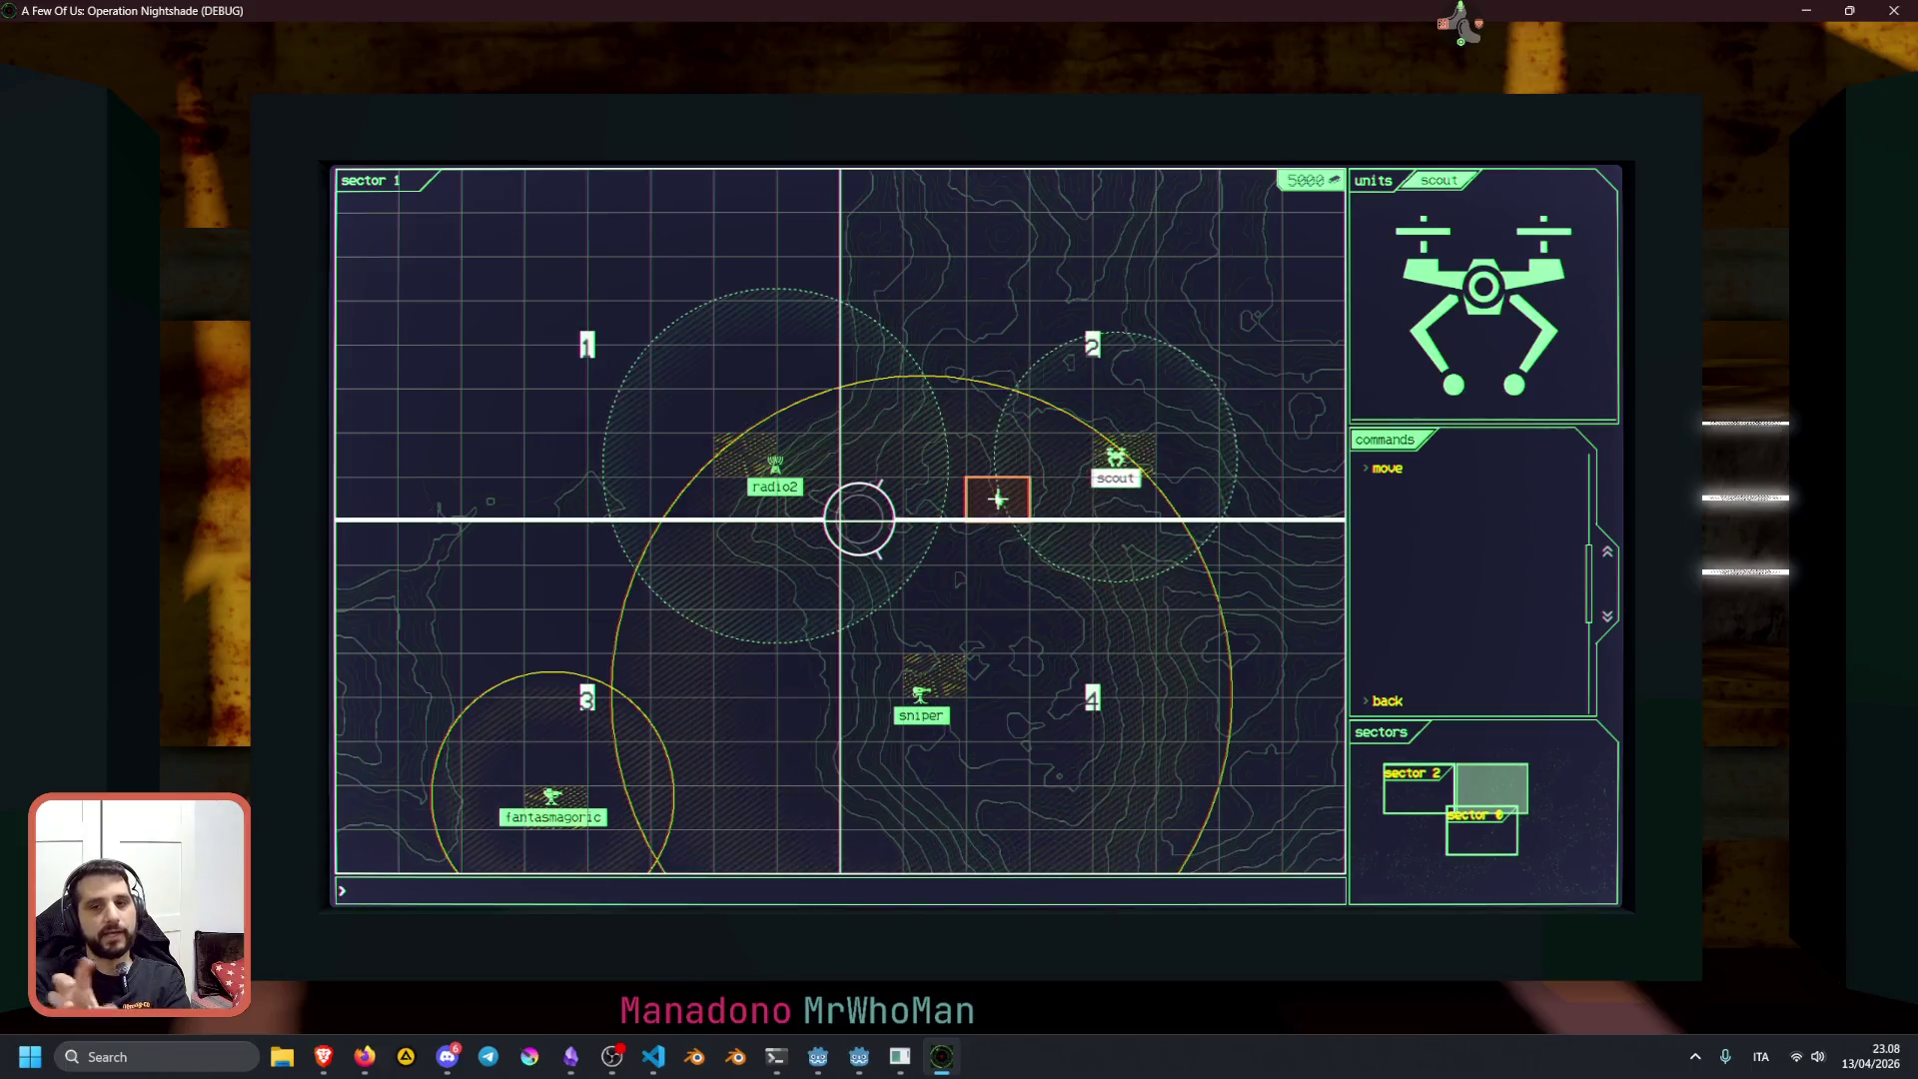
Stop the running debug game with F8 and return to move_circle.gd in the editor
key(F8)
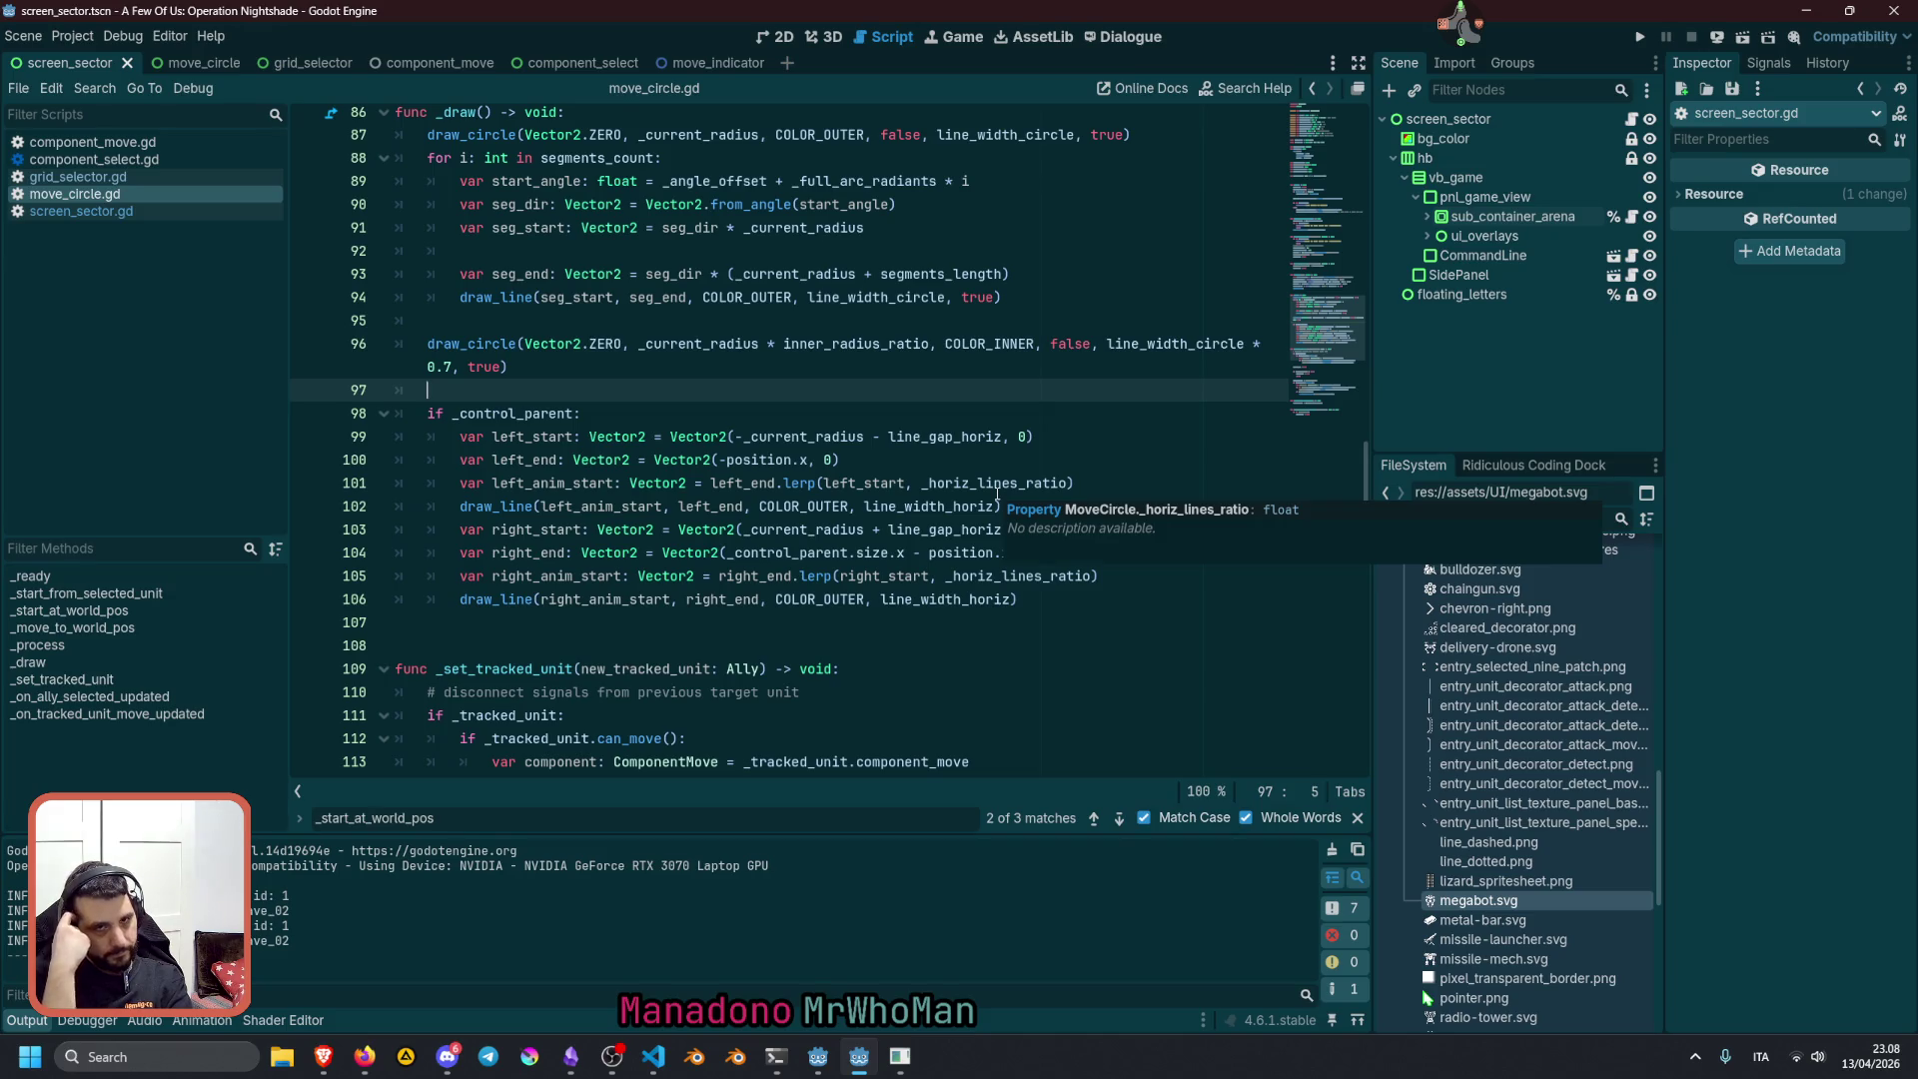
scroll(582, 457, up, 2)
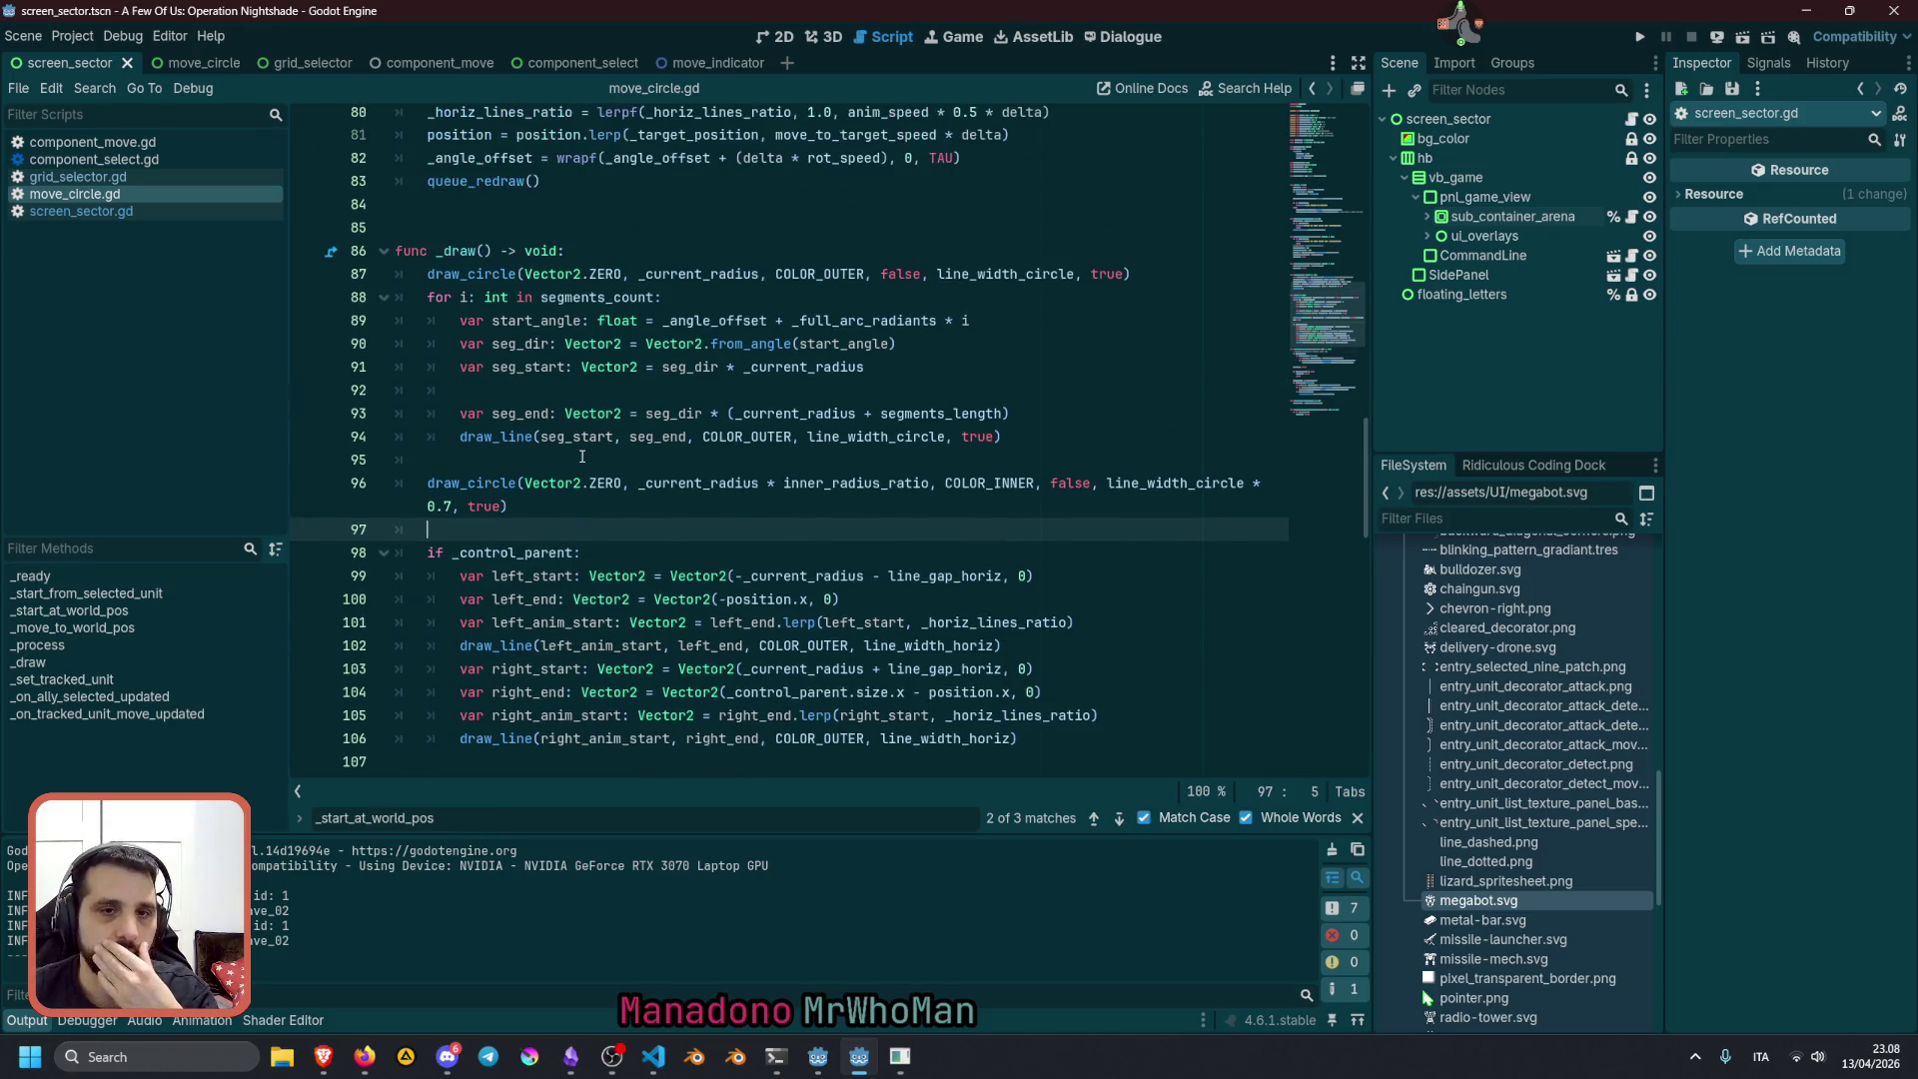
scroll(582, 457, up, 6)
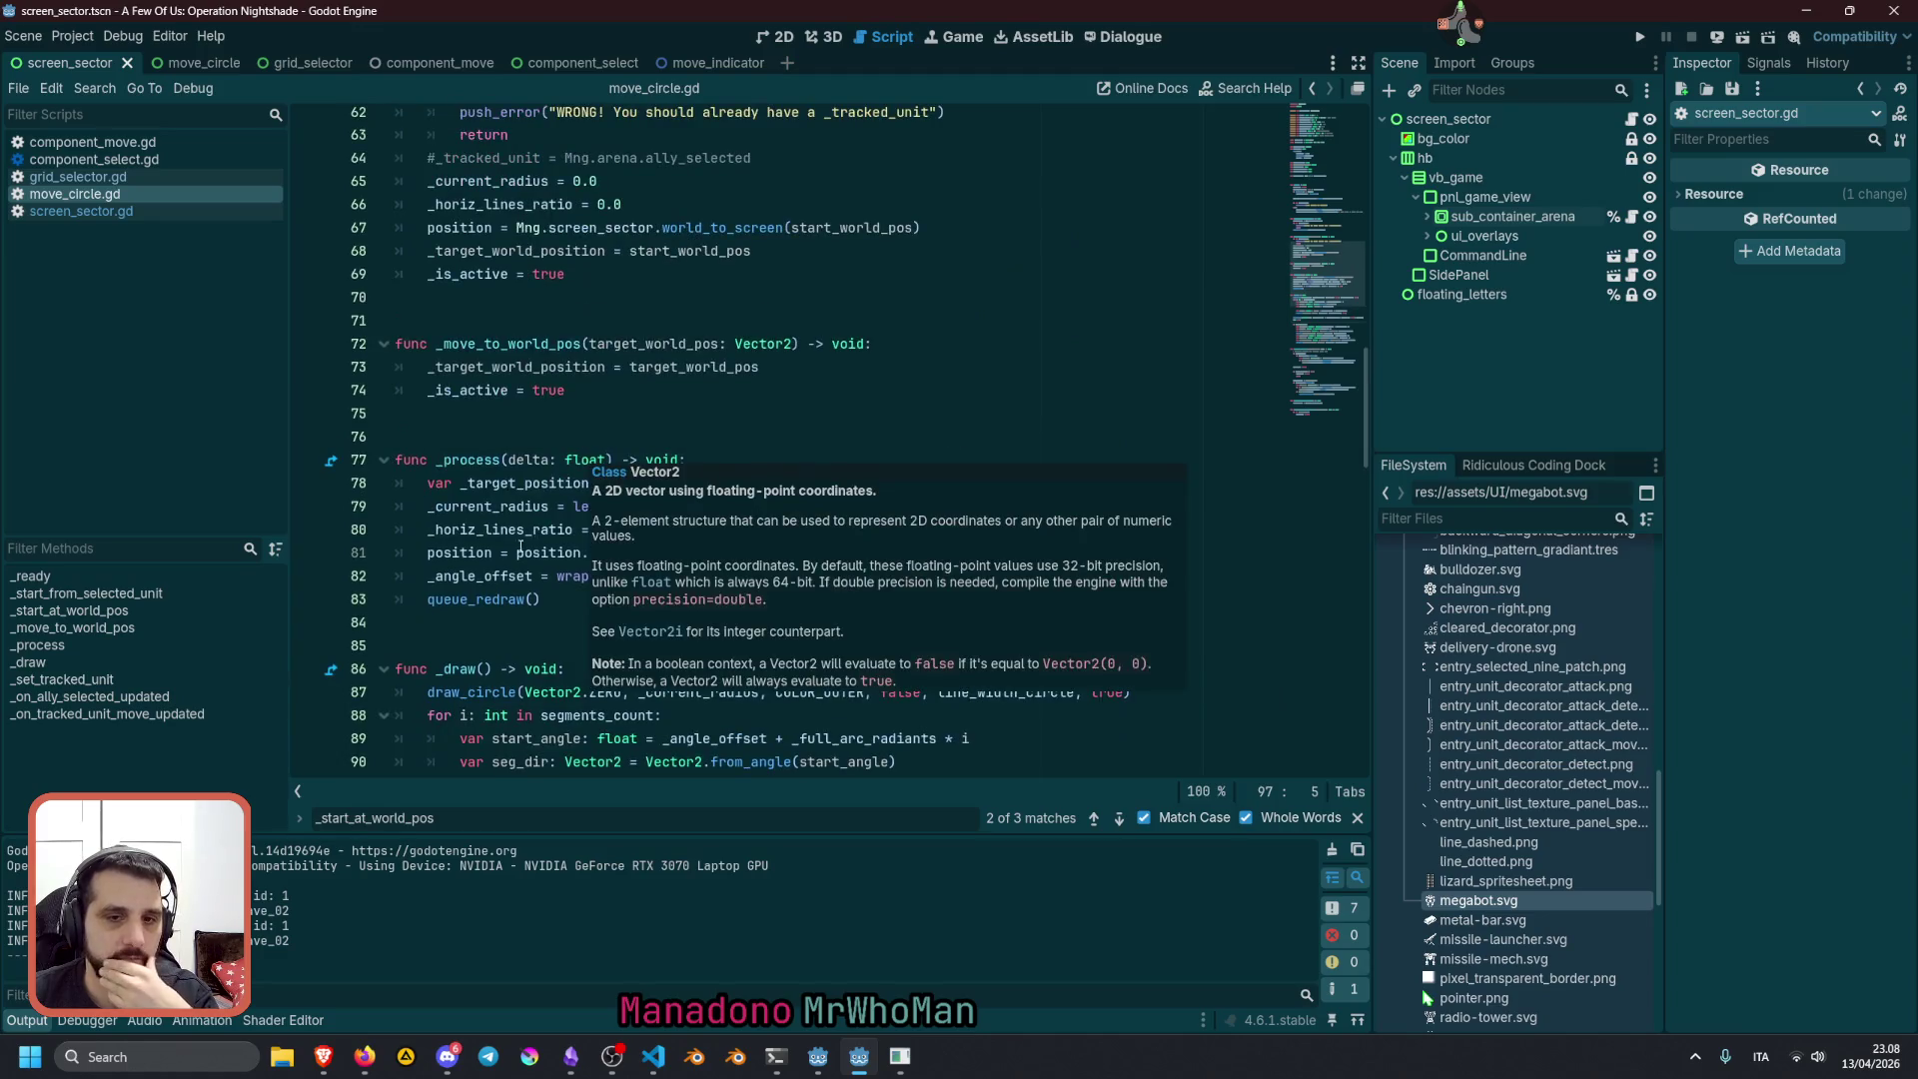
click(385, 669)
scroll(384, 670, up, 2)
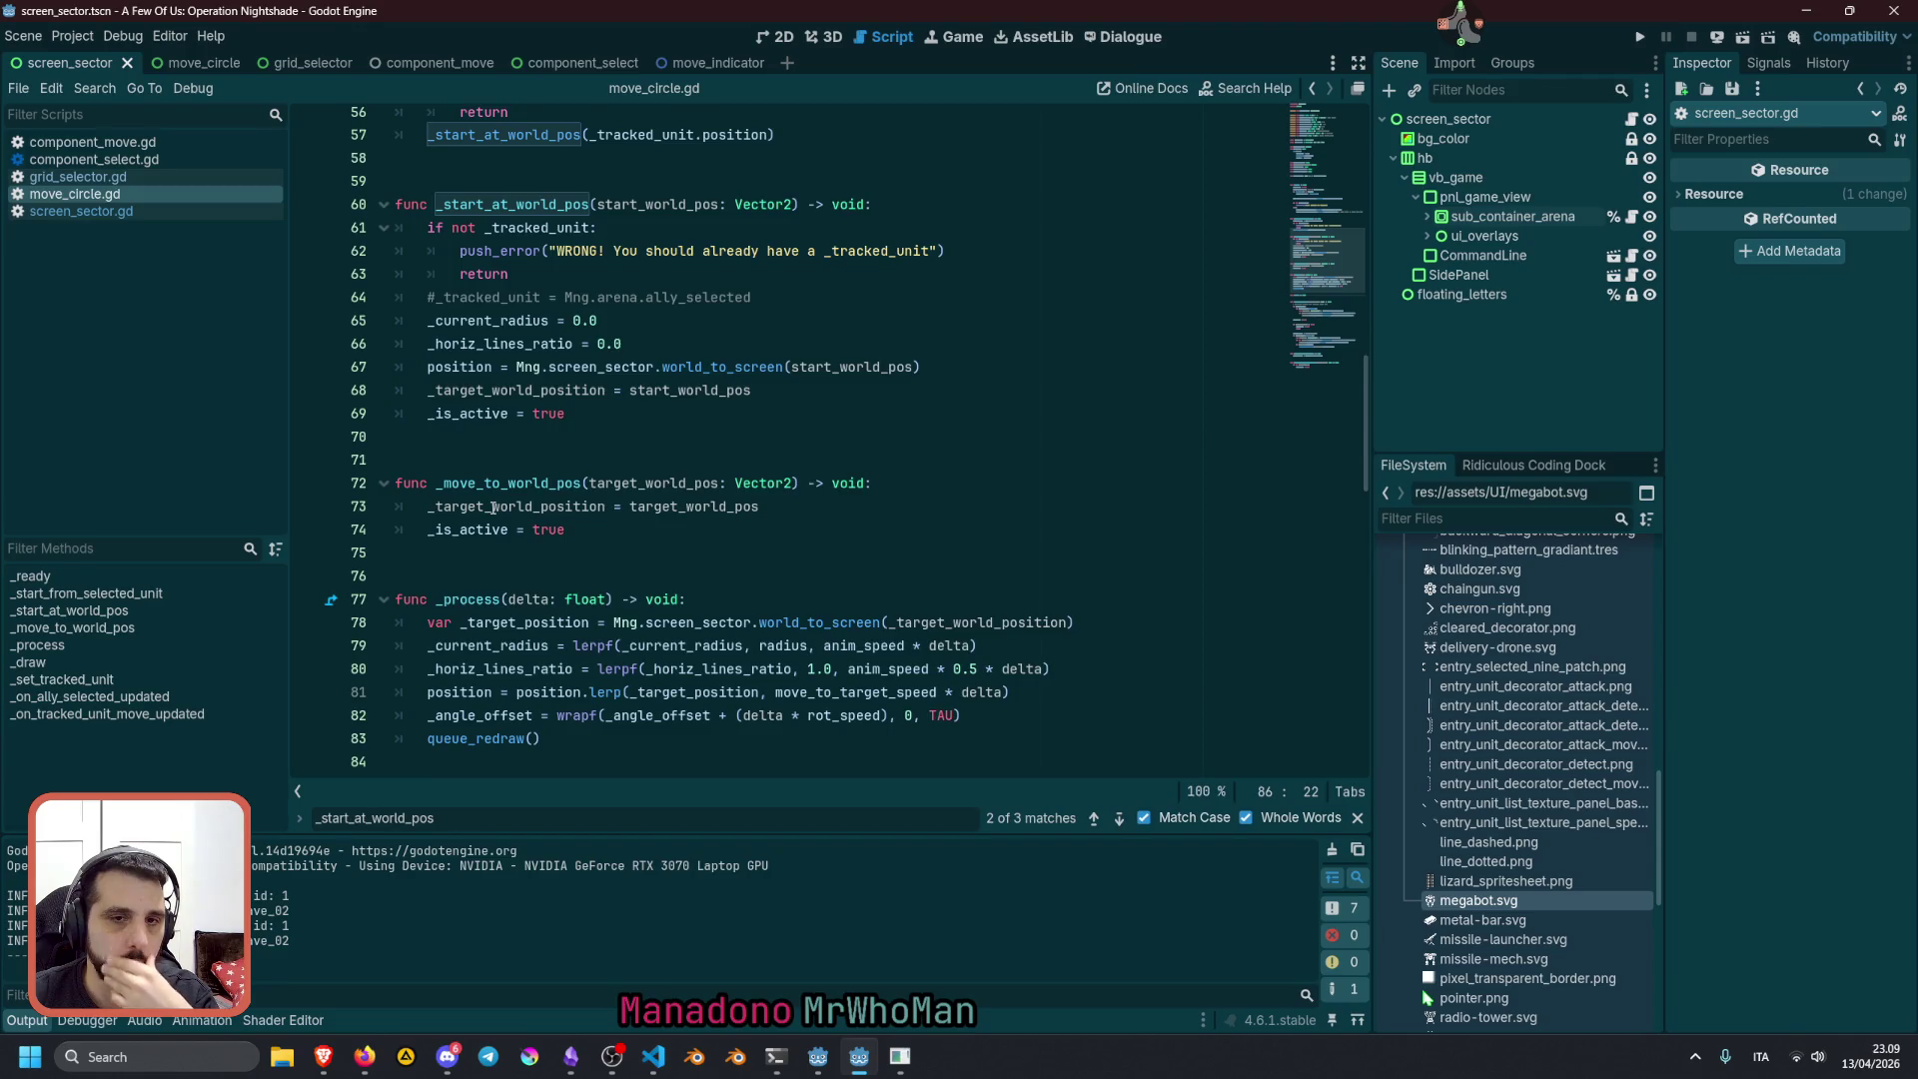
scroll(497, 505, up, 2)
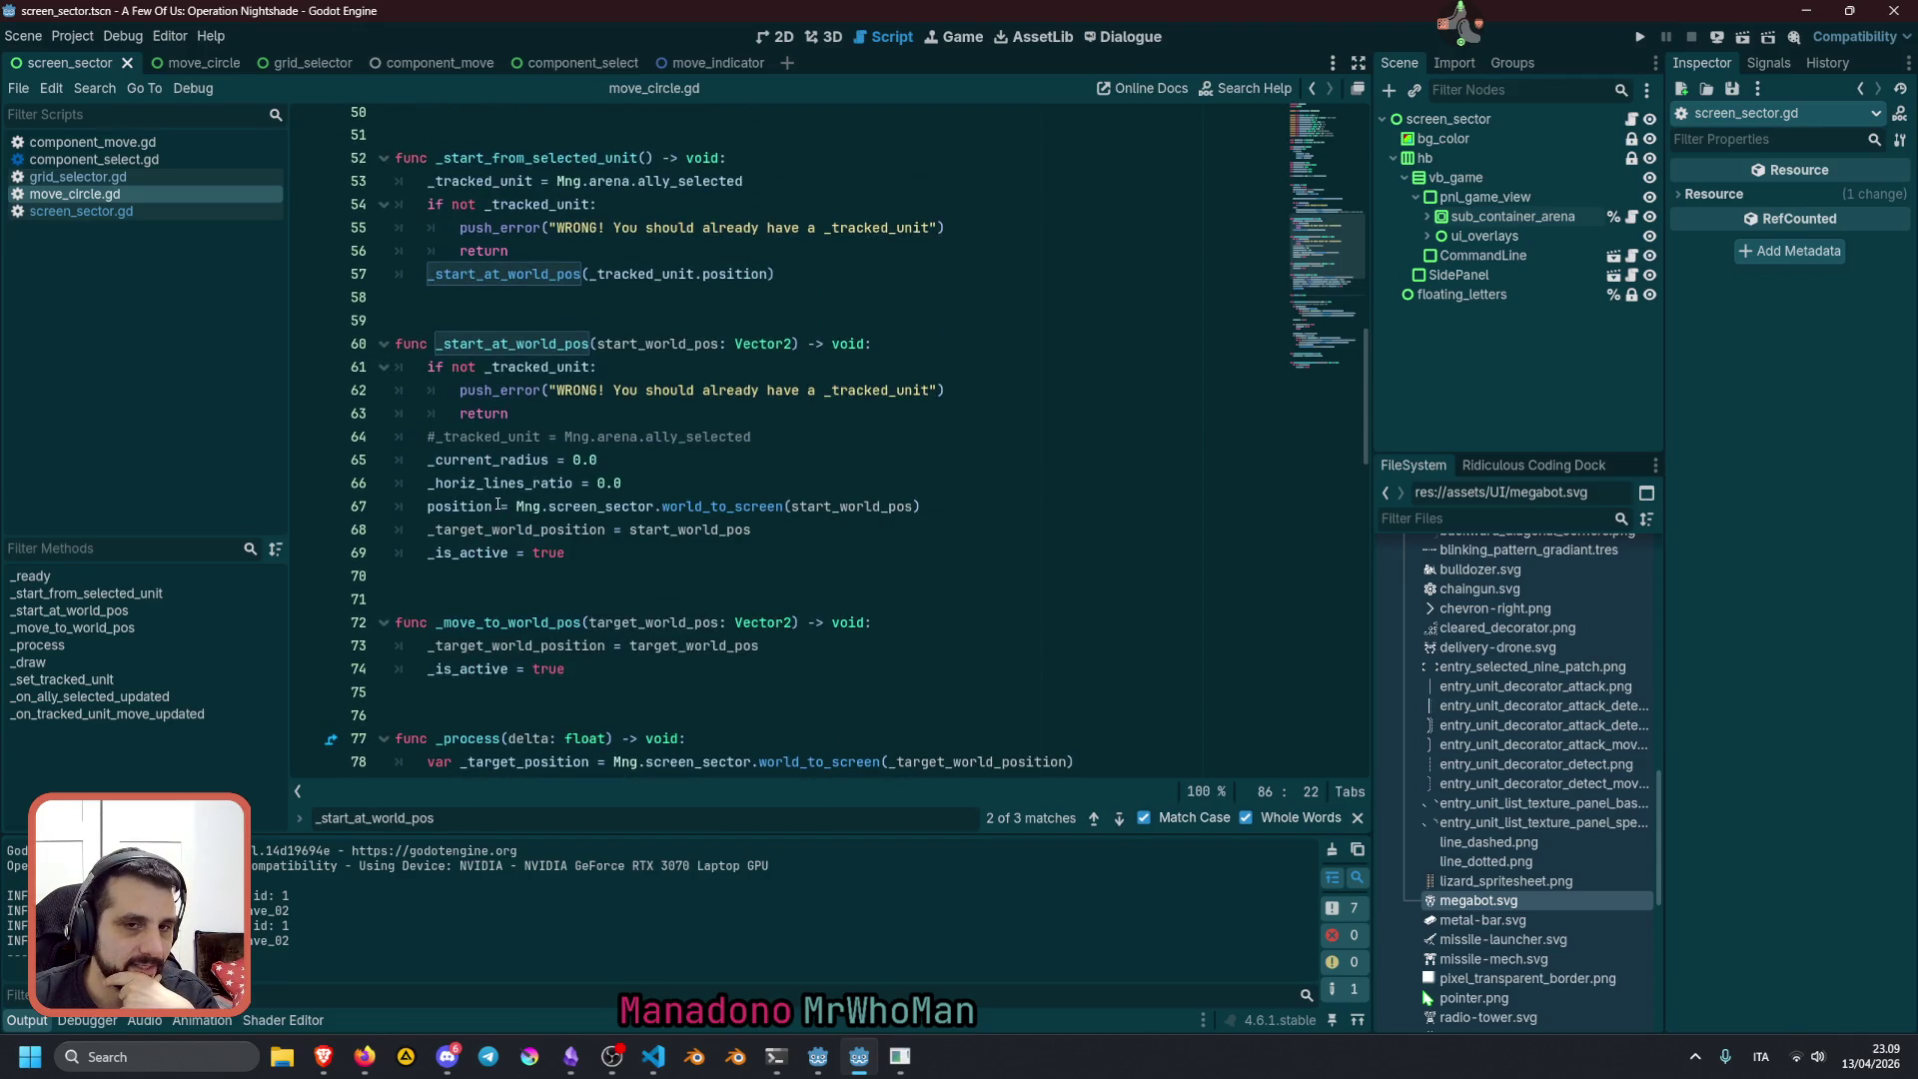
double_click(533, 345)
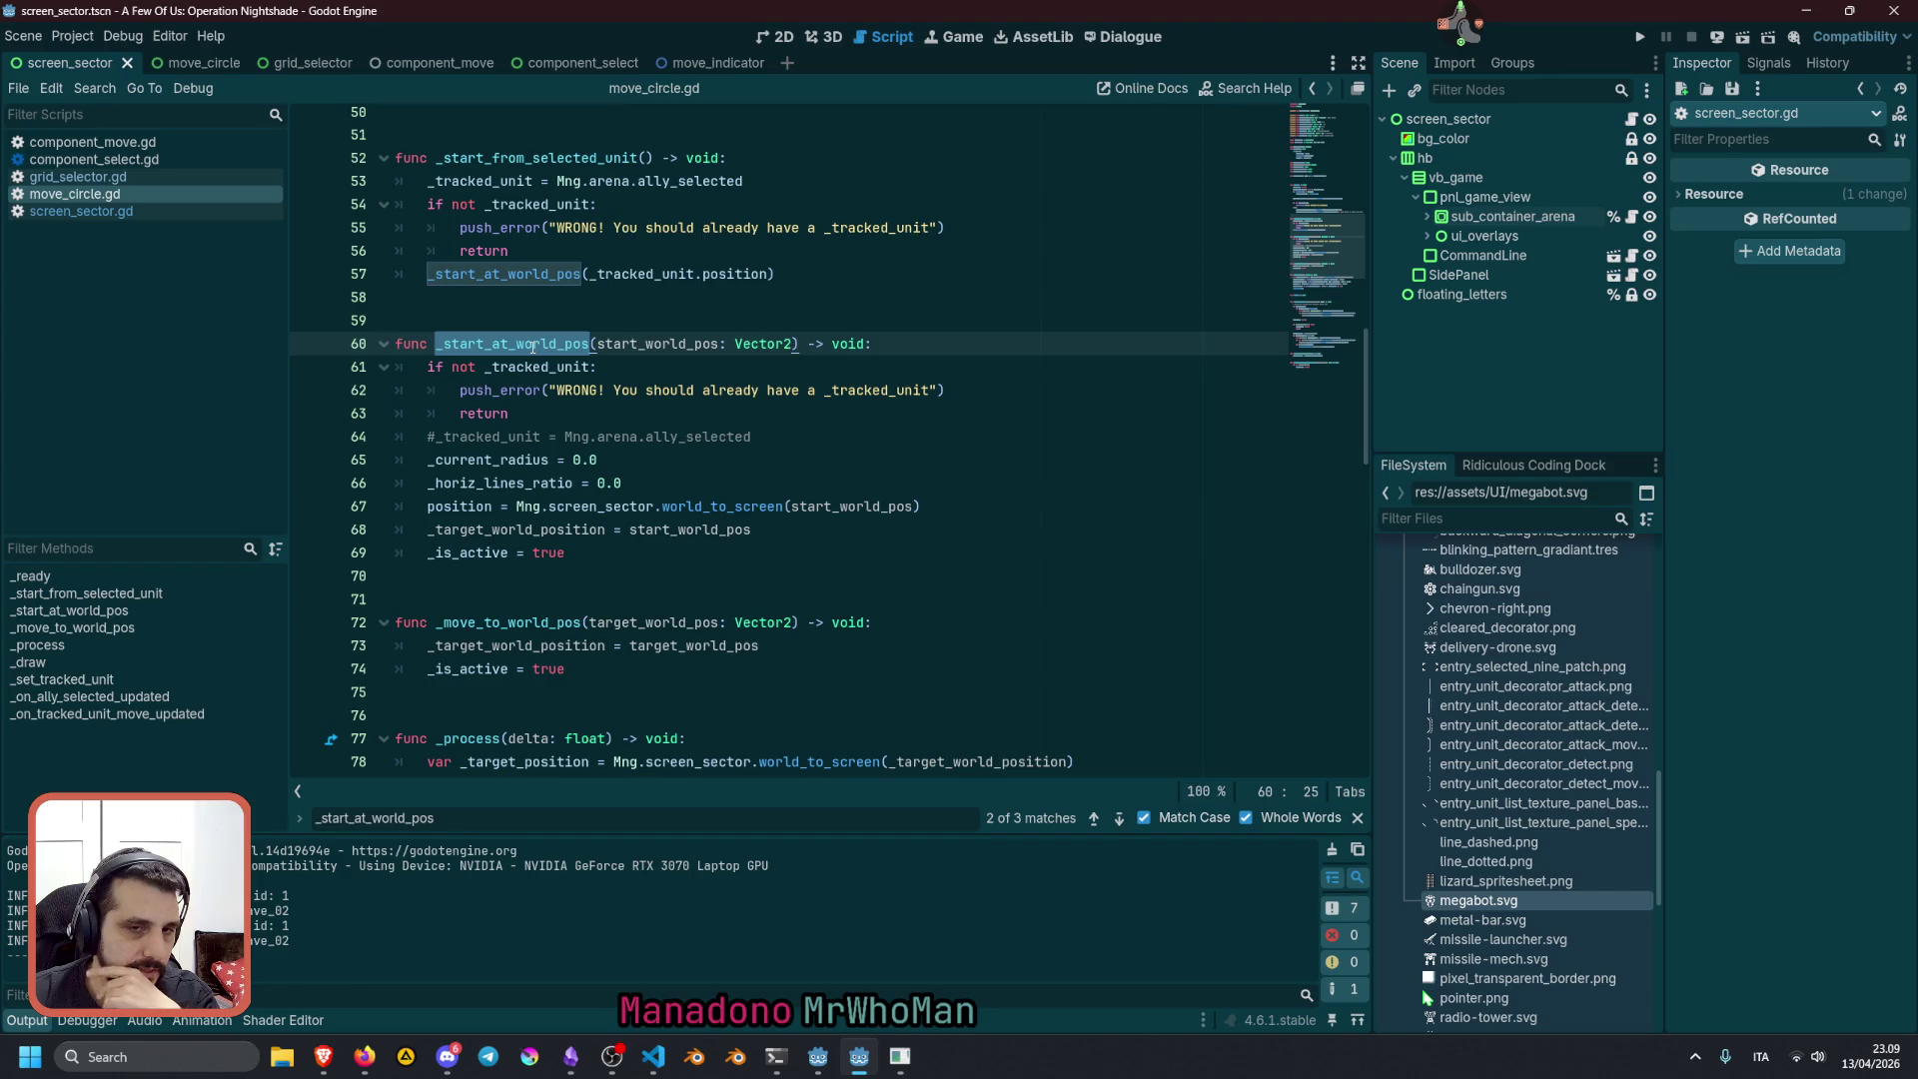
click(471, 576)
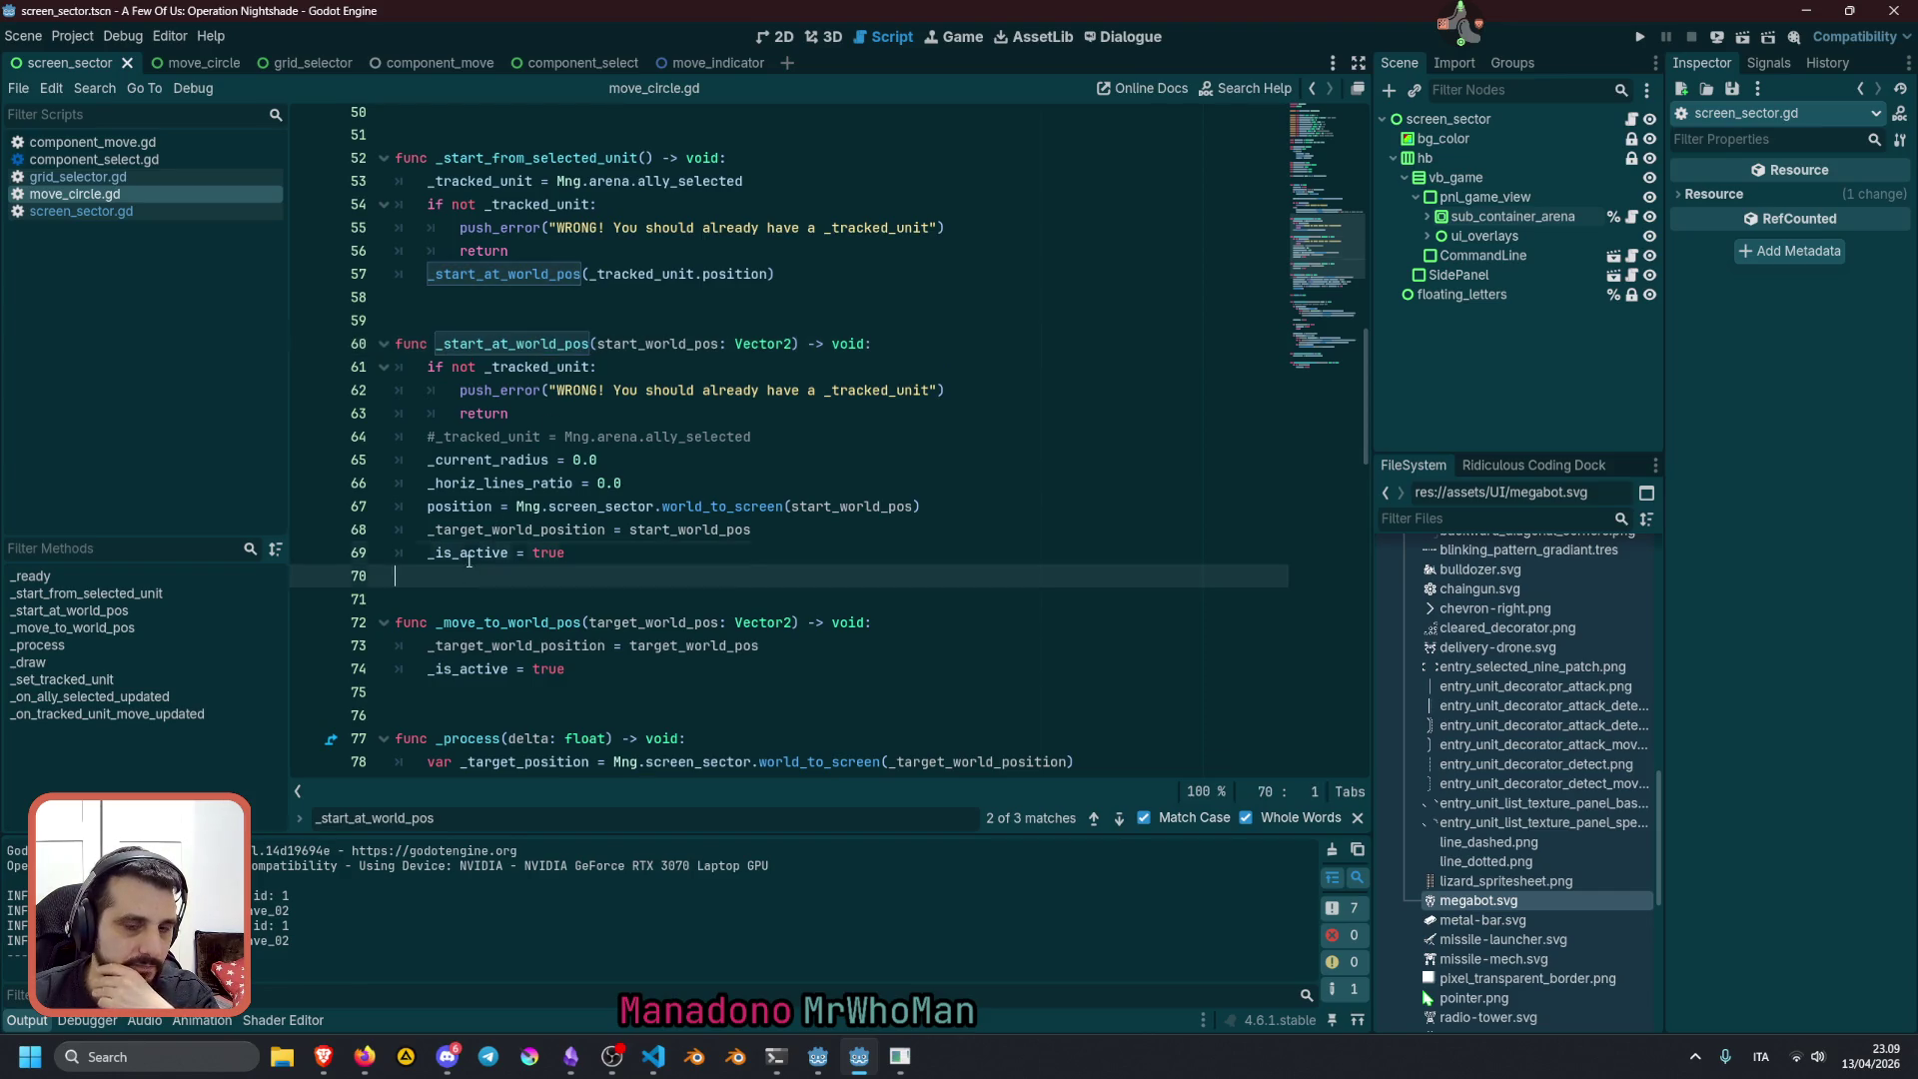
double_click(468, 554)
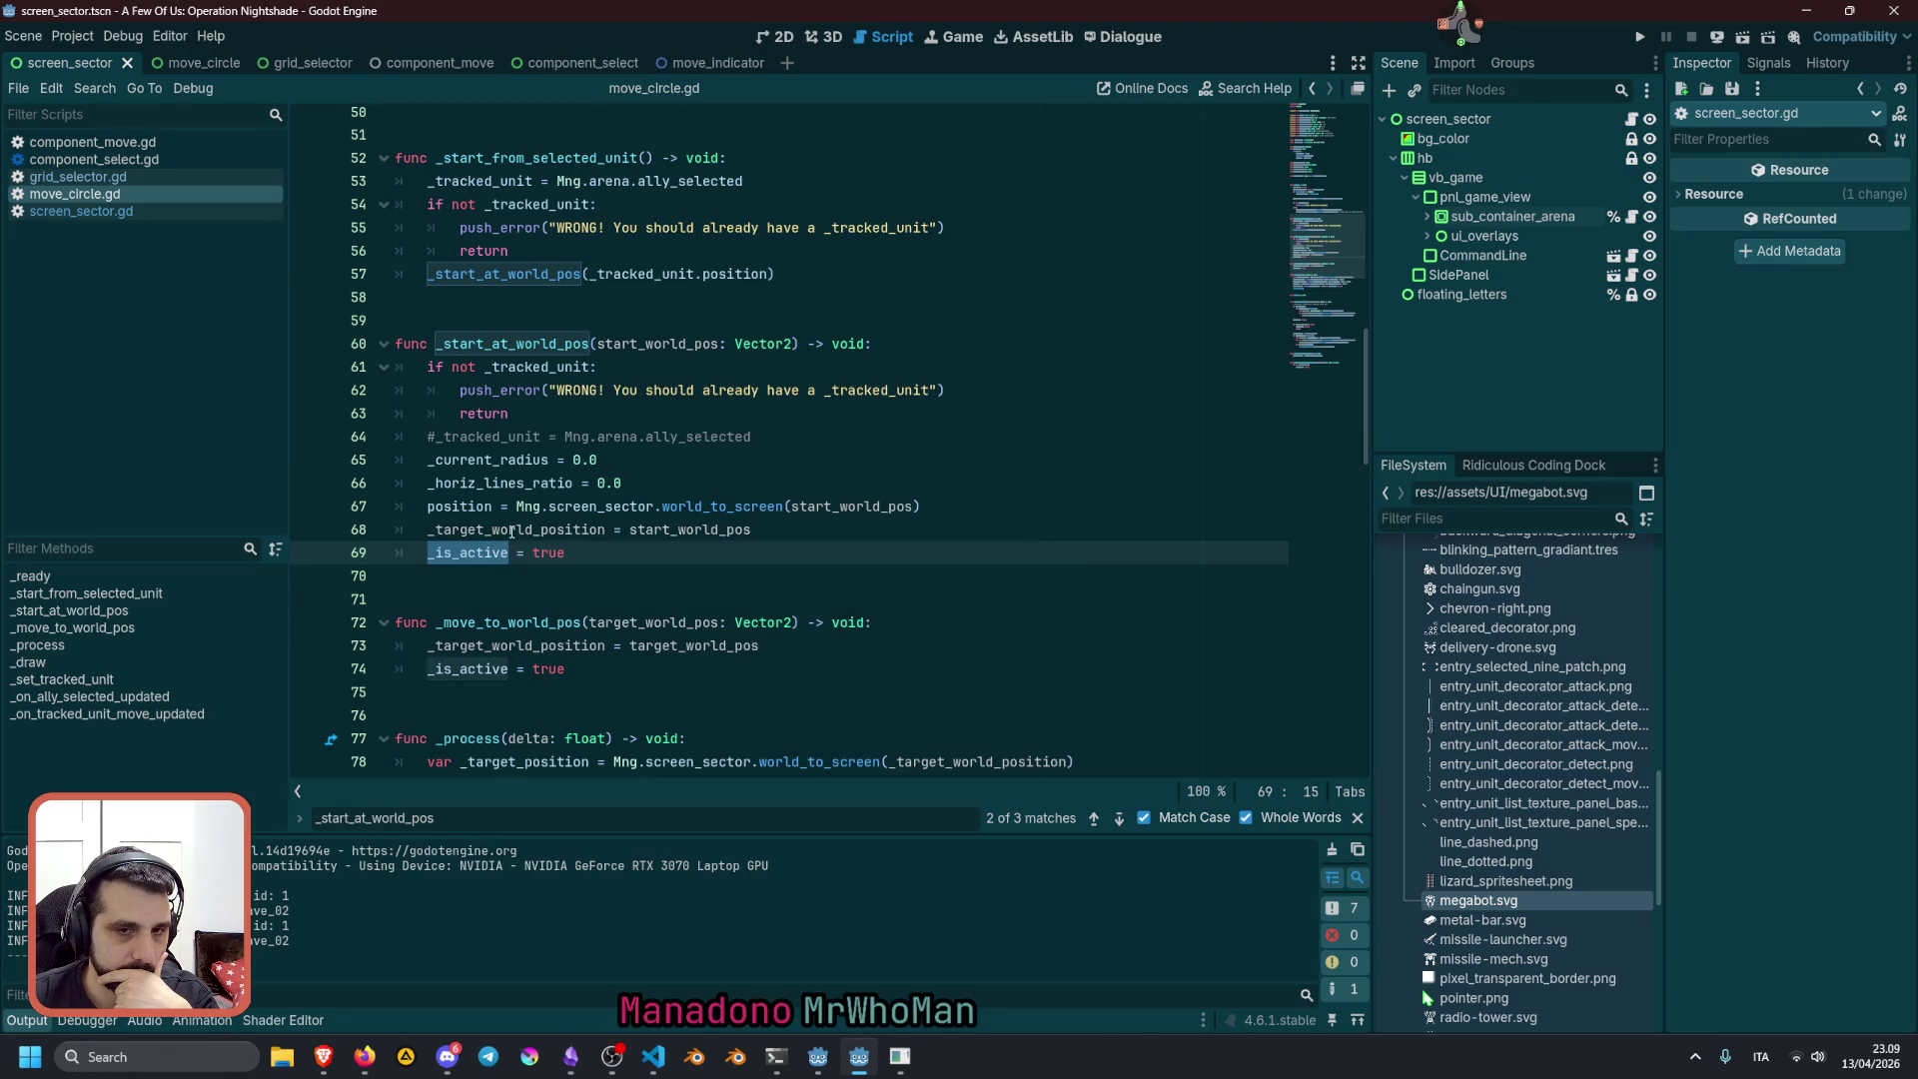
double_click(512, 532)
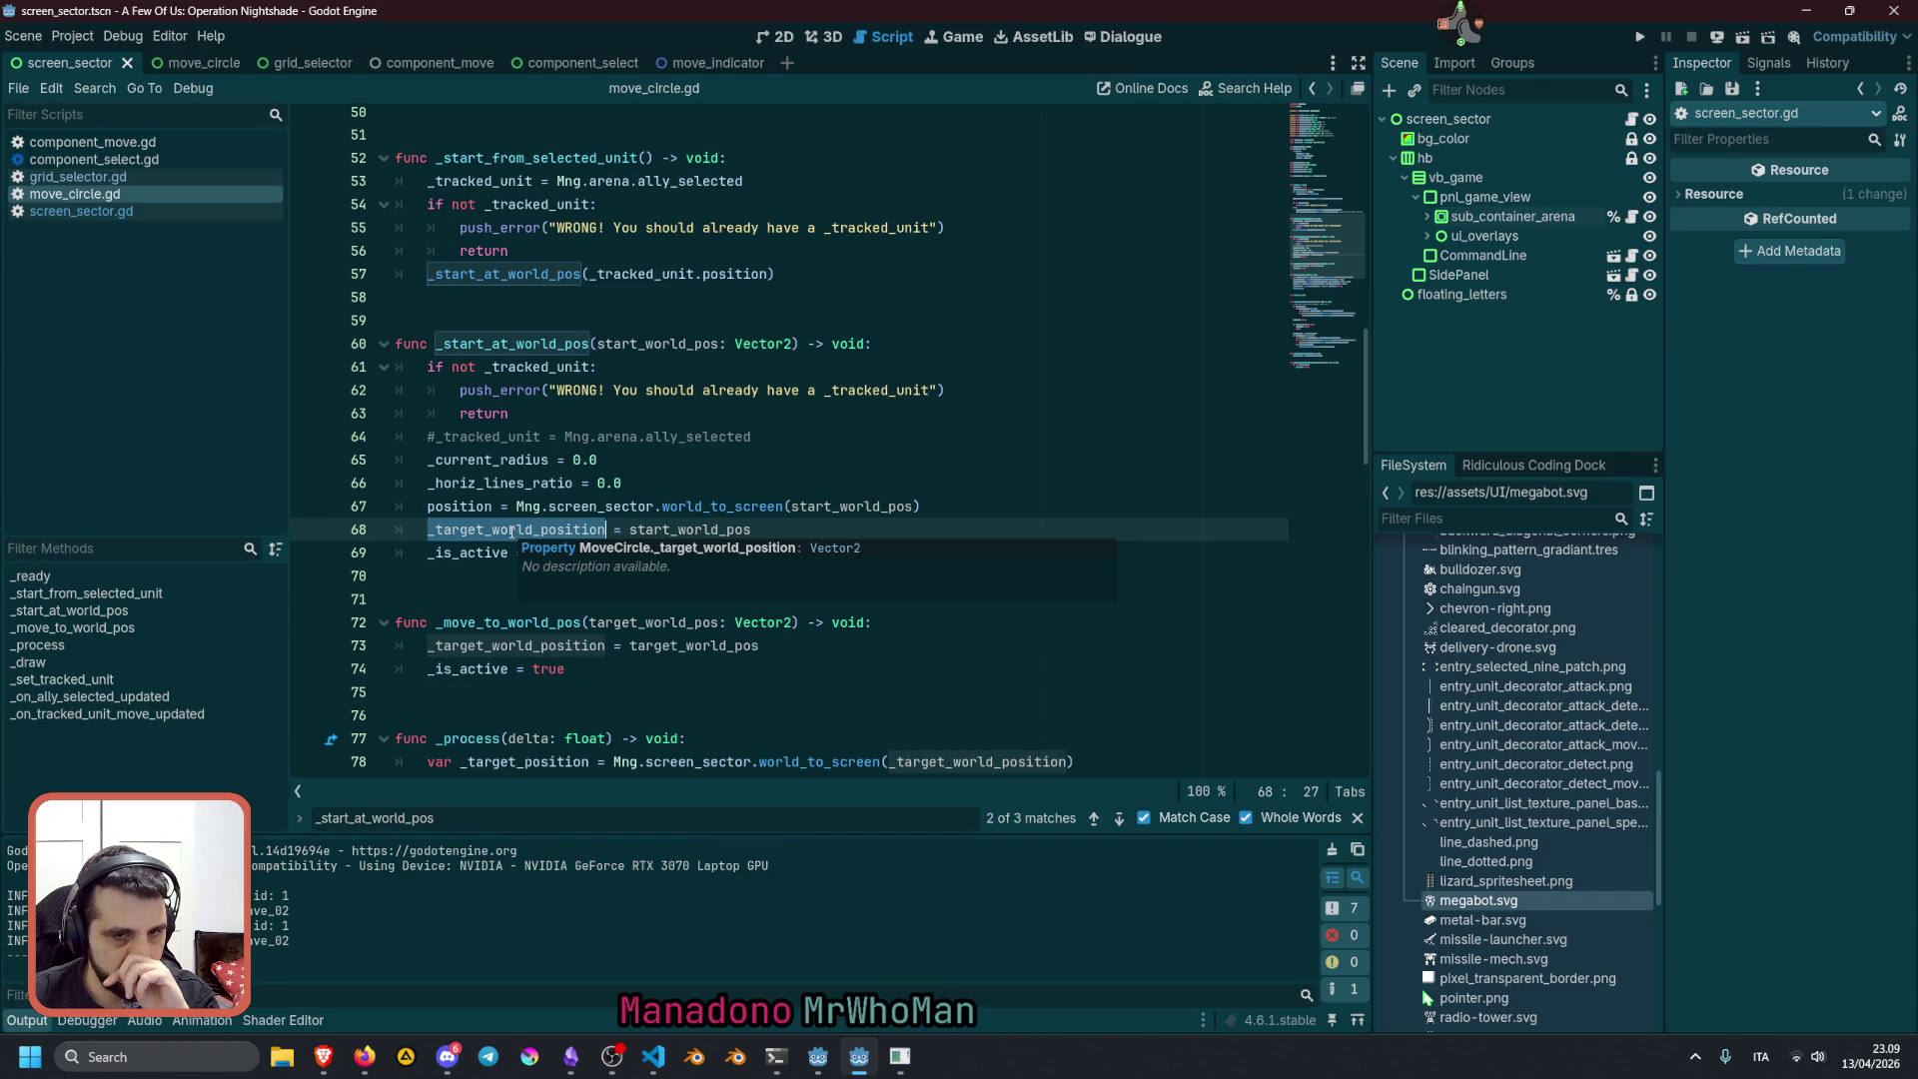
double_click(458, 505)
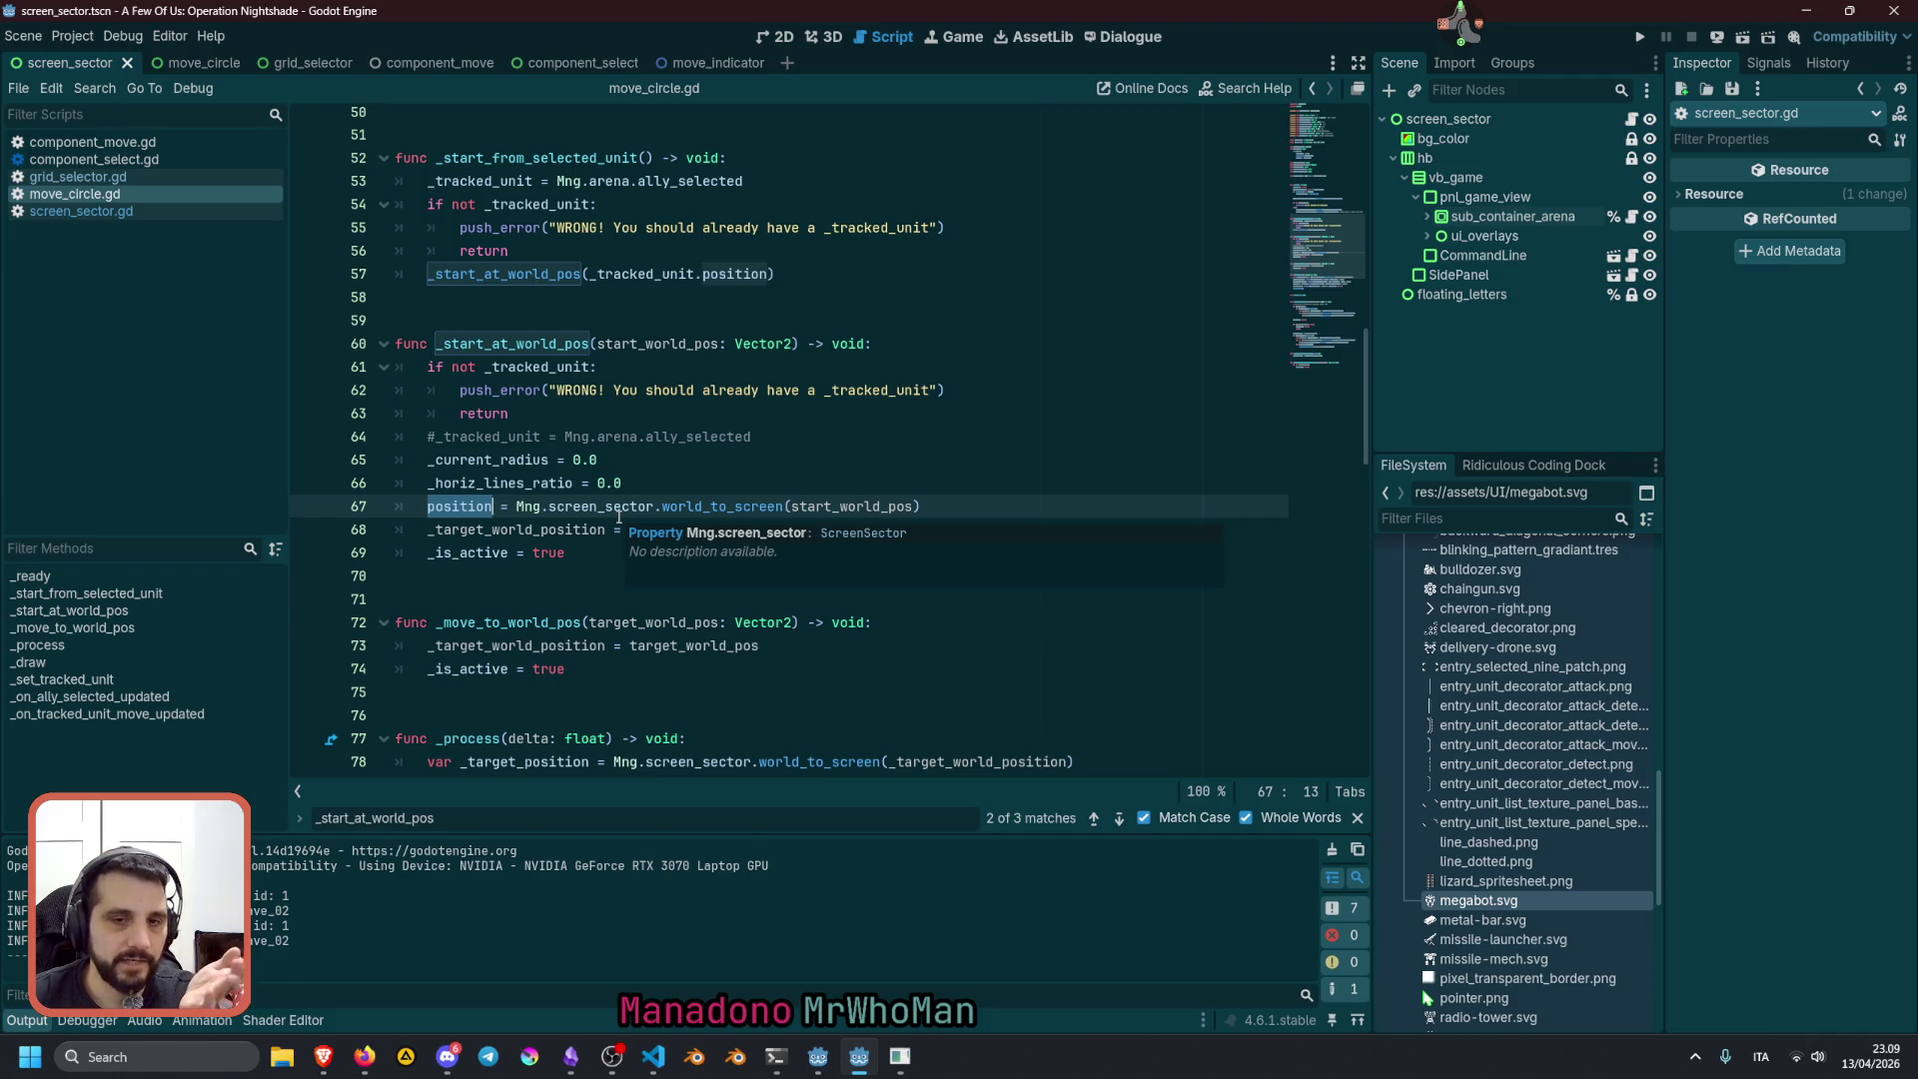
double_click(540, 367)
key(ctrl+c)
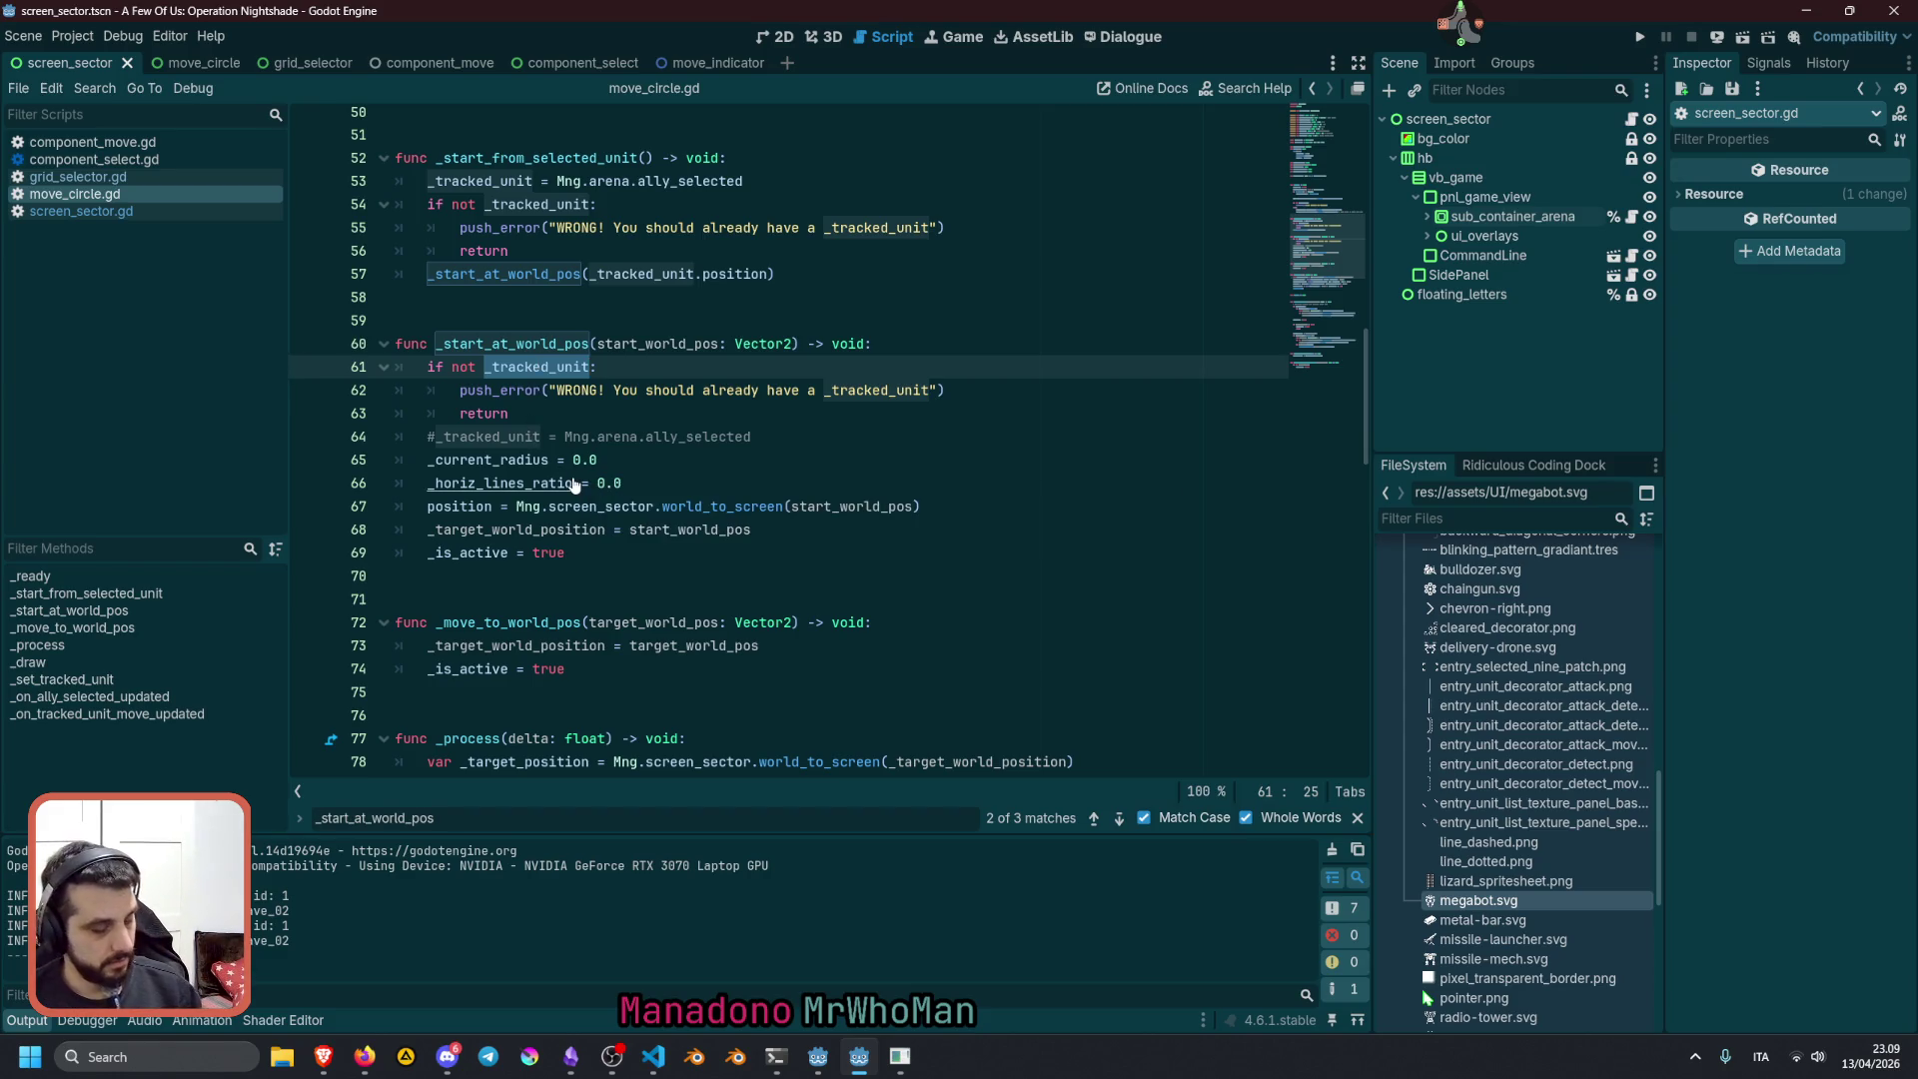
key(Down)
key(Down)
key(Down)
key(End)
key(Return)
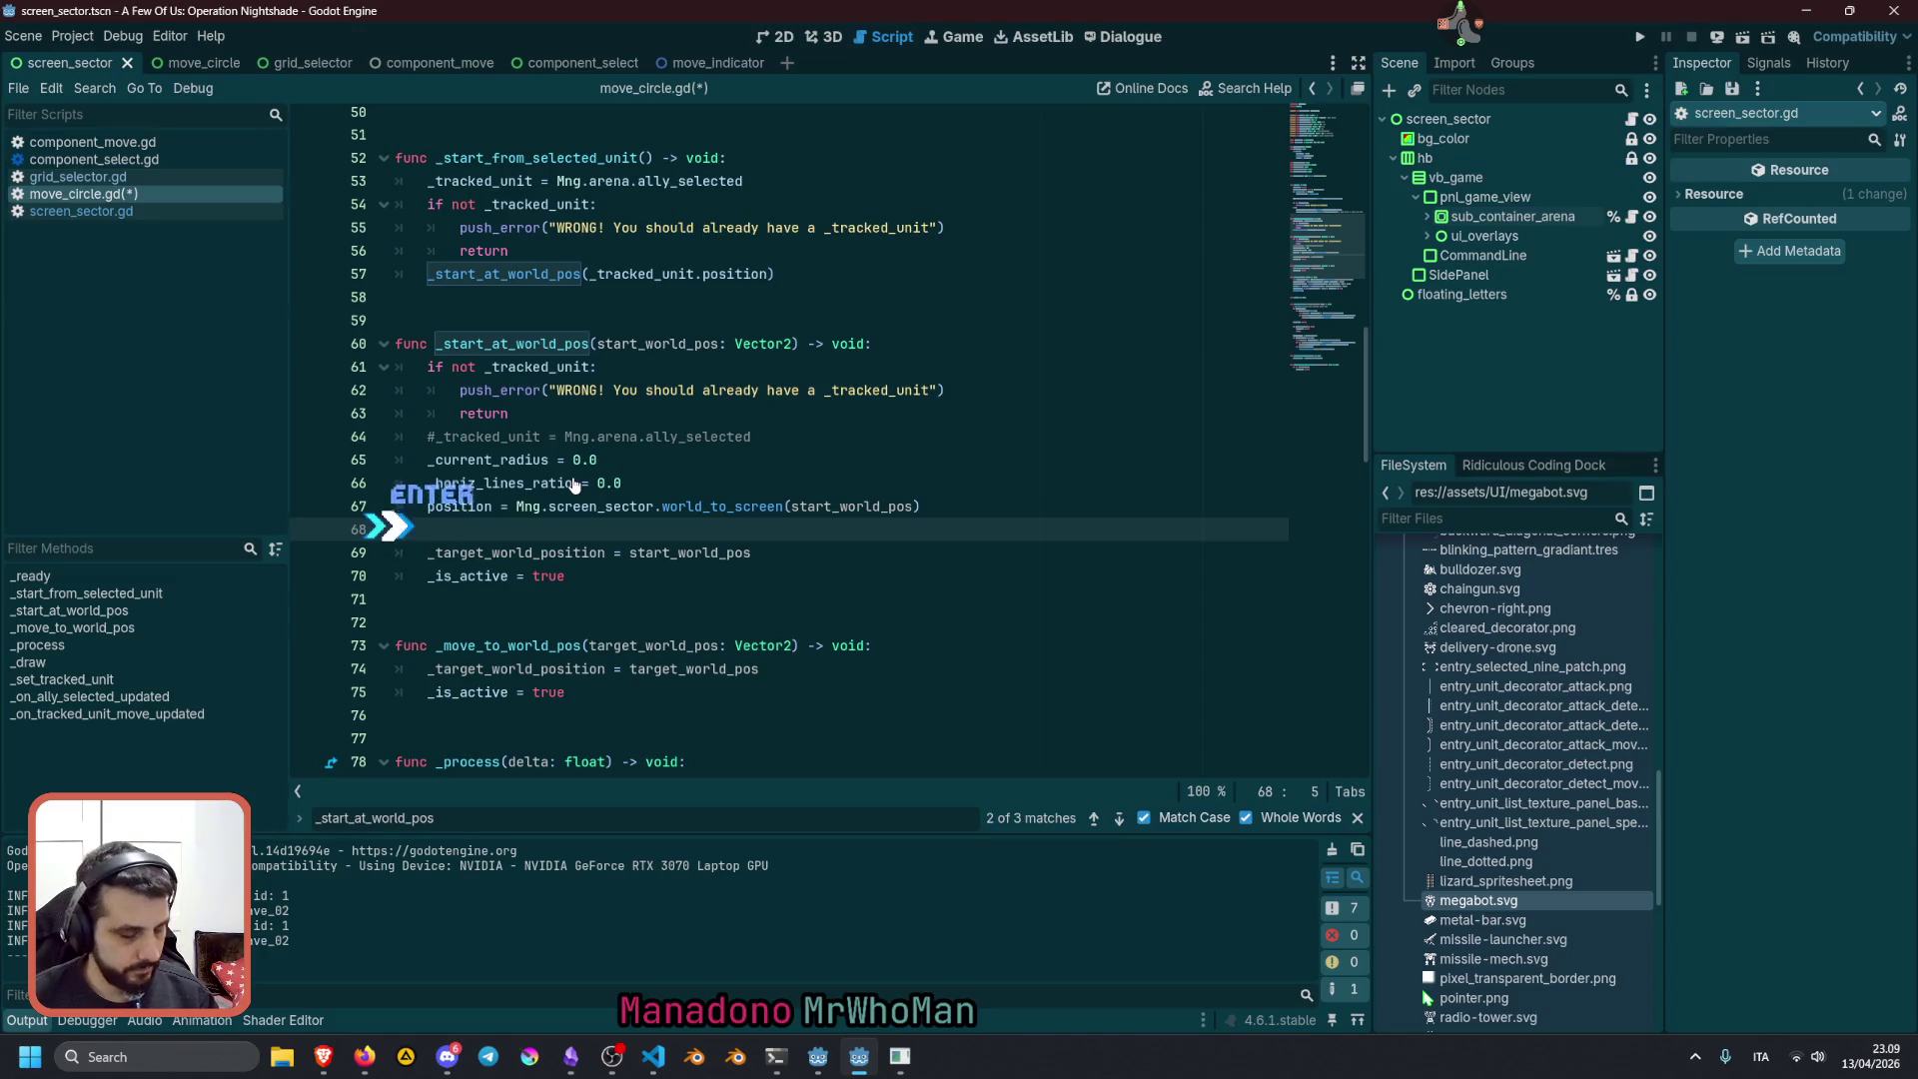
key(ctrl+v)
key(Home)
text(if)
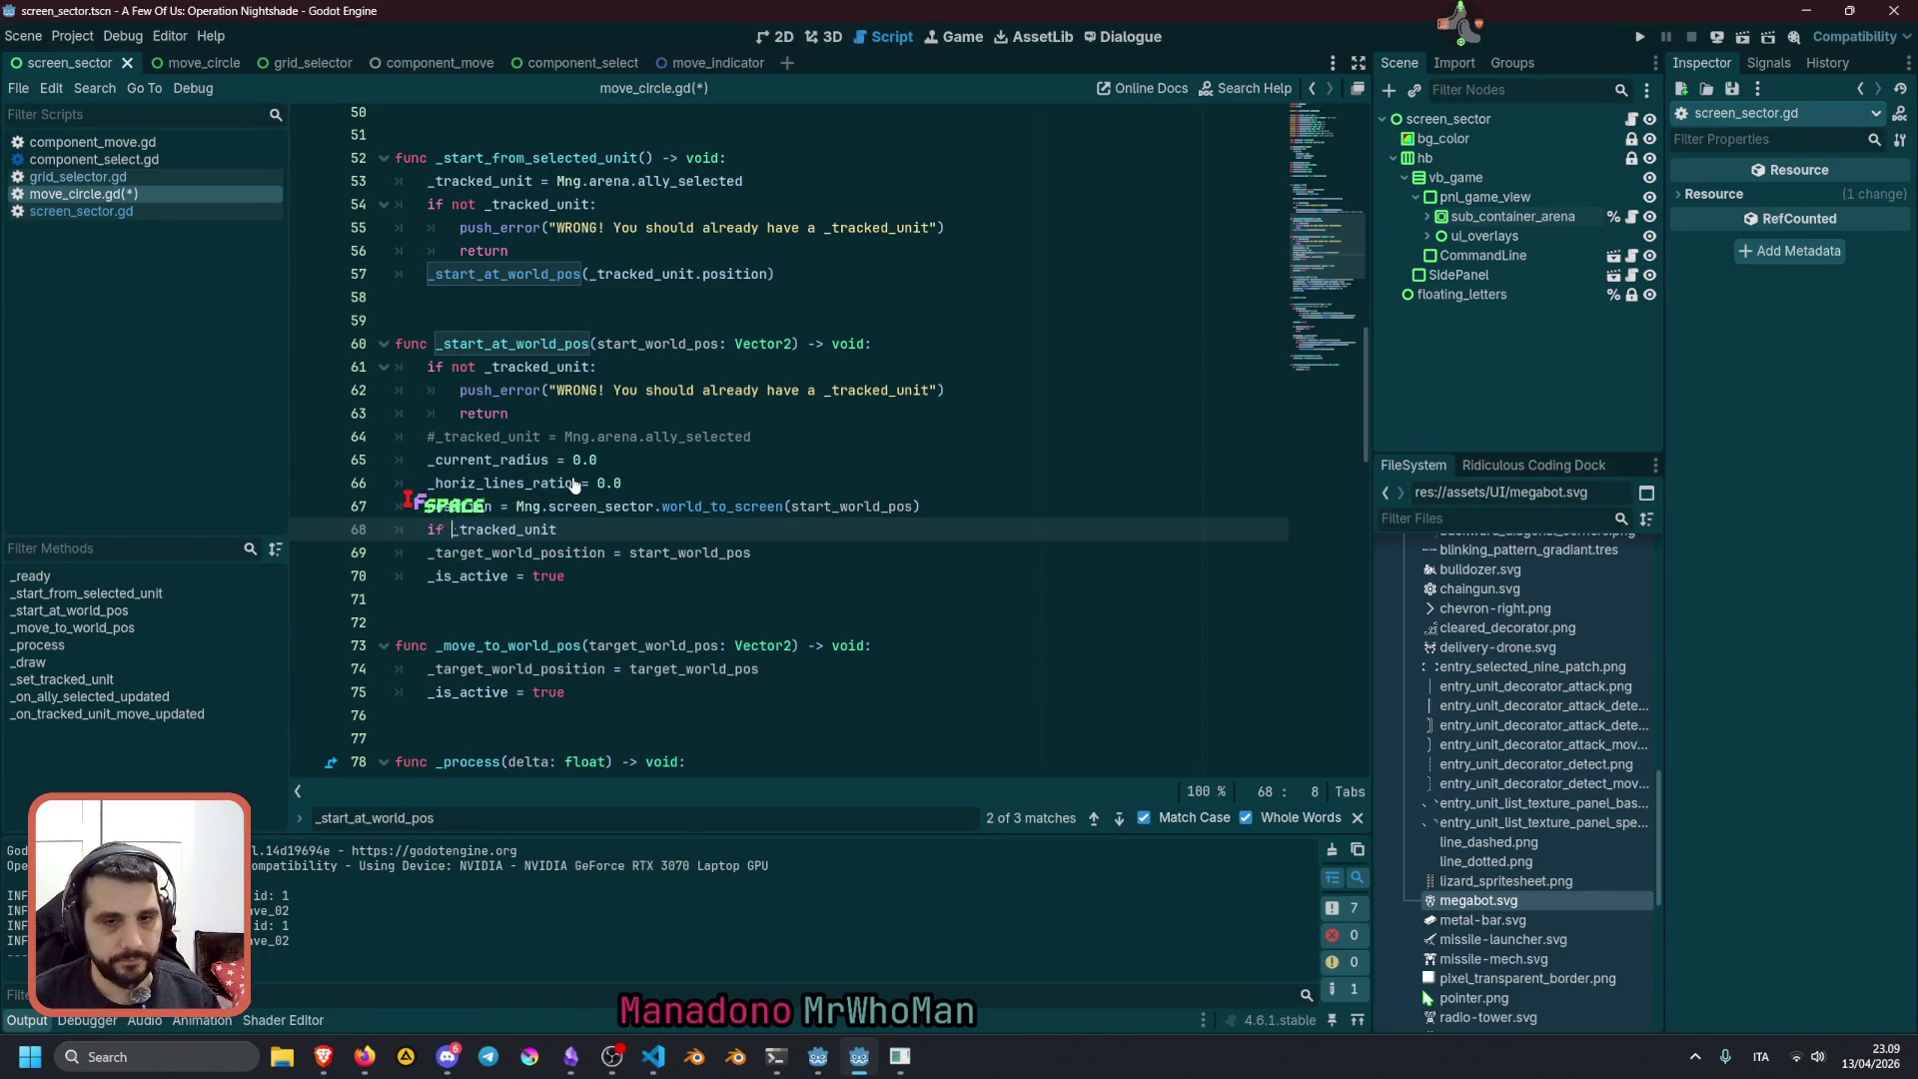
key(End)
text(.com)
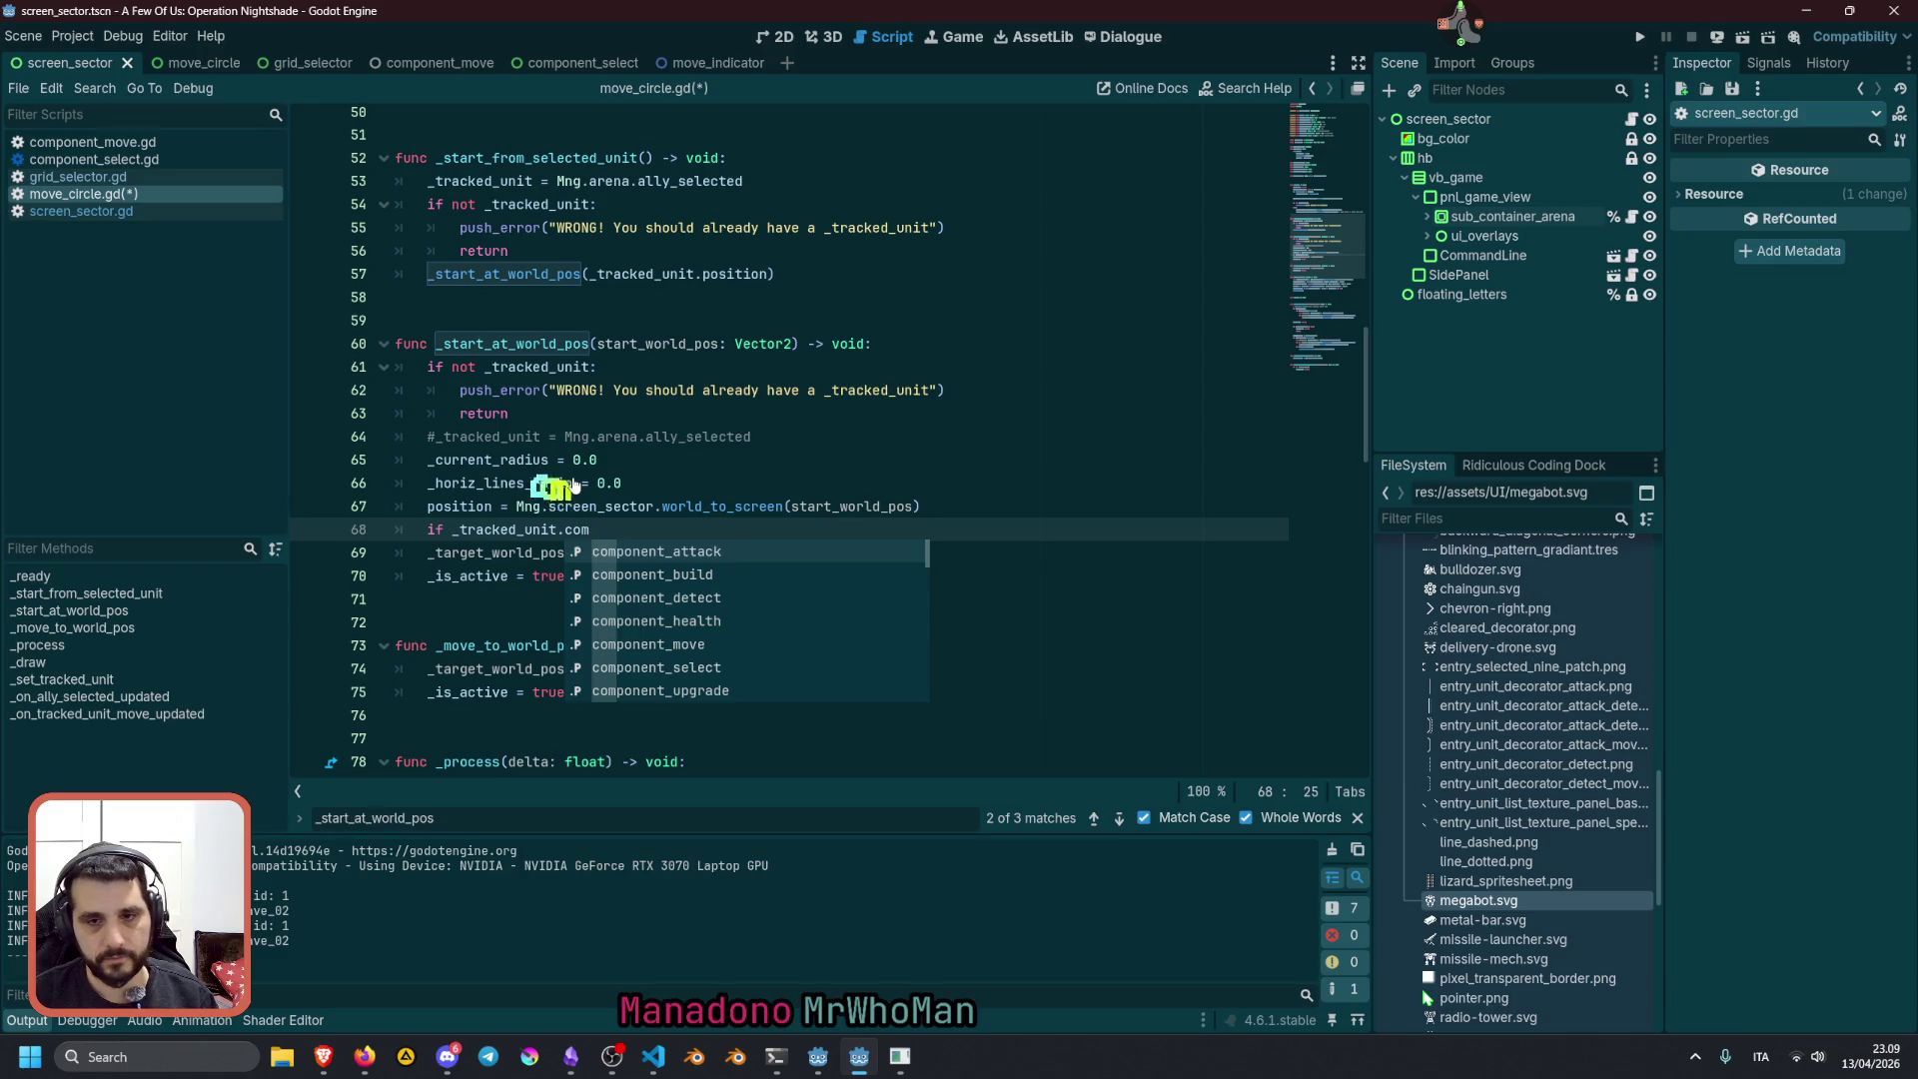
key(Down)
key(Down)
key(Down)
key(Return)
text(.)
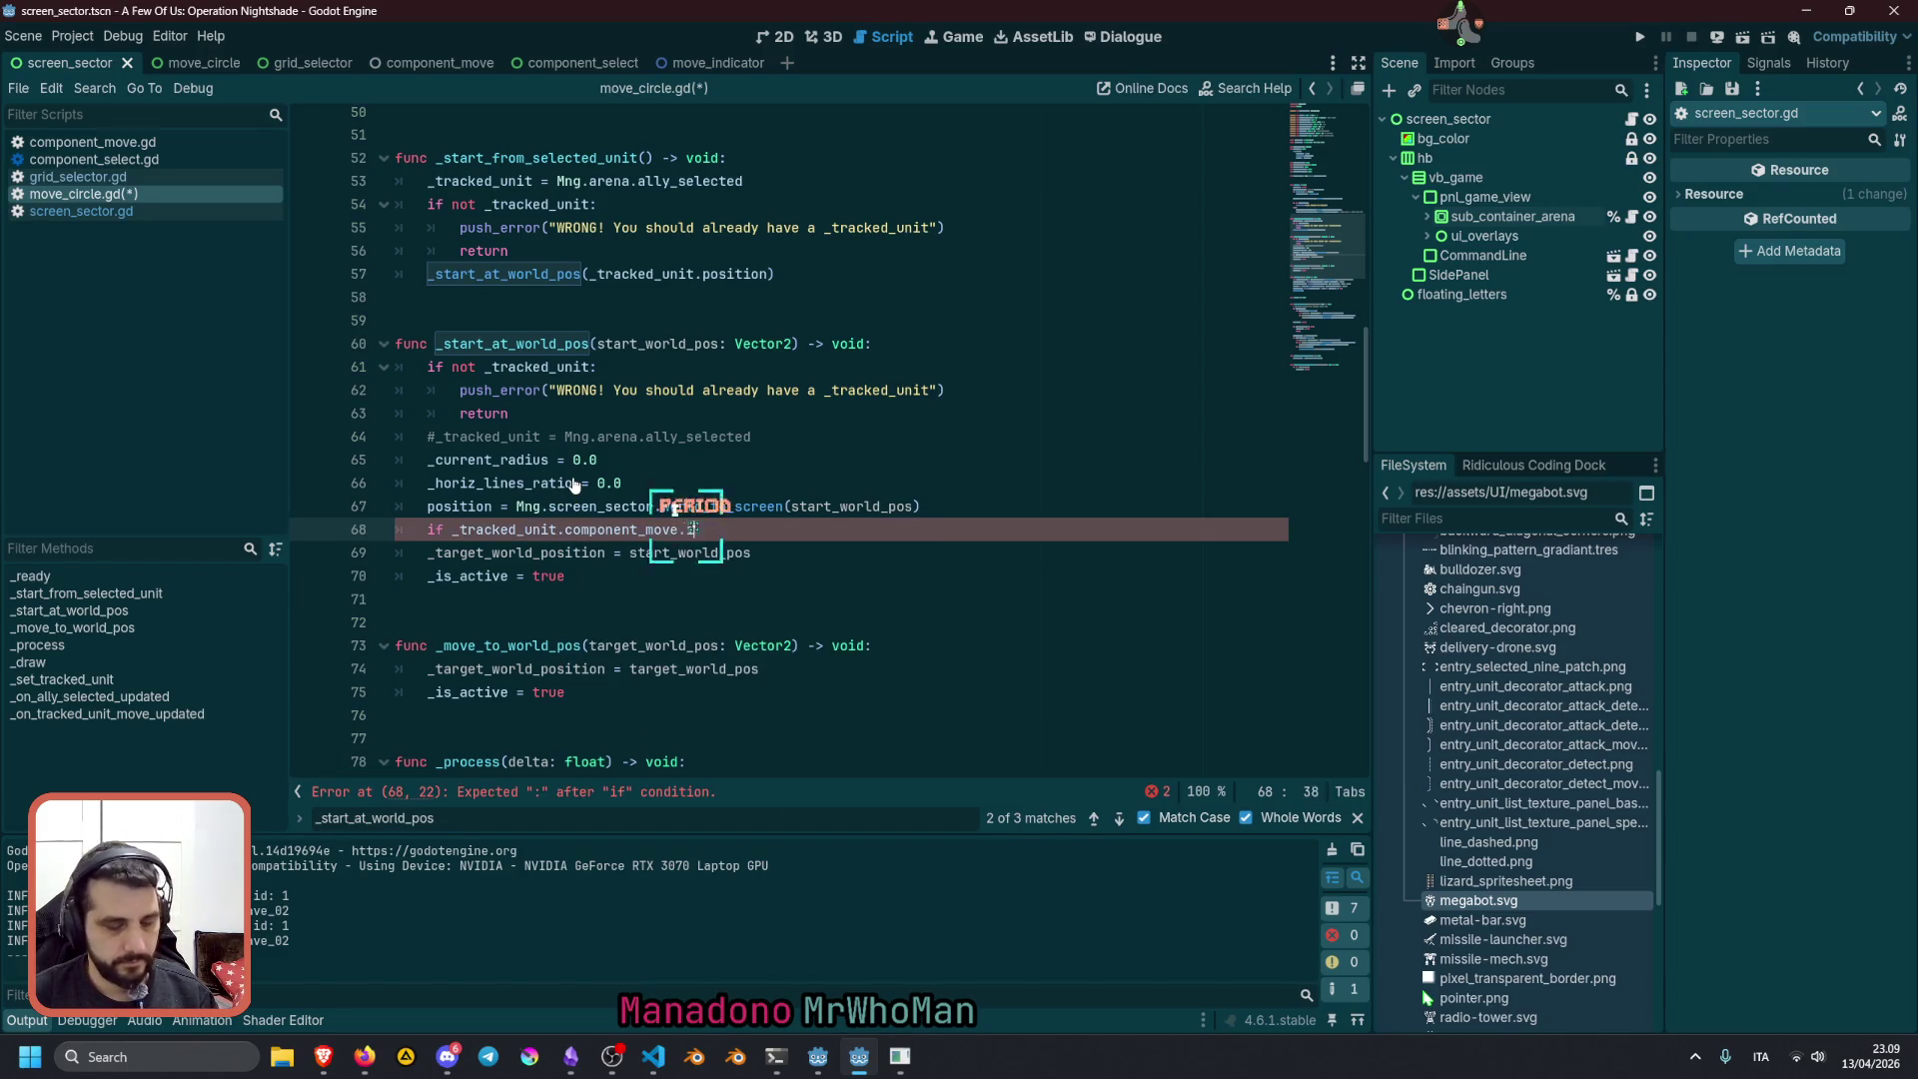
text(is_moving)
key(Return)
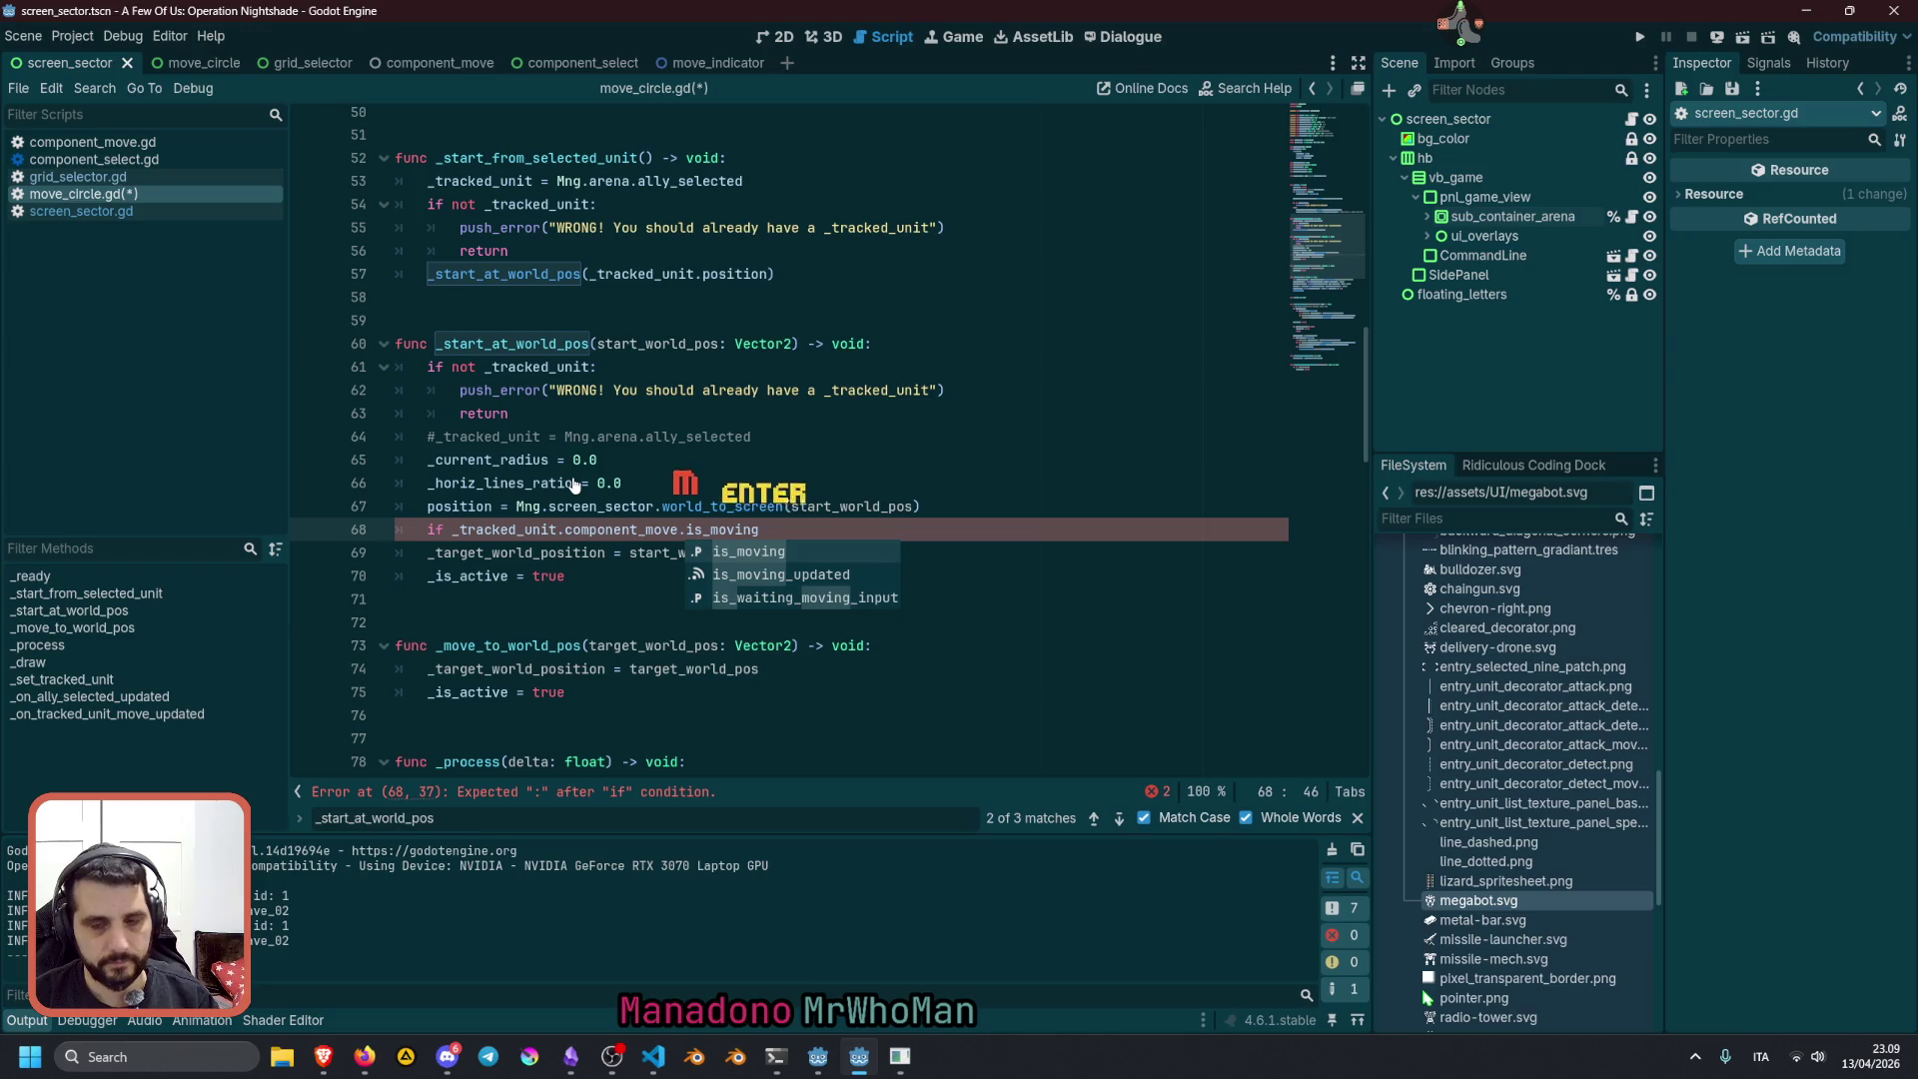
text(:)
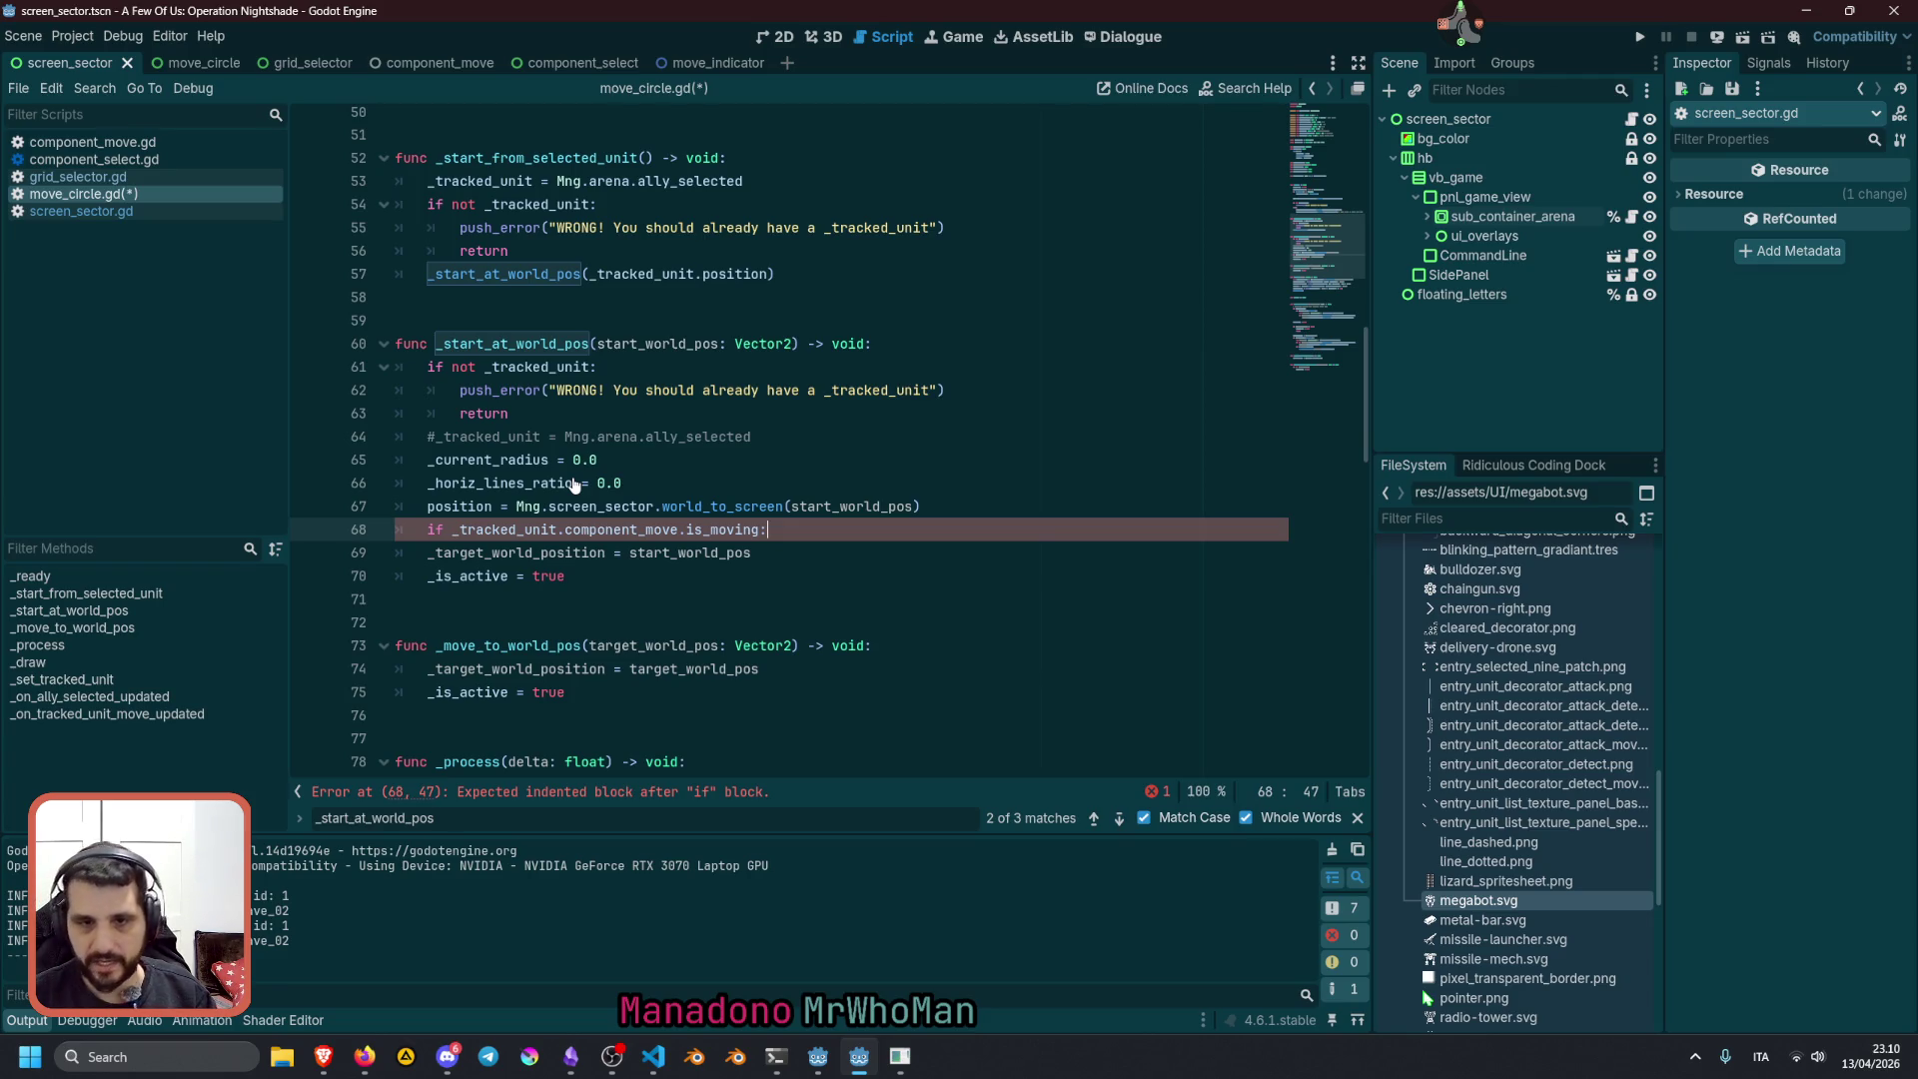
key(Return)
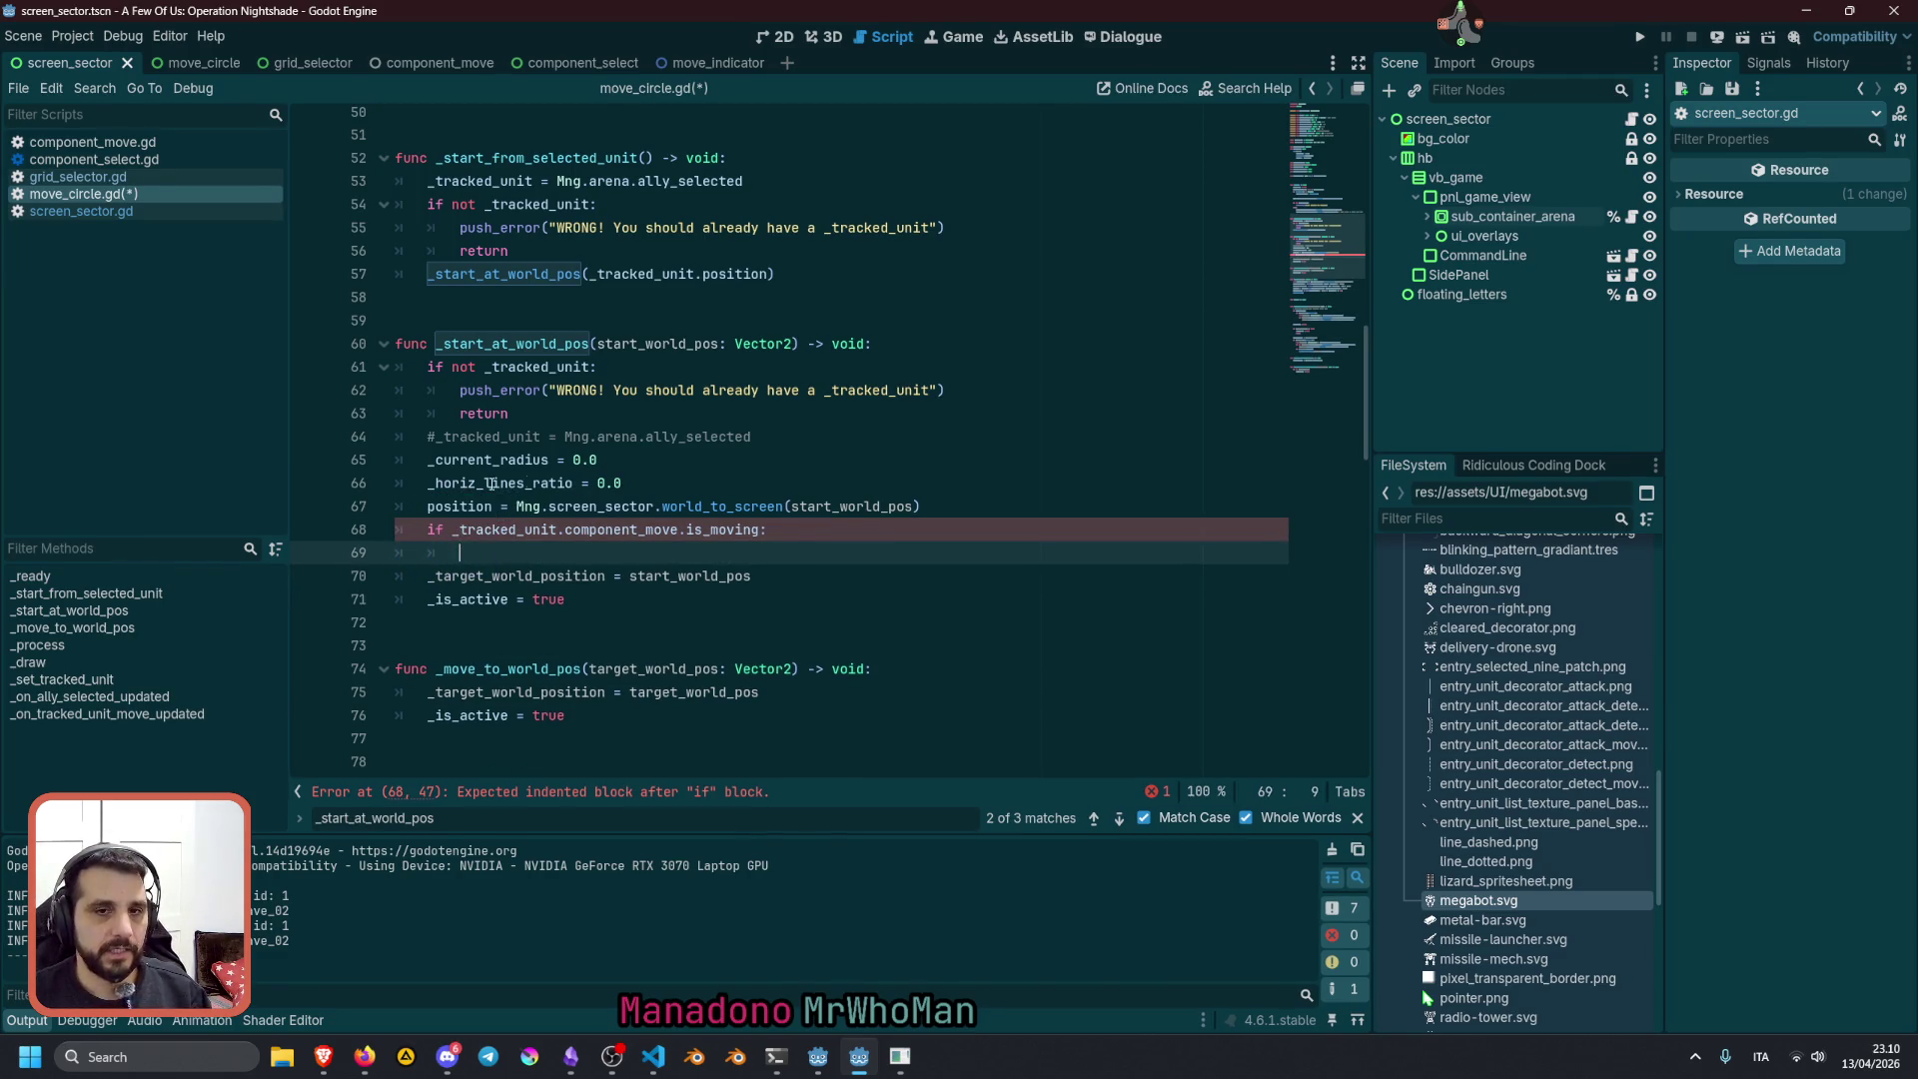
double_click(450, 508)
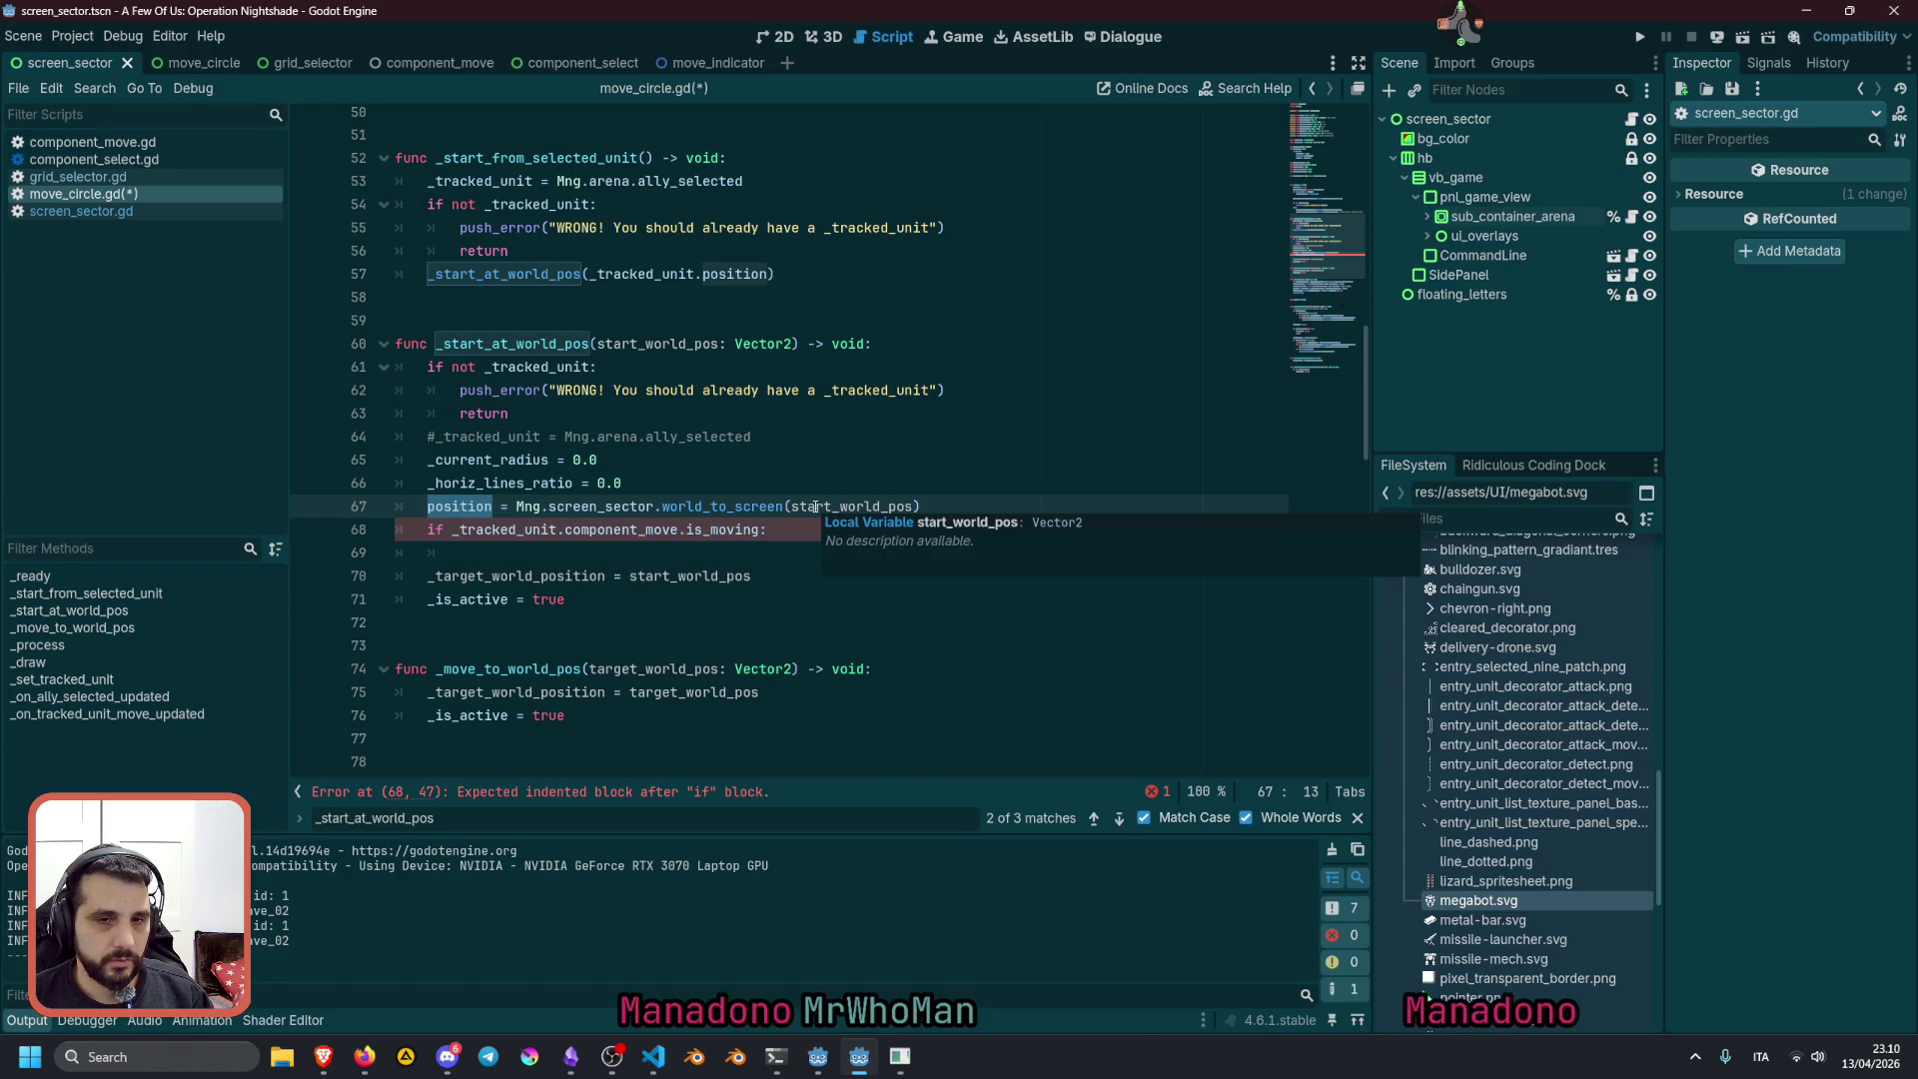
double_click(483, 344)
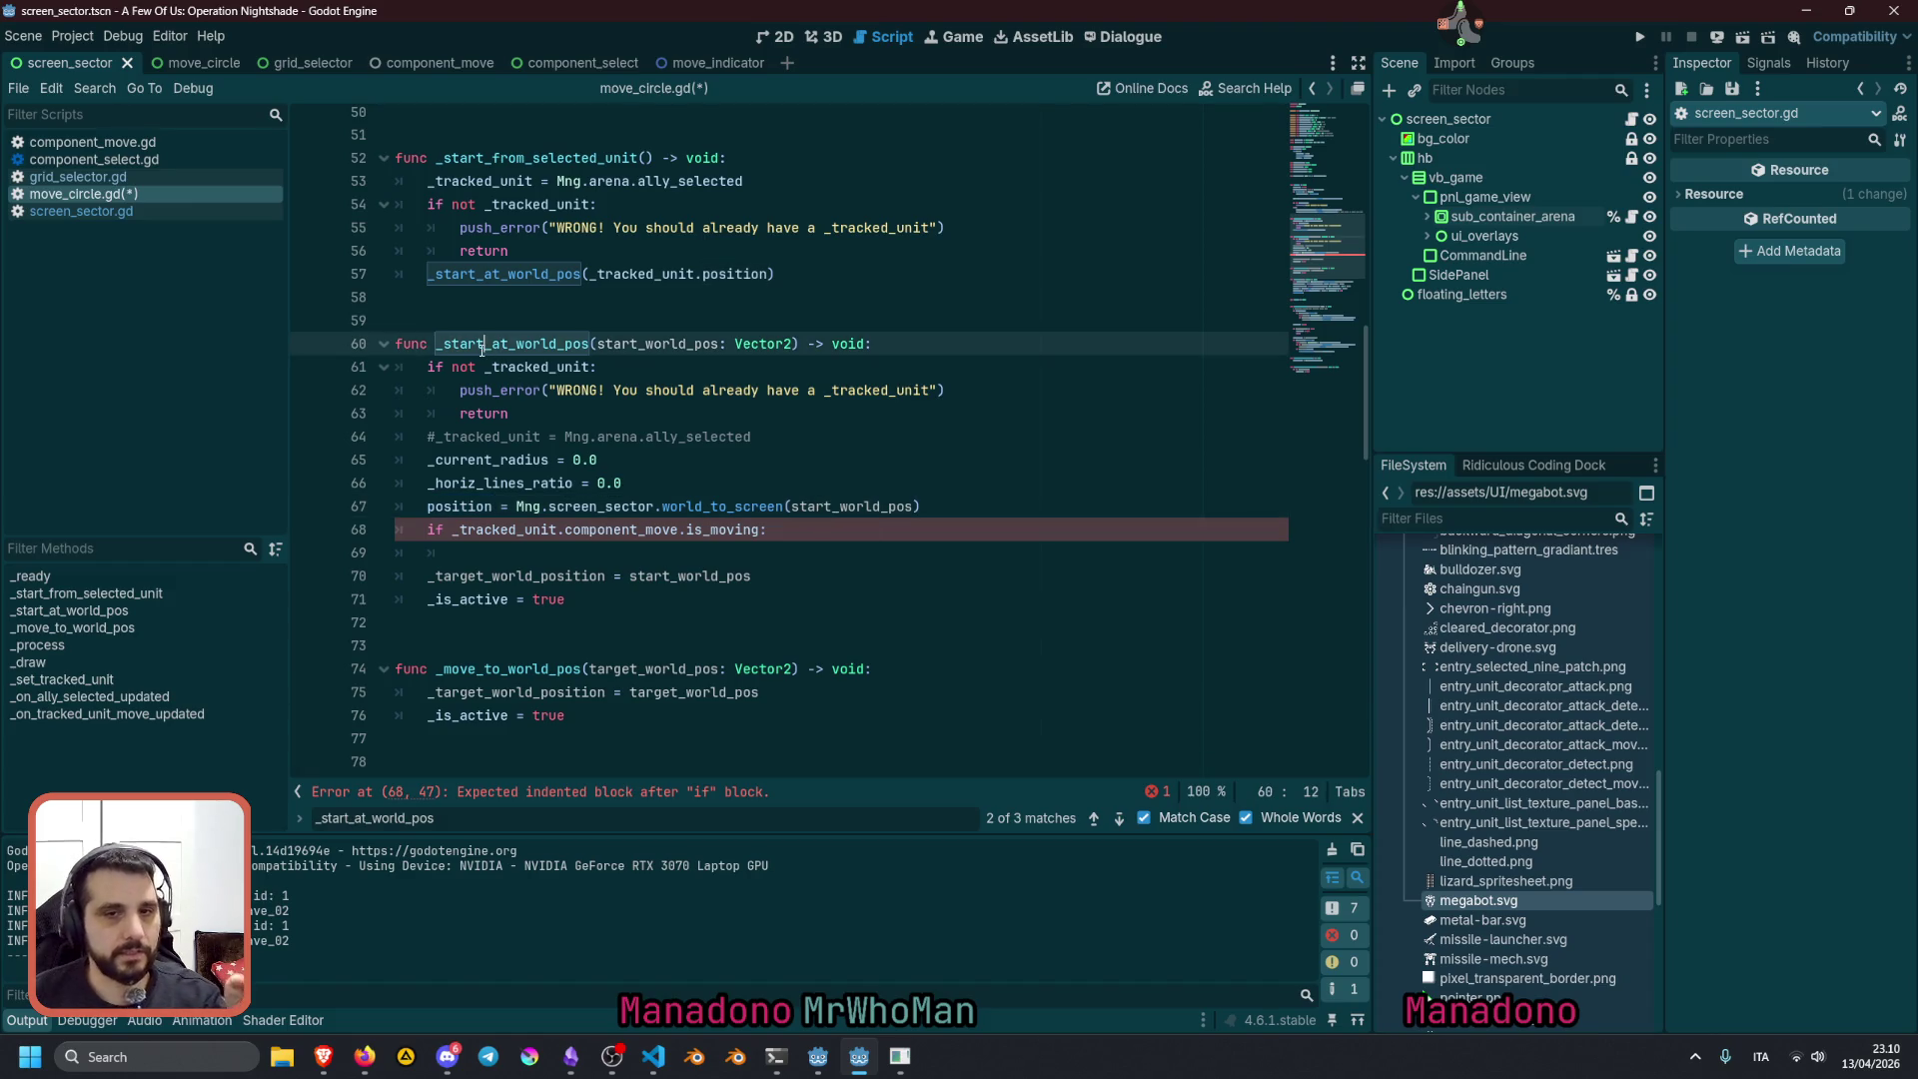
click(509, 529)
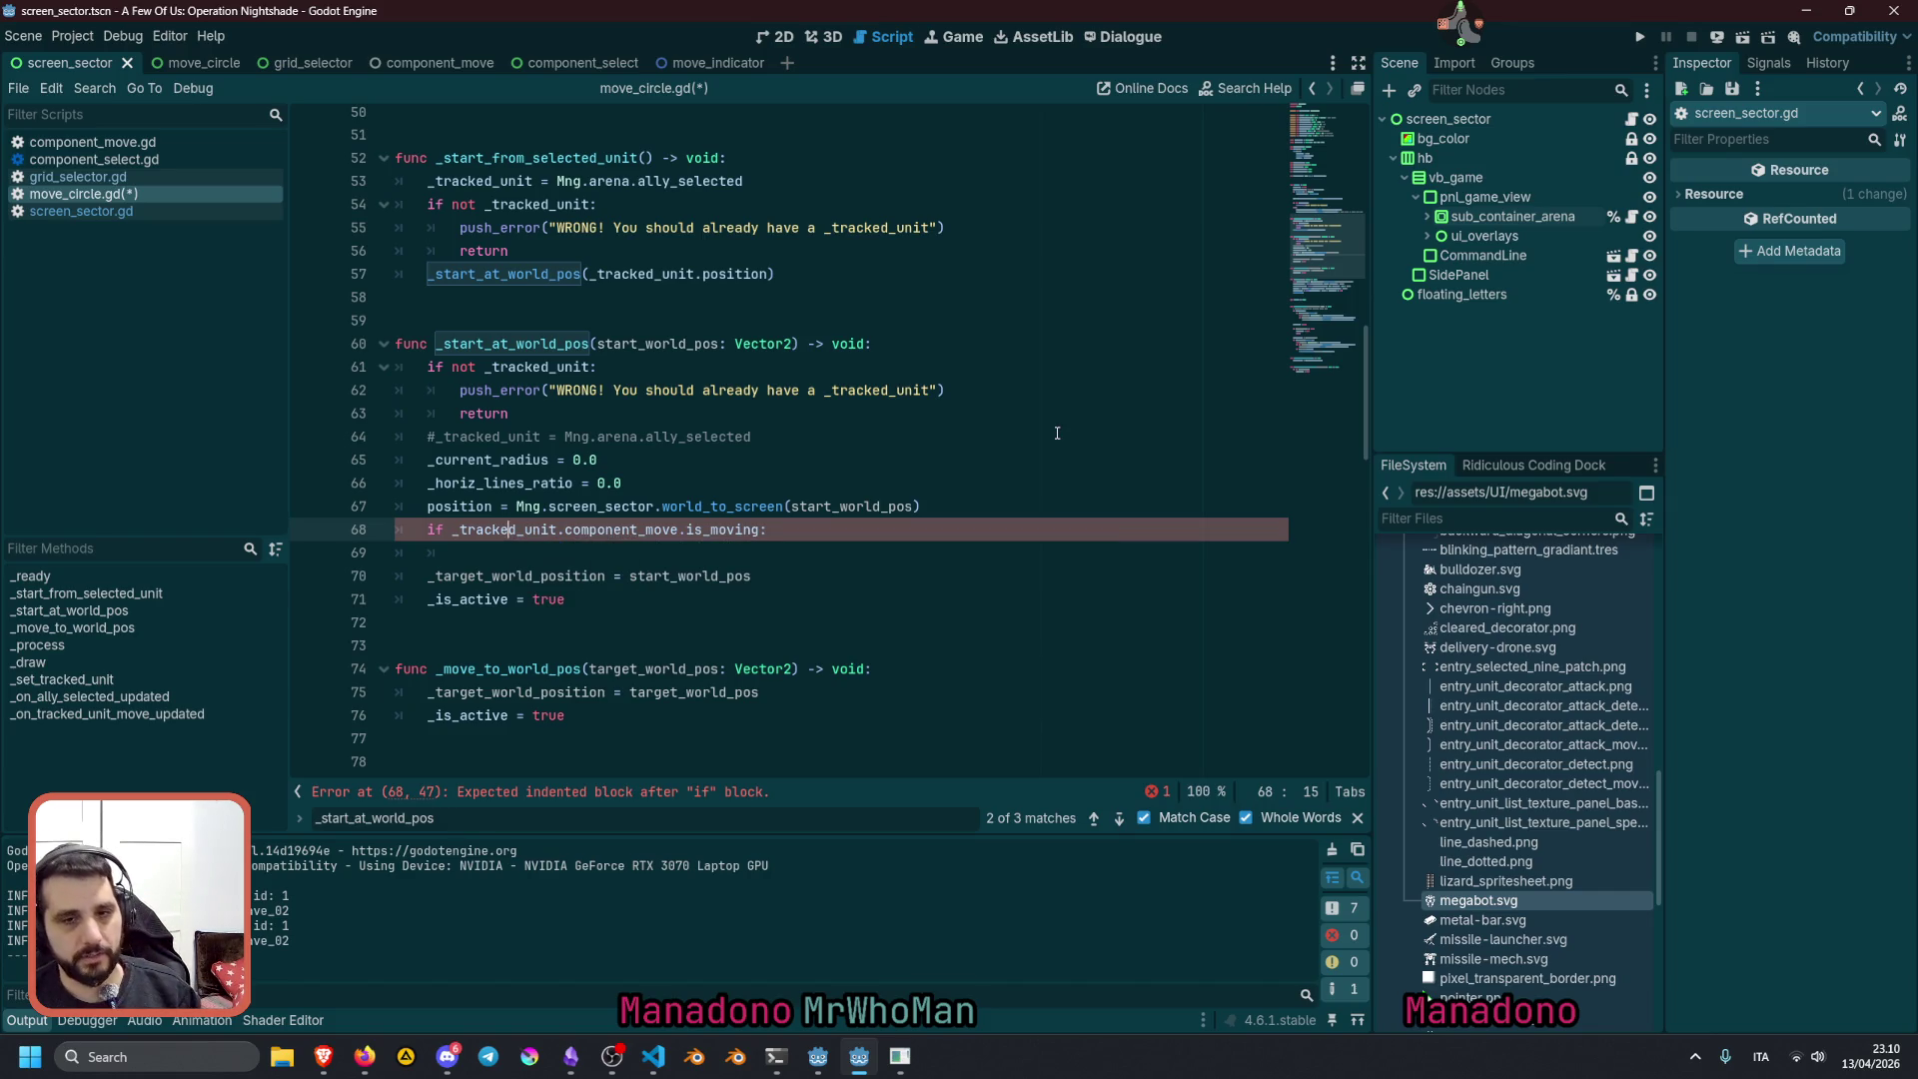
key(ctrl+x)
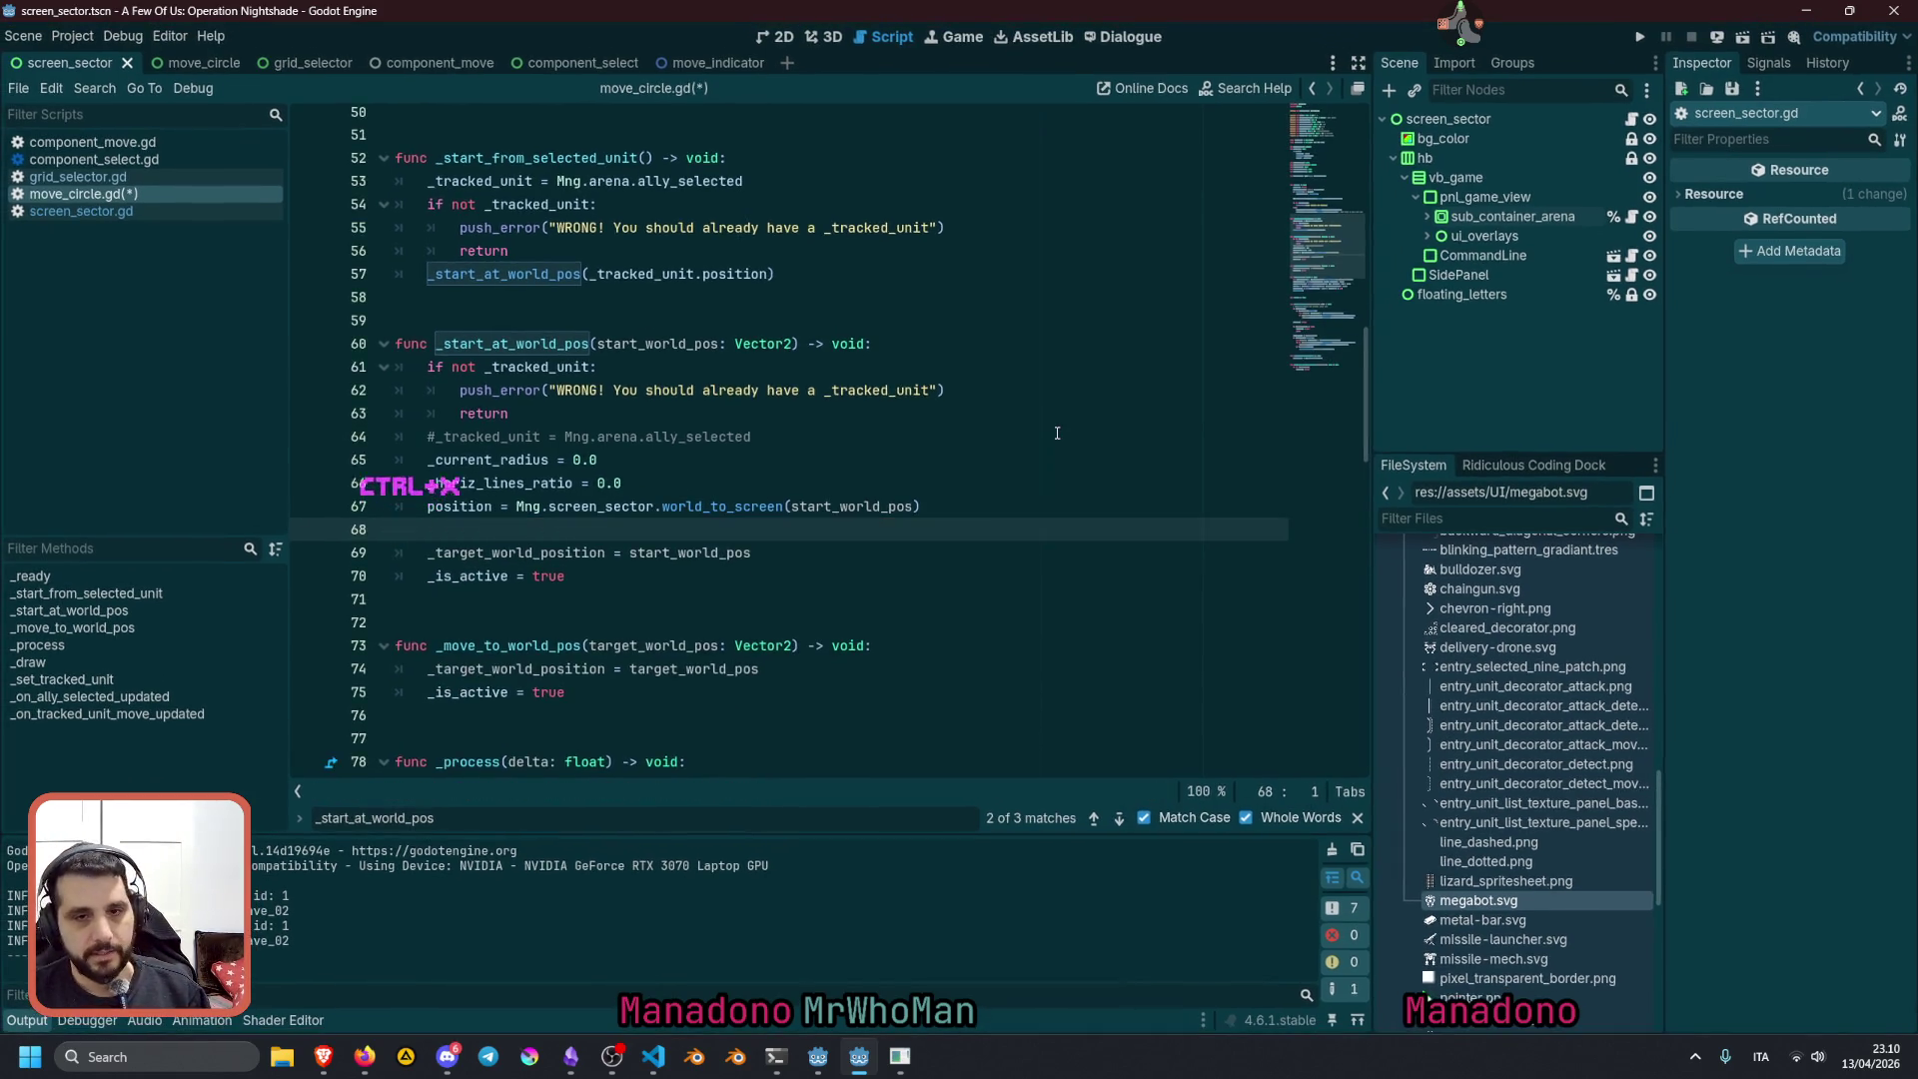
key(BackSpace)
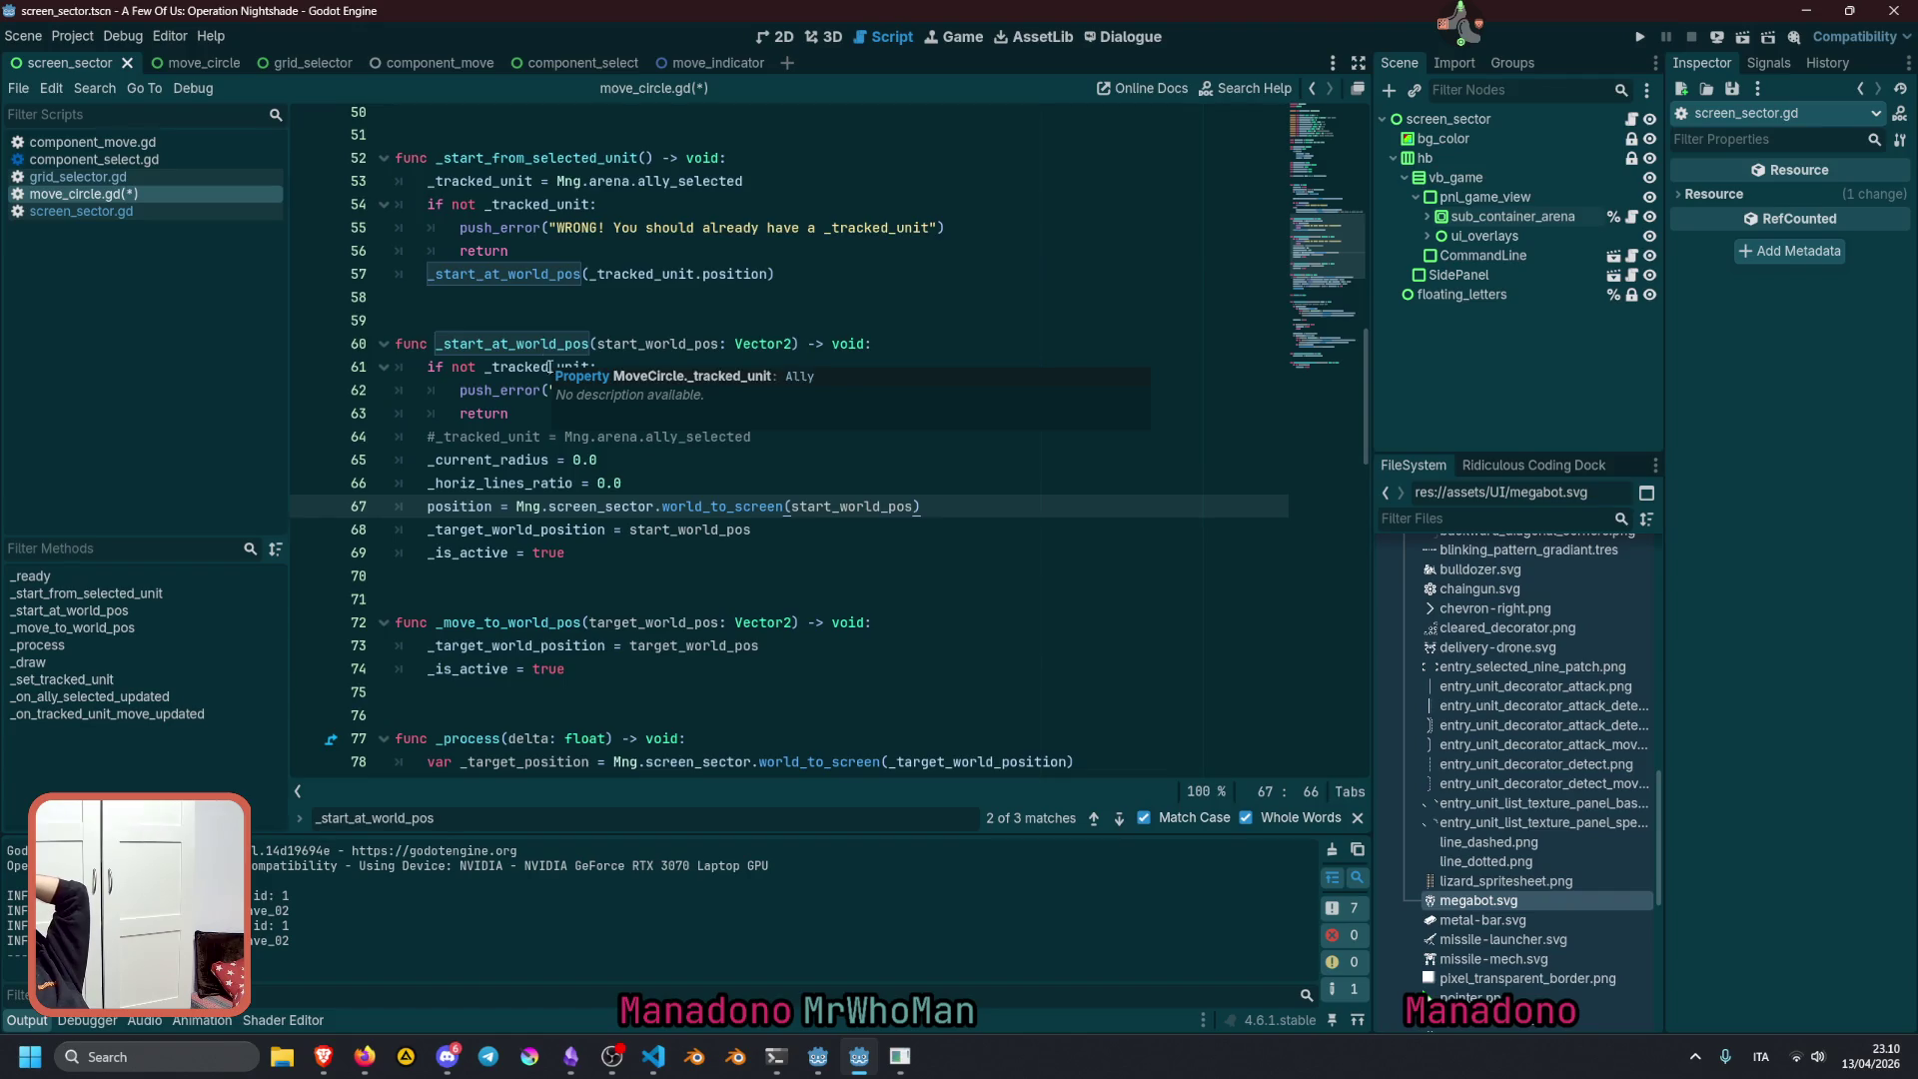
Scroll to _set_tracked_unit and highlight the places where it is used
scroll(560, 420, down, 7)
scroll(580, 460, up, 4)
scroll(581, 436, down, 8)
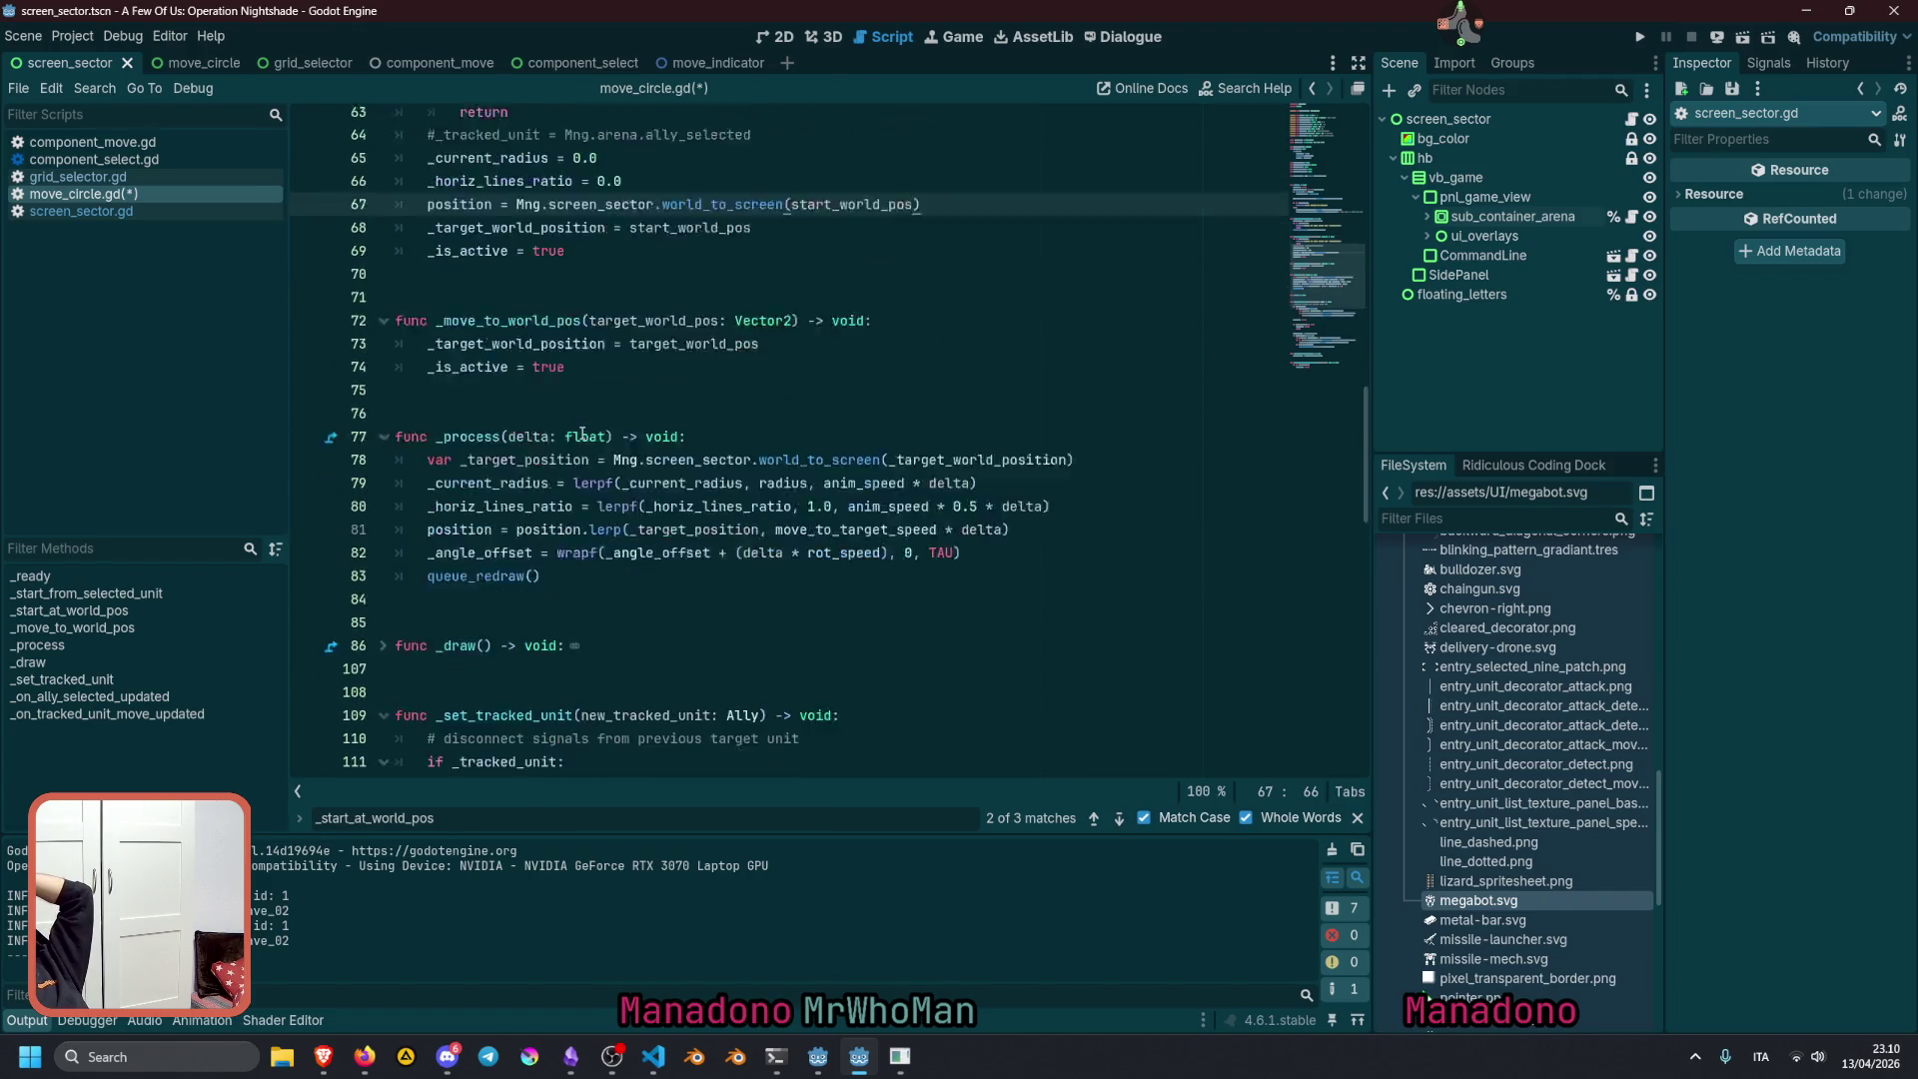
scroll(580, 437, down, 6)
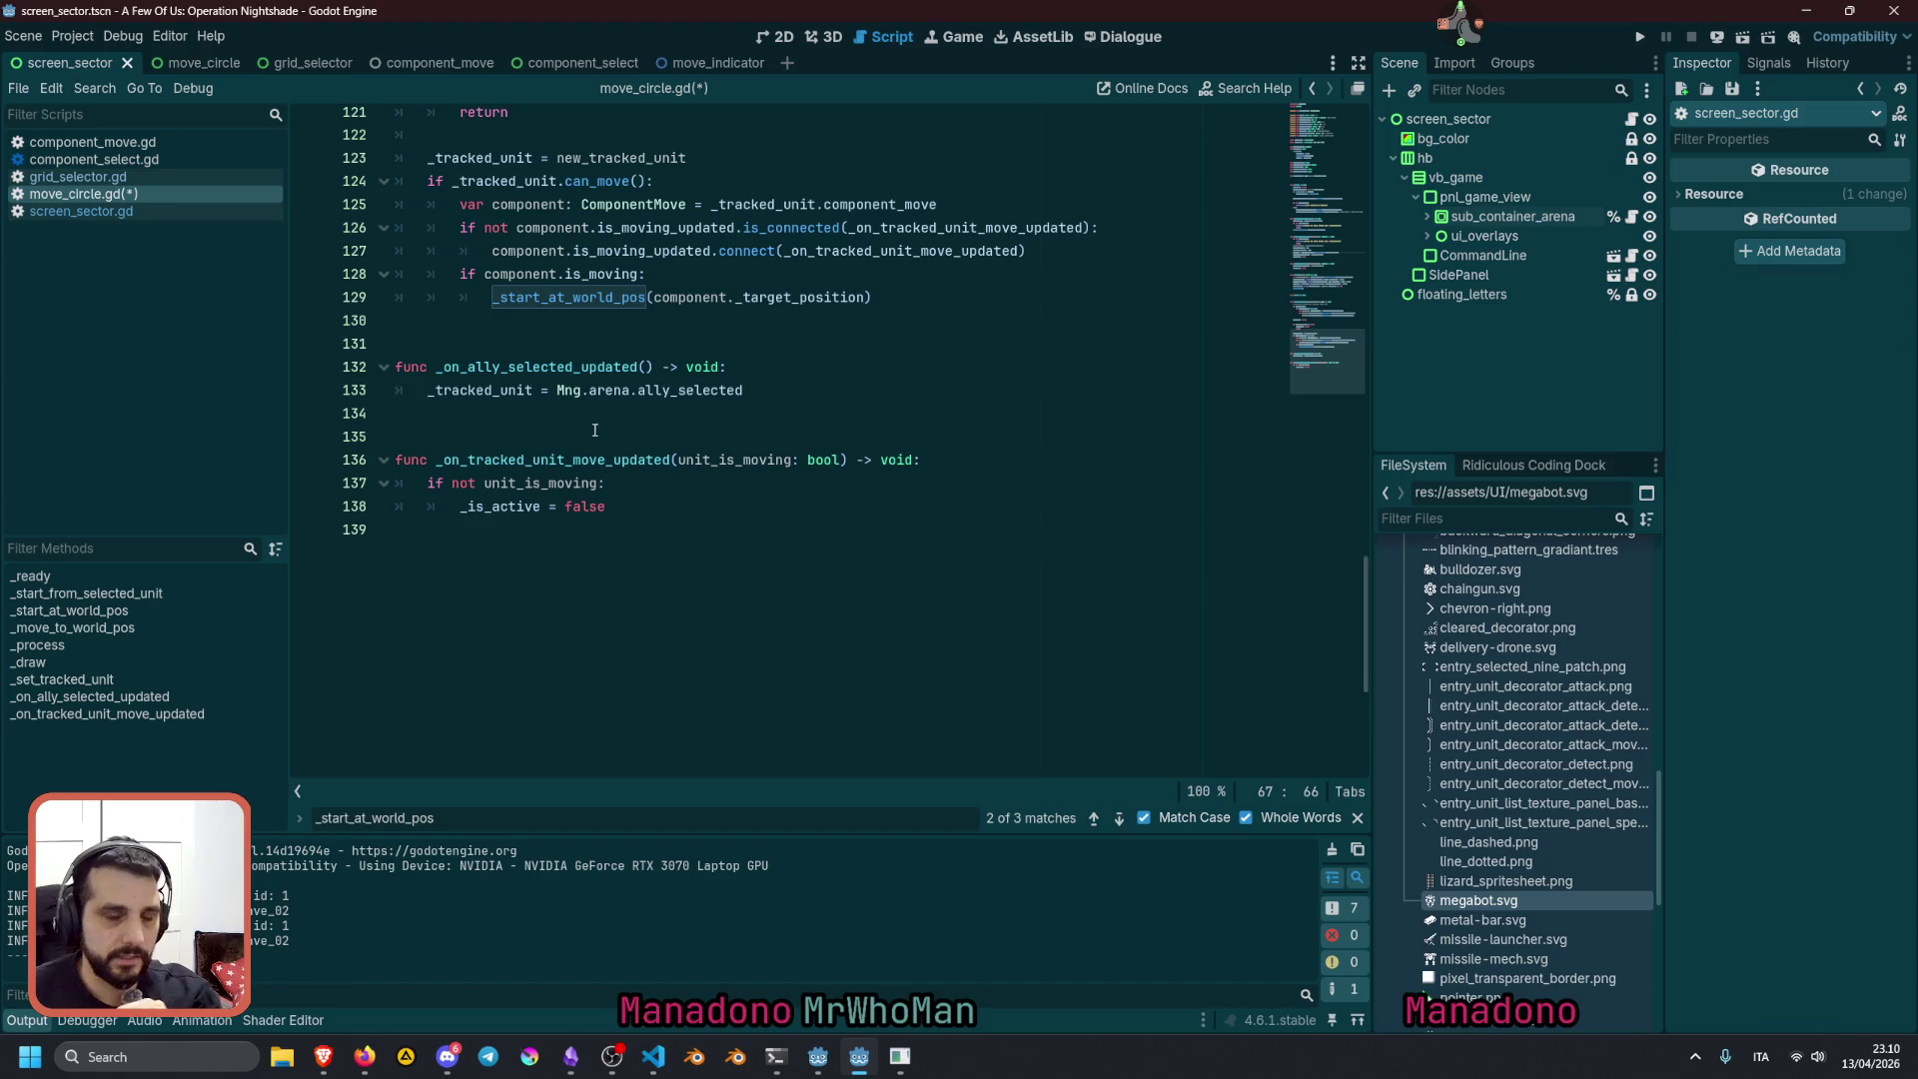
scroll(569, 400, up, 7)
double_click(518, 250)
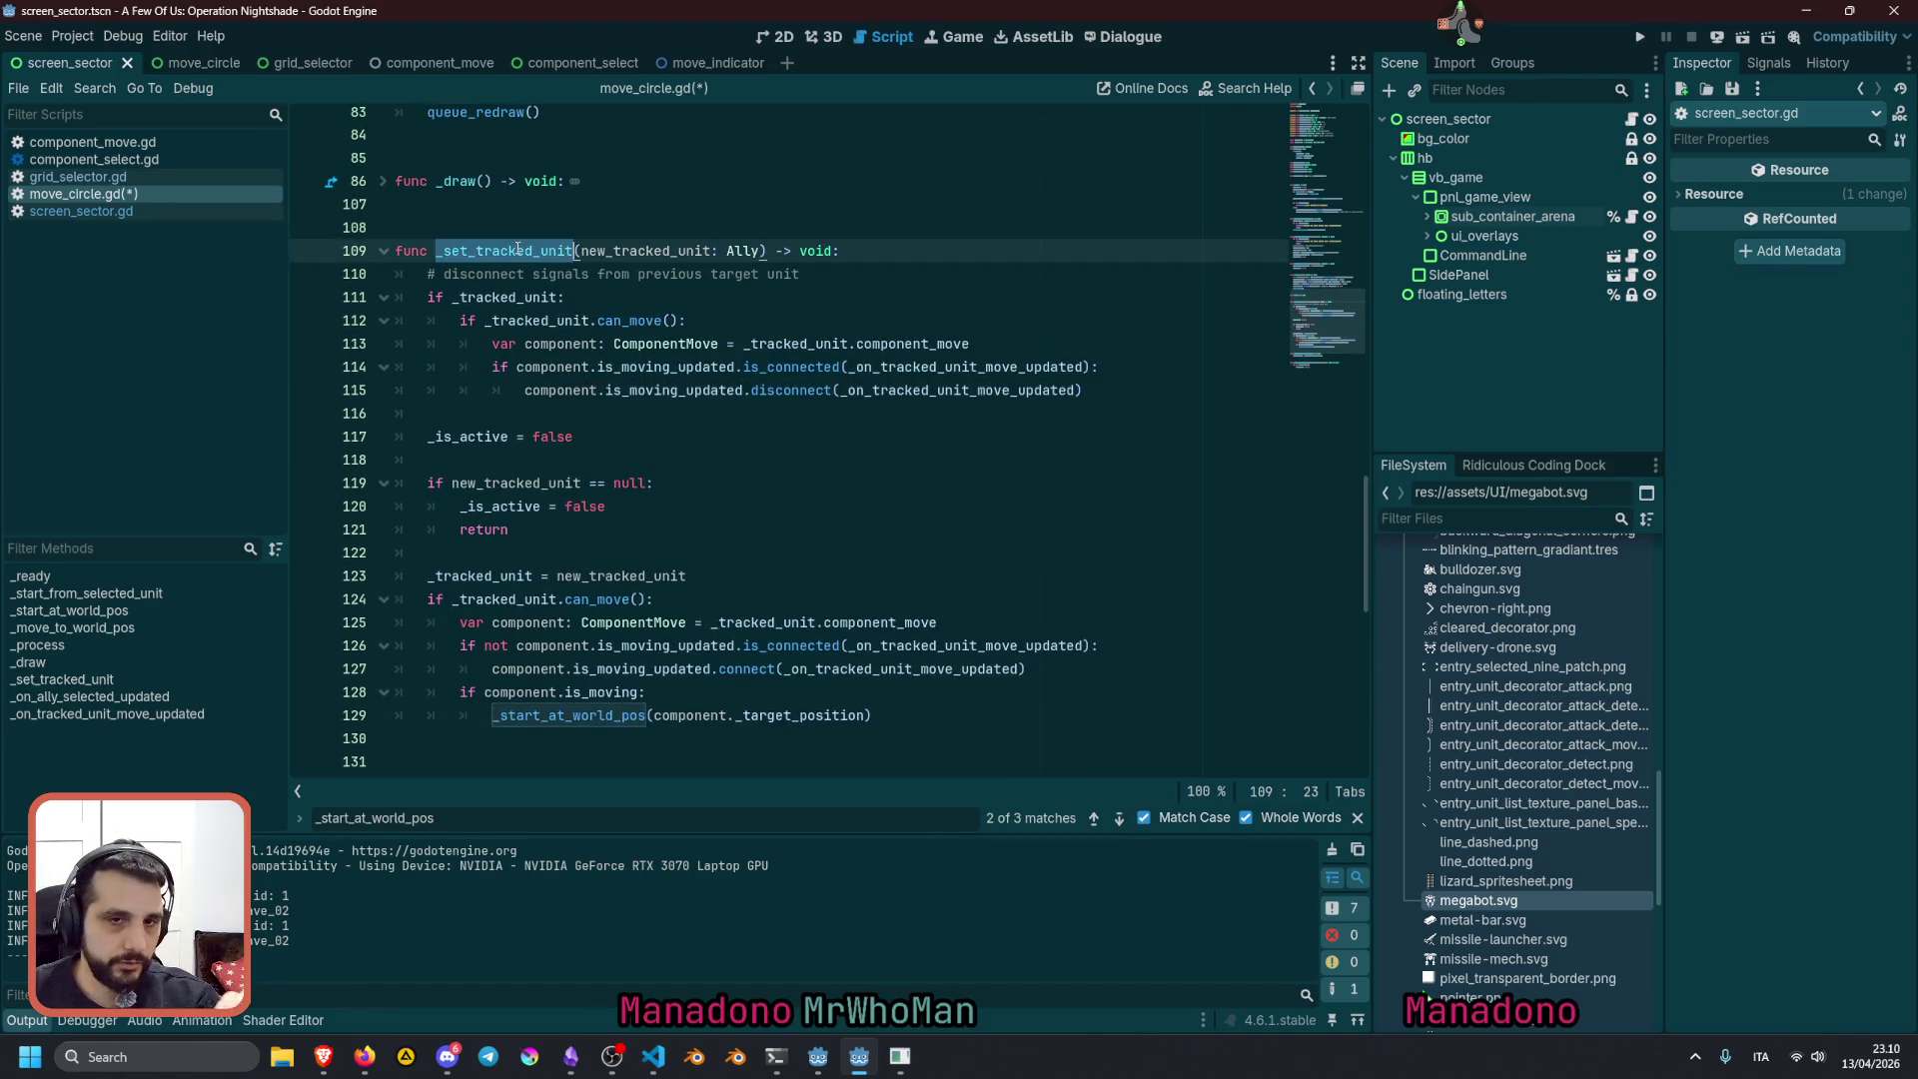
click(540, 251)
Inspect the is_moving check and the _start_at_world_pos(_target_position) call on line 129, then go back to line 122
click(510, 599)
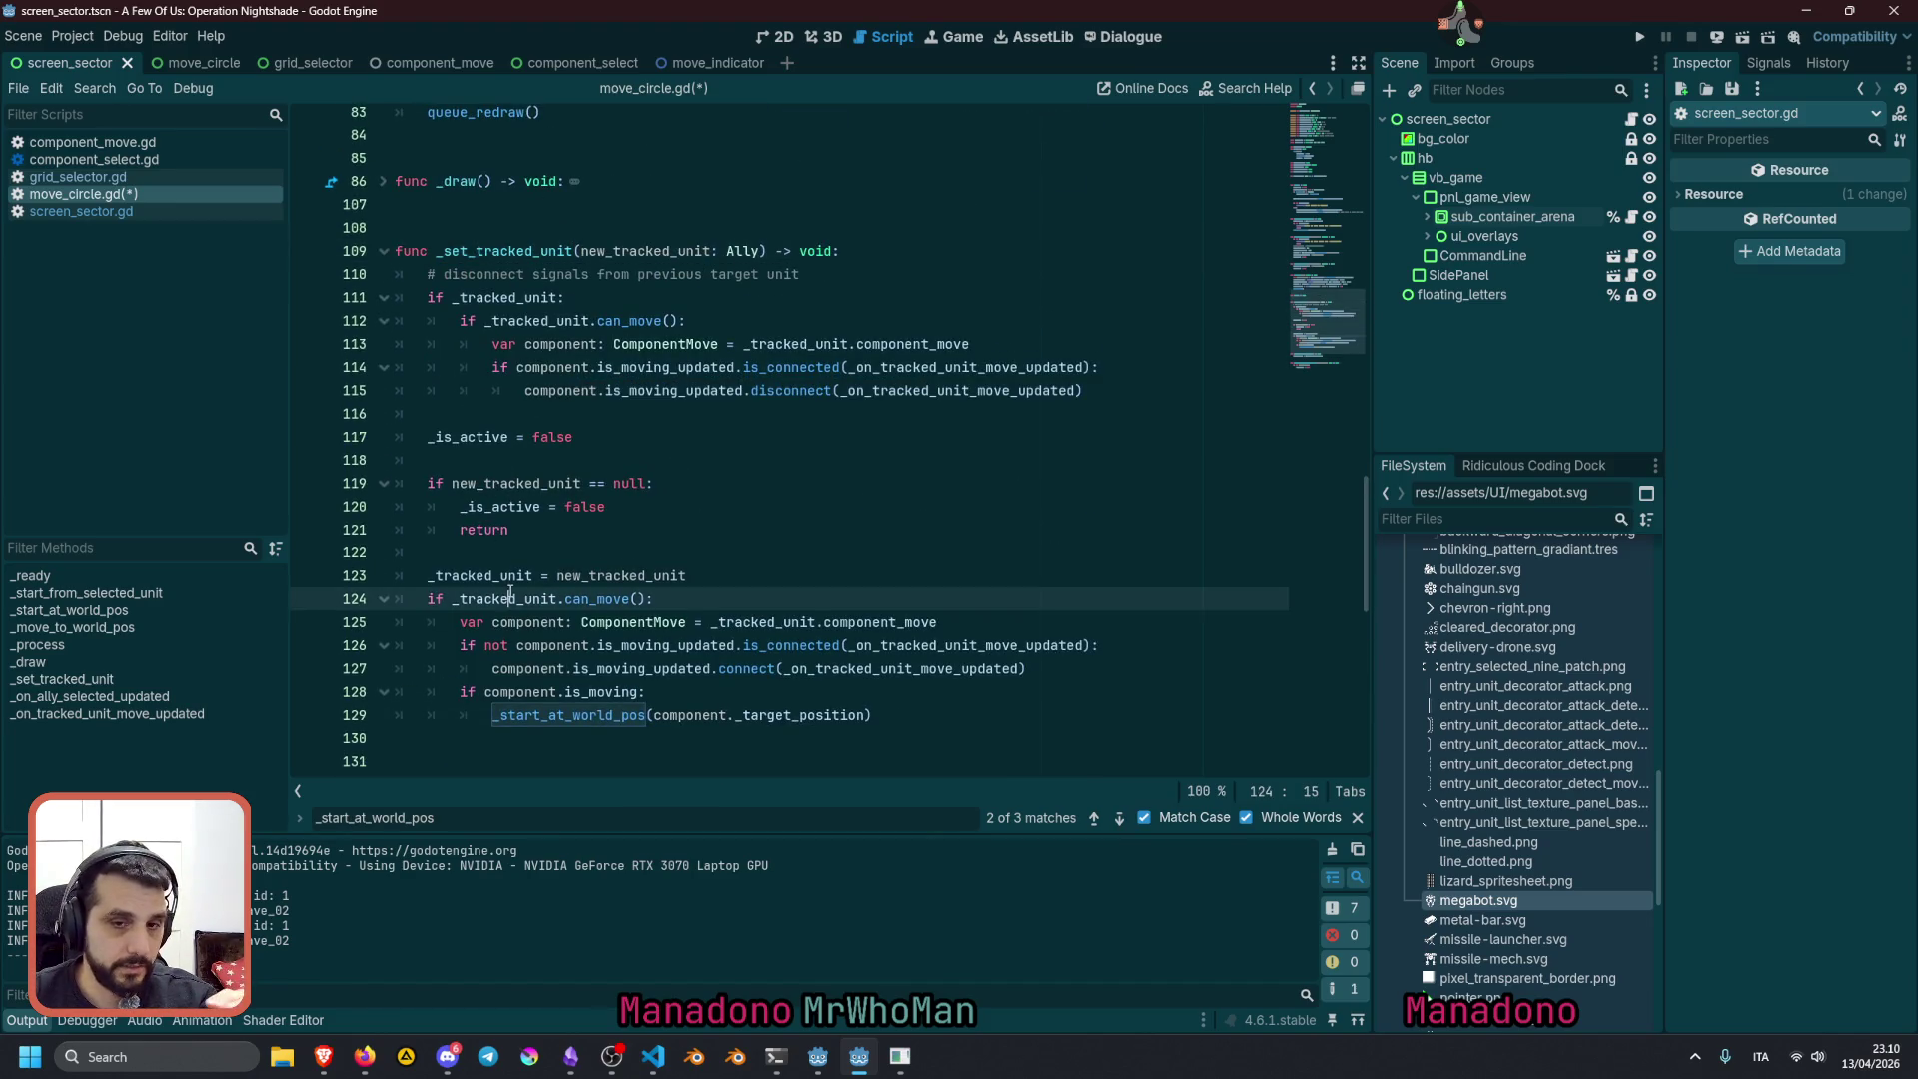
click(544, 646)
drag(533, 692, 613, 691)
double_click(557, 707)
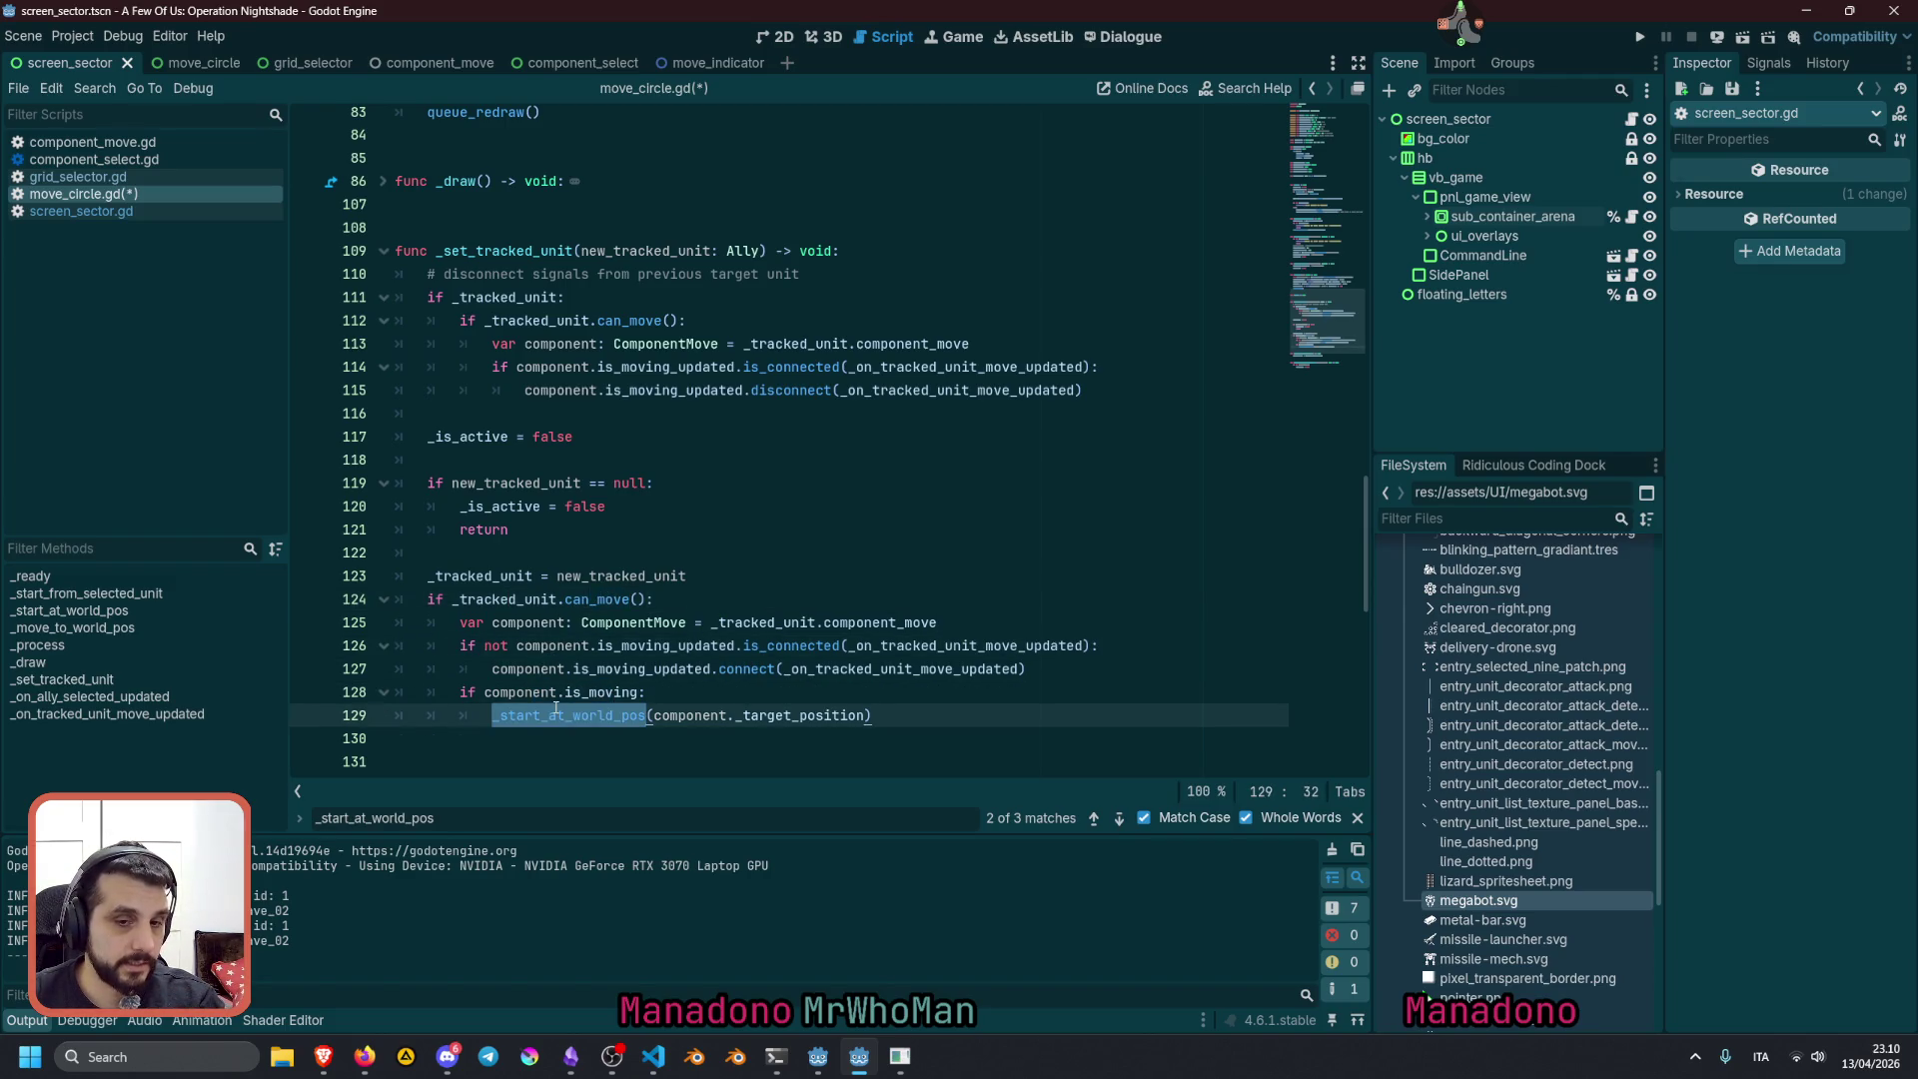
click(565, 714)
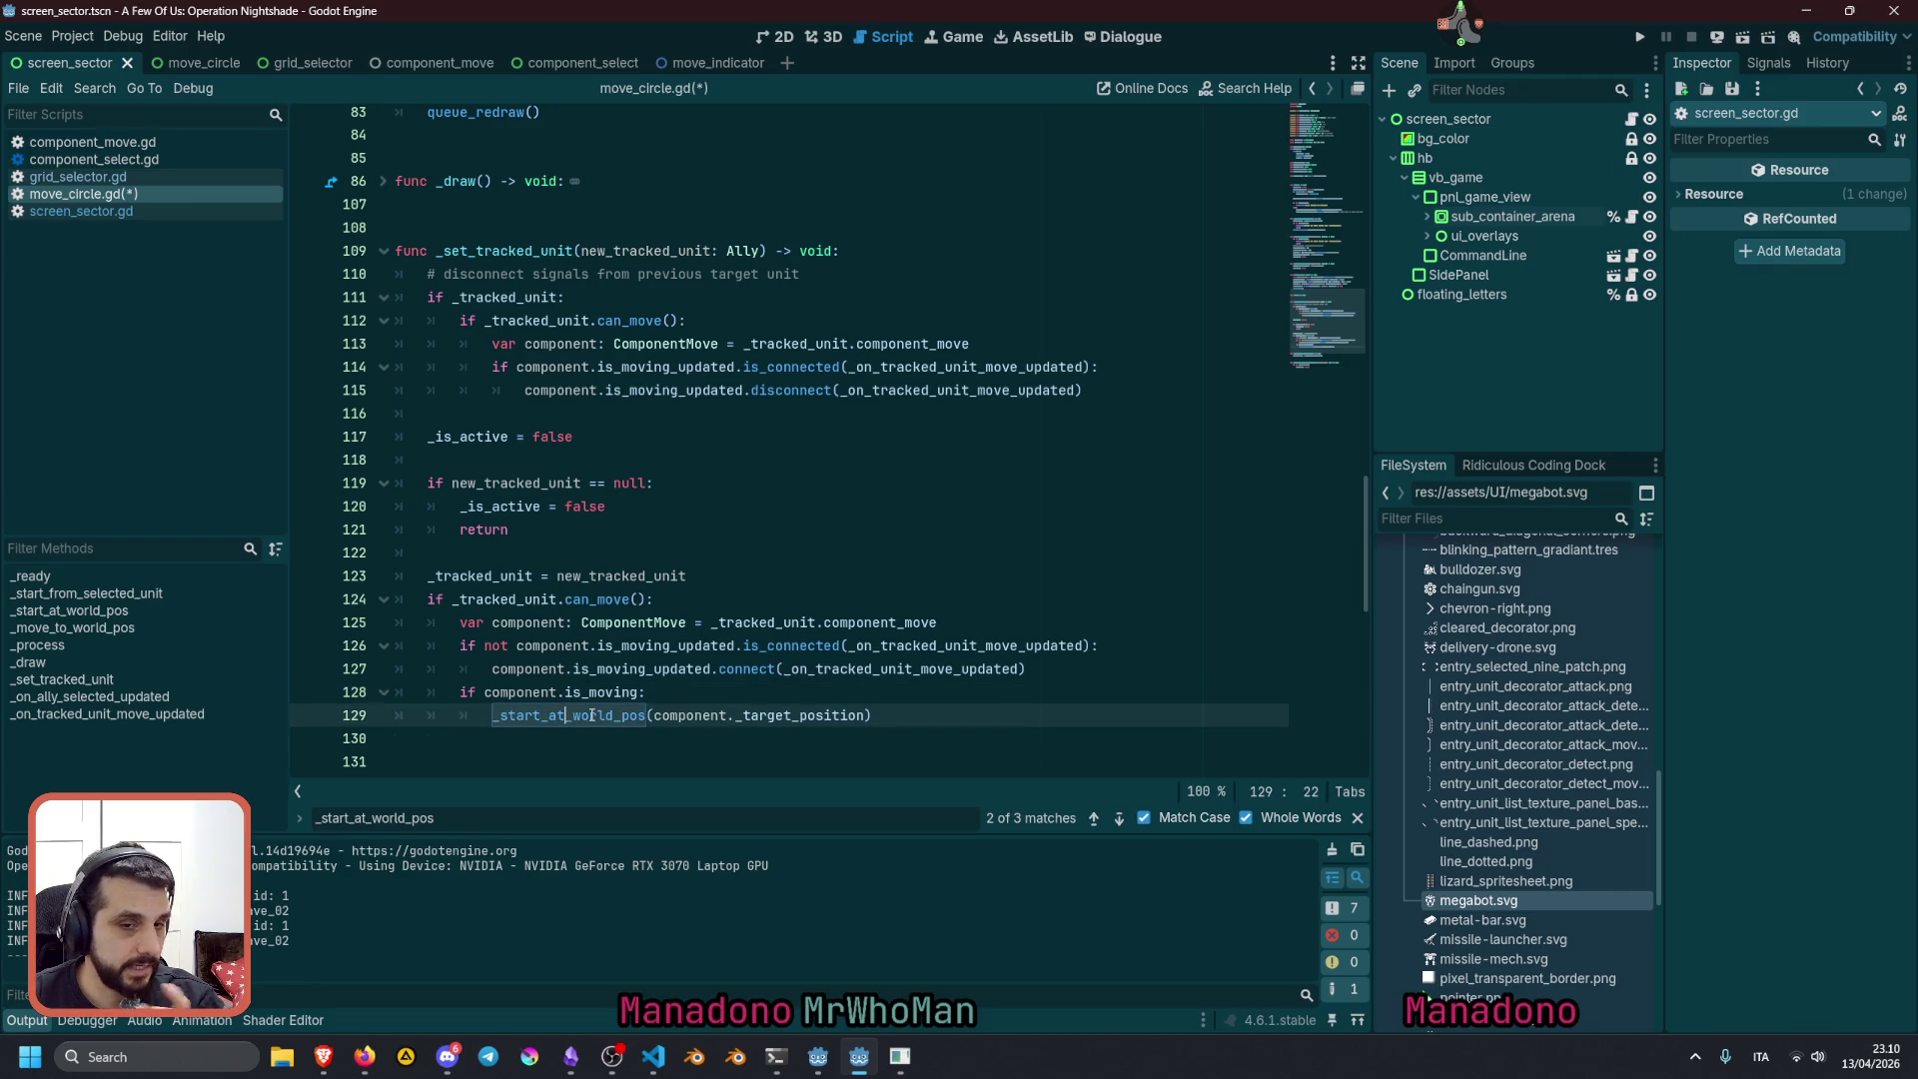
double_click(766, 711)
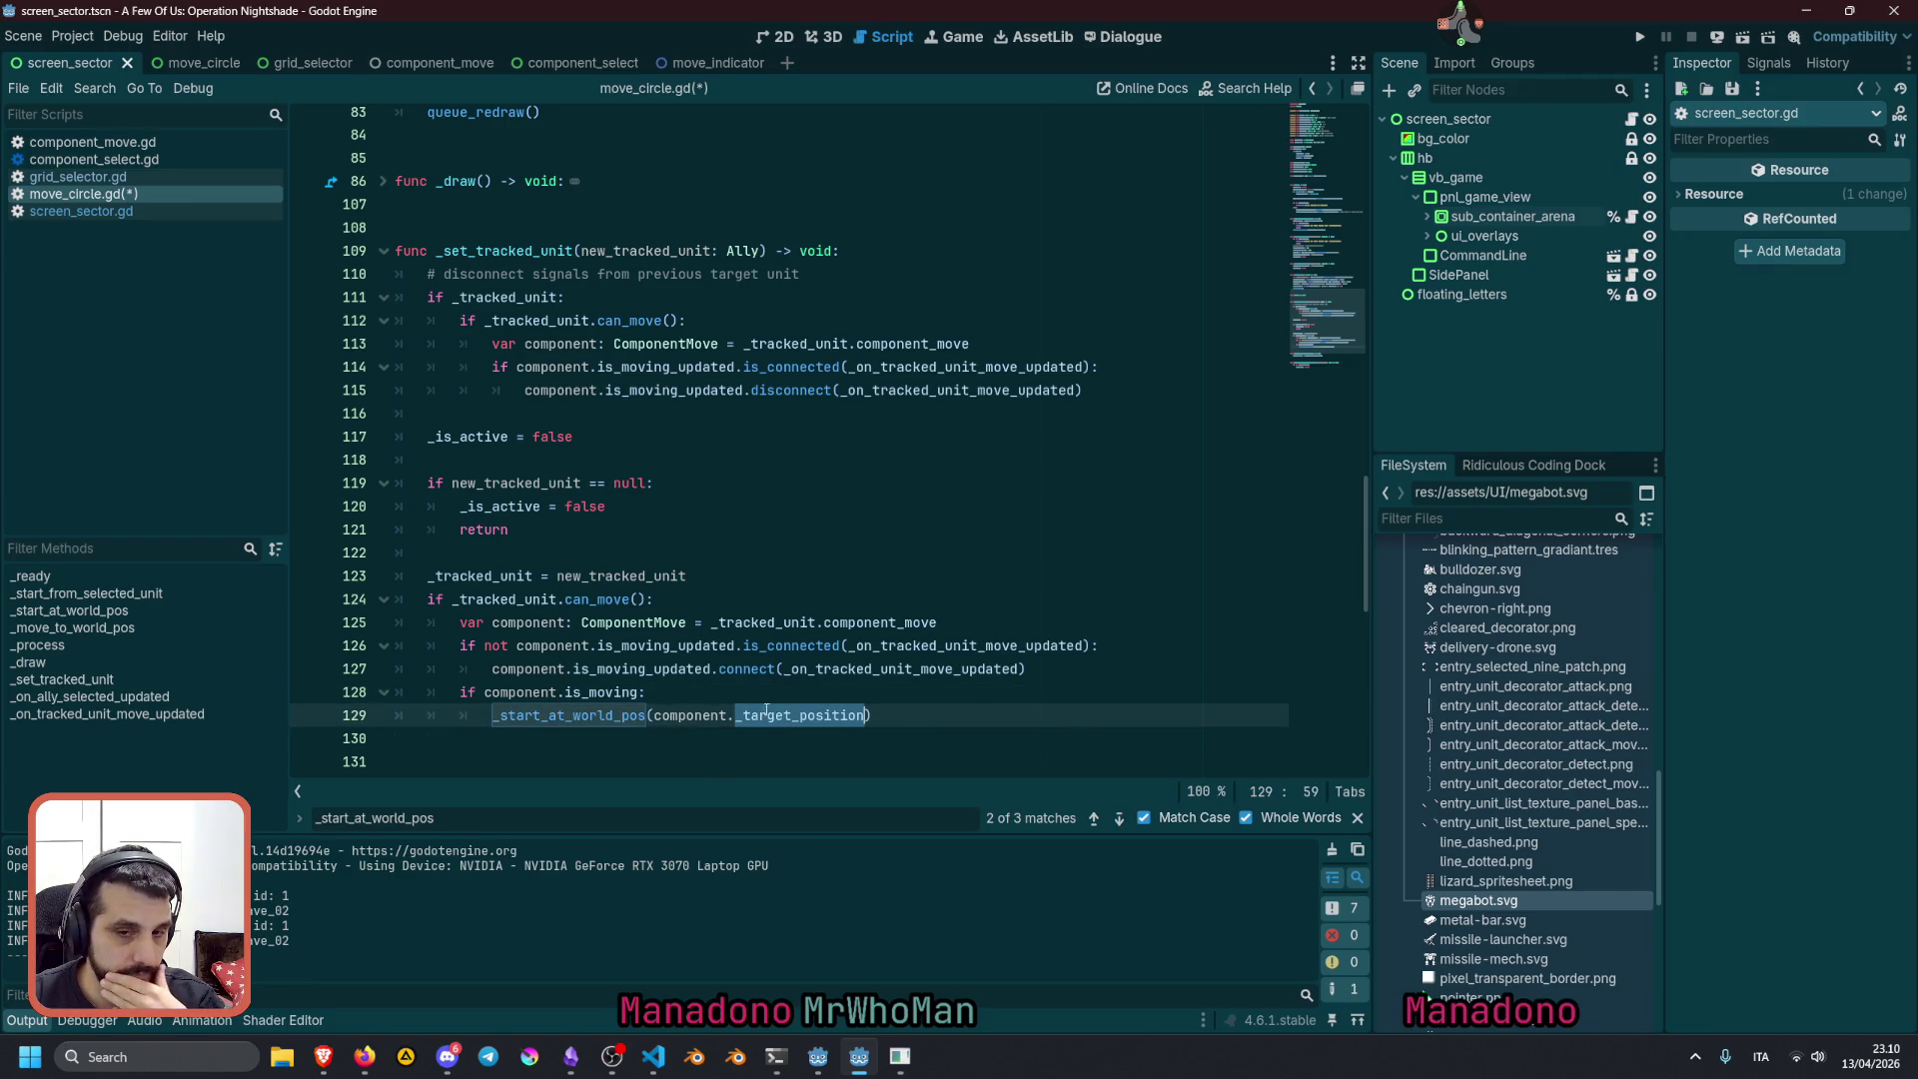
key(Up)
key(Up)
key(Up)
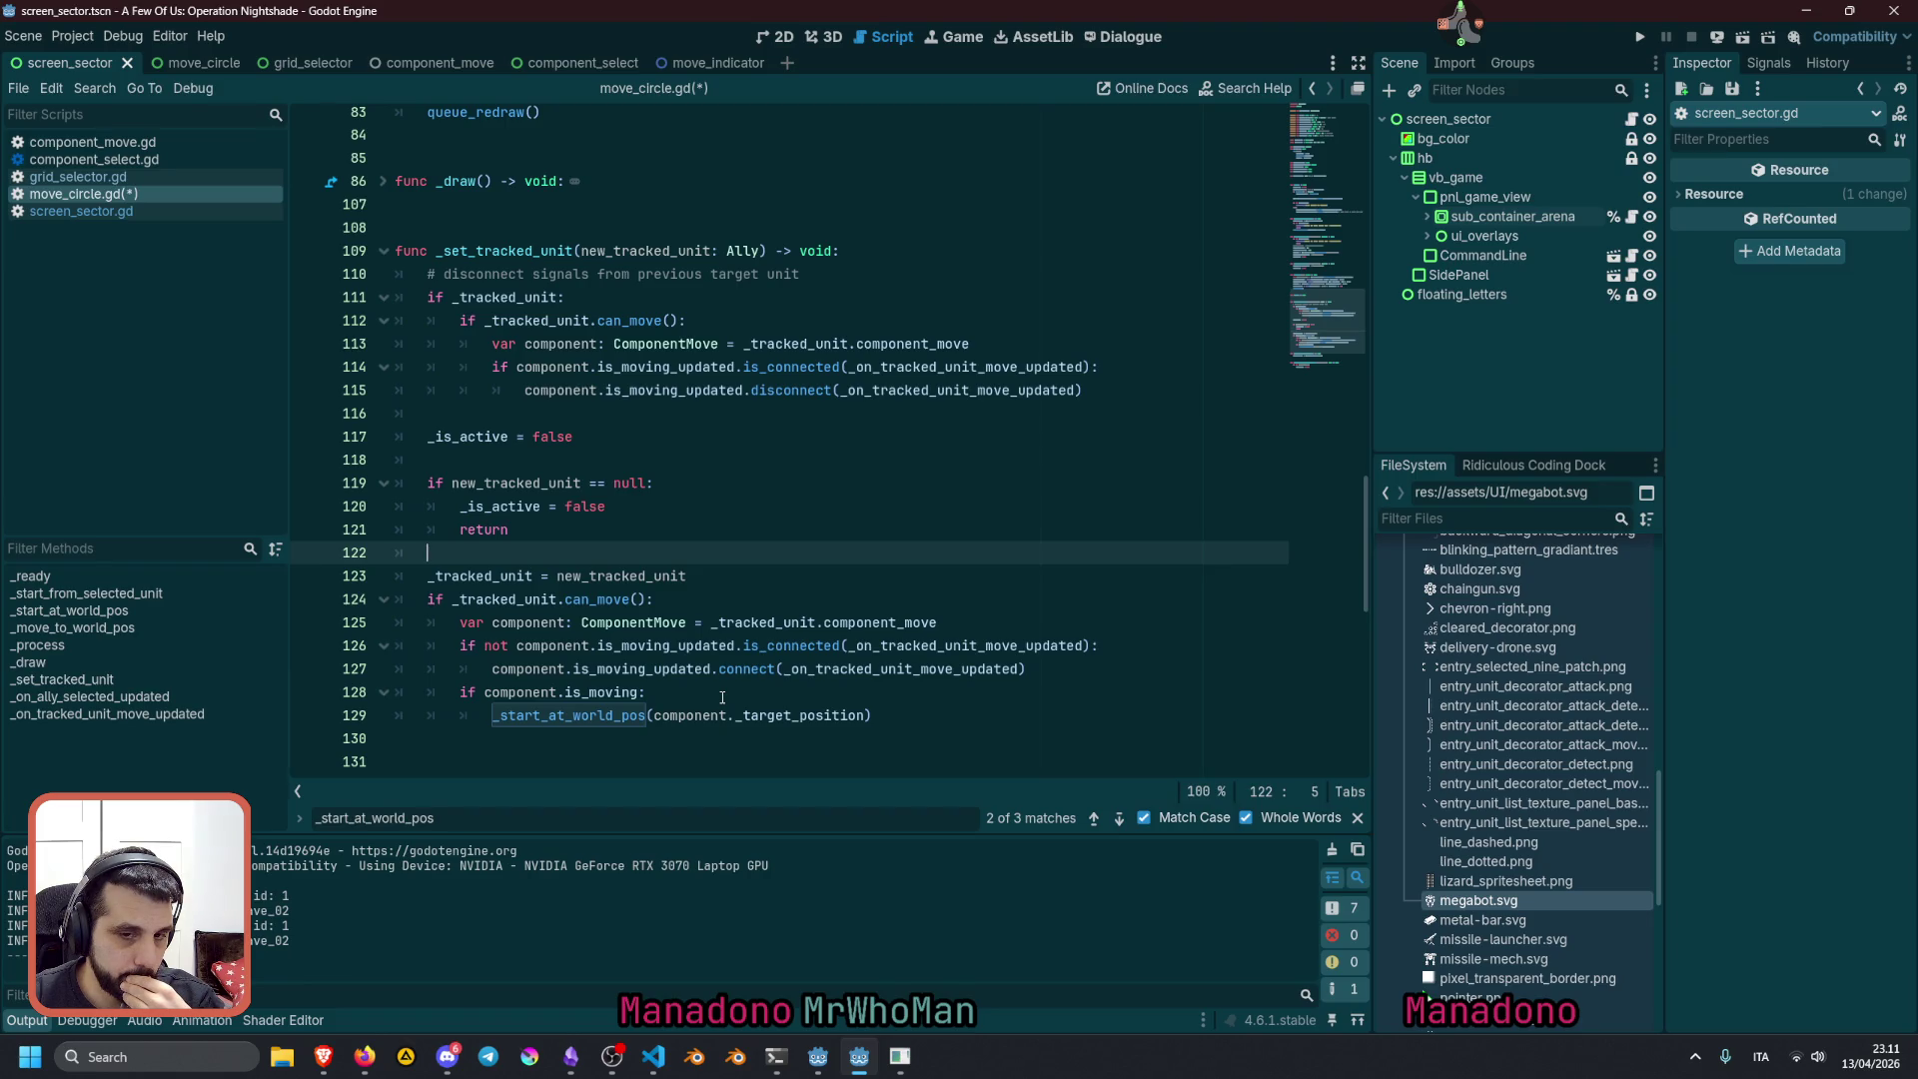
Jump to the _start_at_world_pos definition and highlight start_world_pos and _target_world_position
ctrl+click(634, 720)
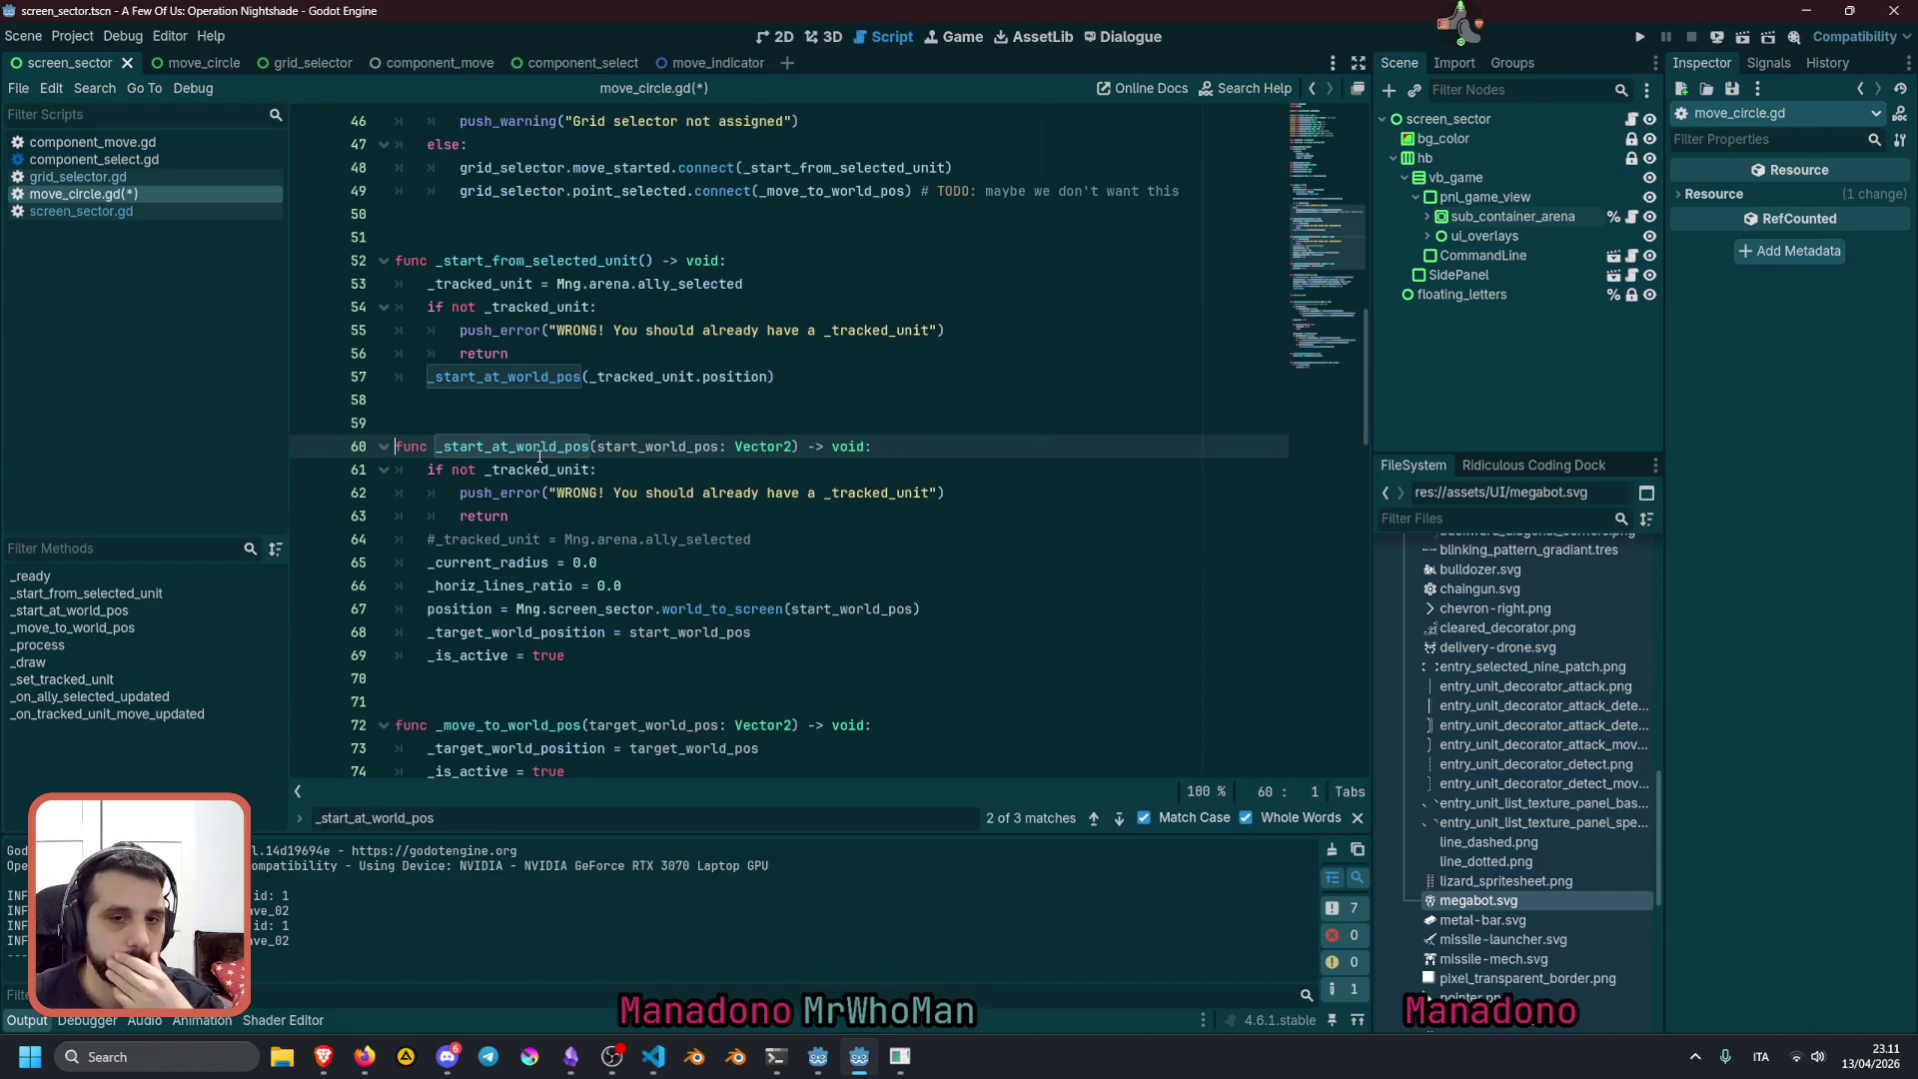
double_click(629, 447)
double_click(515, 633)
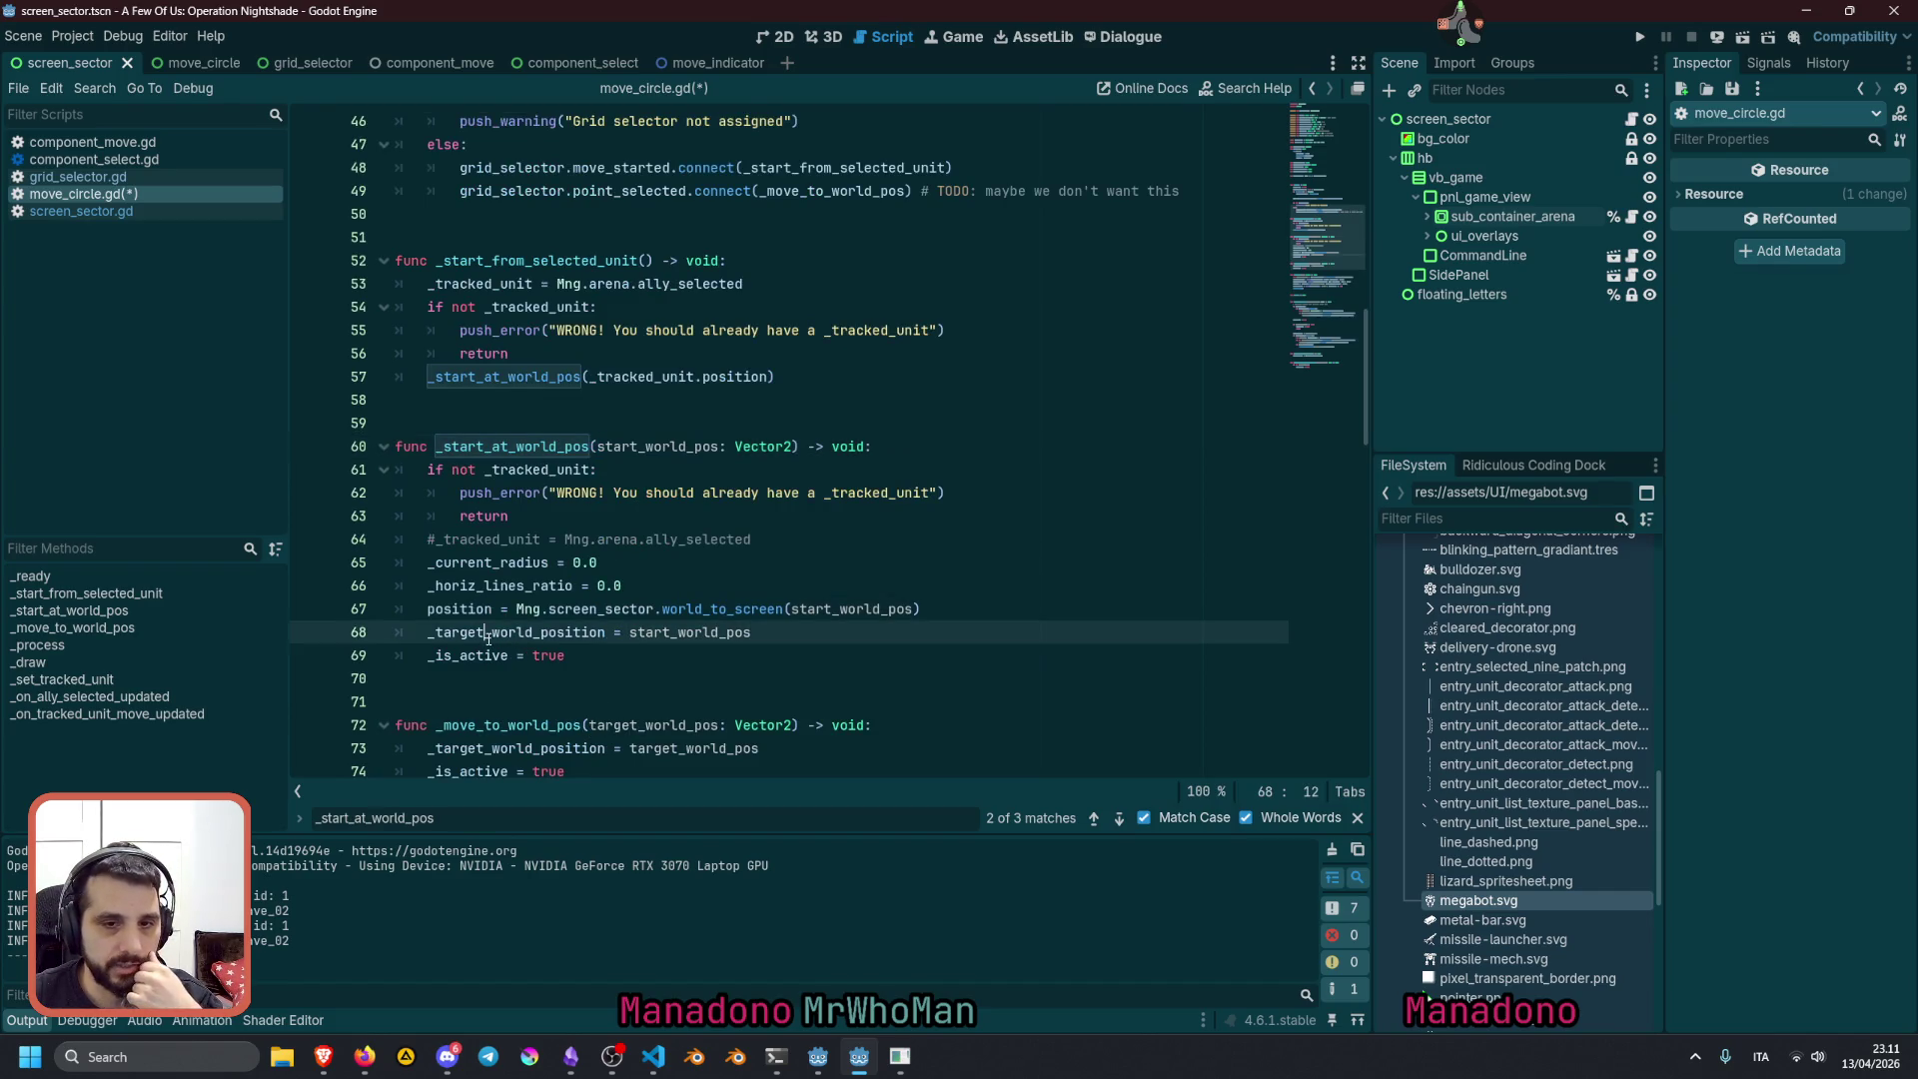
Scroll up to _ready and highlight the move_started and point_selected signal connections on lines 48–49
scroll(634, 589, down, 15)
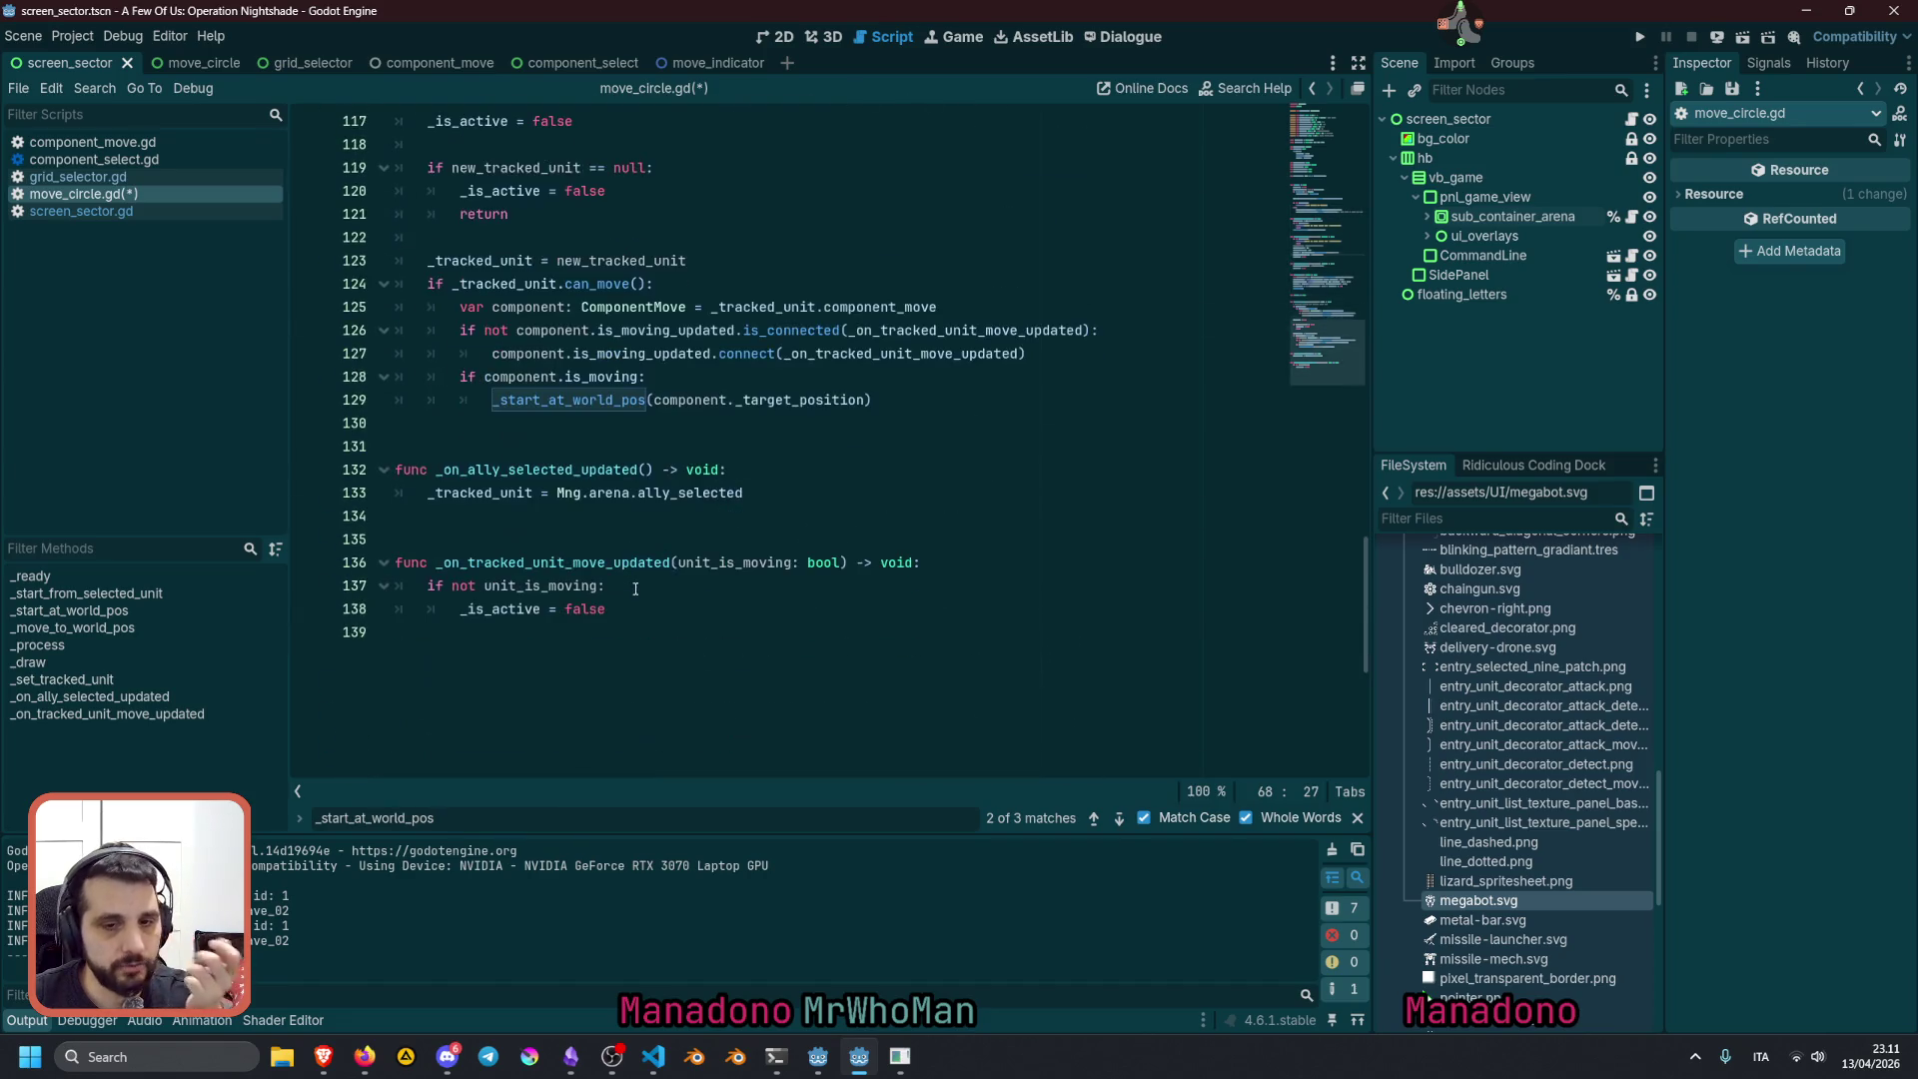
scroll(634, 590, up, 2)
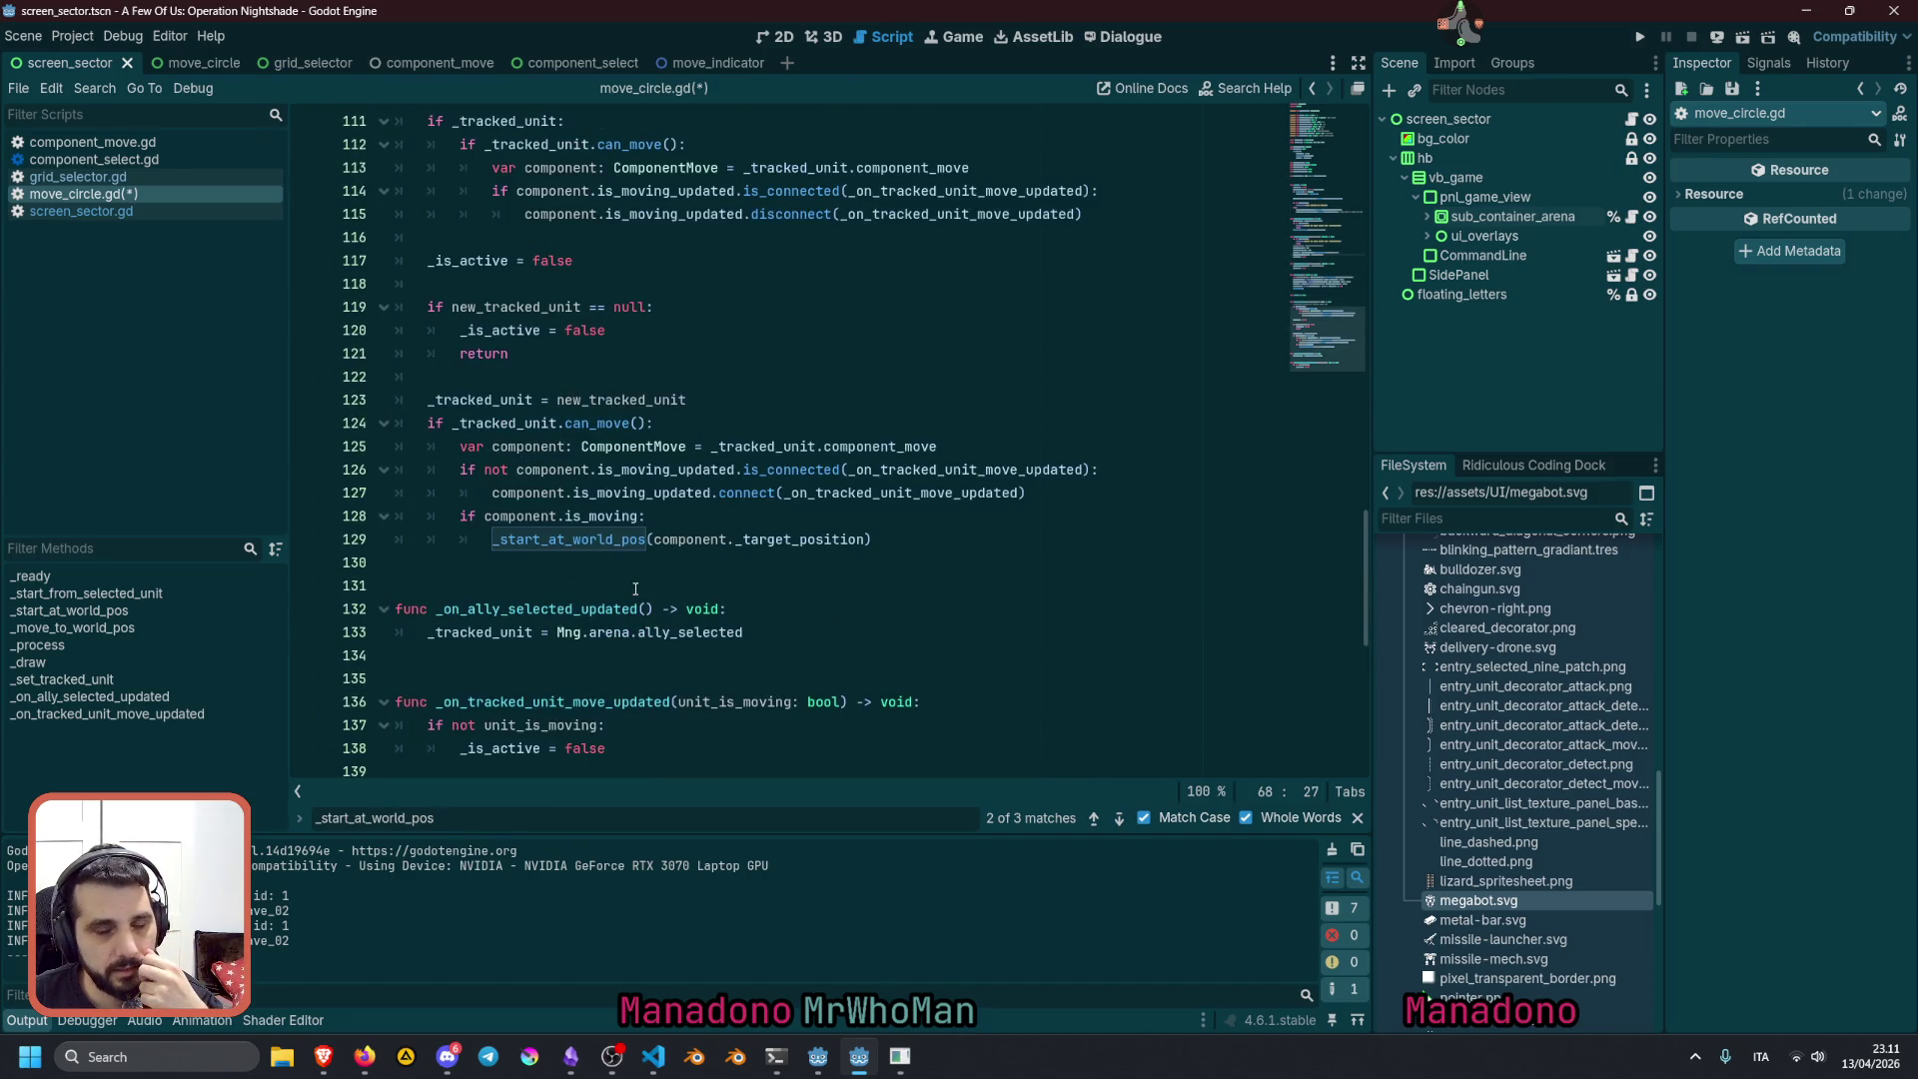
scroll(635, 589, up, 13)
scroll(635, 589, up, 10)
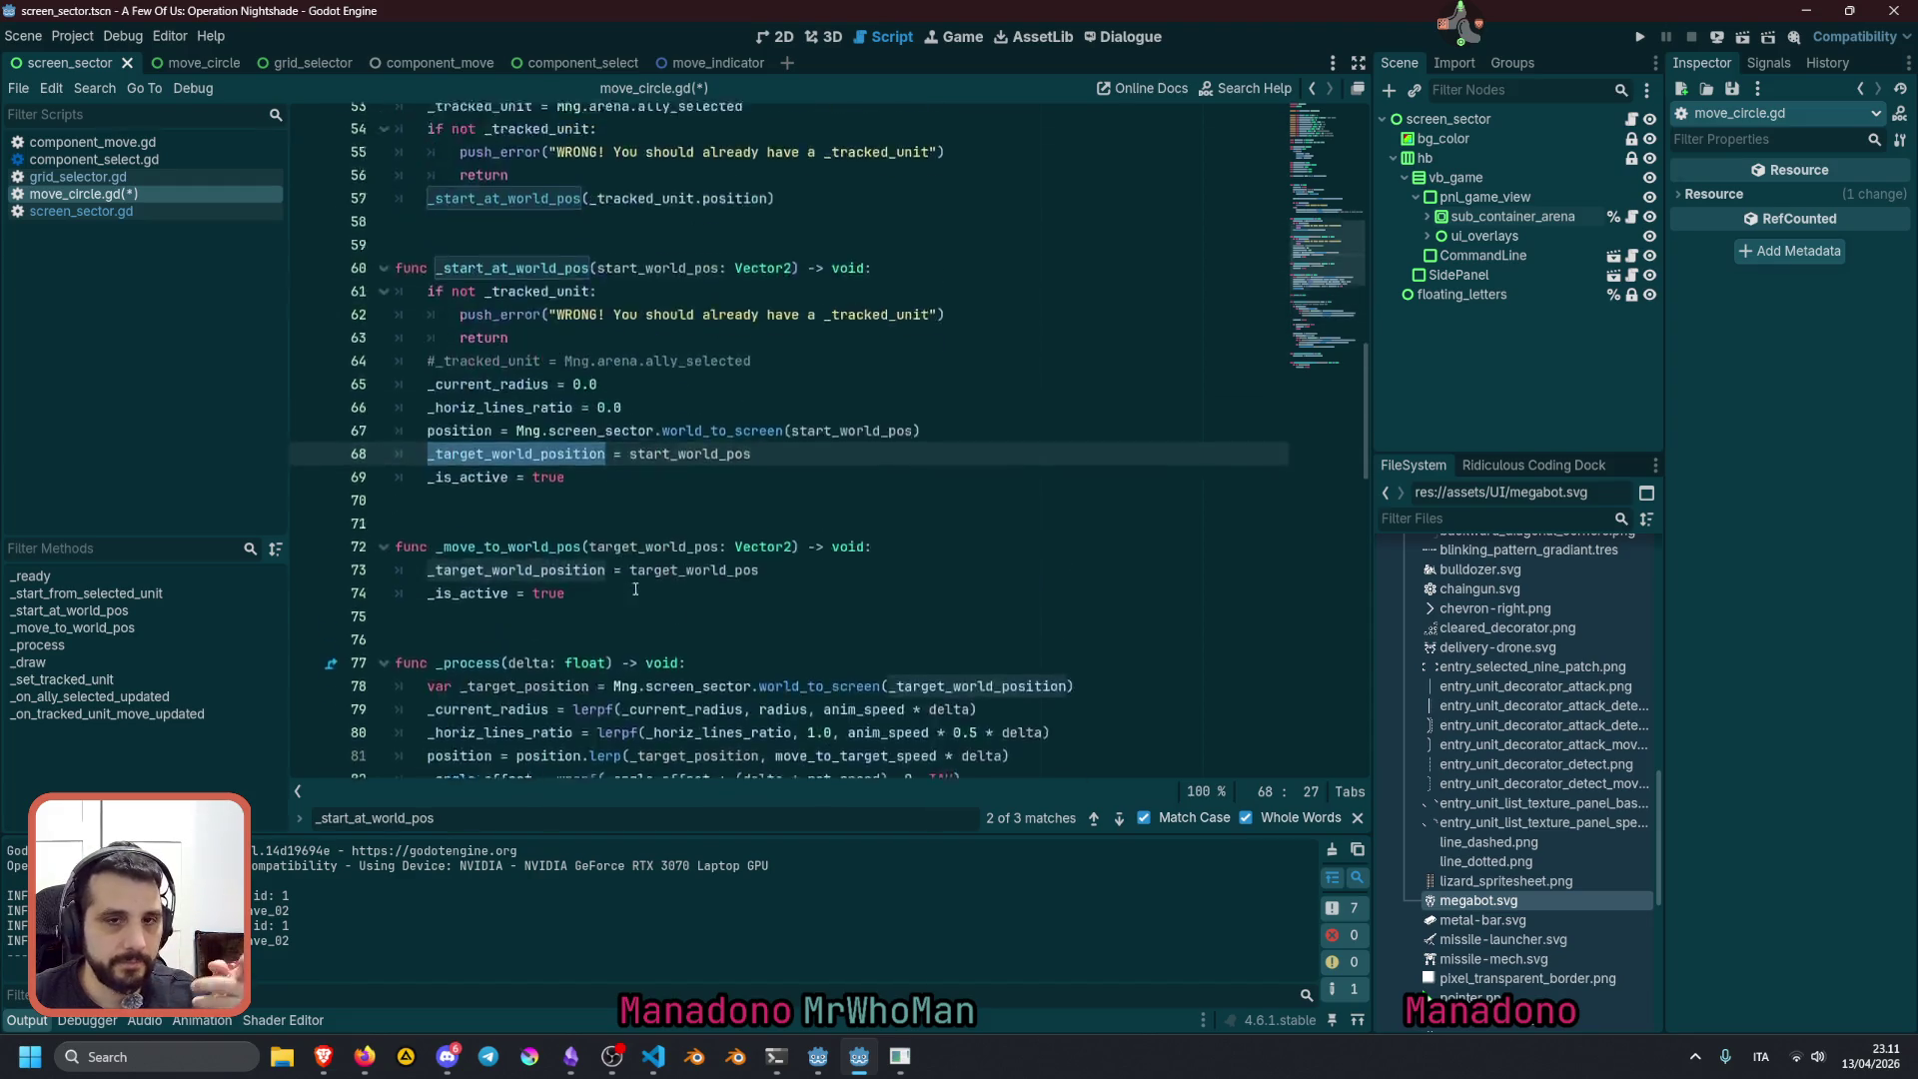
scroll(636, 590, up, 3)
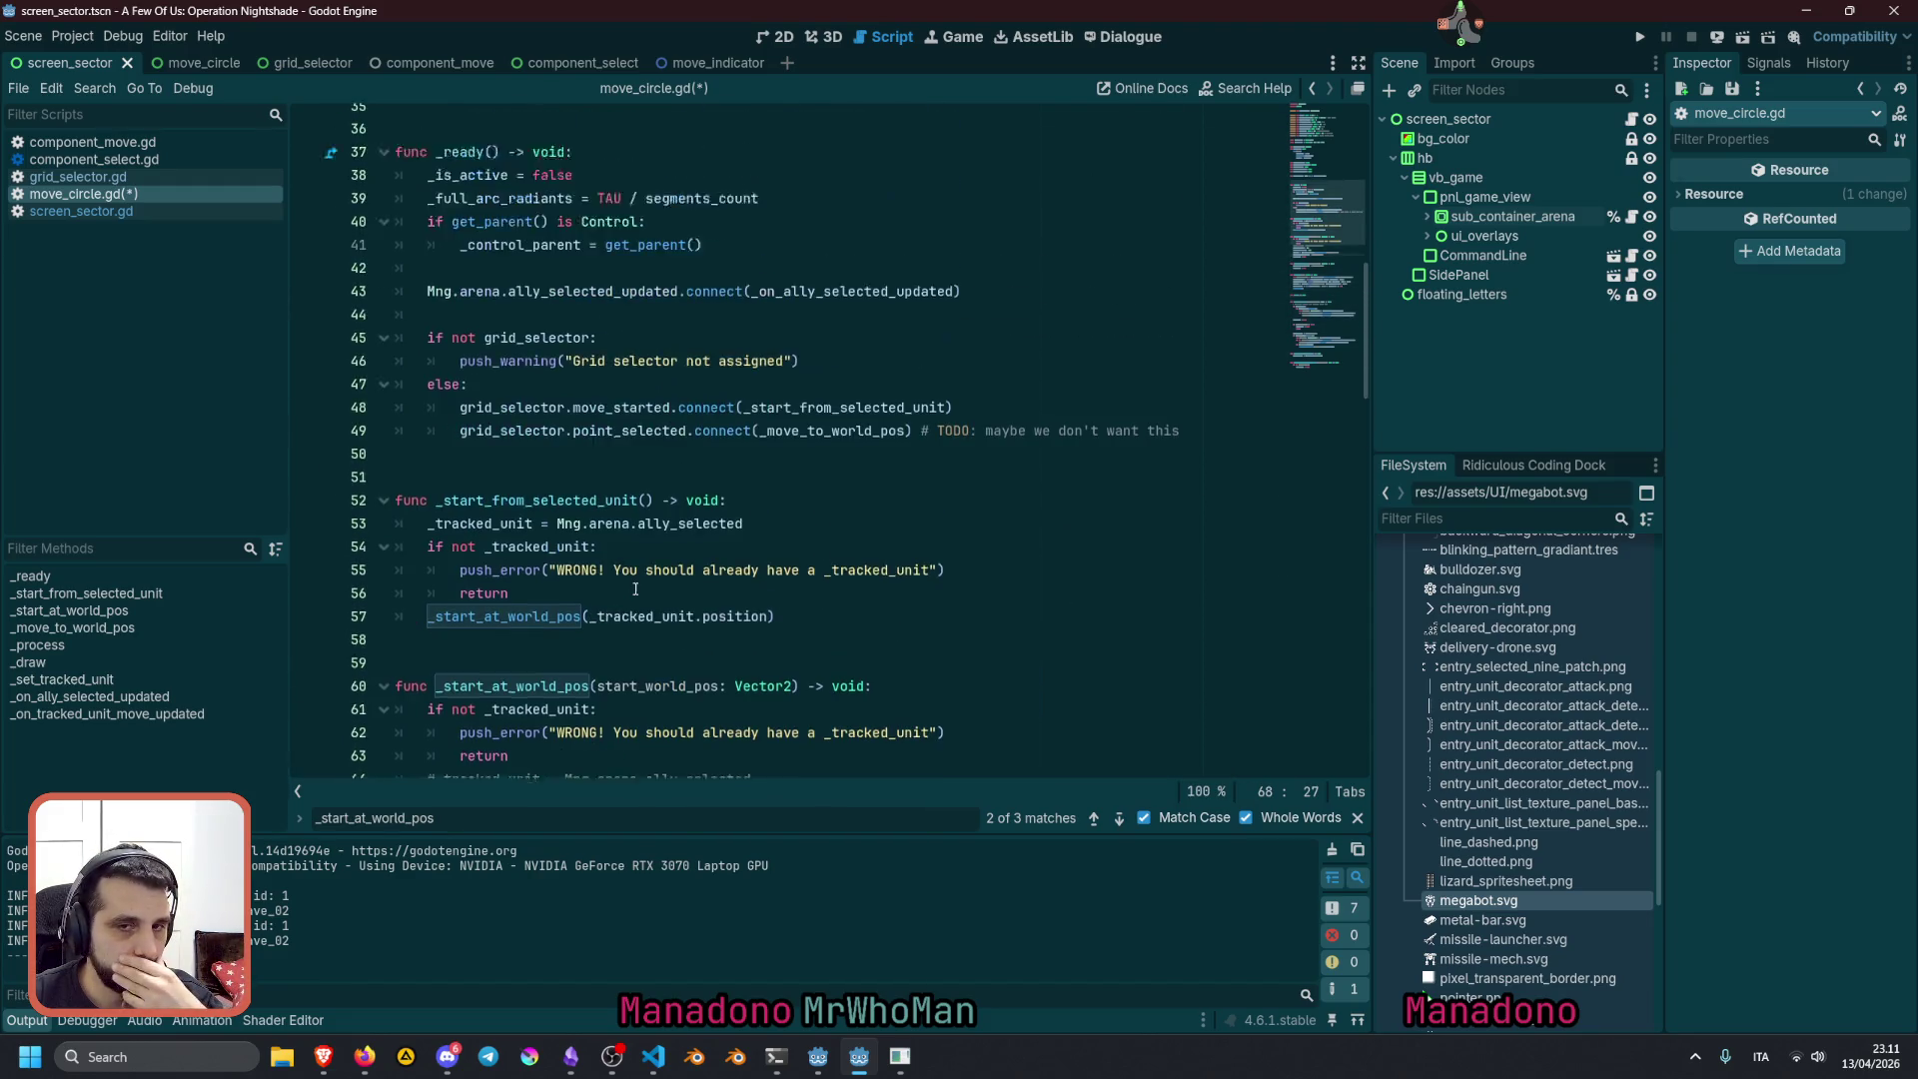
click(467, 190)
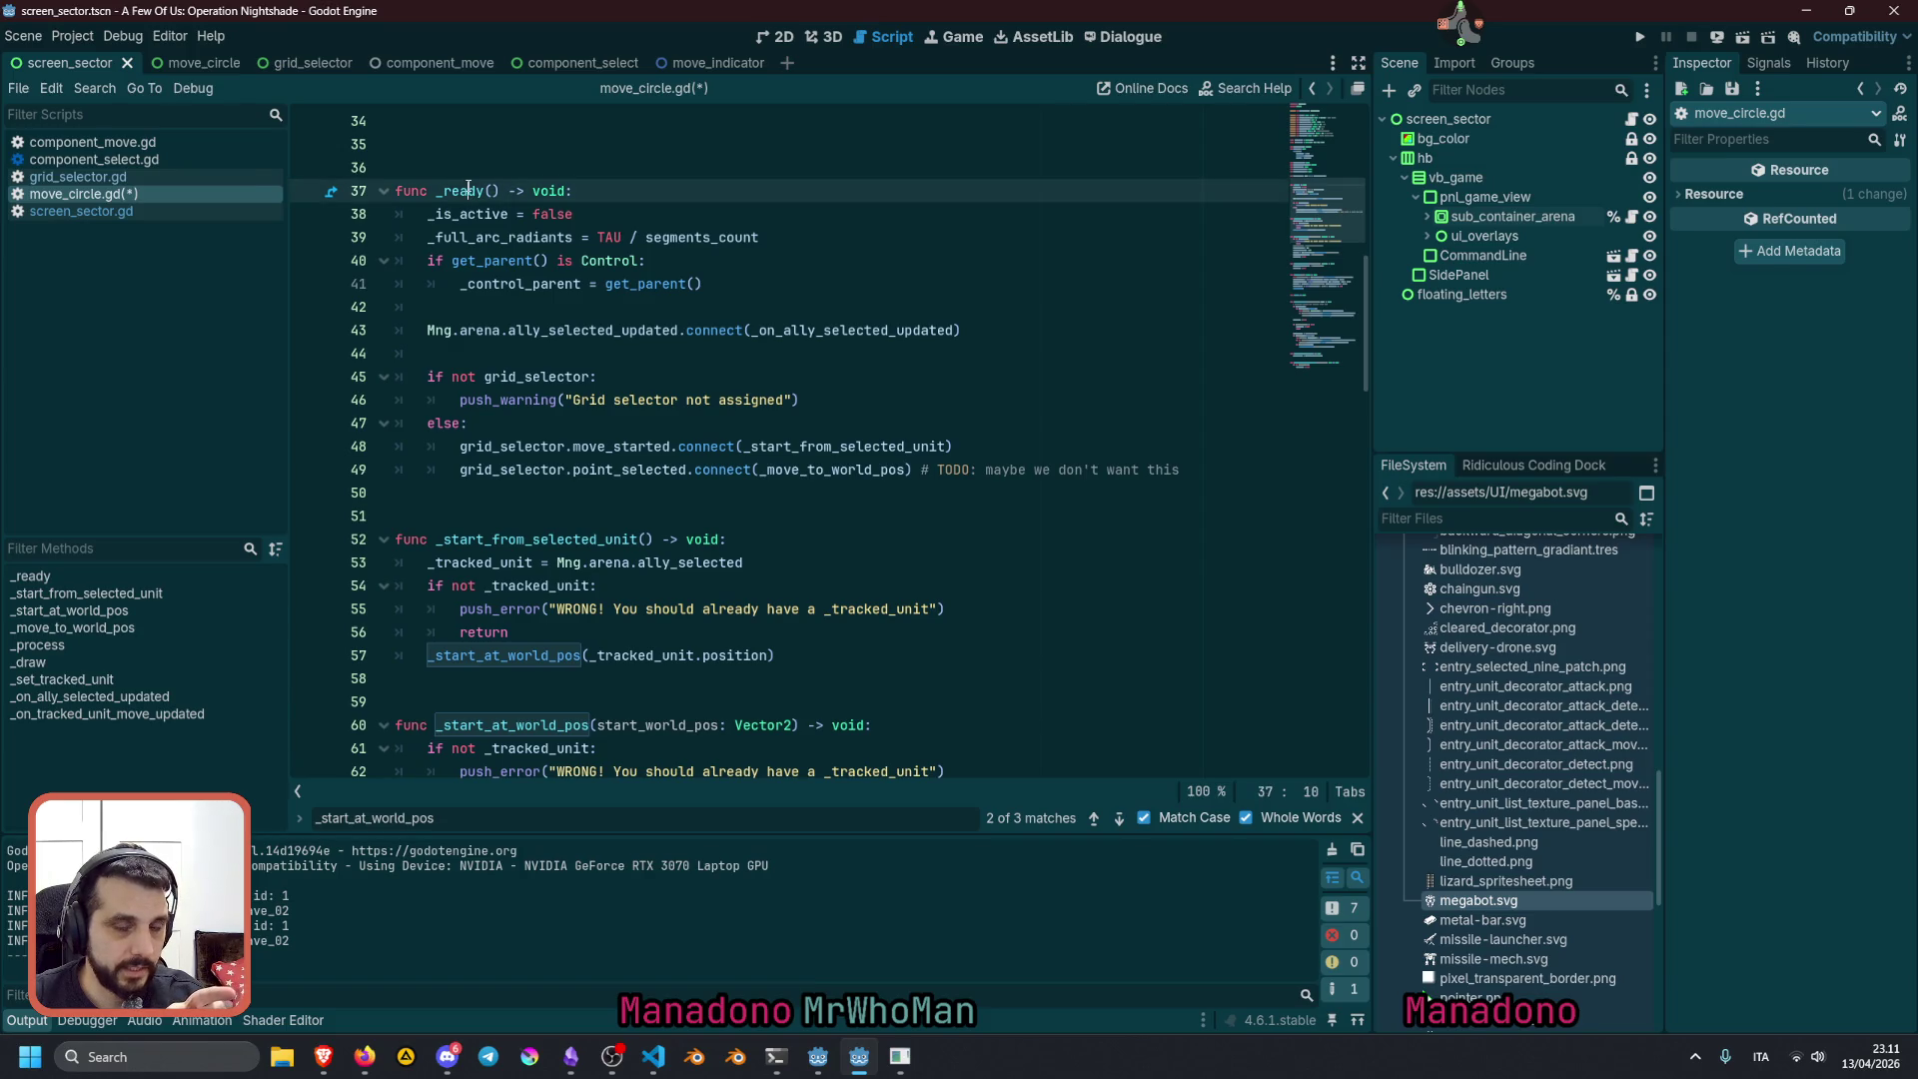
double_click(796, 446)
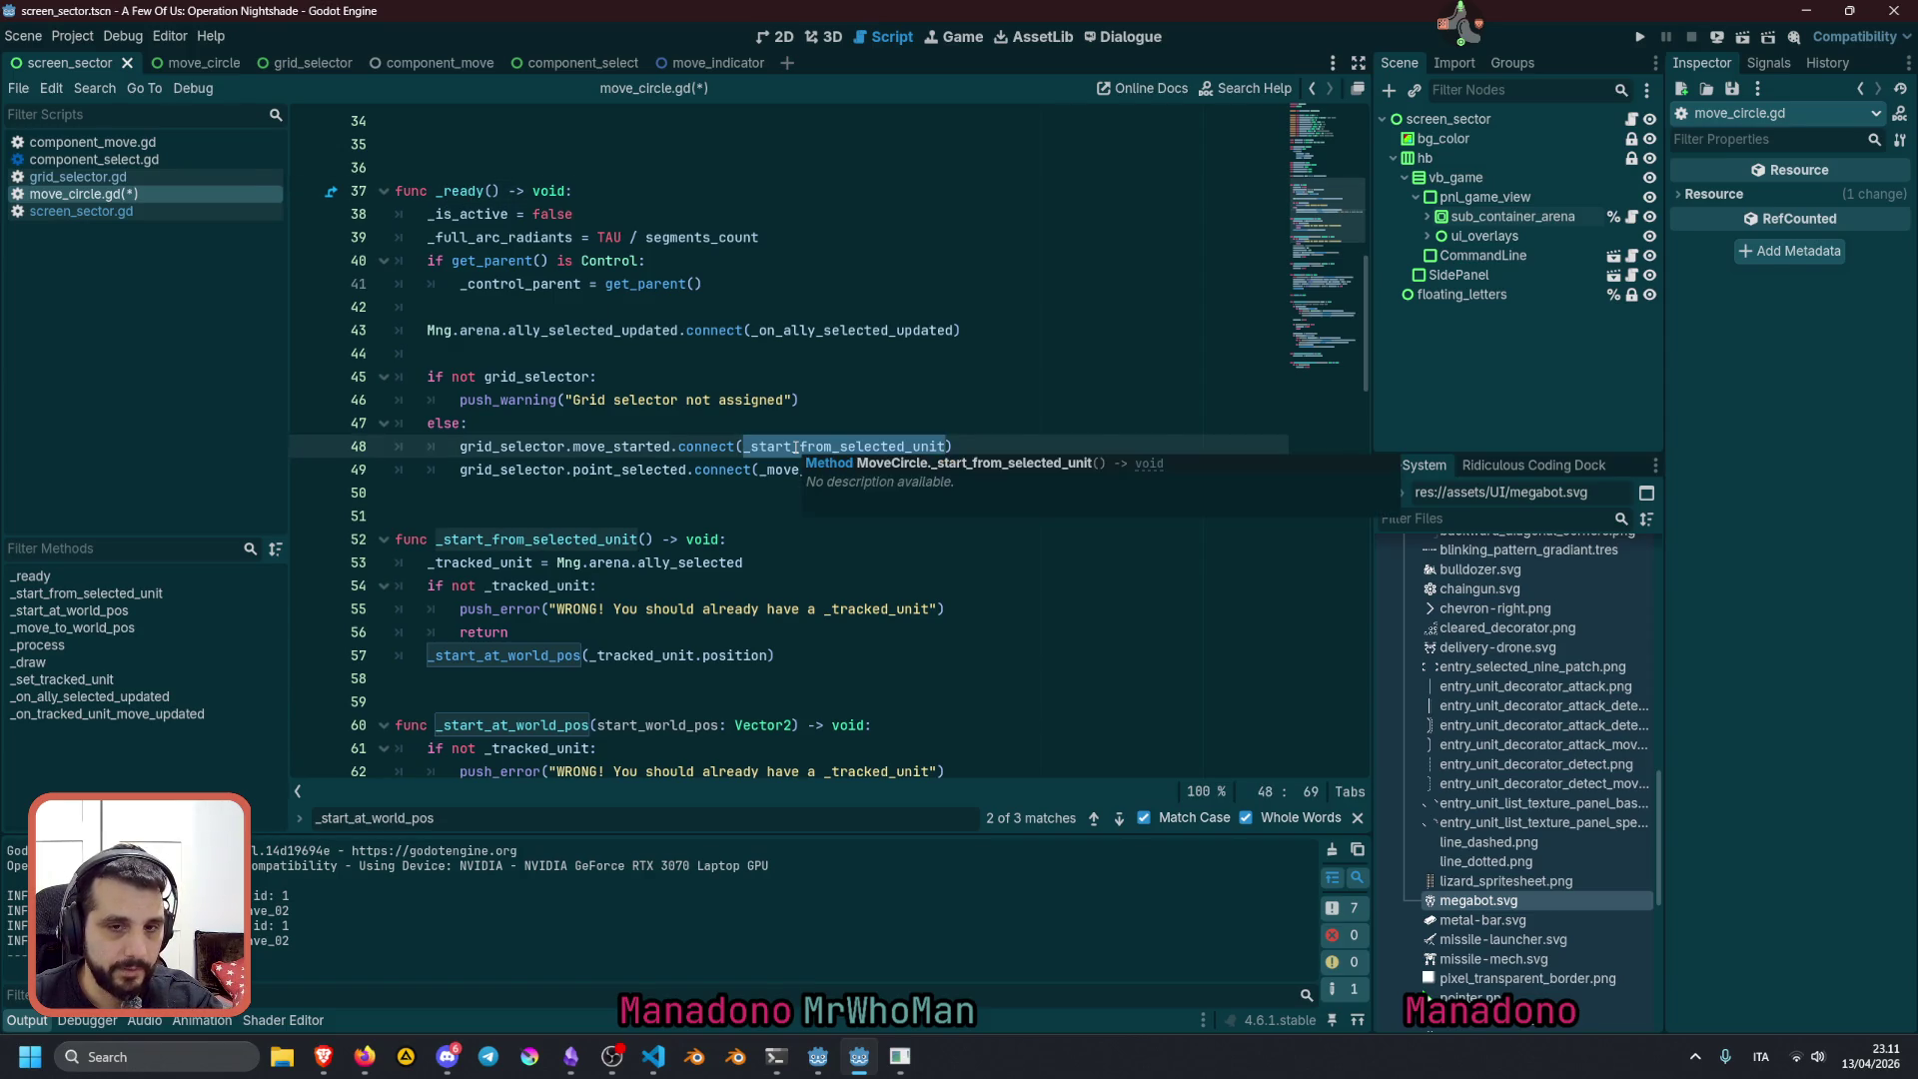
double_click(603, 470)
double_click(600, 448)
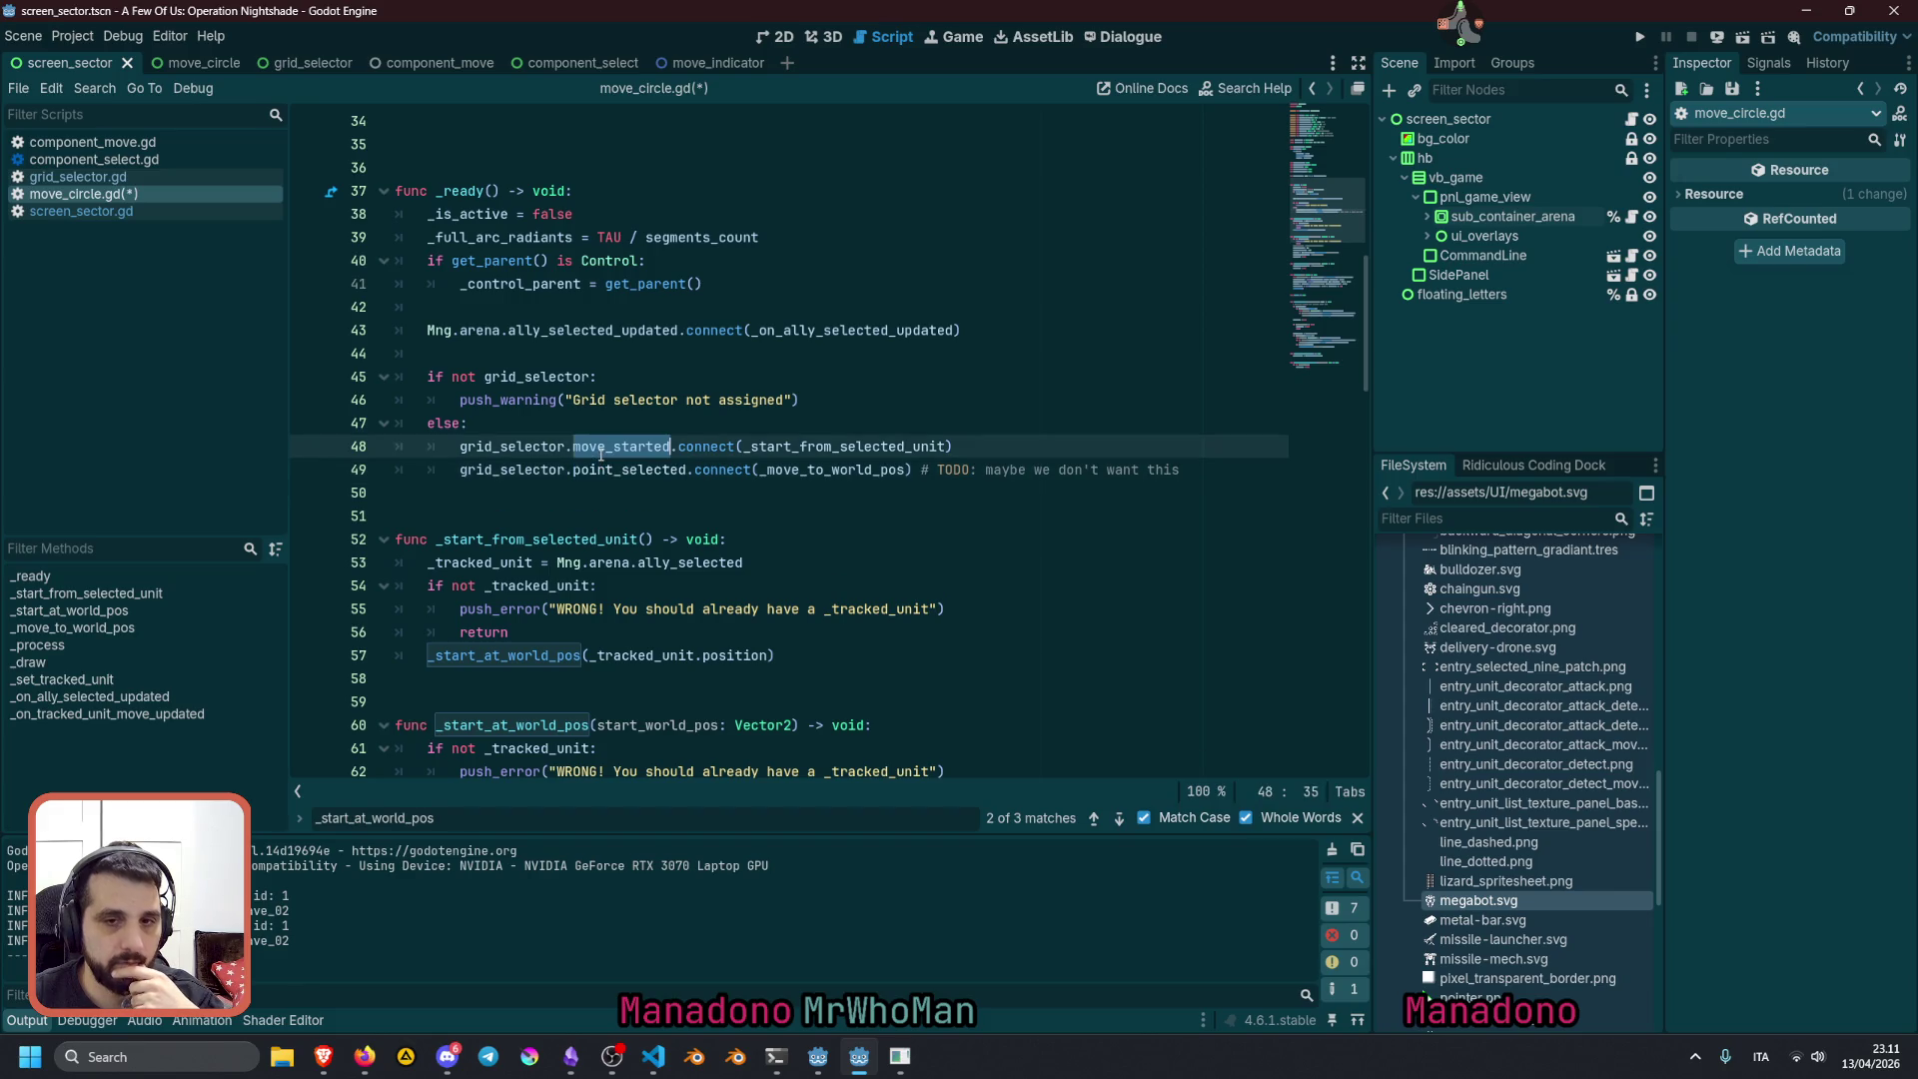
mouse_move(813, 446)
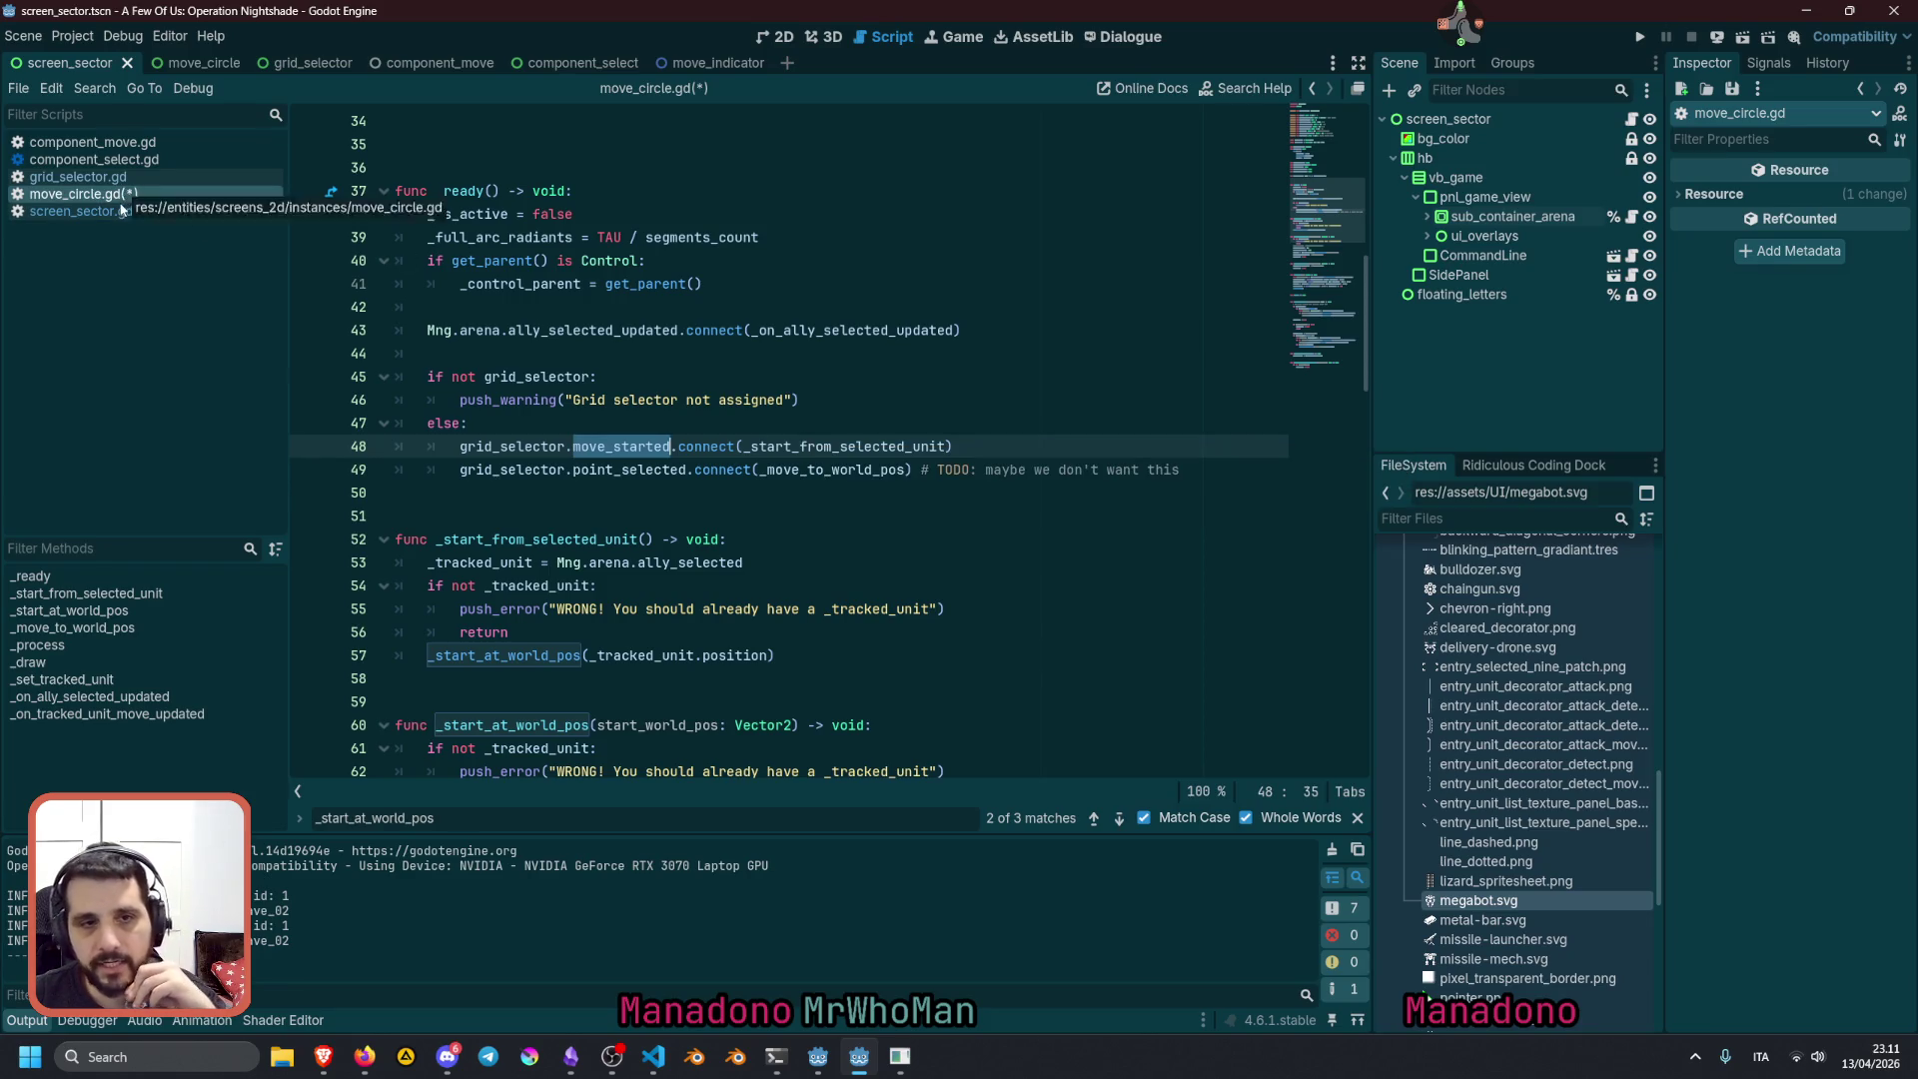
Open component_move.gd and scroll down to its variable declarations
click(90, 142)
click(590, 356)
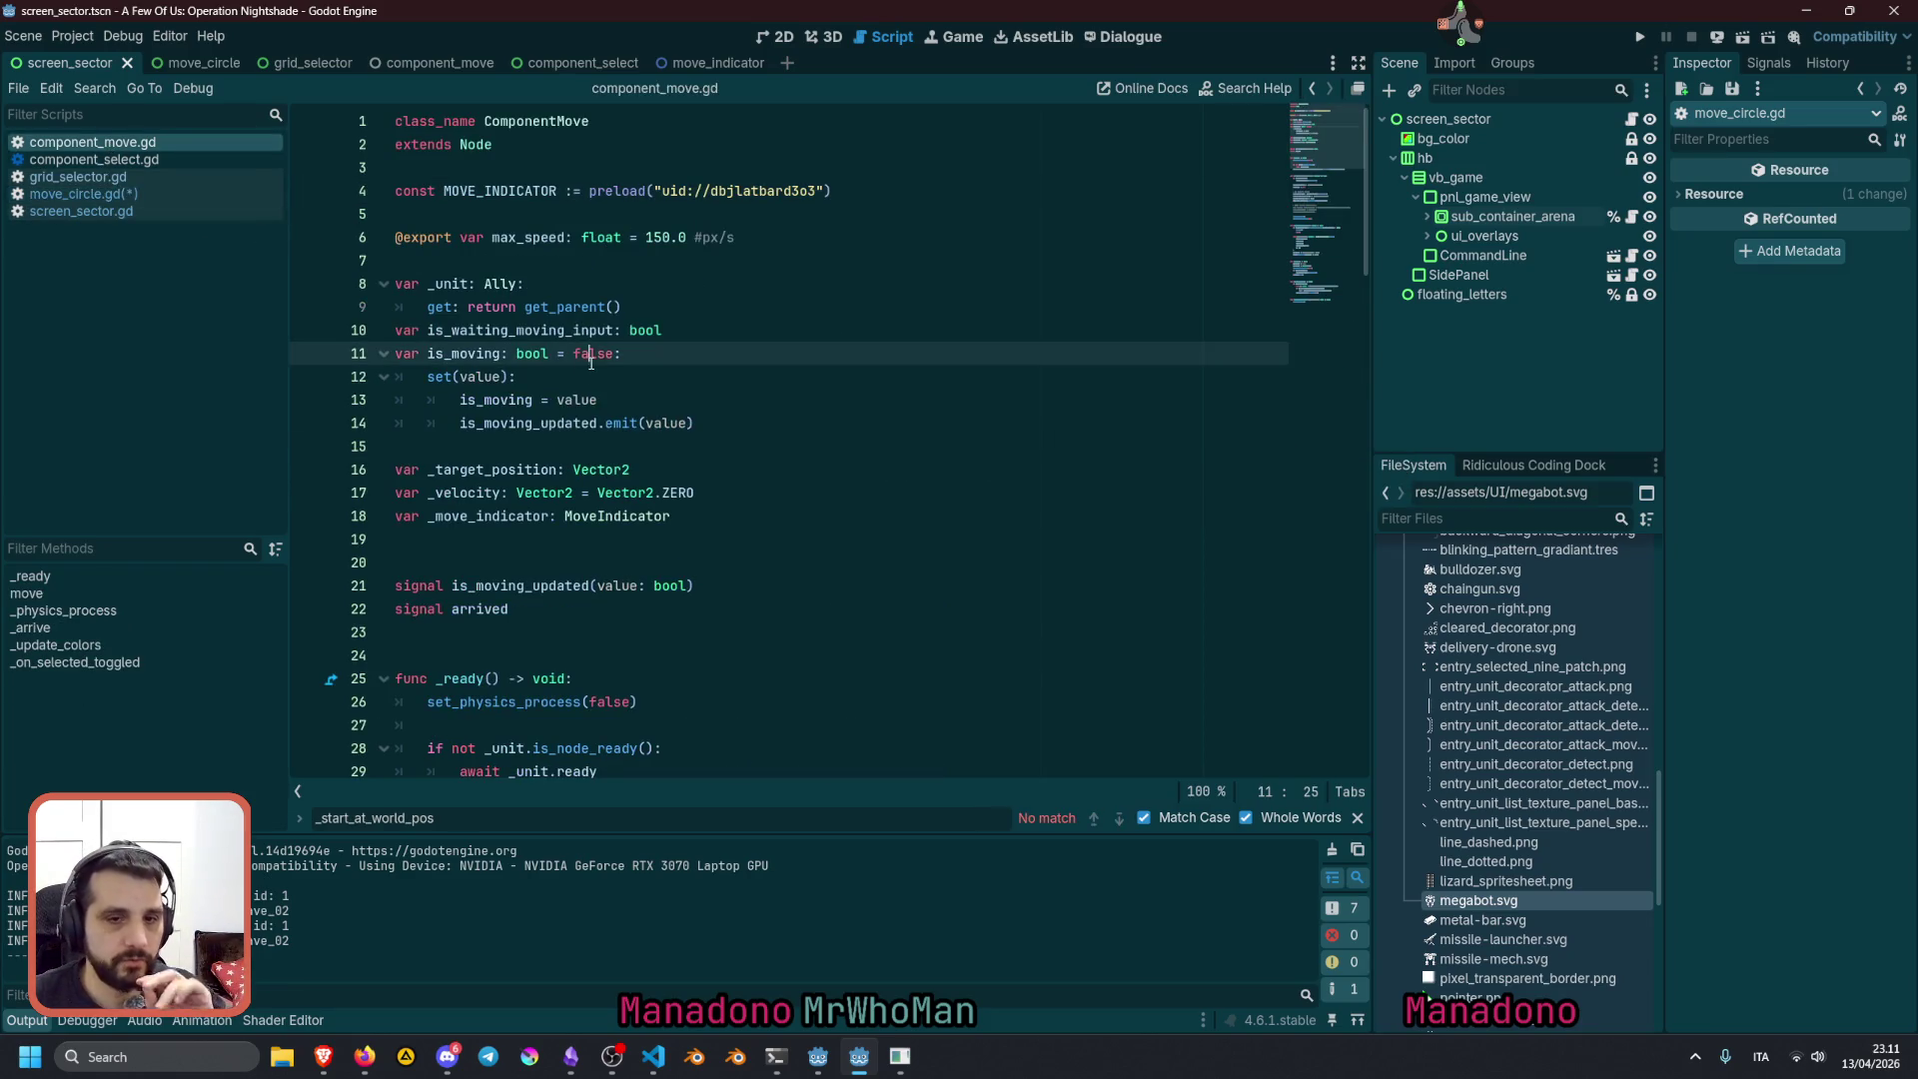
scroll(606, 527, down, 1)
click(576, 474)
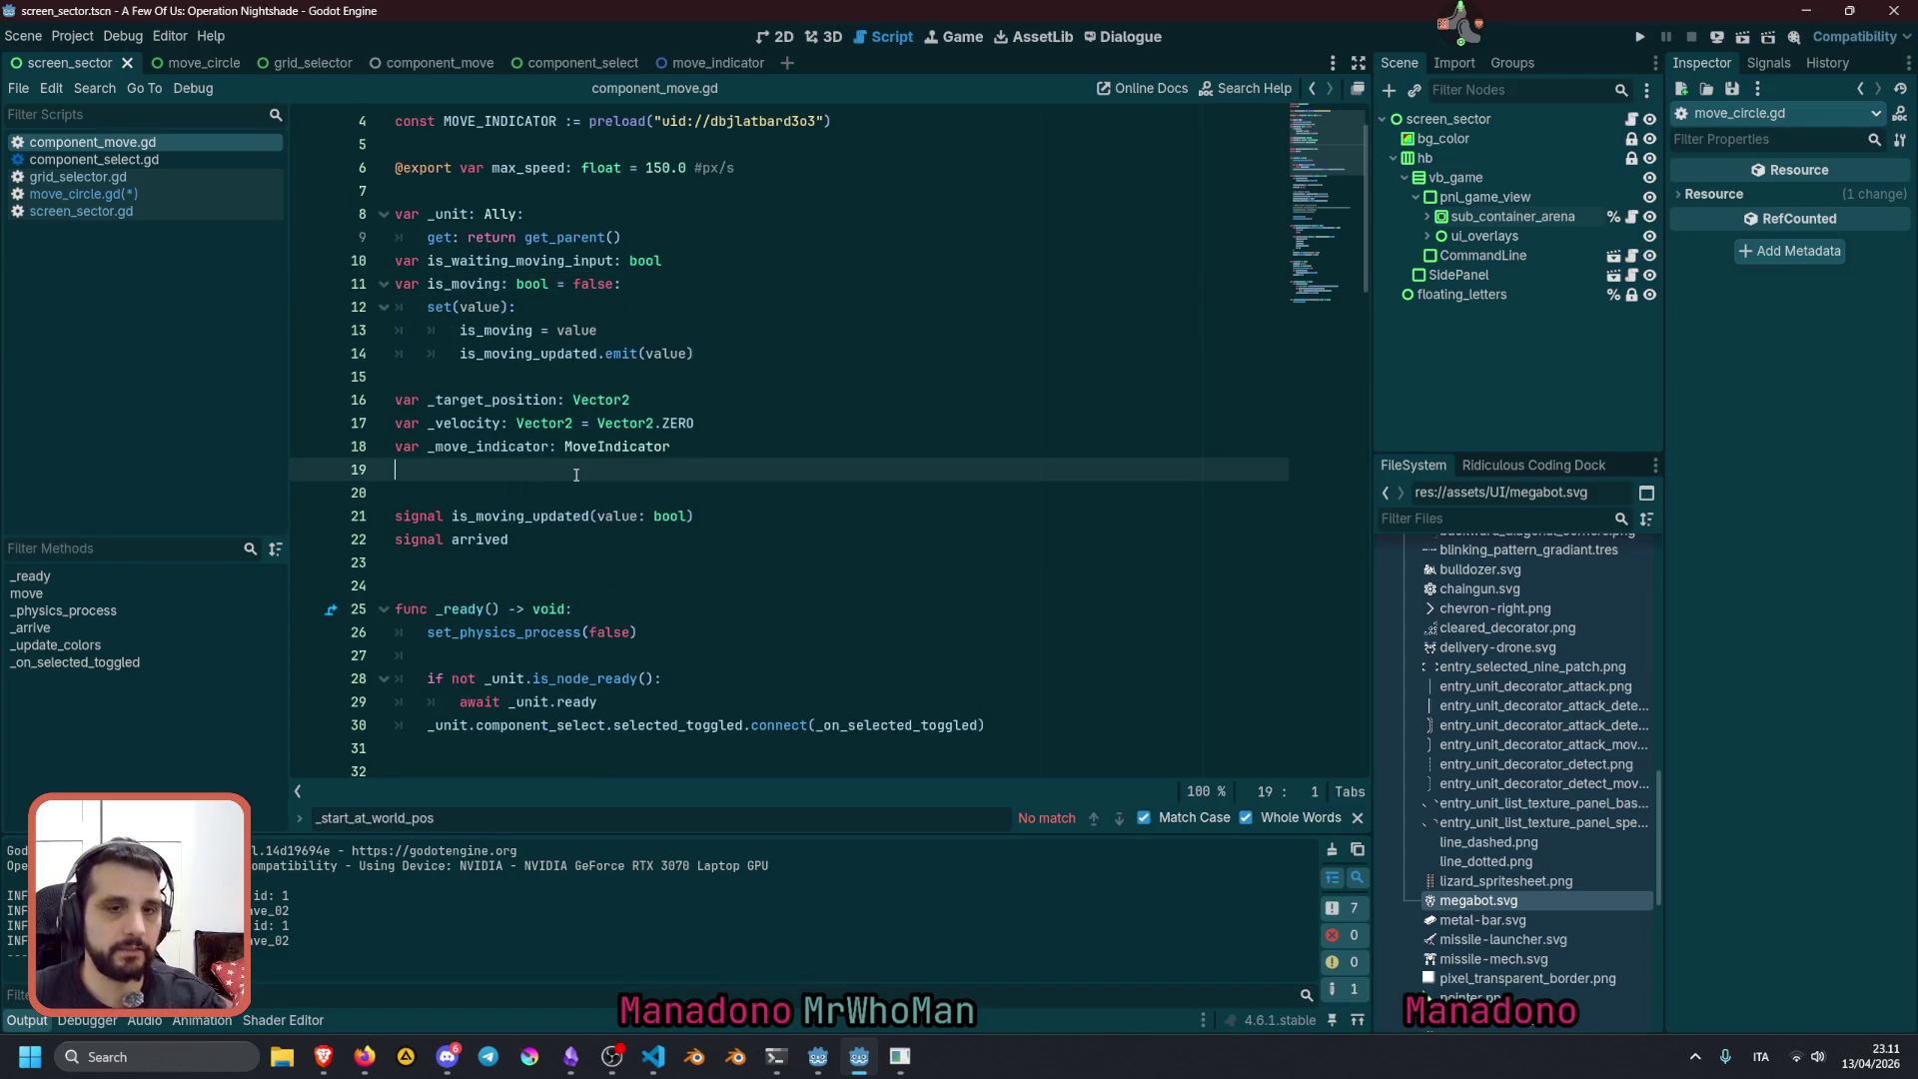
key(Return)
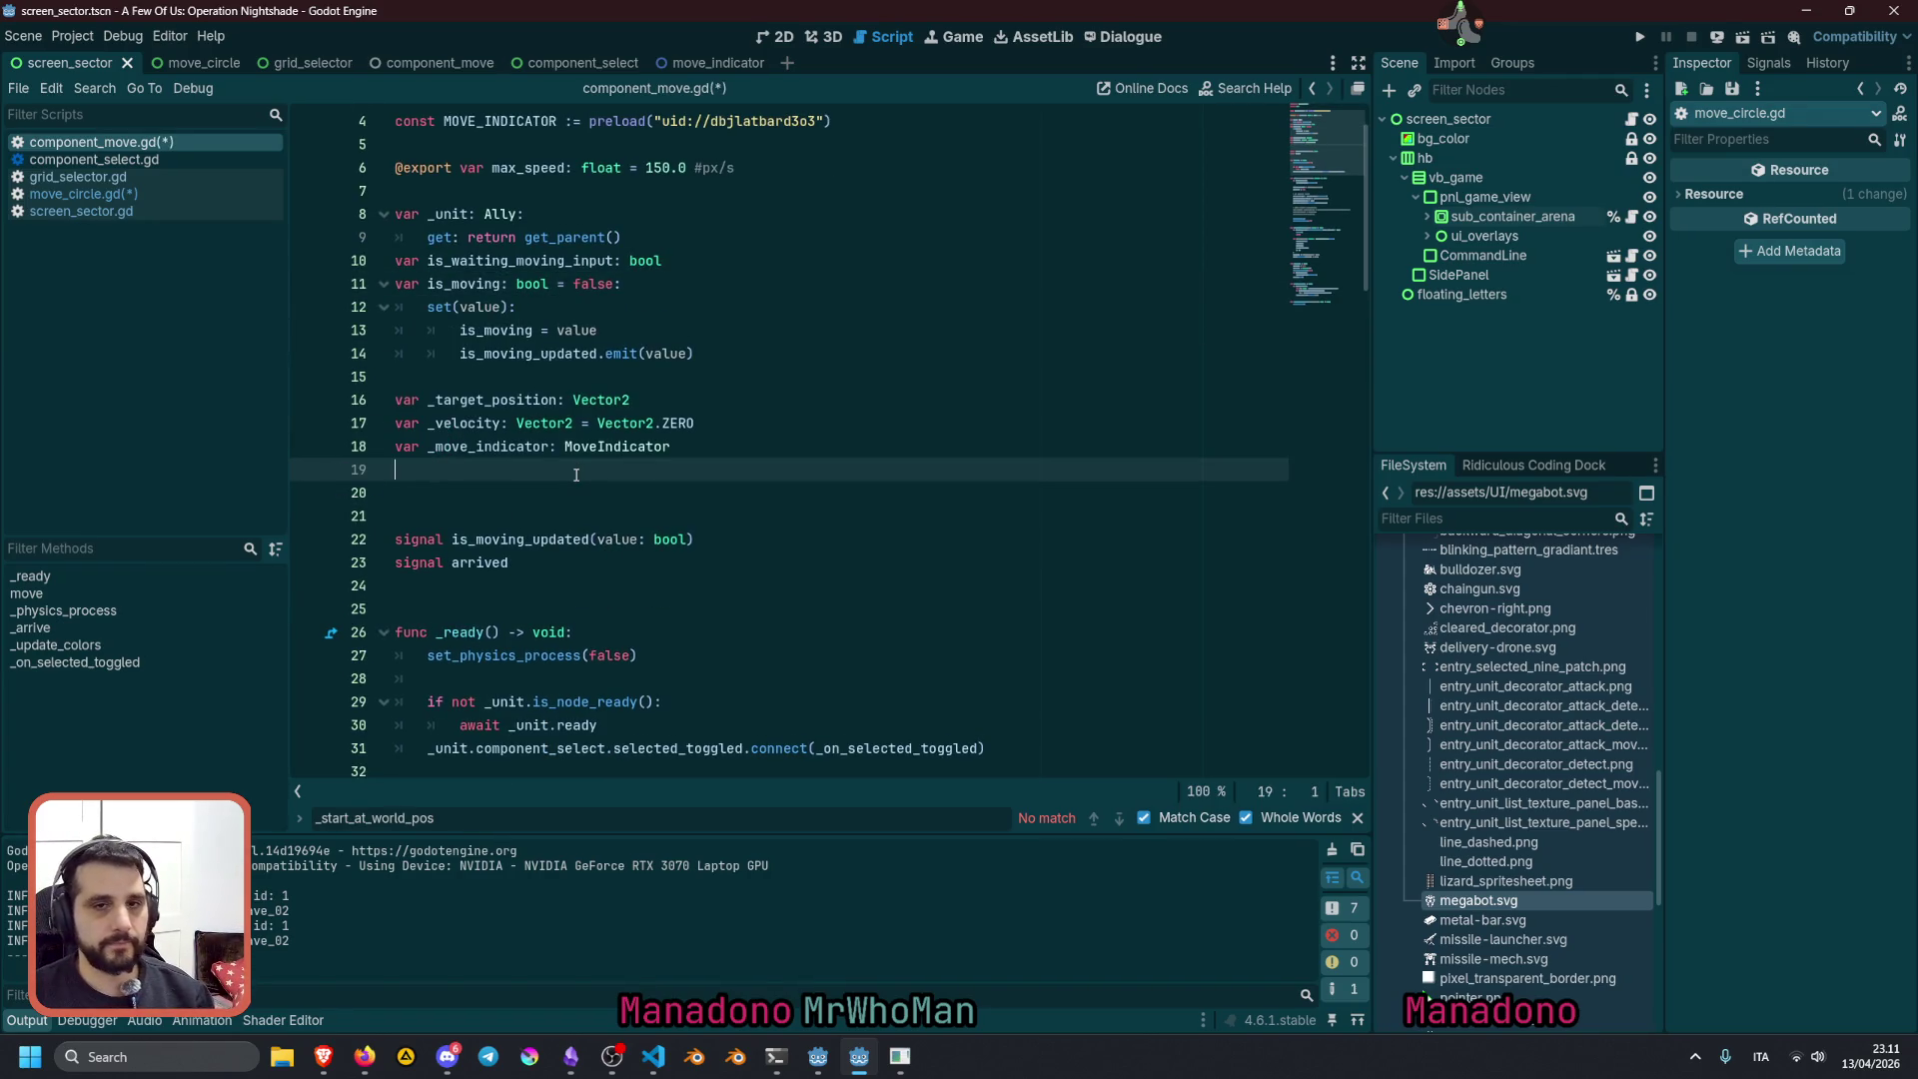
key(BackSpace)
Below the is_moving setter, declare 'var is_waiting_move_input: bool = false'
click(505, 288)
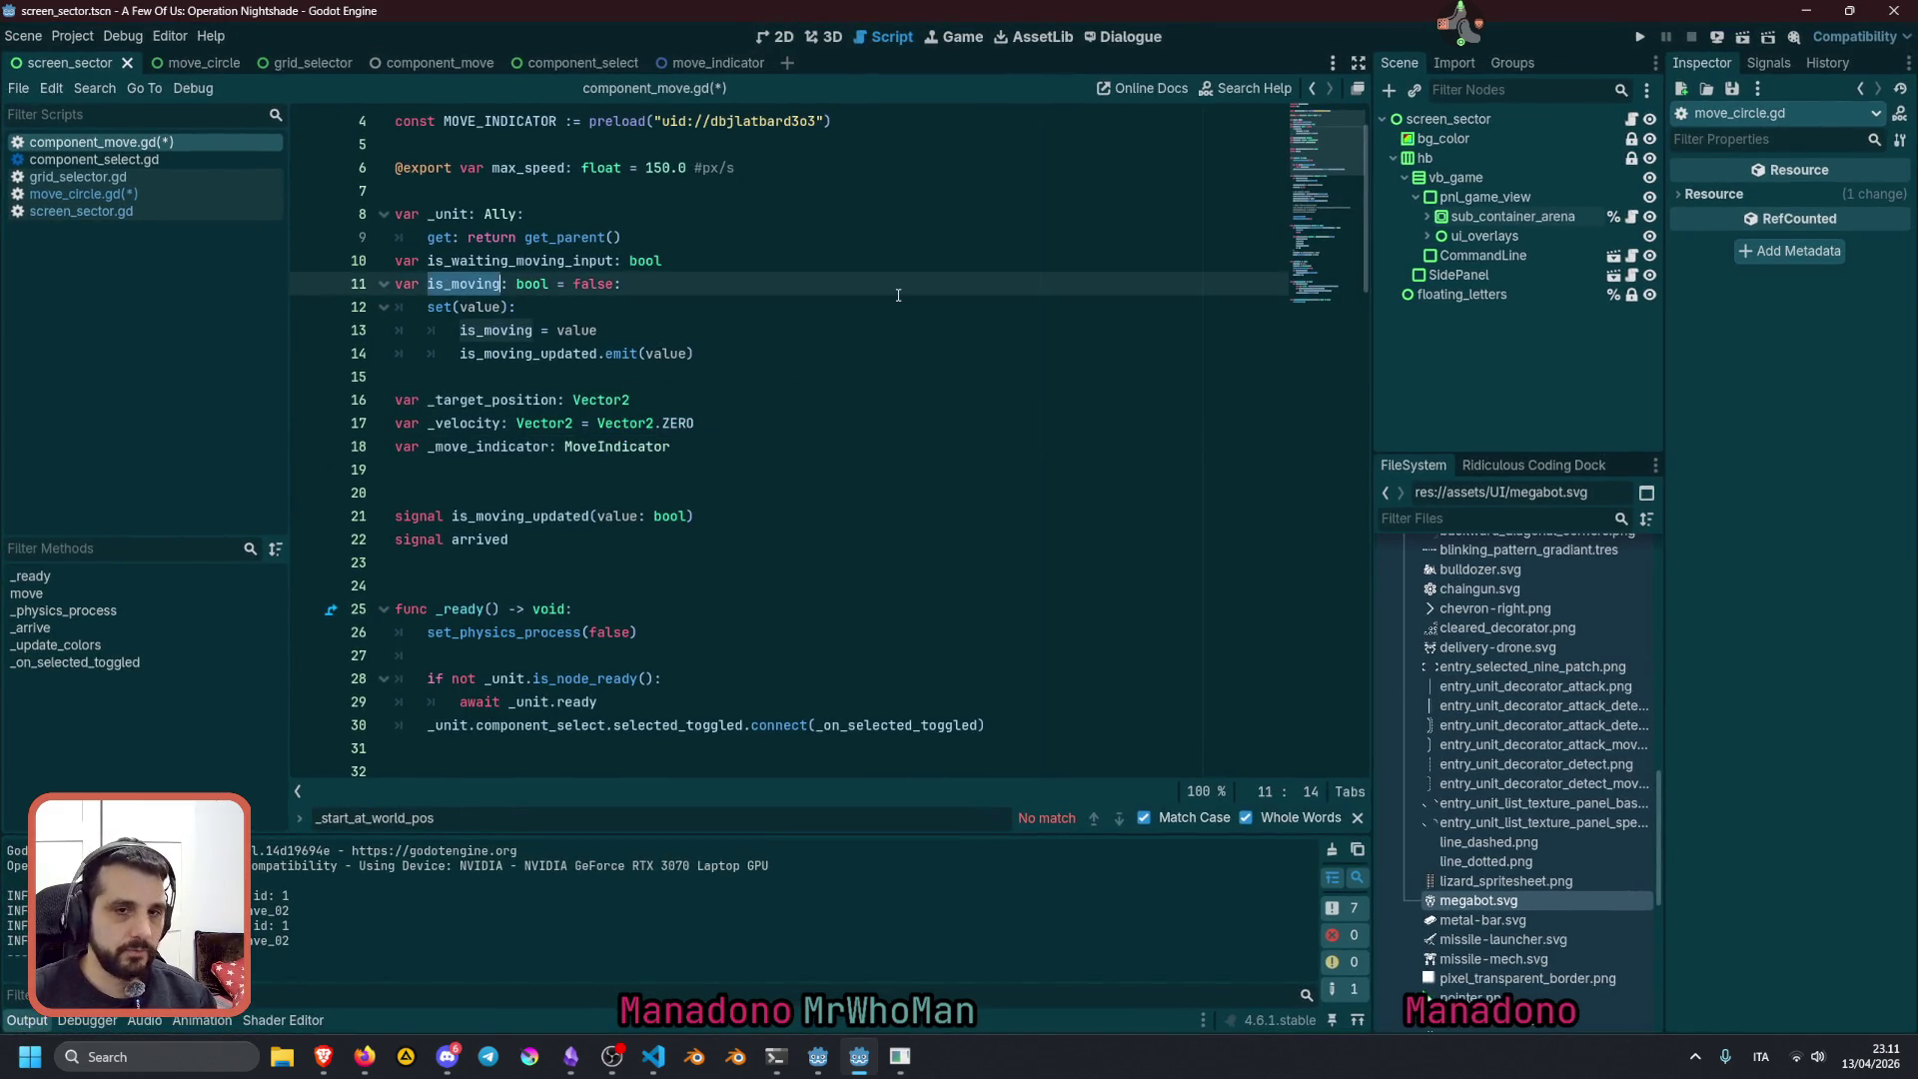
click(506, 334)
key(Down)
key(Down)
key(Return)
text(var i)
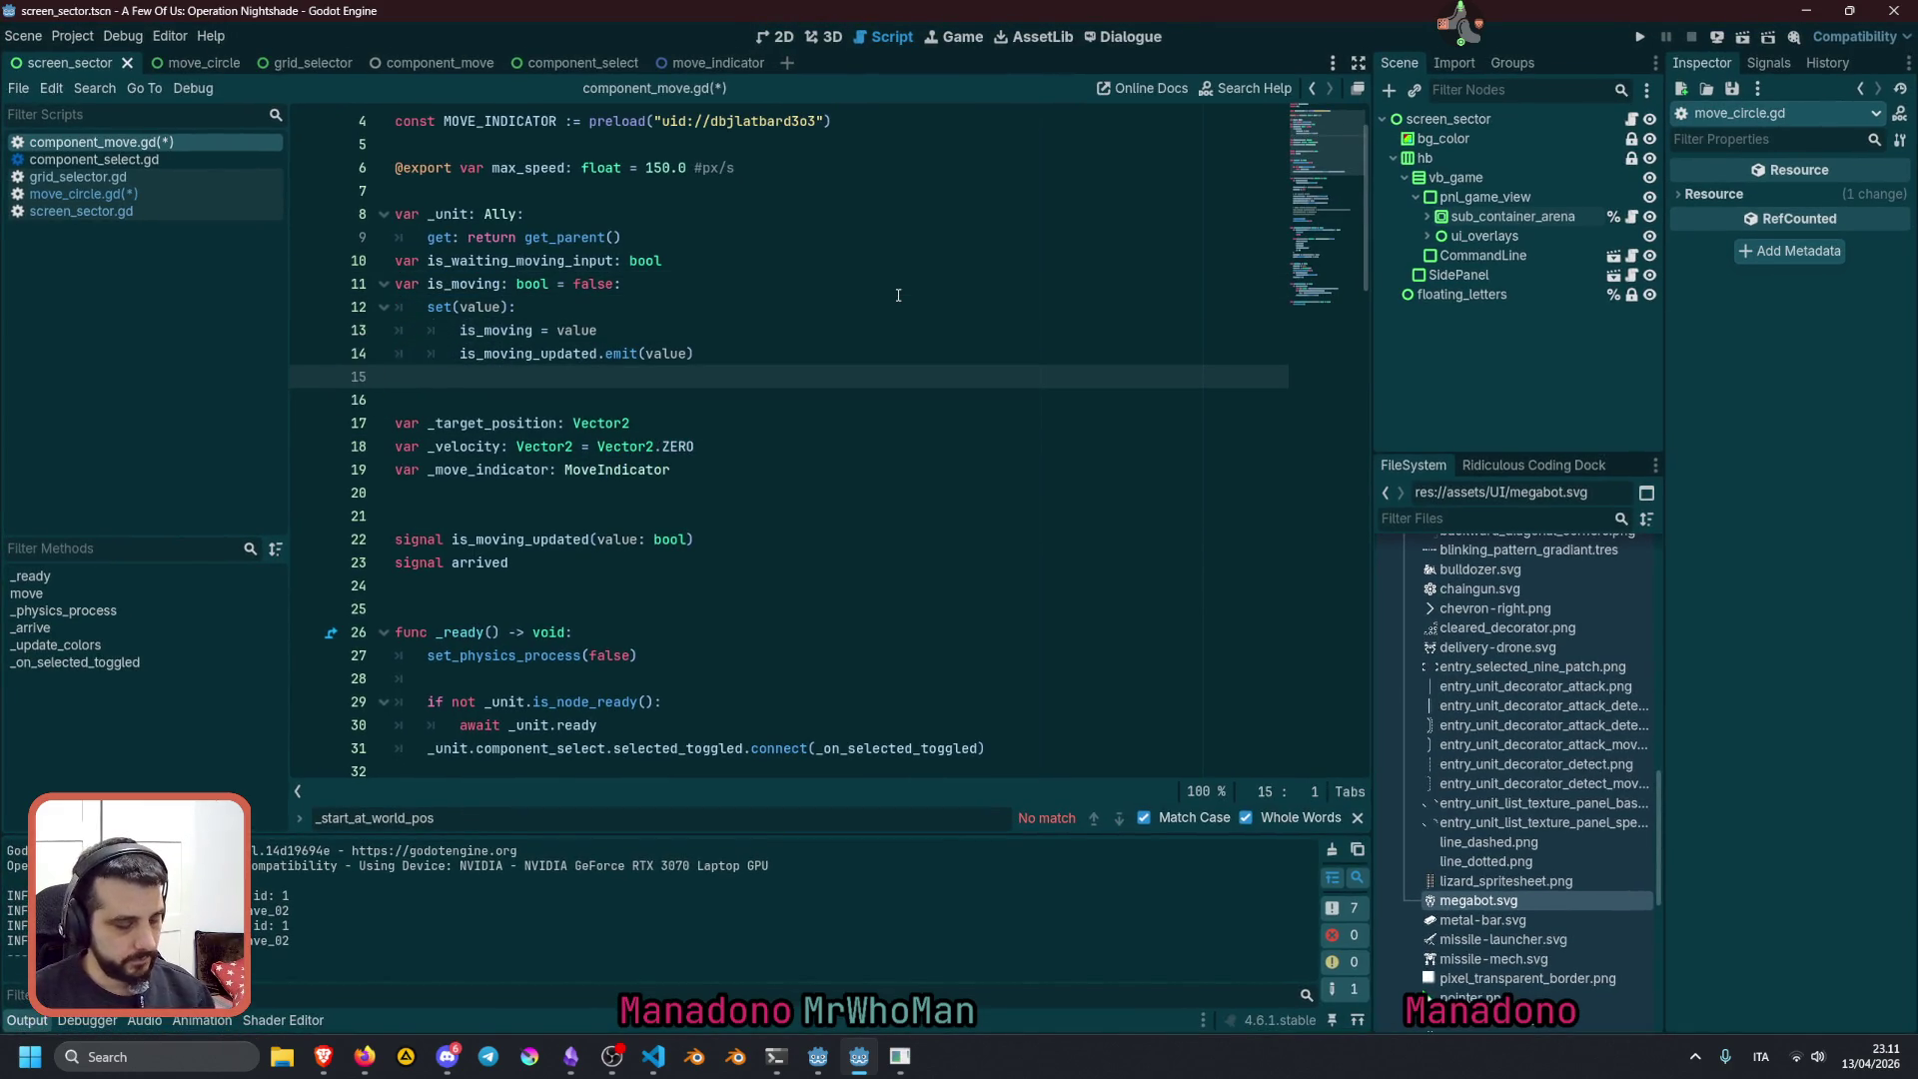
text(s_waiting)
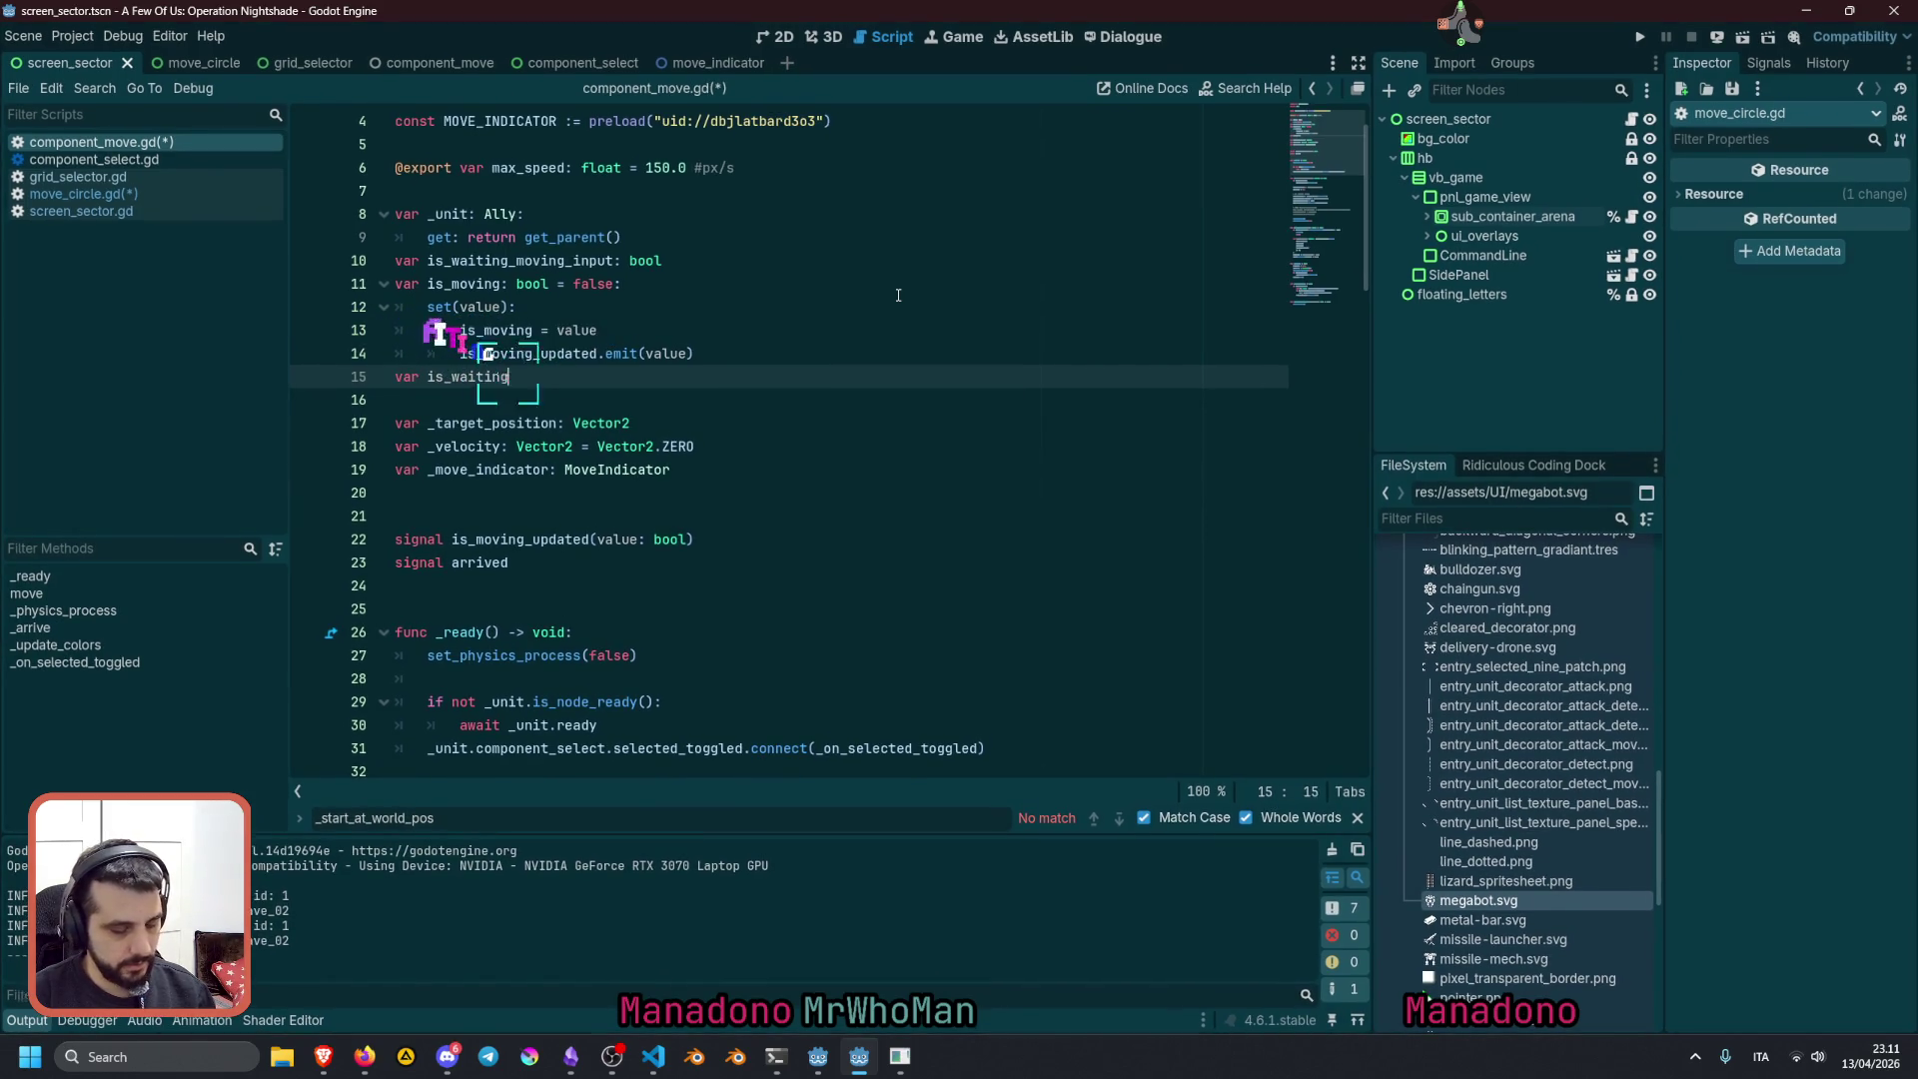
text(_move_input:)
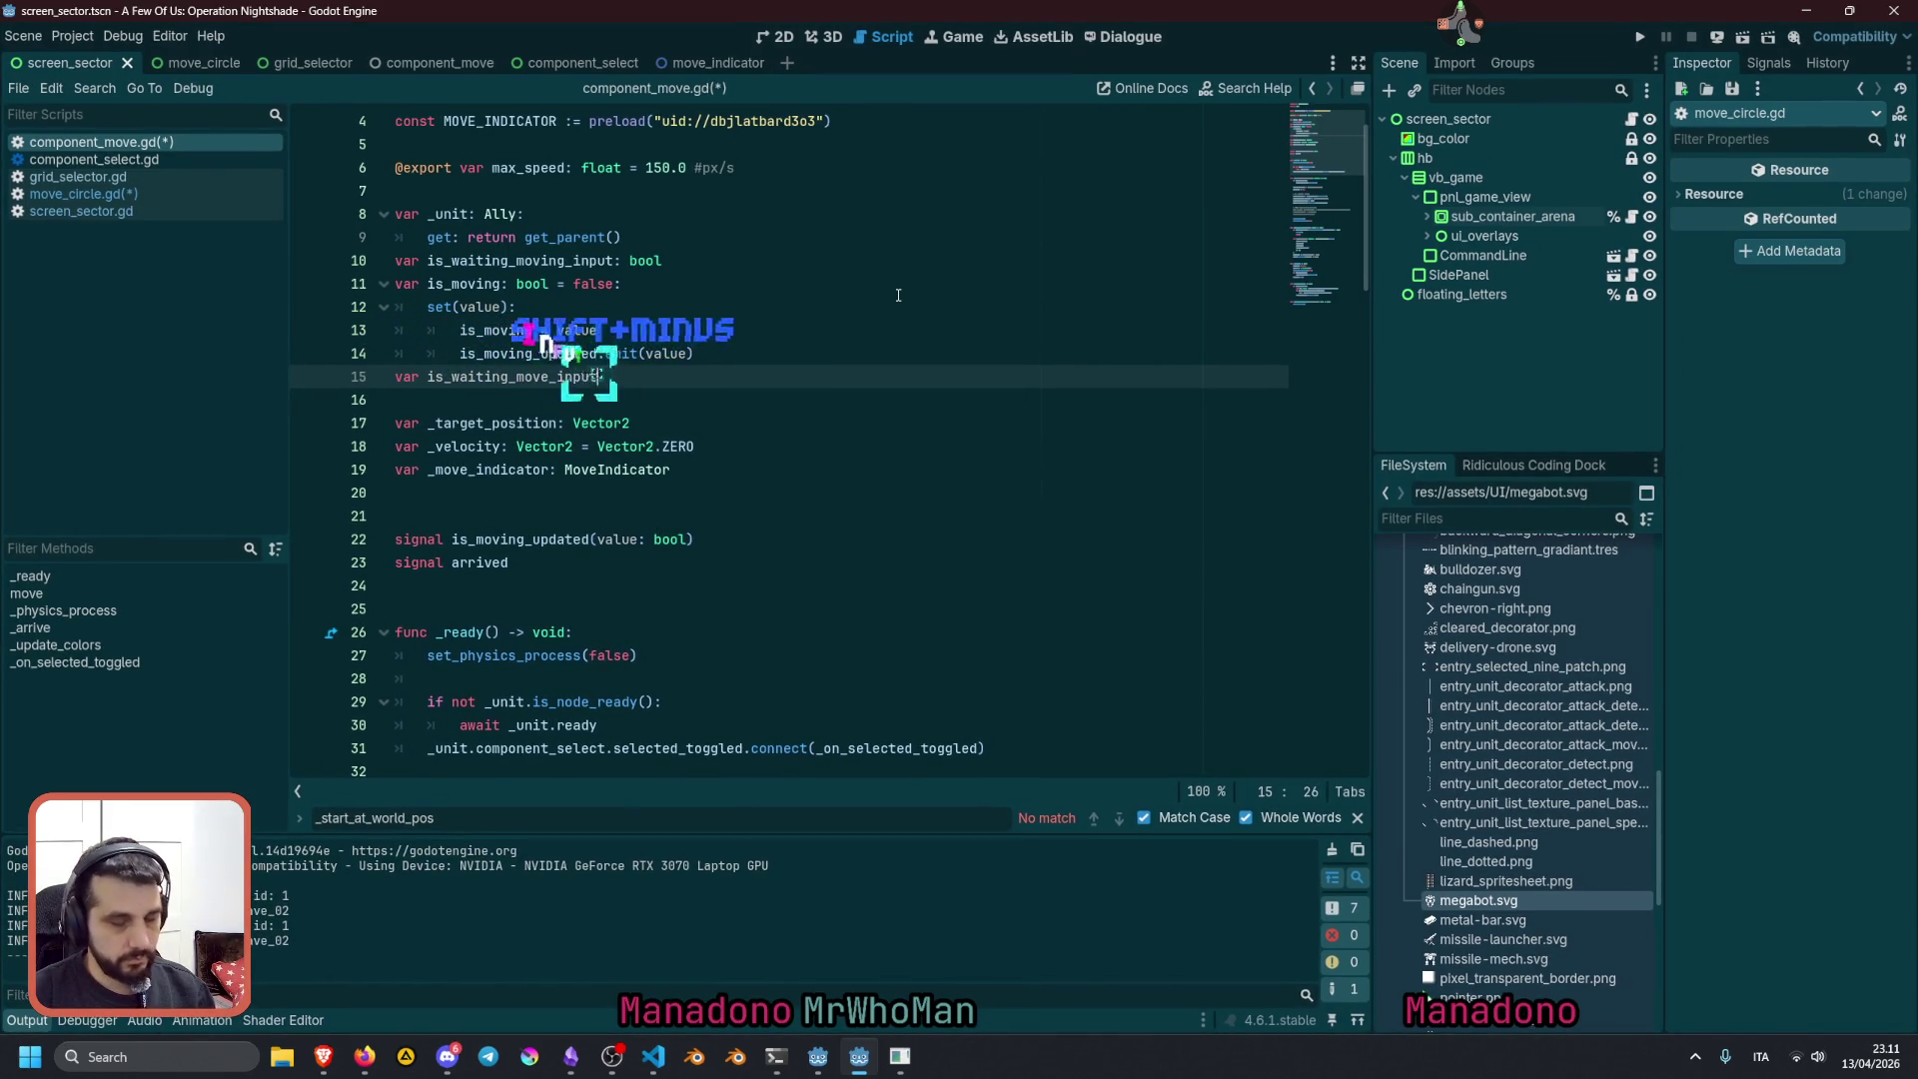
text( boo)
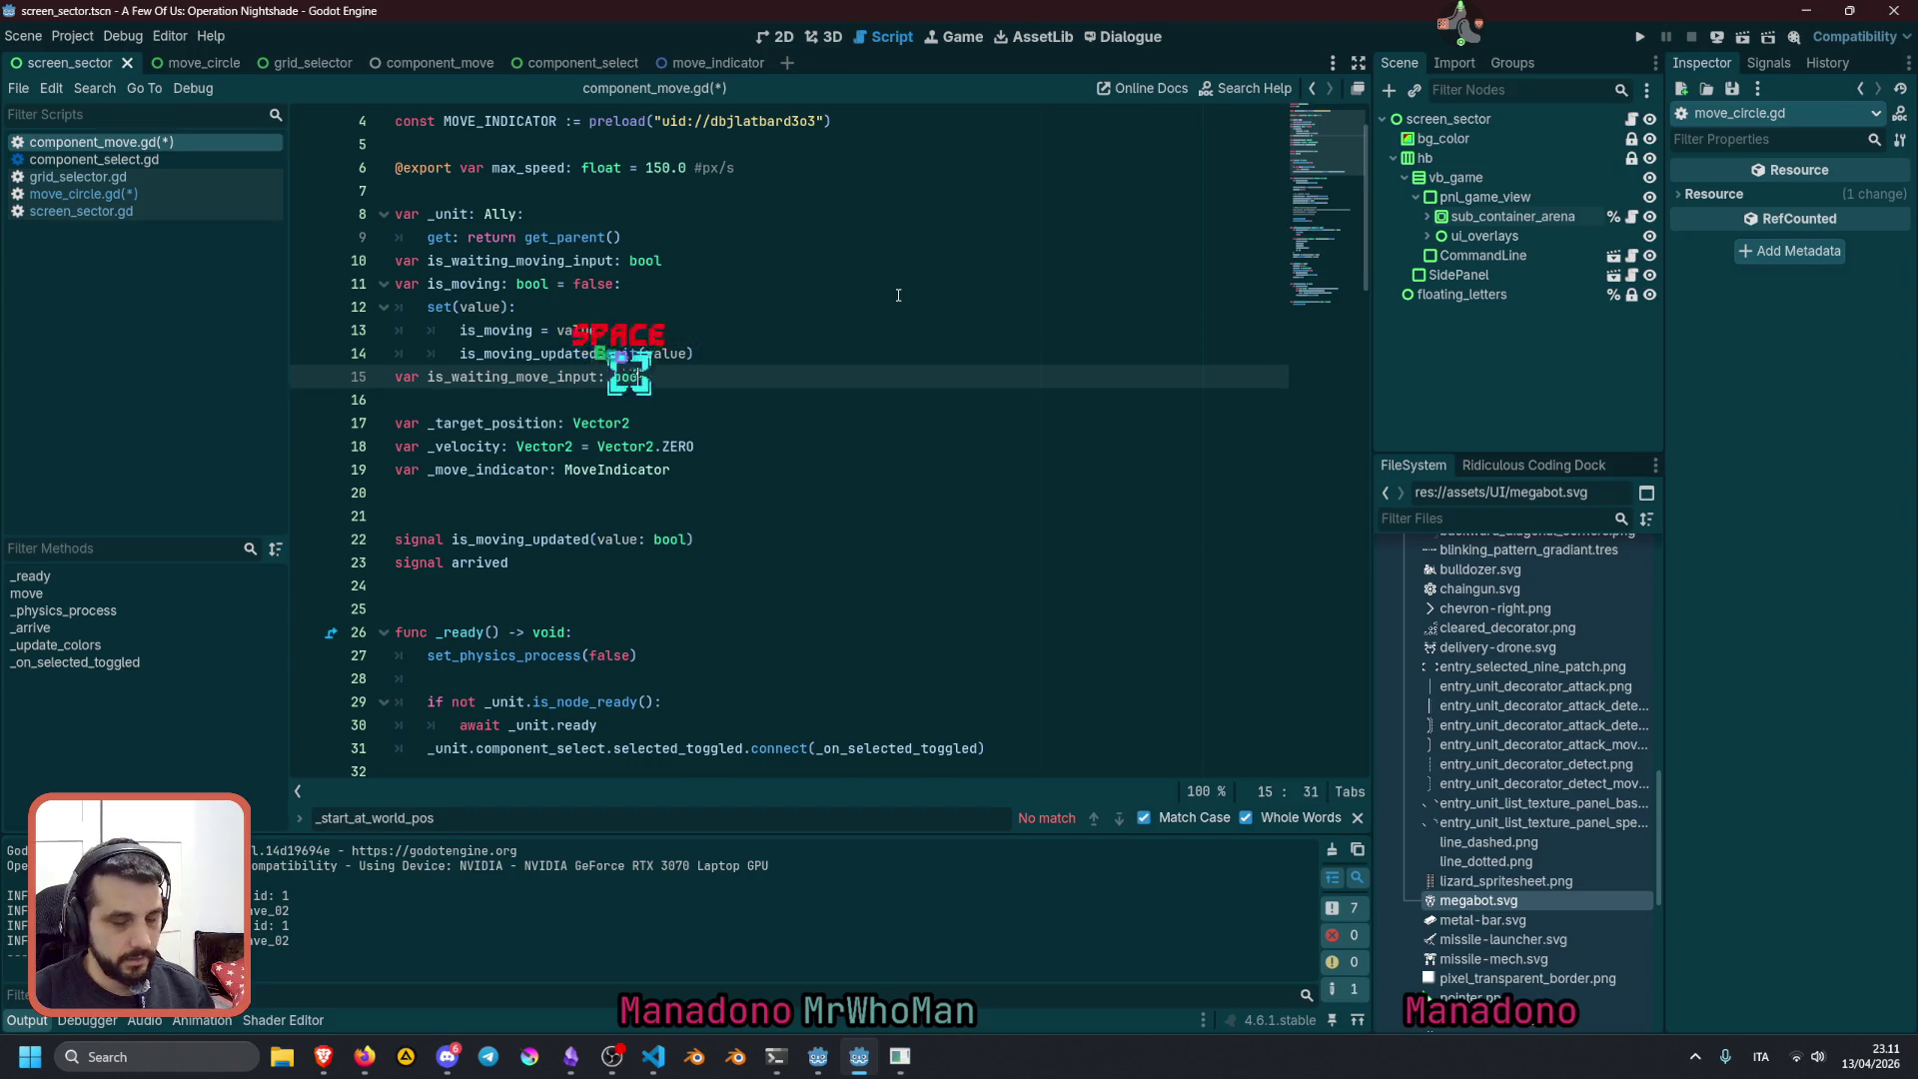
text(l = false)
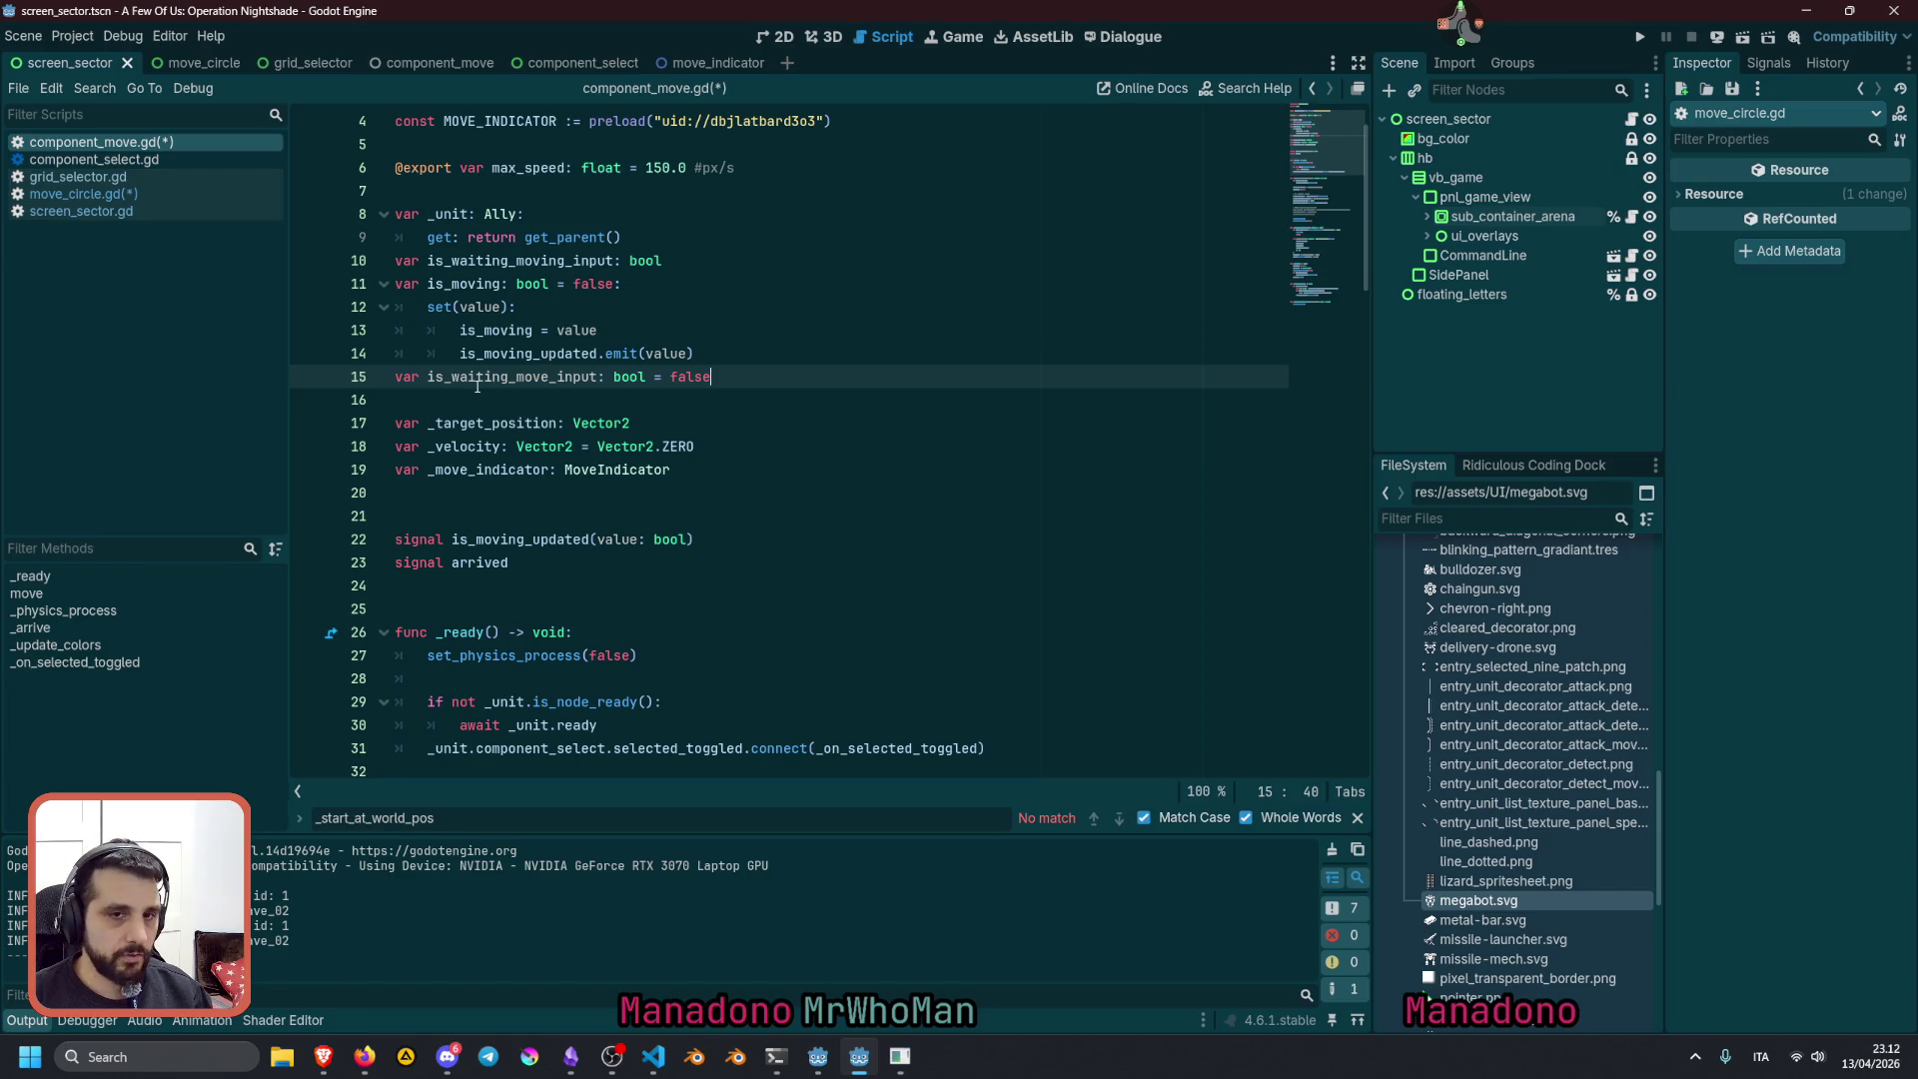
double_click(494, 354)
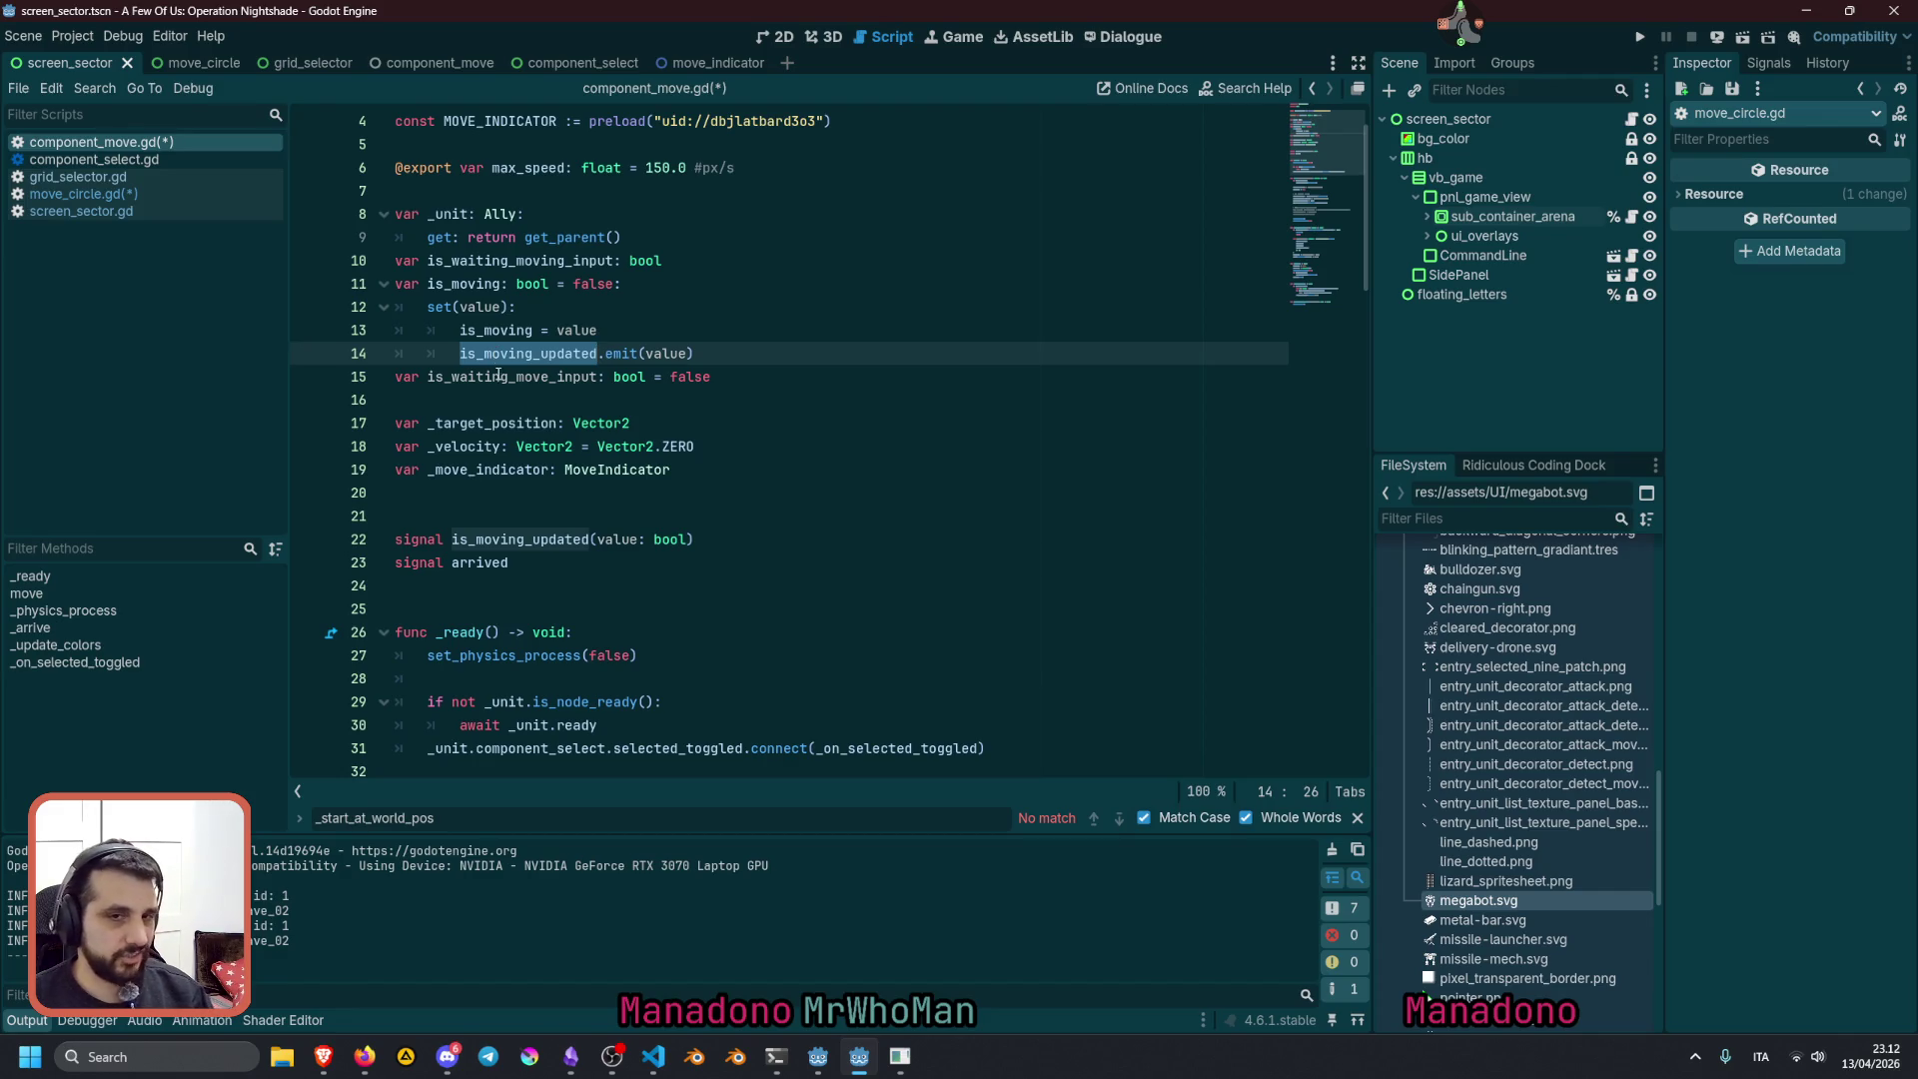
double_click(497, 377)
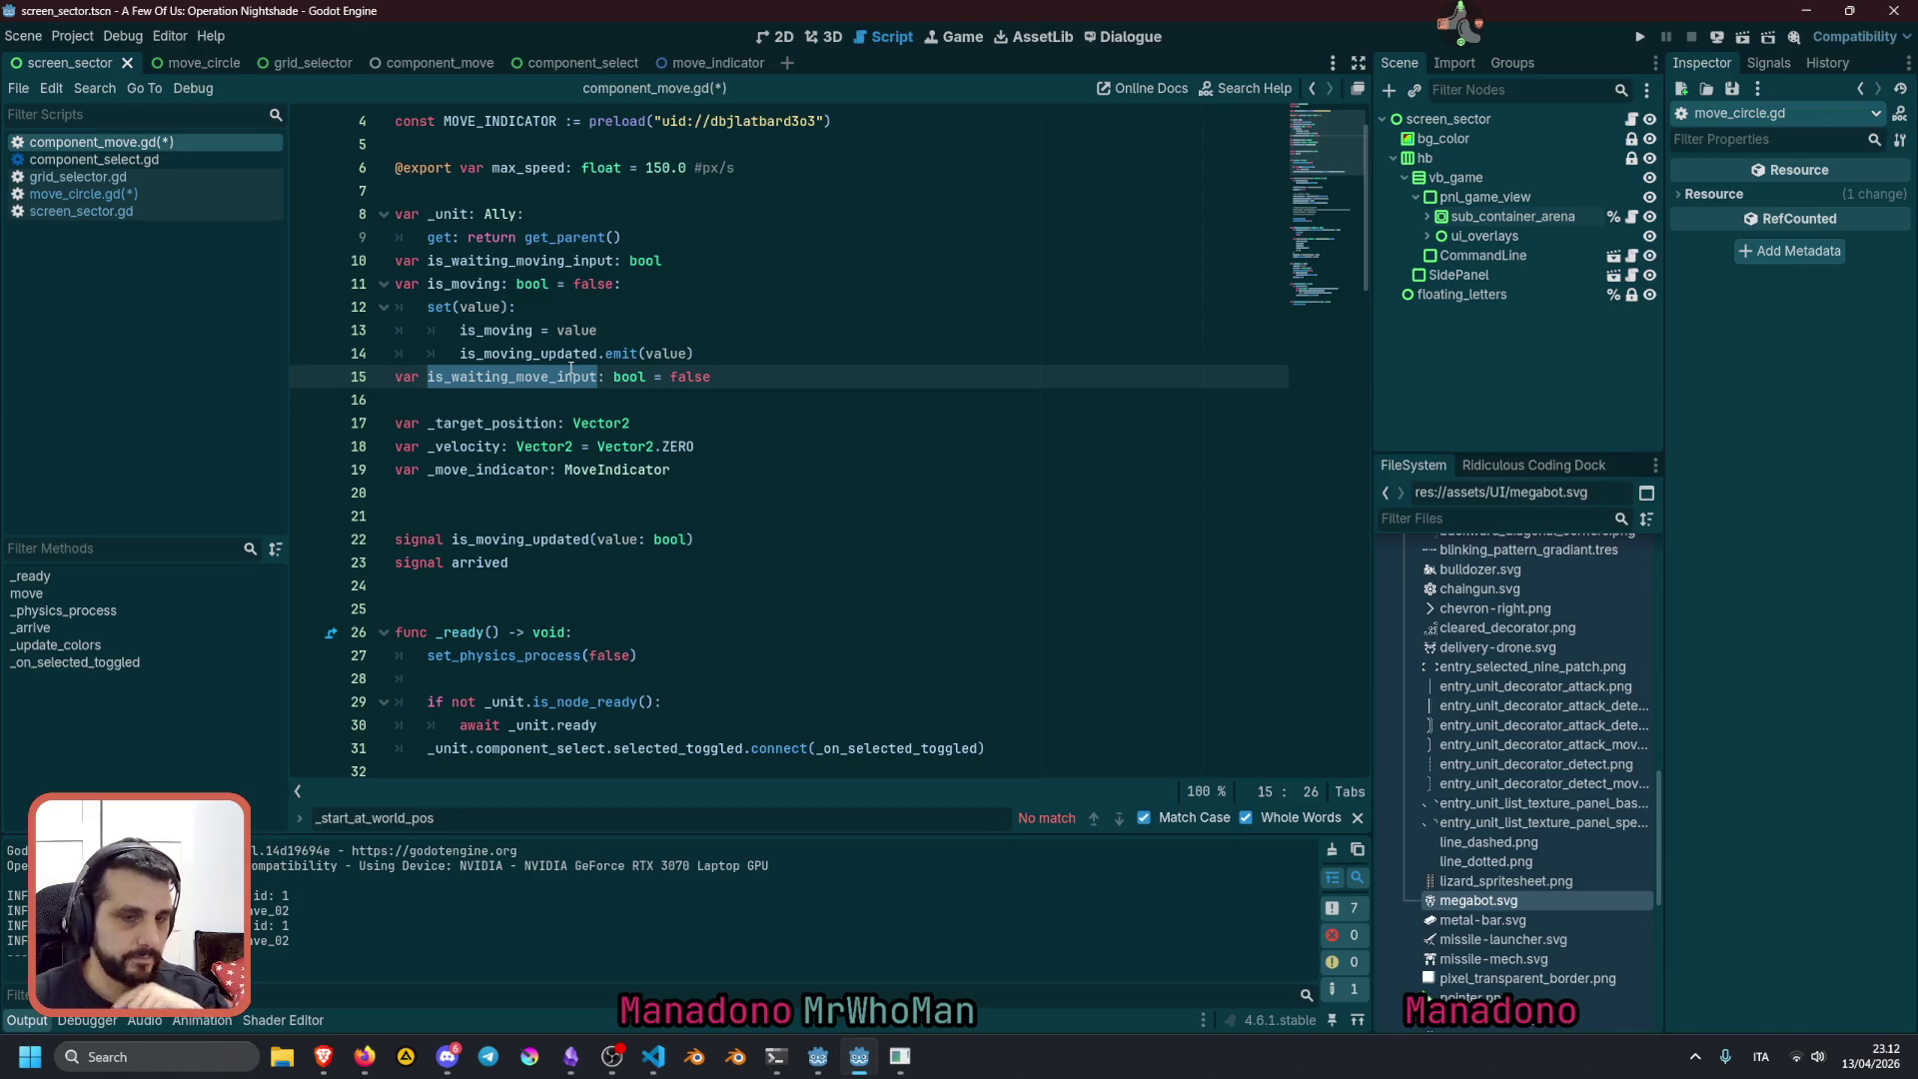
click(718, 401)
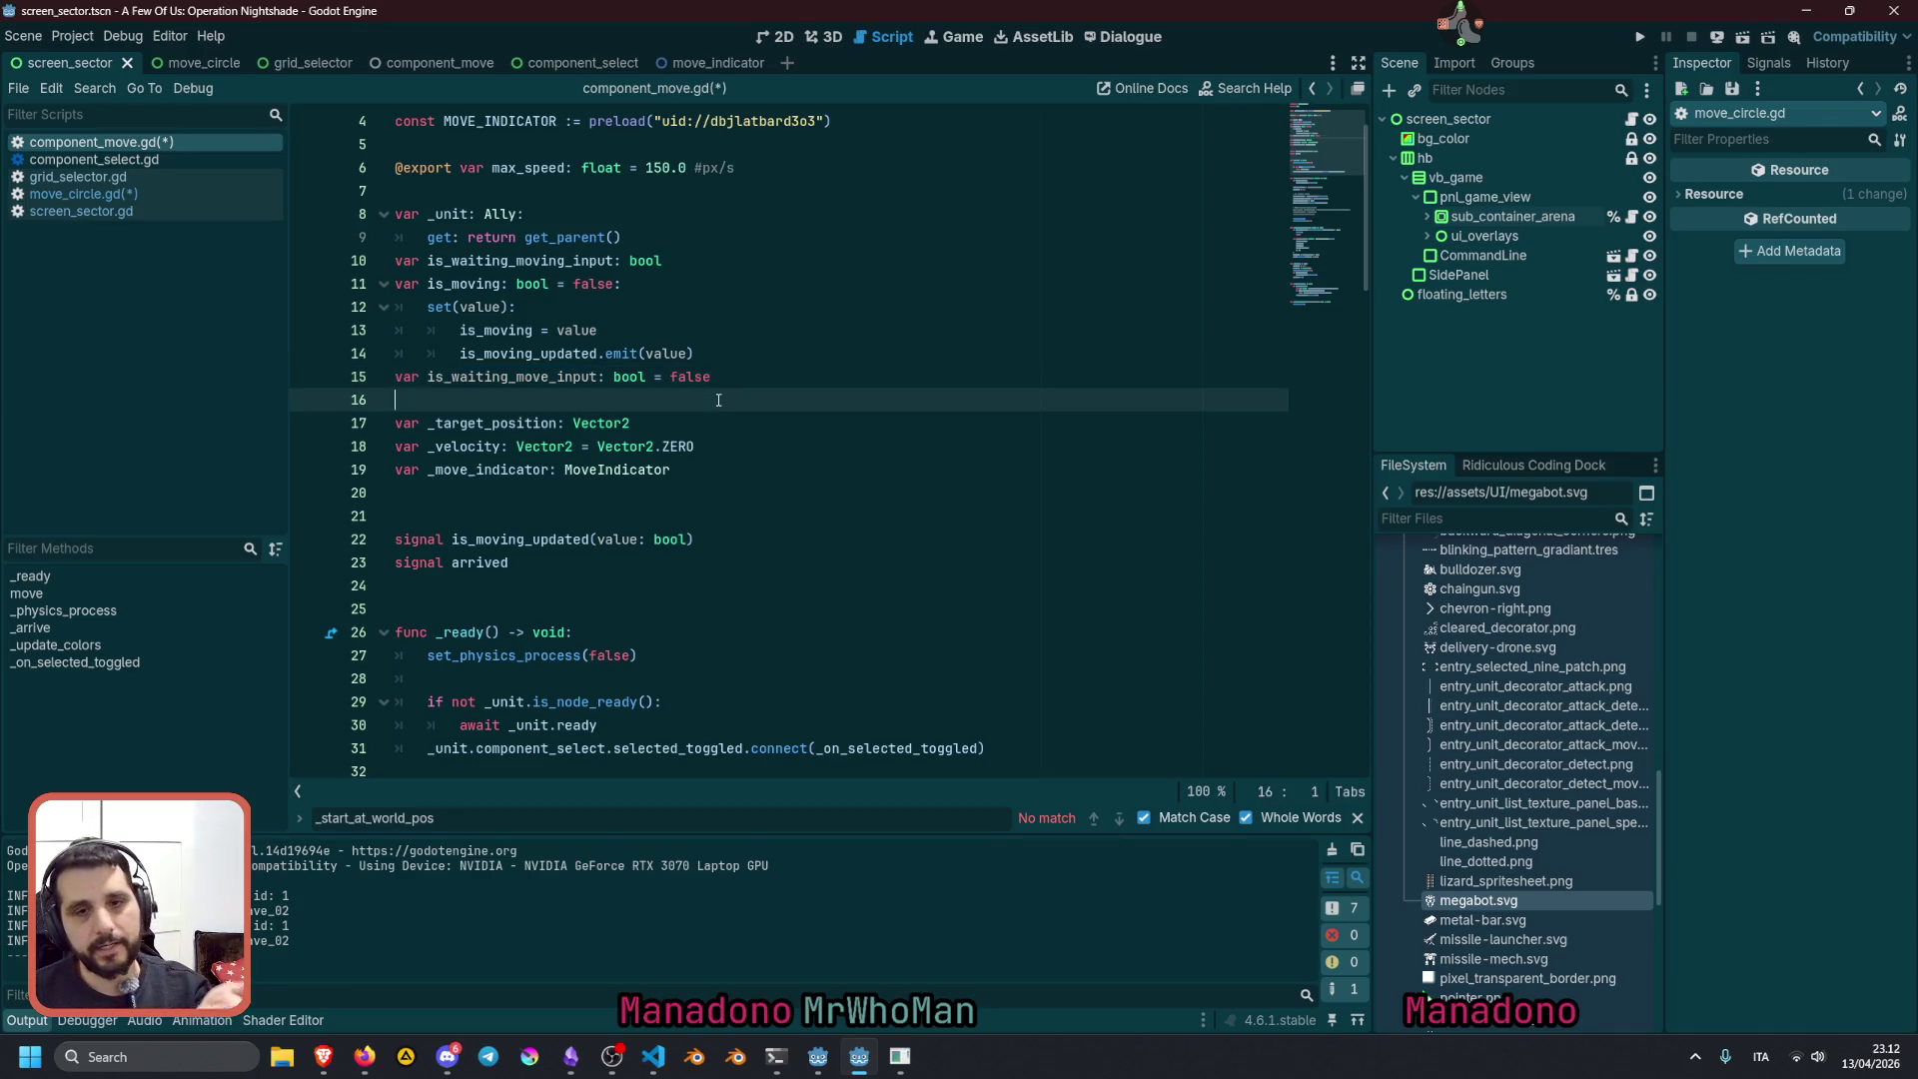
double_click(585, 385)
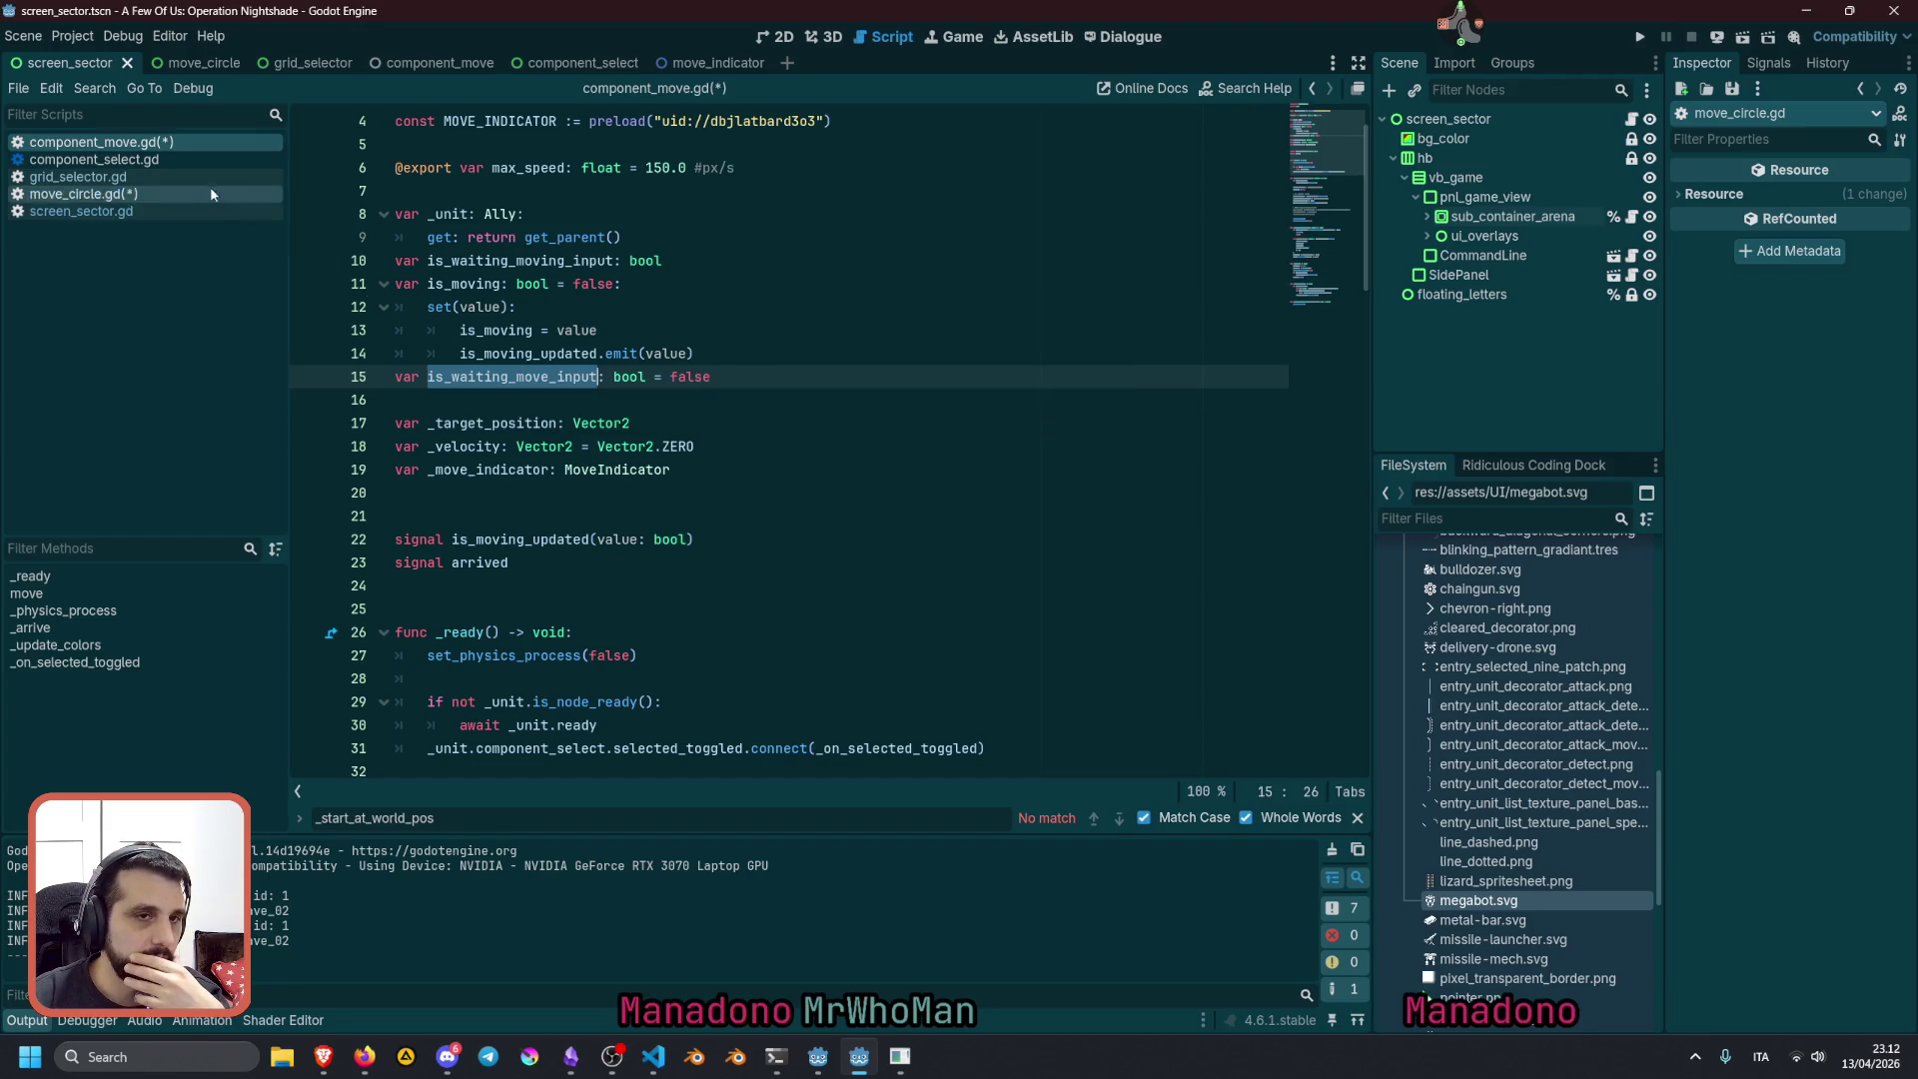
In grid_selector.gd, check how start_move sets component_move.is_waiting_moving_input, then switch to component_move.gd
click(134, 177)
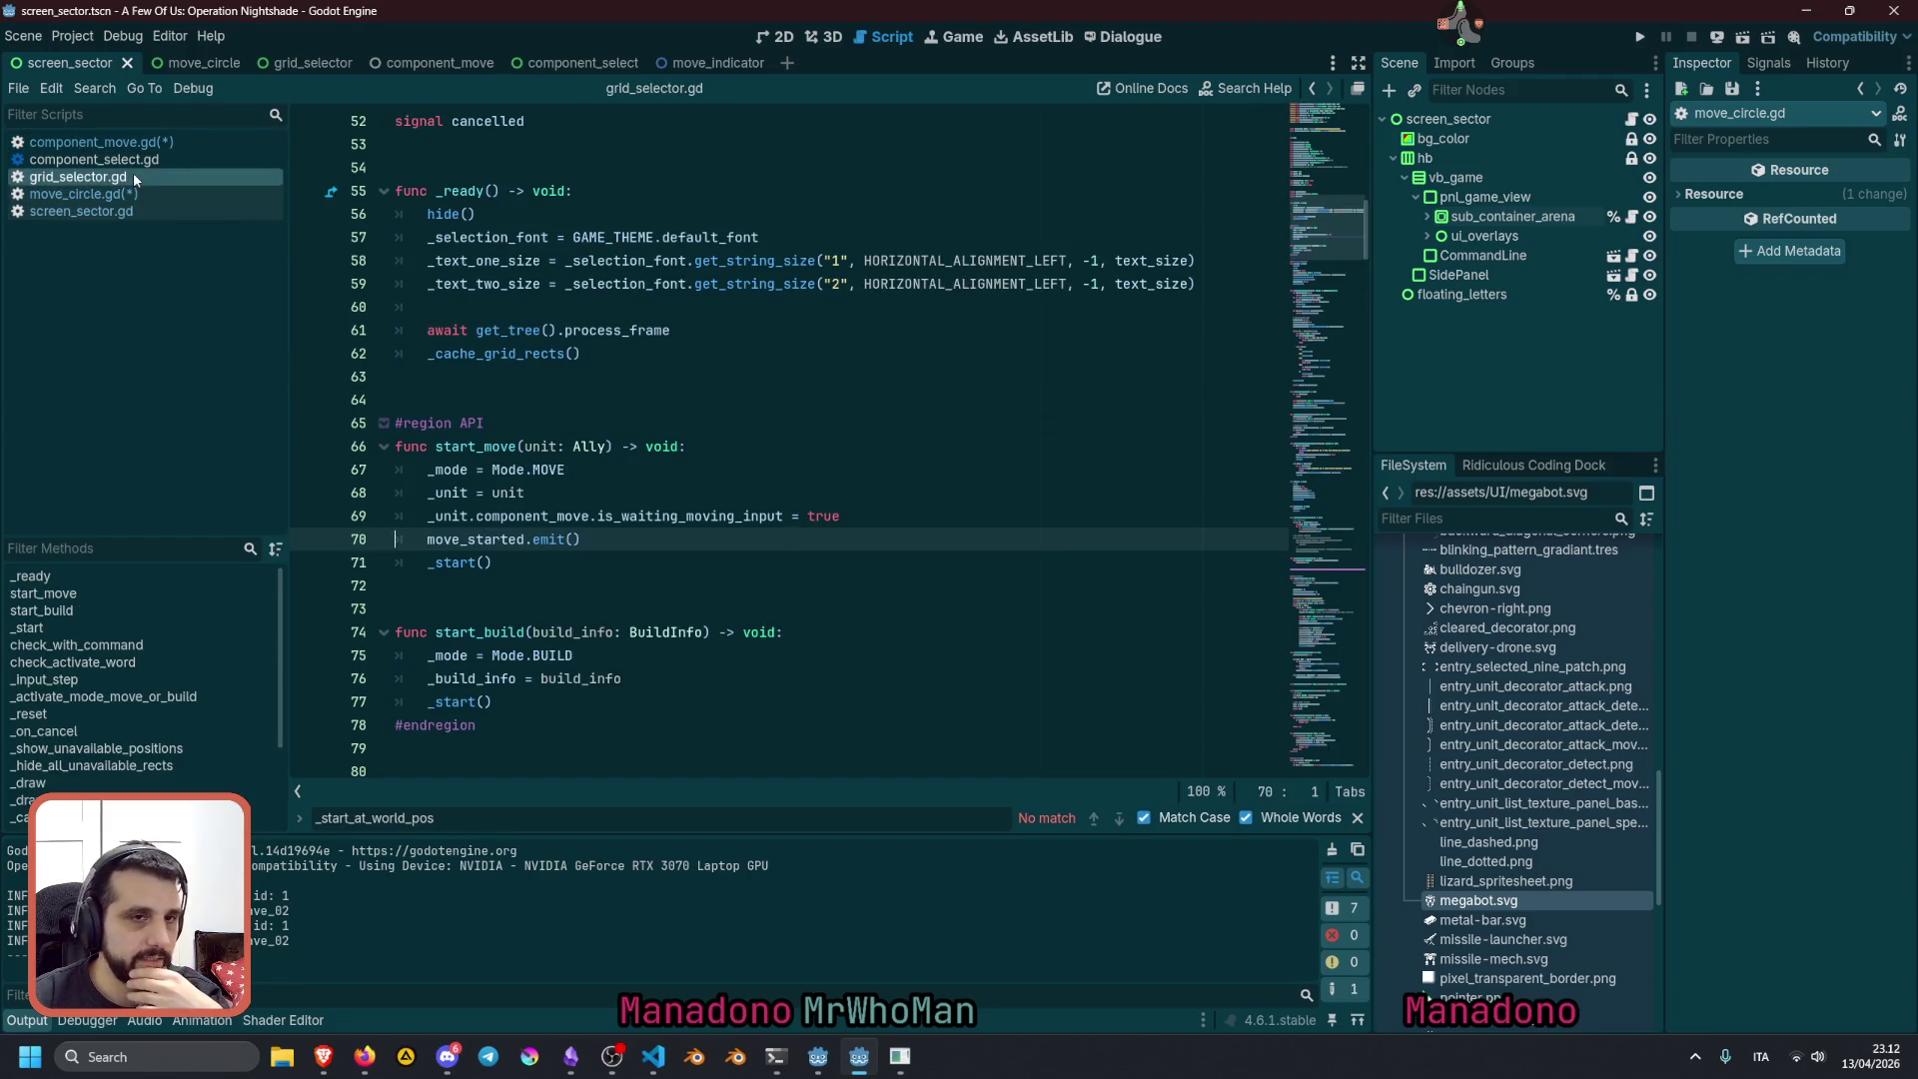
double_click(520, 448)
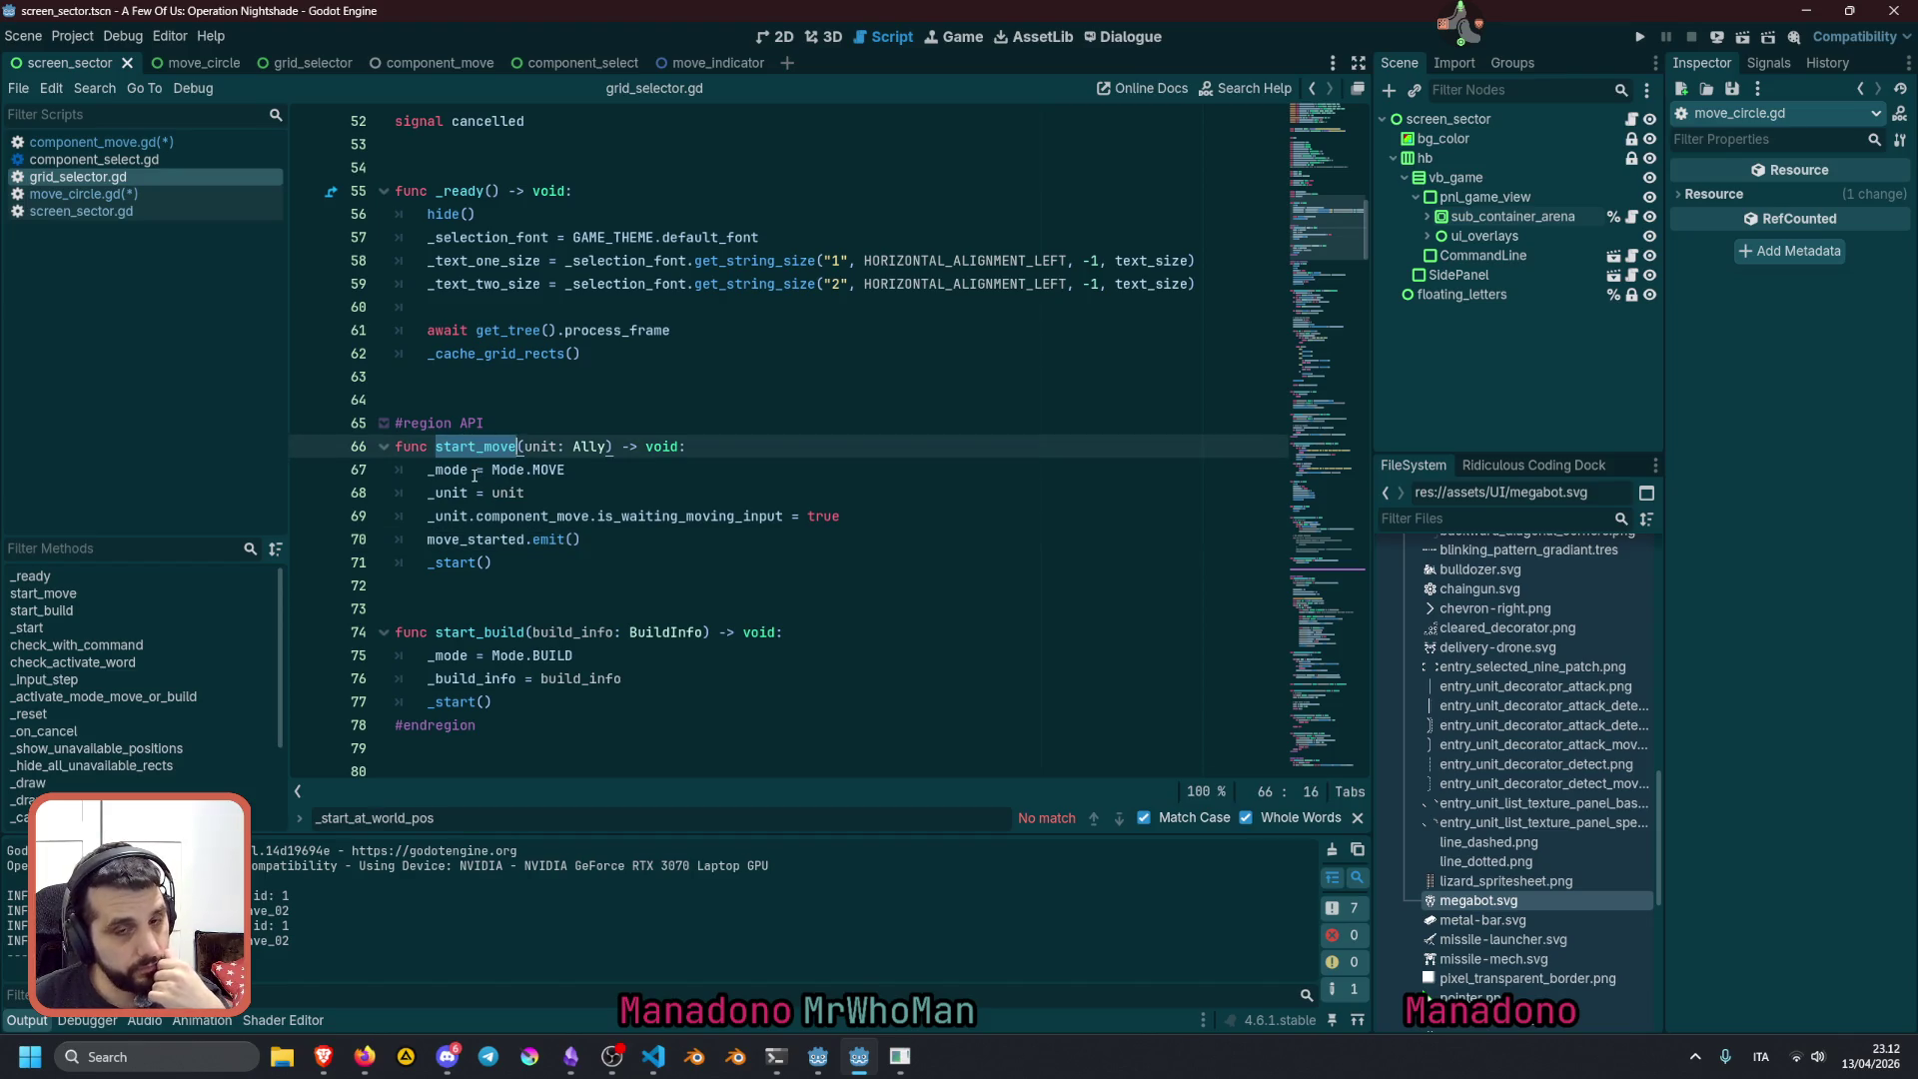
double_click(541, 446)
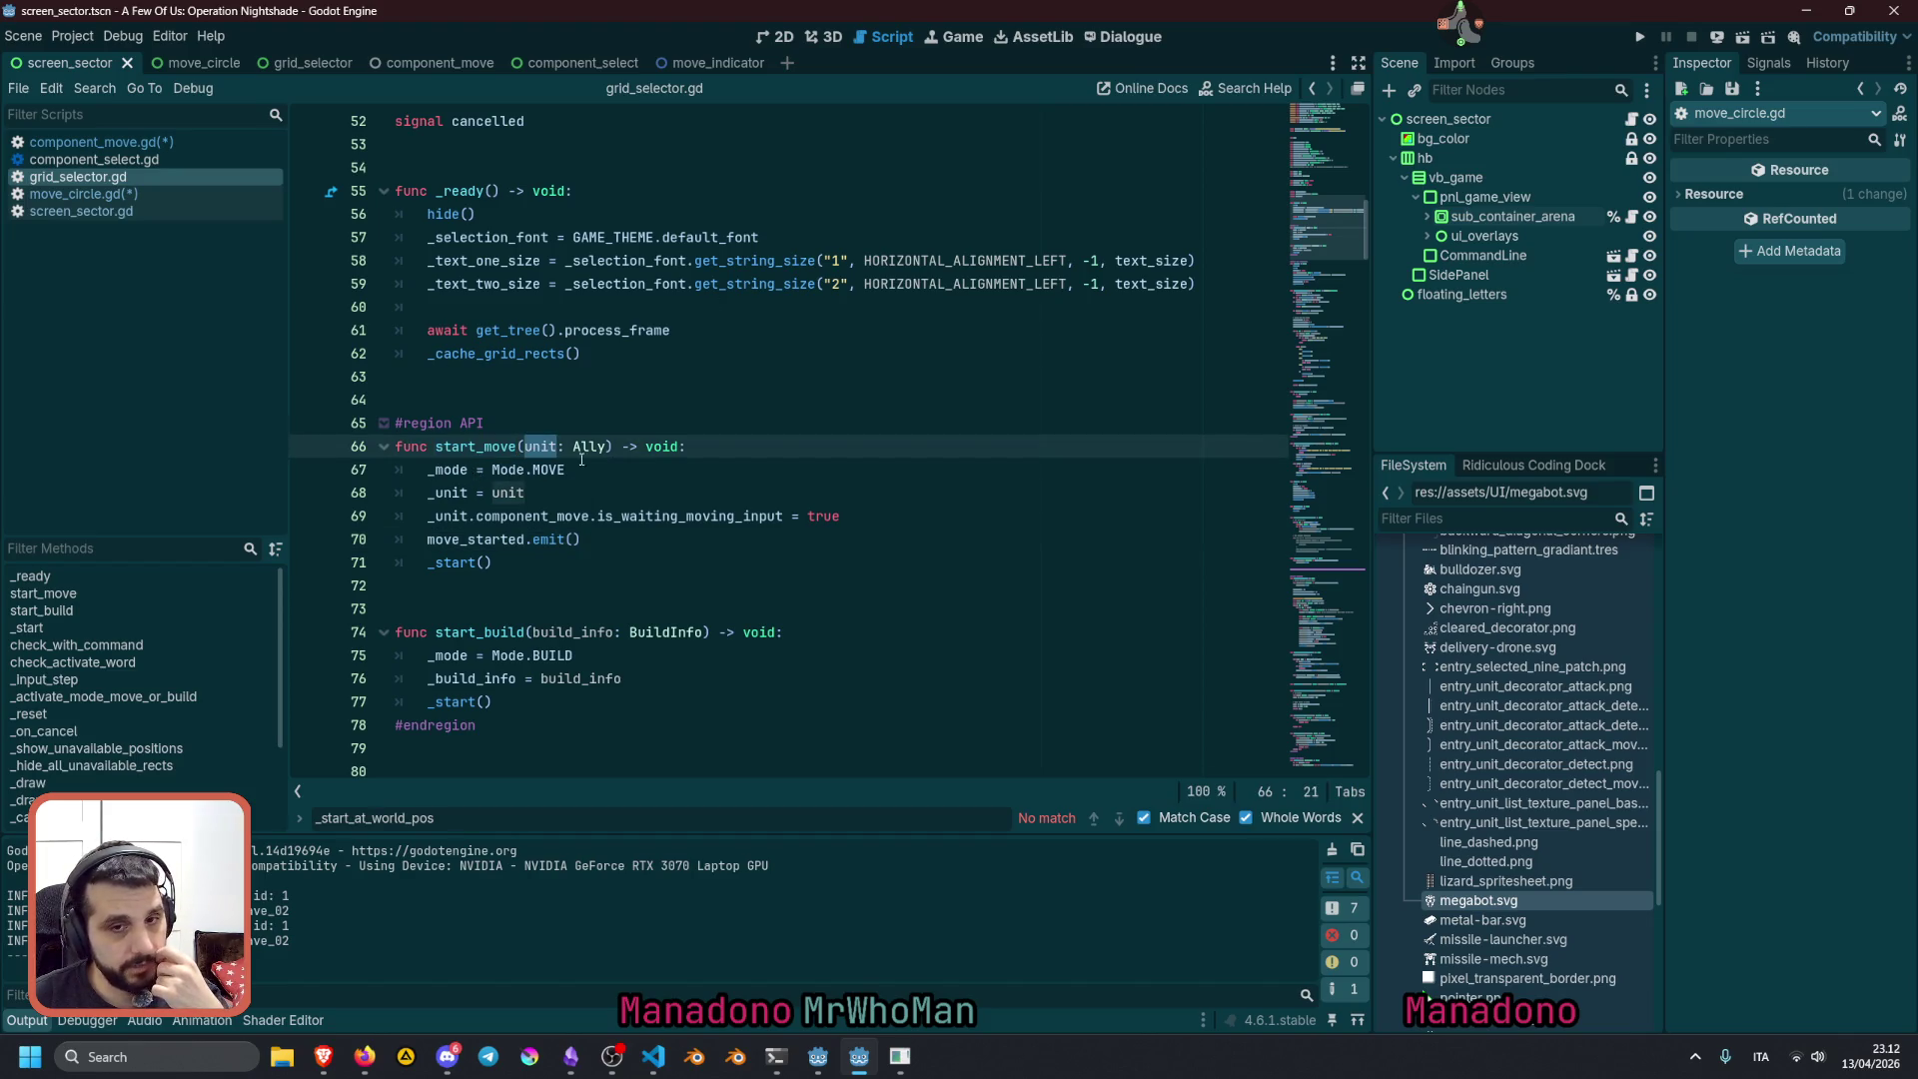
click(526, 492)
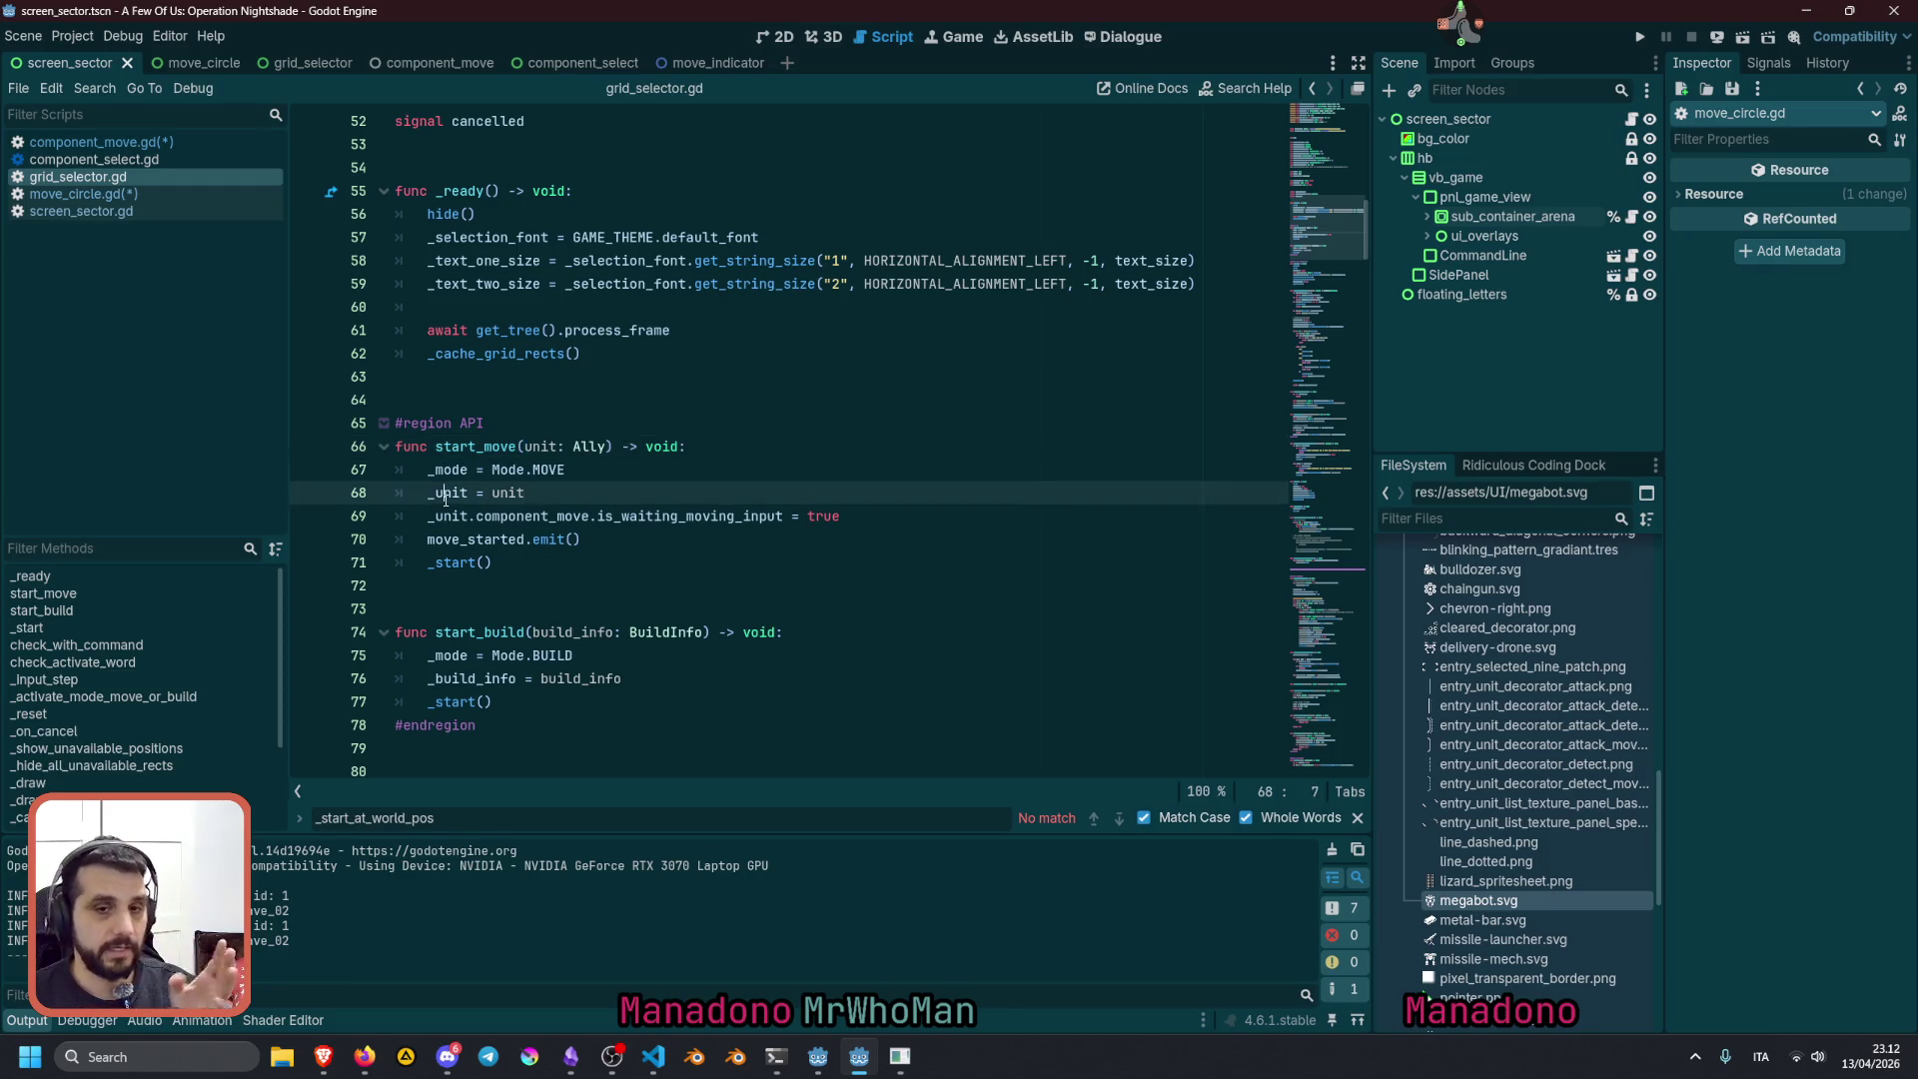
double_click(526, 517)
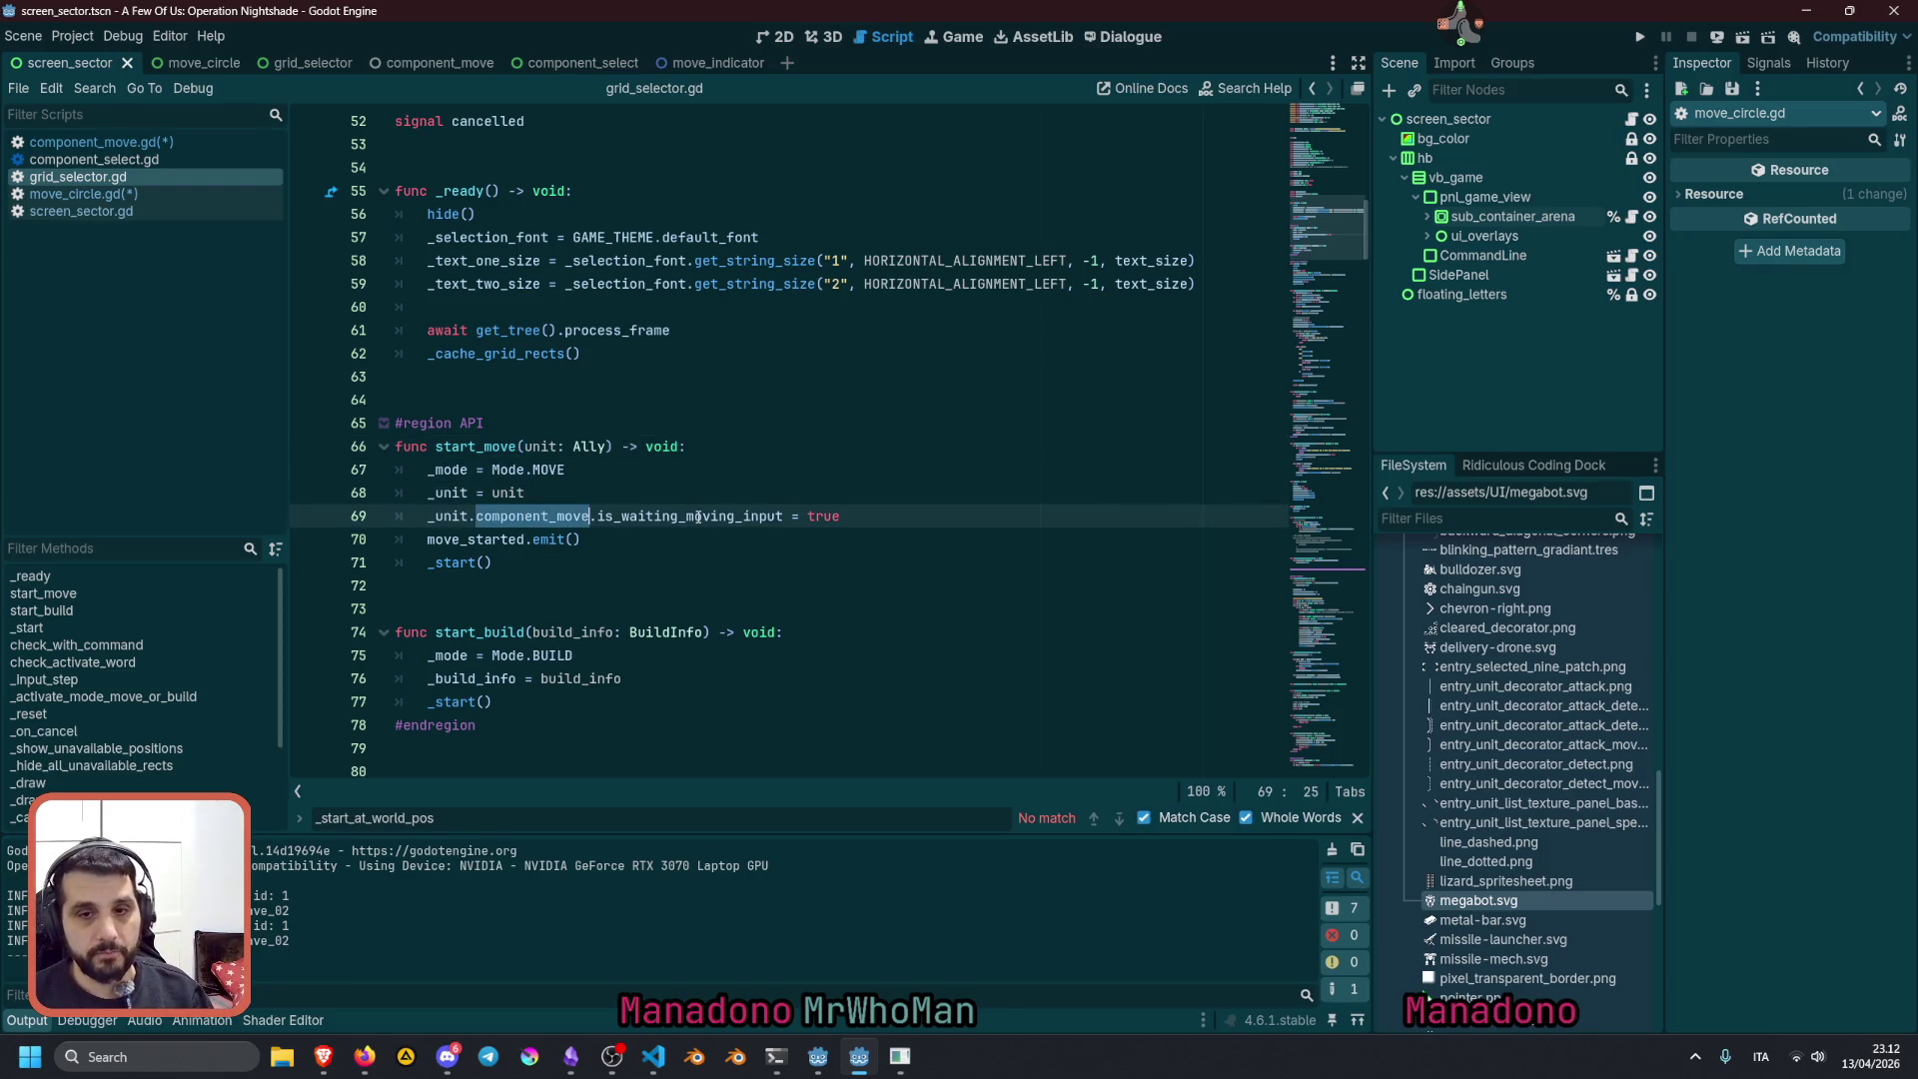
click(688, 516)
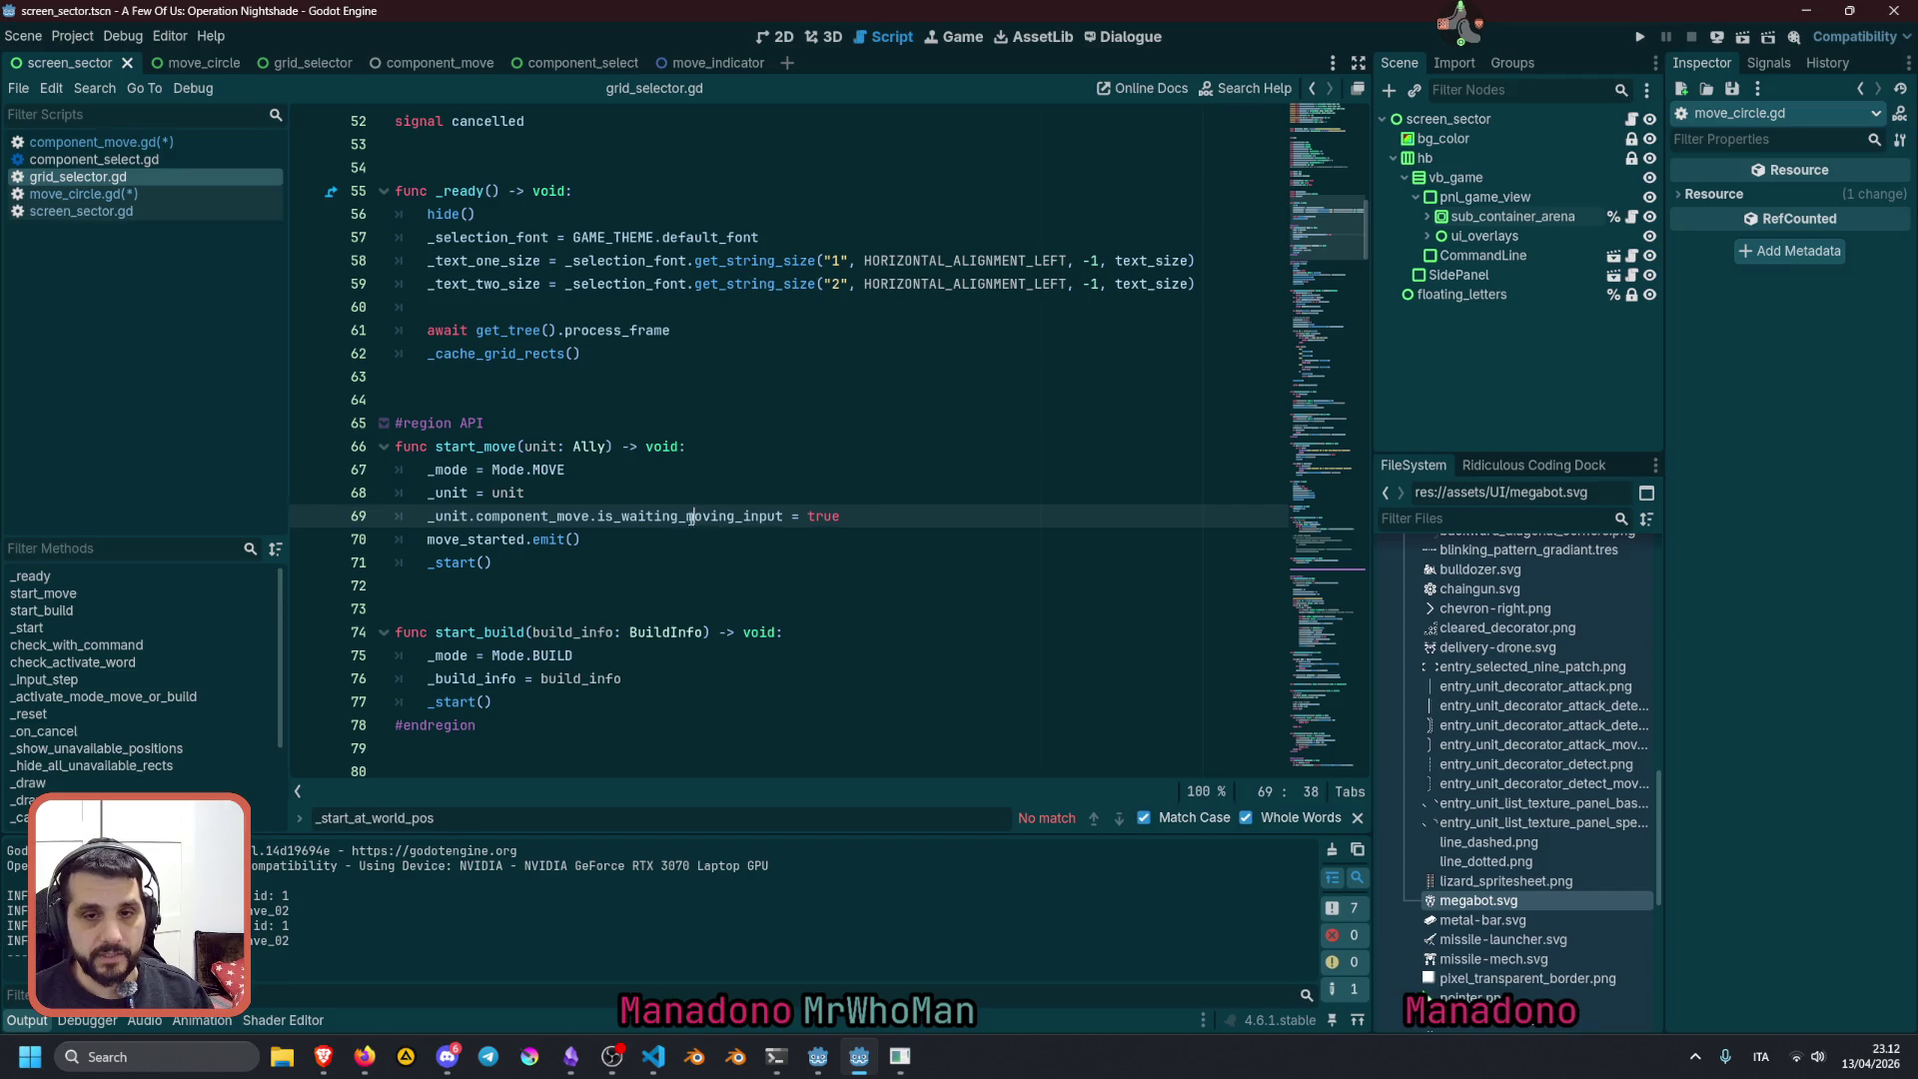
double_click(659, 517)
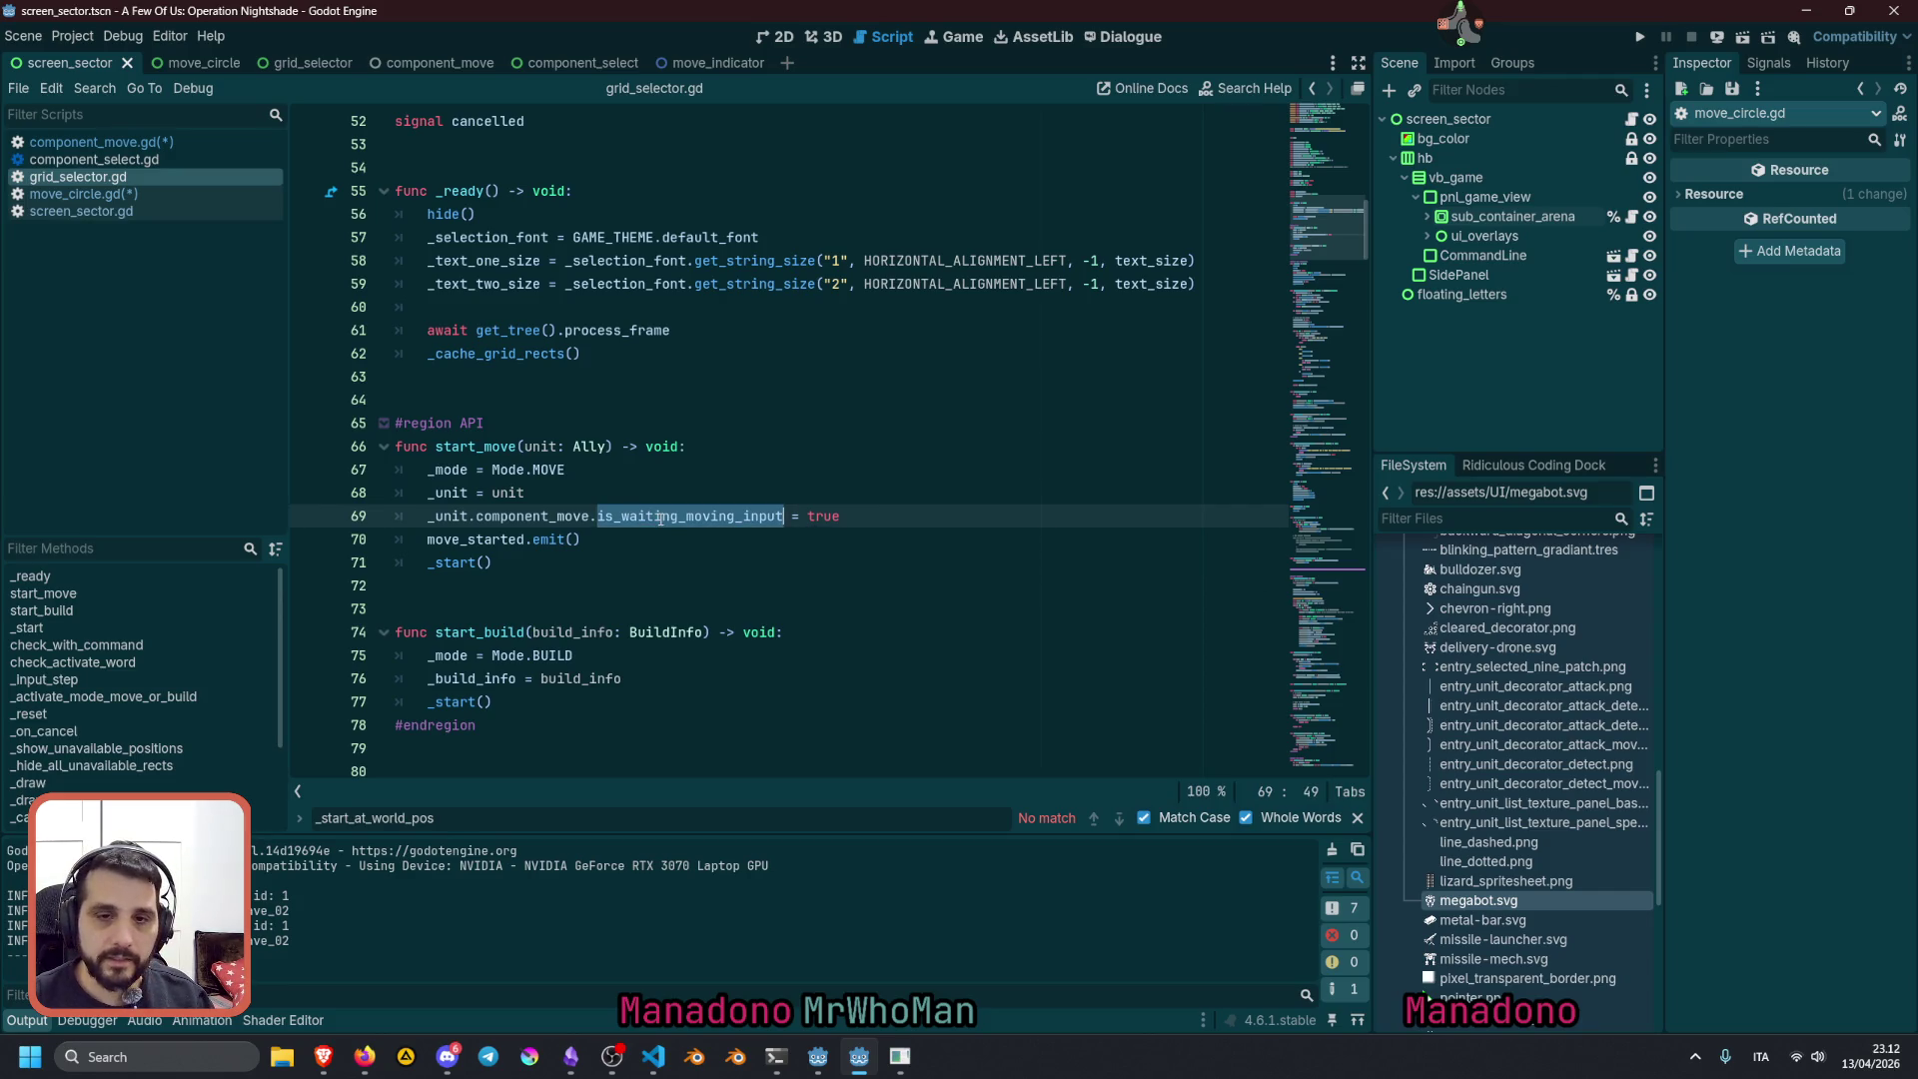
click(160, 143)
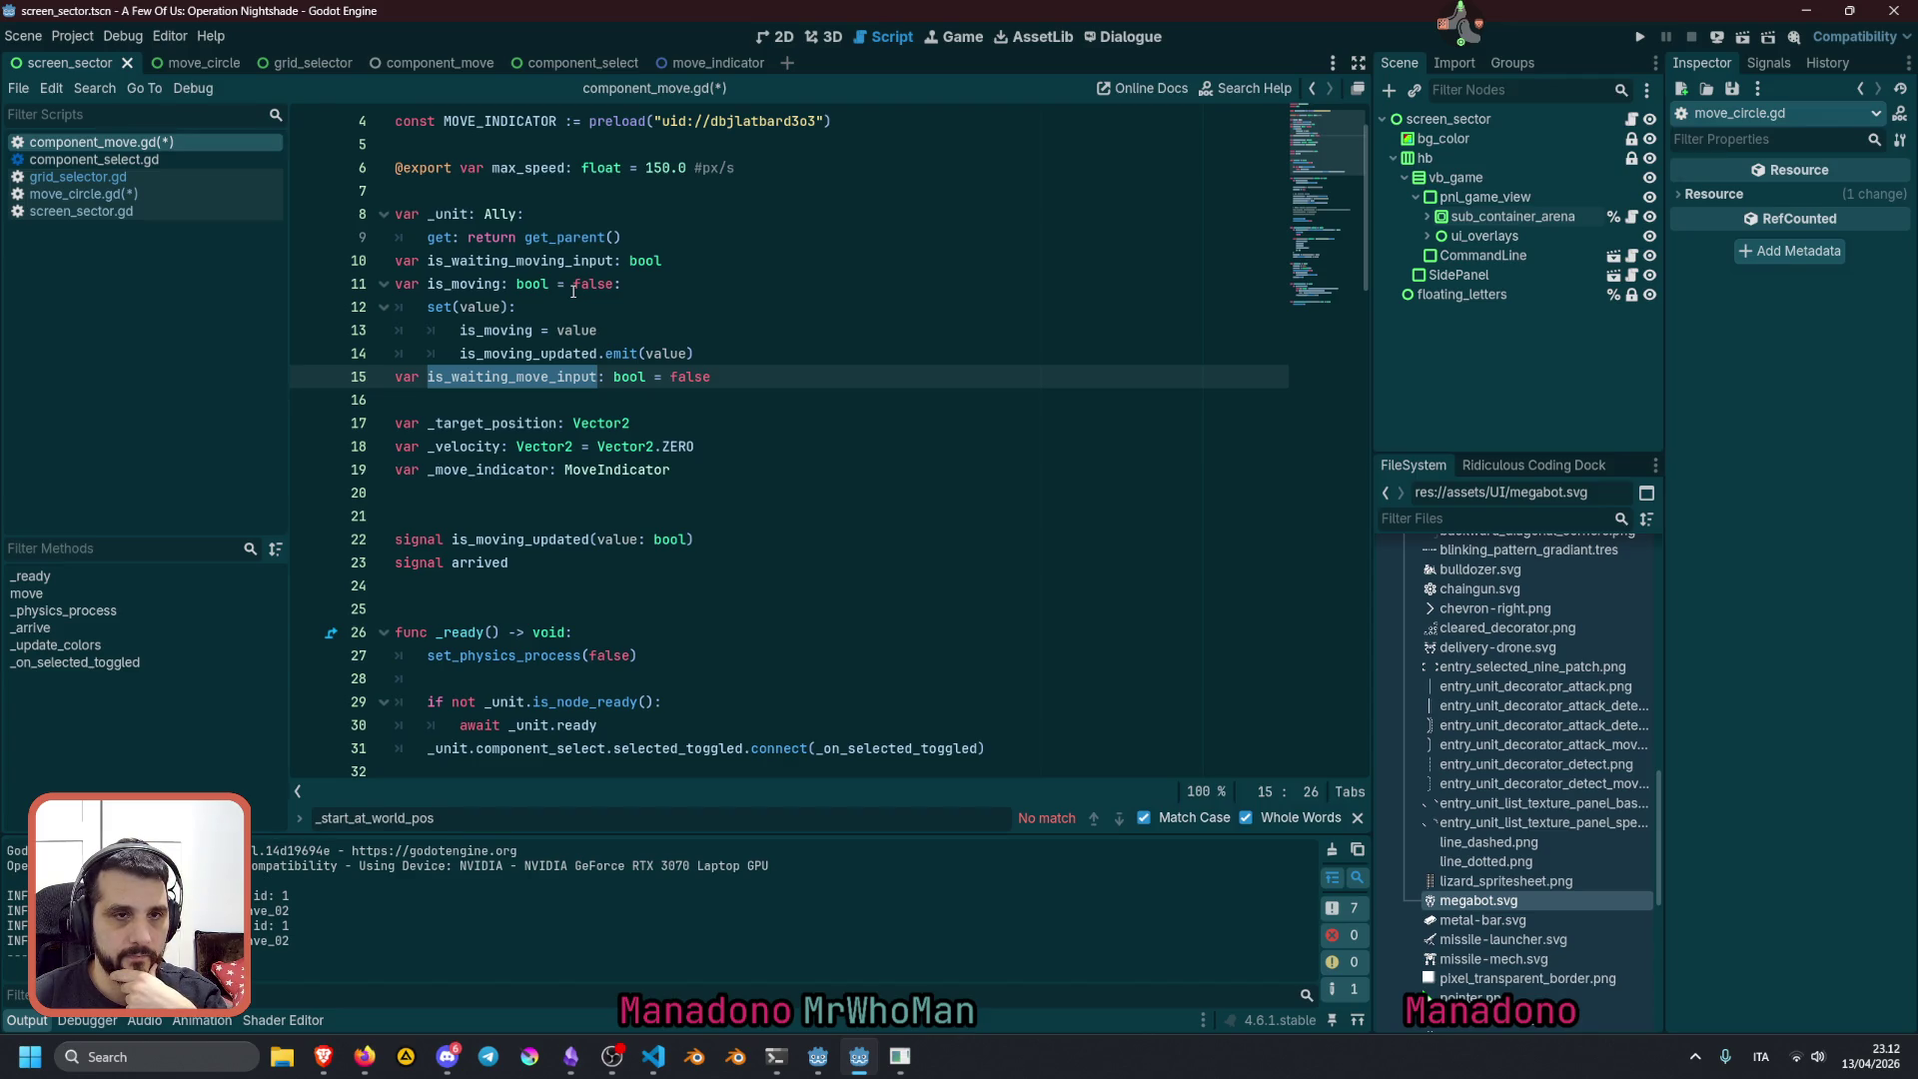
Delete the duplicate line 15 'var is_waiting_move_input: bool = false', keeping is_waiting_moving_input on line 10
scroll(574, 316, up, 1)
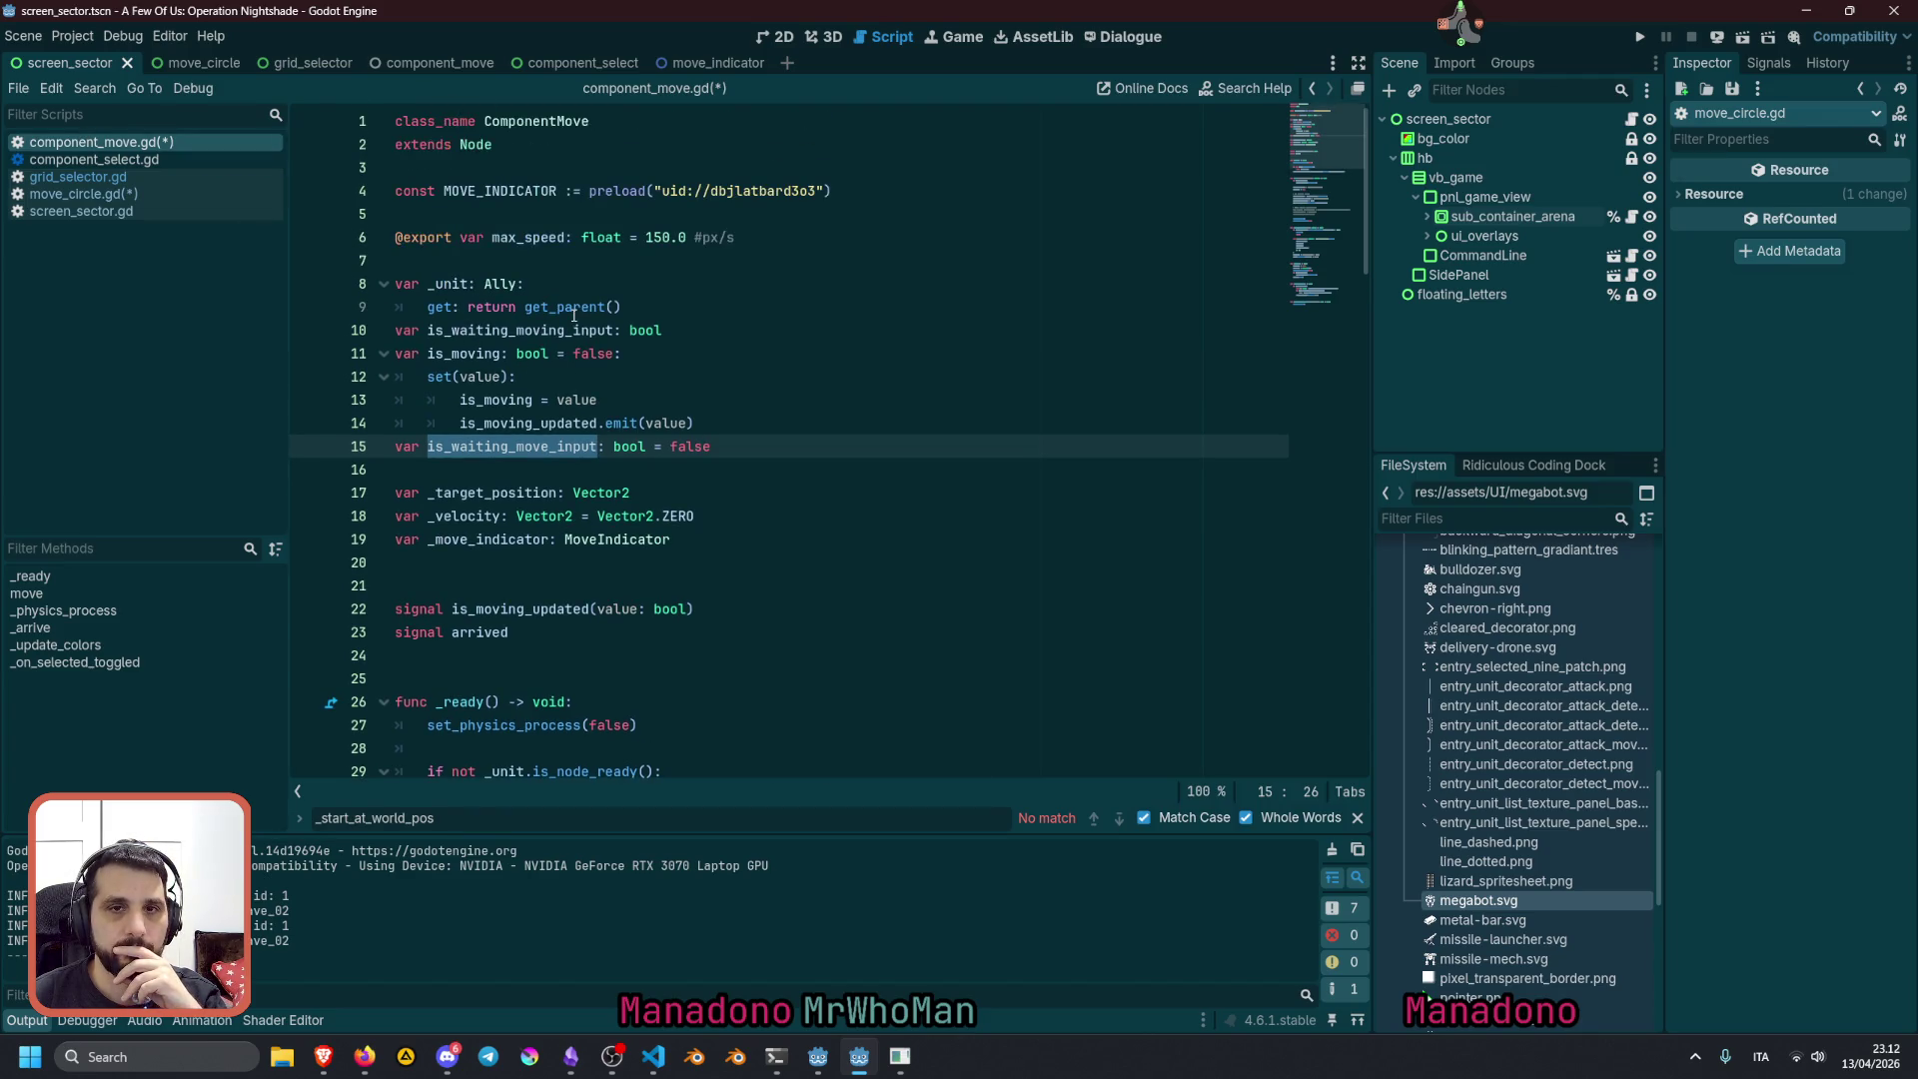
click(452, 354)
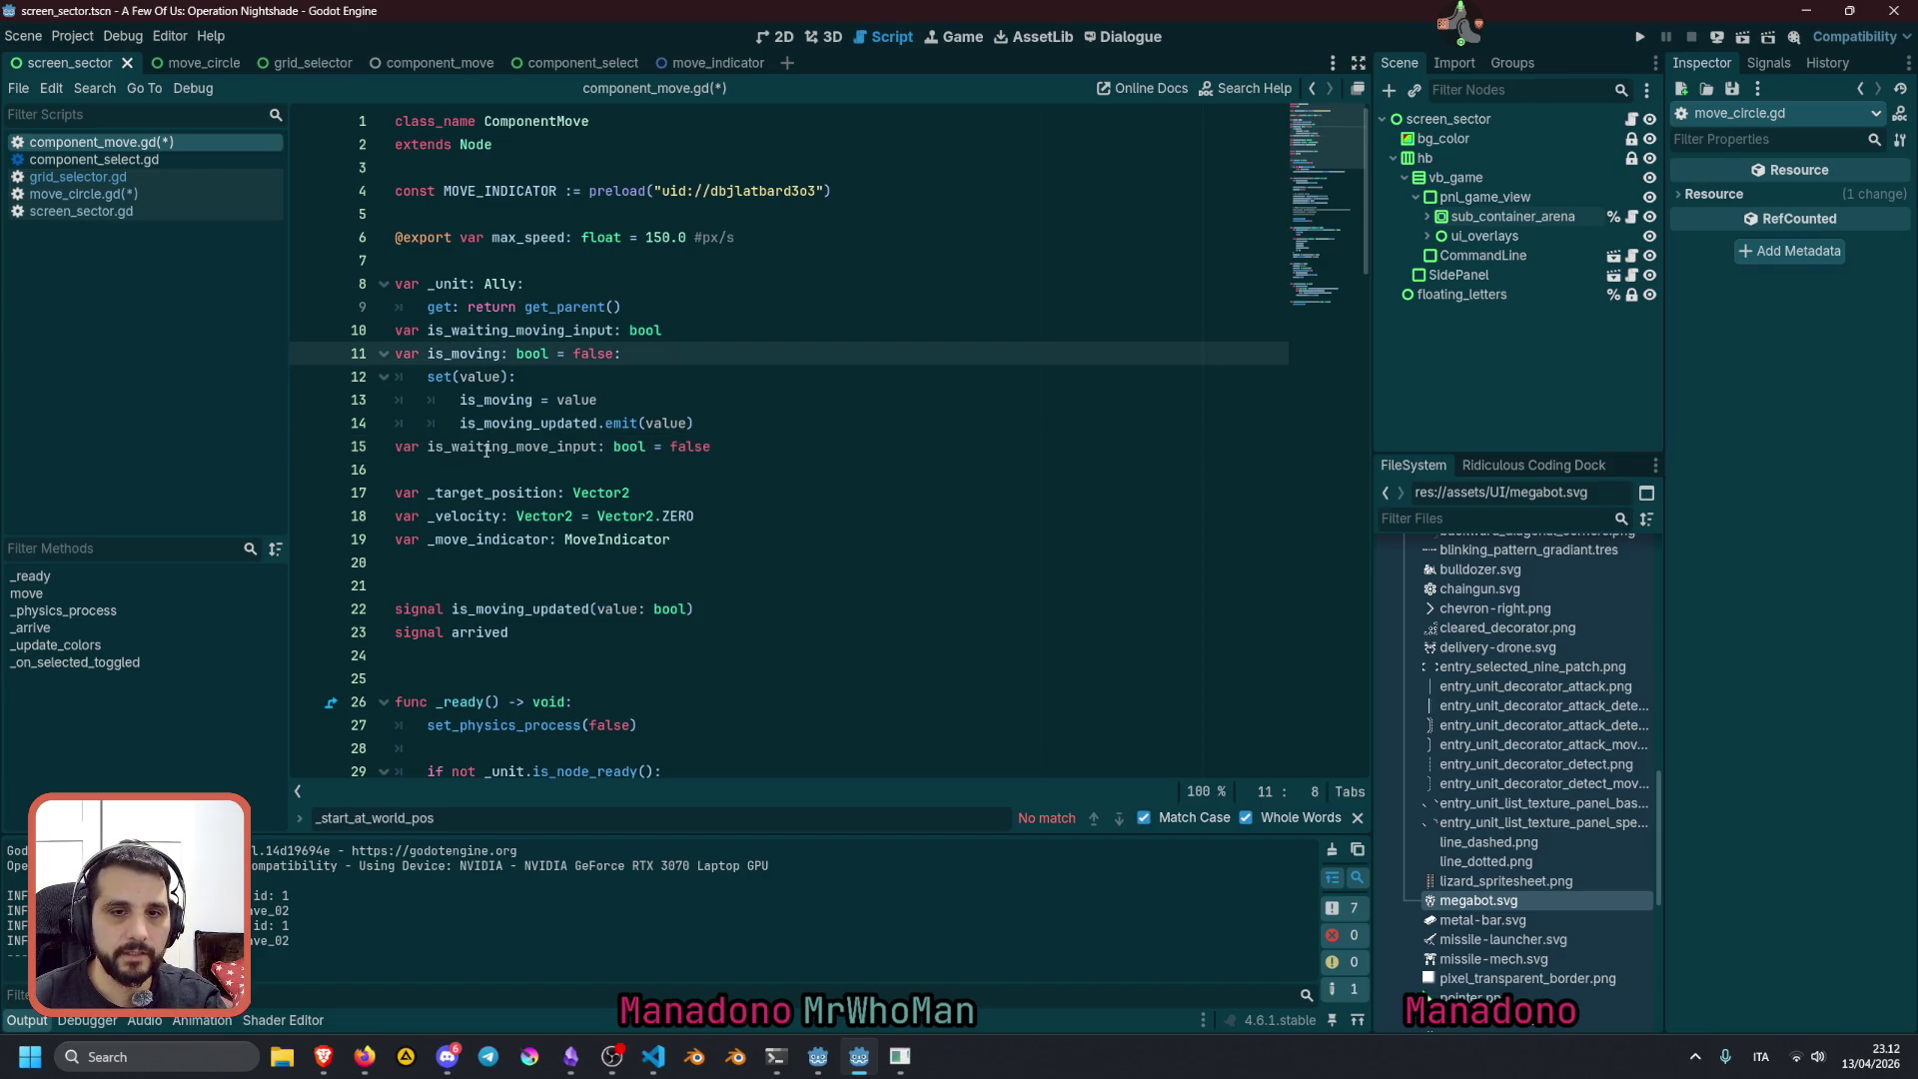
double_click(532, 332)
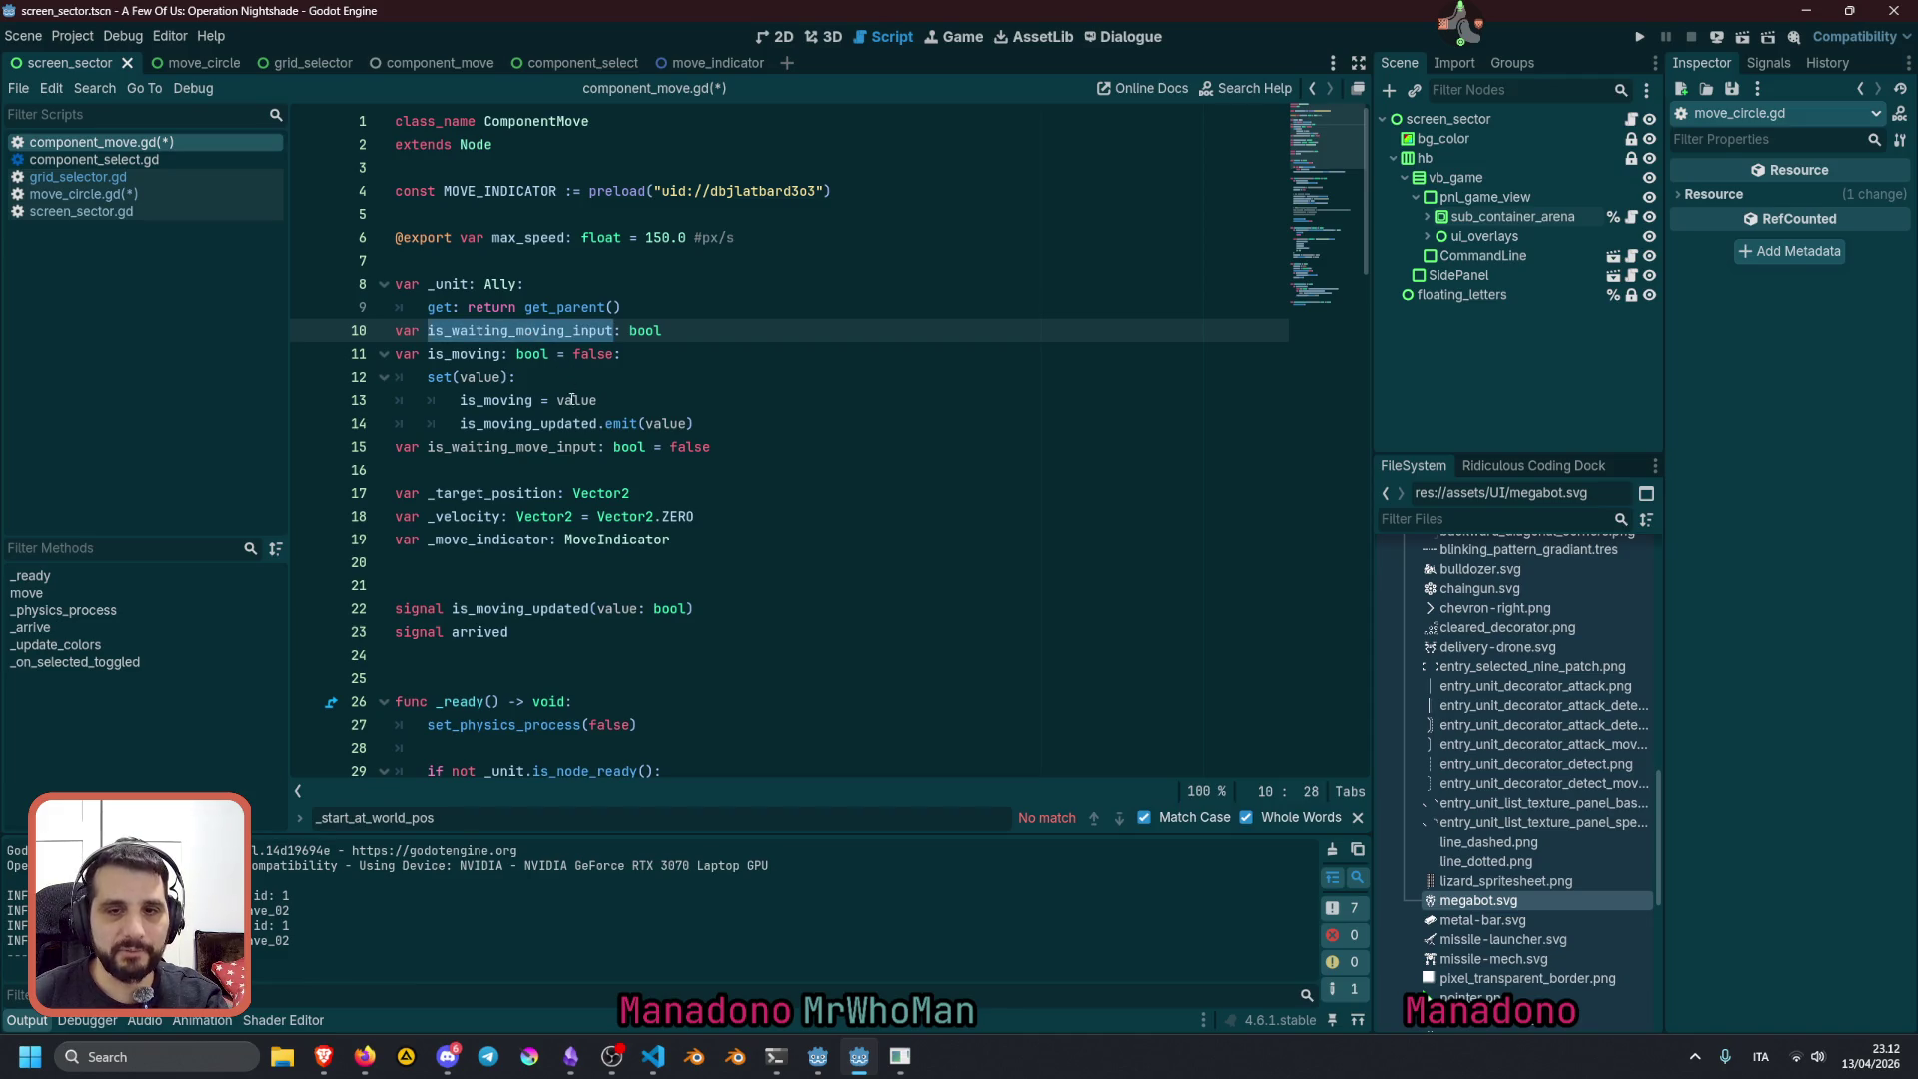
double_click(571, 446)
triple_click(736, 449)
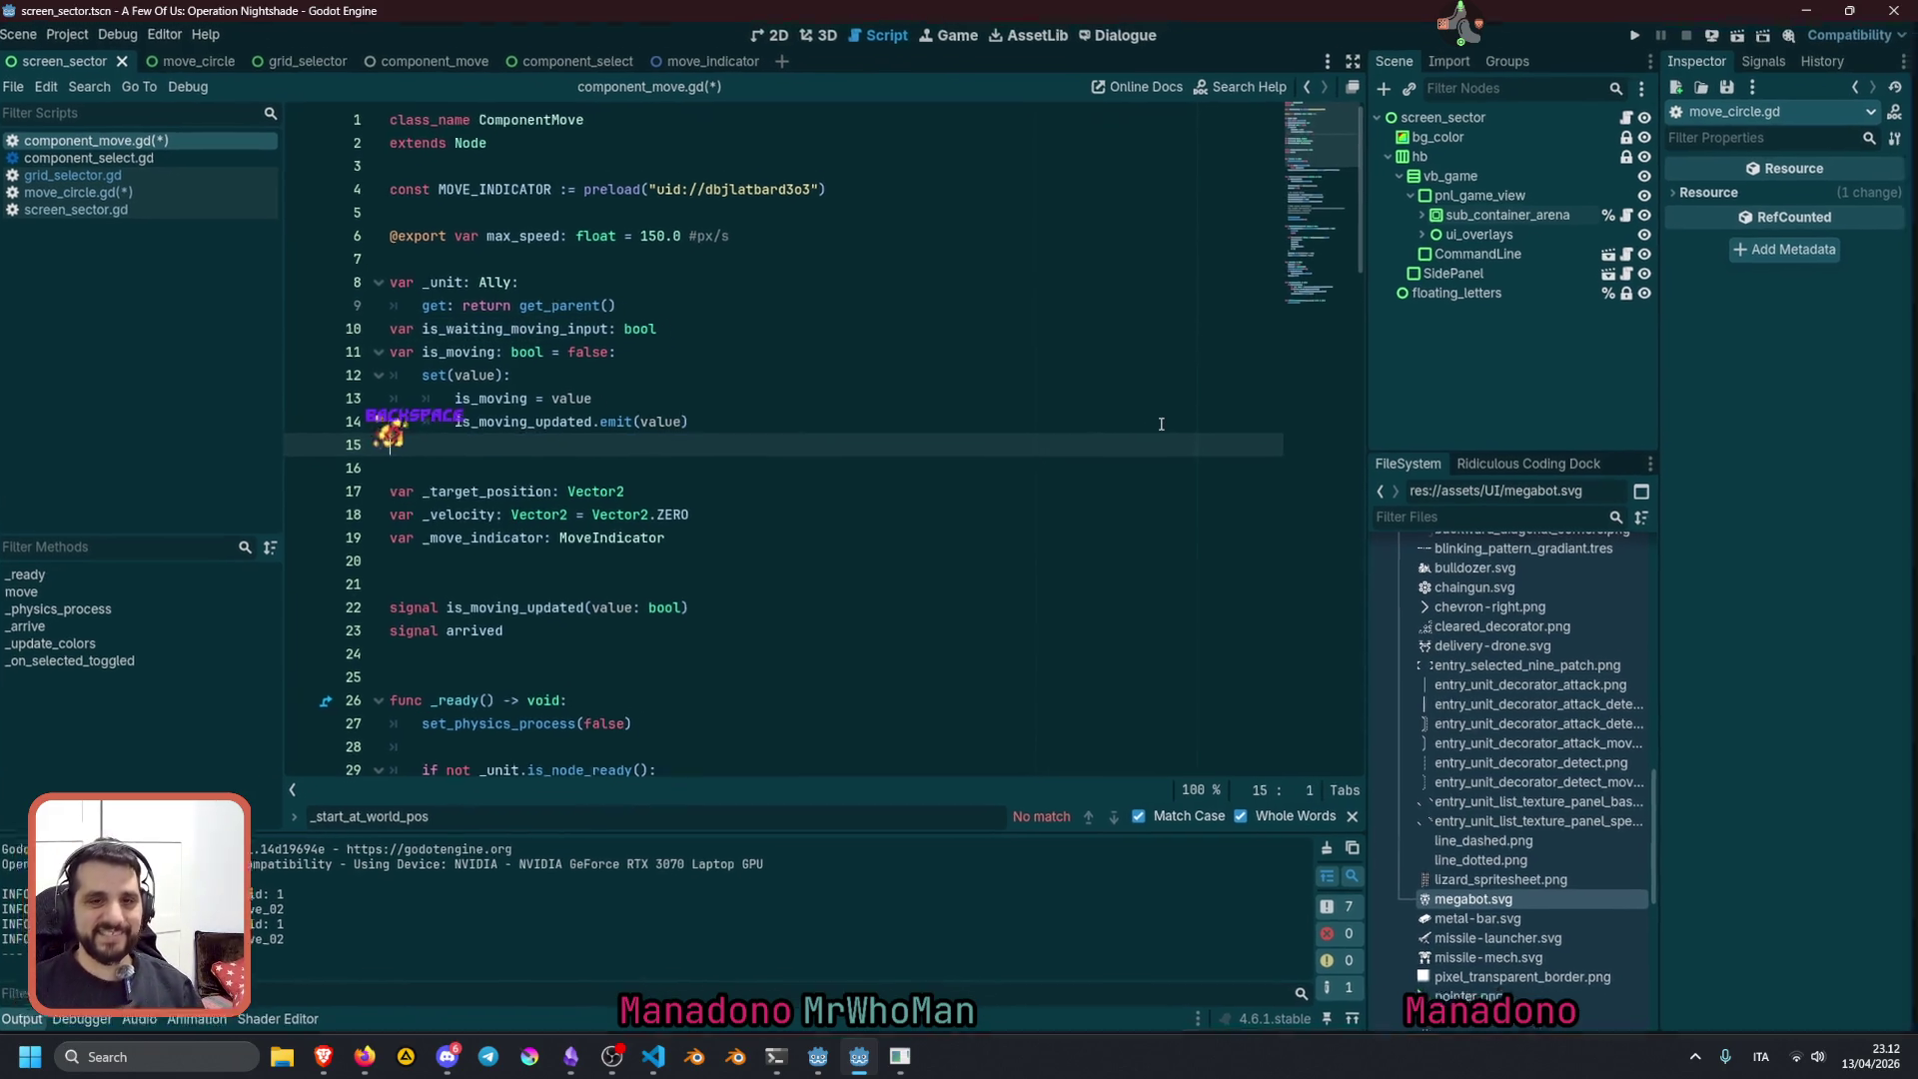
key(BackSpace)
key(BackSpace)
double_click(567, 333)
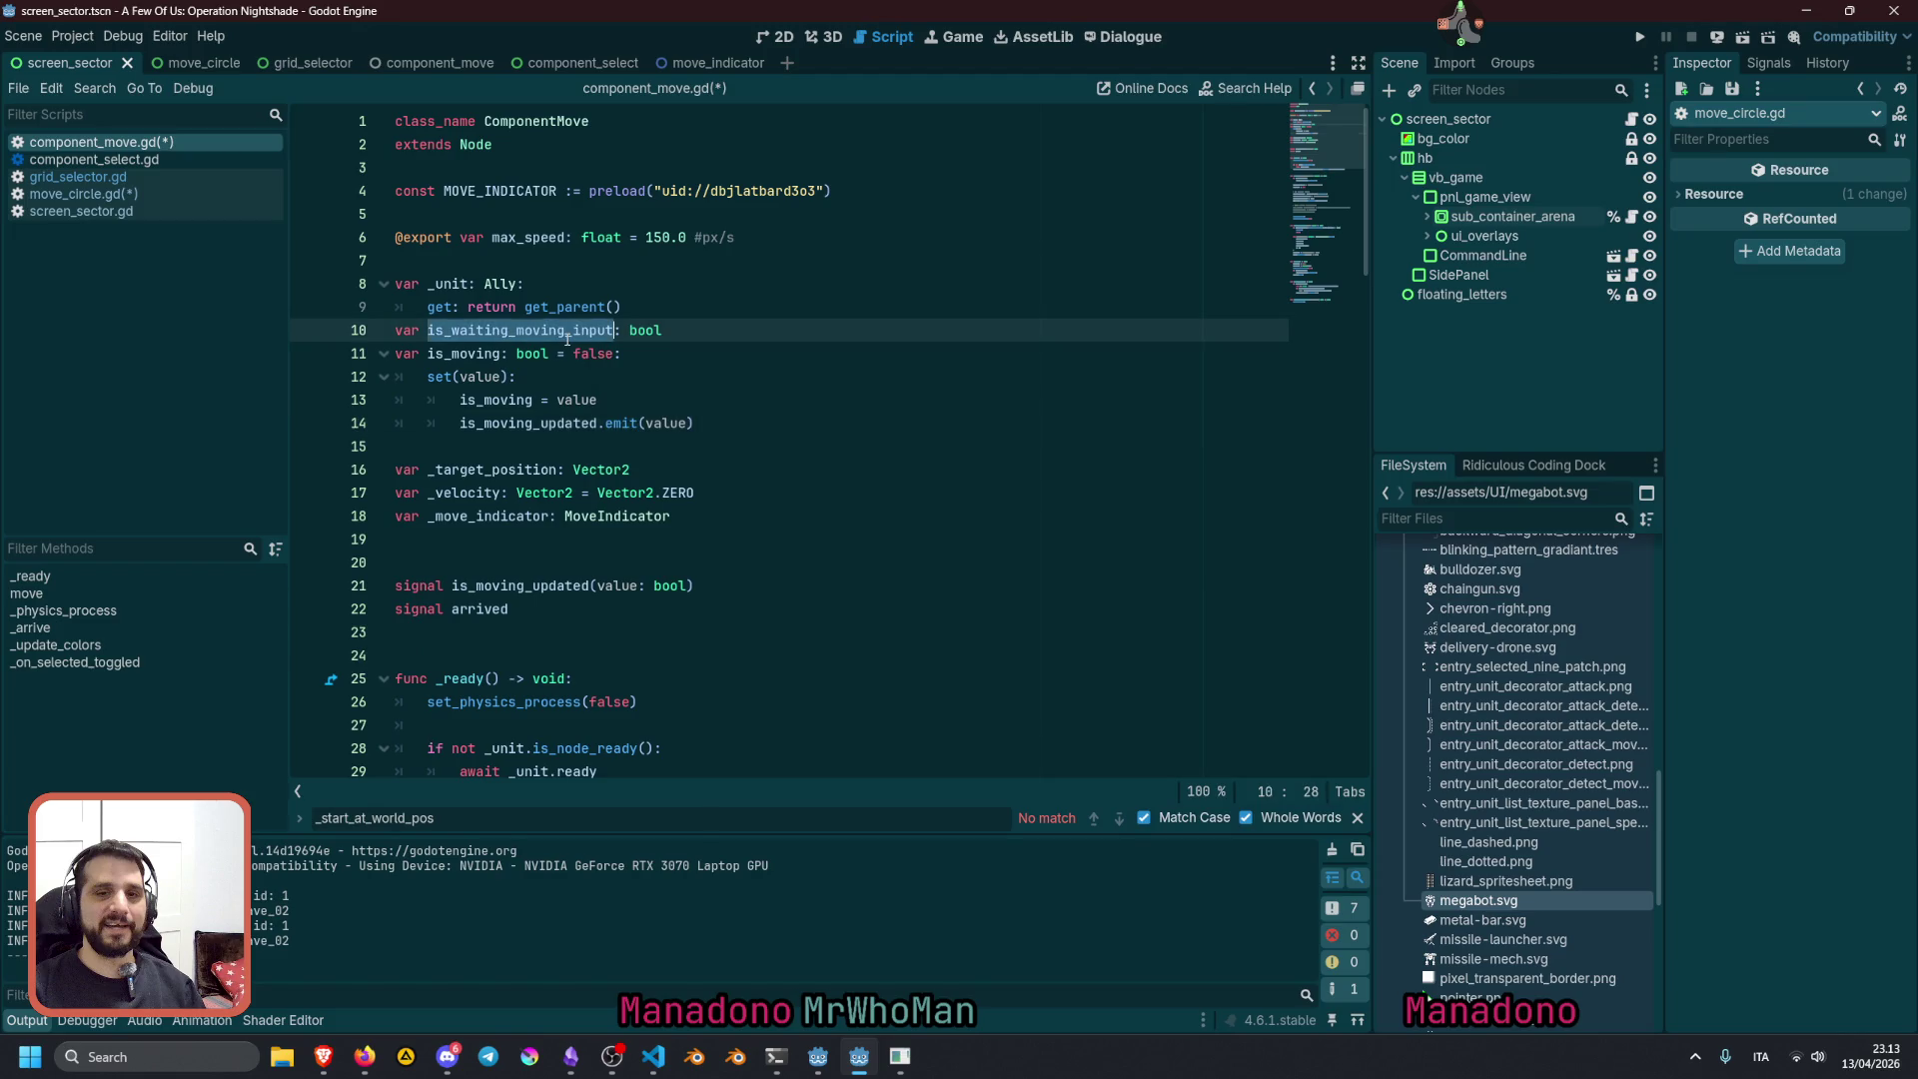
click(638, 331)
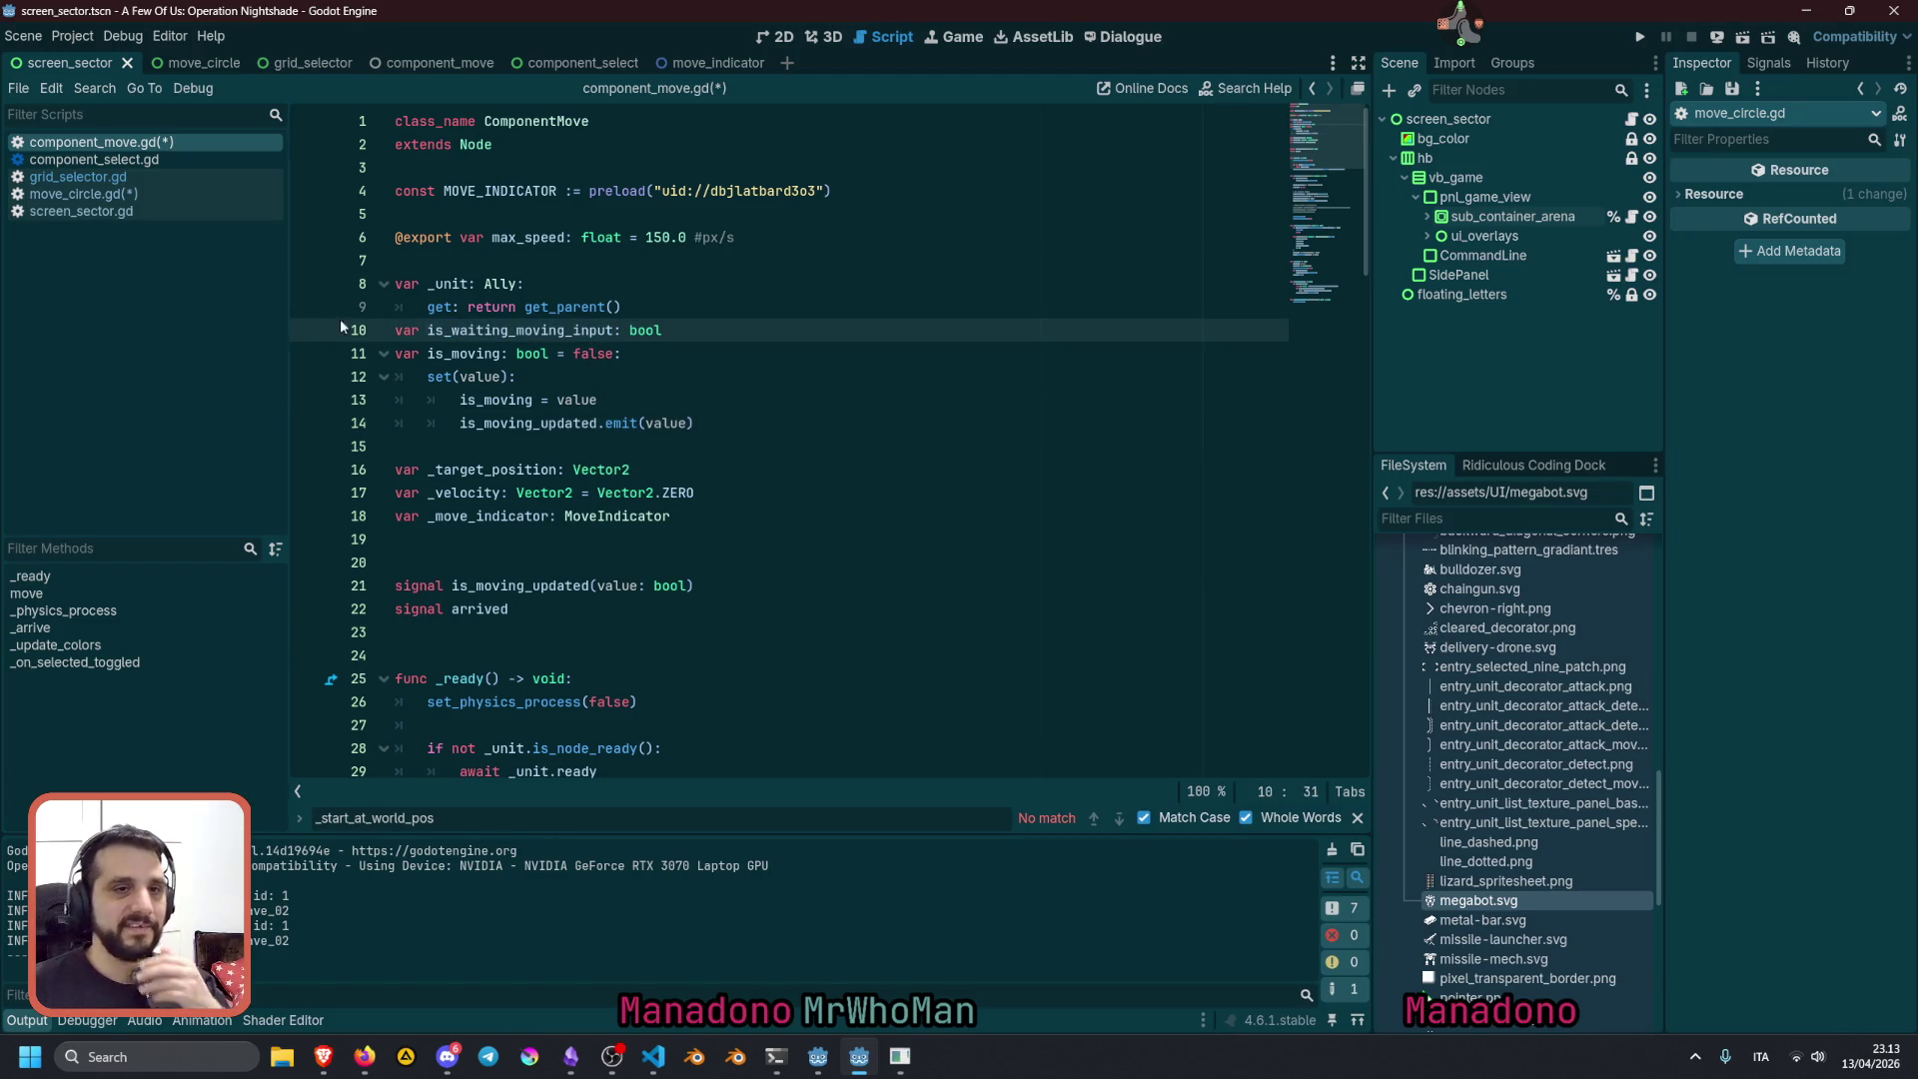
In move_circle.gd, scroll to _process and inspect the _target_position and _target_world_position usage
click(141, 194)
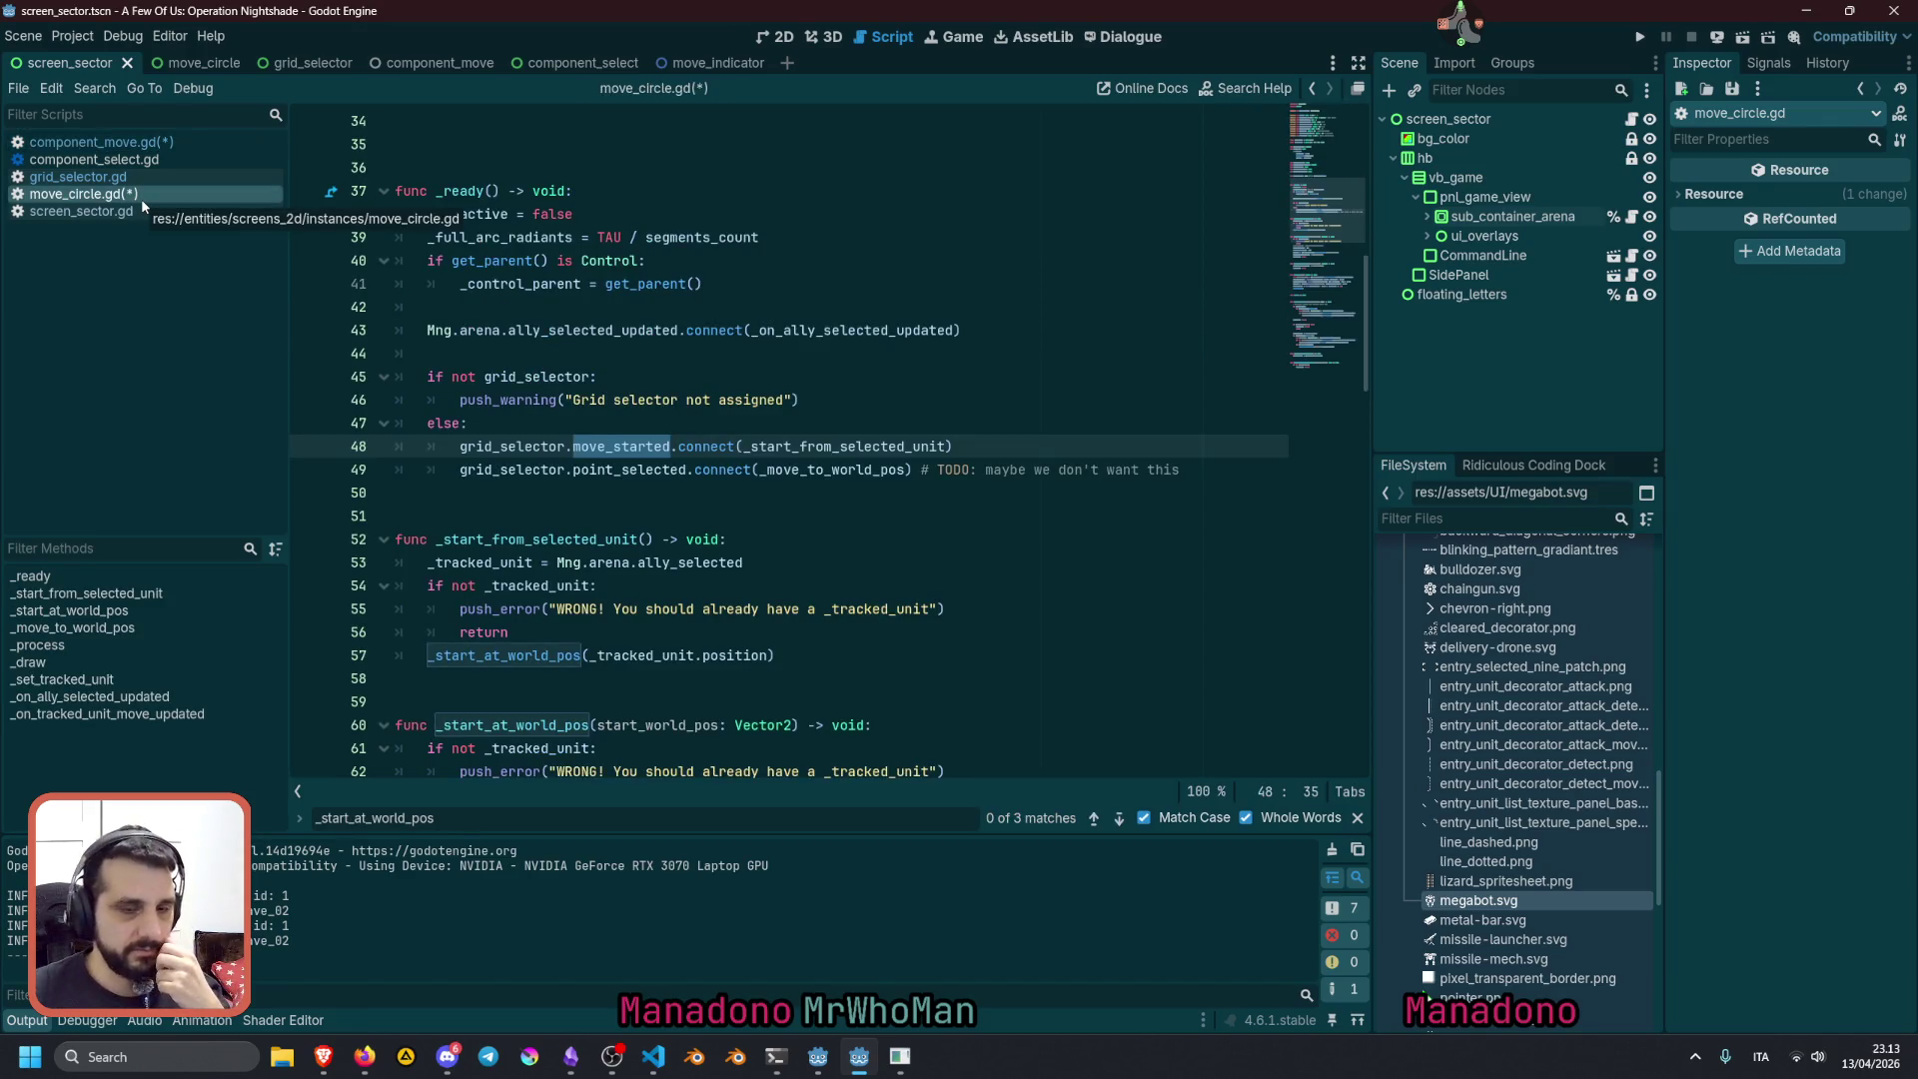
scroll(583, 592, down, 6)
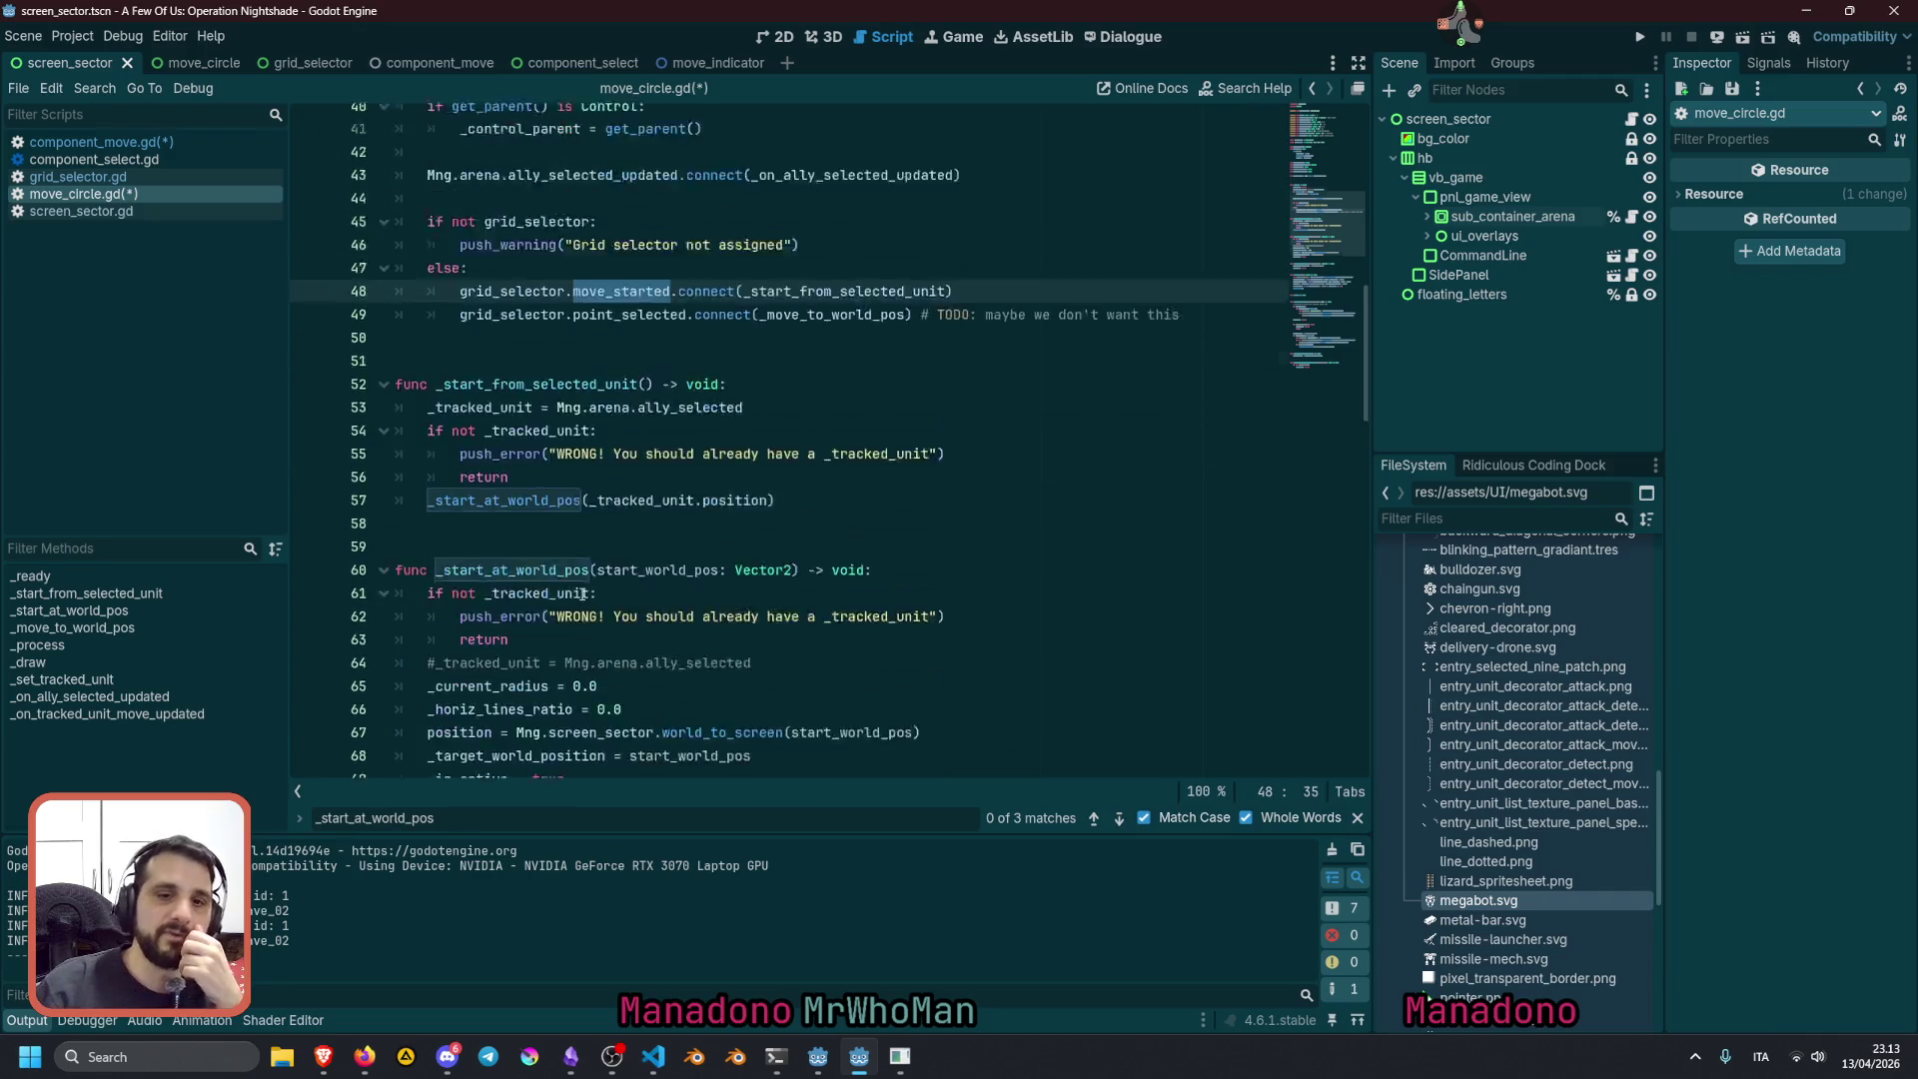
scroll(582, 592, down, 2)
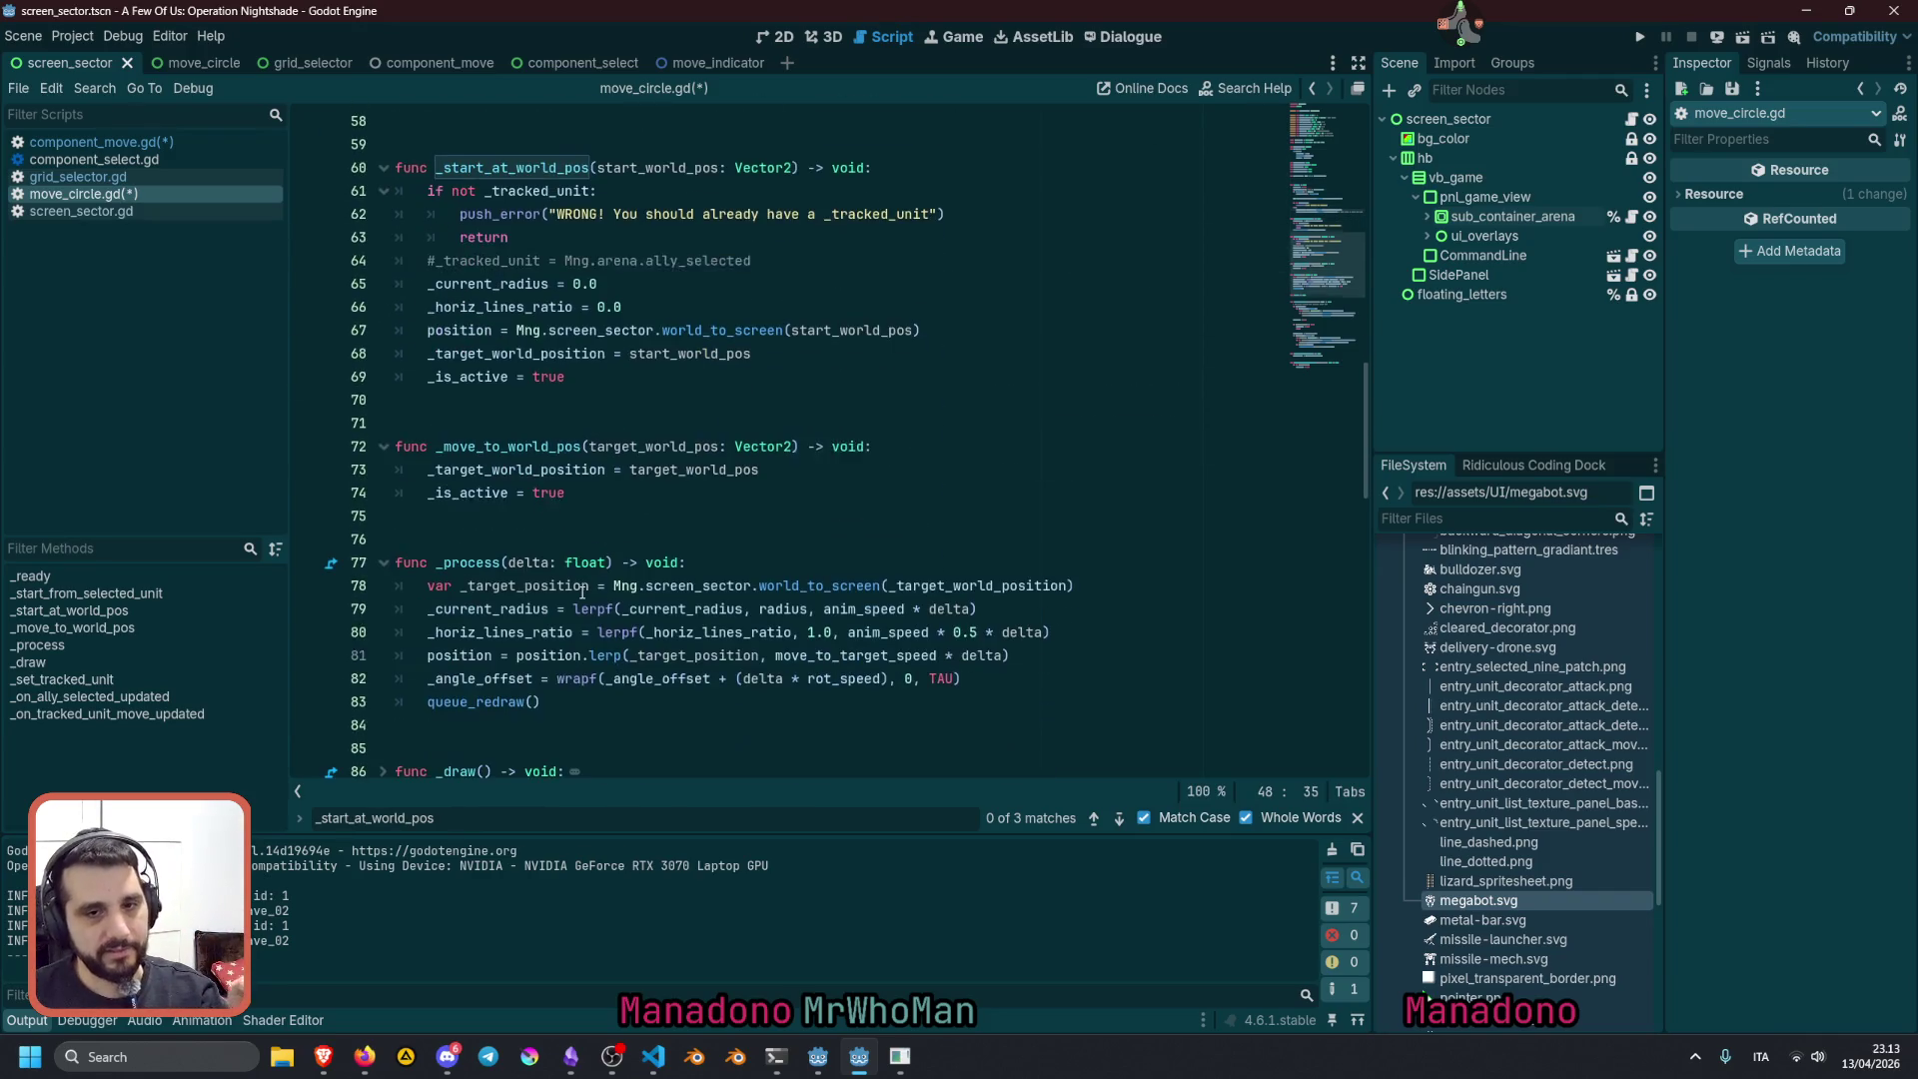
scroll(571, 547, down, 3)
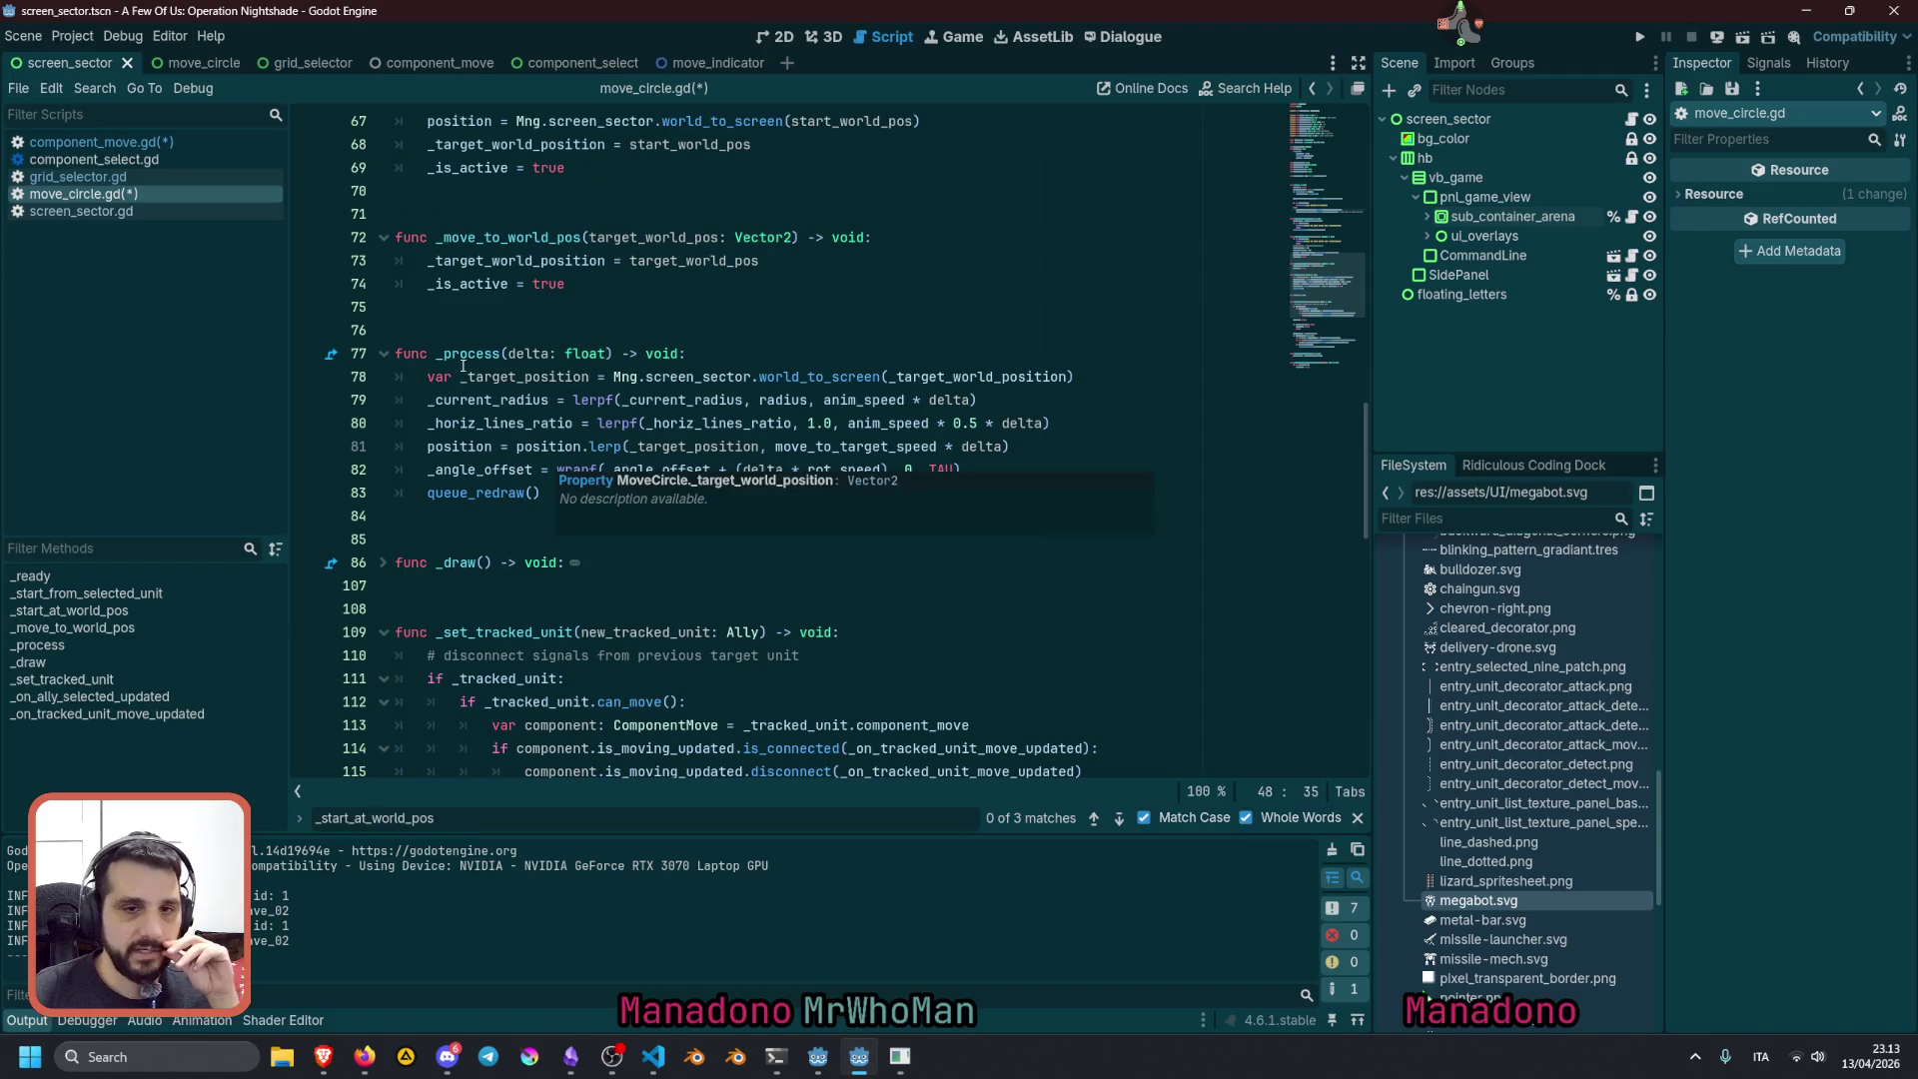
double_click(463, 355)
double_click(534, 378)
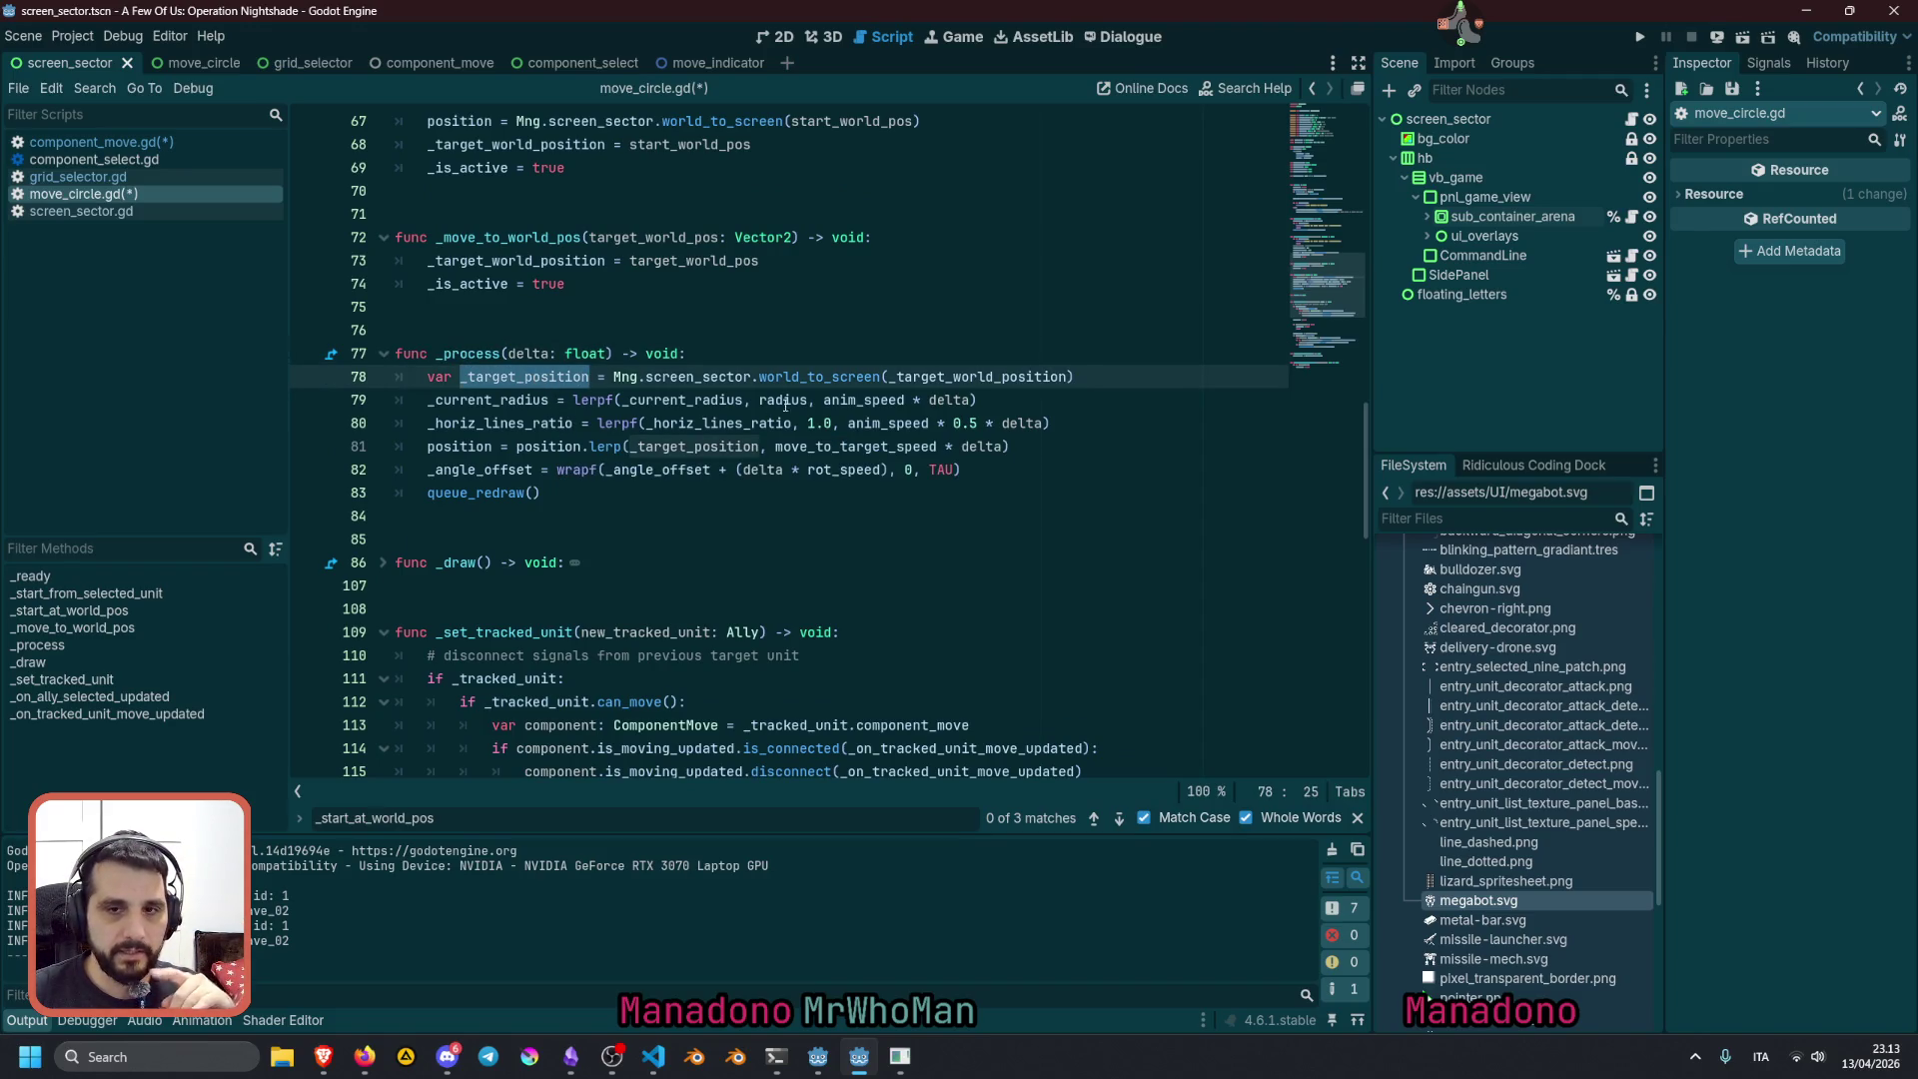
double_click(912, 377)
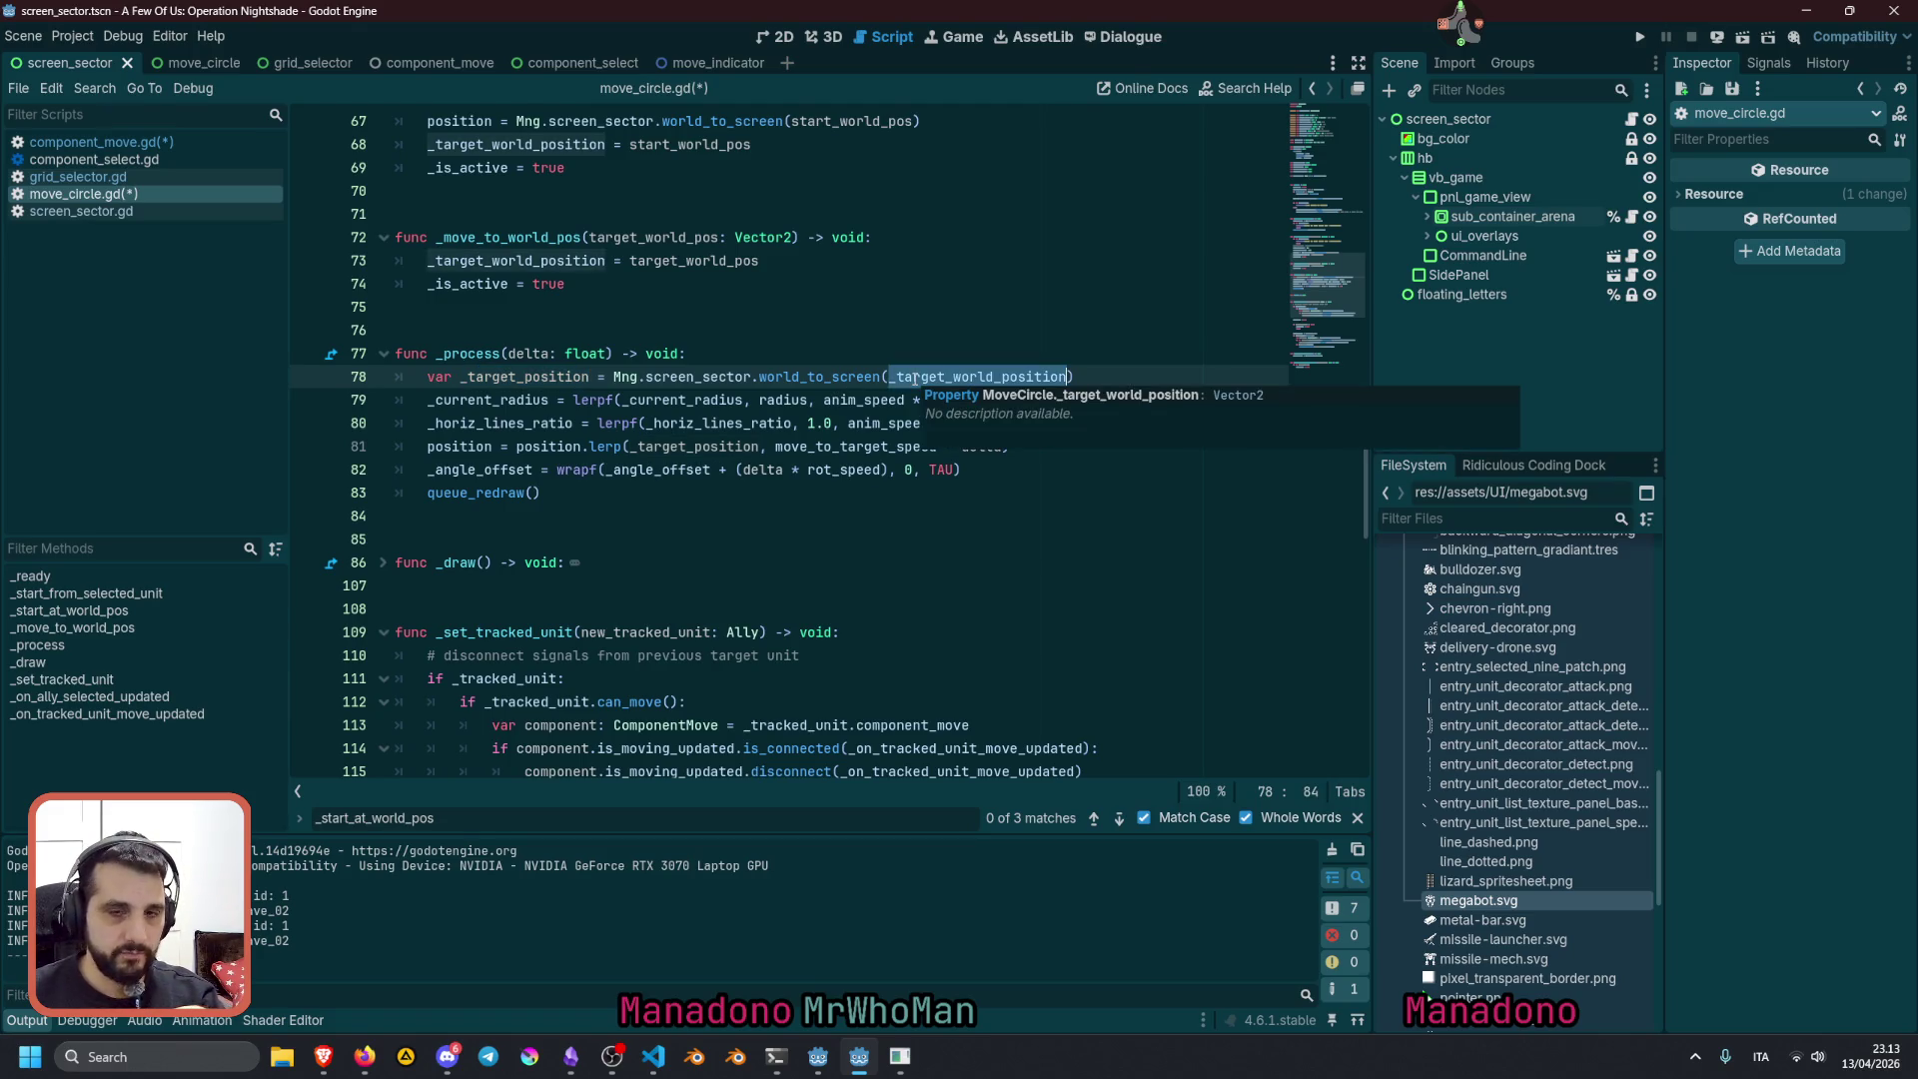
click(749, 355)
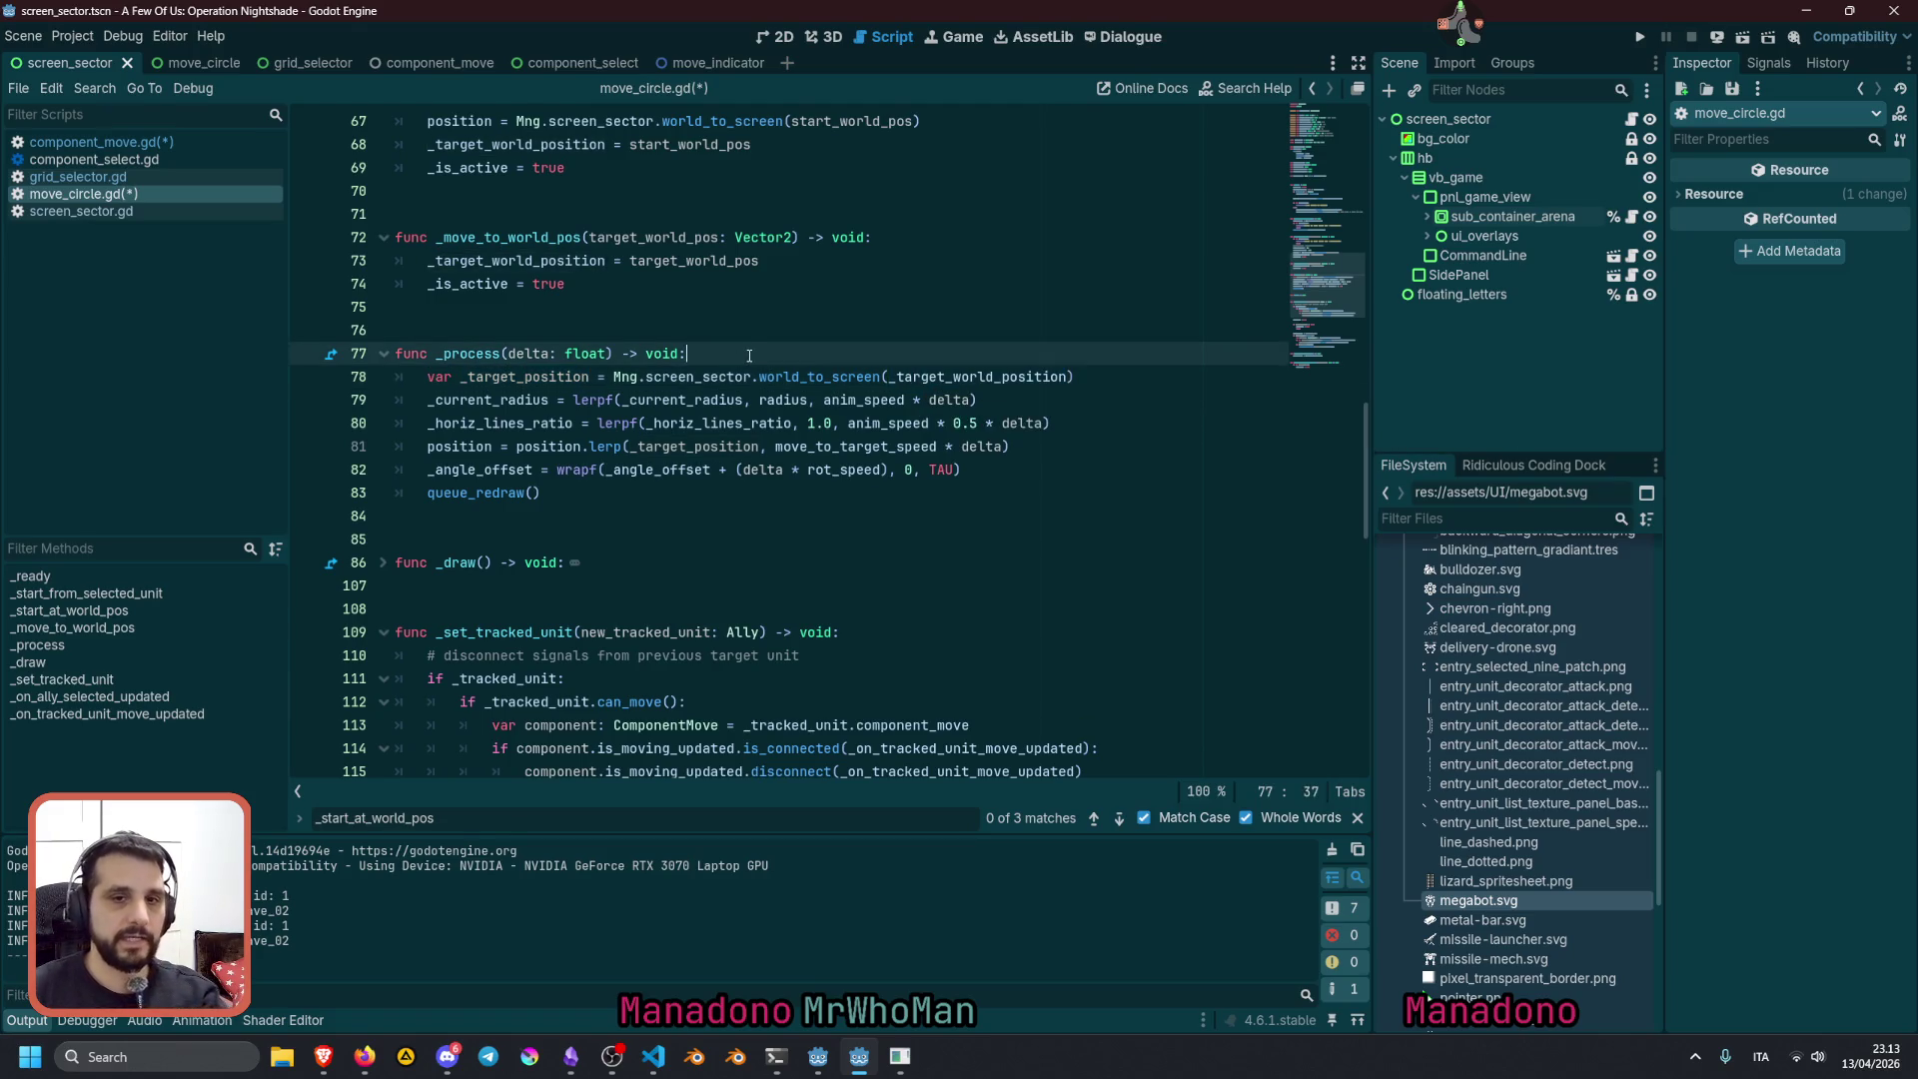
Start an 'if' line at the top of _process and add blank lines above the _angle_offset line
key(Return)
text(if)
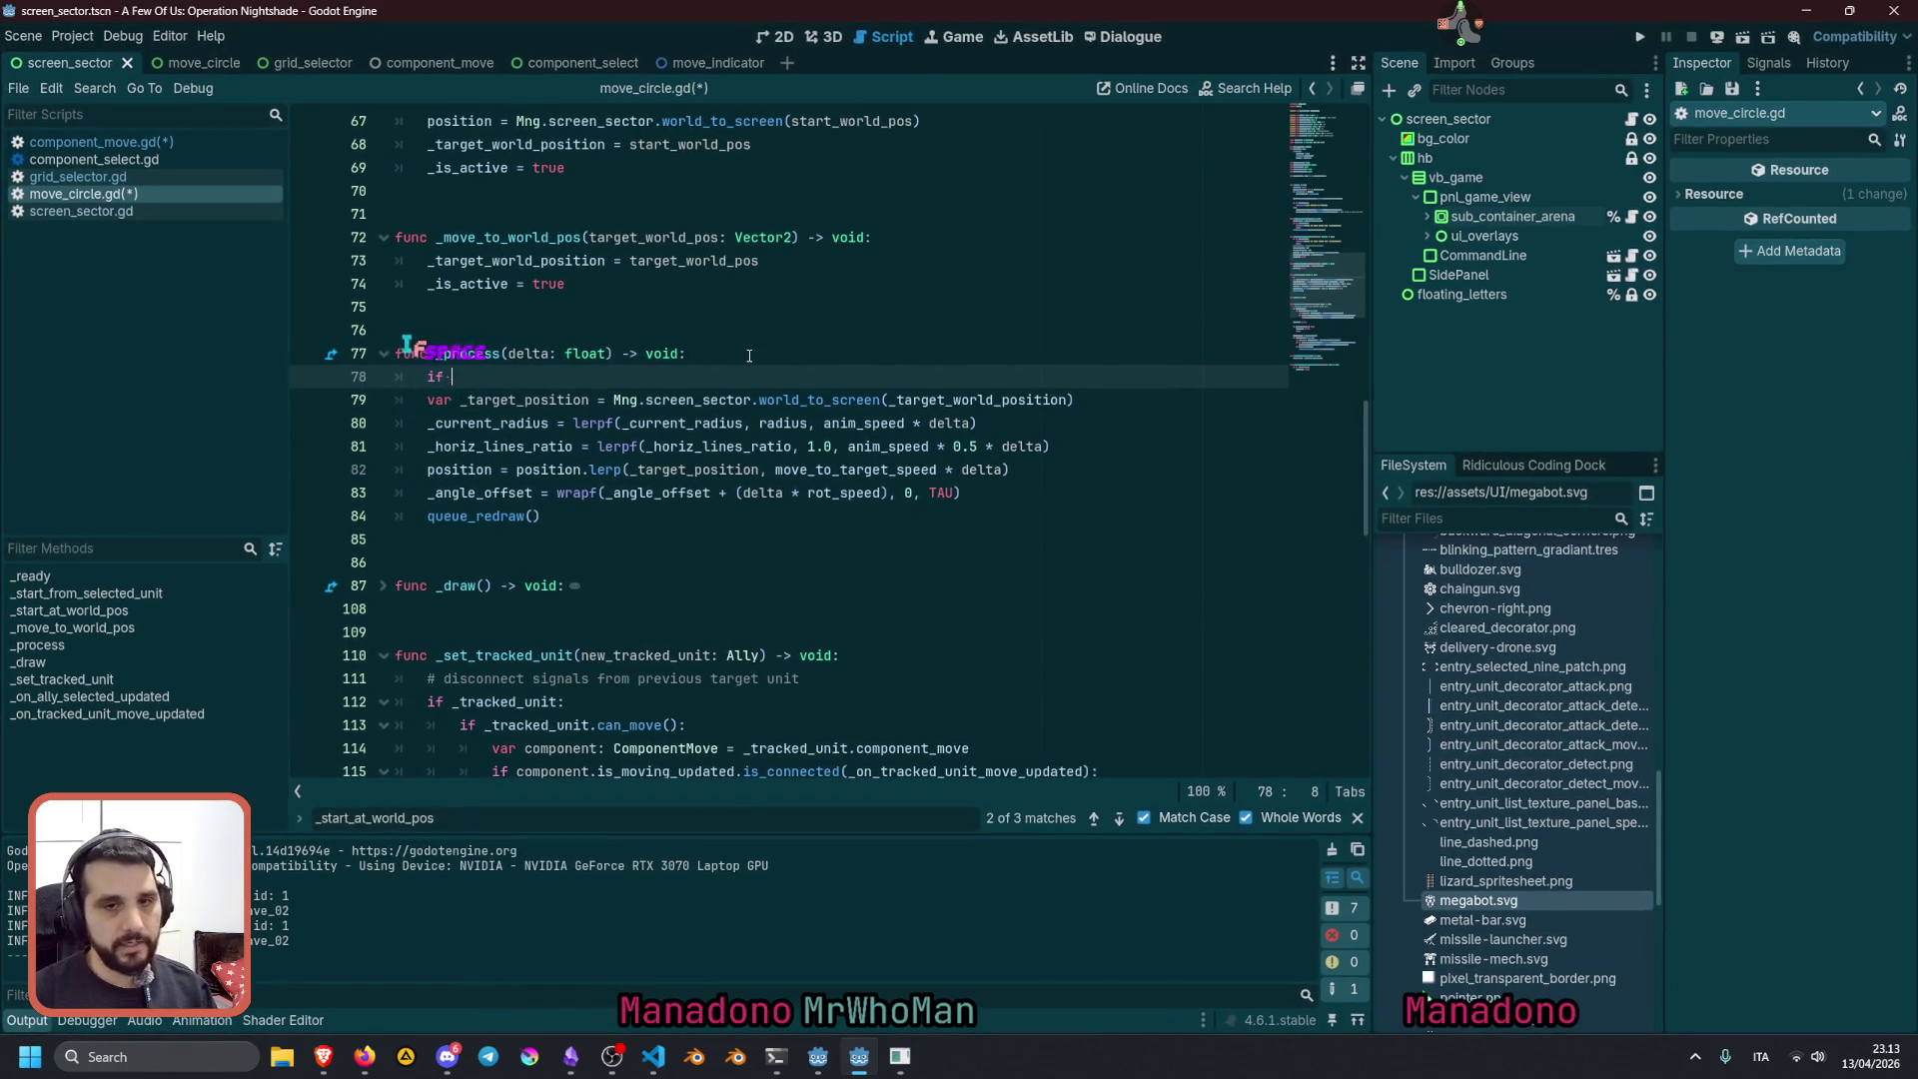
click(507, 490)
click(719, 494)
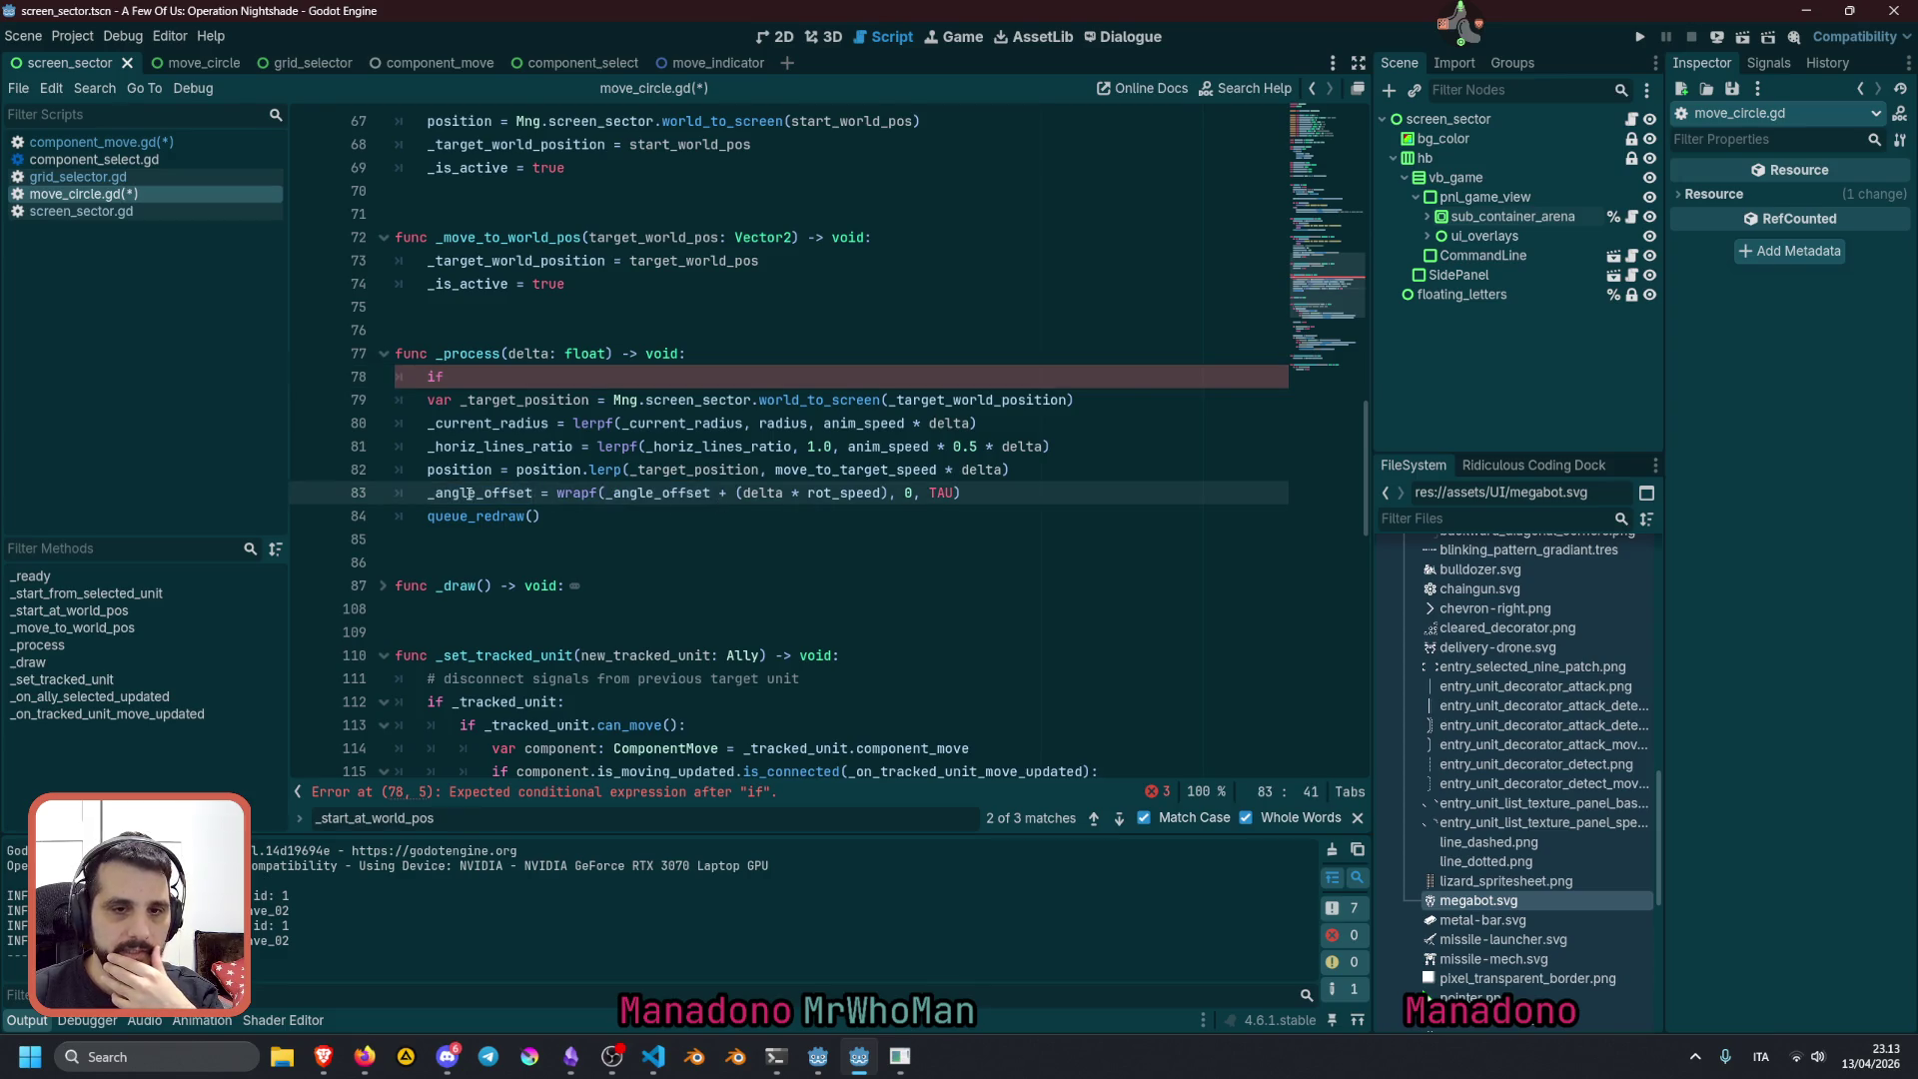
key(Home)
key(Return)
key(Up)
key(Up)
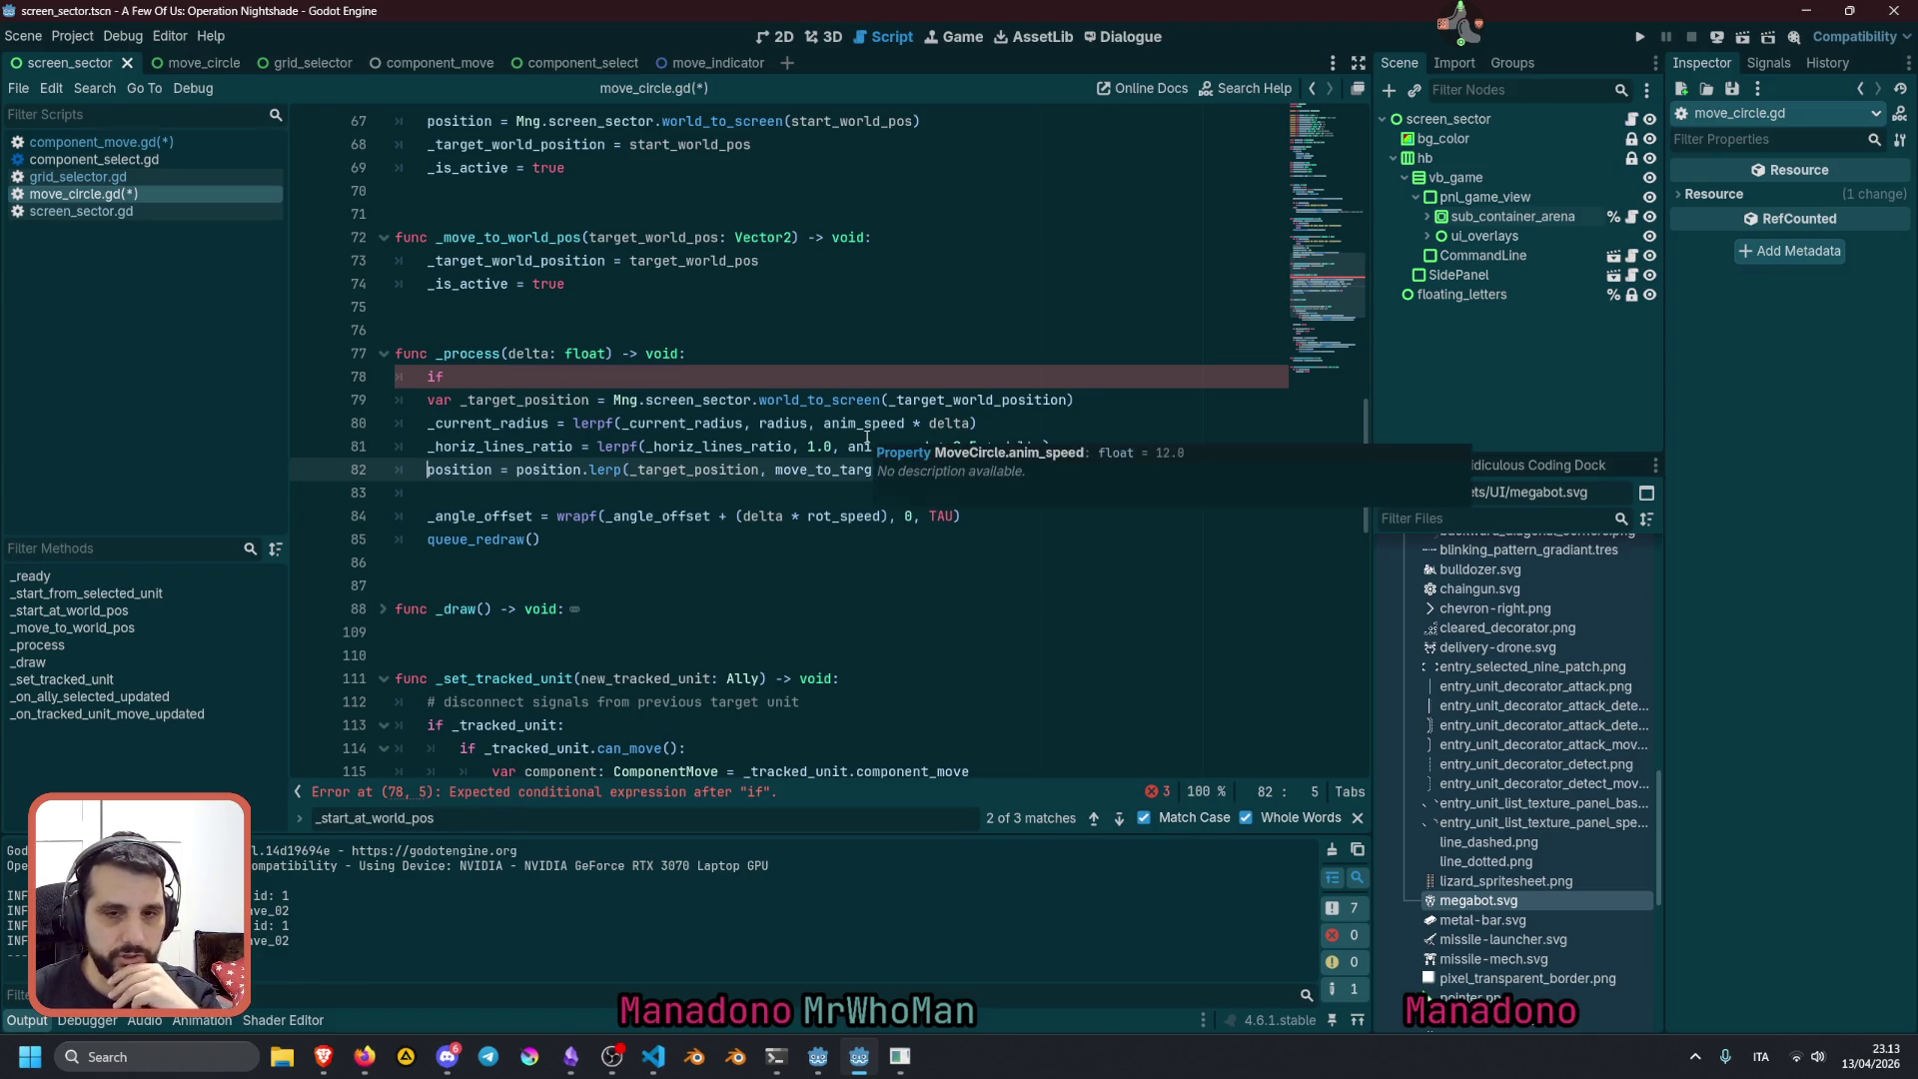
key(Return)
click(680, 493)
double_click(677, 493)
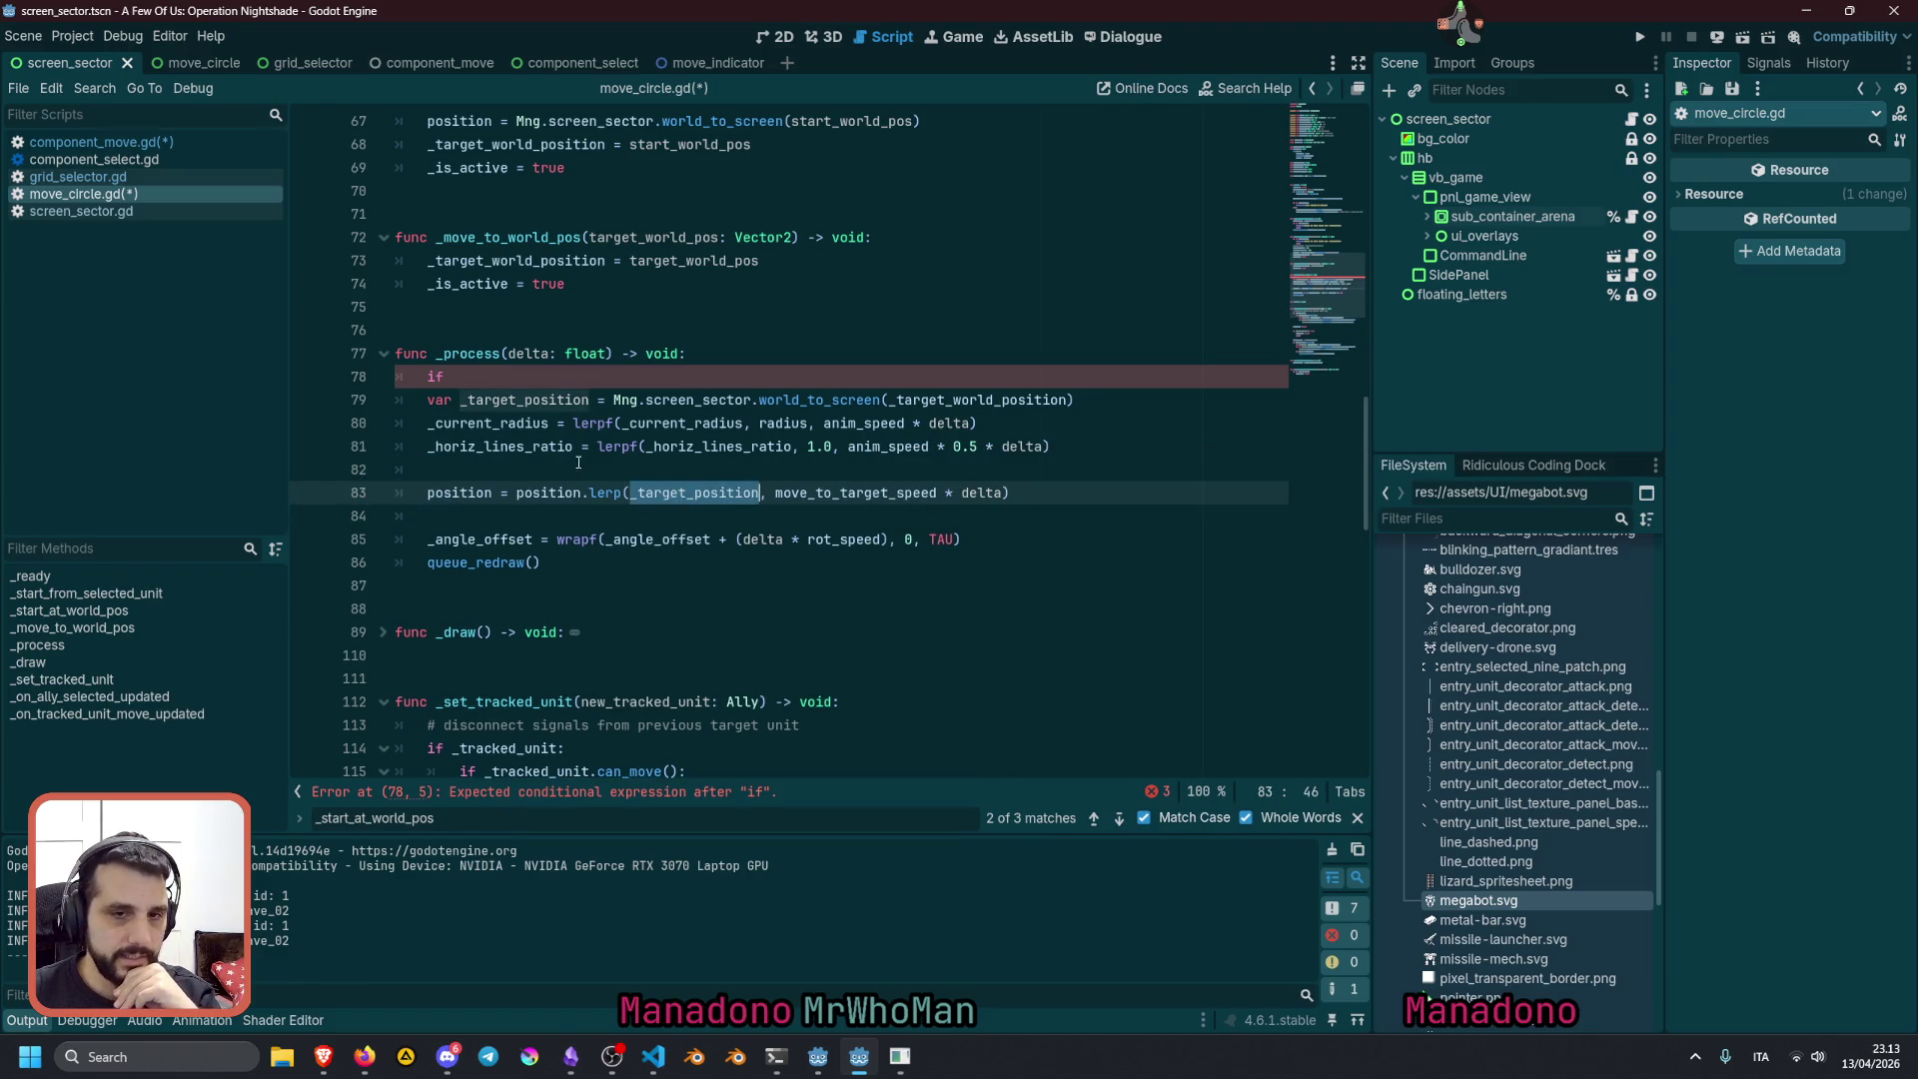
Type the _target_position declaration as ': Vector2' and move the if line below it
click(590, 402)
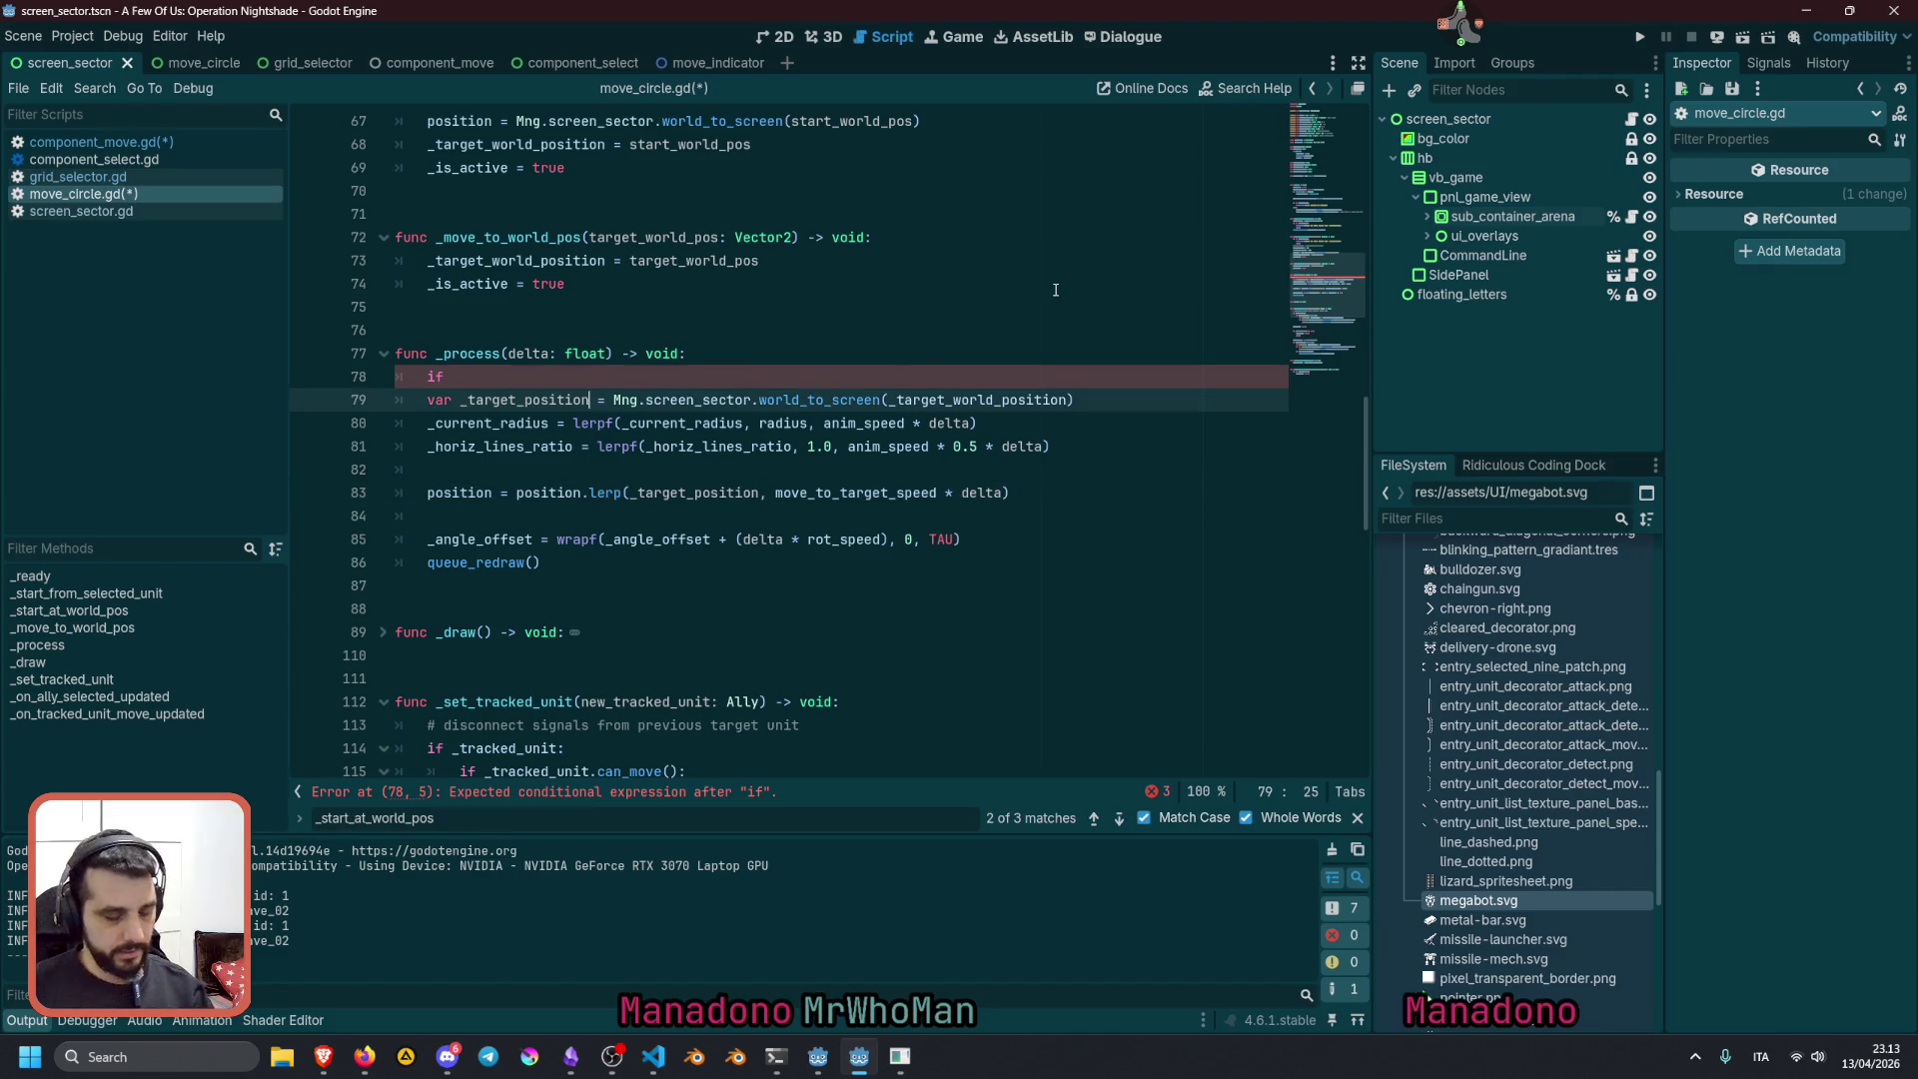
text(: )
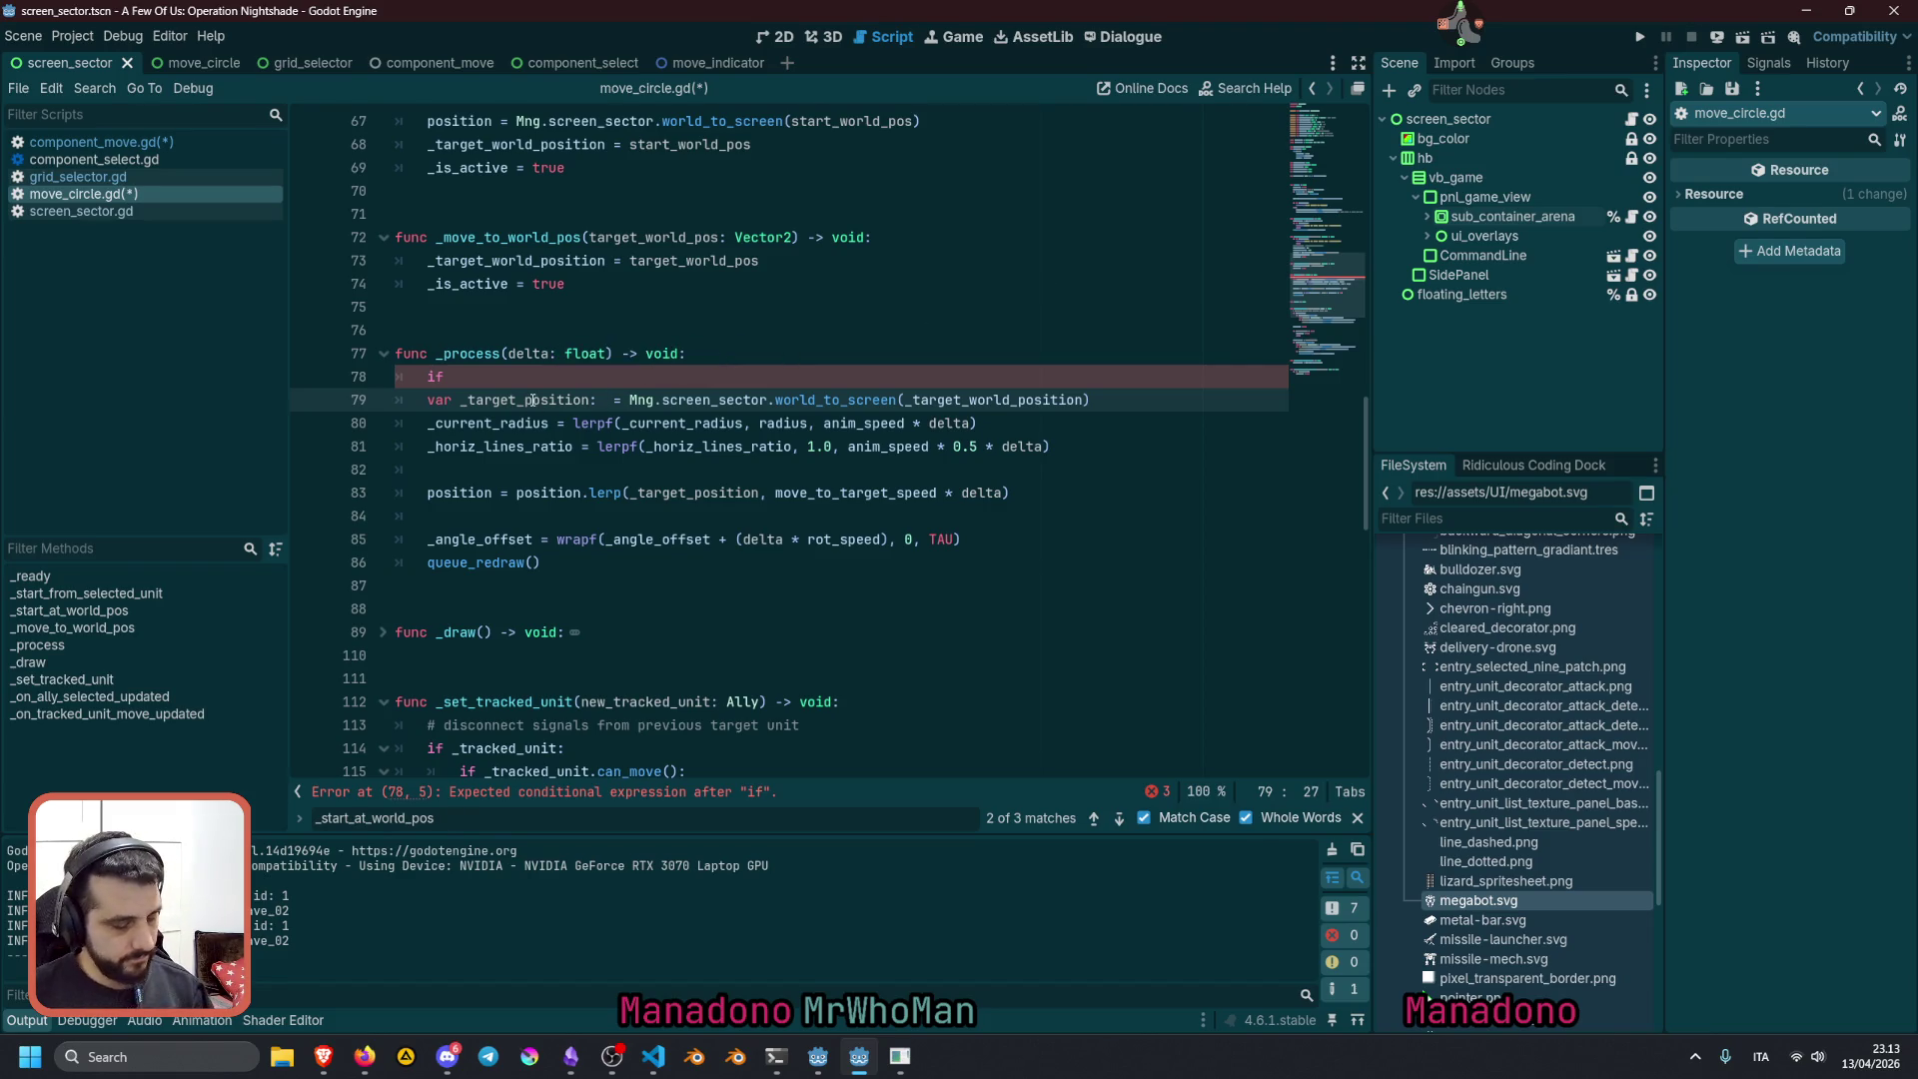
text(Vector2)
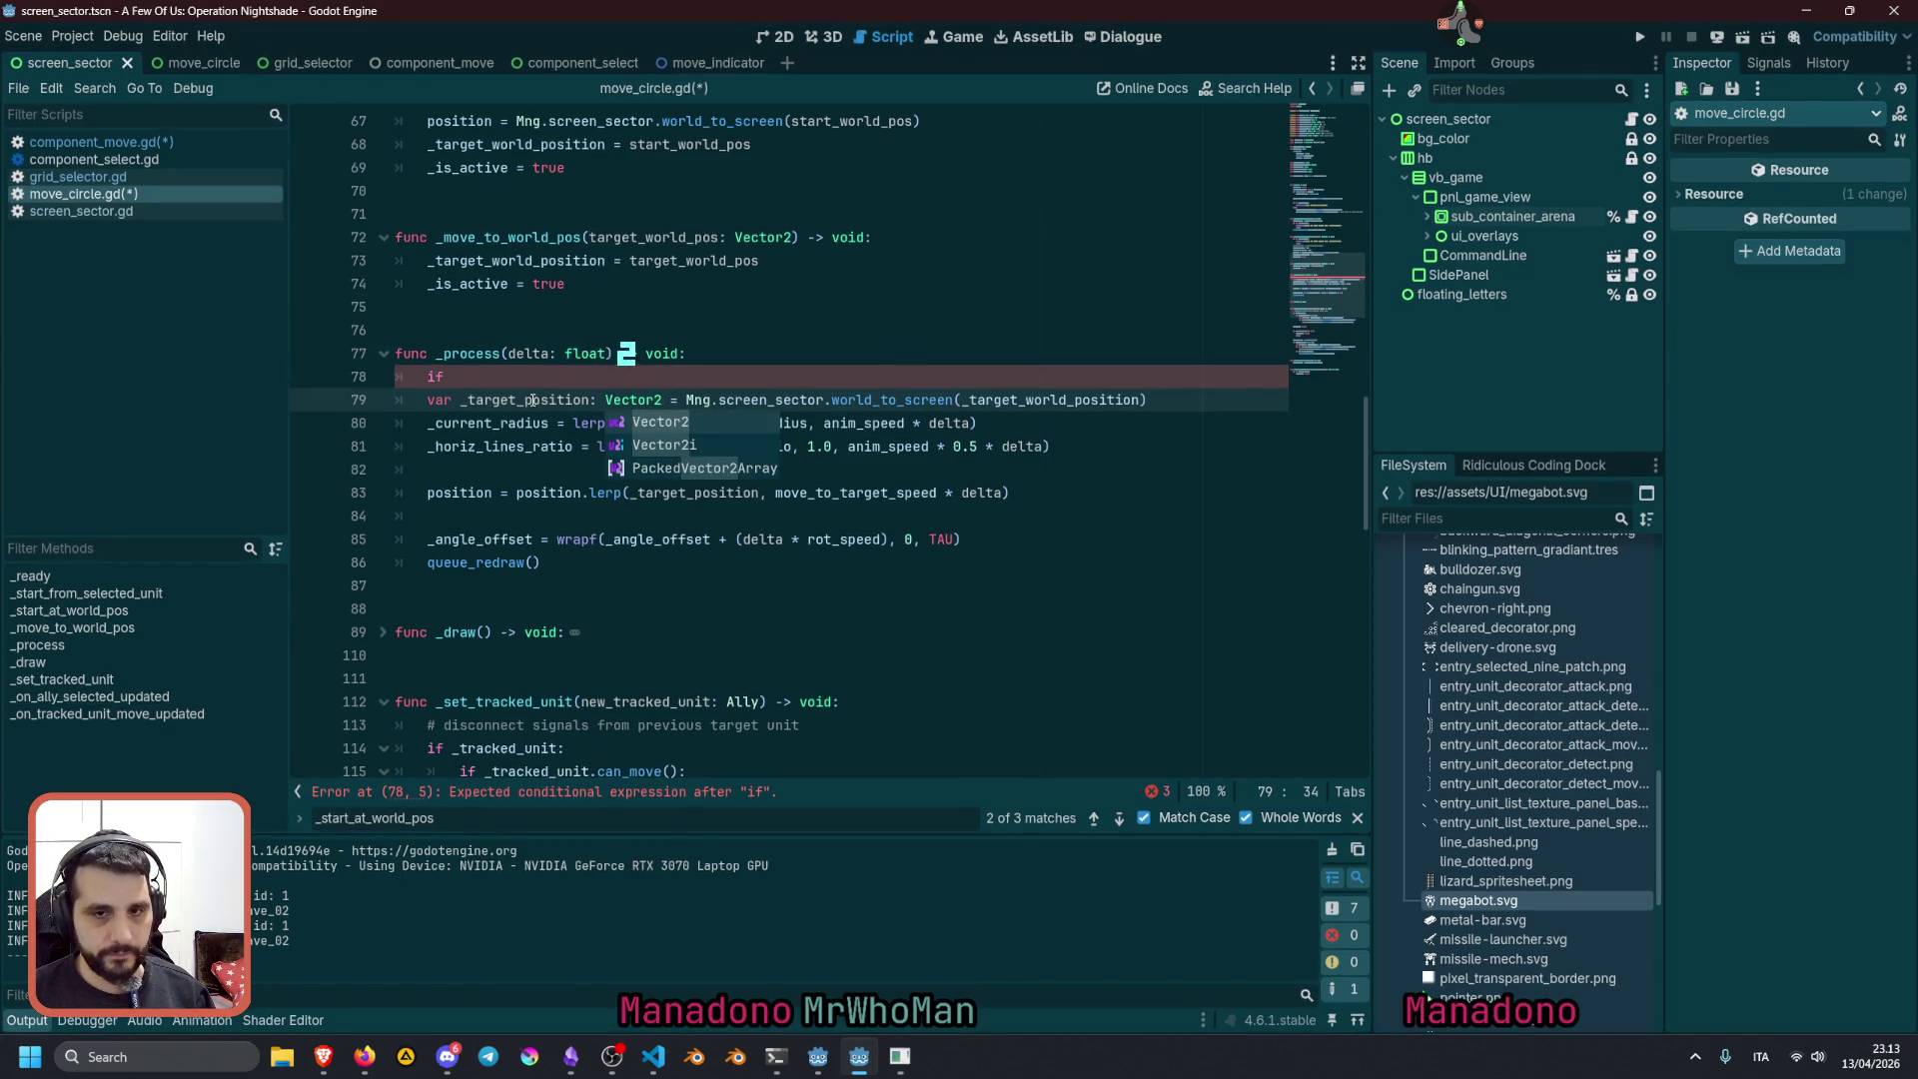
key(Return)
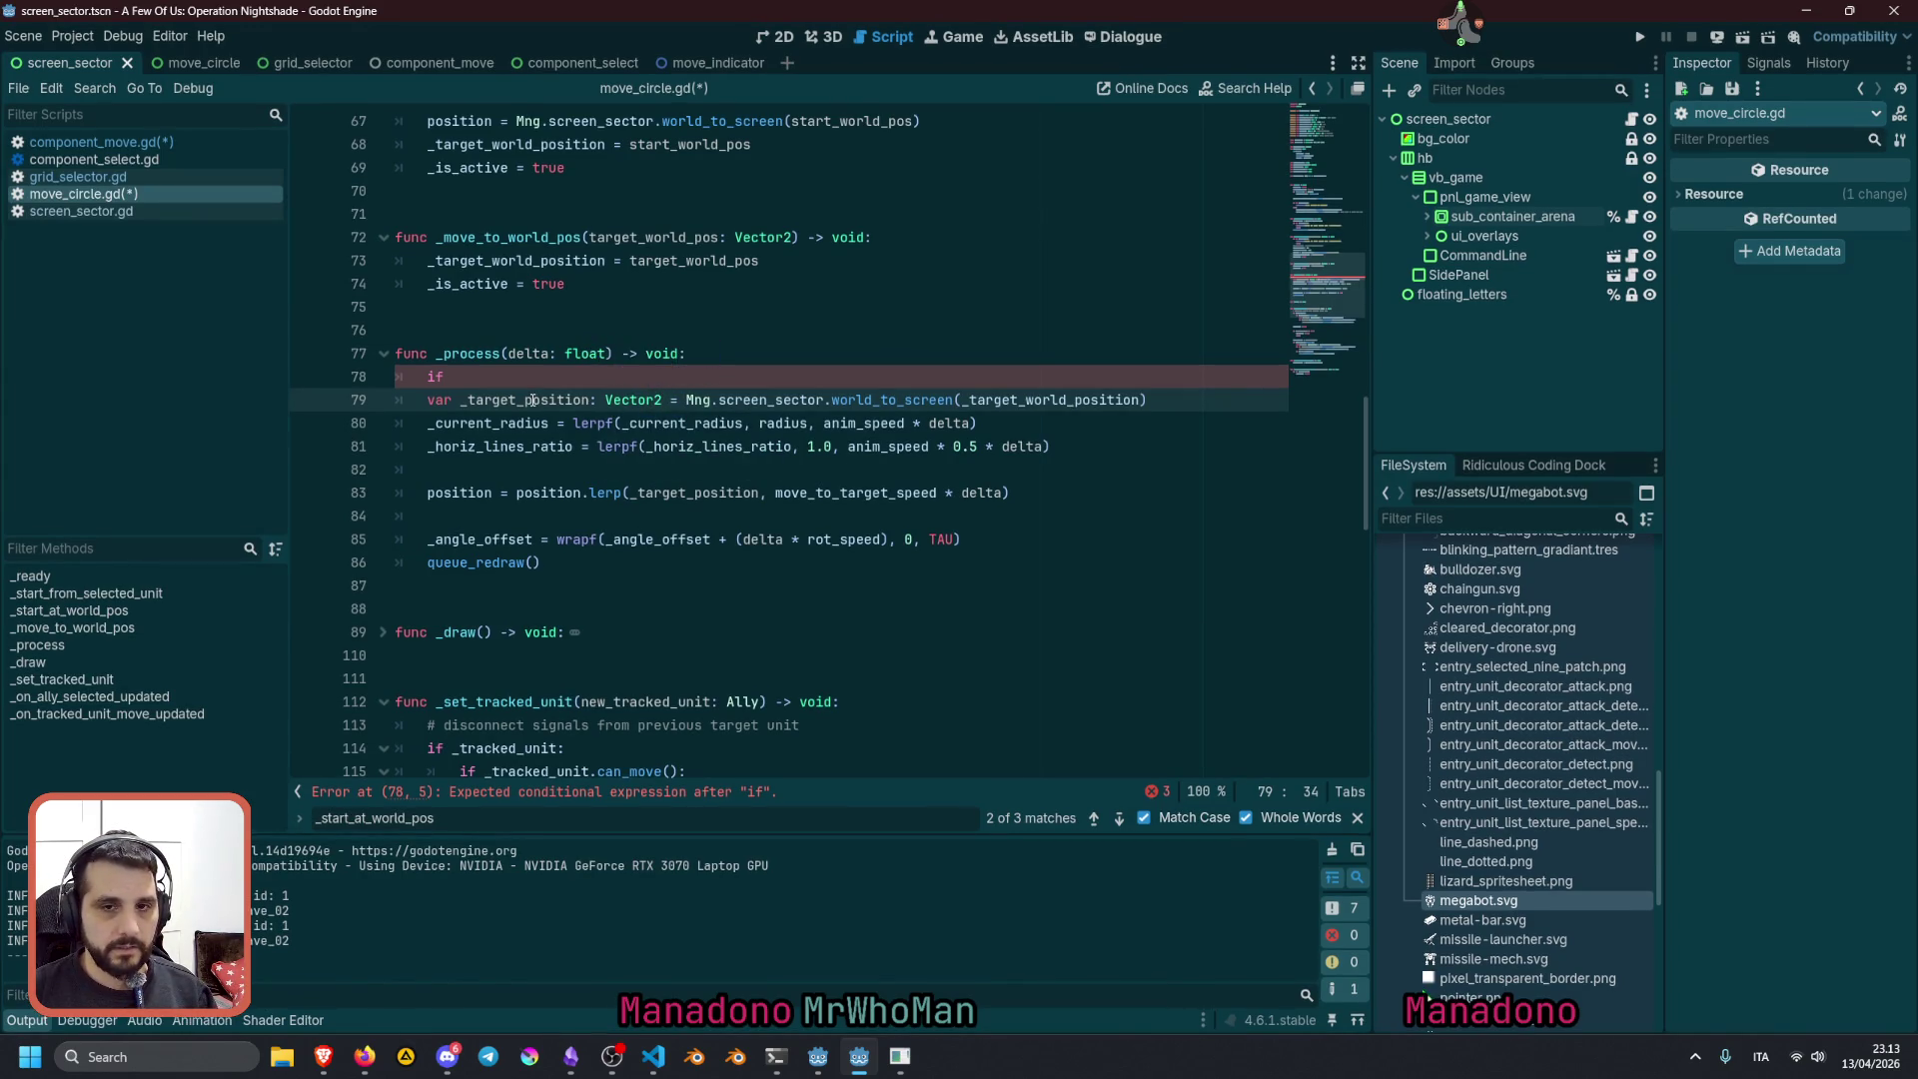
key(Return)
key(Return)
key(Up)
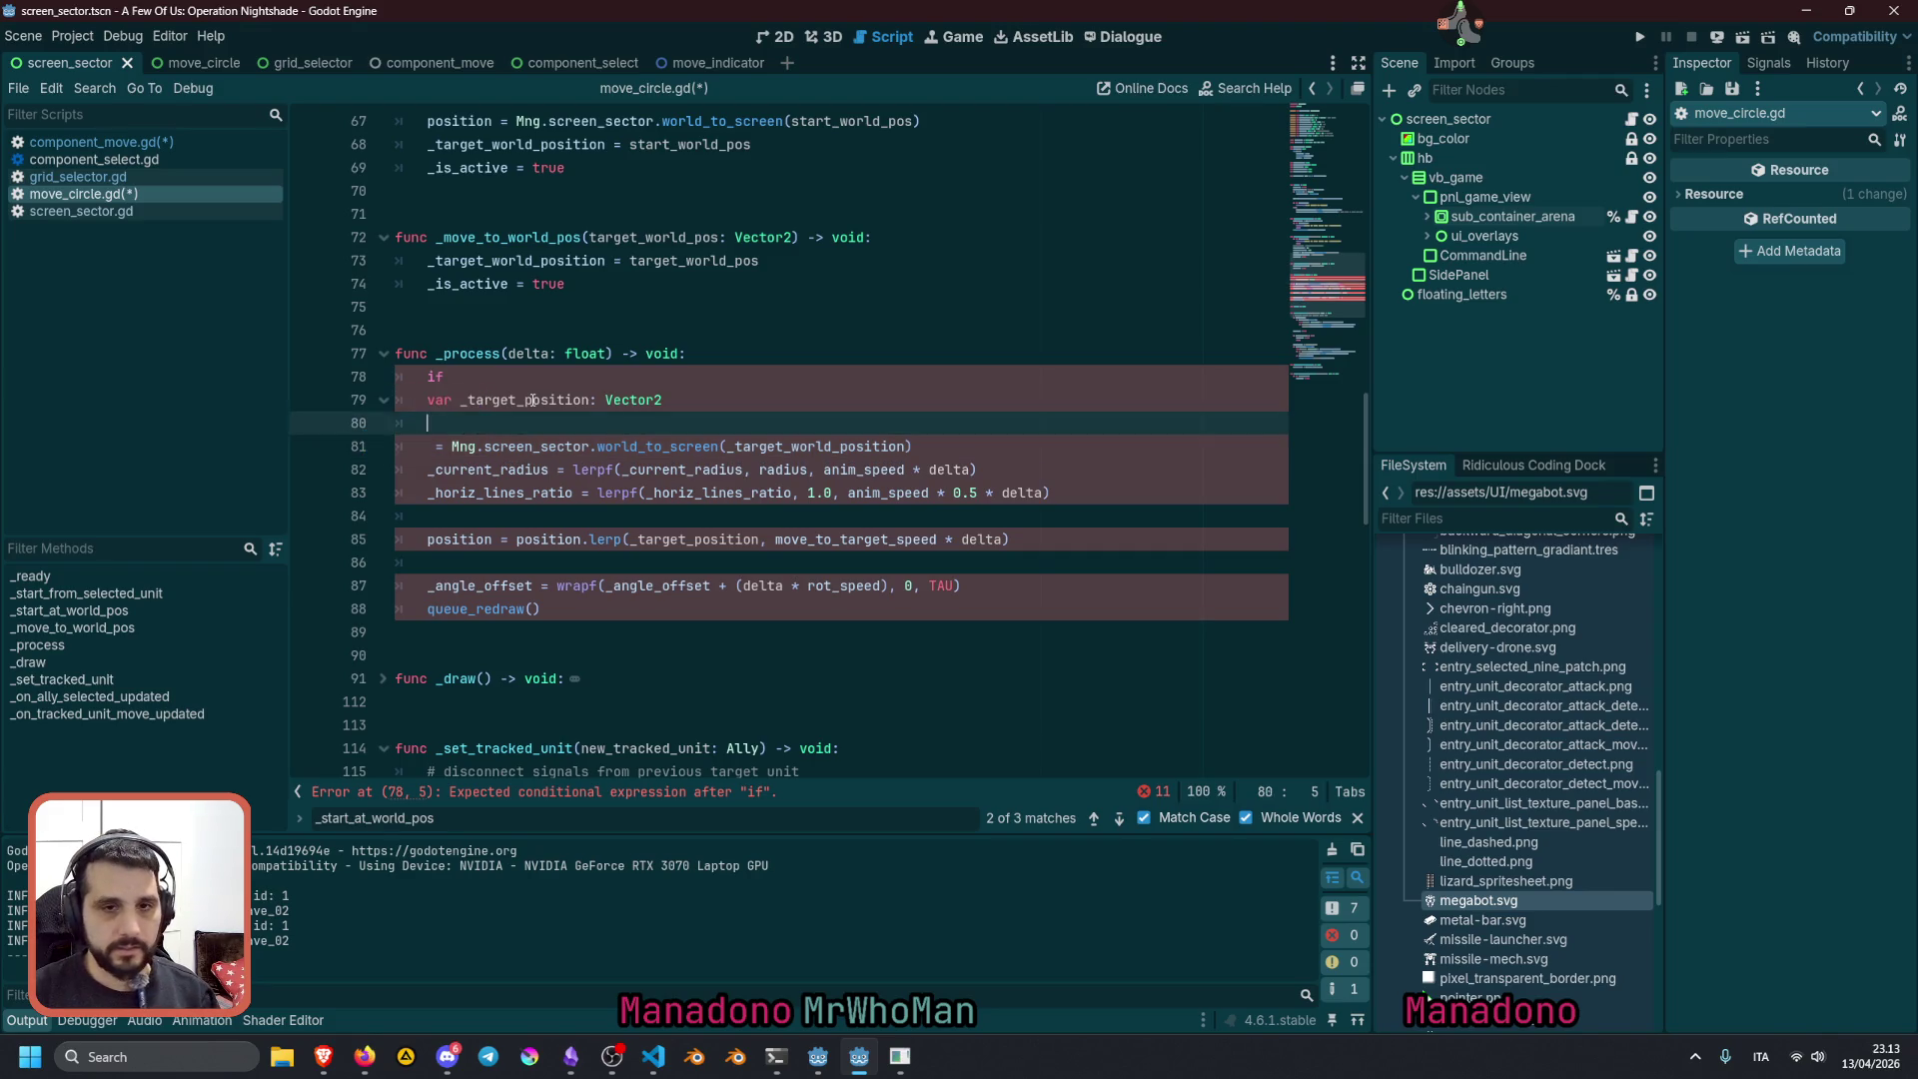
key(Up)
key(Up)
key(alt+Down)
key(alt+Down)
key(alt+Down)
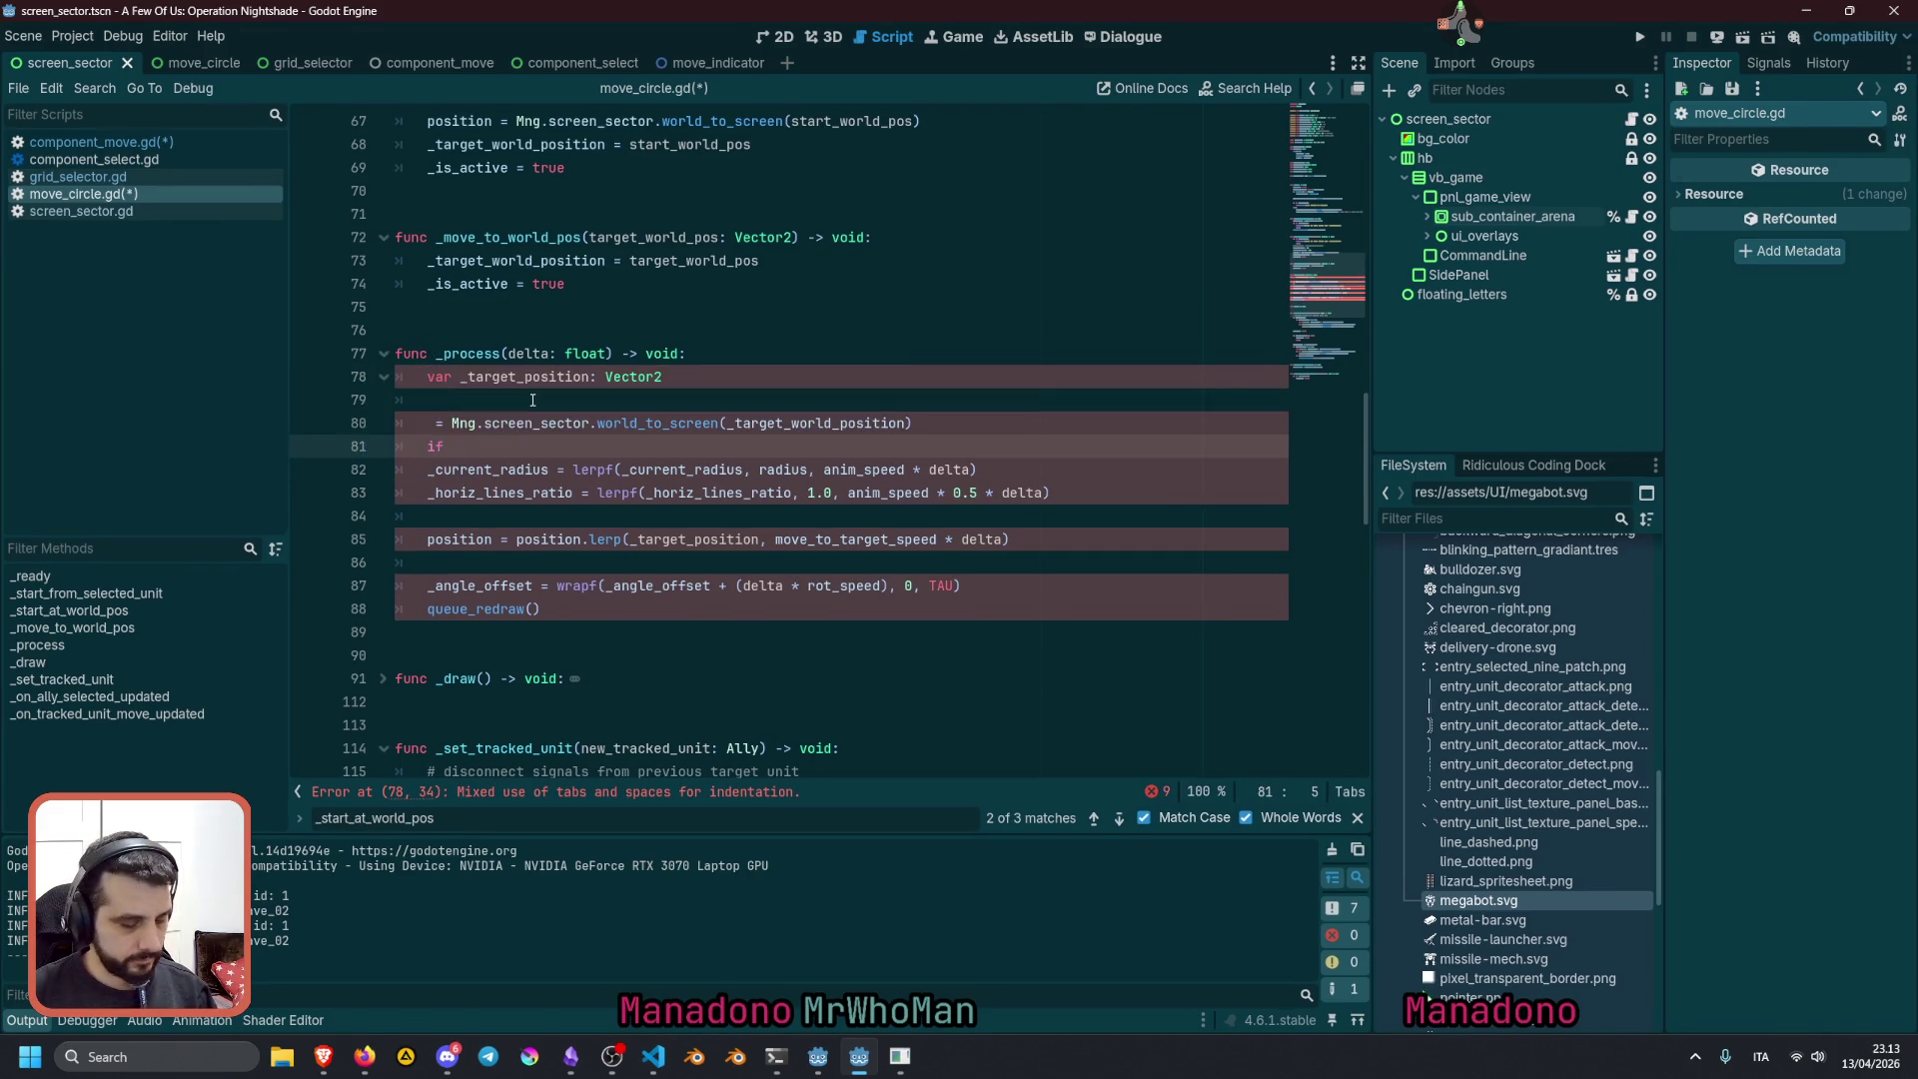
Begin the condition with '_tra' and move the dangling assignment line below the if
text(_unit)
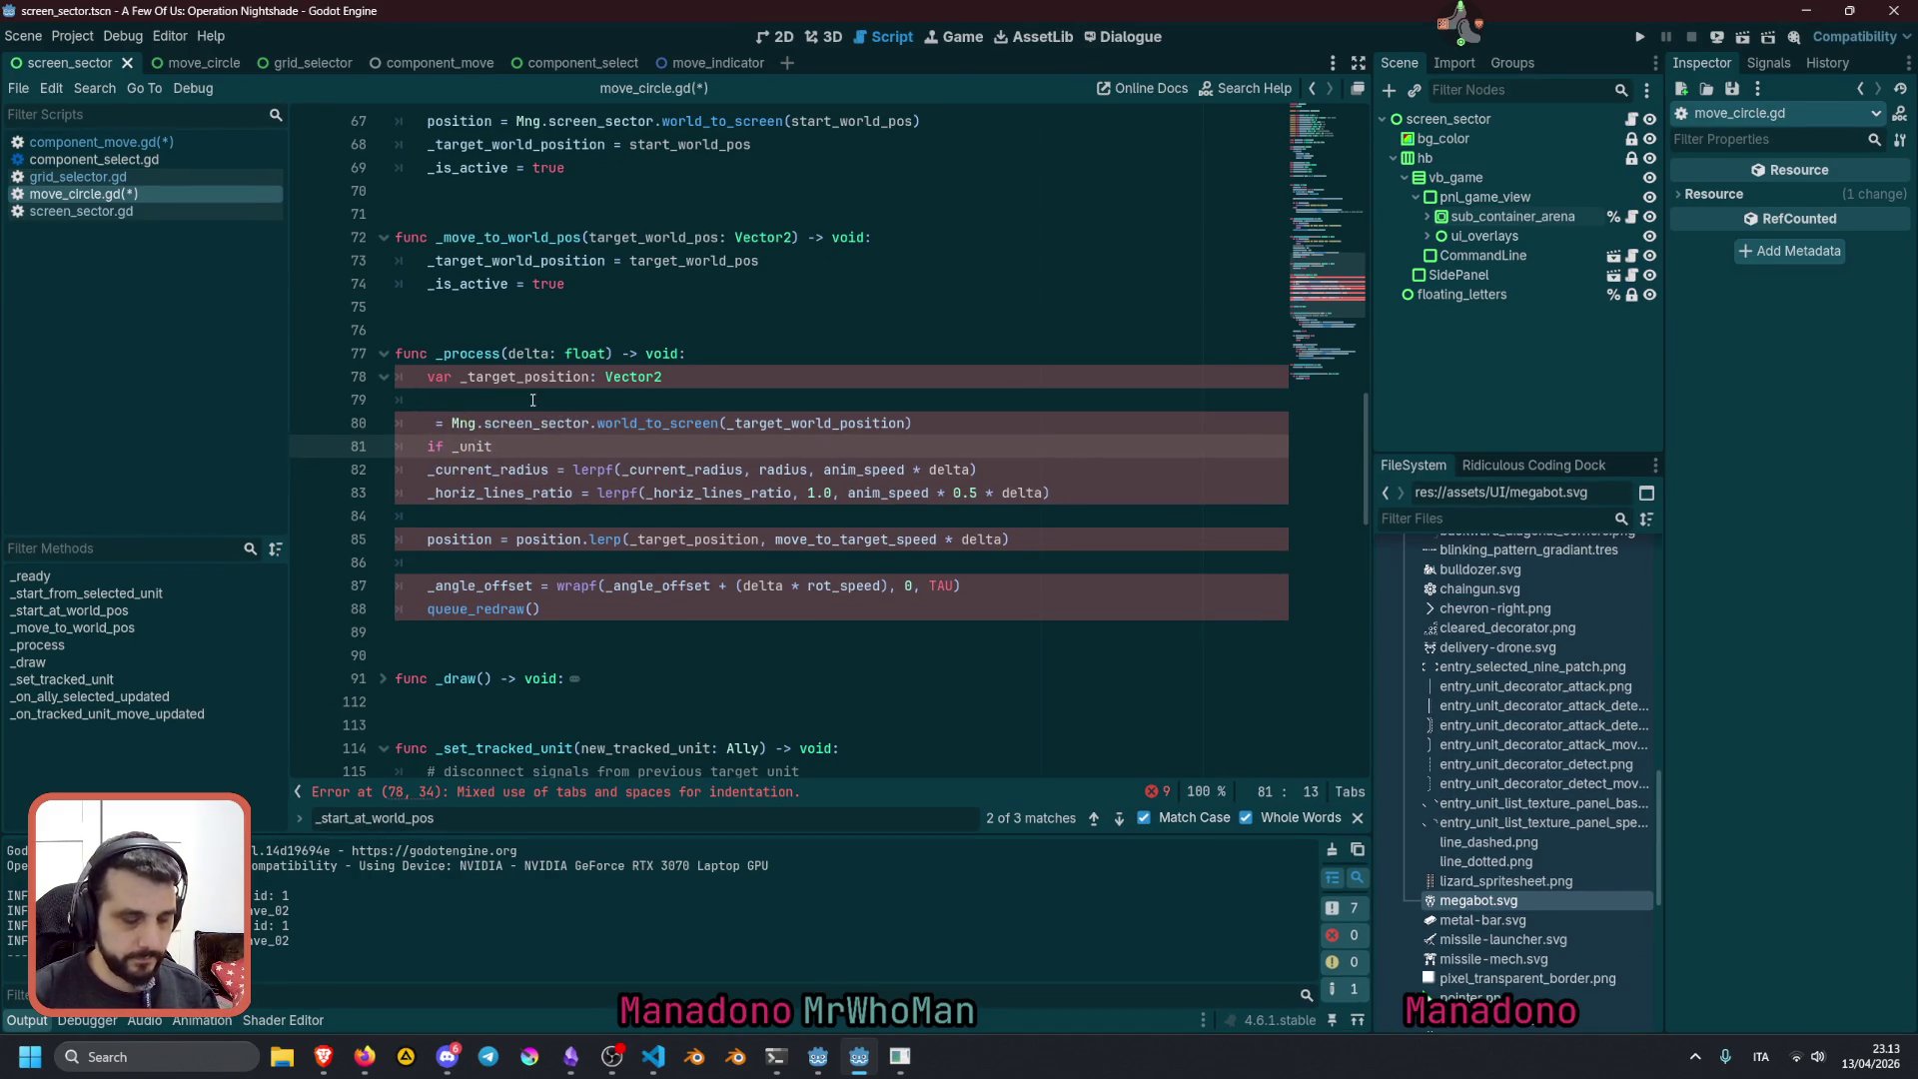
key(ctrl+Left)
key(Delete)
key(End)
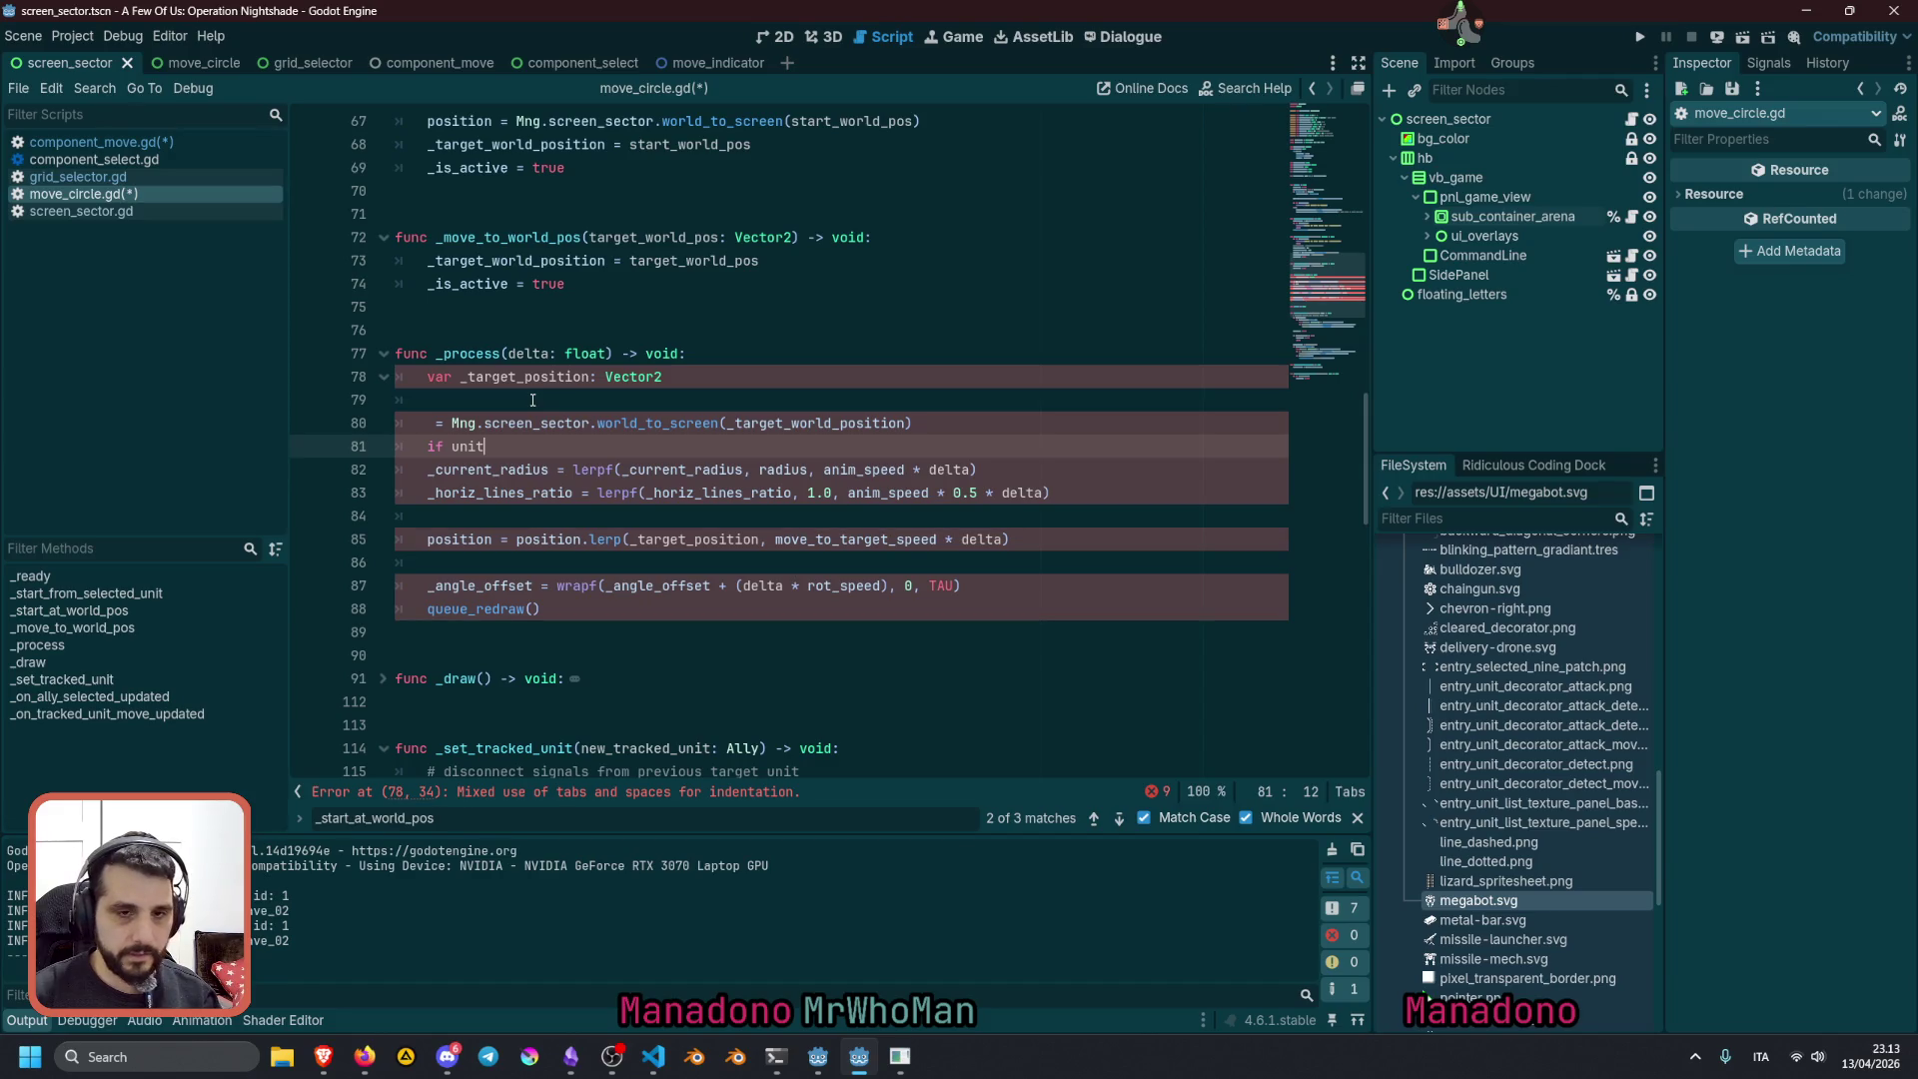
key(ctrl+BackSpace)
text(_tra)
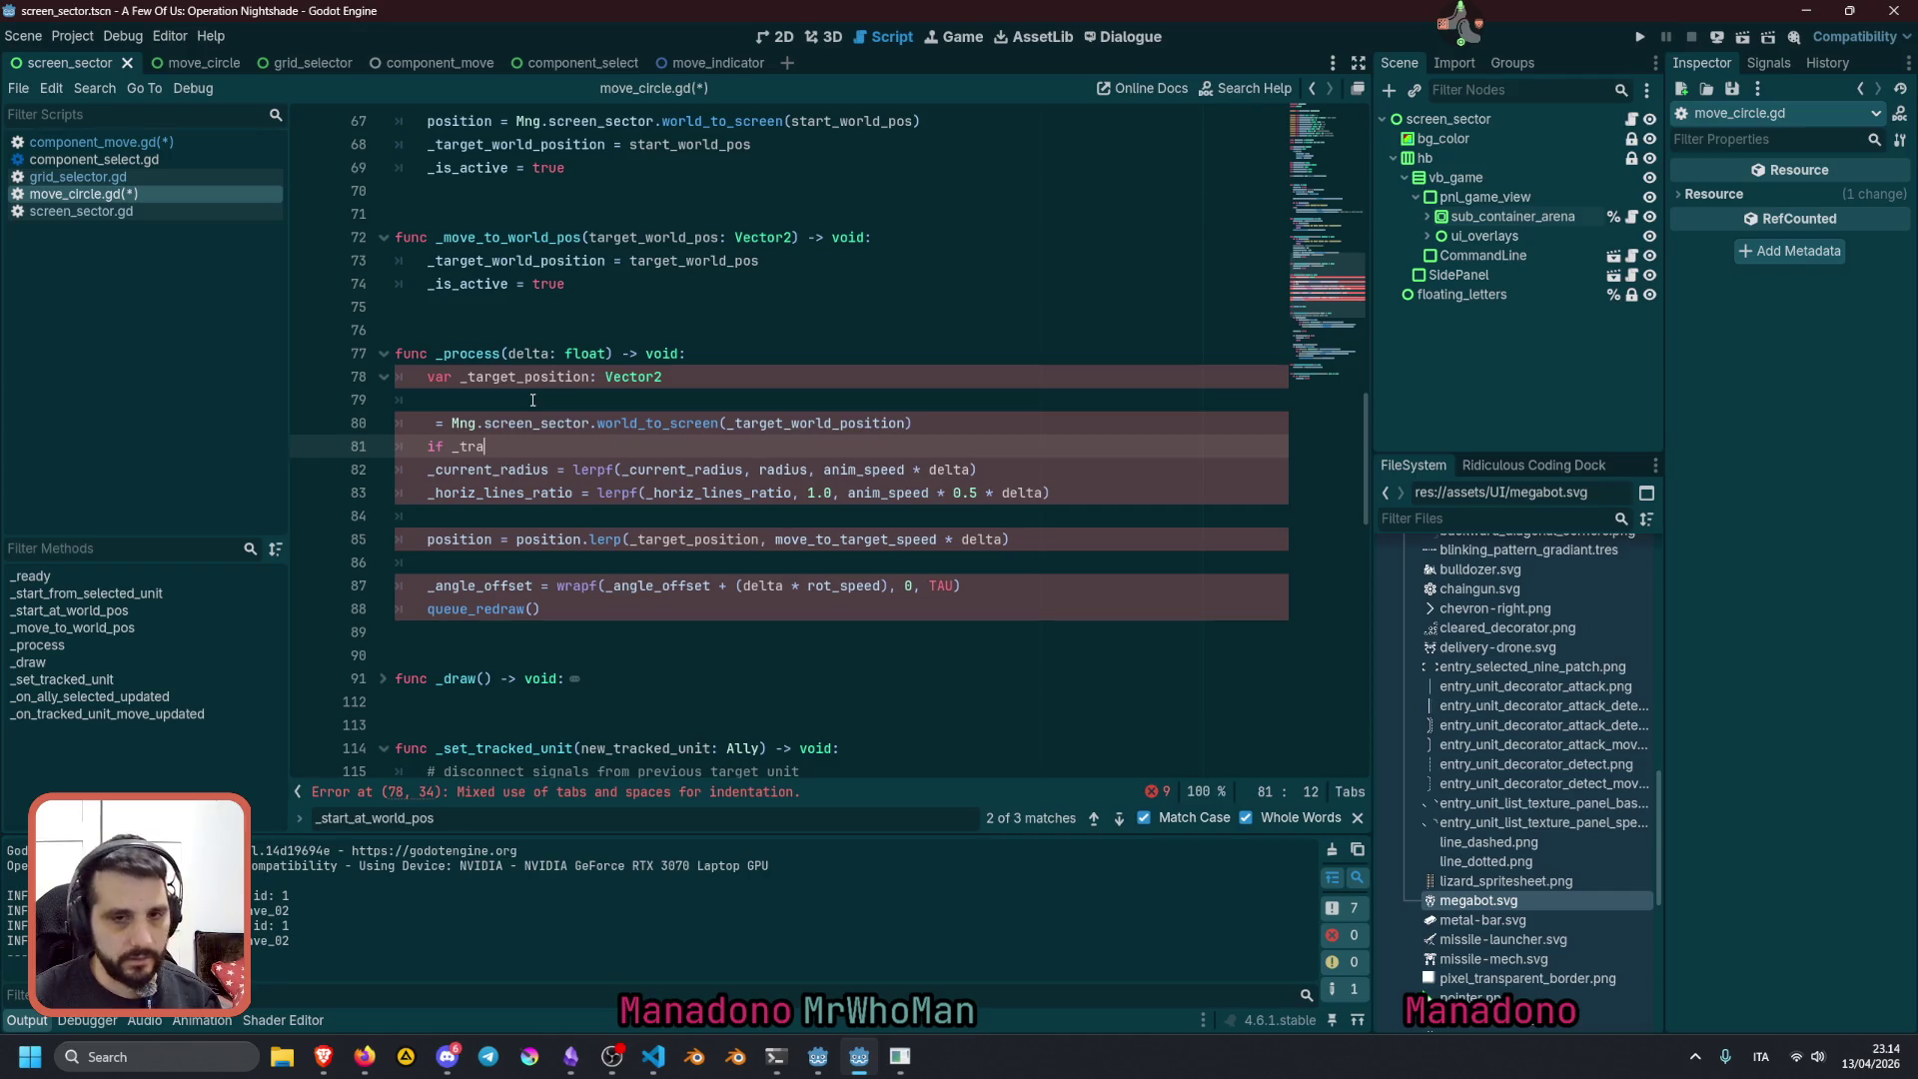
key(Up)
key(Home)
key(alt+Down)
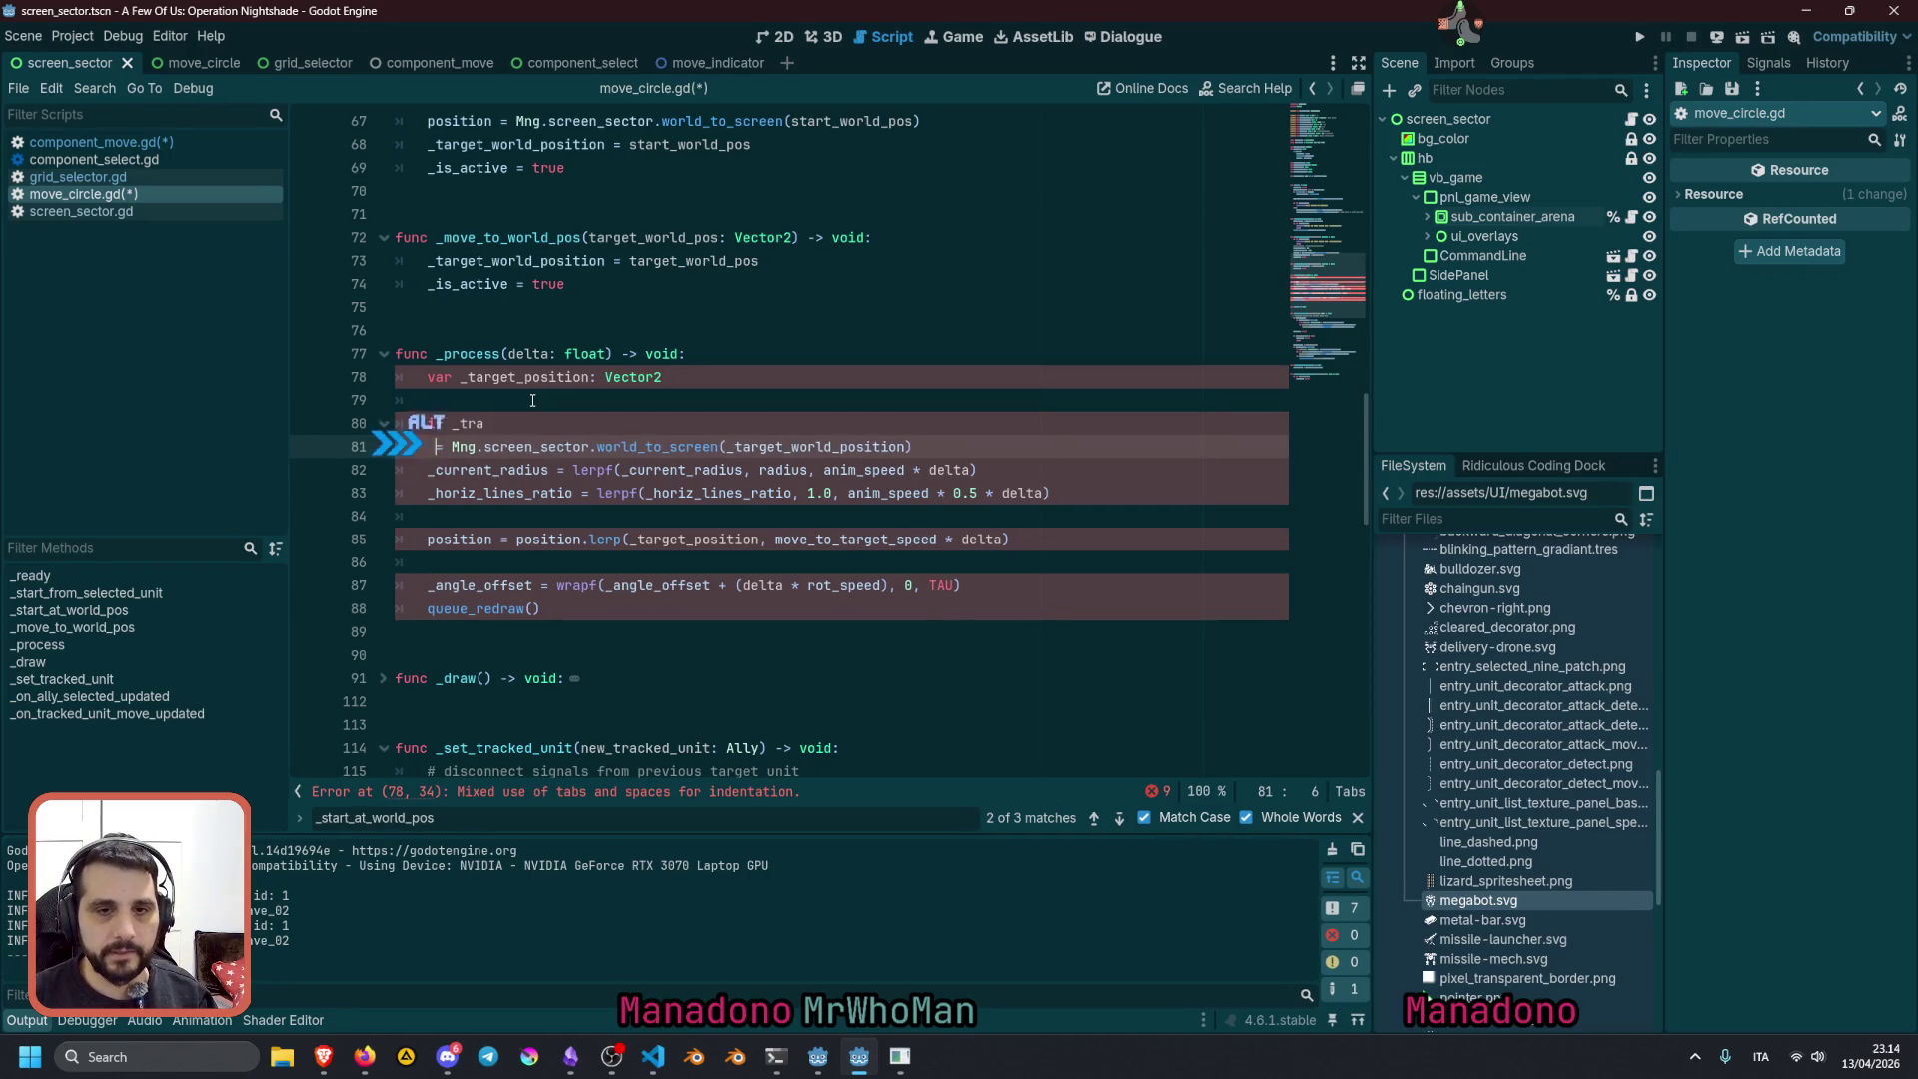
key(Up)
key(End)
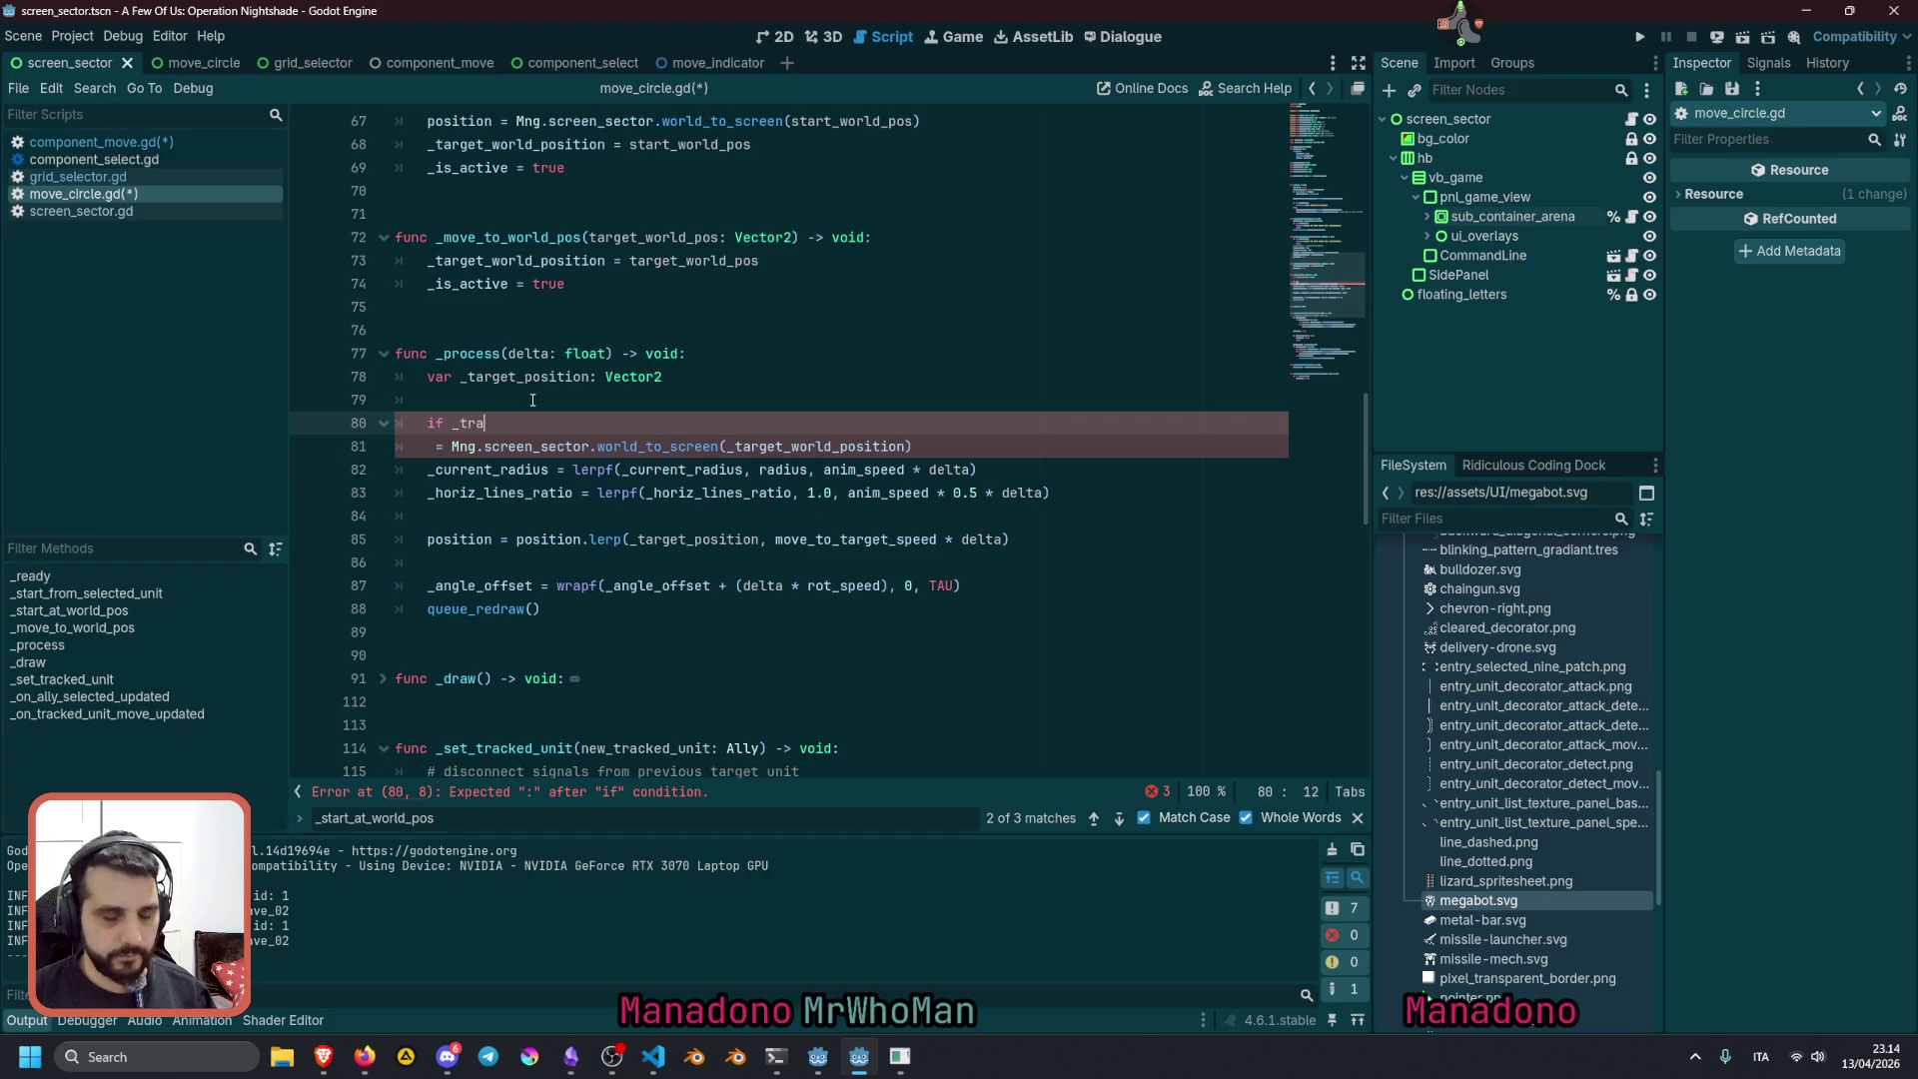
Complete the condition as _tracked_unit.component_move.is_waiting_moving_input
text(ck)
key(Return)
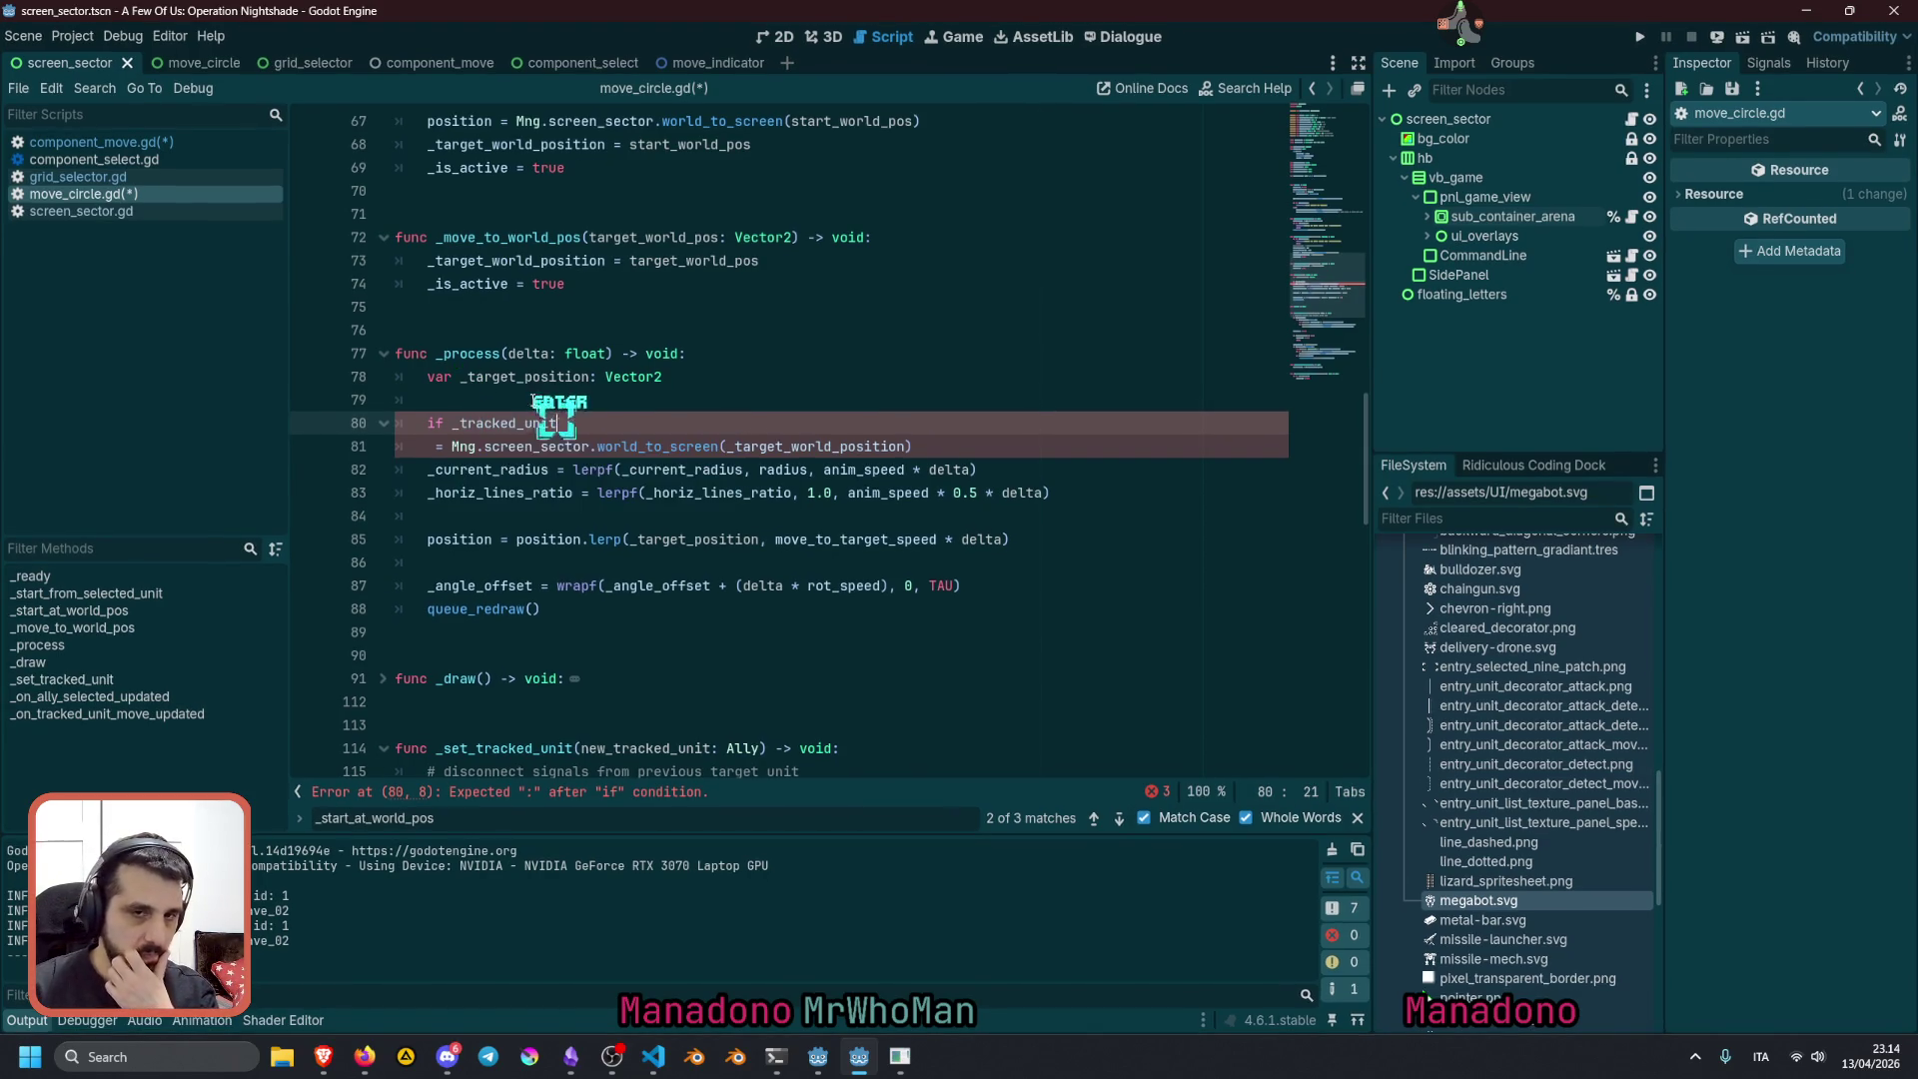
text(.com)
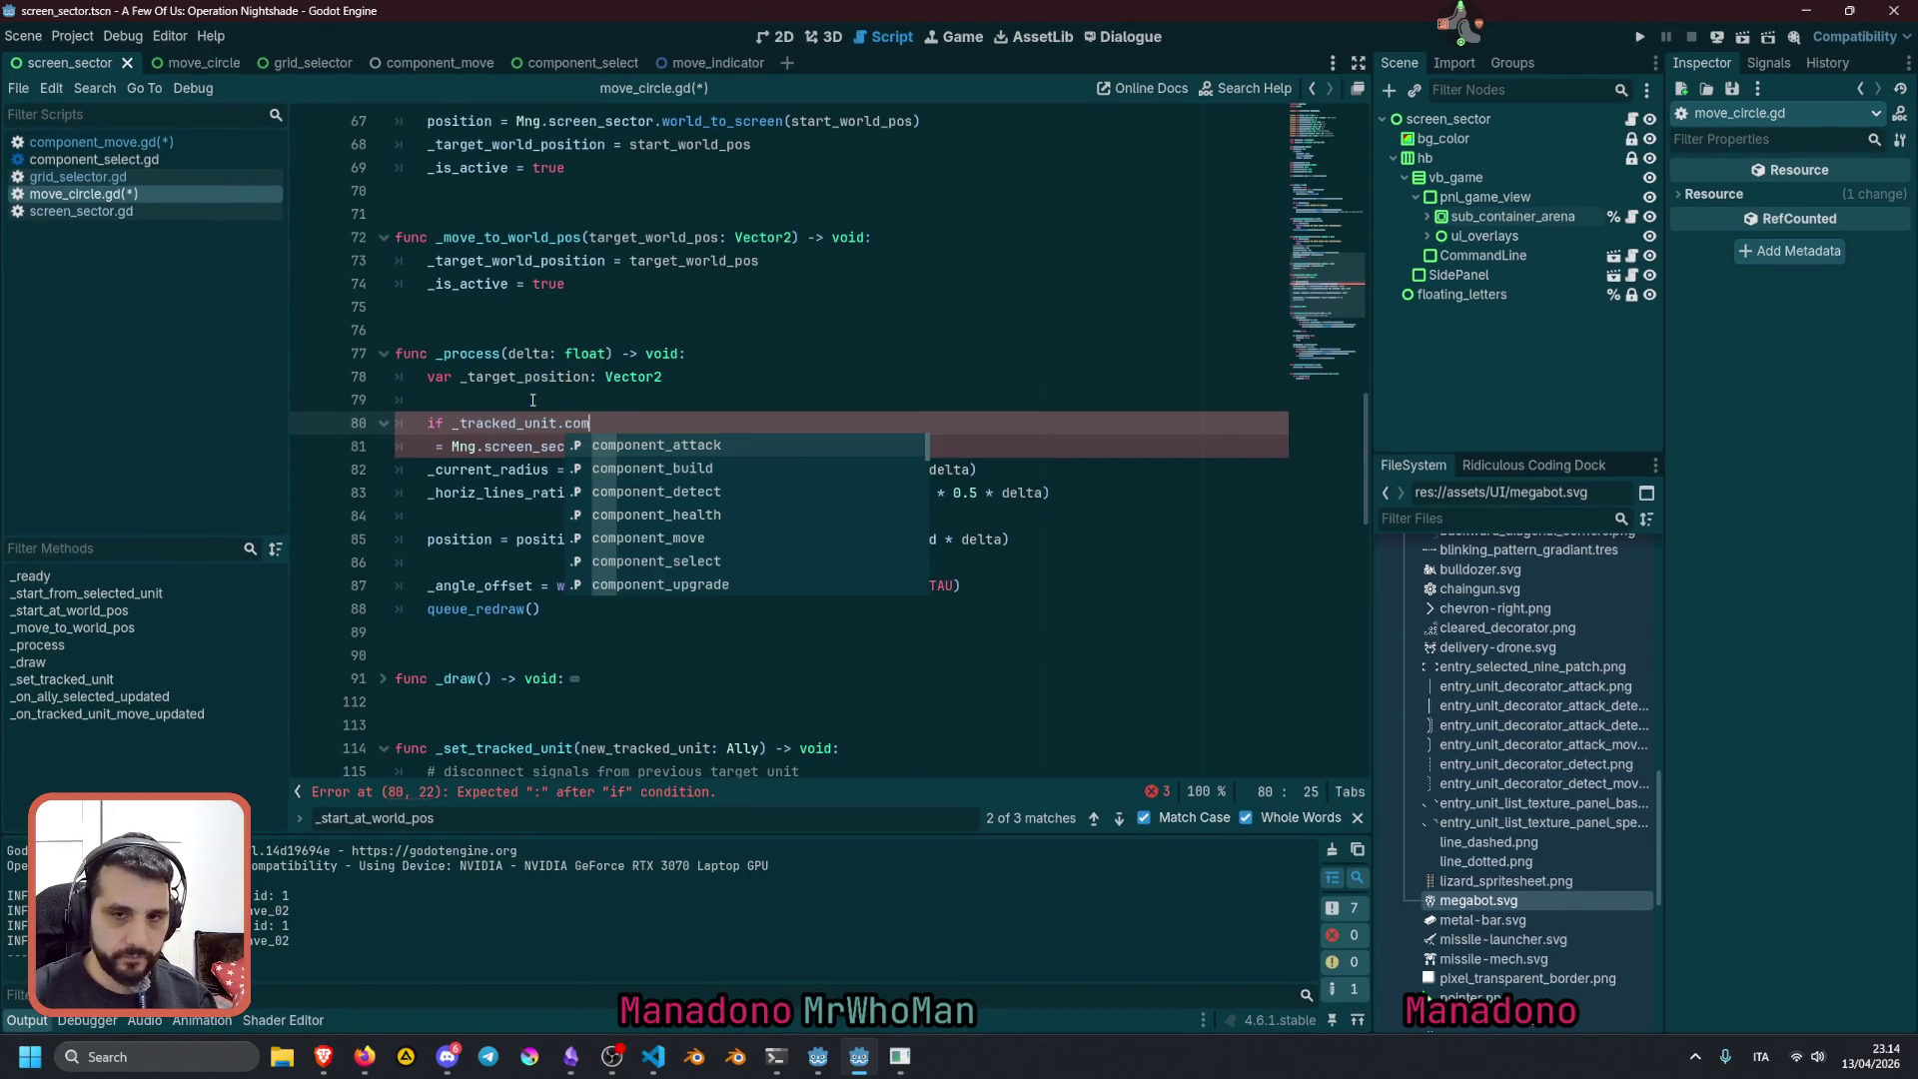
key(Down)
key(Down)
key(Down)
key(Return)
text(.is_w)
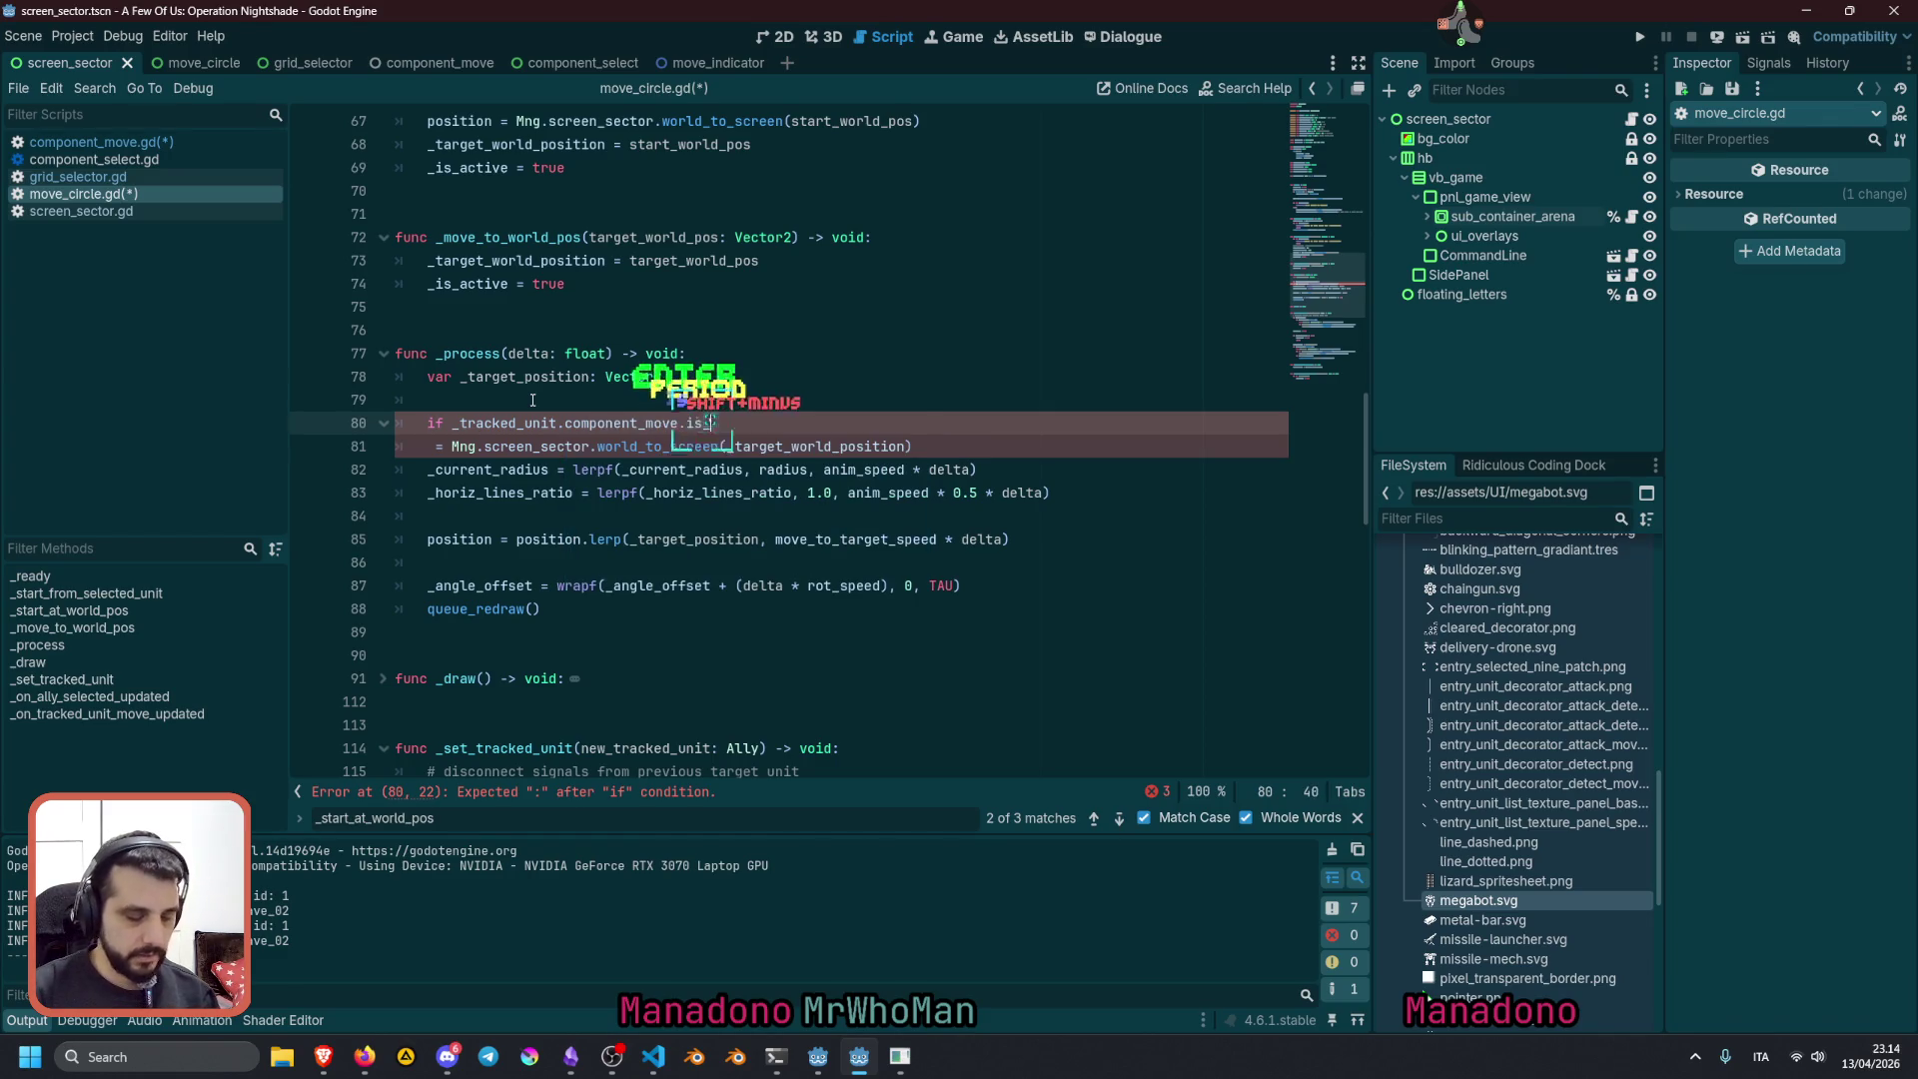
key(Return)
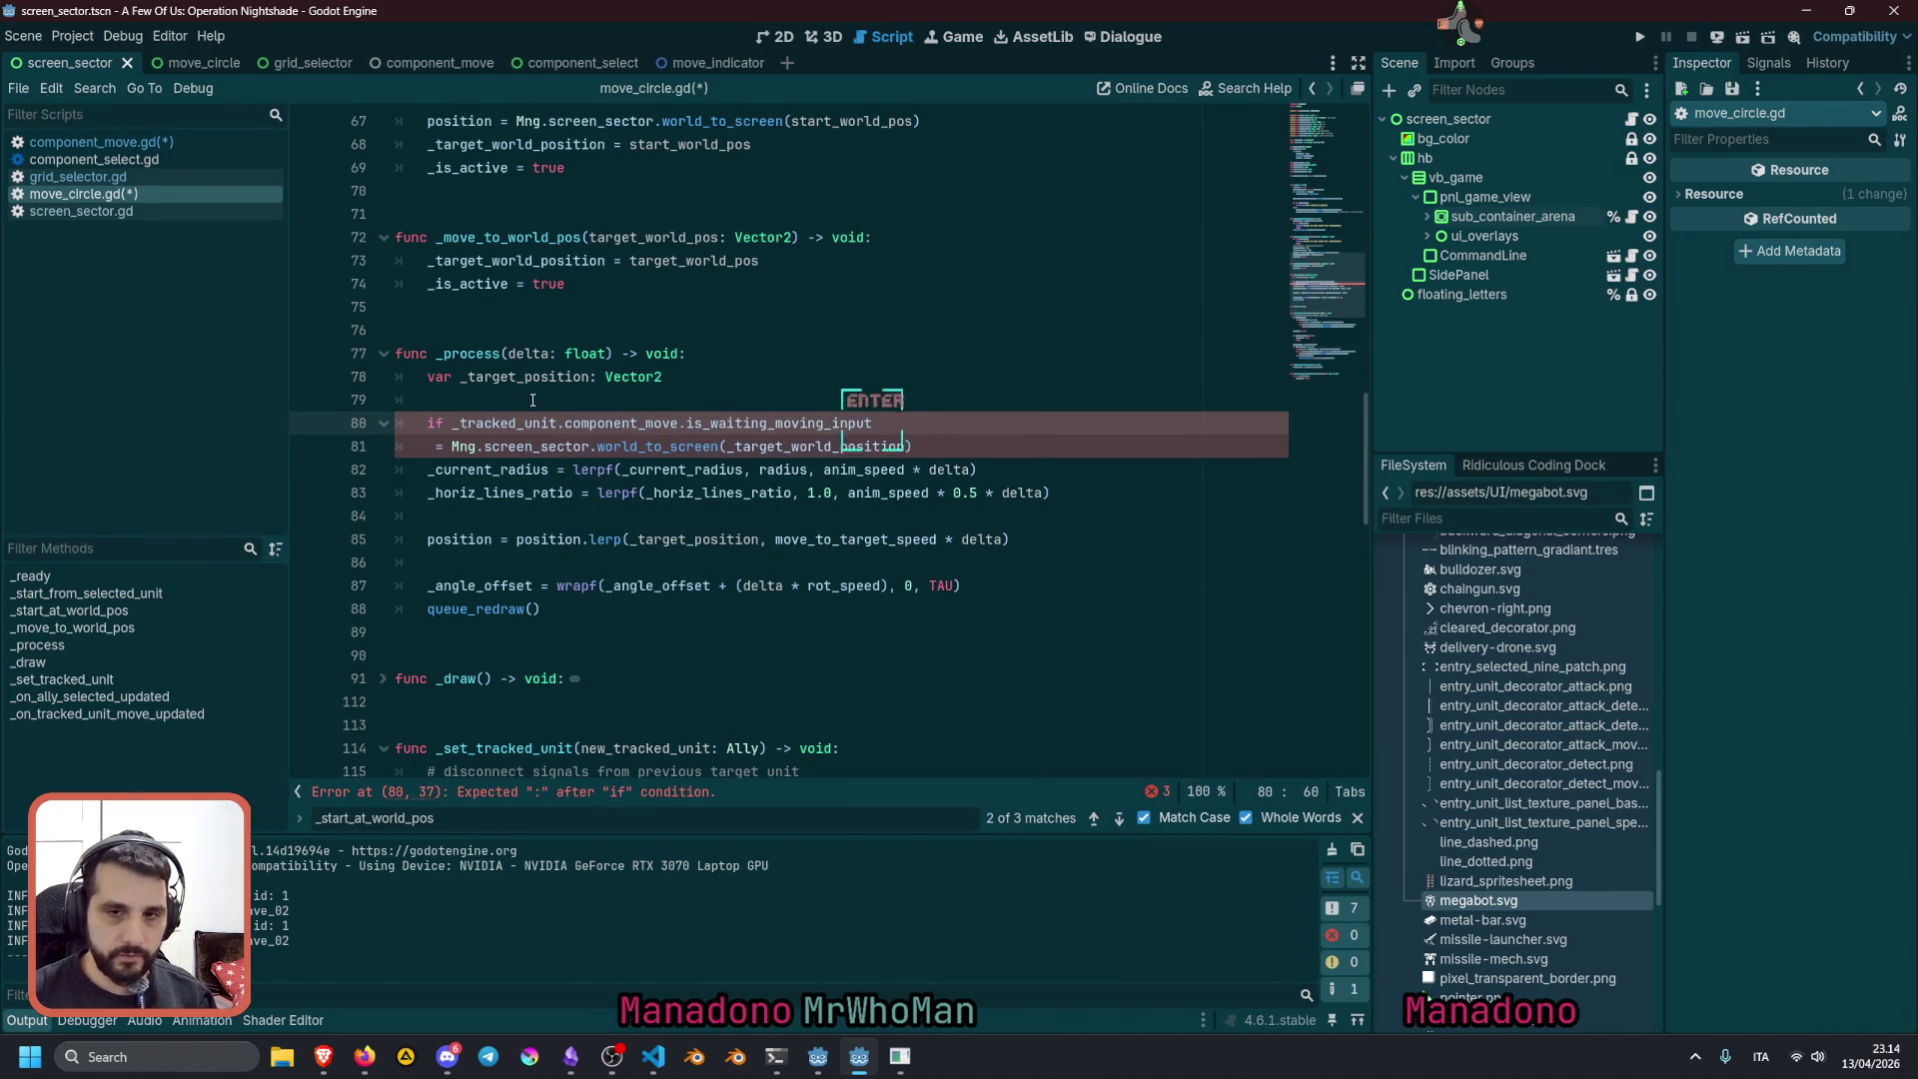
Give the if a 'pass' body, add 'else:', and indent the following lines under it
text(:)
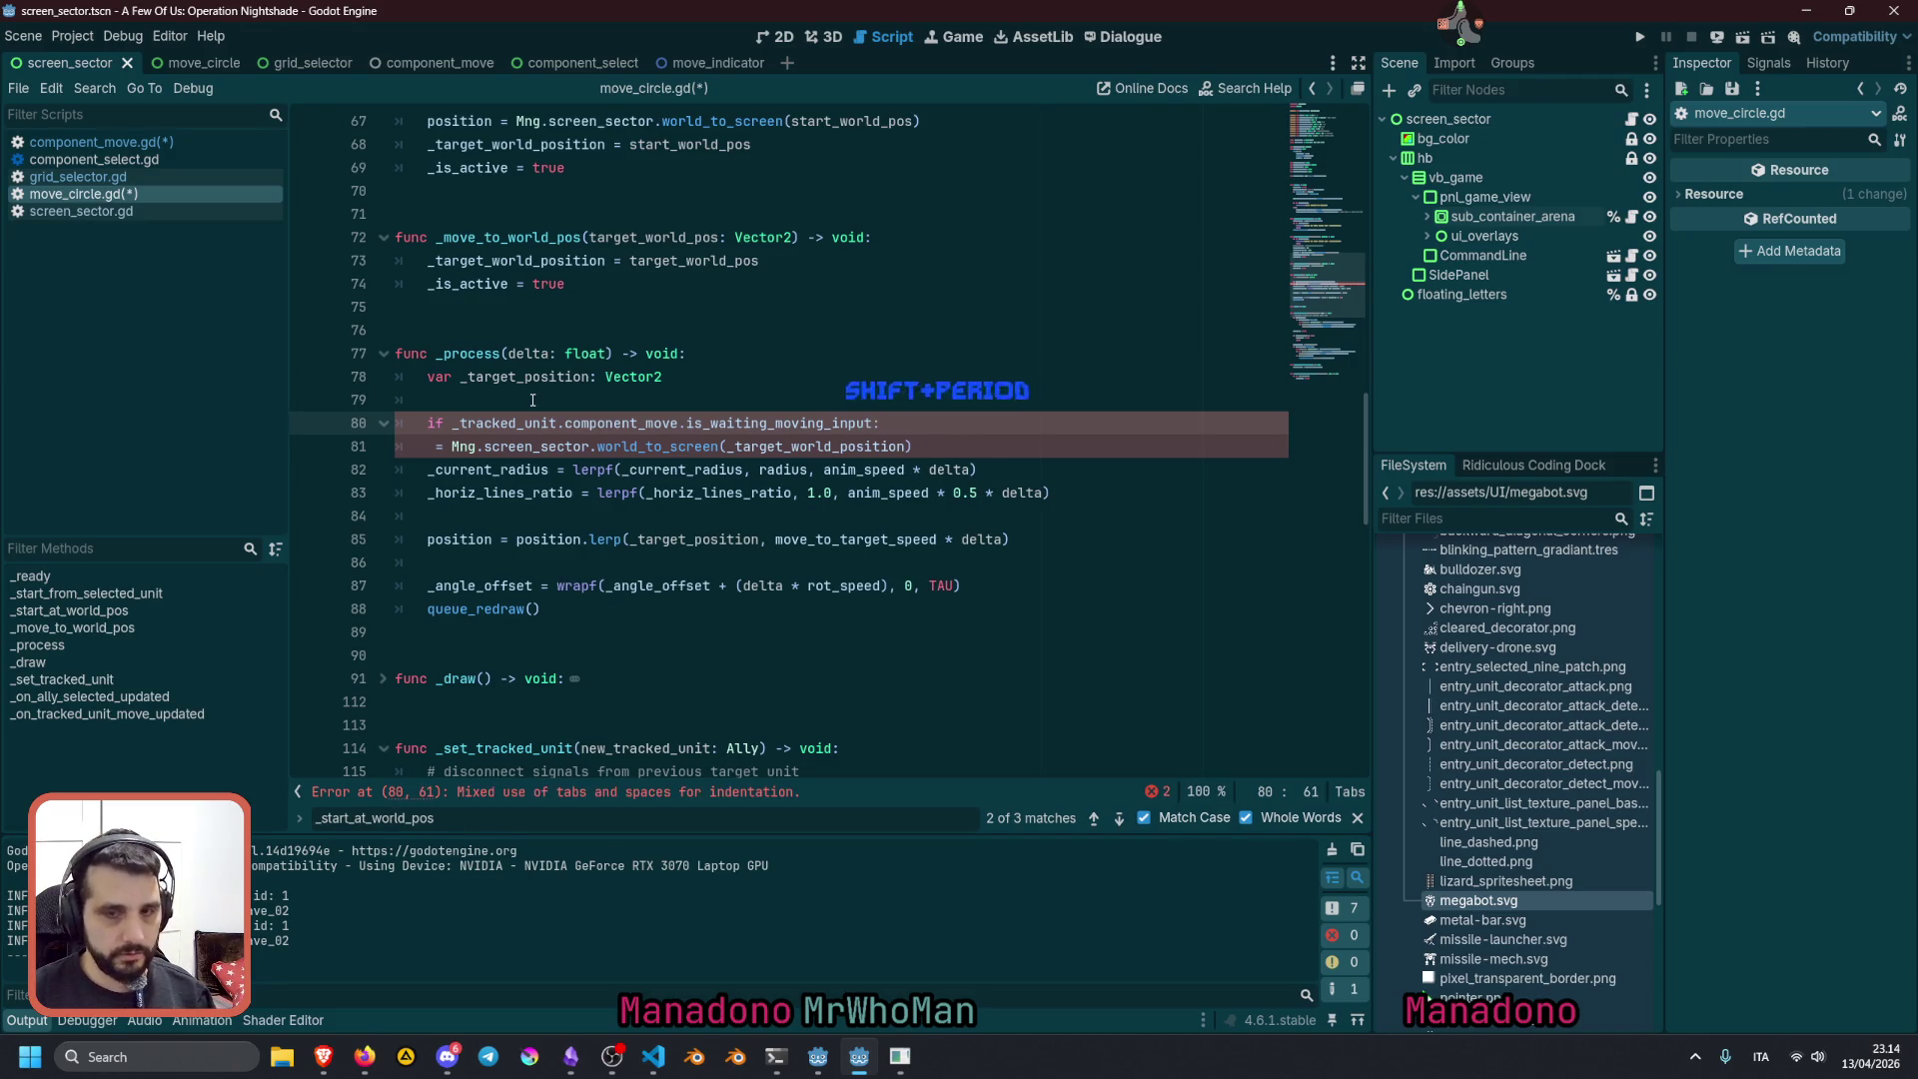
text(#)
key(Return)
text(pass)
key(Return)
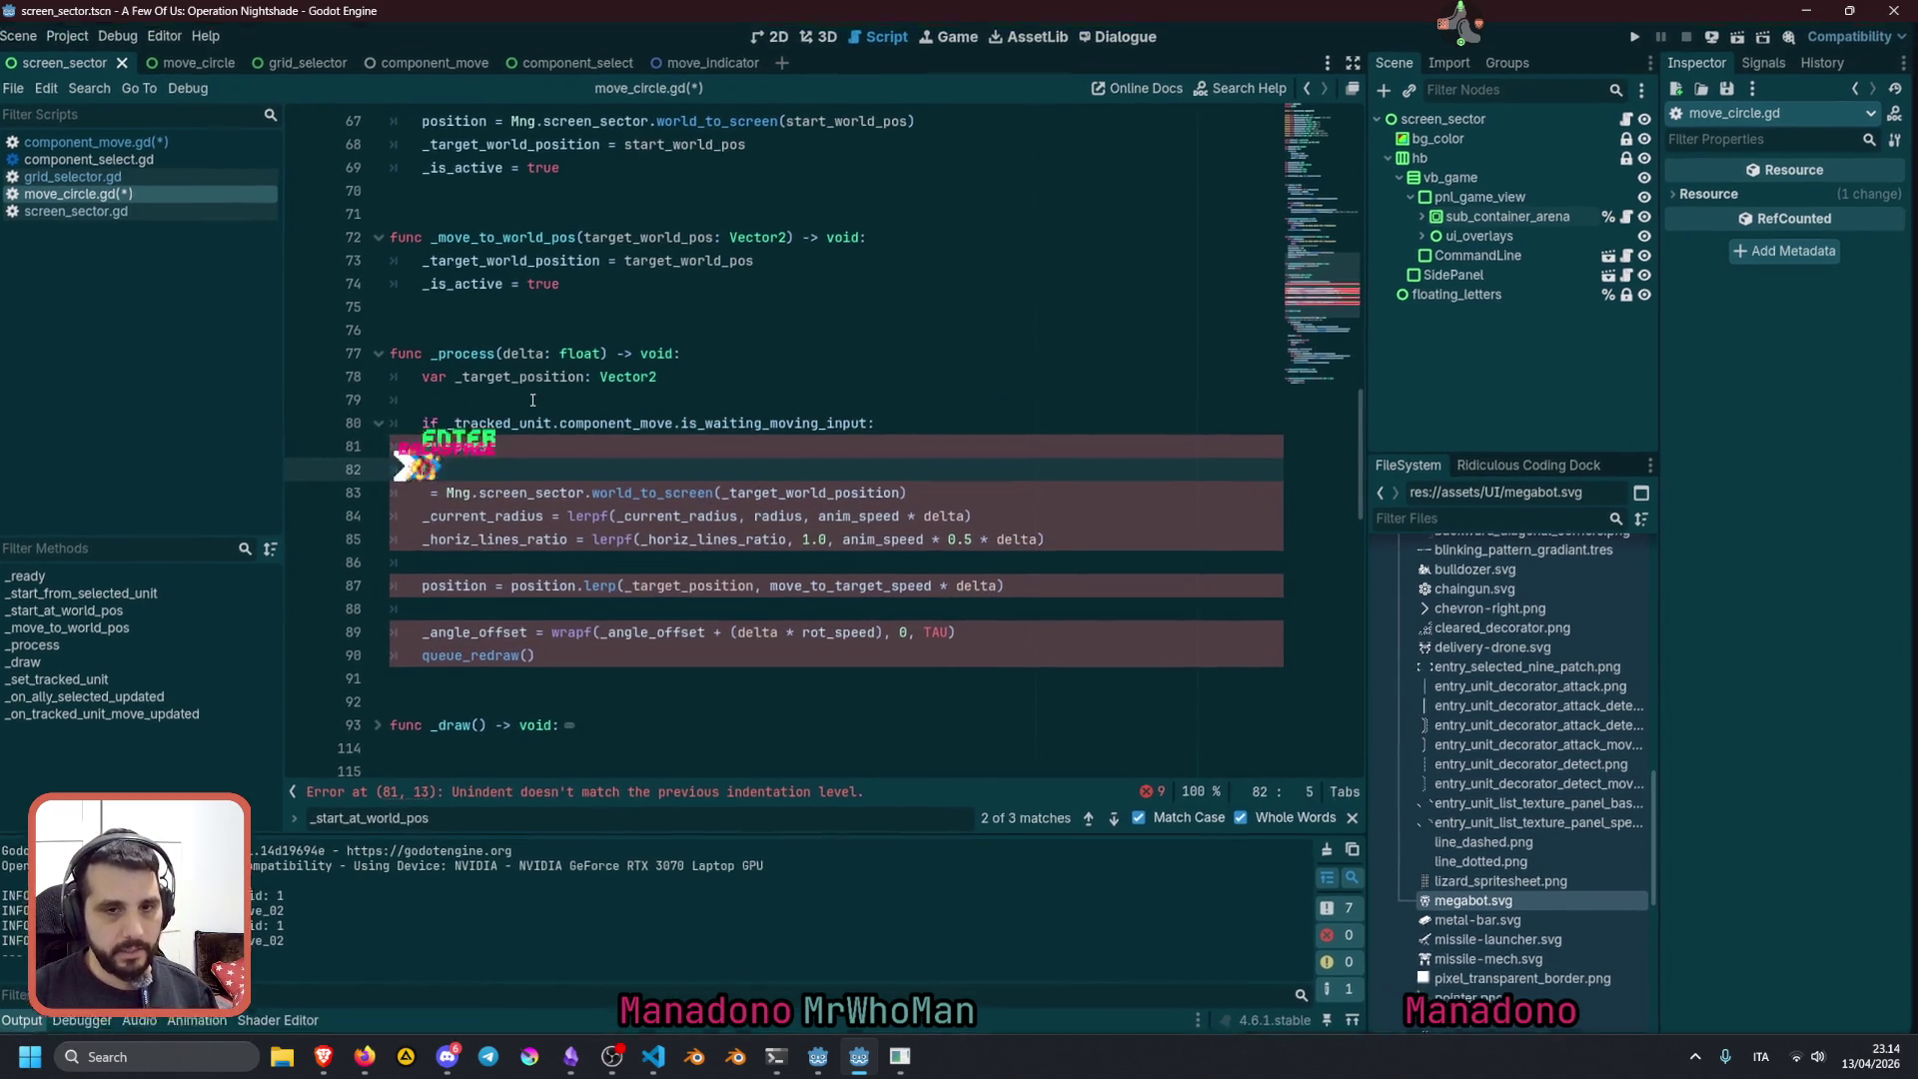
text(else:)
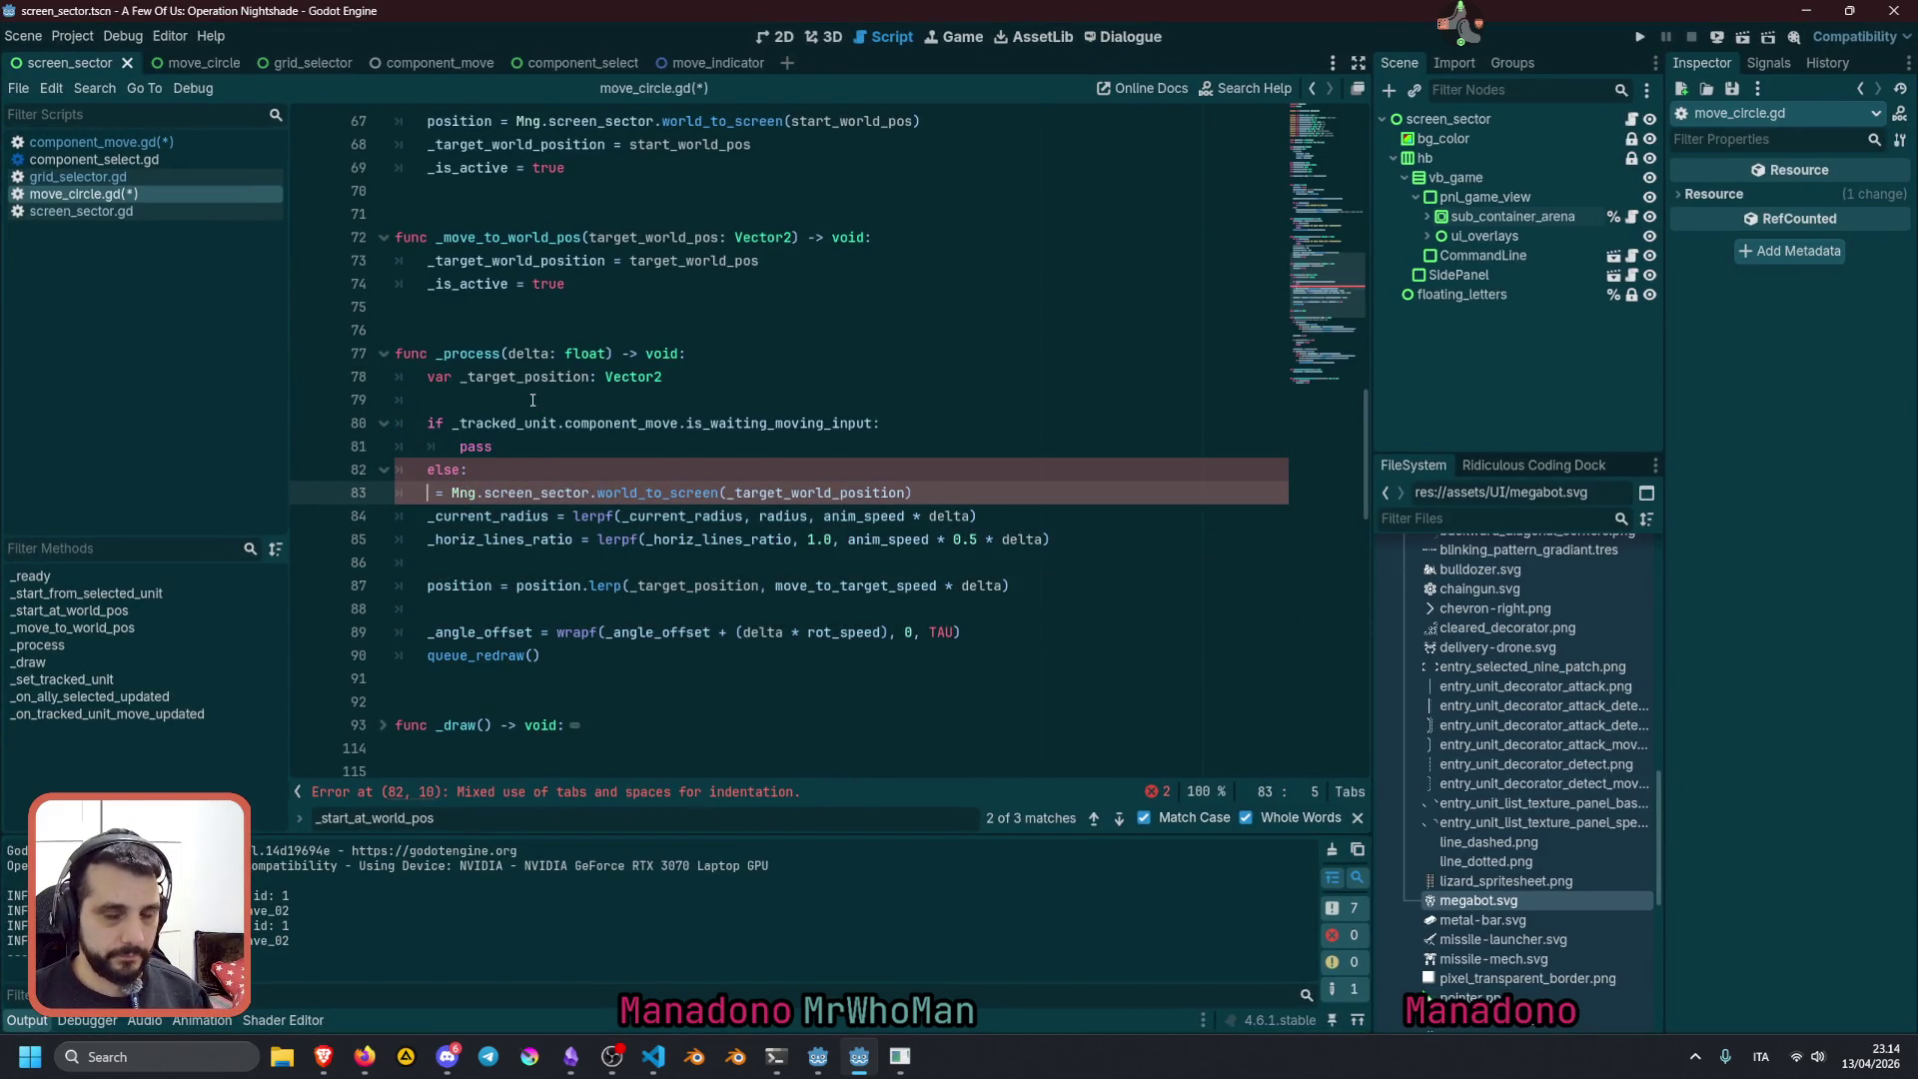
key(shift+Down)
key(shift+Down)
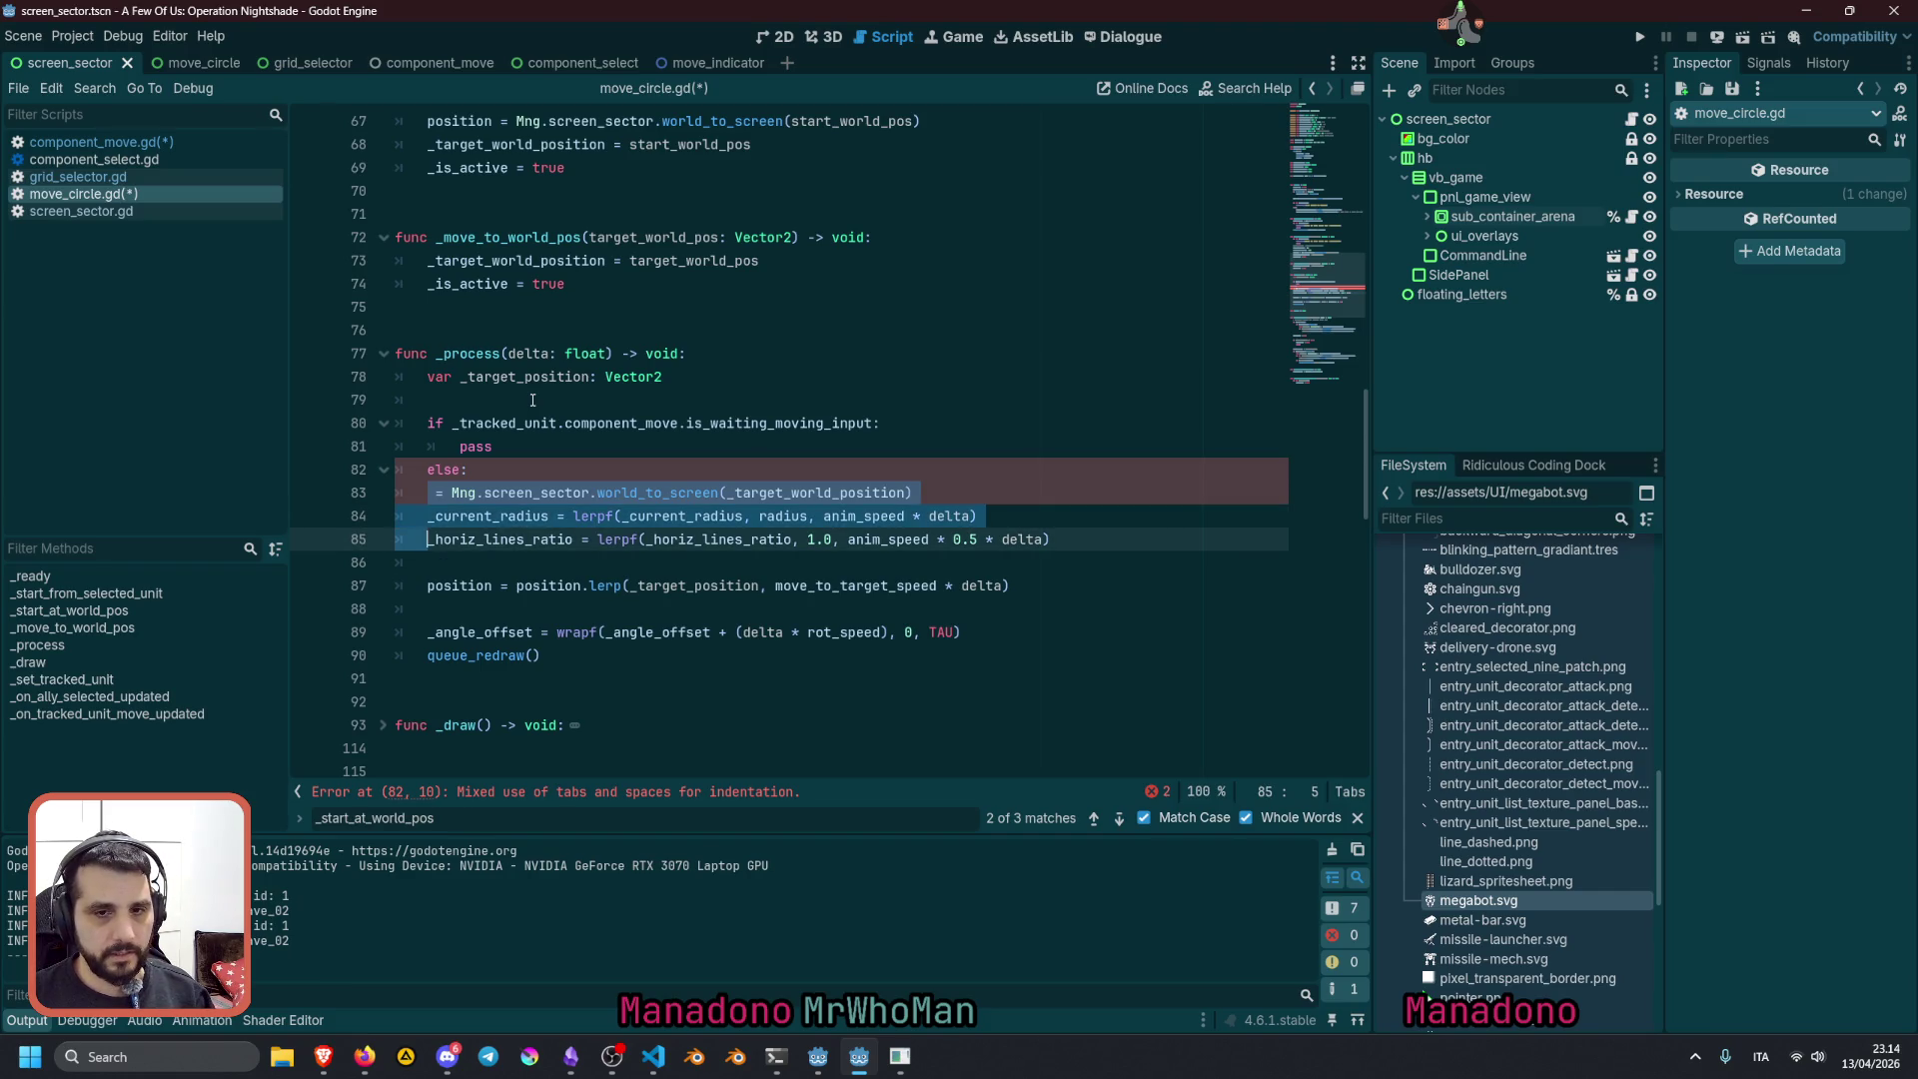
key(Tab)
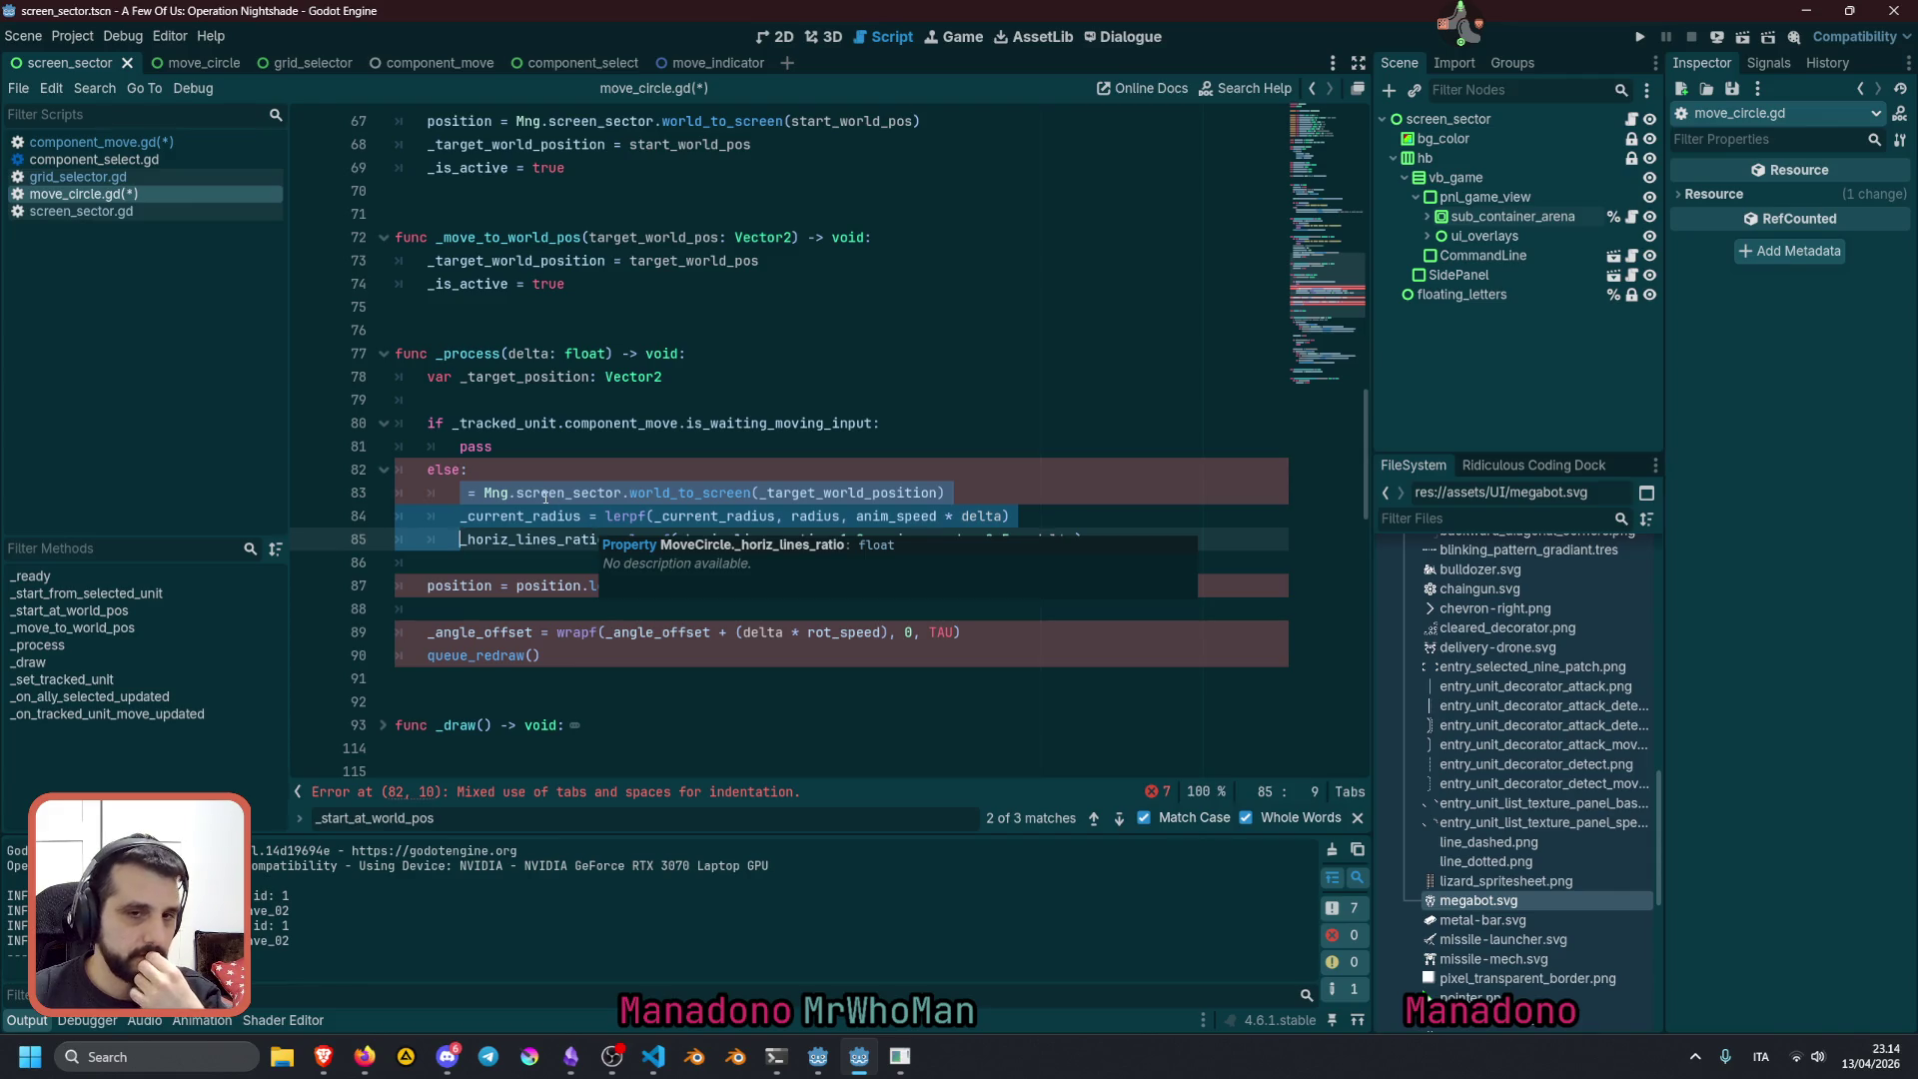
Review the _target_position uses and the pass placeholder in the new branches
click(521, 377)
double_click(521, 377)
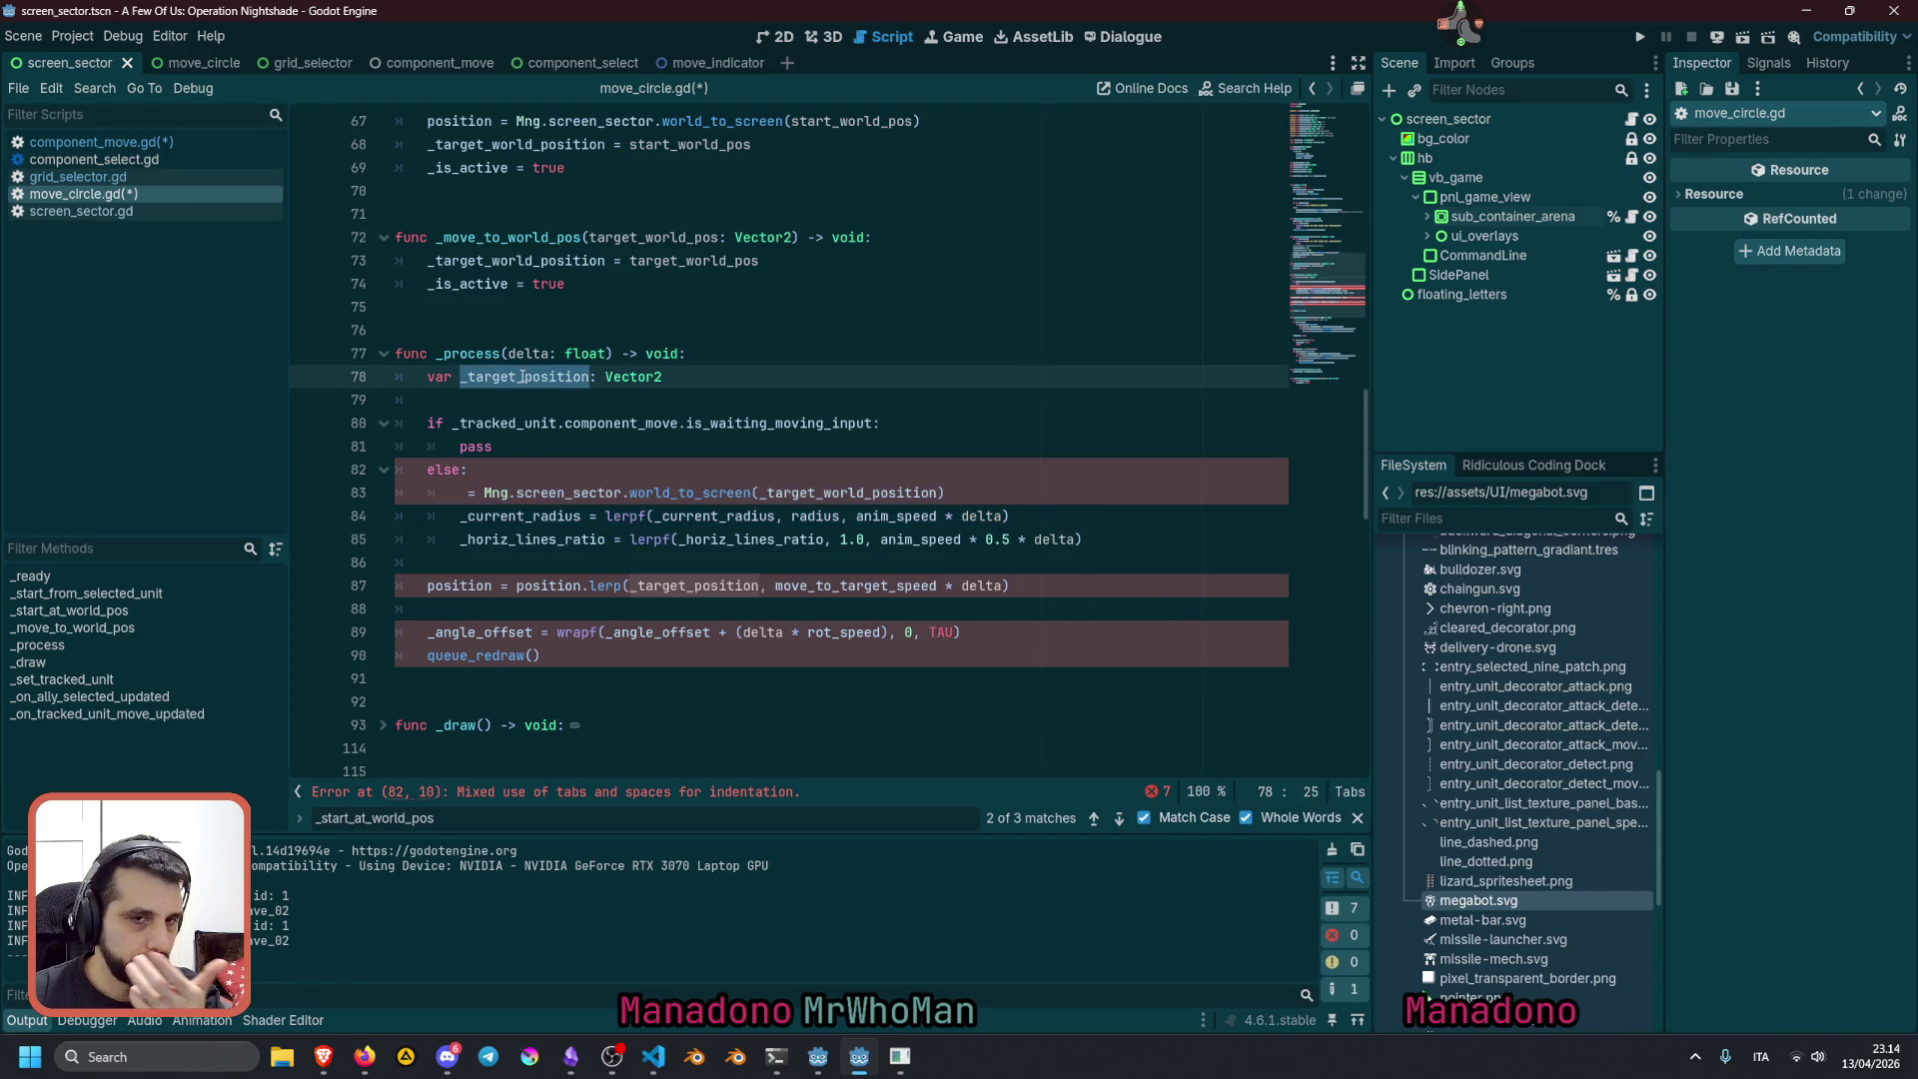
double_click(479, 447)
click(866, 479)
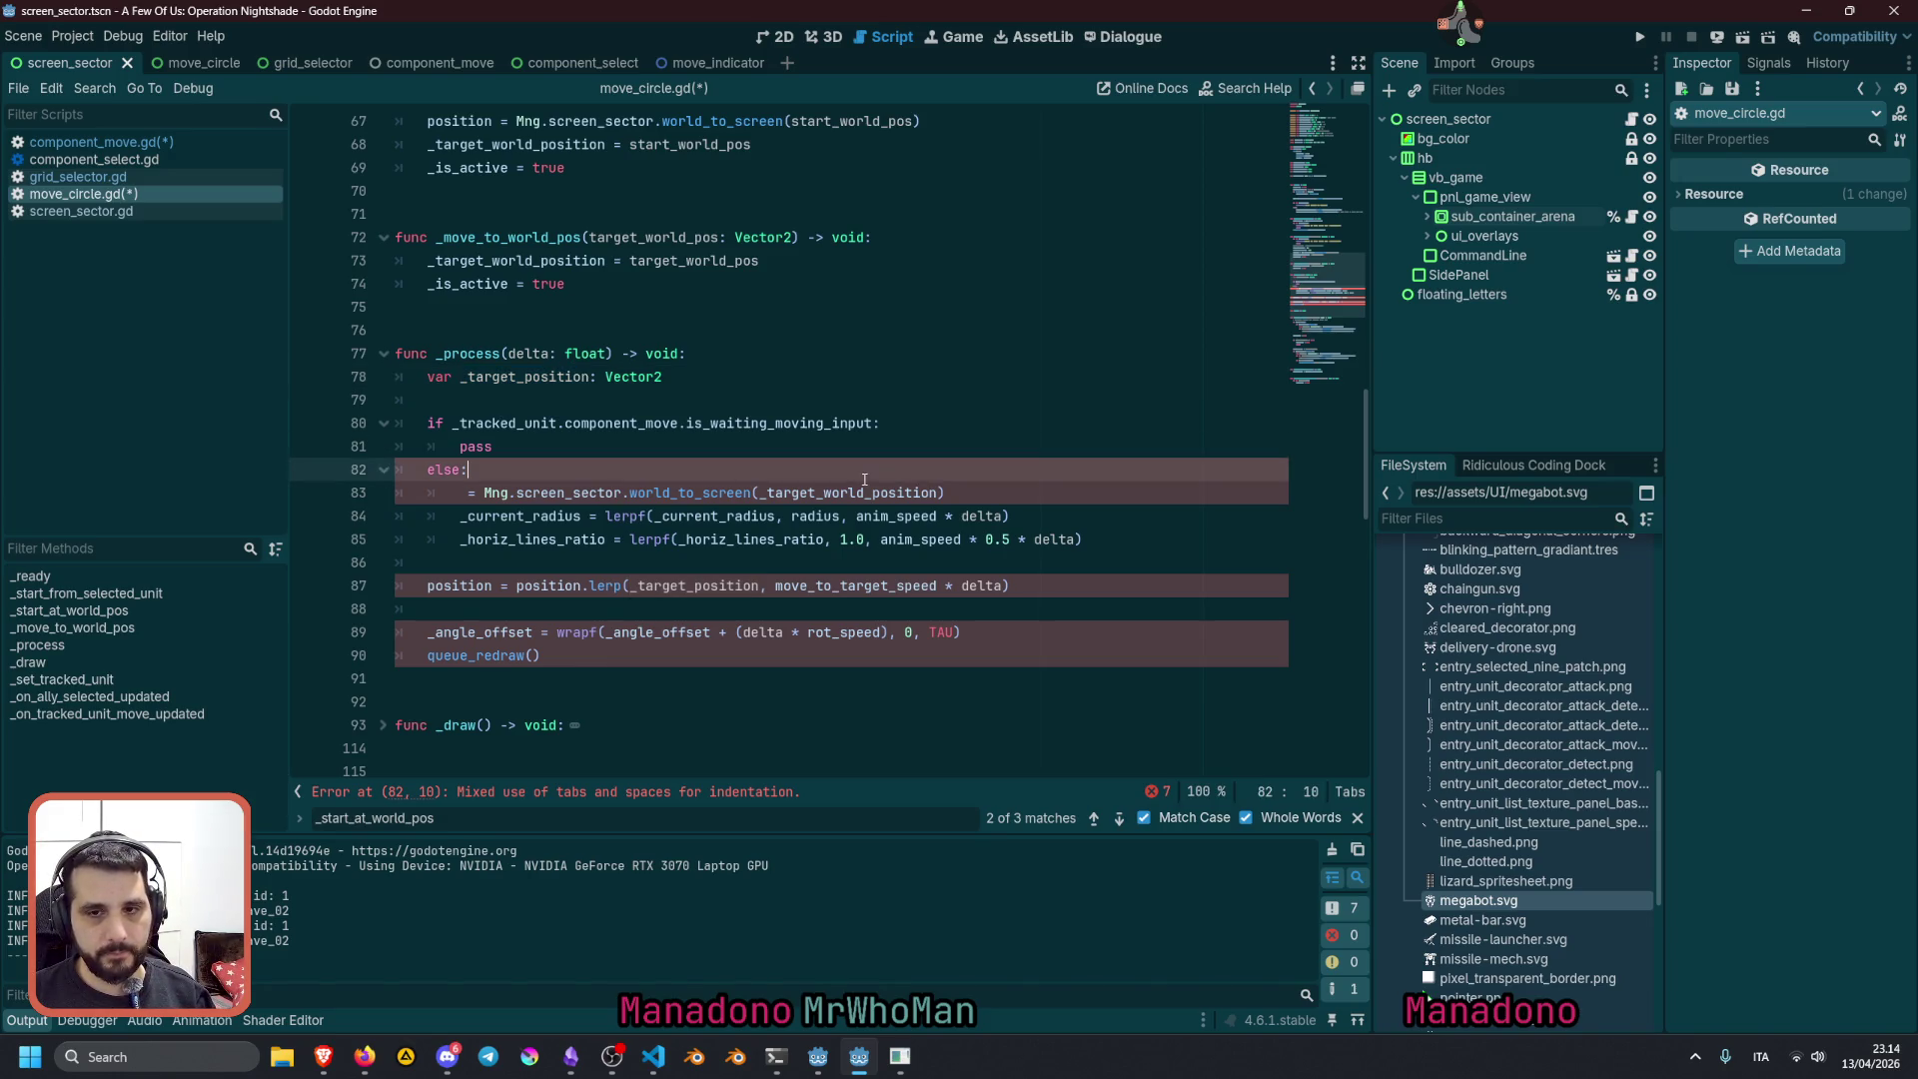
Restore the _target_position assignment and paste a copy of it over 'pass' in the if branch
key(Down)
key(Left)
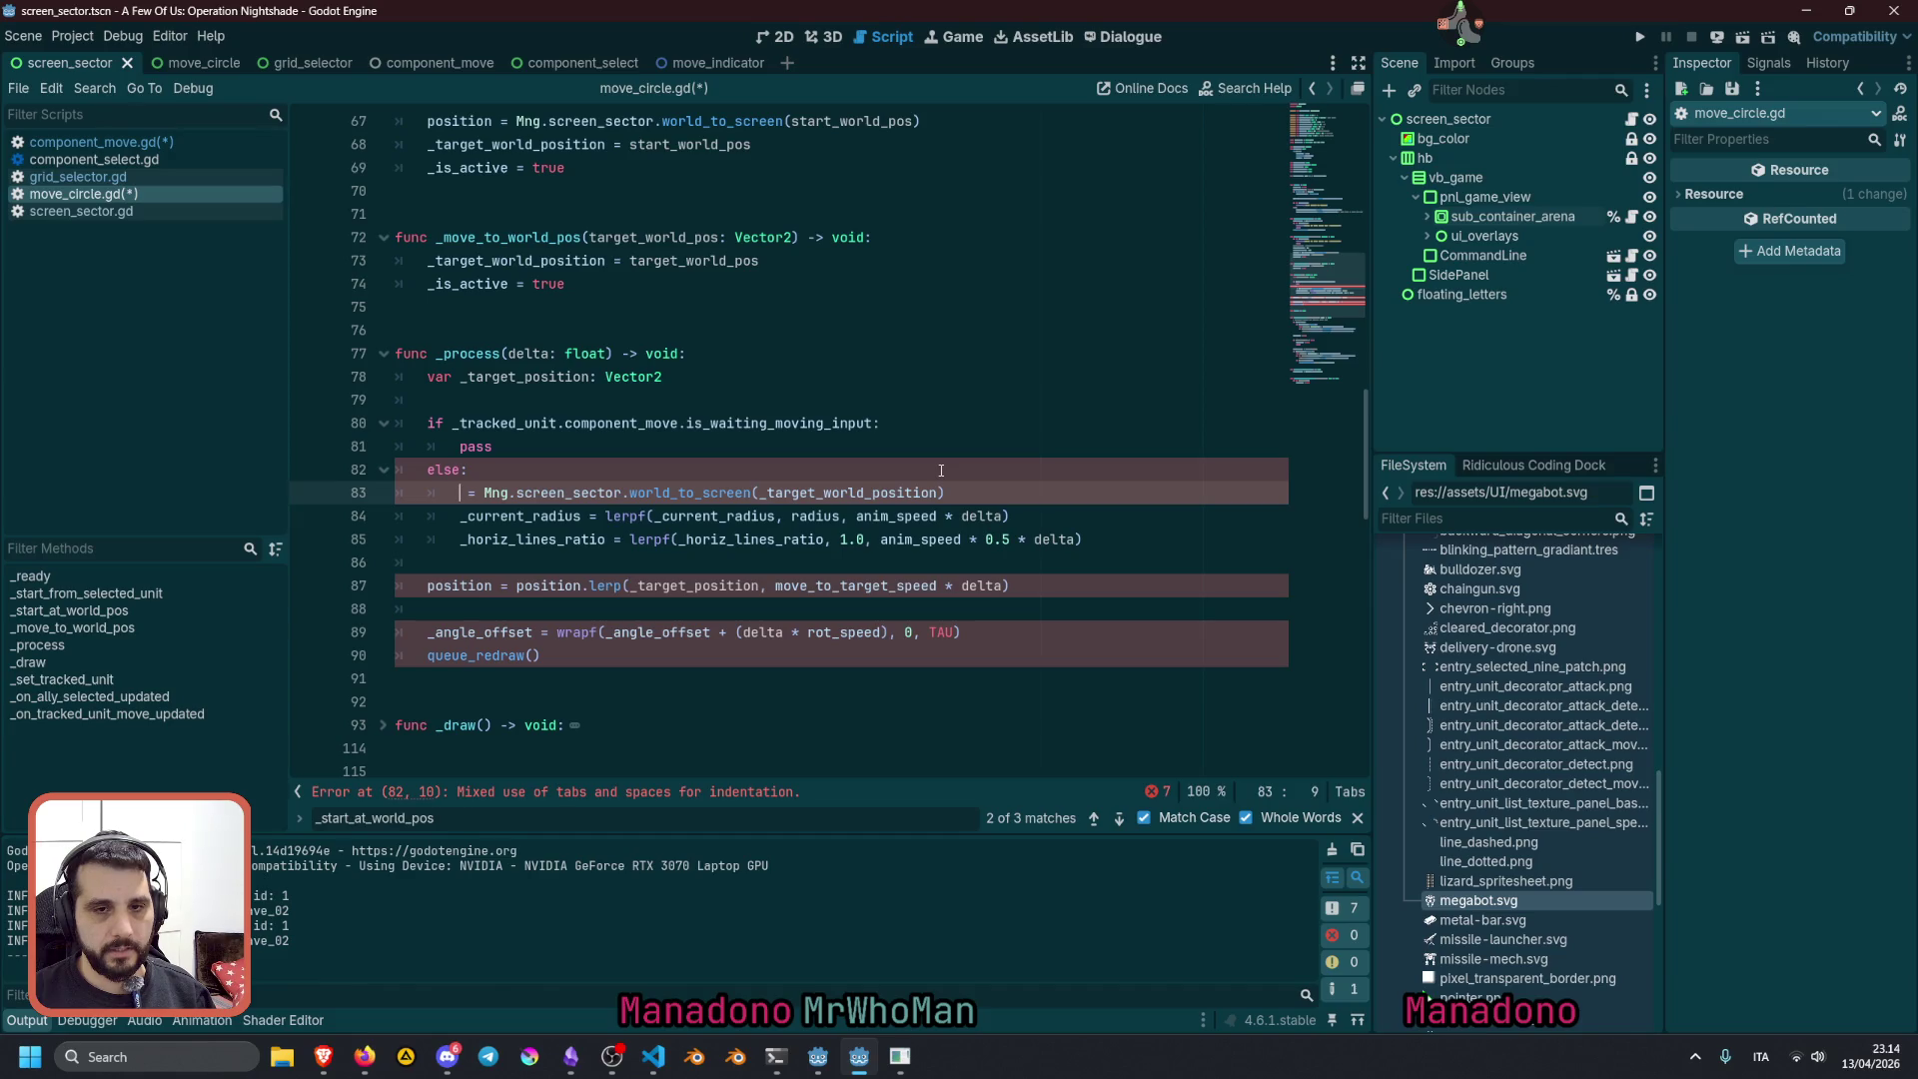
key(ctrl+z)
key(ctrl+z)
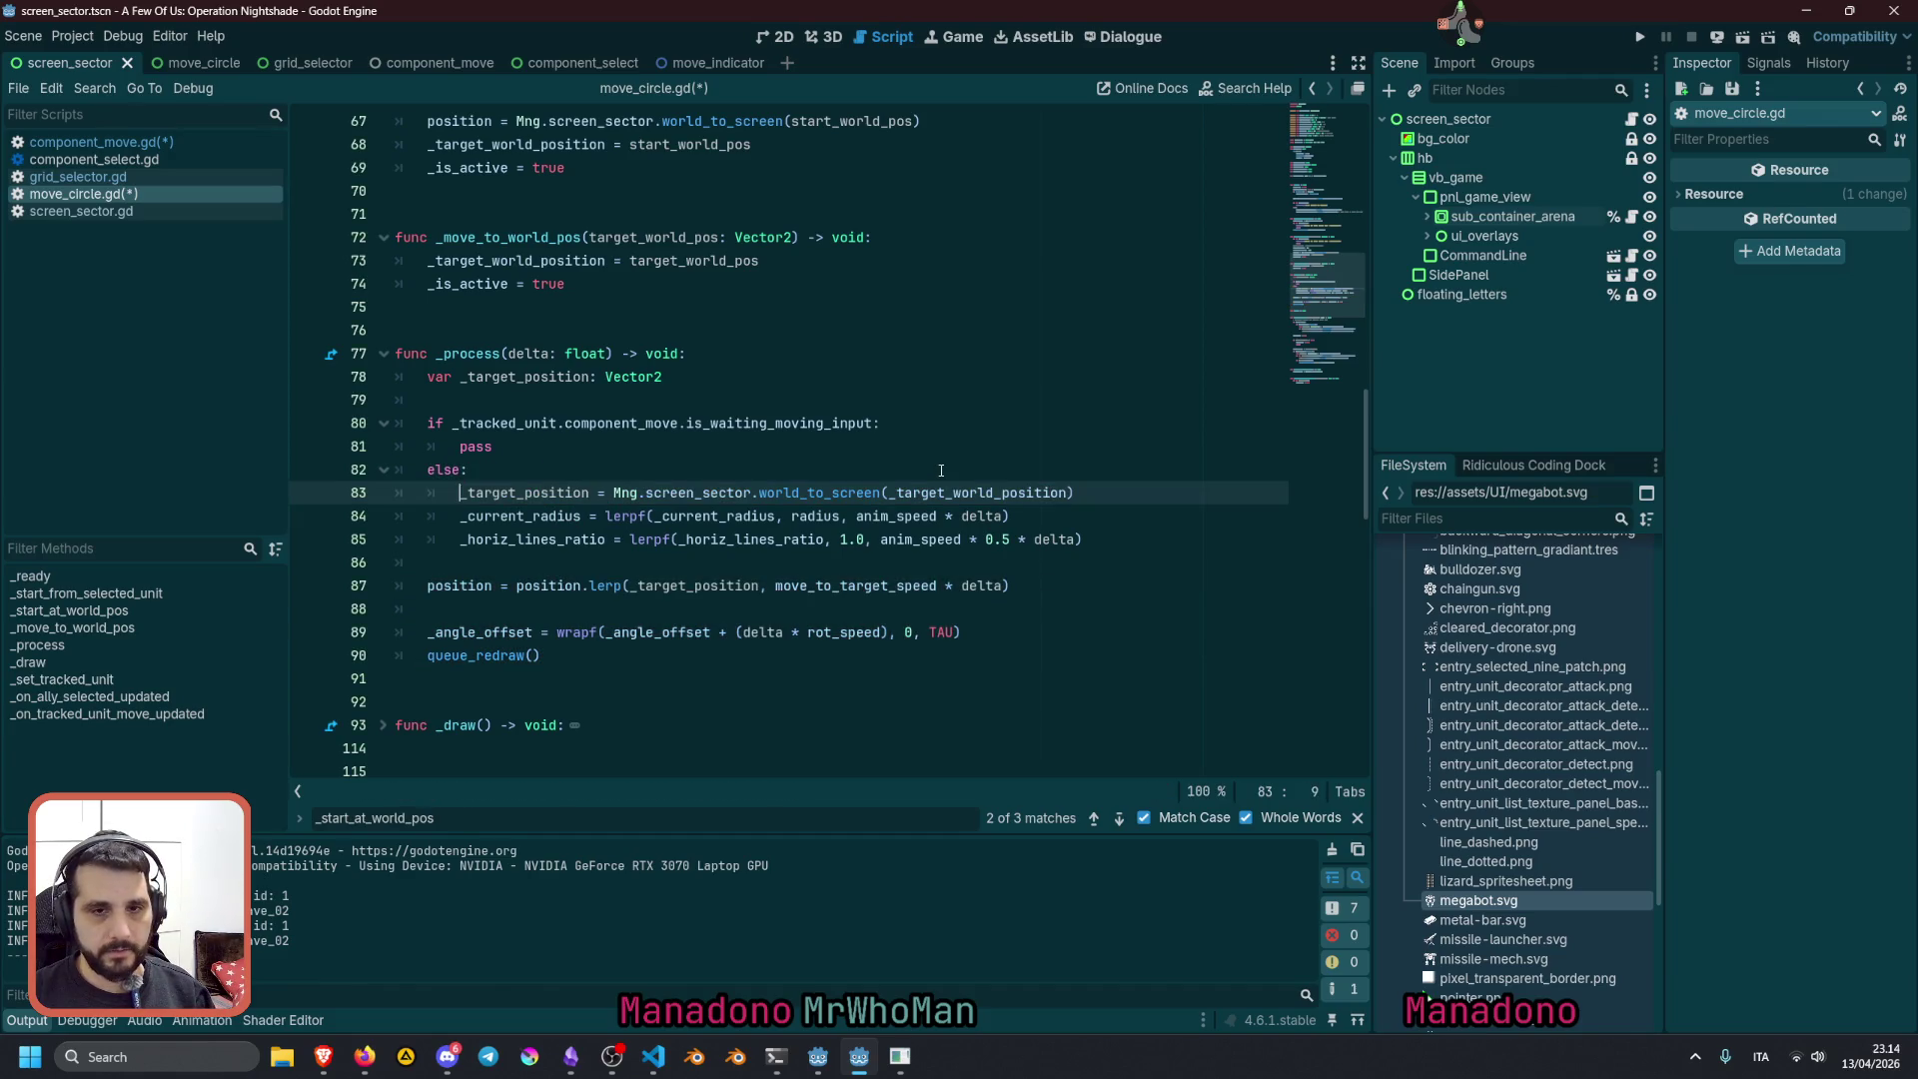
key(ctrl+c)
key(Up)
key(Up)
key(shift+Home)
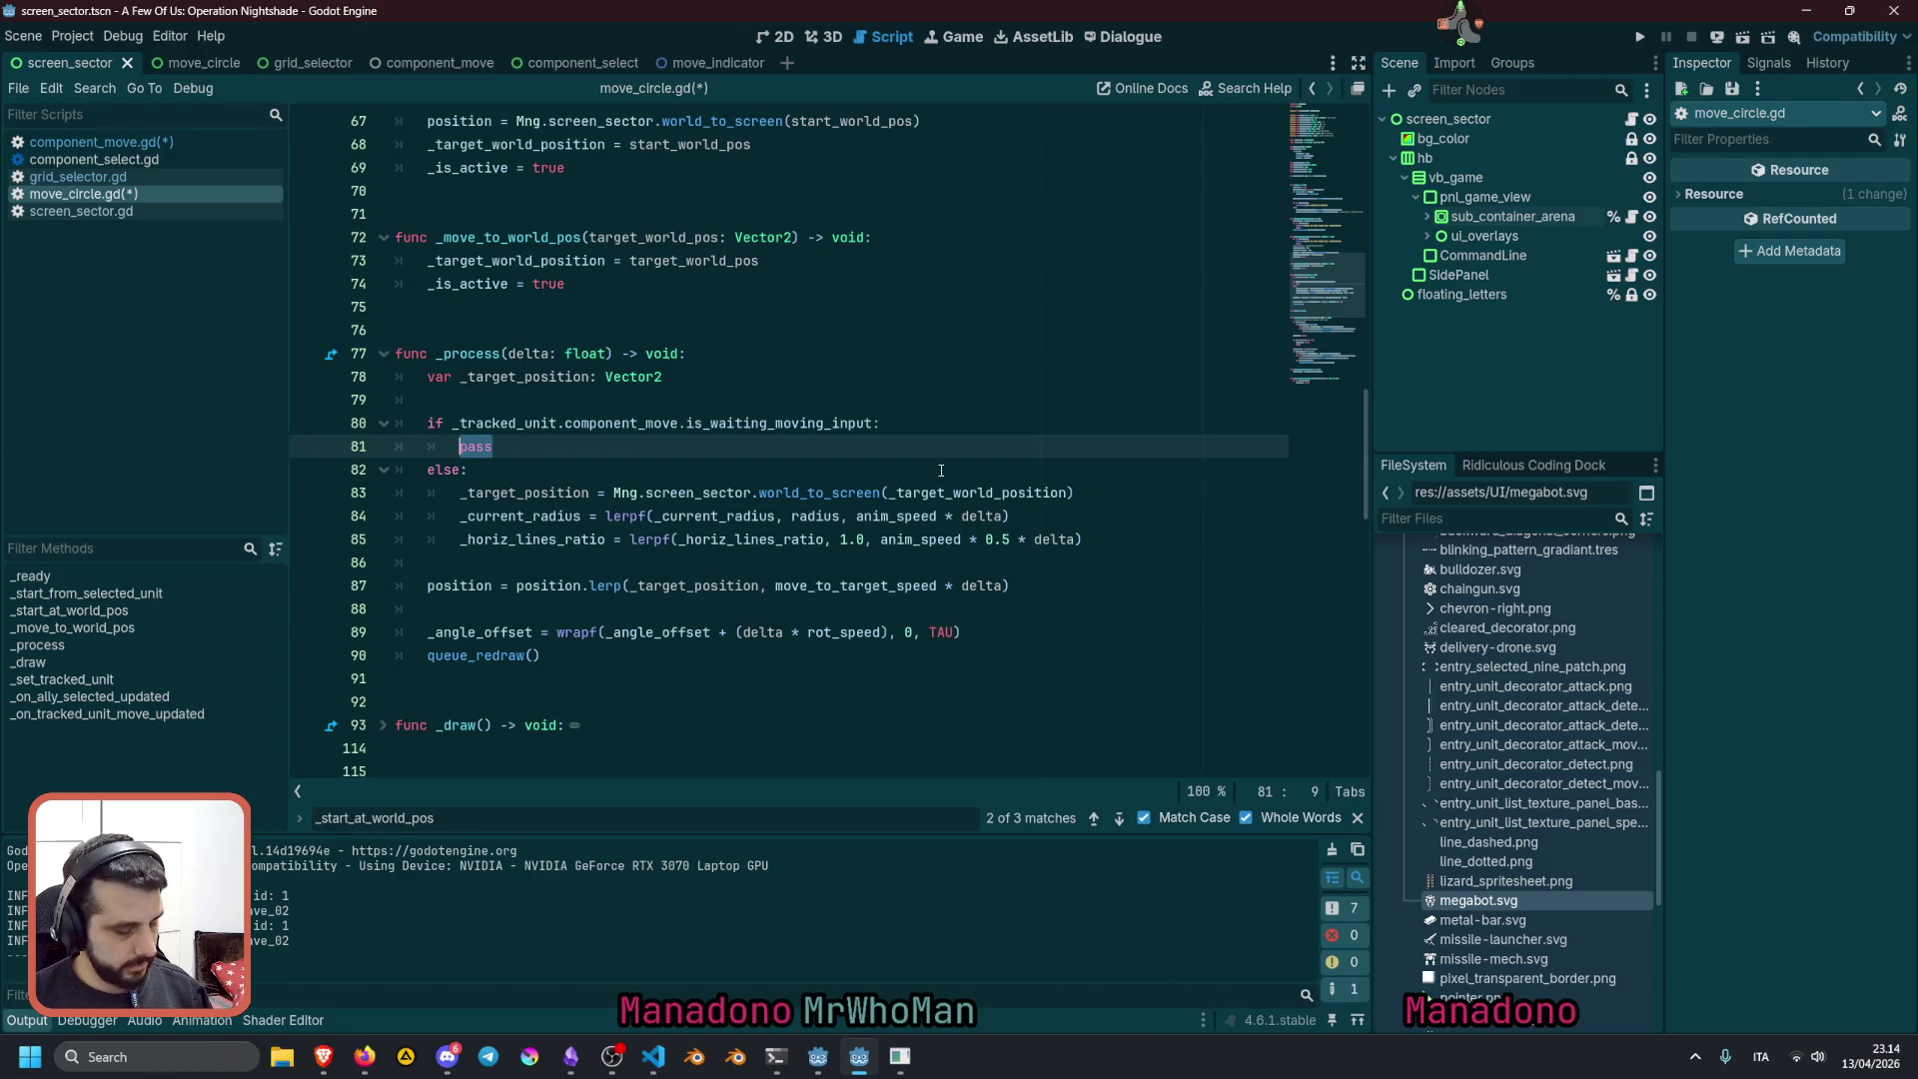
key(ctrl+v)
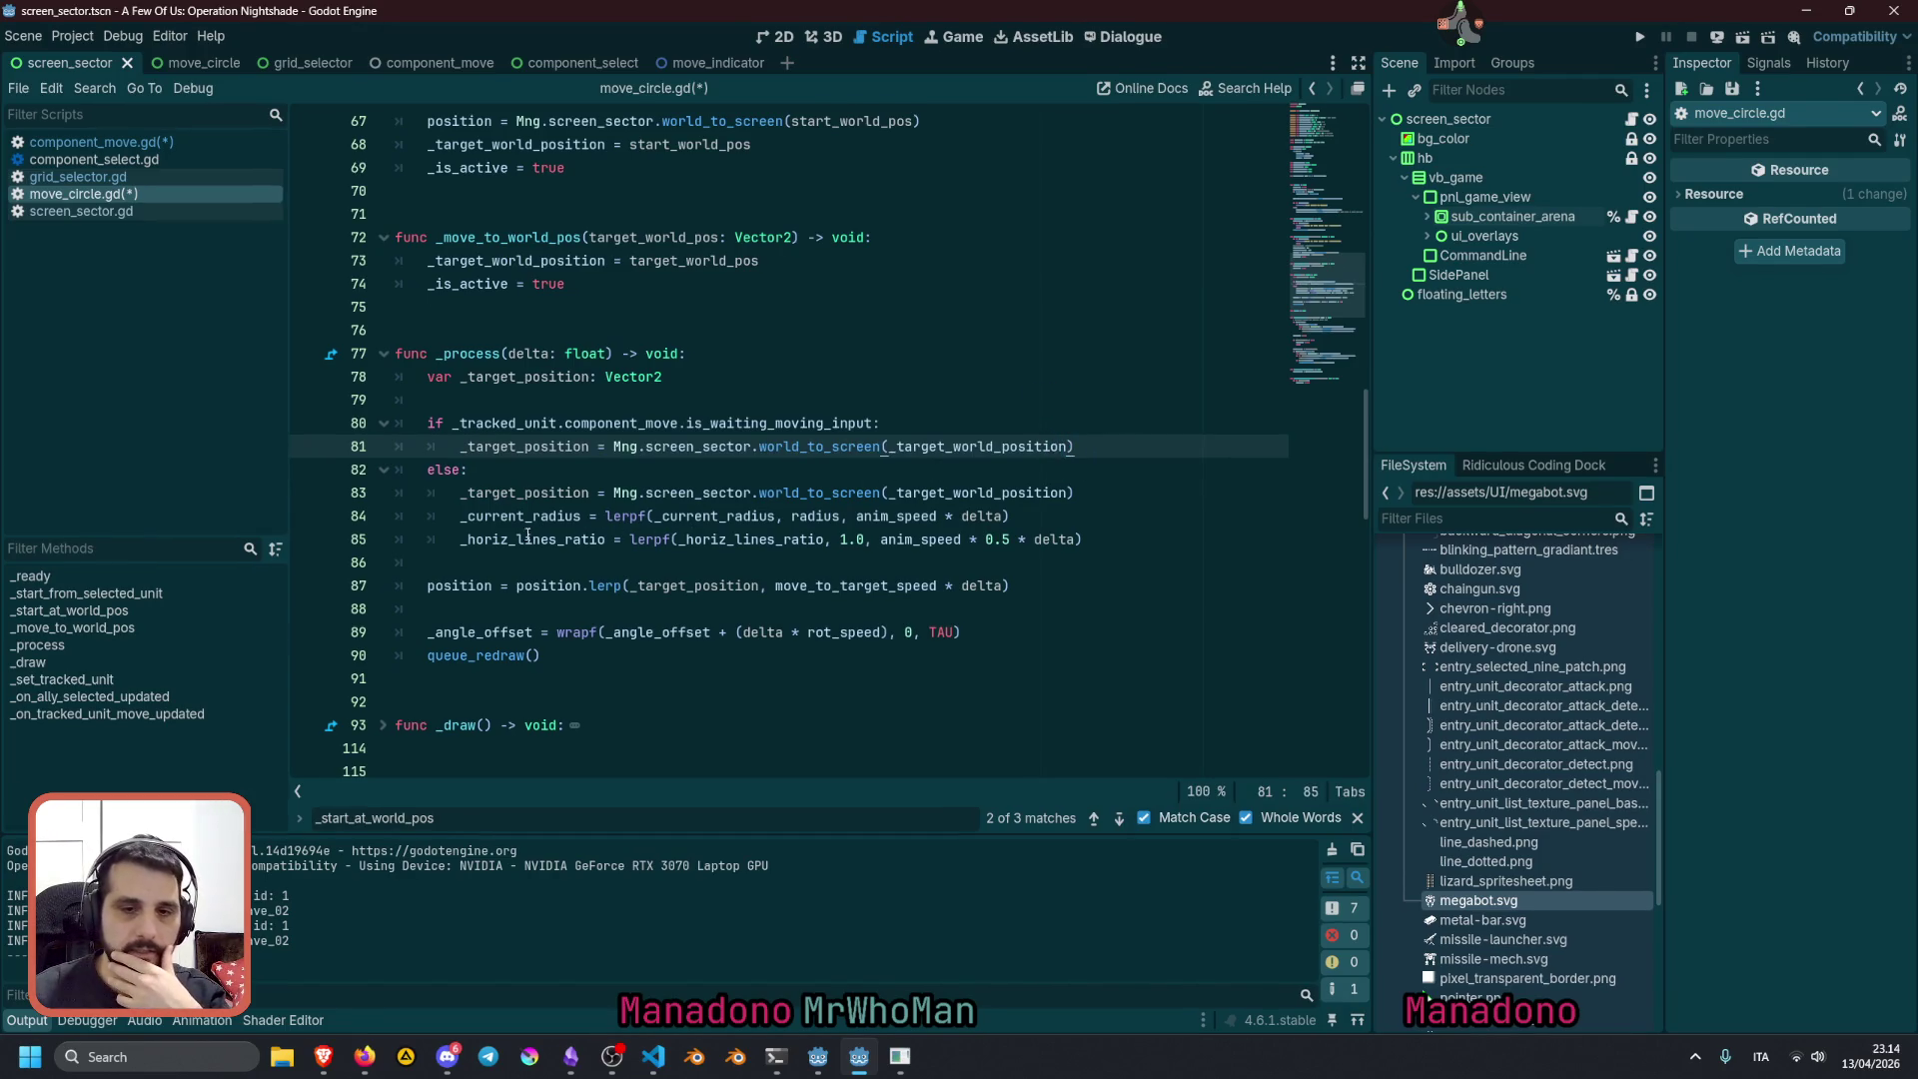
Move the radius and lines-ratio updates below the position lerp, unindented, above queue_redraw
click(517, 517)
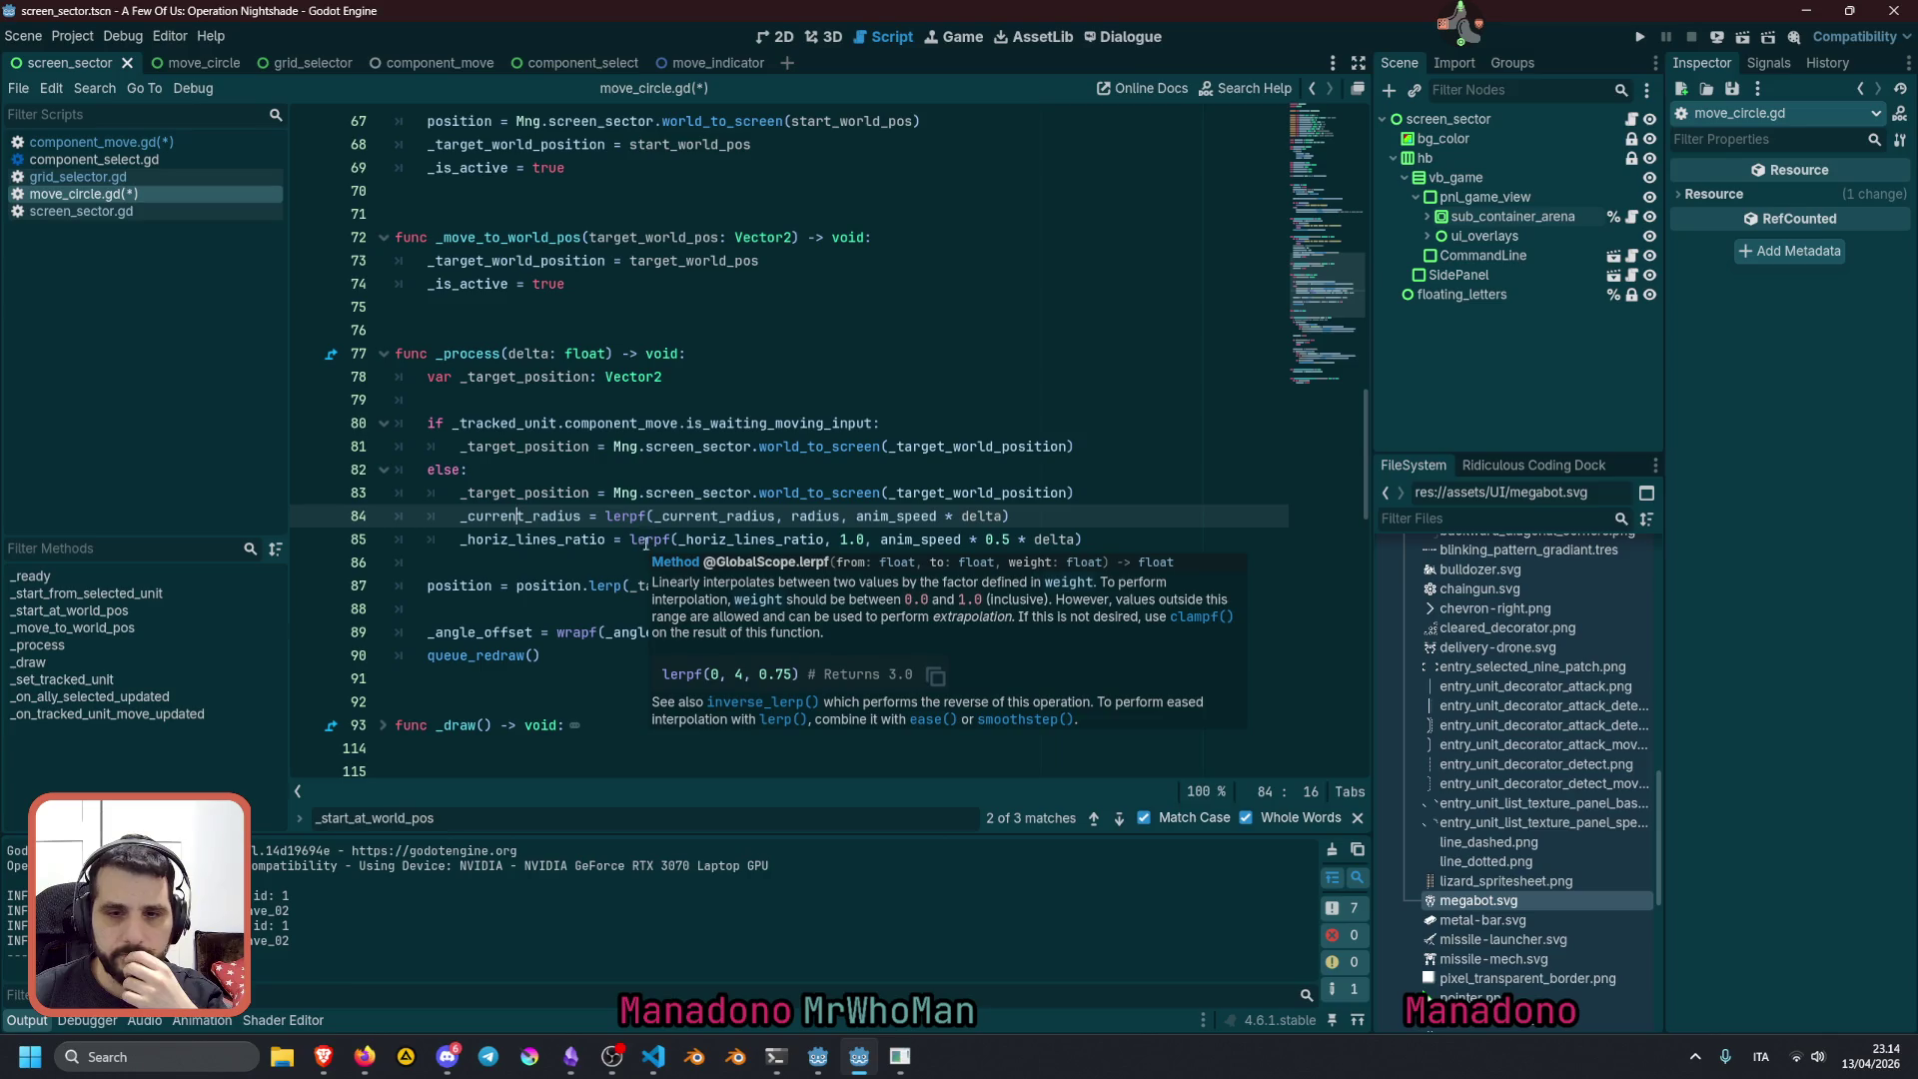
triple_click(888, 511)
key(shift+Down)
key(alt+Down)
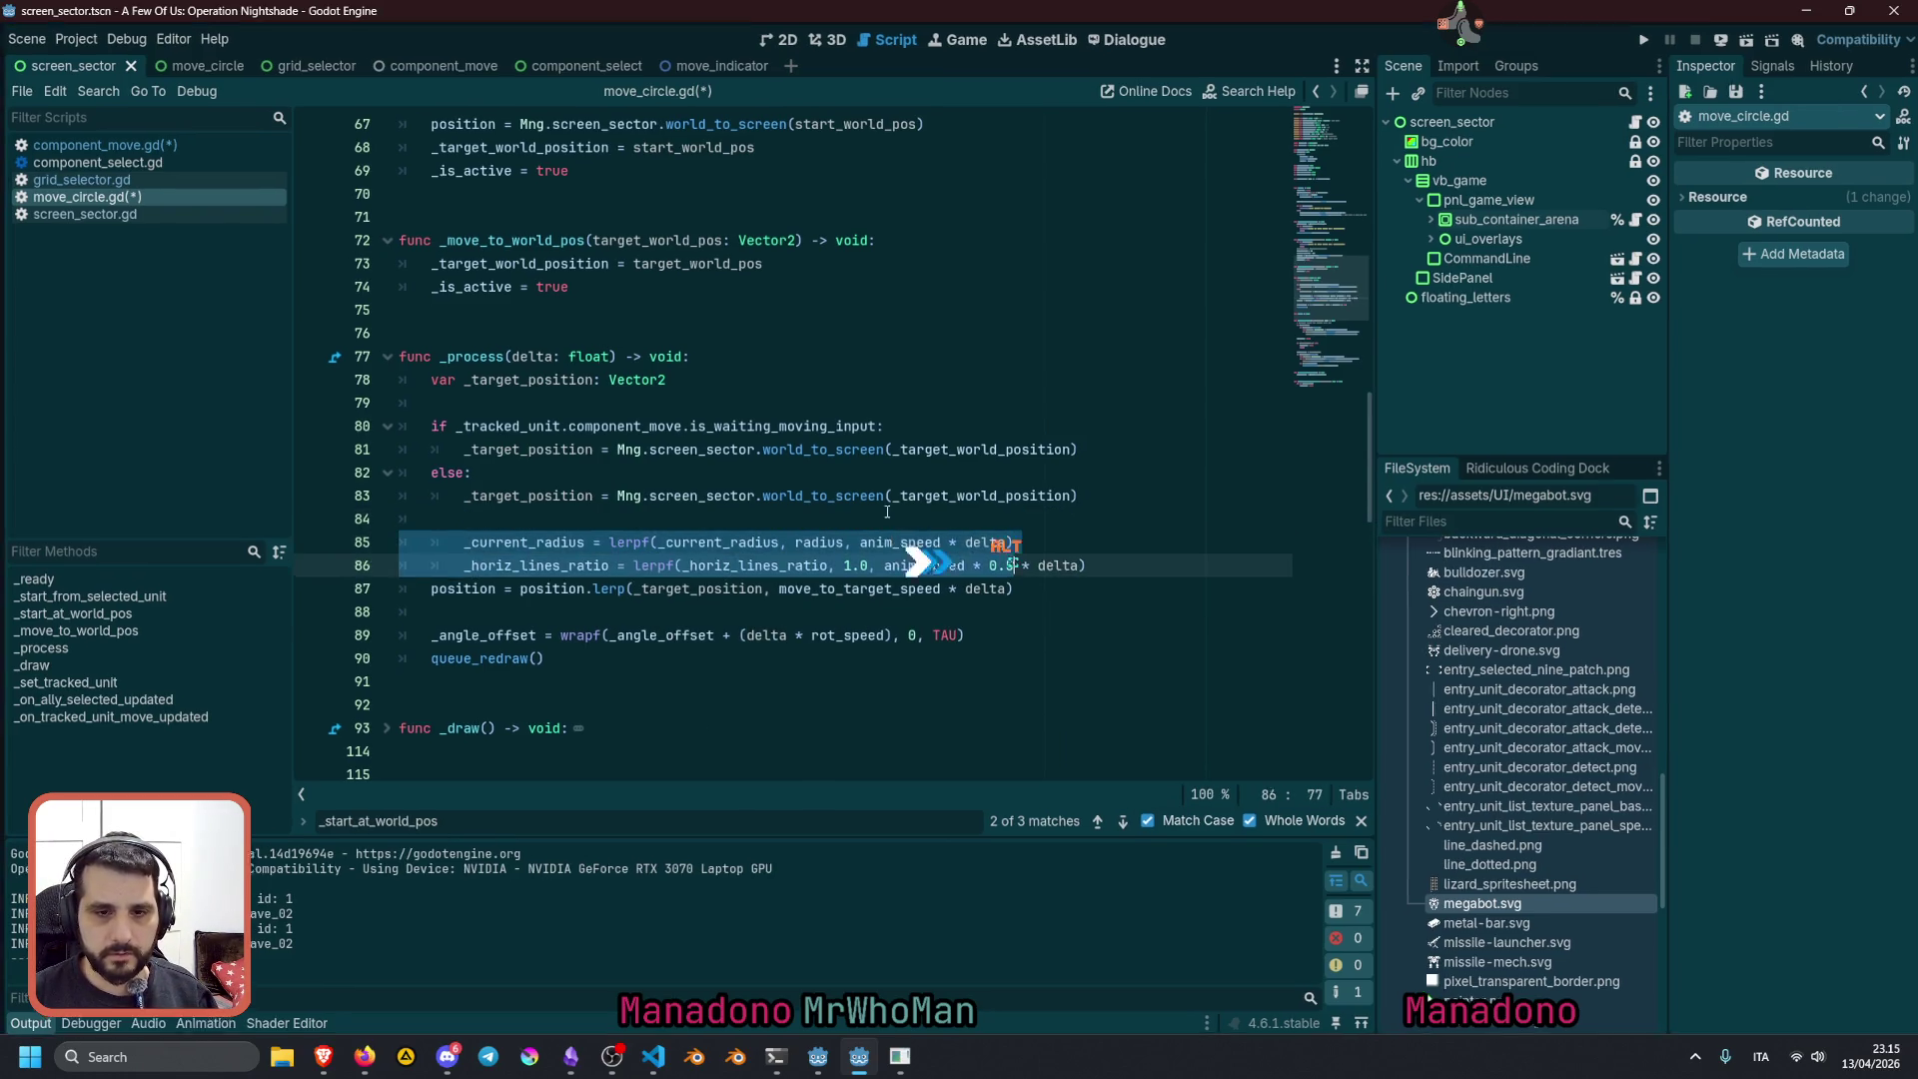
key(alt+Down)
key(alt+Down)
key(shift+Tab)
key(Up)
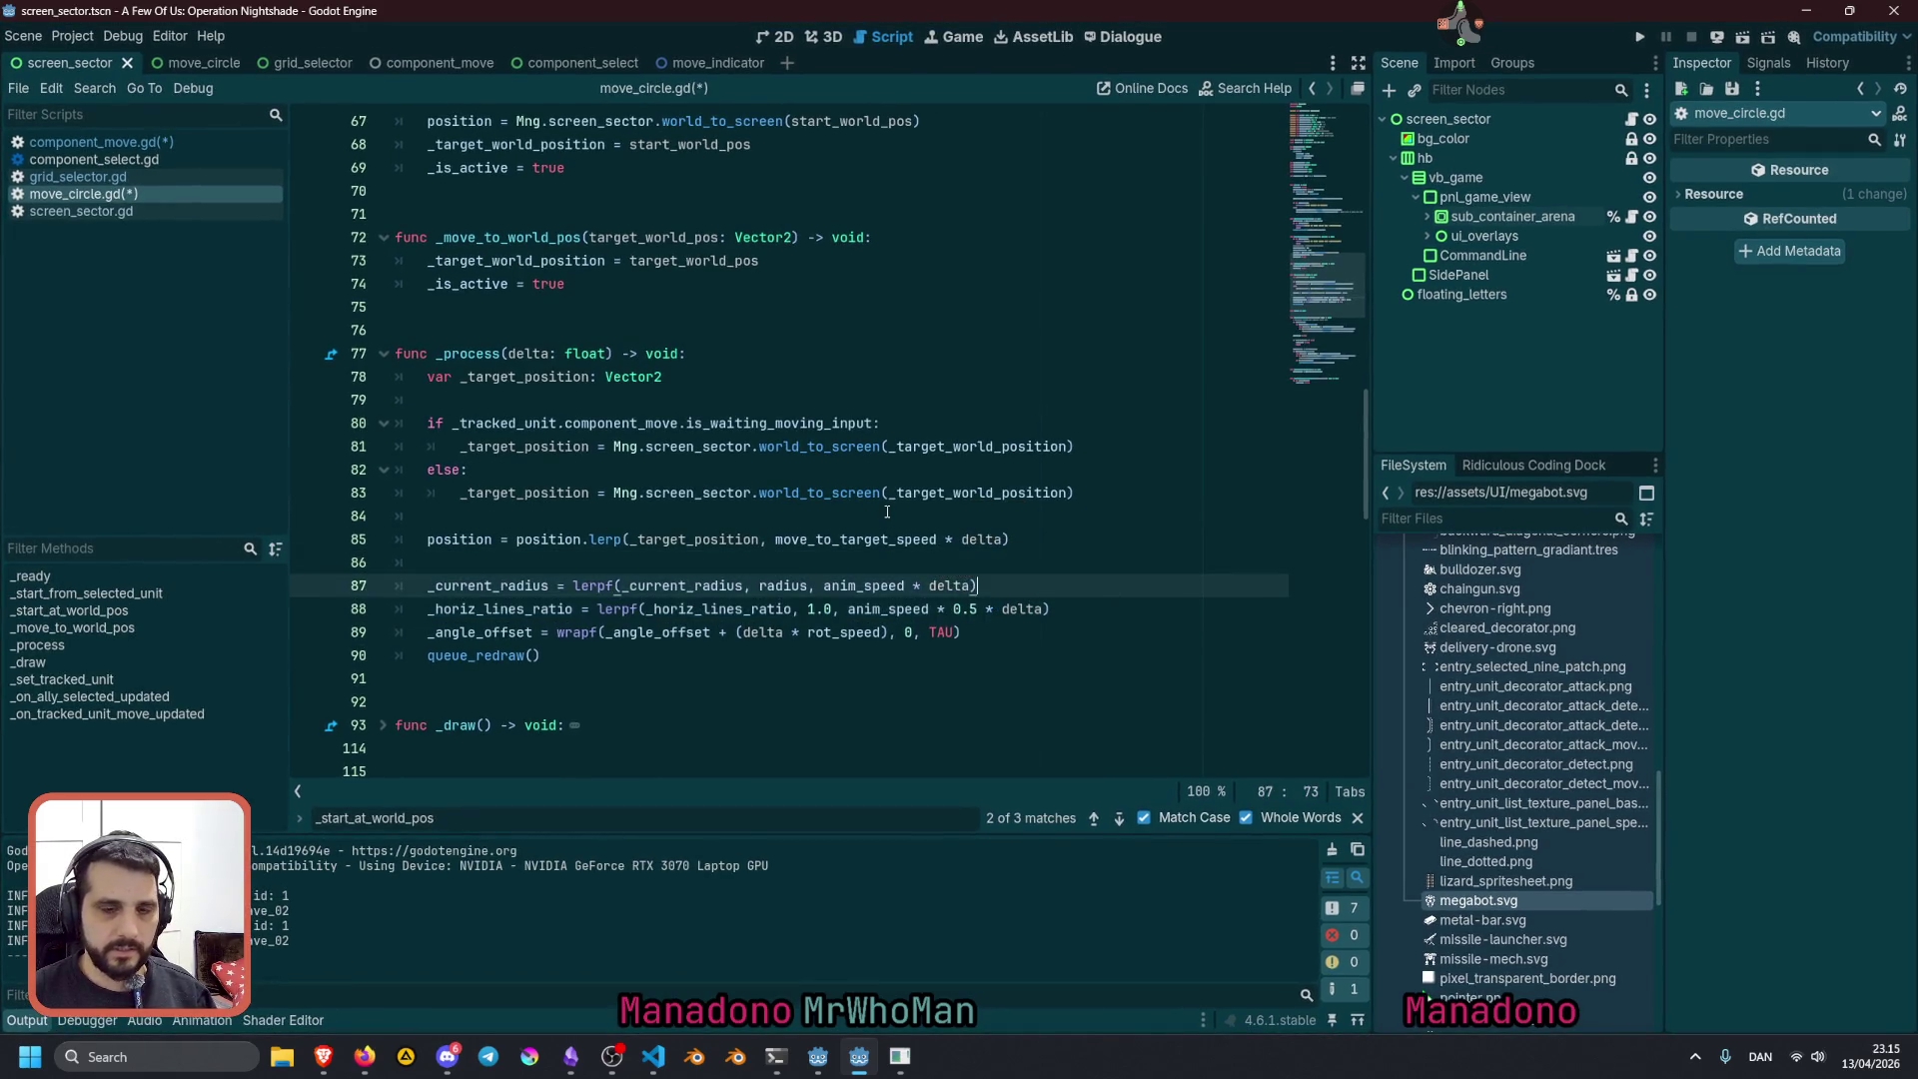
key(Down)
key(Down)
key(Down)
key(Home)
key(Return)
key(Up)
key(Up)
key(Up)
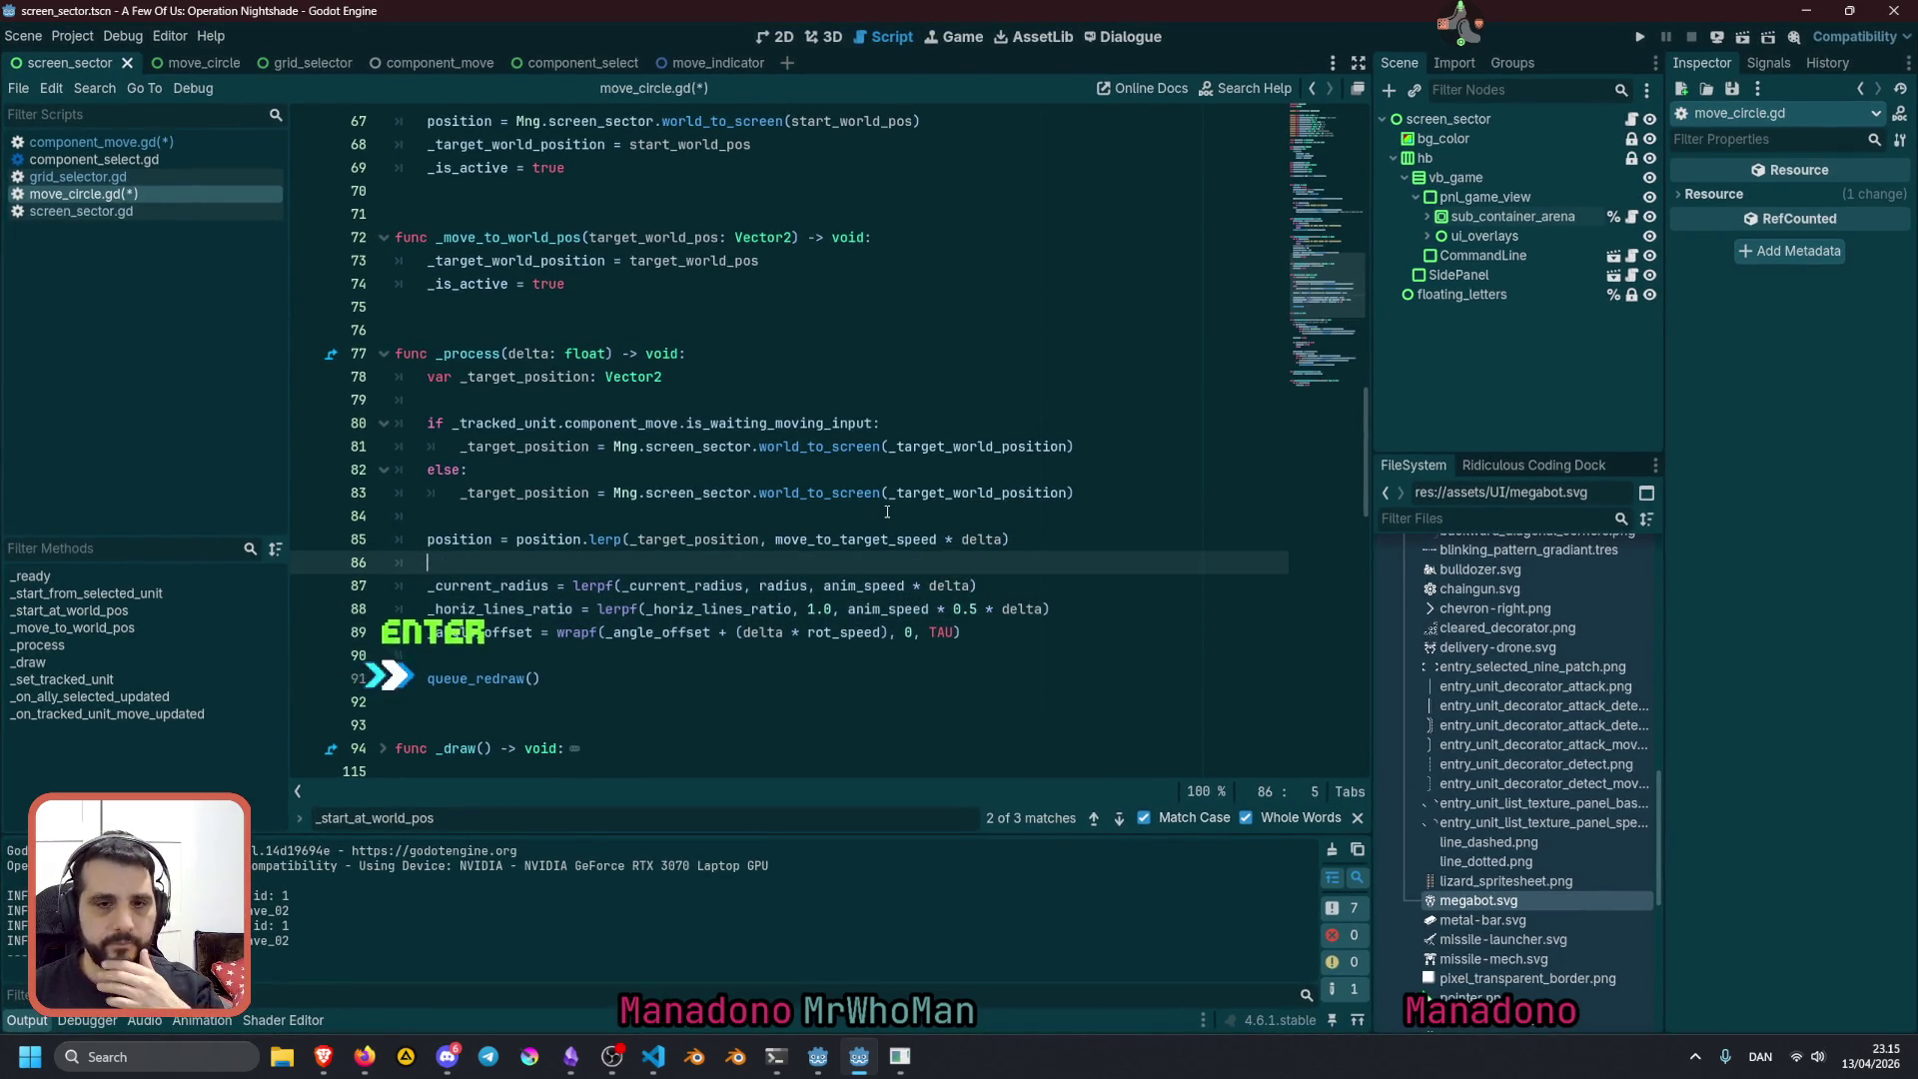
Review the conditional block and copy the _tracked_unit name from the if condition
drag(461, 422, 555, 539)
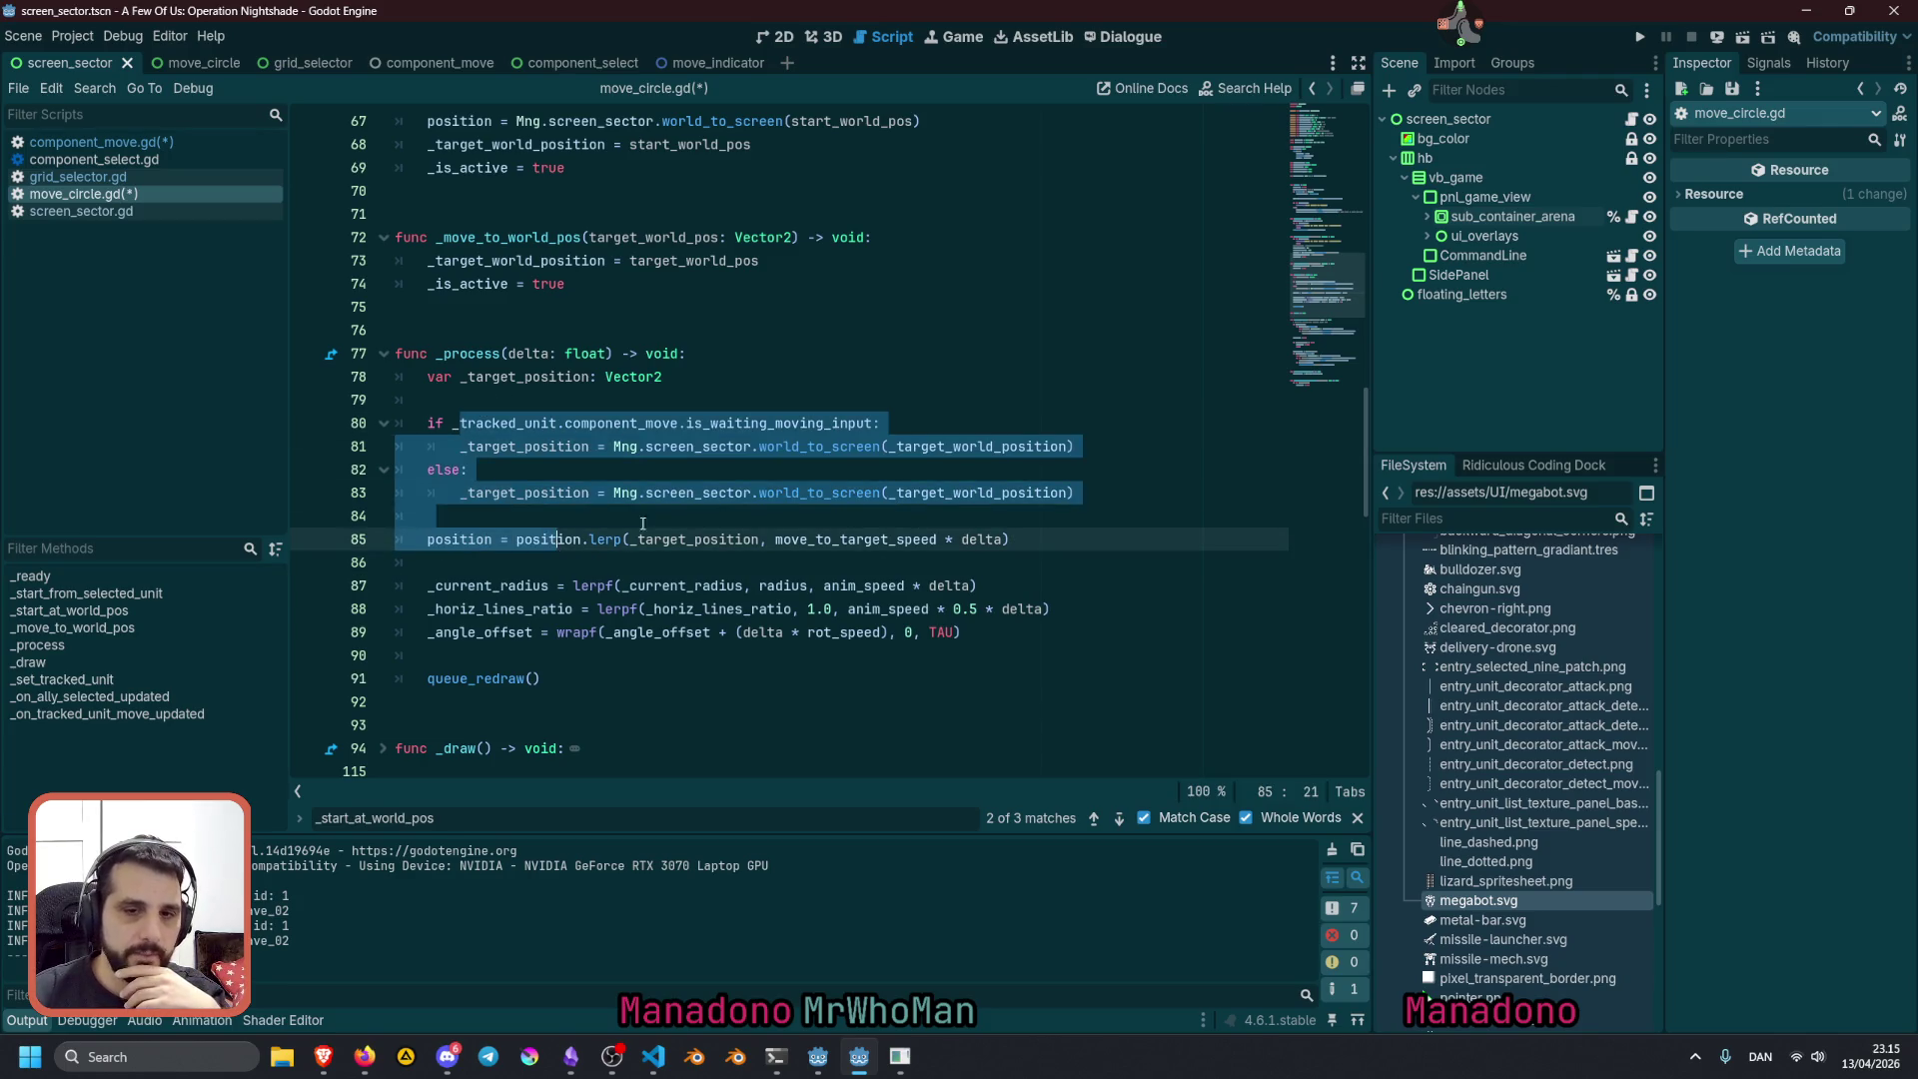
click(752, 493)
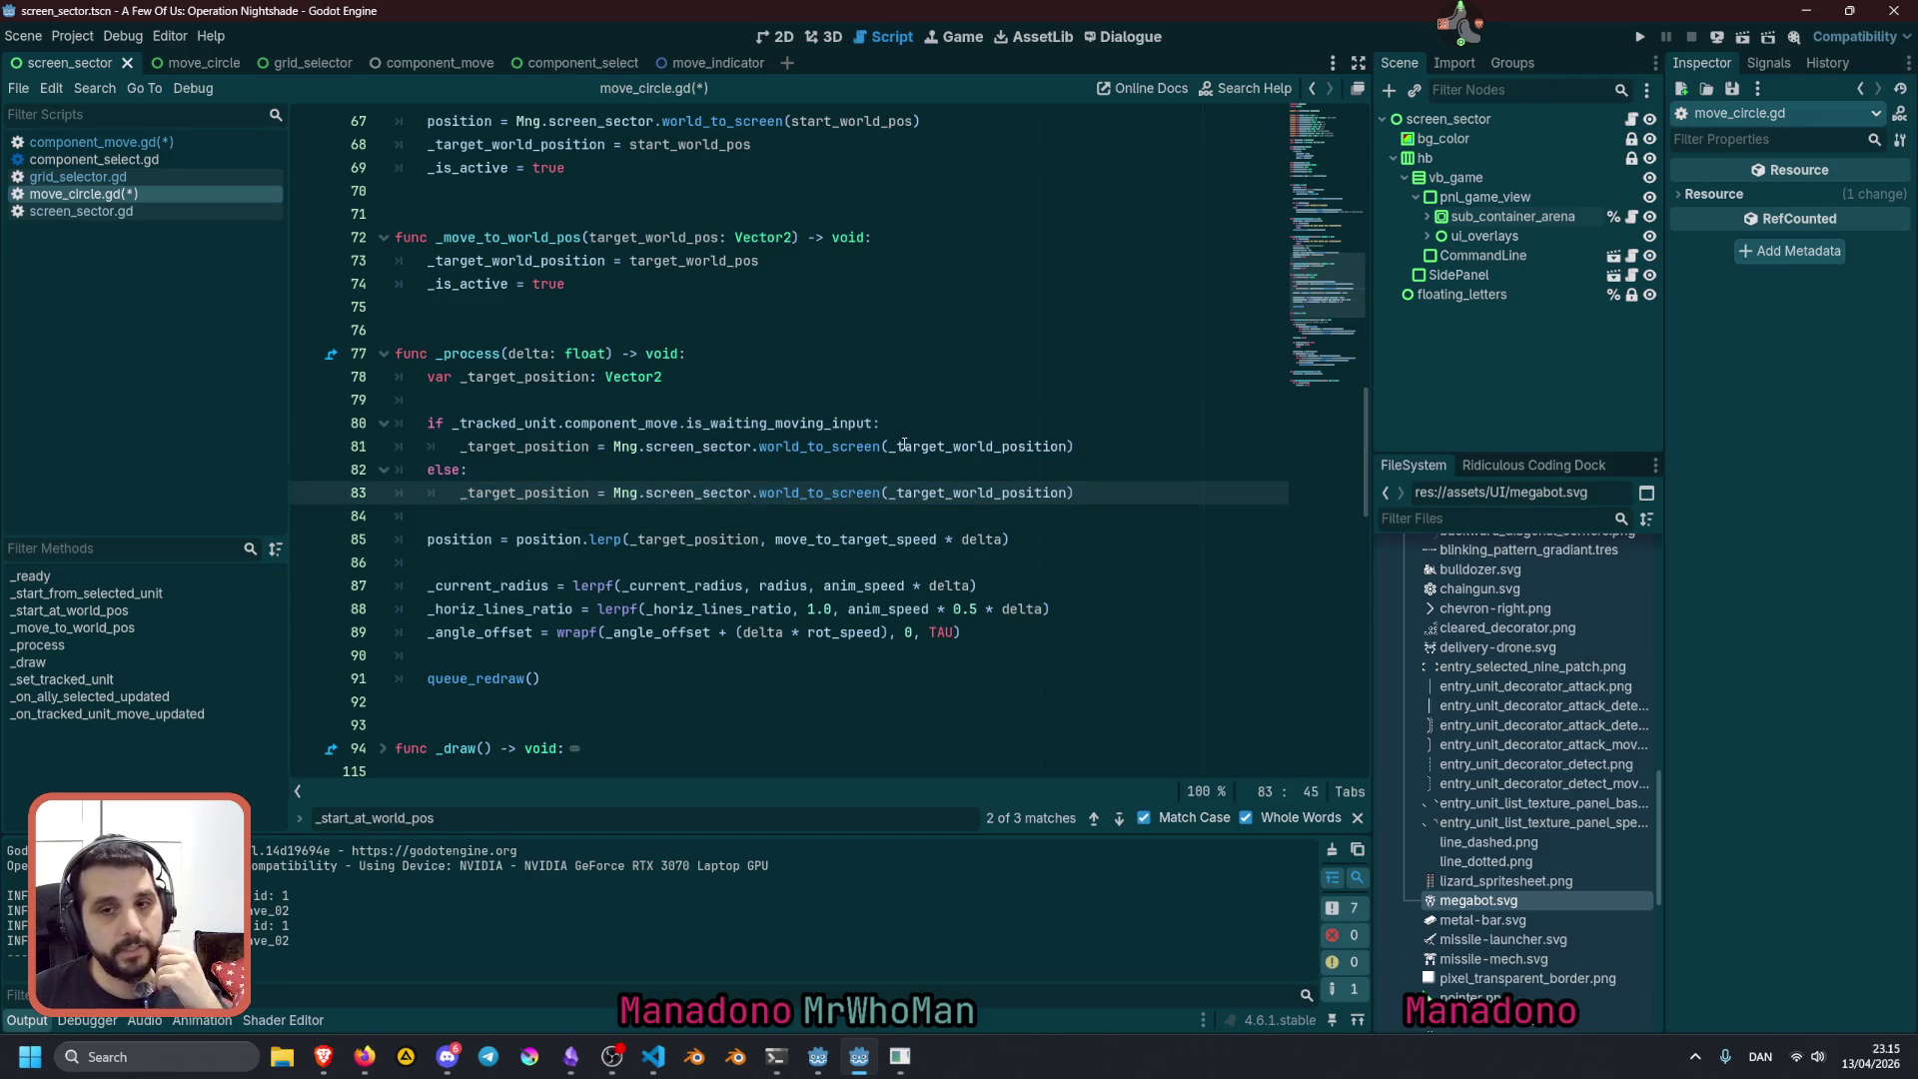
click(512, 423)
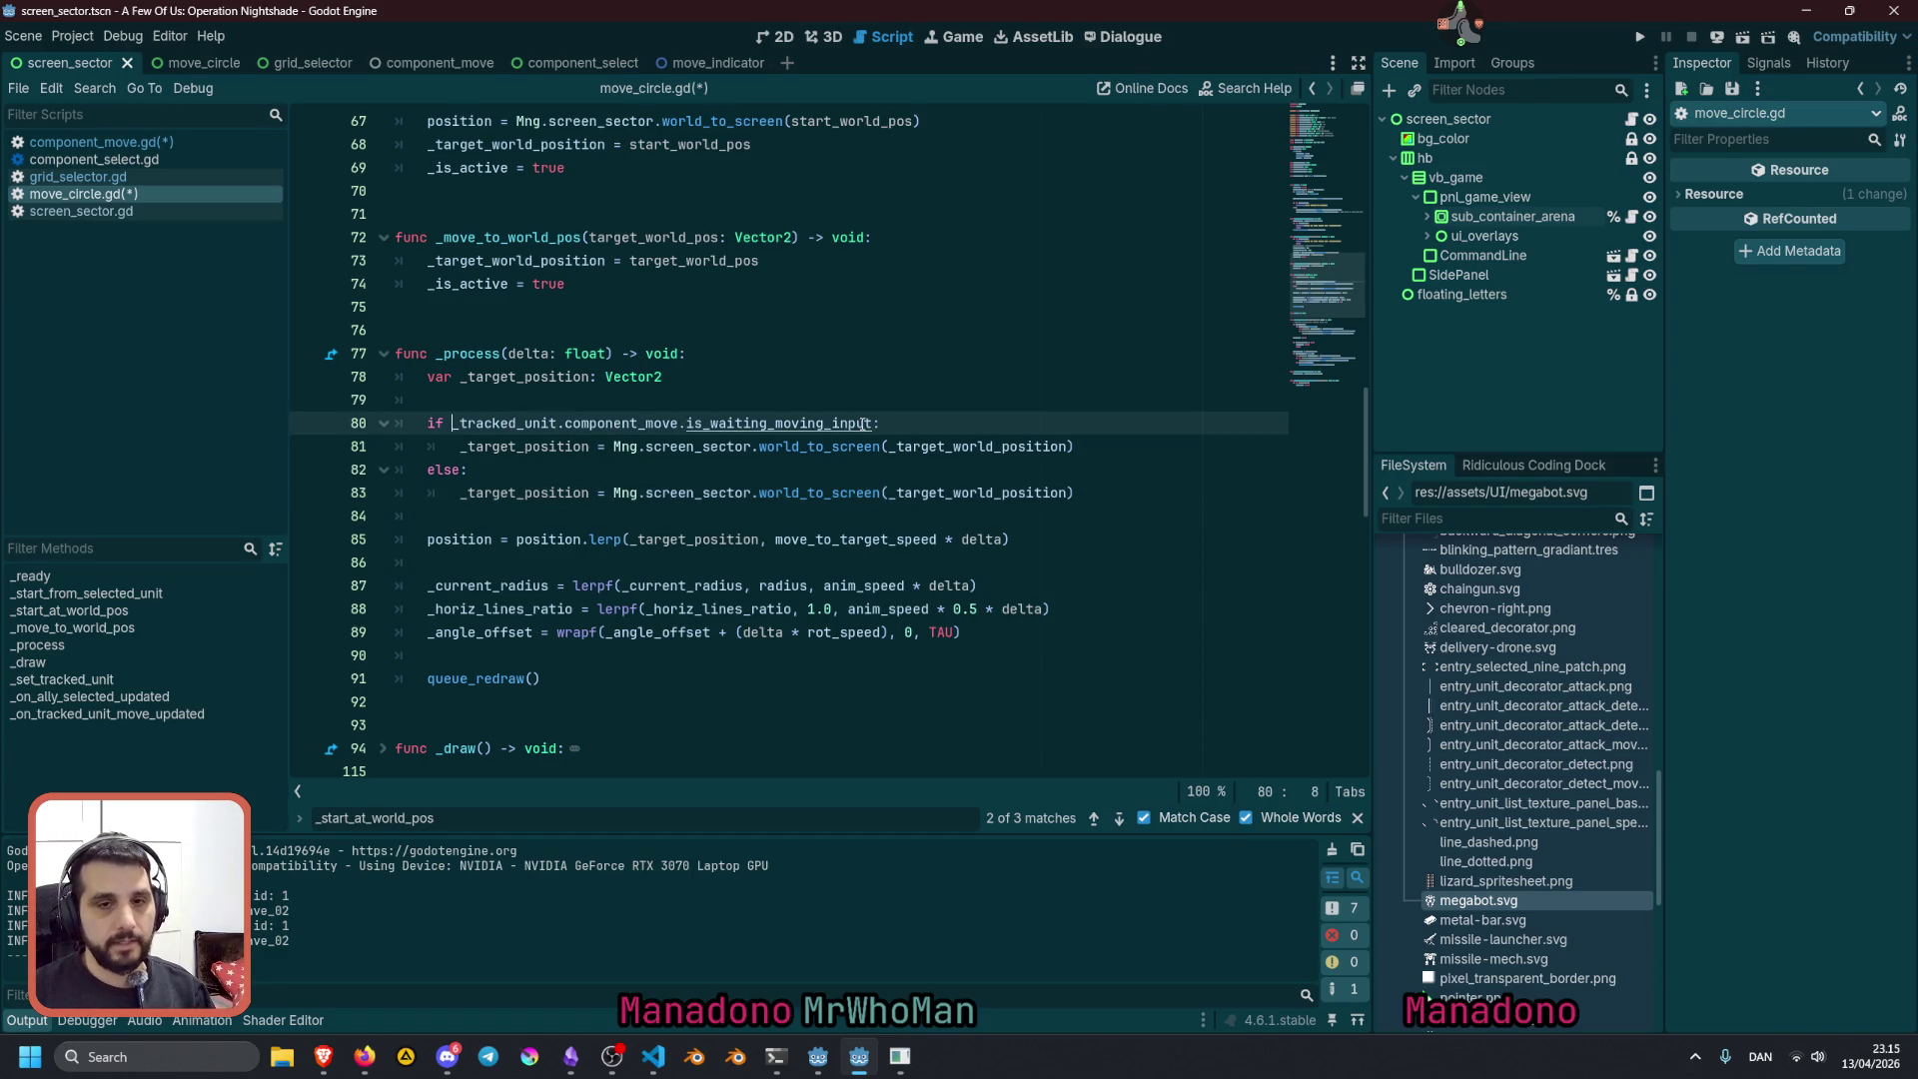
key(ctrl+d)
key(ctrl+c)
Replace _target_world_position with _tracked_unit.position in the if branch and run the project
double_click(979, 447)
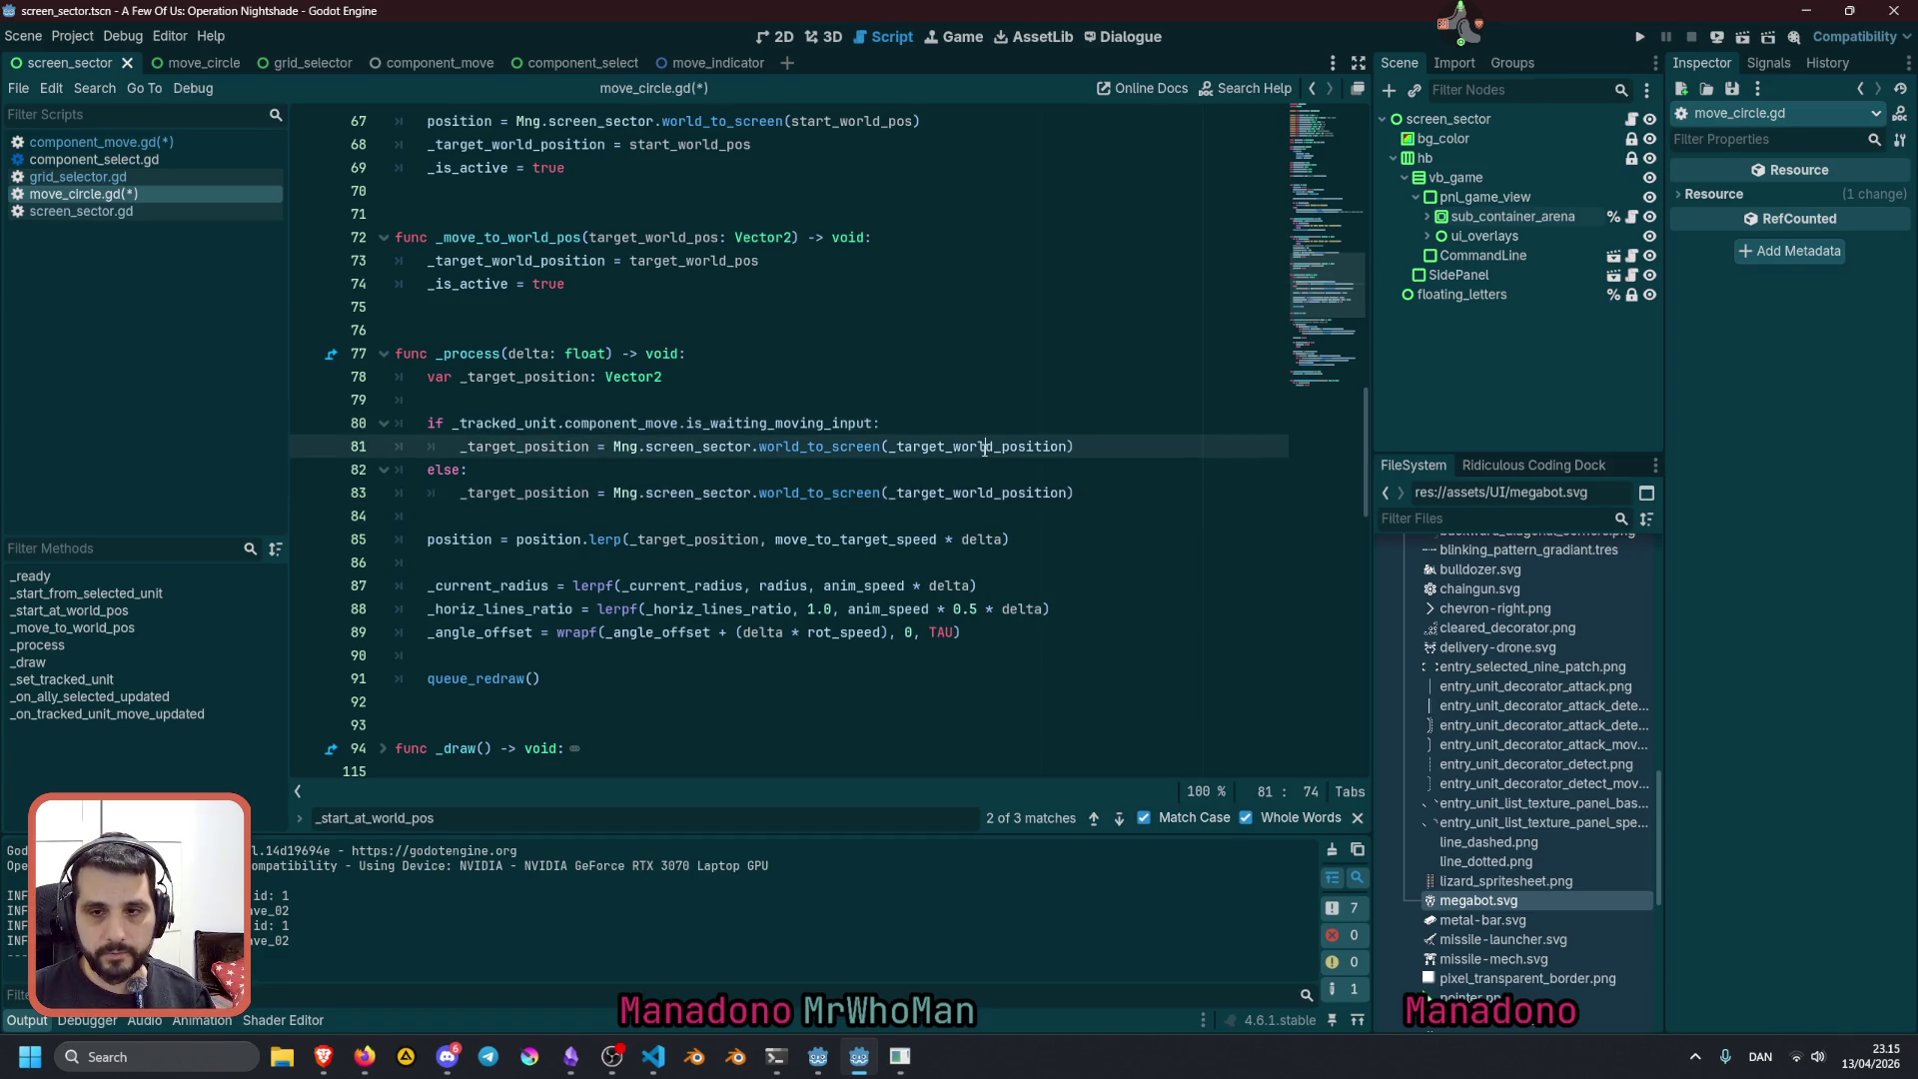
key(ctrl+v)
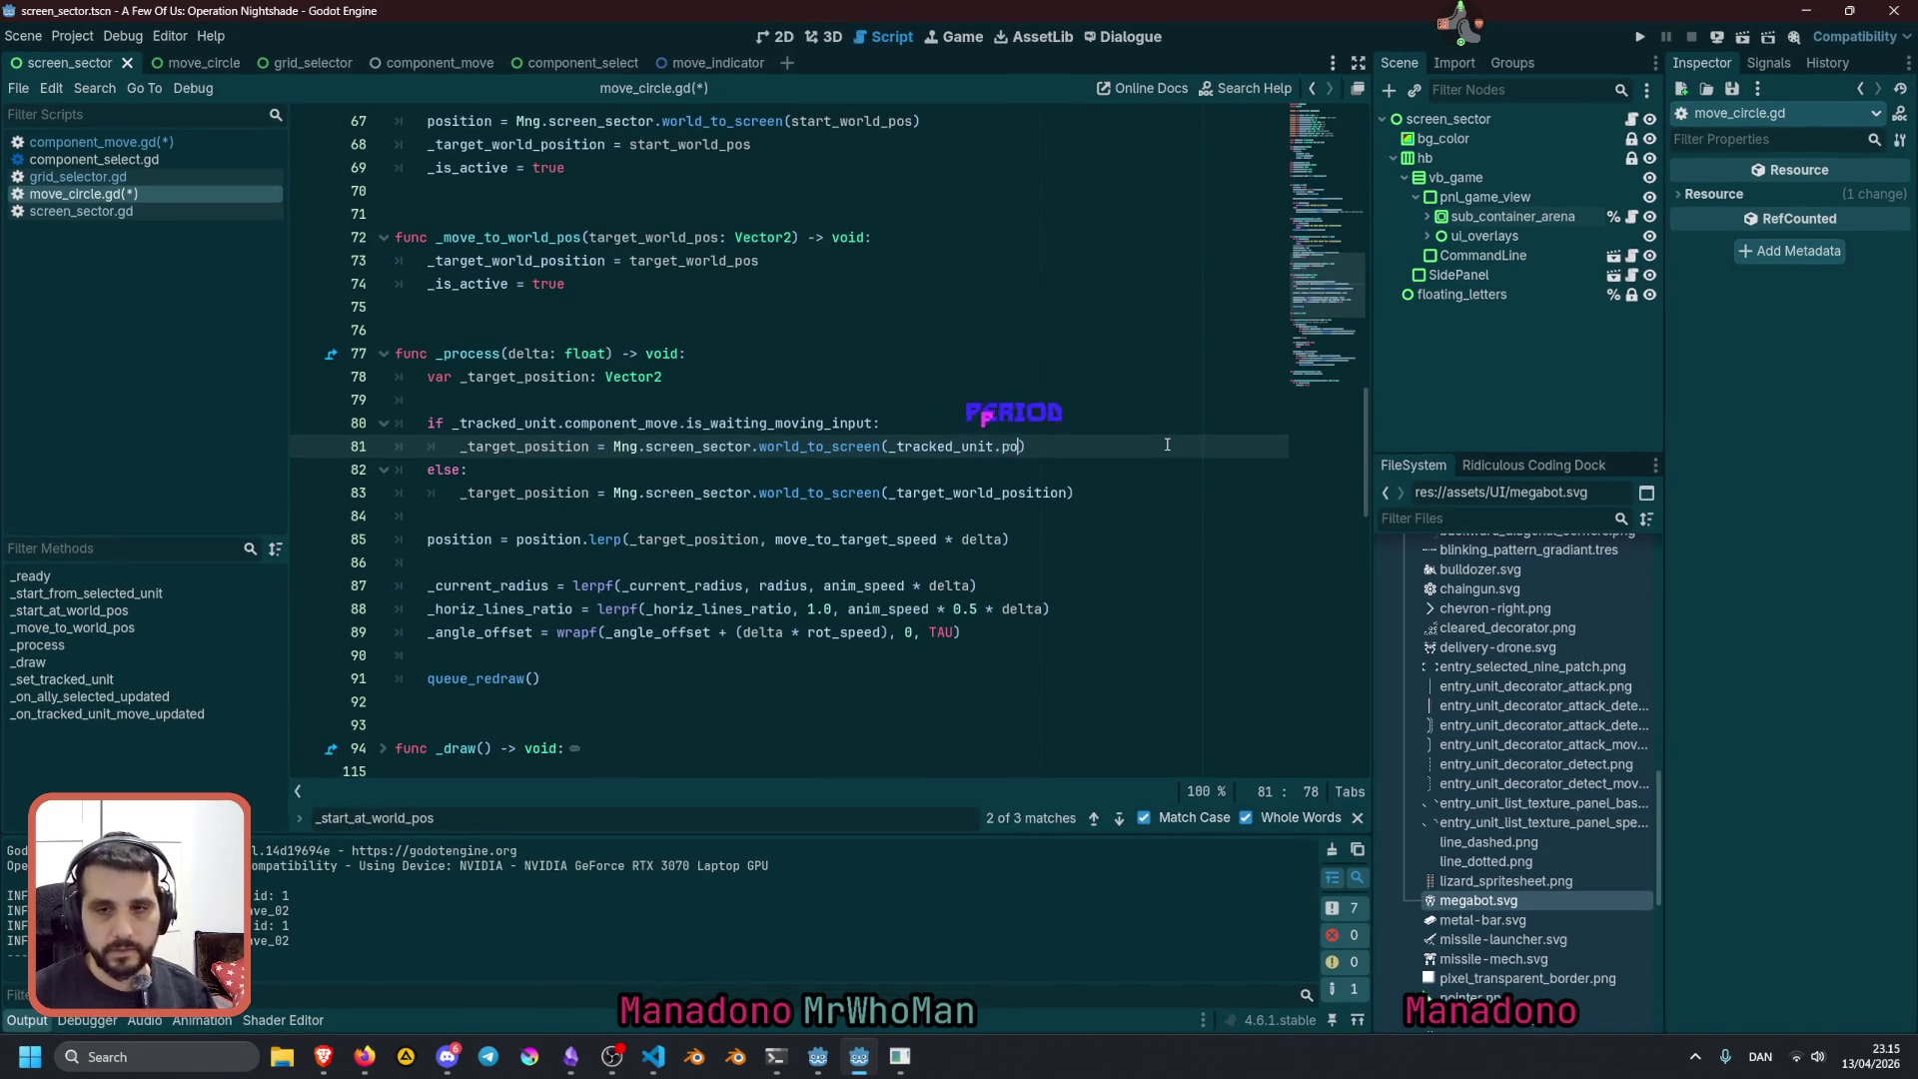
text(.p)
key(Return)
key(Up)
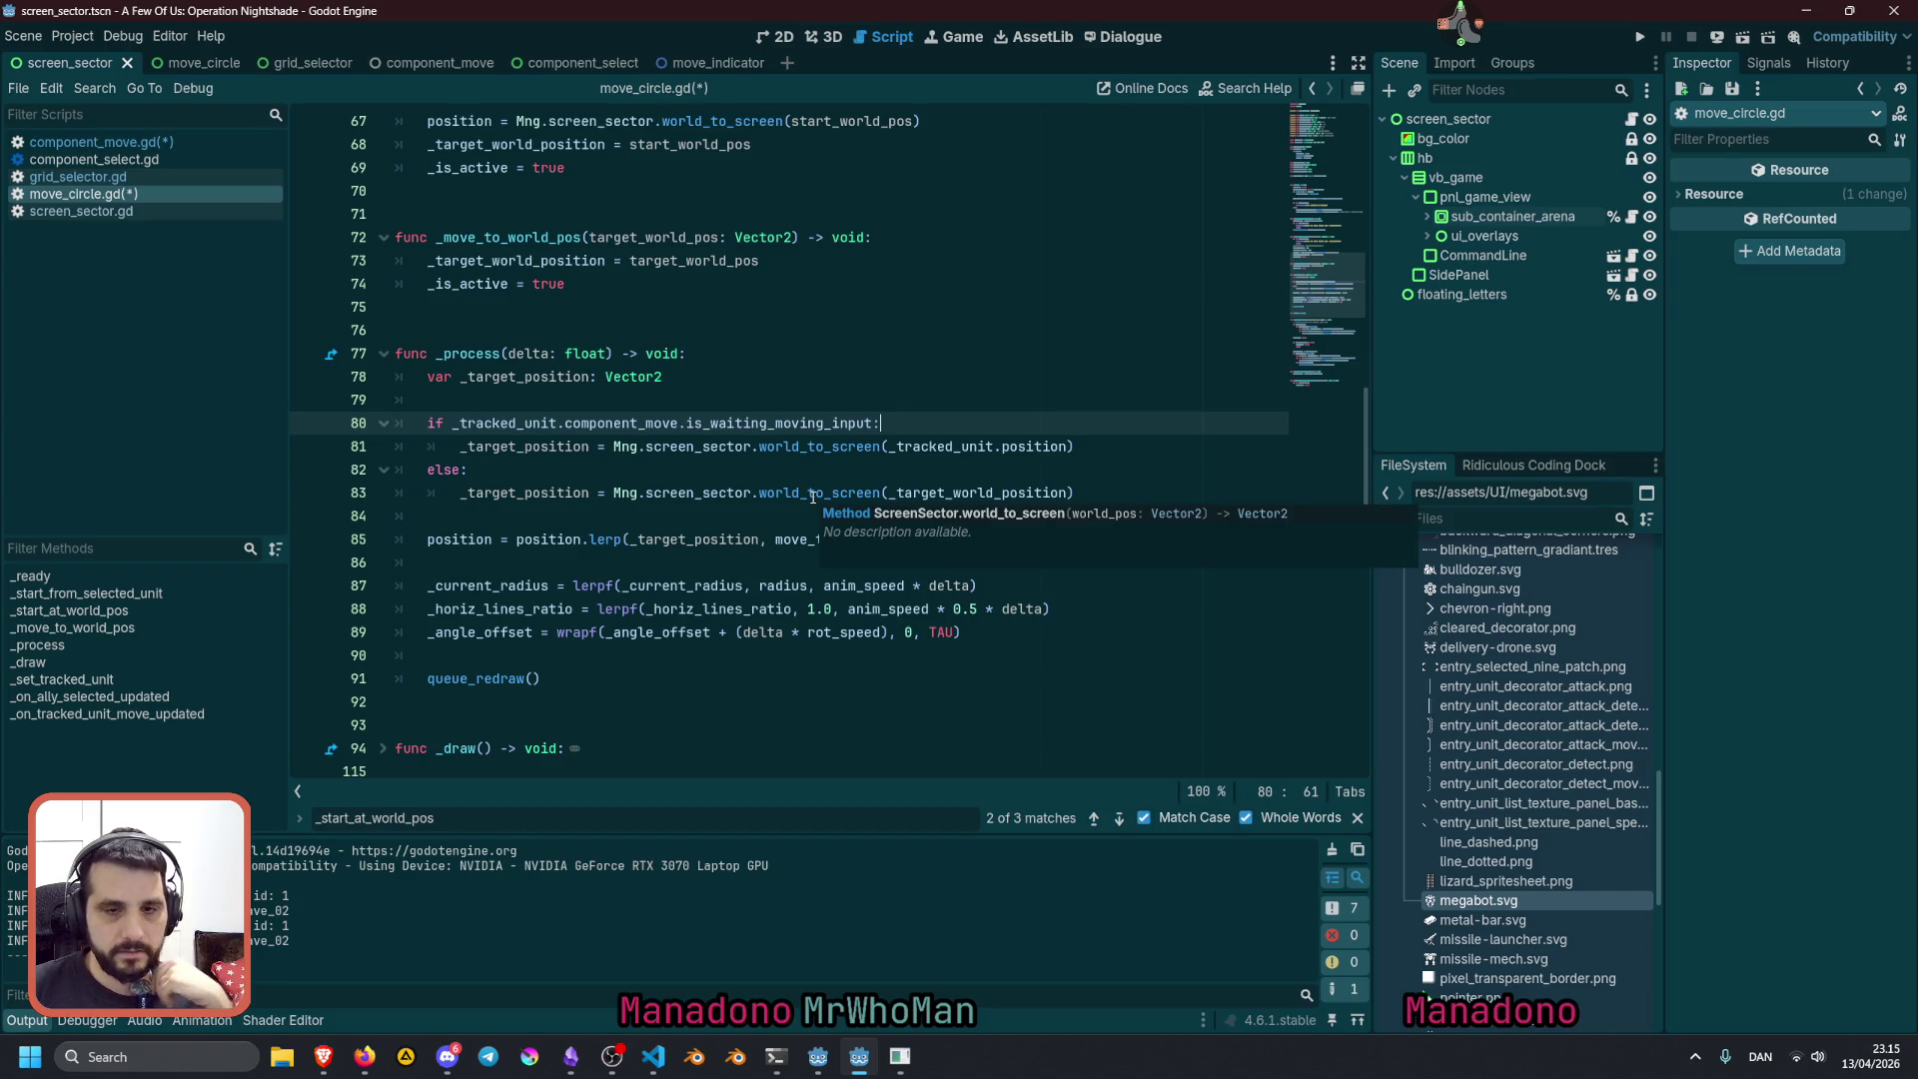
click(610, 470)
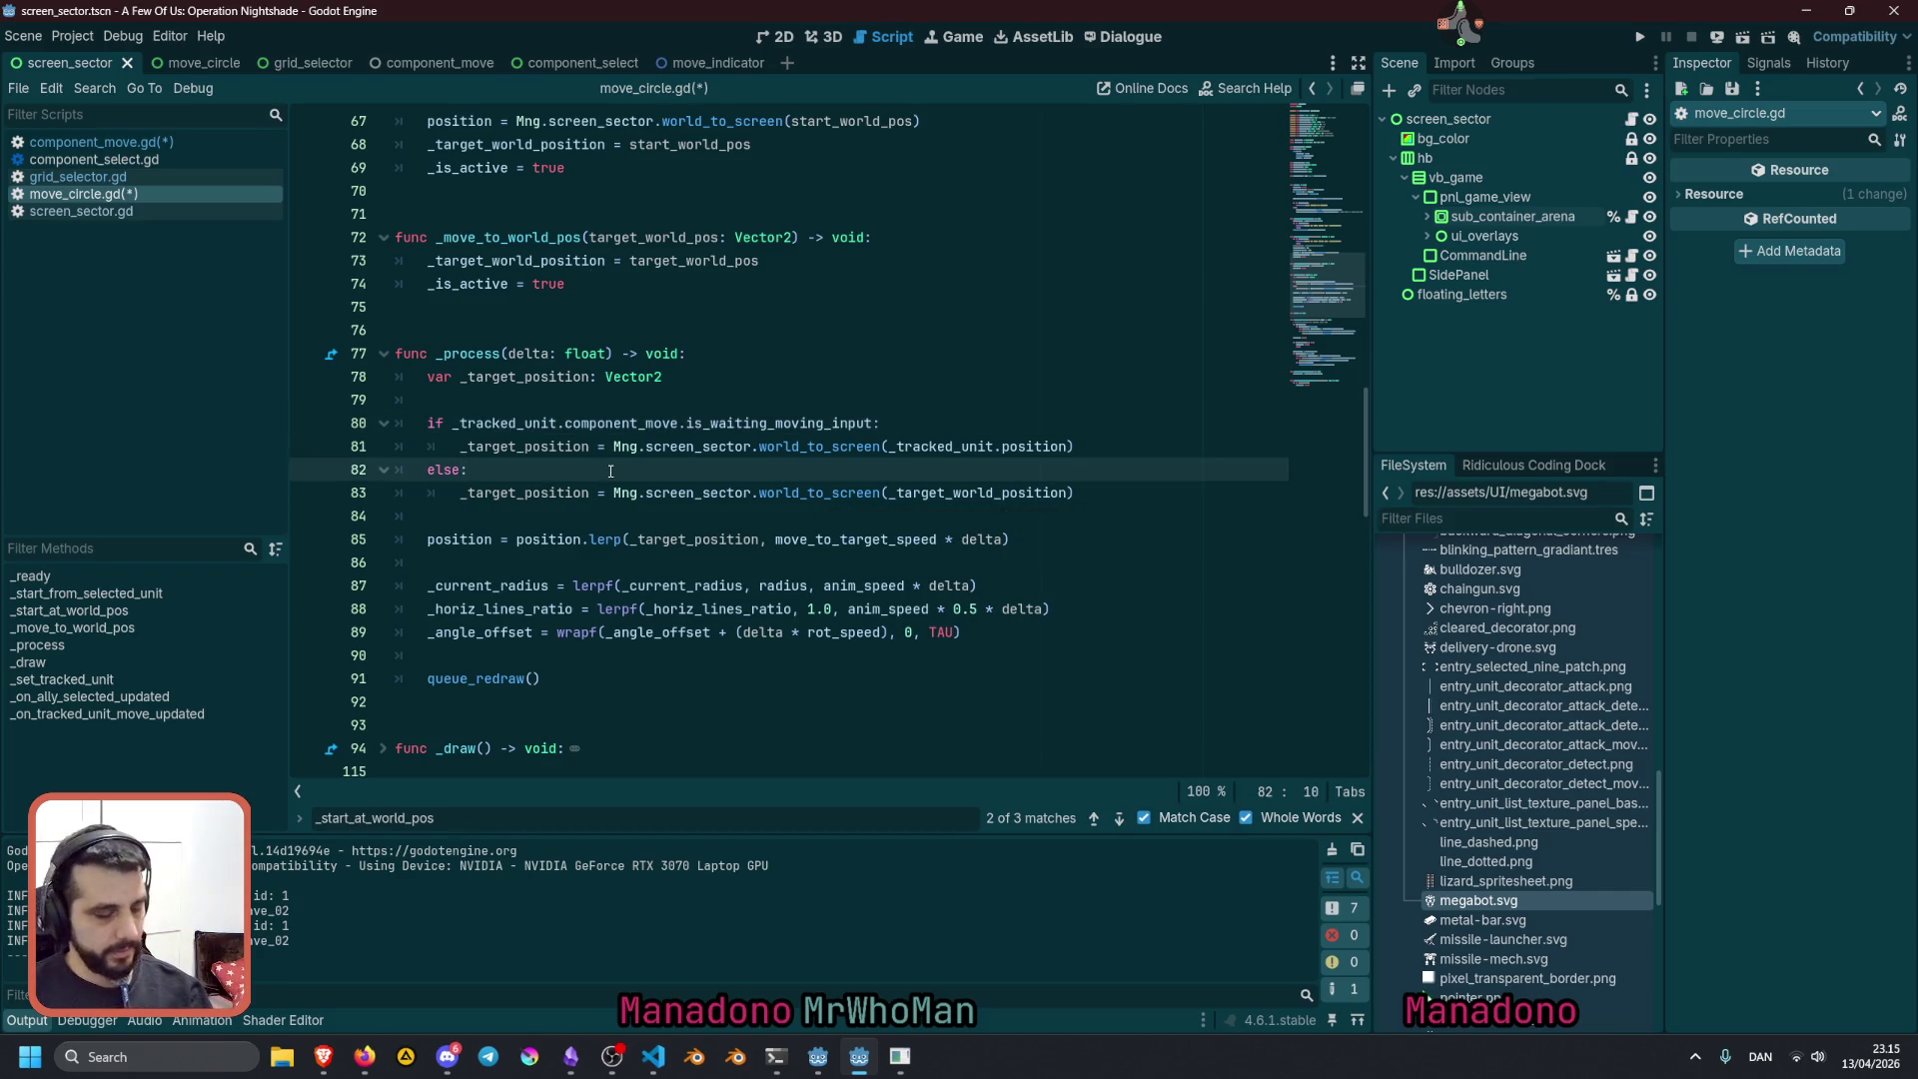
key(F5)
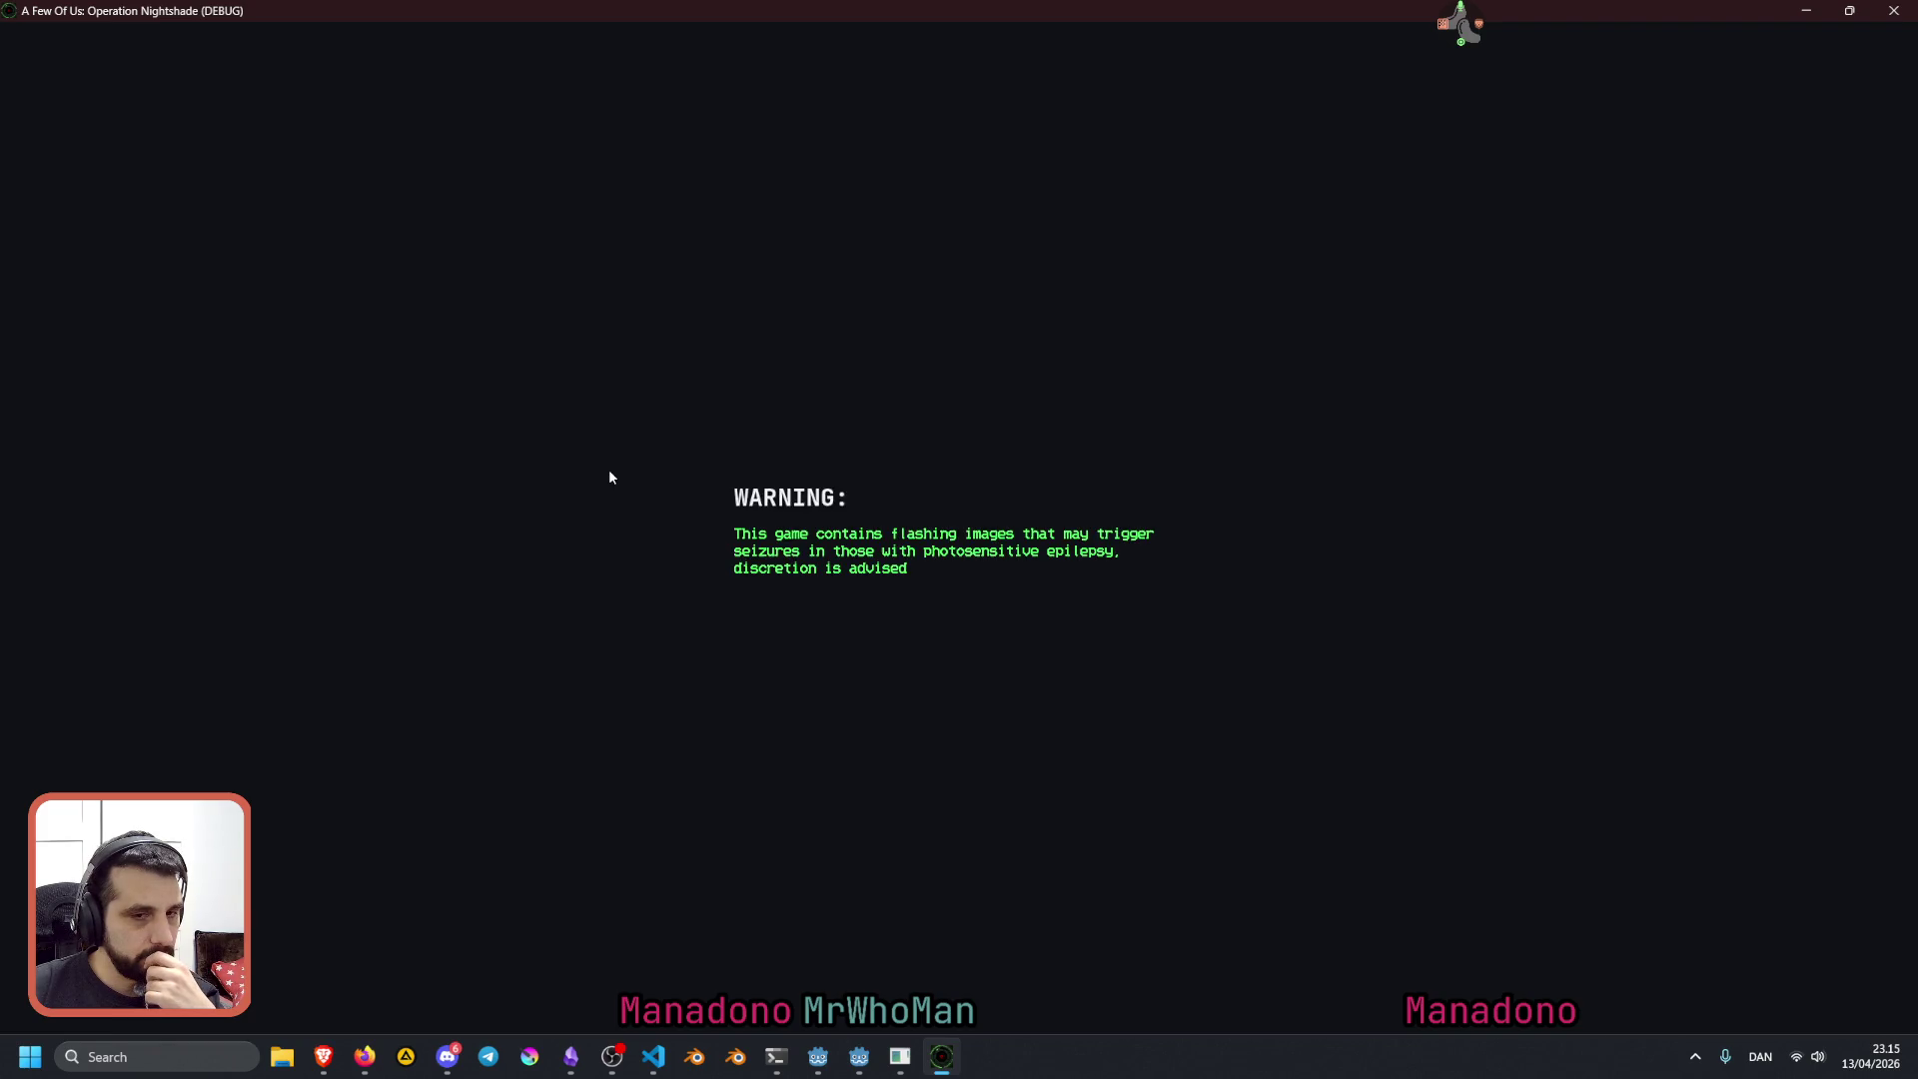
Start the prototype with the 'test' command and send the scout to a first destination
text(test)
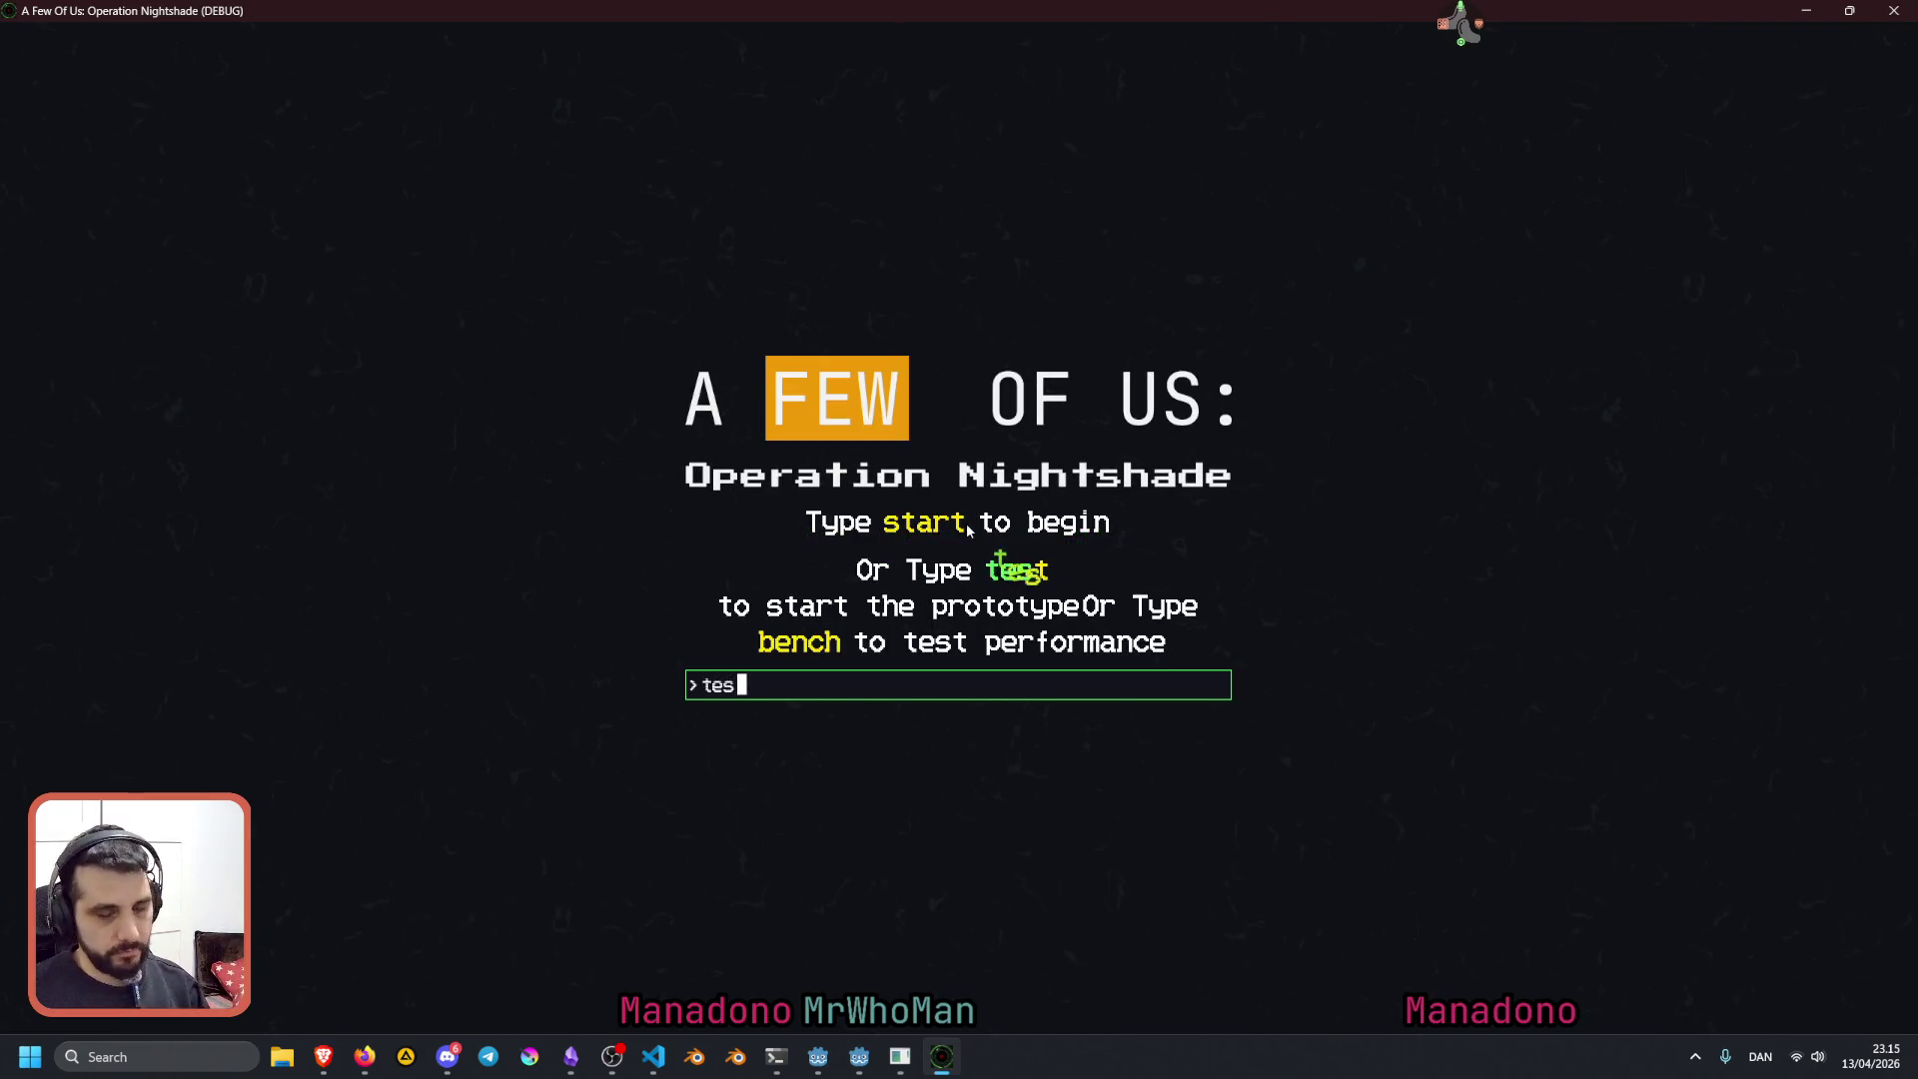
key(Return)
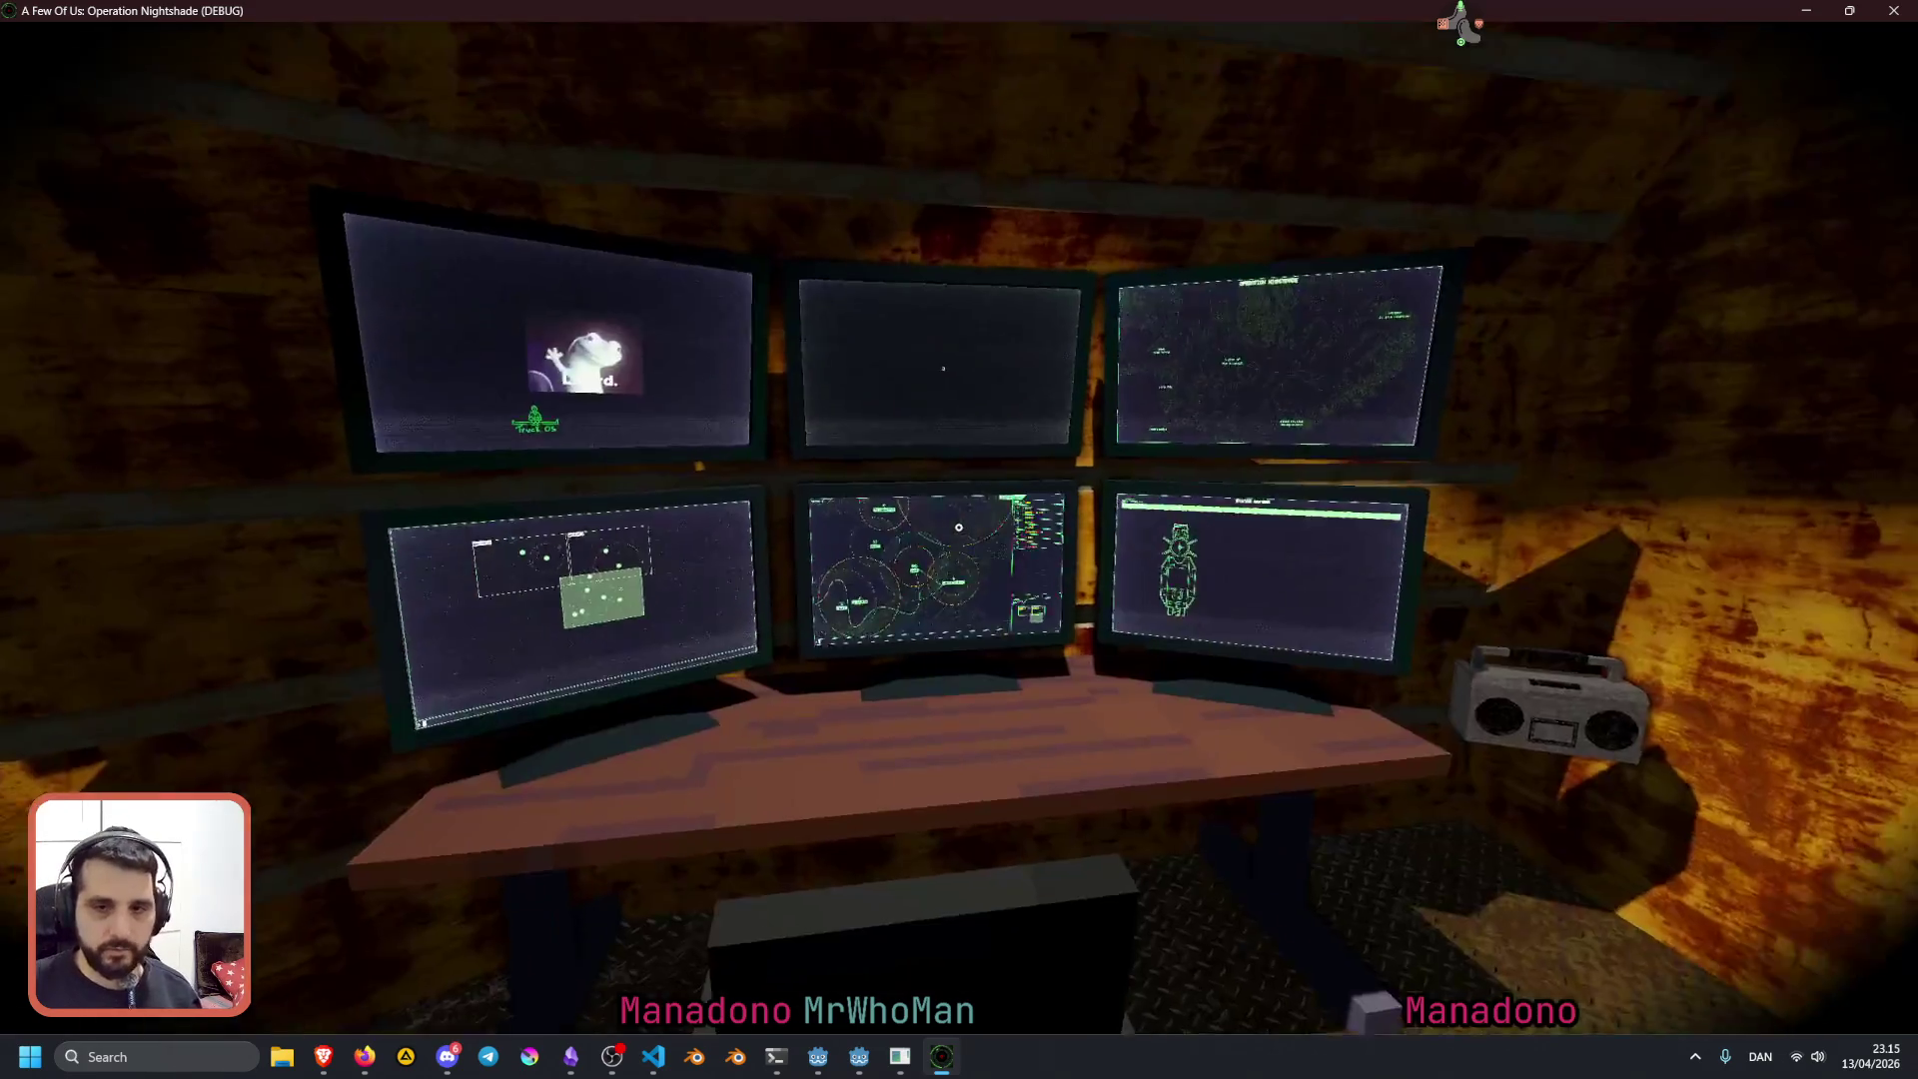
click(958, 526)
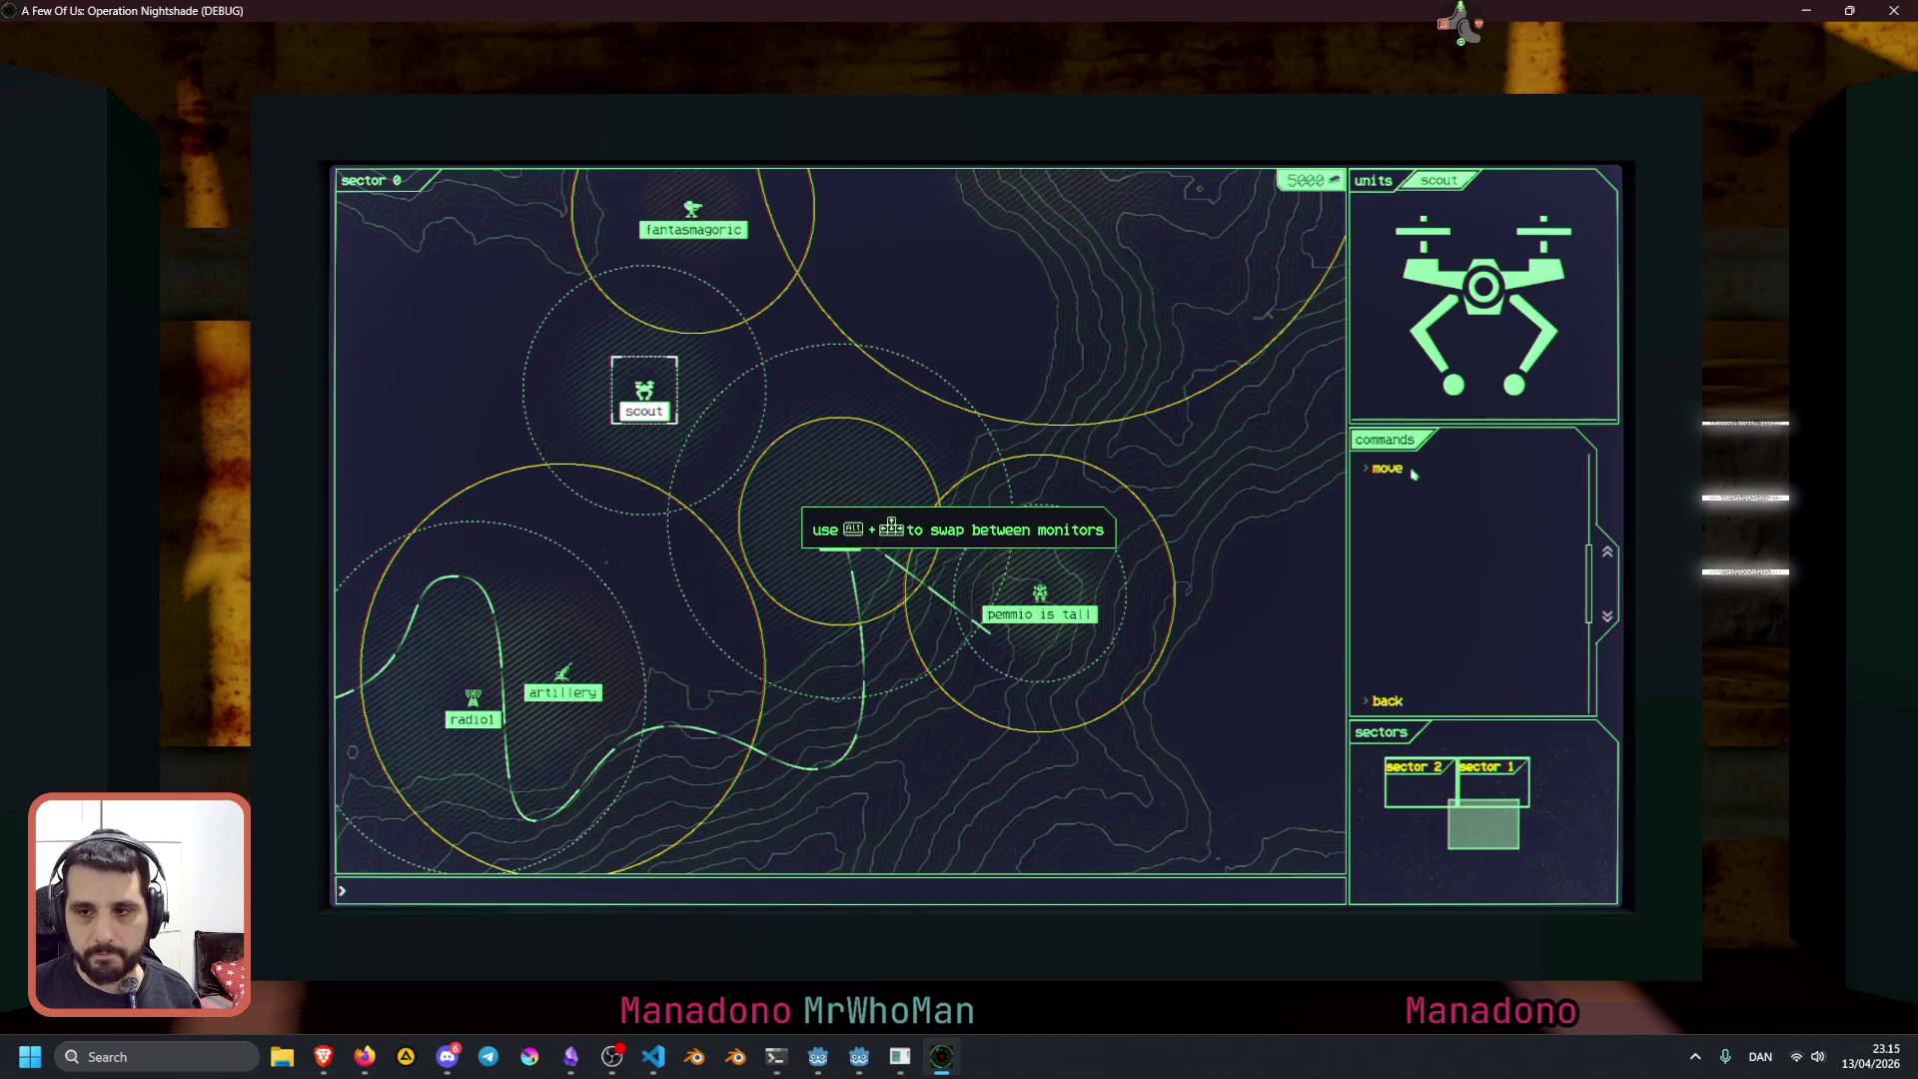
click(1386, 468)
click(1124, 499)
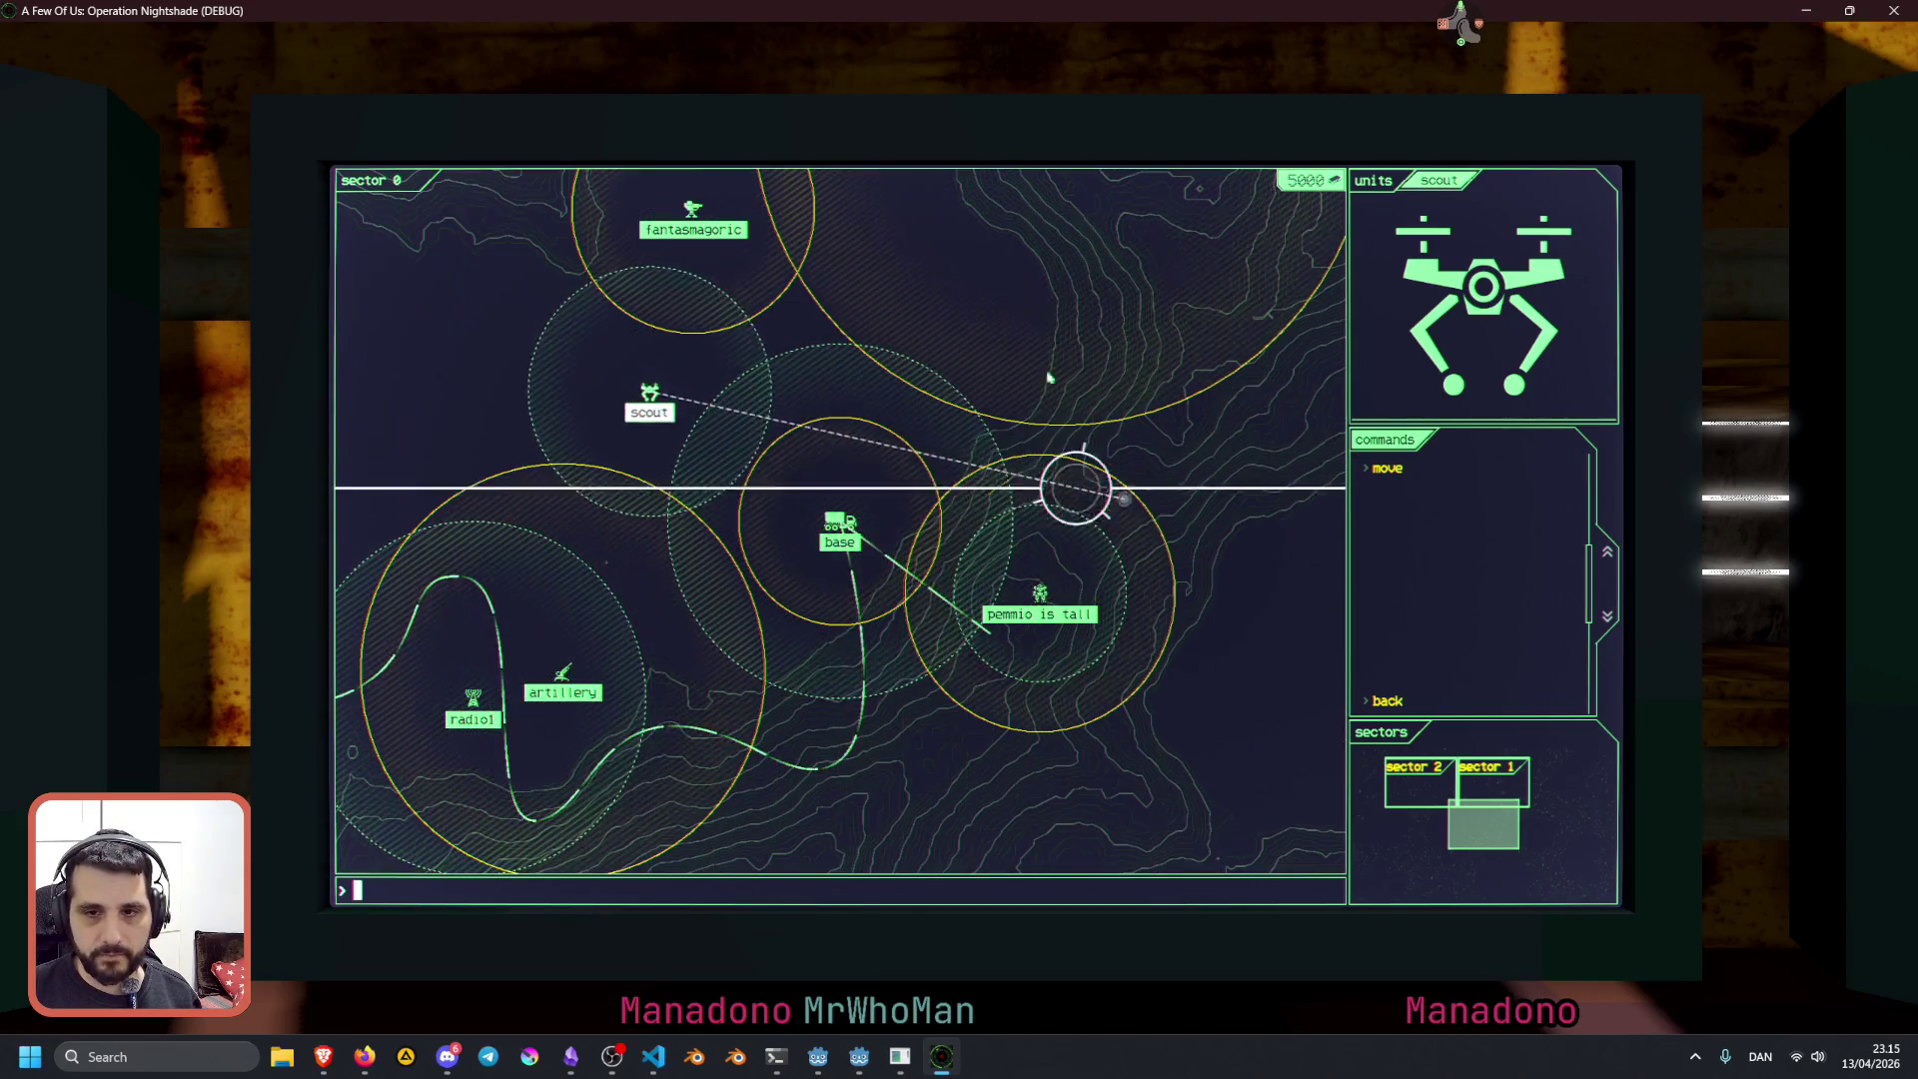
click(1038, 593)
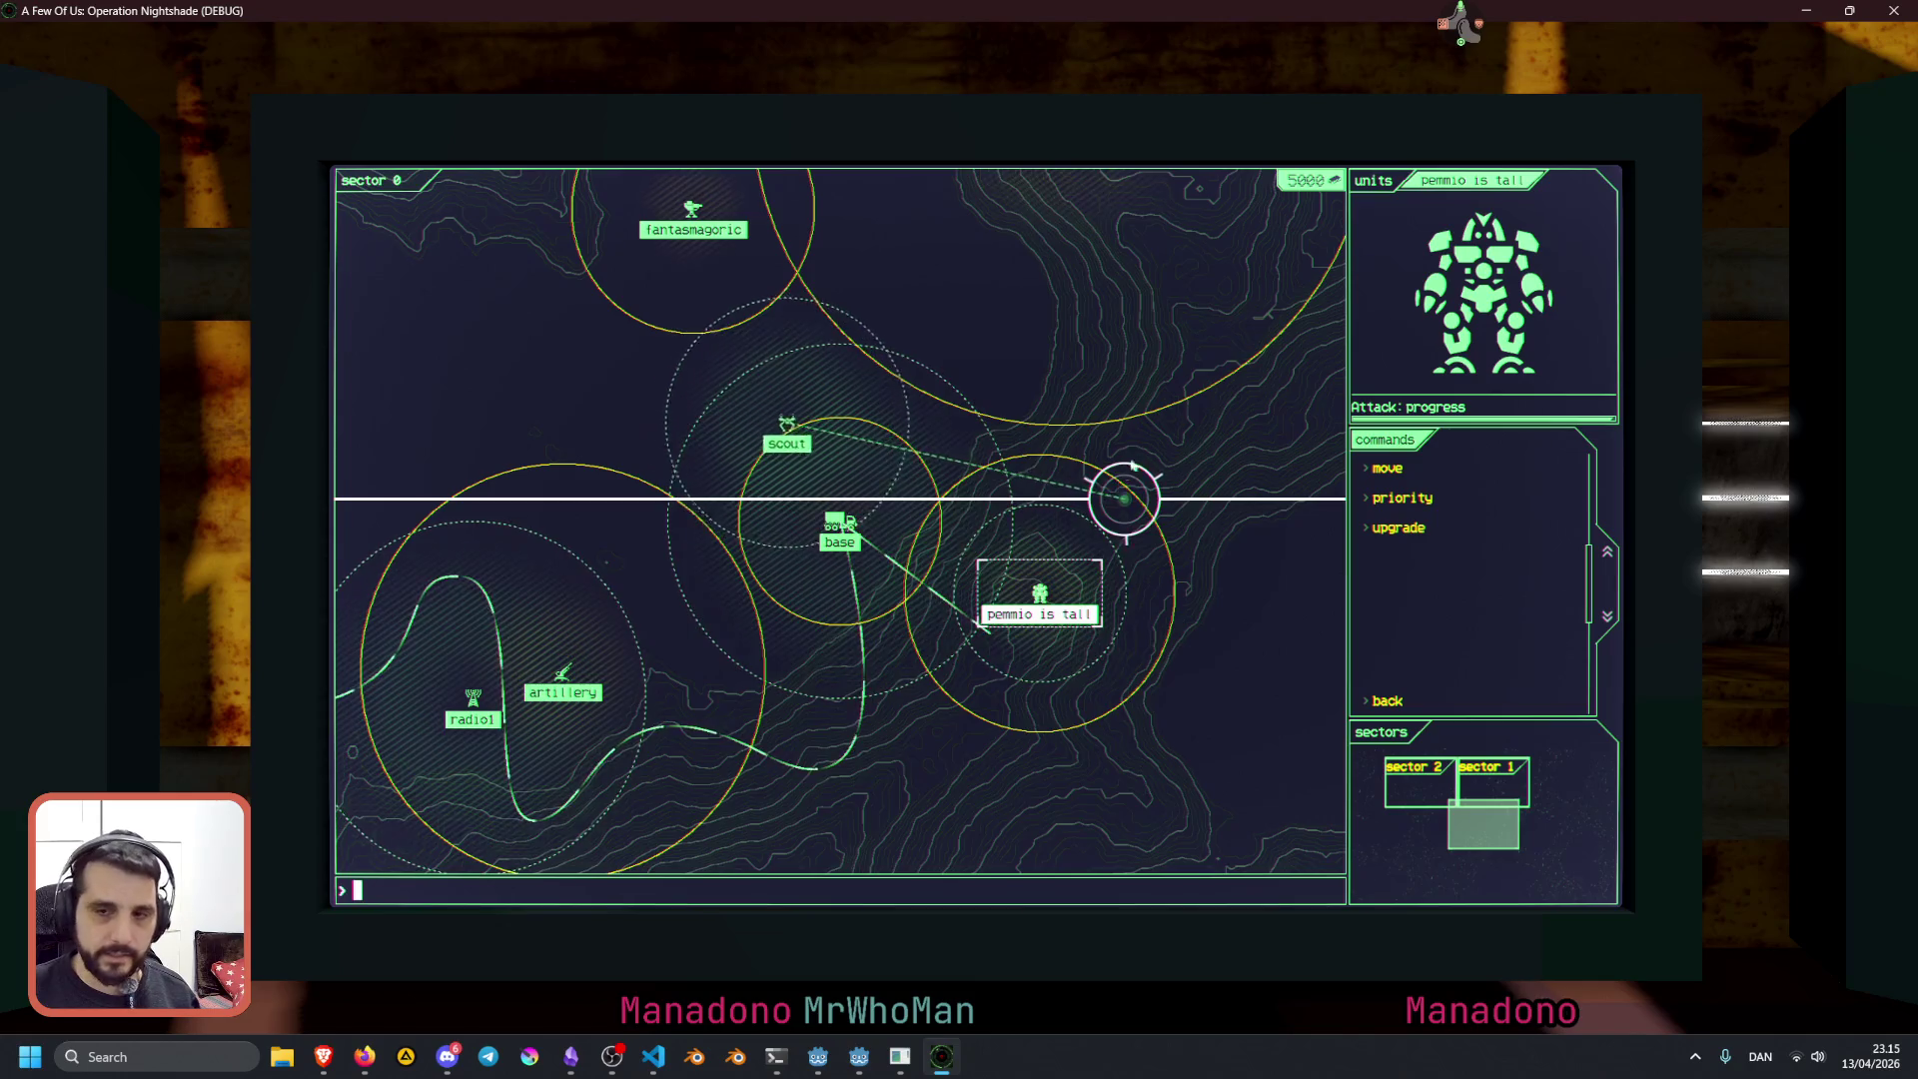
Reselect the scout and send it upper-left, lower-right, then toward the top of the map
click(923, 452)
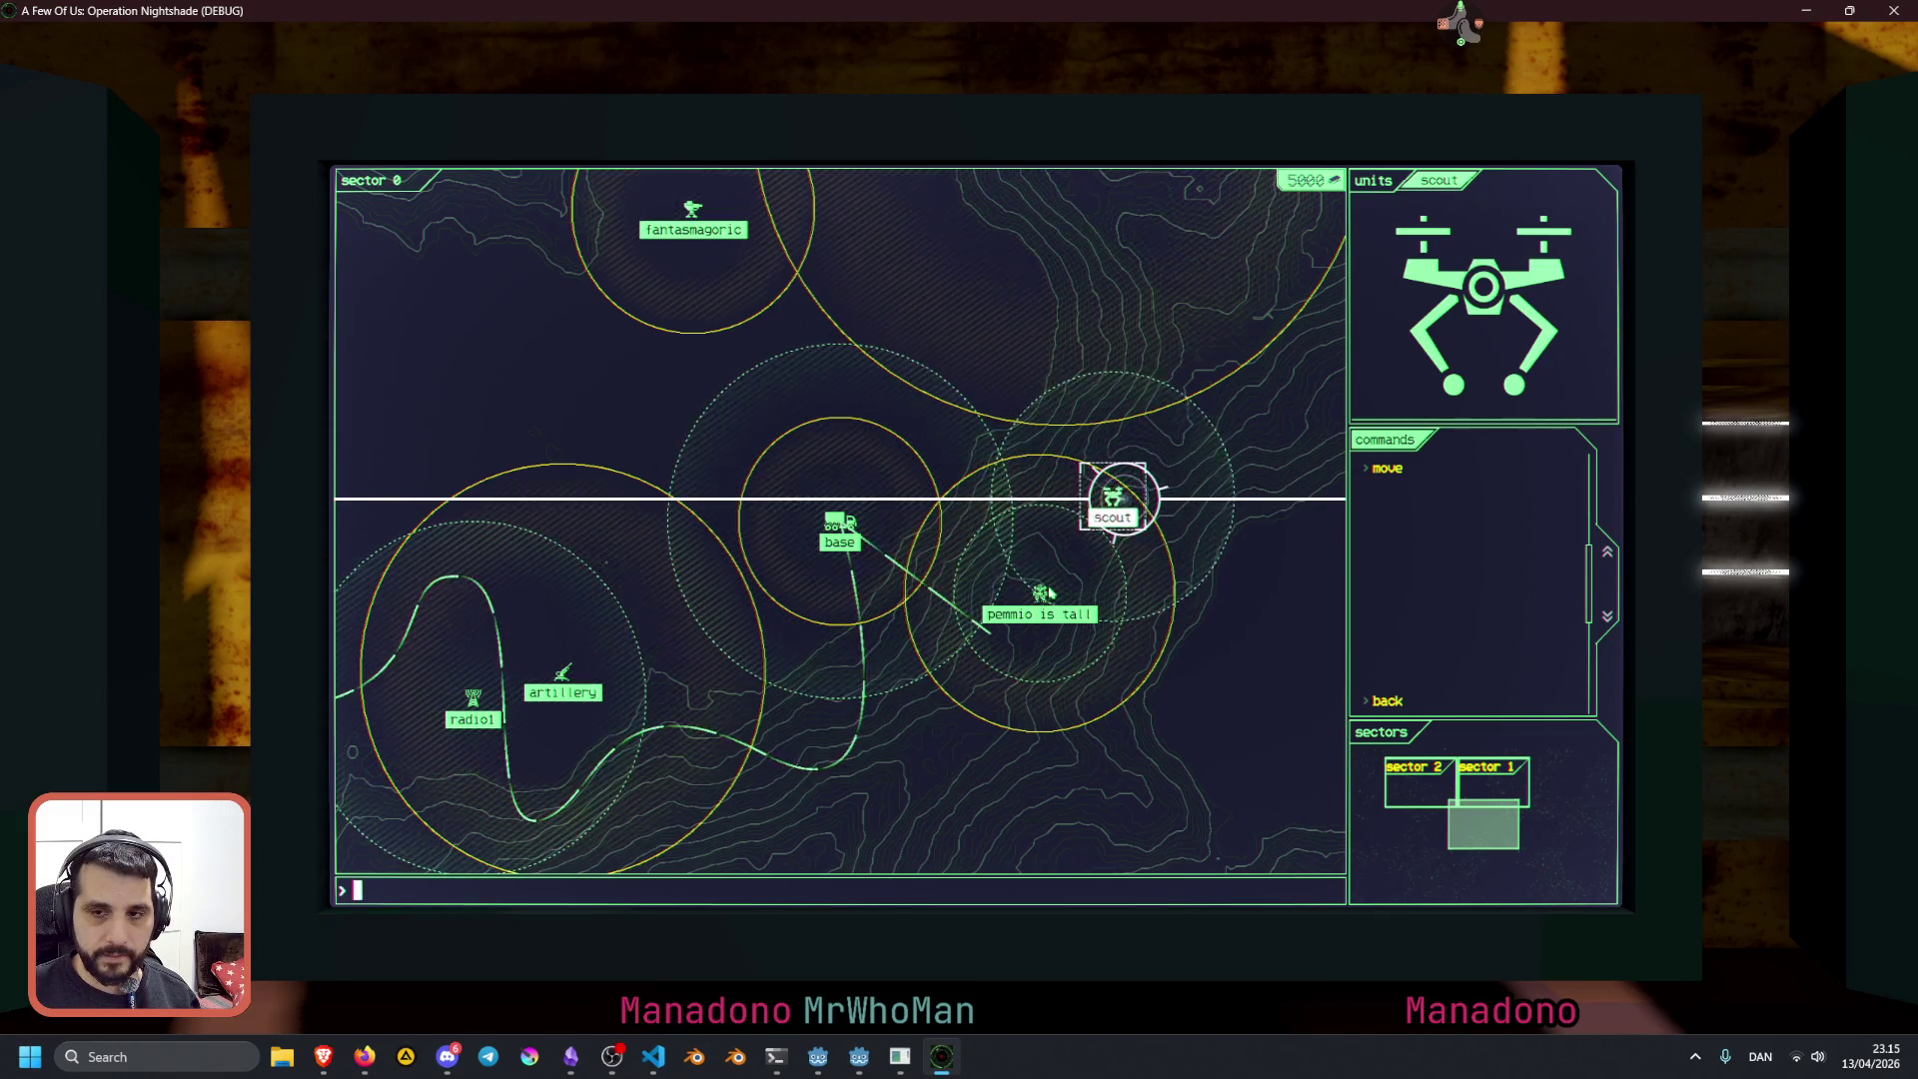
click(1387, 468)
click(830, 396)
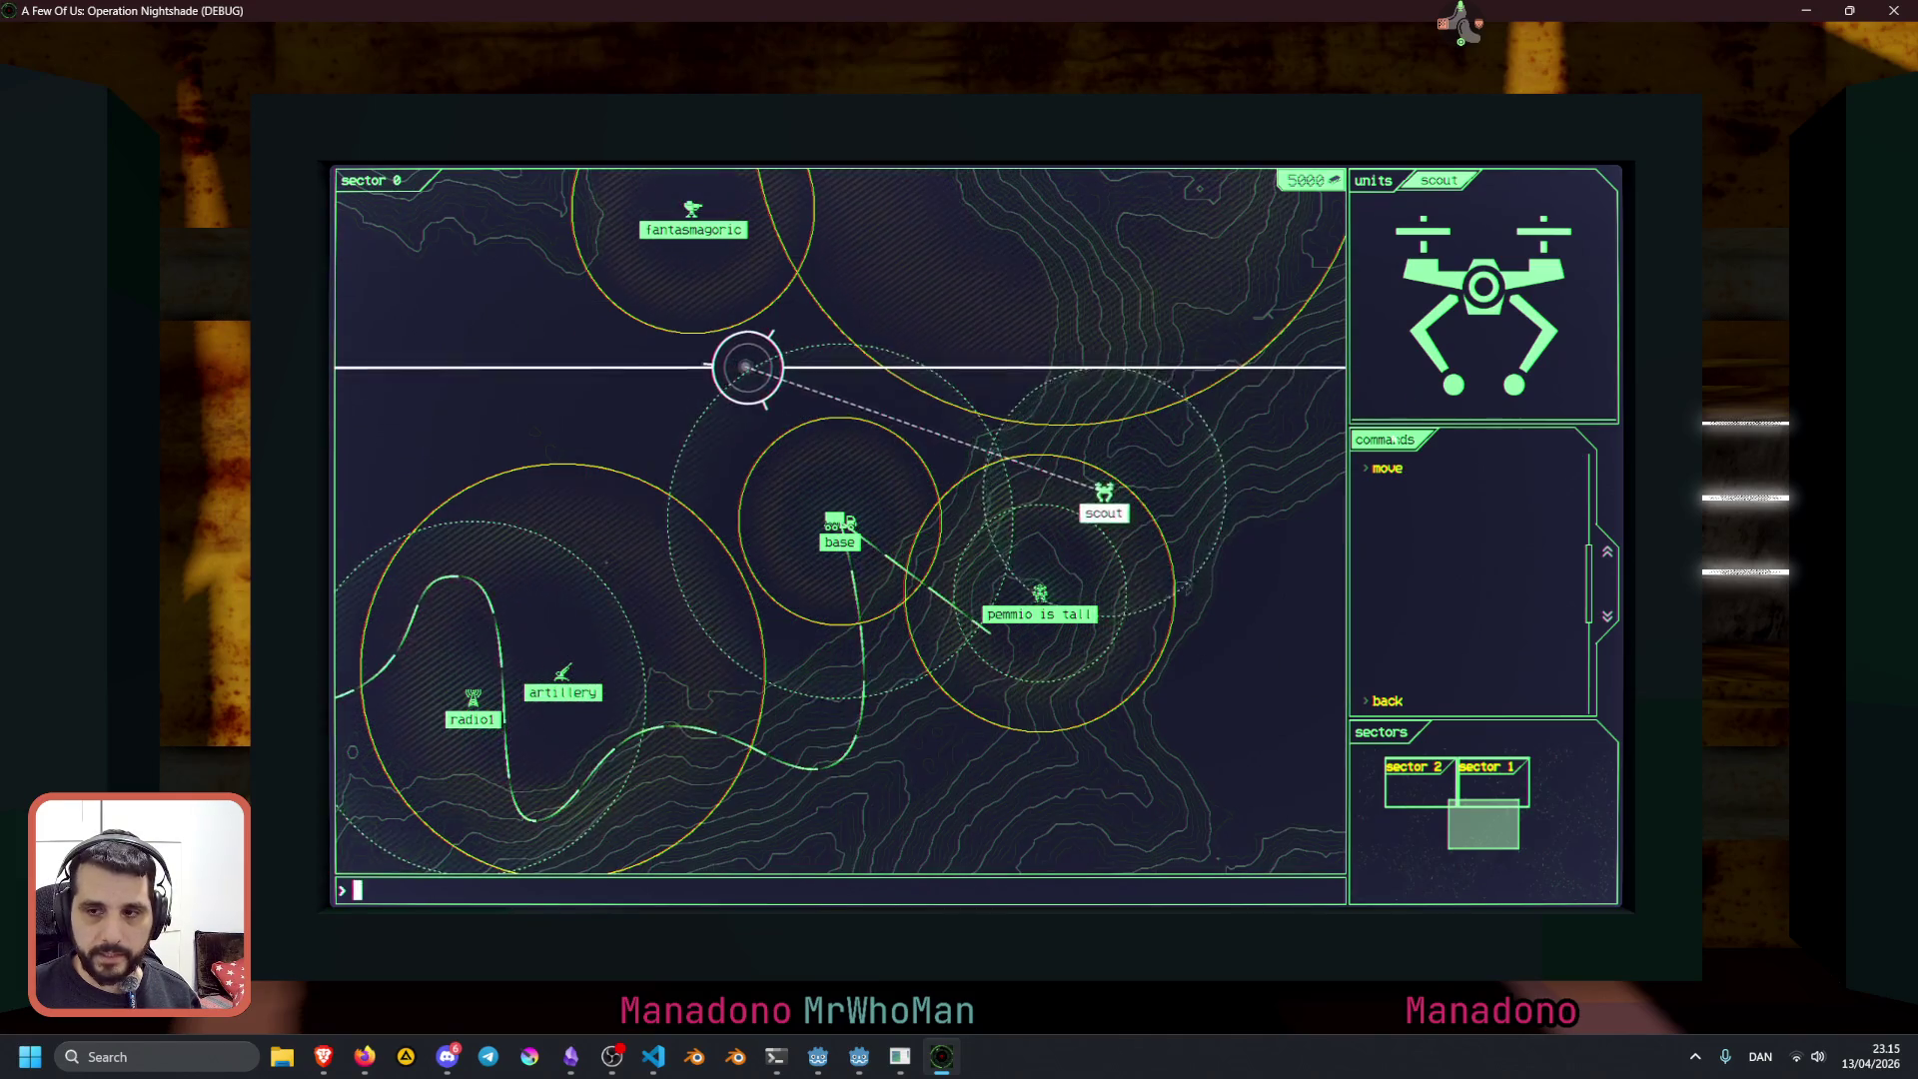
click(1386, 468)
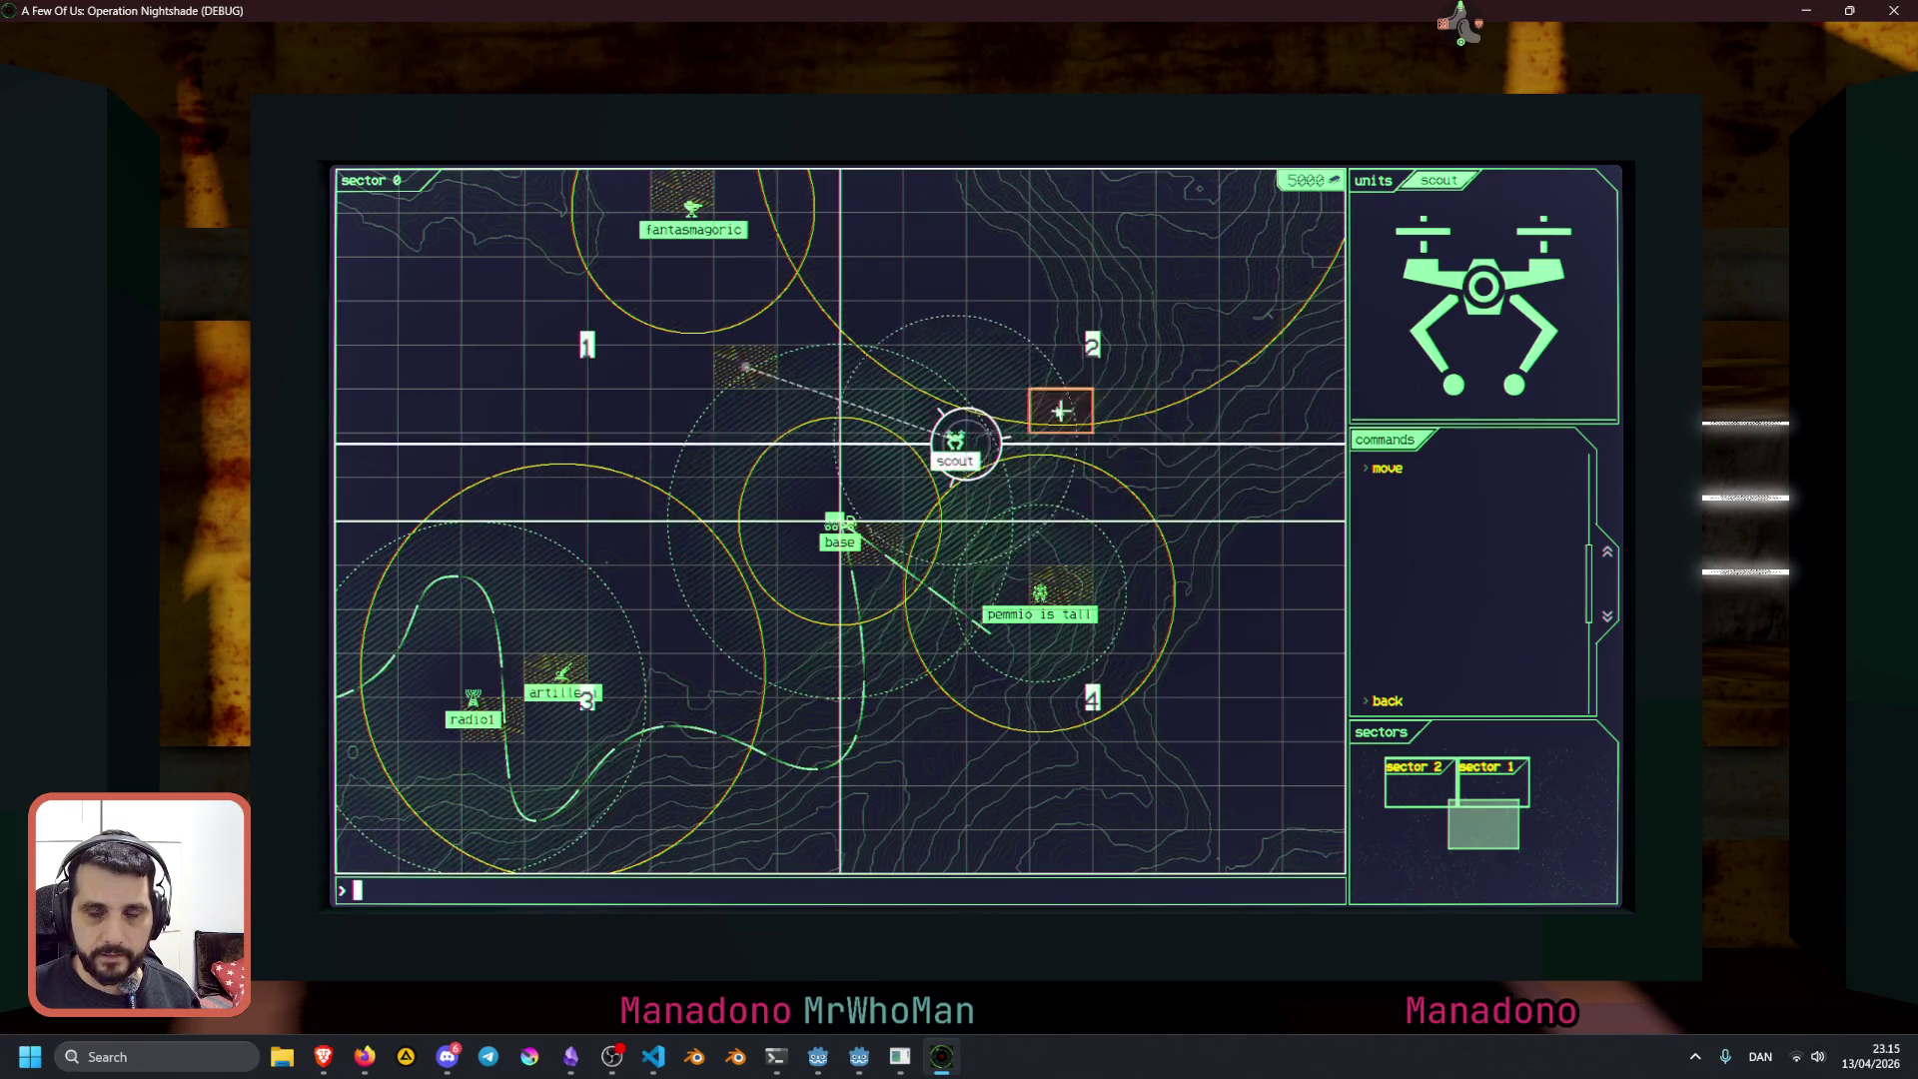
click(1214, 649)
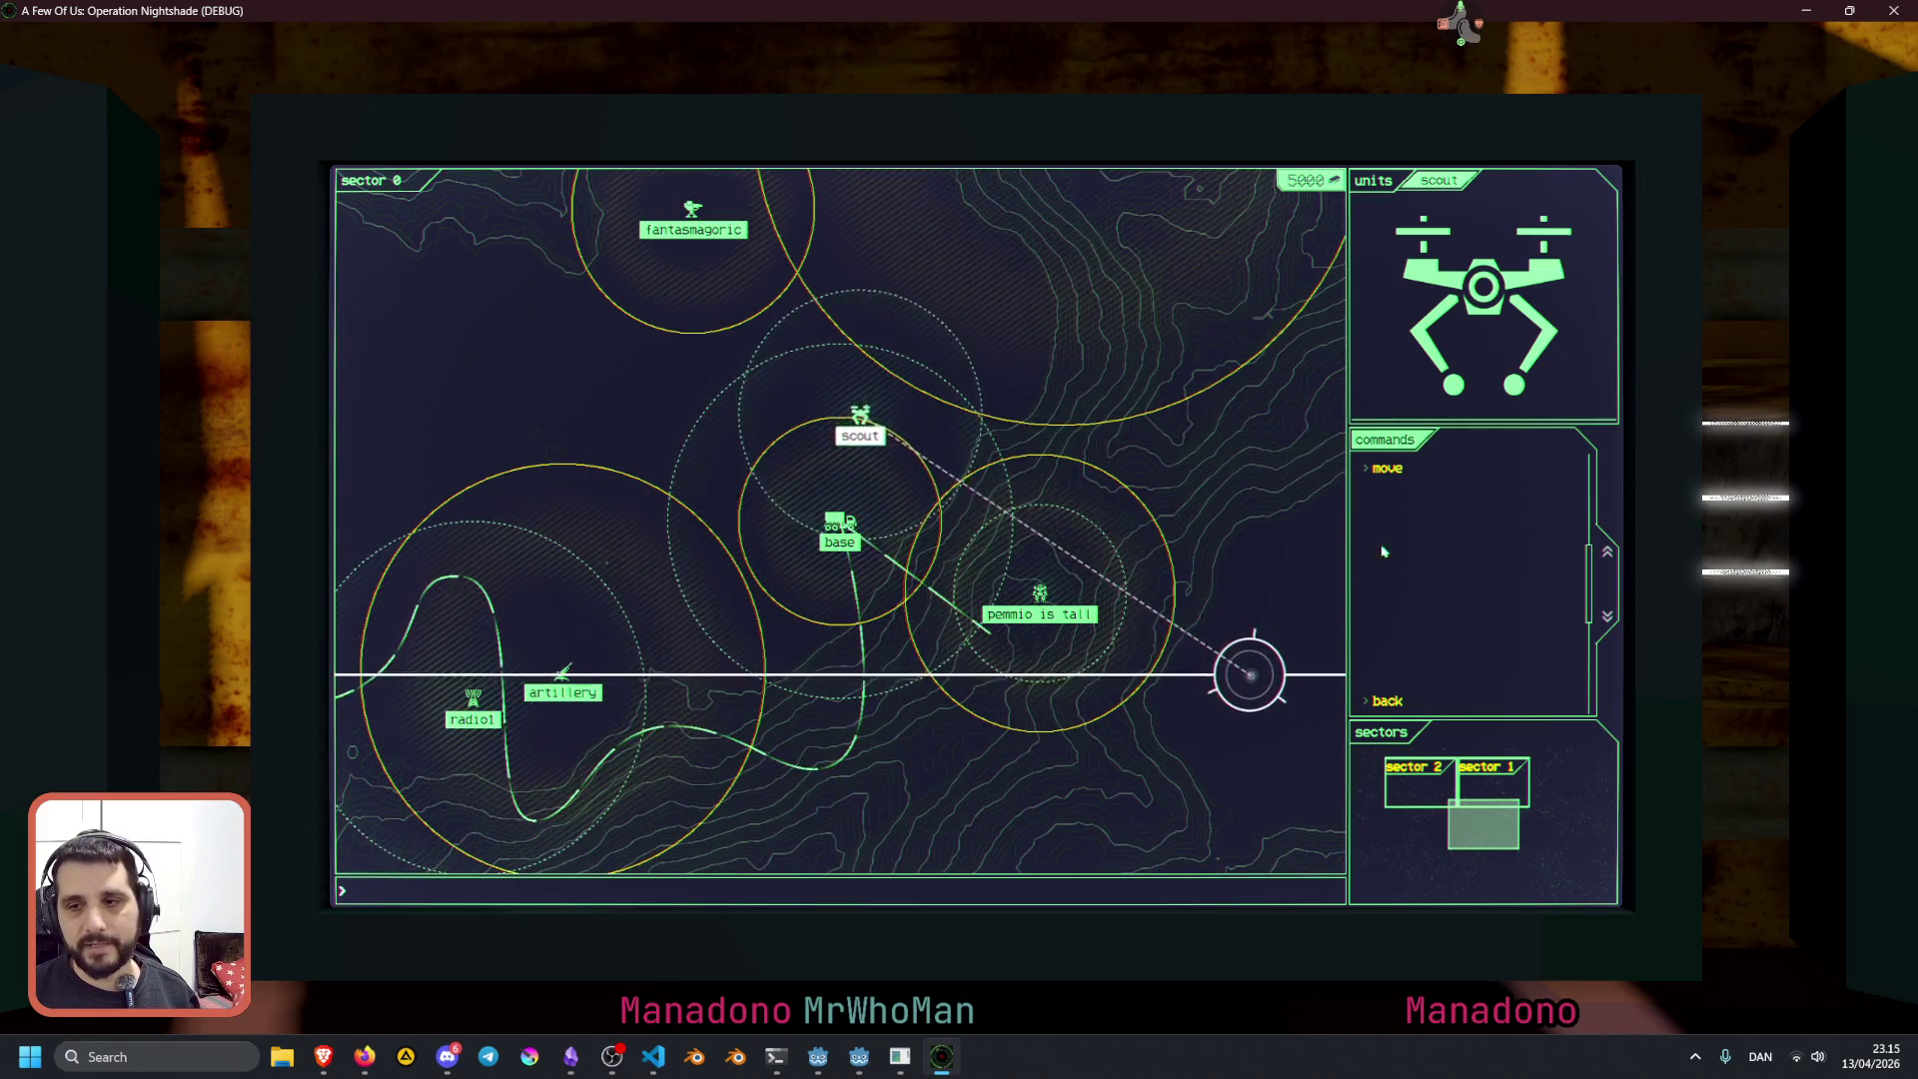
click(1388, 468)
click(1062, 318)
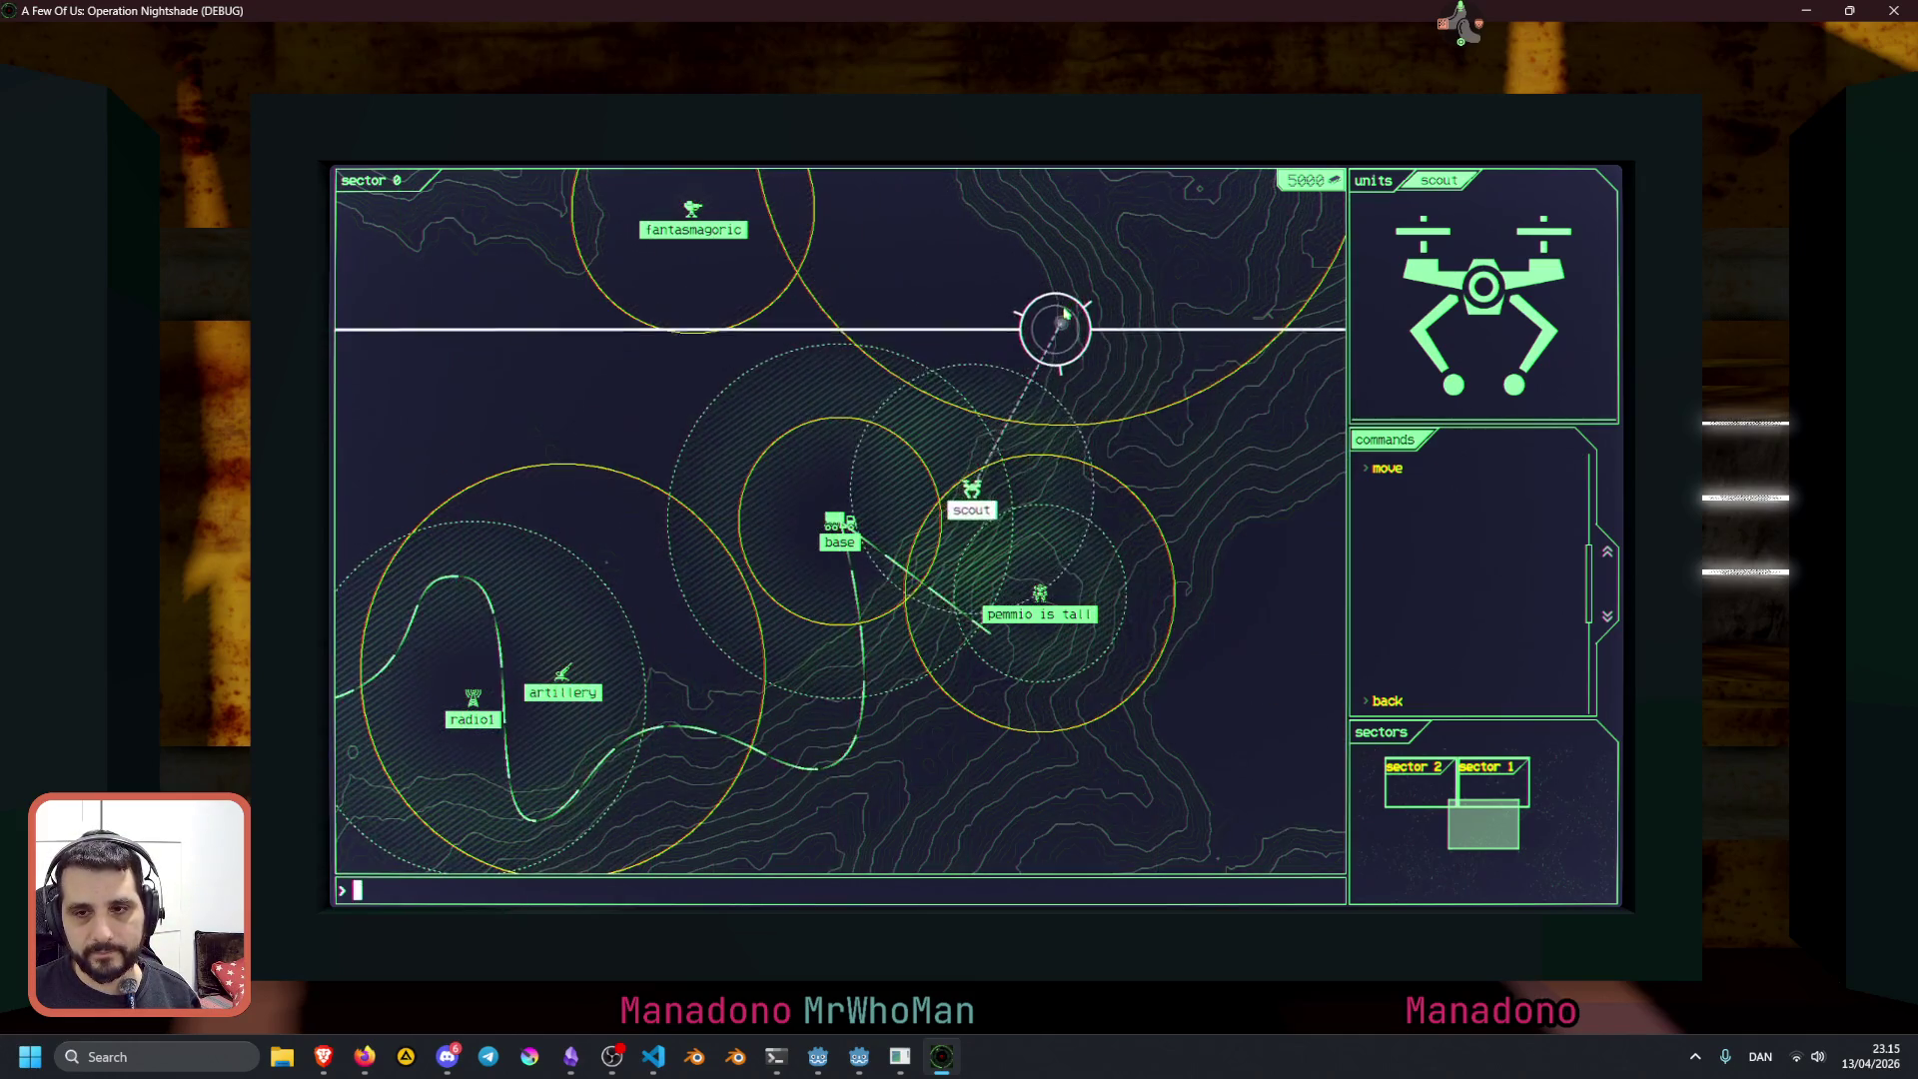
Send the scout left of the base, near the top, right of the base, then close the game
click(1413, 468)
click(683, 543)
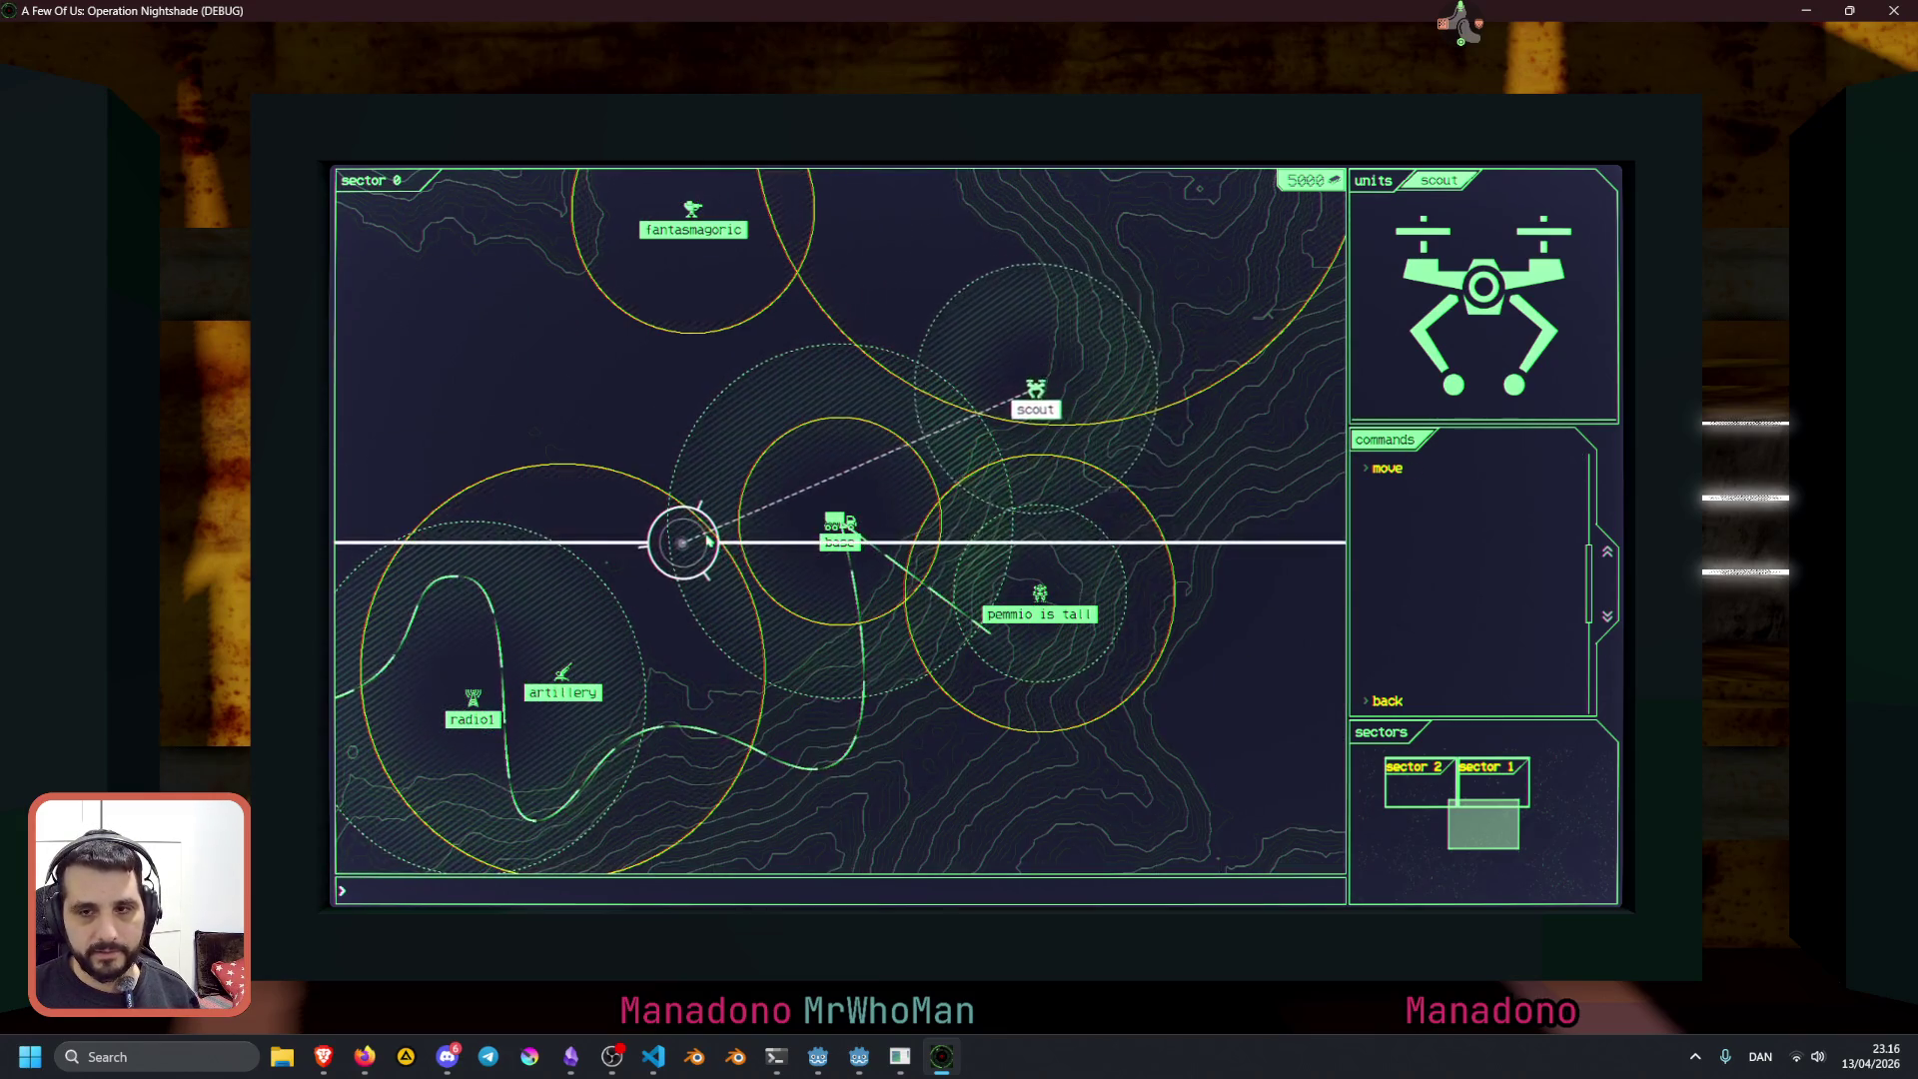
click(1383, 469)
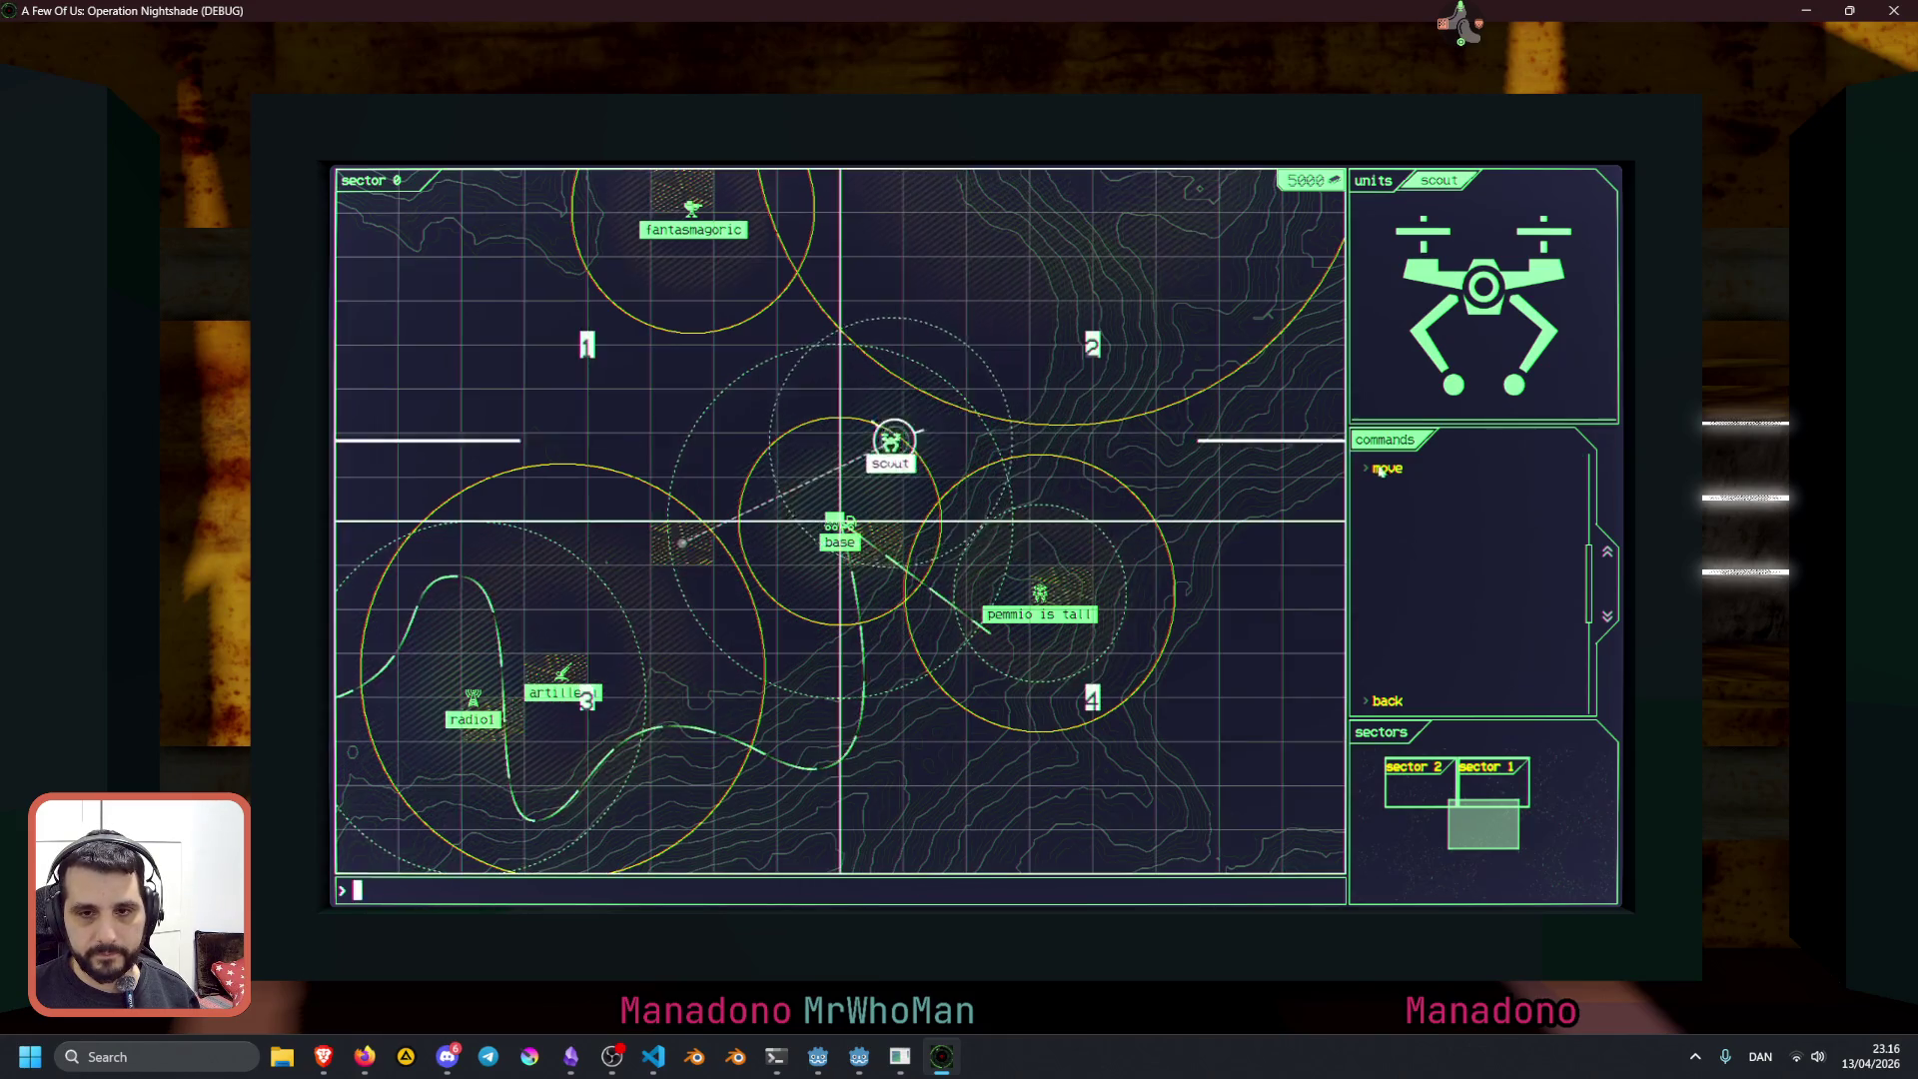
click(932, 325)
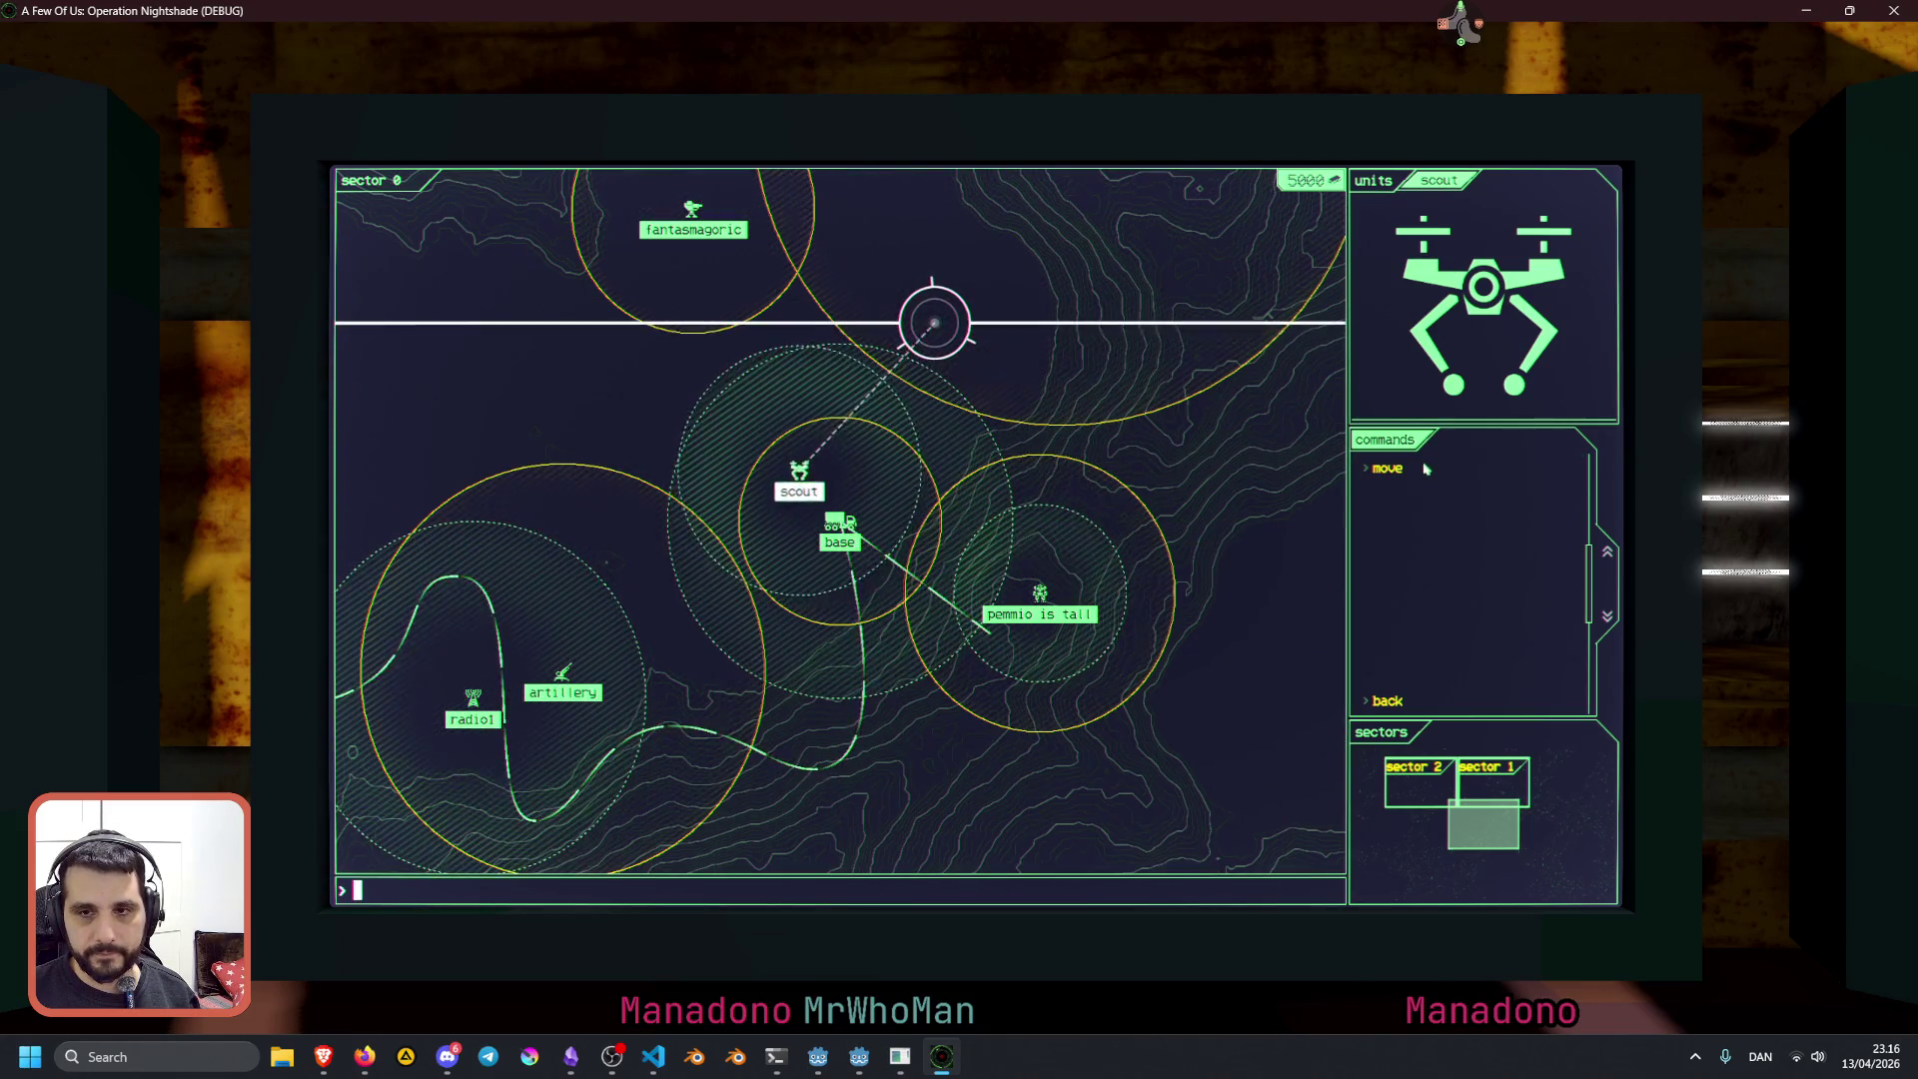
click(1385, 469)
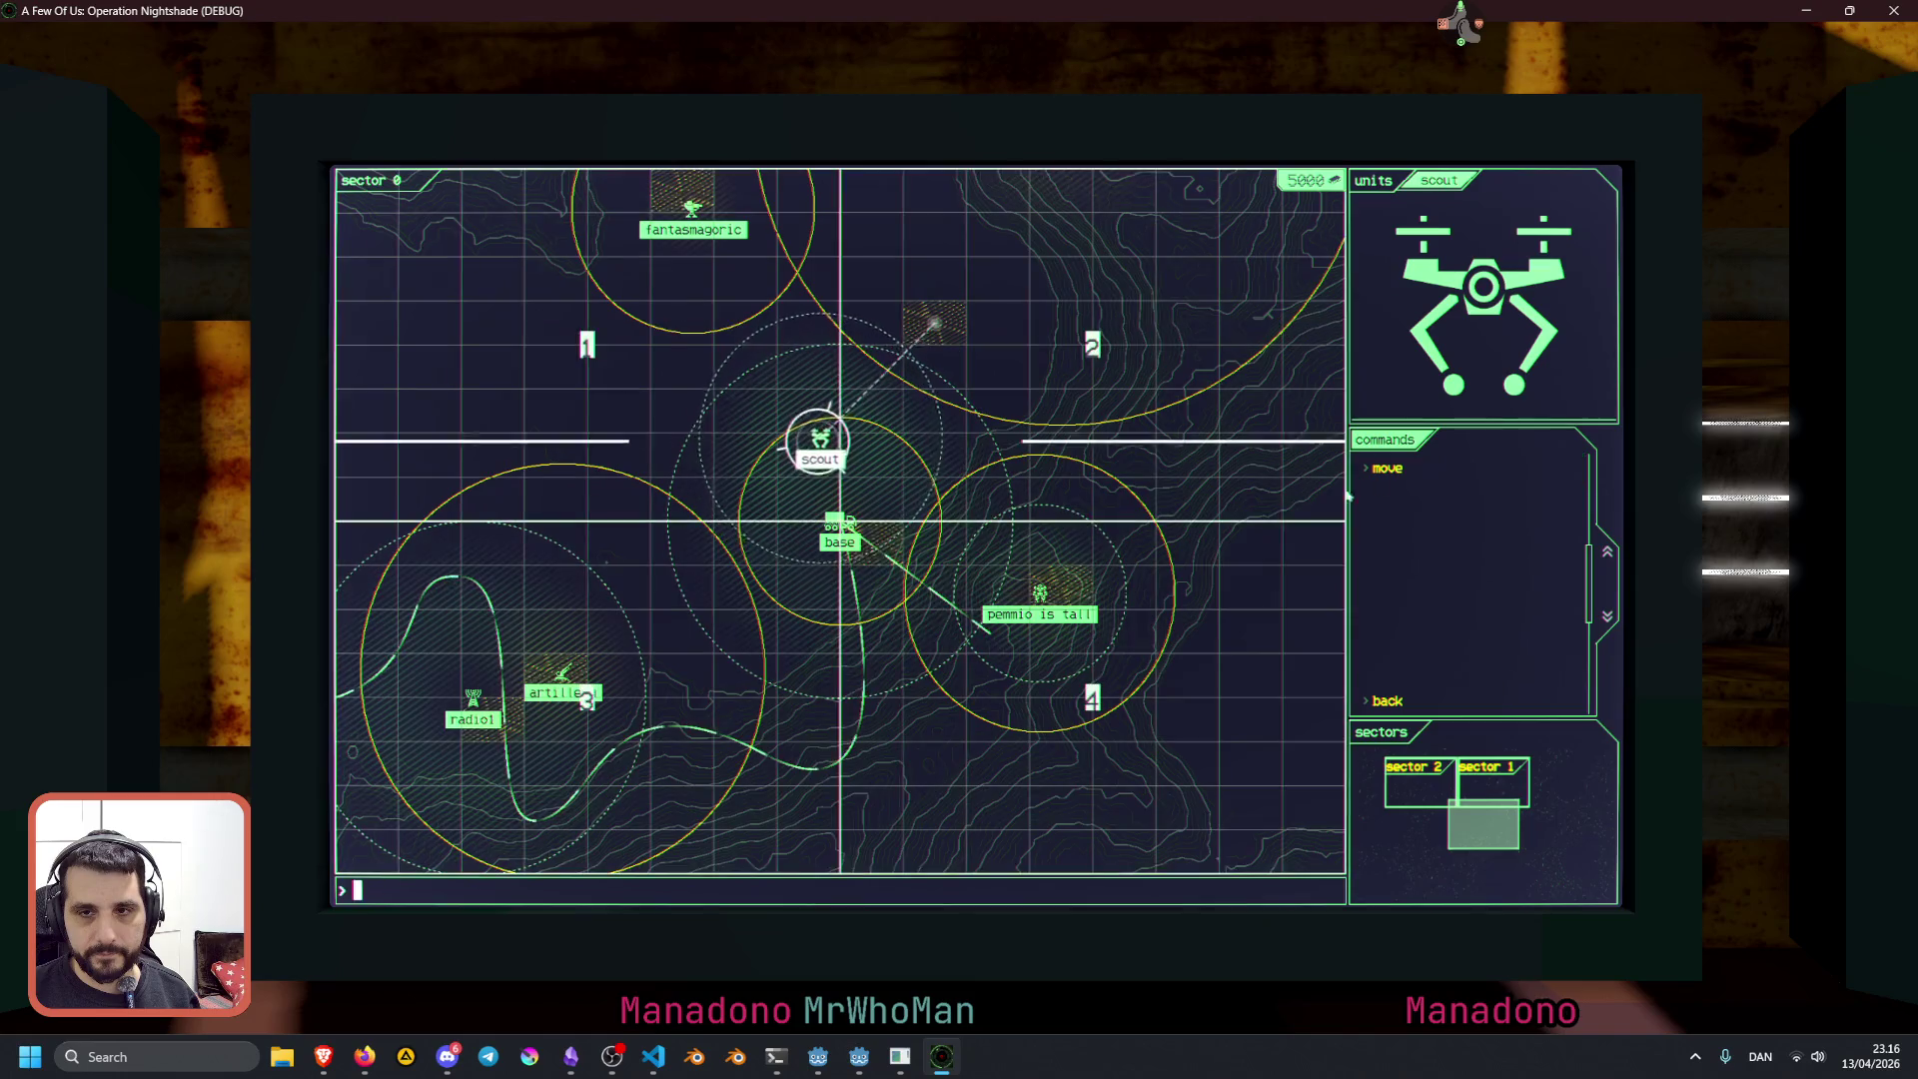
click(1123, 542)
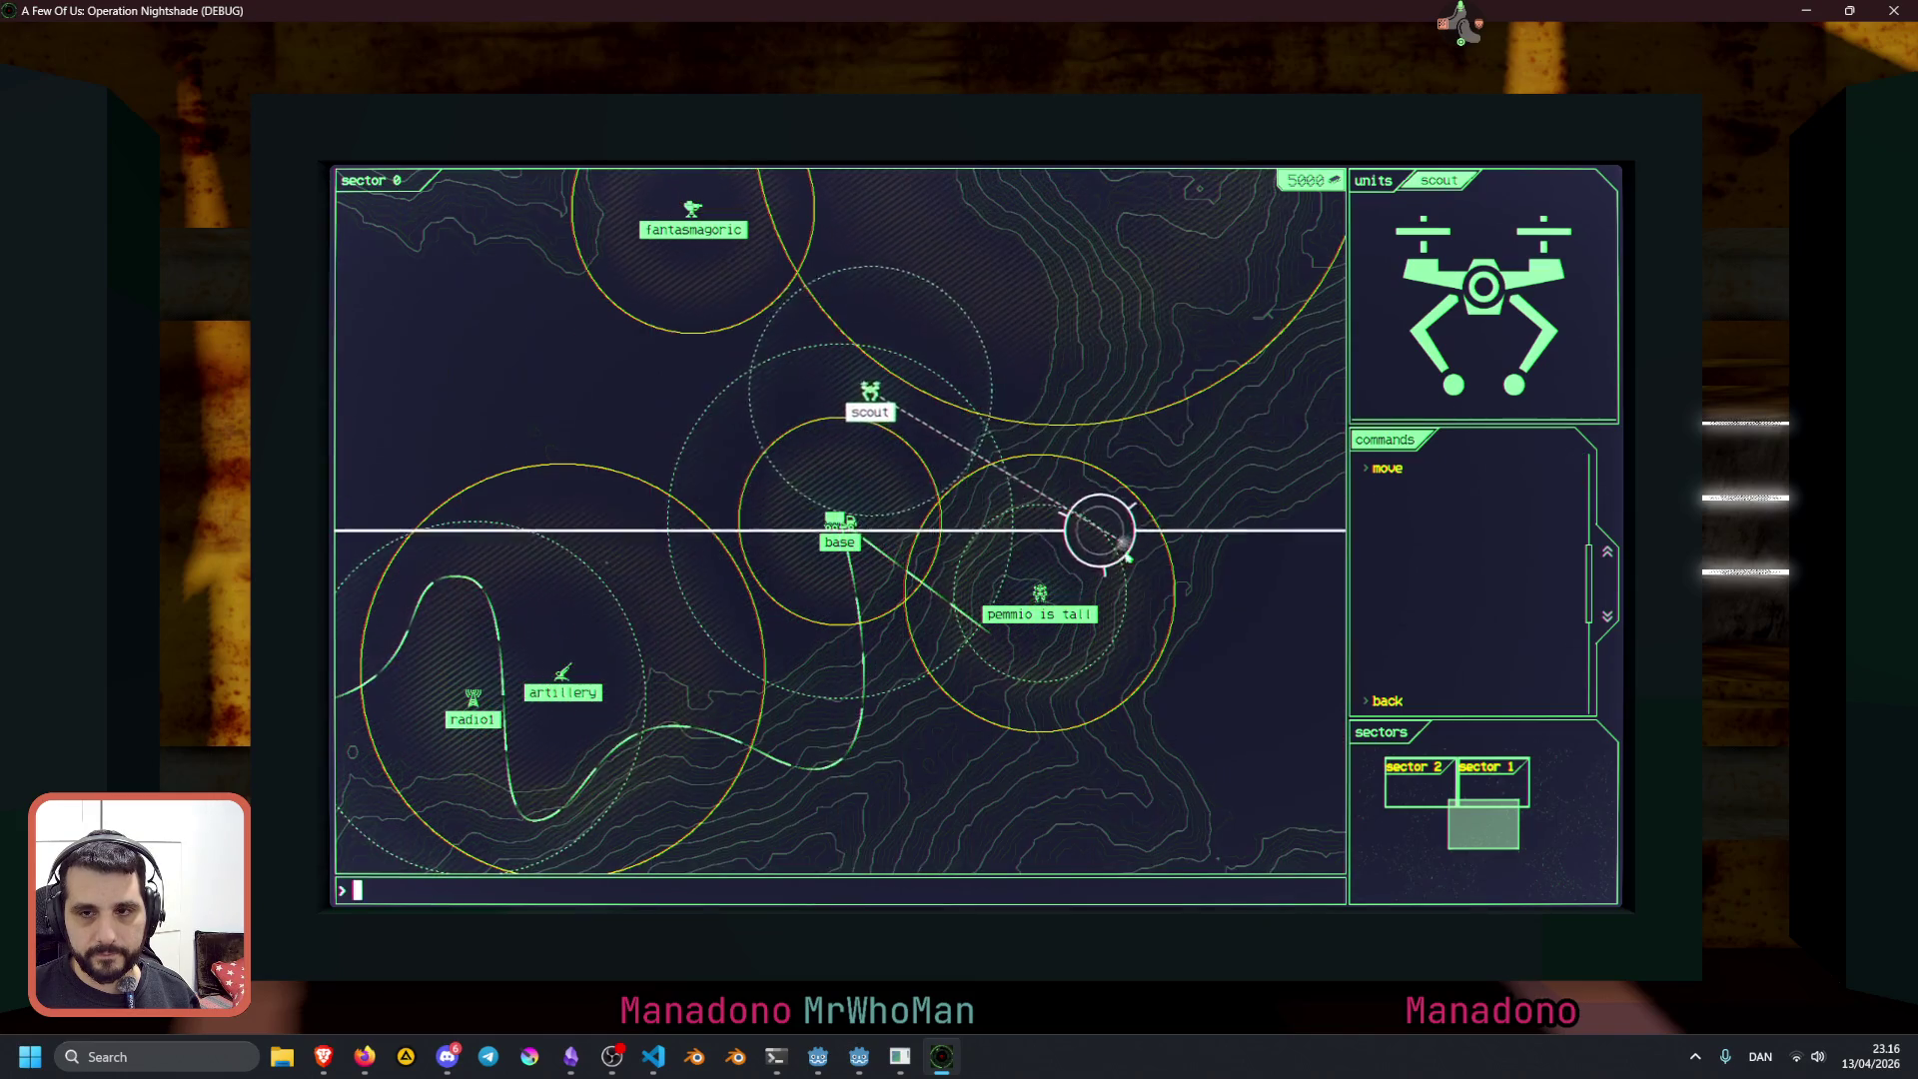
click(1429, 474)
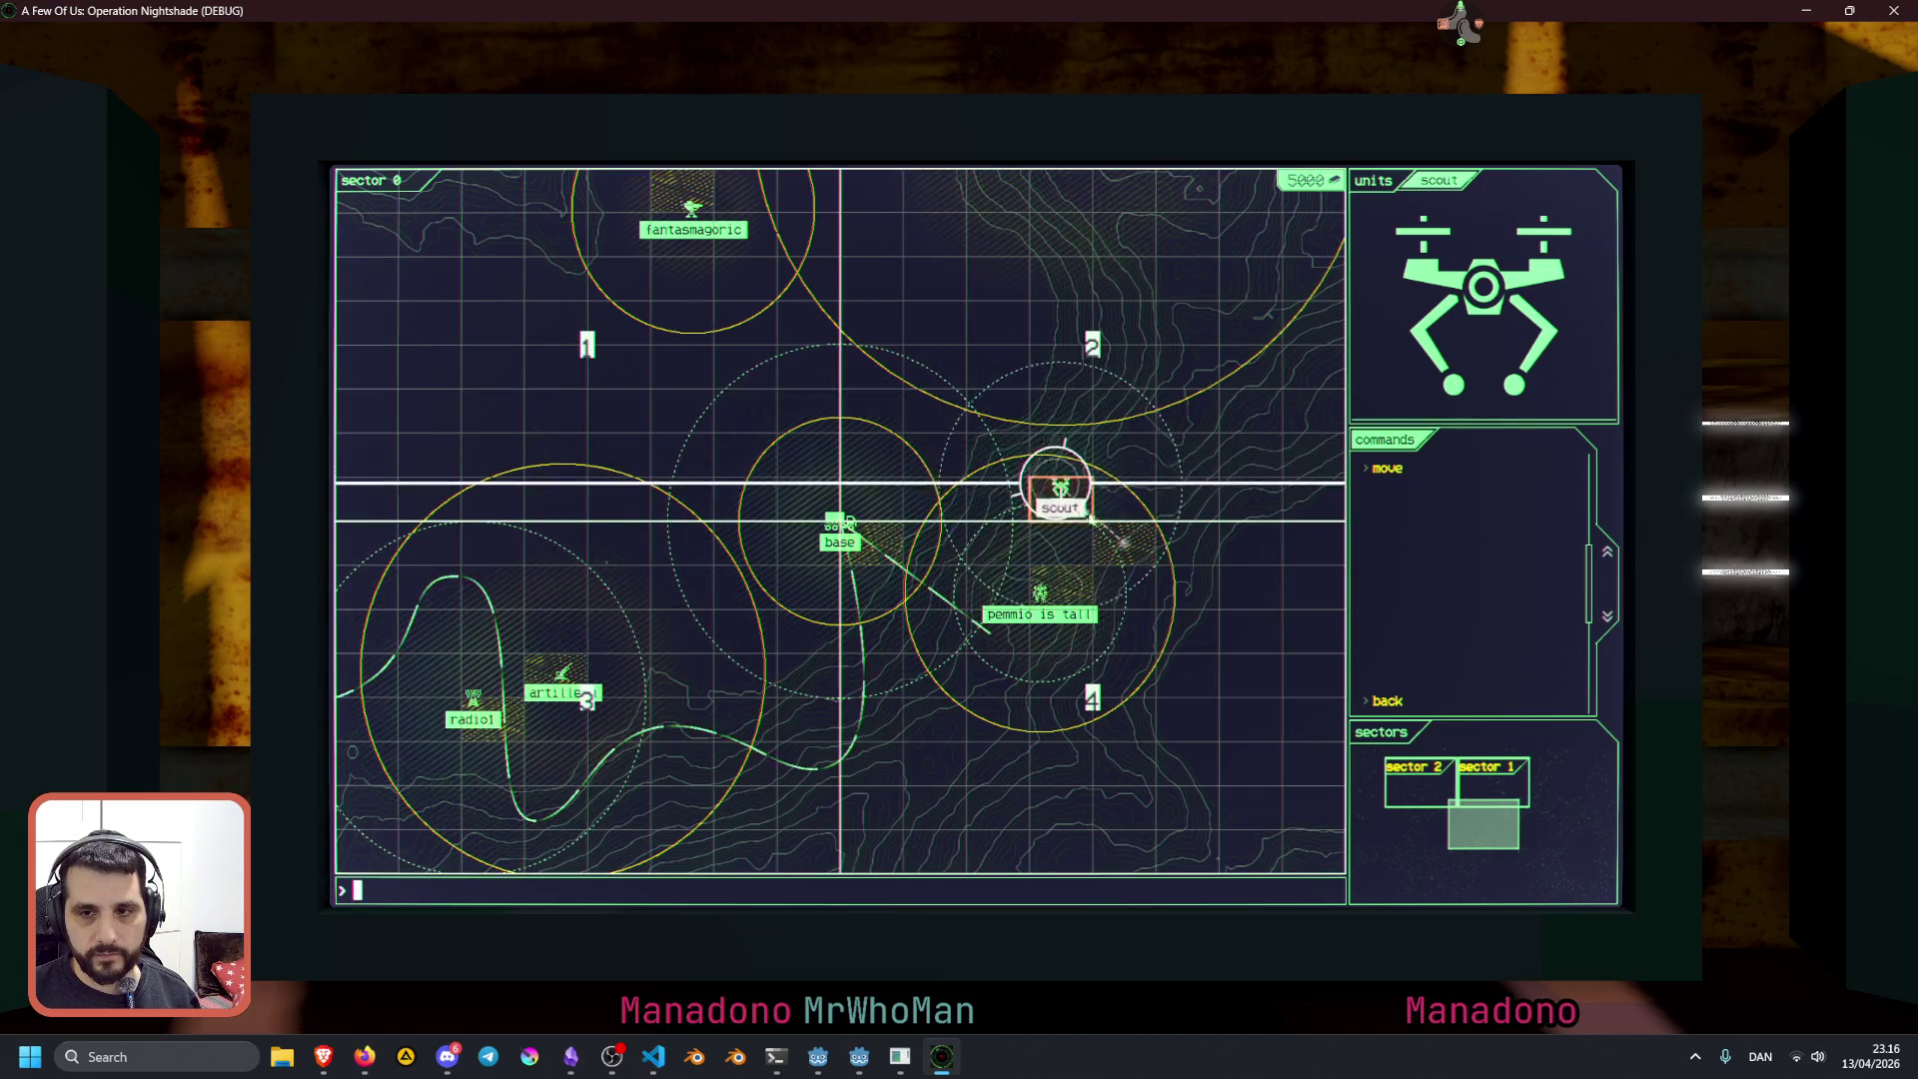
click(929, 371)
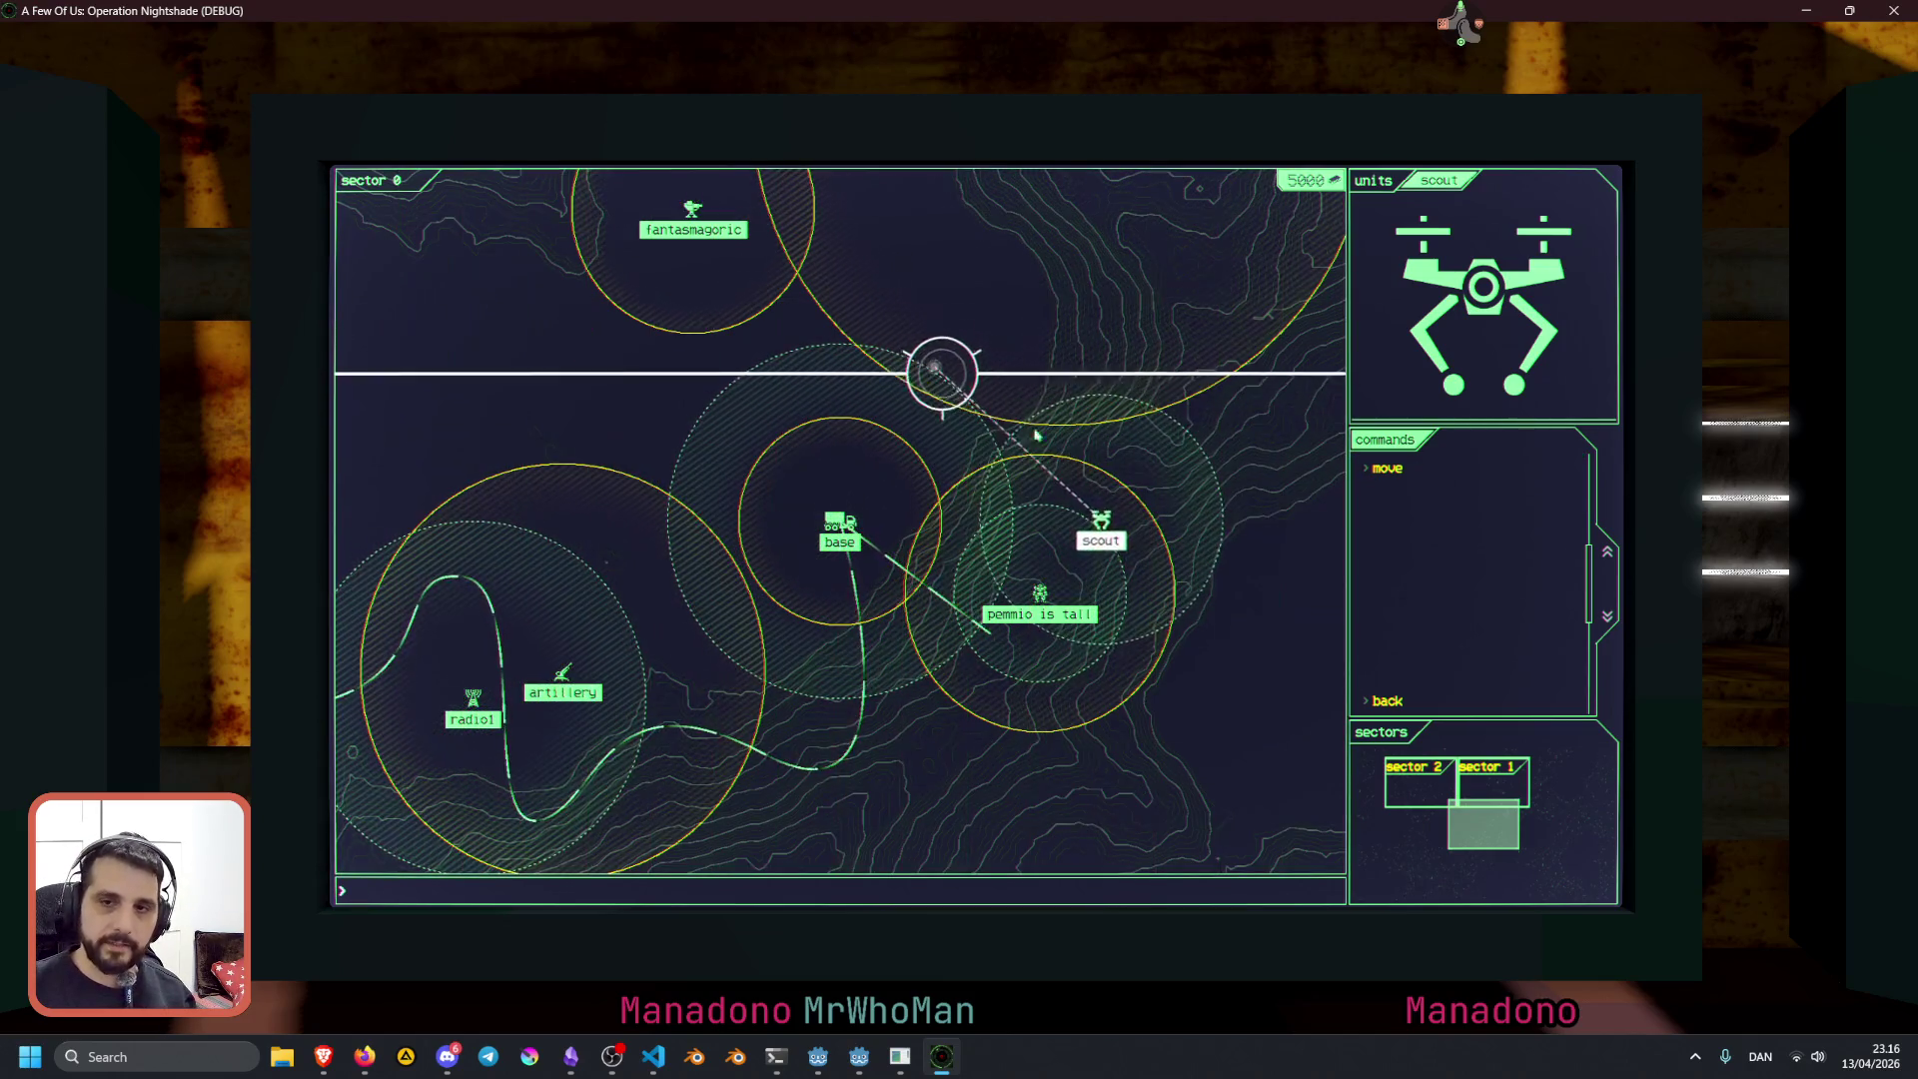
key(alt+Tab)
Back in the script editor, move the position update line into the else block
key(F8)
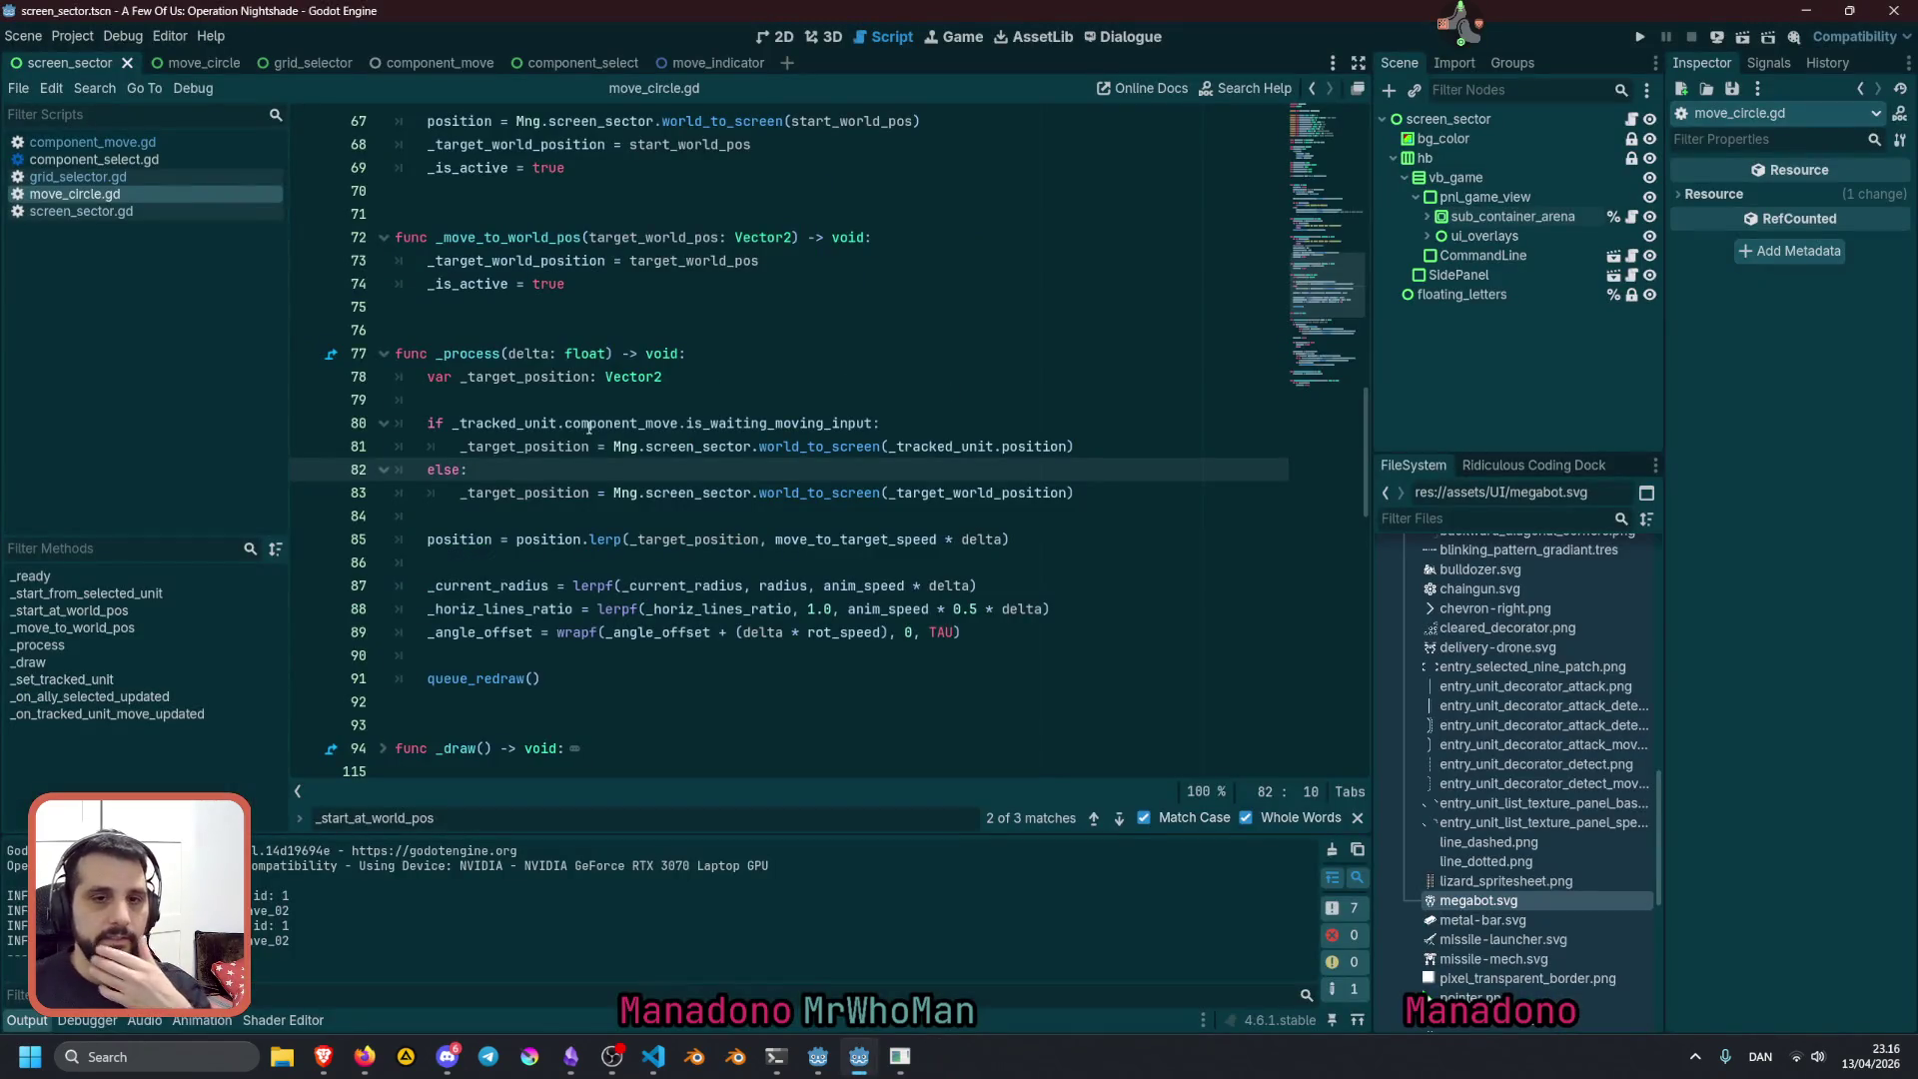
click(599, 539)
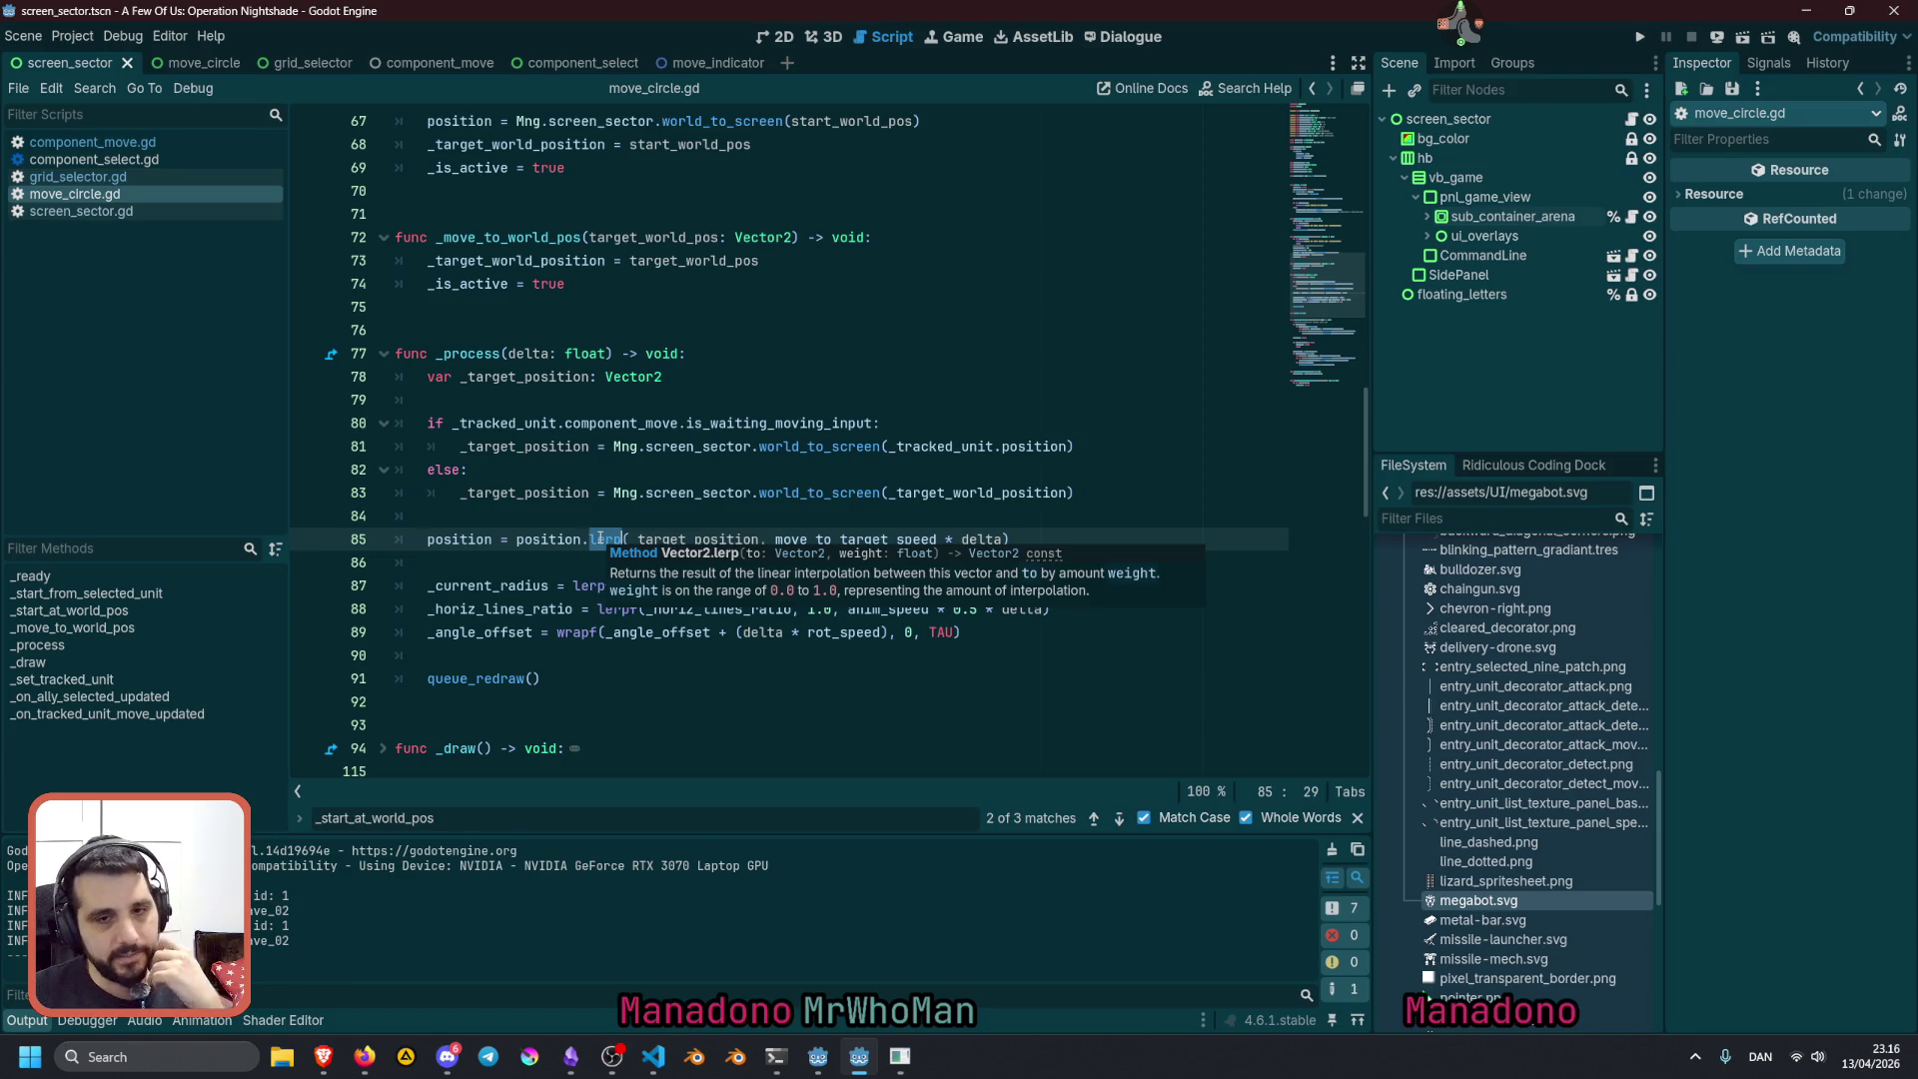
click(494, 540)
key(Home)
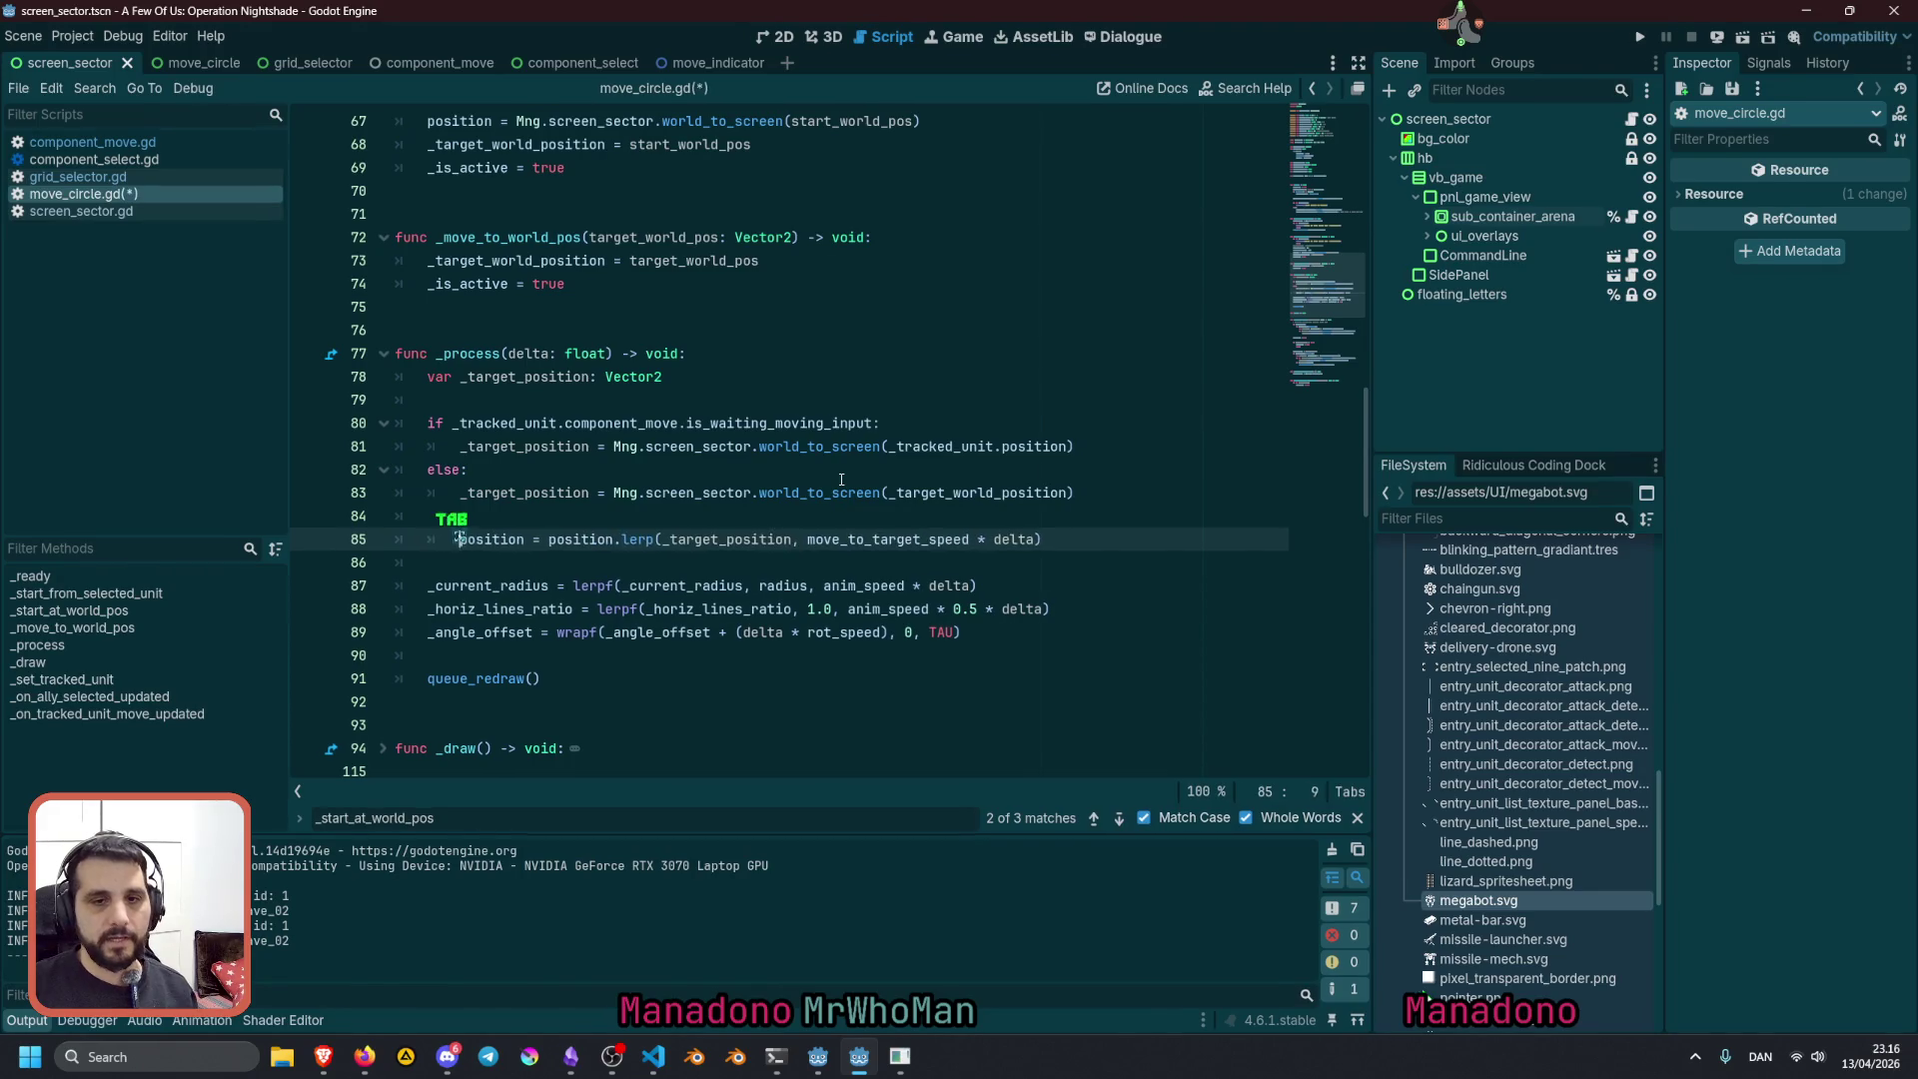
key(Tab)
key(alt+Up)
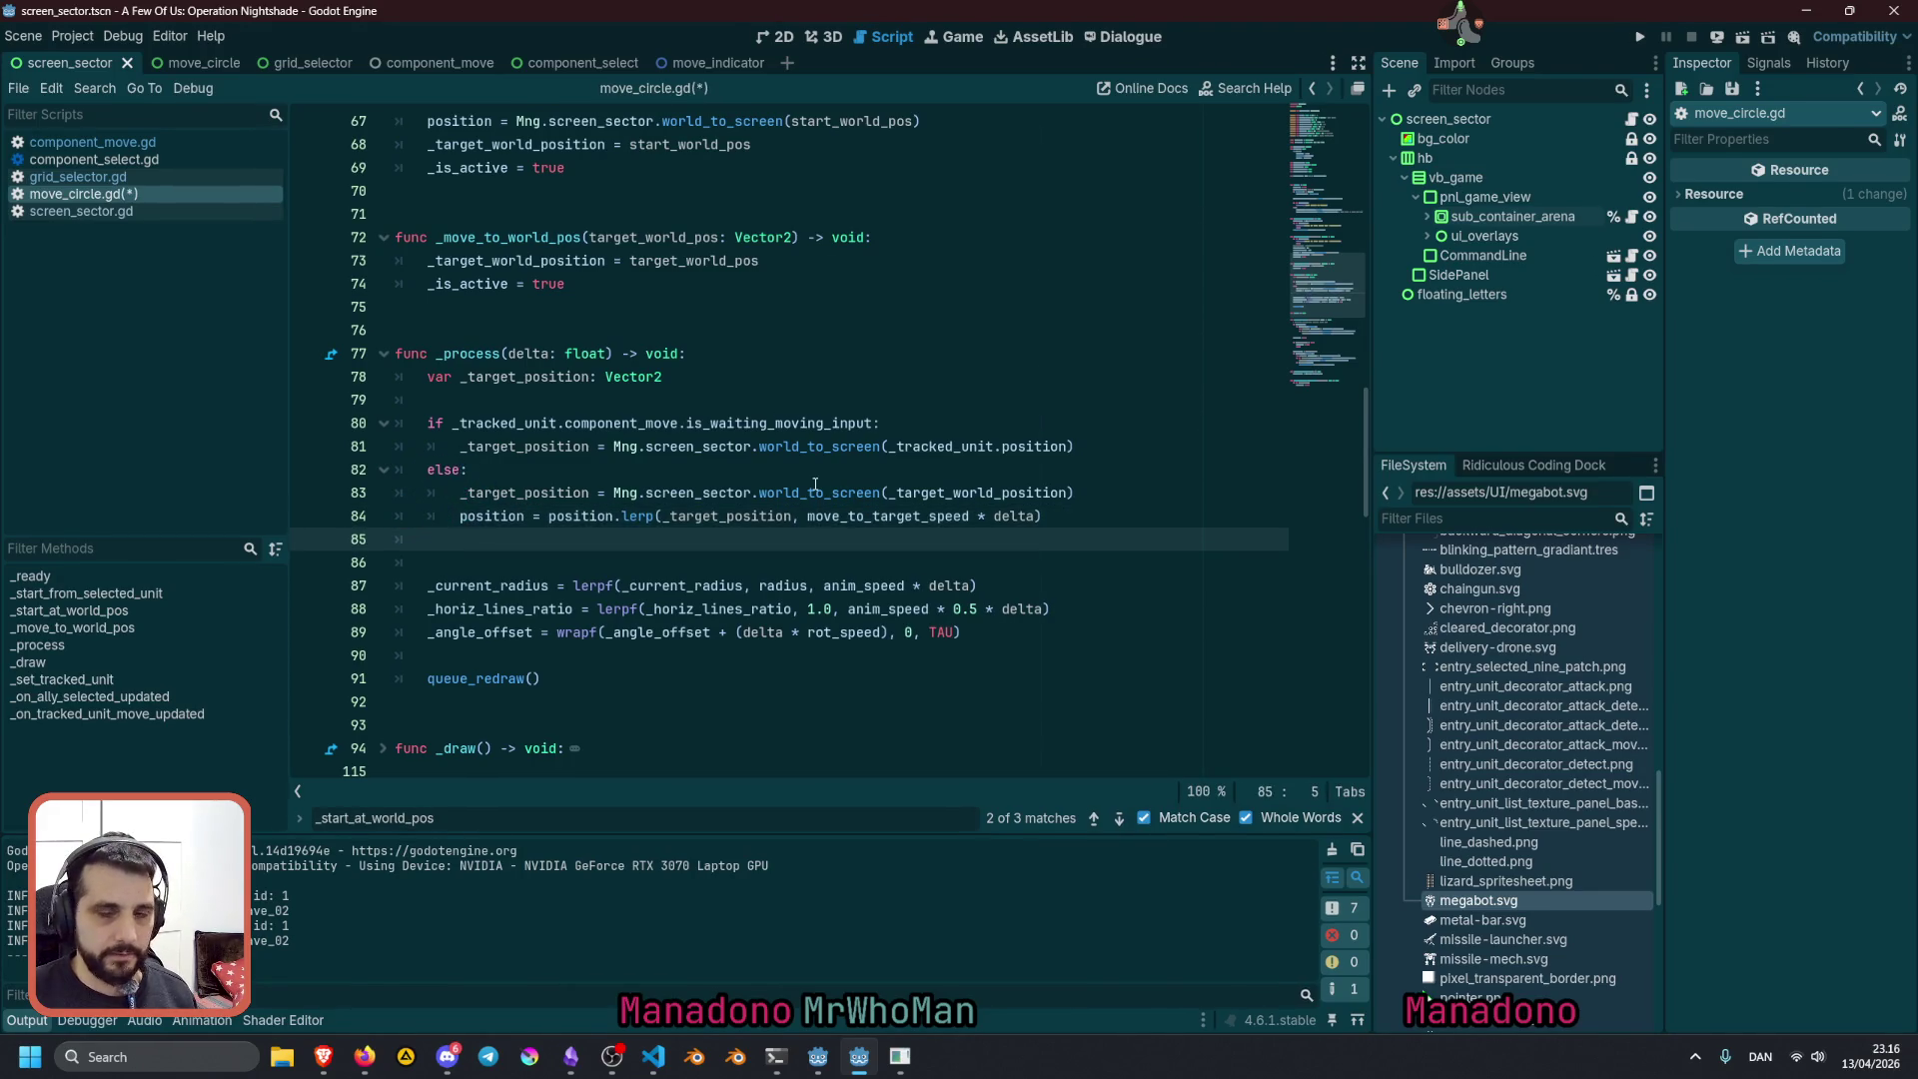
Move the _target_position declaration into the else block and replace _target_position with position on line 80
click(525, 378)
key(alt+Down)
key(alt+Down)
key(alt+Down)
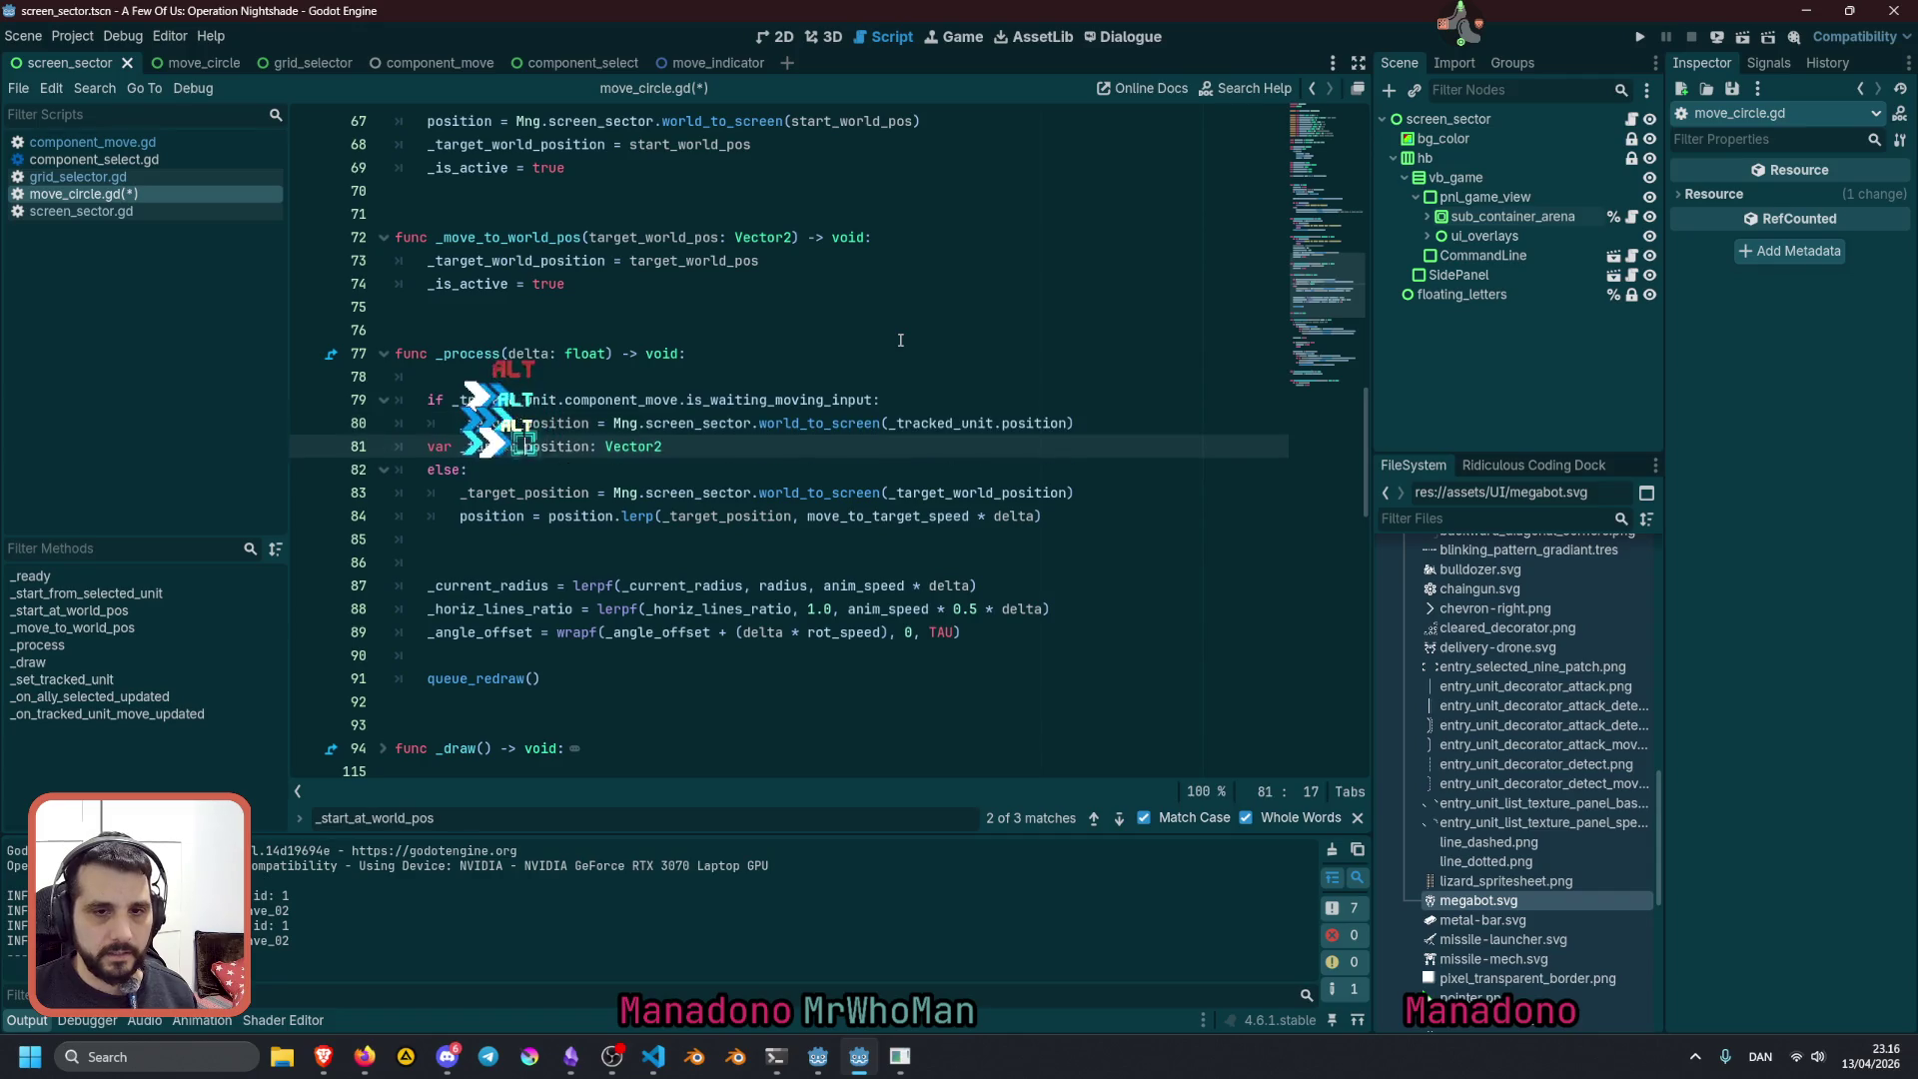
key(Tab)
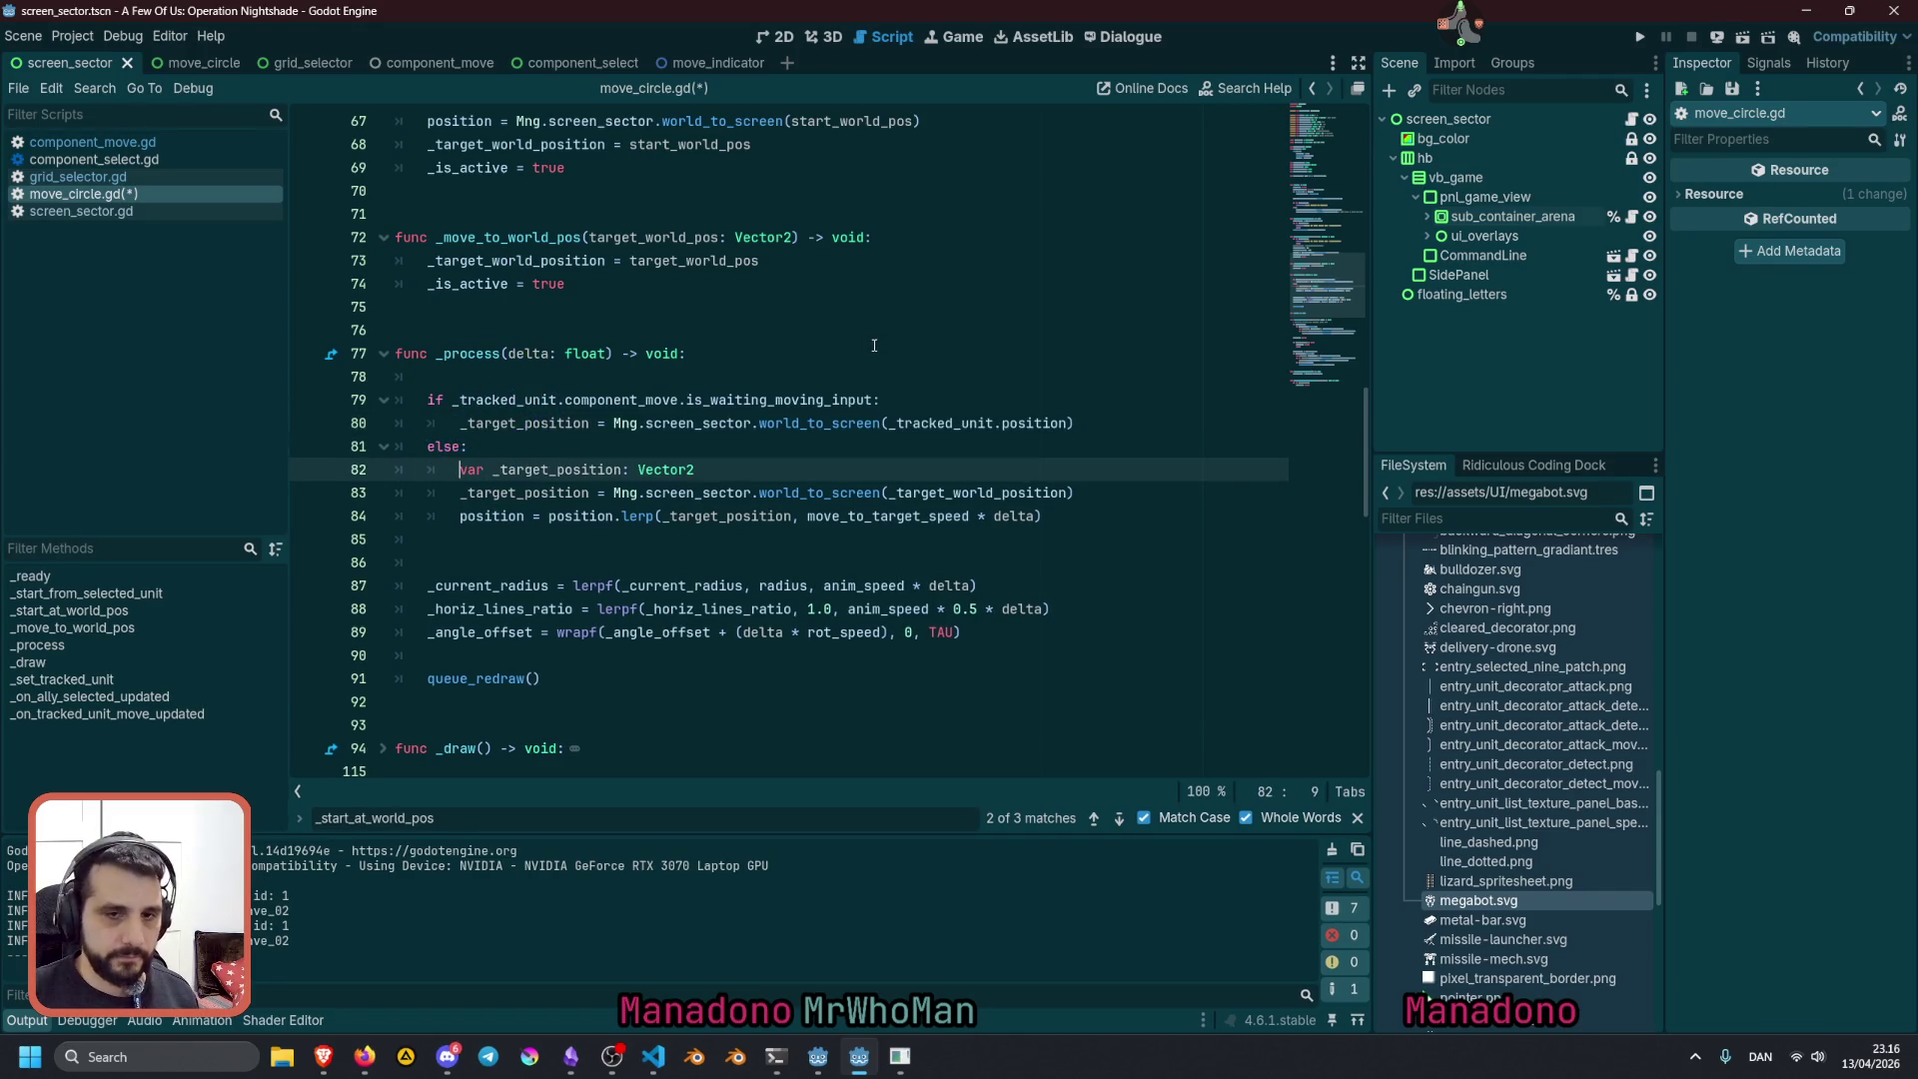
double_click(515, 515)
key(ctrl+c)
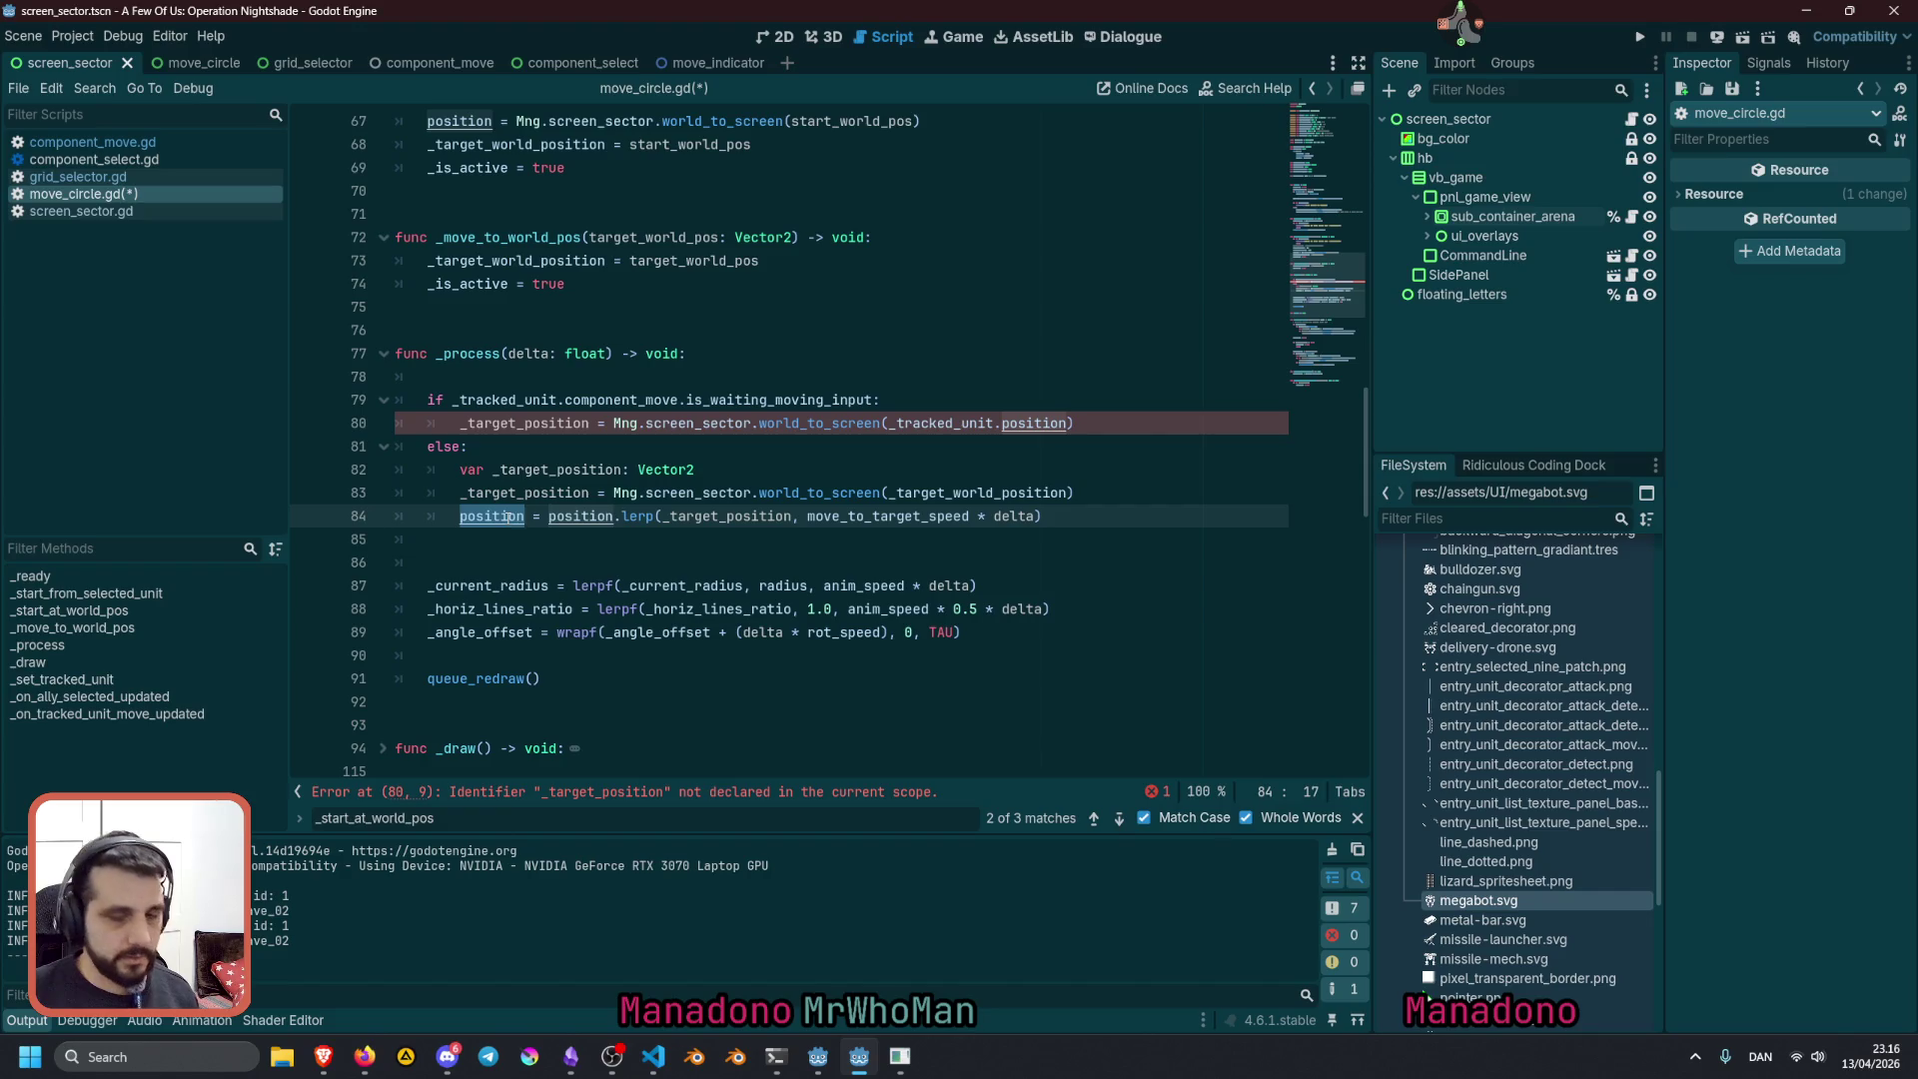
double_click(527, 423)
key(ctrl+v)
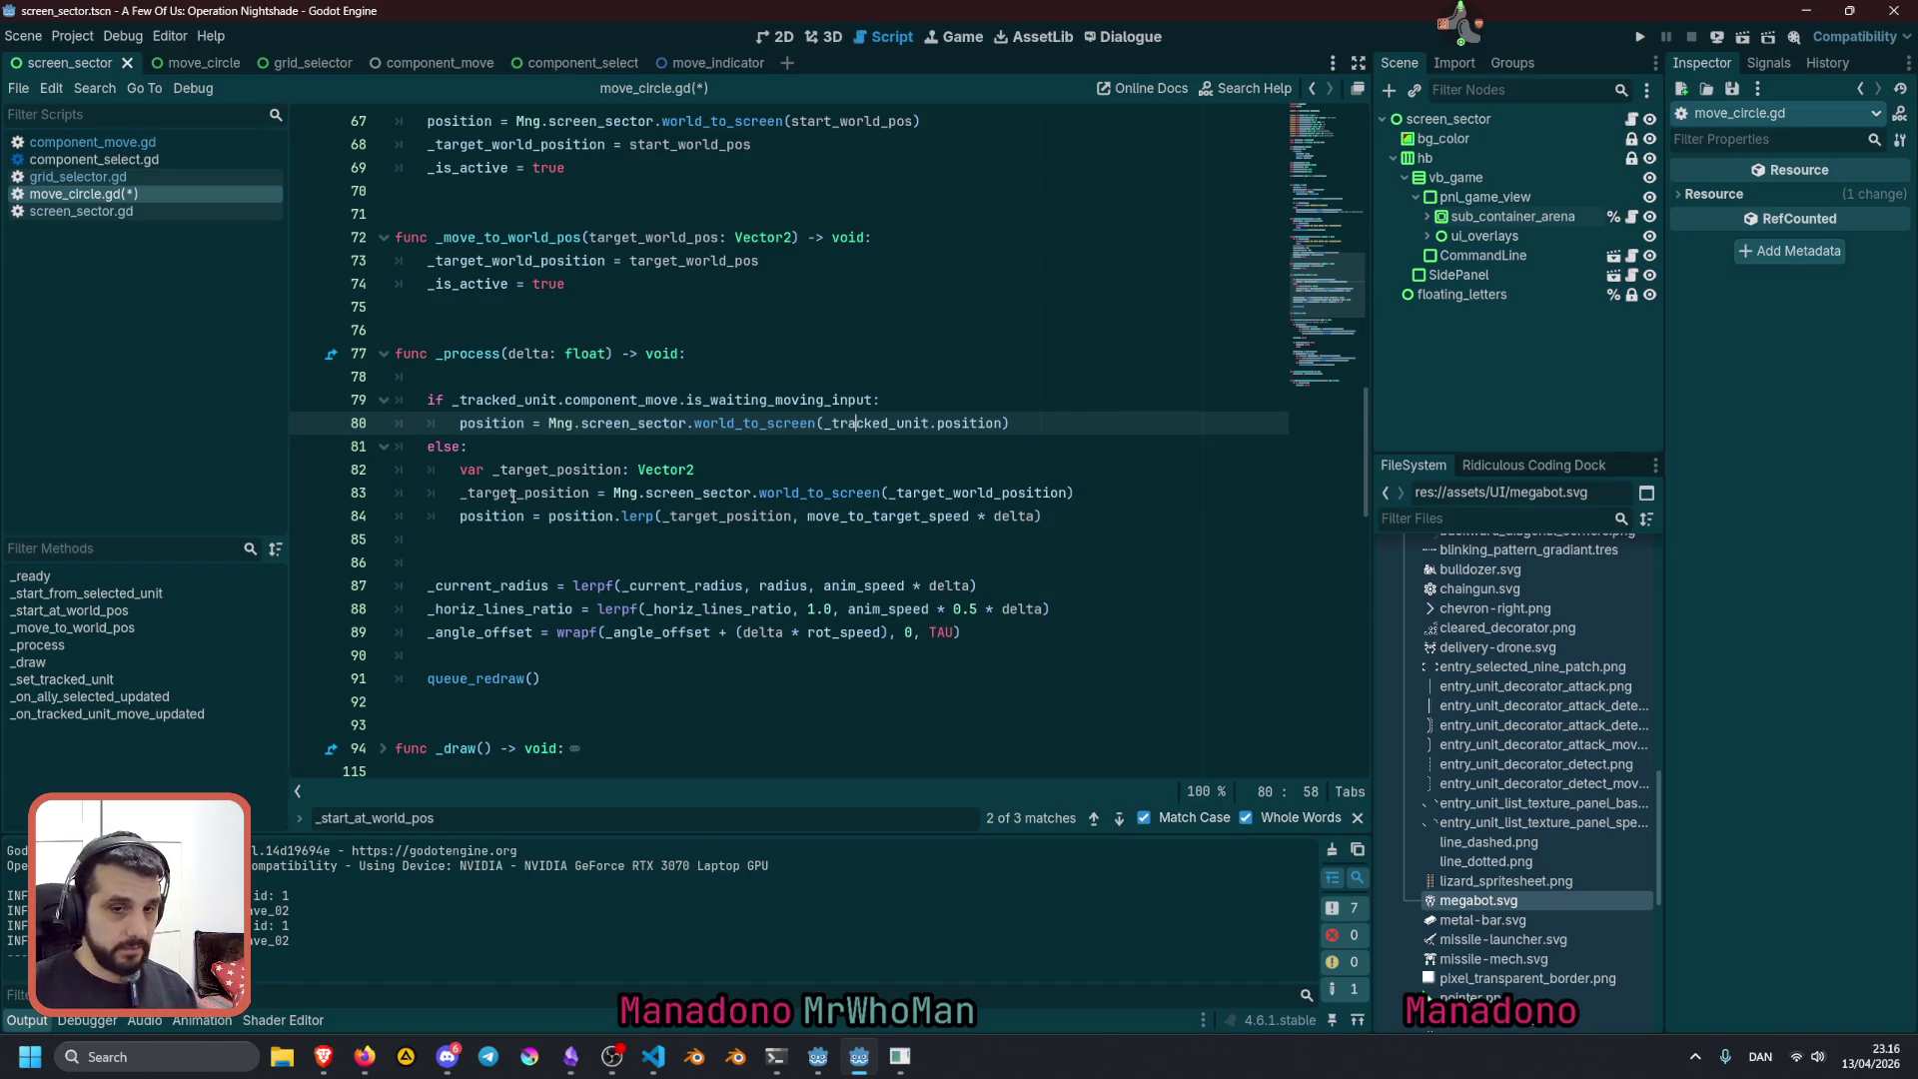
Finish the 'var _target_position: Vector2' declaration on line 82, save, and run the game
double_click(624, 516)
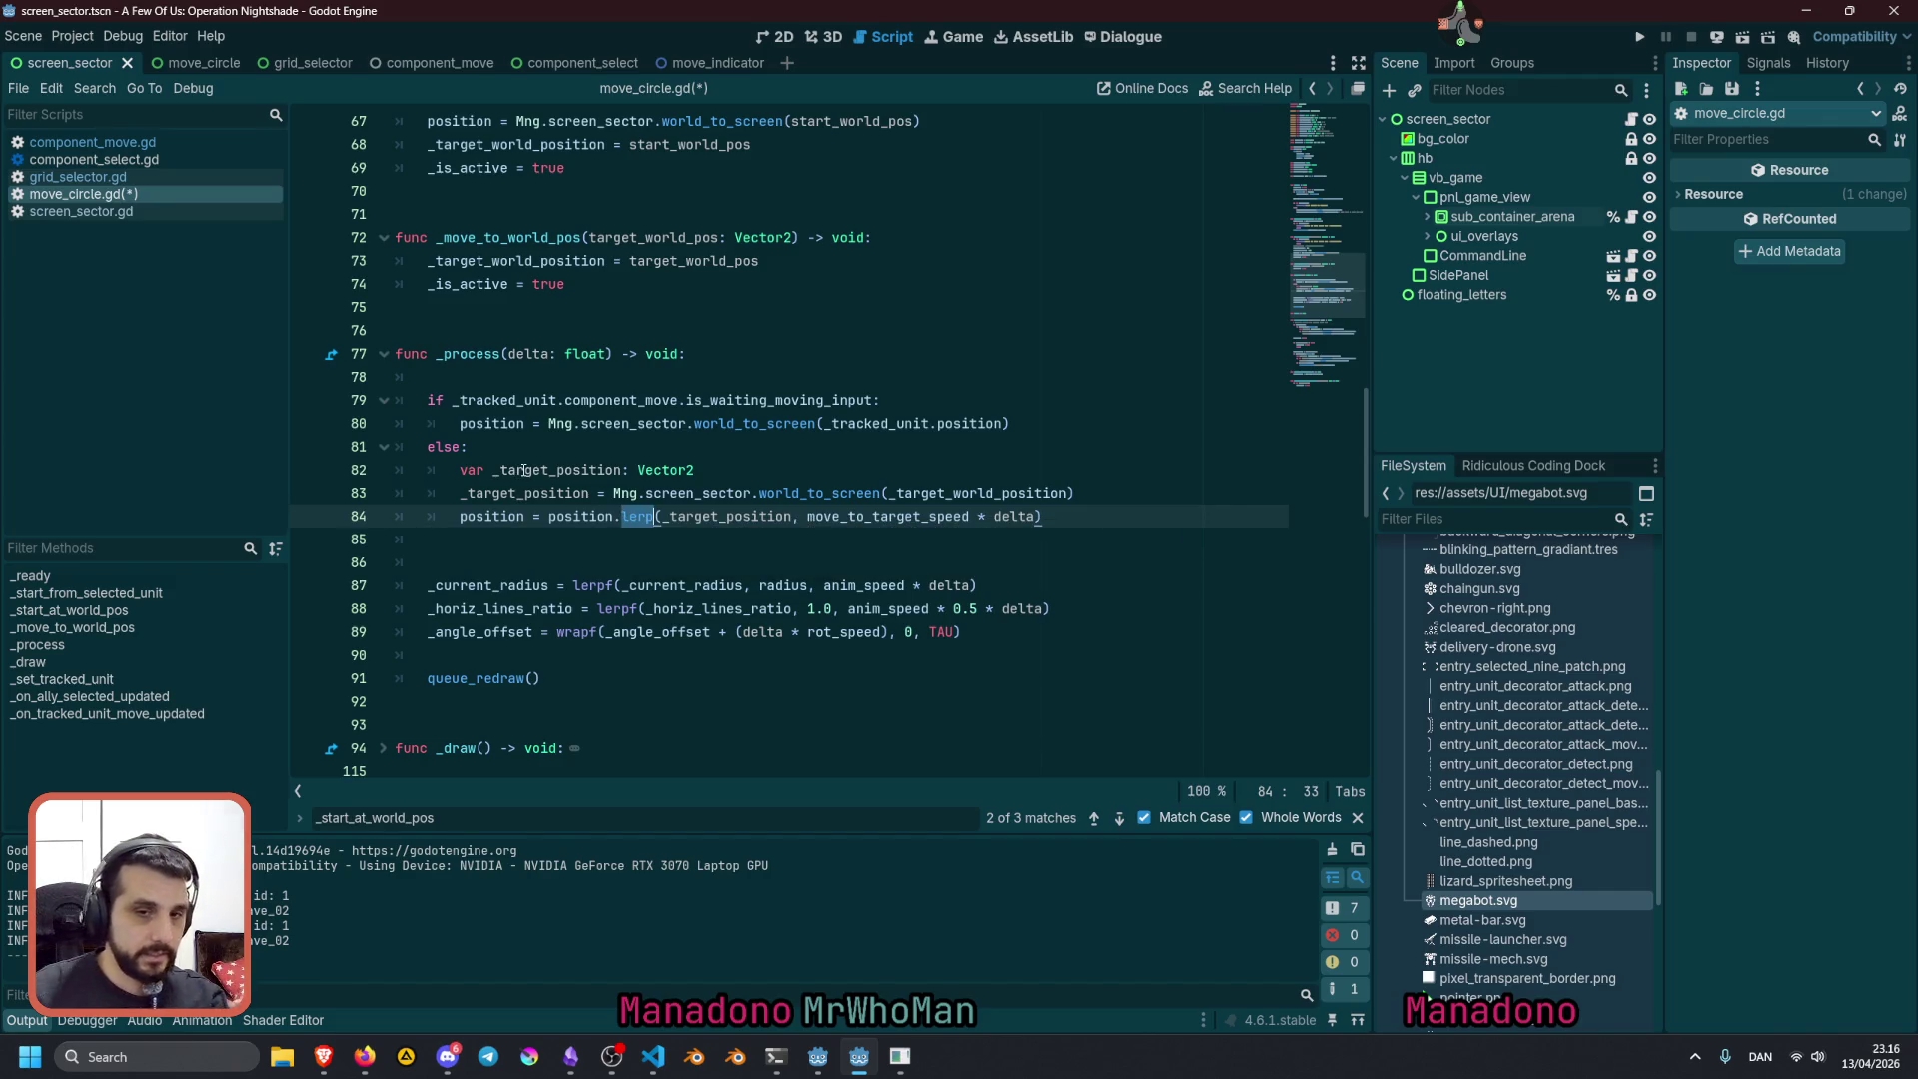
click(525, 469)
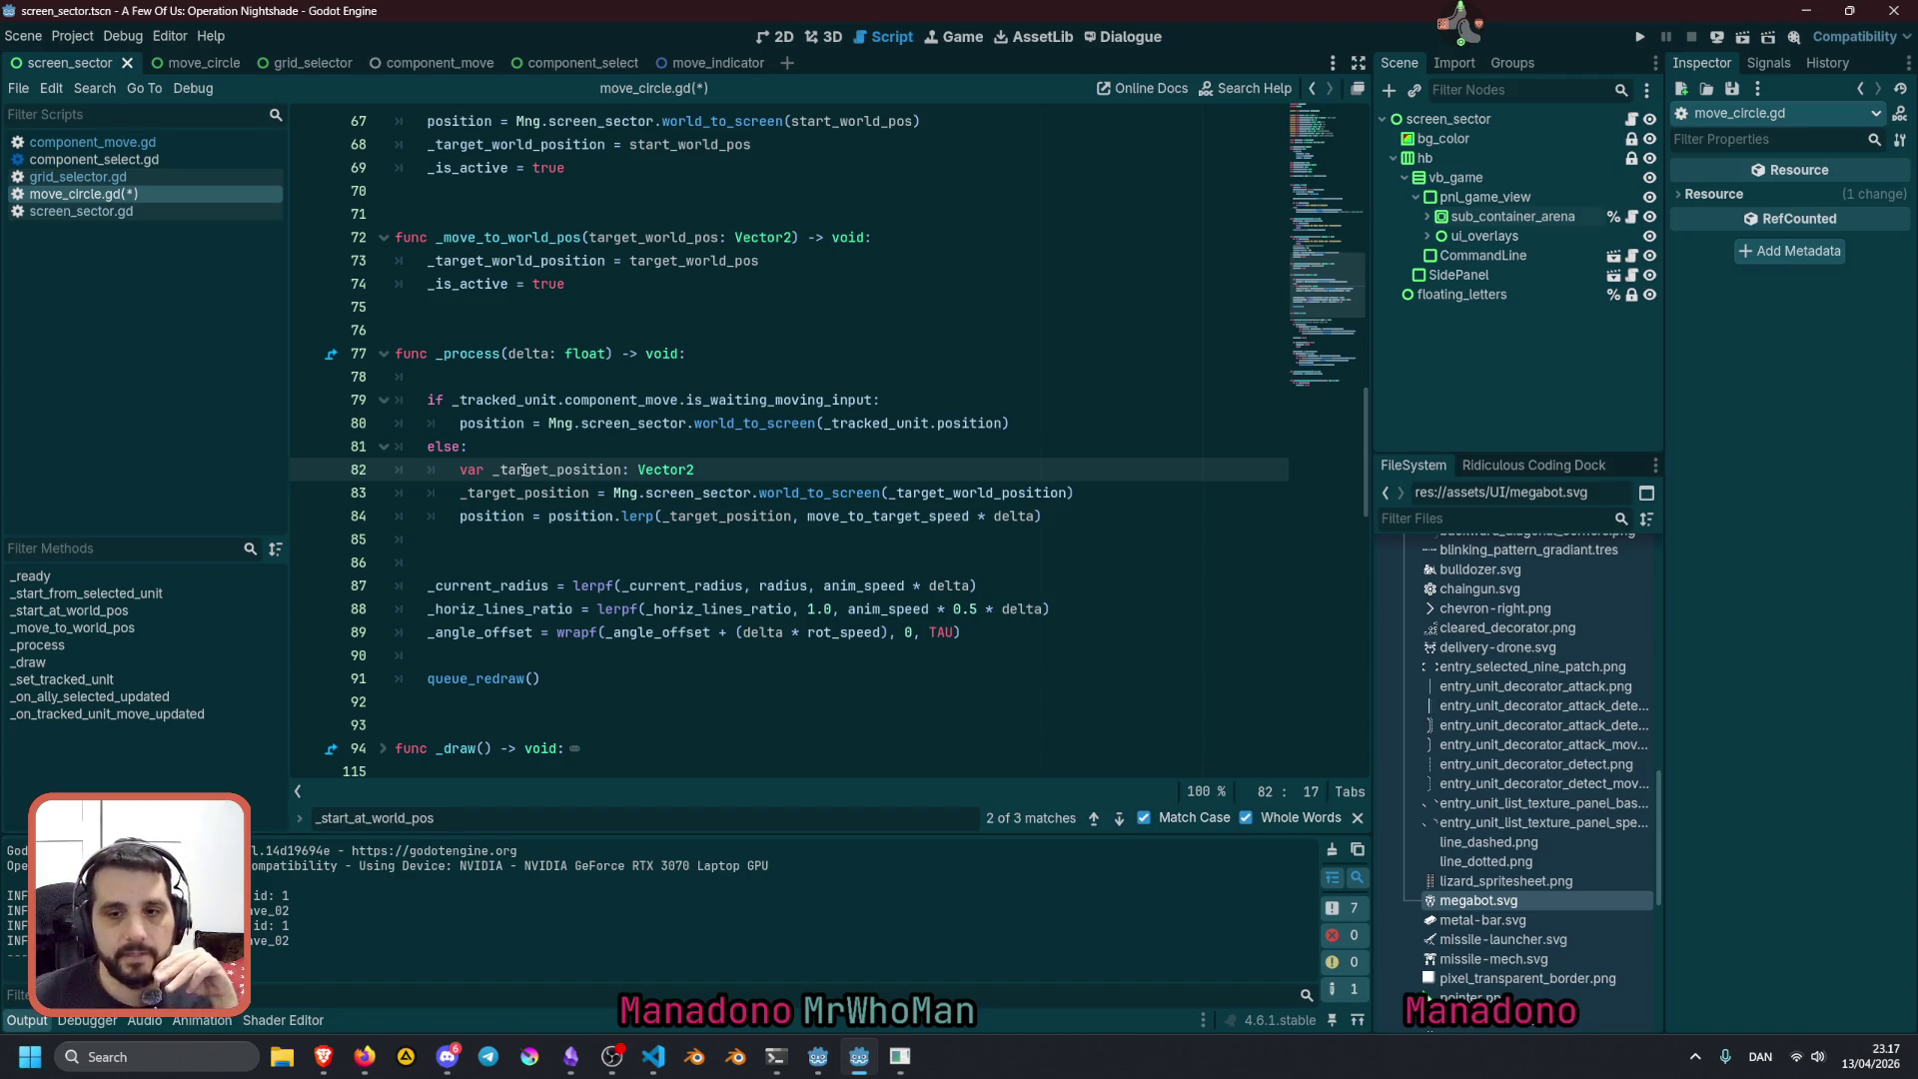
click(638, 519)
click(759, 476)
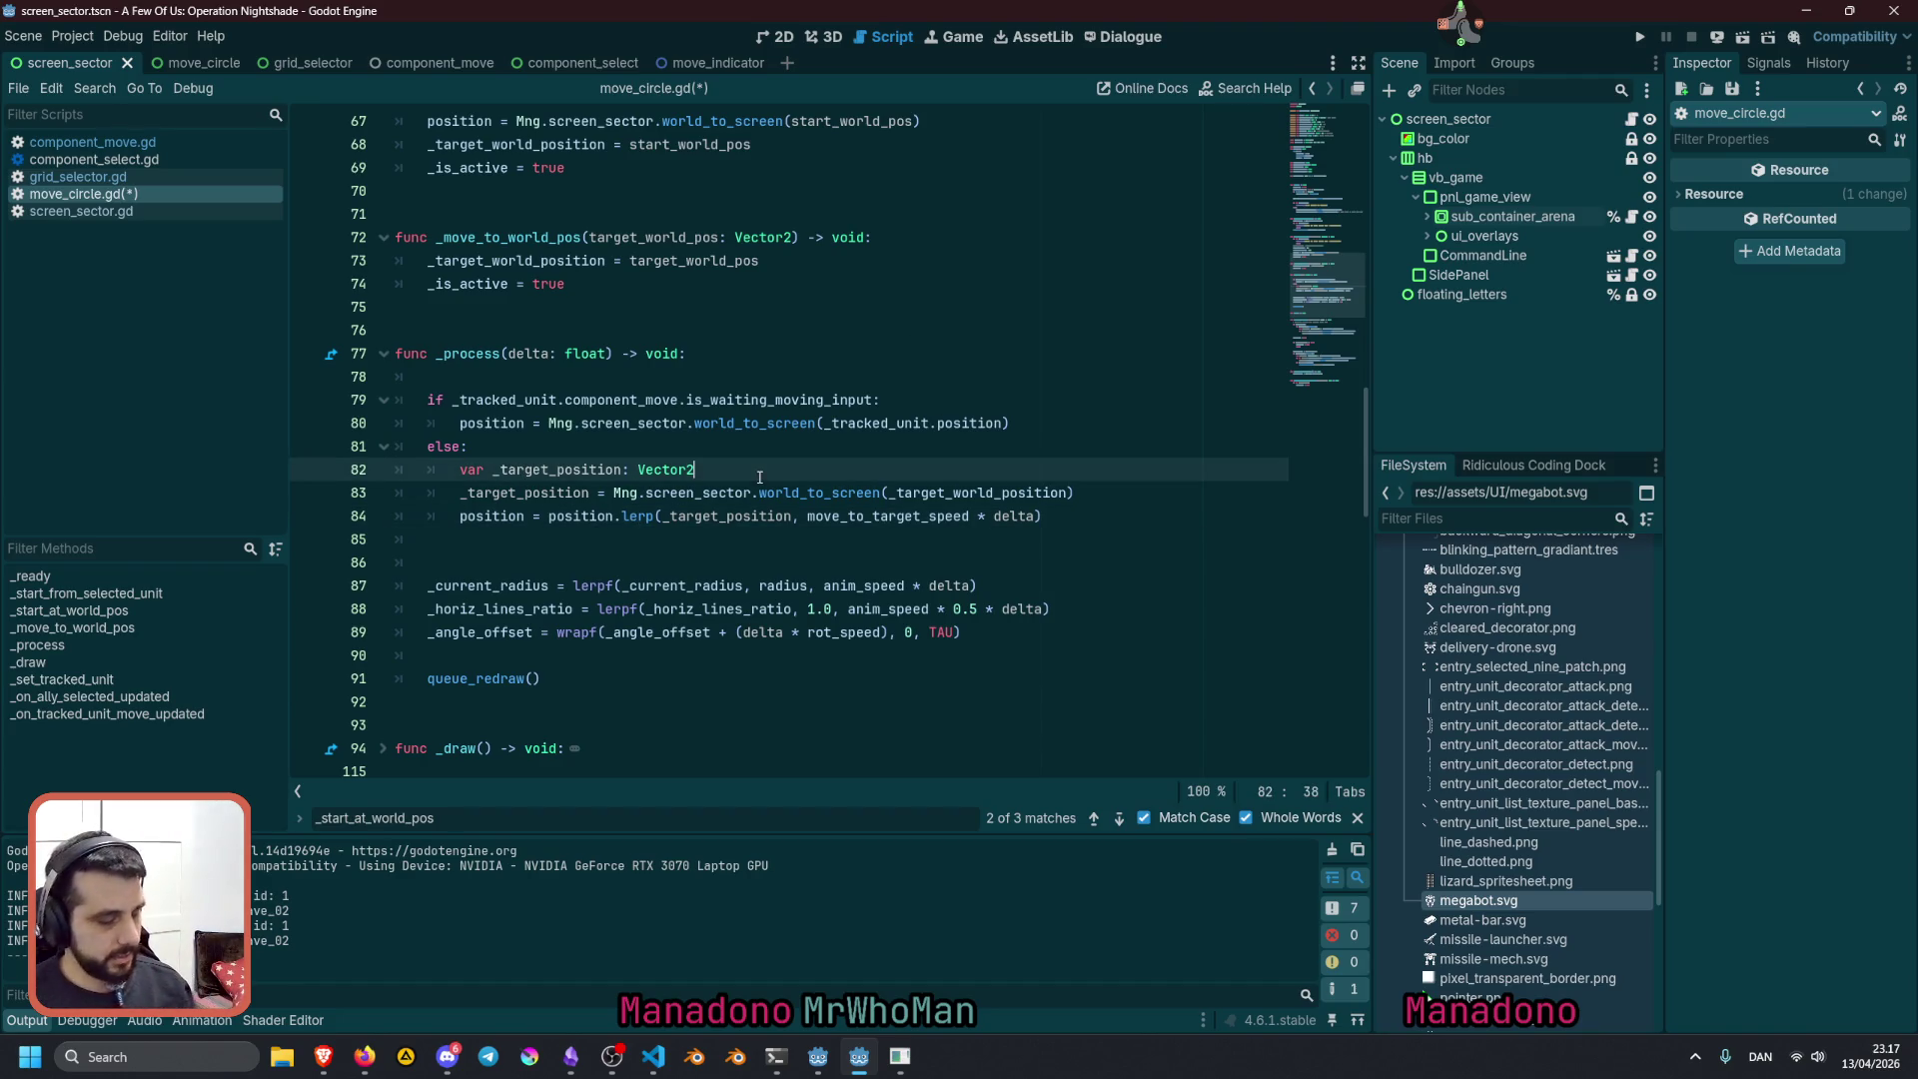
key(F5)
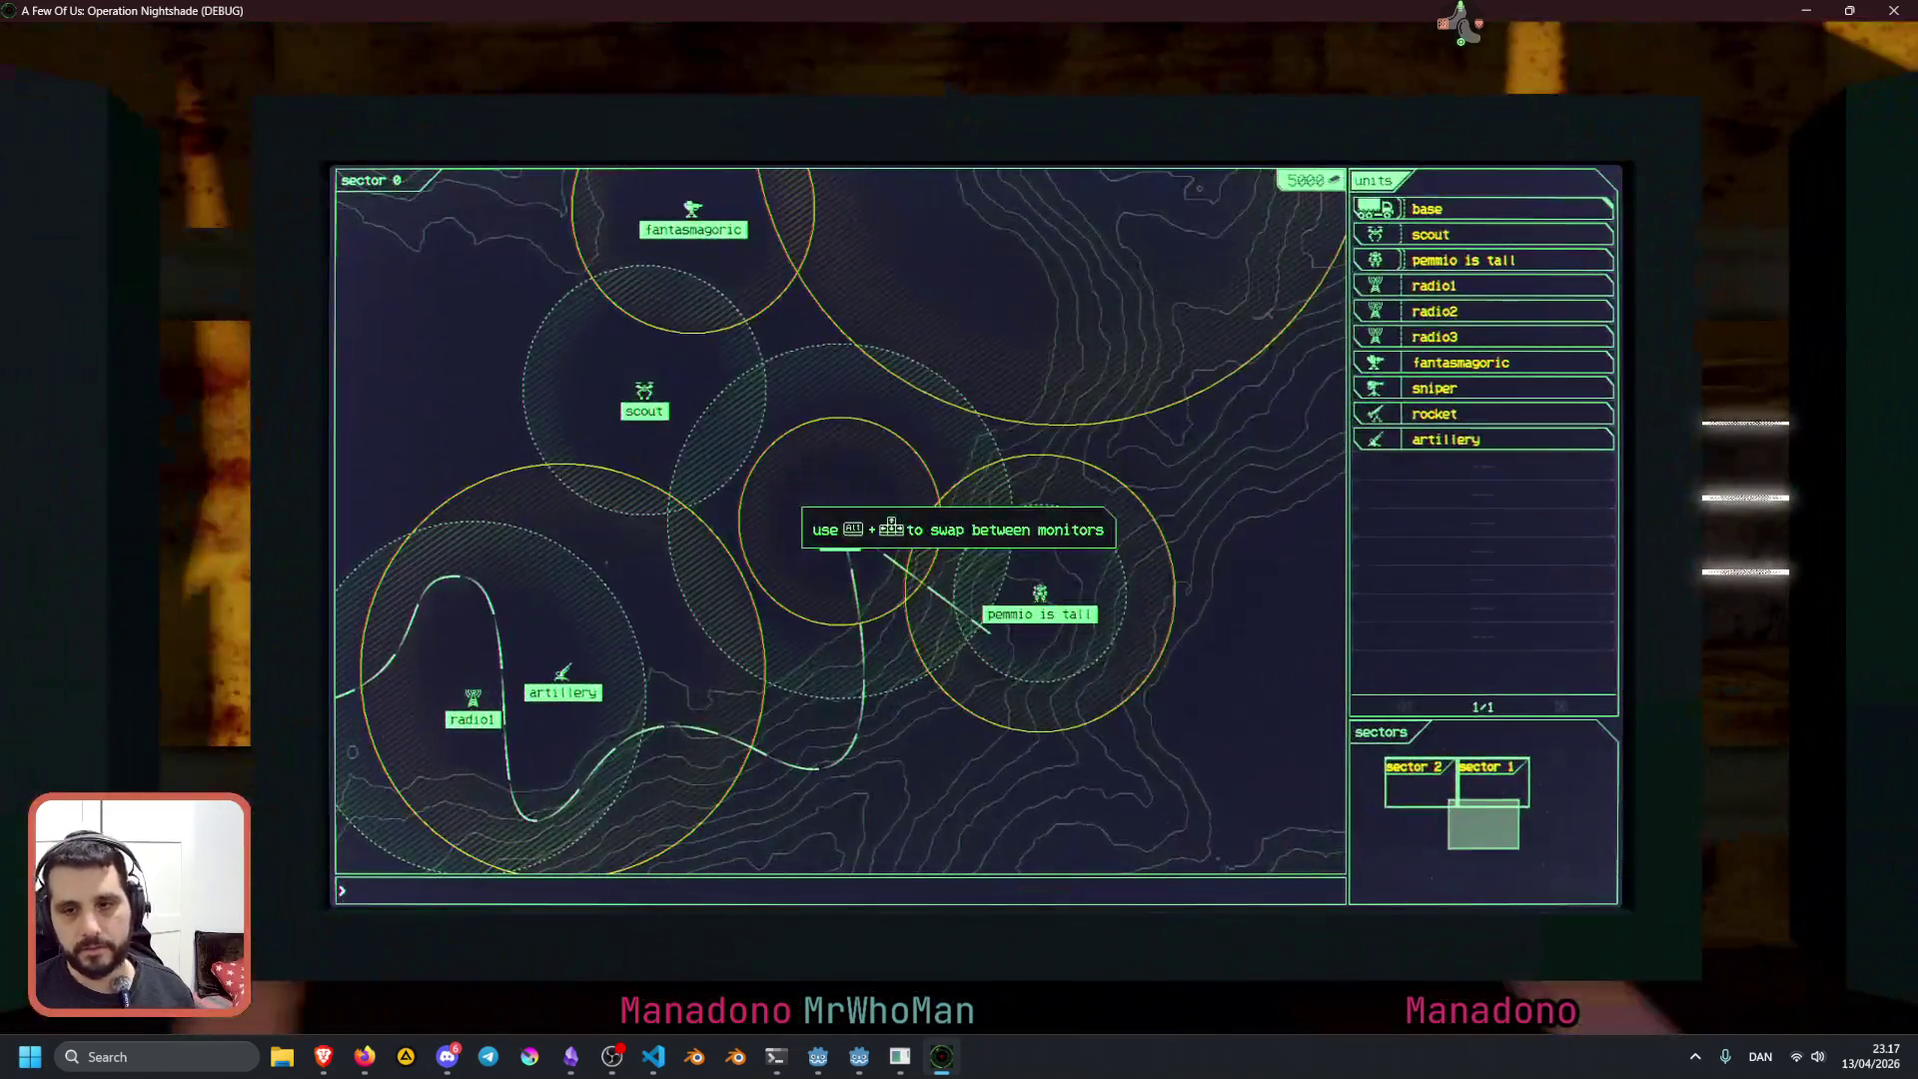
Select the scout, send it to three different map spots, then close the game
click(1399, 232)
click(1387, 467)
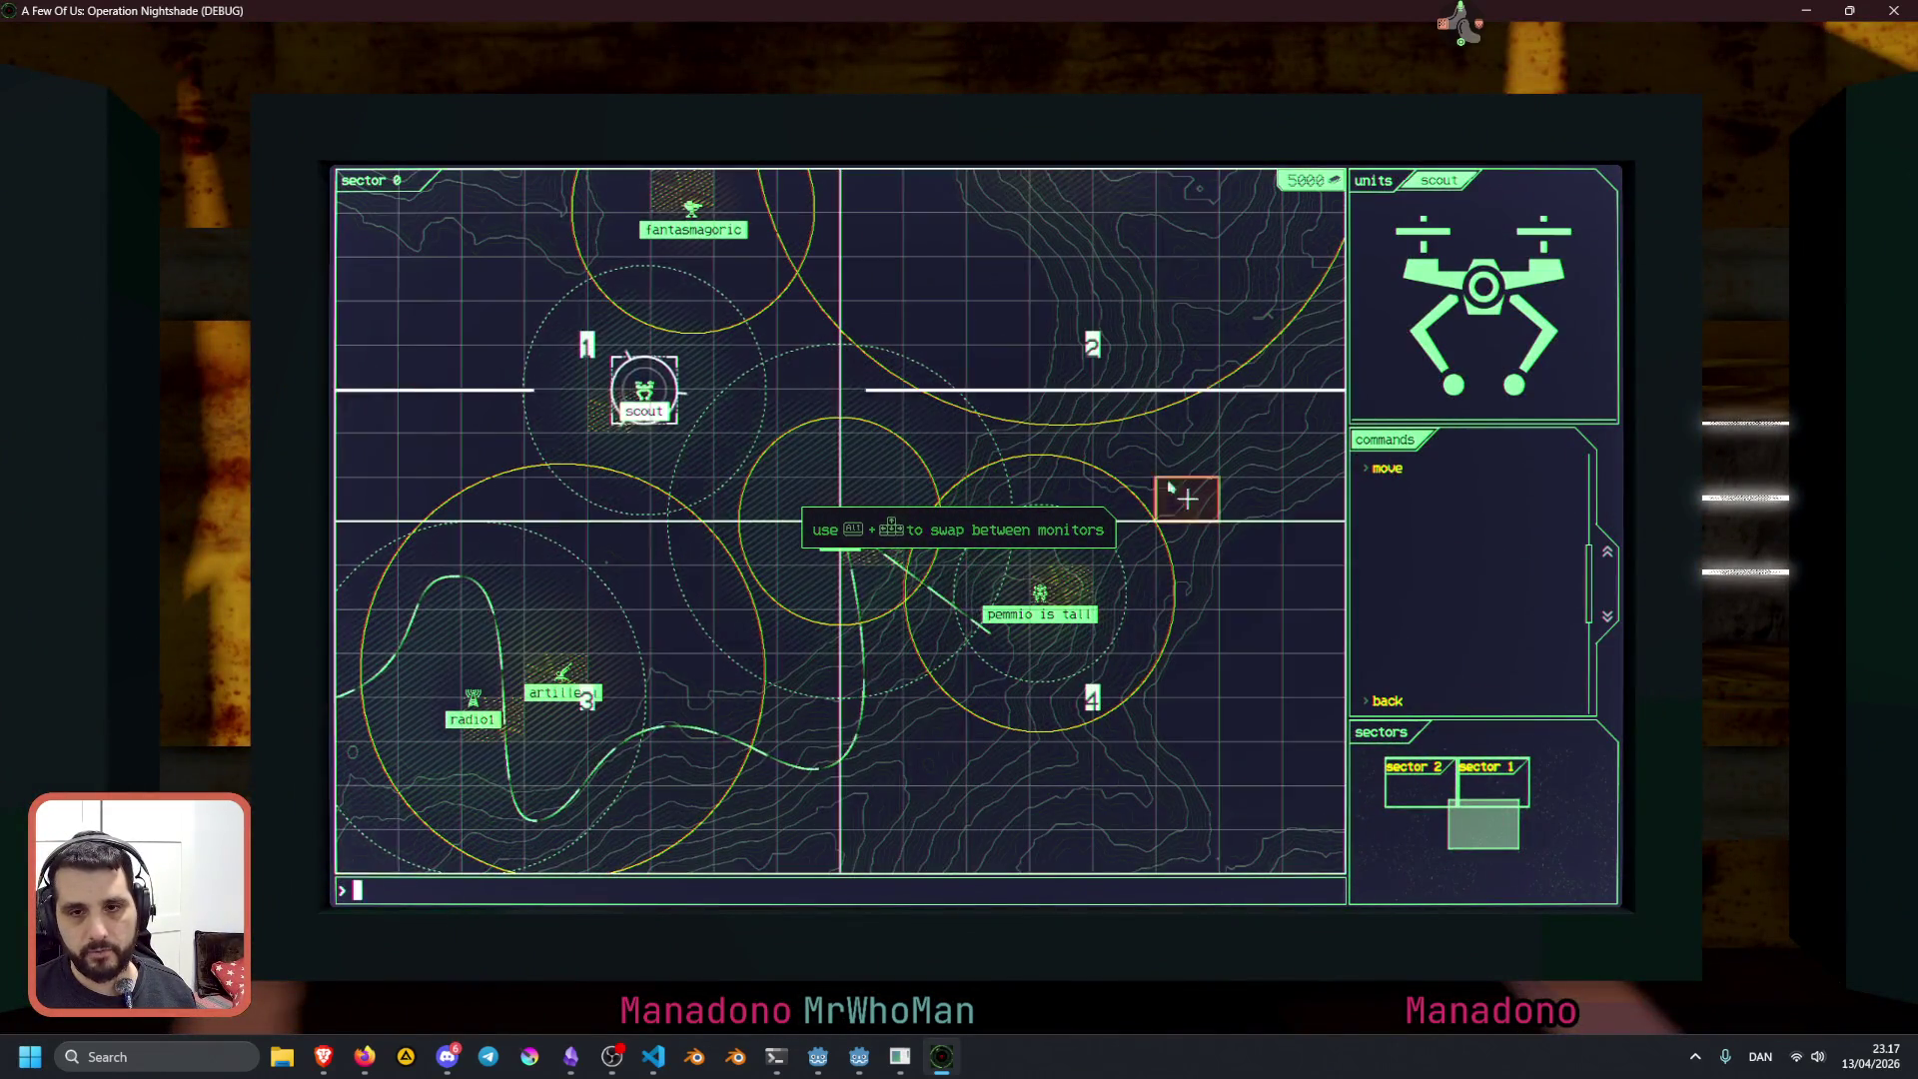
click(1119, 454)
click(1389, 467)
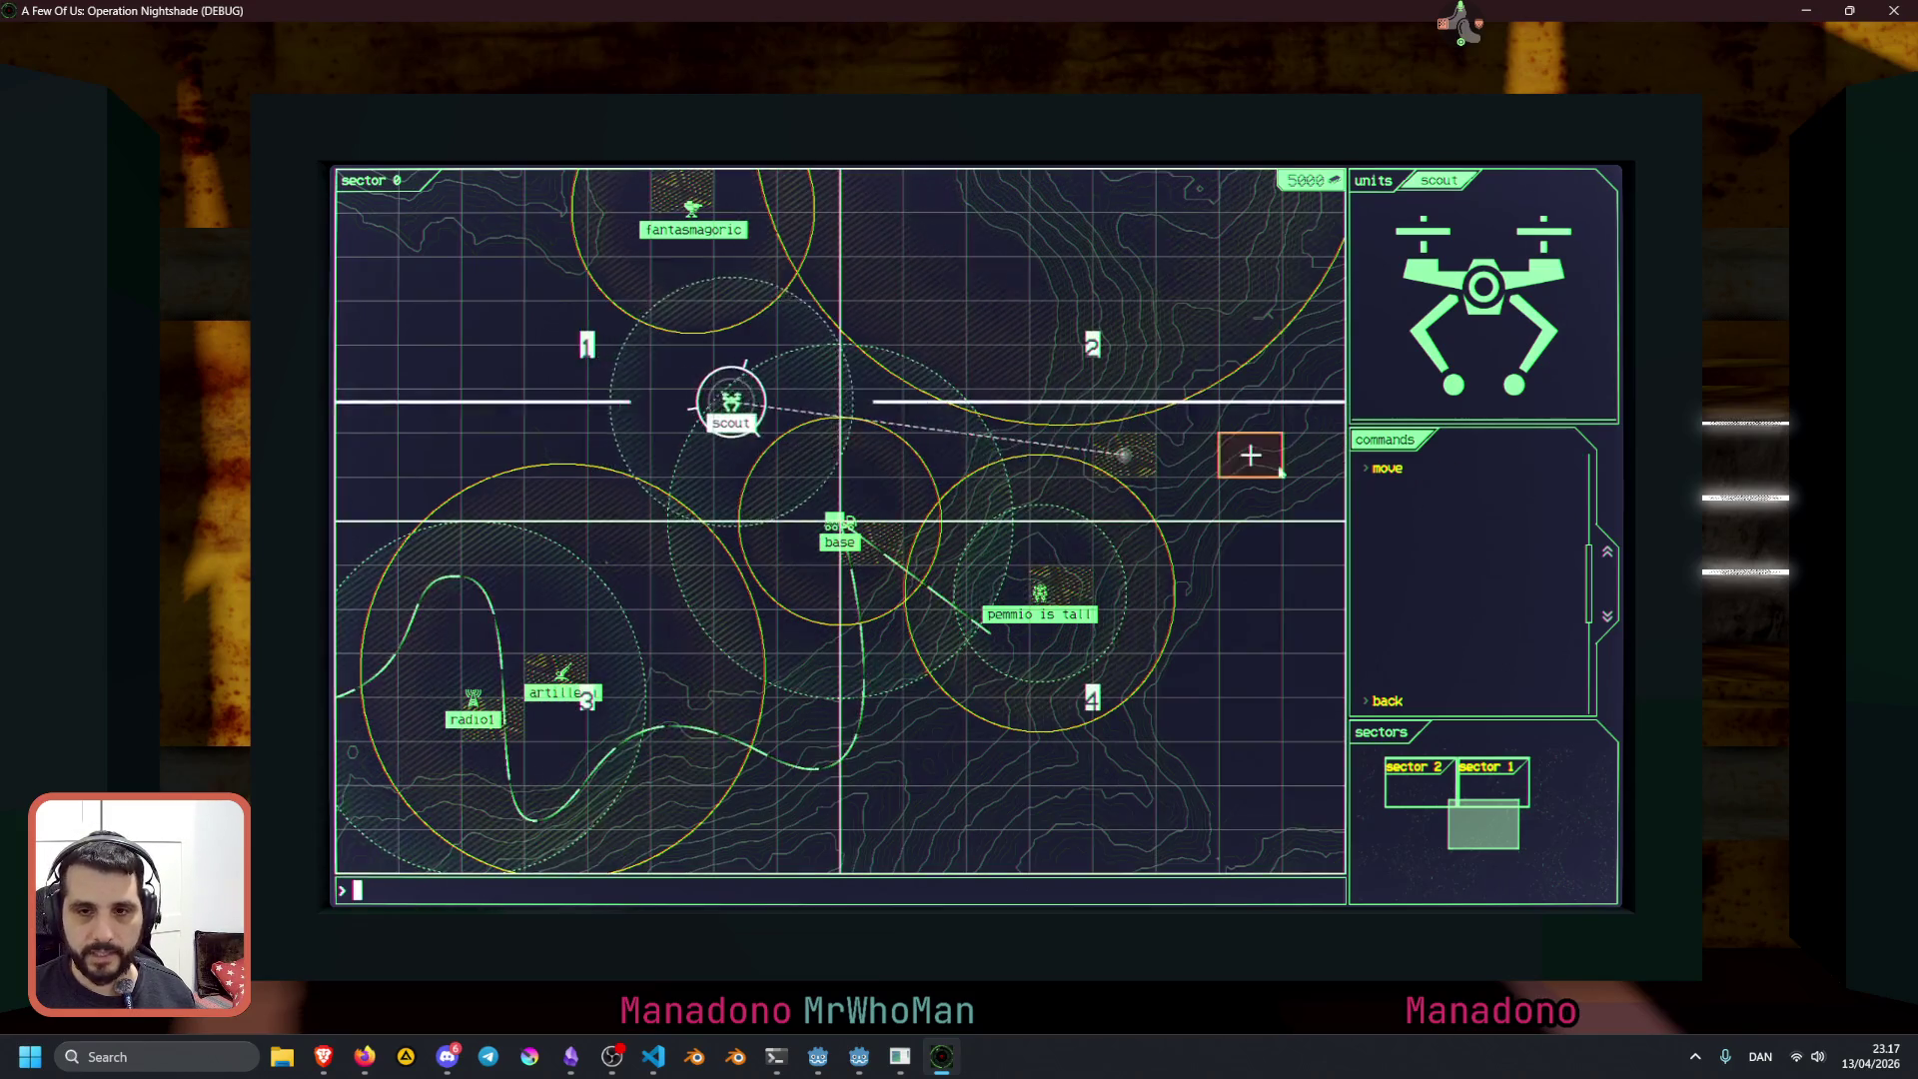
click(683, 675)
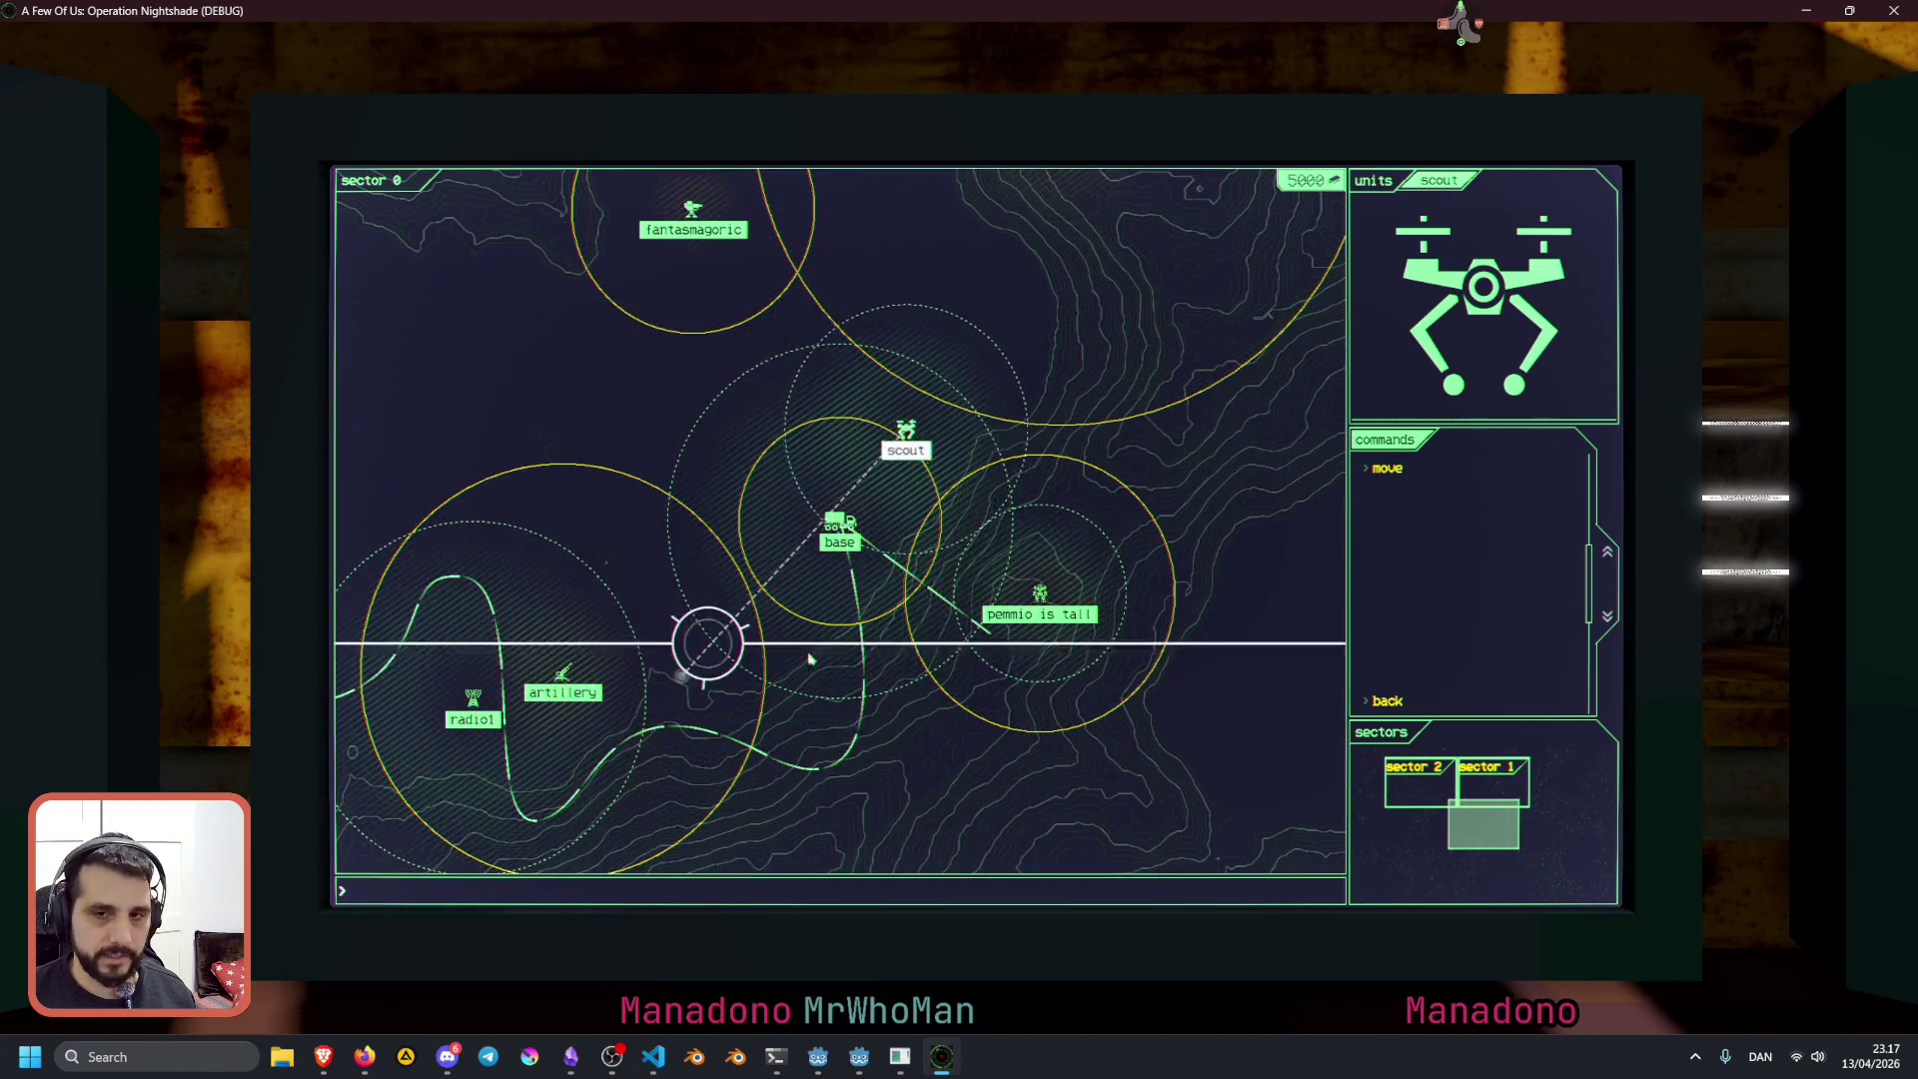
click(1387, 467)
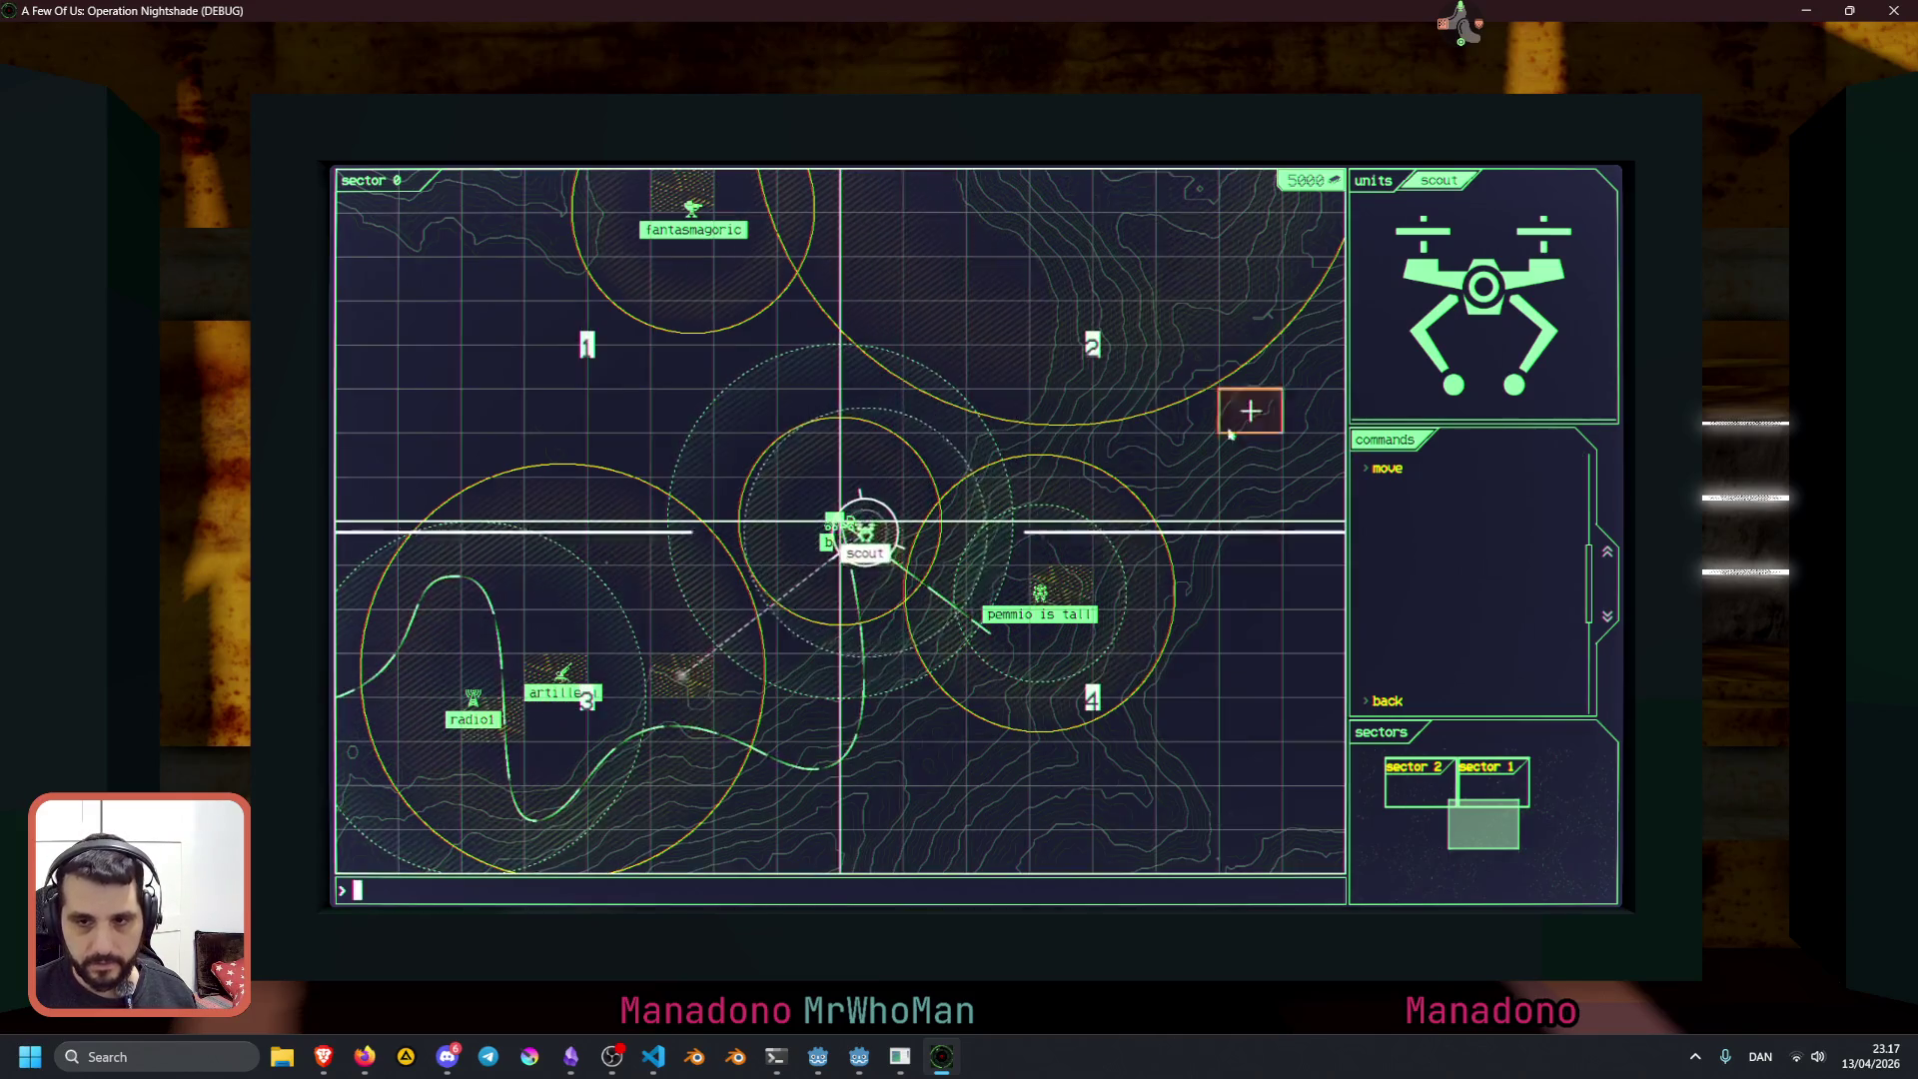
click(735, 357)
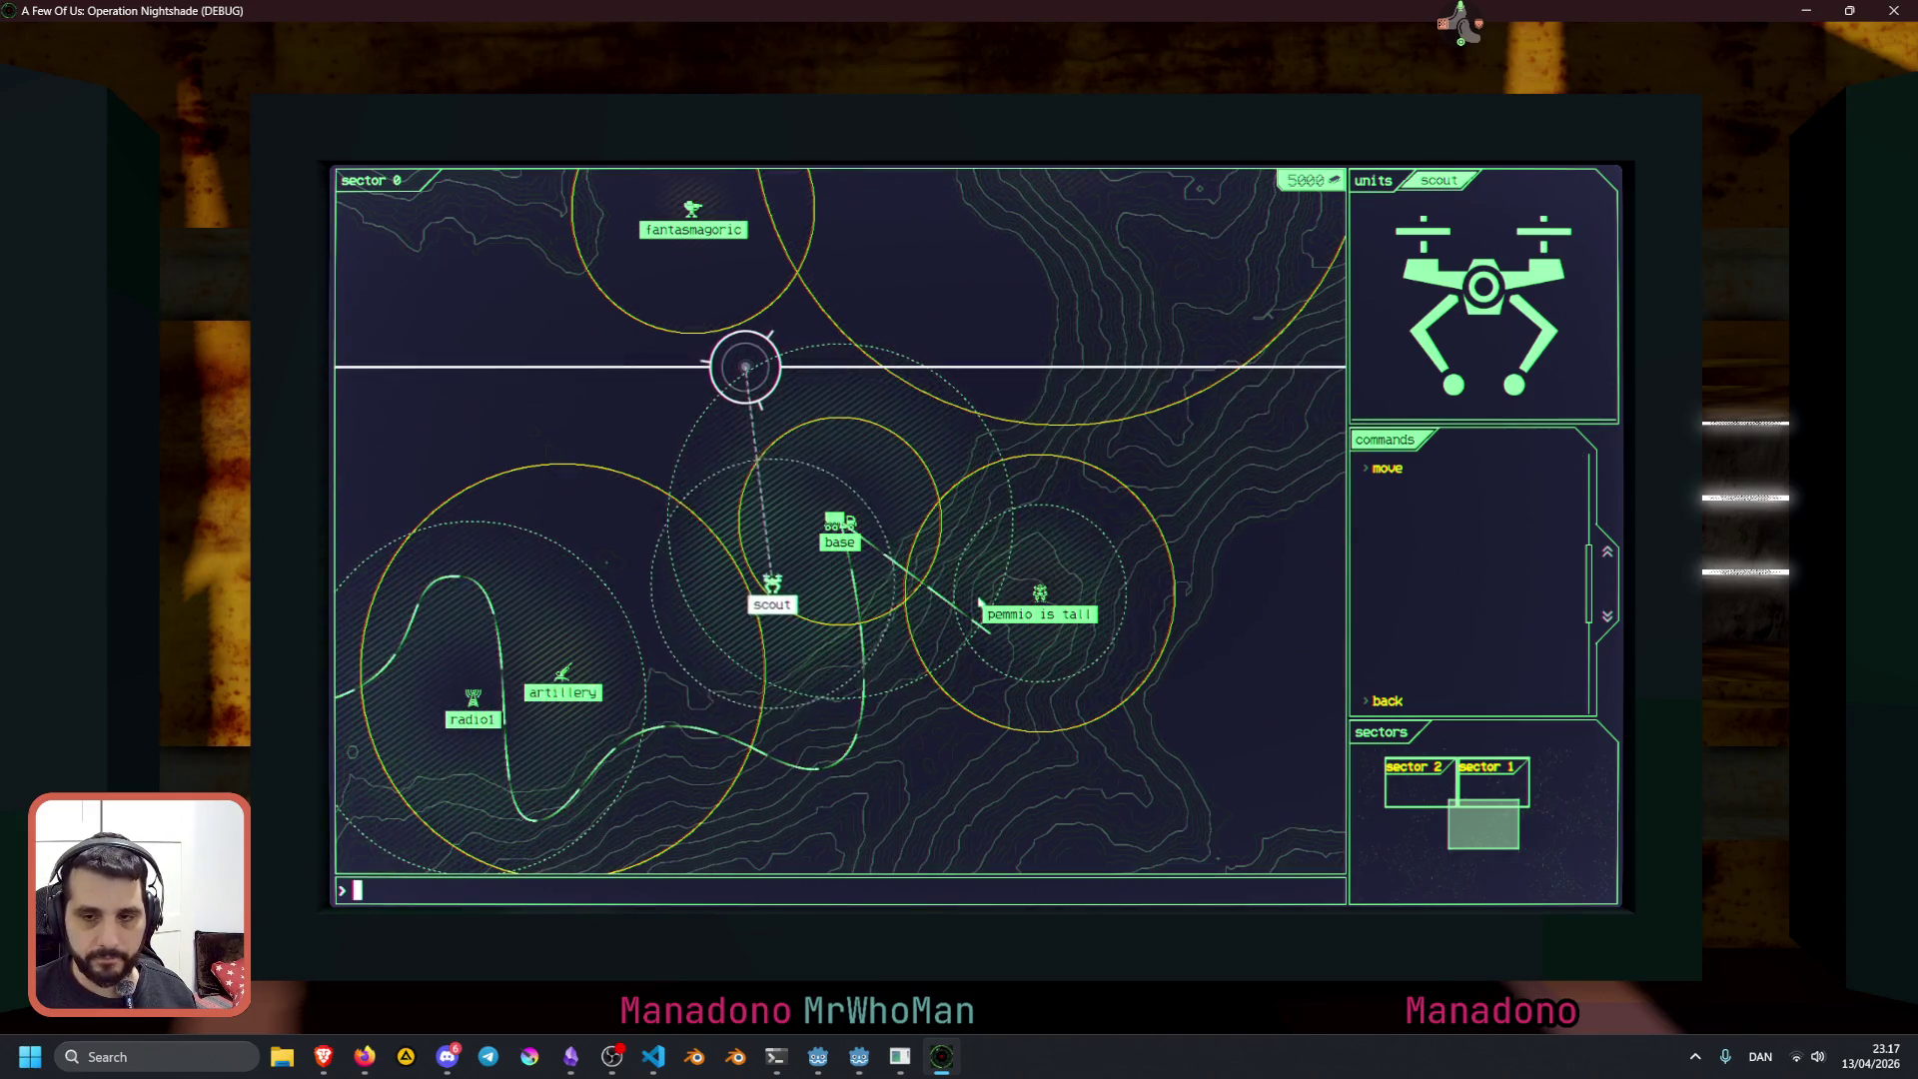
click(1062, 593)
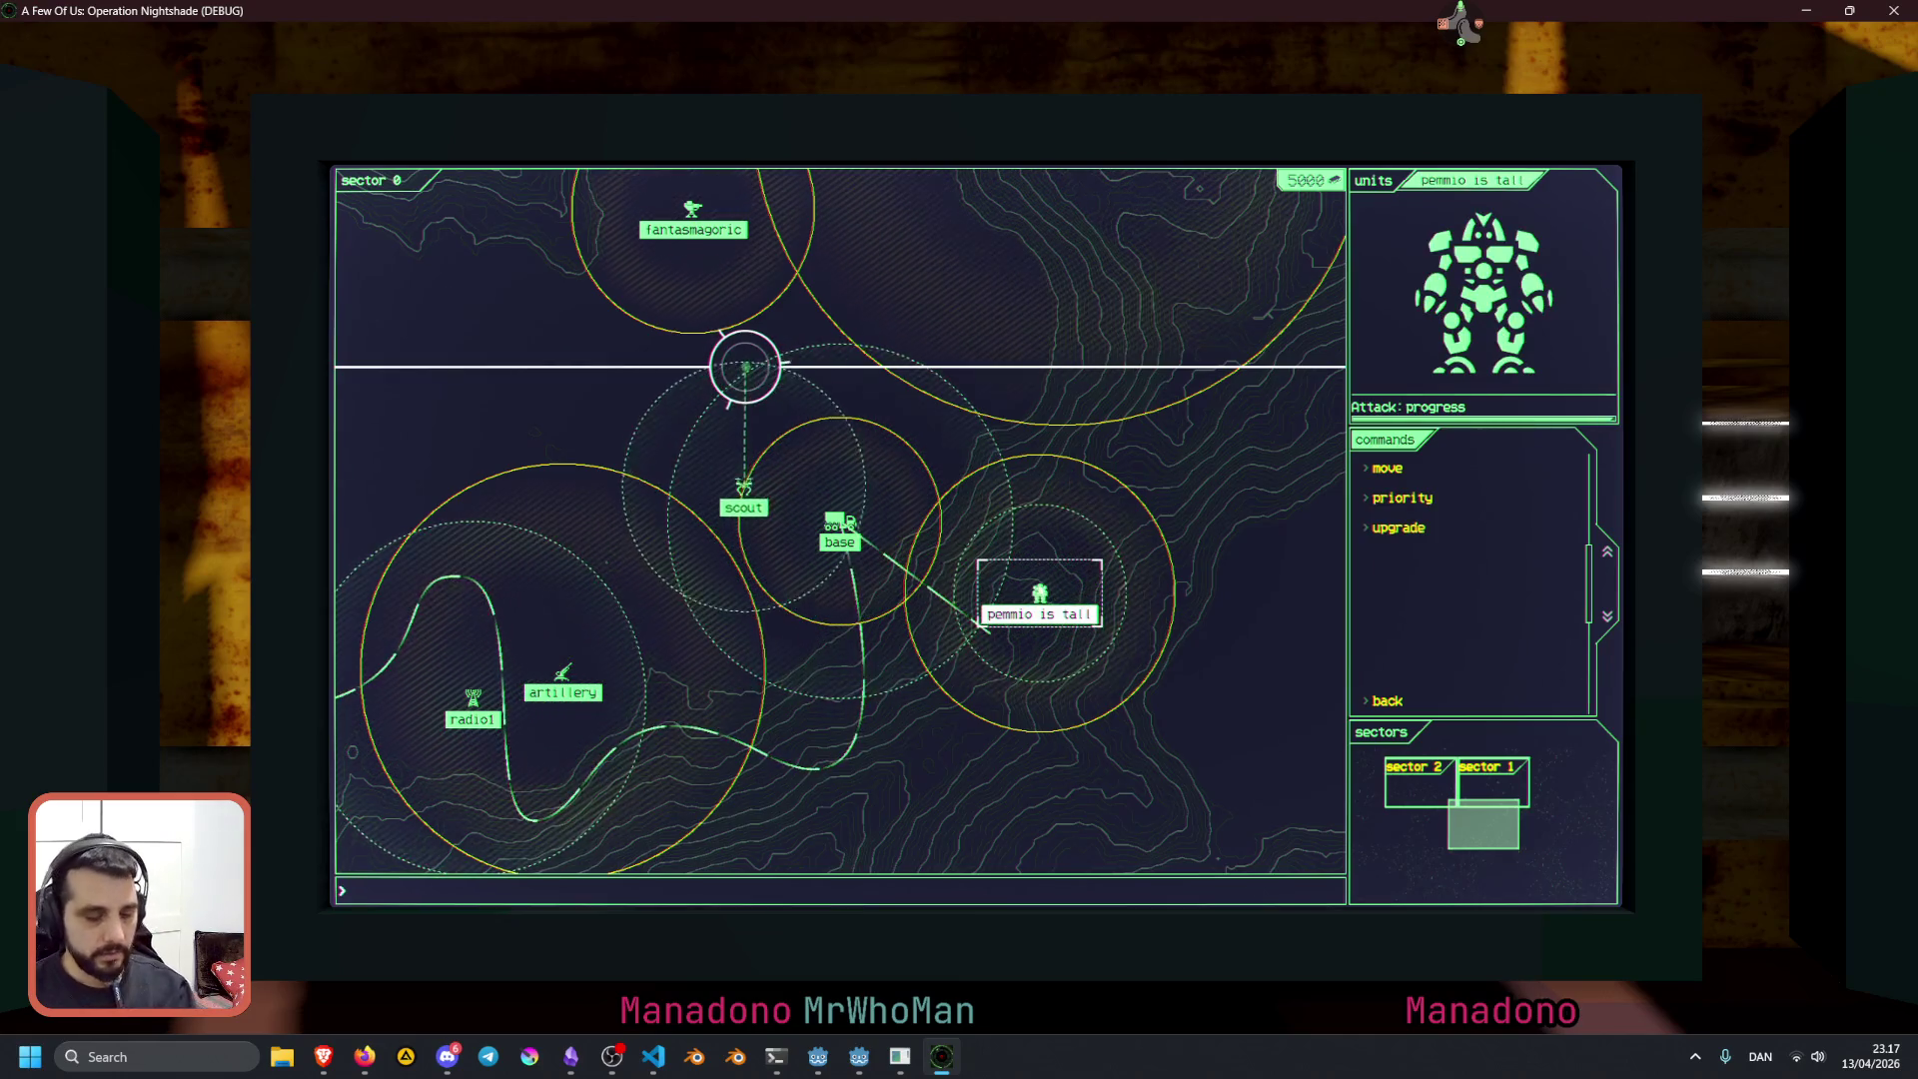
key(F8)
Remove the blank line after the _process header and open a new line above the lerp lines
key(Up)
key(Up)
key(Up)
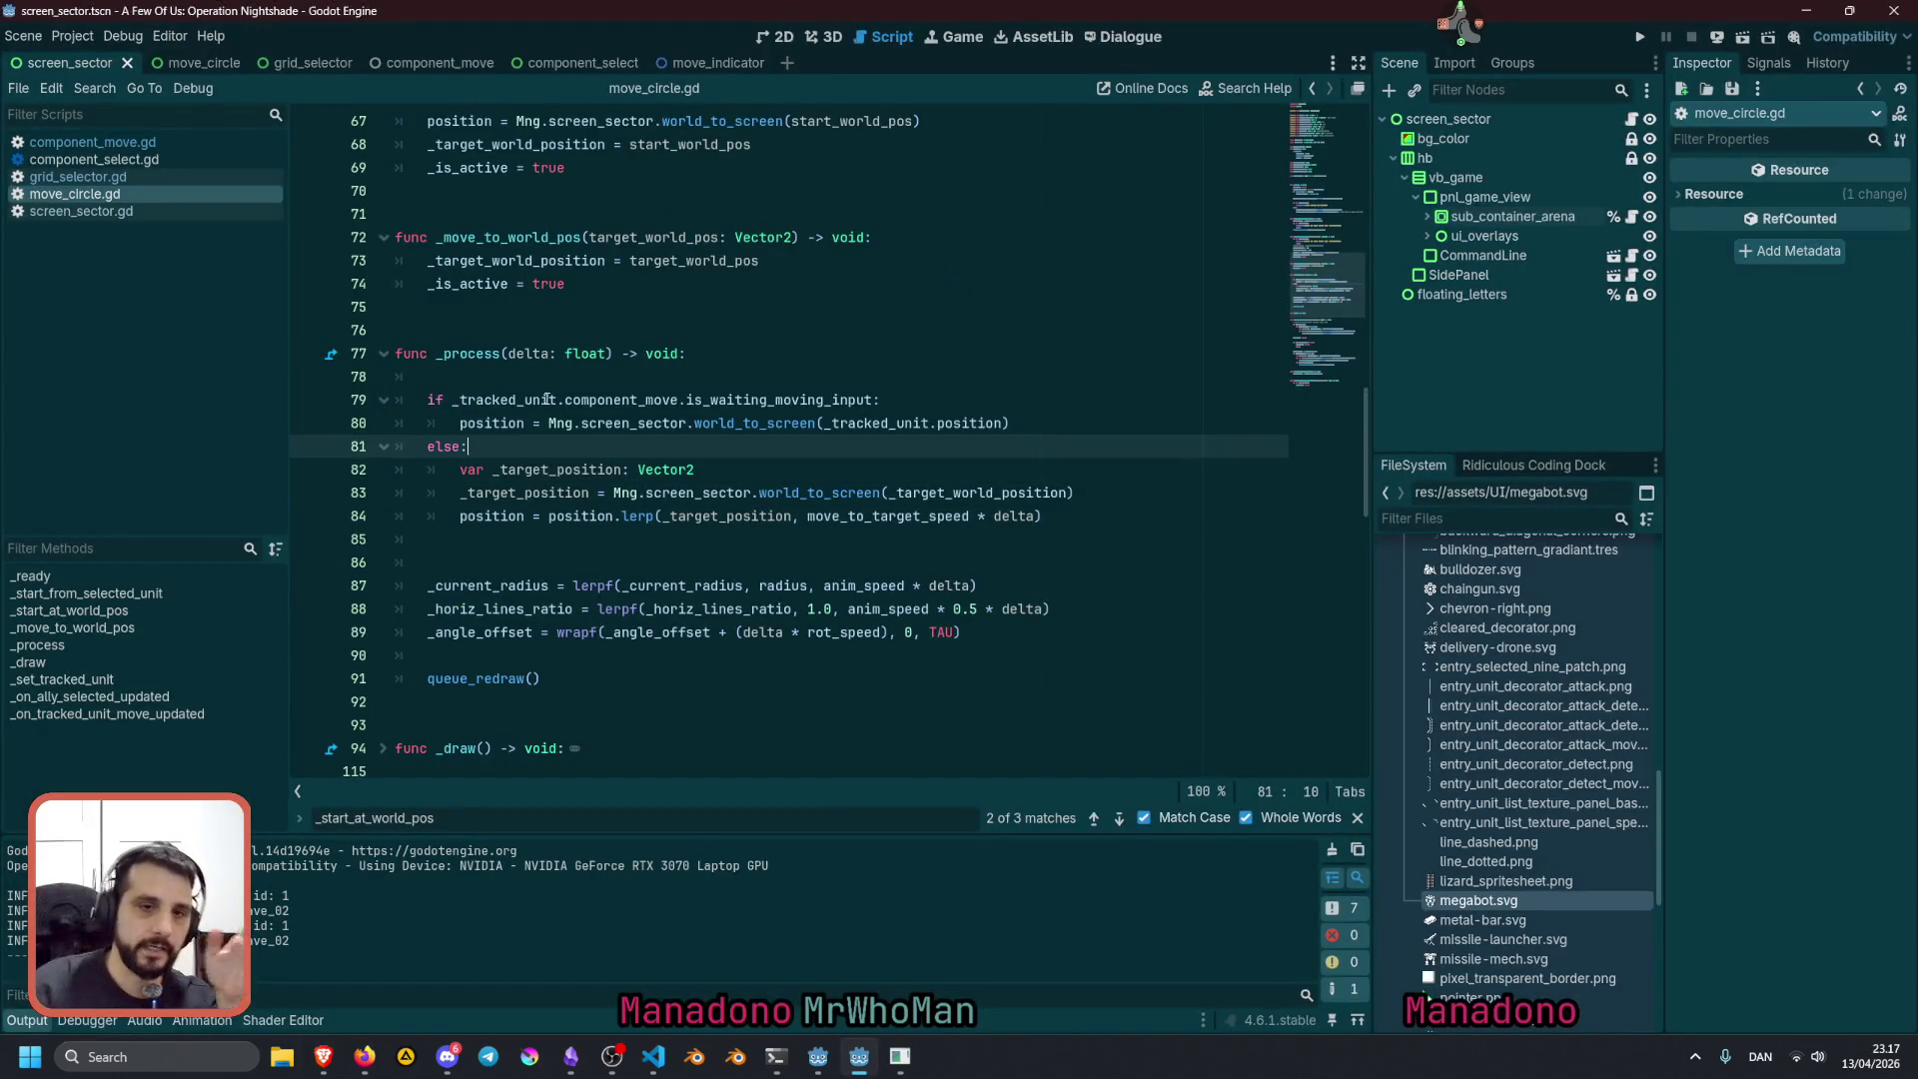
key(BackSpace)
key(BackSpace)
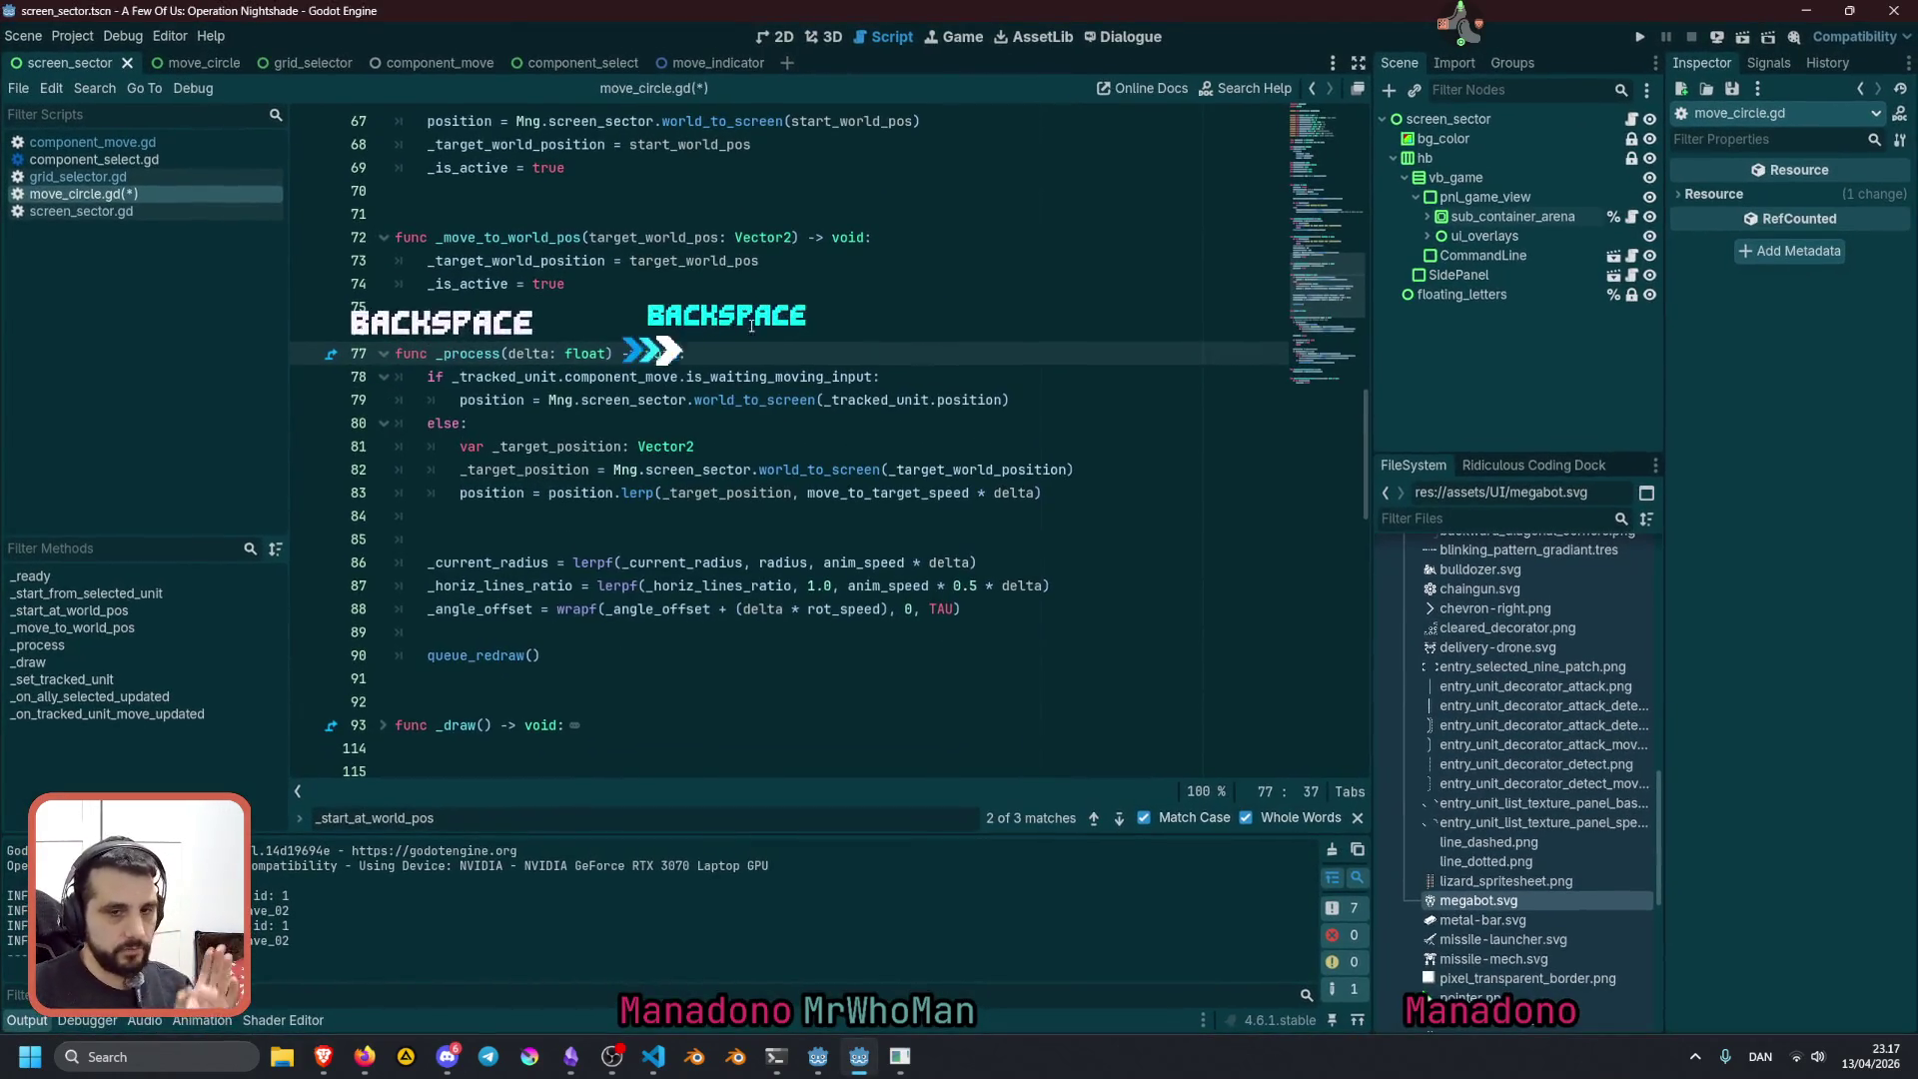
click(638, 532)
key(Return)
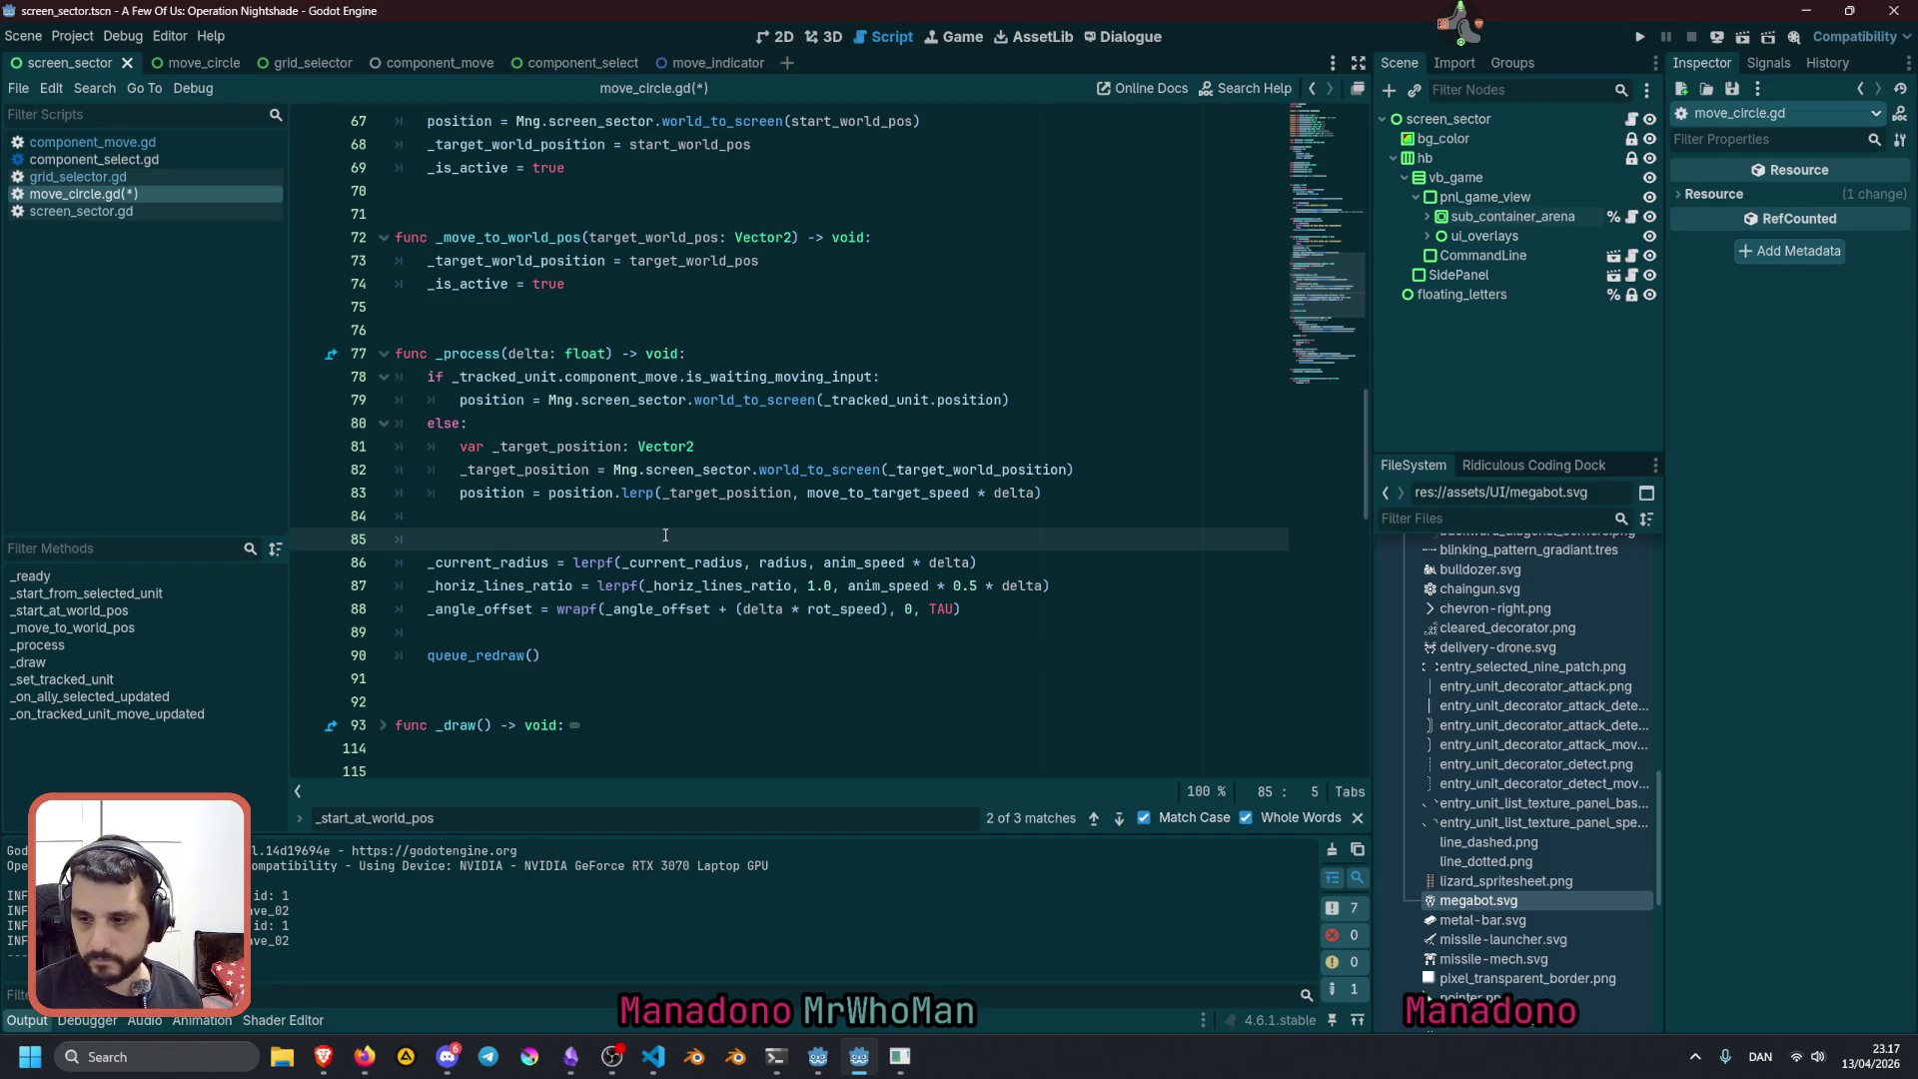
key(alt+shift)
text(@)
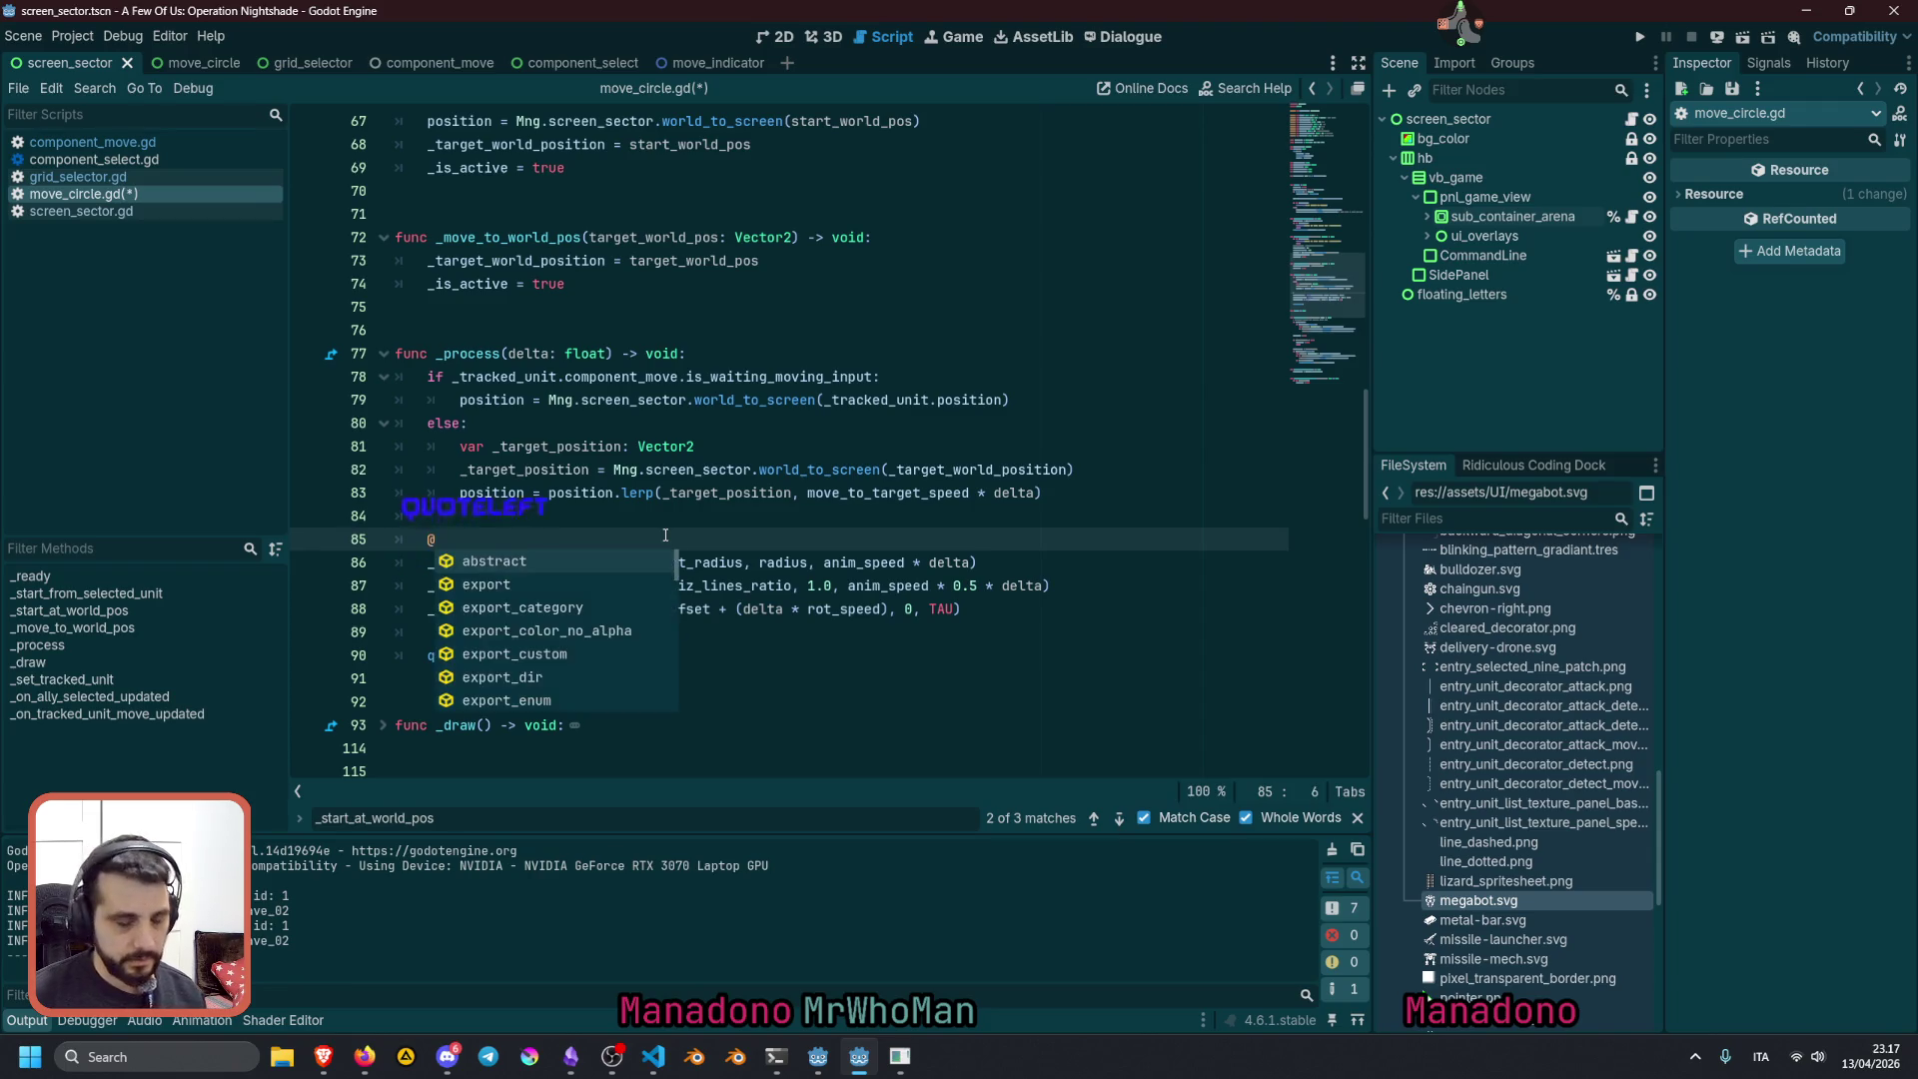
key(BackSpace)
Write the comment '# animate circle expand and rotate', fixing the 'cirlce' typo
text(#)
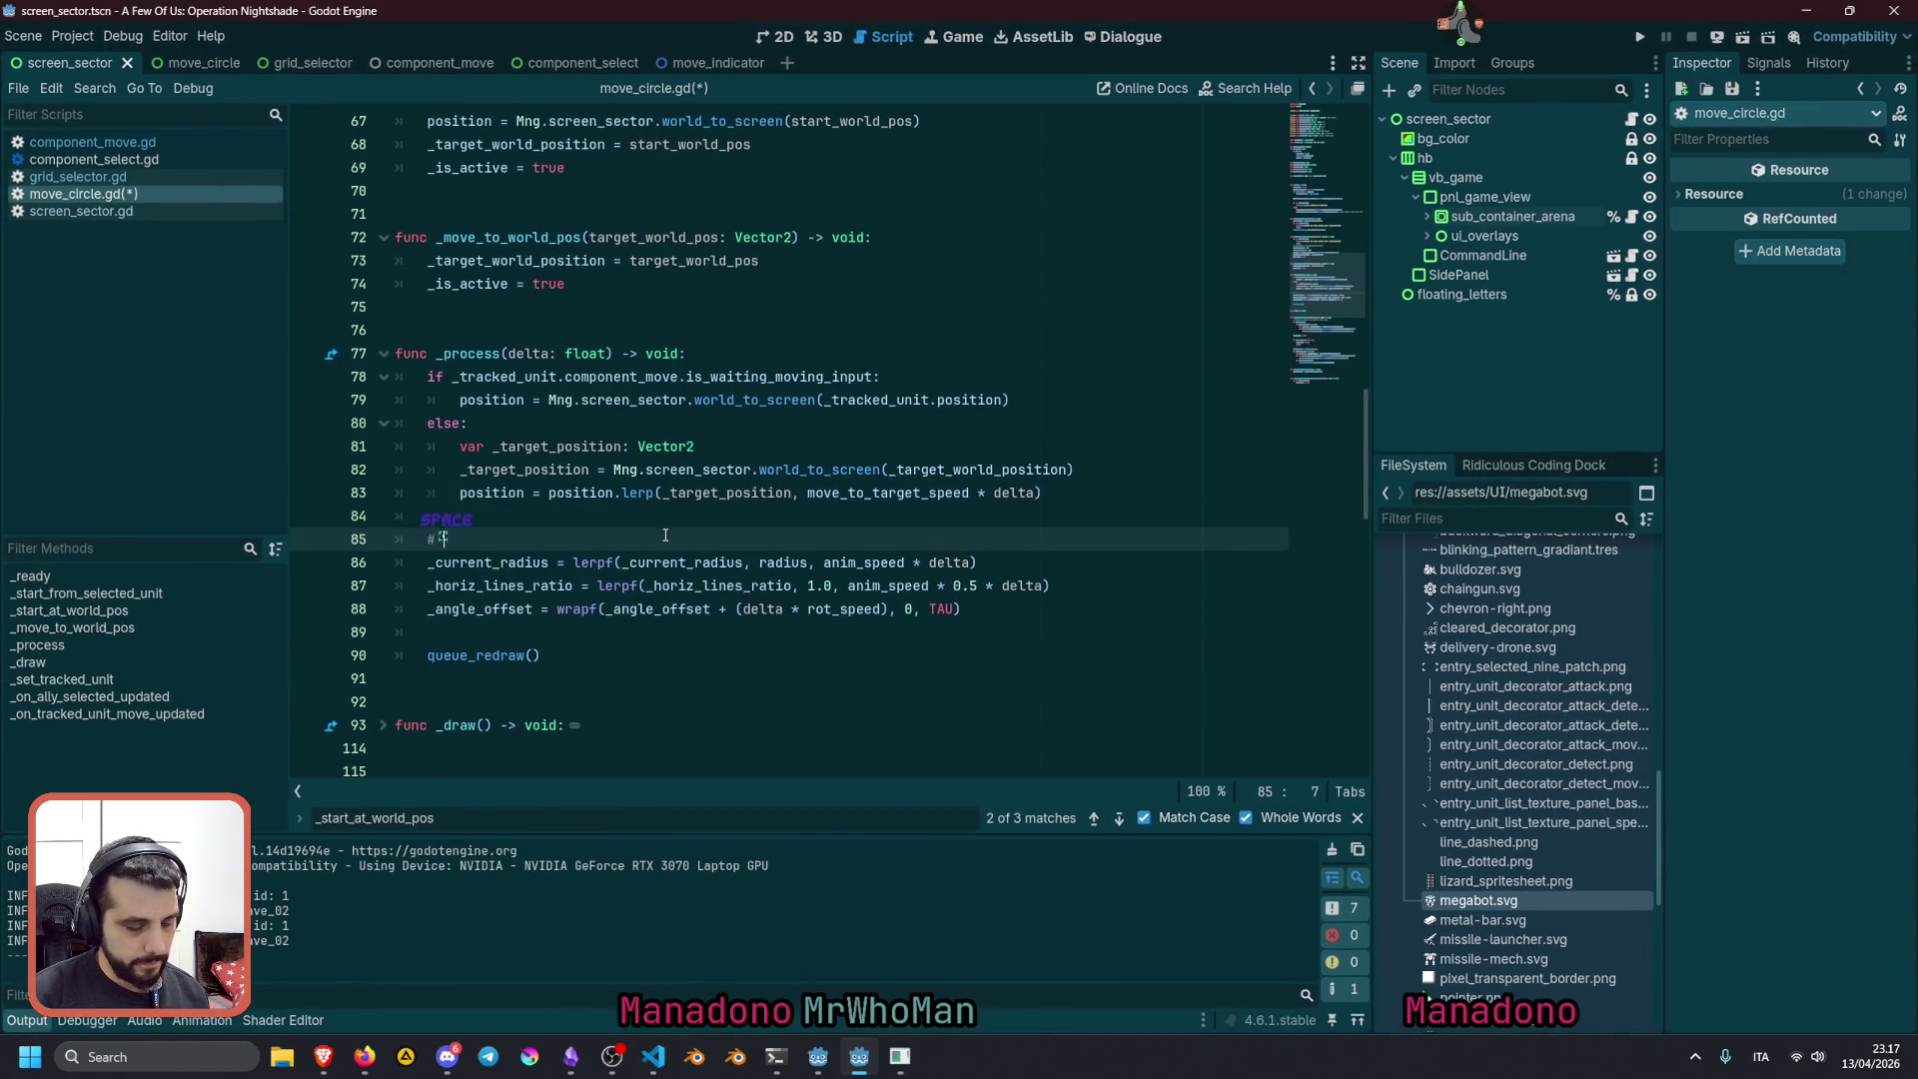
text( animate ci)
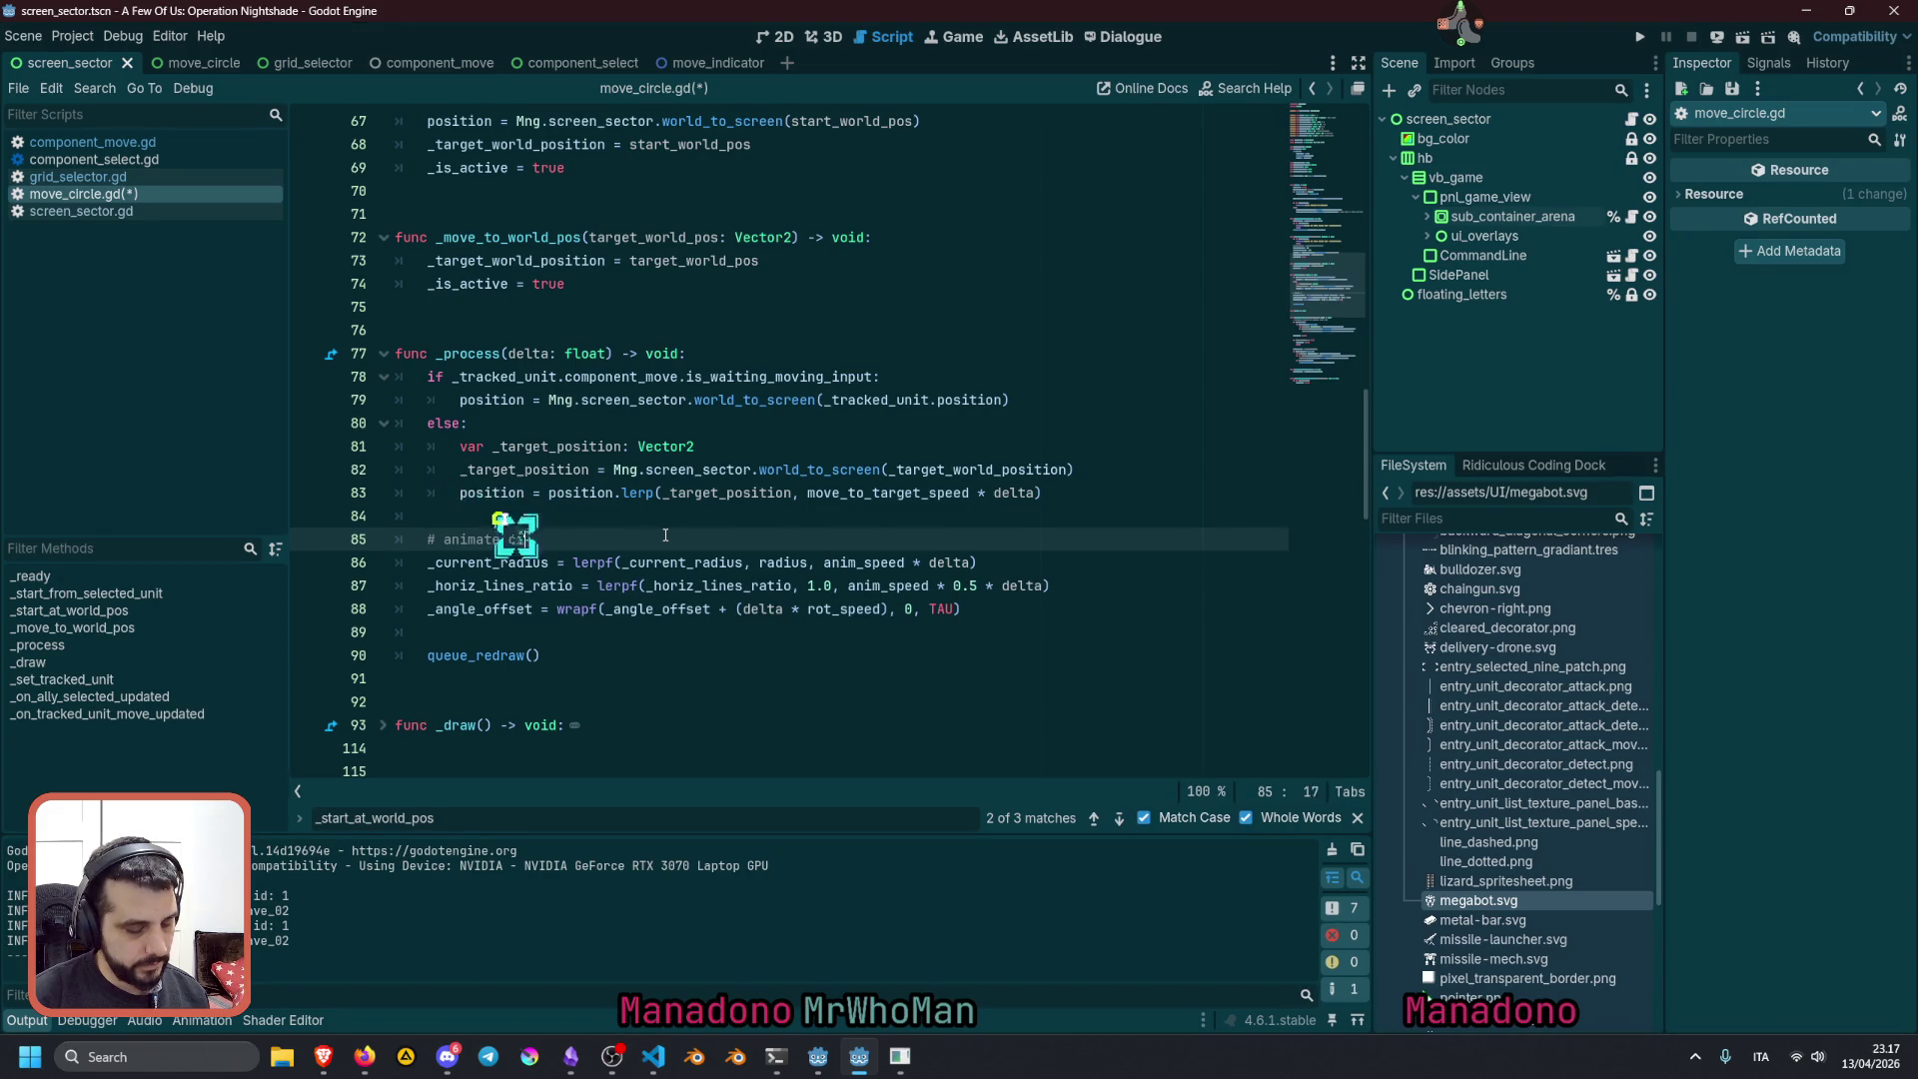
text(rlce expand)
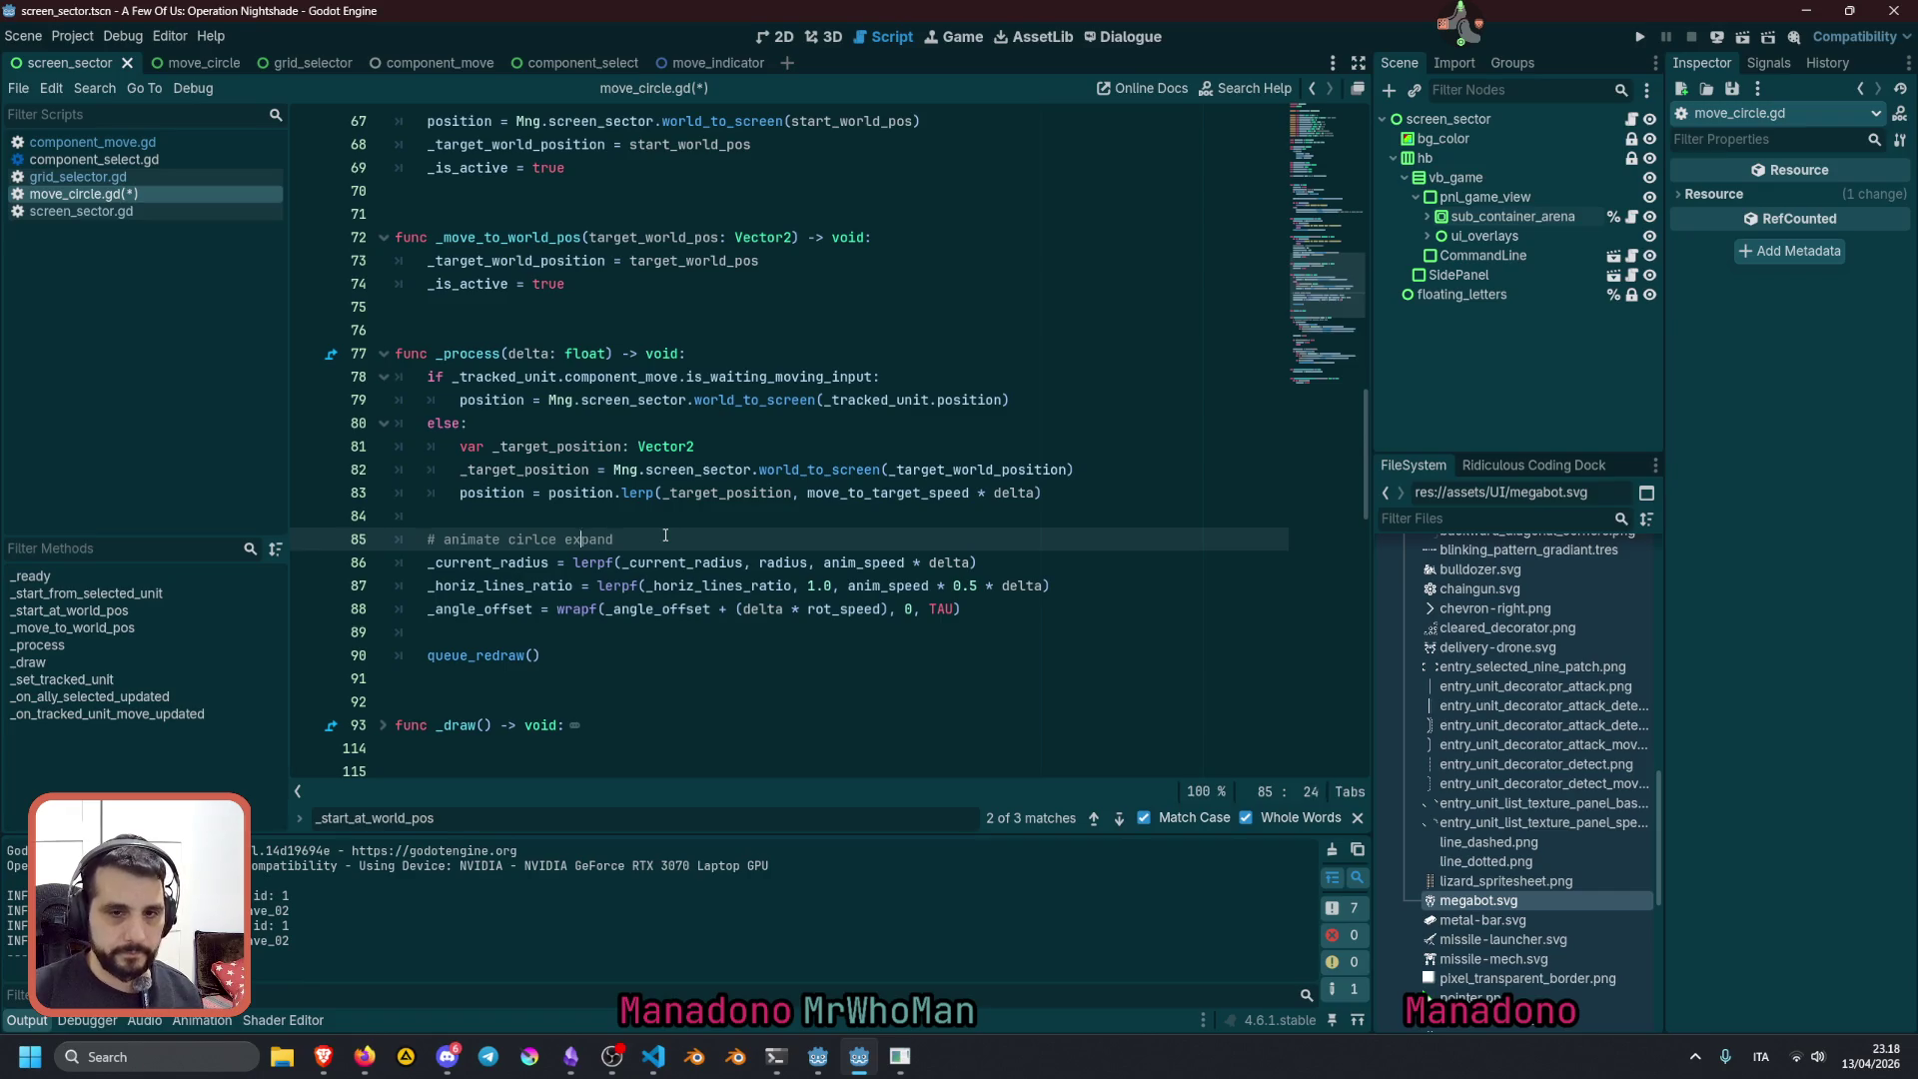
key(BackSpace)
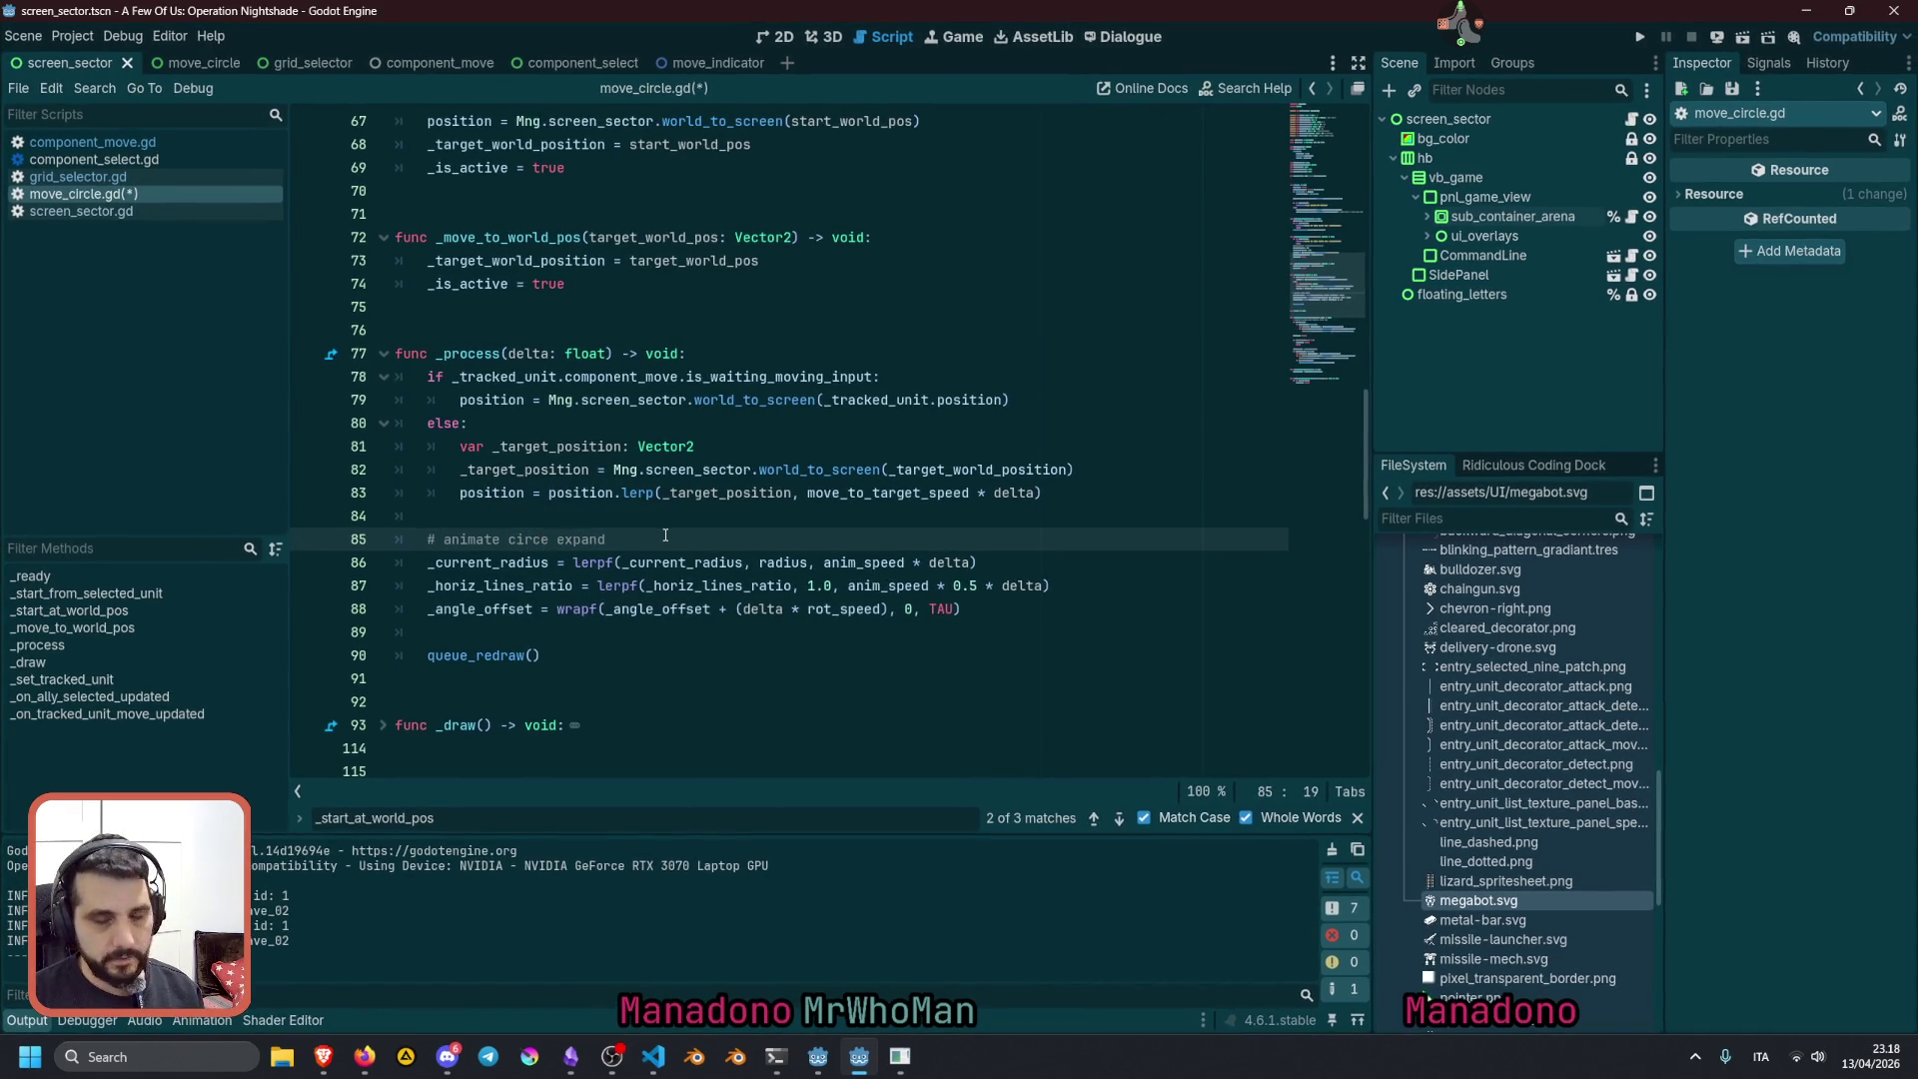
key(Right)
text(l)
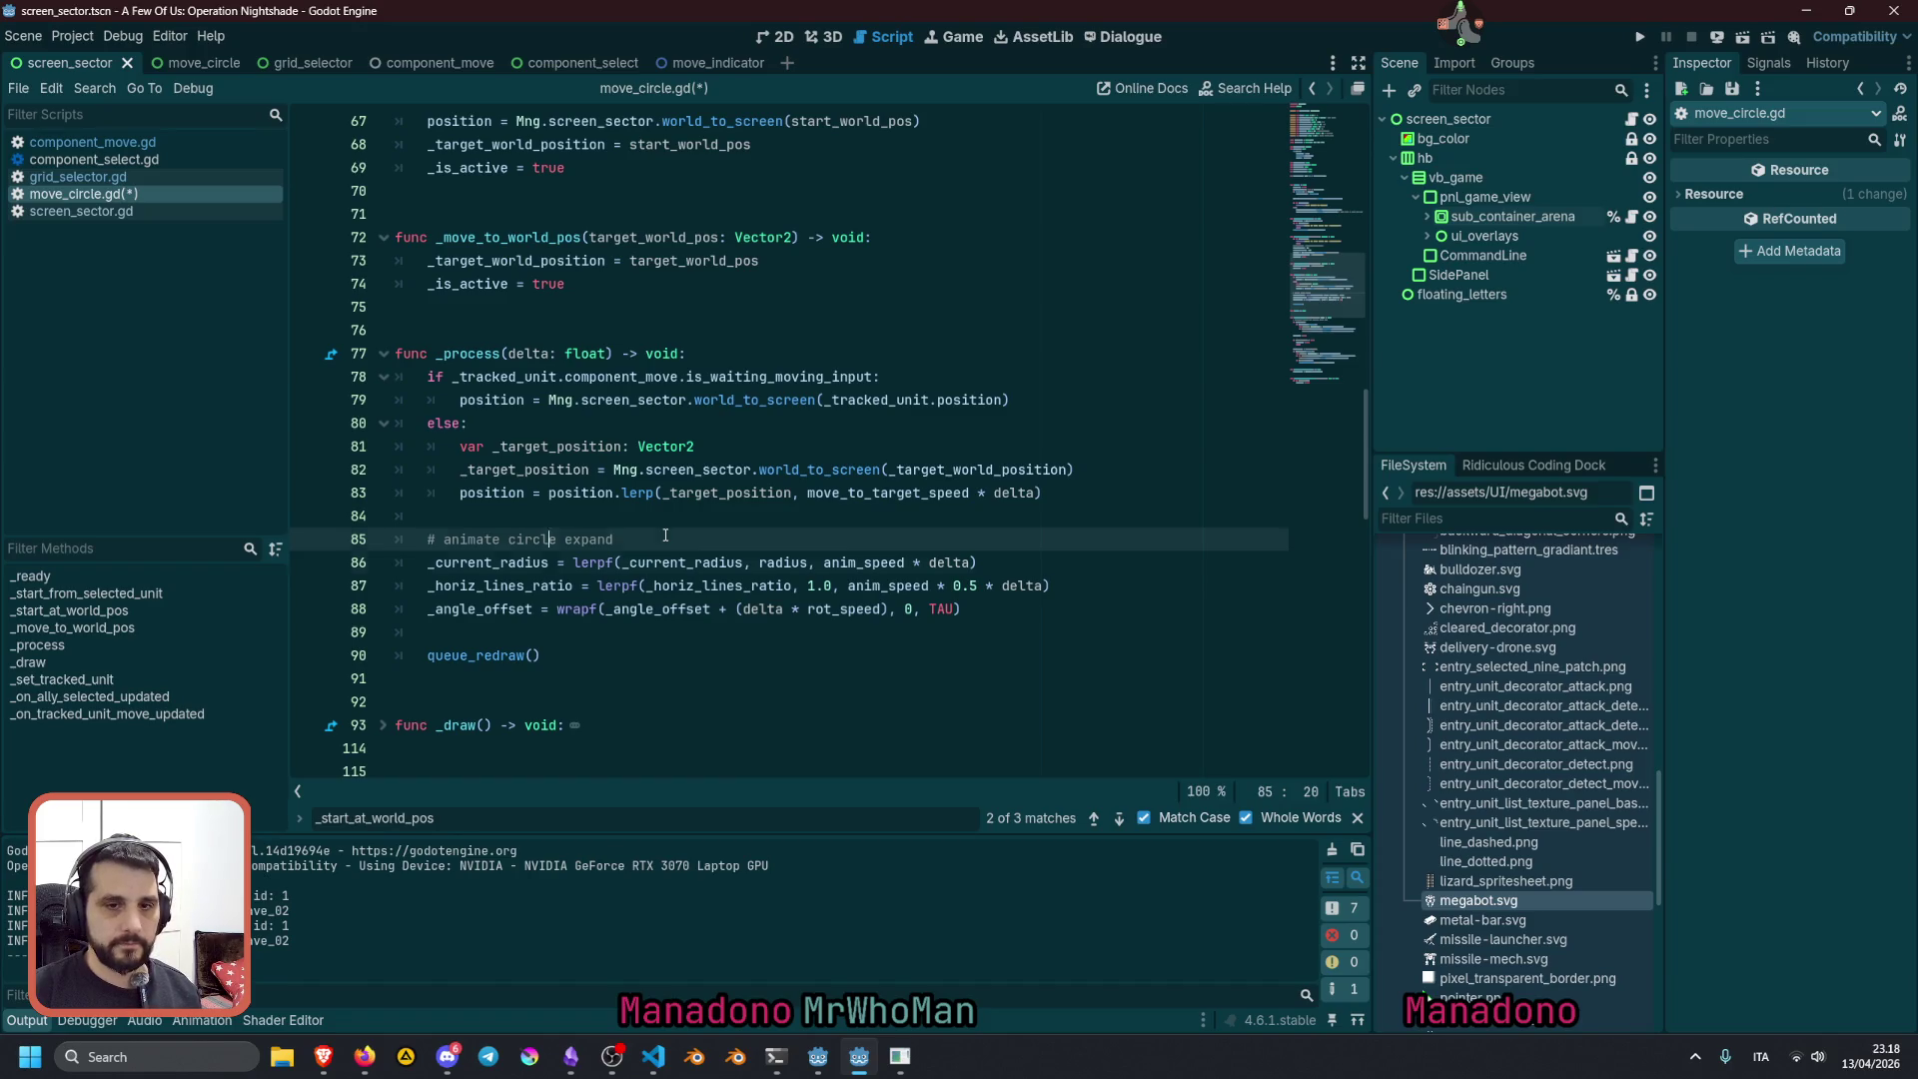
key(Down)
key(Down)
key(Up)
key(Up)
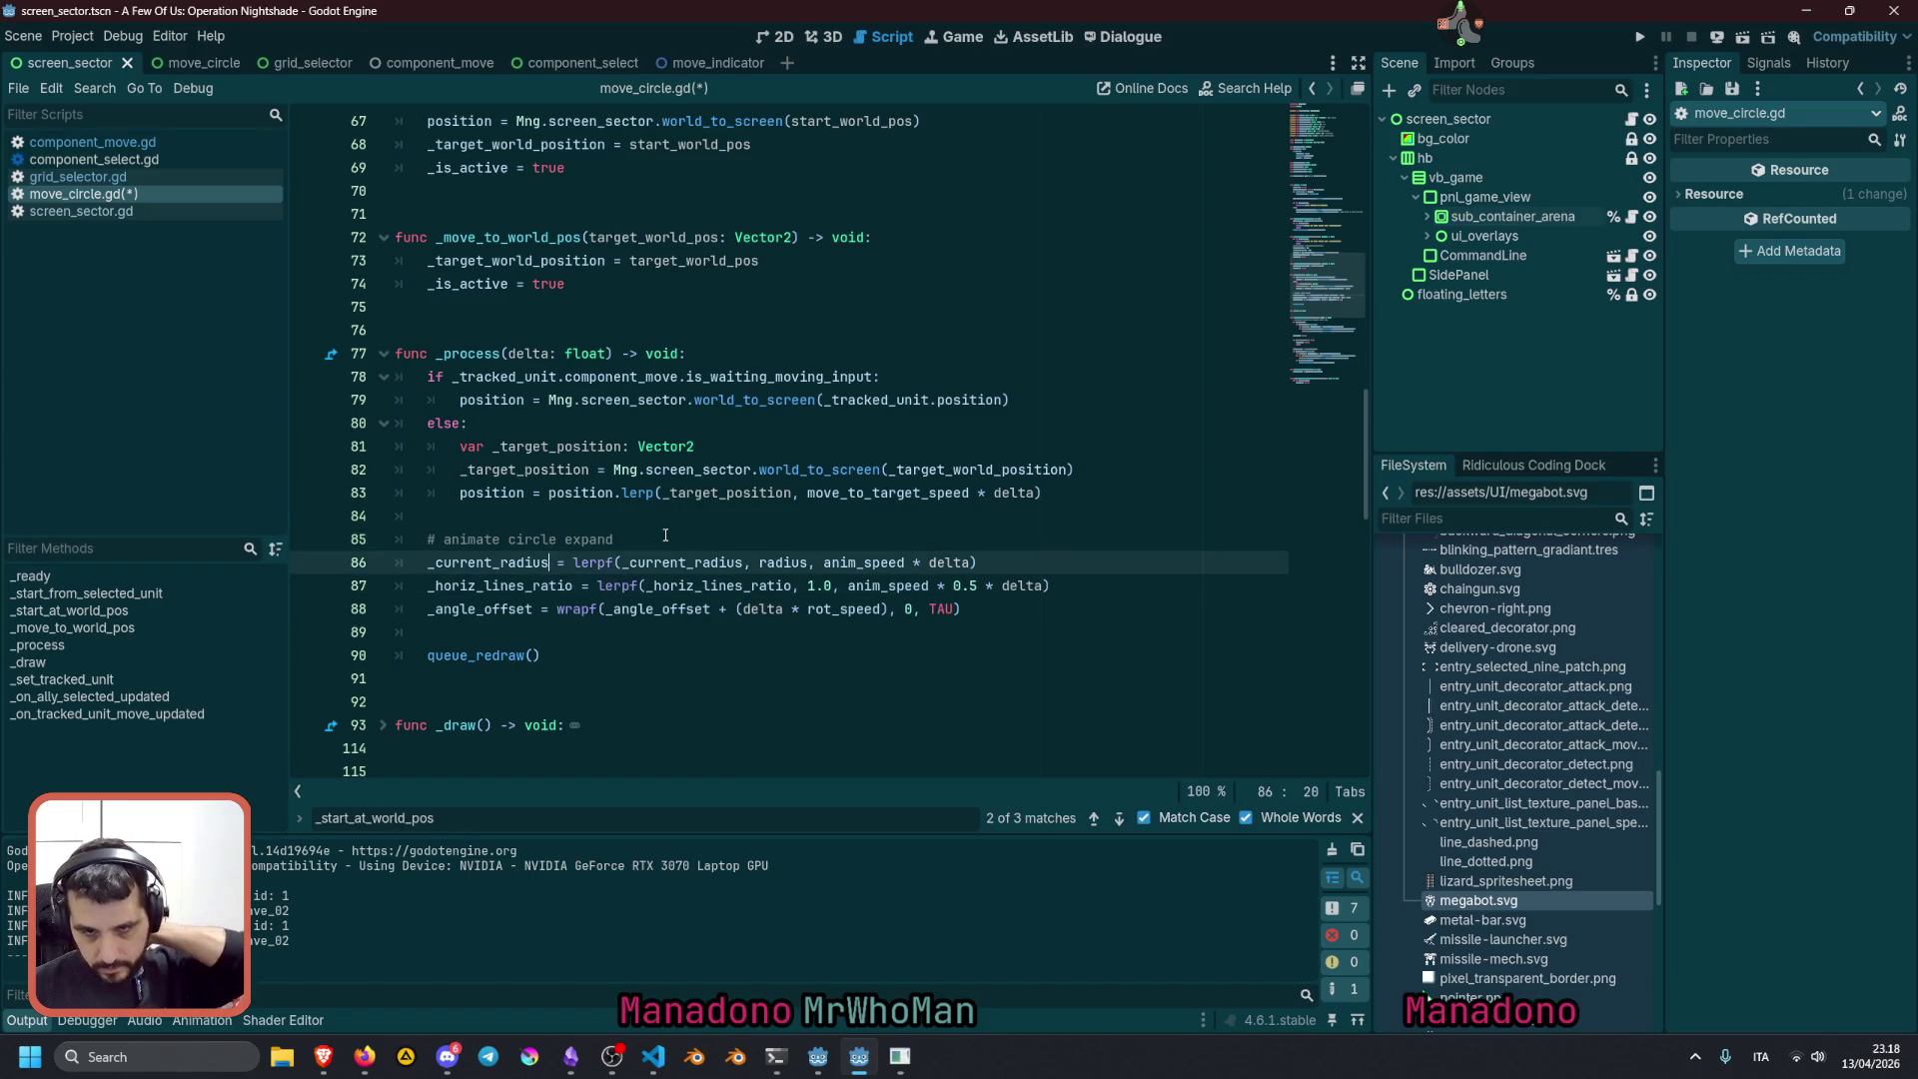
key(End)
text(and )
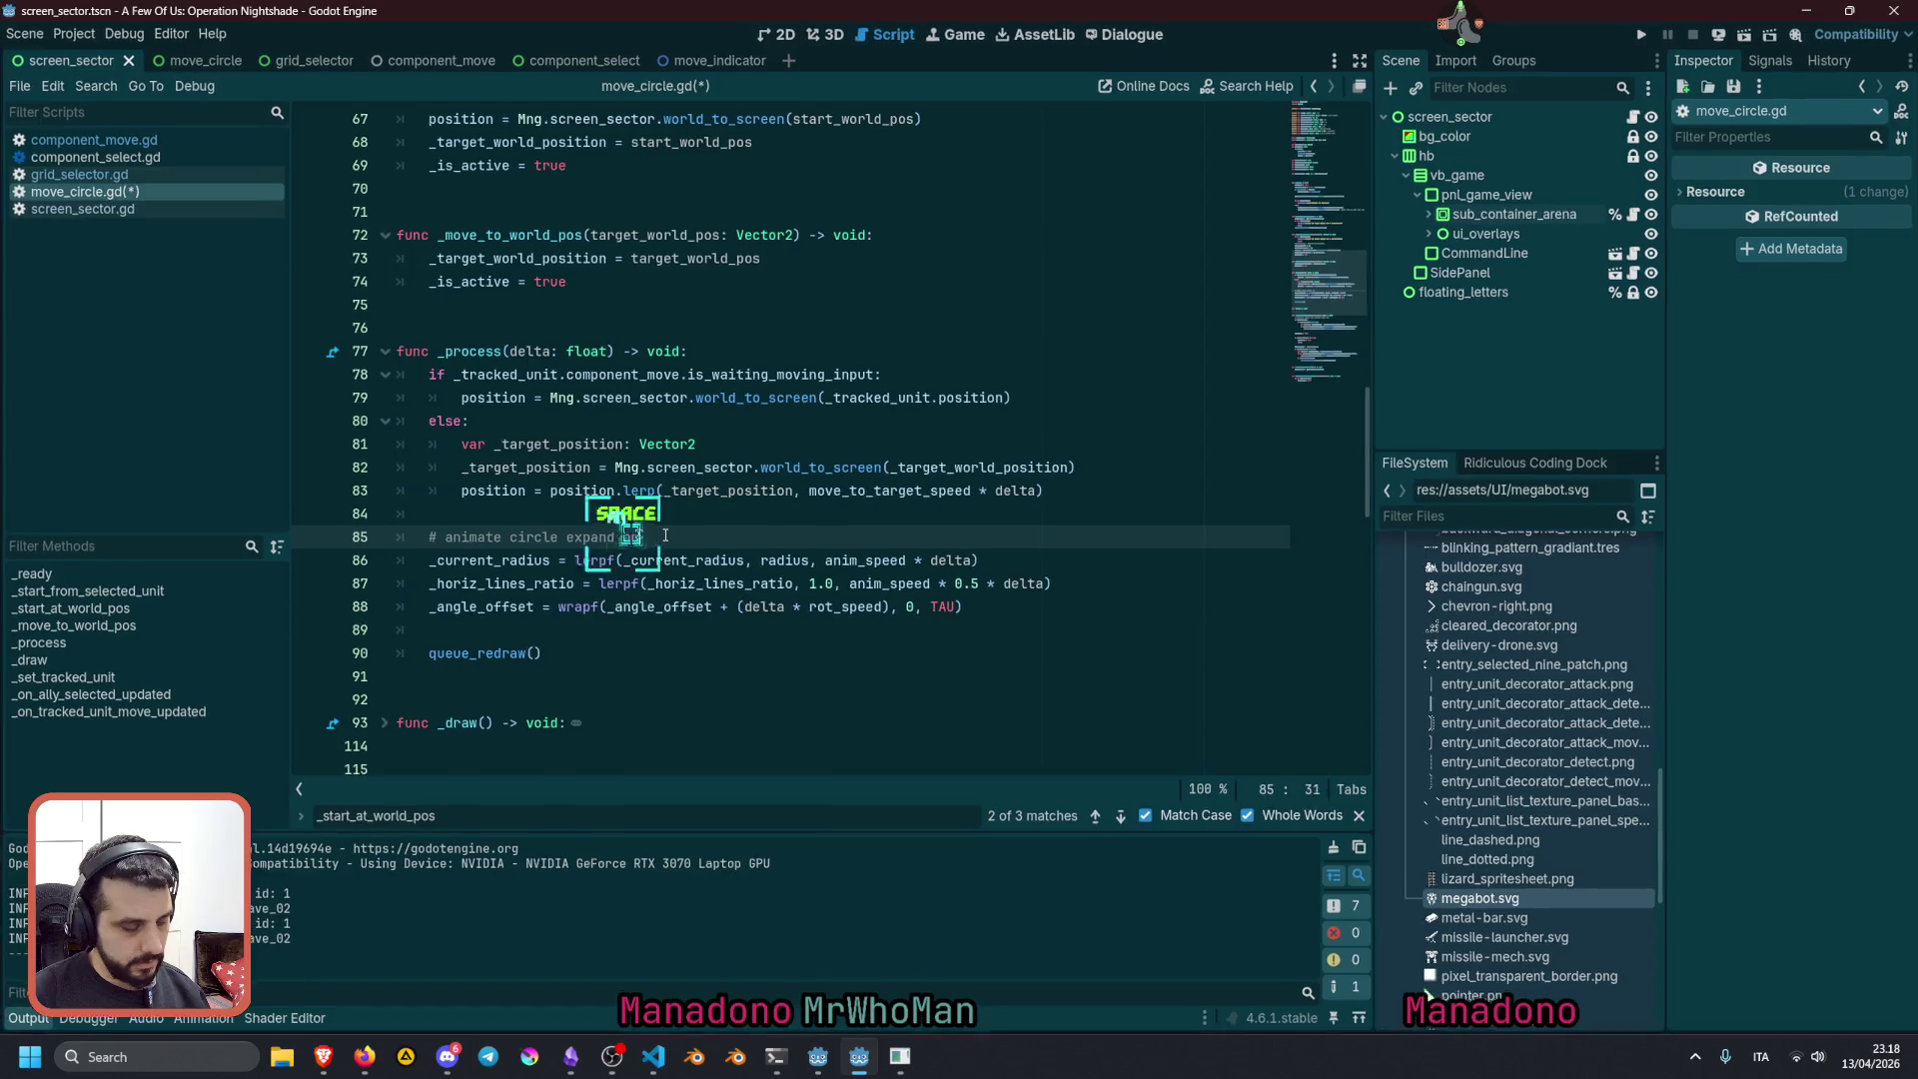
text(rotate)
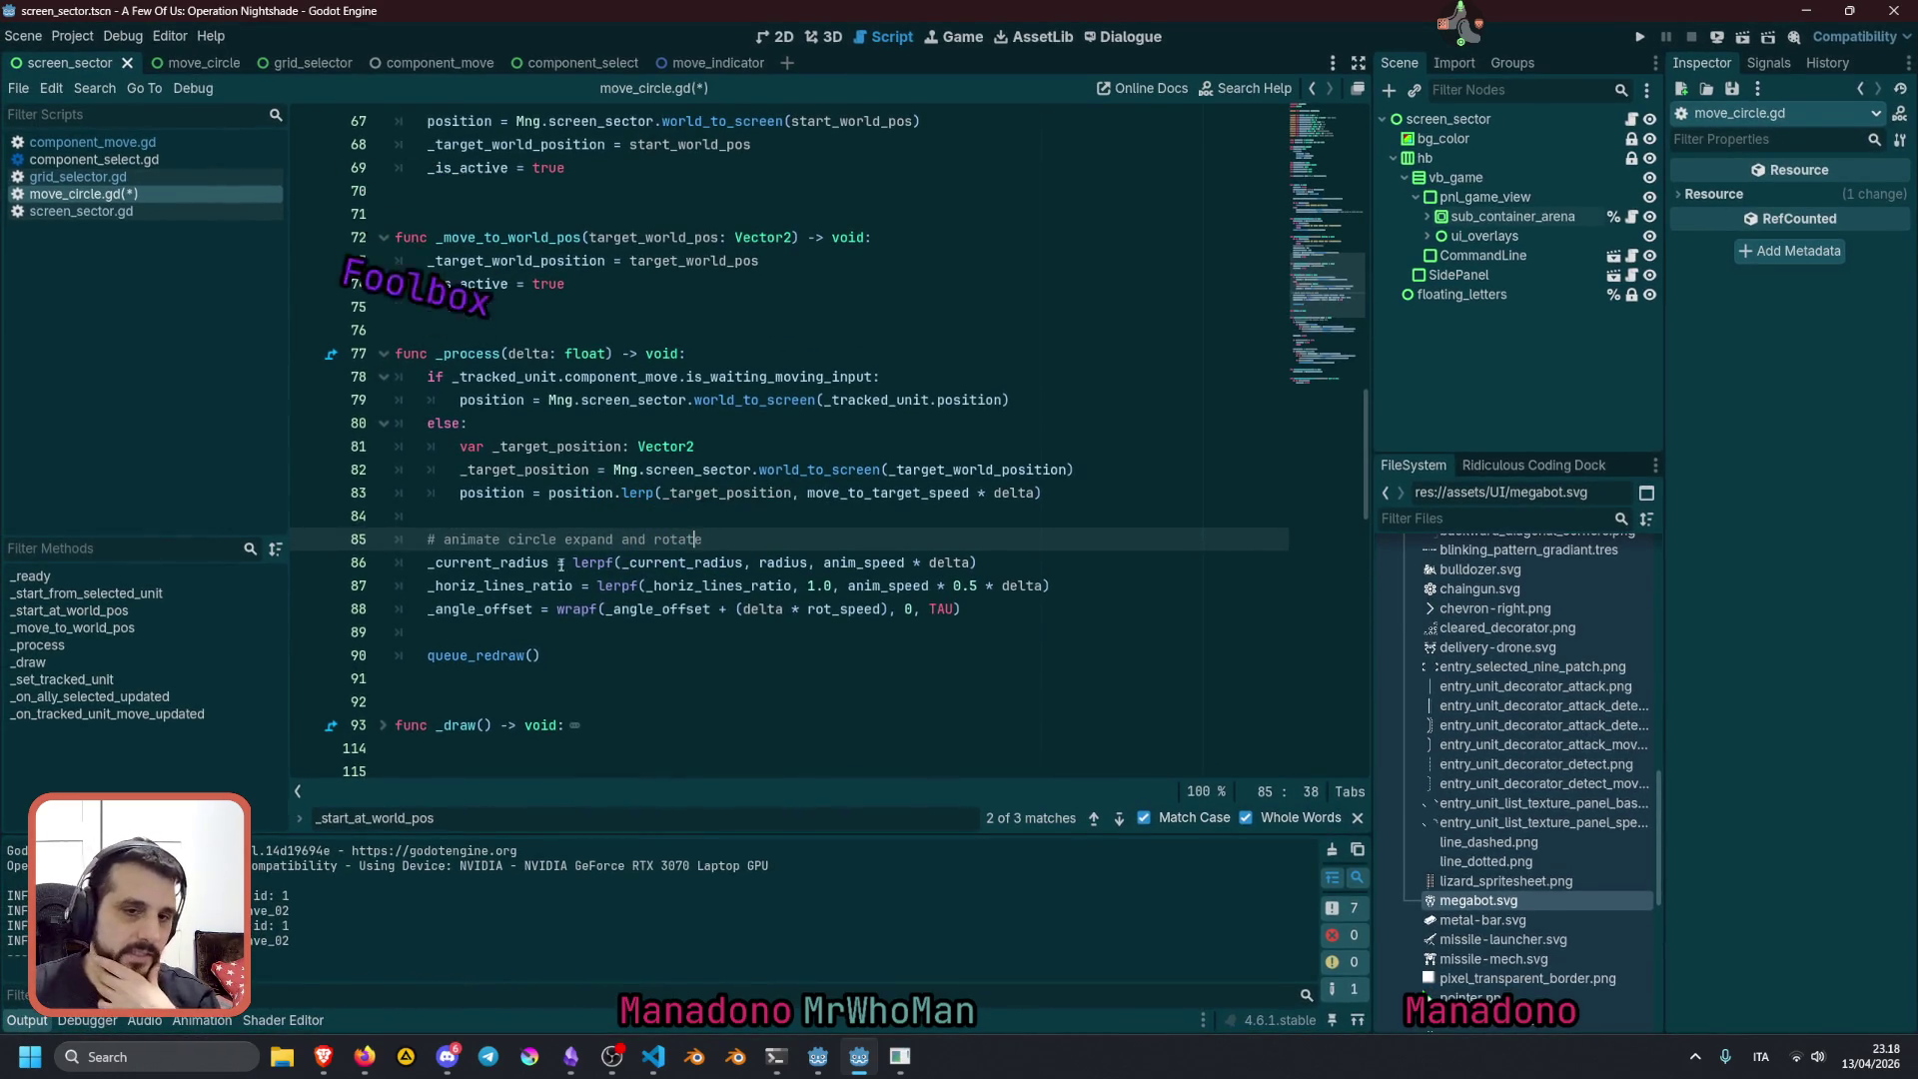
Add the comment '# track position' on a new line above the if statement
double_click(532, 539)
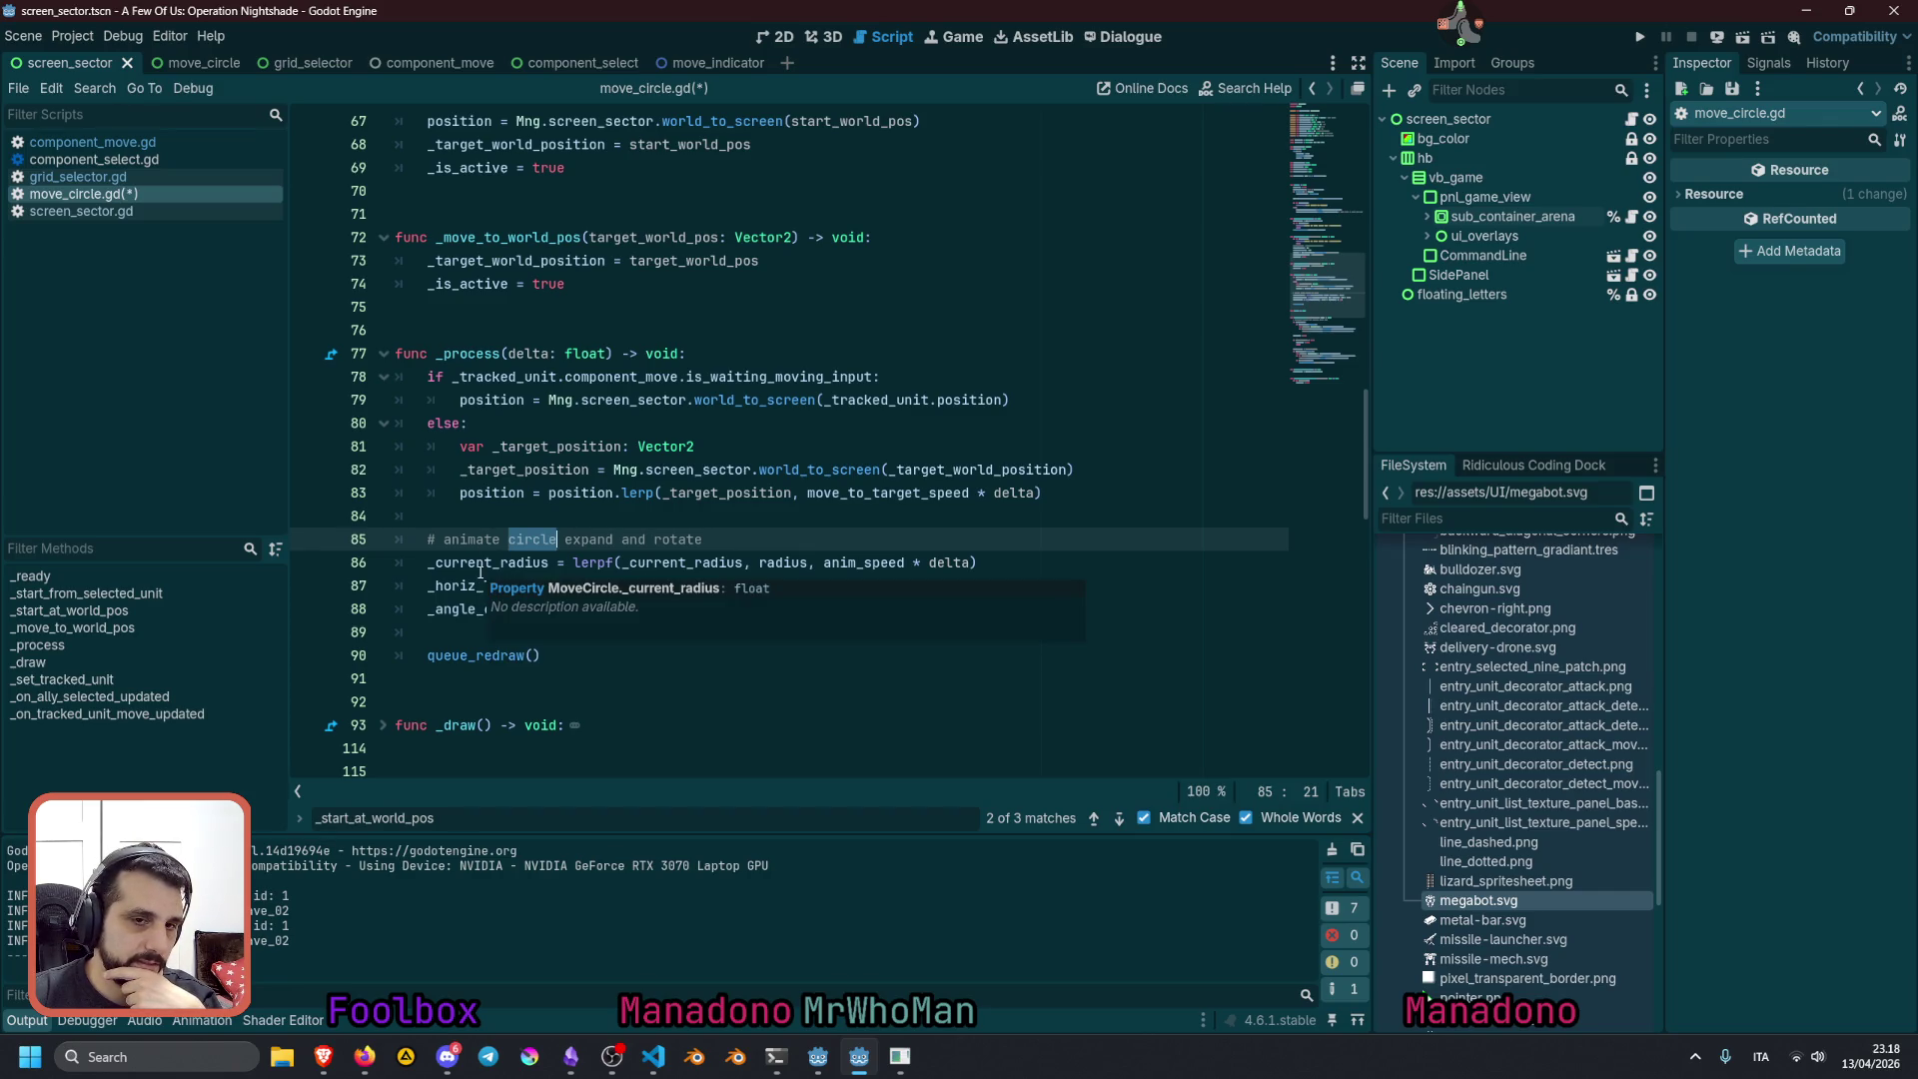
click(511, 377)
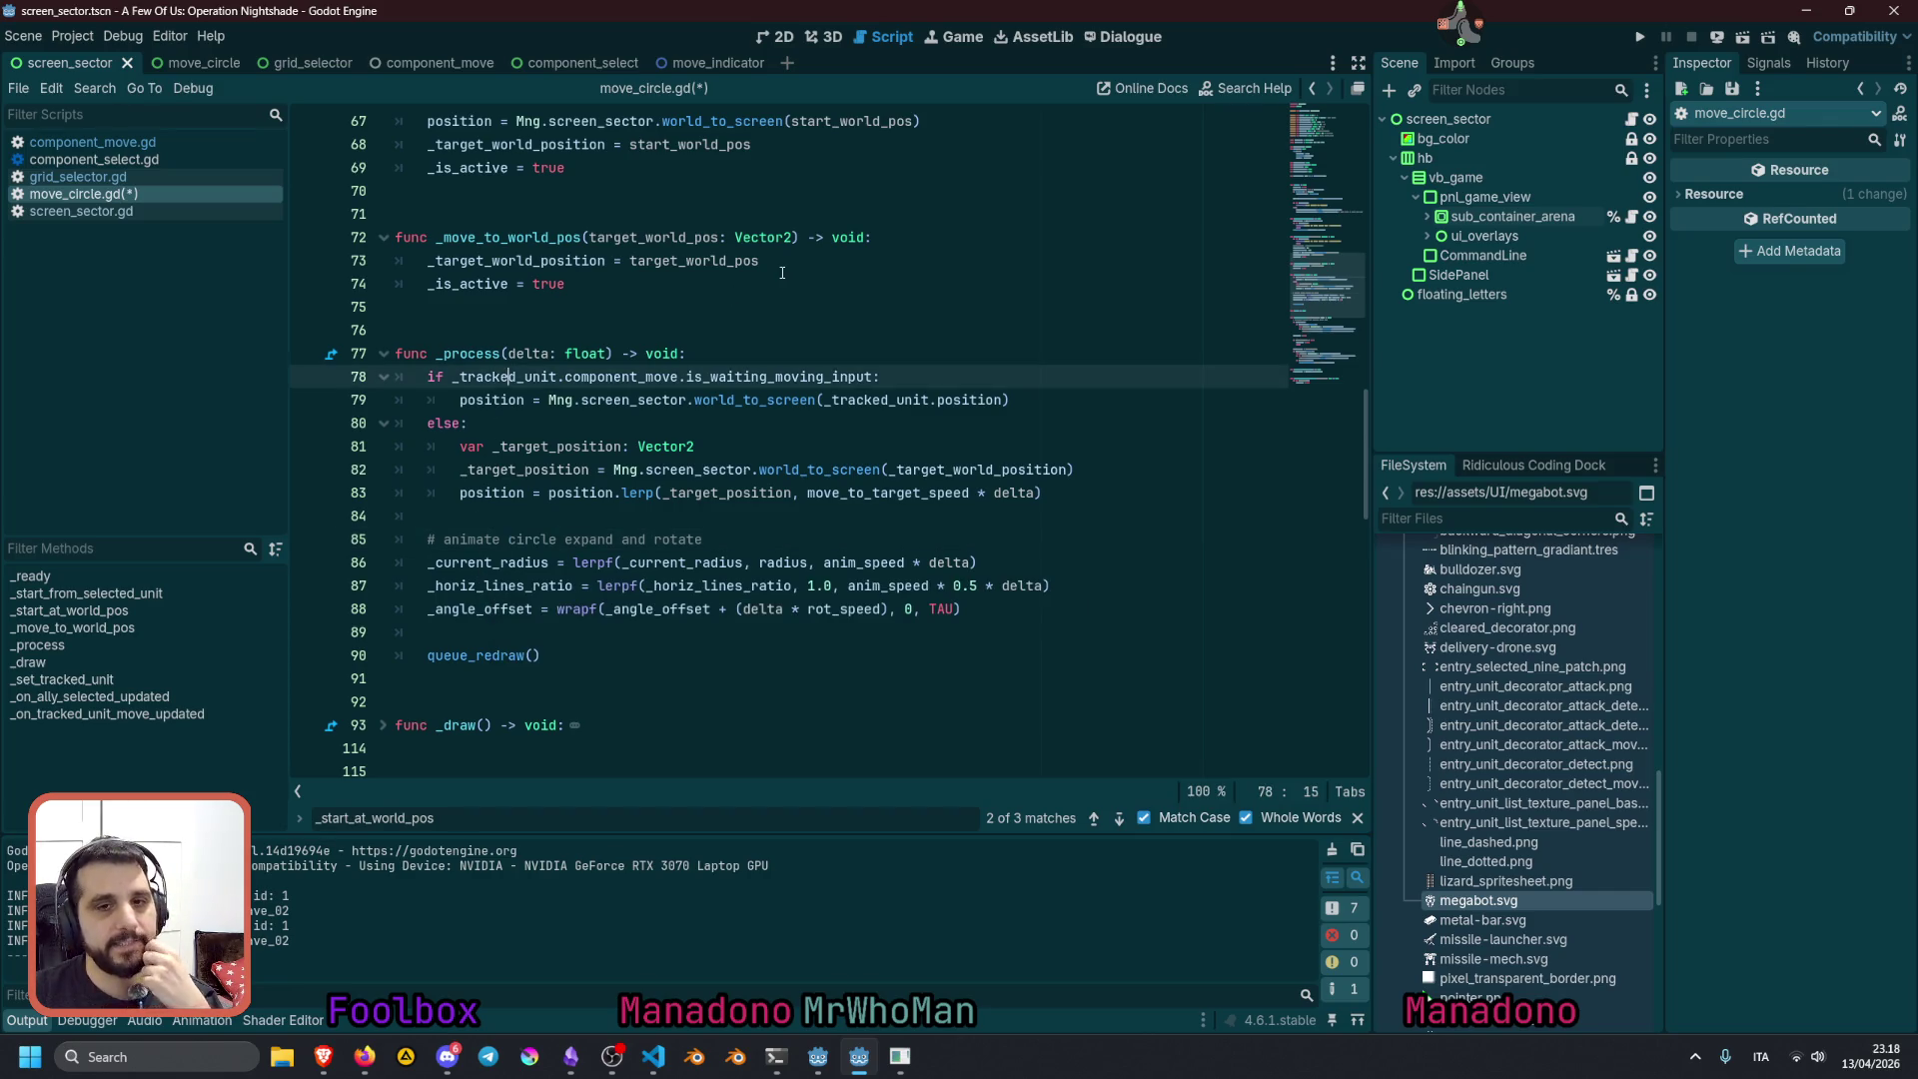
key(Return)
text(# )
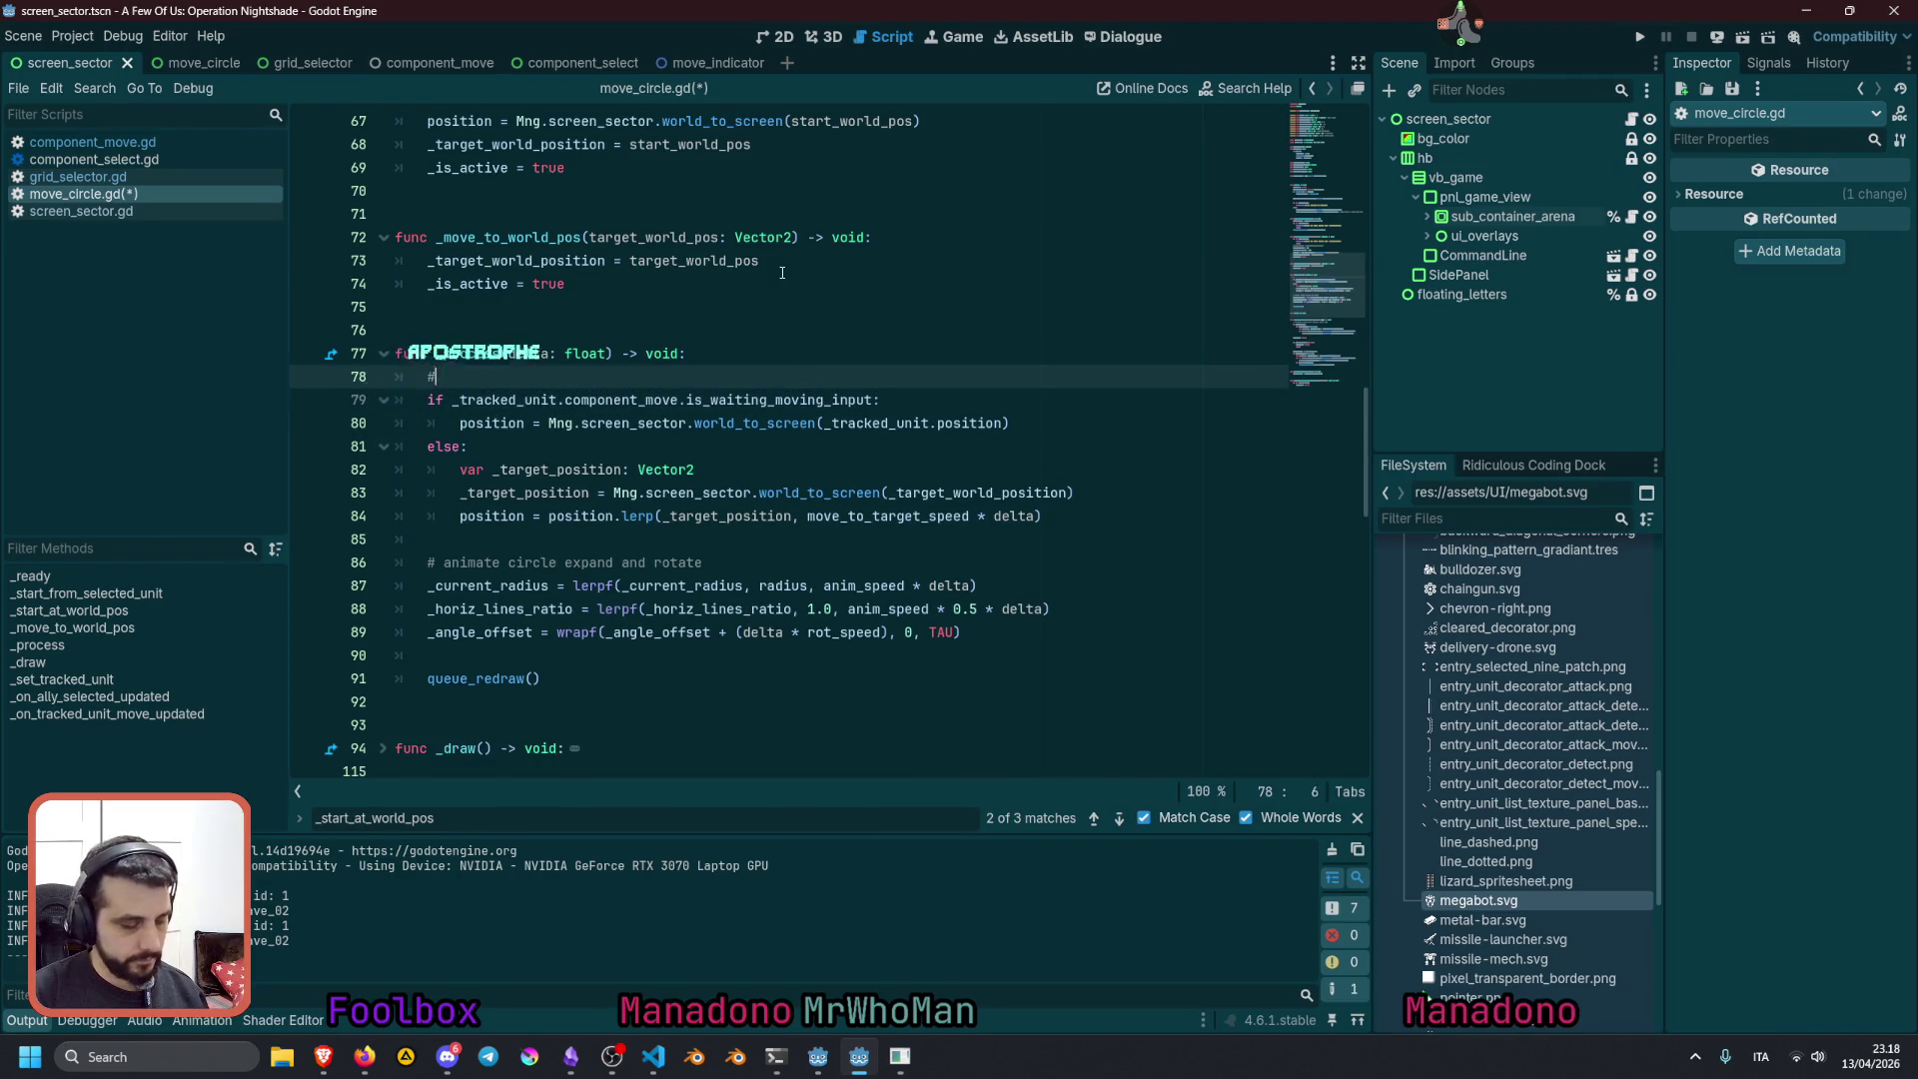
text(track position)
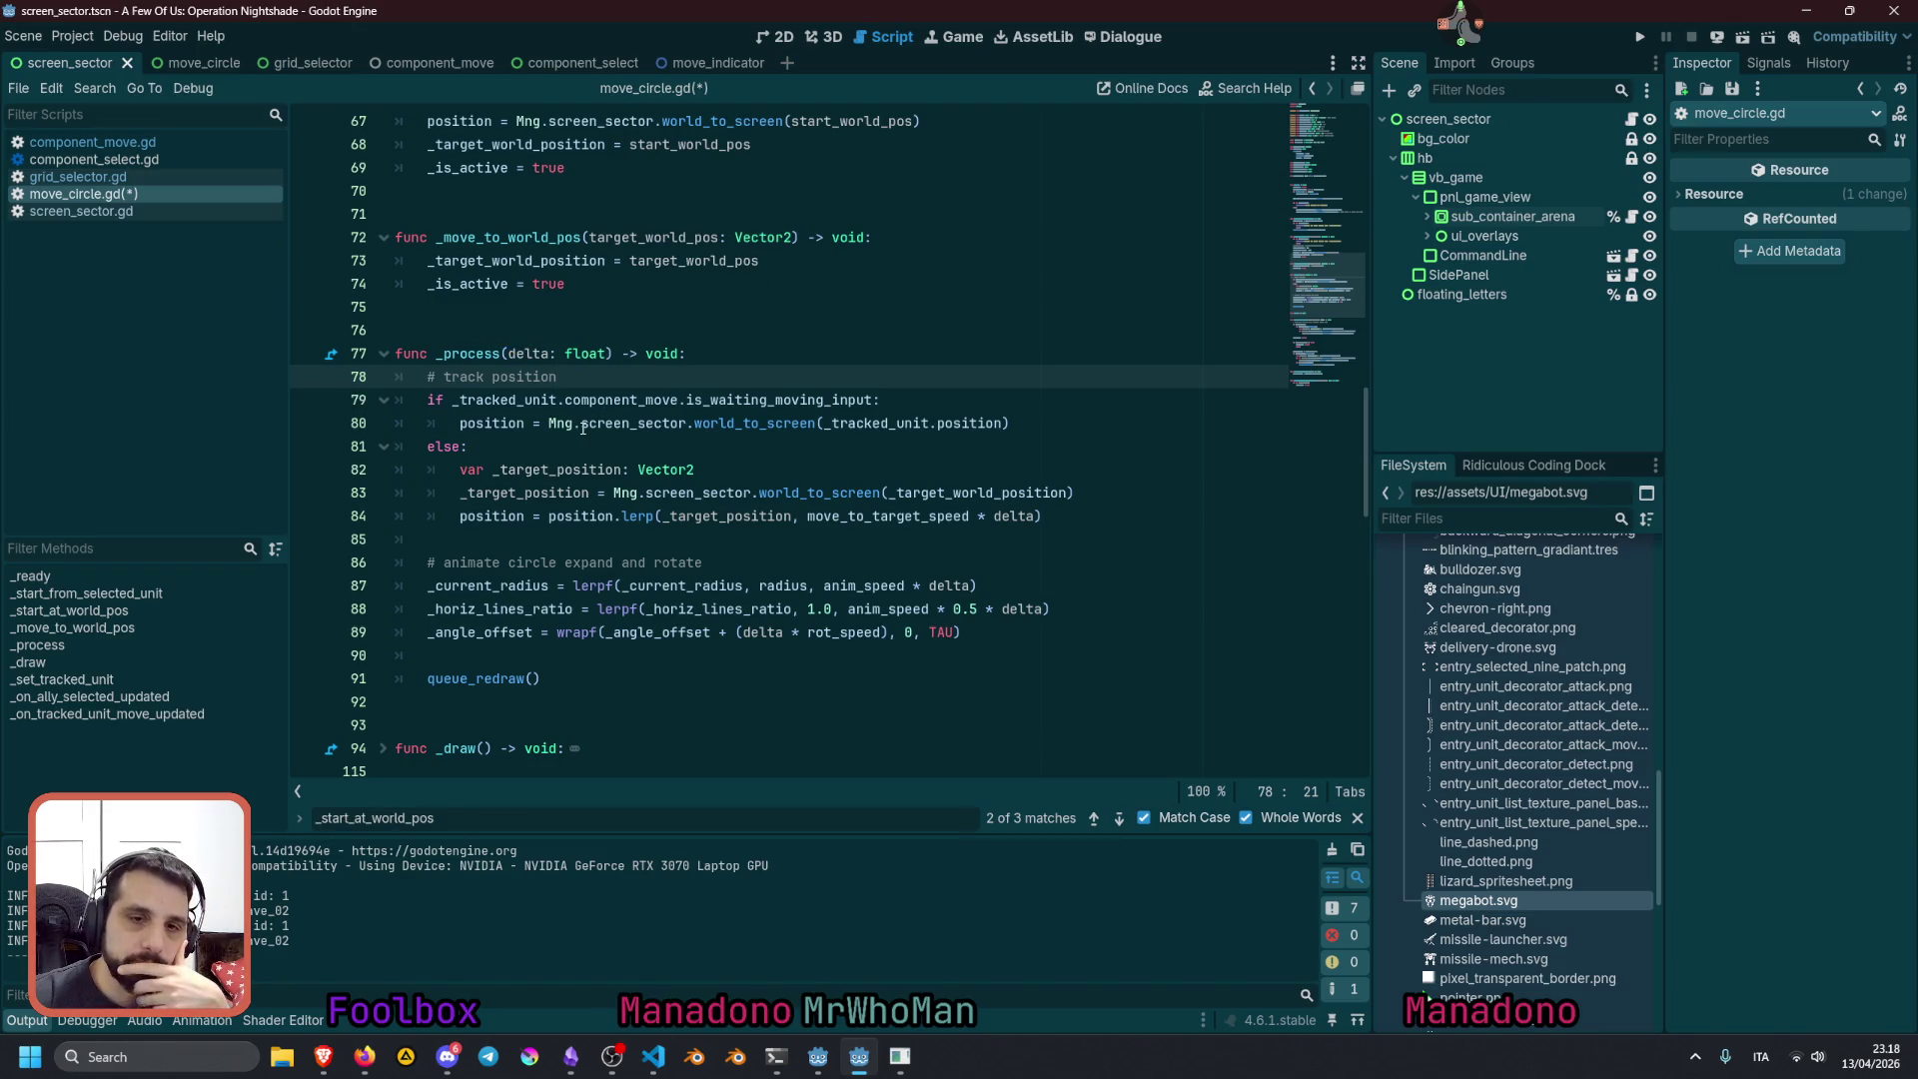
click(540, 434)
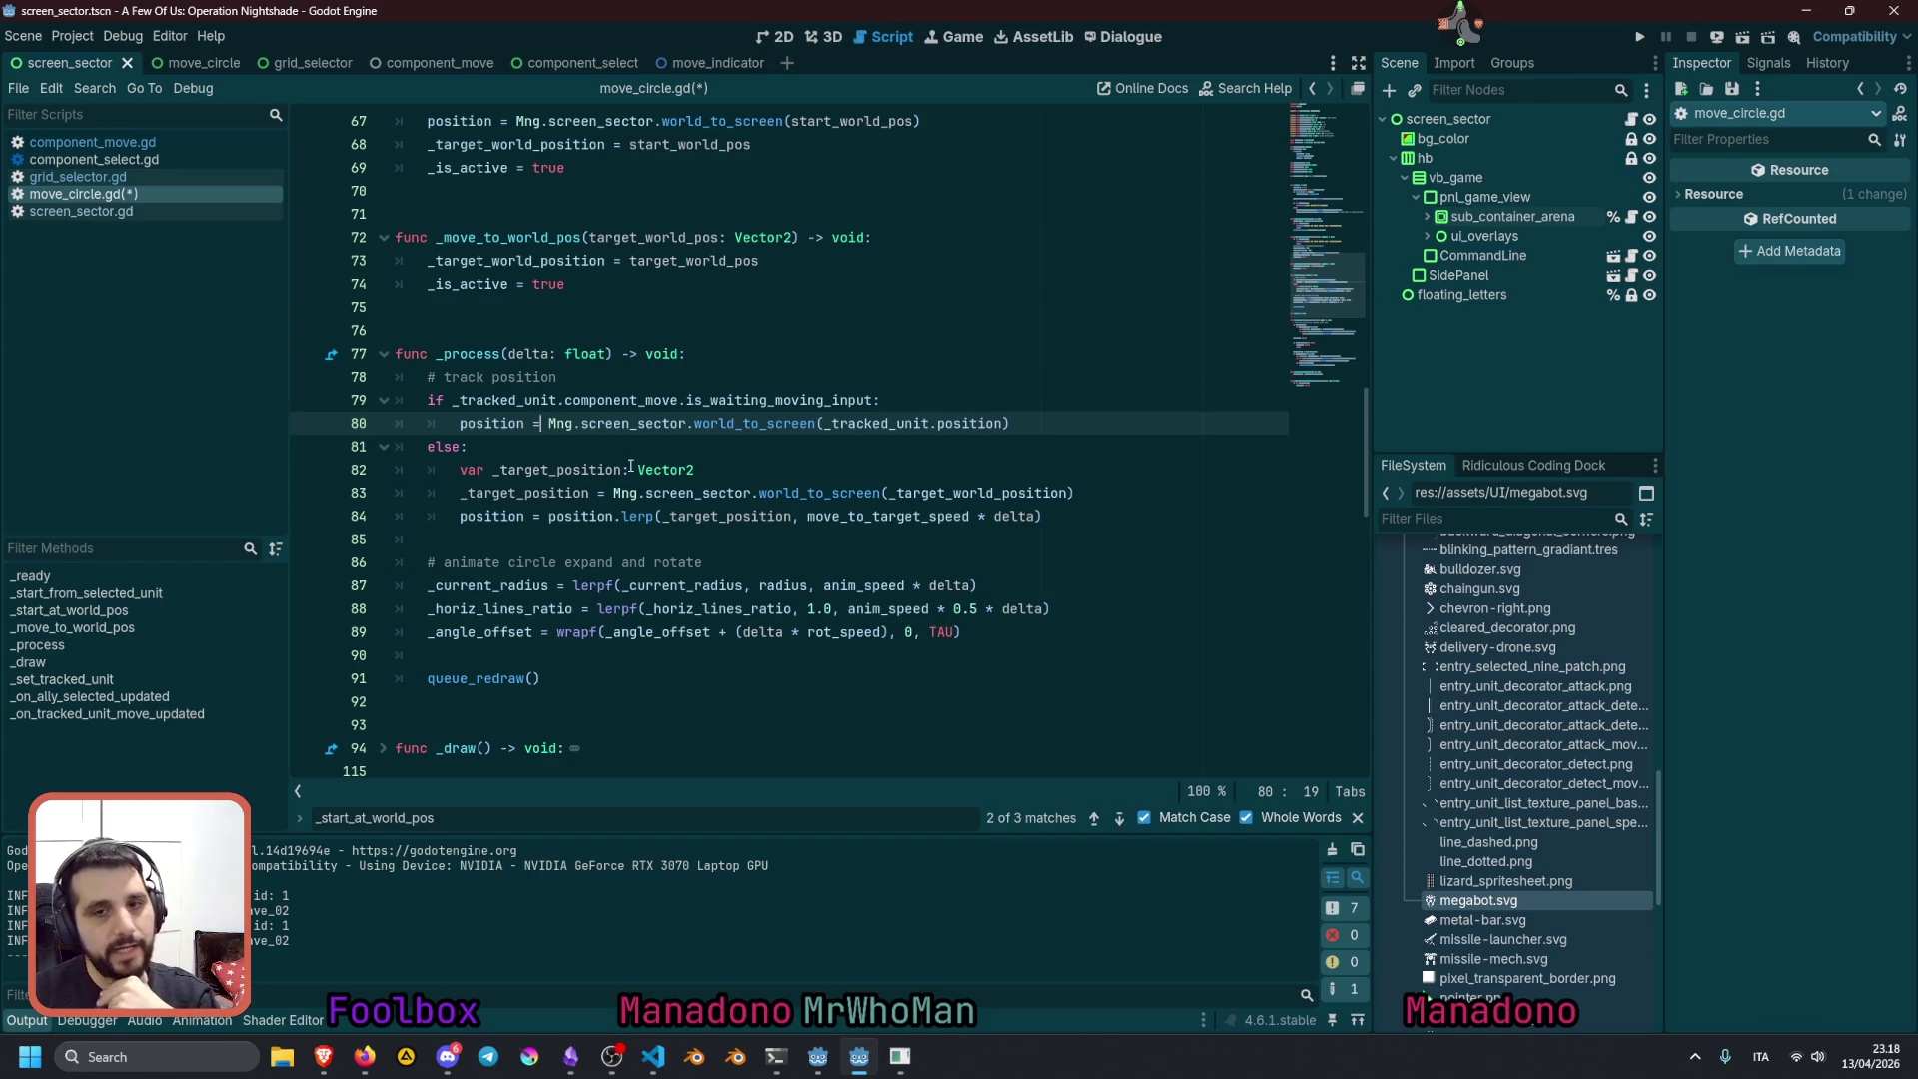
click(591, 494)
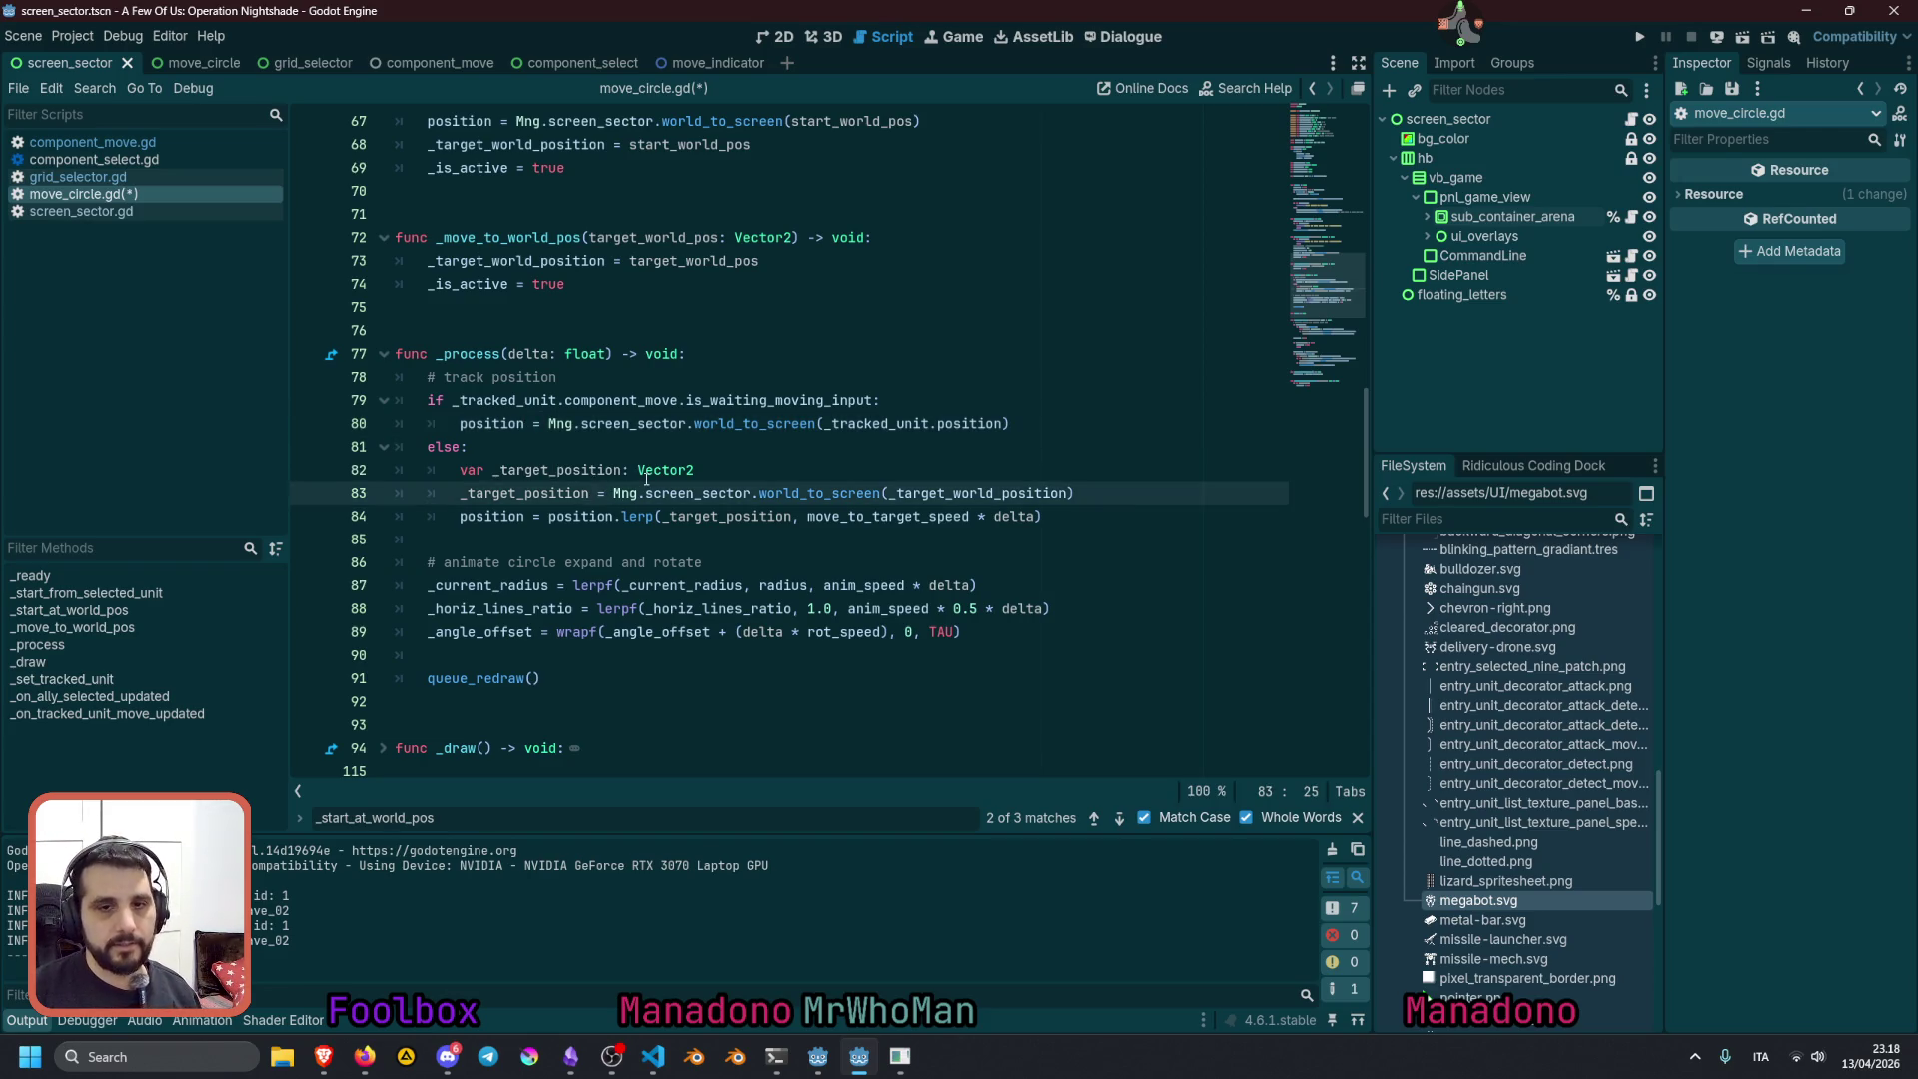
key(shift+End)
key(ctrl+x)
key(Up)
key(End)
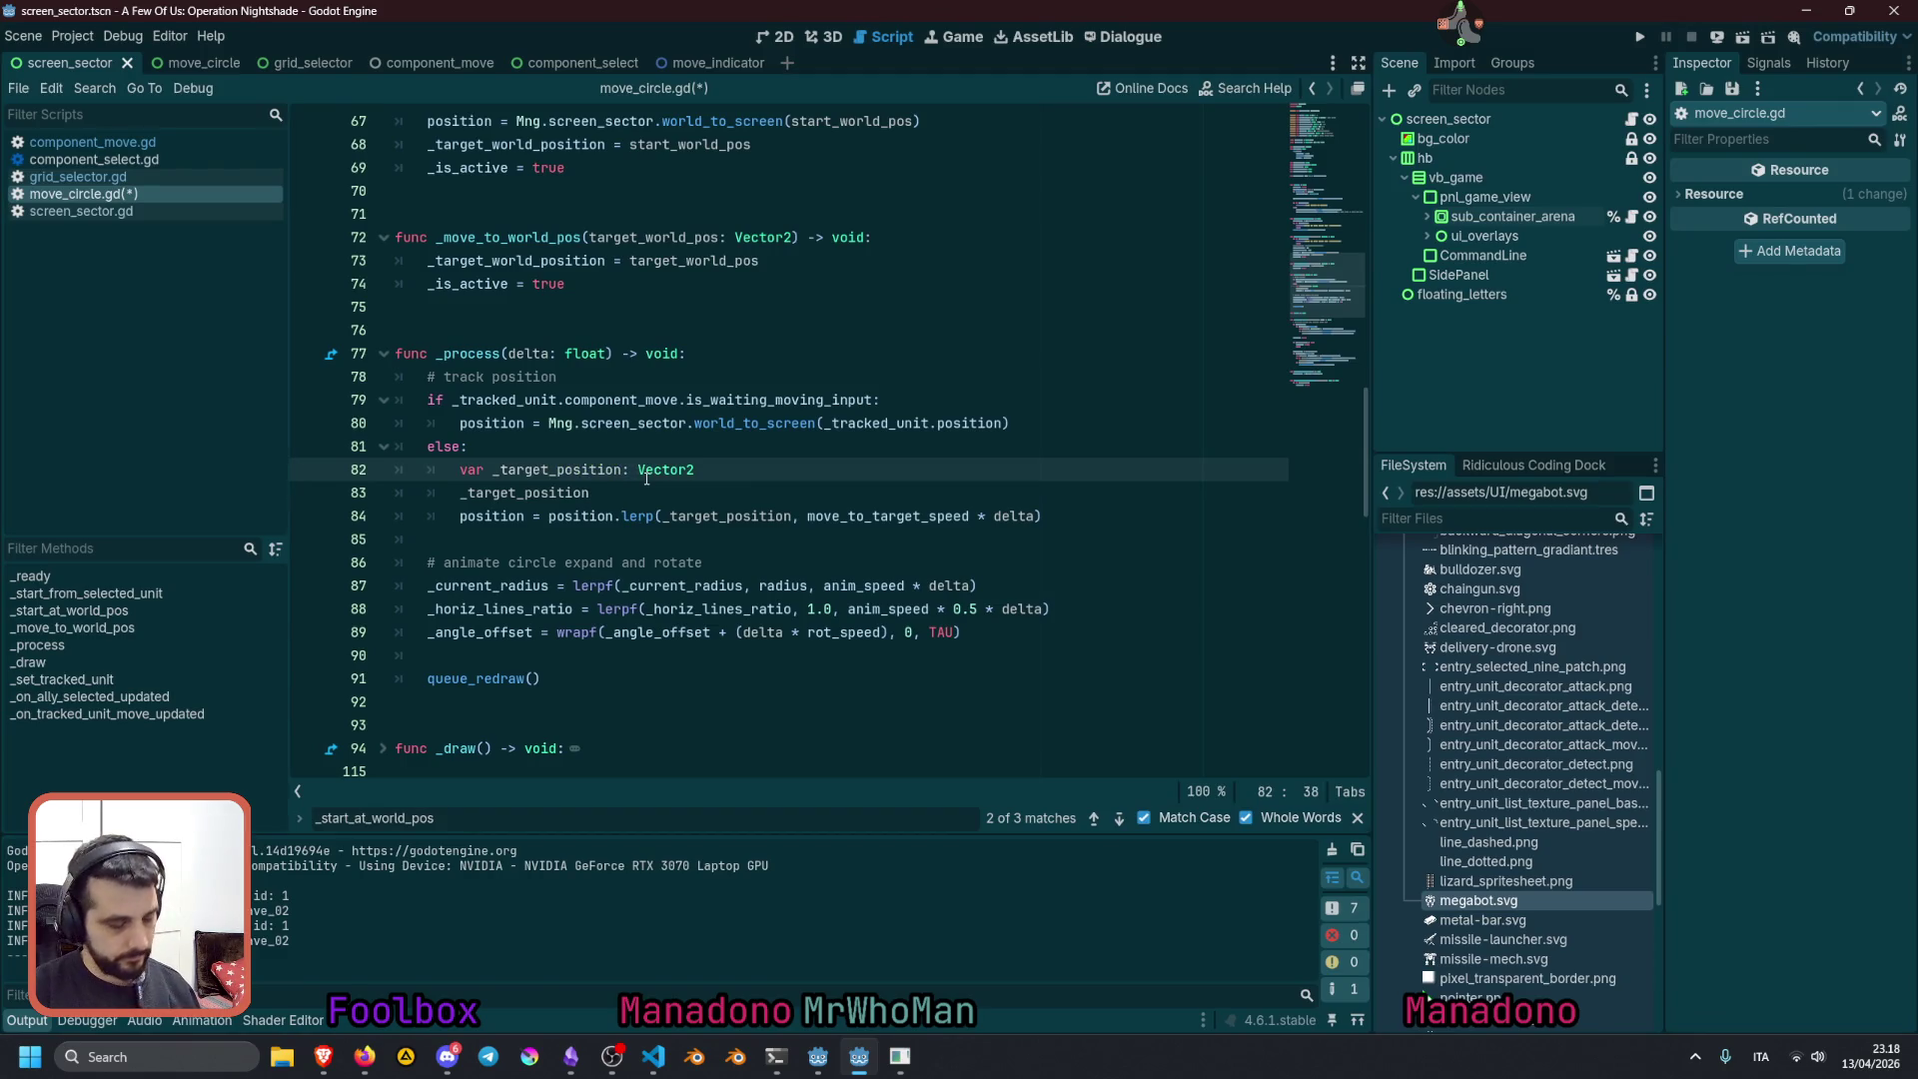
key(ctrl+v)
key(Down)
key(shift+Home)
key(BackSpace)
key(BackSpace)
key(BackSpace)
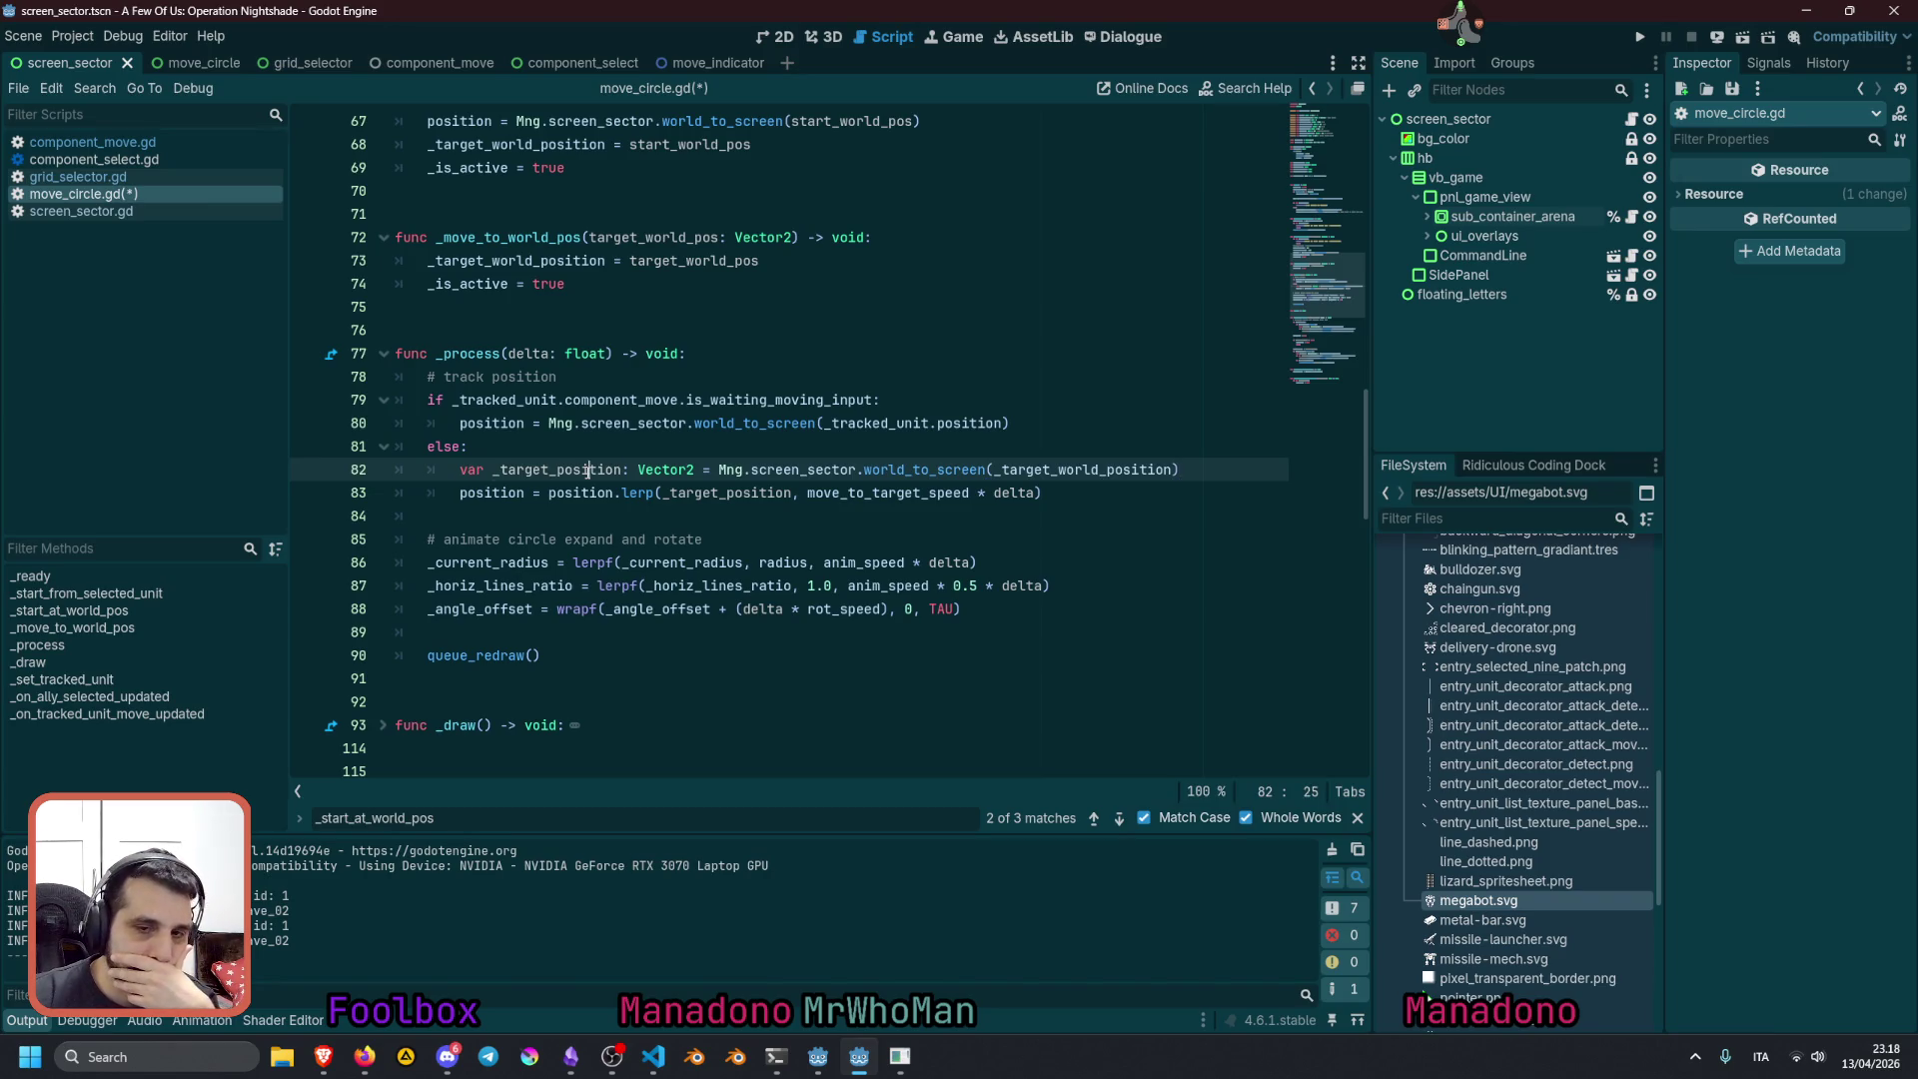
double_click(588, 471)
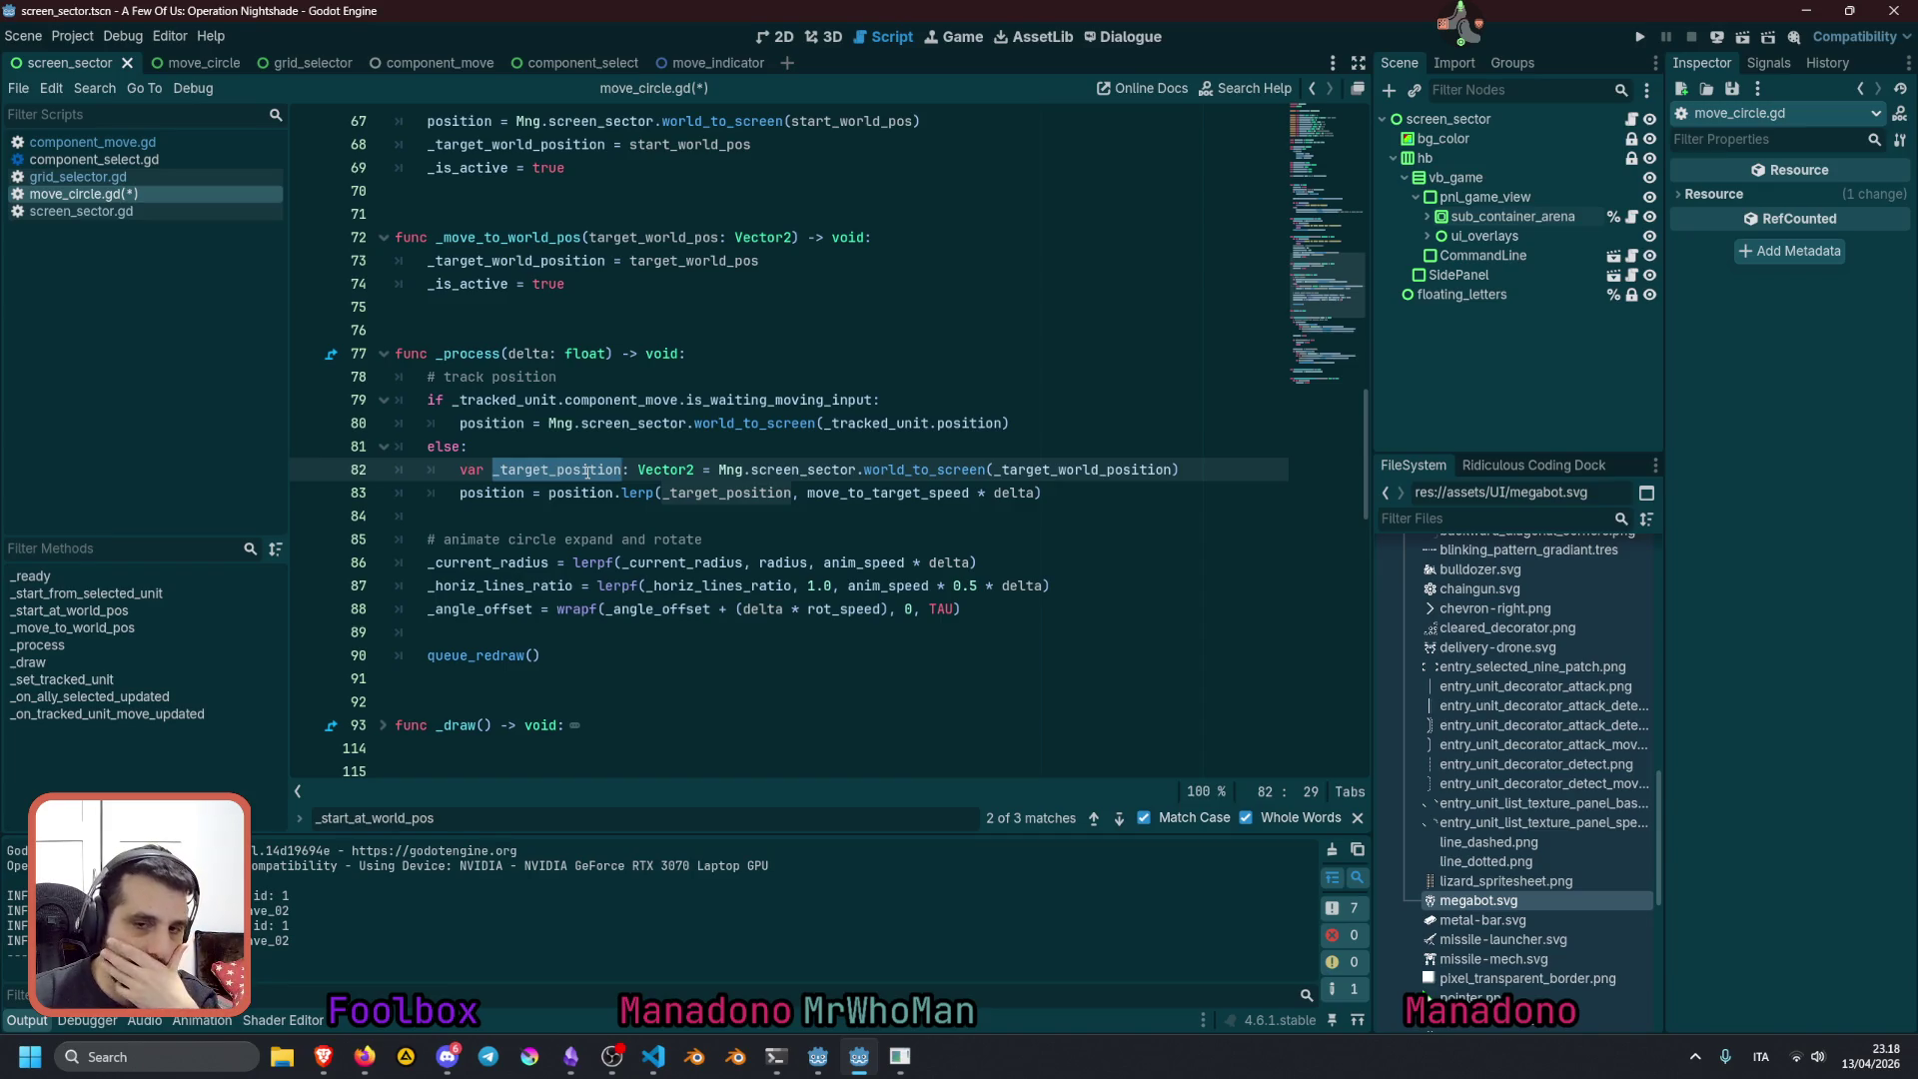
double_click(874, 468)
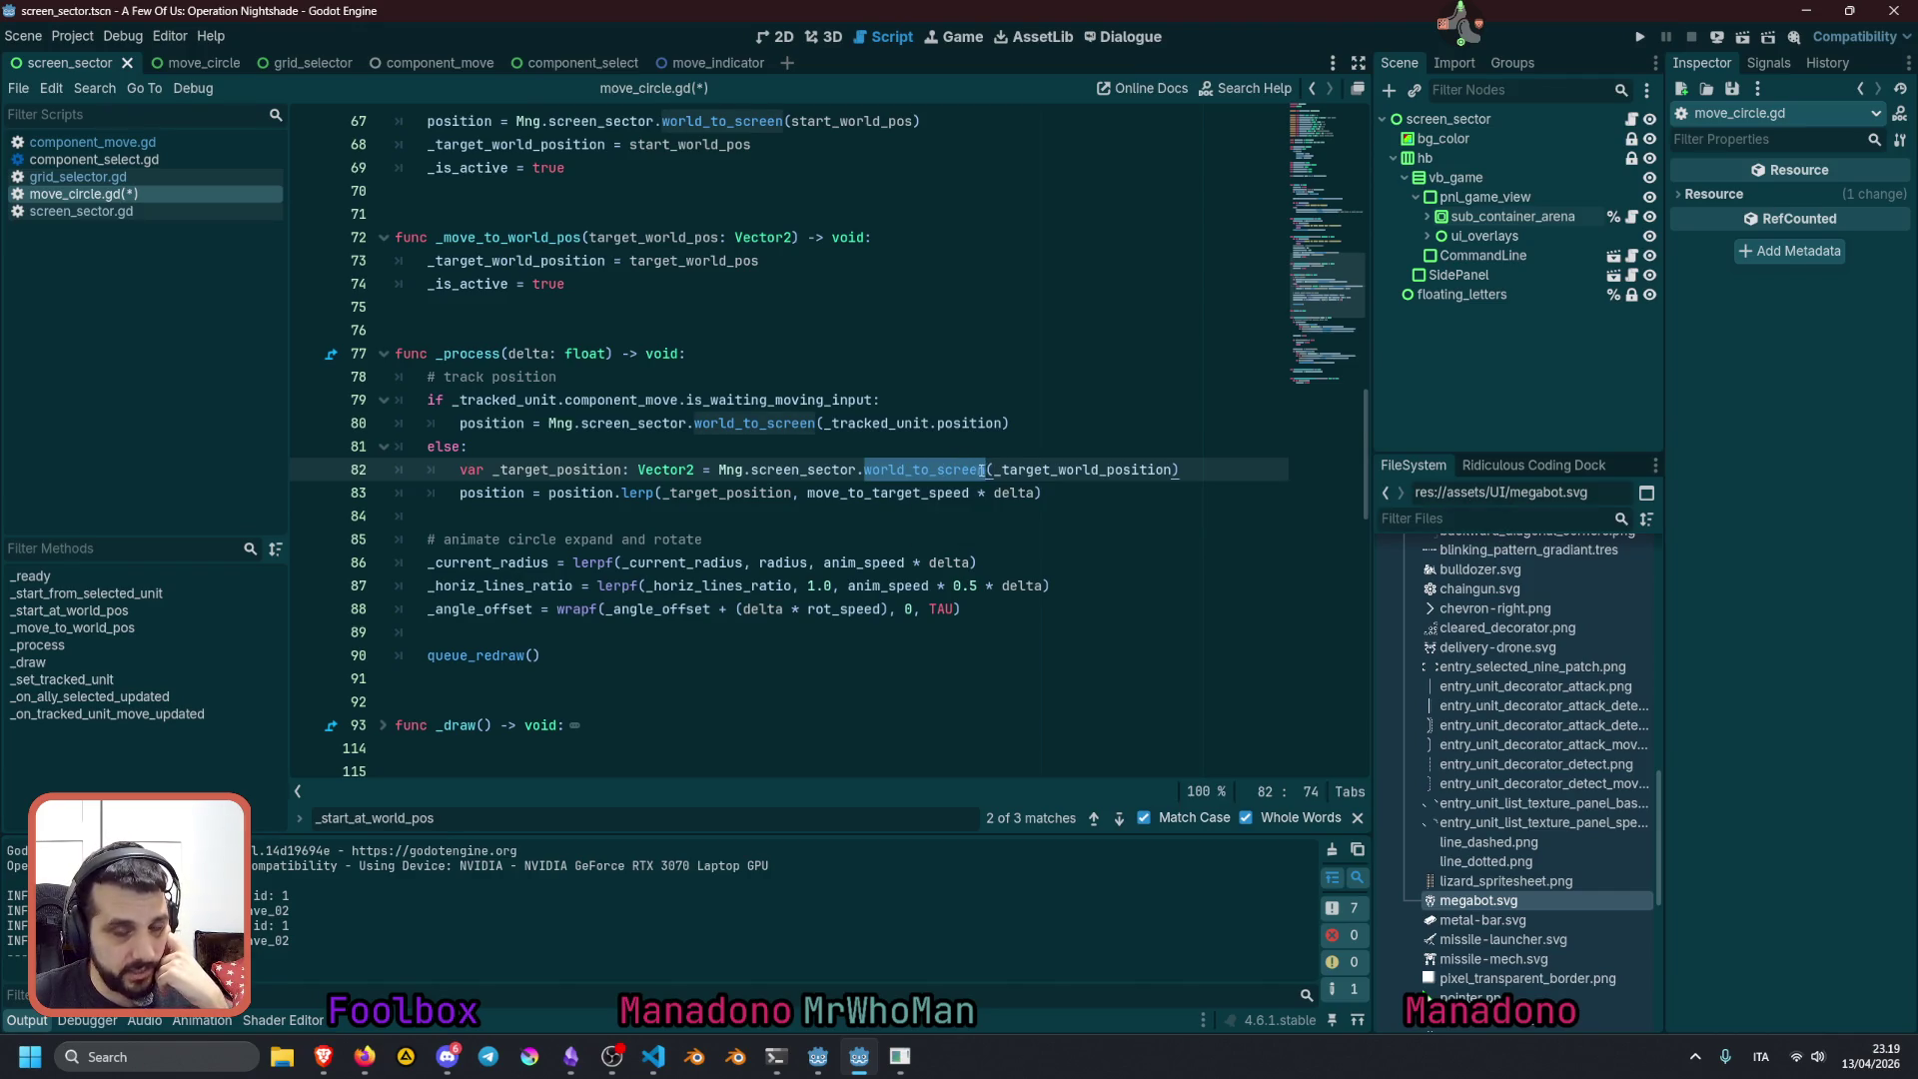
triple_click(877, 468)
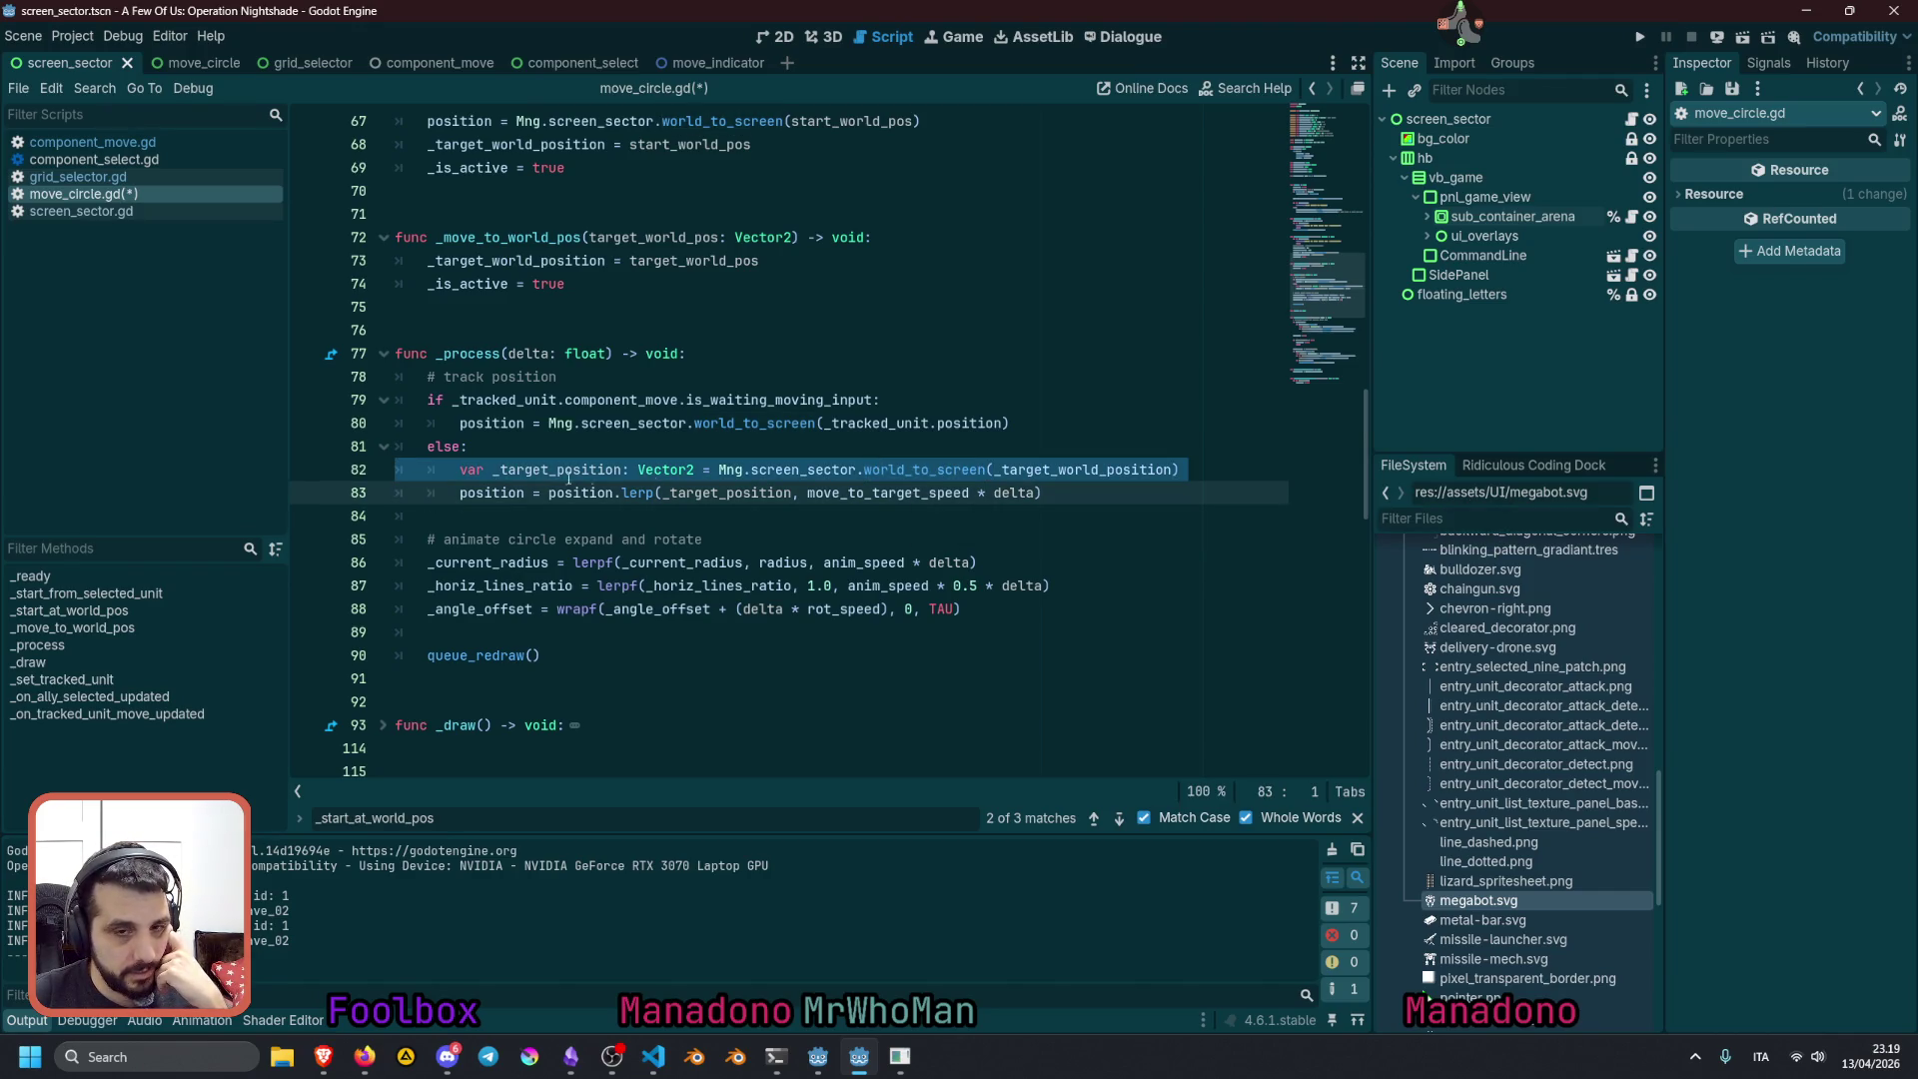
click(620, 487)
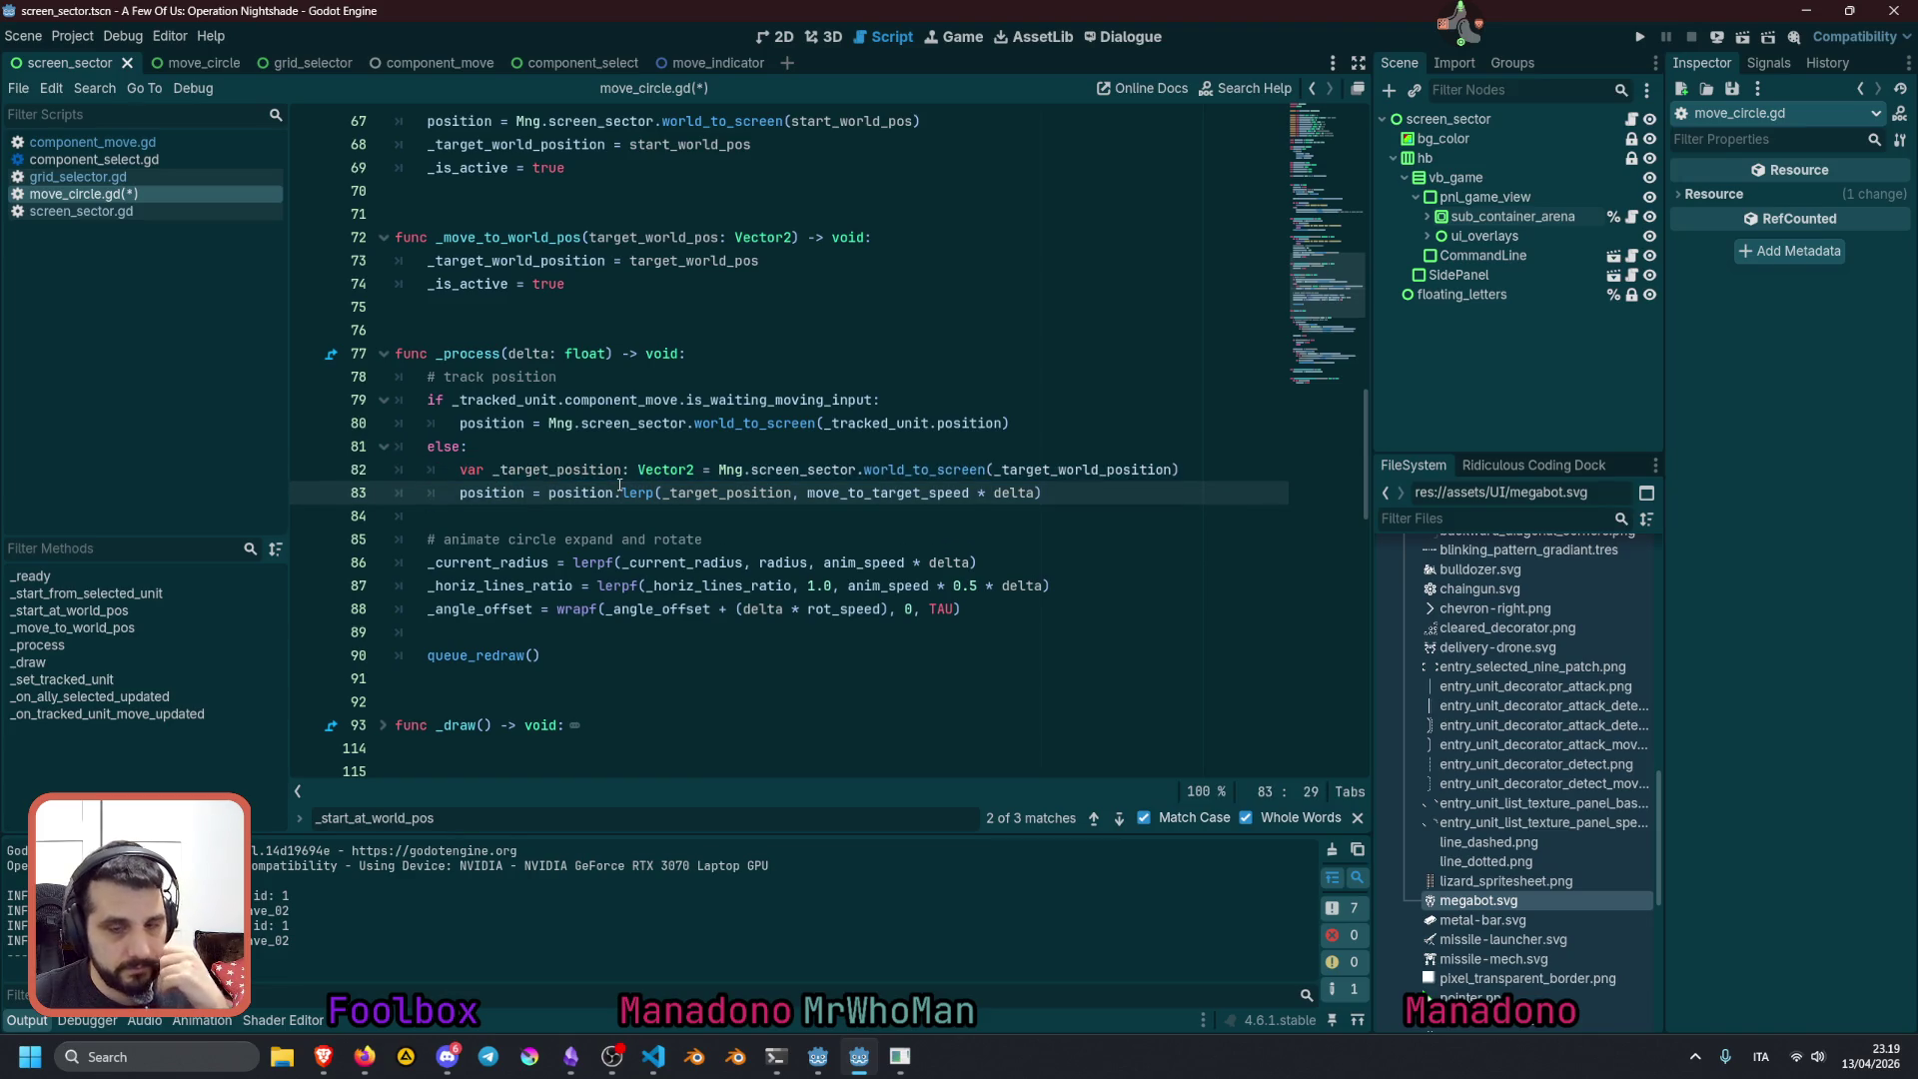
click(527, 510)
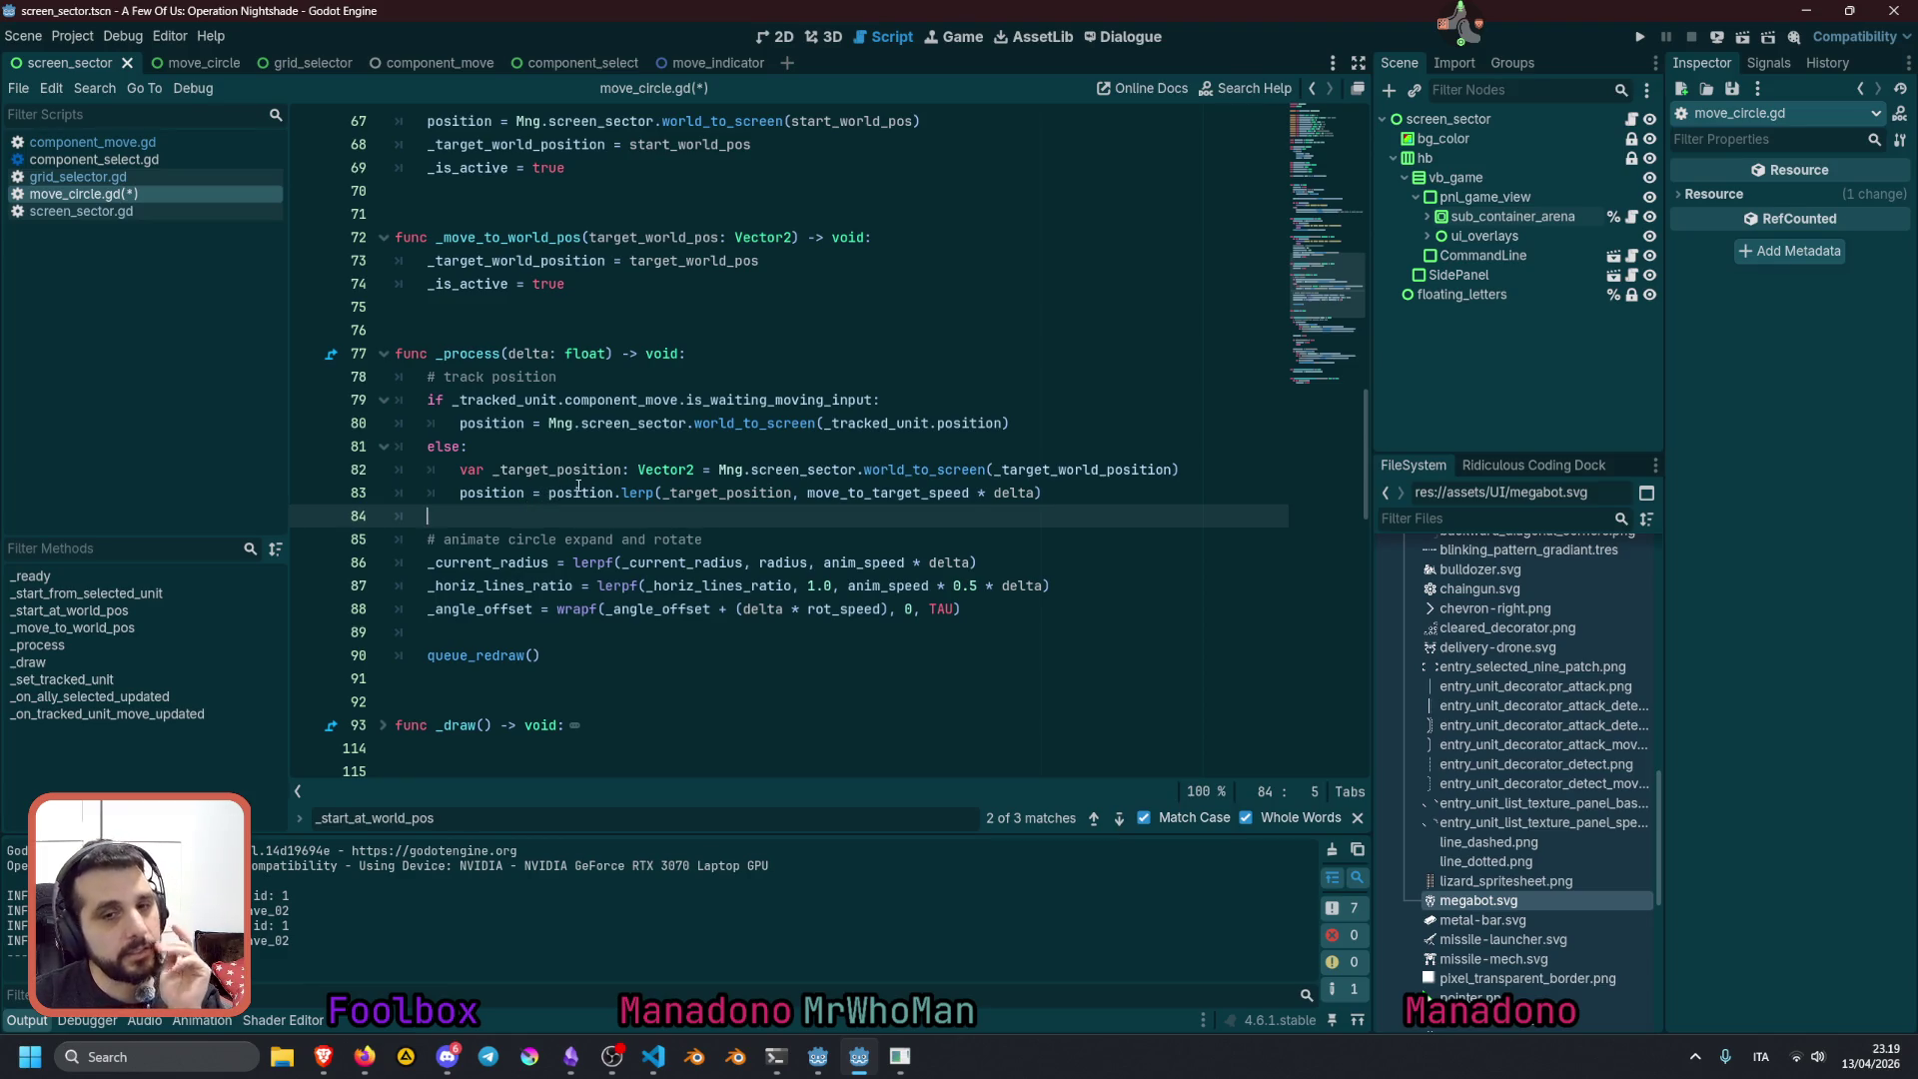
double_click(640, 493)
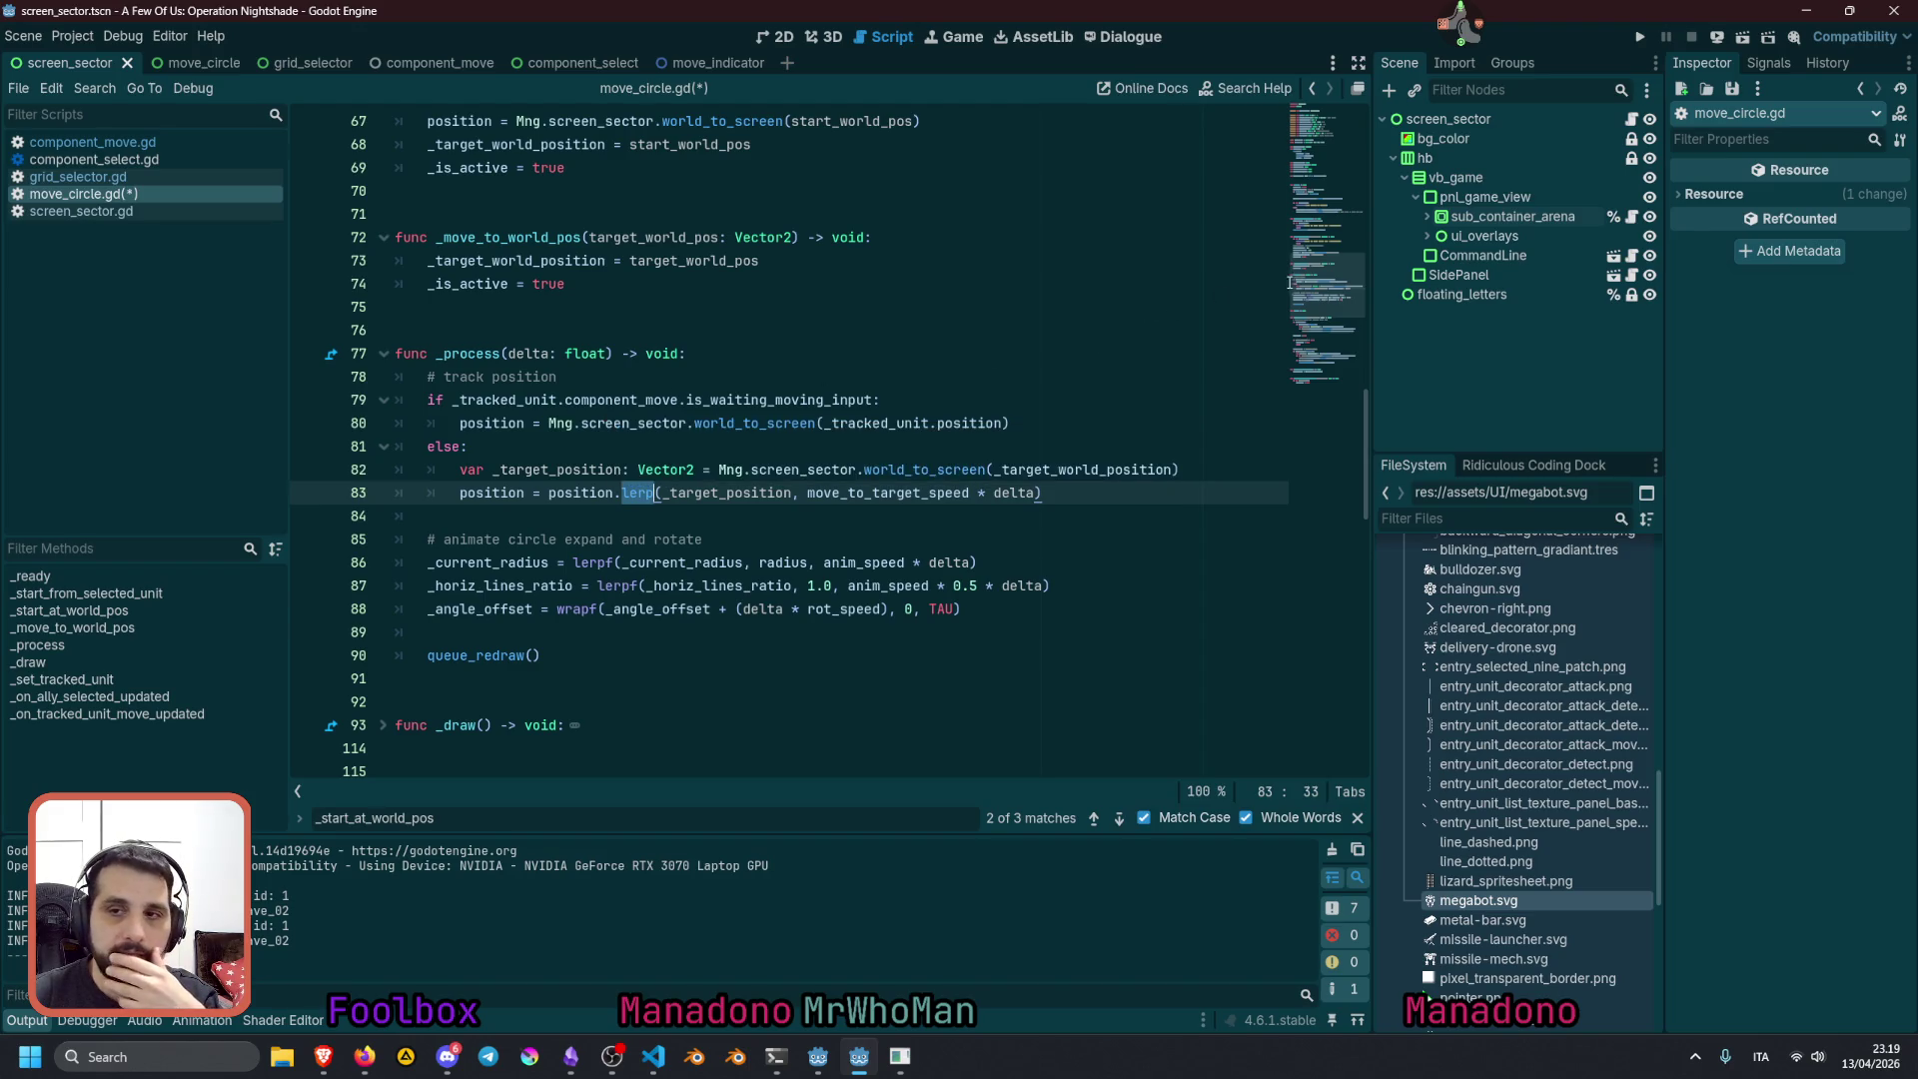
Duplicate the _current_radius declaration line with Ctrl+Shift+D
scroll(618, 488, up, 15)
click(618, 488)
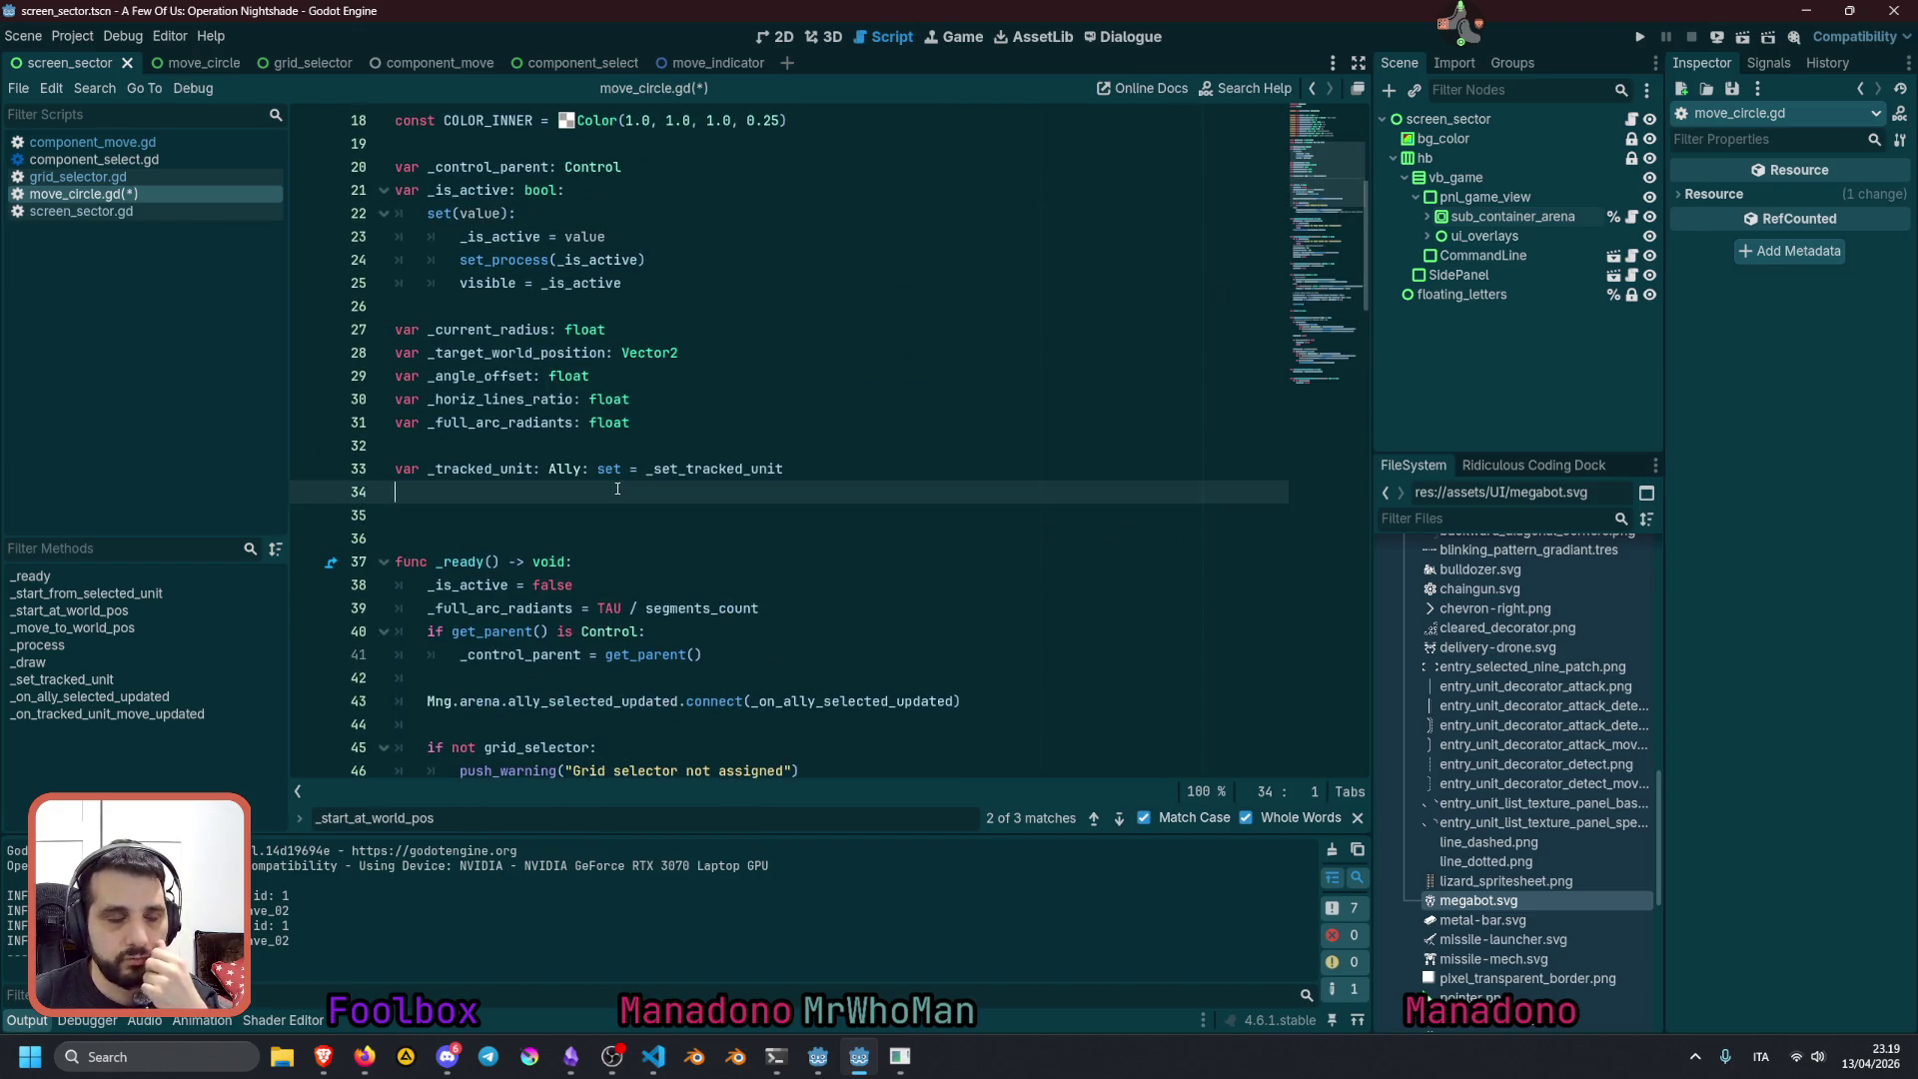
double_click(483, 377)
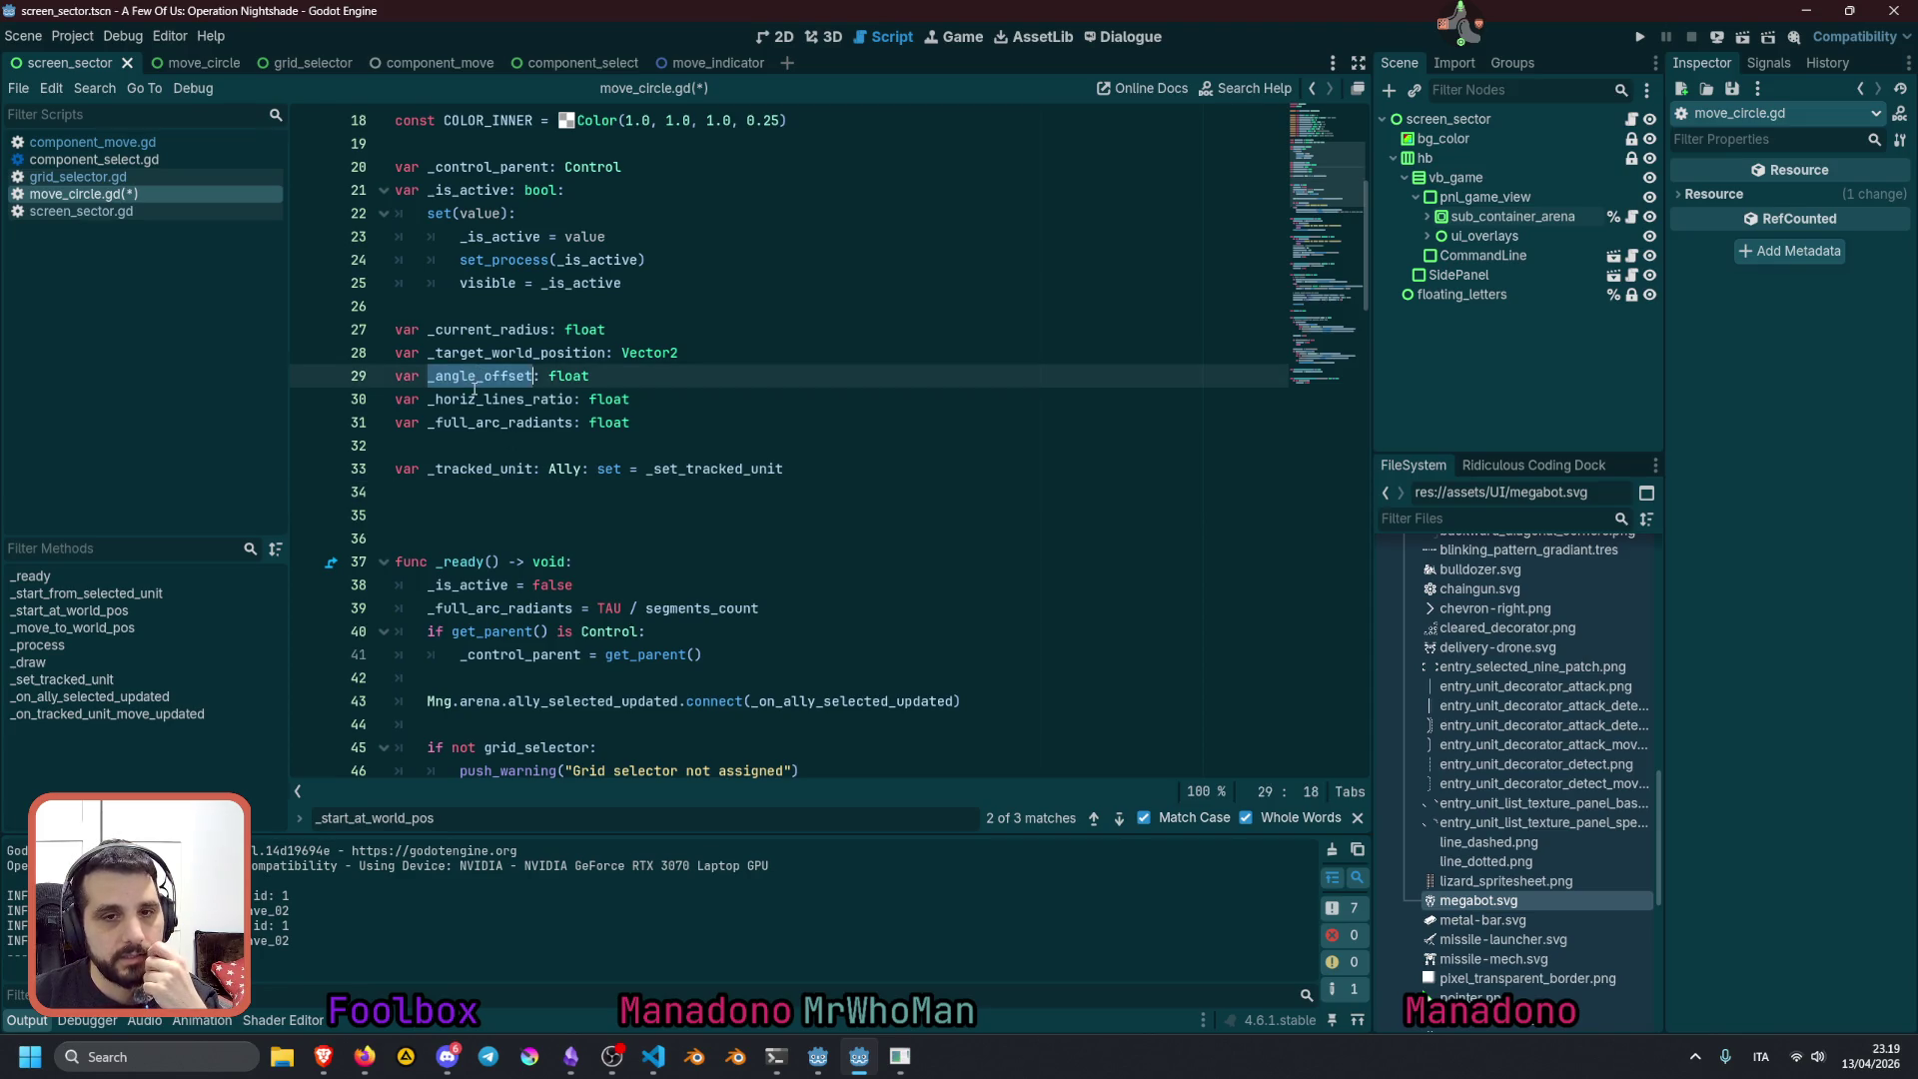
double_click(483, 331)
scroll(530, 403, up, 2)
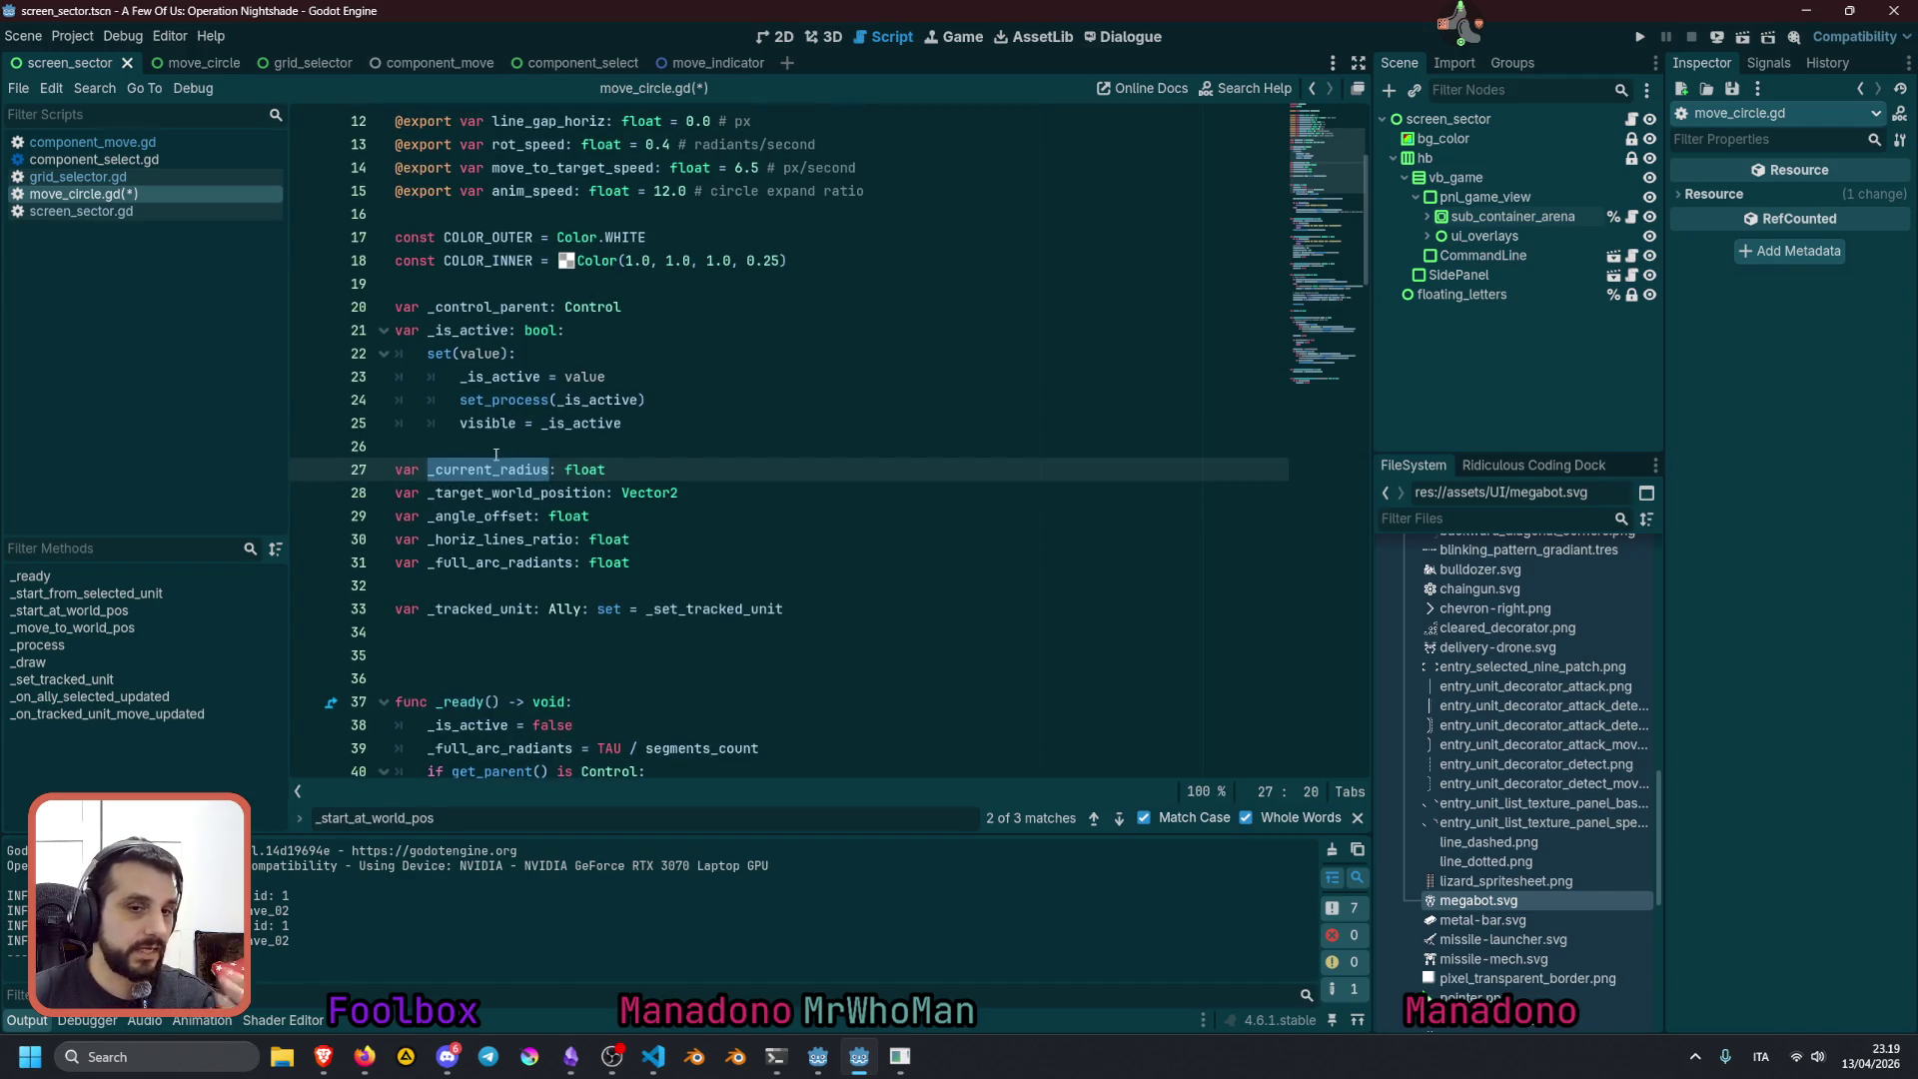
click(622, 471)
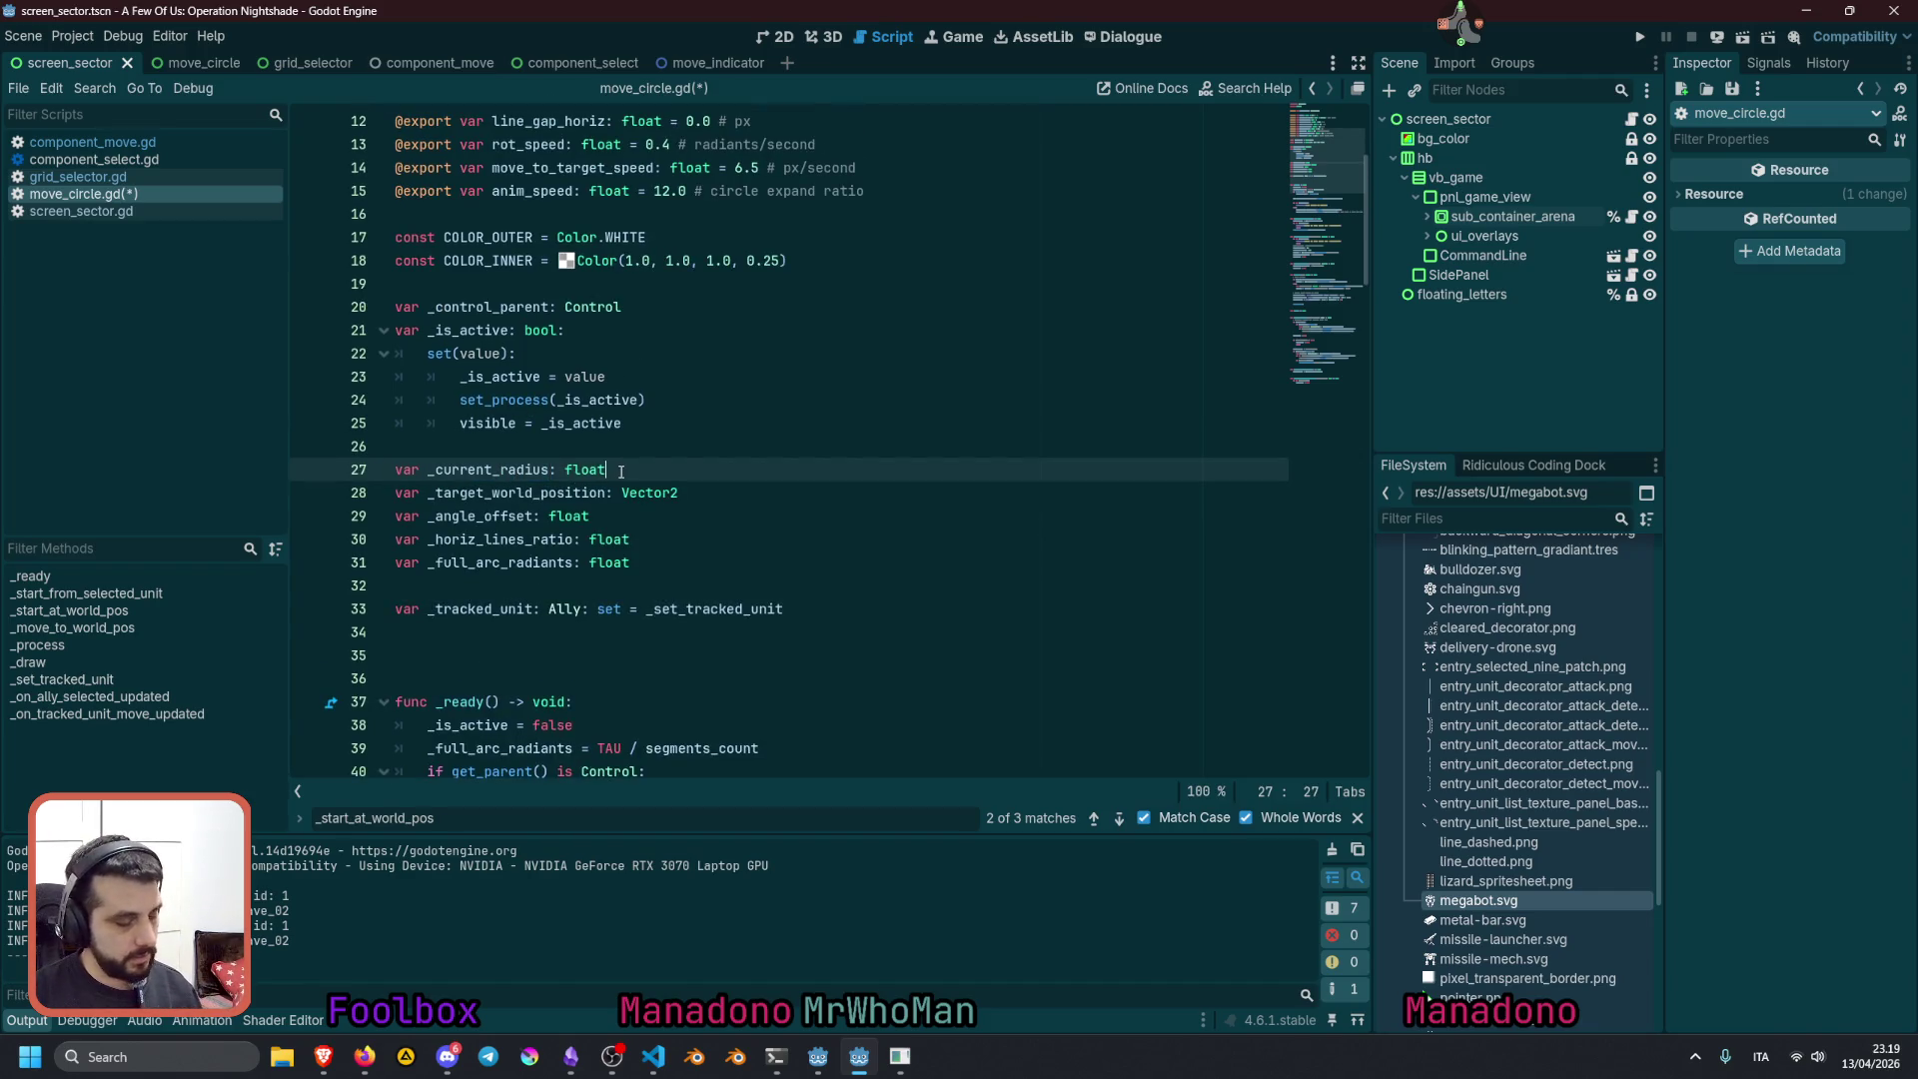
key(ctrl+shift+d)
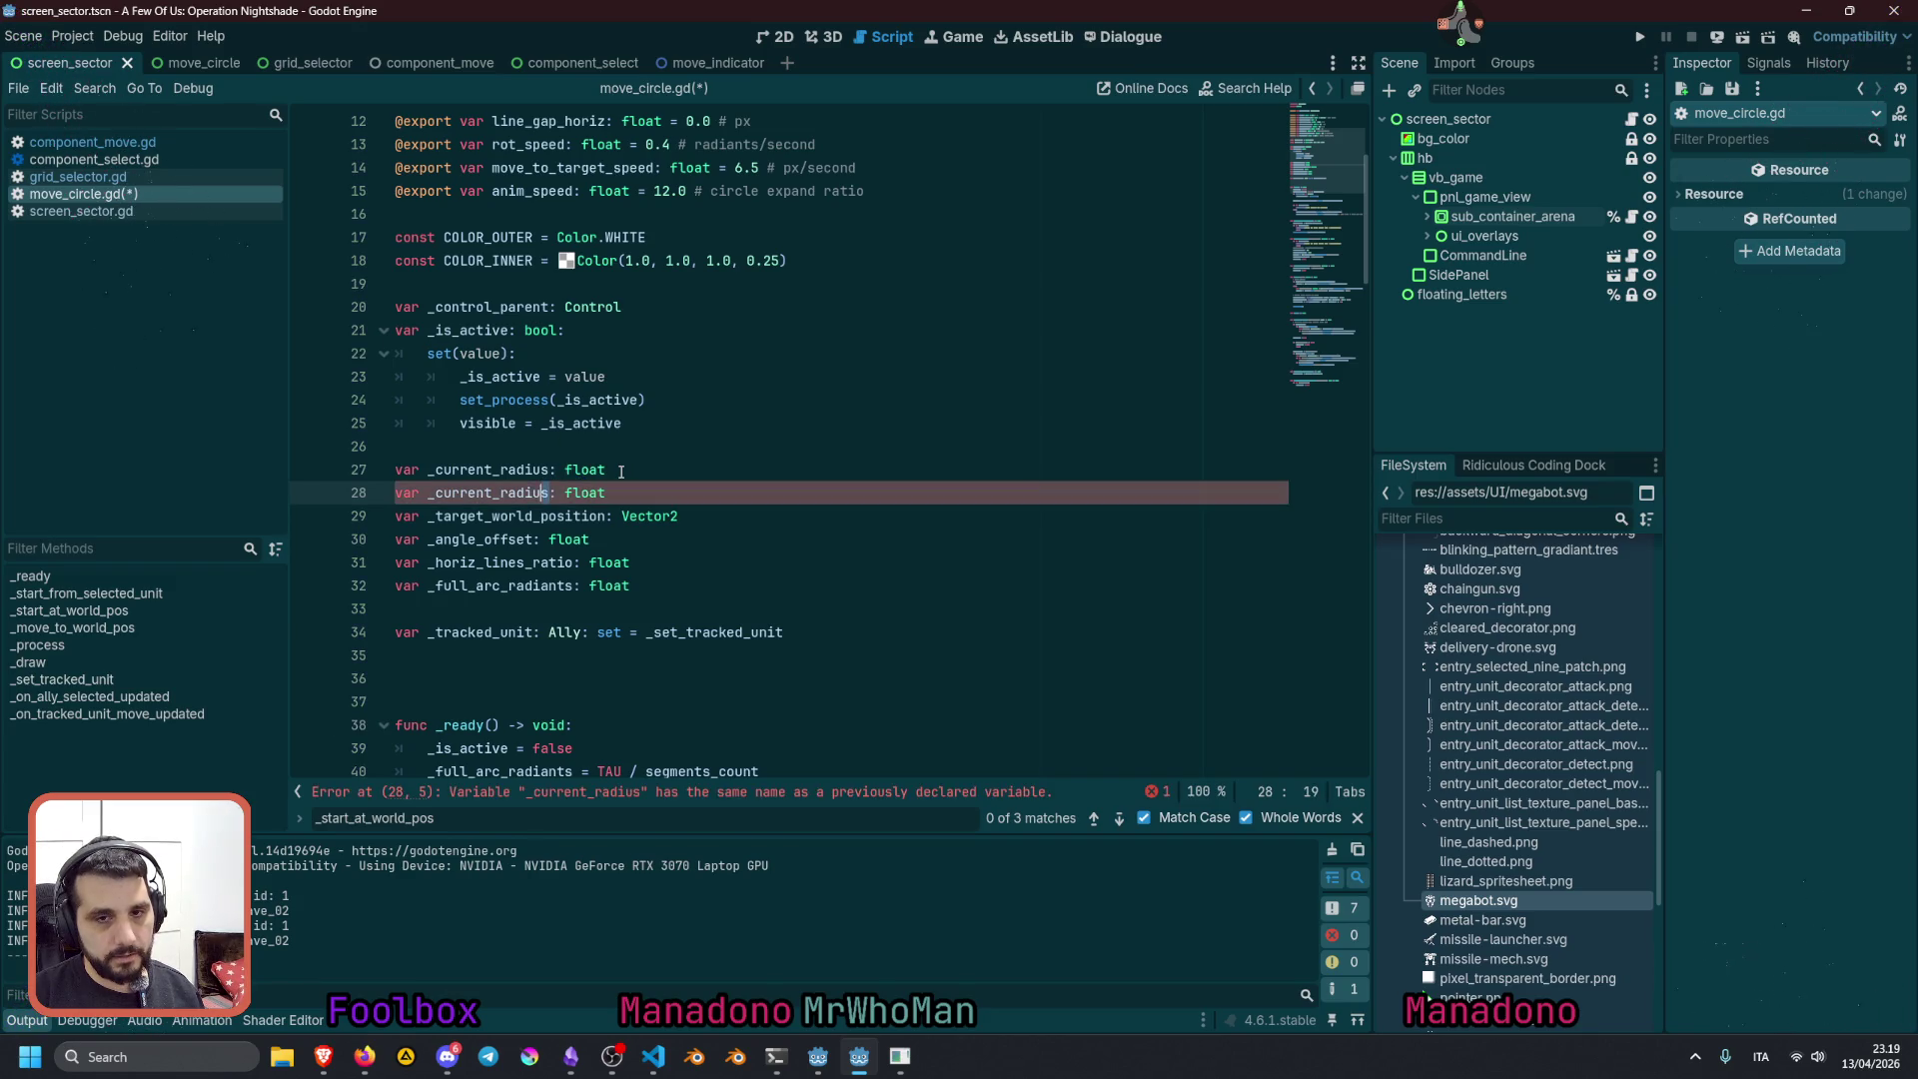
Rename the duplicated variable to _current_target_pan_ratio
key(Right)
key(ctrl+shift+Left)
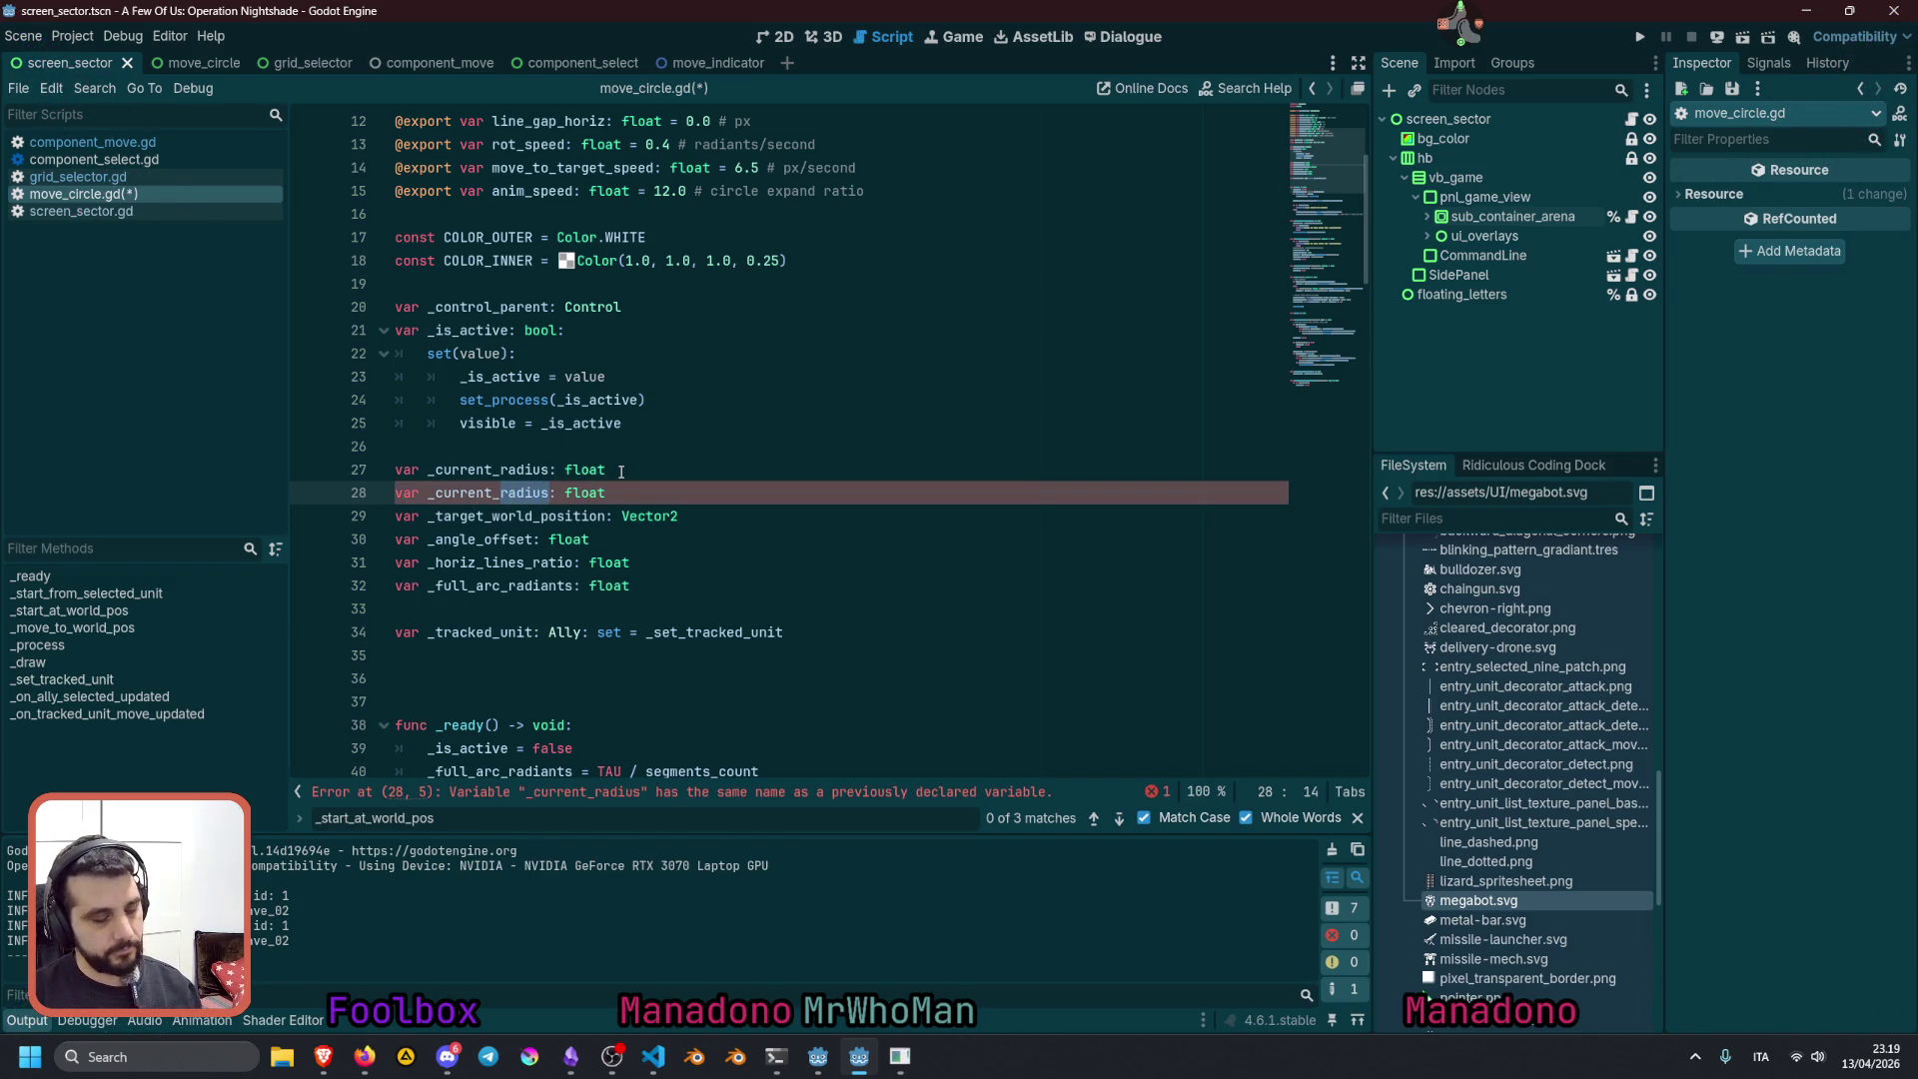
key(BackSpace)
text(ta)
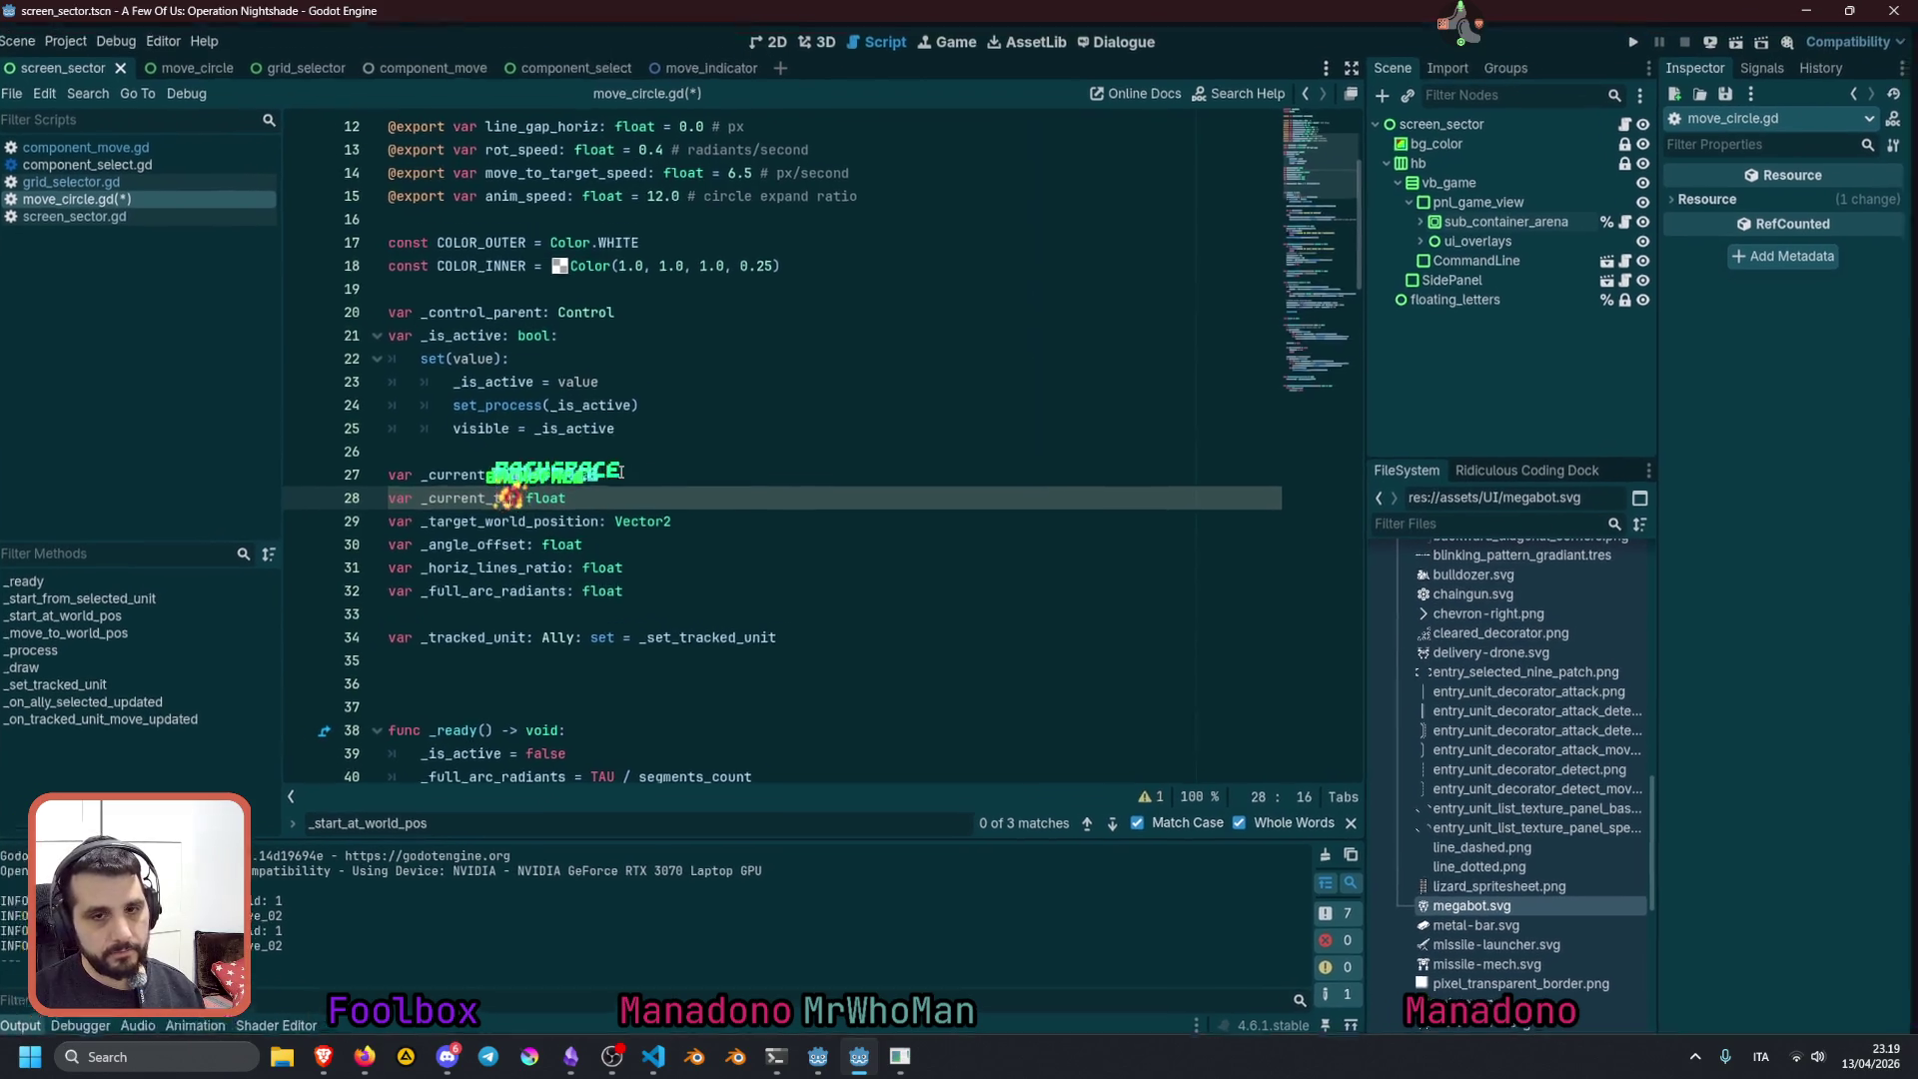
text(rget_par)
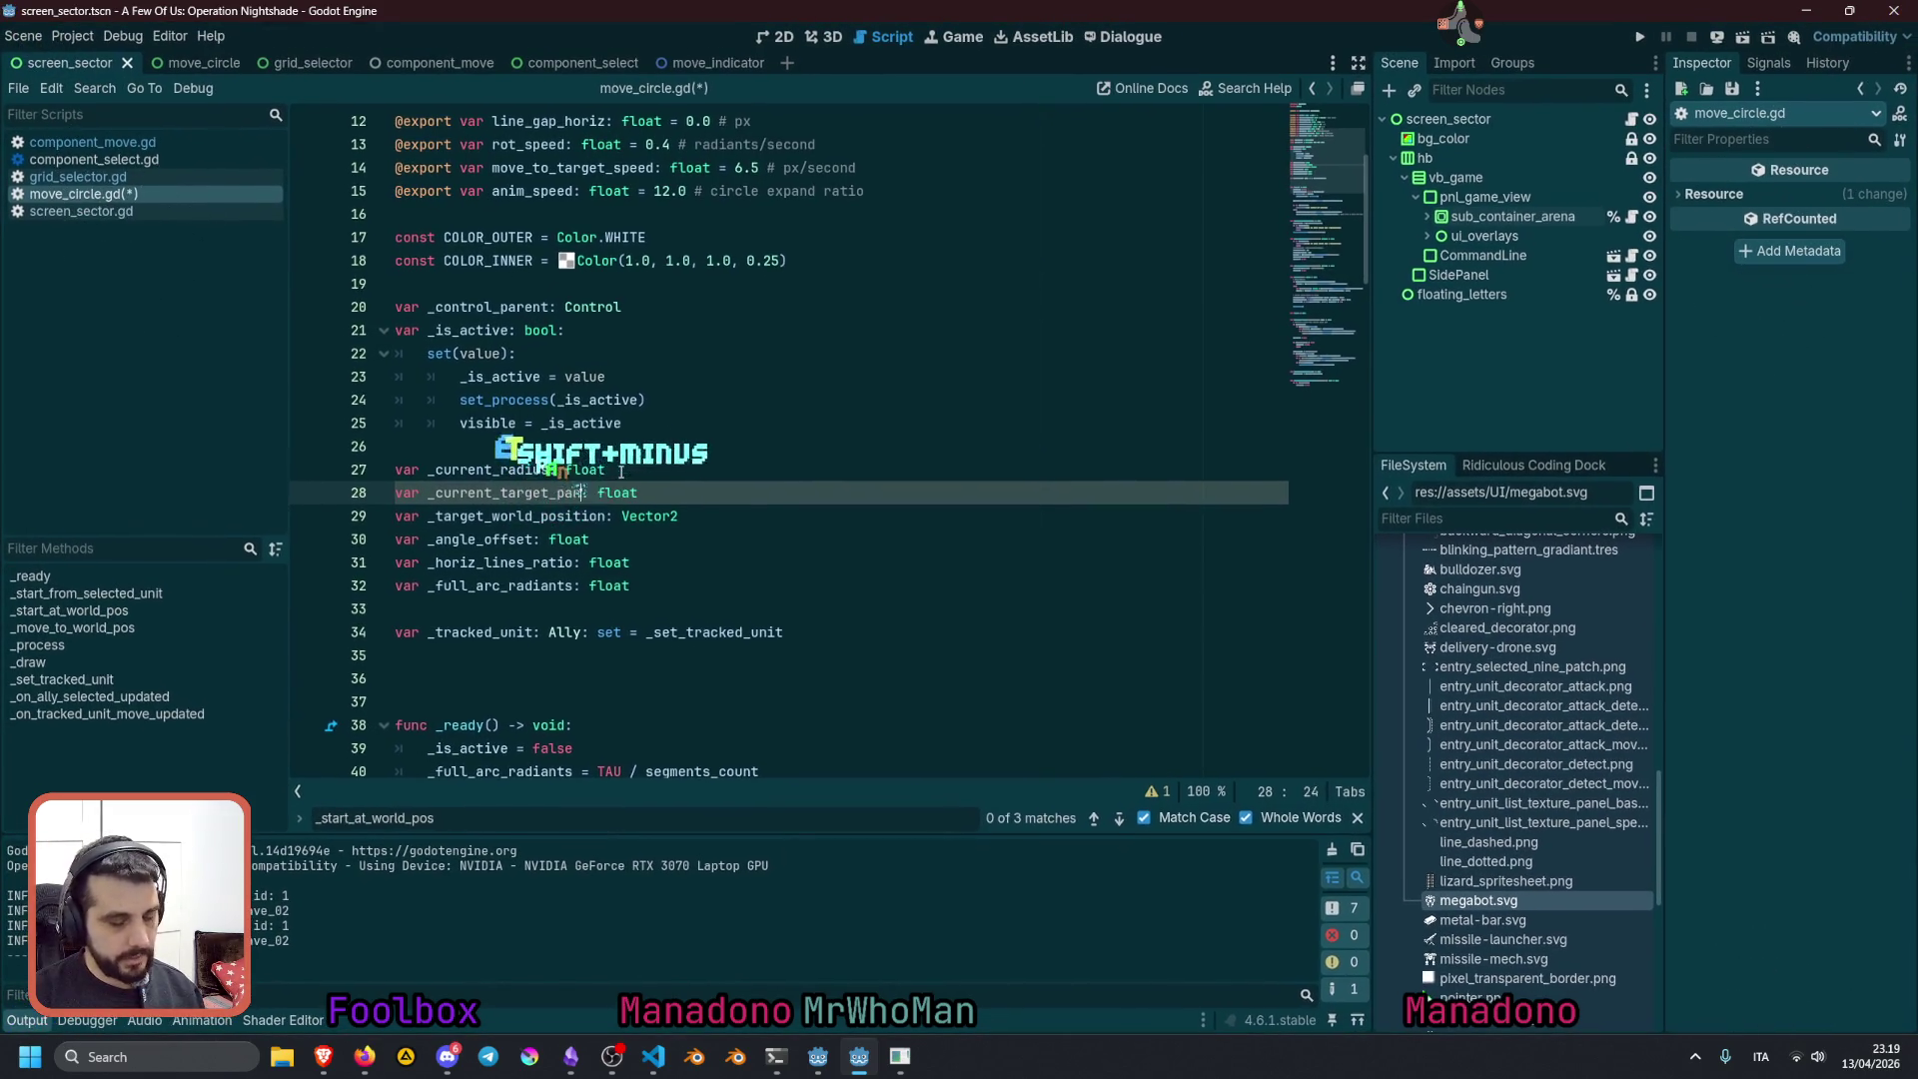
key(BackSpace)
text(n_ratio)
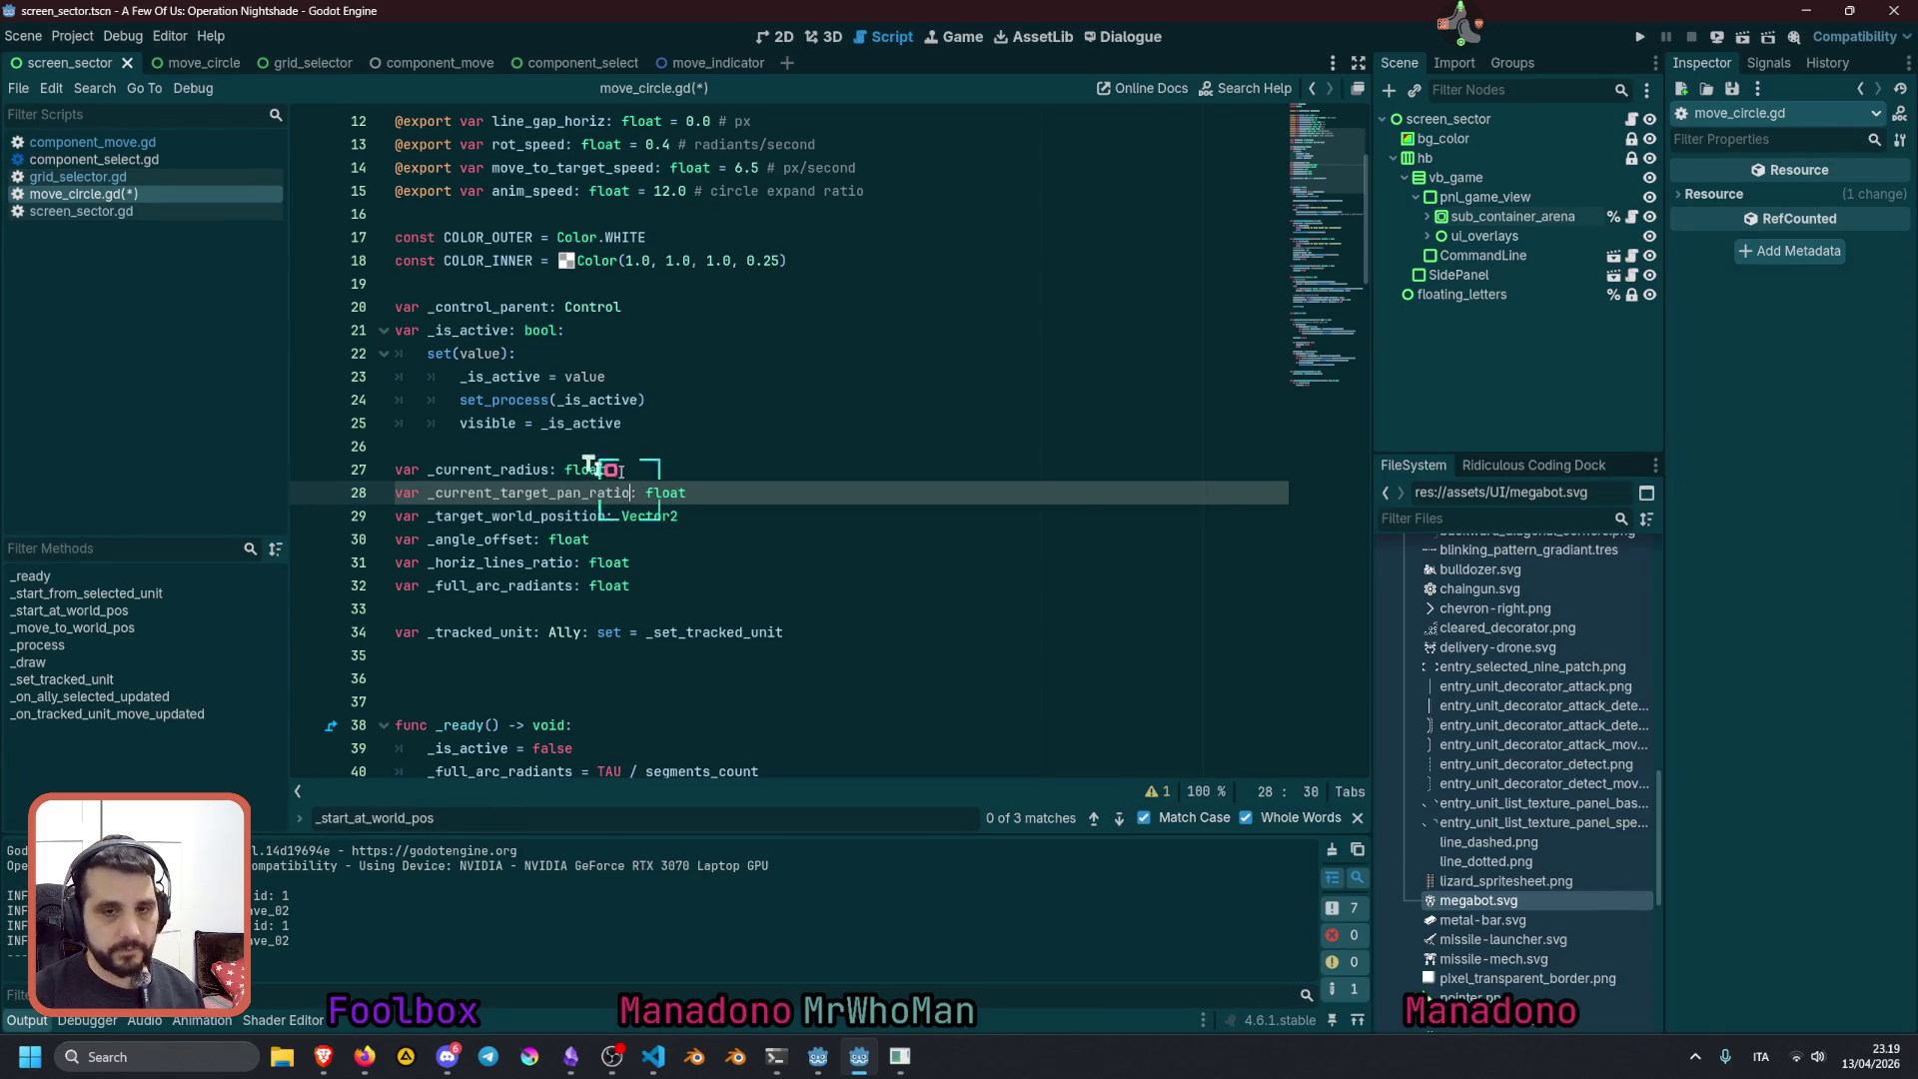
double_click(542, 494)
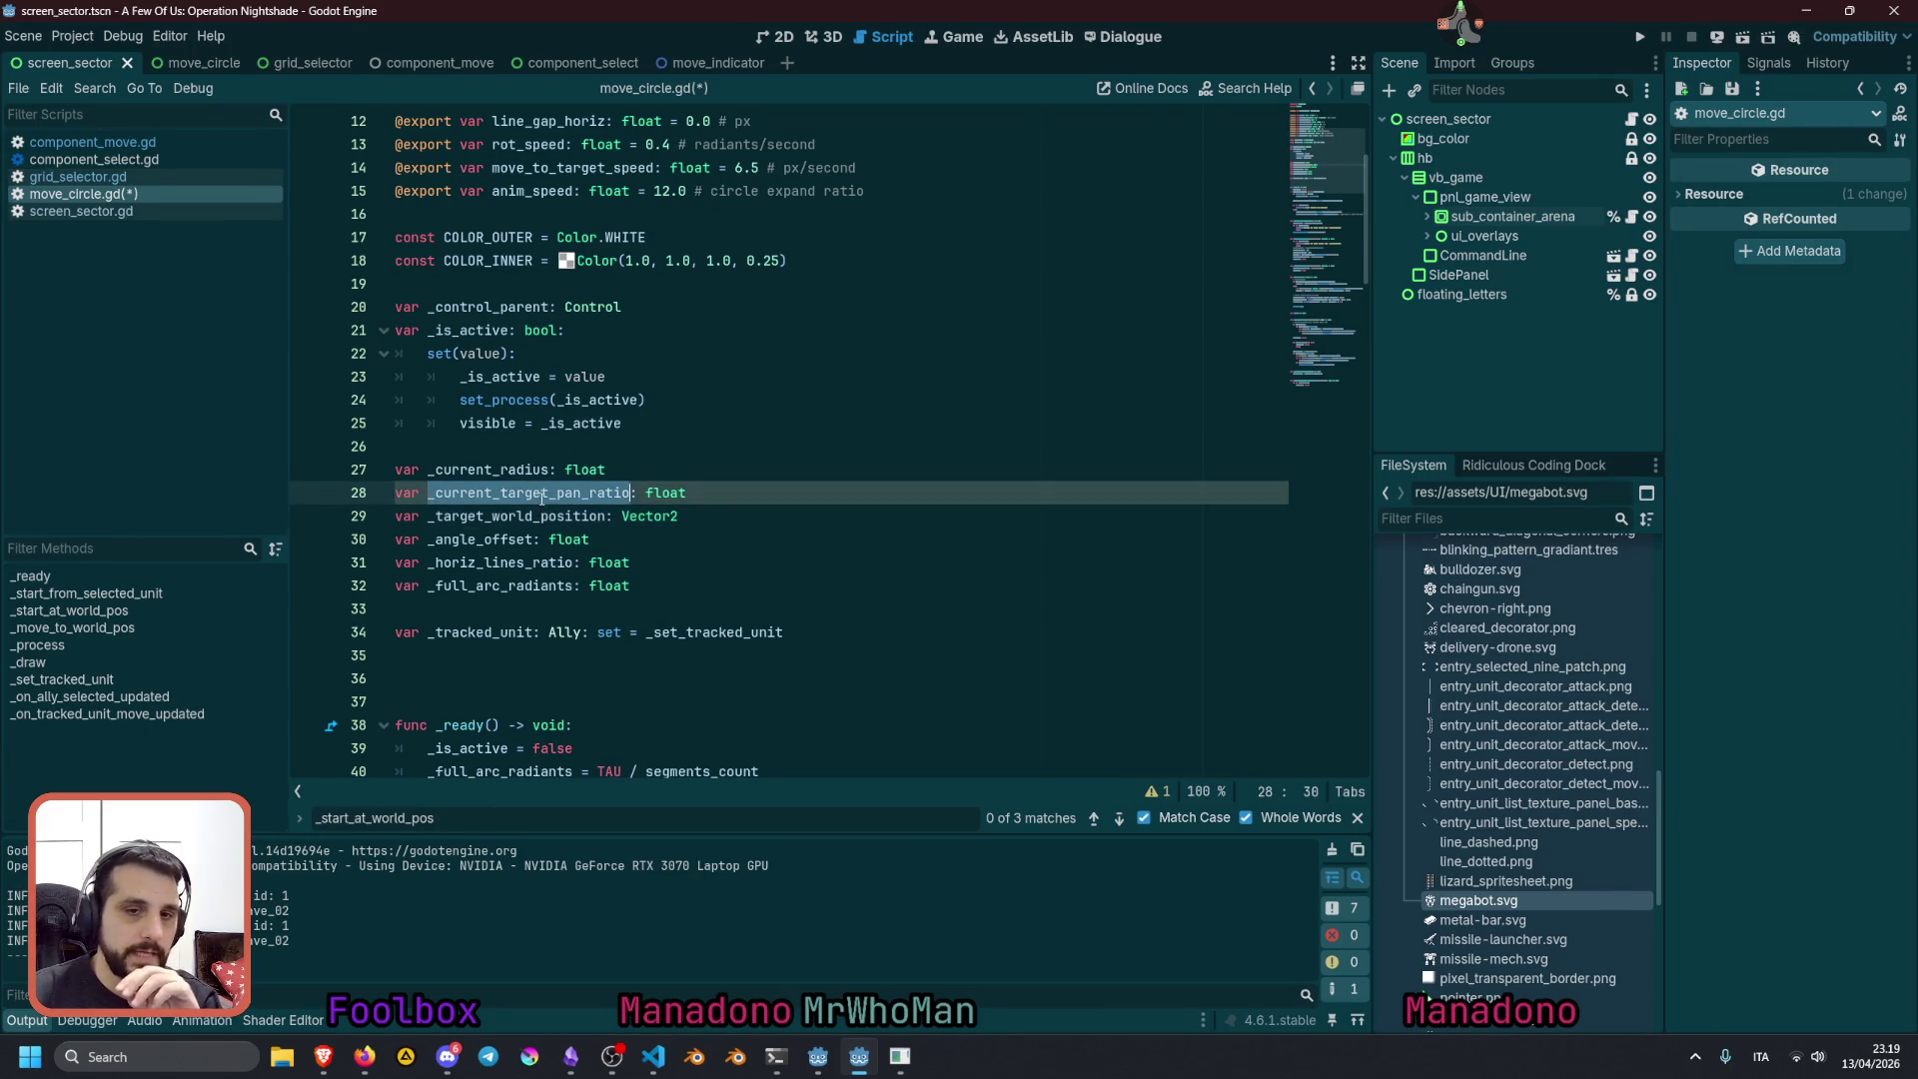
Append '# between 0.0 and 1.0' to the _current_target_pan_ratio declaration
key(End)
text(# 0)
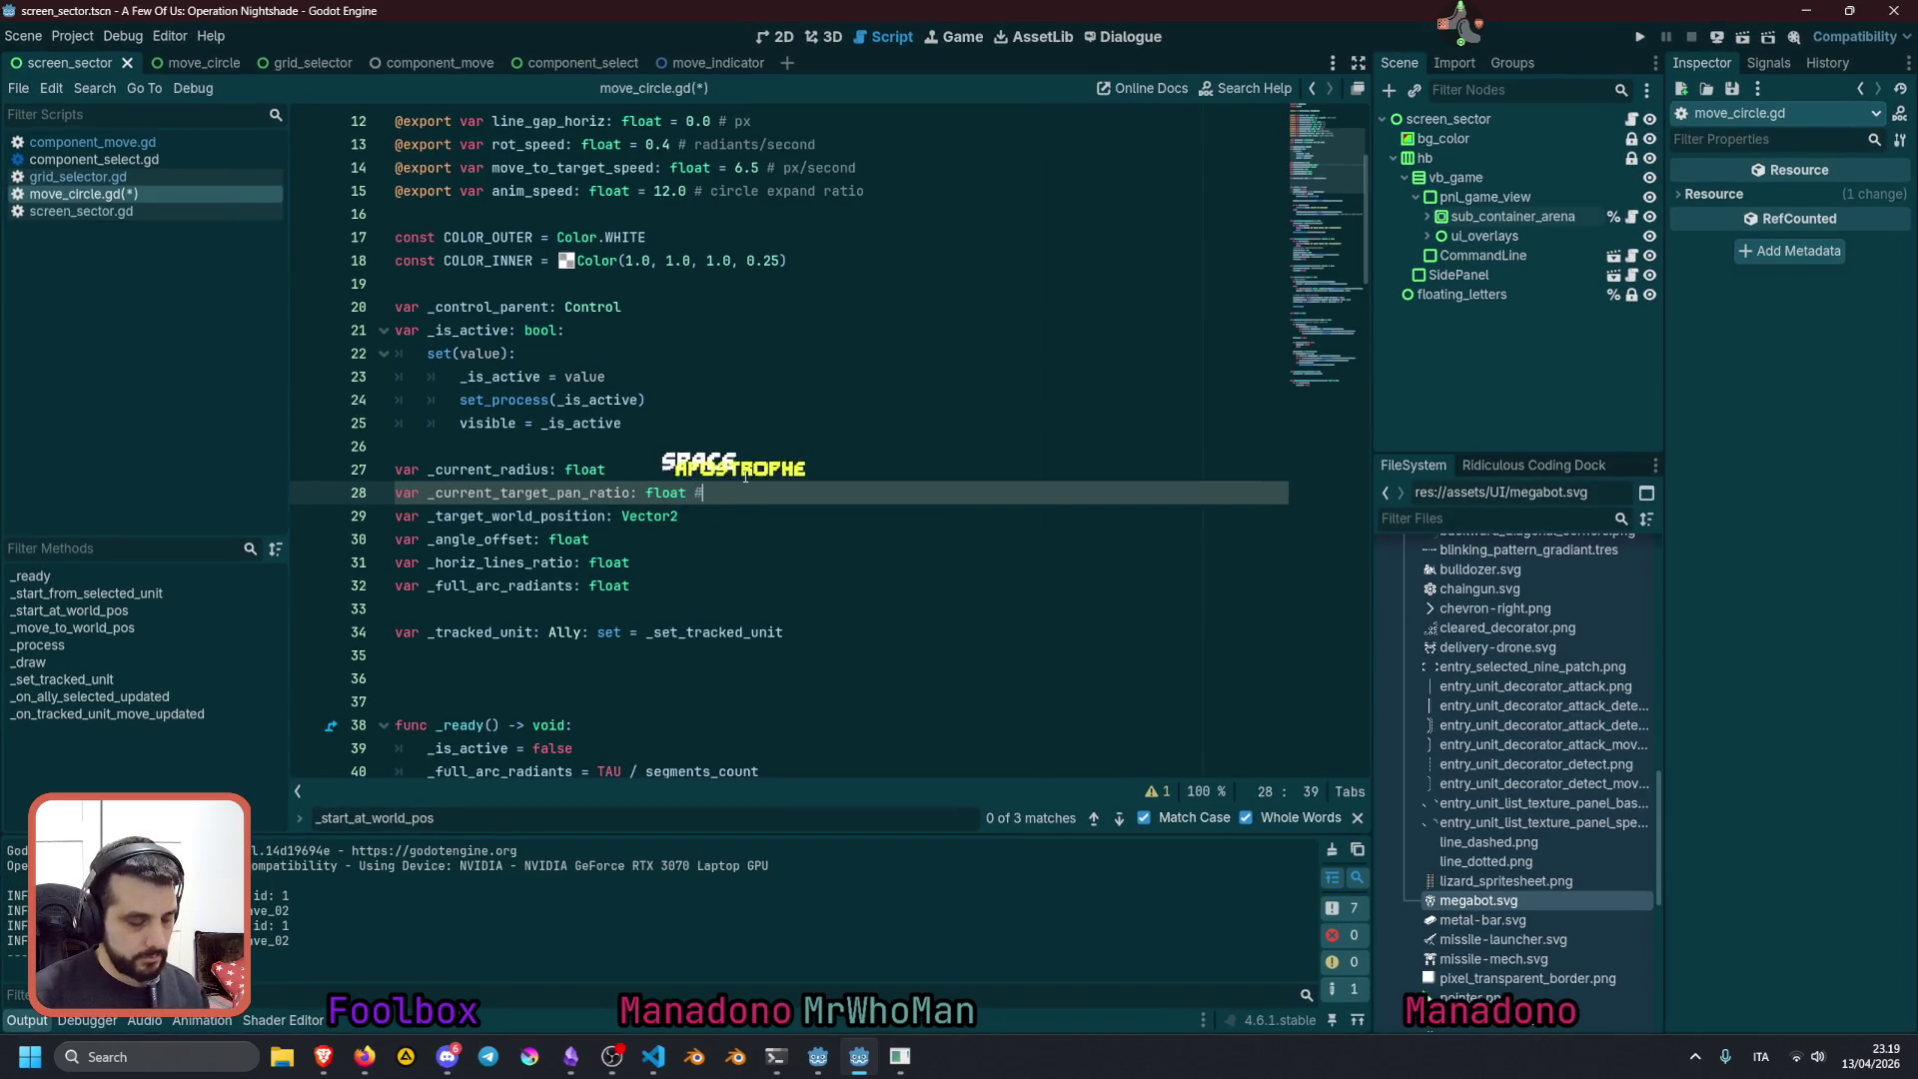
key(BackSpace)
text(between 0)
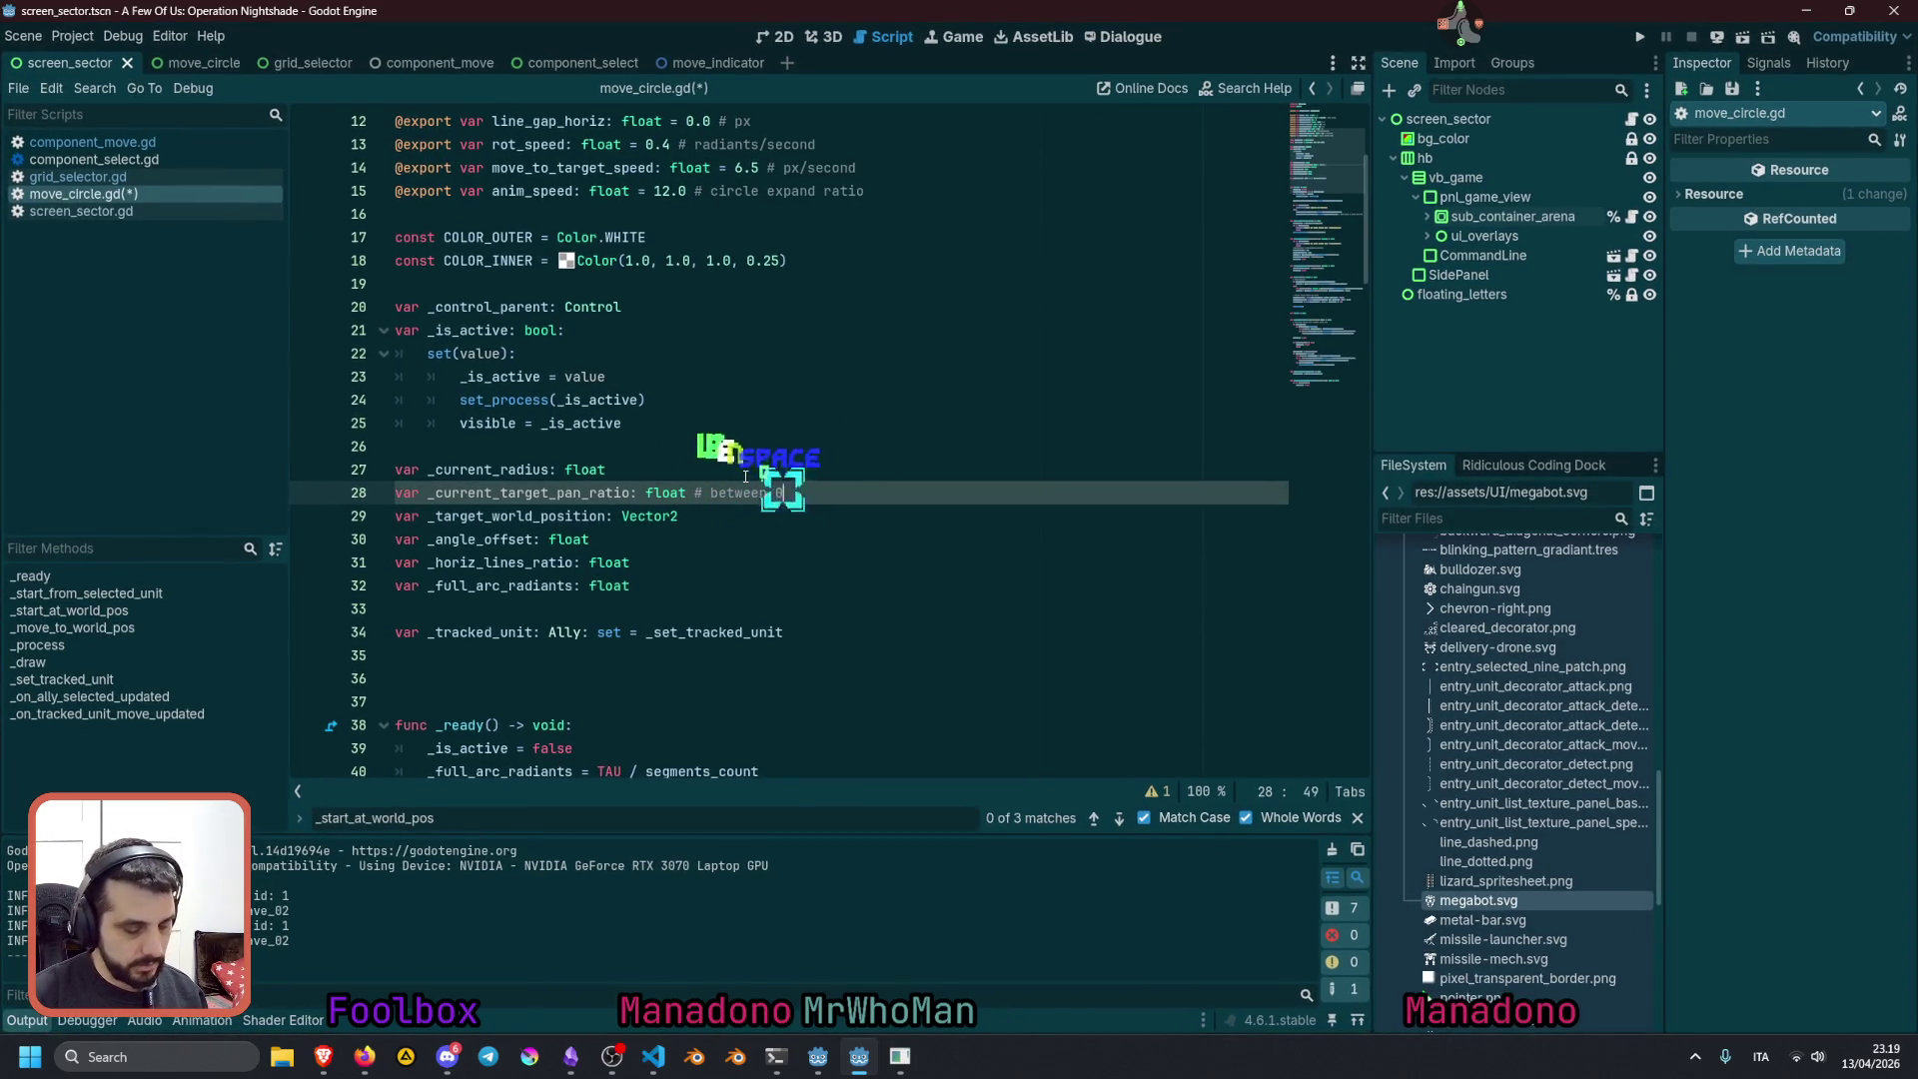
text(.0 and 1.0)
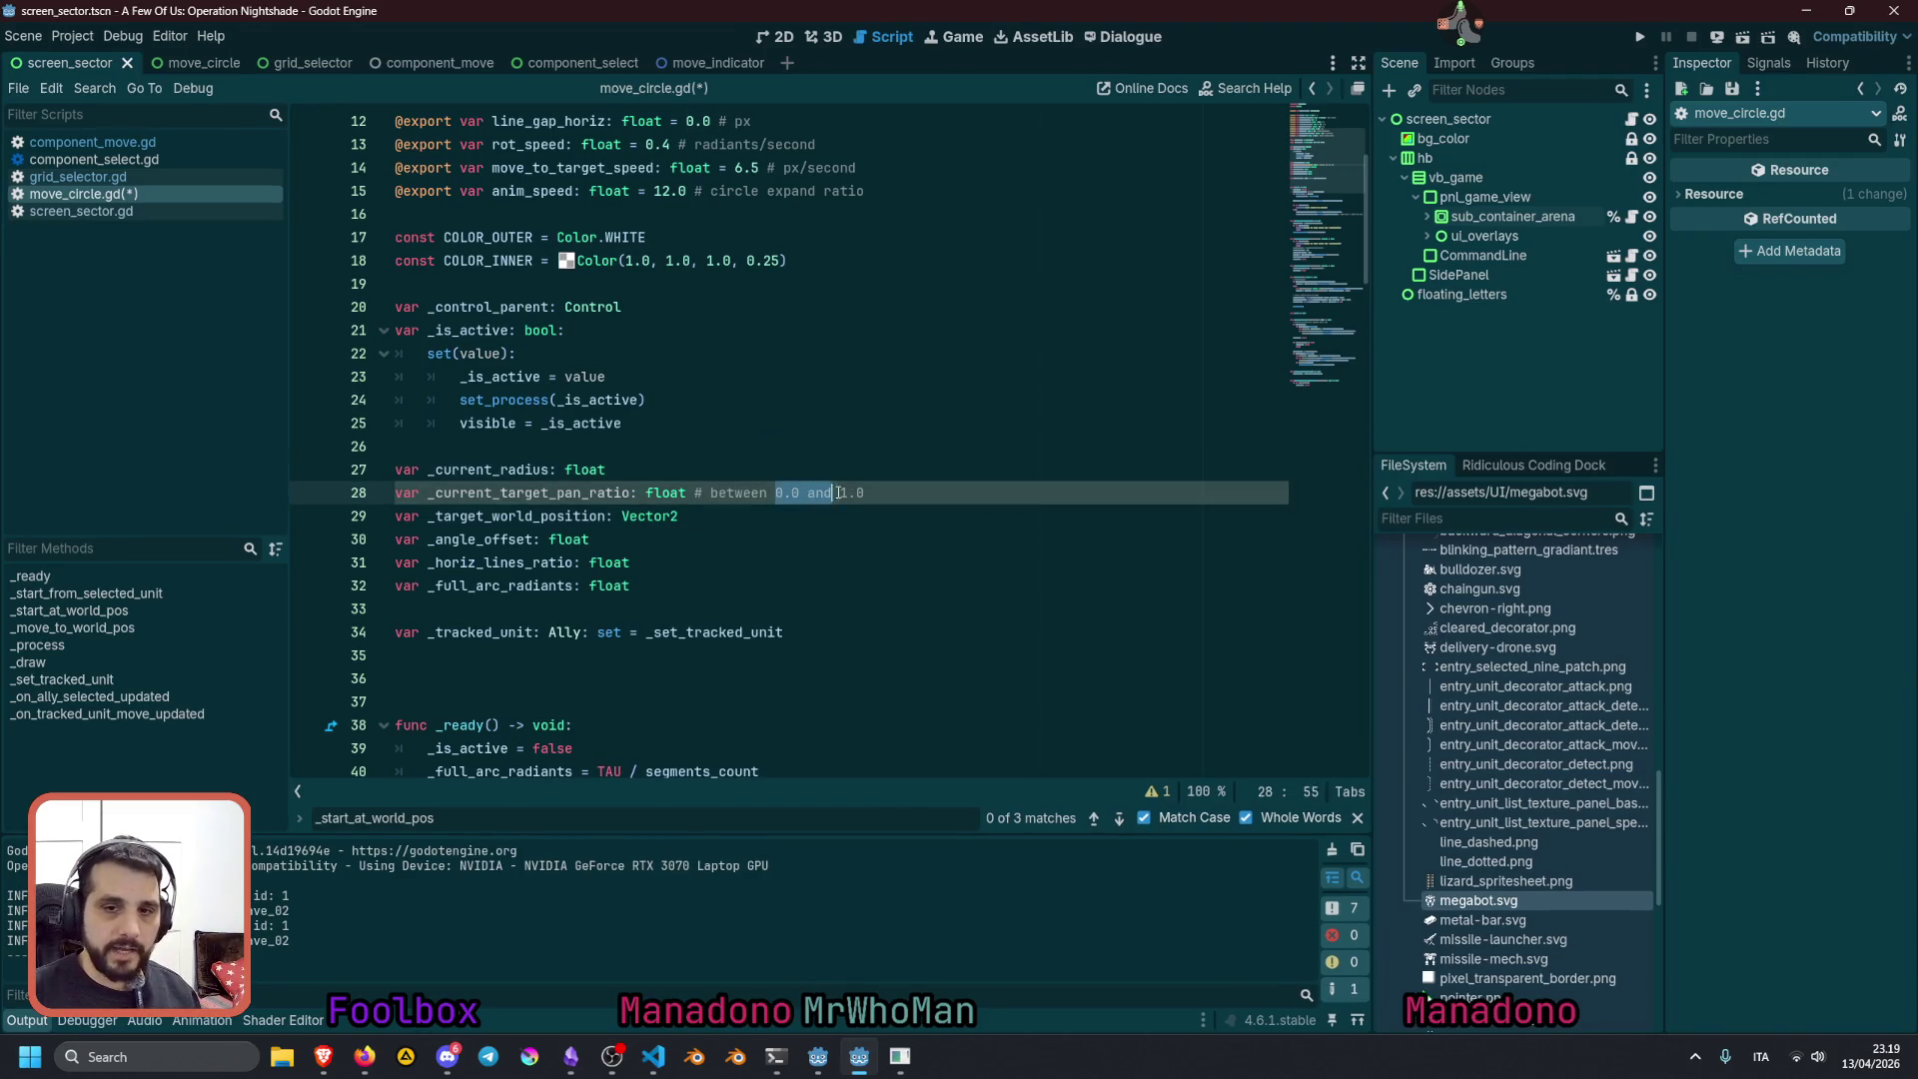
key(Down)
click(753, 582)
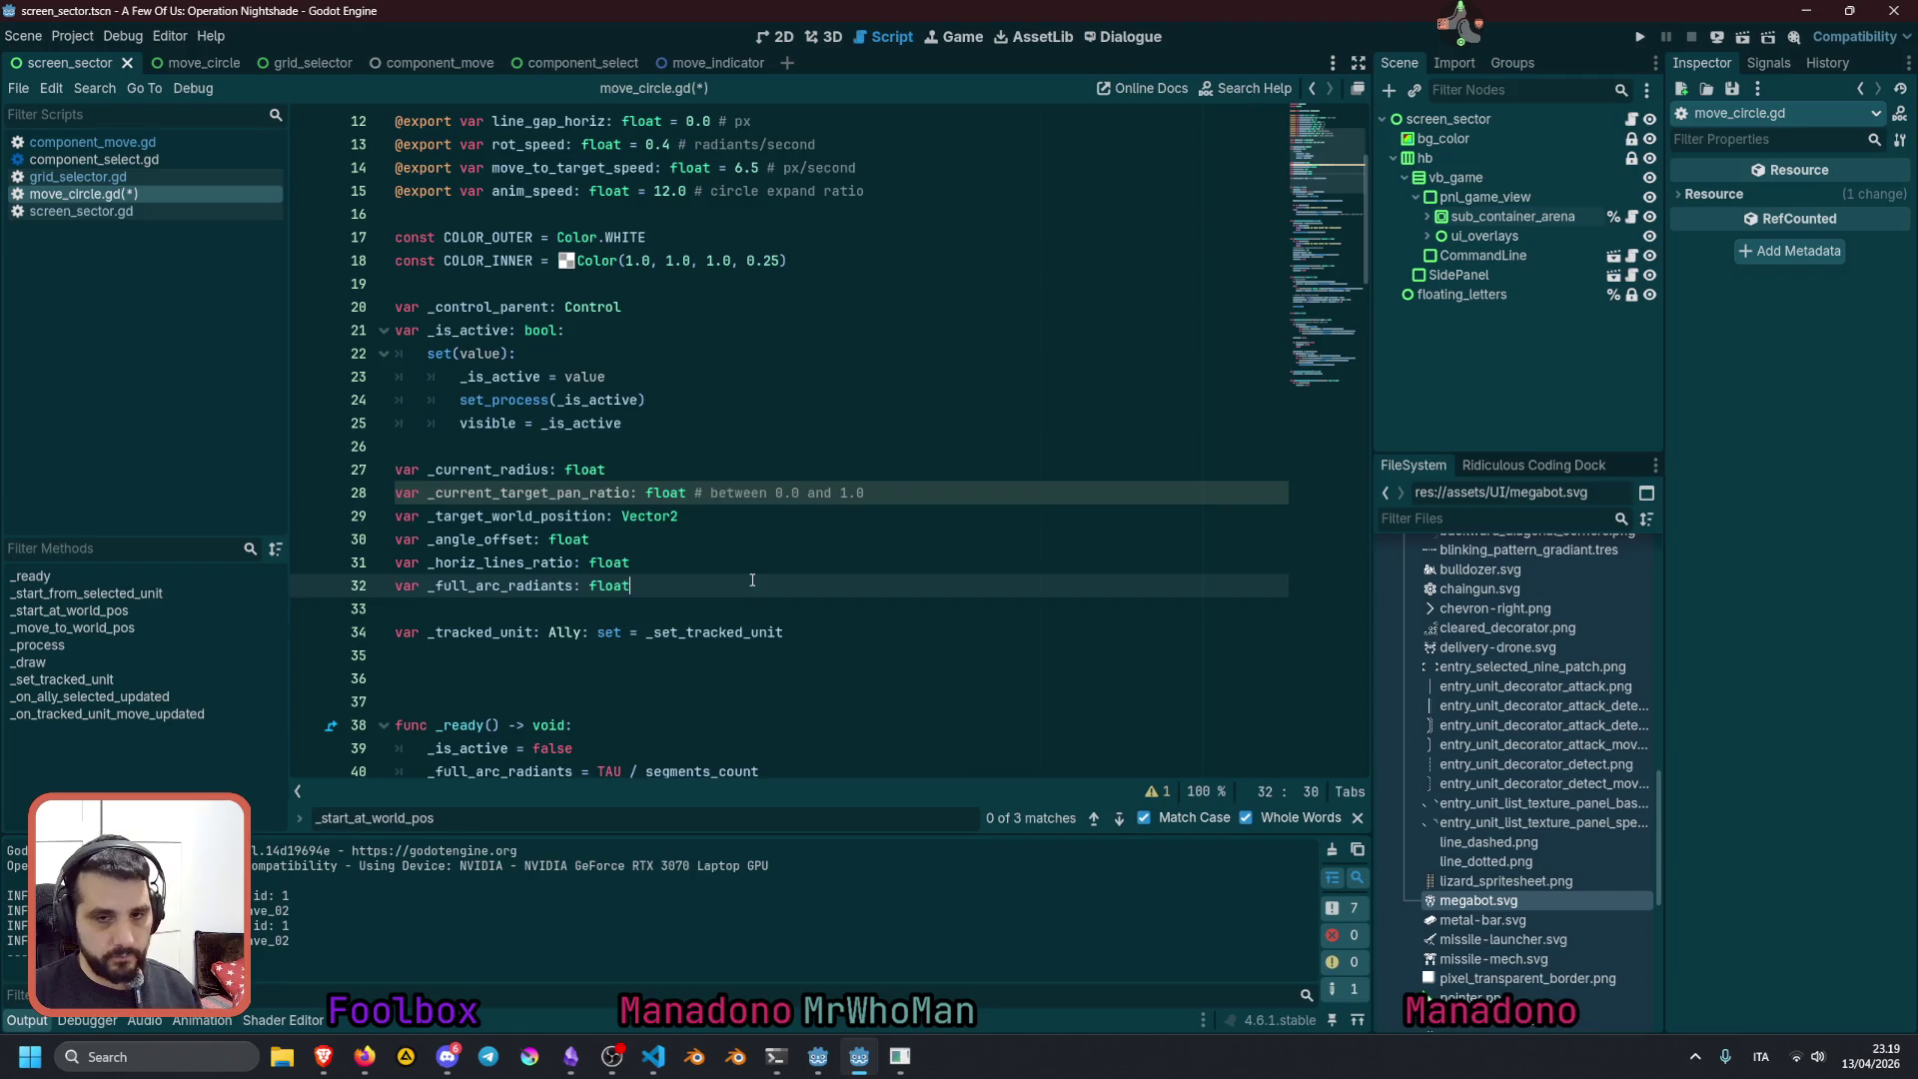
scroll(752, 580, down, 3)
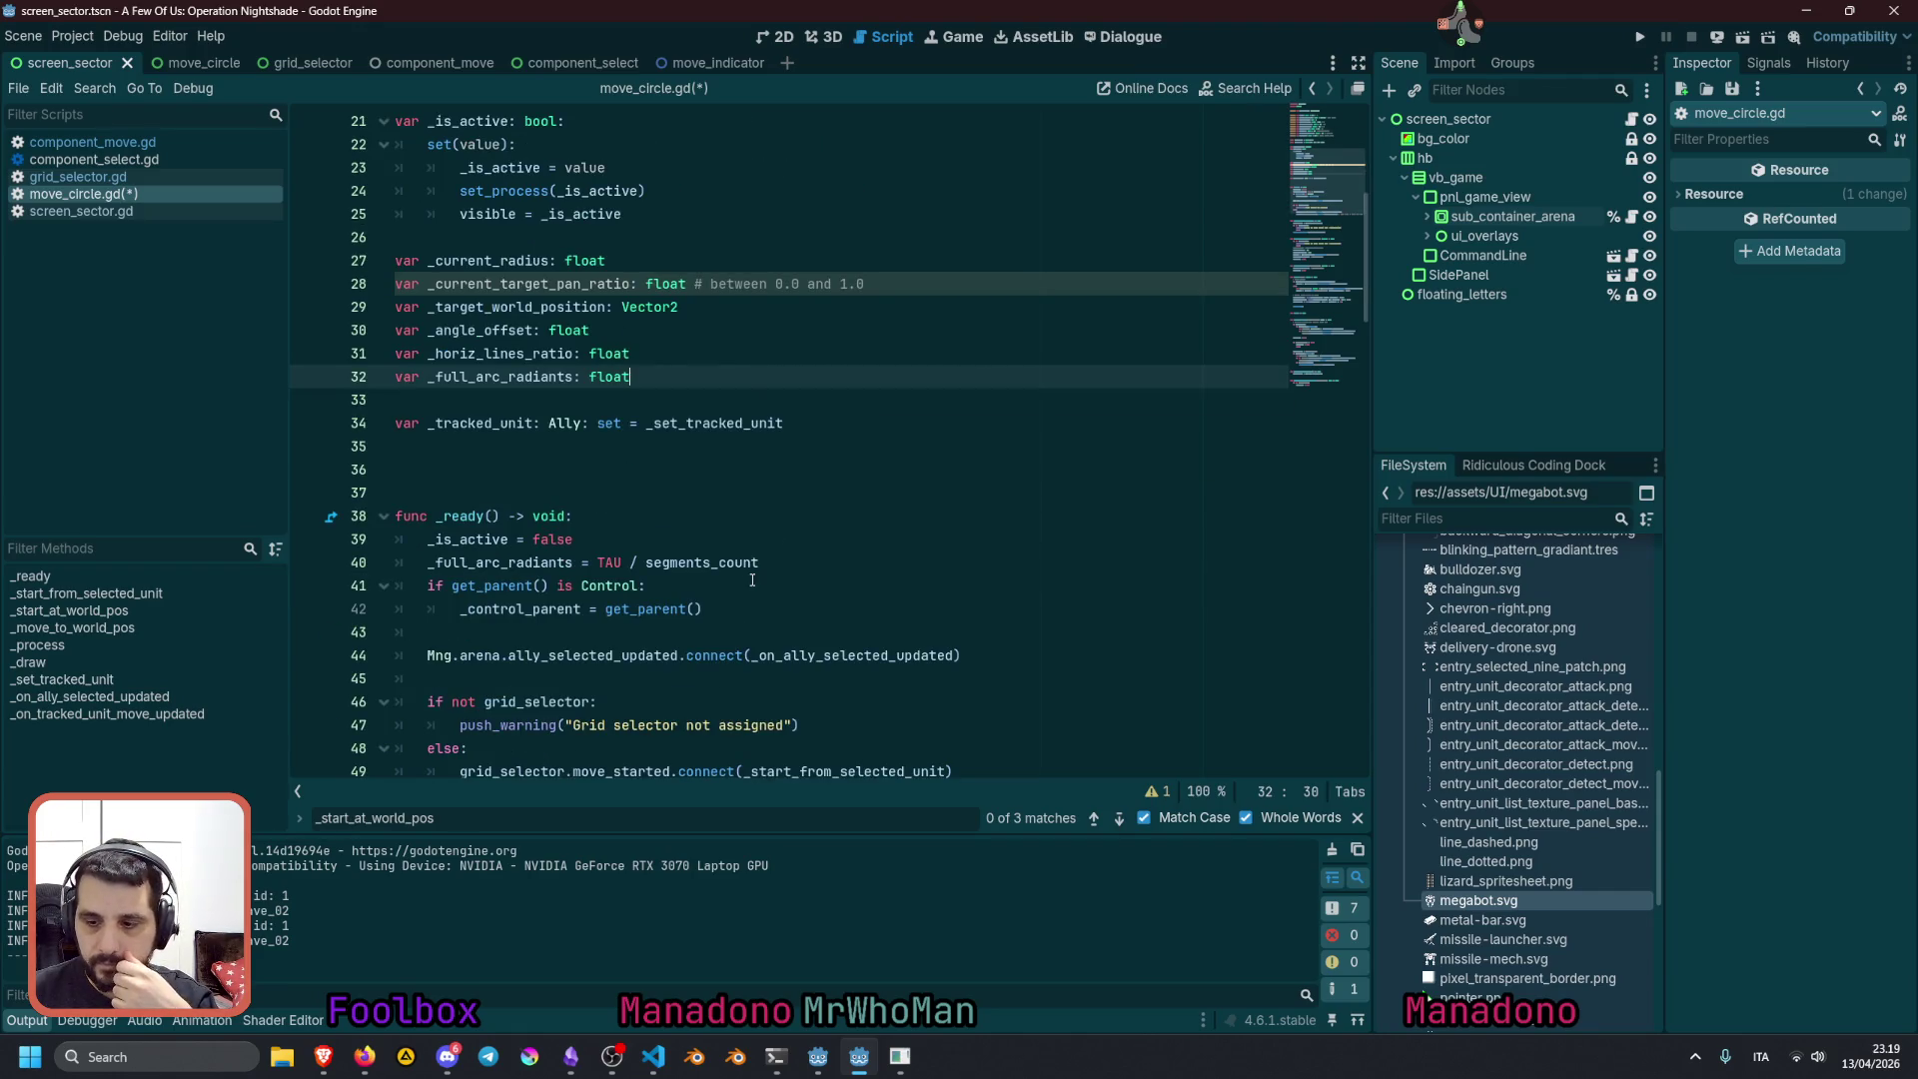
scroll(752, 581, down, 10)
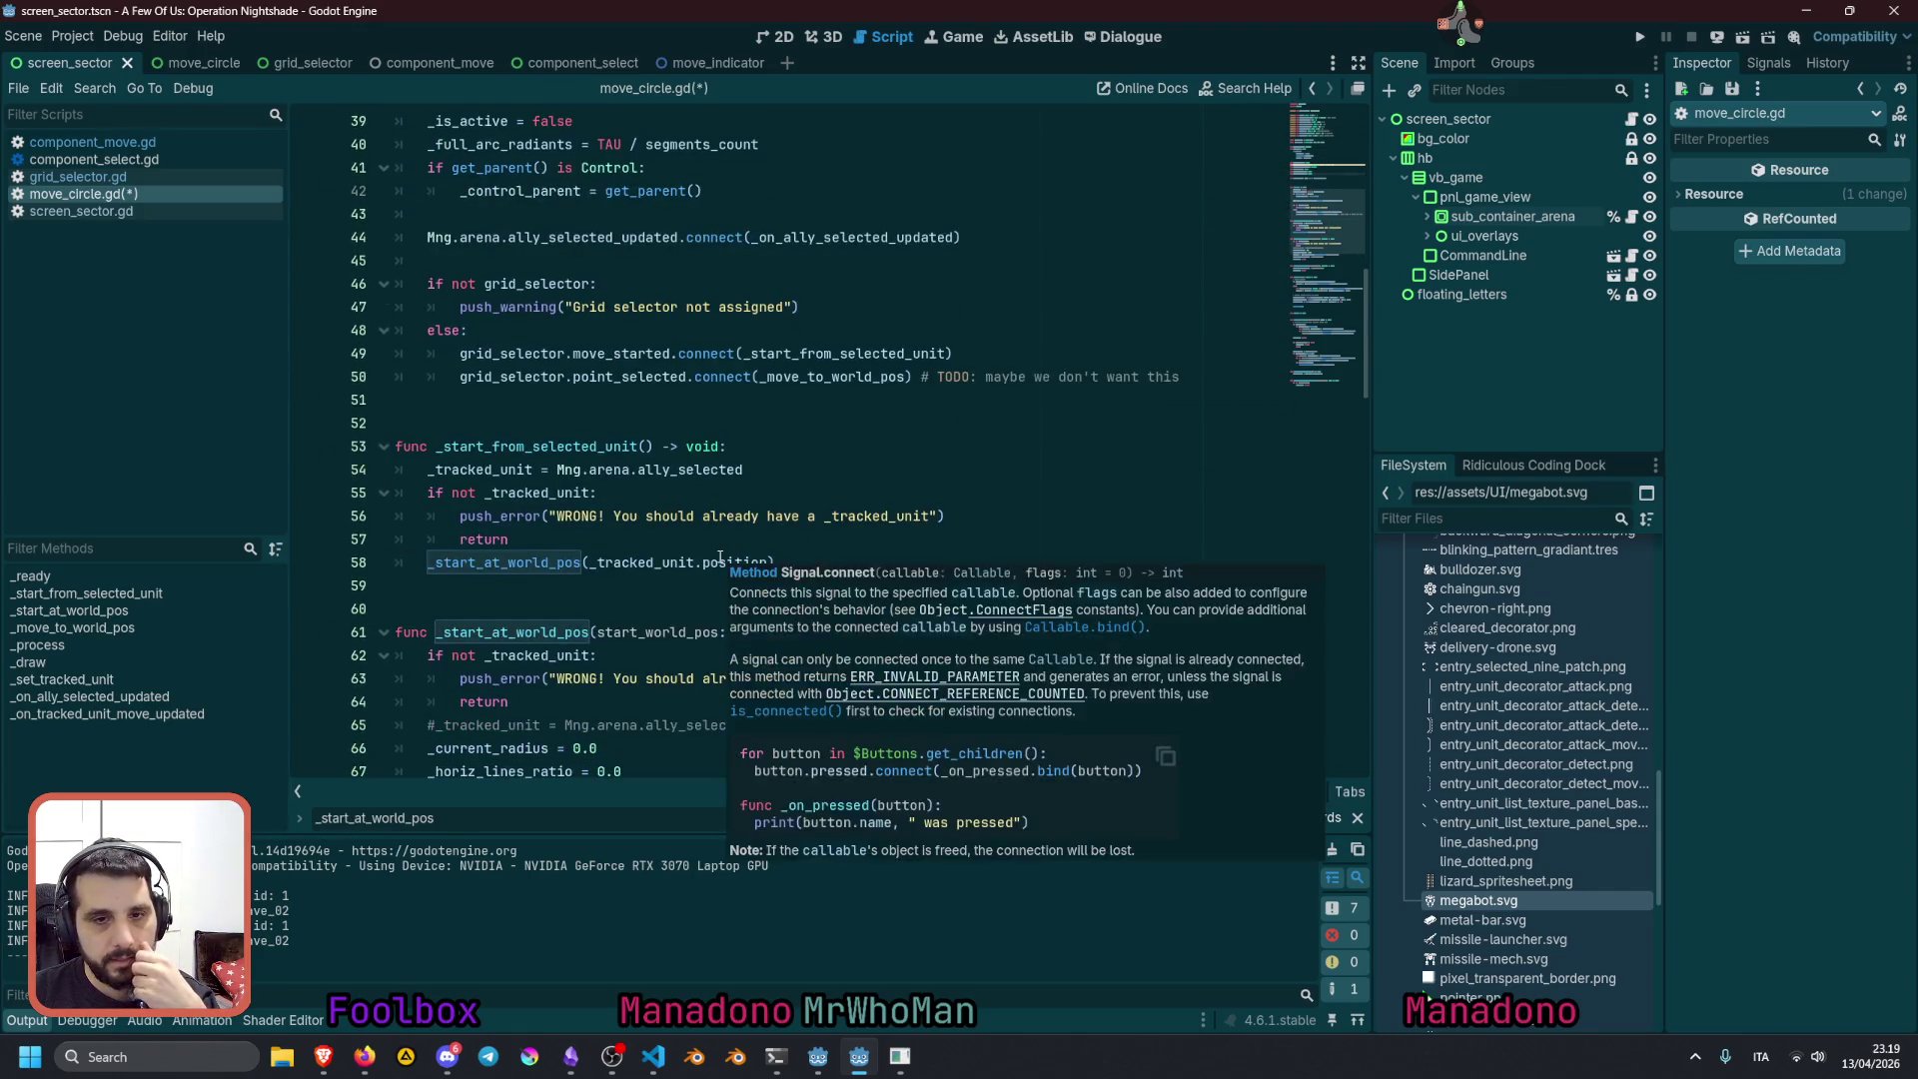
scroll(657, 542, down, 4)
Add '_current_target_pan_ratio += delta' as the first line of _process
click(783, 469)
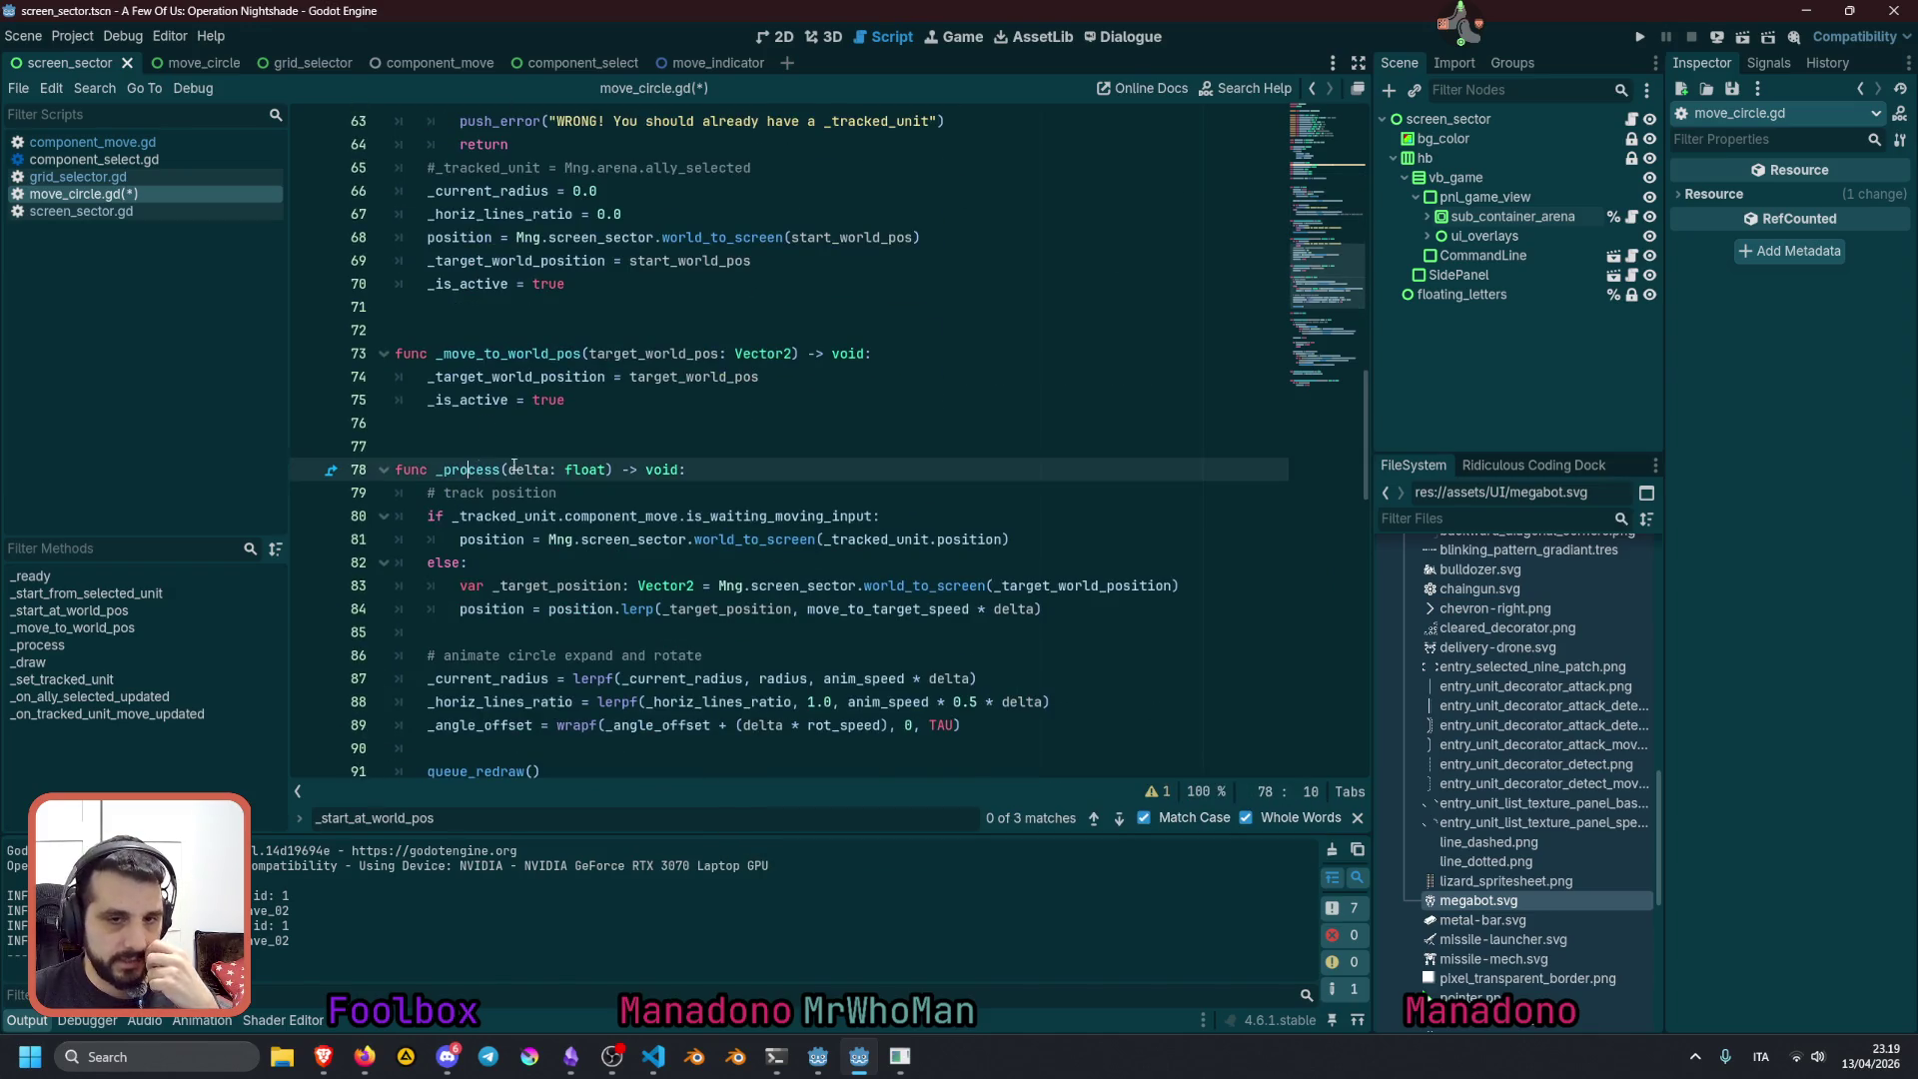
key(Return)
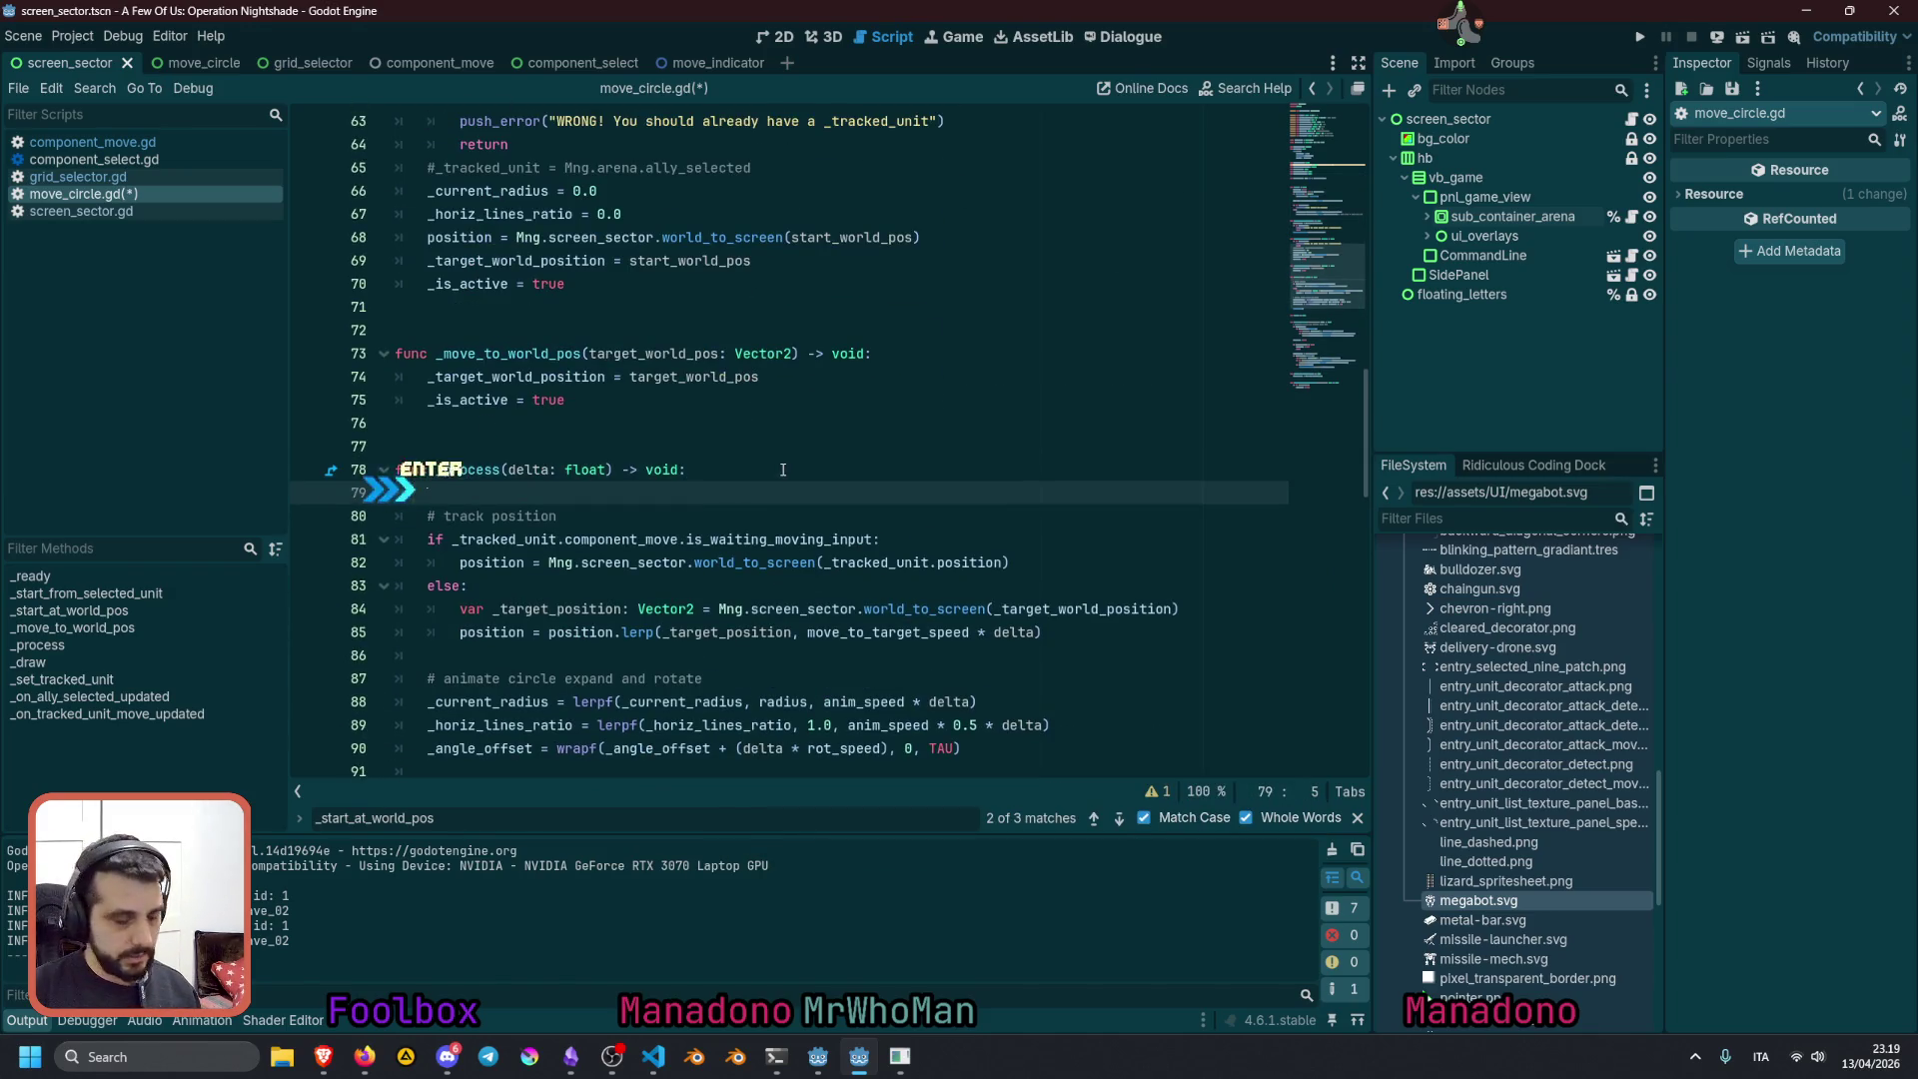
text(_current_target_pan_ratio)
text(+)
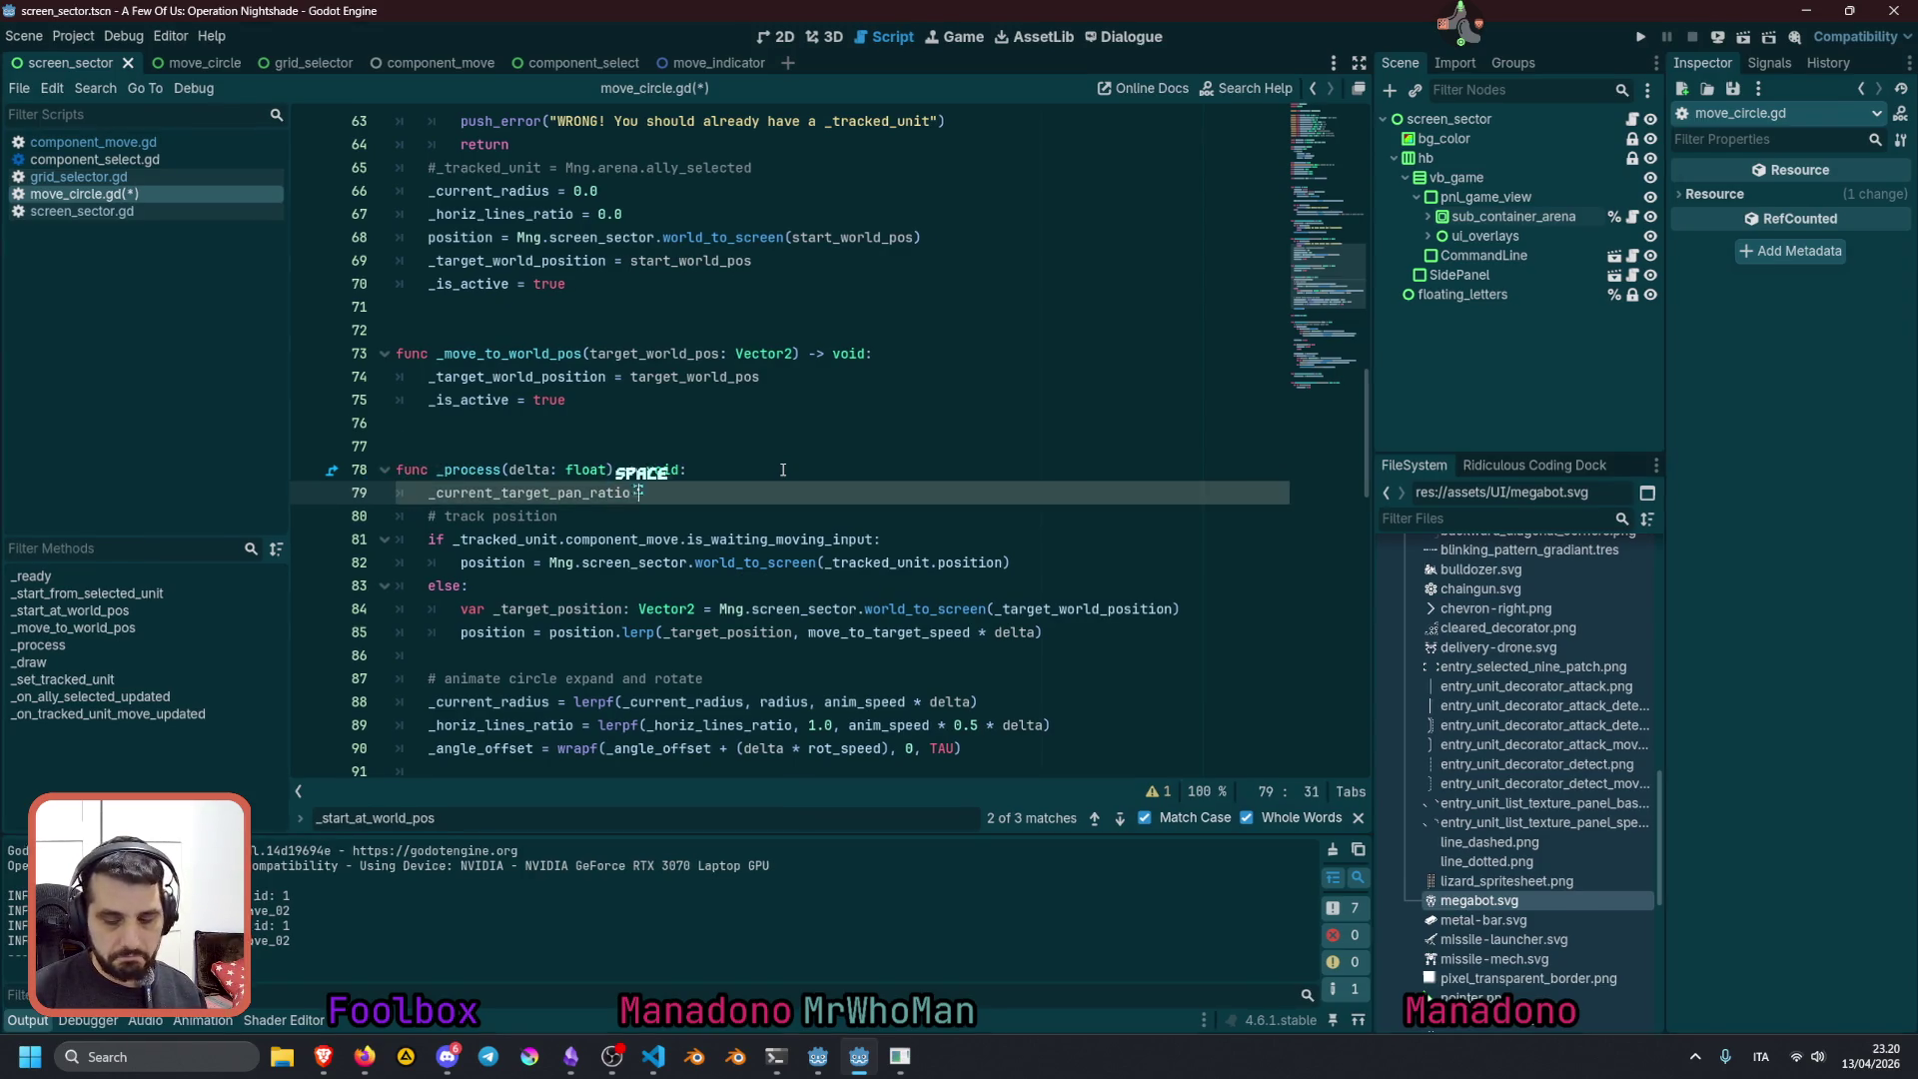
text(= de)
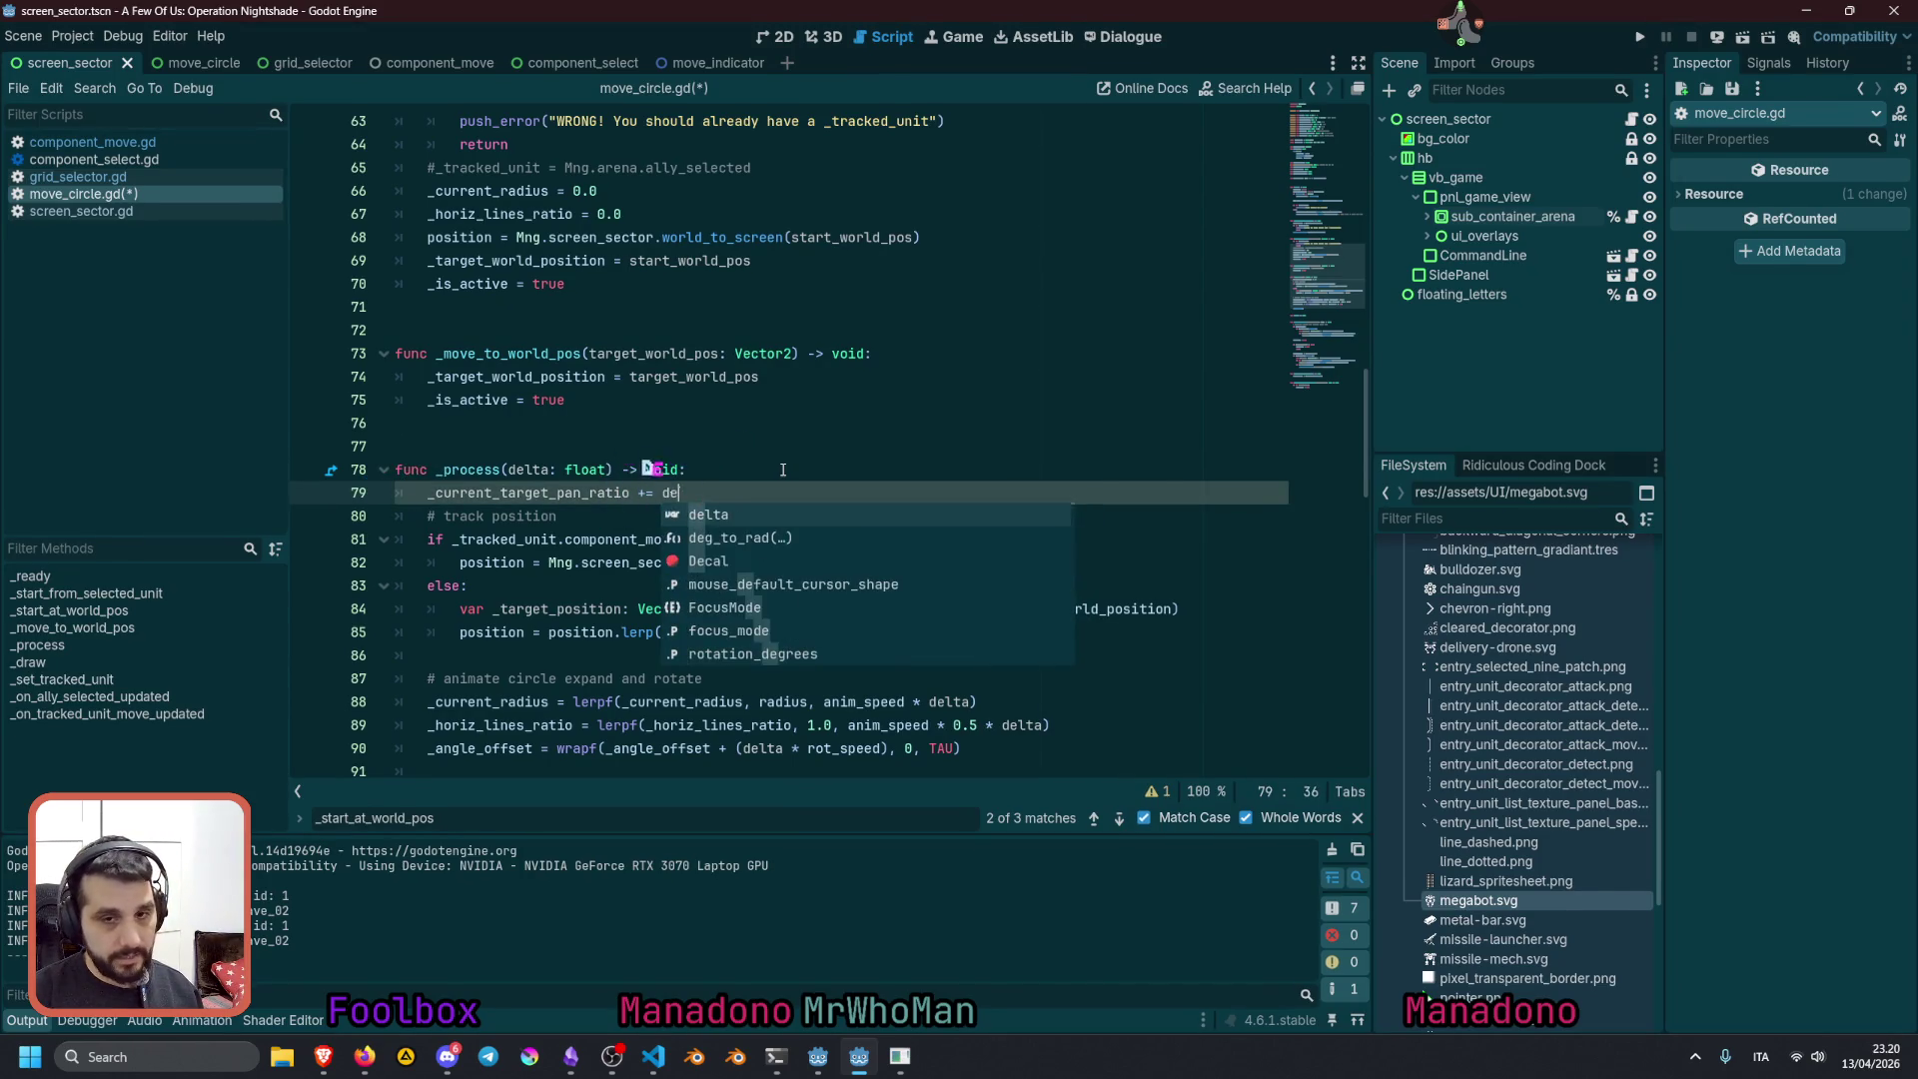
key(Return)
Insert an unfinished 'if' line above the increment and a blank line before the tracking code
key(Home)
key(Return)
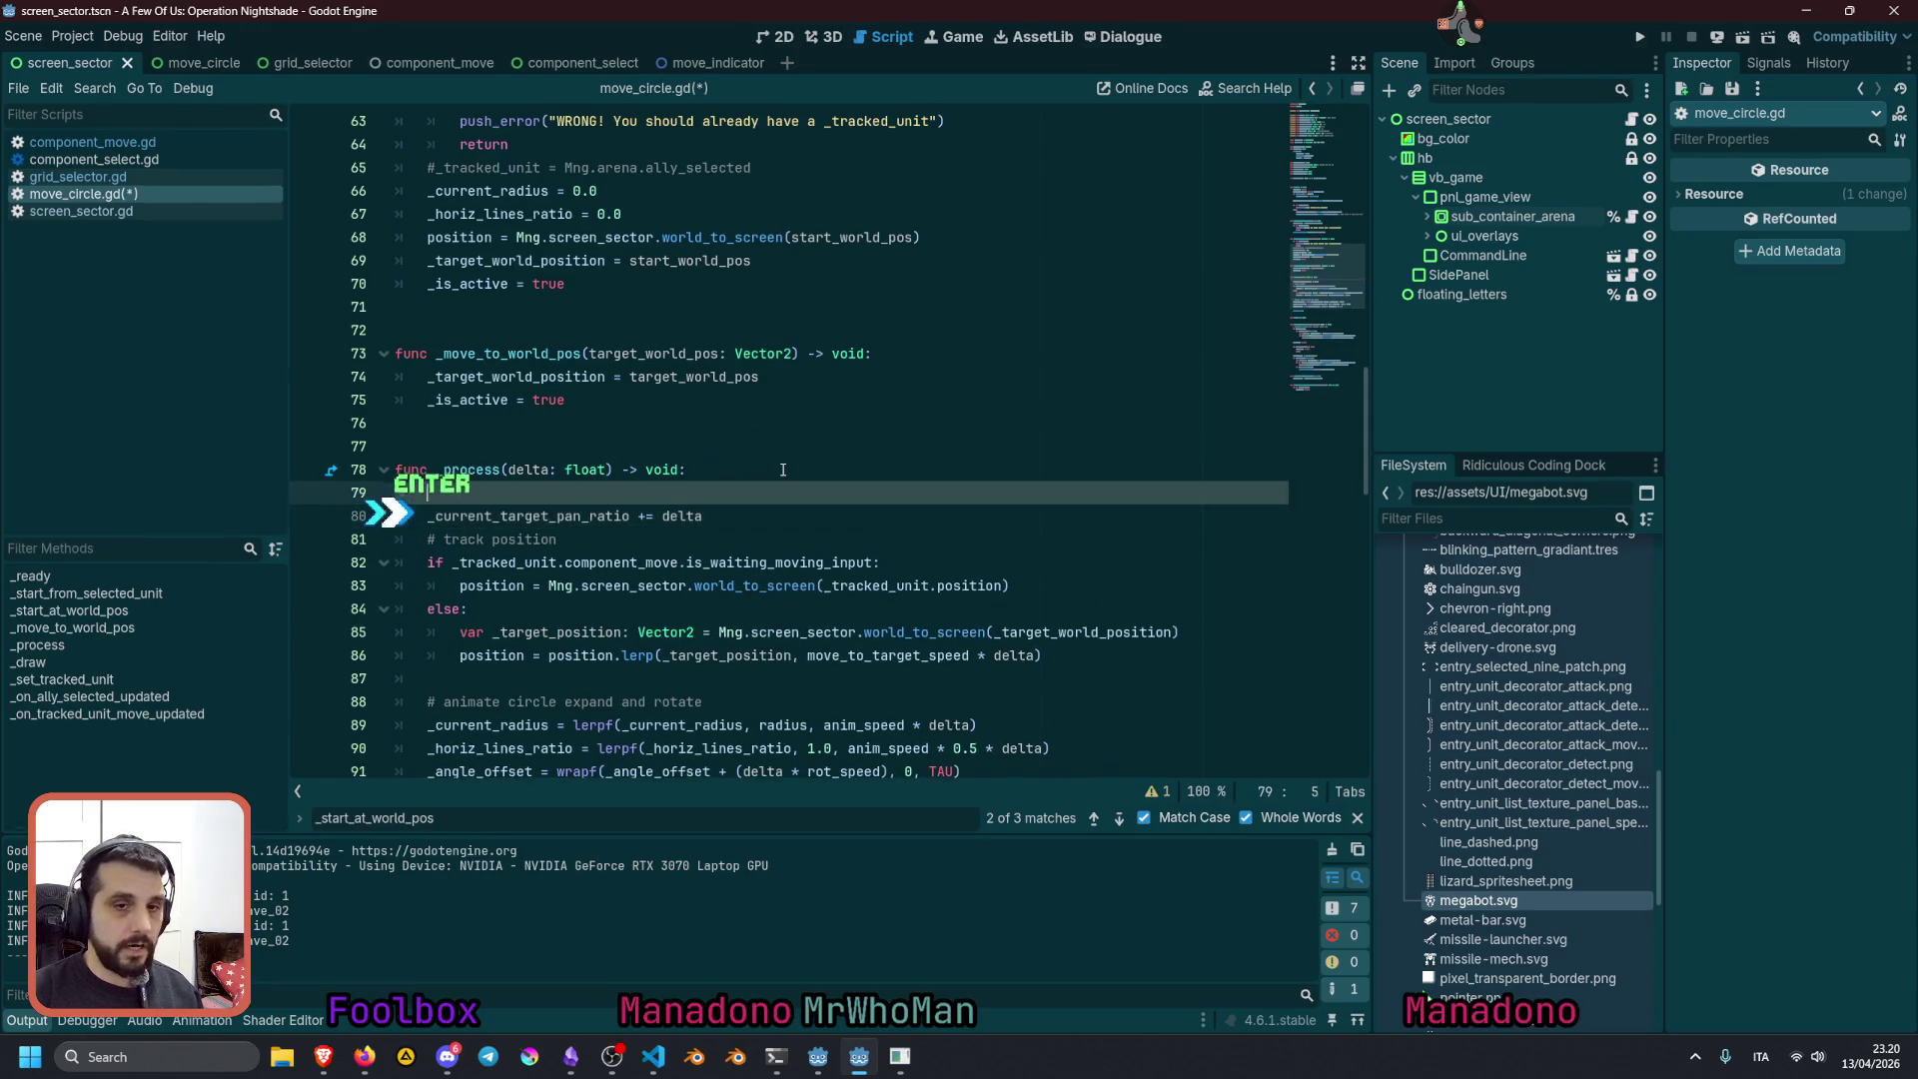
key(Up)
text(if)
key(Down)
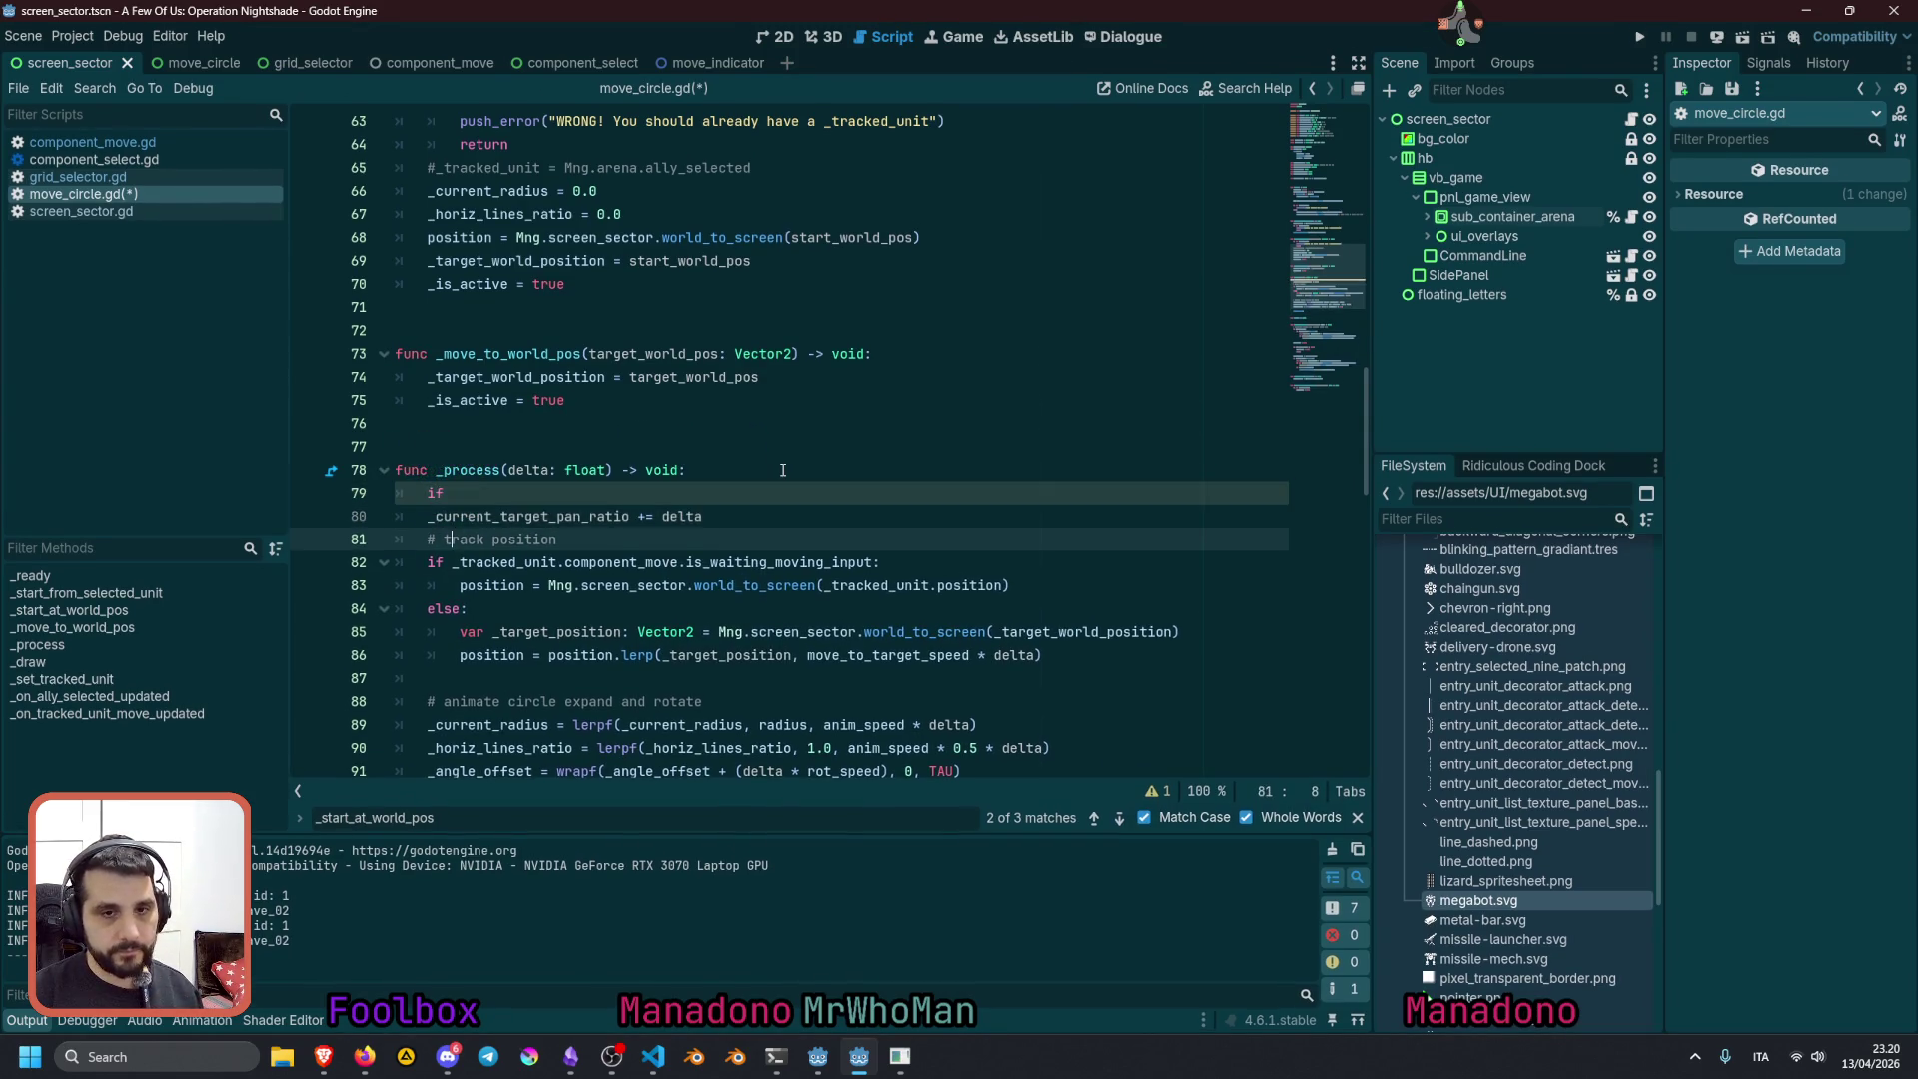
key(Home)
key(Return)
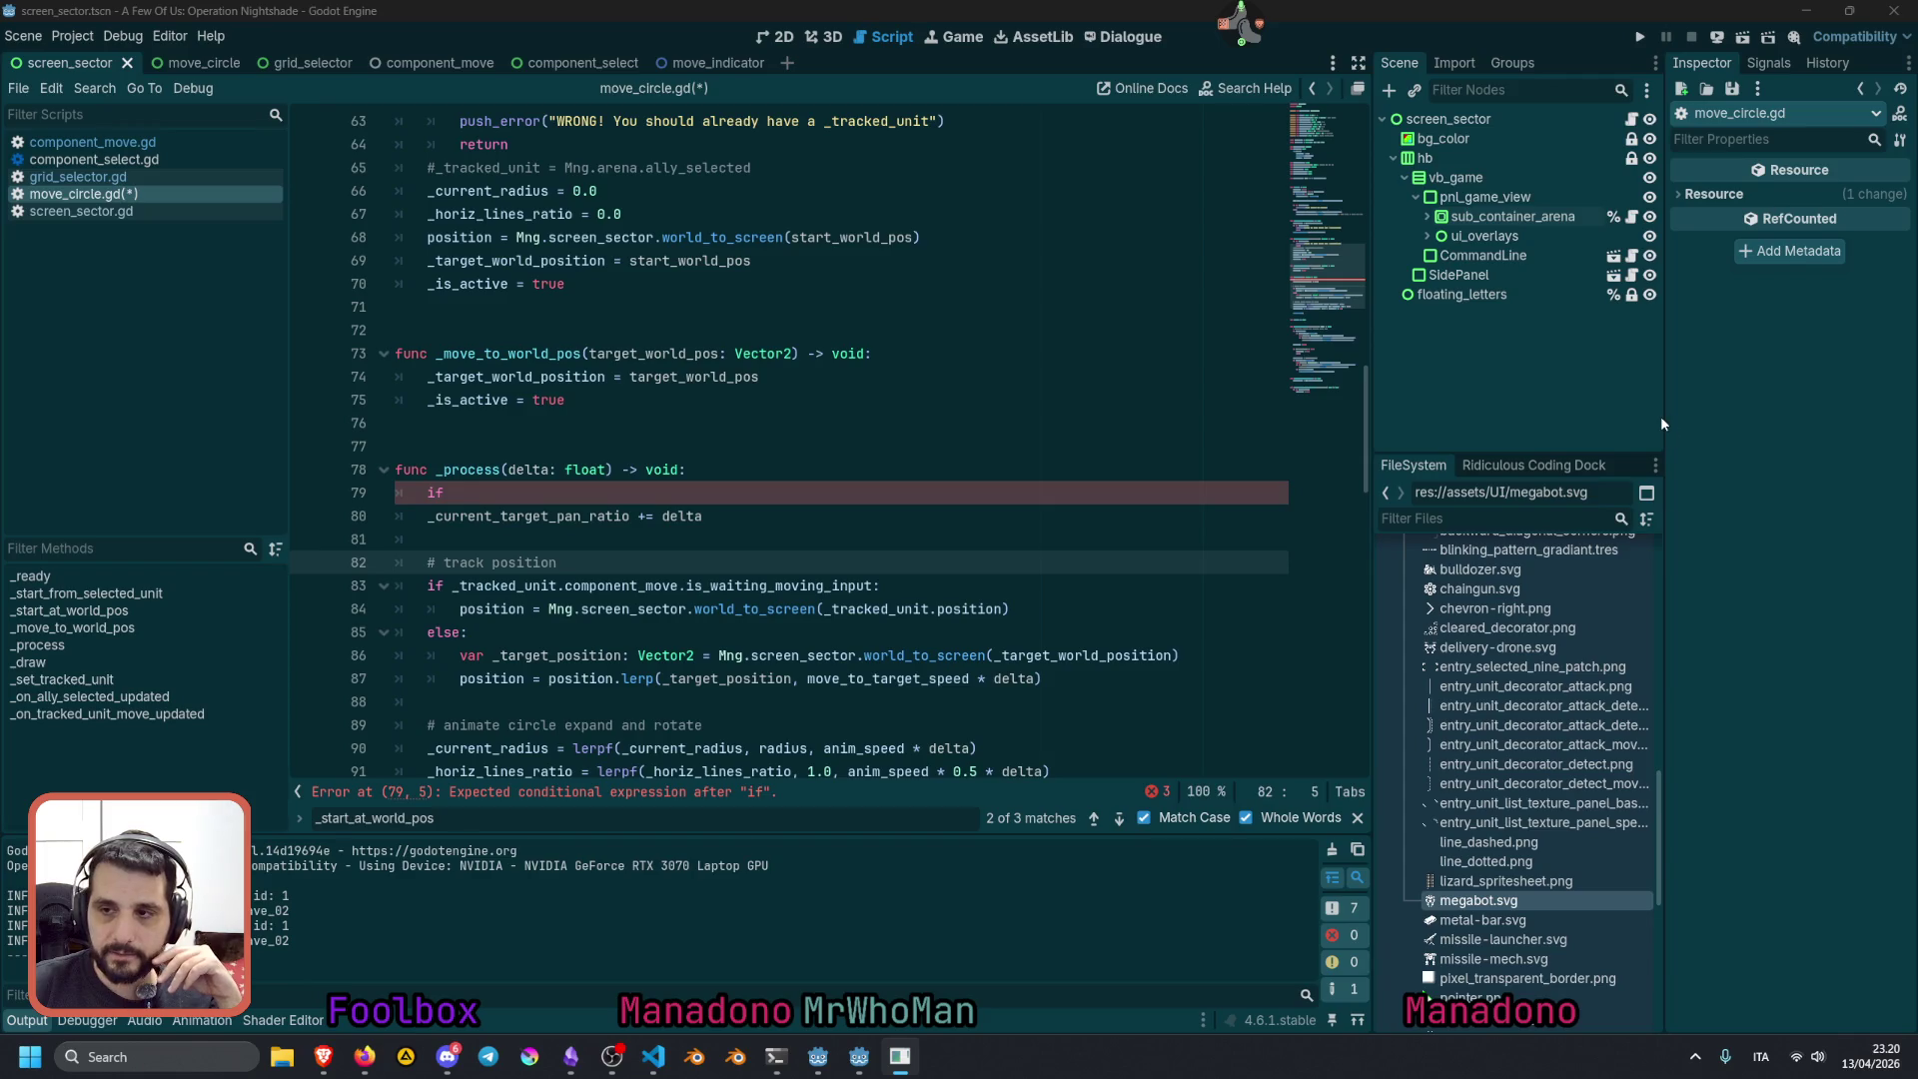
Close the chat overlay window covering the editor
click(1573, 466)
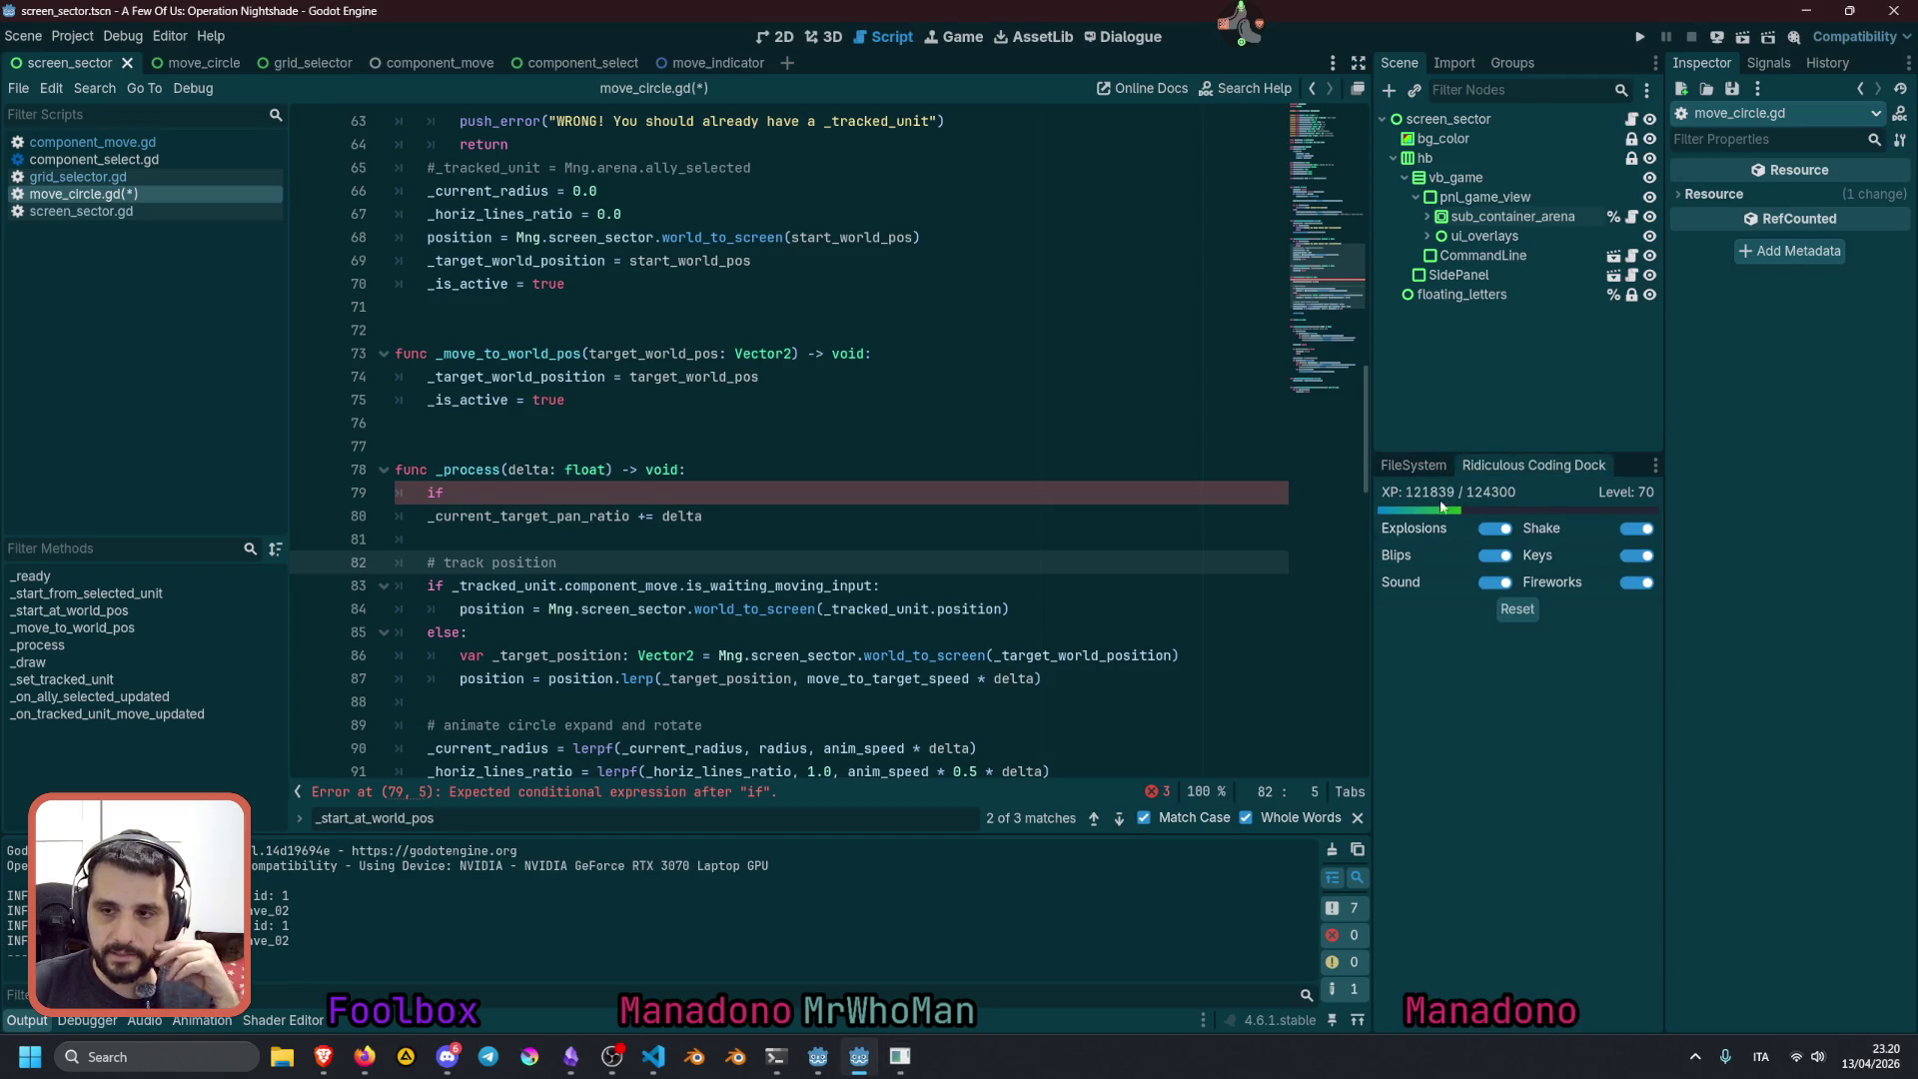
click(1249, 30)
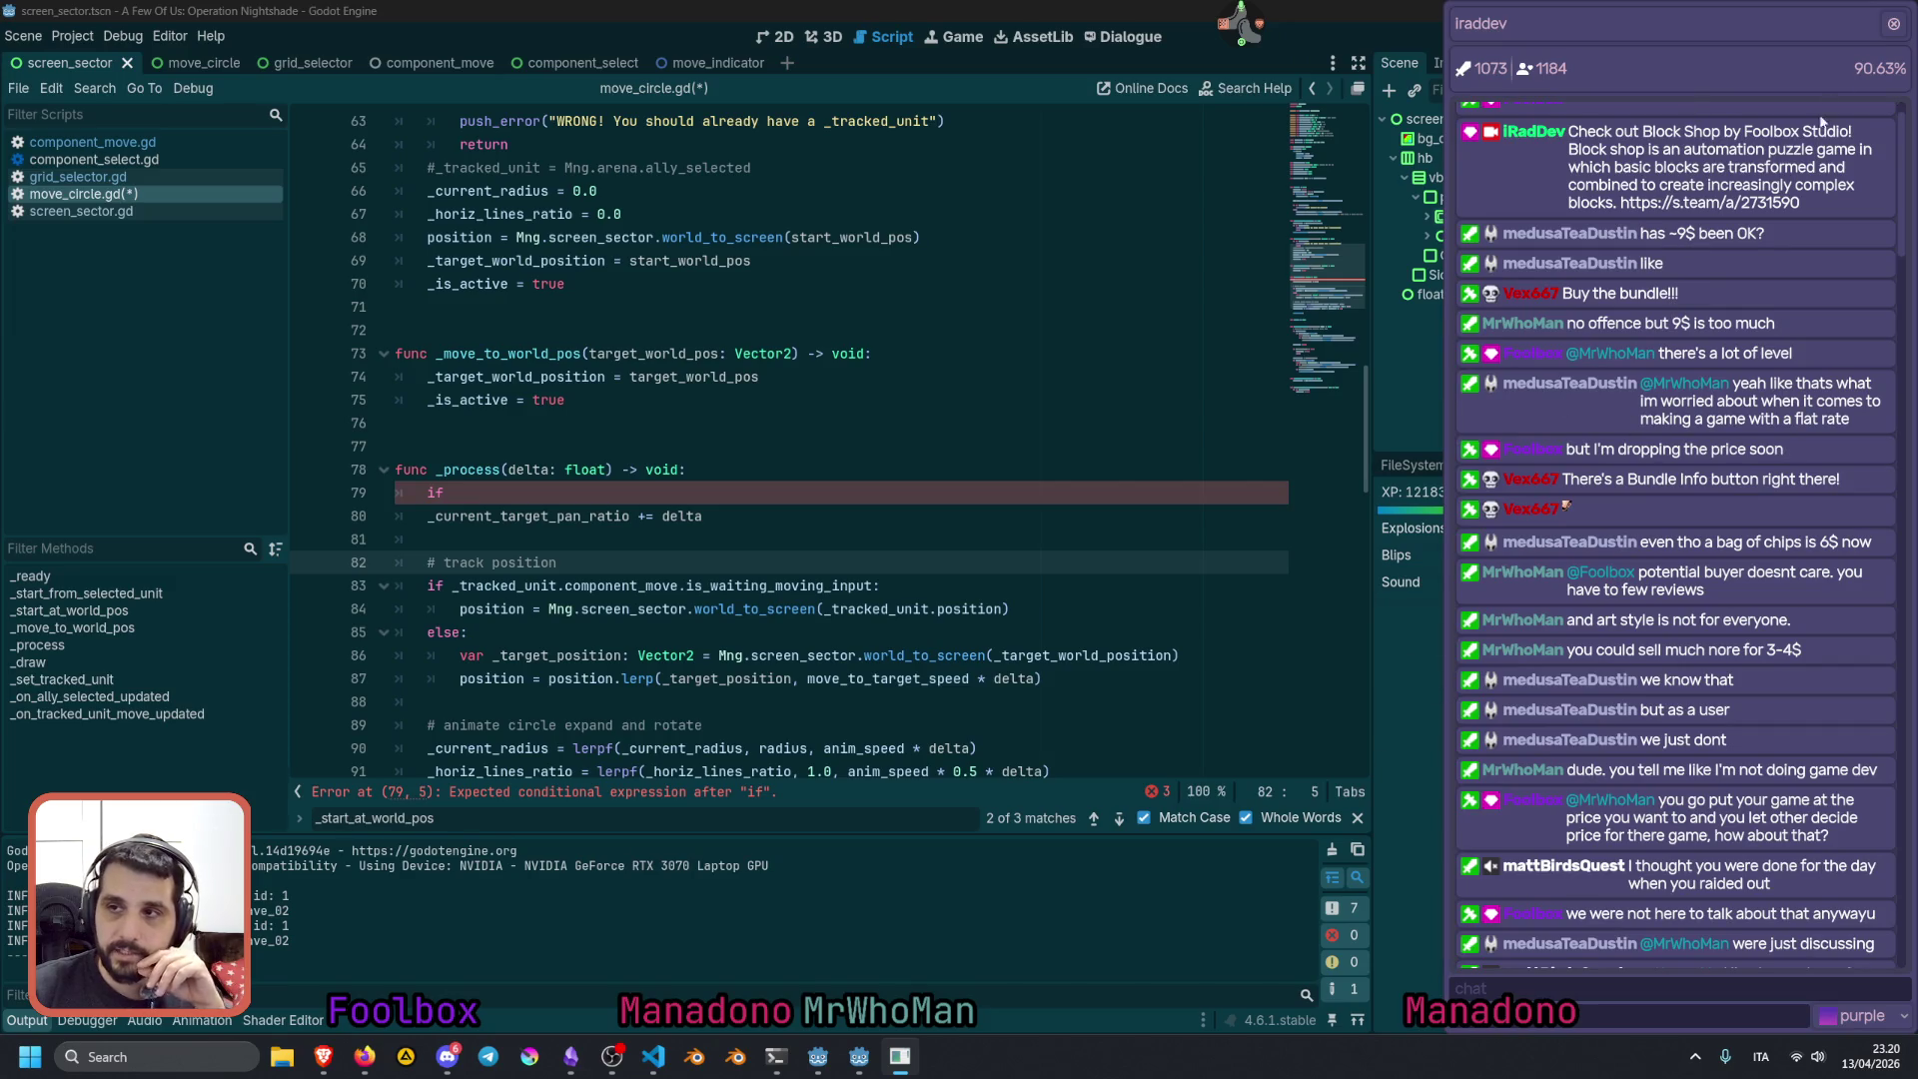
click(1893, 26)
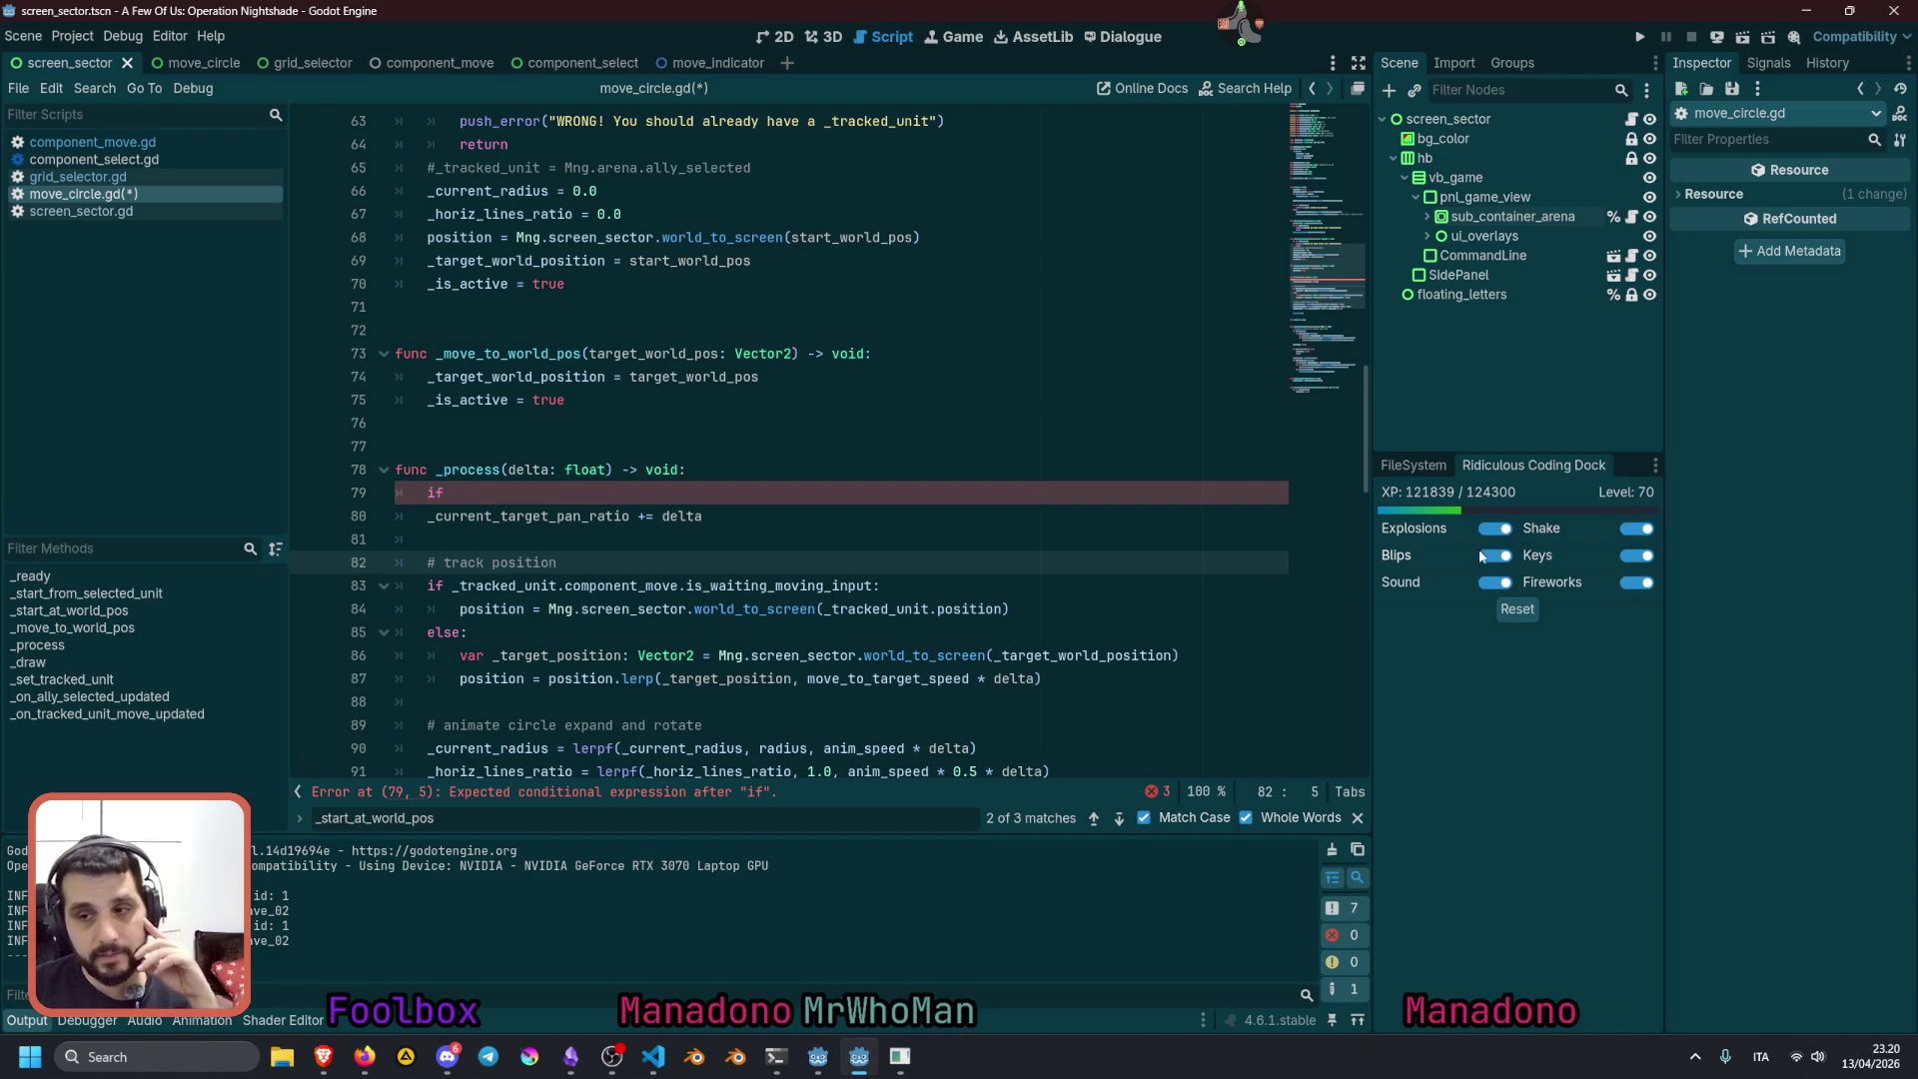
Tidy a blank line at the top of _process and place the caret after the if on line 79
click(651, 427)
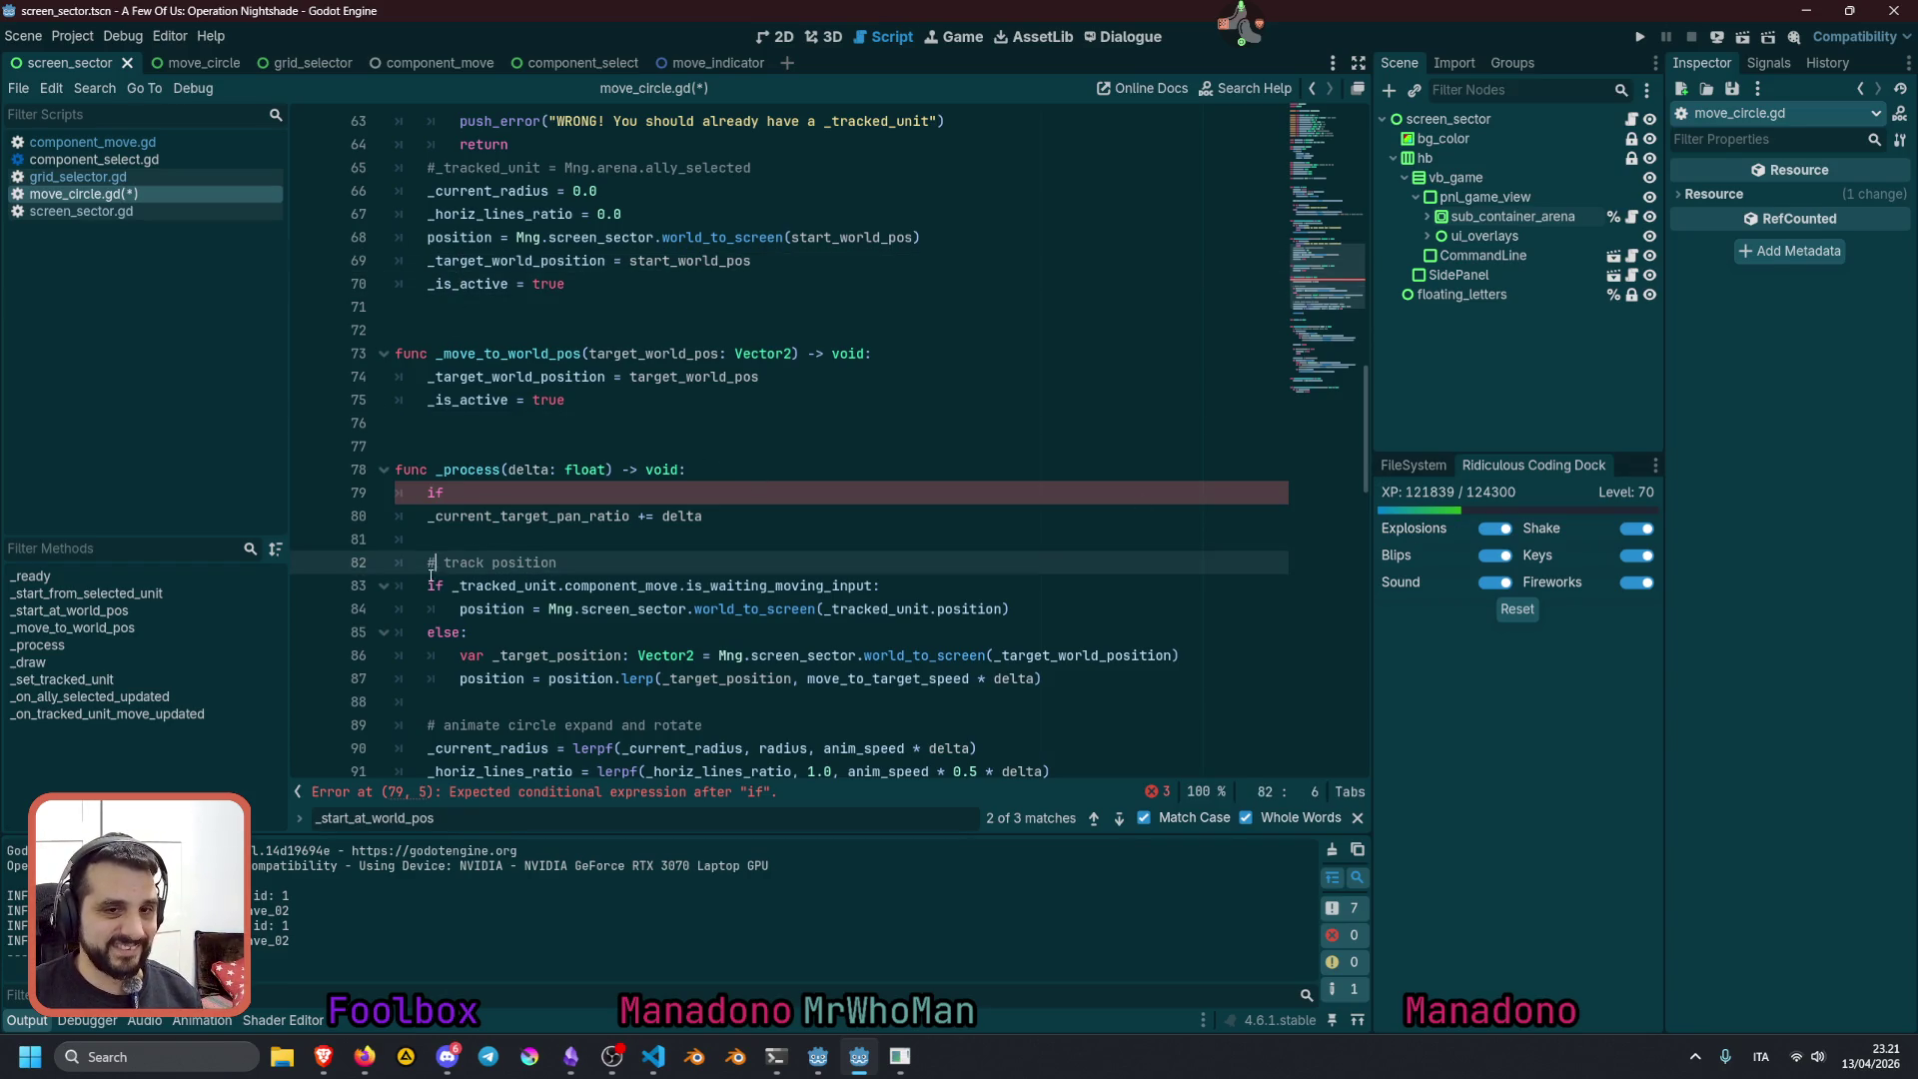
click(427, 377)
click(425, 311)
click(554, 376)
click(553, 444)
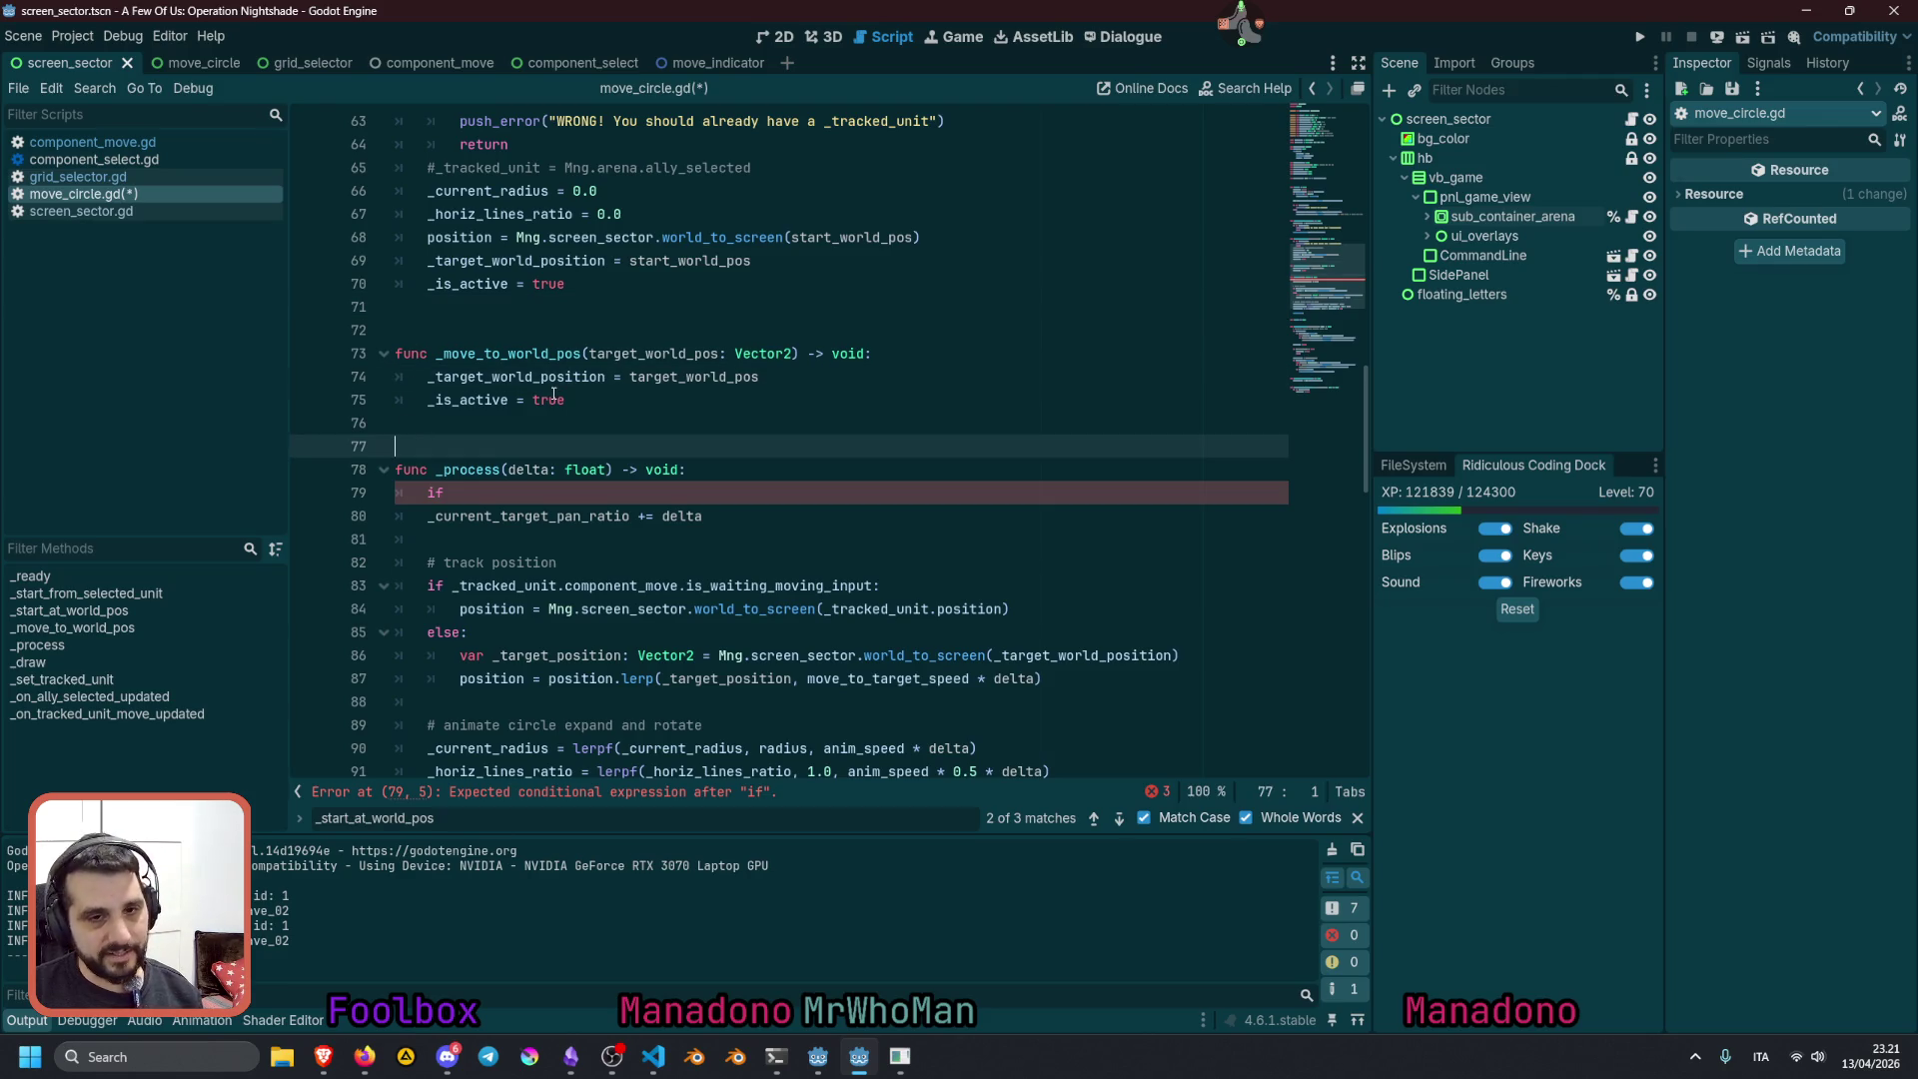
key(ctrl+BackSpace)
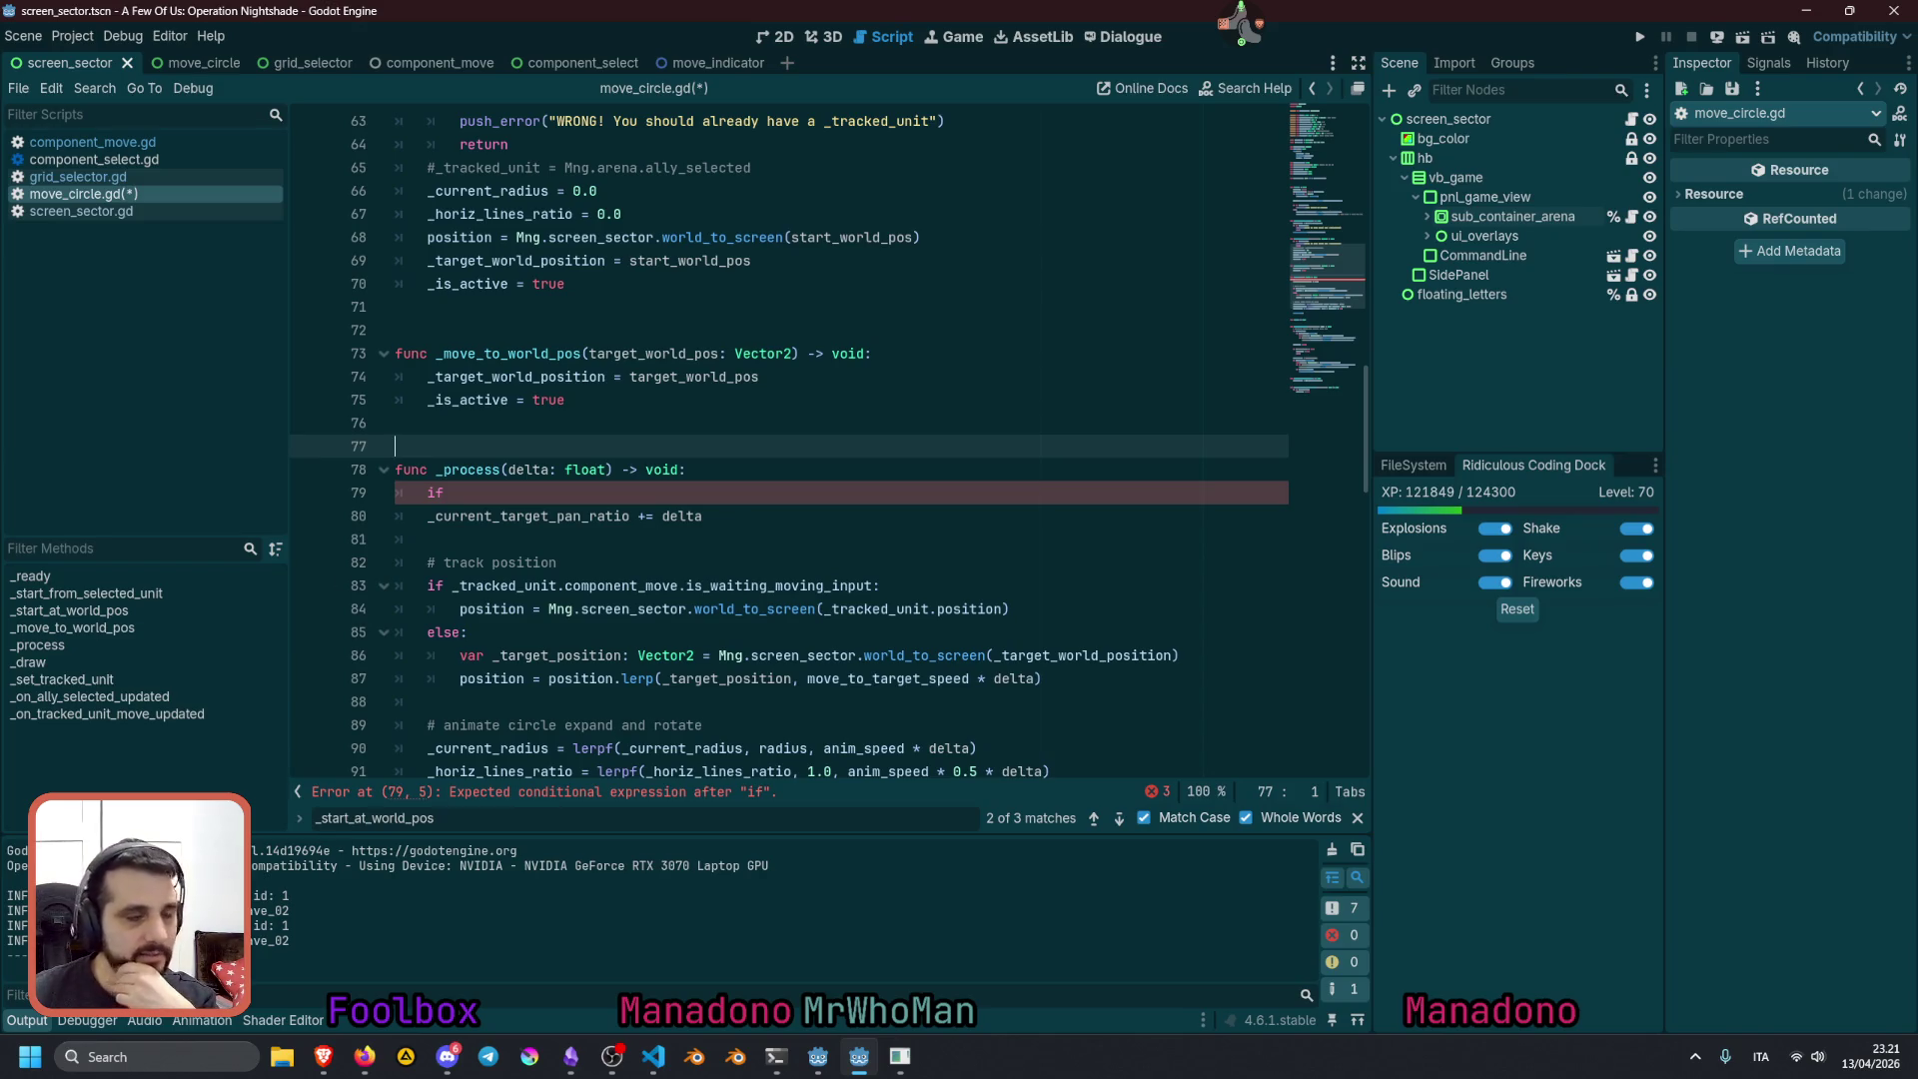
click(541, 532)
click(557, 494)
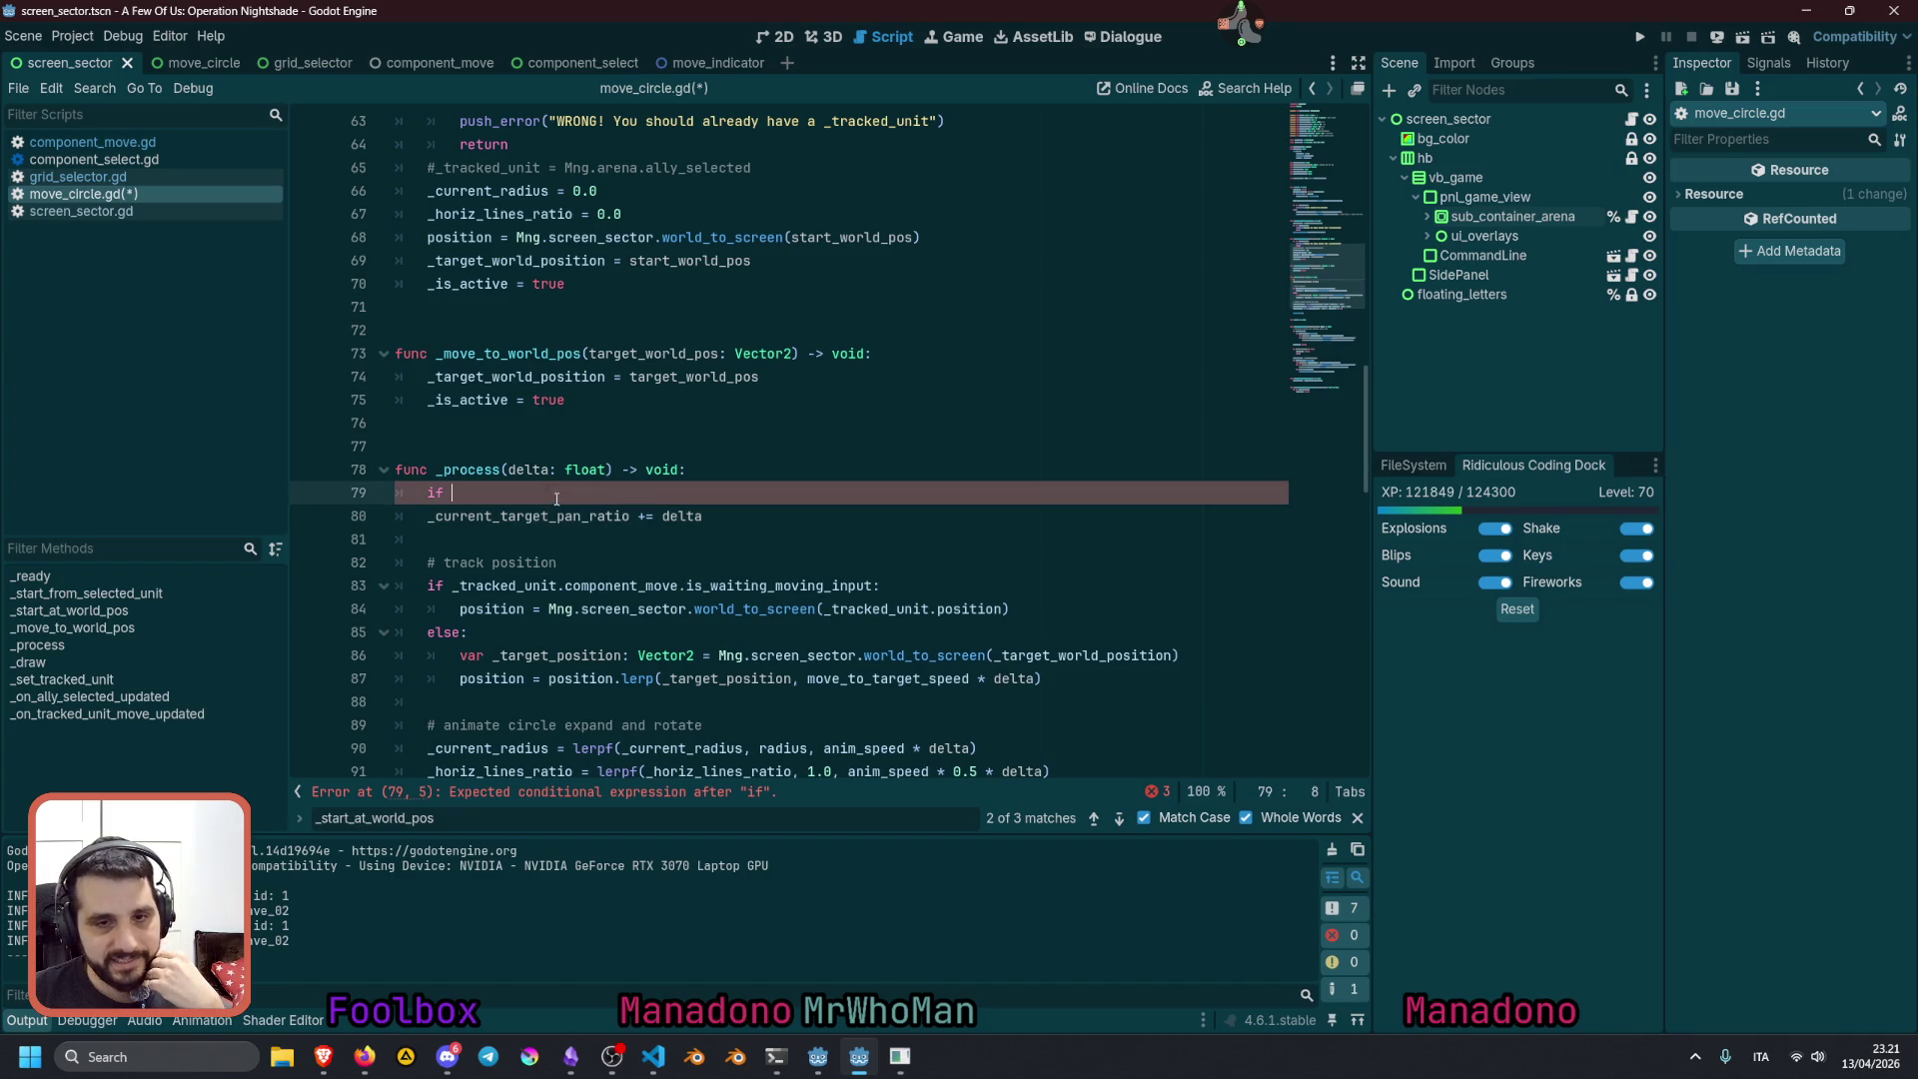
Complete the guard line as 'if _current_target_pan_ratio < 1.0:'
double_click(485, 514)
key(ctrl+c)
click(870, 490)
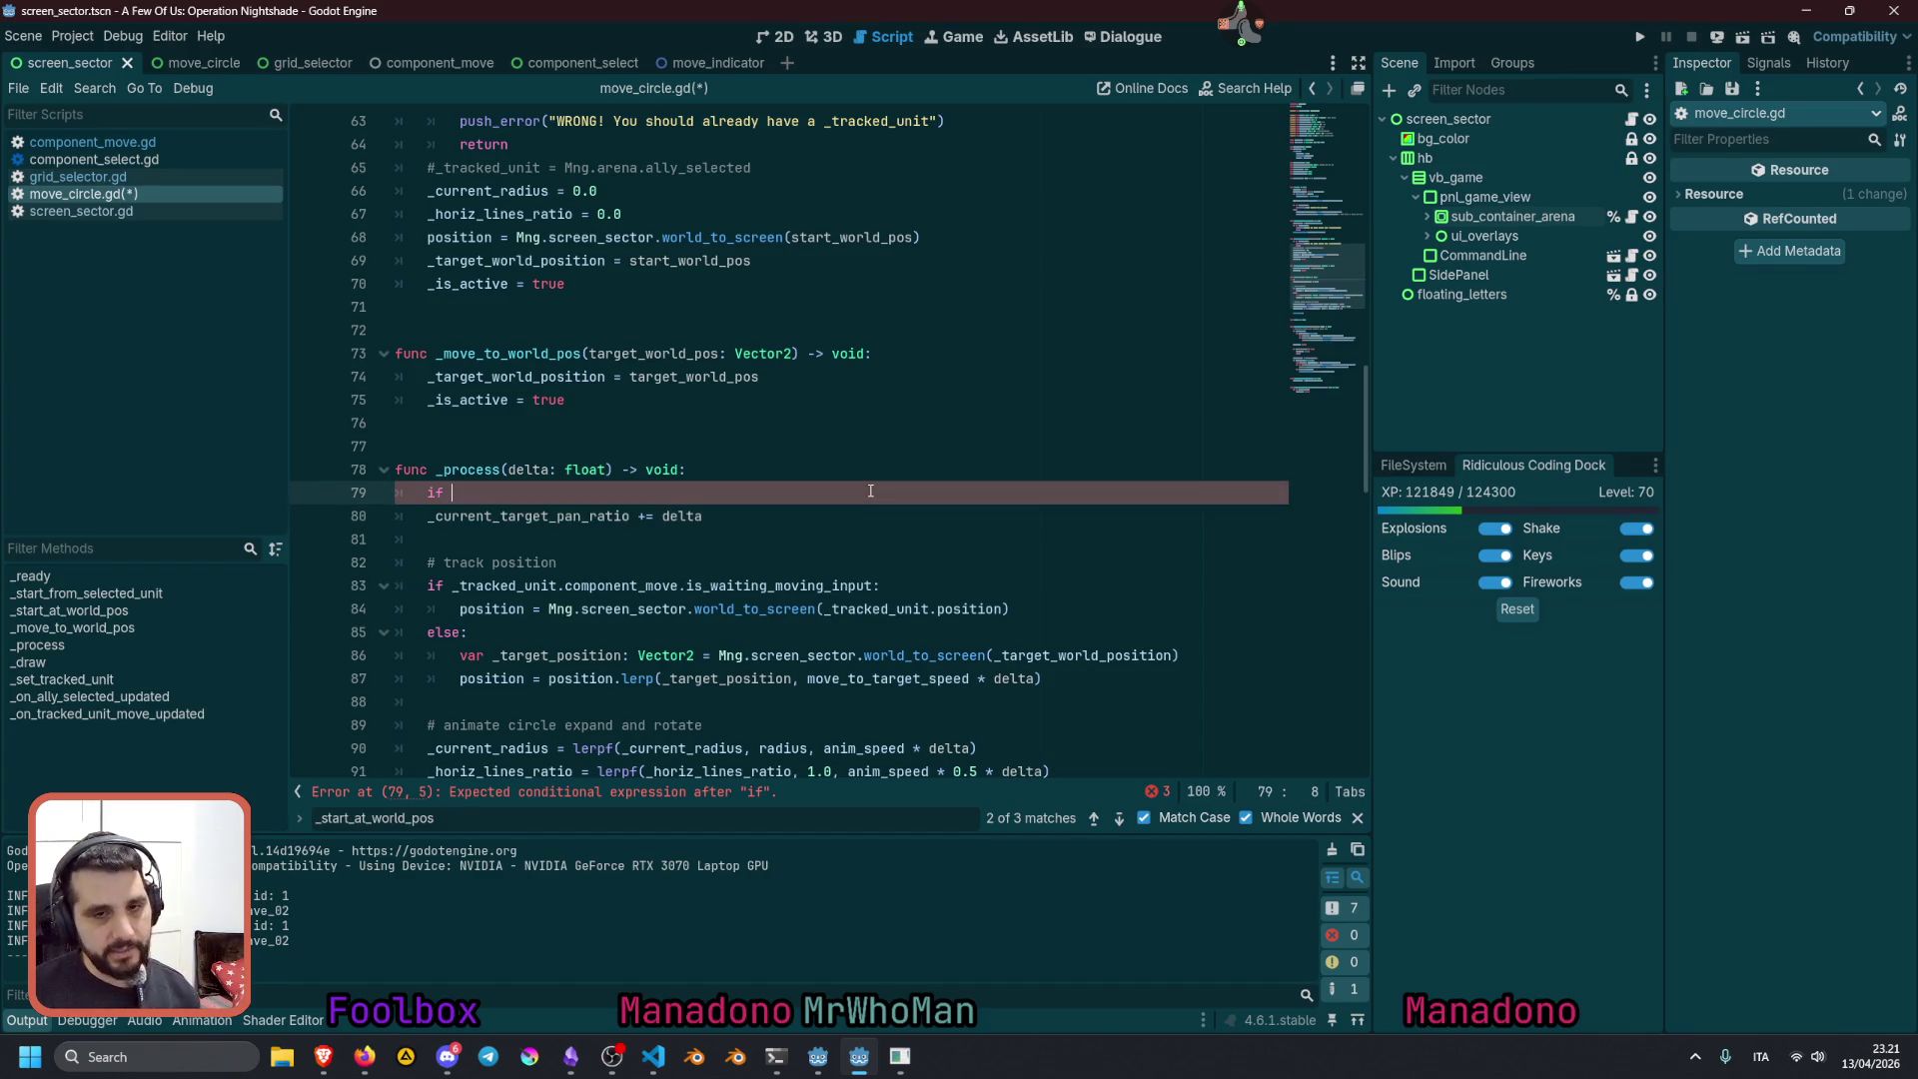
key(ctrl+v)
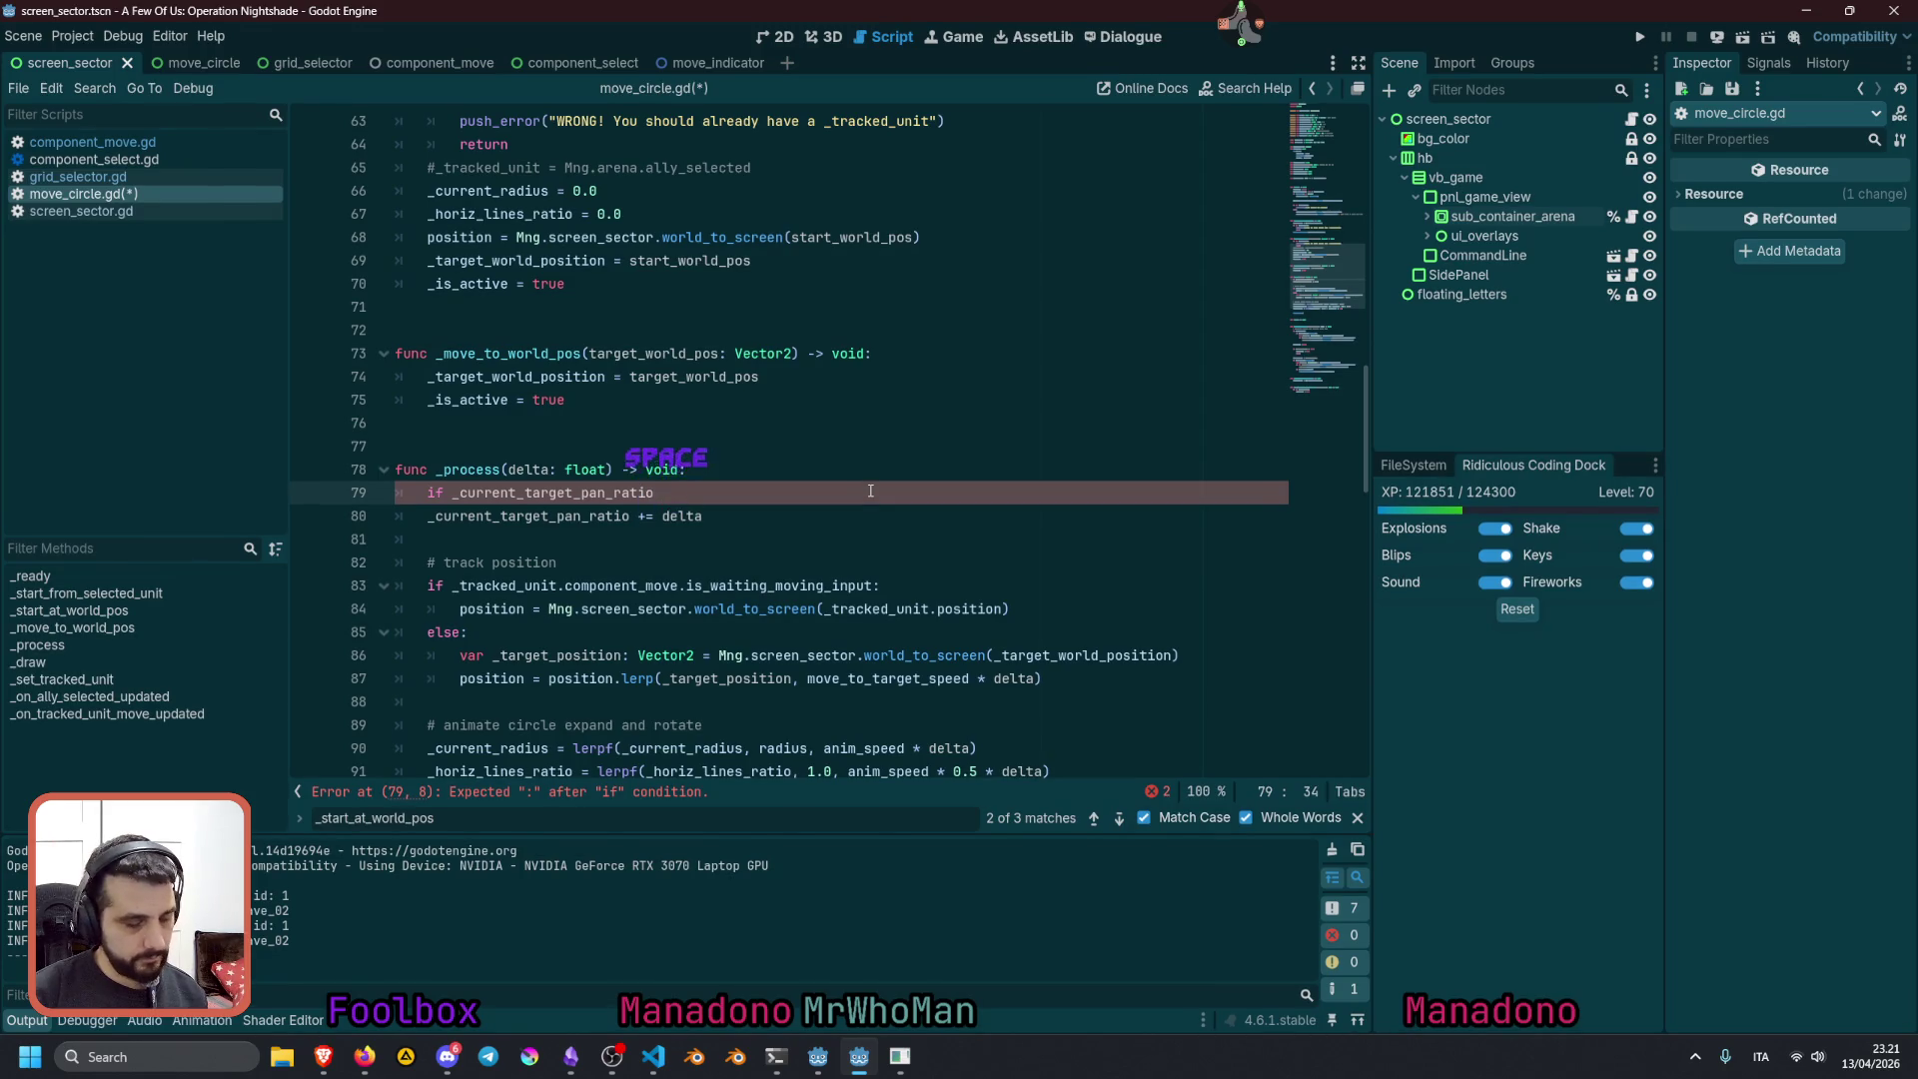
text(< 1.0)
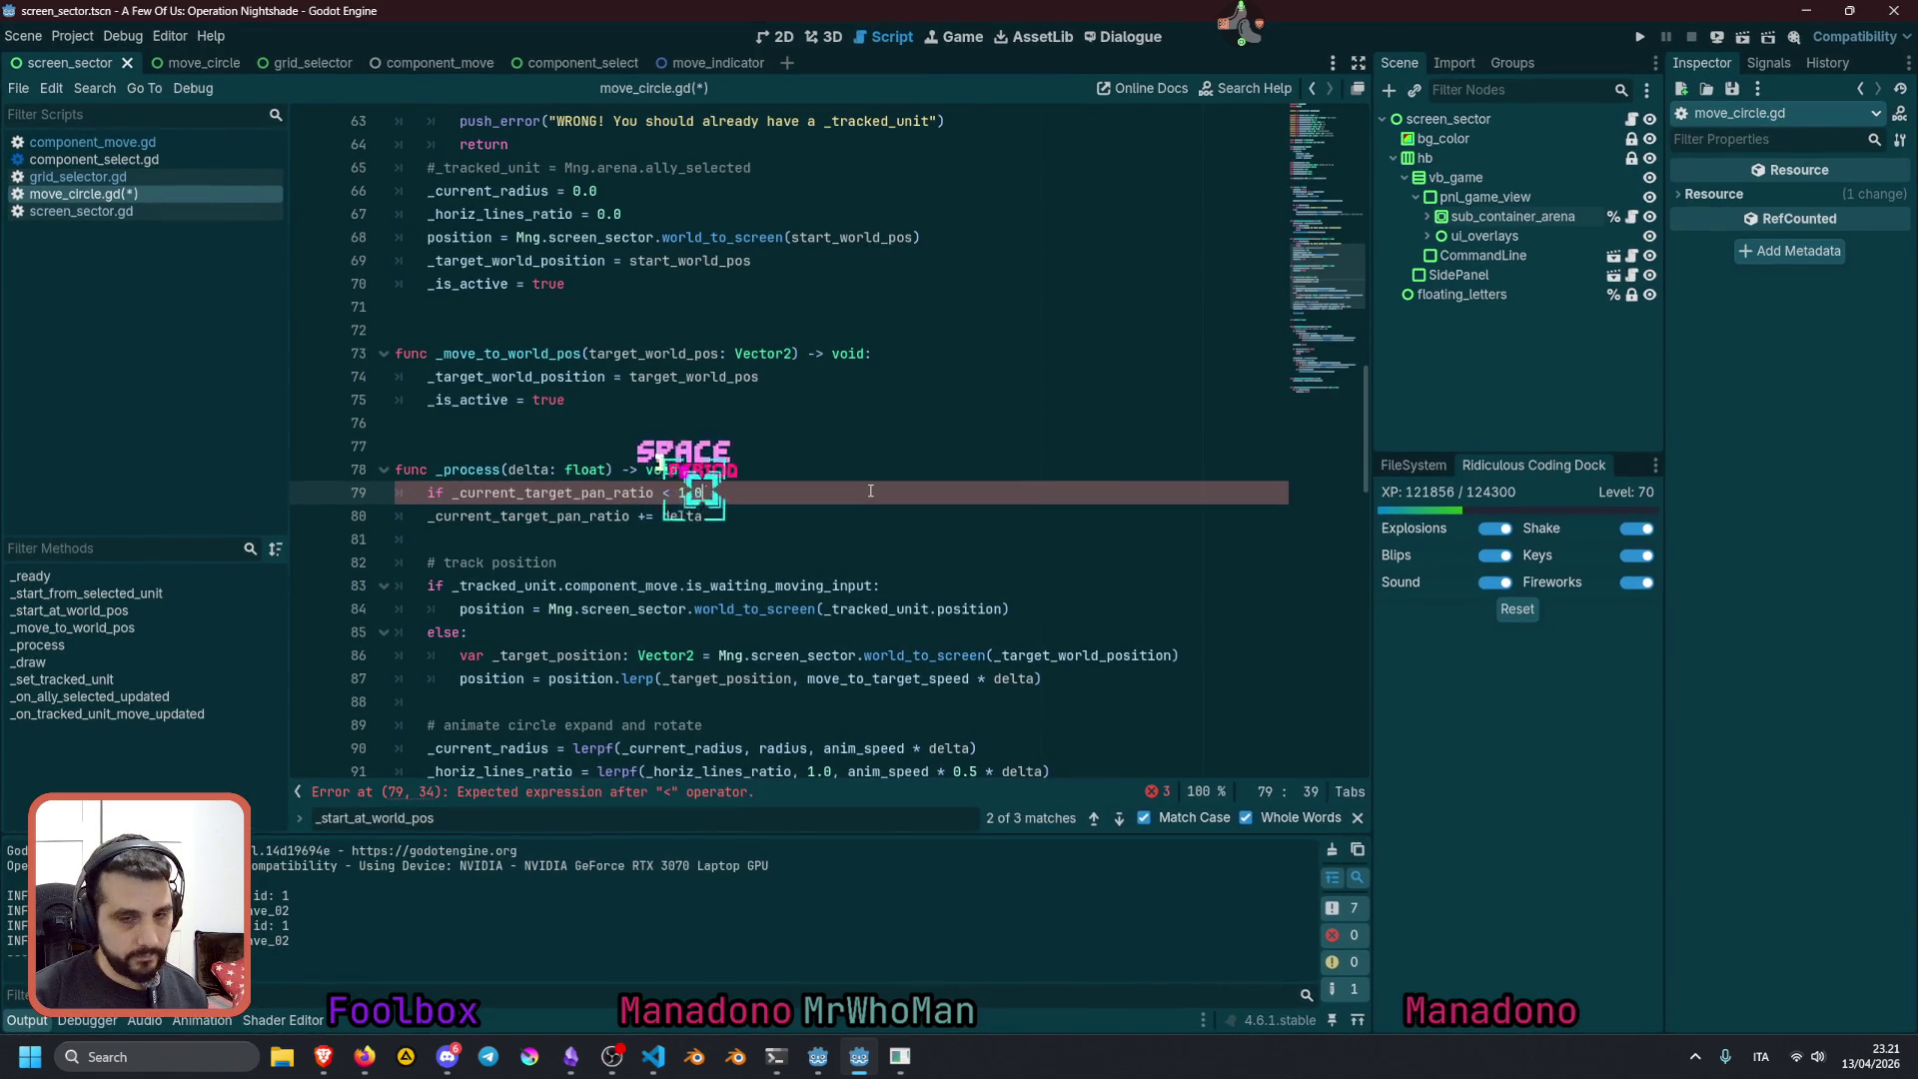
text(:)
Indent the pan-ratio increment line under the new if condition
key(Down)
key(Home)
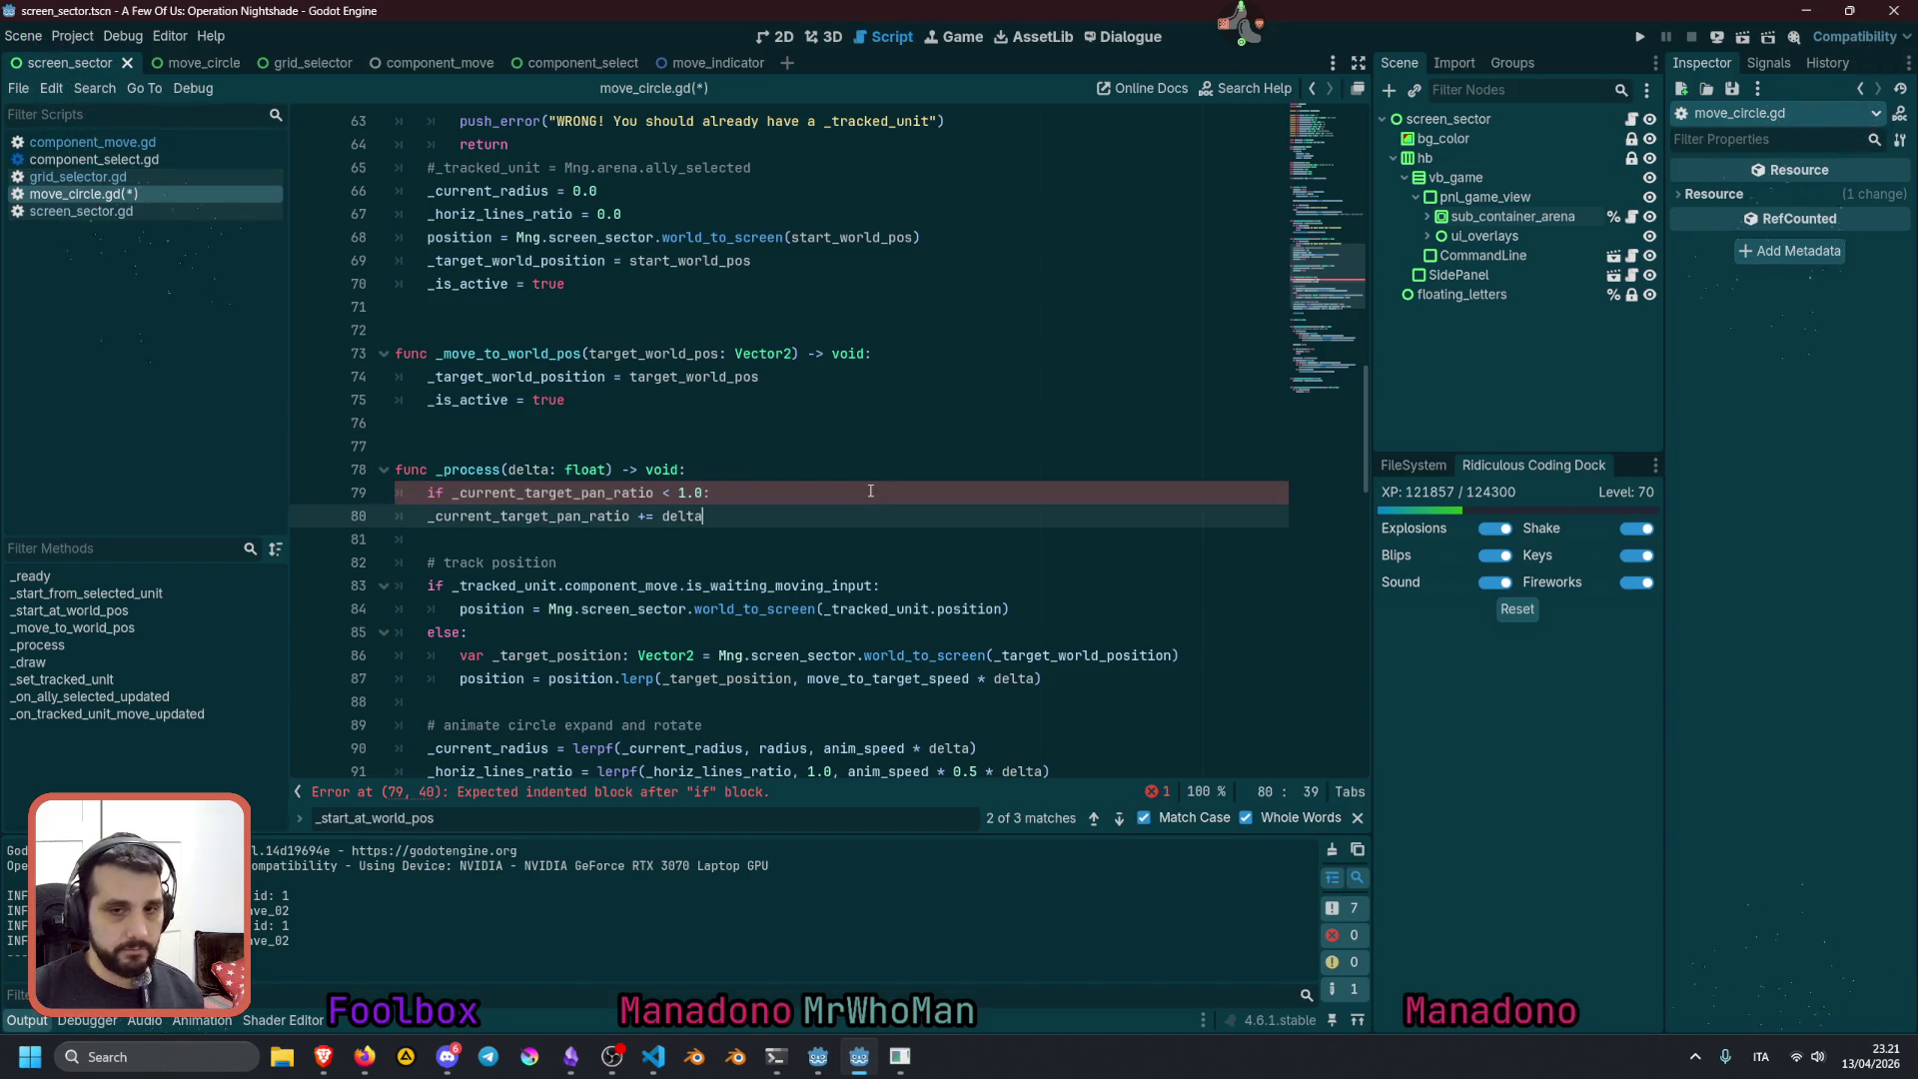
key(Tab)
scroll(724, 423, down, 1)
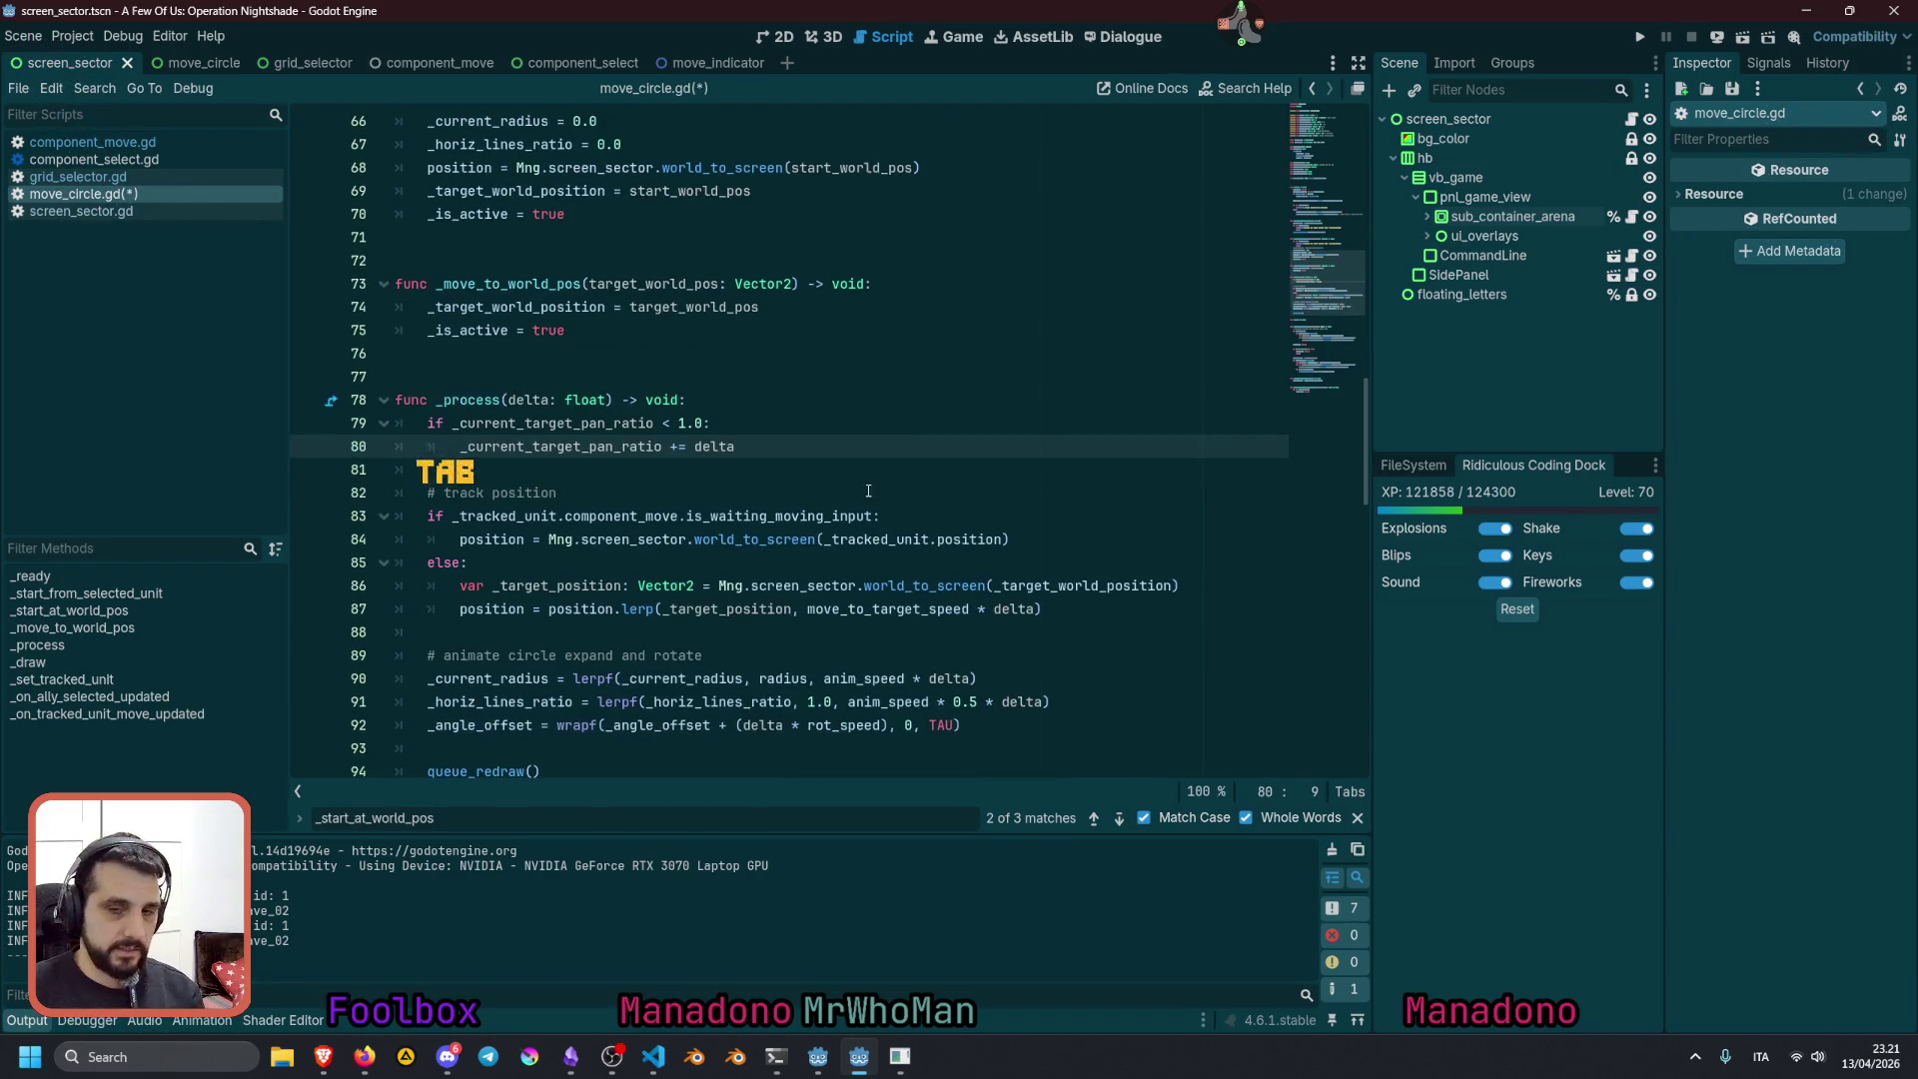
click(704, 423)
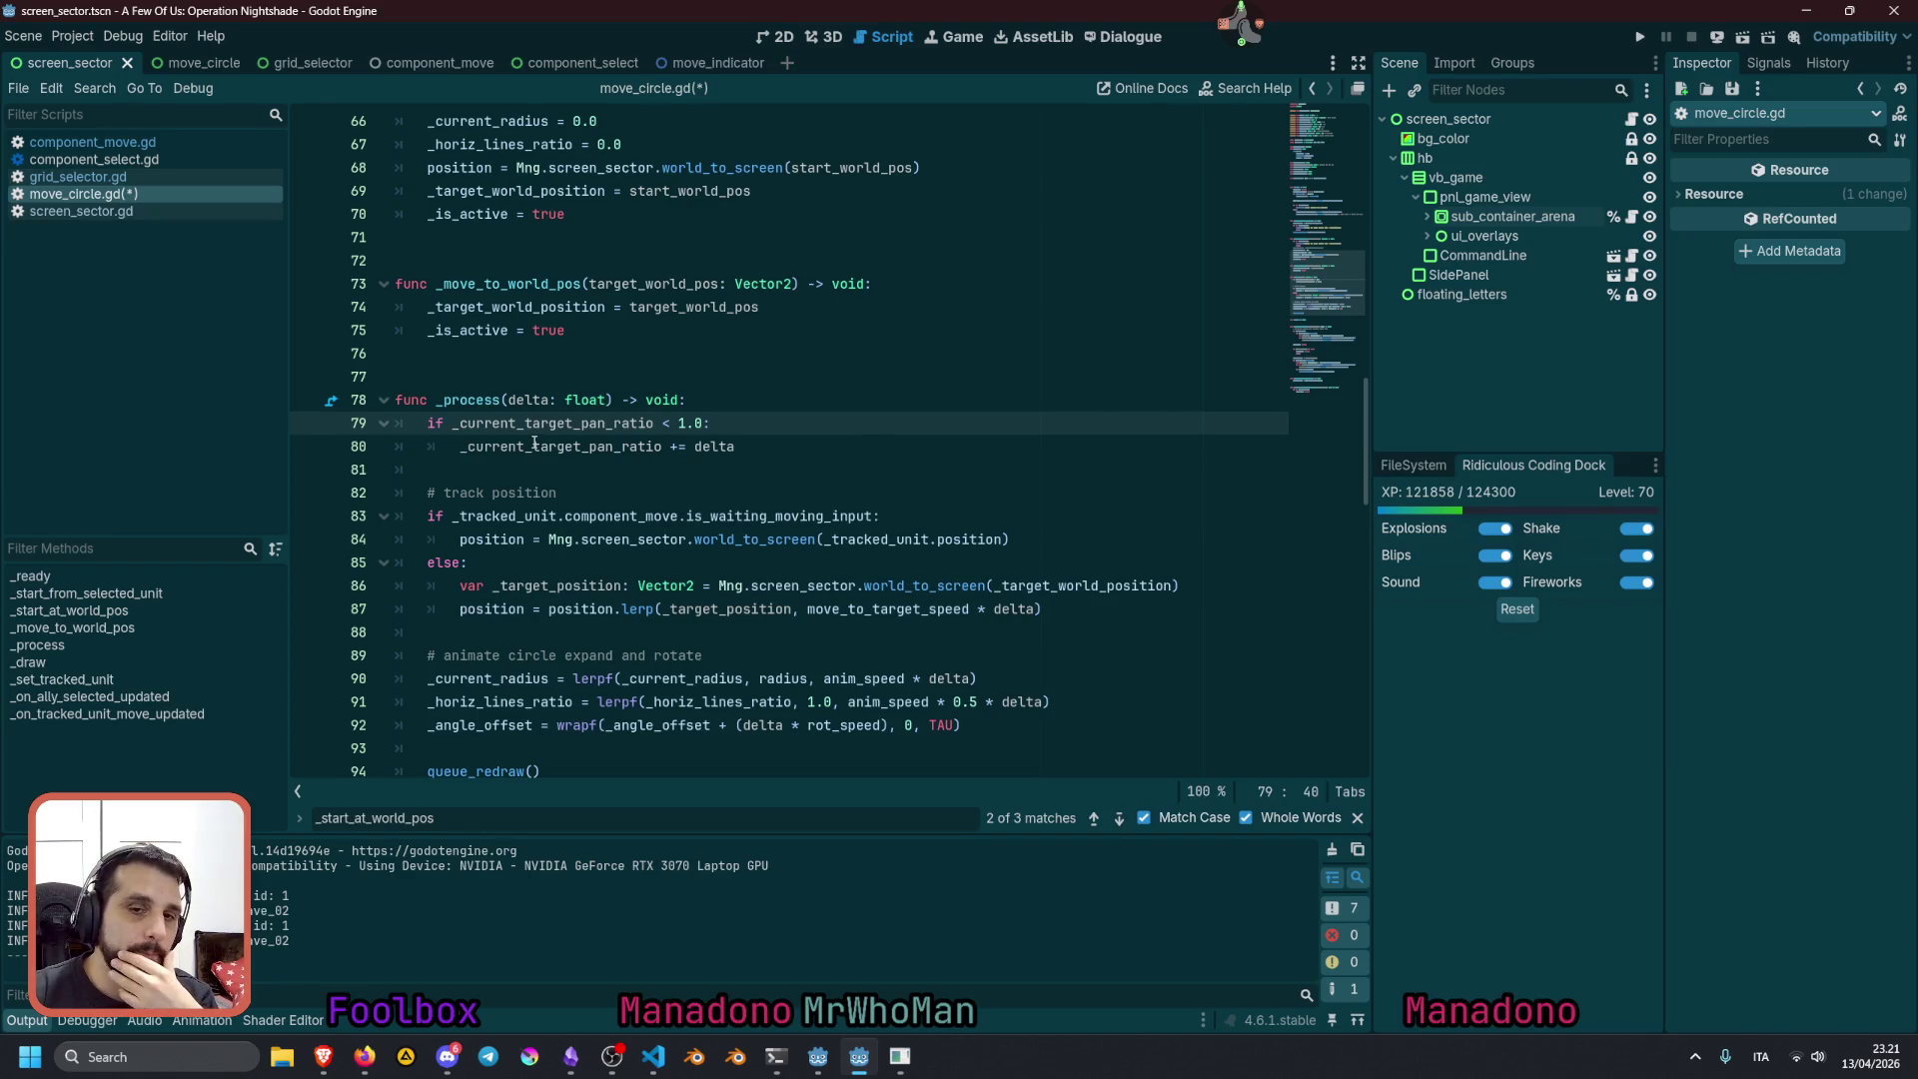
double_click(628, 449)
key(ctrl+c)
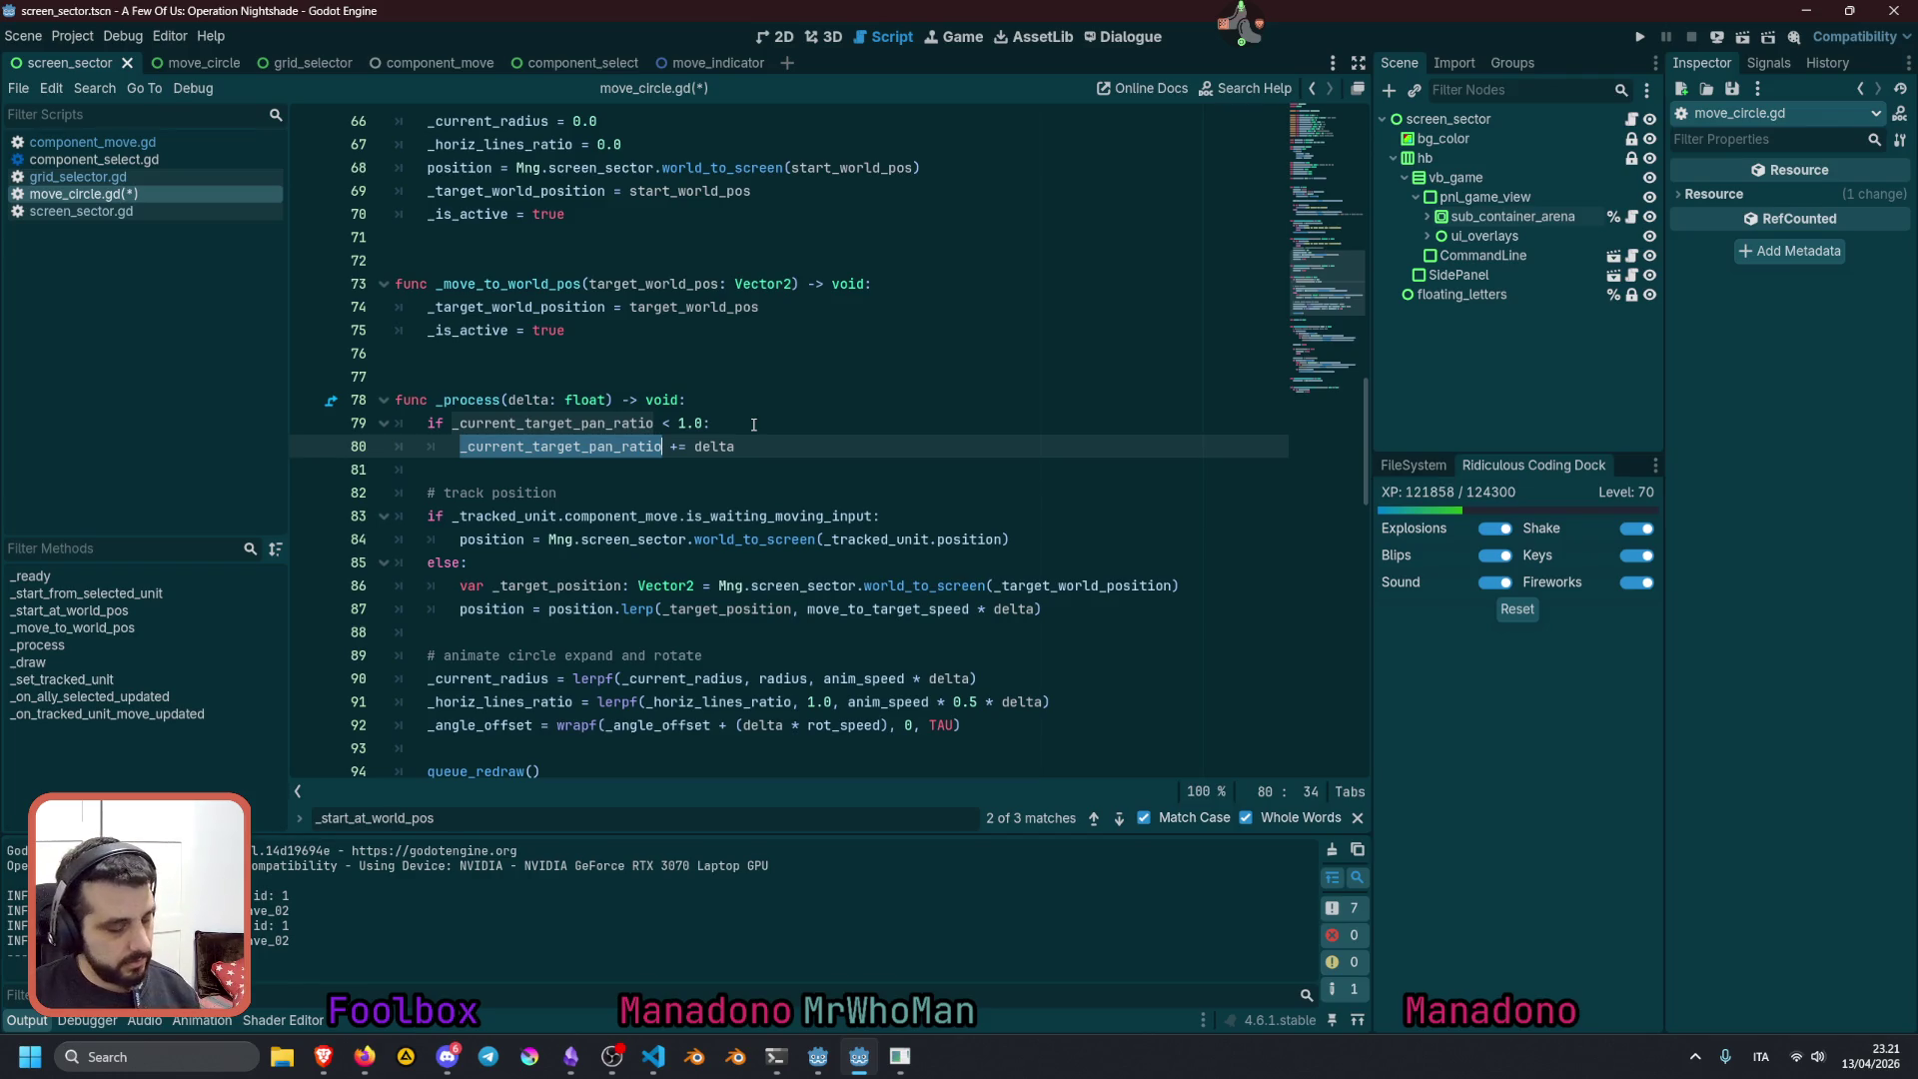
Change line 80 from += to a plain assignment: _current_target_pan_ratio = _current_target_pan_ratio +
click(662, 446)
key(Delete)
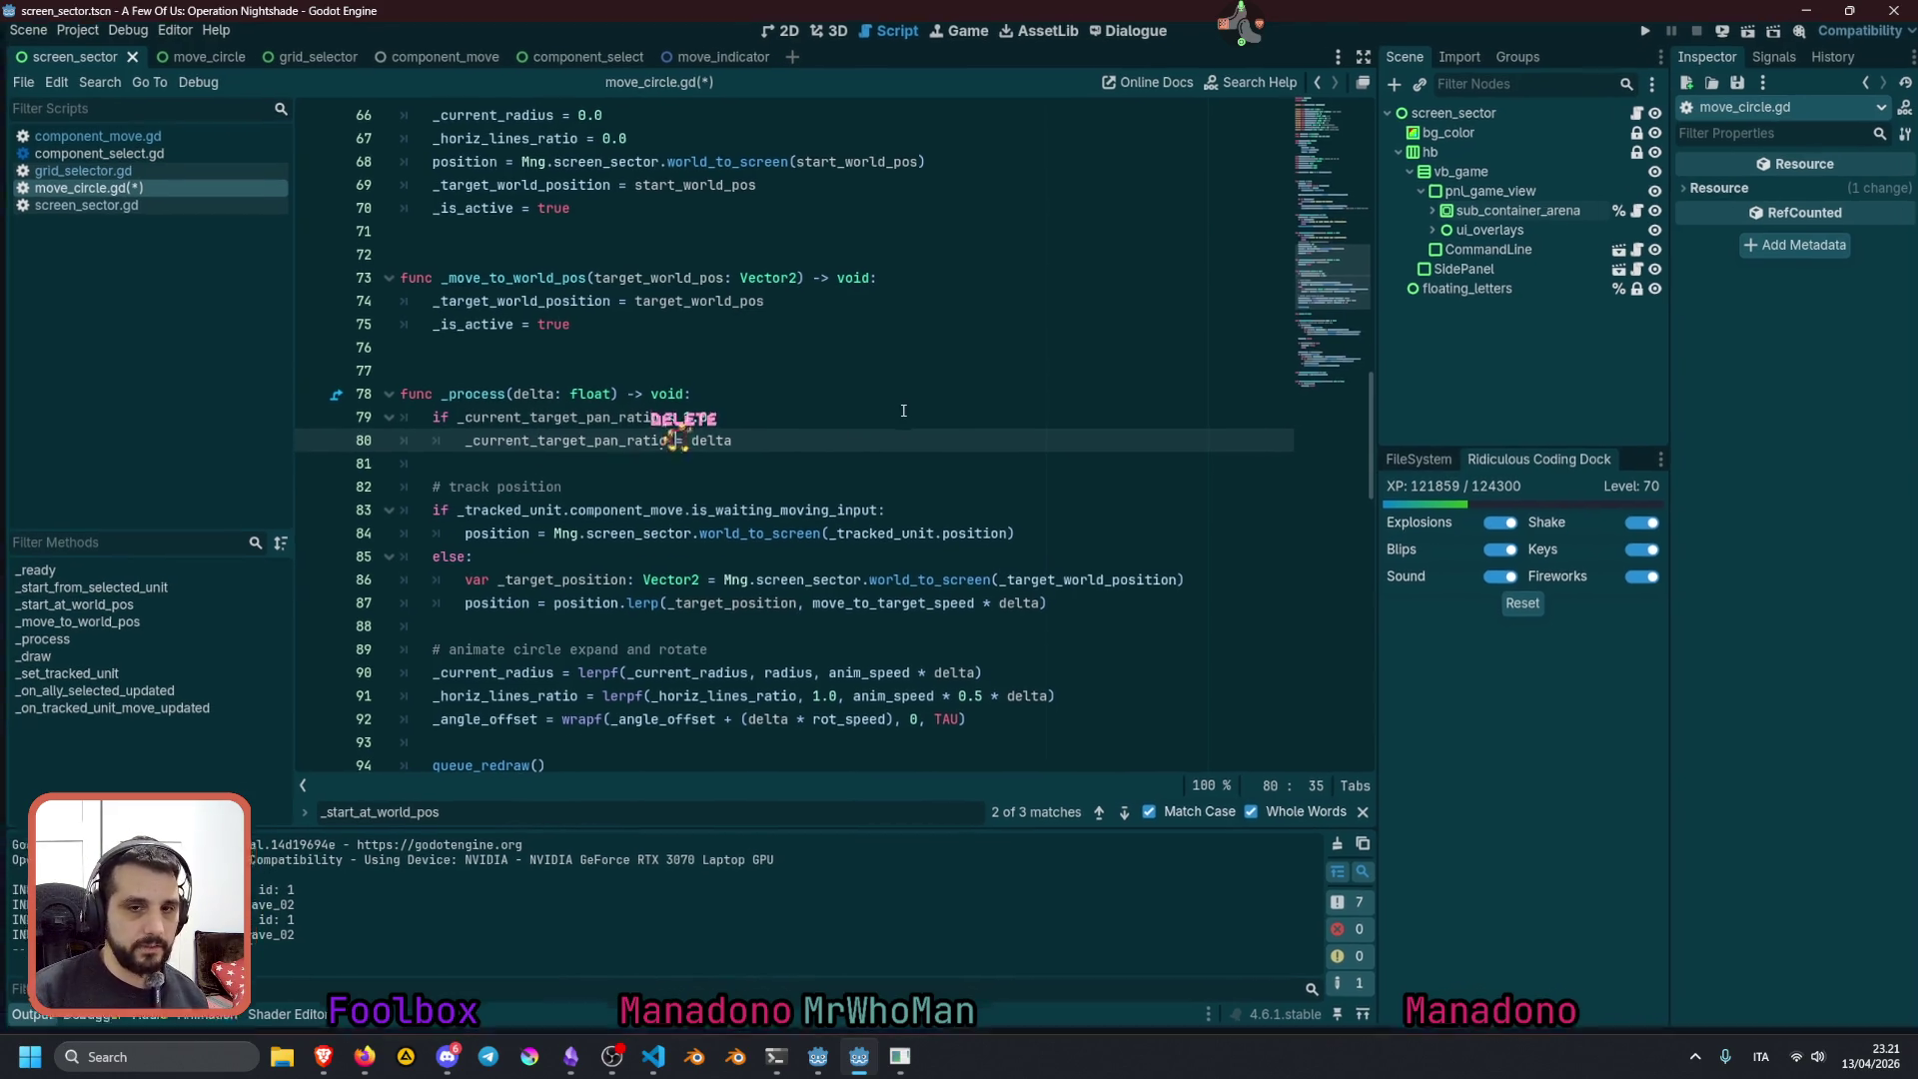
key(Right)
key(Right)
key(ctrl+v)
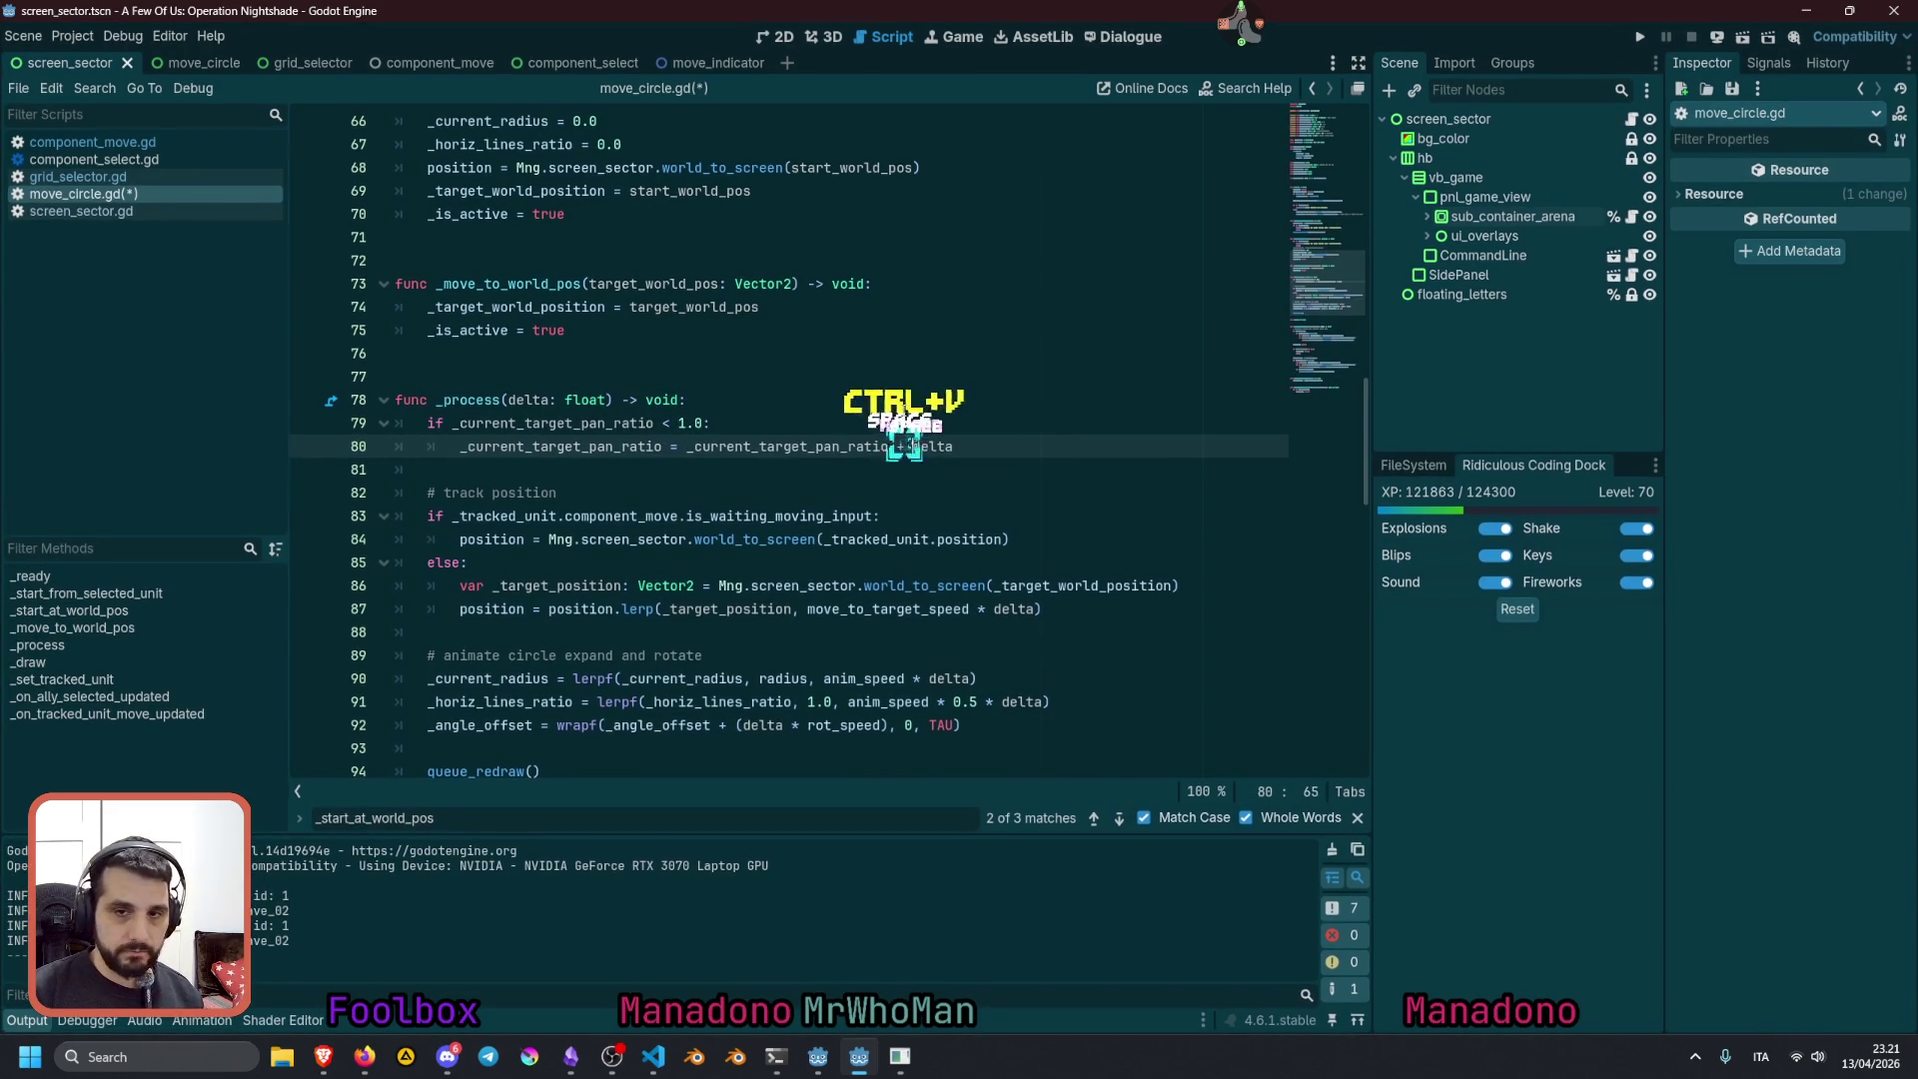
text(+)
Inspect the variables and delta on line 80, then select move_to_target_speed on line 87
key(Up)
drag(689, 446, 1012, 446)
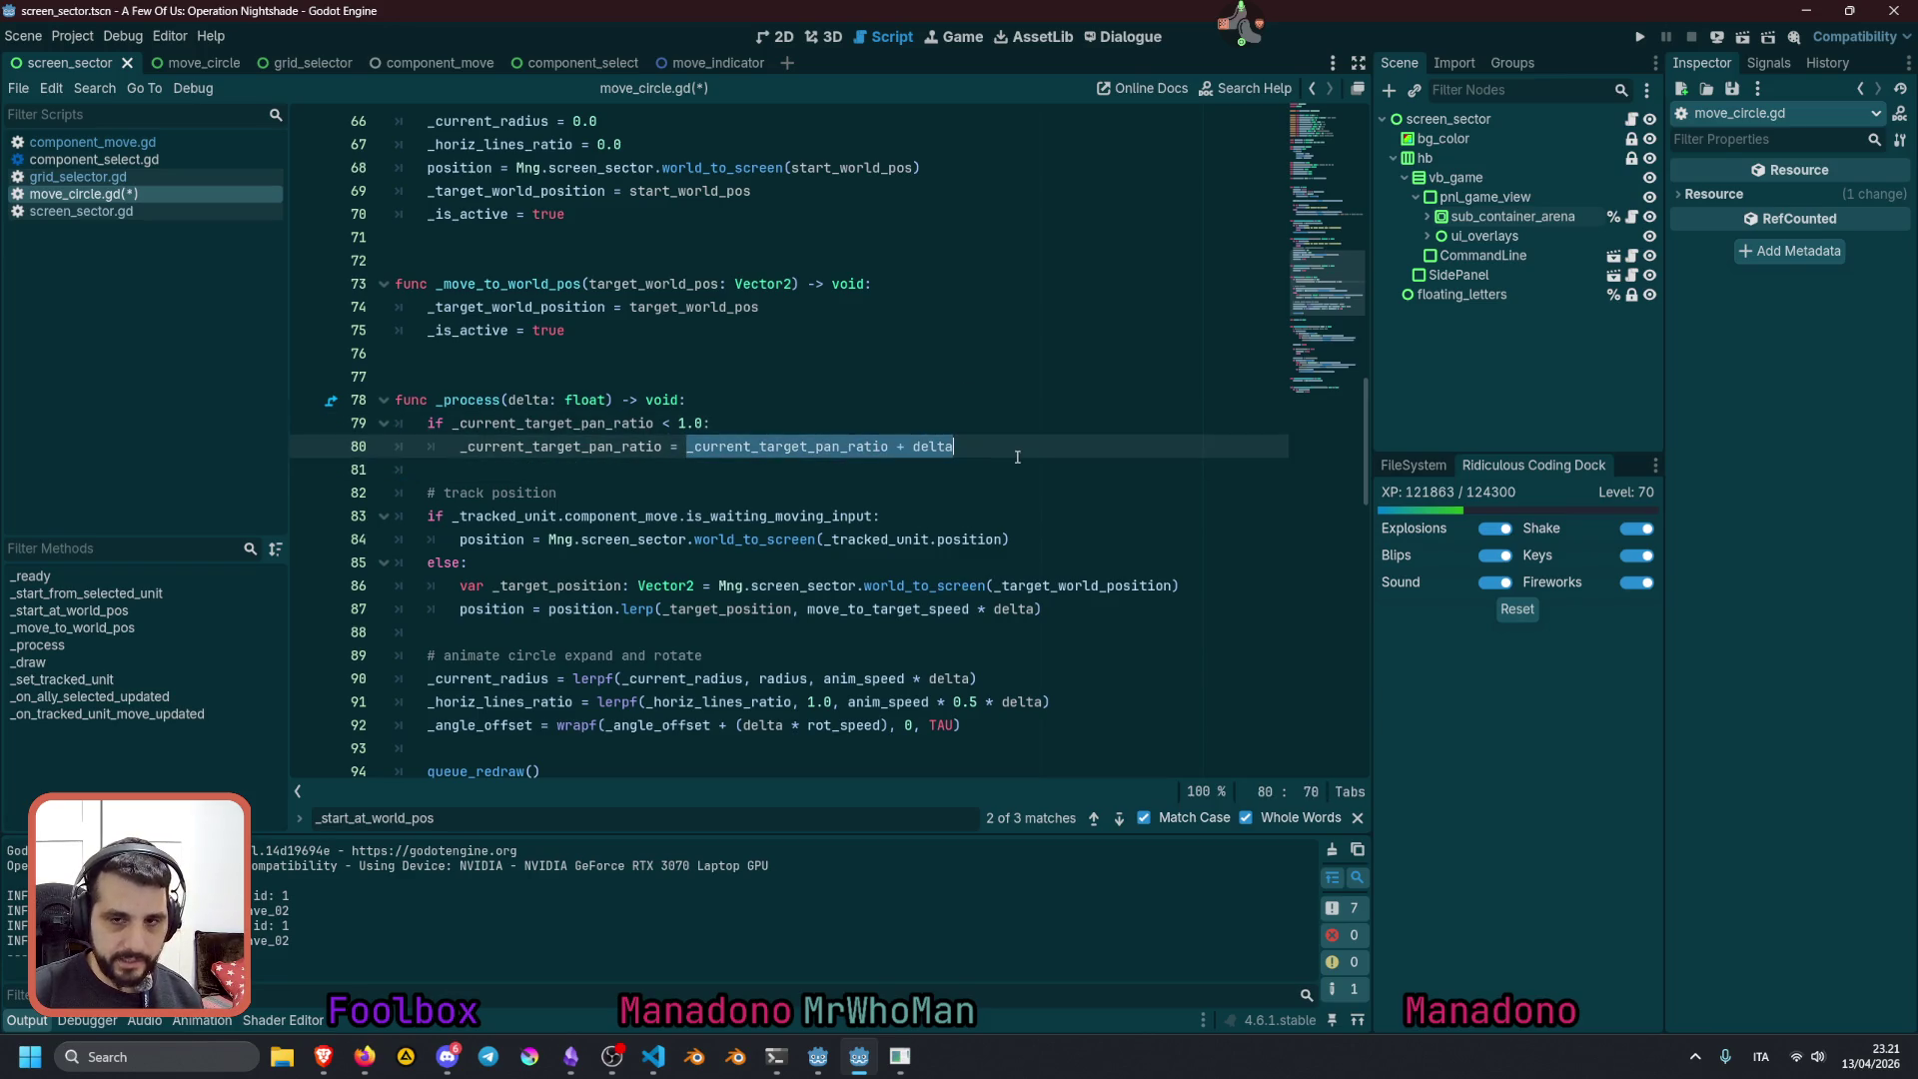
double_click(588, 446)
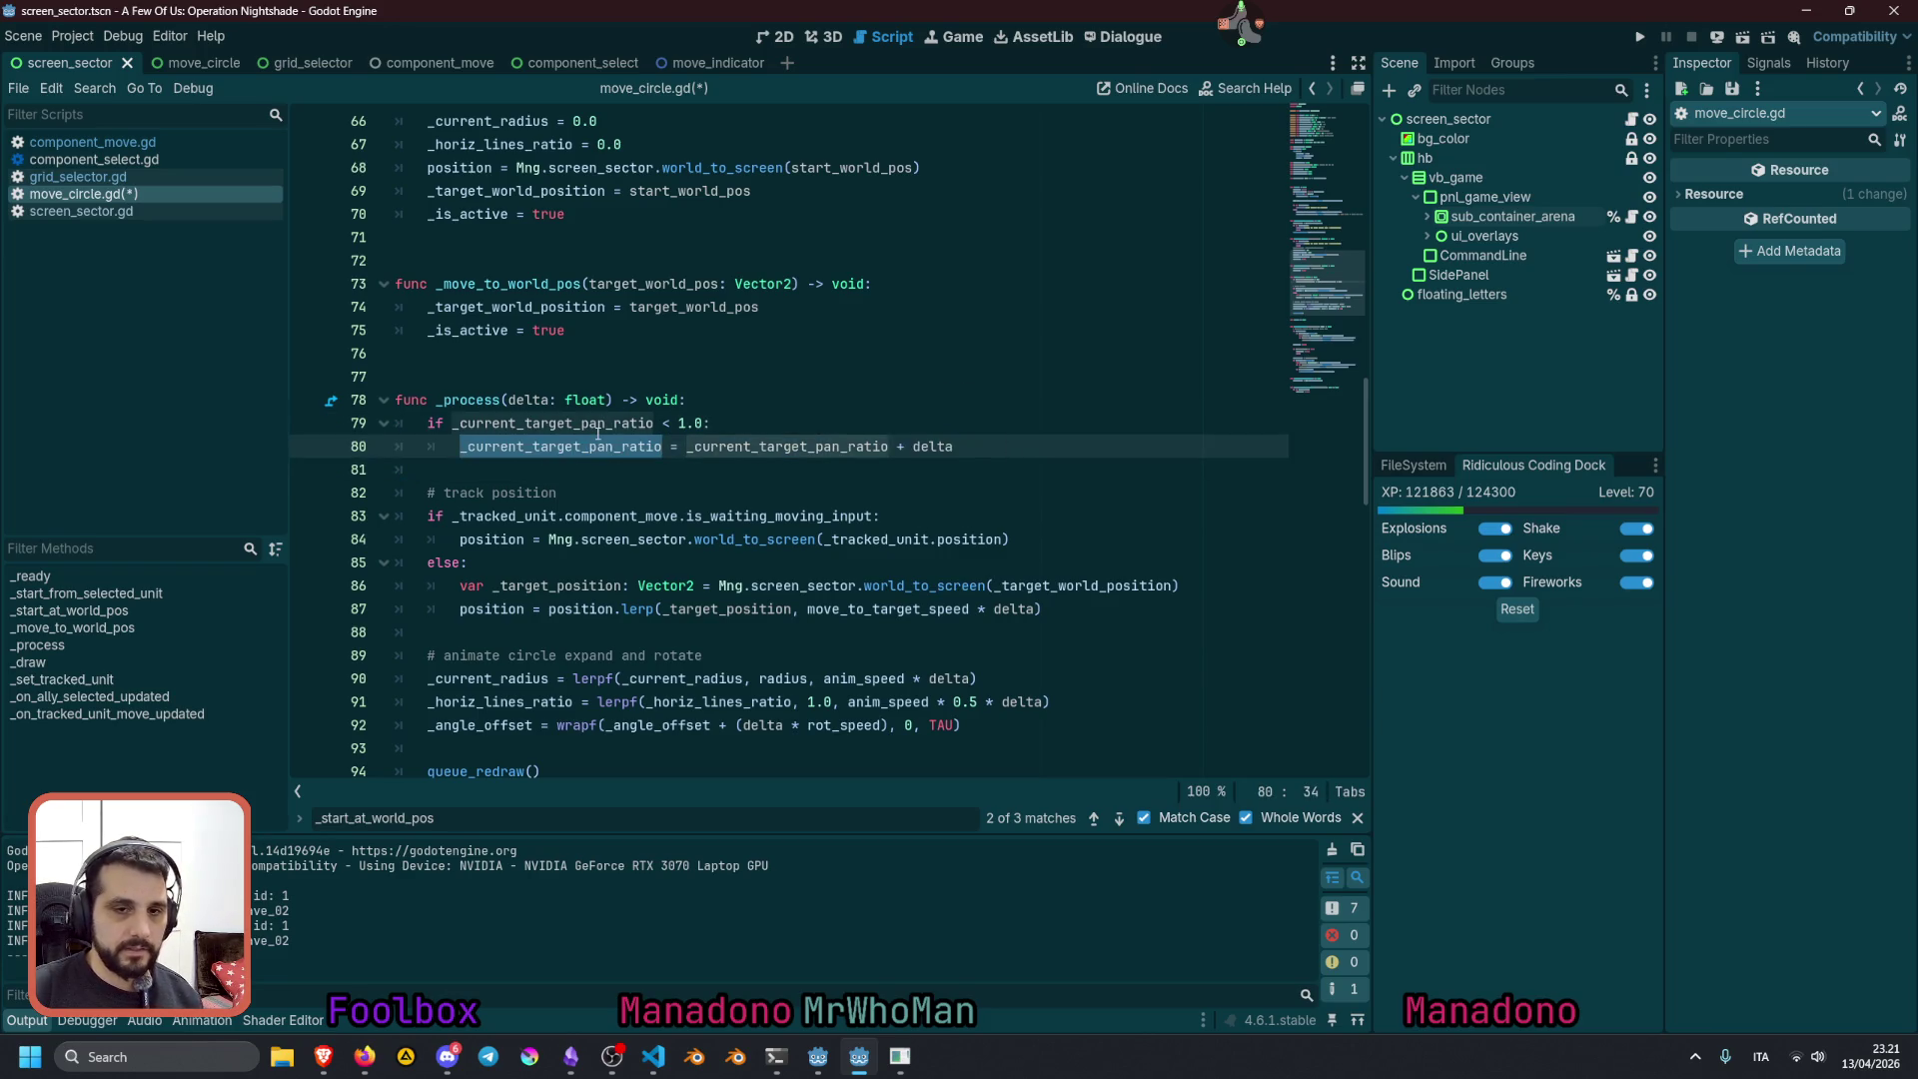
click(696, 447)
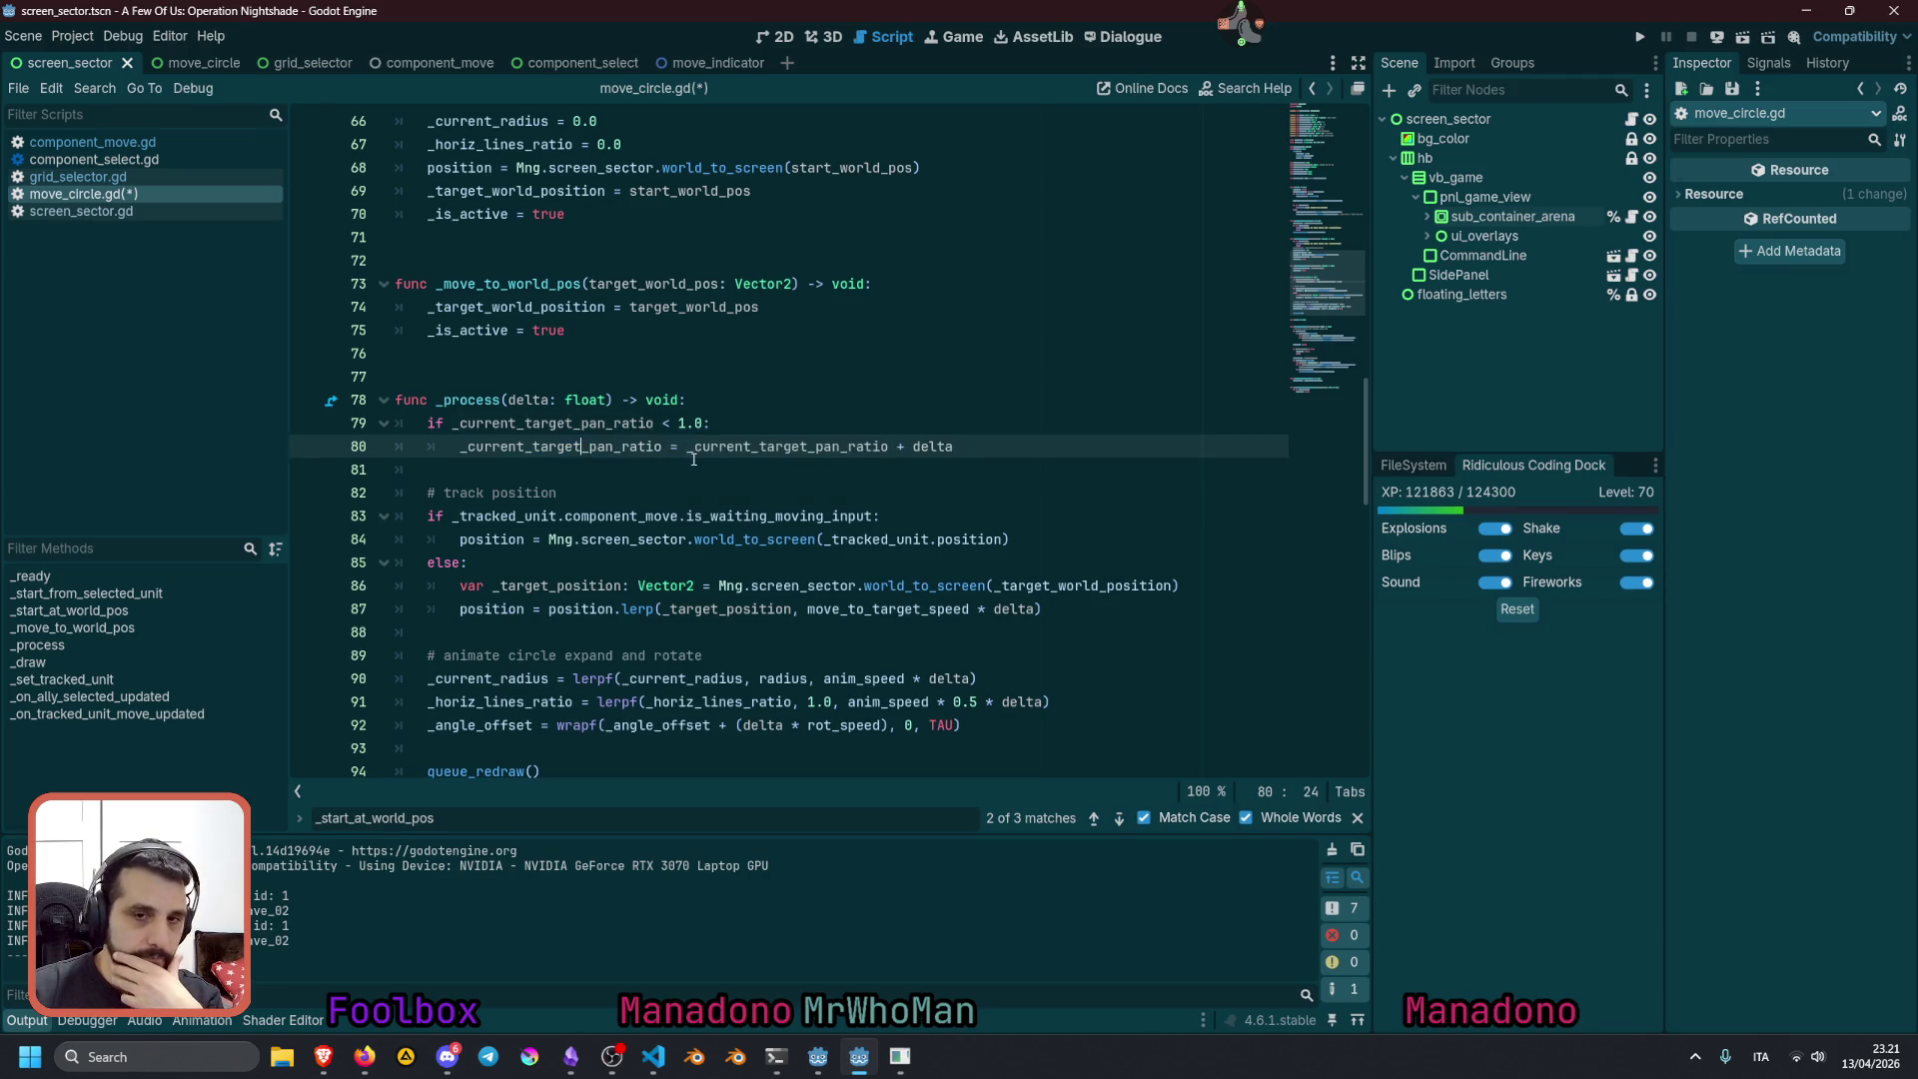
double_click(698, 447)
double_click(926, 441)
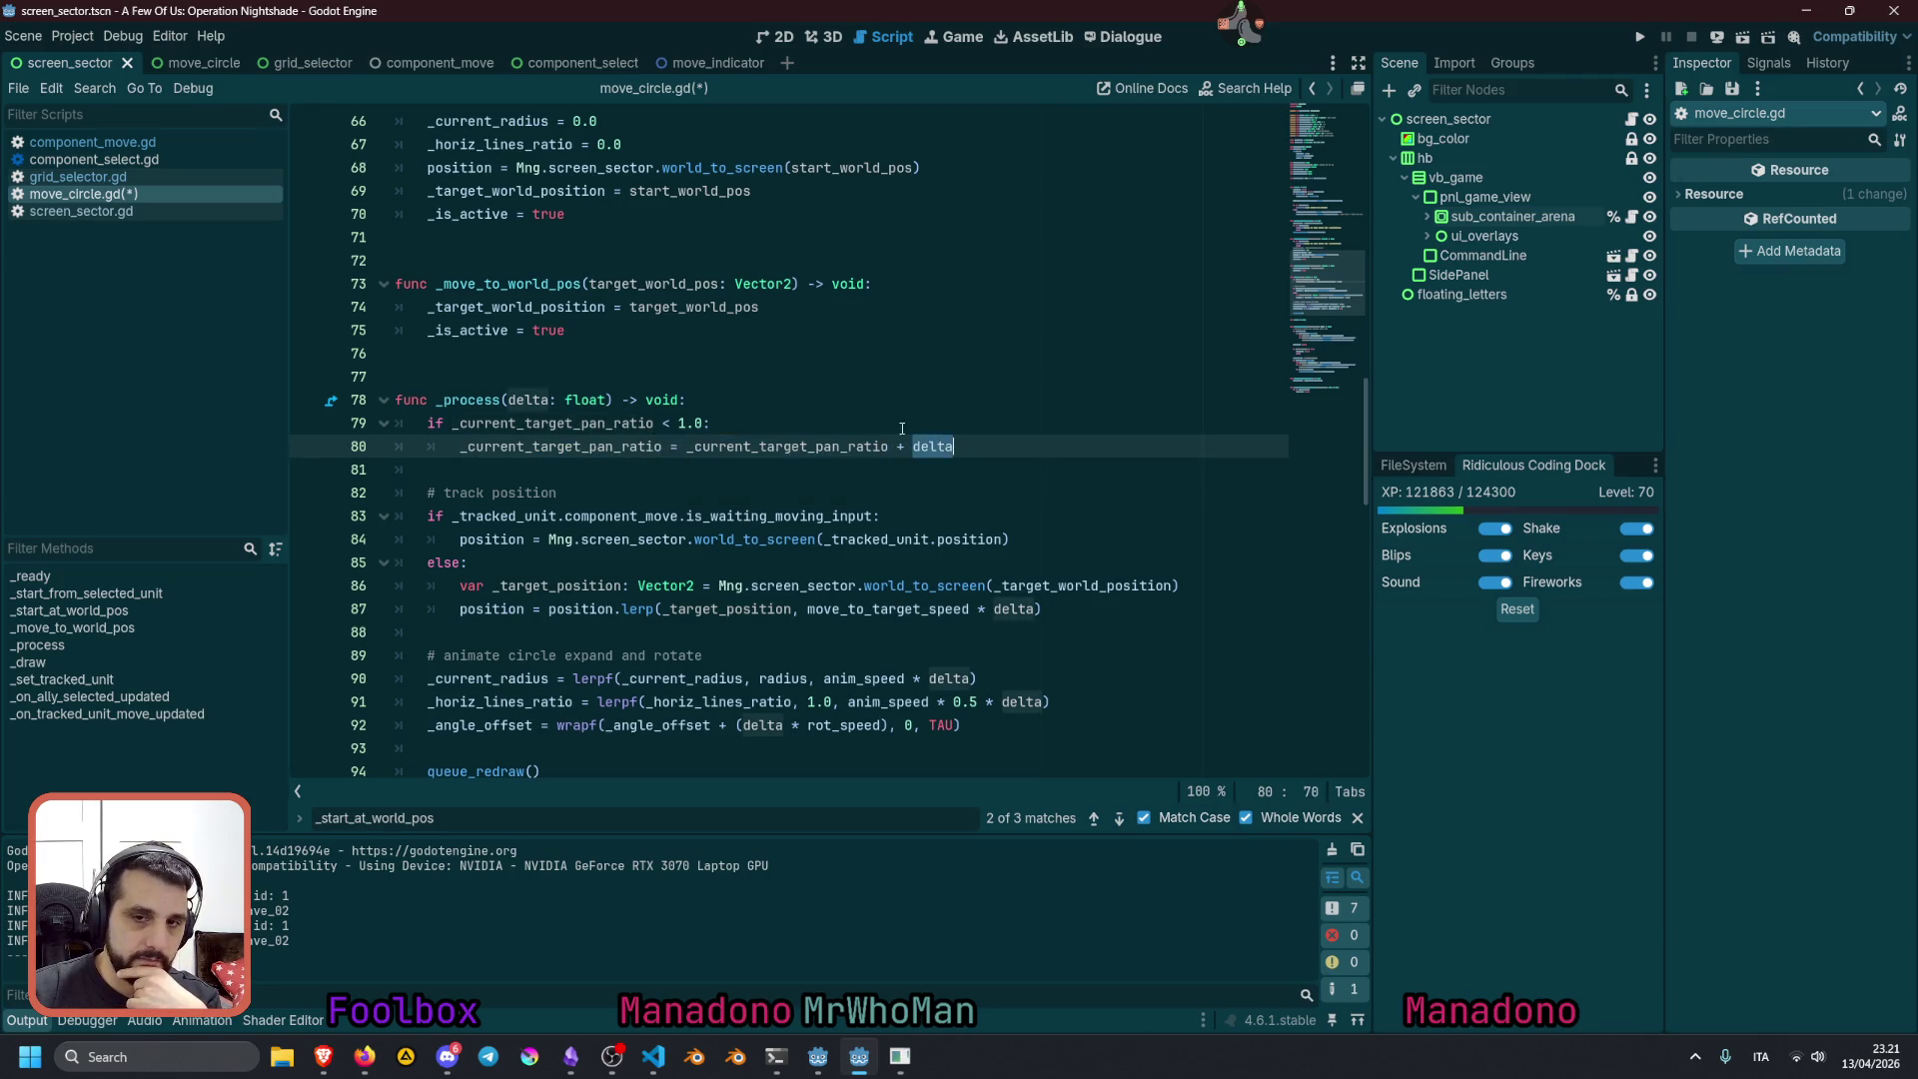
double_click(535, 398)
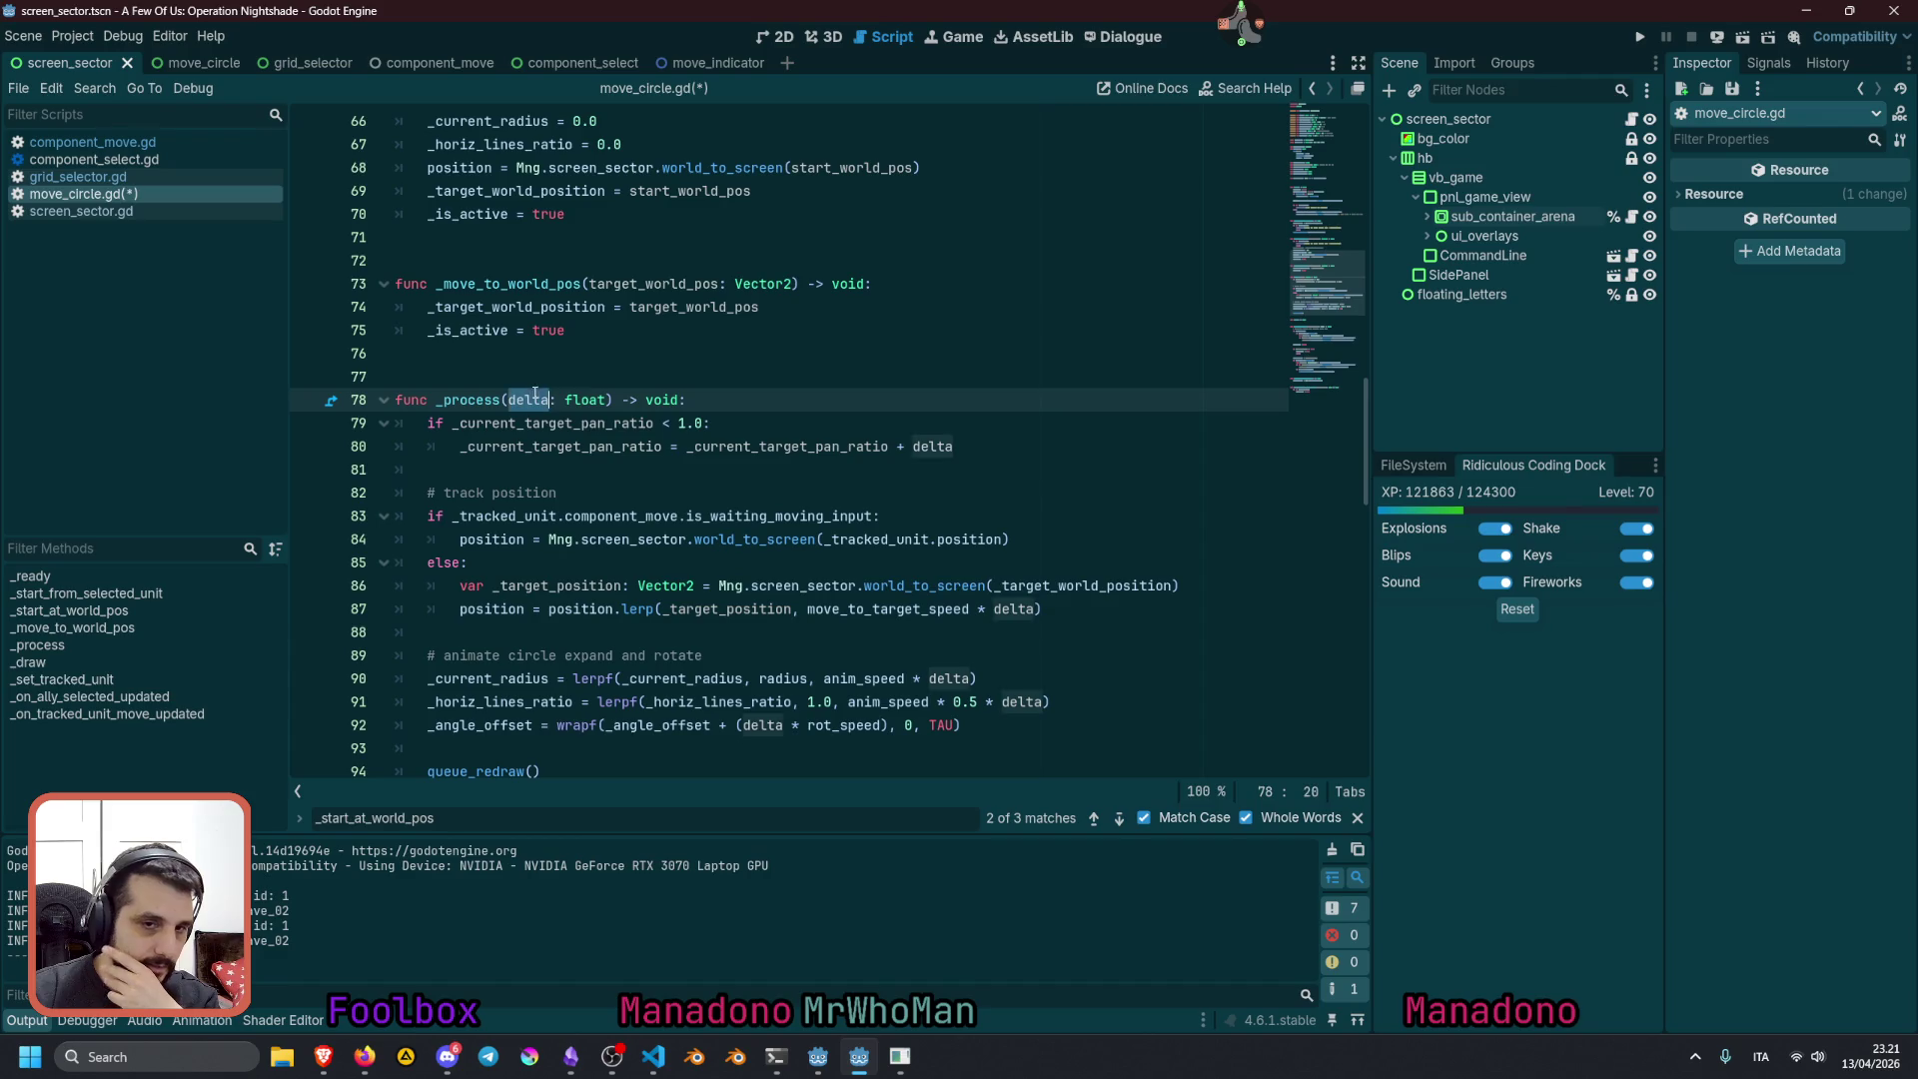
click(792, 454)
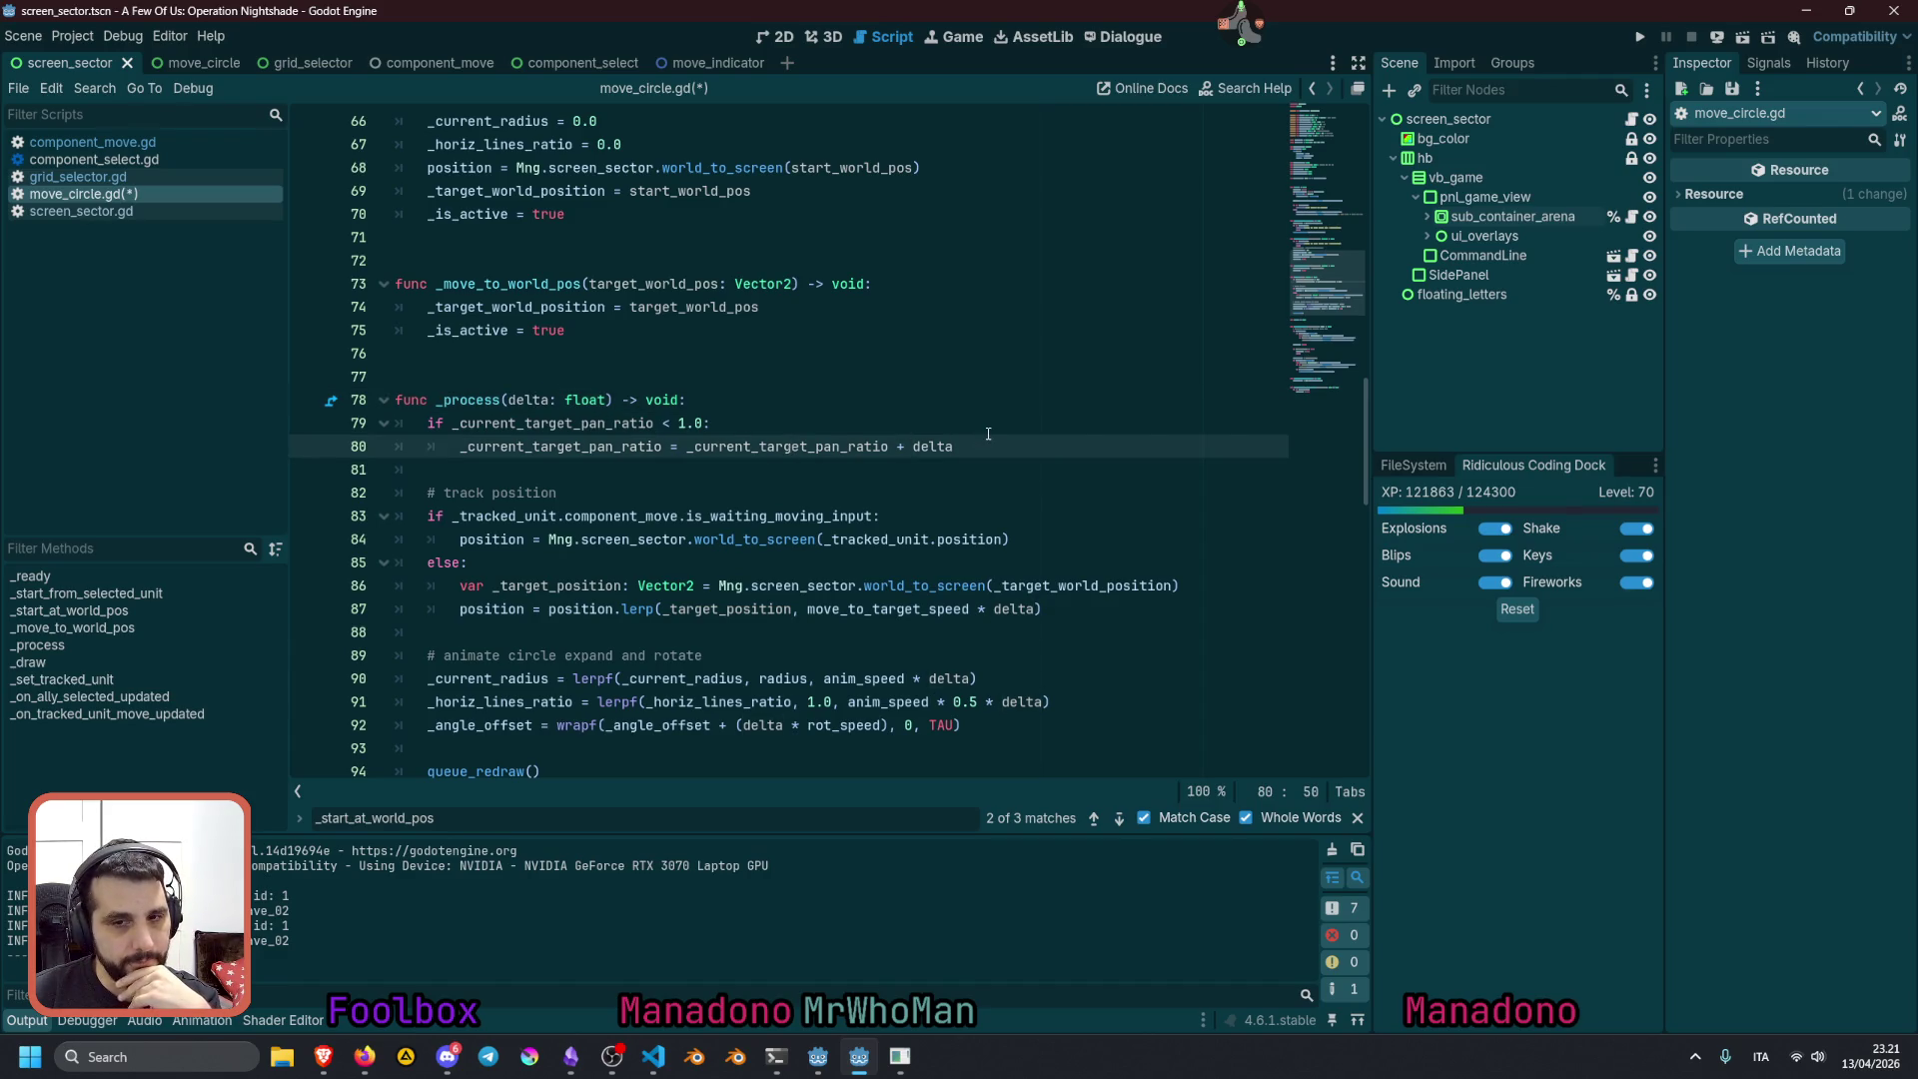
double_click(864, 609)
key(ctrl+c)
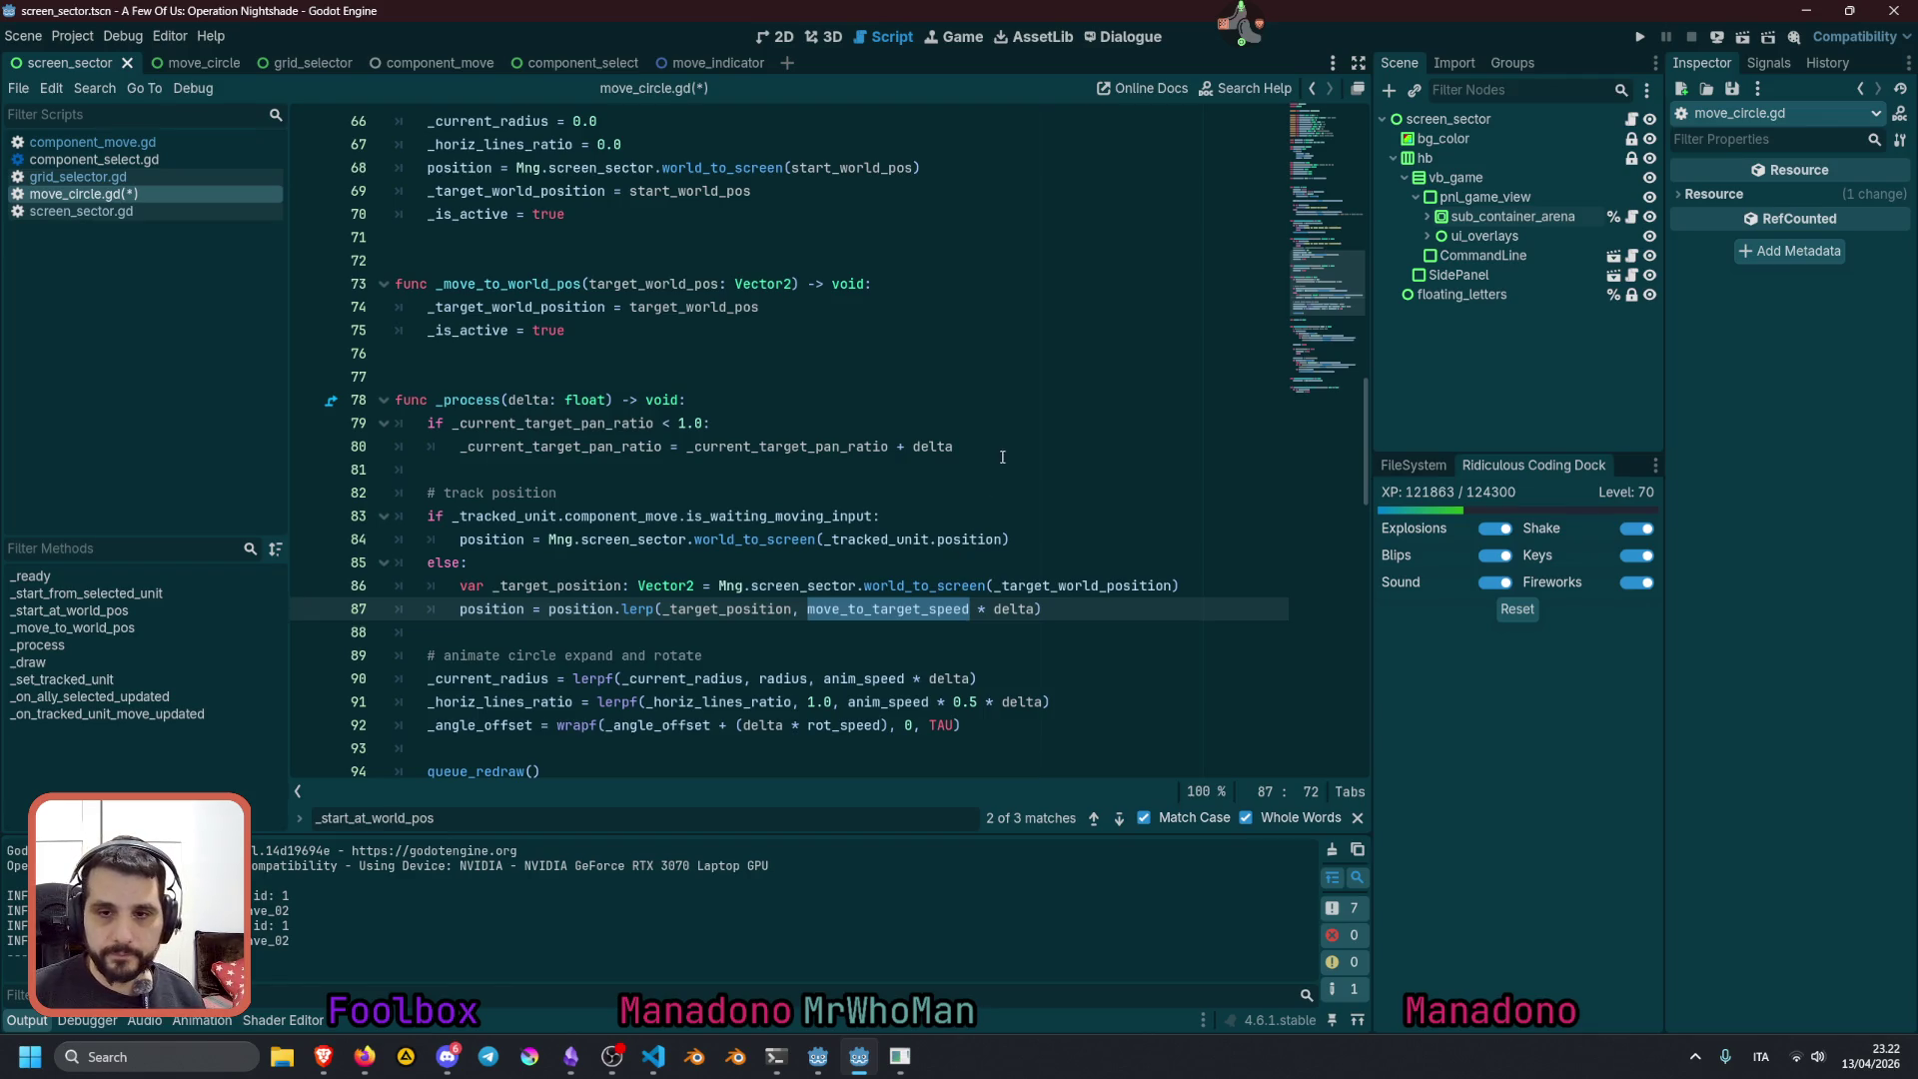
Rewrite line 80 as (_current_target_pan_ratio + delta) * move_to_target_speed
drag(999, 450, 691, 454)
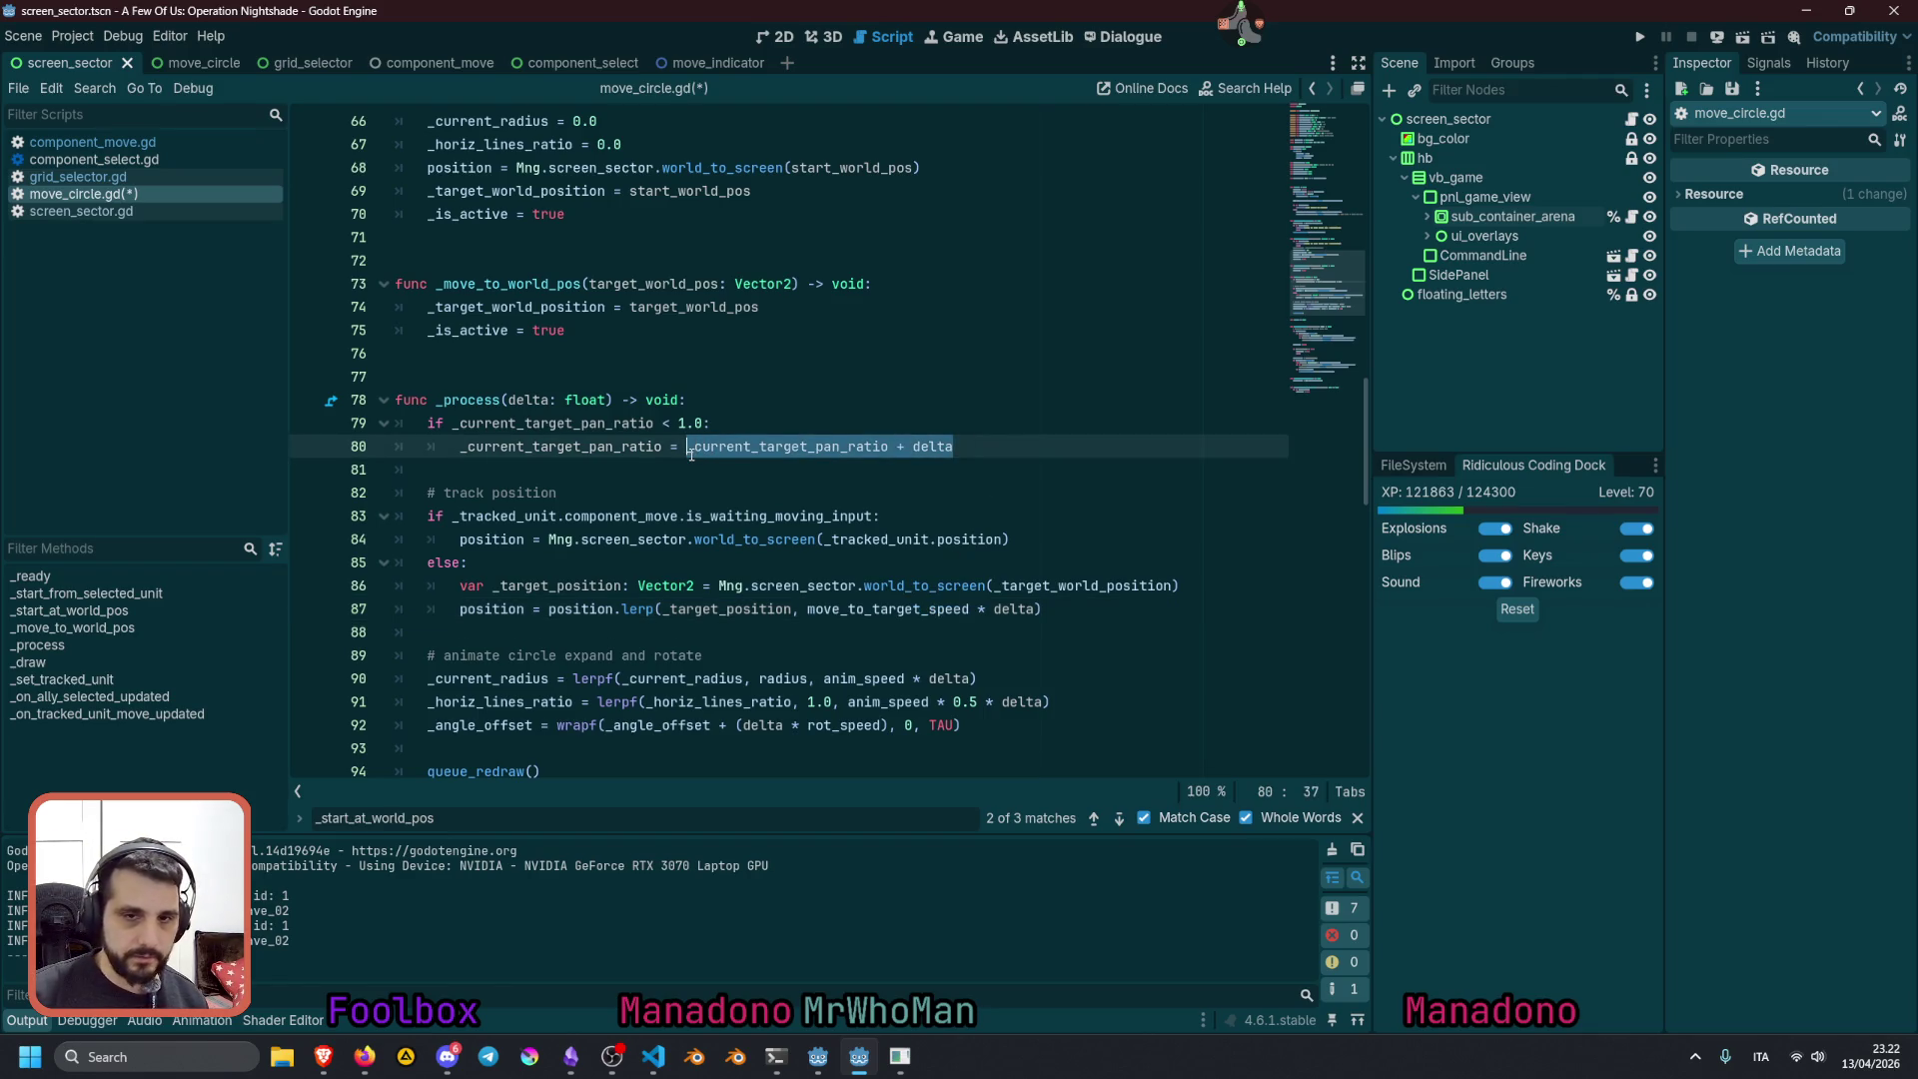
text(()
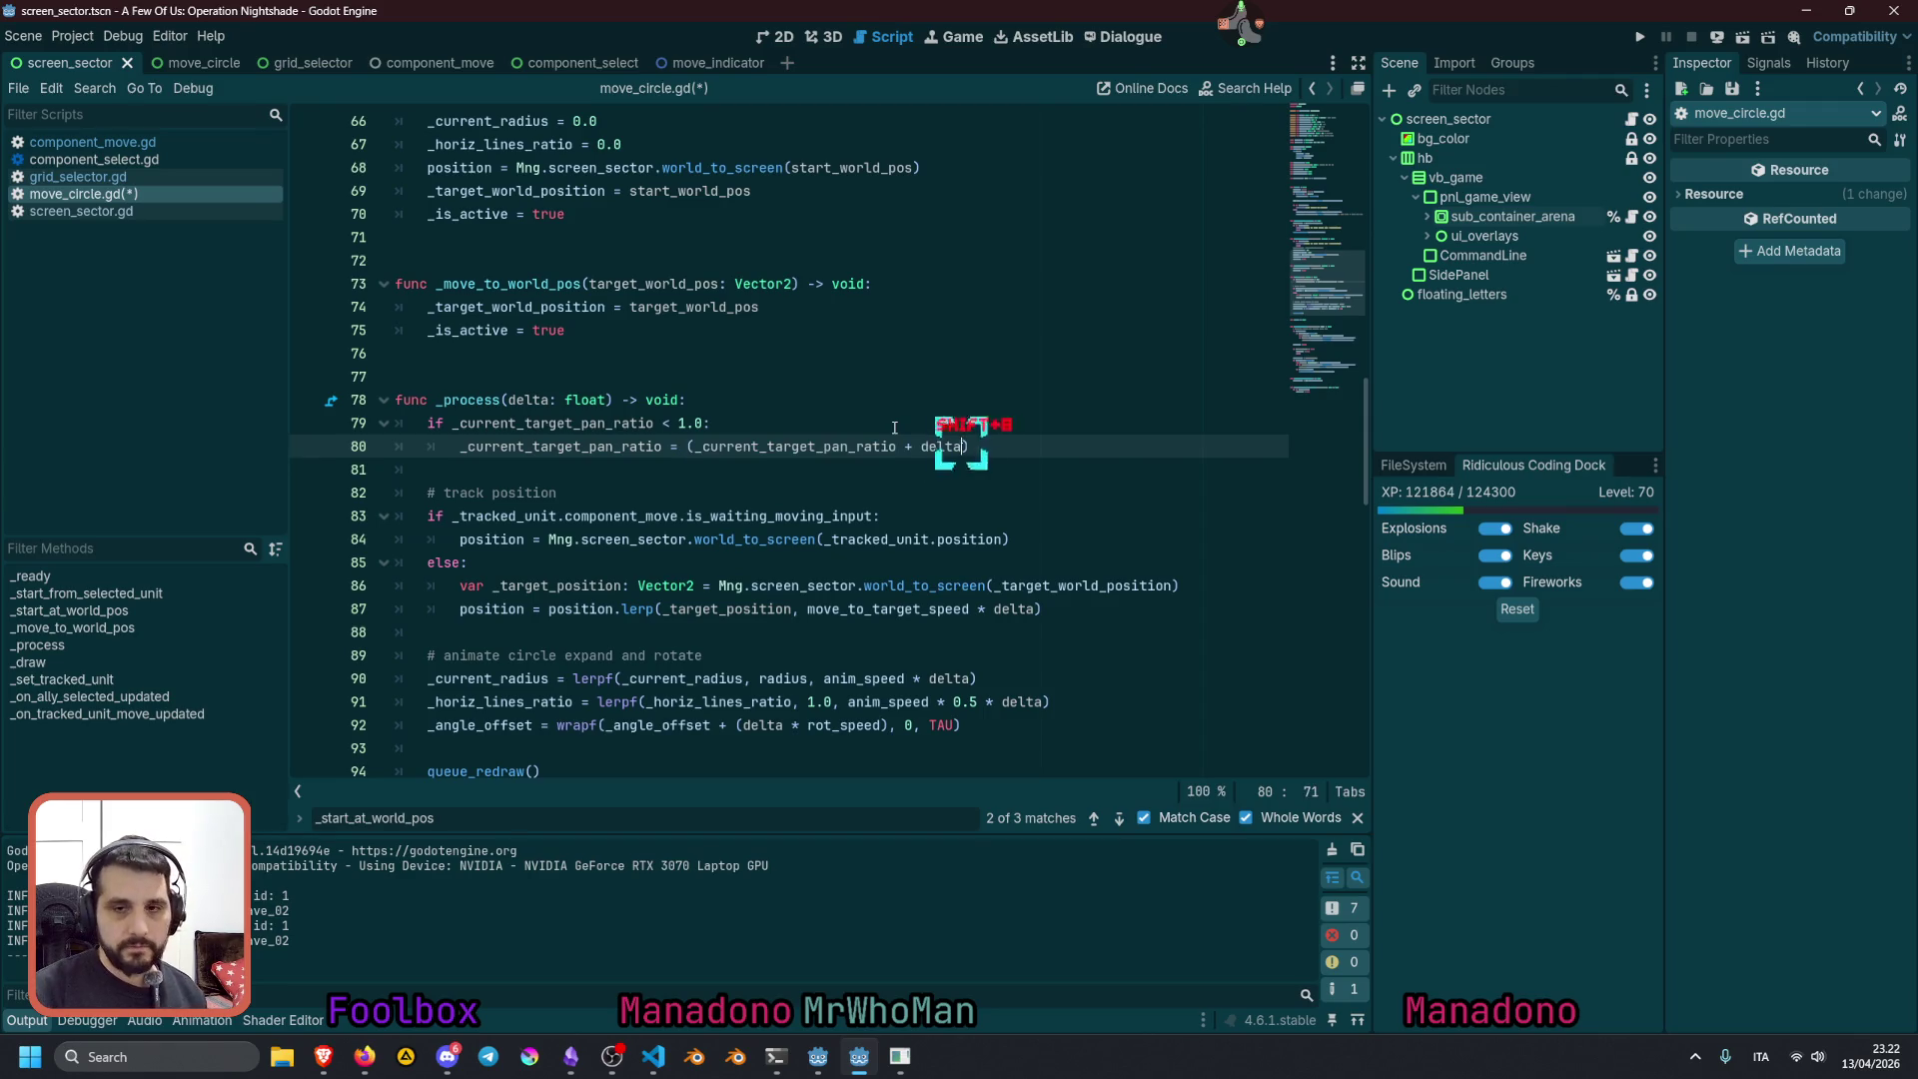
text( *)
key(ctrl+v)
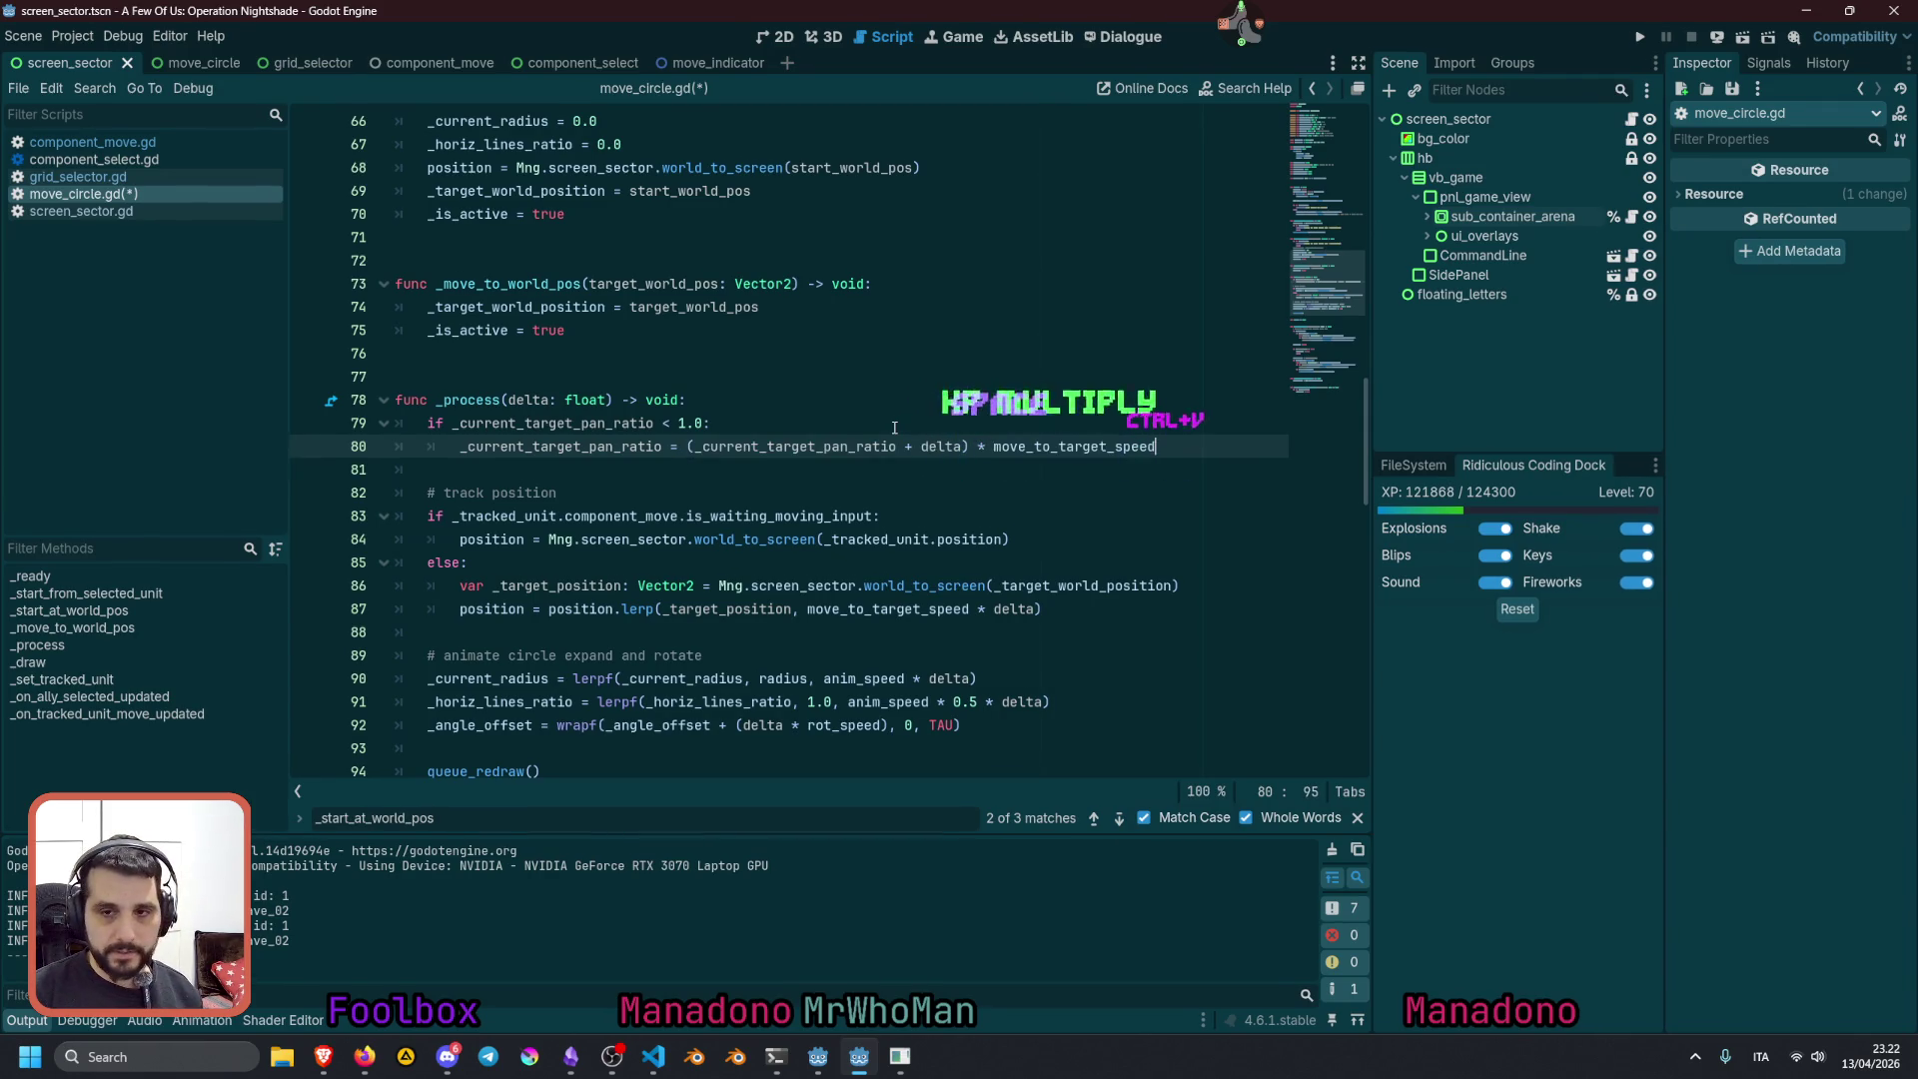
key(ctrl+shift+Left)
key(ctrl+shift+Left)
key(ctrl+shift+Left)
key(ctrl+shift+Left)
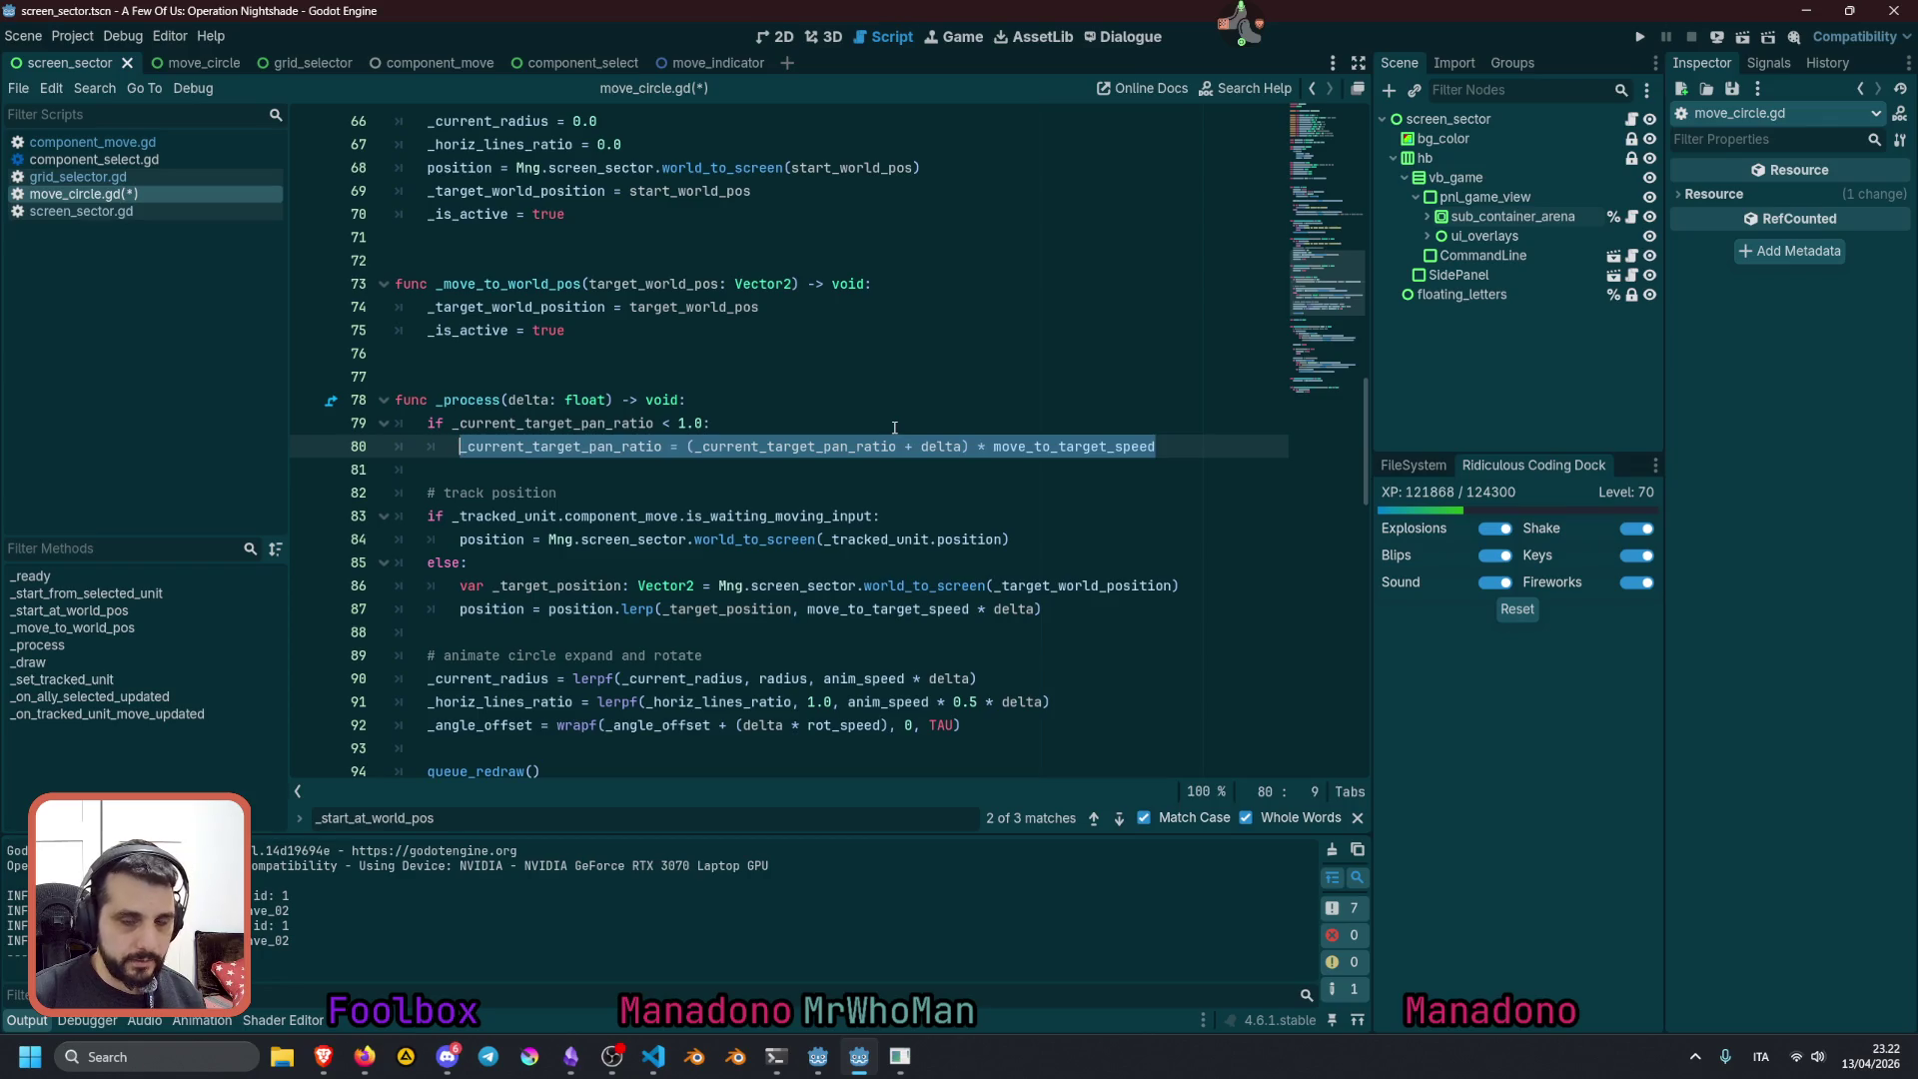
key(ctrl+shift+Right)
Start a new _current_target_pan_ratio = assignment on the line below line 80
key(End)
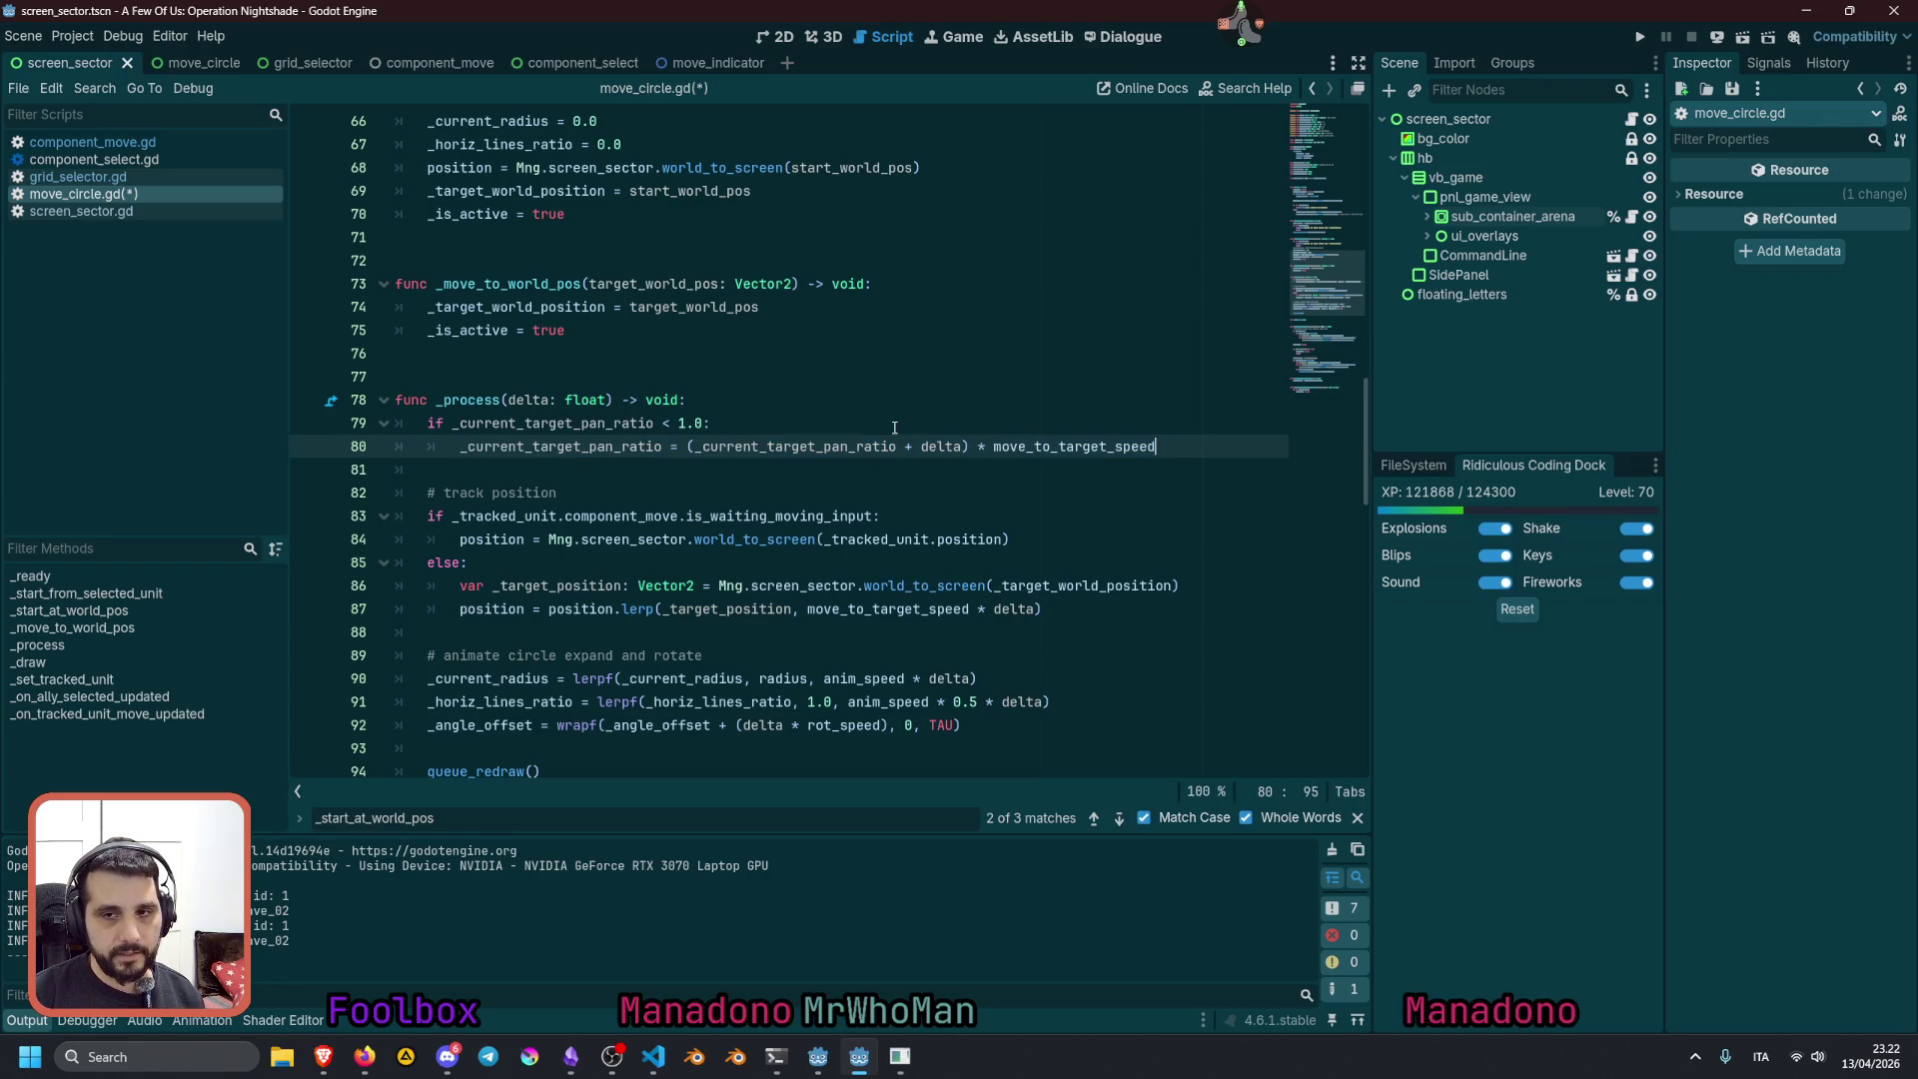
key(Home)
key(ctrl+shift+Right)
key(ctrl+c)
key(End)
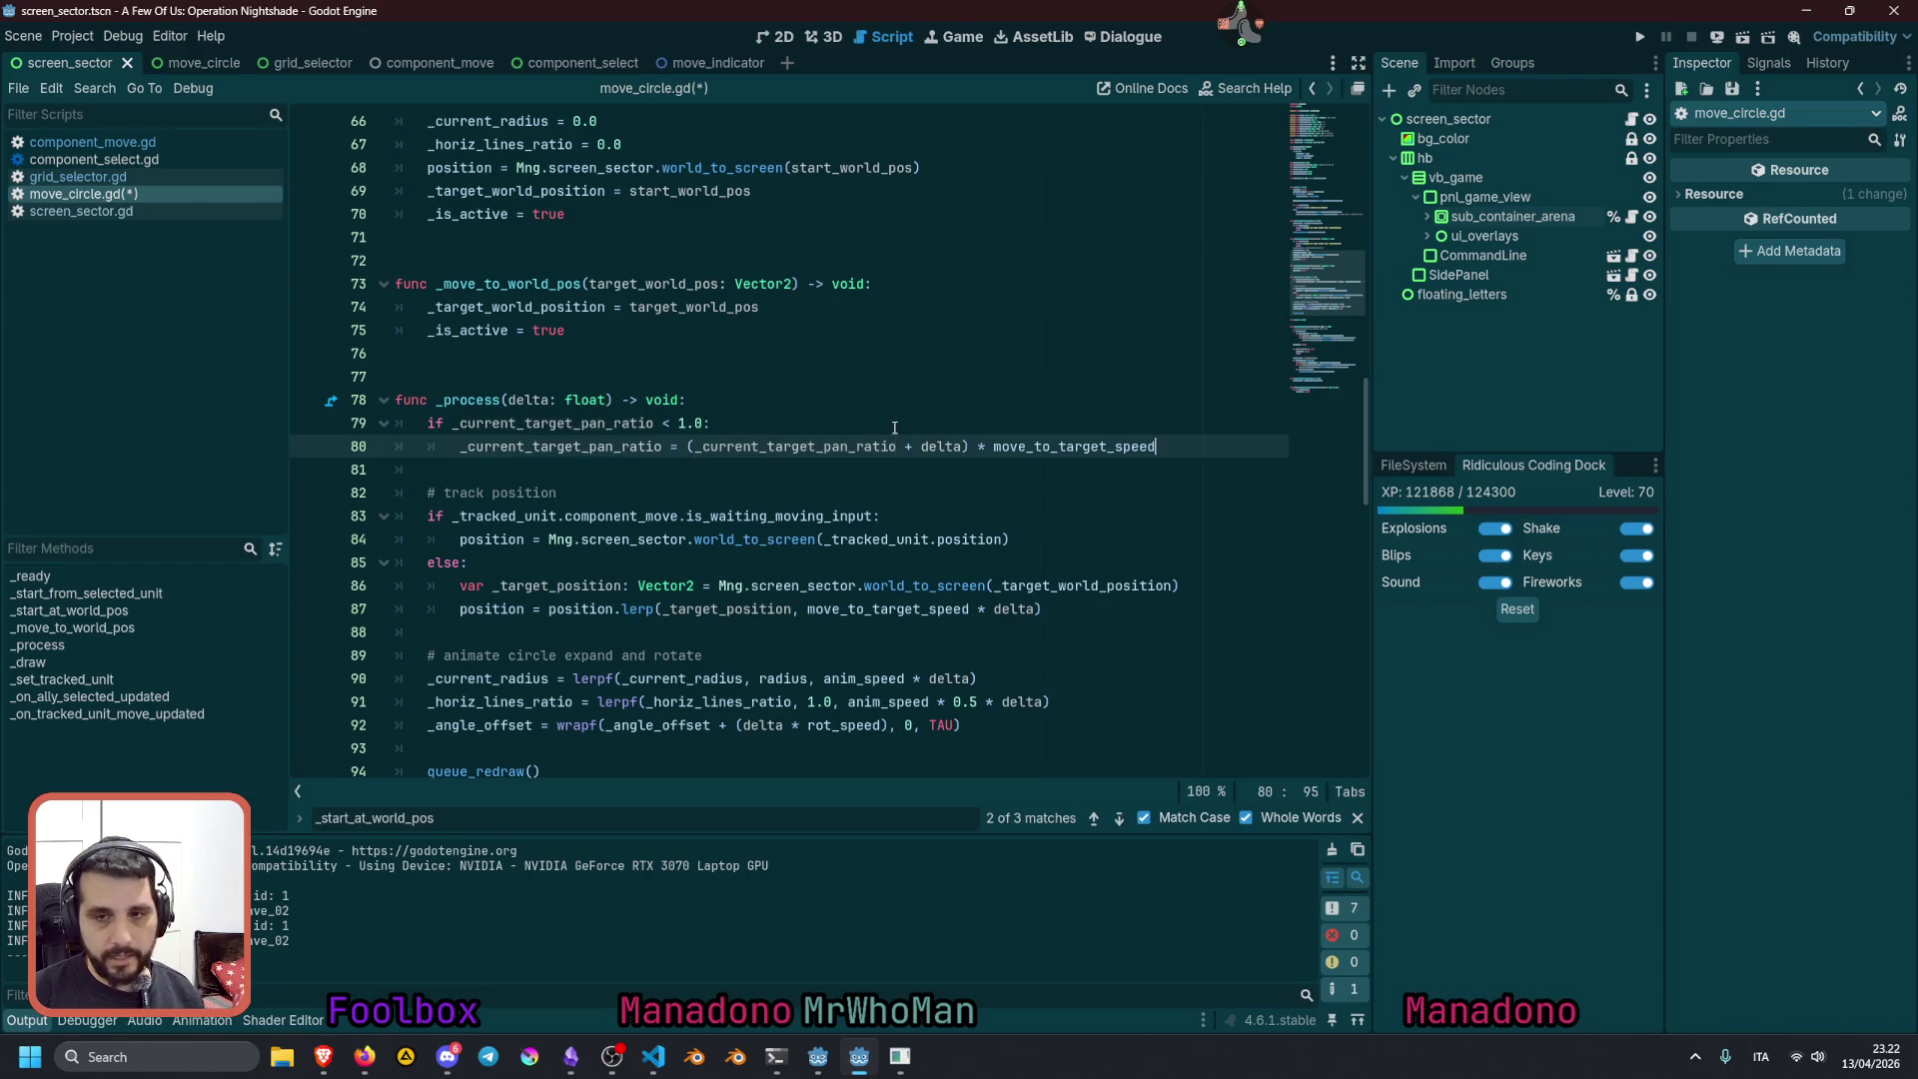
key(Return)
key(ctrl+v)
text(=)
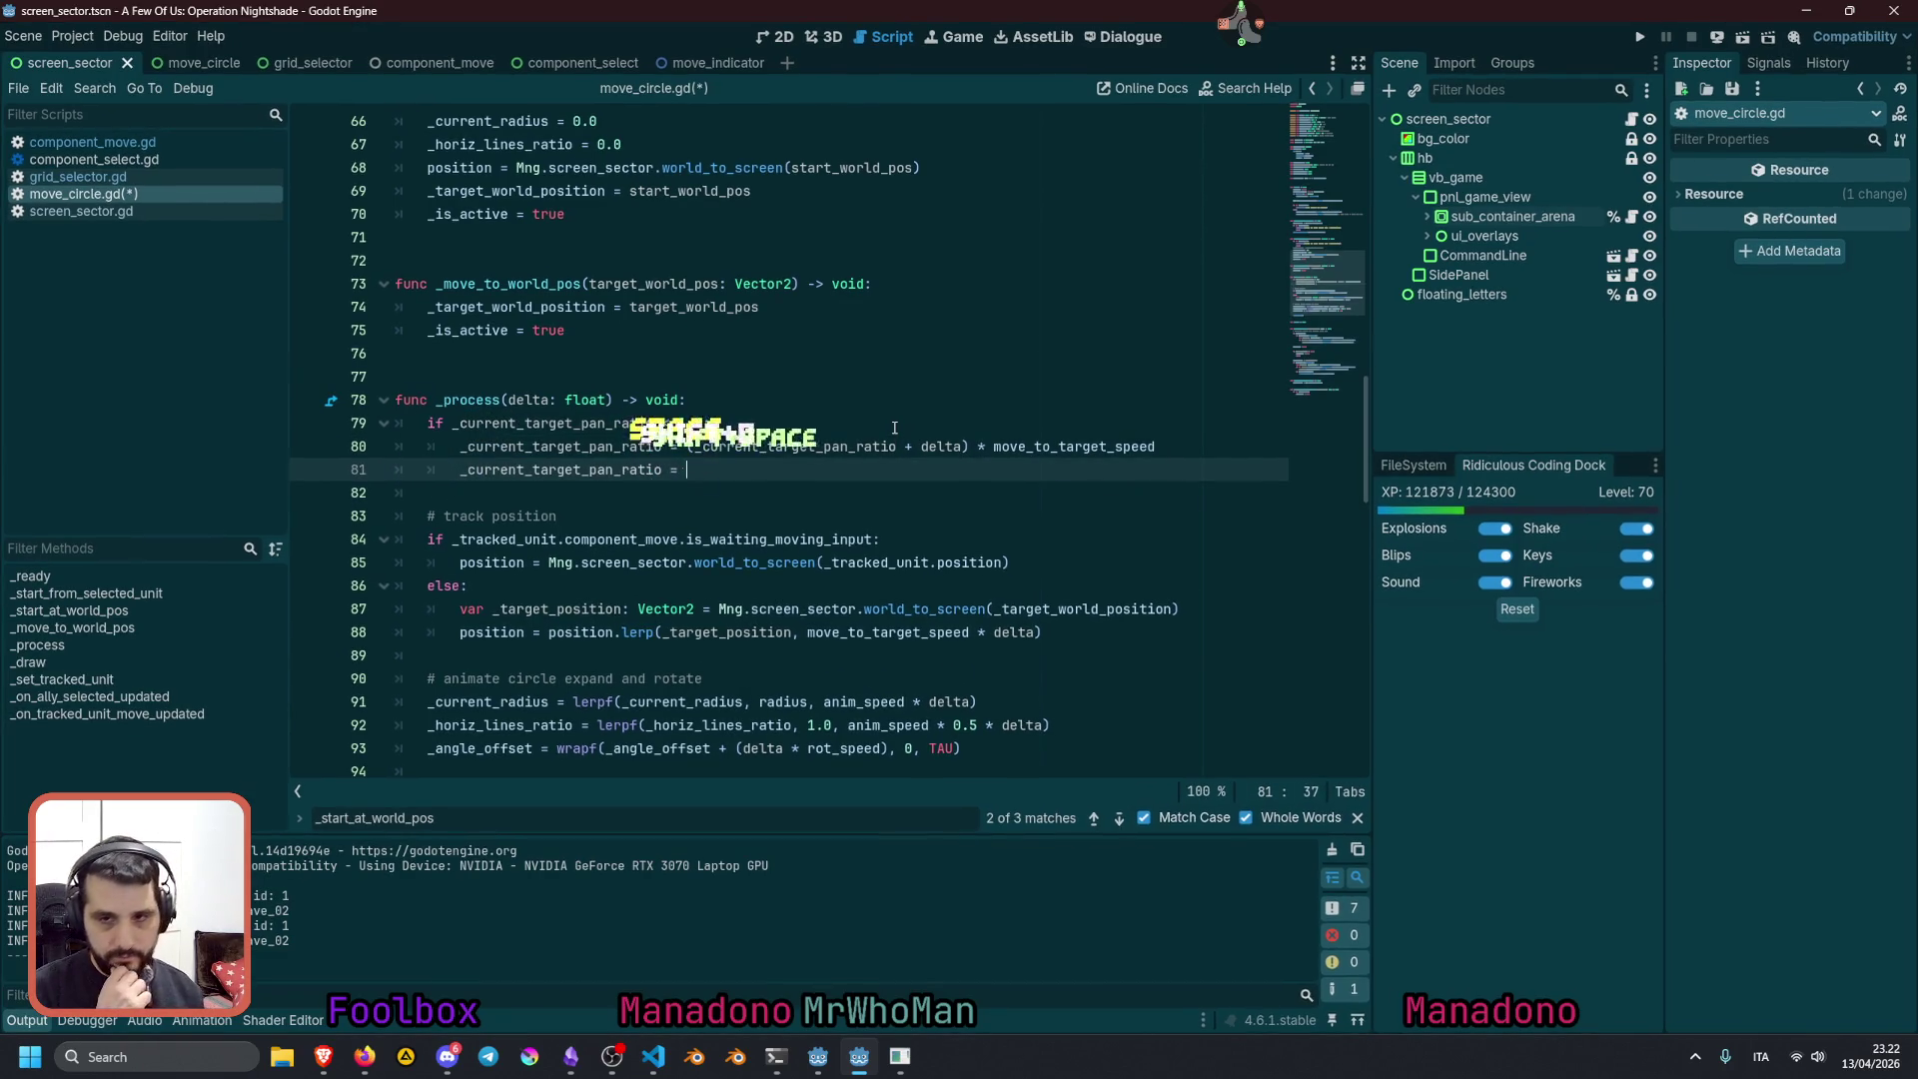
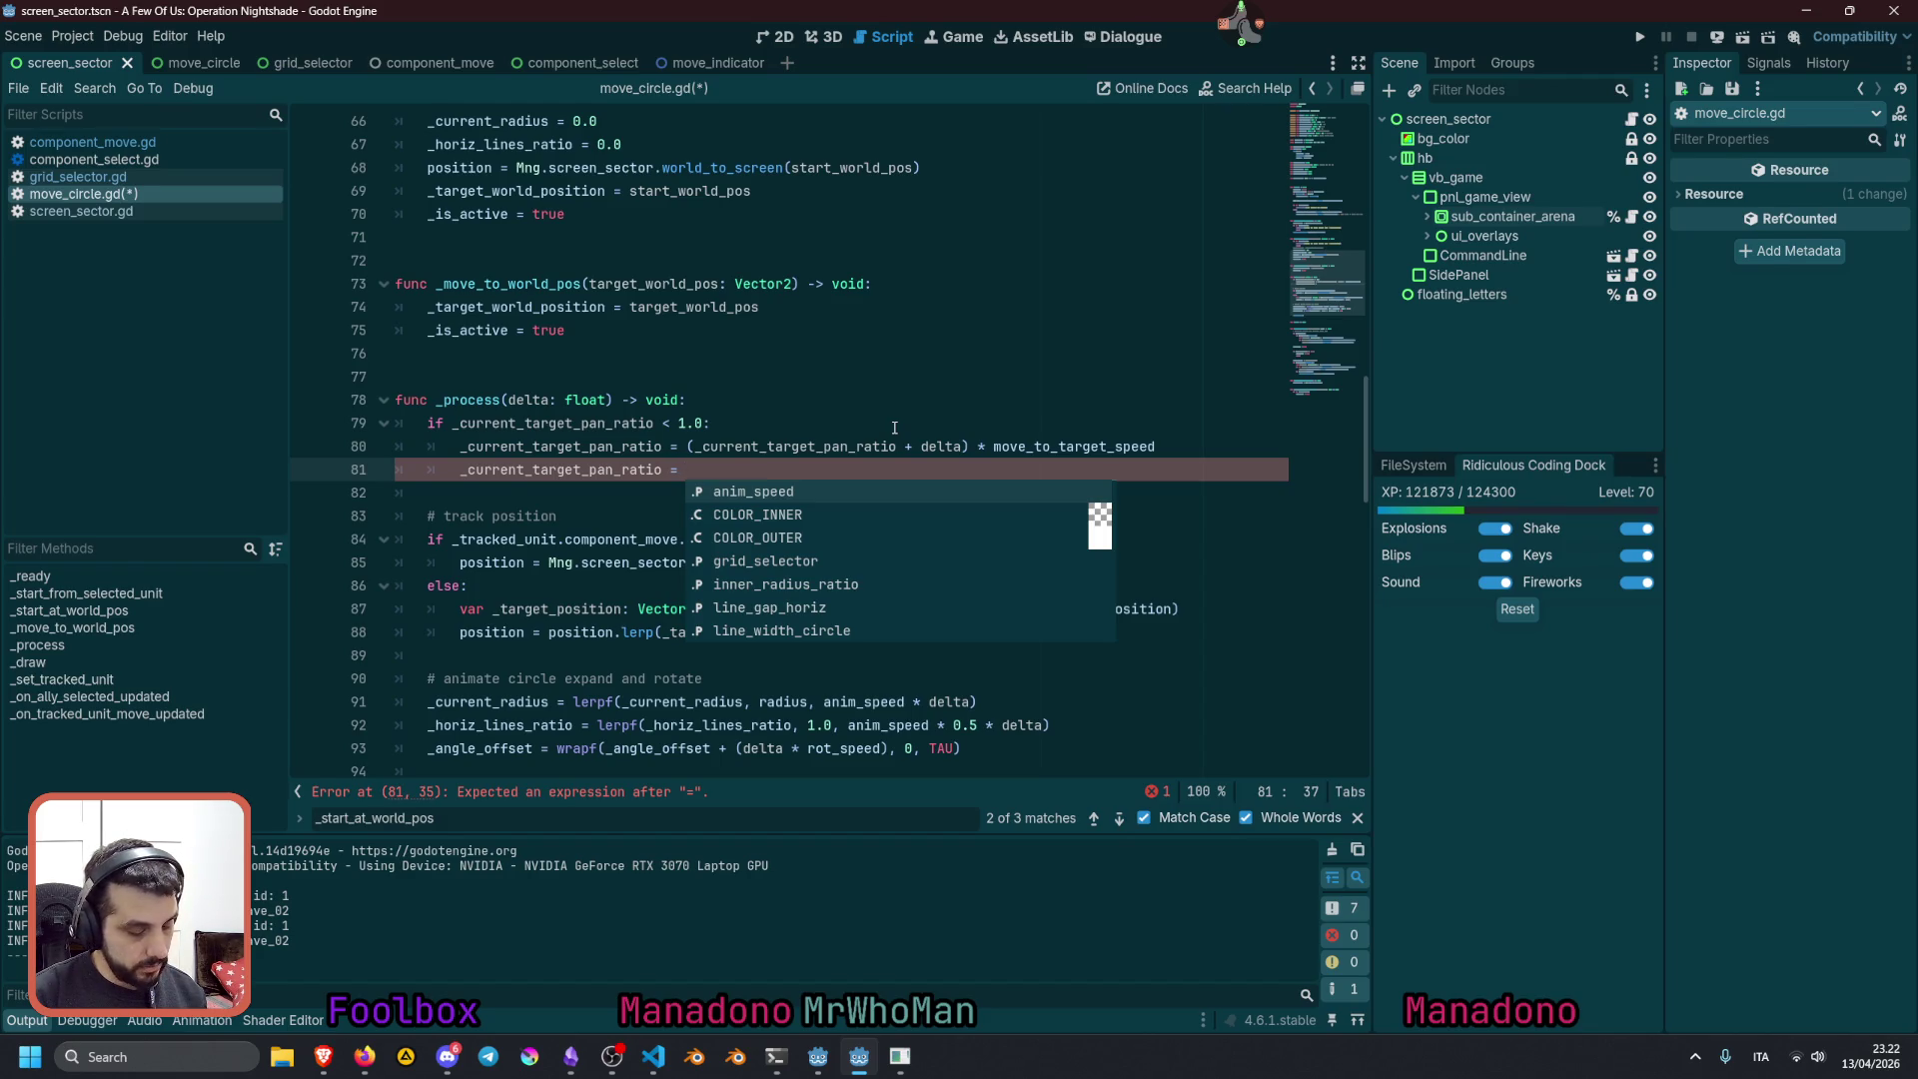
On line 81, wrap the increment as min(1.0, _current_target_pan_ratio) by pasting the variable name
text(min(1.0)
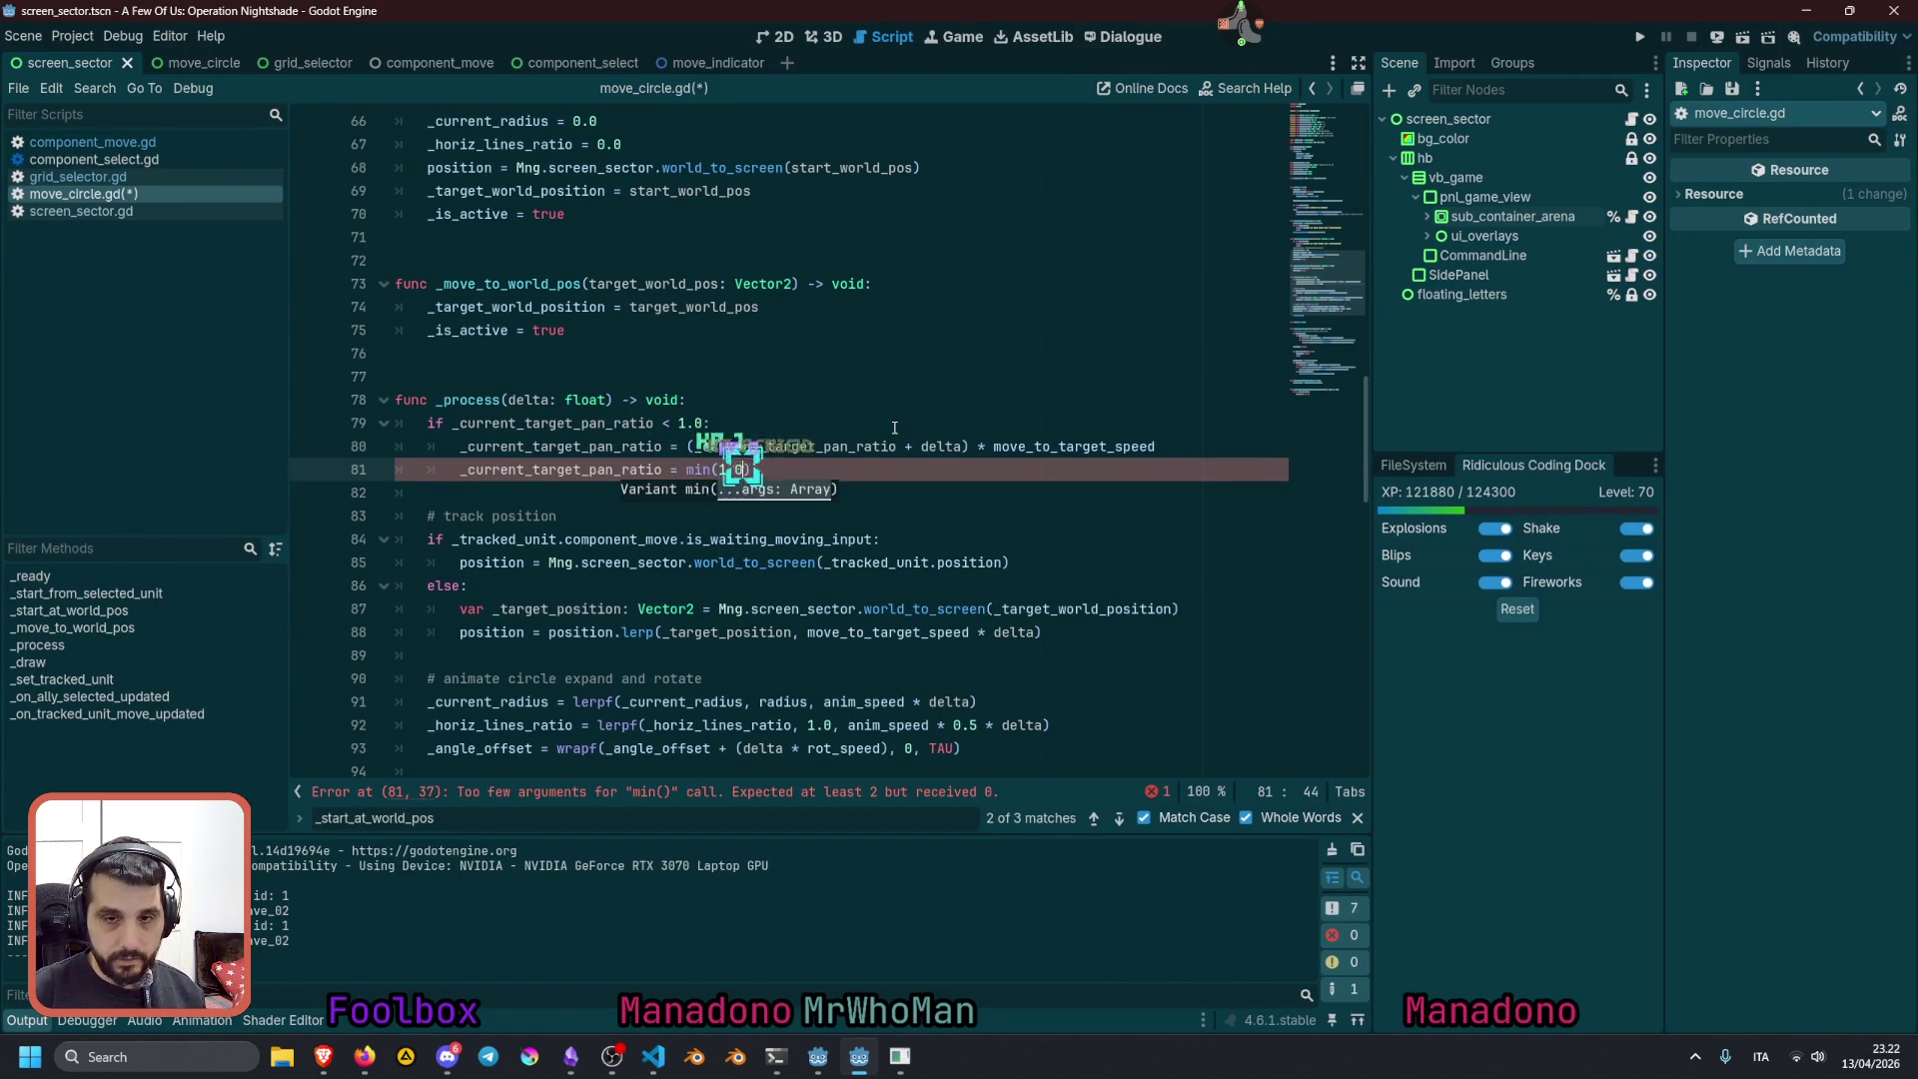
text(,)
key(Home)
key(ctrl+shift+Right)
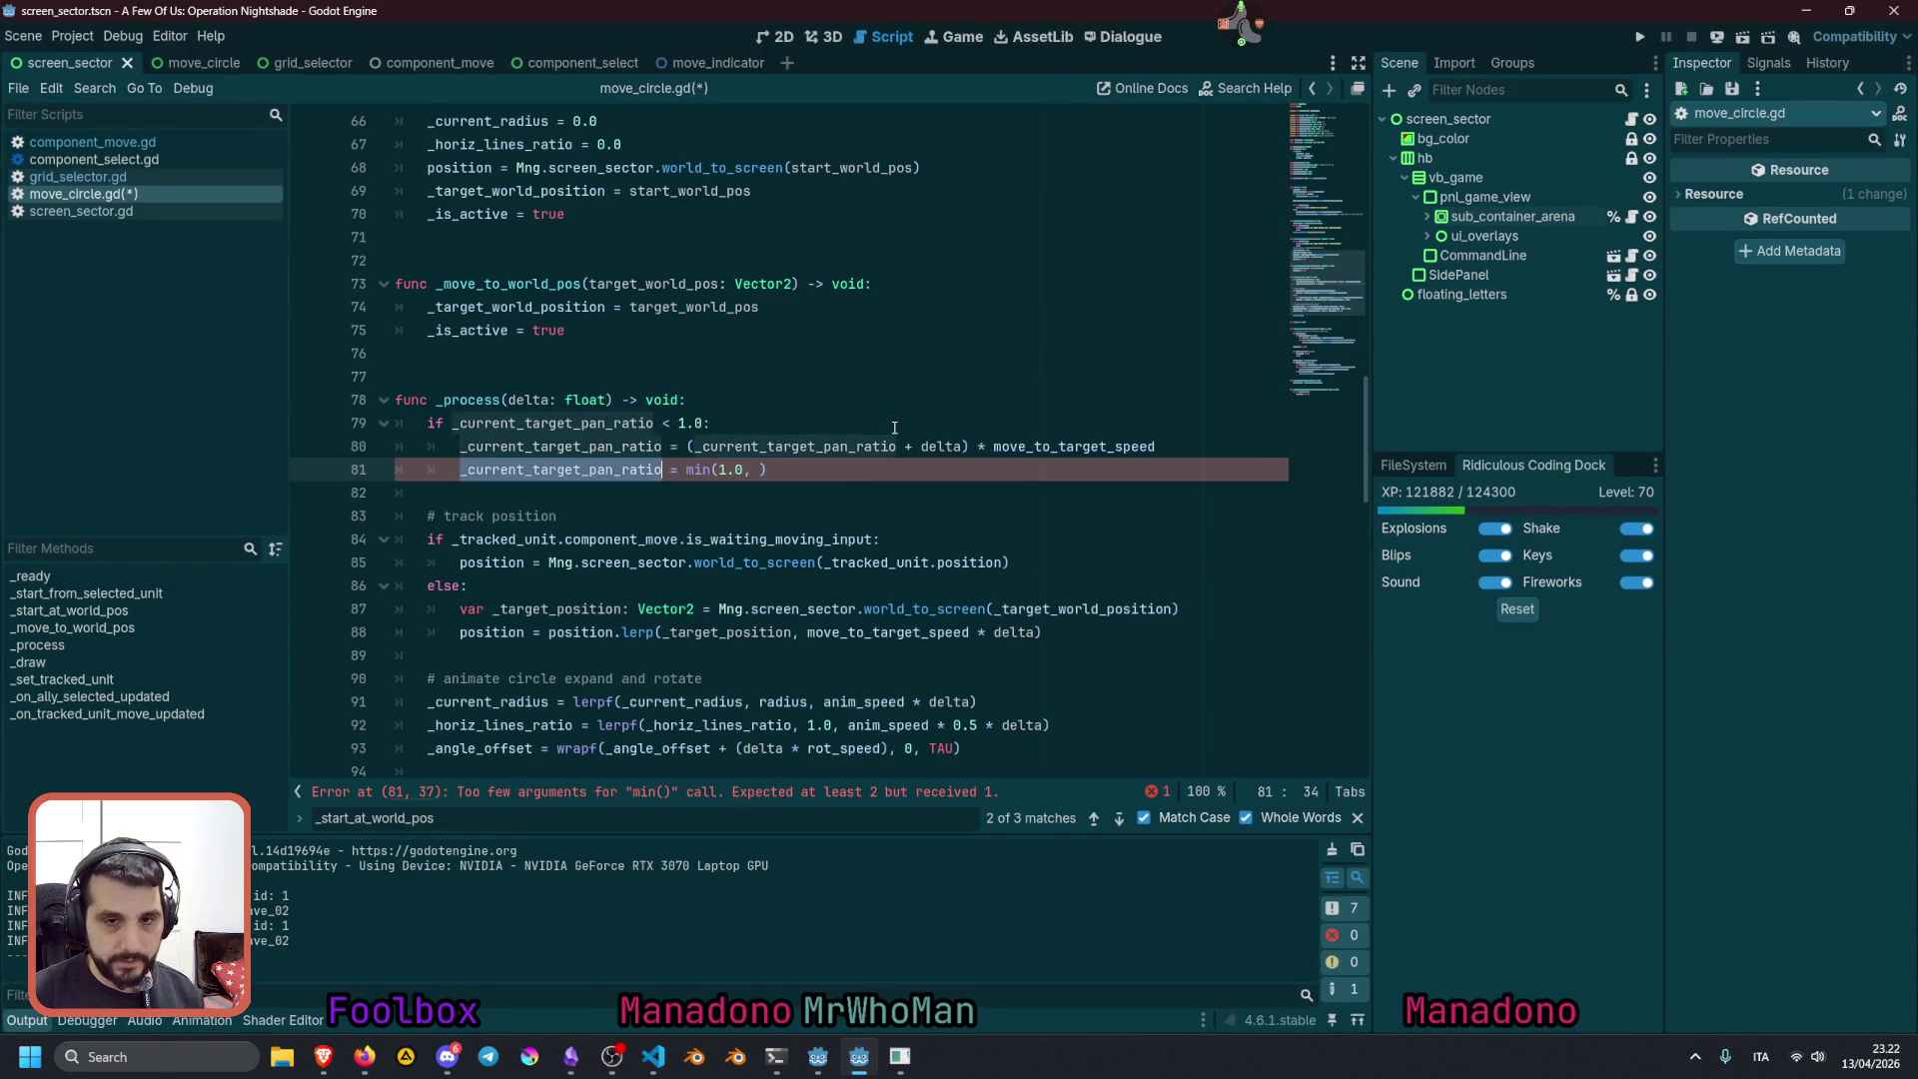
key(ctrl+c)
key(End)
key(Left)
key(ctrl+v)
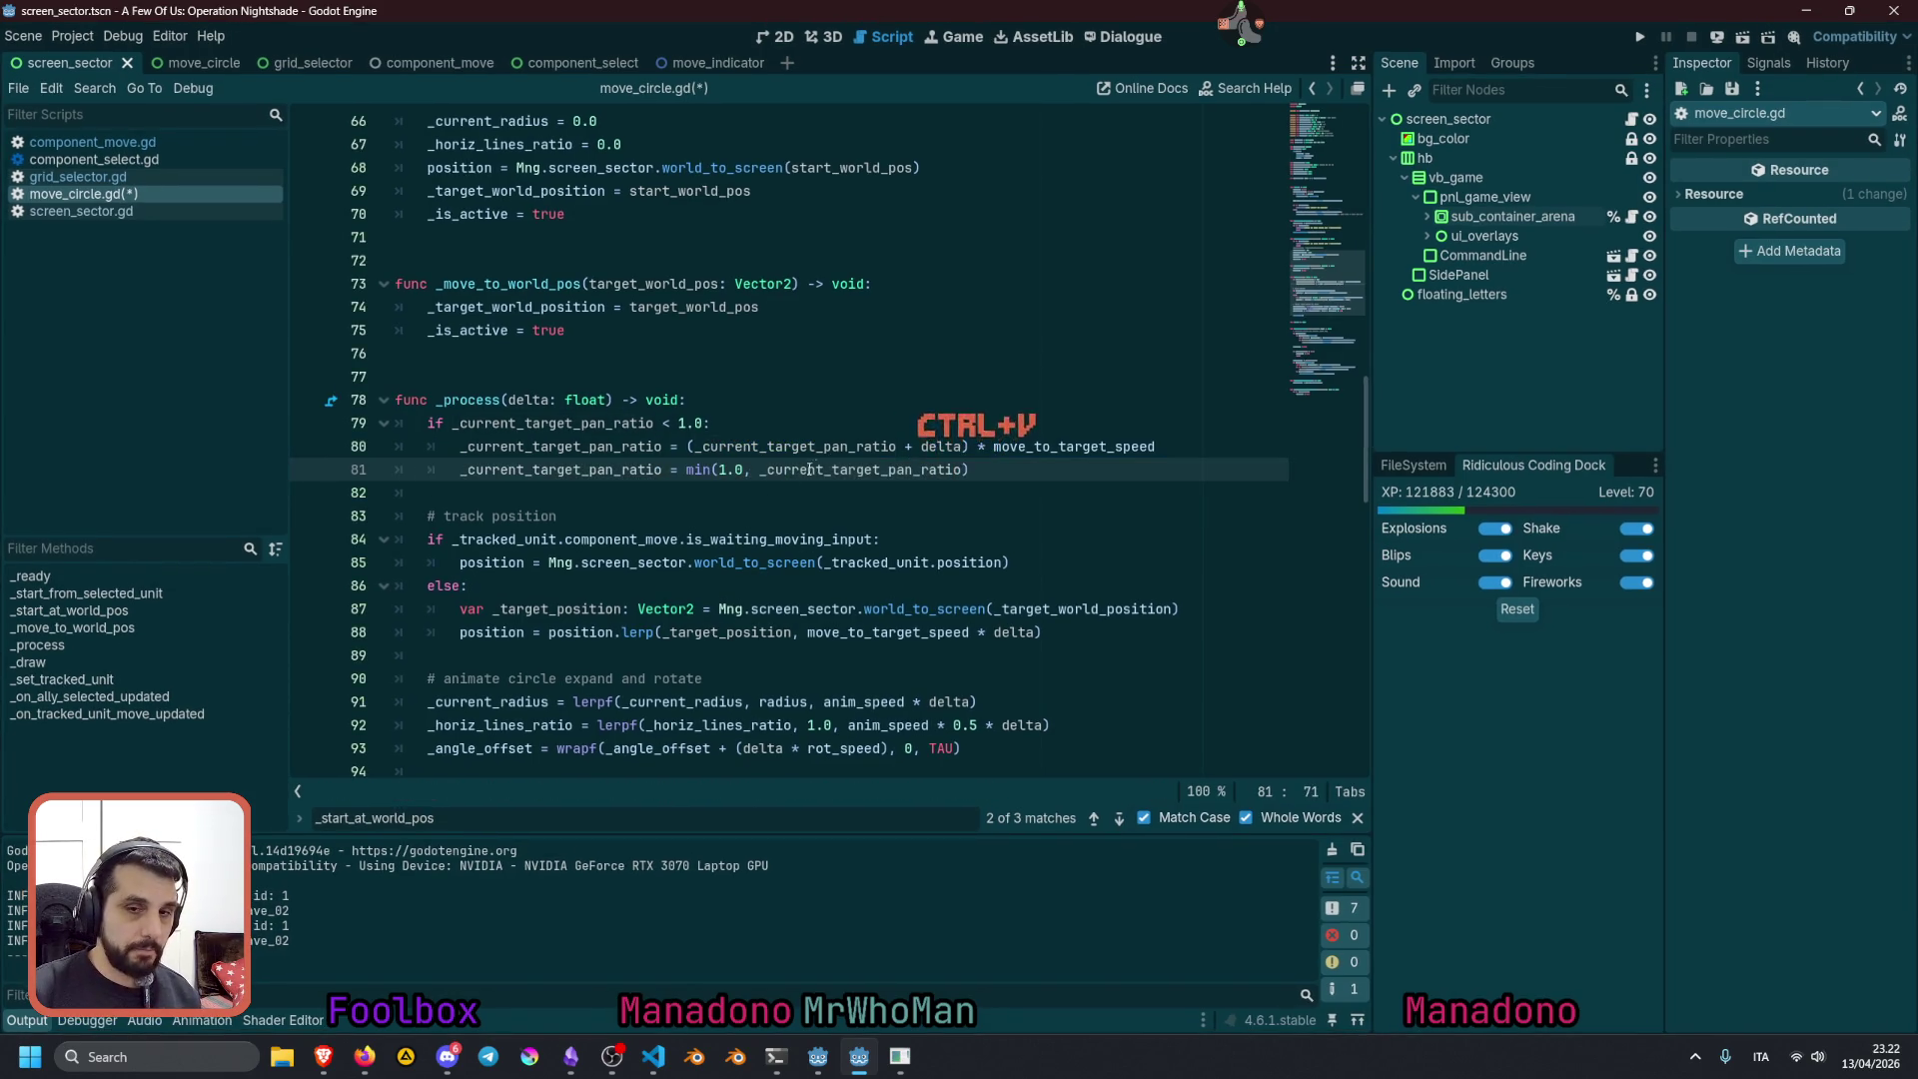
Review uses of _current_target_pan_ratio, min's documentation and line 79, then locate _start_at_world_pos
double_click(794, 469)
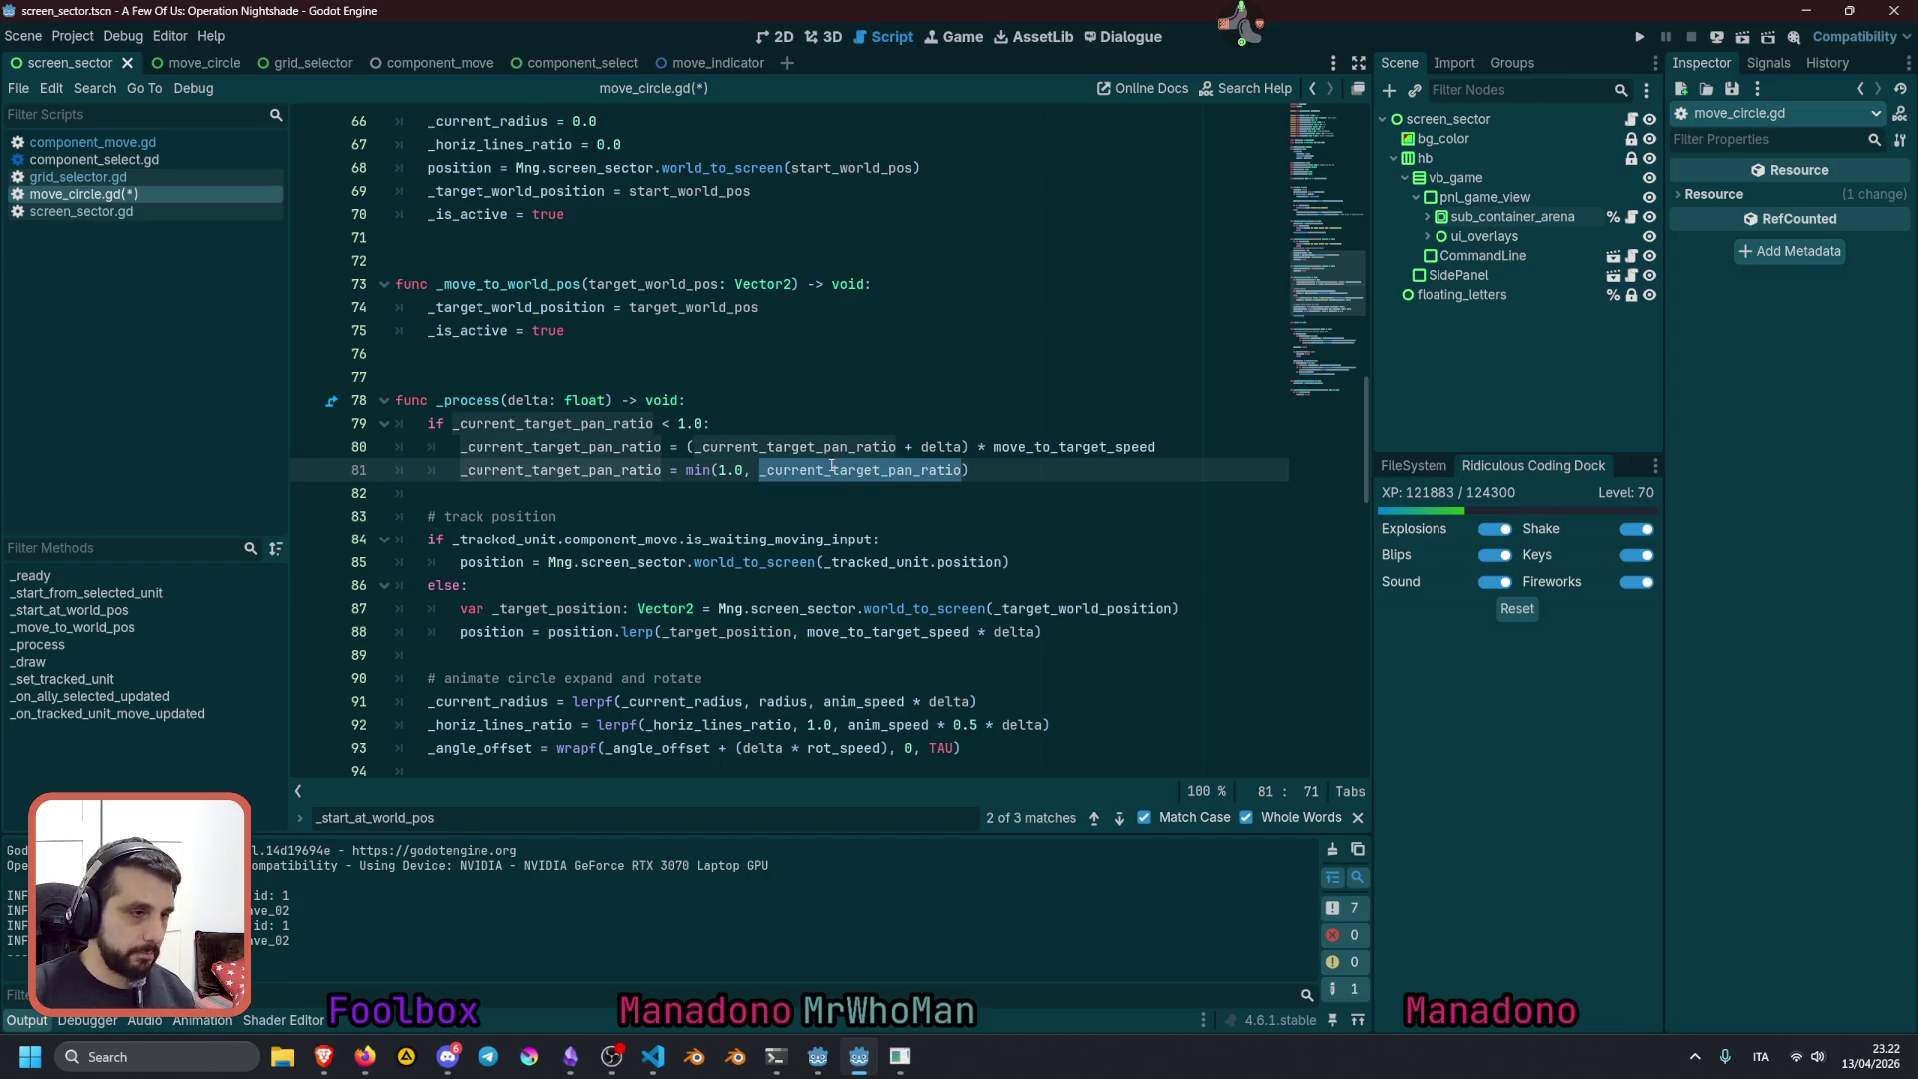
click(751, 469)
double_click(692, 469)
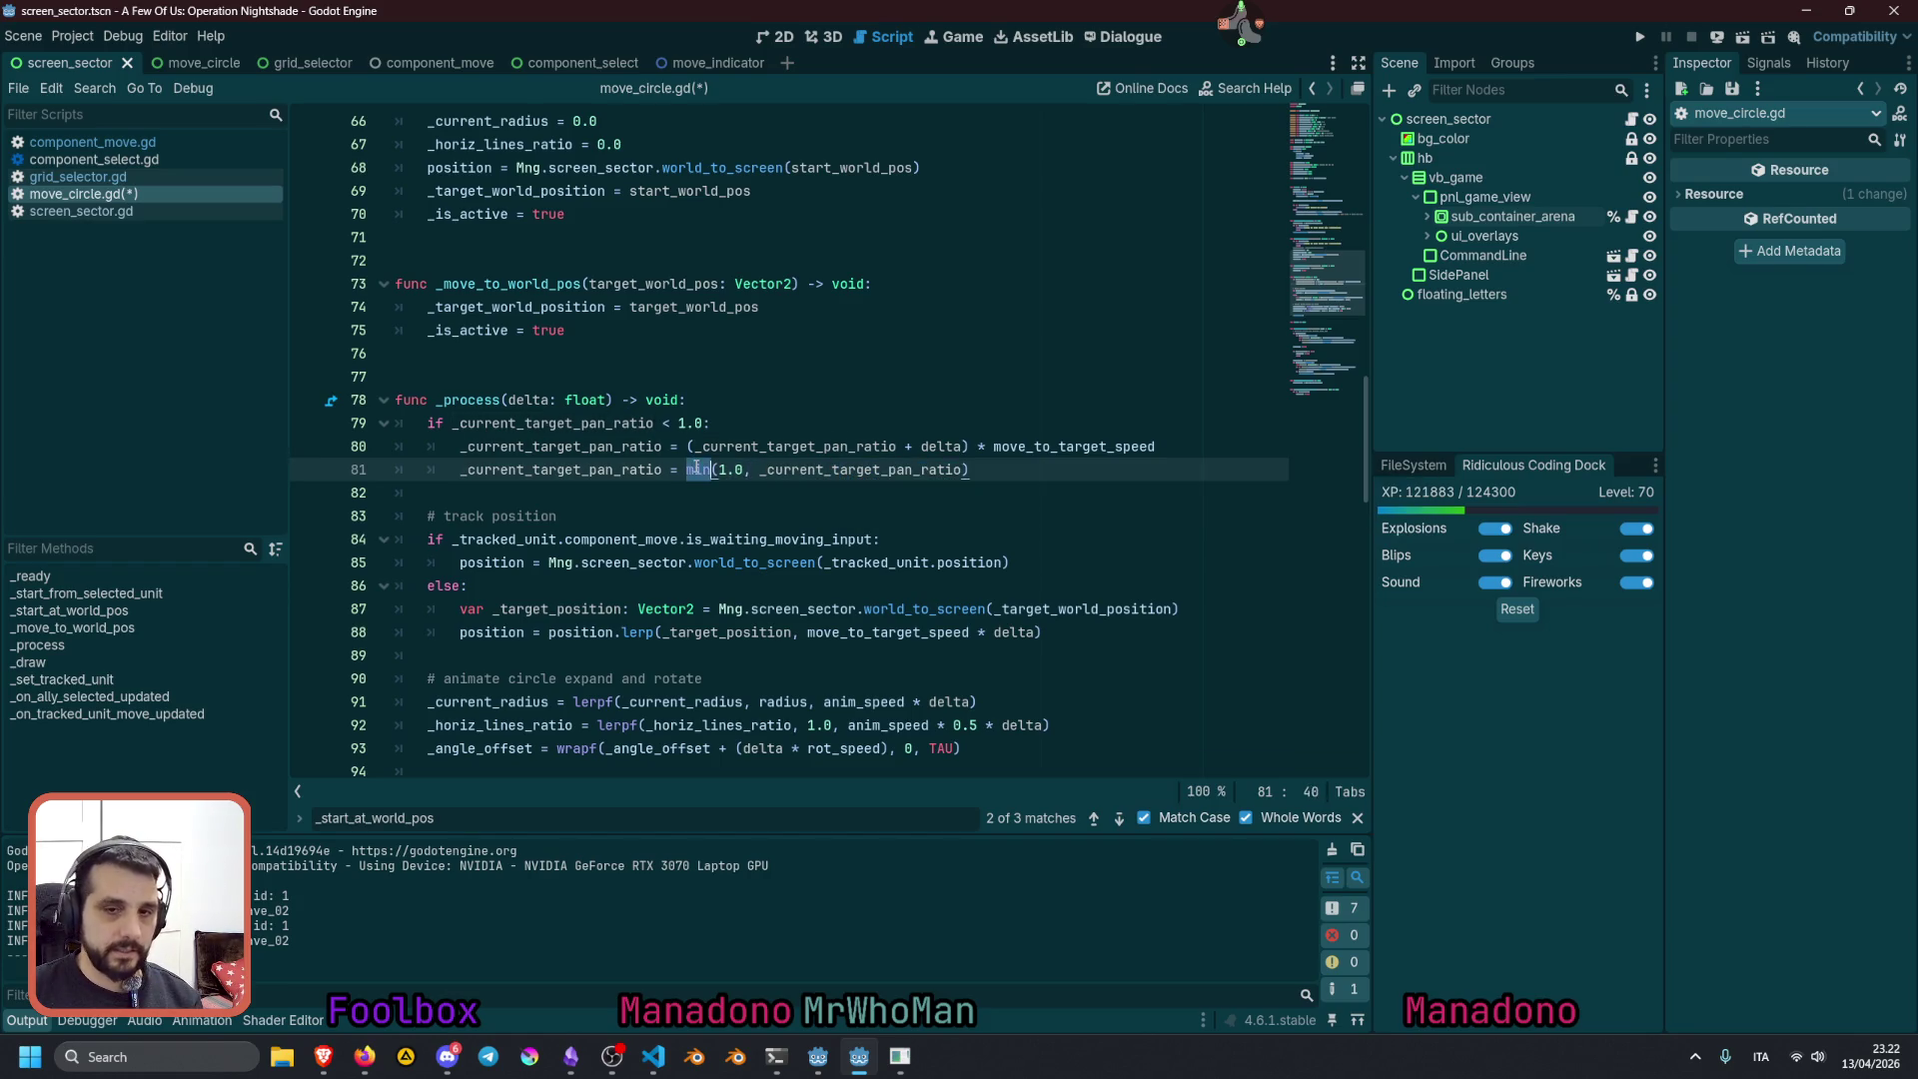
mouse_move(713, 470)
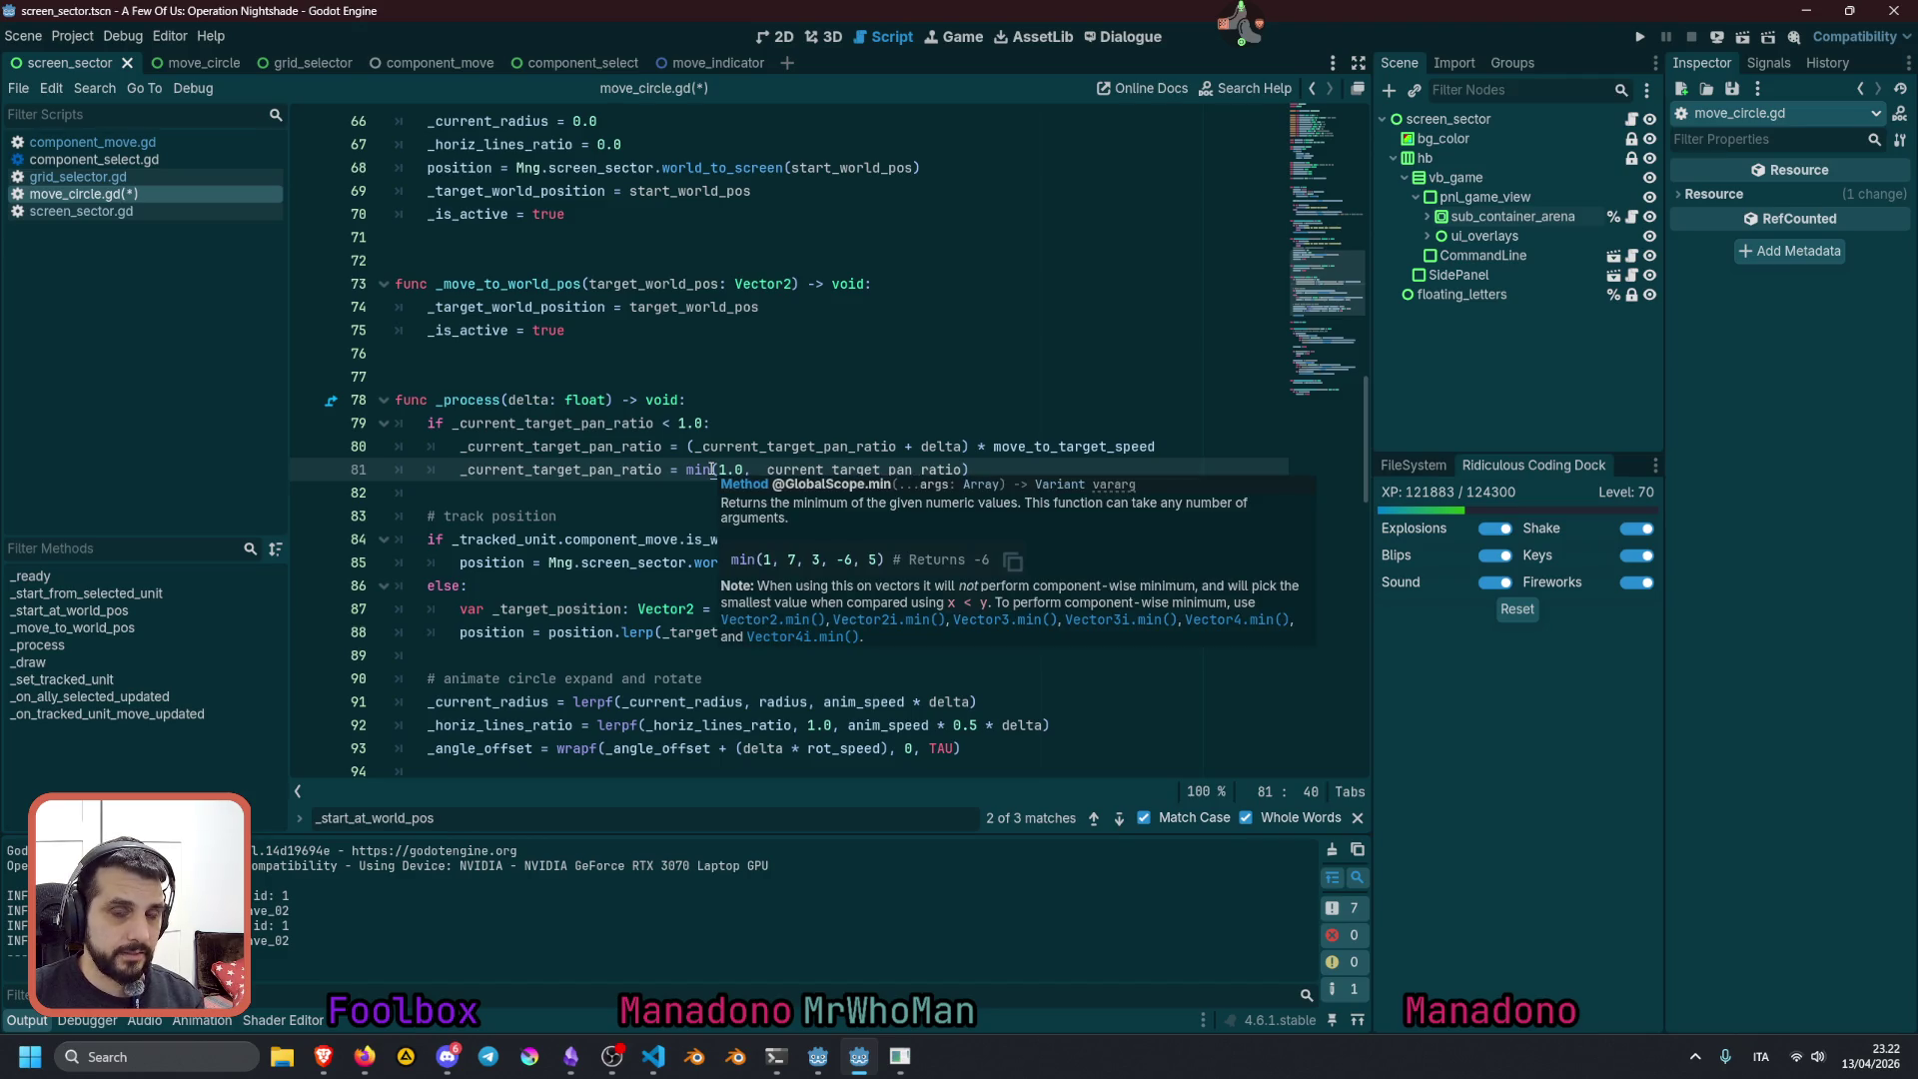
click(715, 426)
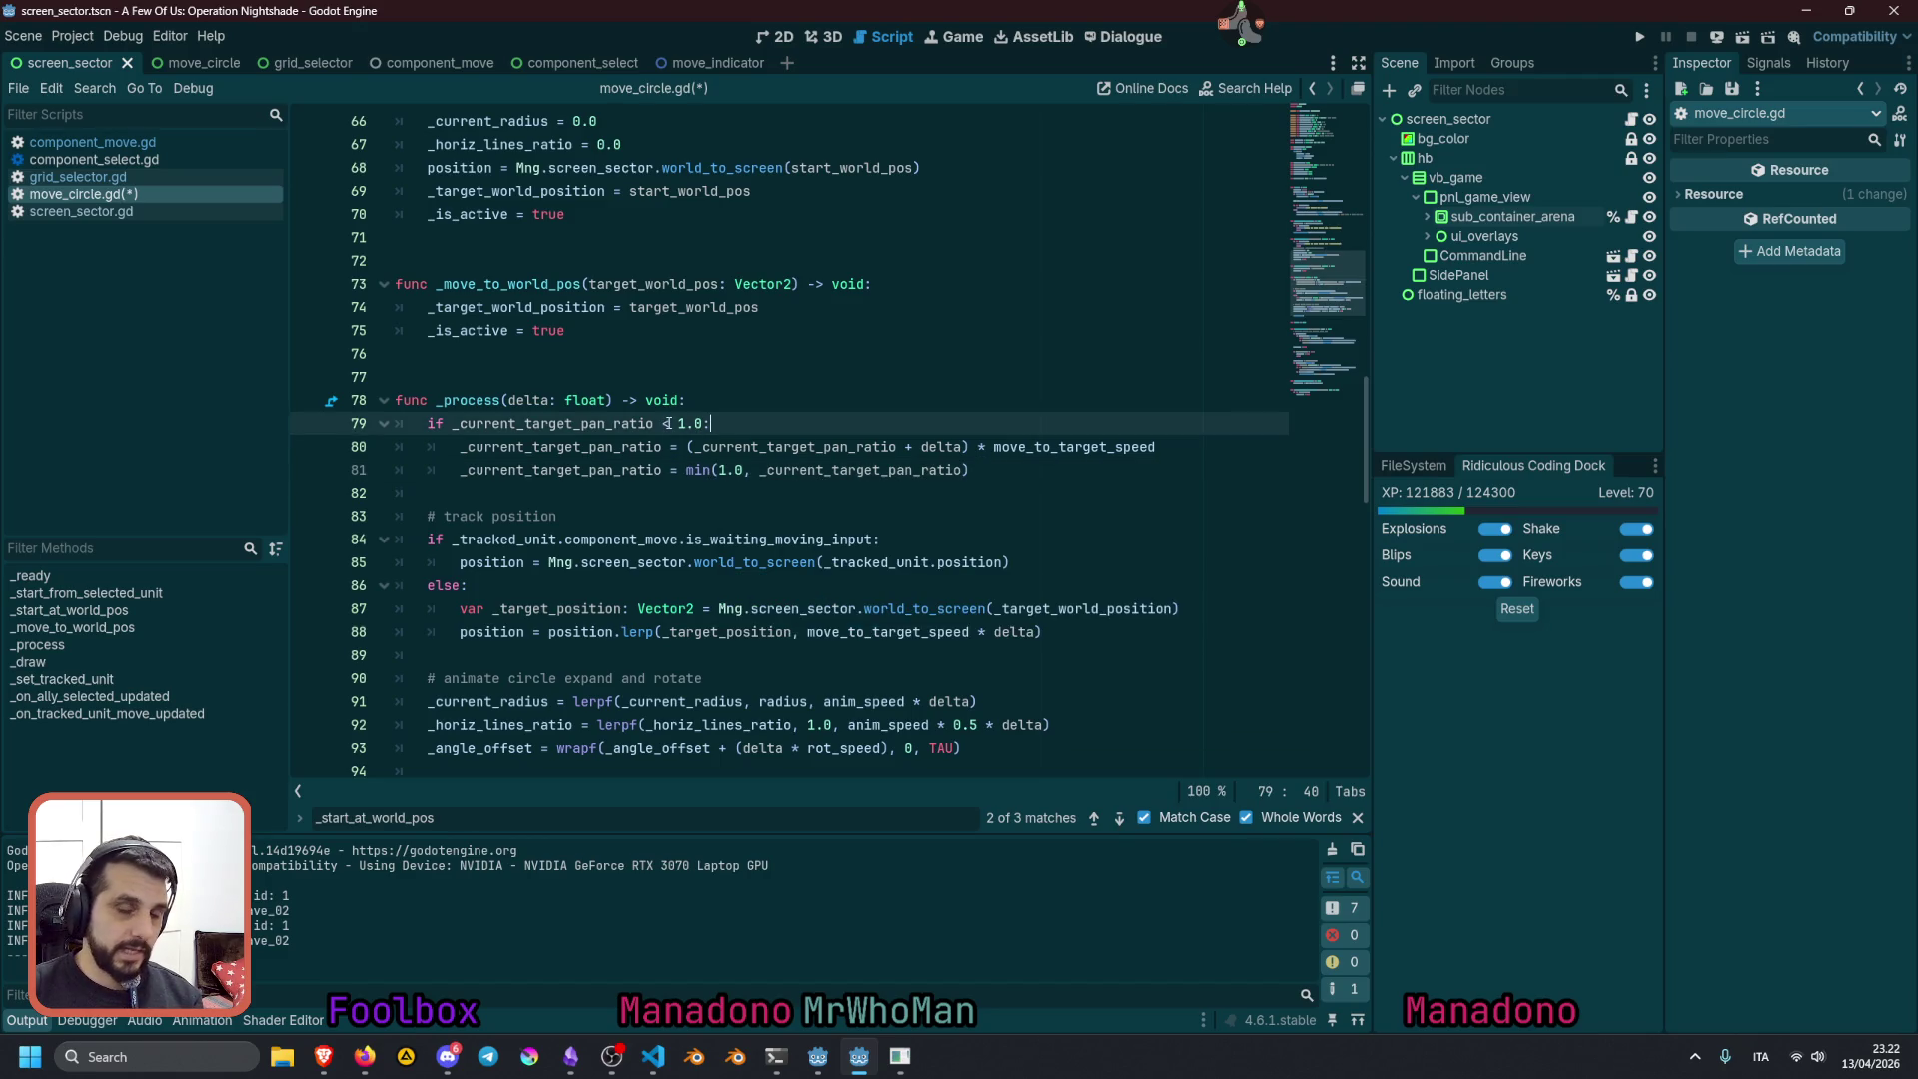
double_click(619, 449)
key(ctrl+c)
key(Up)
key(Up)
key(Up)
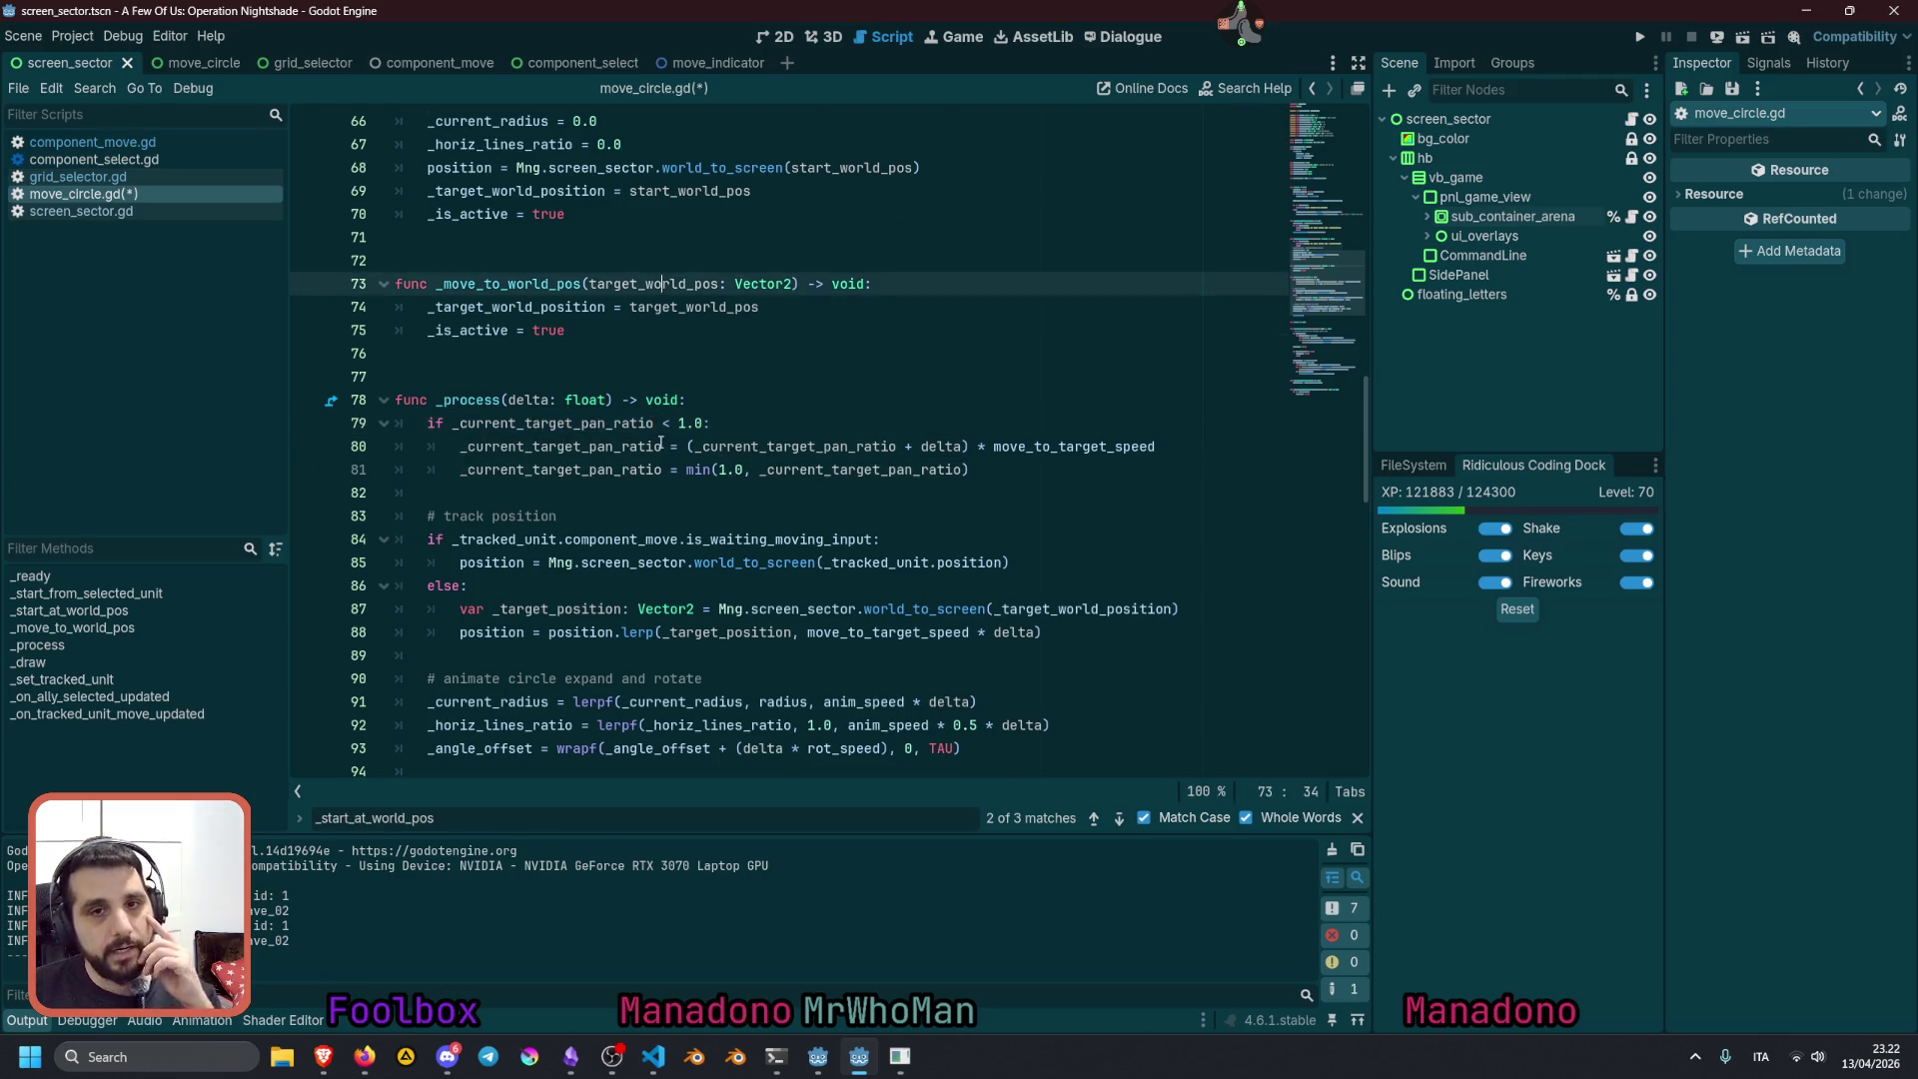
scroll(660, 442, up, 3)
double_click(534, 213)
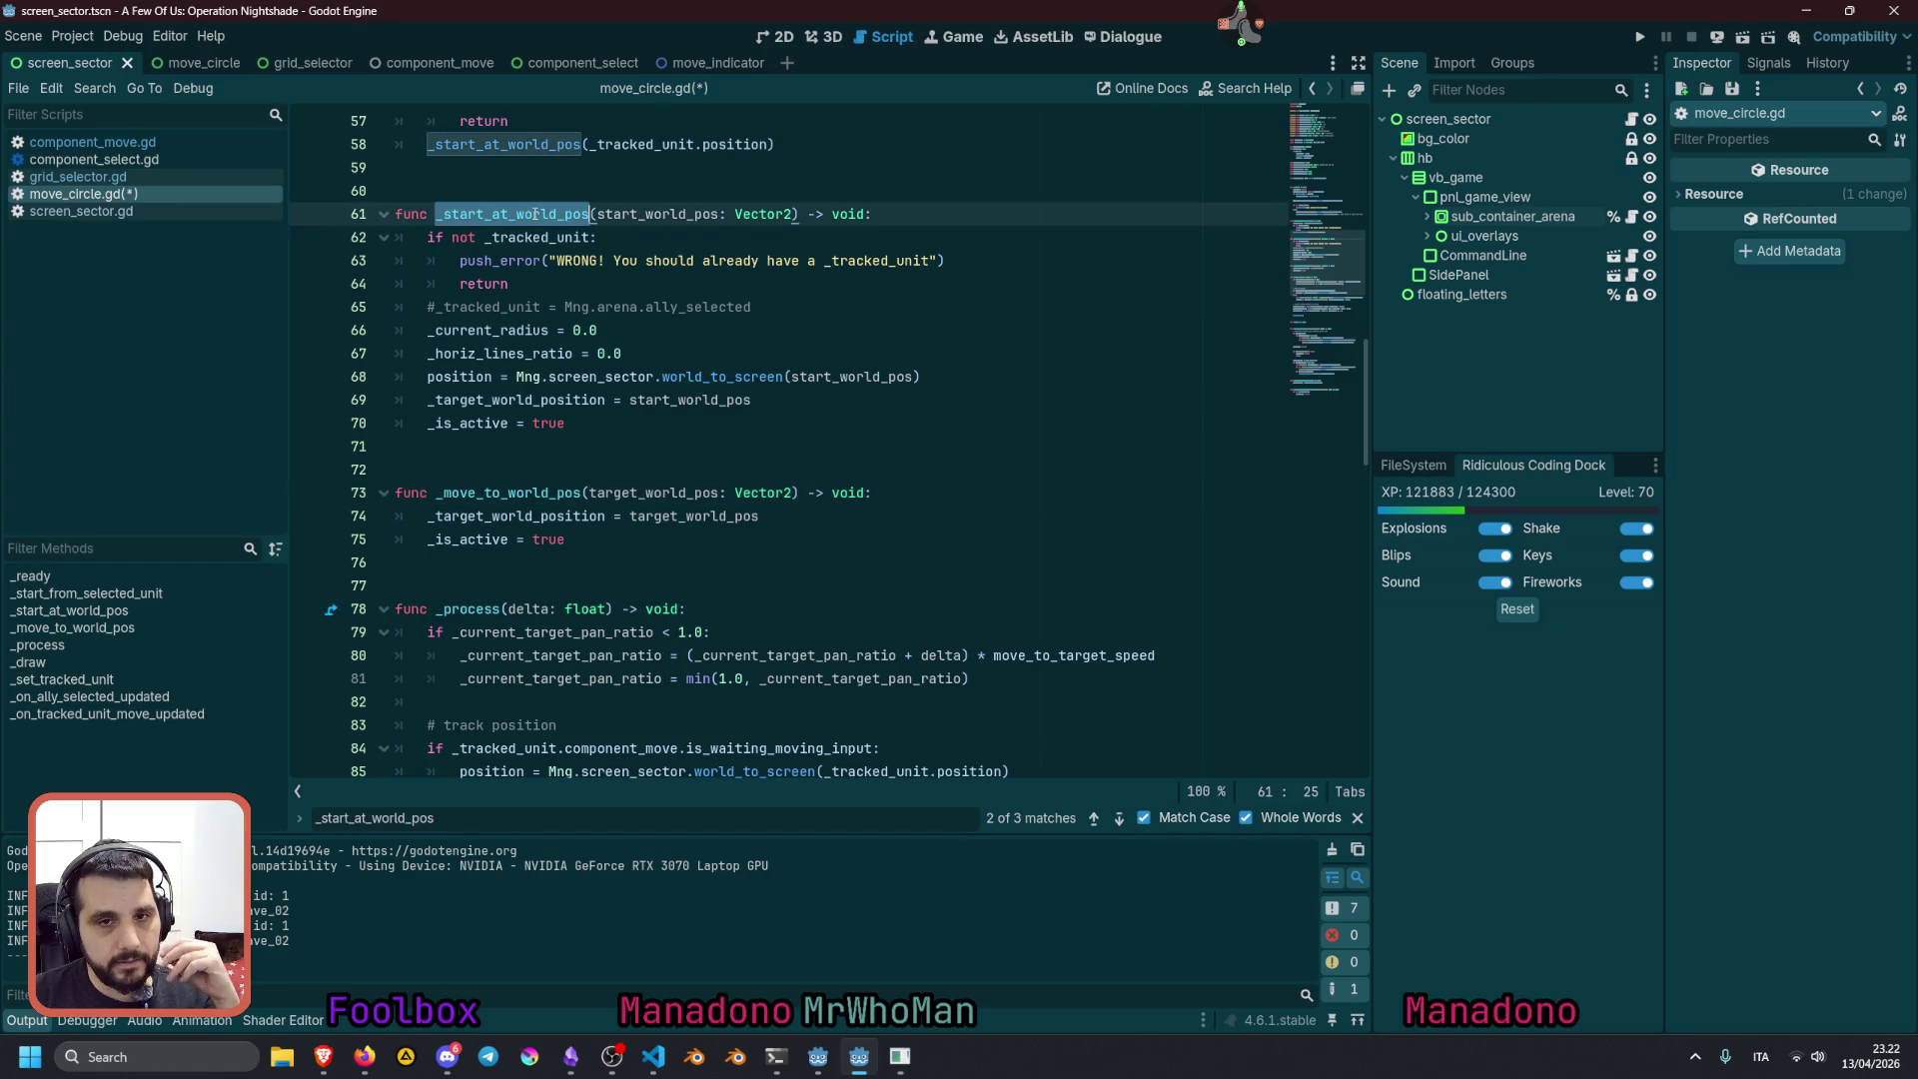
Add '_current_target_pan_ratio = 0.0' below the _current_radius reset in _start_at_world_pos
double_click(470, 337)
scroll(625, 420, up, 2)
click(888, 460)
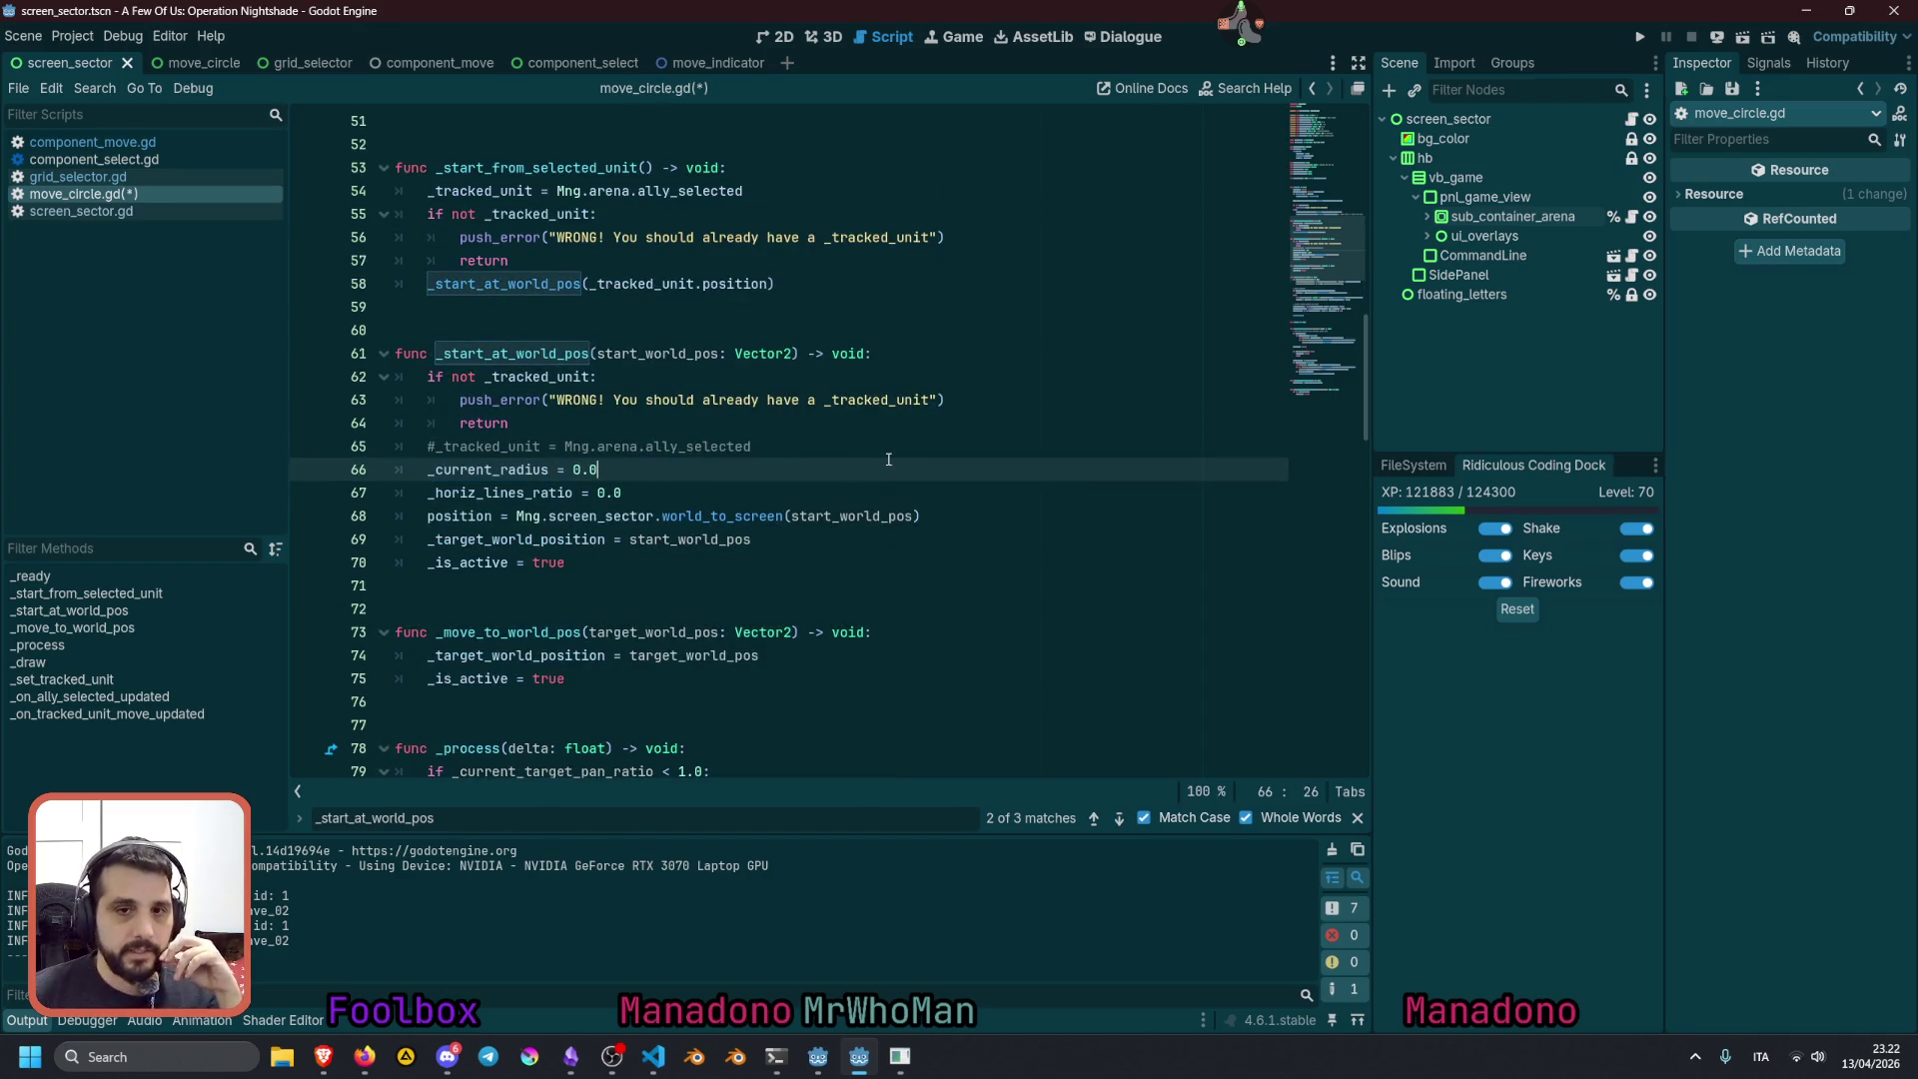
key(ctrl+shift+Return)
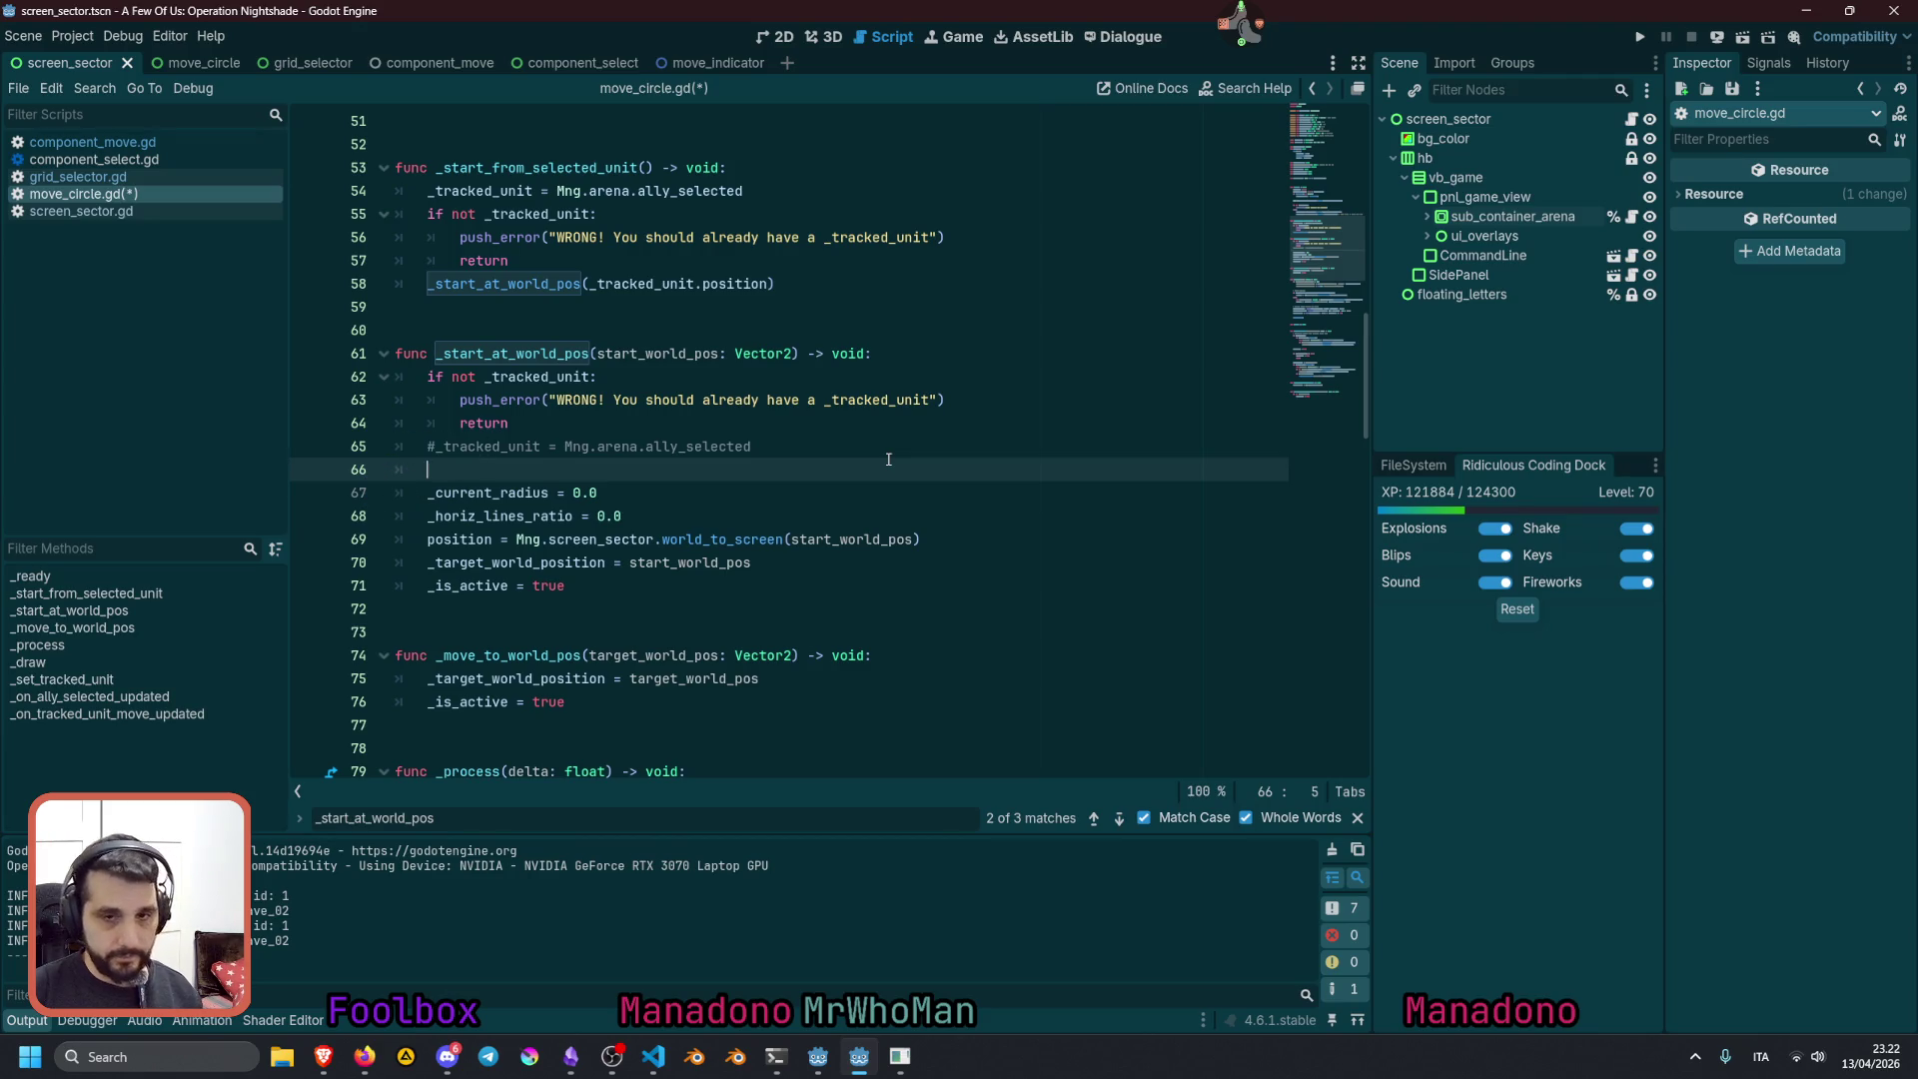
key(ctrl+v)
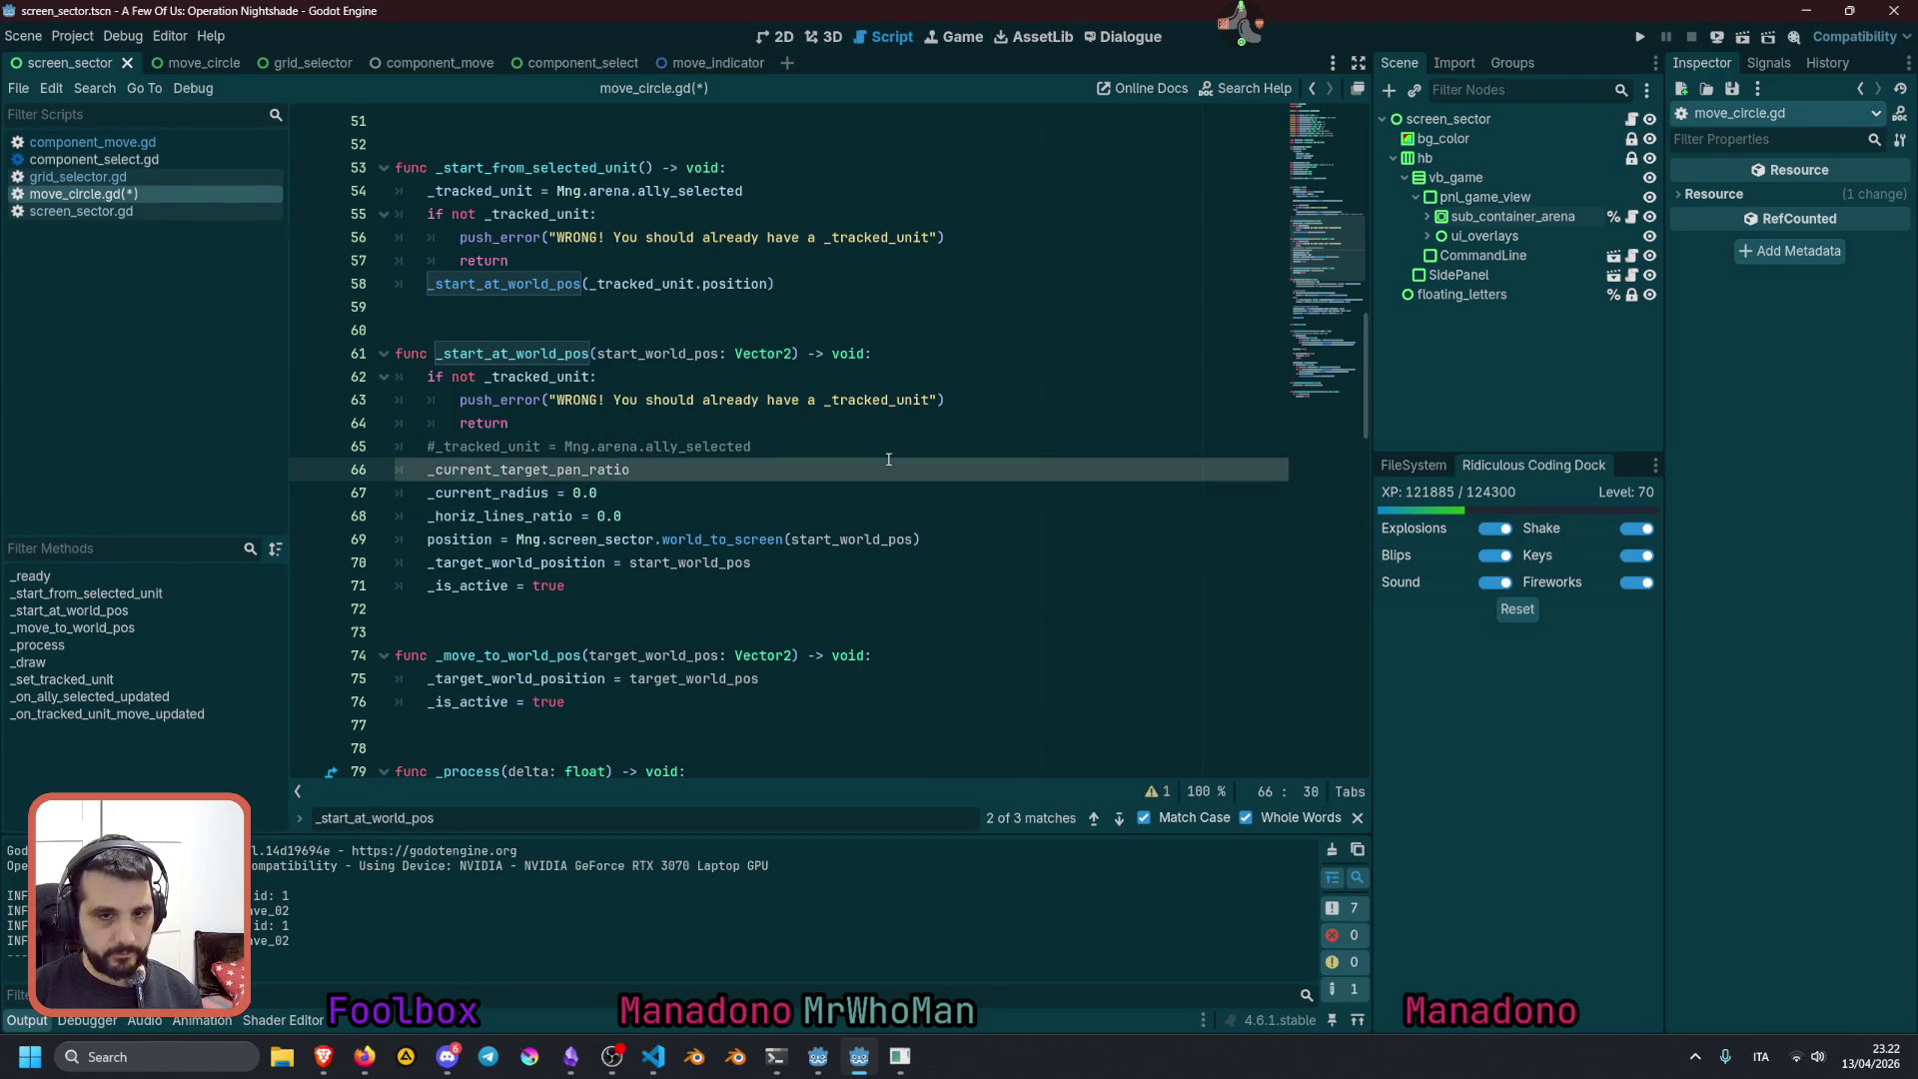
key(alt+Down)
text( = 0.0)
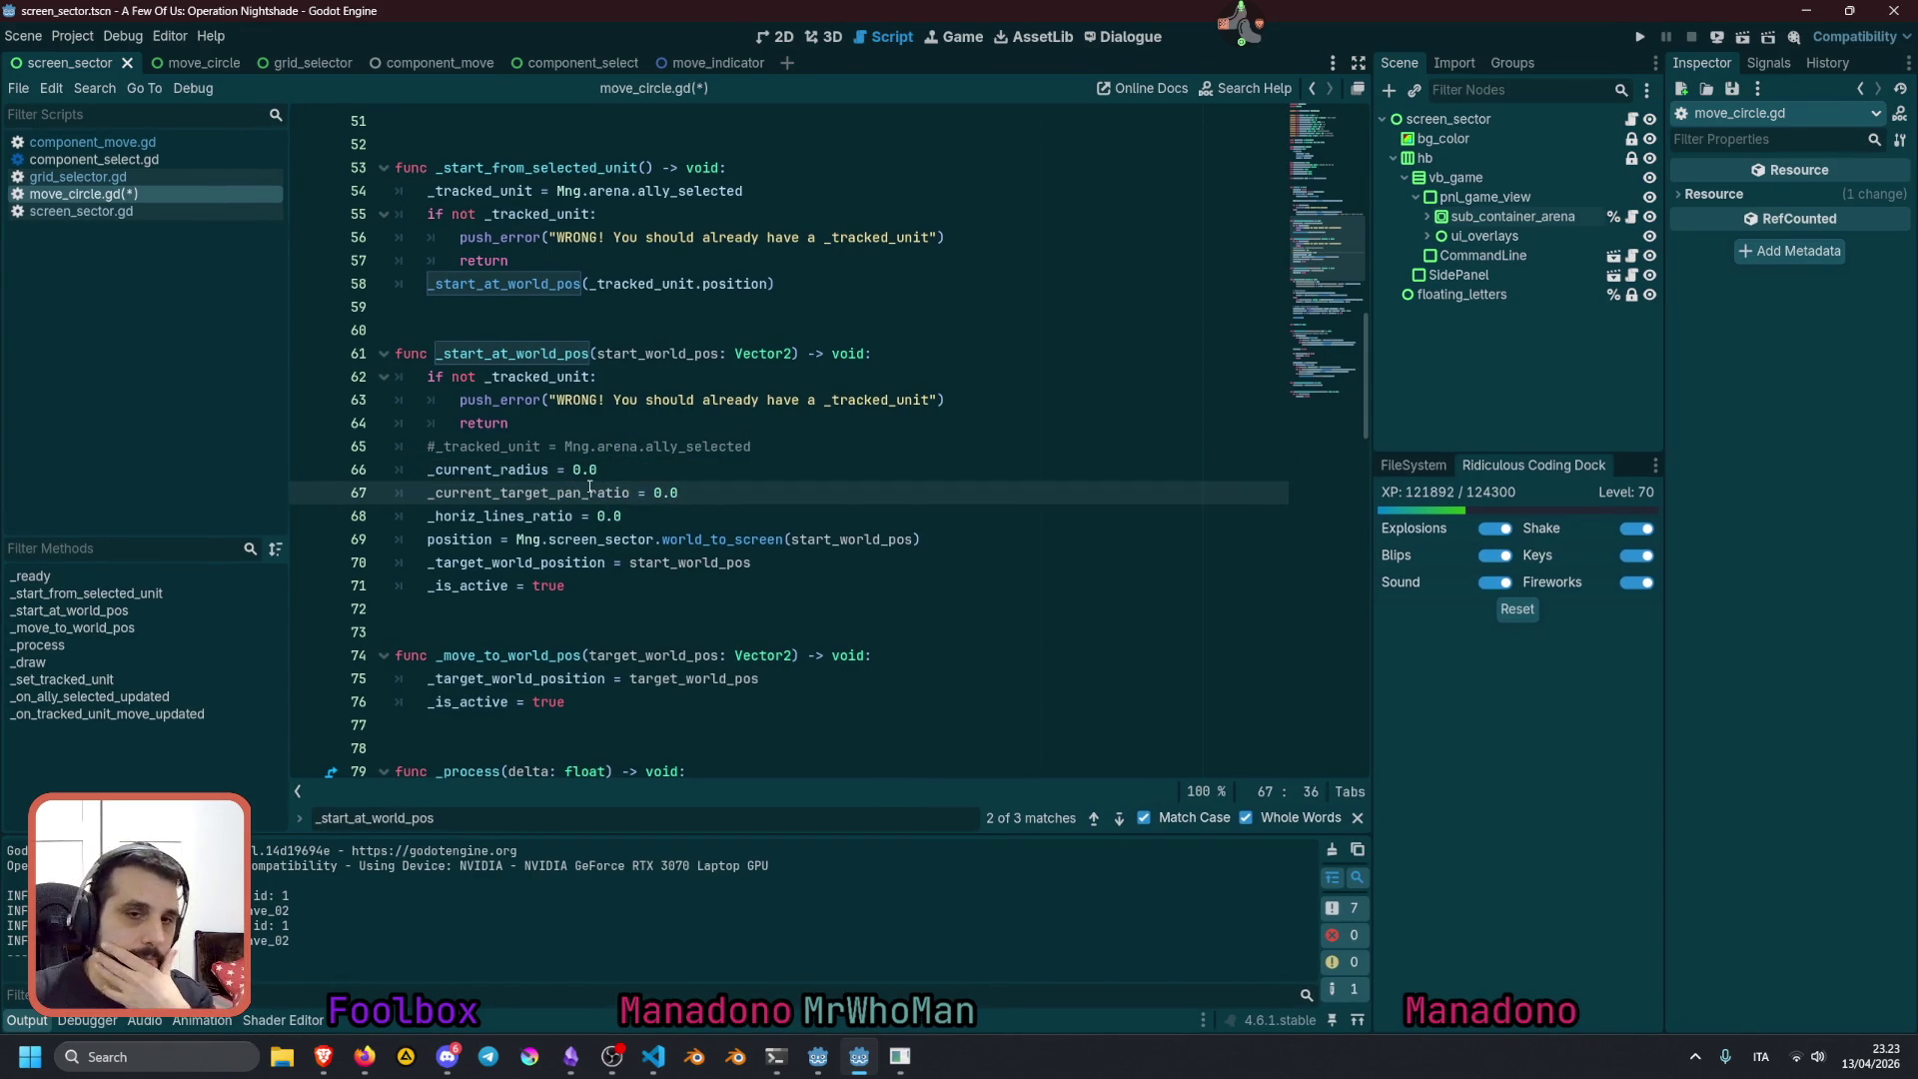
Scroll through the script checking where _current_radius and _current_target_pan_ratio are used
mouse_move(589, 494)
scroll(580, 499, down, 3)
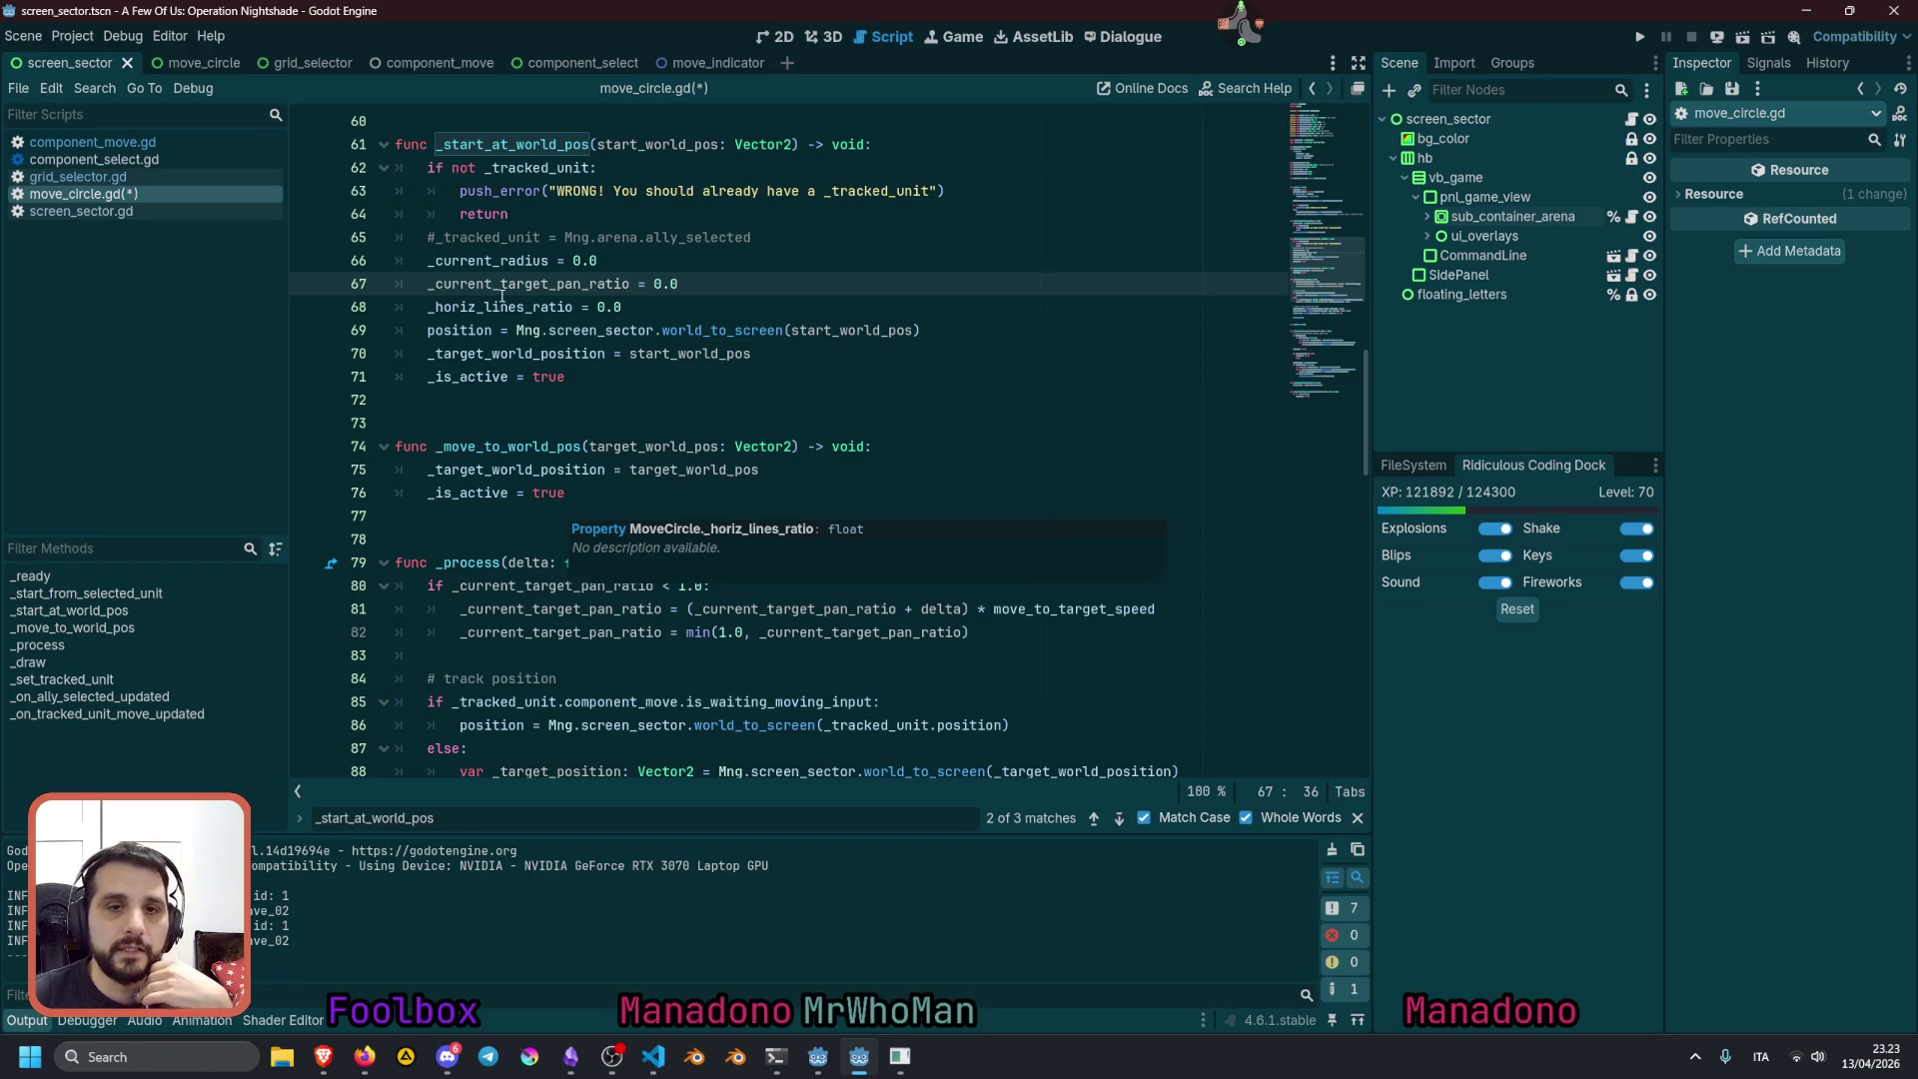
double_click(490, 261)
scroll(651, 383, up, 3)
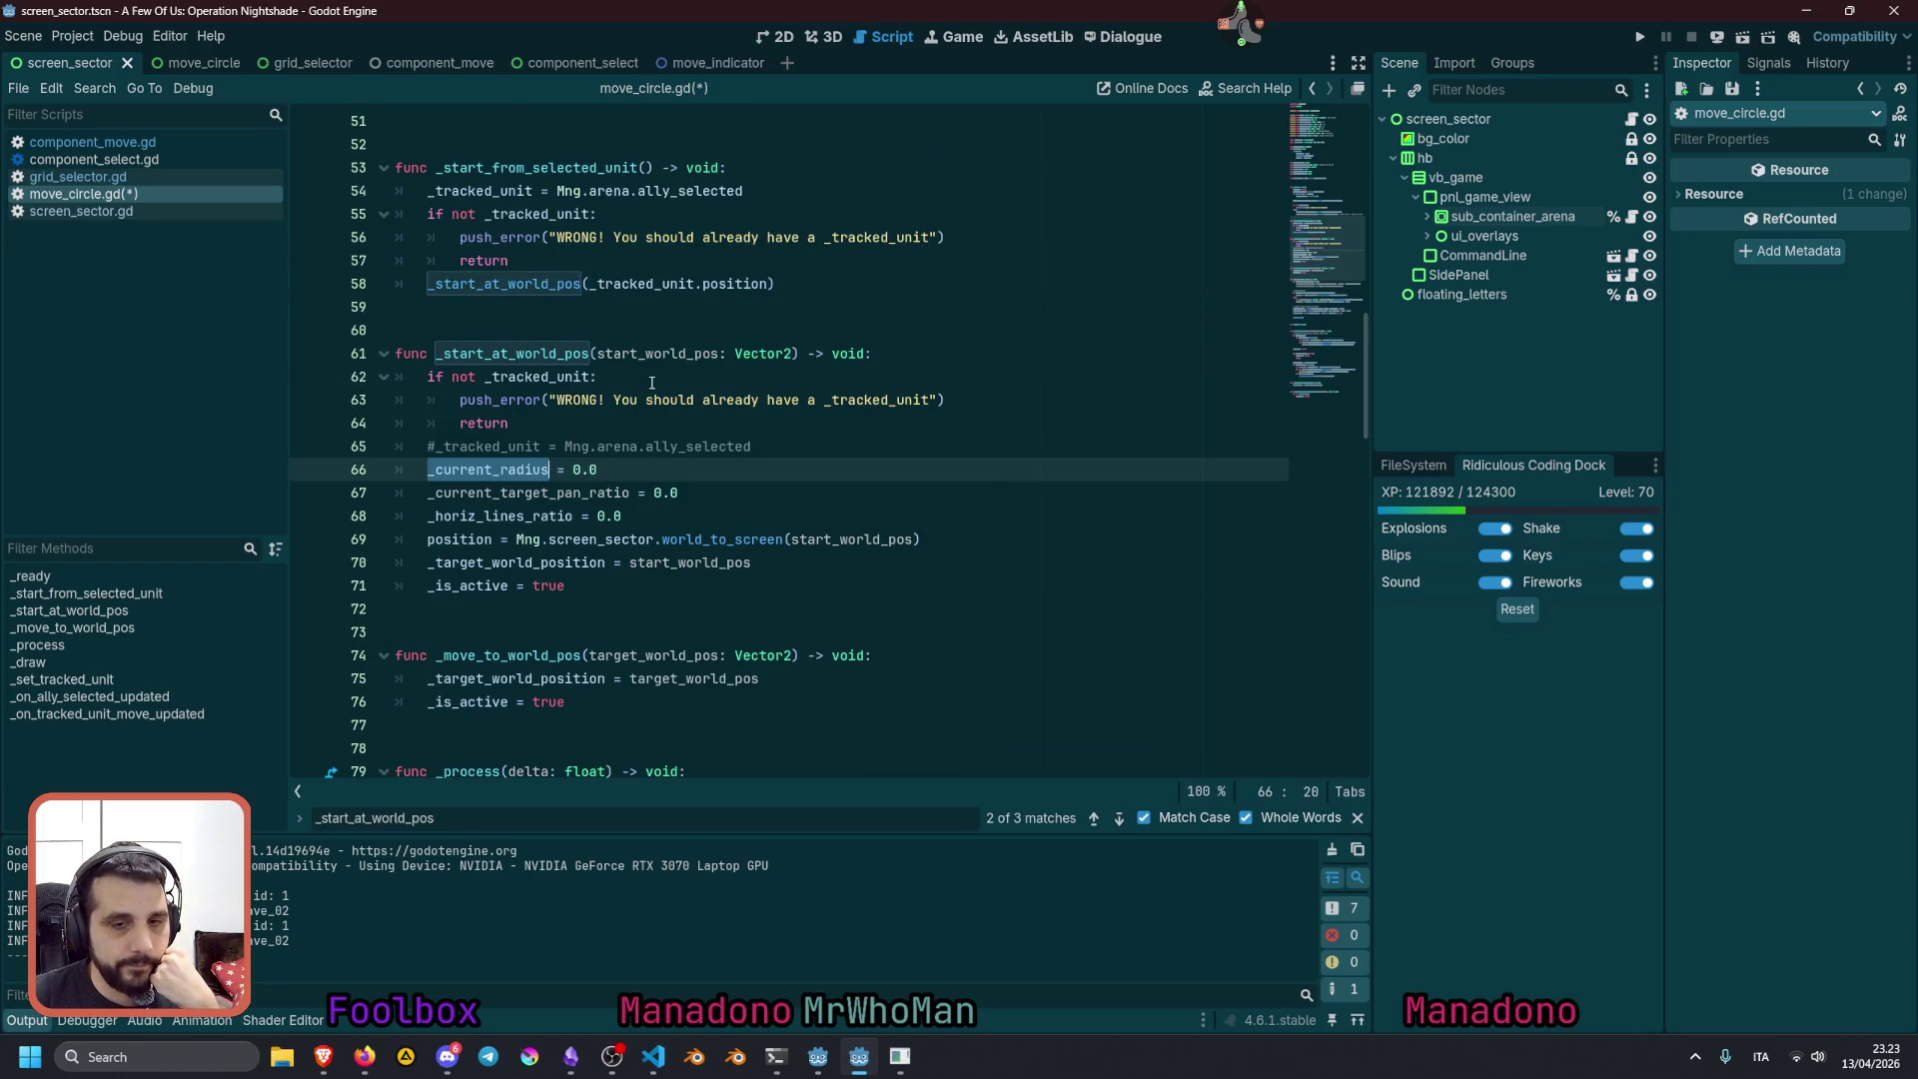
scroll(651, 383, up, 6)
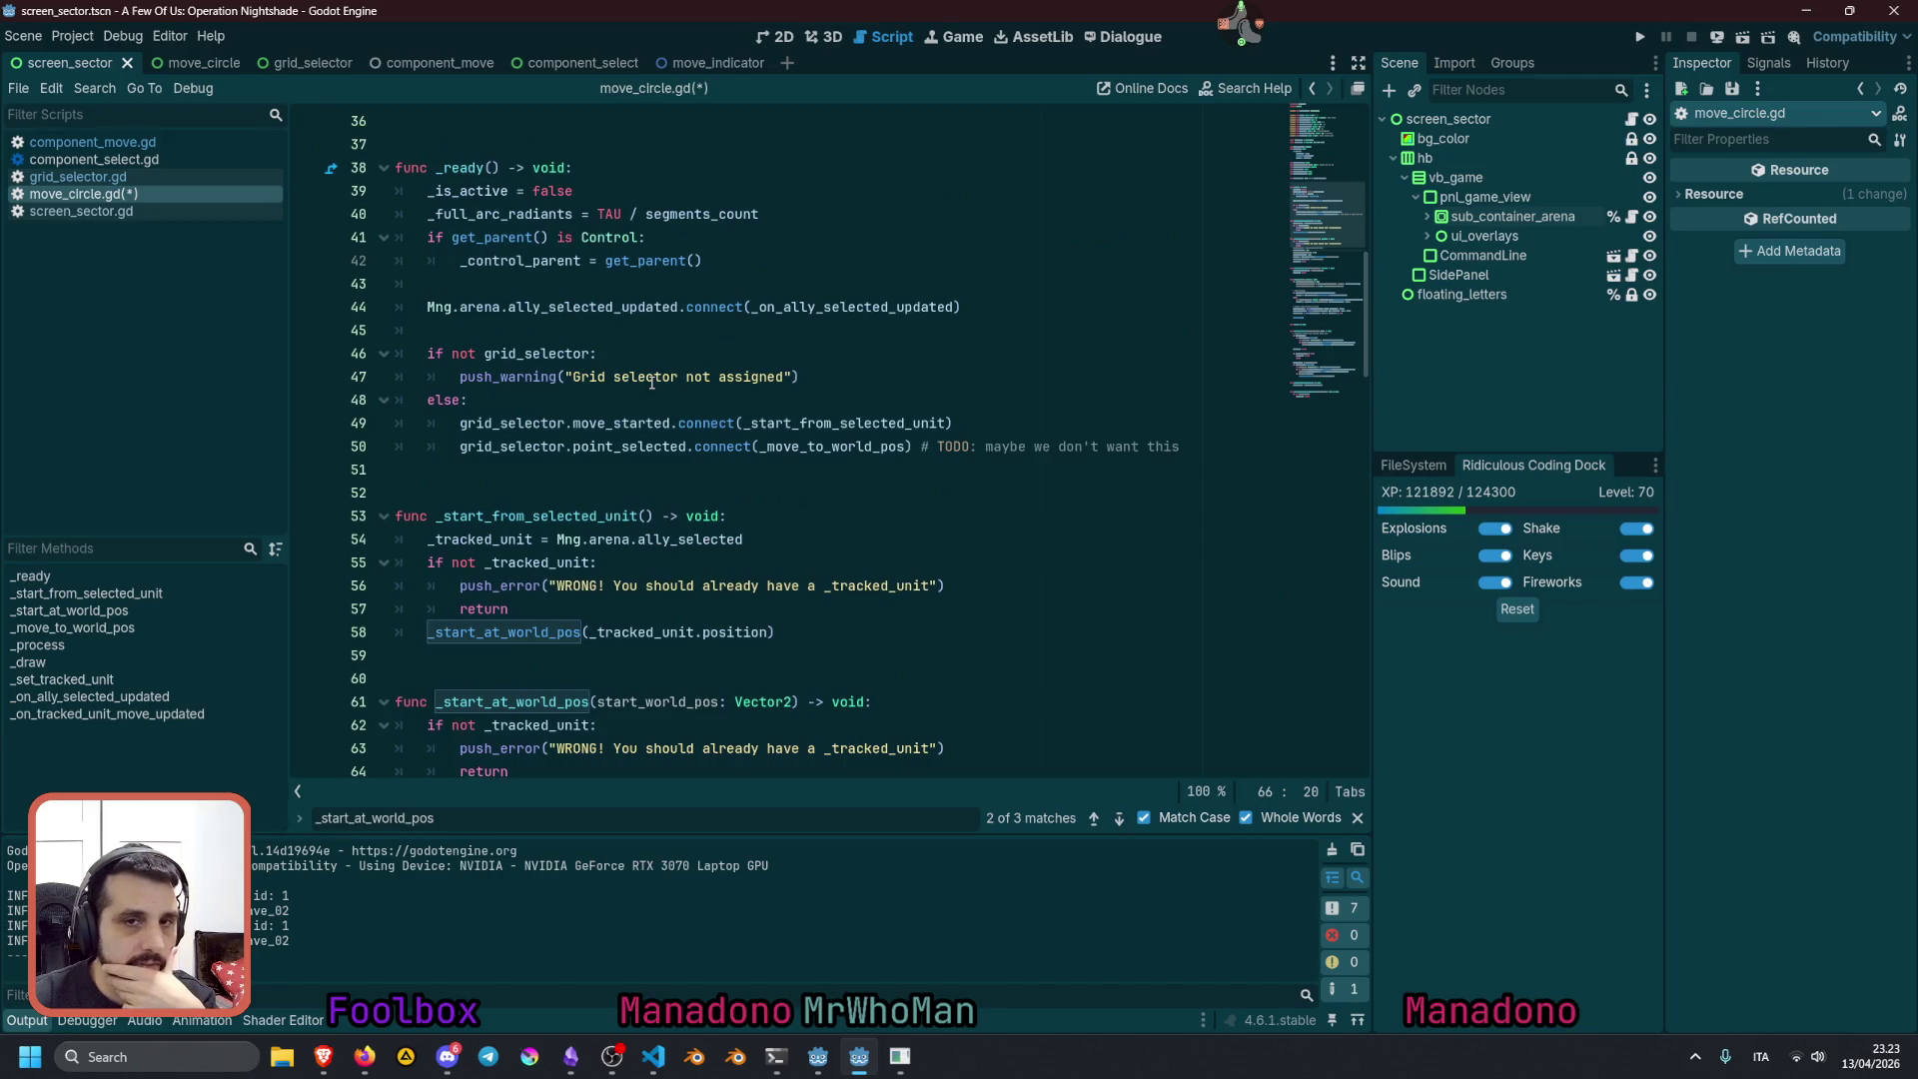
scroll(651, 382, down, 12)
scroll(652, 382, down, 2)
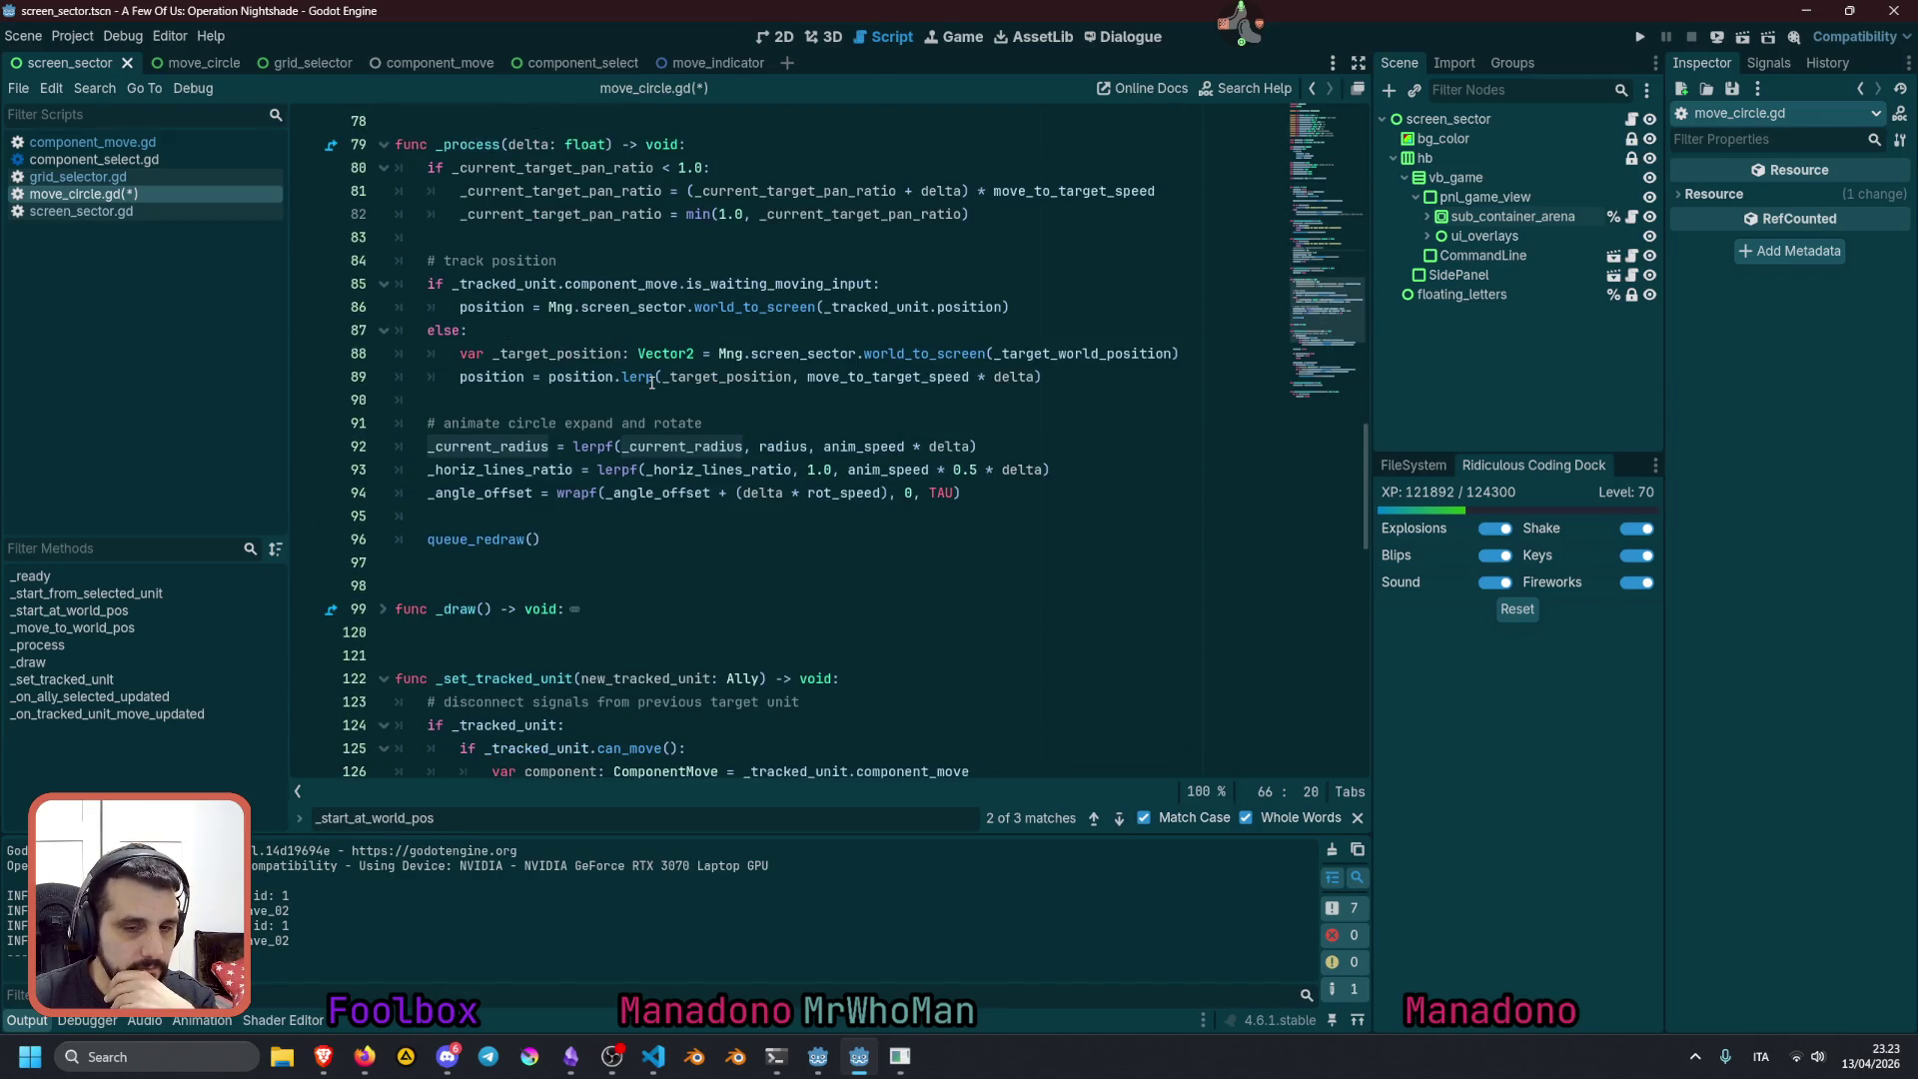
scroll(652, 383, down, 2)
scroll(651, 382, up, 11)
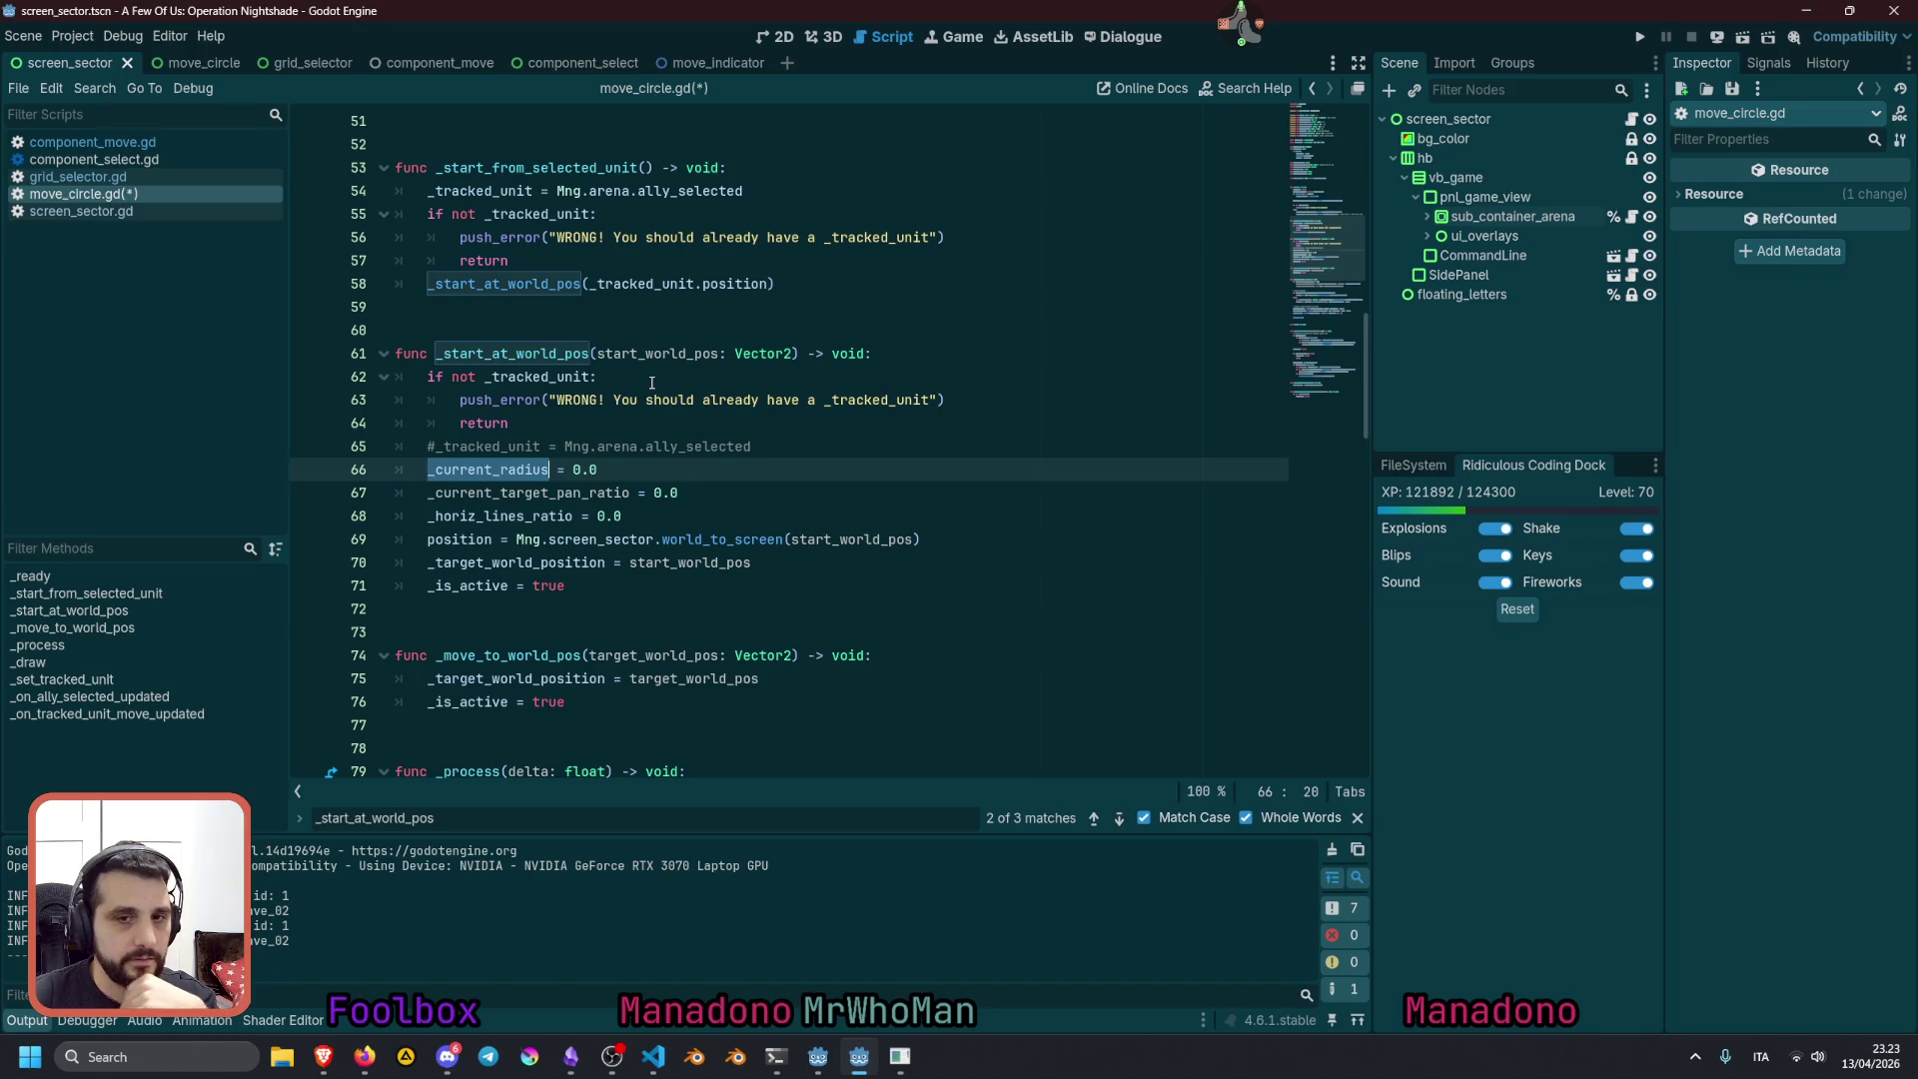
scroll(651, 383, down, 4)
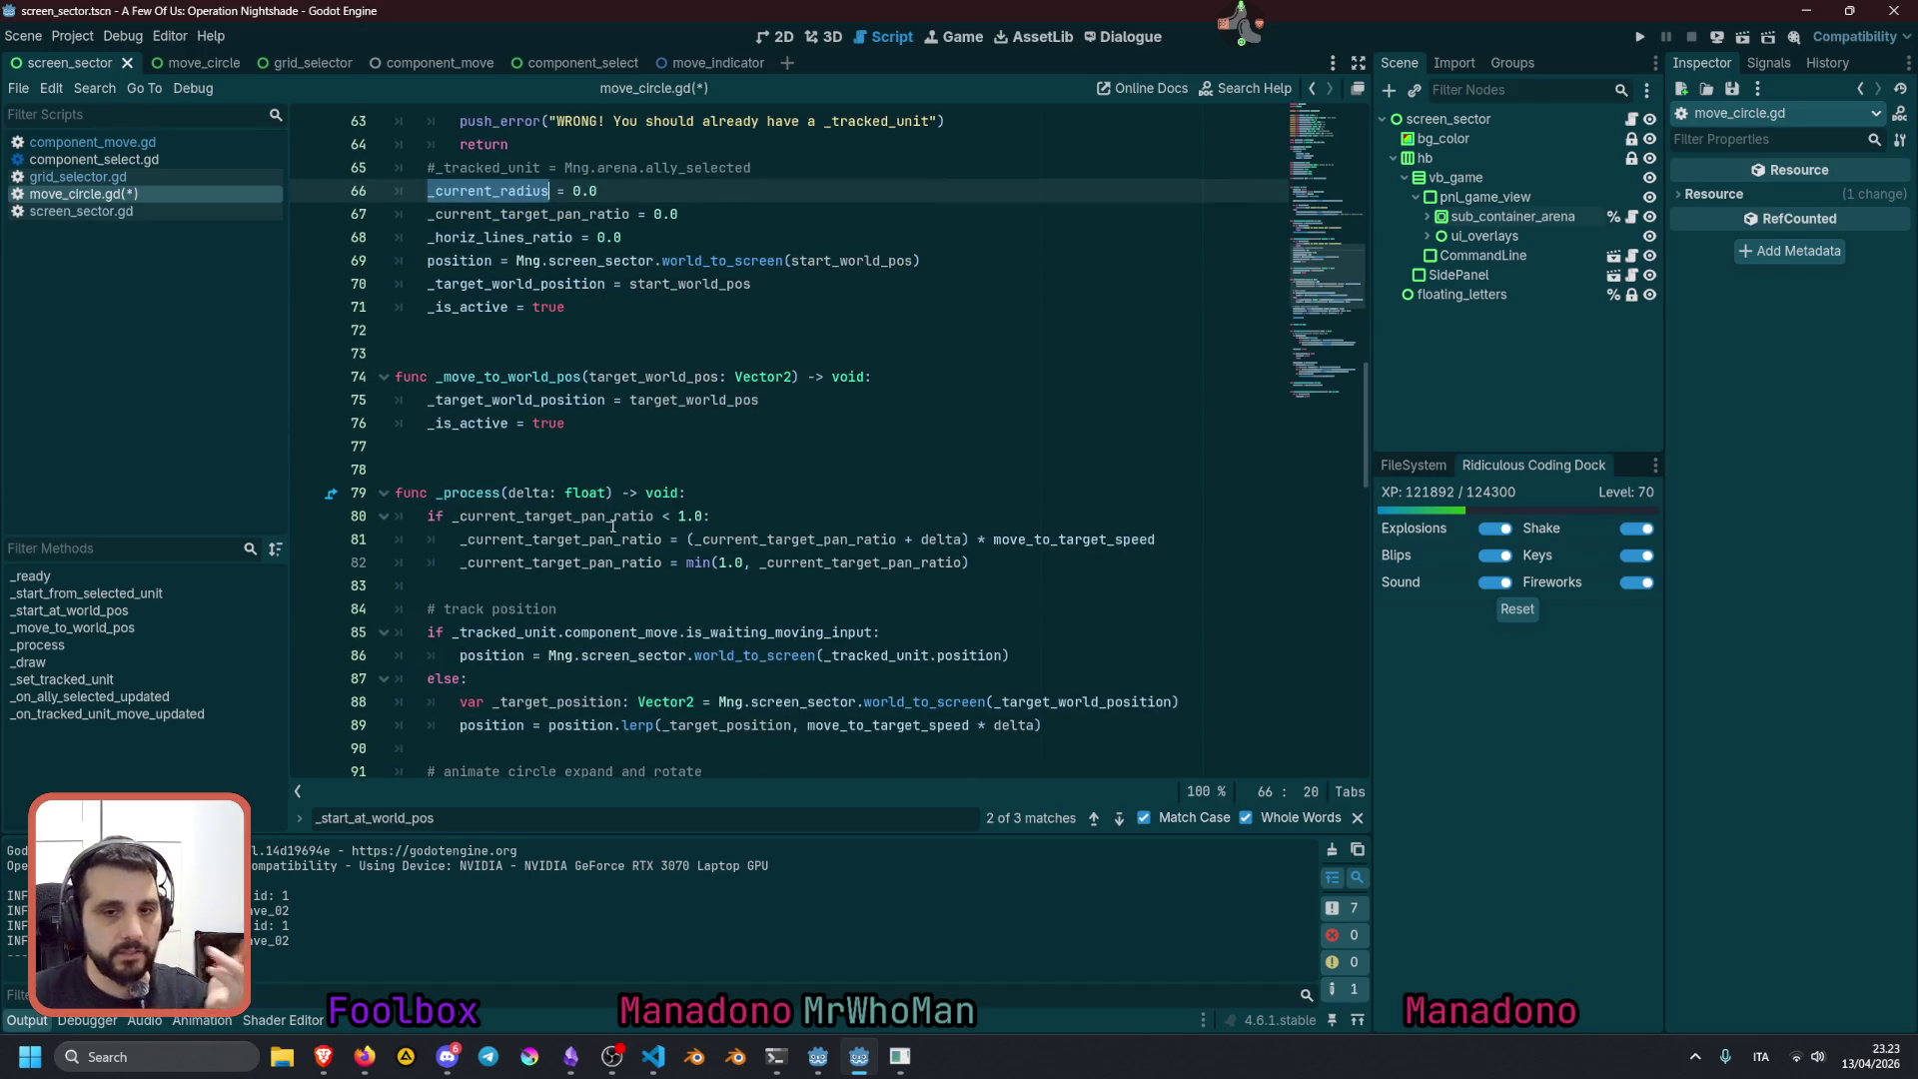
double_click(600, 562)
scroll(661, 567, down, 3)
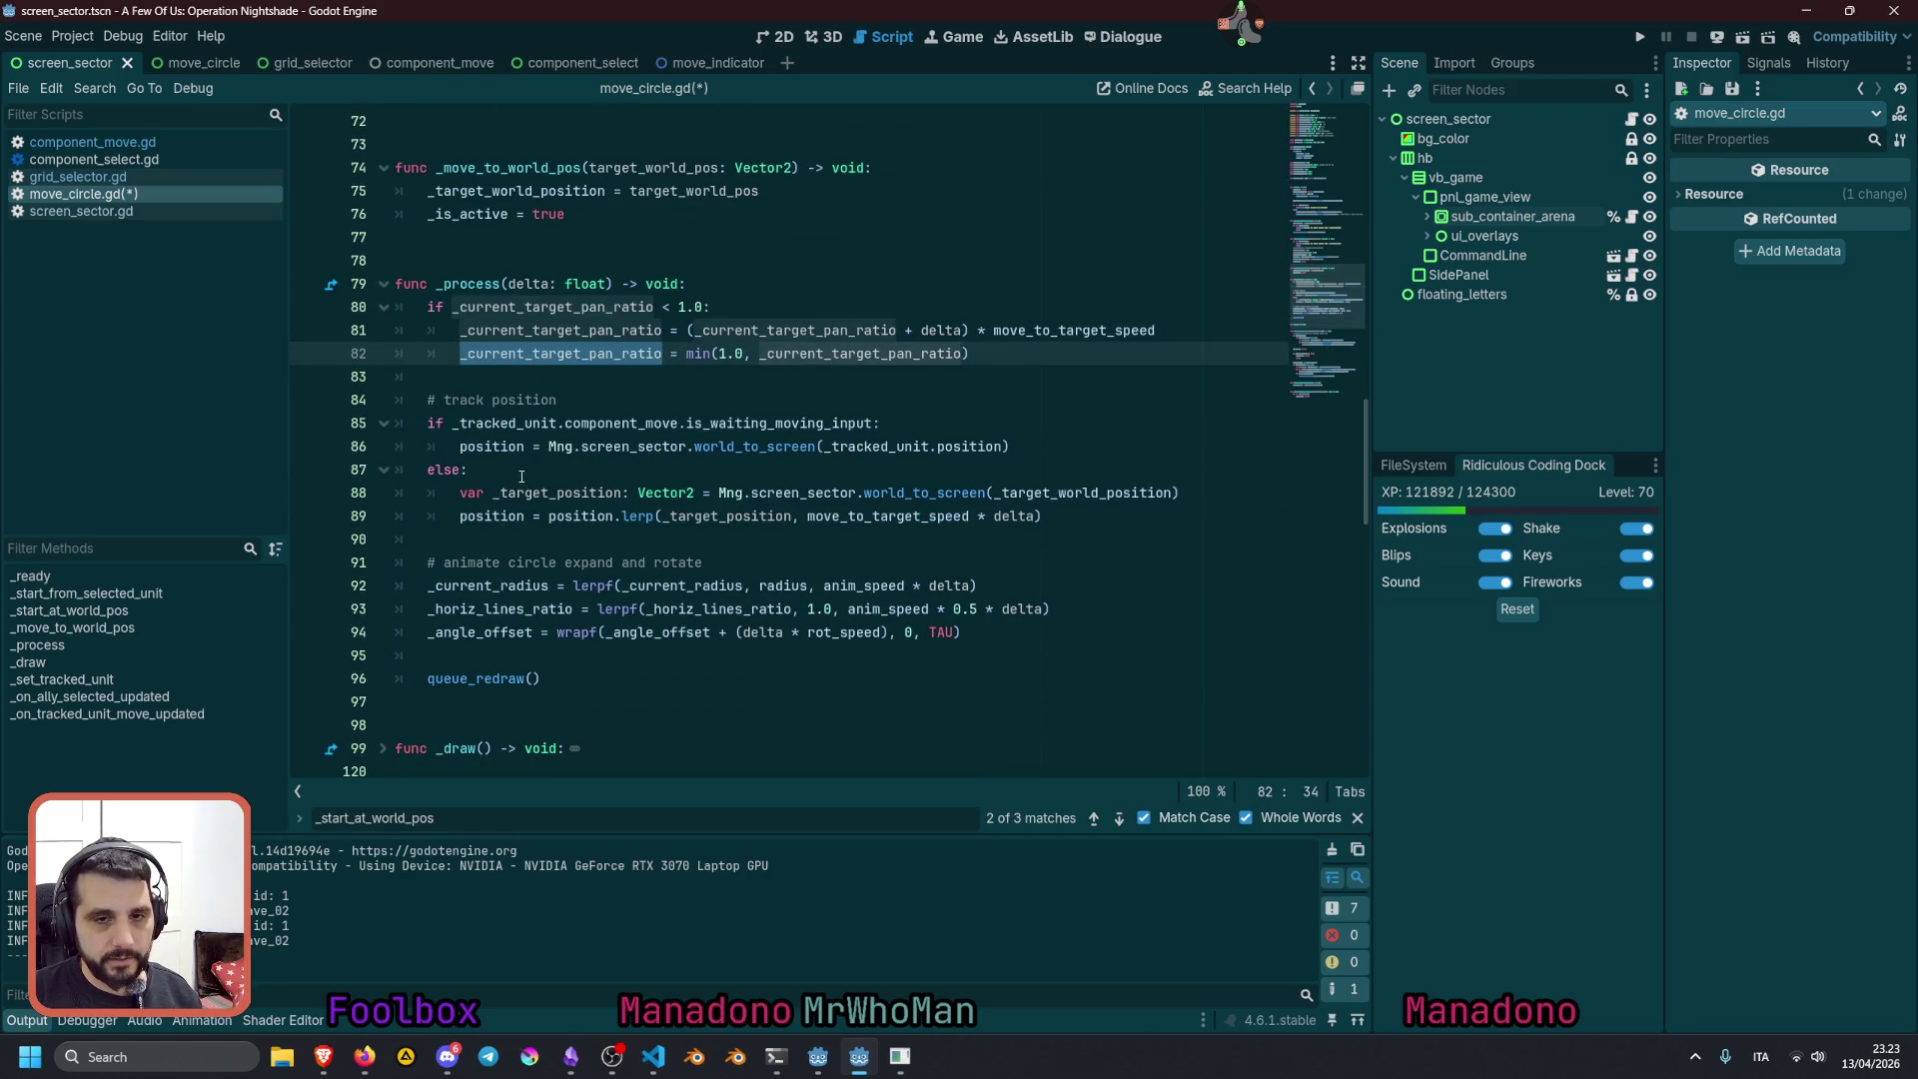
click(991, 359)
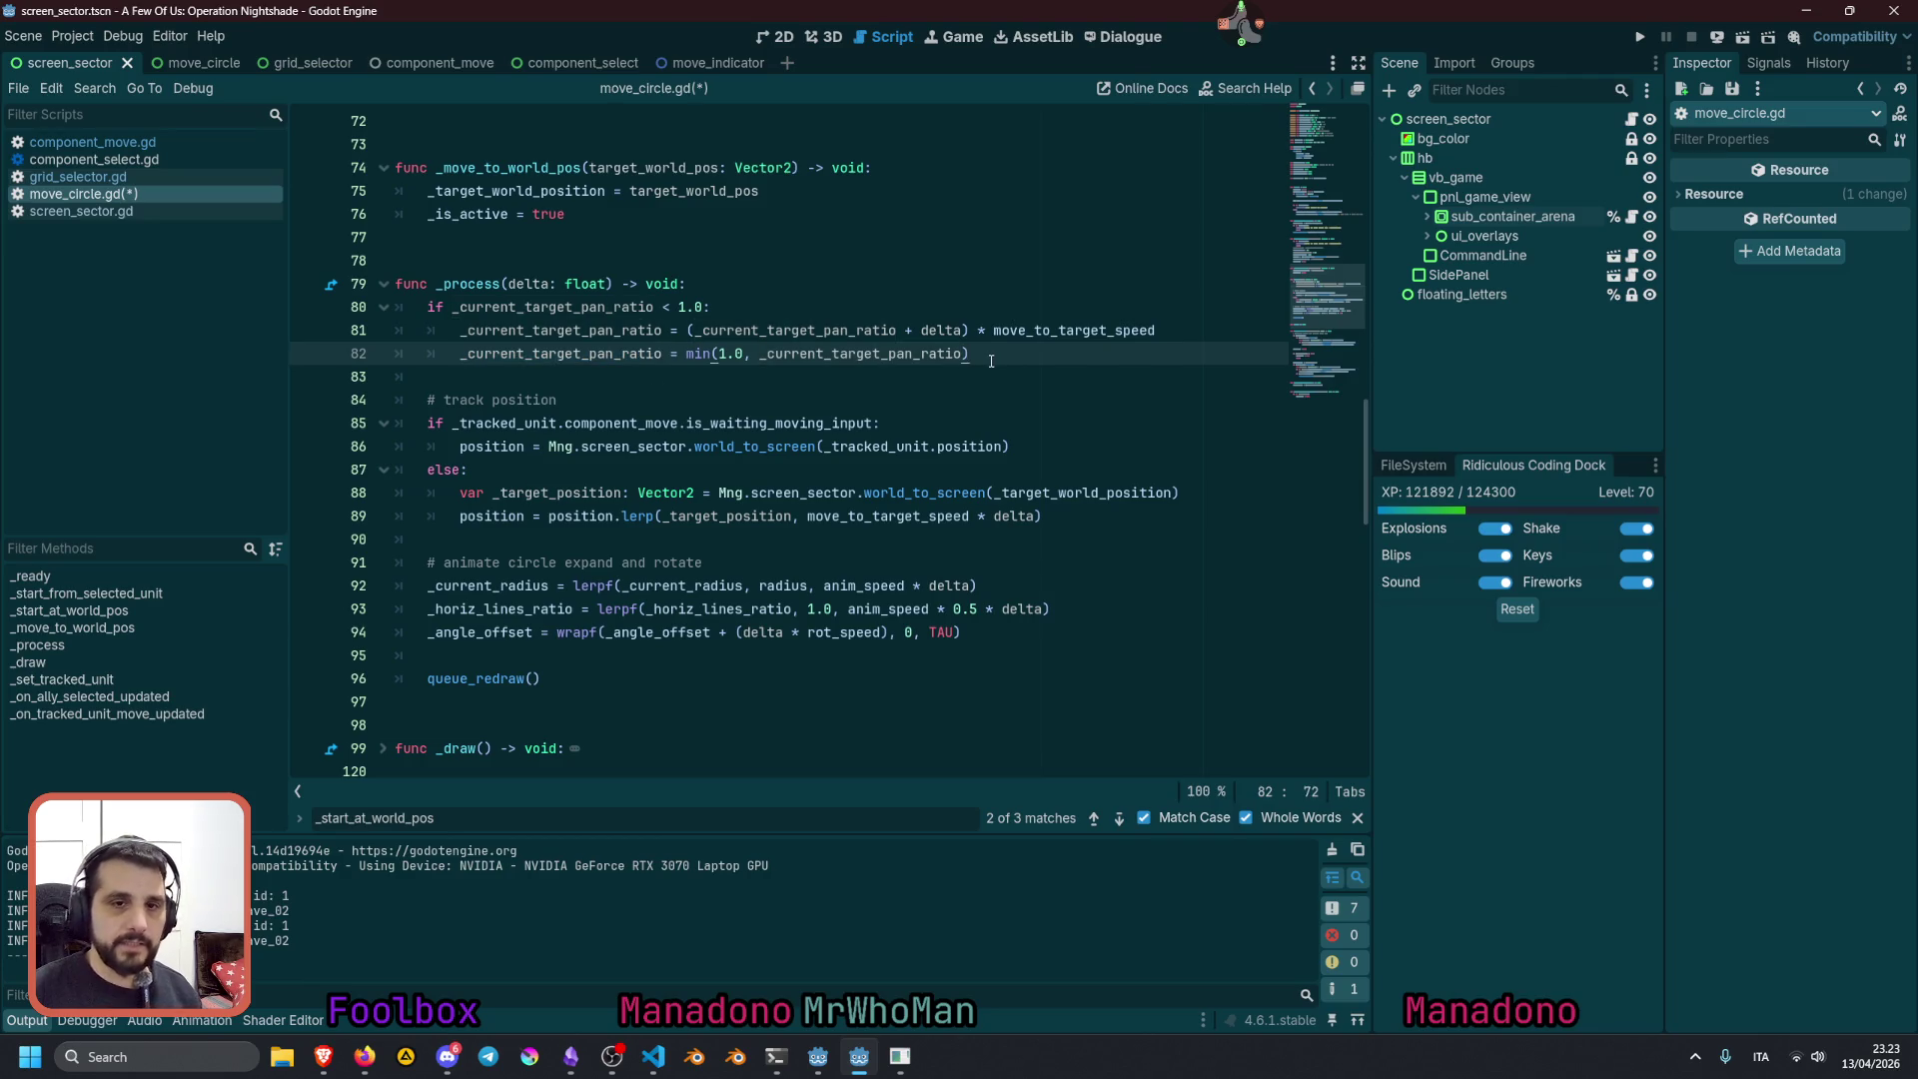
key(shift+Home)
key(shift+Up)
key(shift+Up)
key(shift+Home)
key(alt+Down)
key(alt+Down)
key(alt+Down)
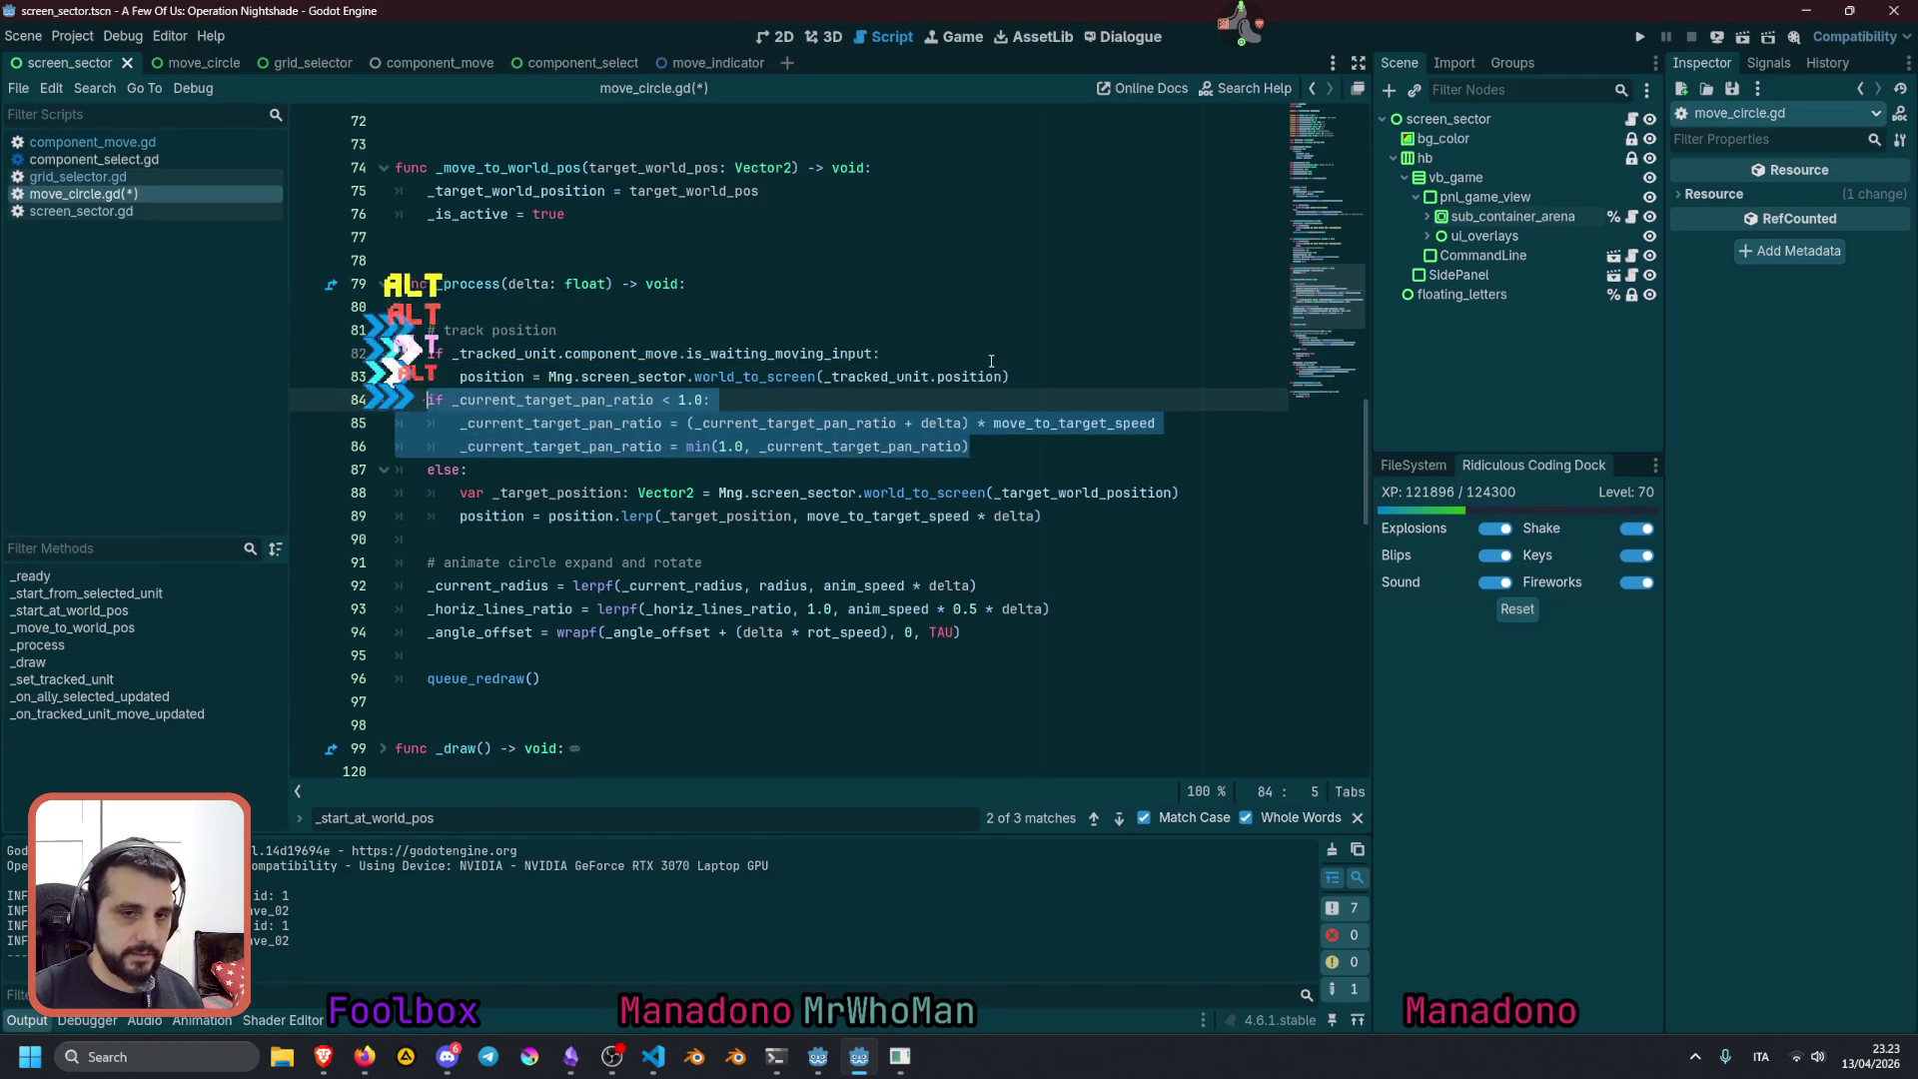
key(alt+Down)
key(Home)
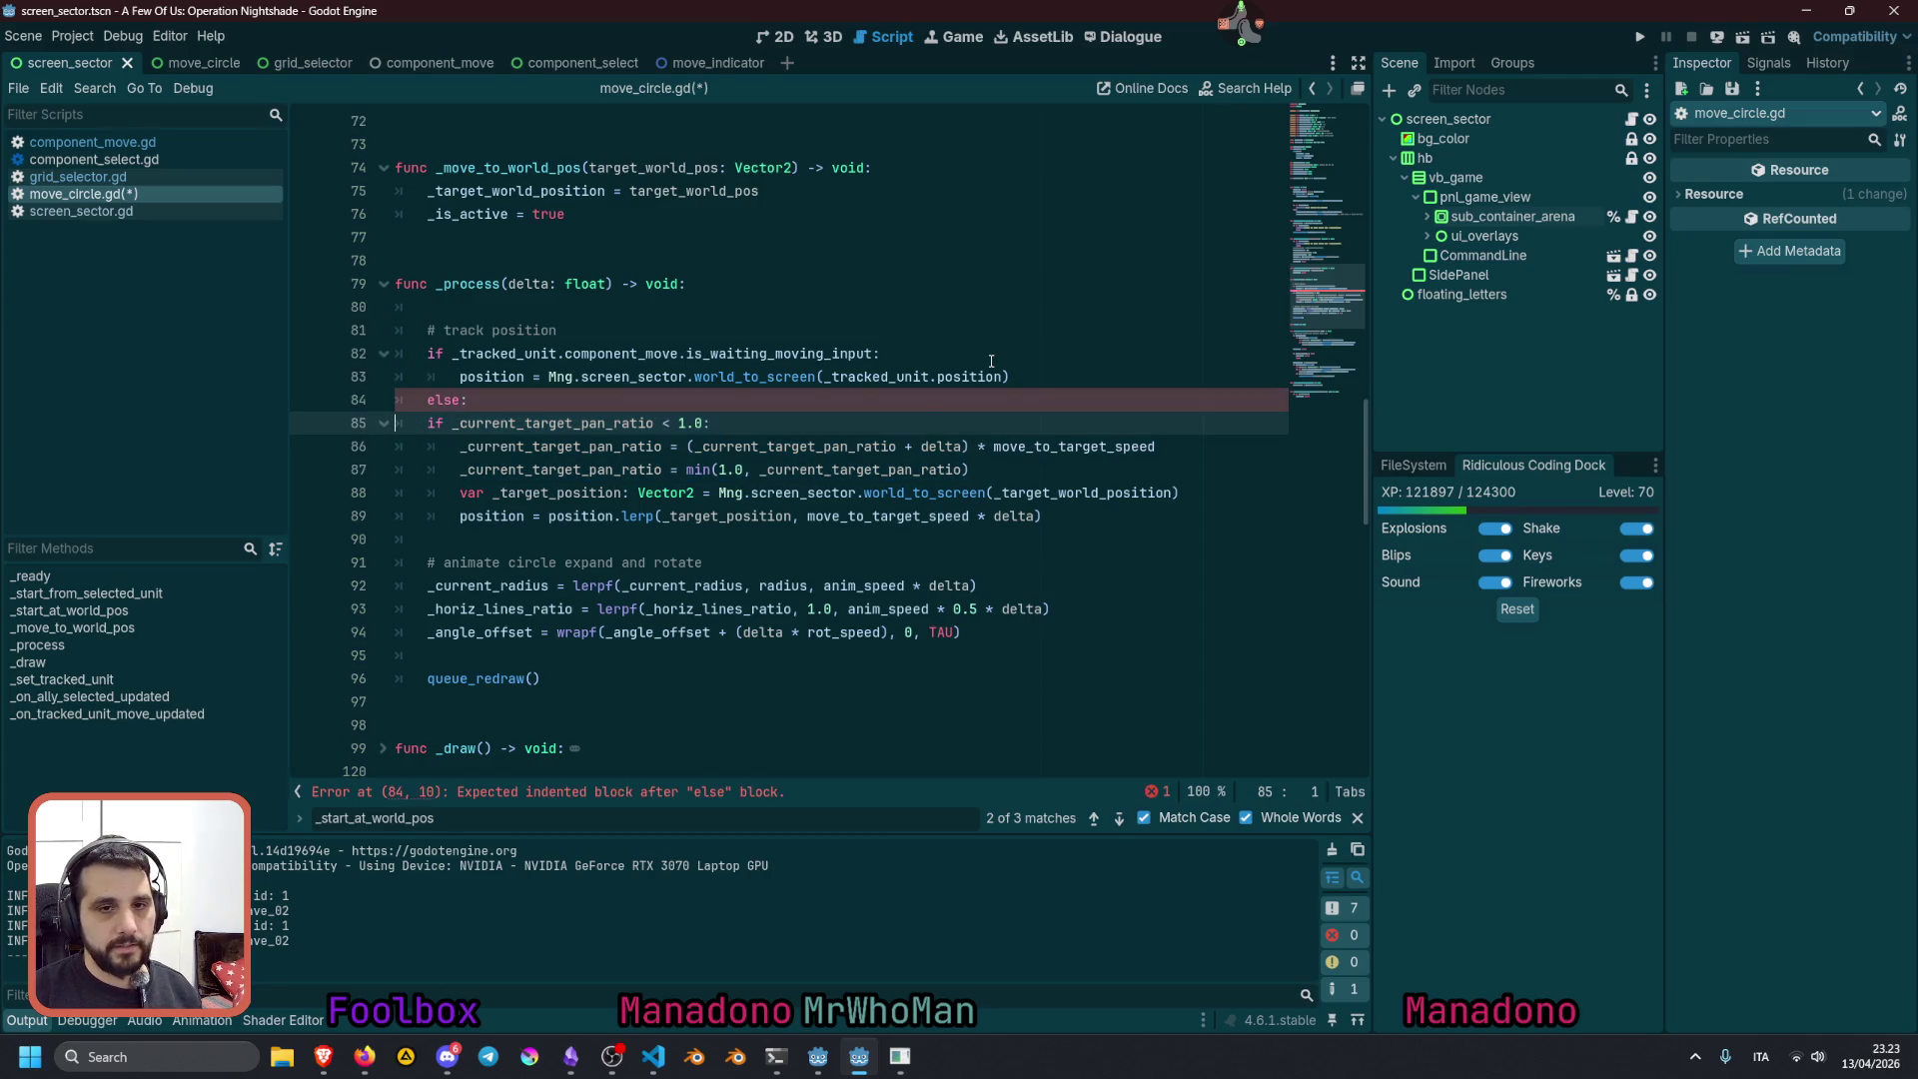
key(shift+Down)
key(shift+Down)
key(Tab)
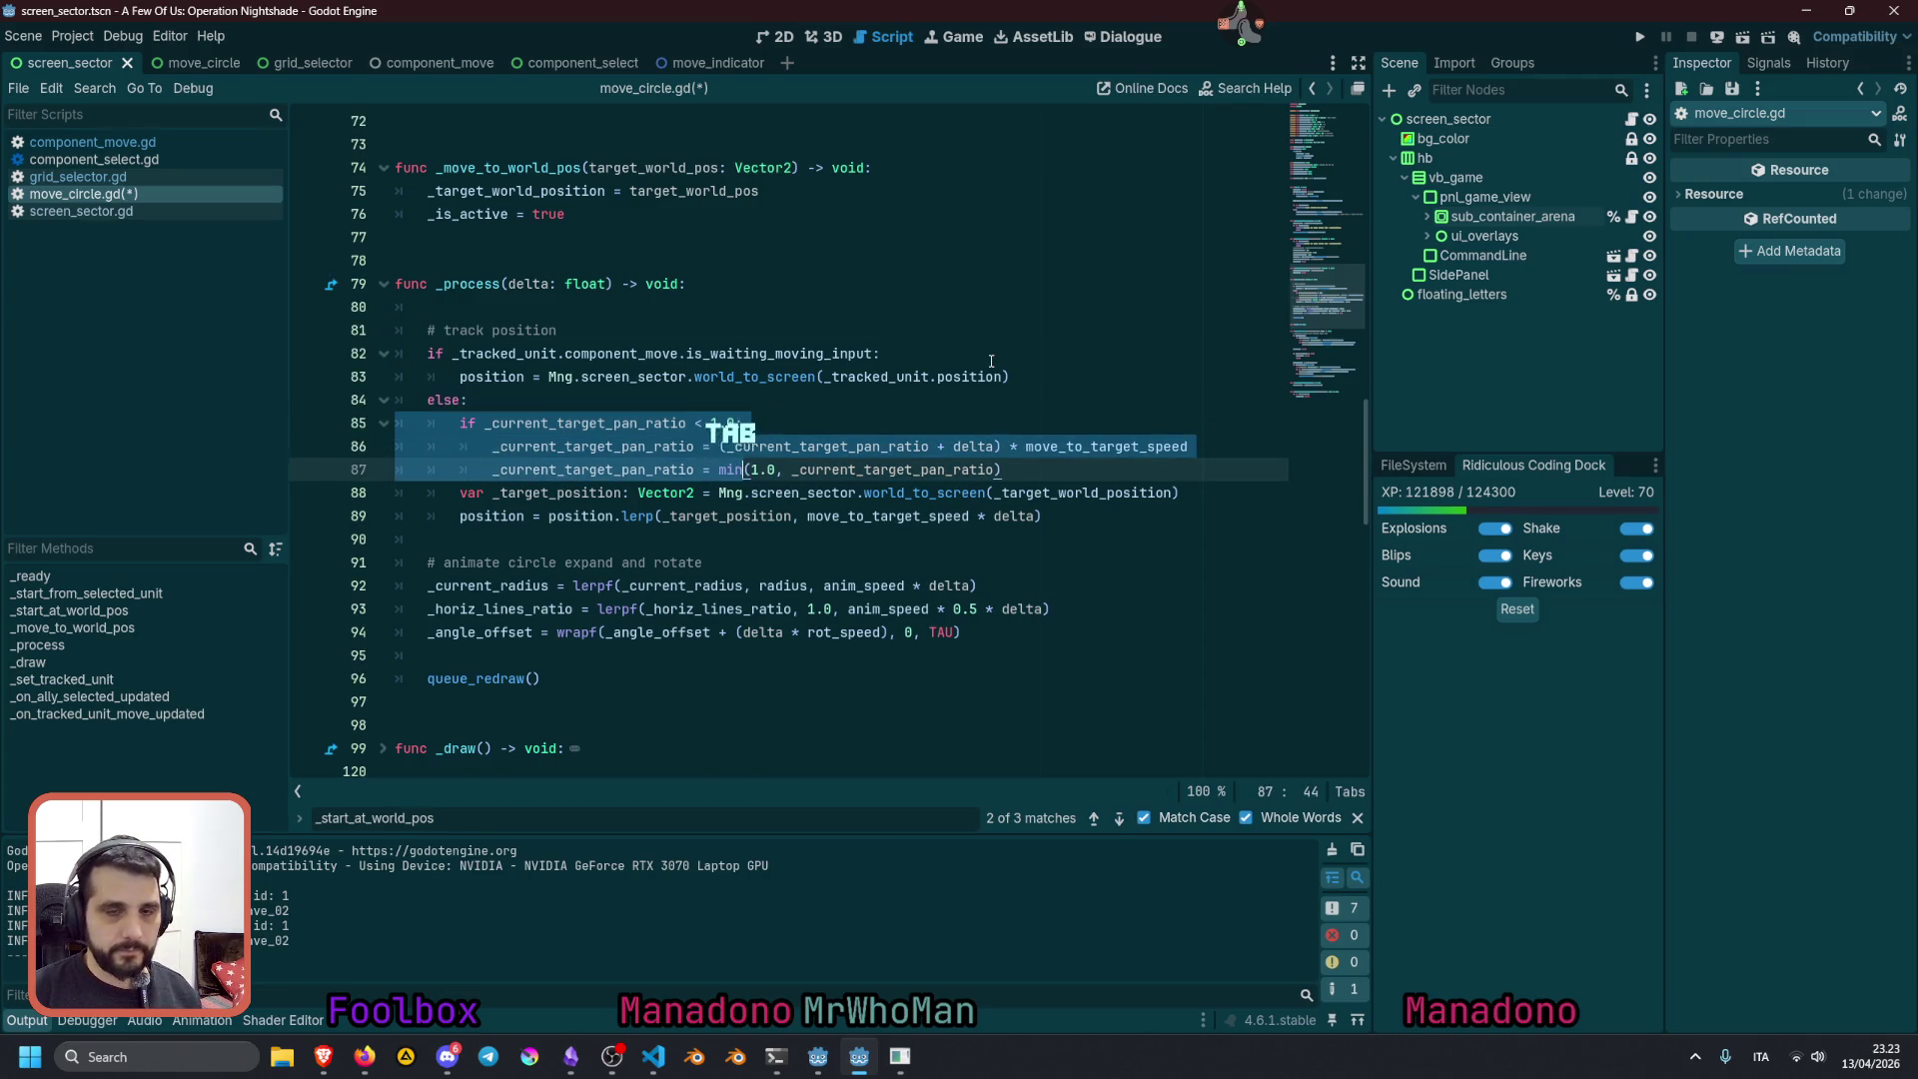
key(Down)
key(Return)
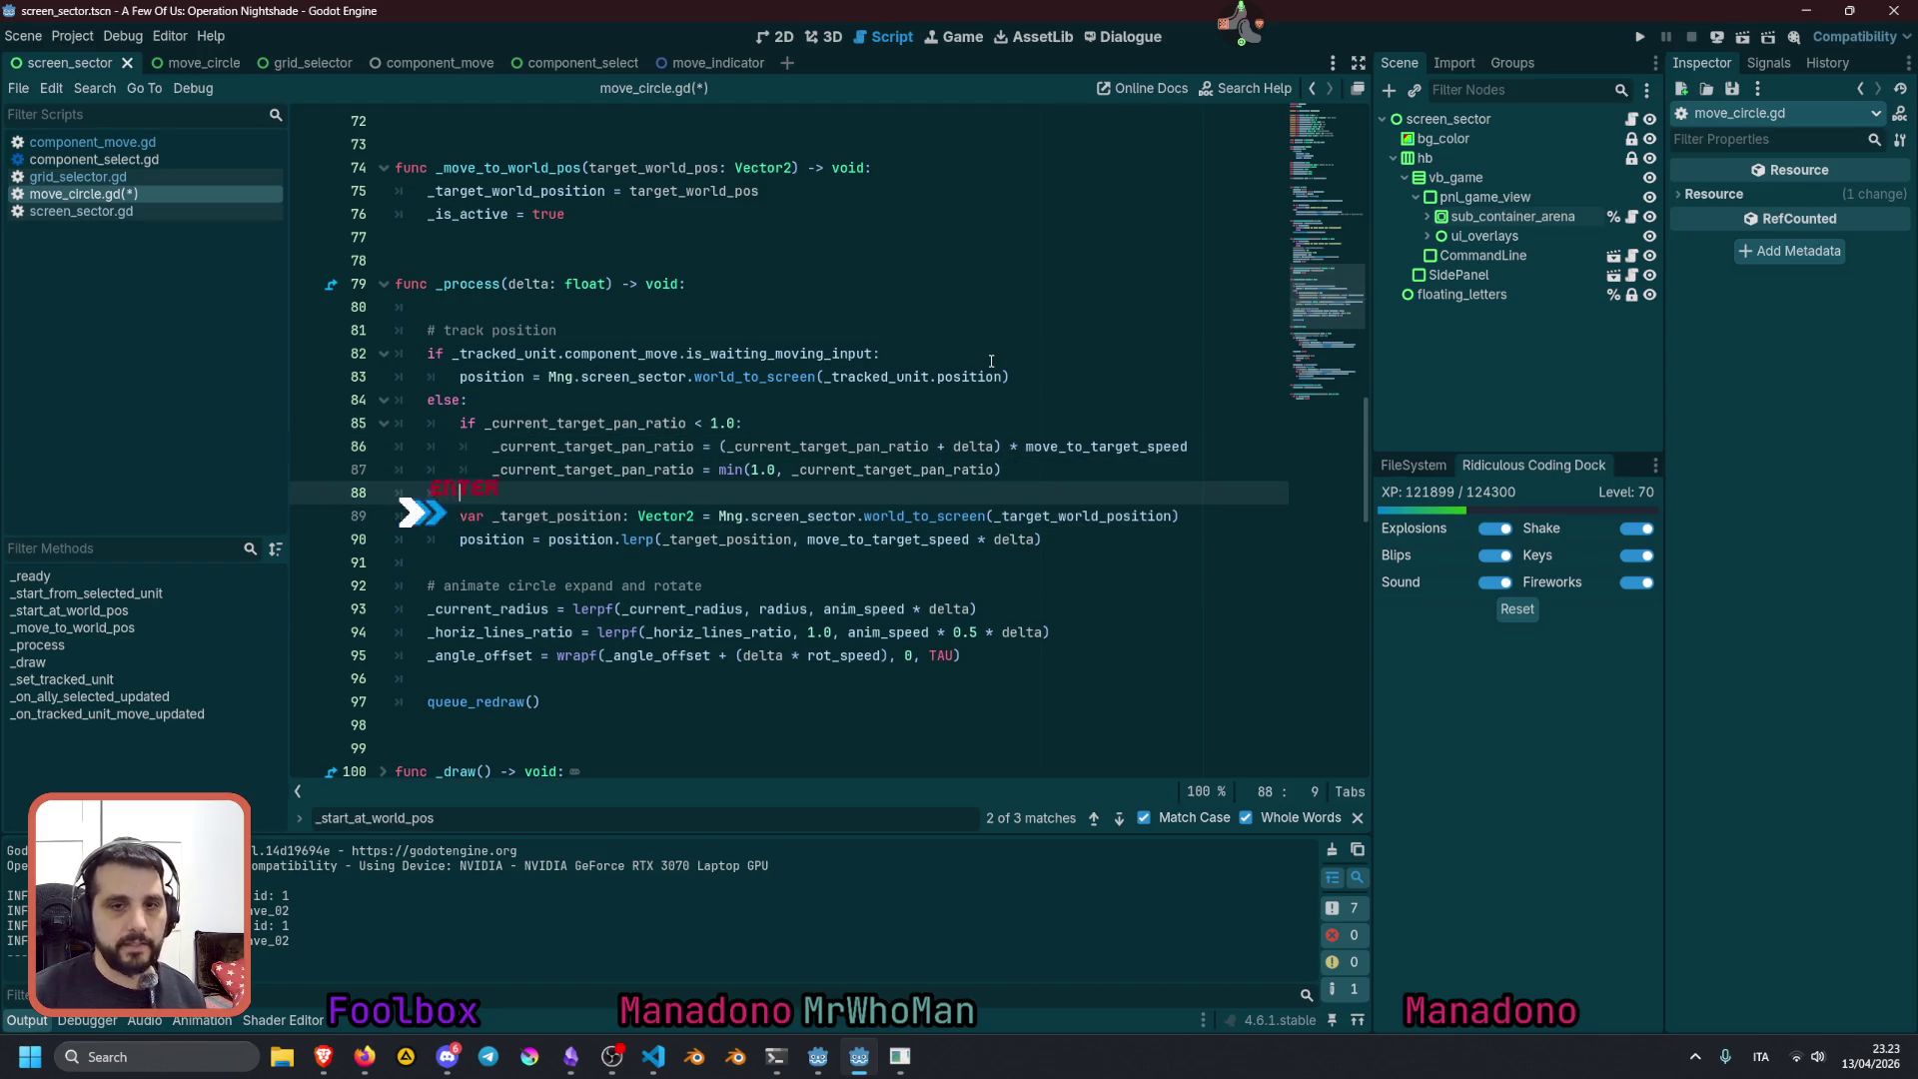
double_click(497, 478)
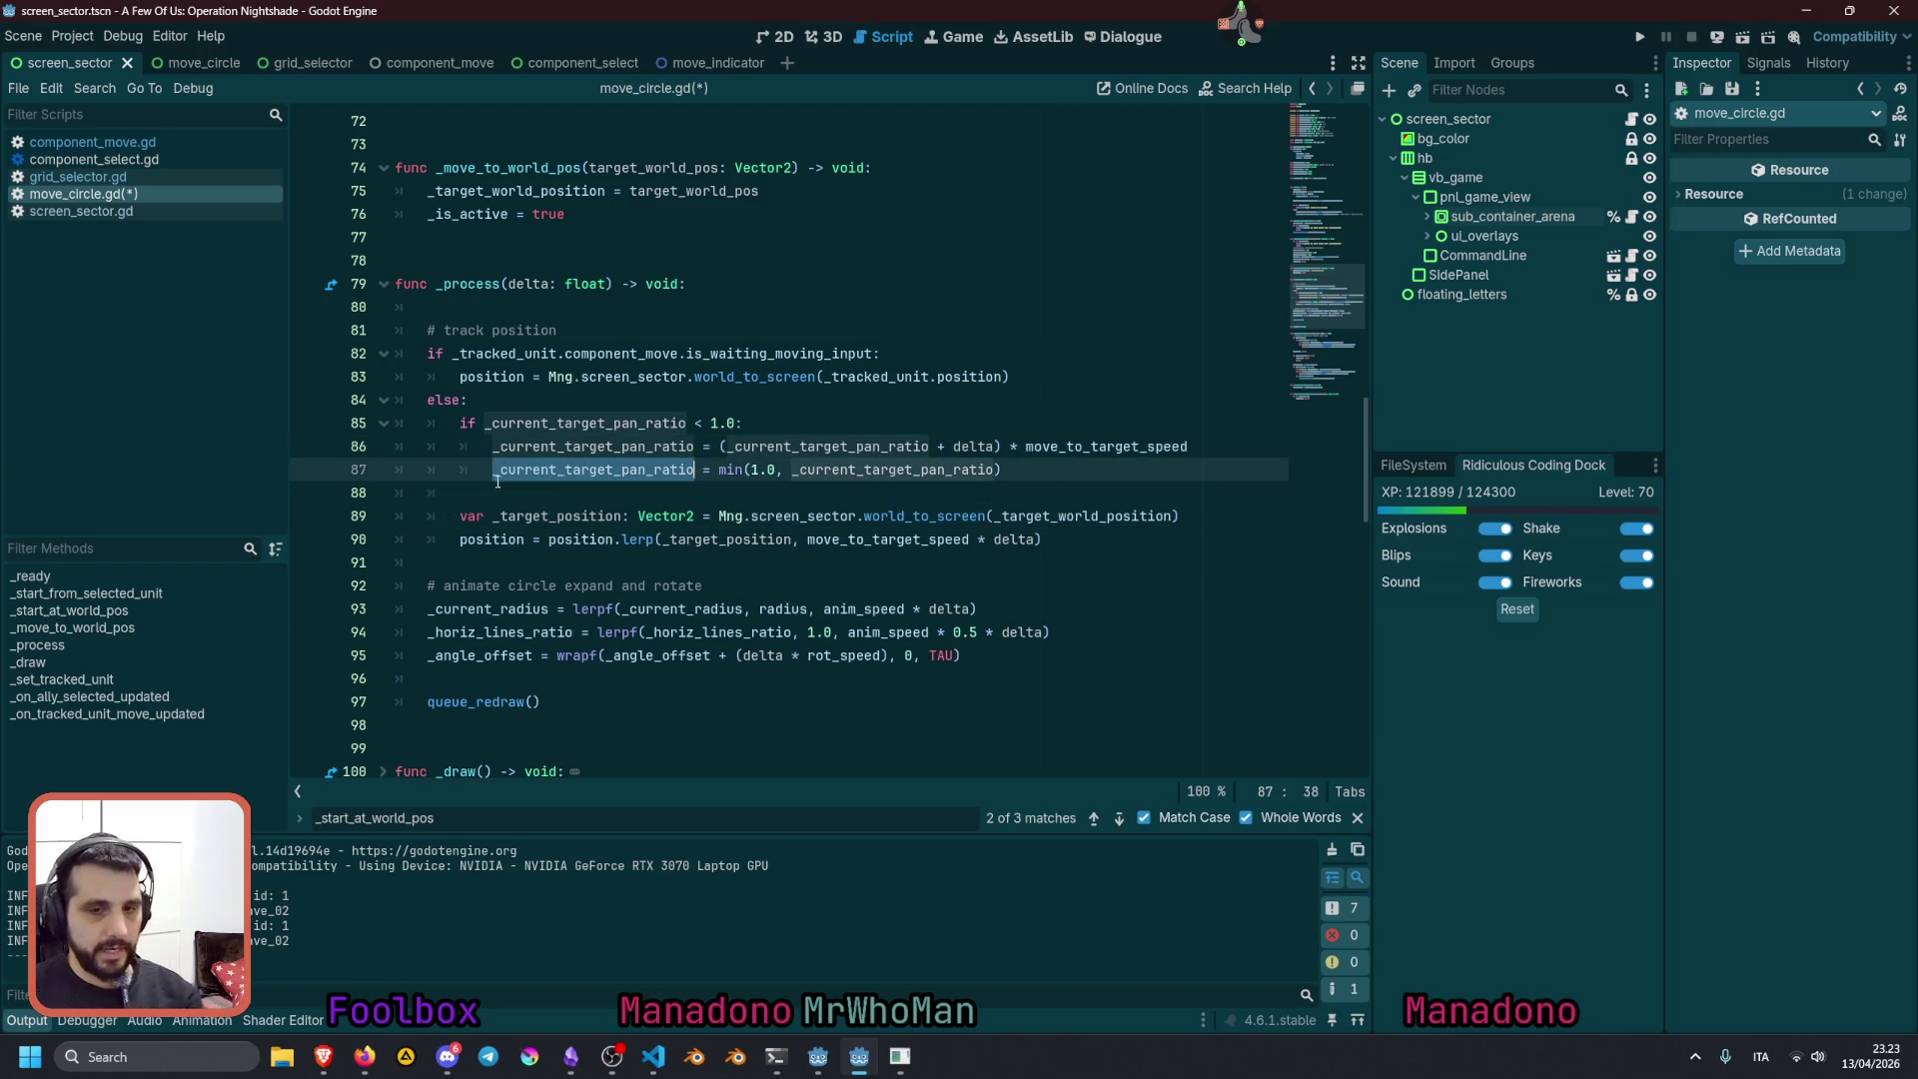
click(566, 513)
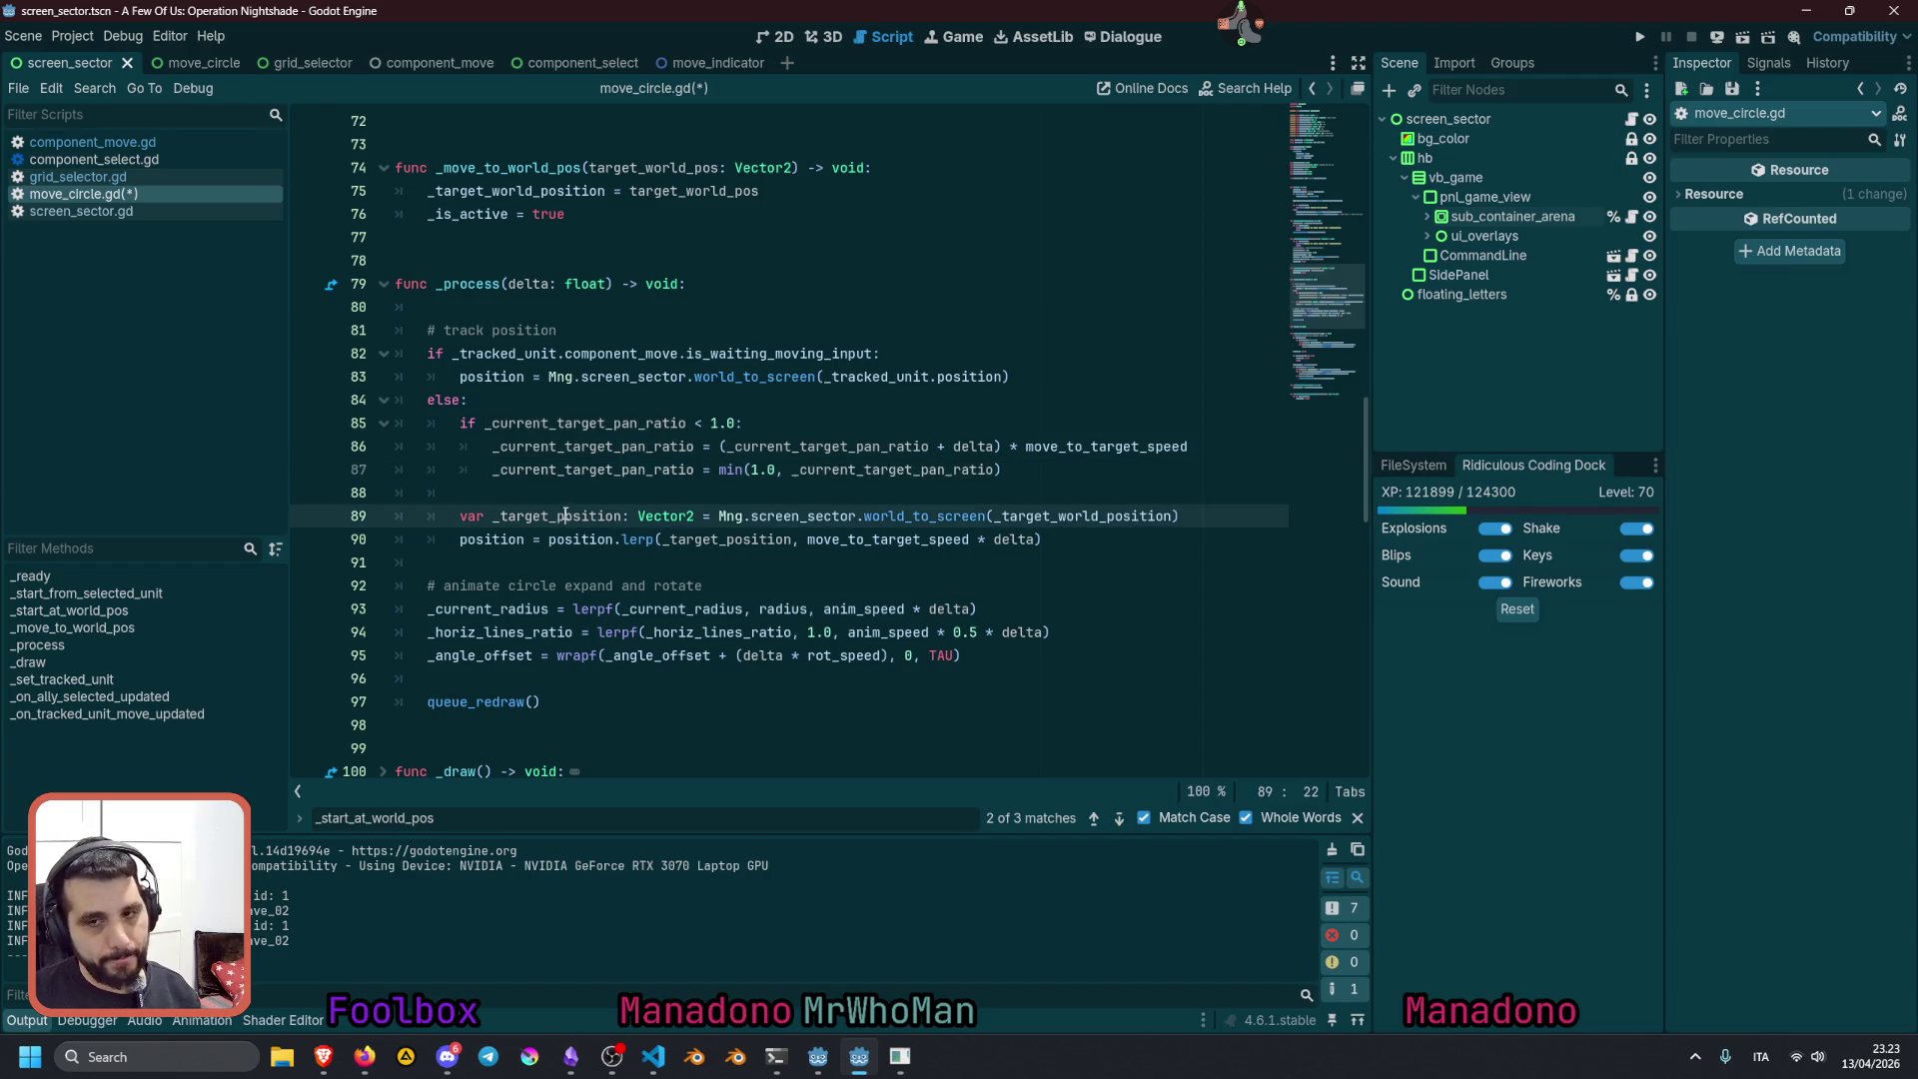
key(Down)
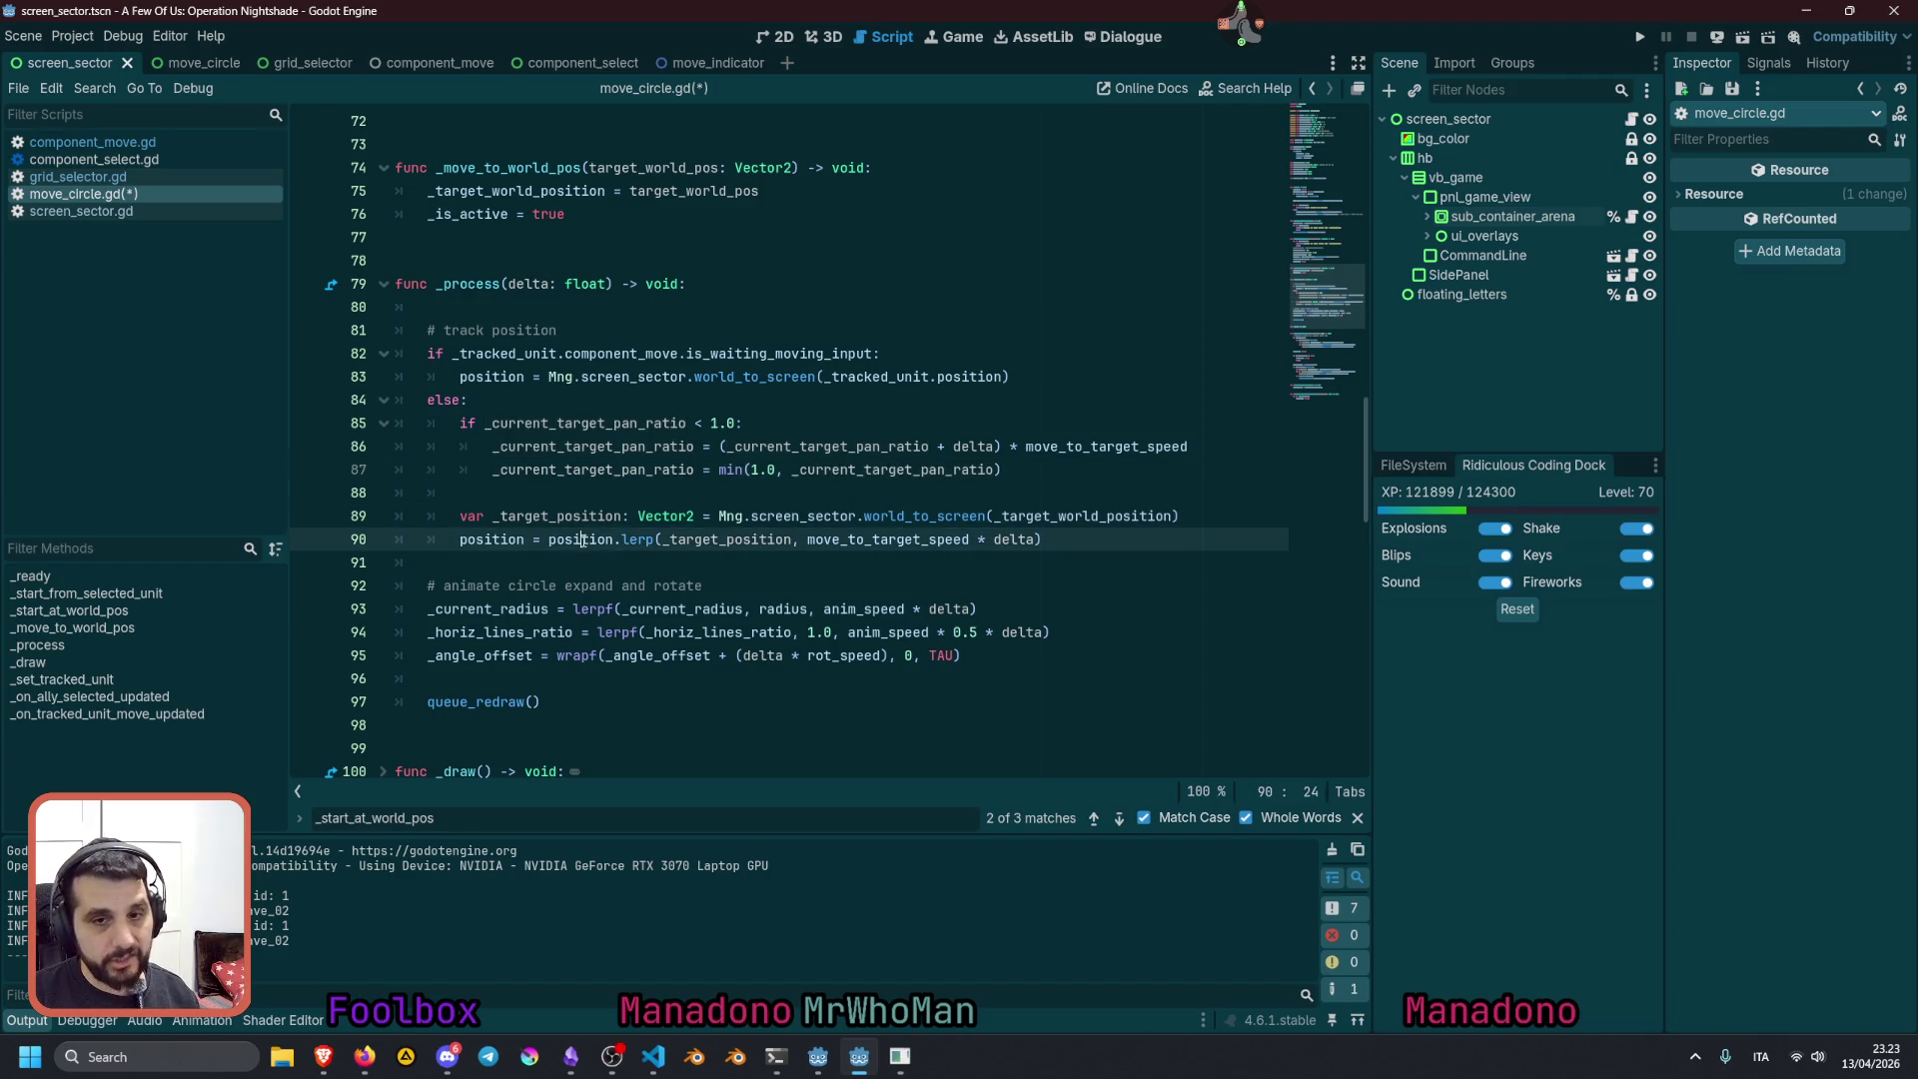
double_click(638, 540)
double_click(705, 539)
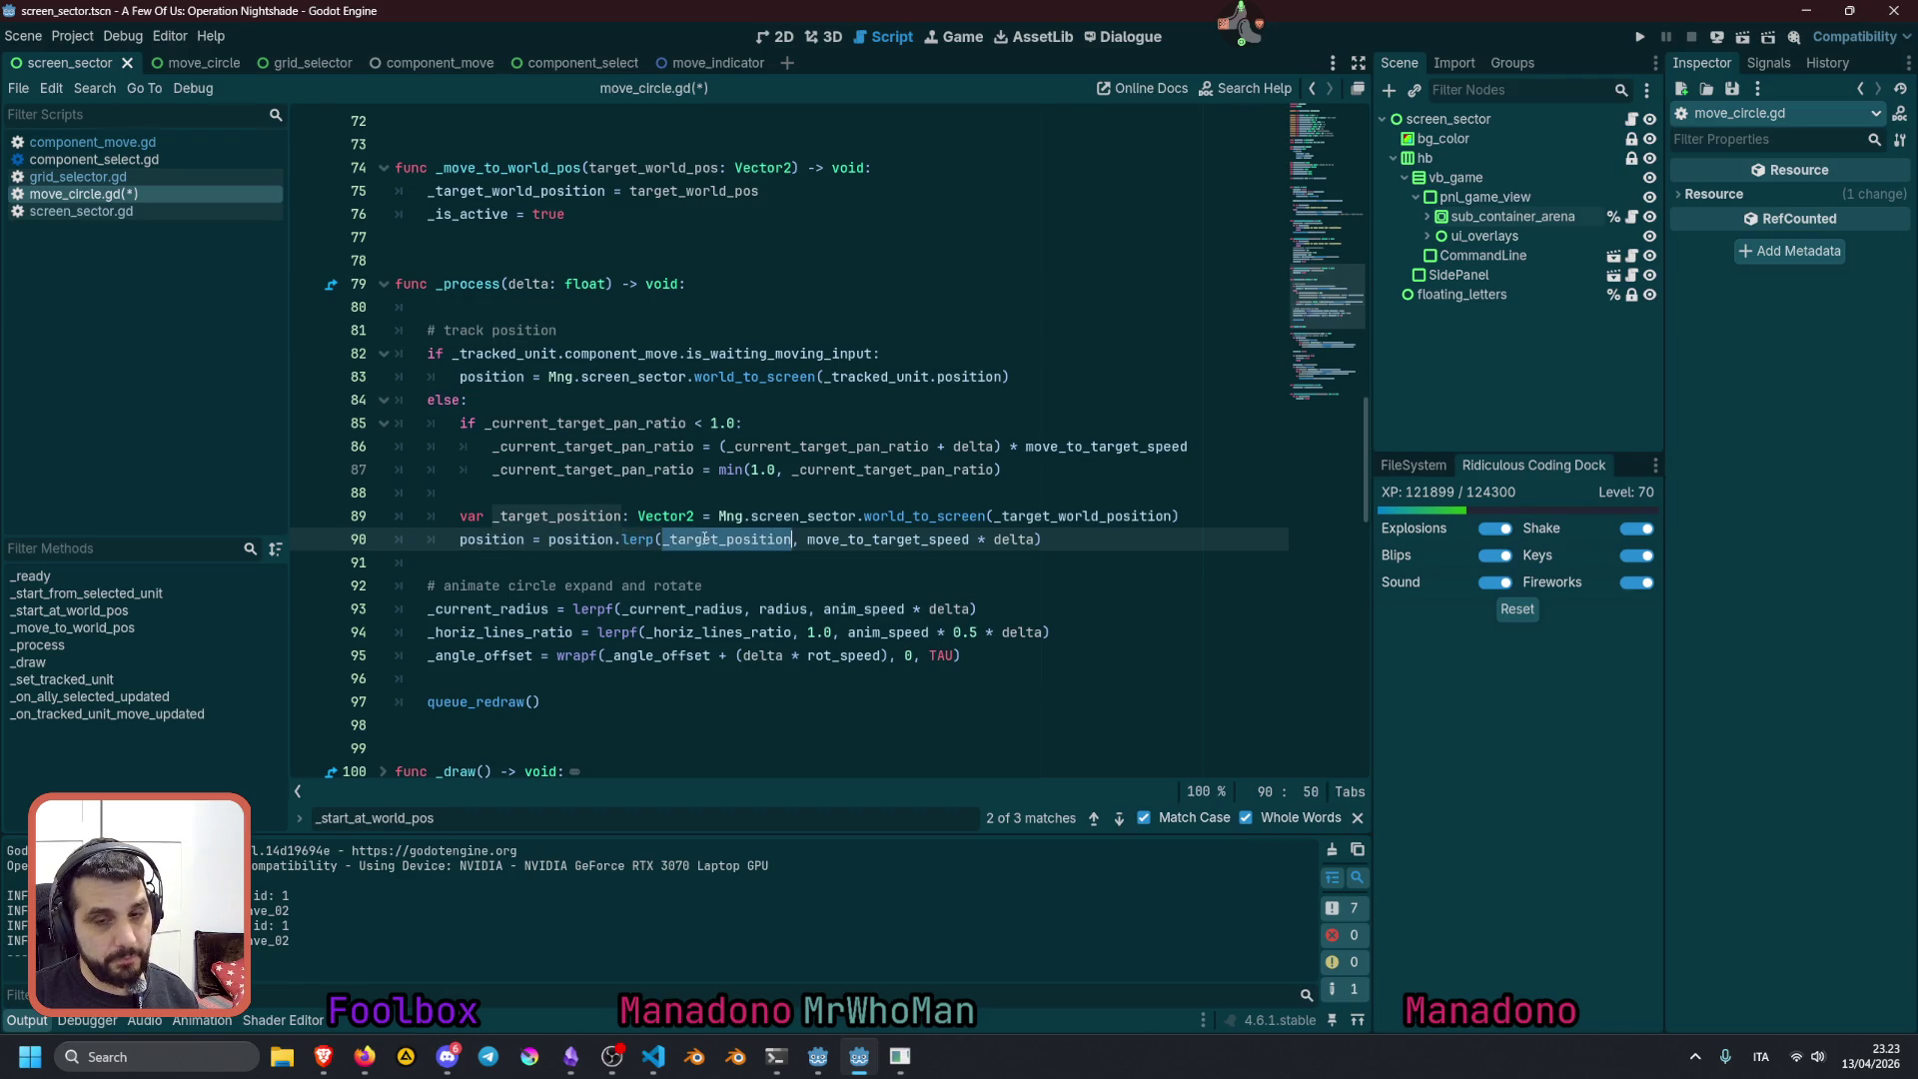
double_click(496, 541)
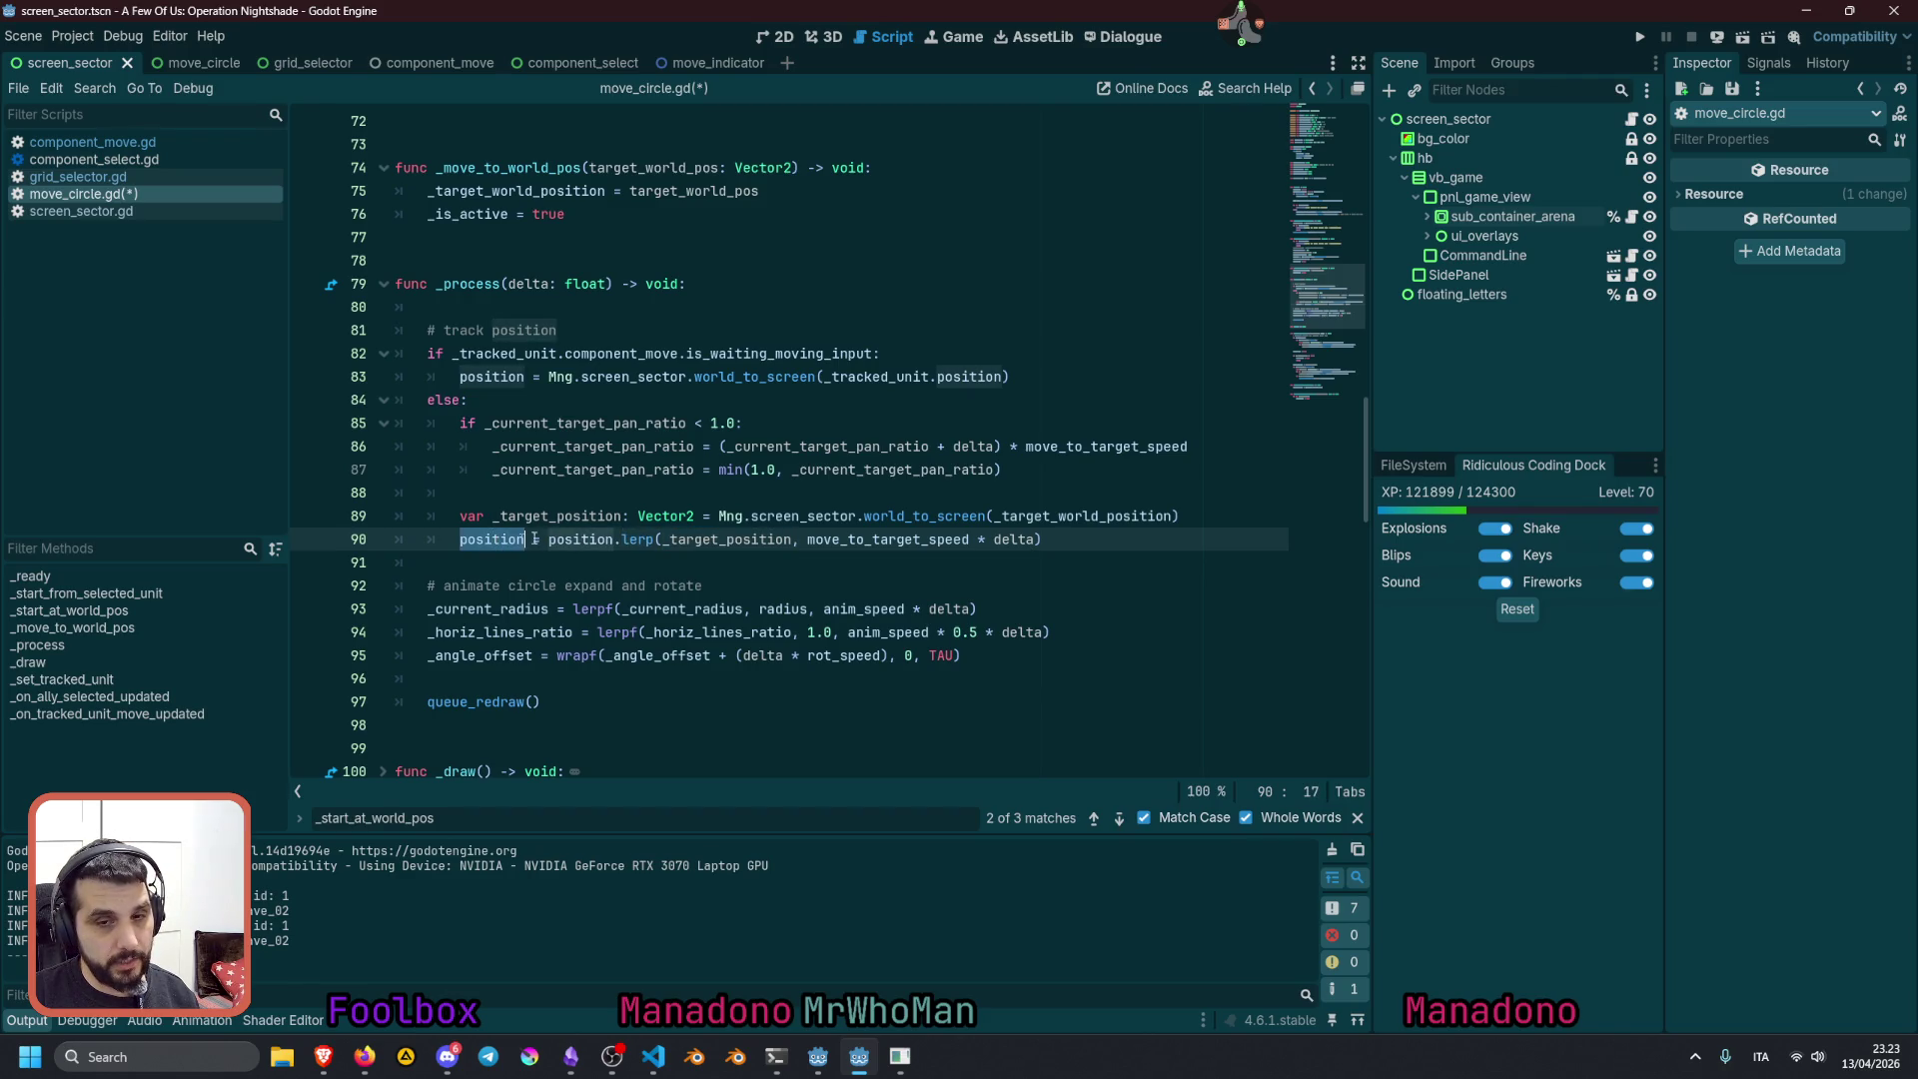
click(575, 541)
click(794, 539)
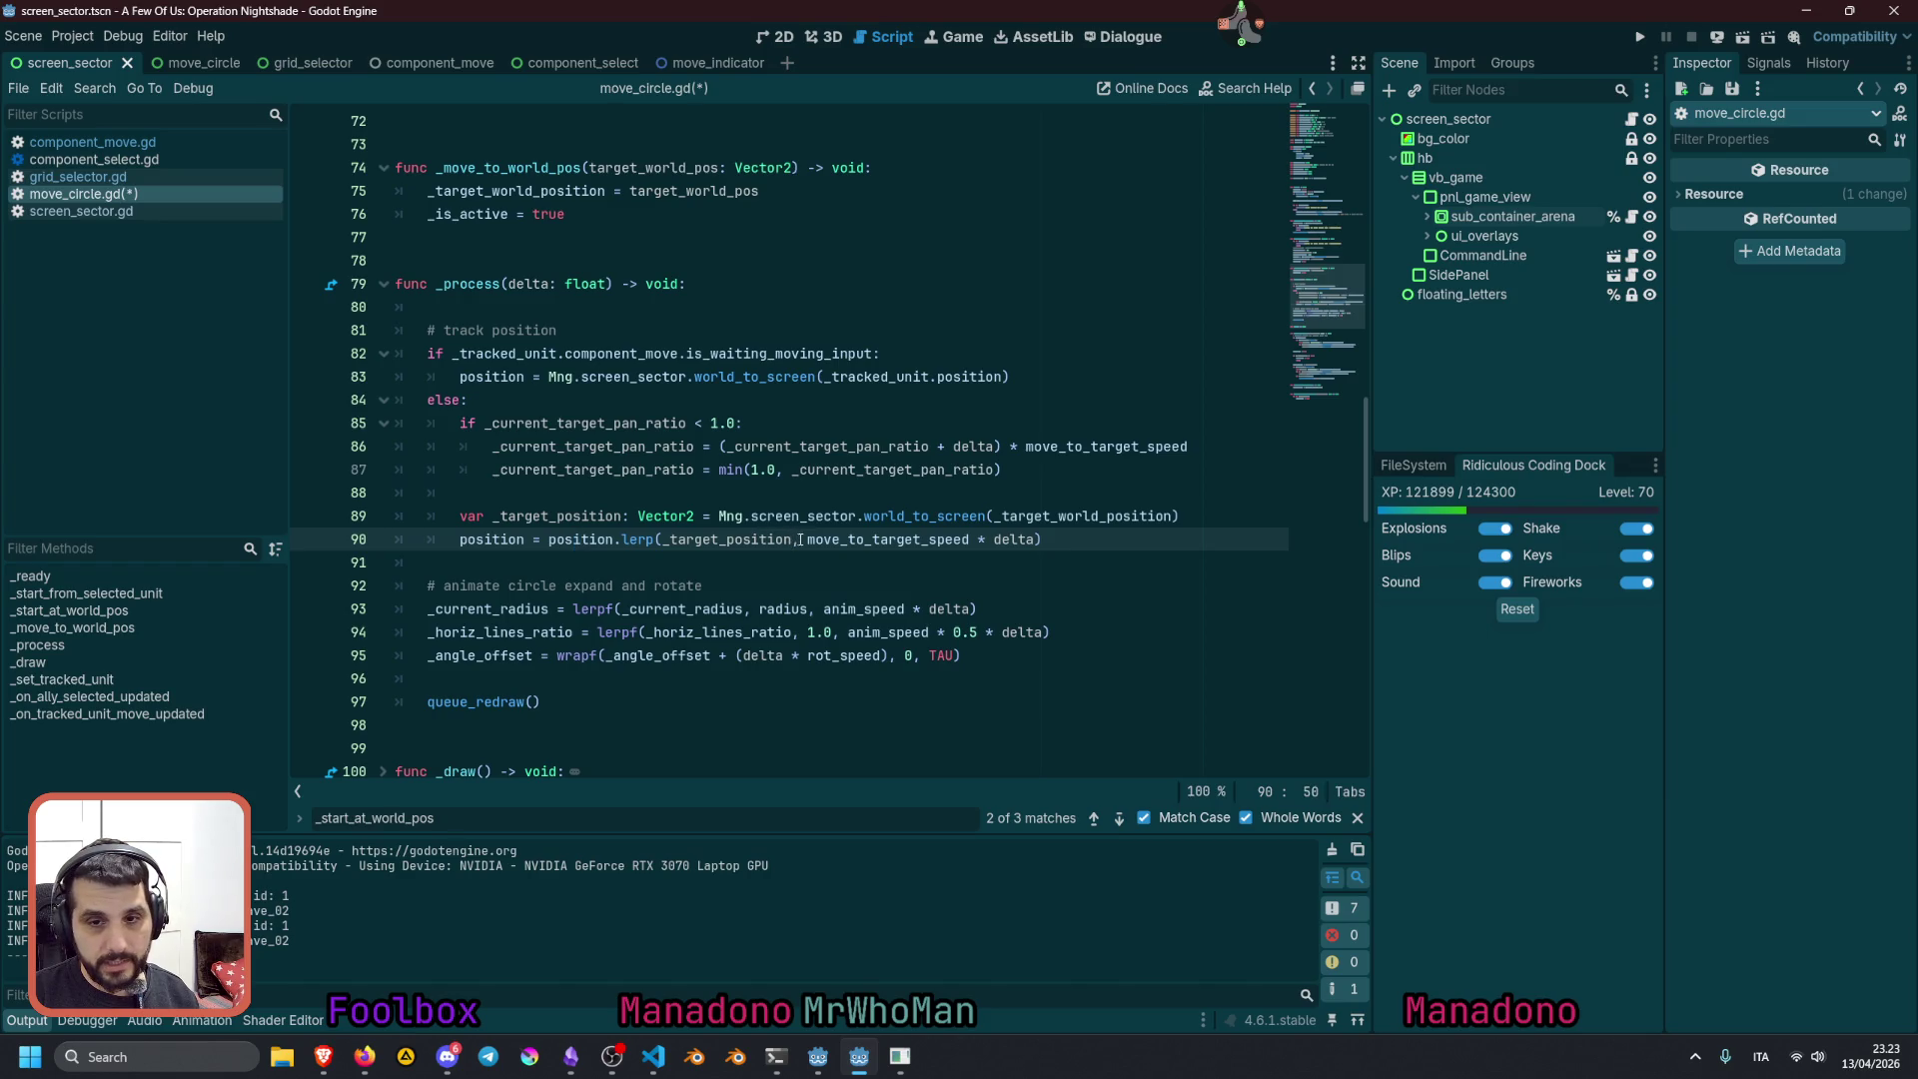
On line 90, replace the lerp weight 'move_to_target_speed * delta' with _current_target_pan_ratio
mouse_move(805, 540)
mouse_down()
mouse_move(920, 539)
mouse_move(859, 517)
mouse_move(1029, 538)
mouse_up()
double_click(1188, 446)
click(828, 518)
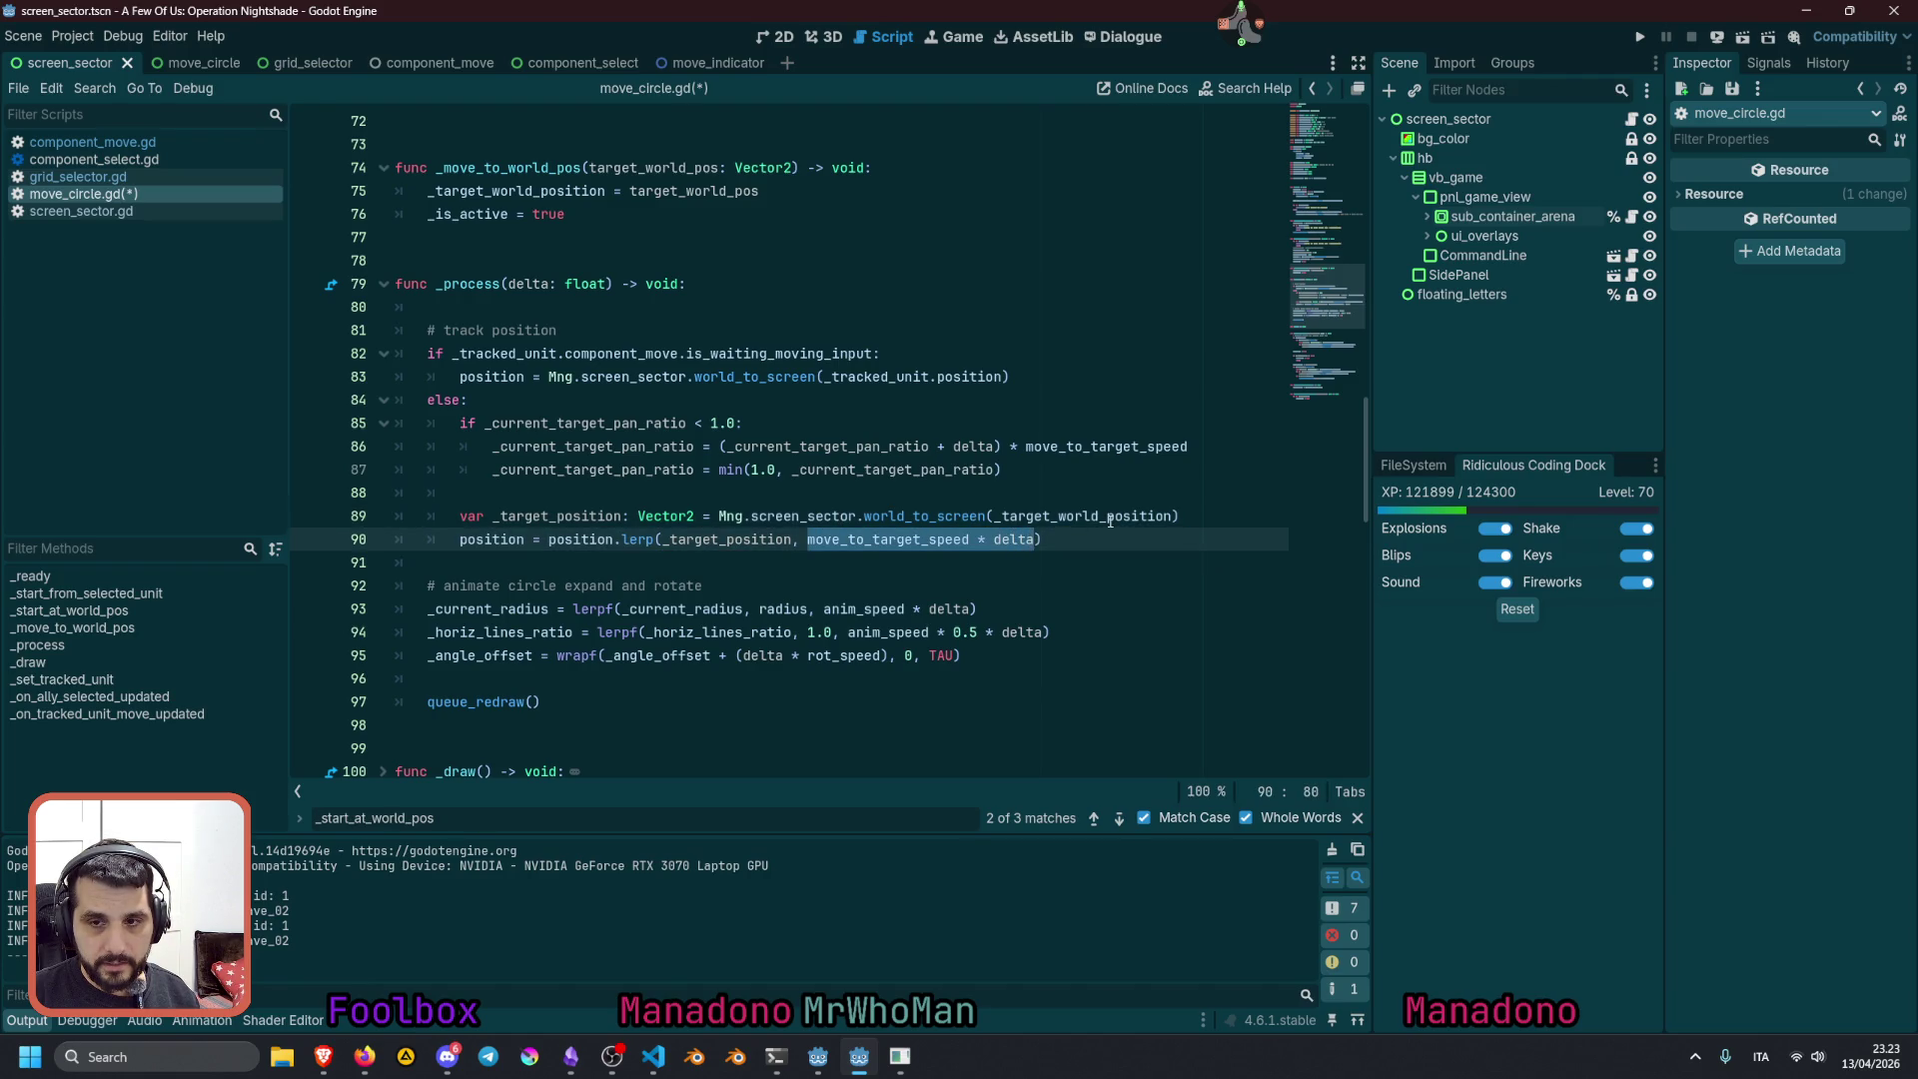
text(_current_target_pan_ratio)
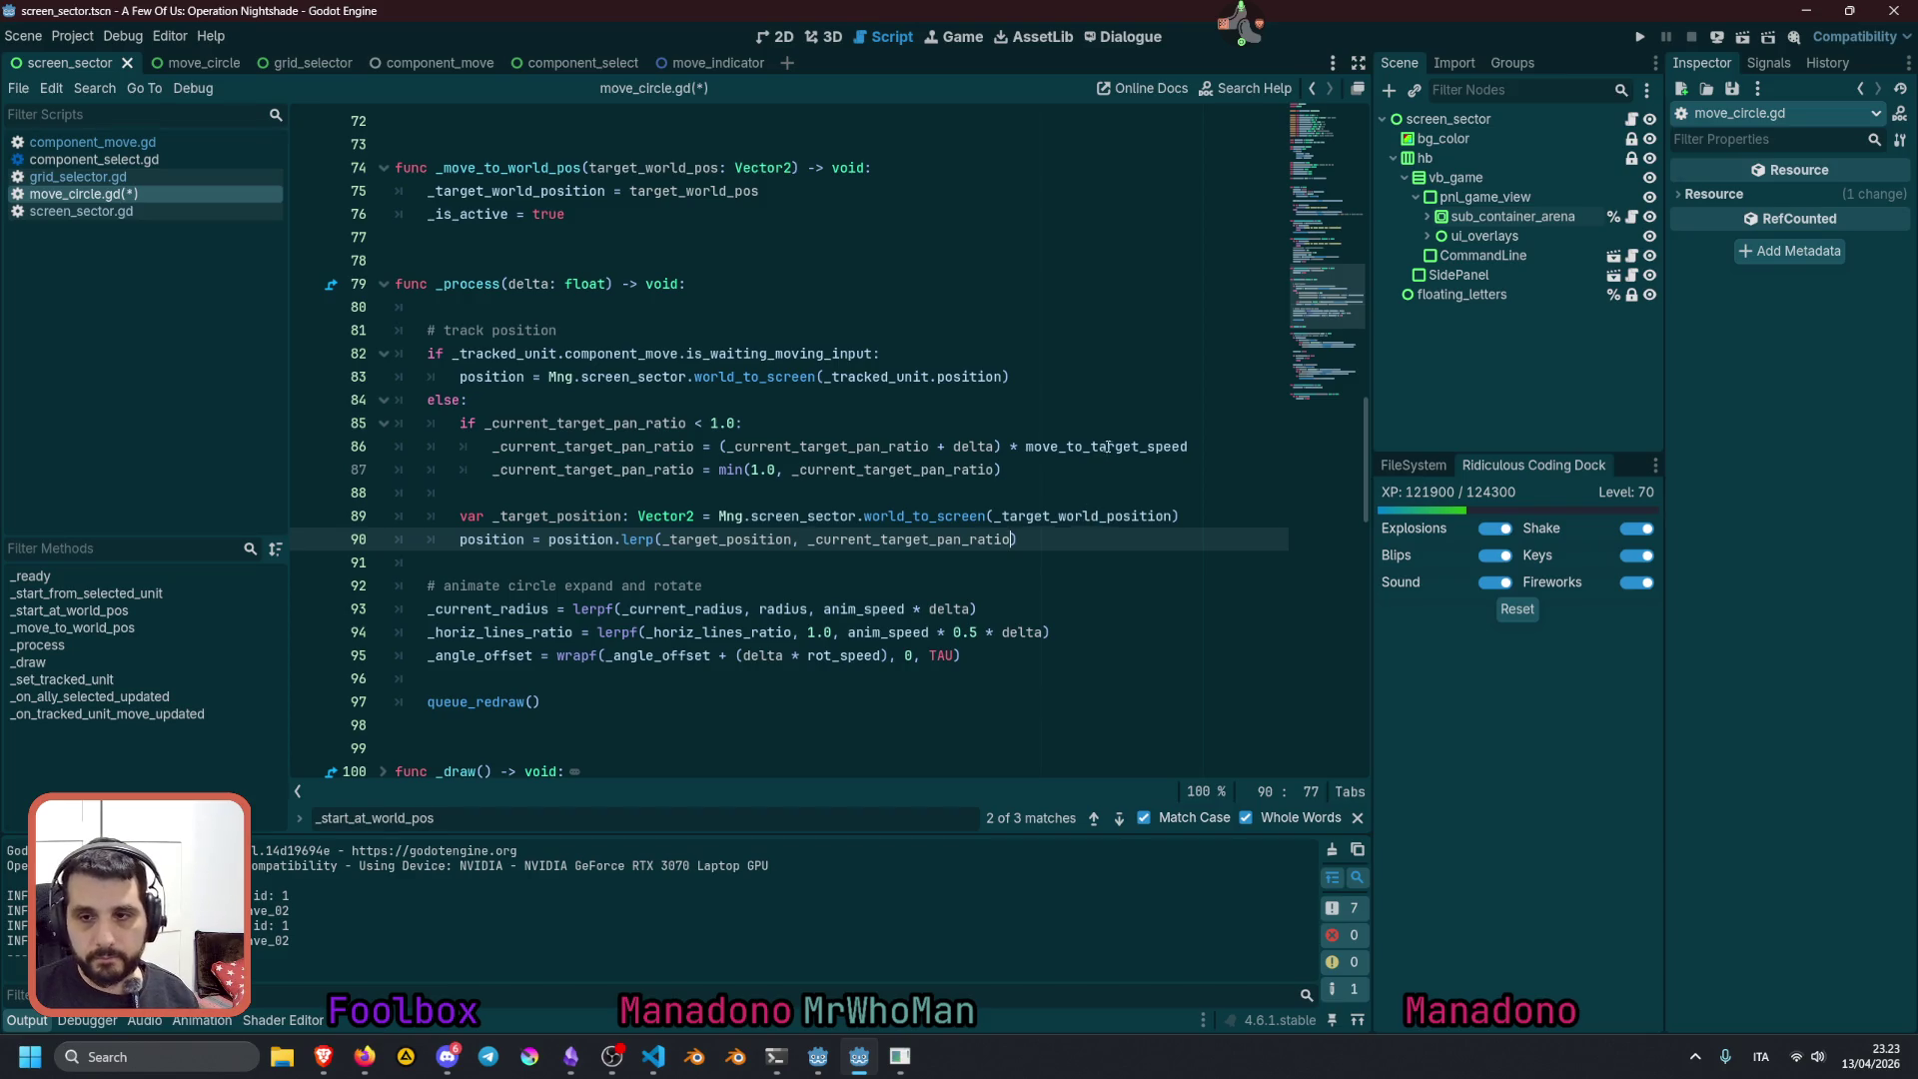
ctrl+click(1109, 450)
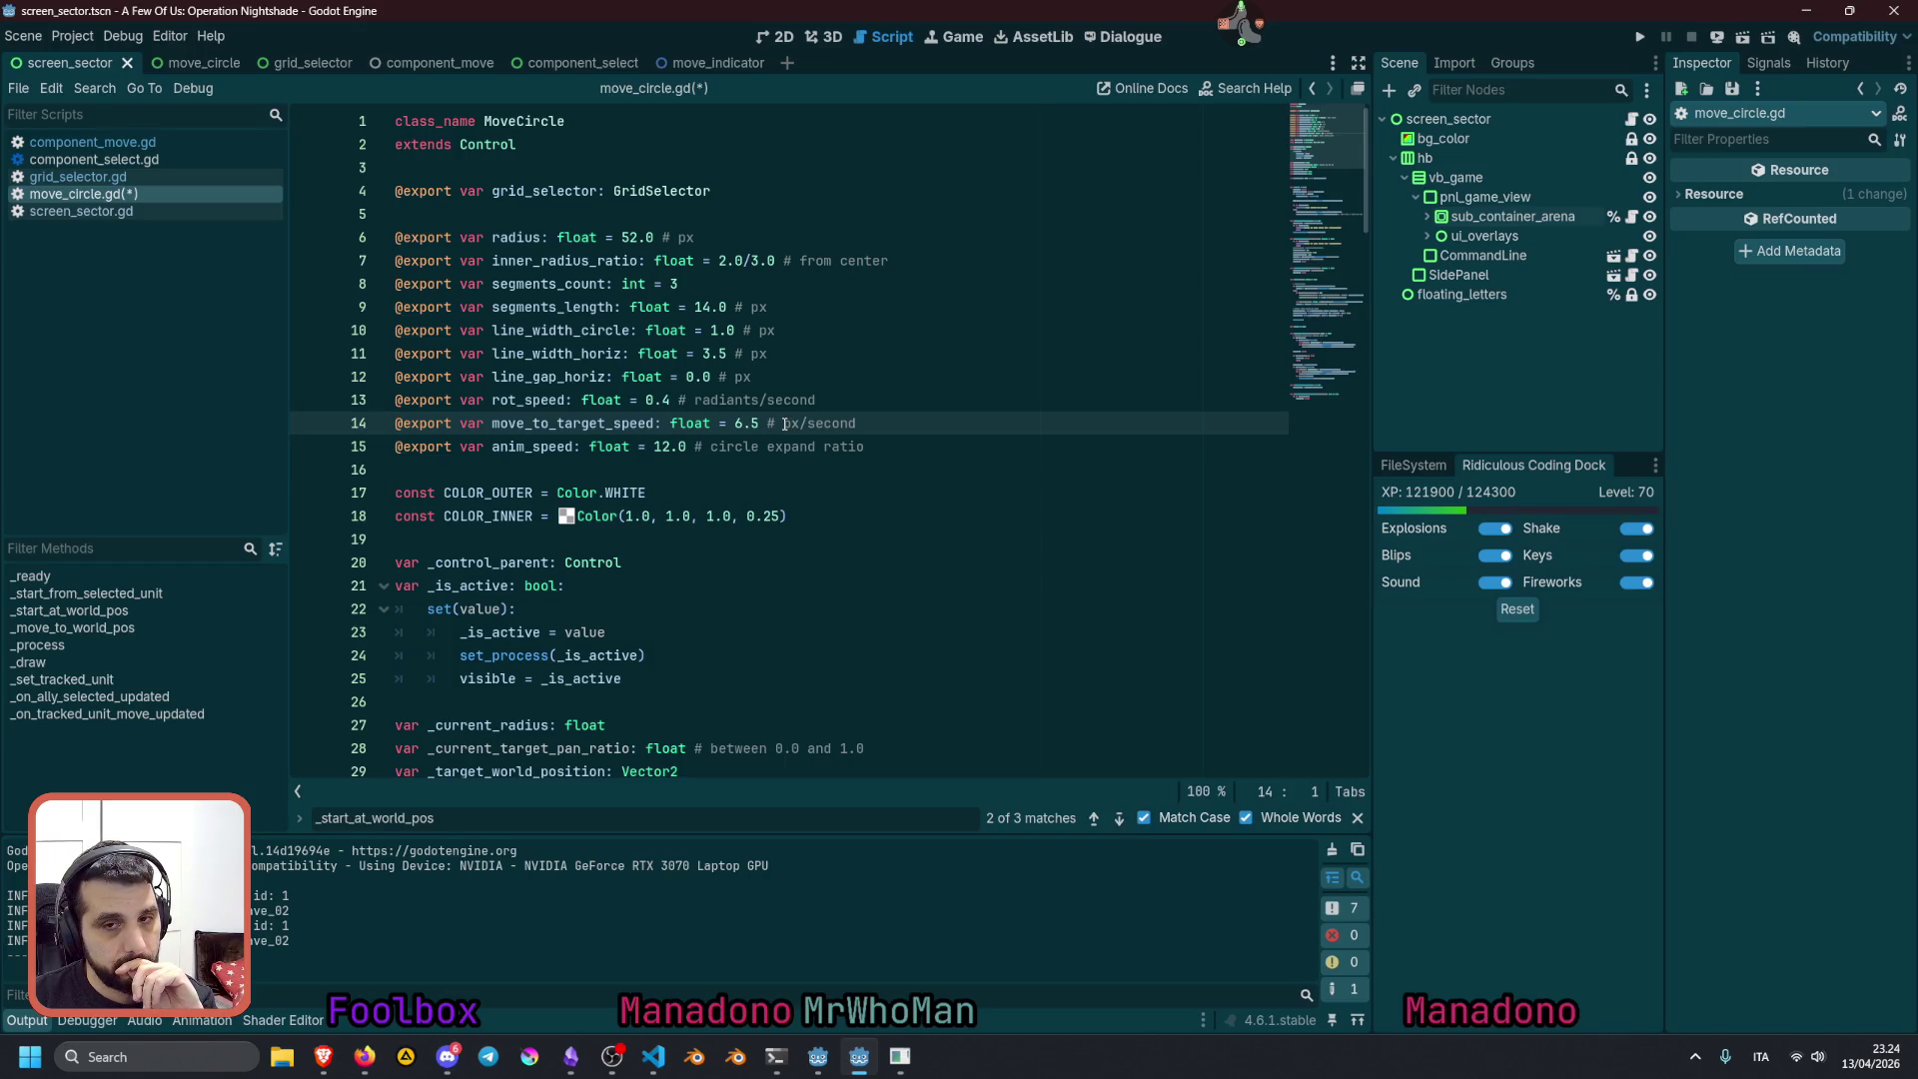
Reword the move_to_target_speed comment on line 14 to '# ratio 1.0second/value'
drag(737, 423, 752, 424)
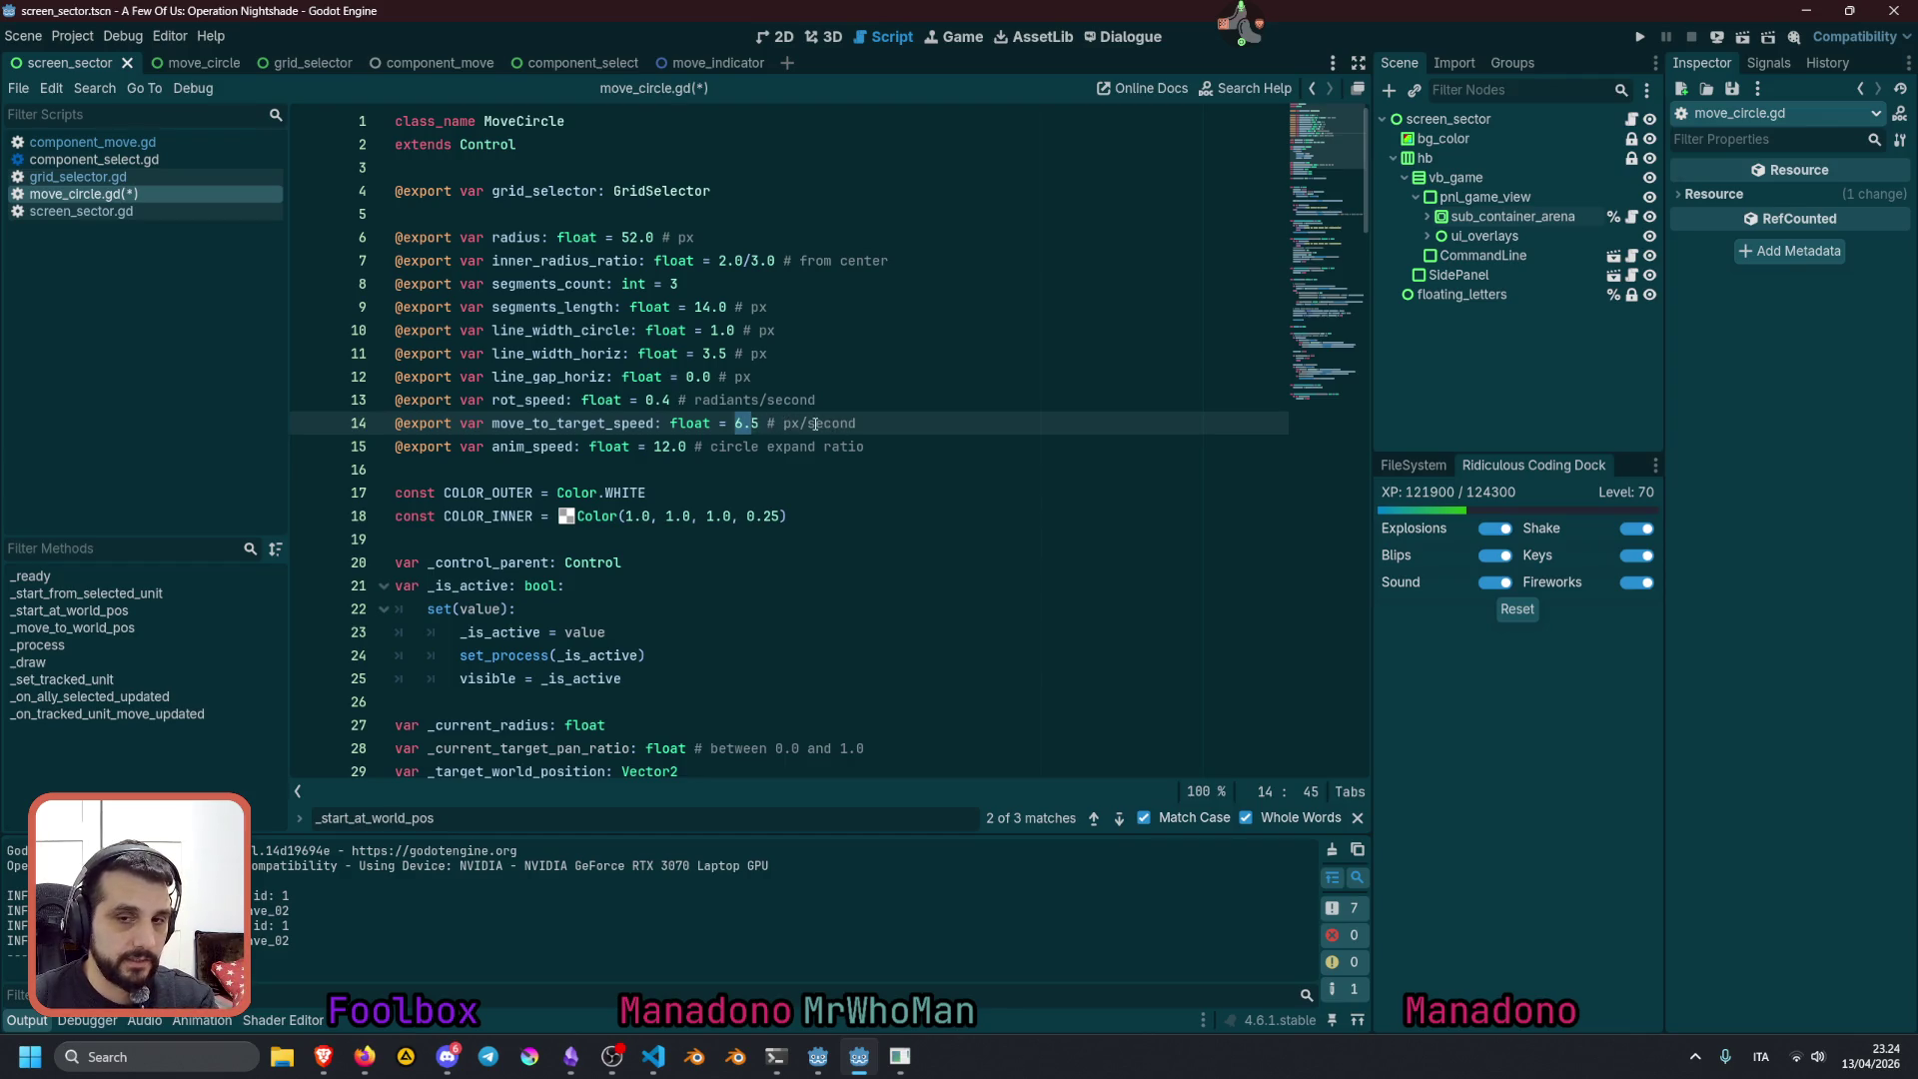
double_click(791, 423)
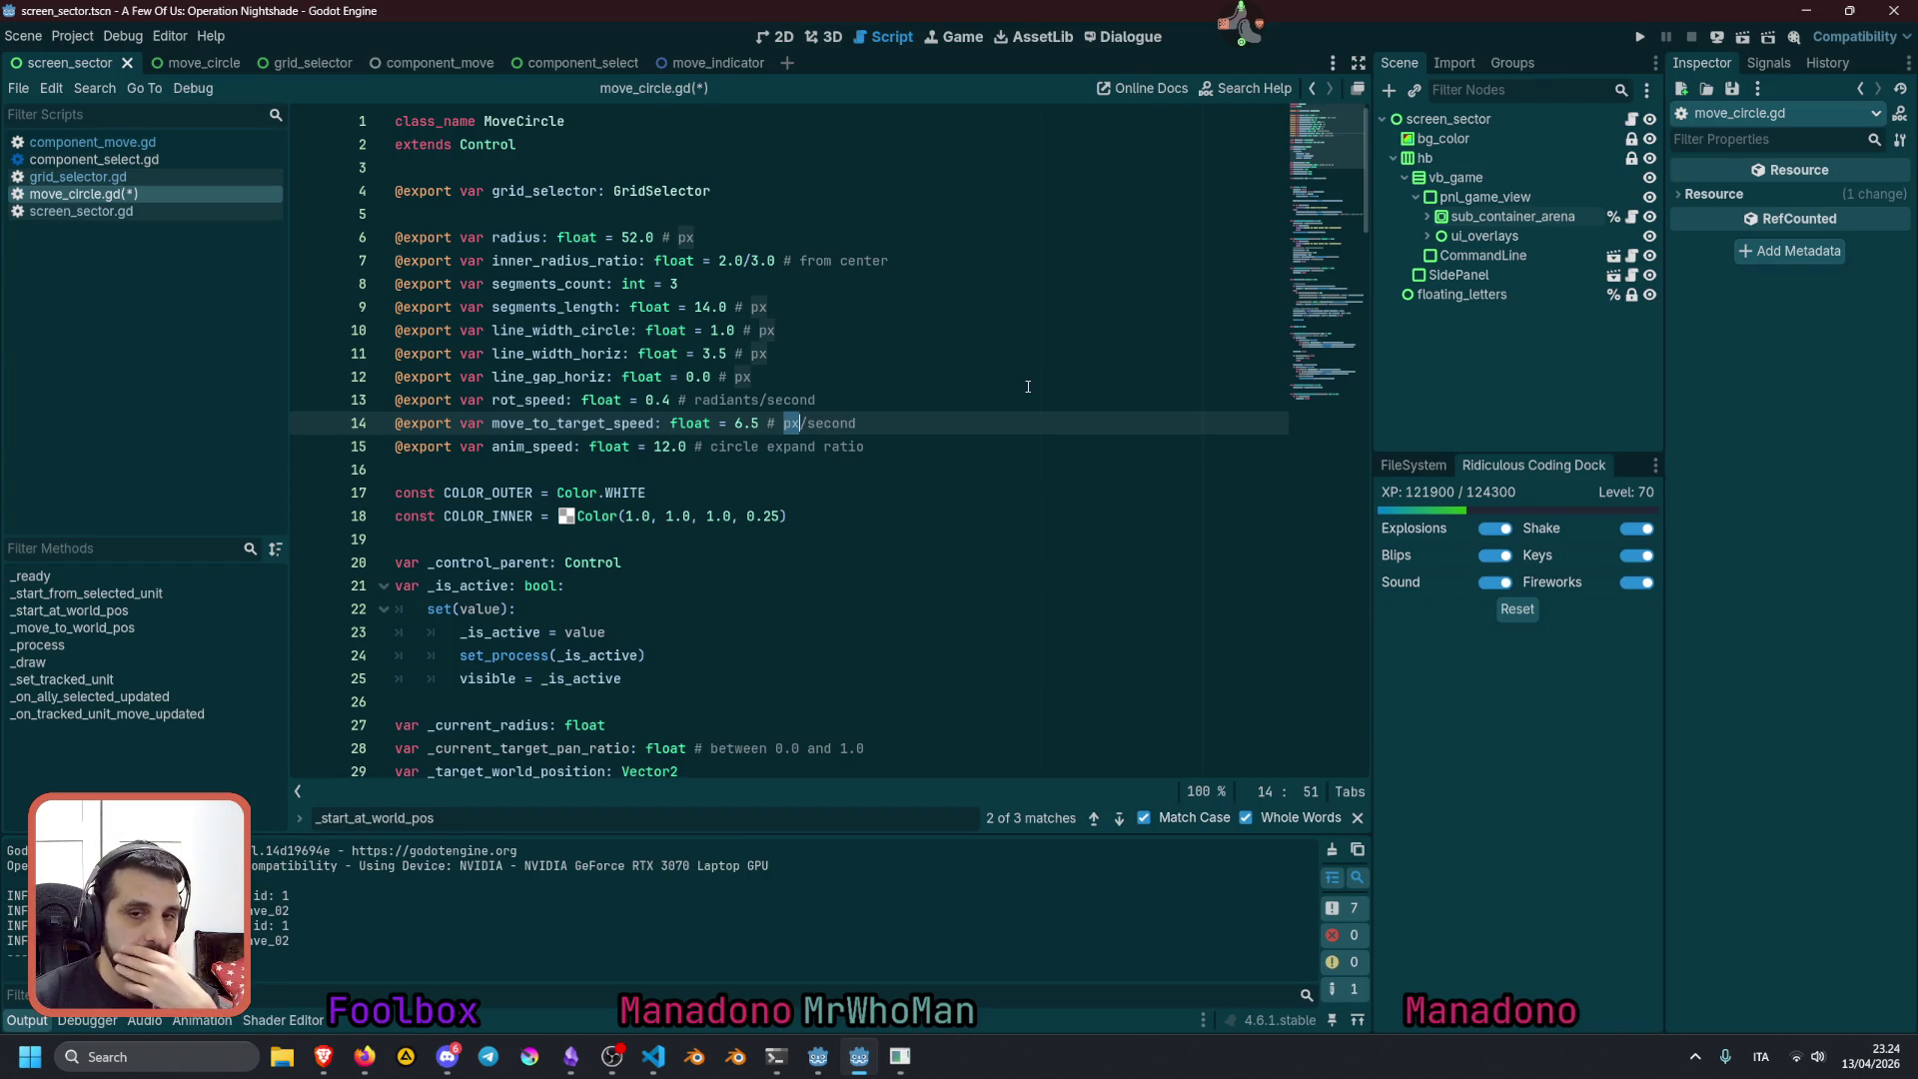
key(Delete)
key(Delete)
key(End)
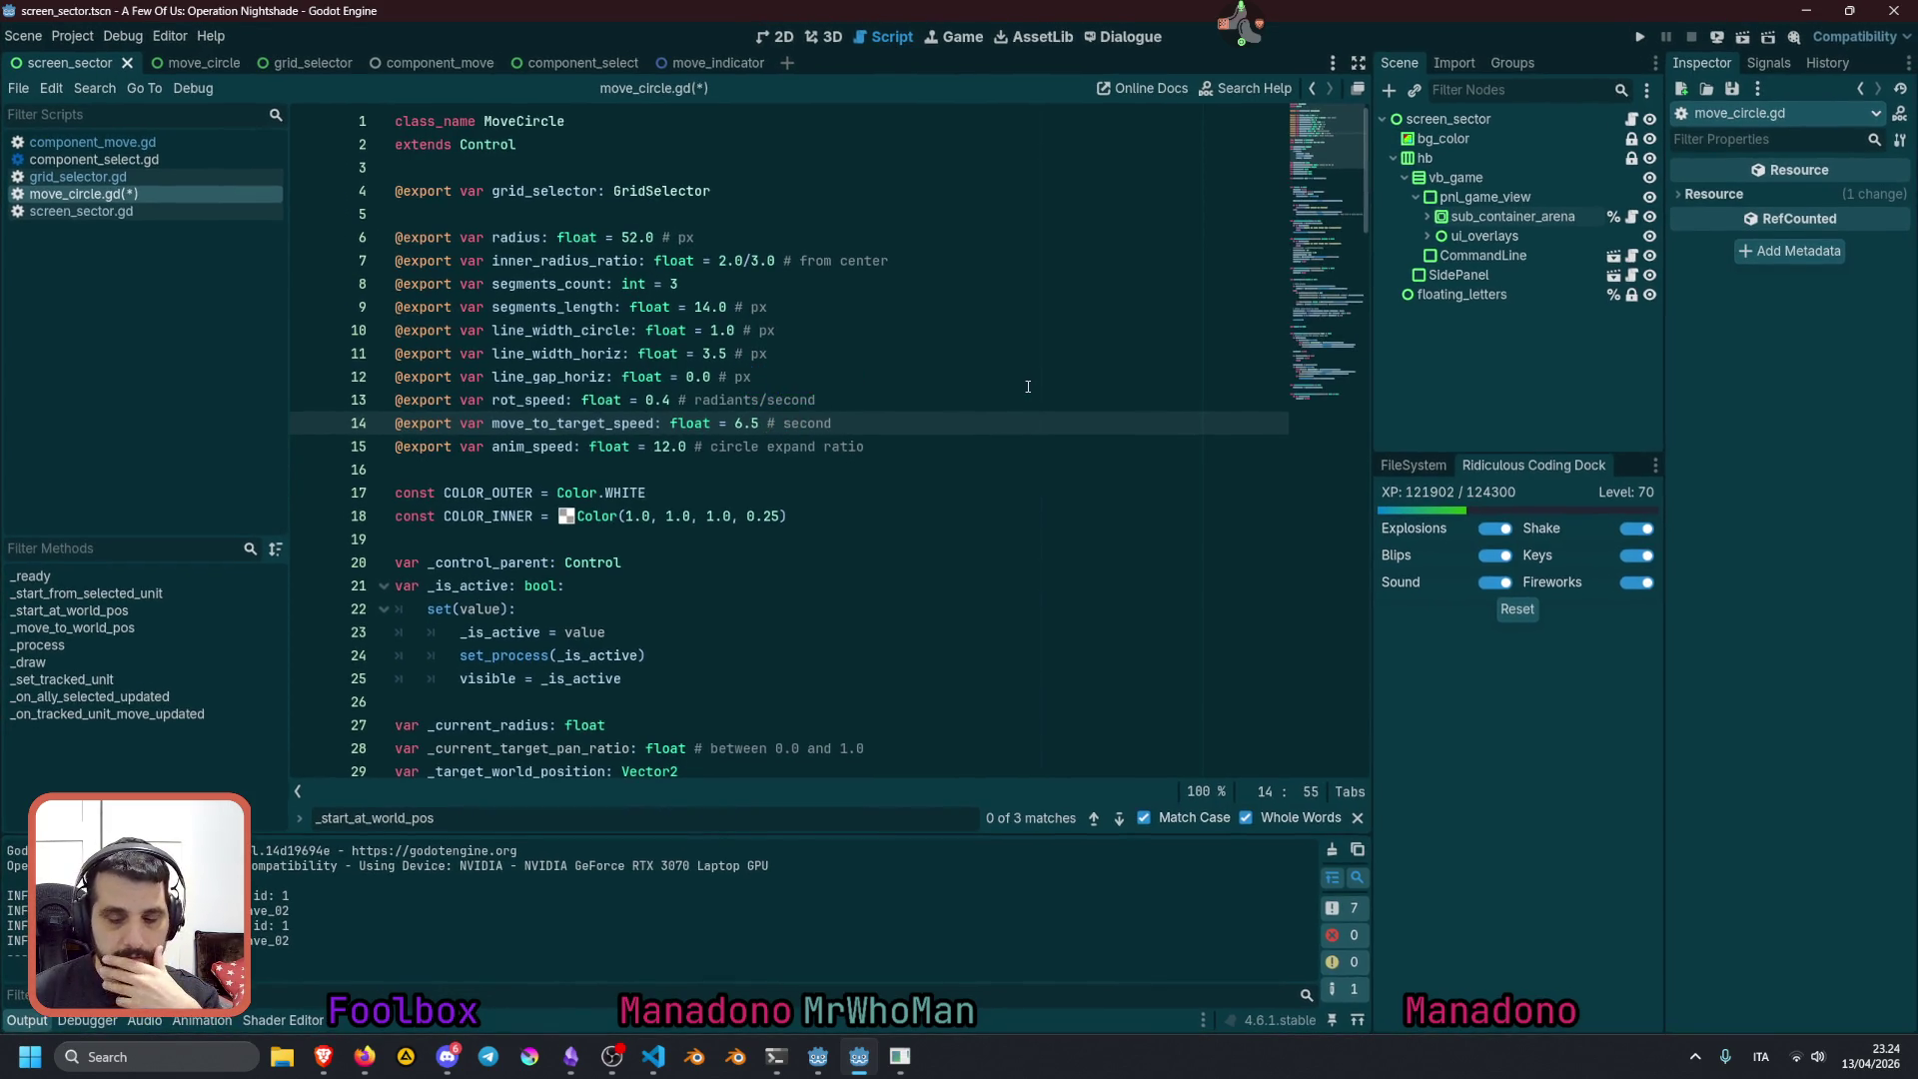
text(/)
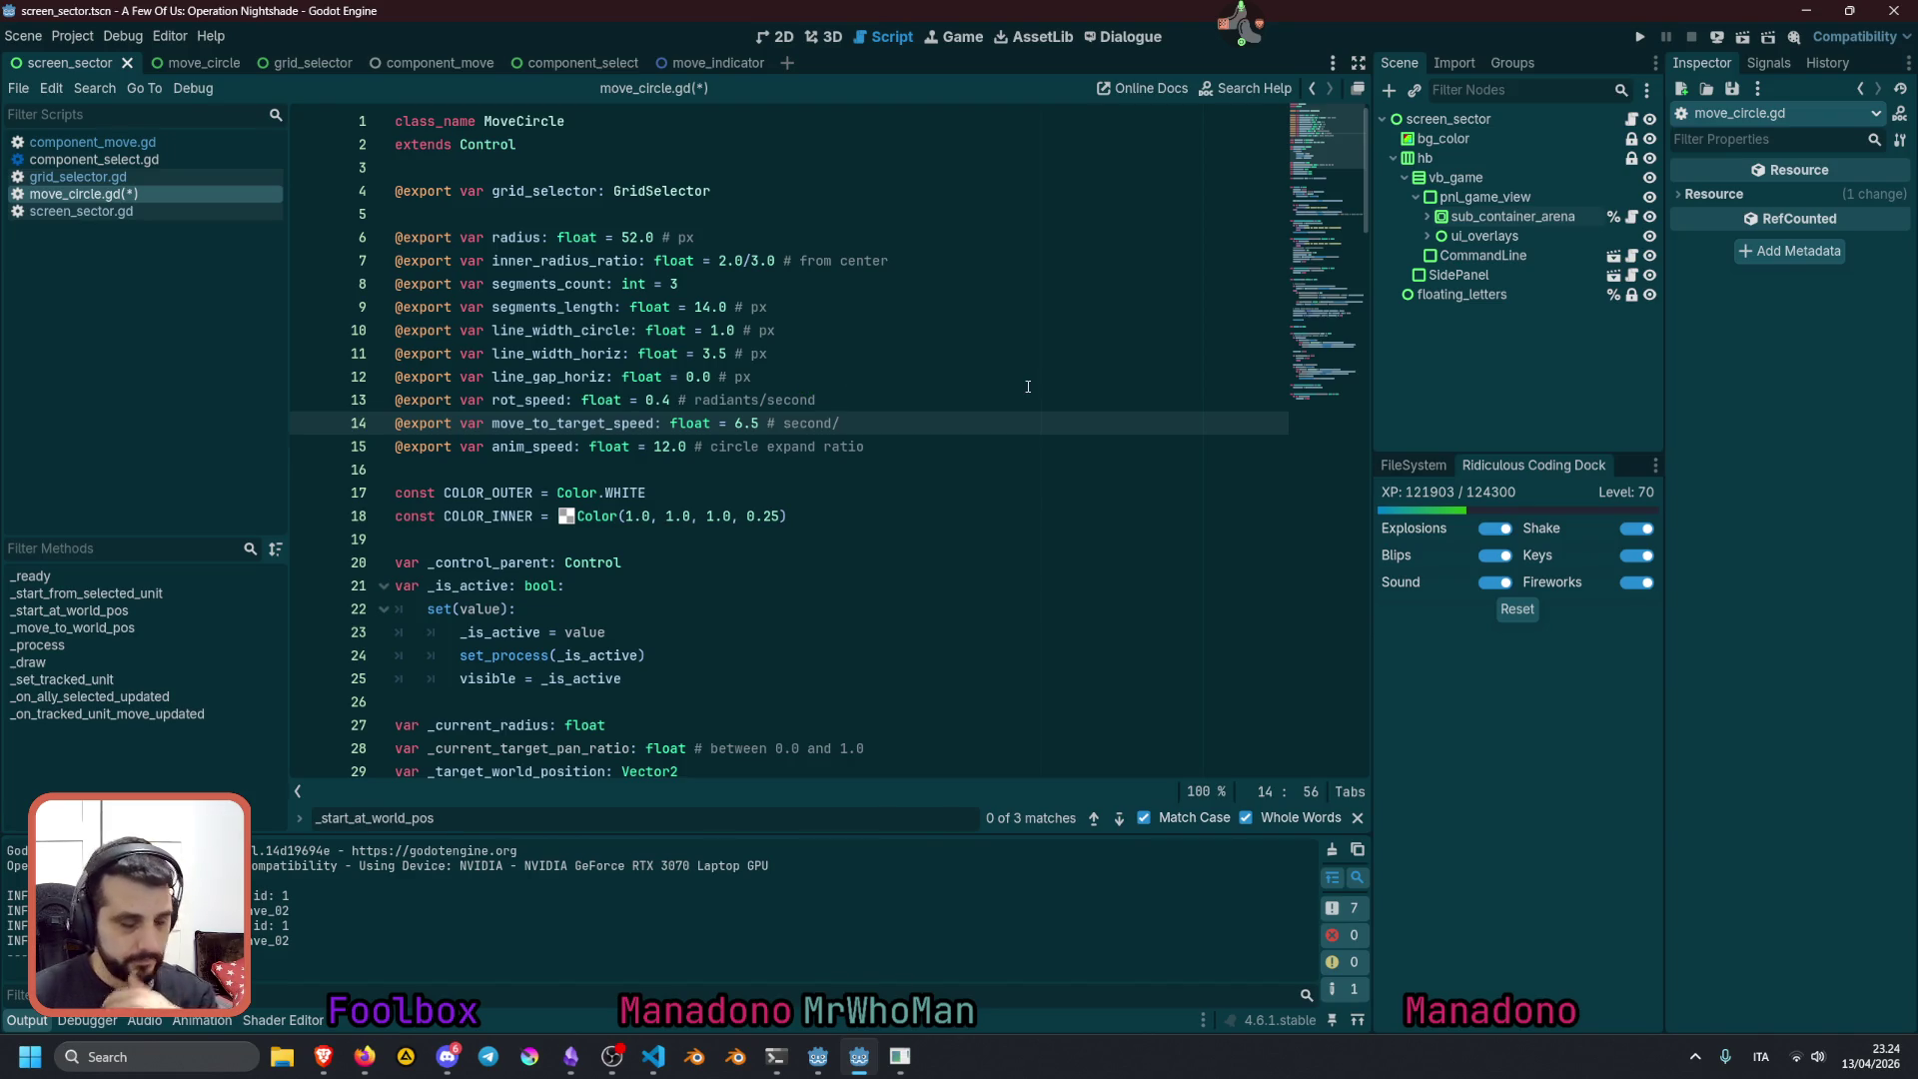
text(value)
key(ctrl+Left)
key(ctrl+Left)
key(ctrl+Left)
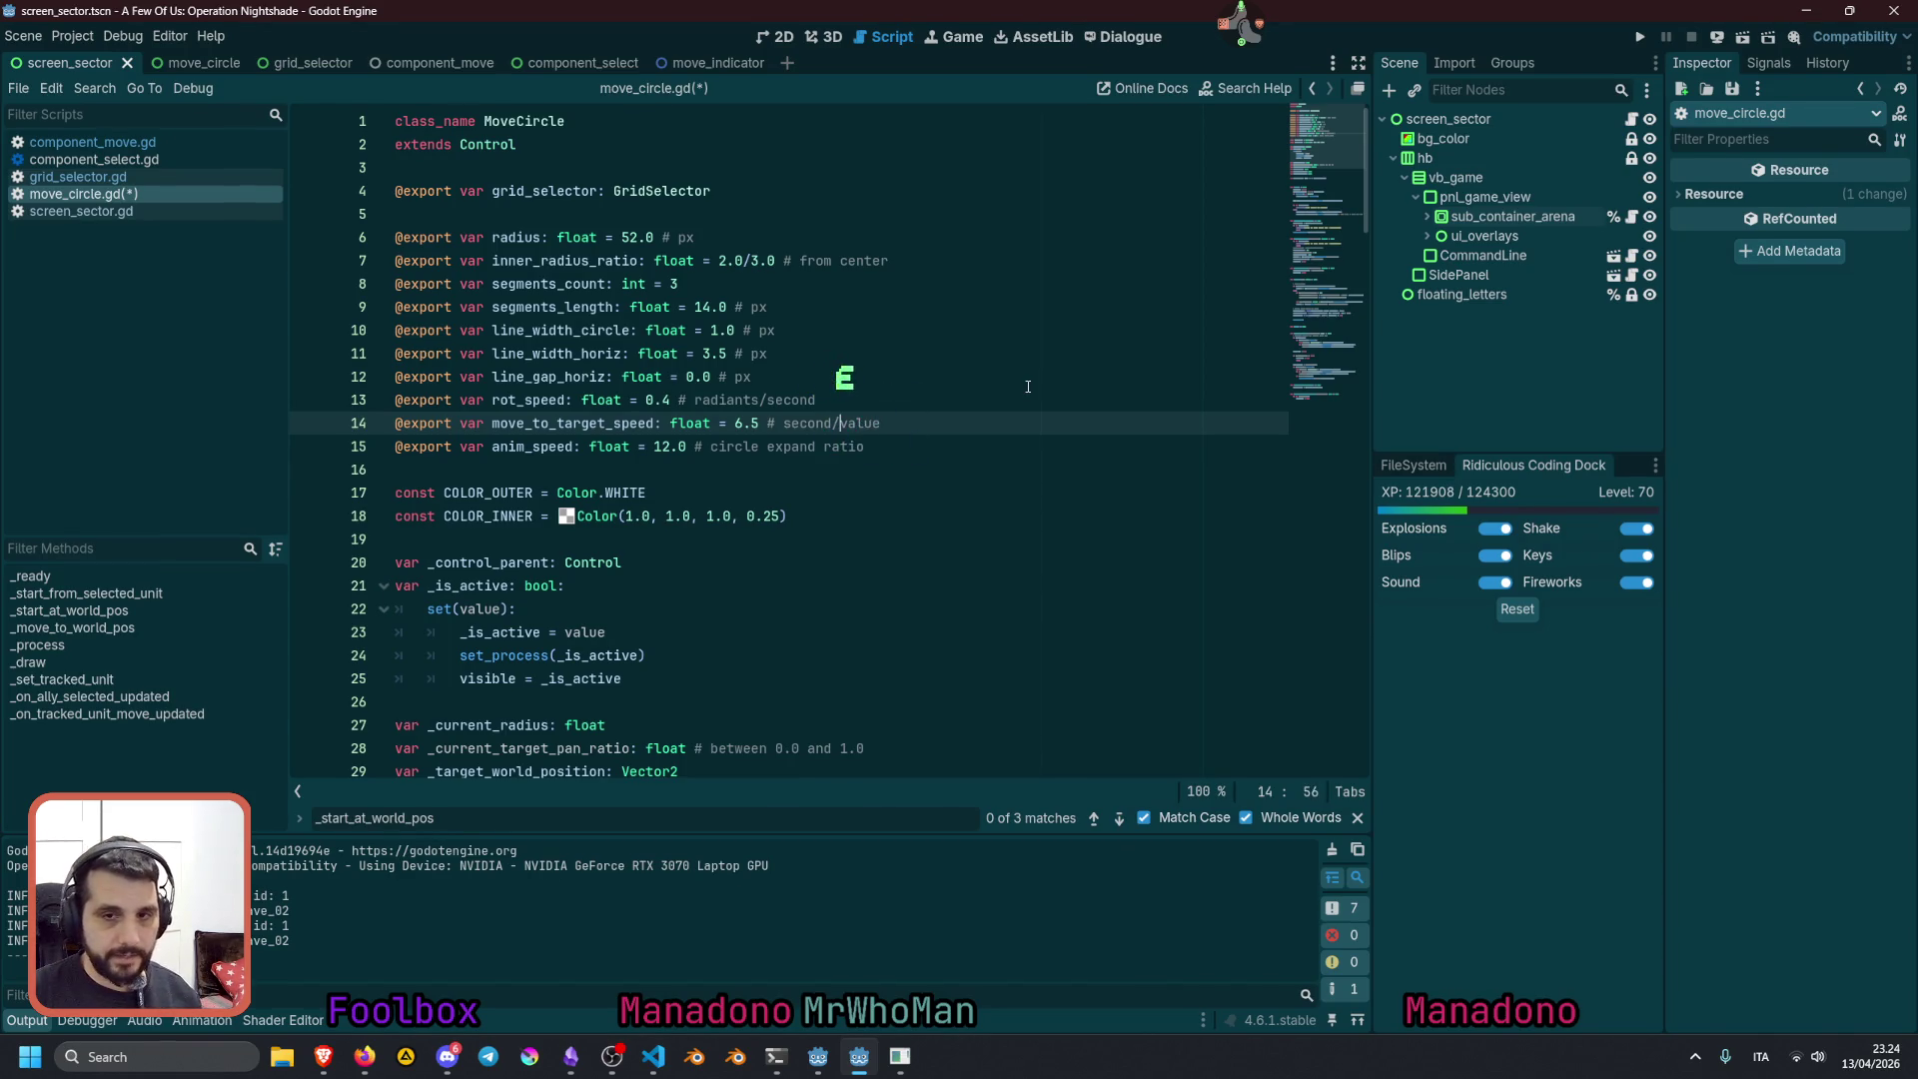
text(ratio )
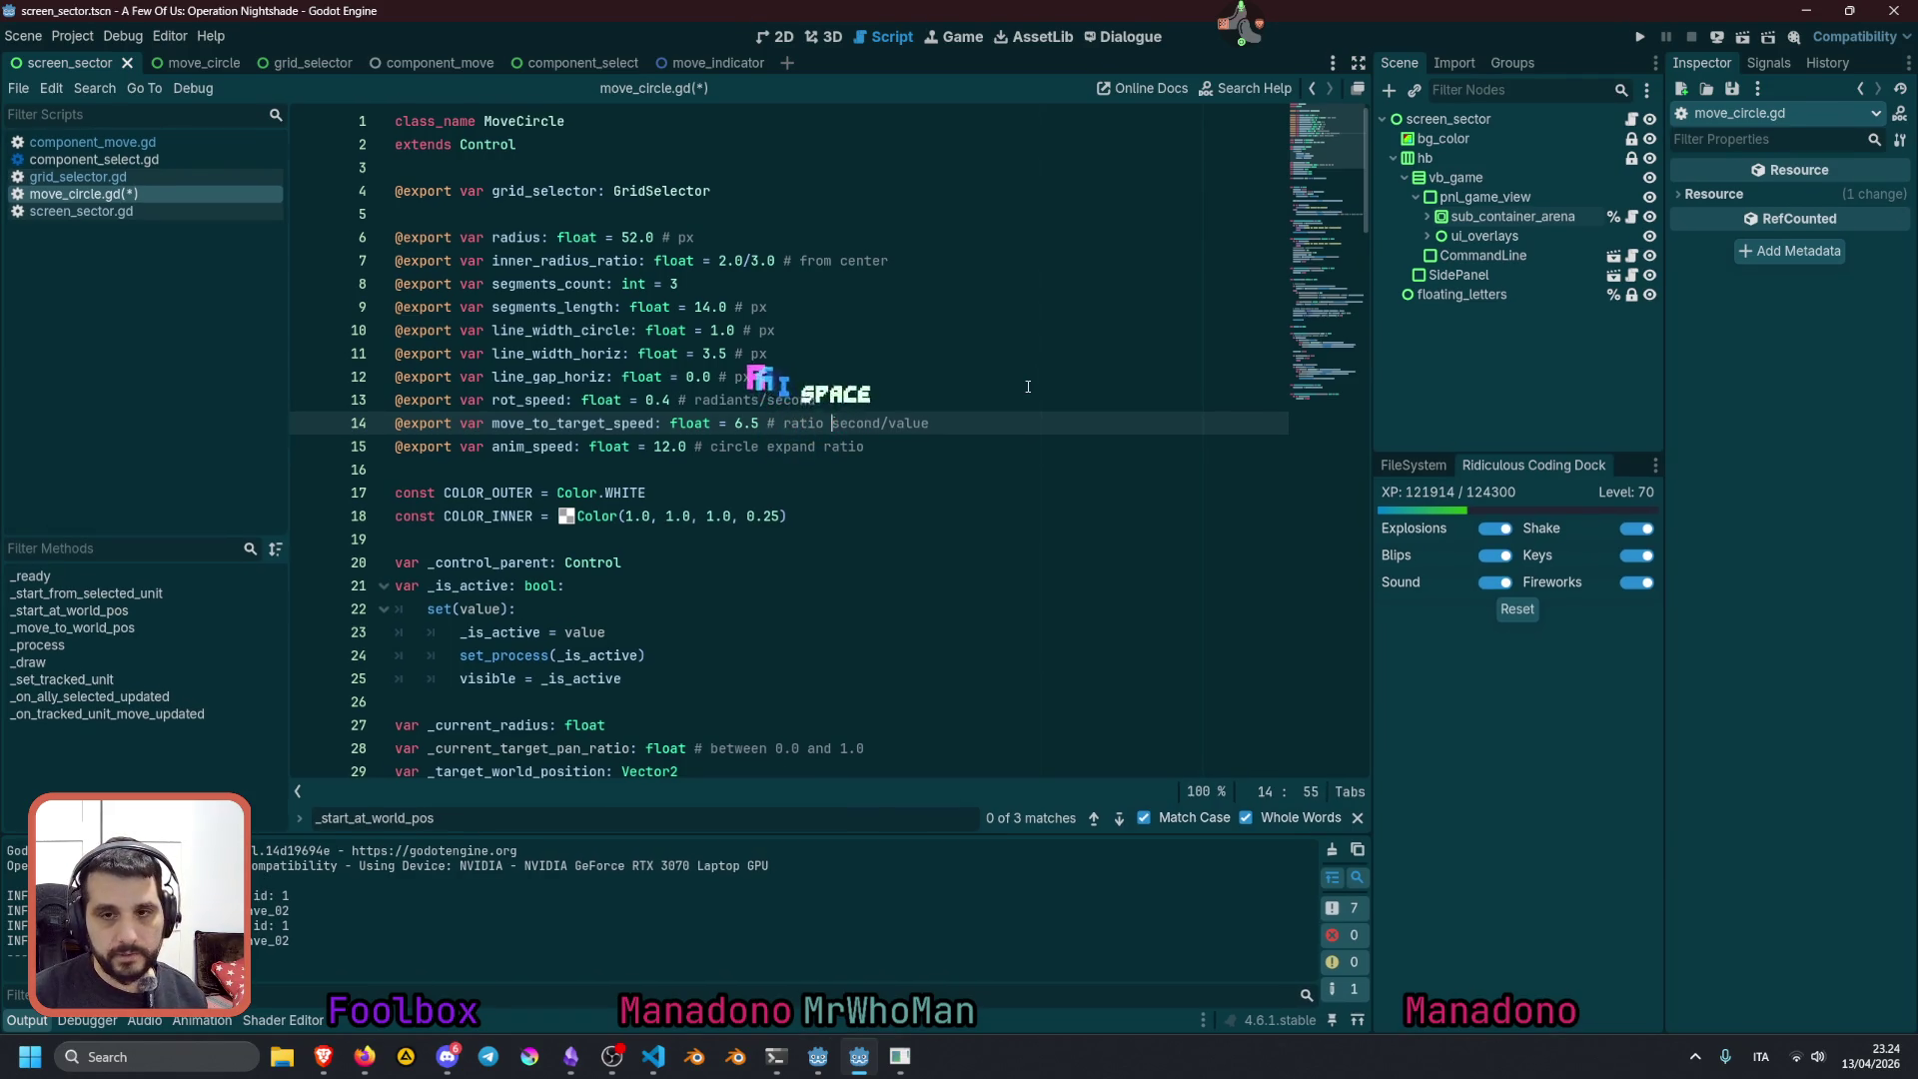
text(1.0)
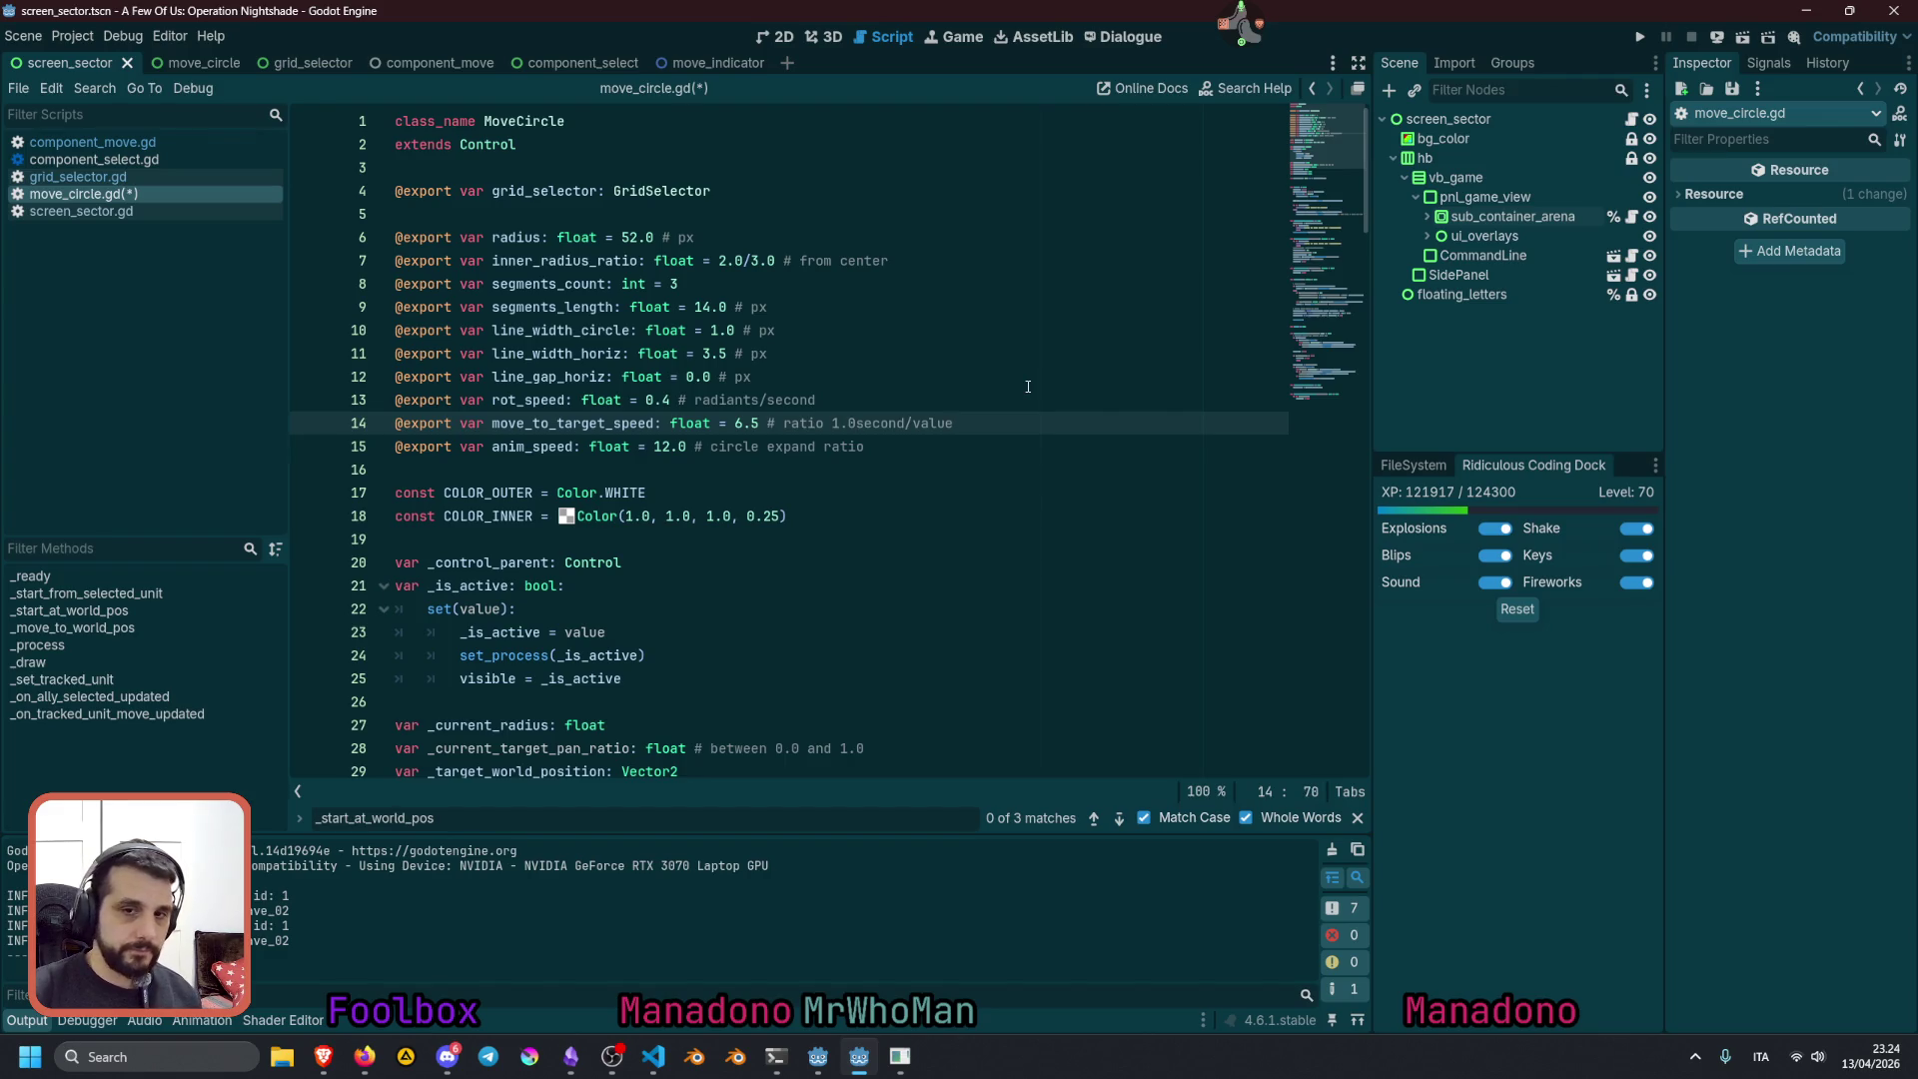
Change move_to_target_speed's exported value from 6.5 to 2.0
click(737, 424)
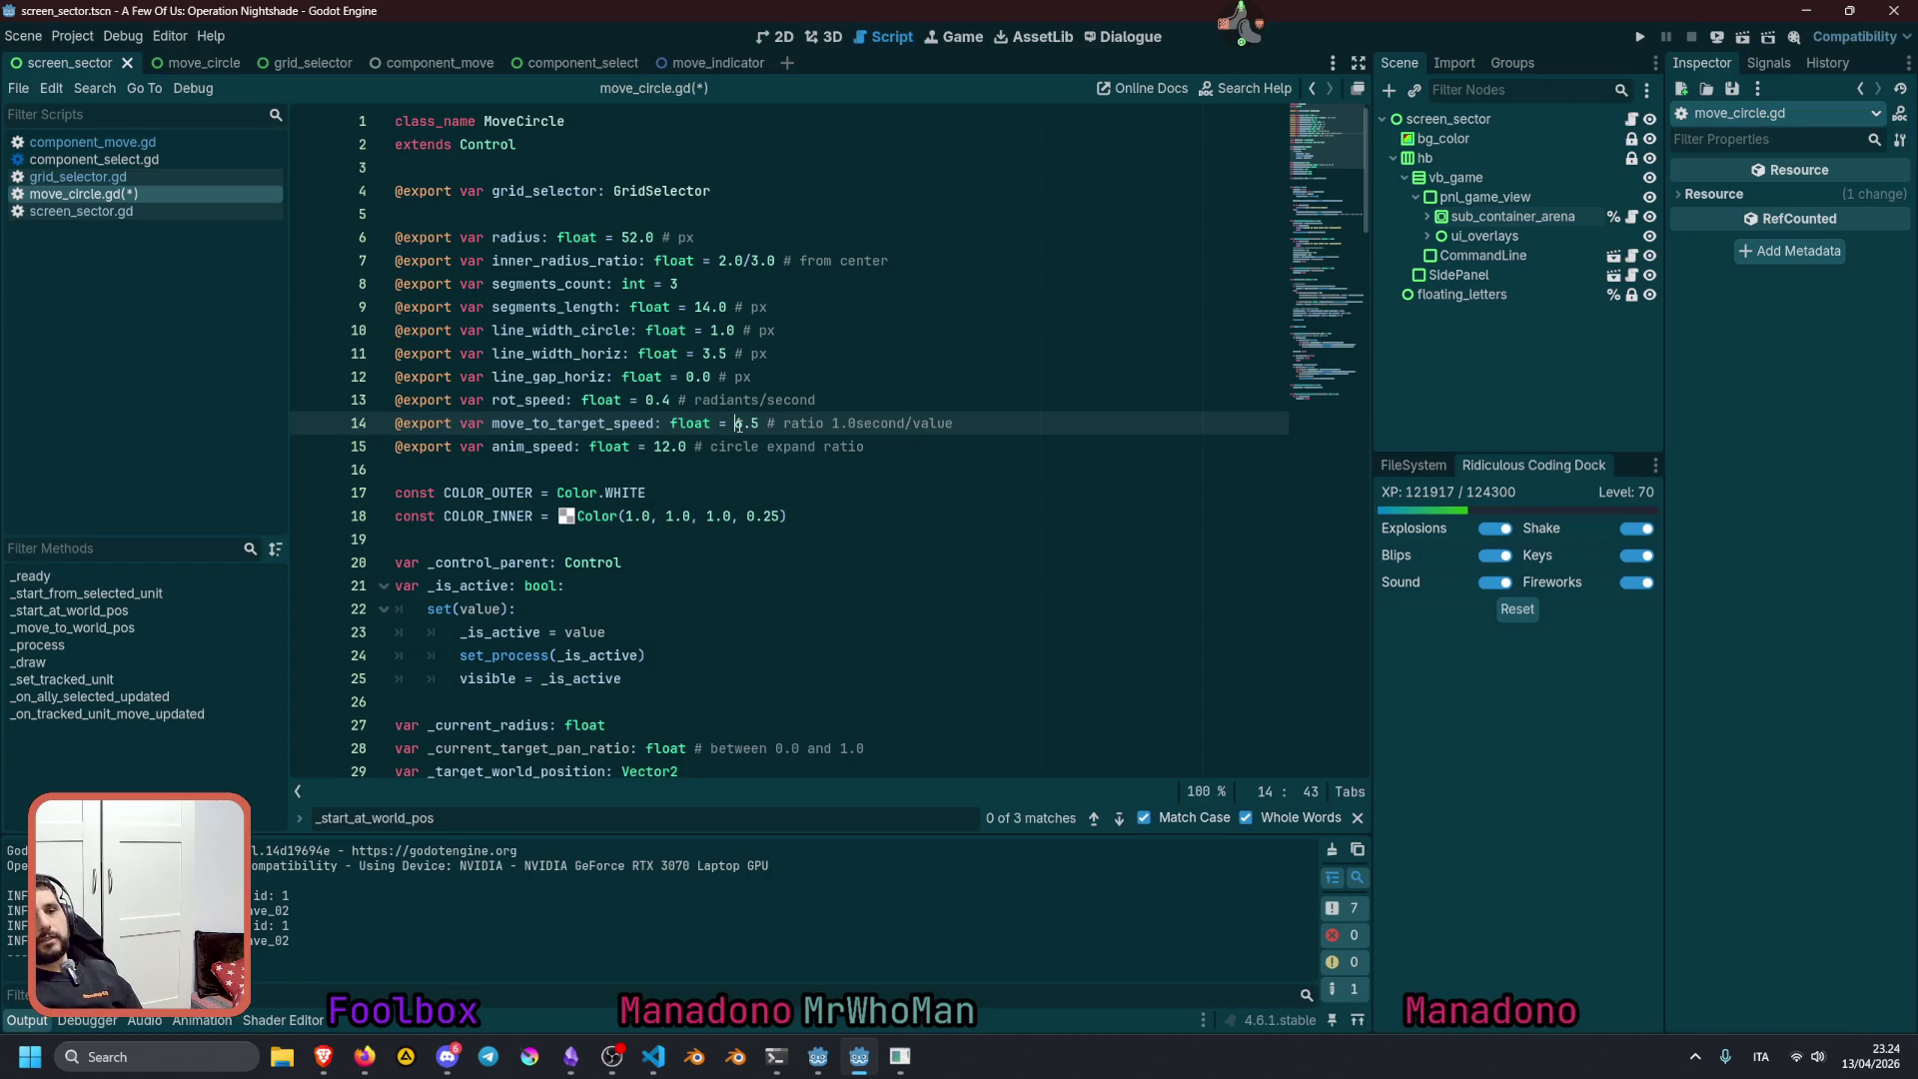
key(shift+Right)
key(shift+Right)
key(shift+Right)
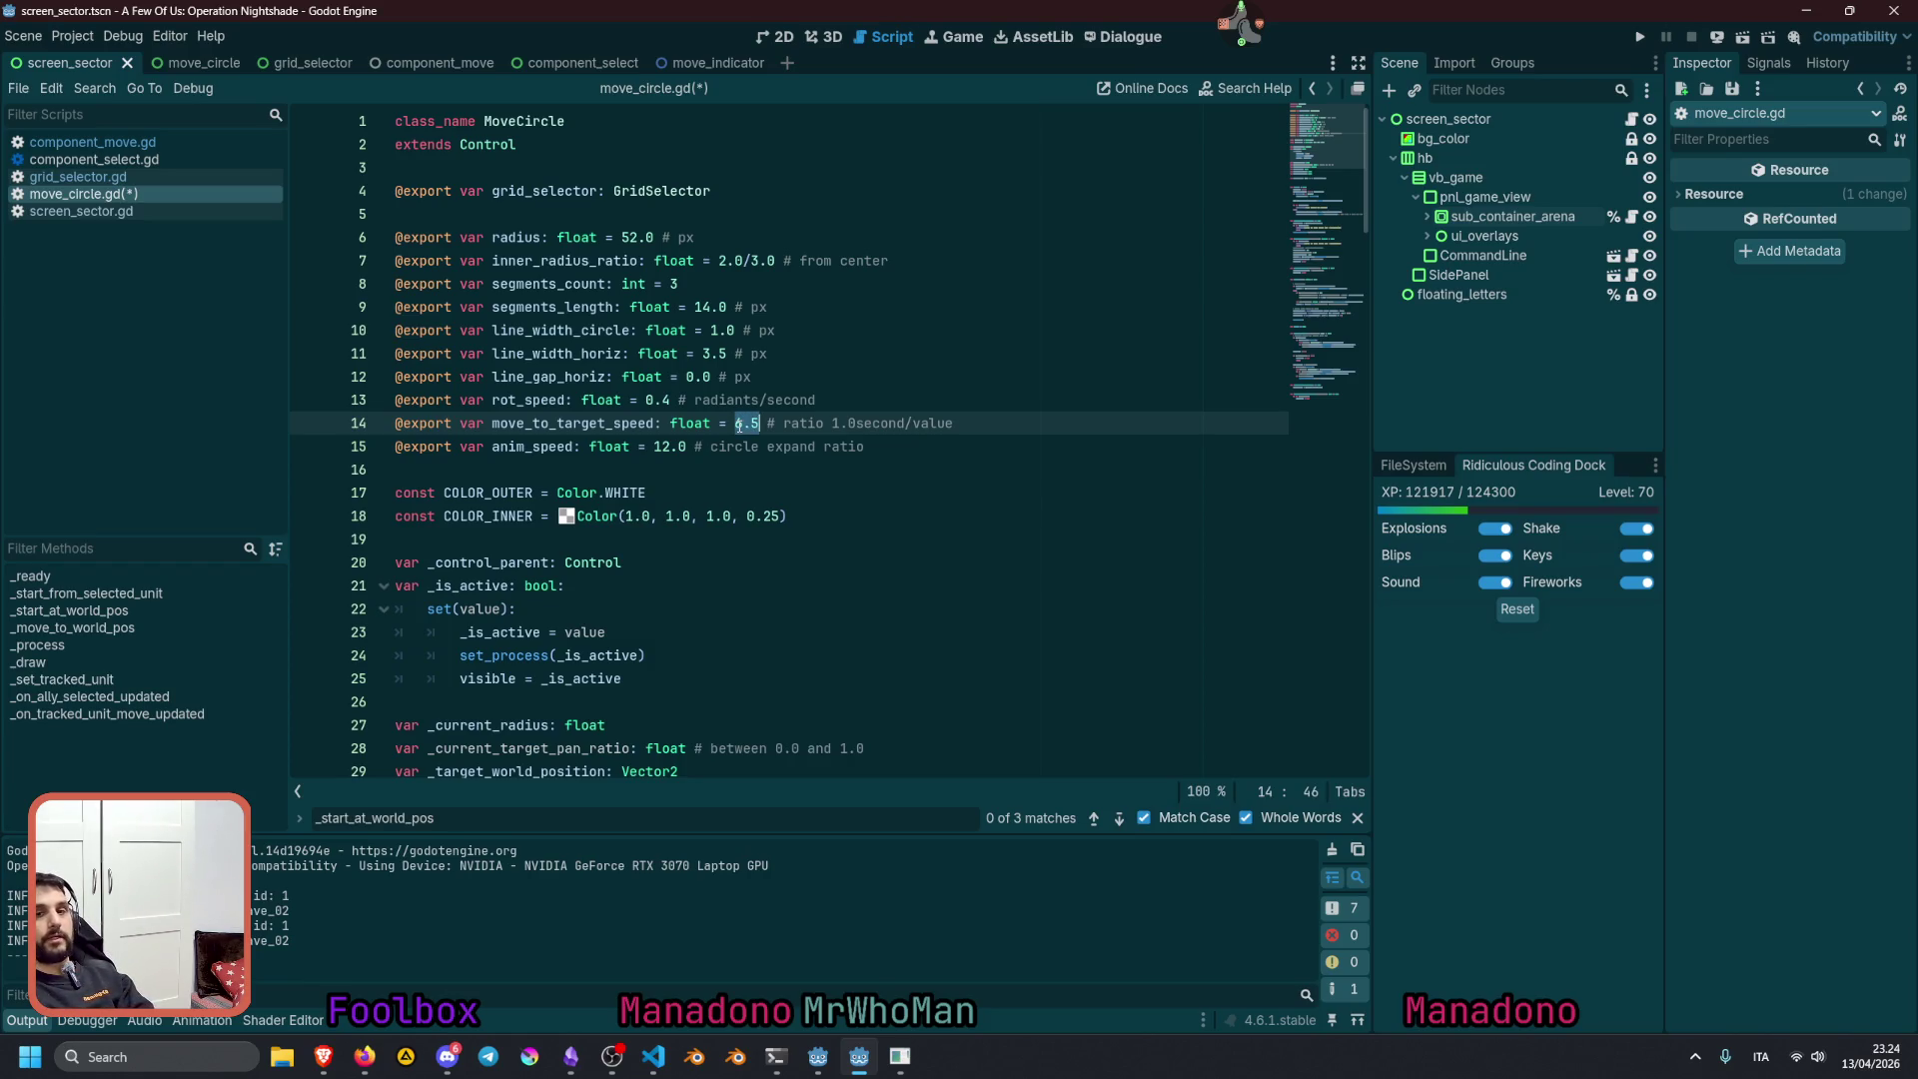
text(2.0)
click(839, 386)
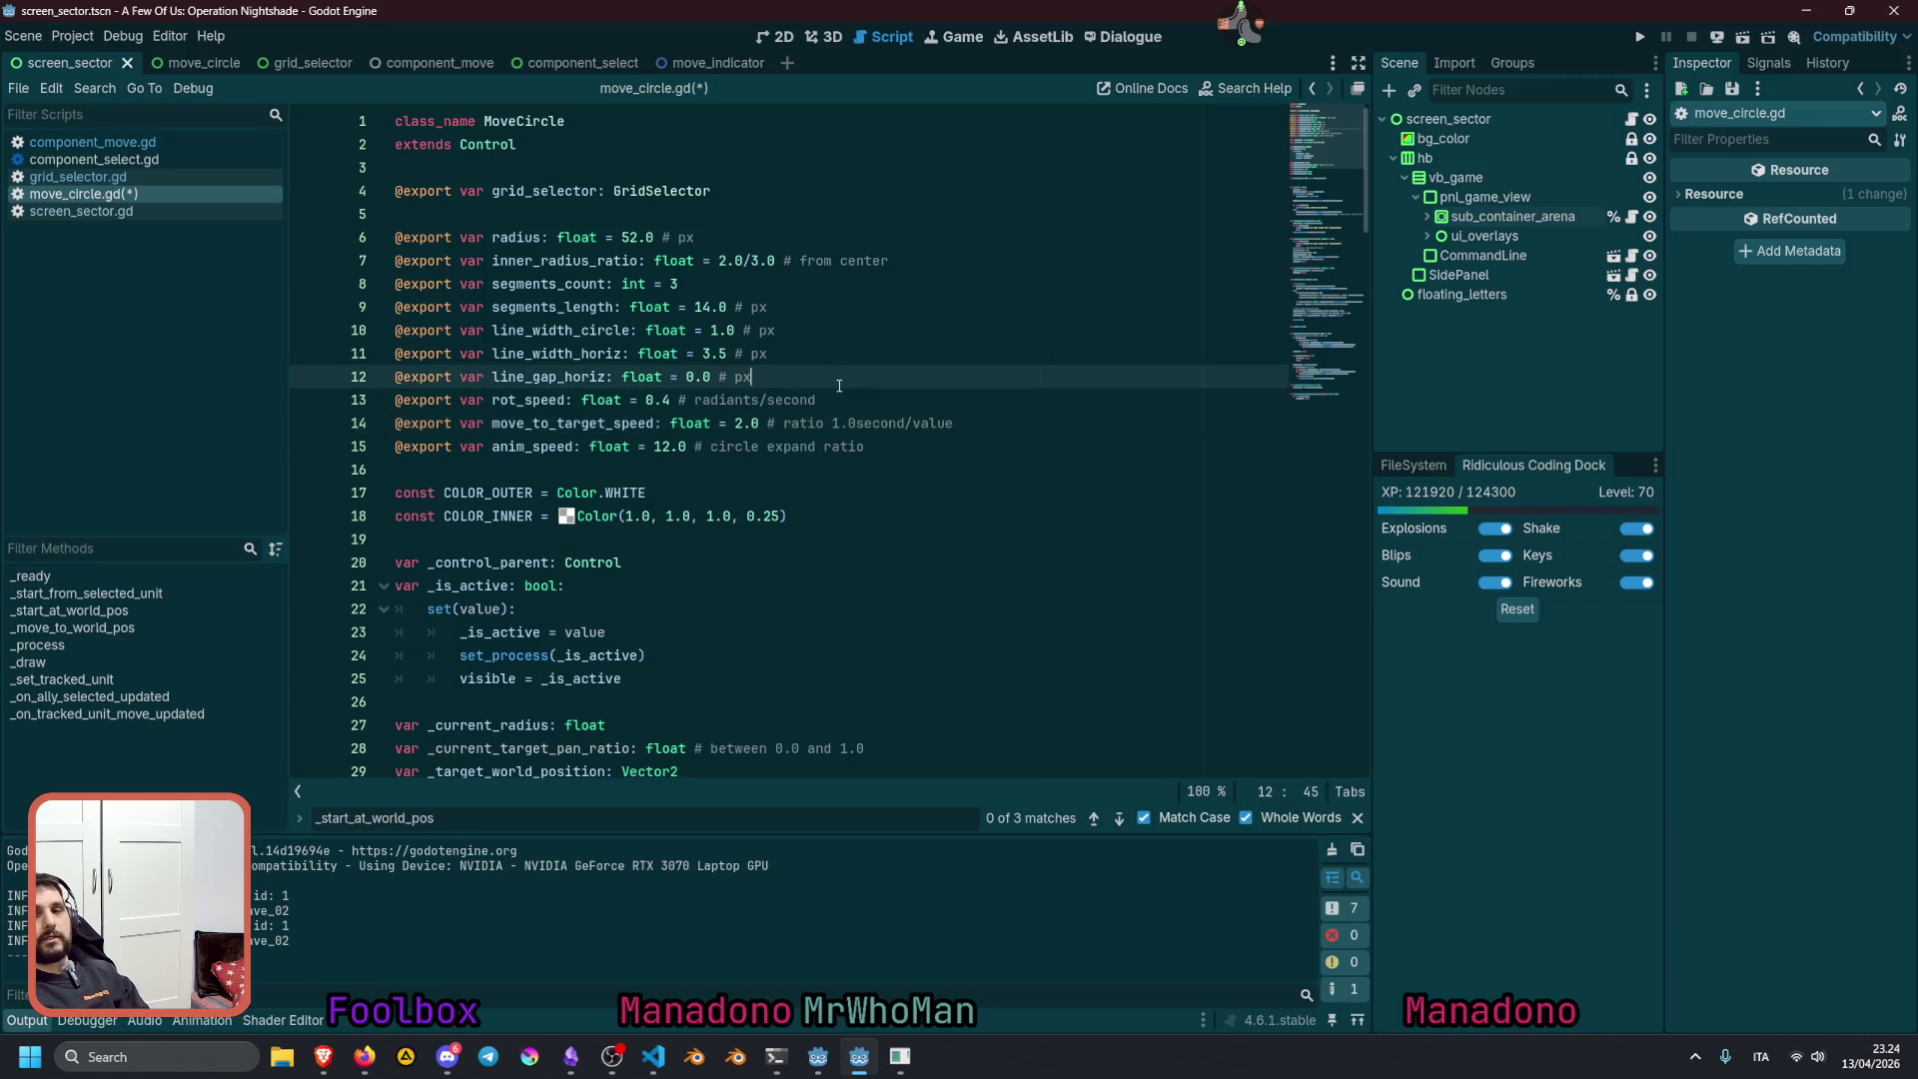
double_click(629, 424)
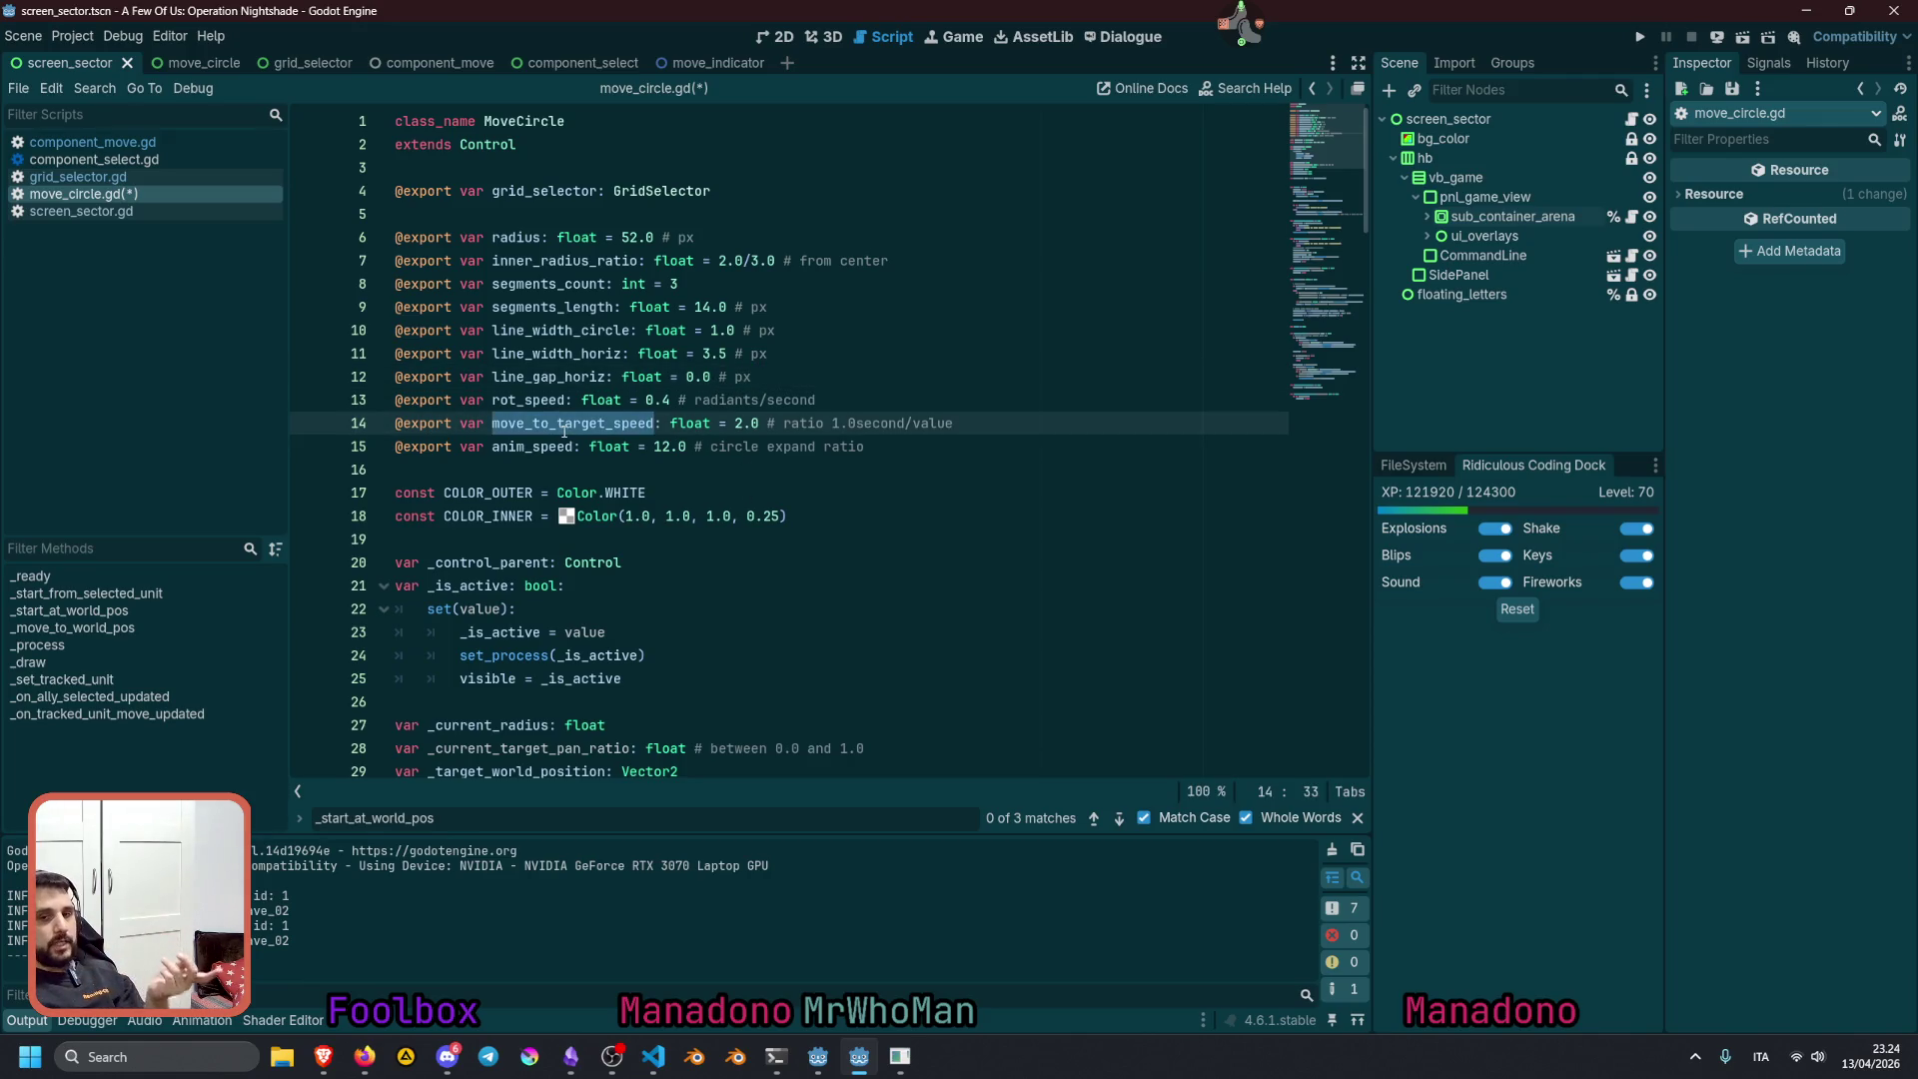
scroll(829, 378, down, 15)
click(828, 378)
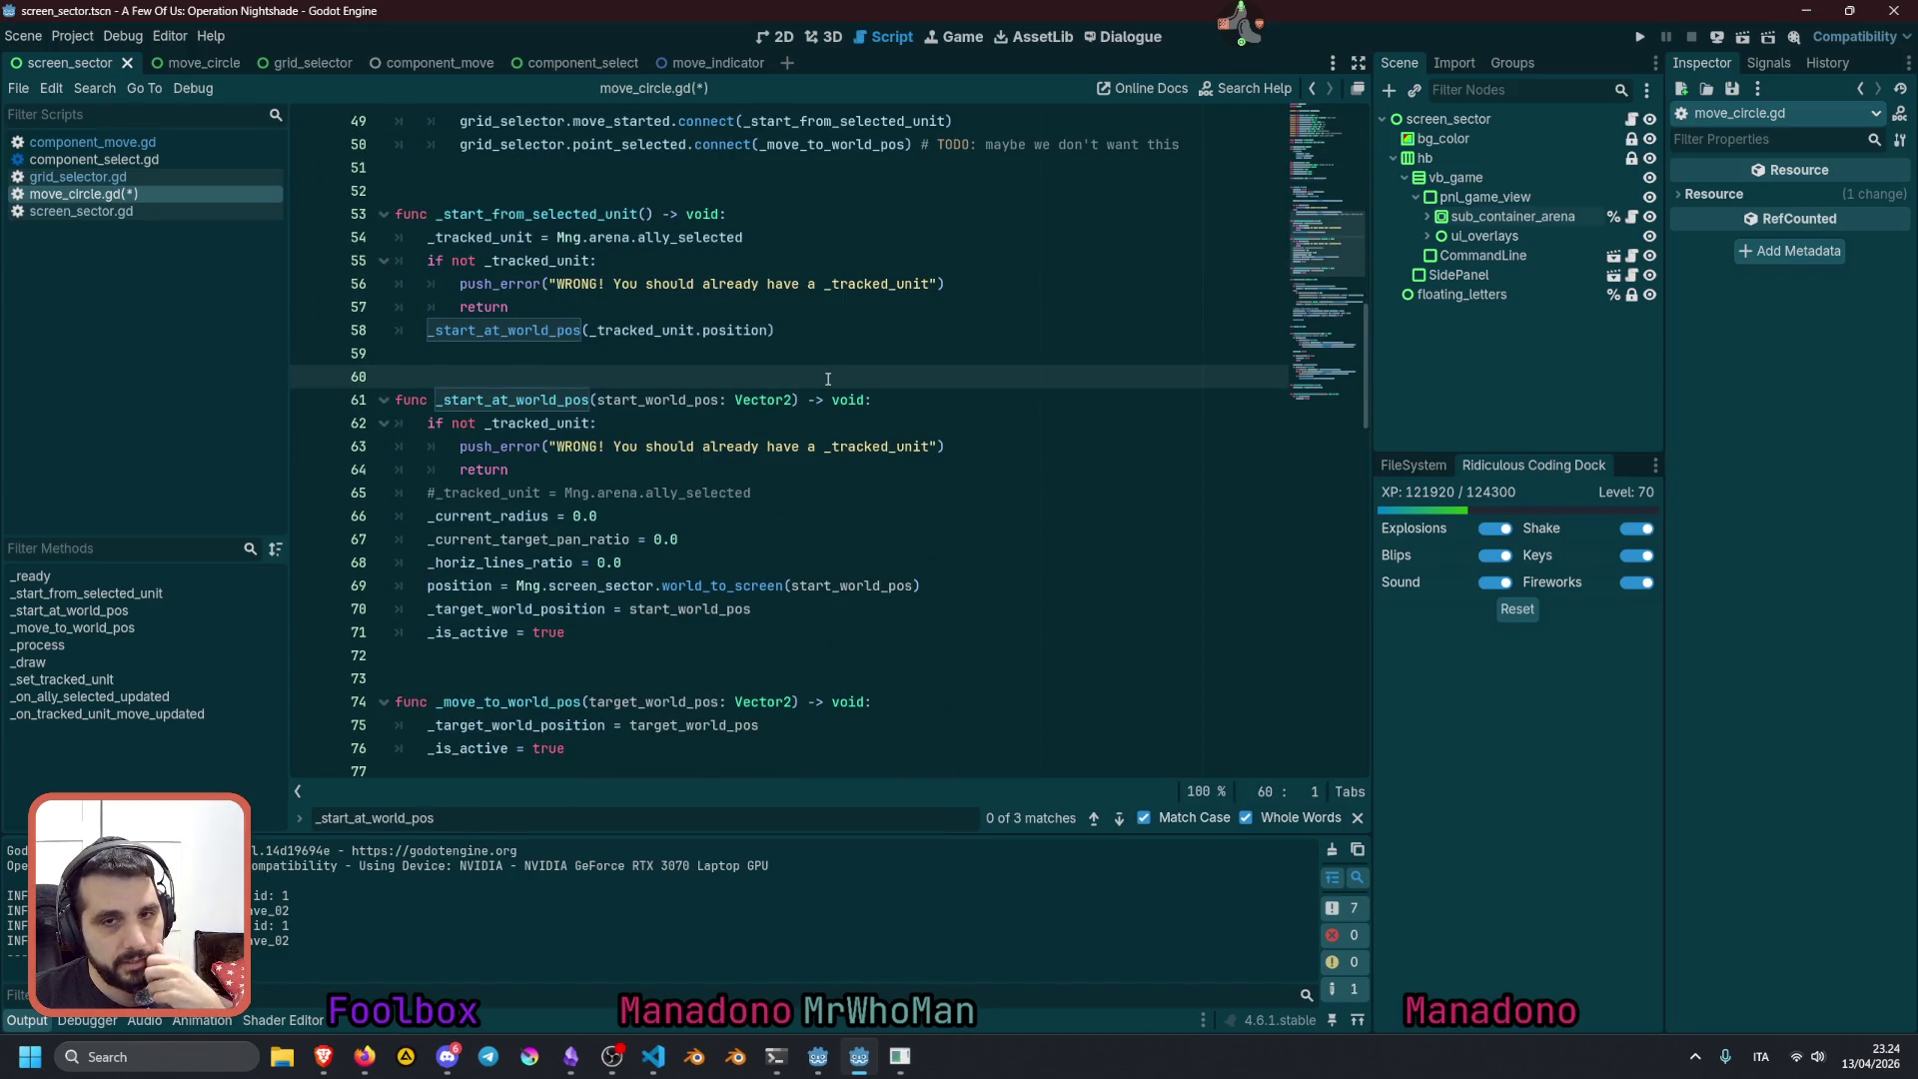
scroll(828, 379, up, 10)
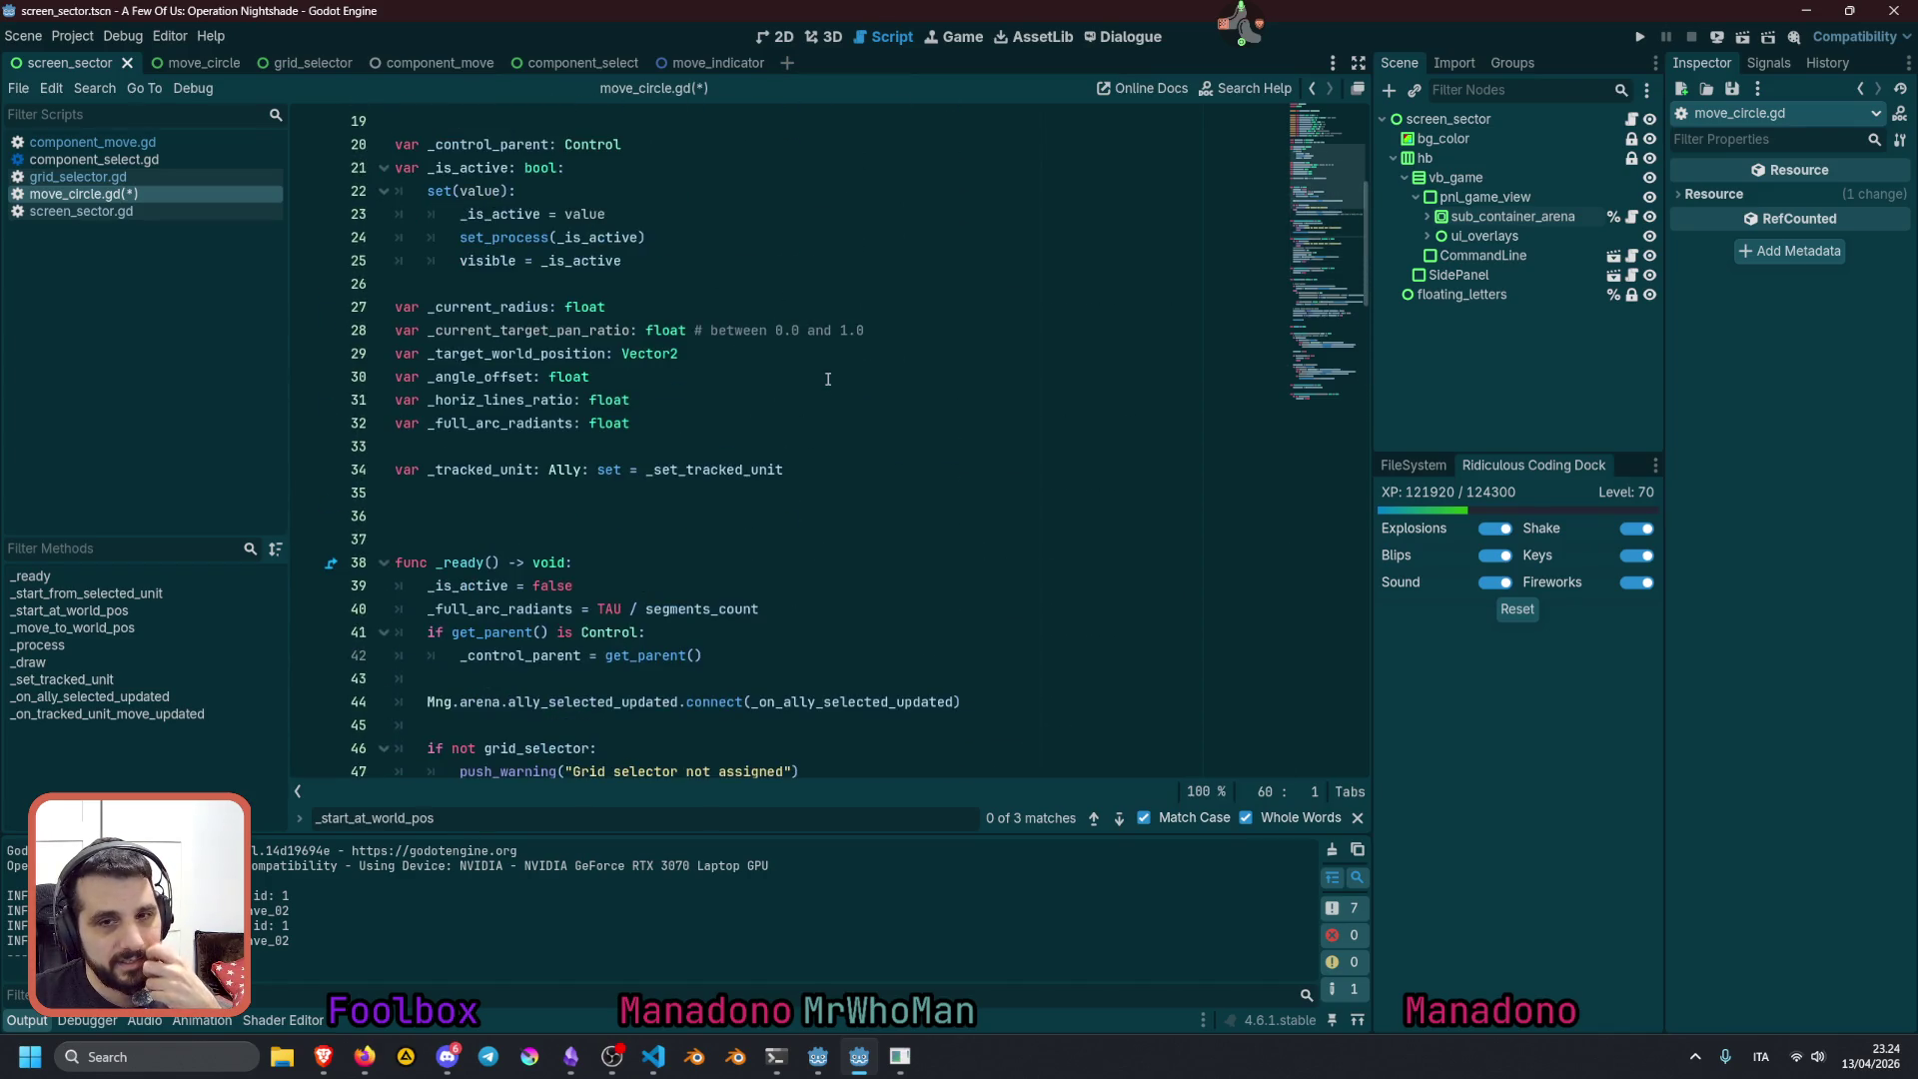
scroll(828, 379, down, 12)
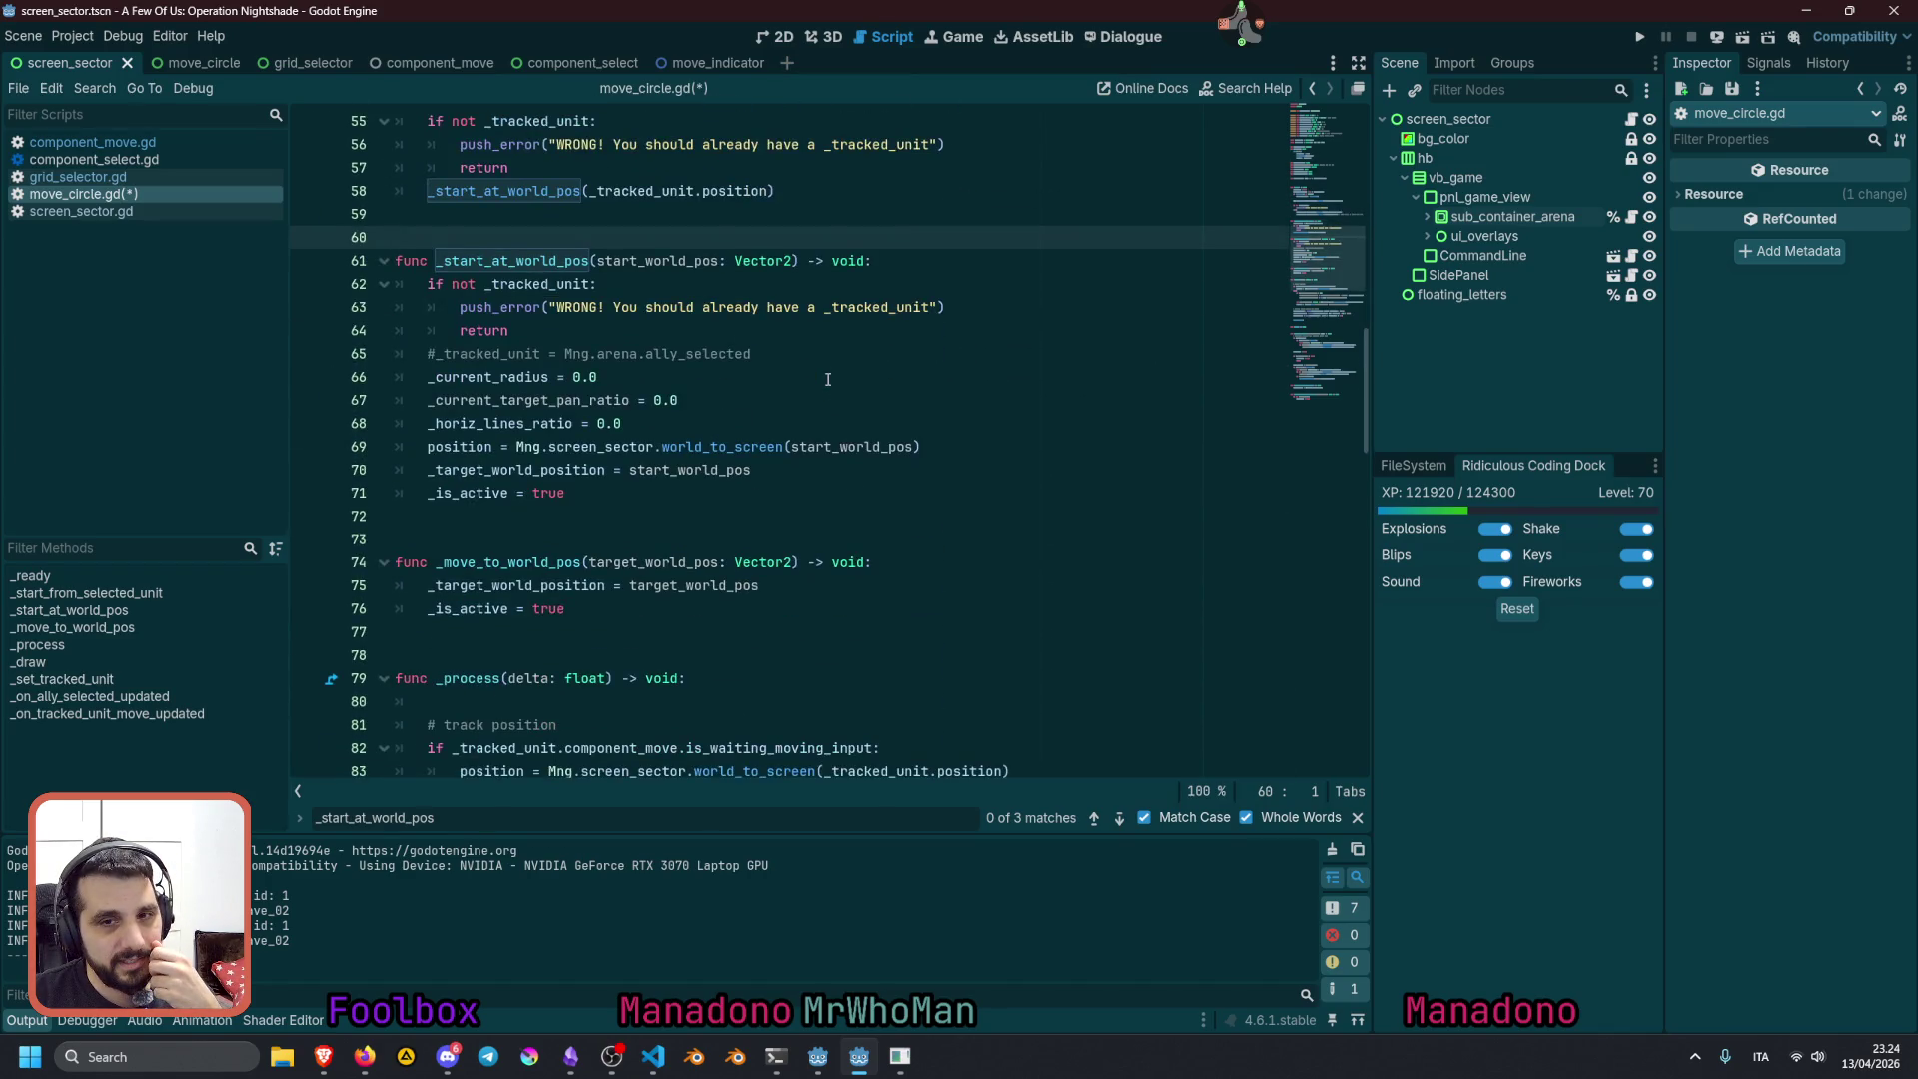
scroll(828, 378, down, 2)
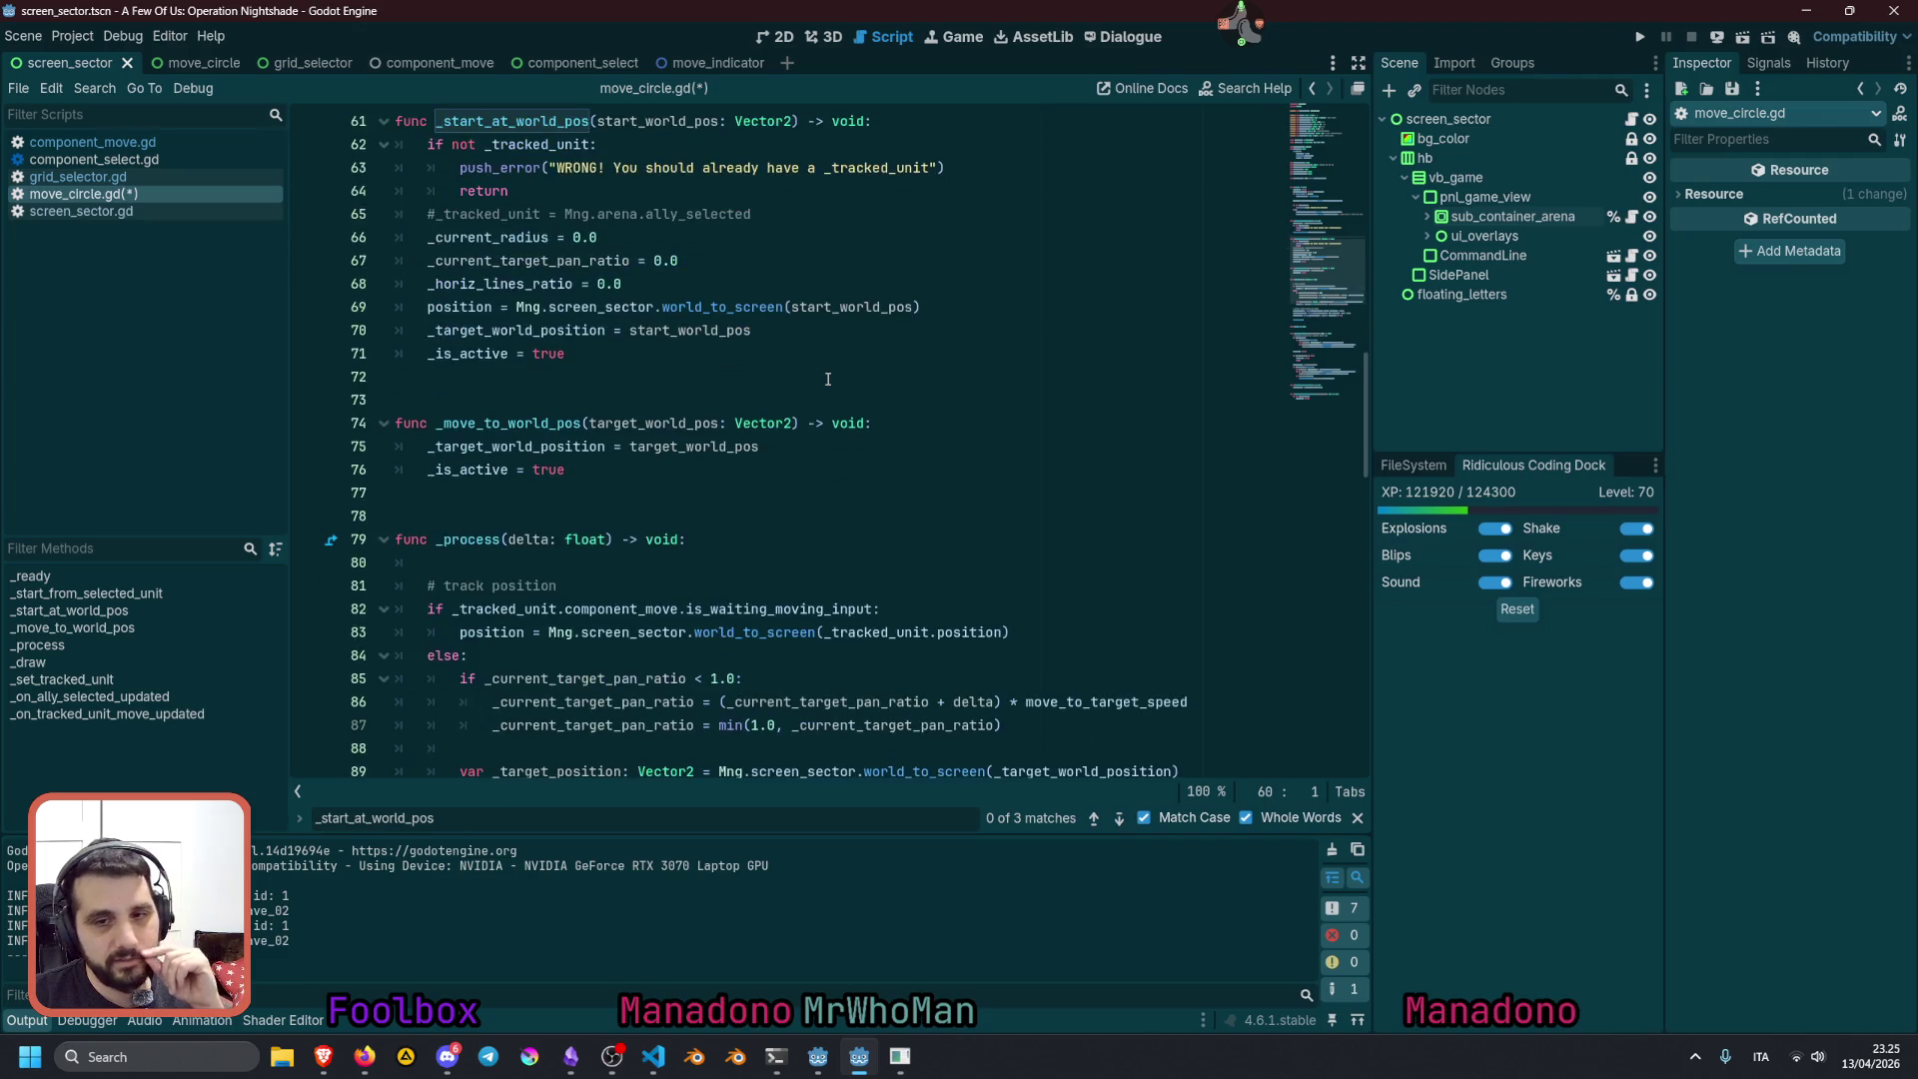
scroll(828, 378, down, 4)
double_click(583, 455)
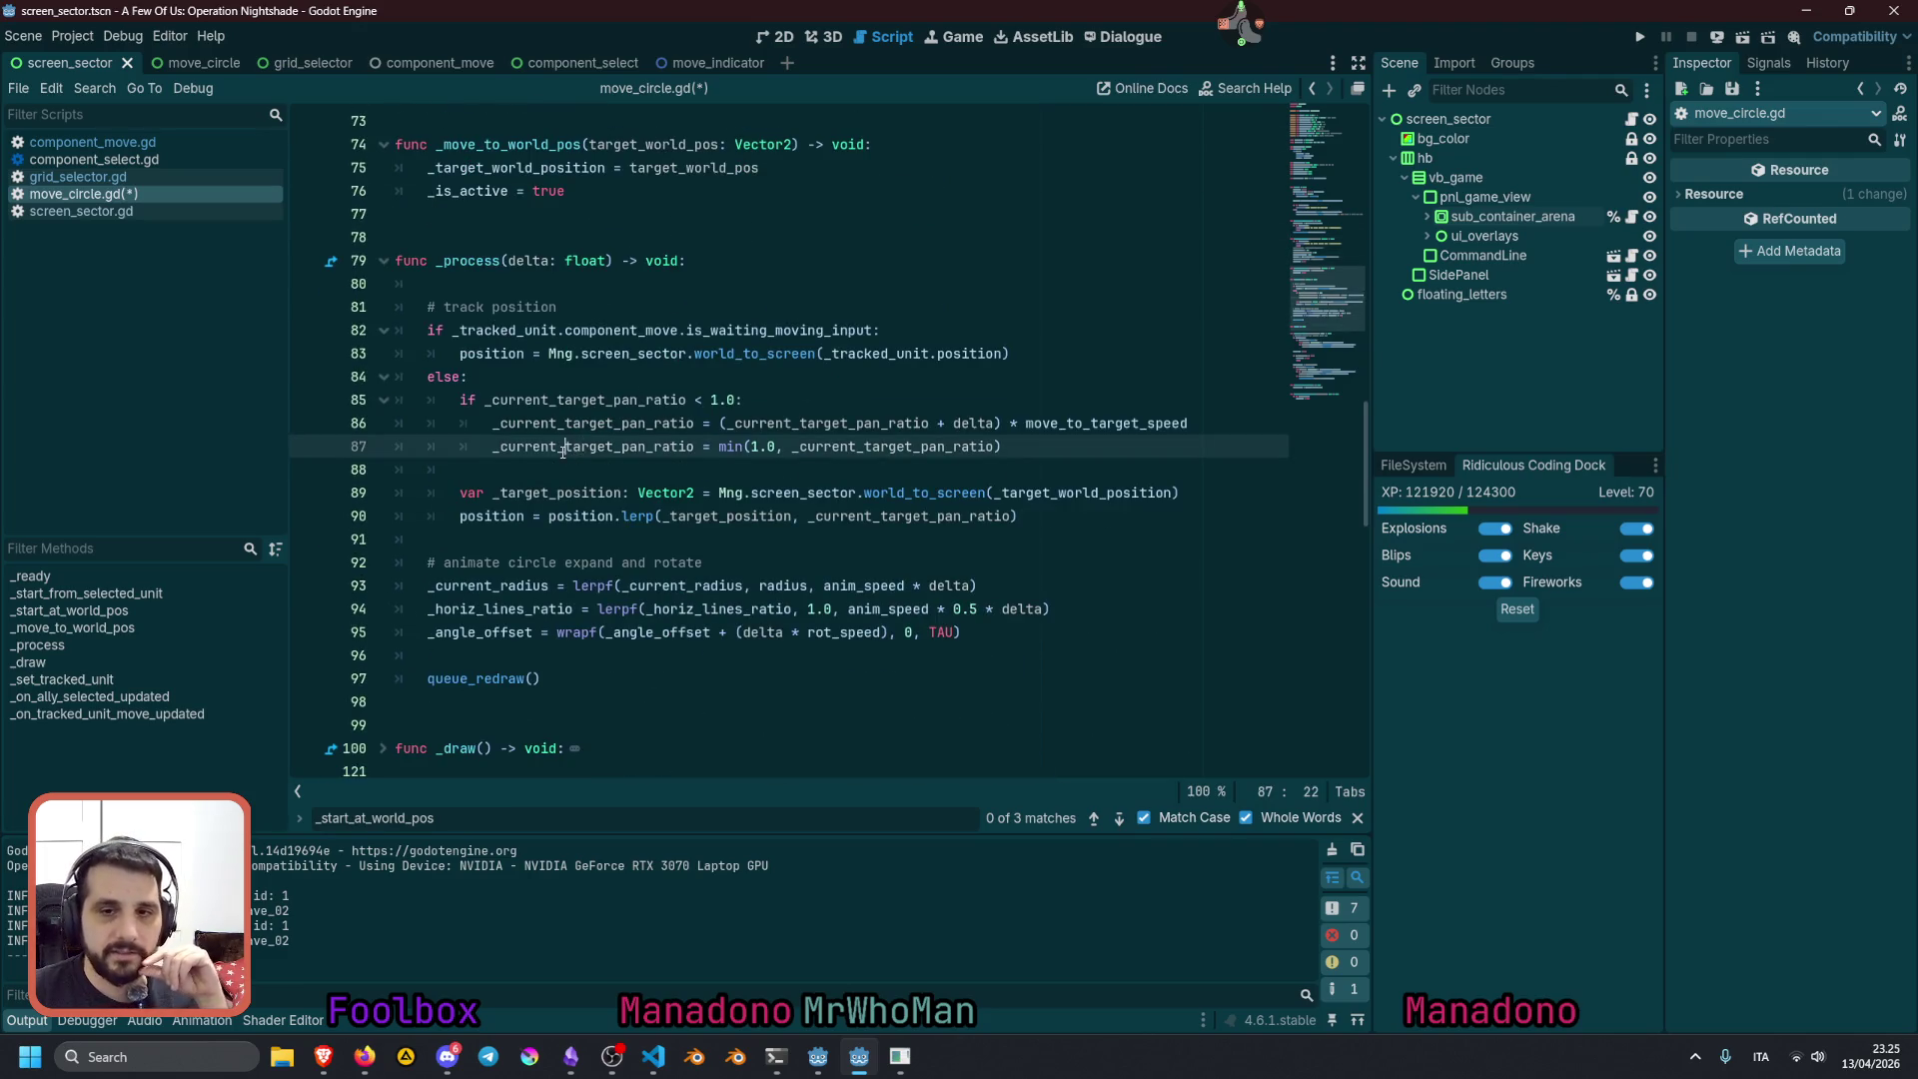
mouse_move(627, 519)
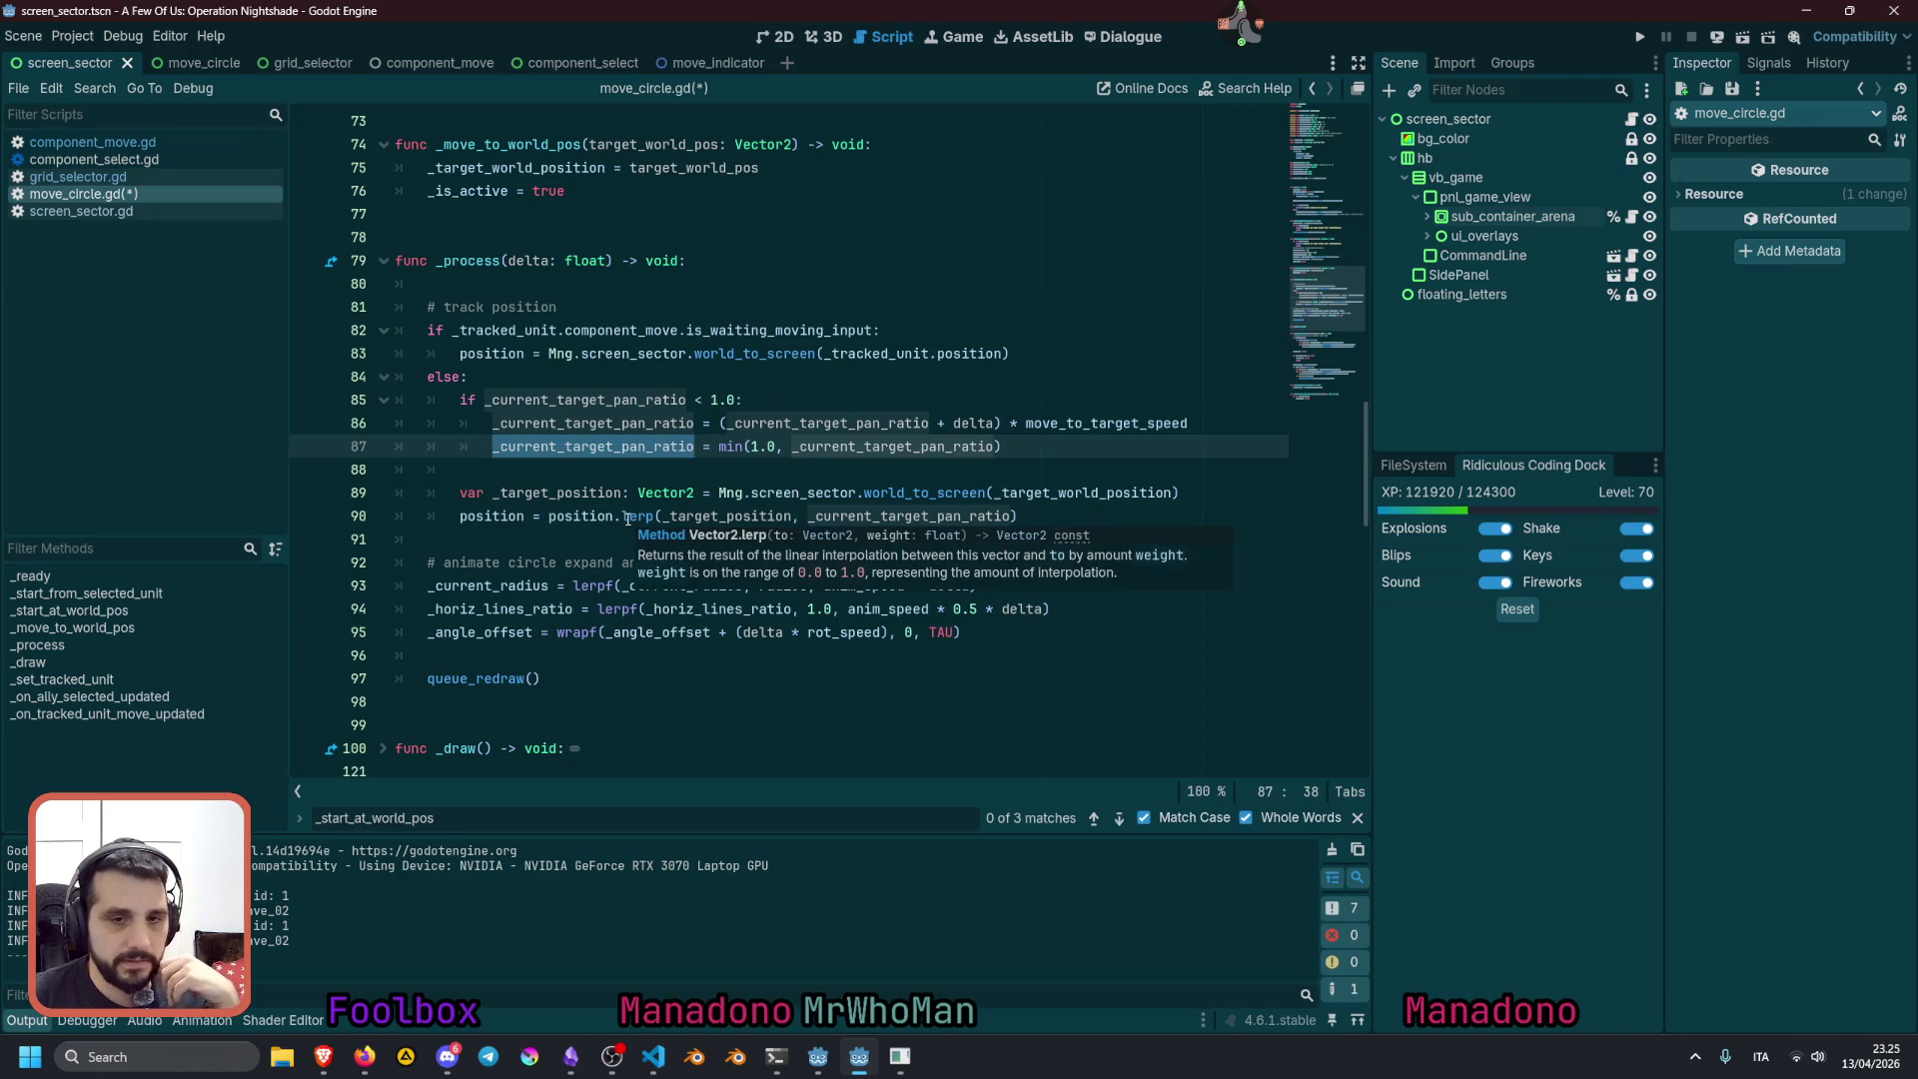
double_click(579, 515)
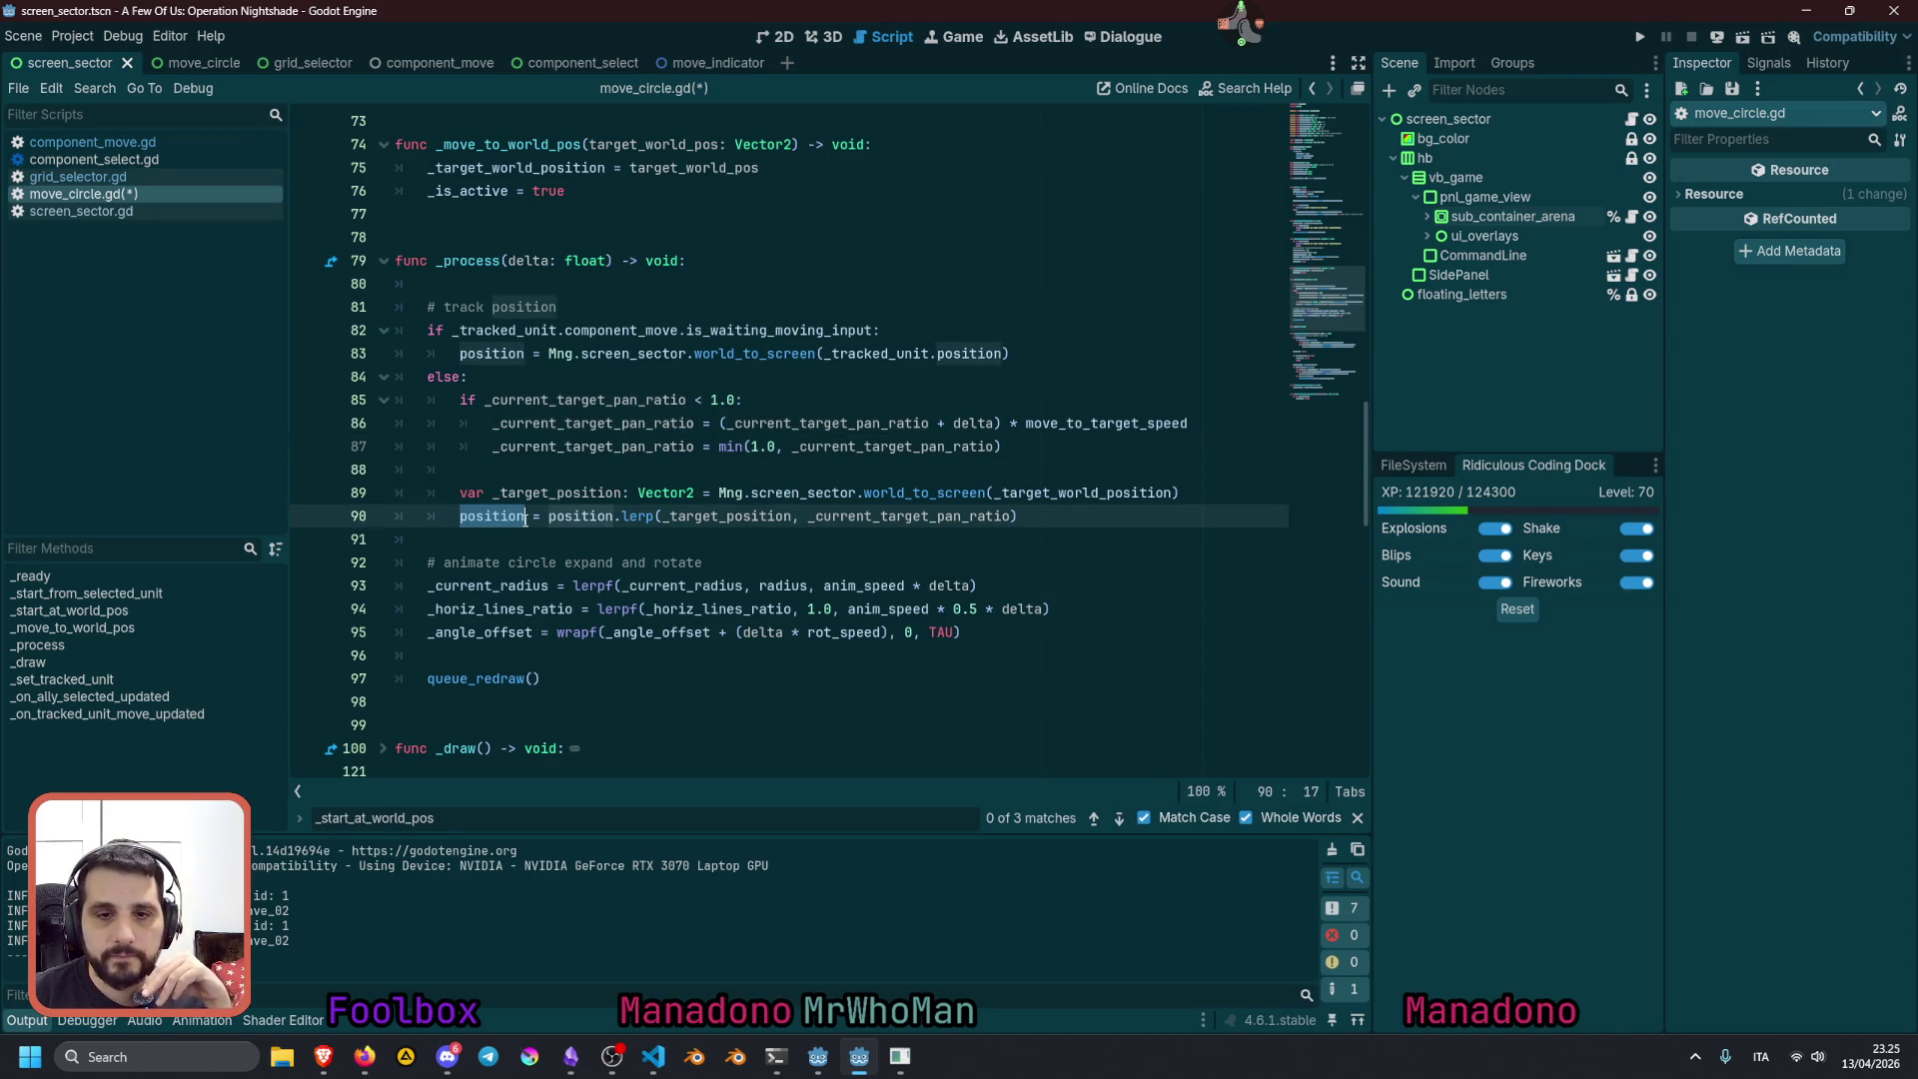
click(548, 516)
double_click(551, 516)
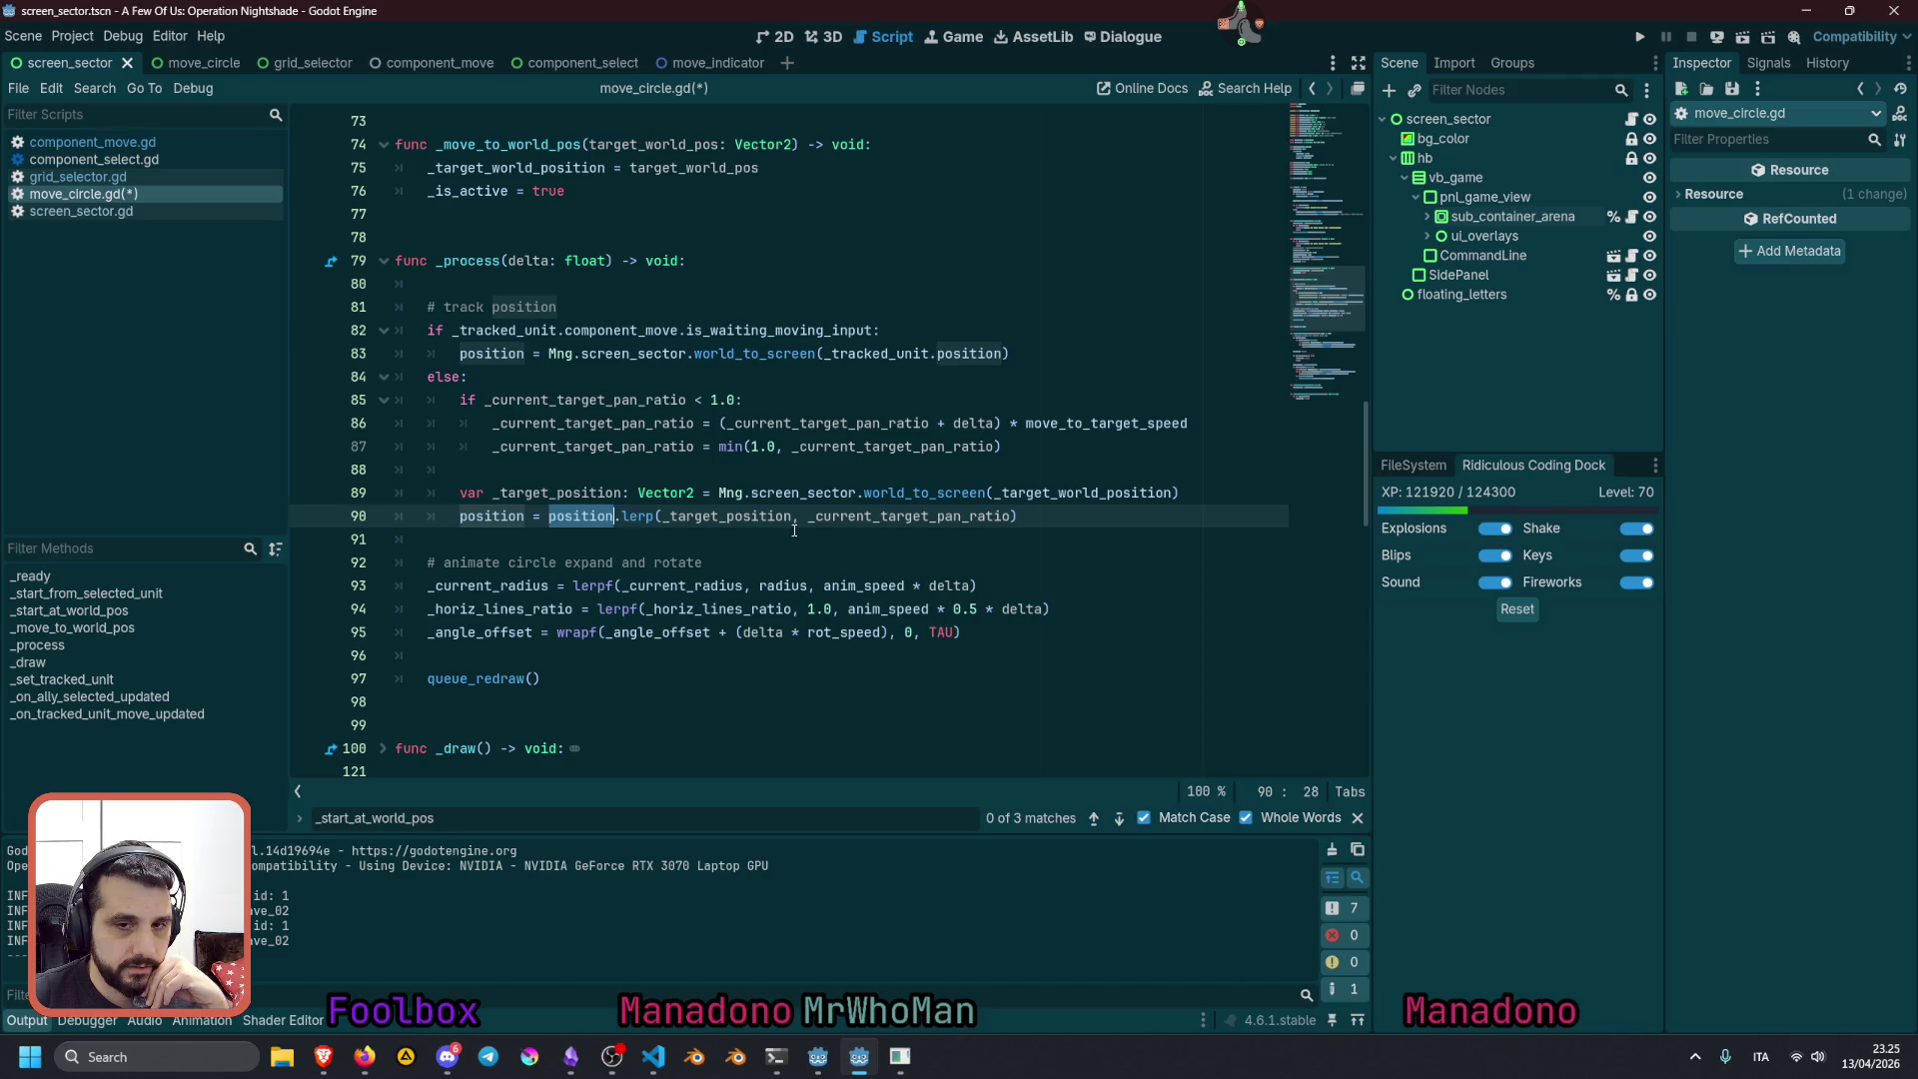
mouse_move(628, 521)
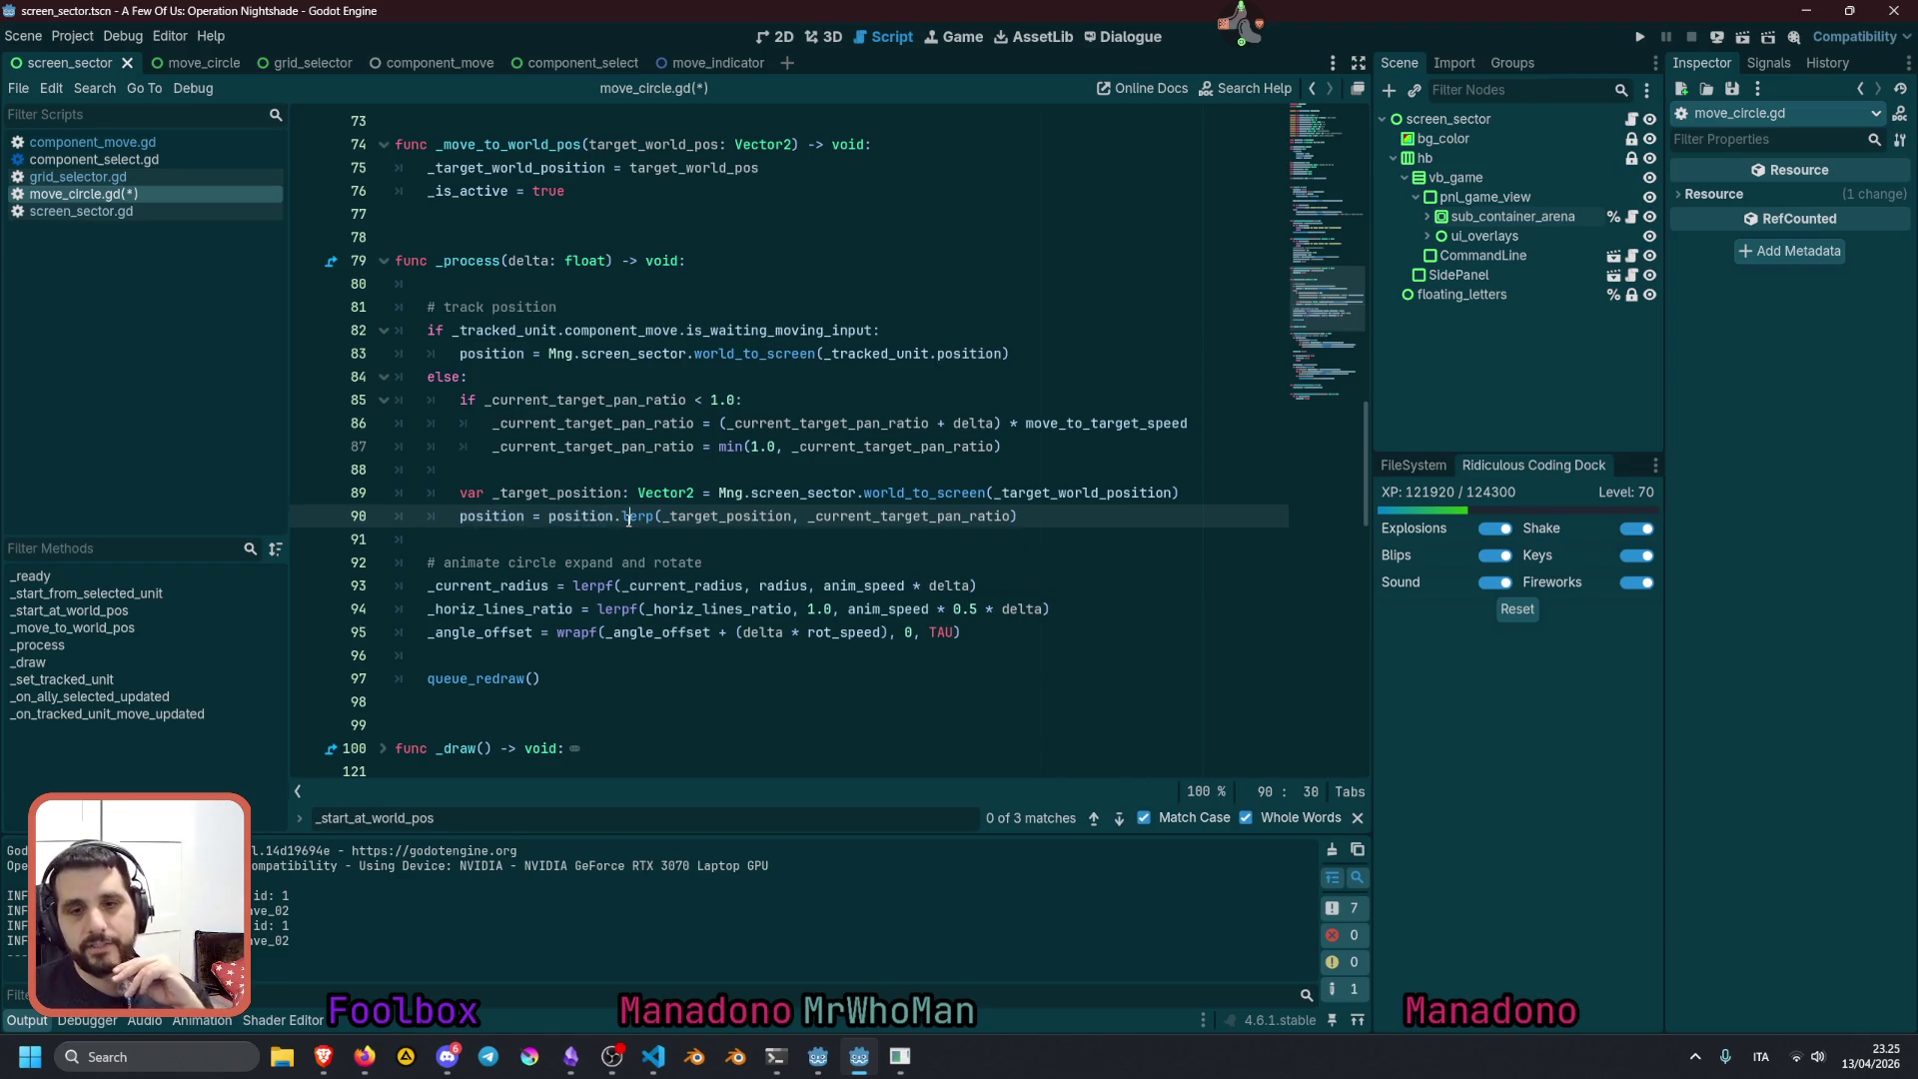
double_click(628, 517)
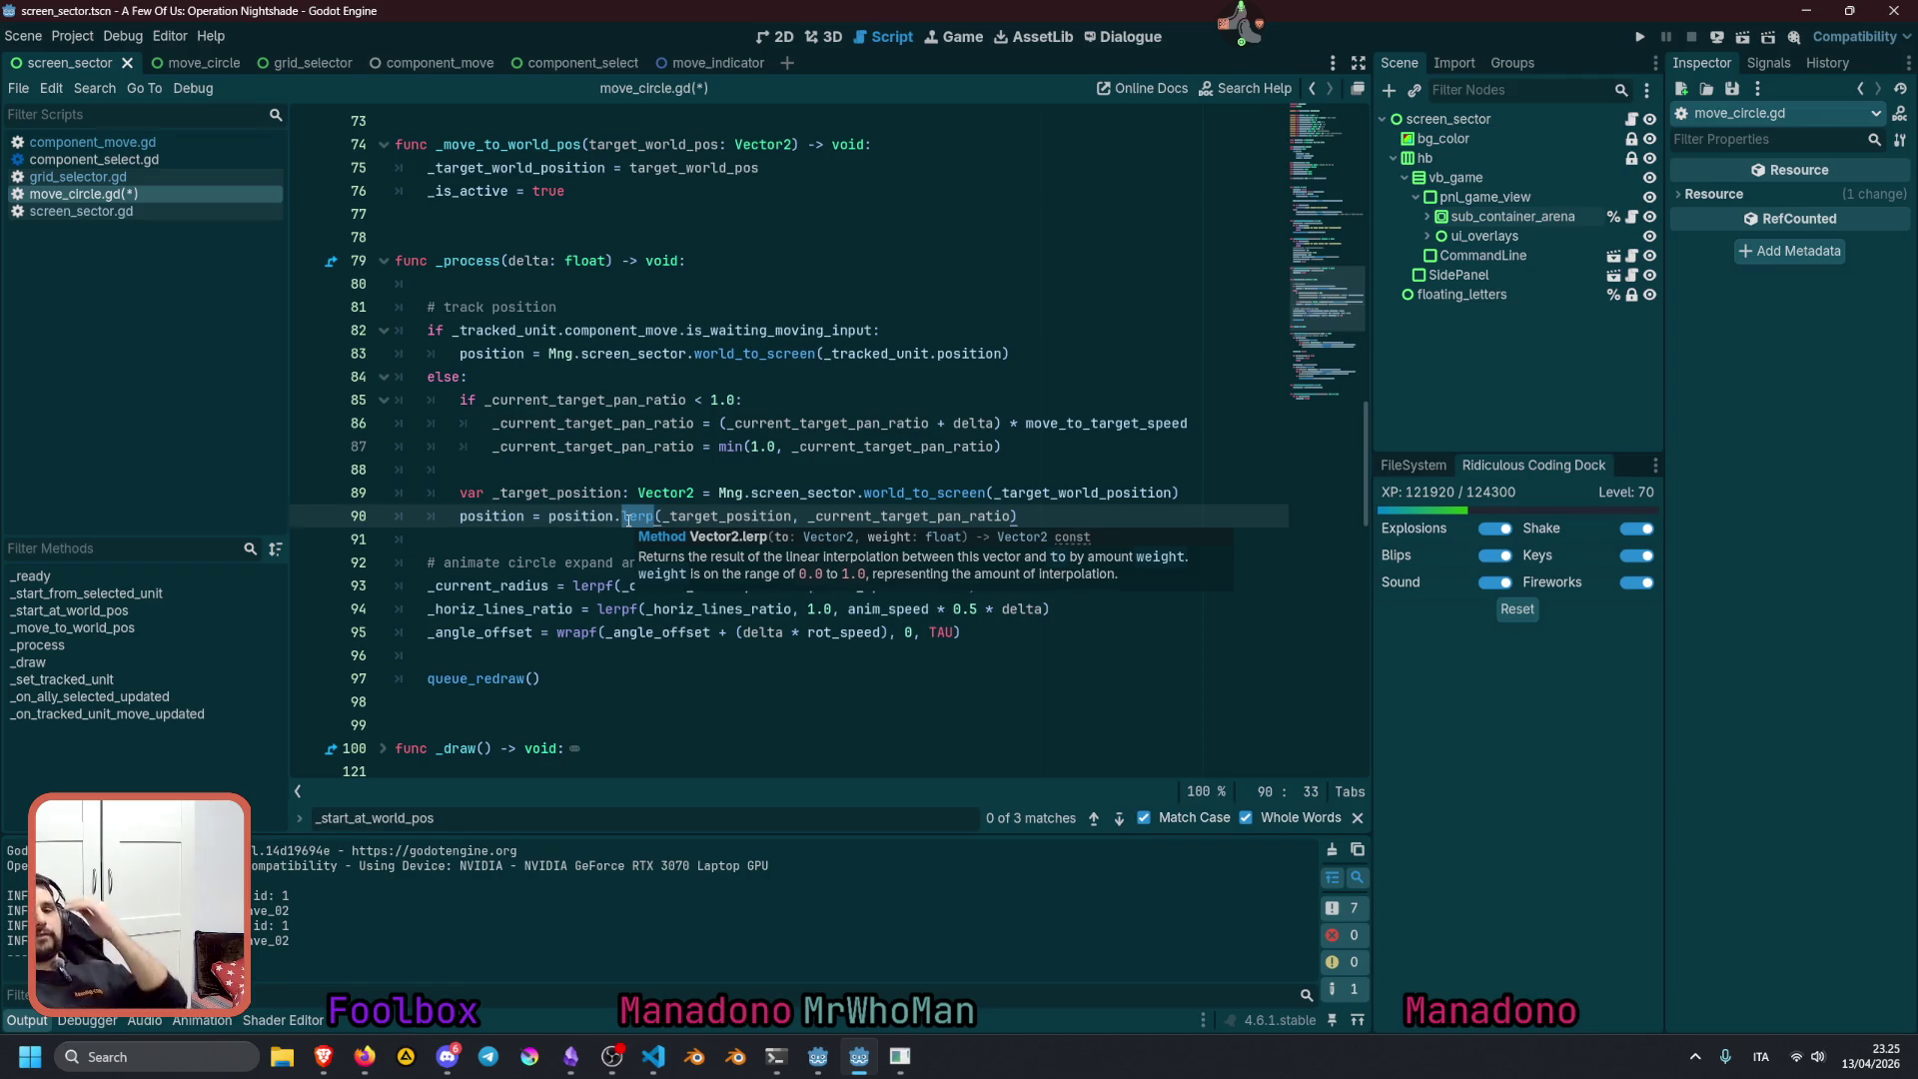
double_click(856, 516)
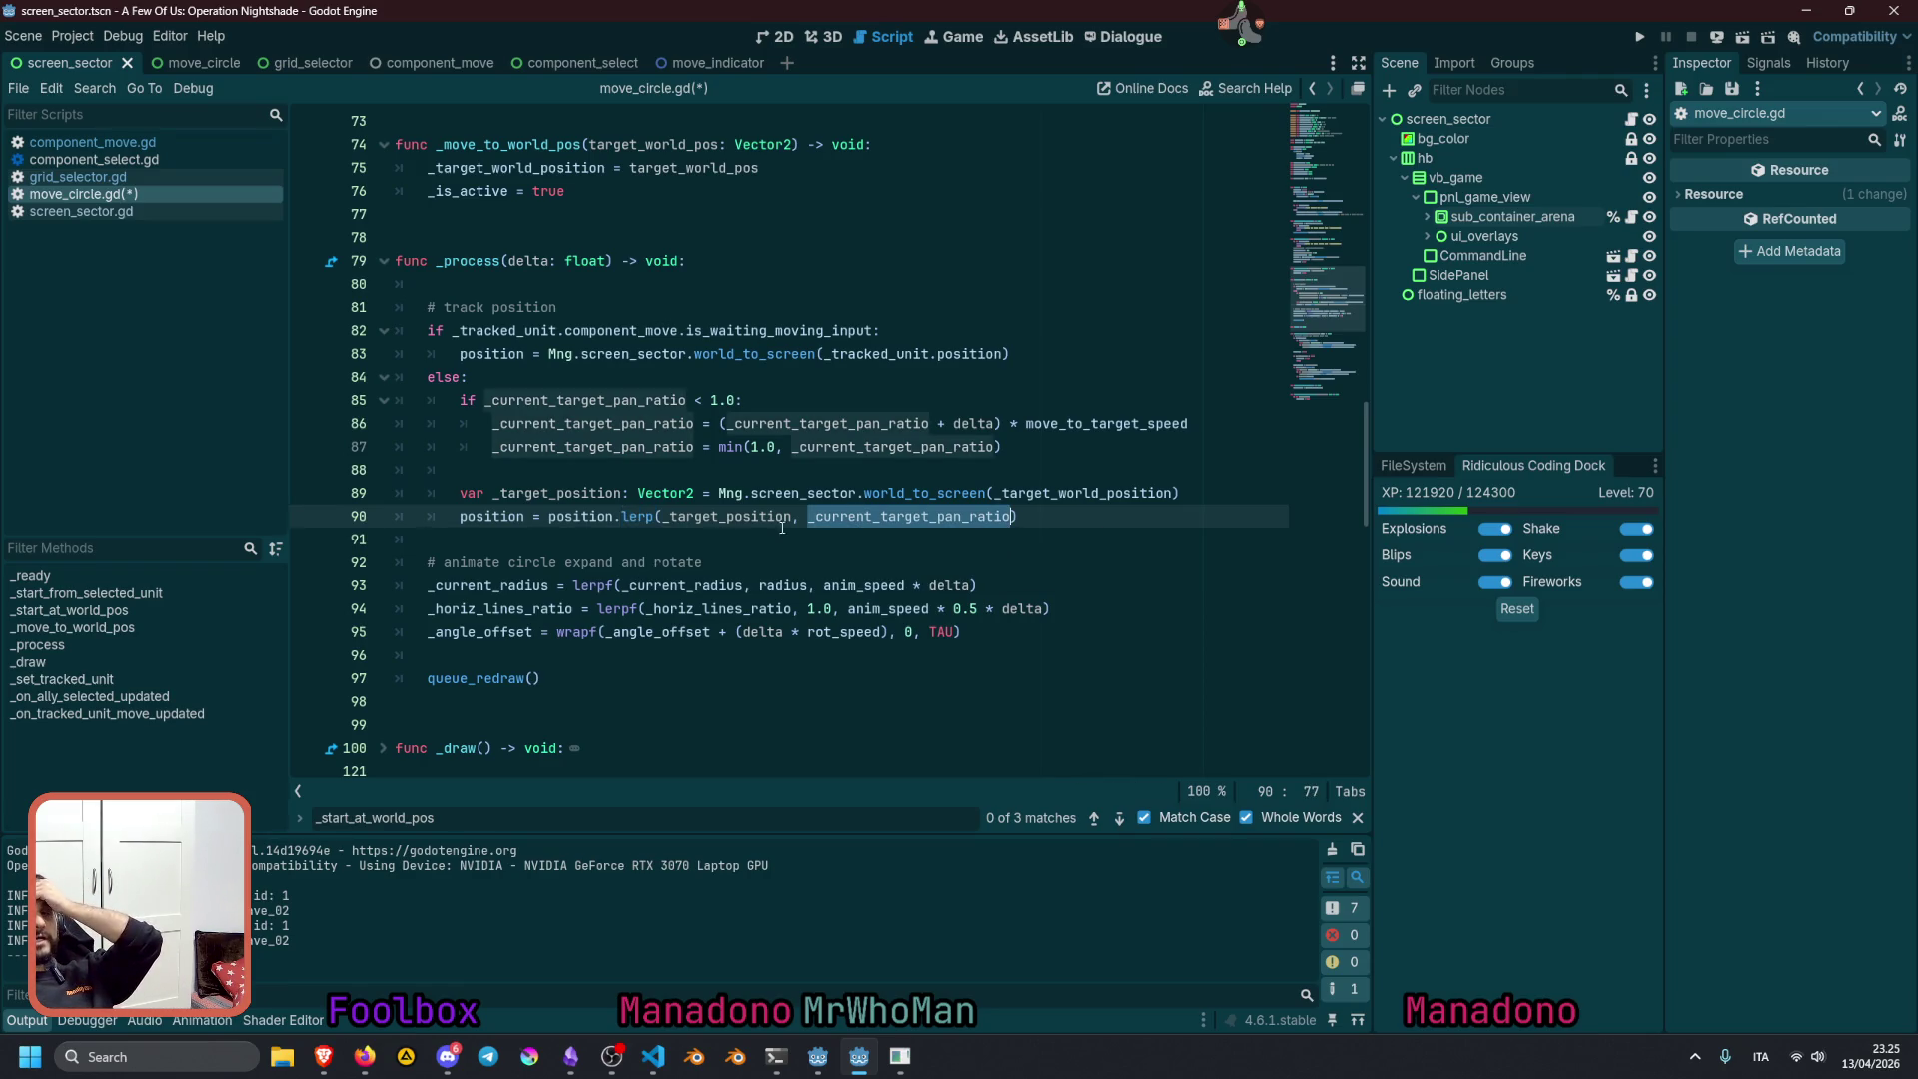
double_click(564, 515)
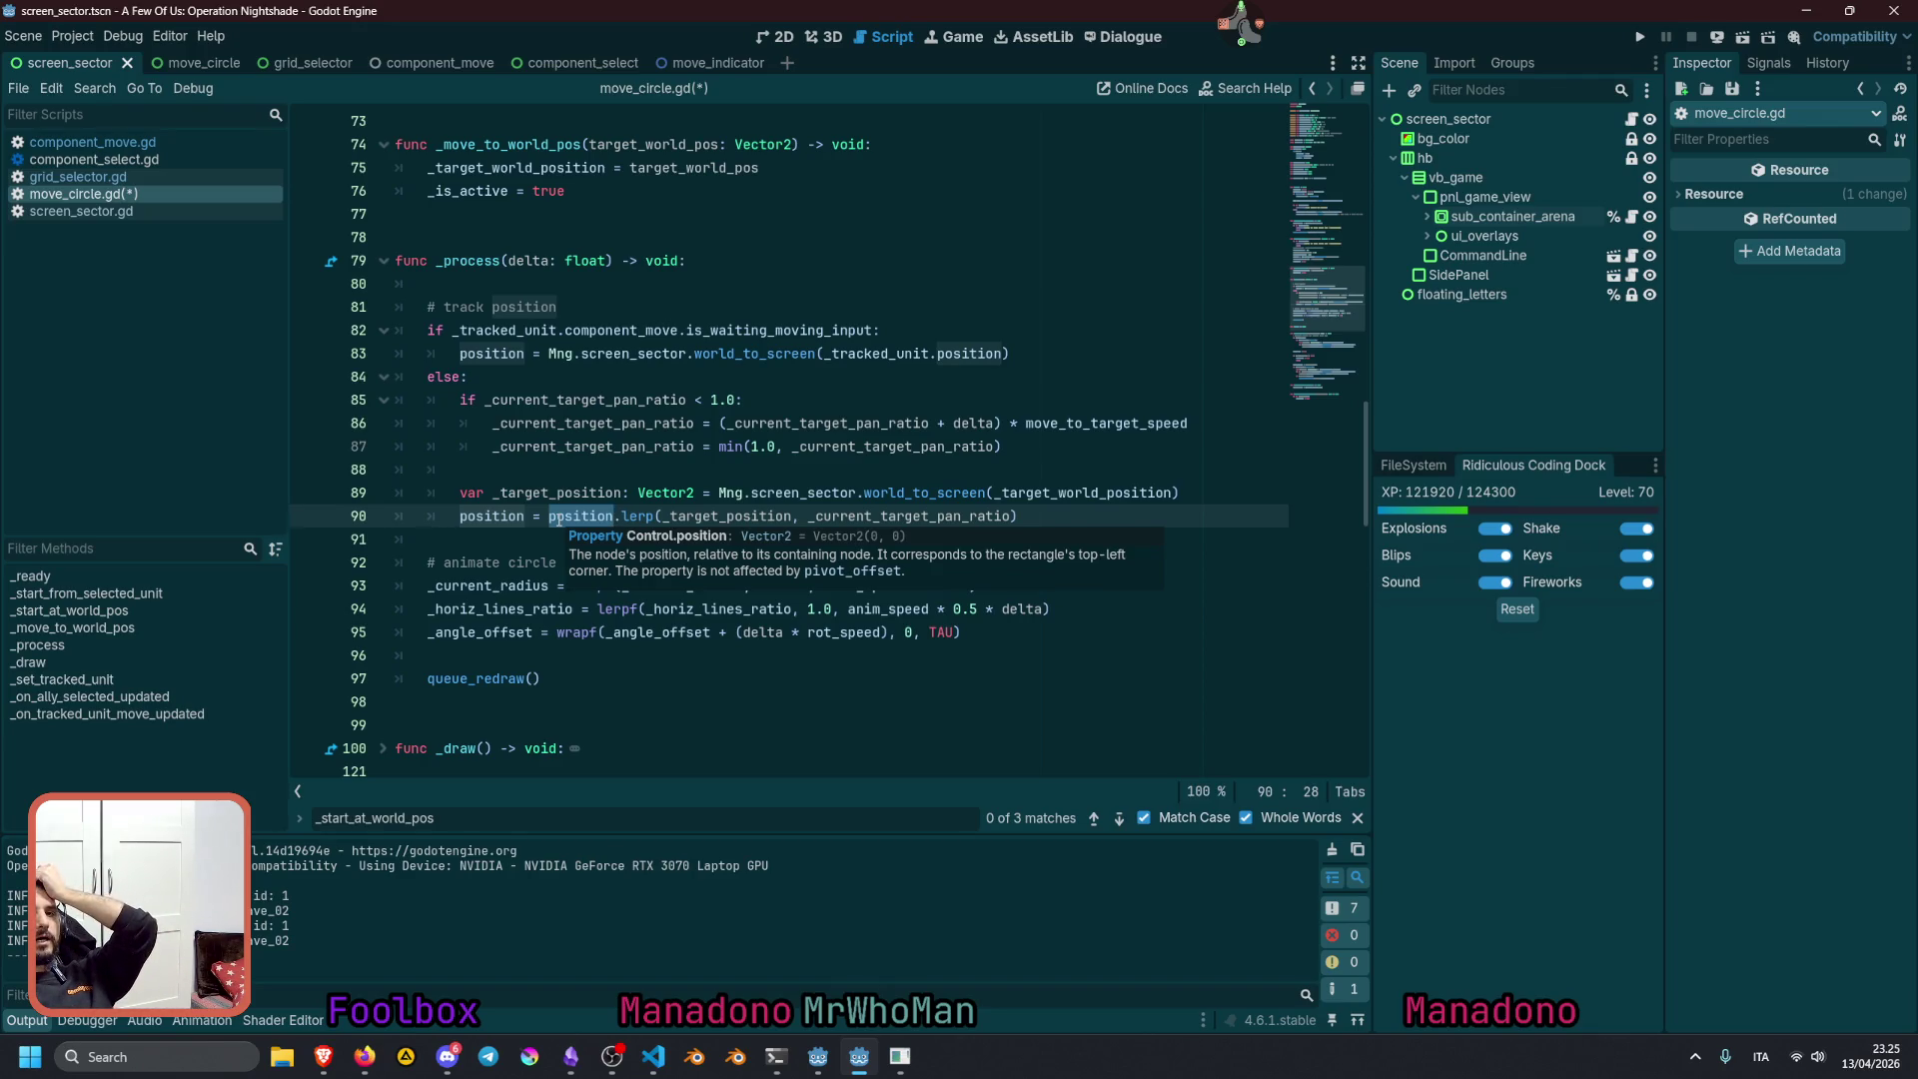
scroll(558, 518, up, 14)
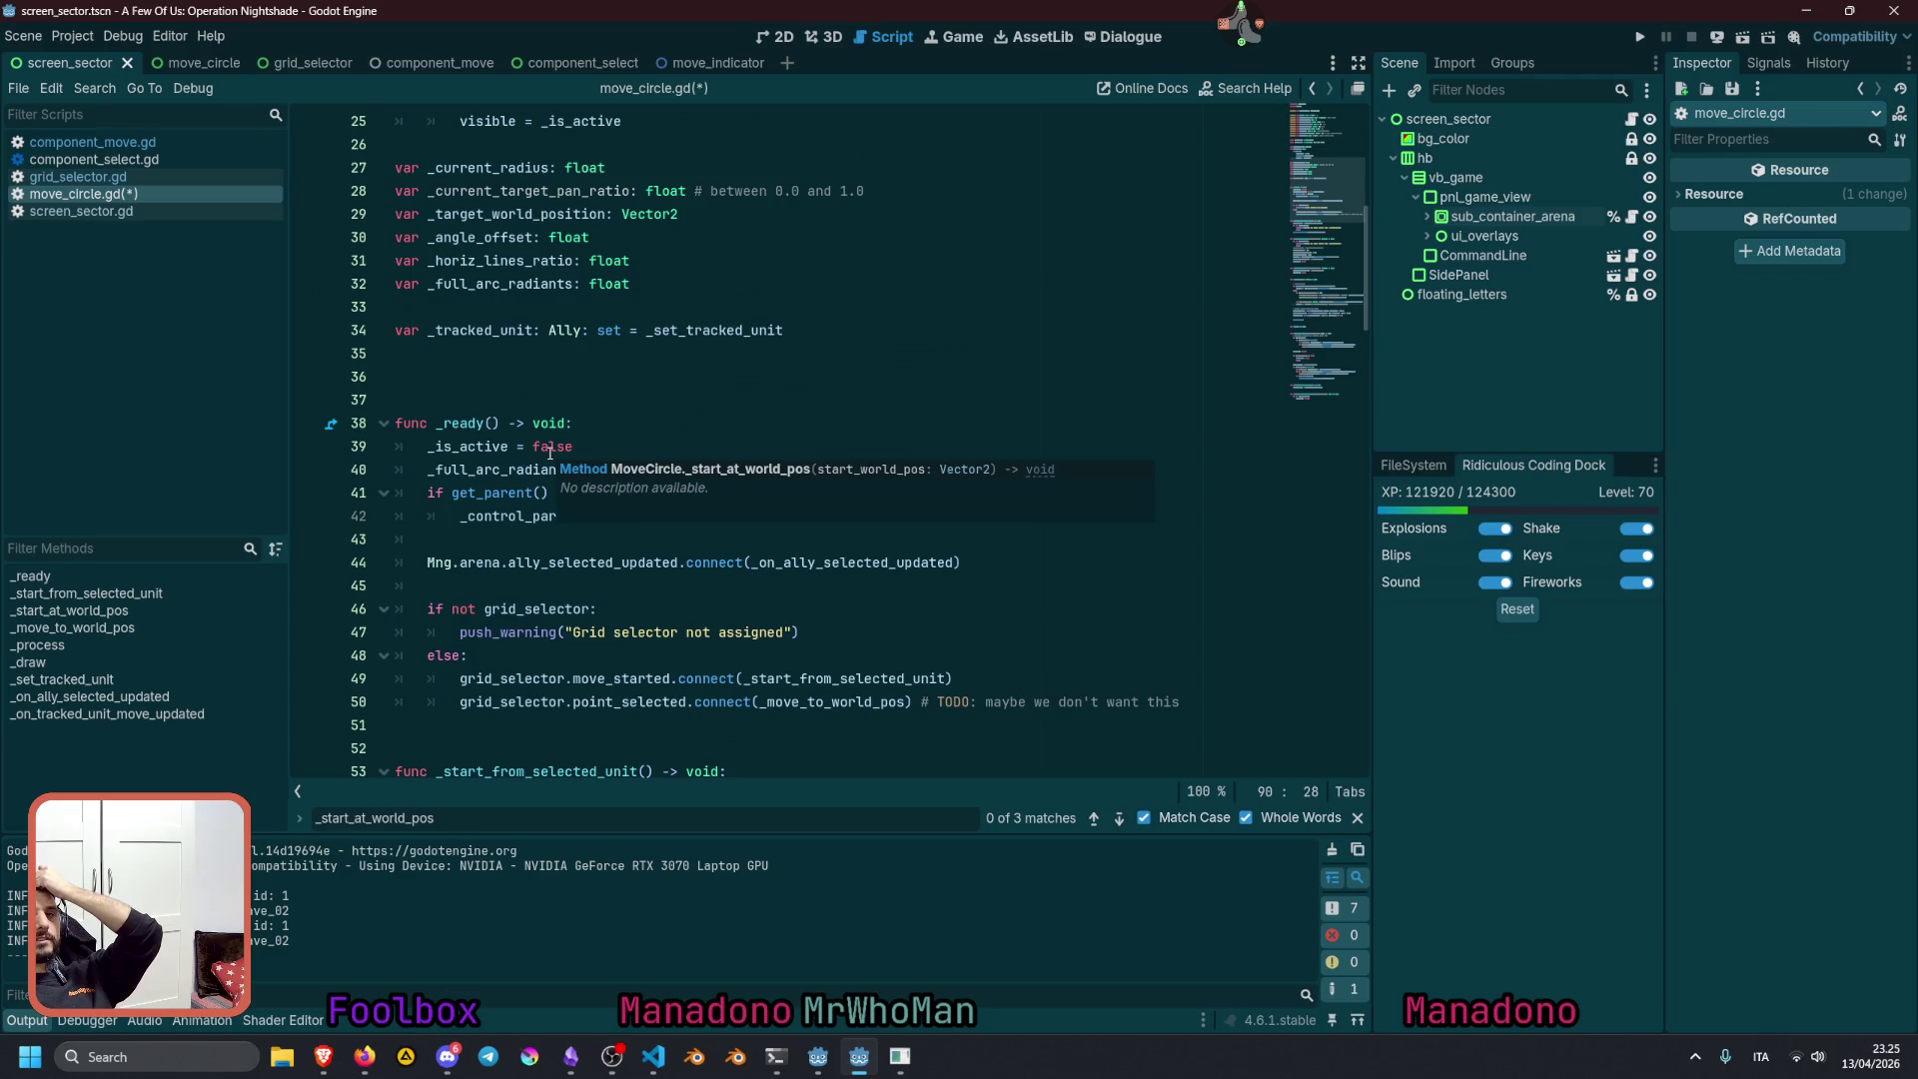
Add 'var _starting_position: Vector2' on a new line after line 28's _current_target_pan_ratio declaration
double_click(480, 170)
scroll(547, 313, up, 3)
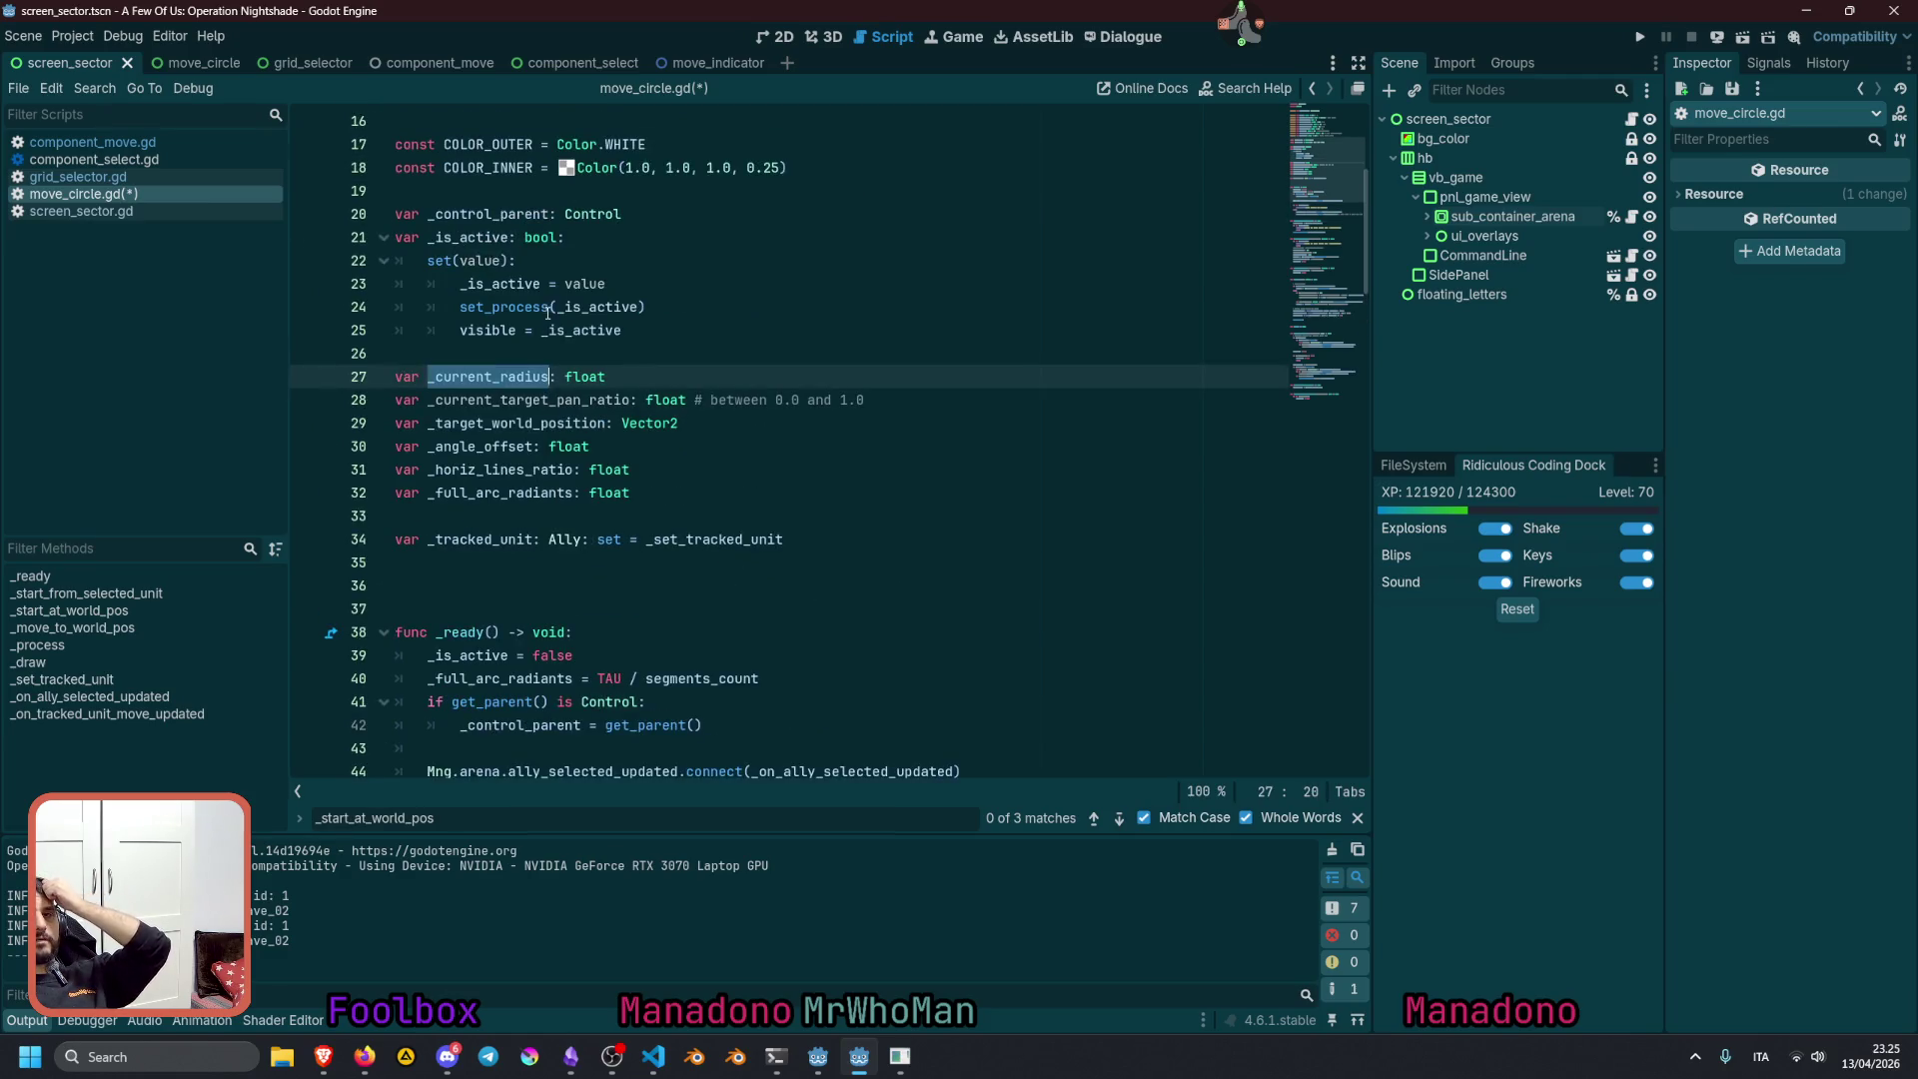
key(Down)
key(End)
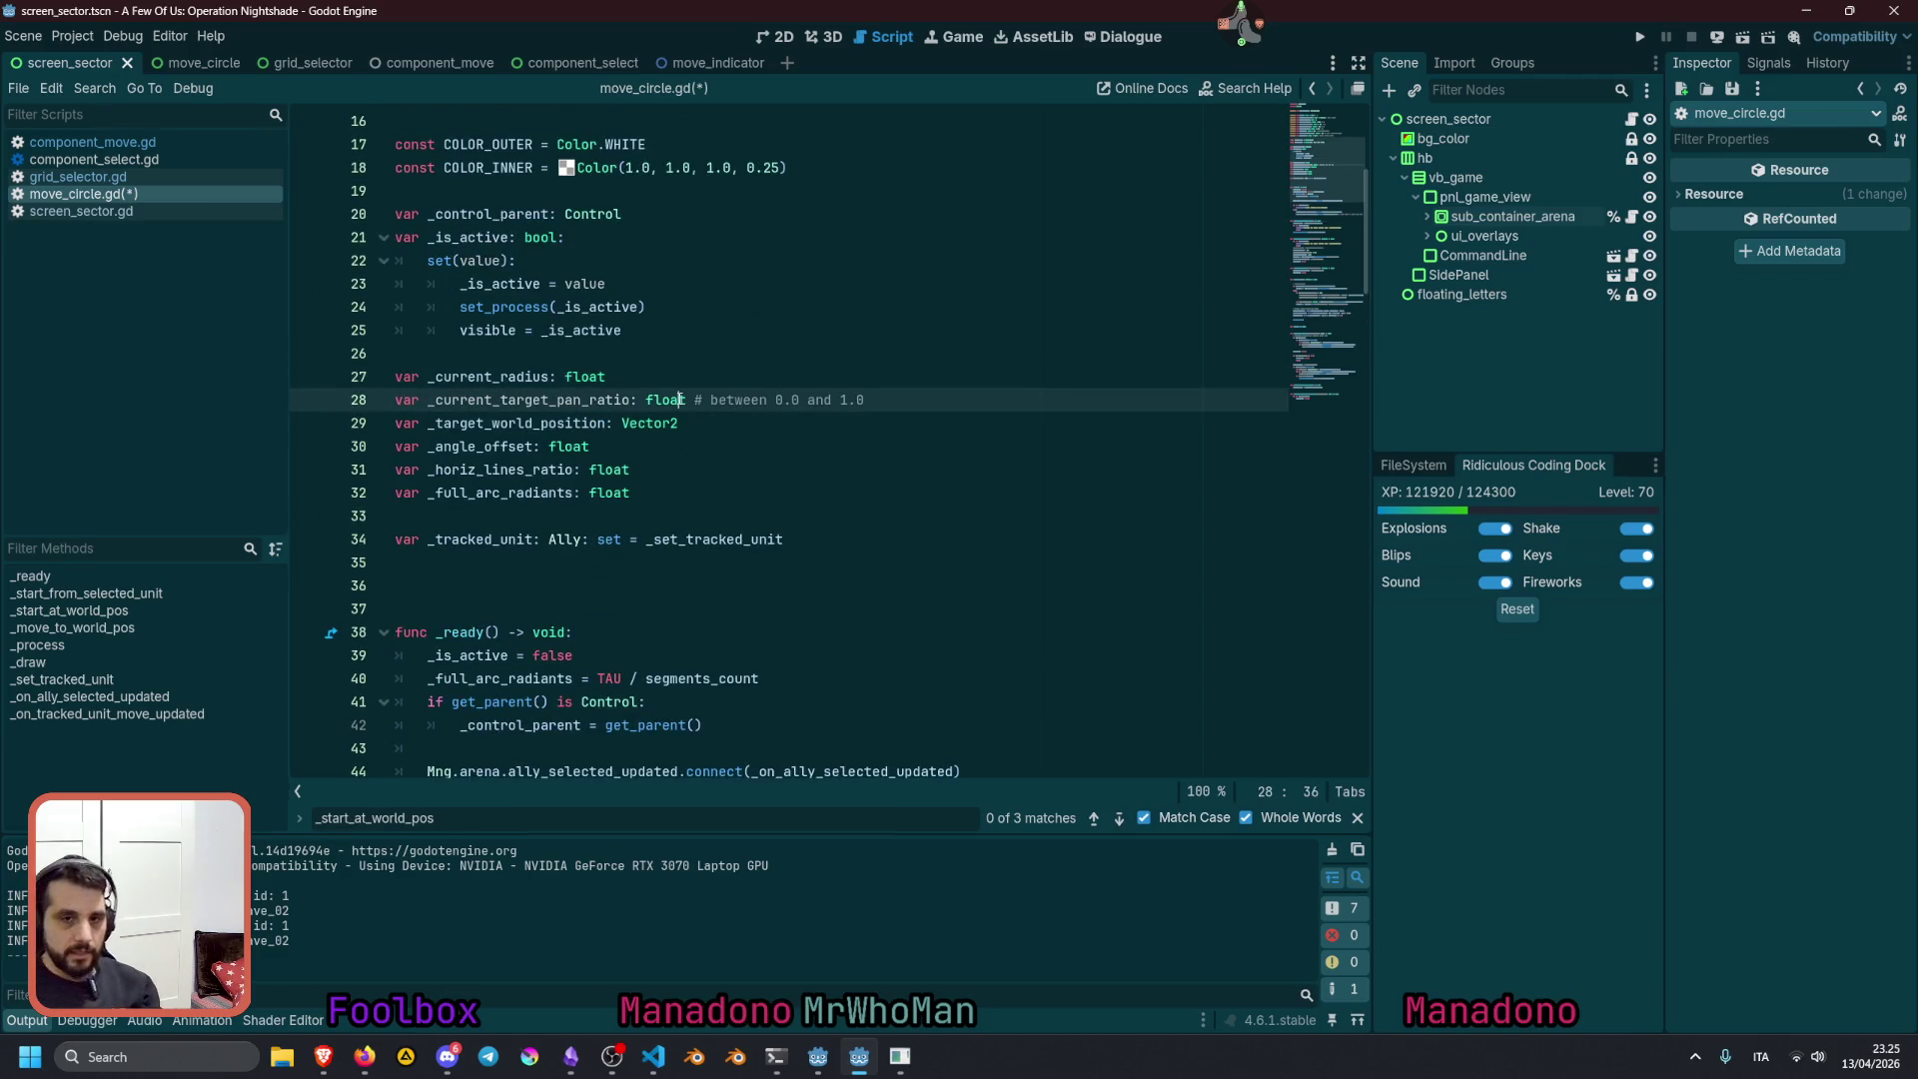
key(Return)
text(va)
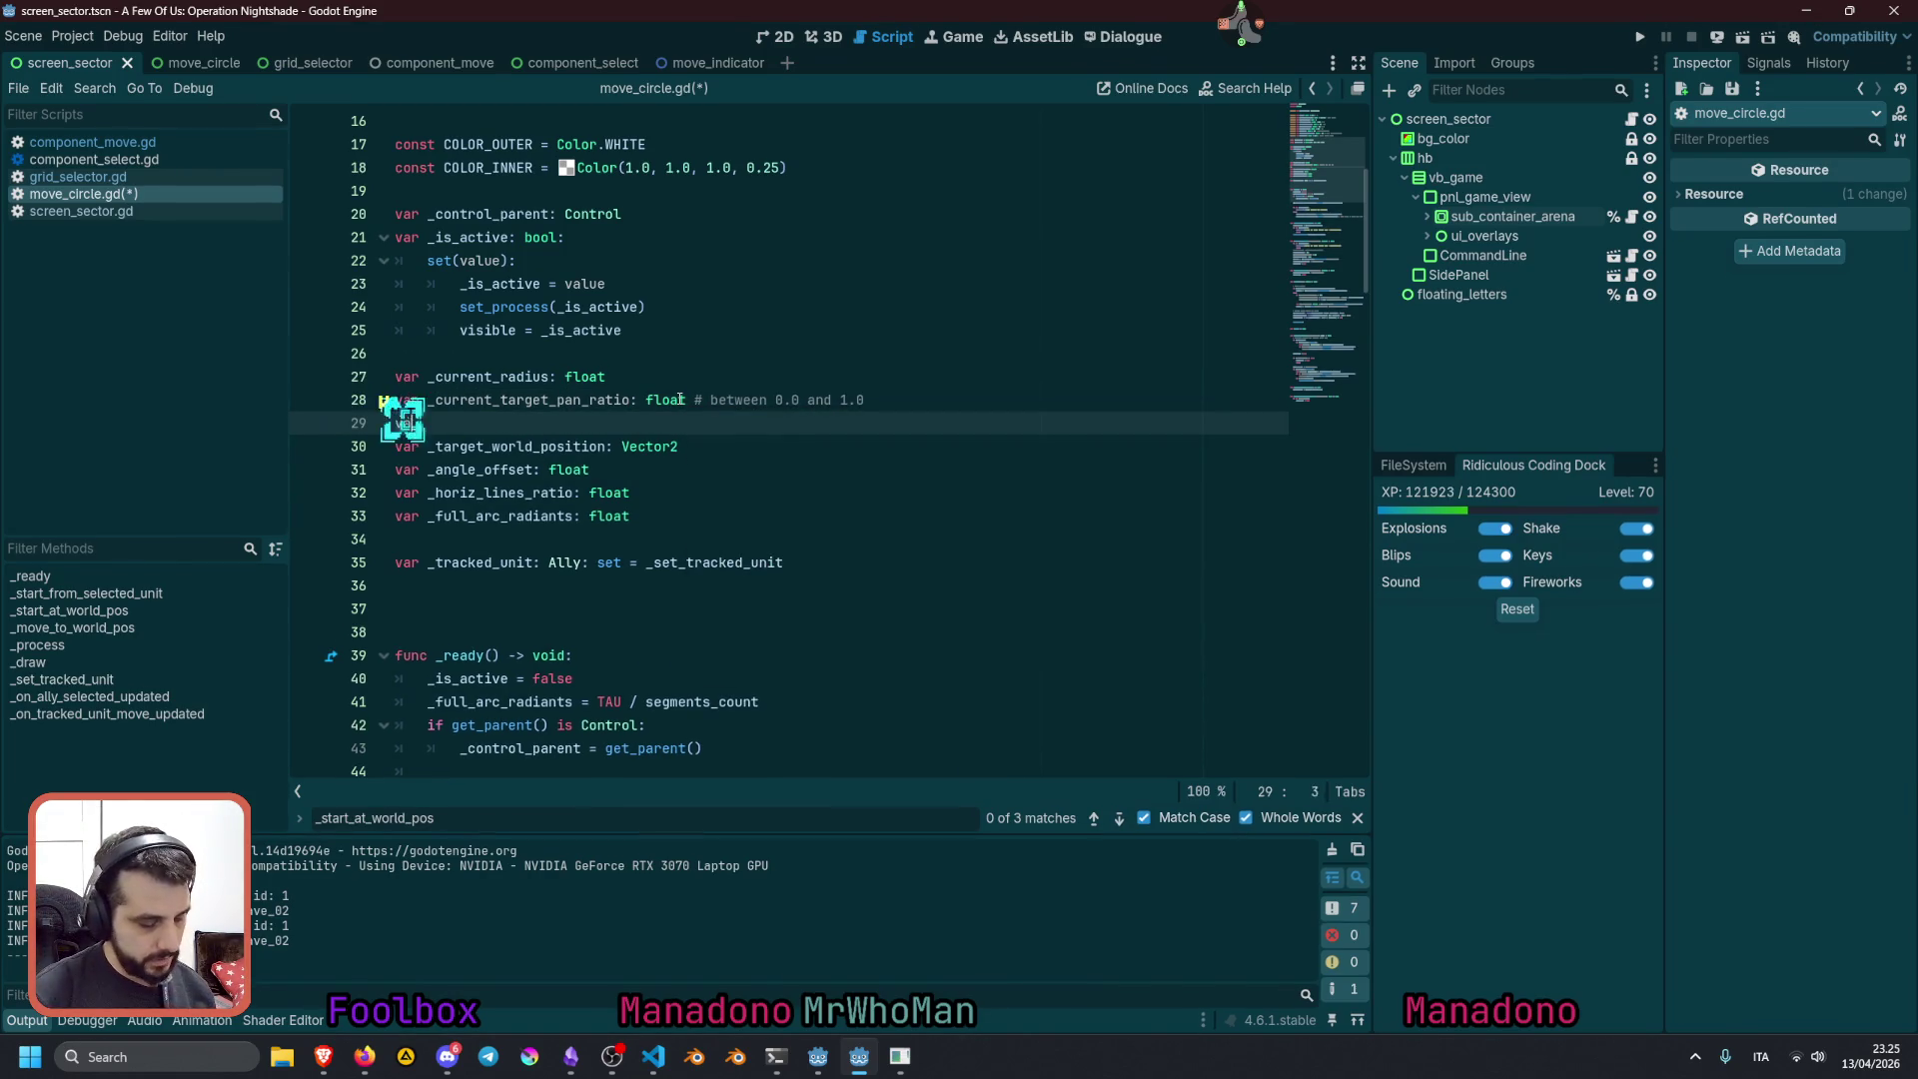
text(r starting_position)
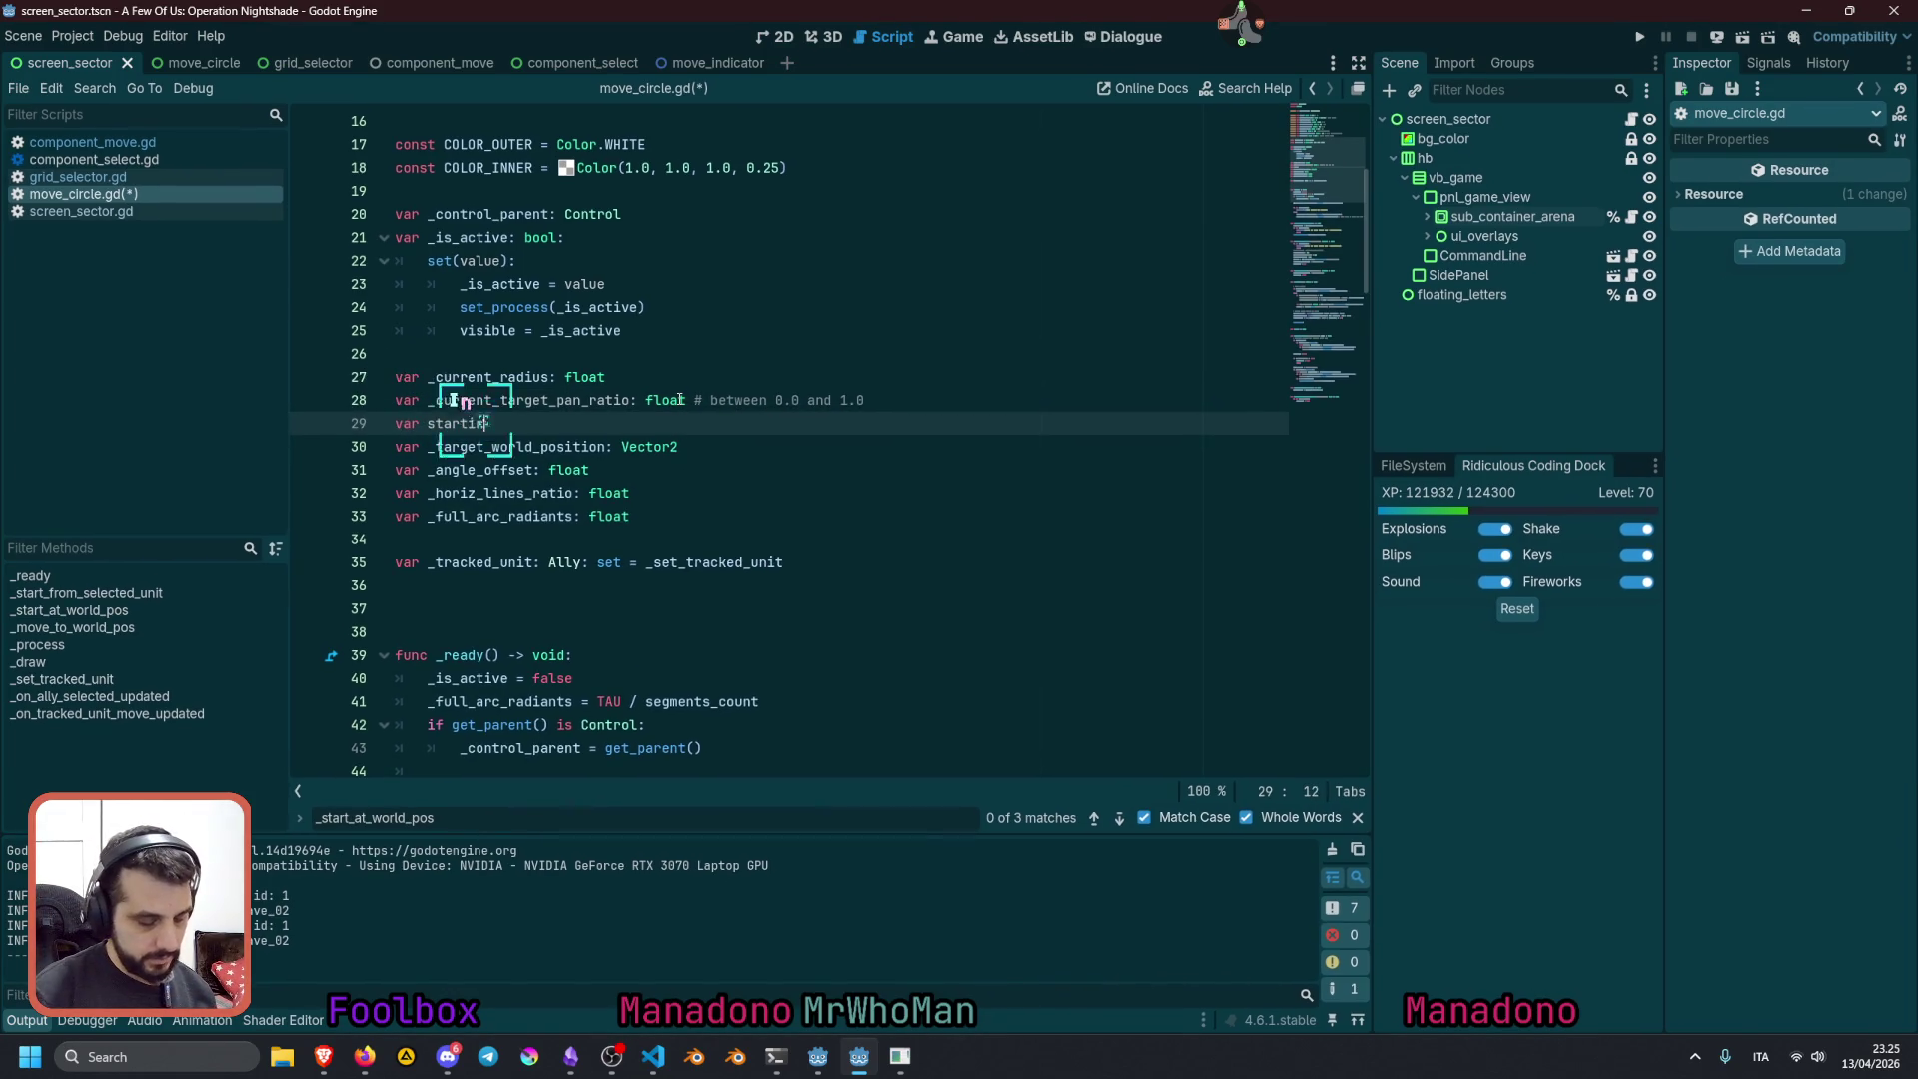
key(ctrl+Left)
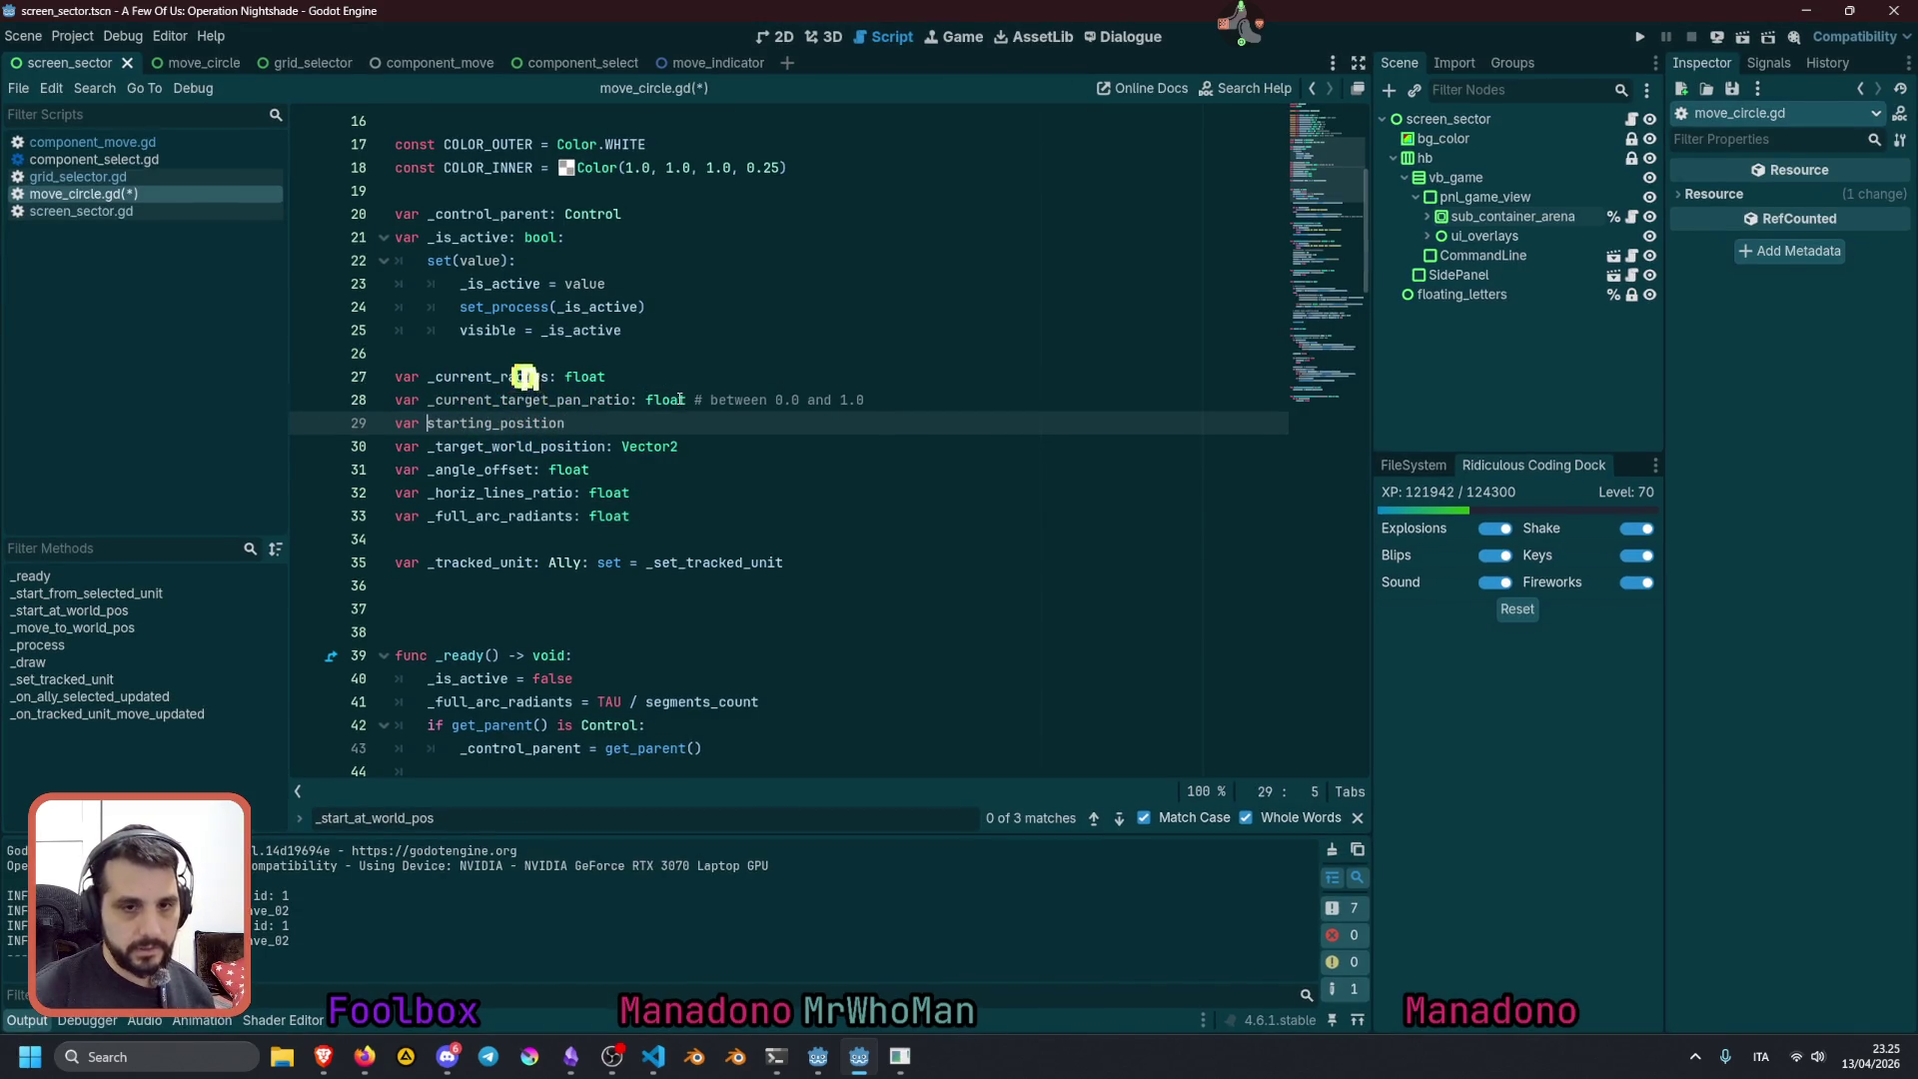
text(_)
key(End)
text(: Vector2)
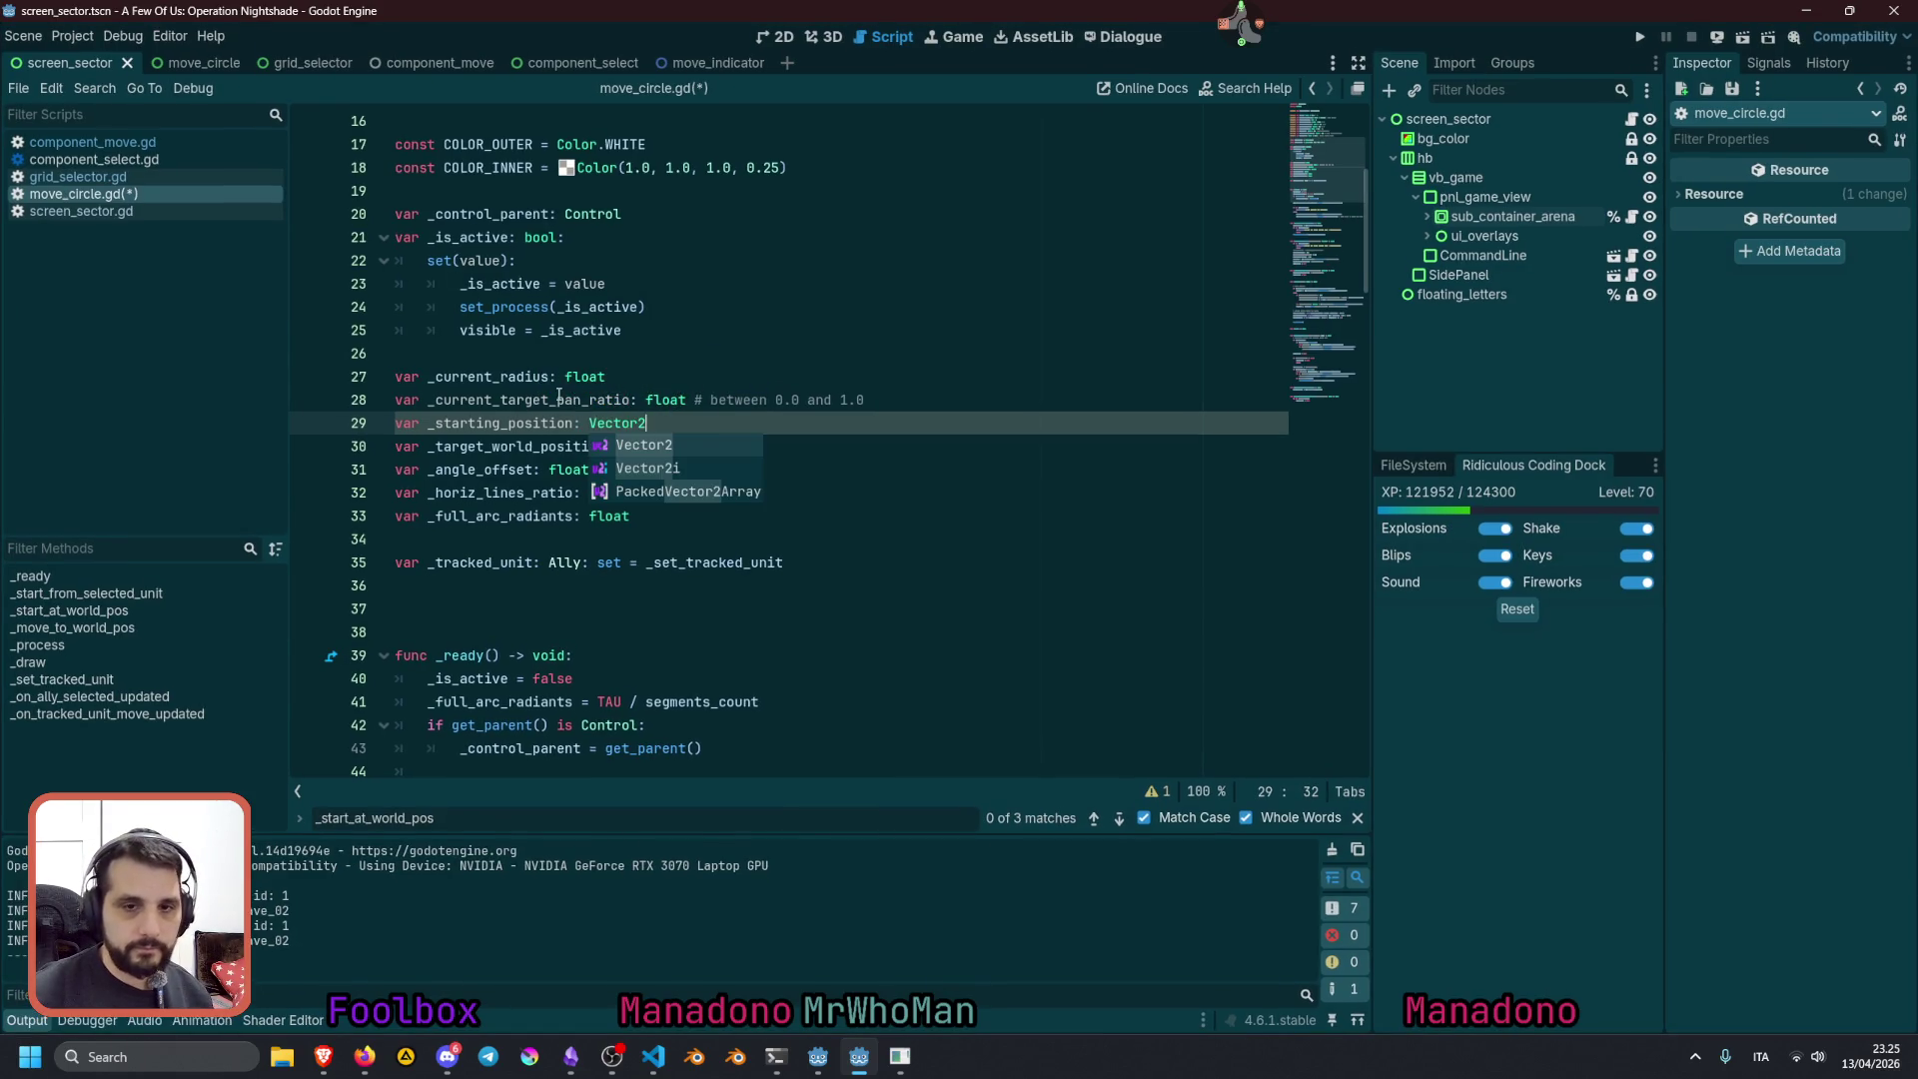
key(Escape)
key(ctrl+BackSpace)
key(ctrl+BackSpace)
scroll(696, 491, down, 5)
scroll(697, 492, down, 6)
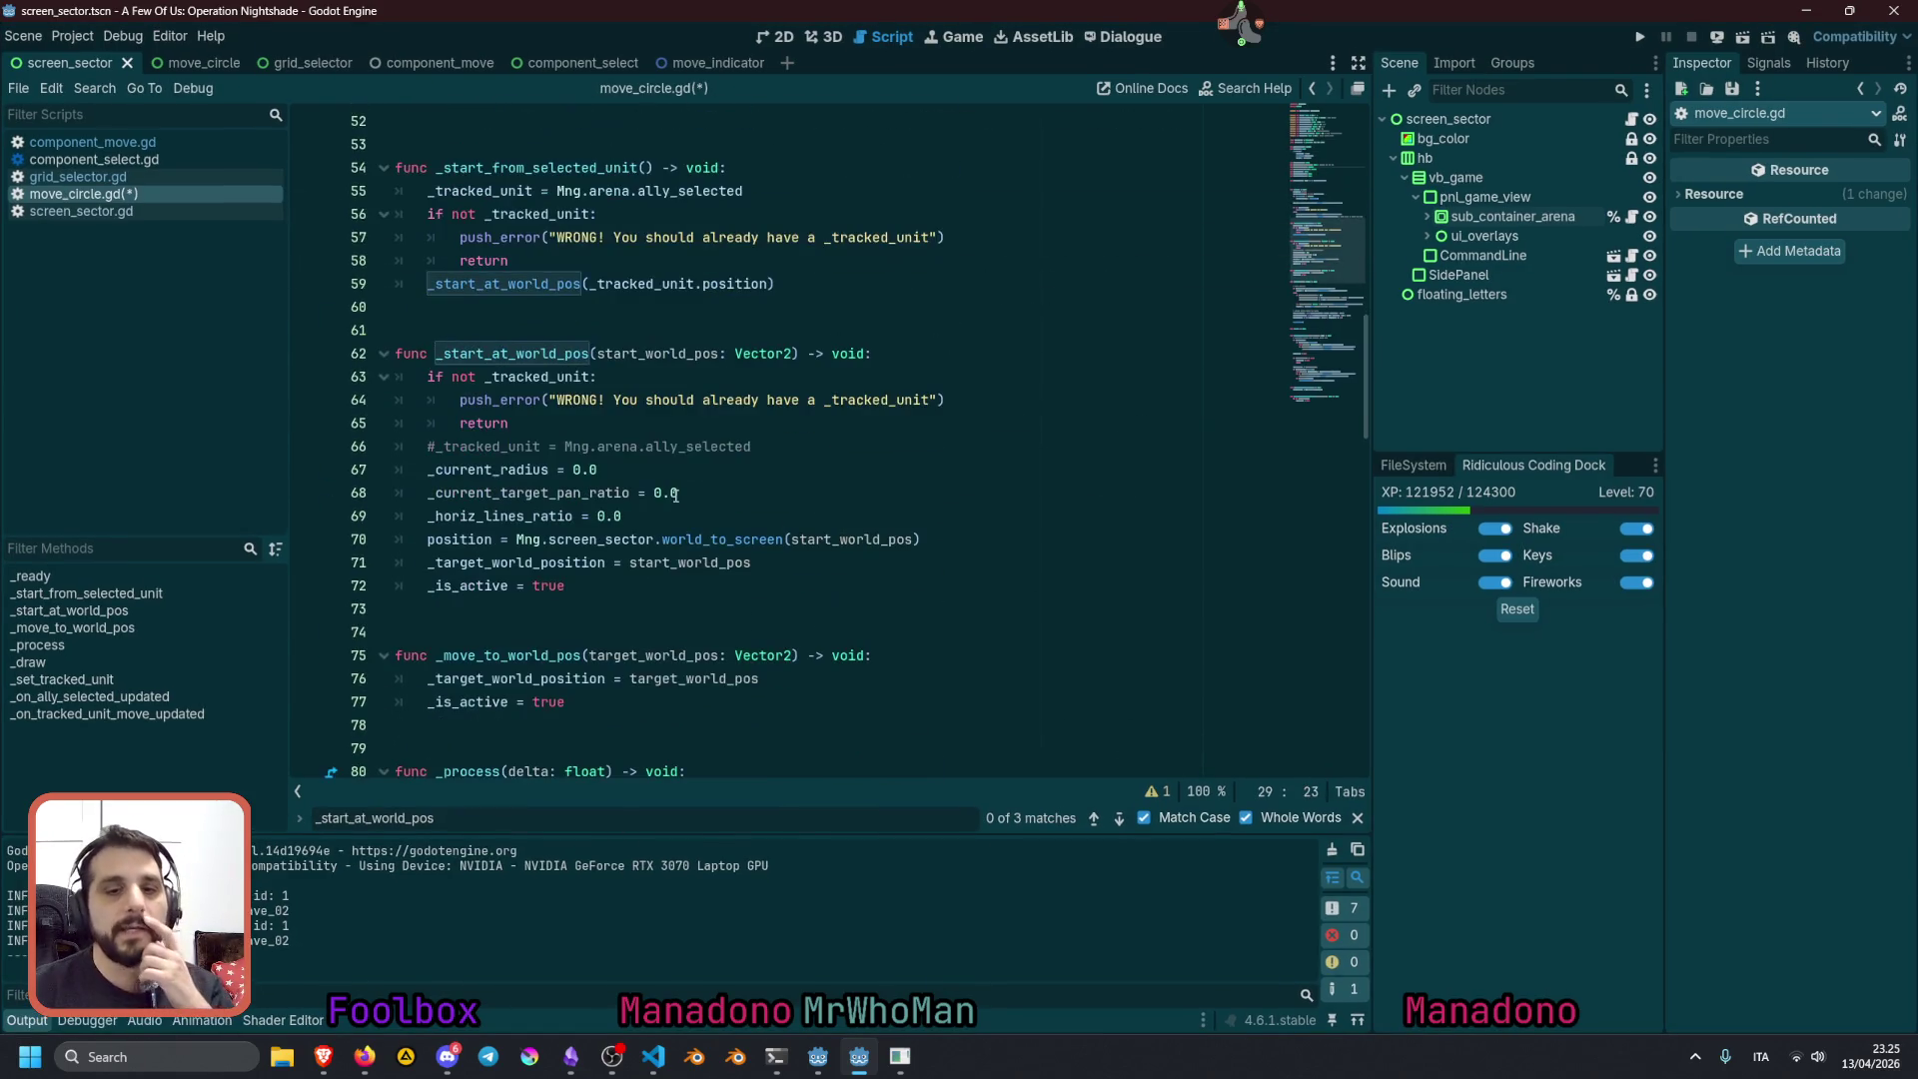
Add '_starting_position = Mng.screen_sector.world_to_screen(start_world_pos)' after the pan ratio reset
click(628, 492)
key(Return)
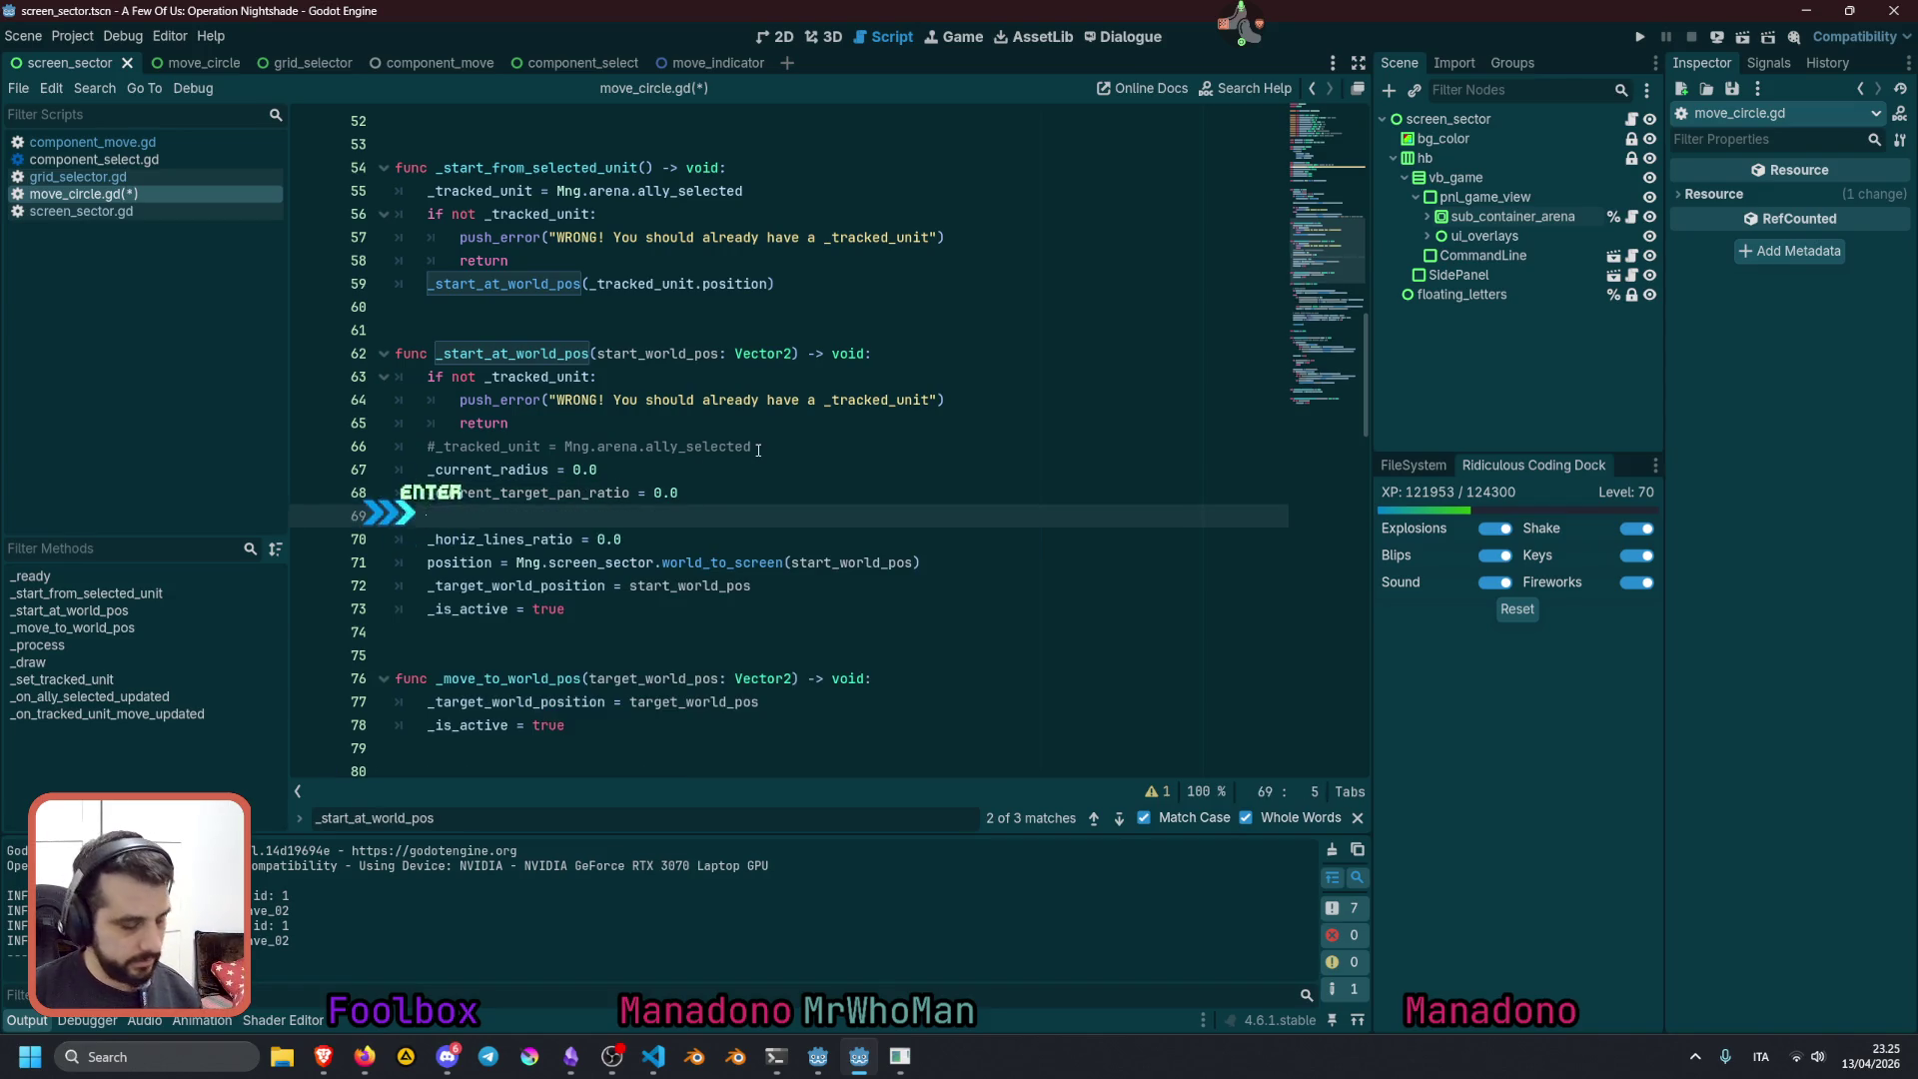
text(_starting_position)
text(=)
key(shift+space)
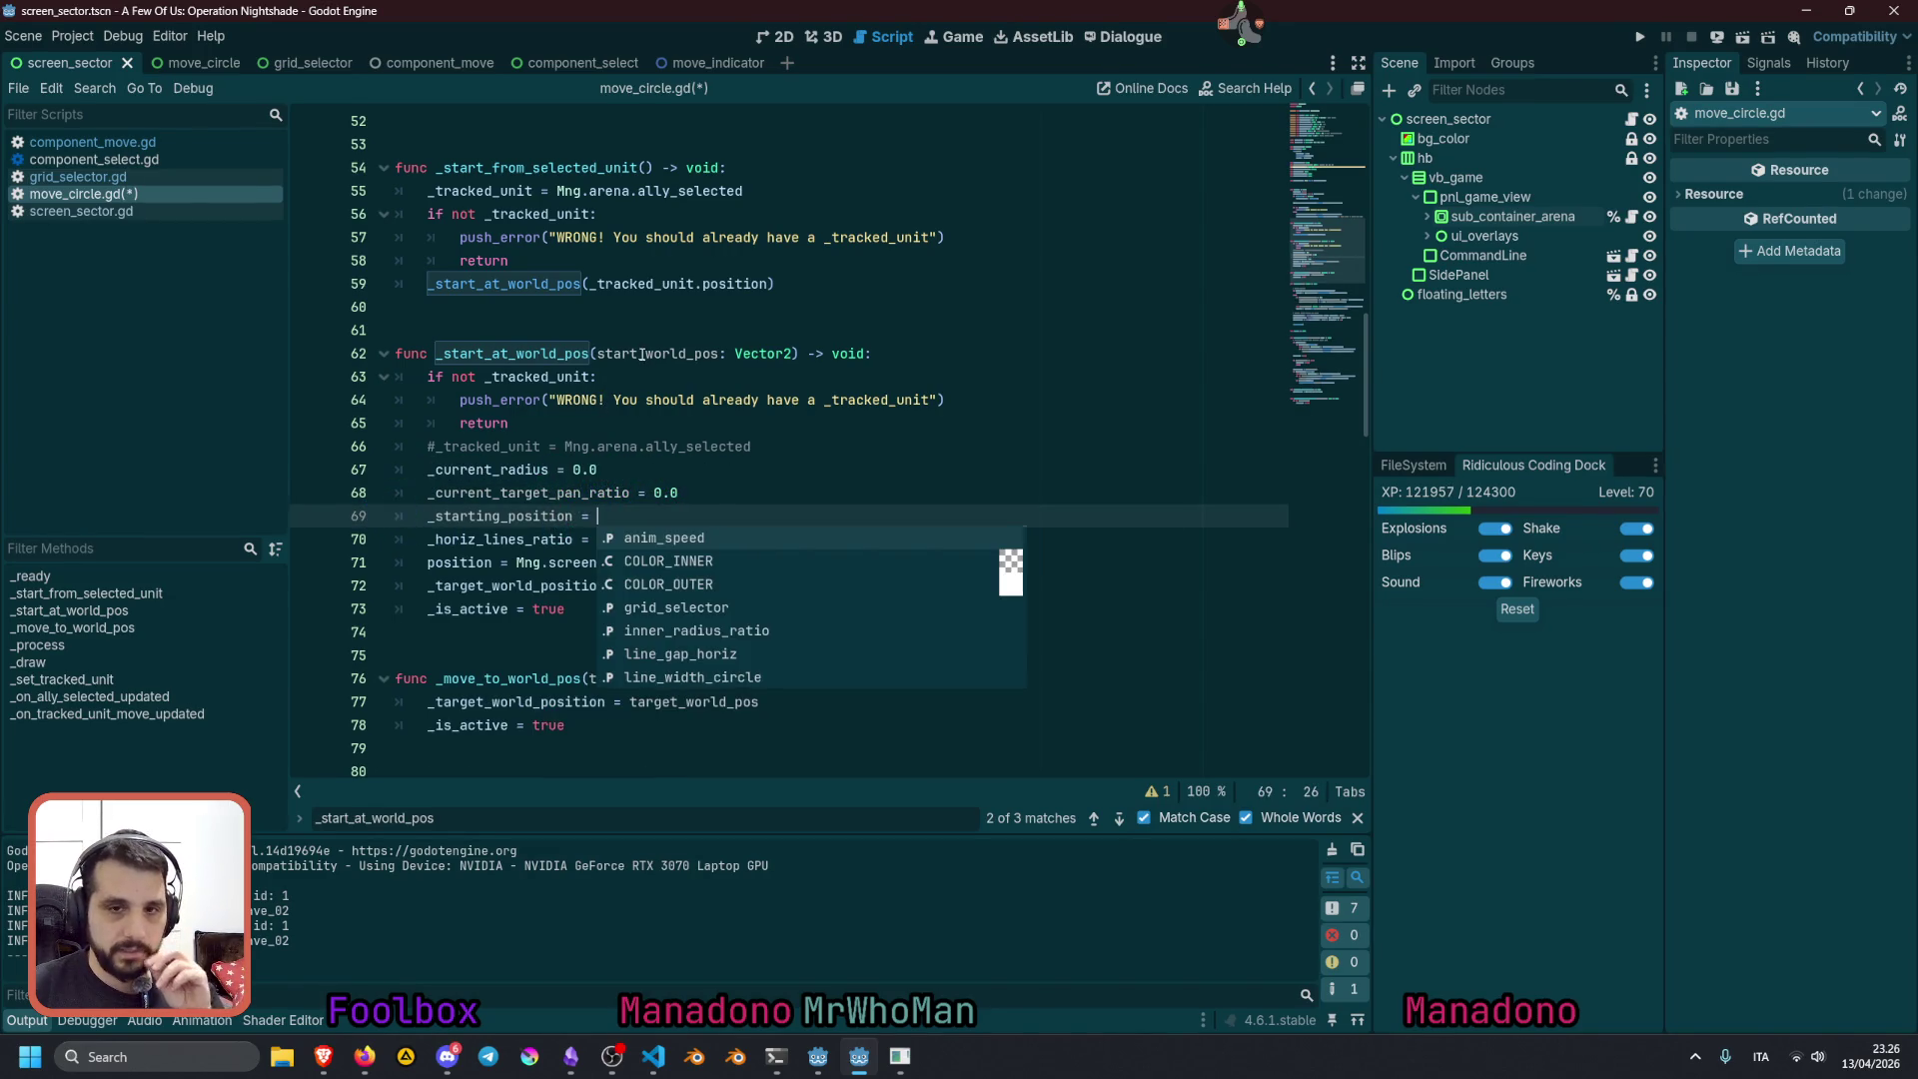
double_click(649, 354)
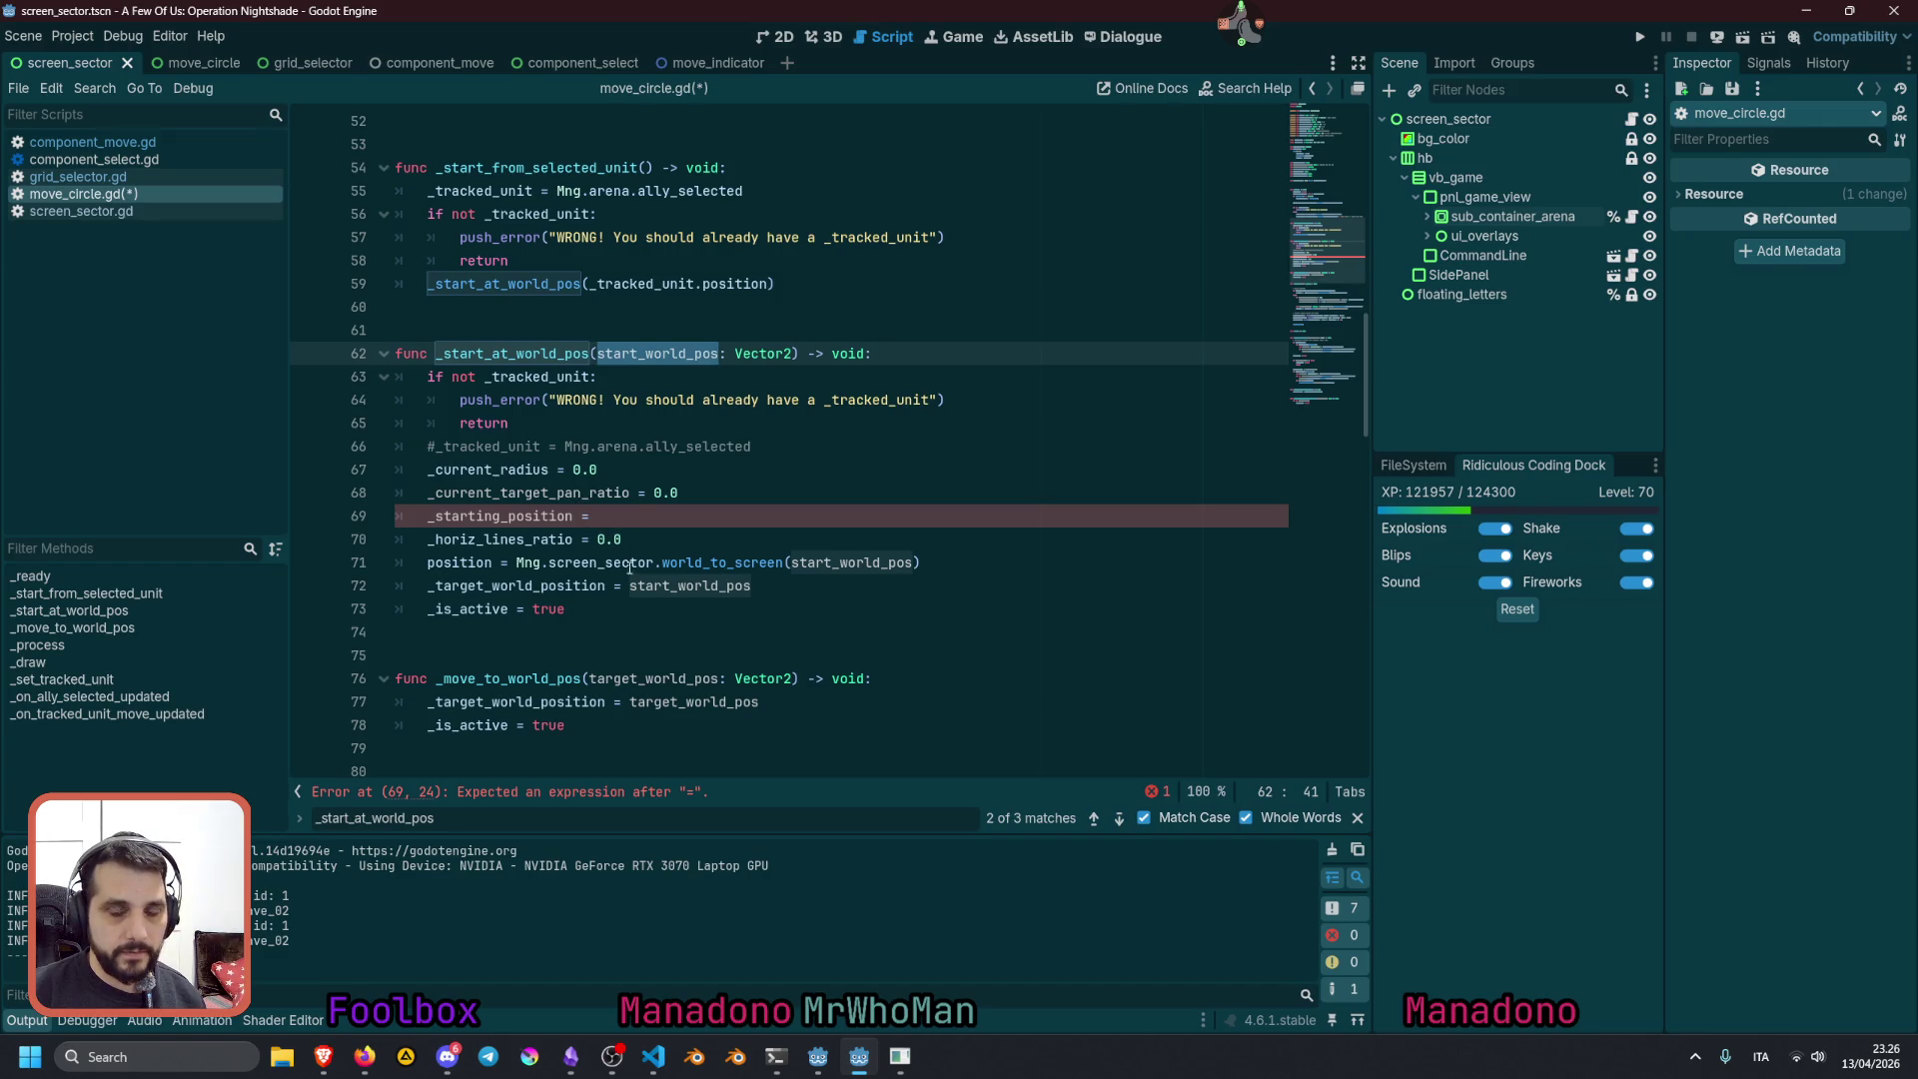
click(507, 565)
key(shift+End)
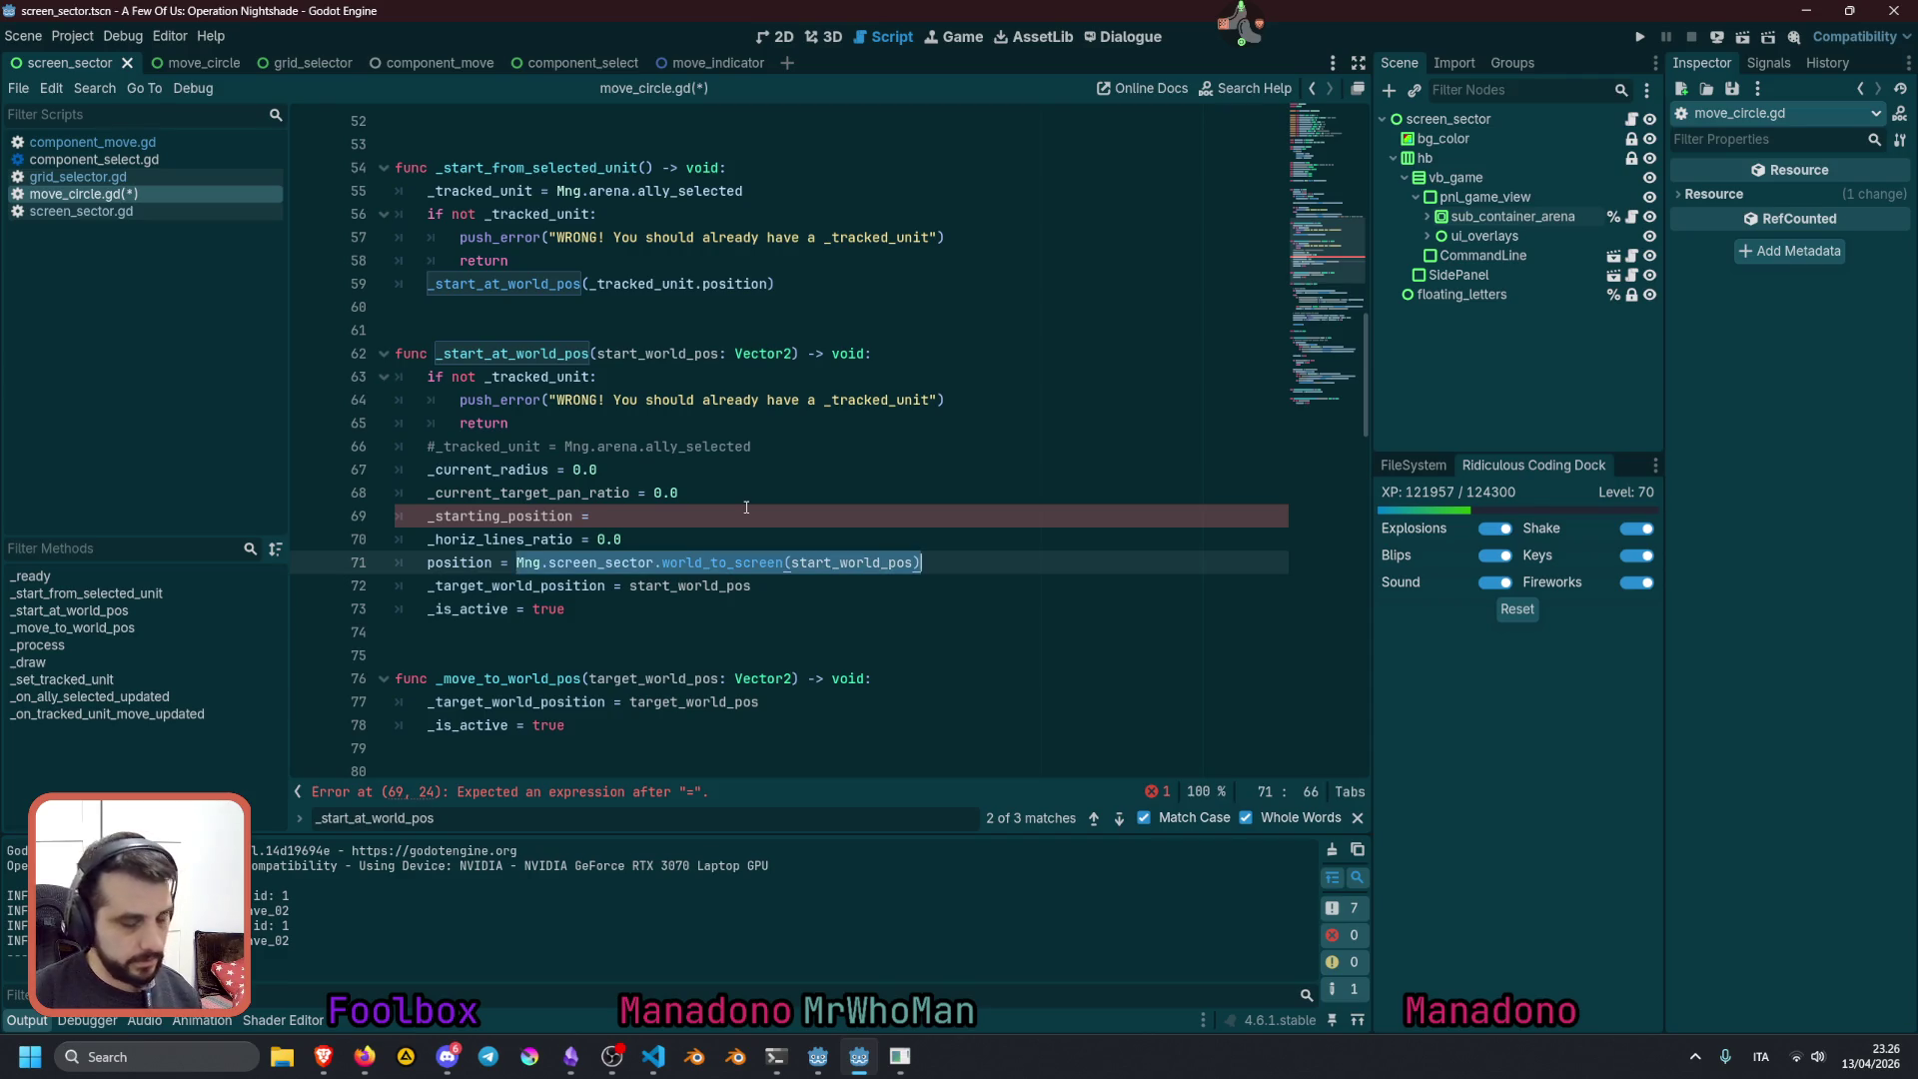
key(ctrl+c)
key(Up)
key(Up)
key(ctrl+v)
Make the position assignment use _starting_position instead of repeating the conversion expression
key(Home)
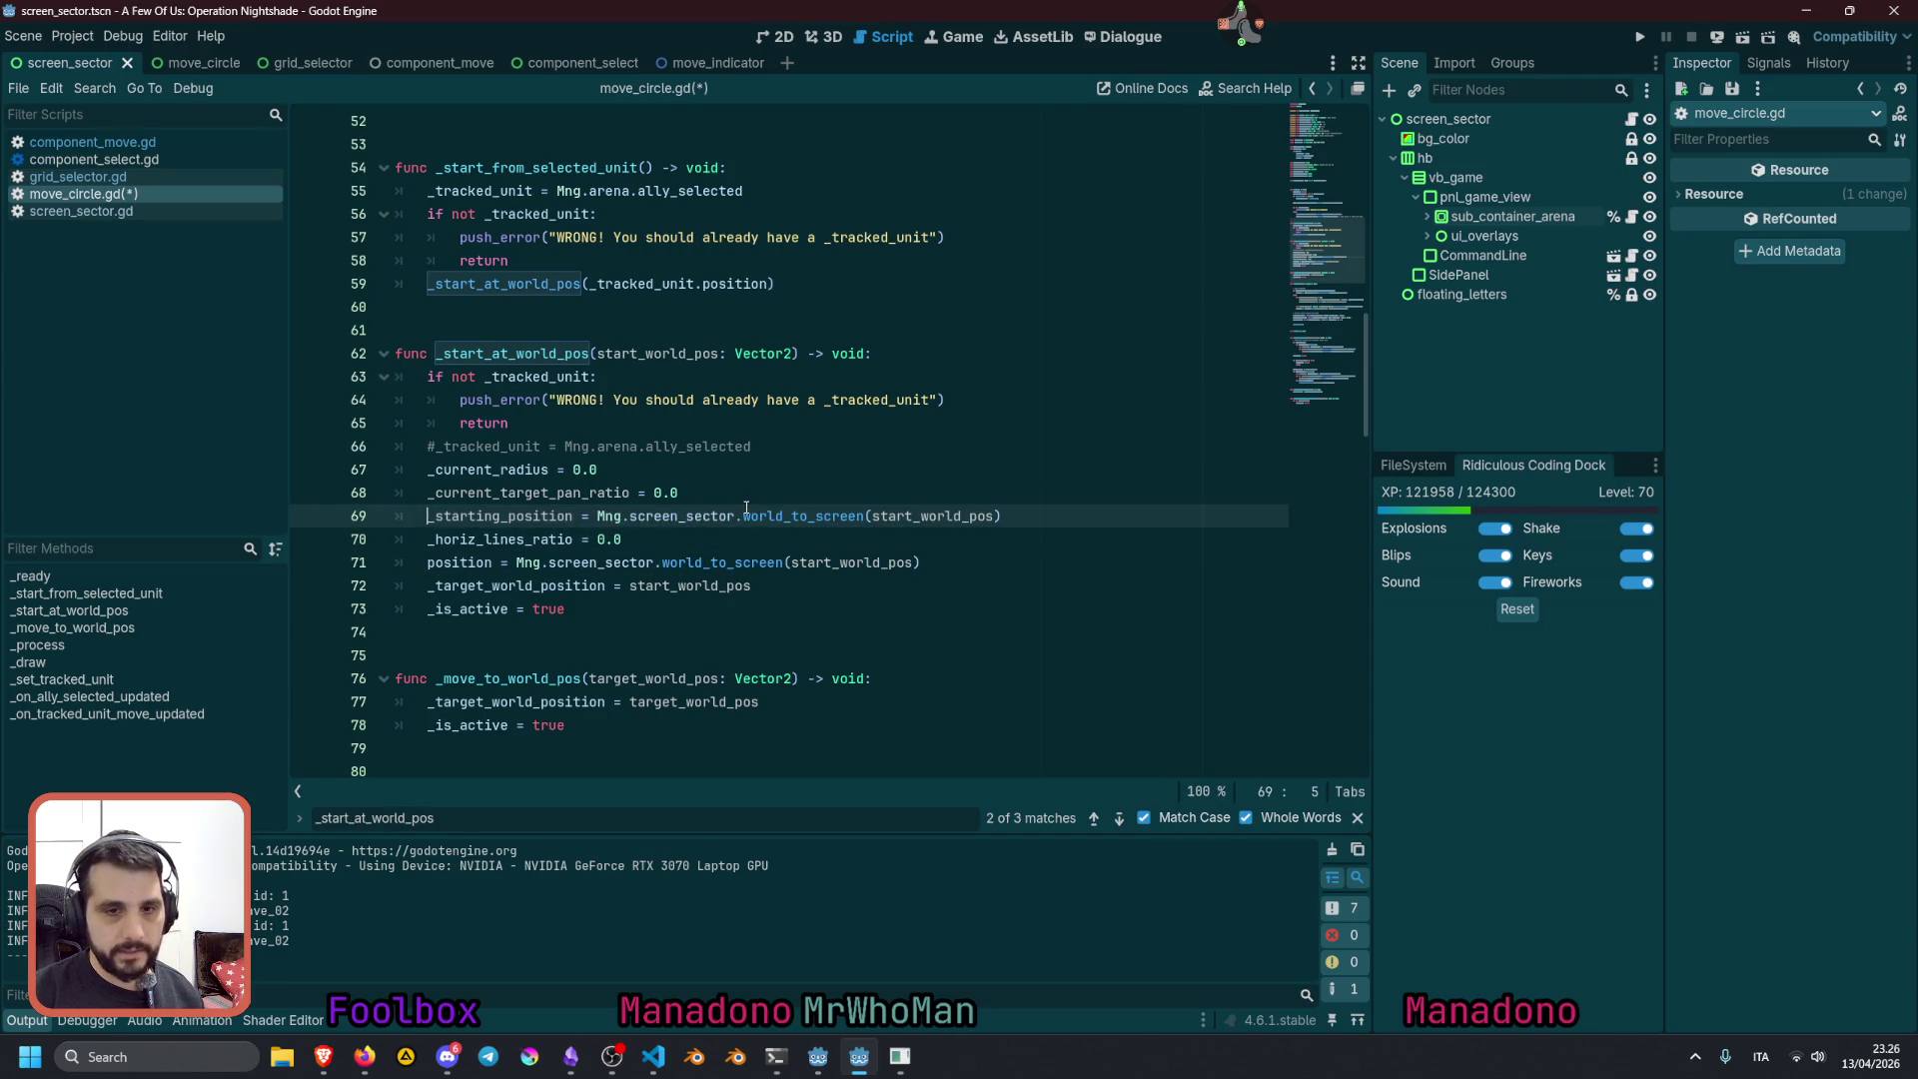
key(ctrl+shift+Right)
key(Down)
key(Down)
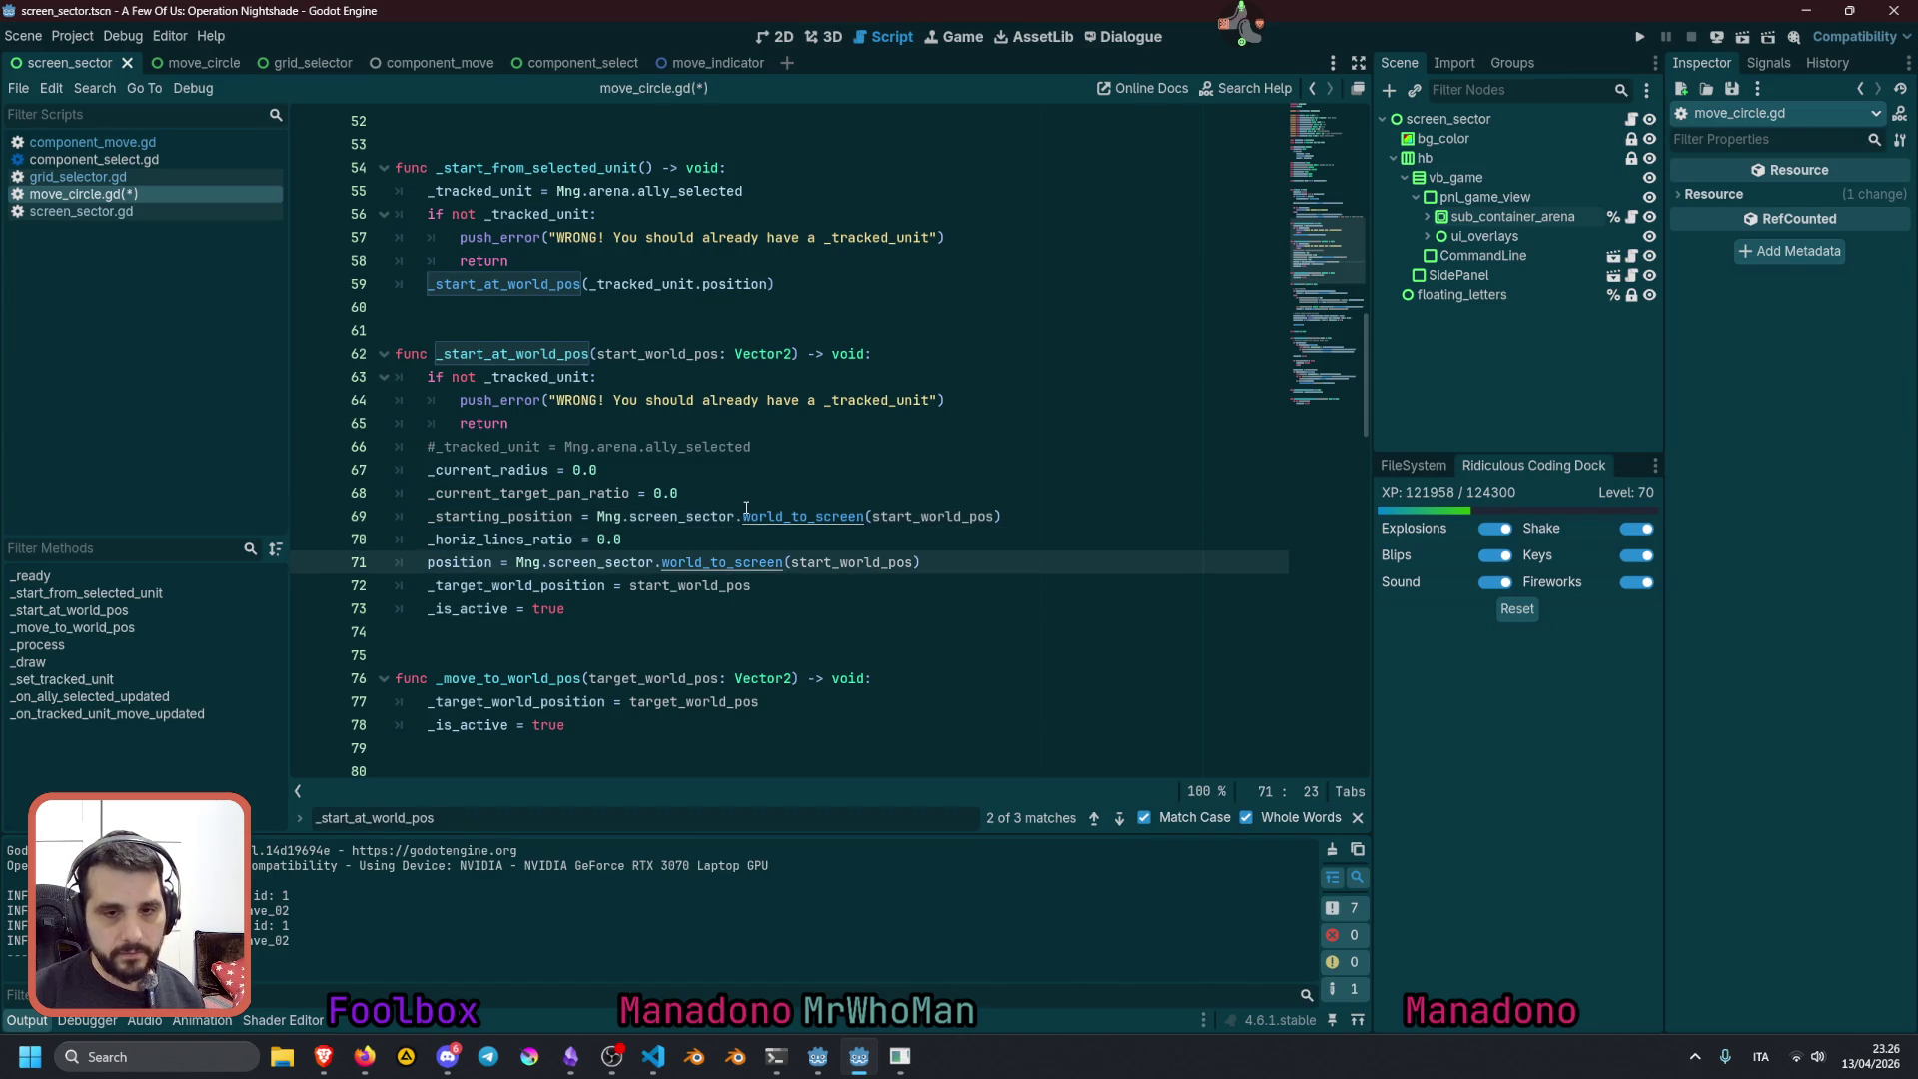
key(ctrl+Left)
key(ctrl+Left)
key(shift+End)
key(ctrl+v)
key(Up)
key(Up)
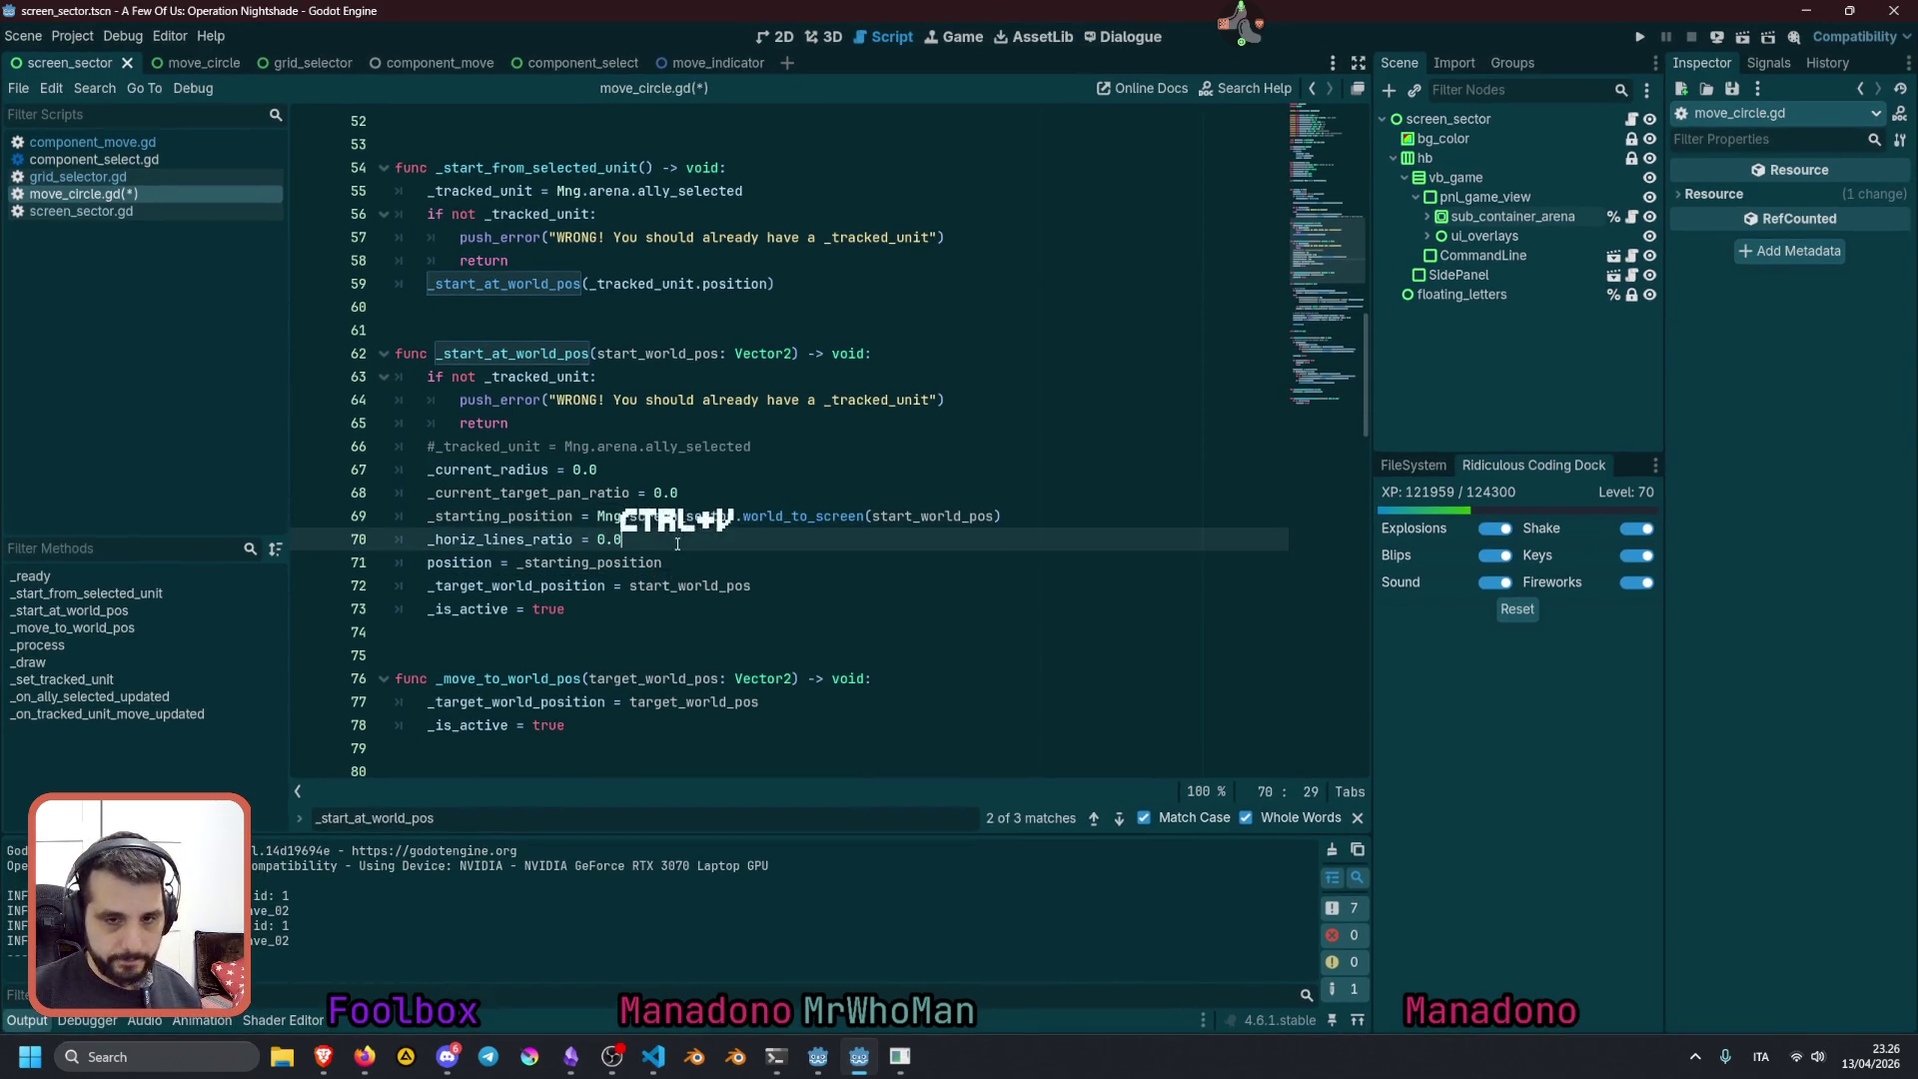
key(Home)
key(ctrl+shift+Right)
click(714, 540)
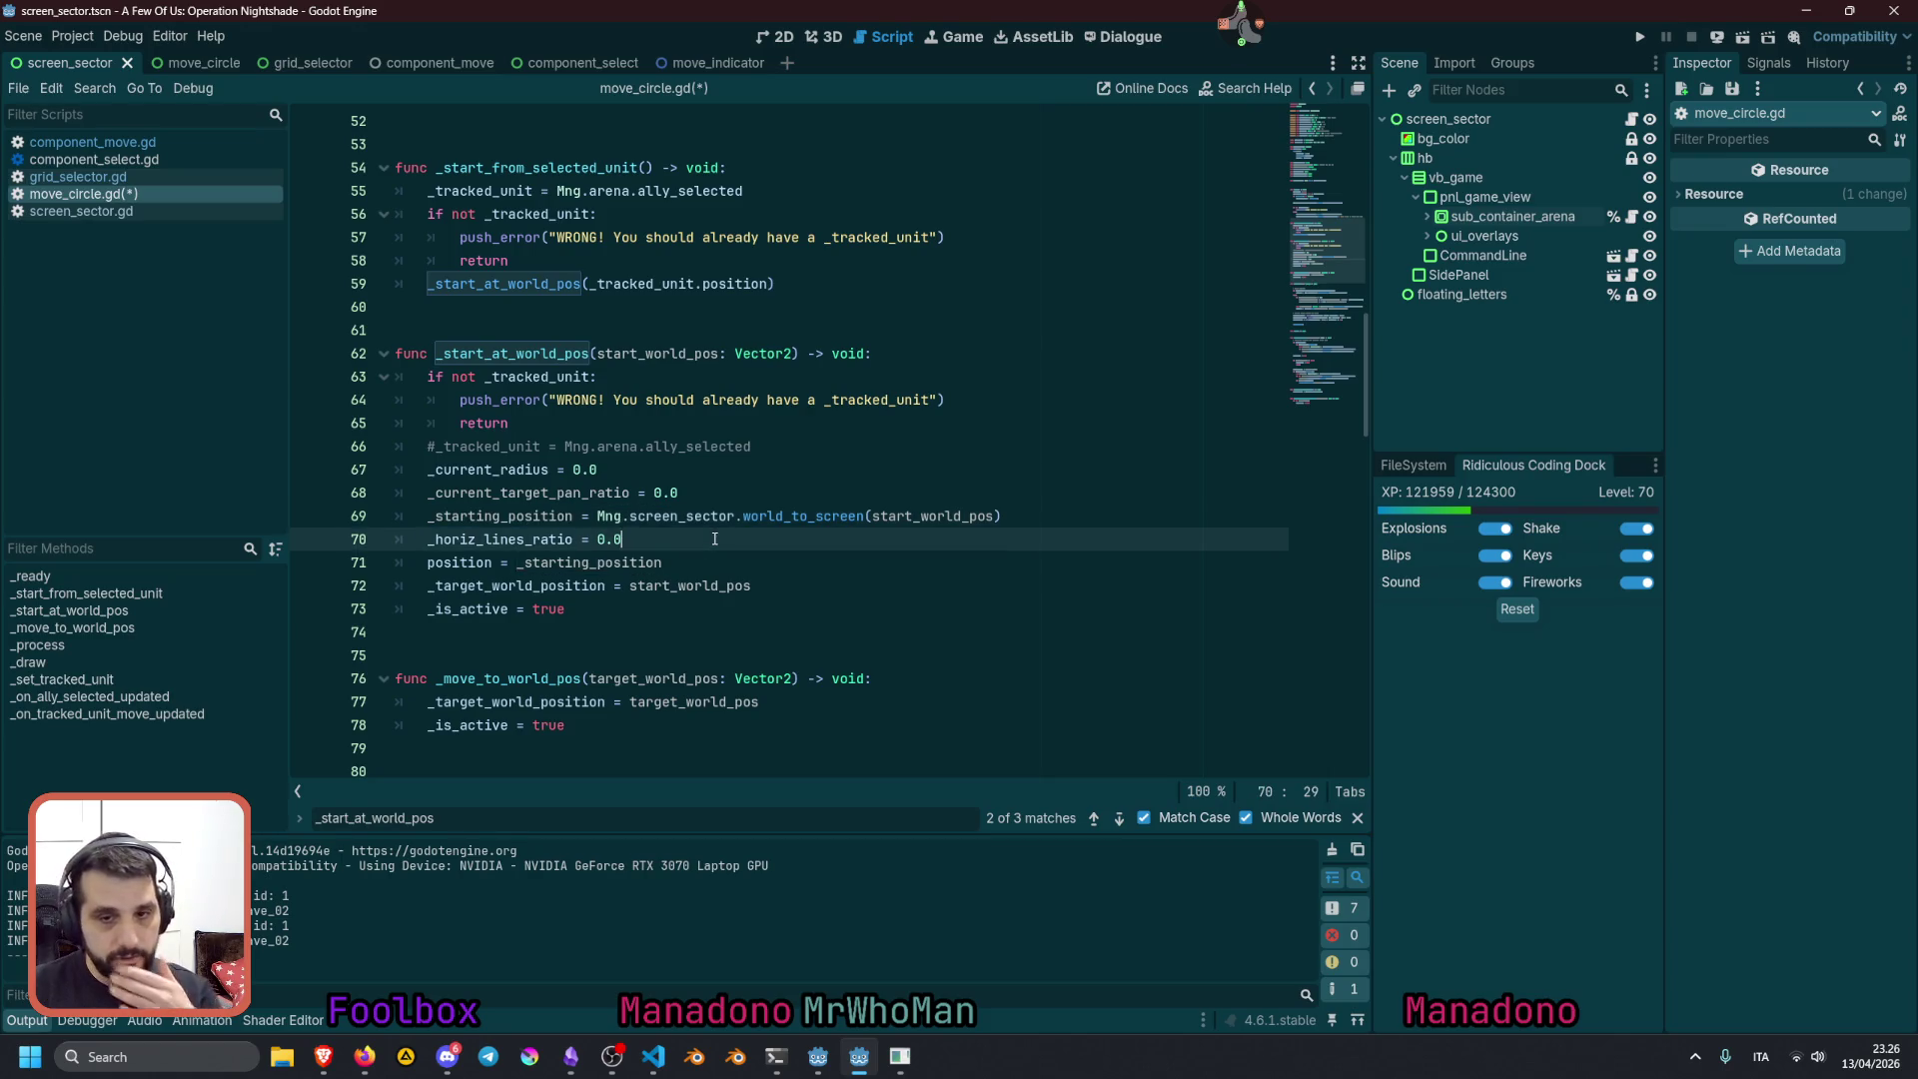
scroll(715, 538, down, 10)
scroll(669, 449, down, 6)
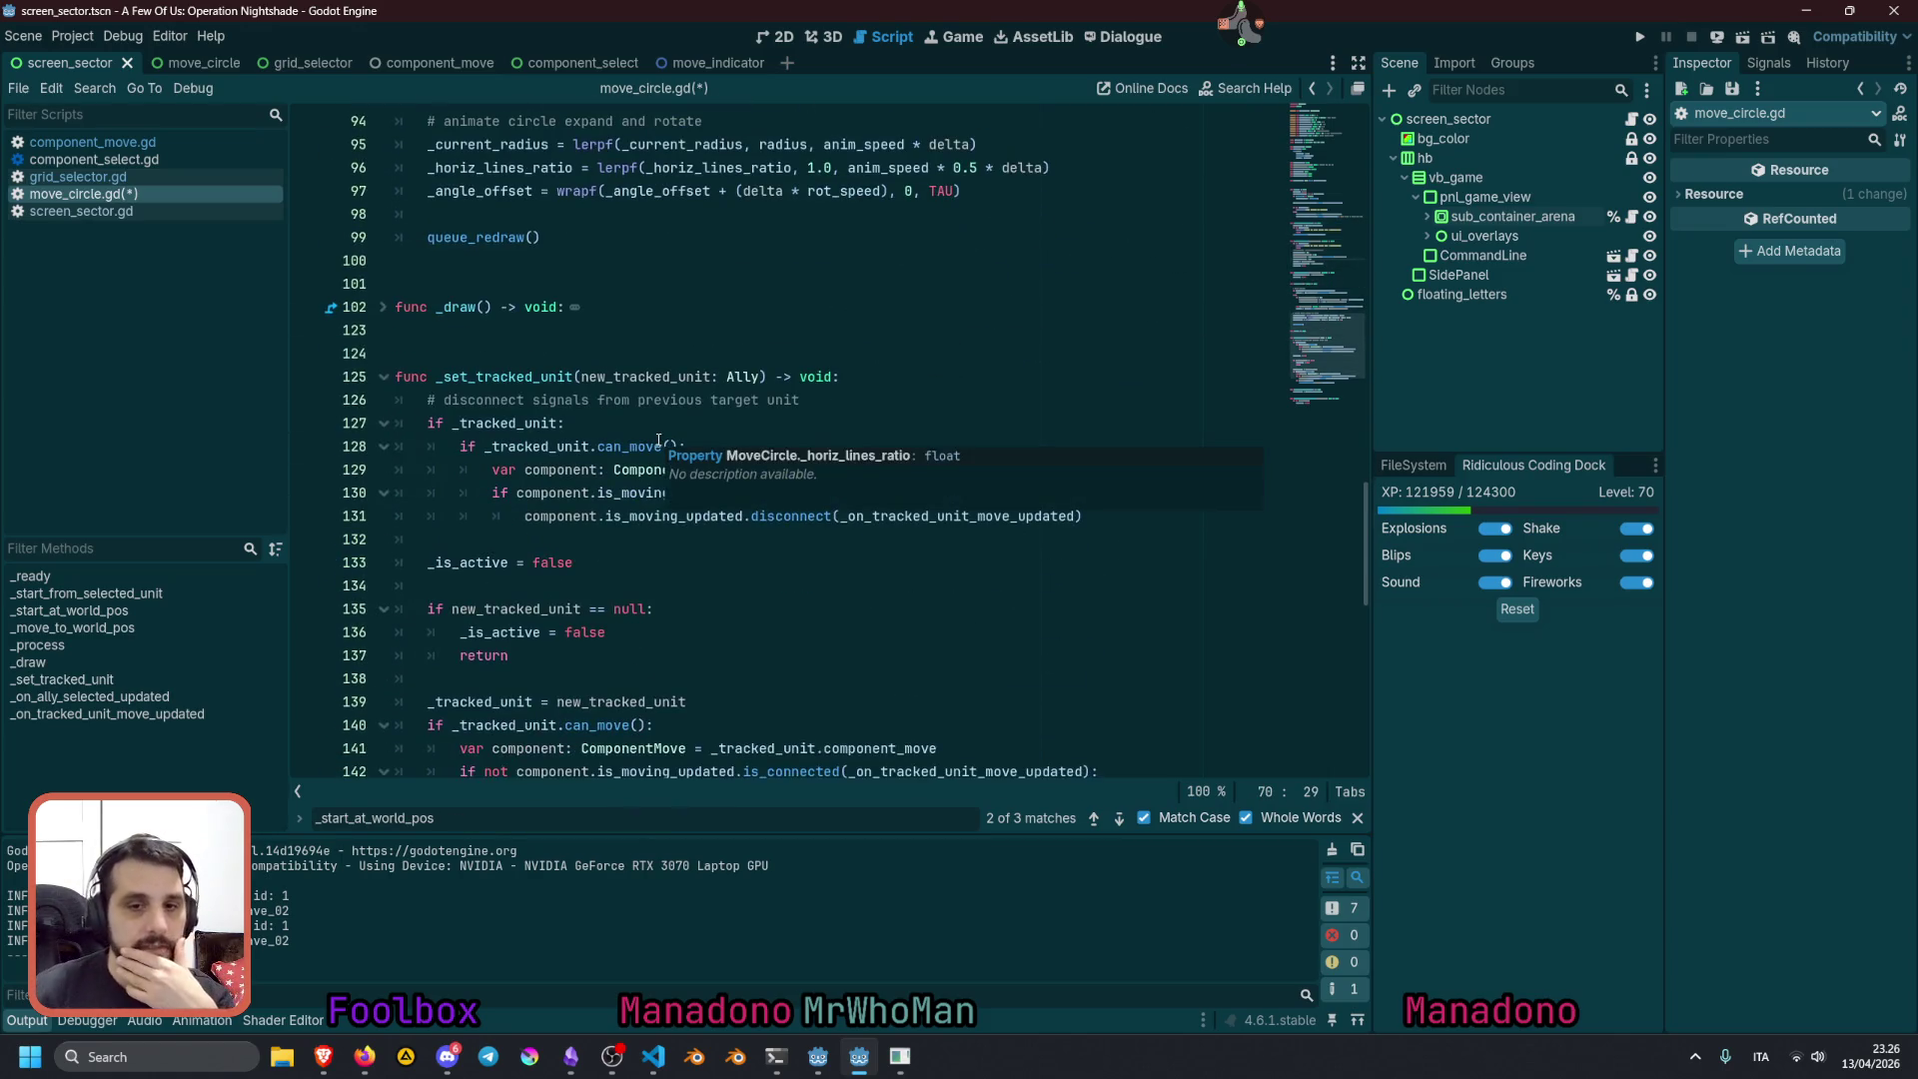
scroll(663, 428, down, 2)
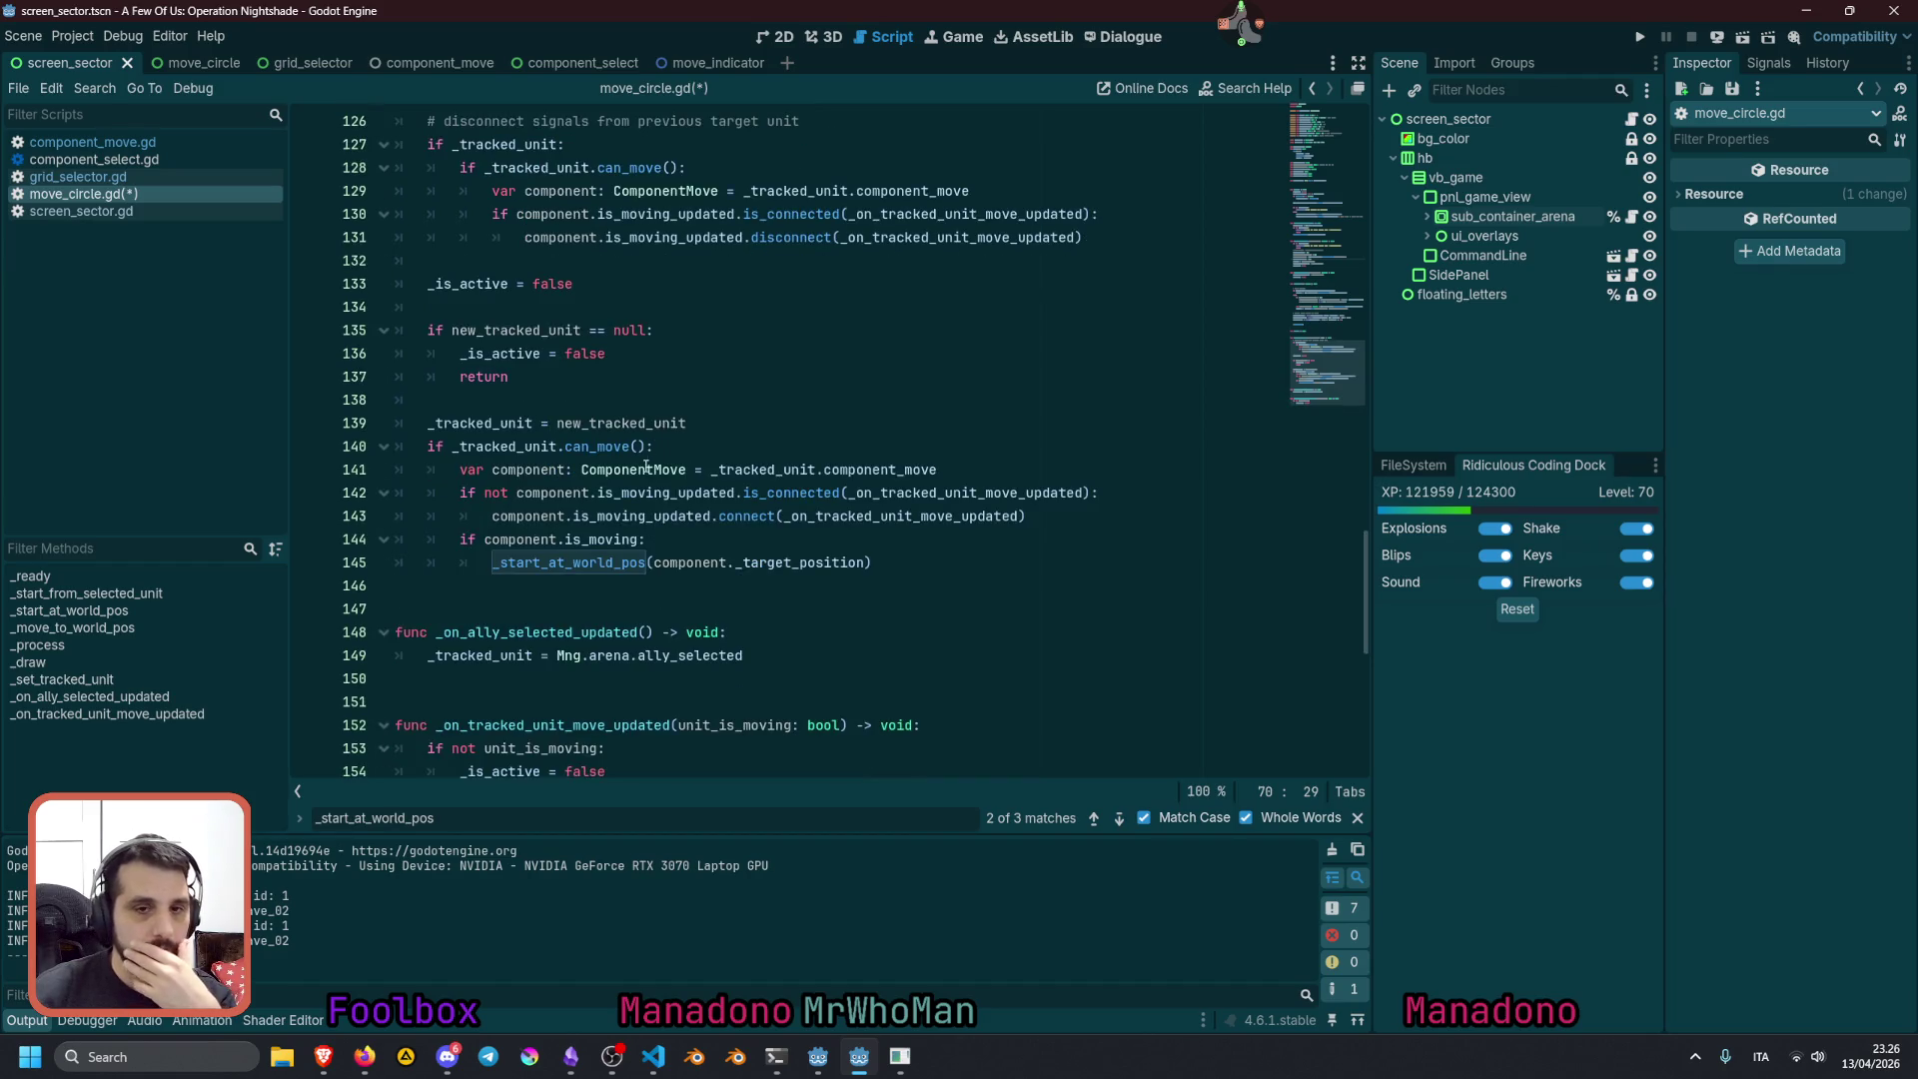
click(59, 644)
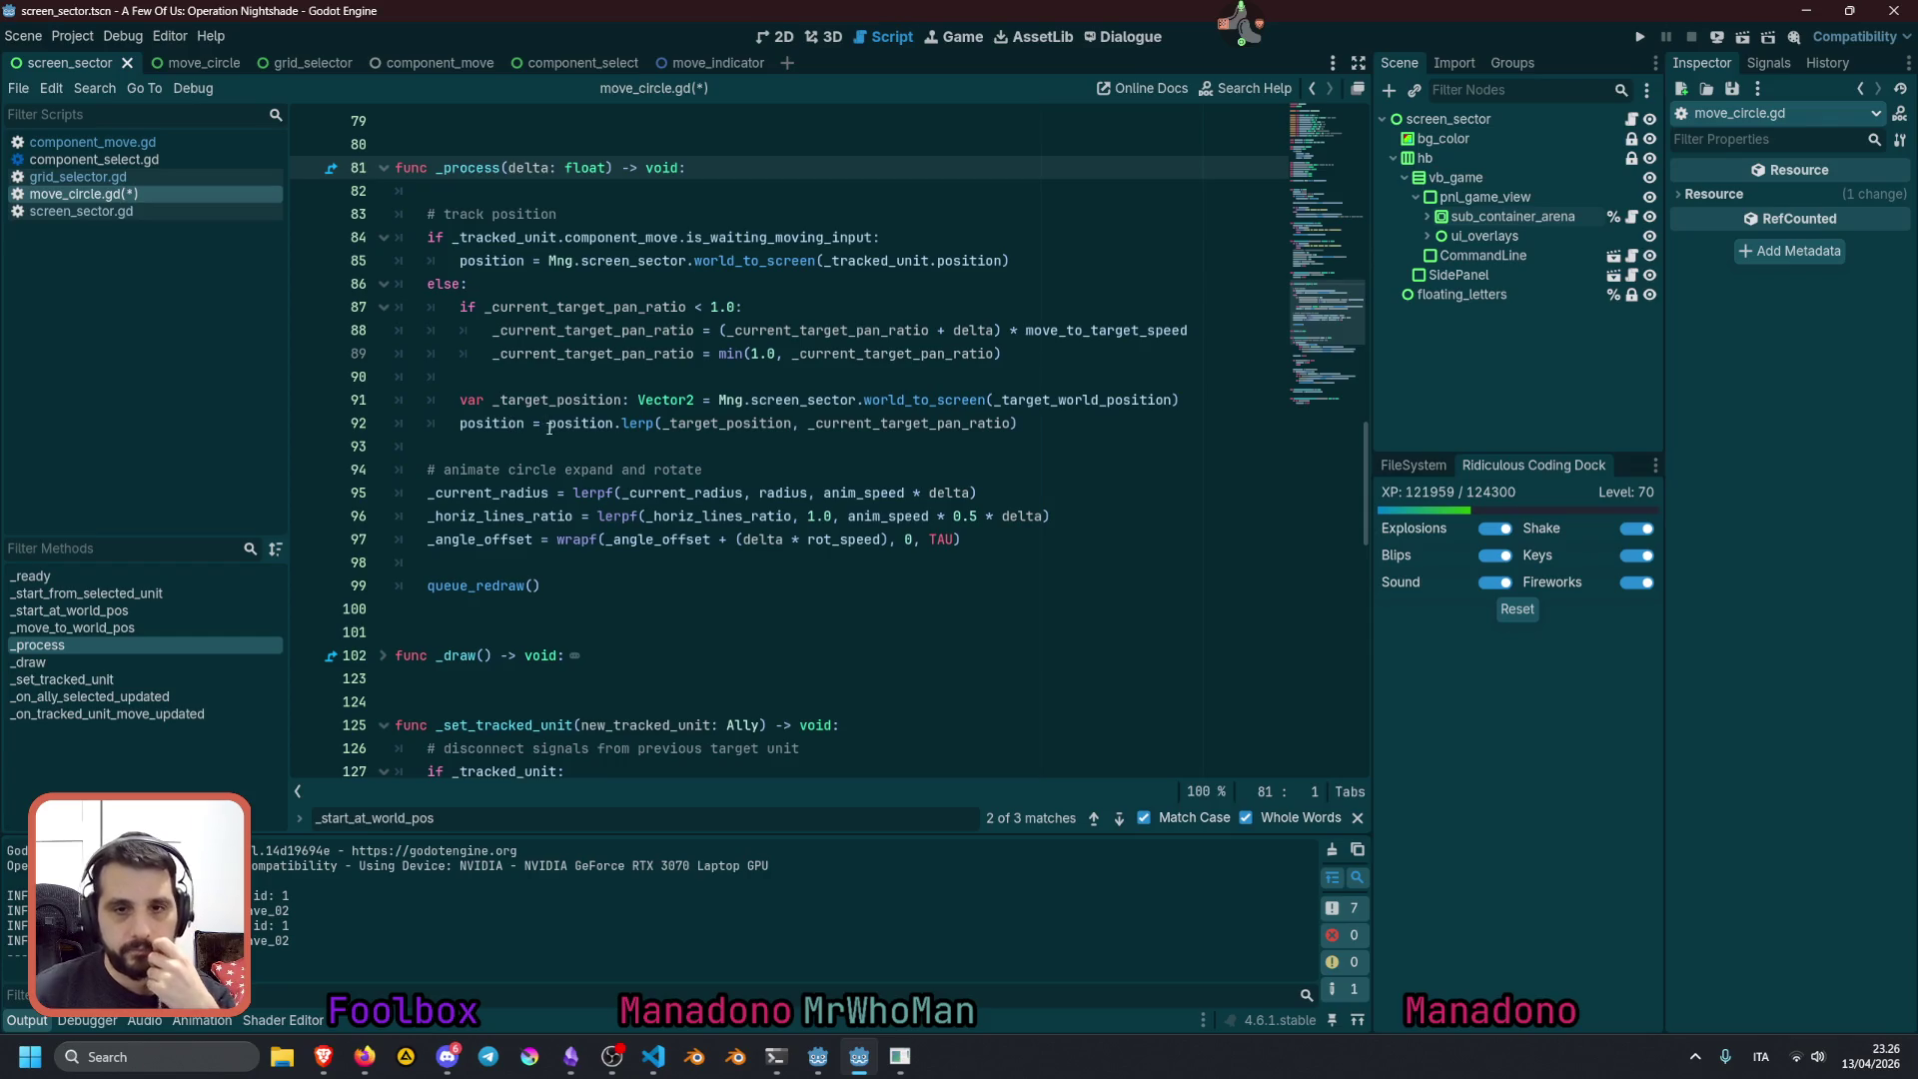
Change line 92 from position.lerp to _starting_position.lerp toward _target_position
double_click(551, 424)
text(_starting_position)
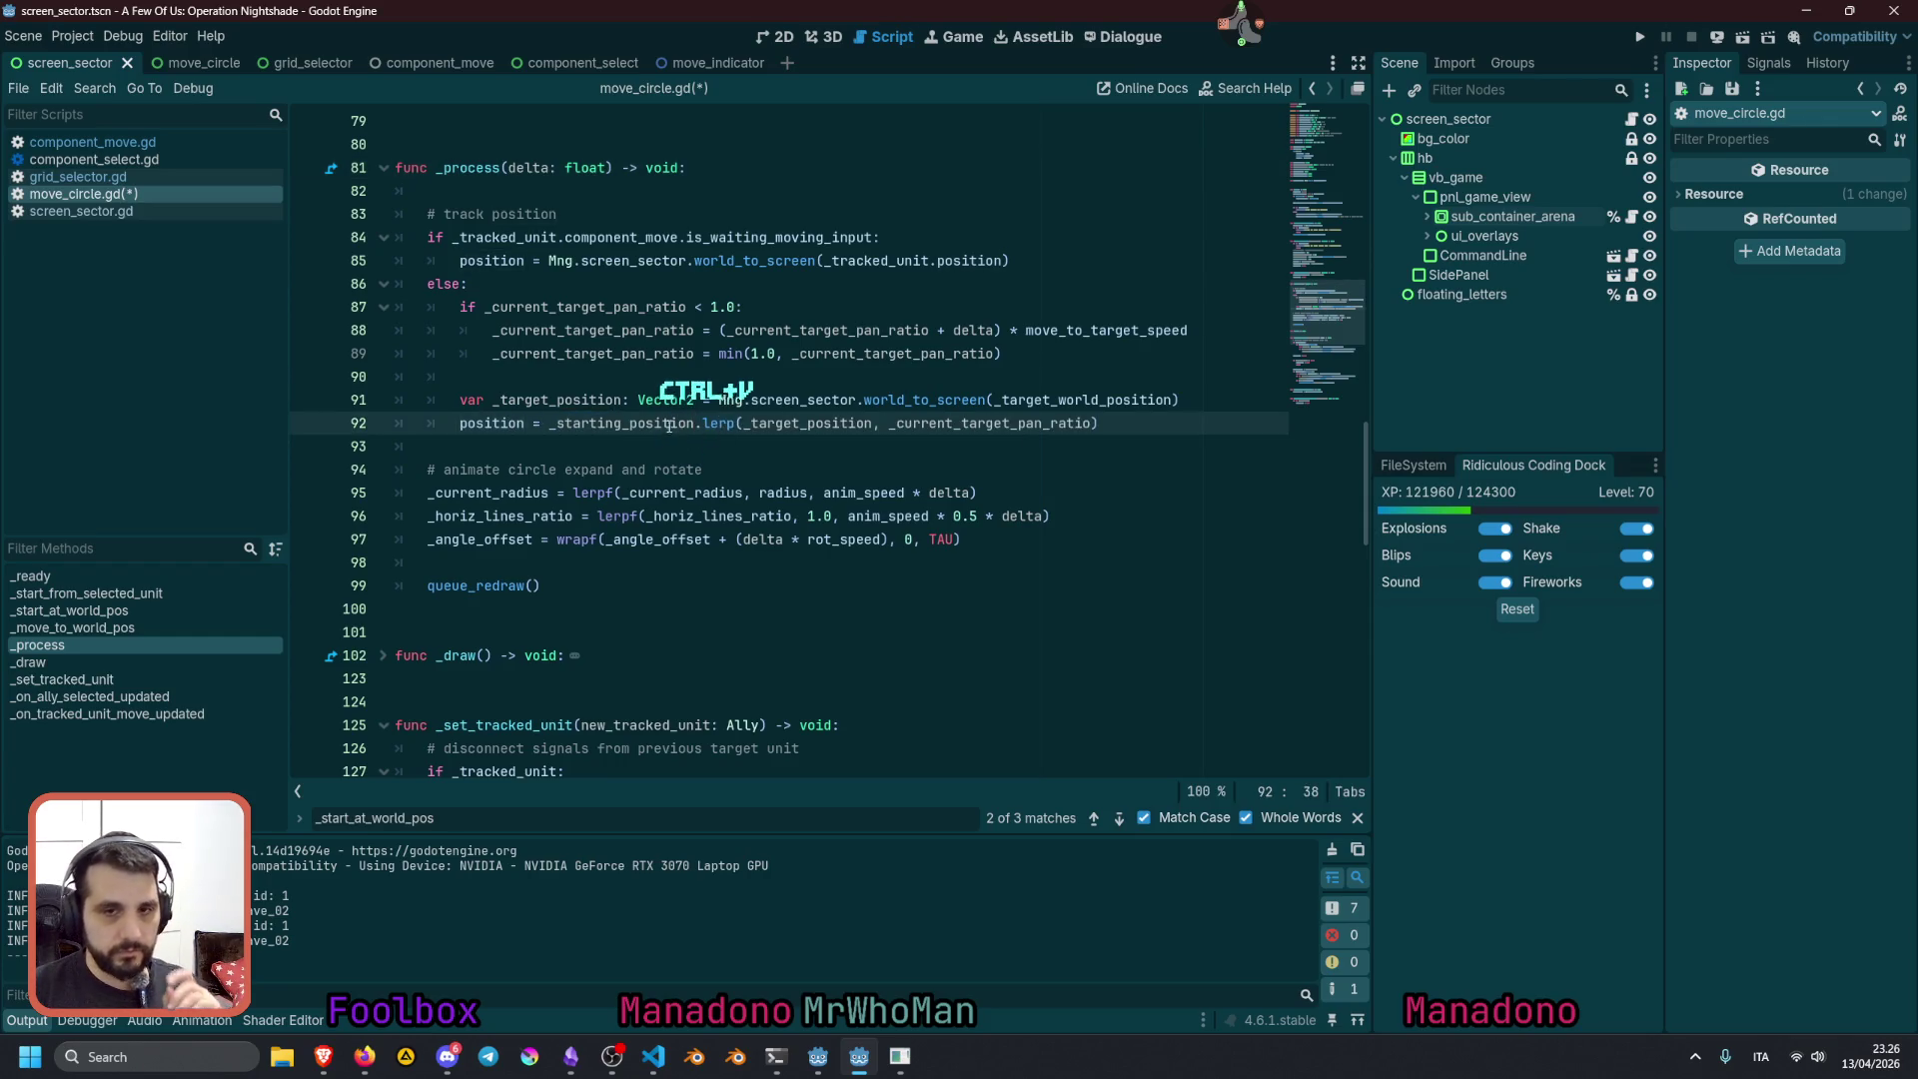
double_click(718, 423)
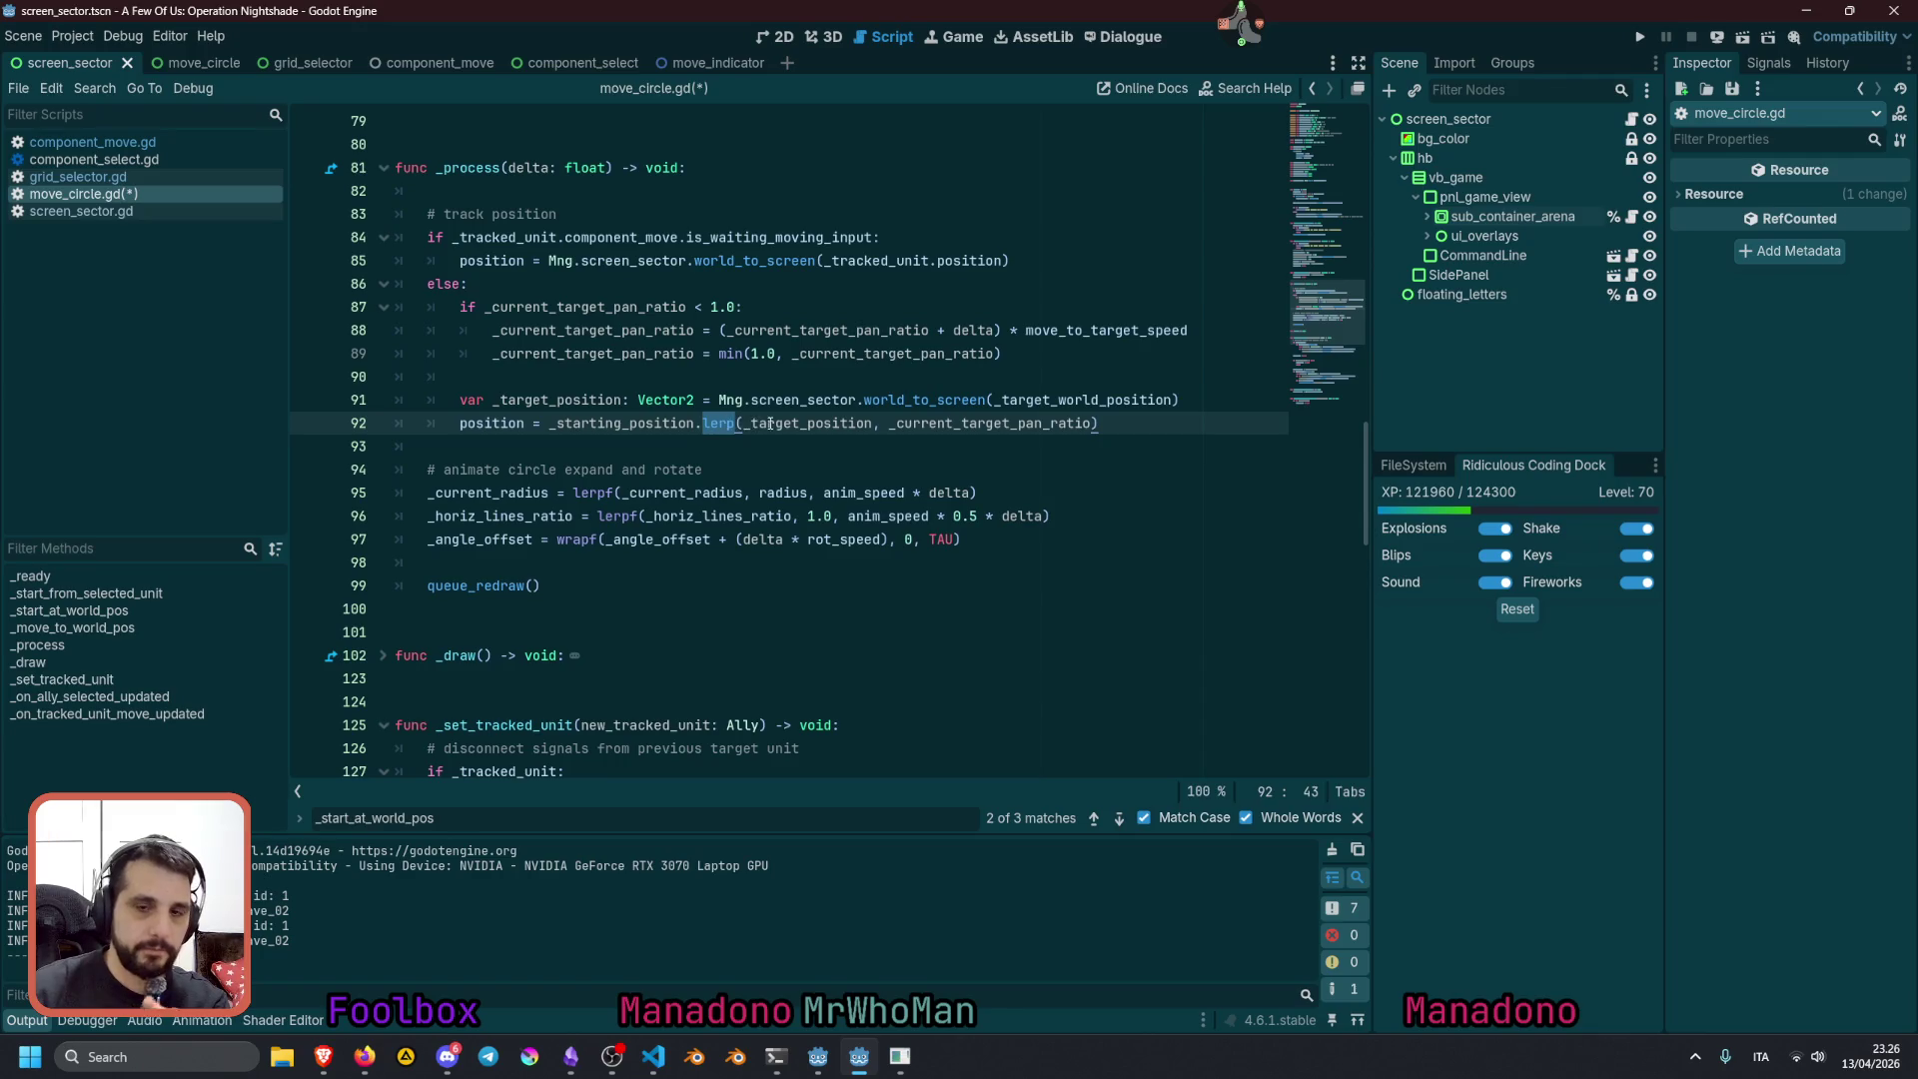
double_click(771, 424)
double_click(933, 424)
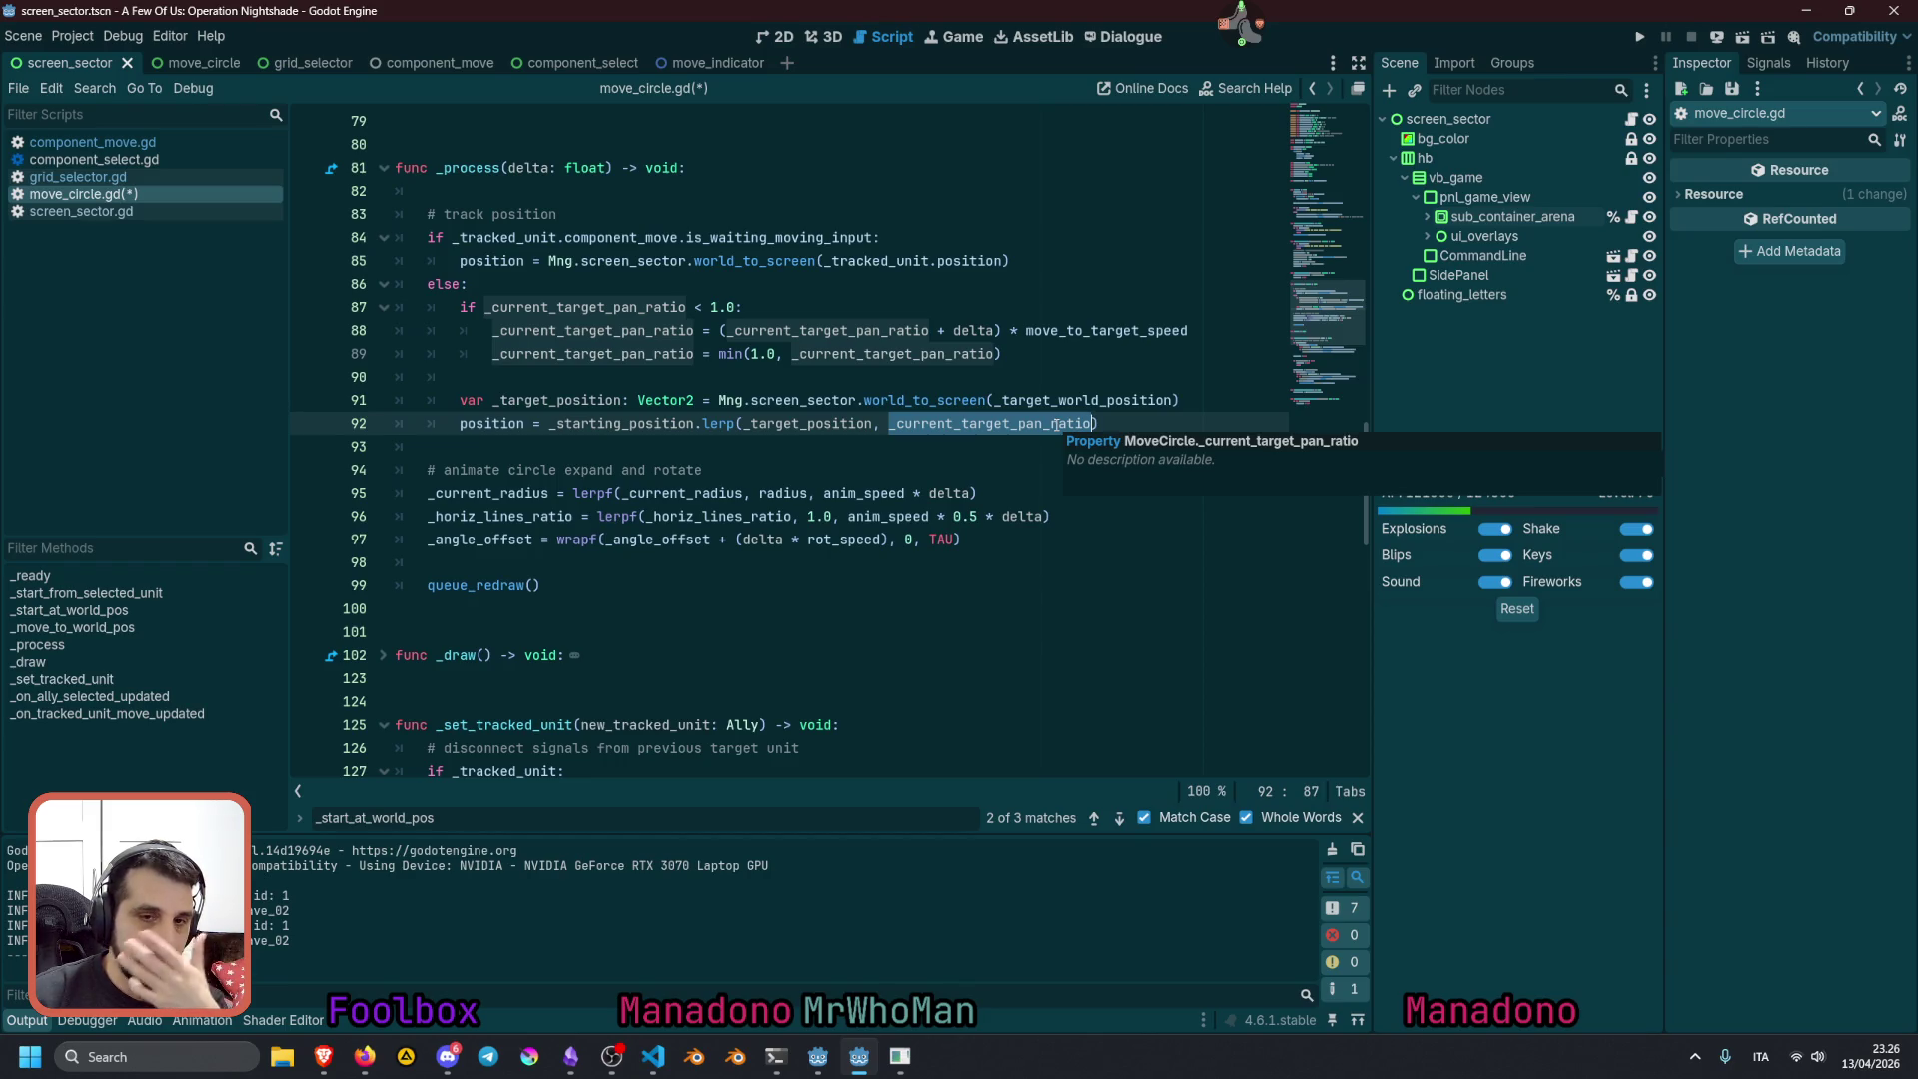
click(863, 472)
Run the project, enter 'test' at the title prompt, and zoom into the tactical map monitor
key(F5)
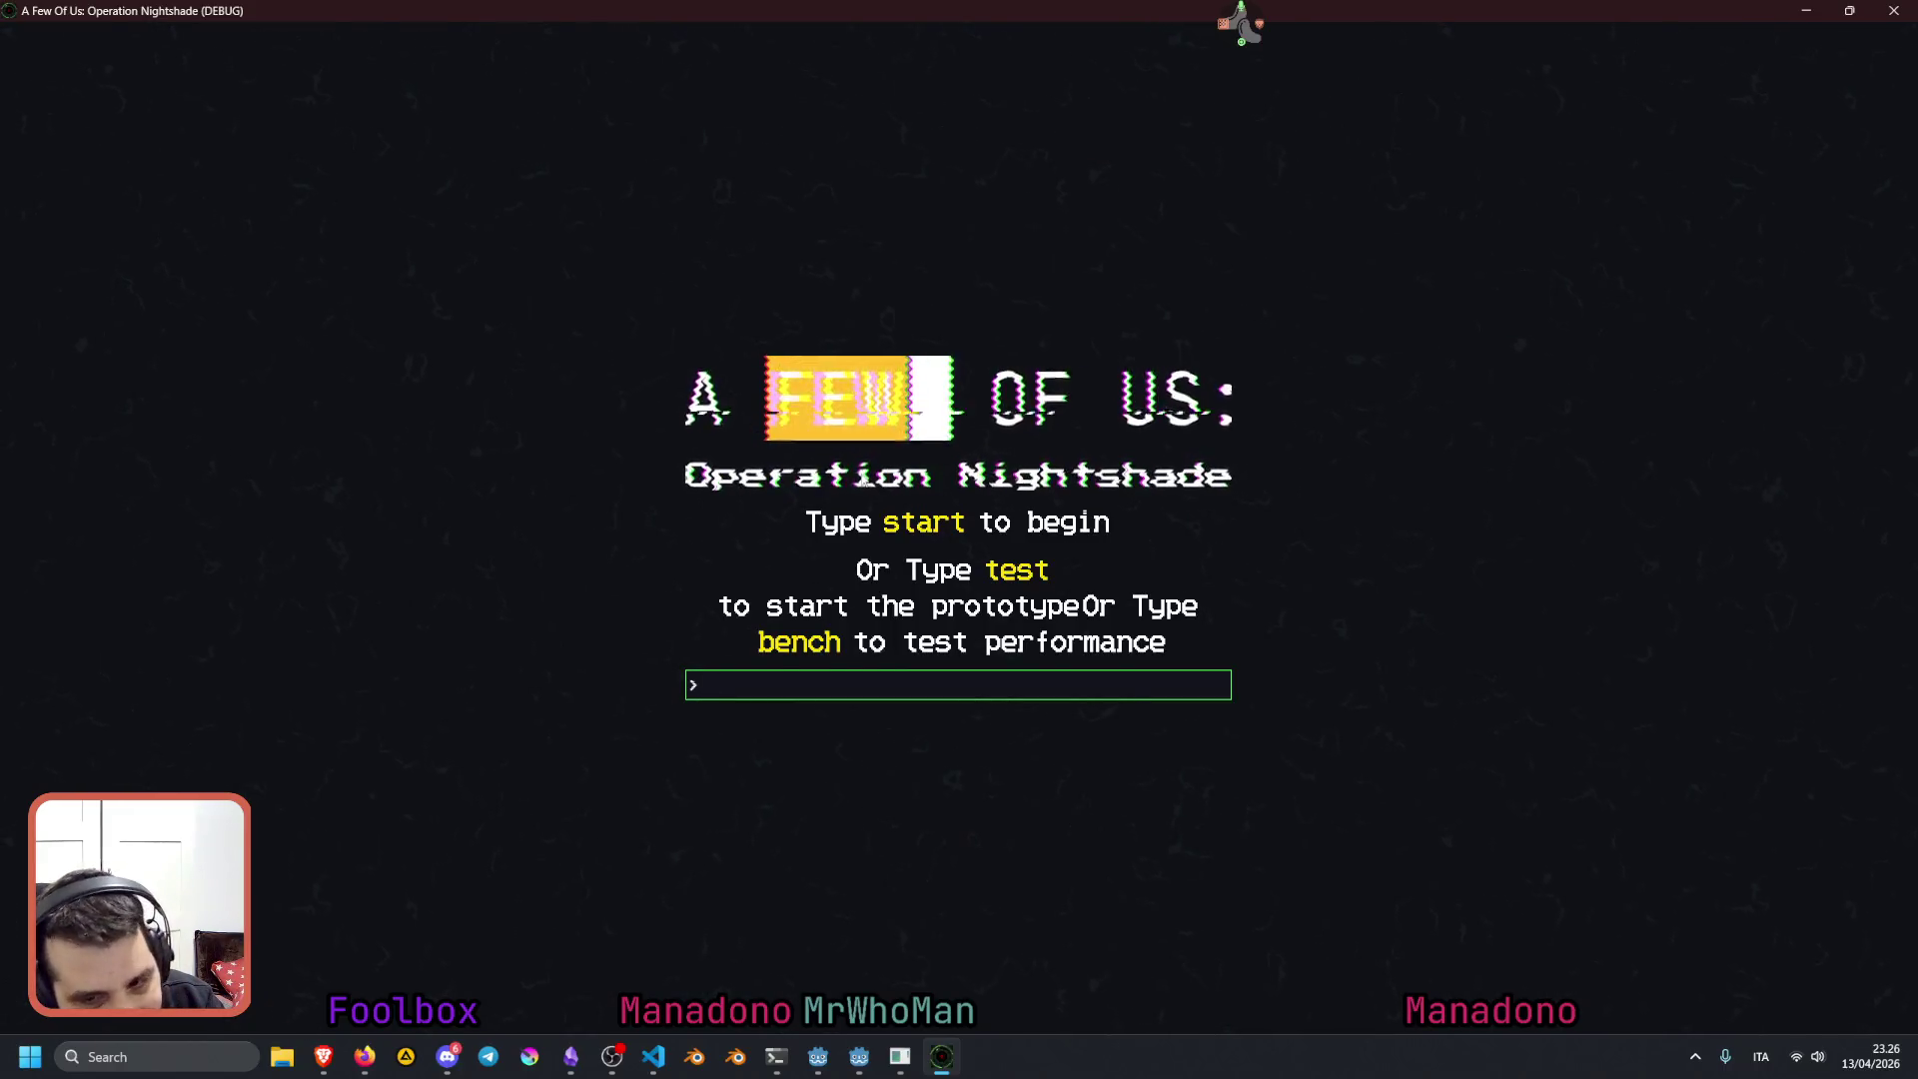
text(test)
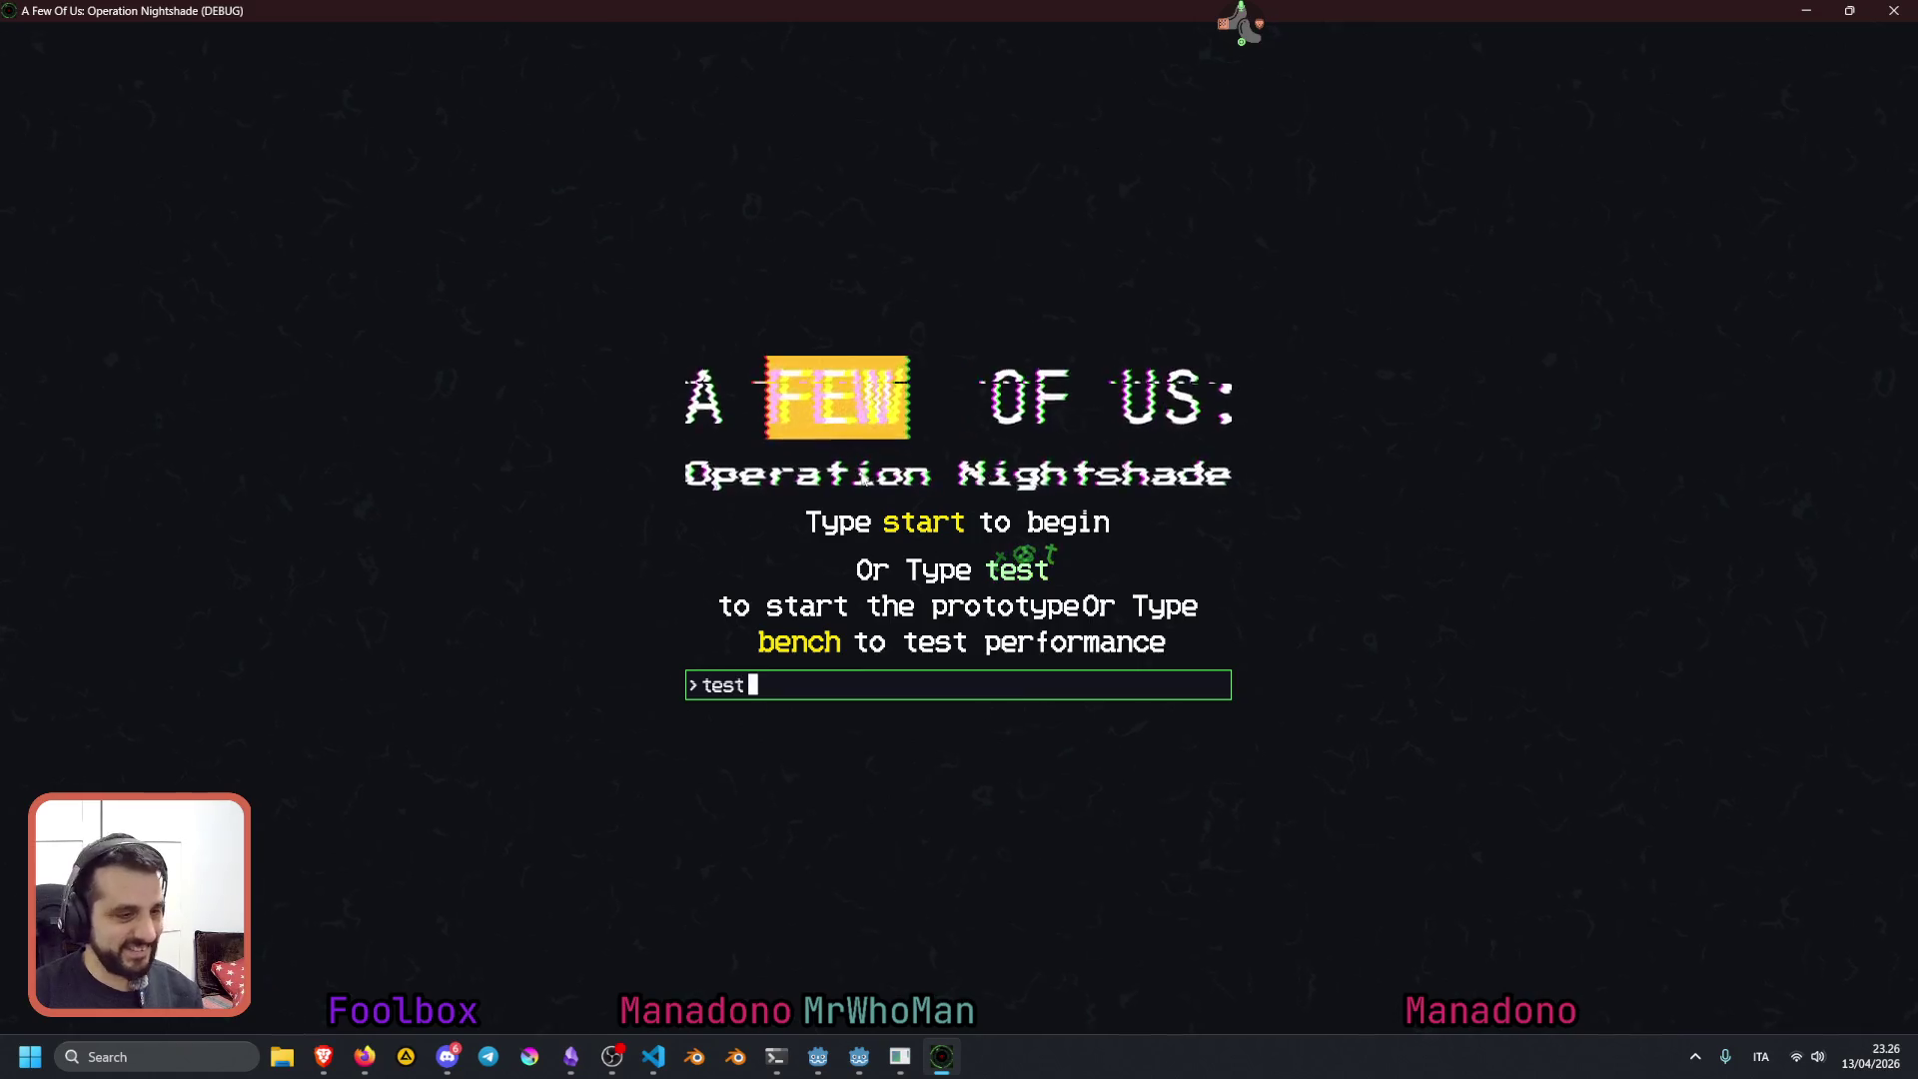
key(Return)
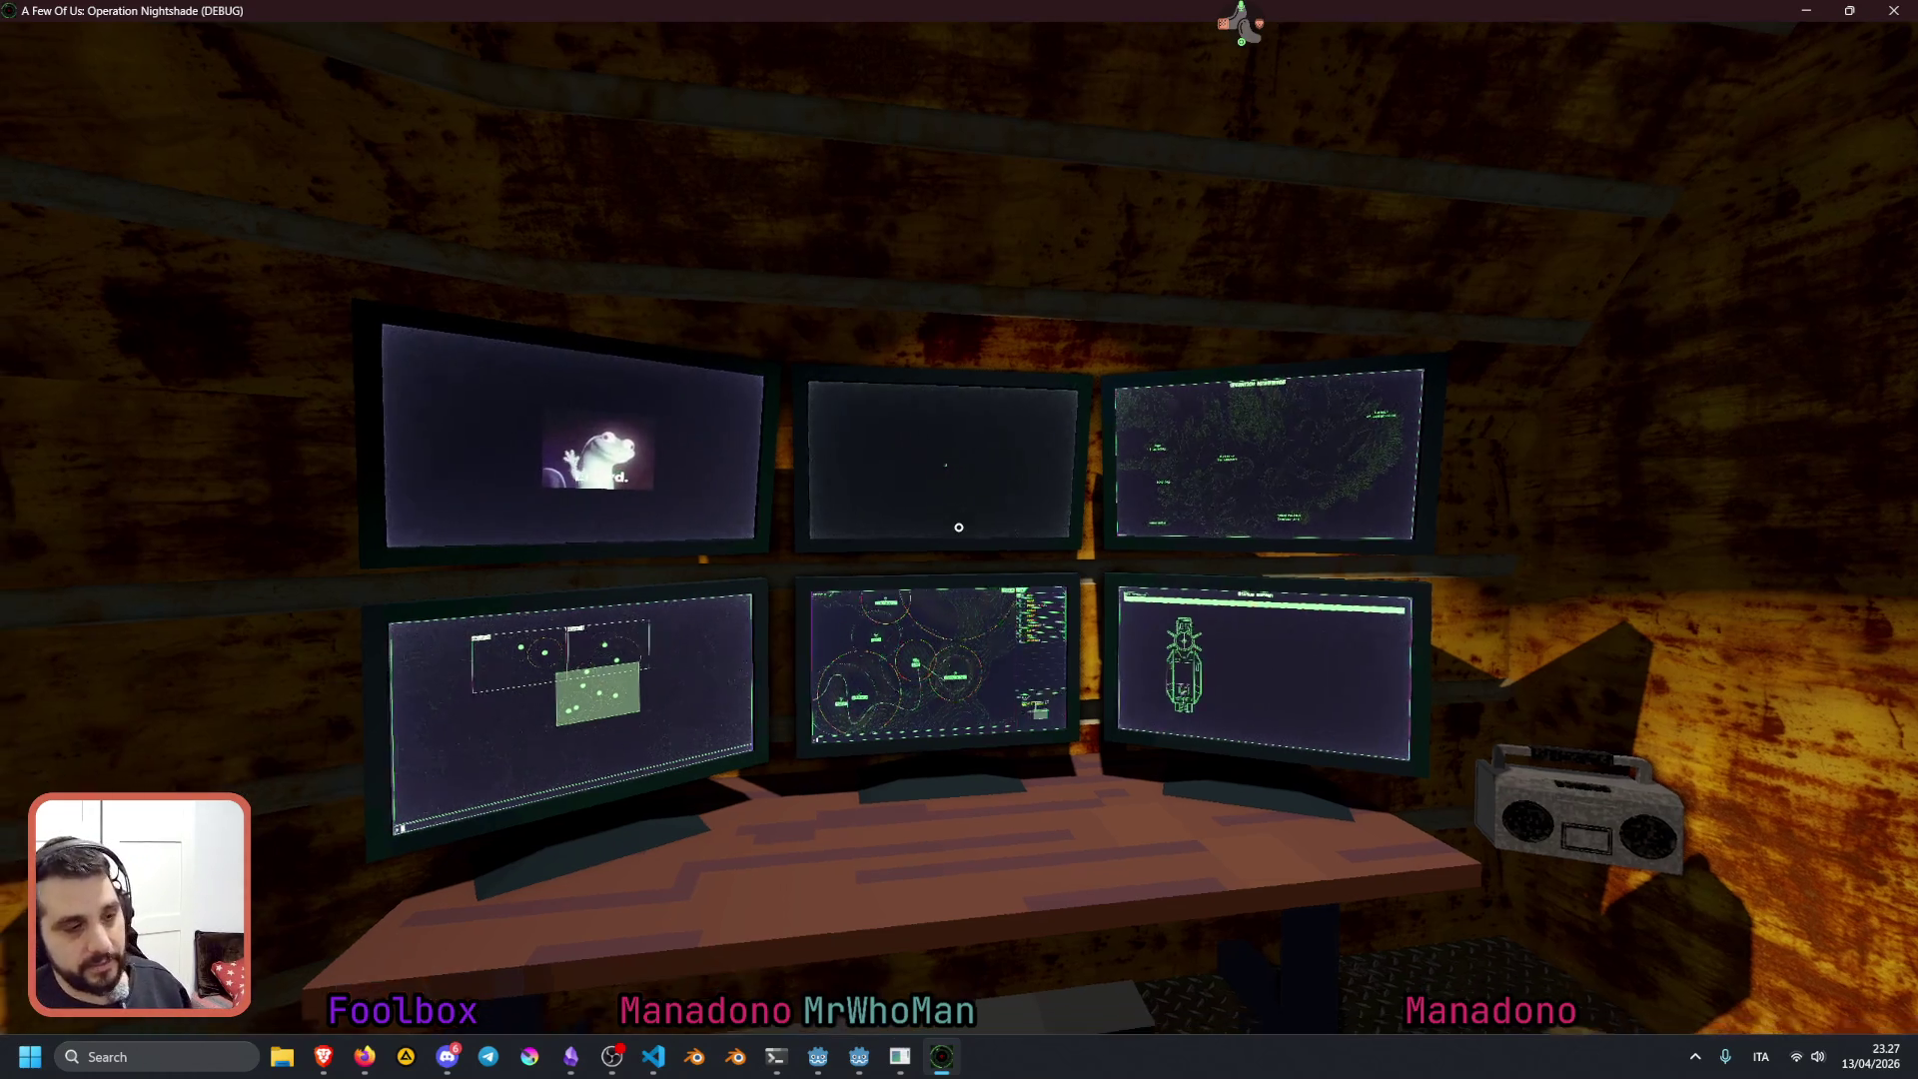
click(958, 526)
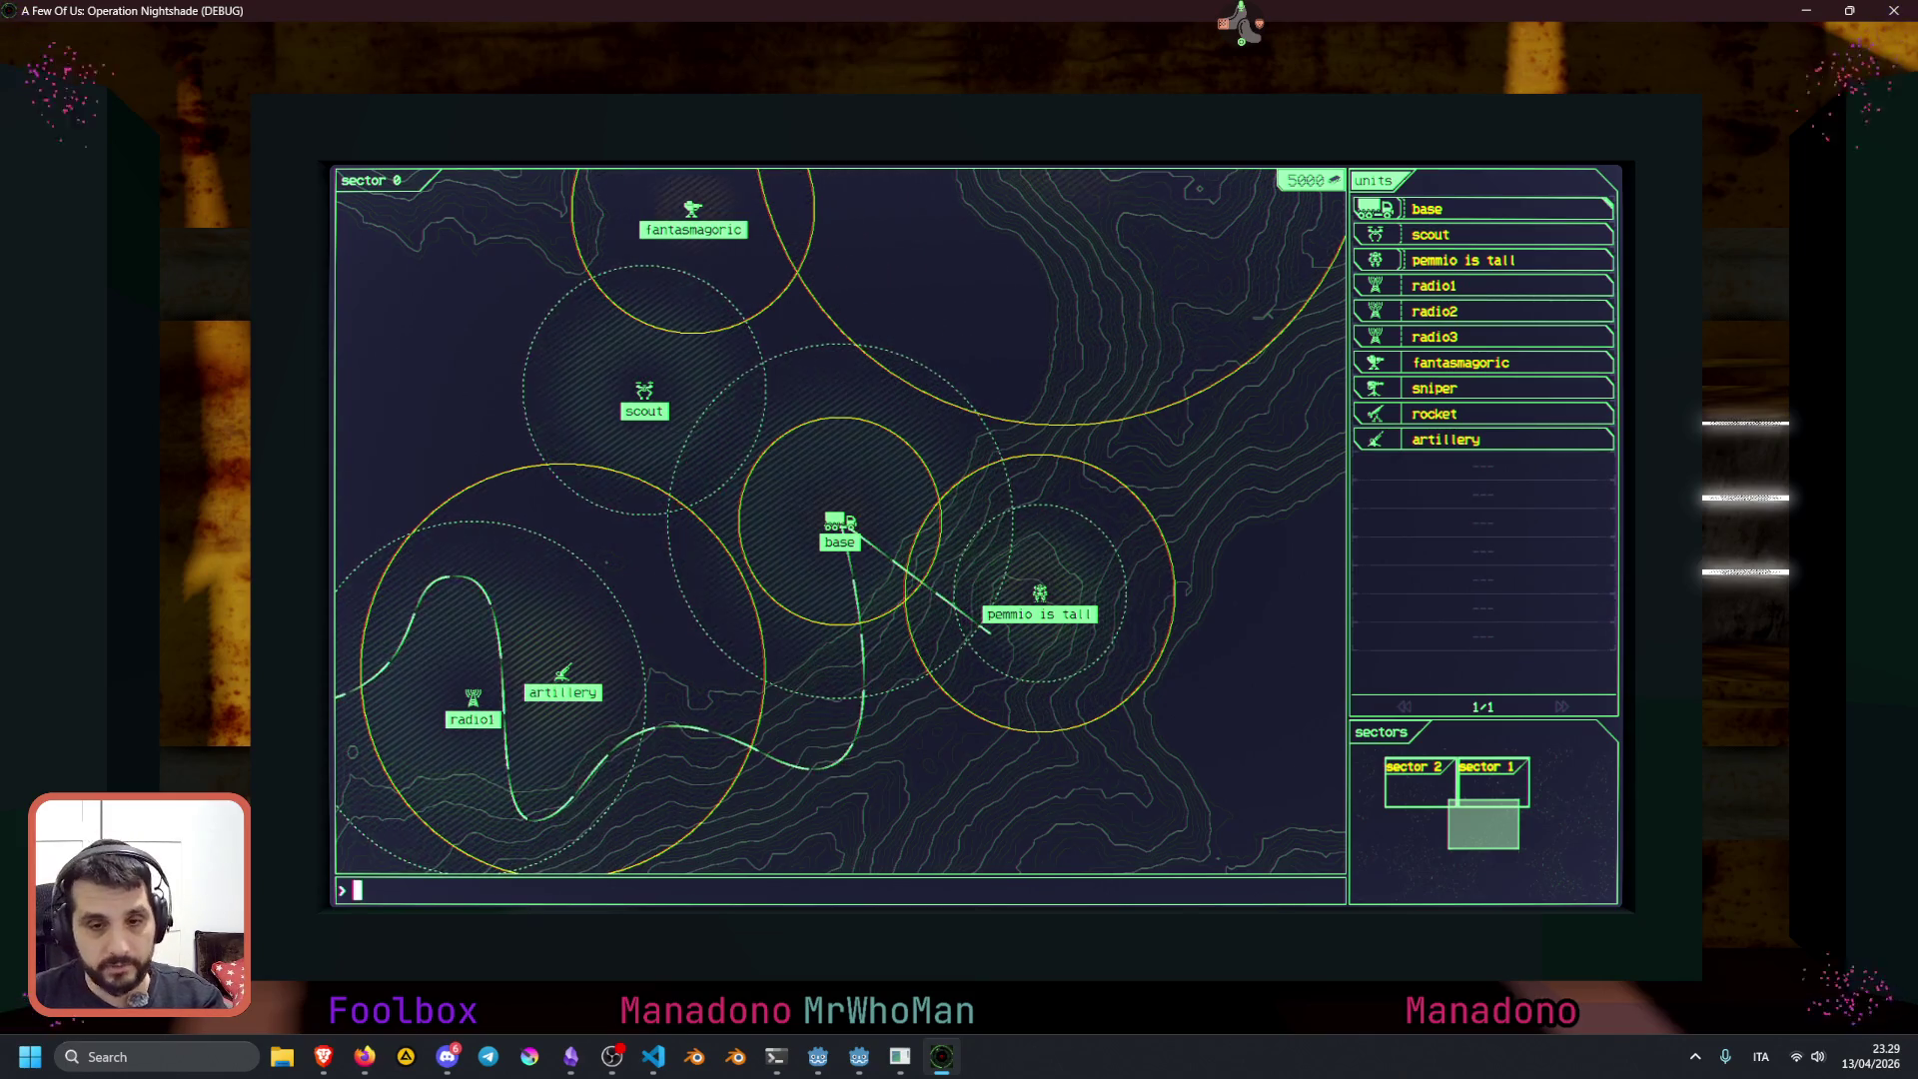
Send the scout on move orders to the right, lower middle and upper right of sector 0
click(645, 392)
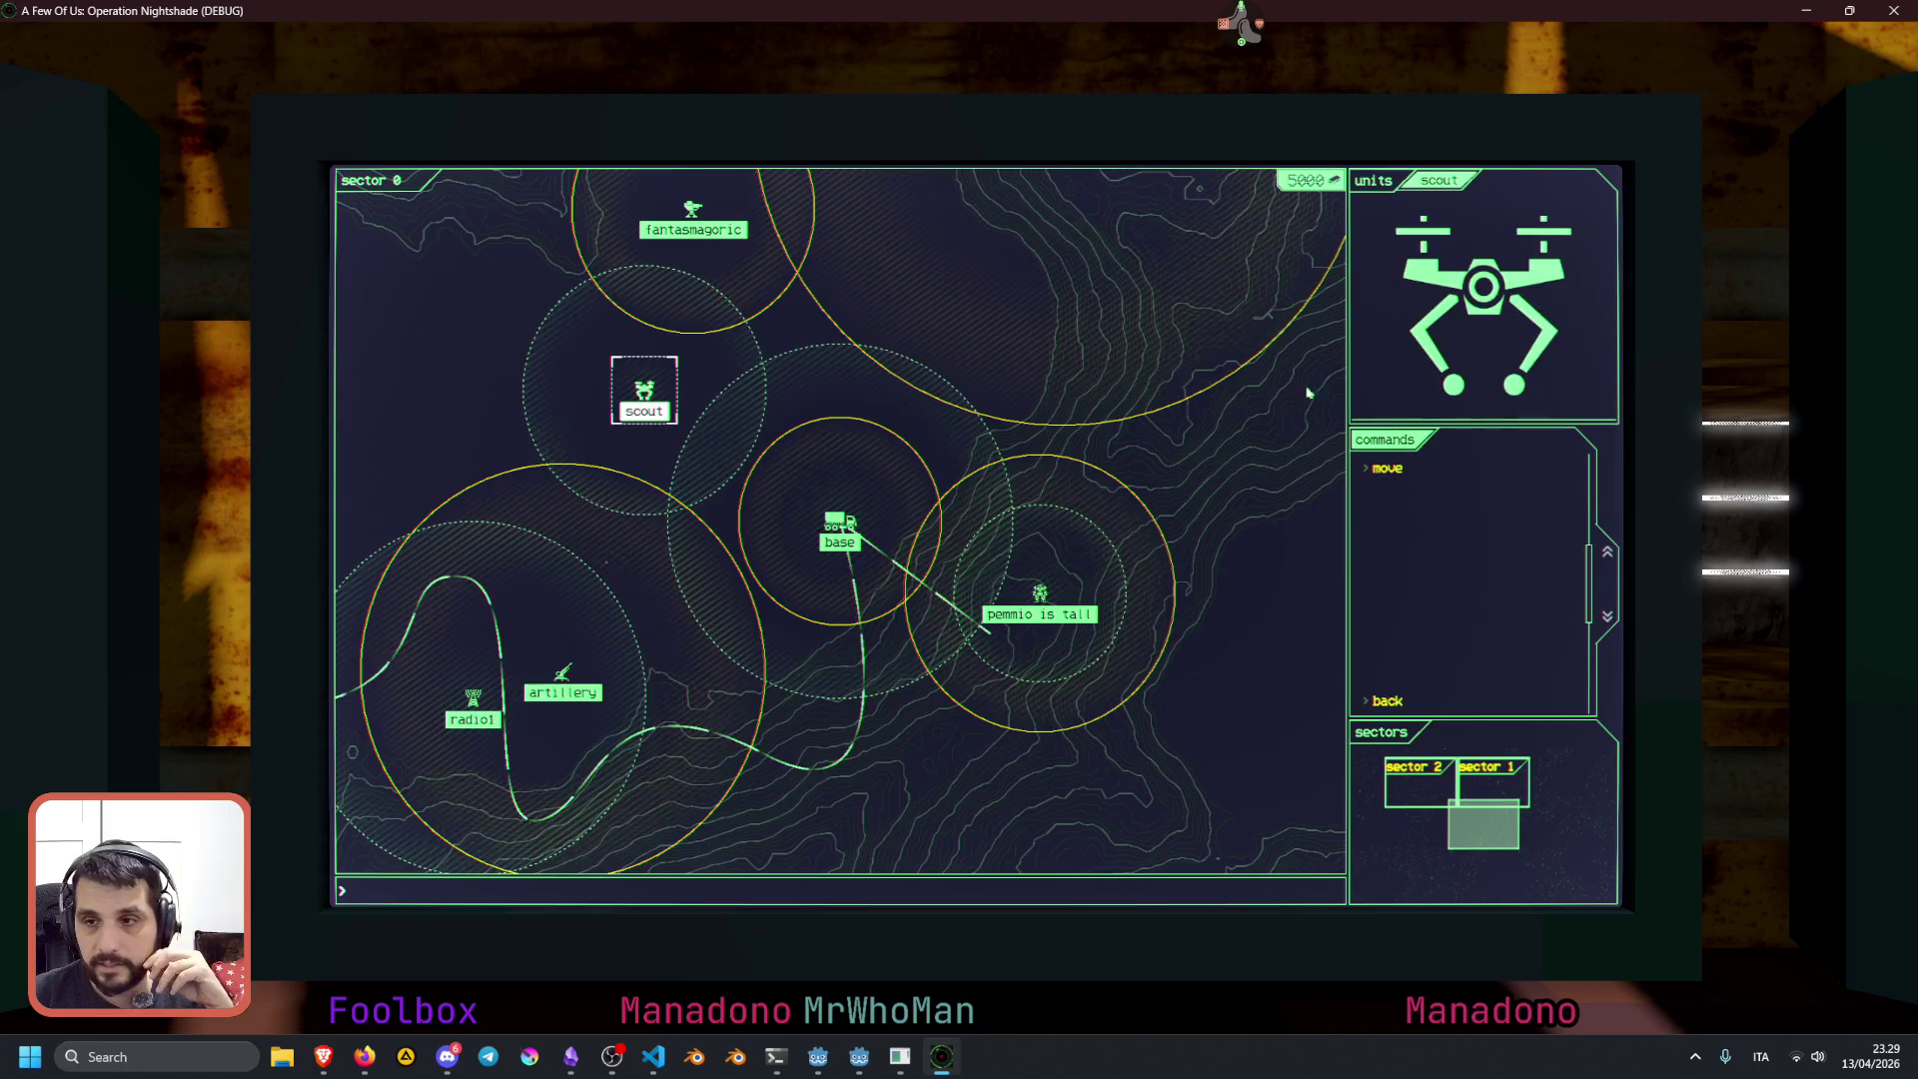
click(1387, 467)
click(1123, 454)
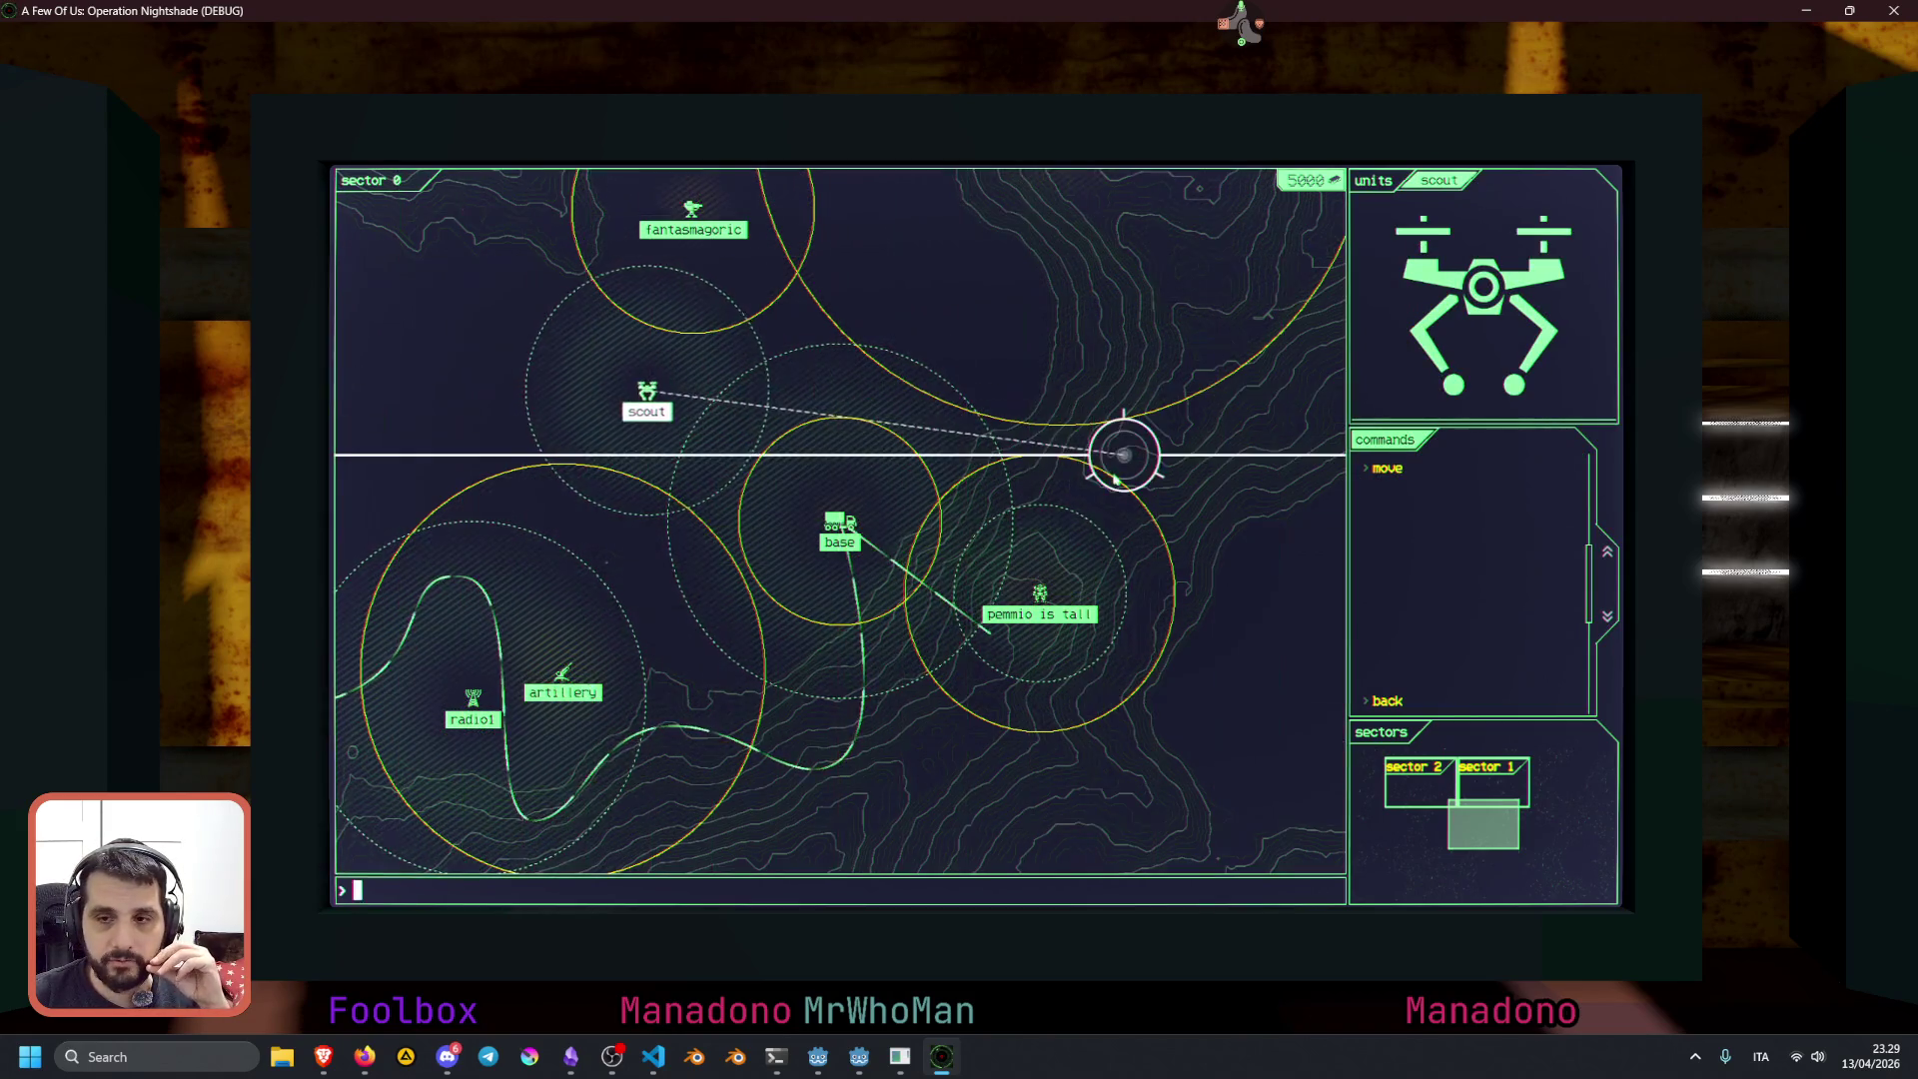
click(1387, 467)
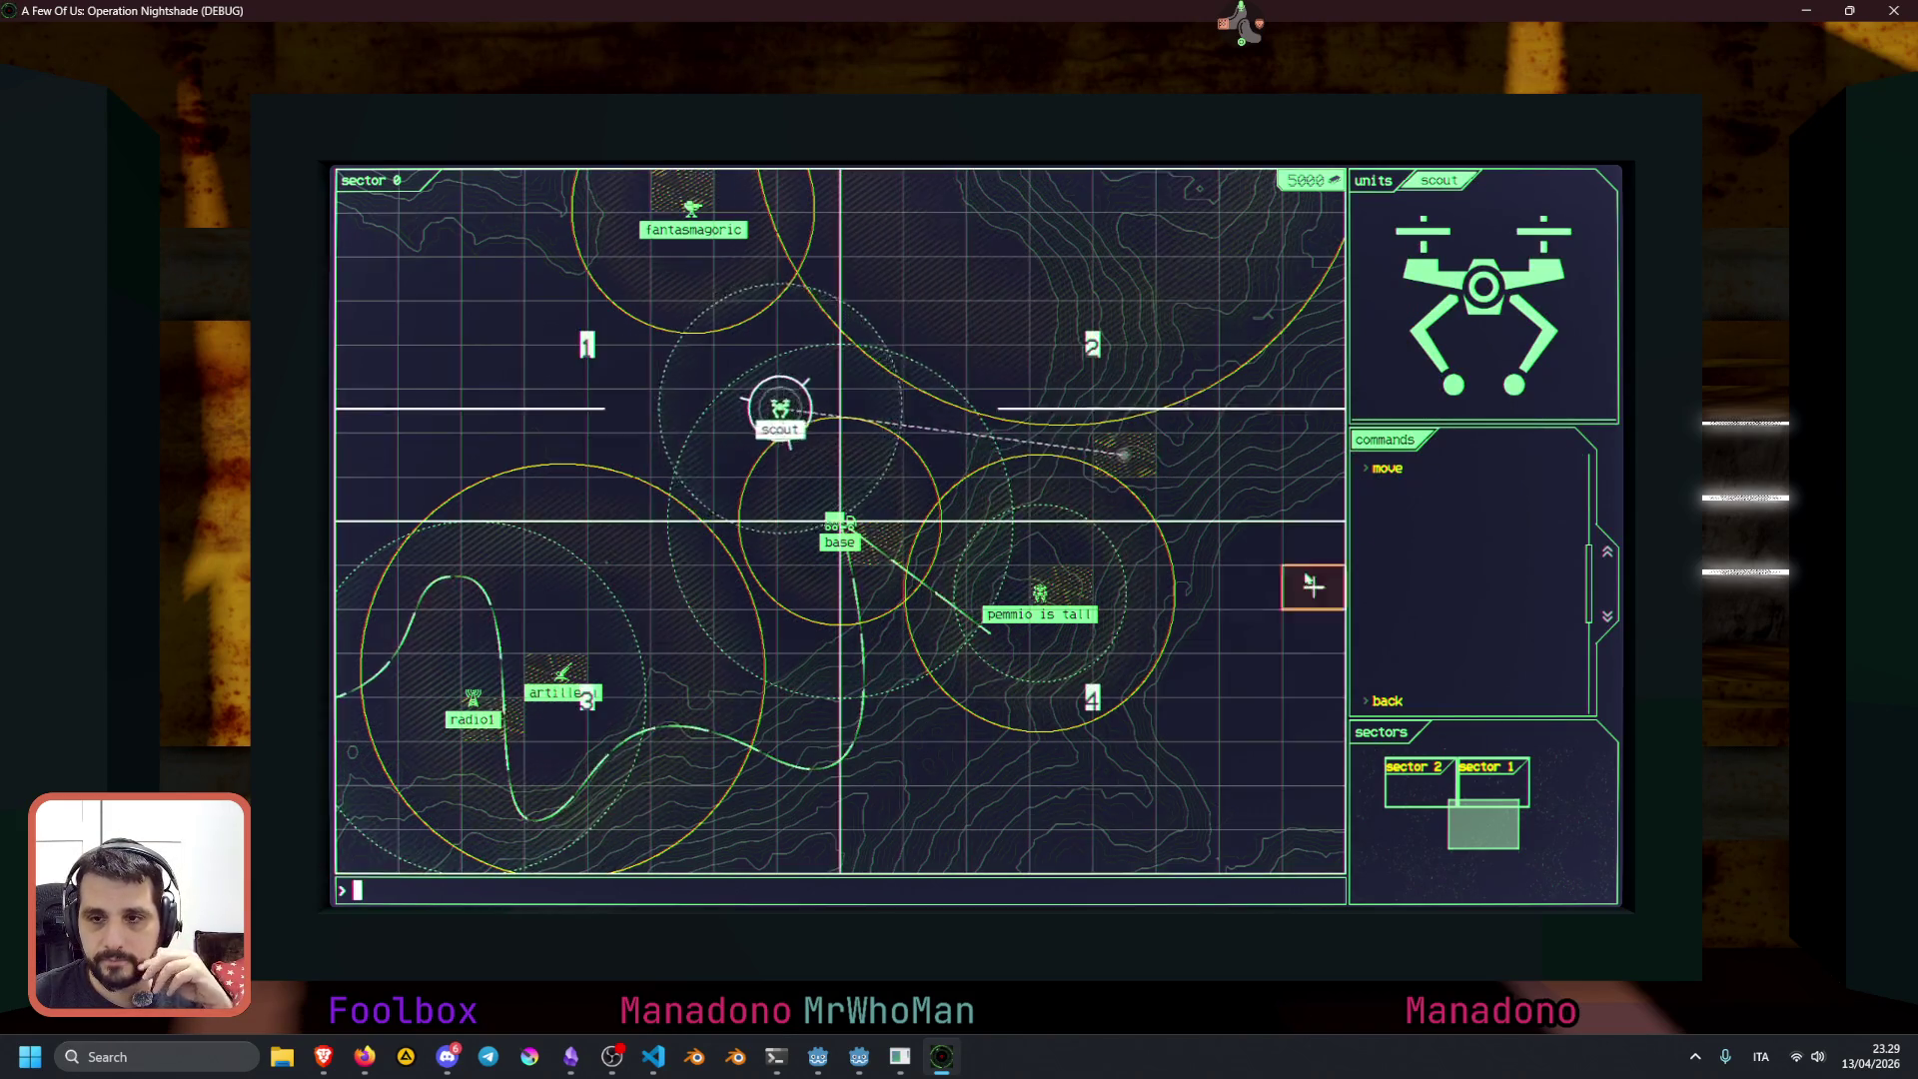
click(929, 763)
click(1387, 468)
click(1124, 322)
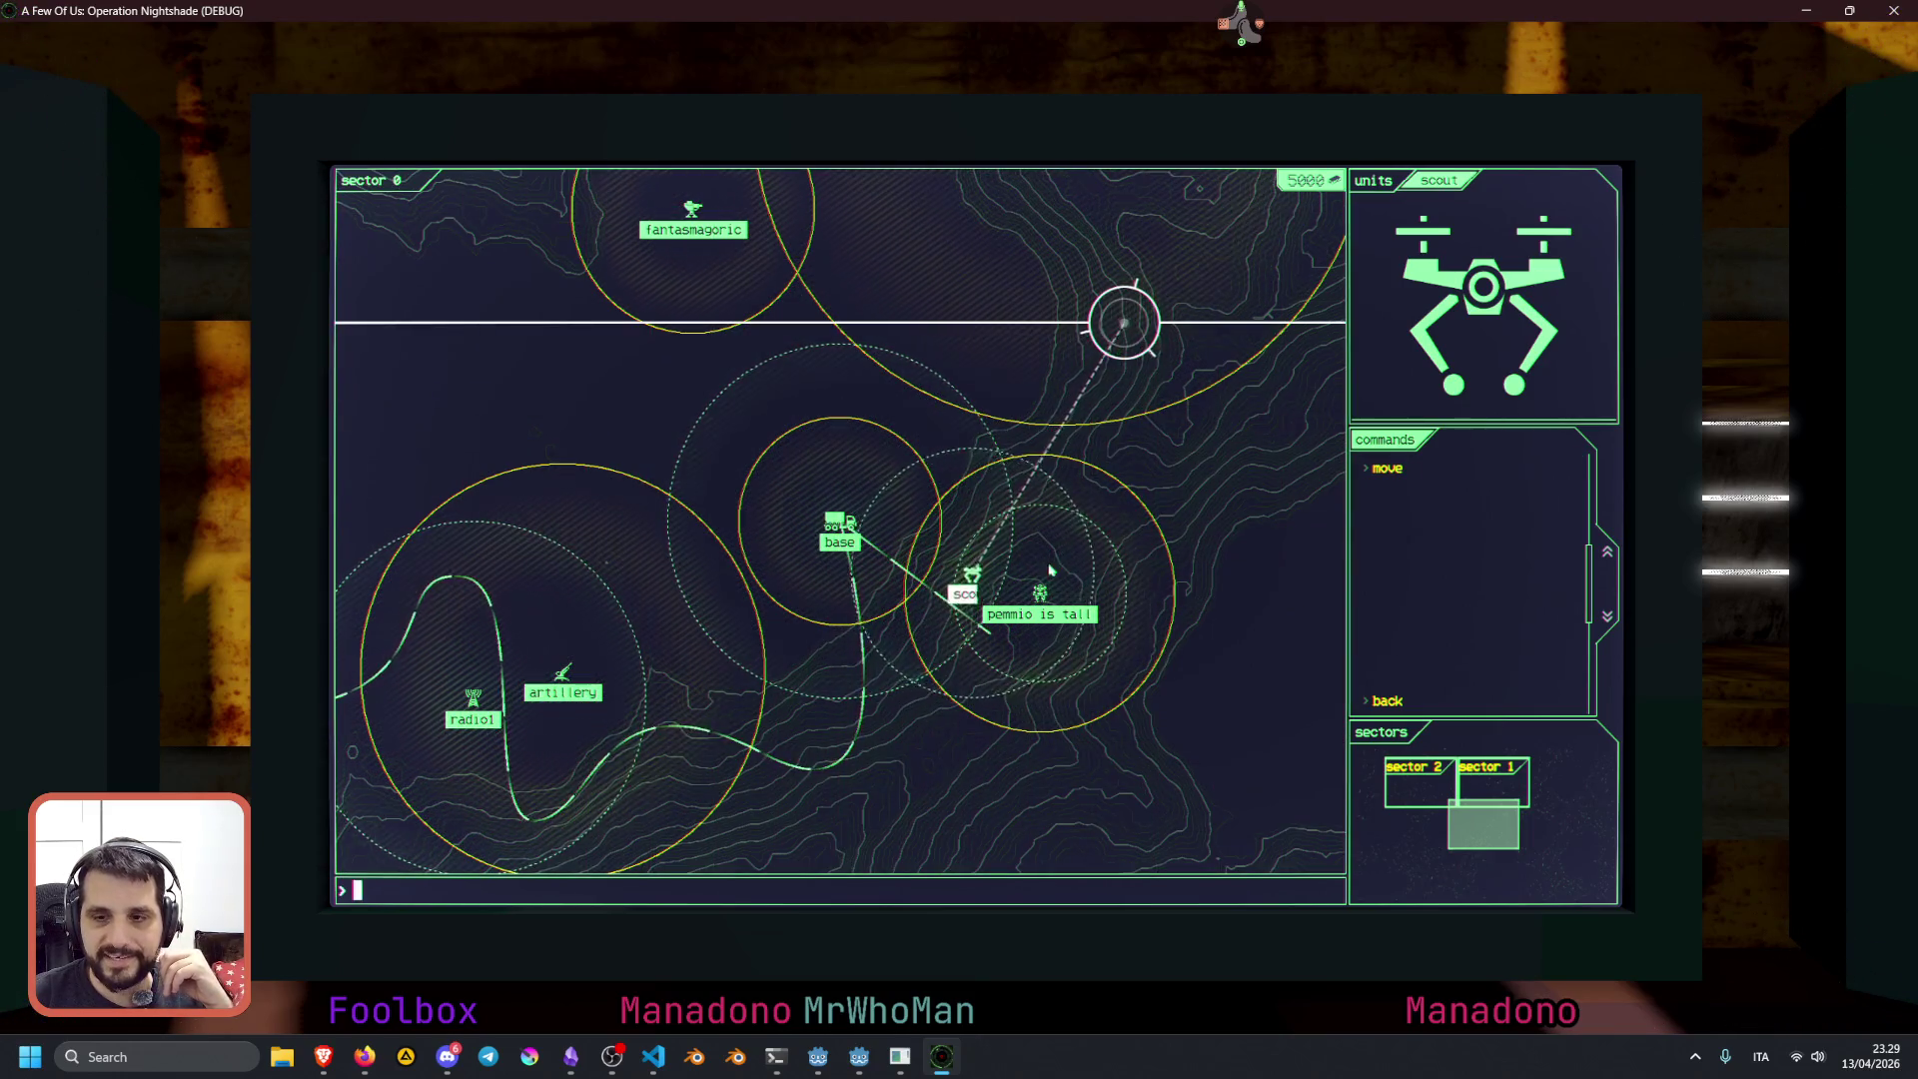
Reselect the scout, send it toward the map's left, then close the game with Alt+F4
click(1040, 599)
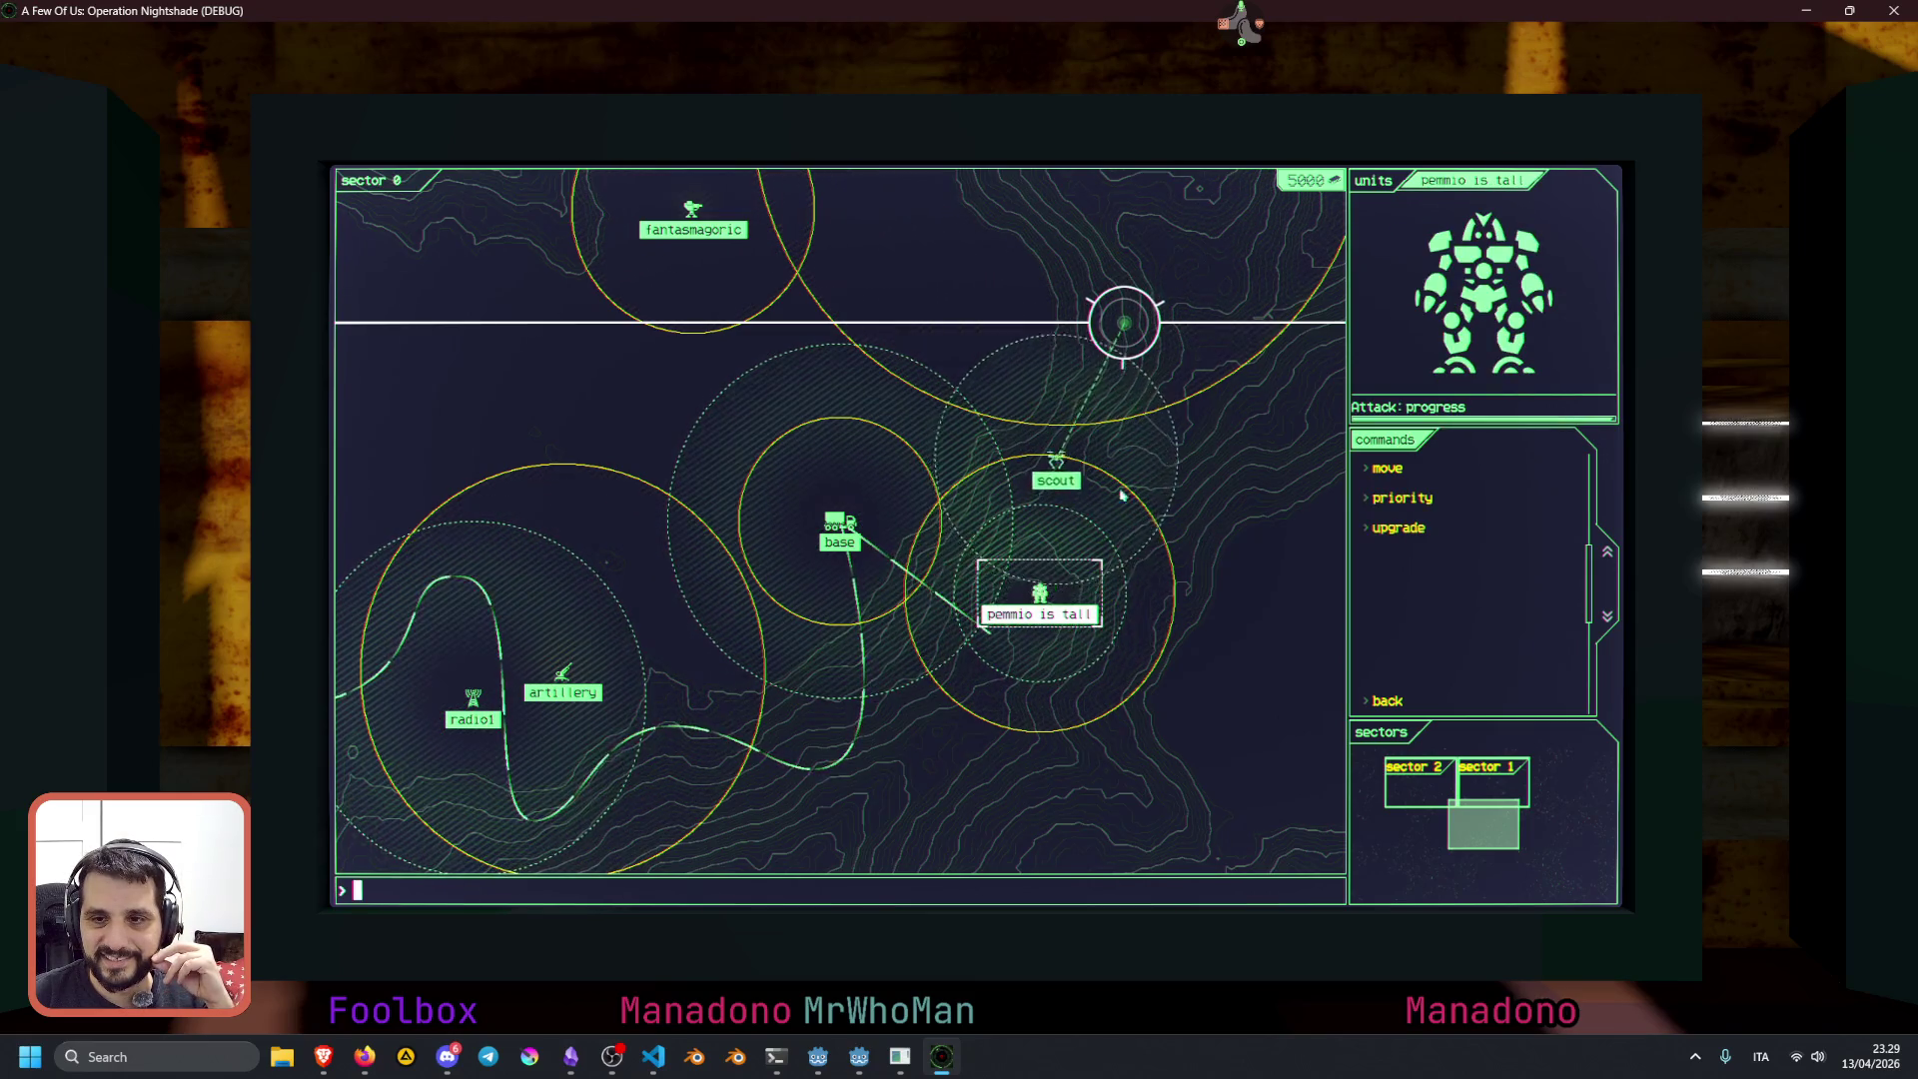
click(1073, 422)
click(1386, 467)
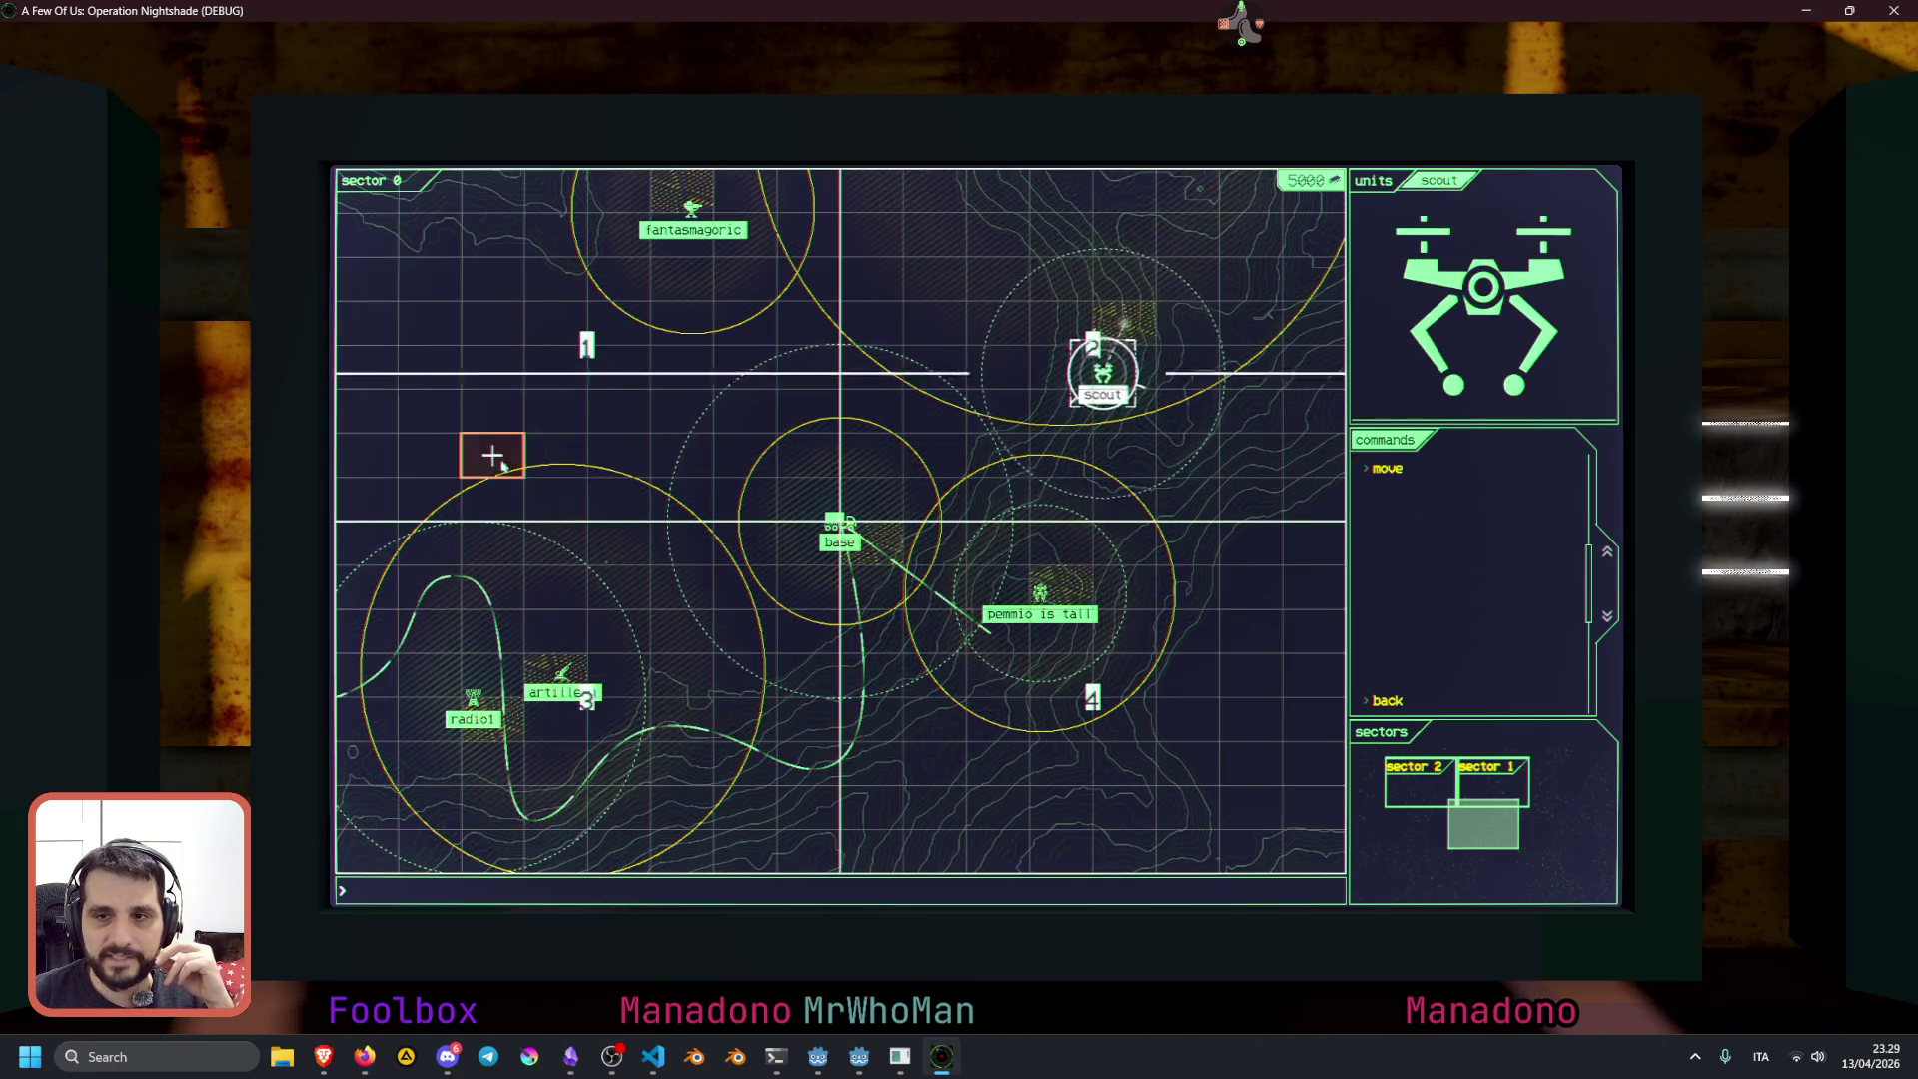
click(555, 455)
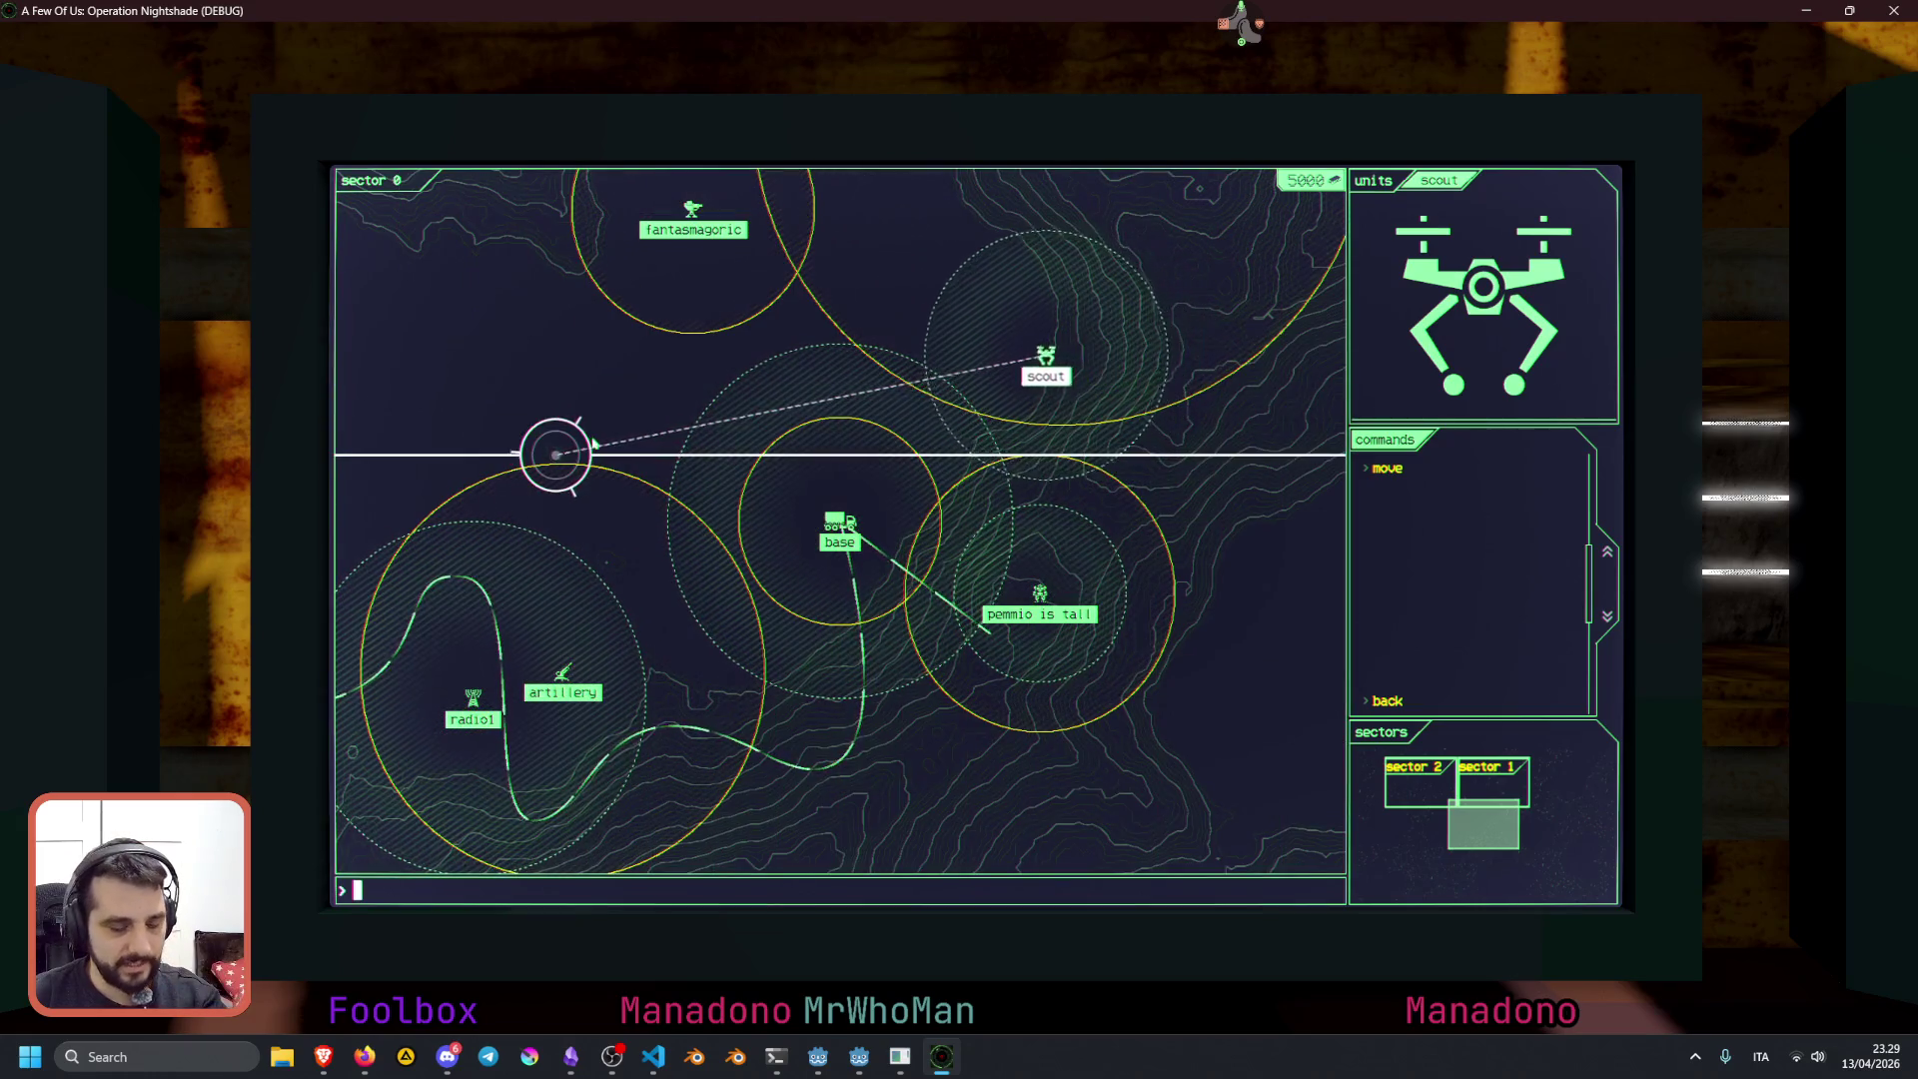
key(alt+F4)
scroll(1285, 333, up, 20)
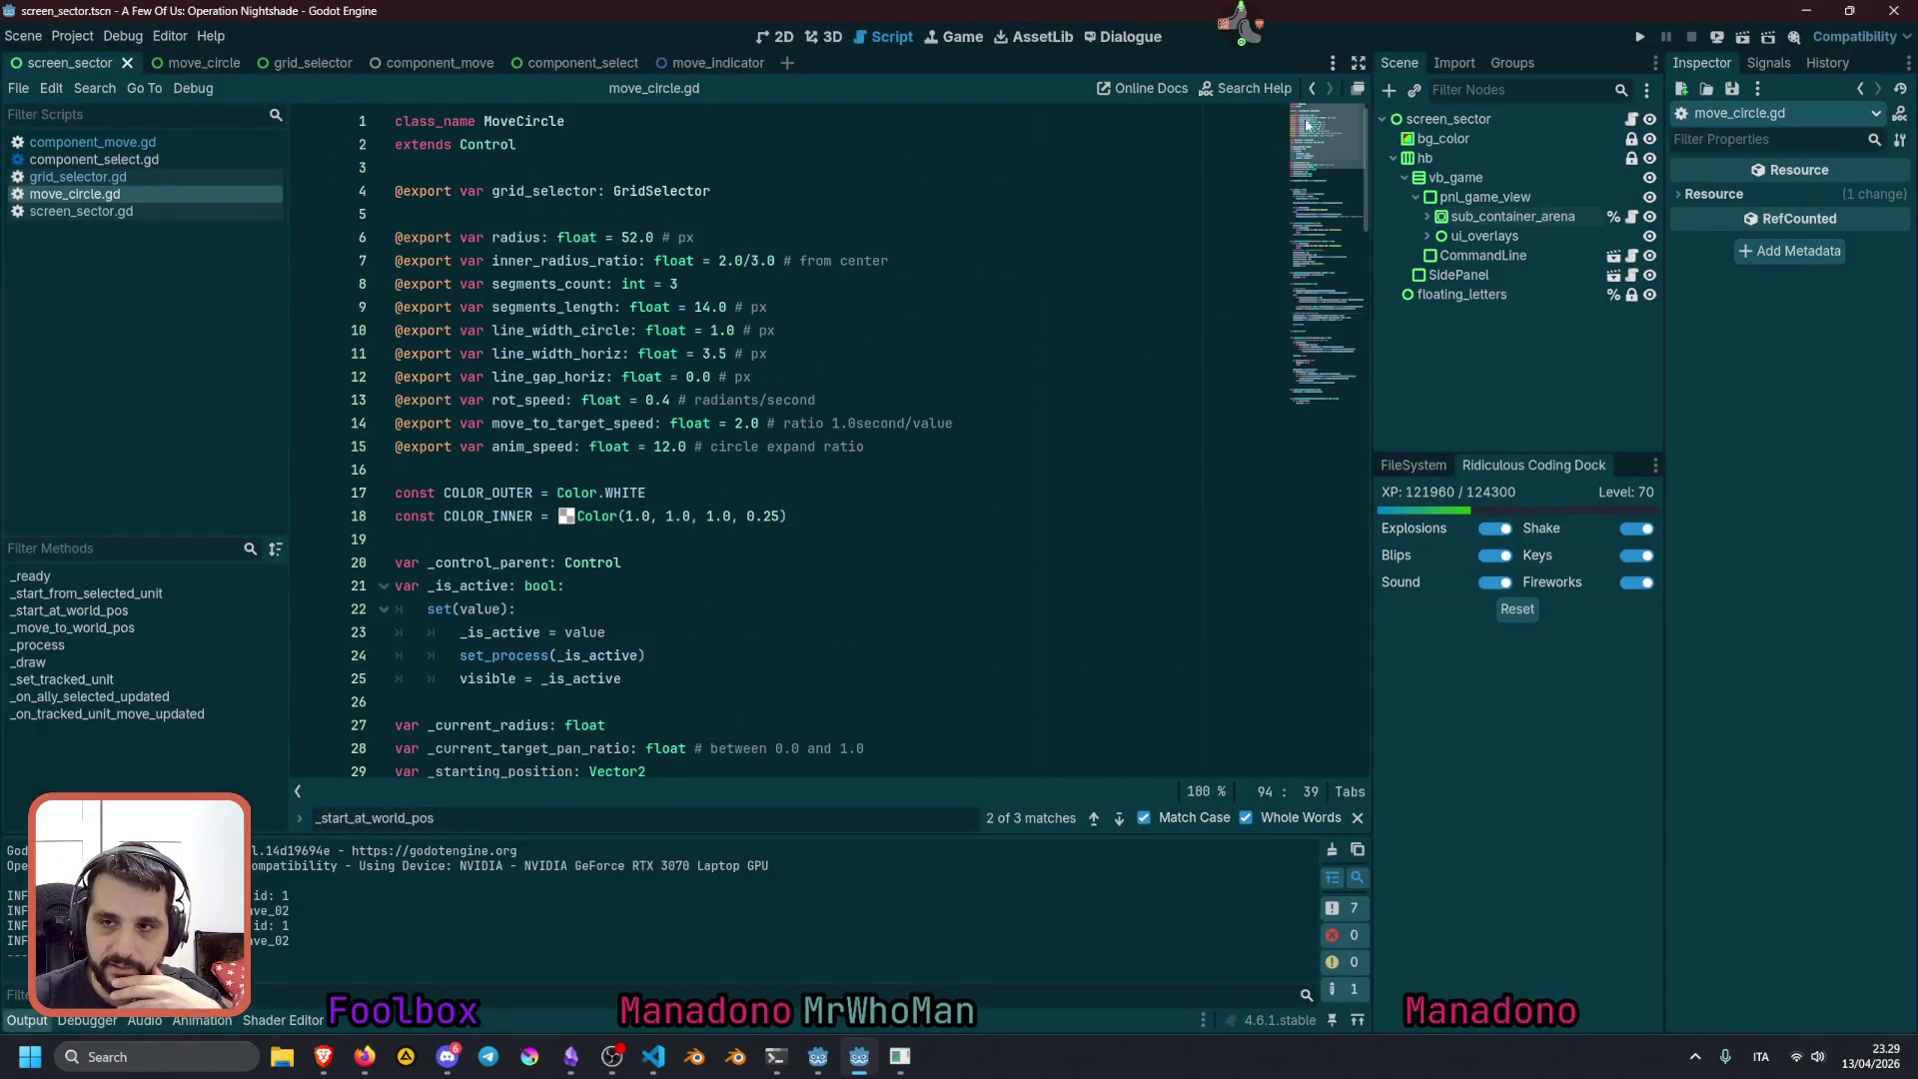
Search the script for move_to_target_speed and jump to its use in _process
click(829, 330)
double_click(599, 424)
scroll(649, 470, down, 10)
scroll(694, 500, down, 2)
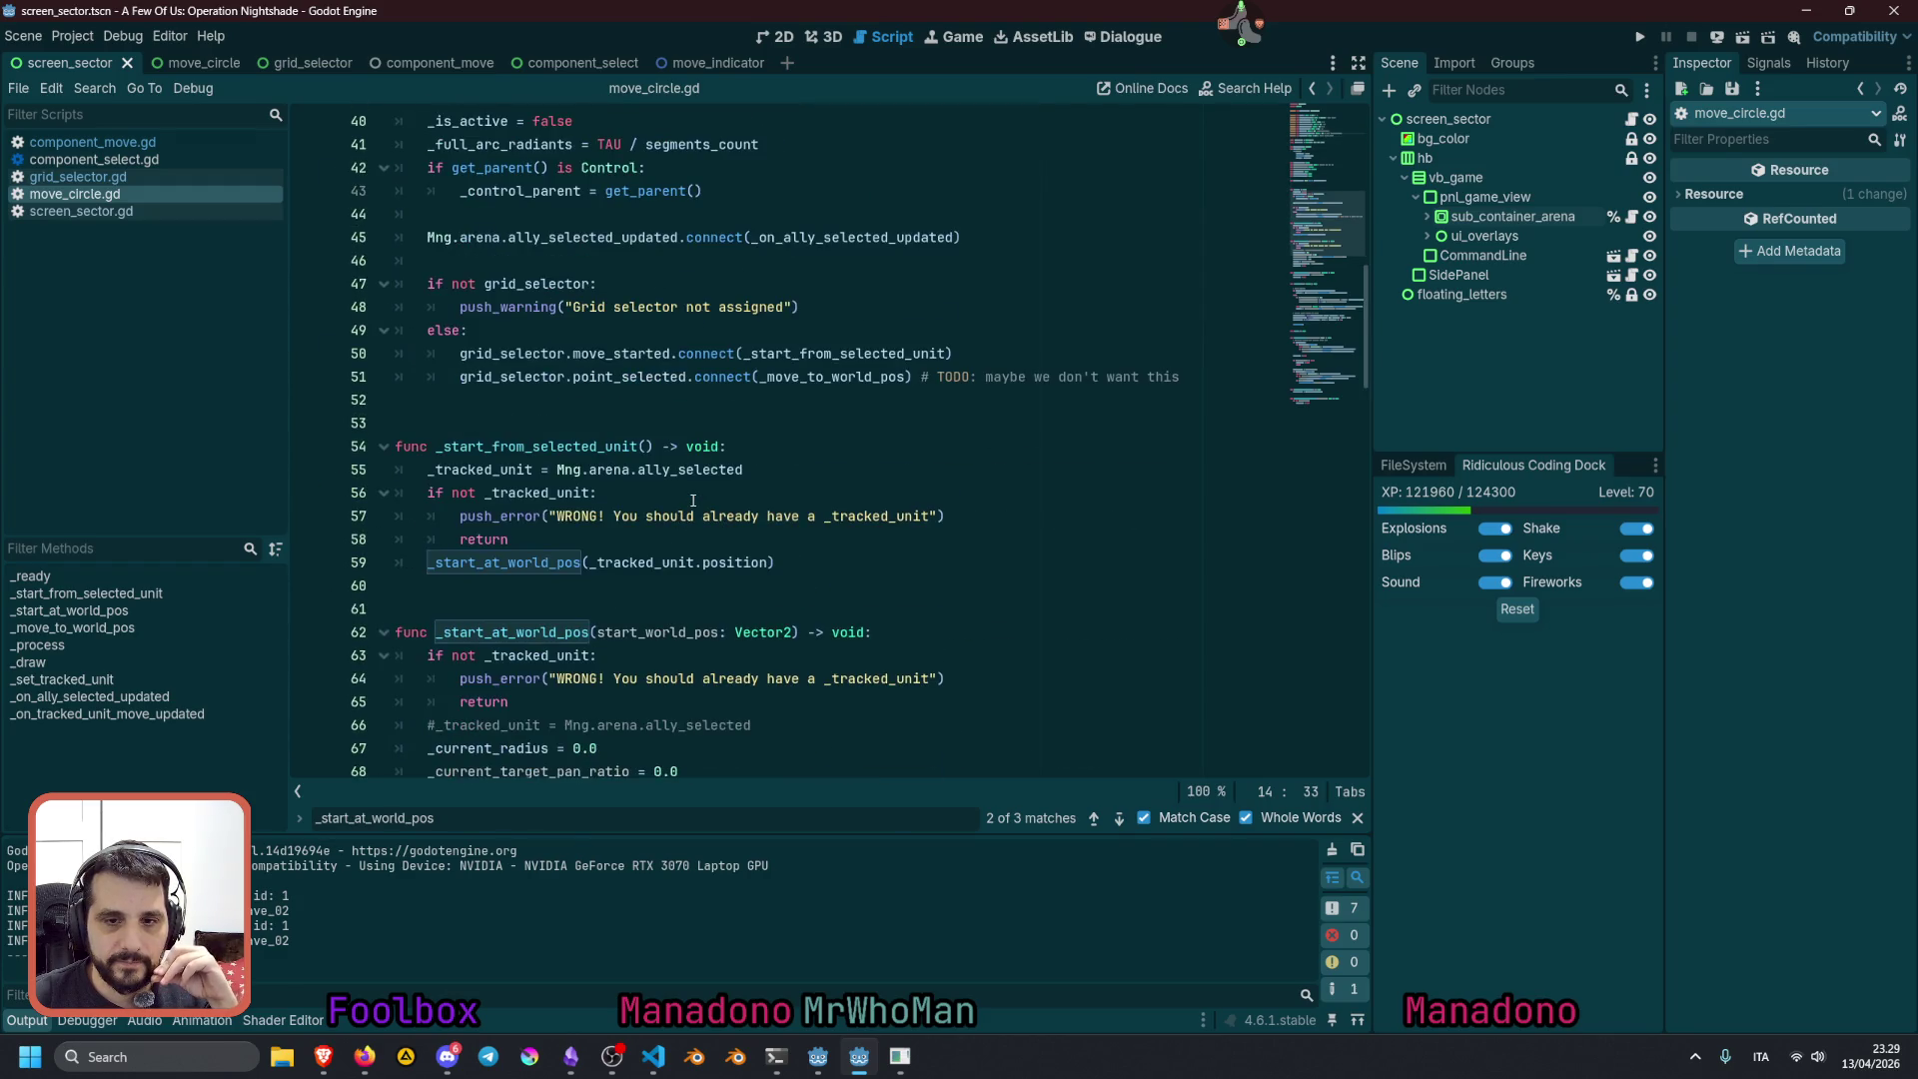
scroll(694, 500, down, 3)
scroll(693, 500, up, 16)
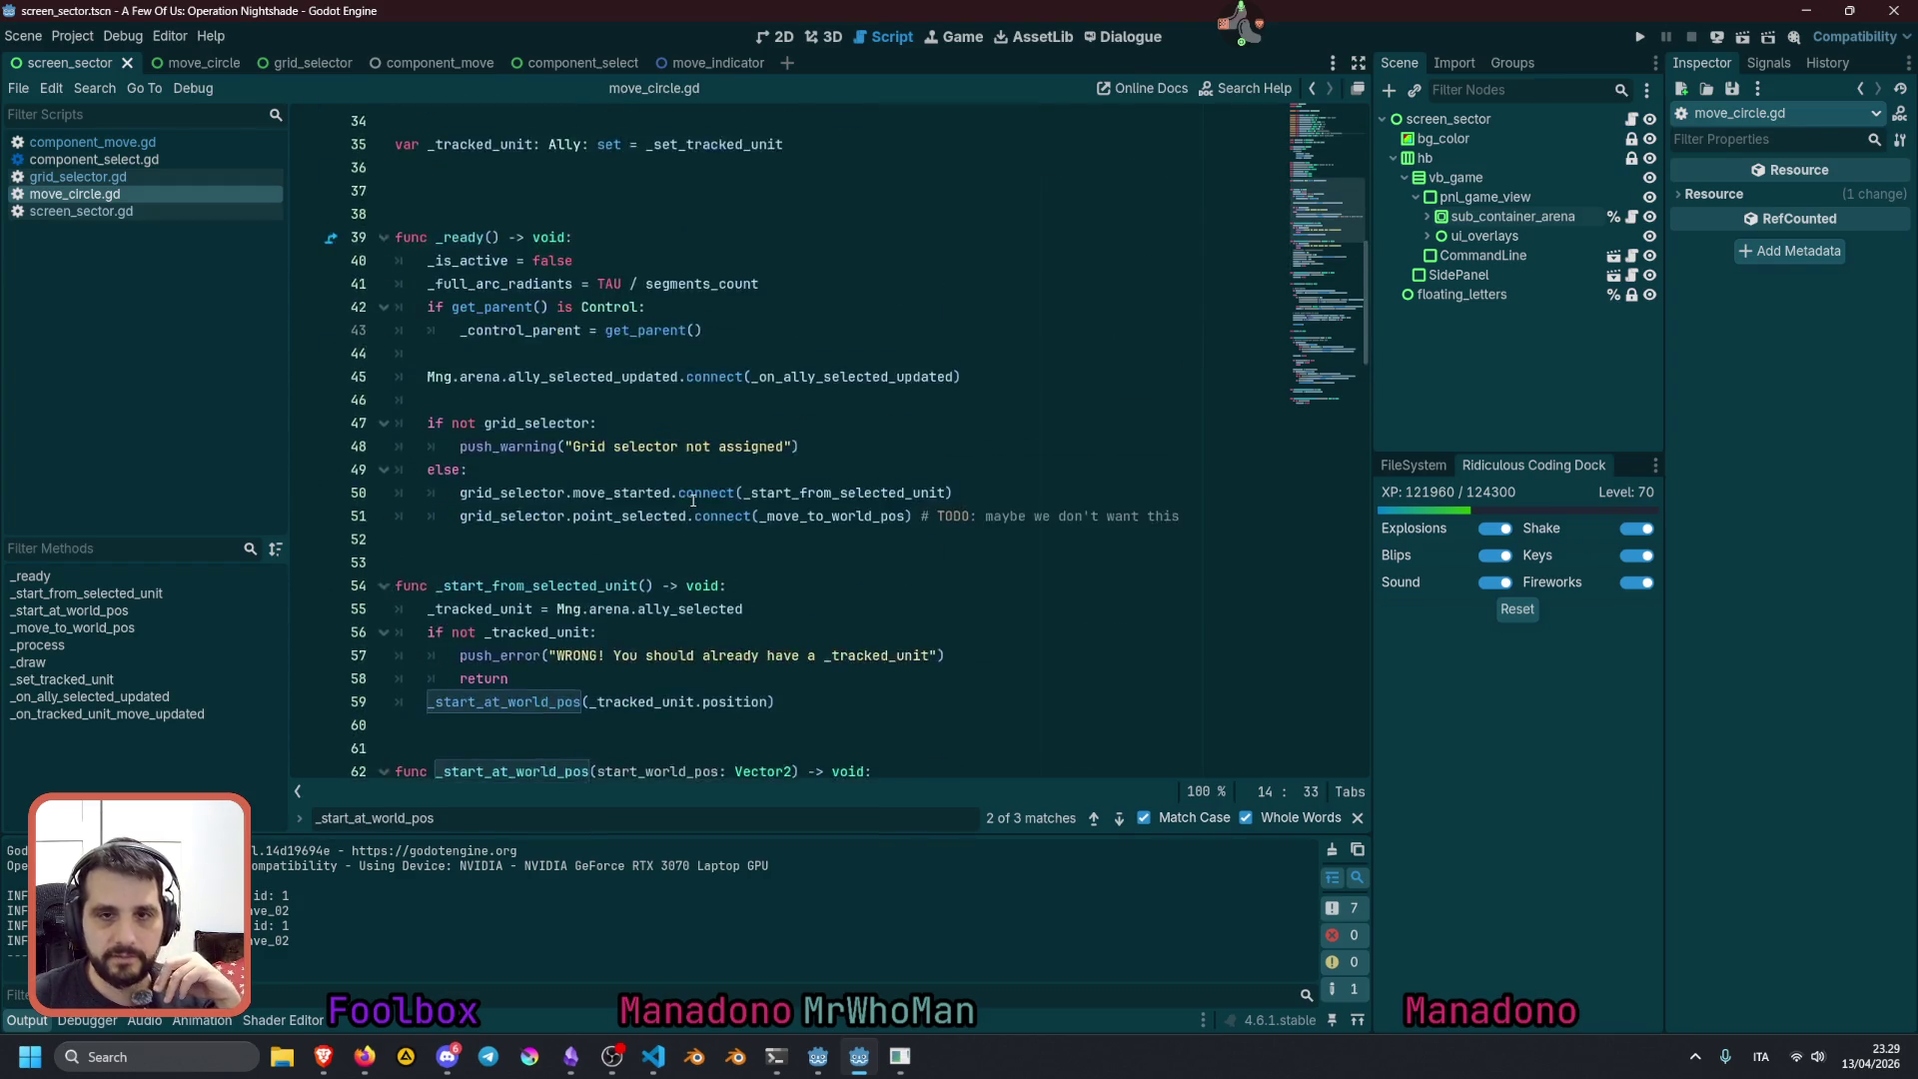
key(ctrl+f)
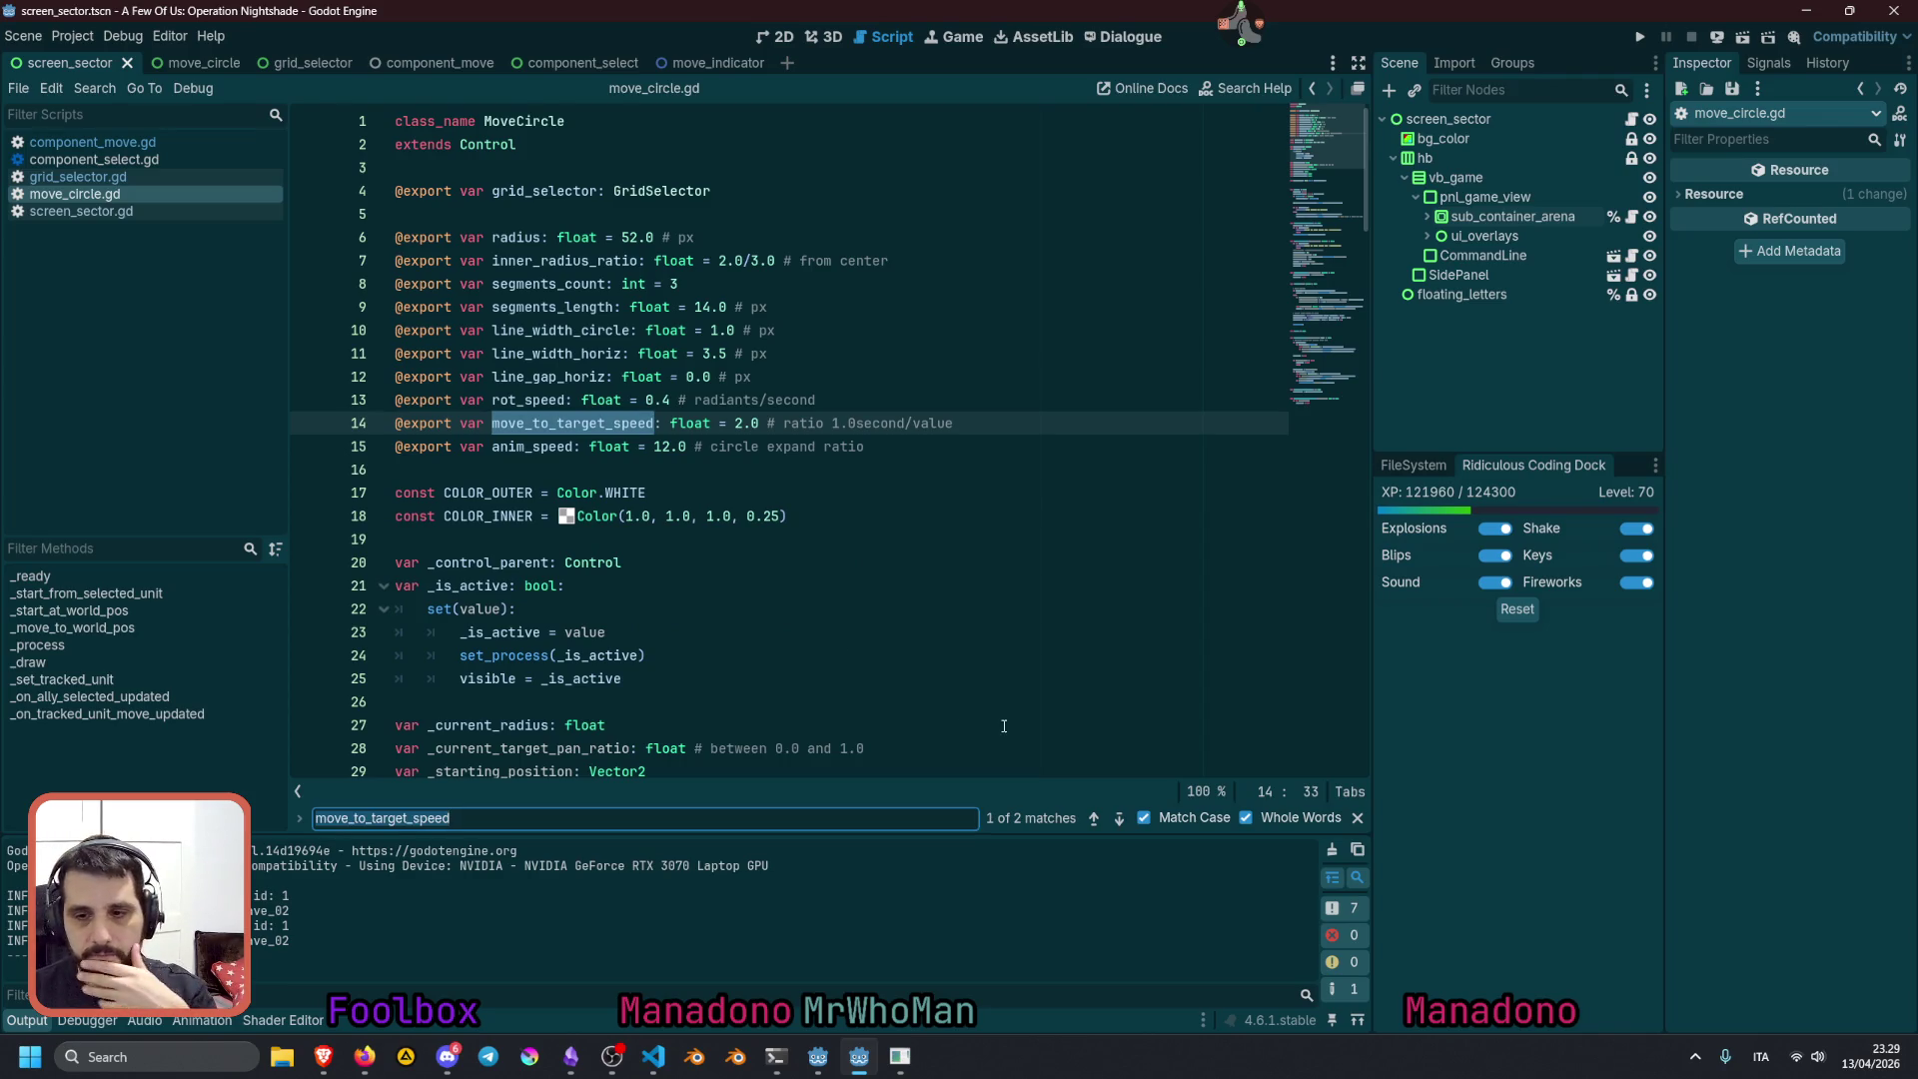
click(1120, 819)
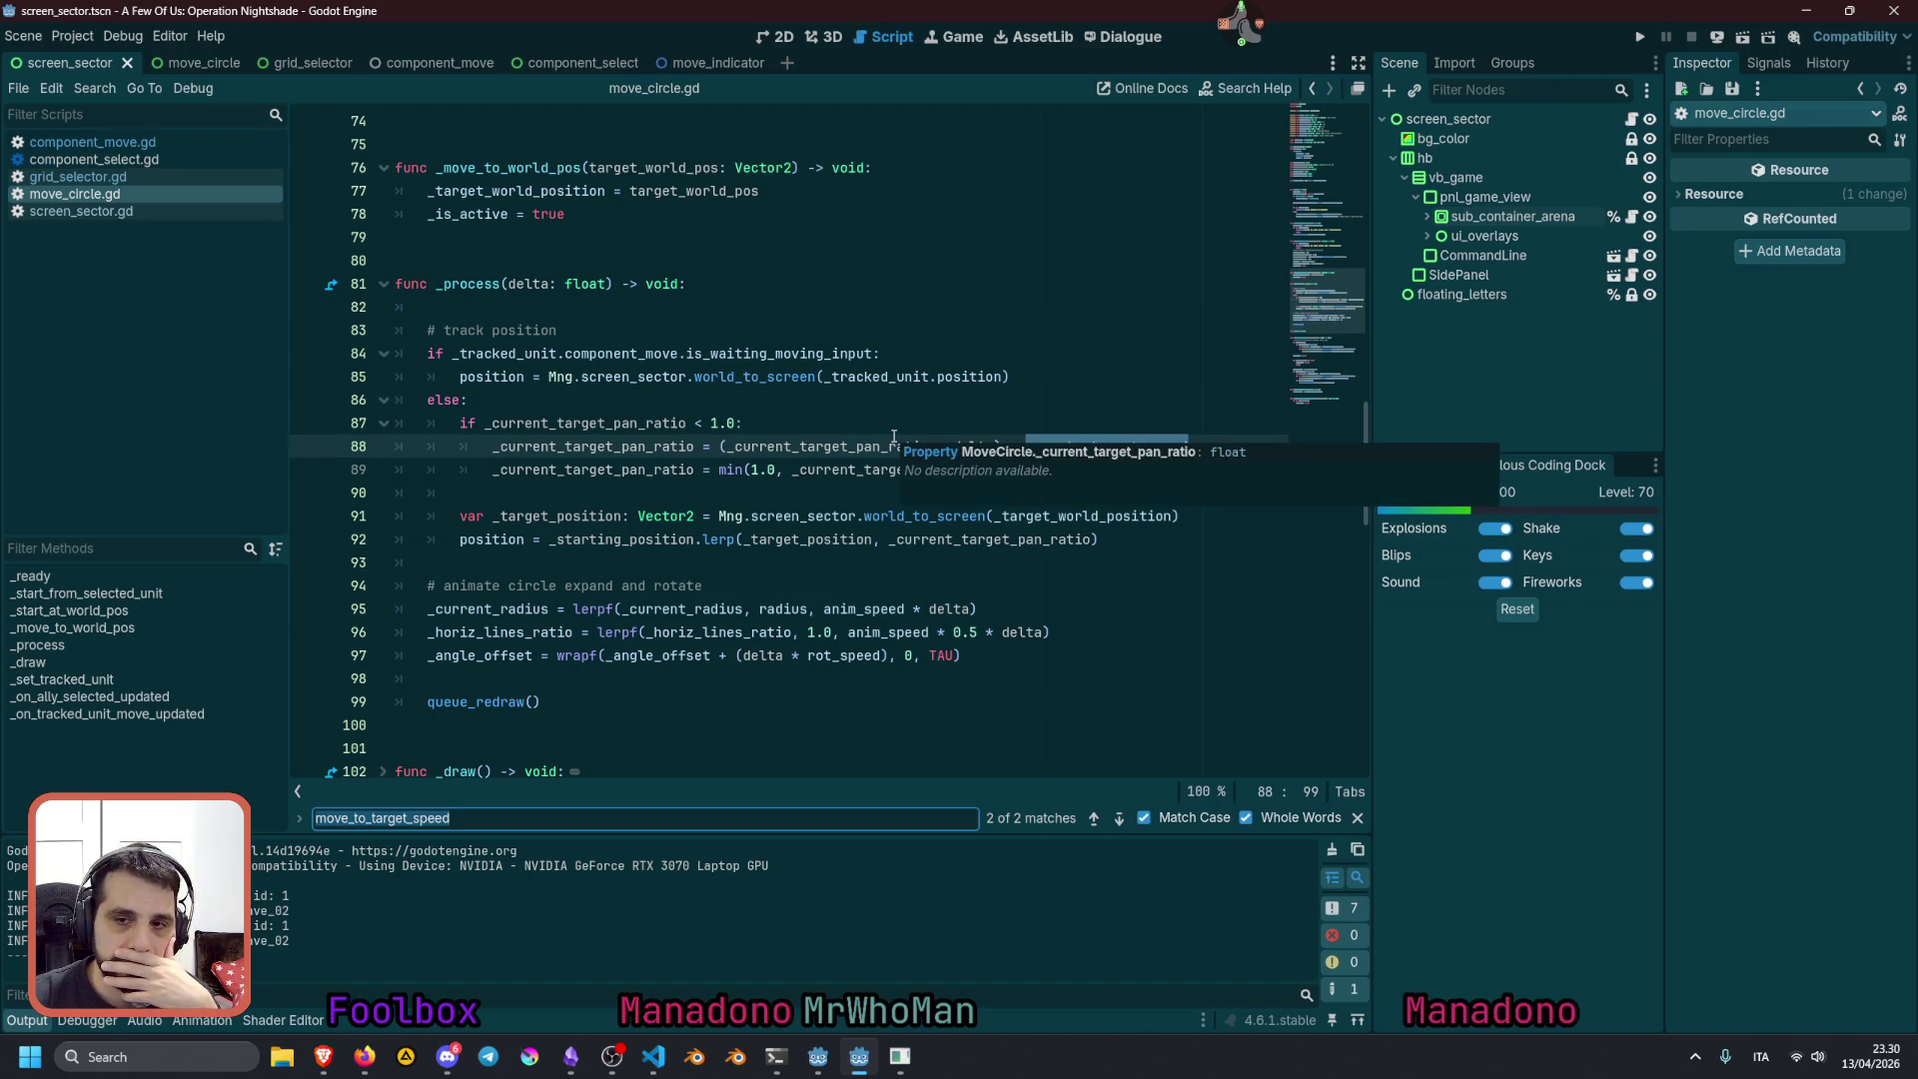
Rewrite line 88 as _current_target_pan_ratio + (delta * move_to_target_speed), save, and rerun the game
click(944, 423)
double_click(910, 448)
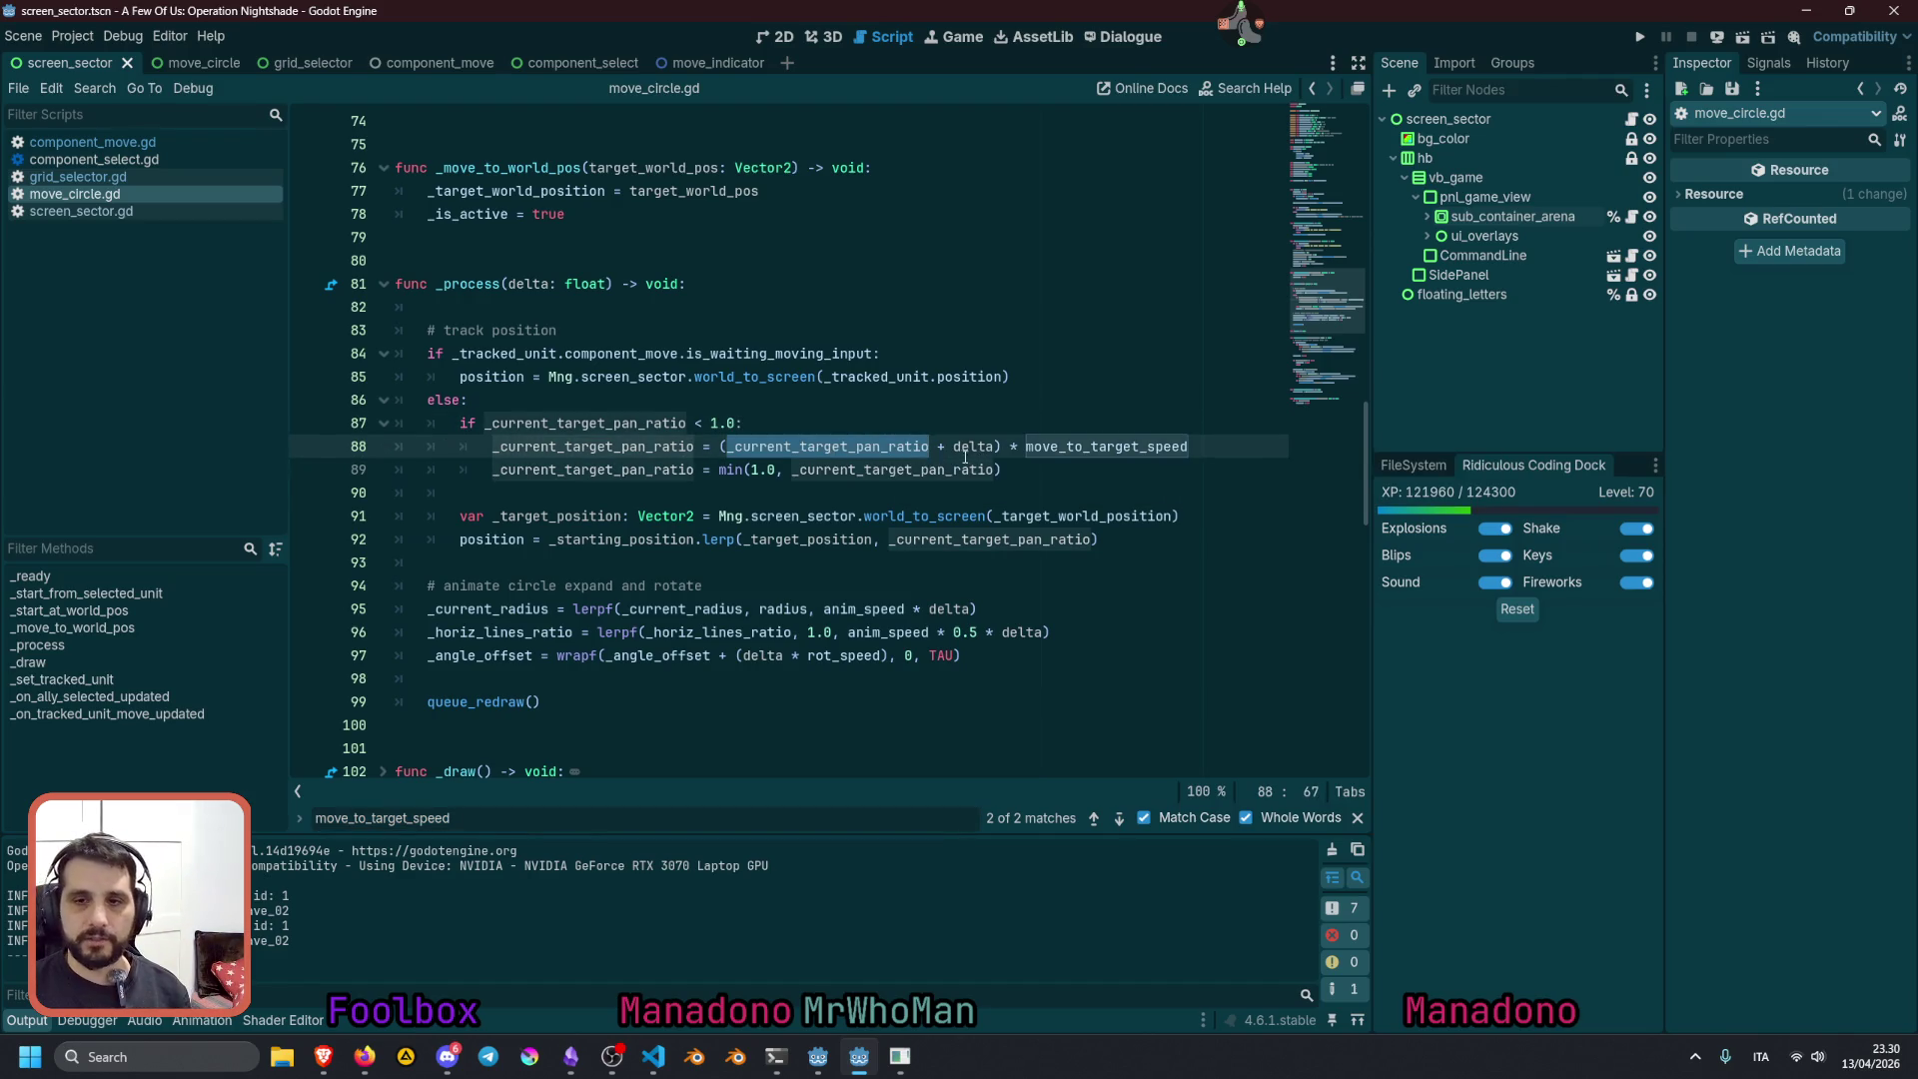
click(1005, 447)
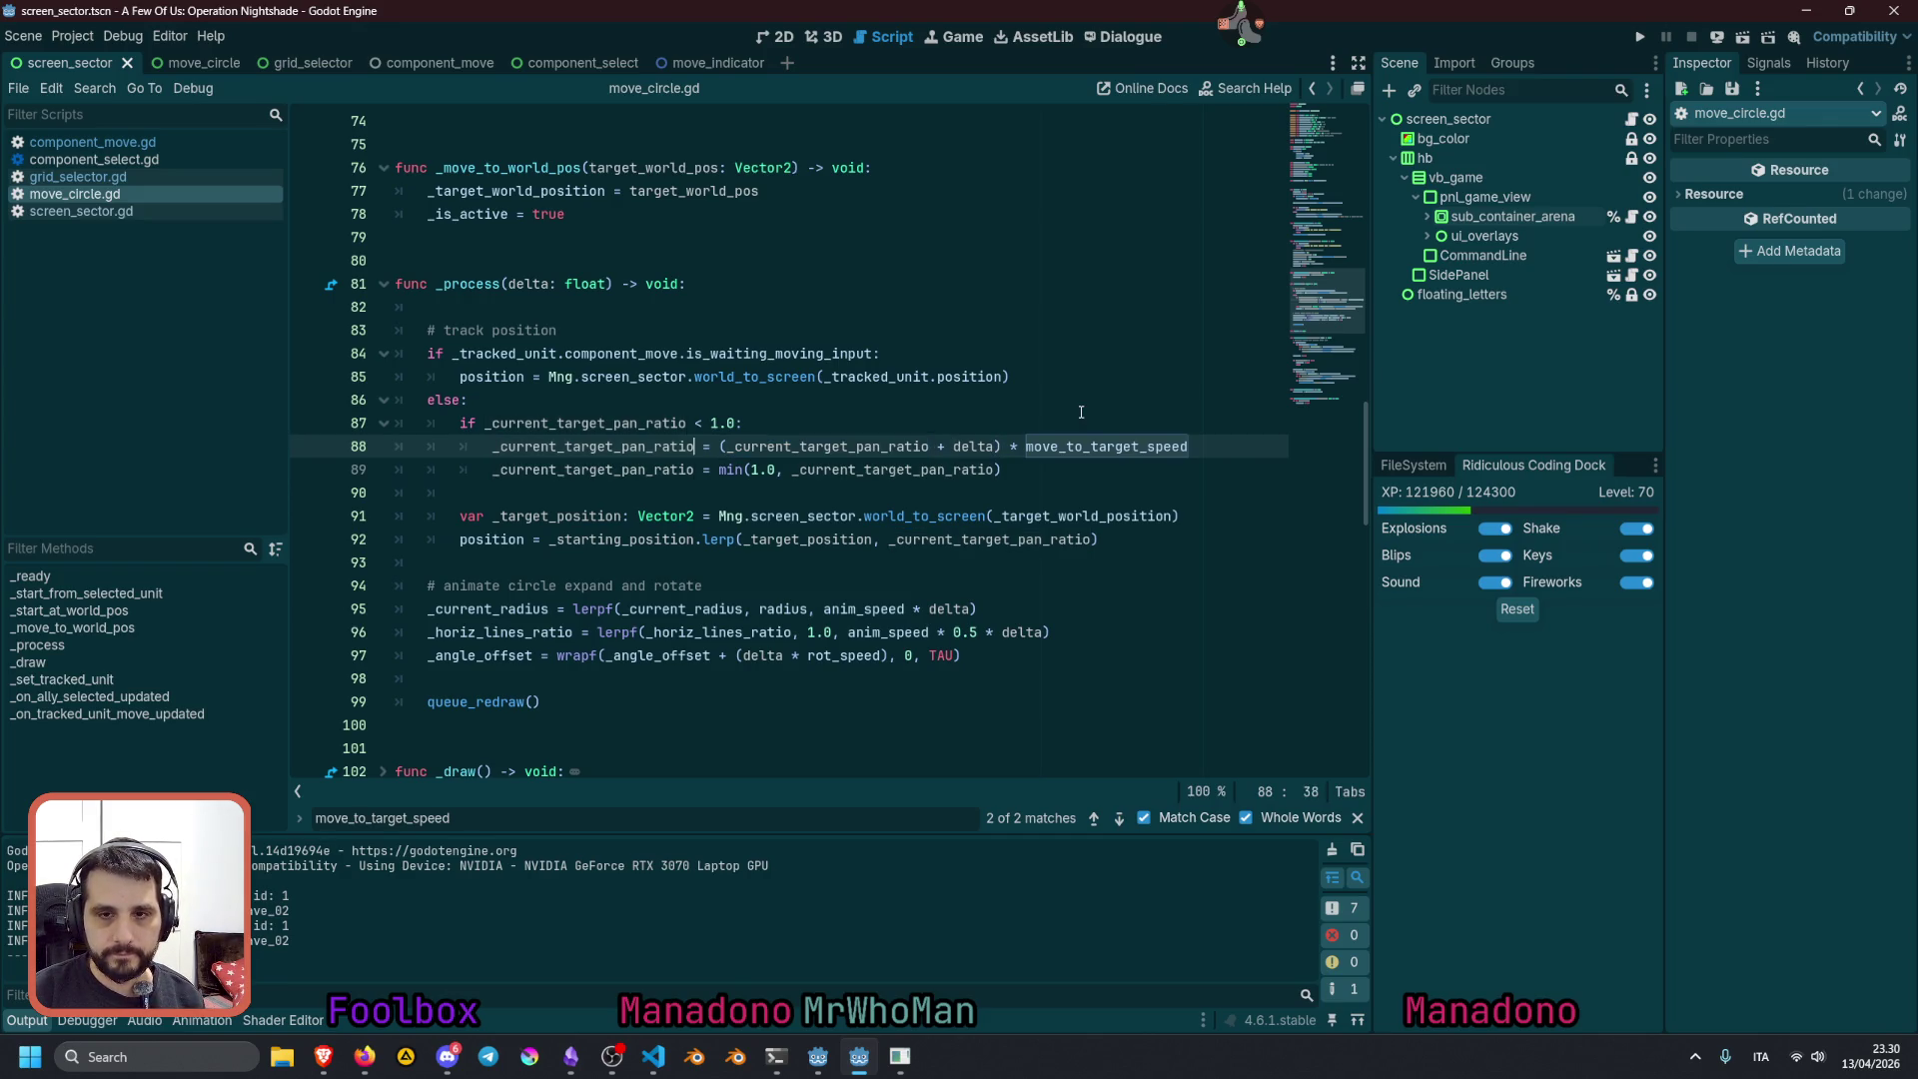
key(BackSpace)
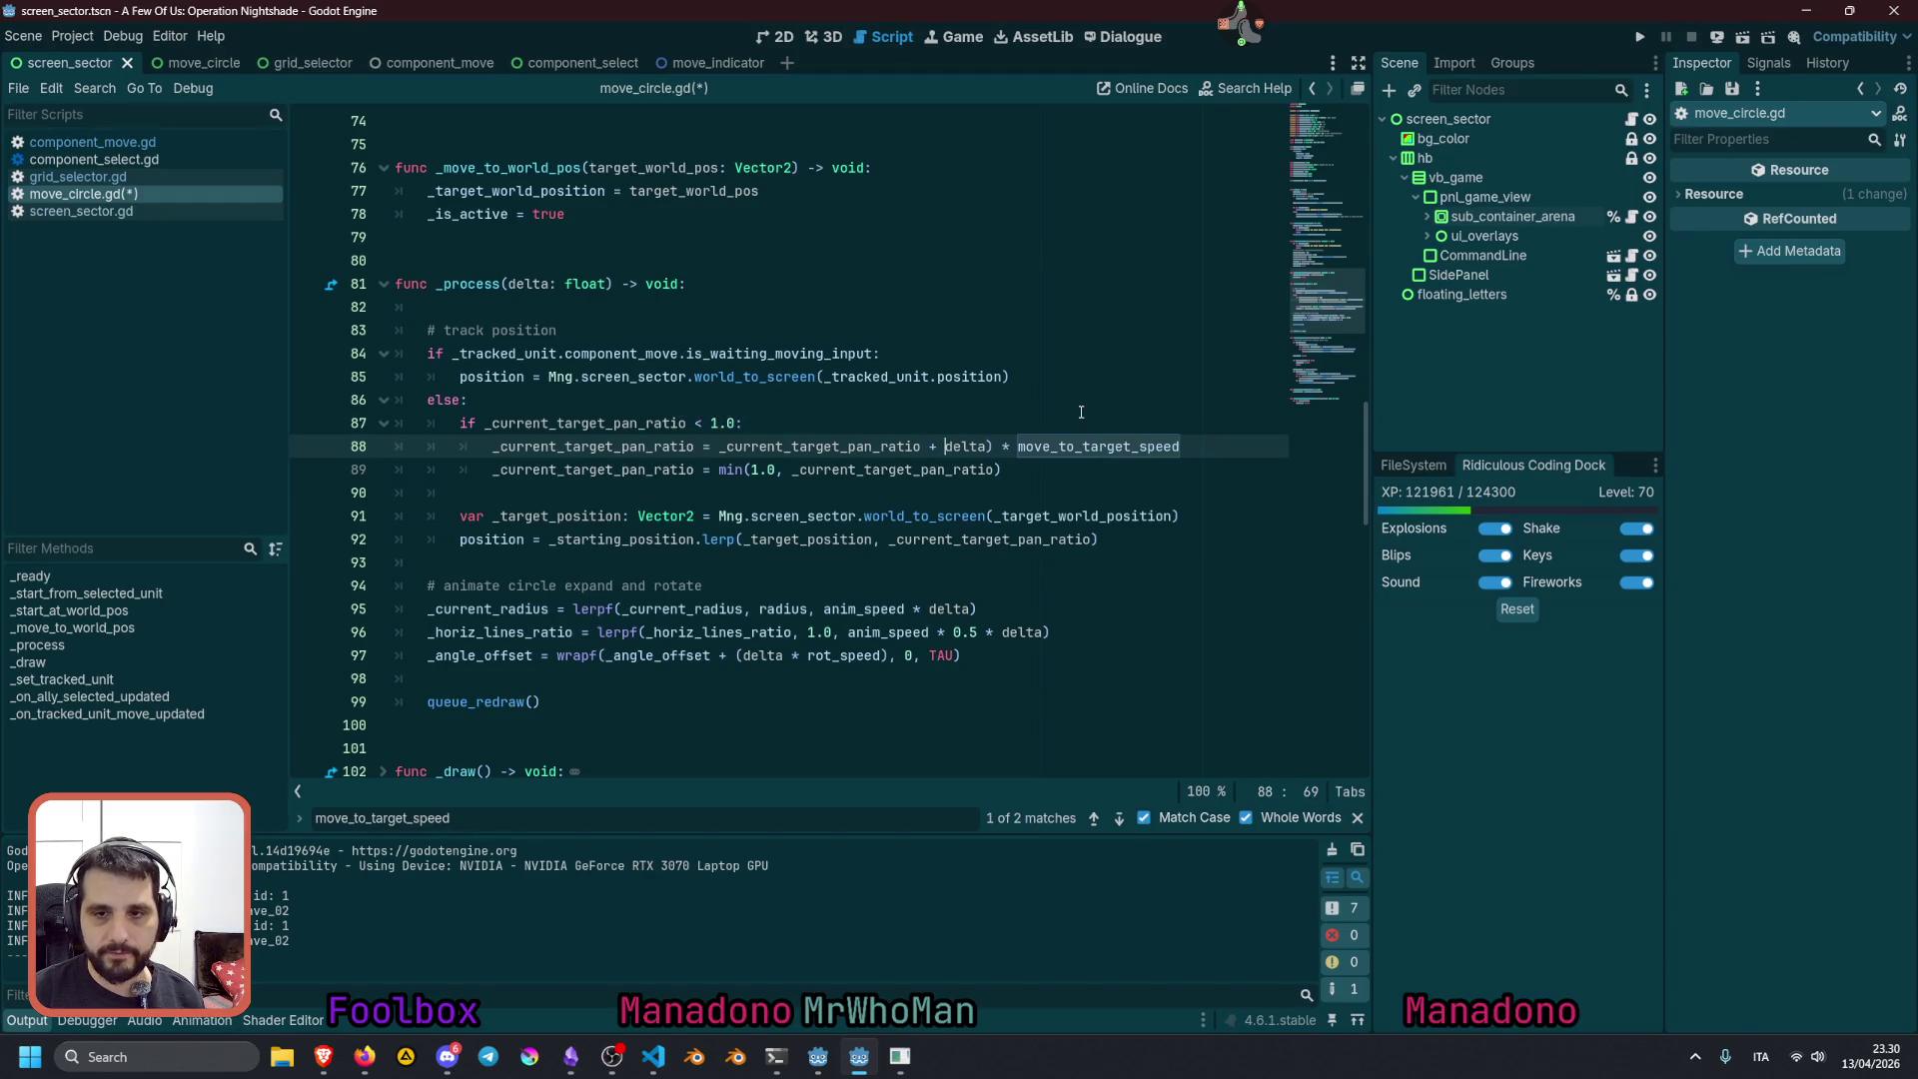
text(()
key(Delete)
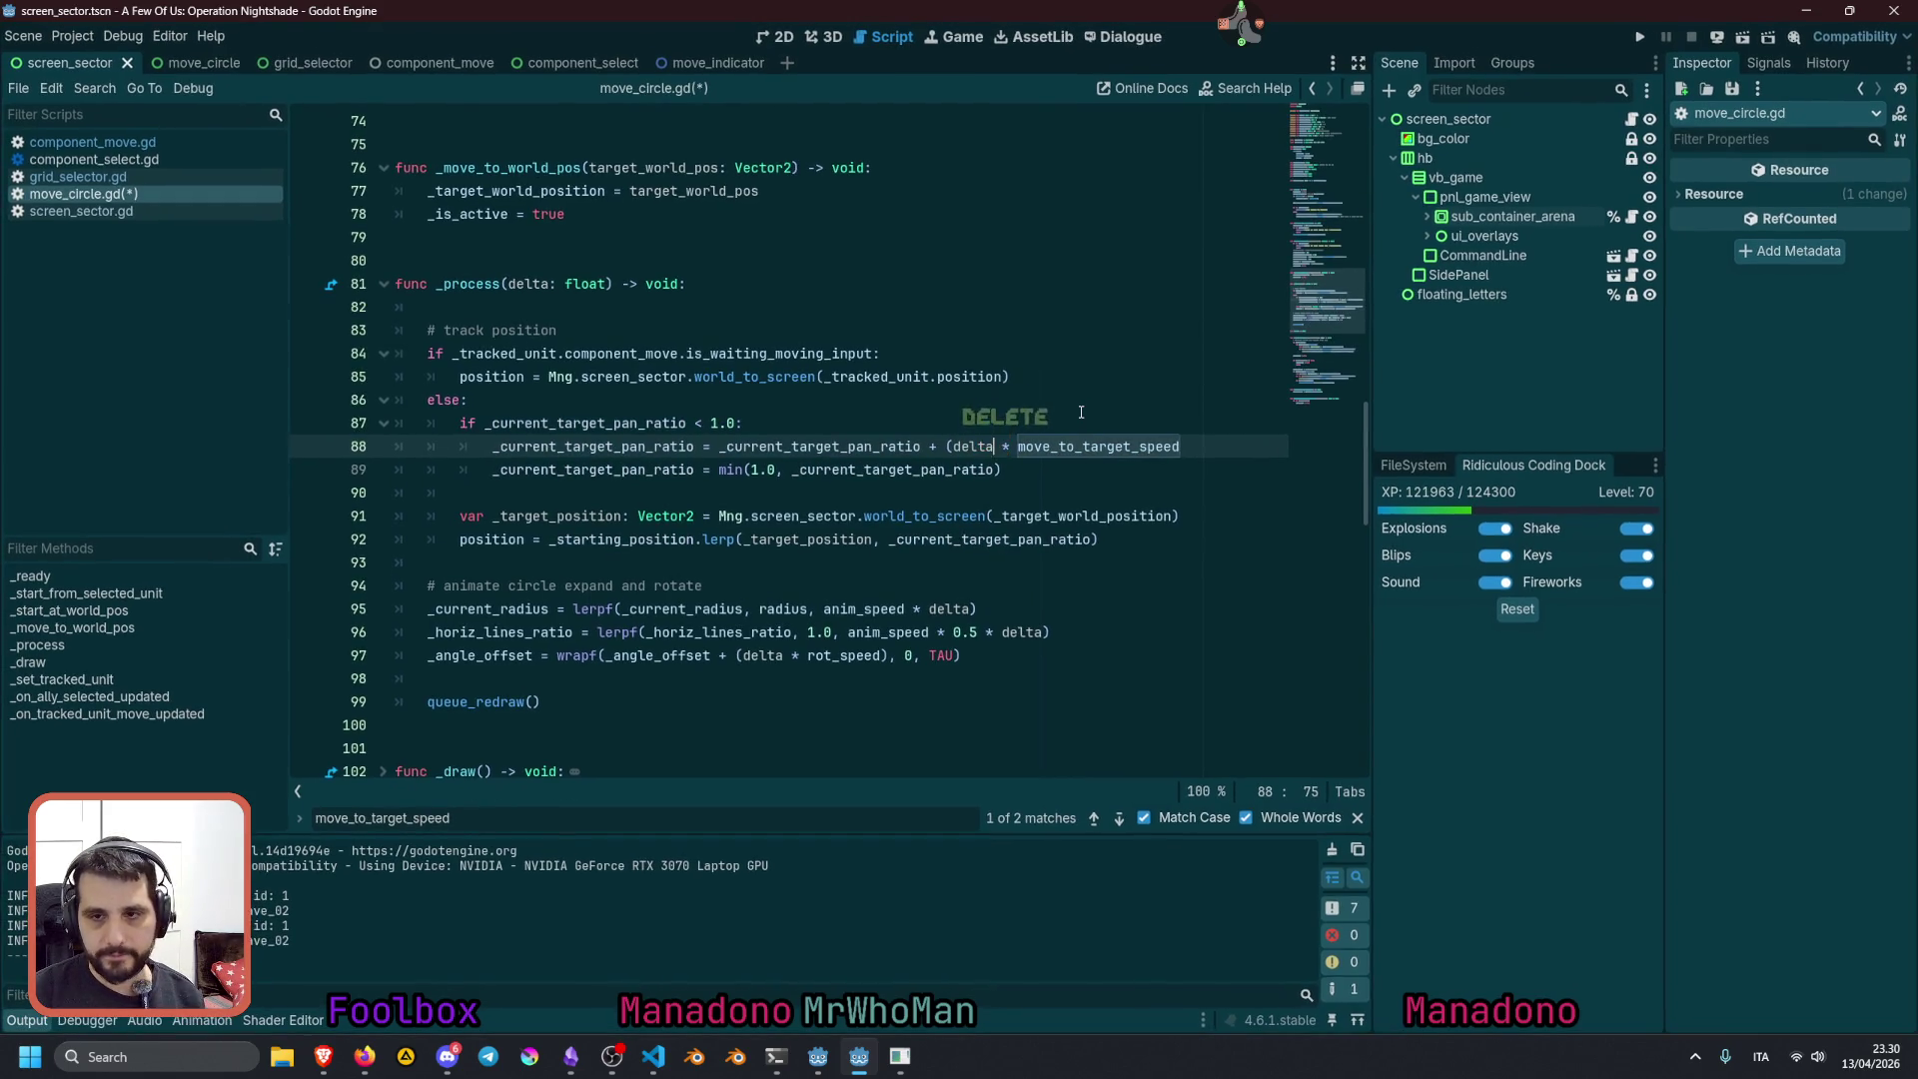
text())
click(948, 441)
click(1196, 431)
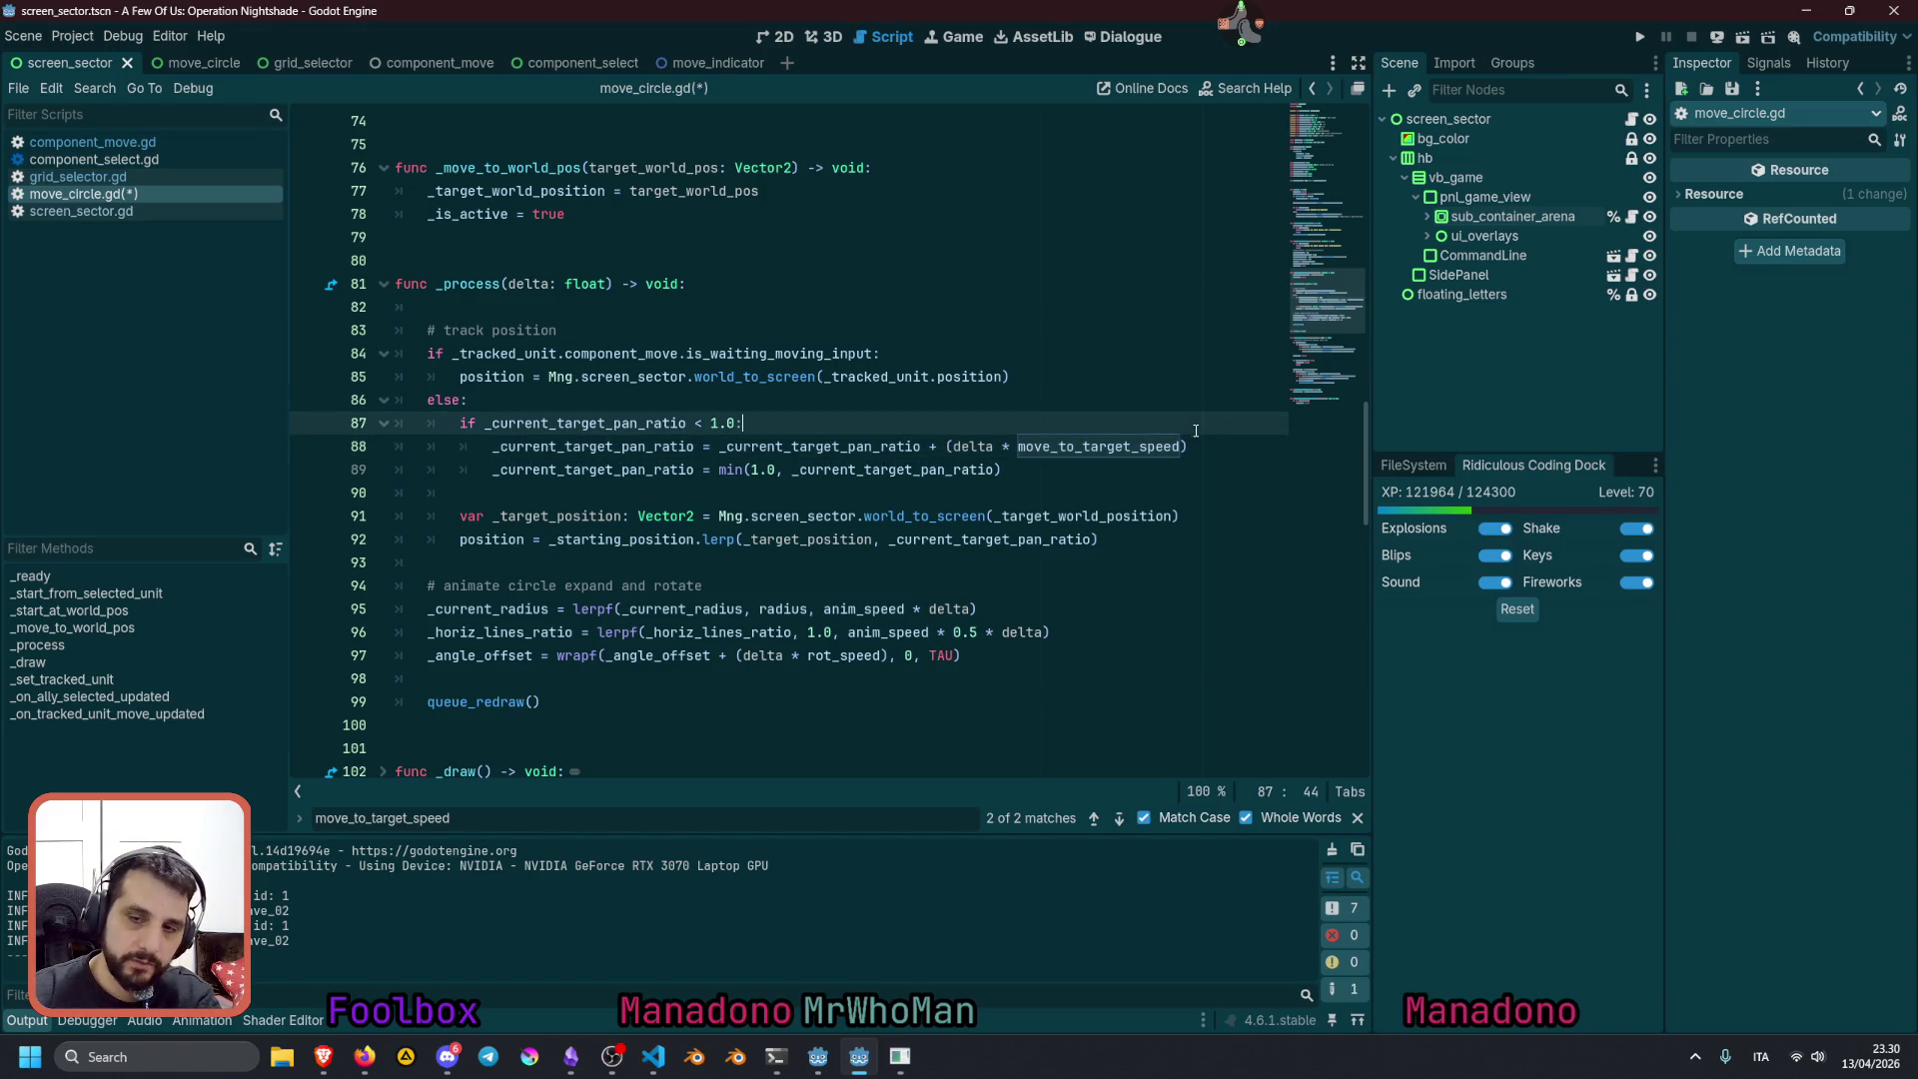
click(1011, 447)
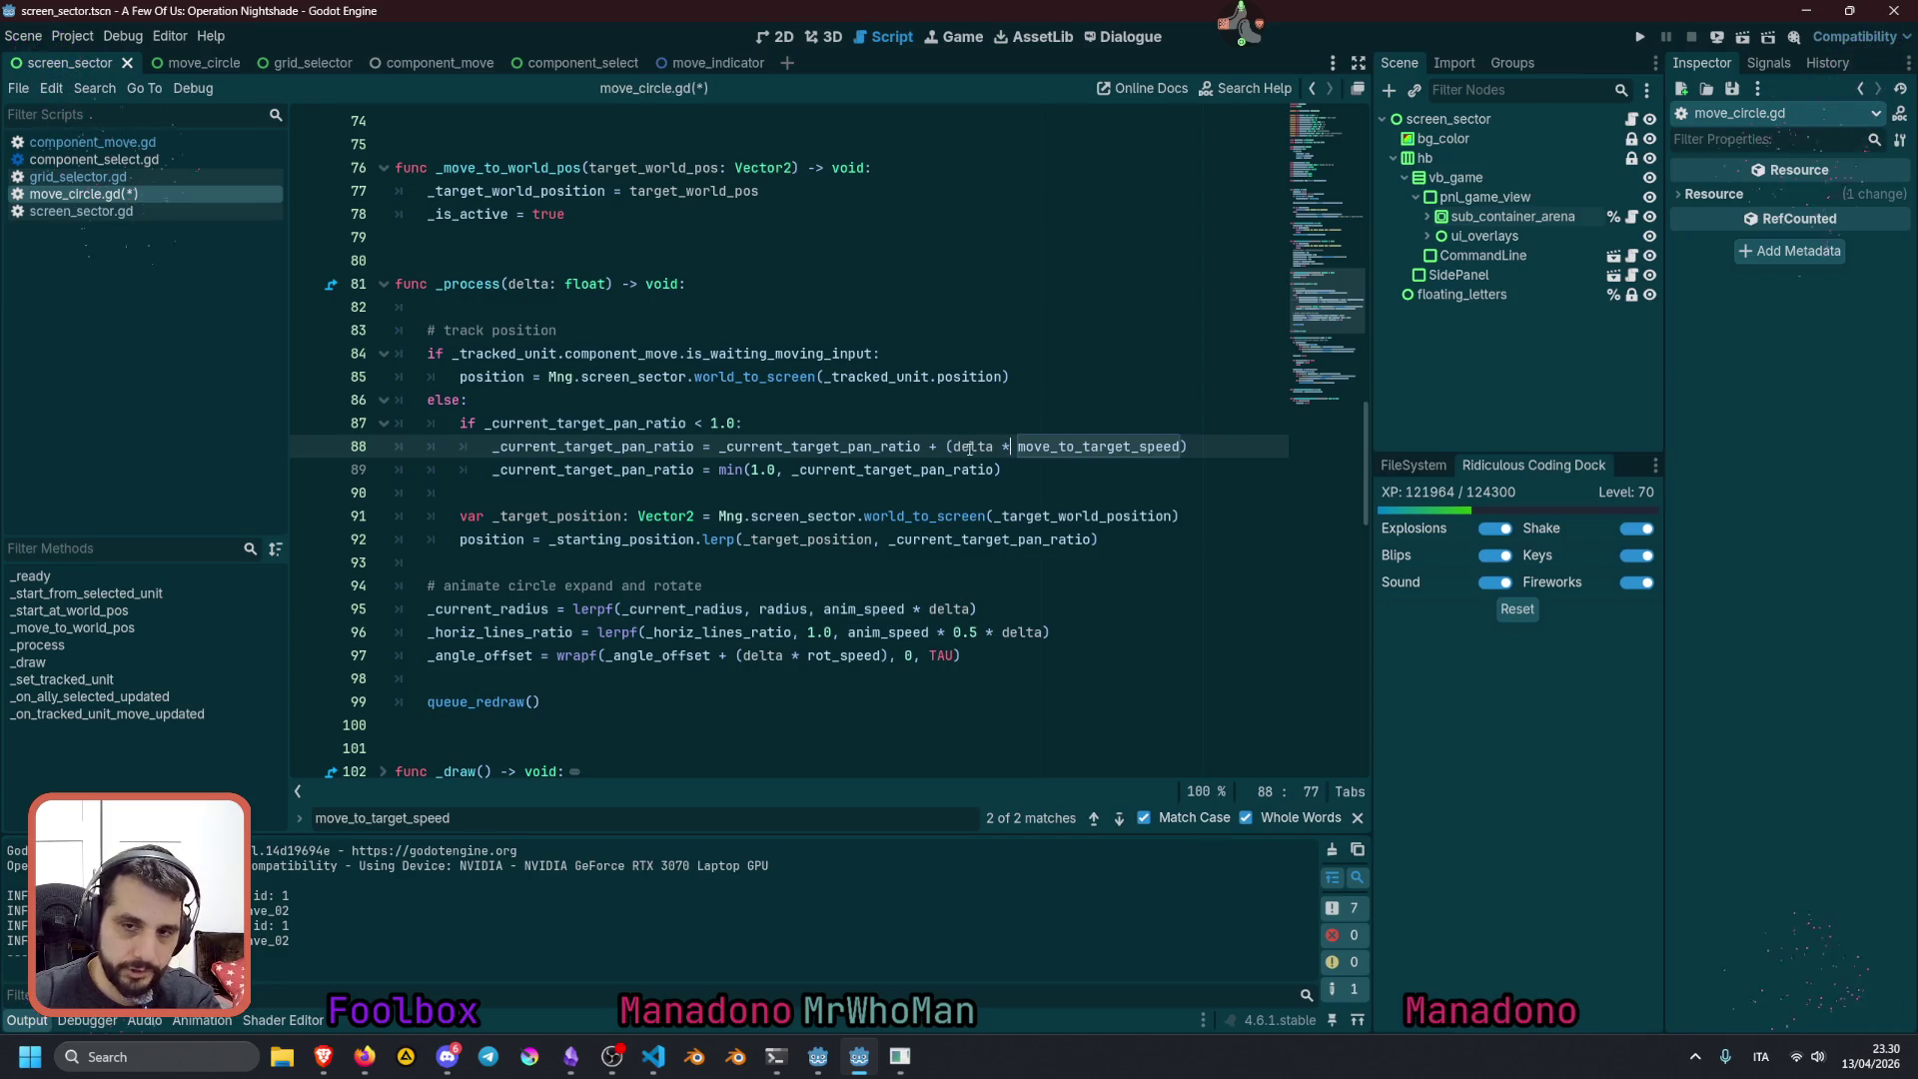
click(948, 444)
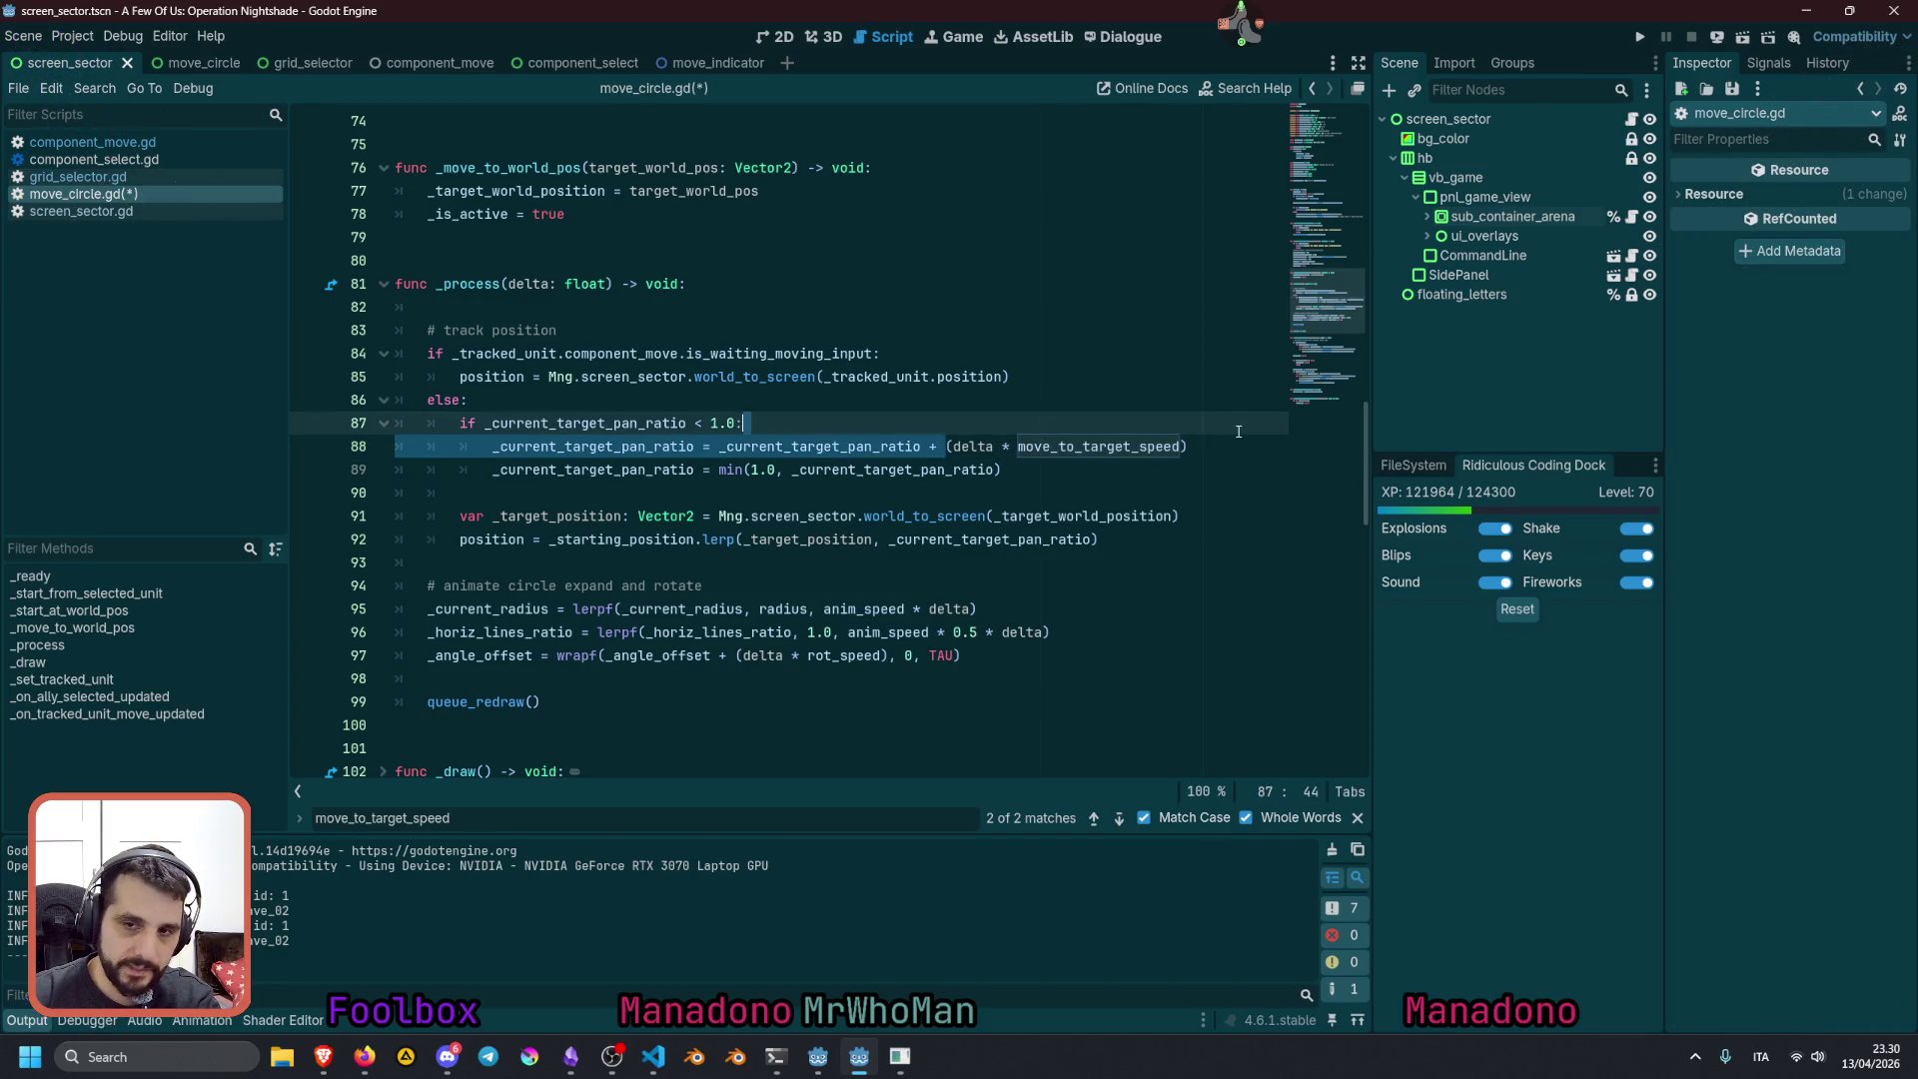
double_click(876, 446)
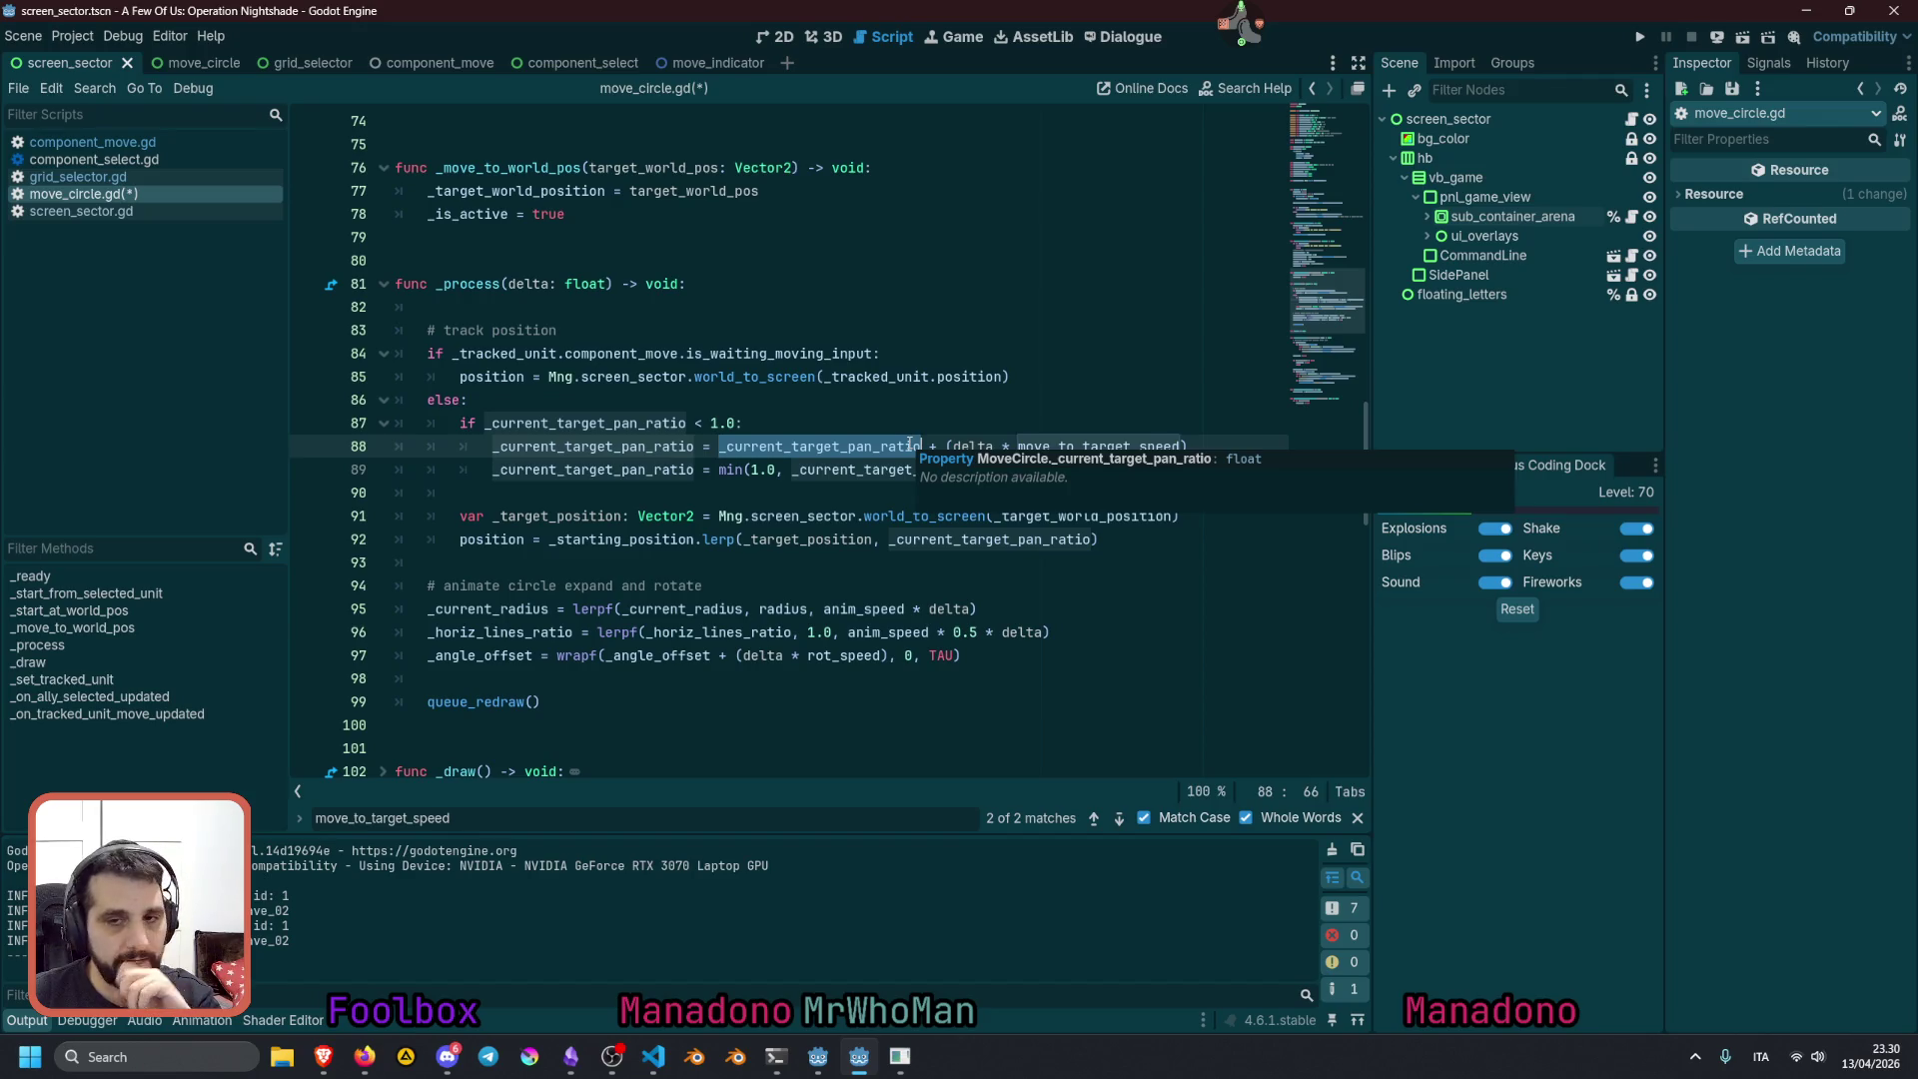
click(896, 428)
key(ctrl+s)
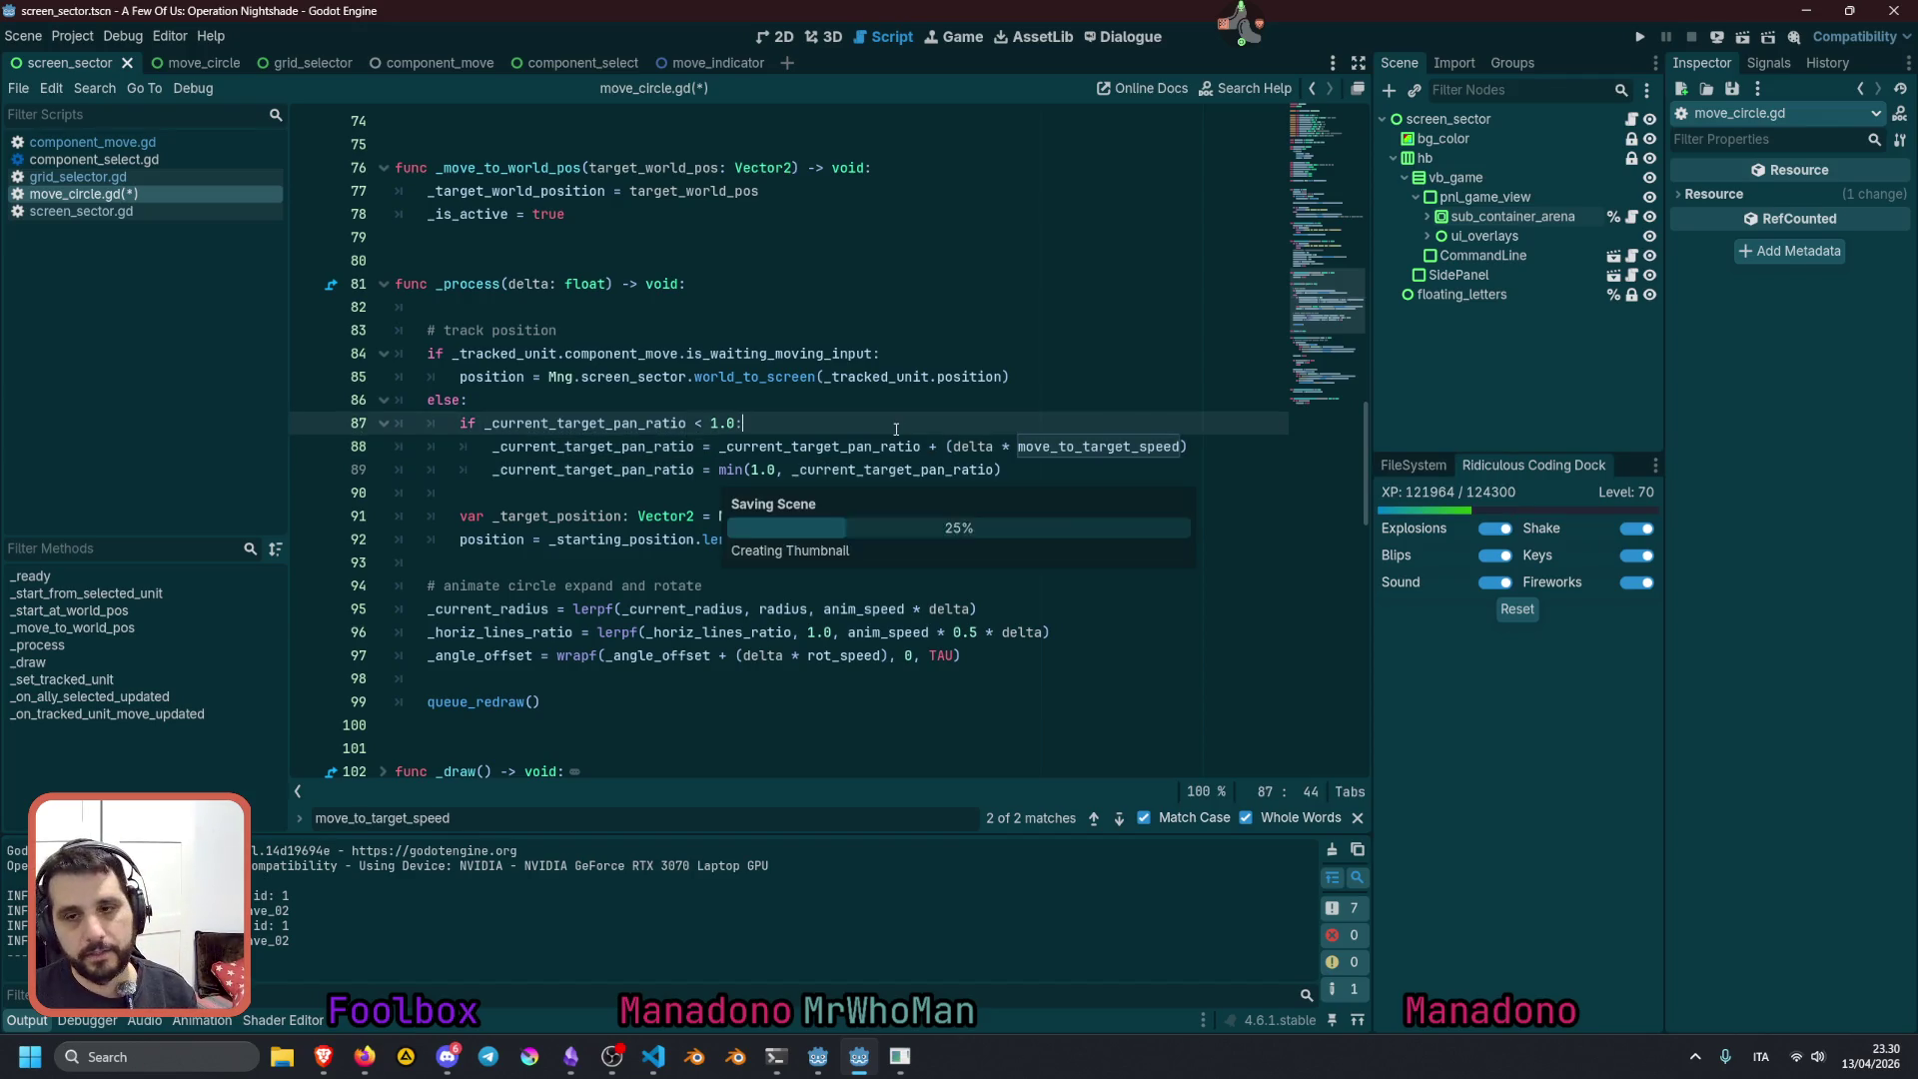
key(F5)
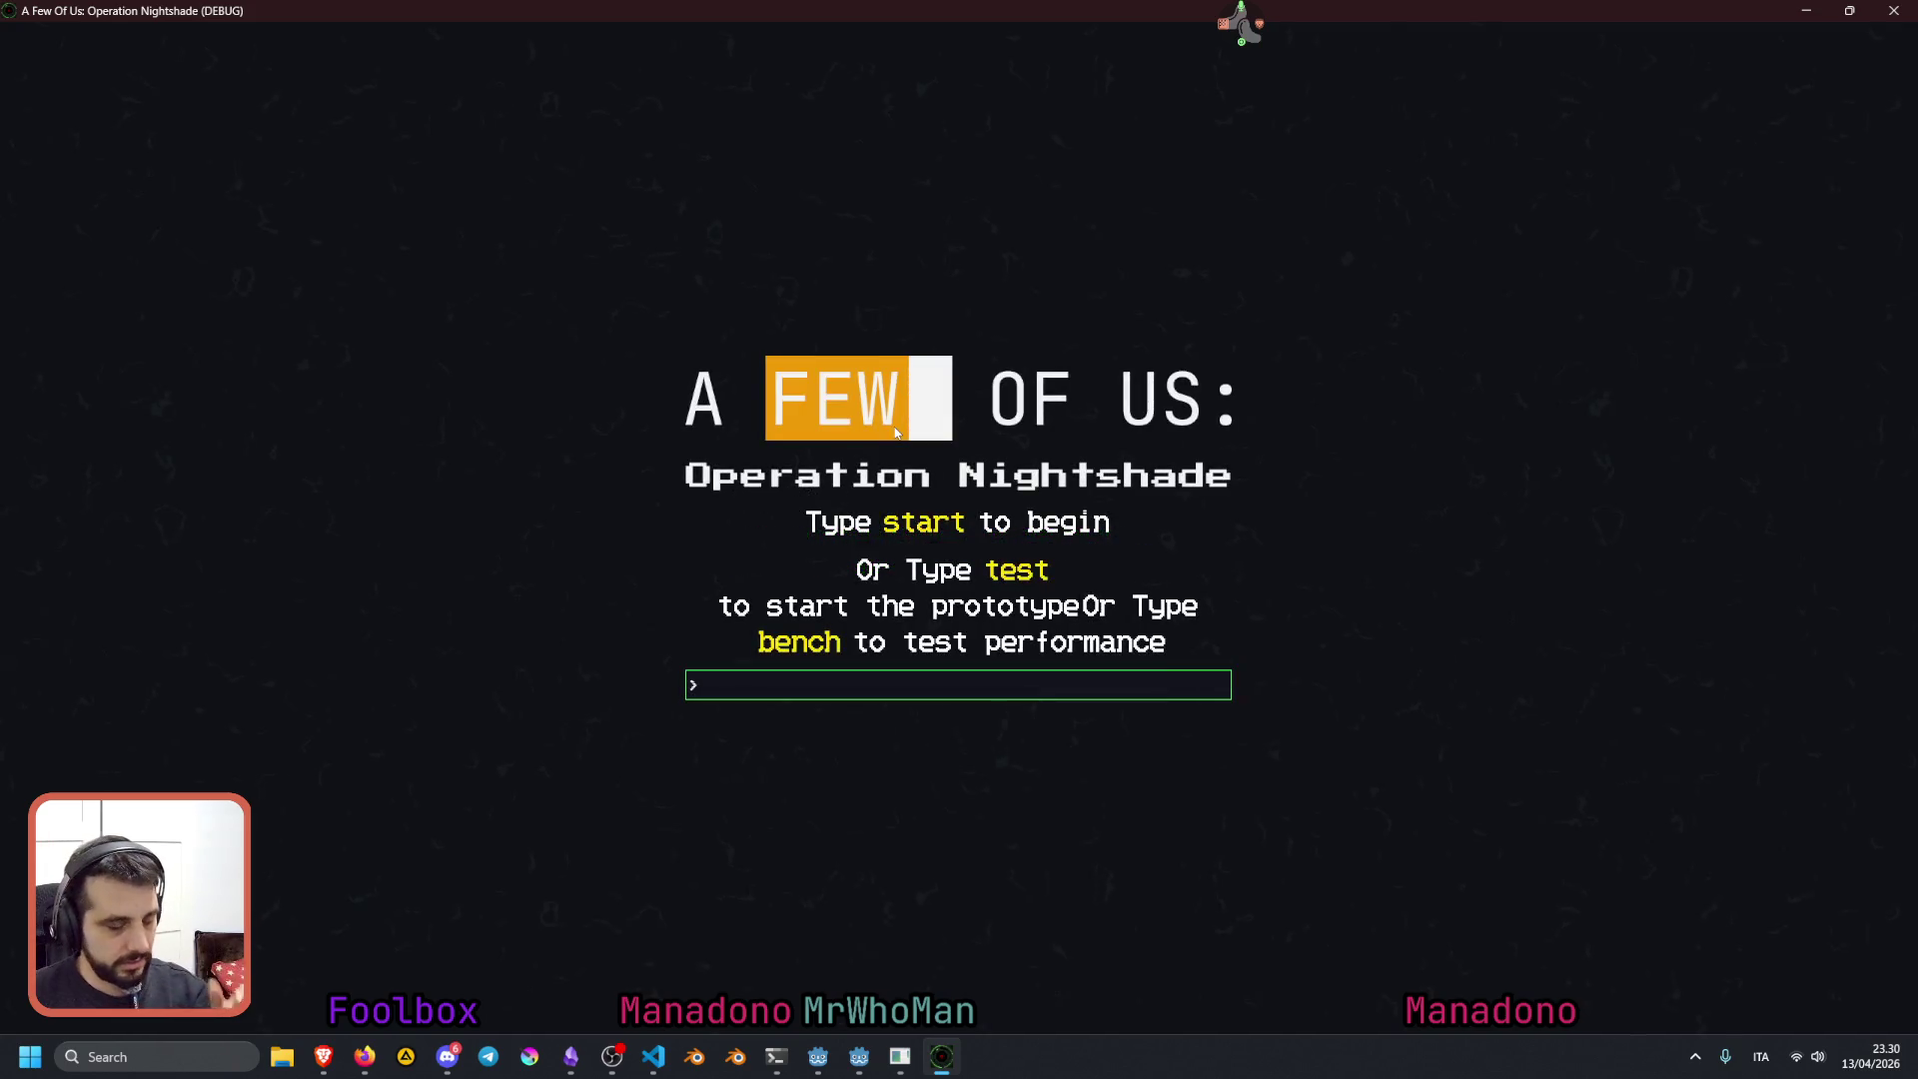
Start the session with the 'rateio' command and focus the centre monitor's sector map
text(rateio)
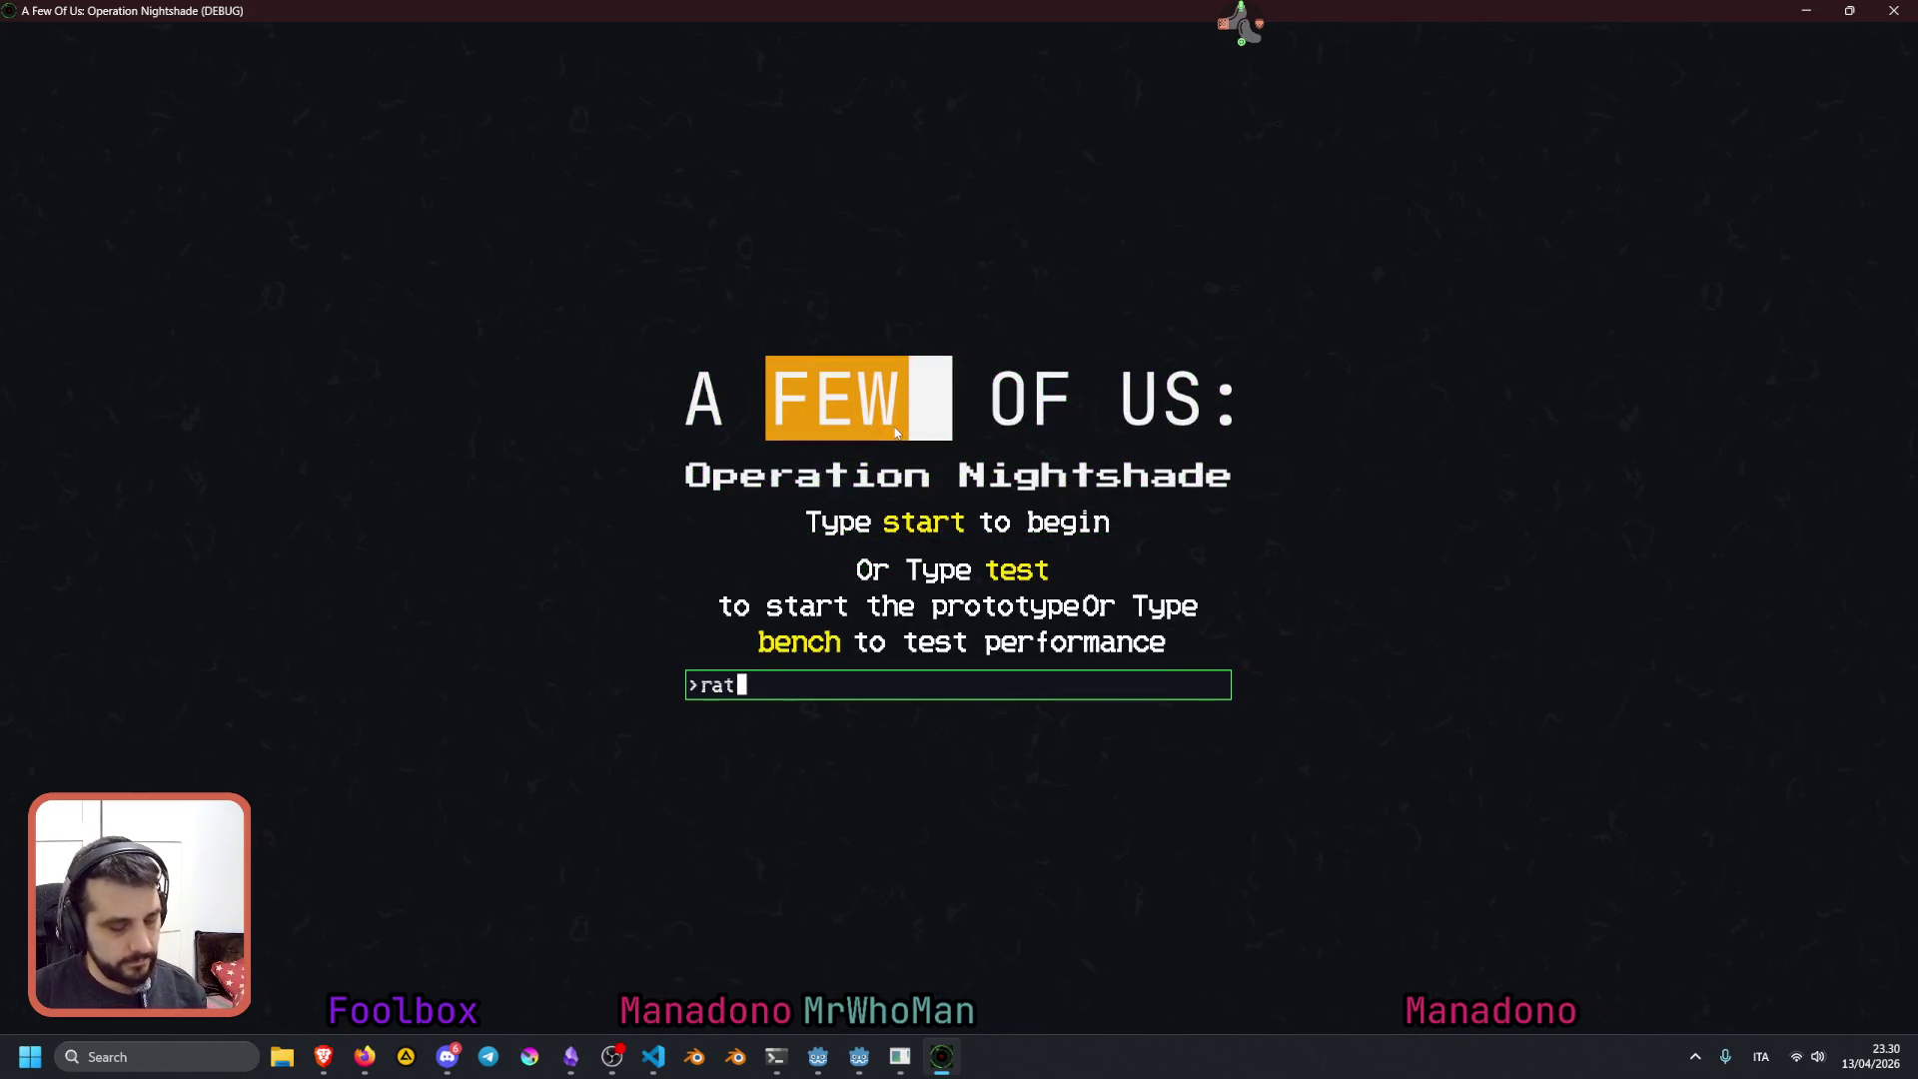
key(Return)
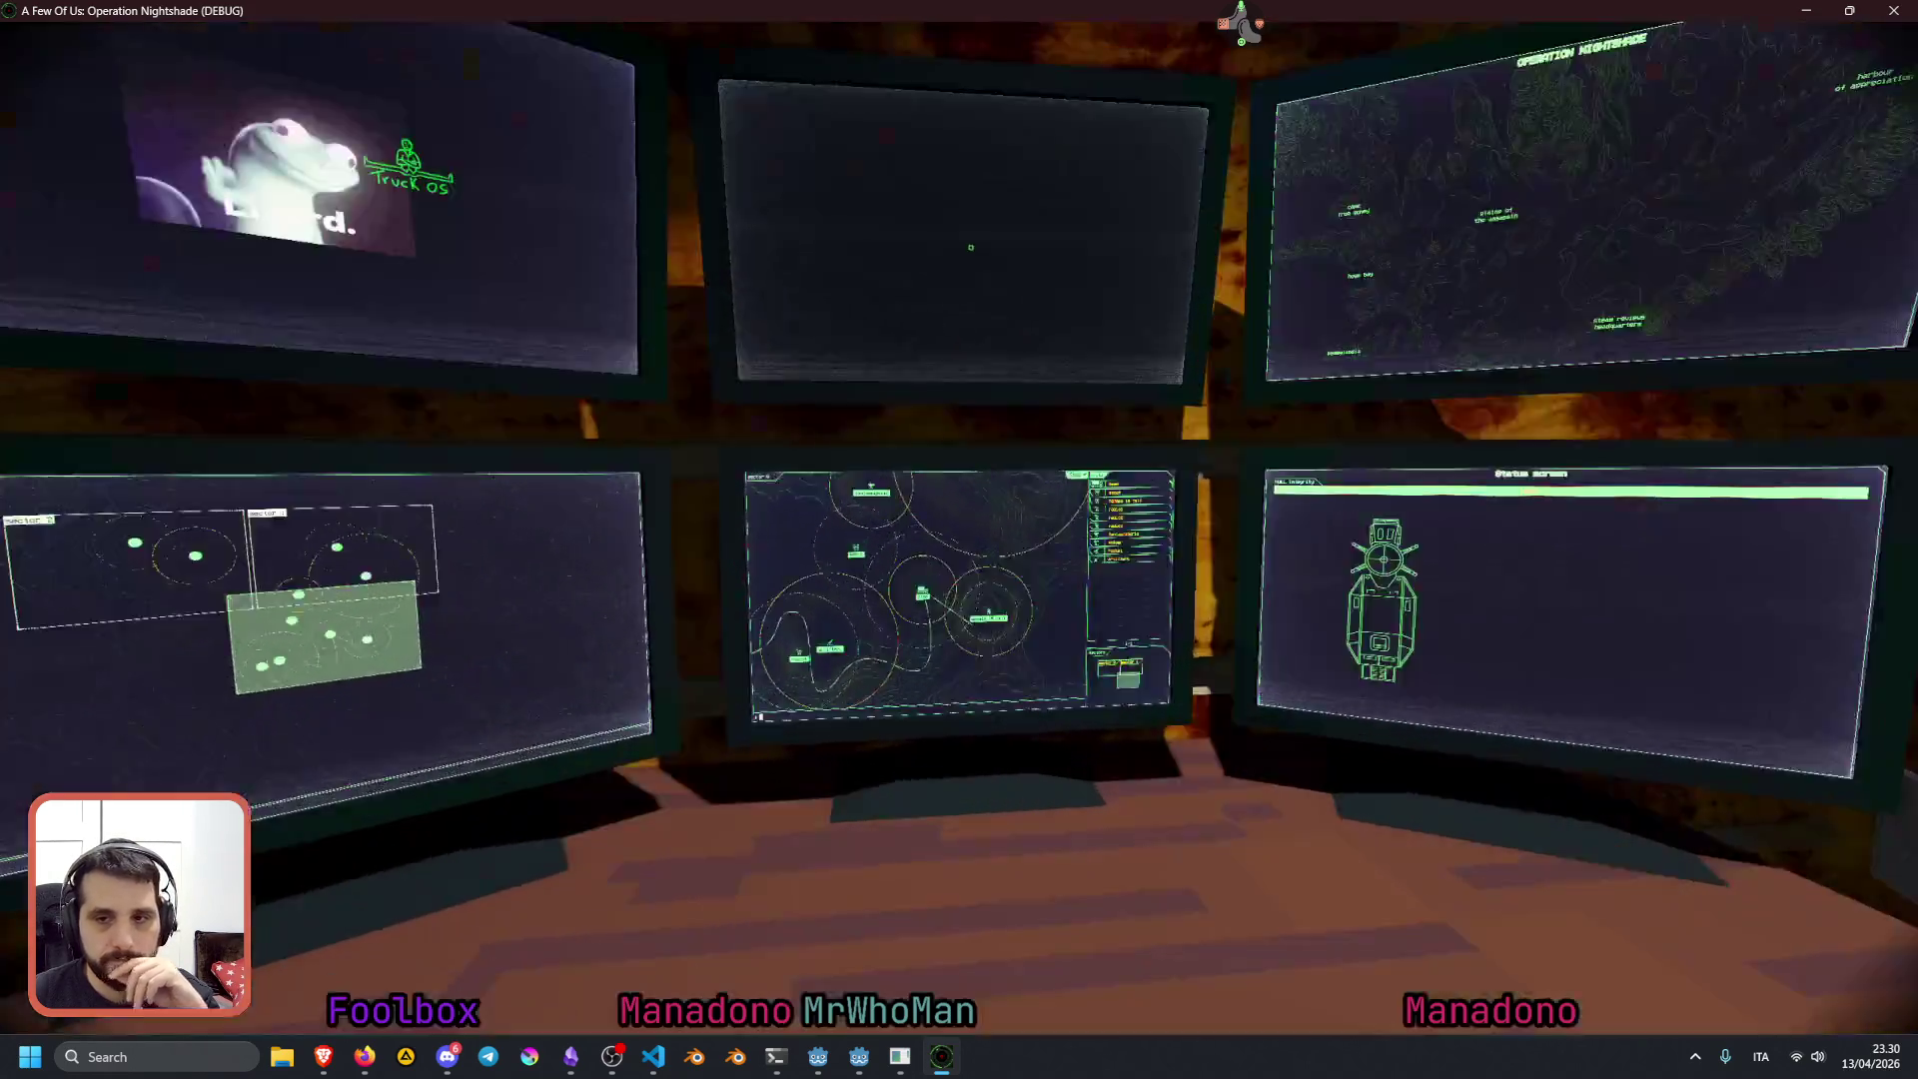
key(Return)
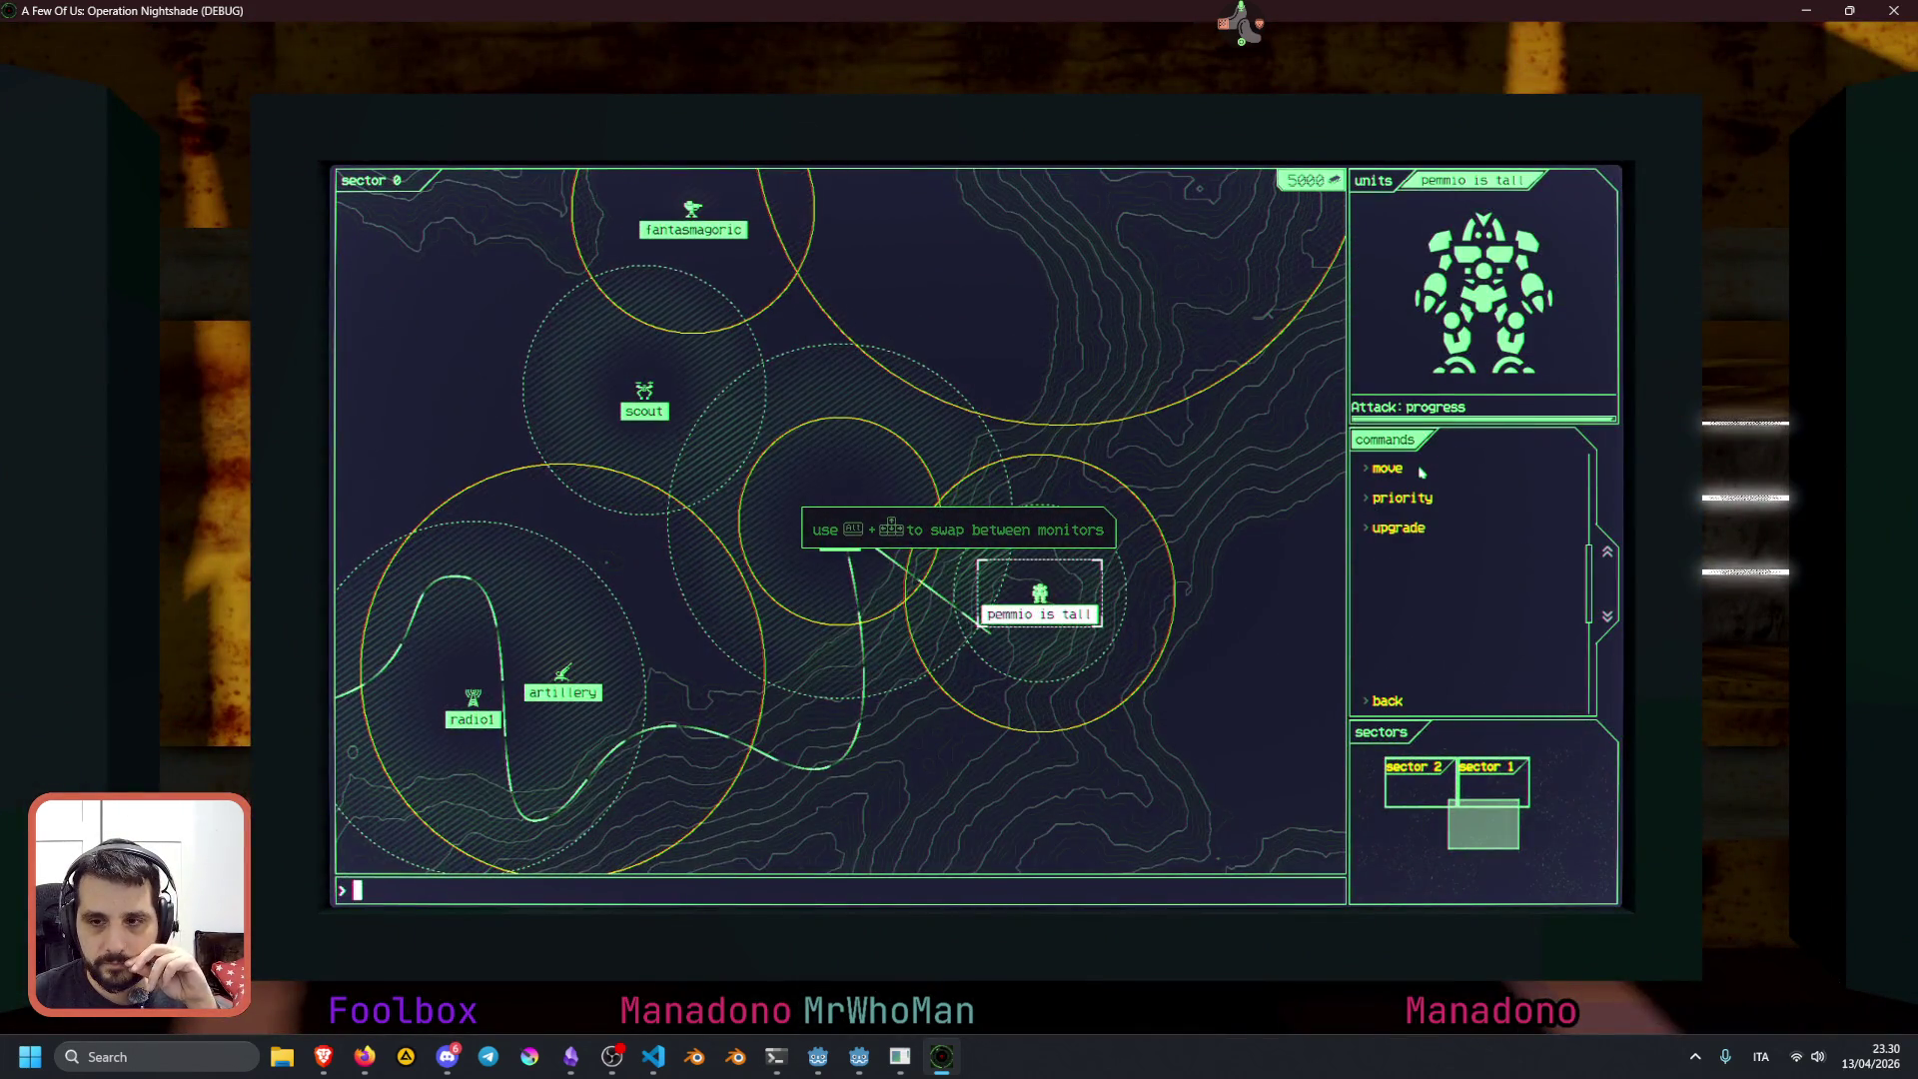
Move pemmio is tall and the scout to new positions in sector 0, then open the sectors overview
click(1422, 472)
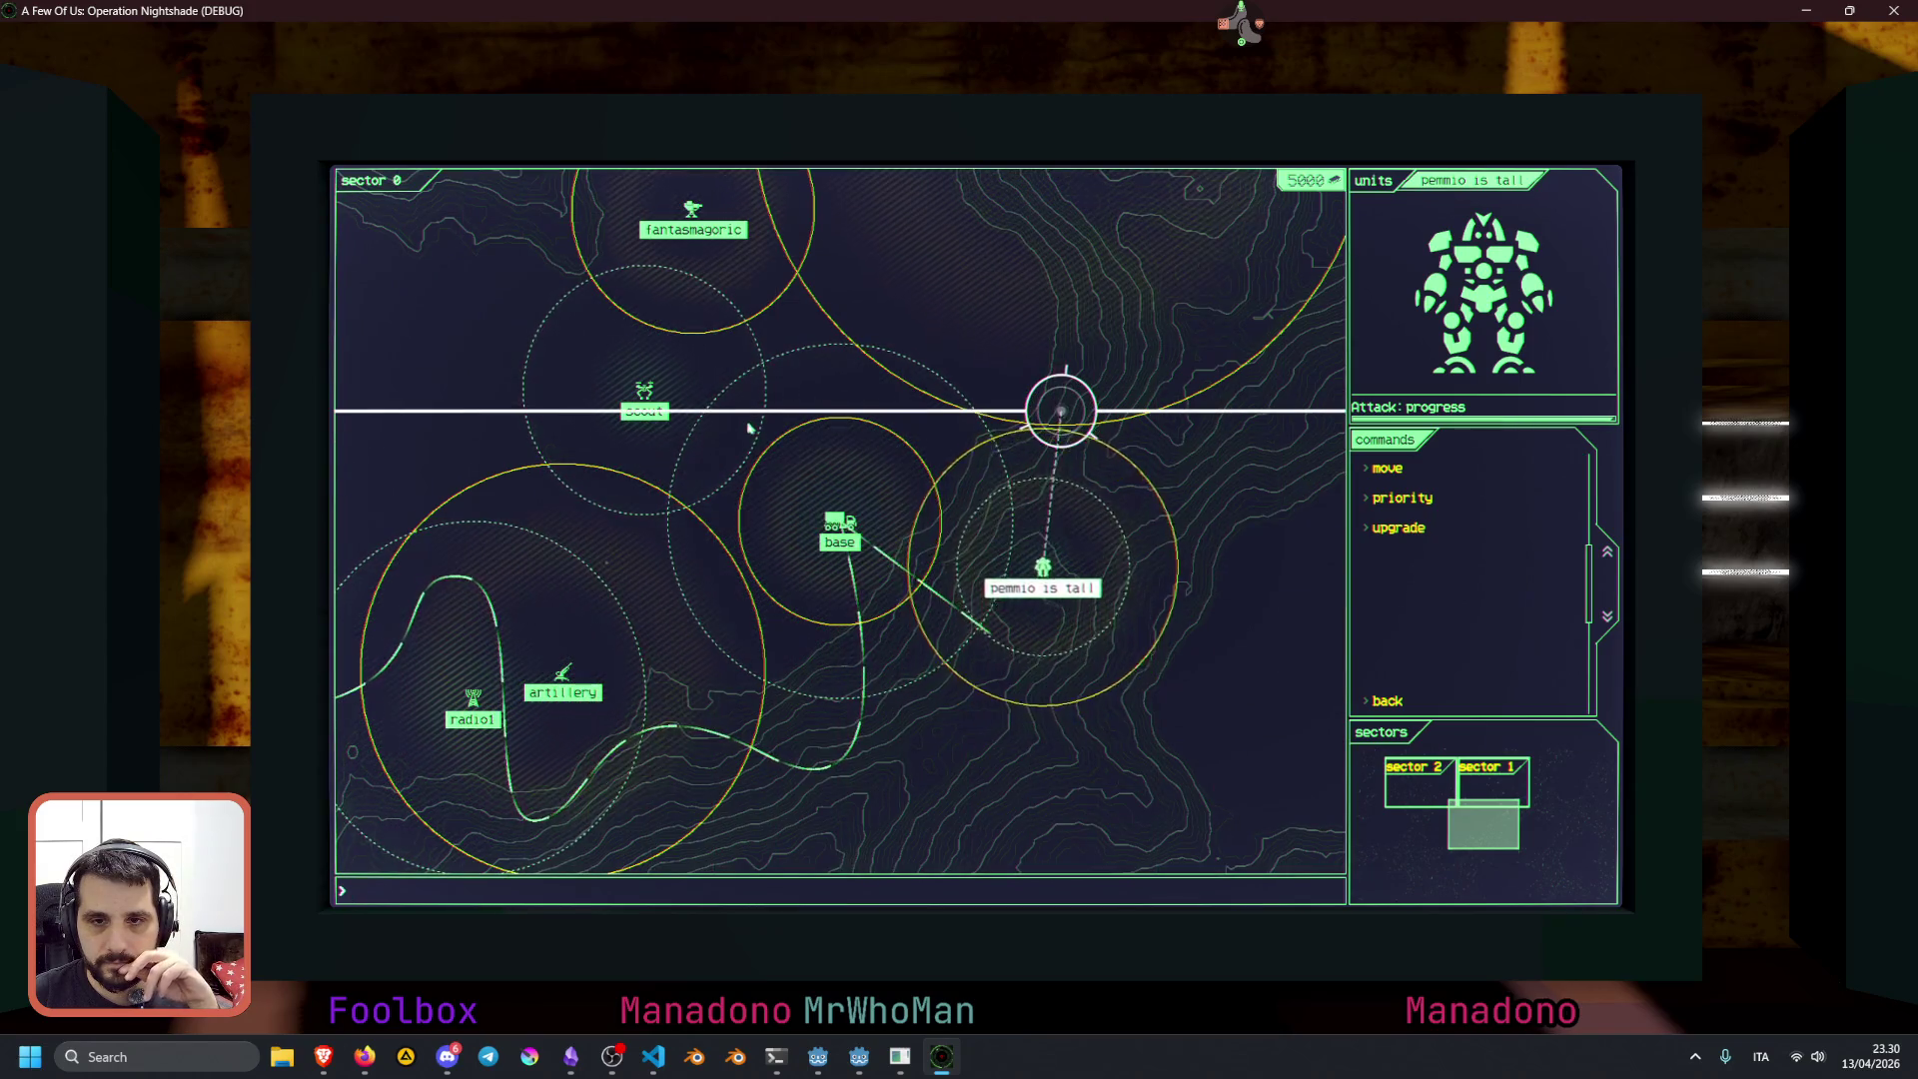
key(Return)
key(Return)
key(Return)
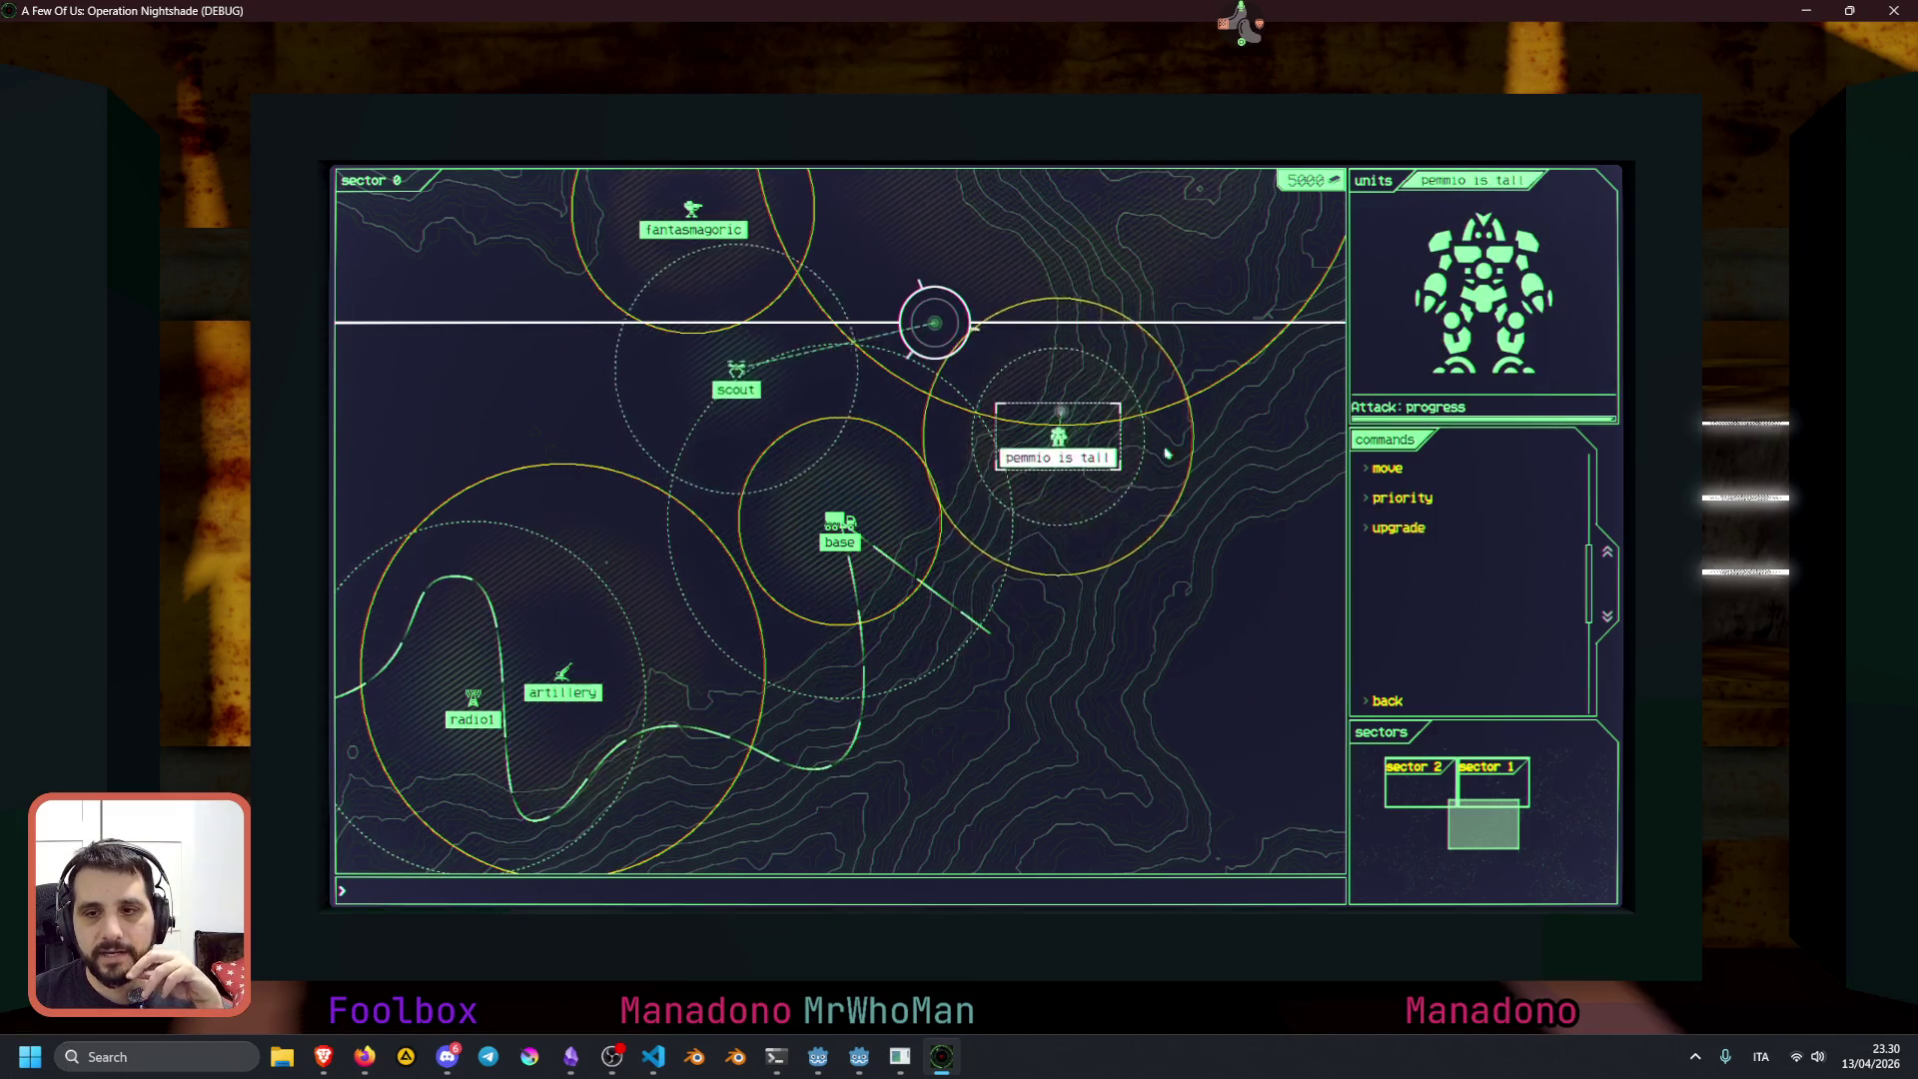
click(997, 717)
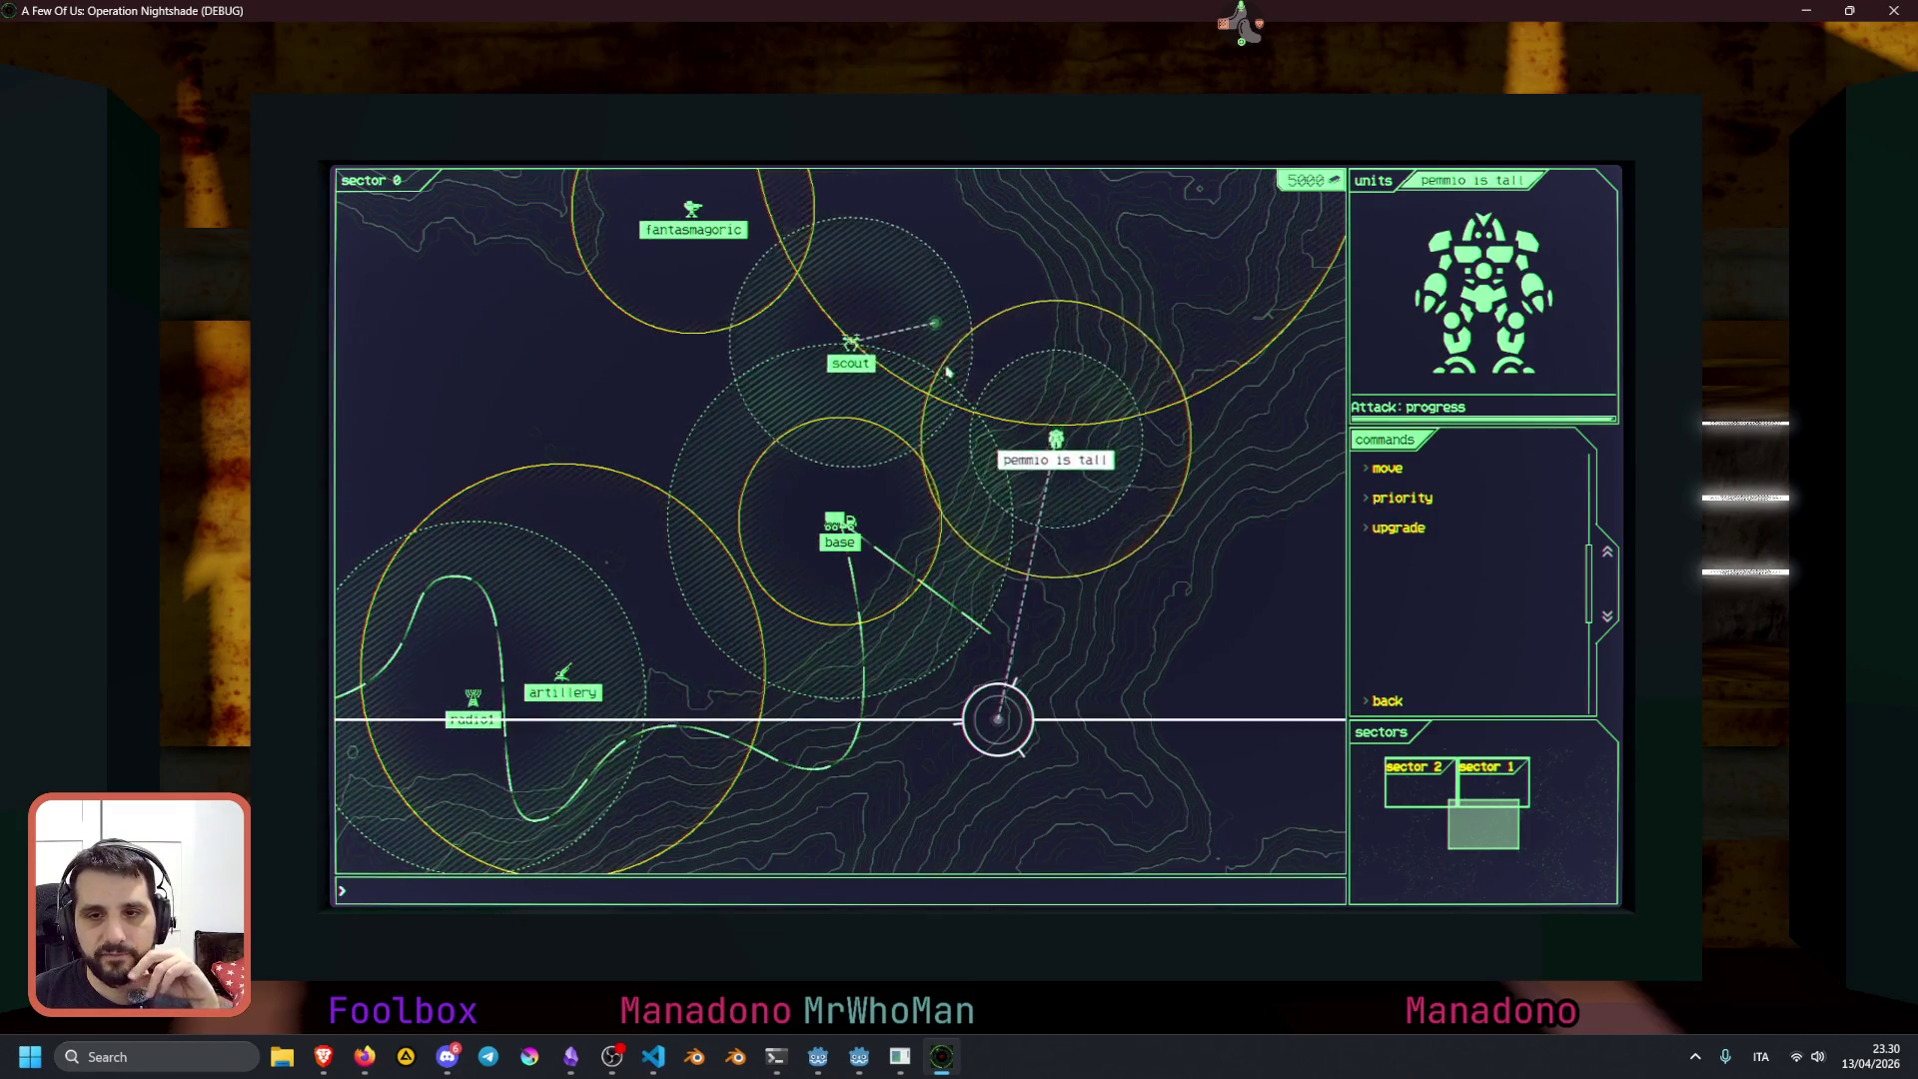
key(Return)
key(Return)
key(Return)
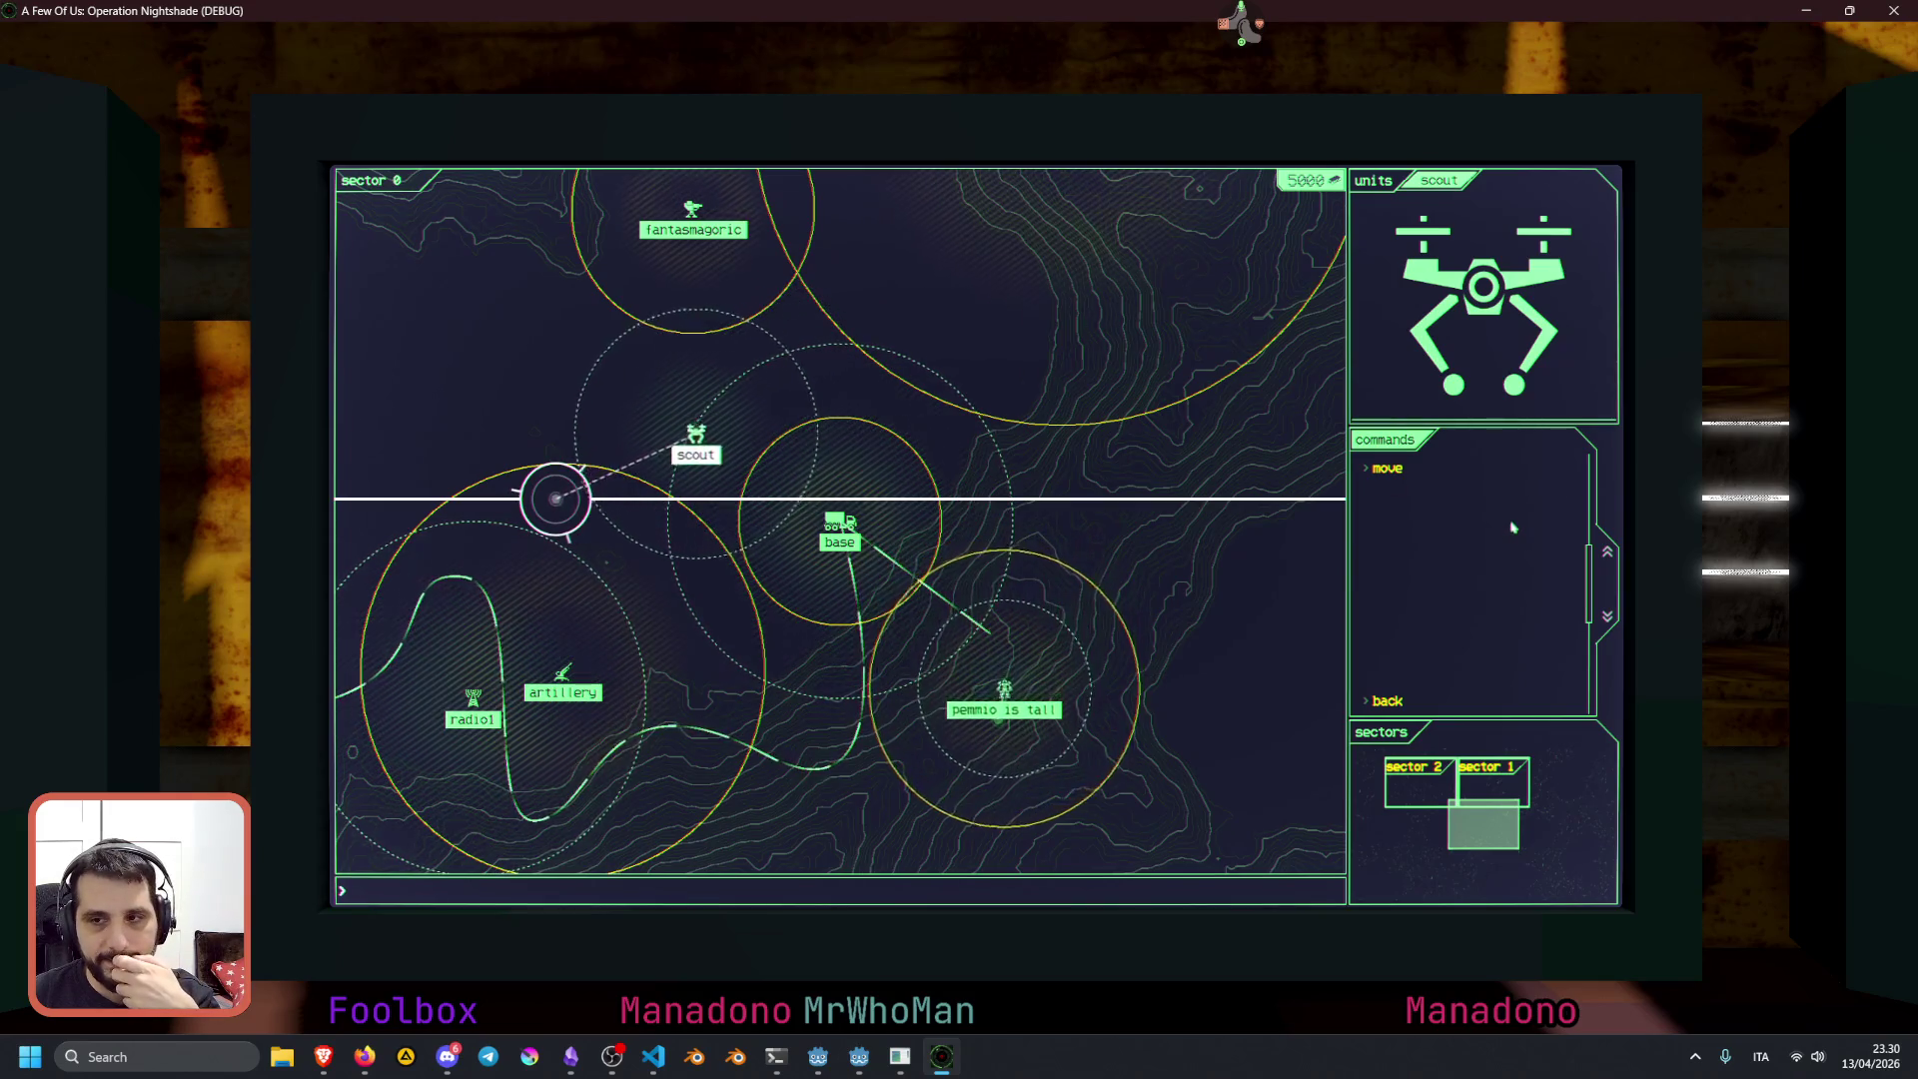
key(Return)
key(Return)
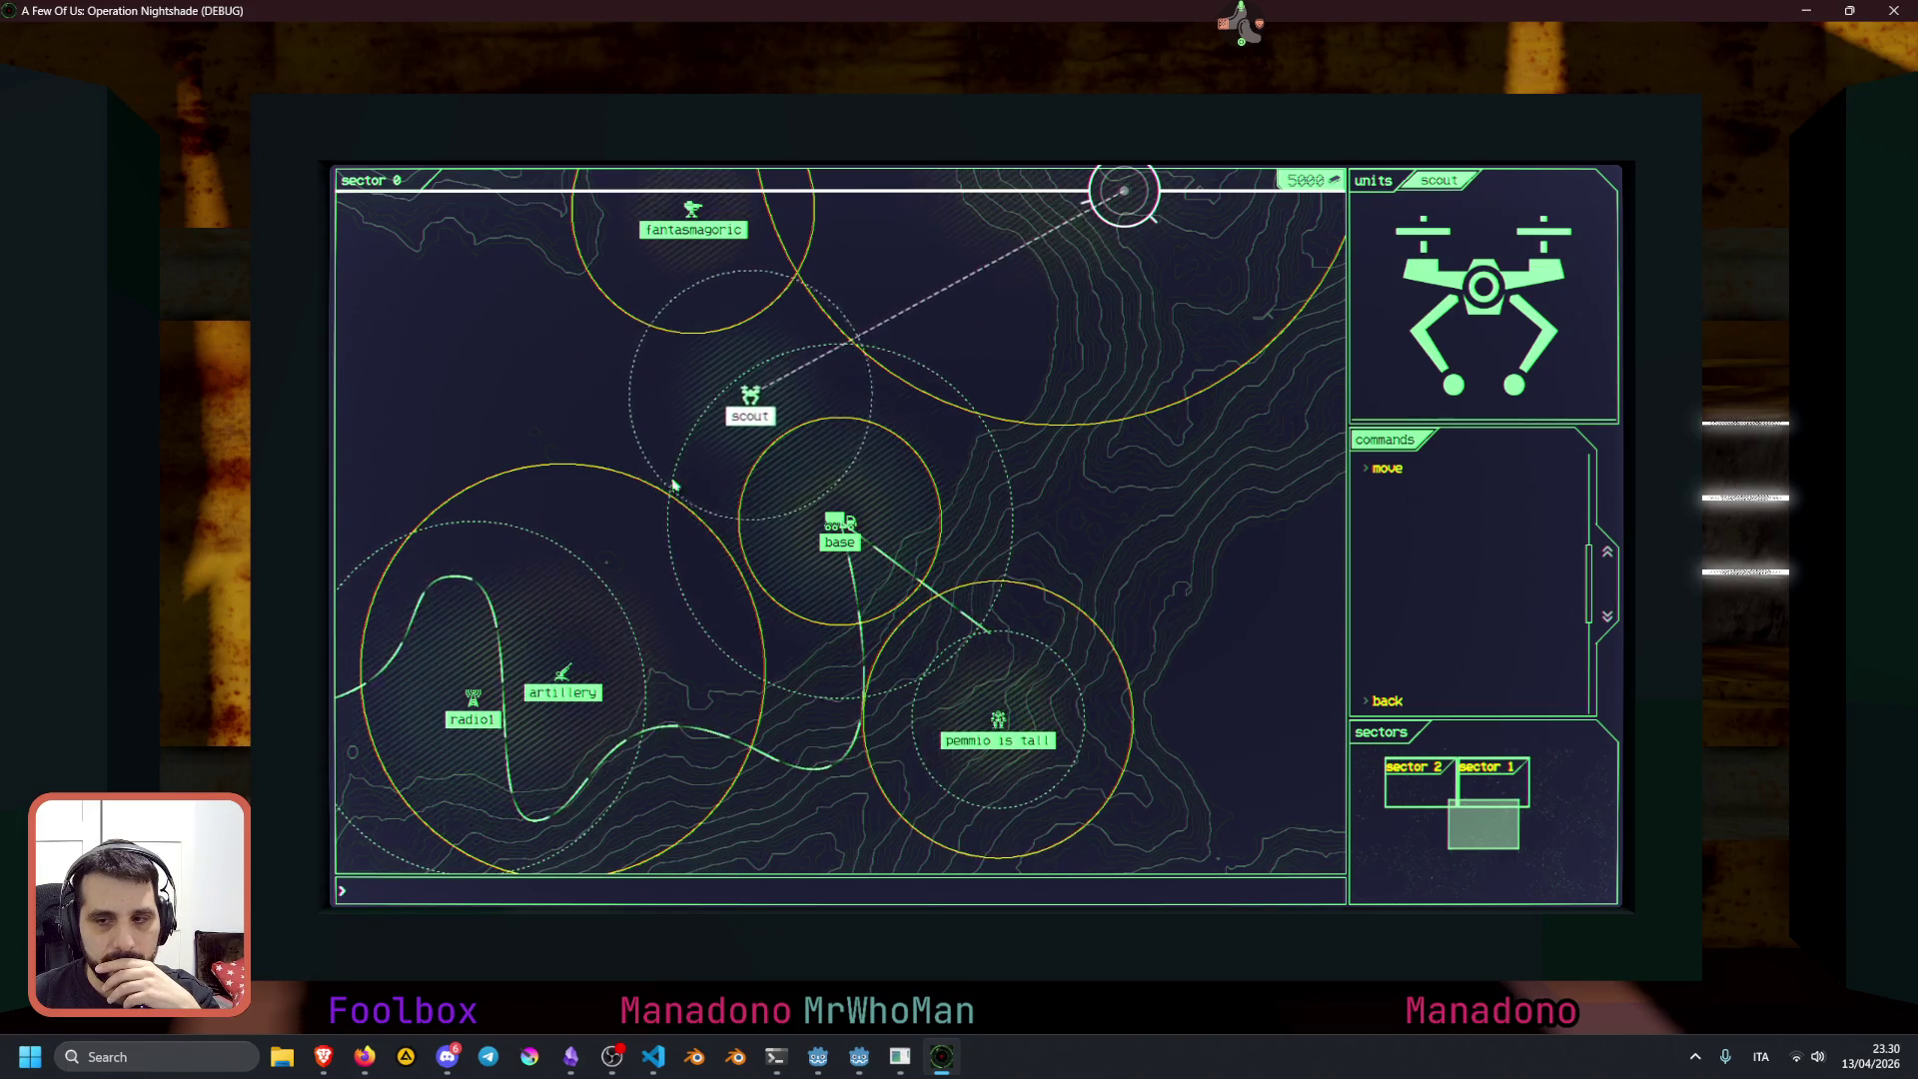
click(691, 612)
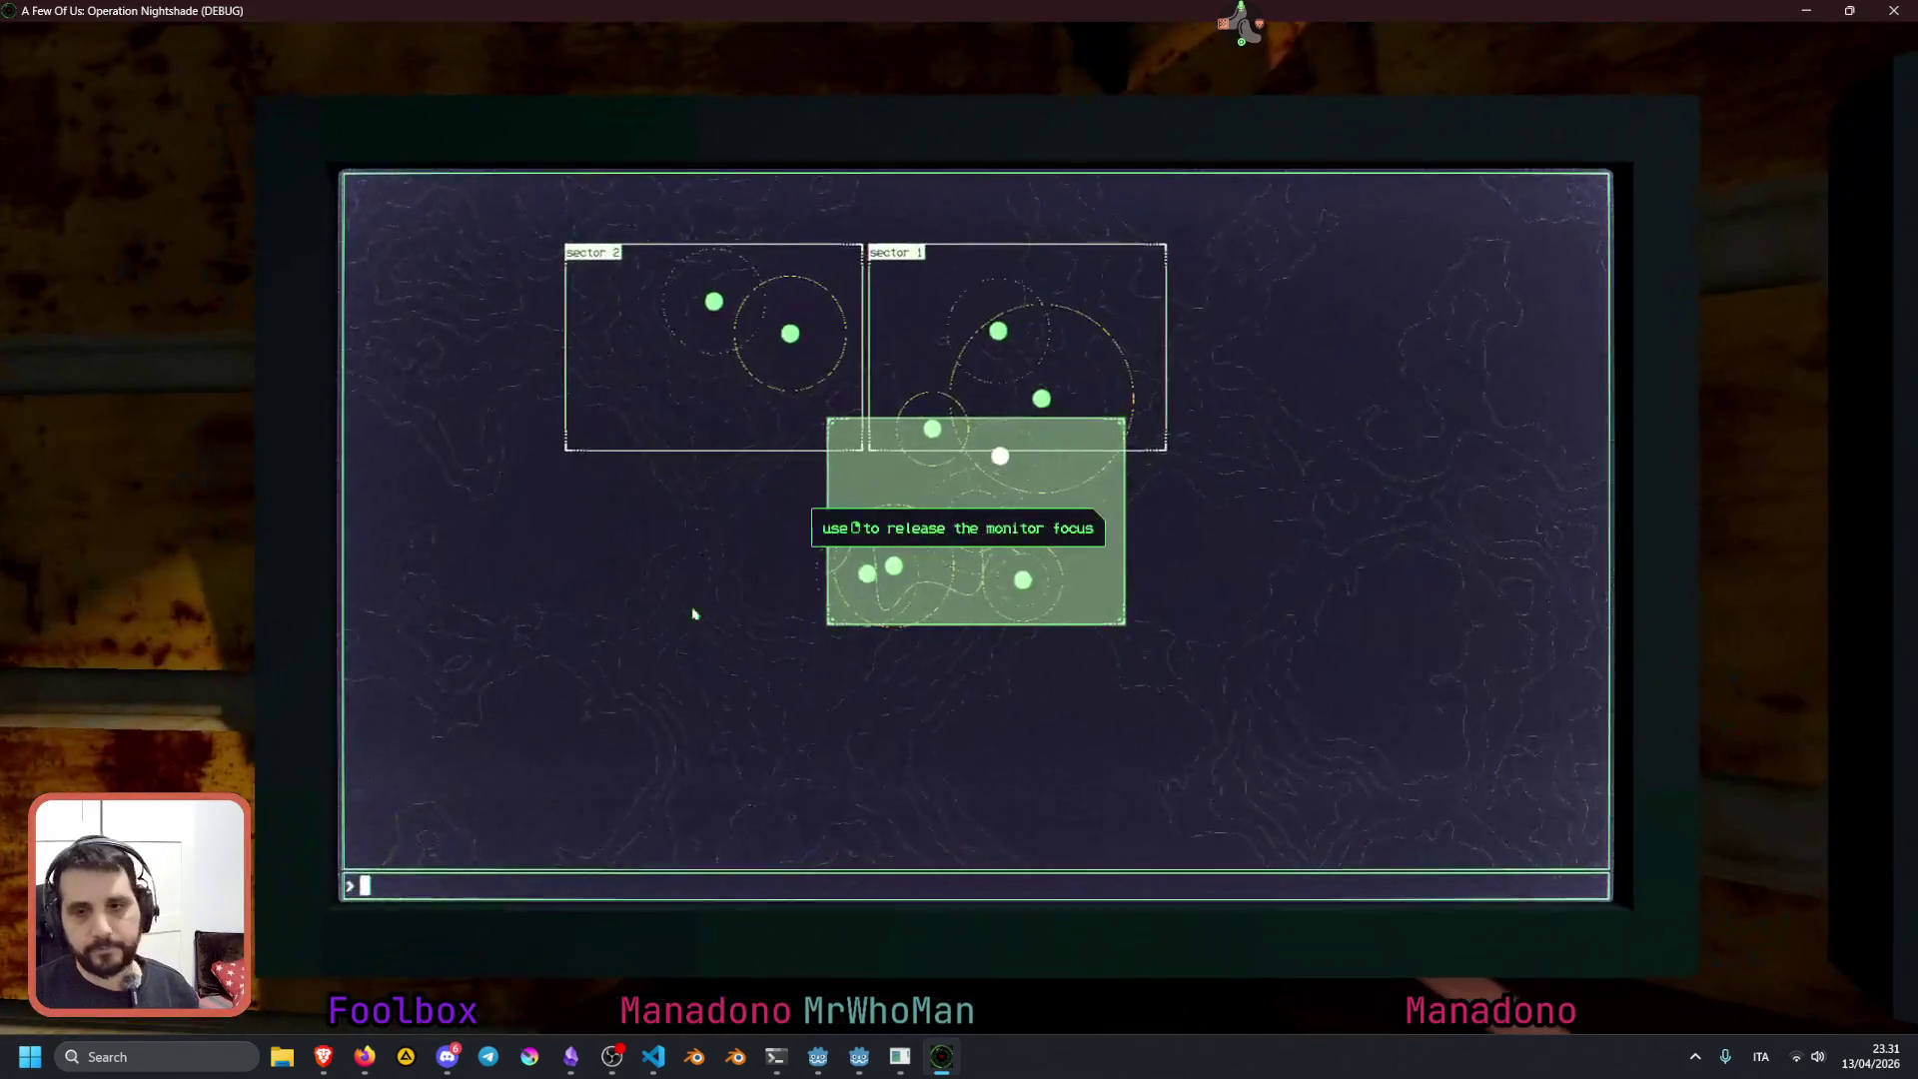
View sector 1, give the scout a destination there, and scroll back to sector 0's map
click(1061, 390)
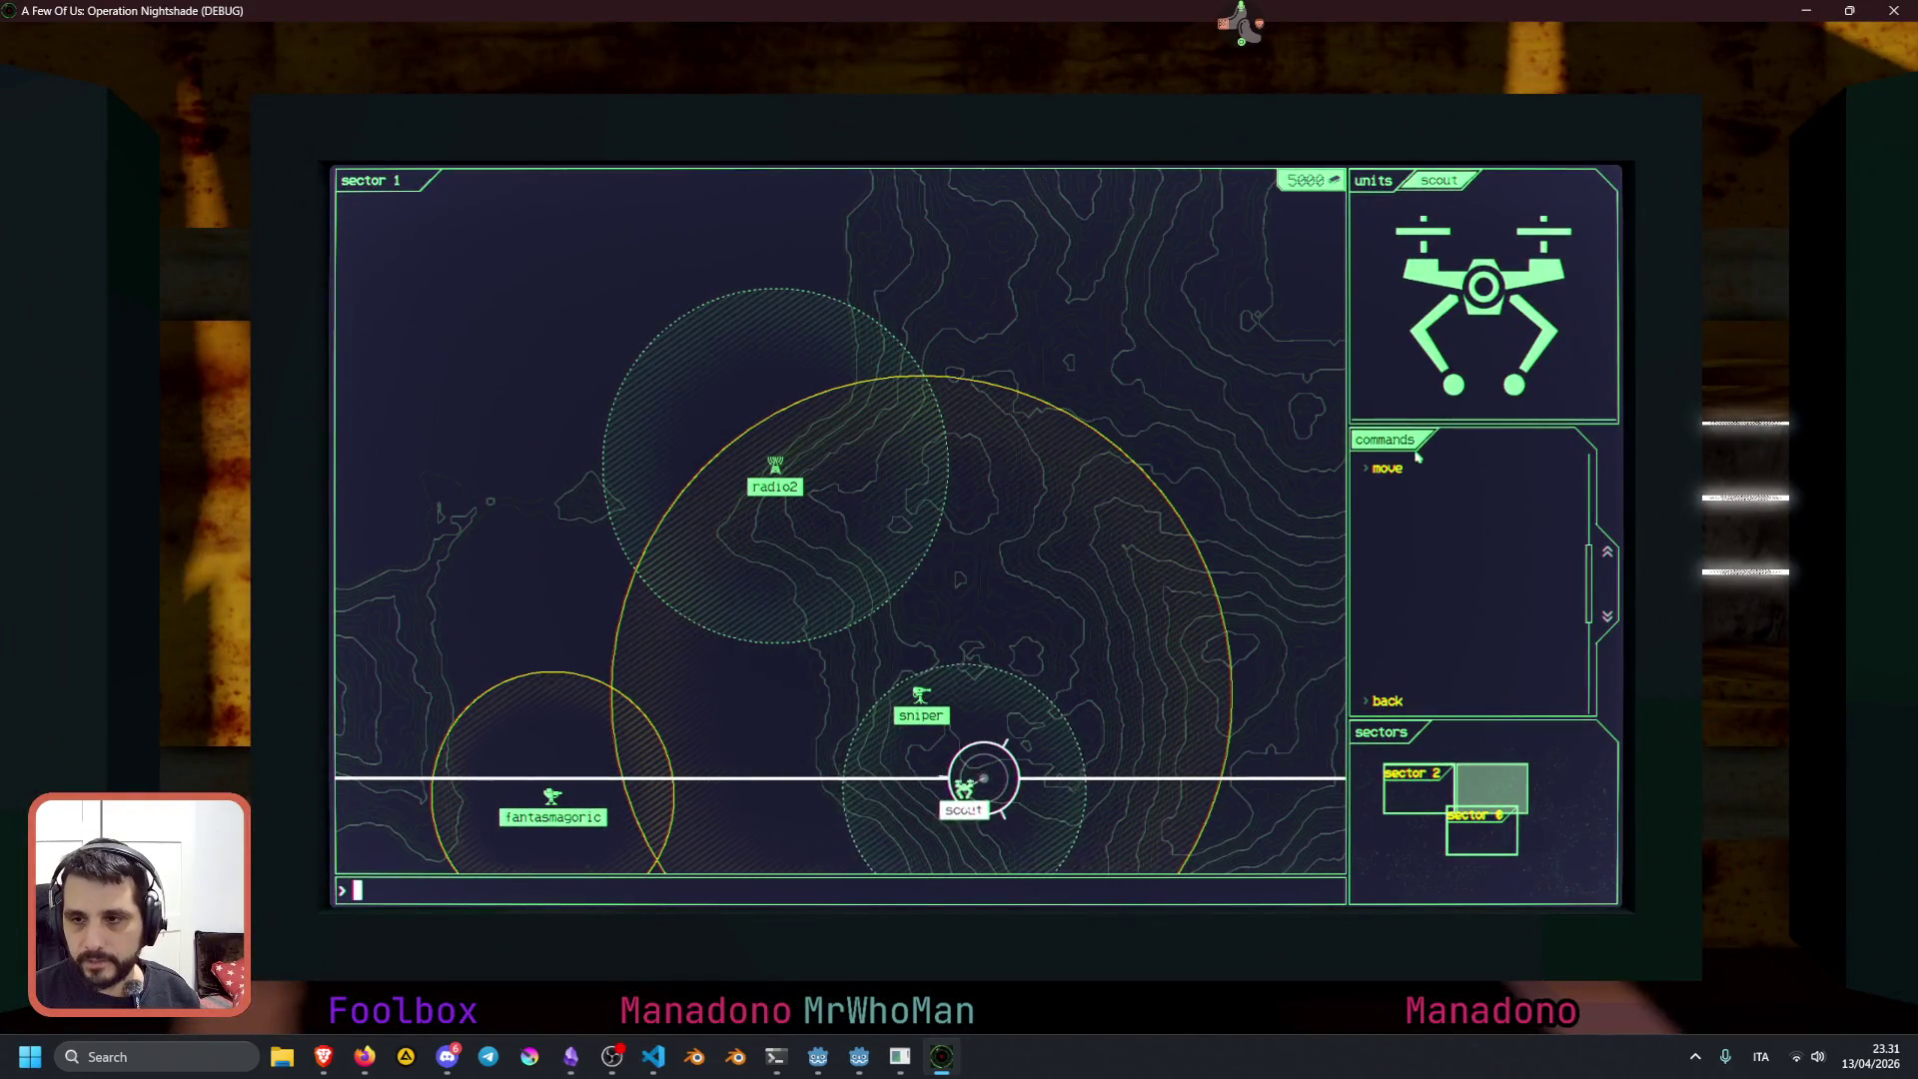
click(1414, 462)
click(1061, 410)
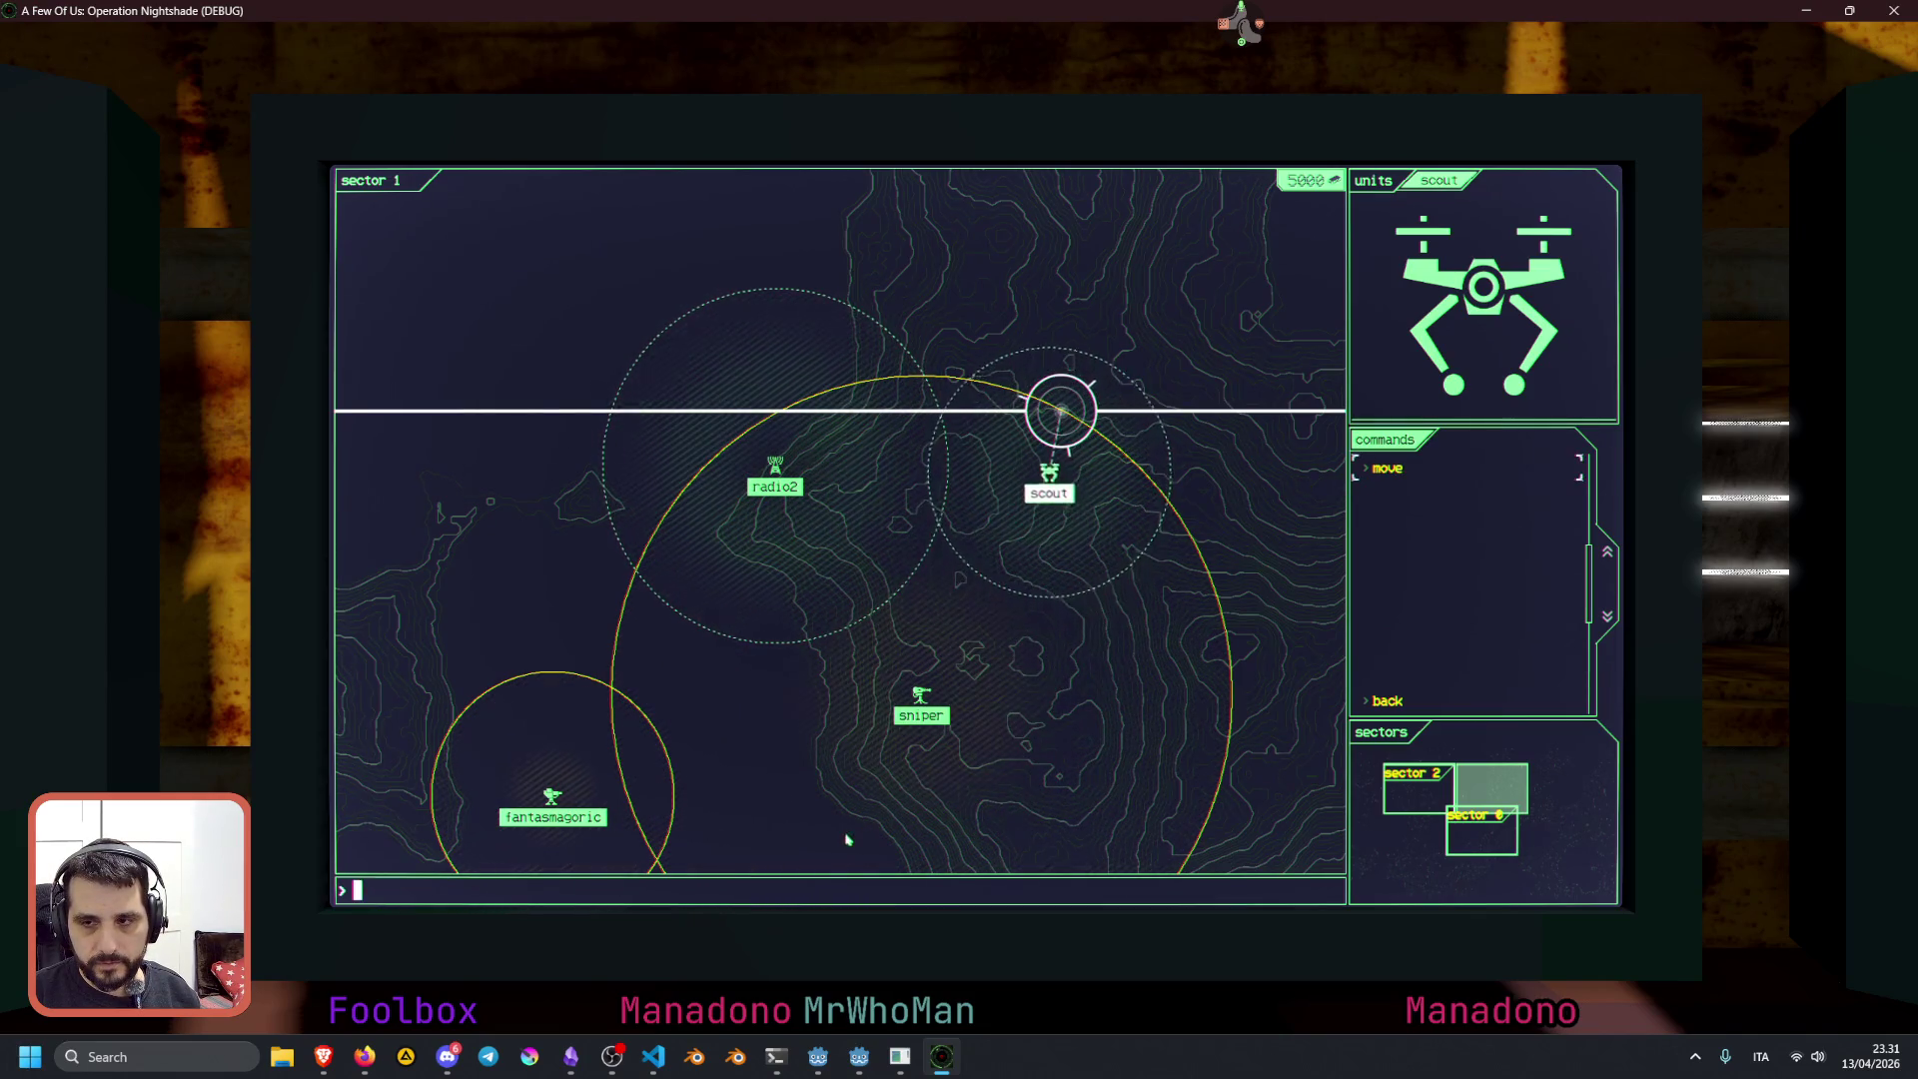
scroll(737, 869, down, 1)
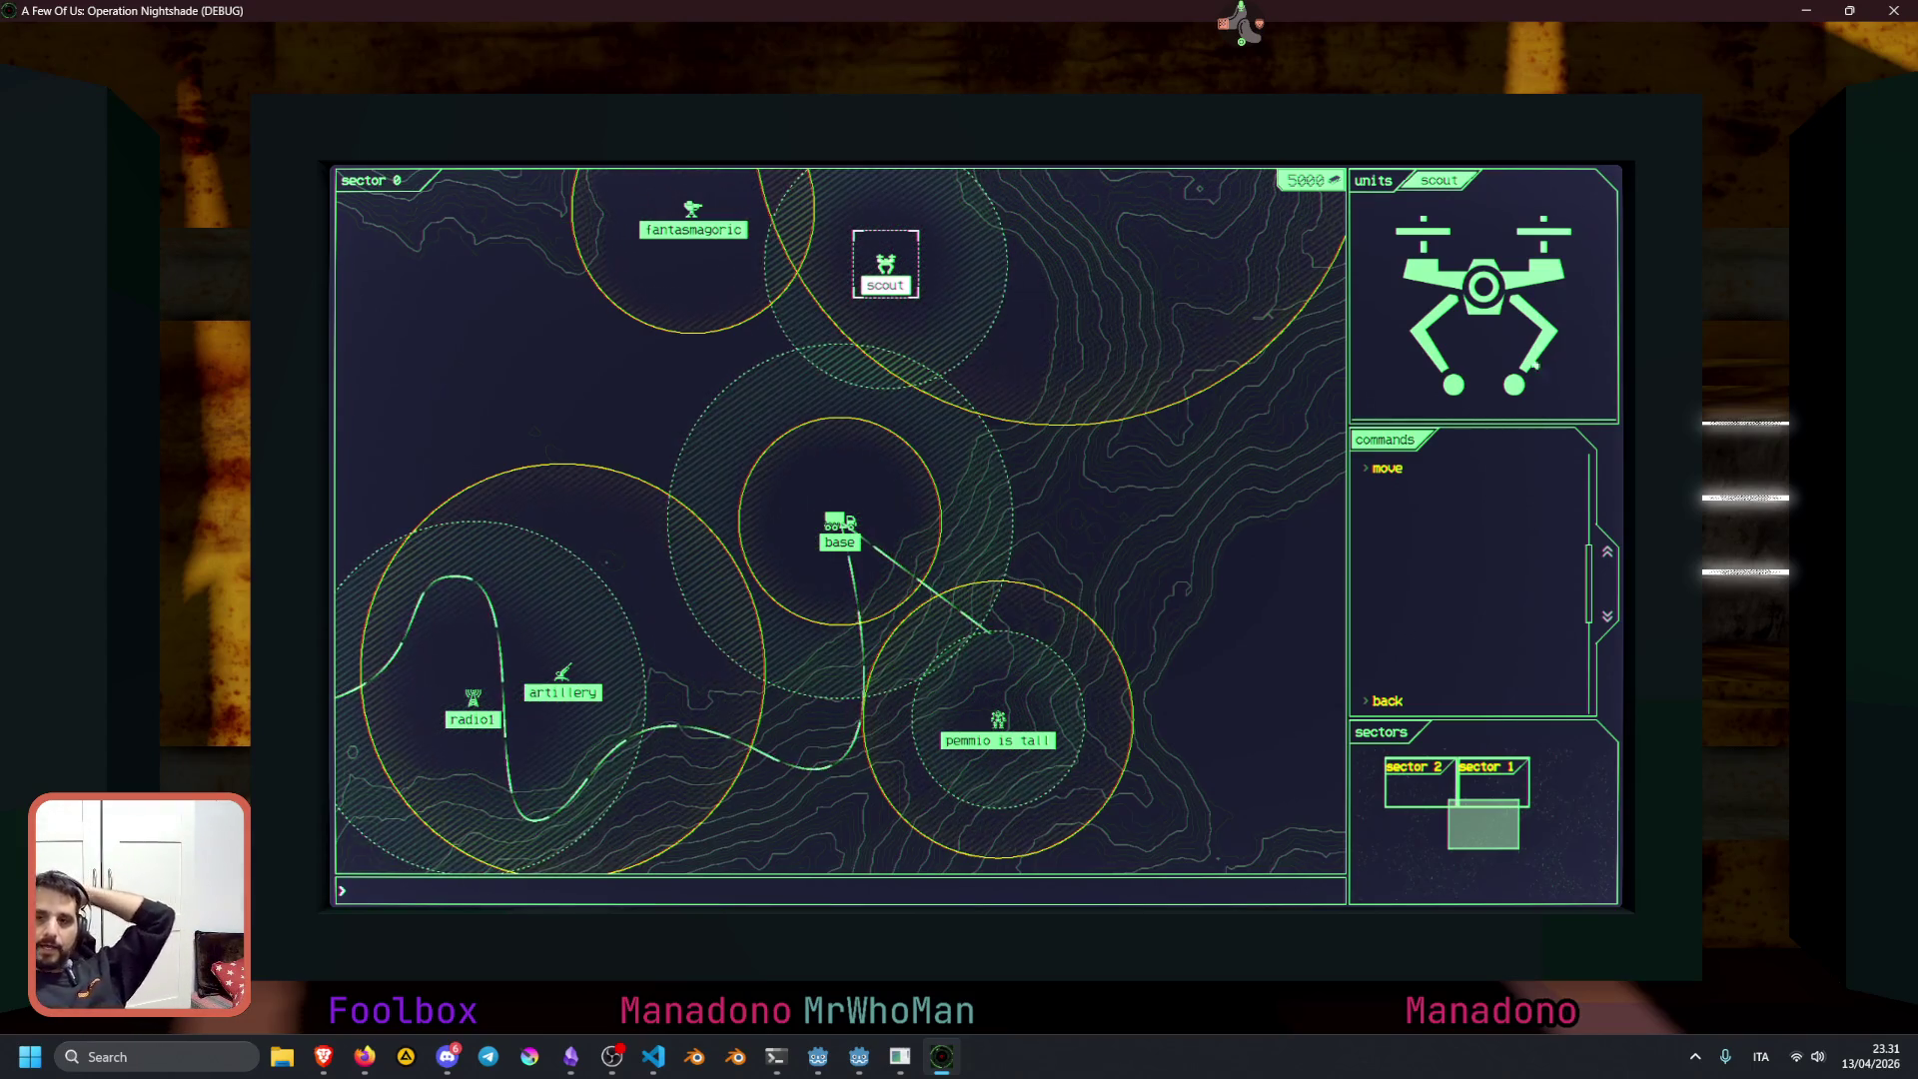
Send the scout to the upper area, lower area, left side and upper right of sector 0
click(1409, 469)
click(1207, 375)
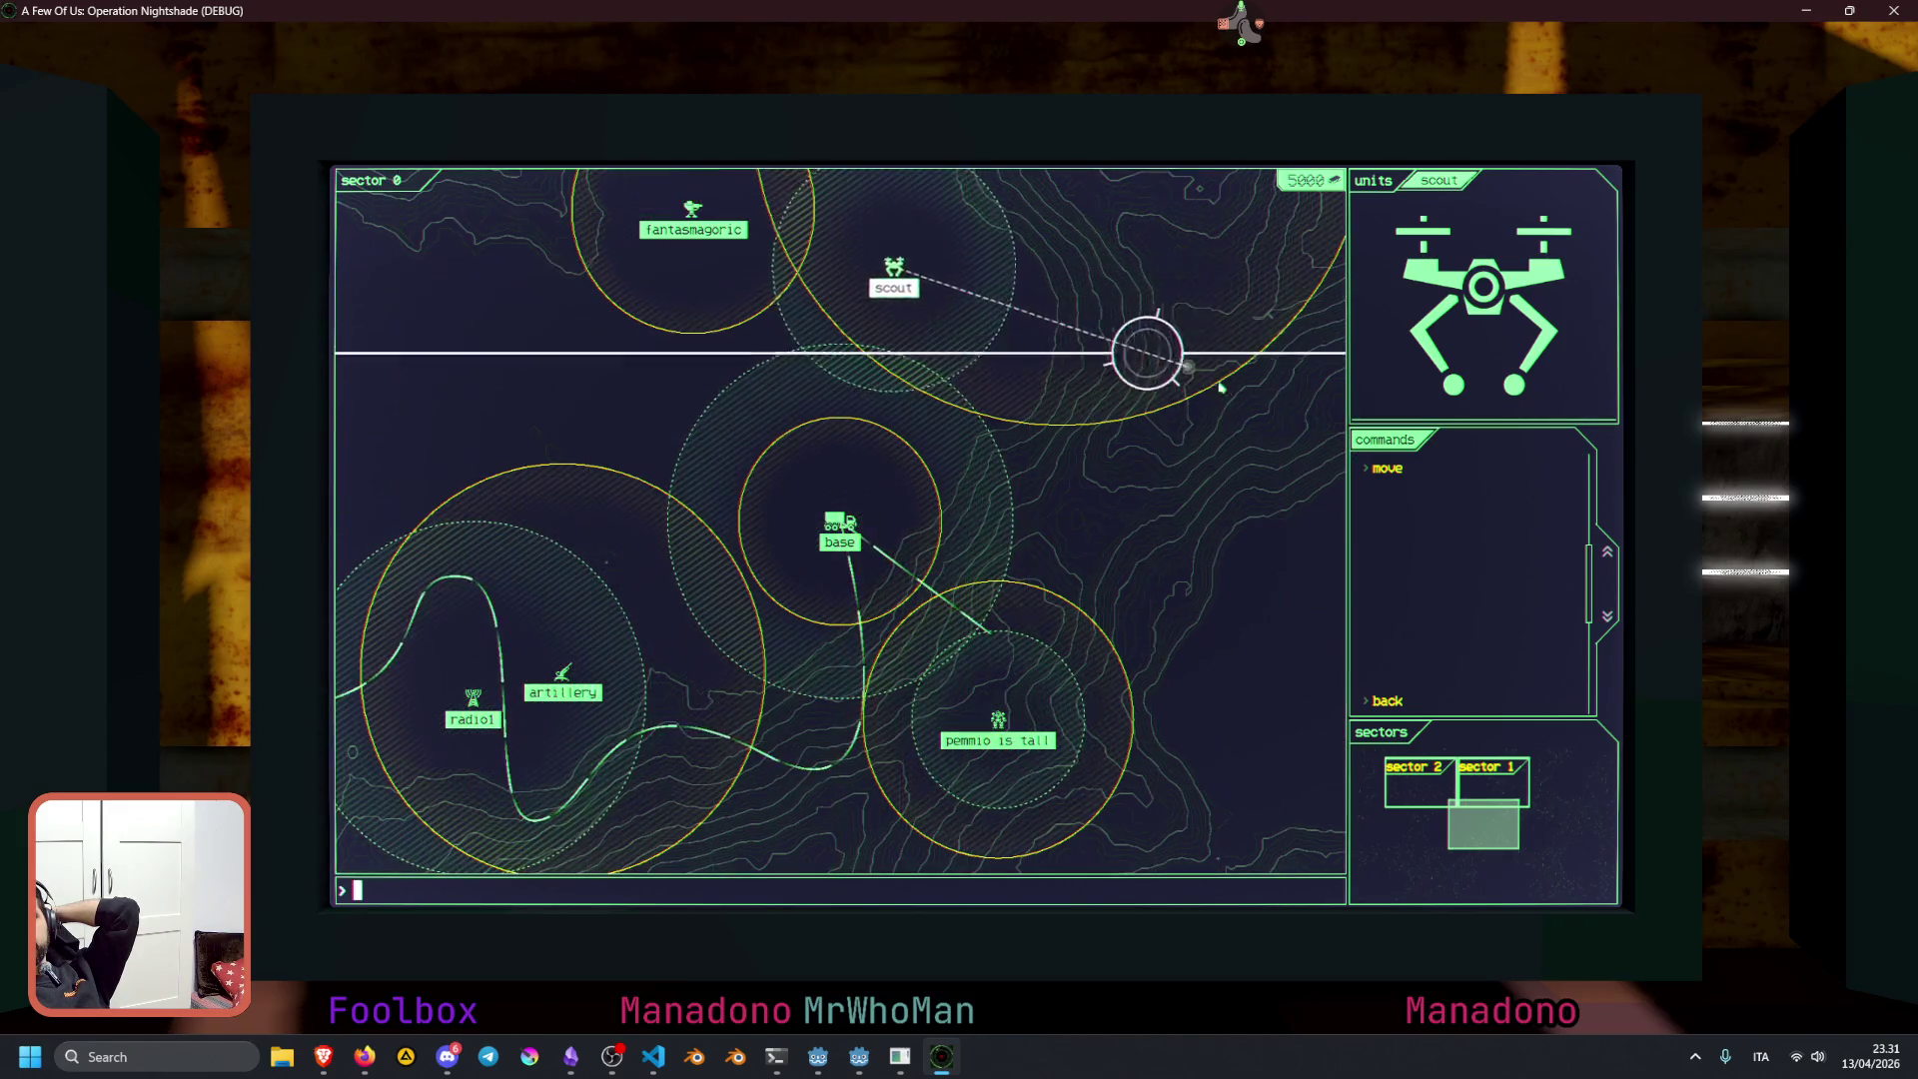
click(1001, 629)
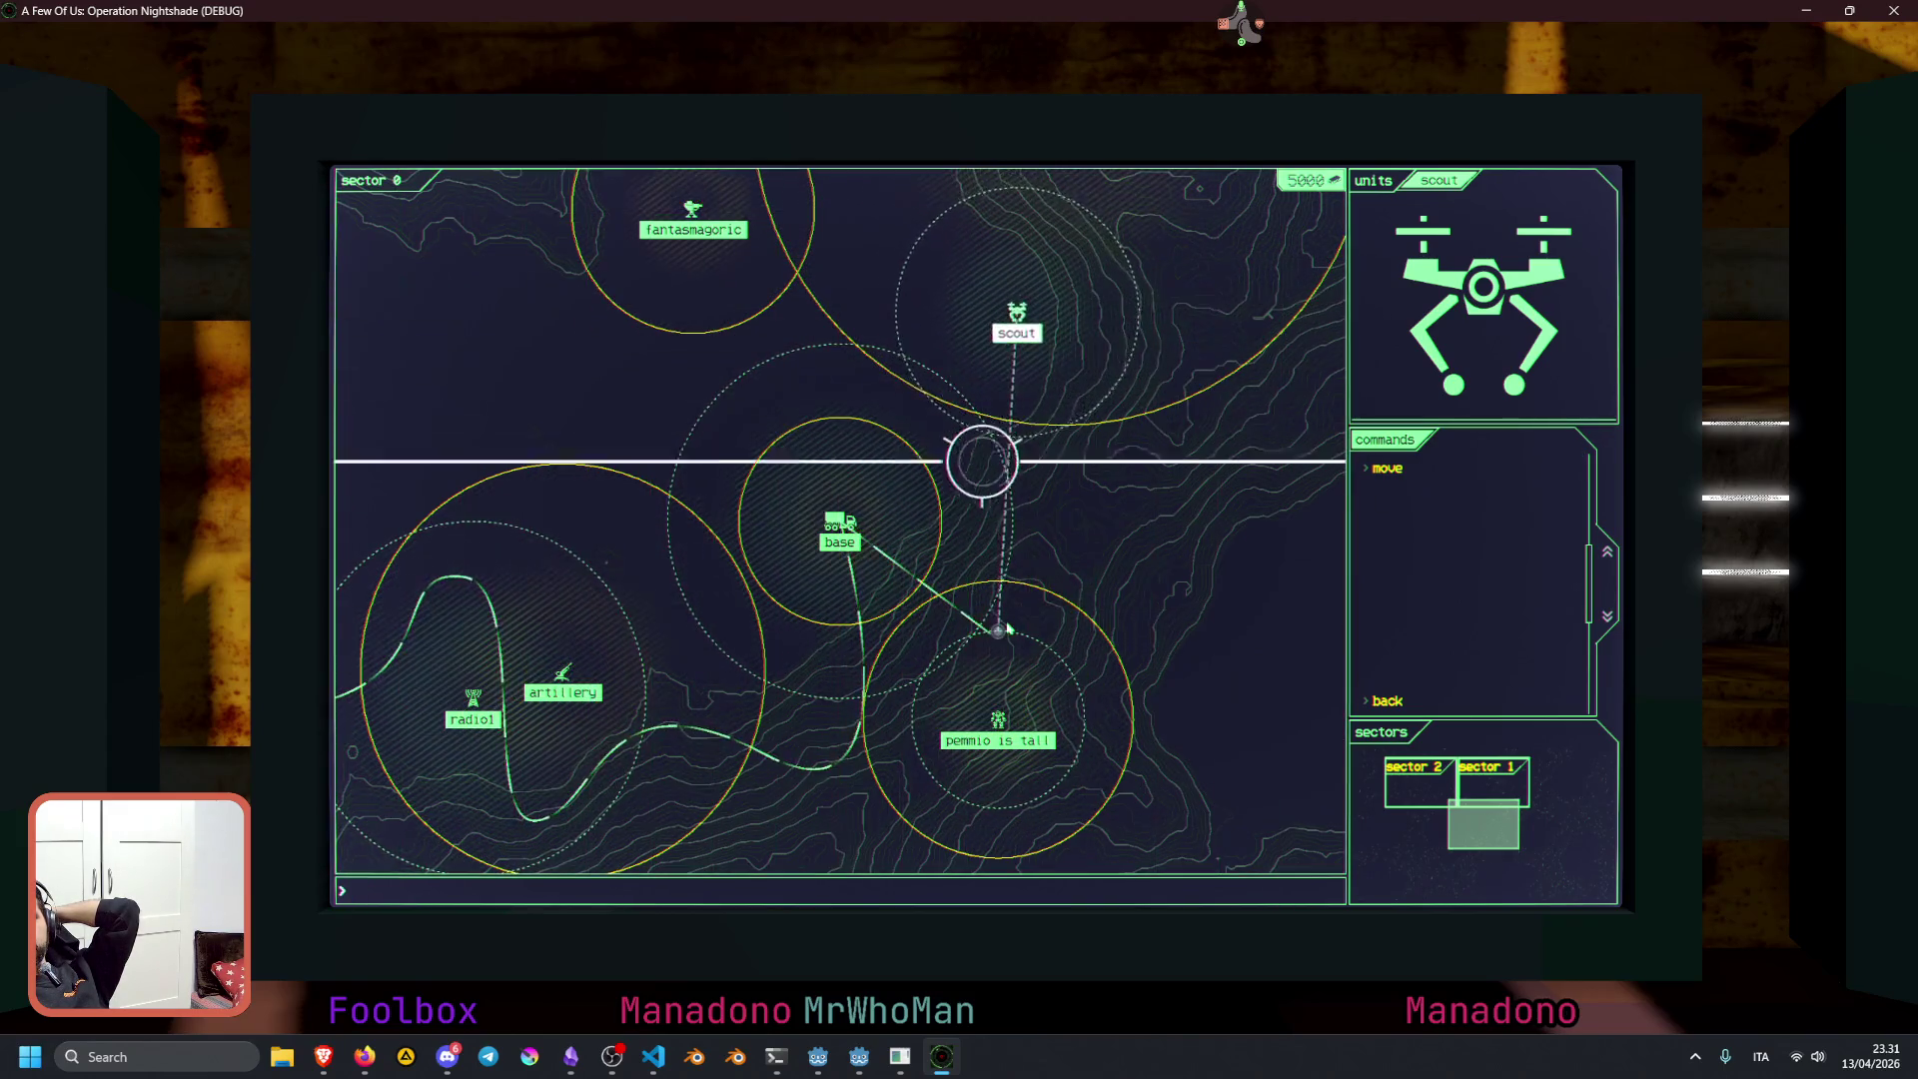
click(1189, 323)
click(1406, 468)
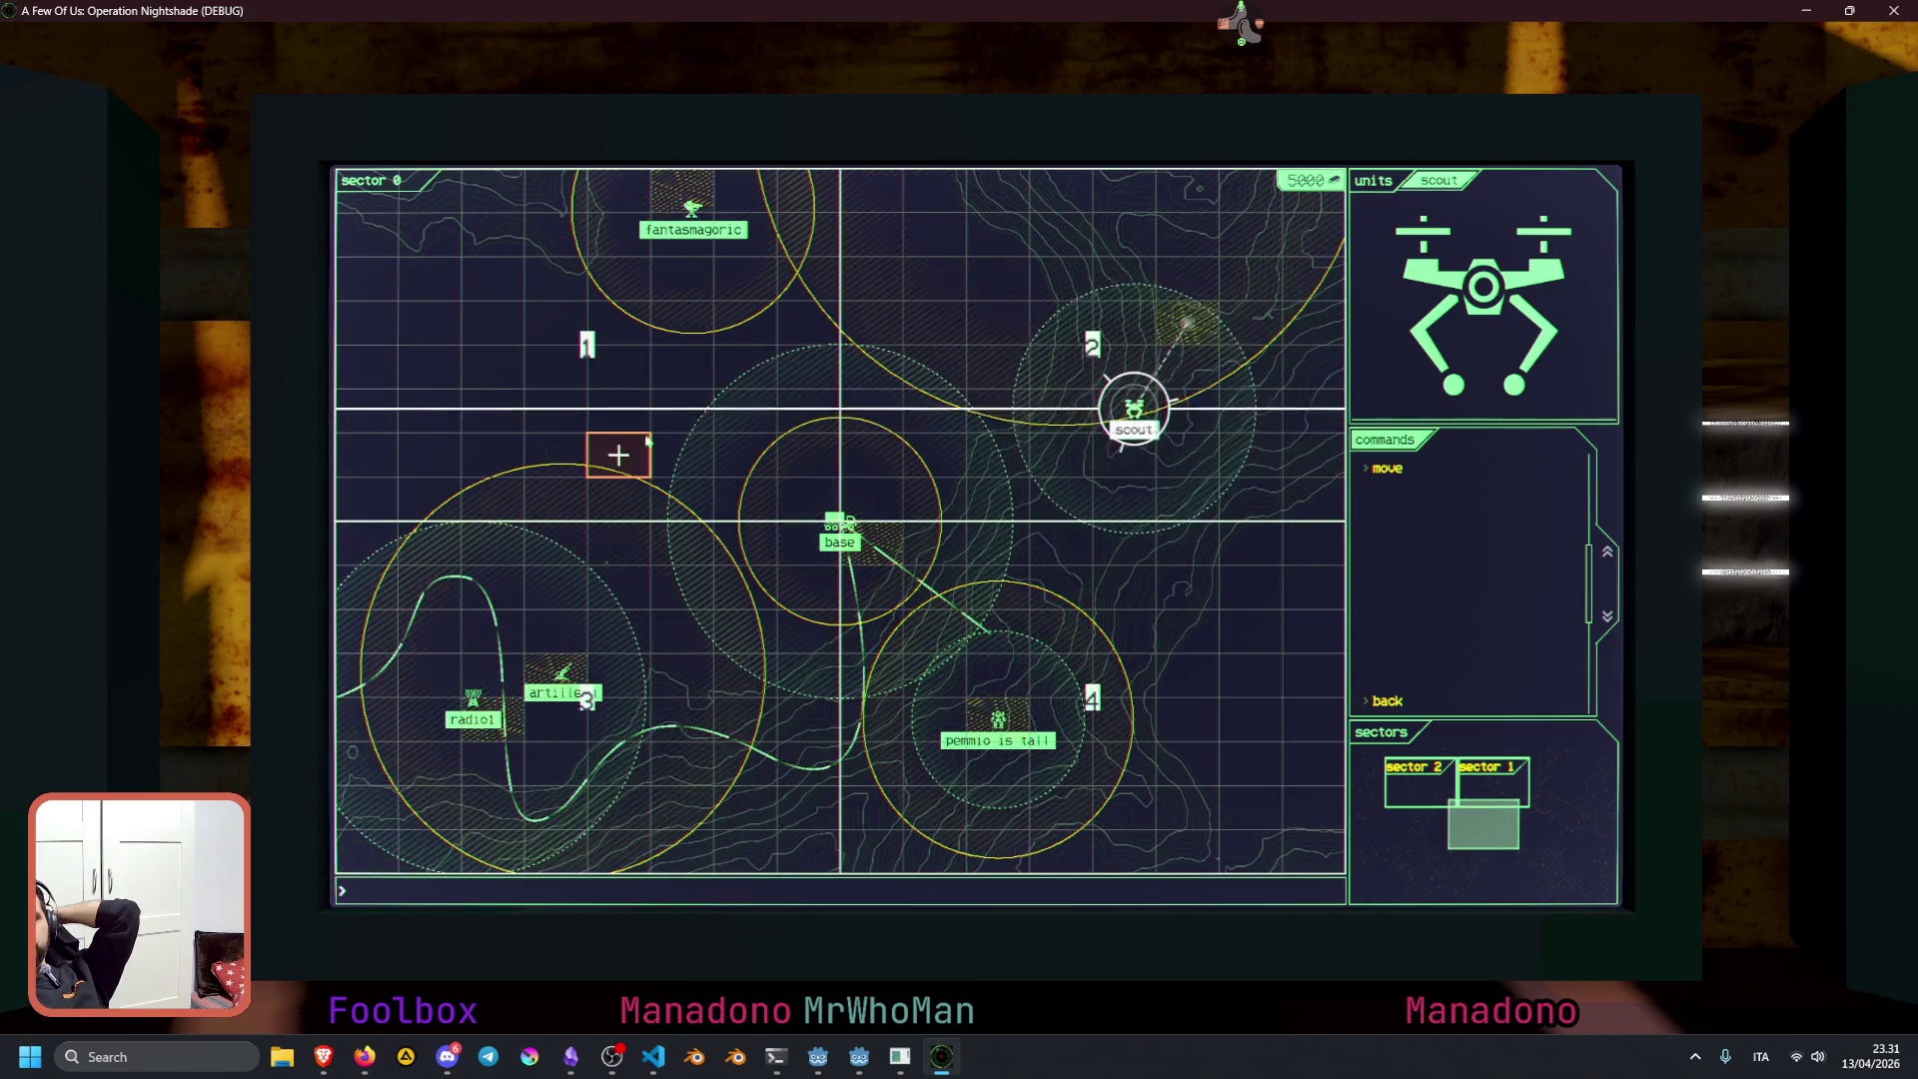
click(645, 441)
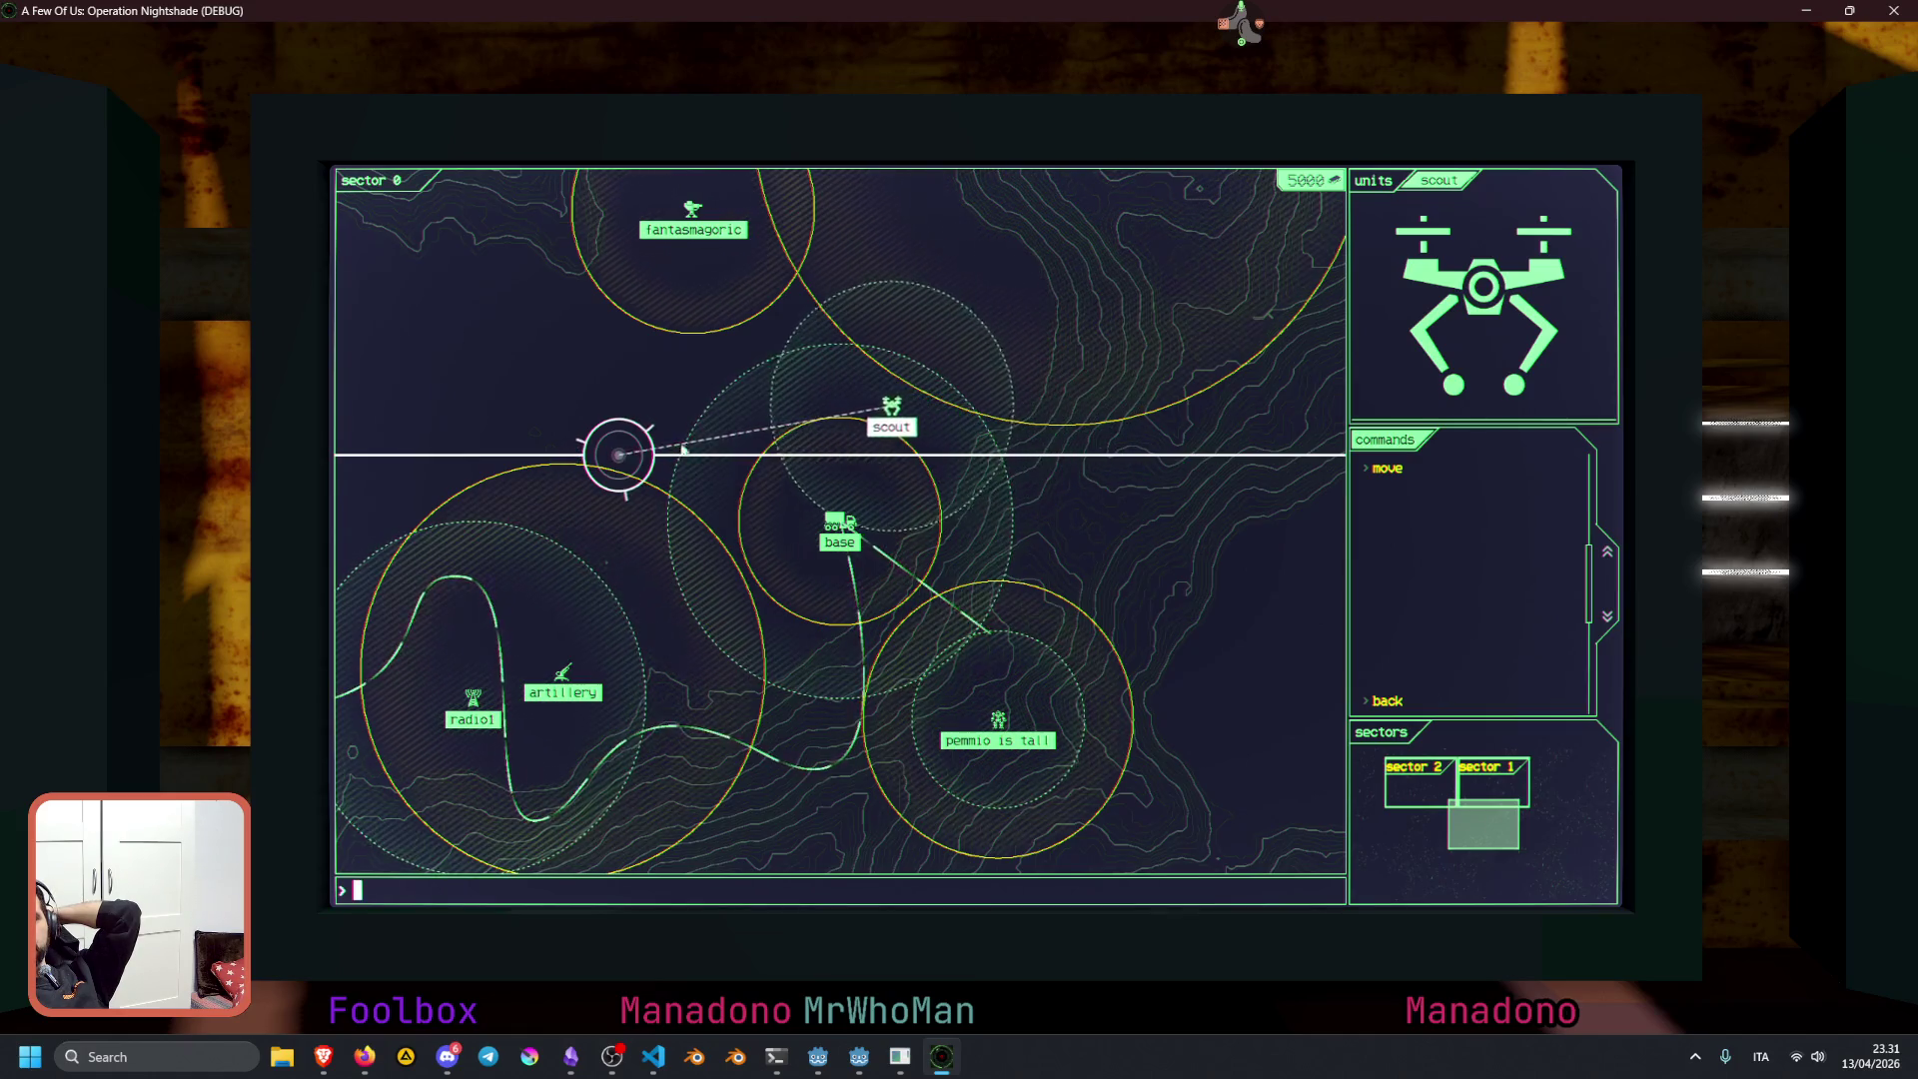
click(1412, 469)
click(1229, 321)
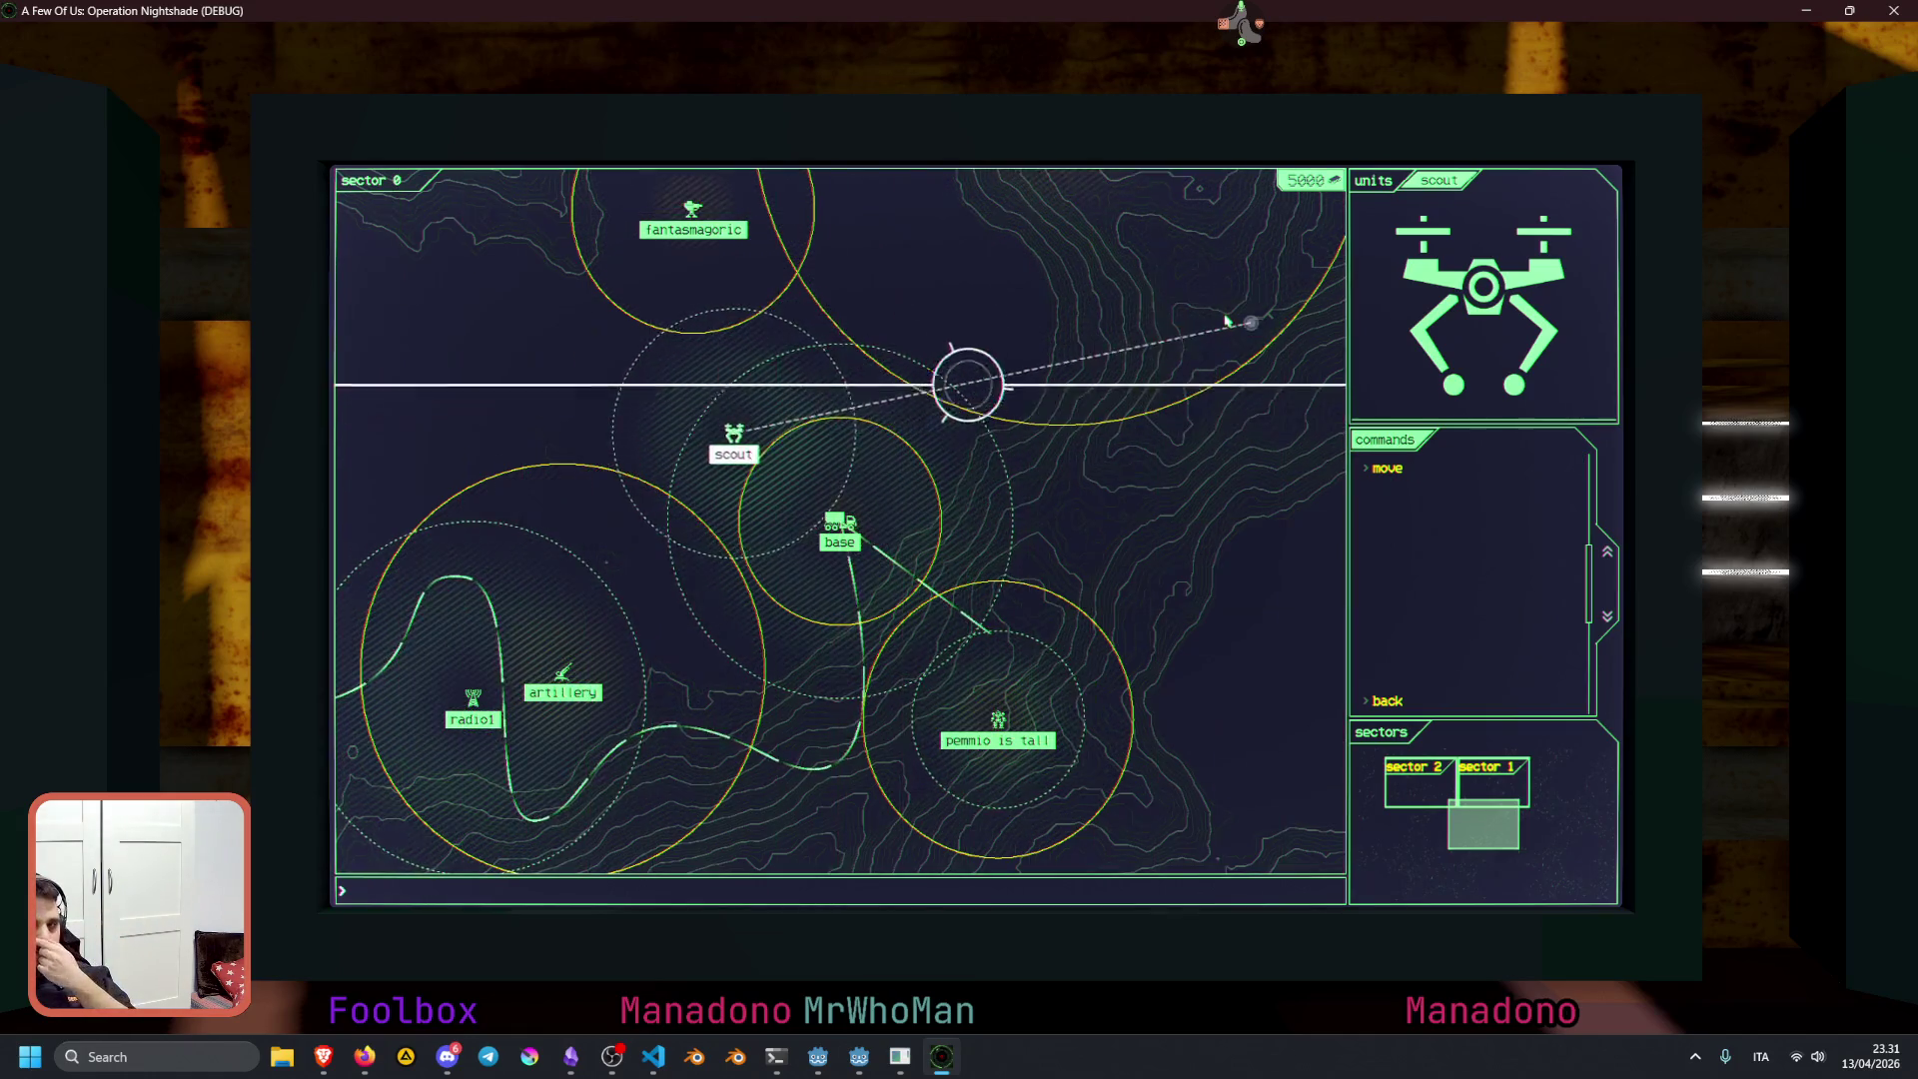
Move the scout to the lower right, upper area, left side and a lower cell, then stop with F8
click(1427, 470)
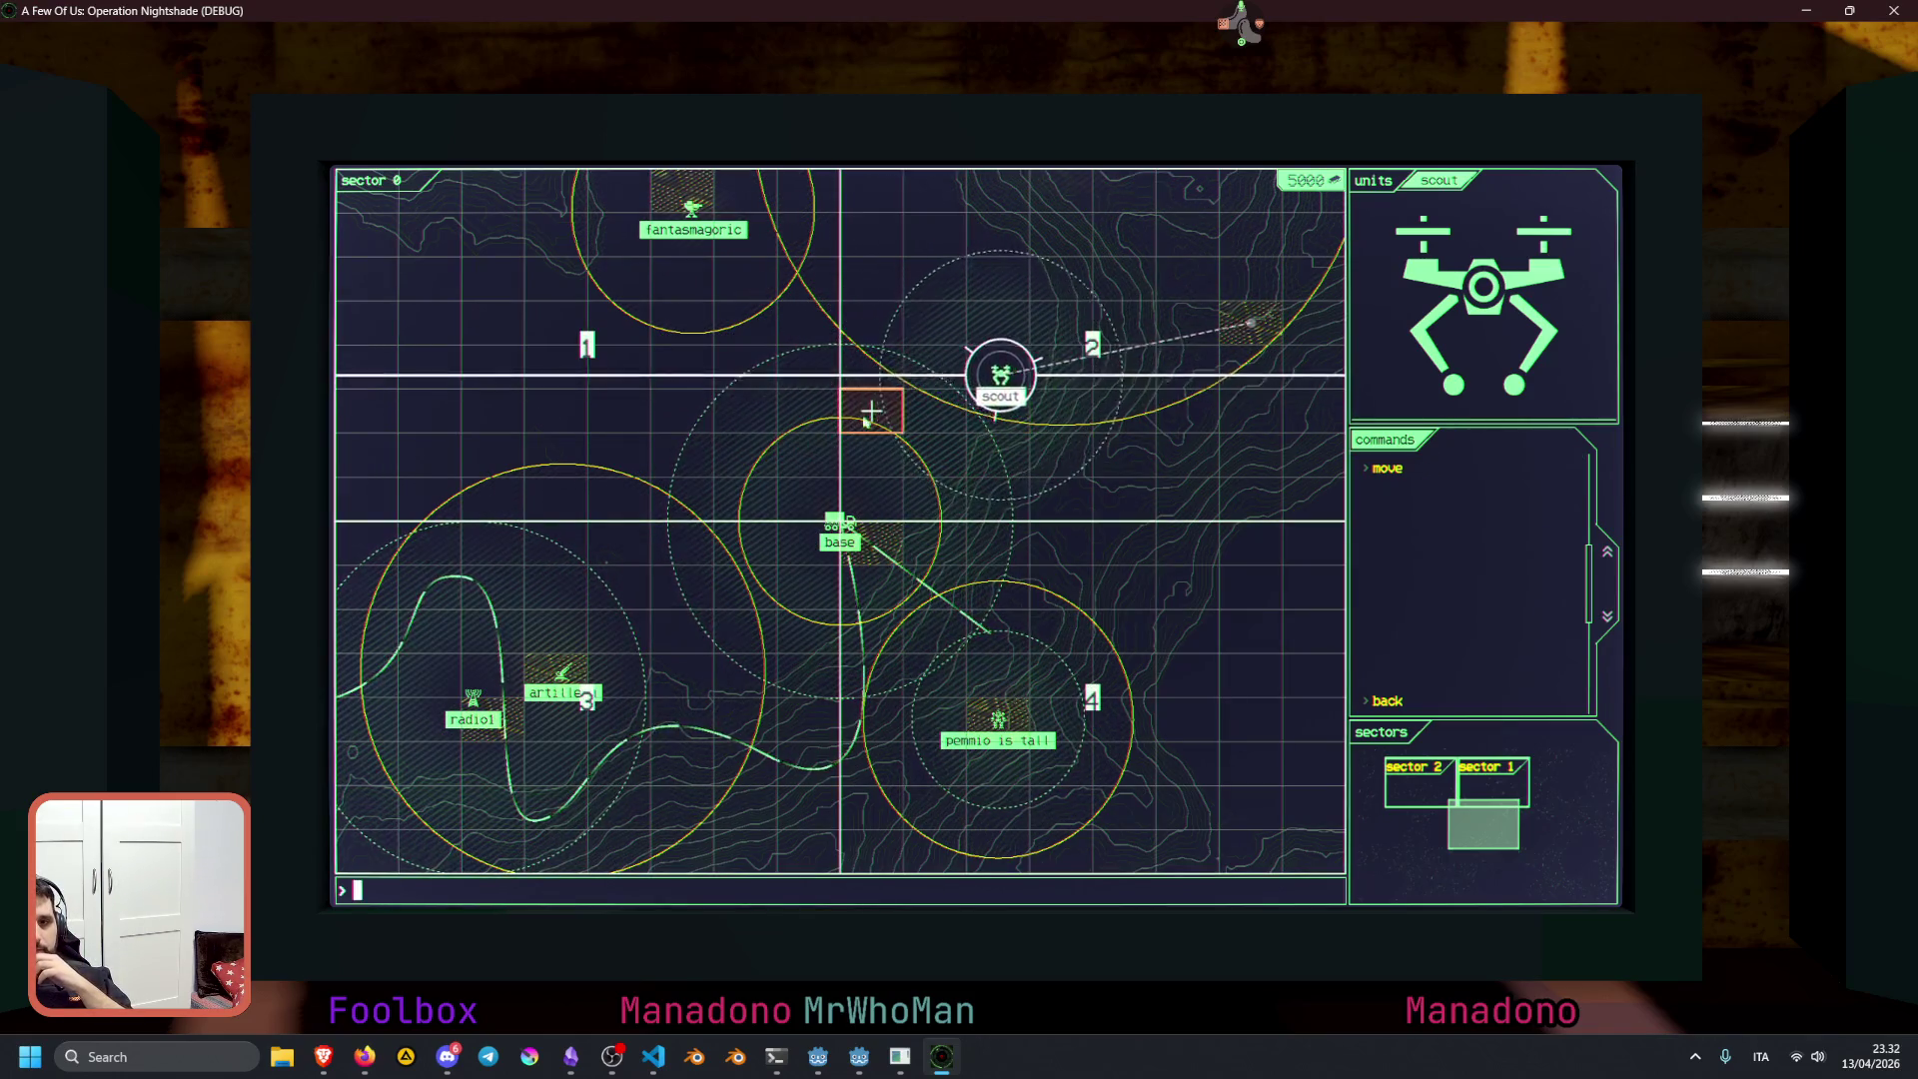
click(1191, 675)
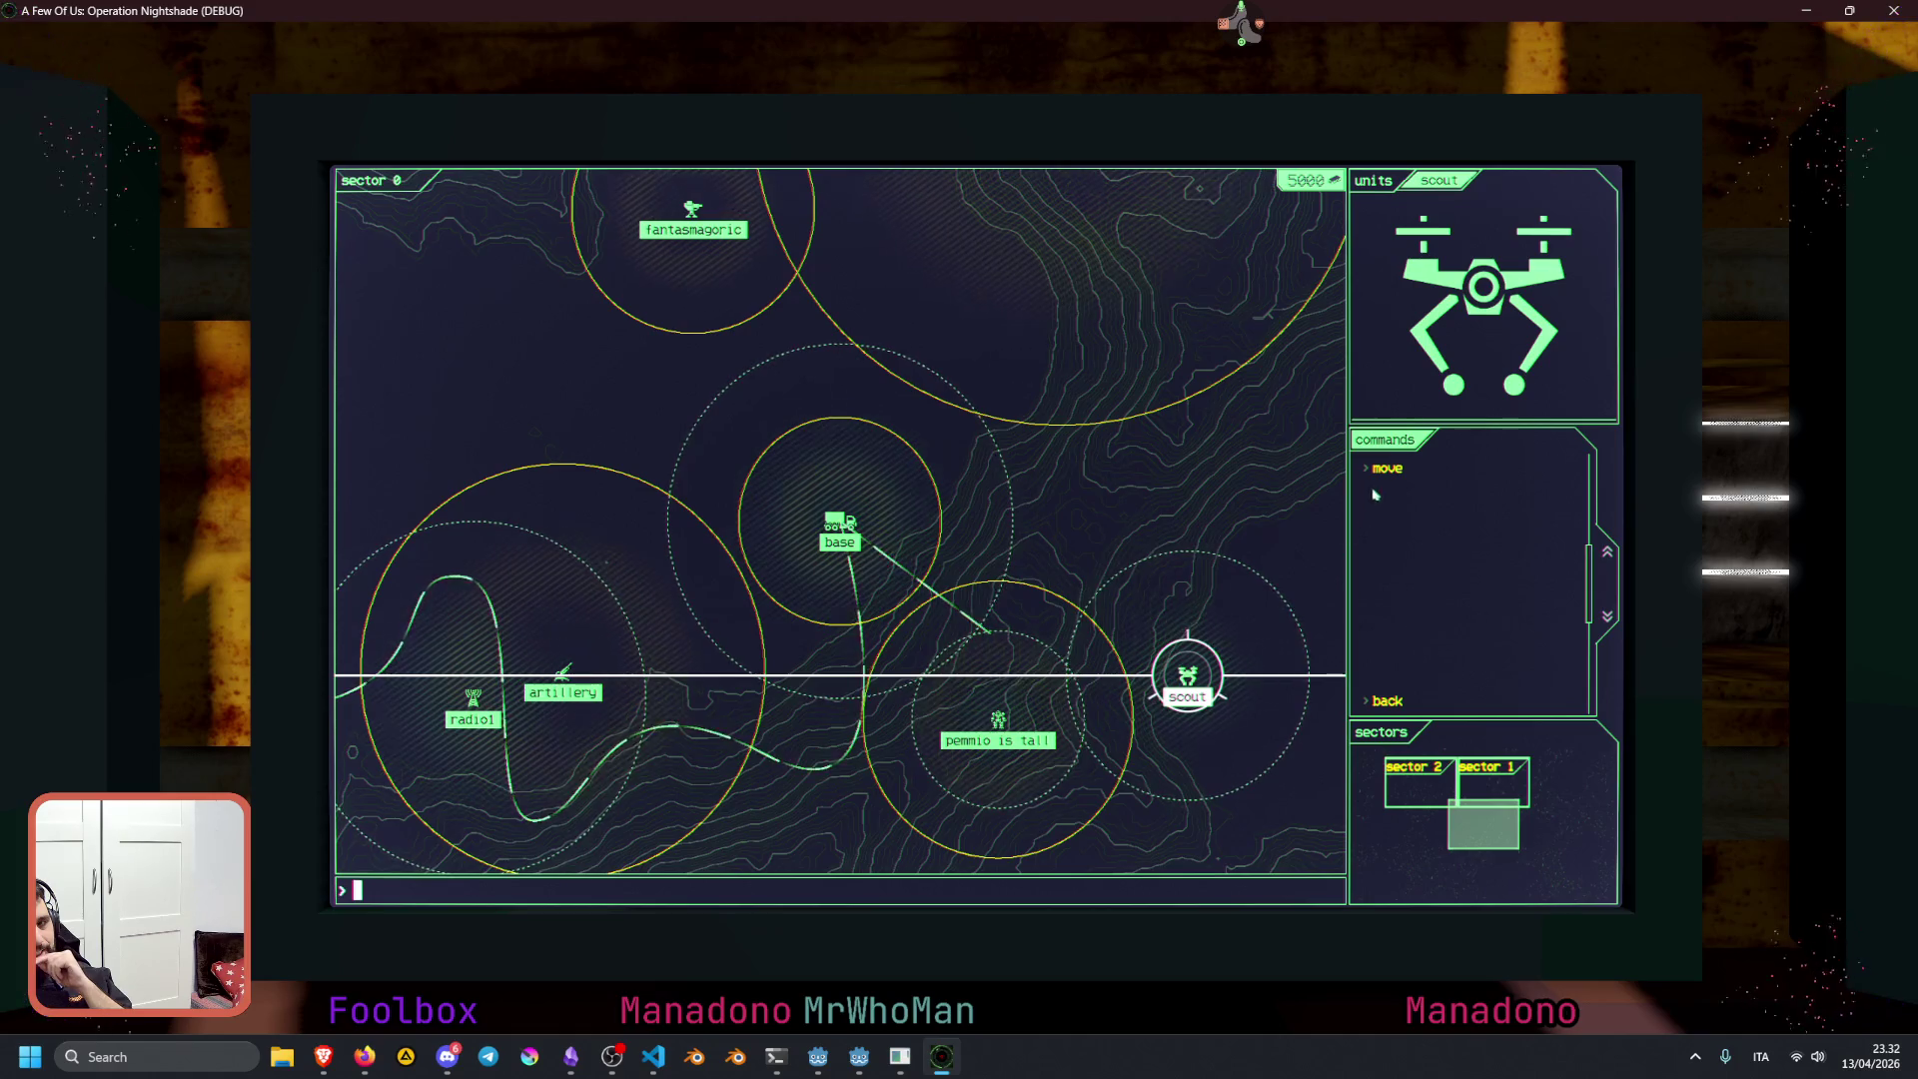
click(1124, 410)
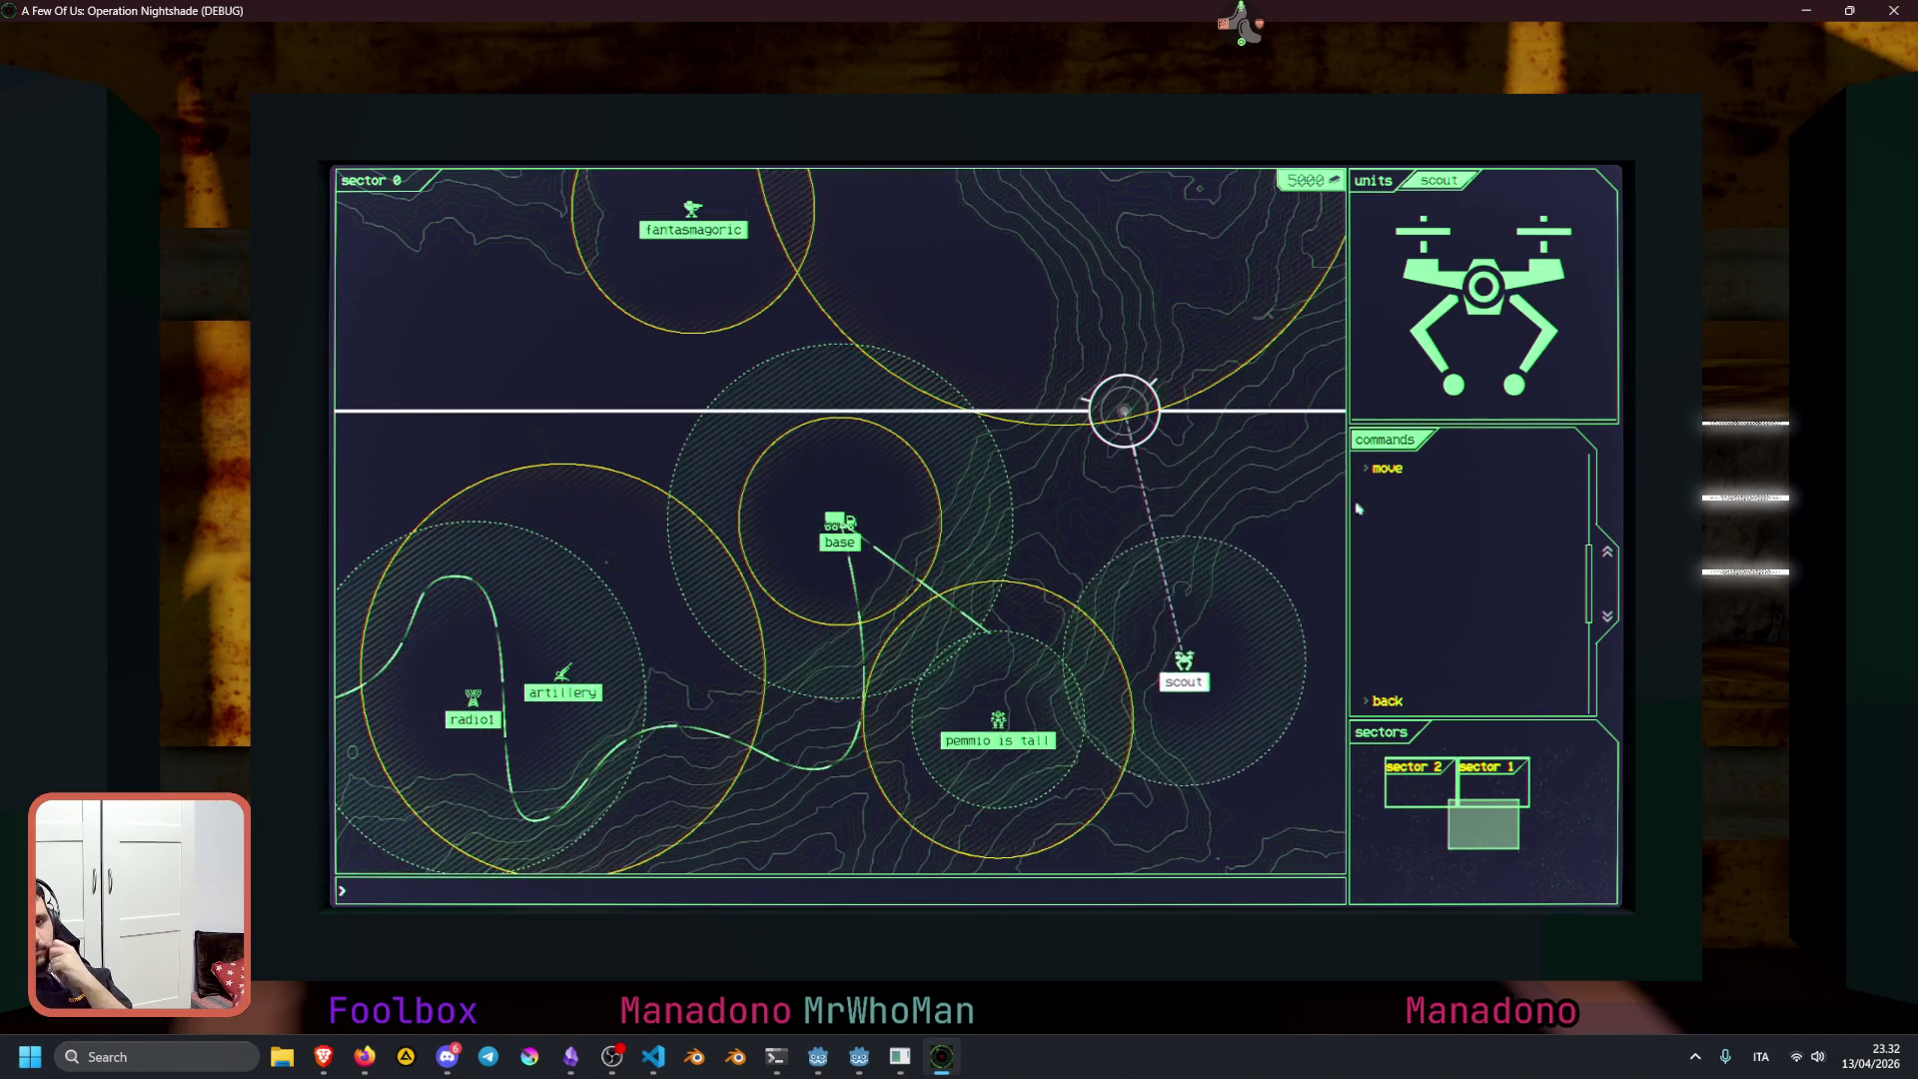
key(g)
click(647, 420)
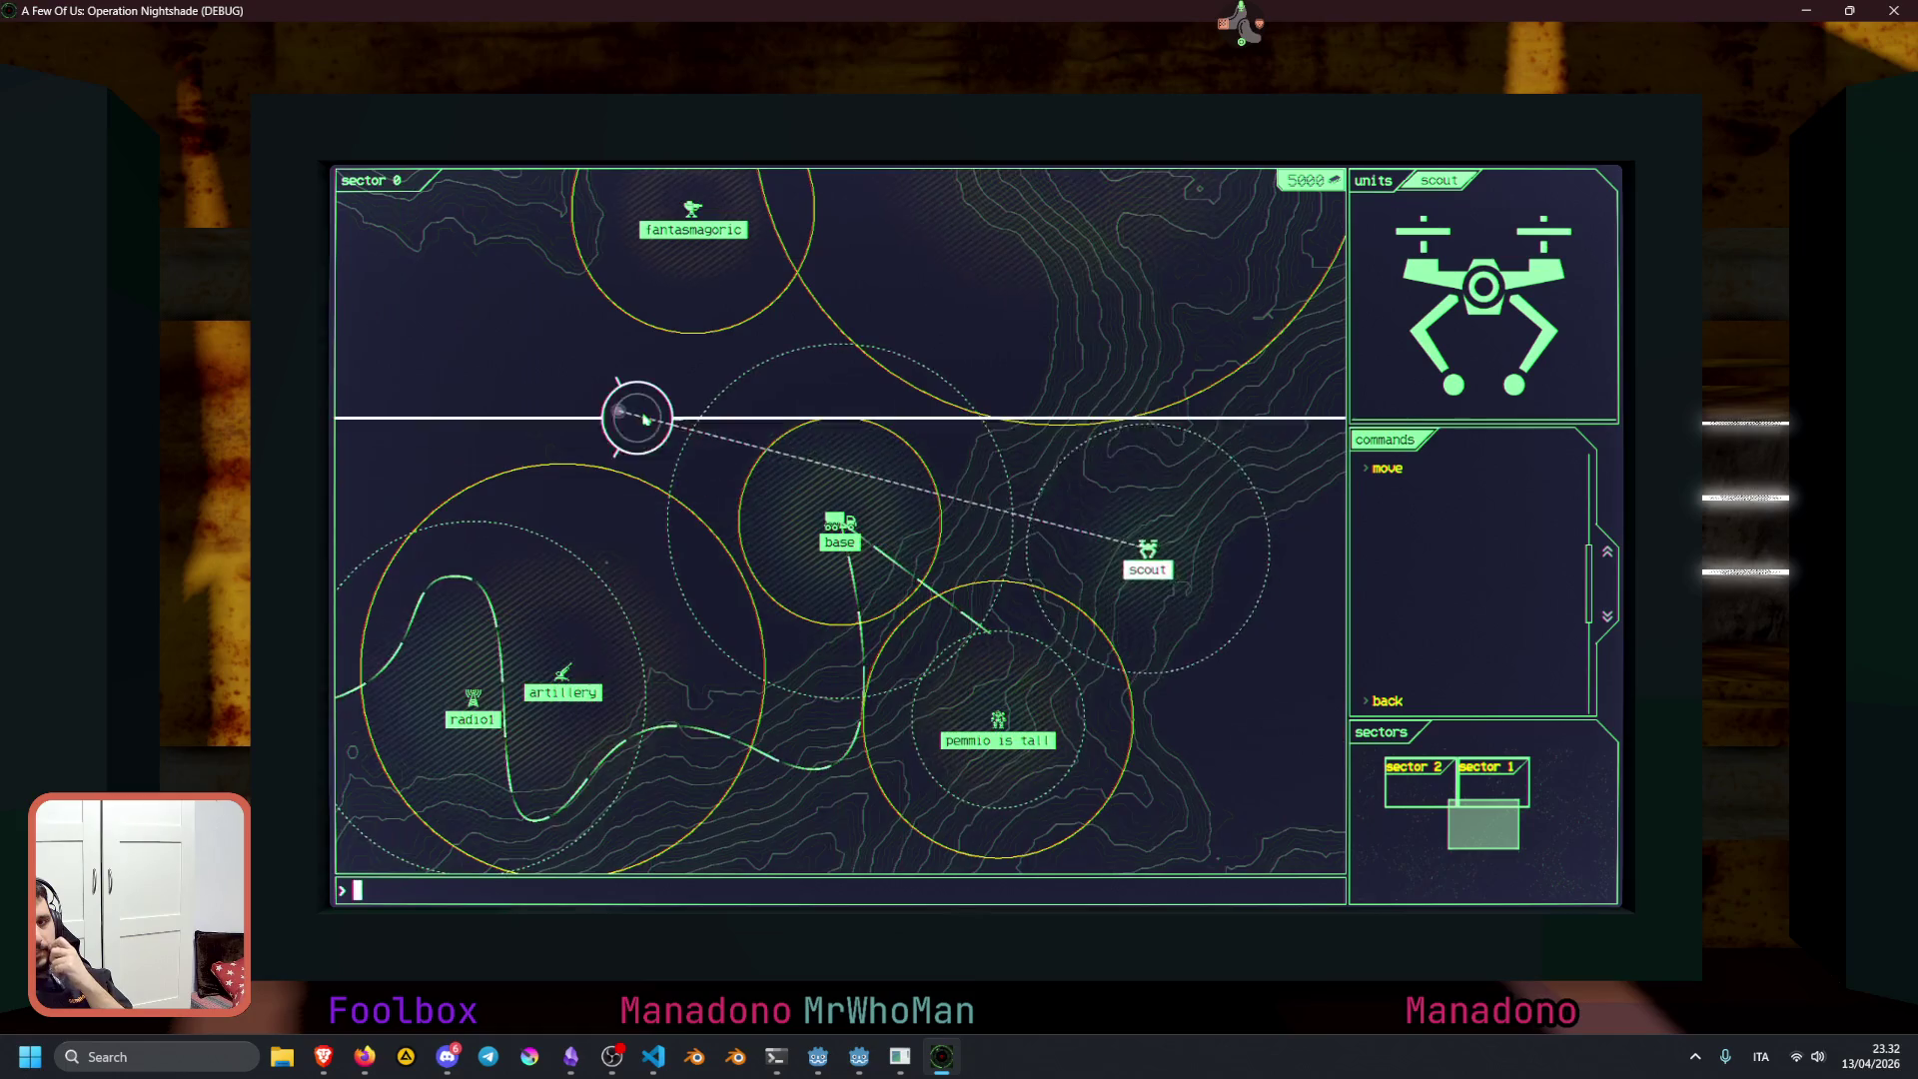
click(1399, 469)
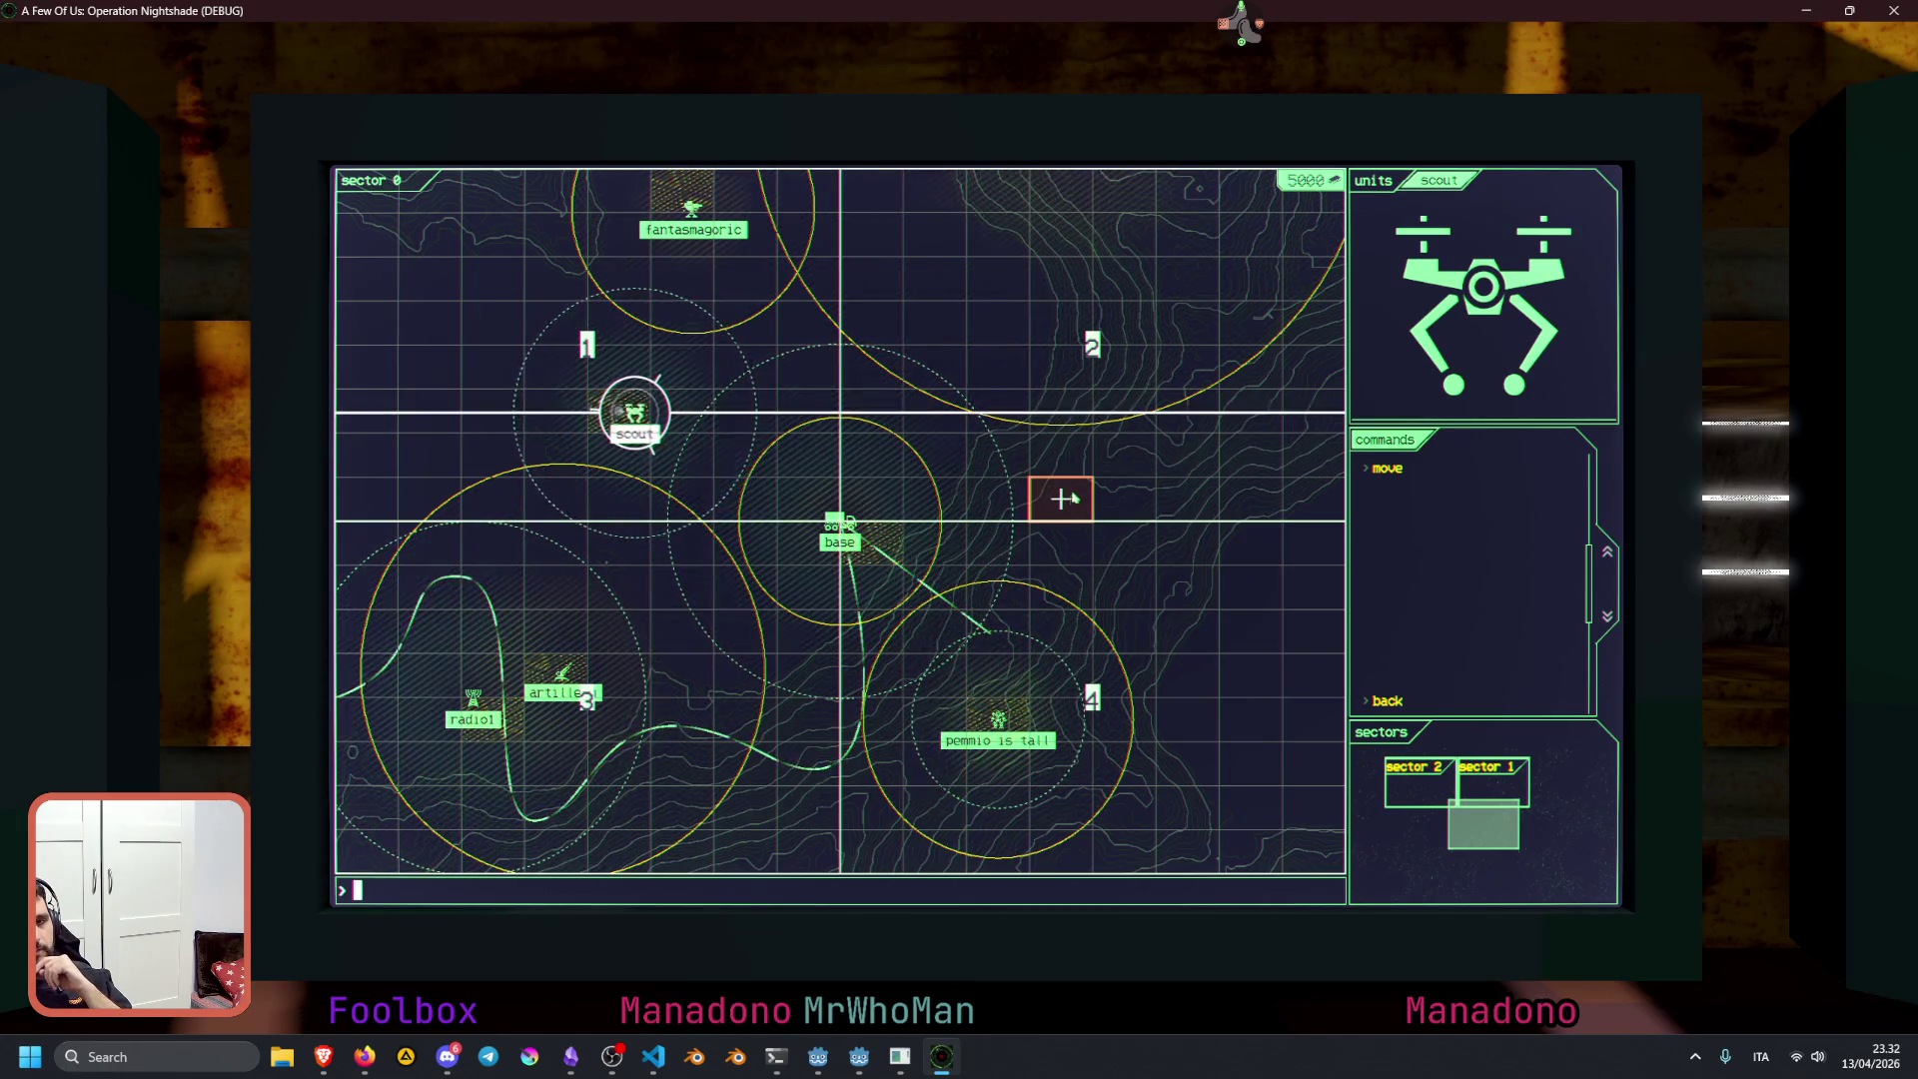
click(845, 805)
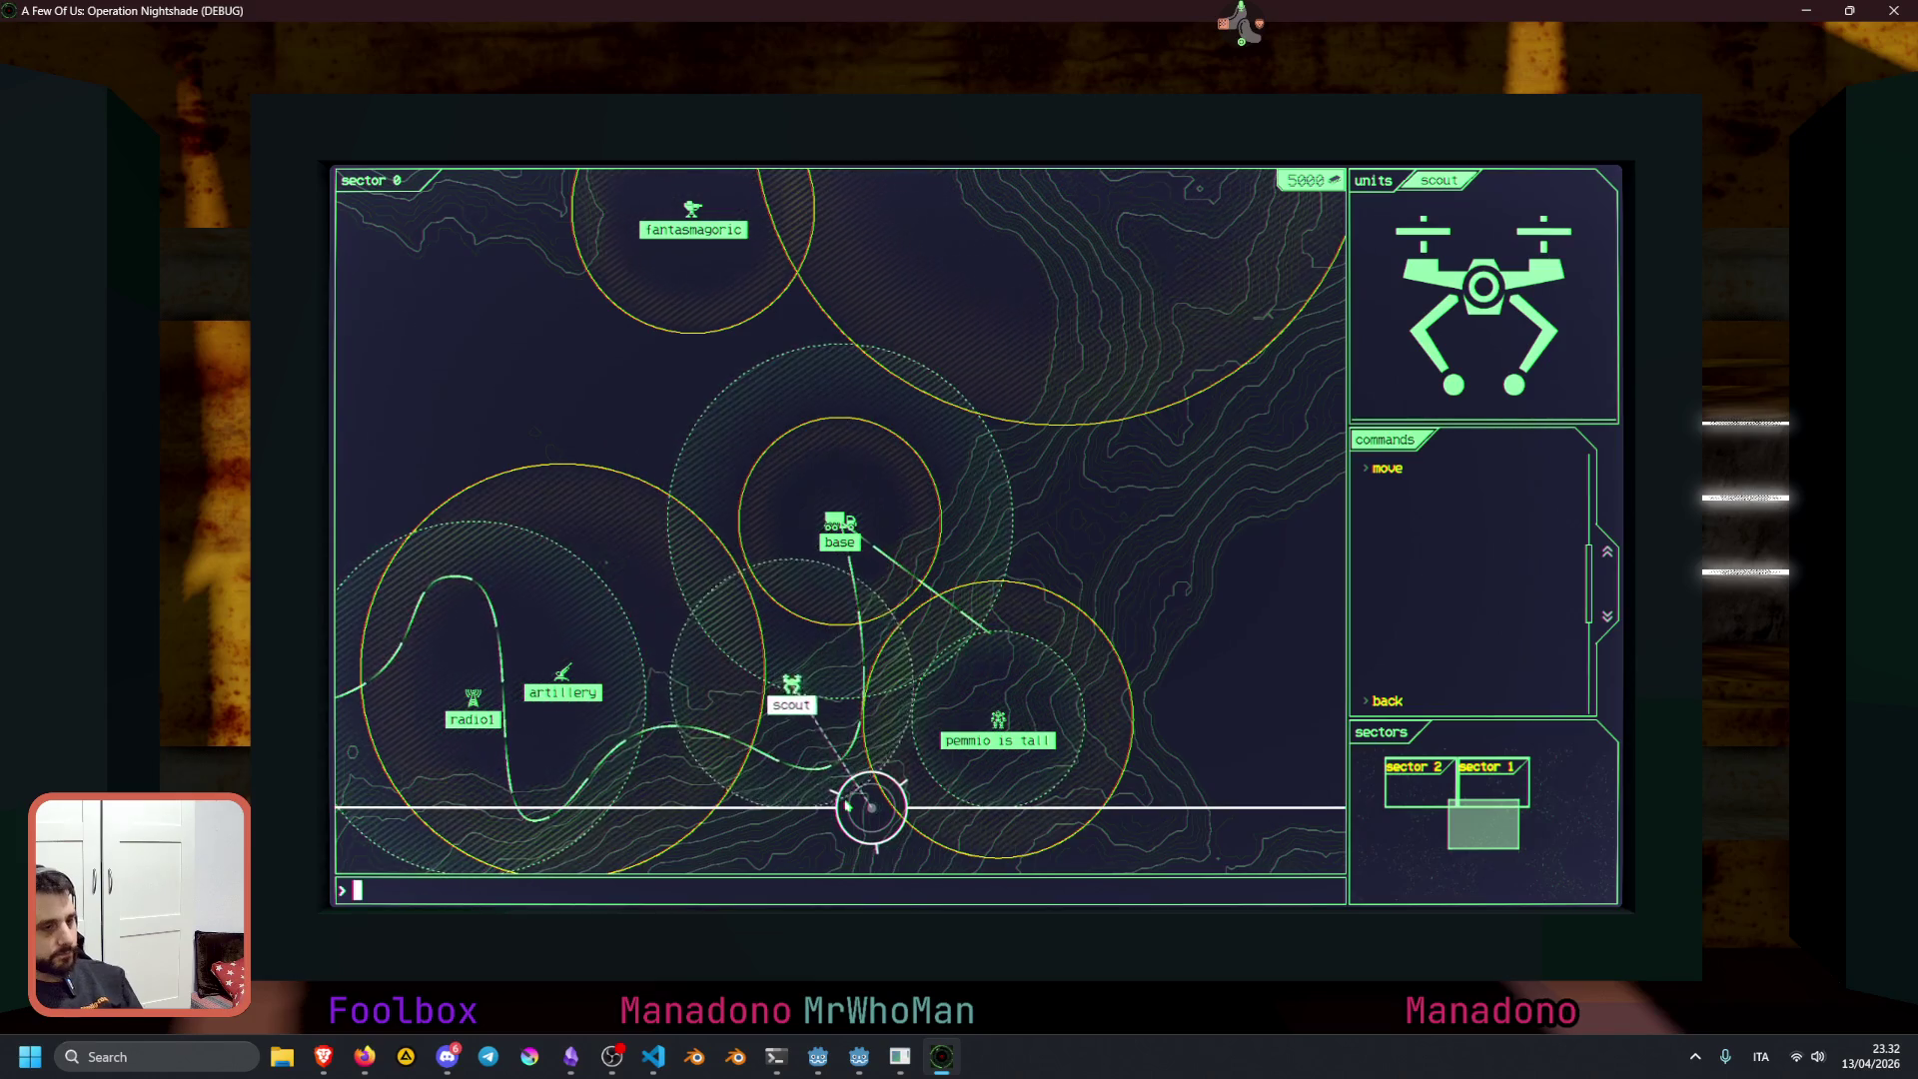
key(F8)
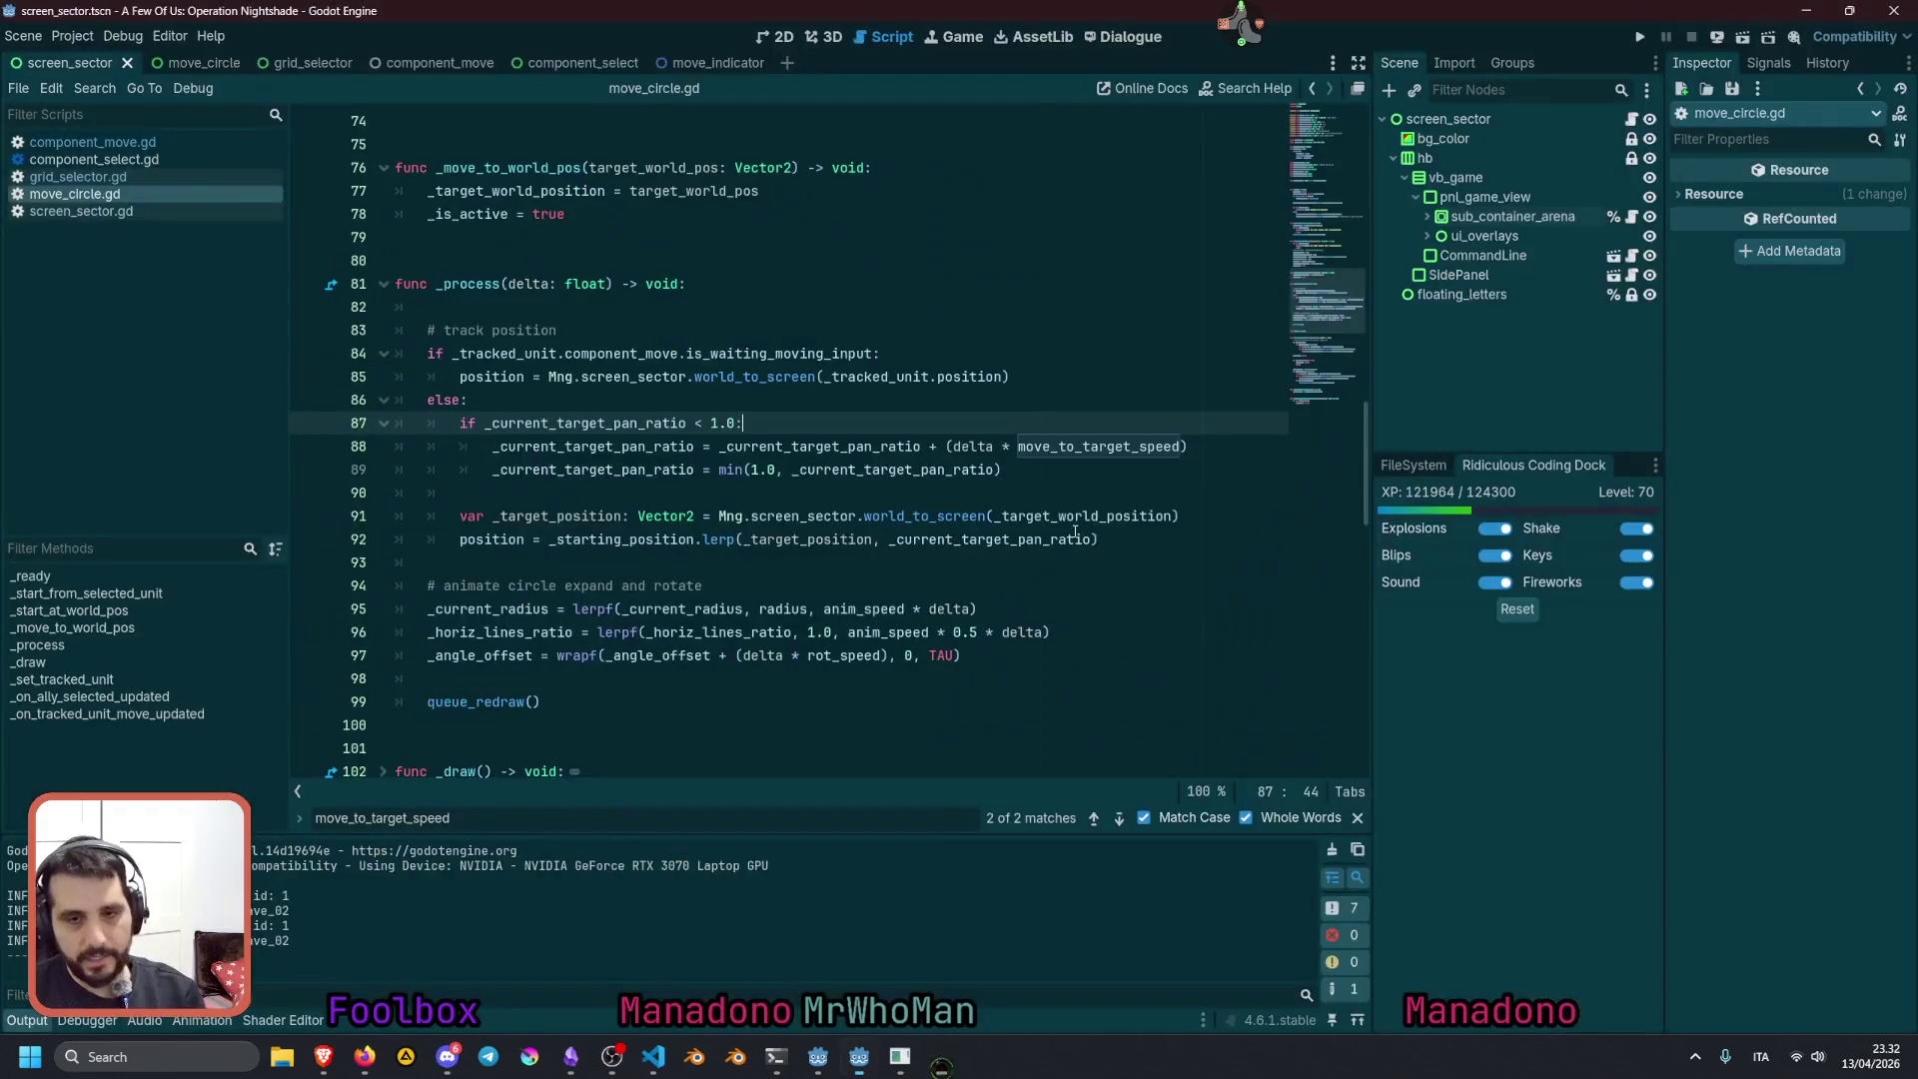
Undo the starting_position variable, restoring move_to_target_speed's 6.5 default and speed * delta in the lerp
click(592, 452)
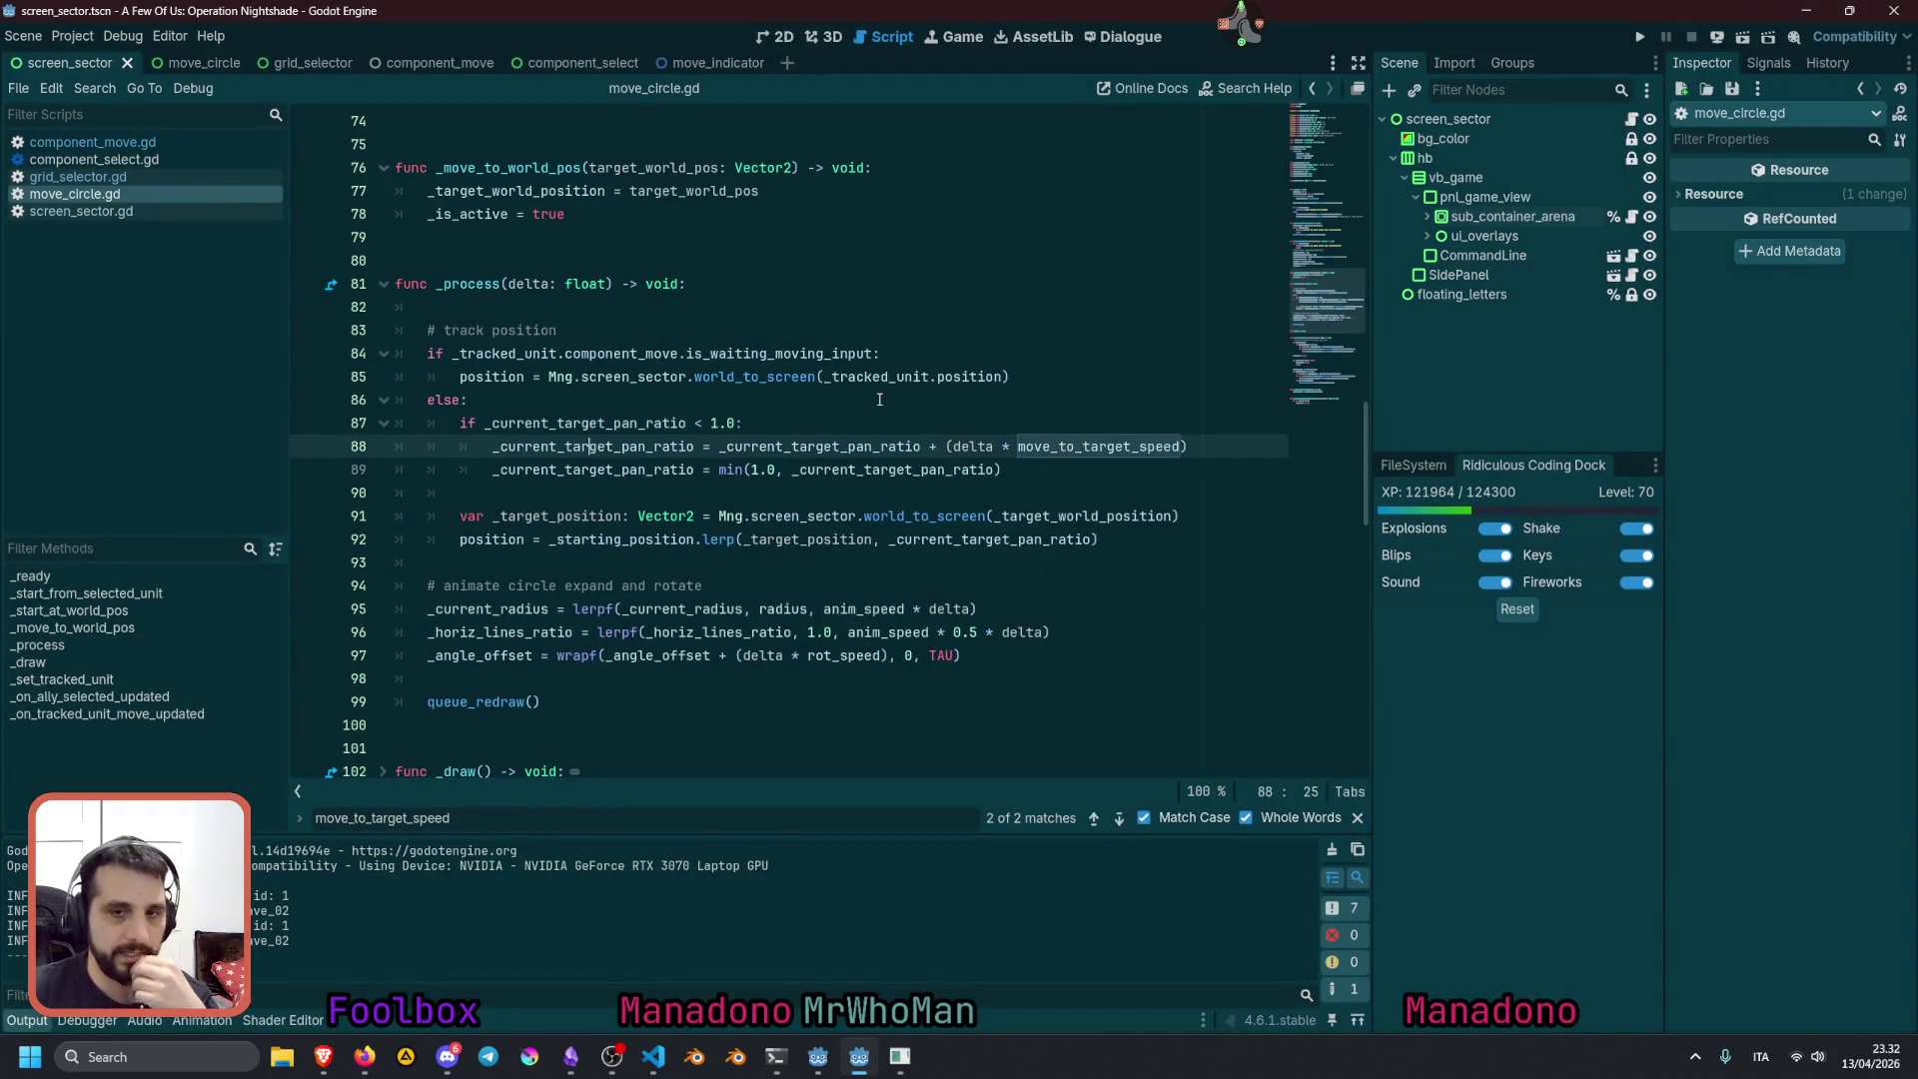
key(ctrl+z)
key(ctrl+z)
key(ctrl+z)
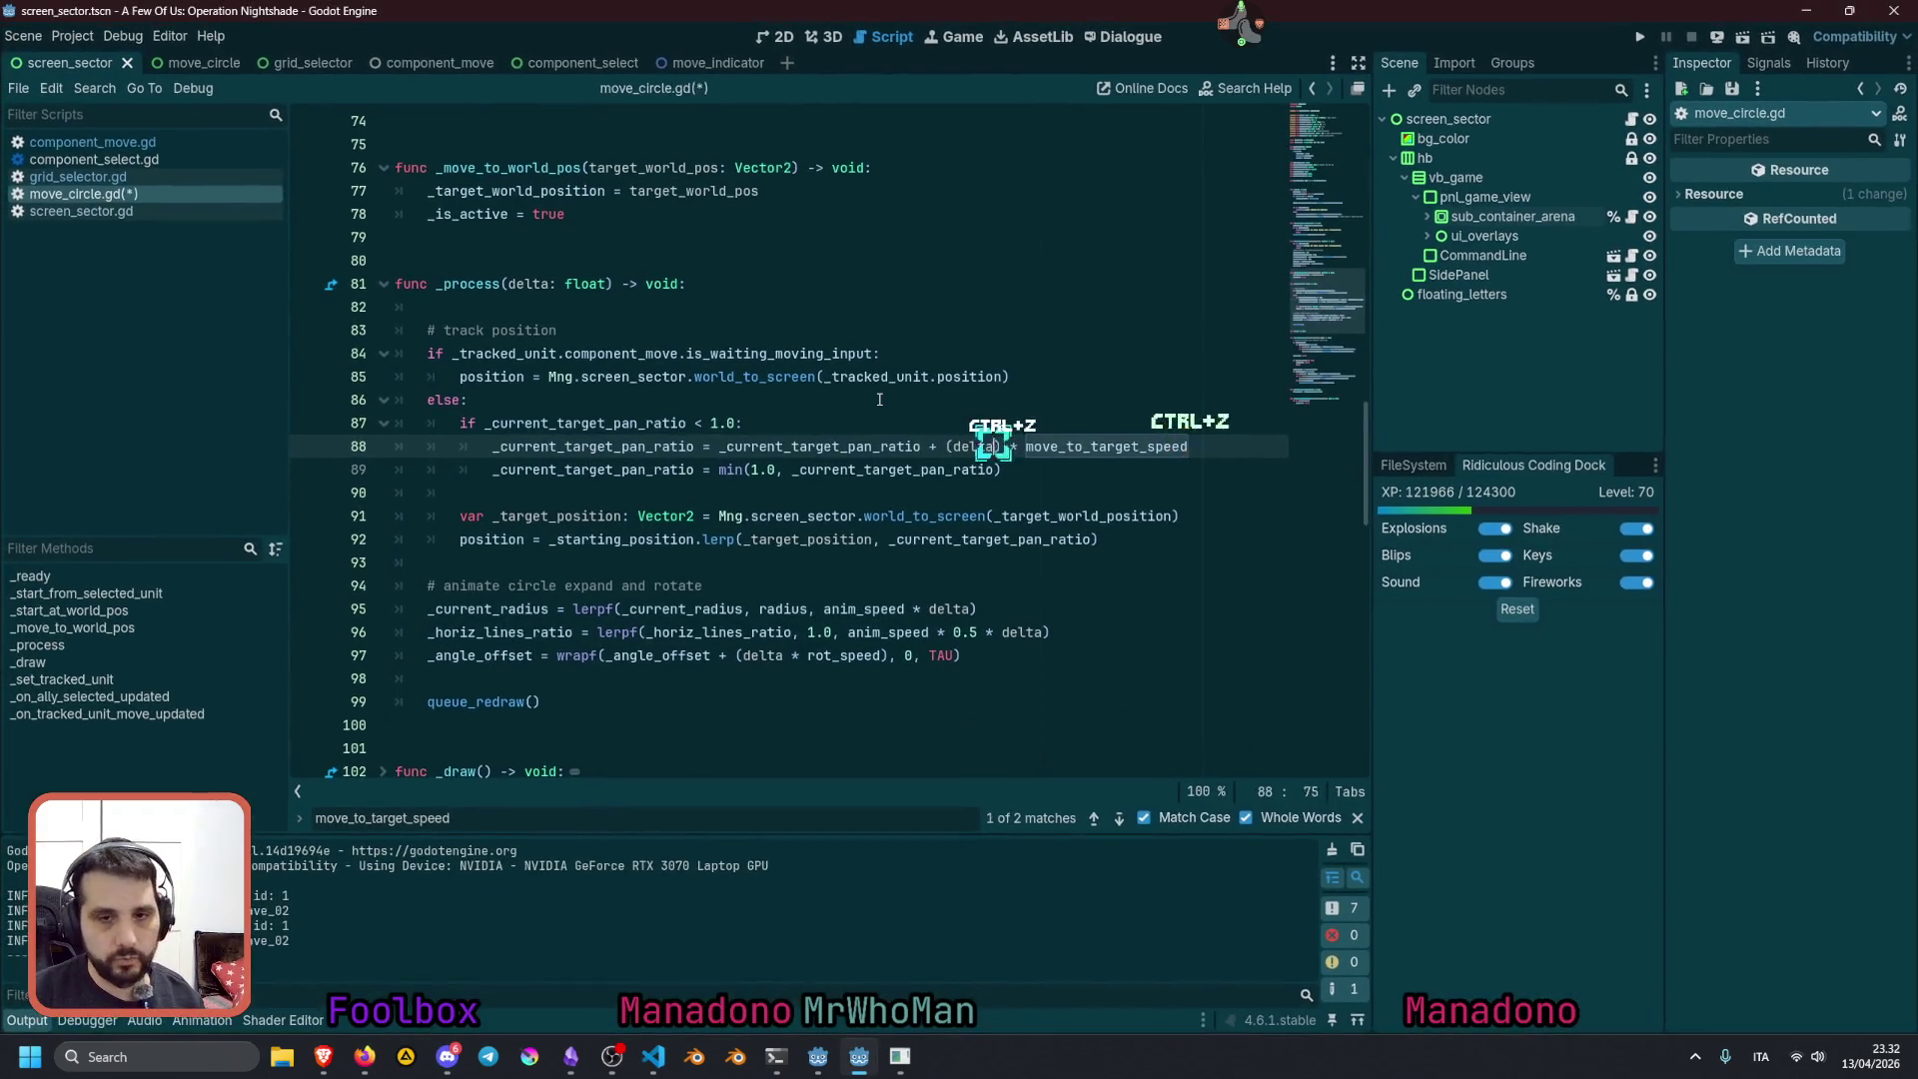
key(ctrl+z)
key(ctrl+z)
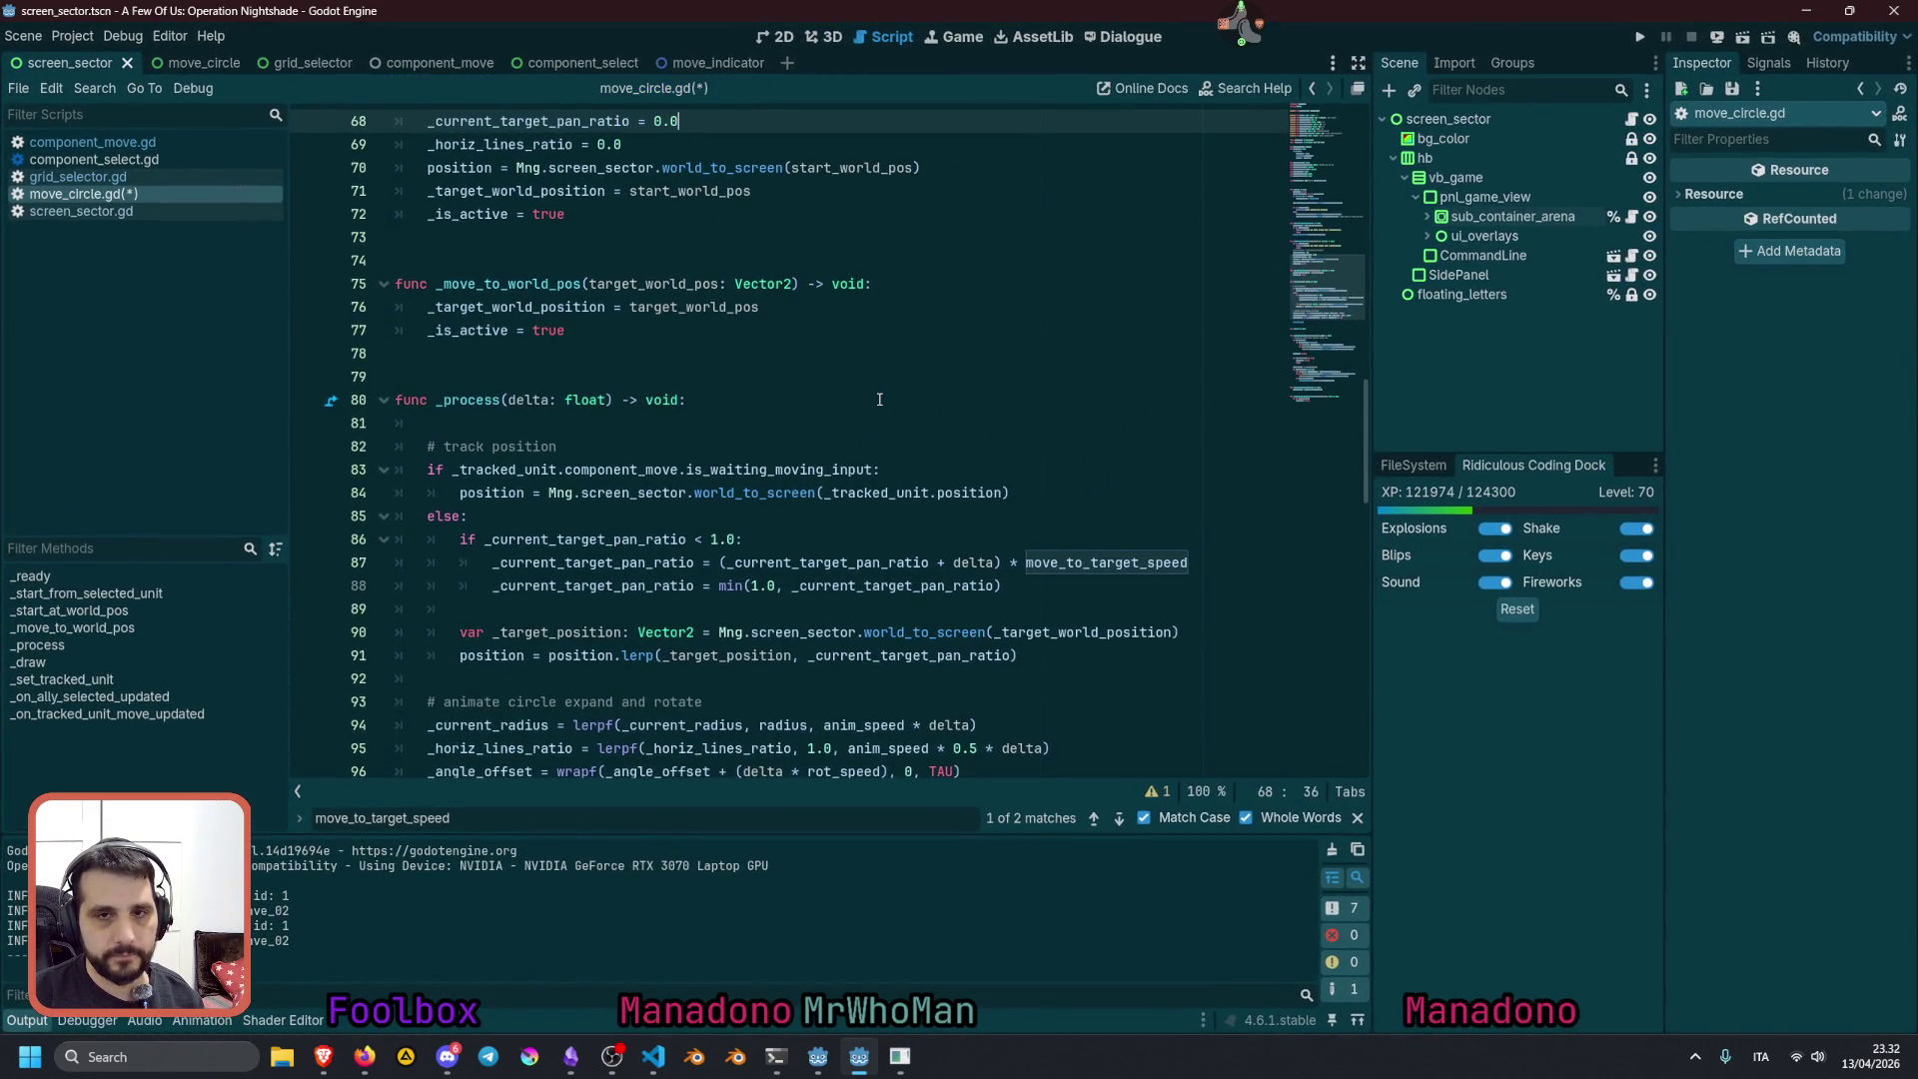
key(ctrl+z)
key(ctrl+z)
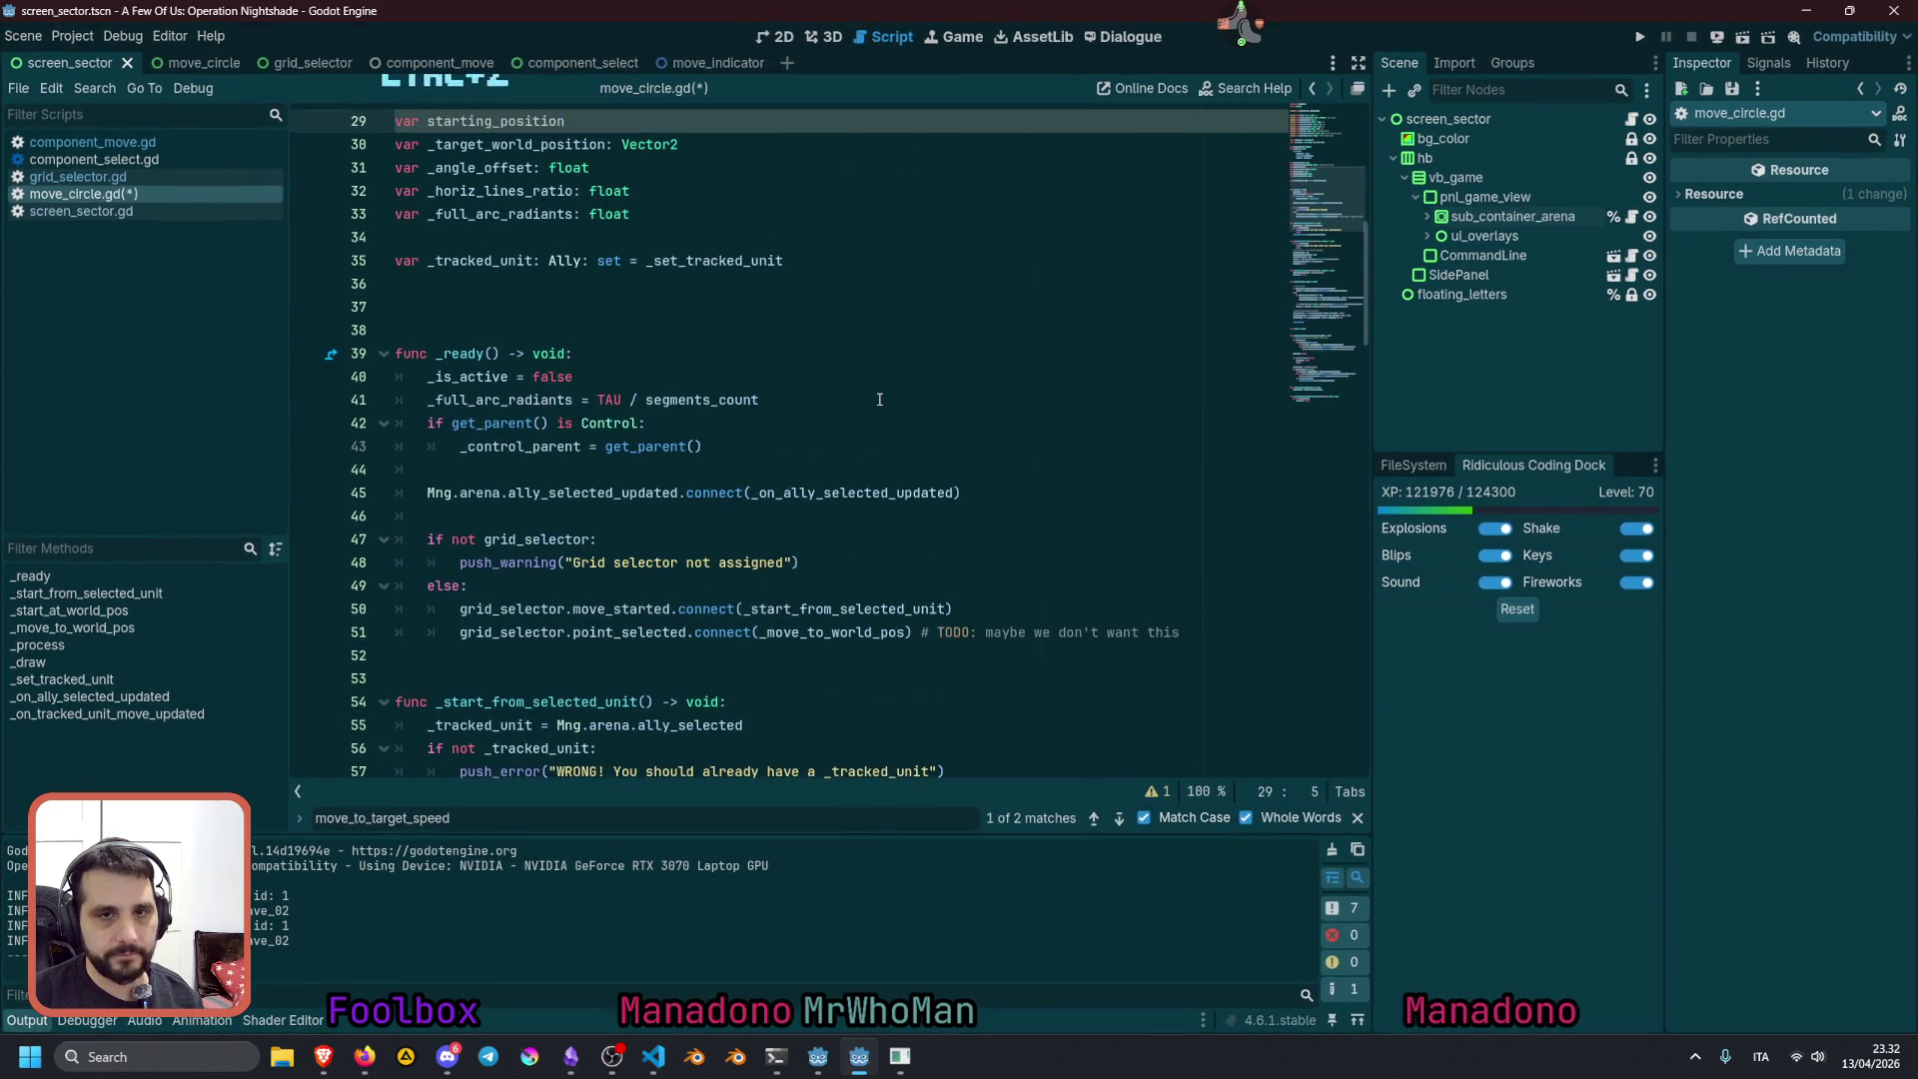
key(ctrl+z)
key(ctrl+z)
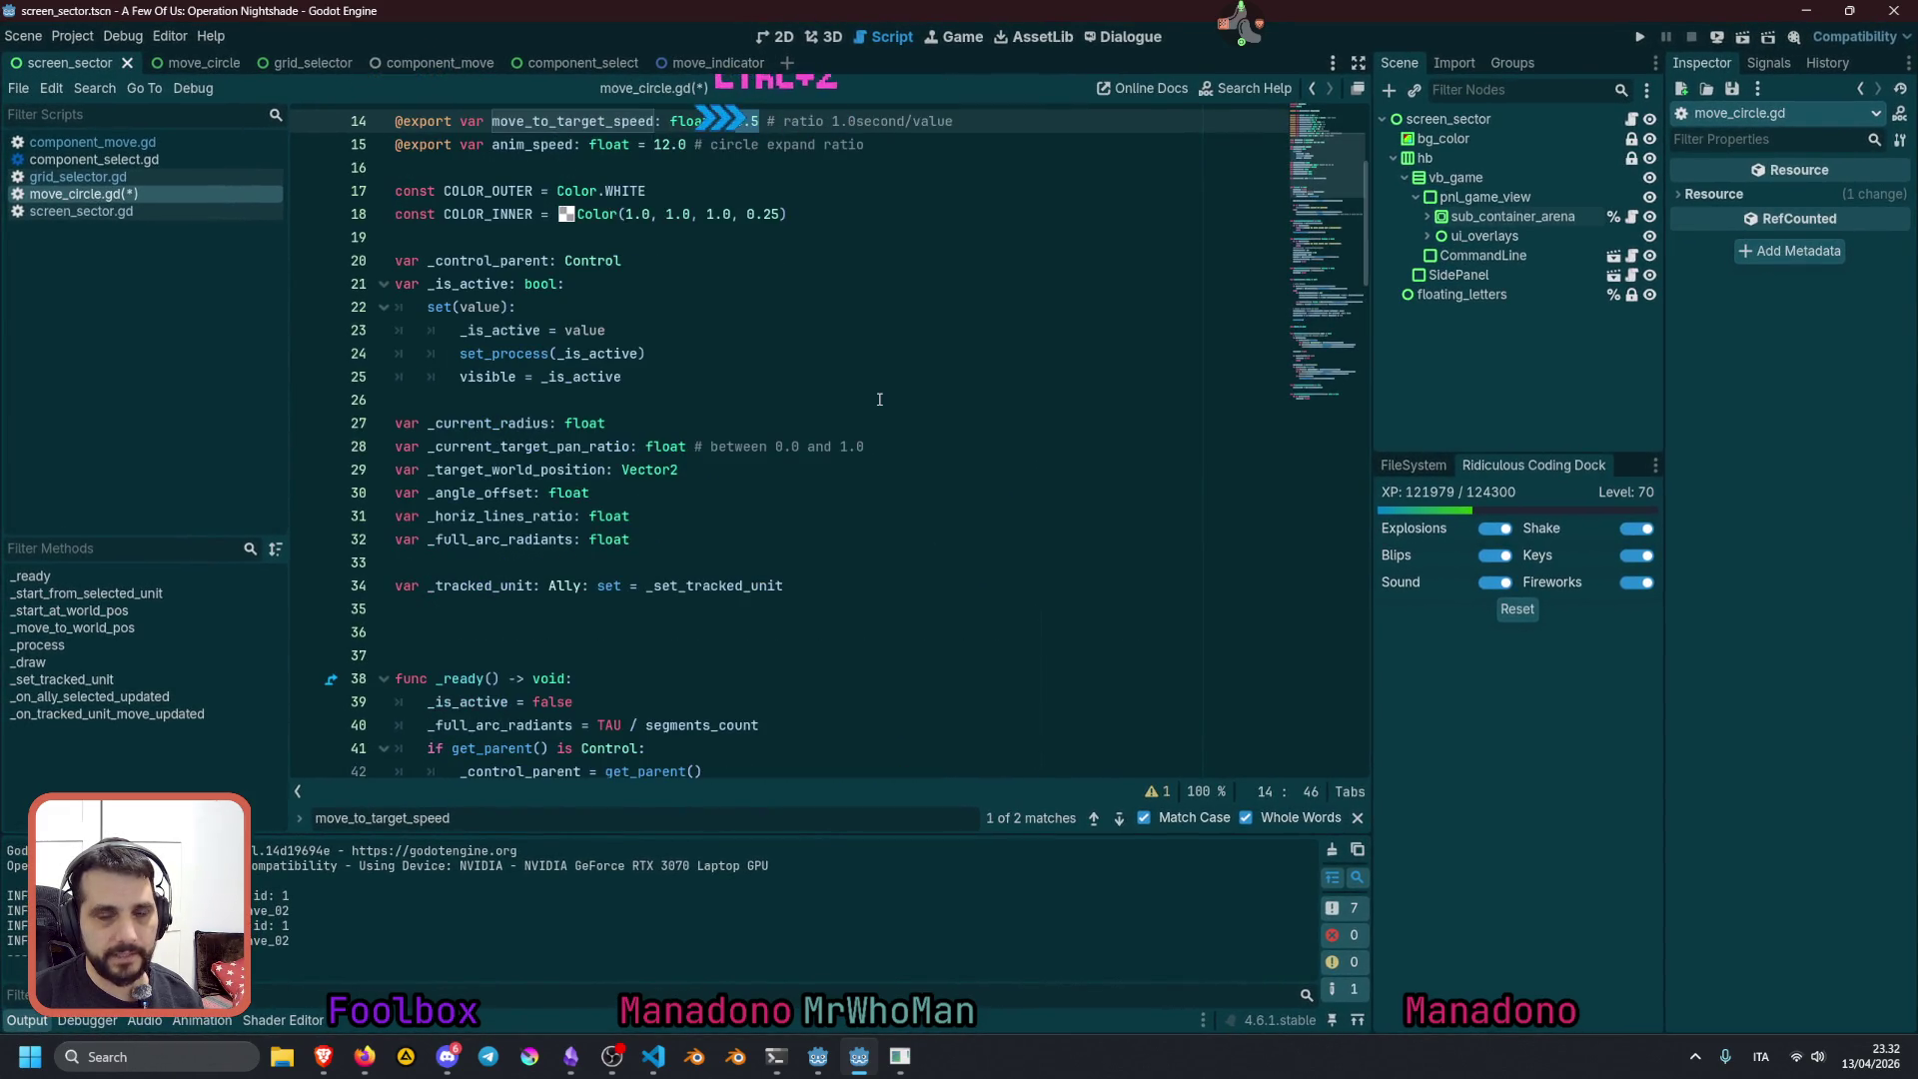
key(ctrl+z)
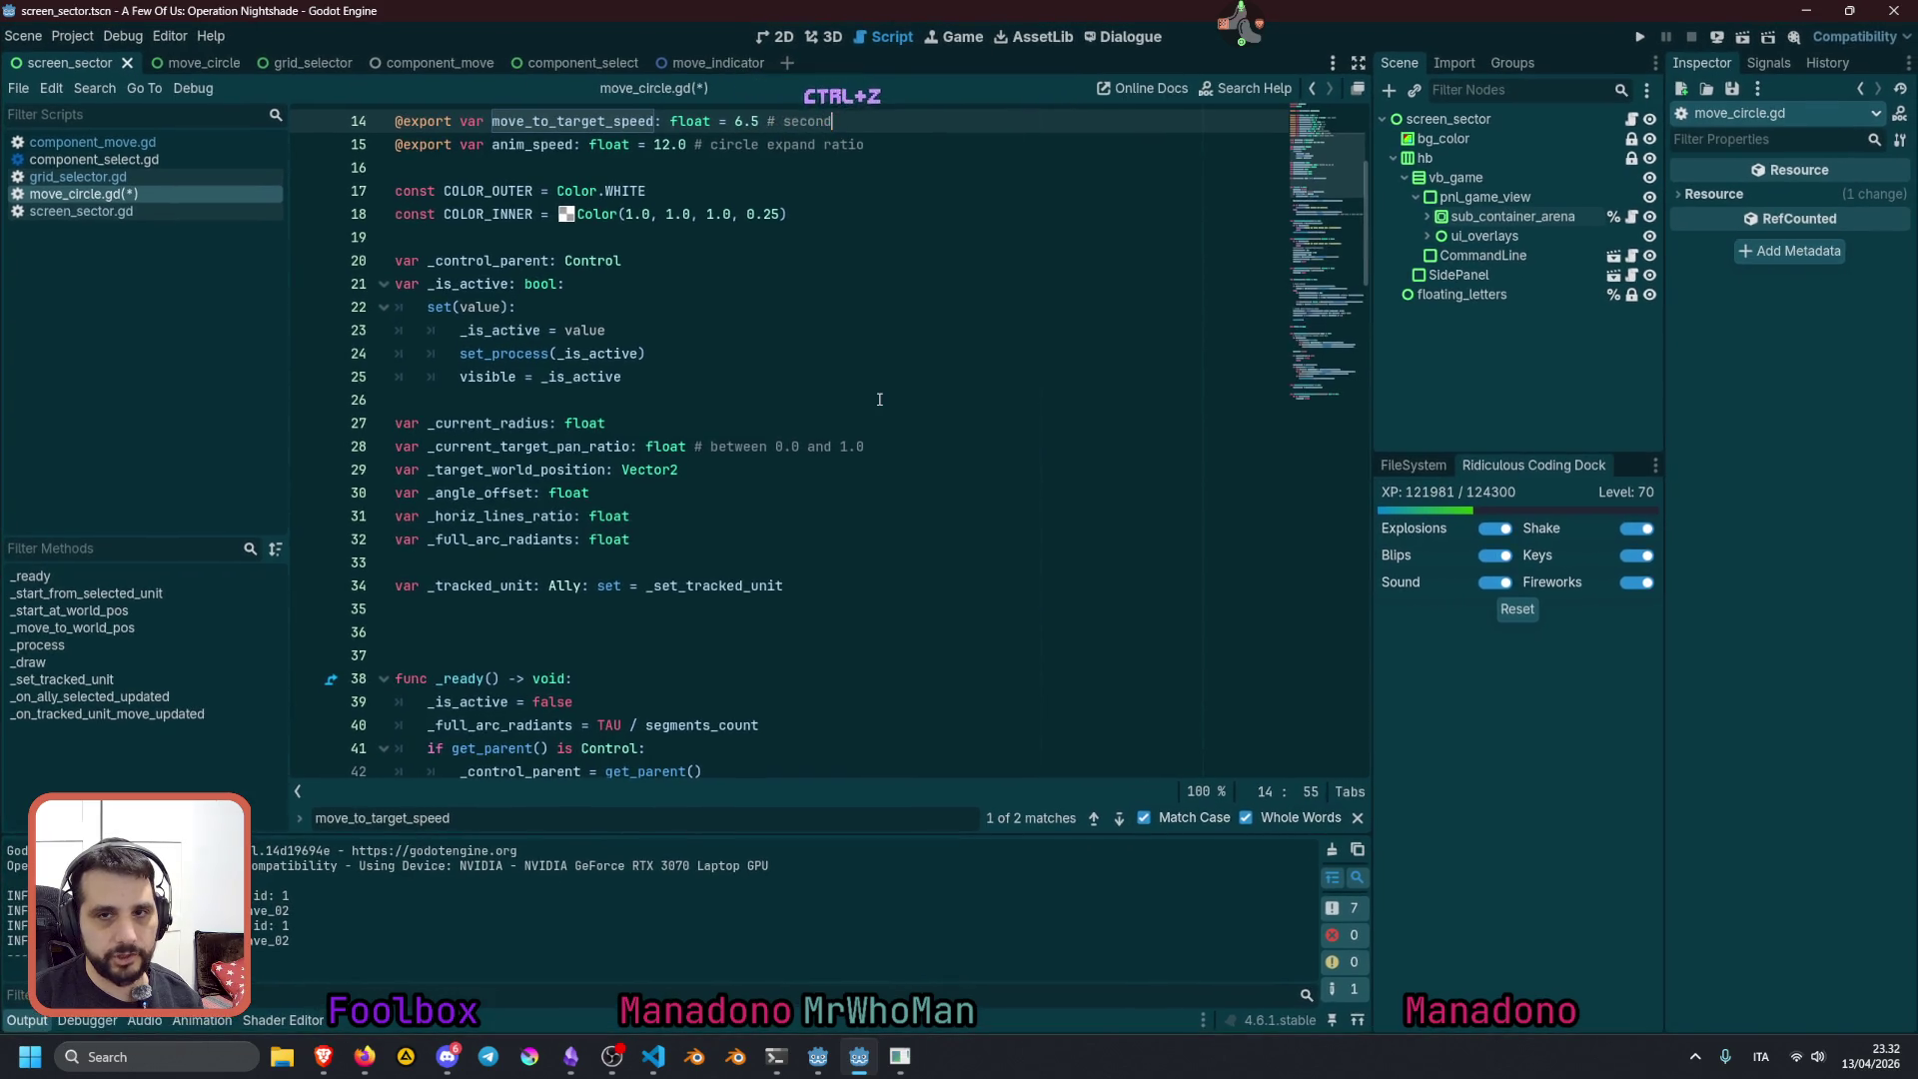
key(ctrl+z)
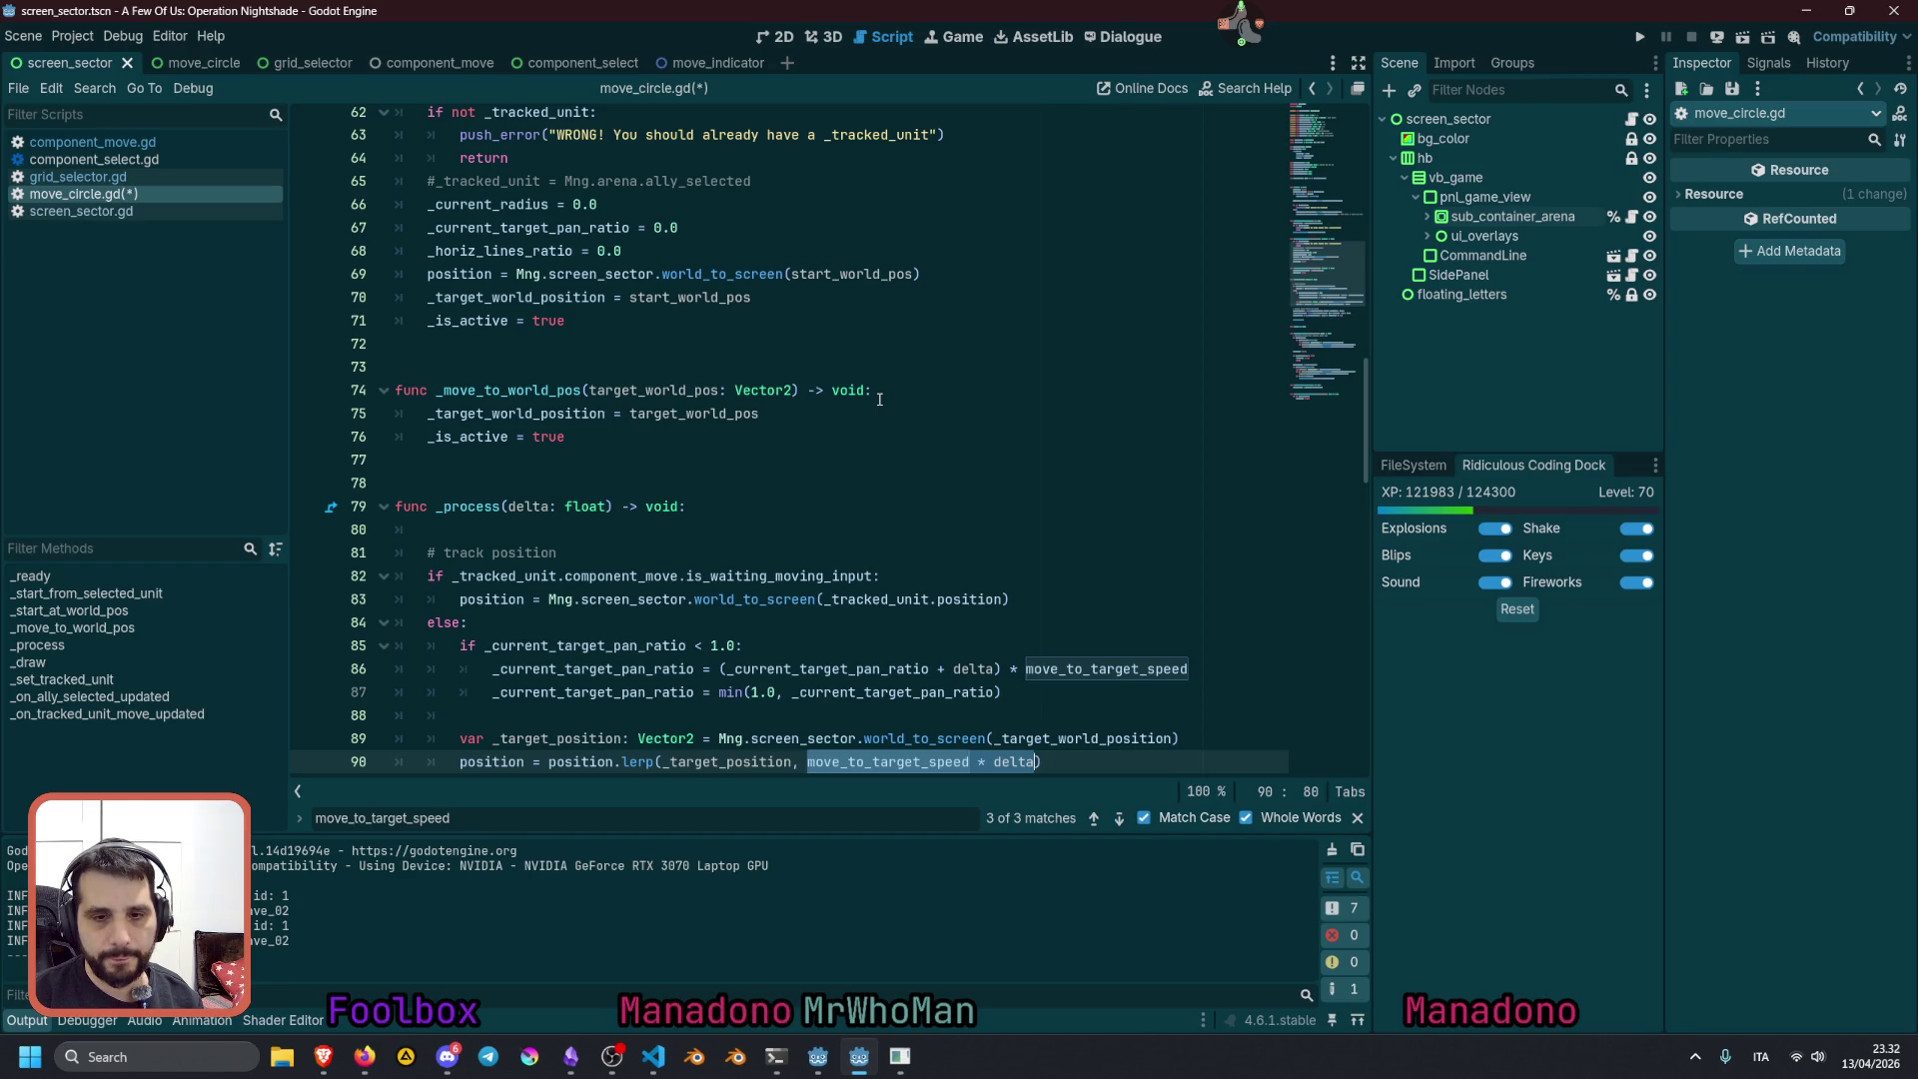
Keep undoing until the pan-ratio if condition, increment and reset lines are gone from _process
key(ctrl+z)
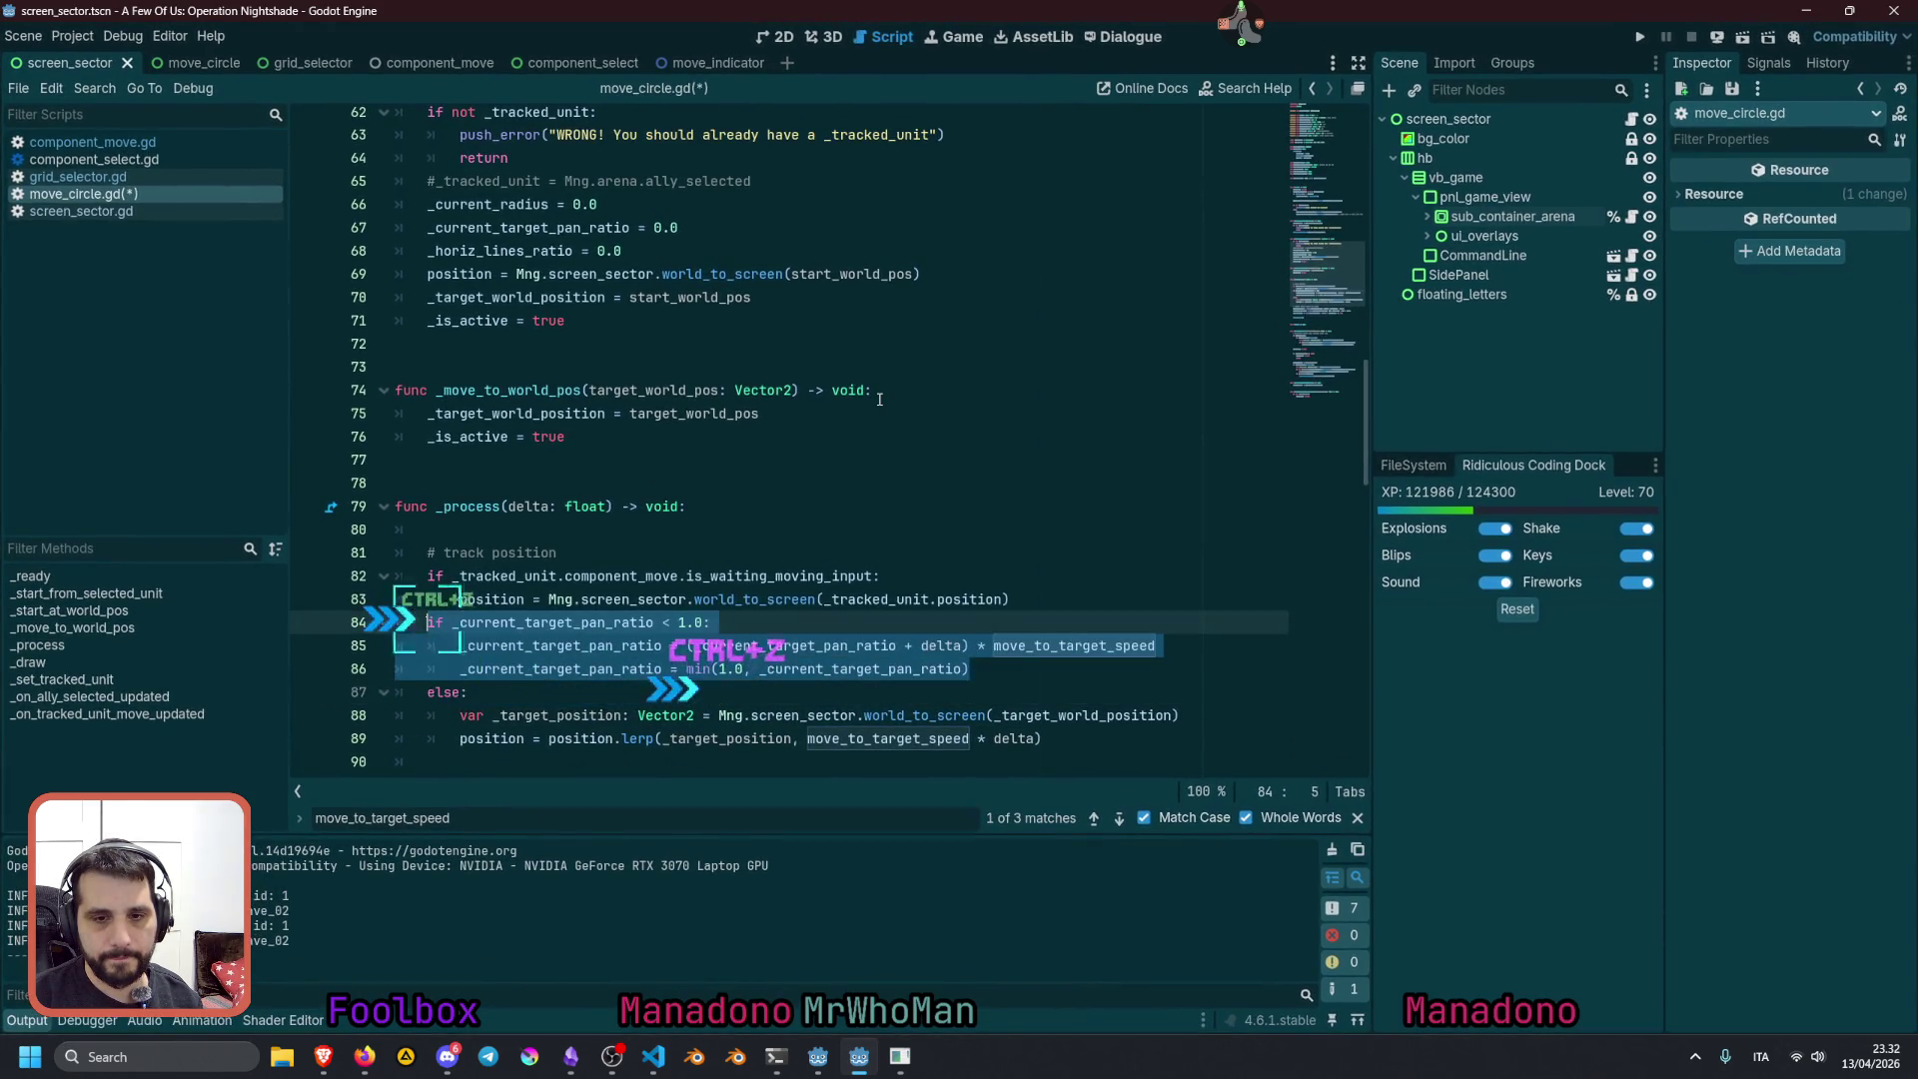
key(ctrl+z)
key(ctrl+z)
key(ctrl+z)
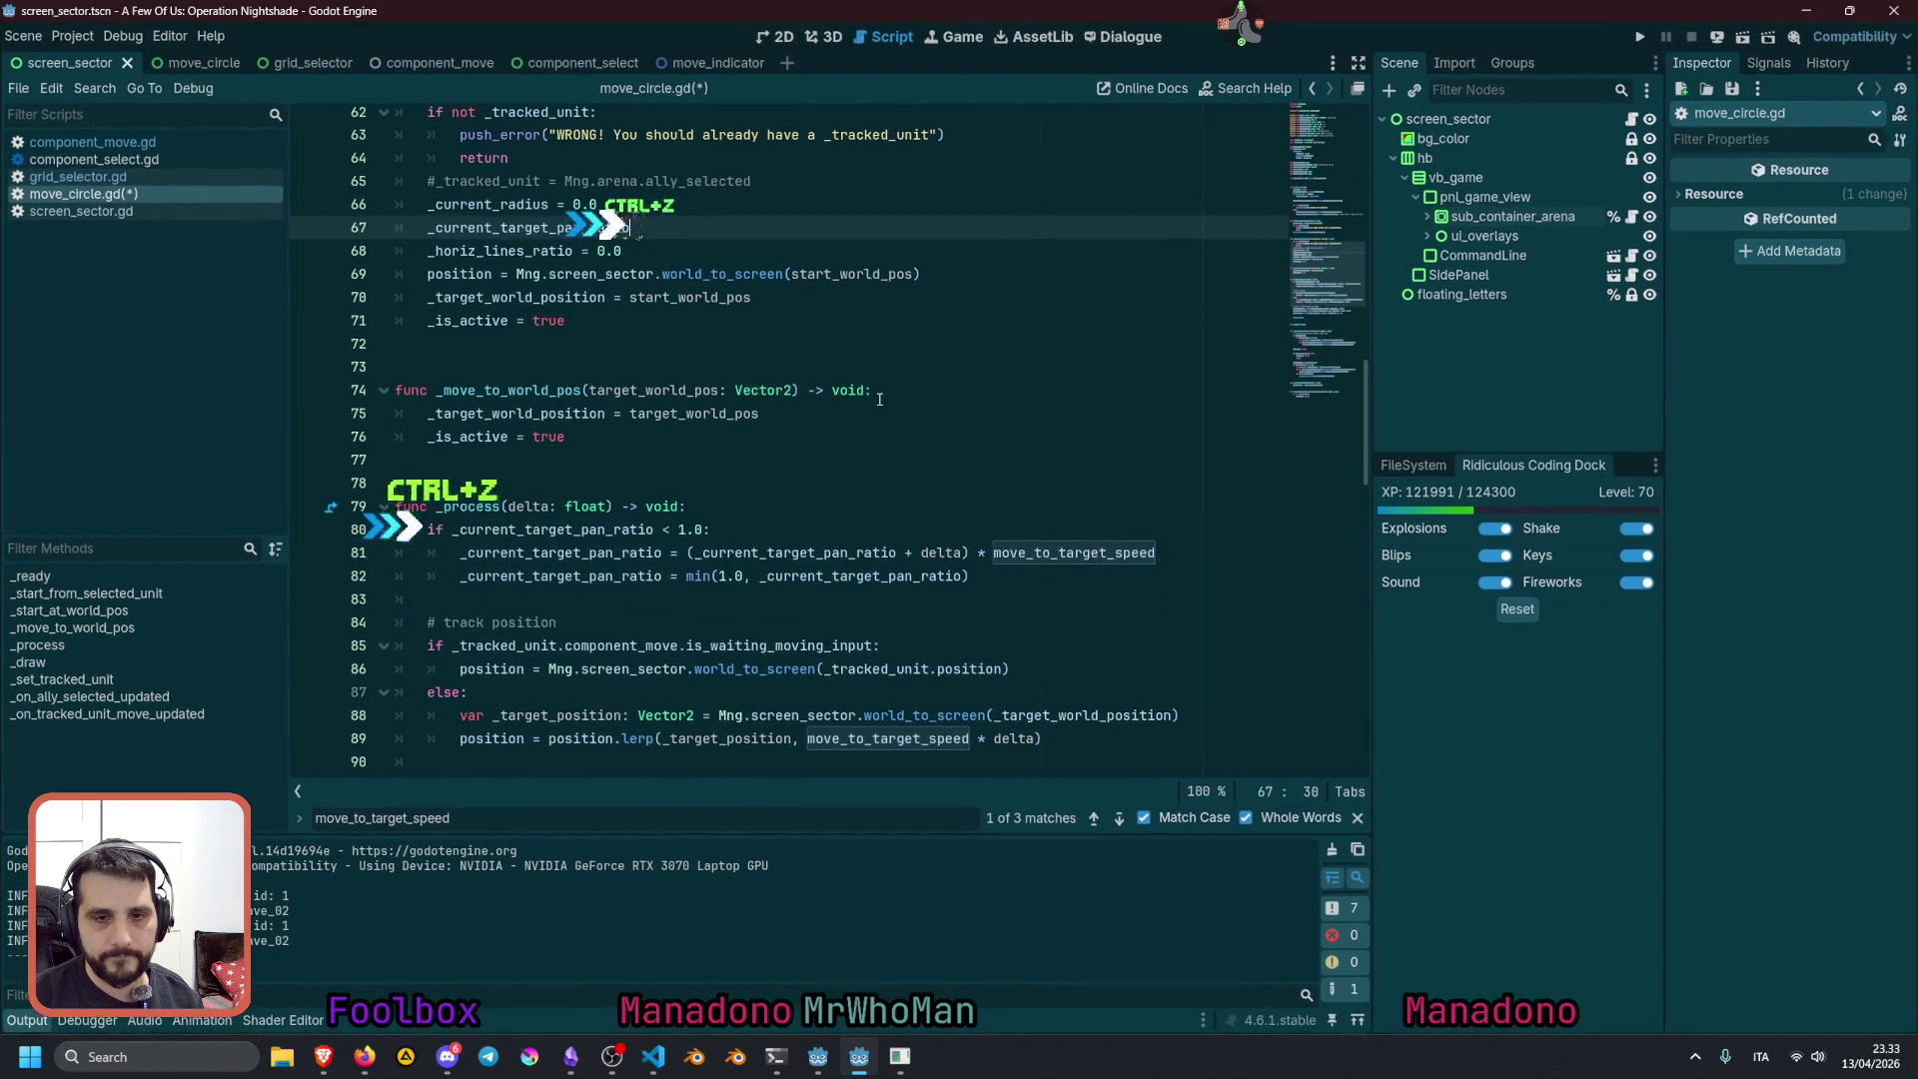
key(ctrl+z)
key(ctrl+z)
key(ctrl+z)
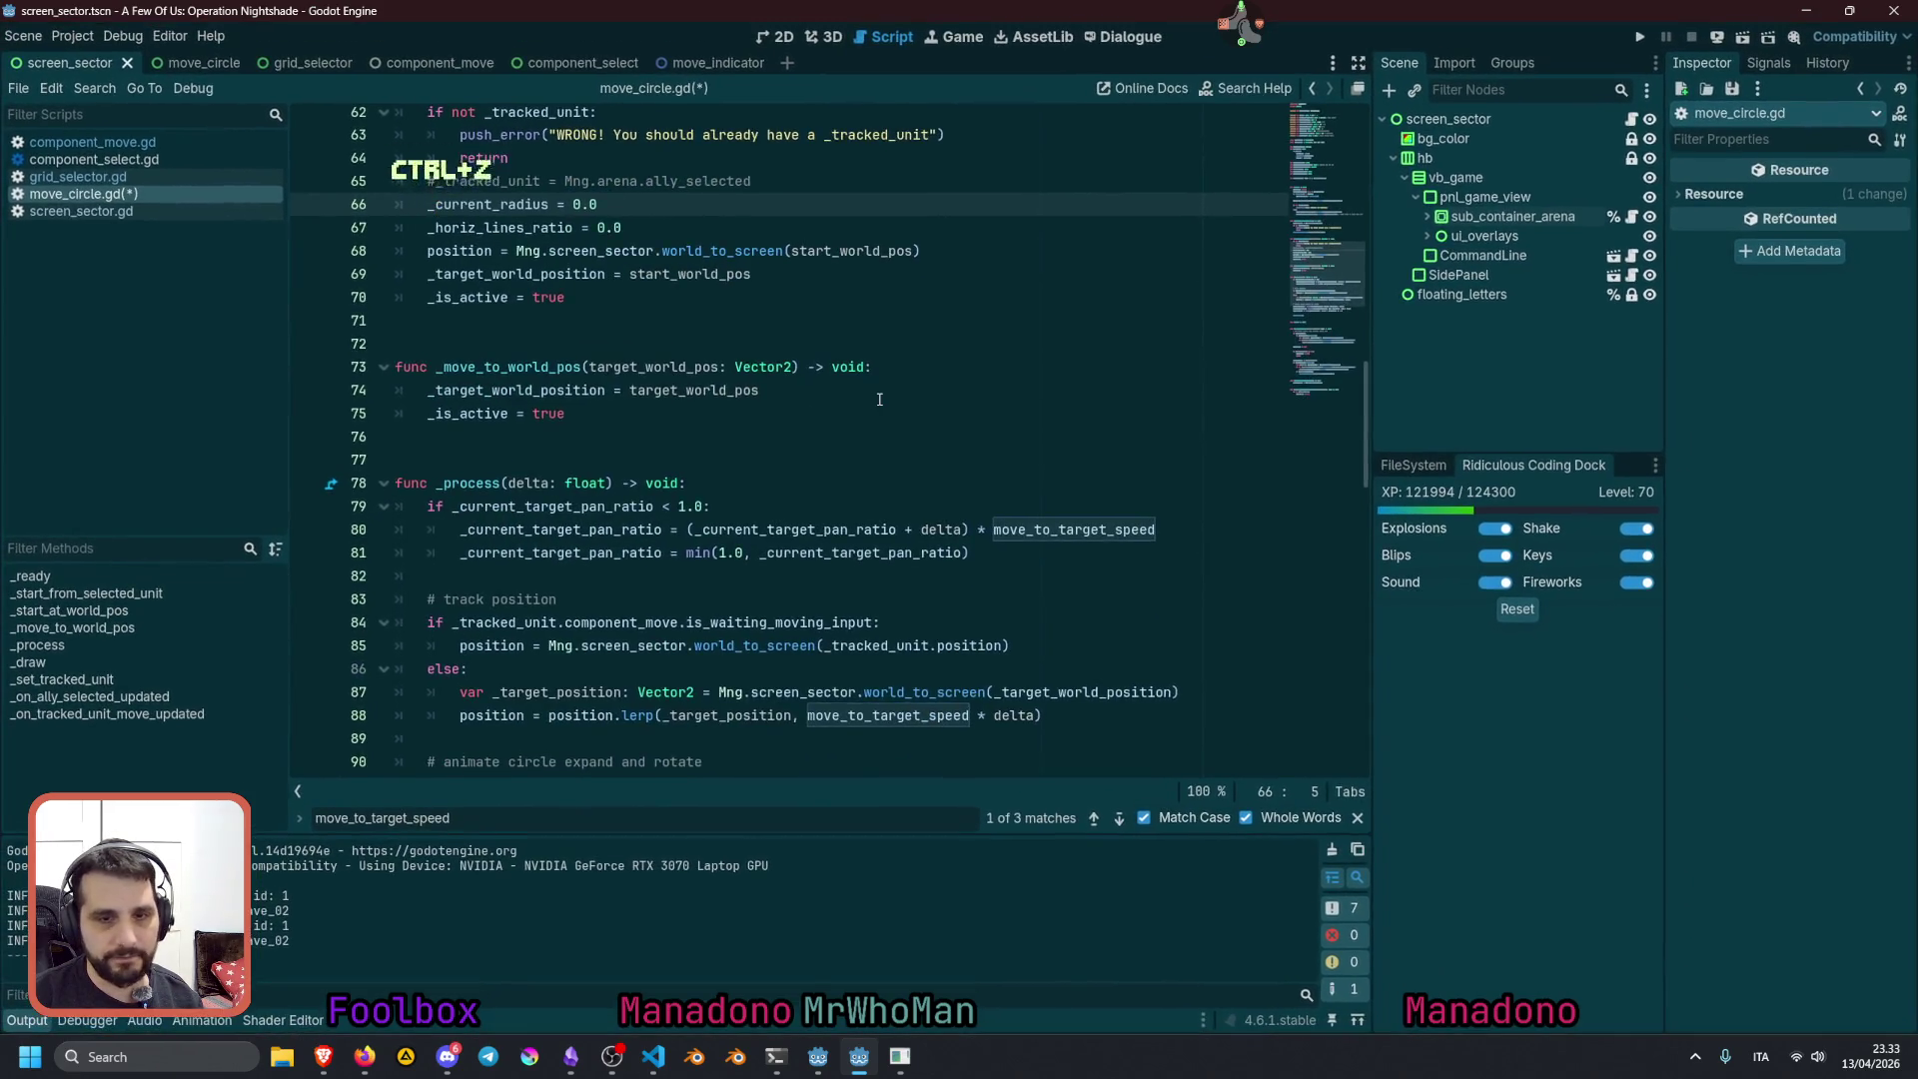
key(ctrl+z)
key(ctrl+z)
key(ctrl+z)
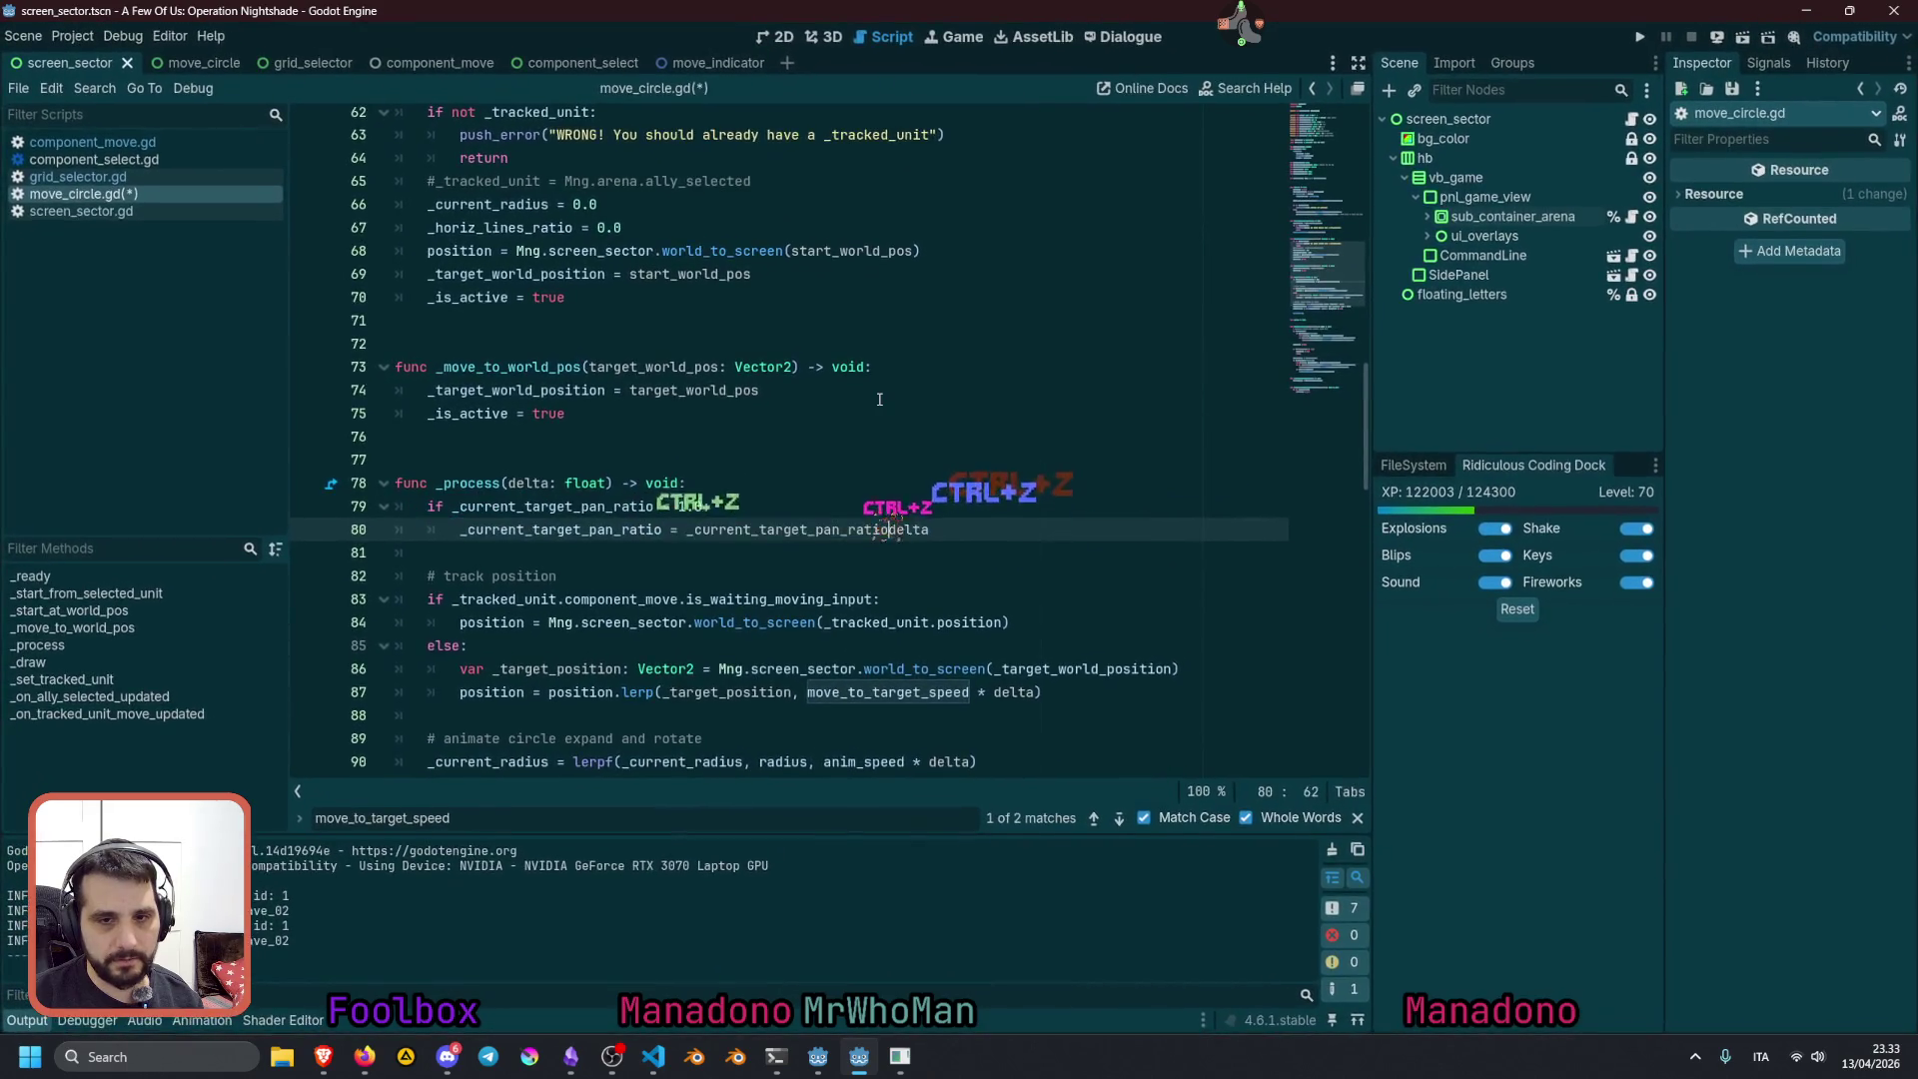
key(ctrl+z)
key(ctrl+z)
key(ctrl+z)
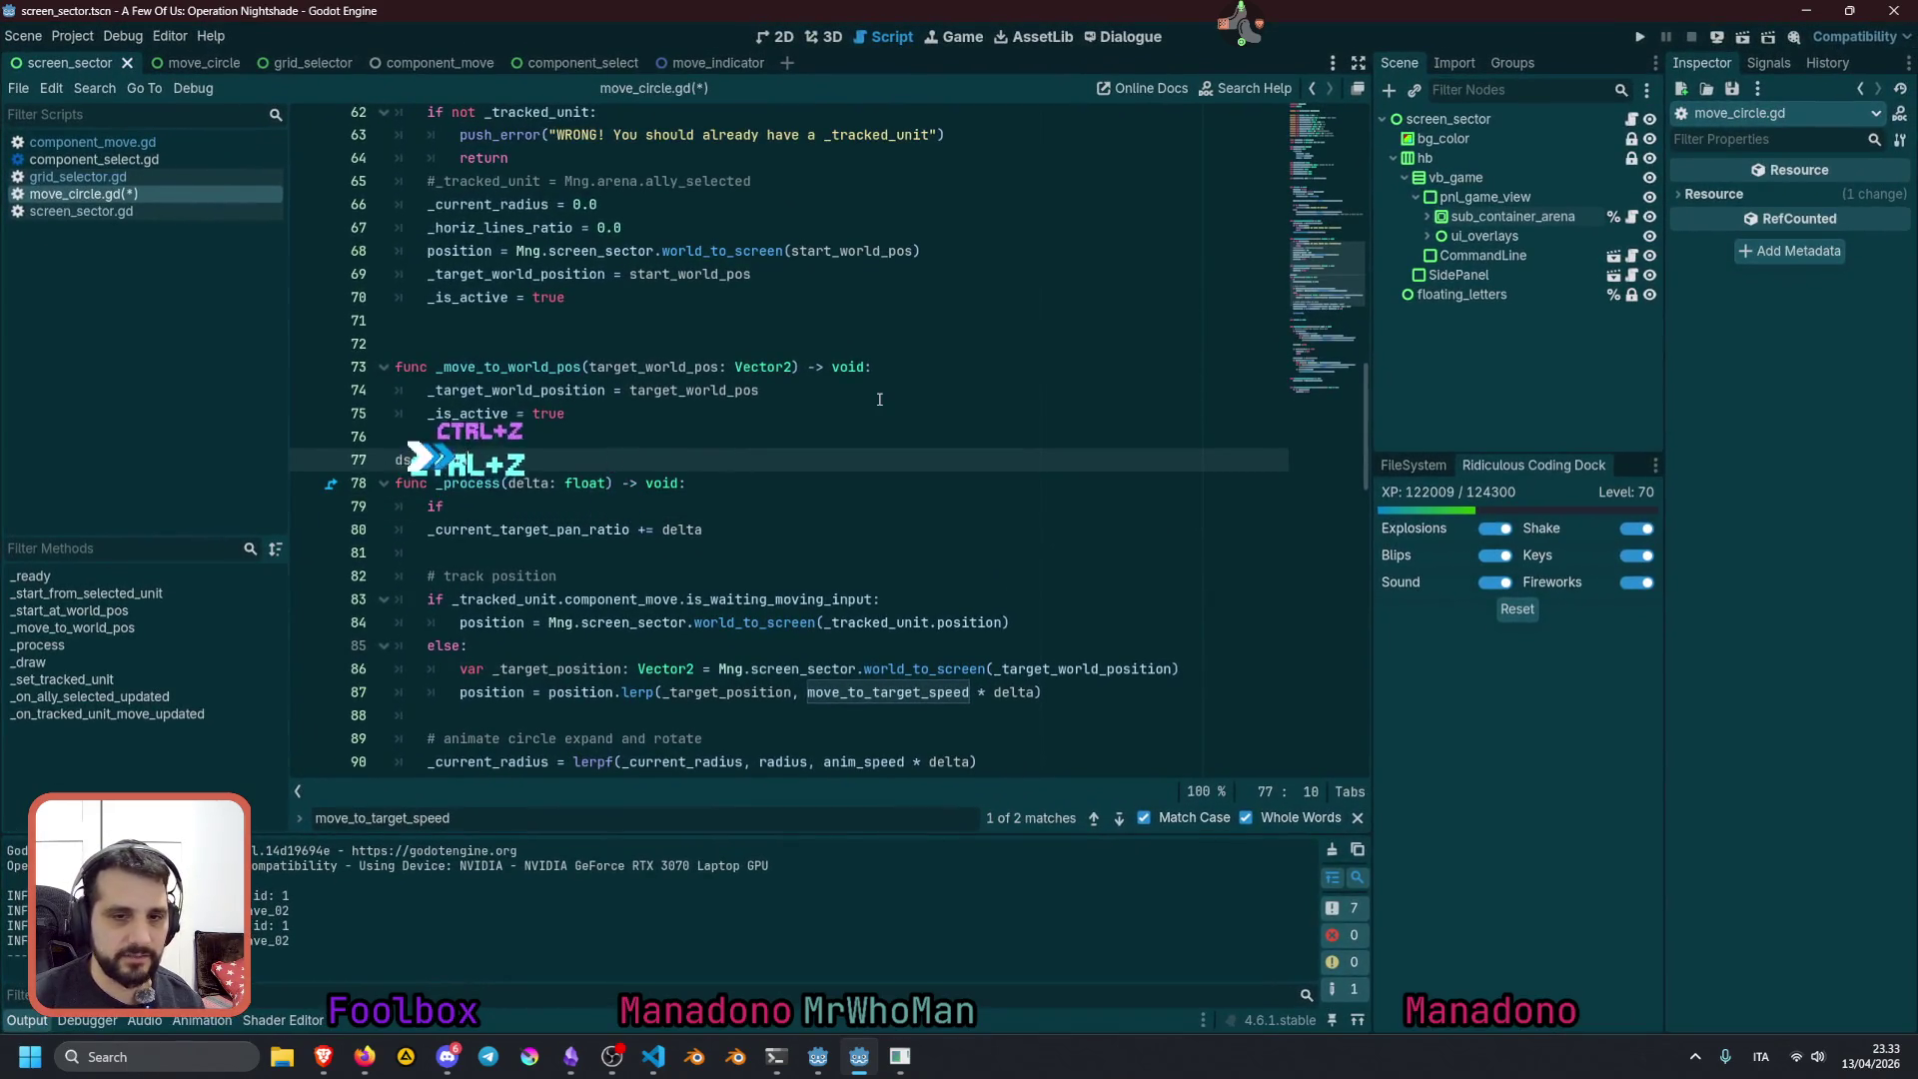
key(ctrl+z)
key(ctrl+z)
key(ctrl+z)
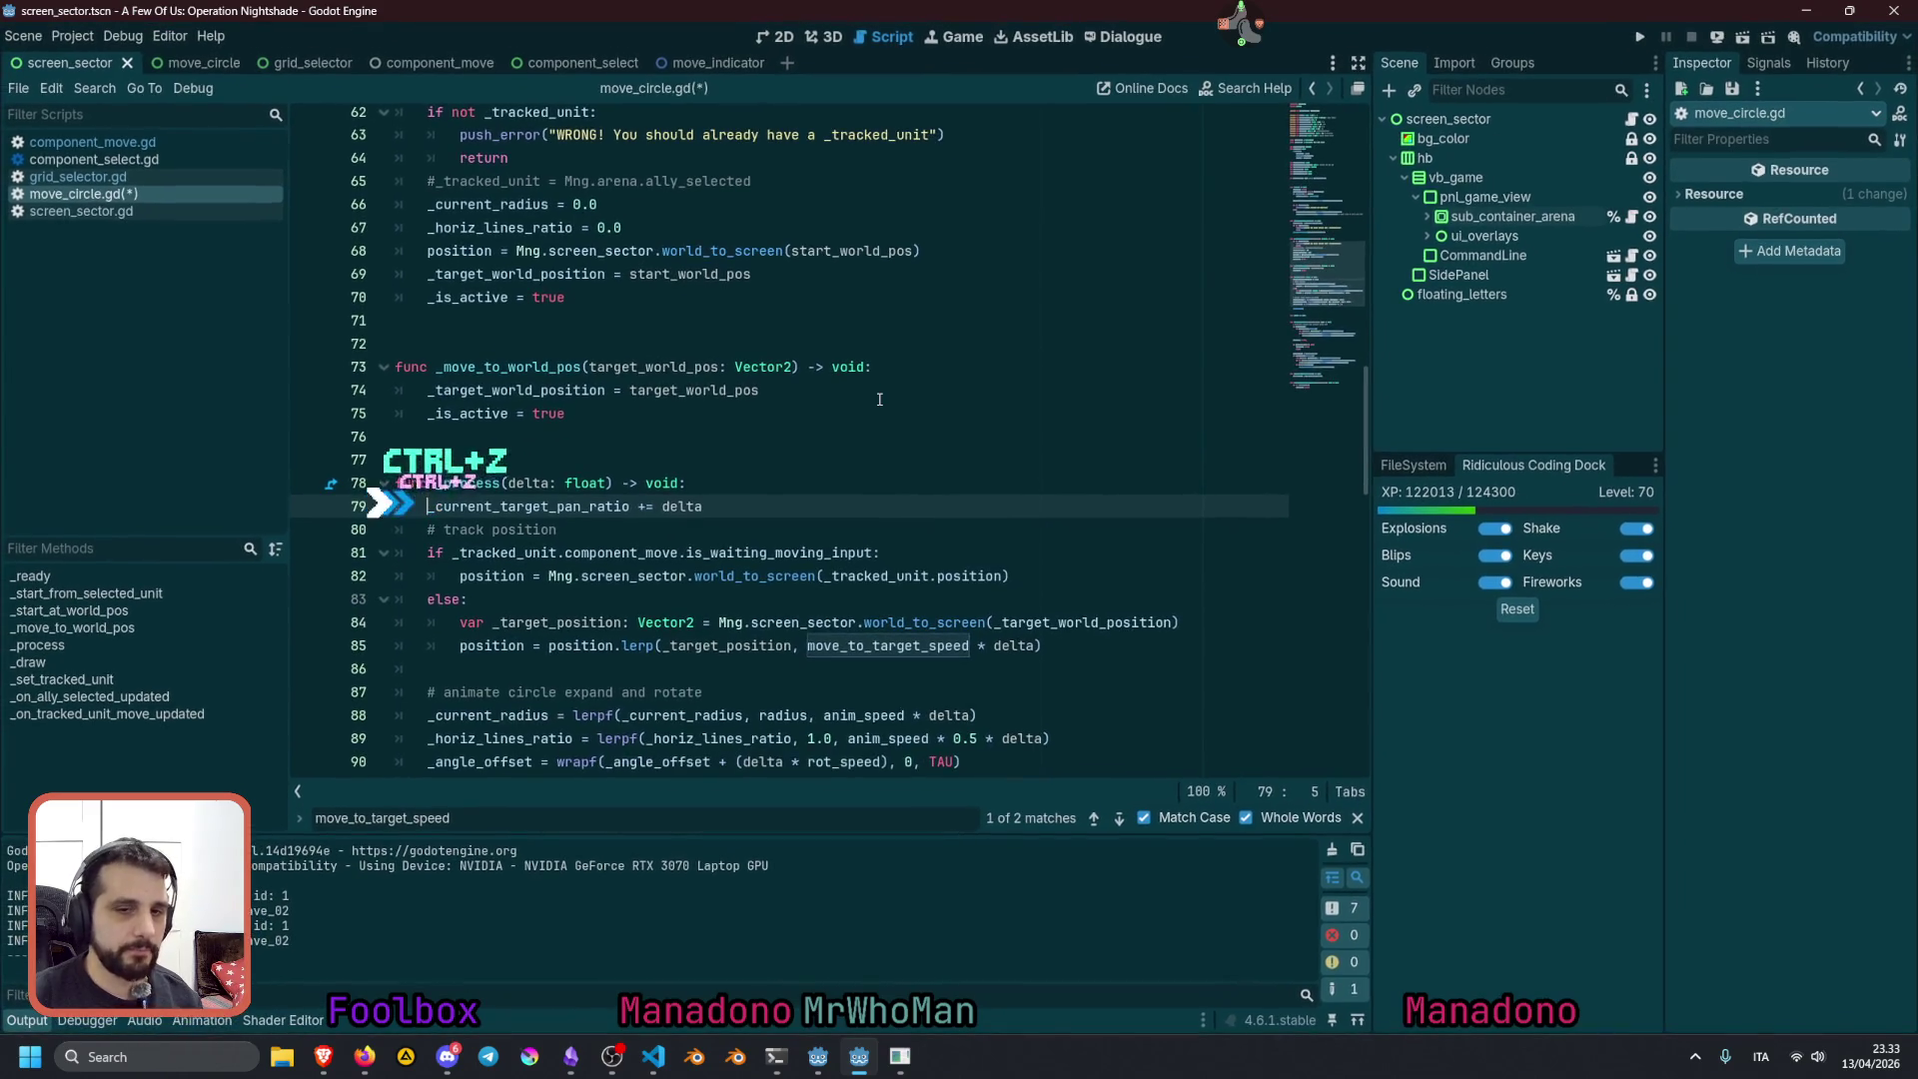
key(ctrl+z)
key(ctrl+z)
key(ctrl+z)
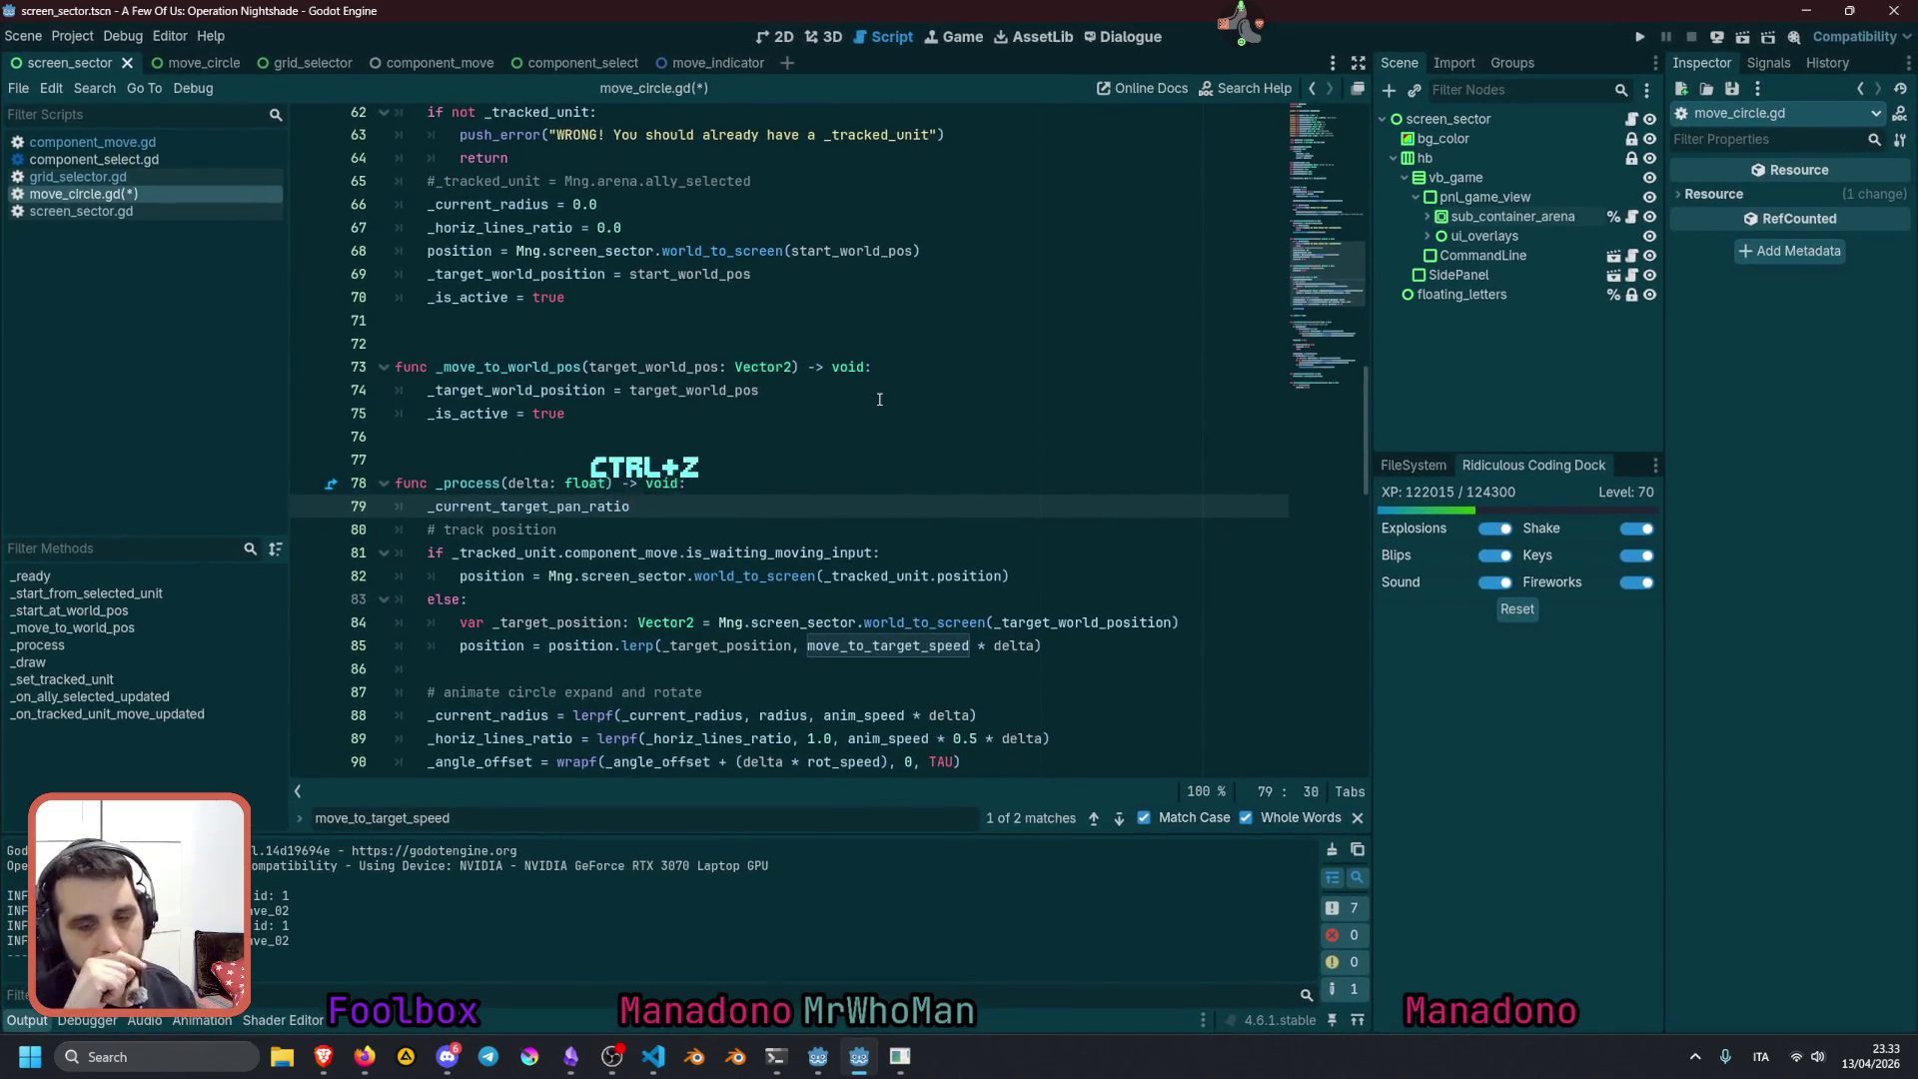
key(ctrl+z)
key(ctrl+z)
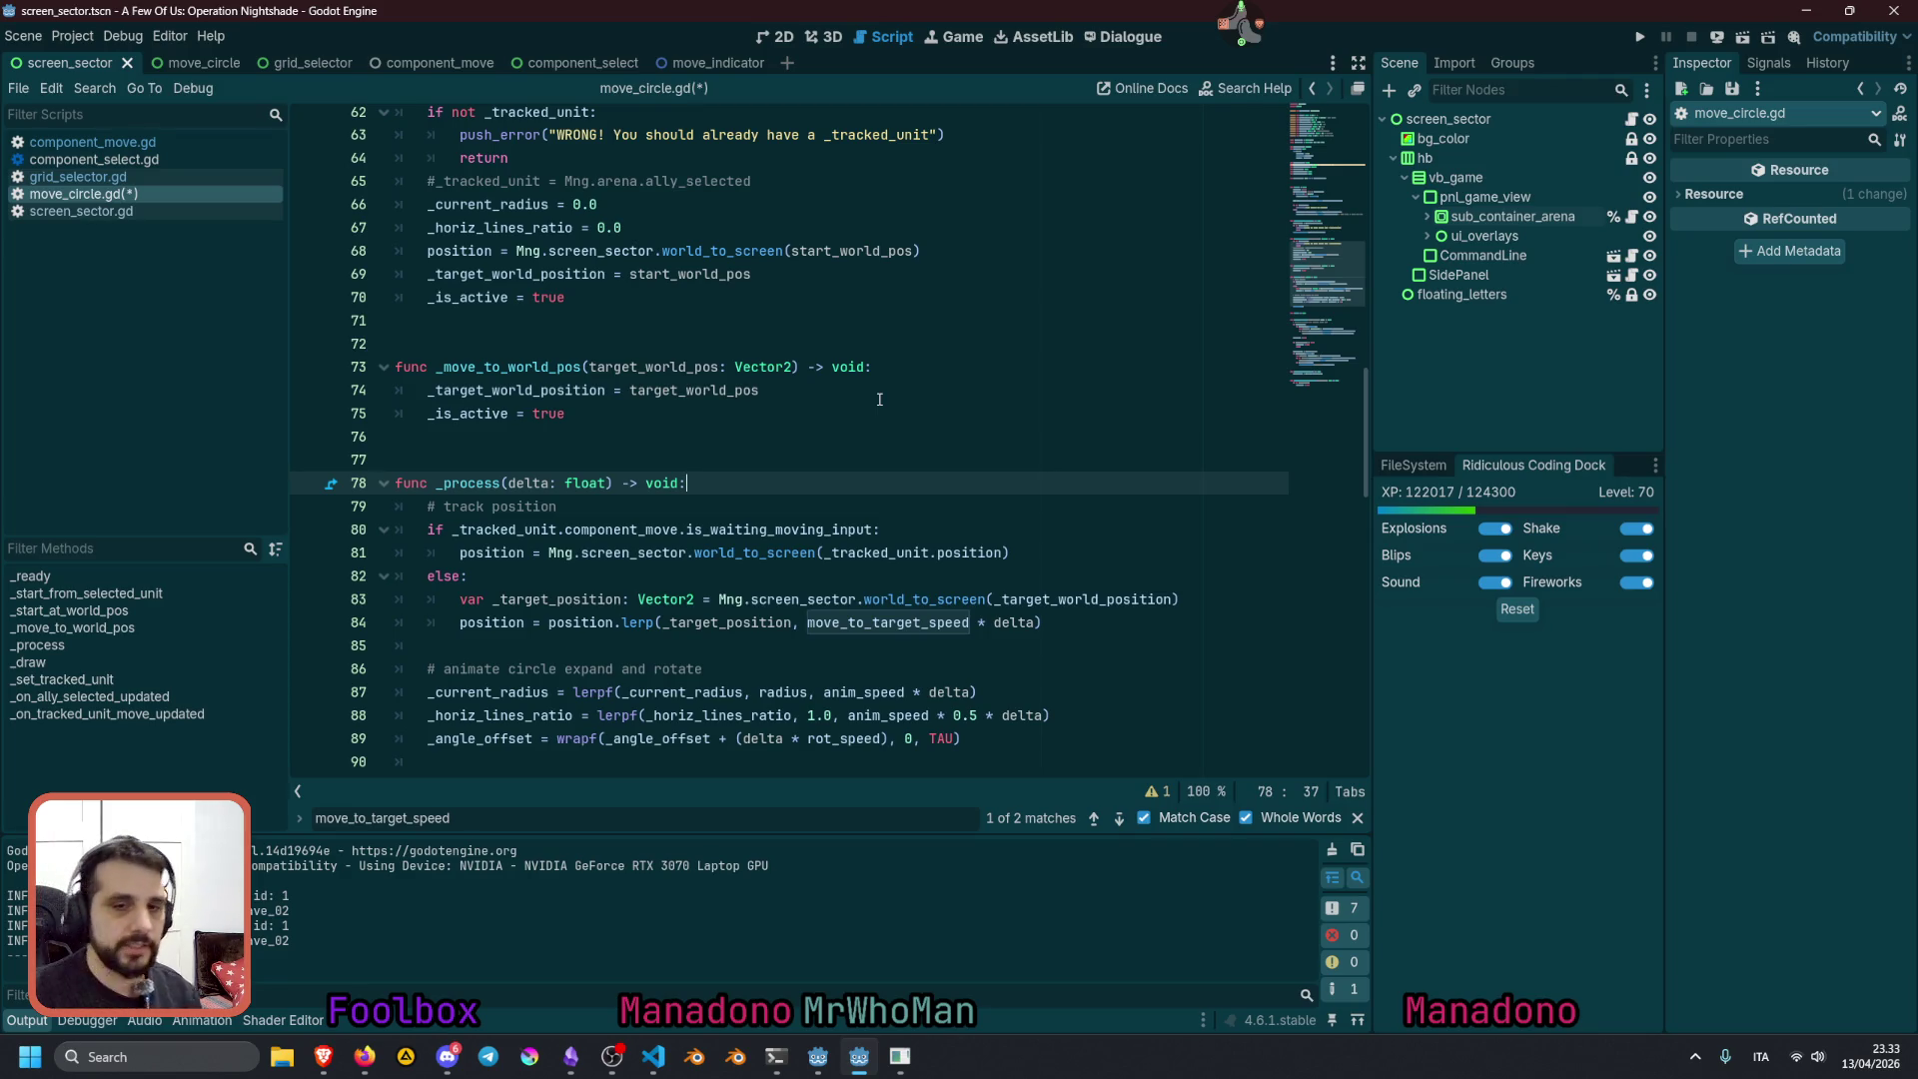
Inspect the line 84 lerp toward _target_position and its move_to_target_speed * delta weight
double_click(640, 621)
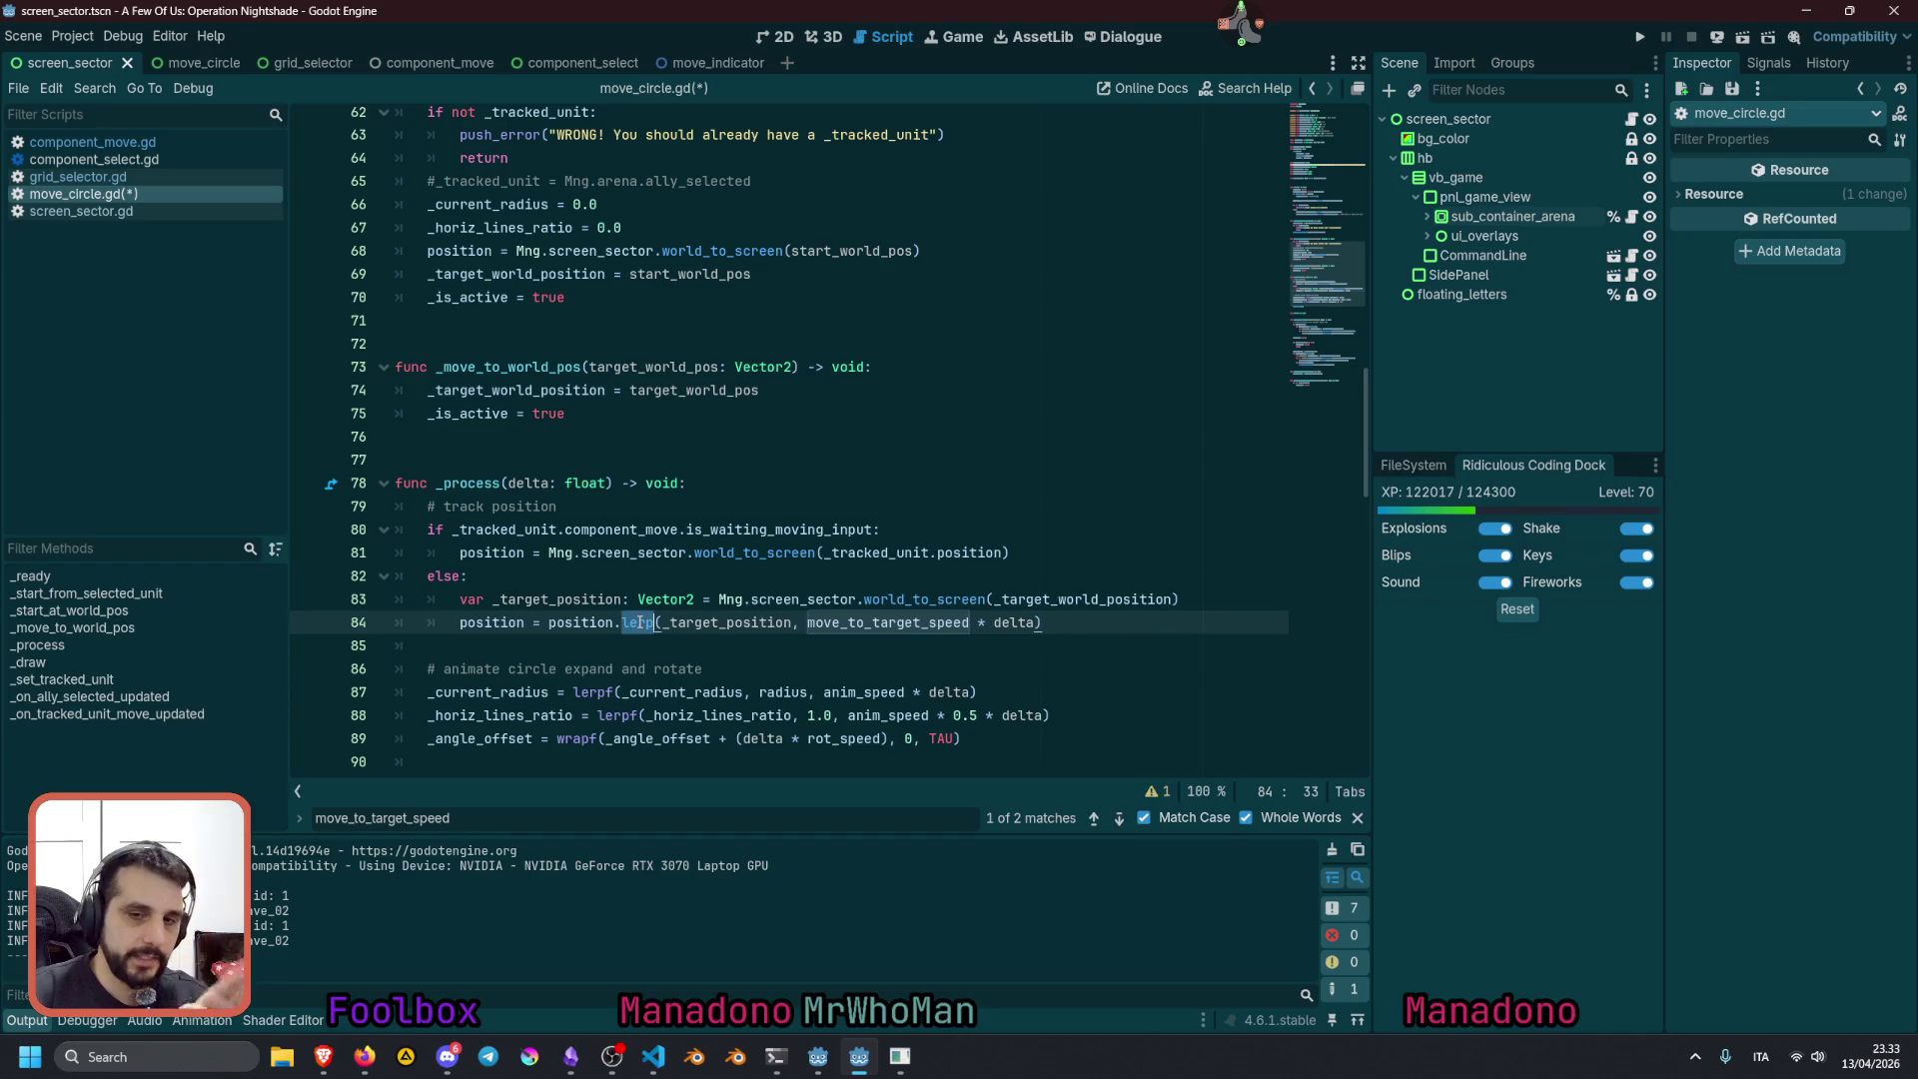
mouse_move(807, 622)
mouse_down()
mouse_move(994, 621)
mouse_move(1059, 600)
mouse_move(1042, 622)
mouse_up()
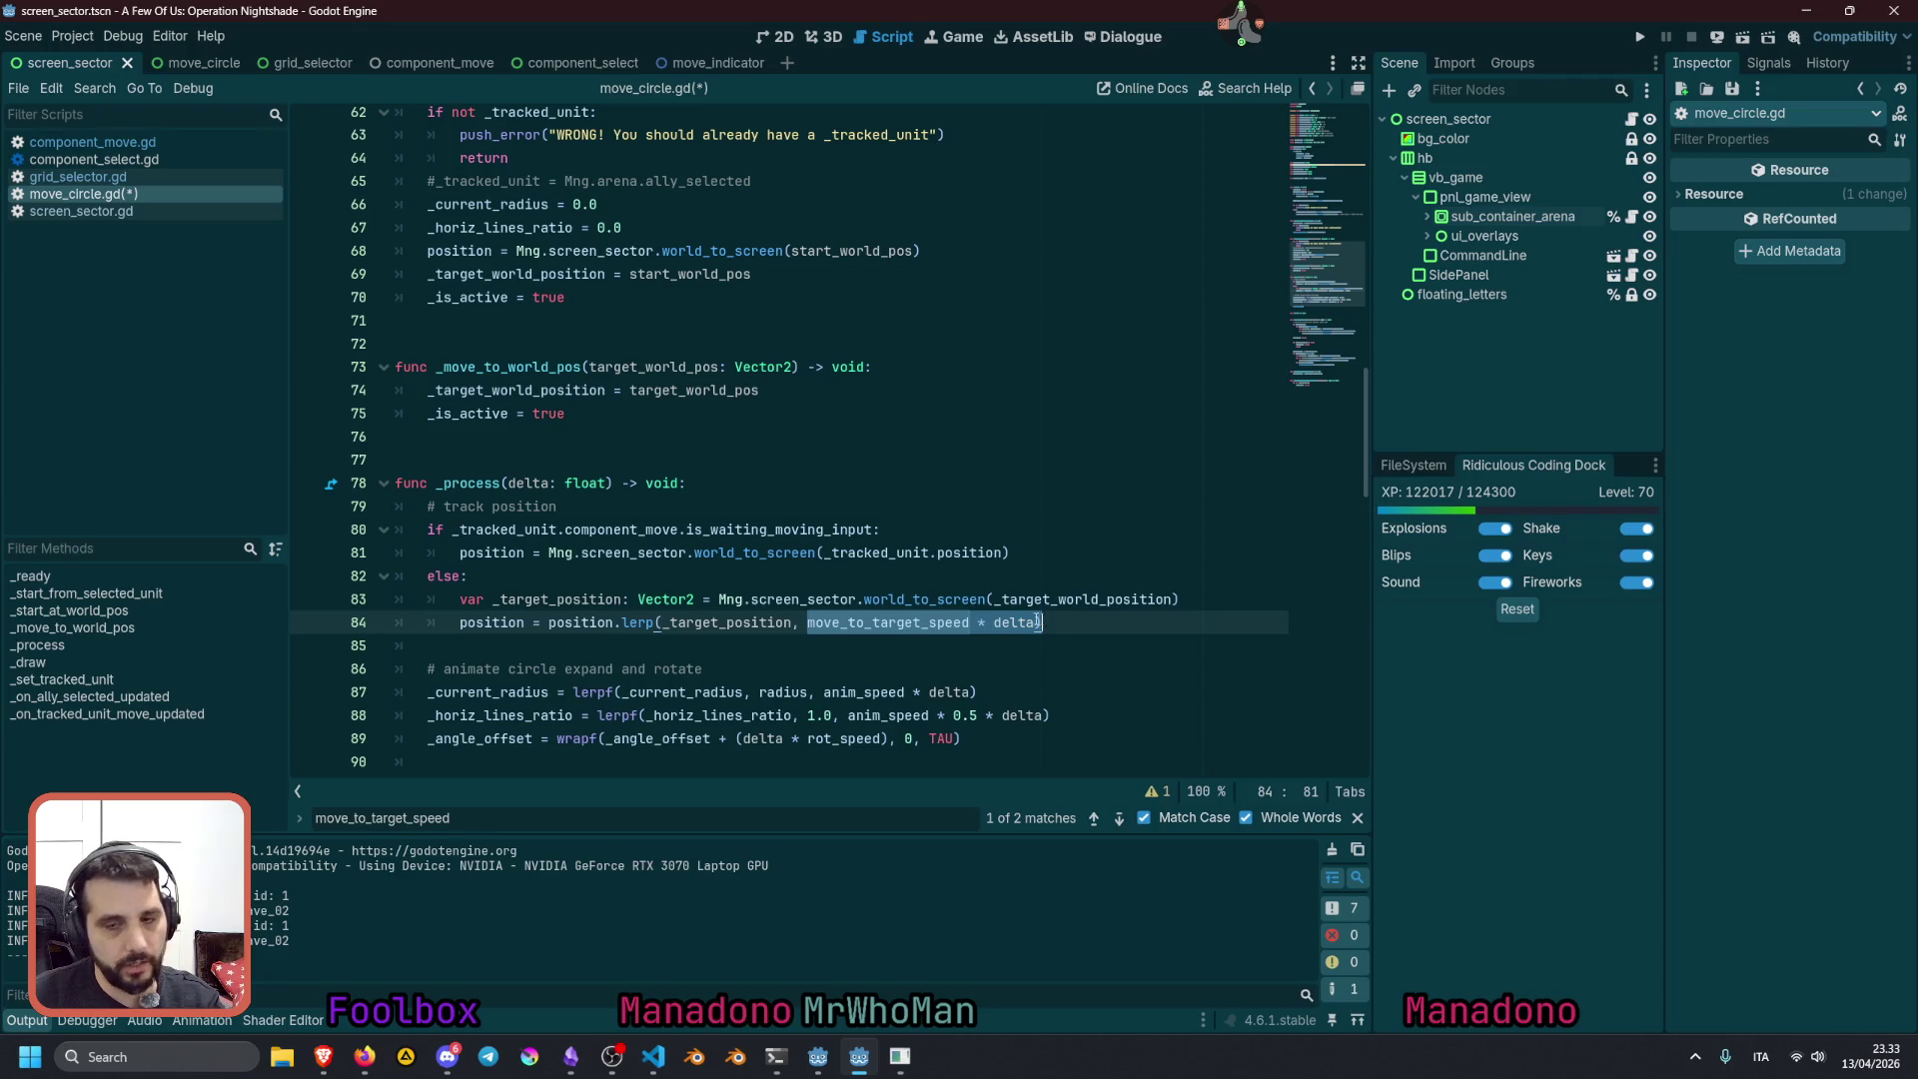
click(909, 621)
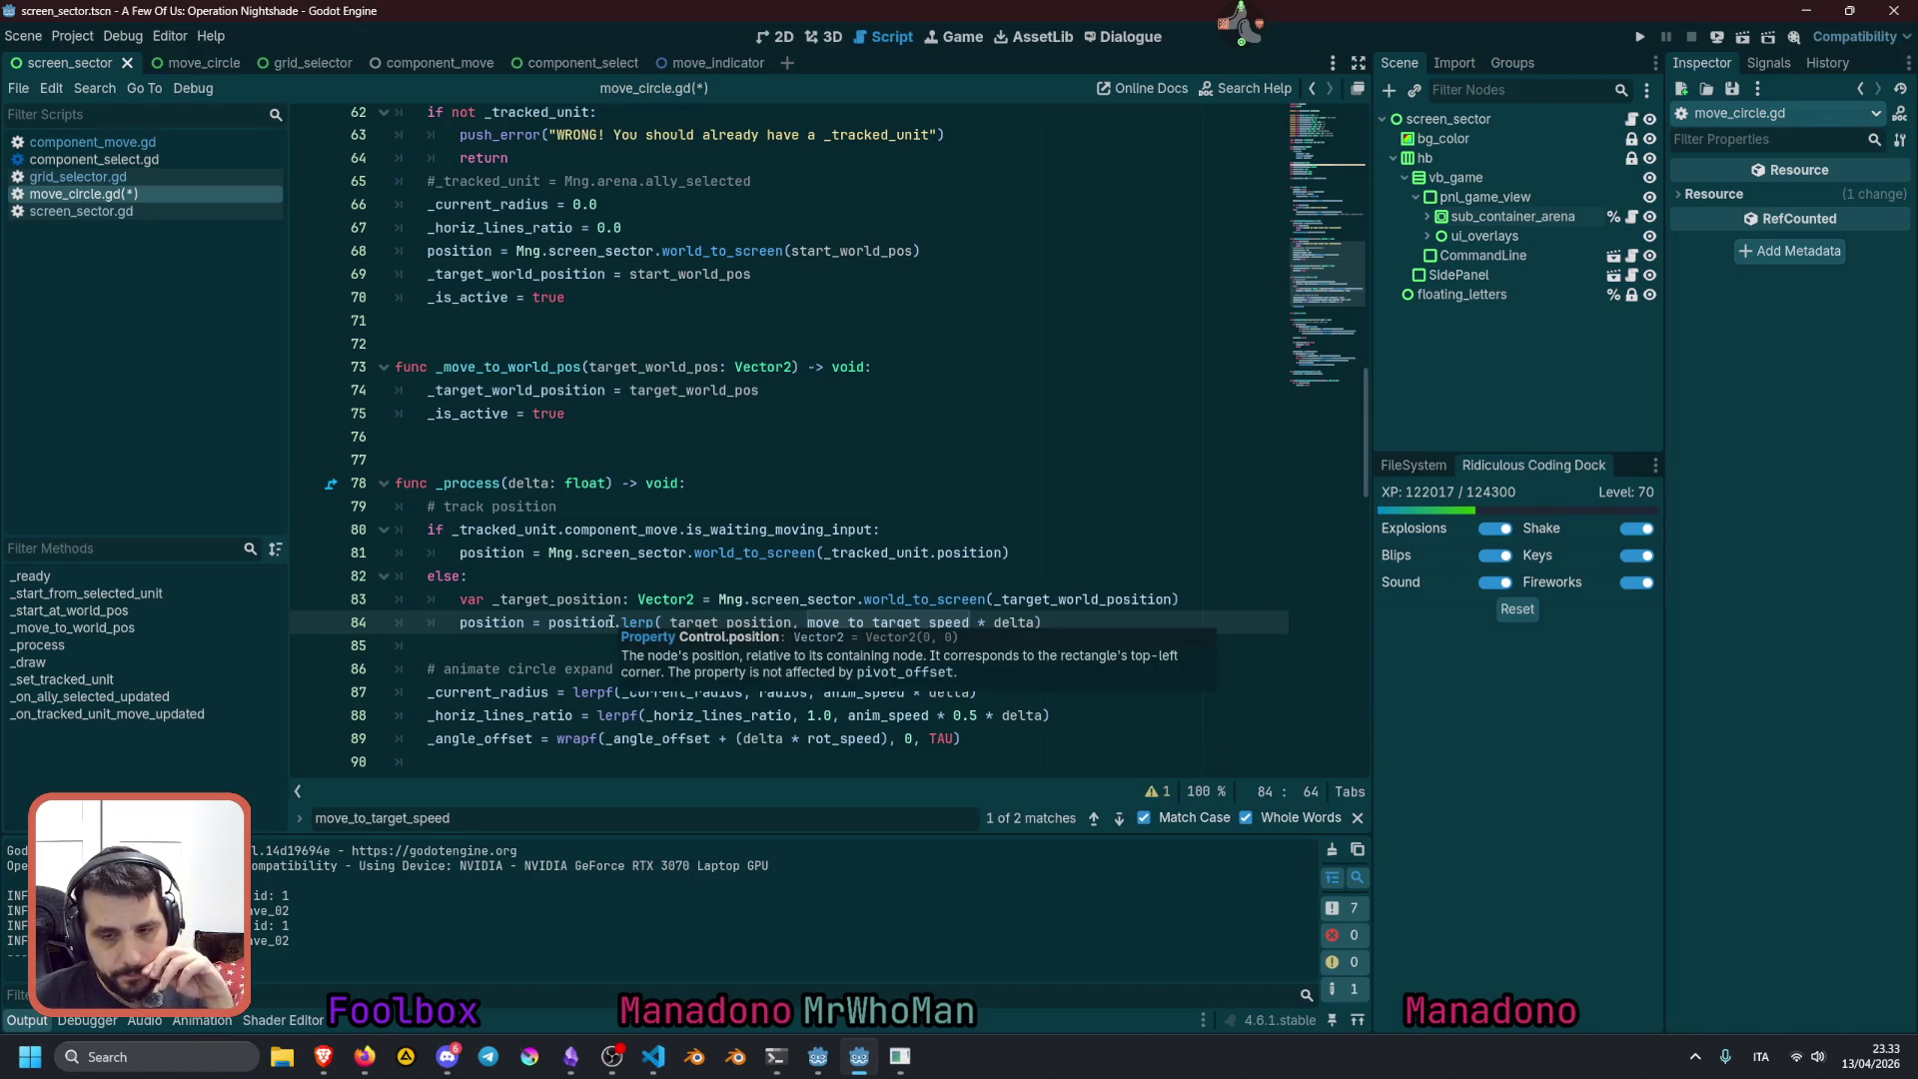
click(807, 622)
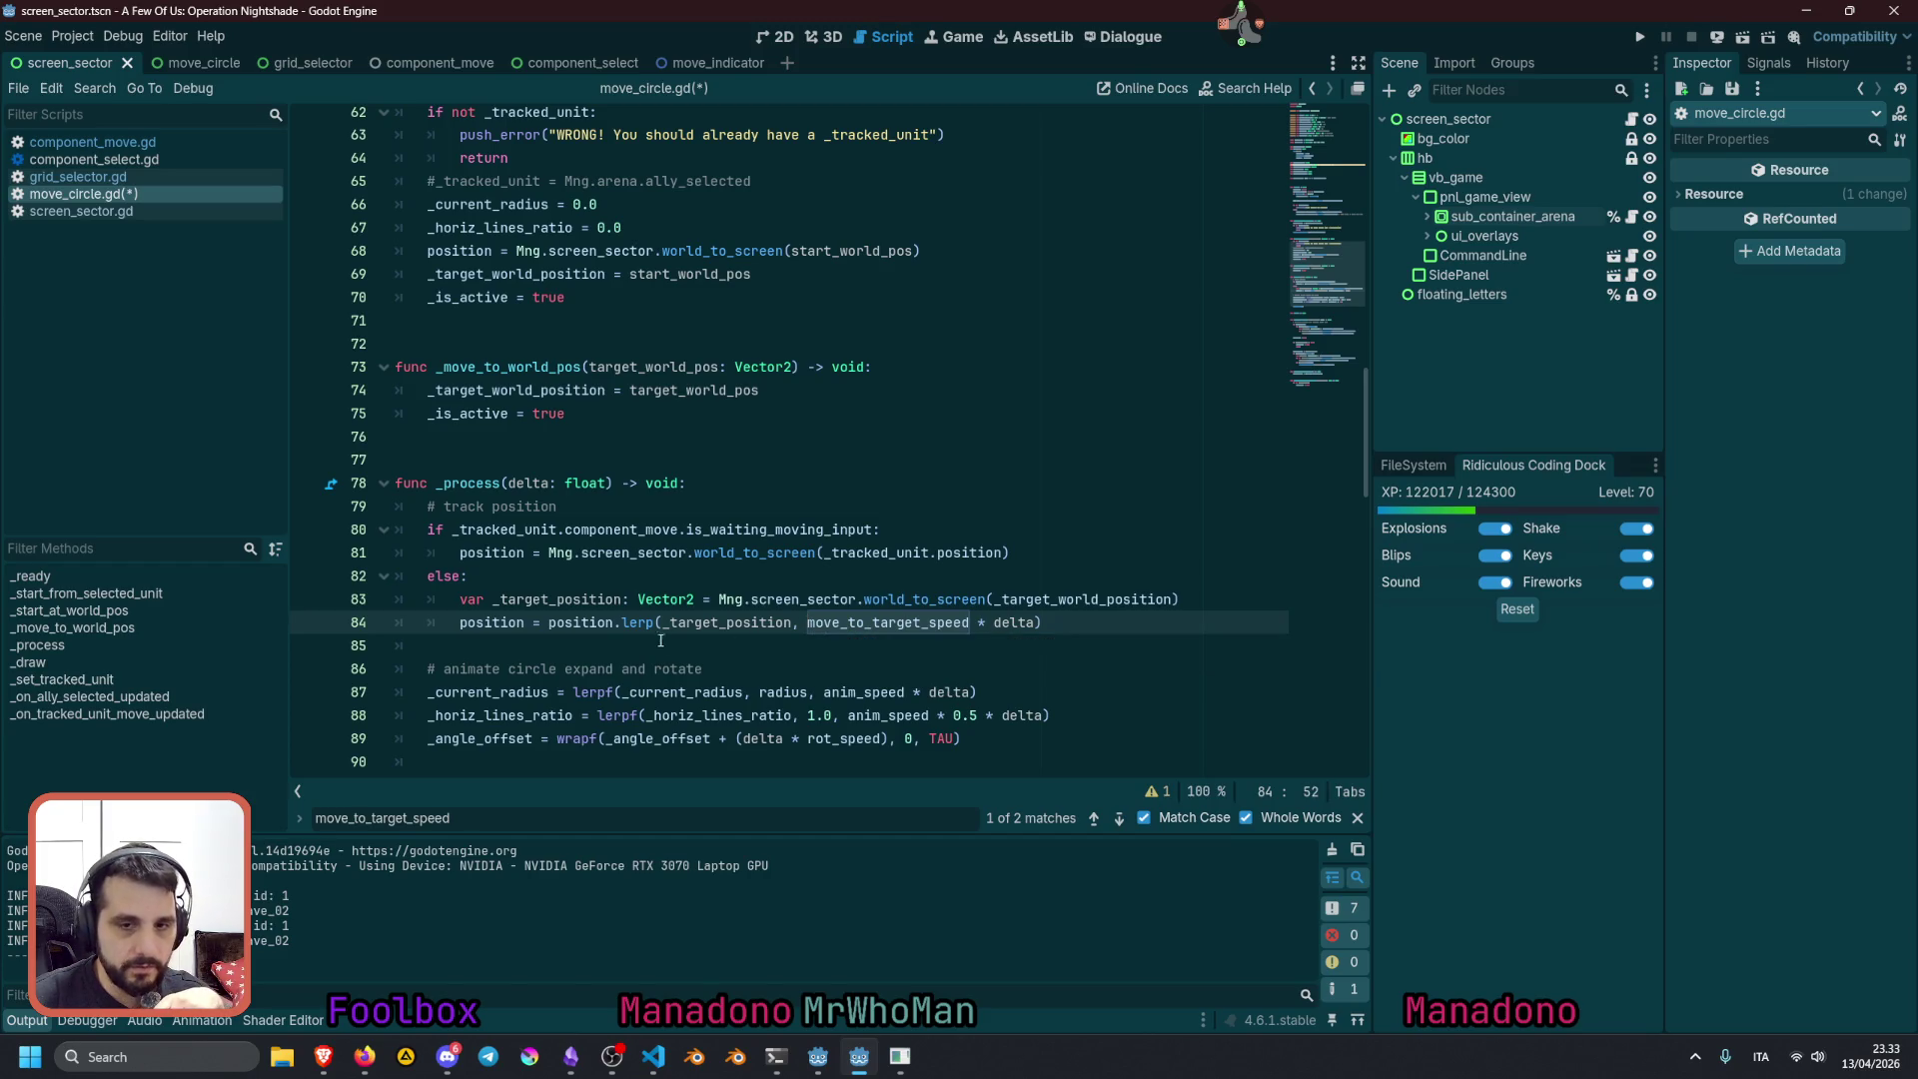
double_click(579, 623)
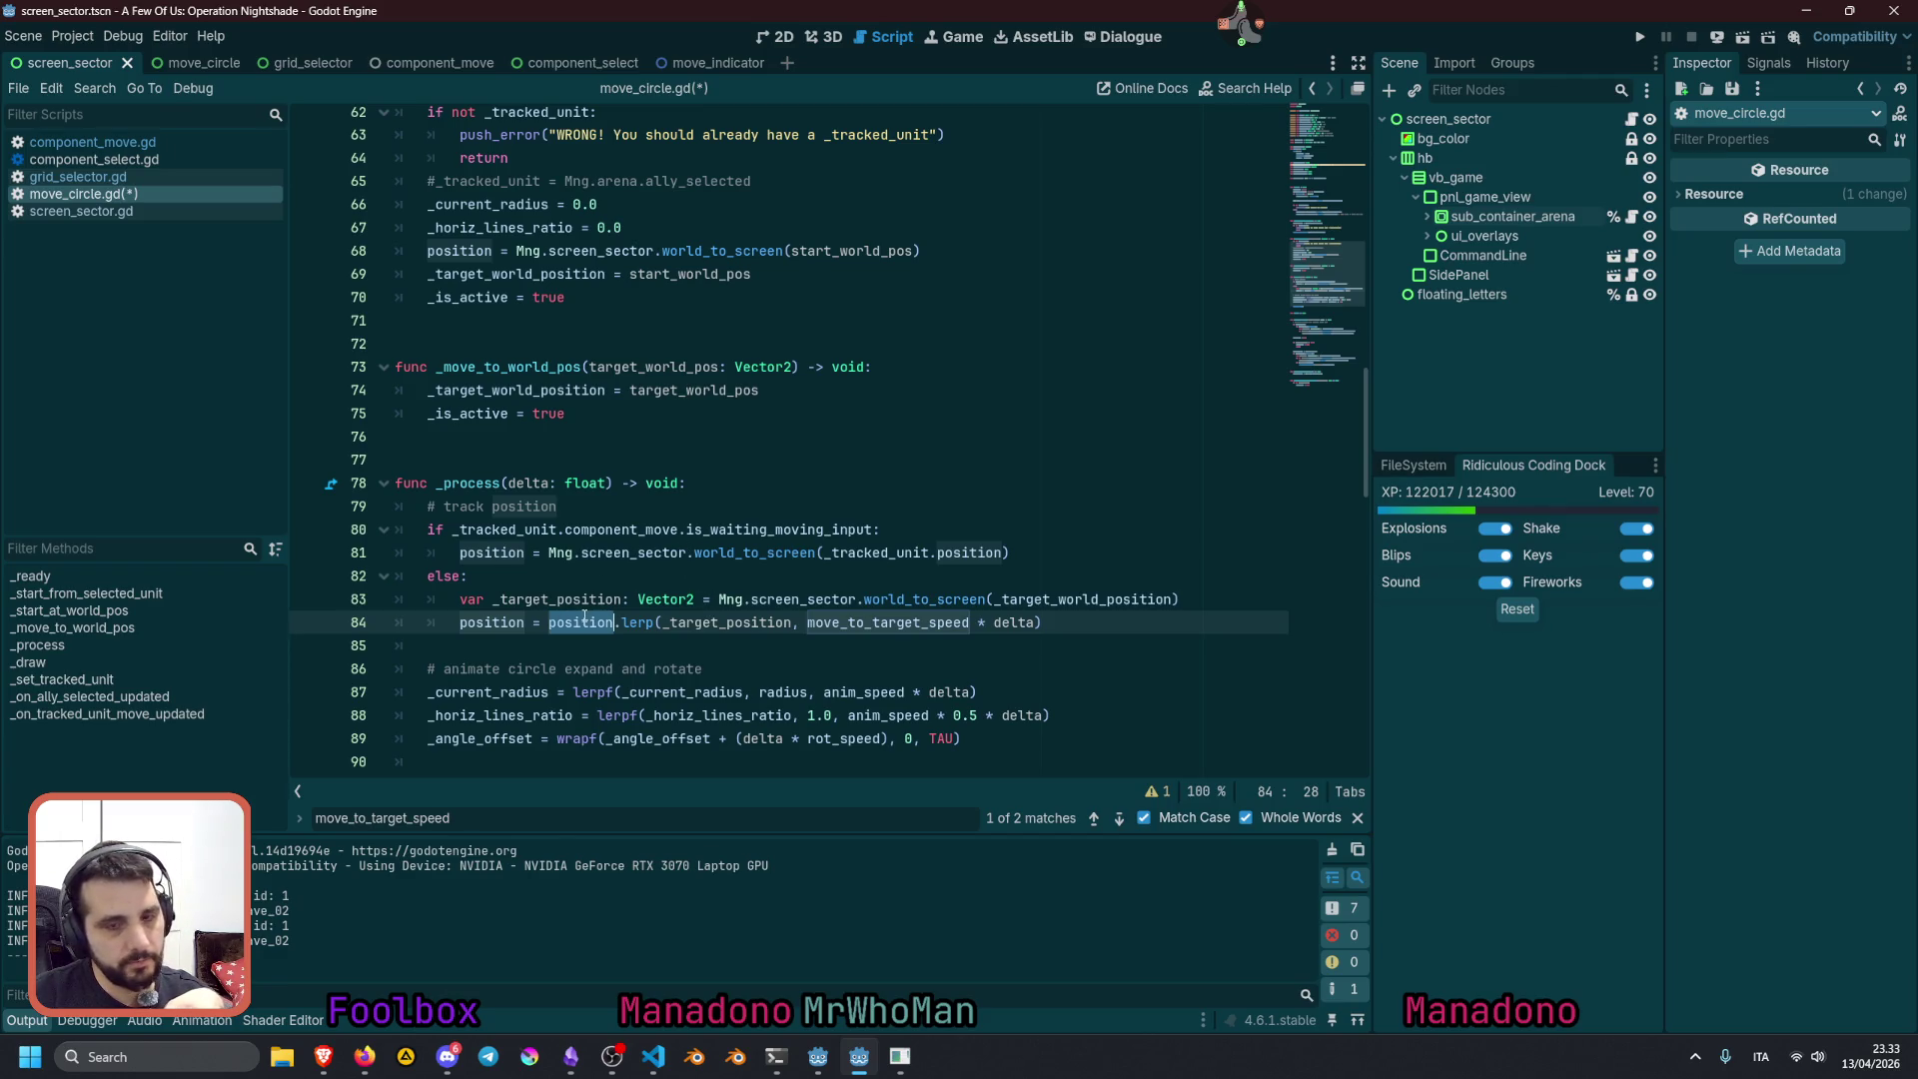
mouse_move(584, 616)
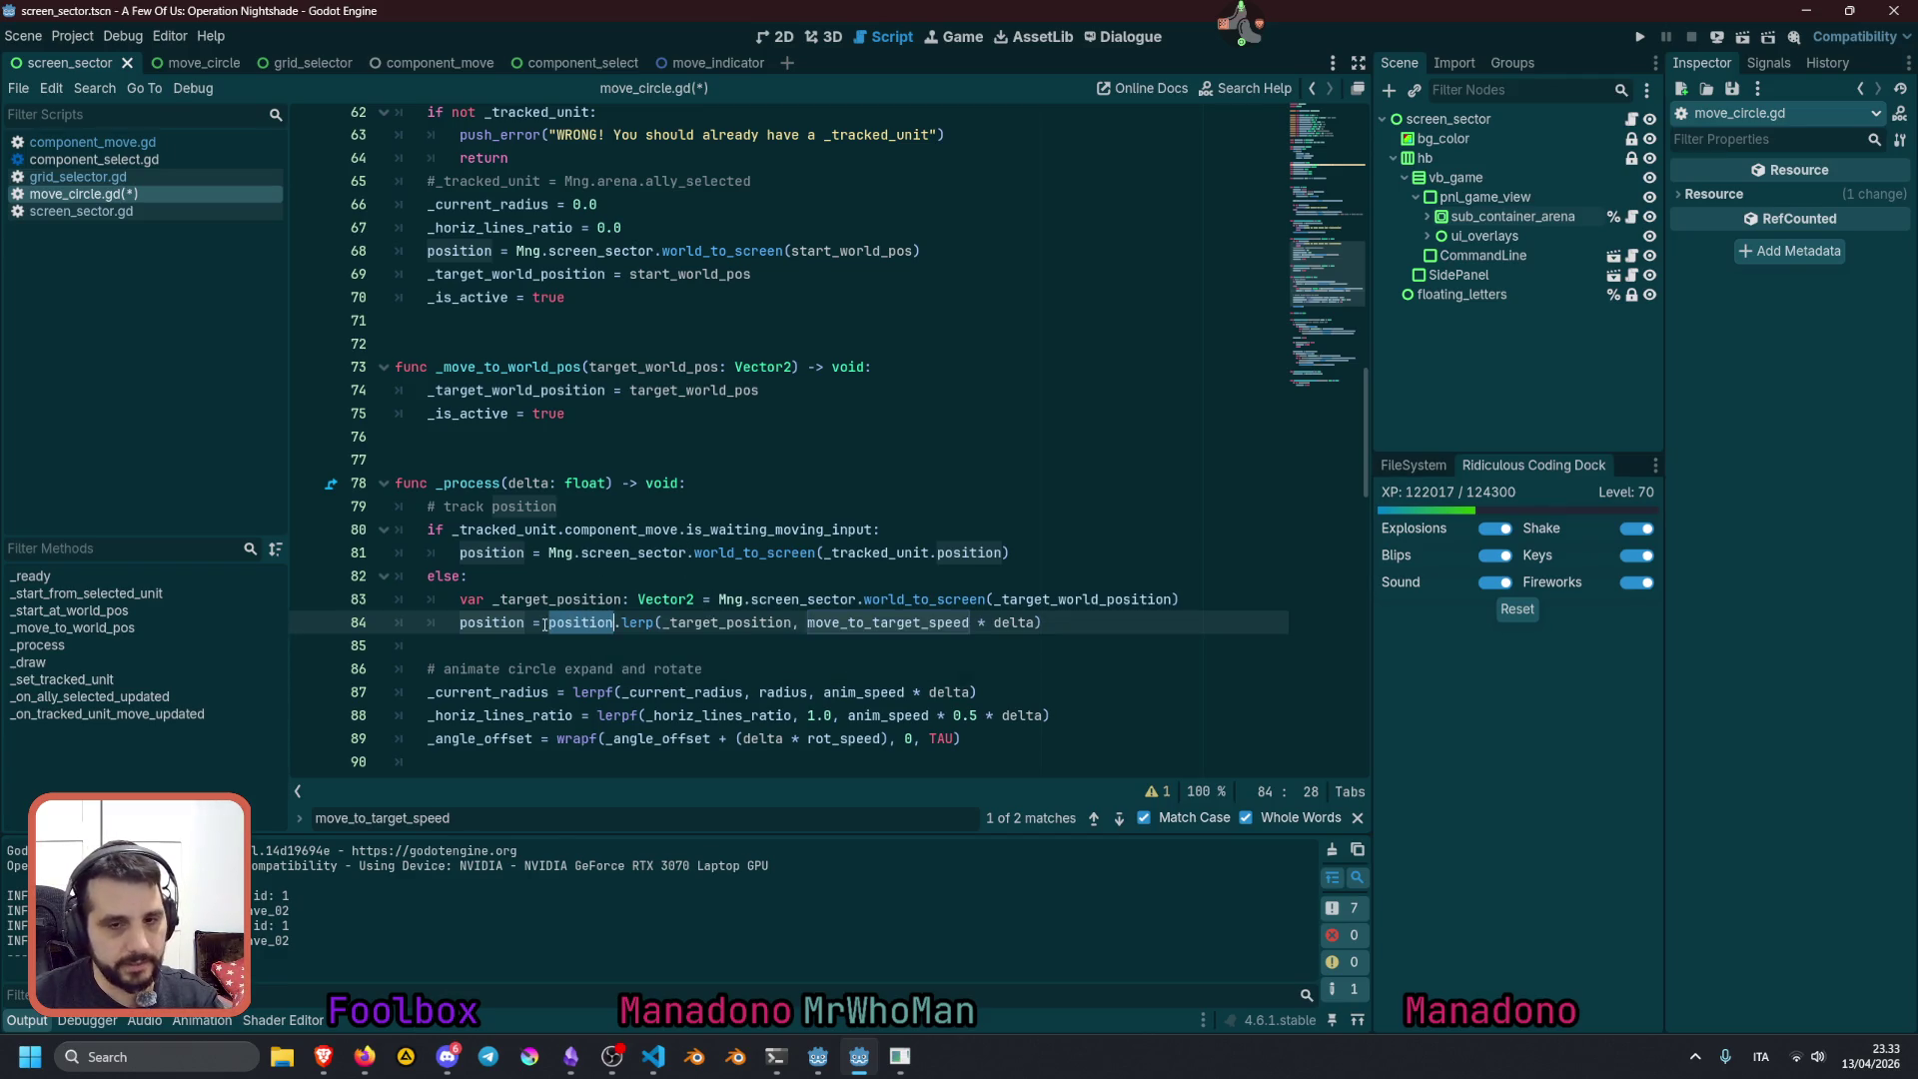
click(721, 623)
click(716, 622)
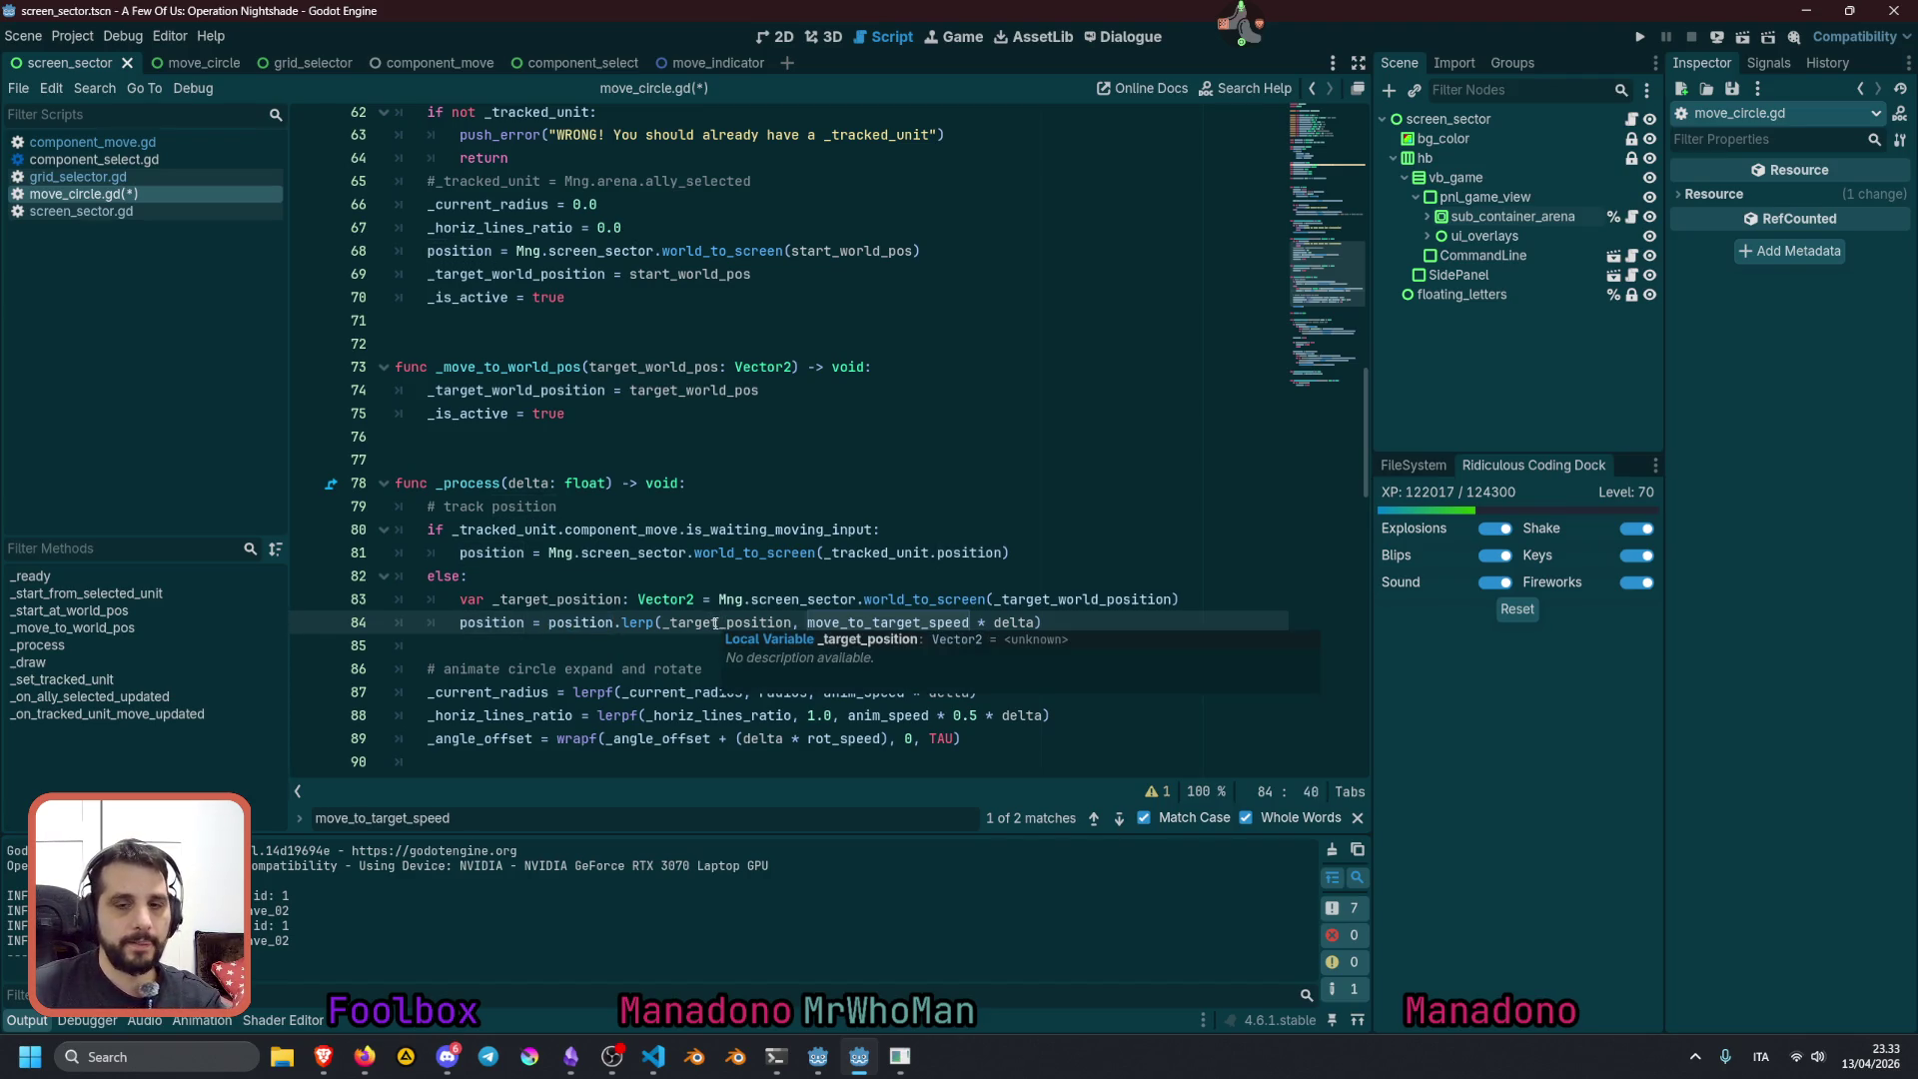
drag(807, 623, 1038, 623)
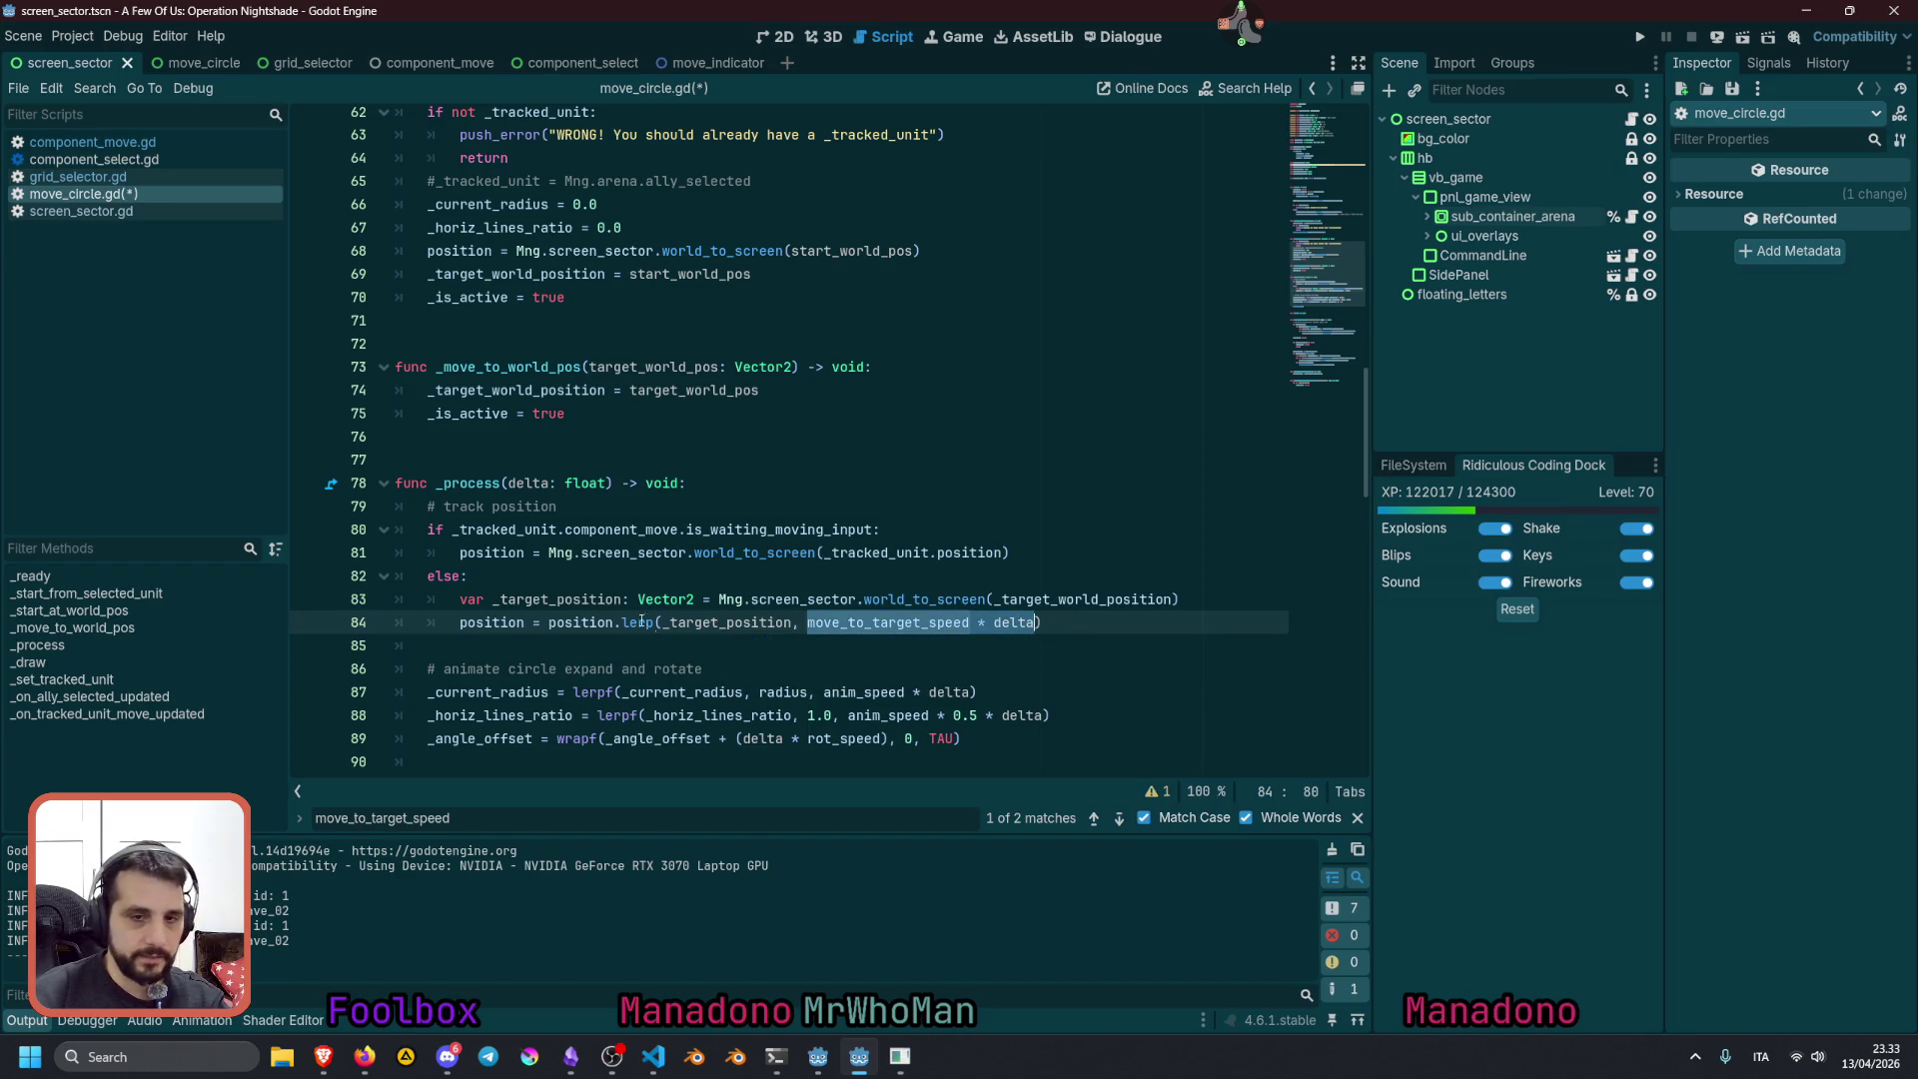
click(558, 623)
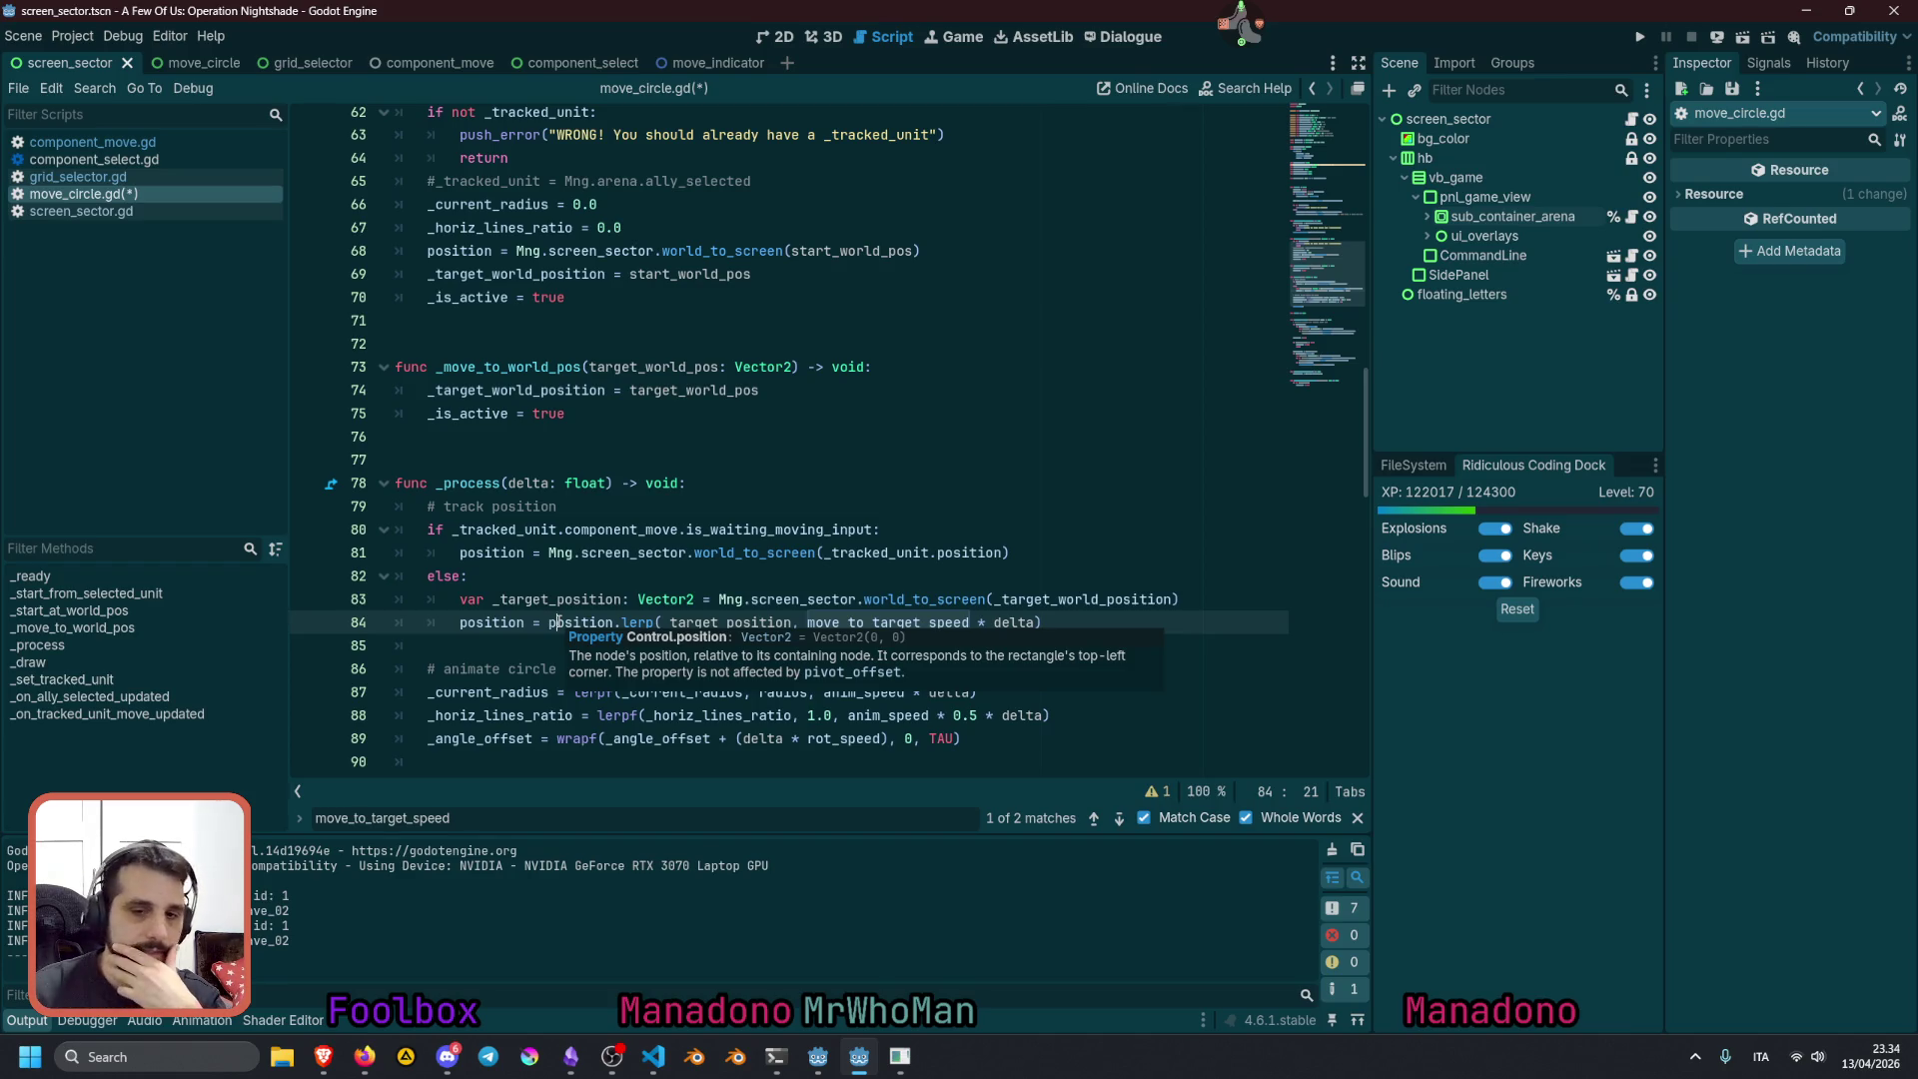
Check the rest of _process and run the project with F5
click(594, 587)
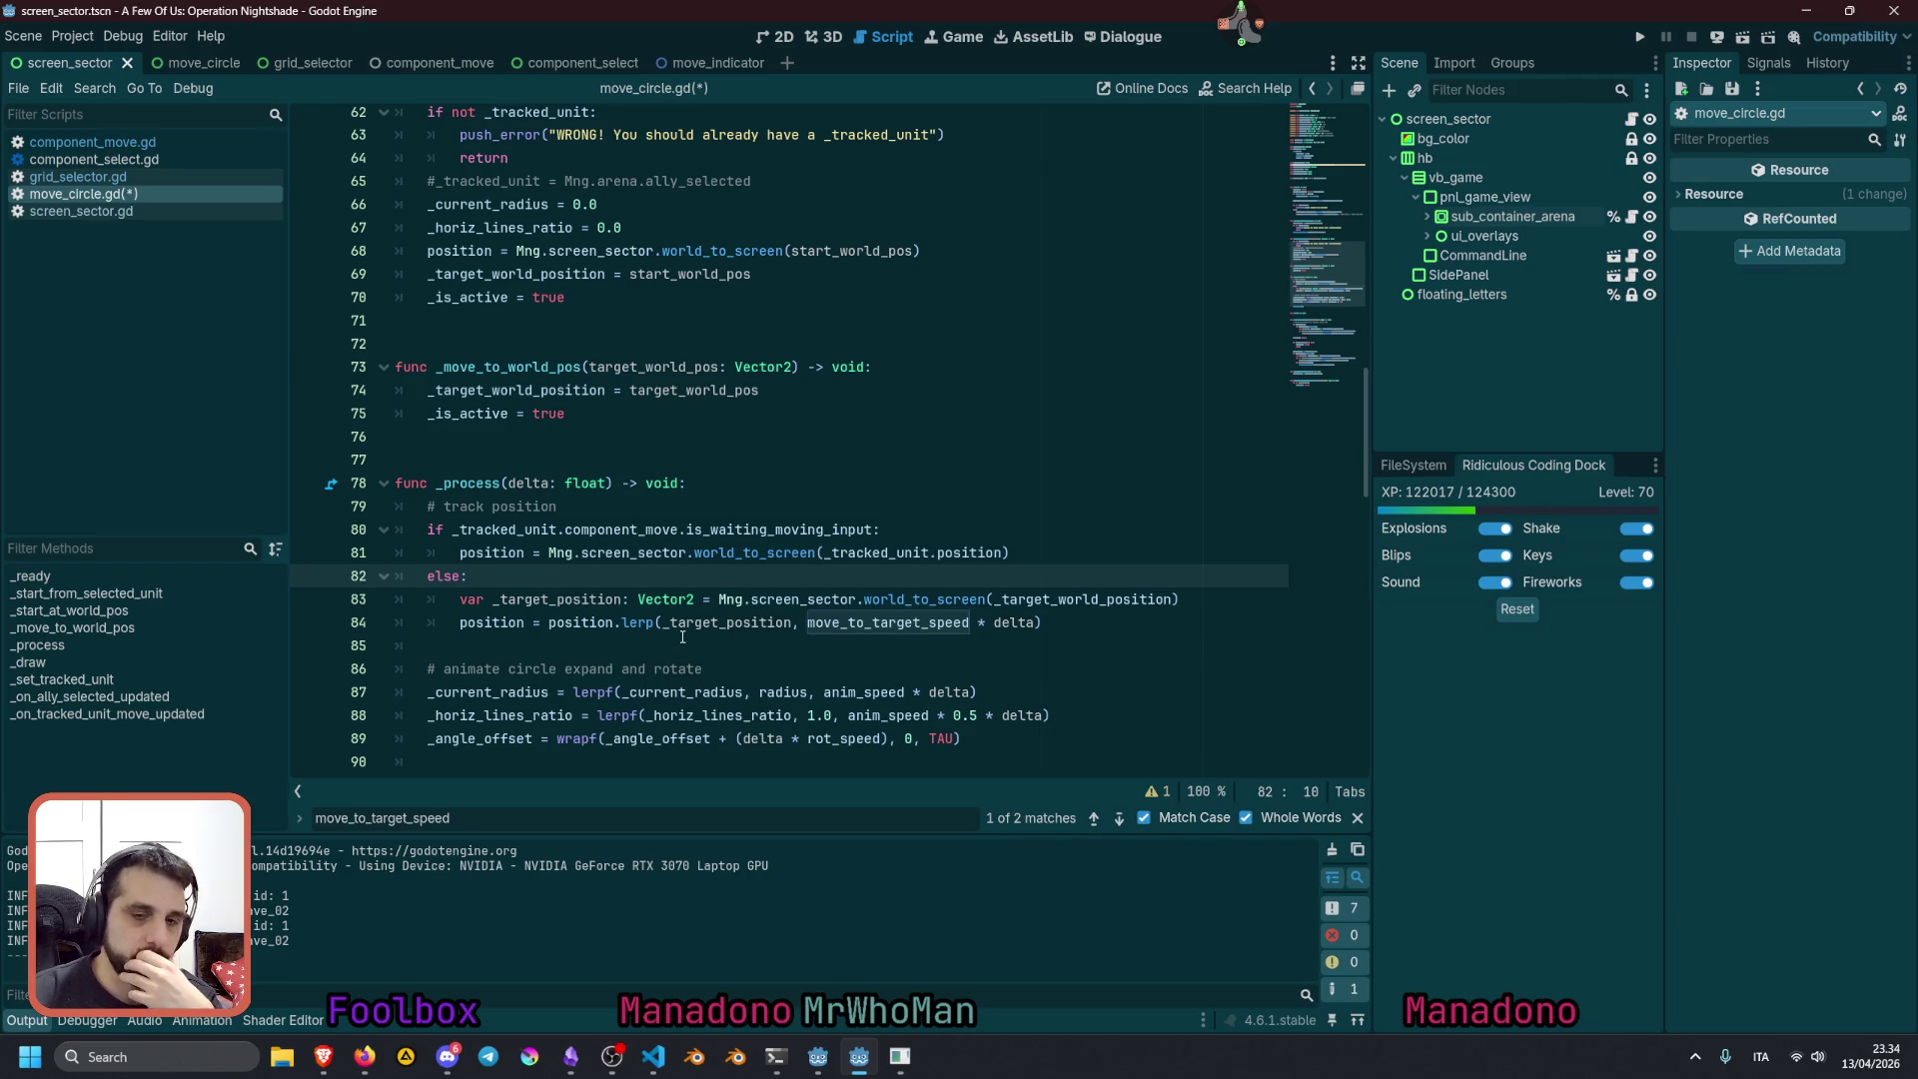
scroll(683, 637, down, 2)
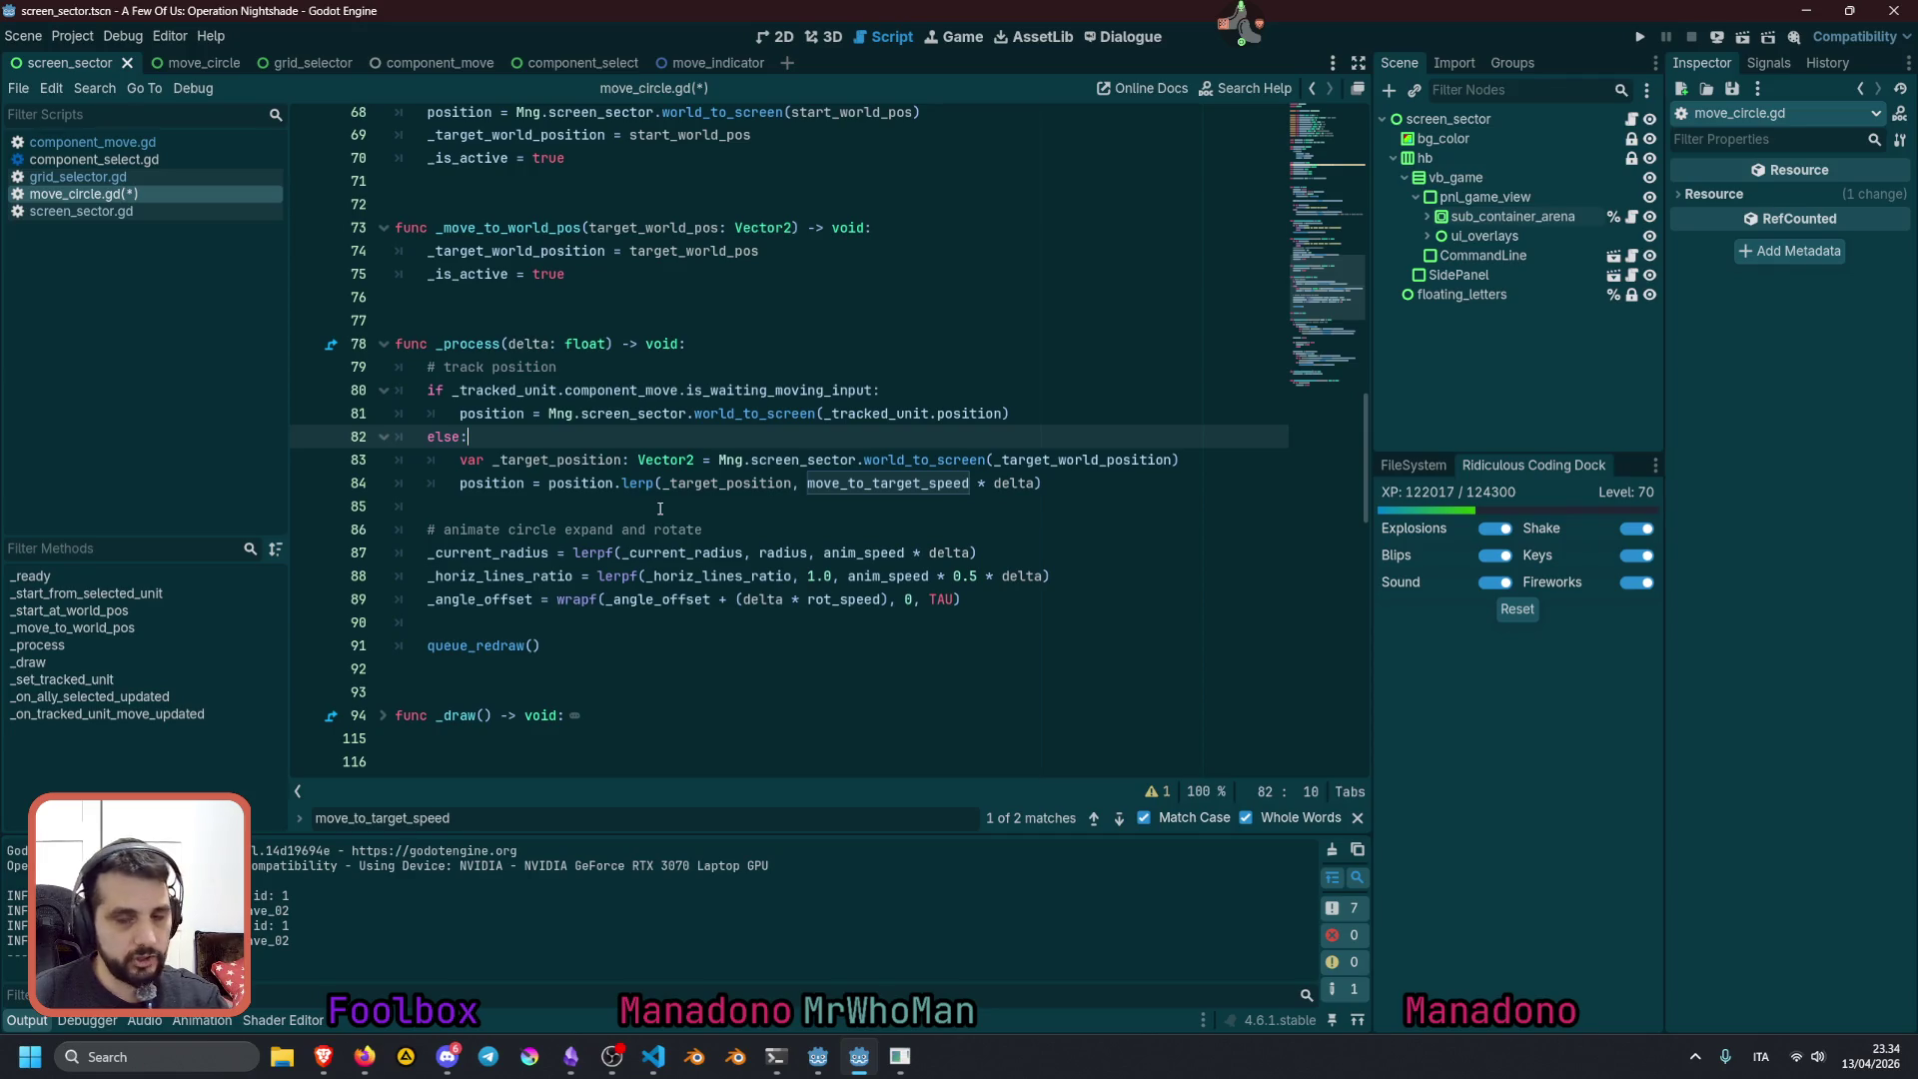
key(F5)
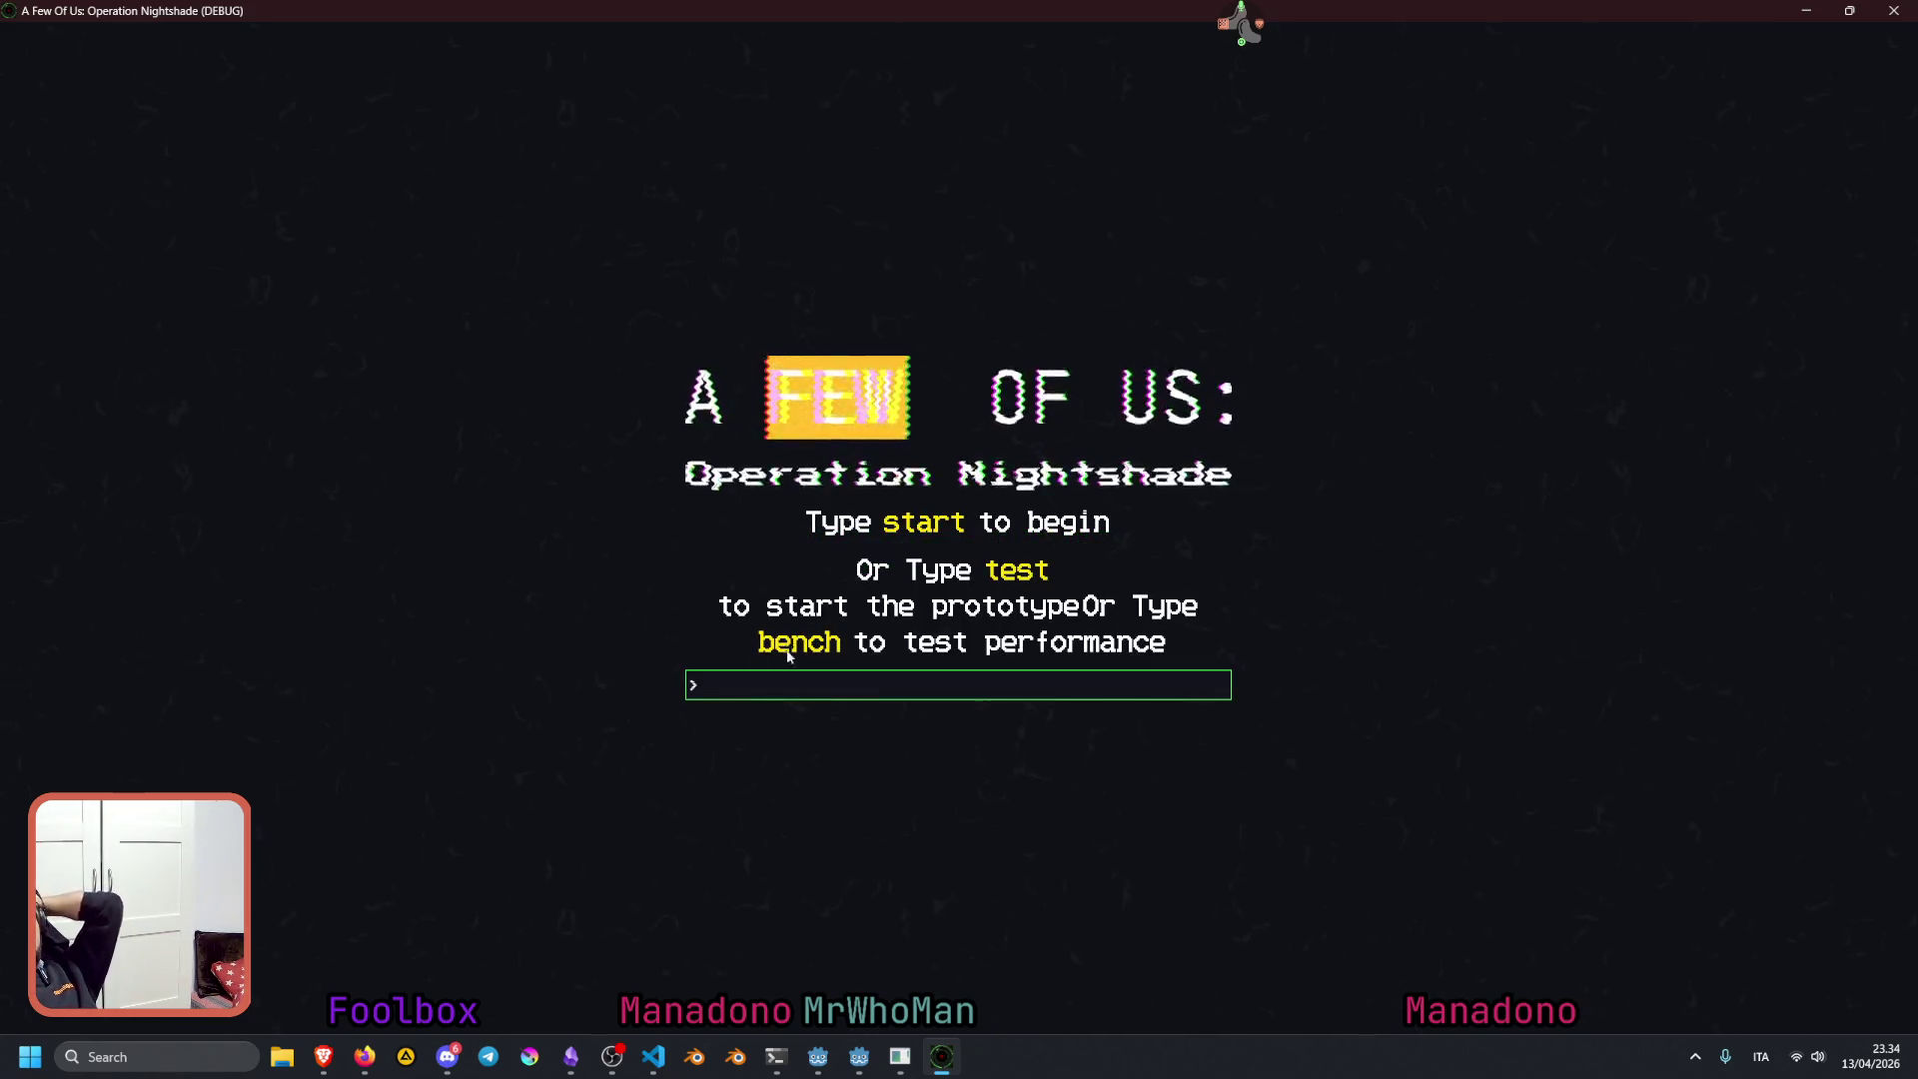
Start the prototype with the 'test' command and focus the tactical map monitor
text(test)
key(Return)
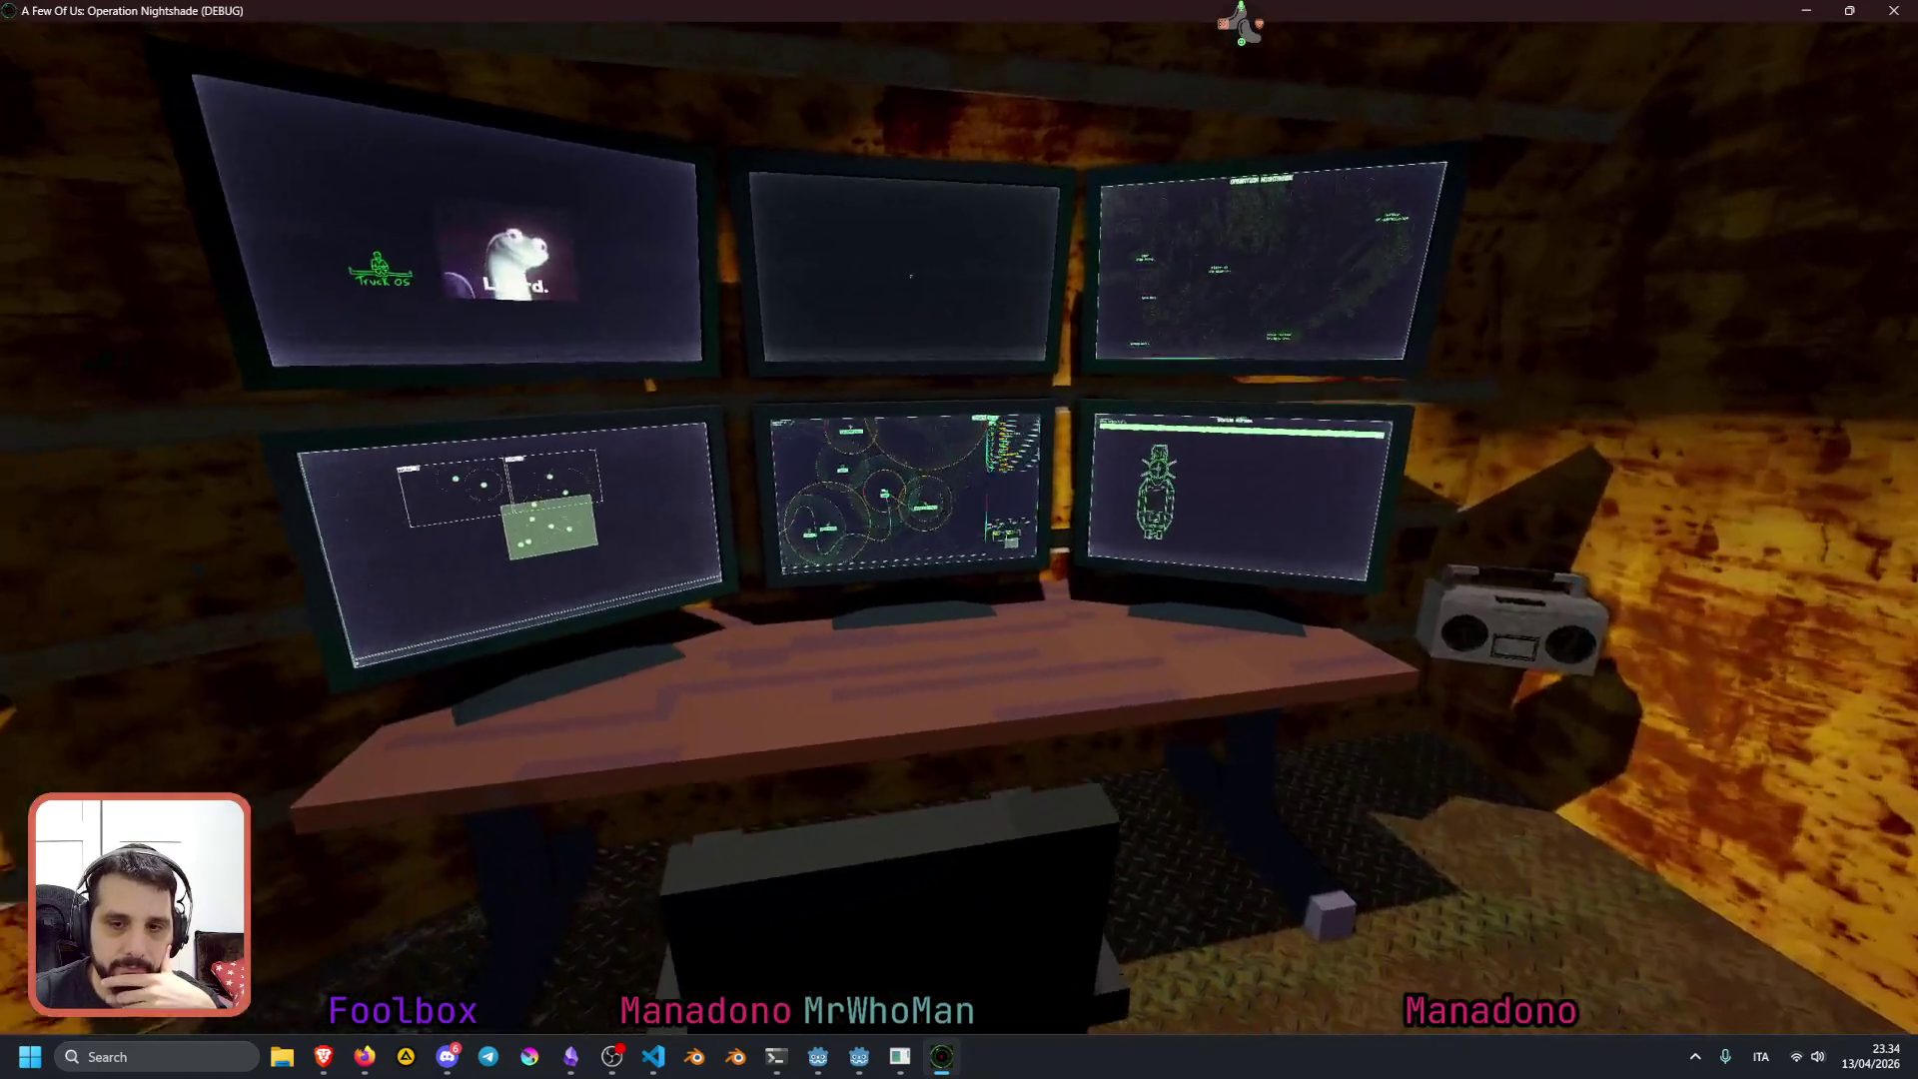
click(1384, 236)
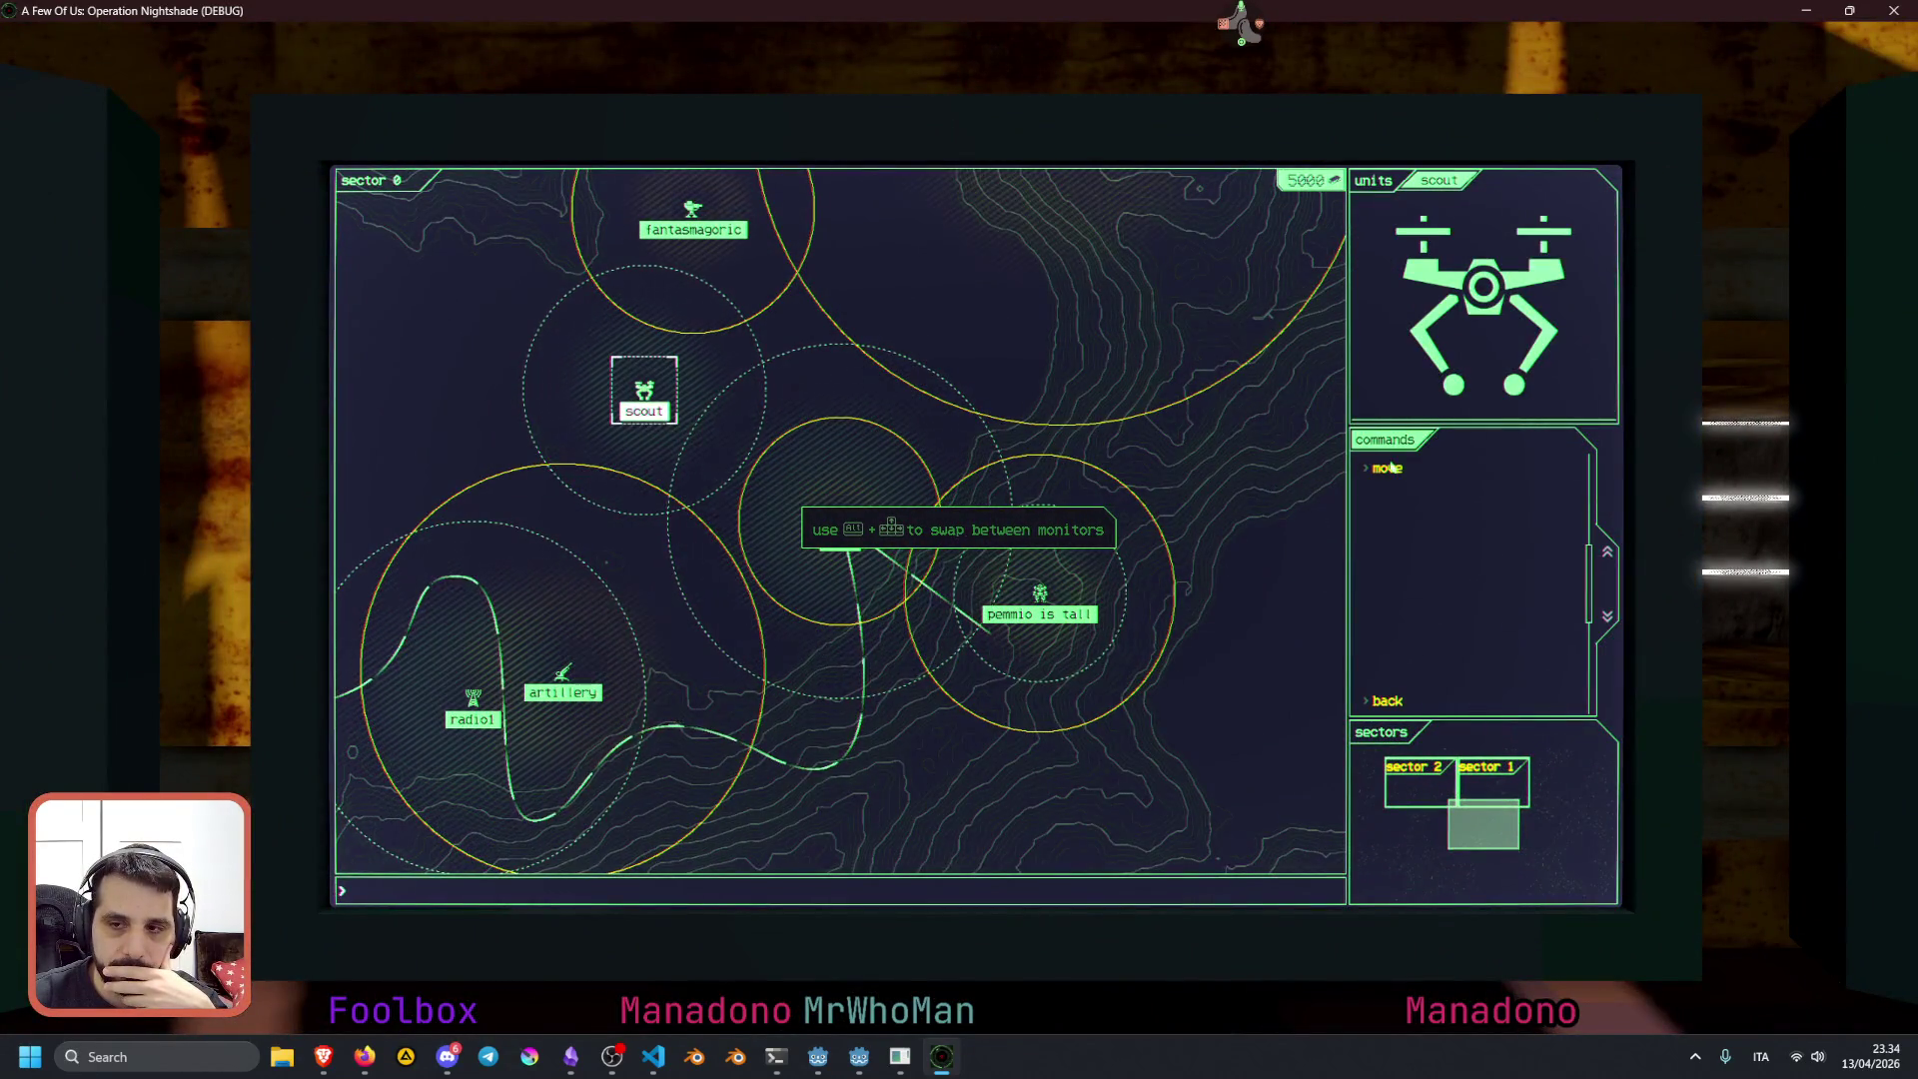
Send the scout to upper, lower, upper-right and upper-left map points, select the base, then stop with F8
click(1390, 467)
click(1124, 278)
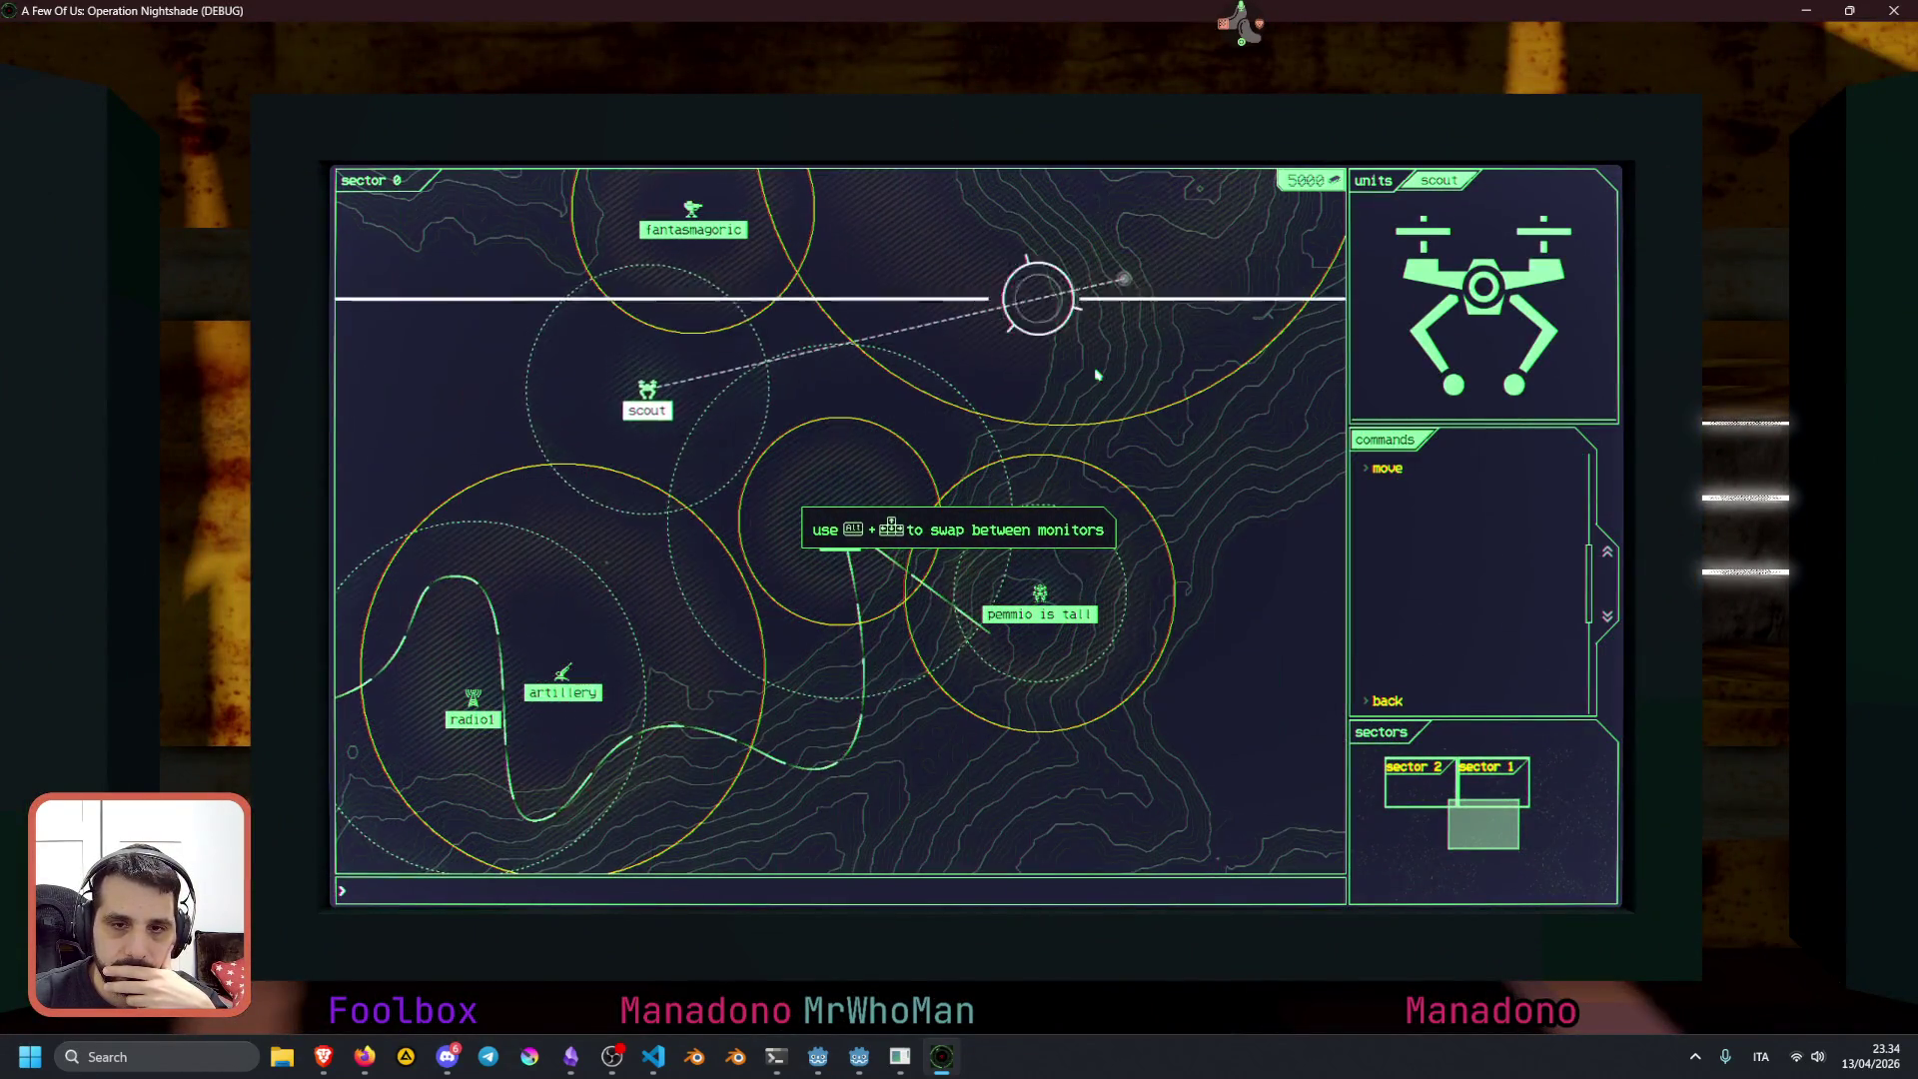
click(1388, 468)
click(810, 719)
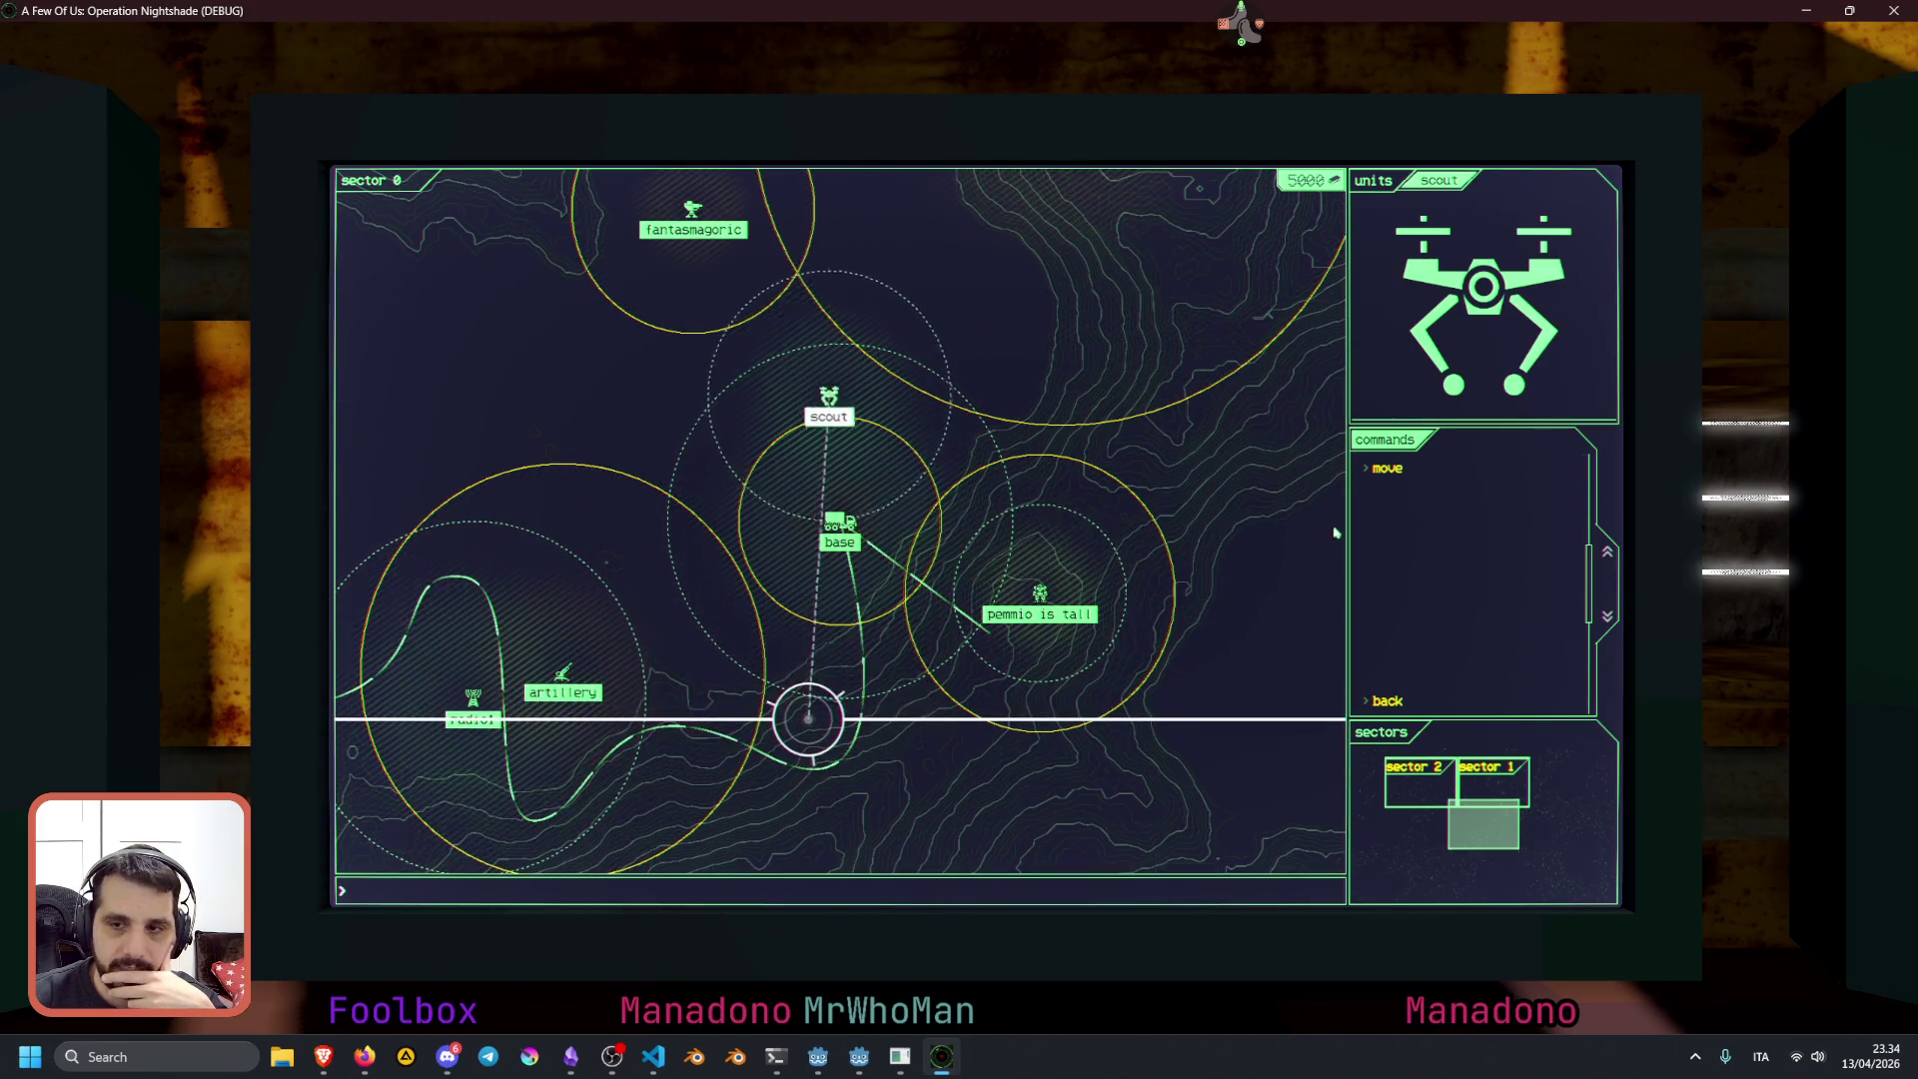
click(1388, 467)
click(1187, 321)
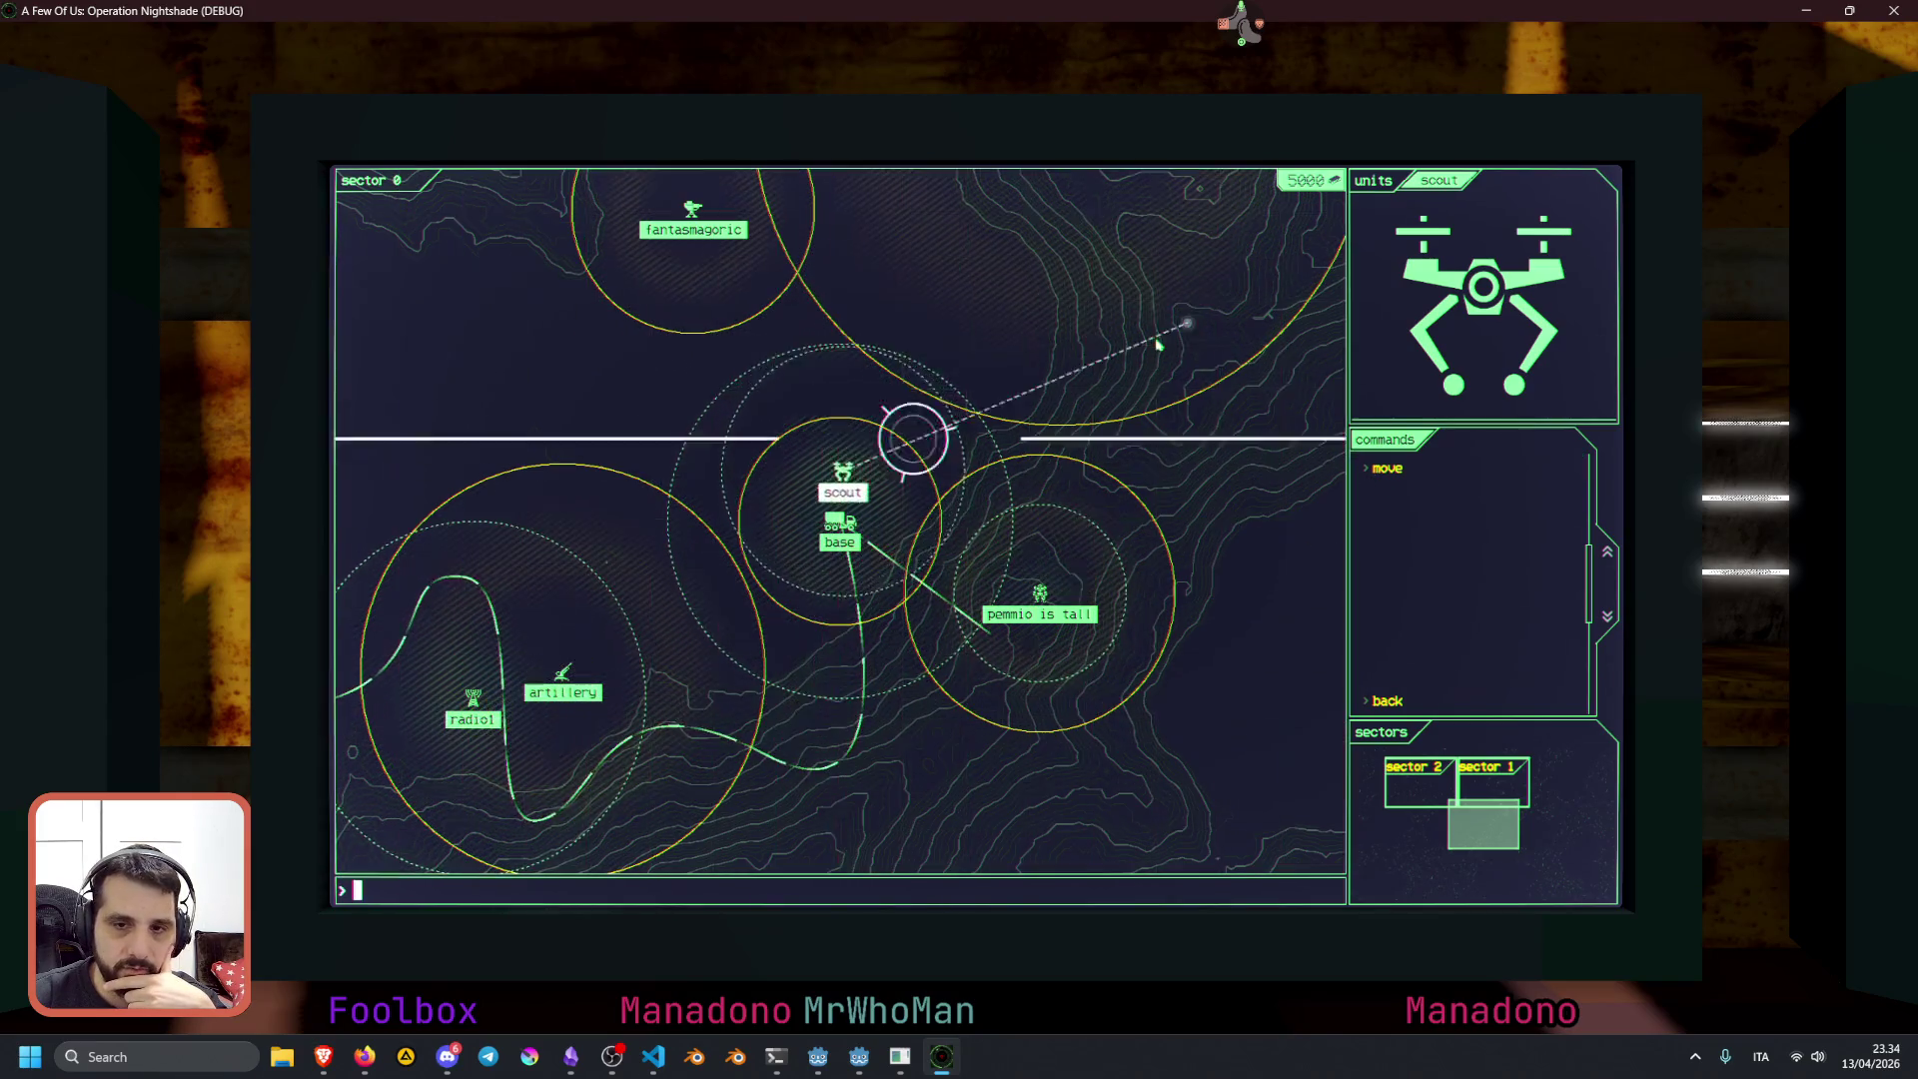
click(1388, 468)
click(494, 323)
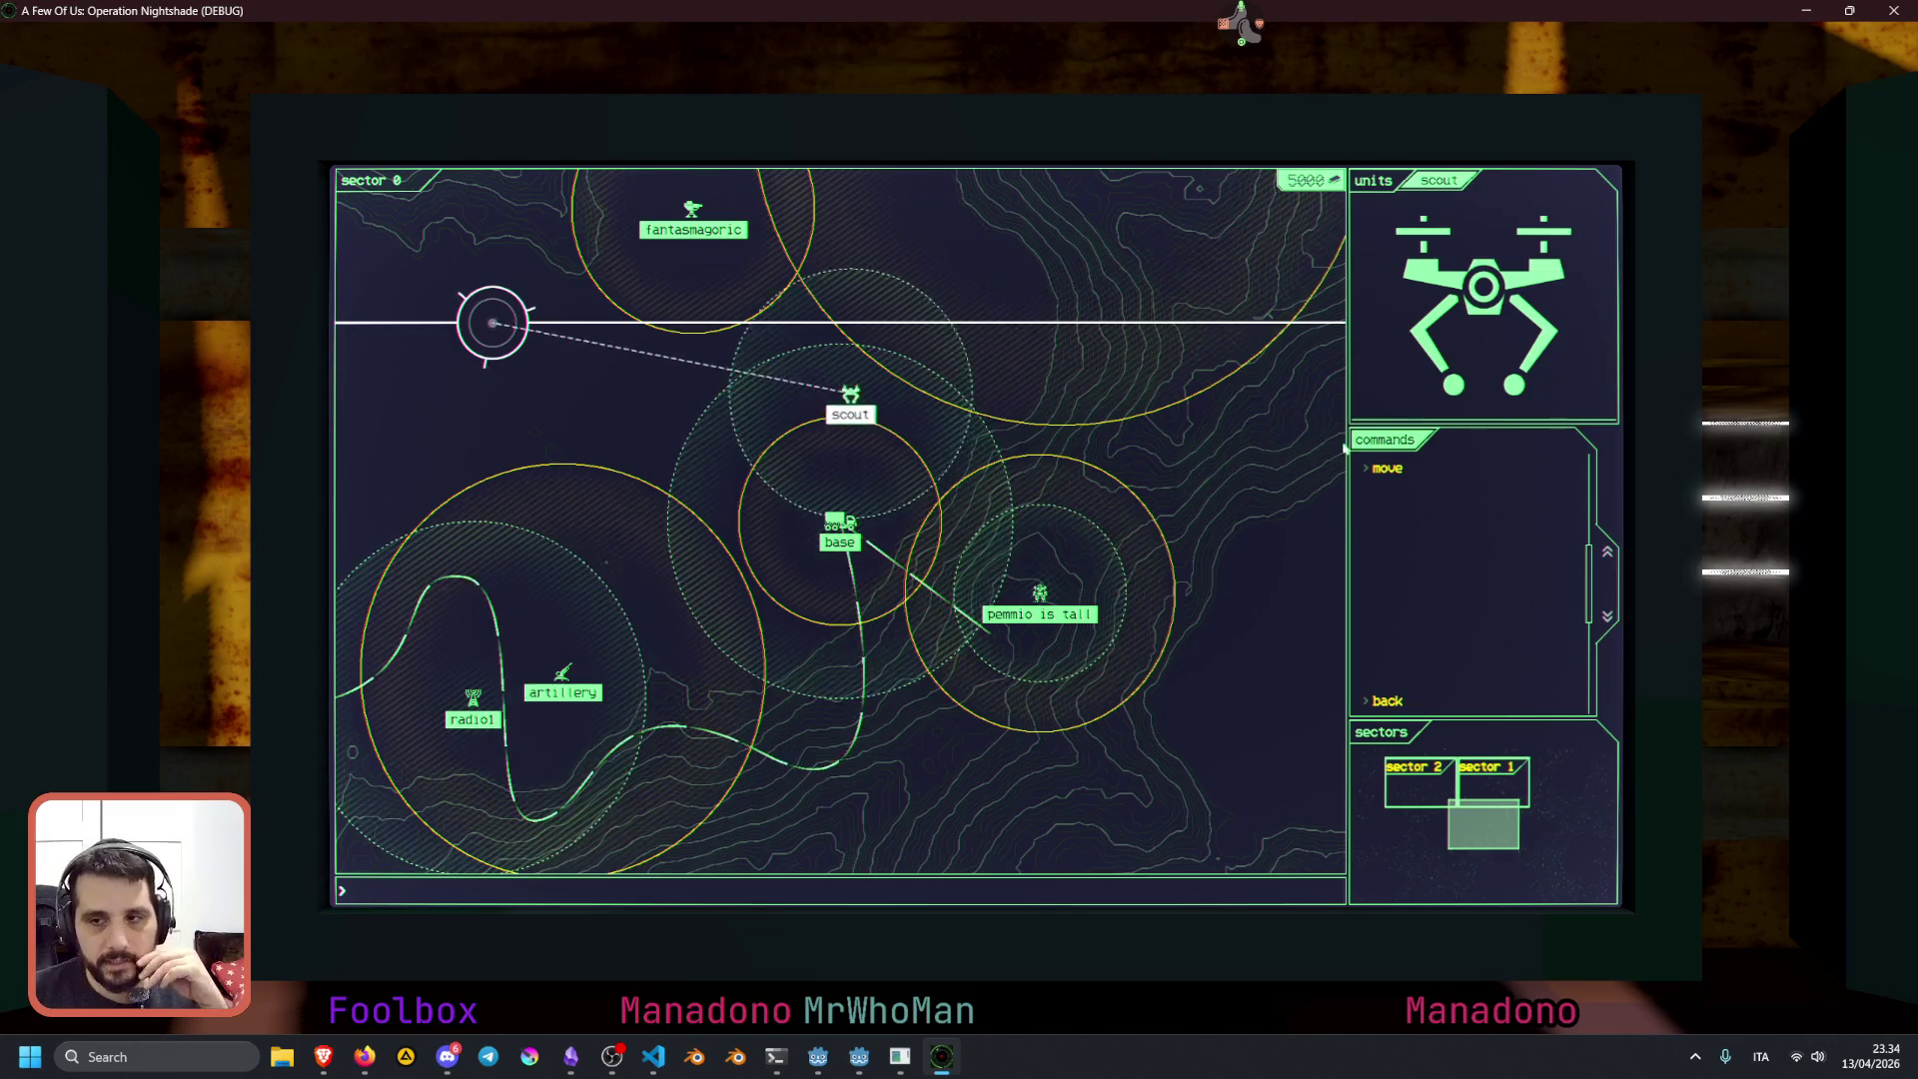
click(829, 517)
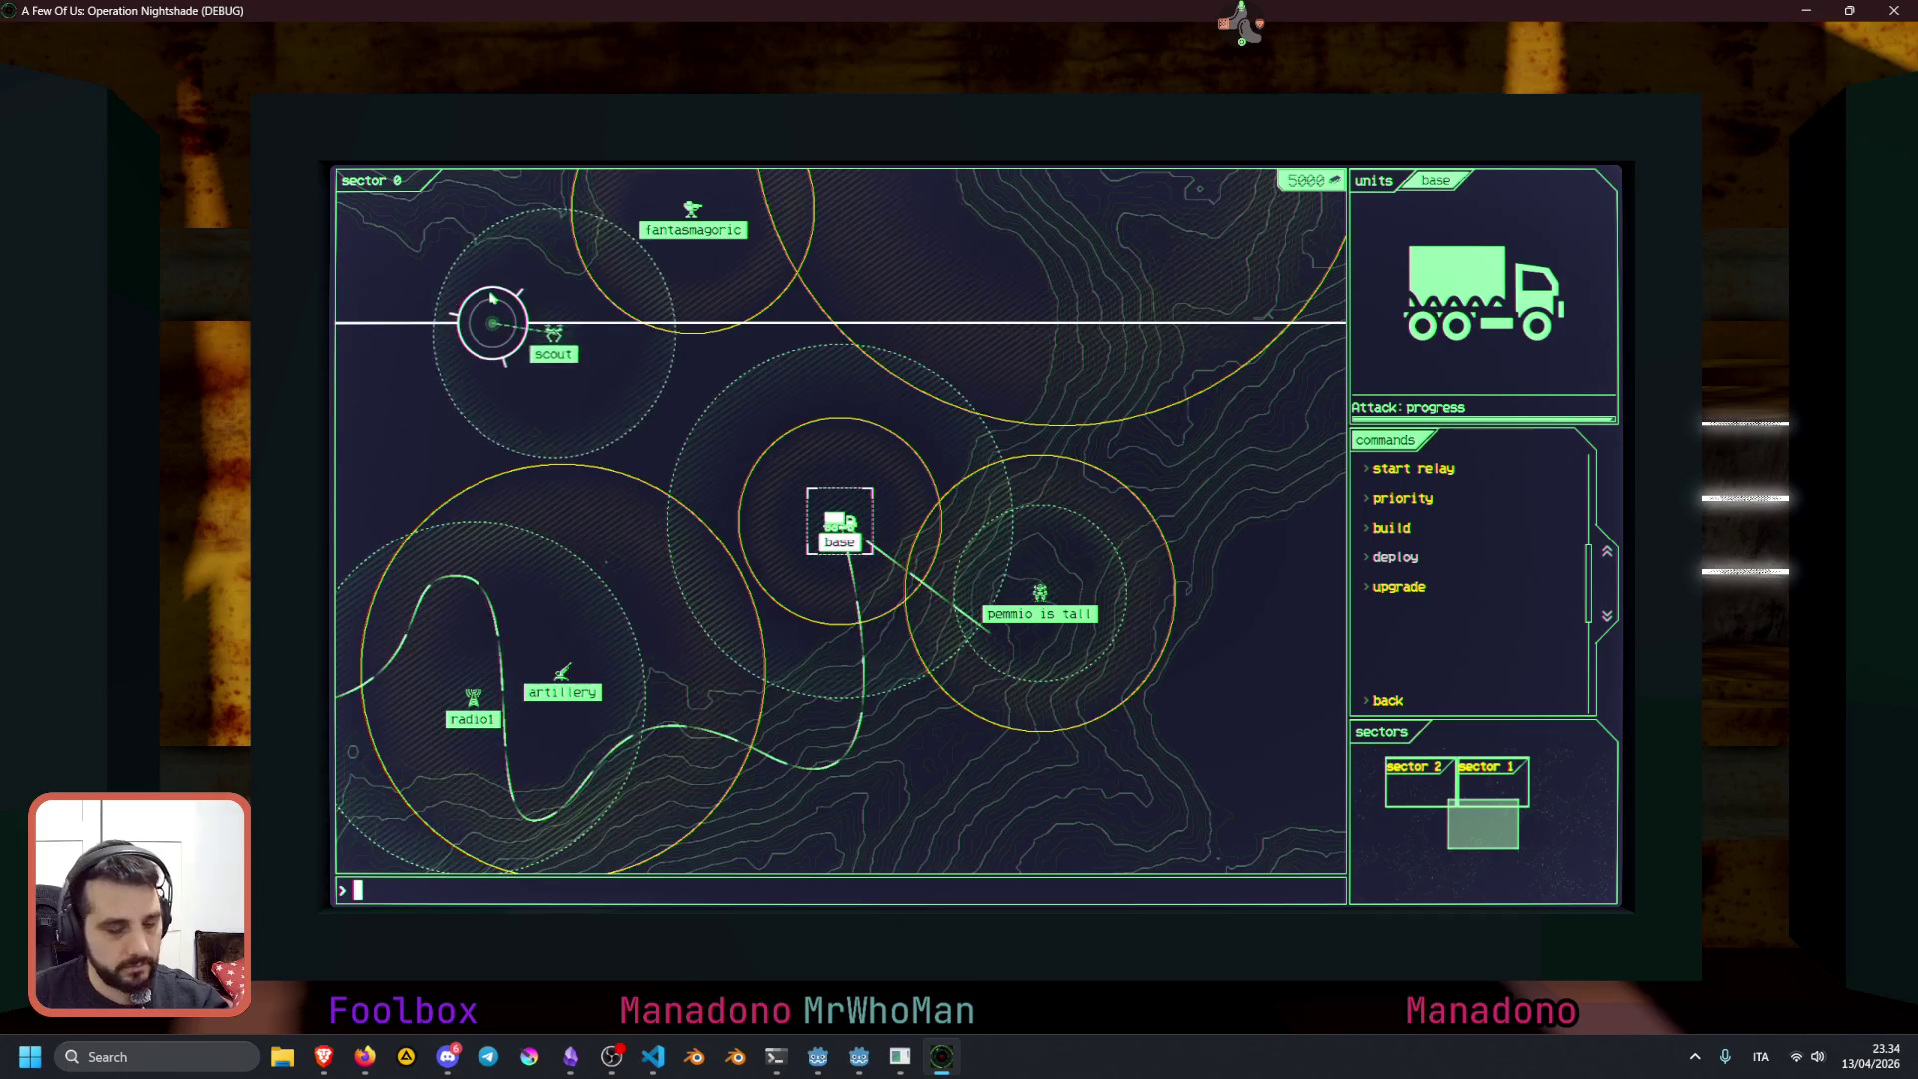
key(F8)
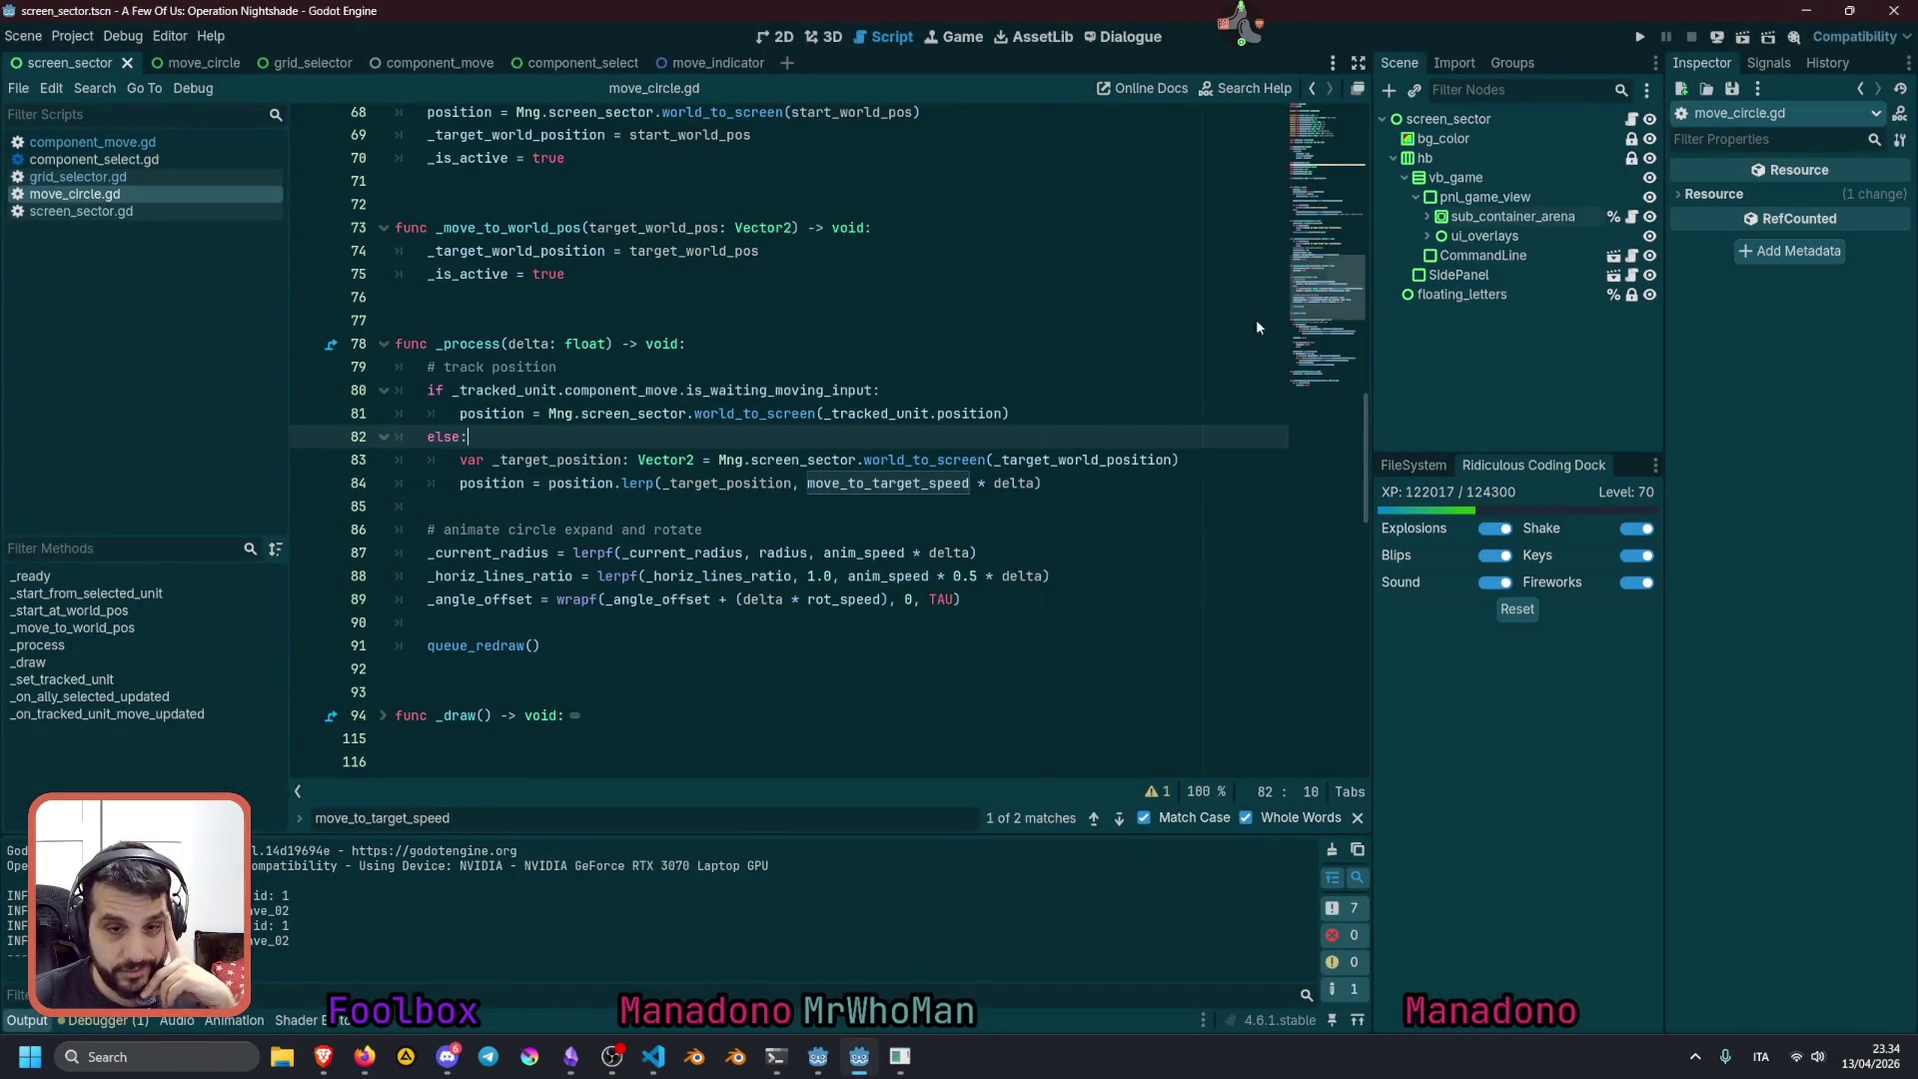
scroll(976, 385, down, 4)
scroll(549, 450, down, 3)
double_click(609, 300)
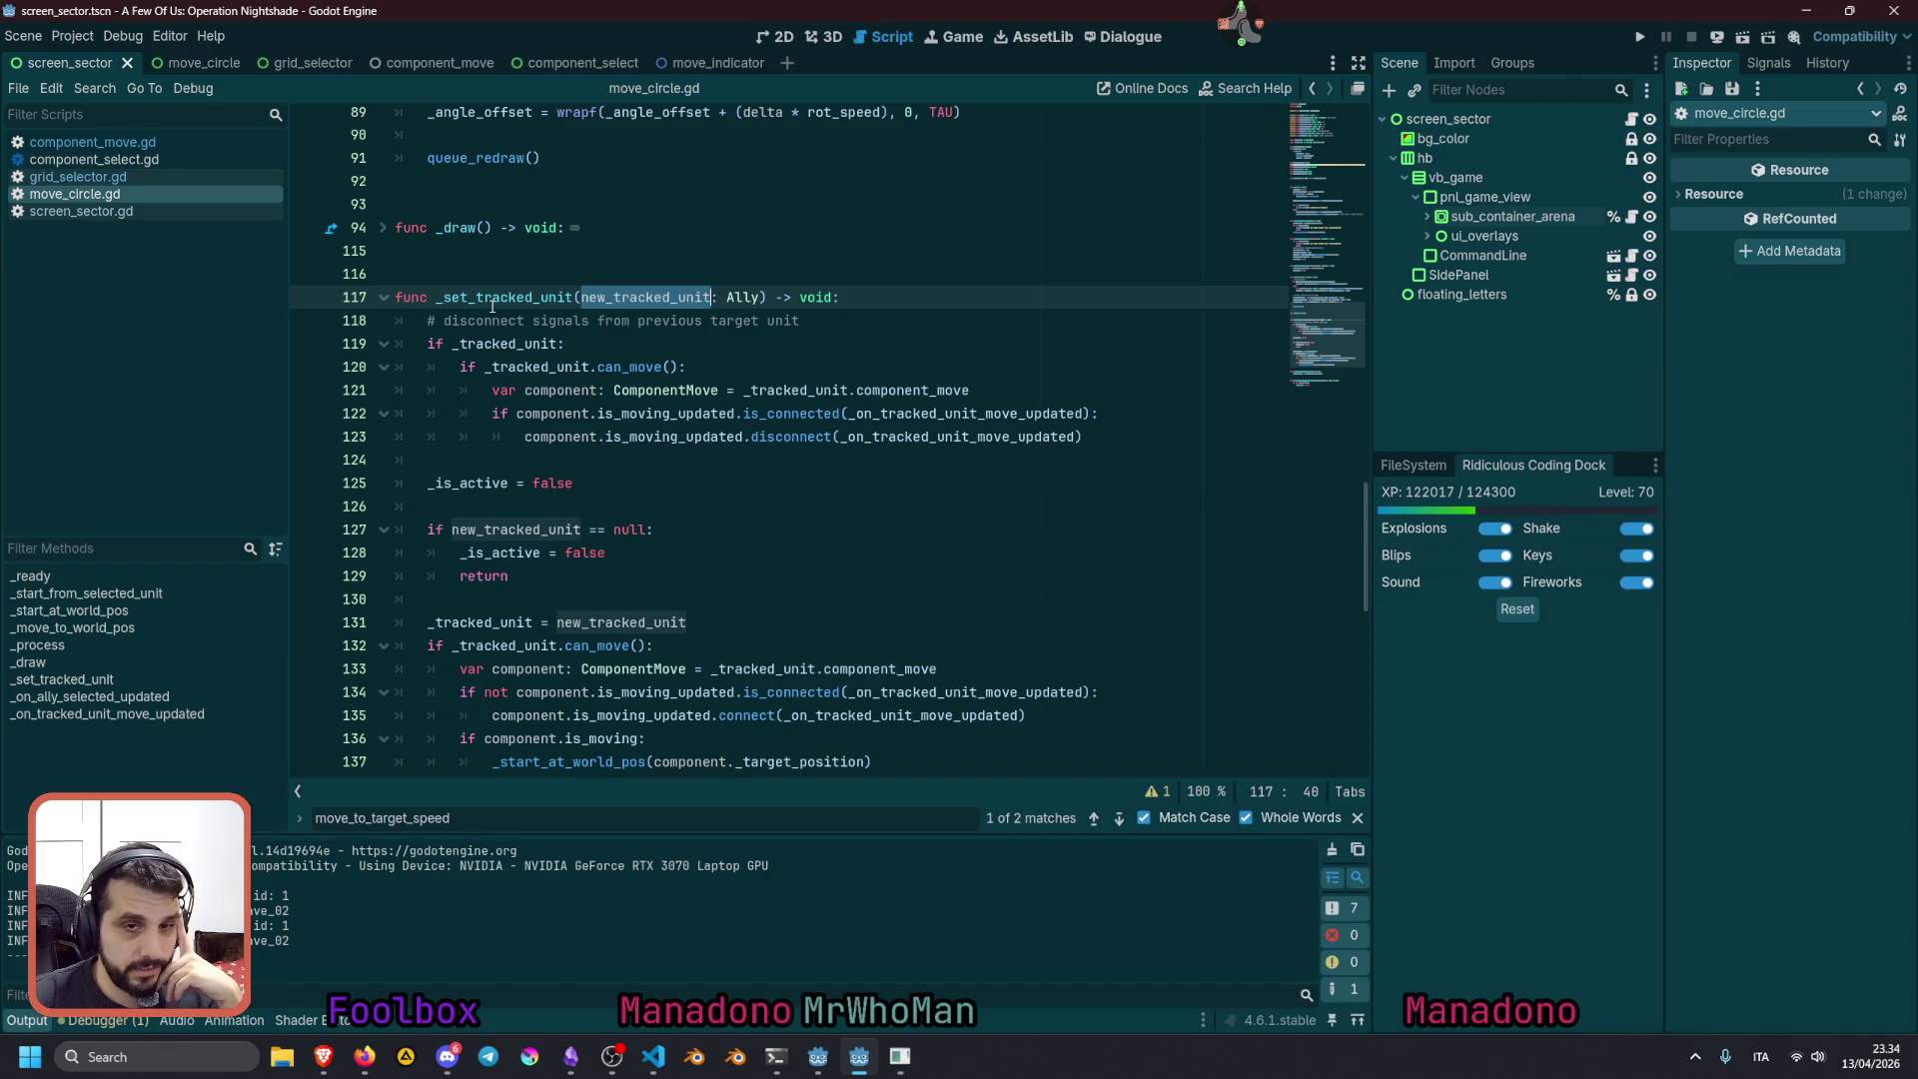
double_click(491, 299)
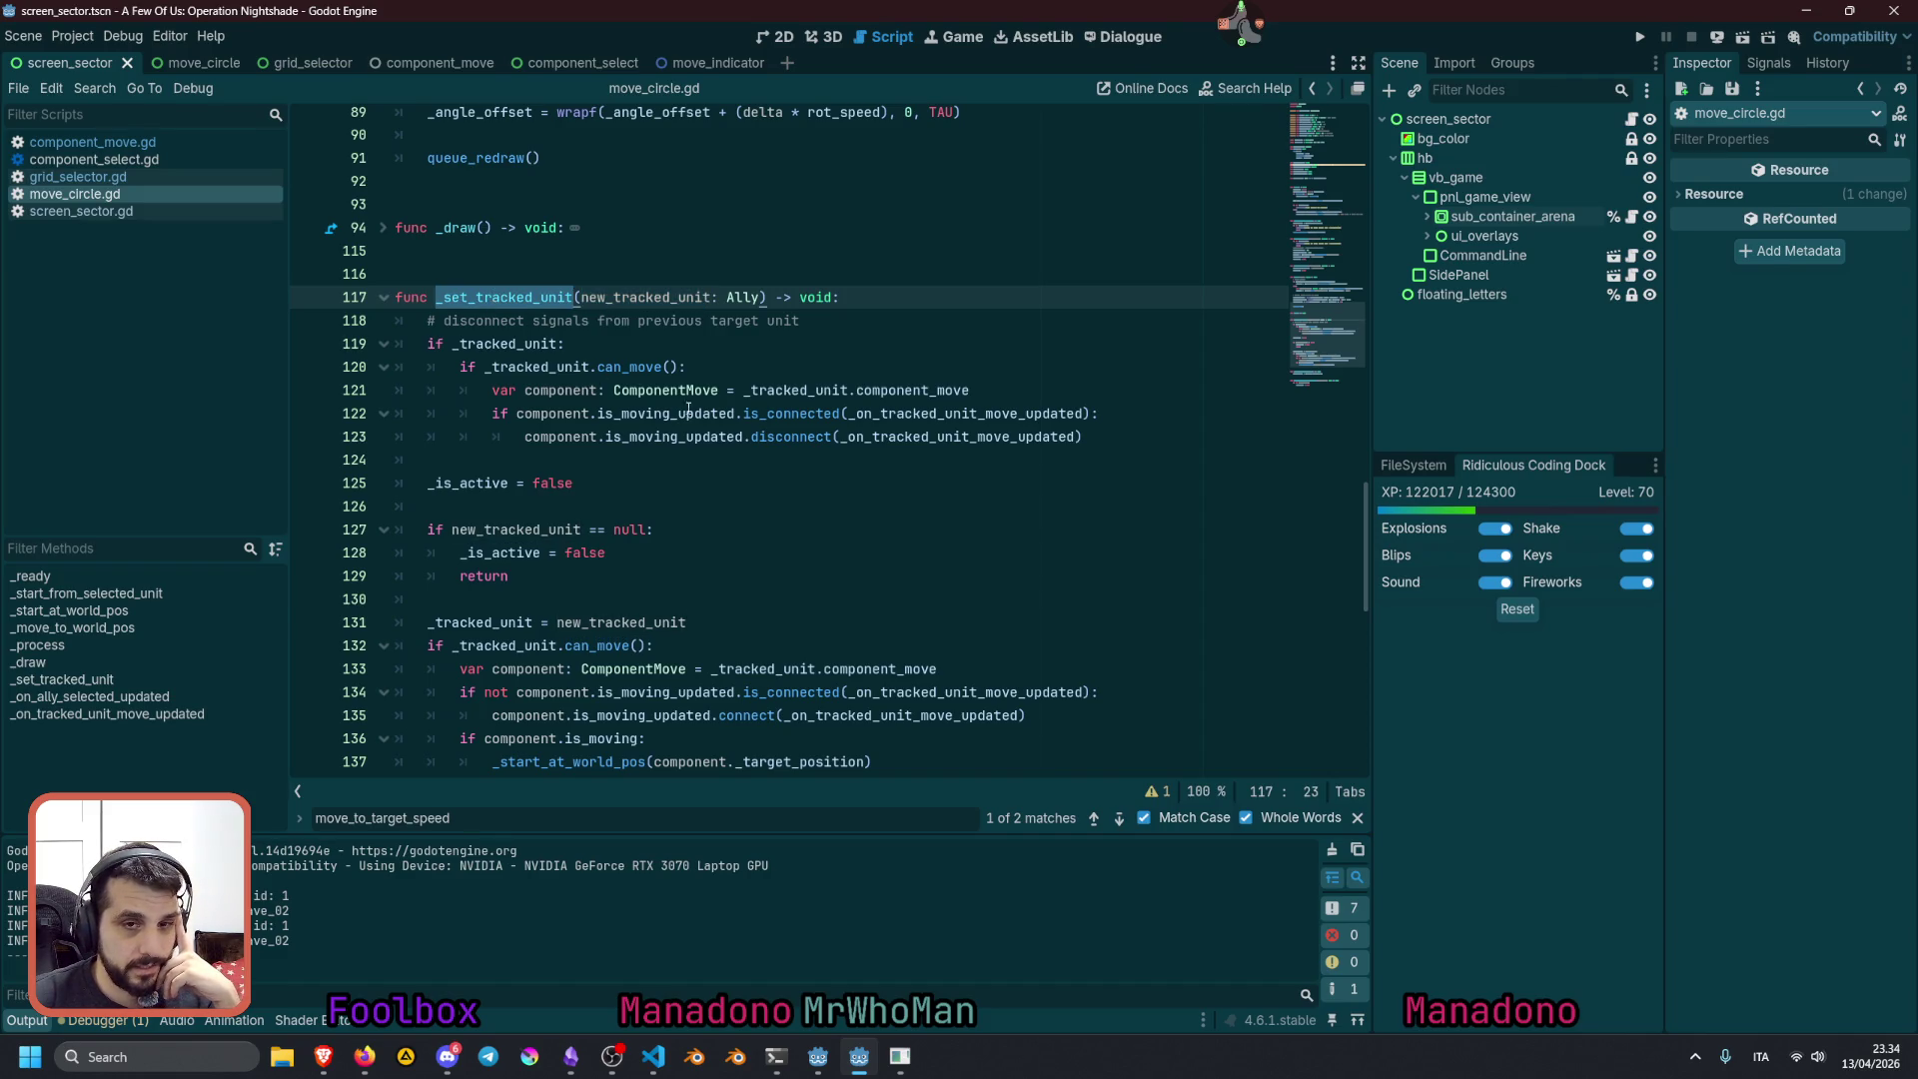
scroll(677, 407, up, 20)
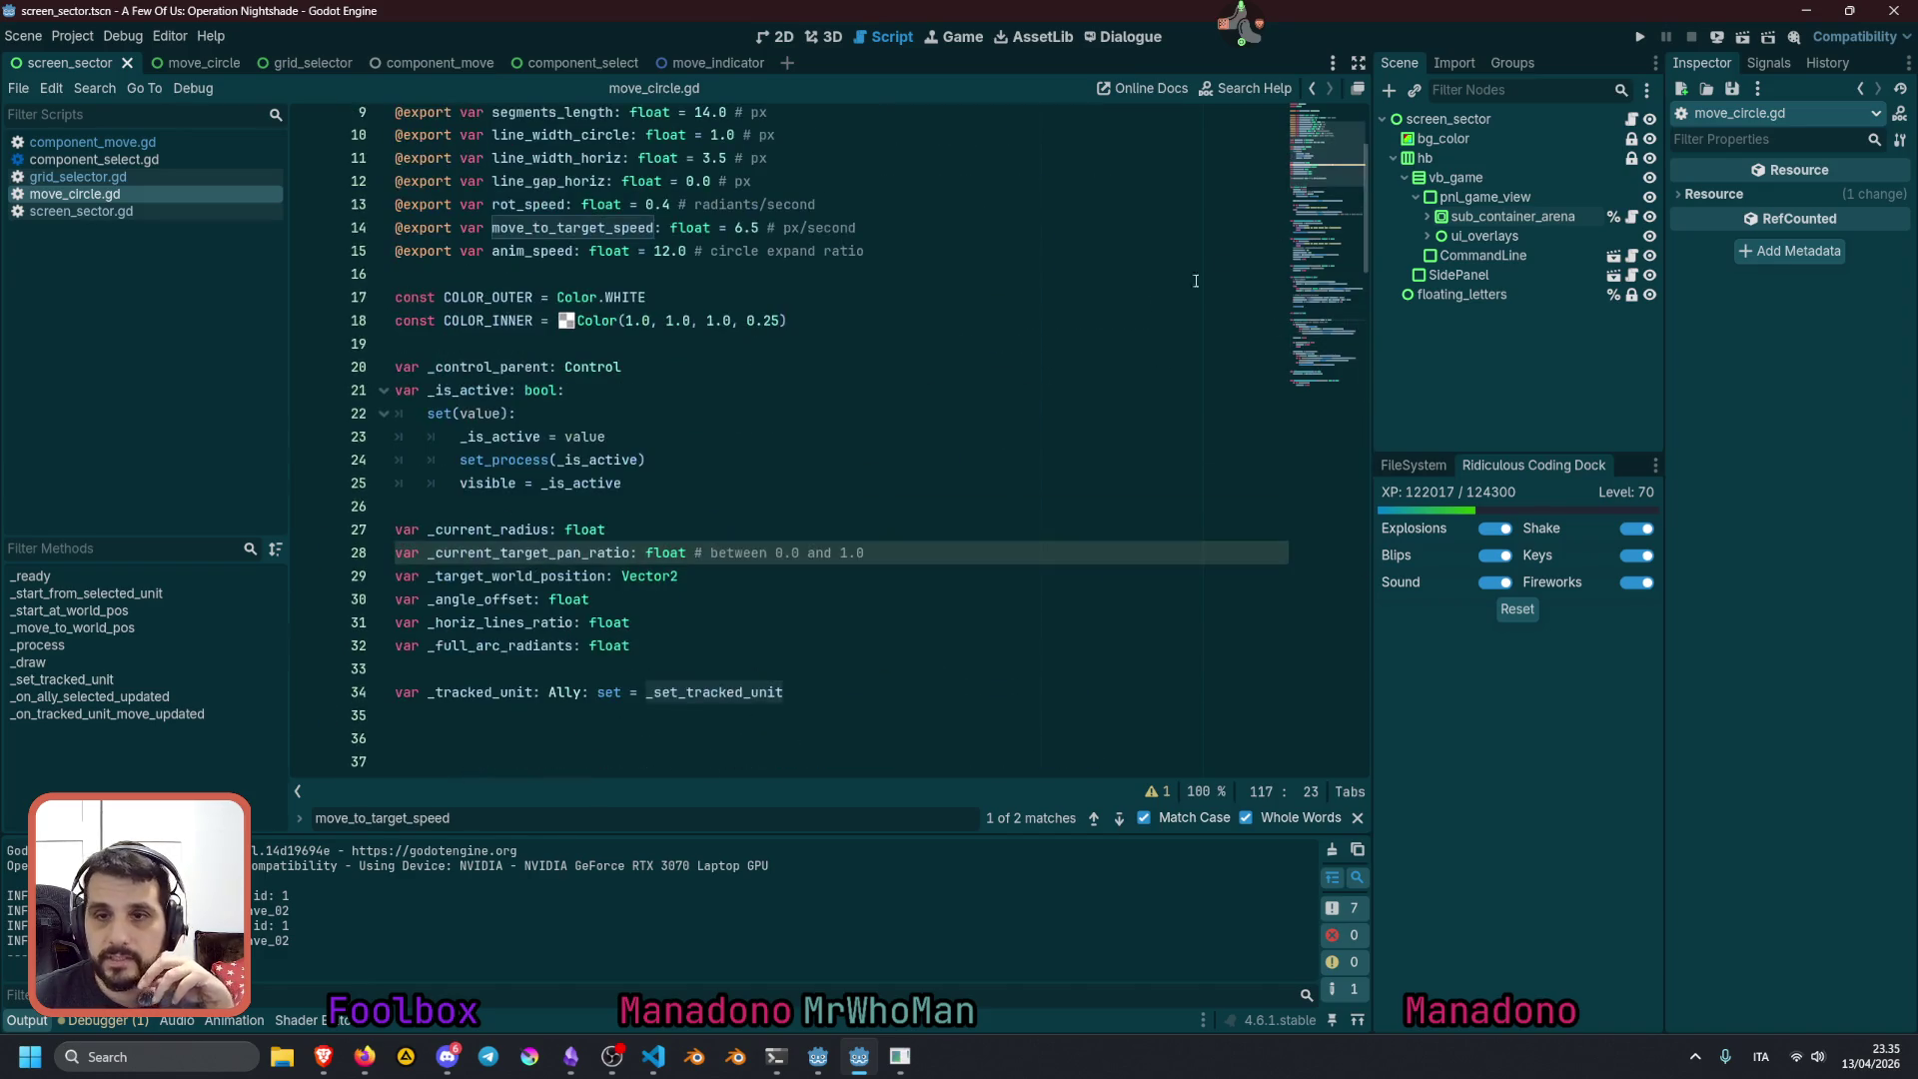
scroll(813, 468, down, 4)
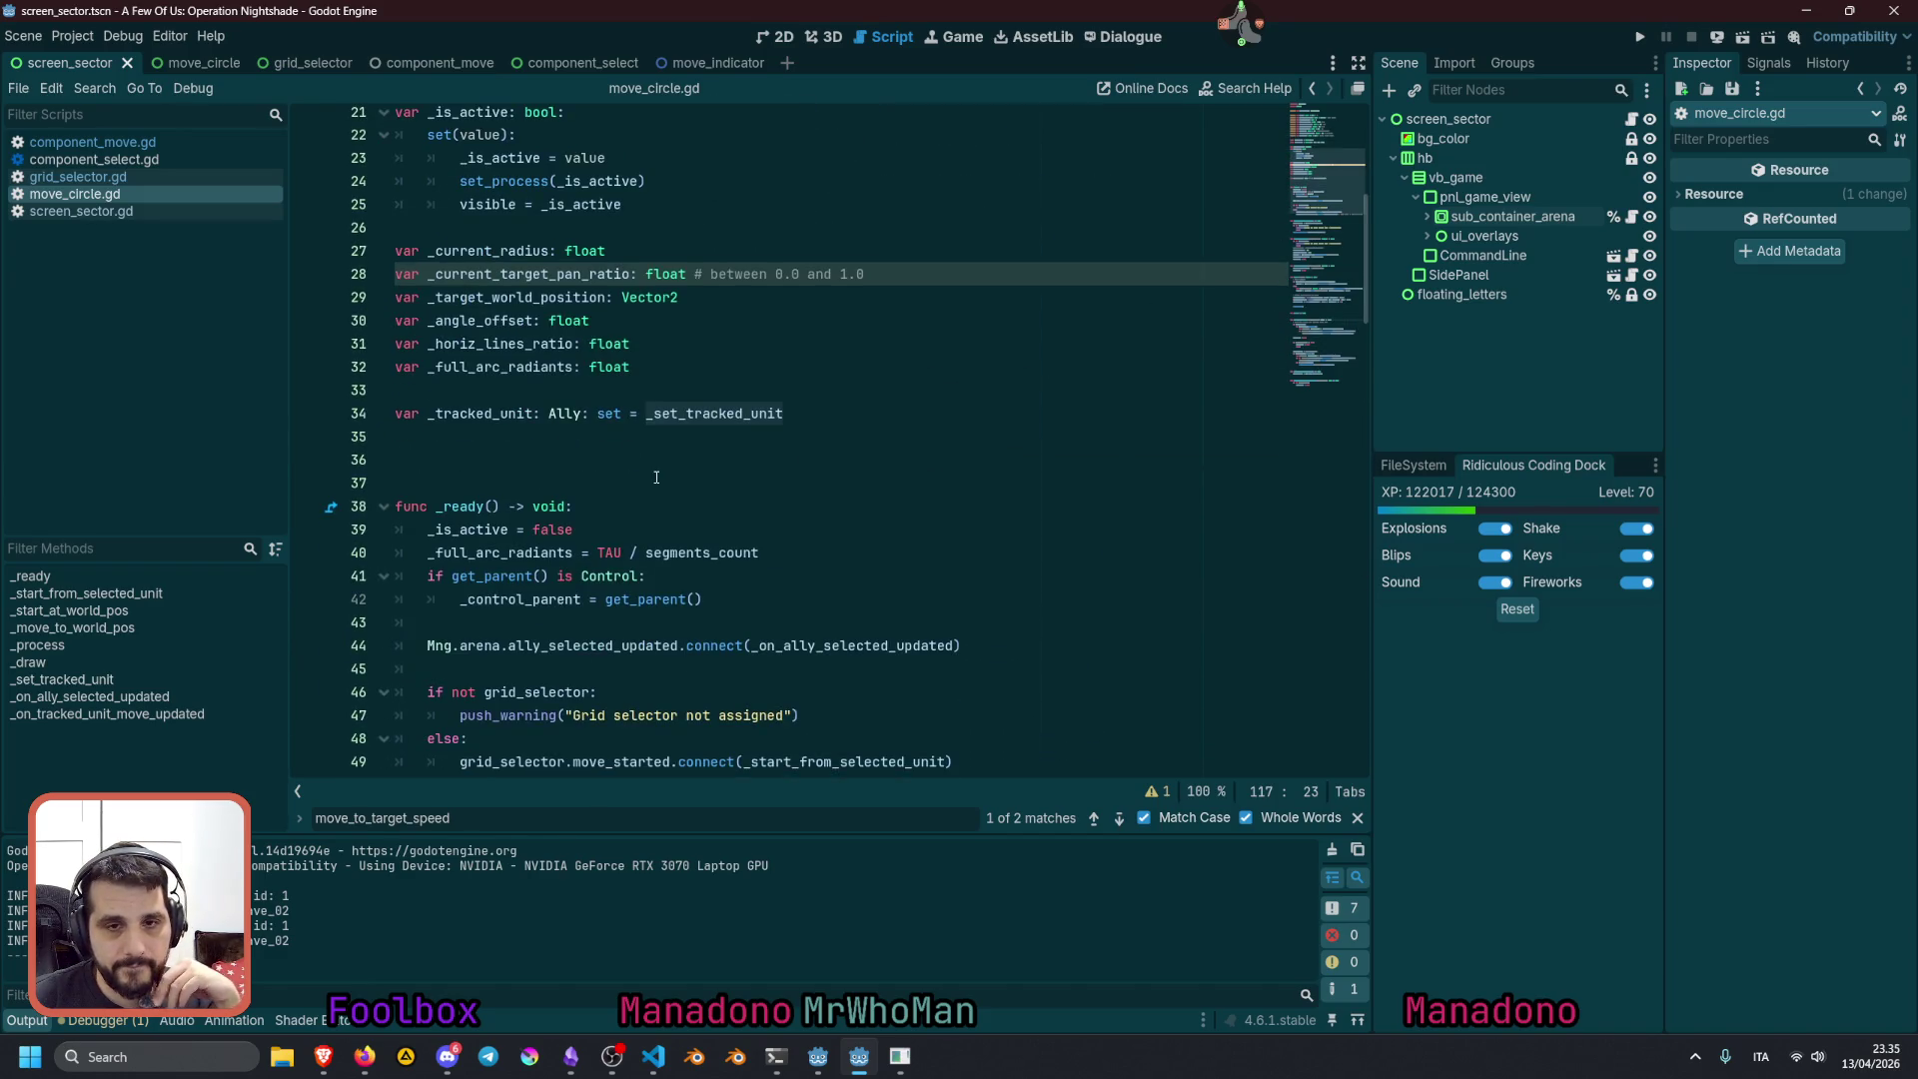
scroll(656, 477, down, 1)
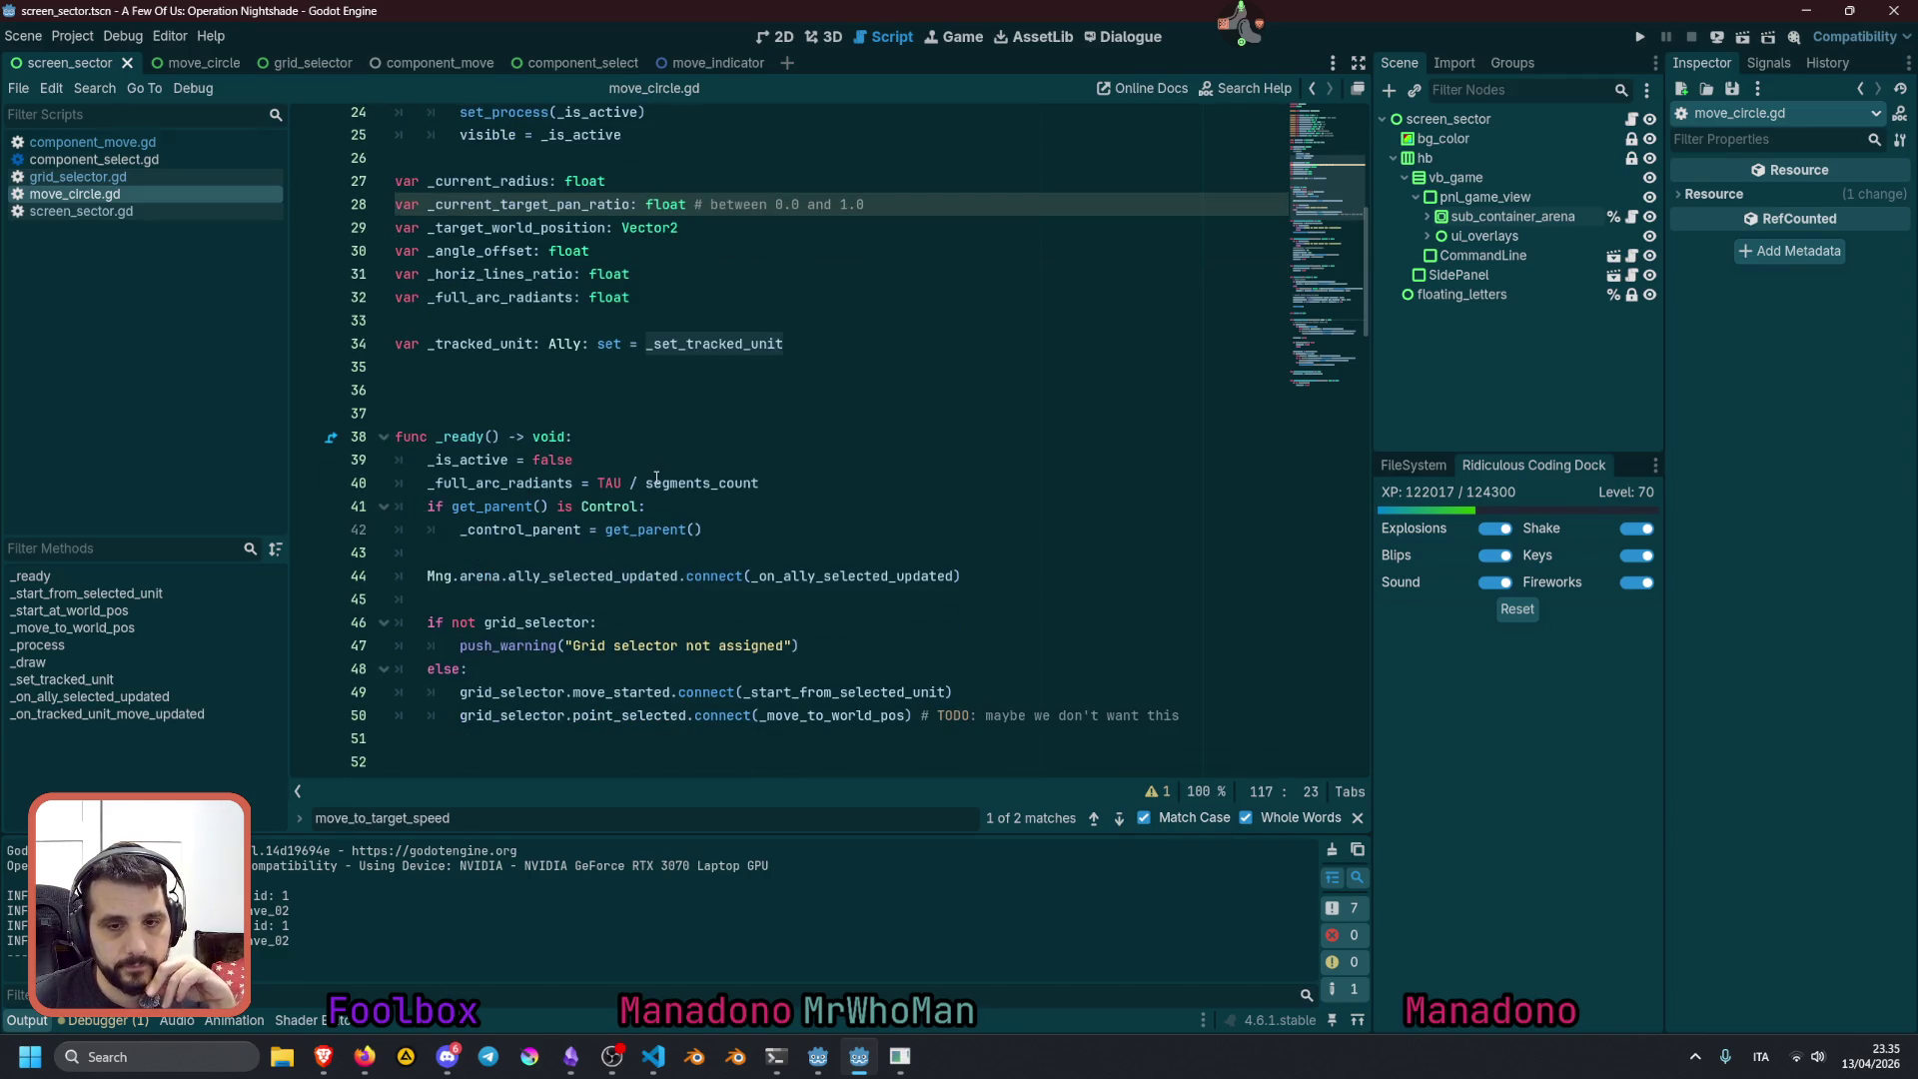
scroll(656, 477, down, 2)
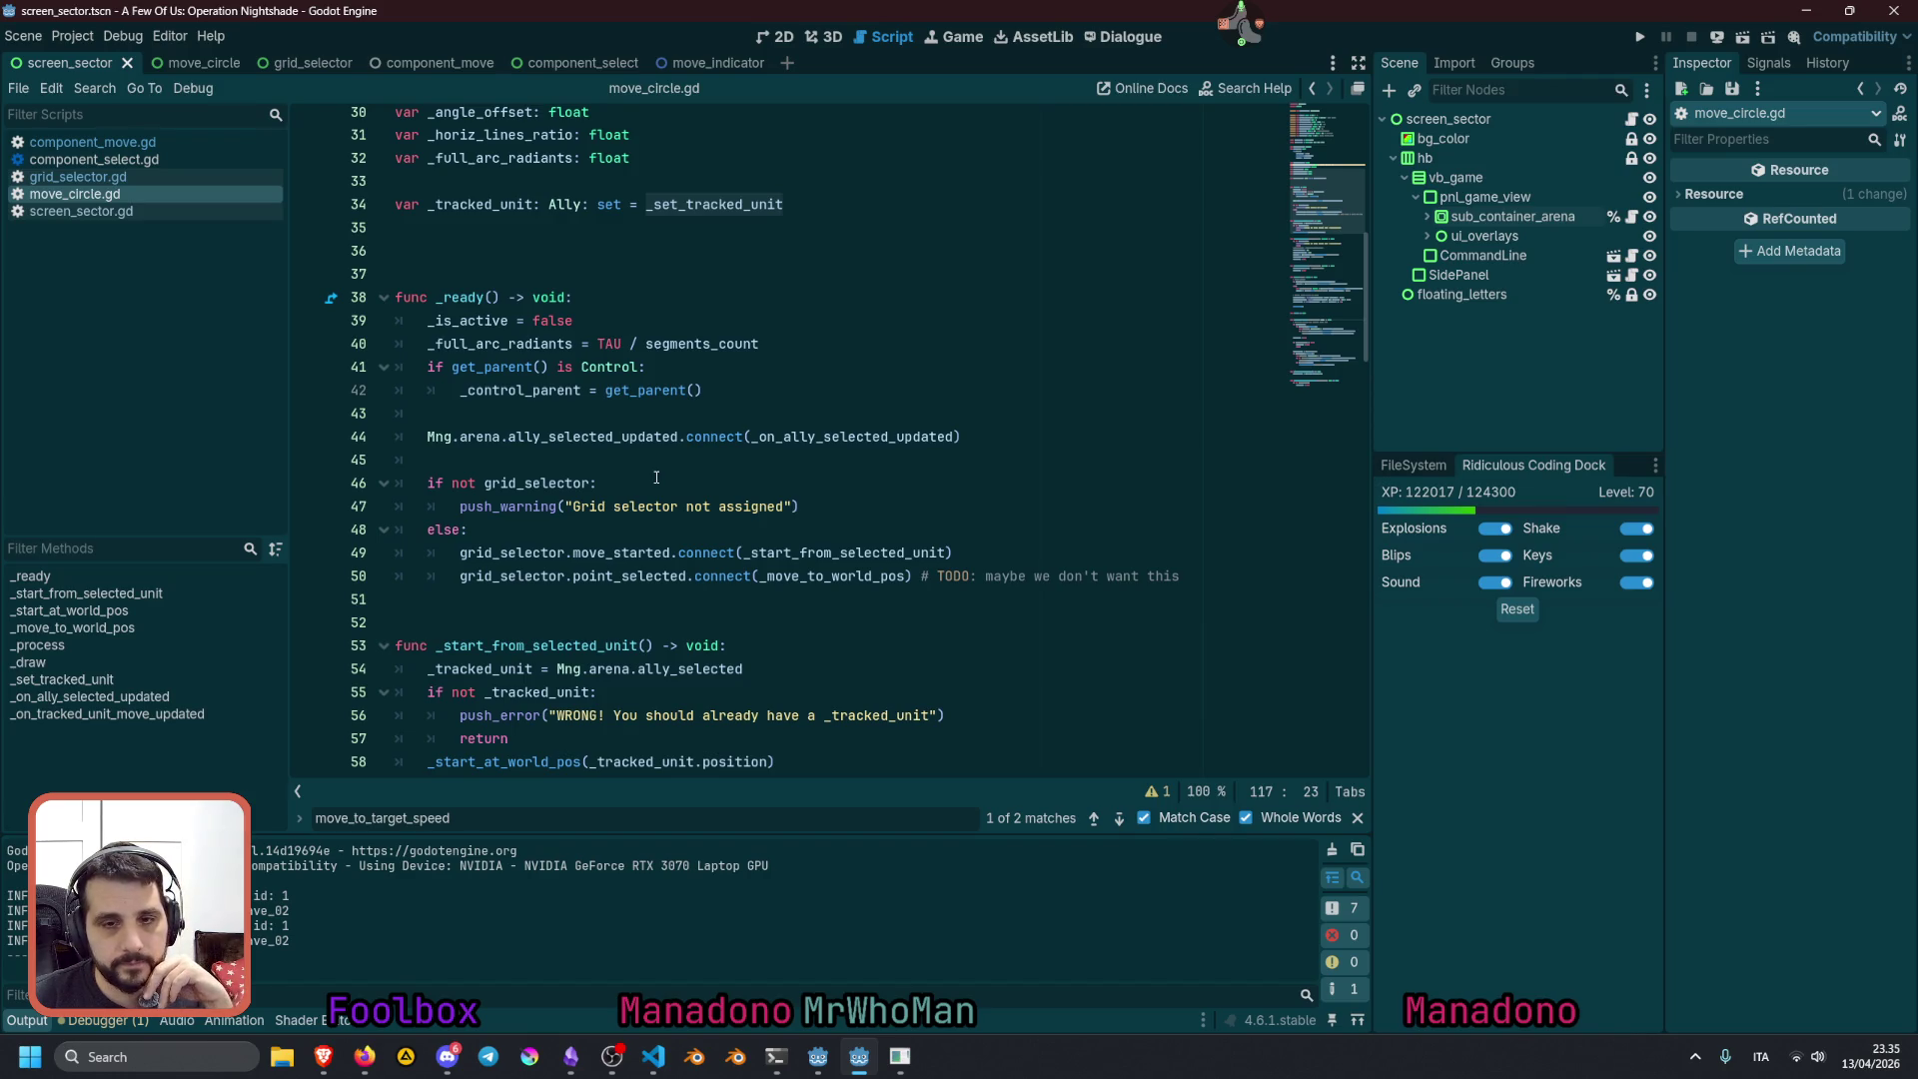
click(621, 437)
click(845, 436)
ctrl+click(784, 436)
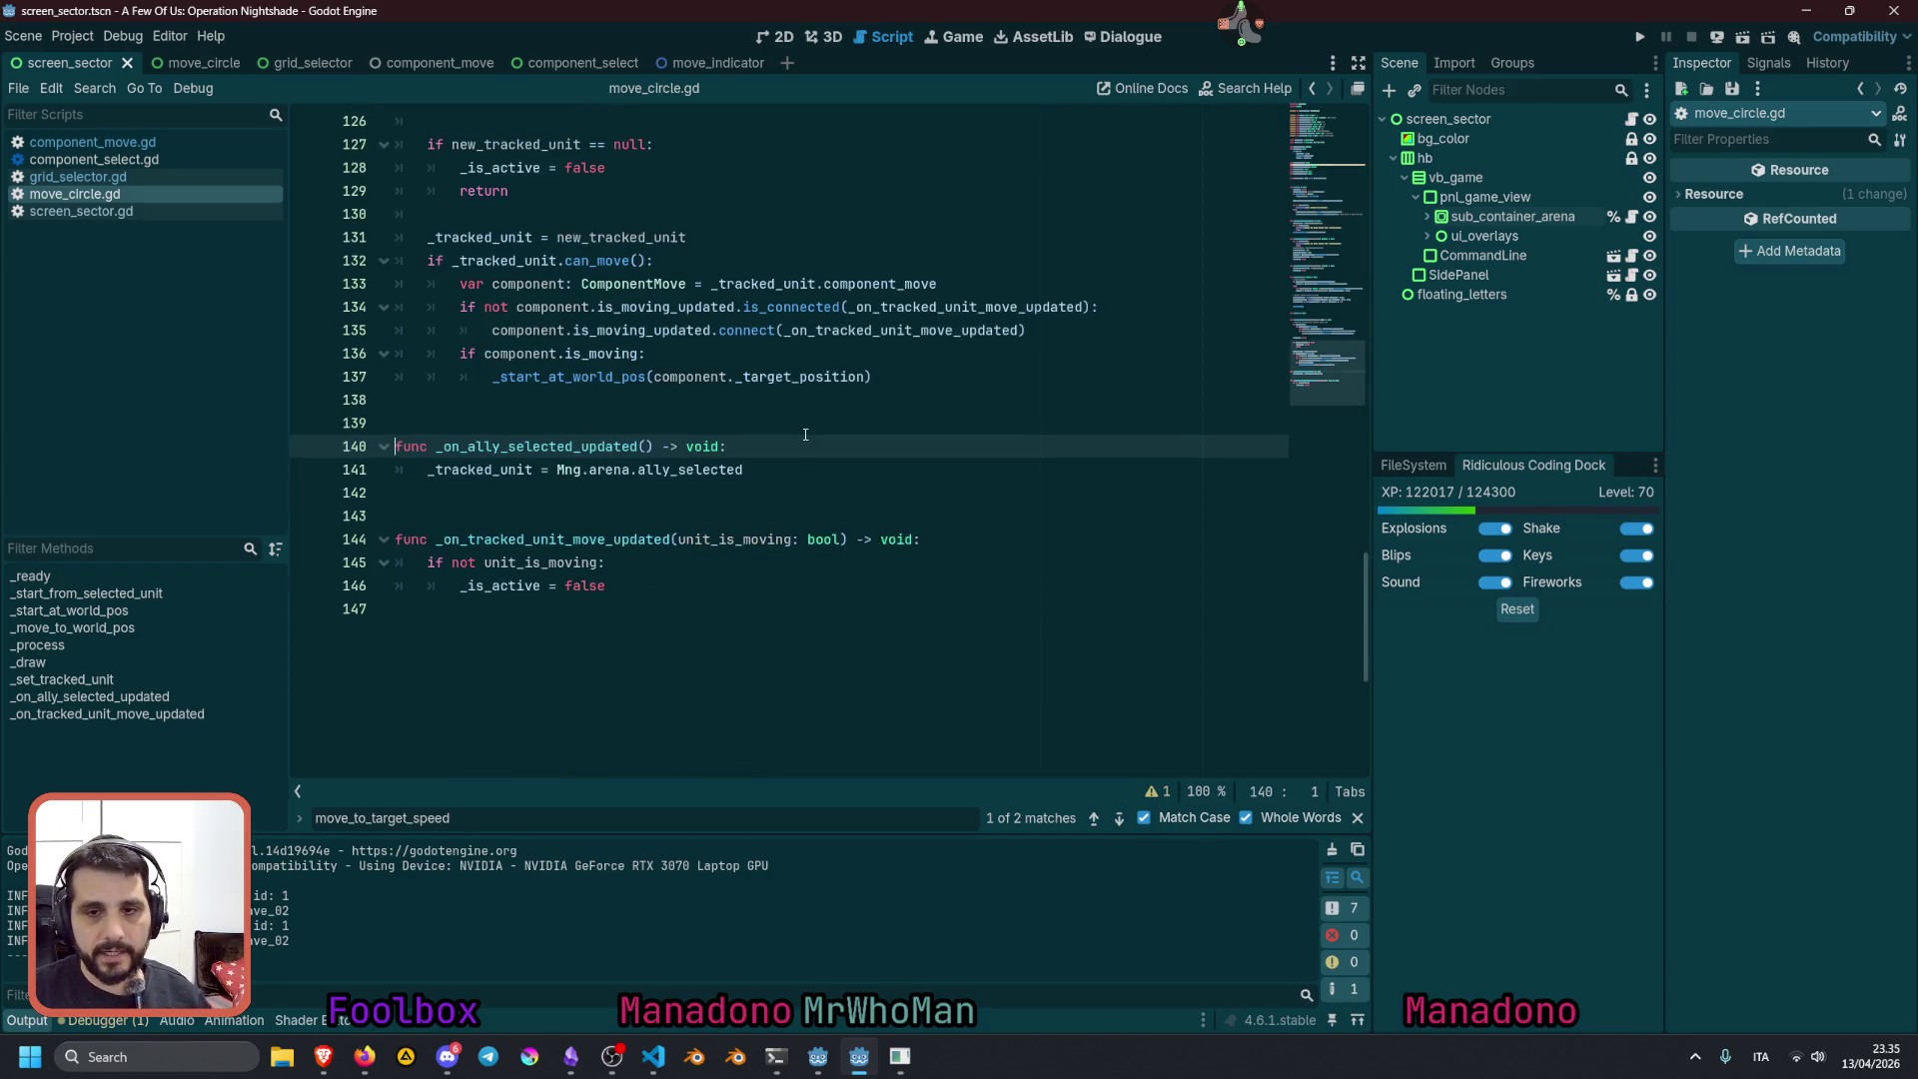
double_click(501, 467)
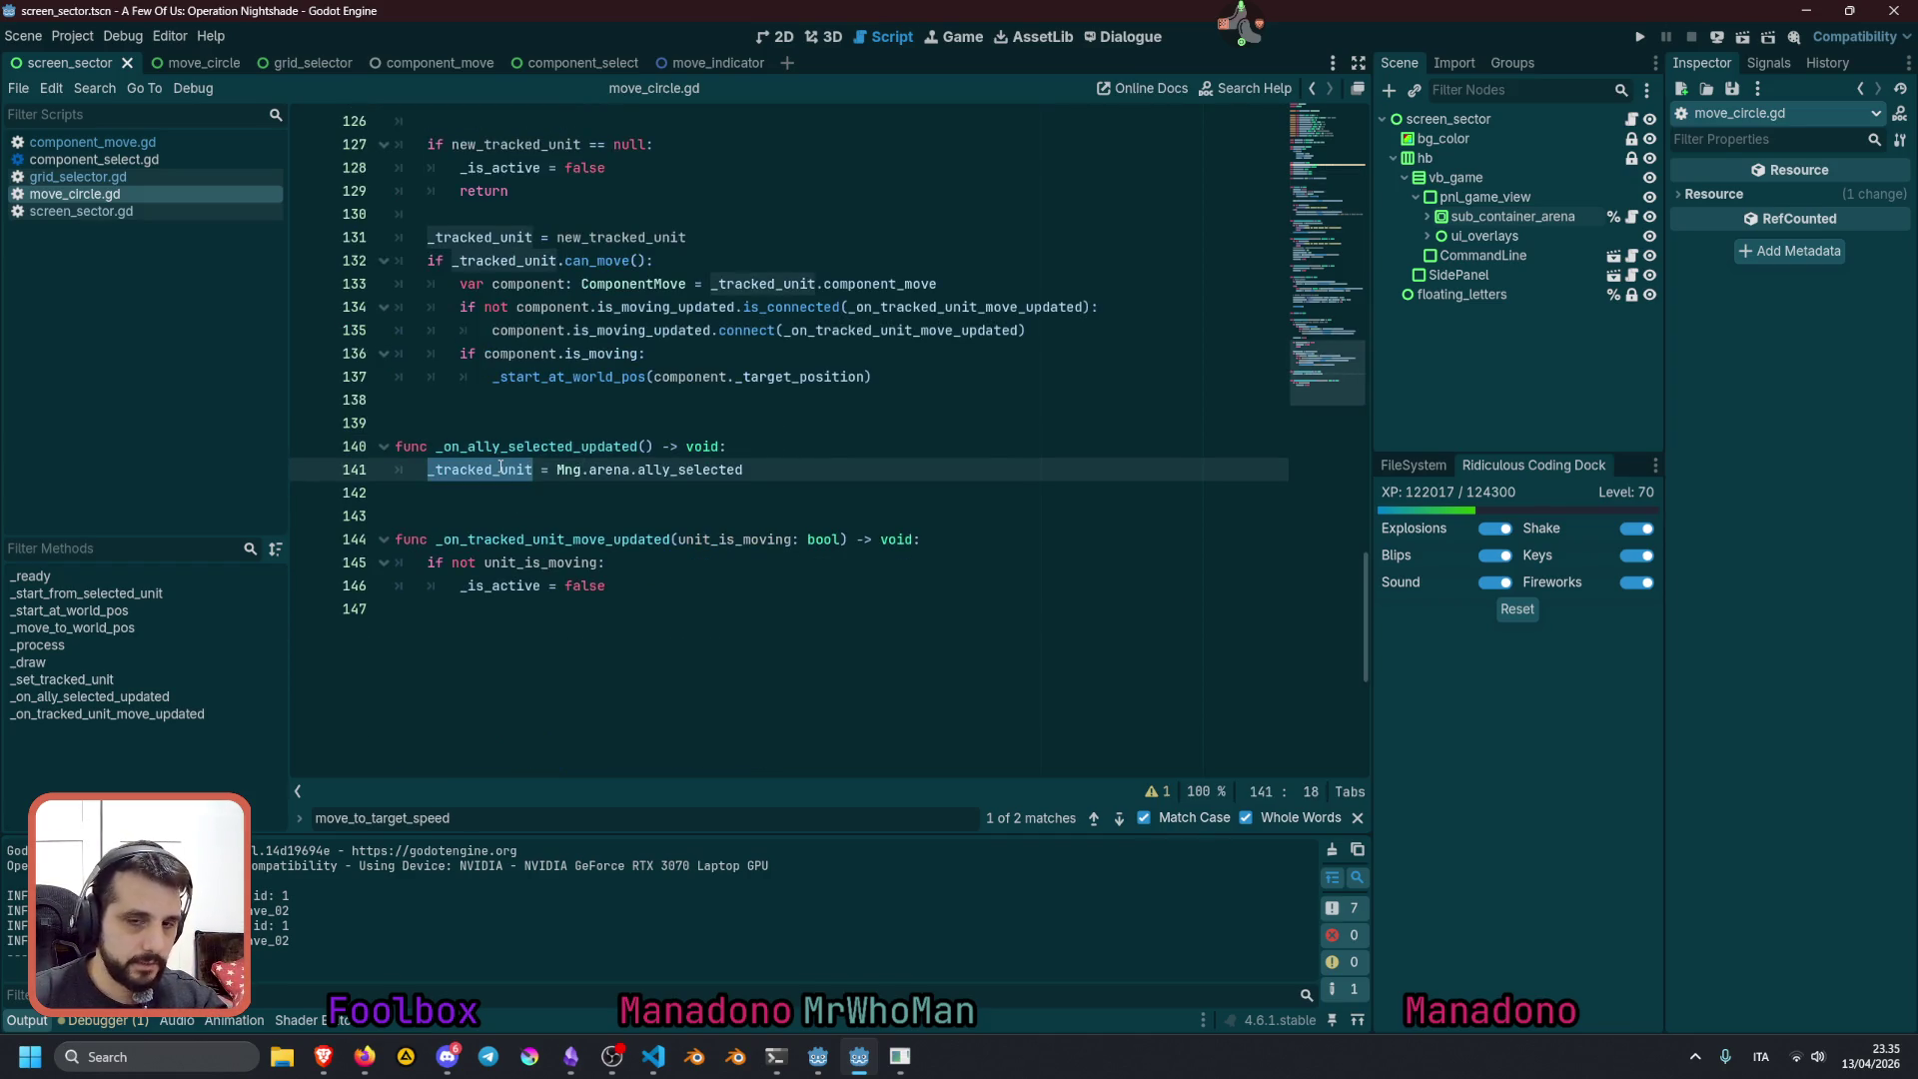
double_click(696, 469)
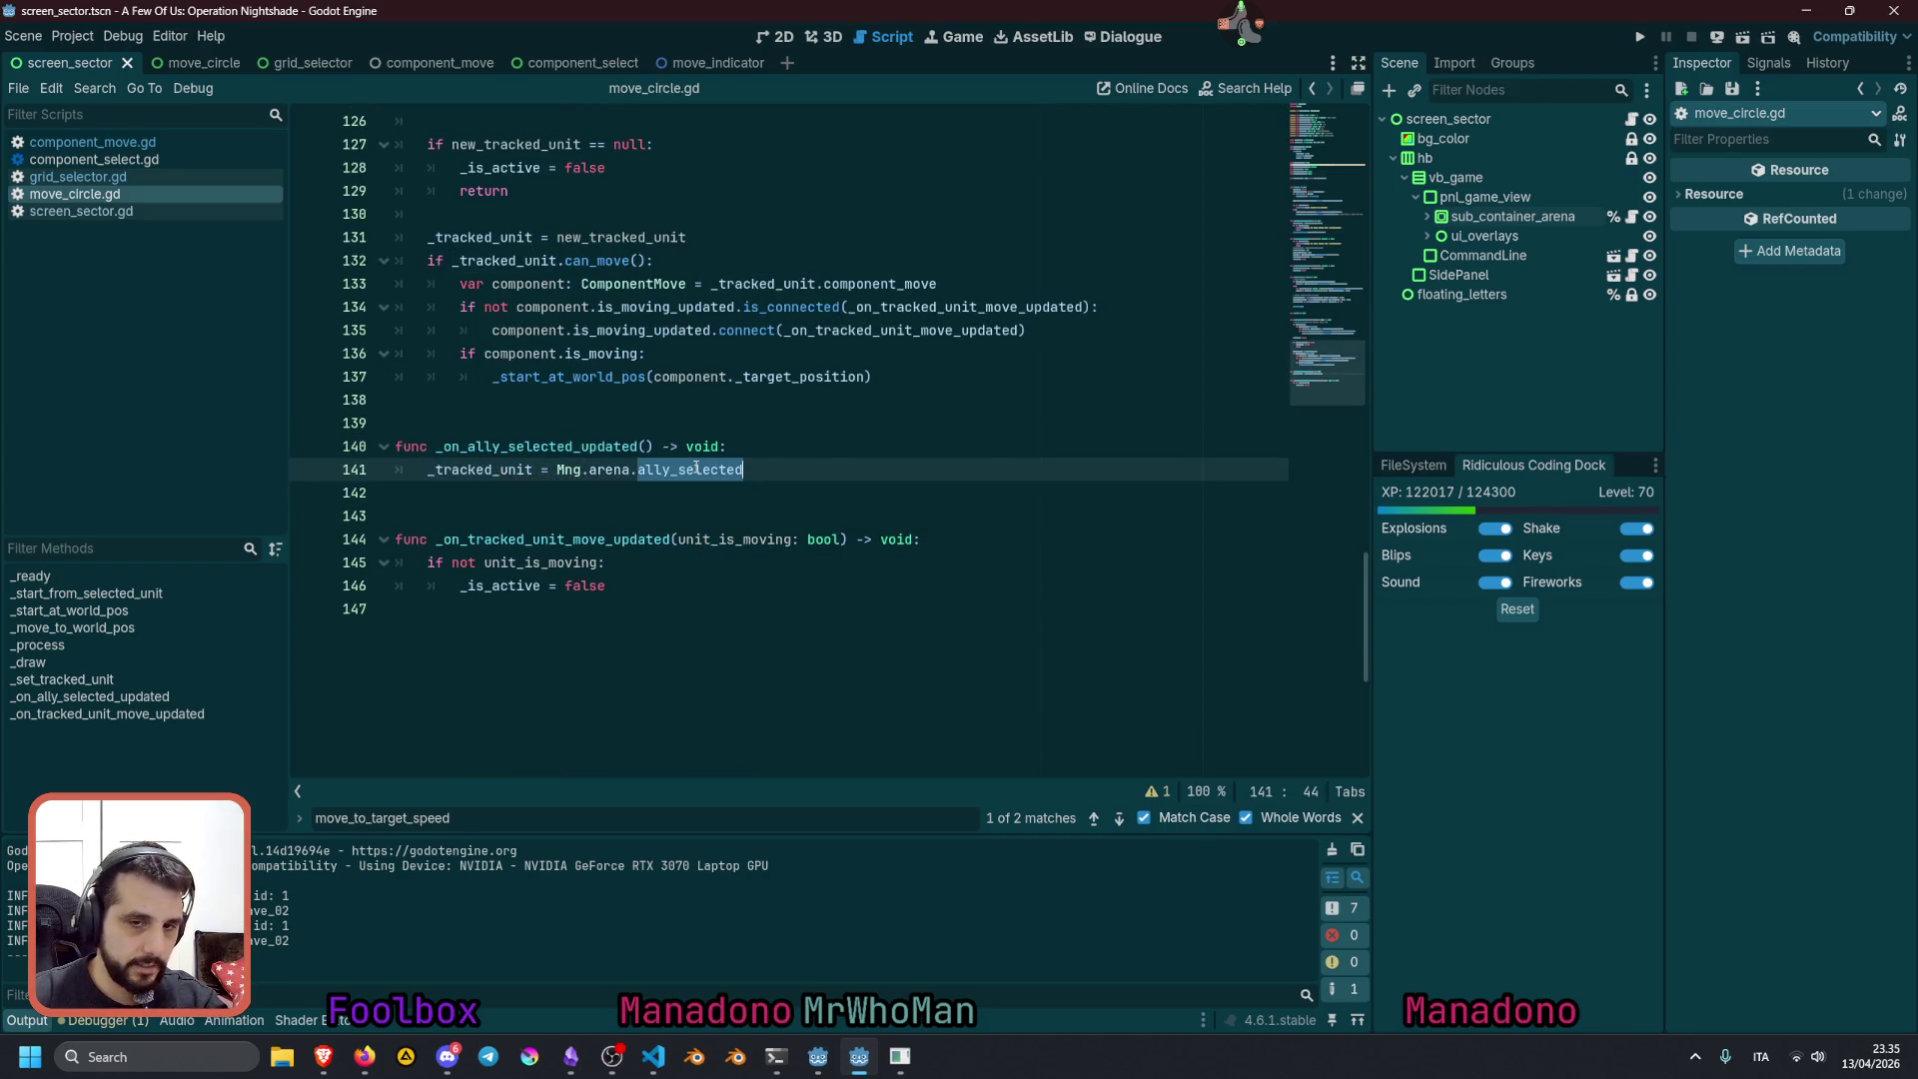
double_click(487, 469)
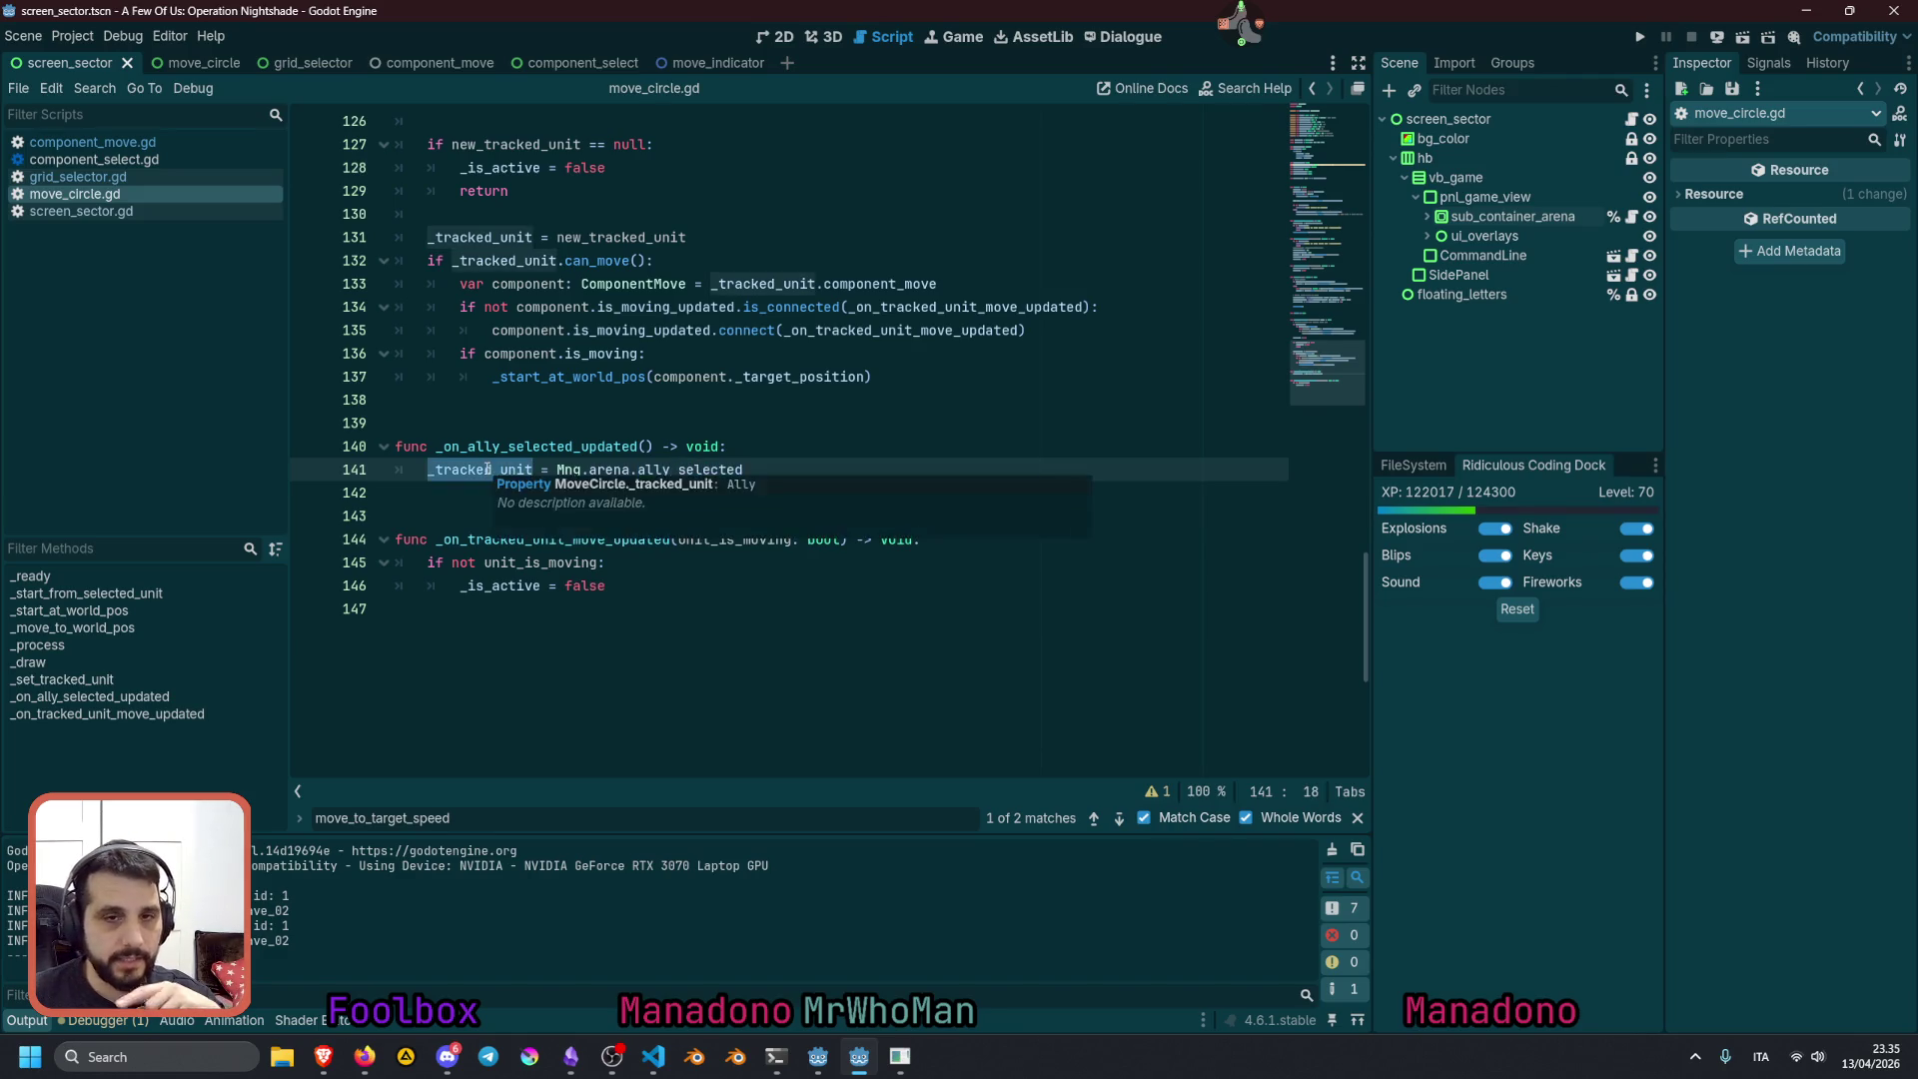
scroll(487, 470, up, 4)
scroll(486, 469, up, 2)
drag(477, 330, 570, 400)
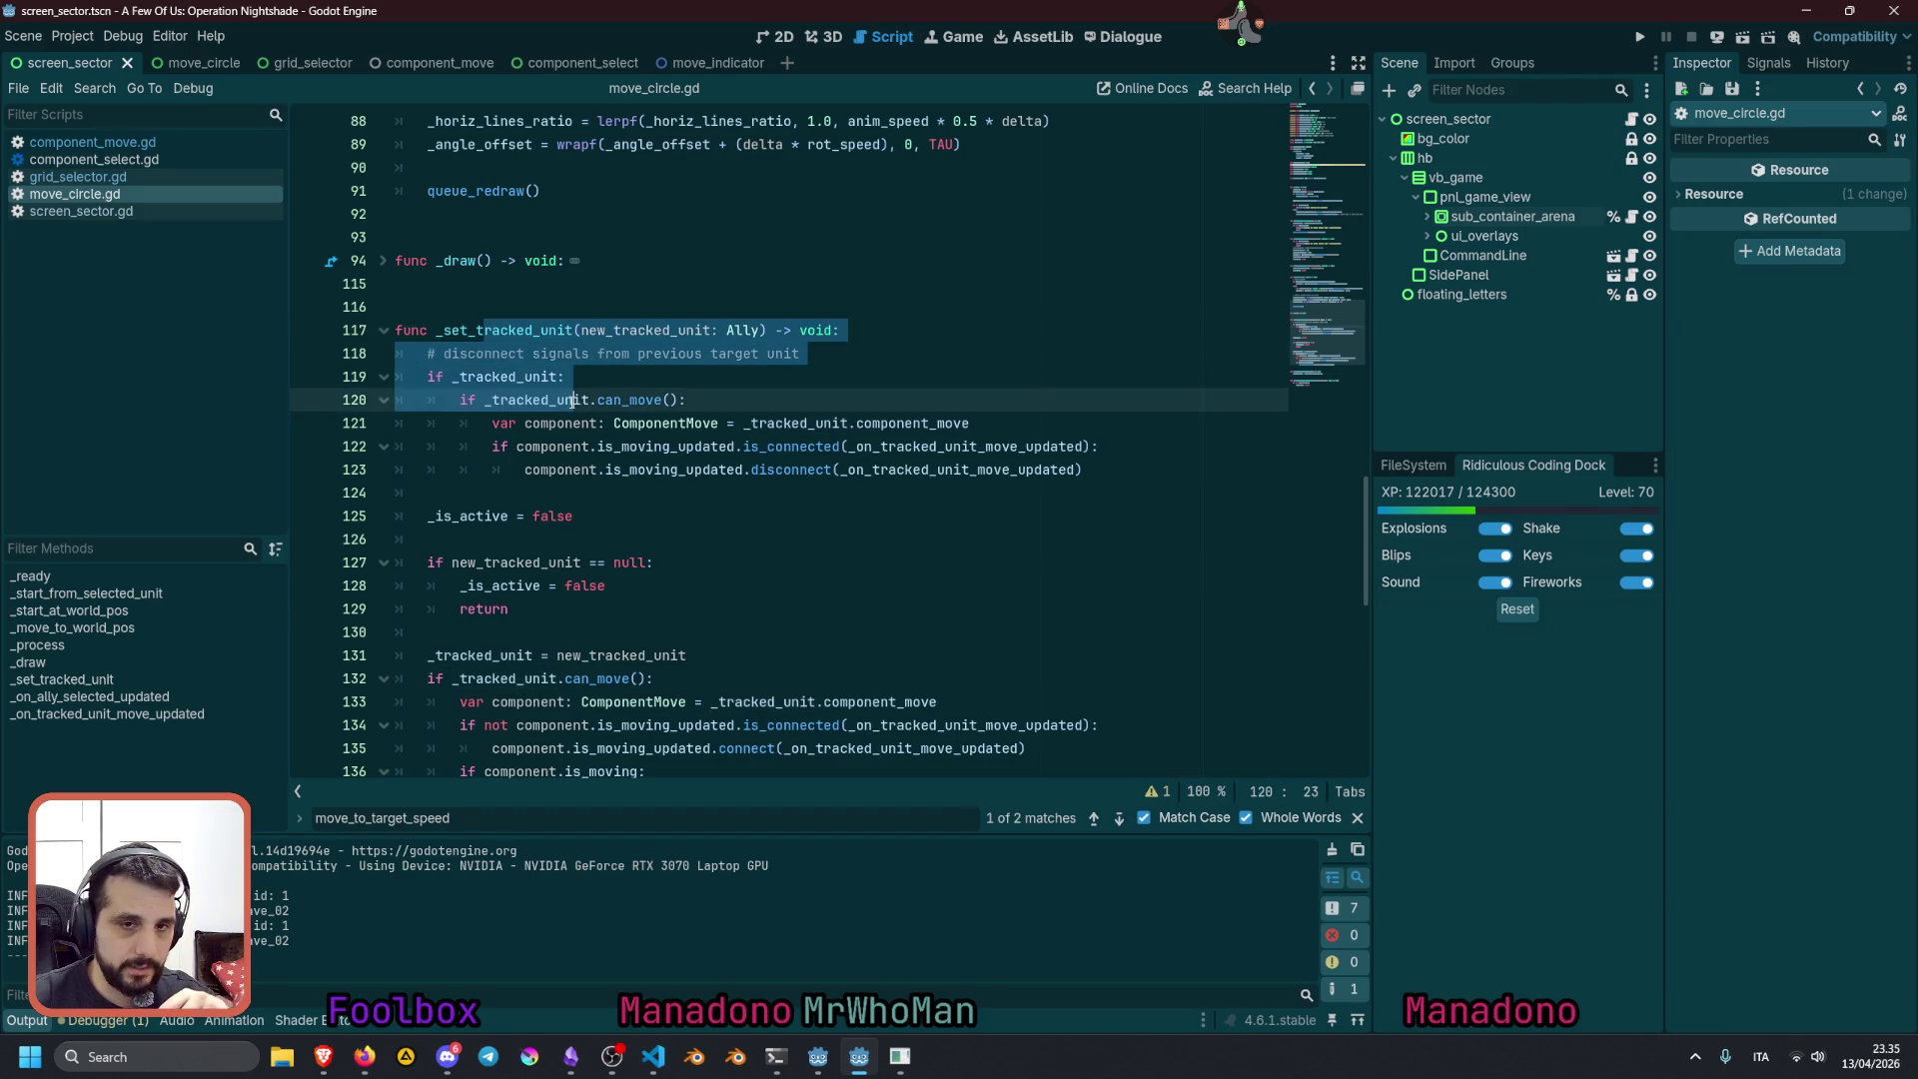
double_click(502, 376)
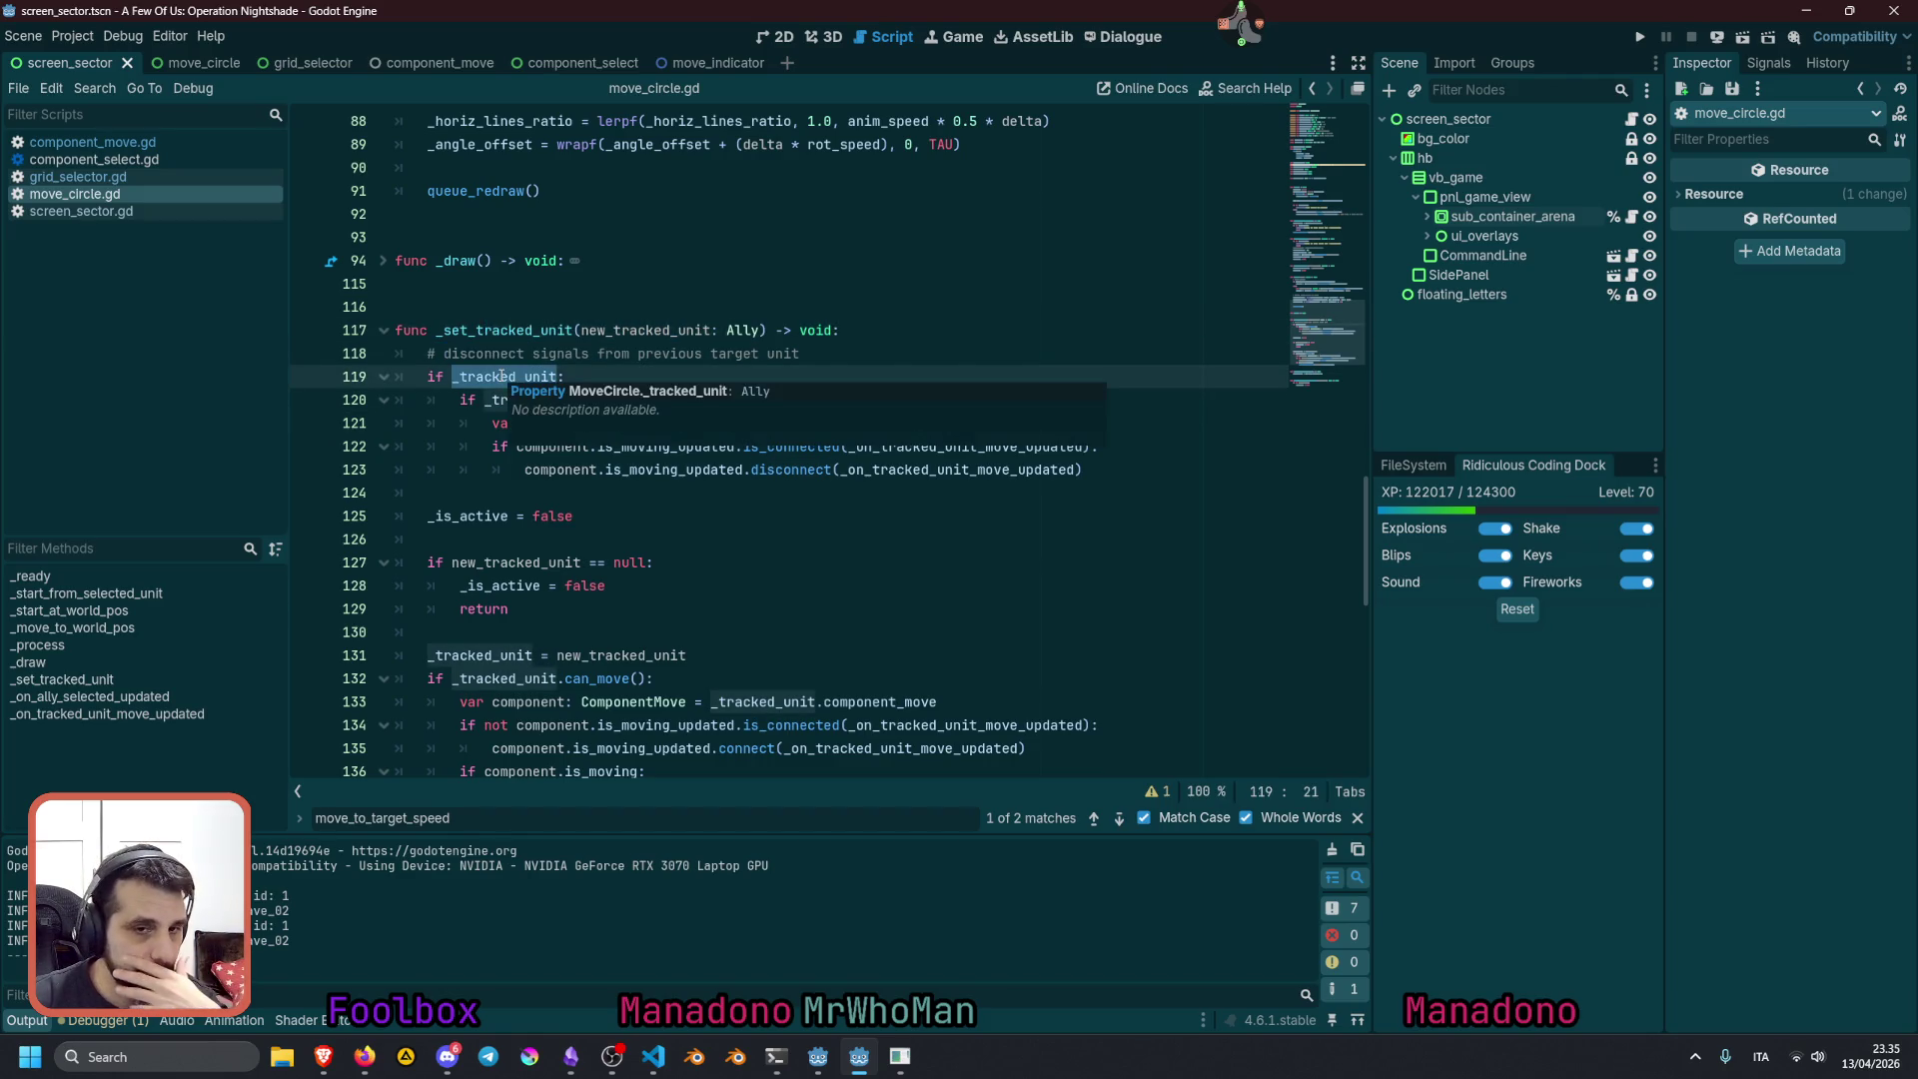
click(490, 400)
mouse_move(649, 410)
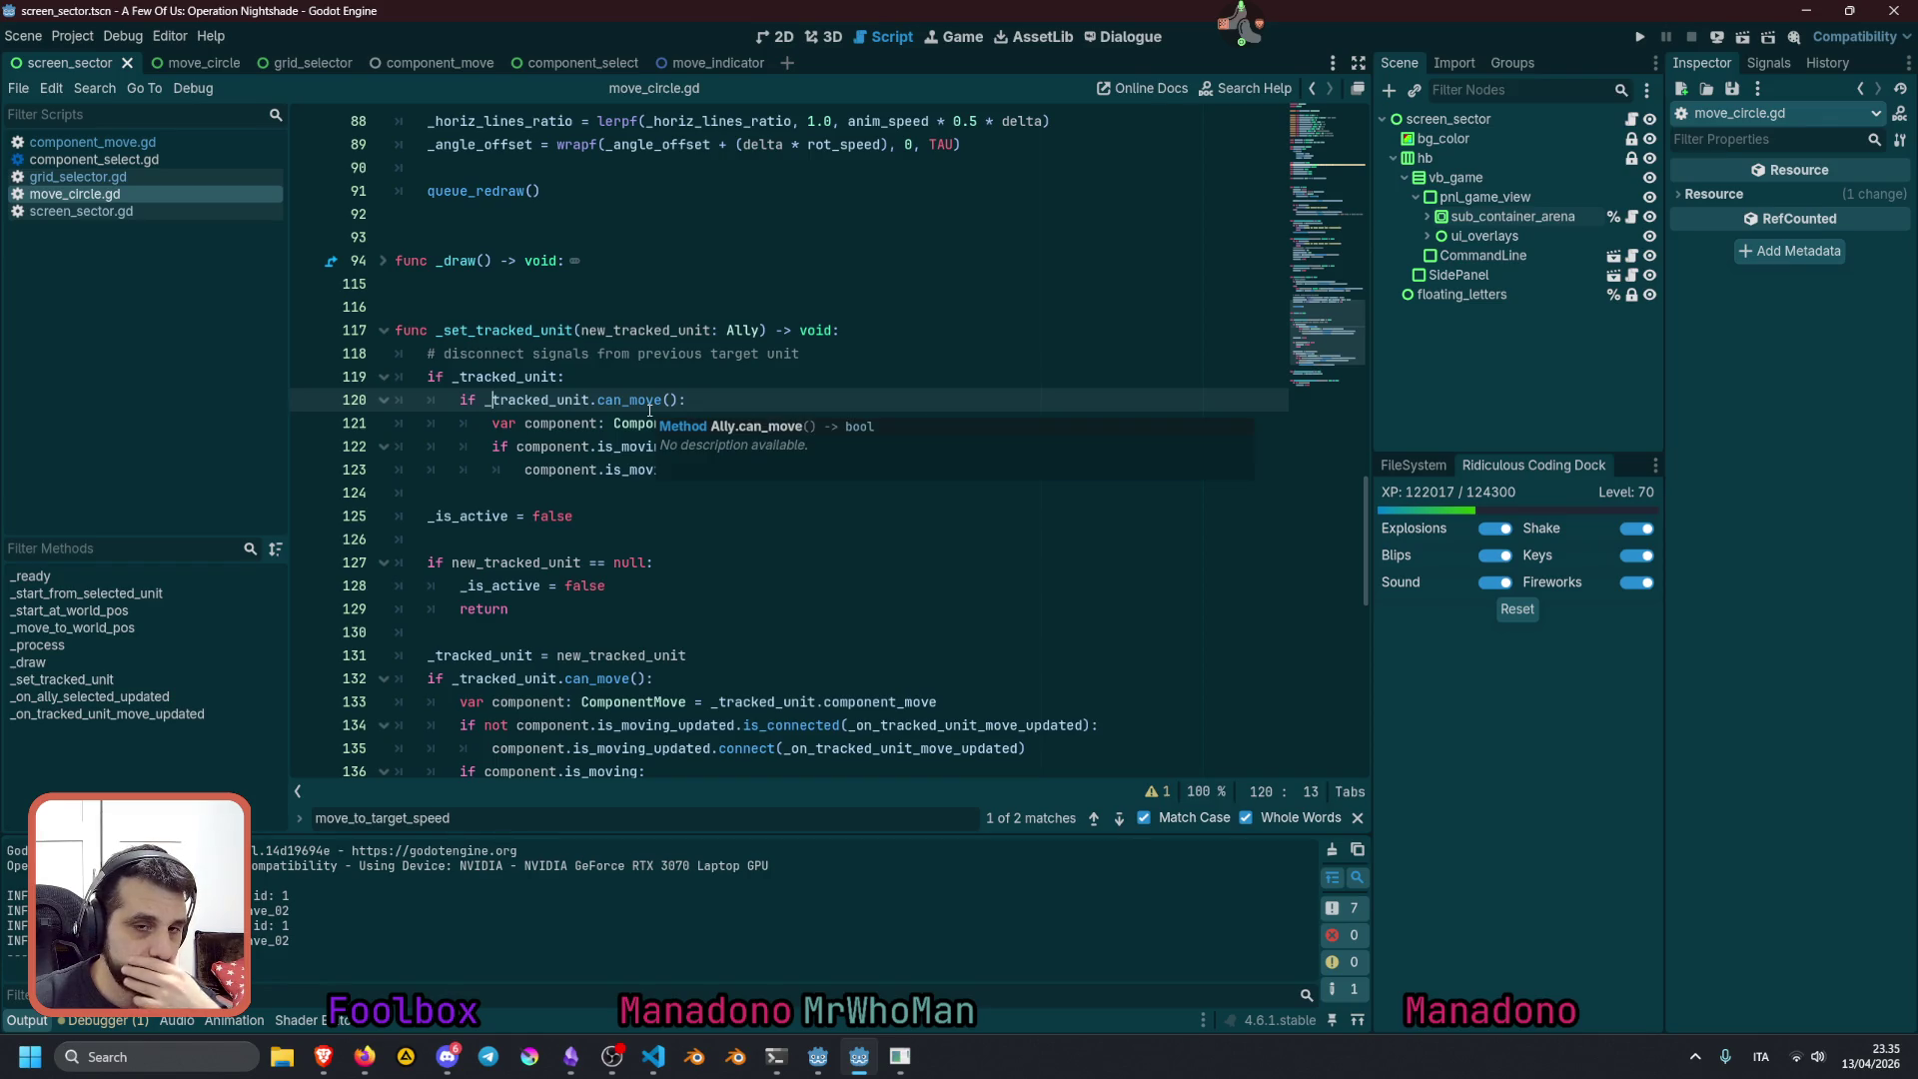
drag(548, 424, 839, 469)
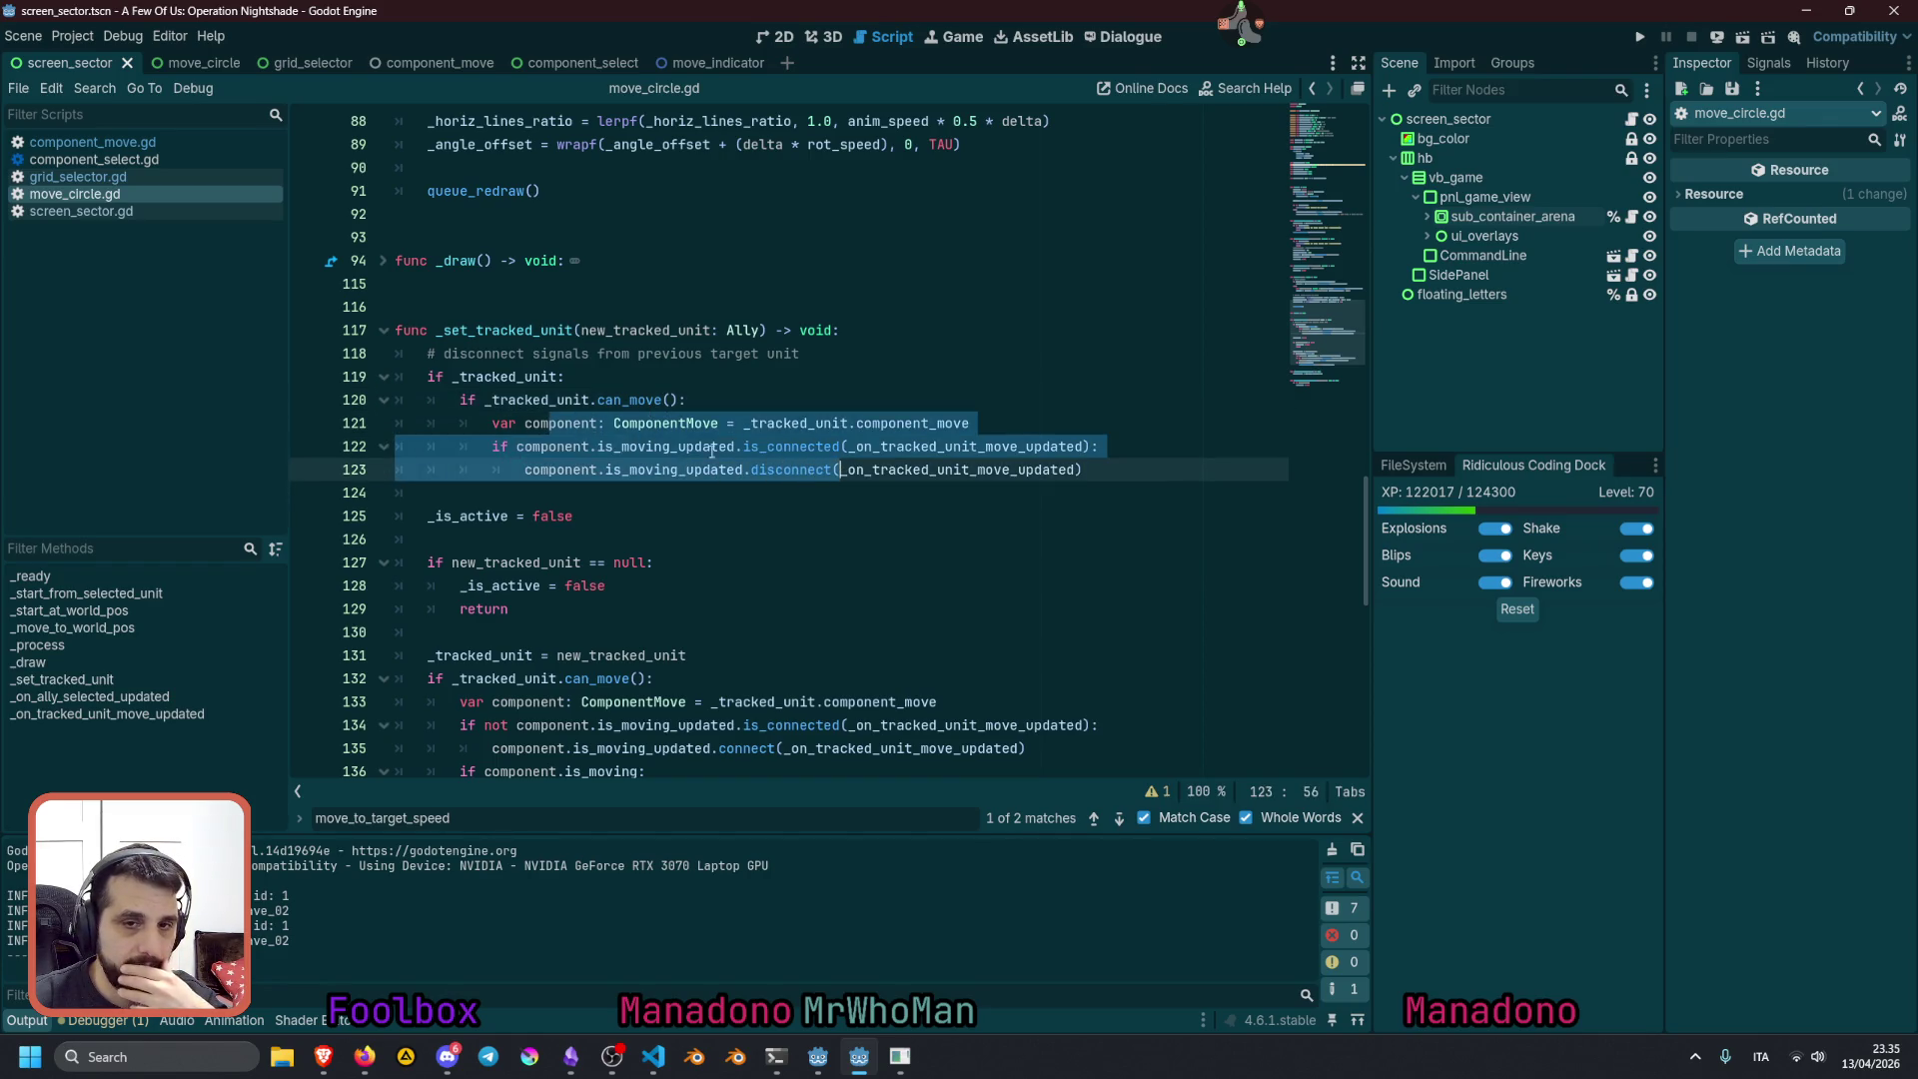
click(518, 377)
mouse_move(518, 381)
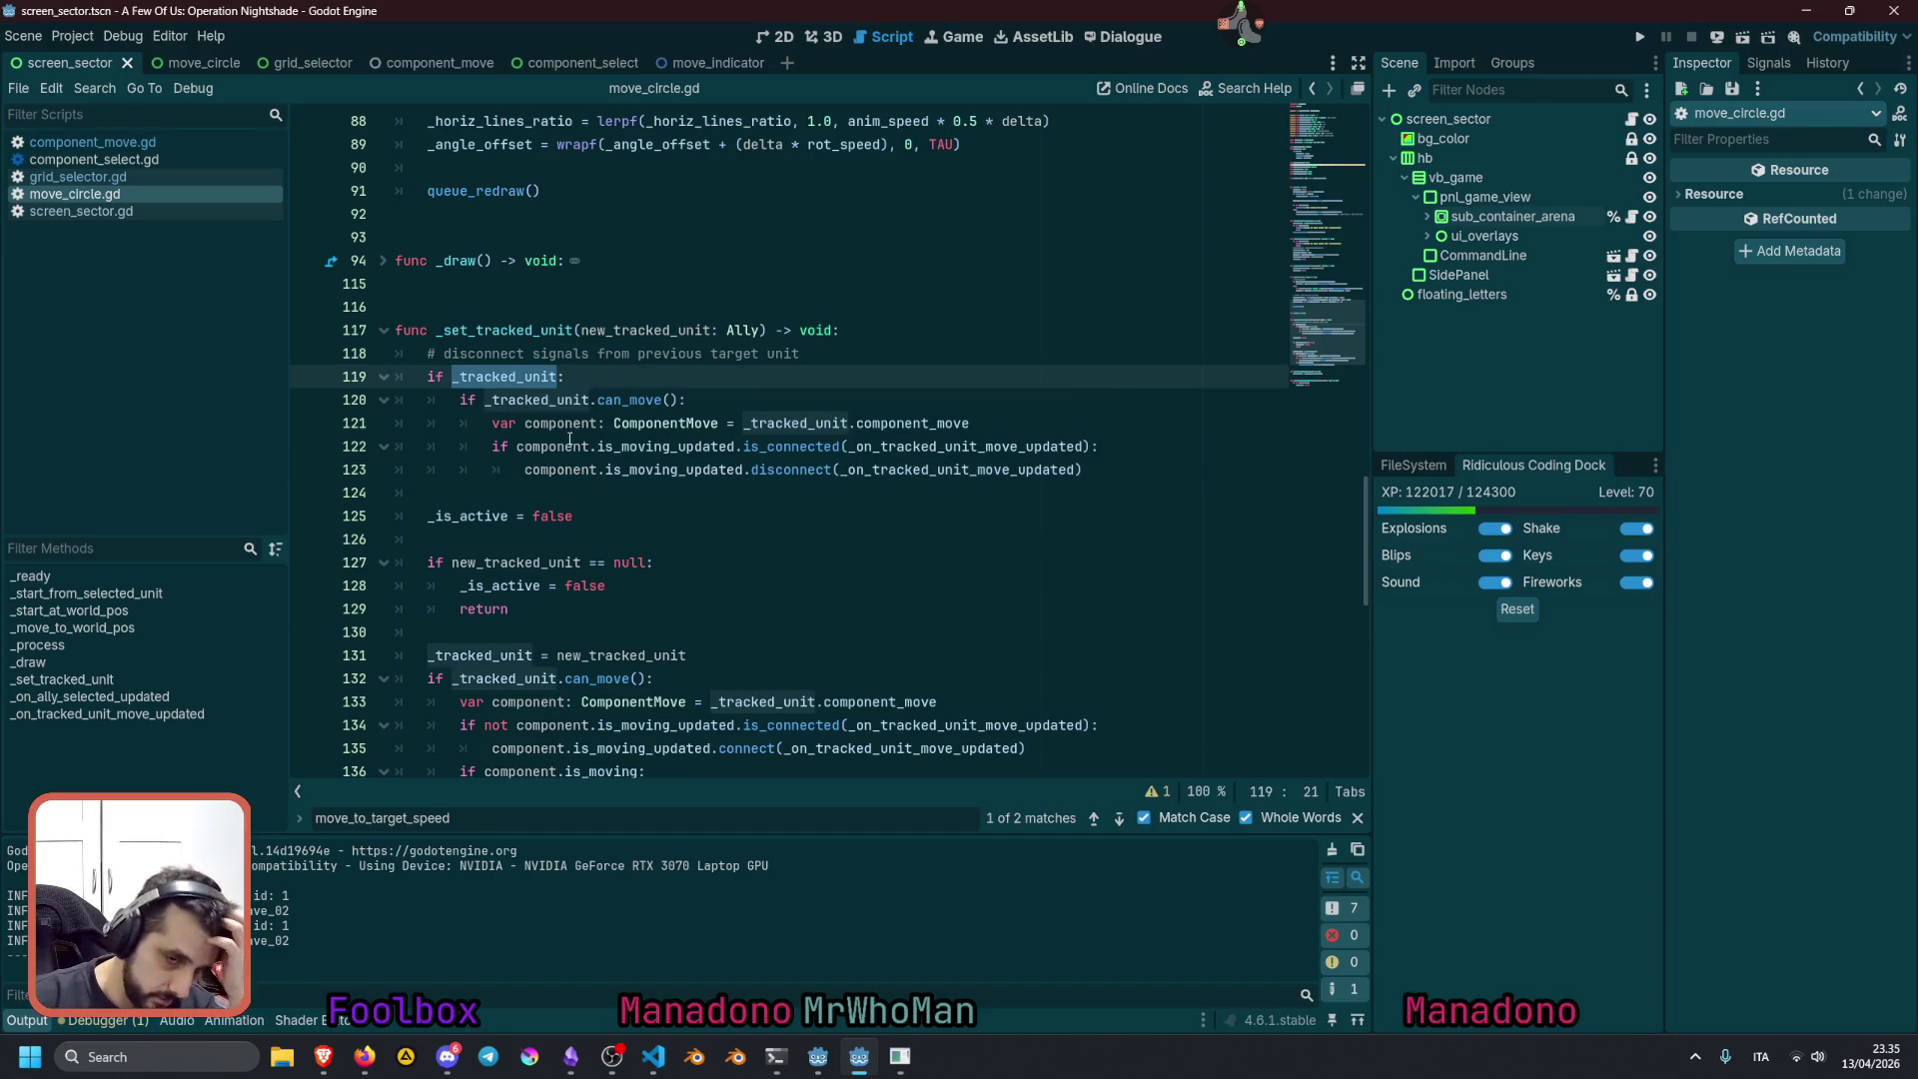
double_click(463, 516)
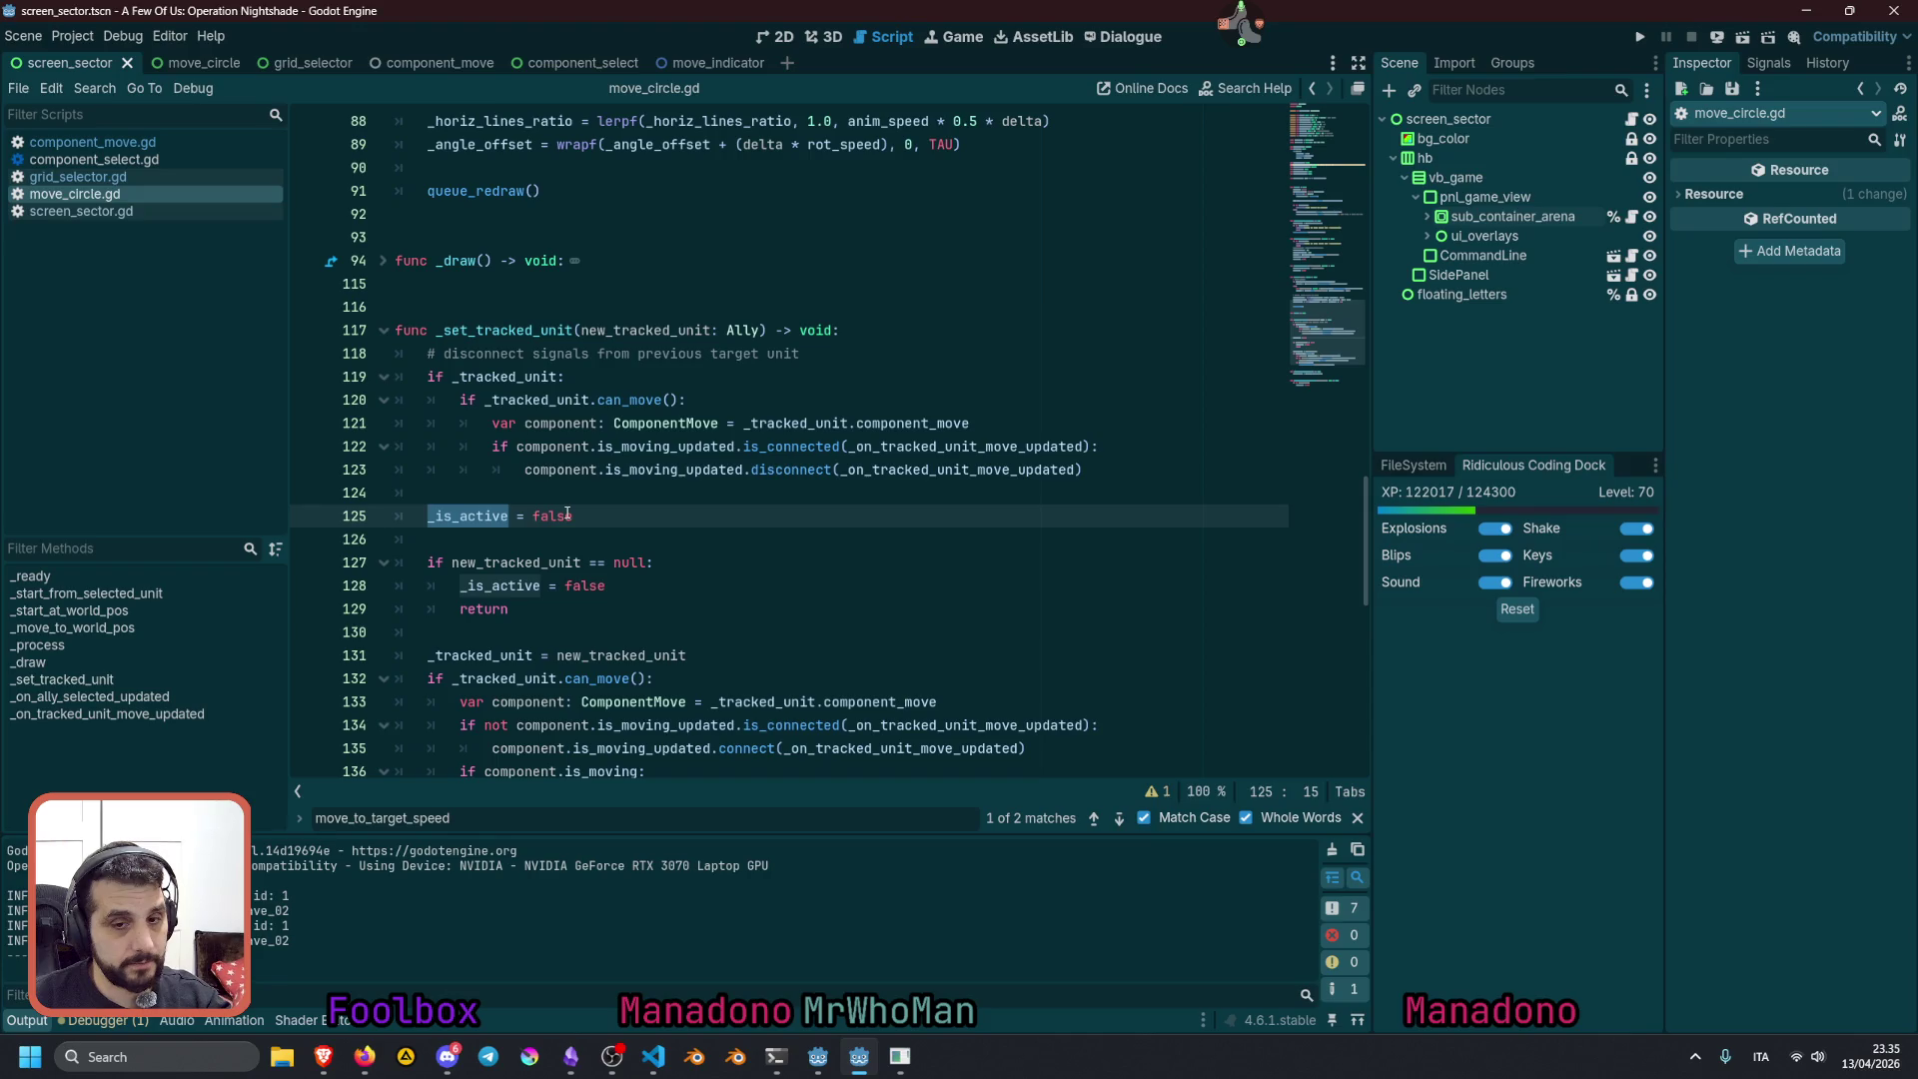
scroll(568, 514, down, 5)
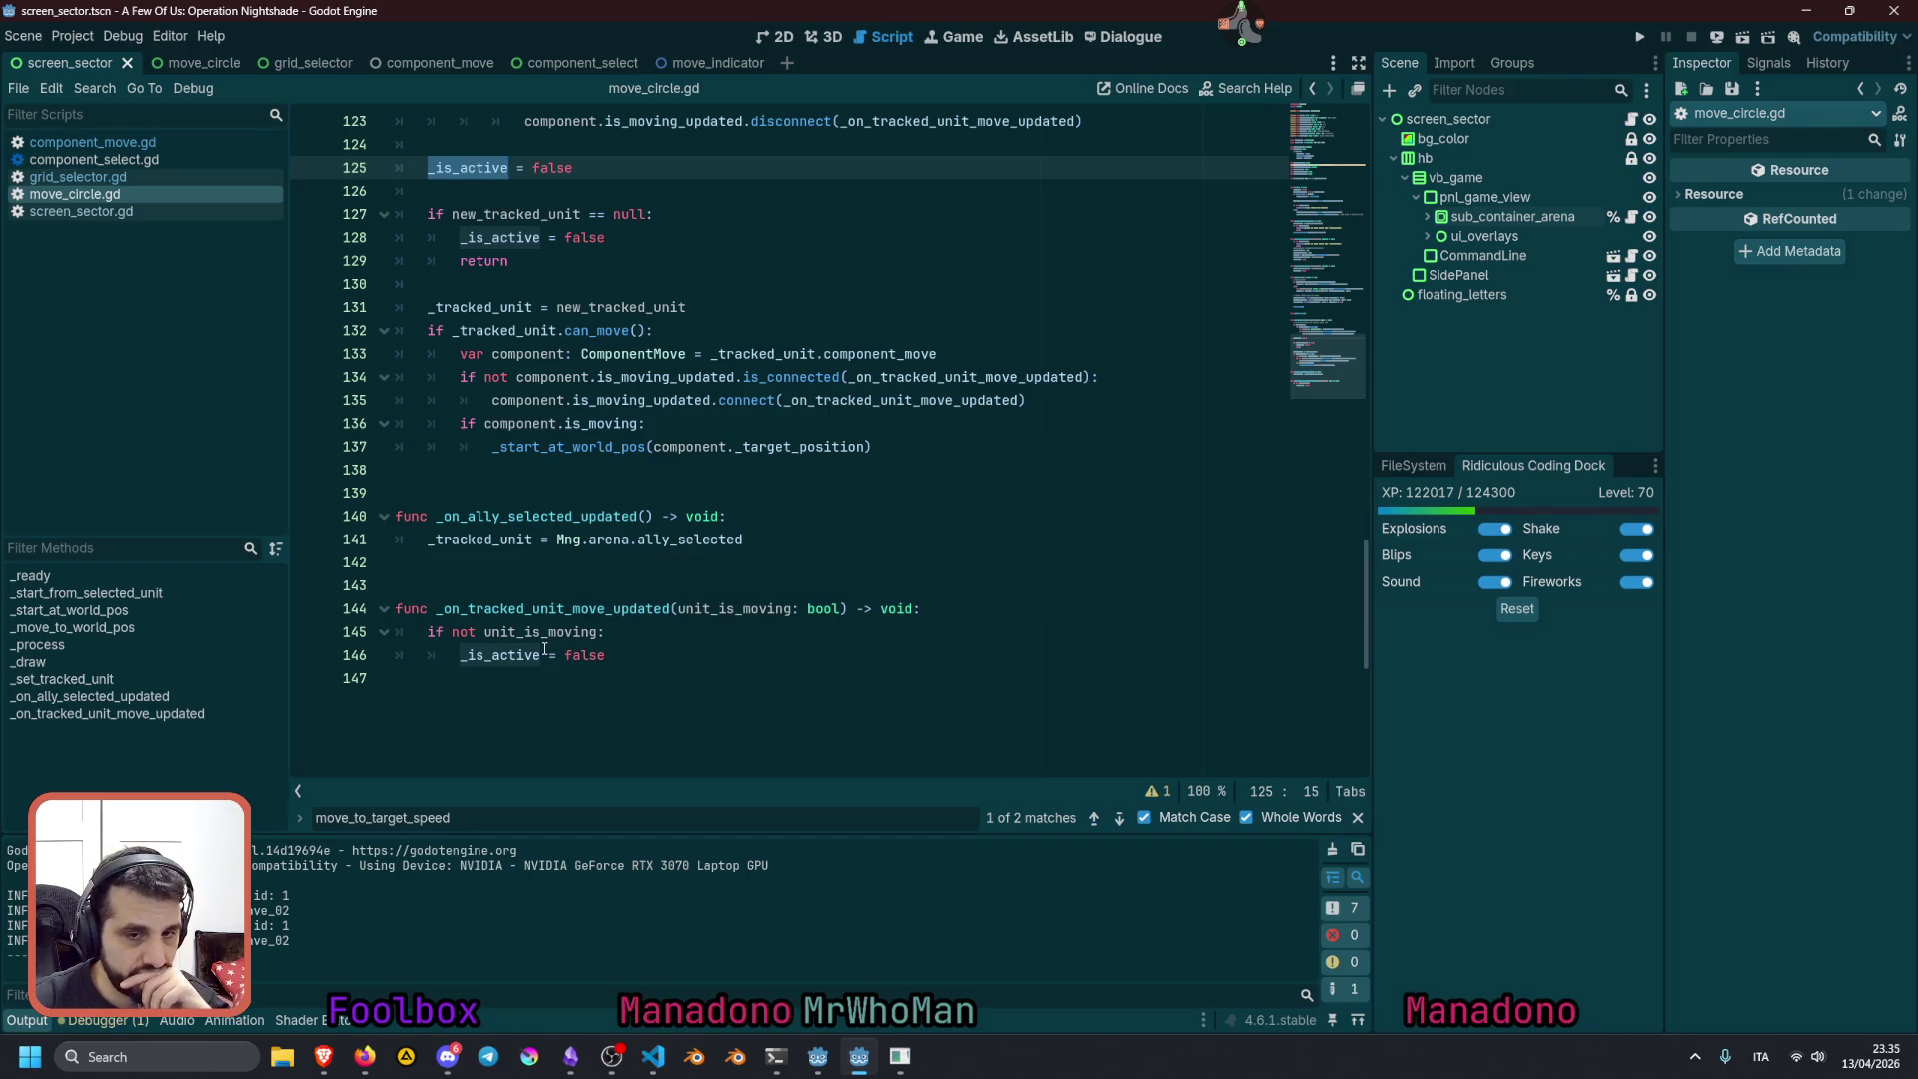
scroll(545, 650, up, 3)
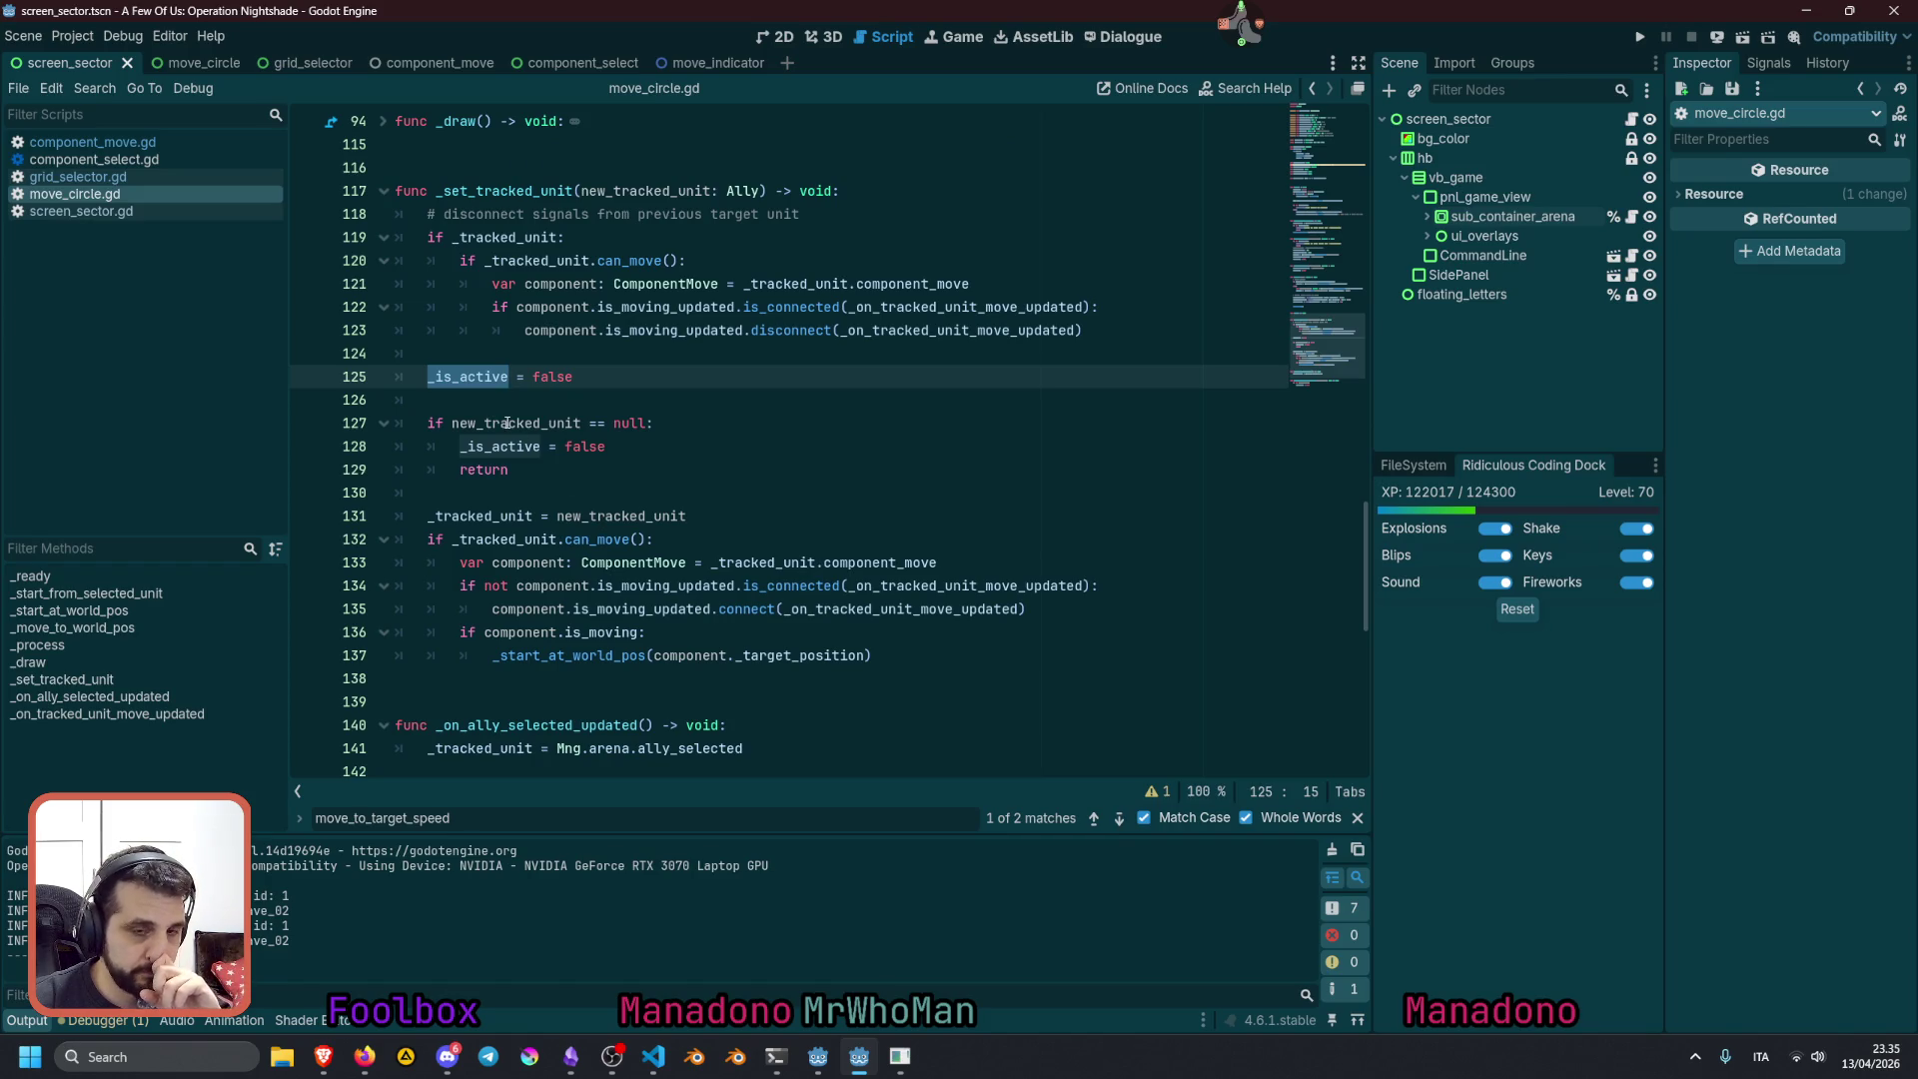
scroll(520, 445, down, 3)
scroll(520, 445, up, 15)
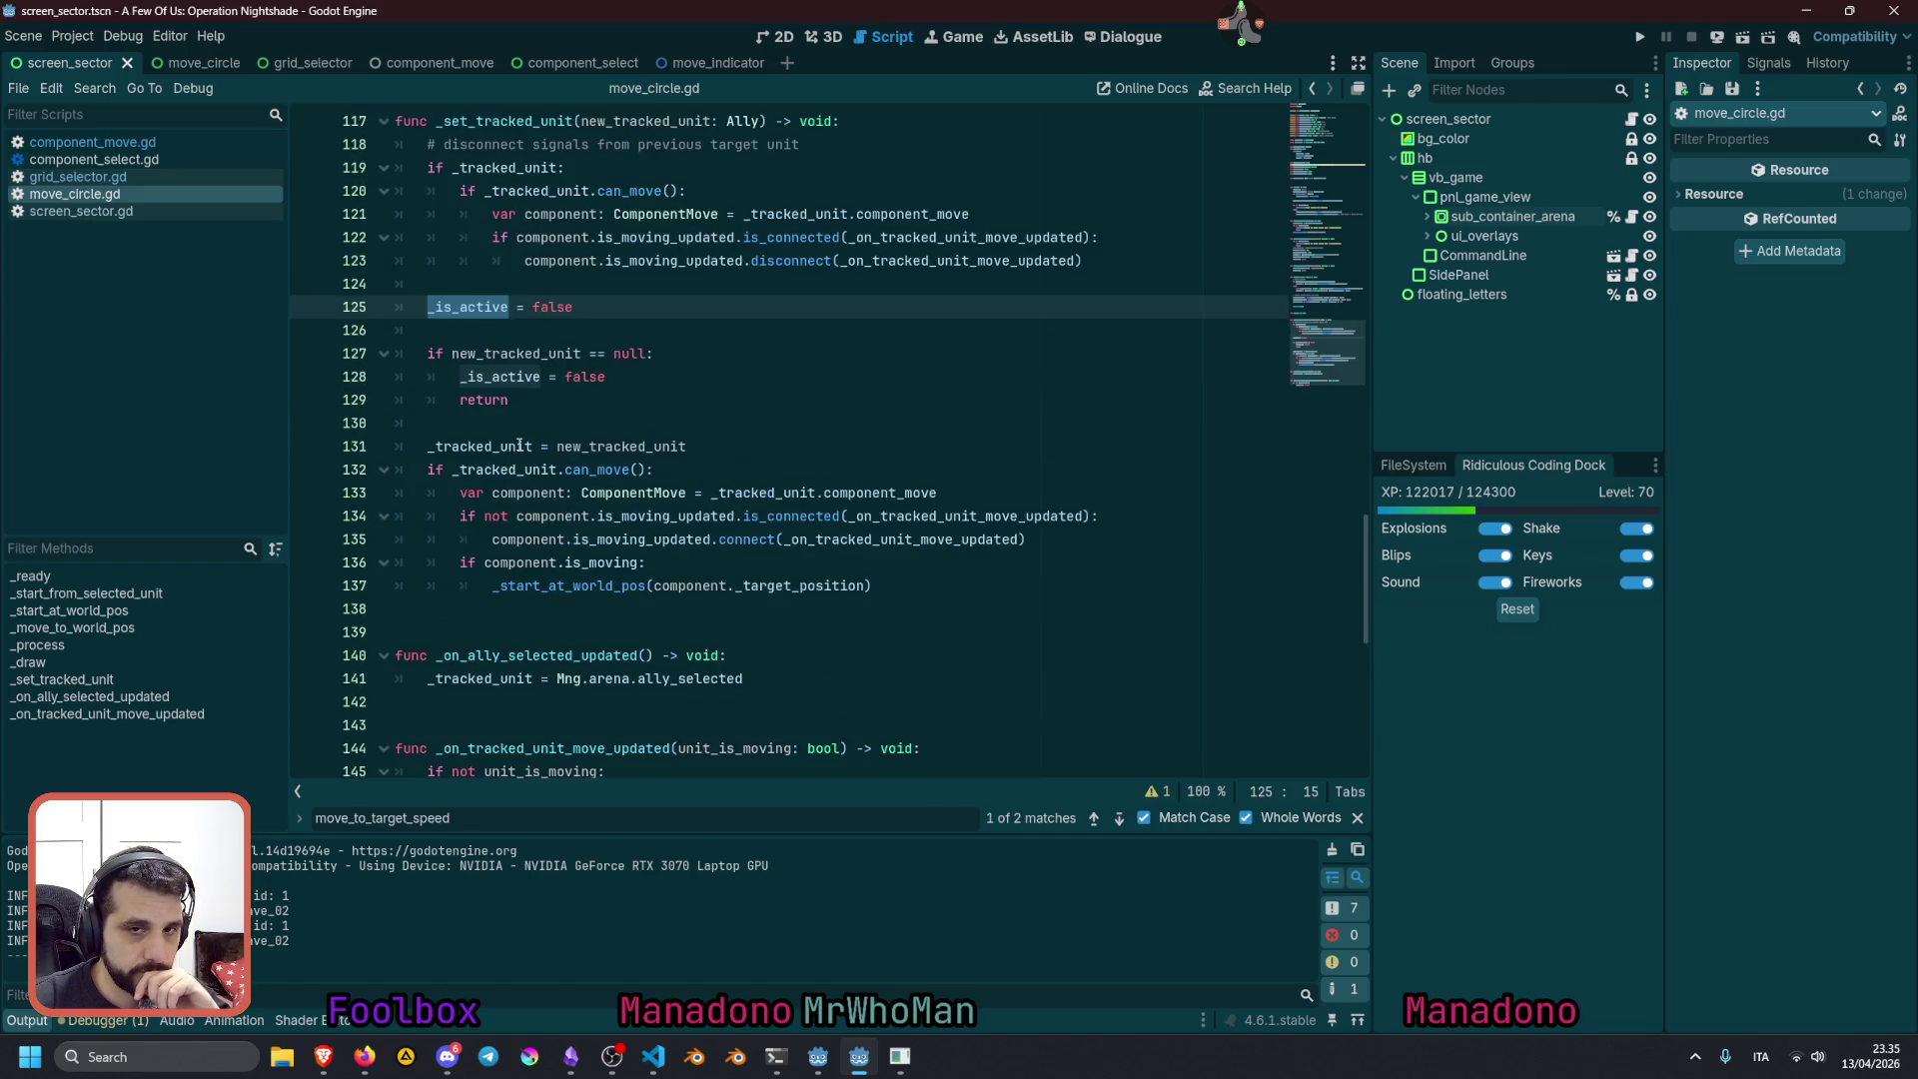
scroll(572, 475, up, 5)
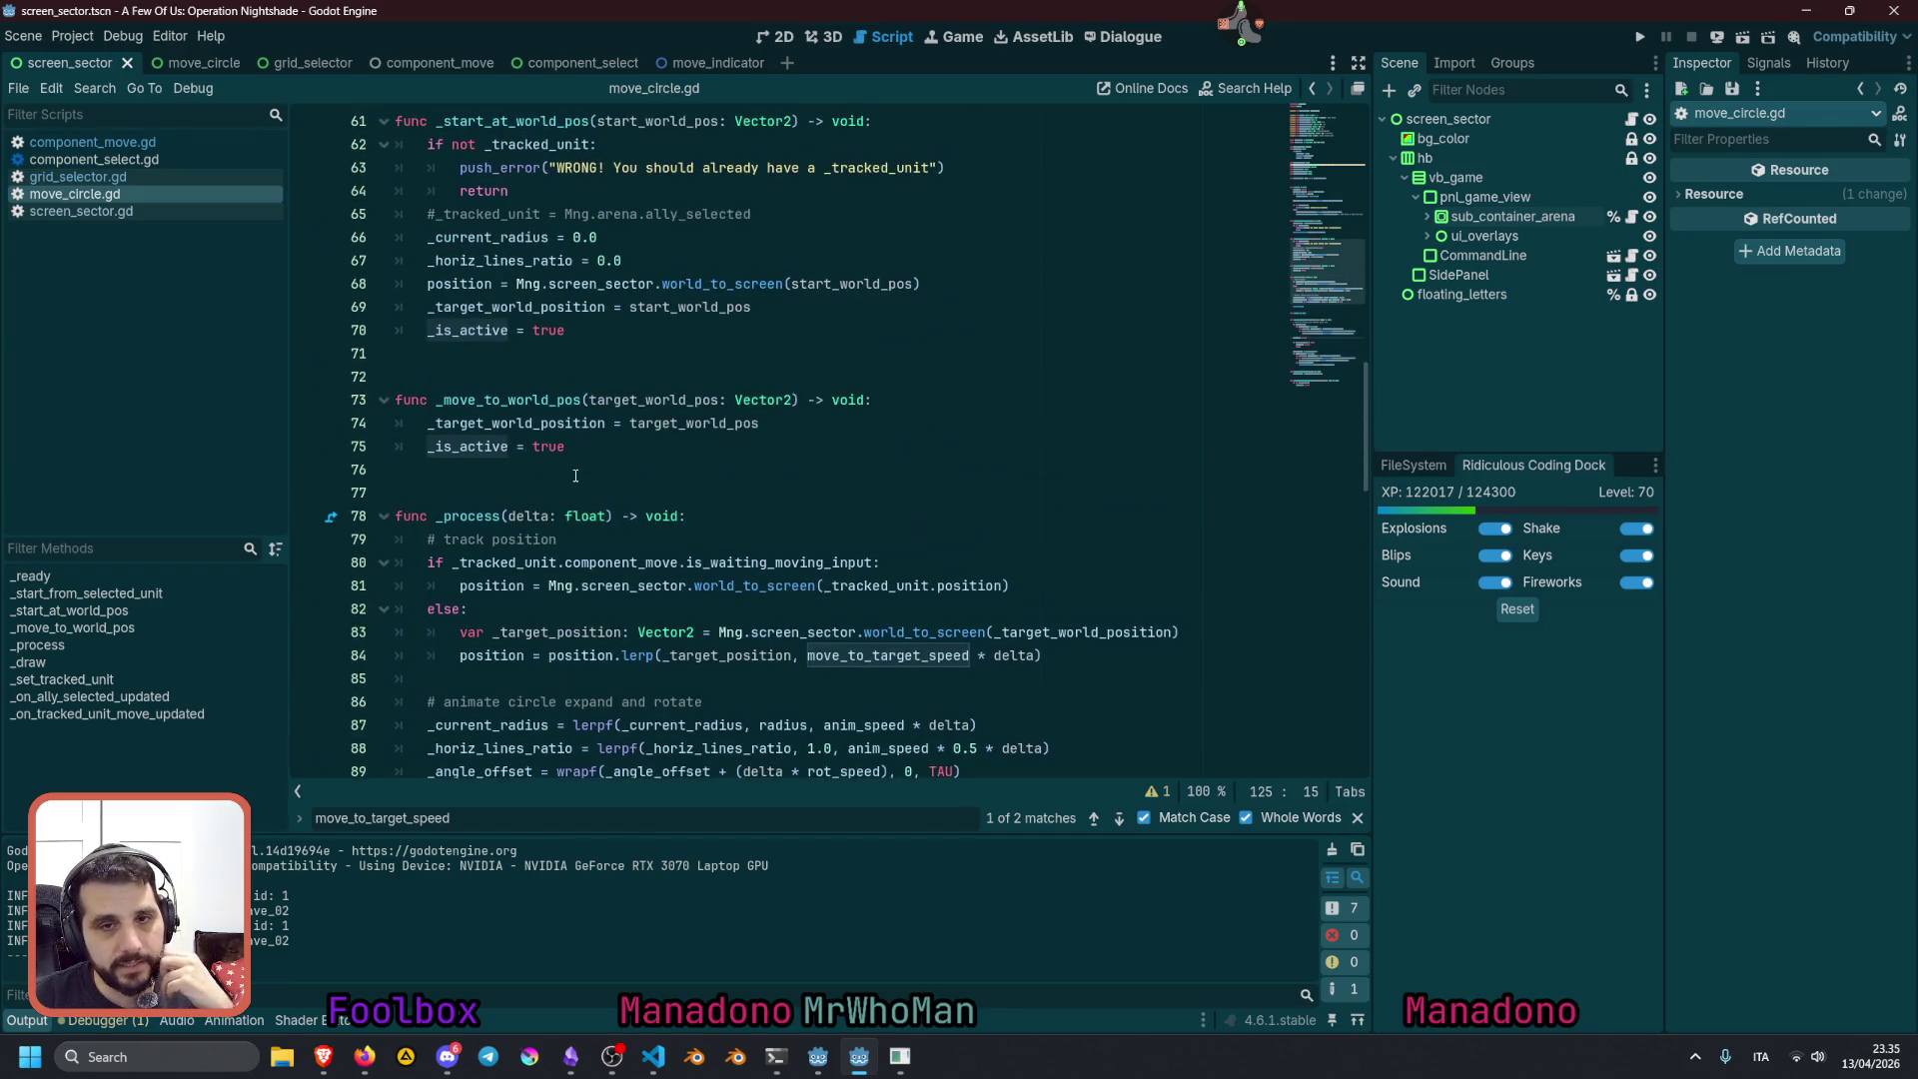
double_click(499, 400)
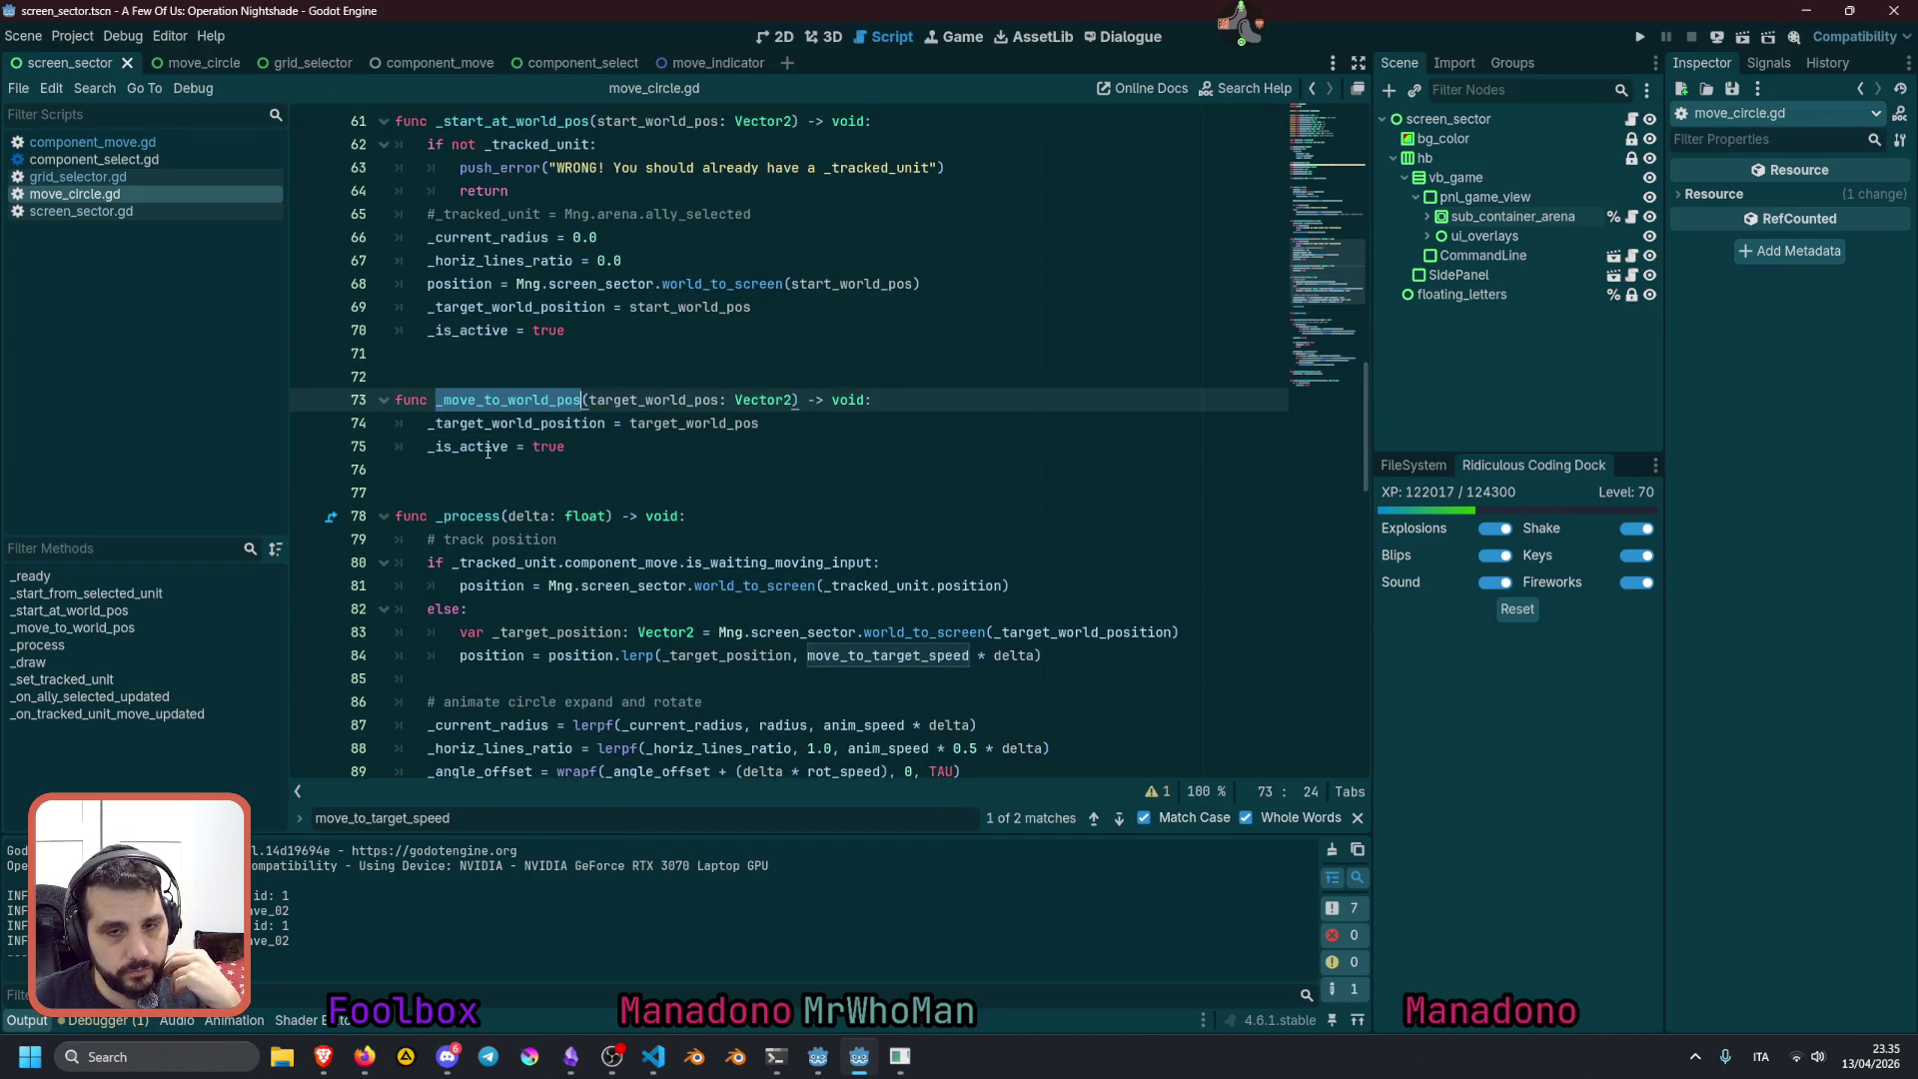
double_click(539, 447)
double_click(500, 307)
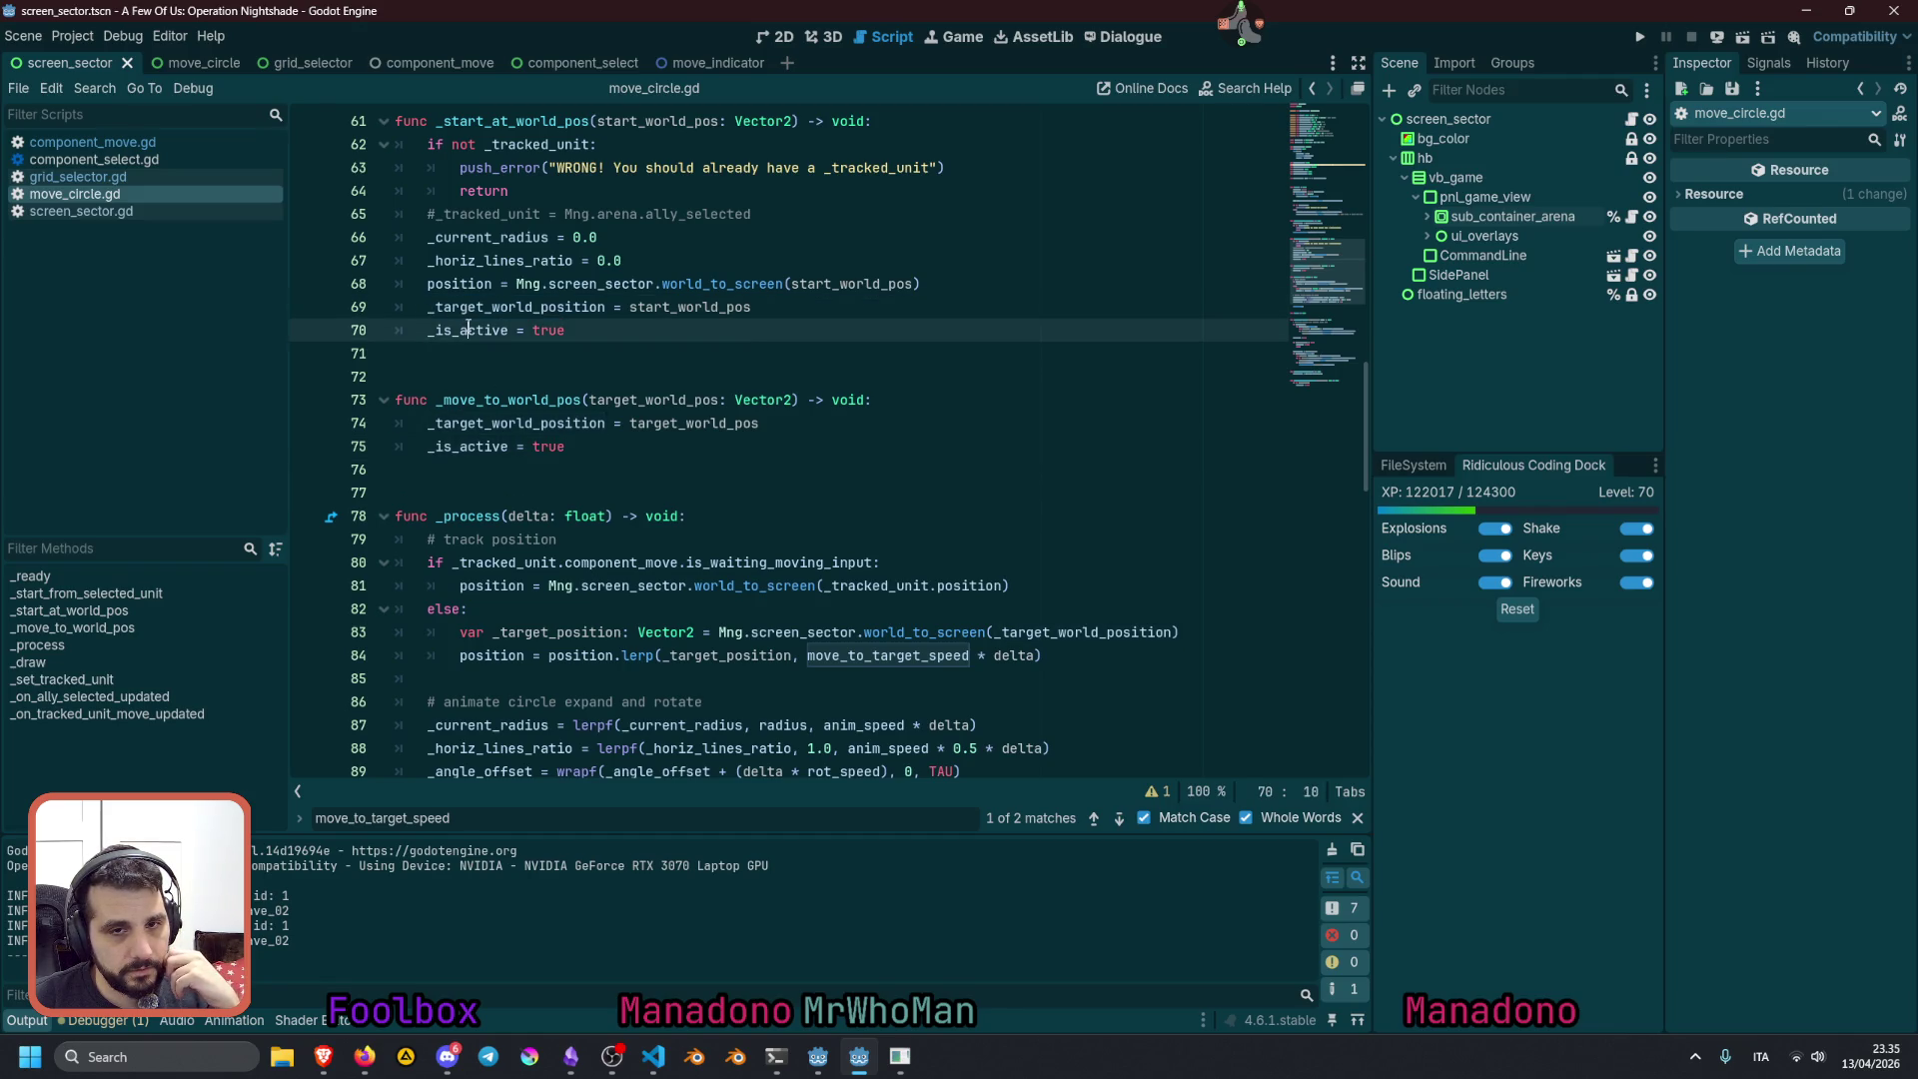
double_click(489, 330)
scroll(527, 383, up, 4)
click(526, 383)
click(515, 400)
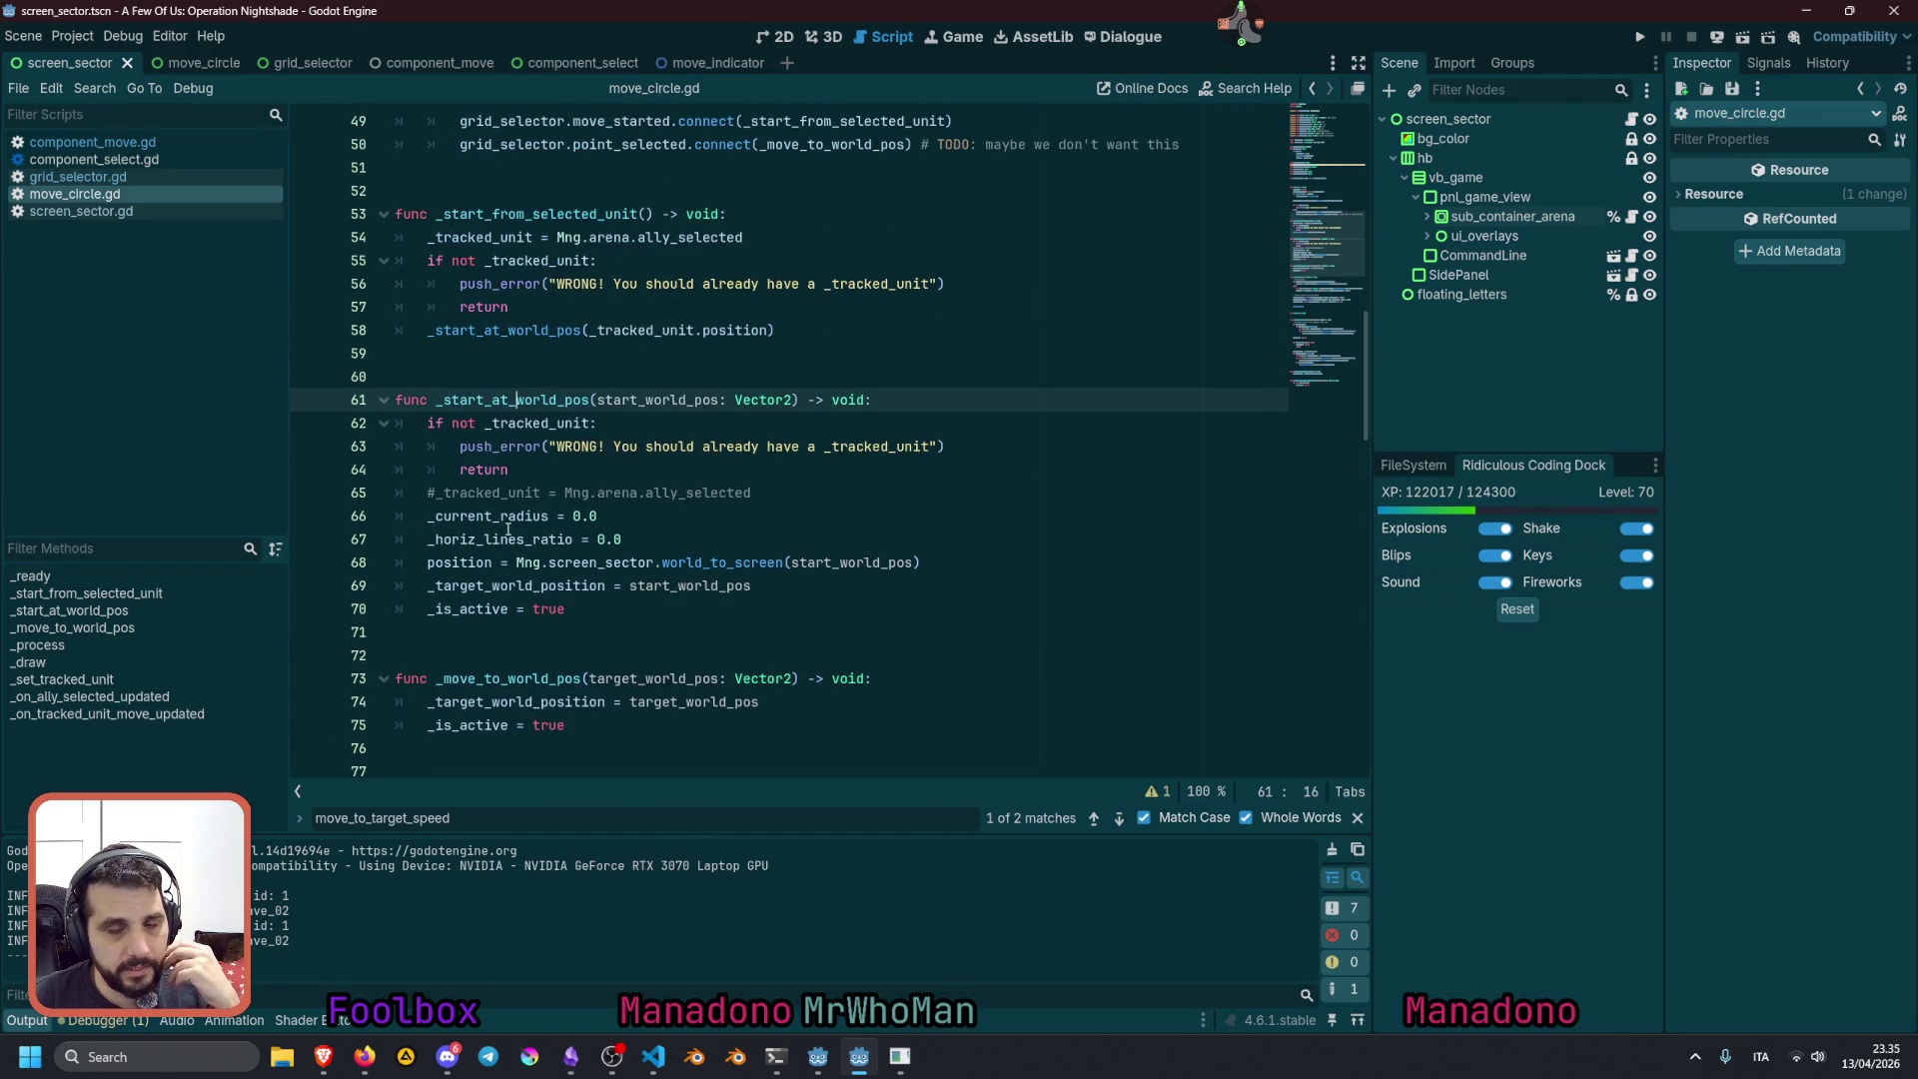
click(471, 608)
key(Home)
key(shift+End)
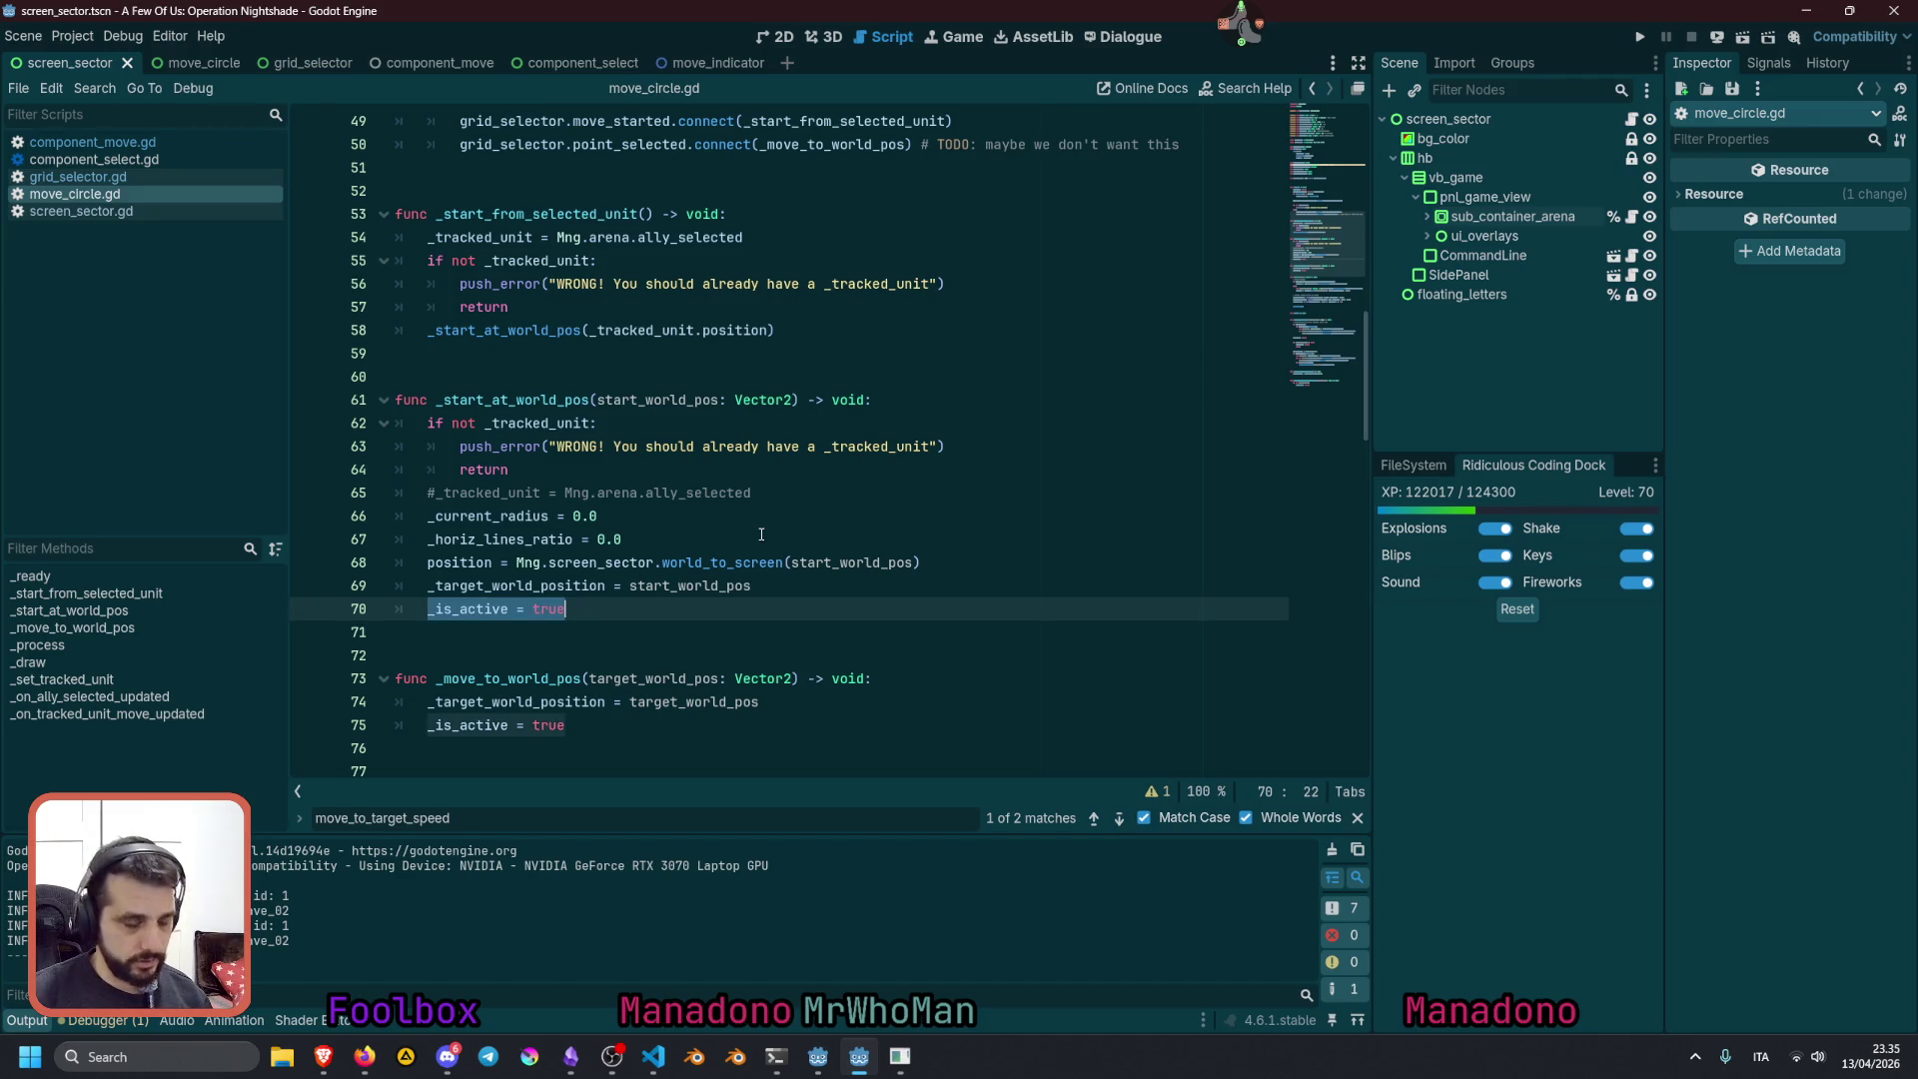
key(Escape)
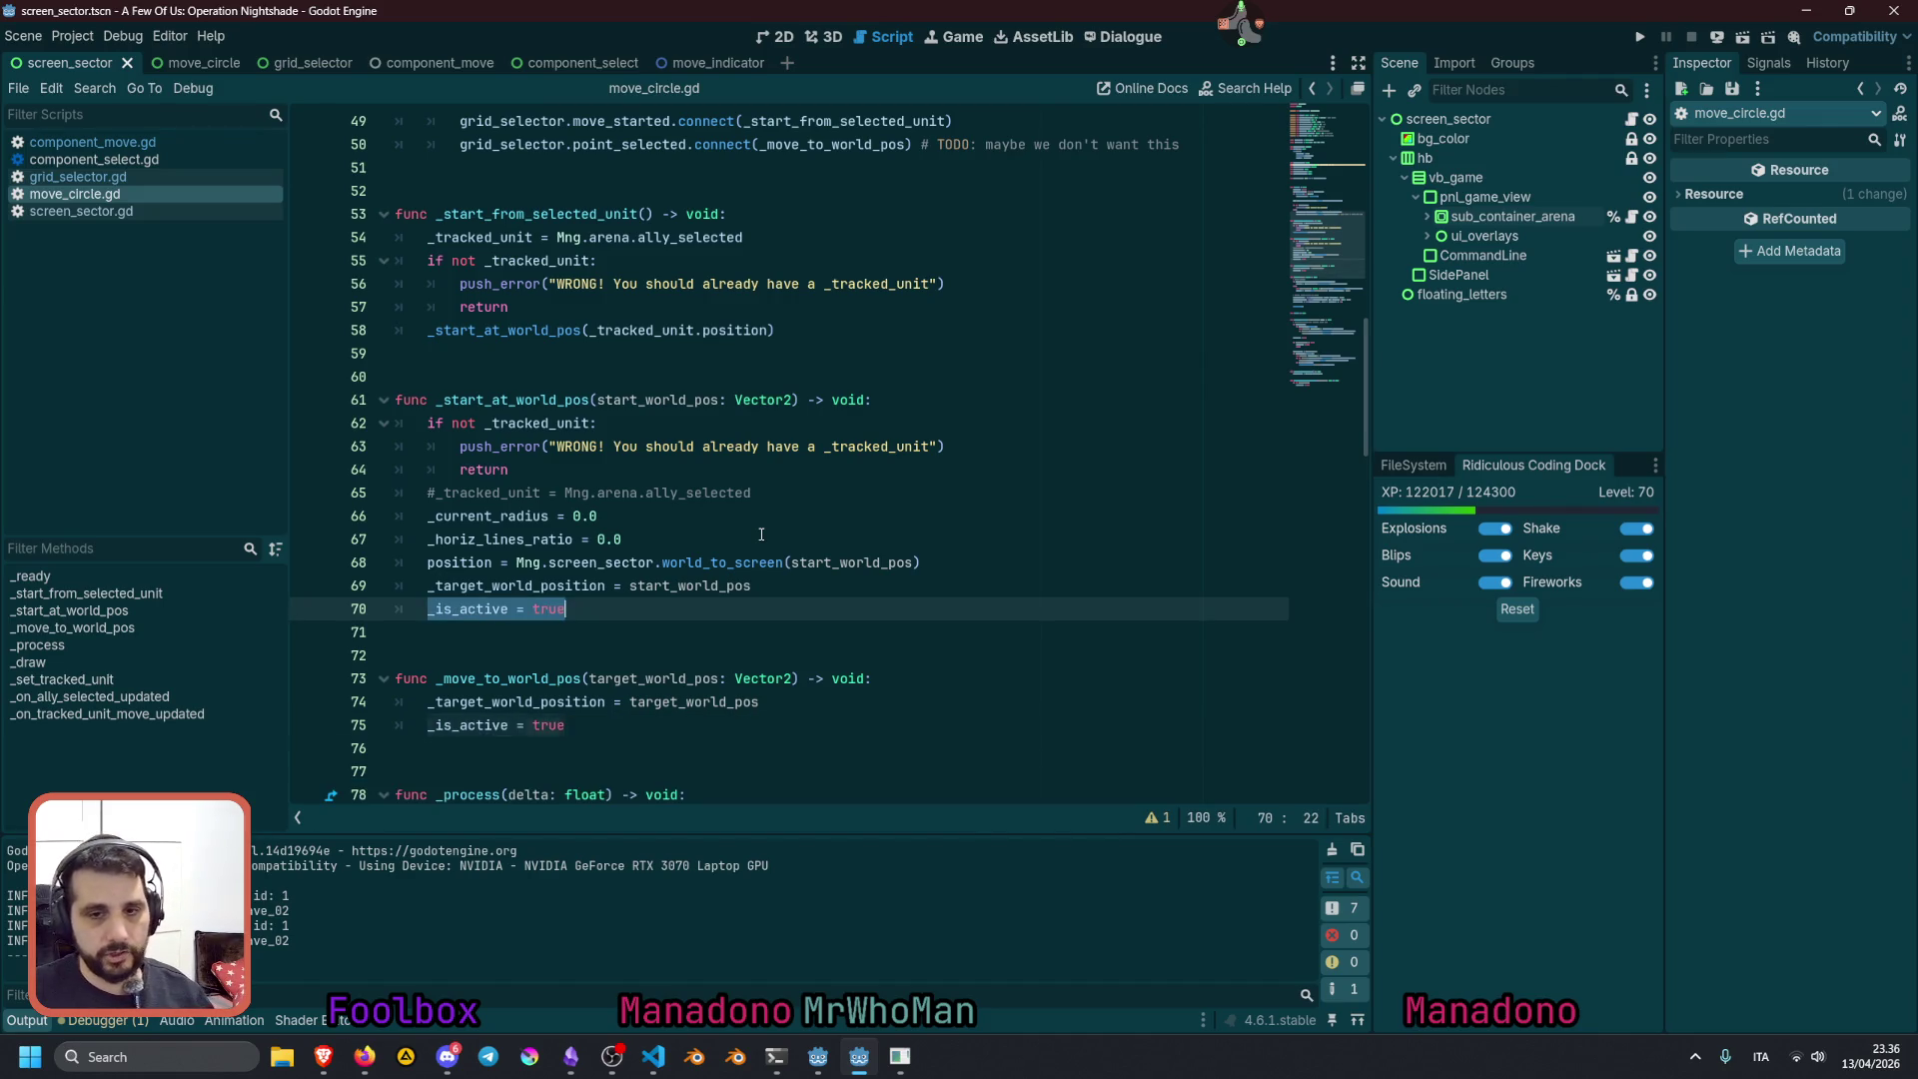
scroll(749, 525, down, 10)
scroll(740, 516, down, 10)
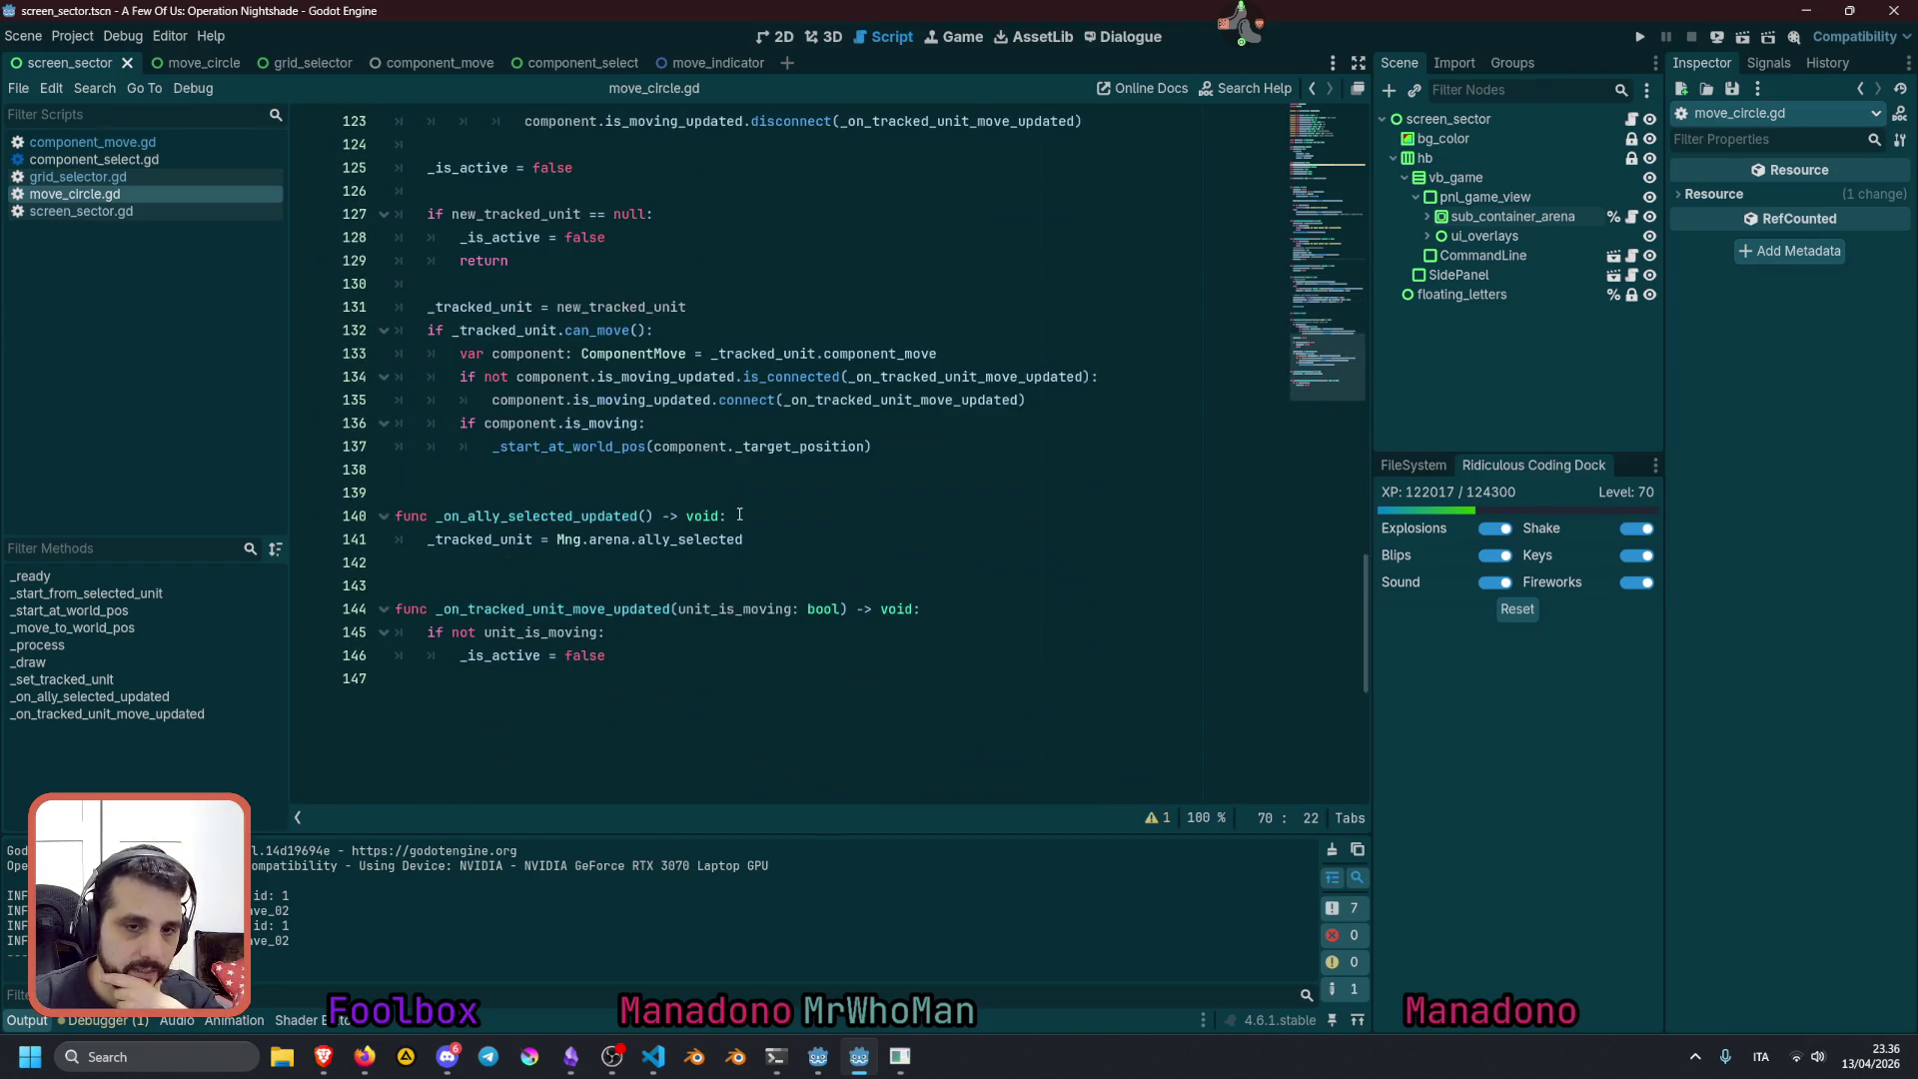
scroll(639, 460, up, 5)
click(443, 547)
triple_click(510, 516)
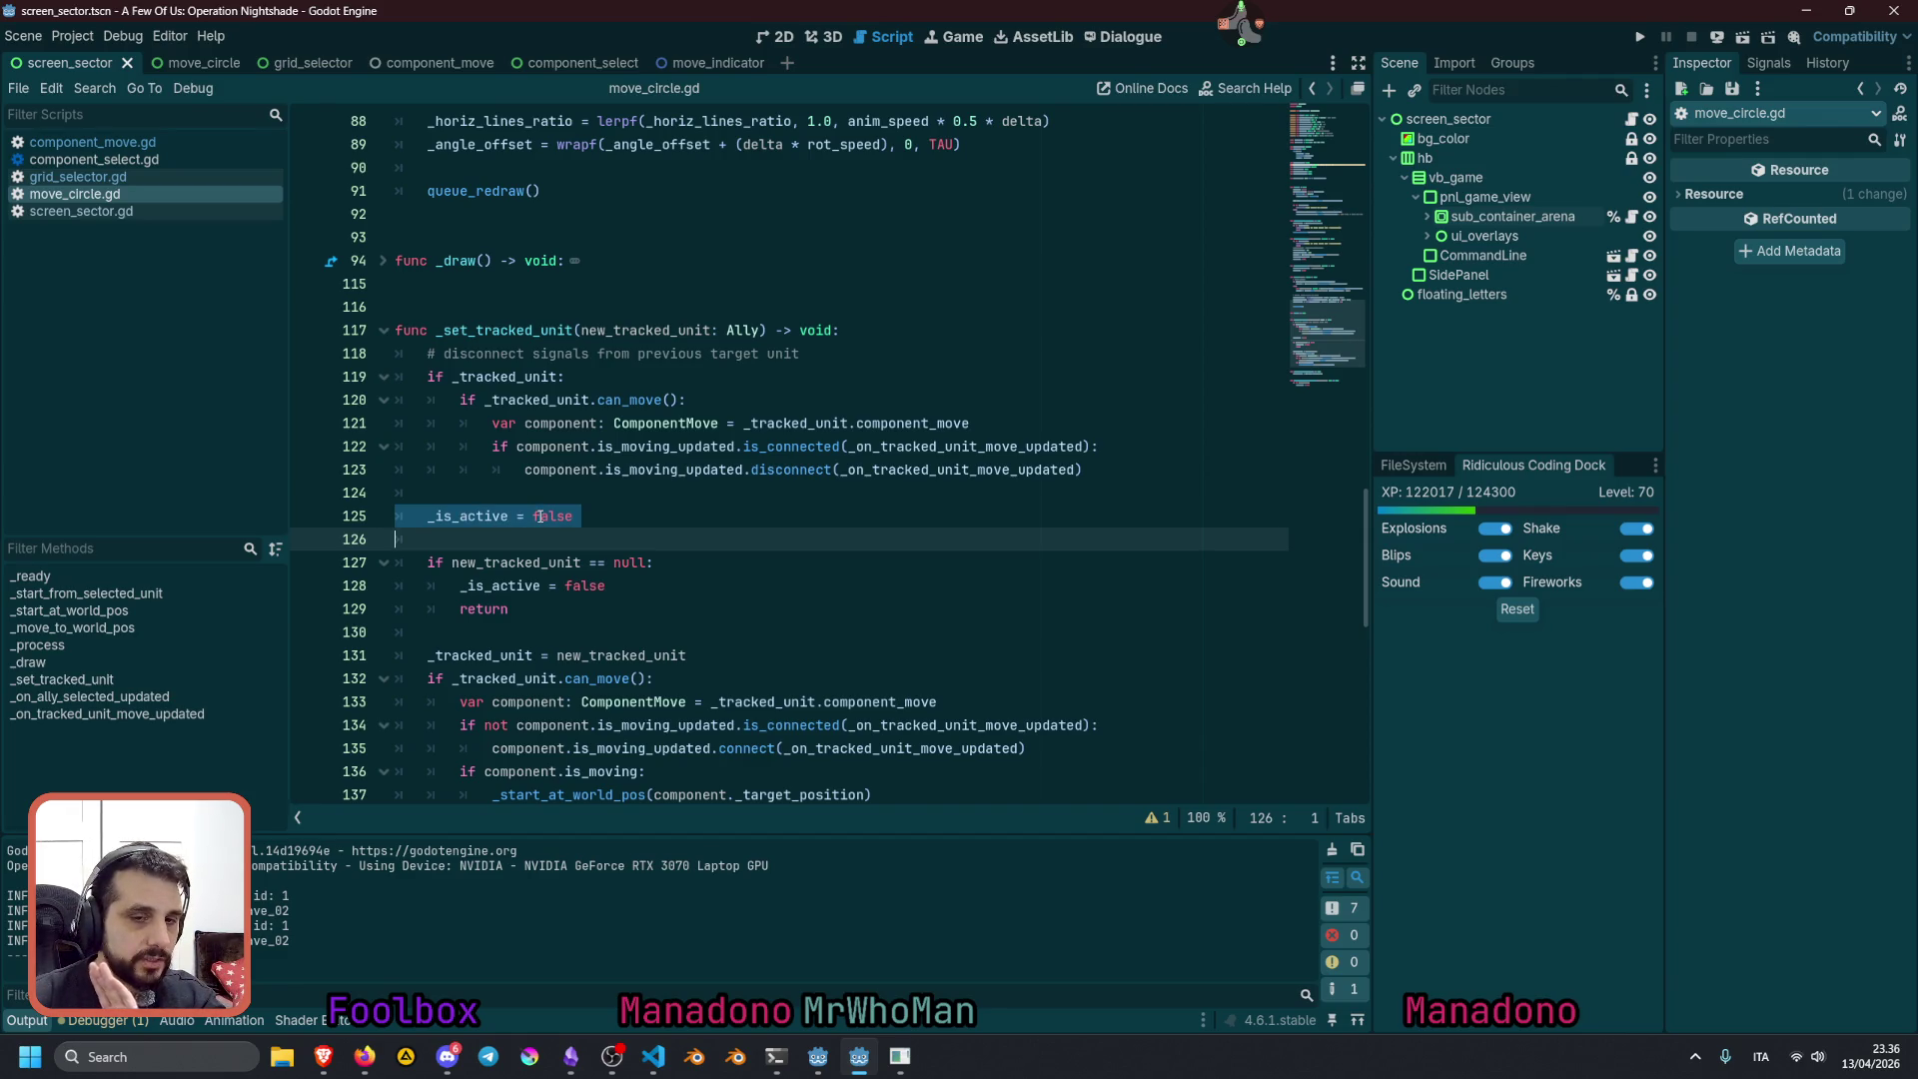
scroll(540, 516, down, 2)
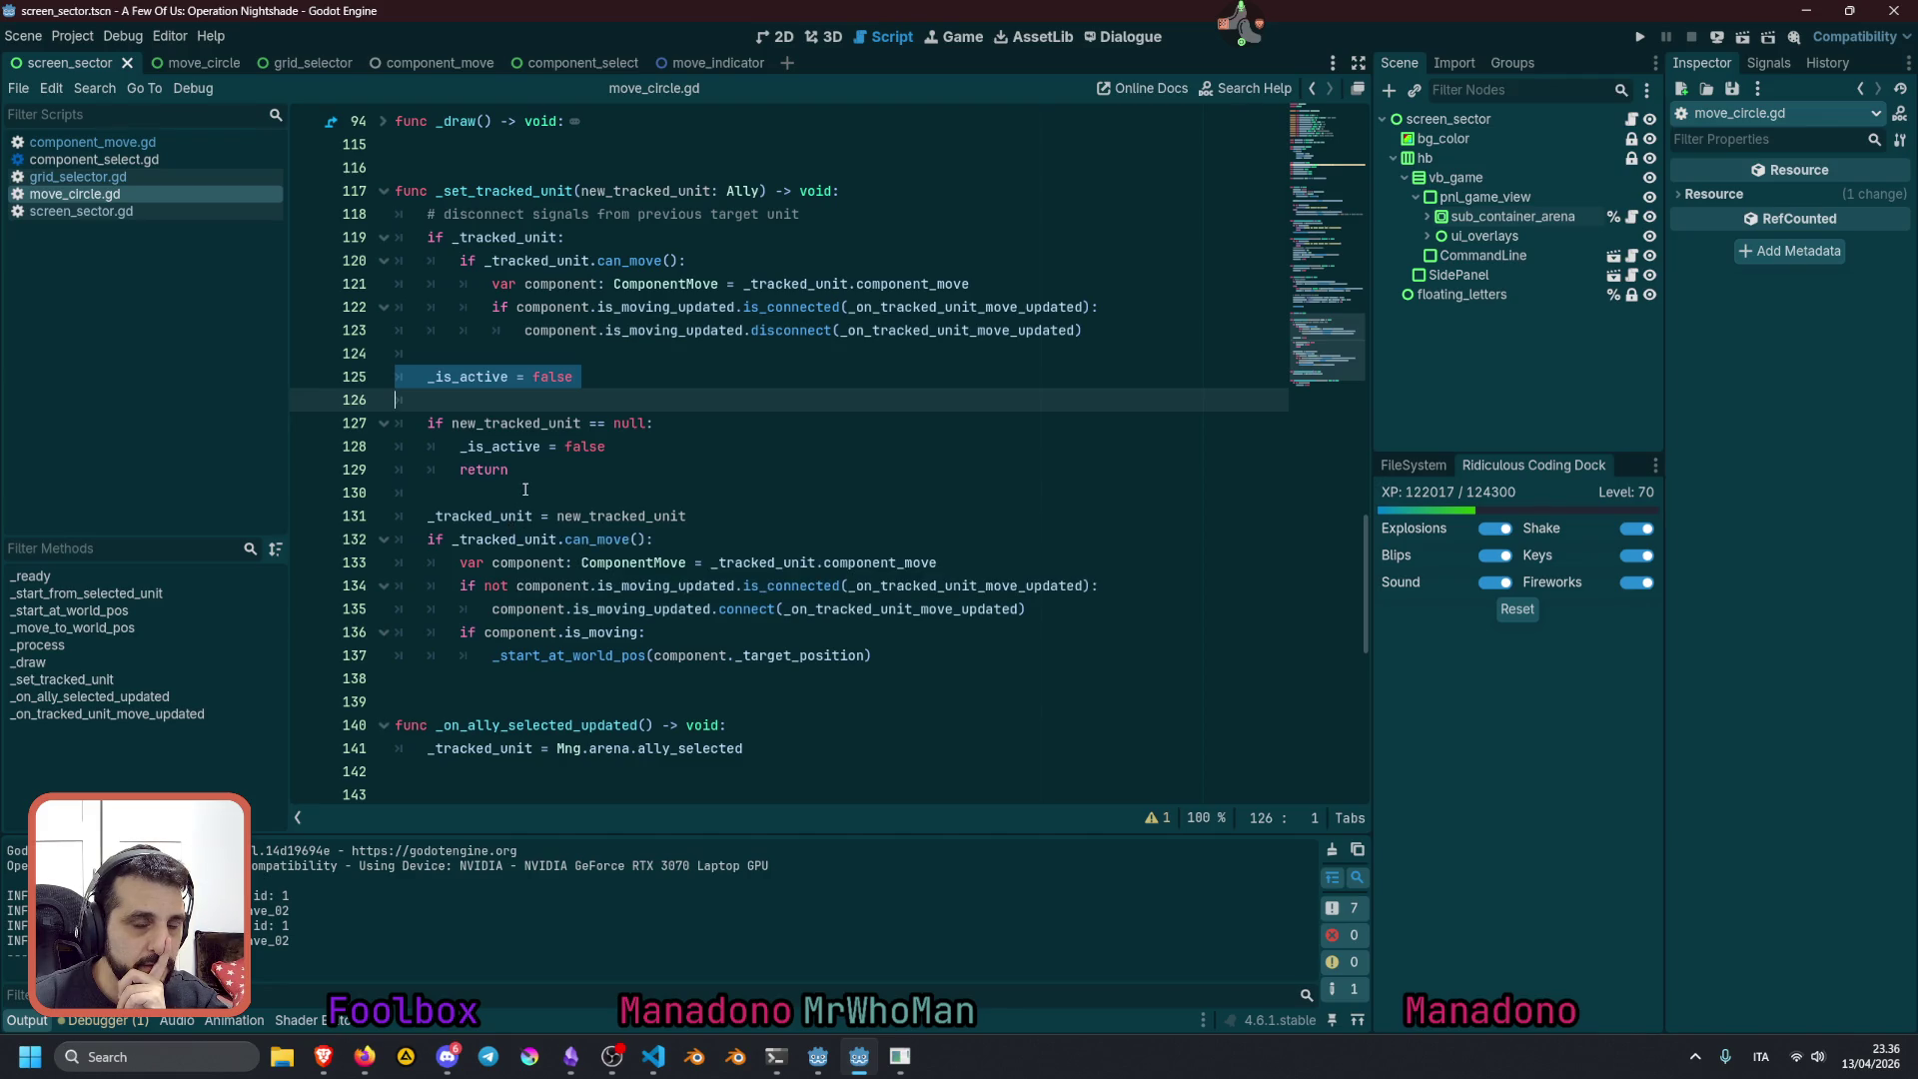
click(495, 539)
double_click(612, 540)
drag(507, 586, 601, 639)
drag(556, 540, 580, 636)
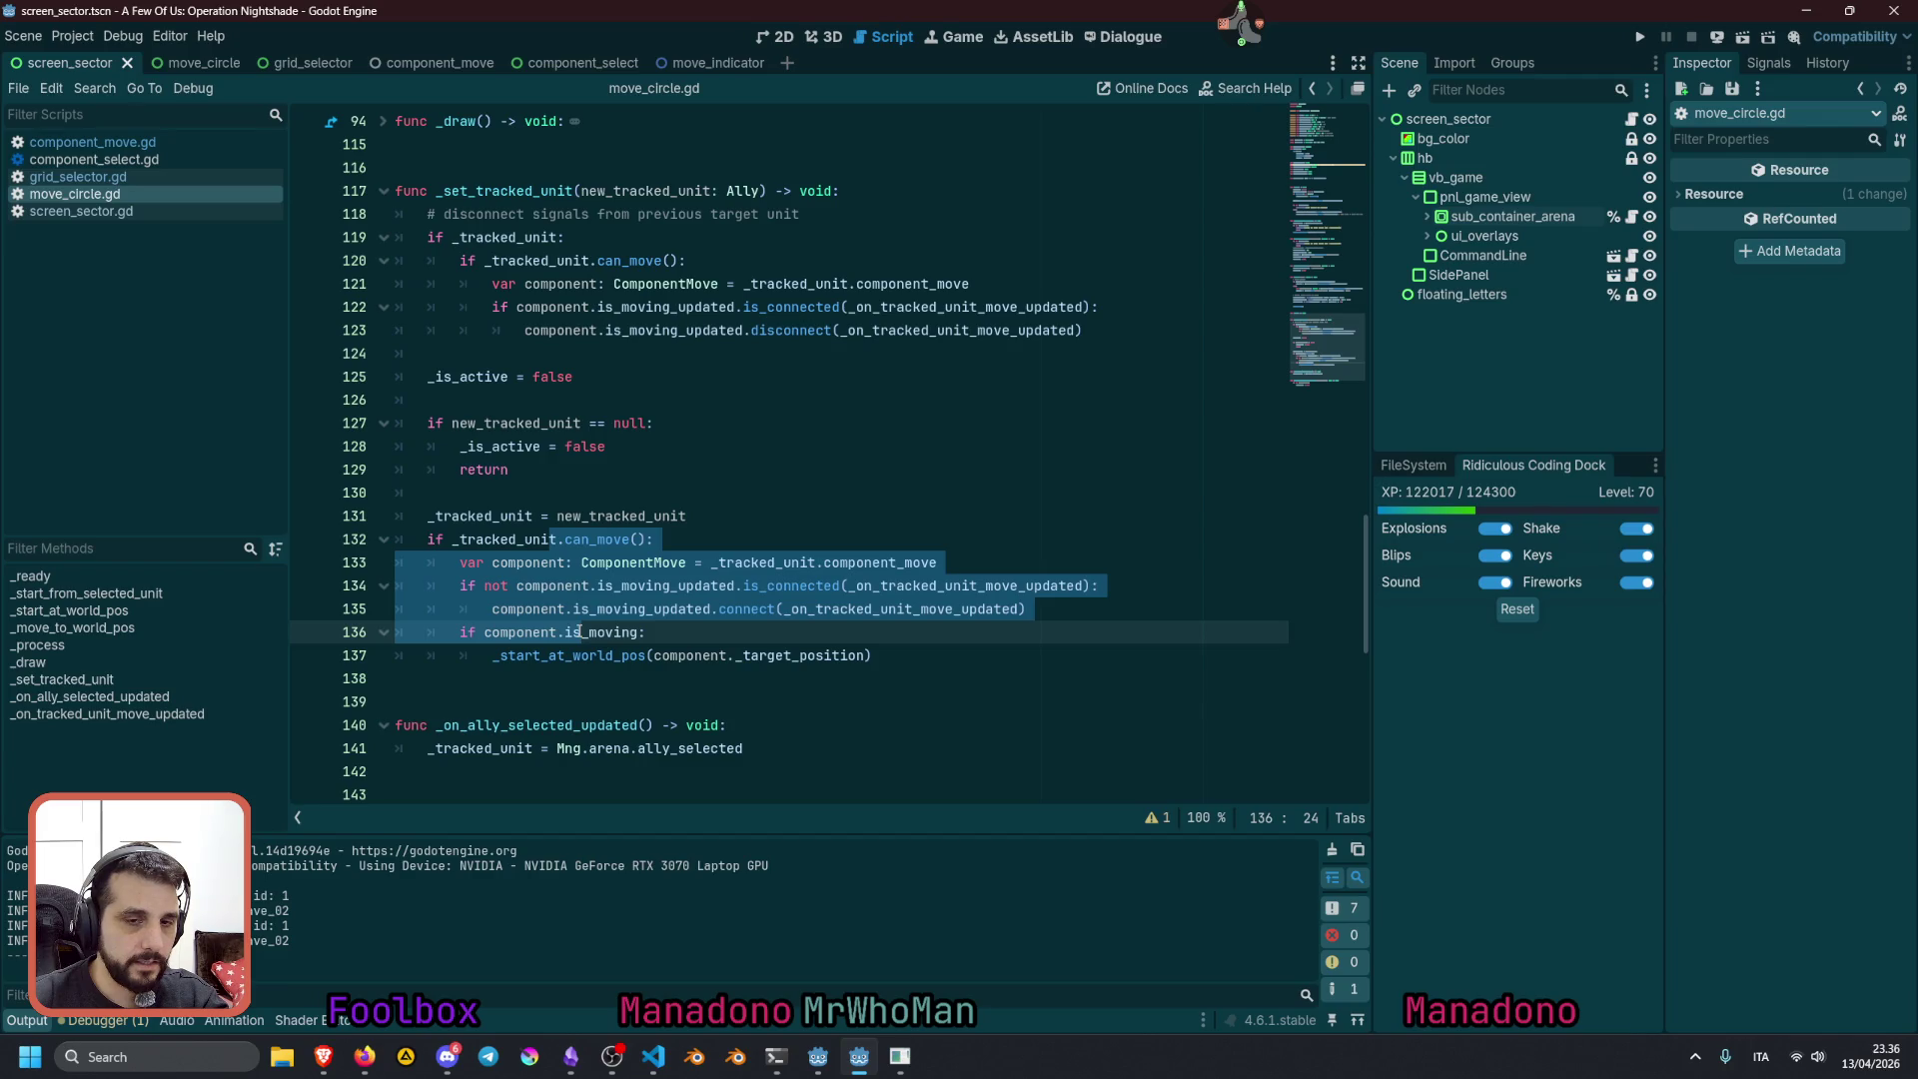
double_click(879, 563)
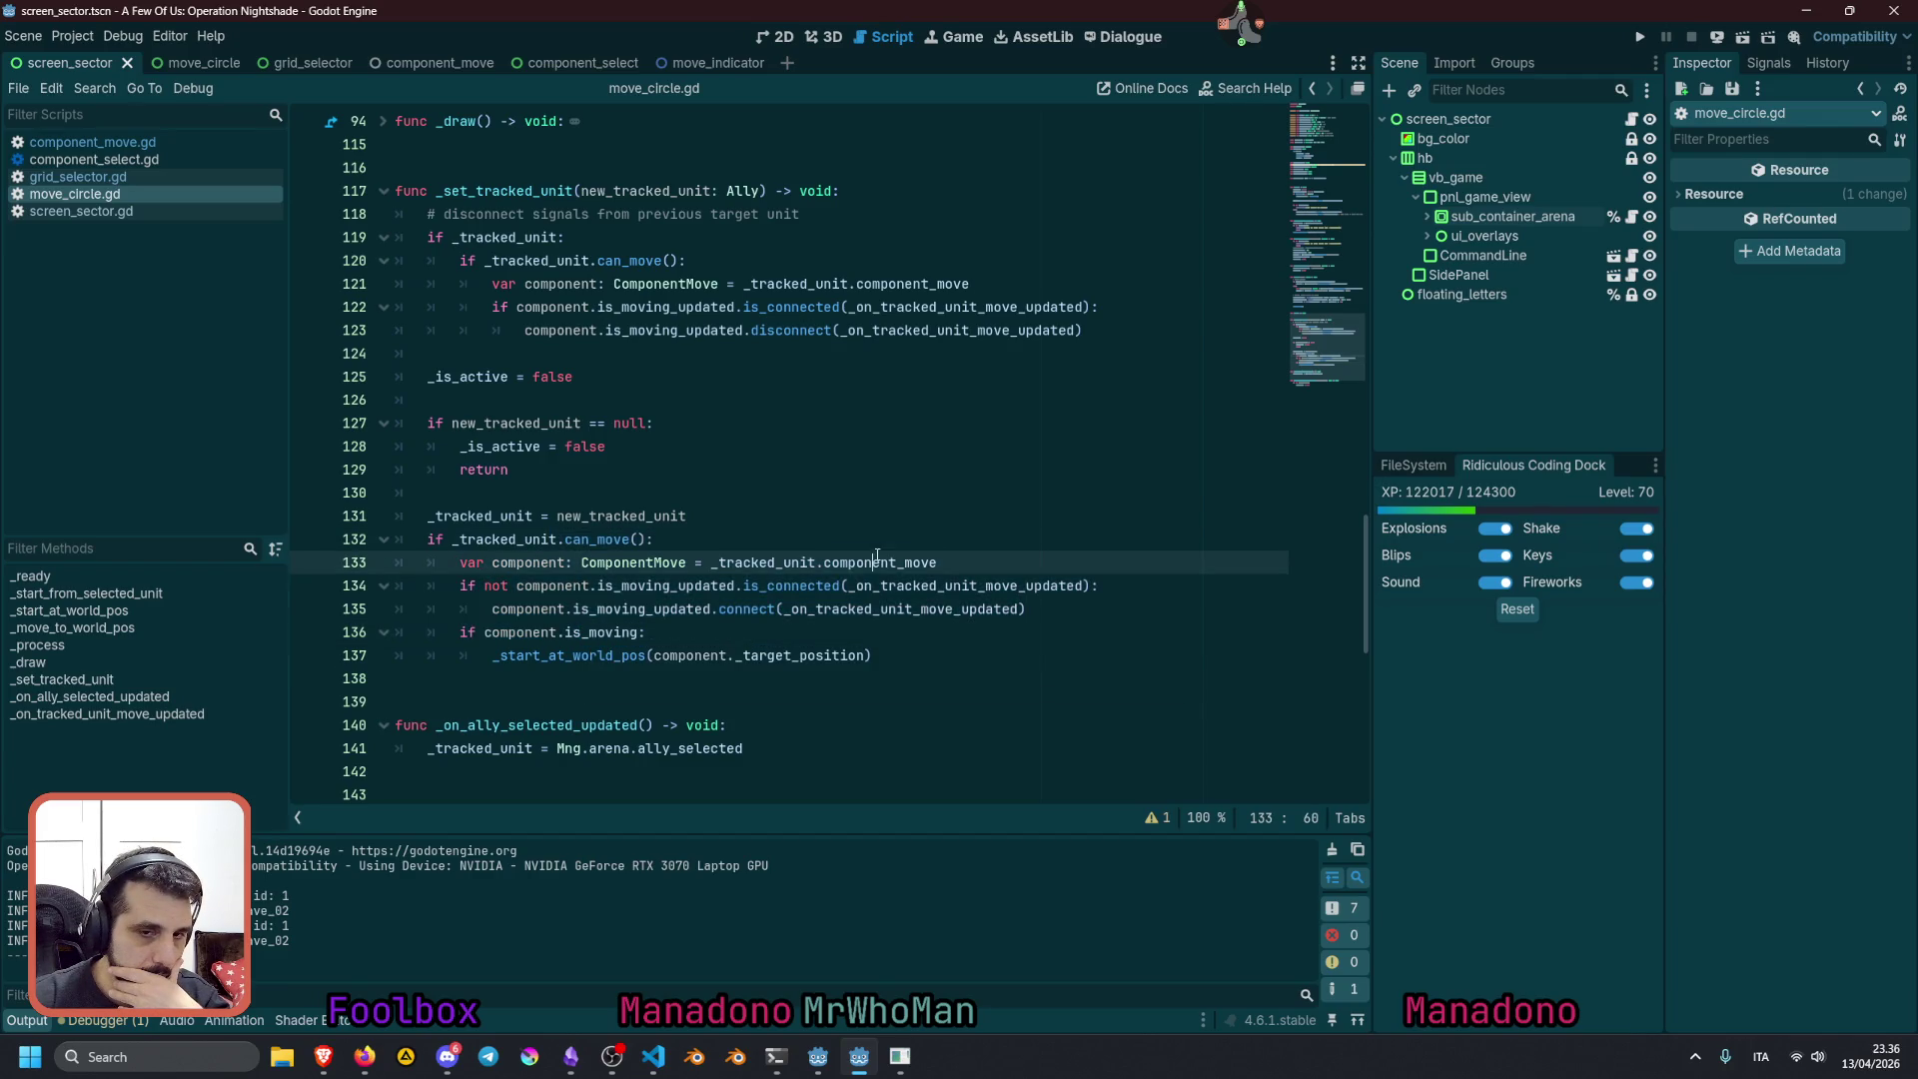
click(601, 587)
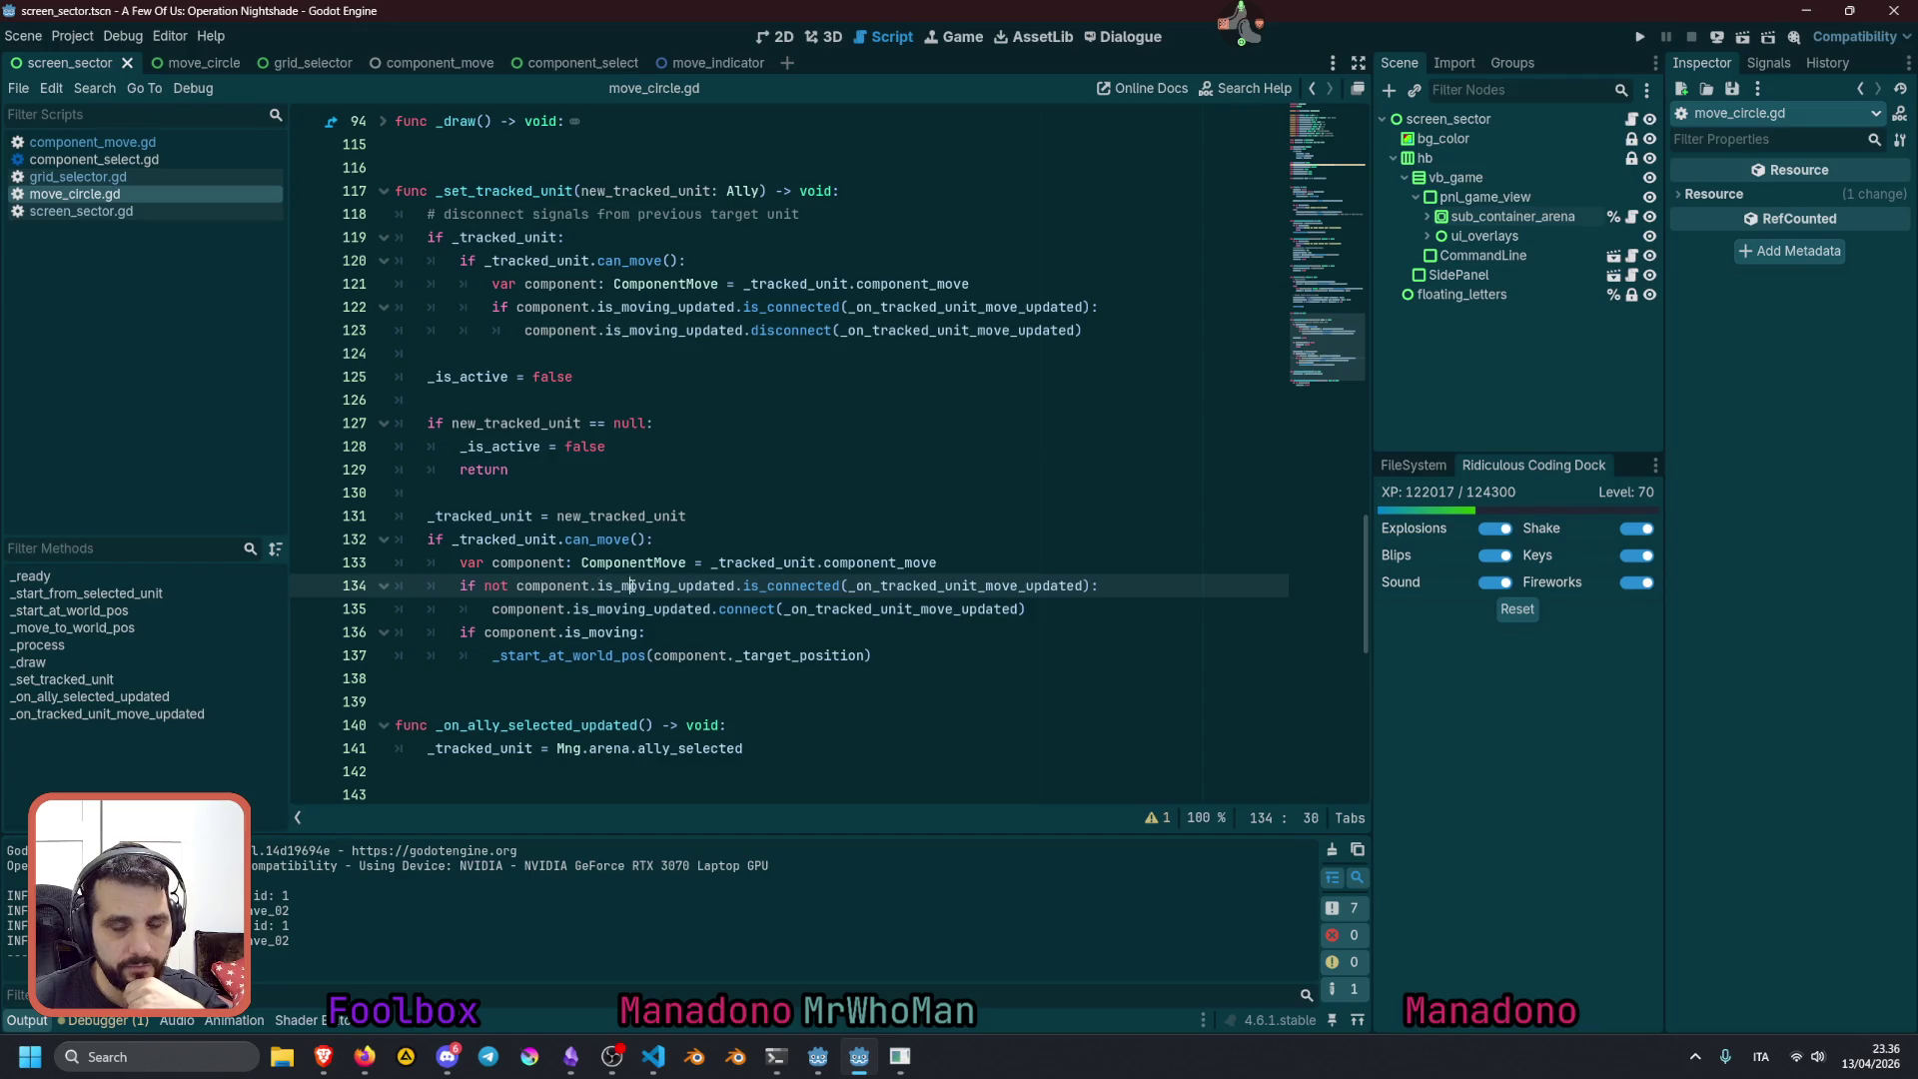
double_click(631, 587)
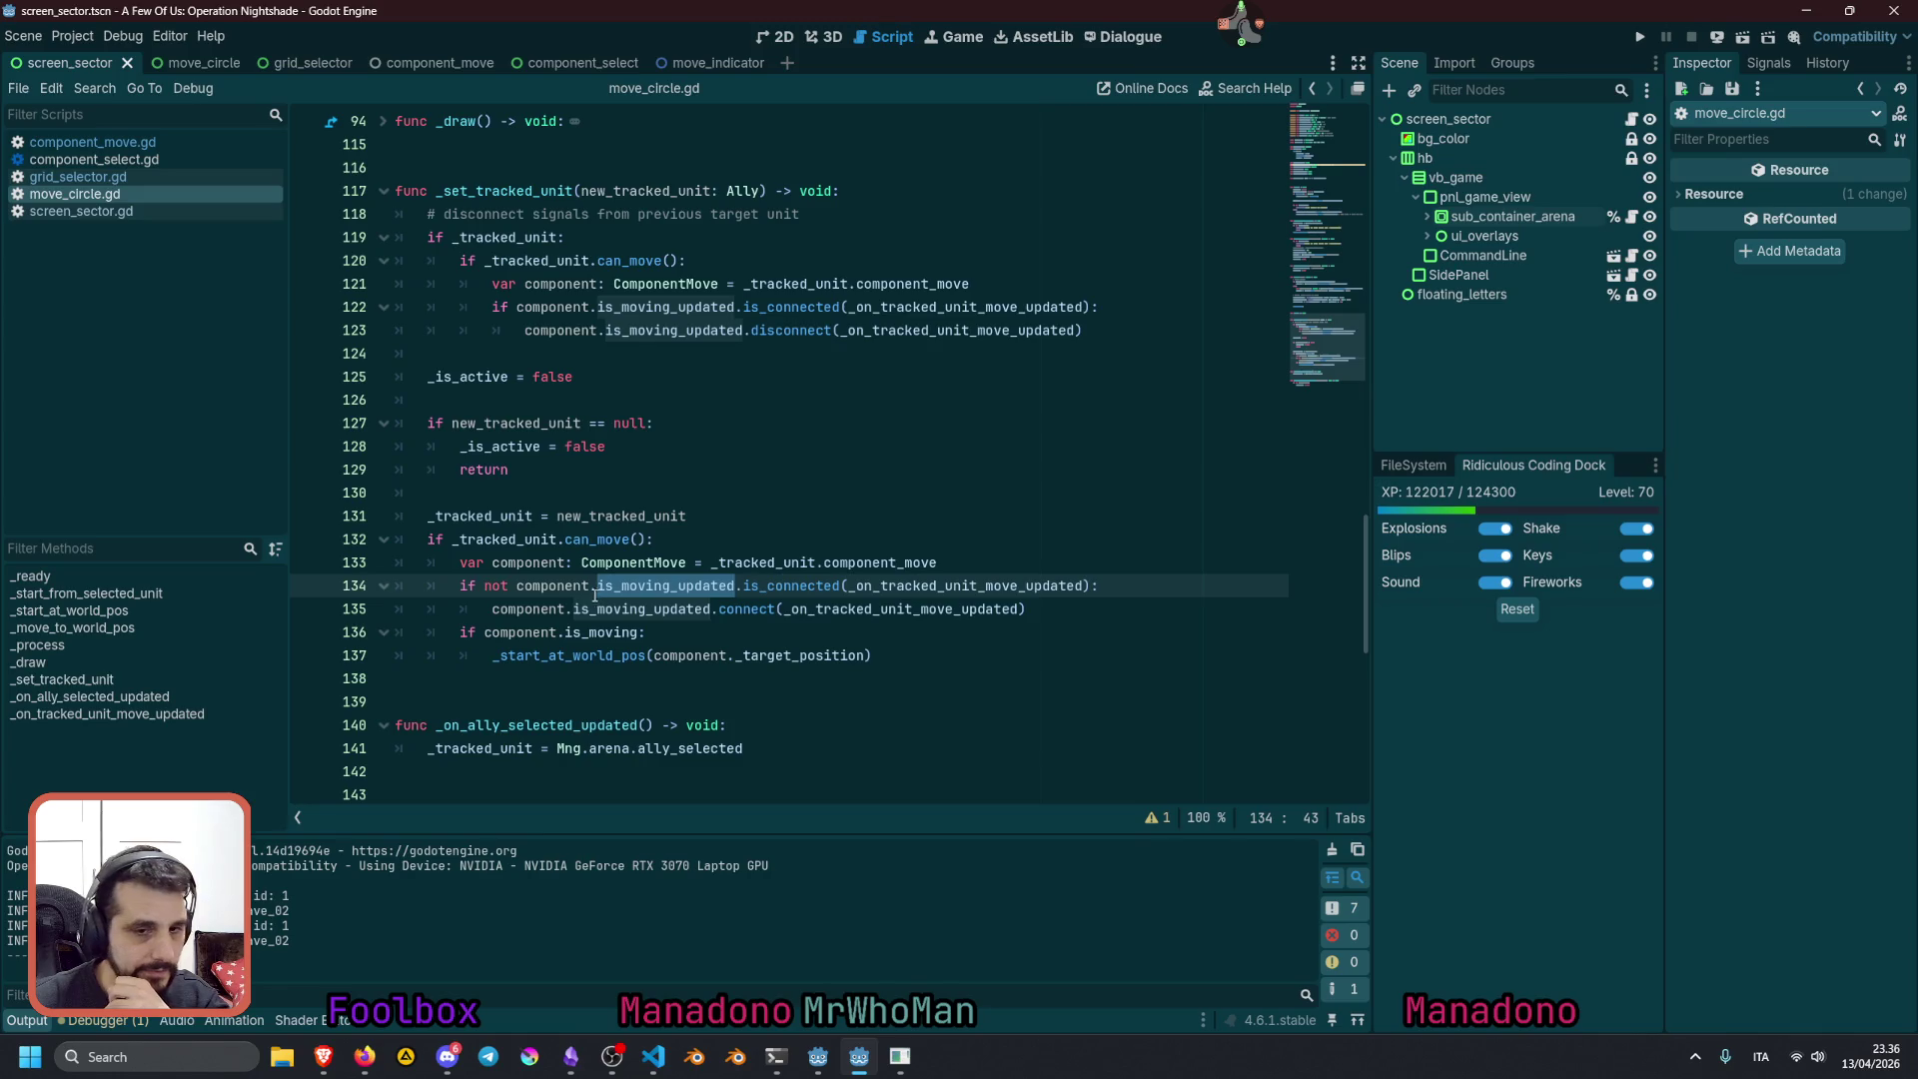
double_click(516, 630)
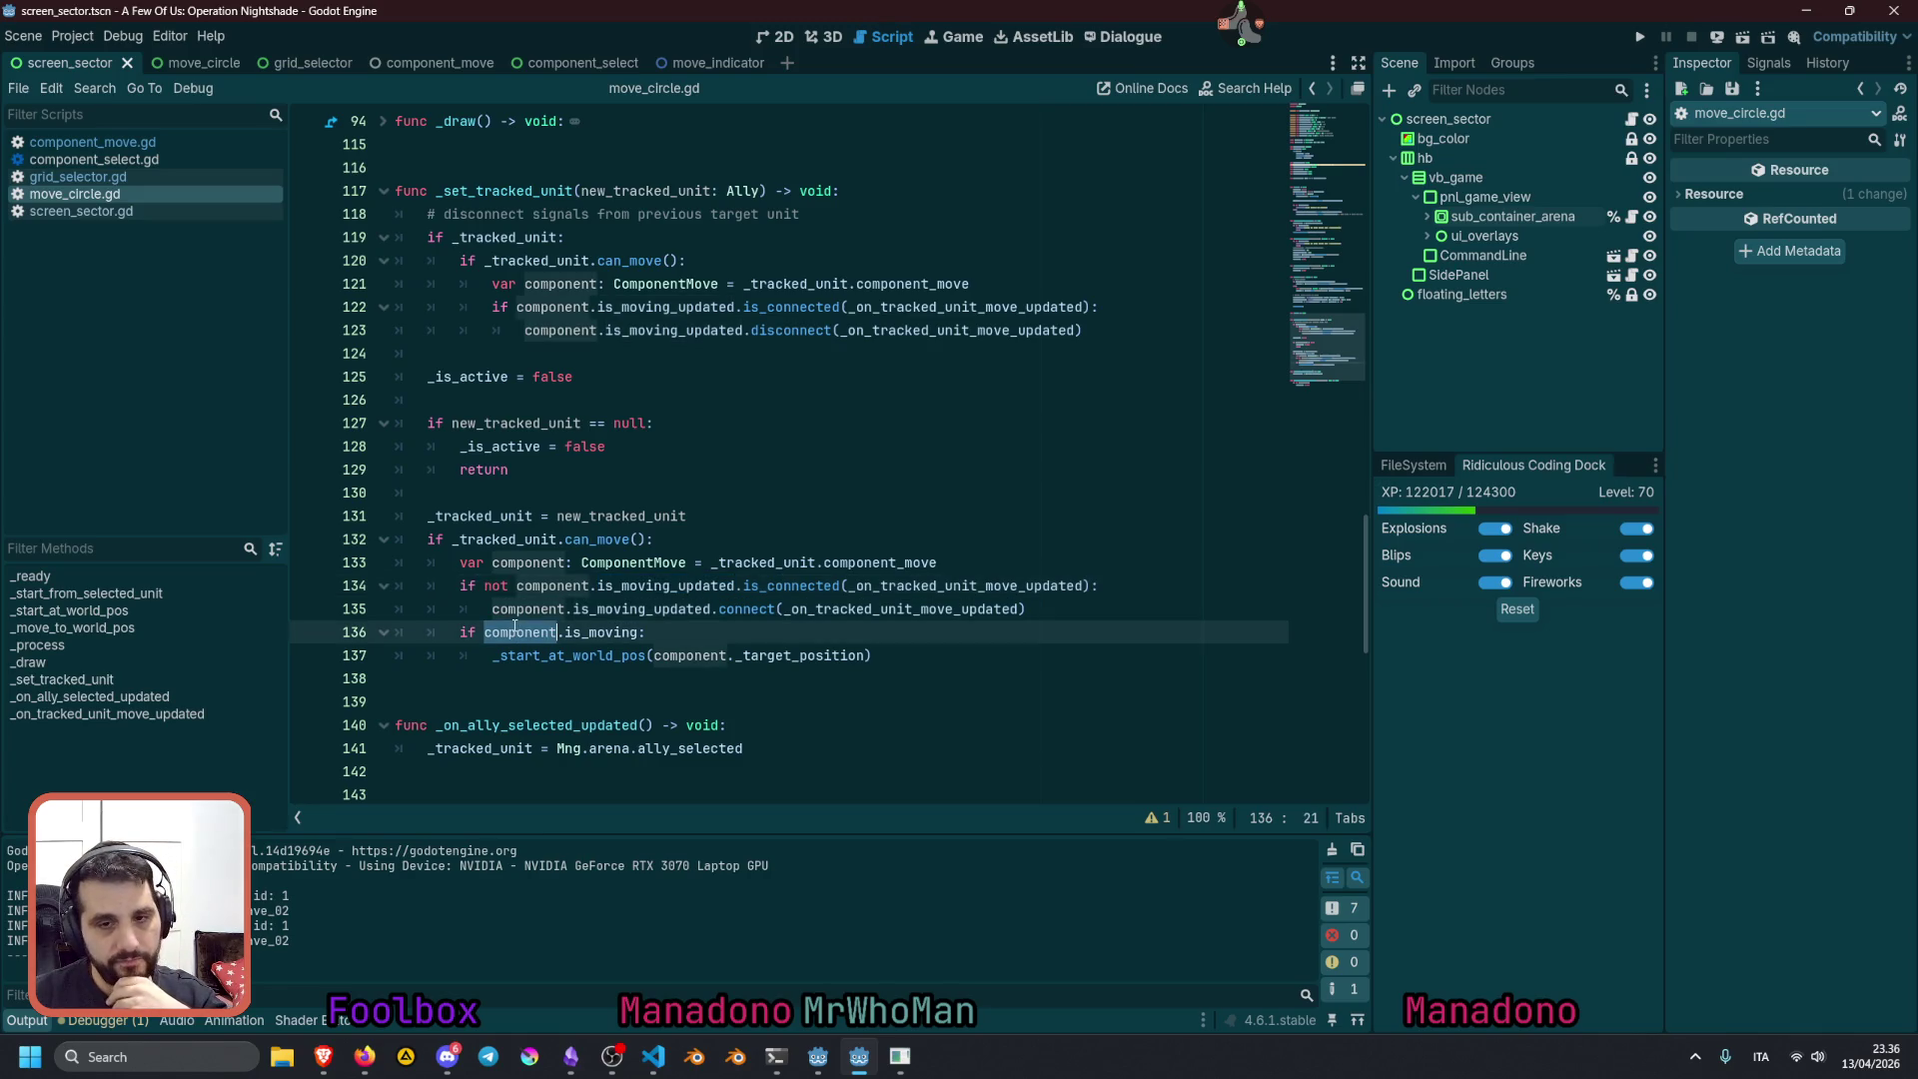
triple_click(589, 630)
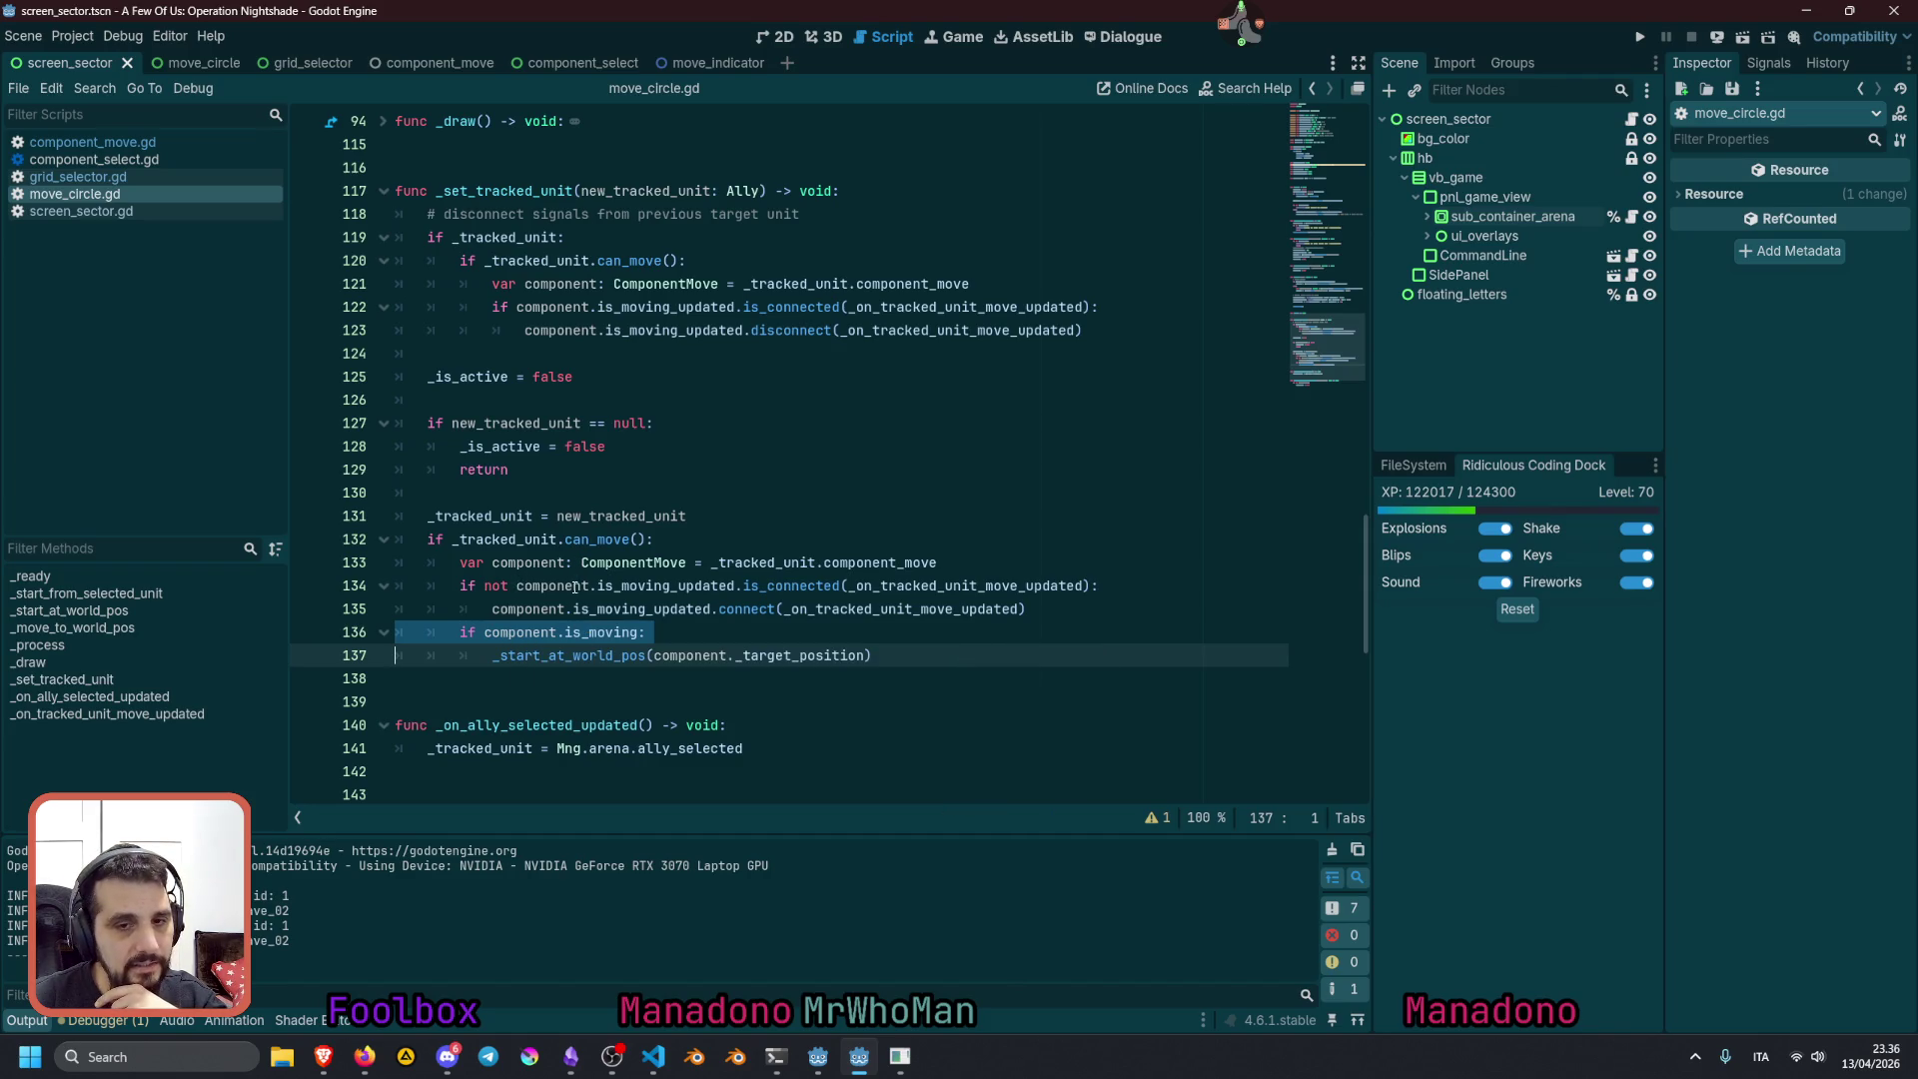
click(476, 642)
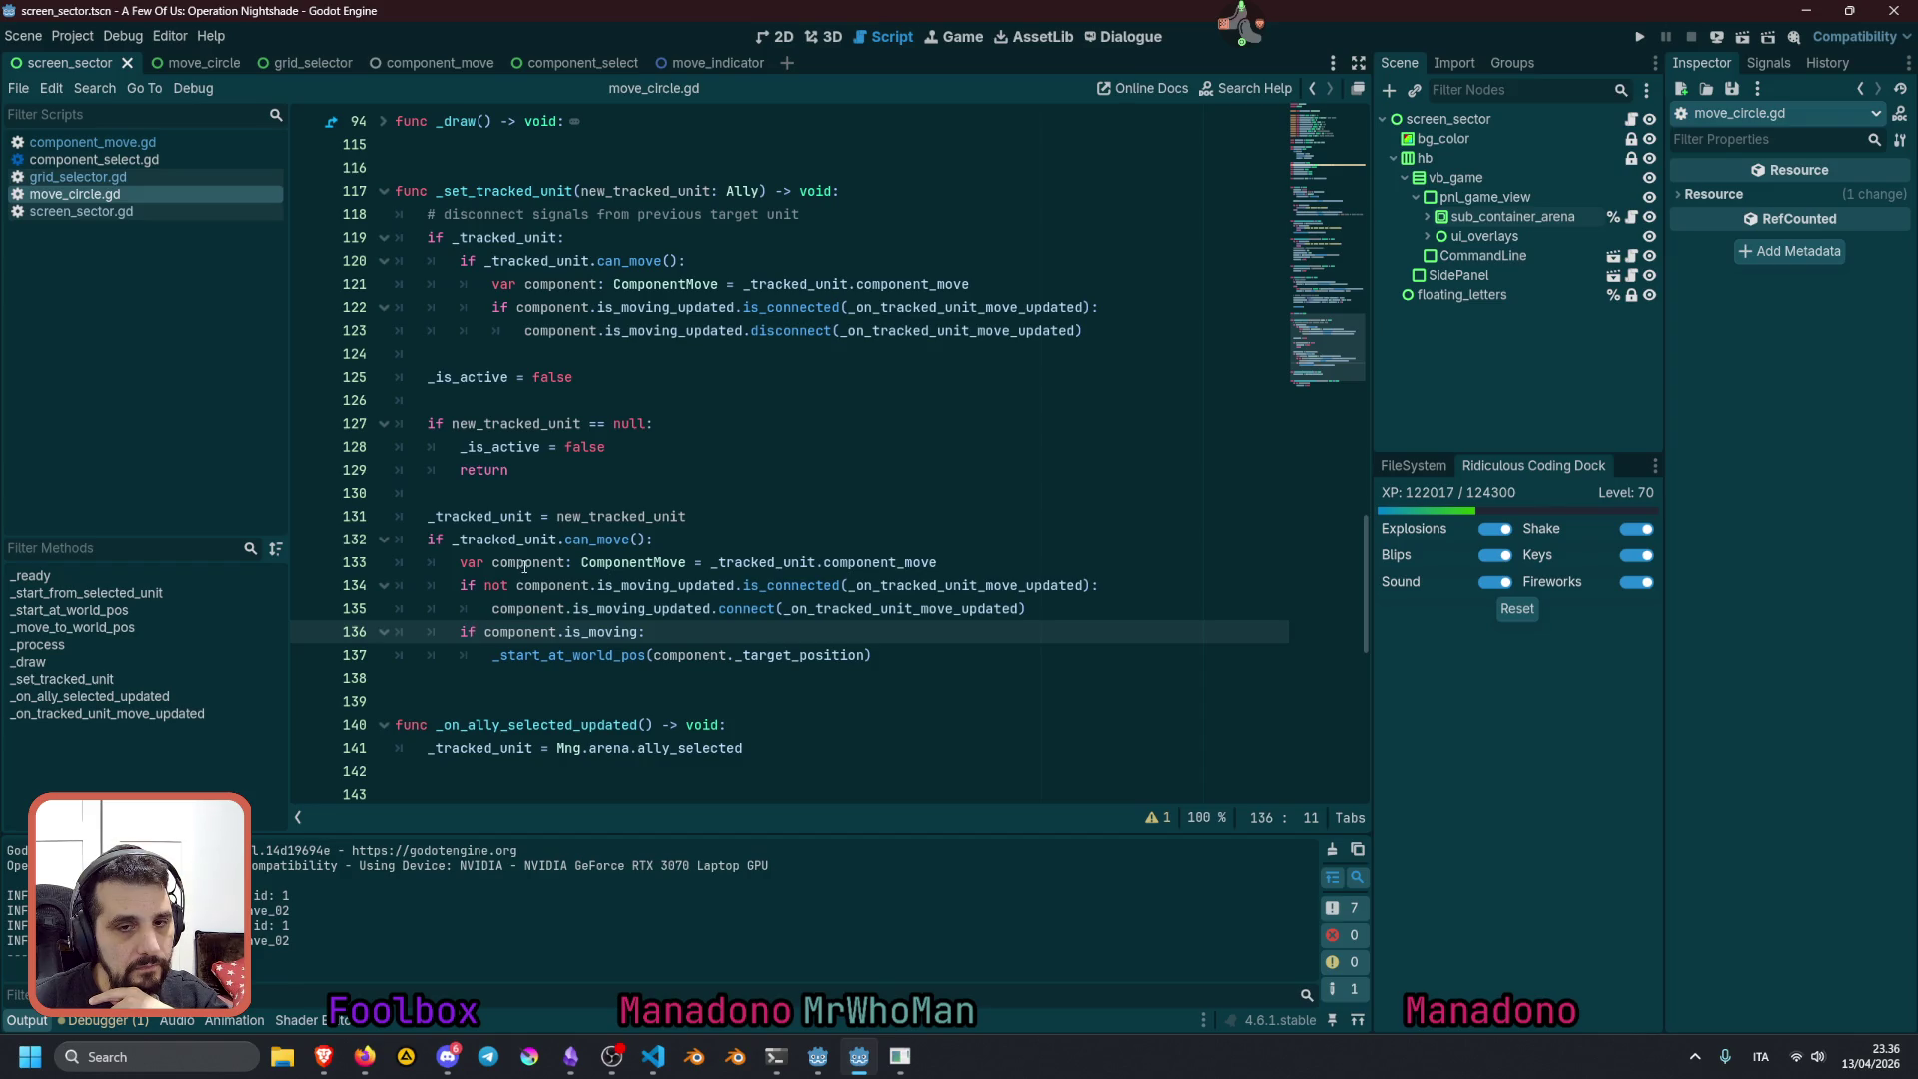
double_click(508, 540)
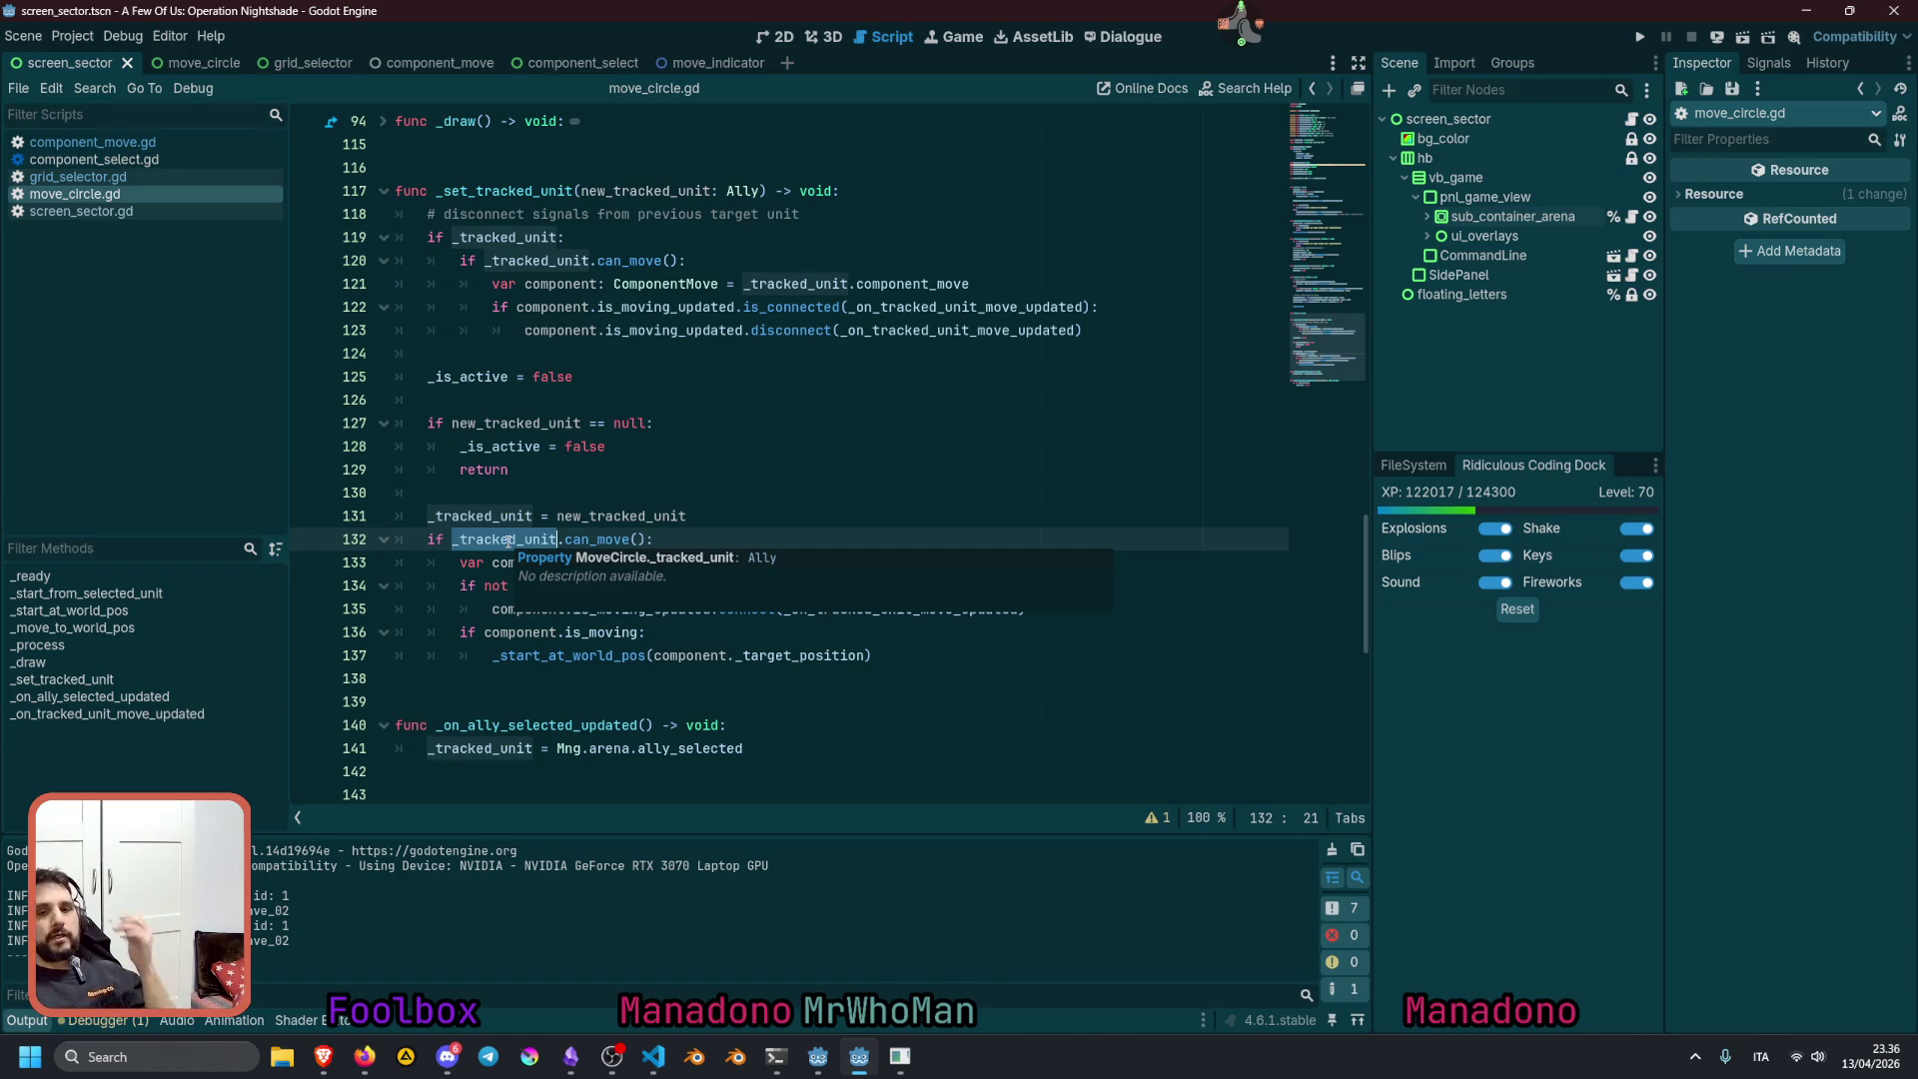
key(shift+F3)
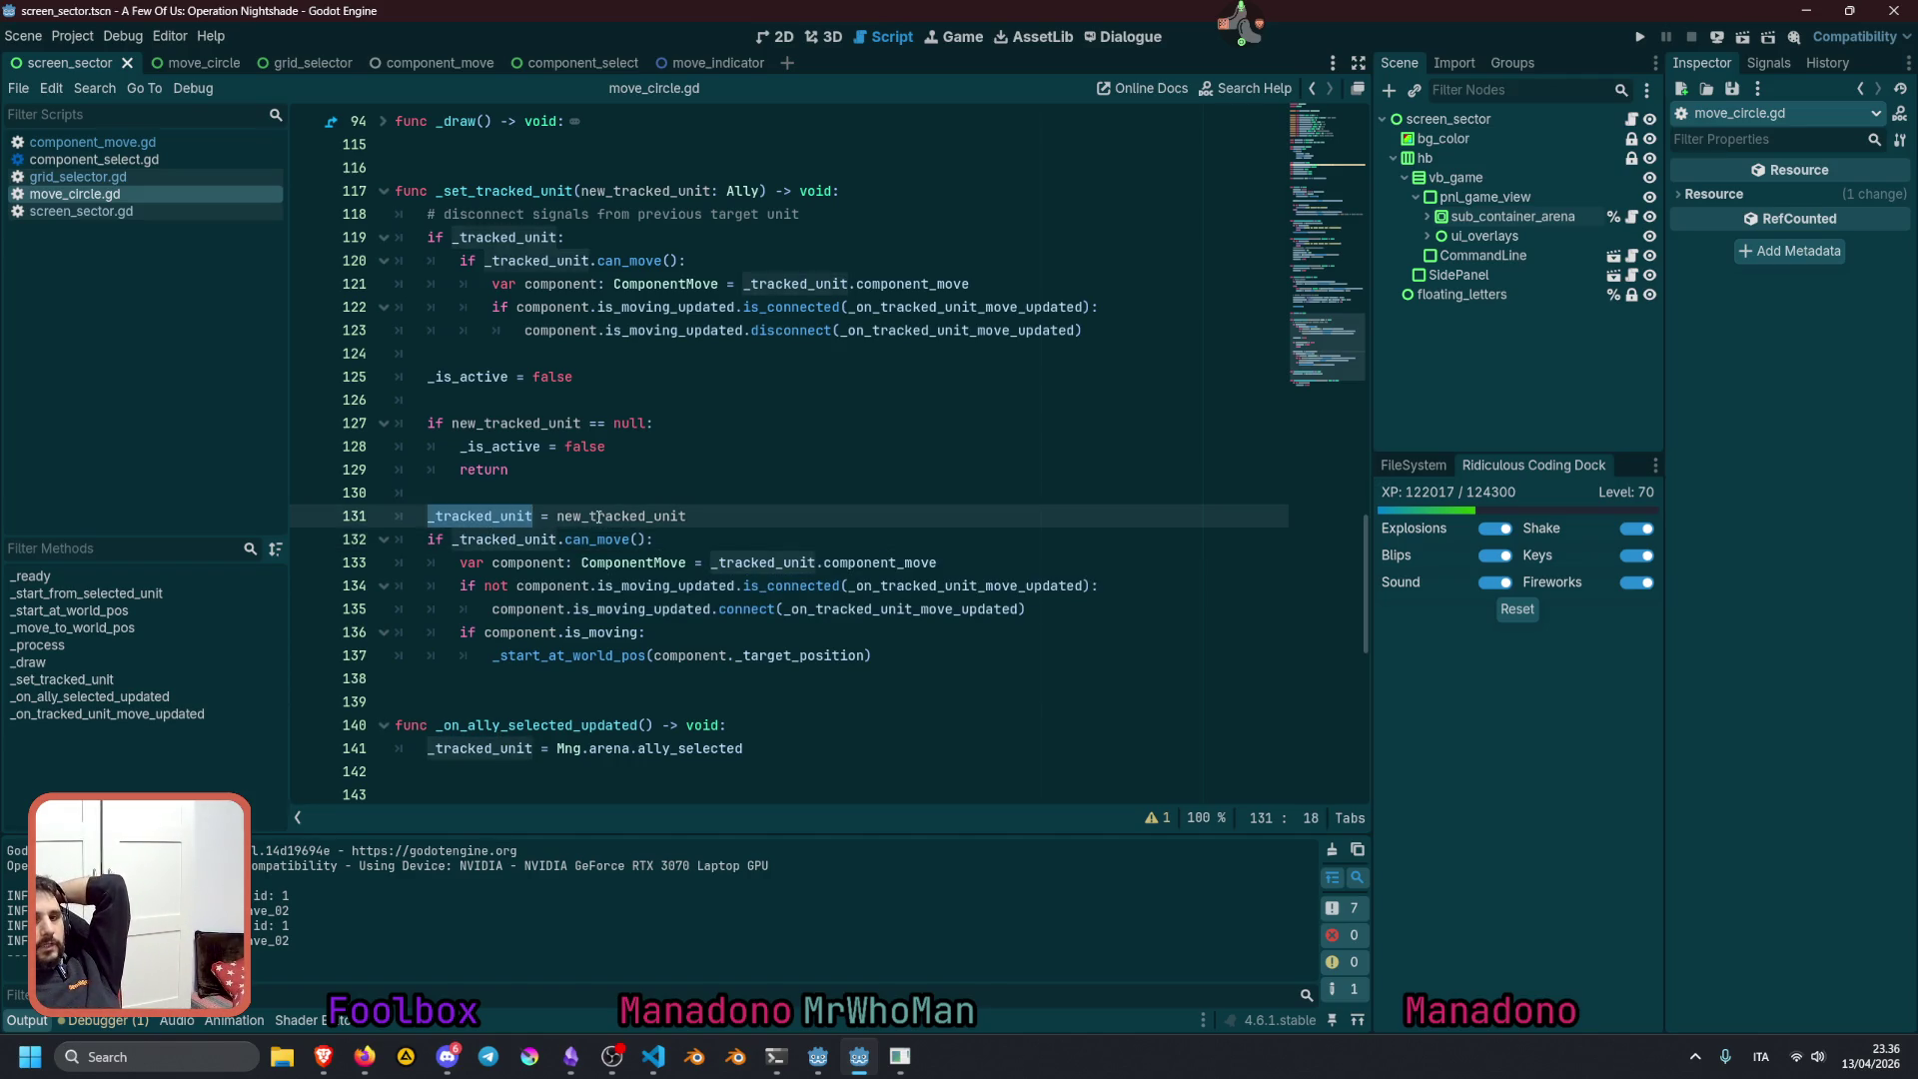
double_click(599, 516)
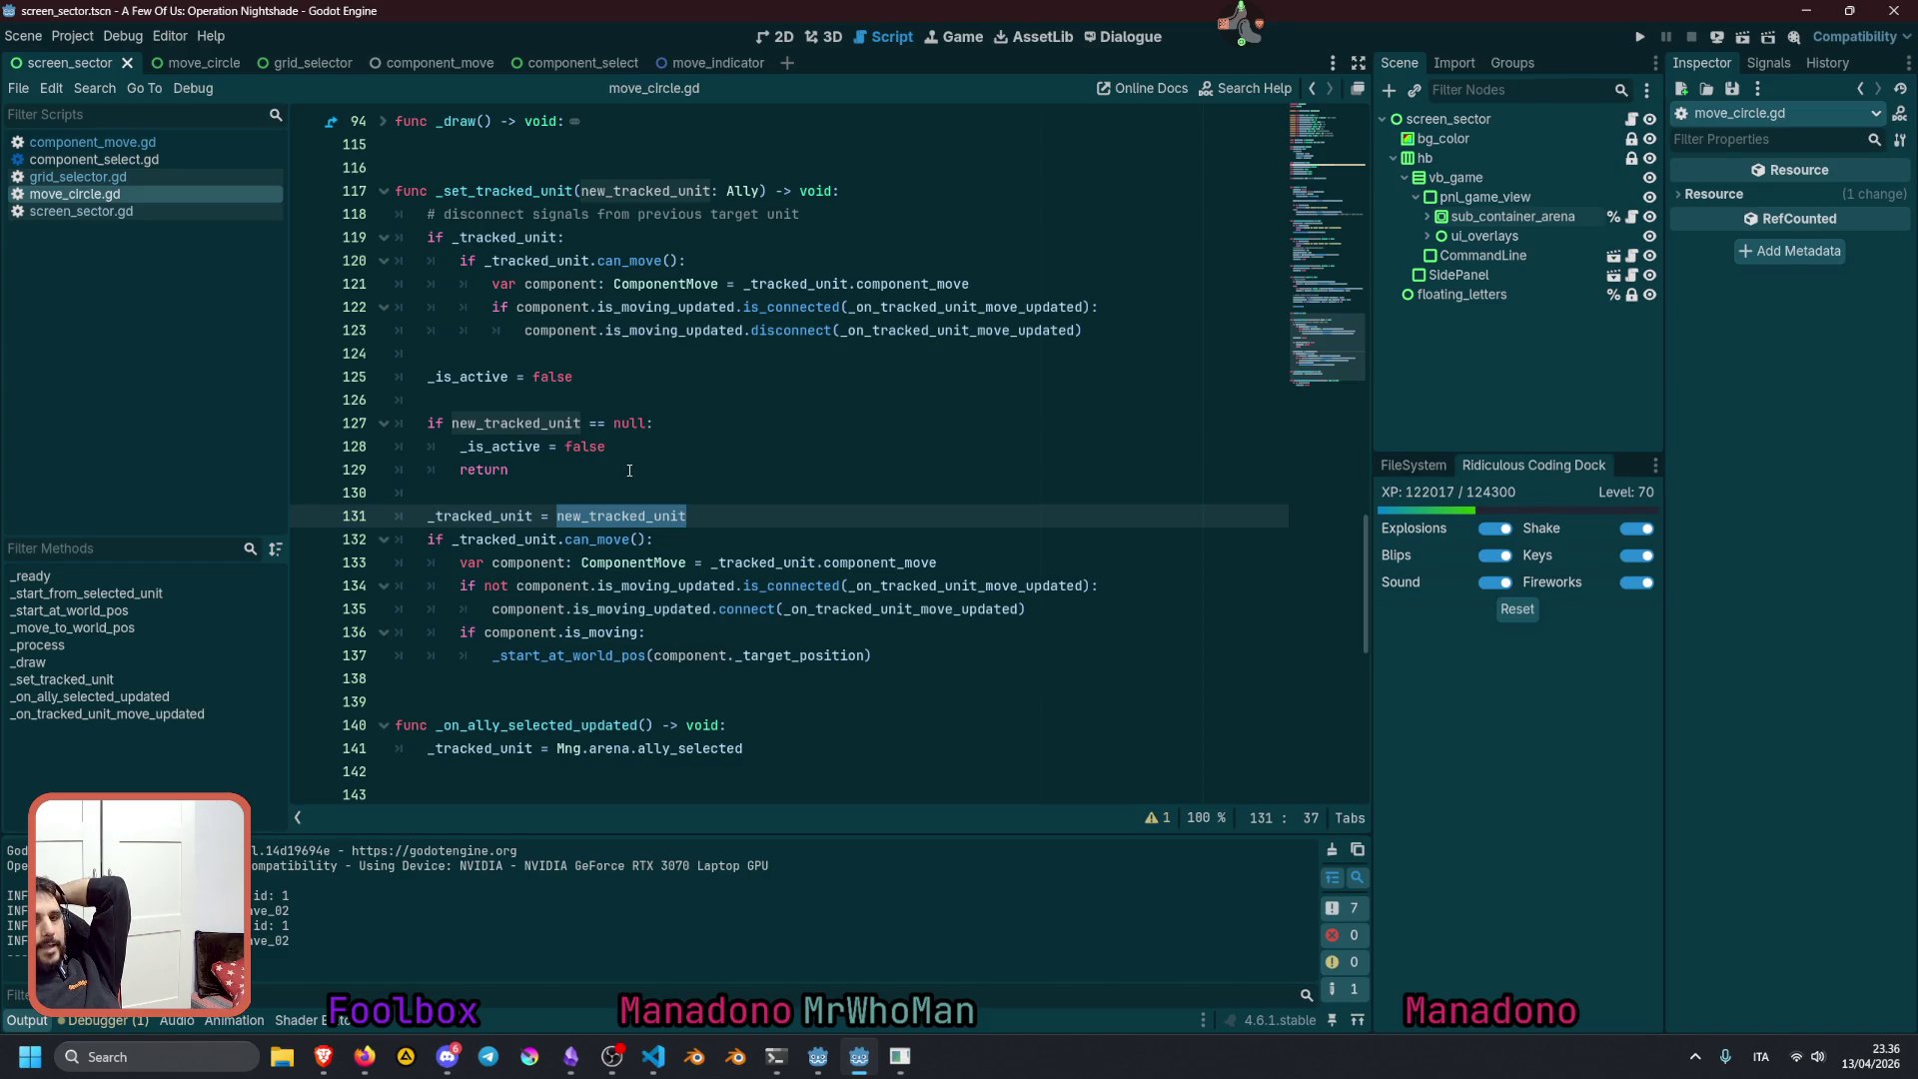
click(482, 517)
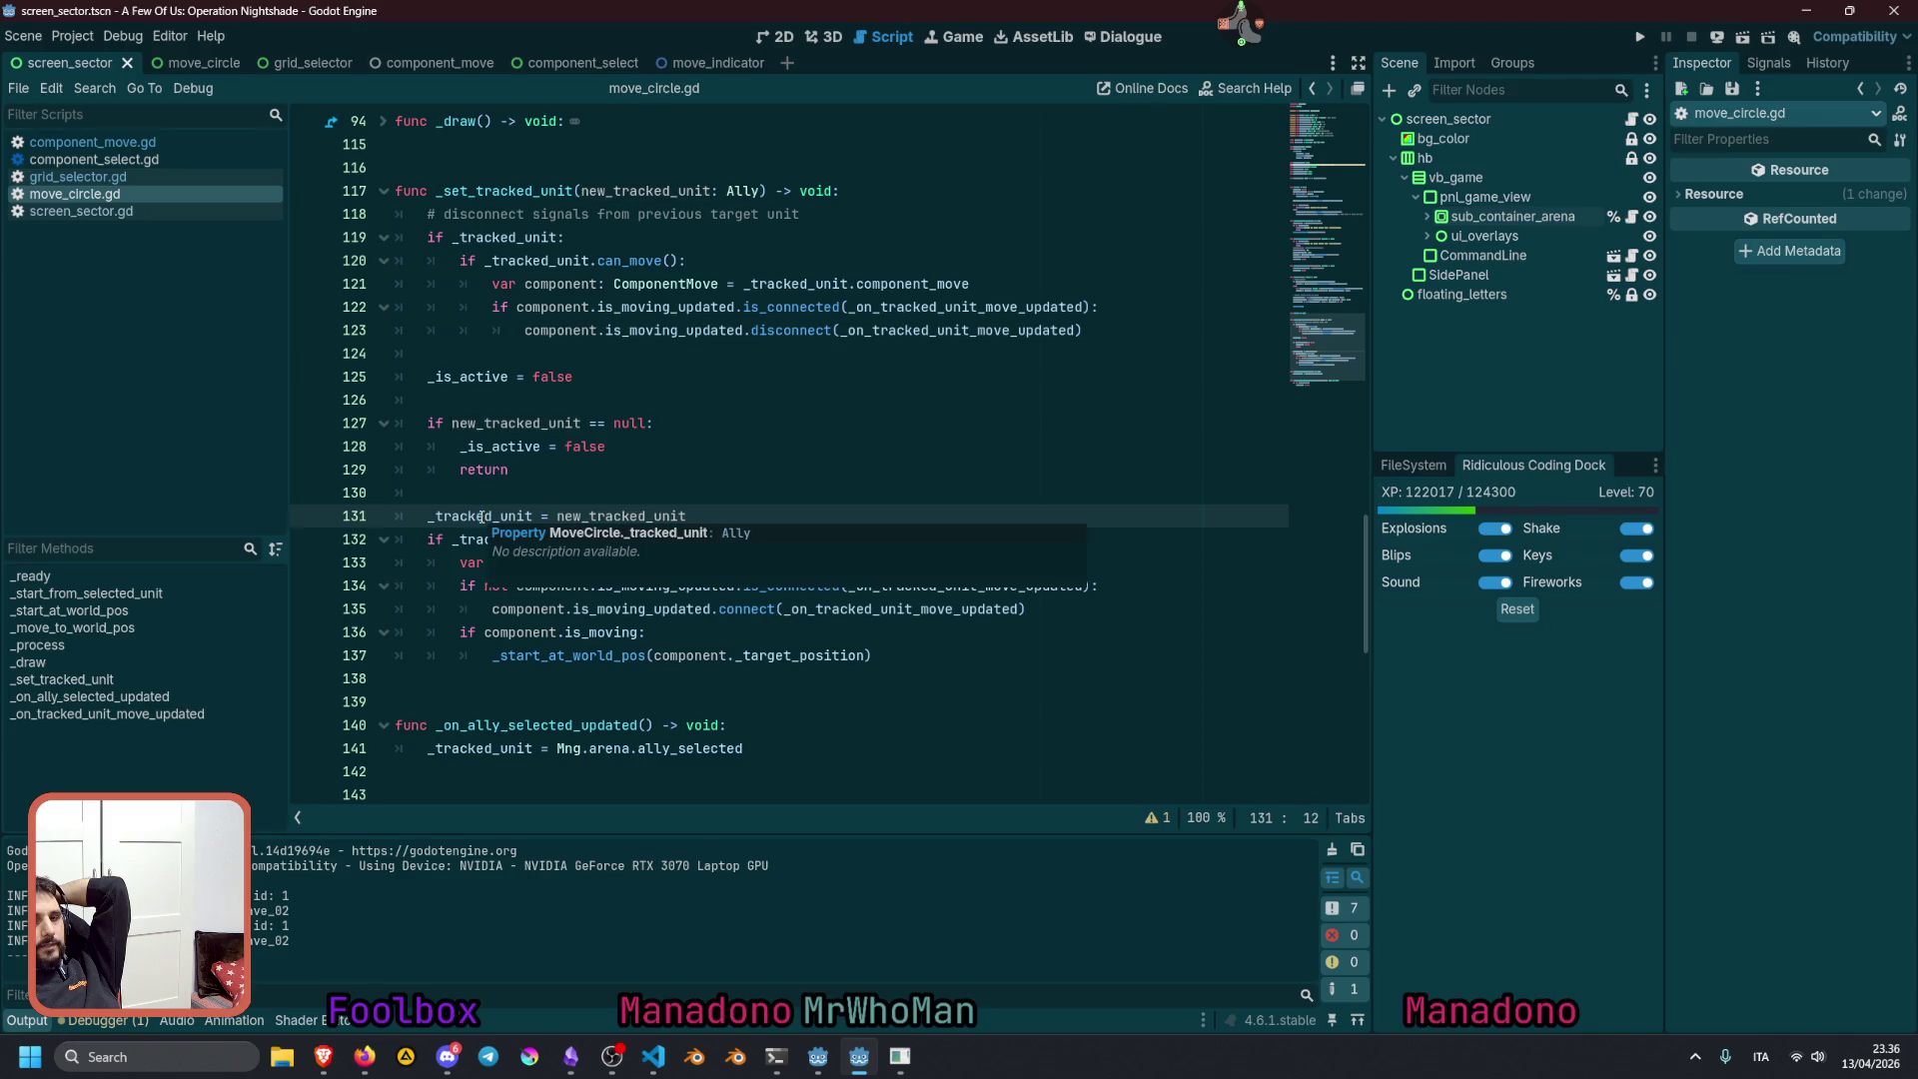
click(506, 494)
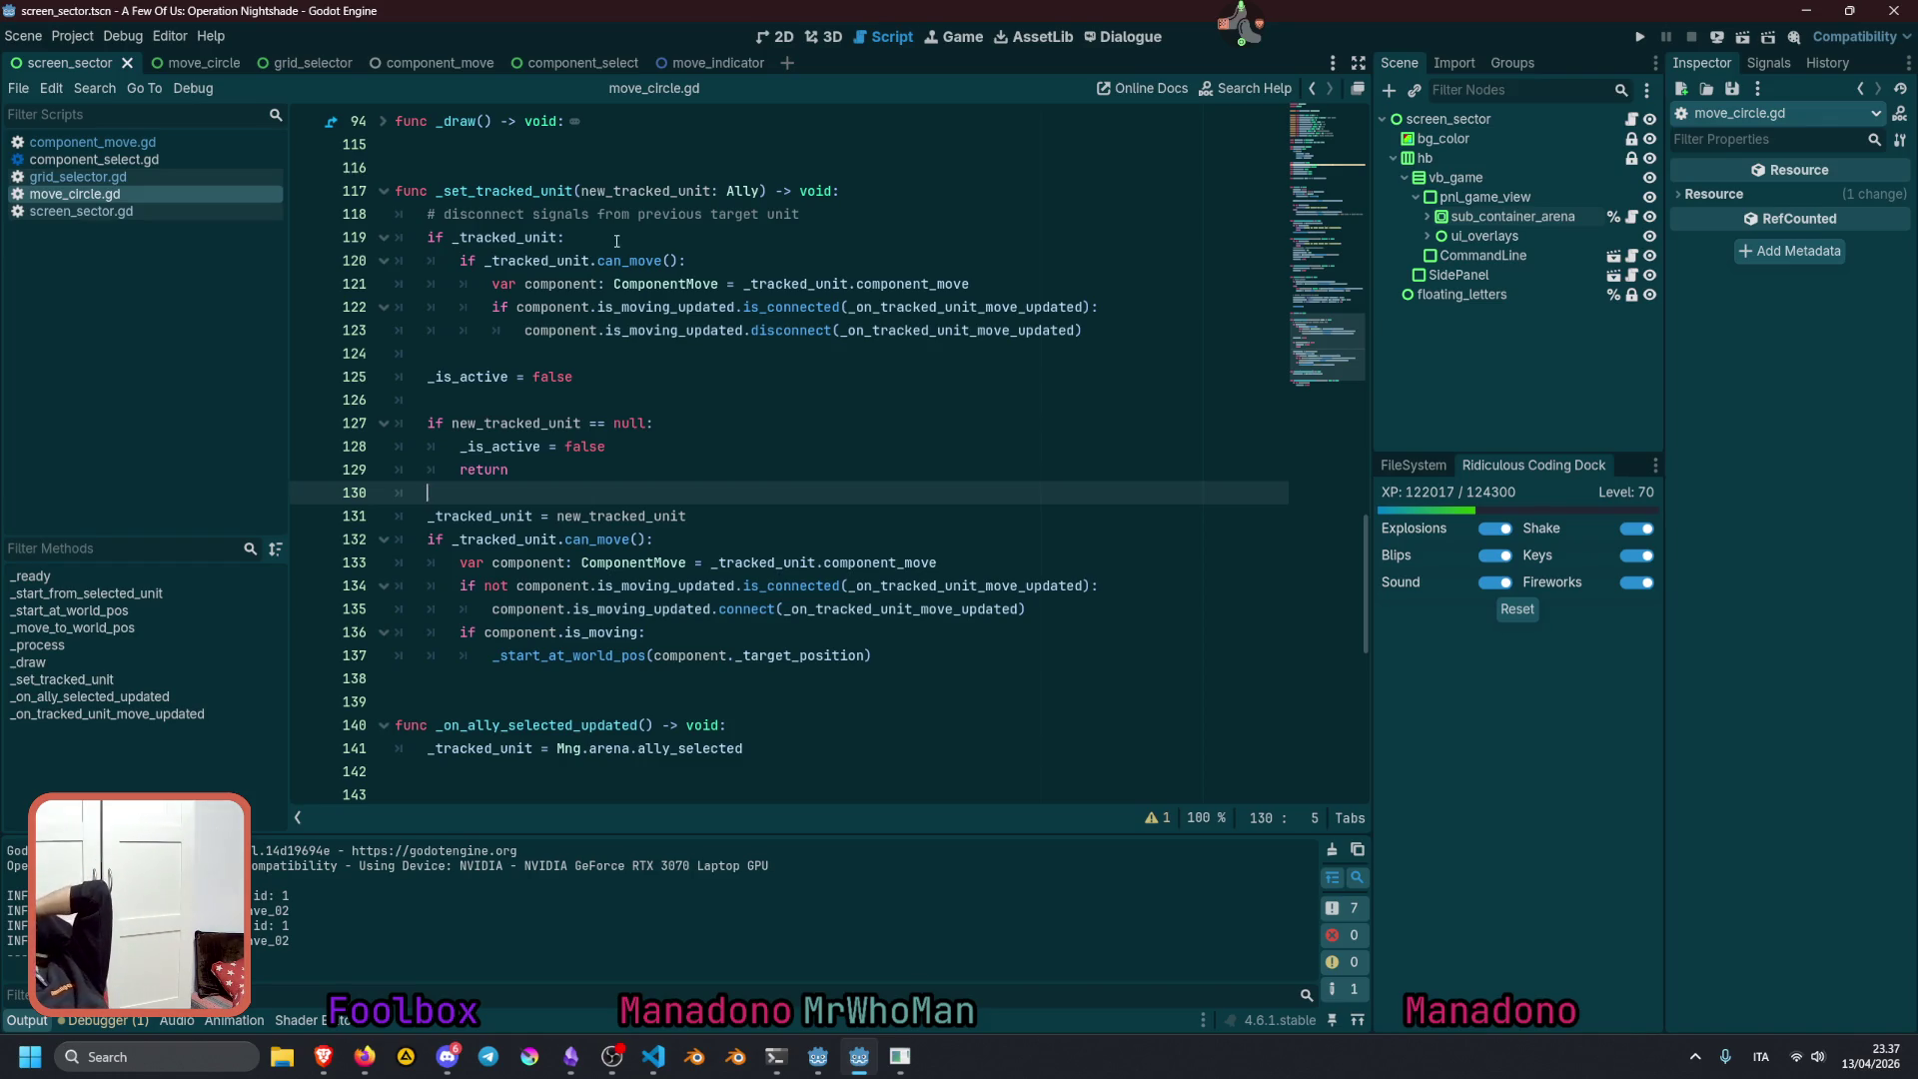
click(510, 238)
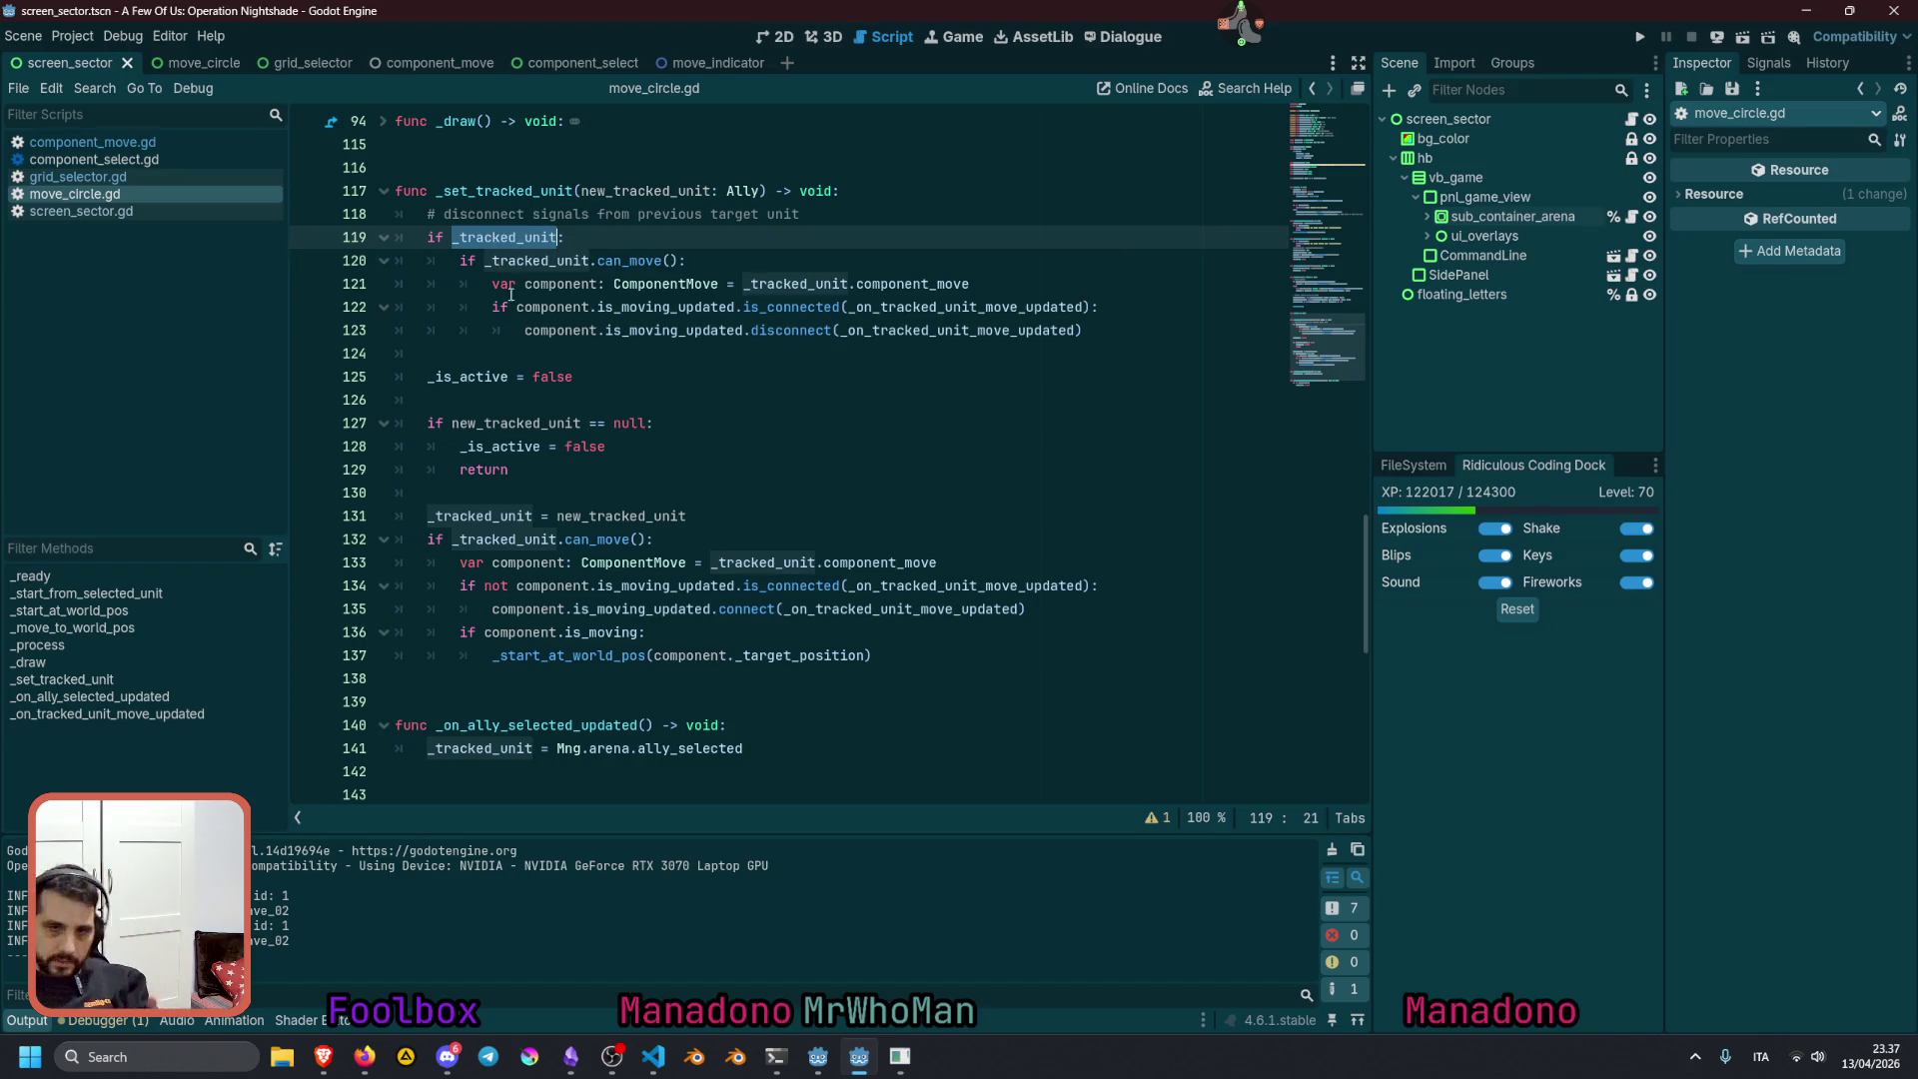
click(519, 423)
click(556, 236)
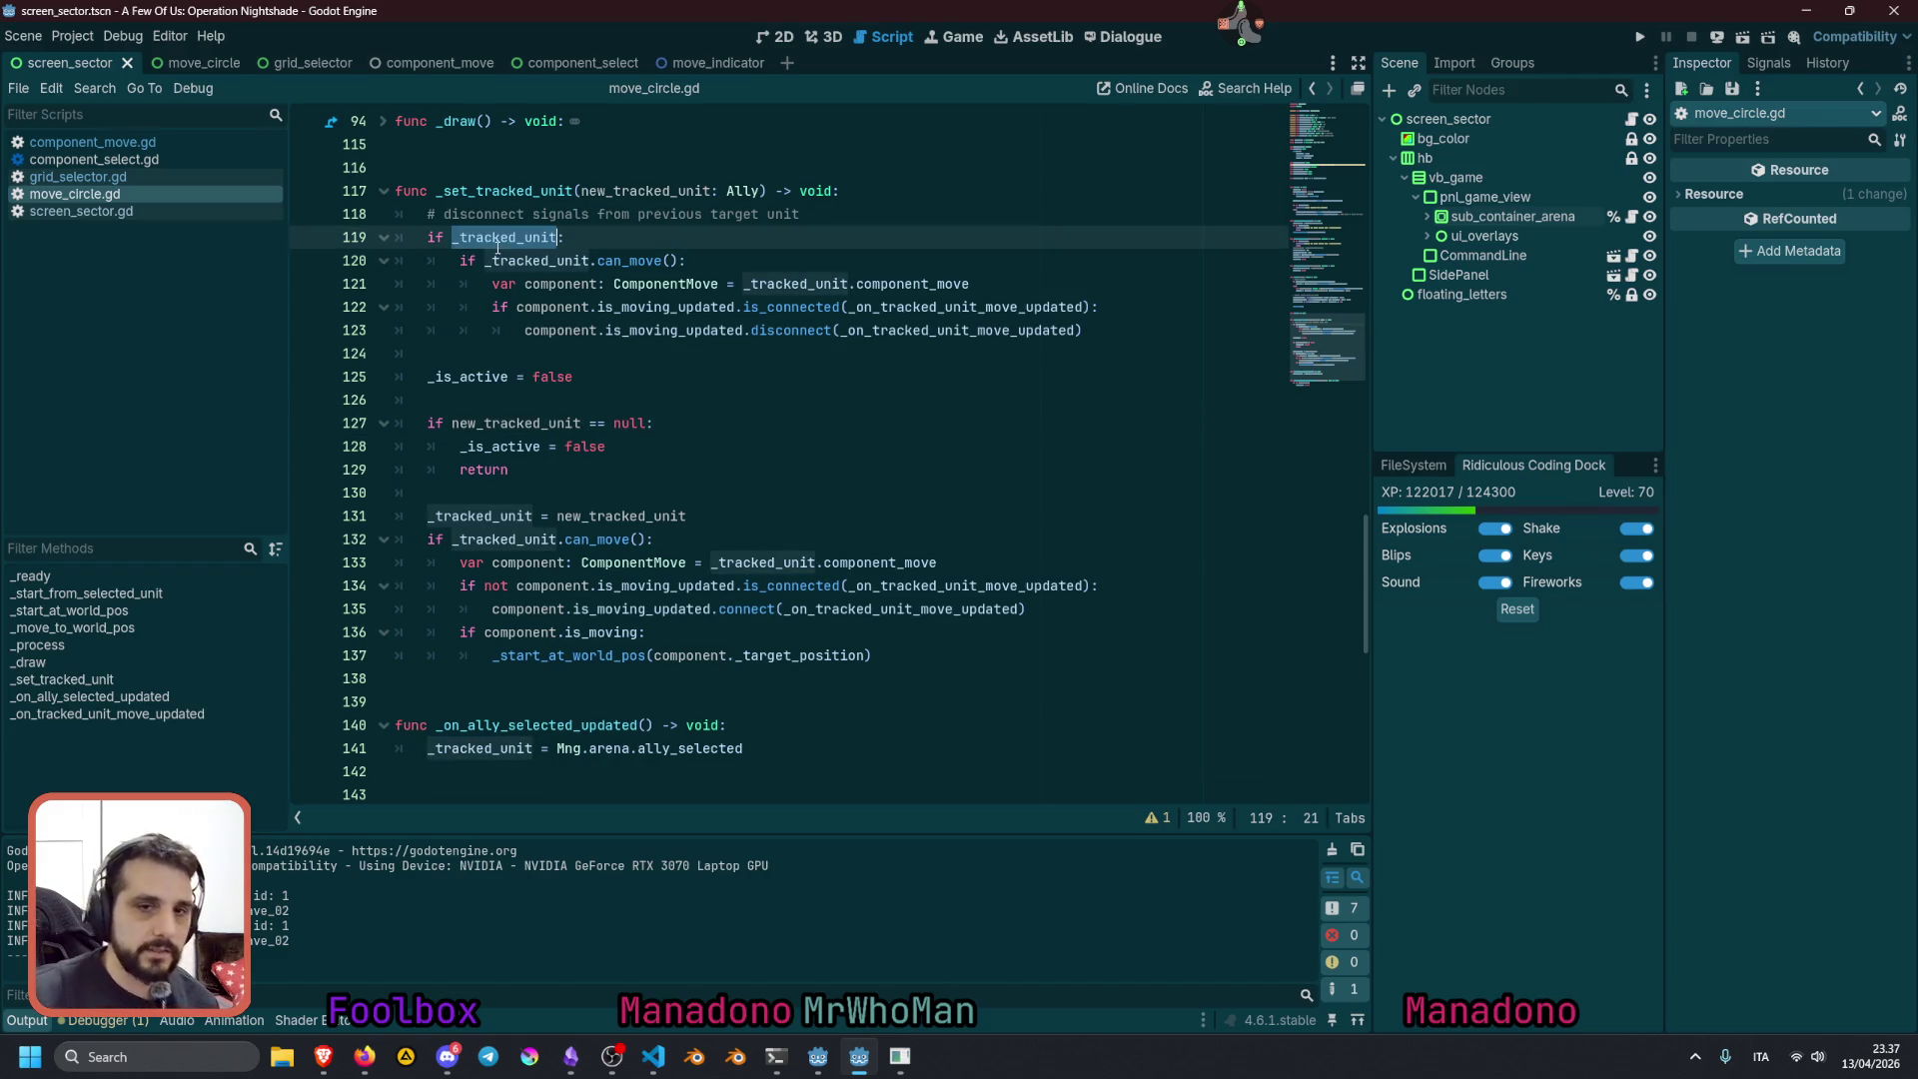
key(ctrl+c)
Add '_tracked_unit = new_tracked_unit' on a new line 126 after '_is_active = false'
key(Down)
key(Down)
key(Down)
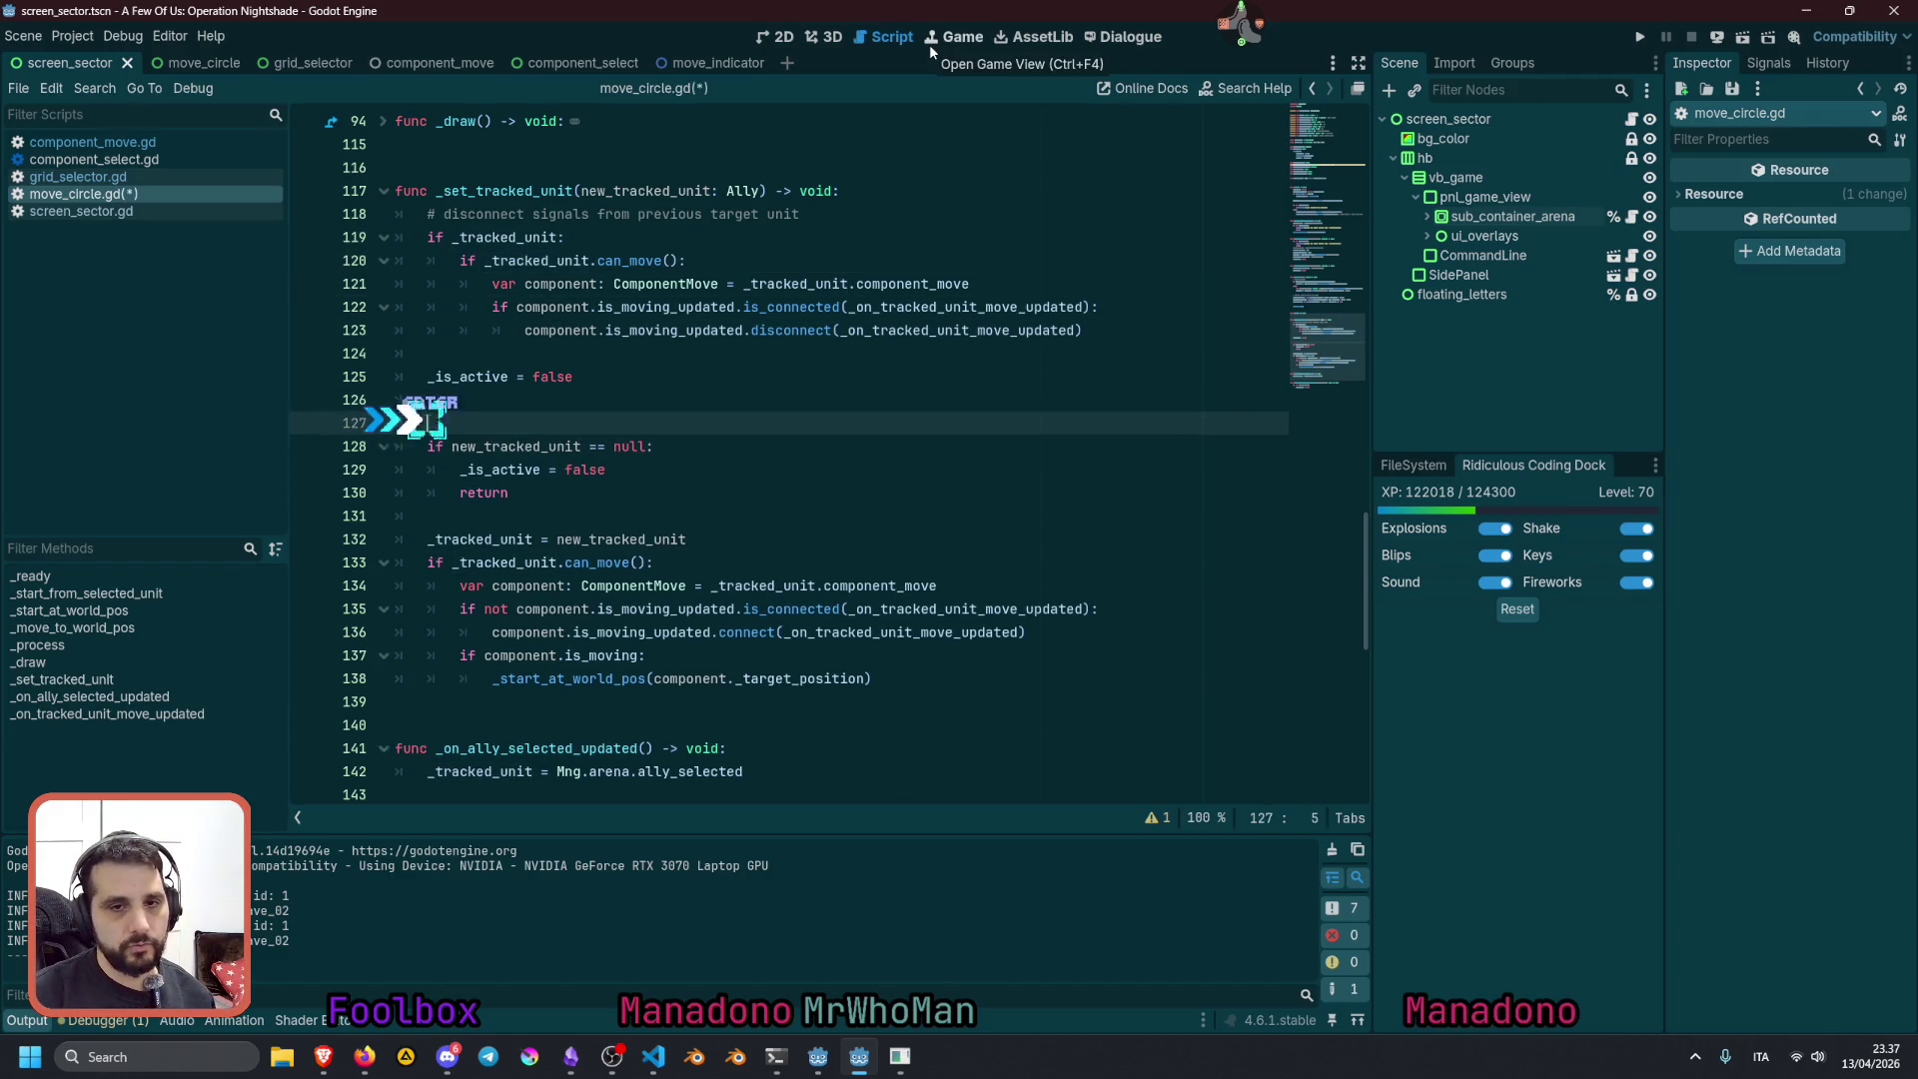
key(End)
key(Return)
key(ctrl+v)
text(=)
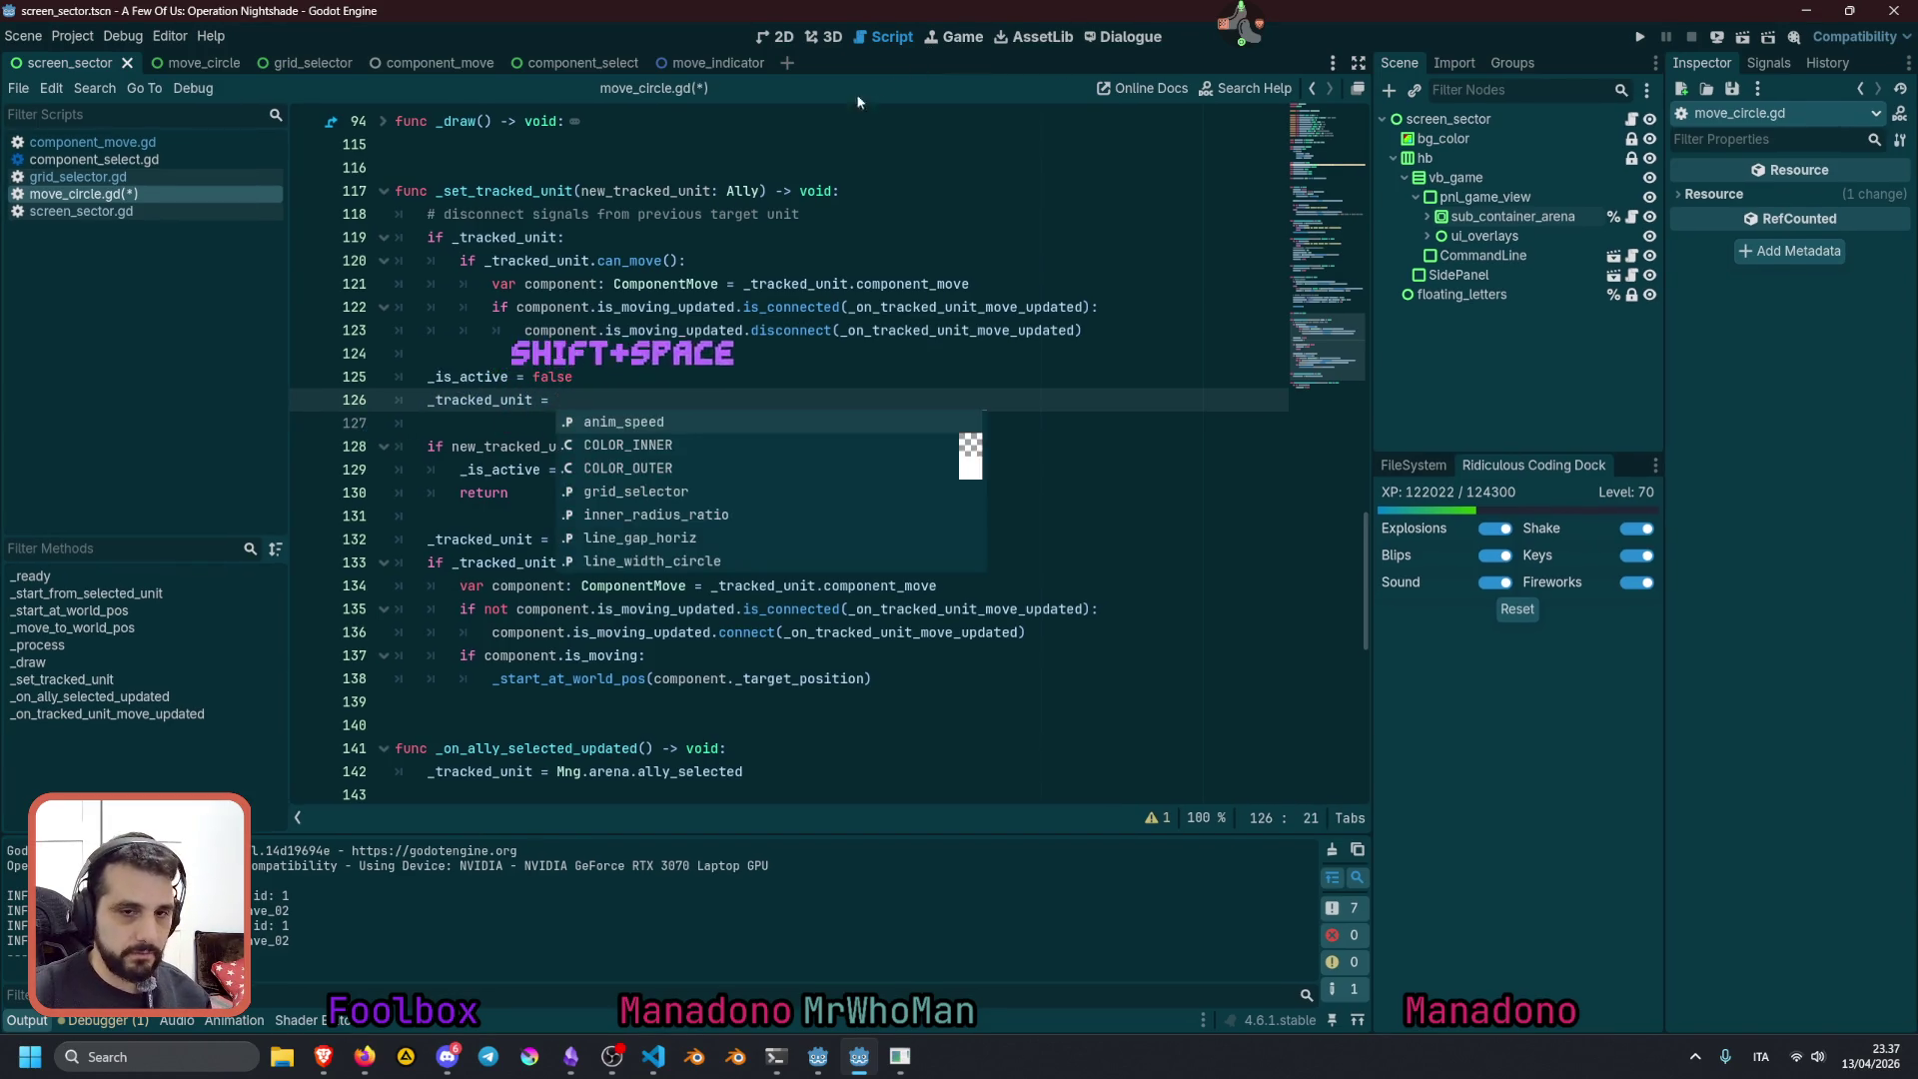
double_click(516, 446)
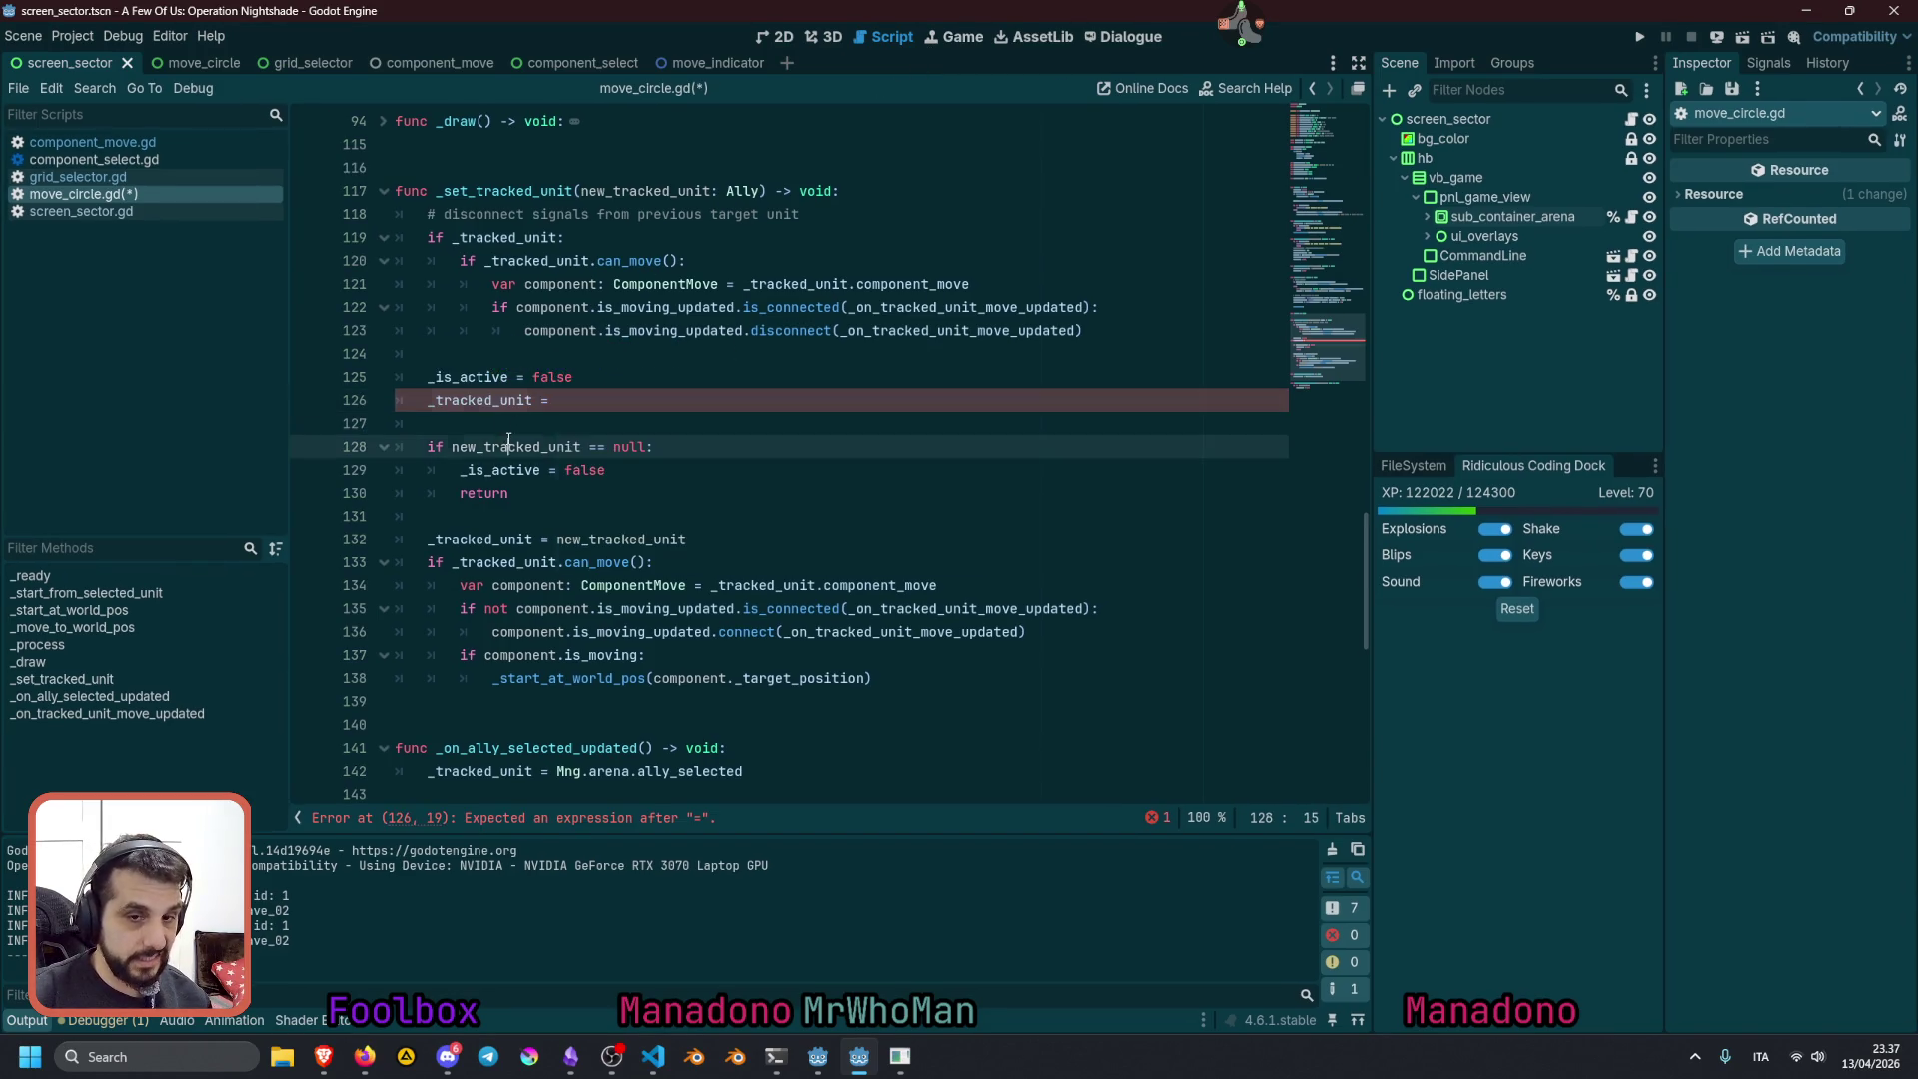
key(ctrl+c)
click(638, 401)
key(ctrl+v)
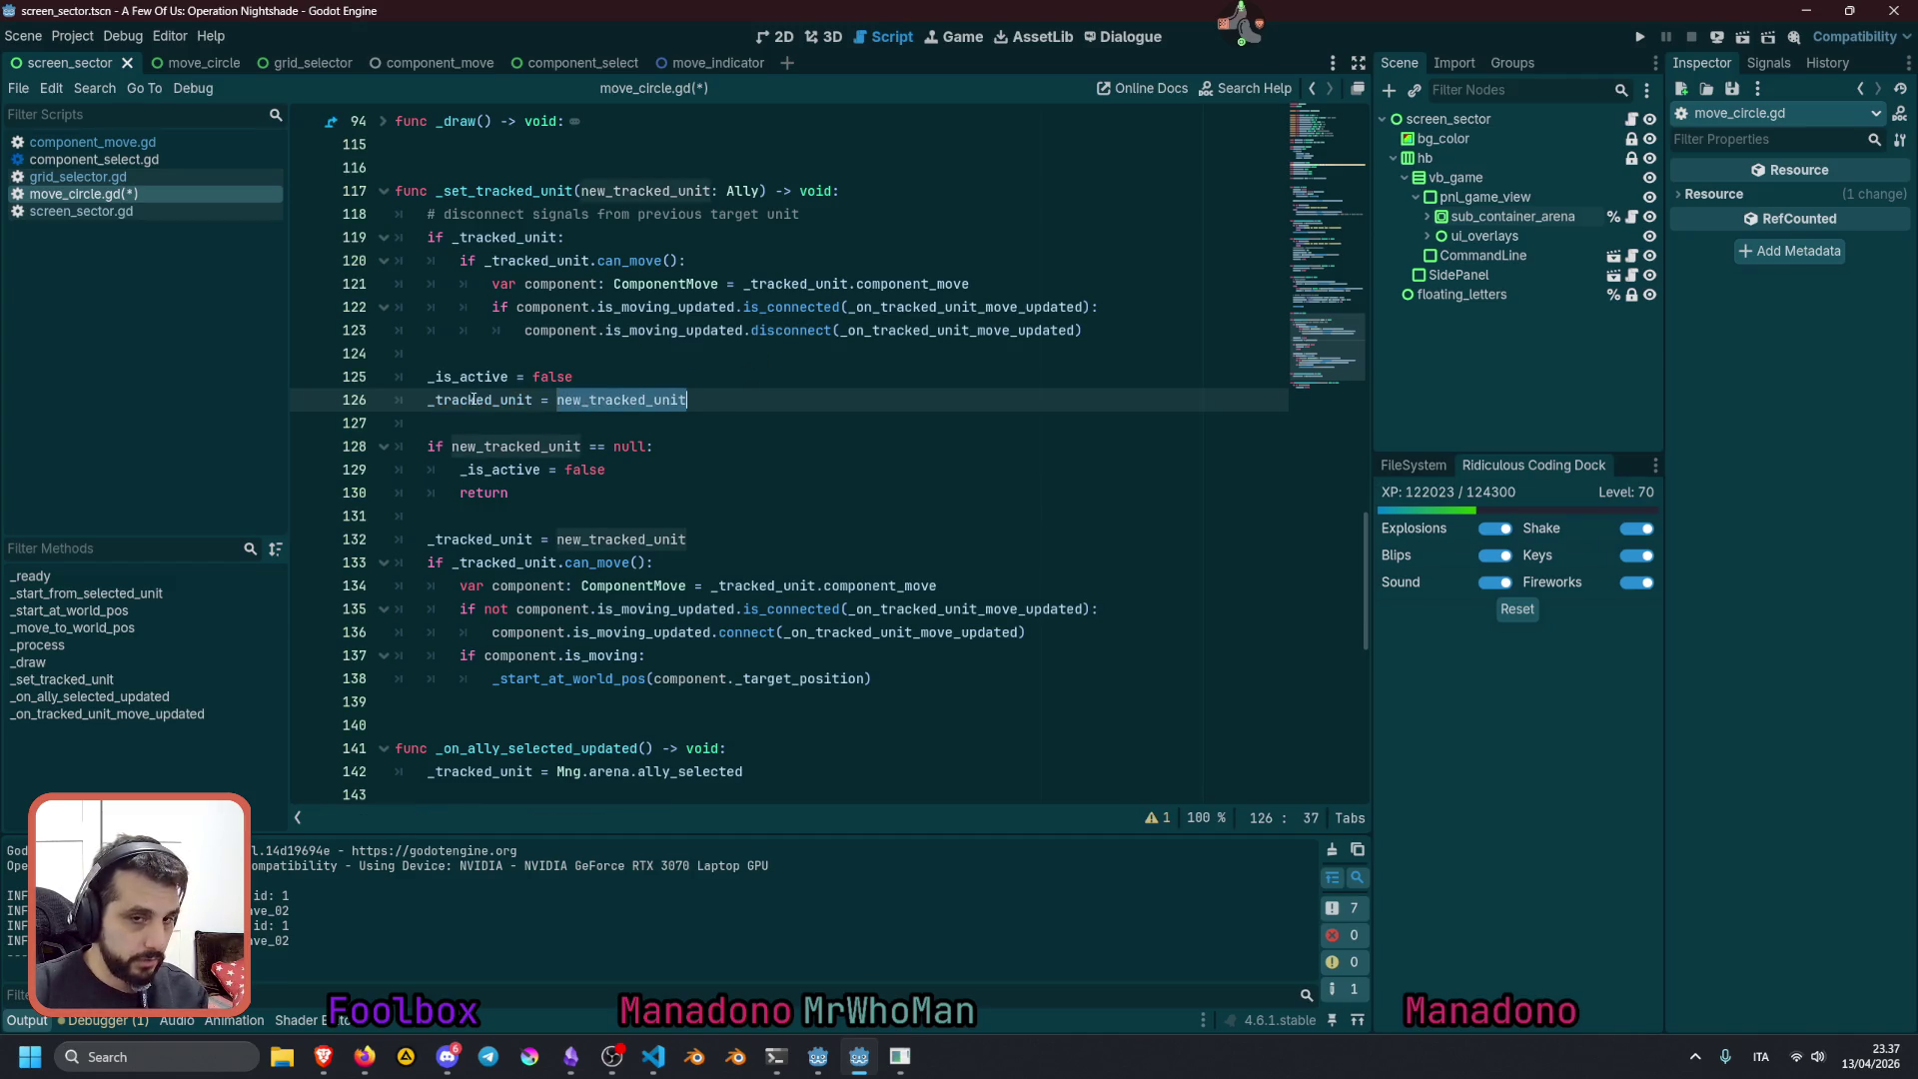
Make the null check test _tracked_unit and delete the '_is_active = false' line inside it
double_click(474, 399)
click(475, 445)
double_click(487, 400)
key(ctrl+c)
double_click(516, 445)
key(ctrl+v)
click(606, 469)
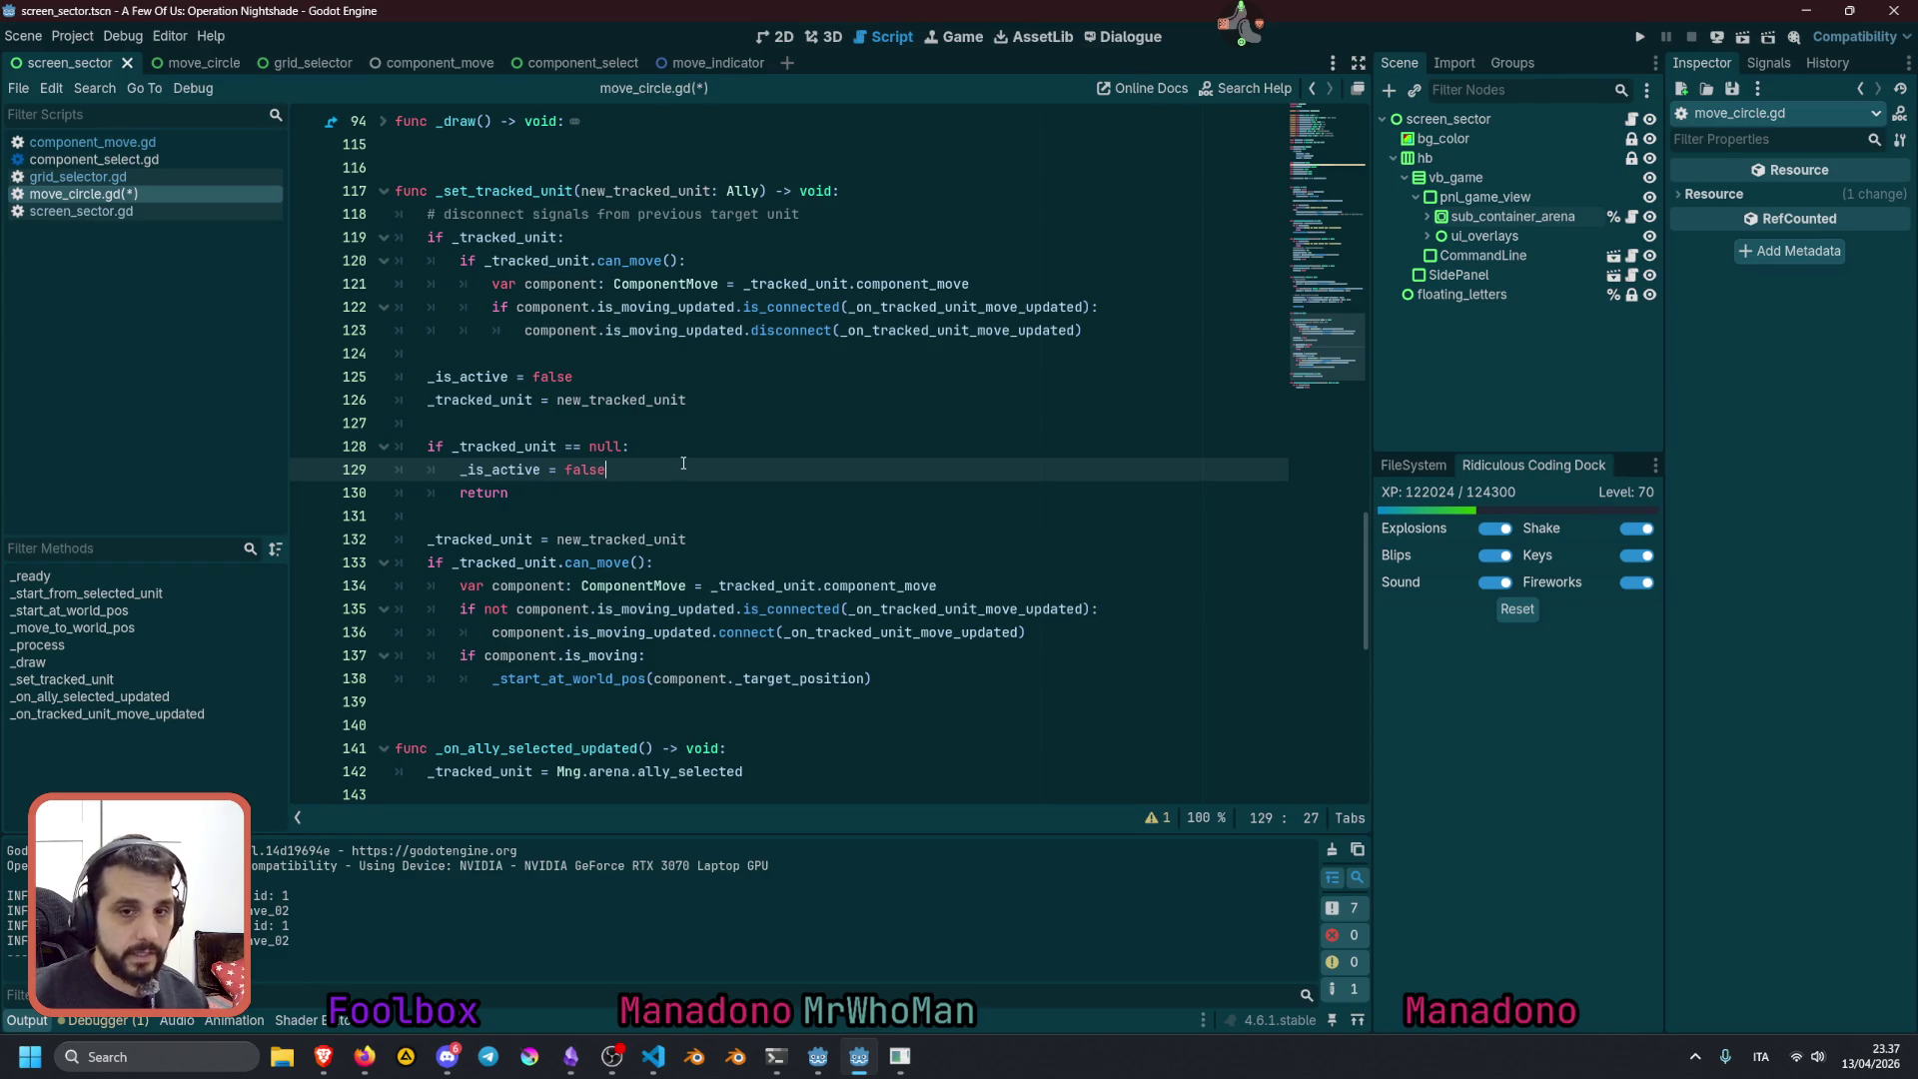
key(BackSpace)
key(BackSpace)
key(BackSpace)
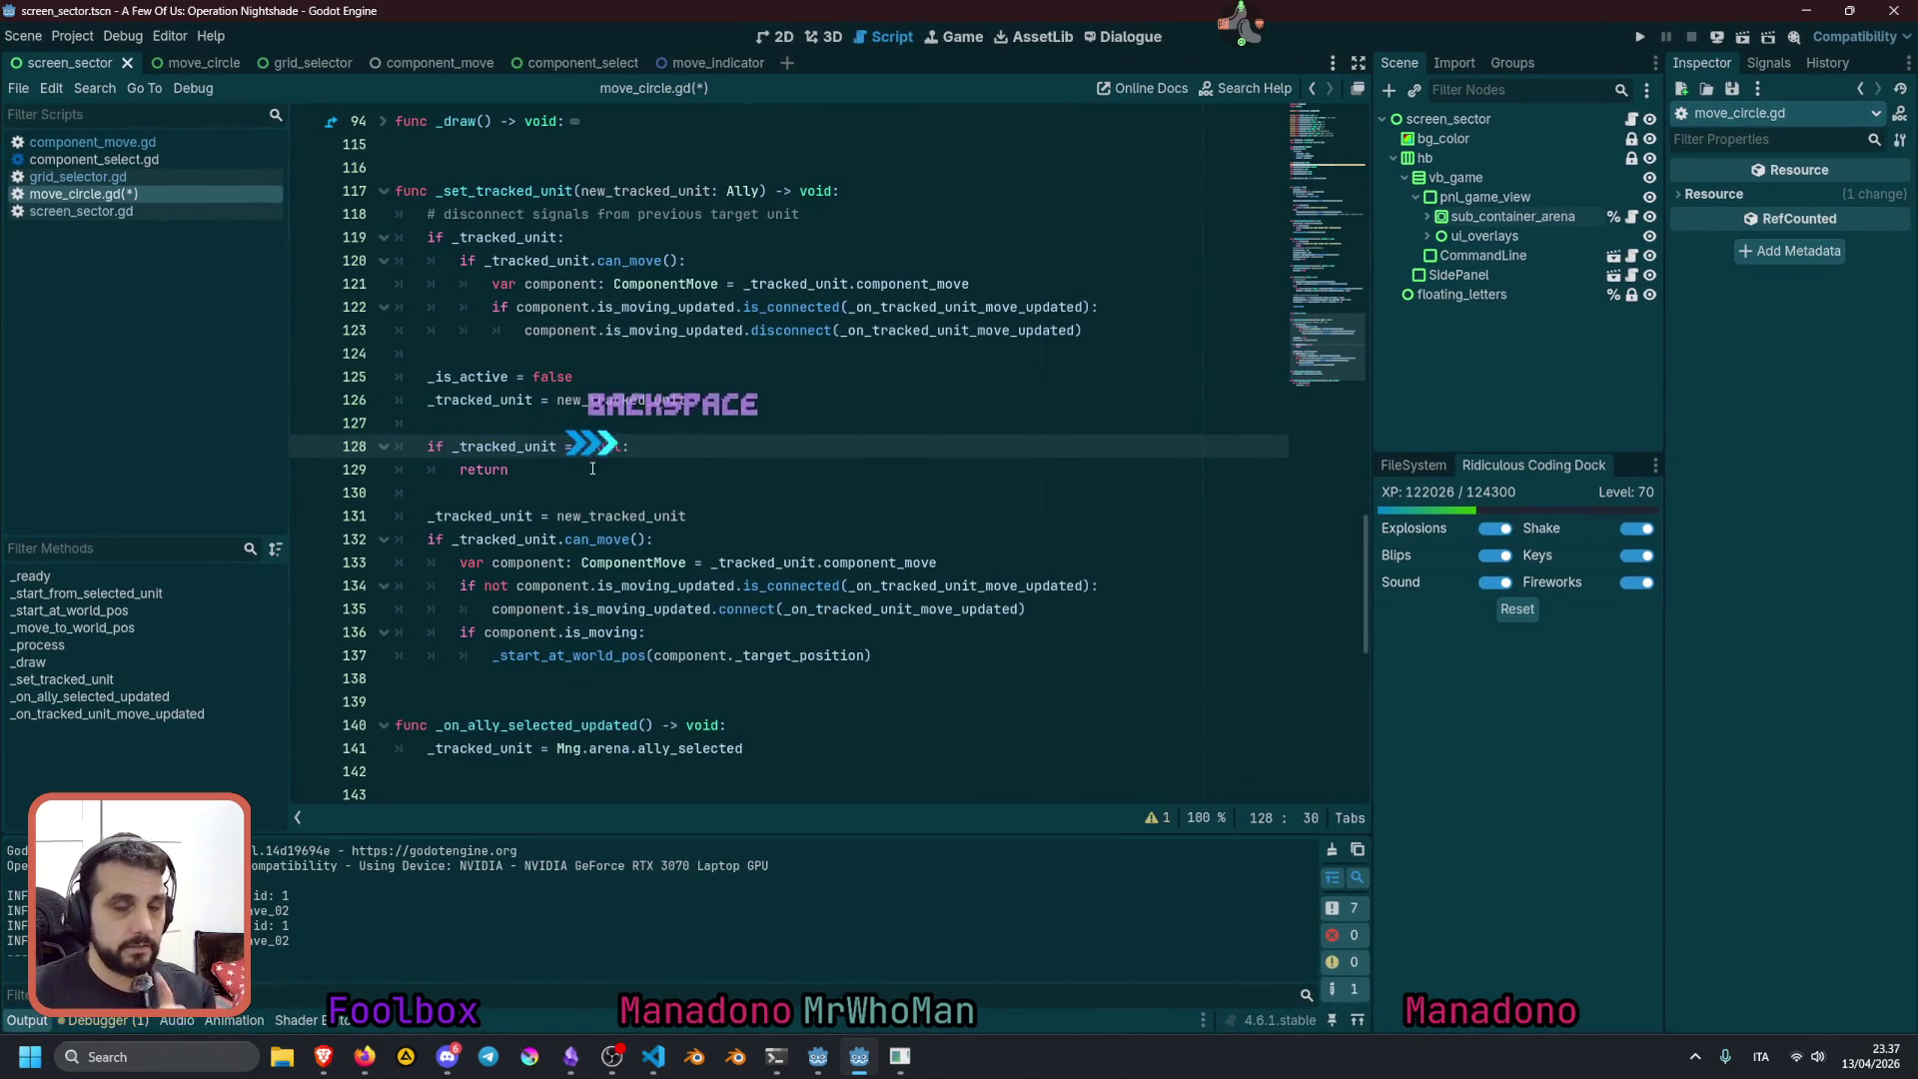
double_click(487, 447)
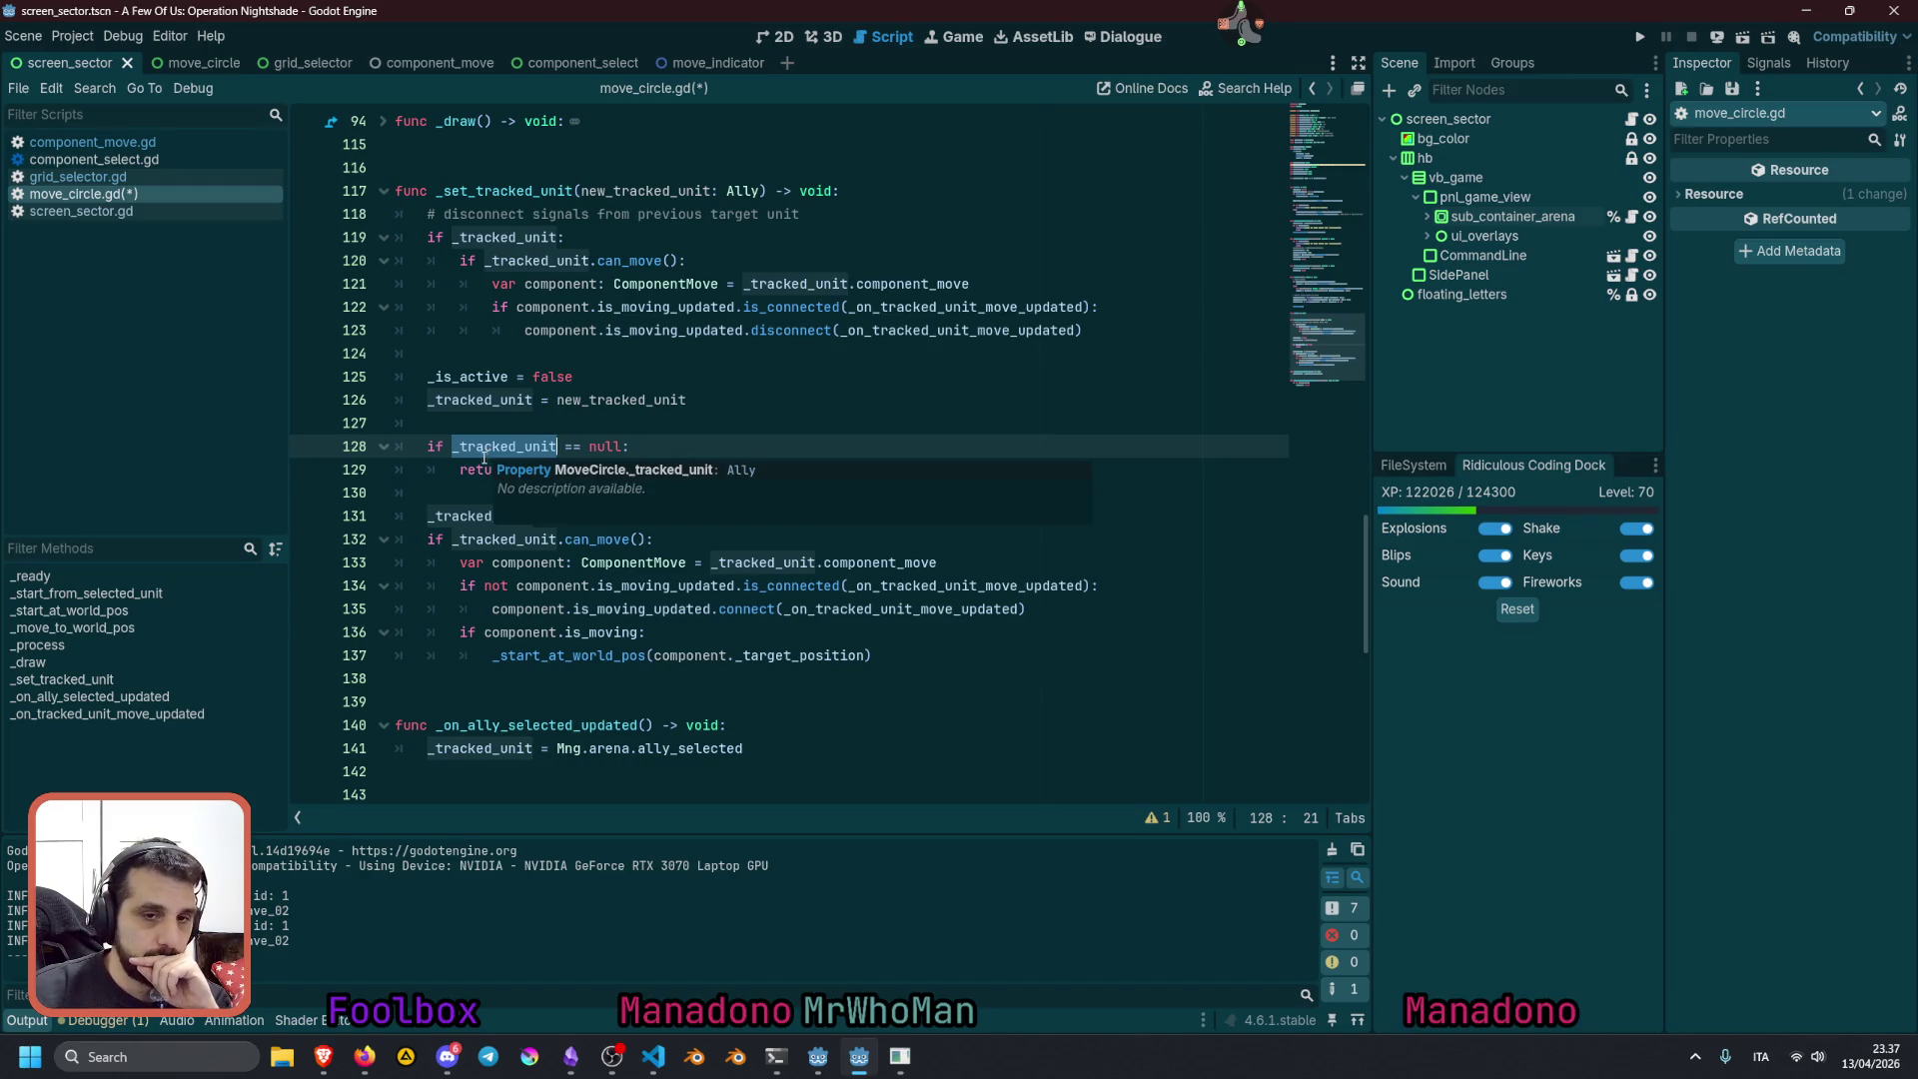
click(448, 499)
click(533, 540)
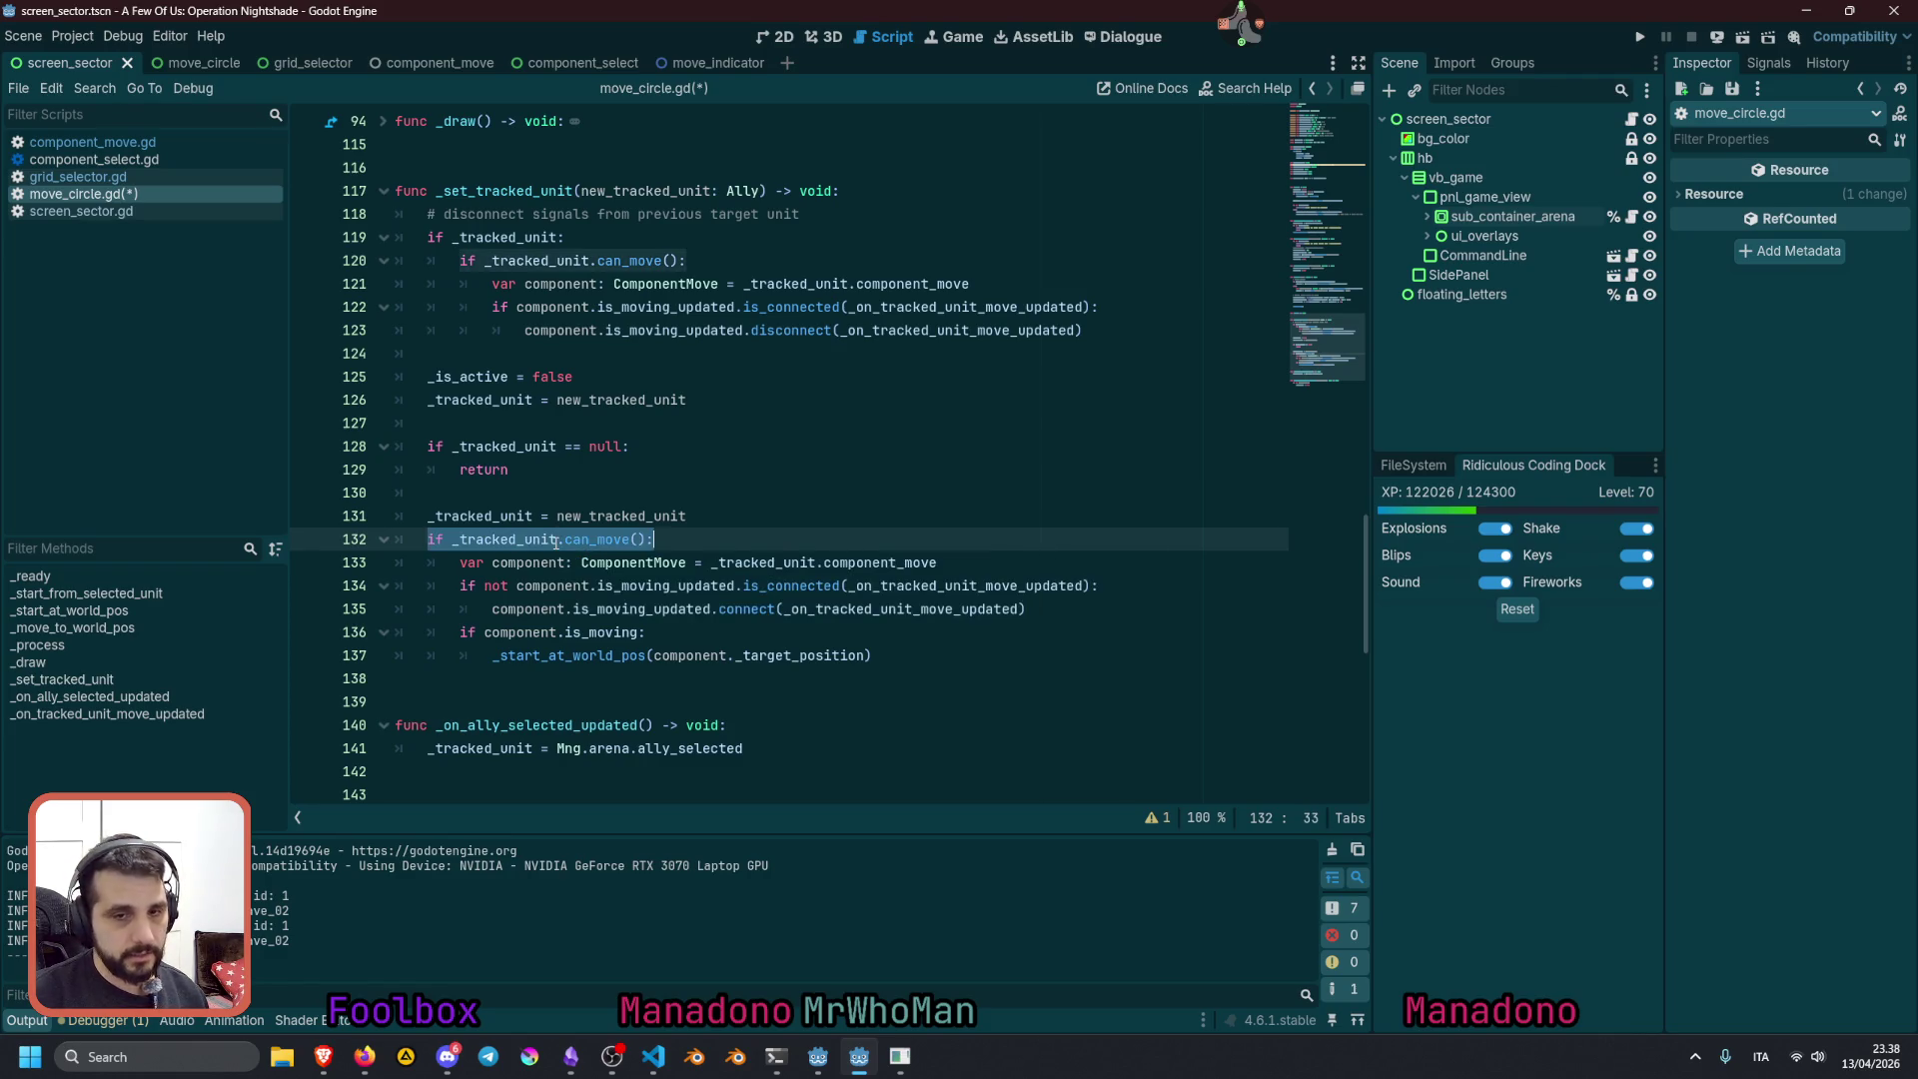
key(Up)
key(Up)
key(Up)
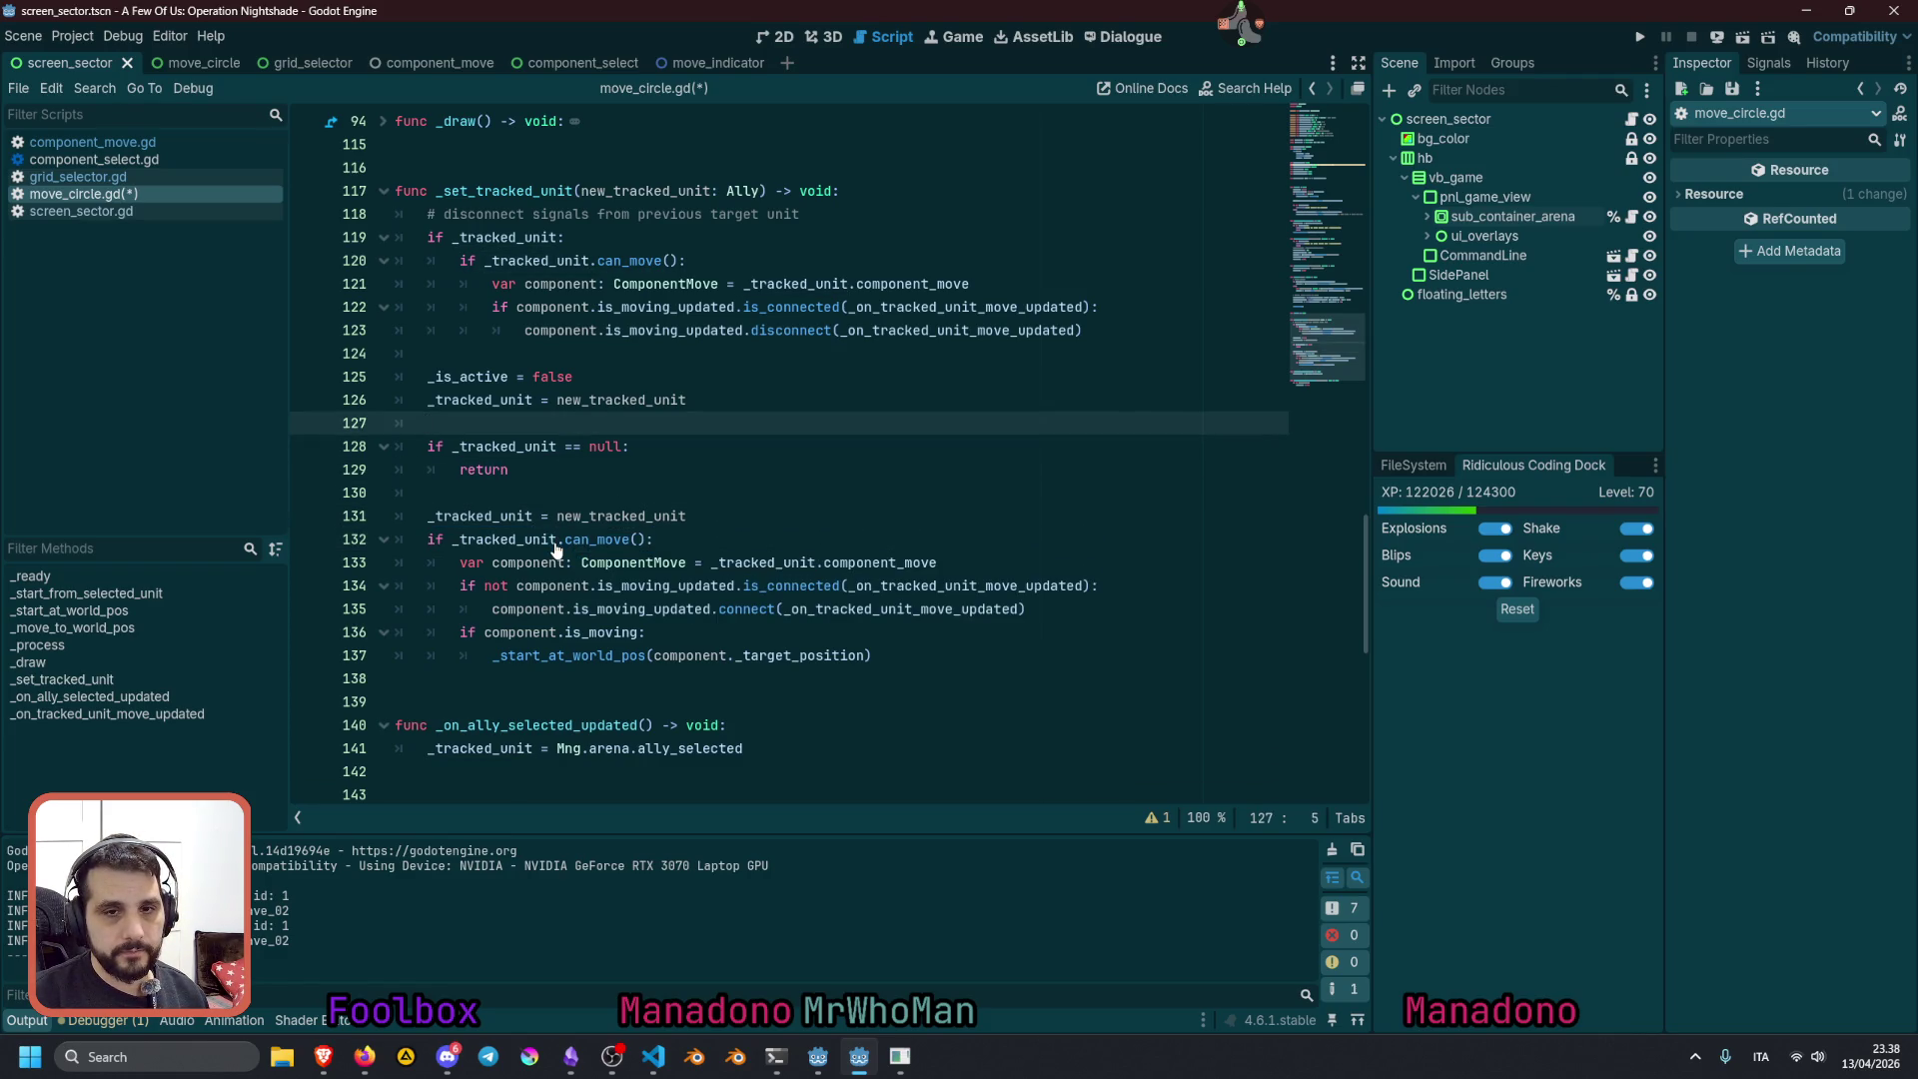
Add 'if new_tracked_unit.can_move():' with '_tracked_unit = new_tracked_unit' inside it
key(Return)
text(if _tracked_unit.can_move():)
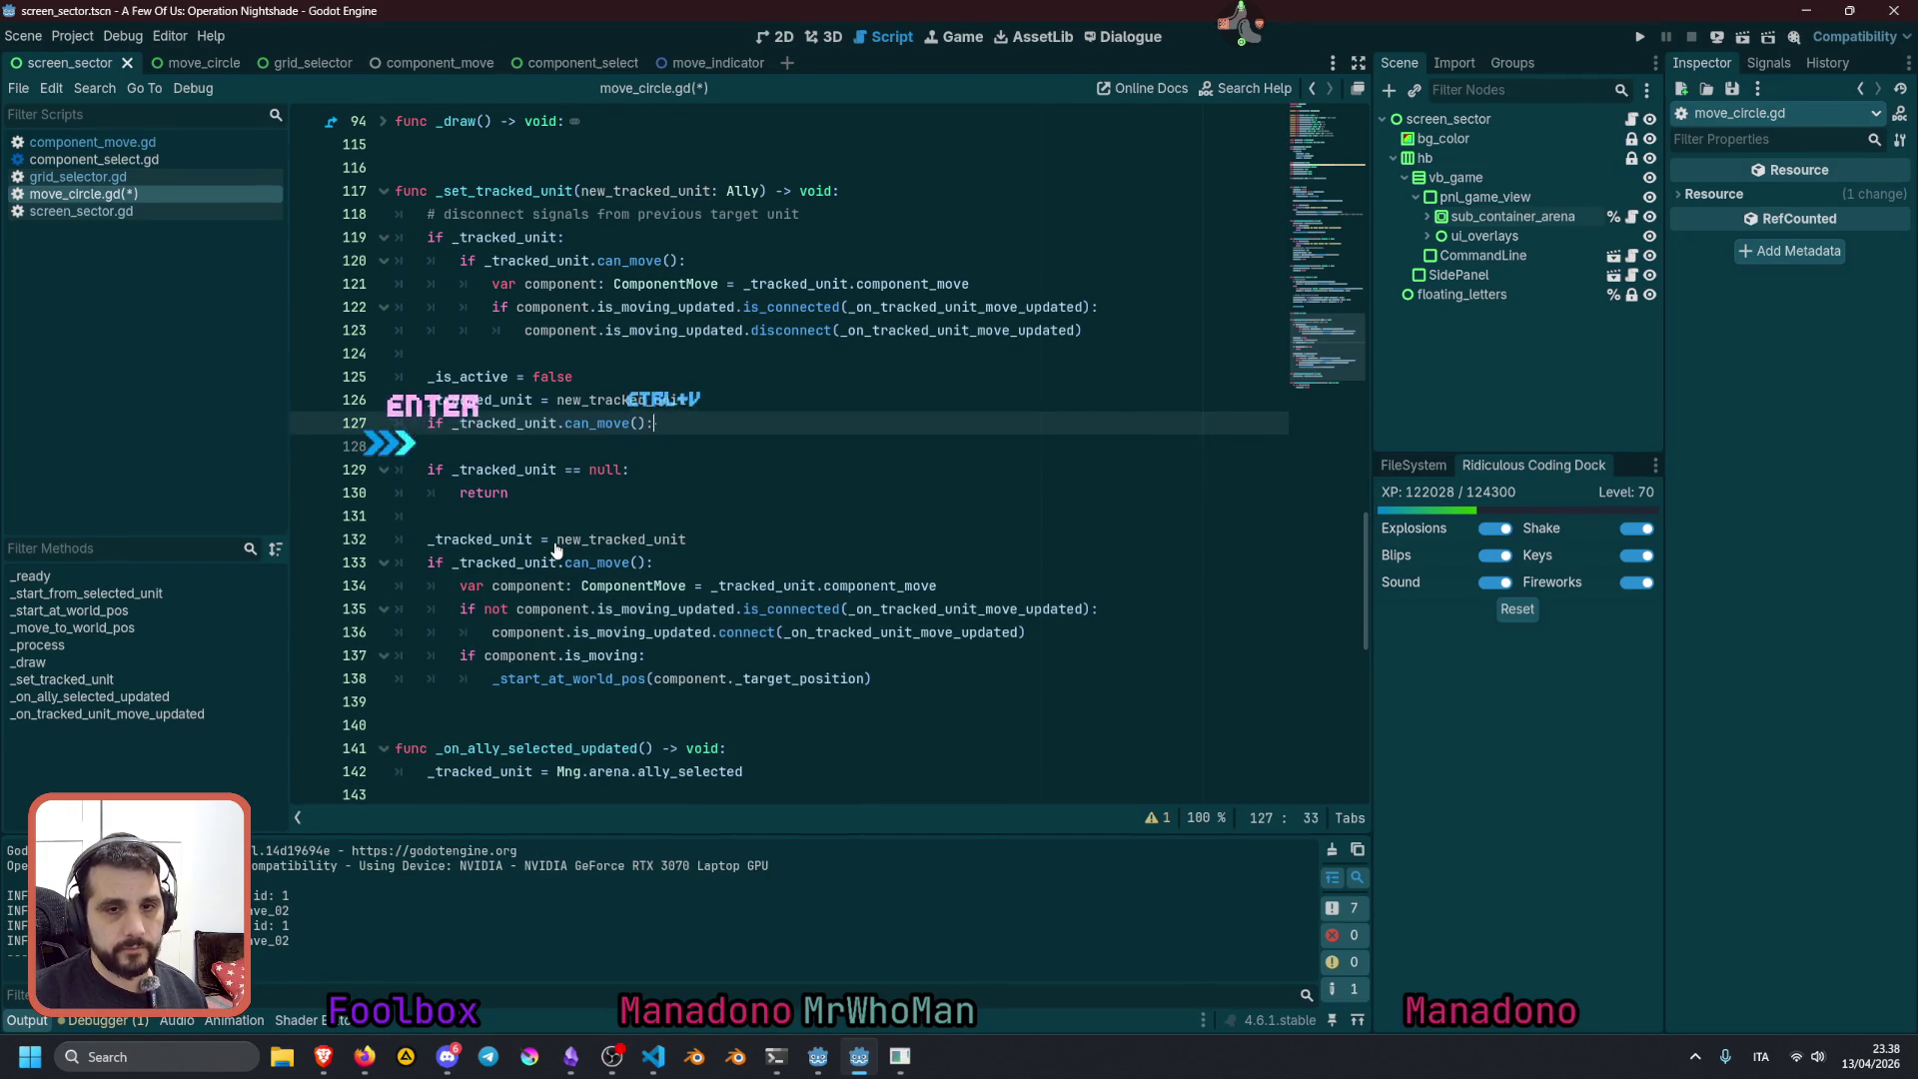
double_click(631, 405)
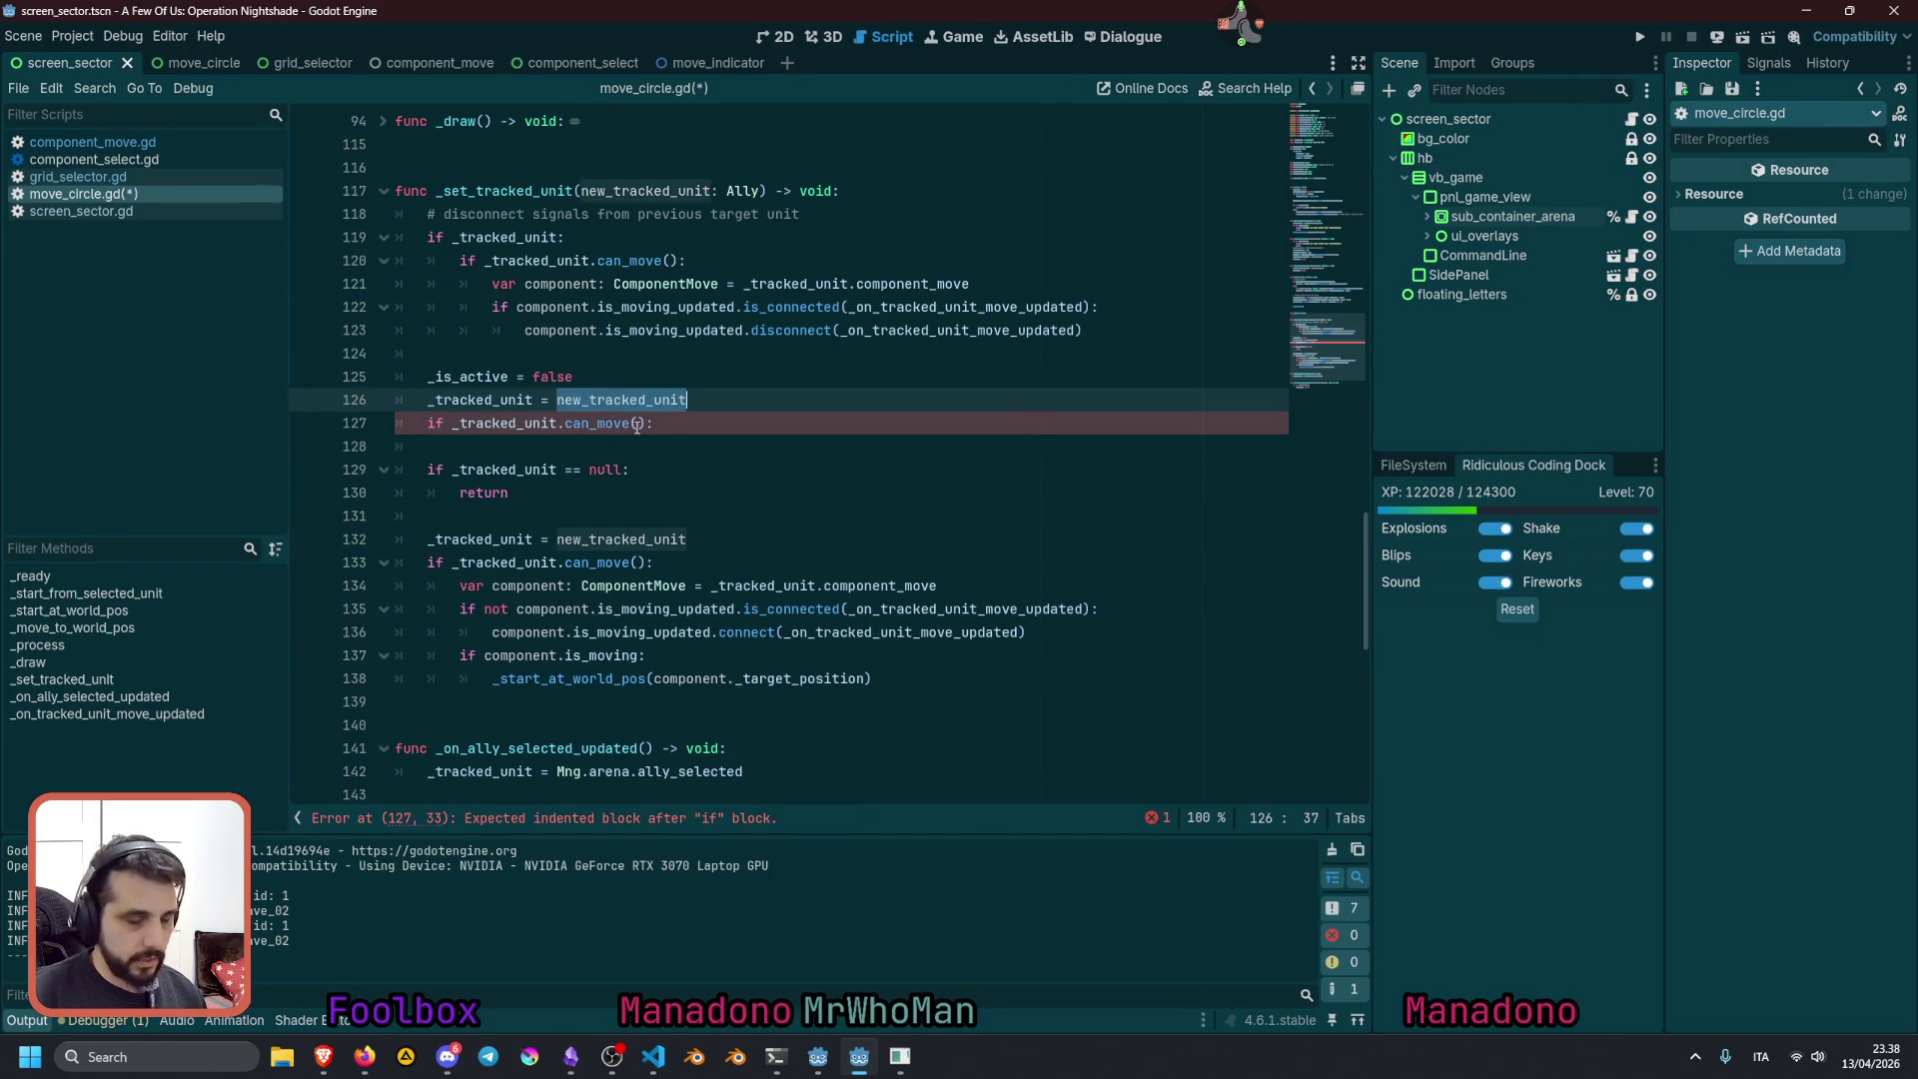
click(500, 424)
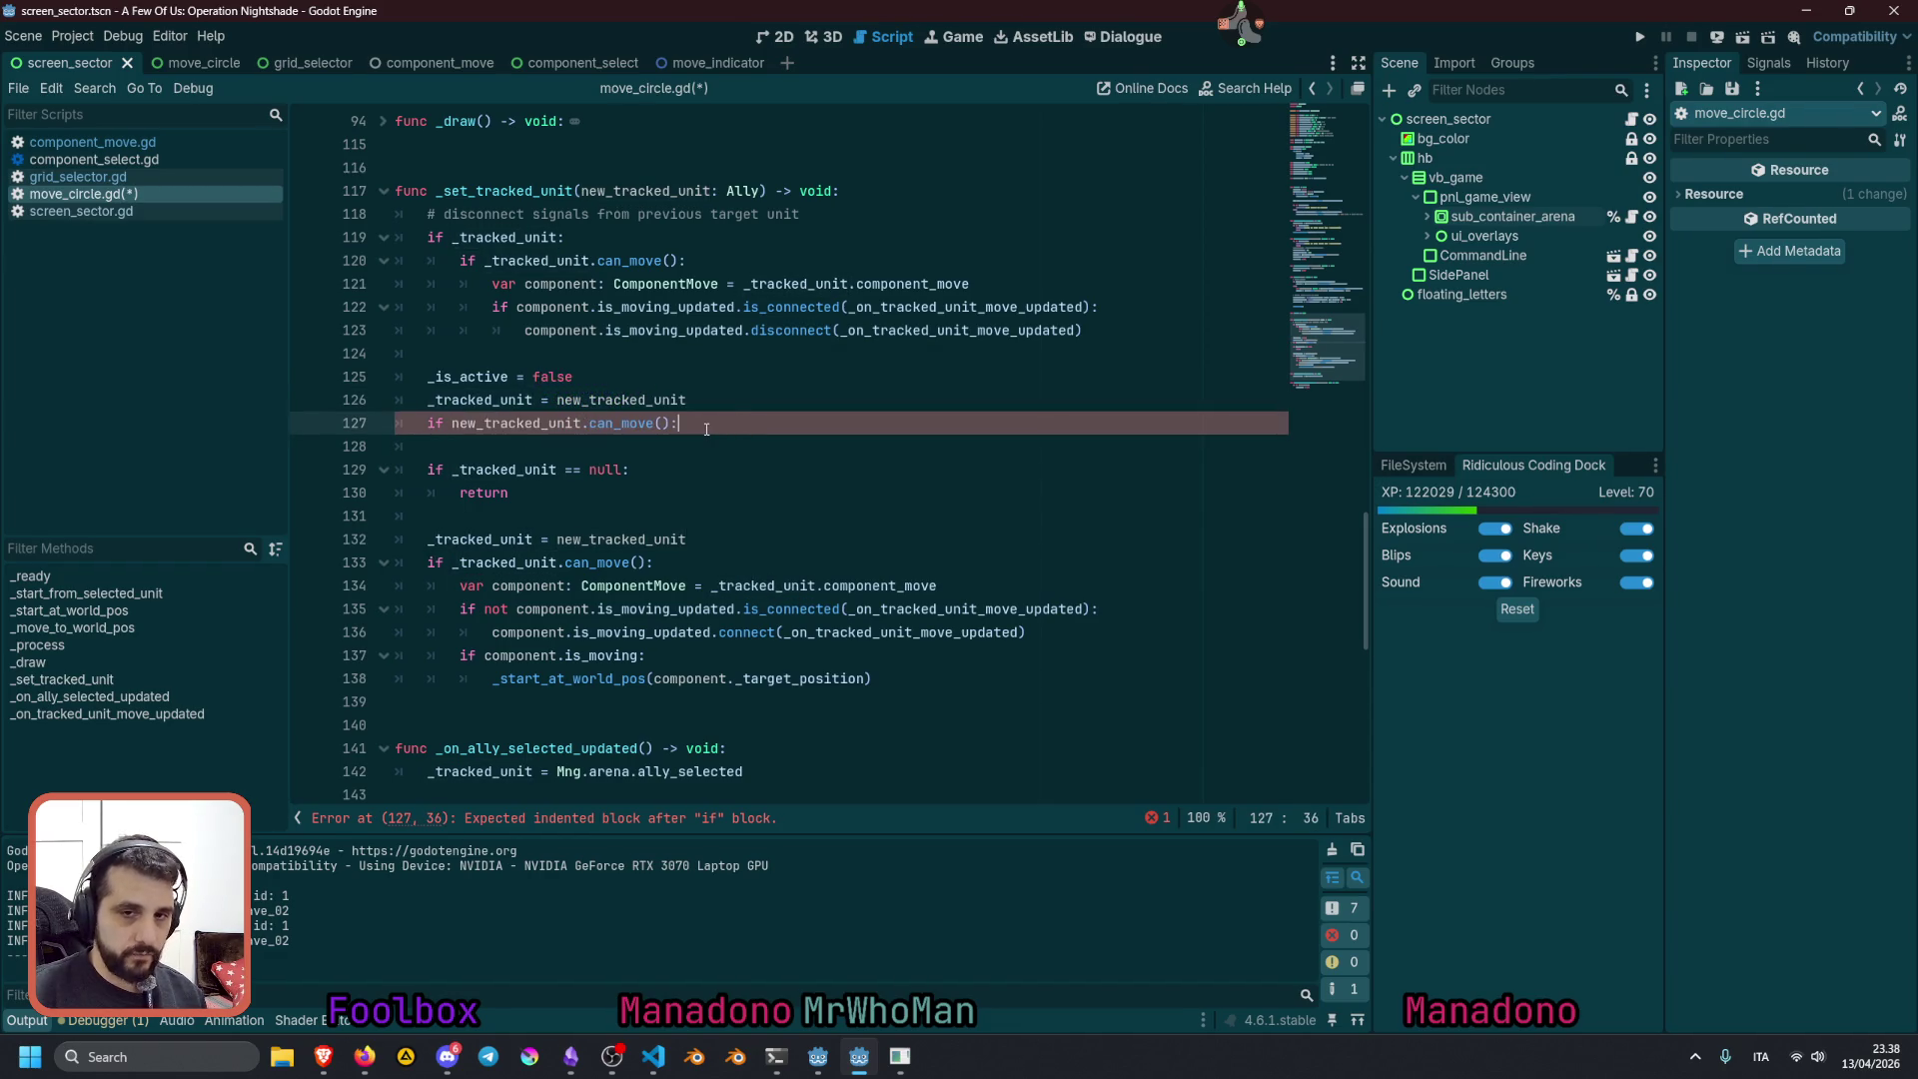
key(Tab)
key(ctrl+z)
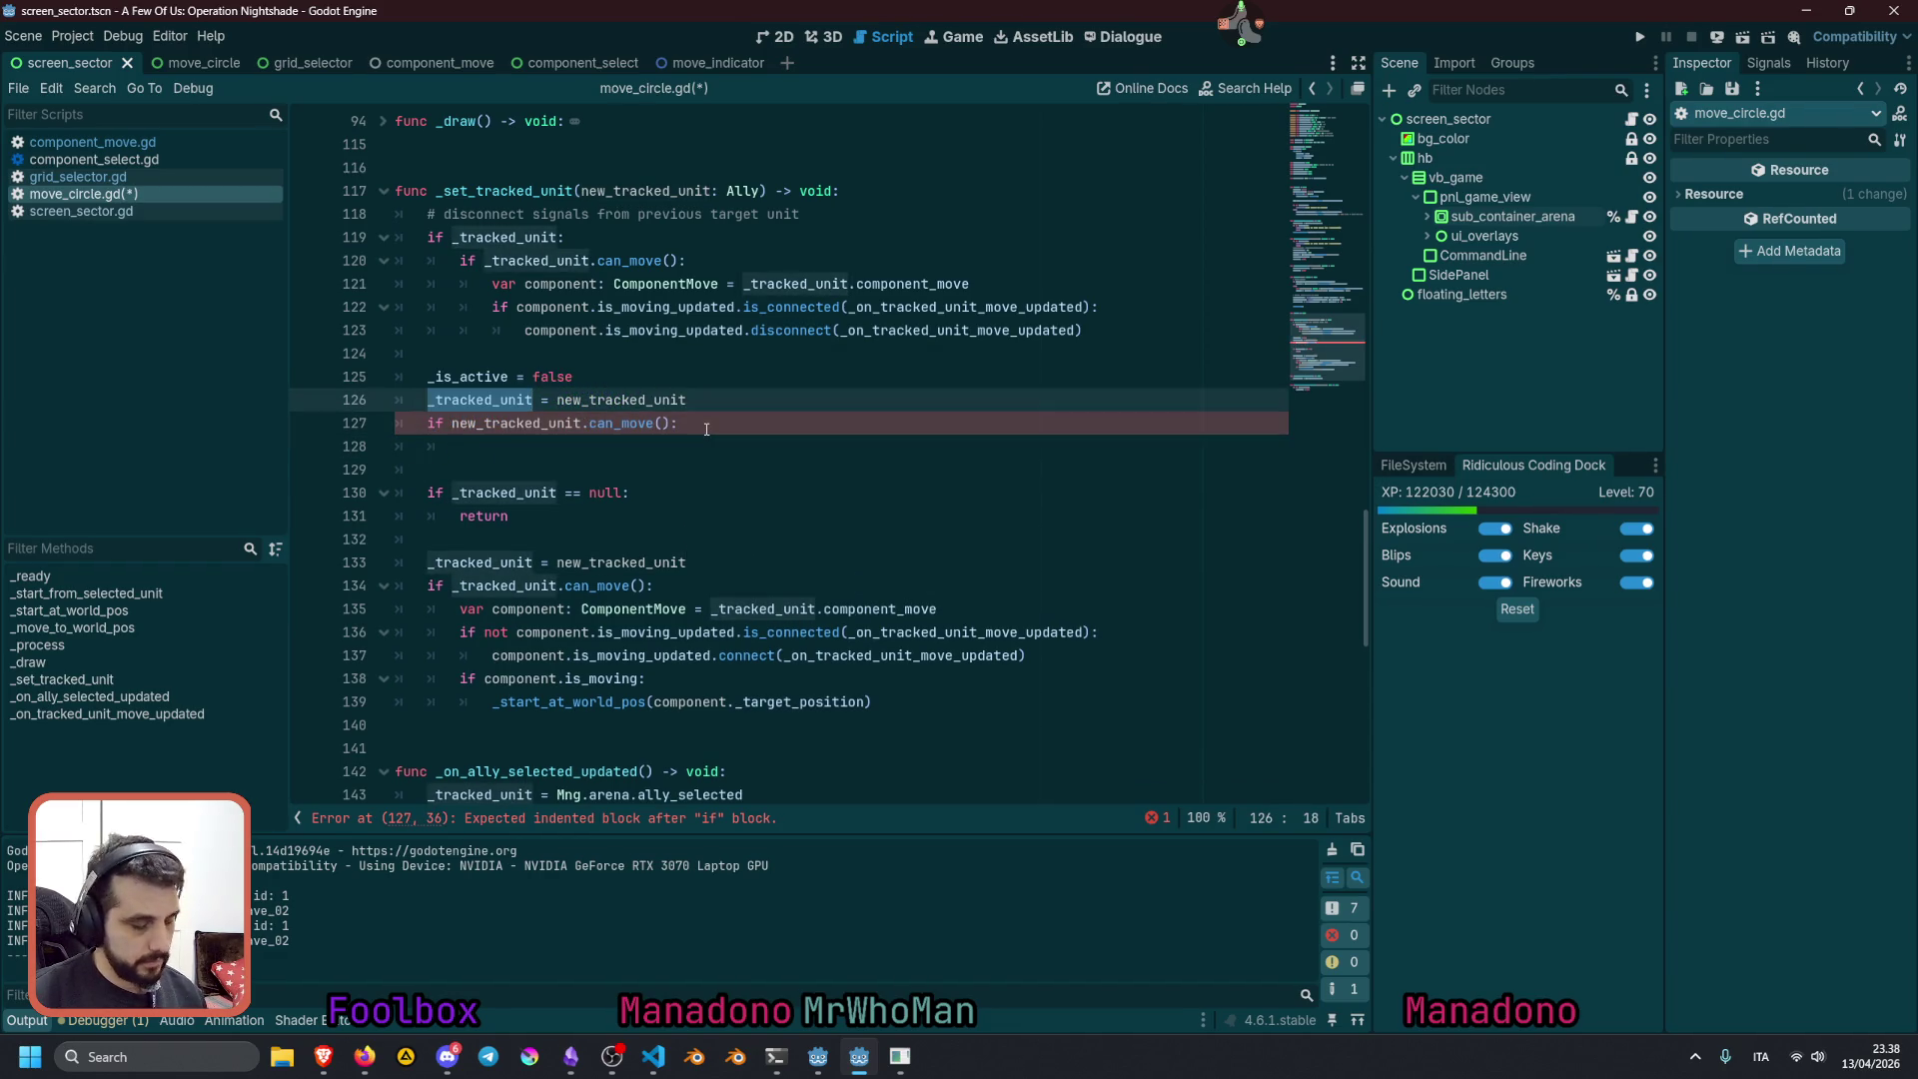
key(shift+End)
key(ctrl+c)
click(706, 427)
key(Return)
key(ctrl+v)
Change line 126 to '_tracked_unit = null'
key(Up)
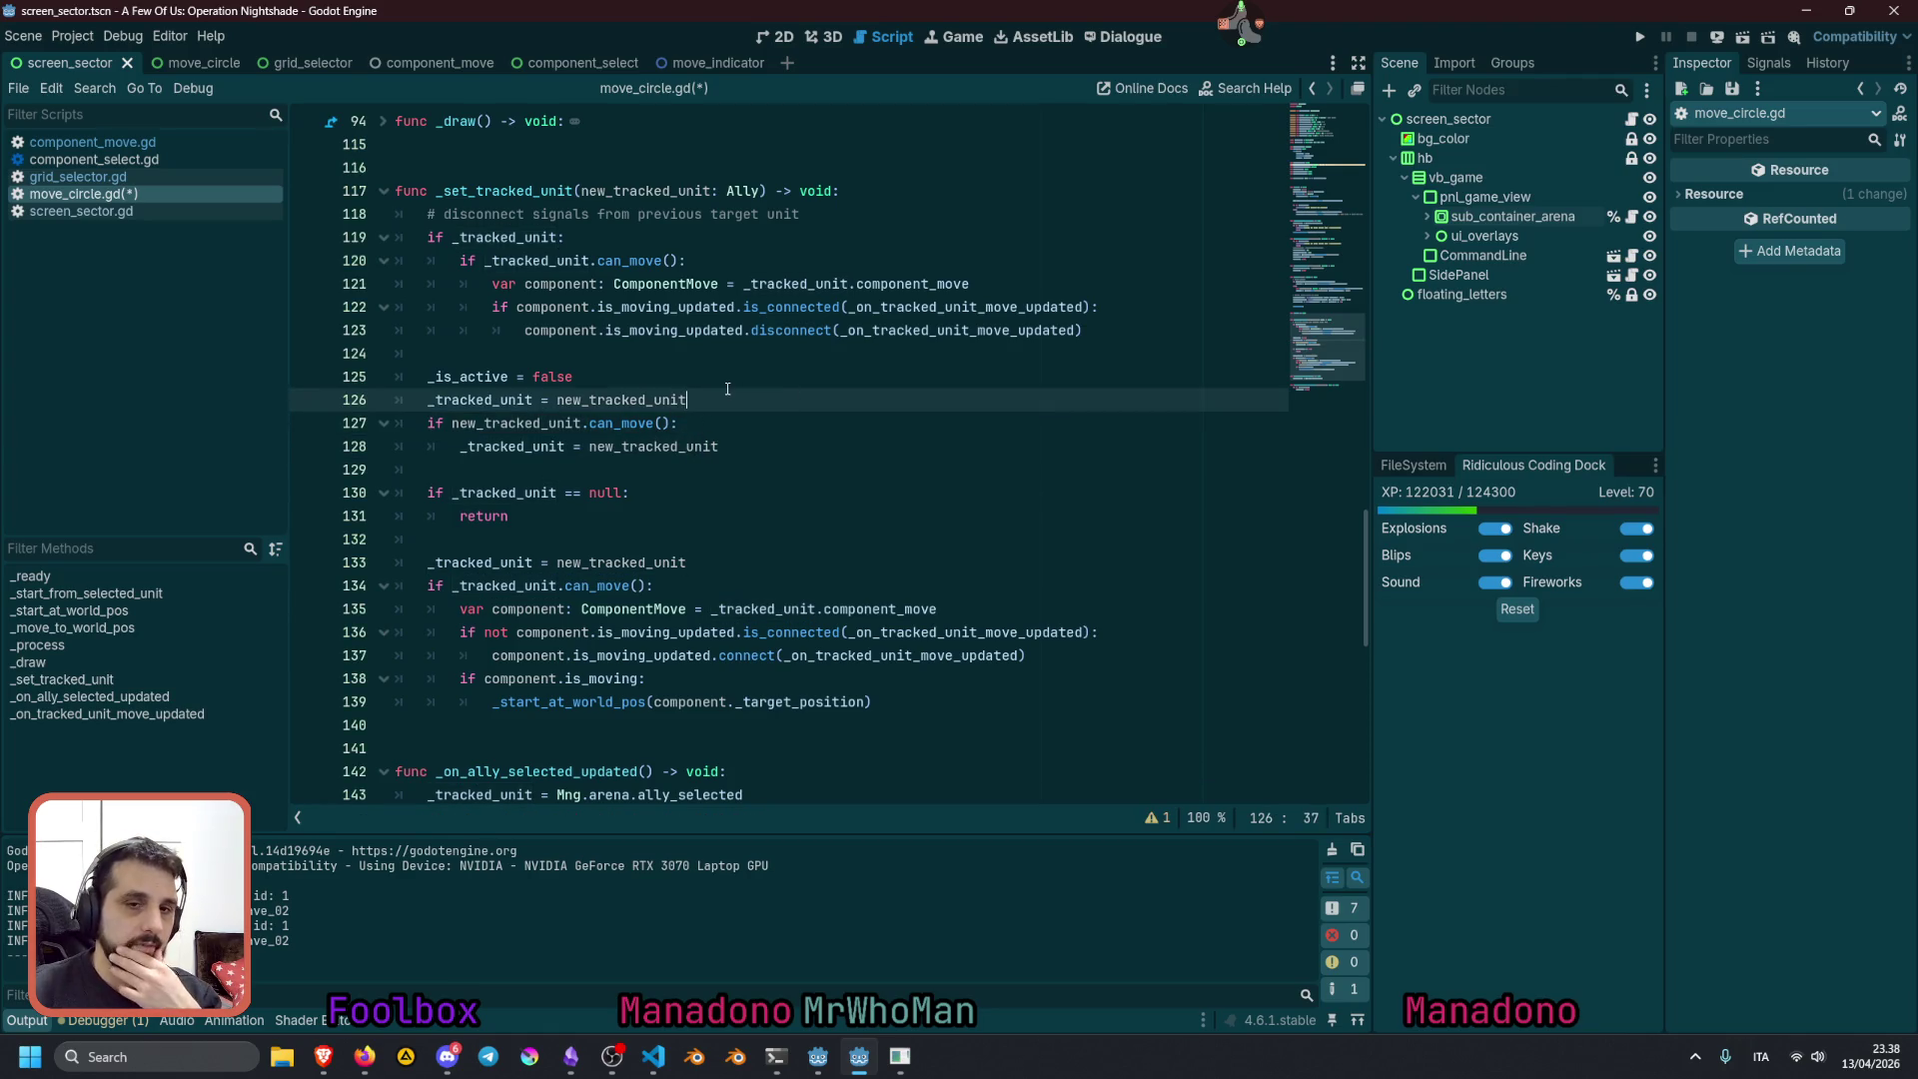
key(ctrl+shift+Left)
text(null)
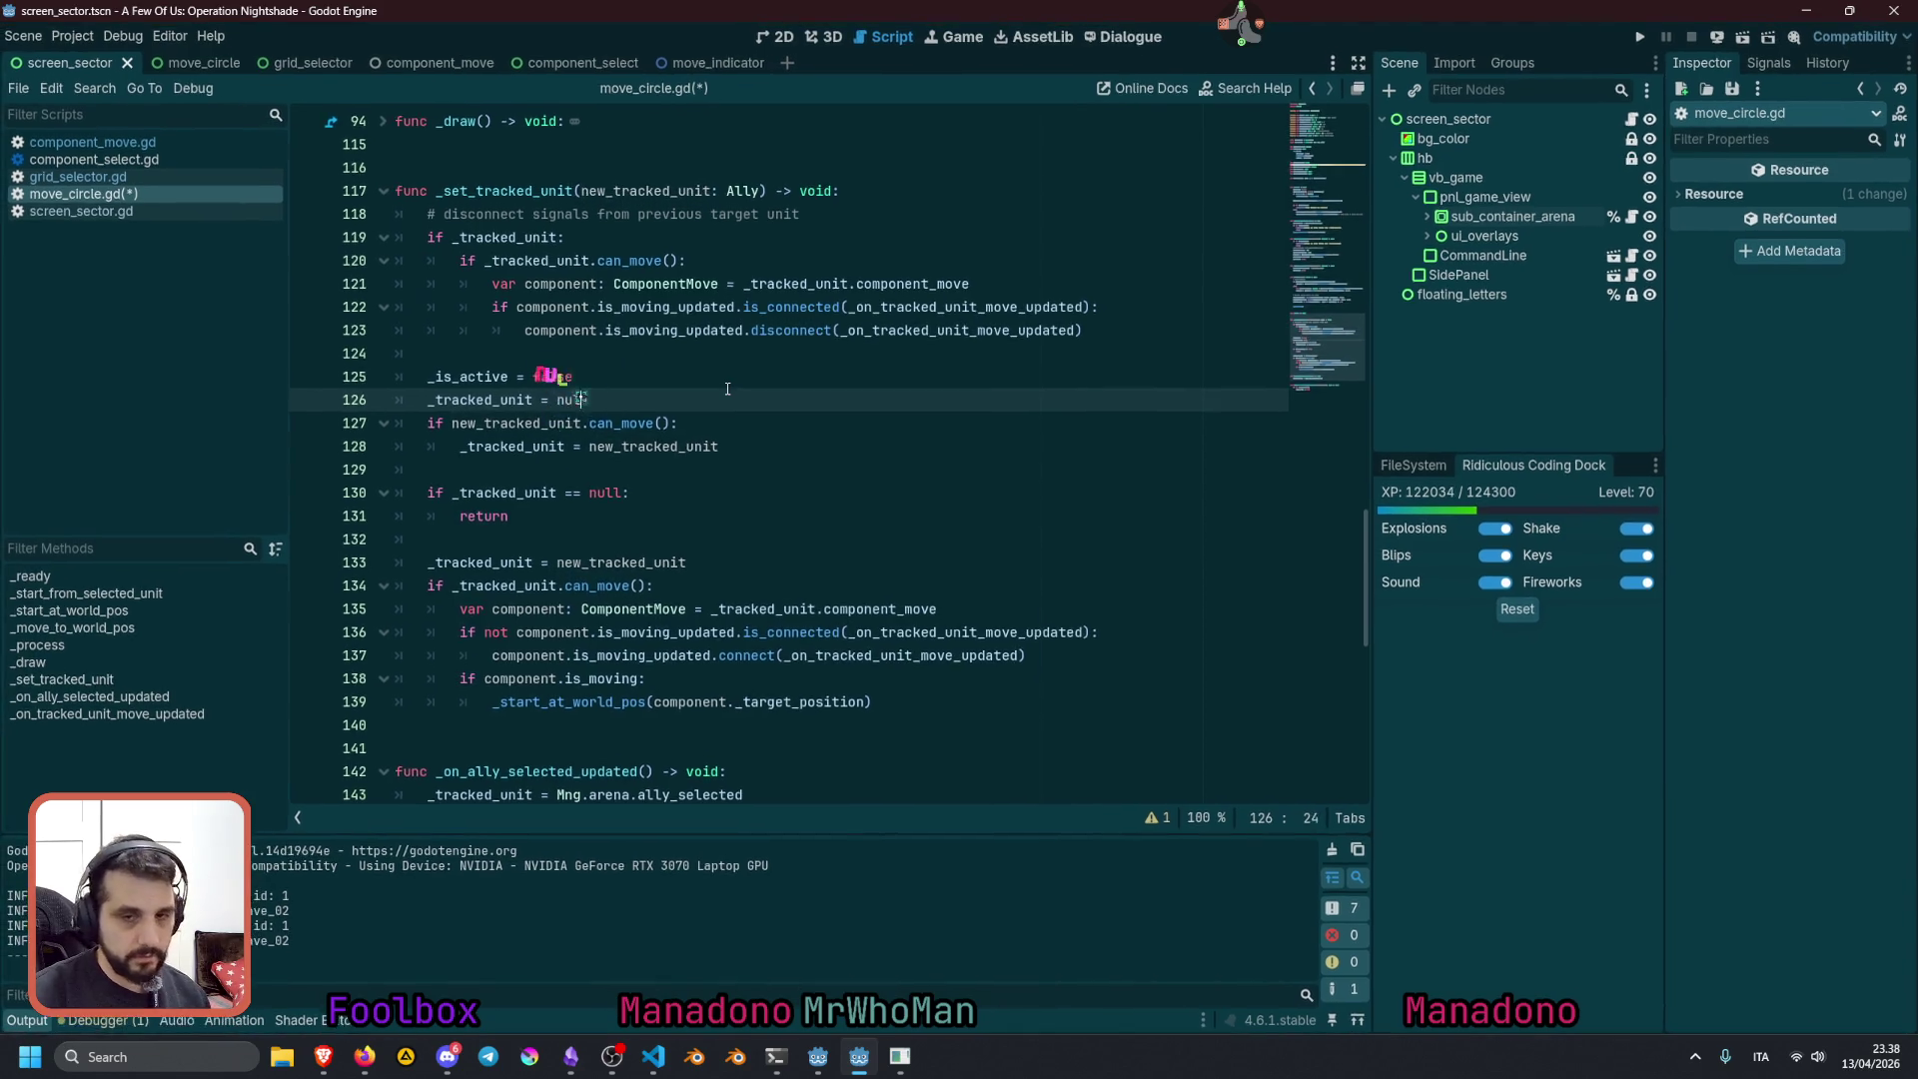
key(Up)
double_click(468, 377)
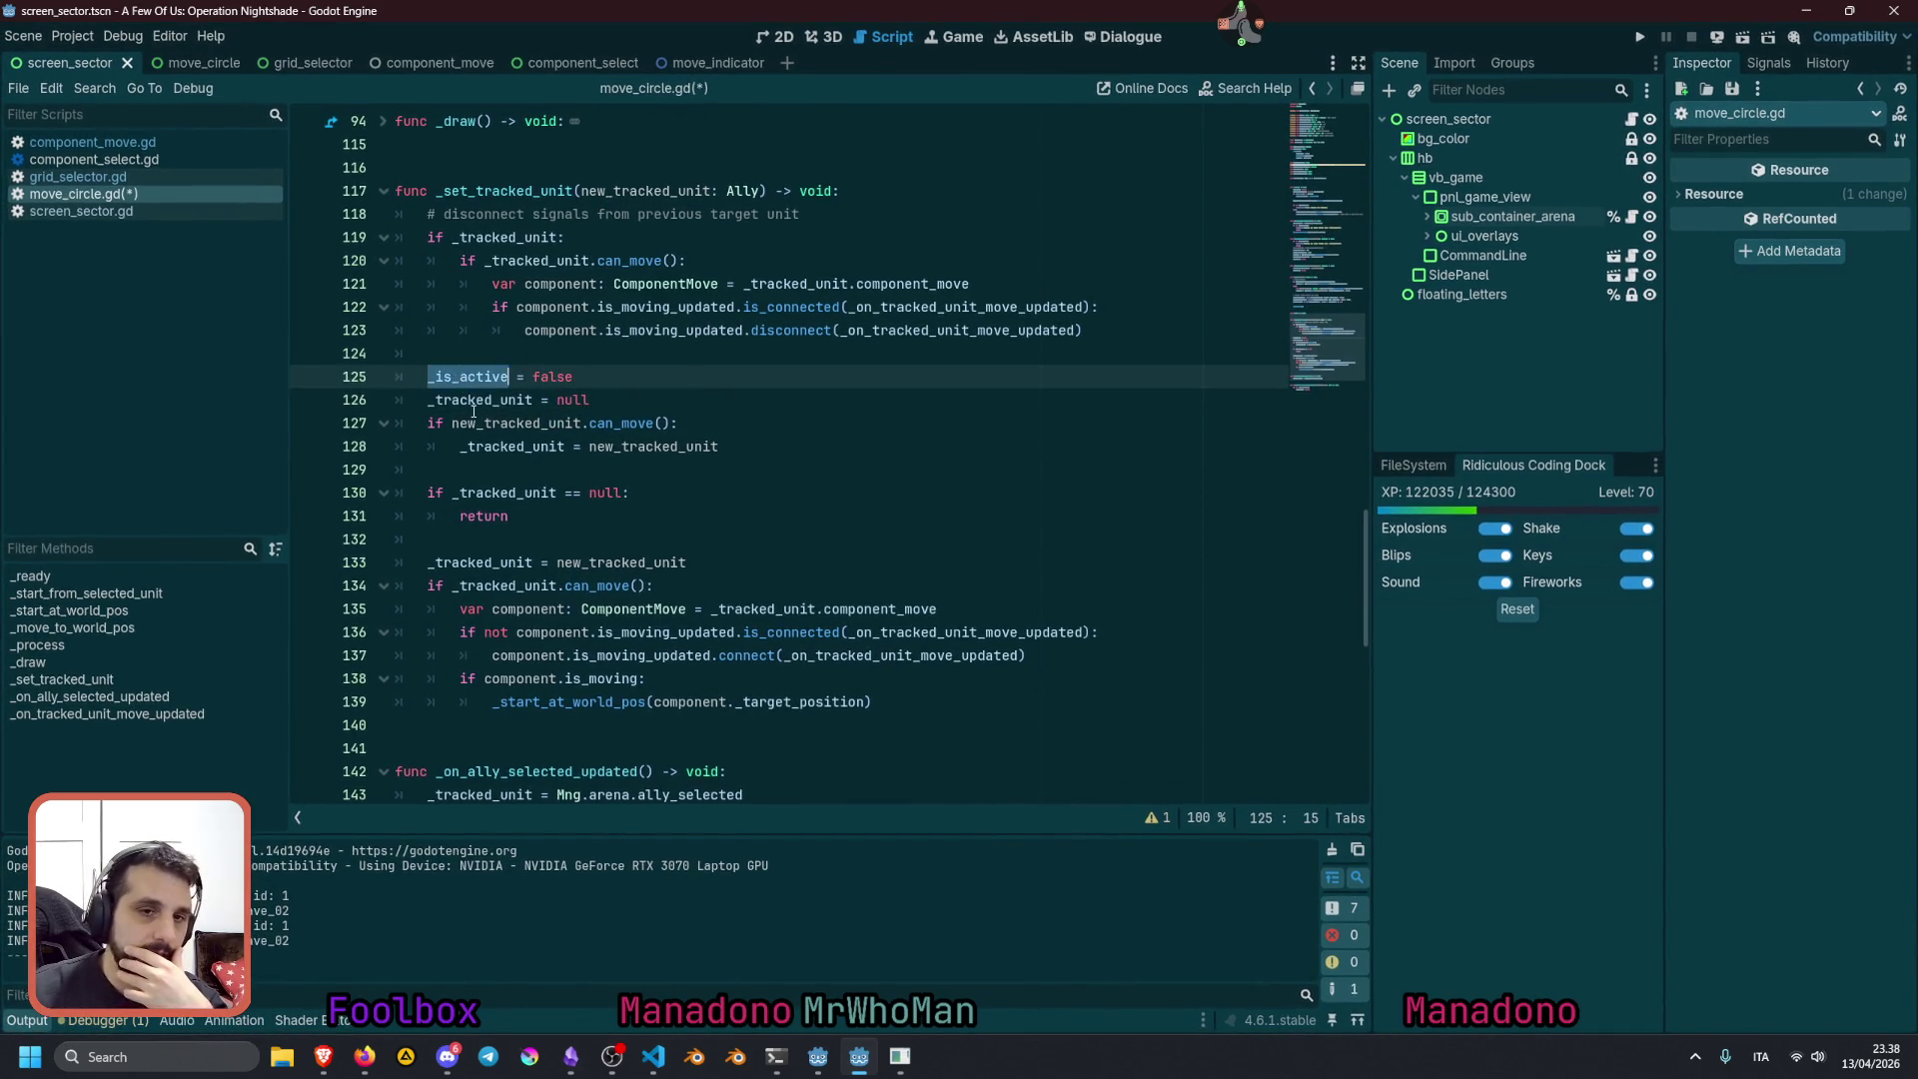
double_click(484, 399)
key(Down)
key(Home)
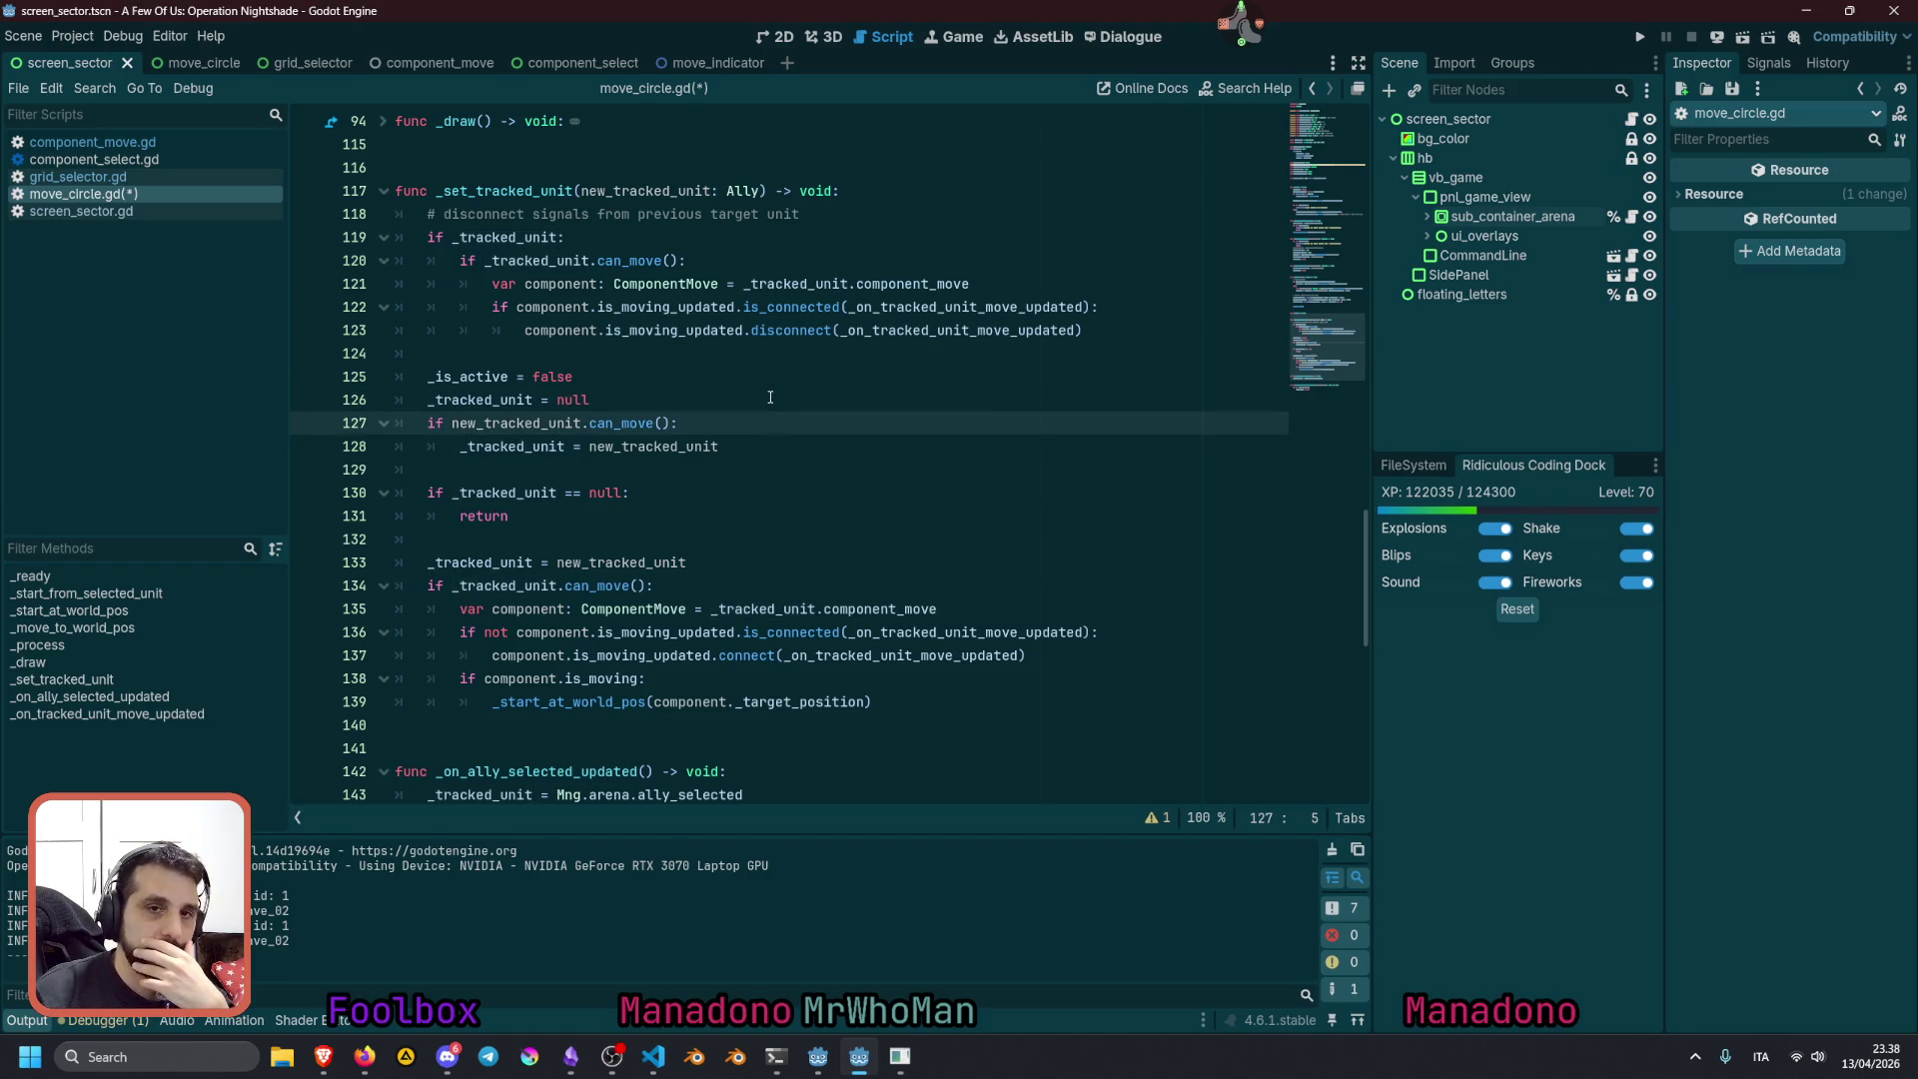
key(Up)
key(ctrl+shift+Right)
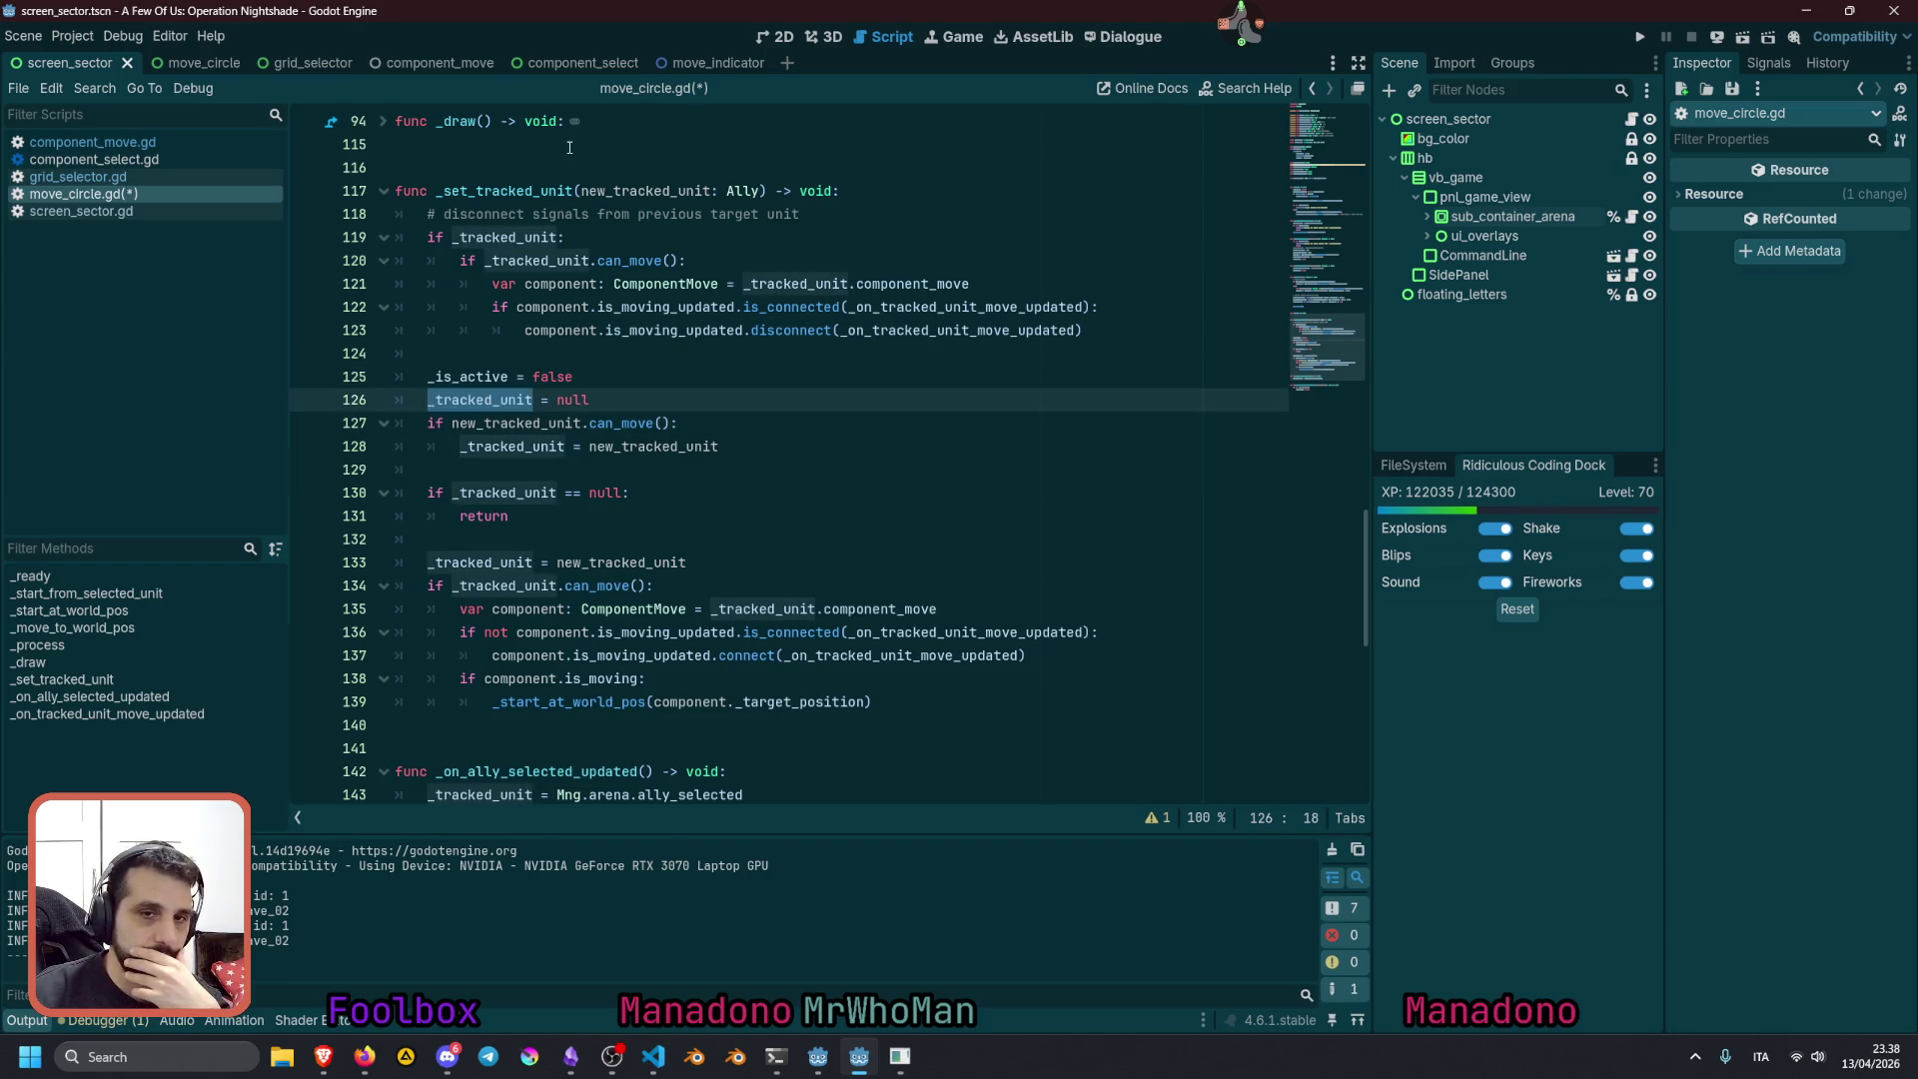
Insert a blank line before the can_move condition and compare it with the old reassignment on line 134
click(446, 423)
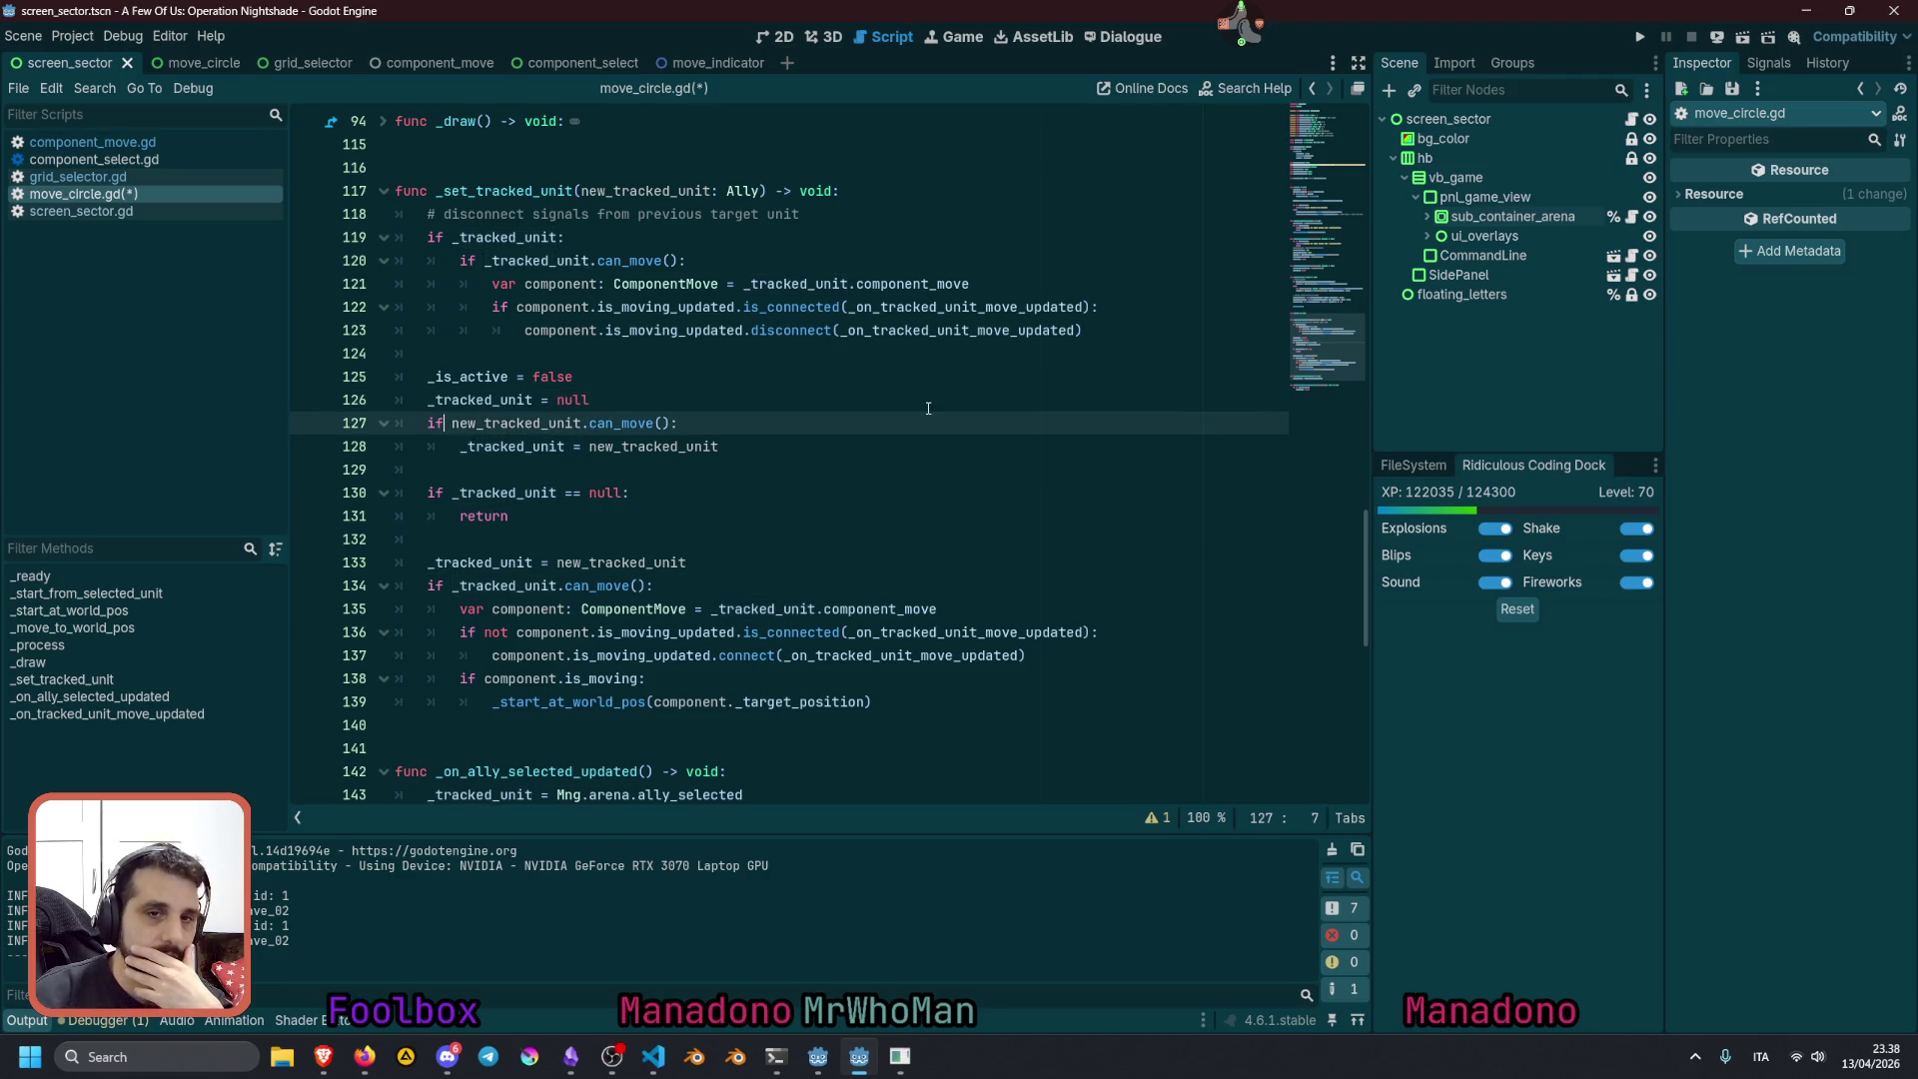
key(Return)
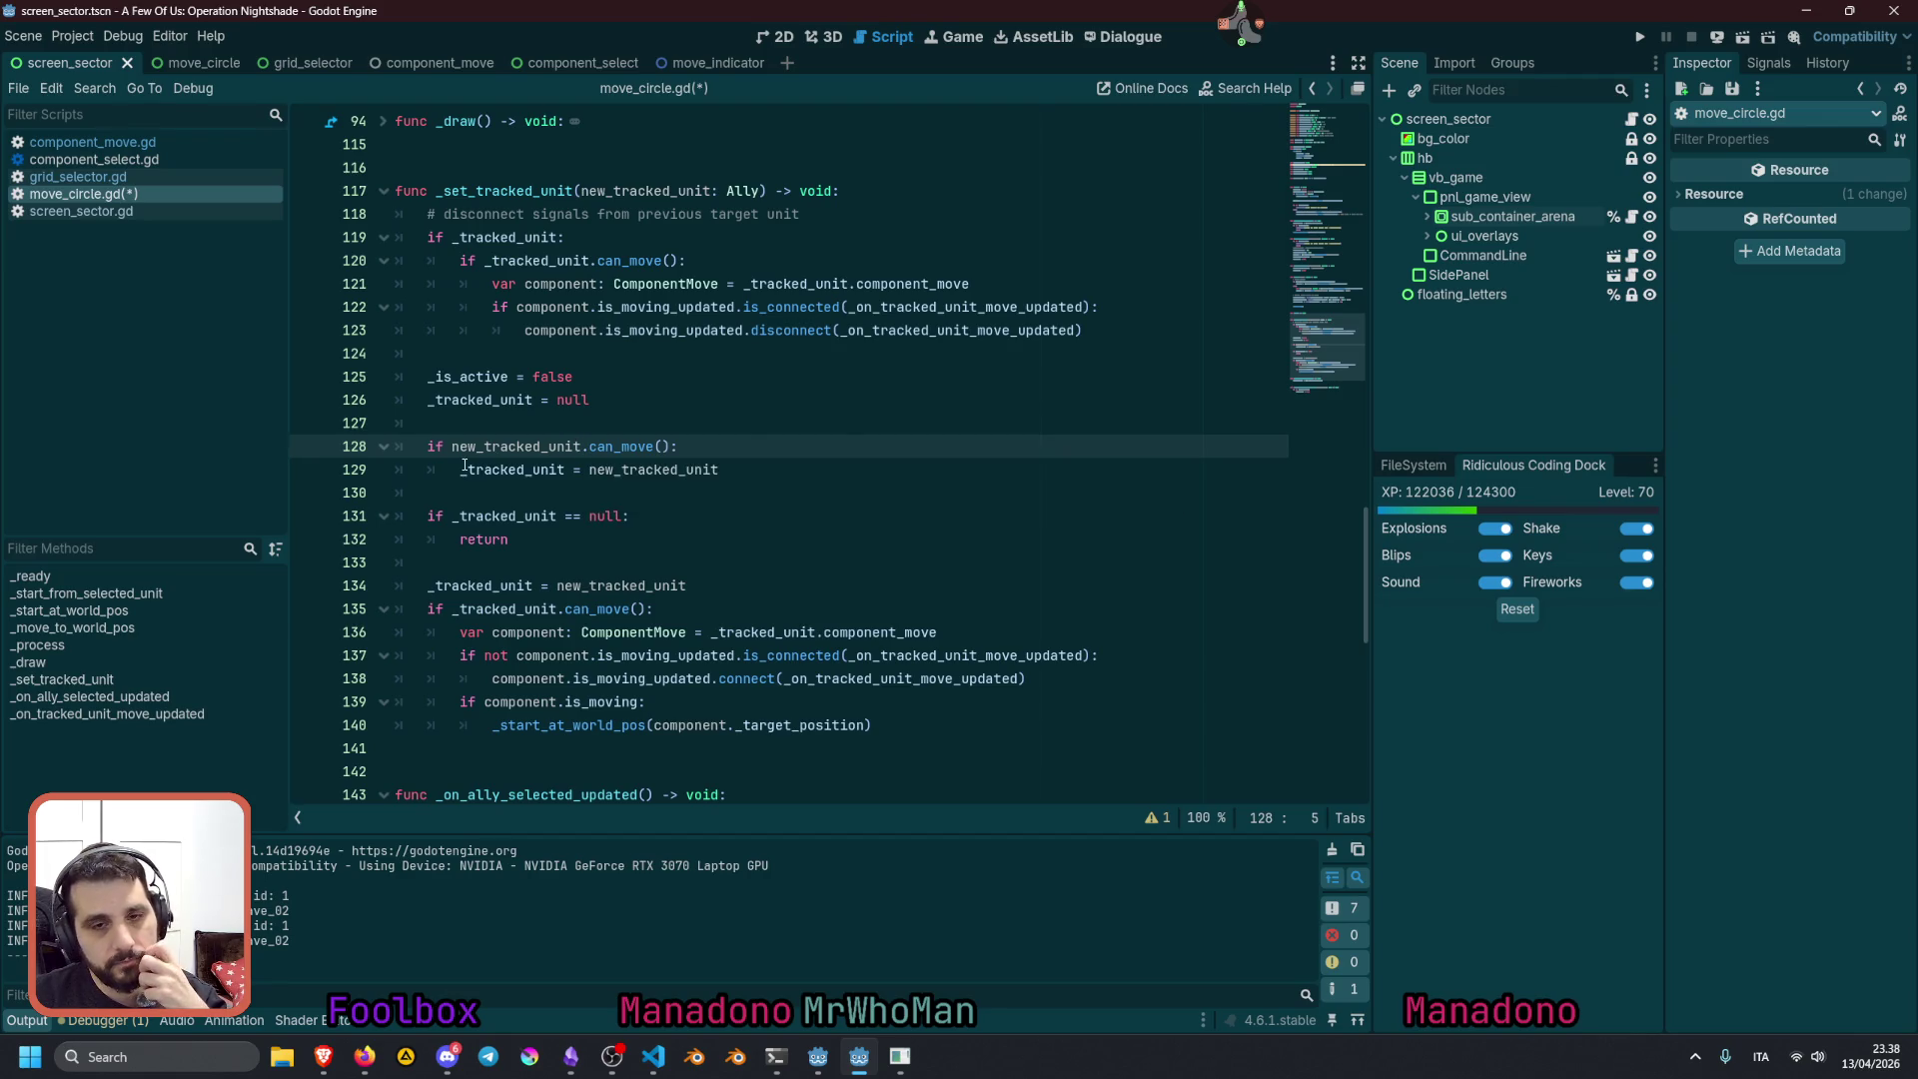
double_click(537, 447)
double_click(539, 470)
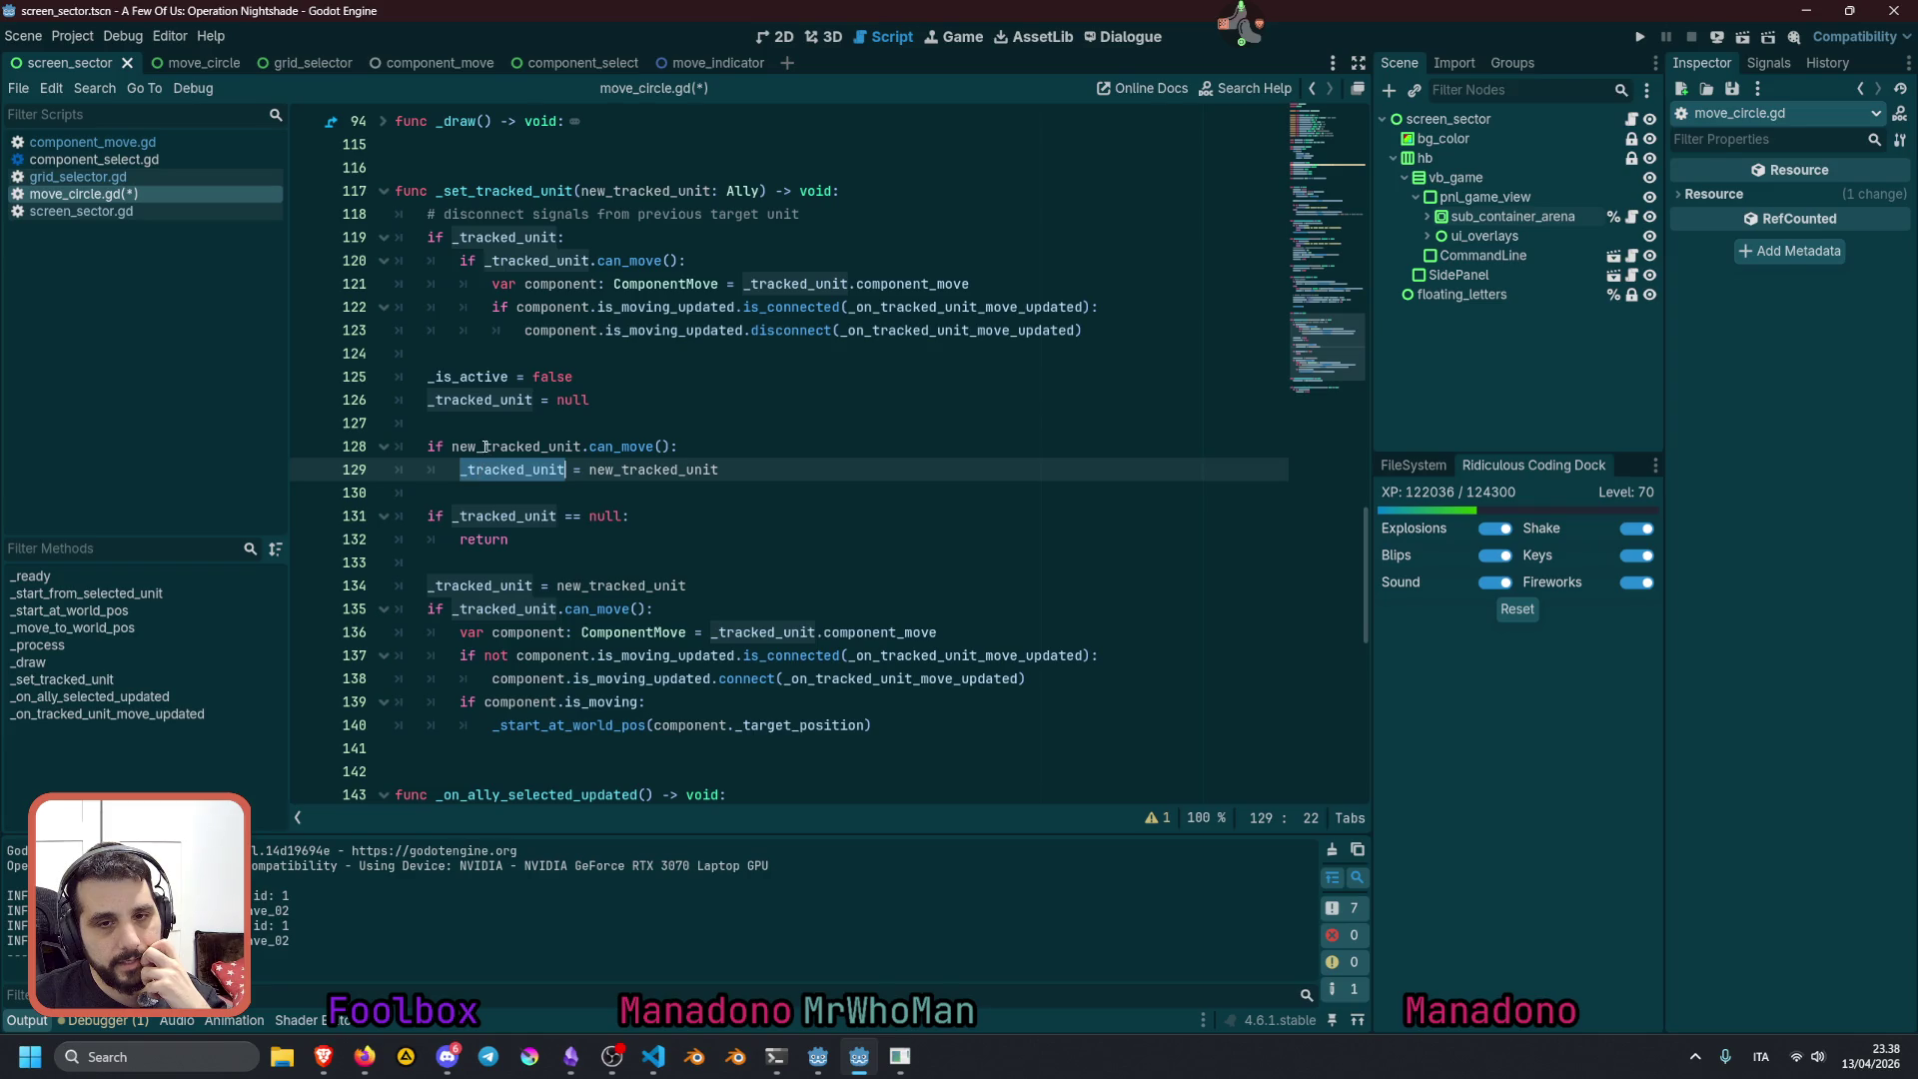
double_click(496, 585)
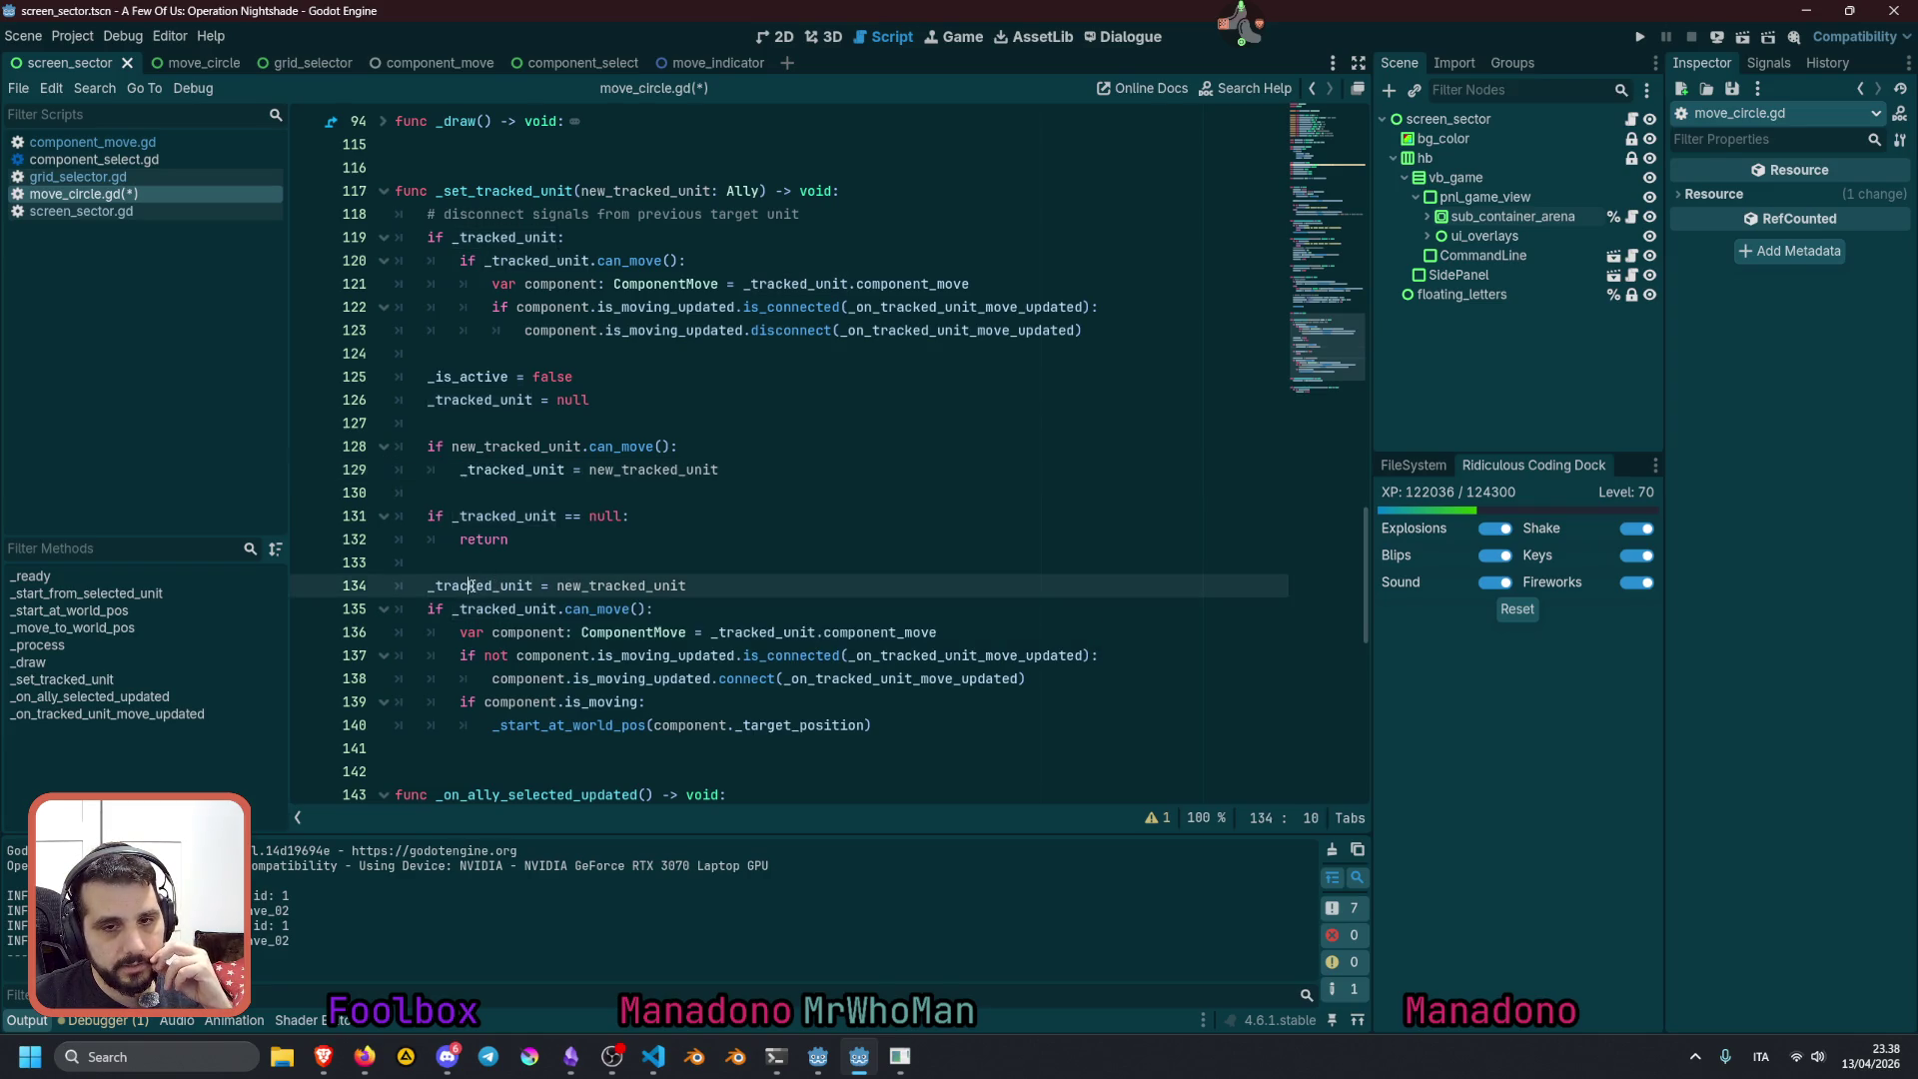
double_click(650, 470)
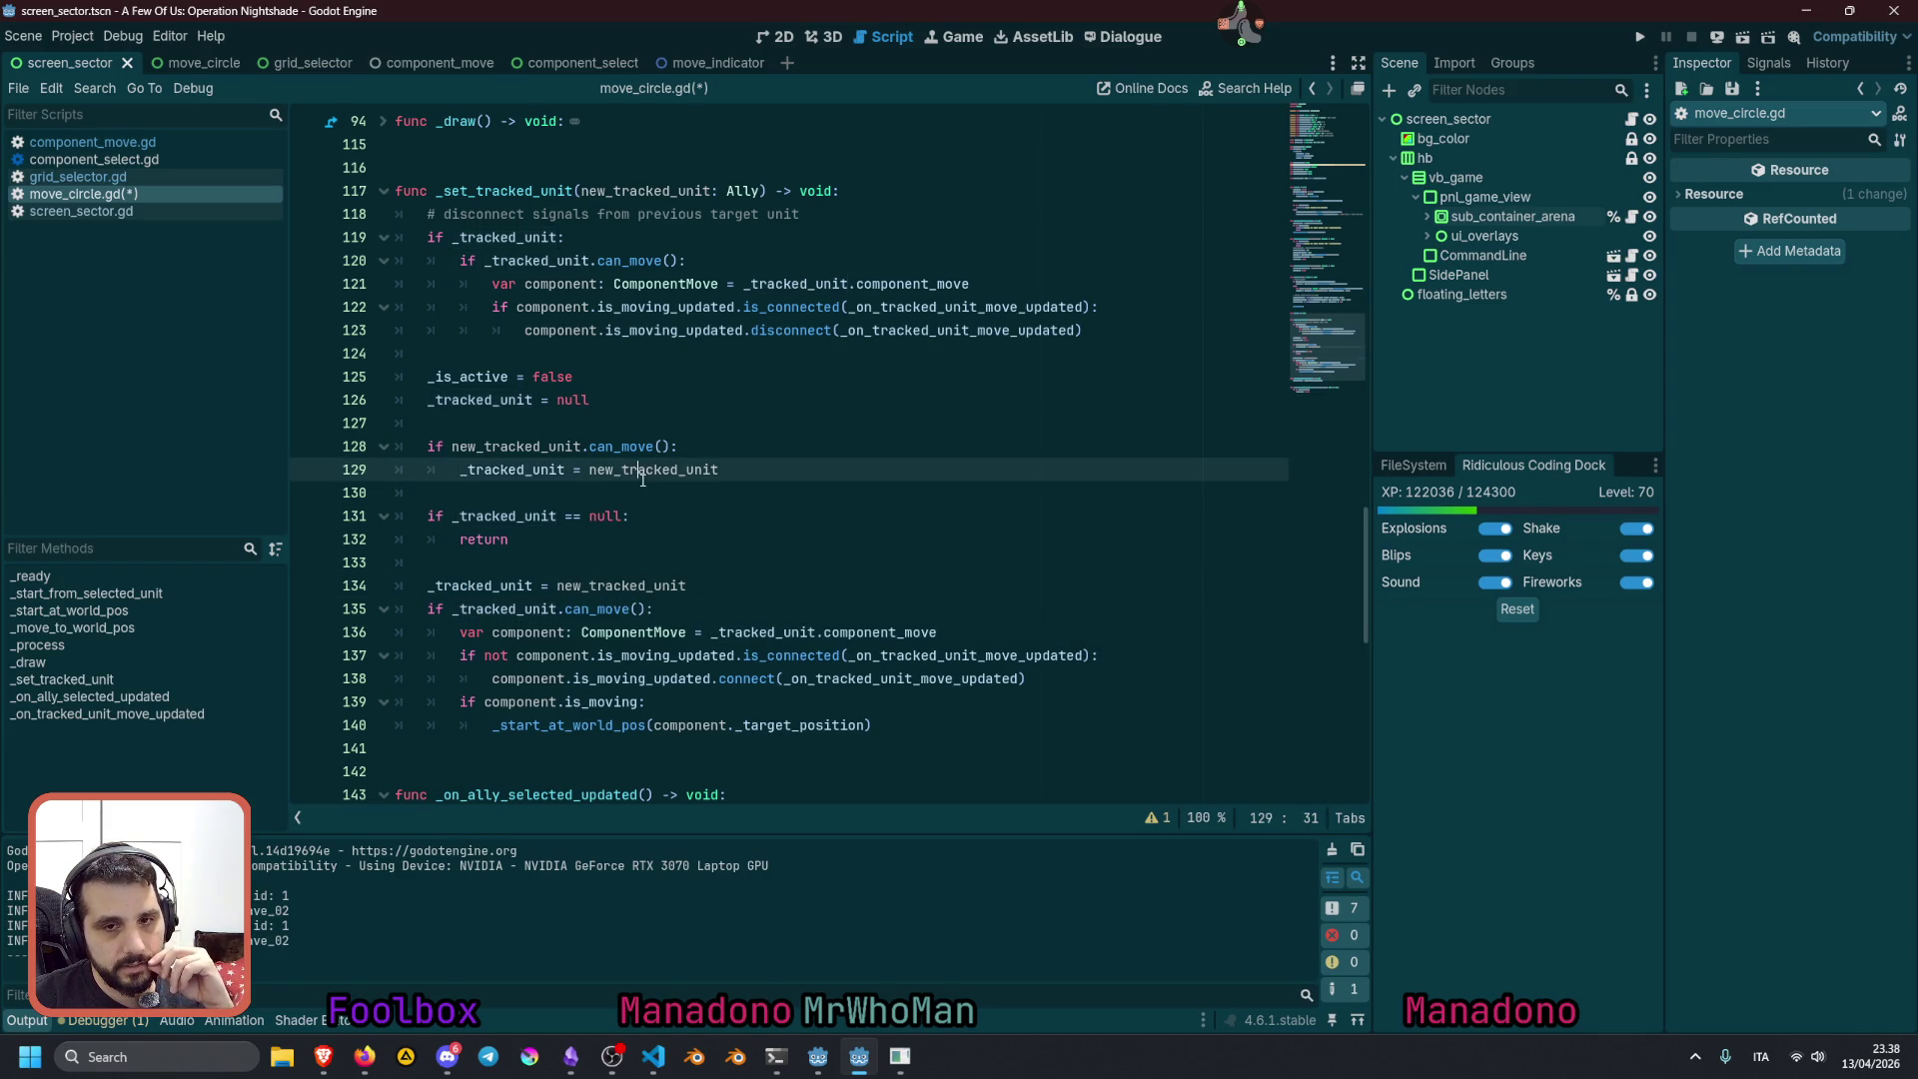
double_click(480, 585)
click(627, 605)
click(645, 585)
Delete the old reassignment and can_move check, and dedent the signal-connection block one level
key(ctrl+BackSpace)
key(ctrl+BackSpace)
key(ctrl+BackSpace)
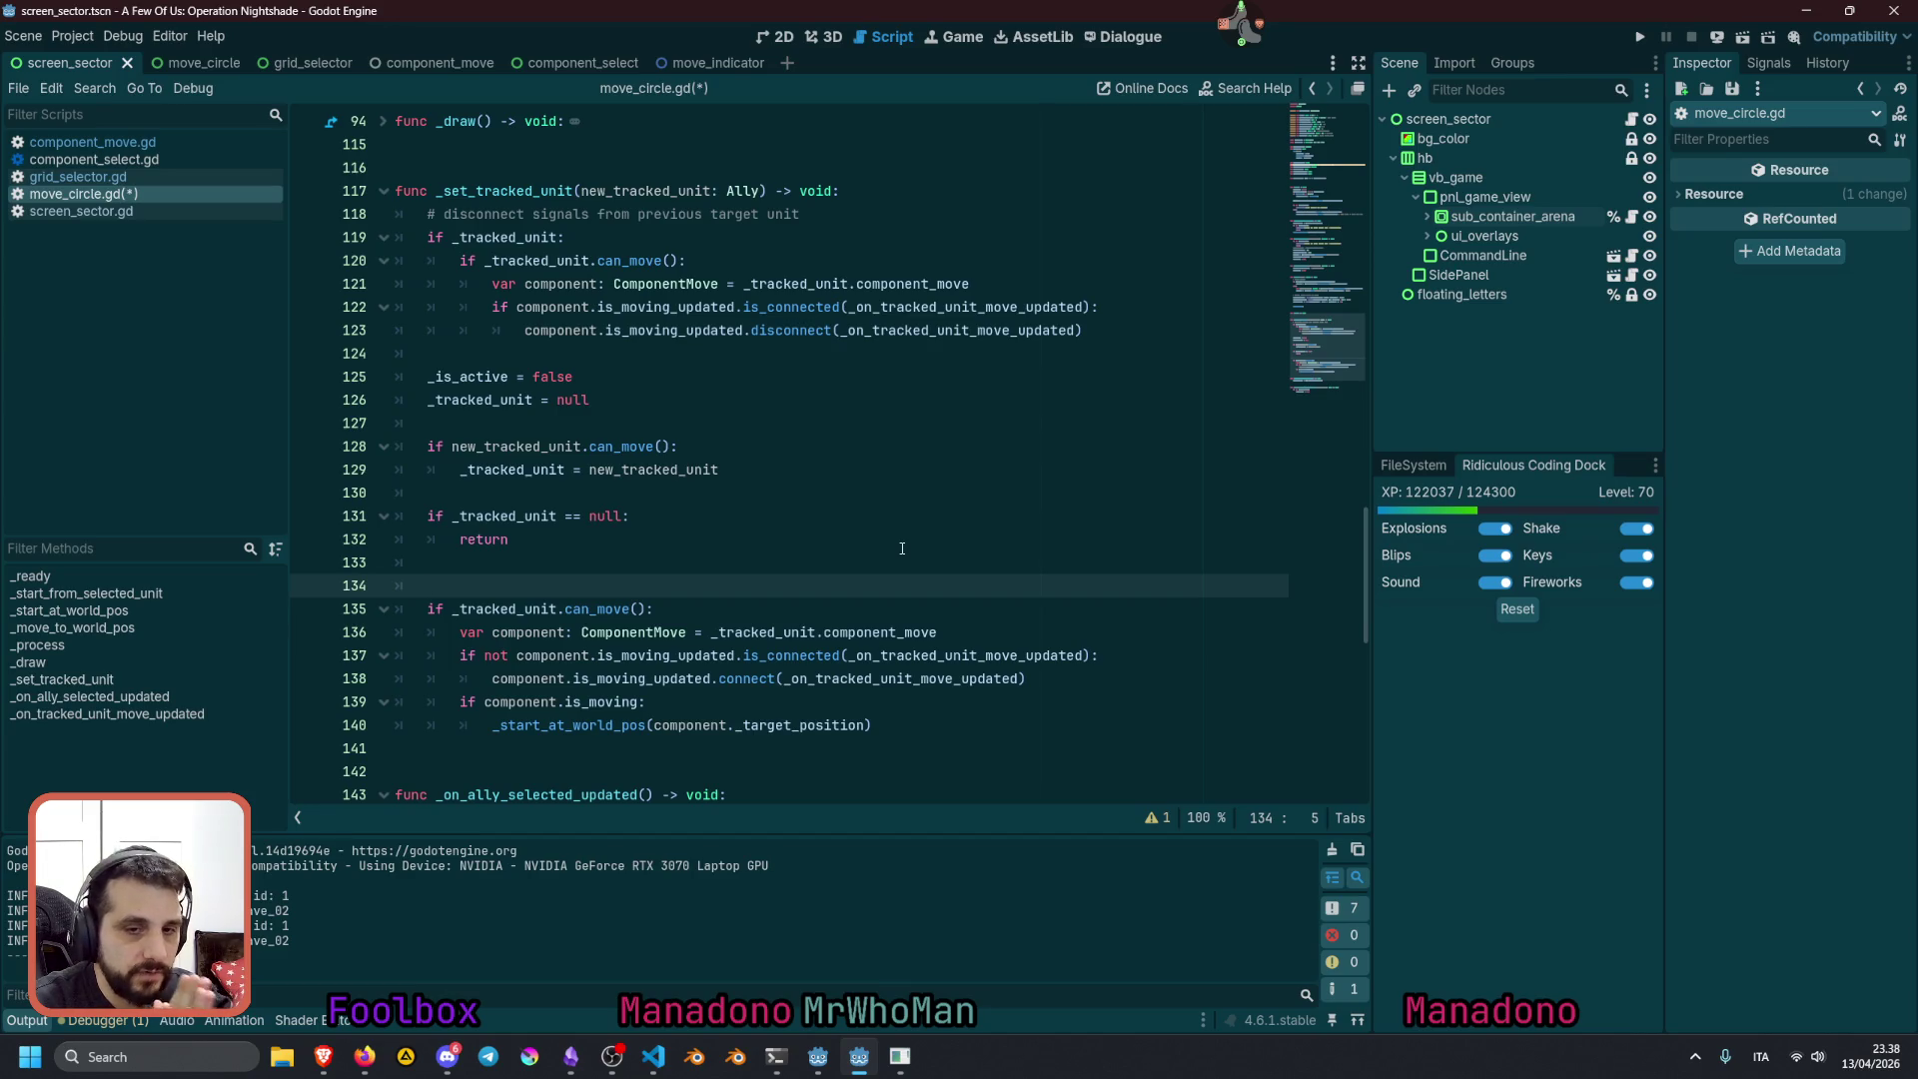
drag(540, 634, 540, 725)
key(shift+Tab)
click(702, 604)
key(shift+Home)
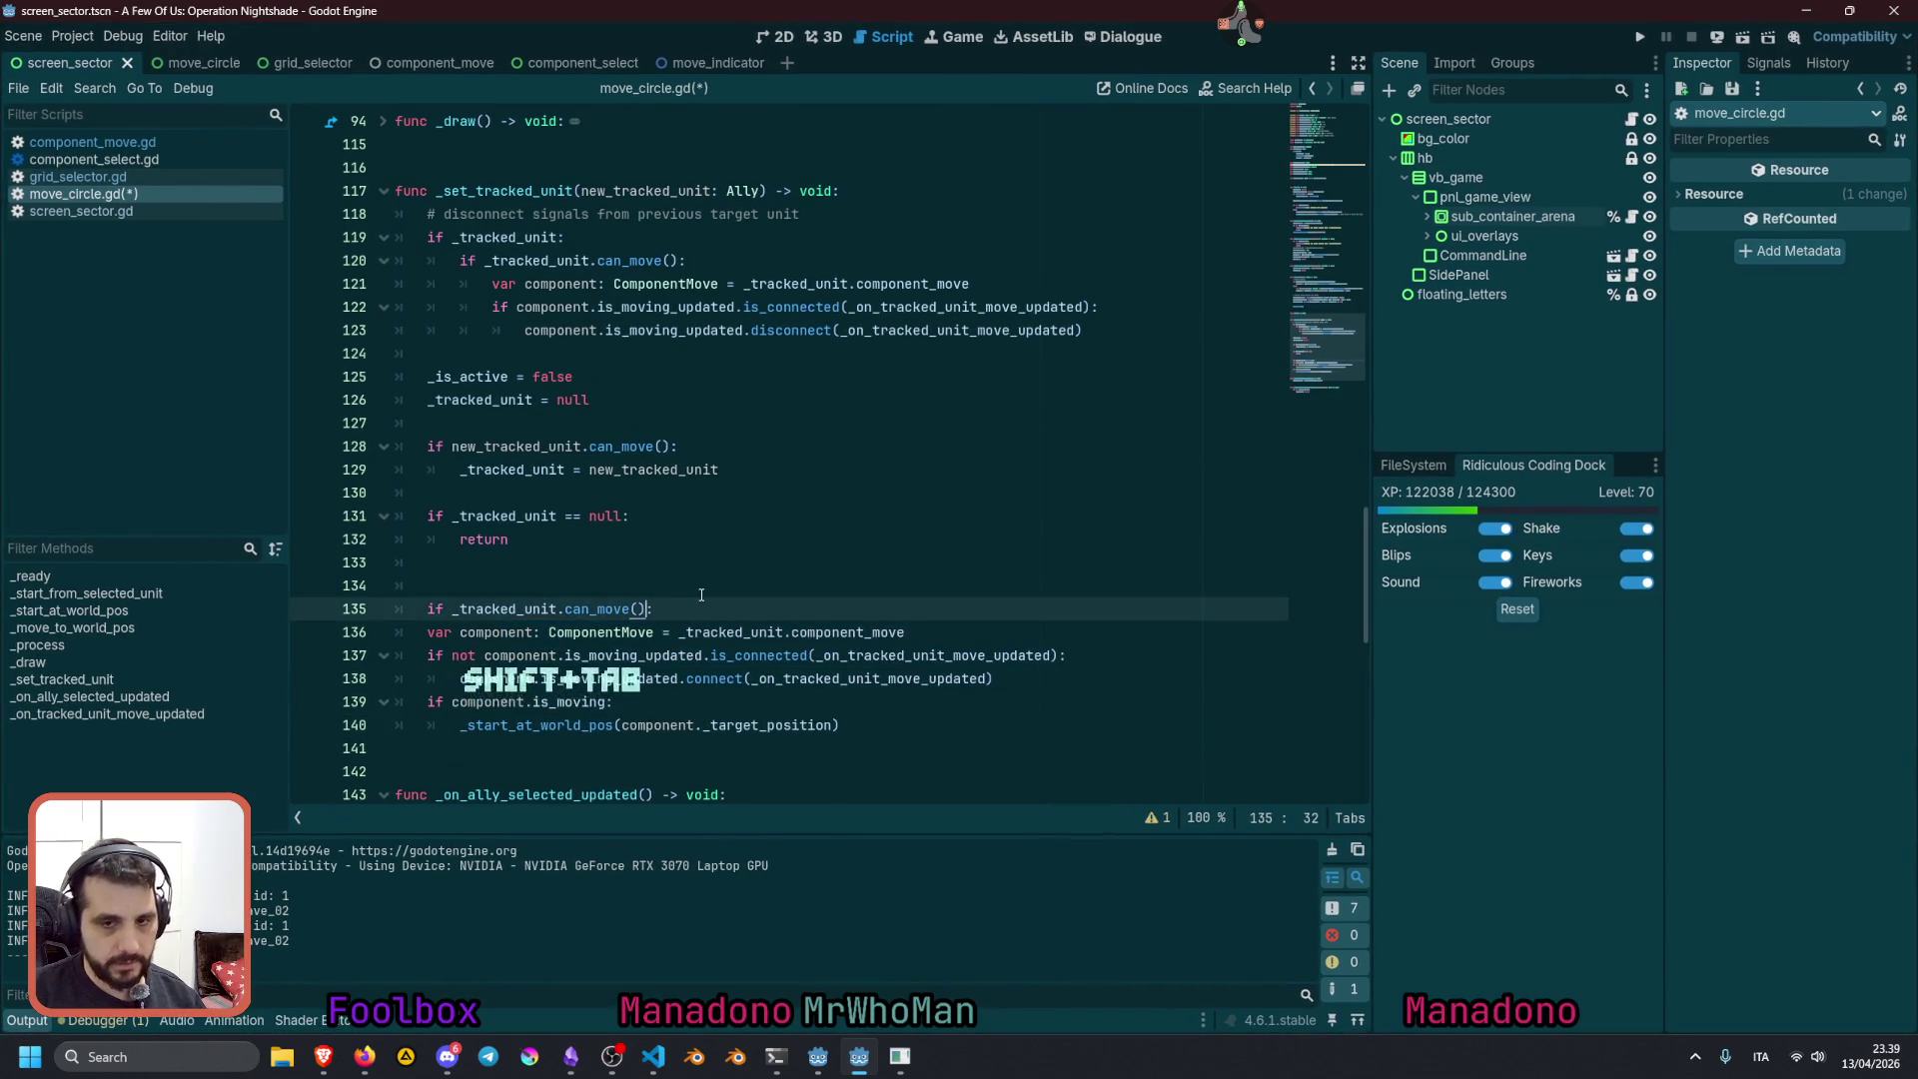
key(BackSpace)
key(BackSpace)
key(BackSpace)
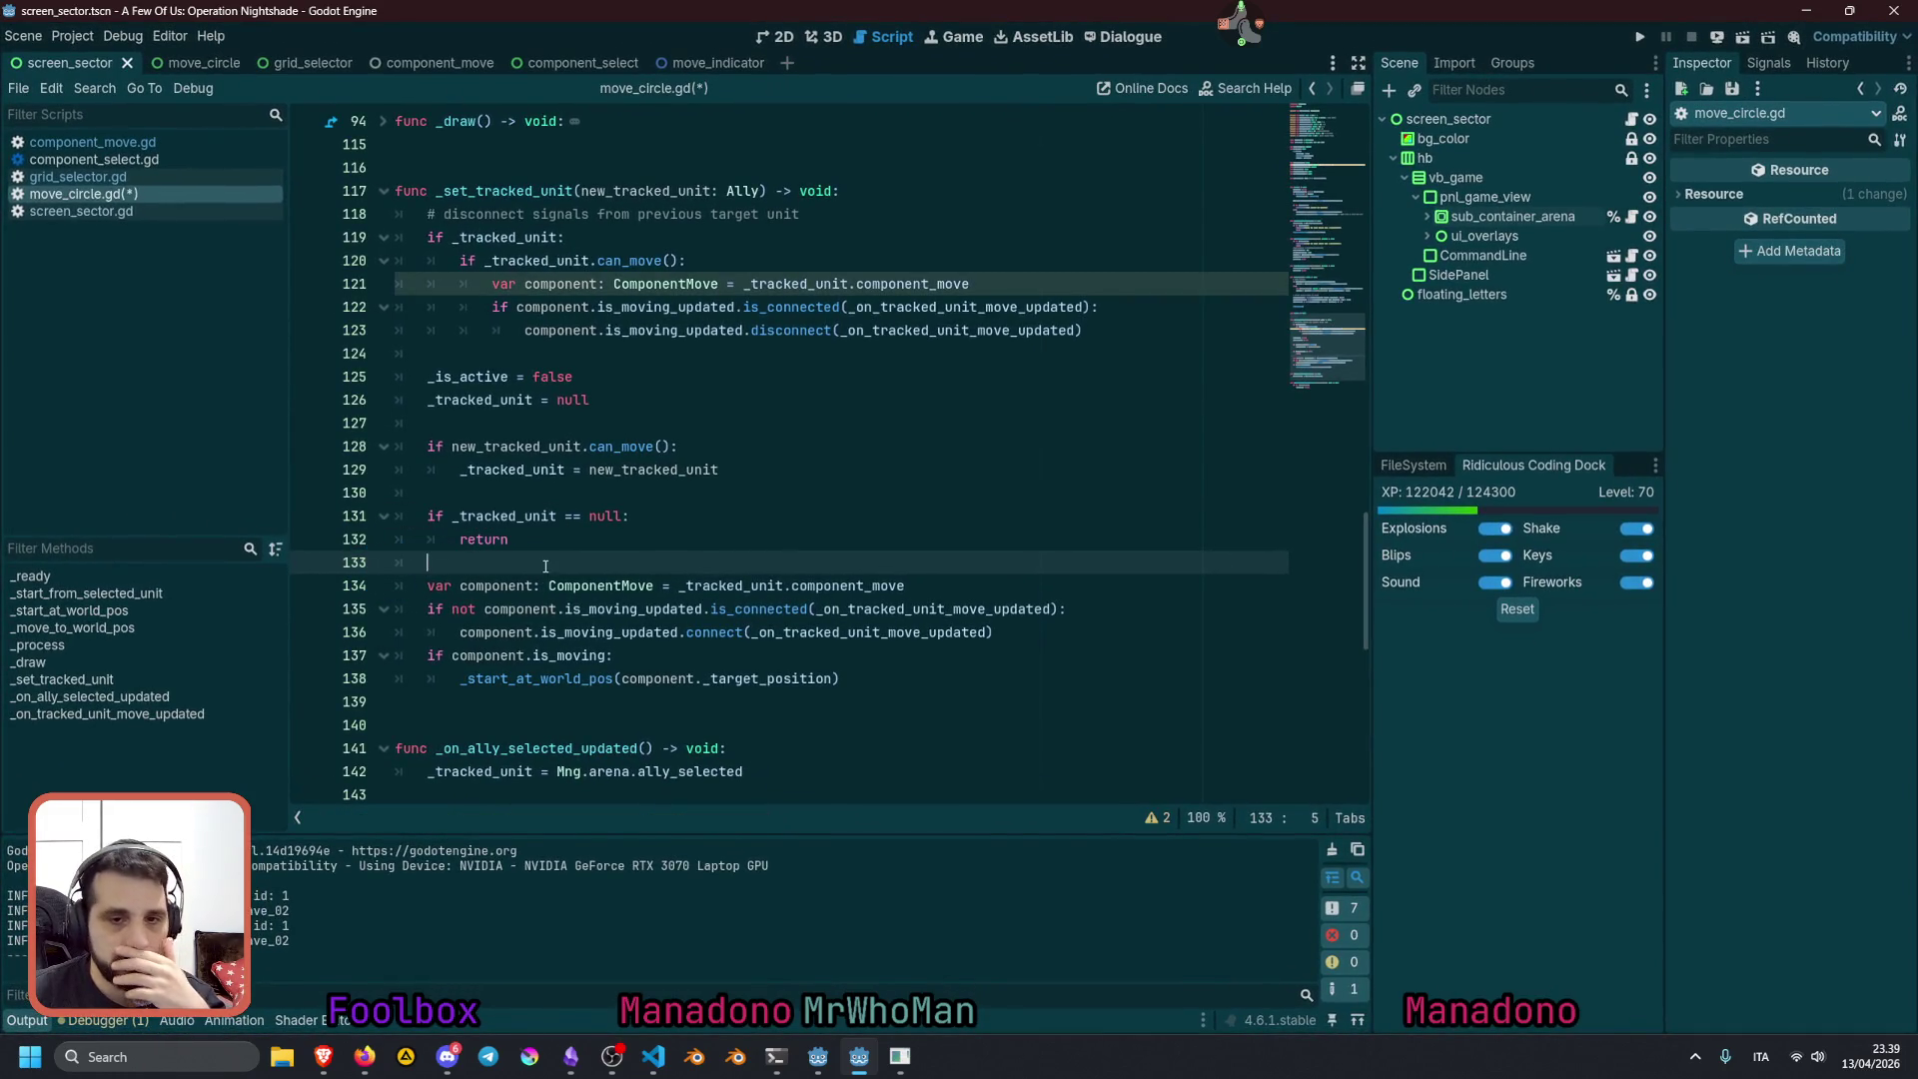
Remove the blank line before the null check and review the _is_active reset
click(569, 499)
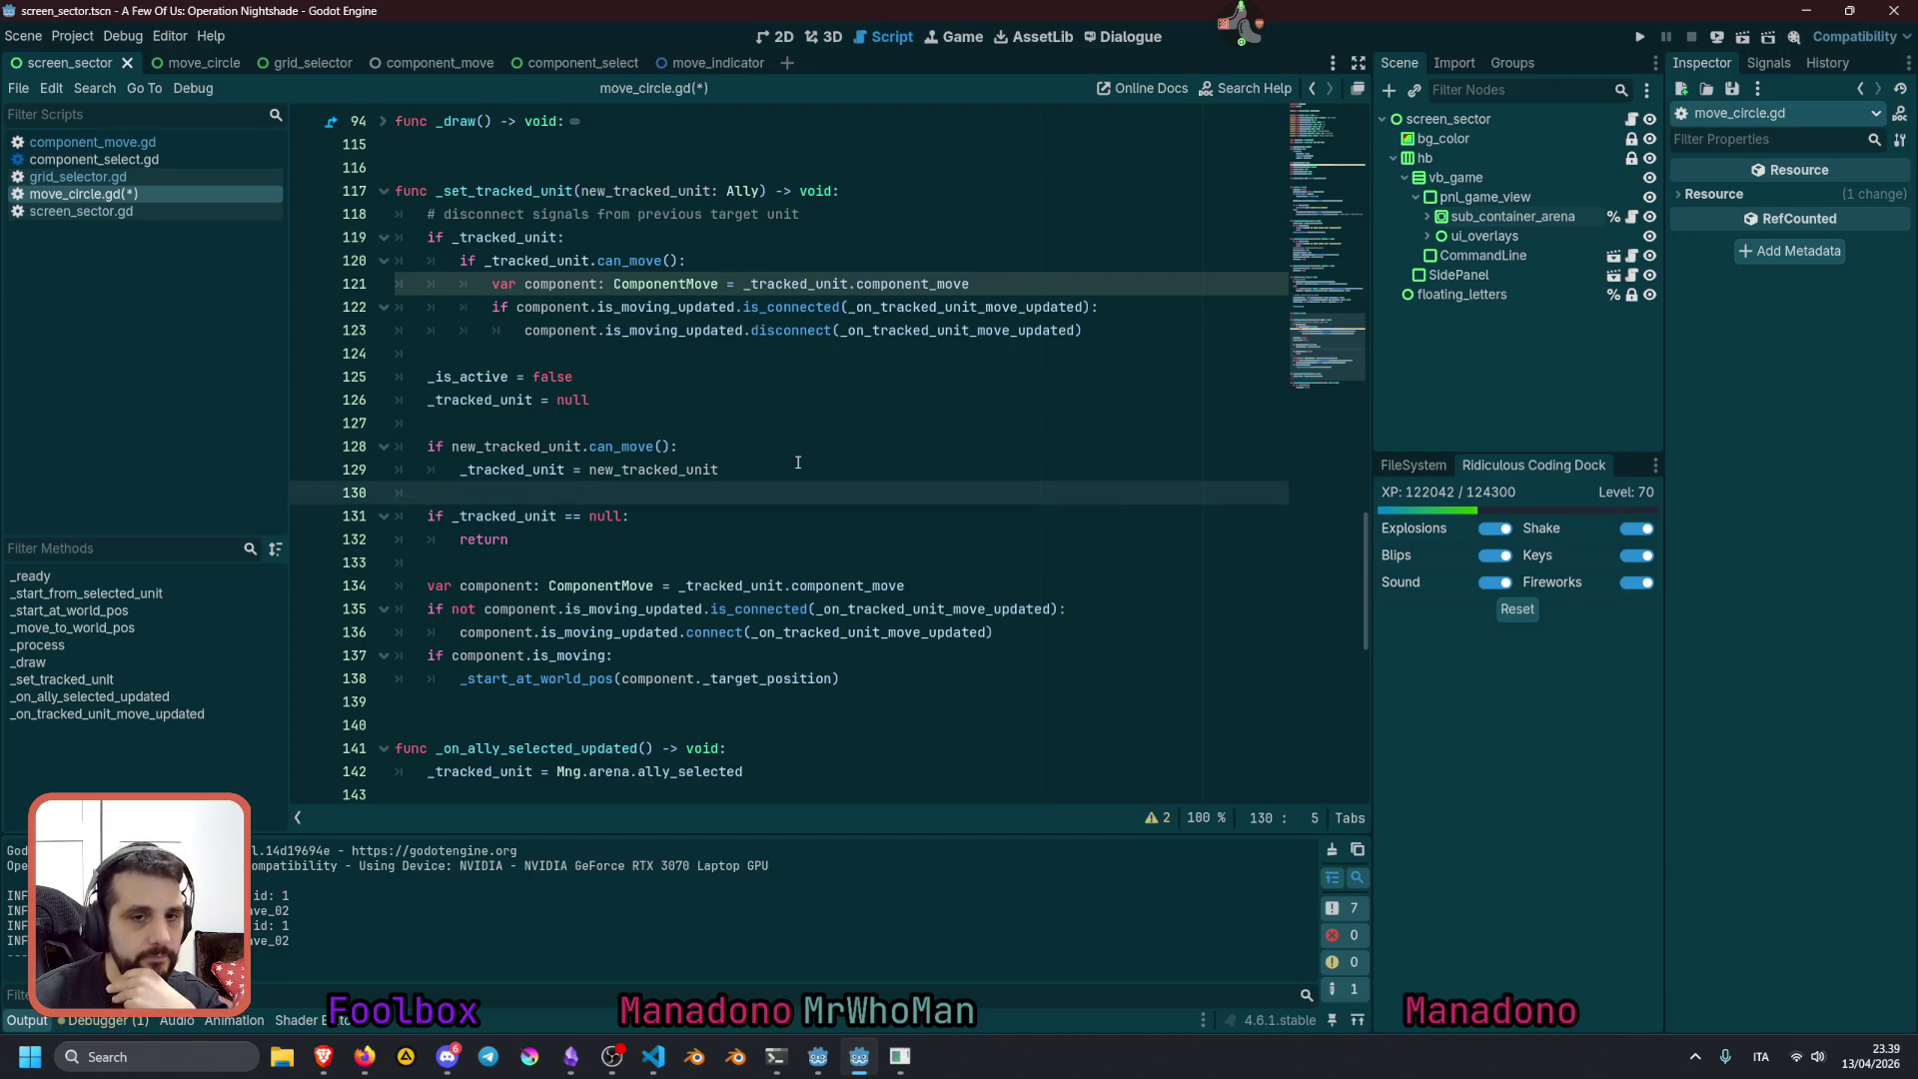
key(BackSpace)
key(BackSpace)
click(610, 516)
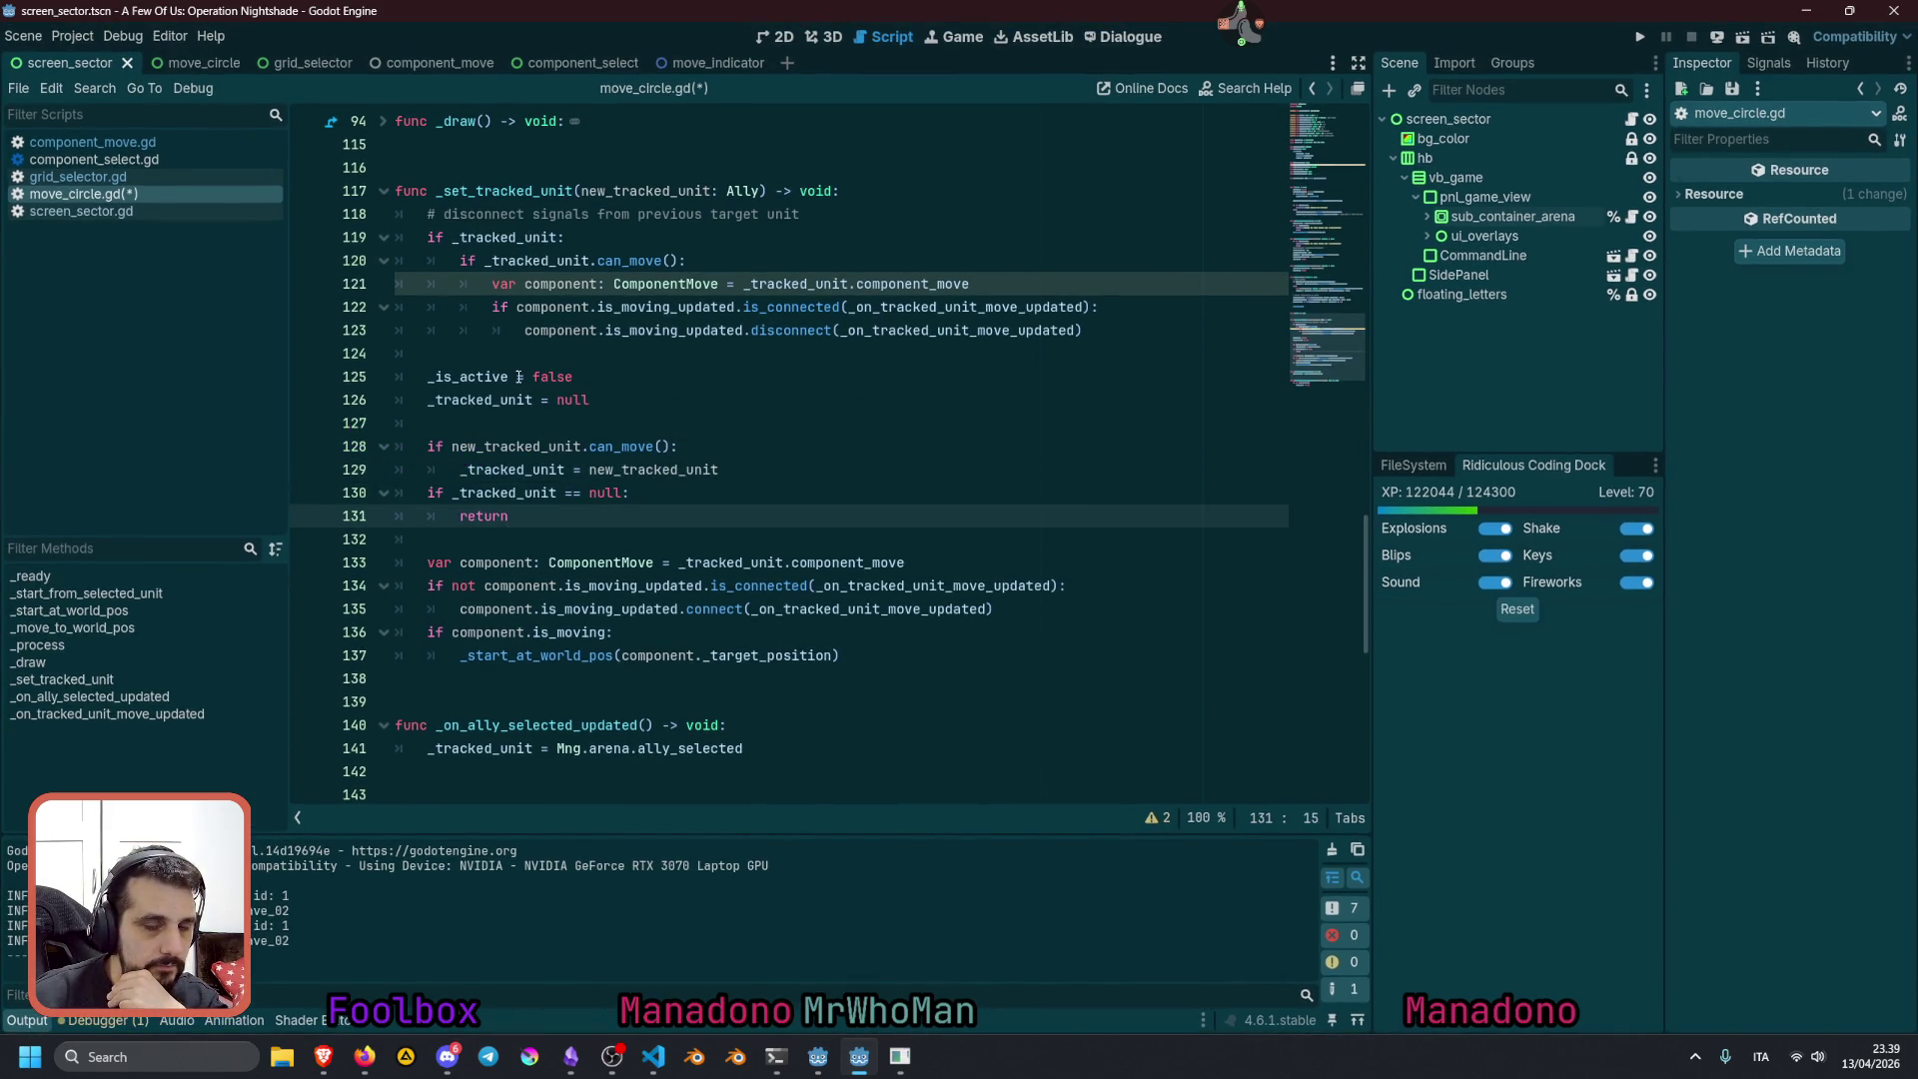
click(485, 399)
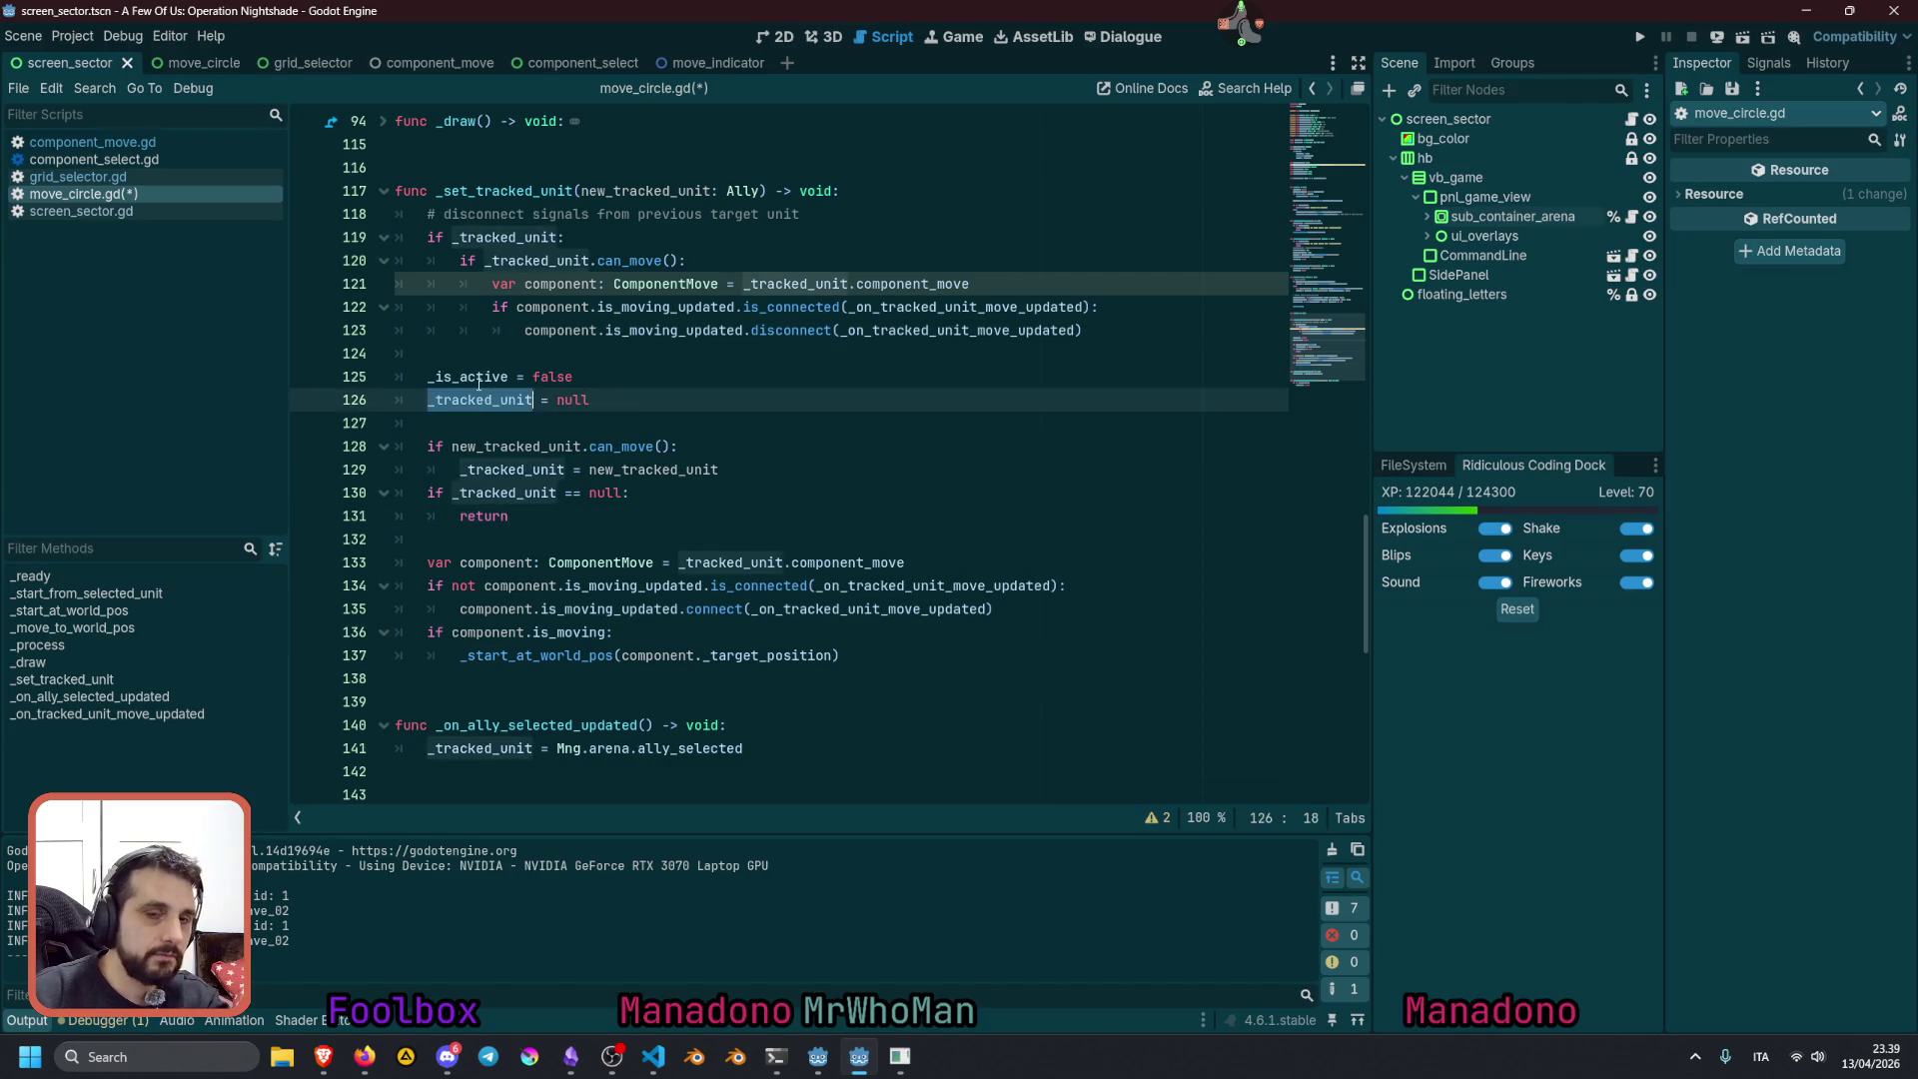
double_click(478, 379)
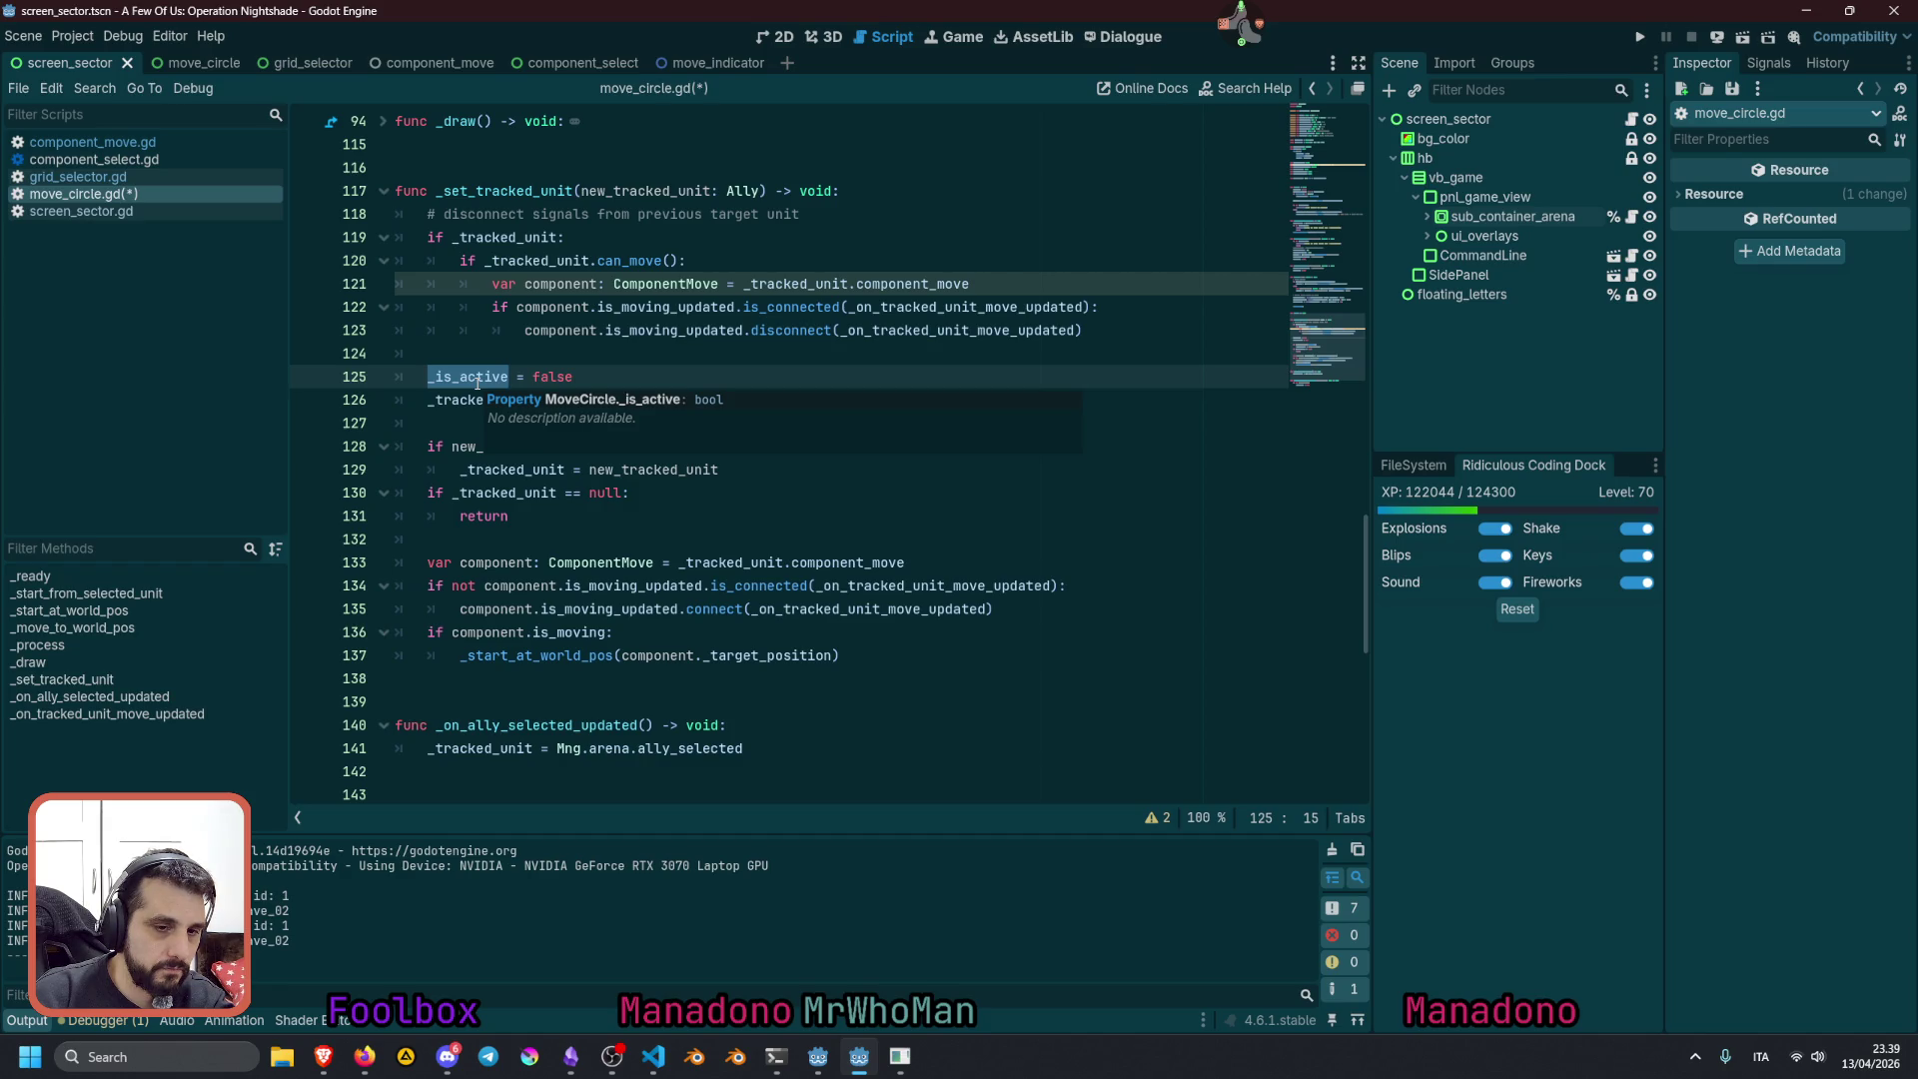
scroll(498, 500, down, 3)
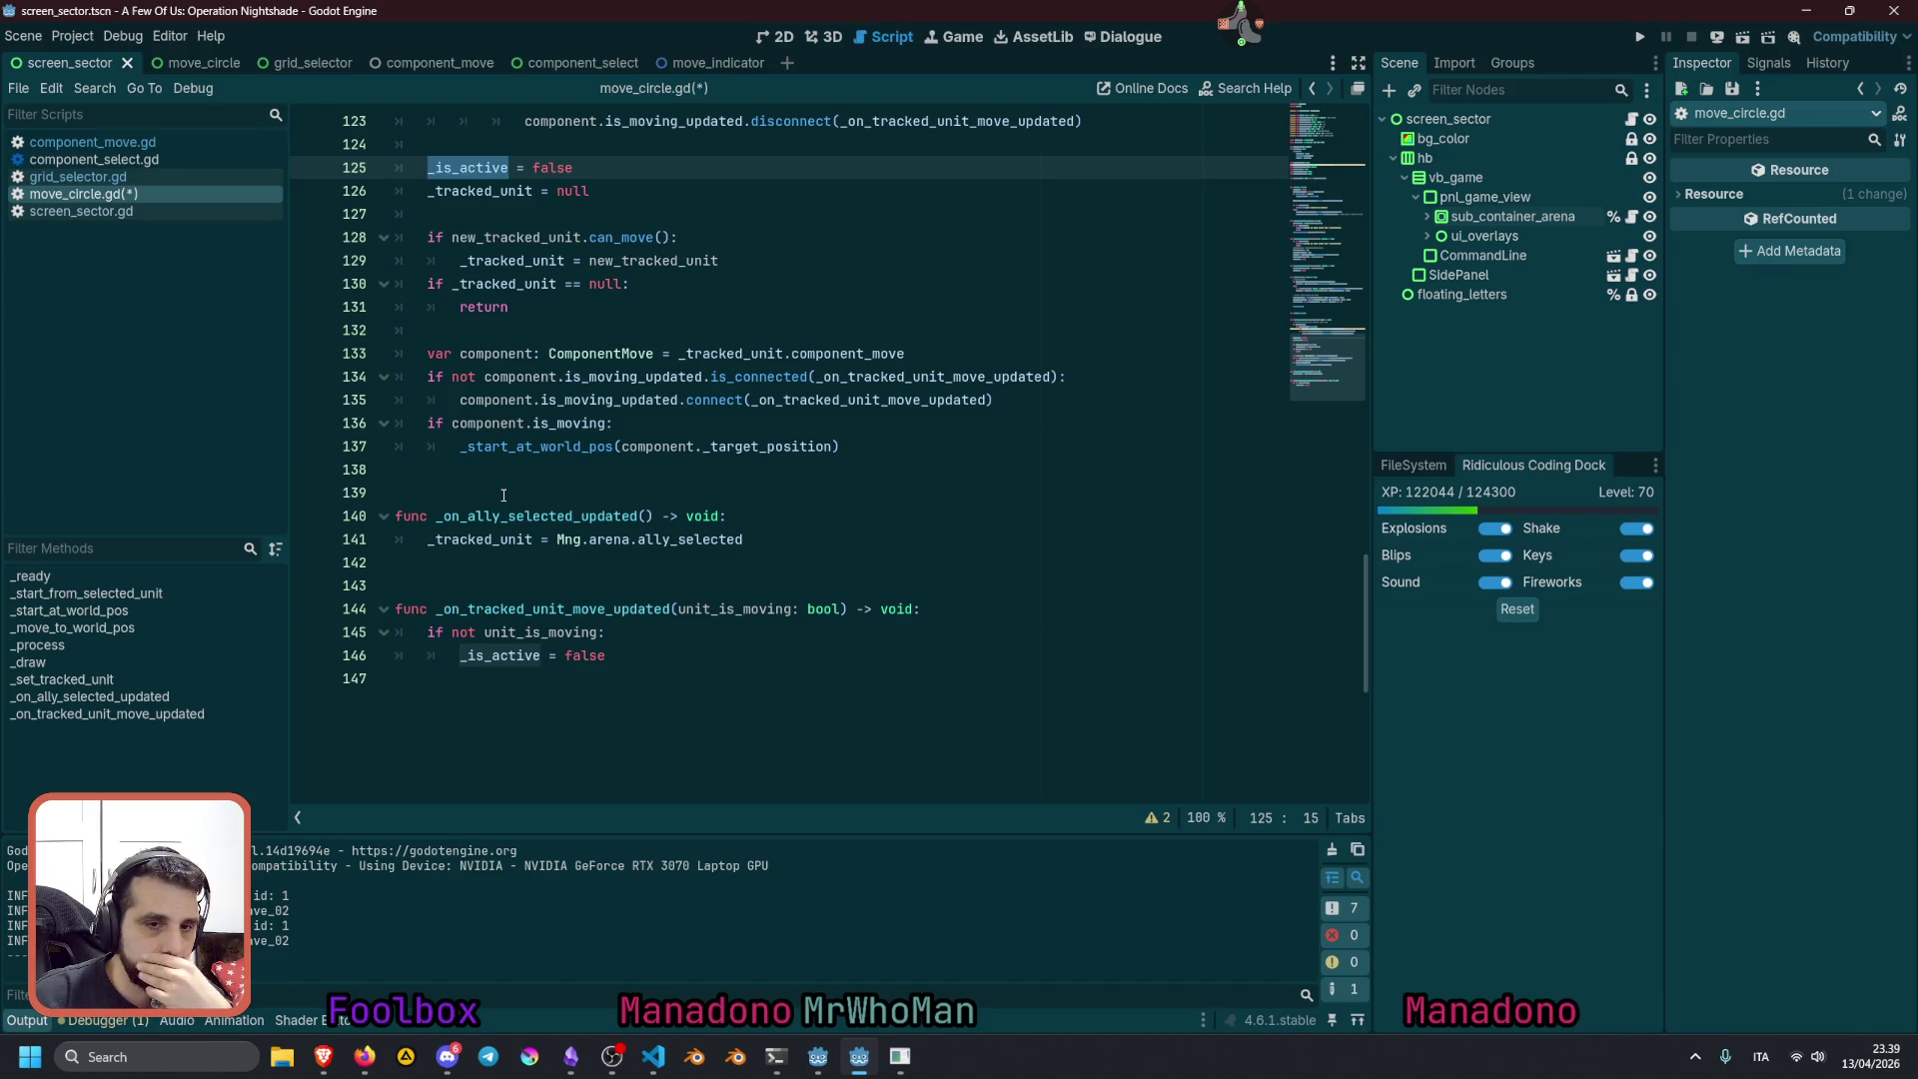
scroll(503, 496, up, 1)
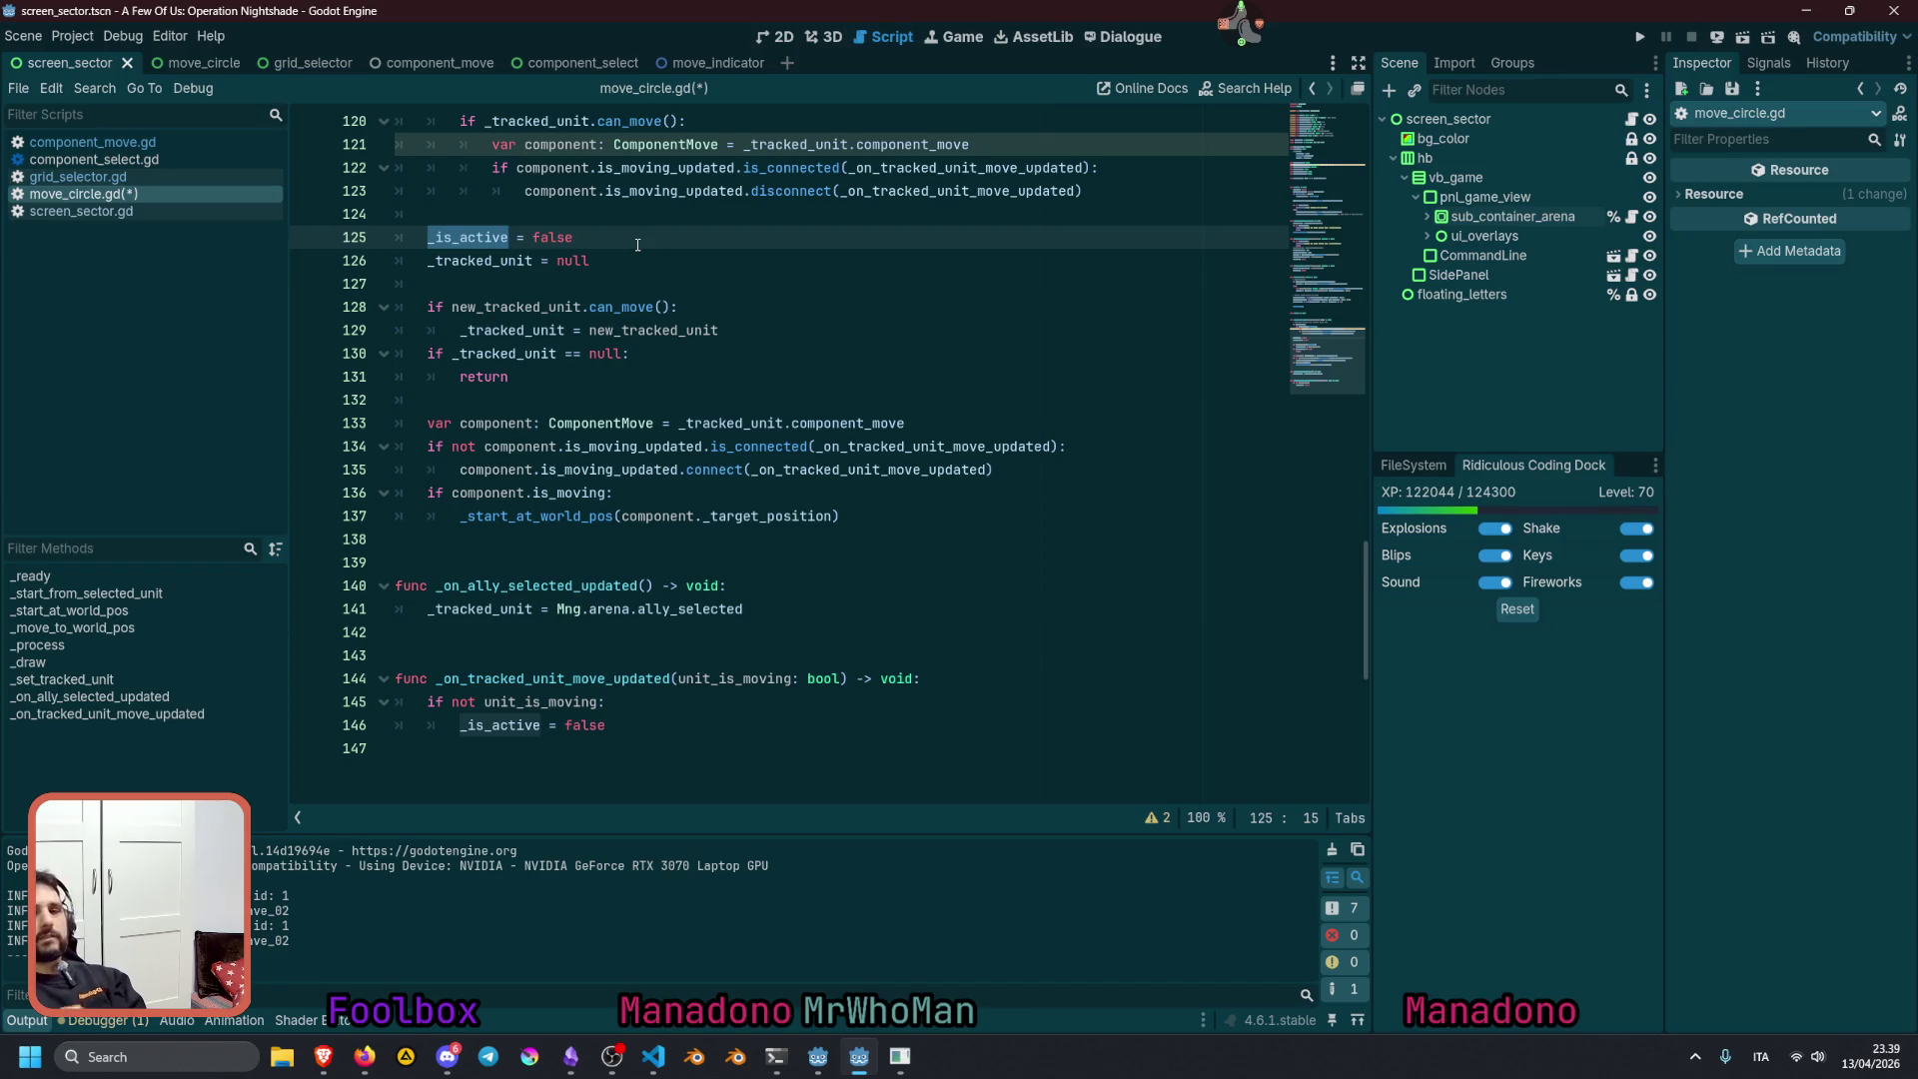
double_click(527, 423)
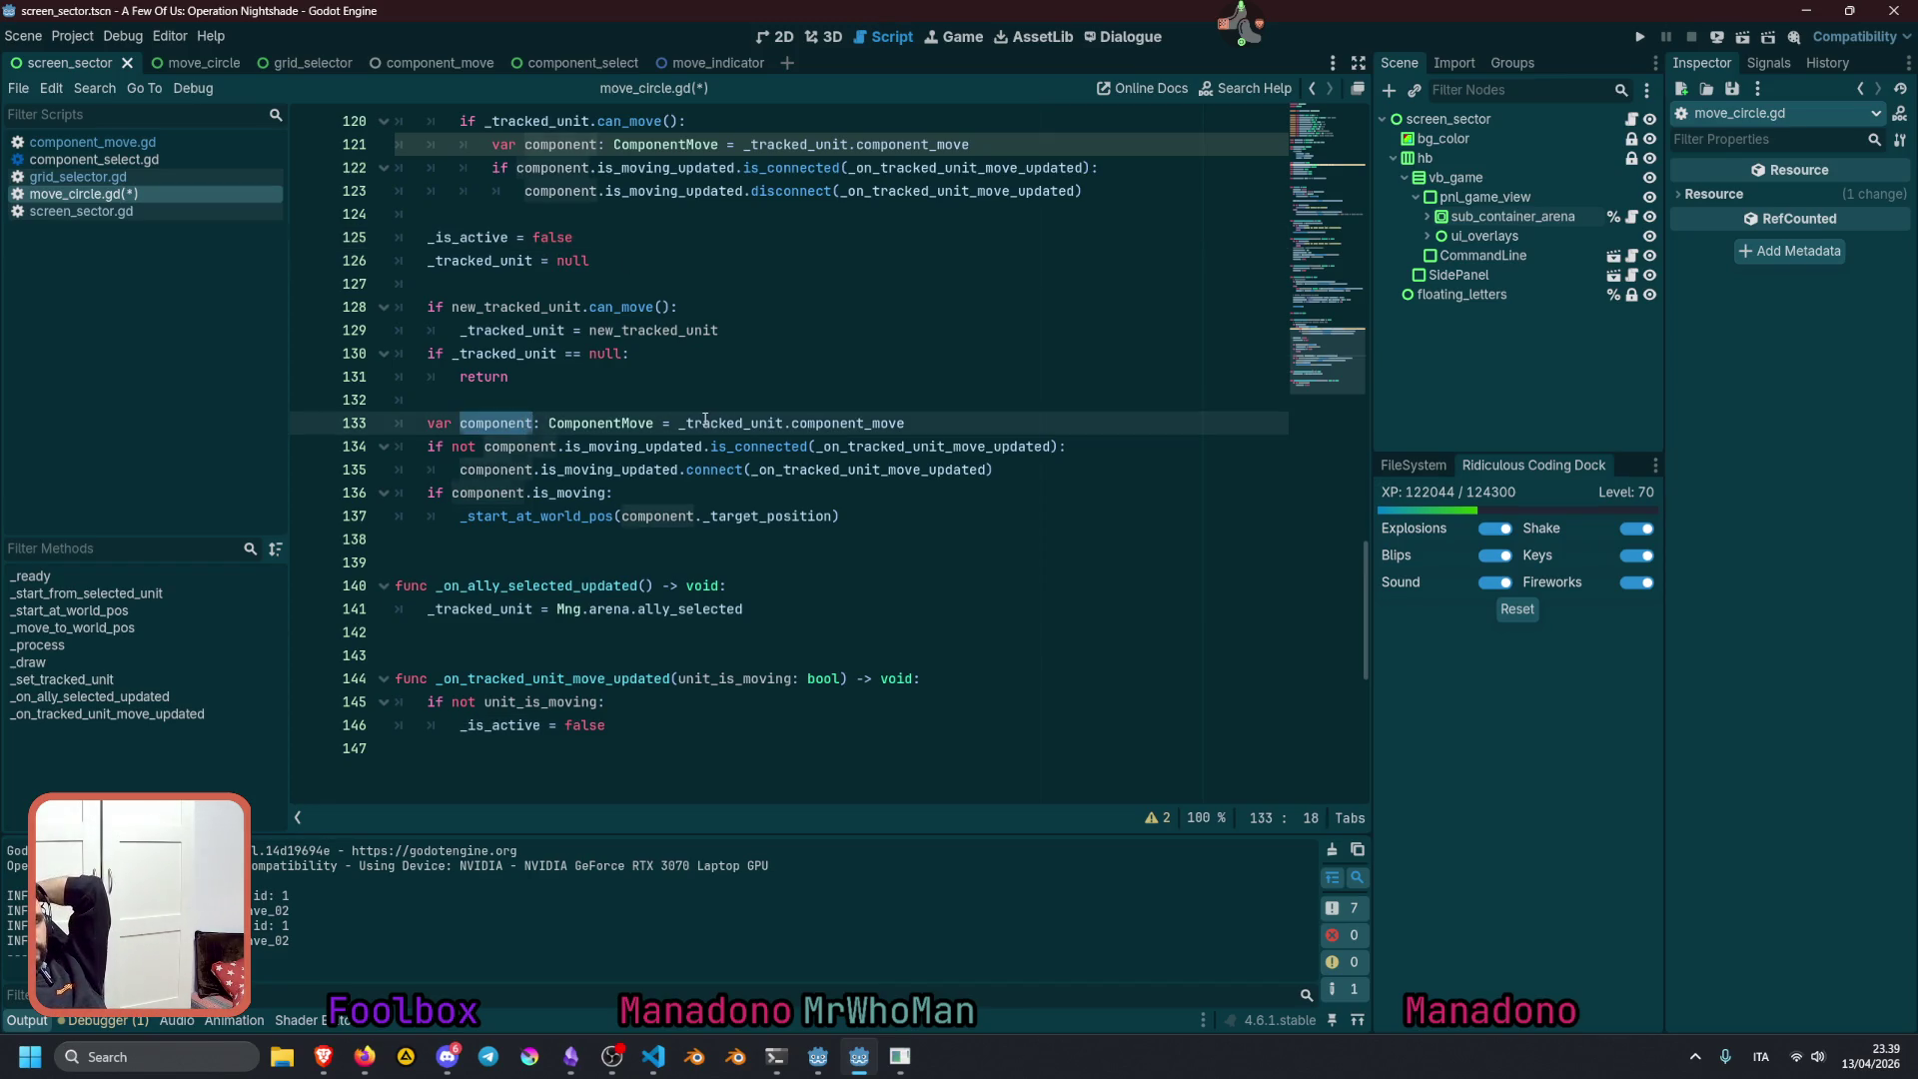
double_click(706, 423)
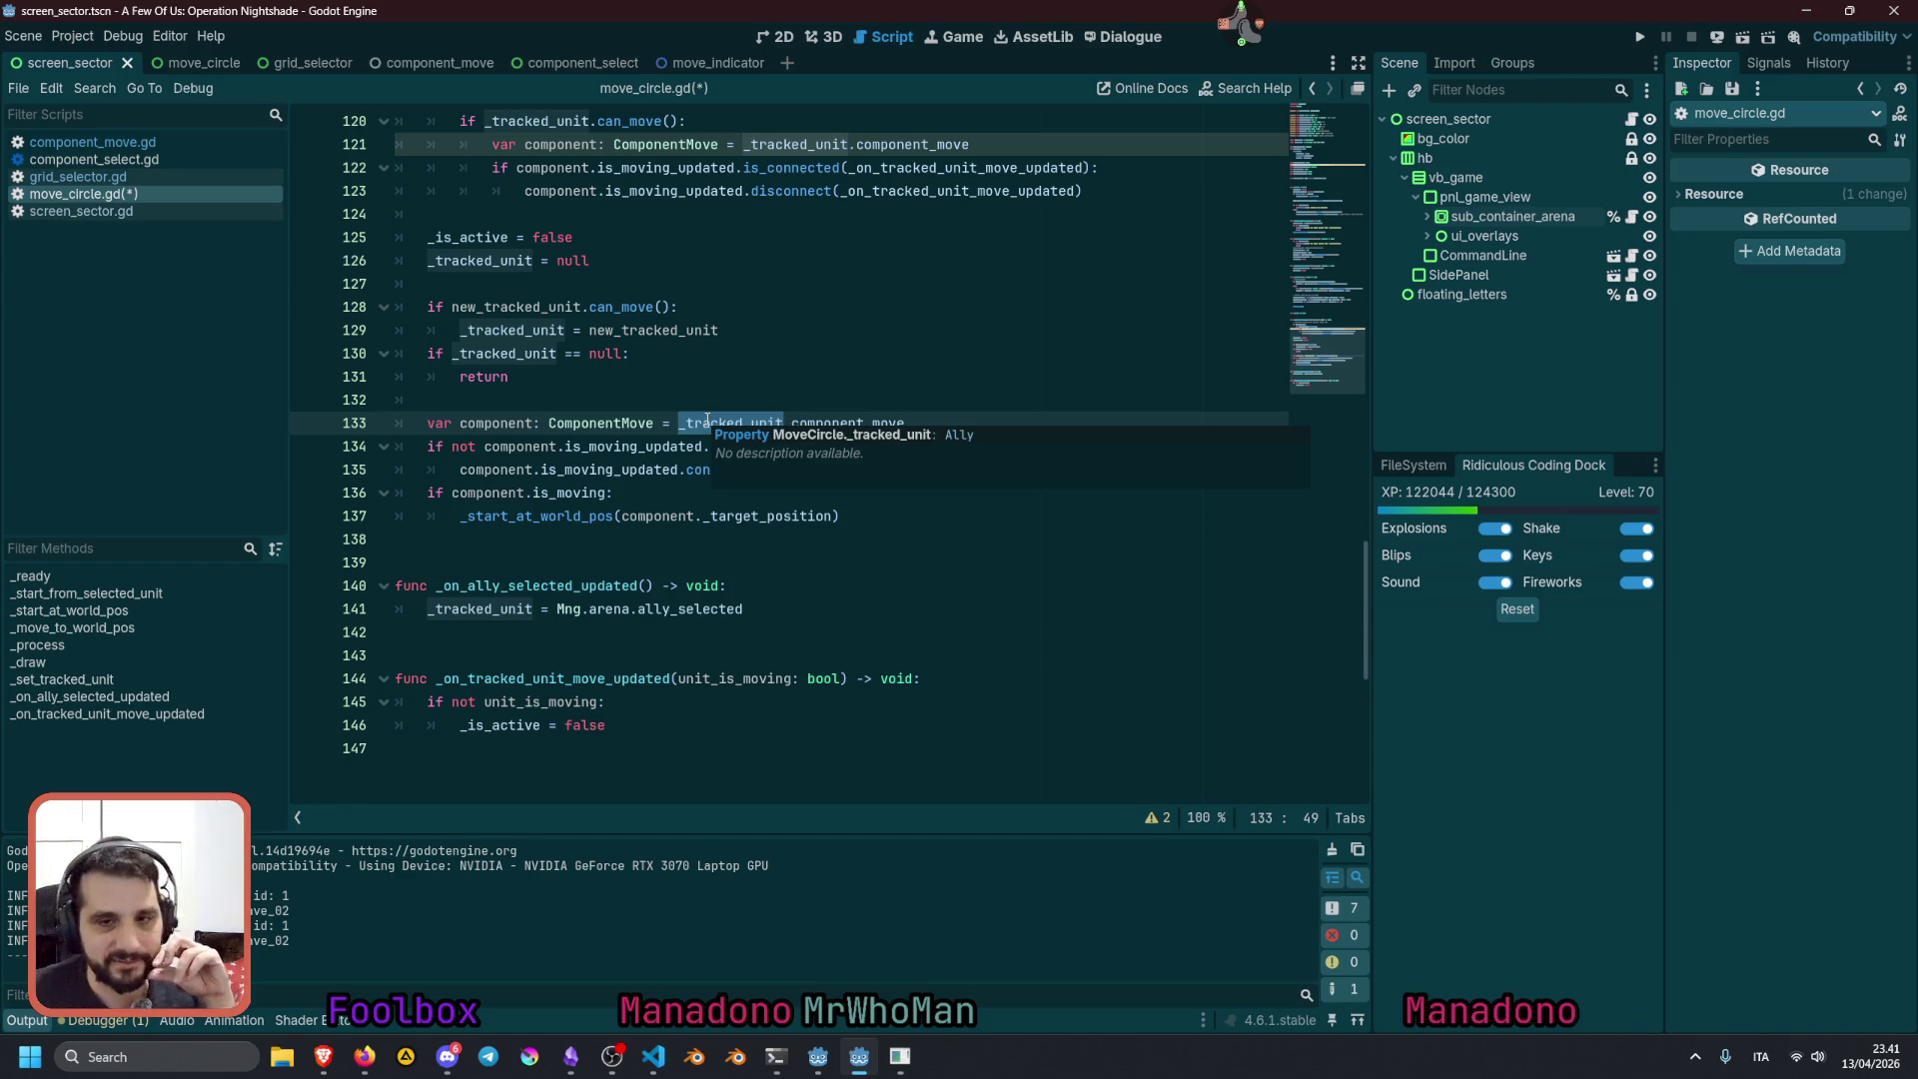
Review the null check code, then save move_circle.gd and run the project with F5
click(788, 379)
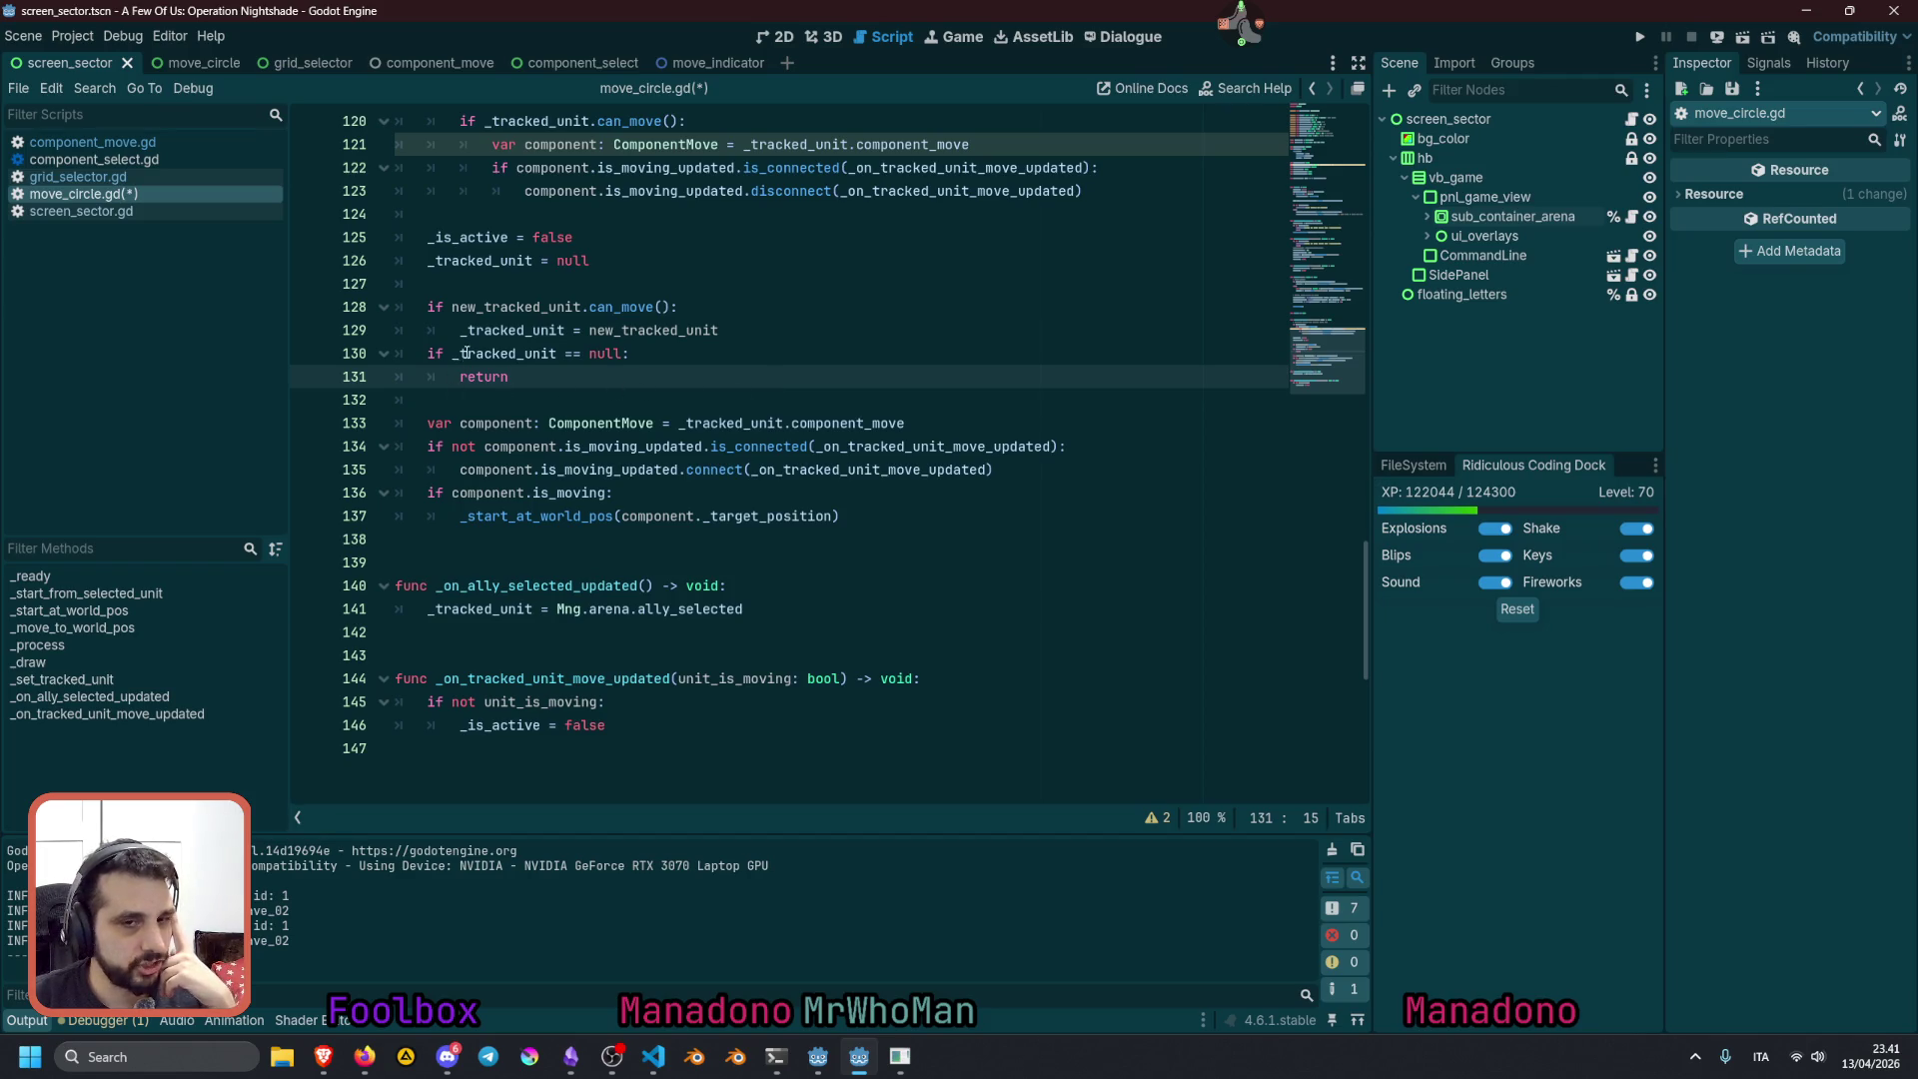
drag(466, 353, 501, 498)
click(575, 422)
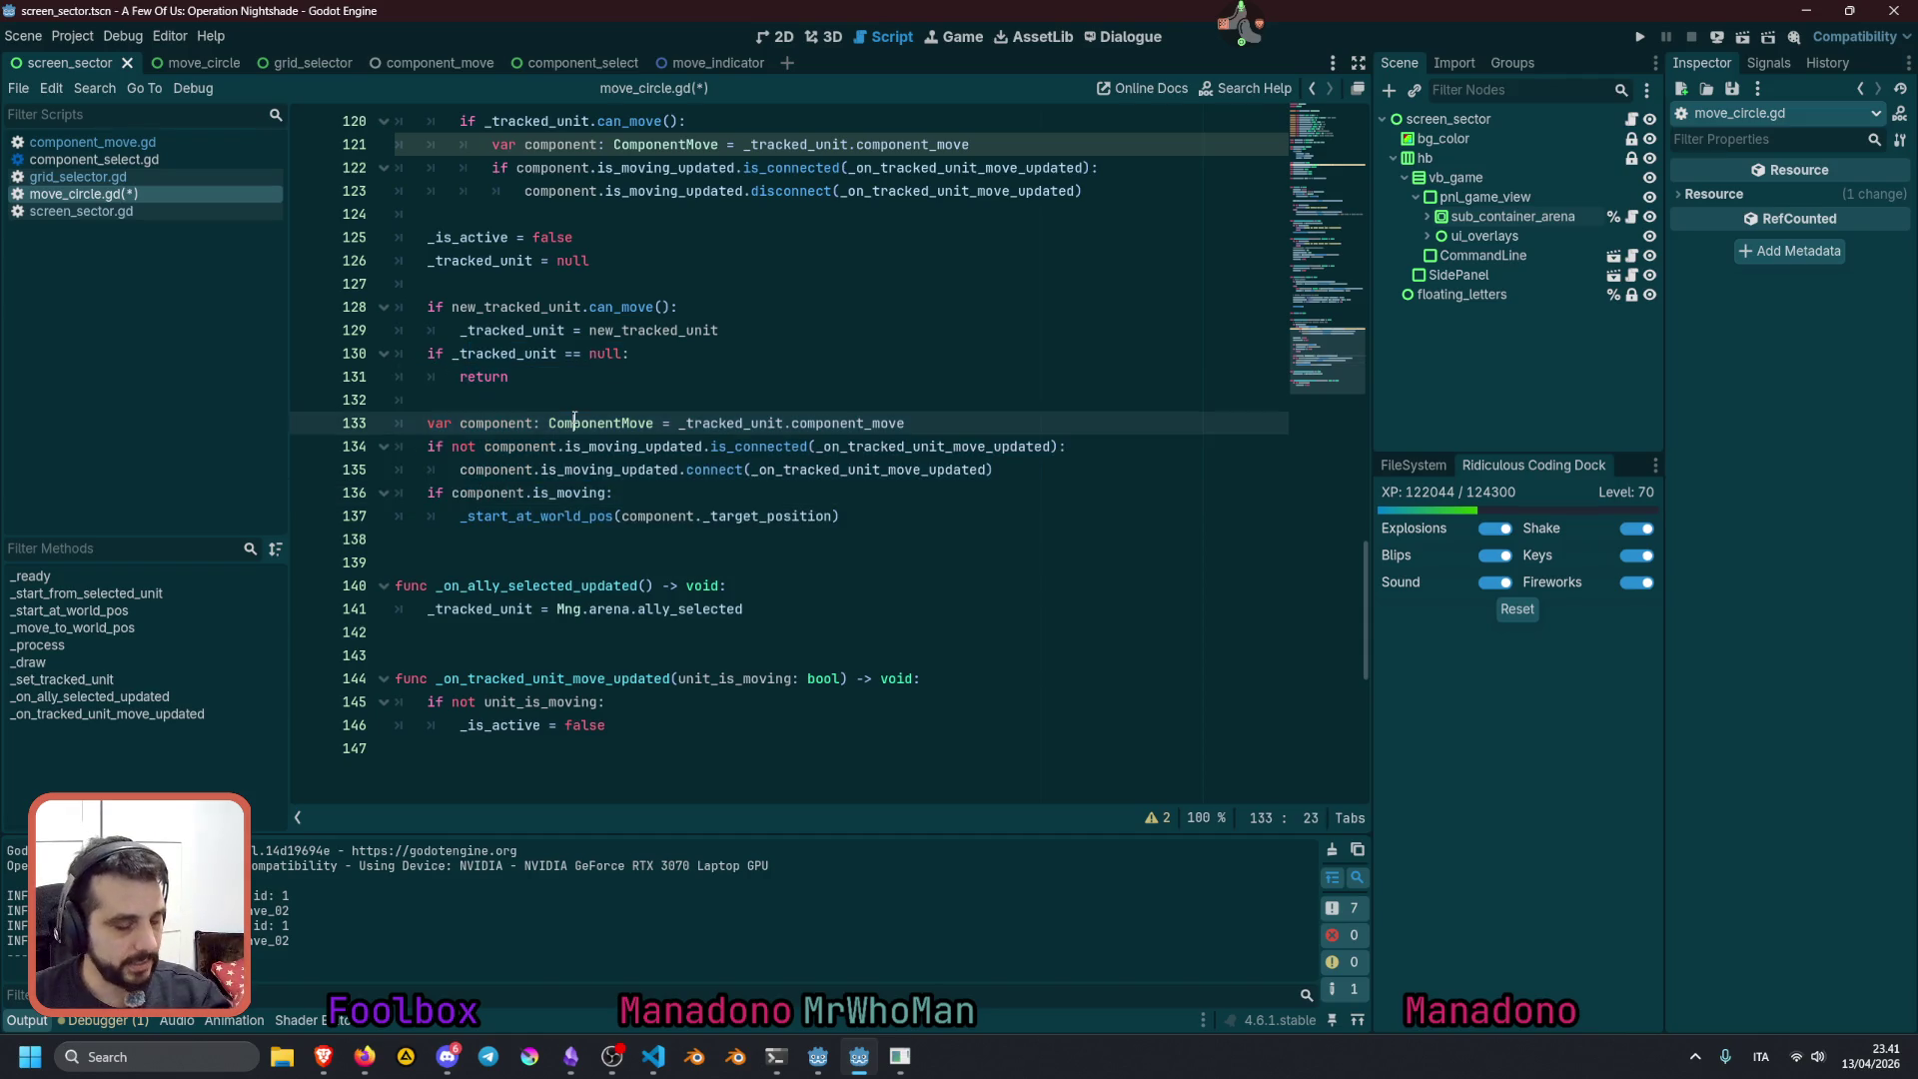
key(F5)
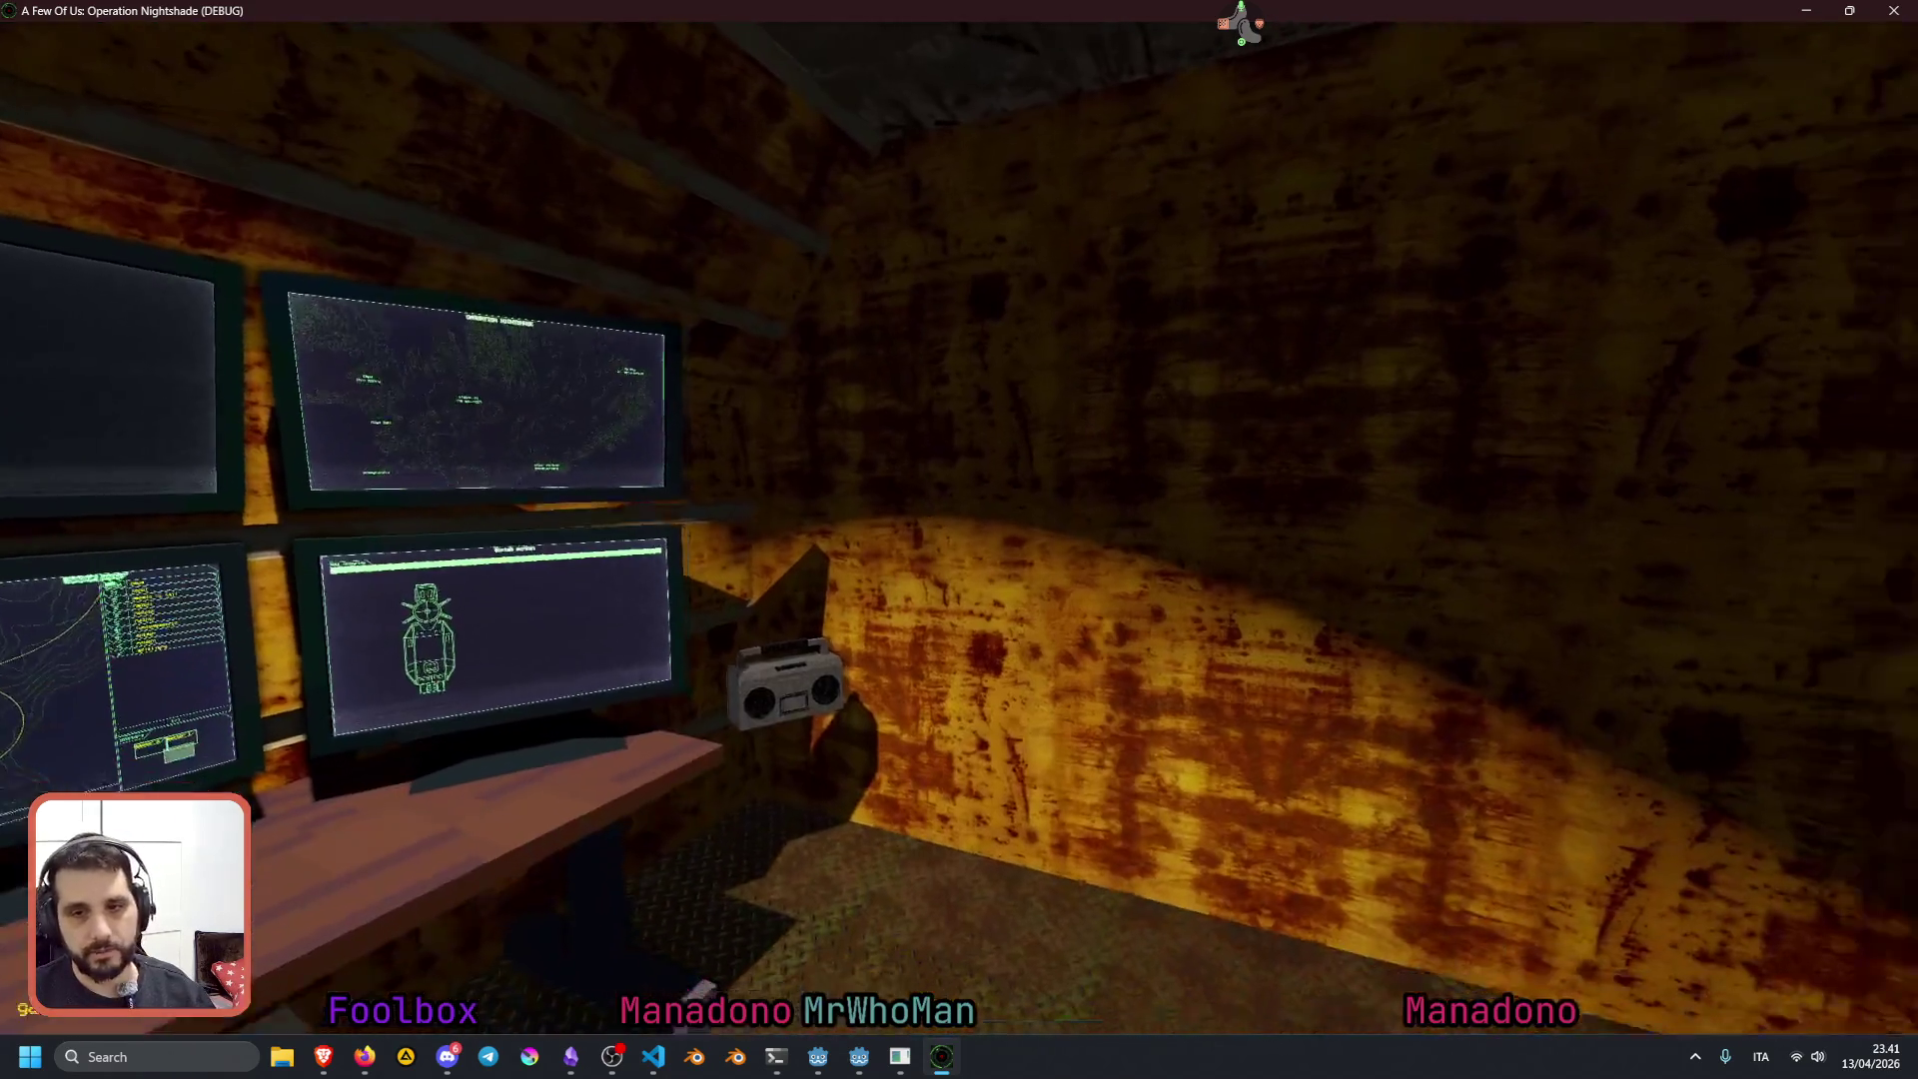
Take the game out of fullscreen and send the scout to a new map spot
key(Escape)
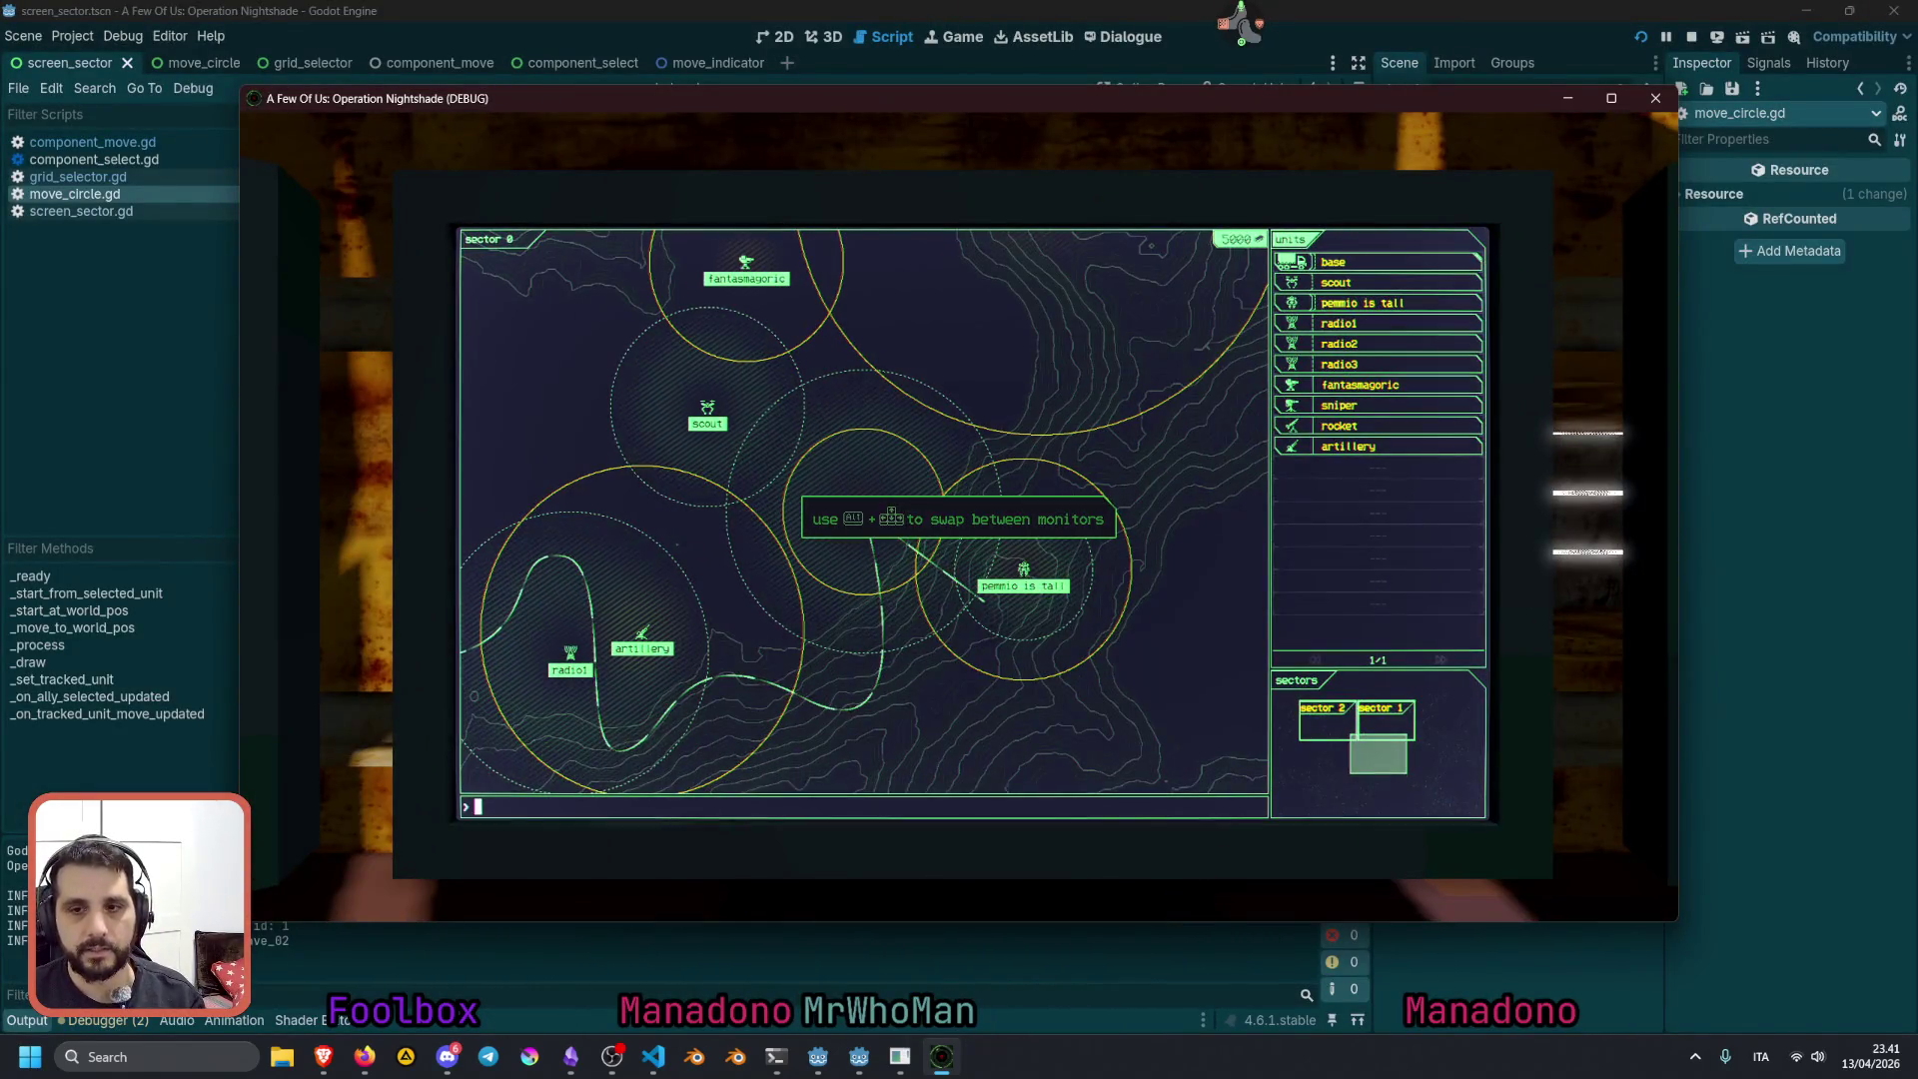
click(1336, 283)
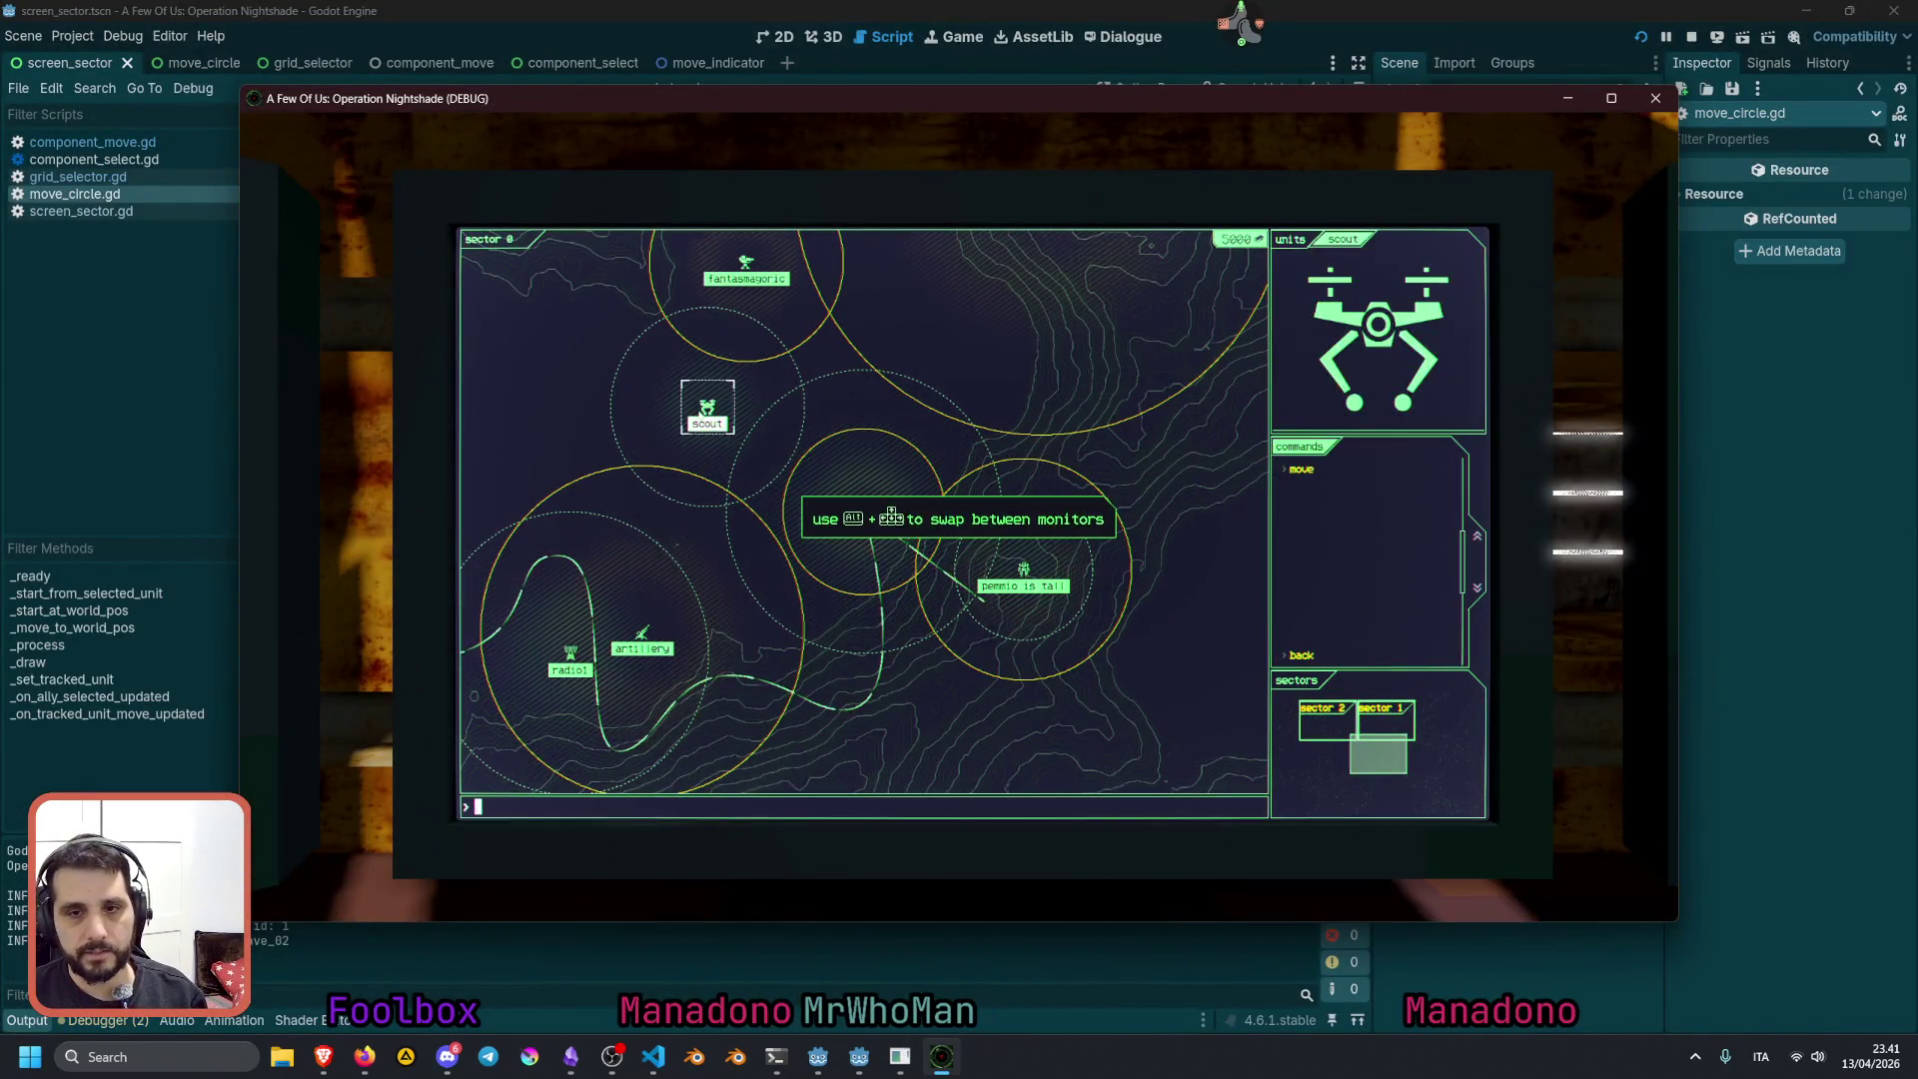
click(1315, 472)
click(985, 671)
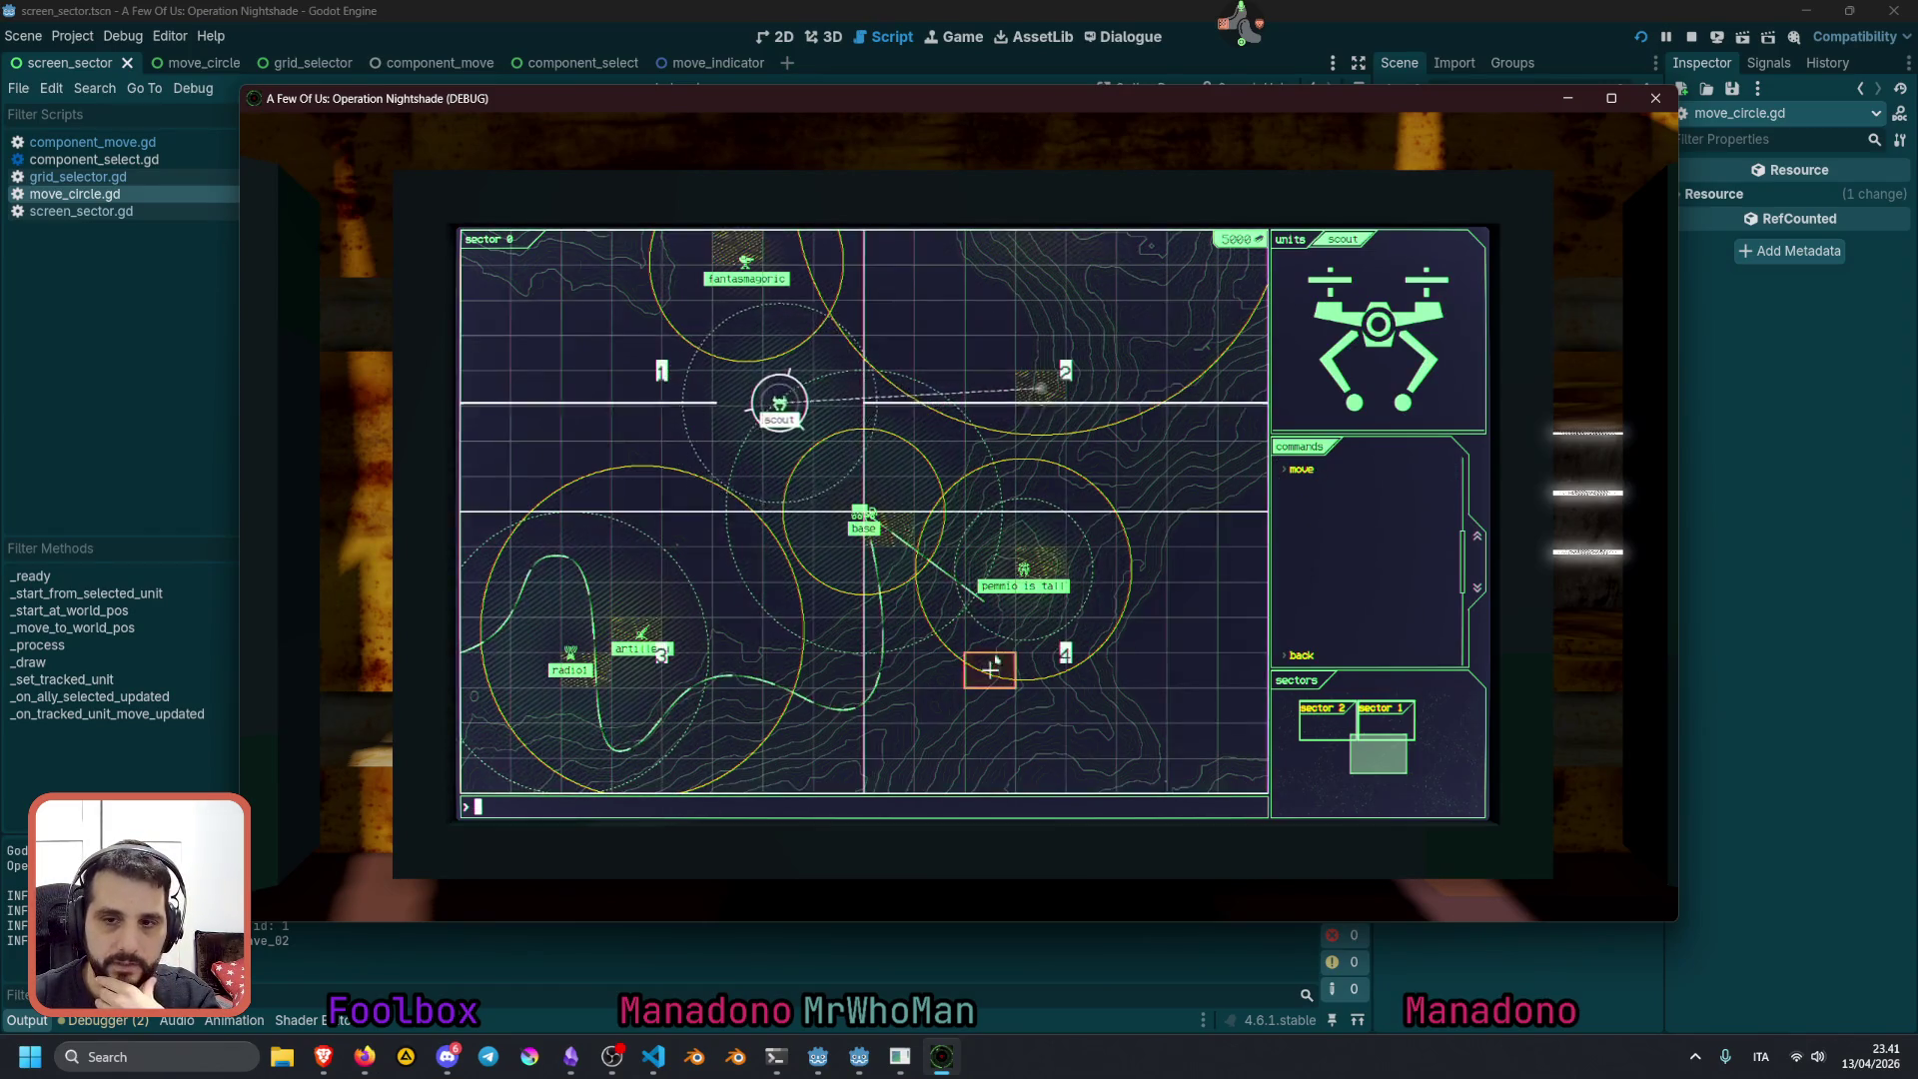
Cycle the selection between the mech, base and radio1 units to settle on the mech
click(1027, 572)
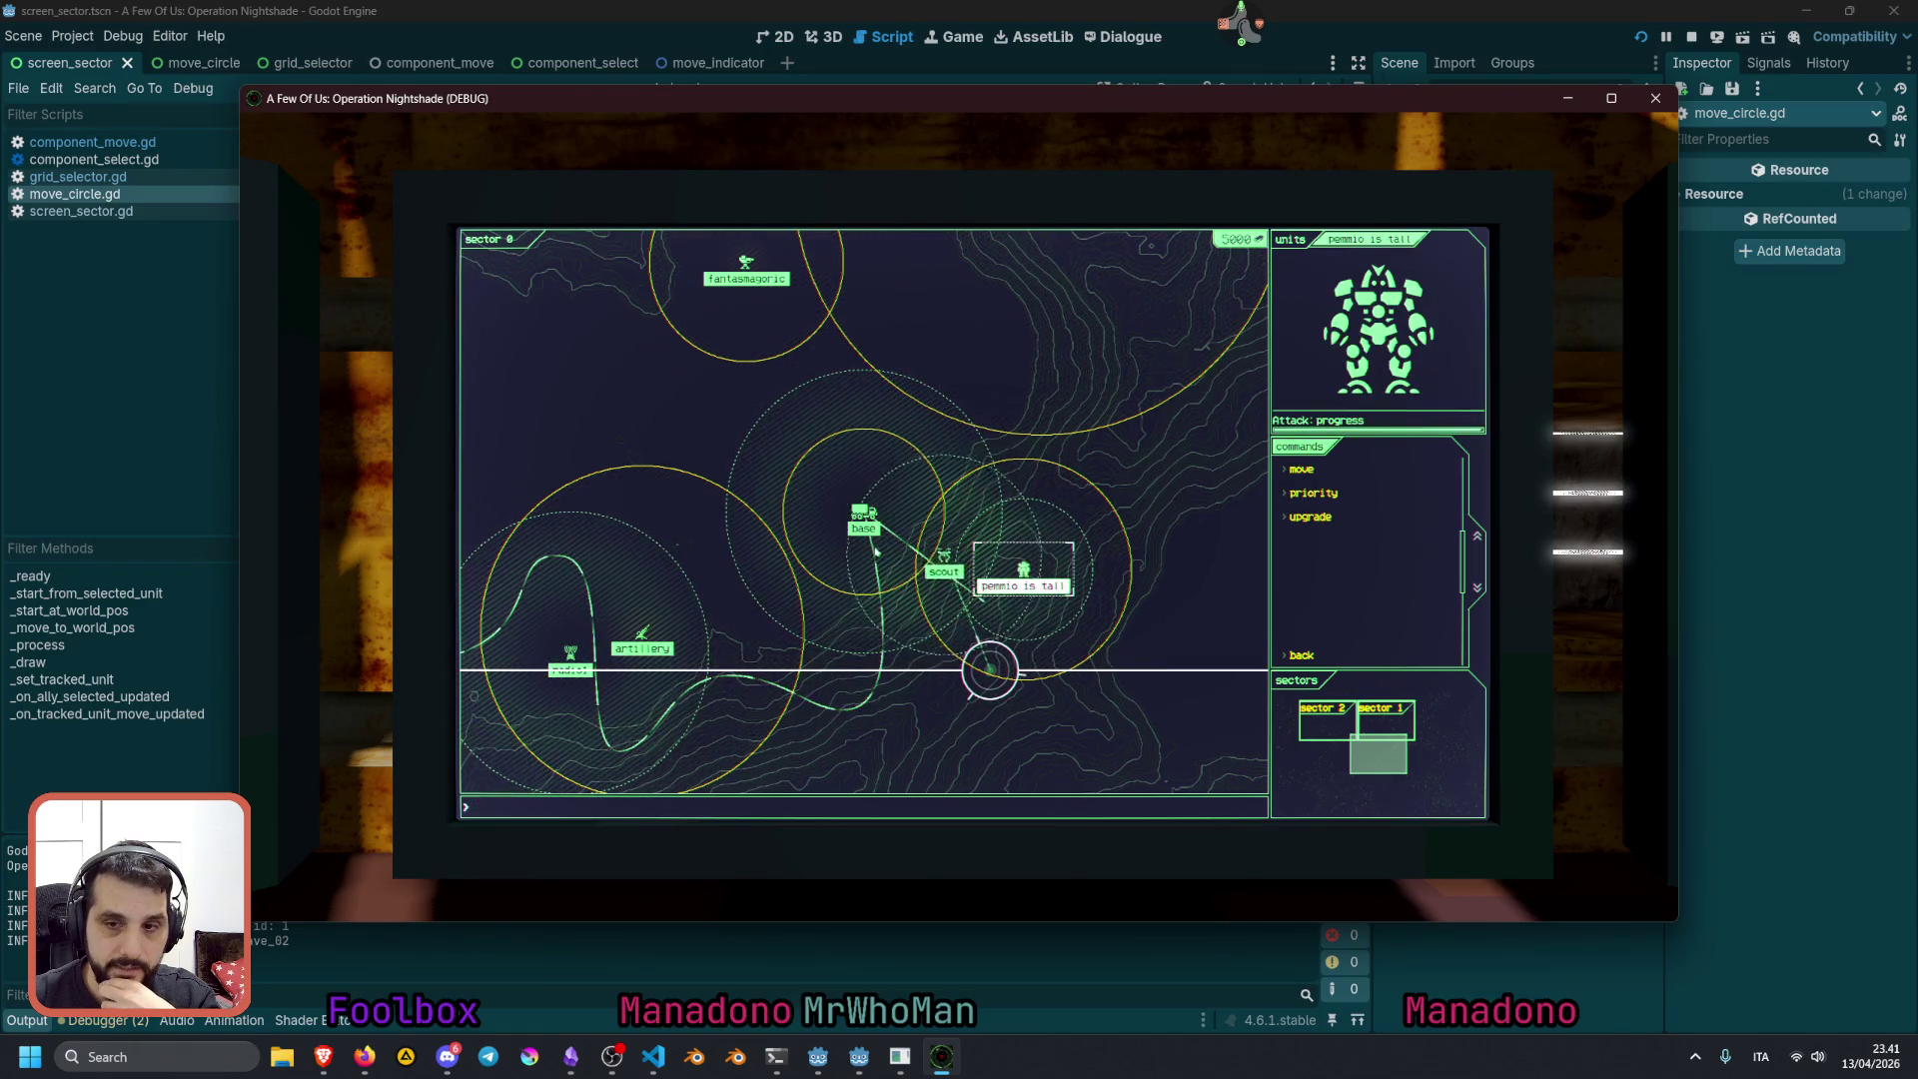
click(864, 518)
click(1024, 568)
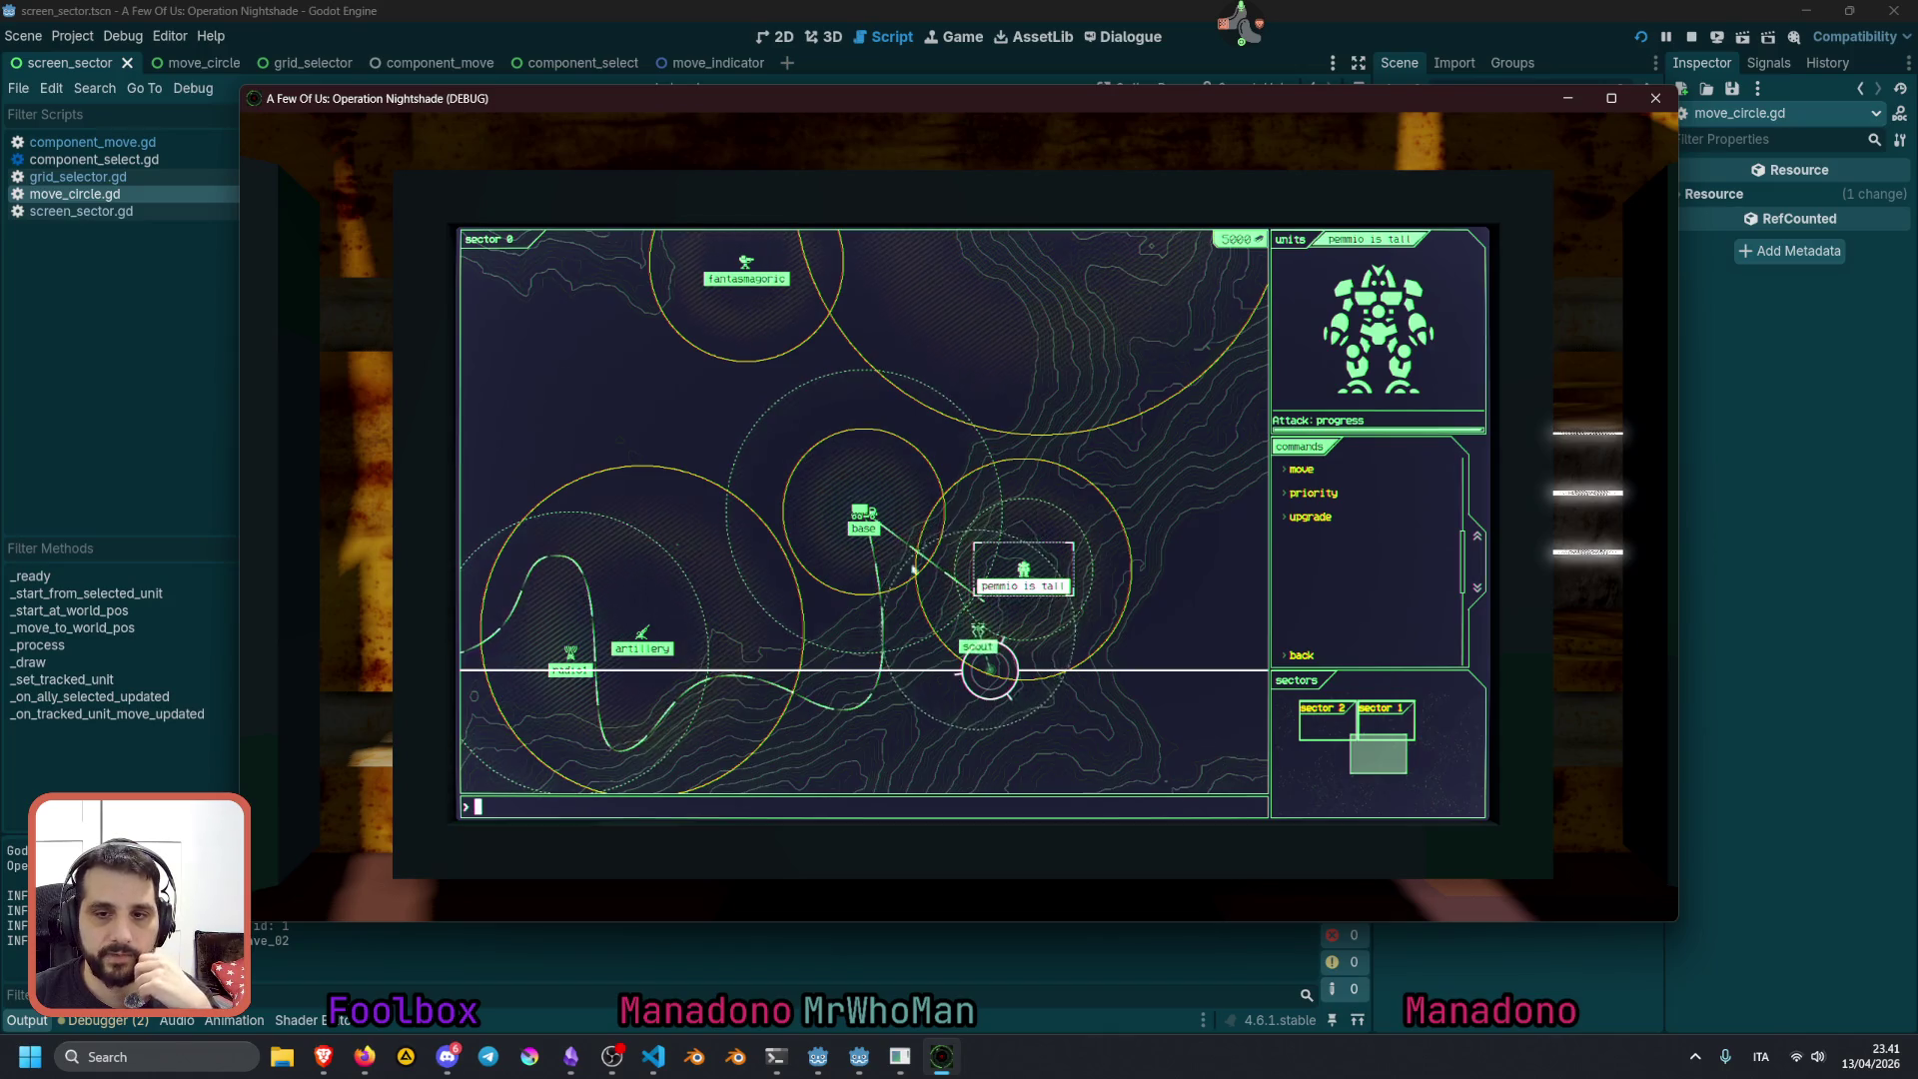
click(873, 534)
click(1026, 569)
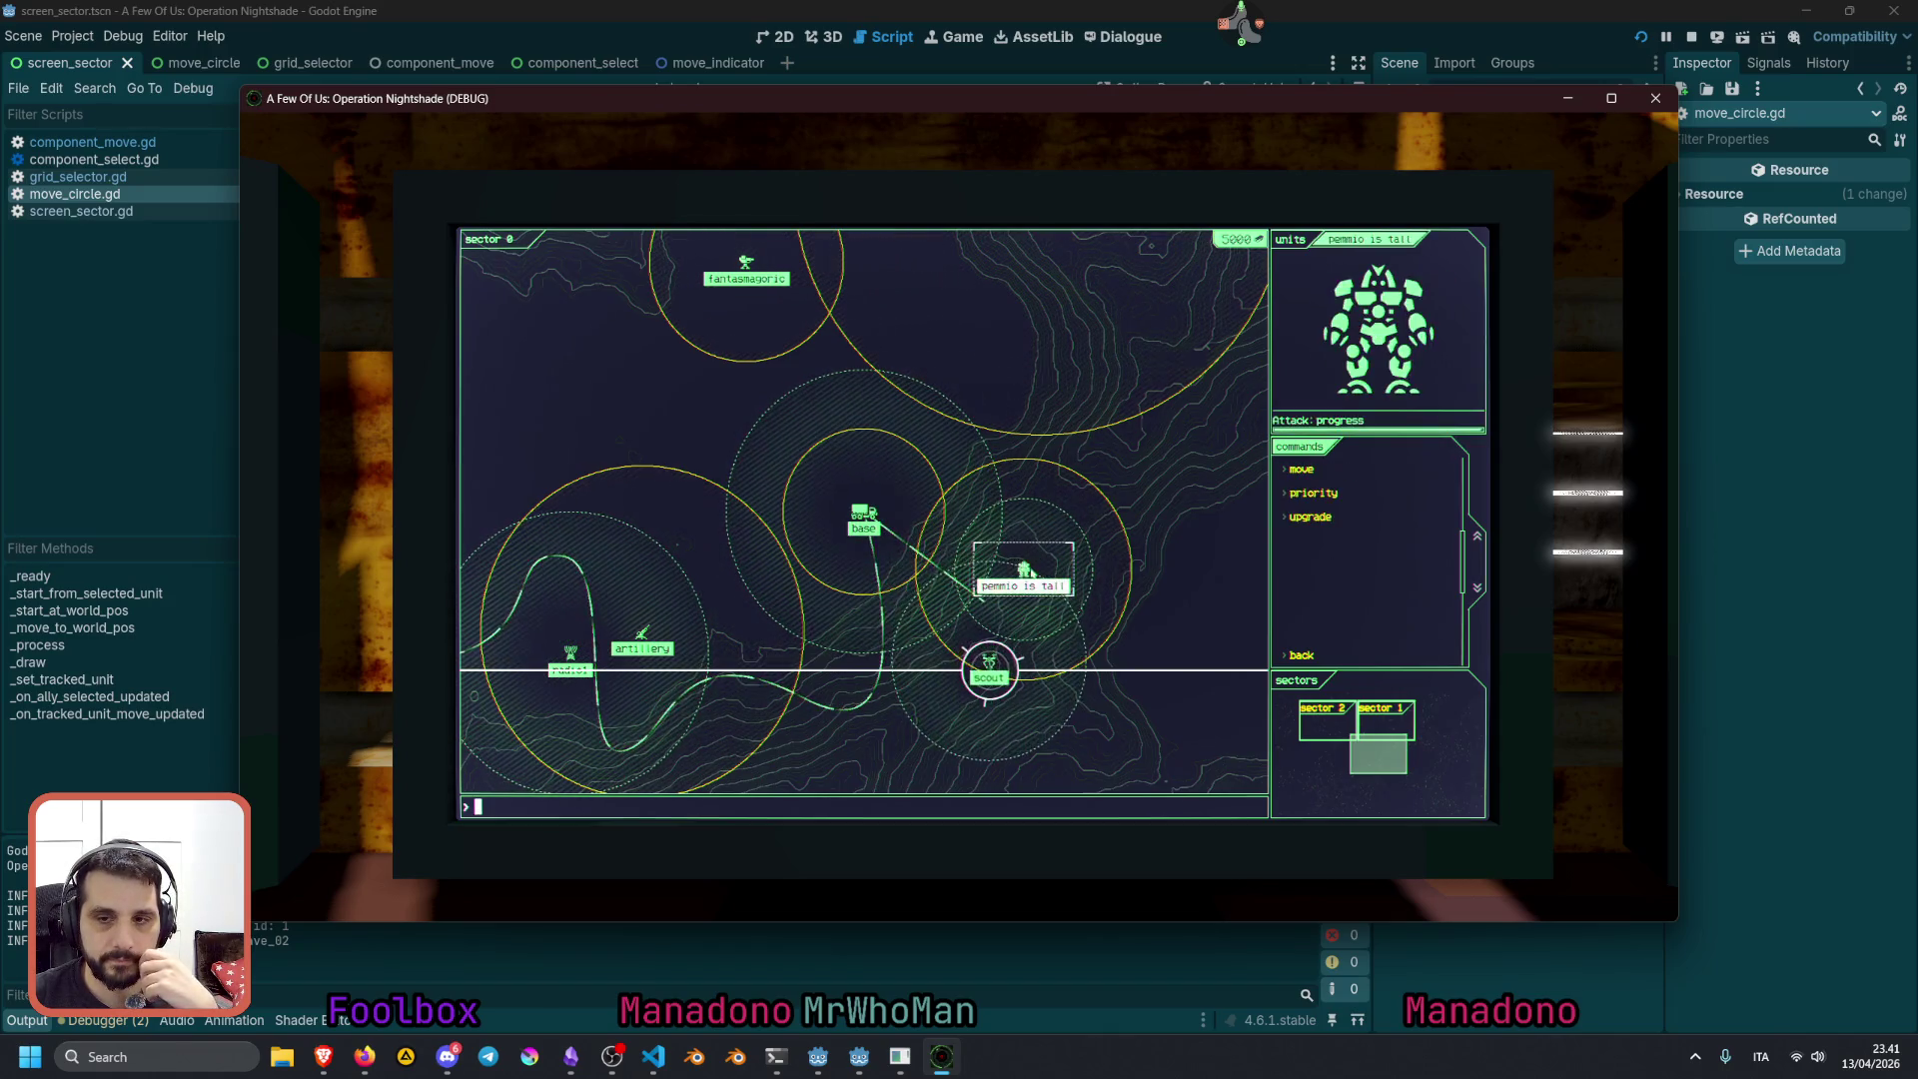
click(644, 637)
click(570, 655)
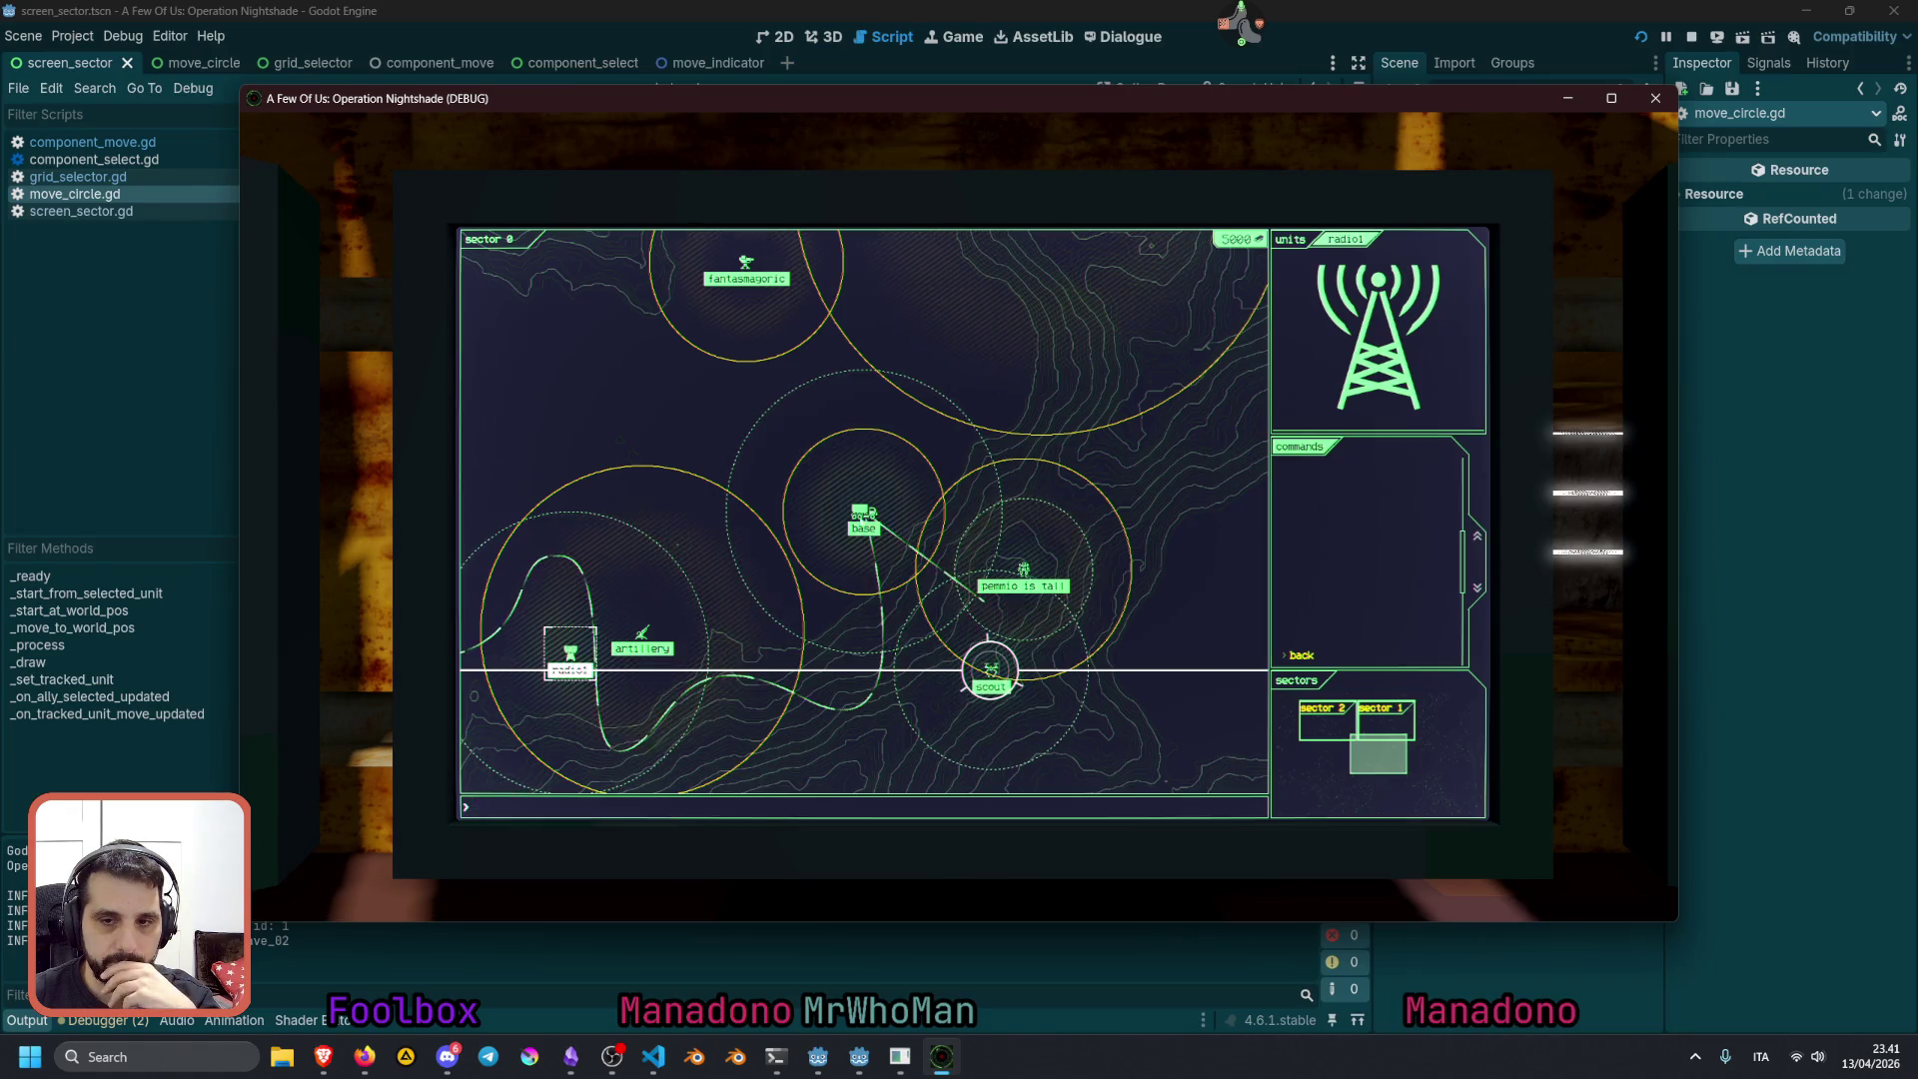
click(862, 516)
click(1024, 570)
Order the mech to a target point, then give the scout a new destination
click(1300, 468)
click(939, 388)
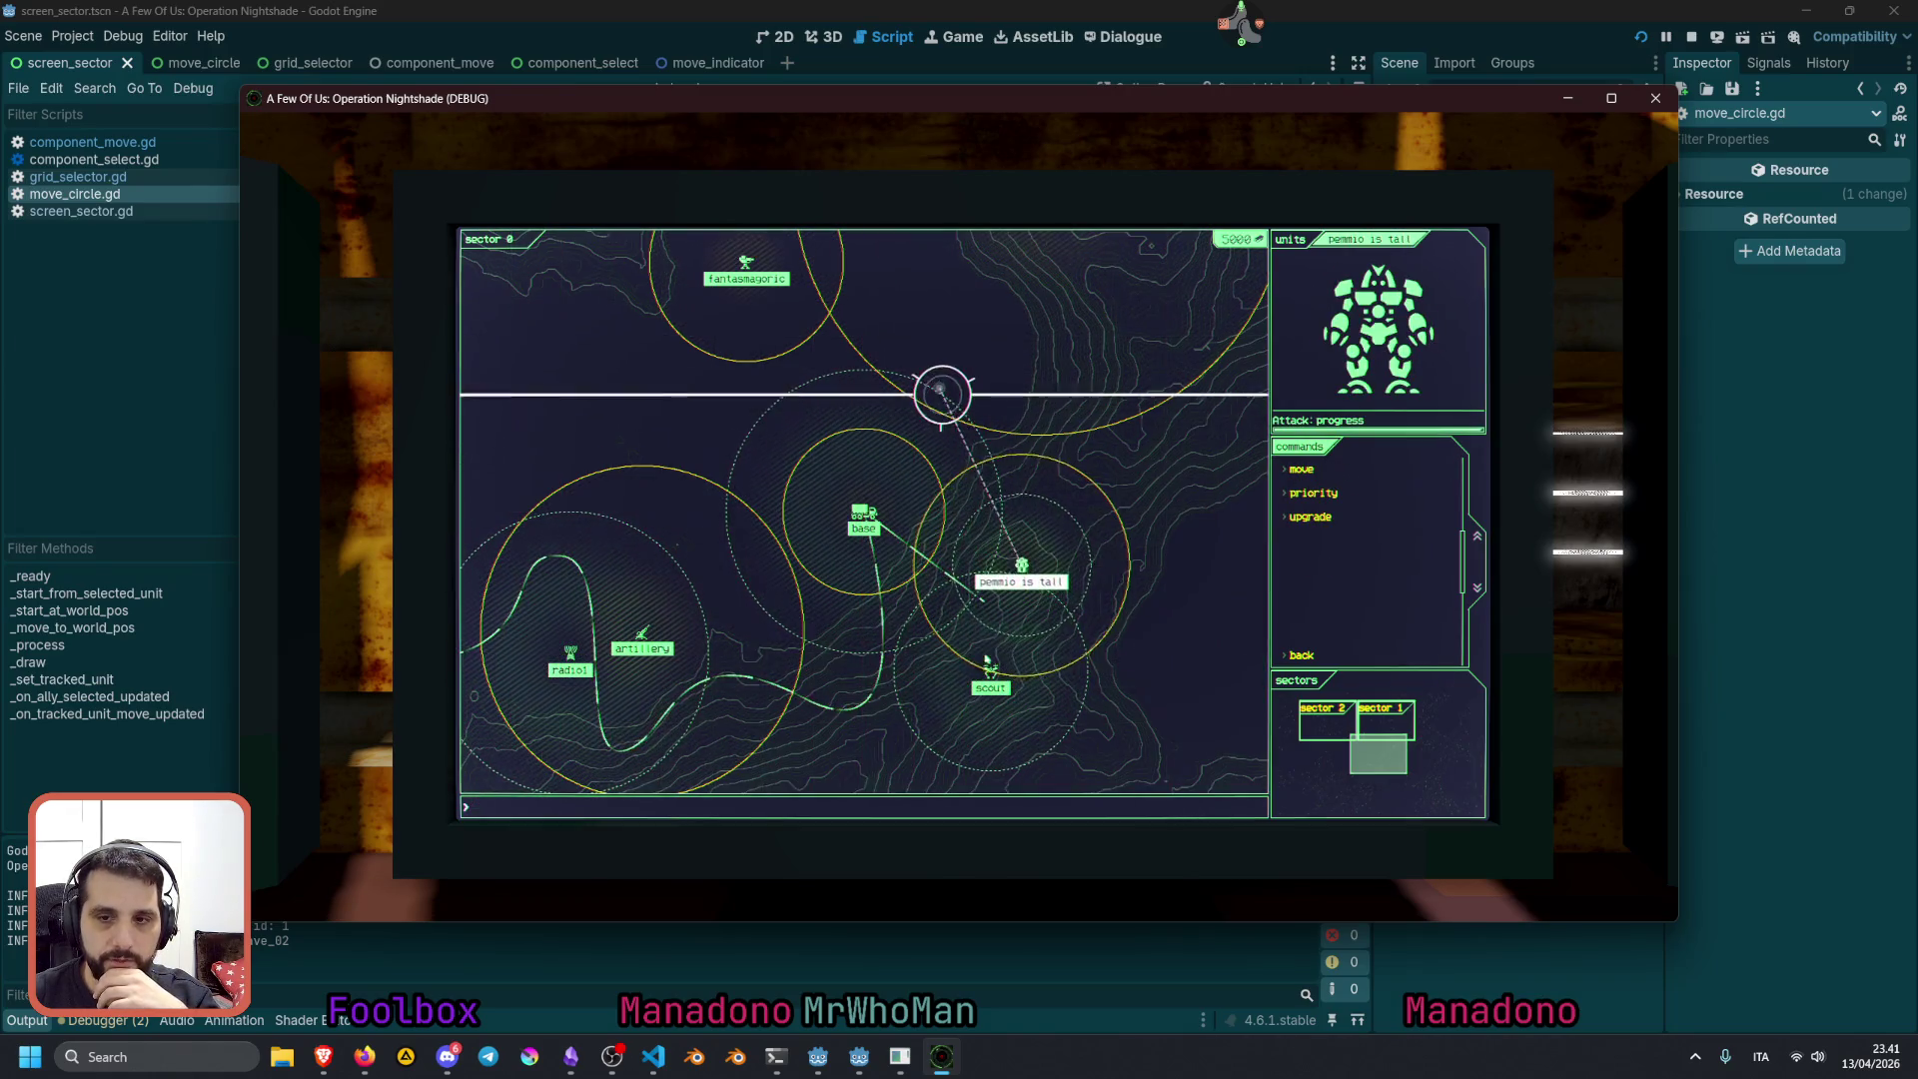
click(1301, 468)
click(1139, 530)
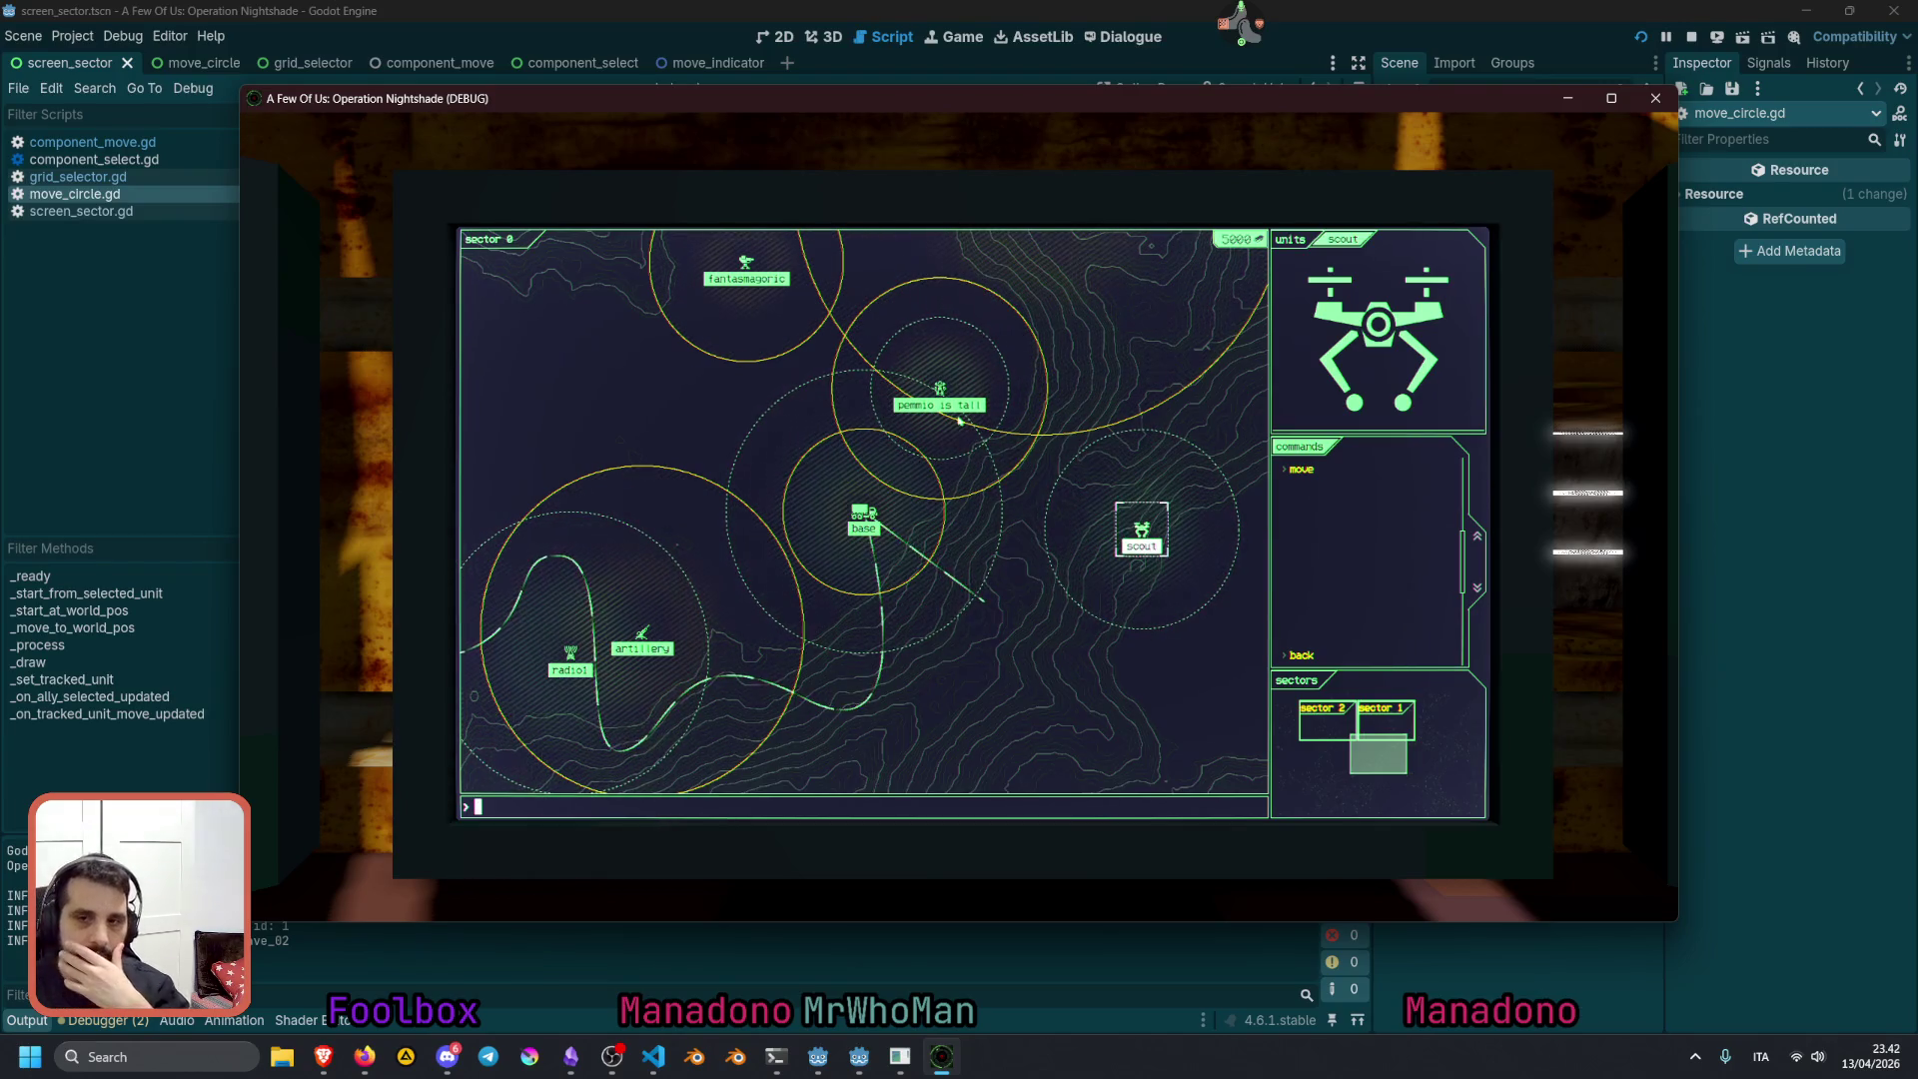
Reselect the mech, then switch to the scout and send it north to a chosen point
click(939, 390)
click(1289, 471)
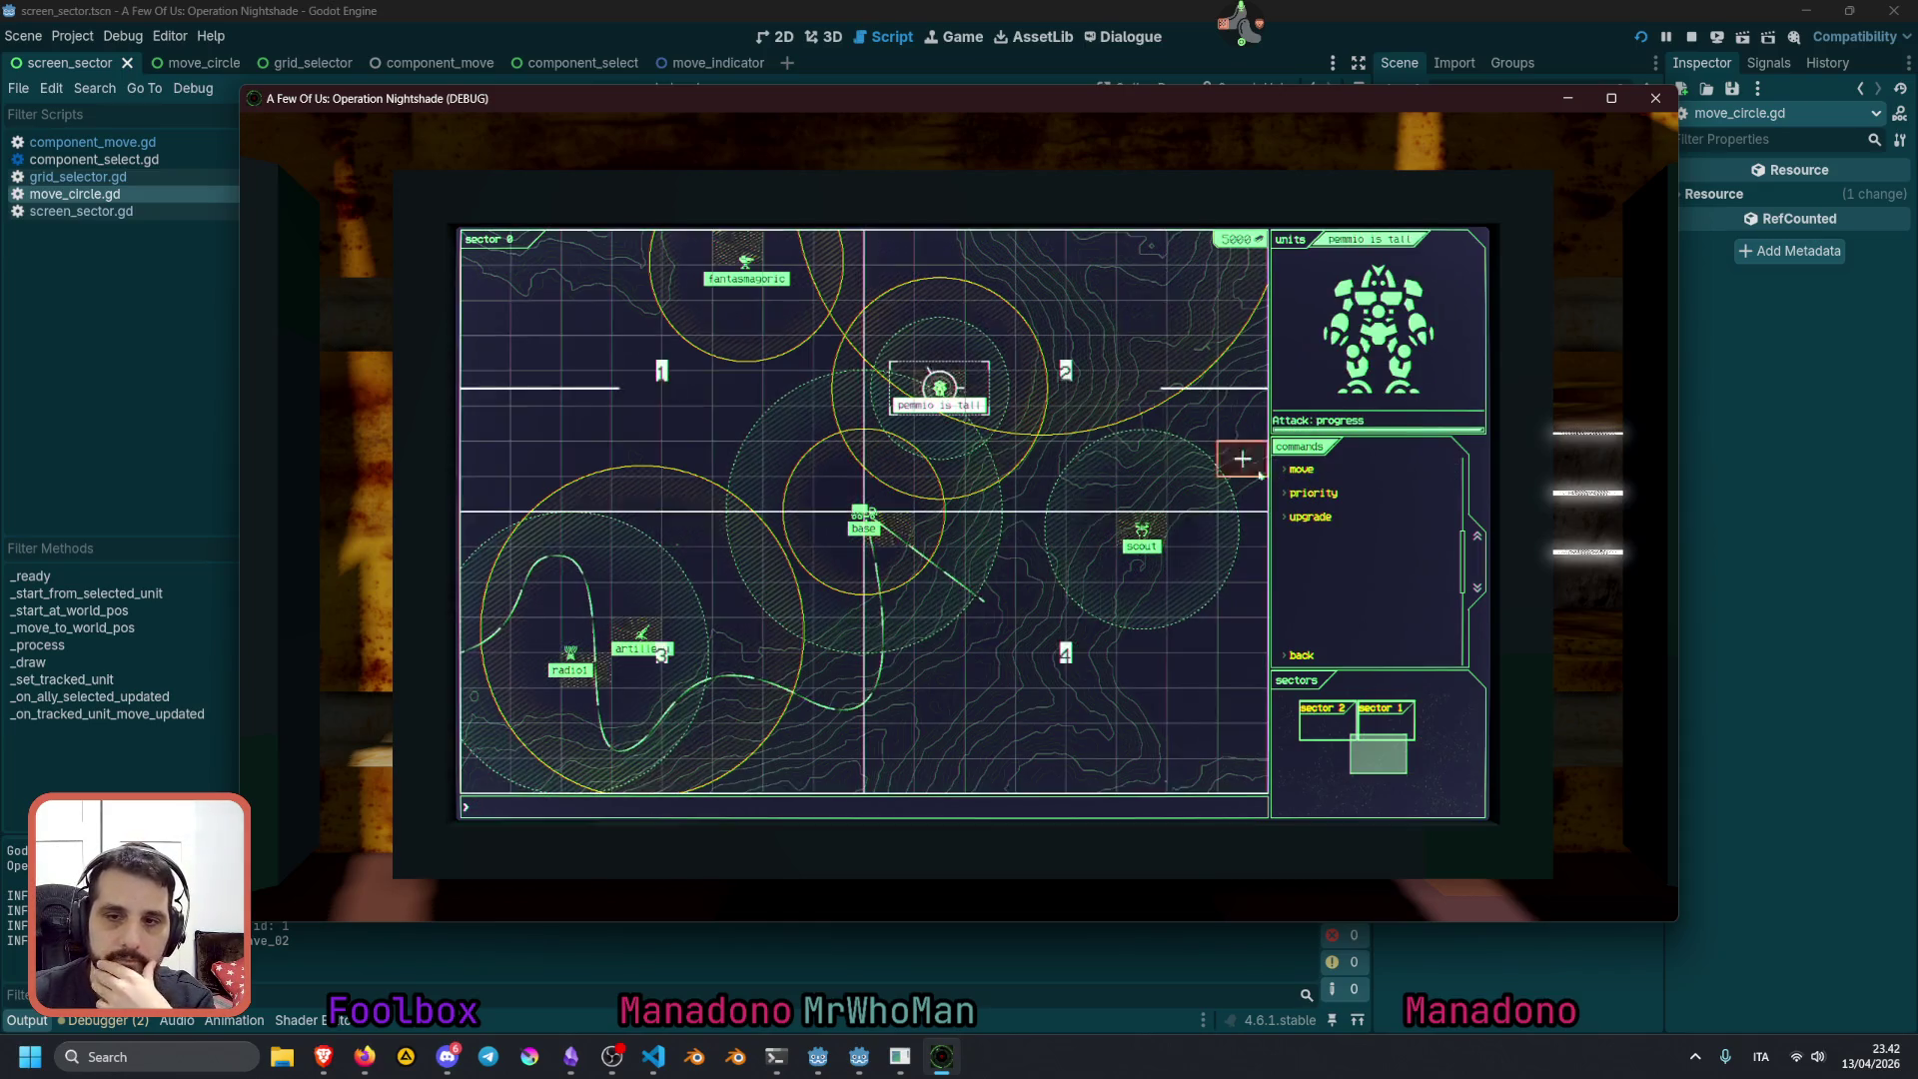
key(Tab)
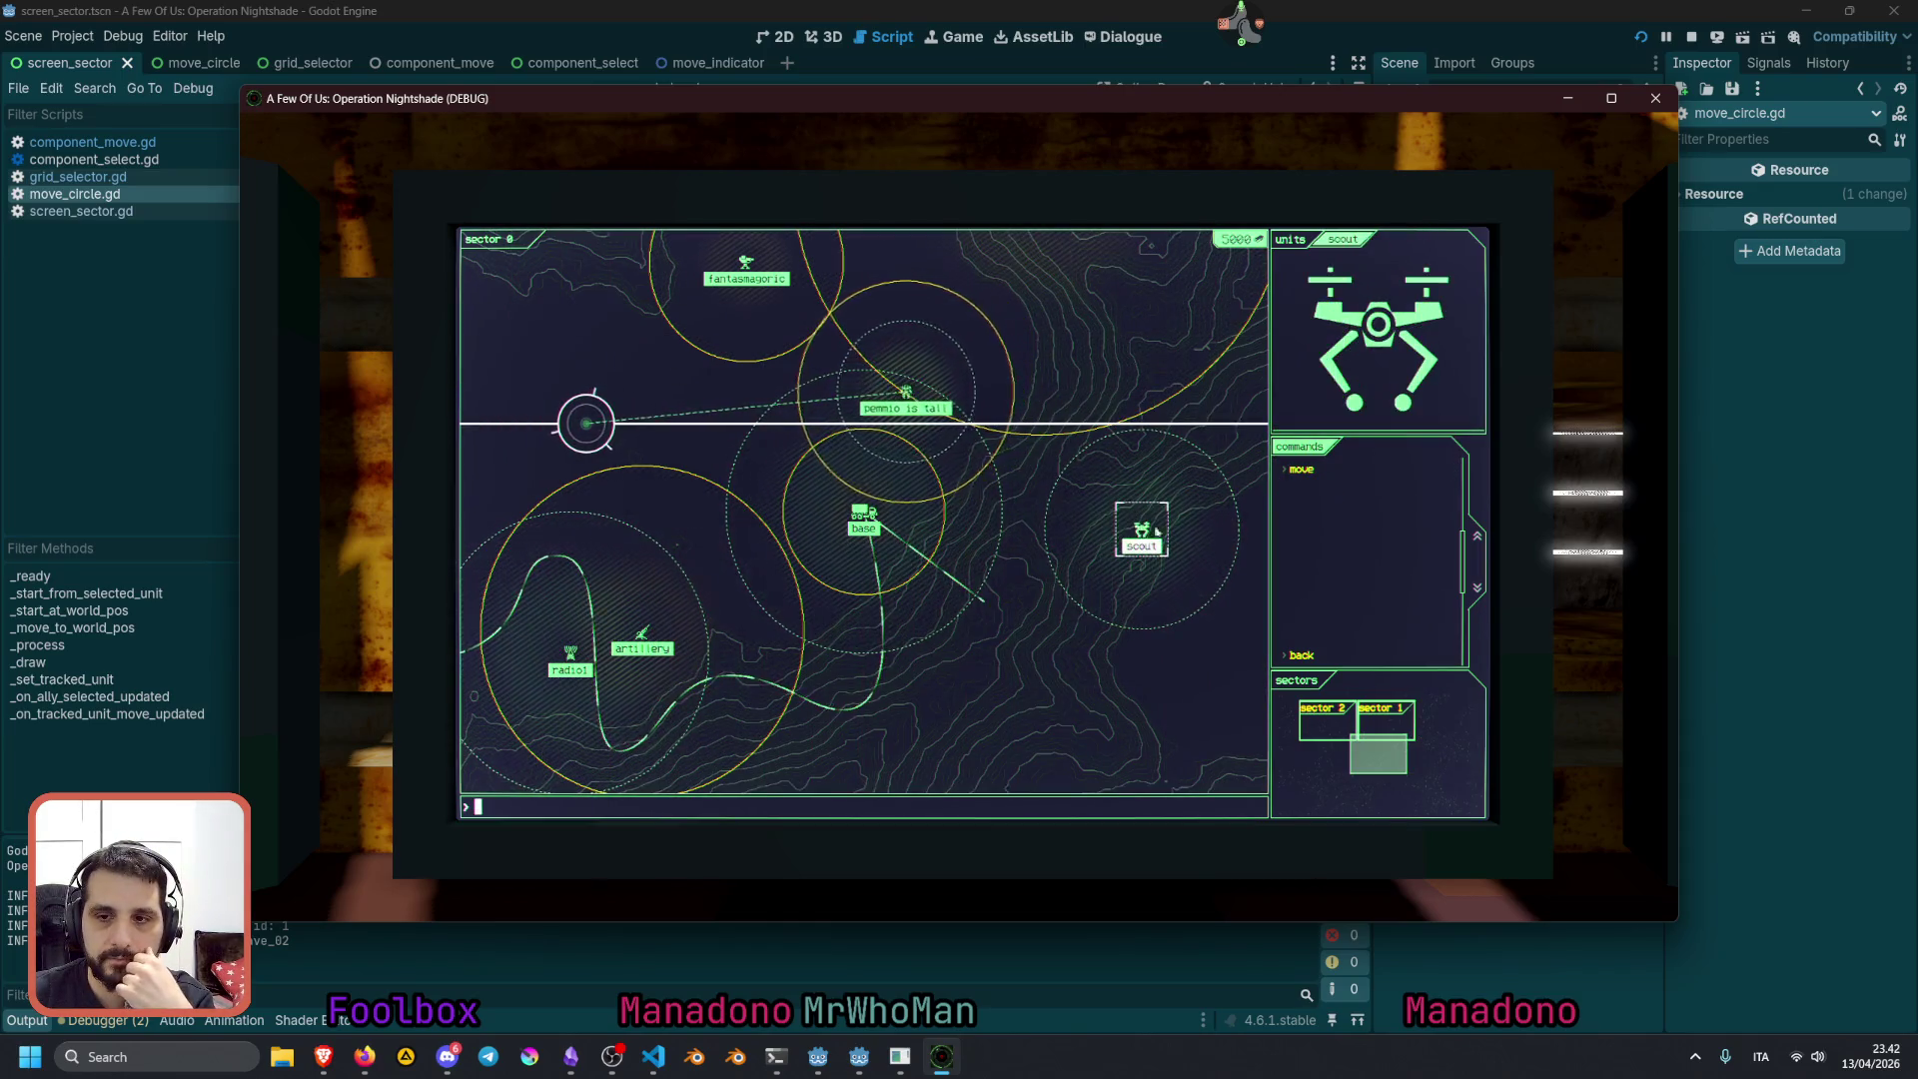
click(1337, 469)
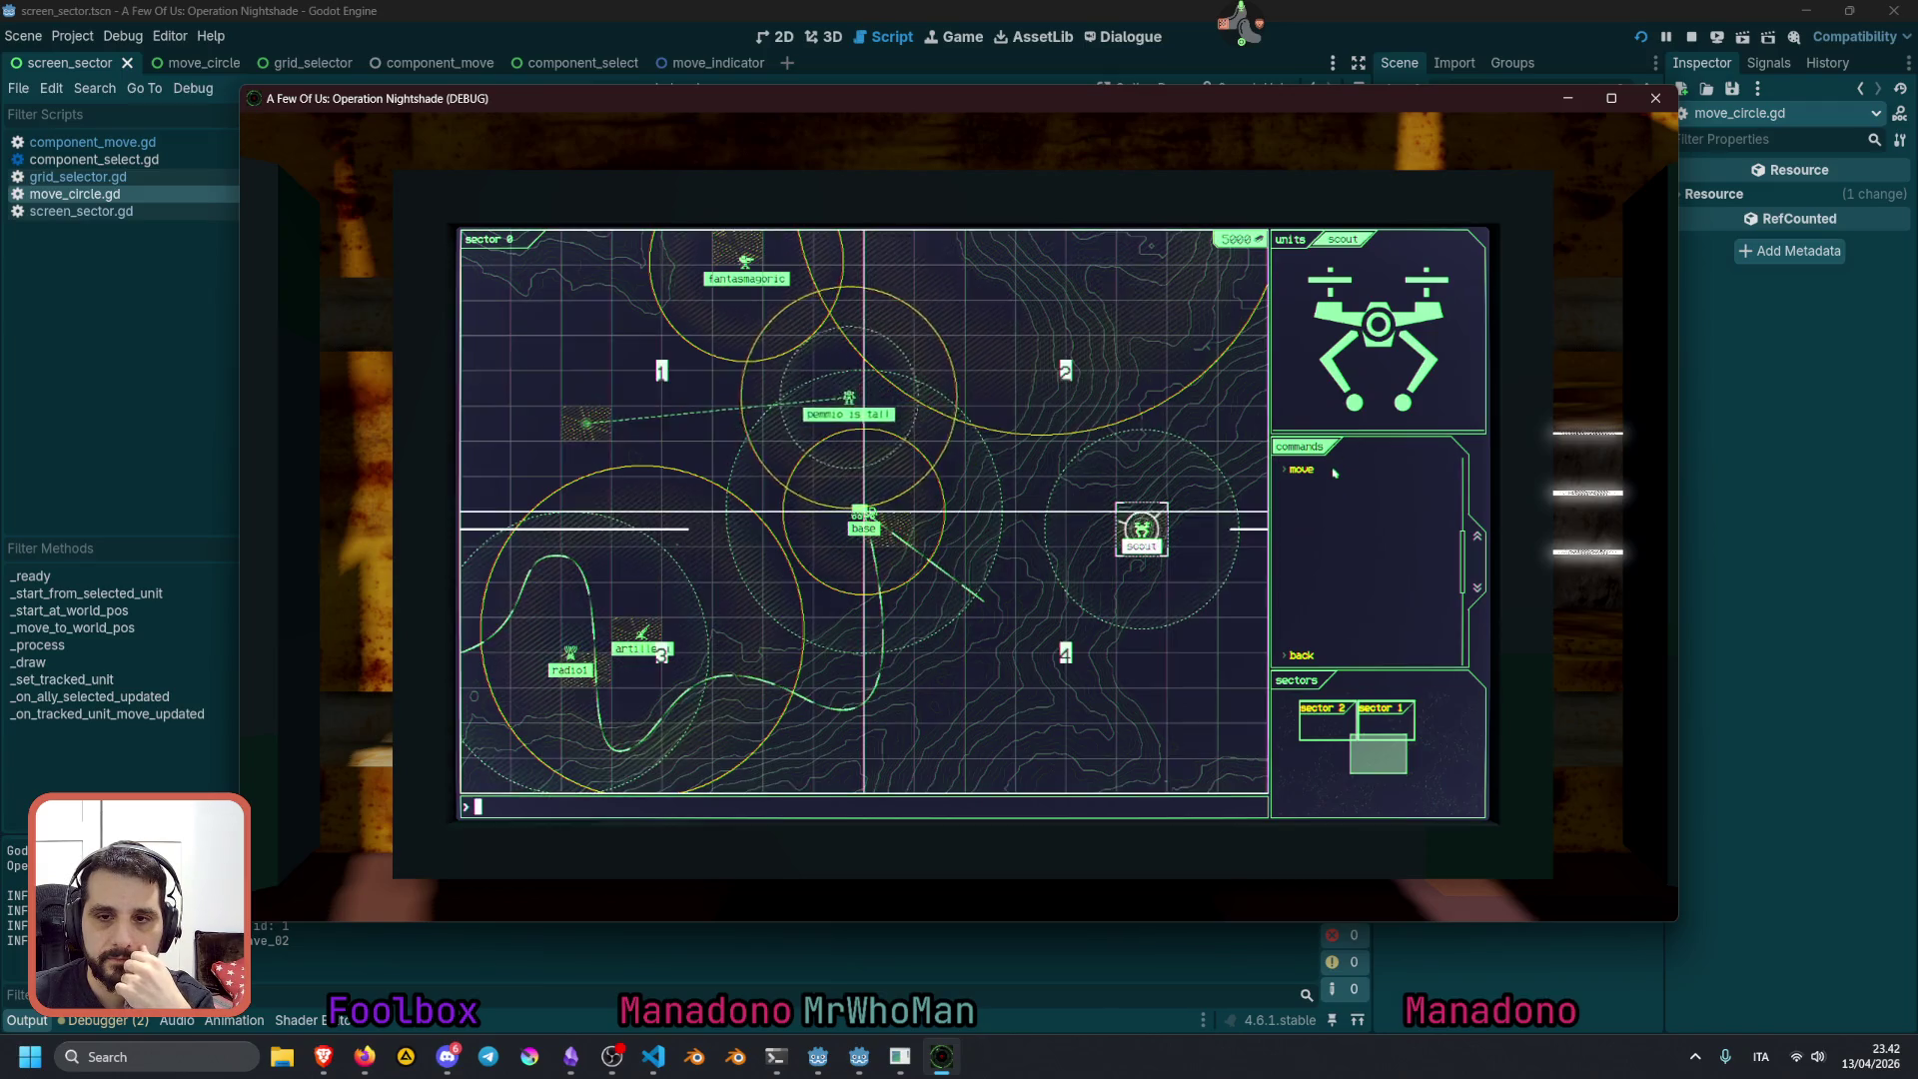
click(1123, 336)
click(867, 515)
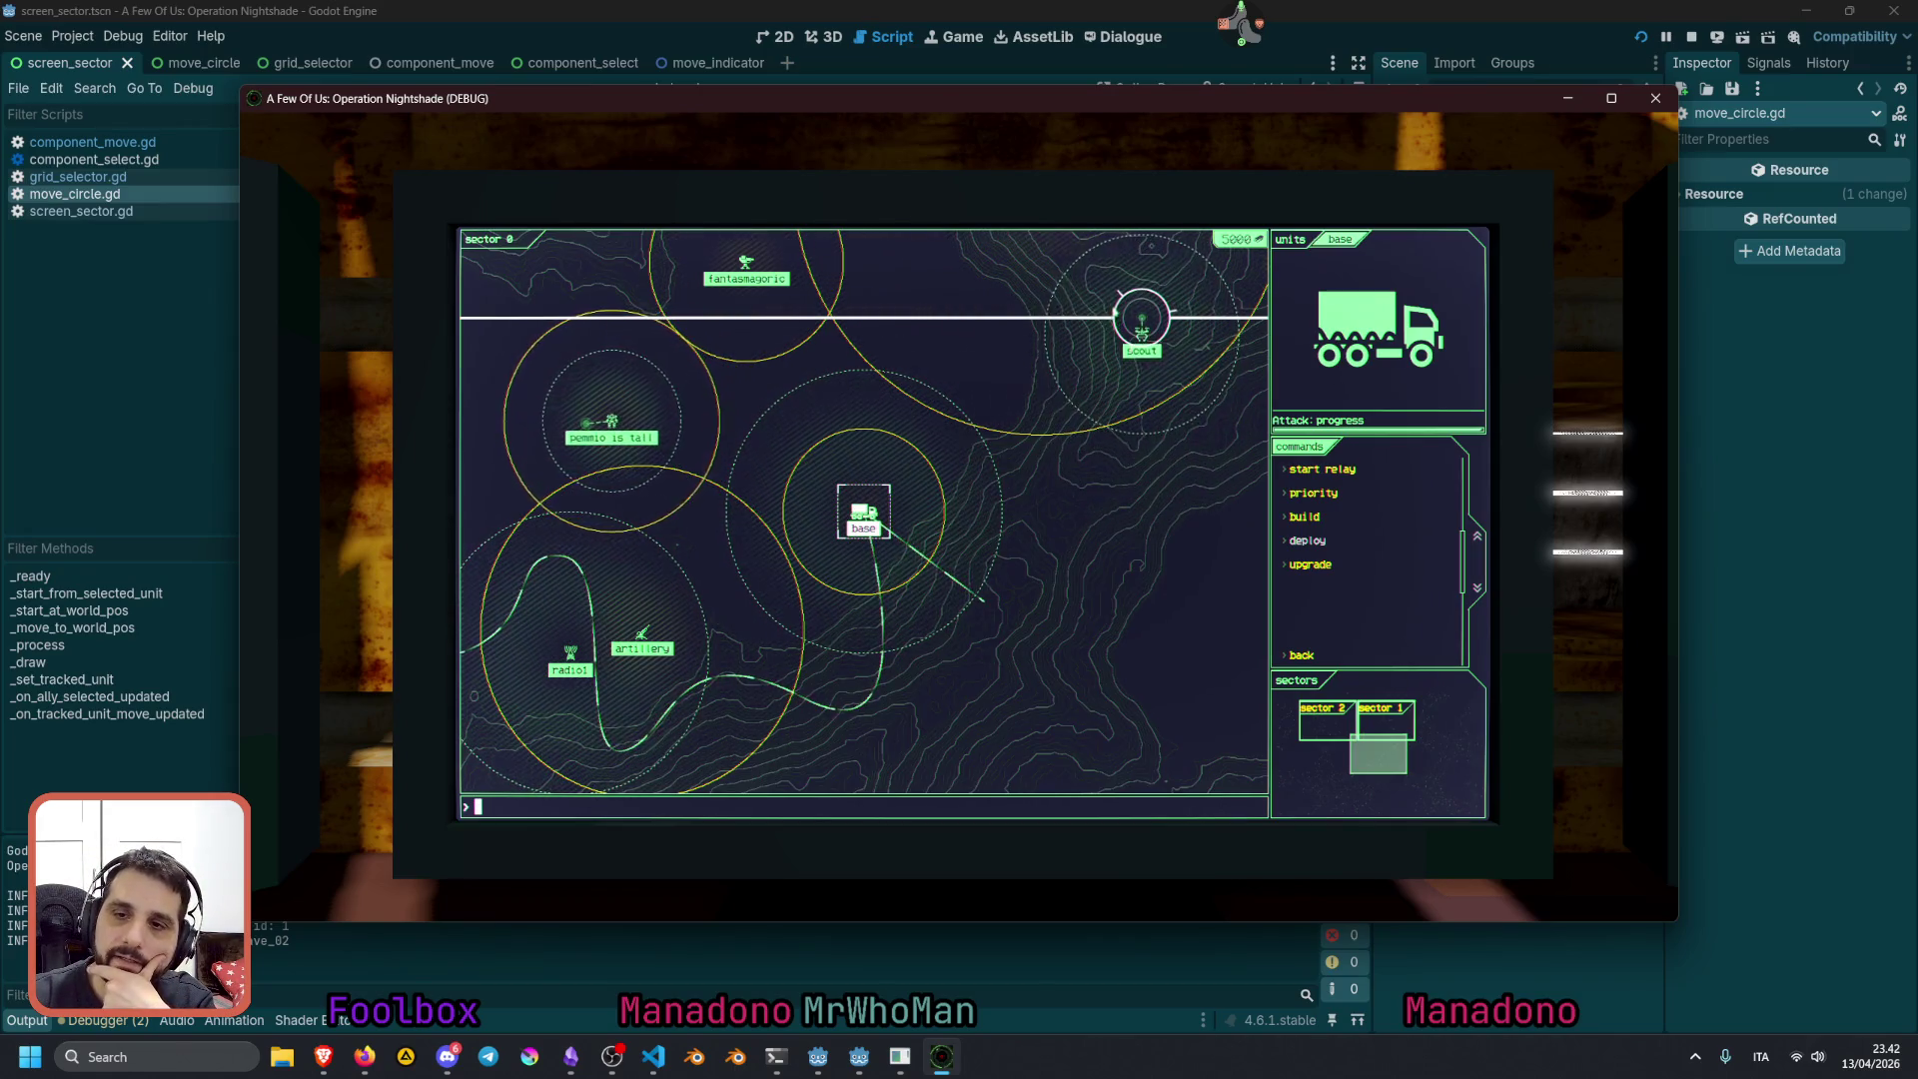
click(1140, 320)
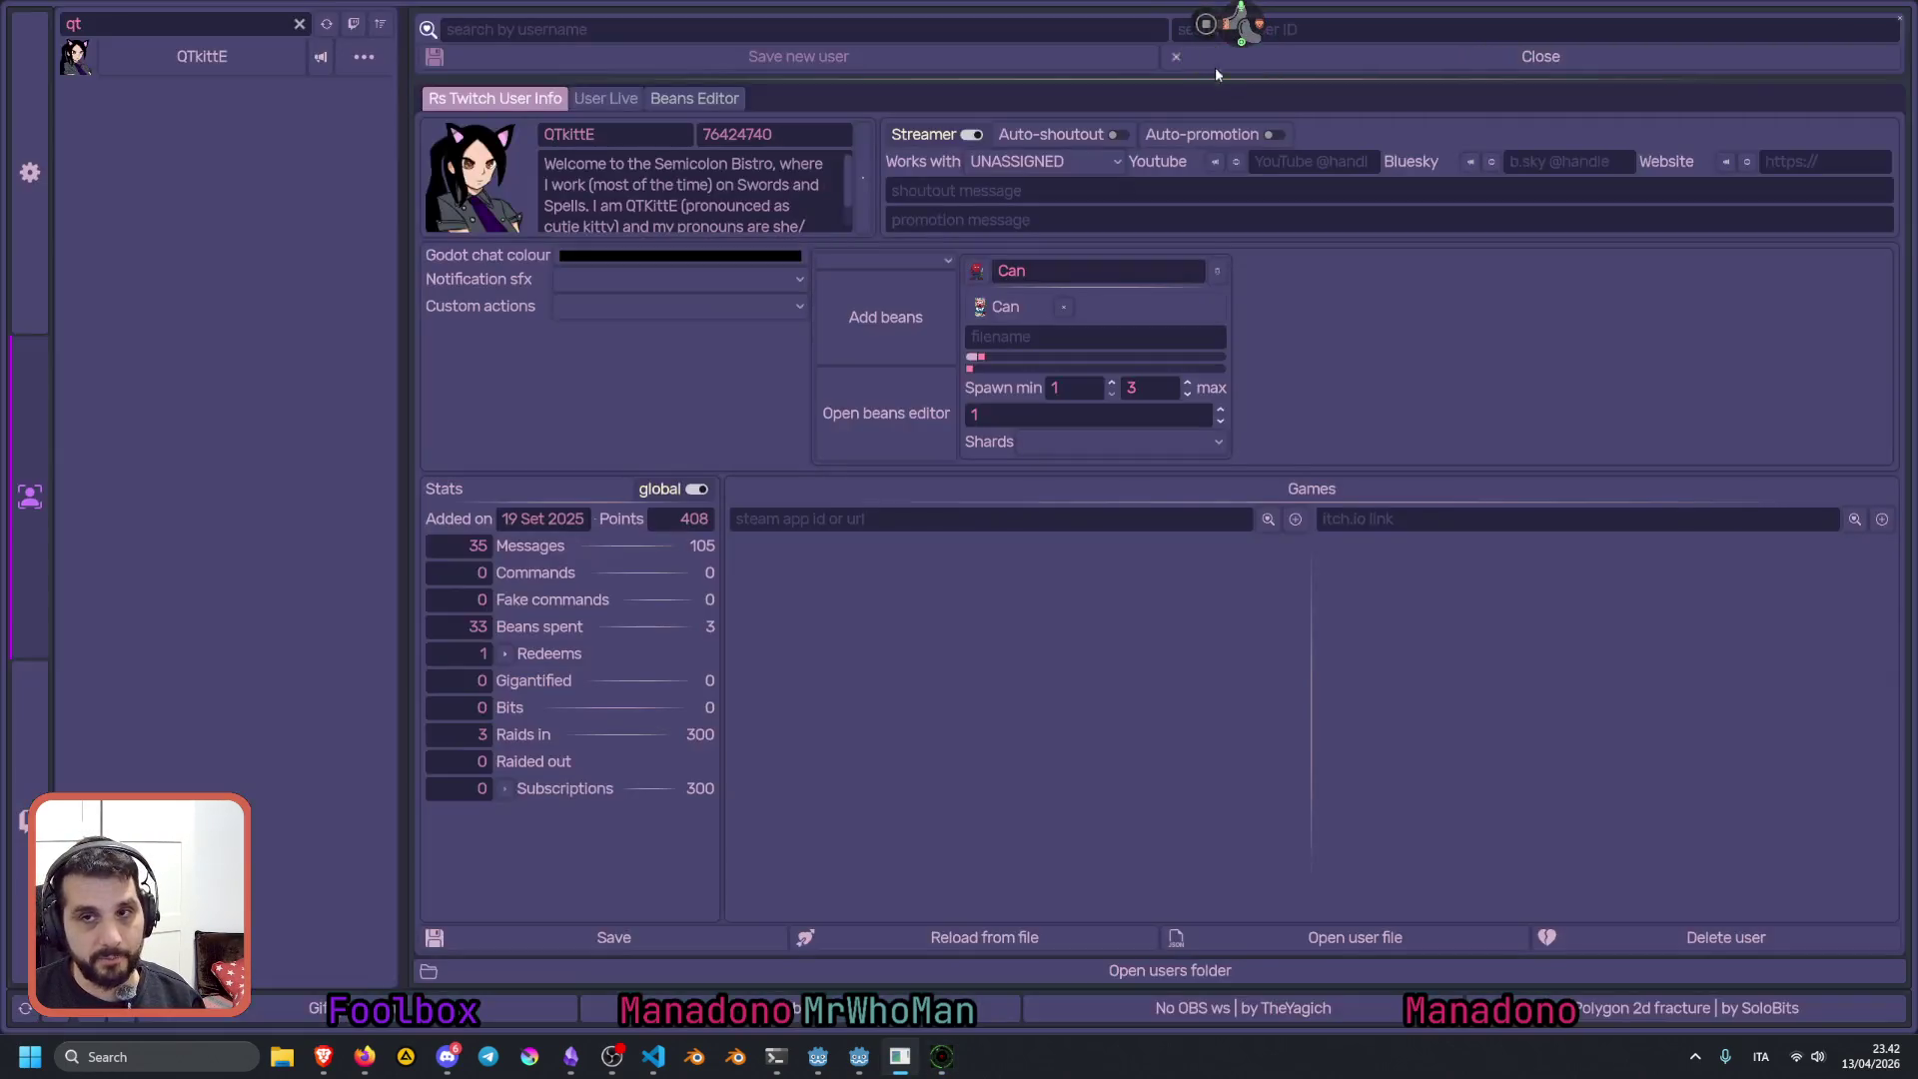
Filter the user list by part of a viewer's username, view their profile, then close the tool
click(298, 23)
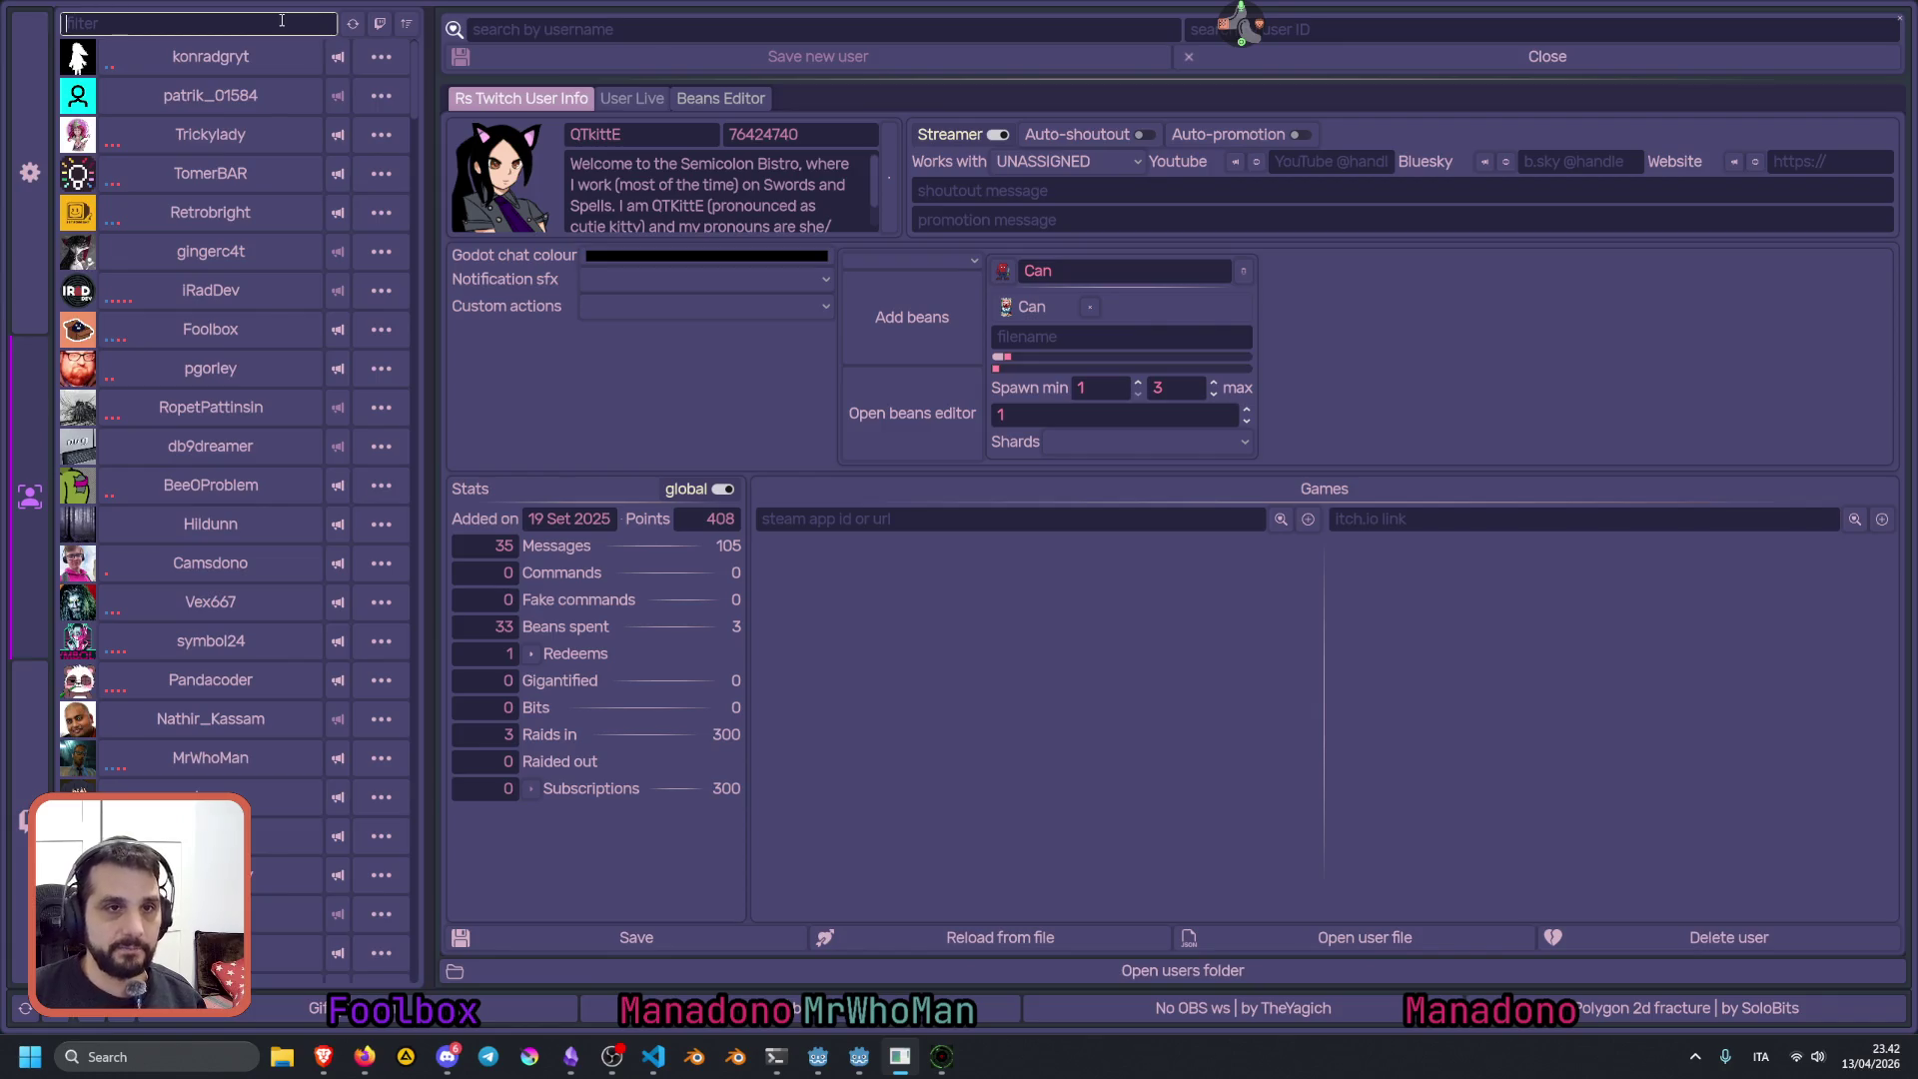
text(tempti)
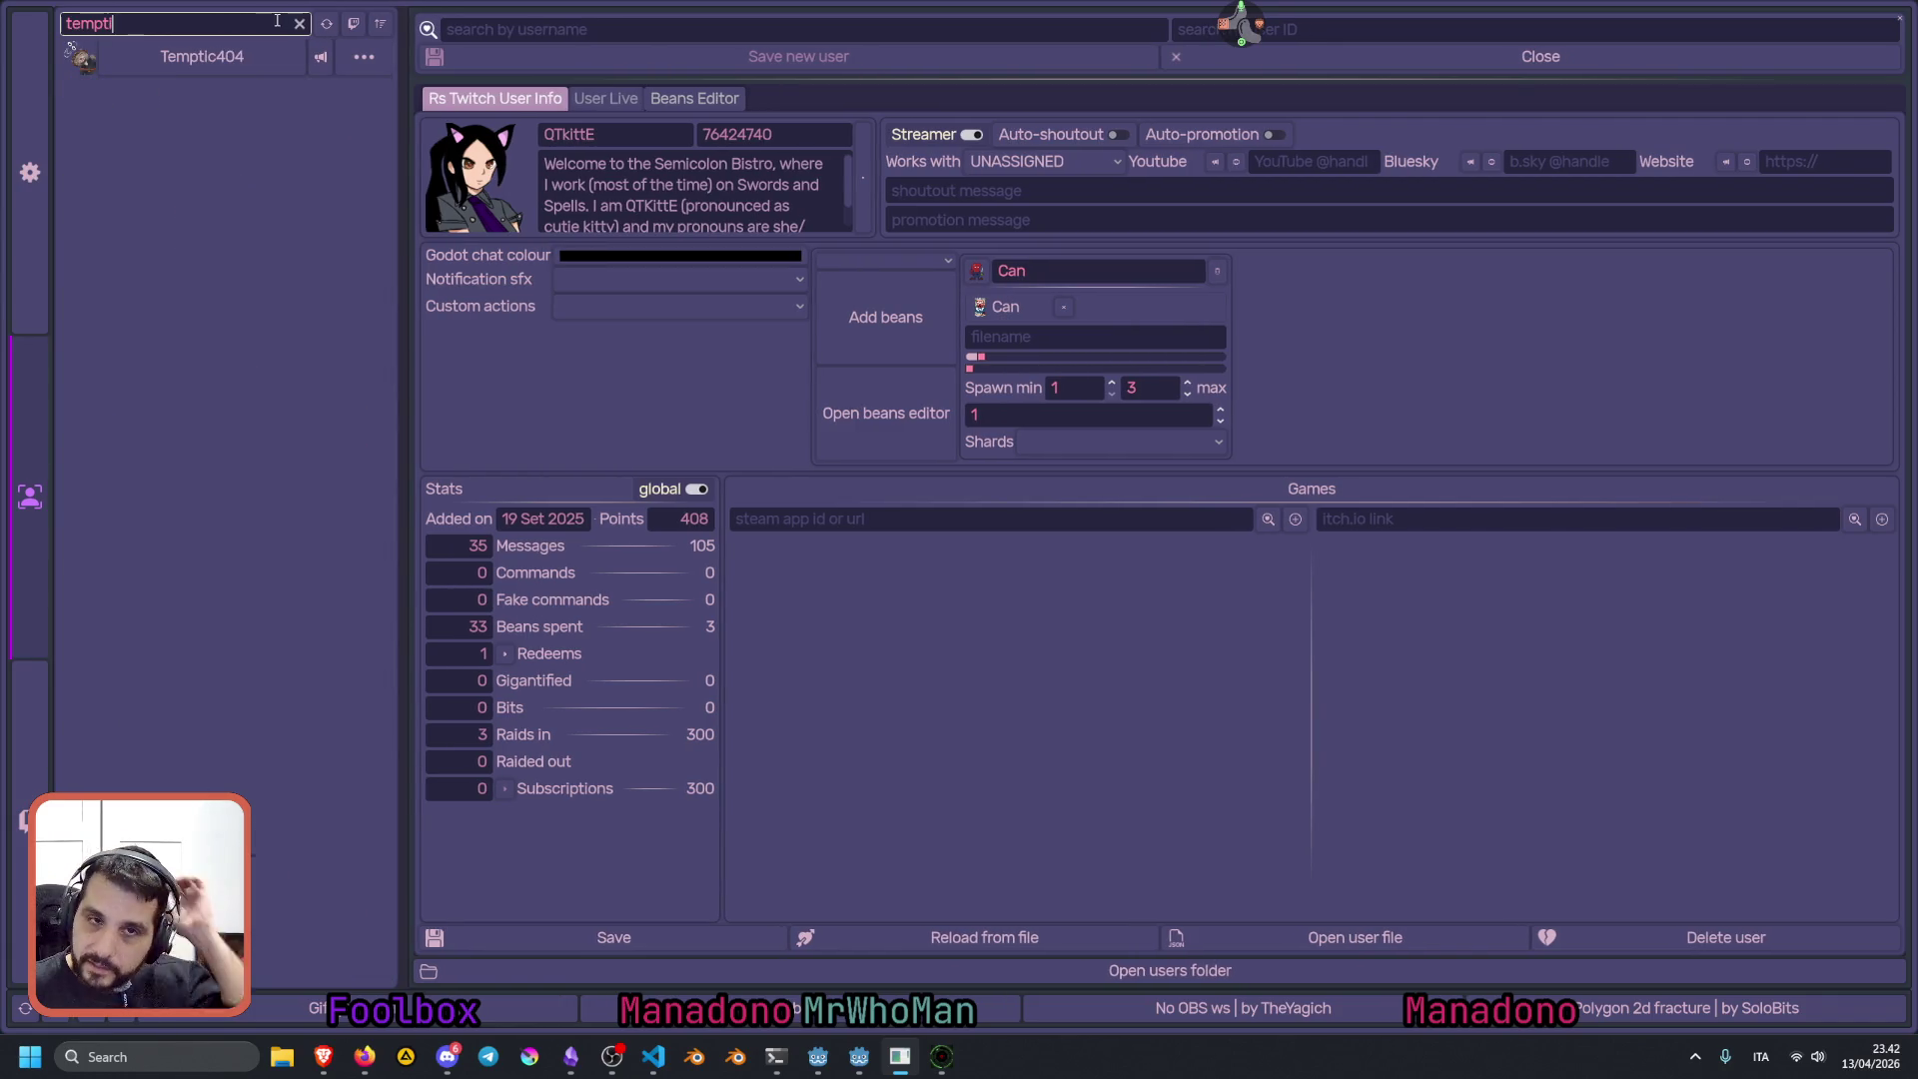
click(321, 58)
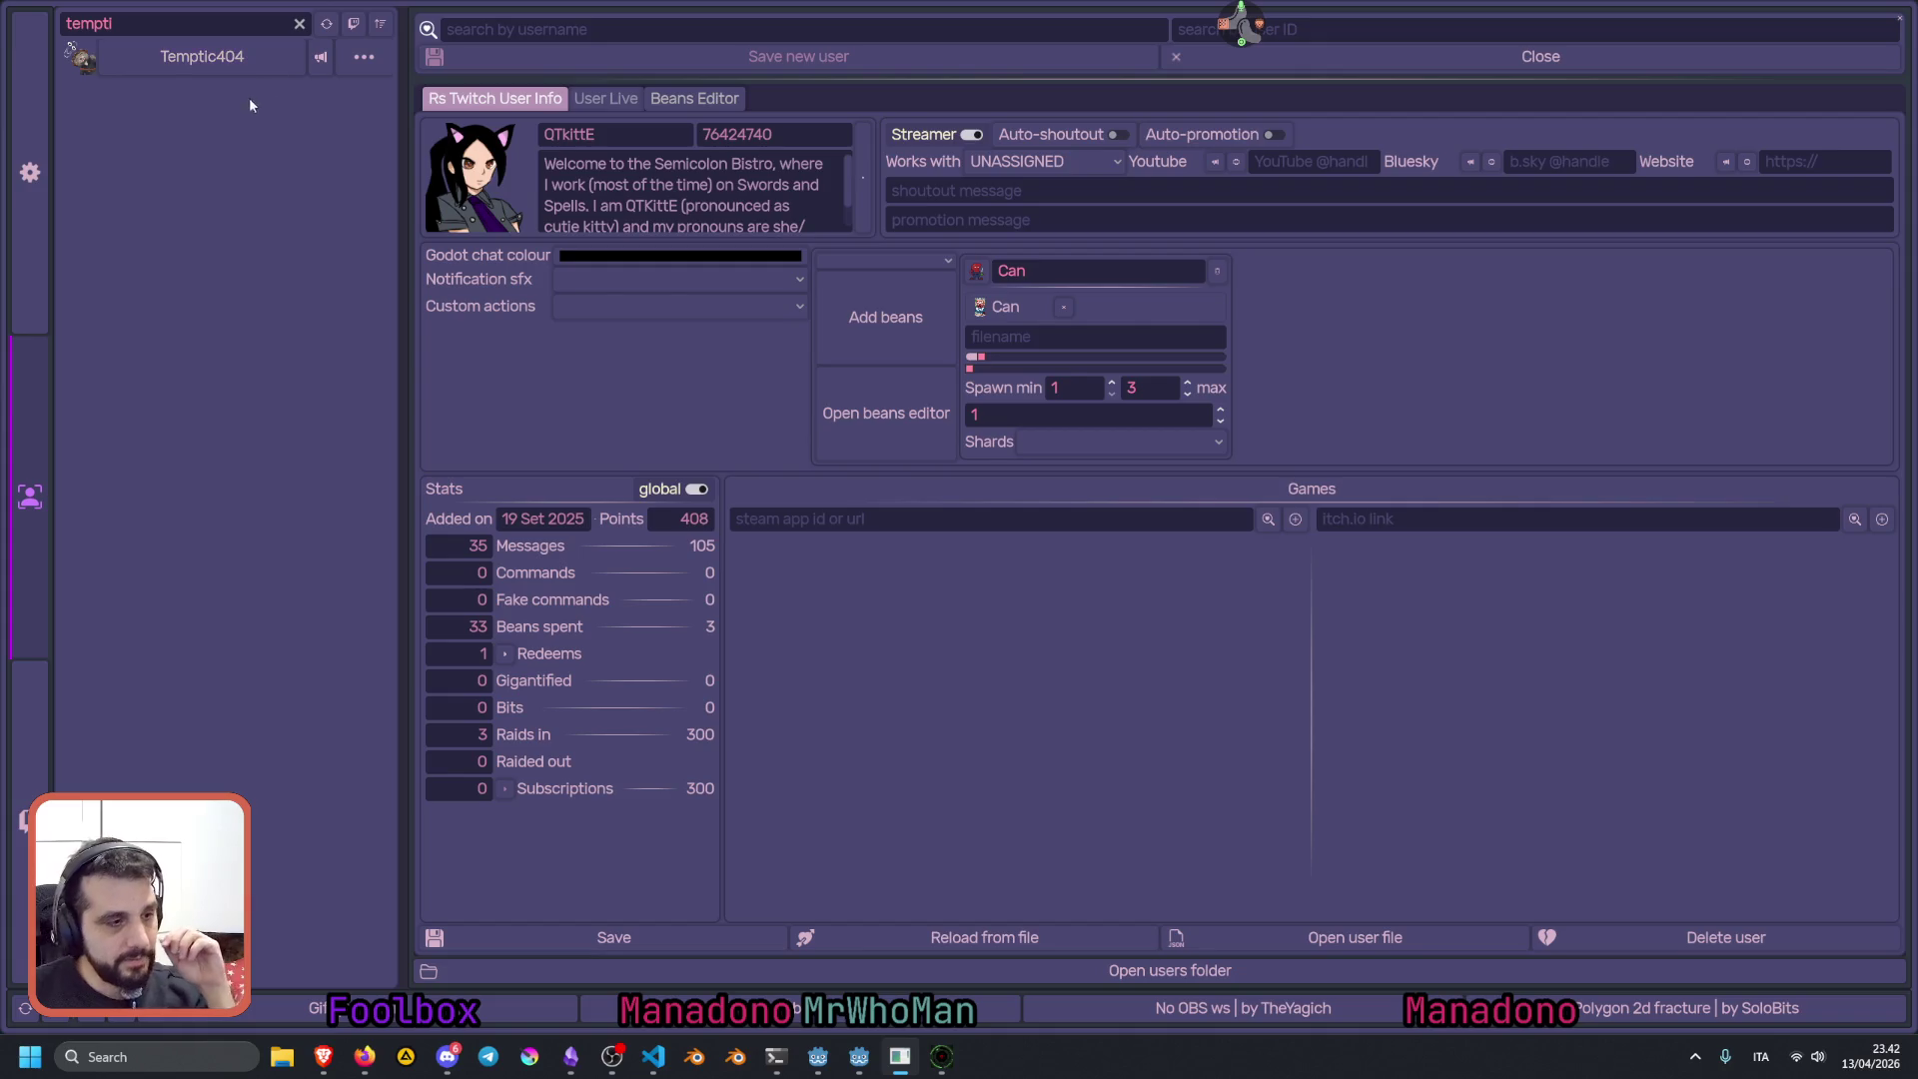
click(215, 70)
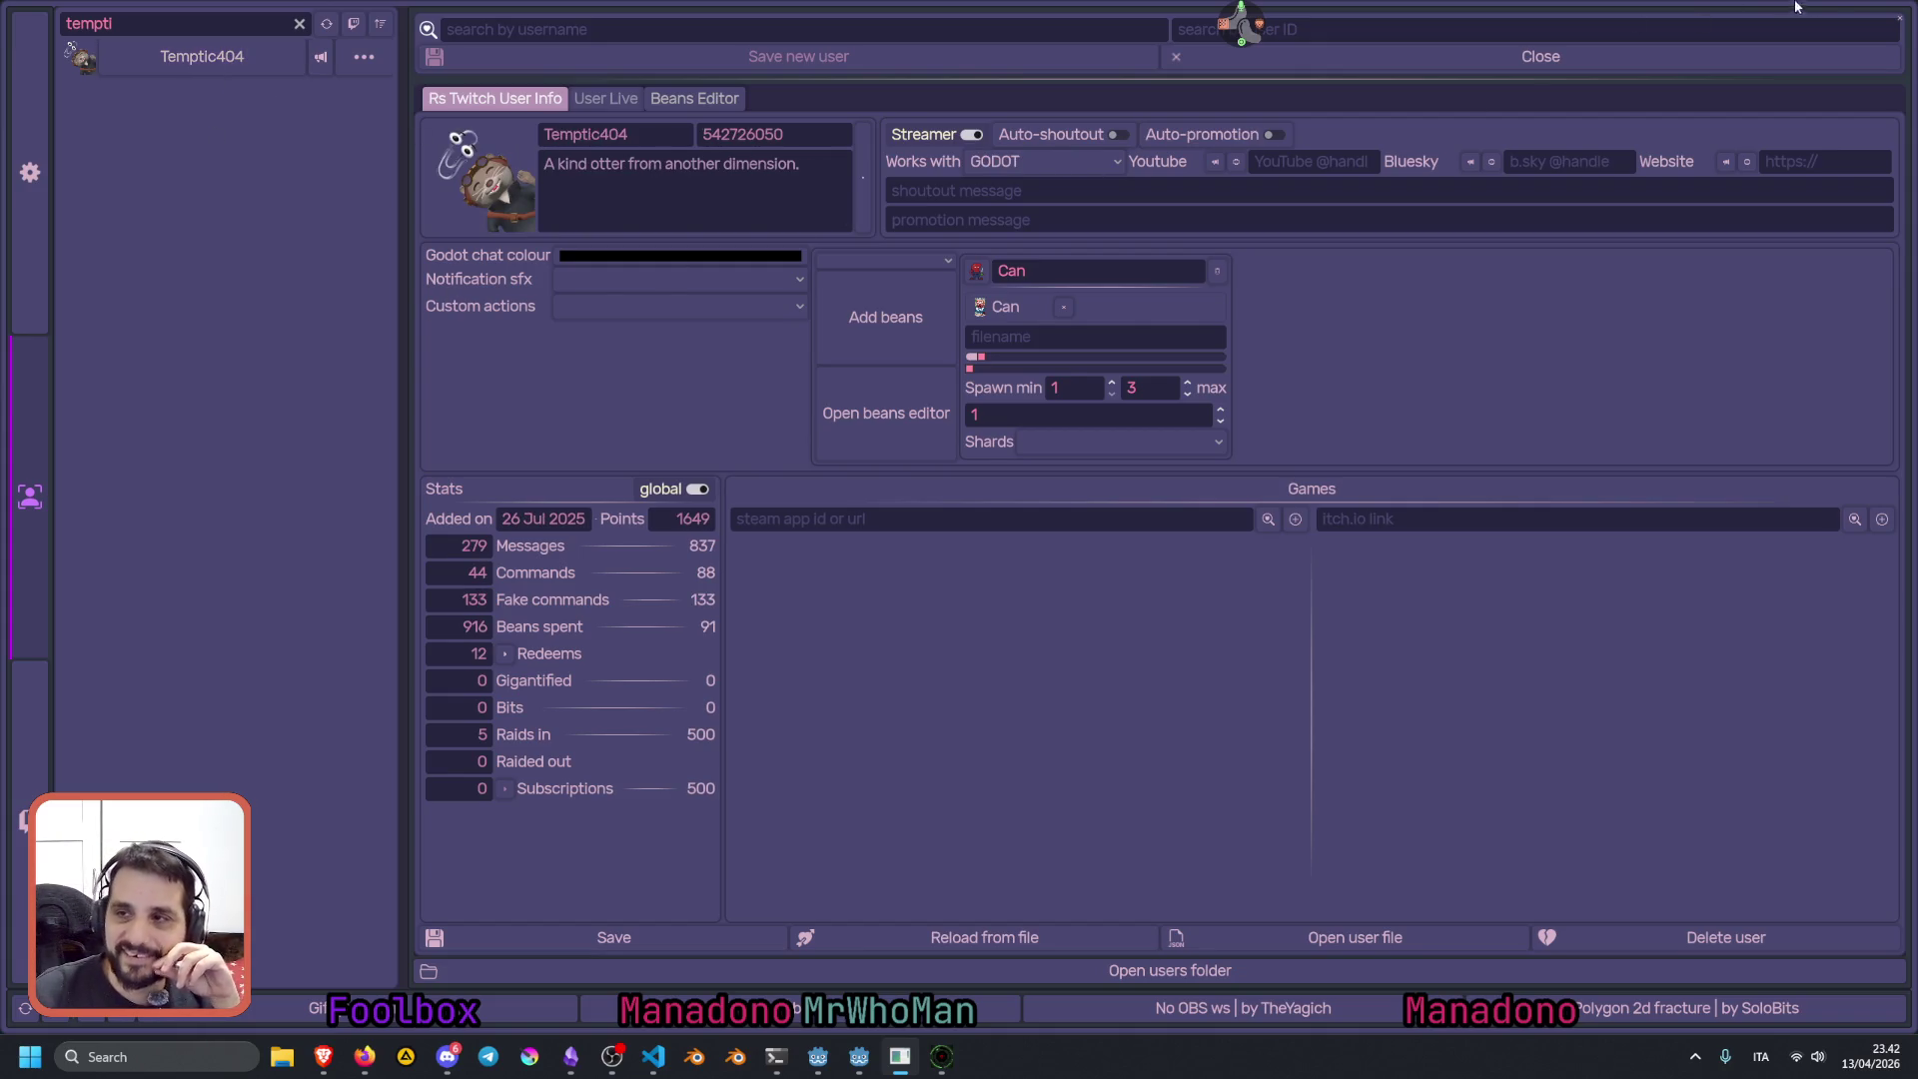
click(1890, 18)
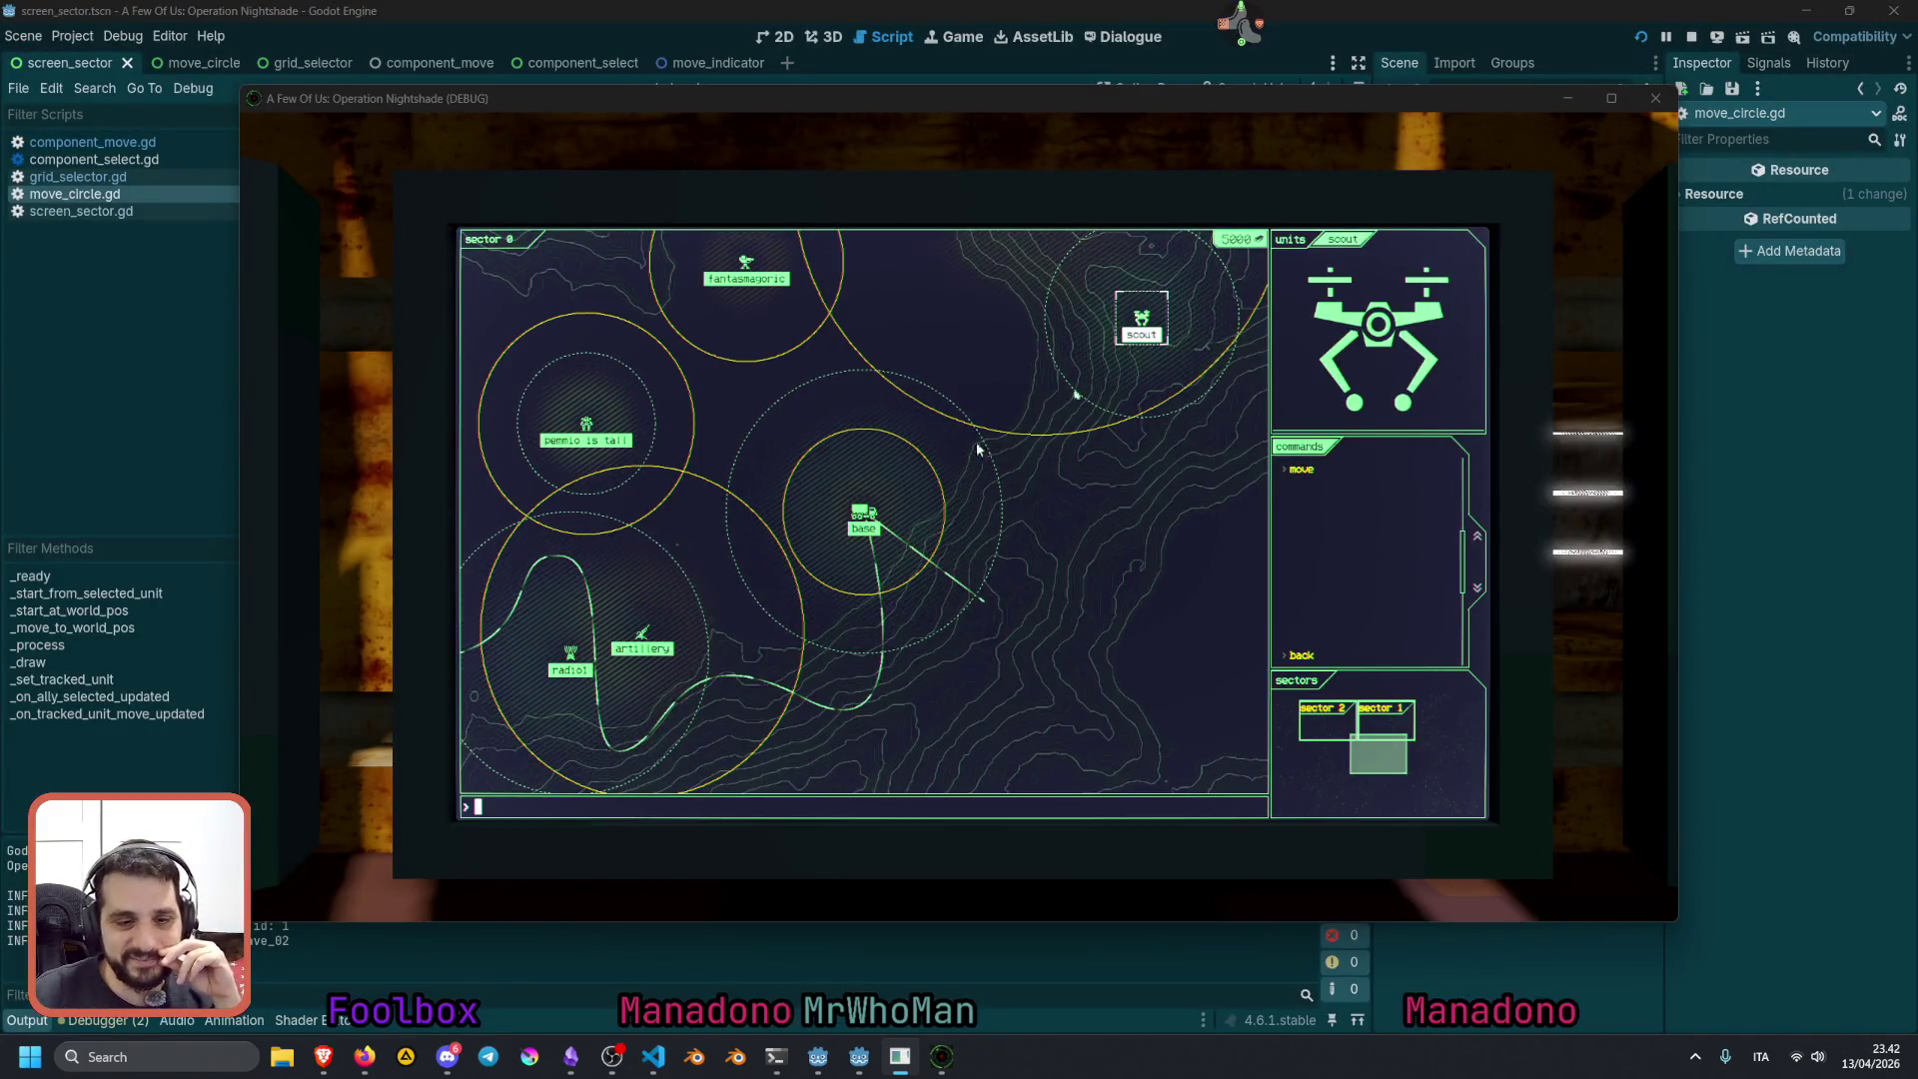
Refocus the game, check the base and scout, and send the mech unit to a new target
mouse_move(327, 1057)
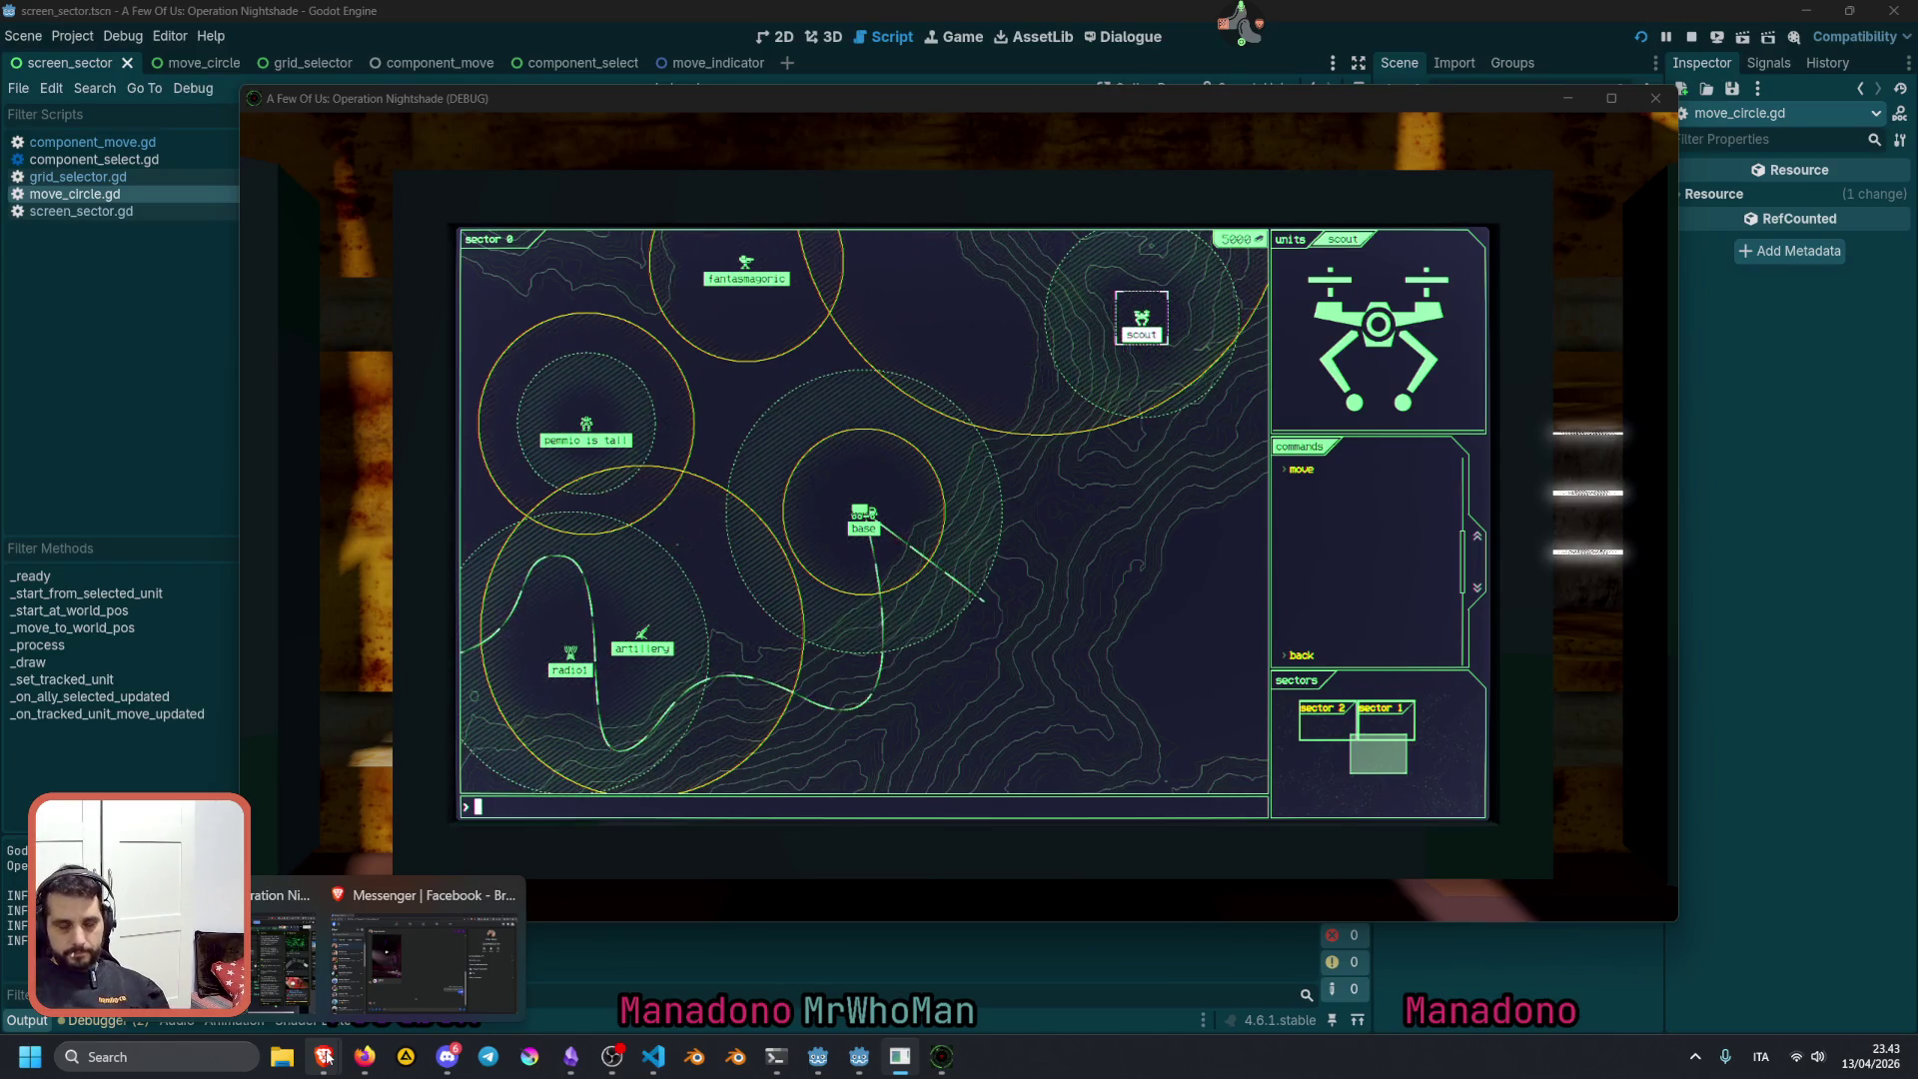
click(937, 436)
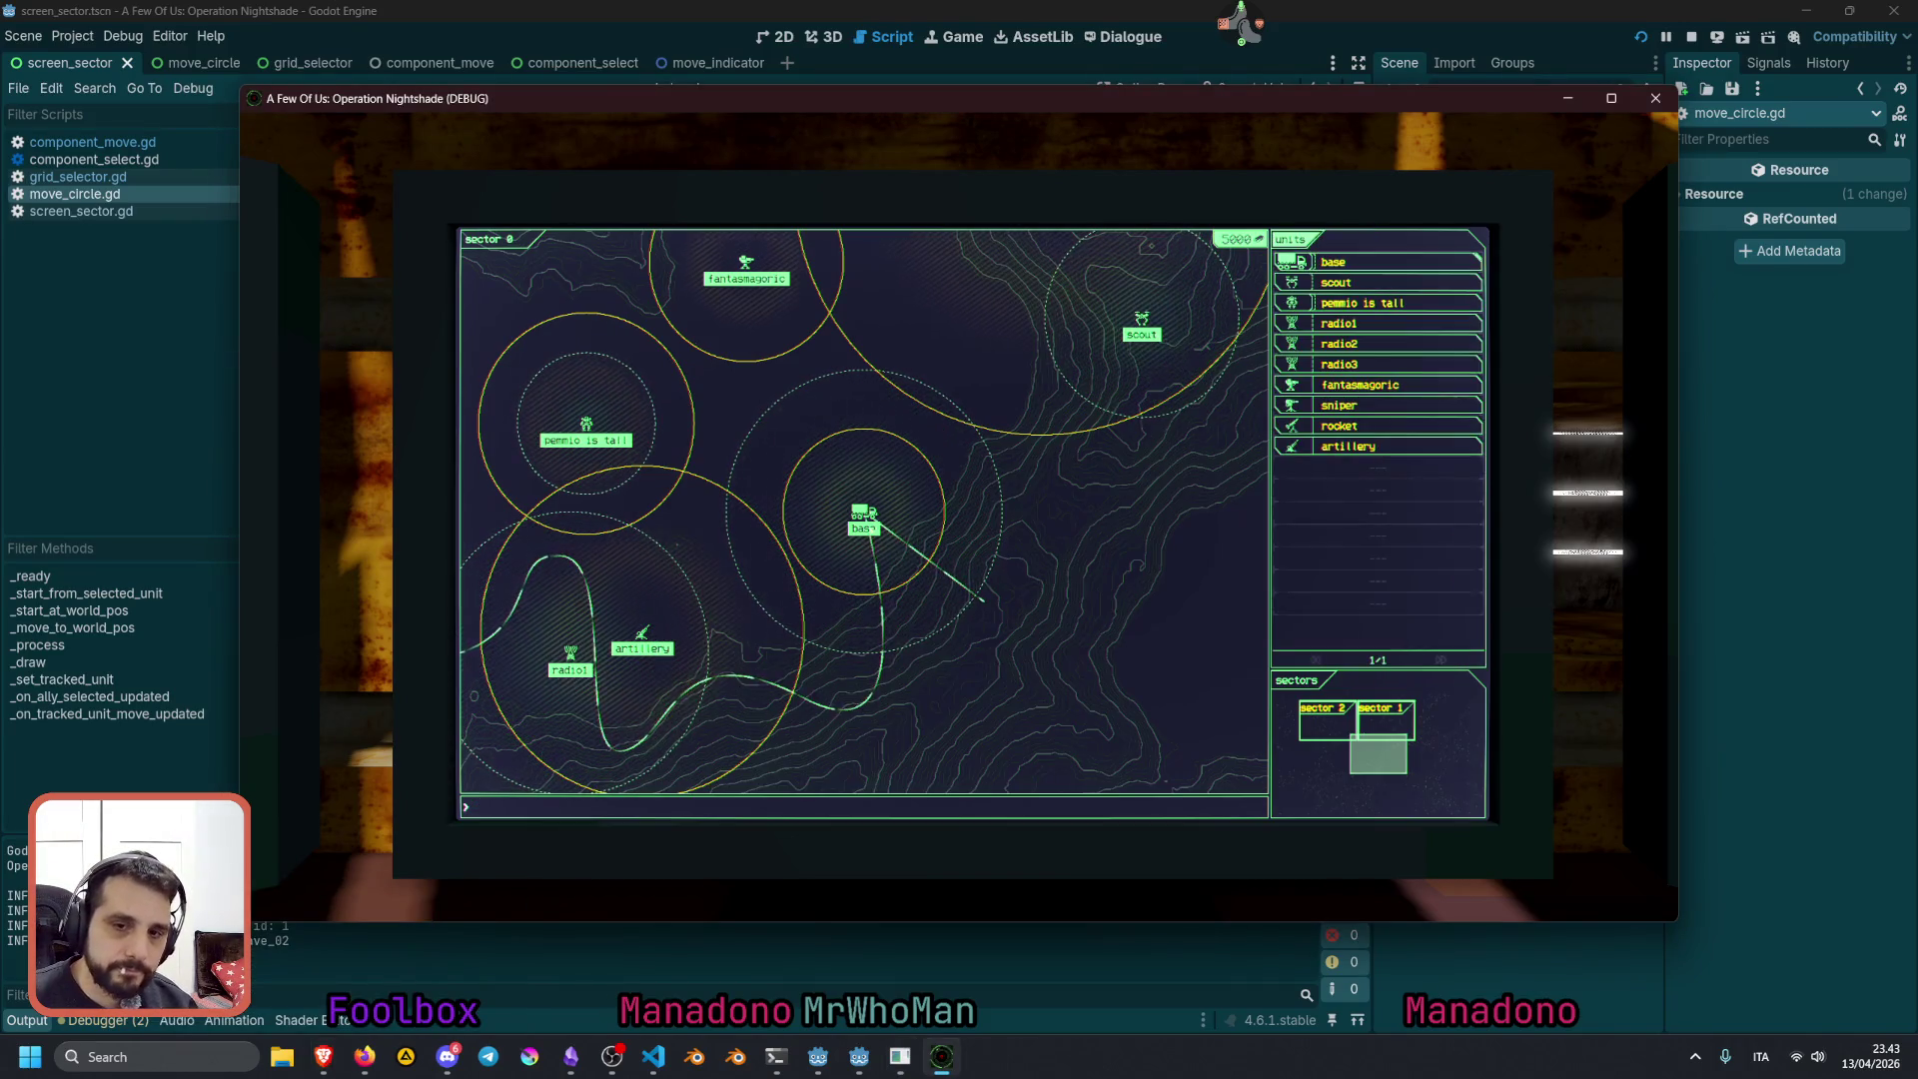
click(865, 514)
click(1140, 327)
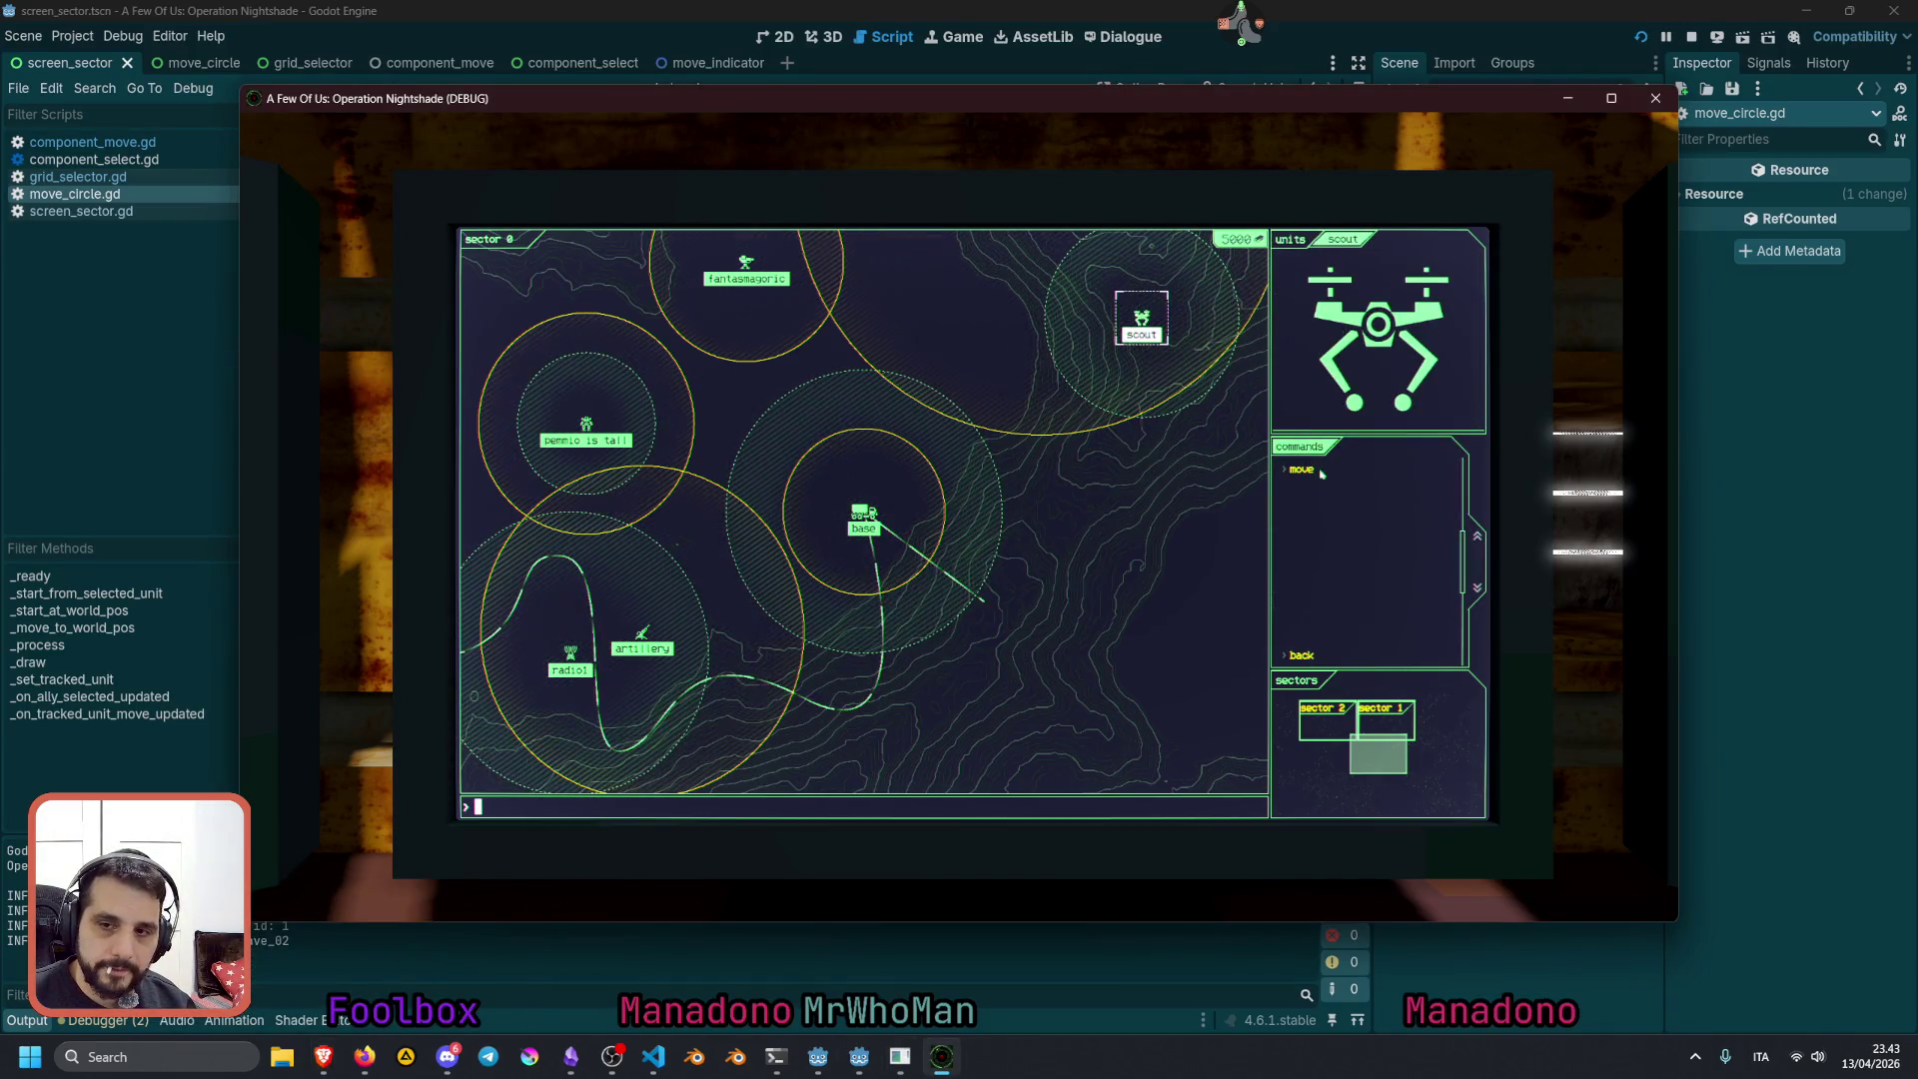
click(868, 517)
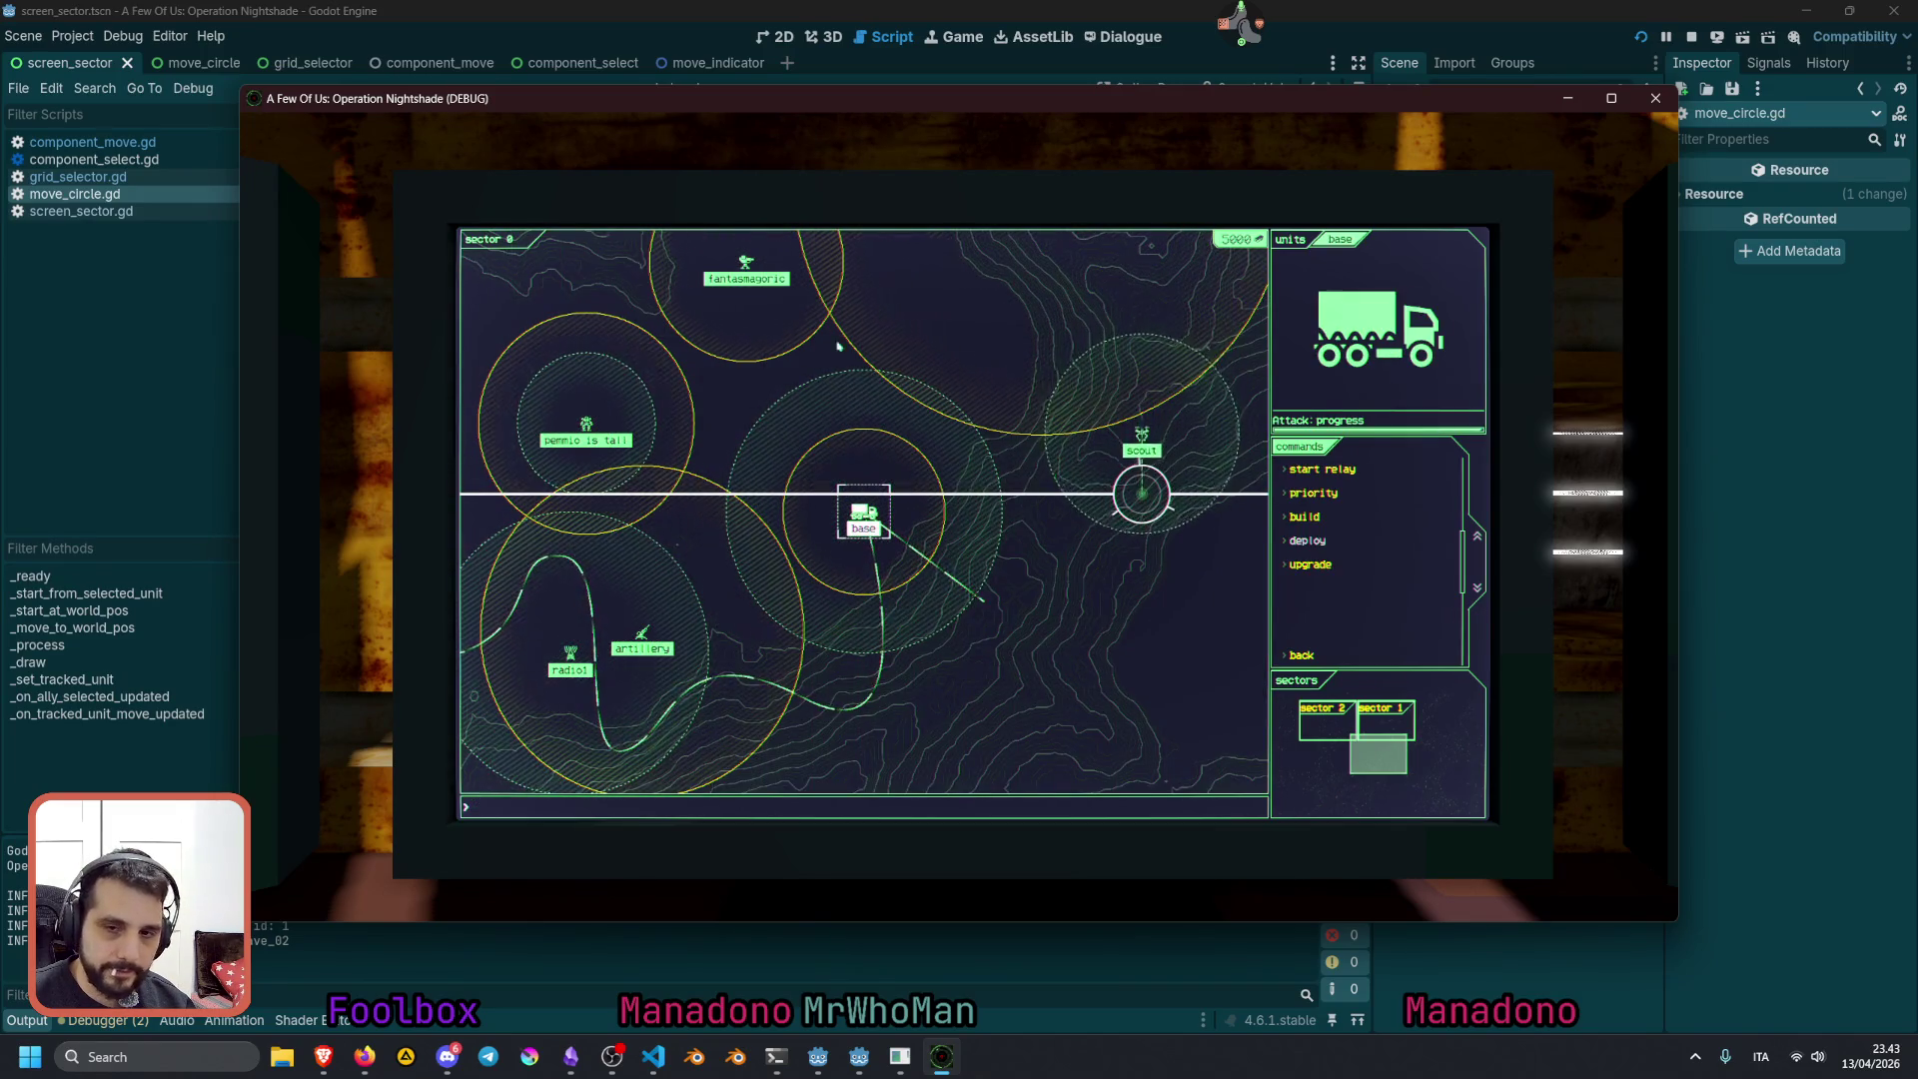
click(1191, 478)
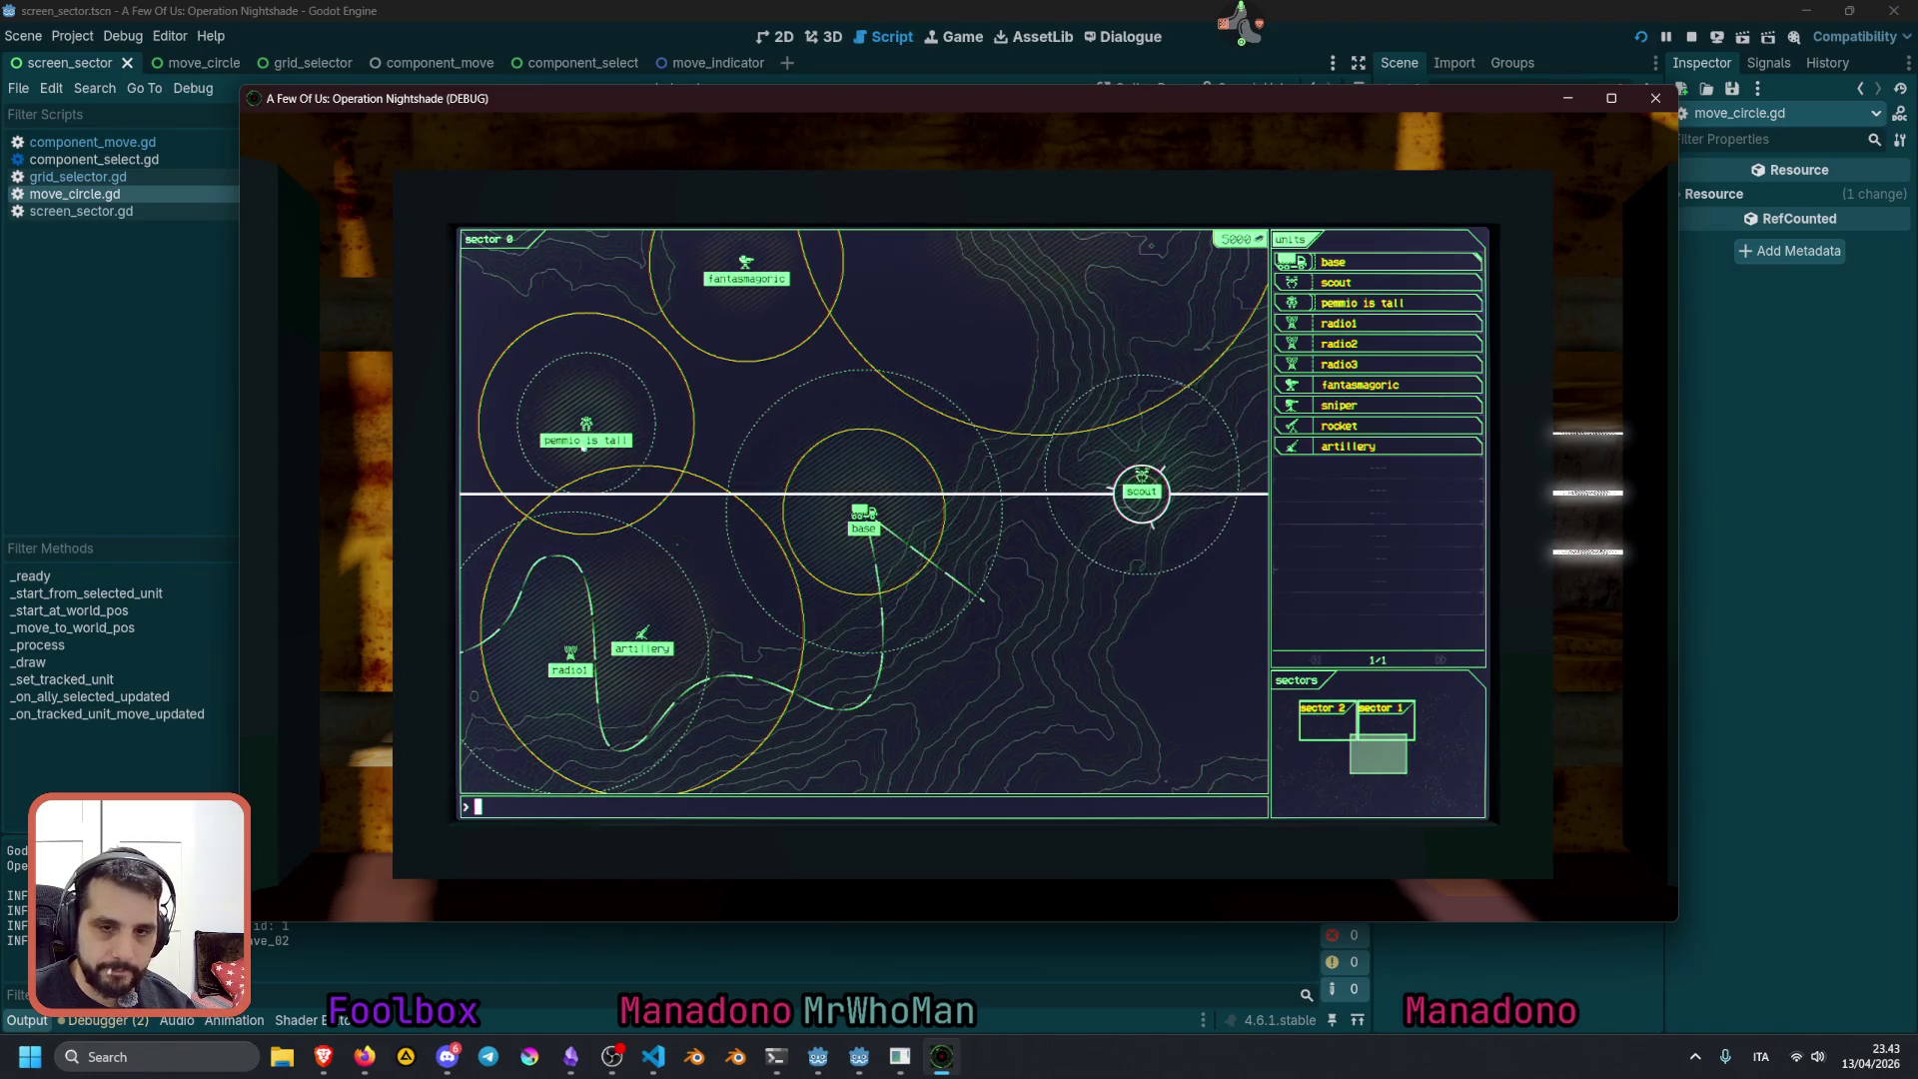
click(1338, 302)
click(1276, 465)
click(1007, 356)
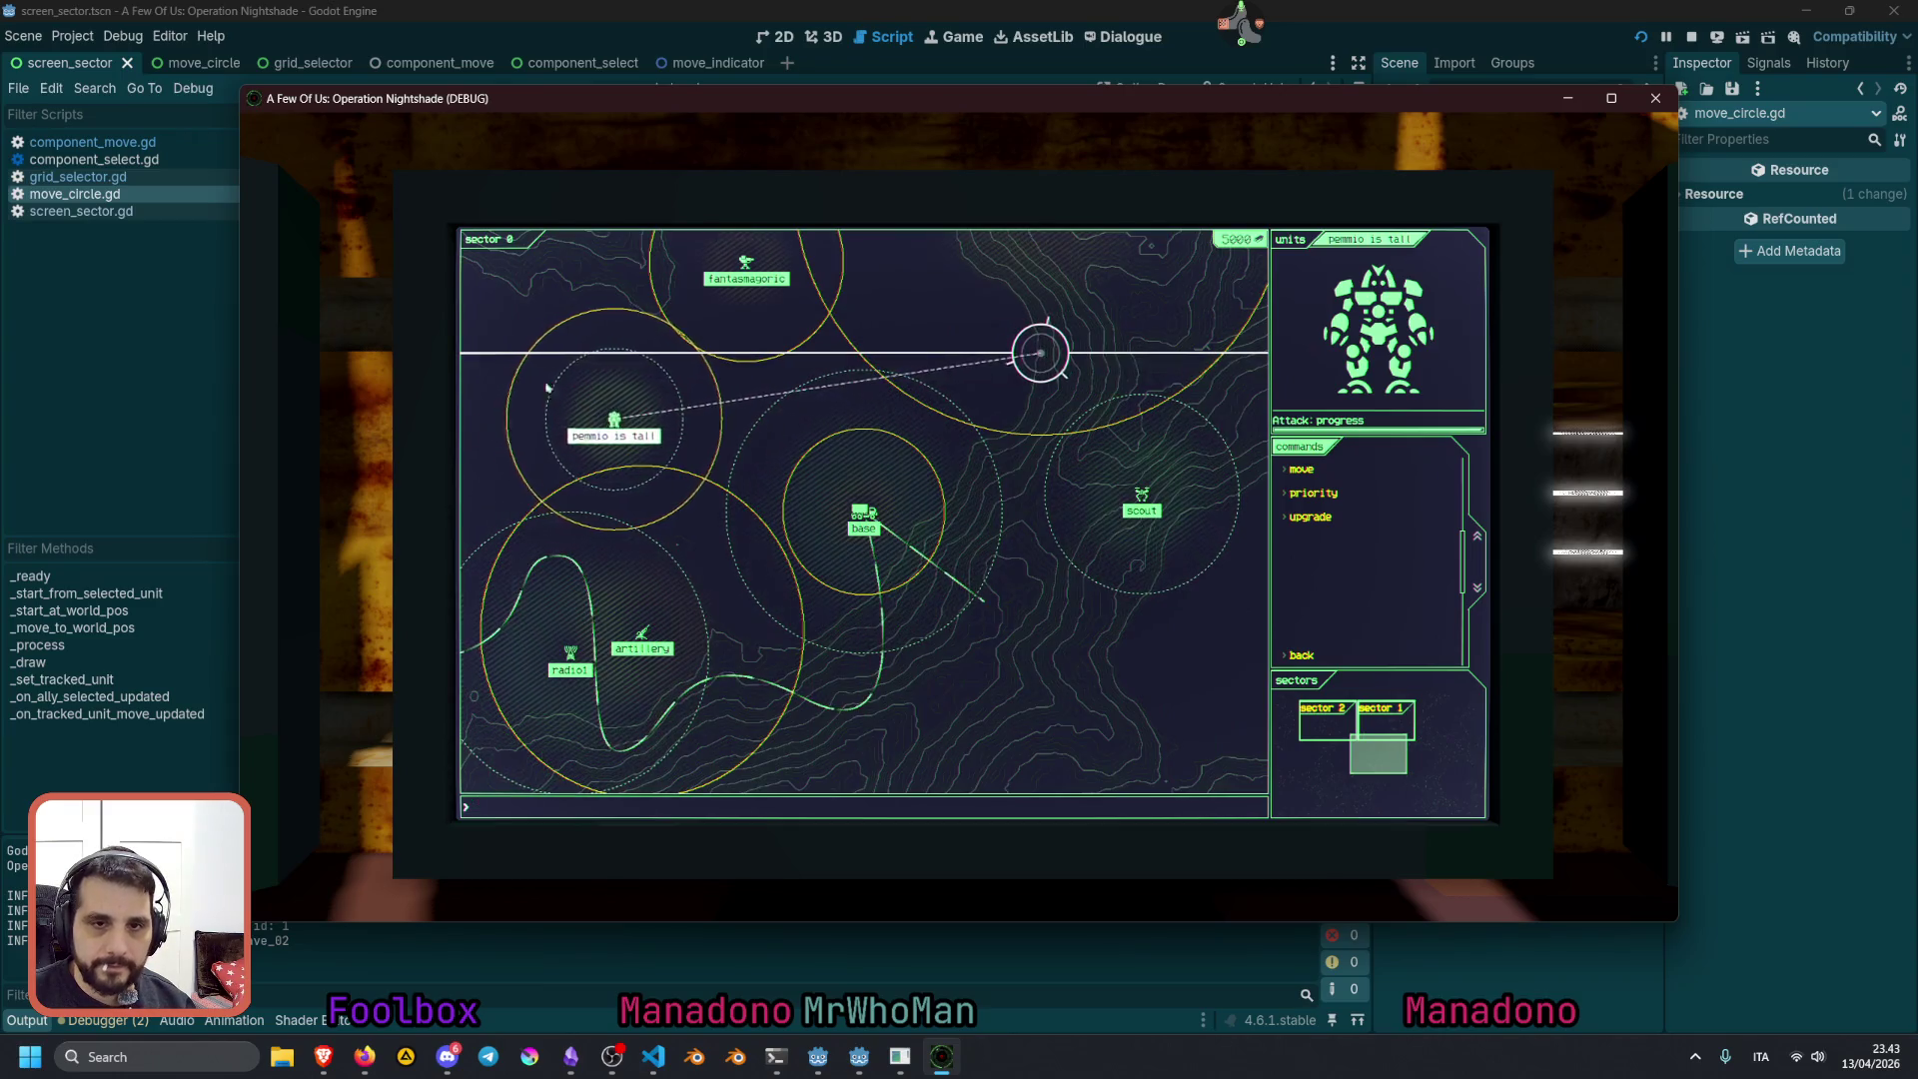
Select radio1 and switch the view to the sector overview monitor
click(564, 654)
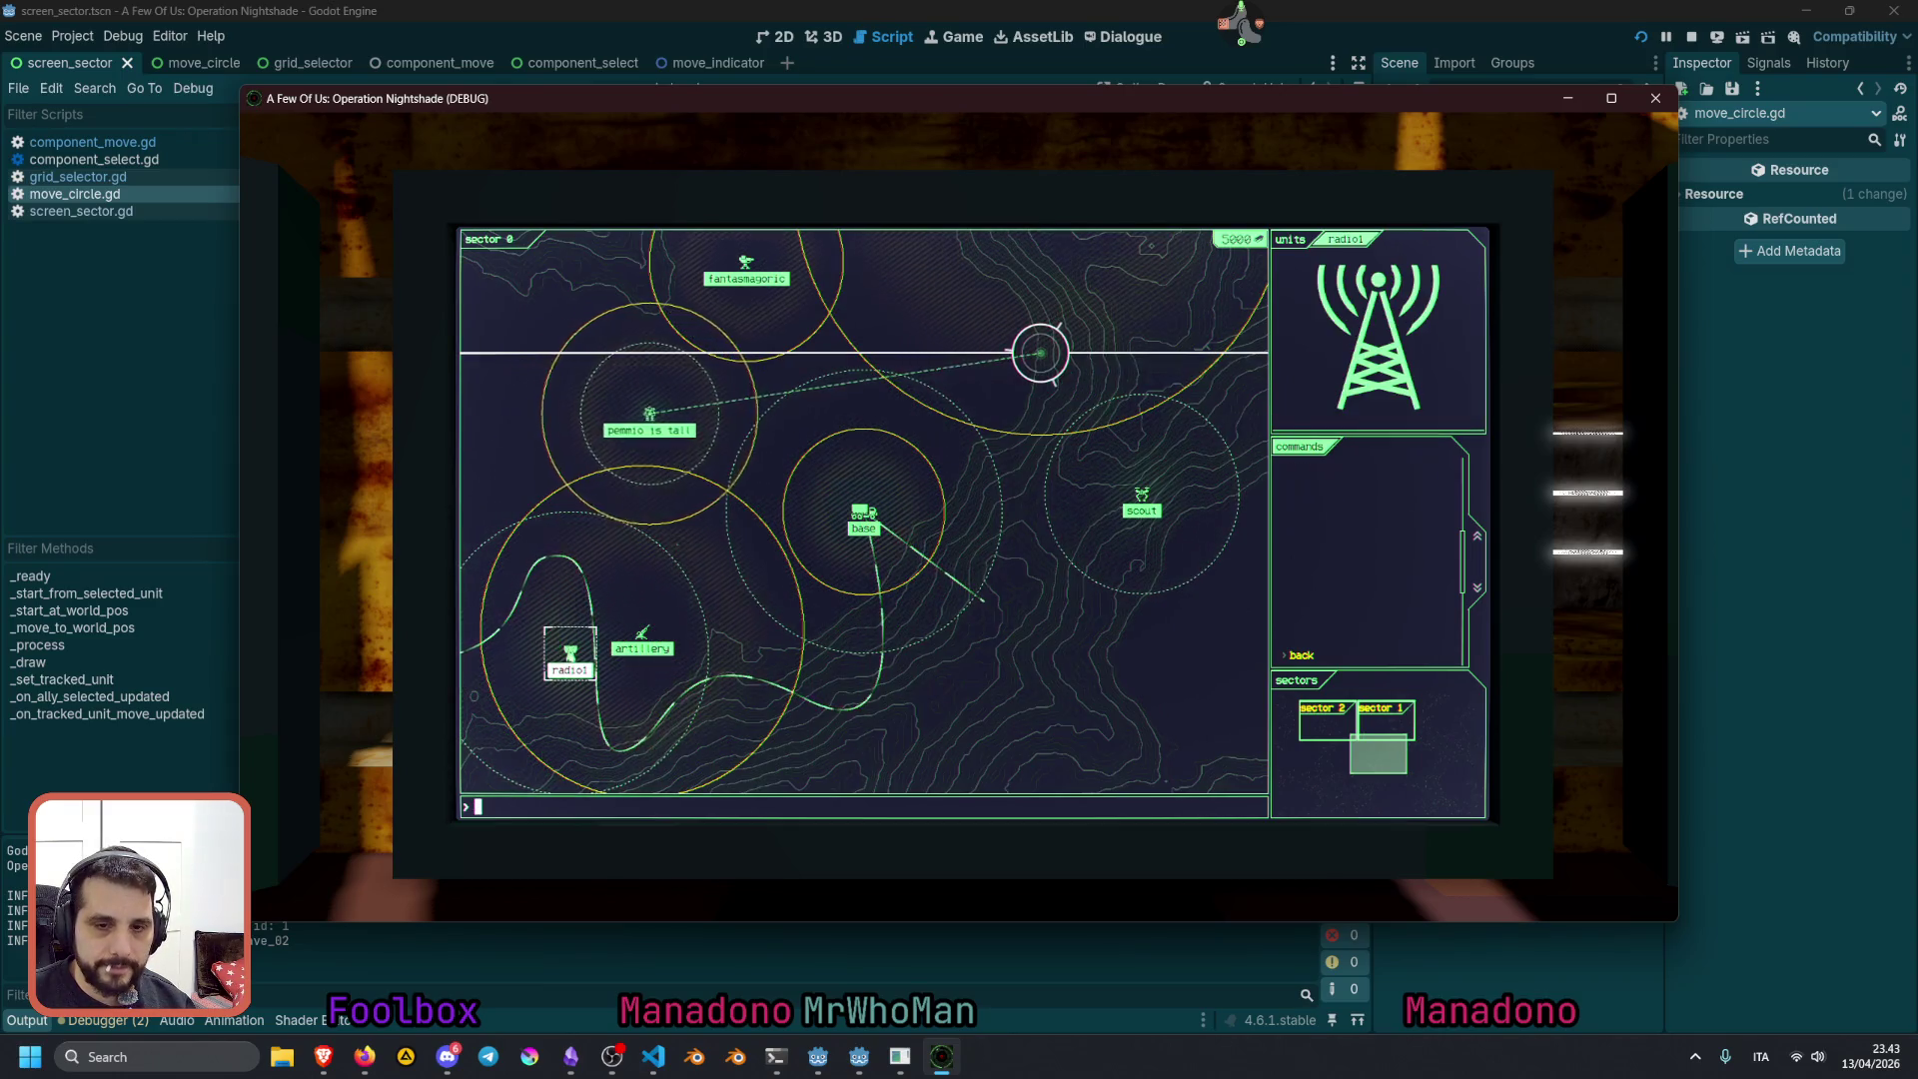
right_click(471, 515)
click(390, 479)
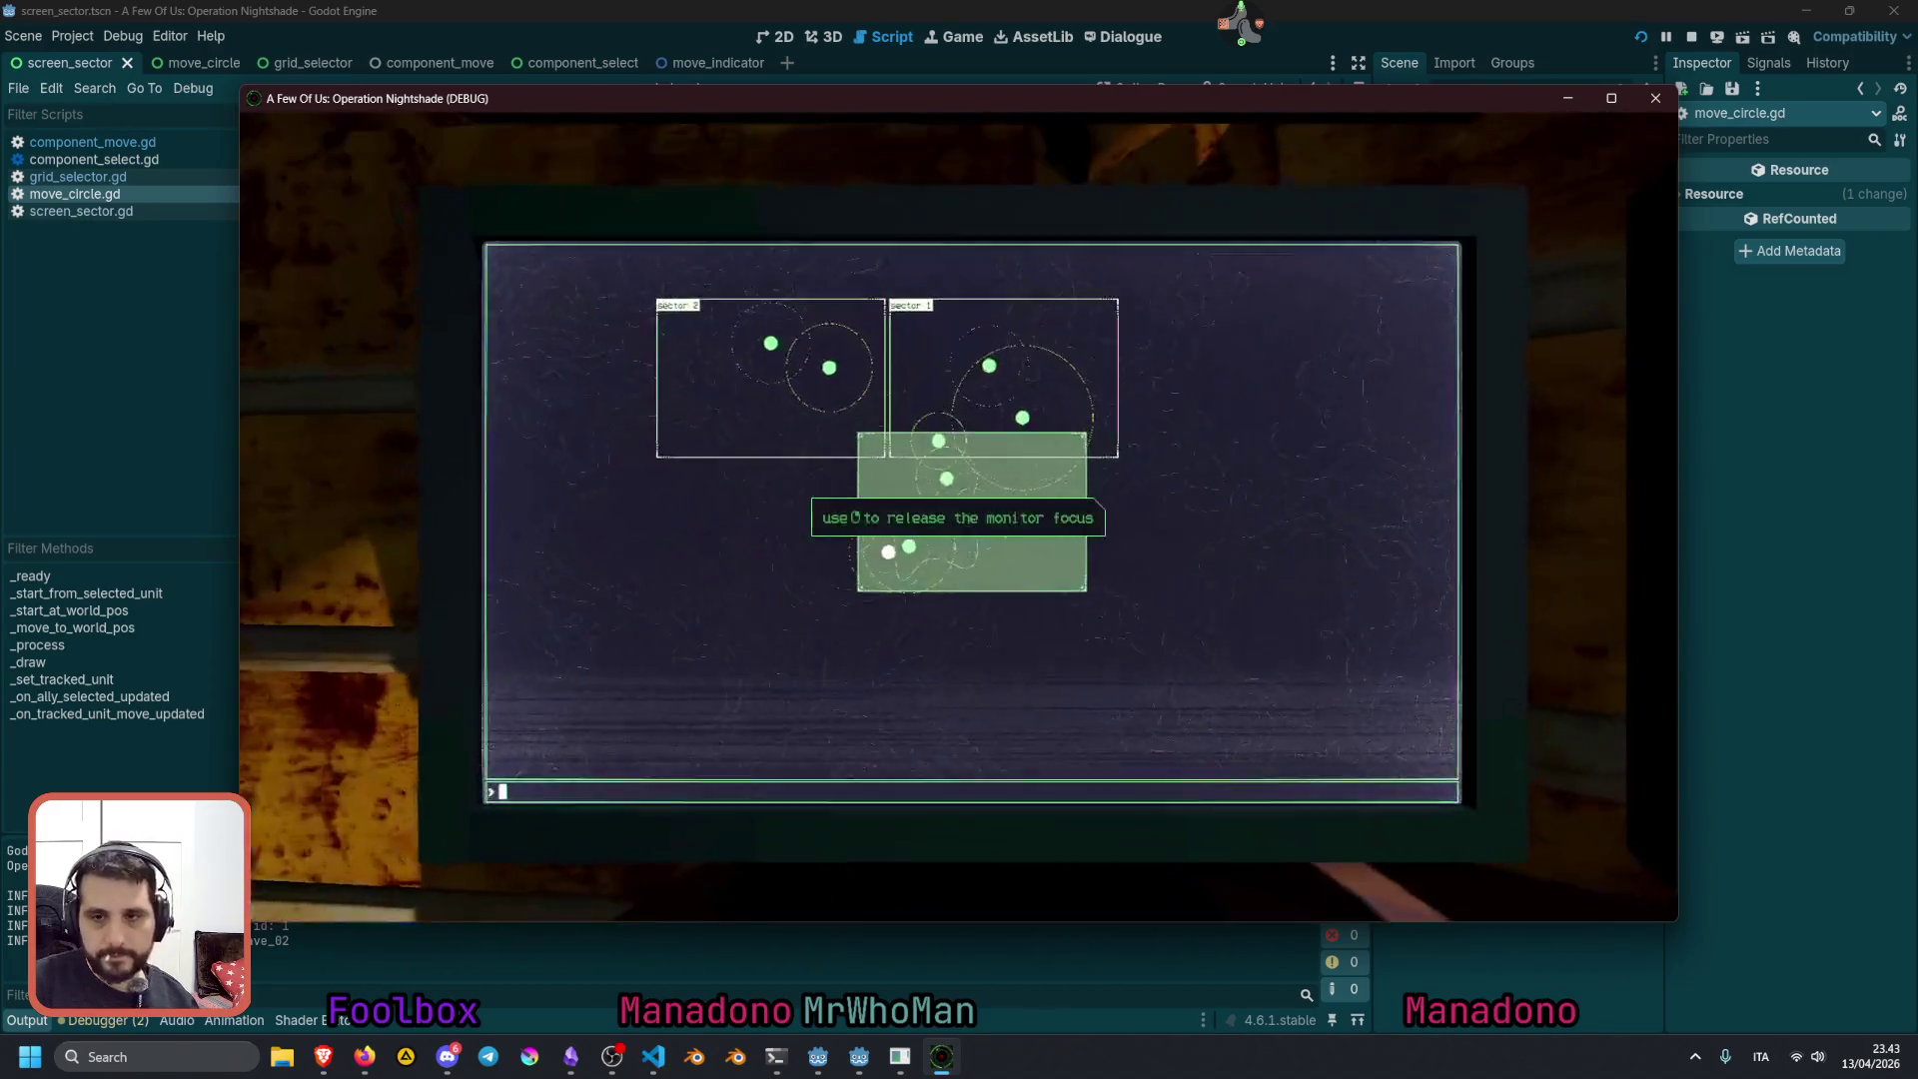
Enter 'sector 0' in the game console and maximize the debug game window
click(723, 397)
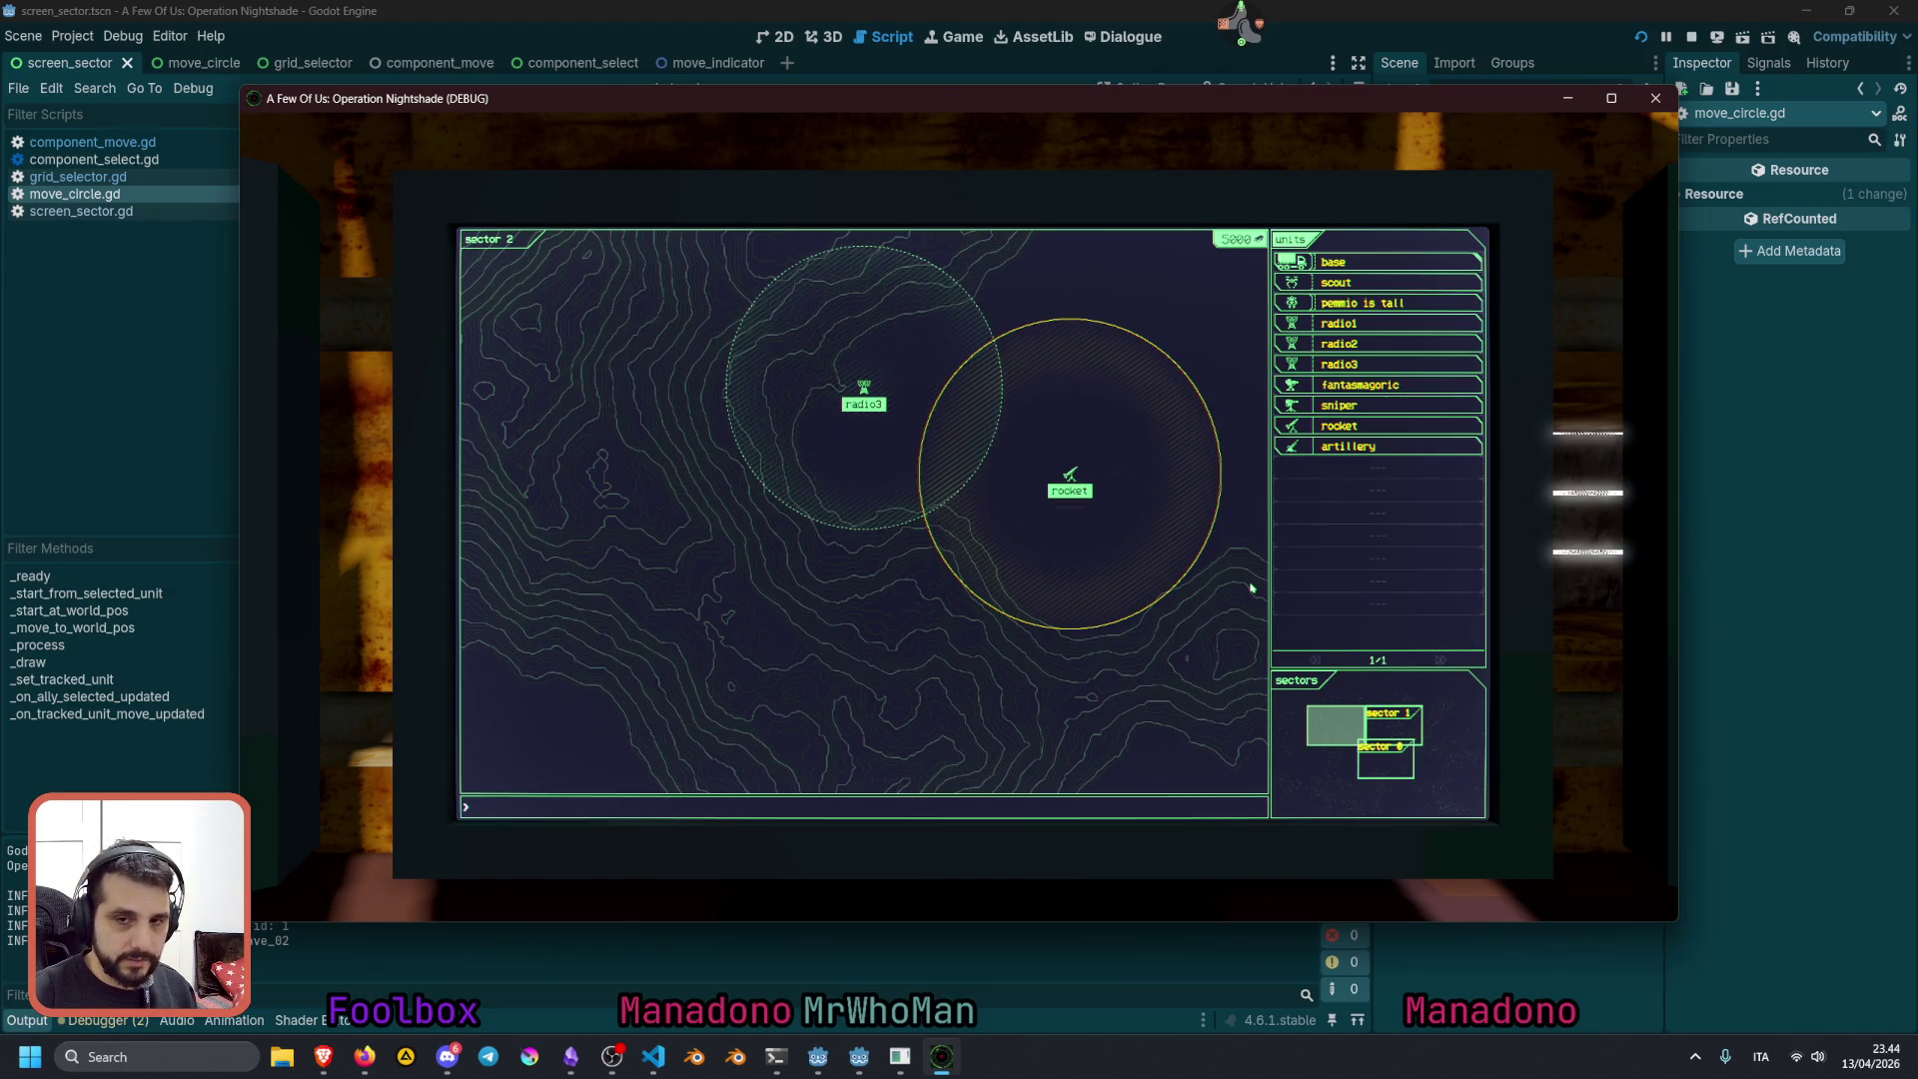
text(sector 0)
key(Return)
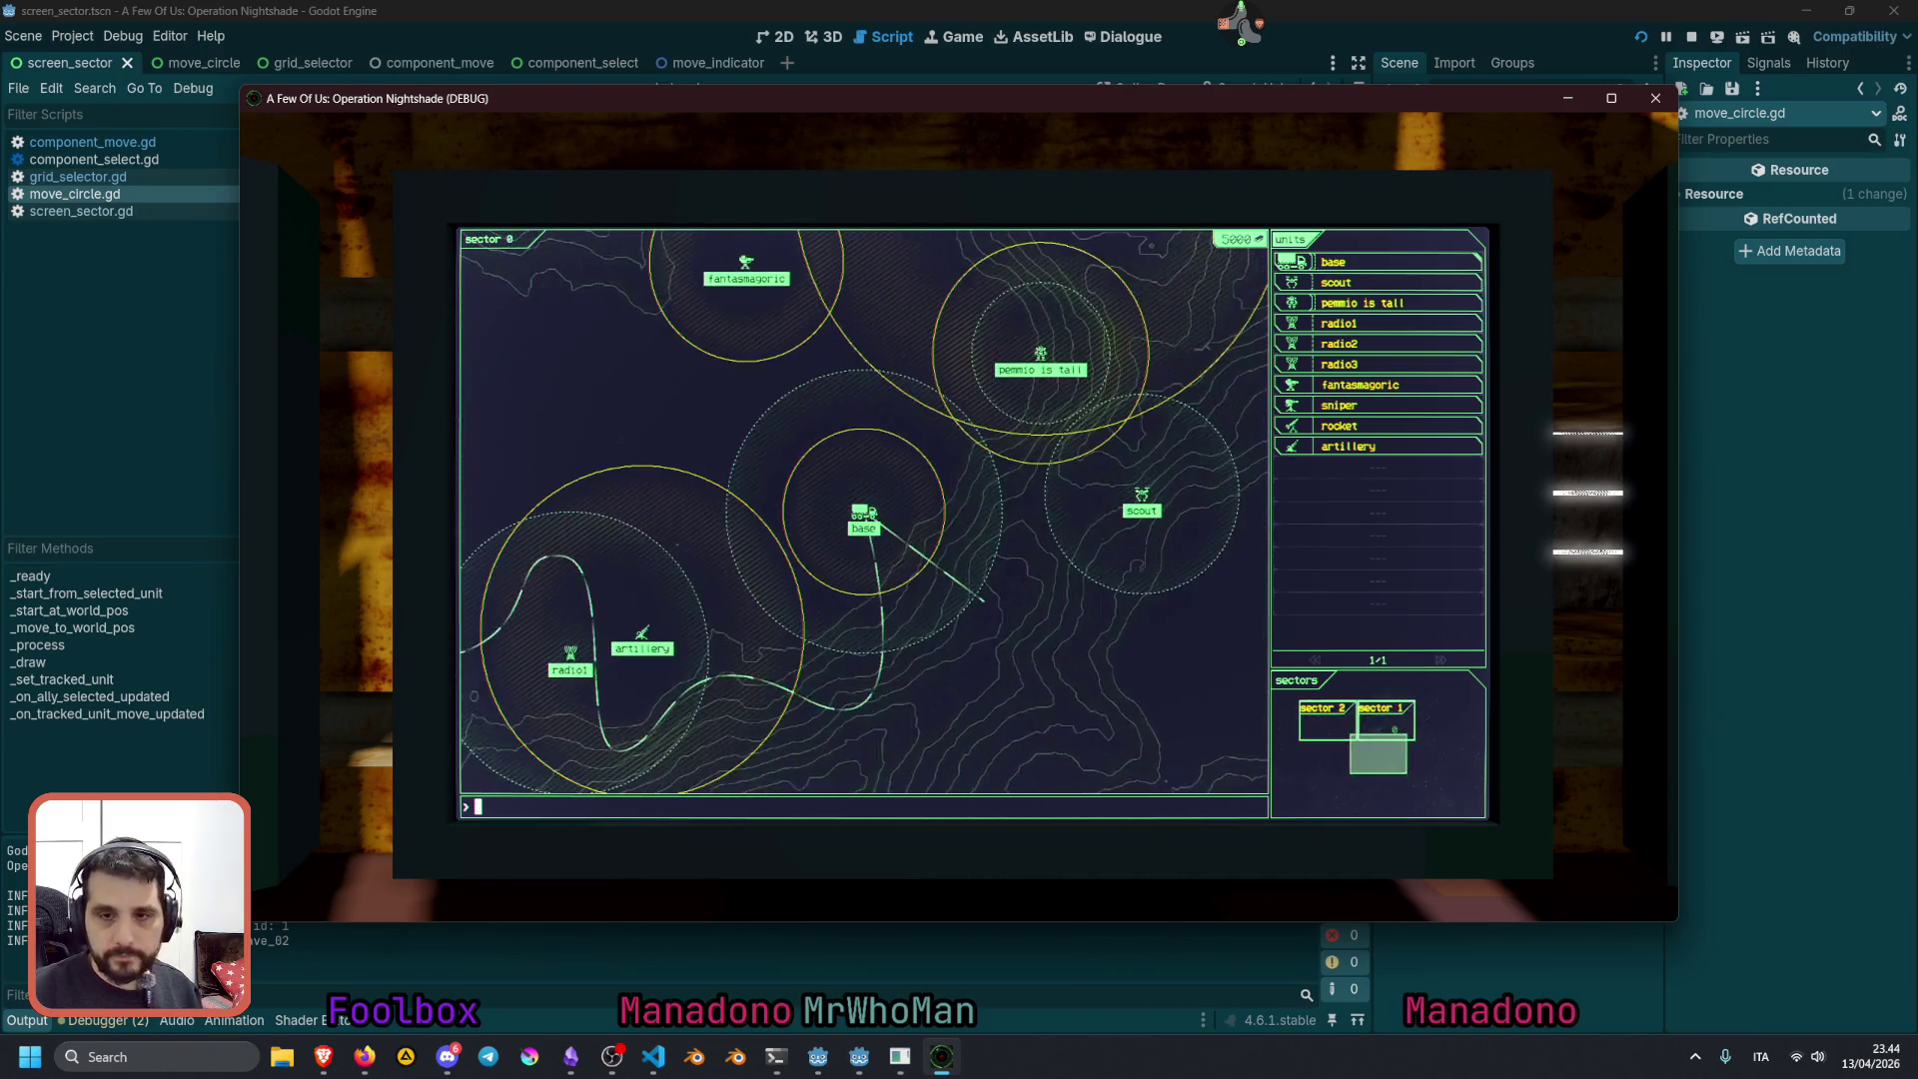
double_click(939, 101)
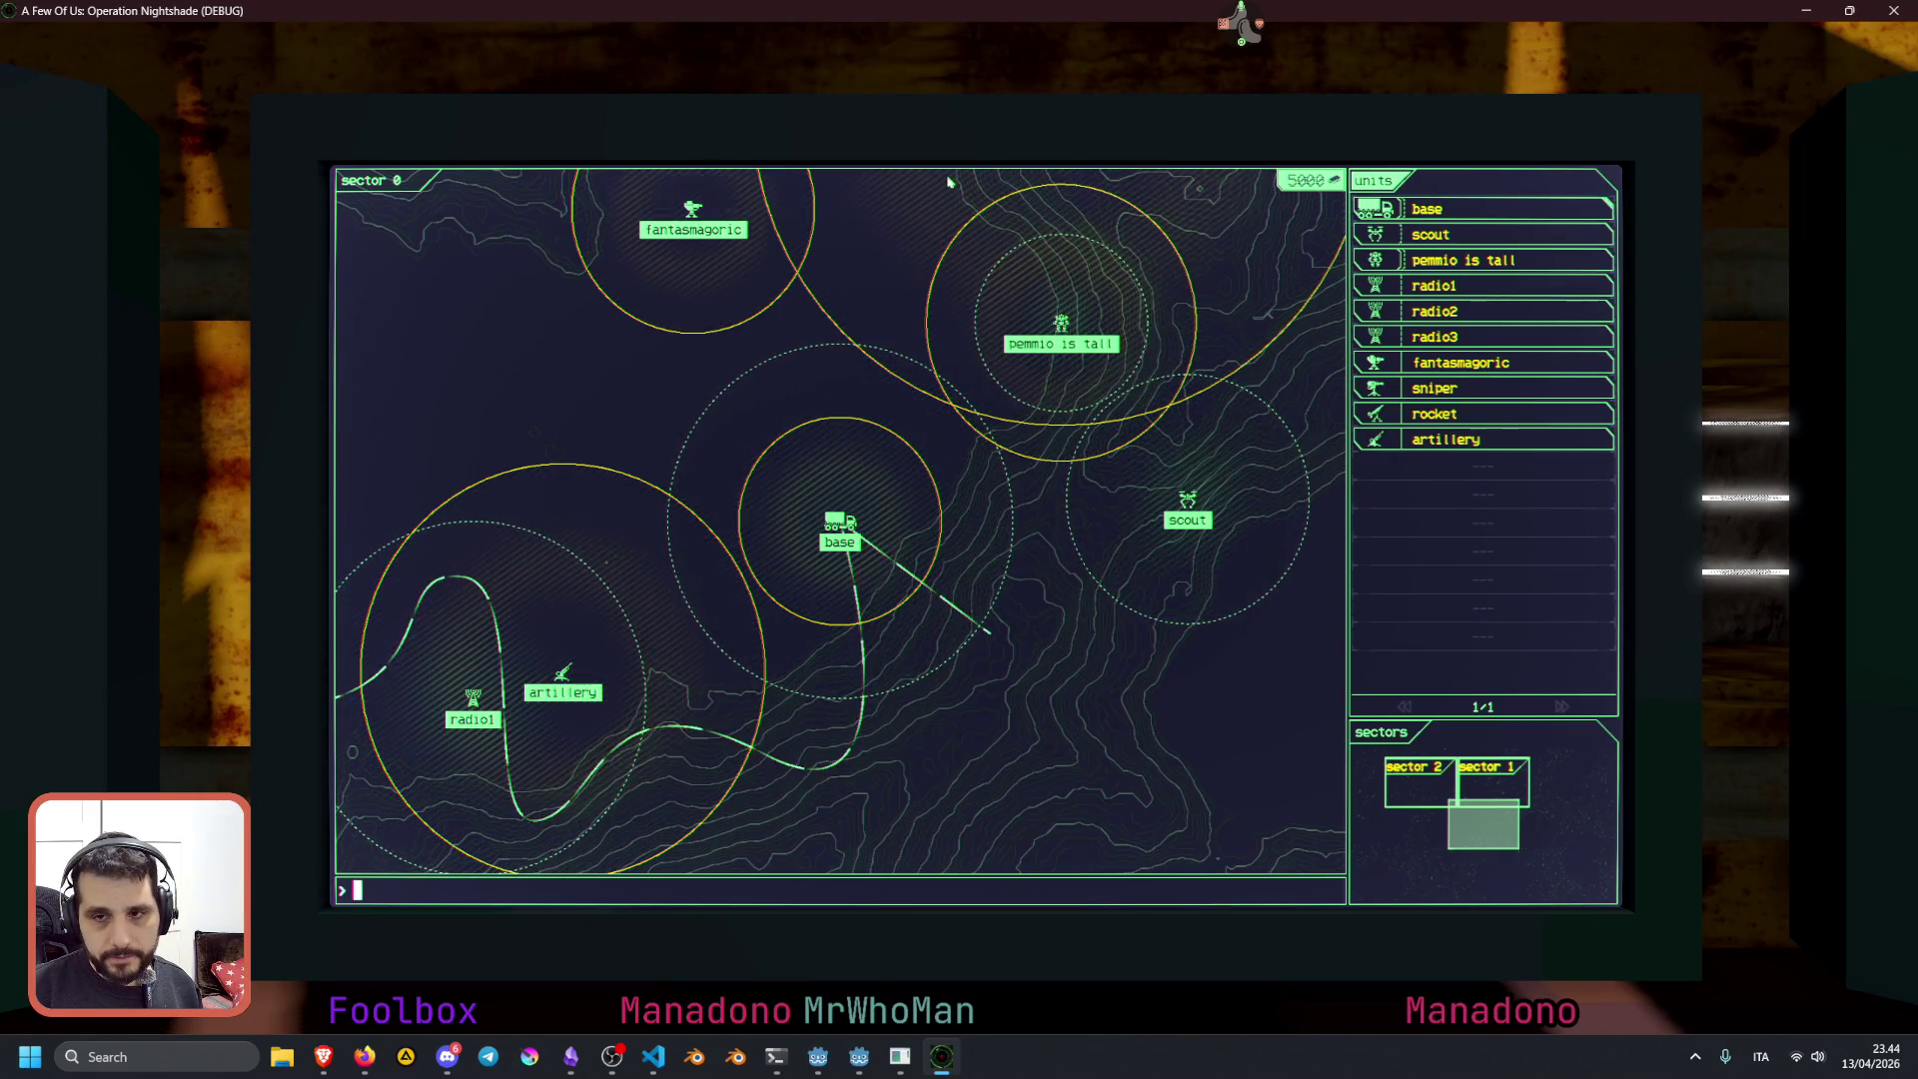
Move pemmio is tall southeast of the base, then toward the top of the map
click(1037, 319)
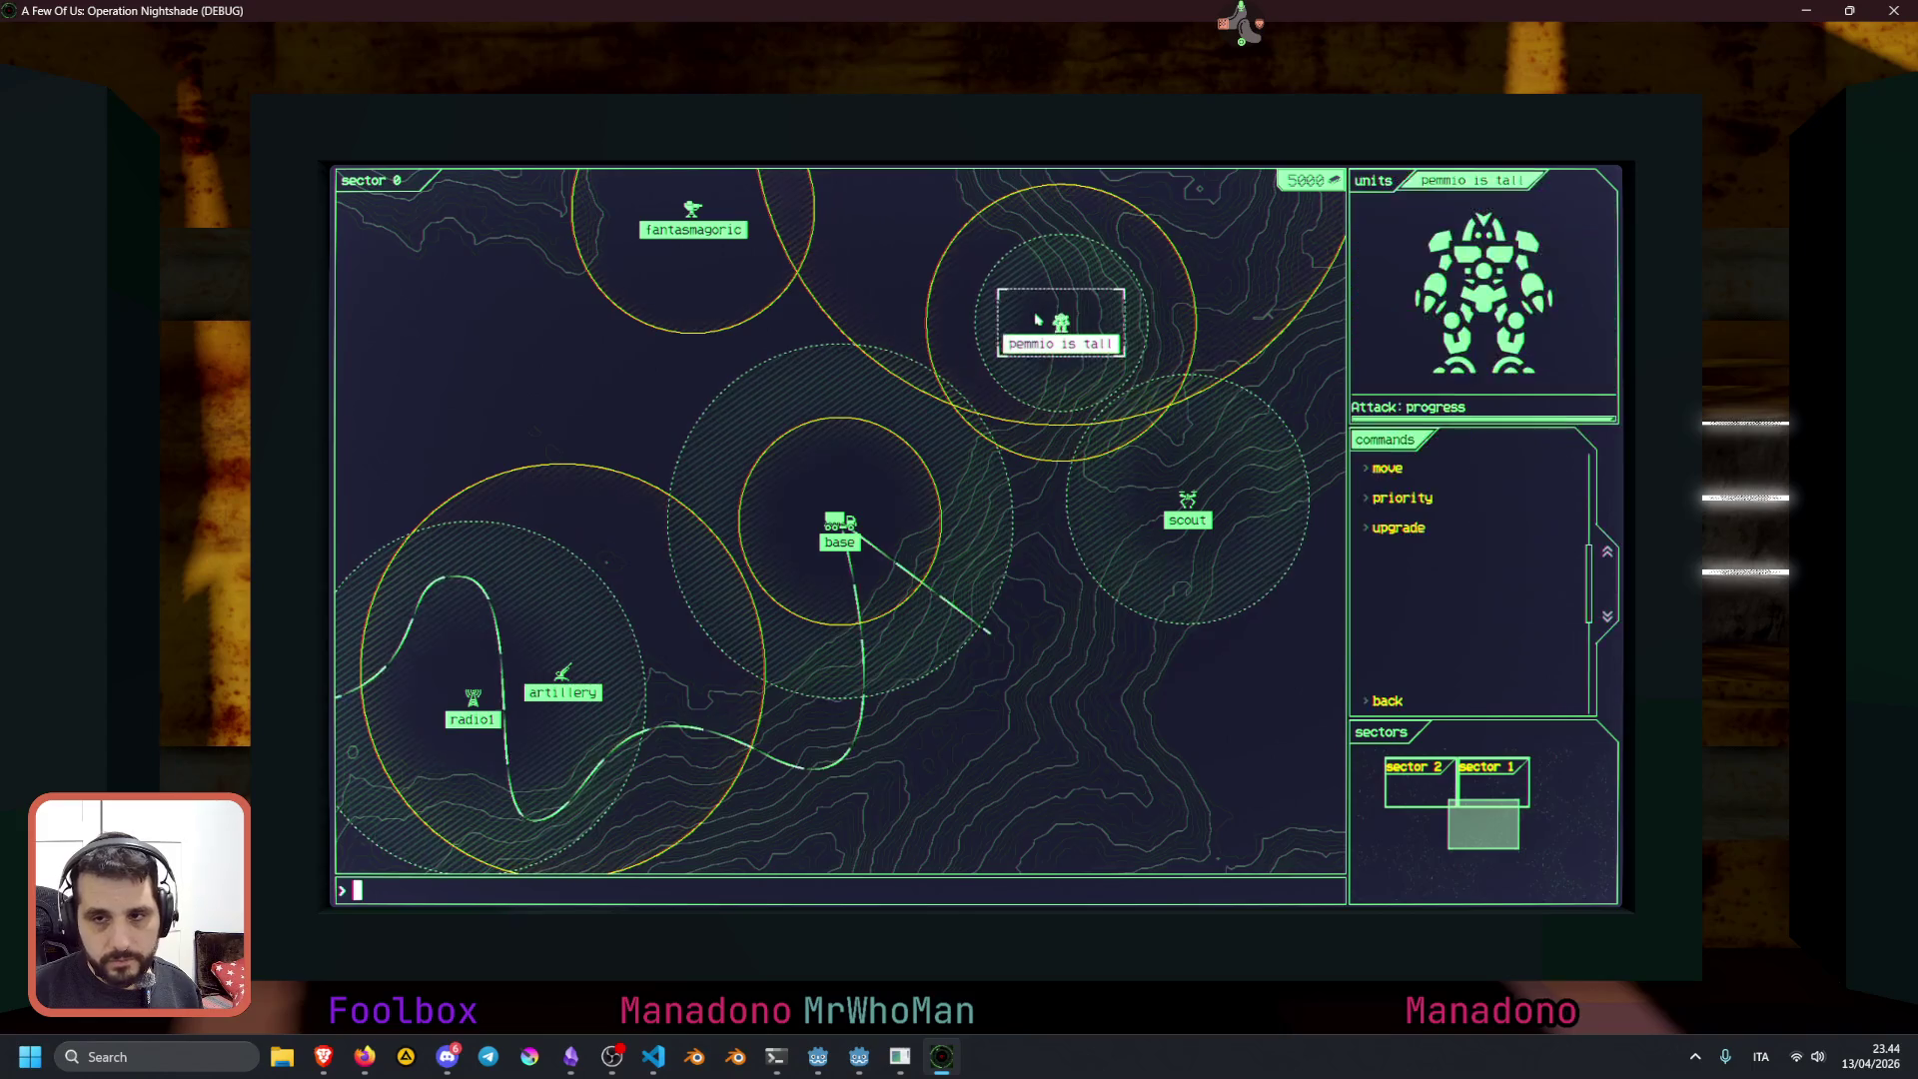
click(1396, 471)
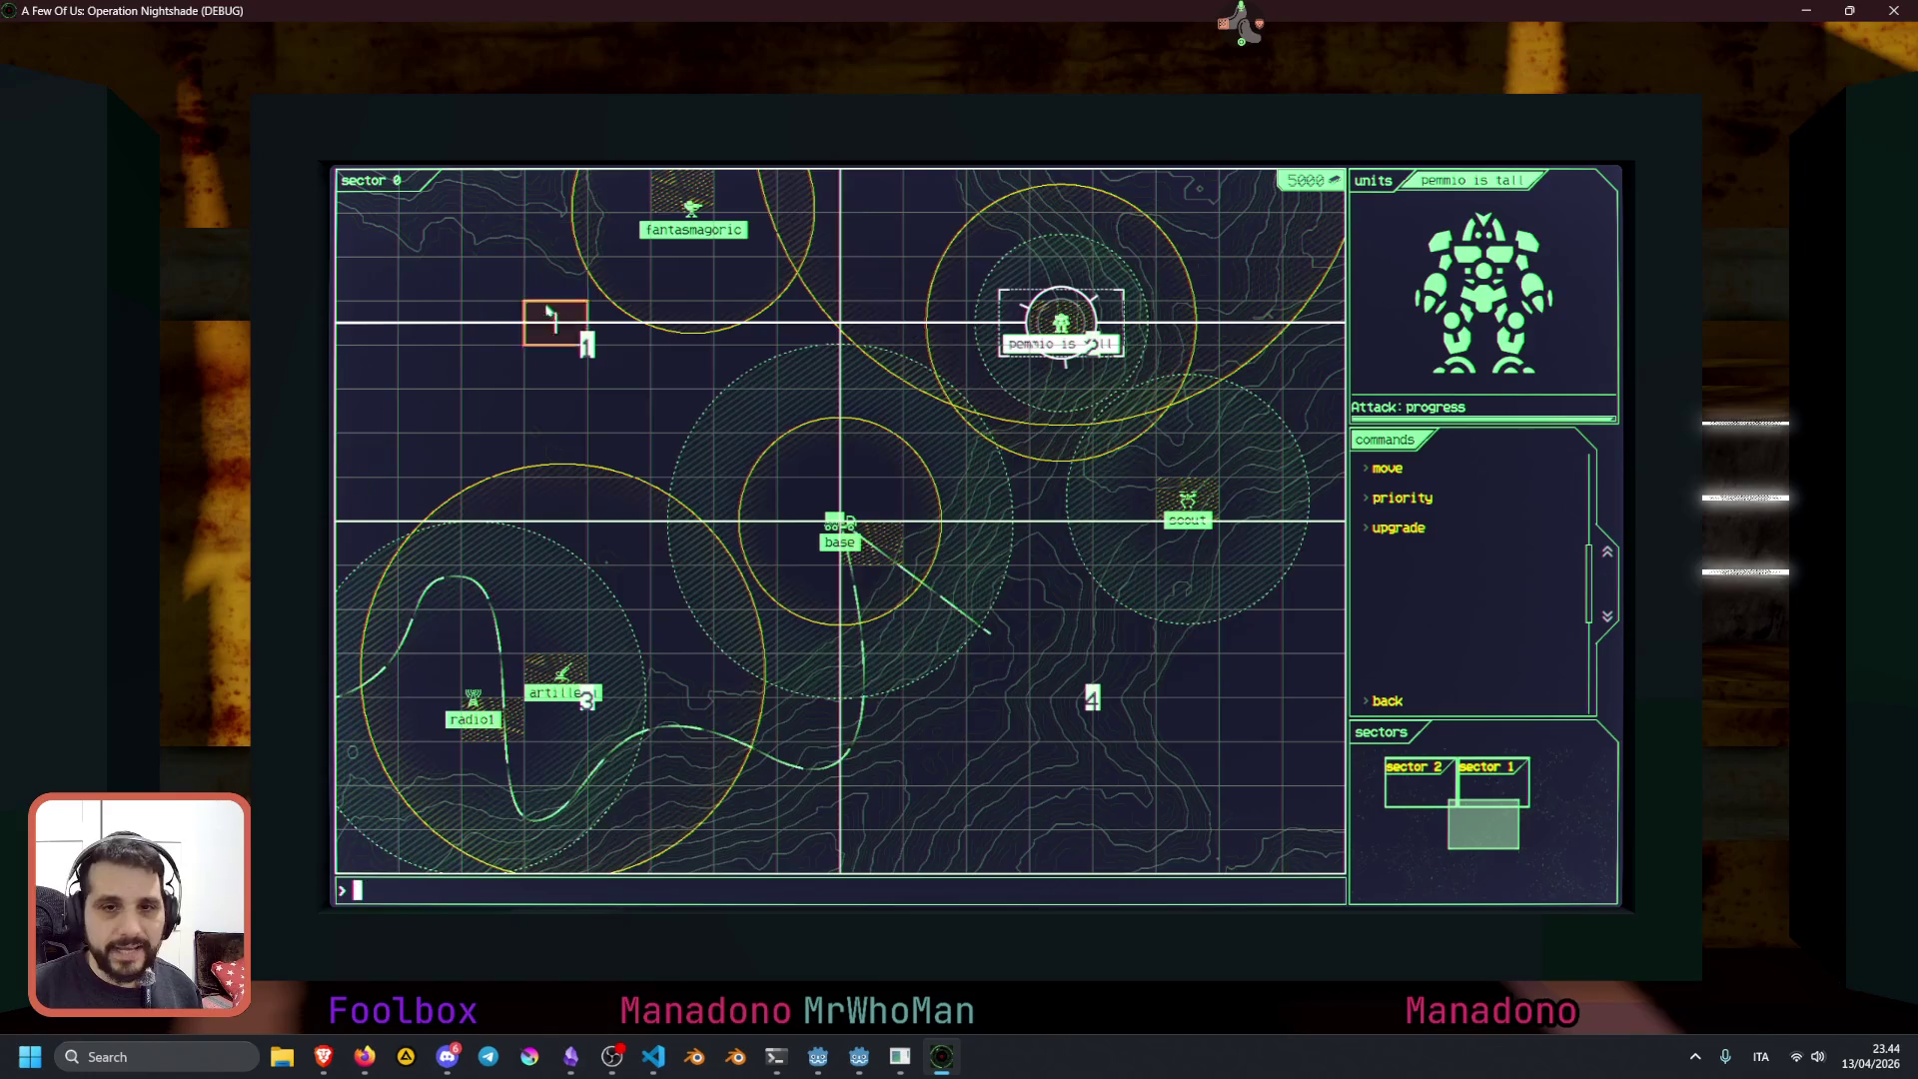
click(1002, 618)
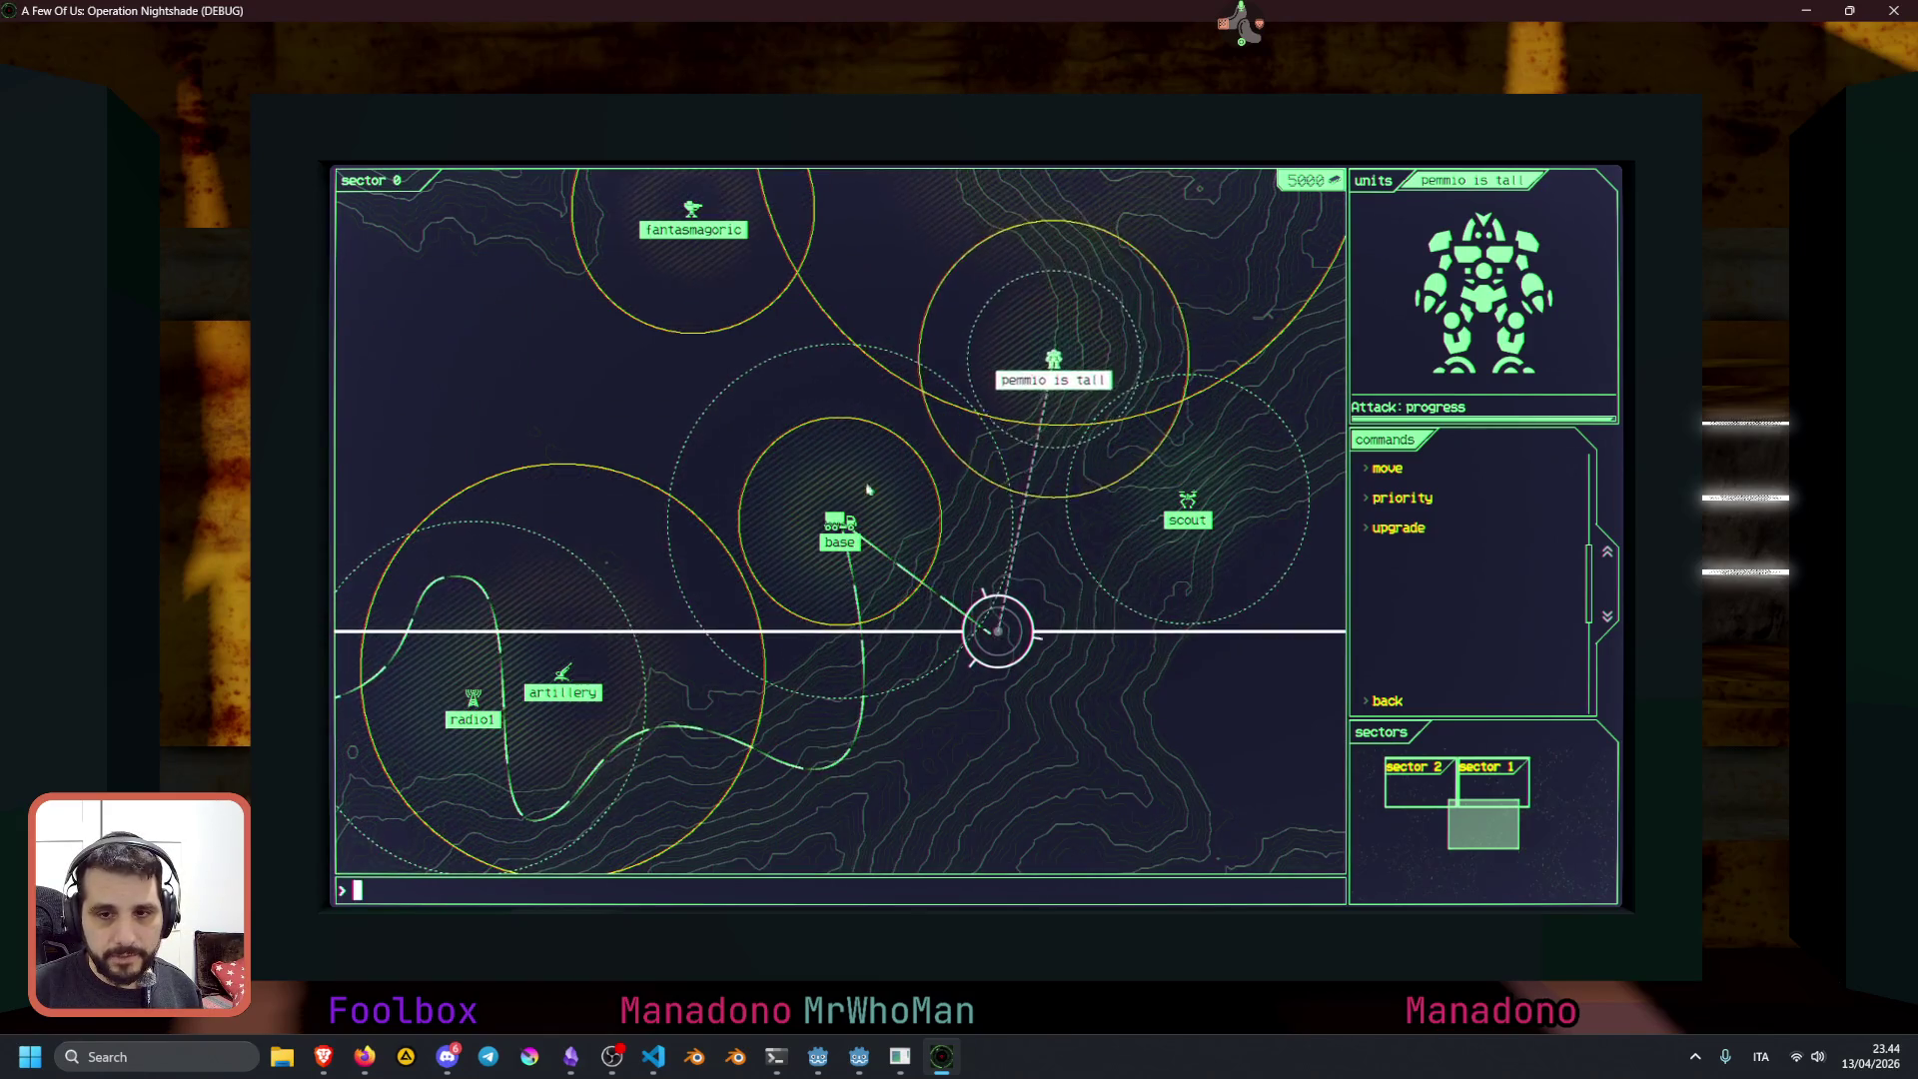
click(839, 521)
click(1039, 434)
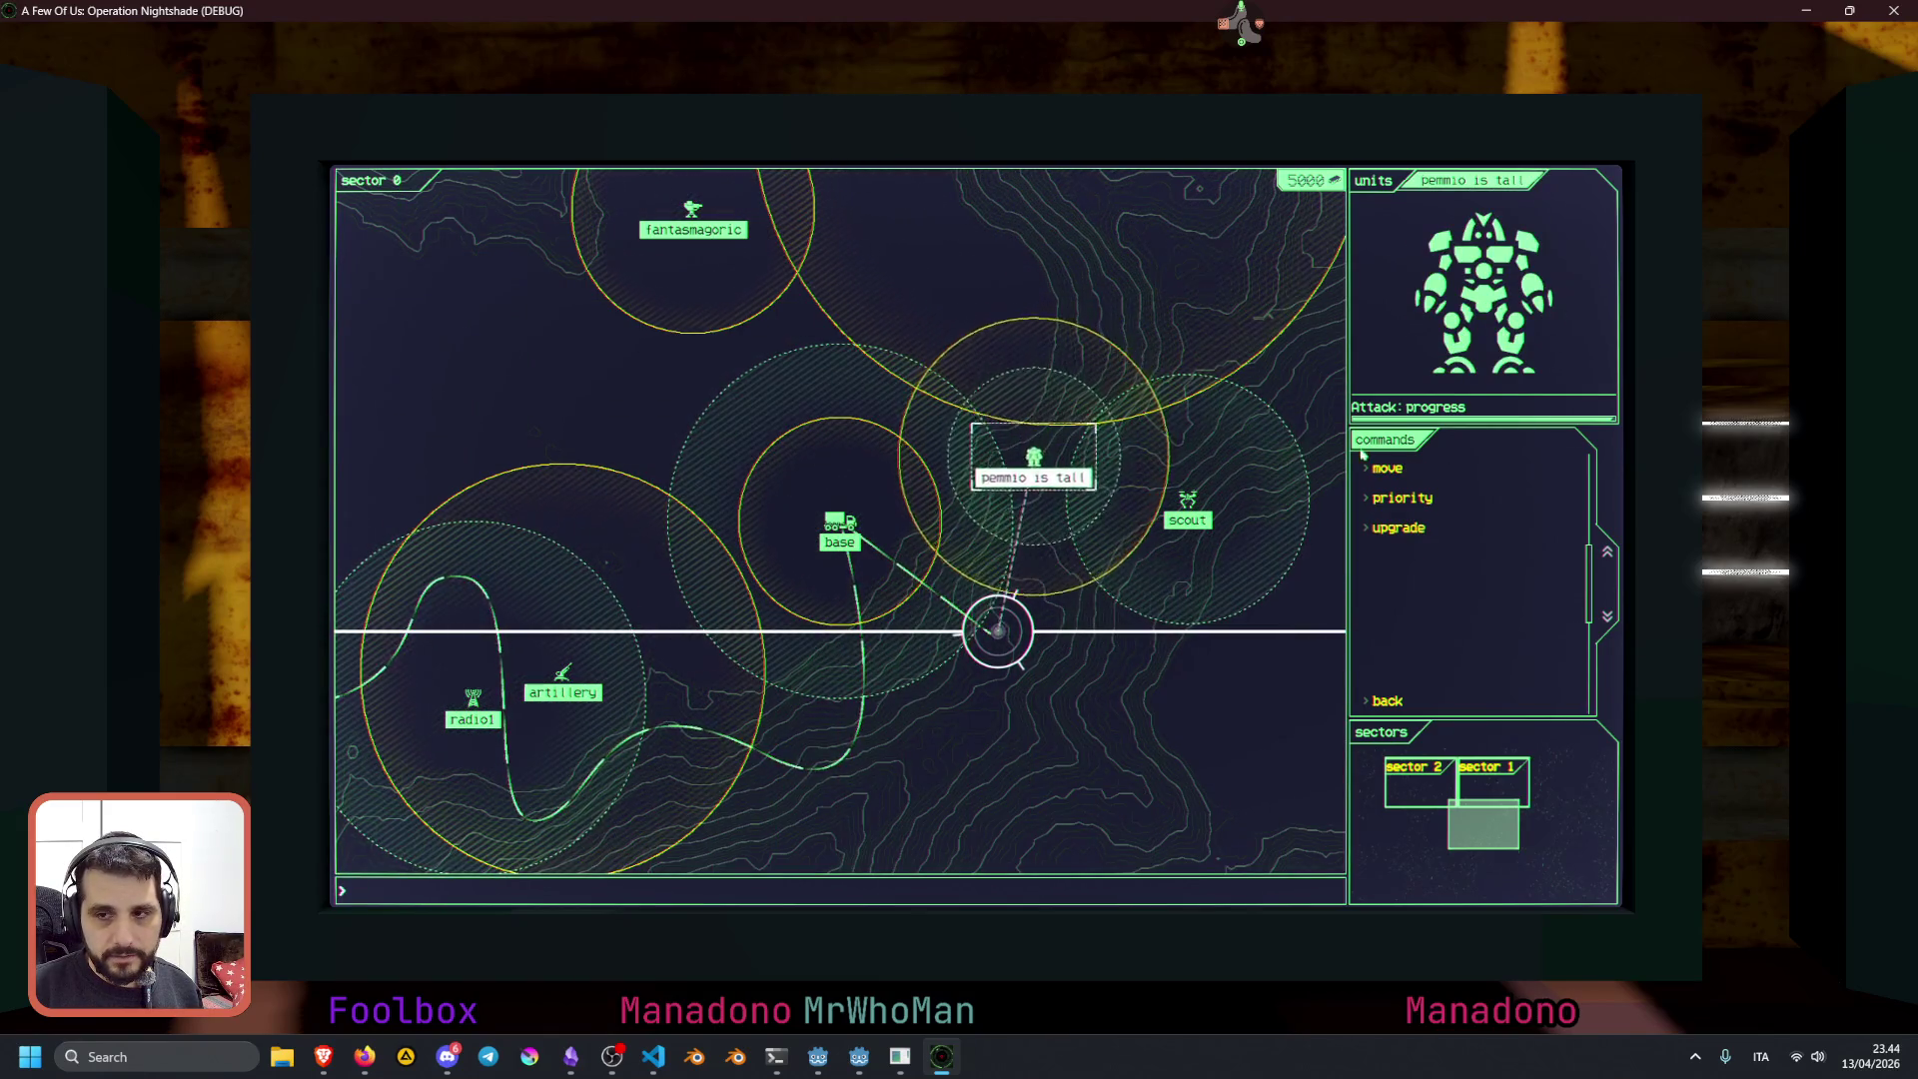
click(1399, 467)
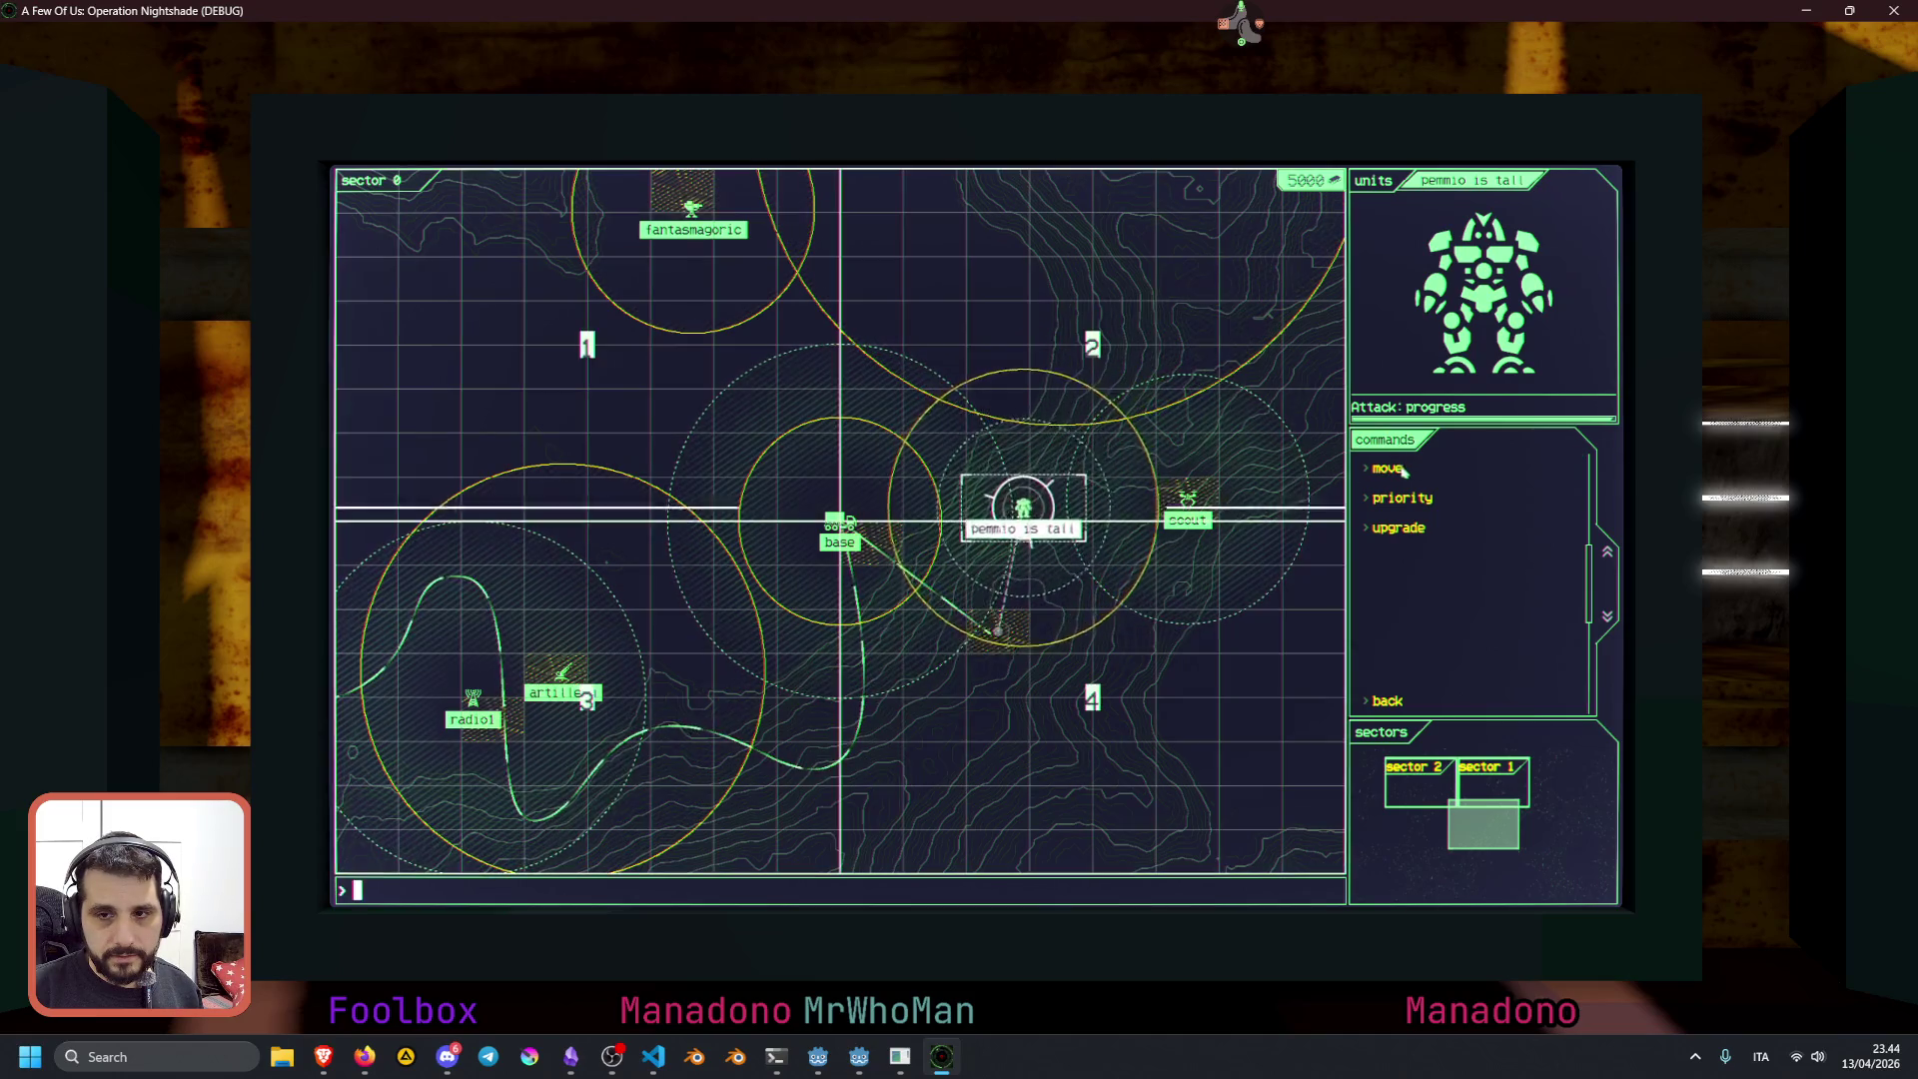
click(1007, 320)
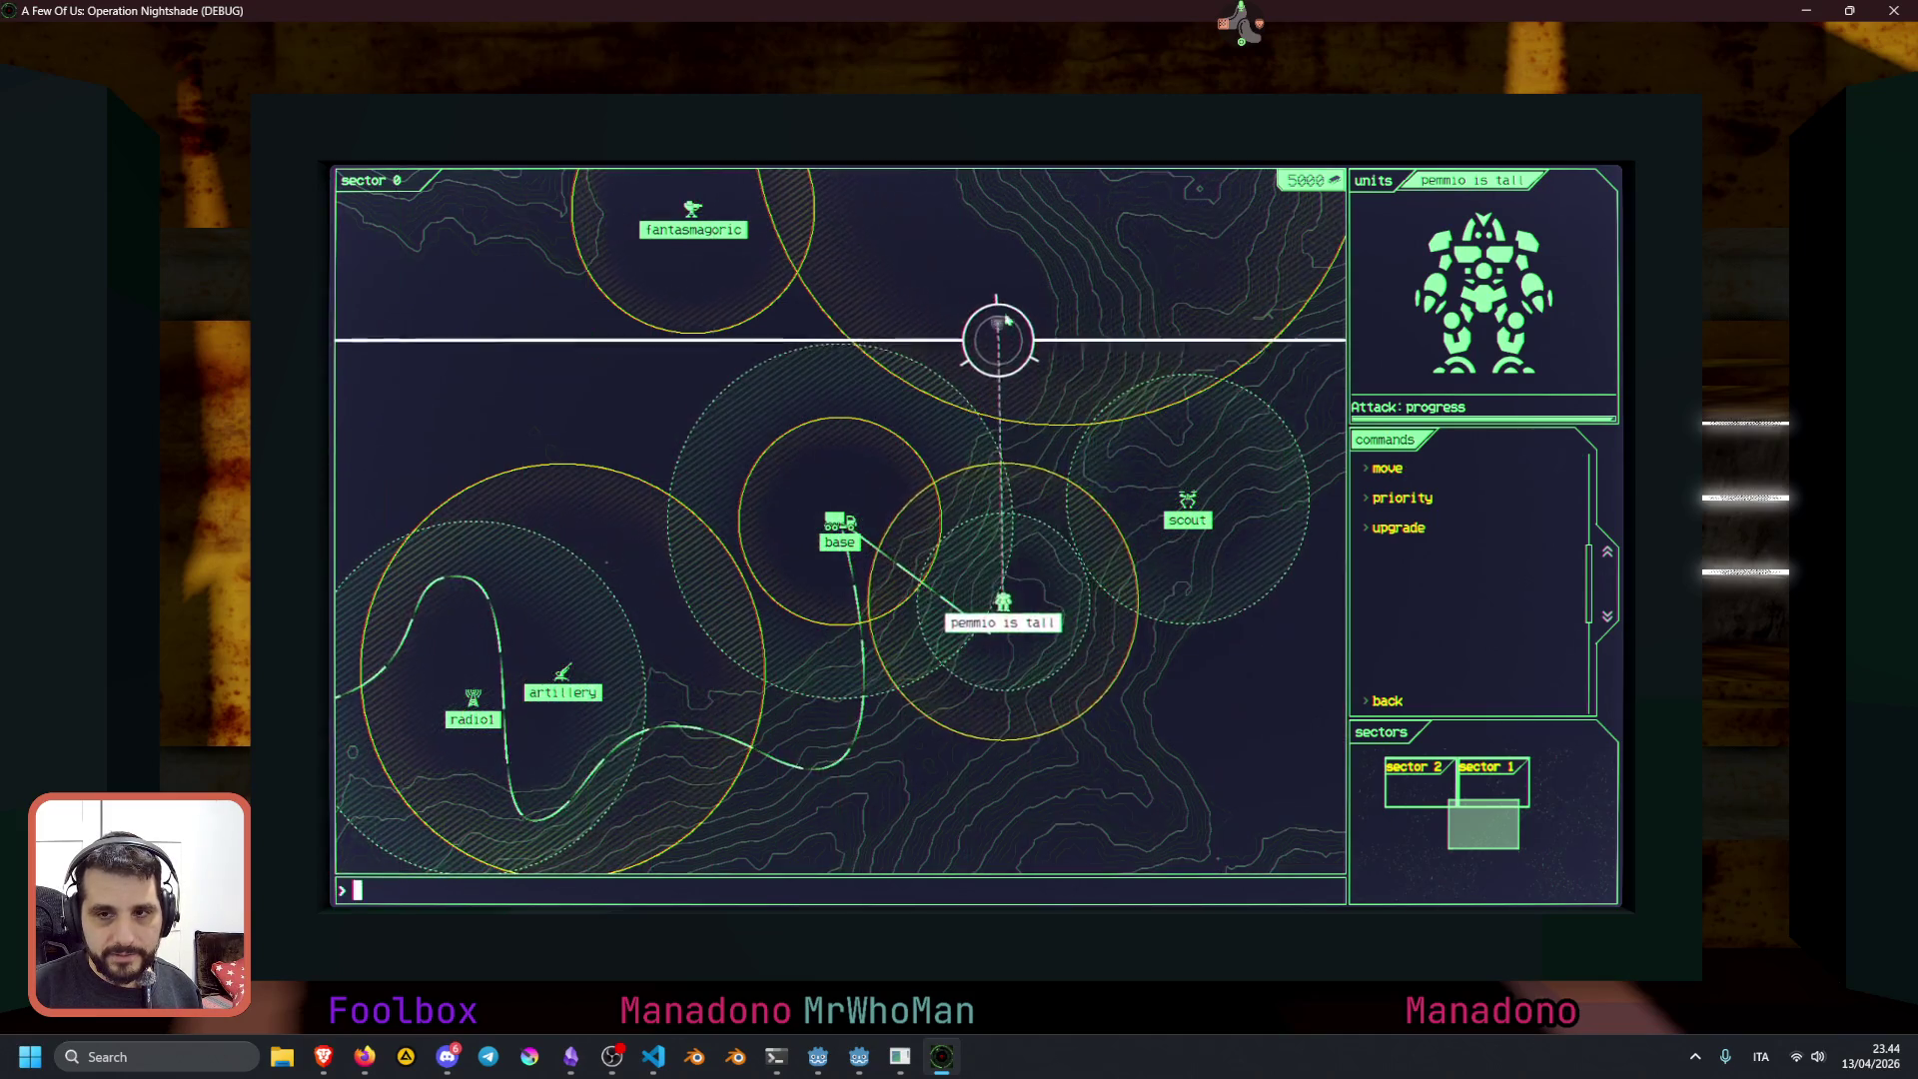
Inspect the artillery and fantasmagoric units, then send the scout upper left and then below the base
click(563, 684)
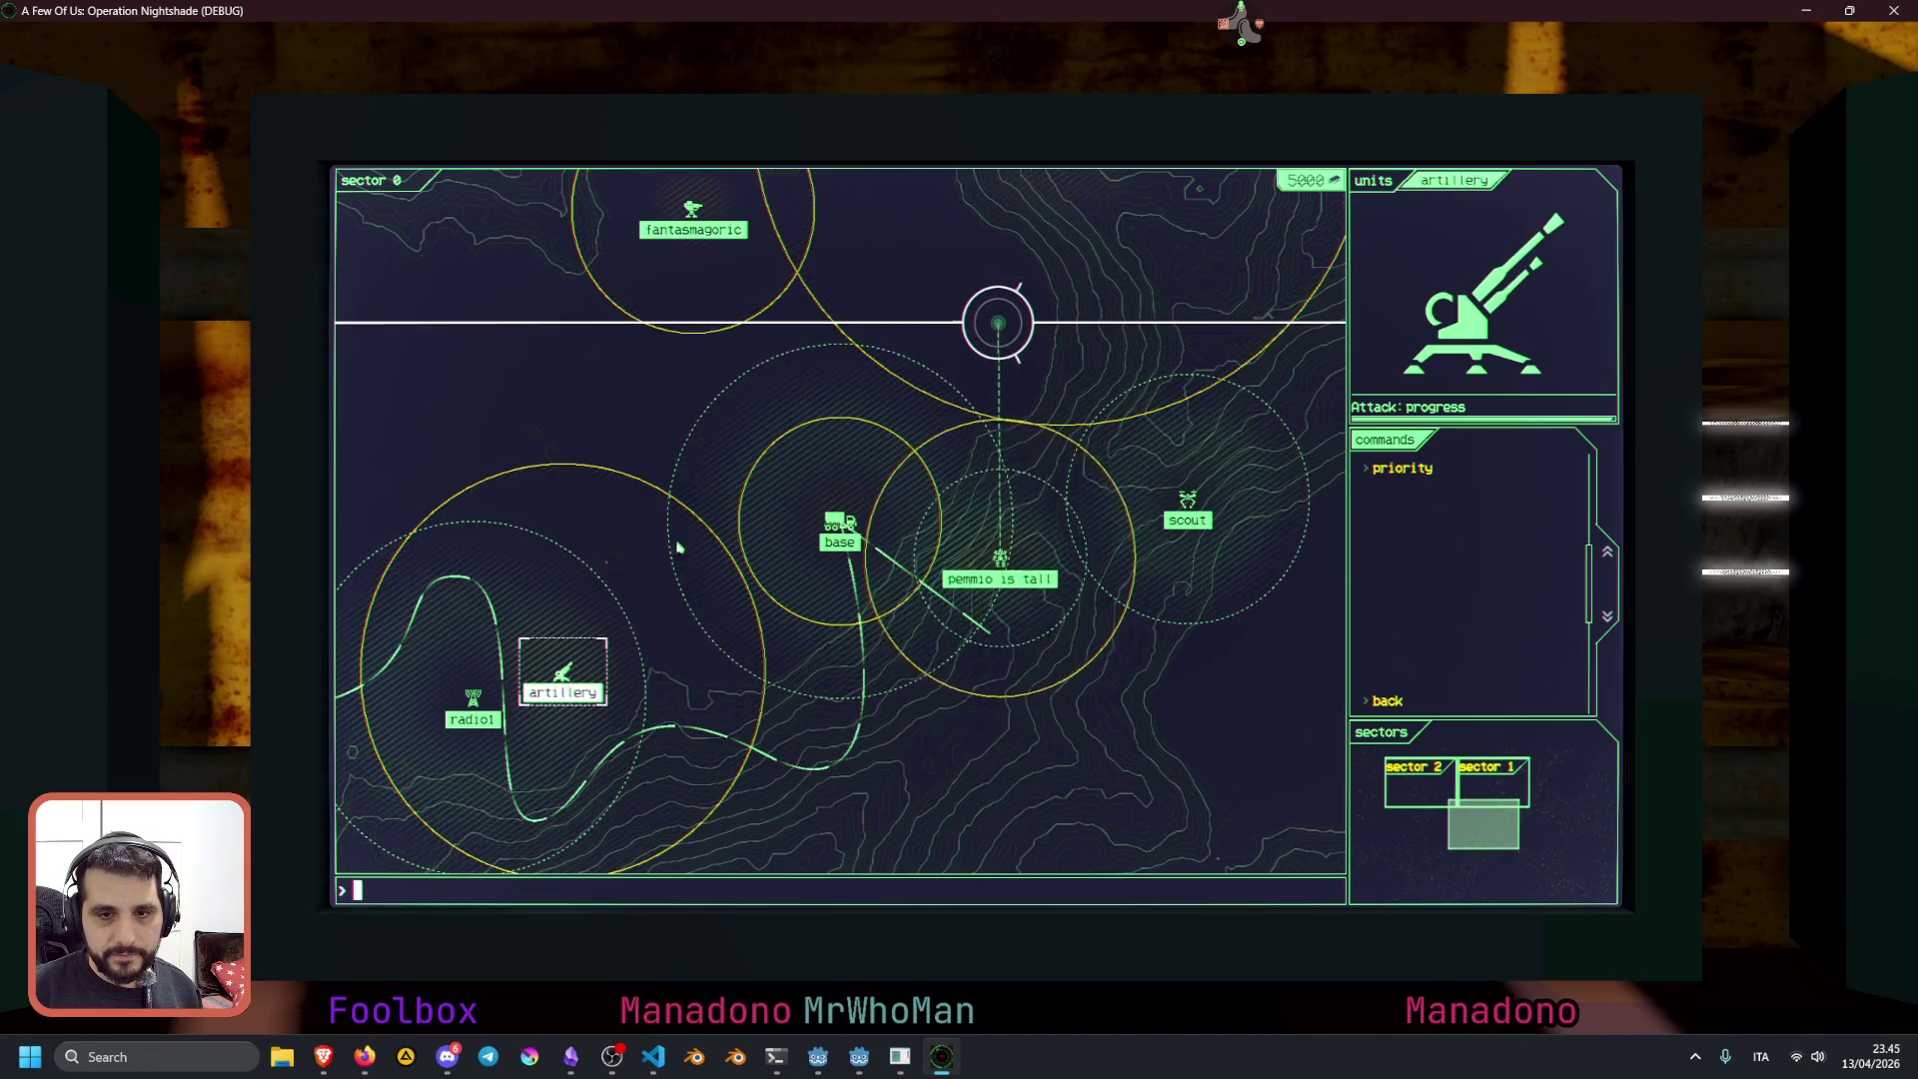
click(689, 238)
click(1188, 500)
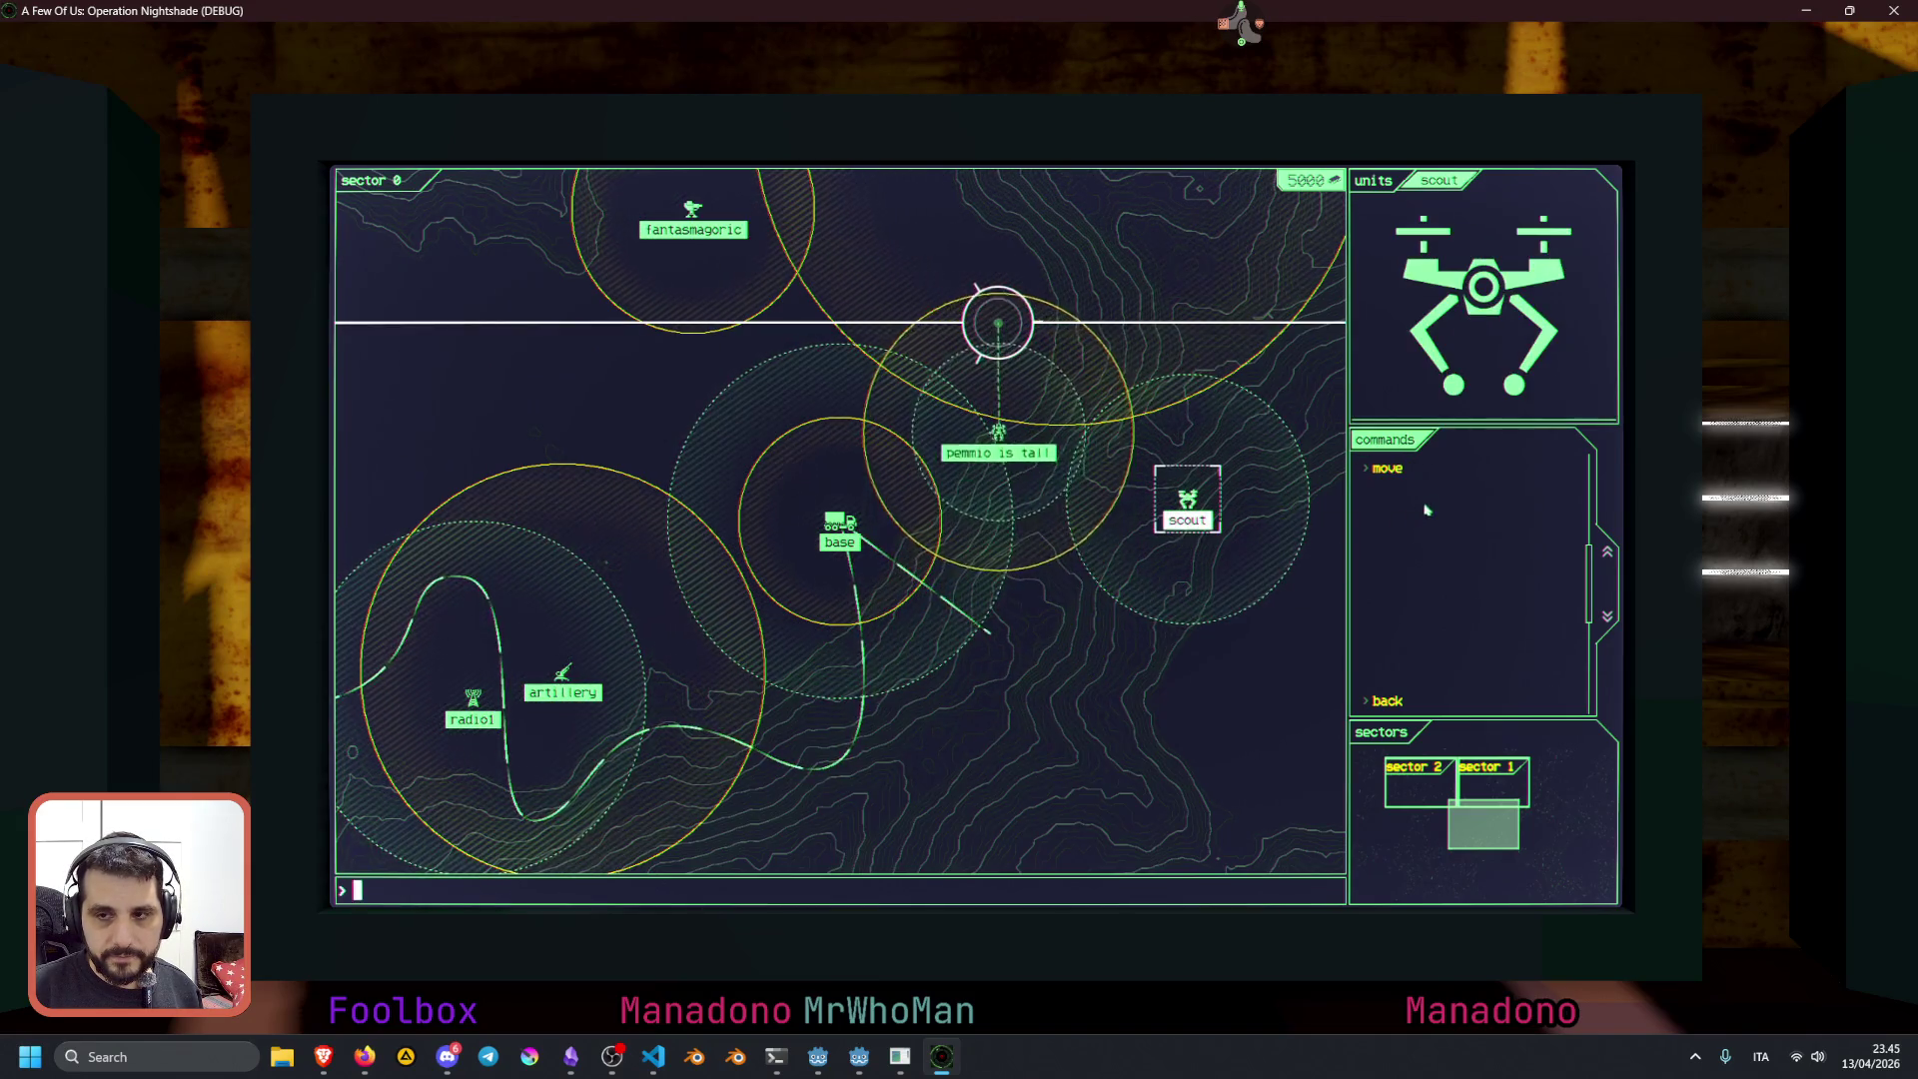
click(744, 455)
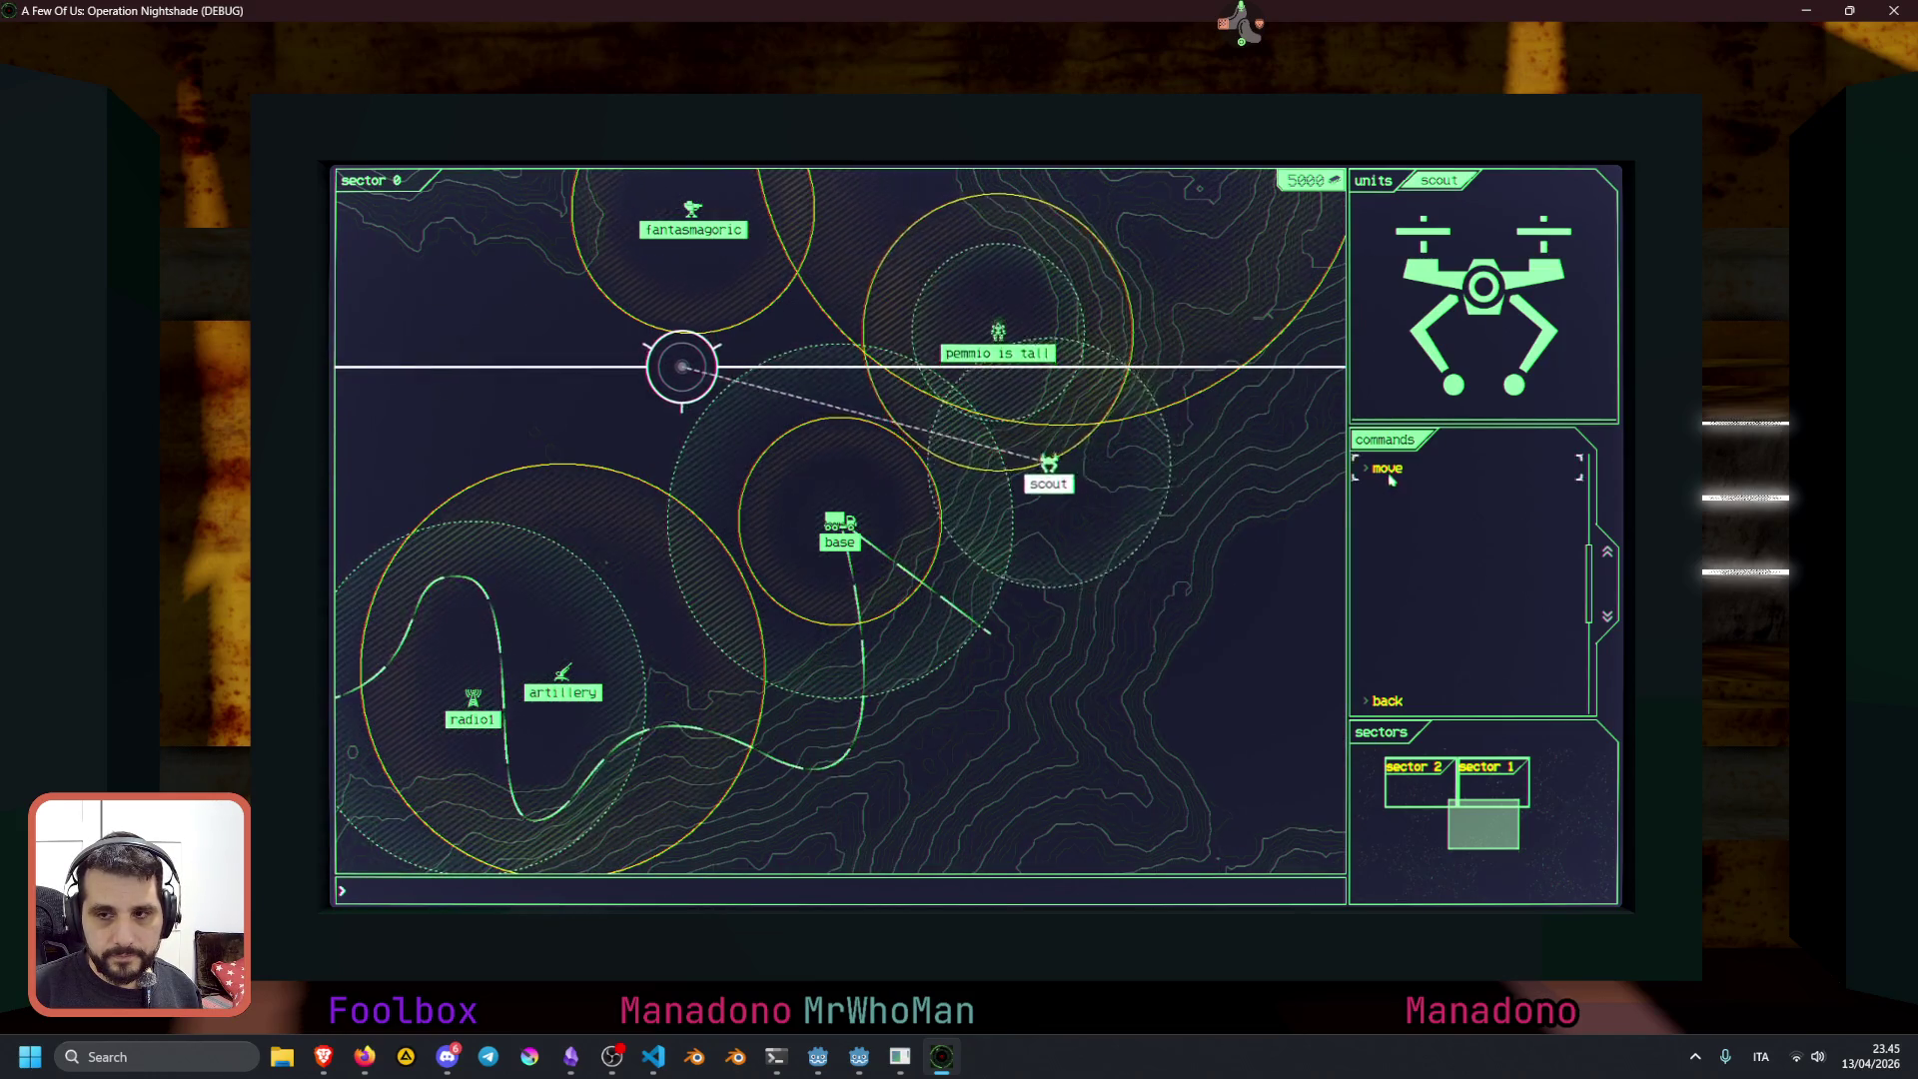
click(1034, 472)
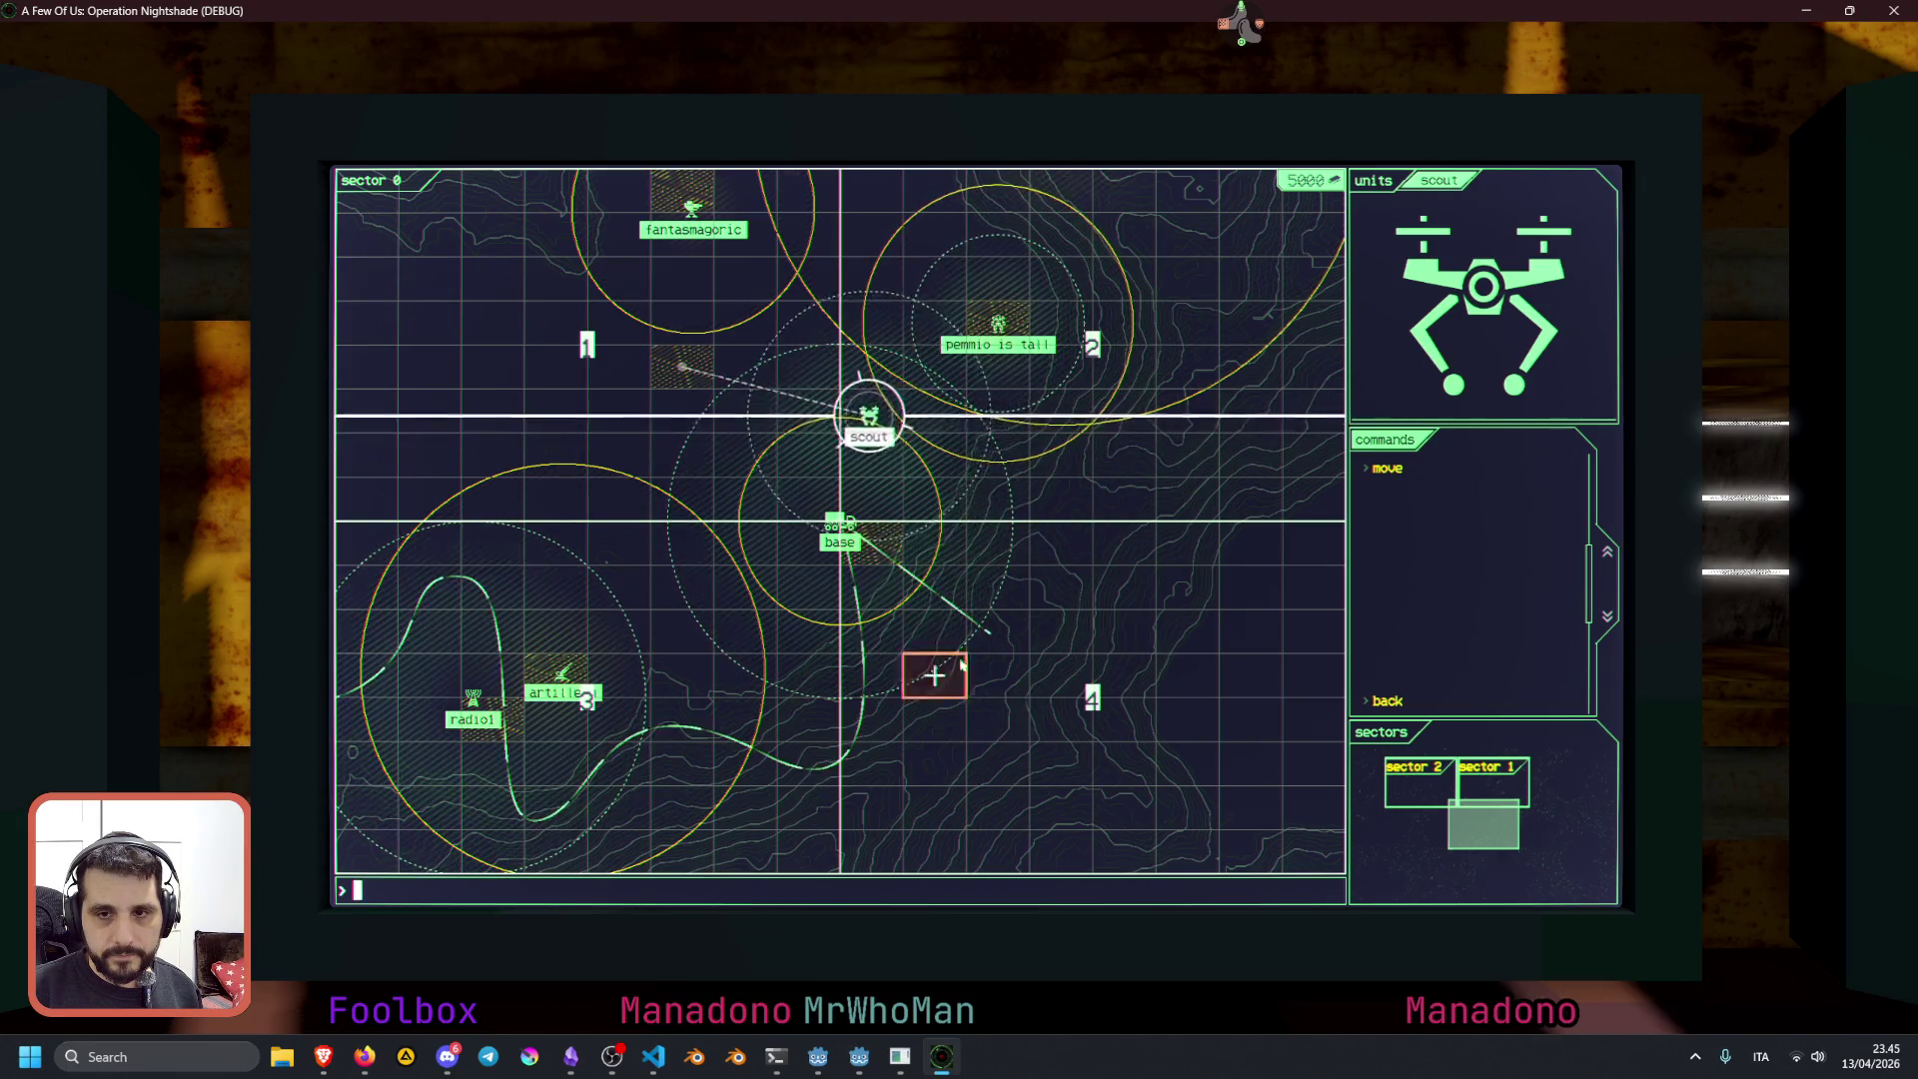
click(746, 712)
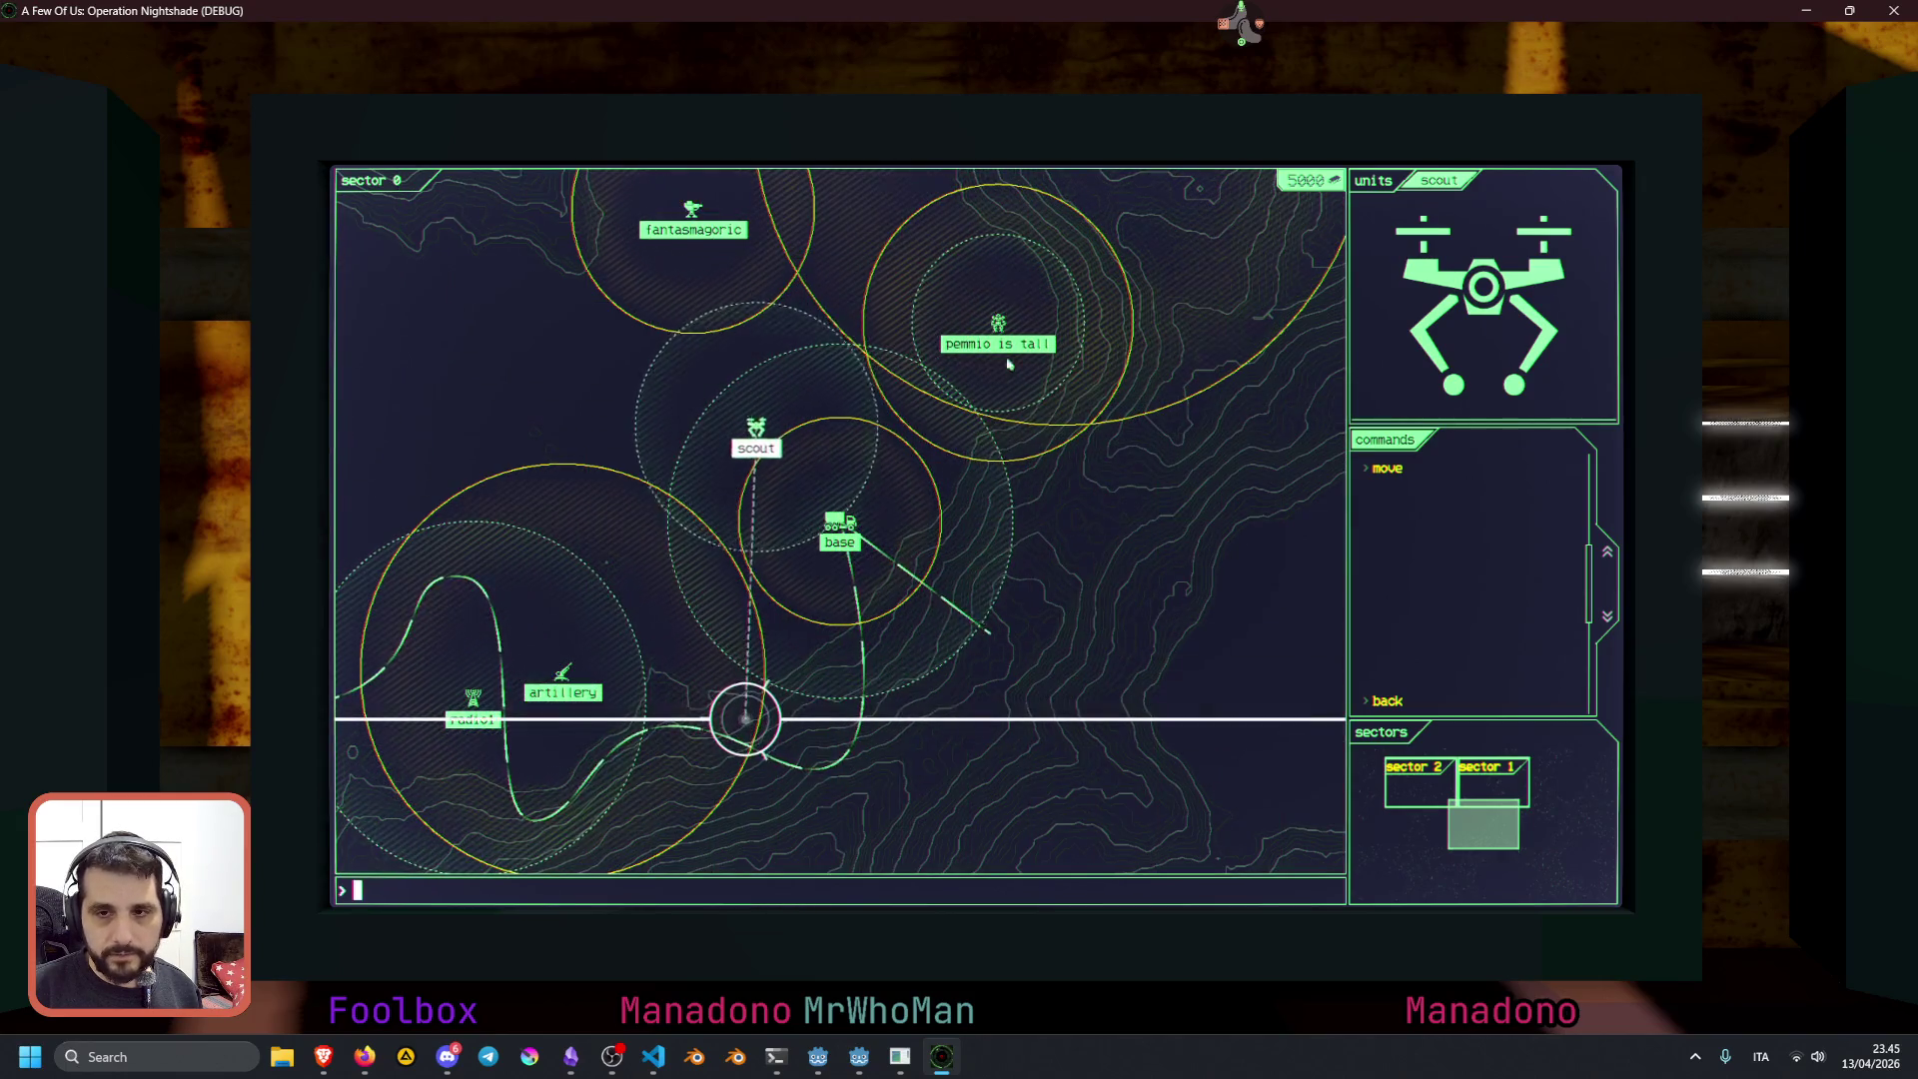
Send pemmio is tall to the right side, the top right, then left of the base
click(1024, 323)
click(1388, 469)
click(1187, 586)
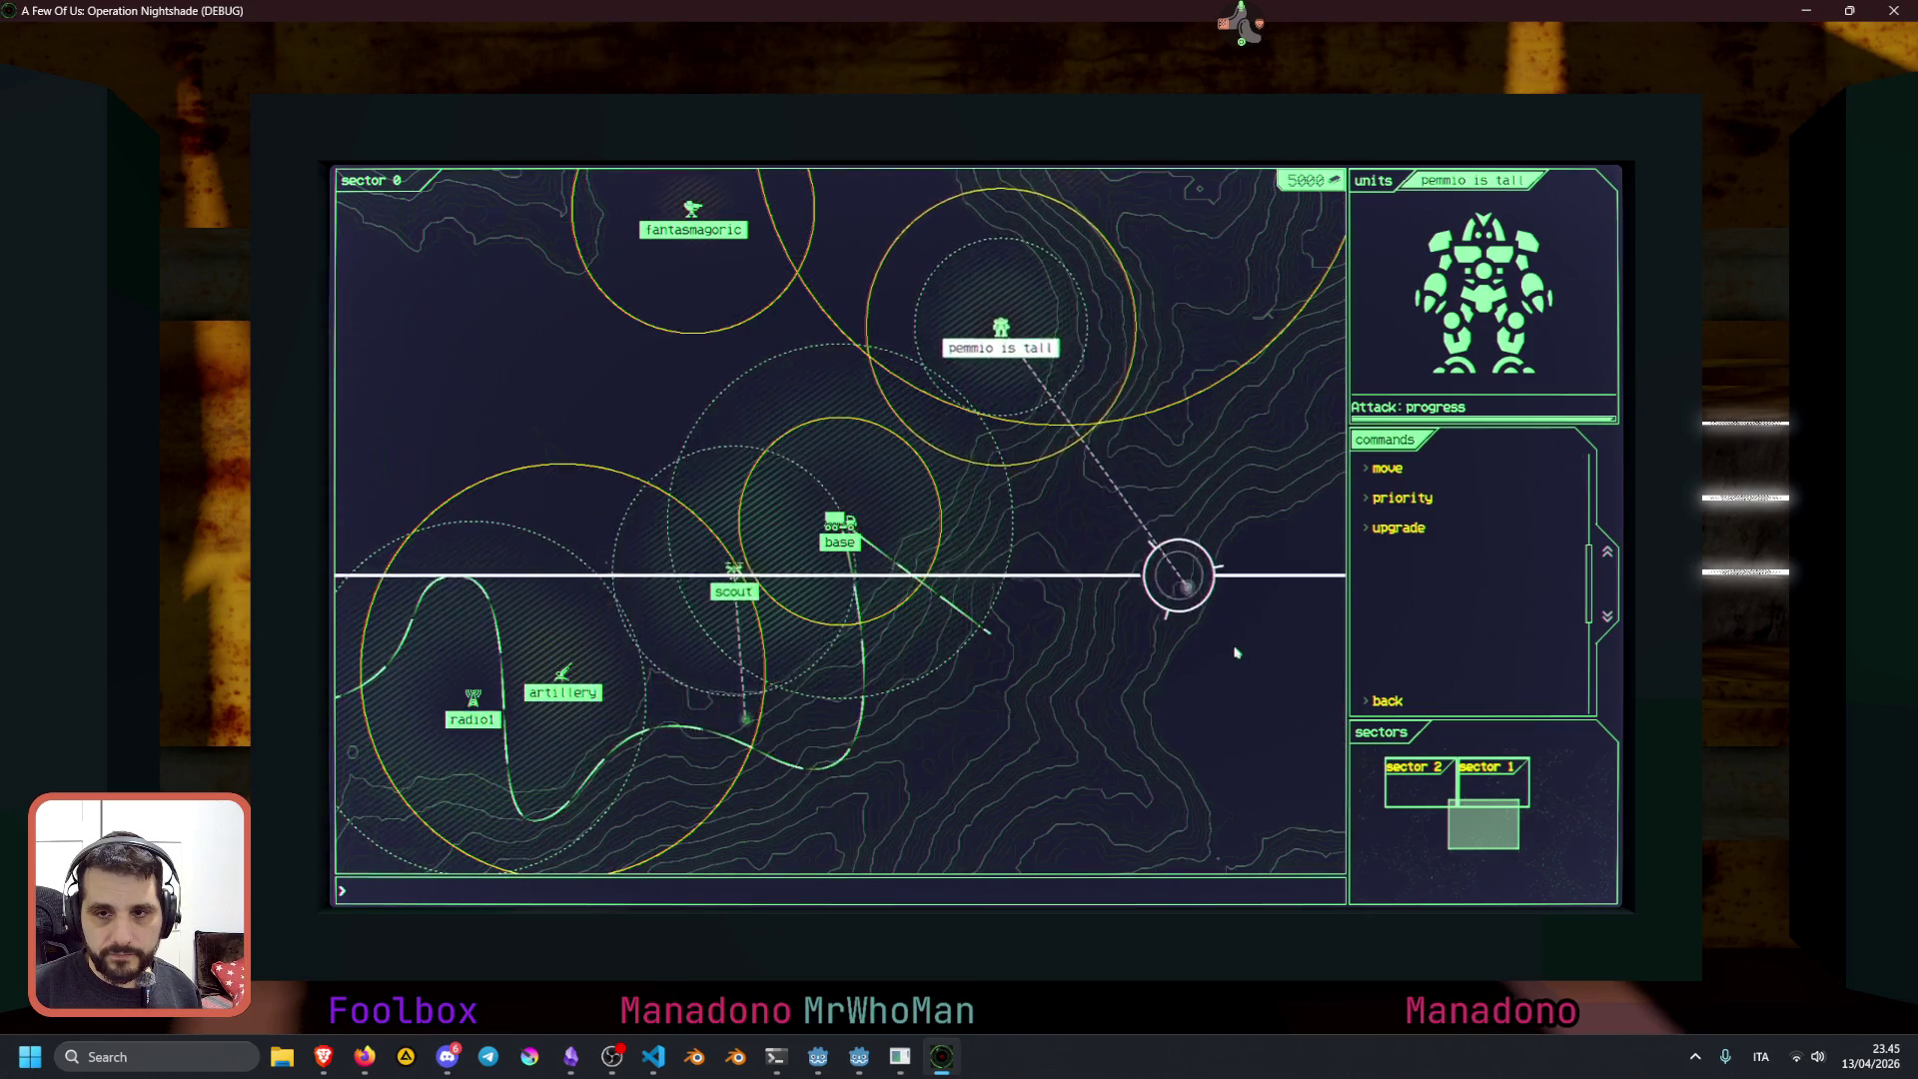
click(1388, 469)
click(1187, 279)
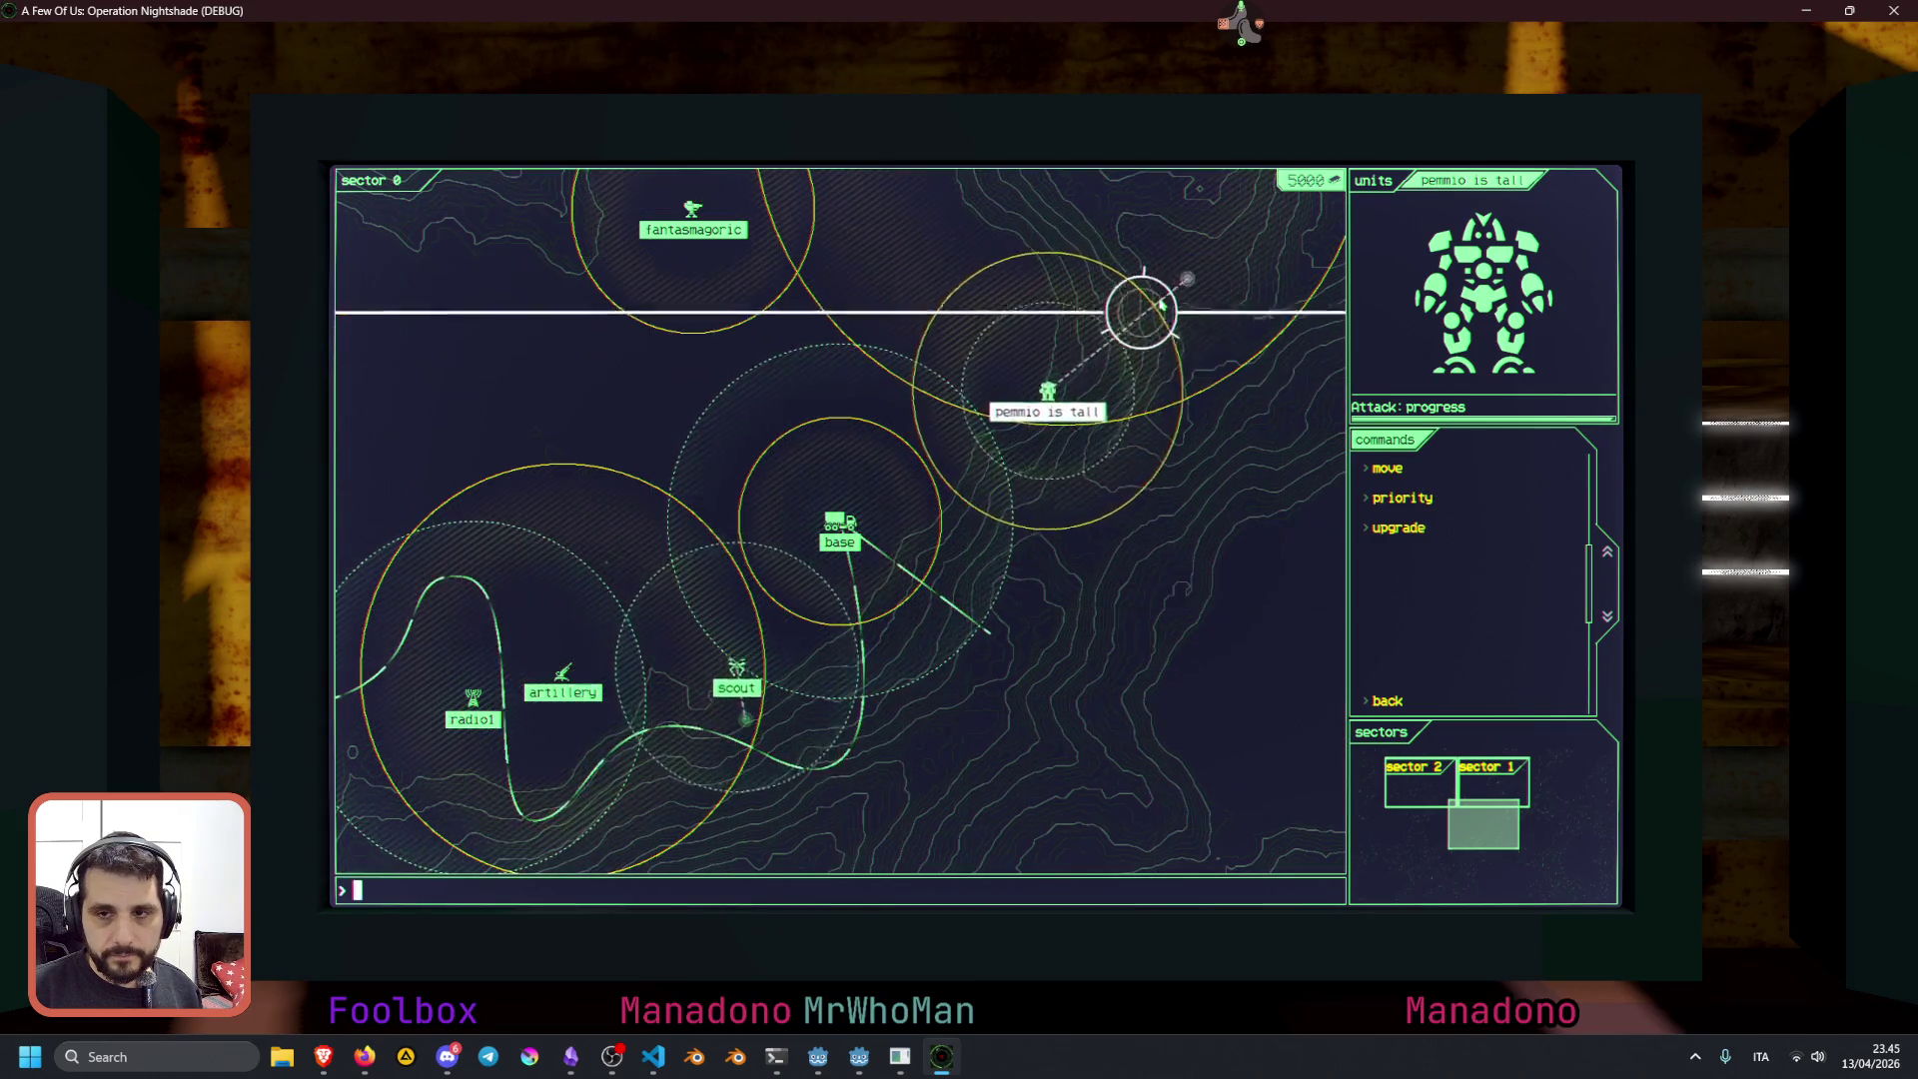
click(1380, 468)
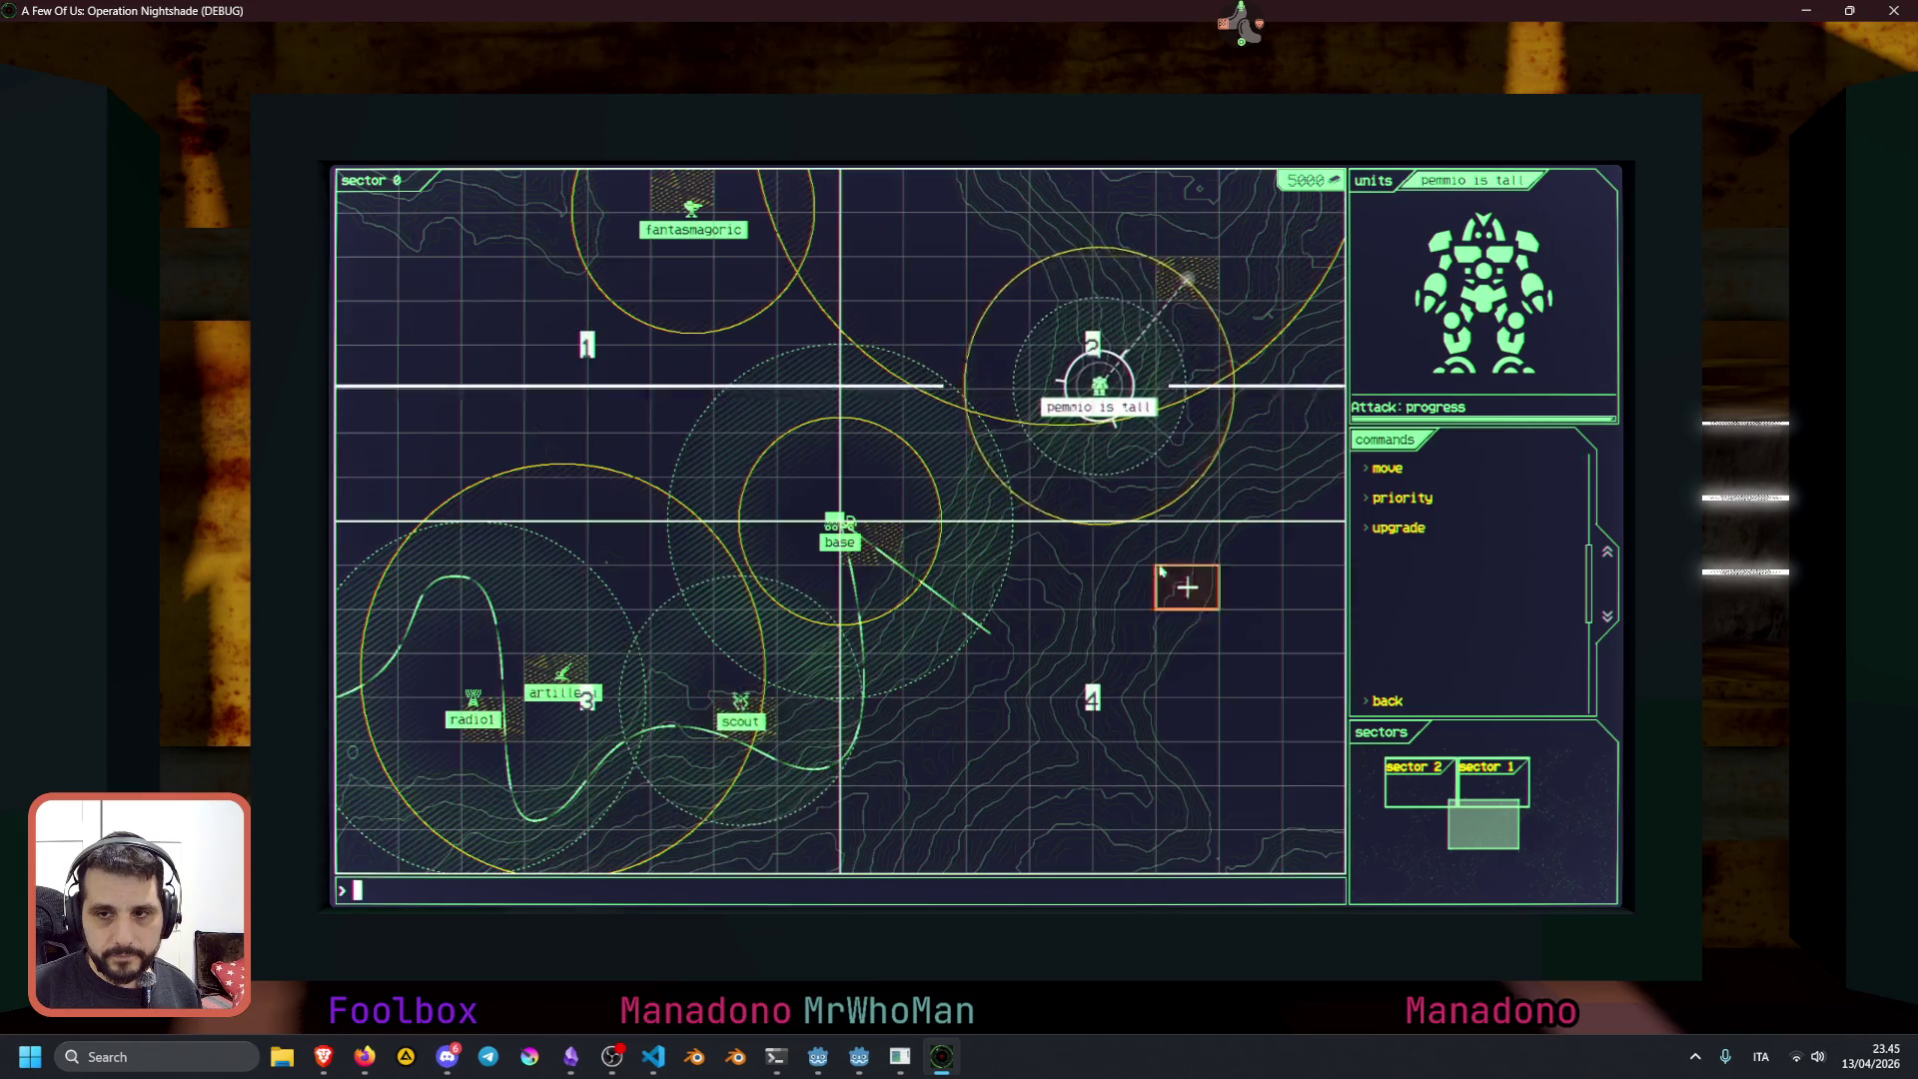
click(682, 499)
Send the scout to the right side of the map
click(743, 719)
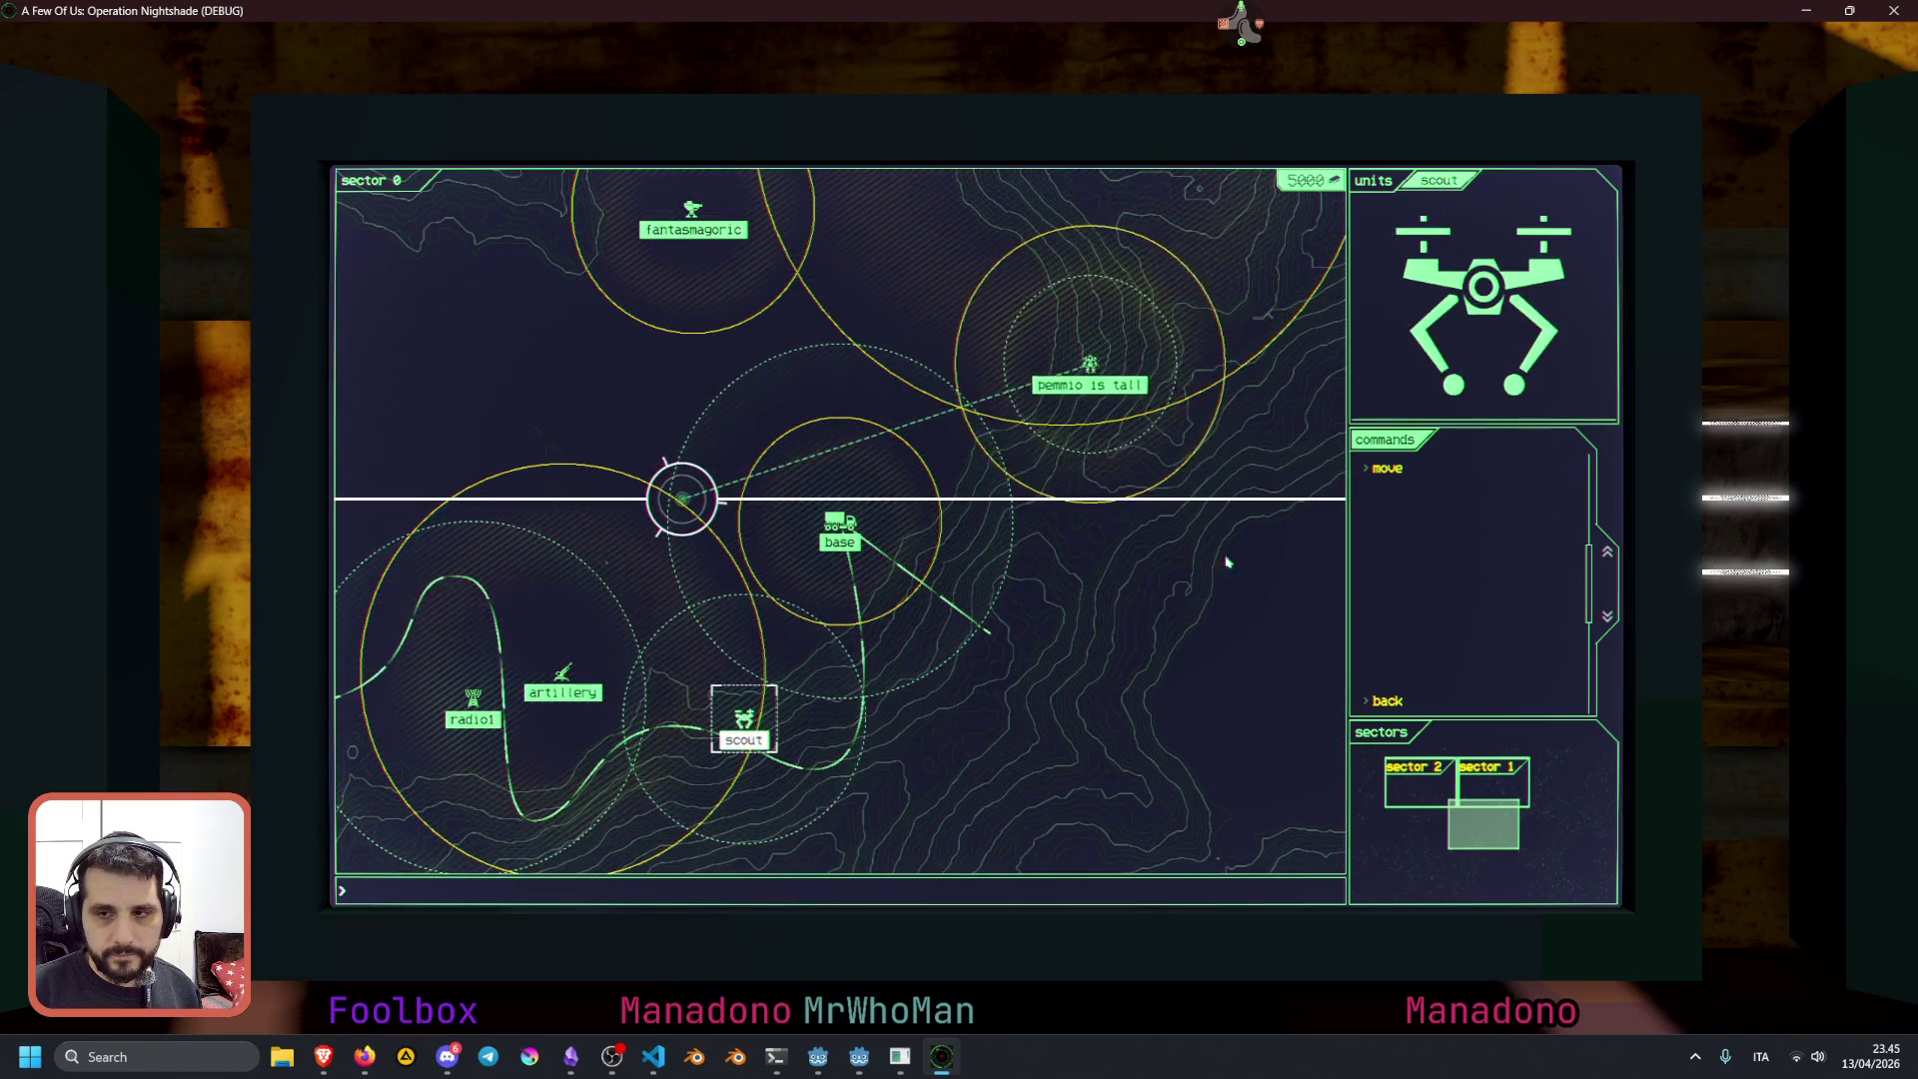
click(1388, 468)
click(1127, 632)
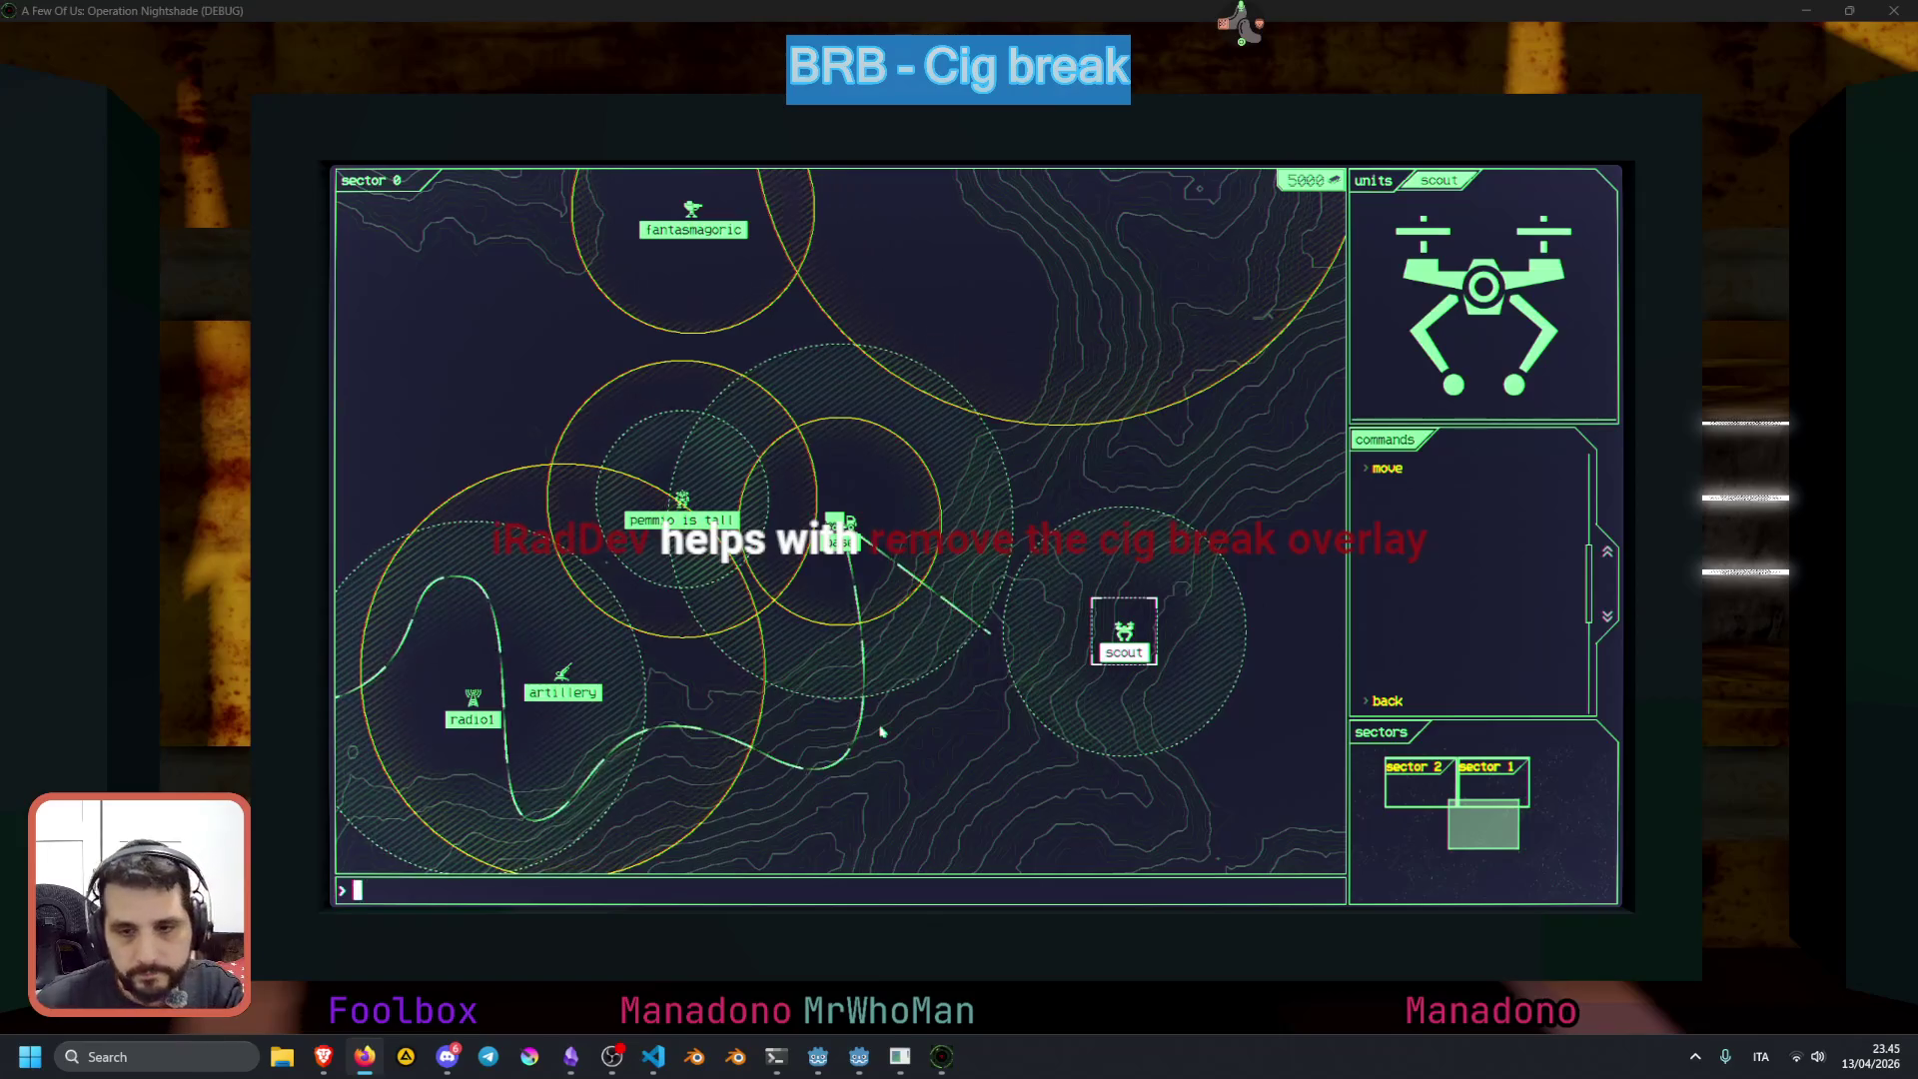
Deselect, reselect the scout, and aim a new move order up and to its right
click(963, 699)
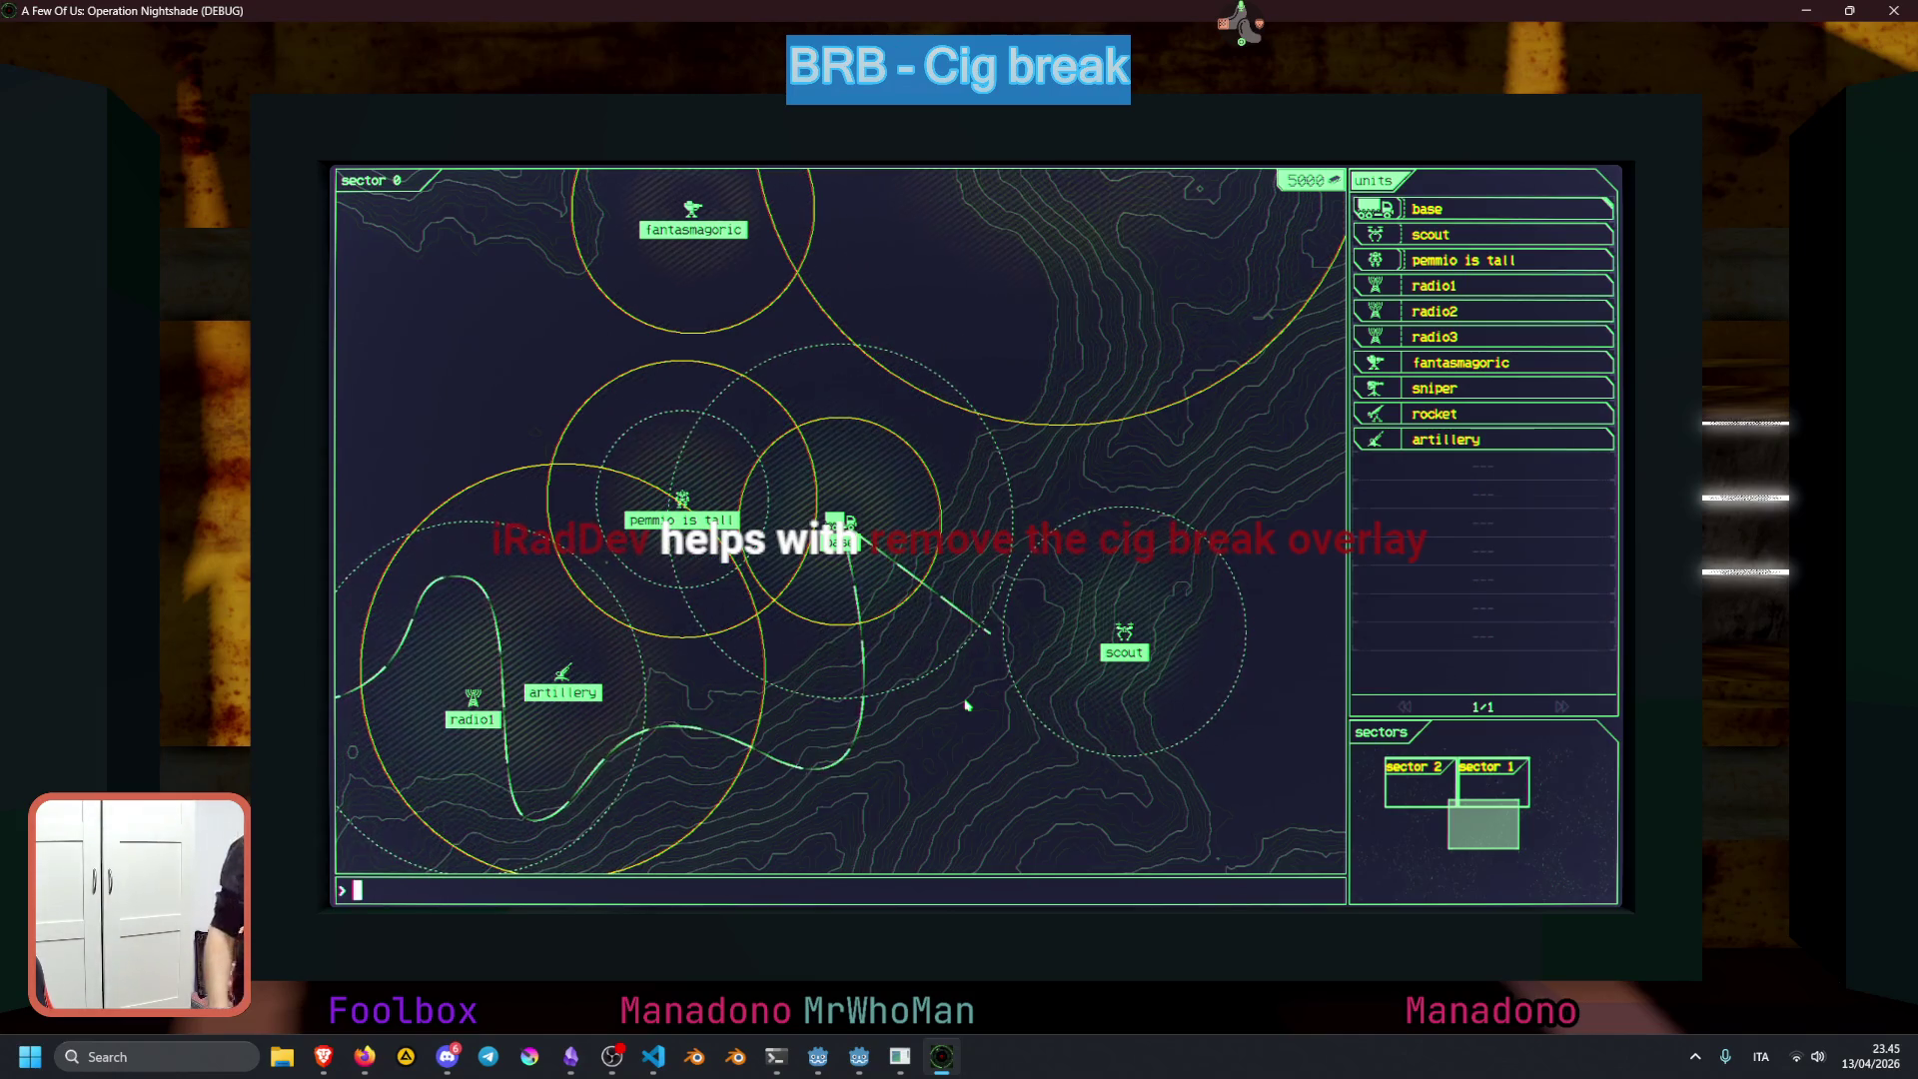
click(1124, 637)
click(1376, 469)
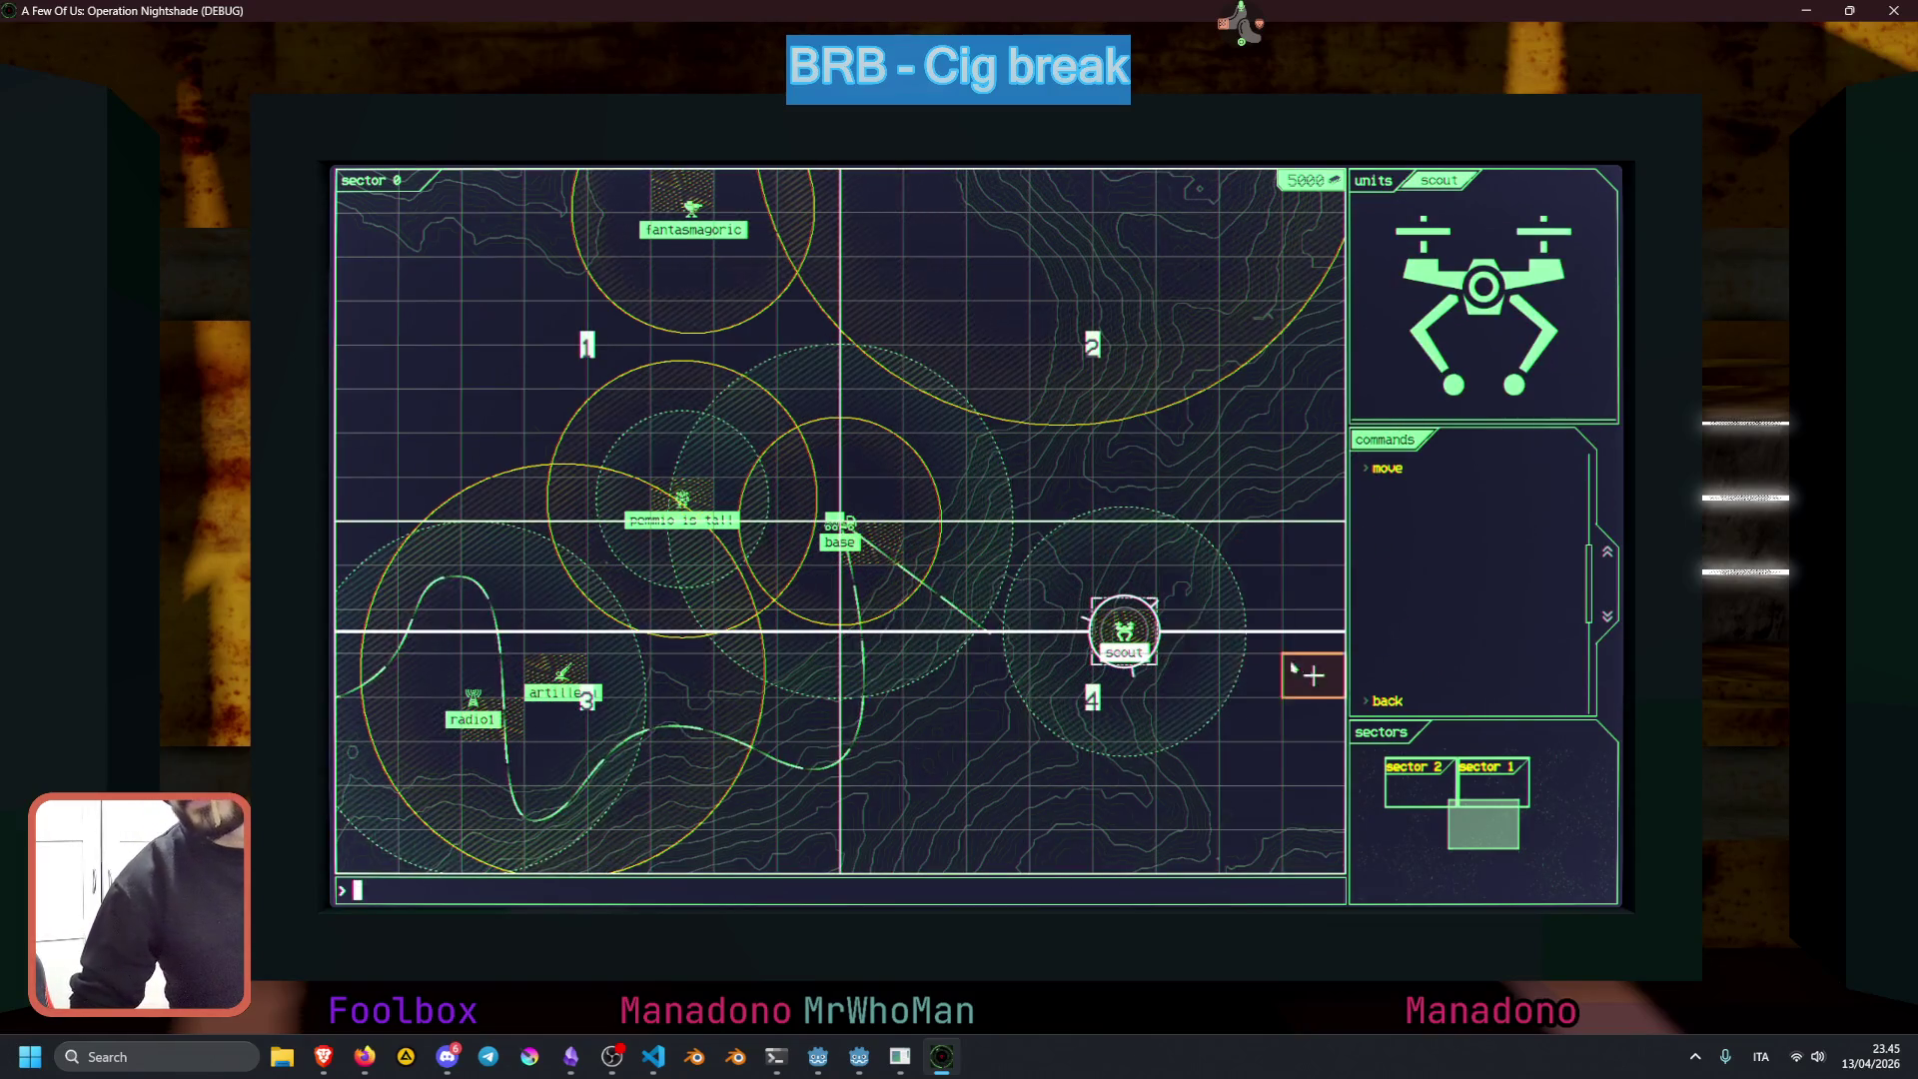
click(1250, 540)
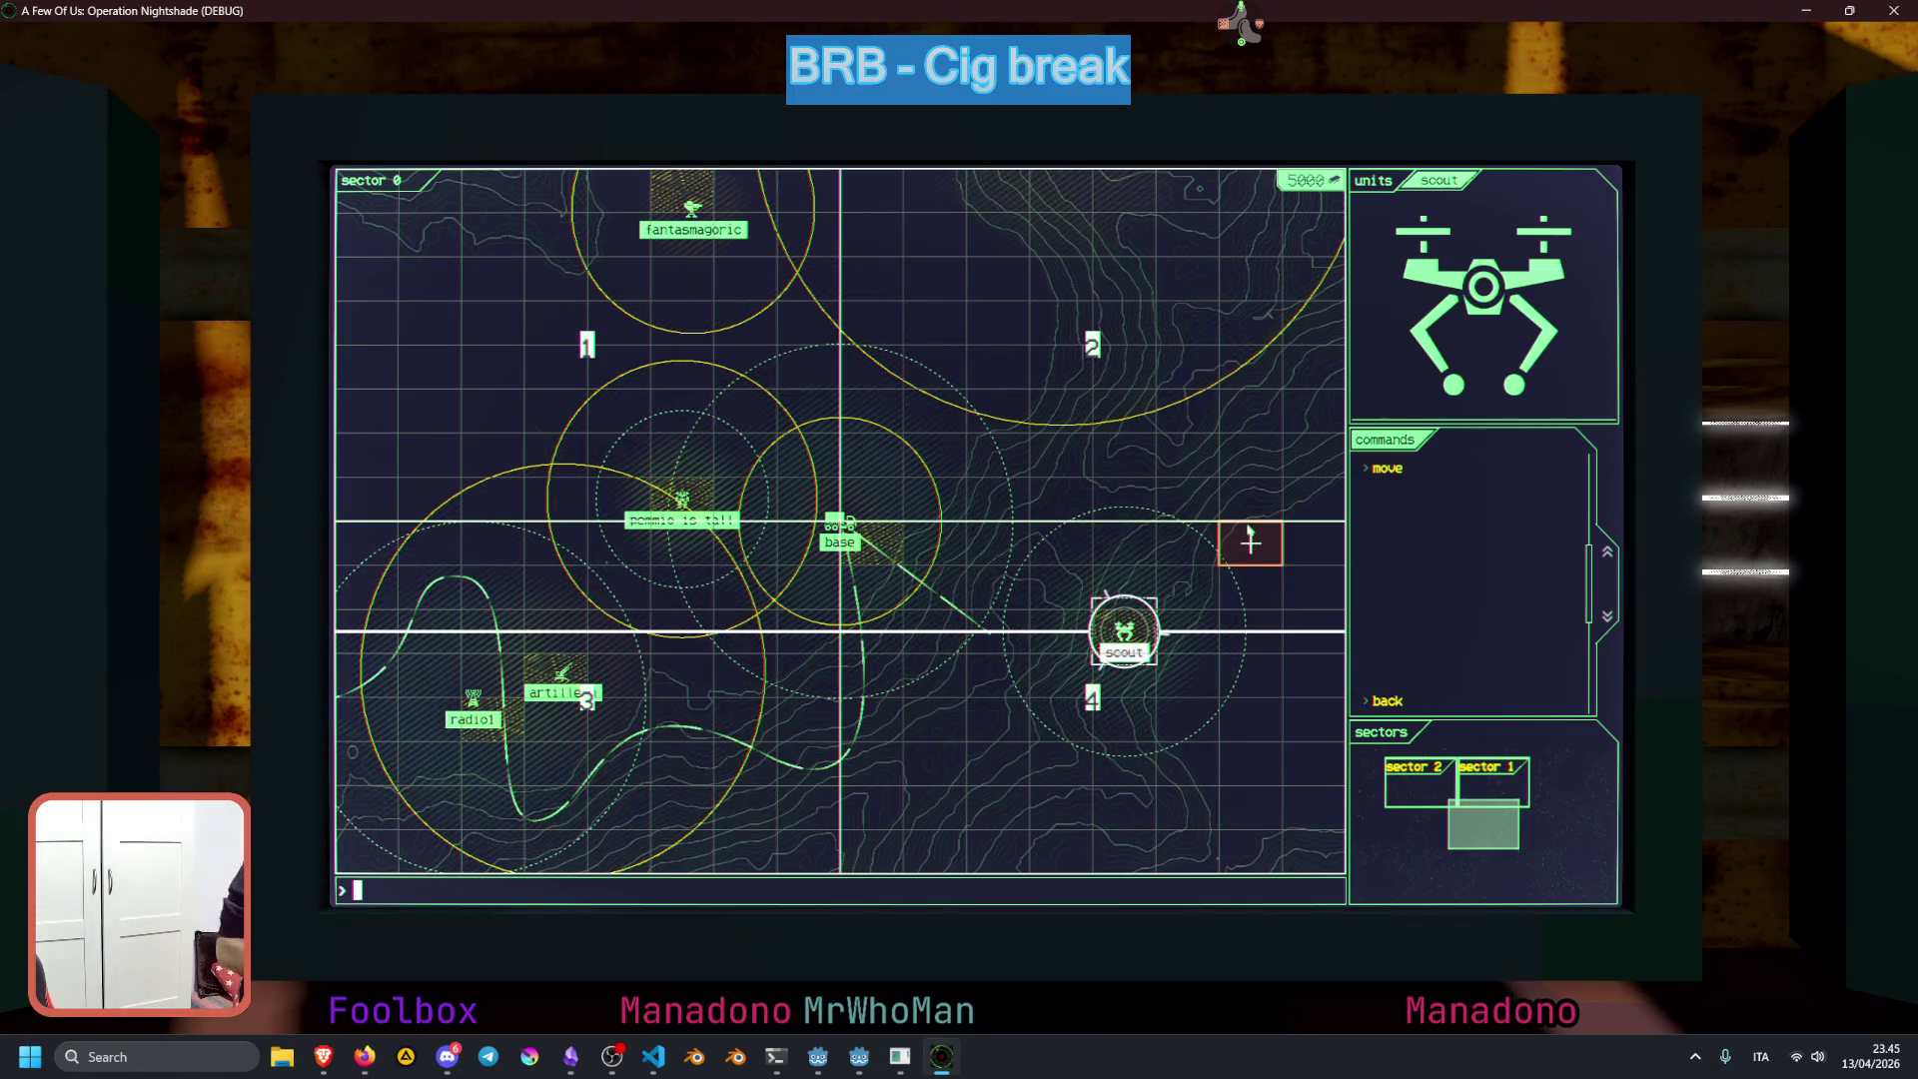
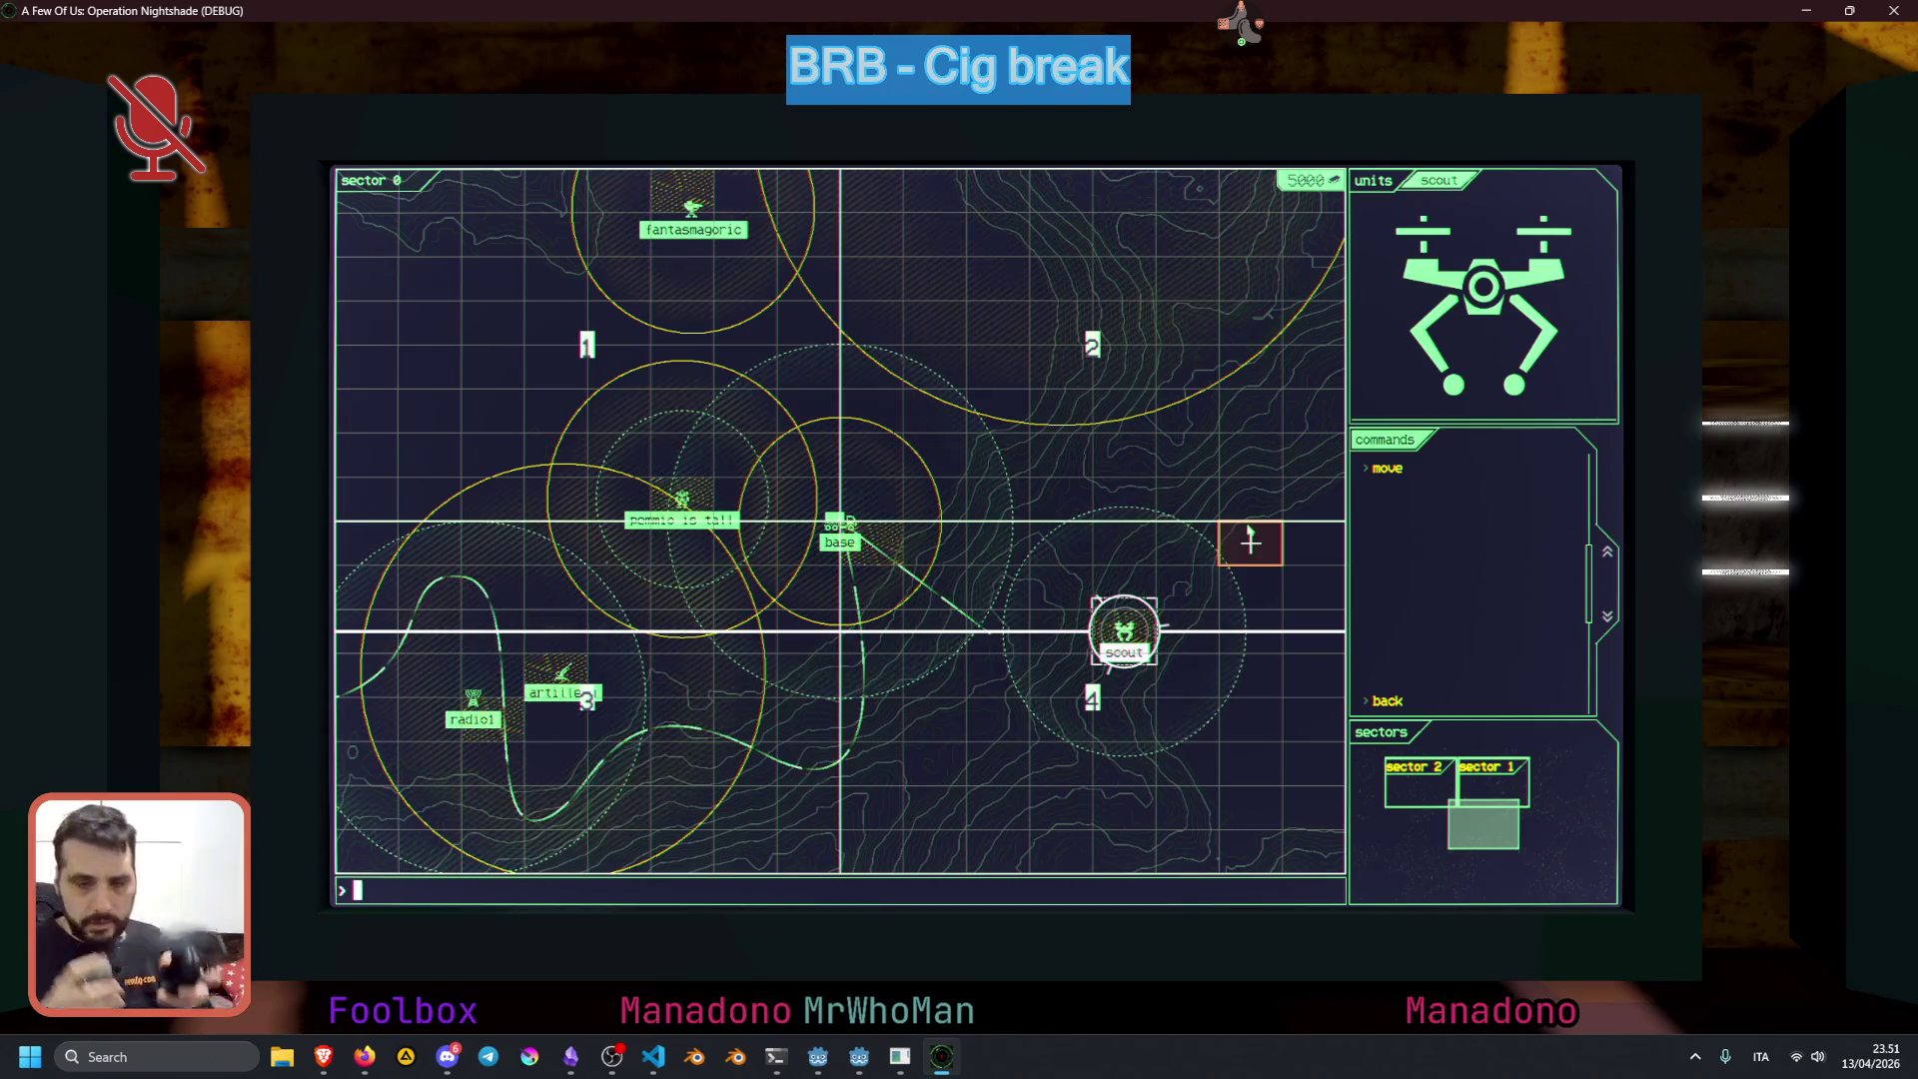
Send the scout to a new map point, select the artillery then the scout again, and close the game
click(1240, 18)
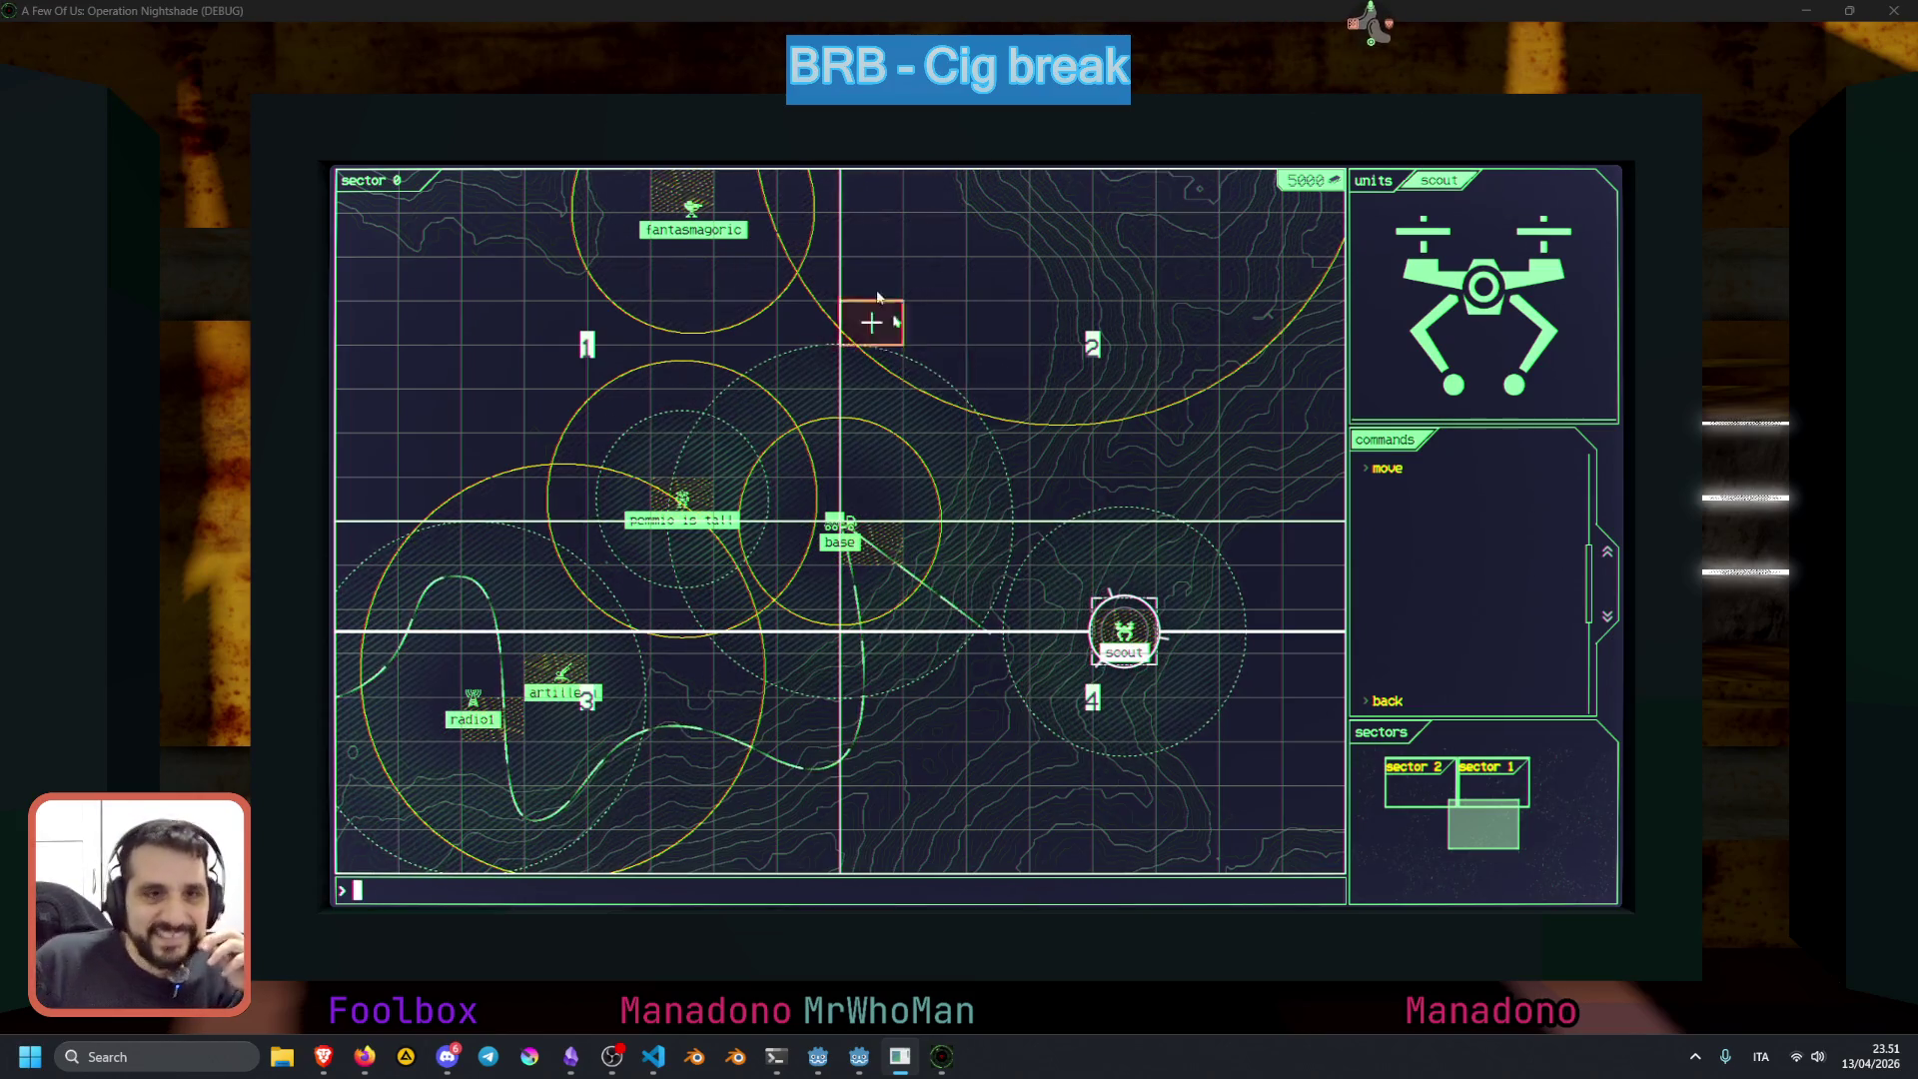
click(998, 413)
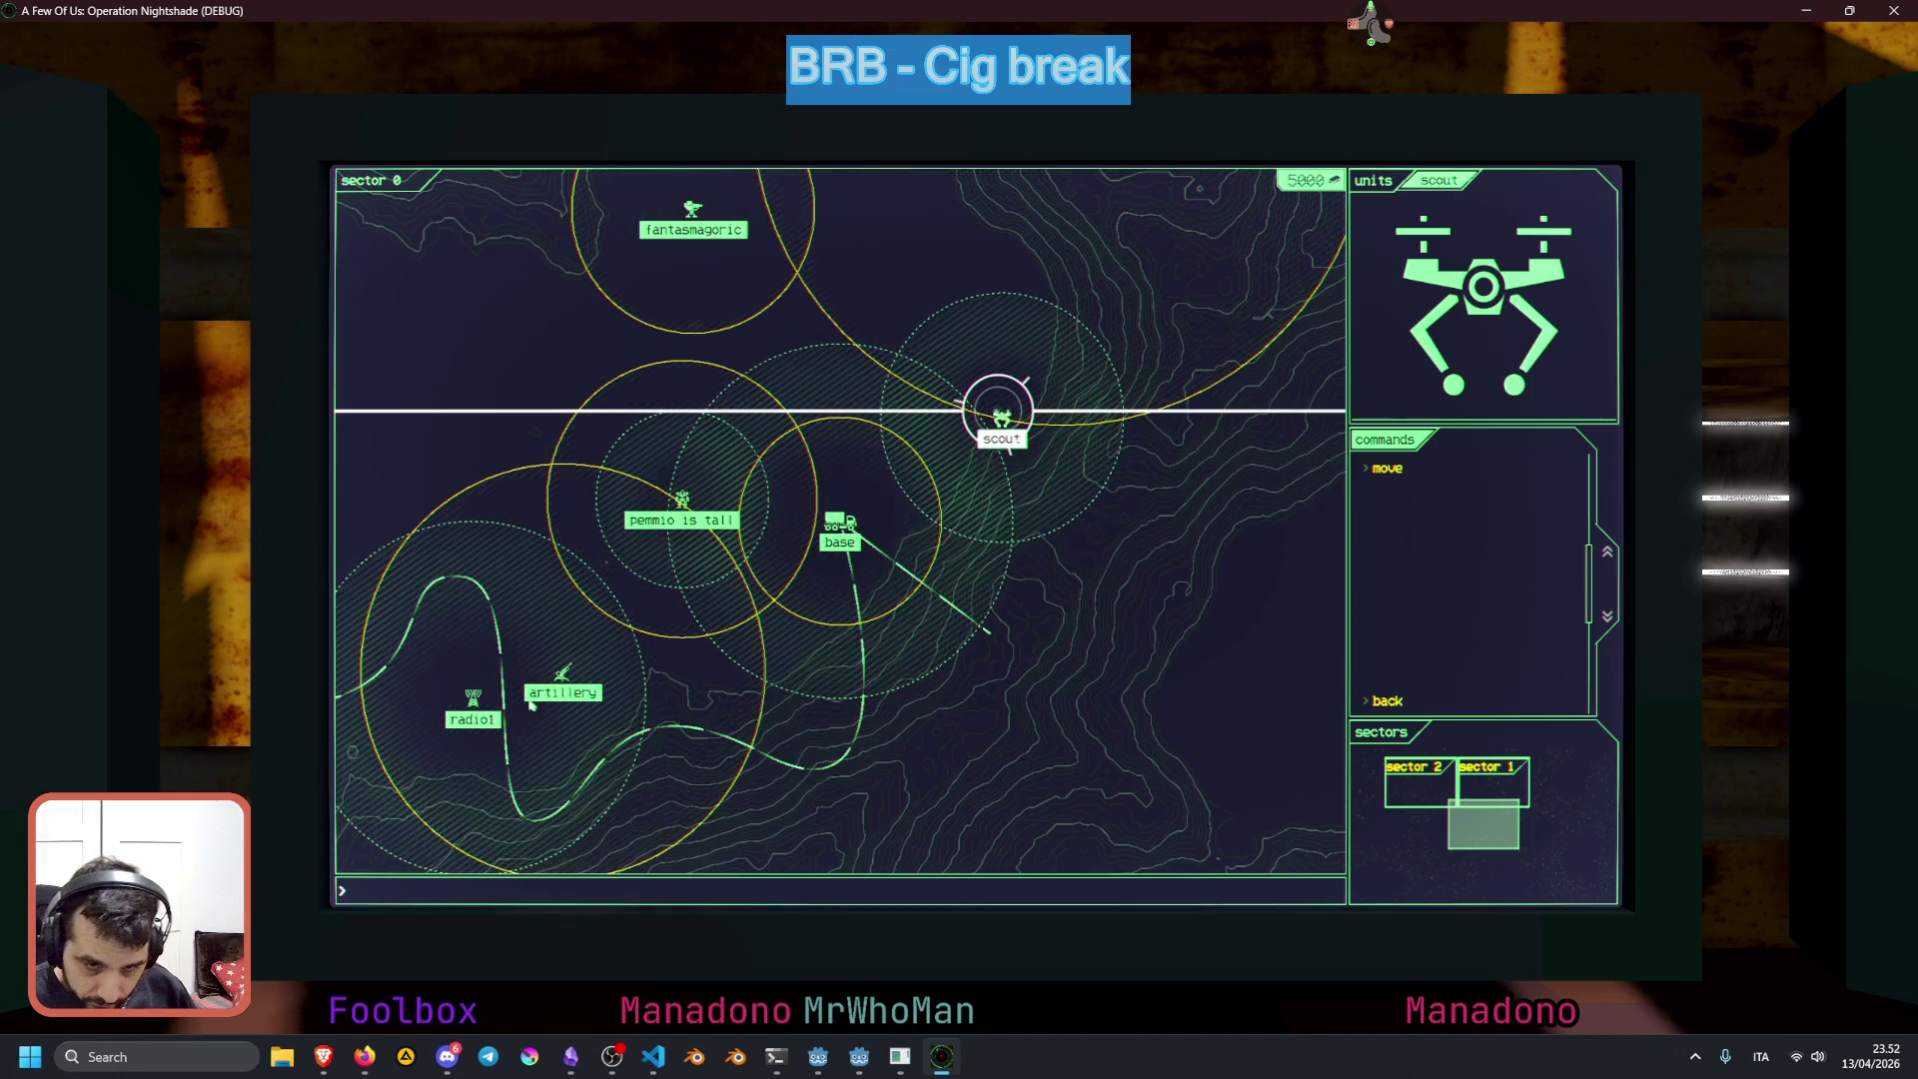
click(473, 704)
click(563, 685)
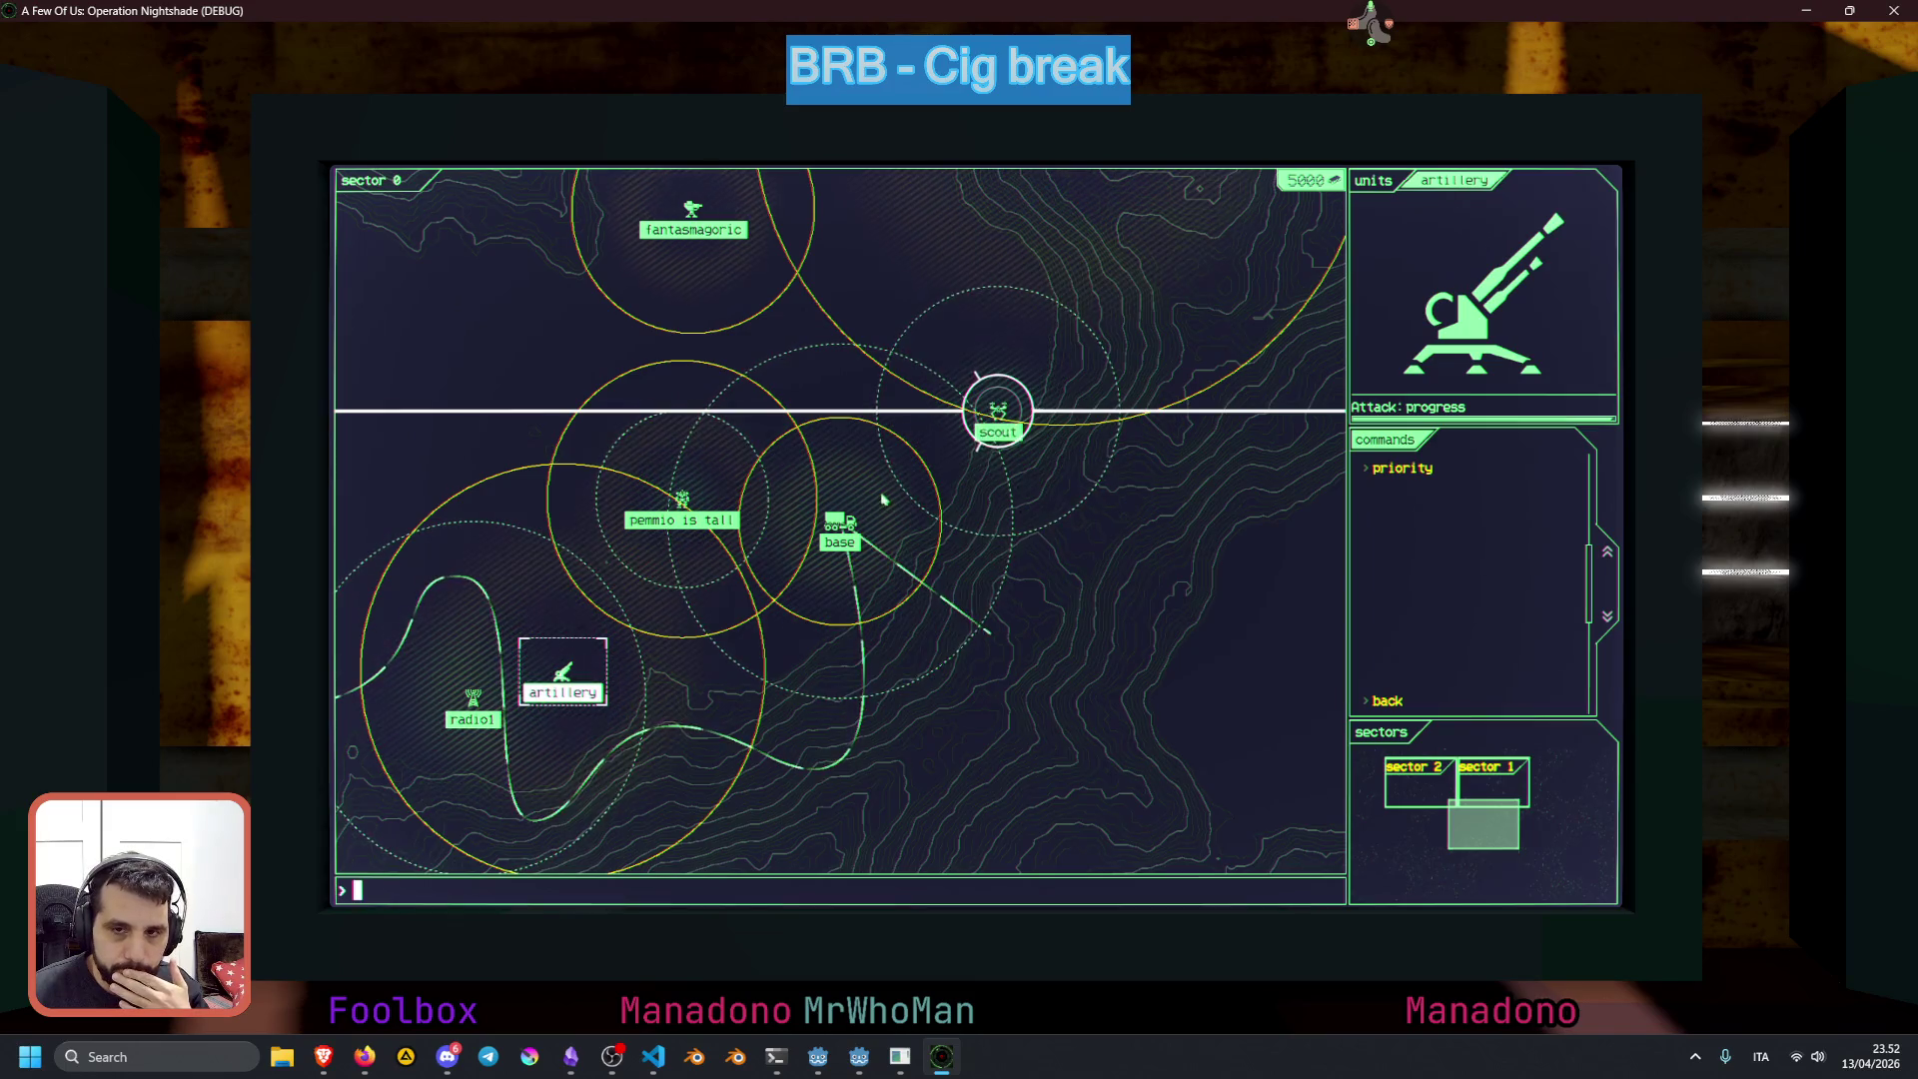
click(998, 419)
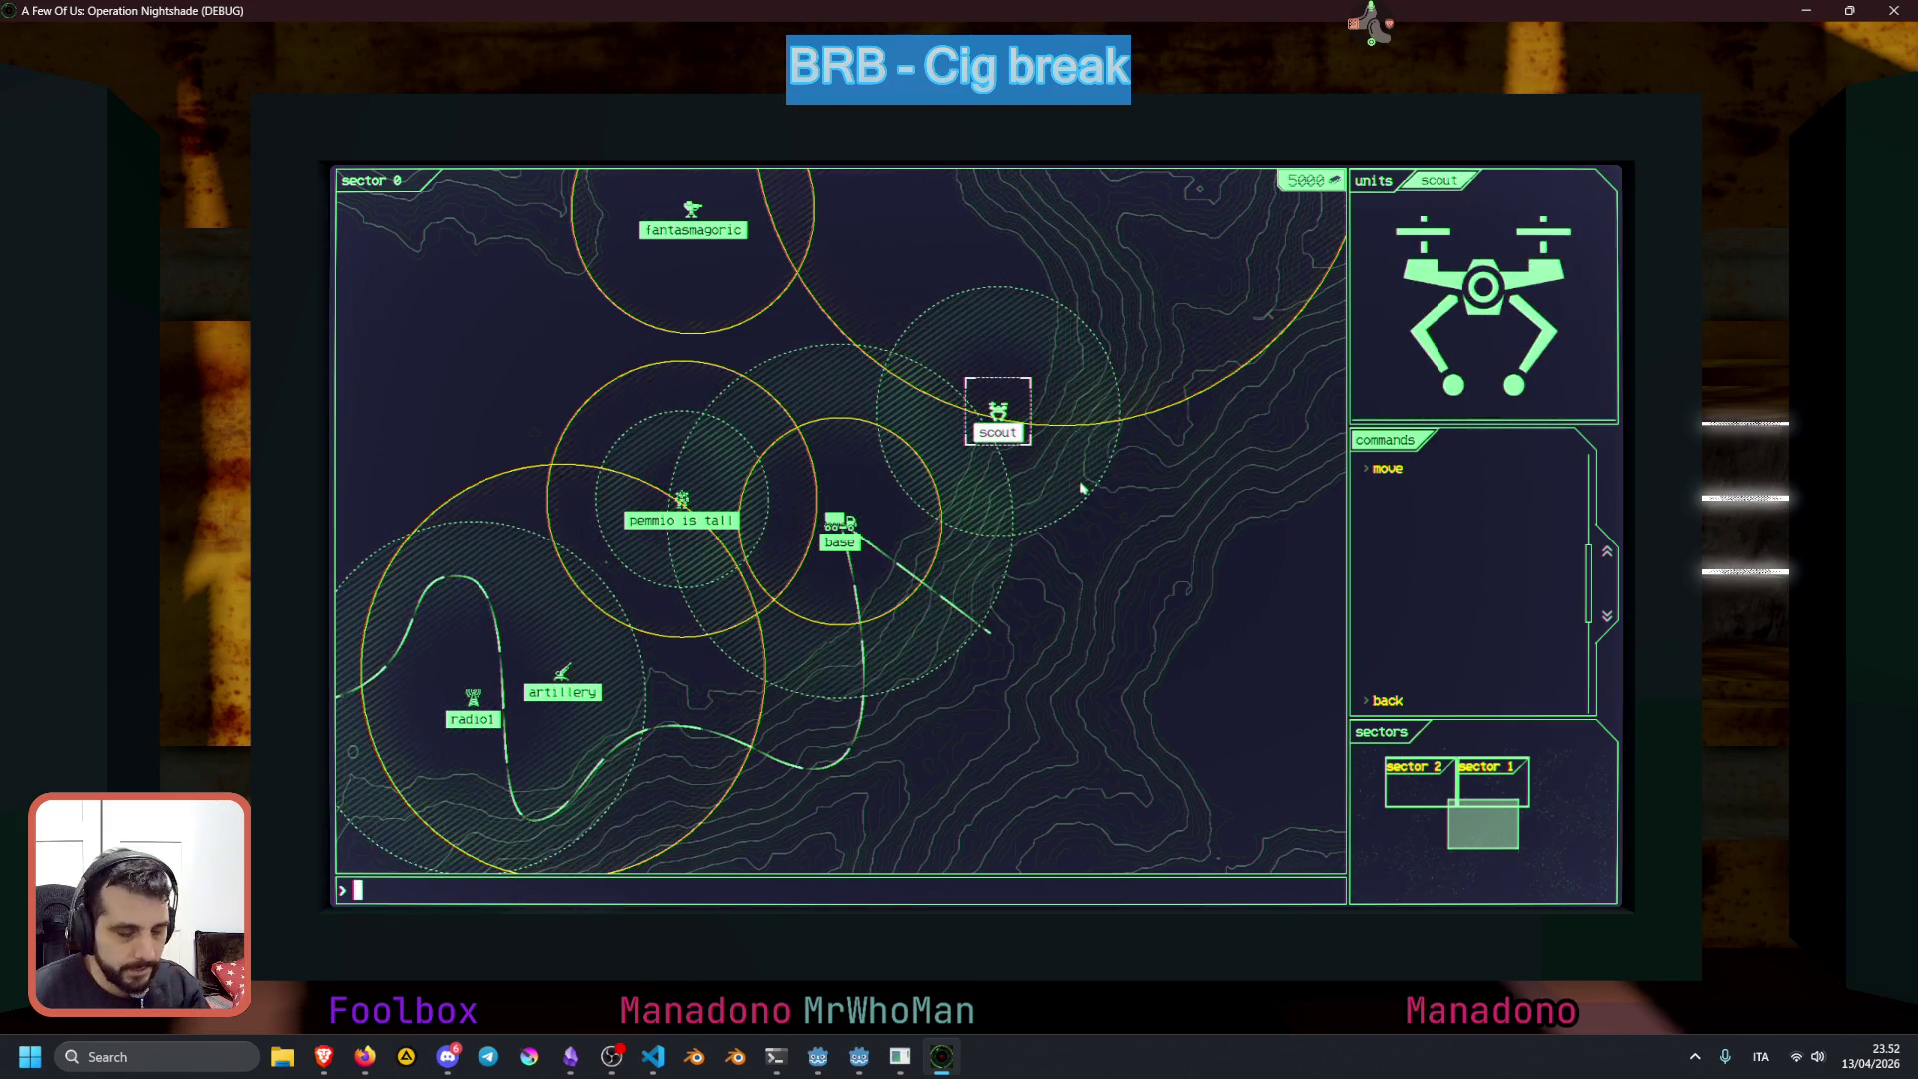
key(alt+F4)
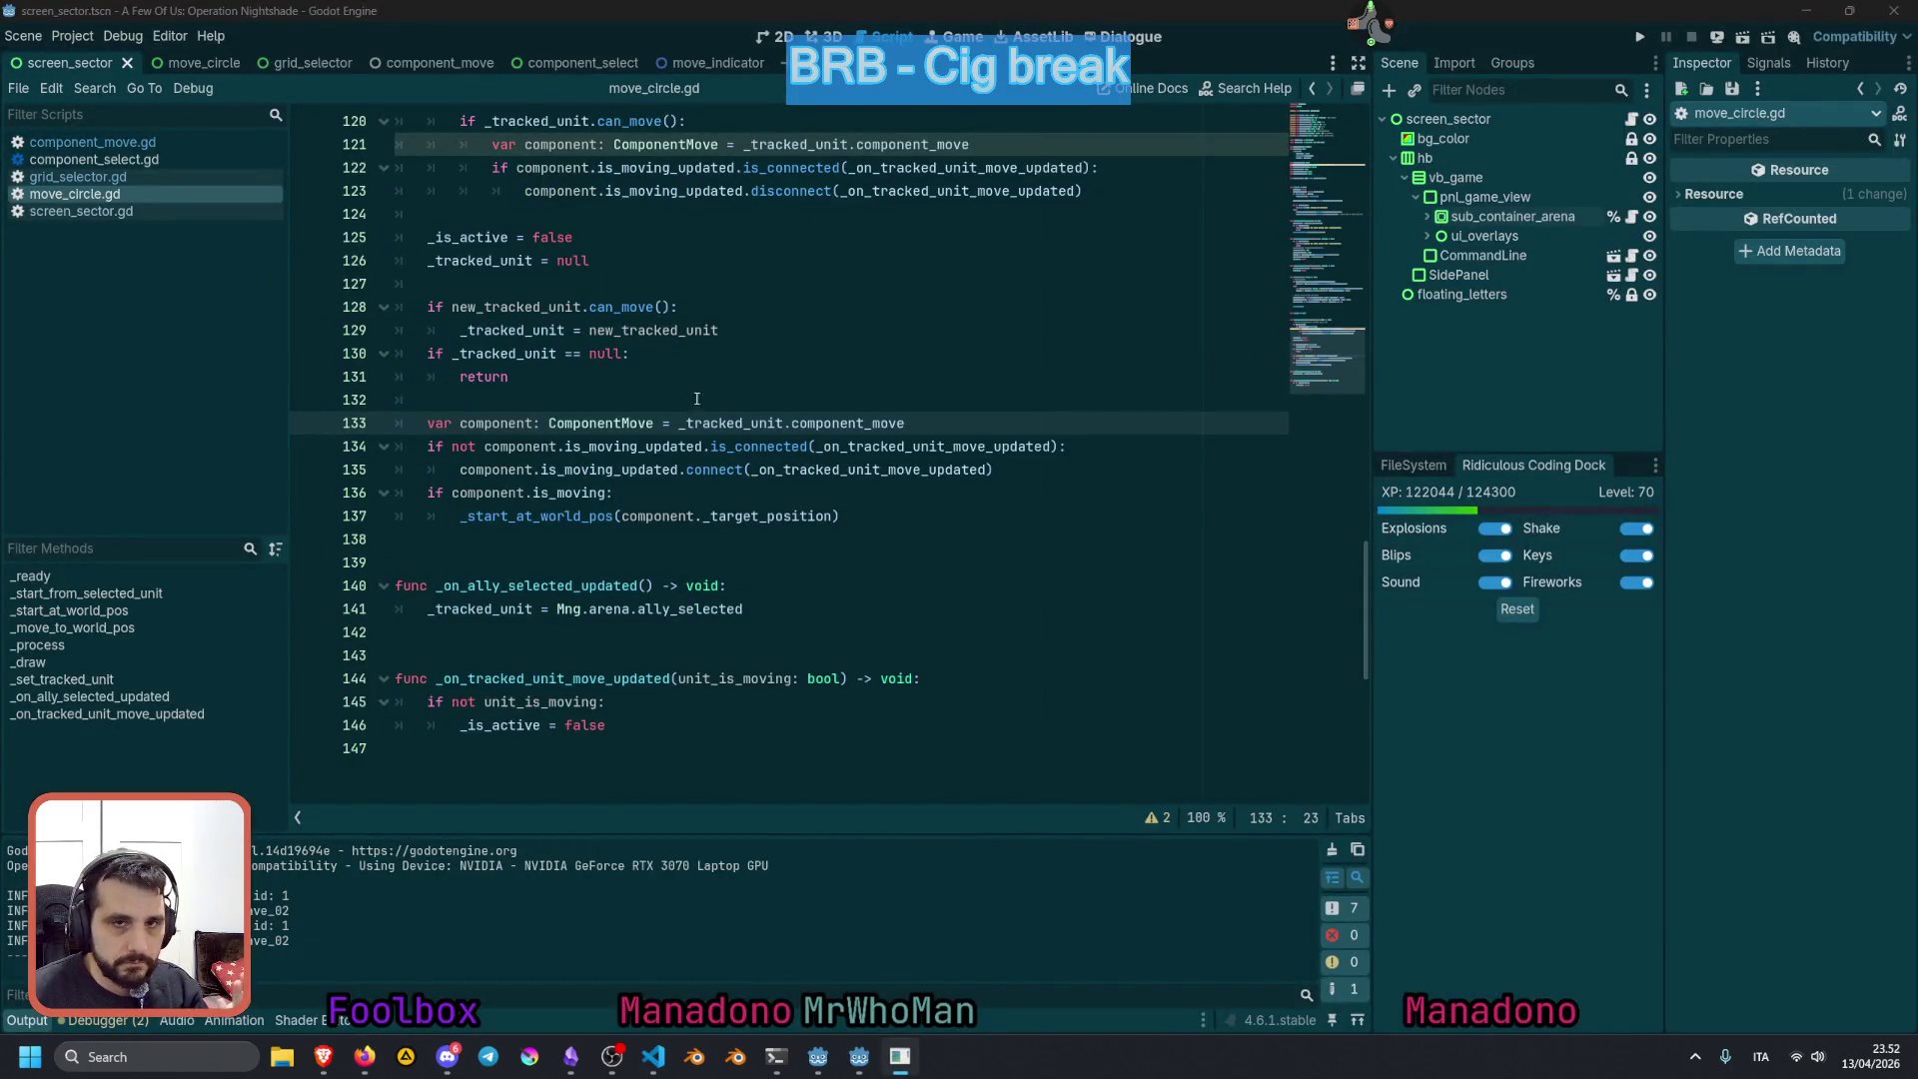
Inspect _set_tracked_unit's is_moving check, its _start_at_world_pos call and the _tracked_unit uses
click(678, 374)
scroll(650, 420, up, 2)
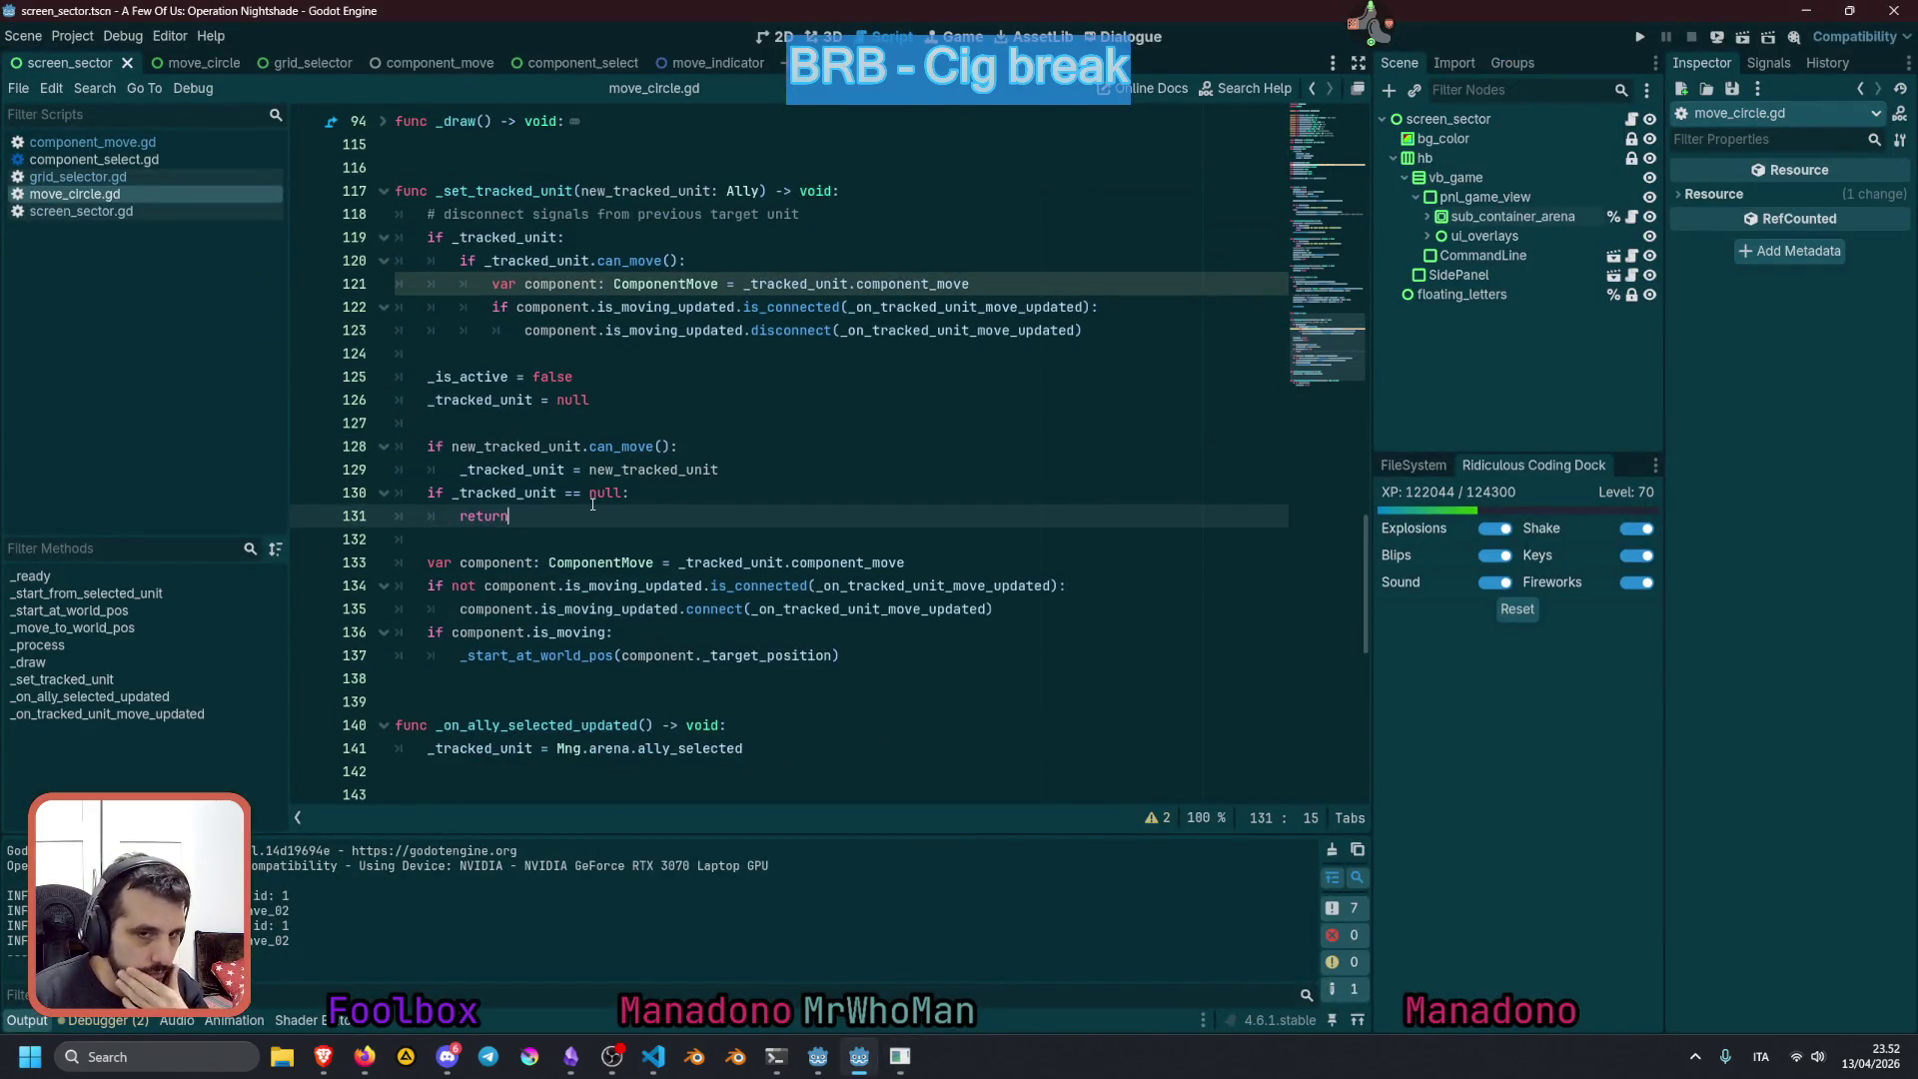
scroll(593, 504, up, 1)
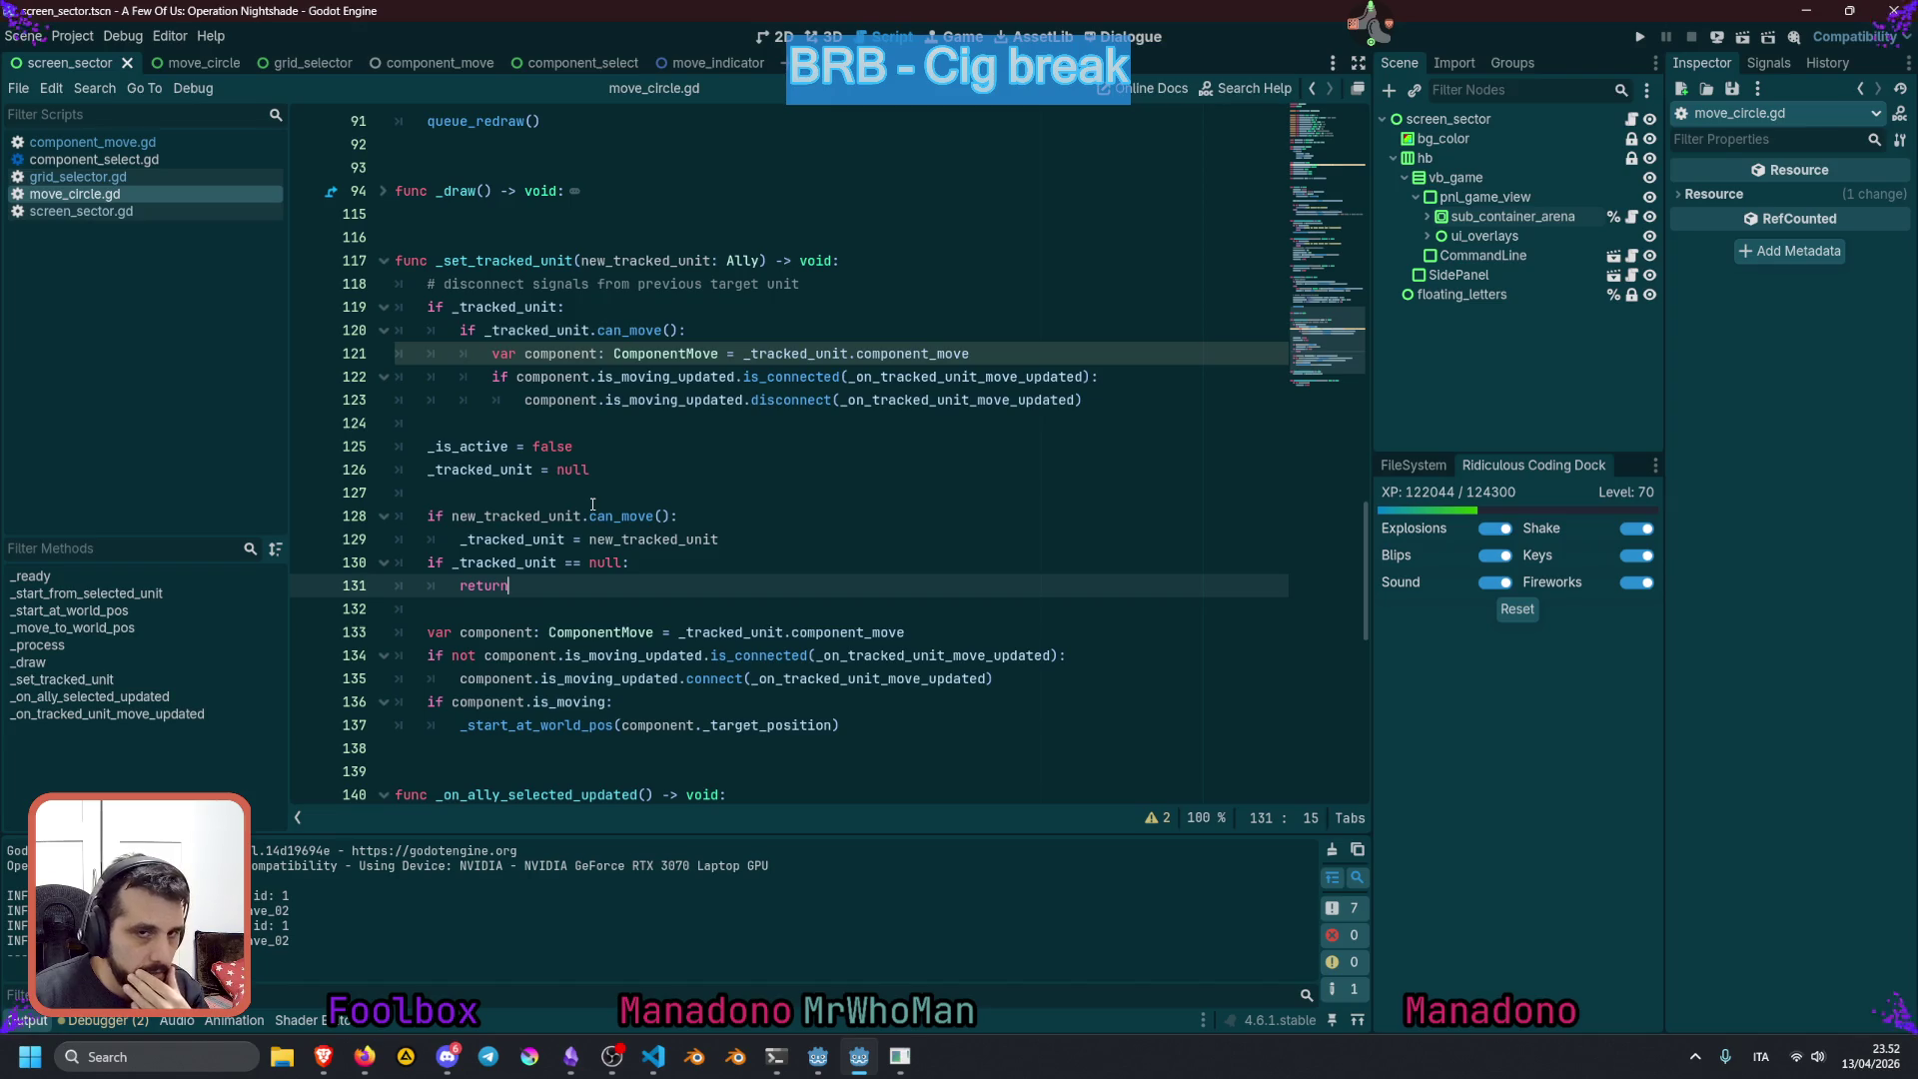
click(495, 429)
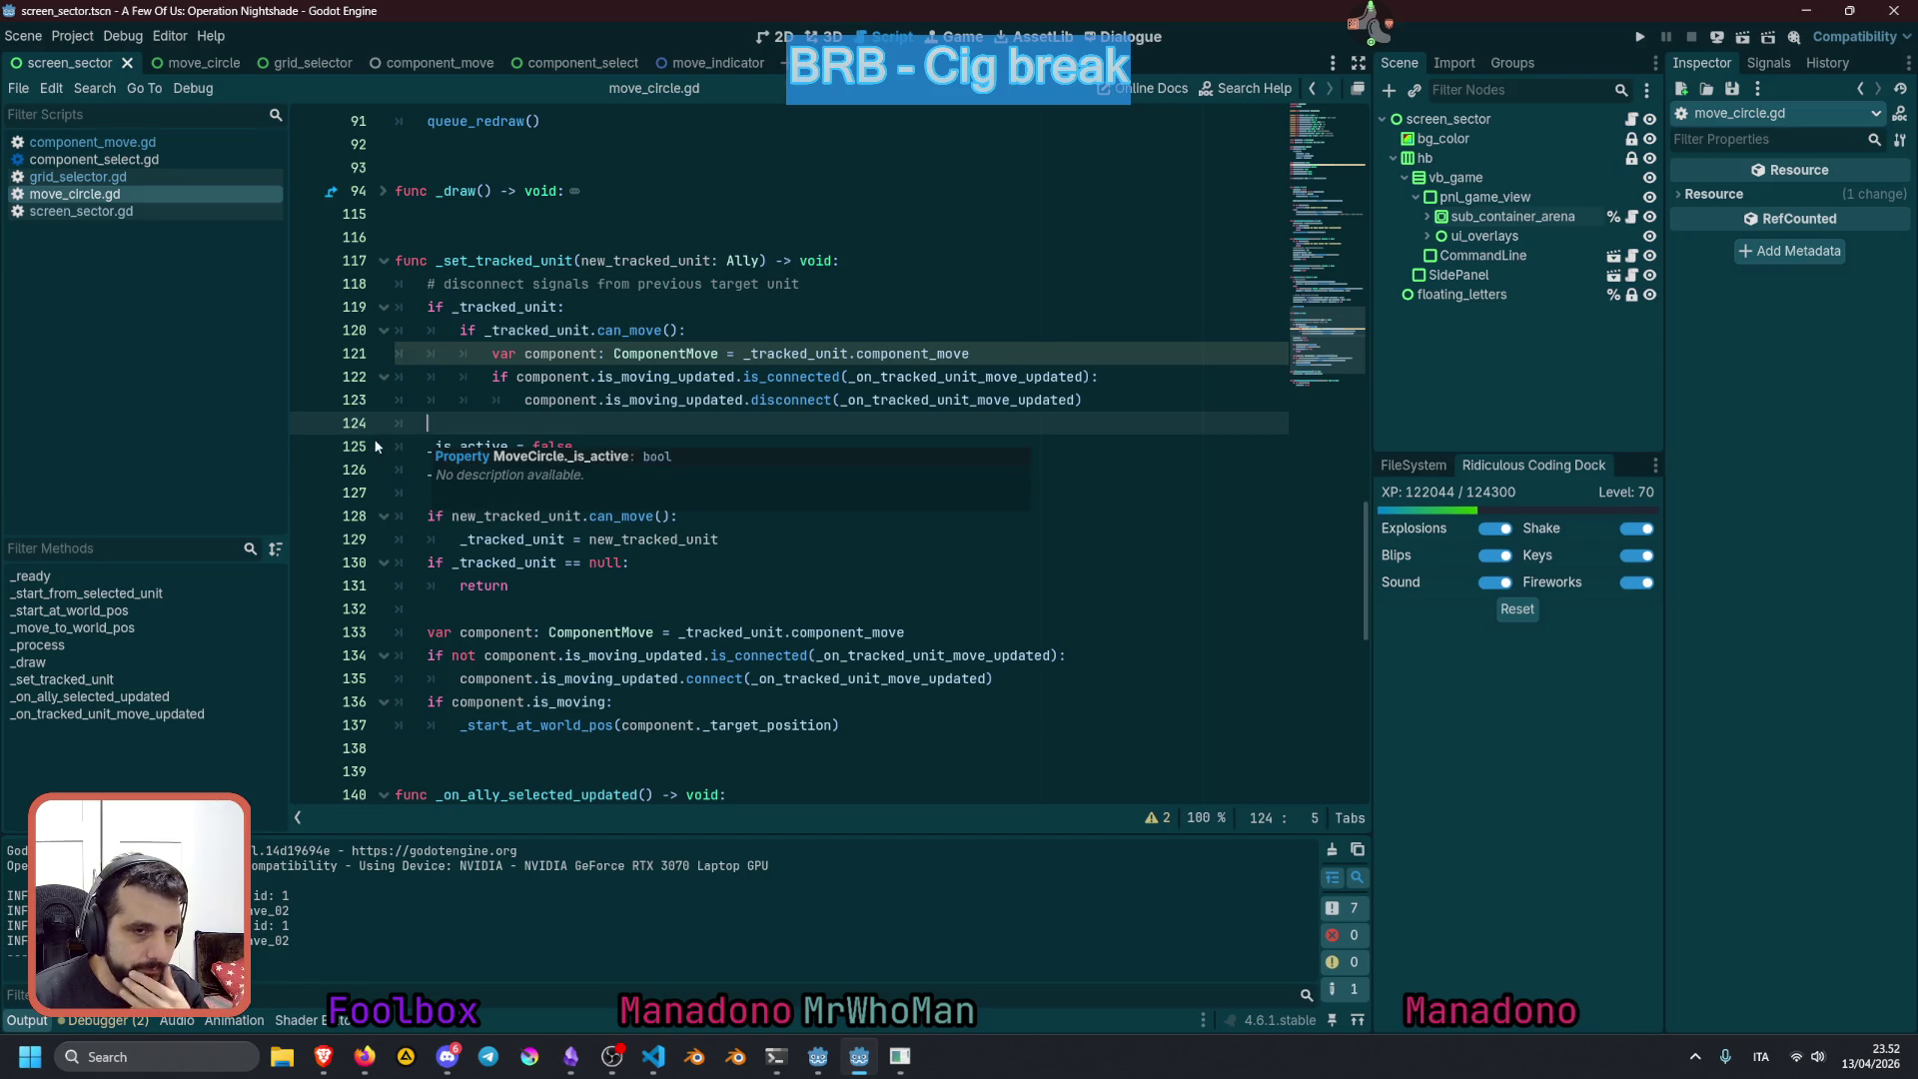
click(446, 447)
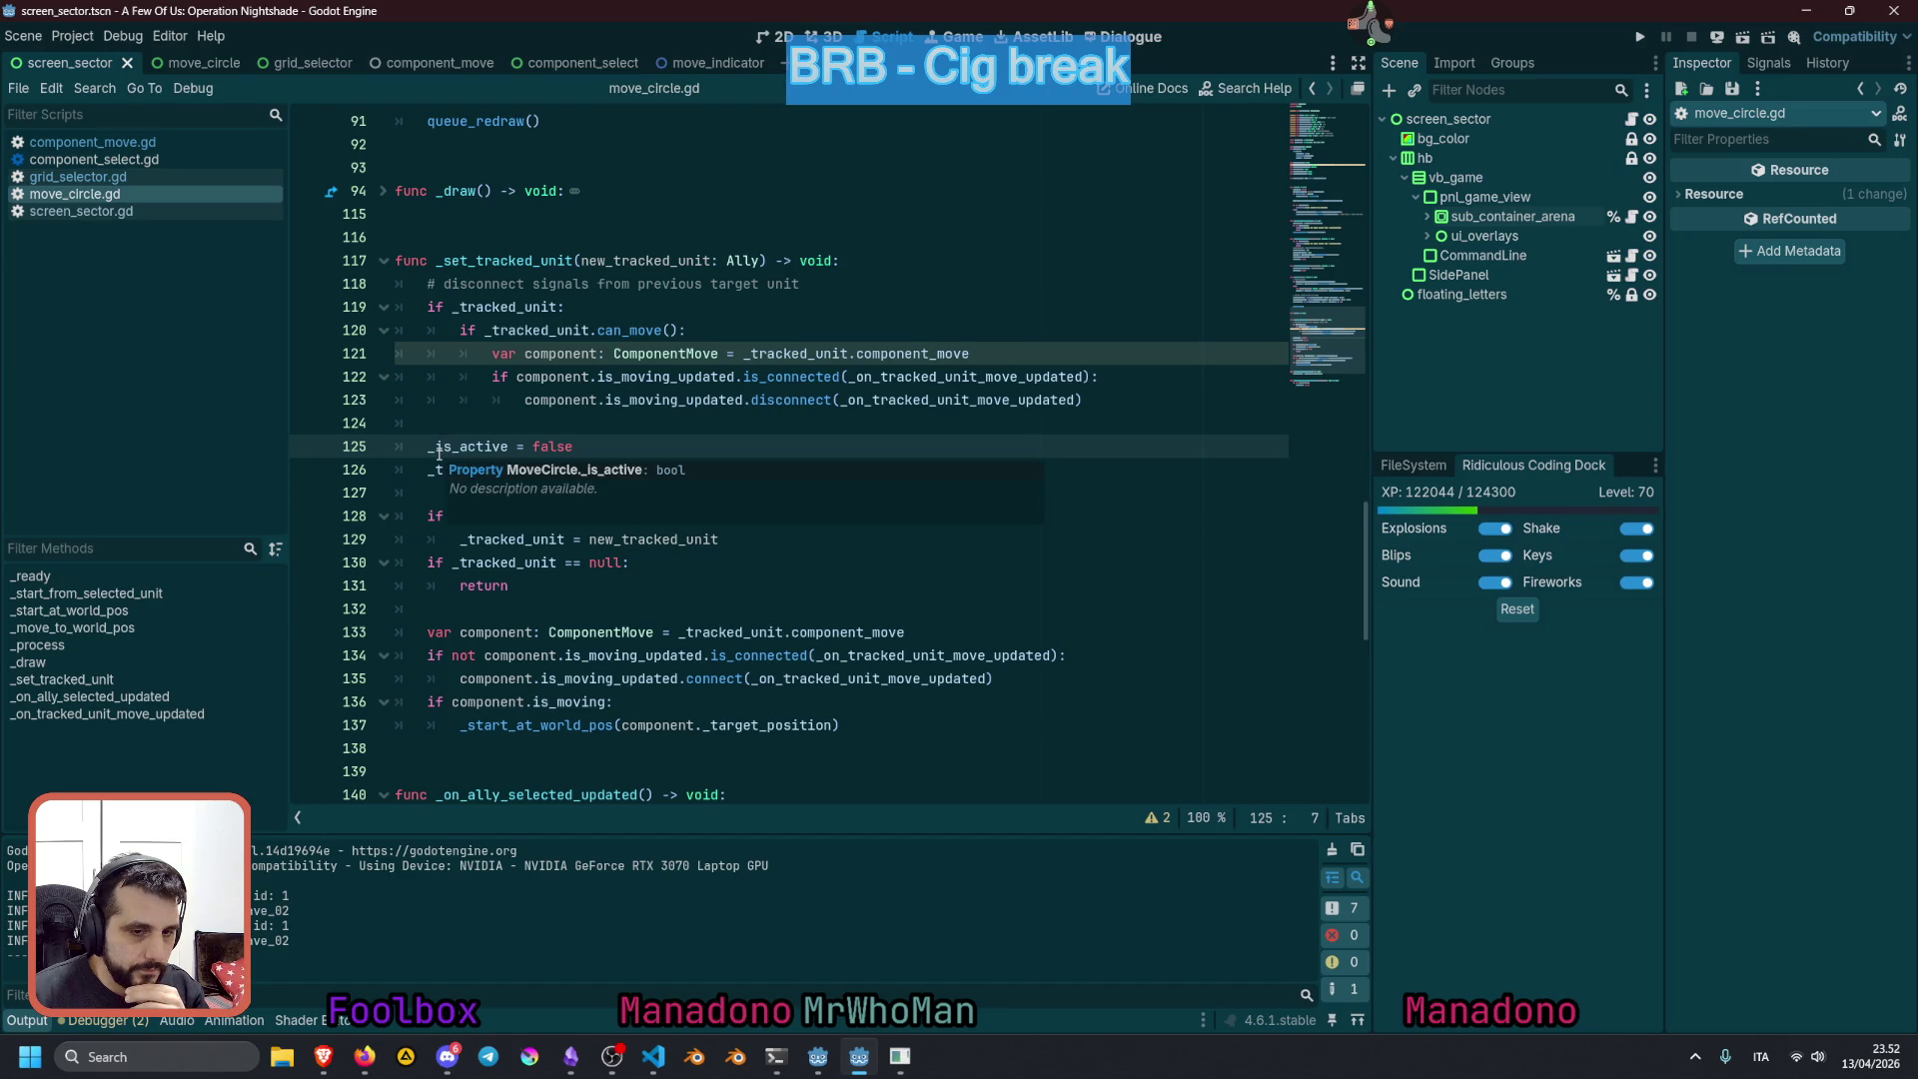
scroll(470, 529, down, 1)
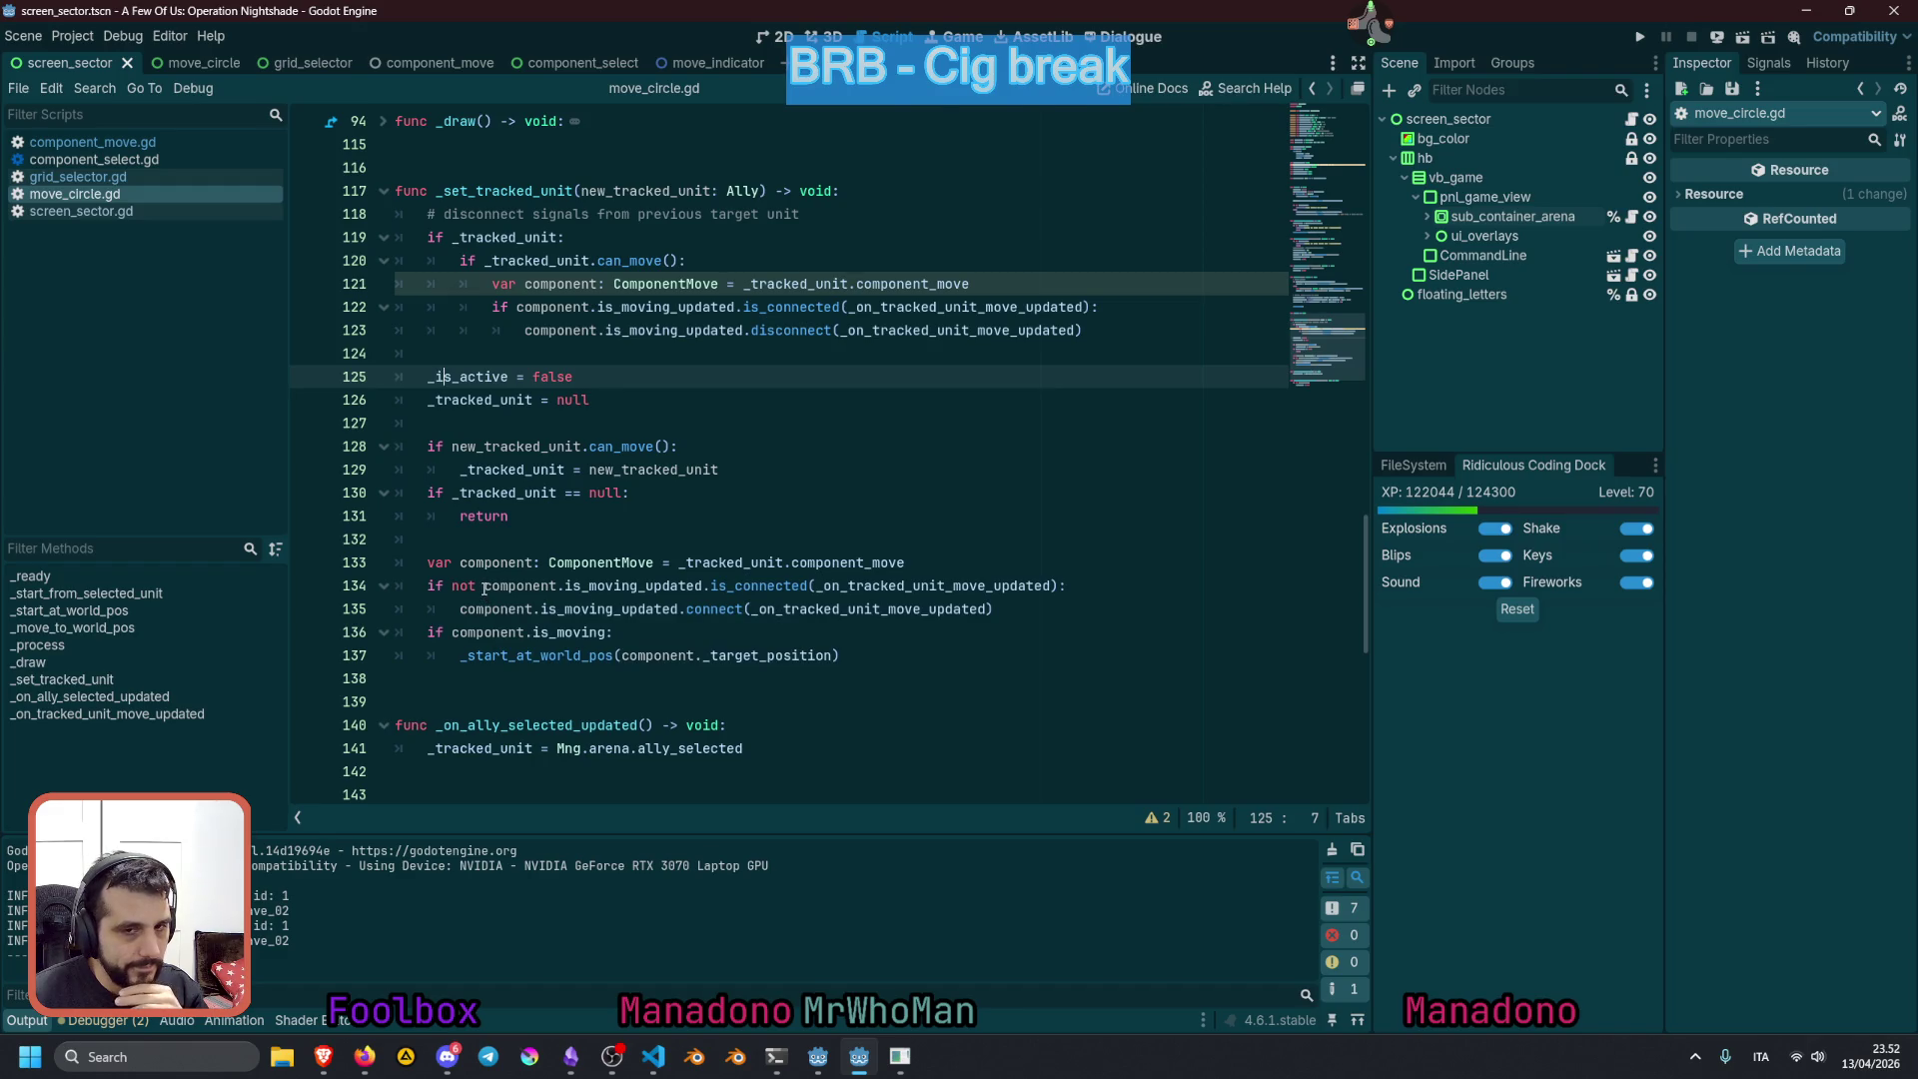
click(455, 632)
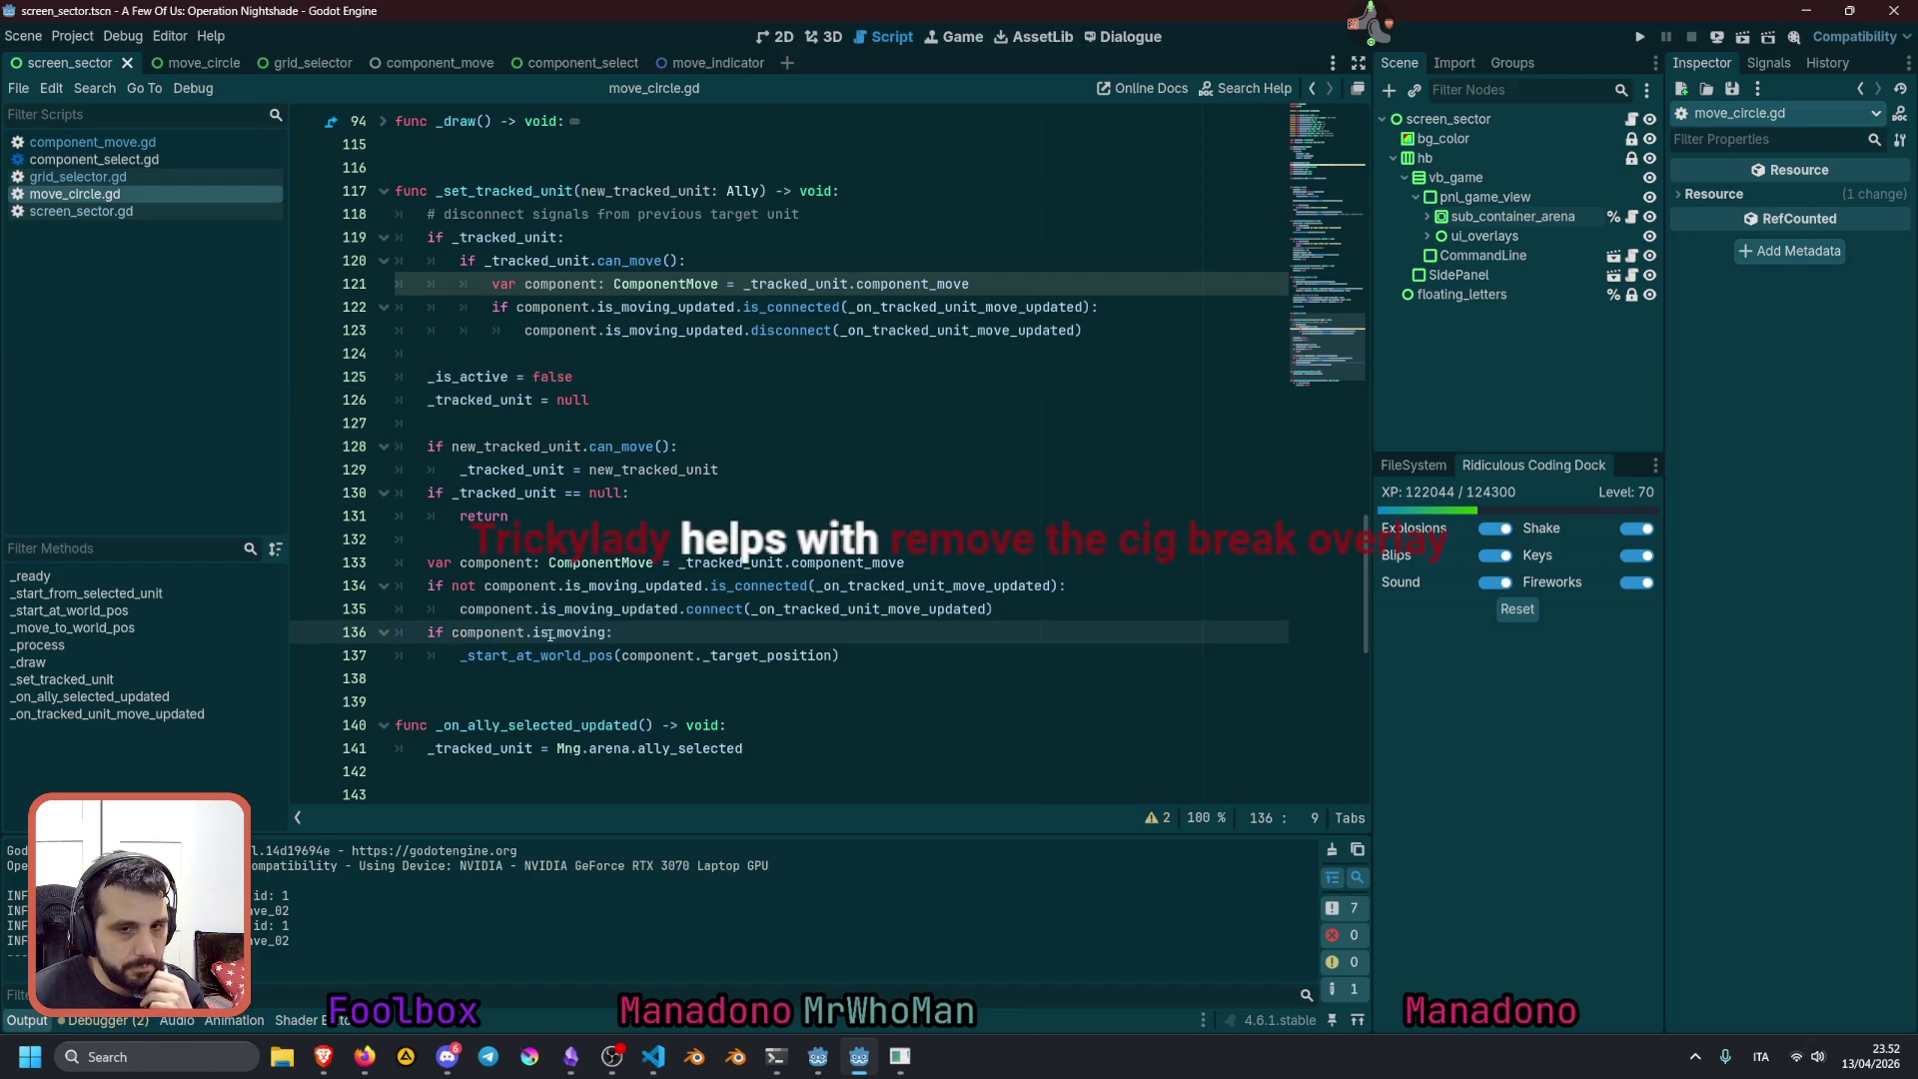
double_click(492, 654)
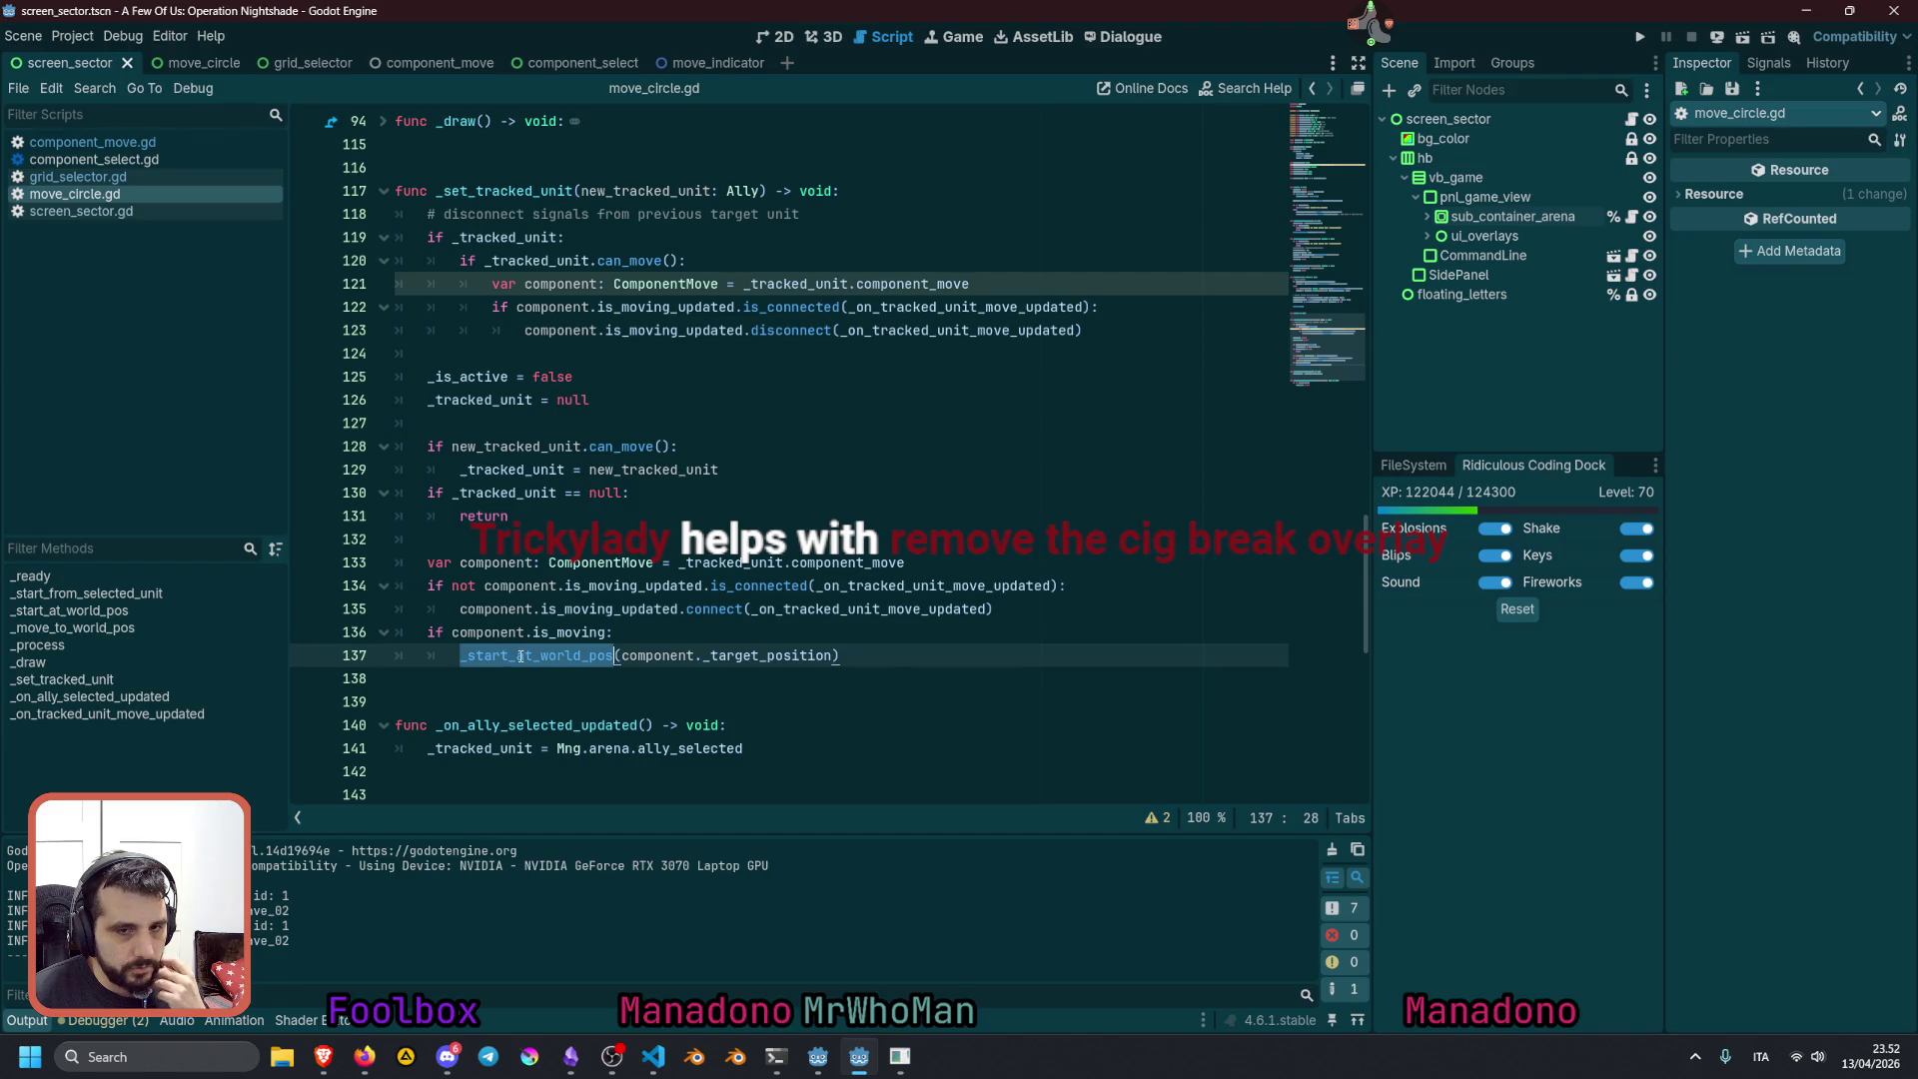
click(475, 642)
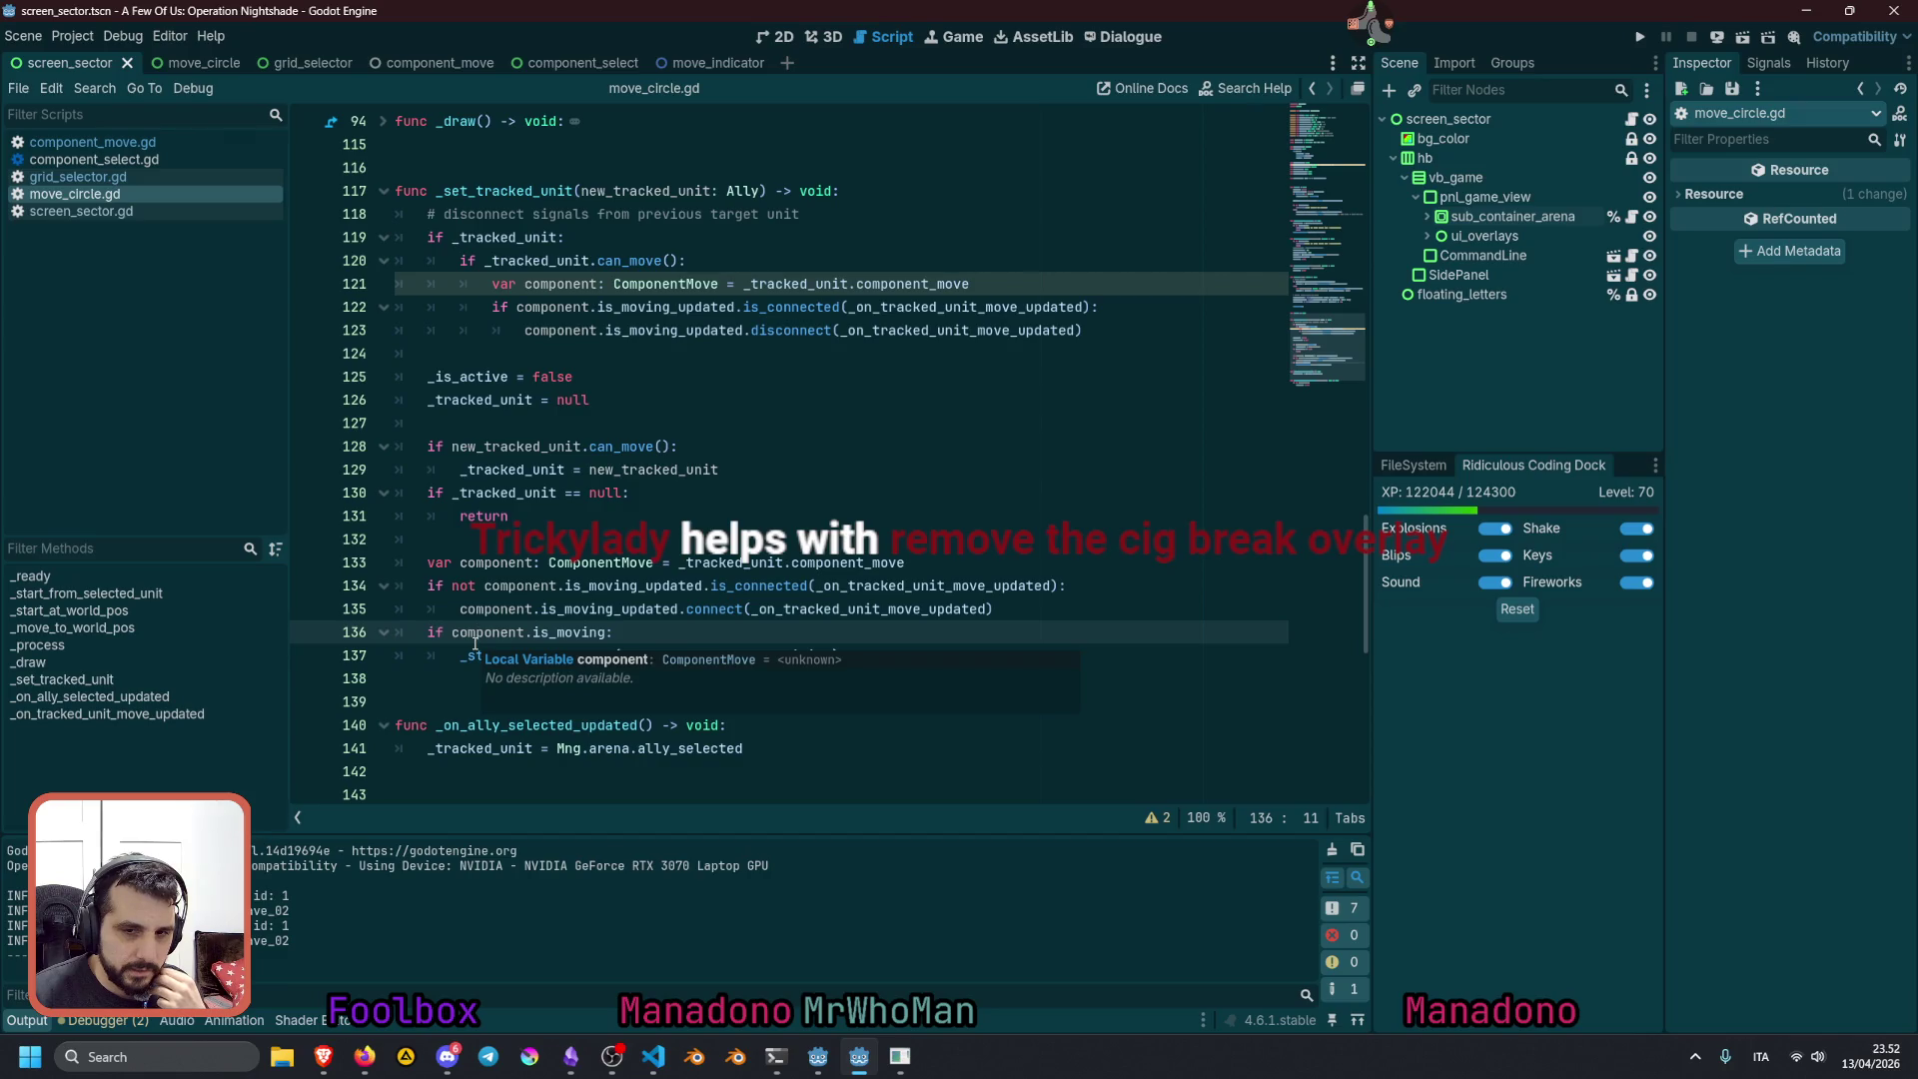
double_click(734, 564)
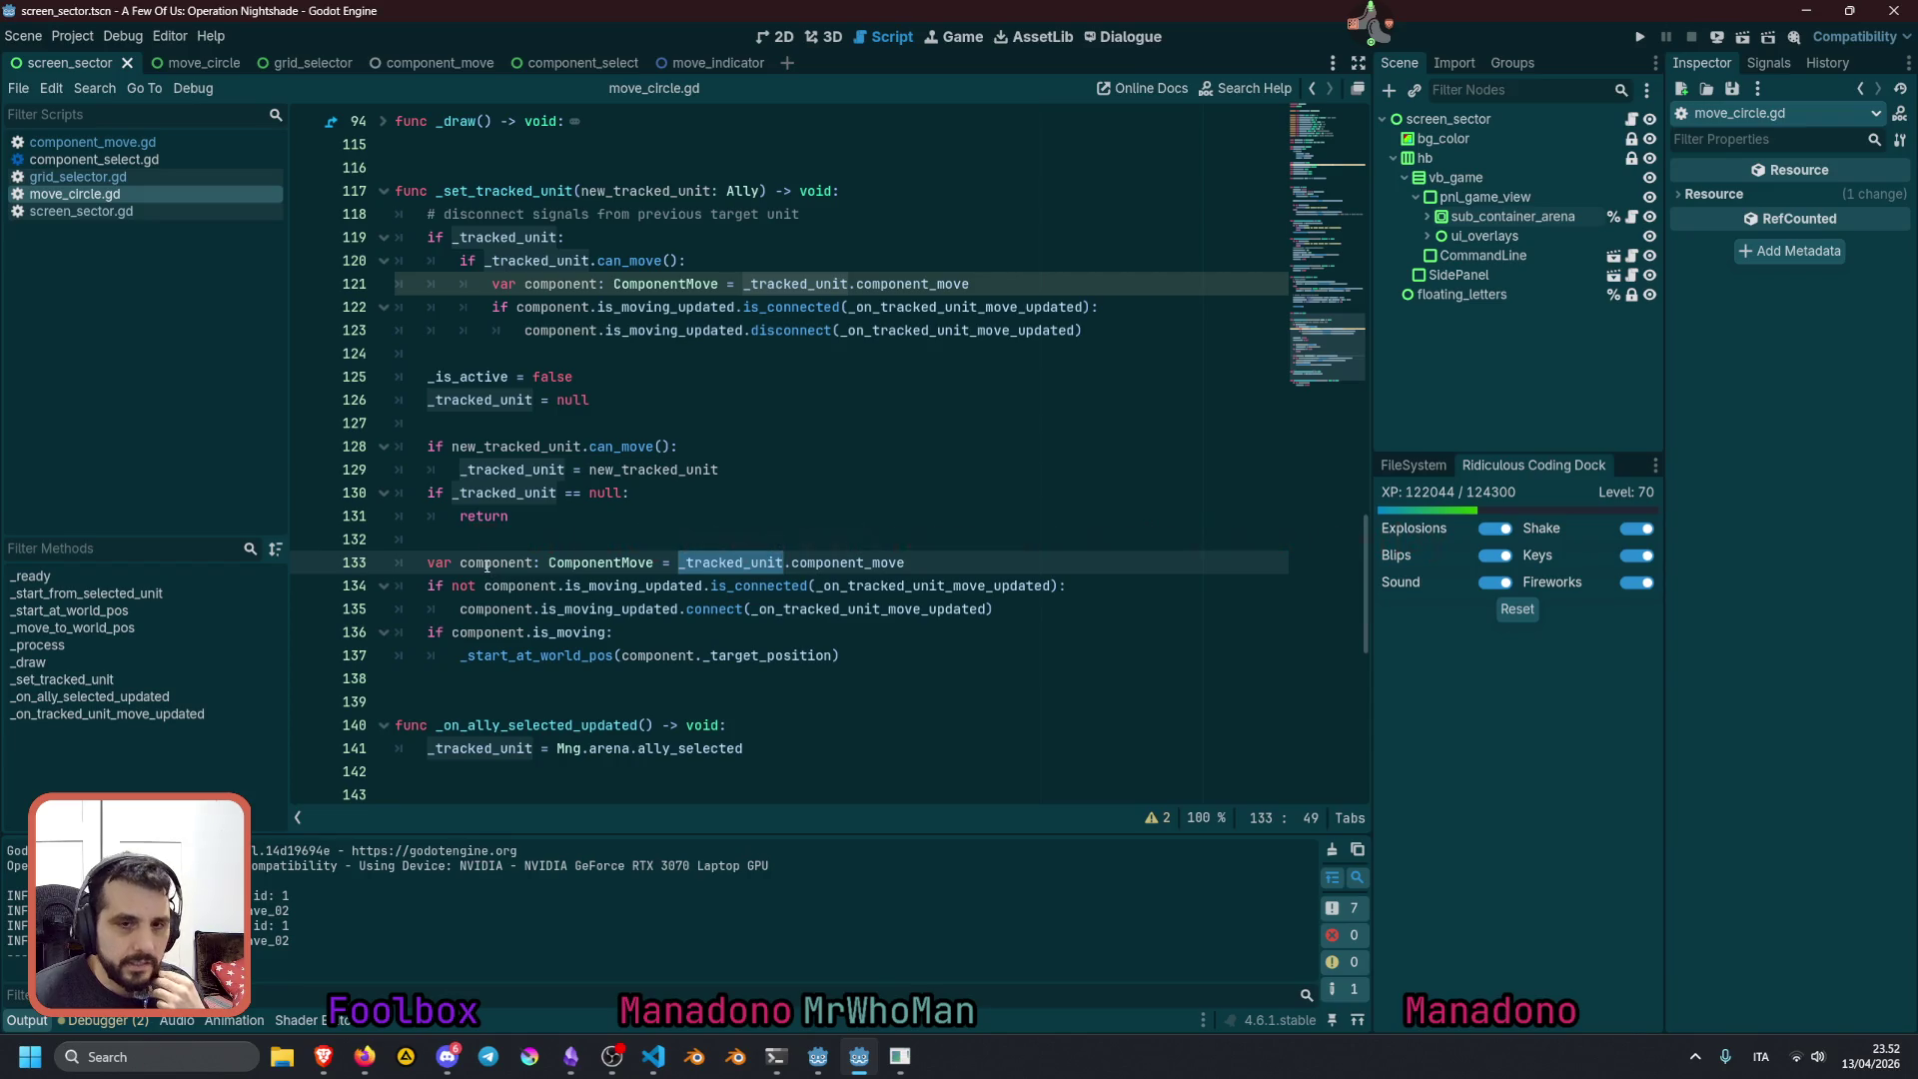
Comment out lines 133–137, re-enable lines 133–135, then save and run the game
drag(487, 566, 514, 659)
key(ctrl+k)
click(597, 564)
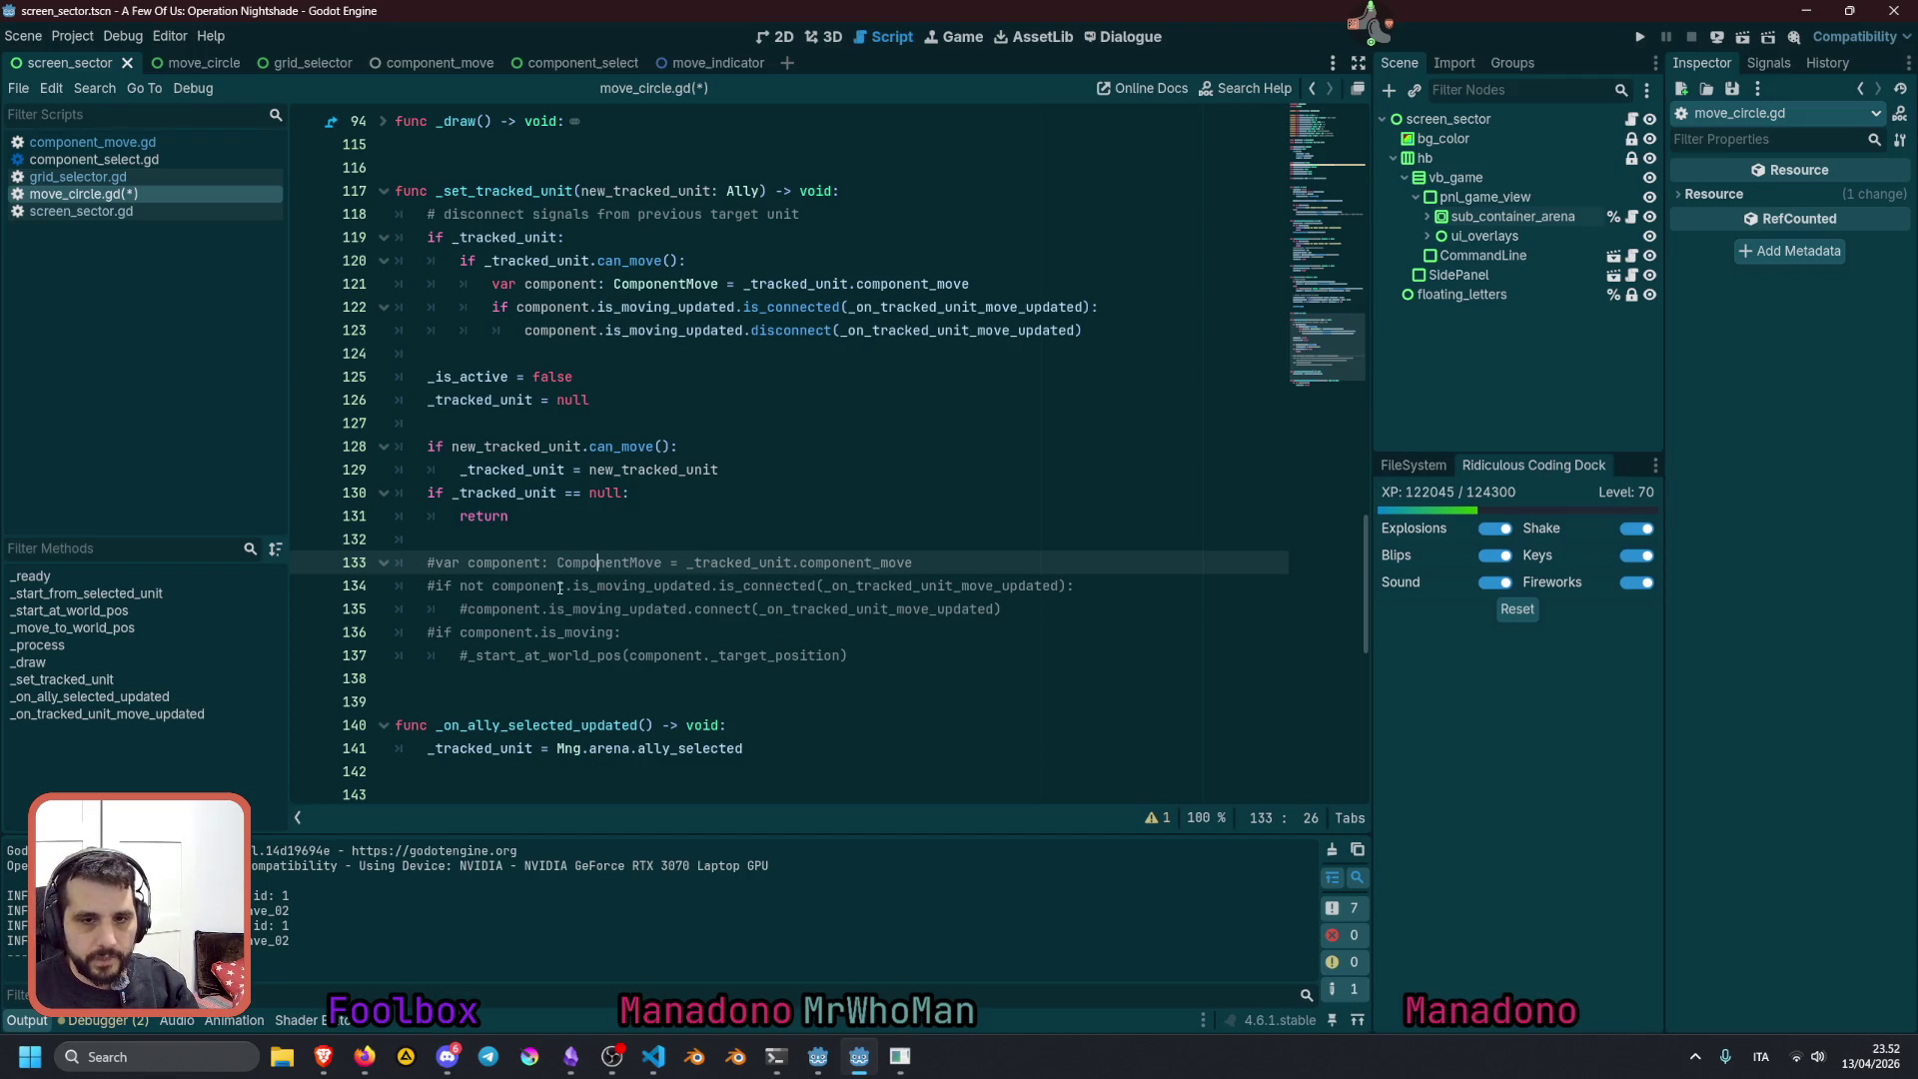
drag(503, 563, 511, 607)
key(F5)
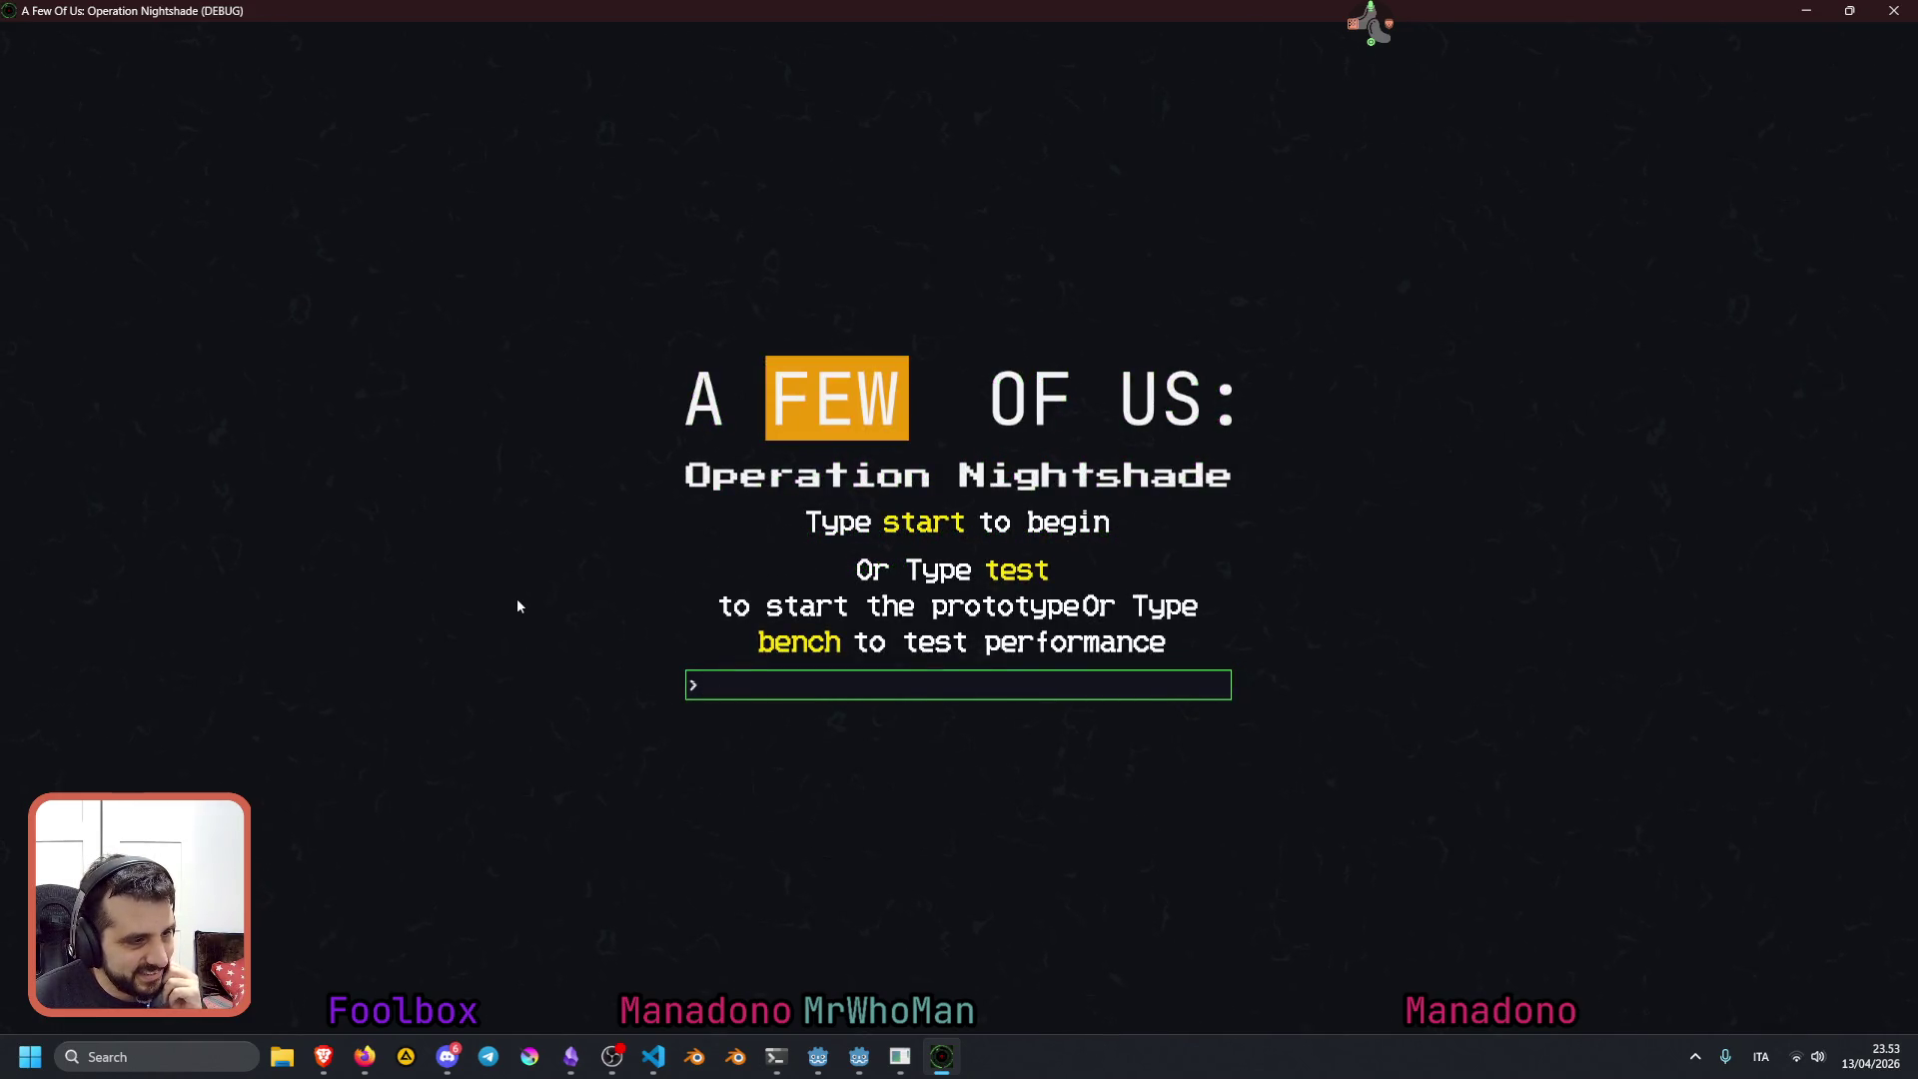
Start the 'test' prototype and order the scout to move to a new map point
text(test)
key(Return)
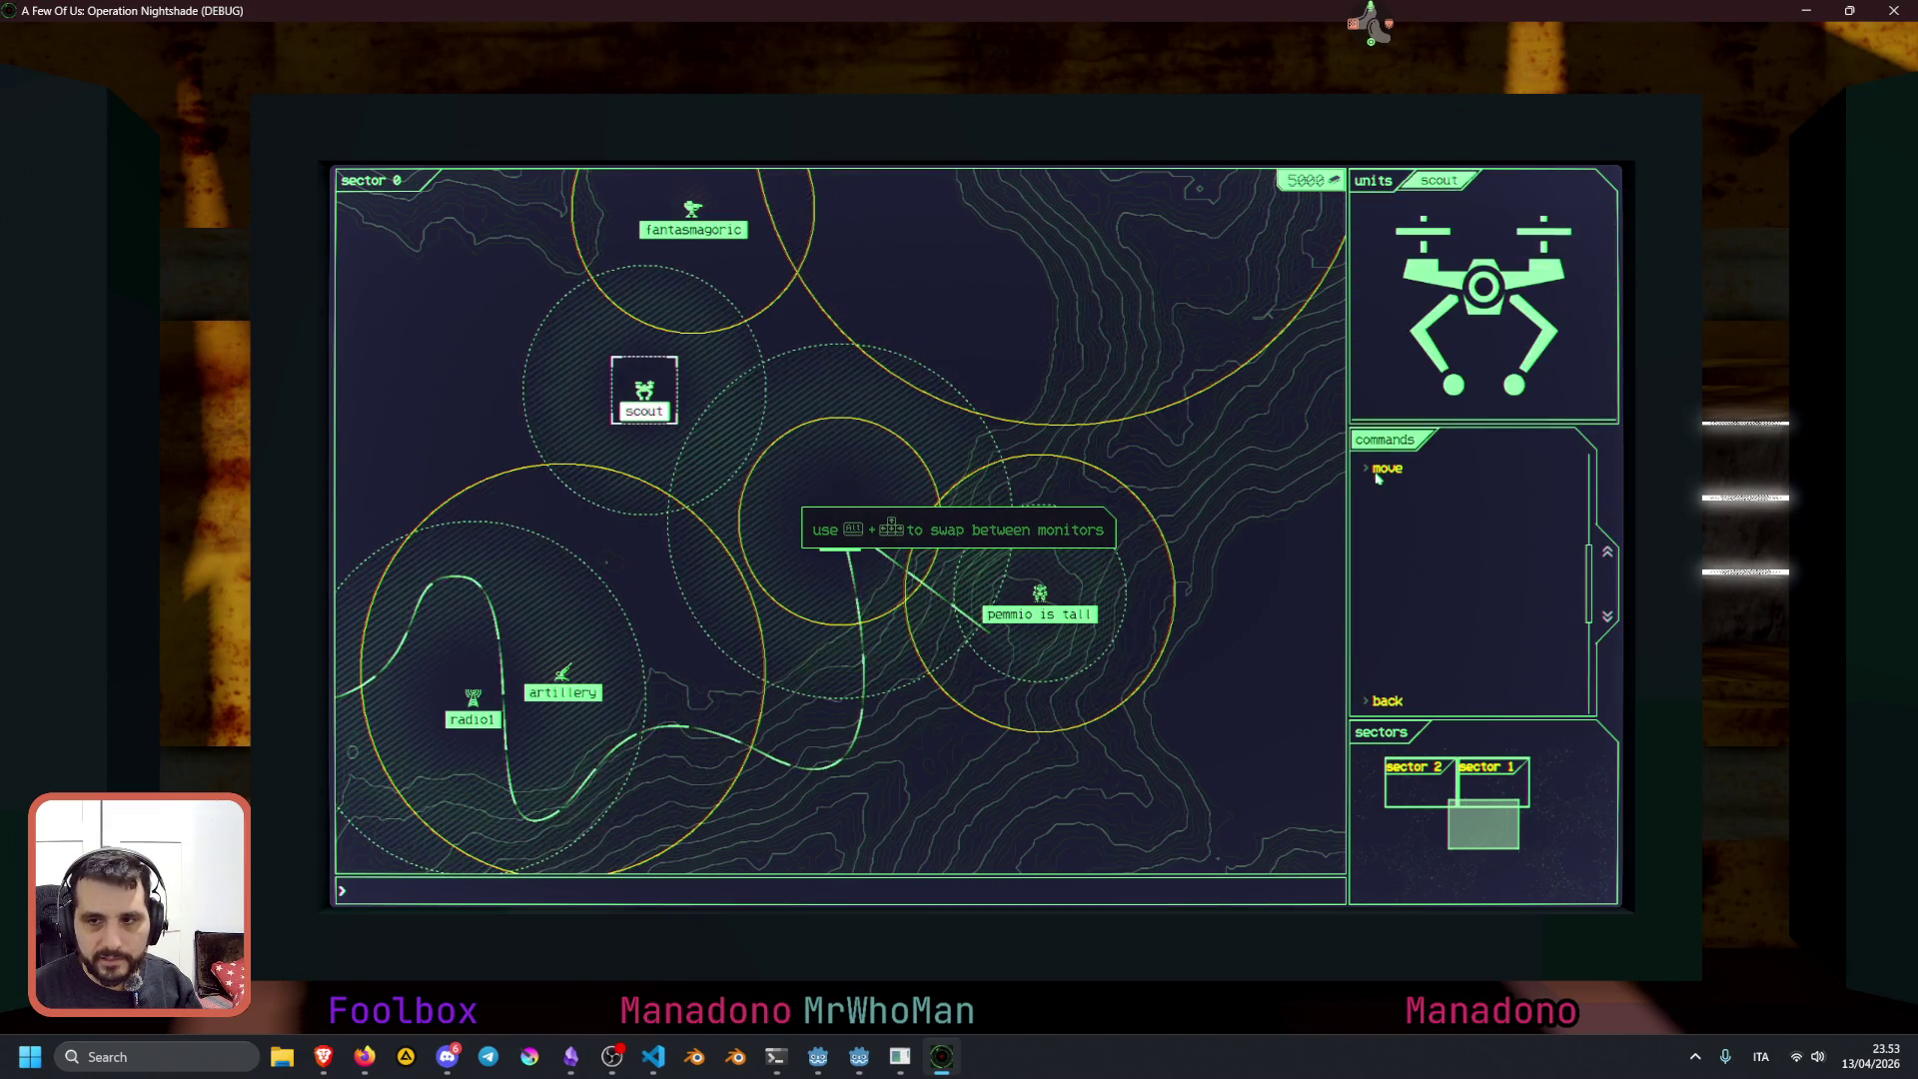
key(Escape)
click(609, 411)
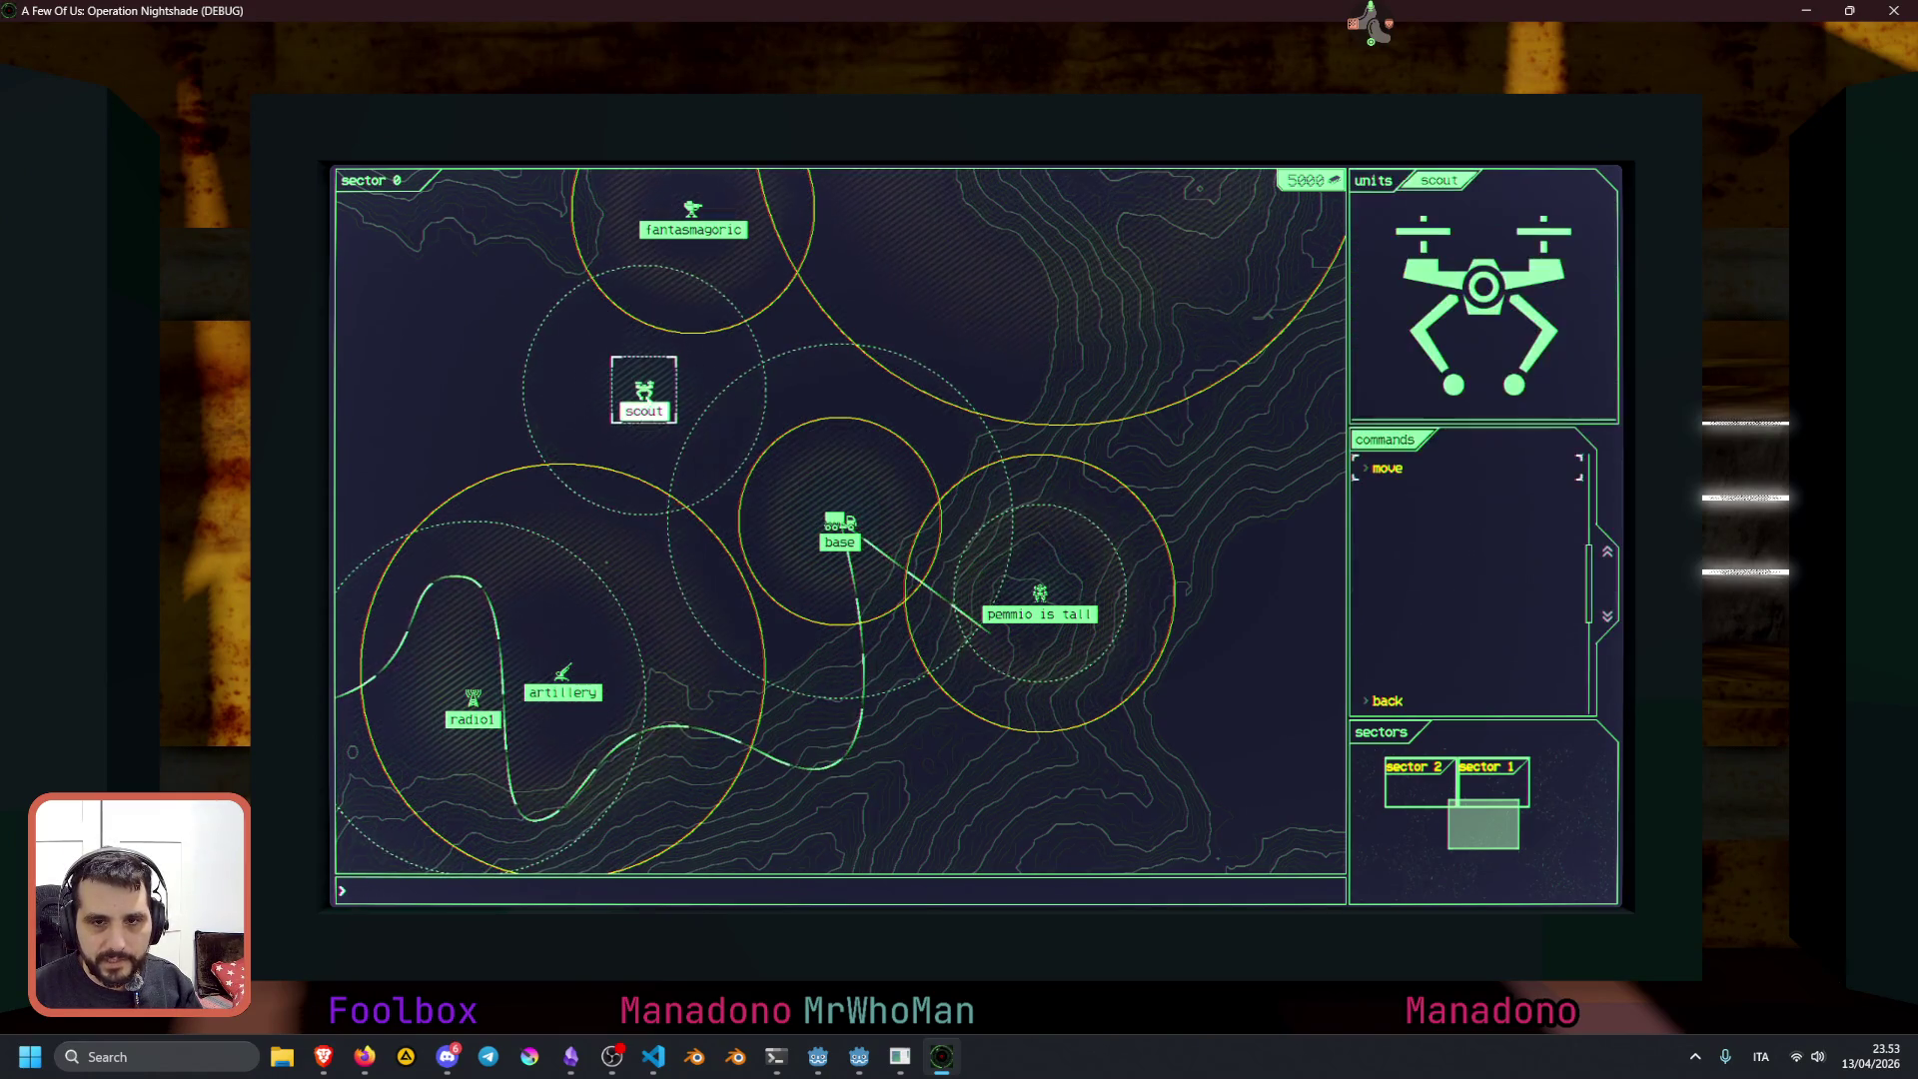
key(Return)
click(999, 410)
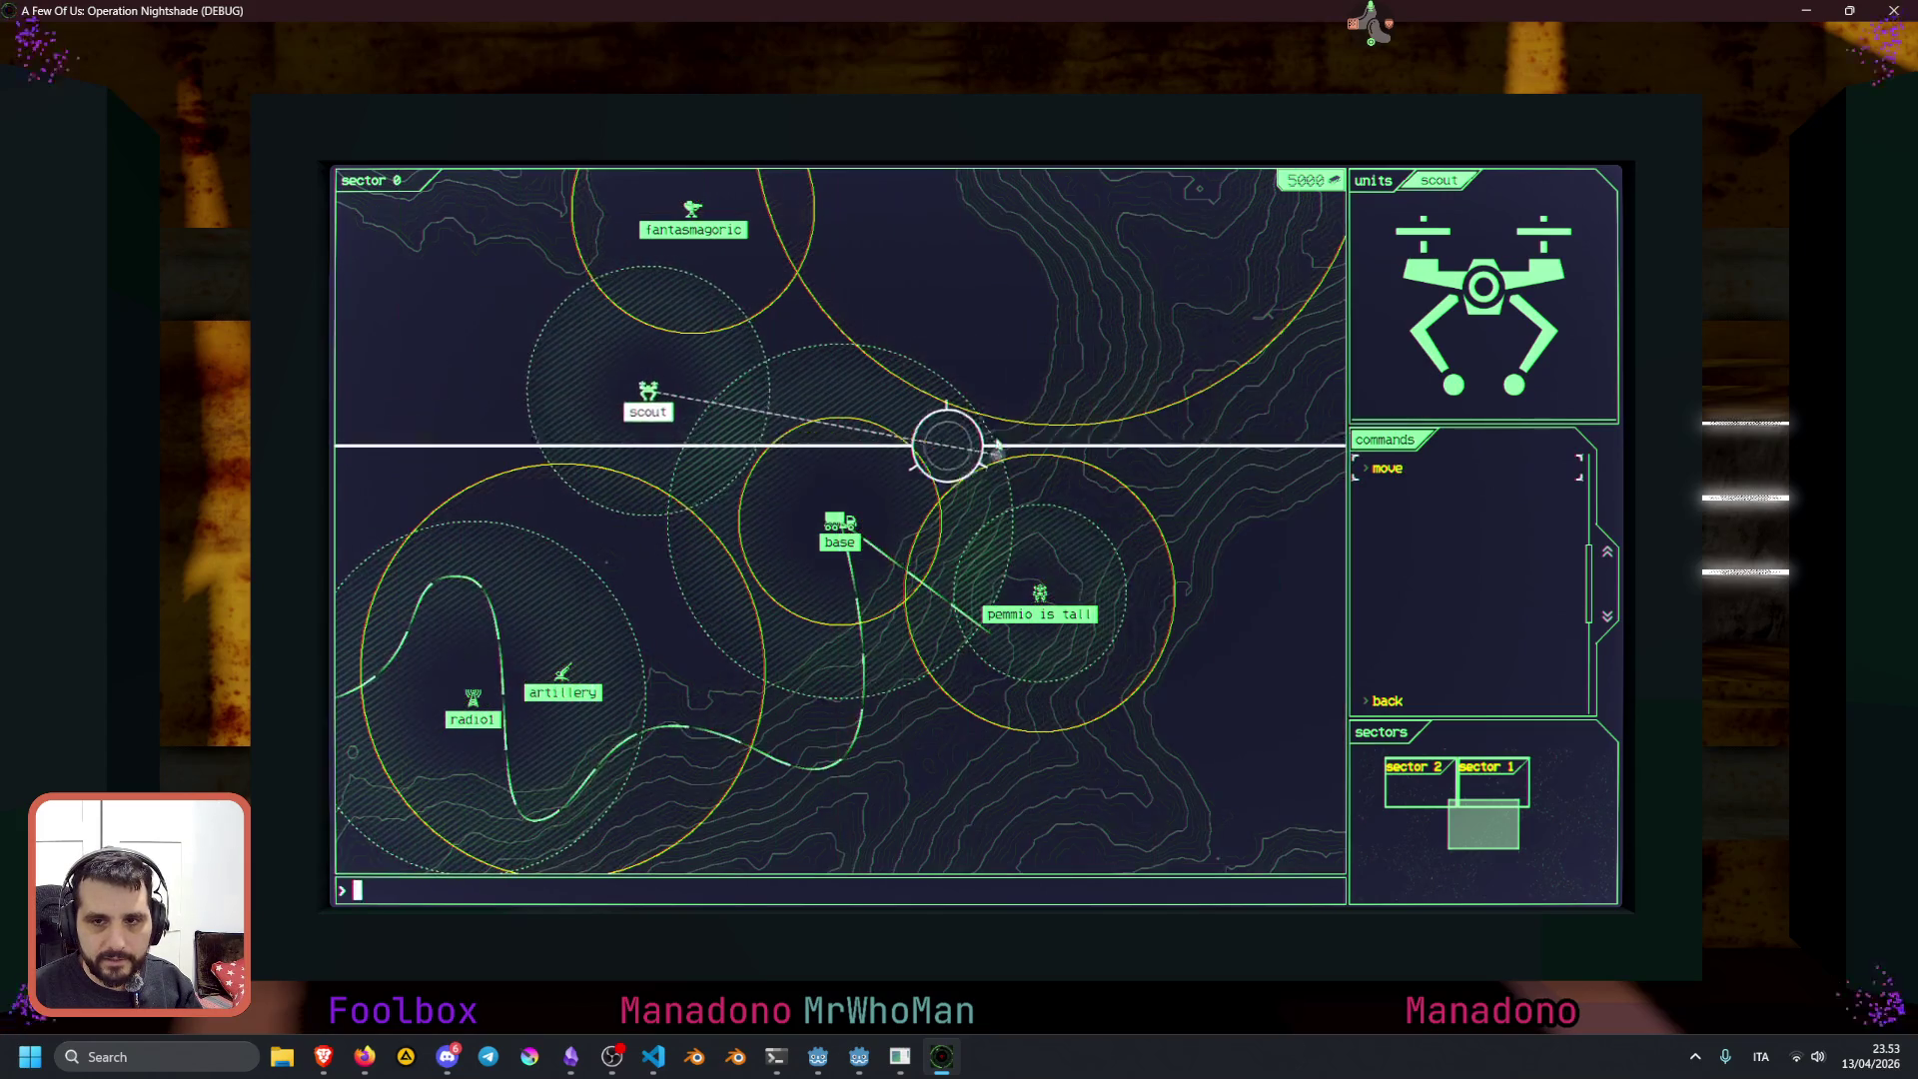
Select the pemmio is tall unit, then the base, and close the game
click(1045, 592)
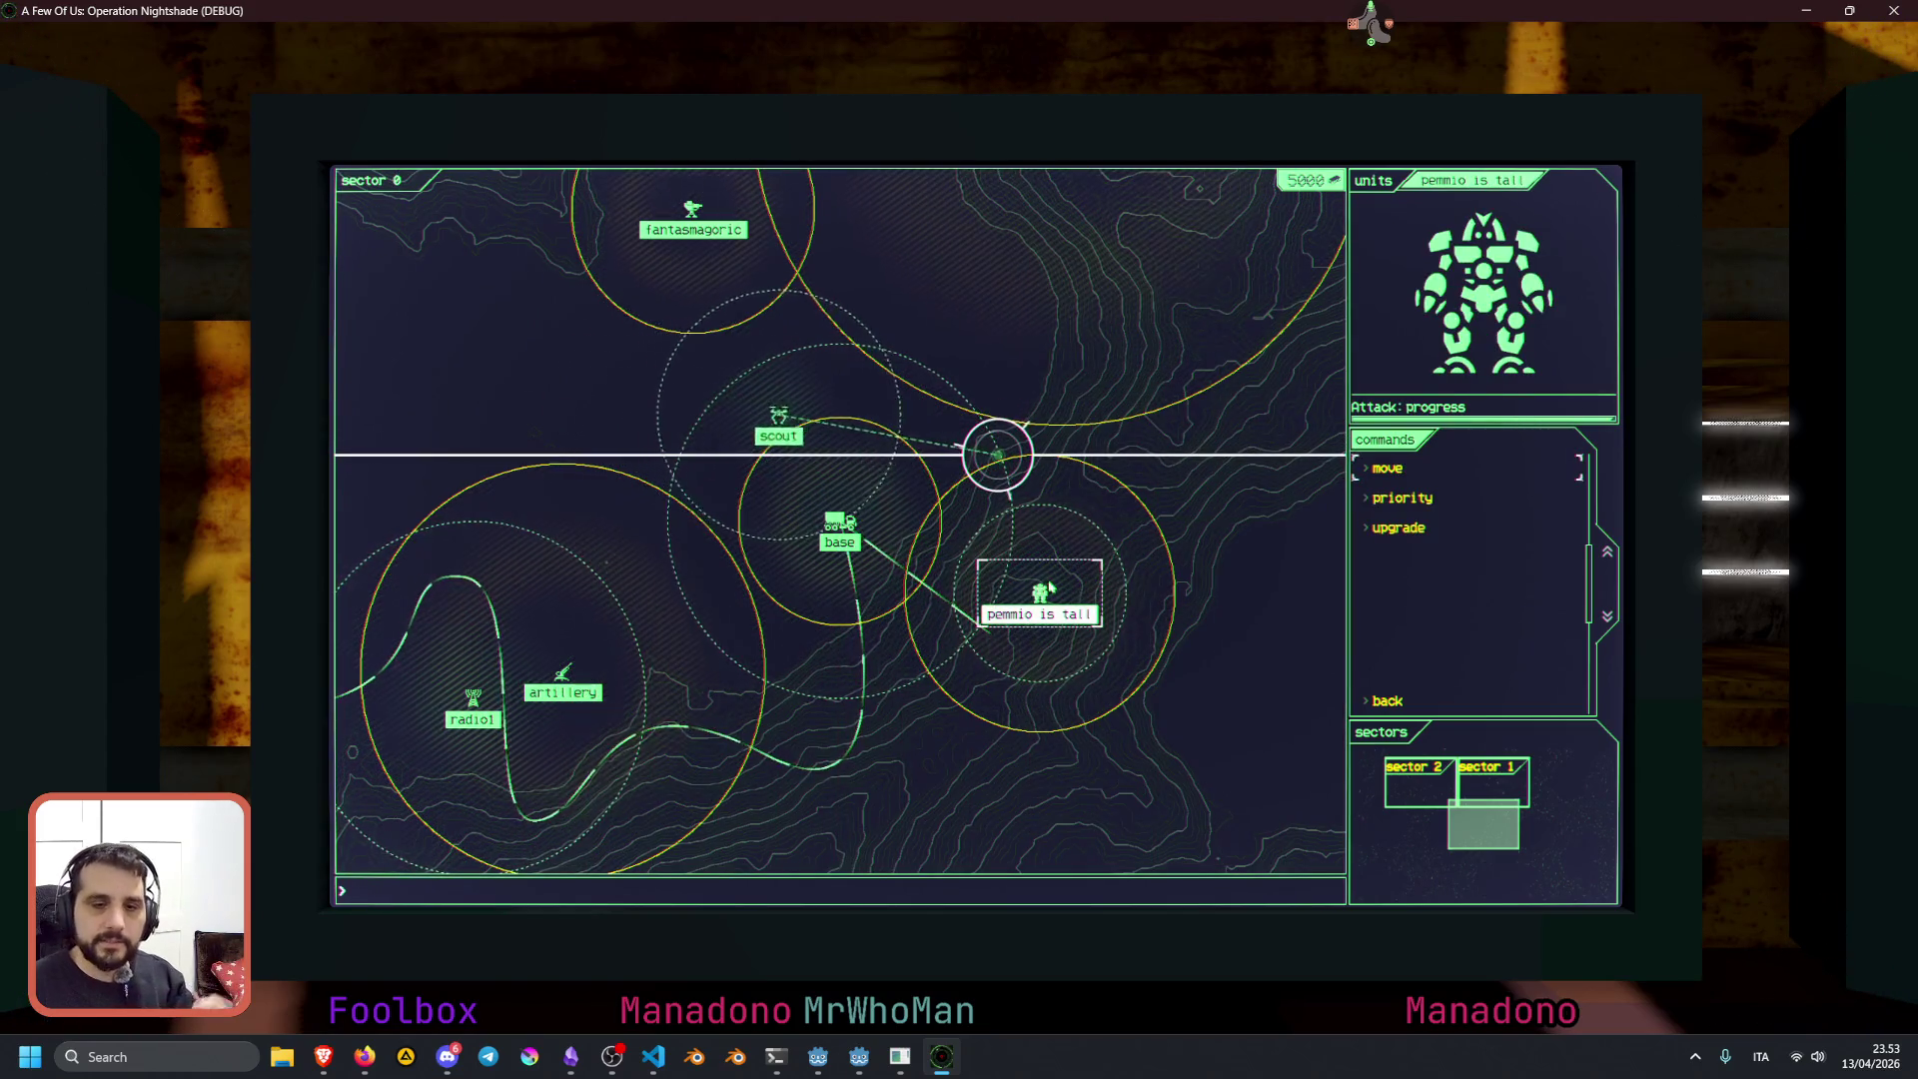
click(841, 527)
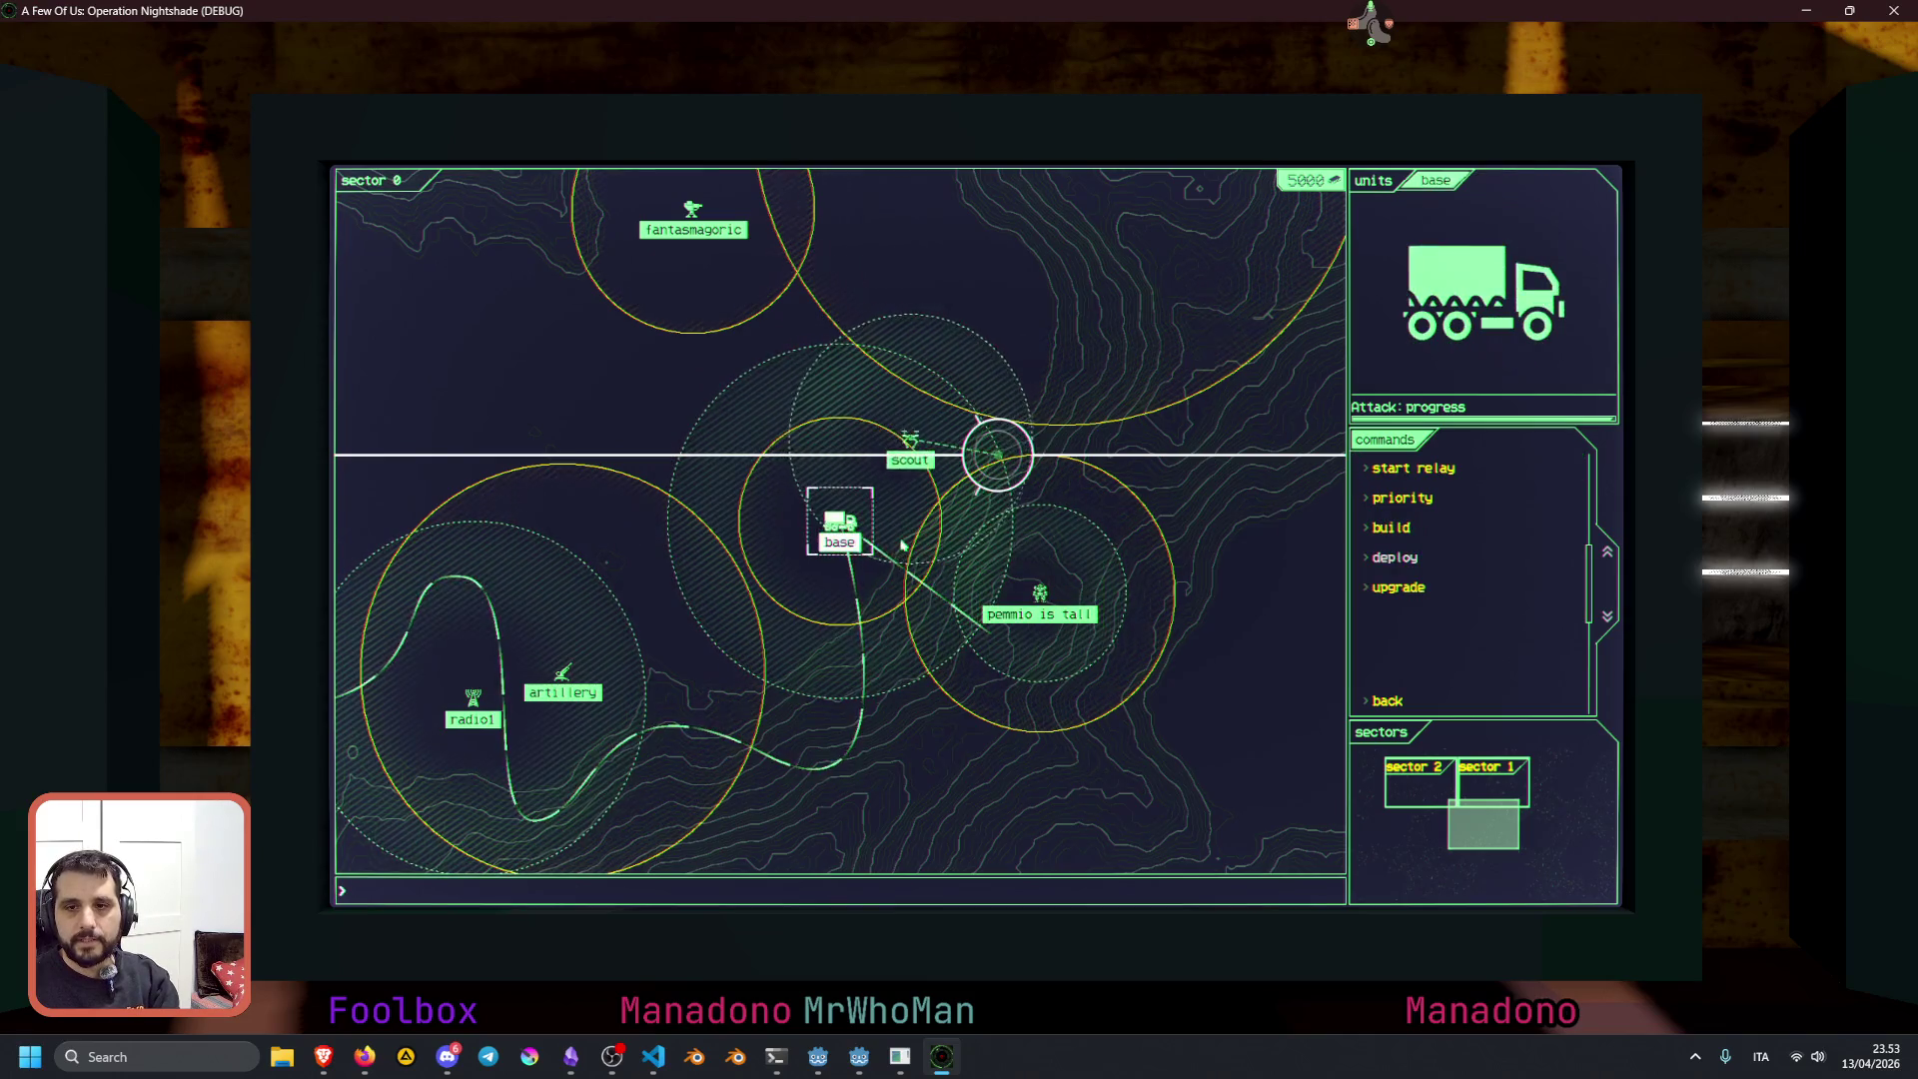
key(F8)
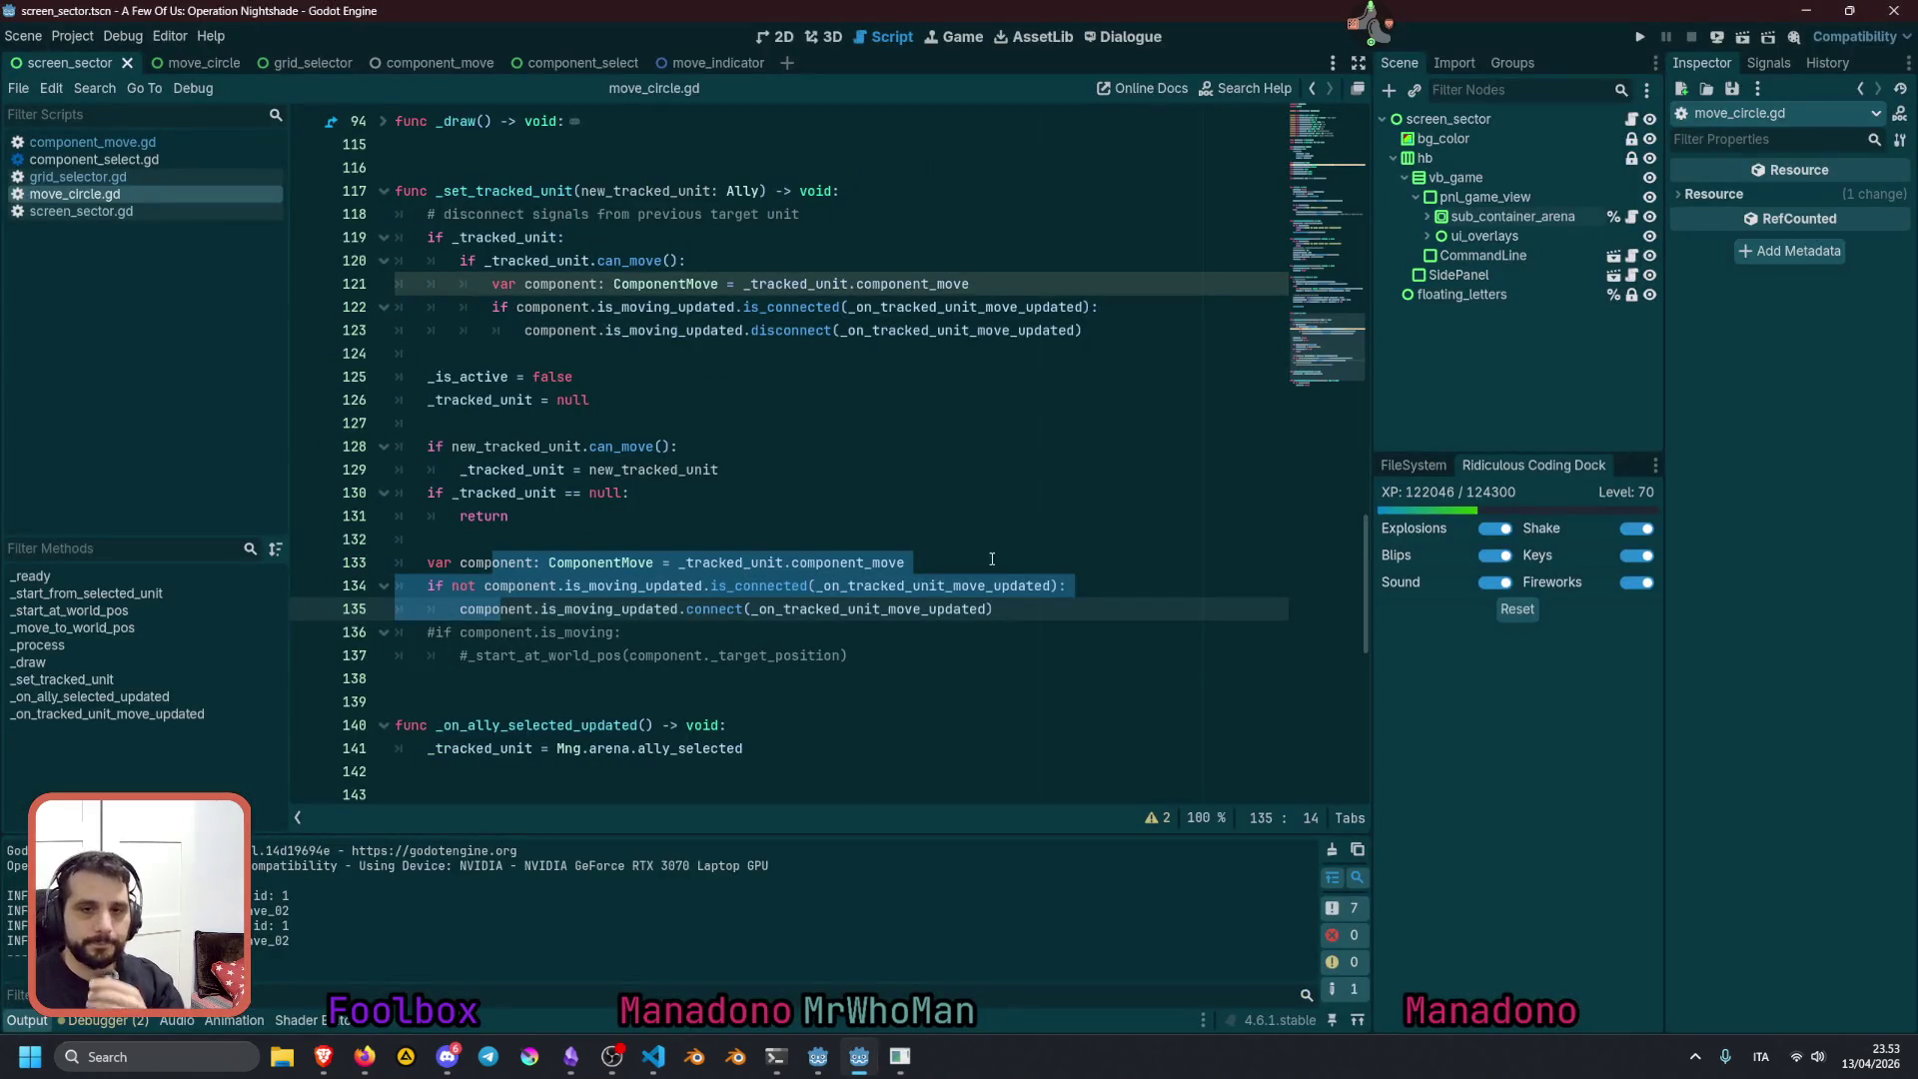
click(735, 407)
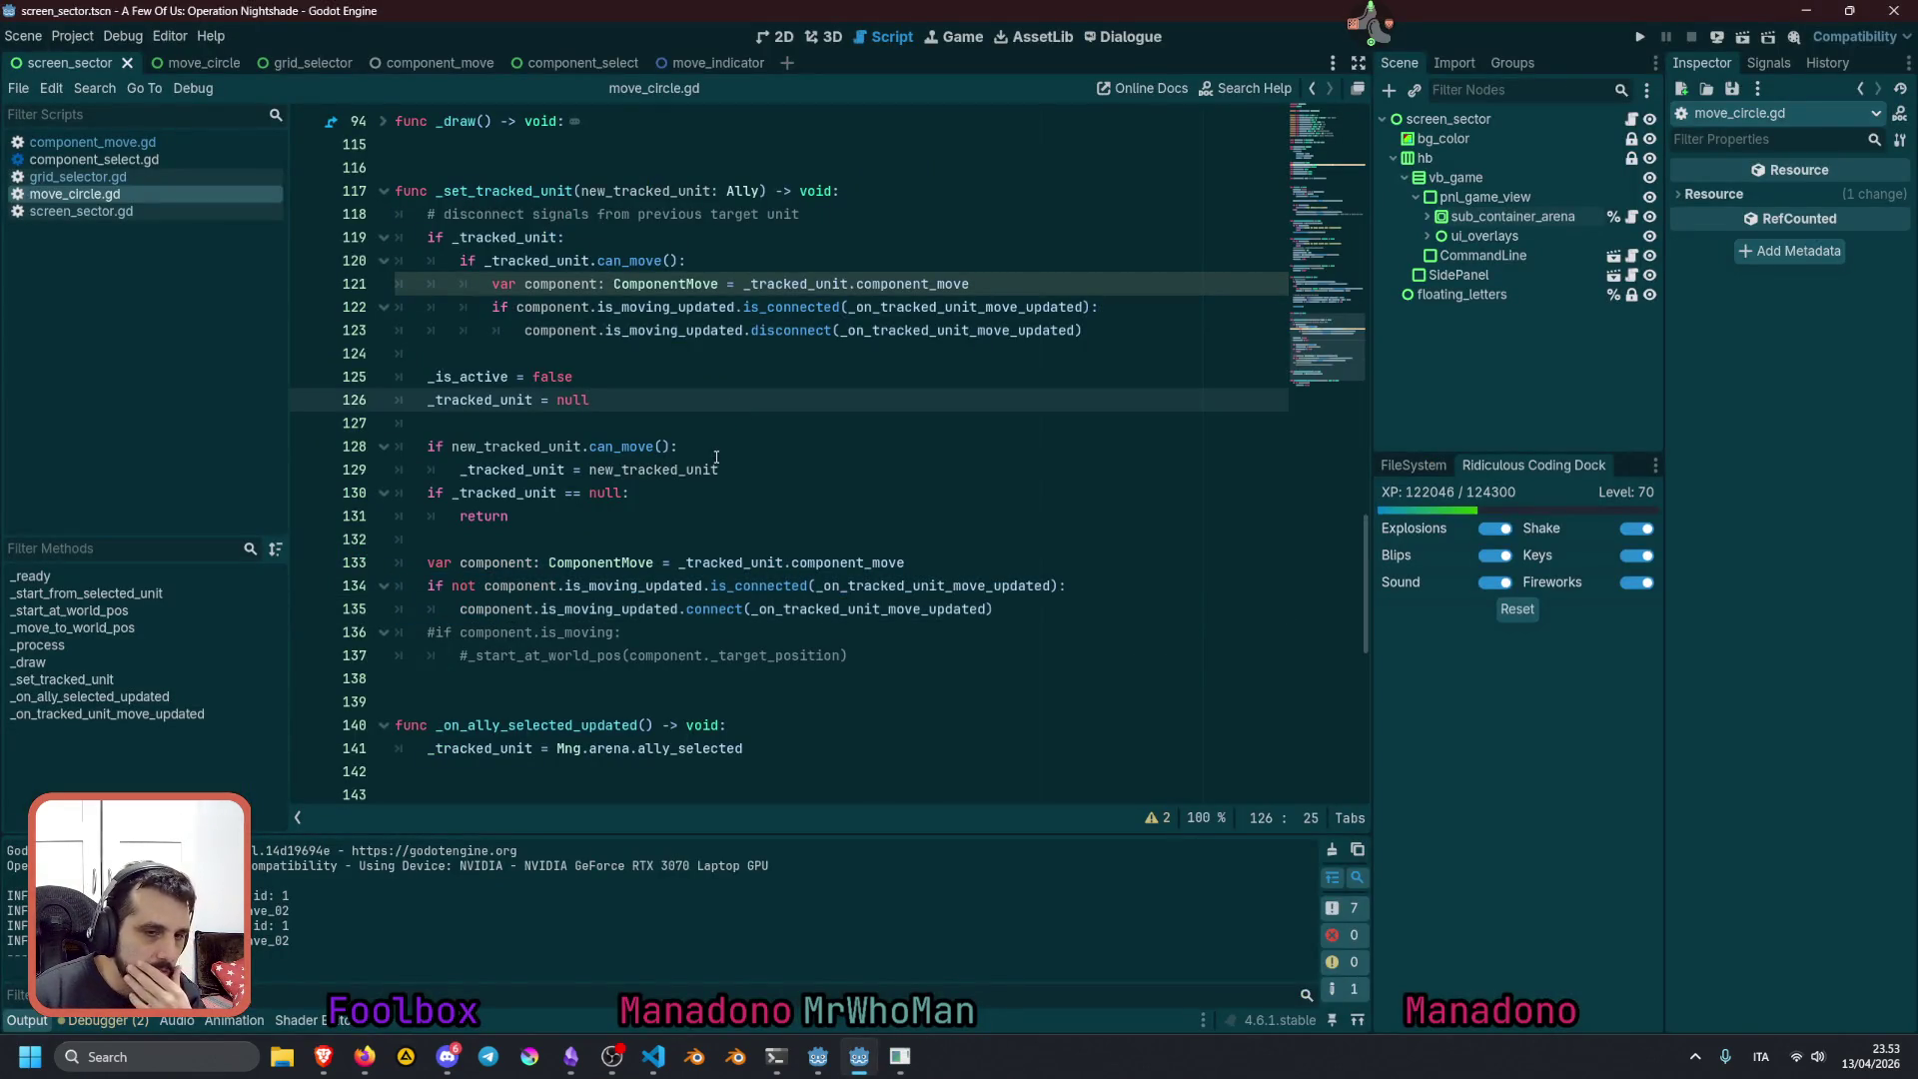
scroll(504, 699, down, 4)
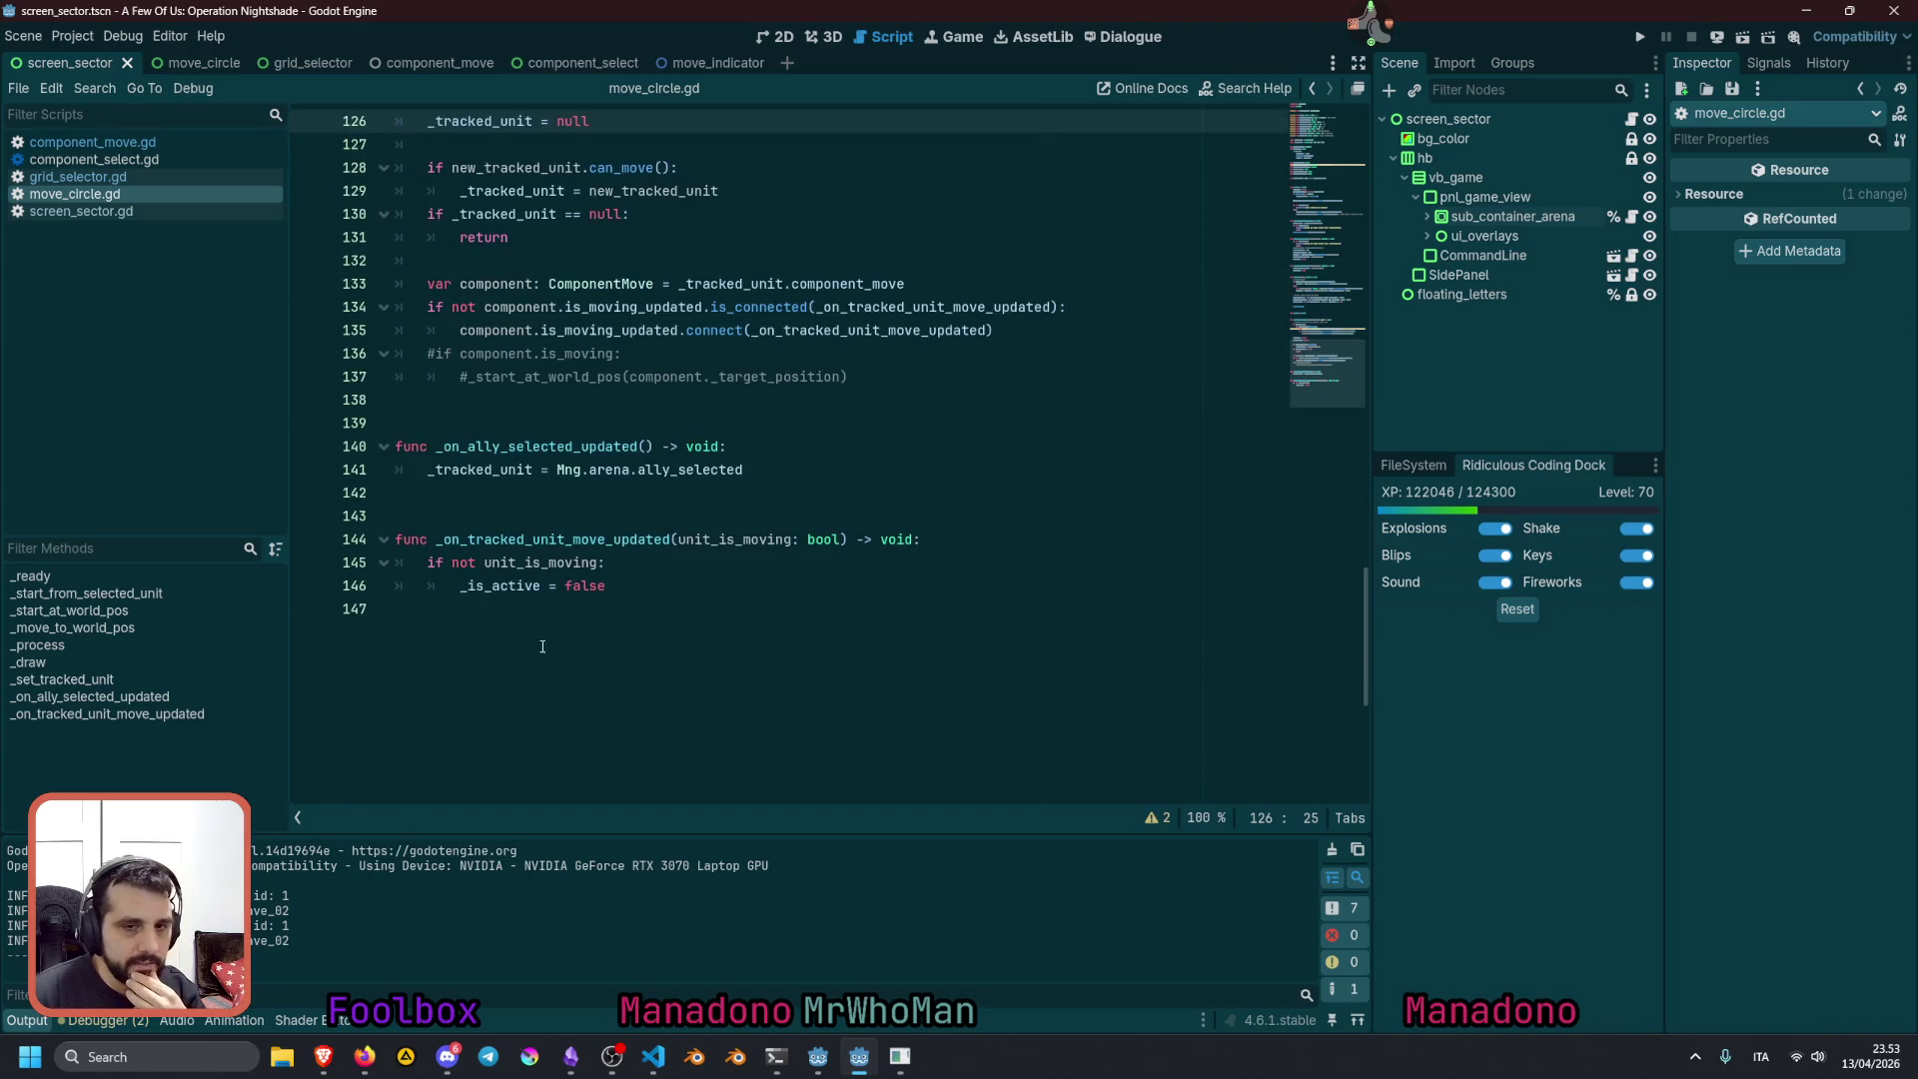
drag(482, 540, 740, 539)
double_click(560, 540)
double_click(738, 540)
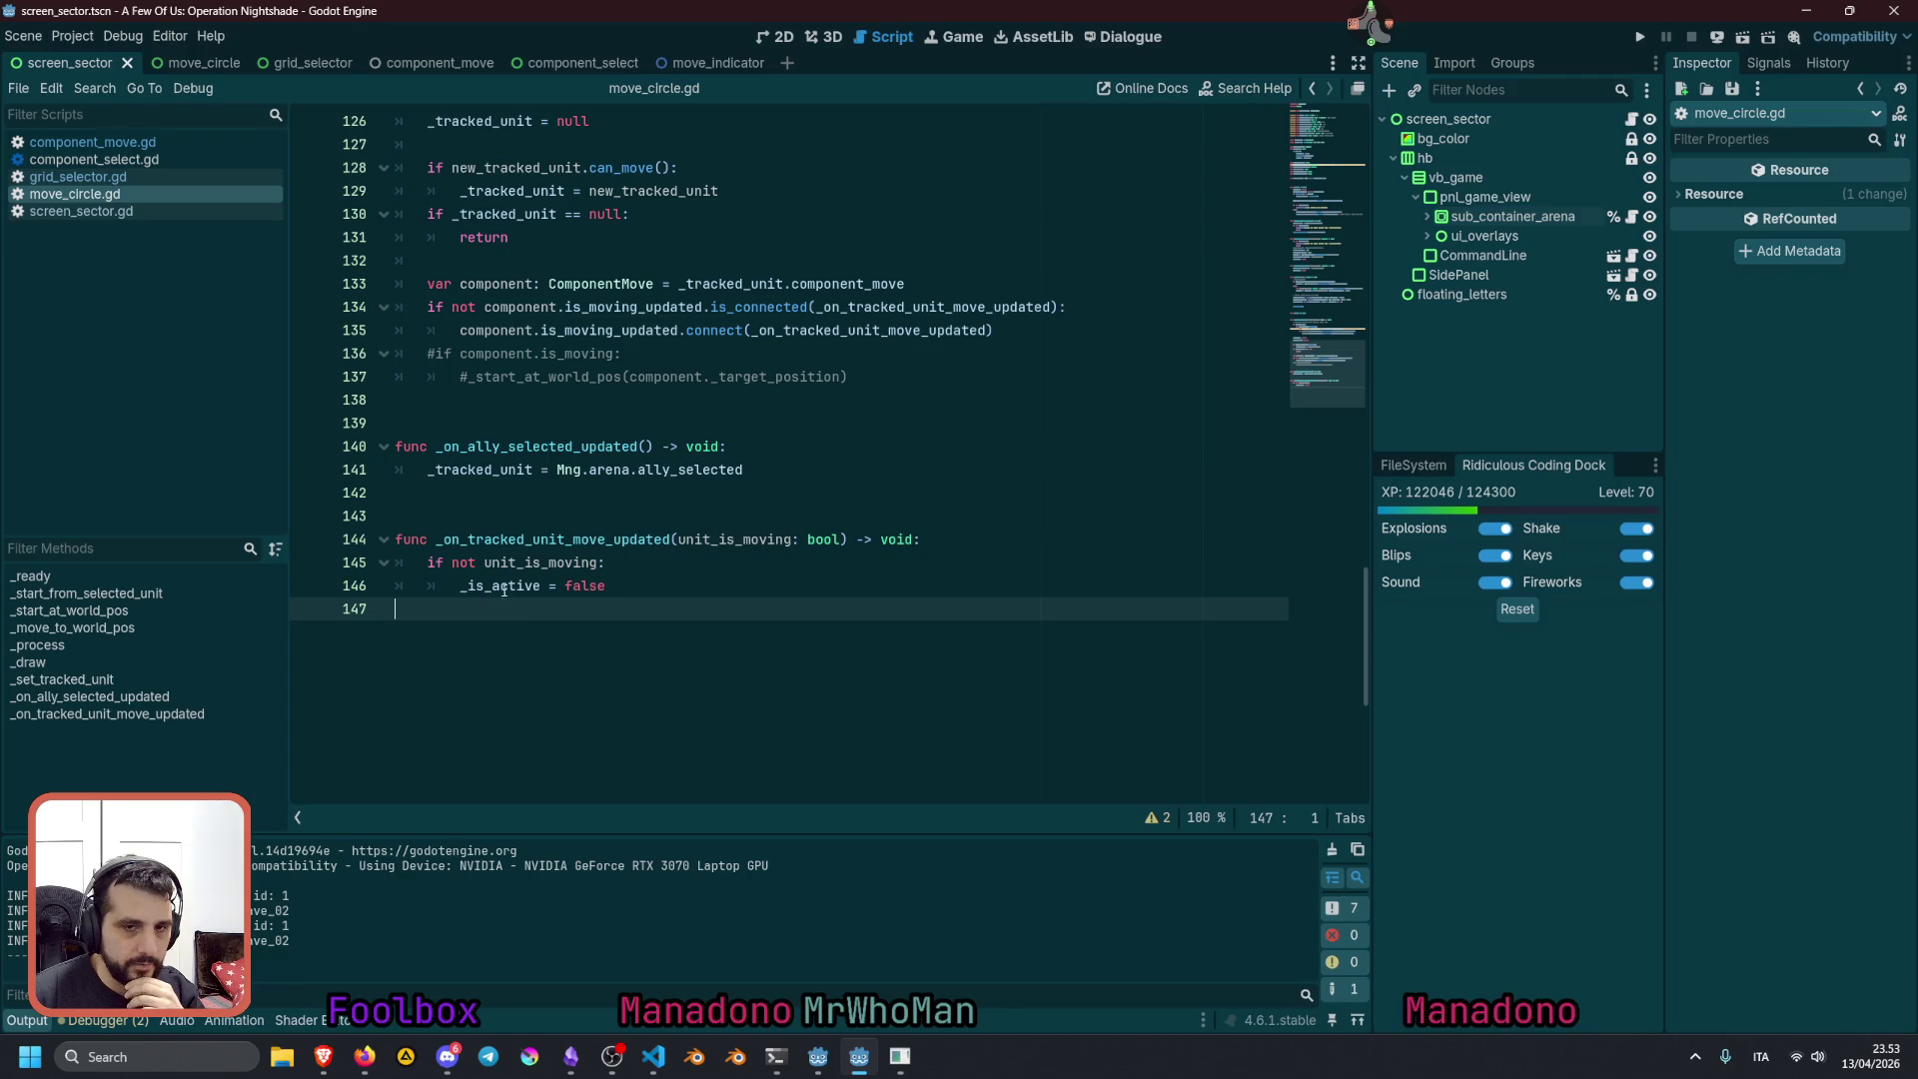
double_click(528, 587)
click(557, 587)
scroll(560, 585, up, 3)
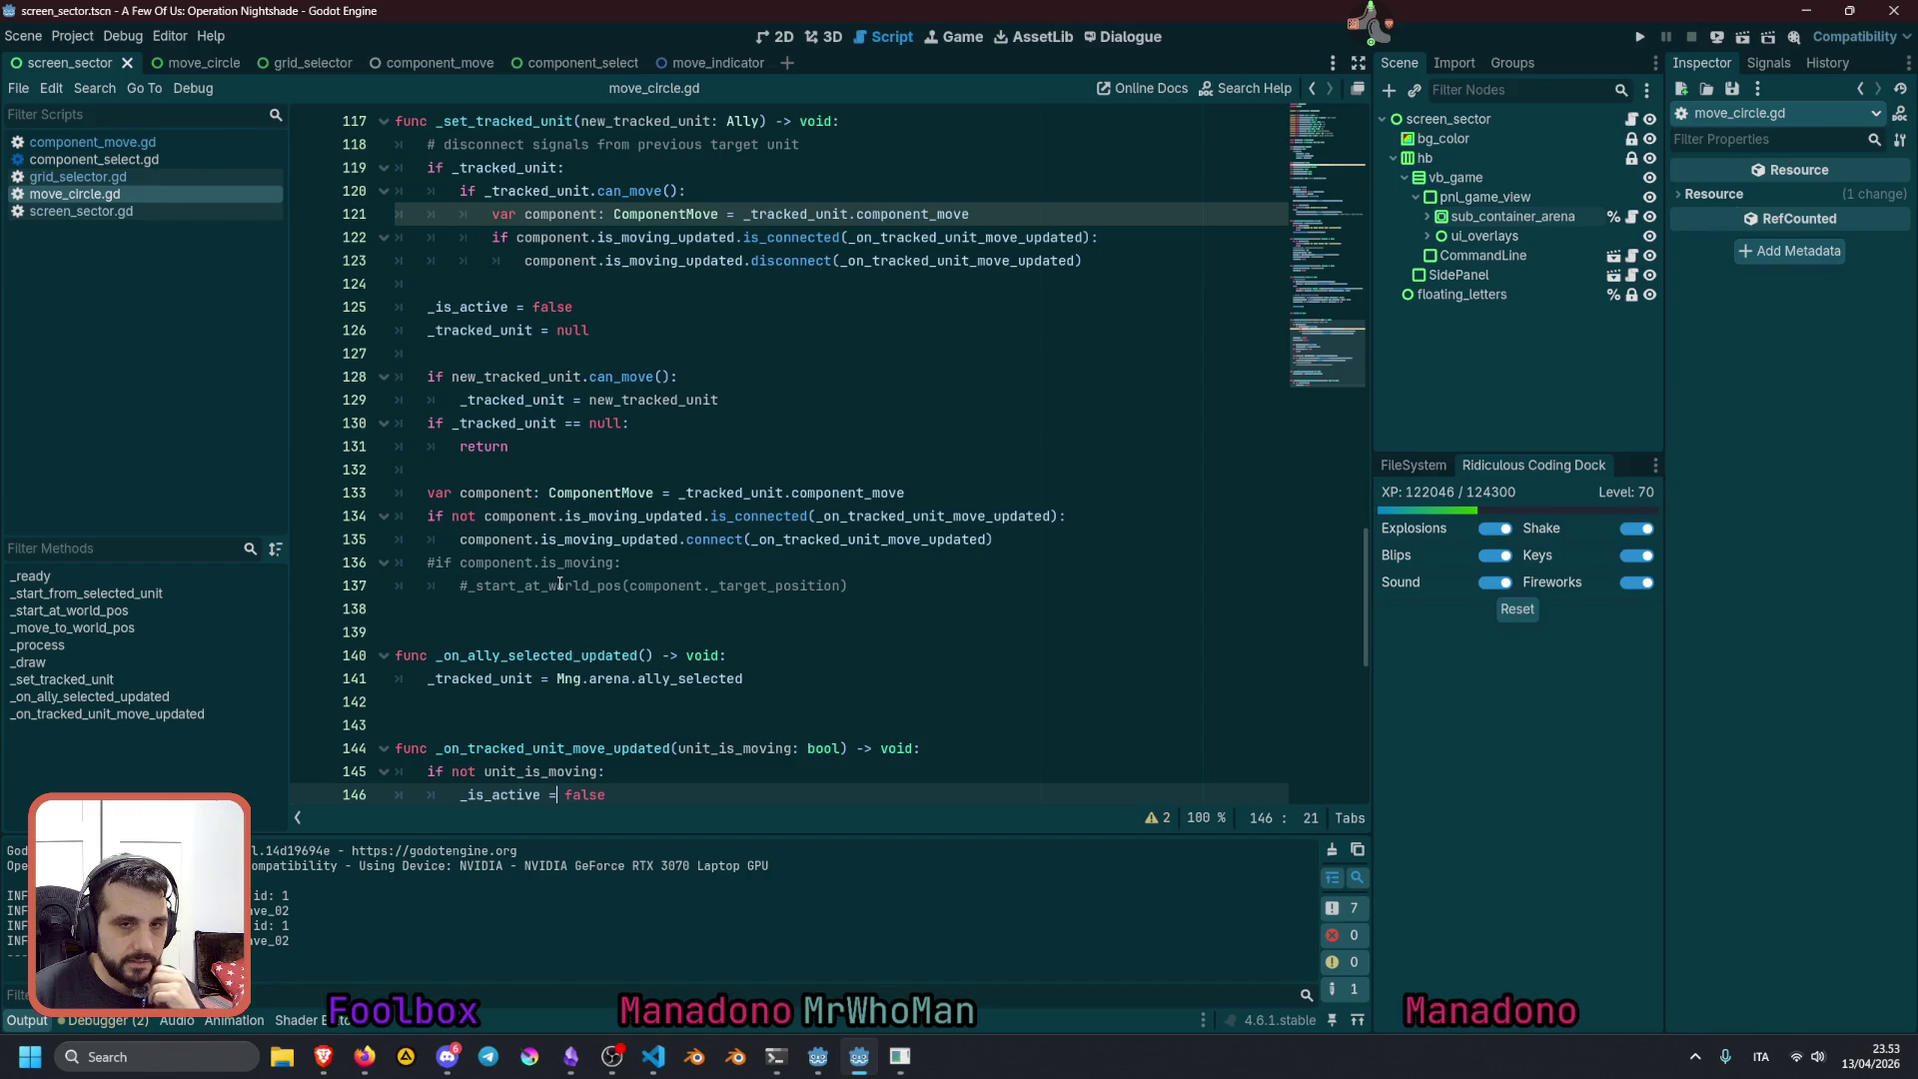
scroll(560, 586, up, 2)
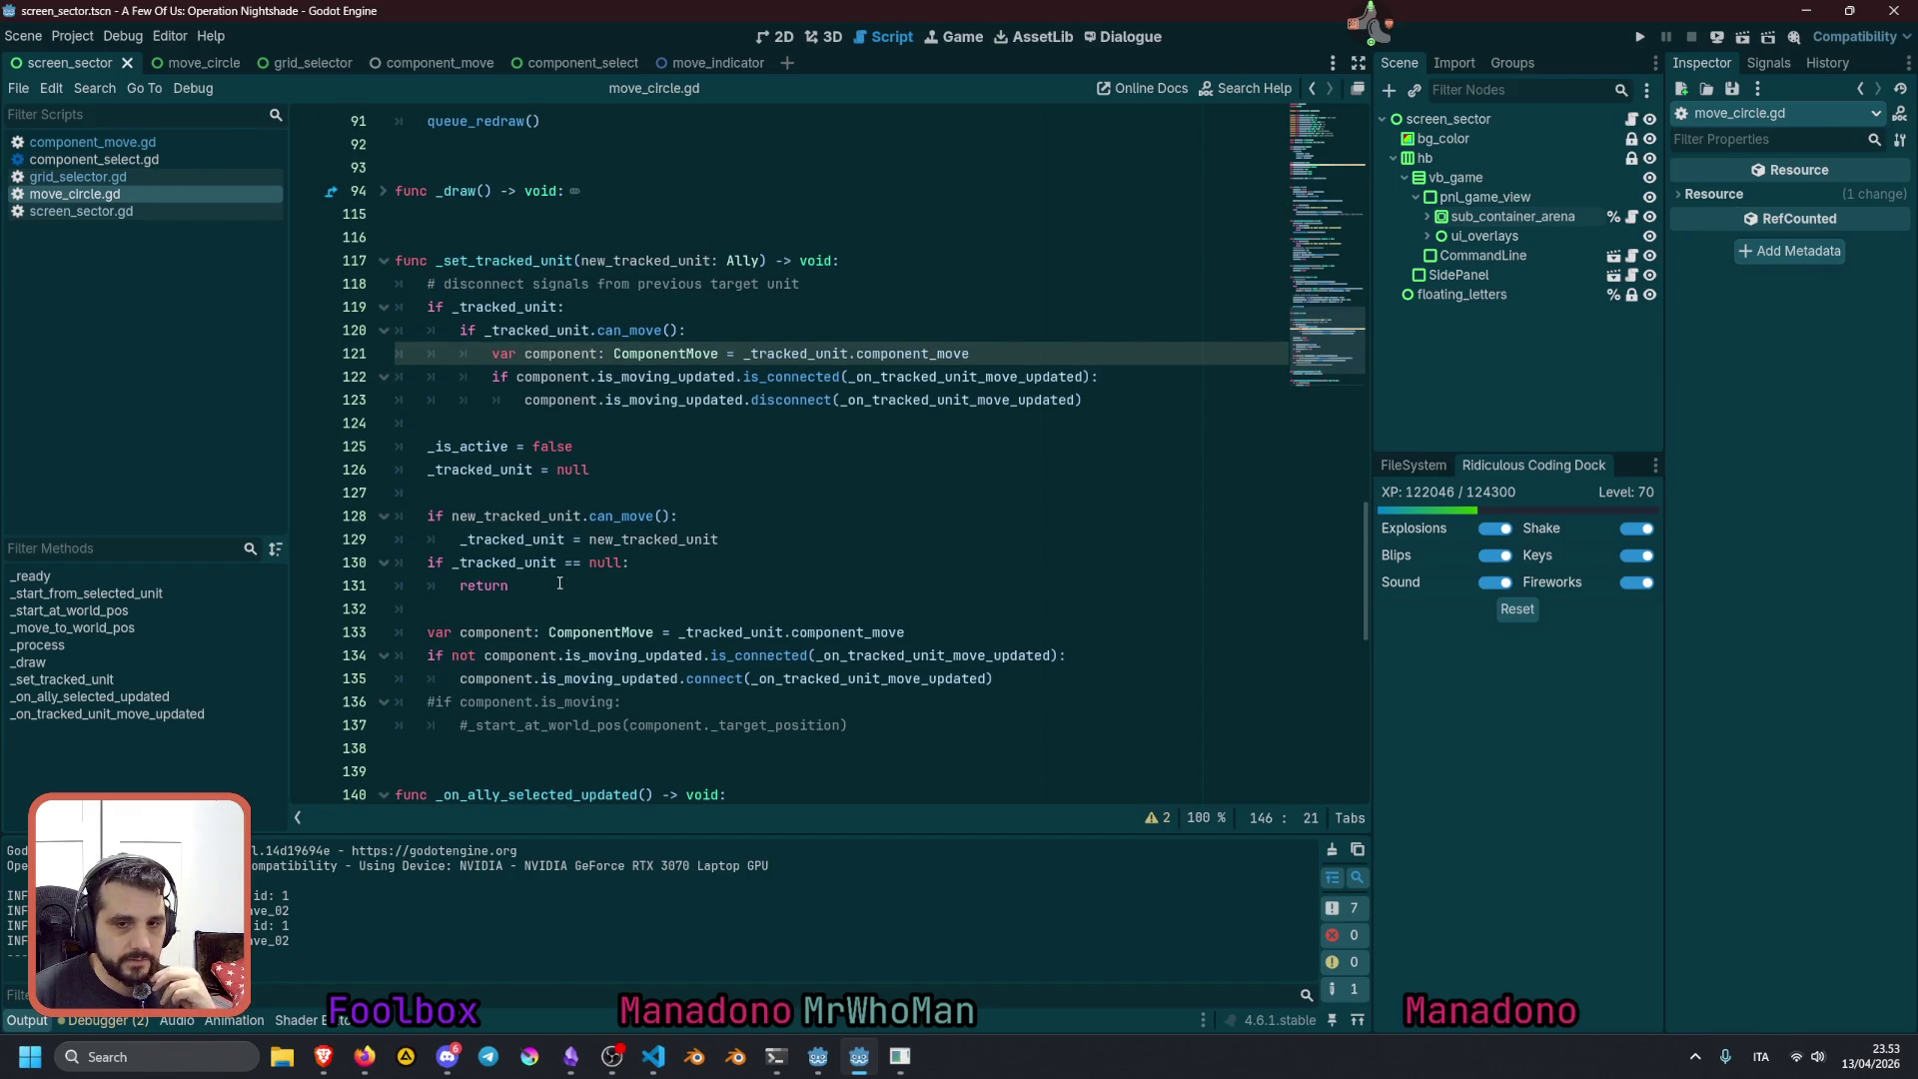
scroll(559, 584, up, 8)
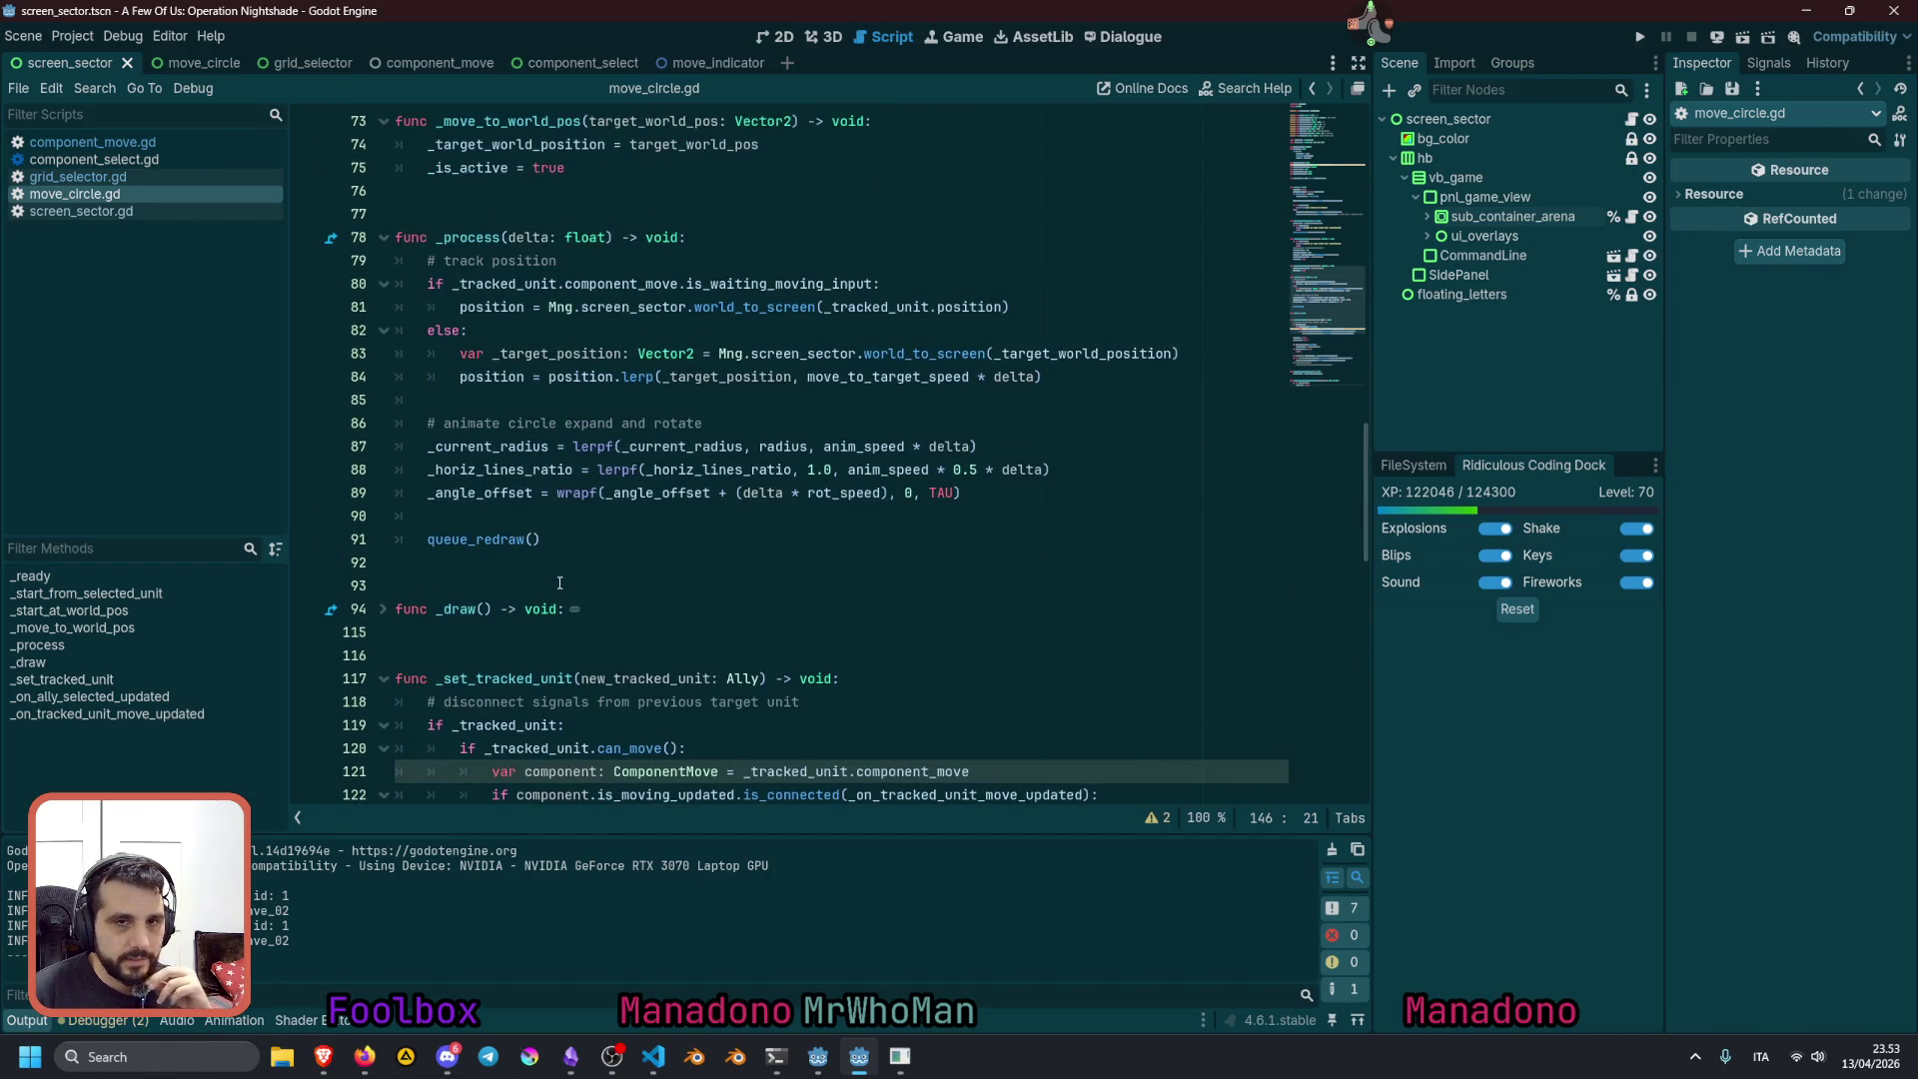
scroll(560, 585, up, 5)
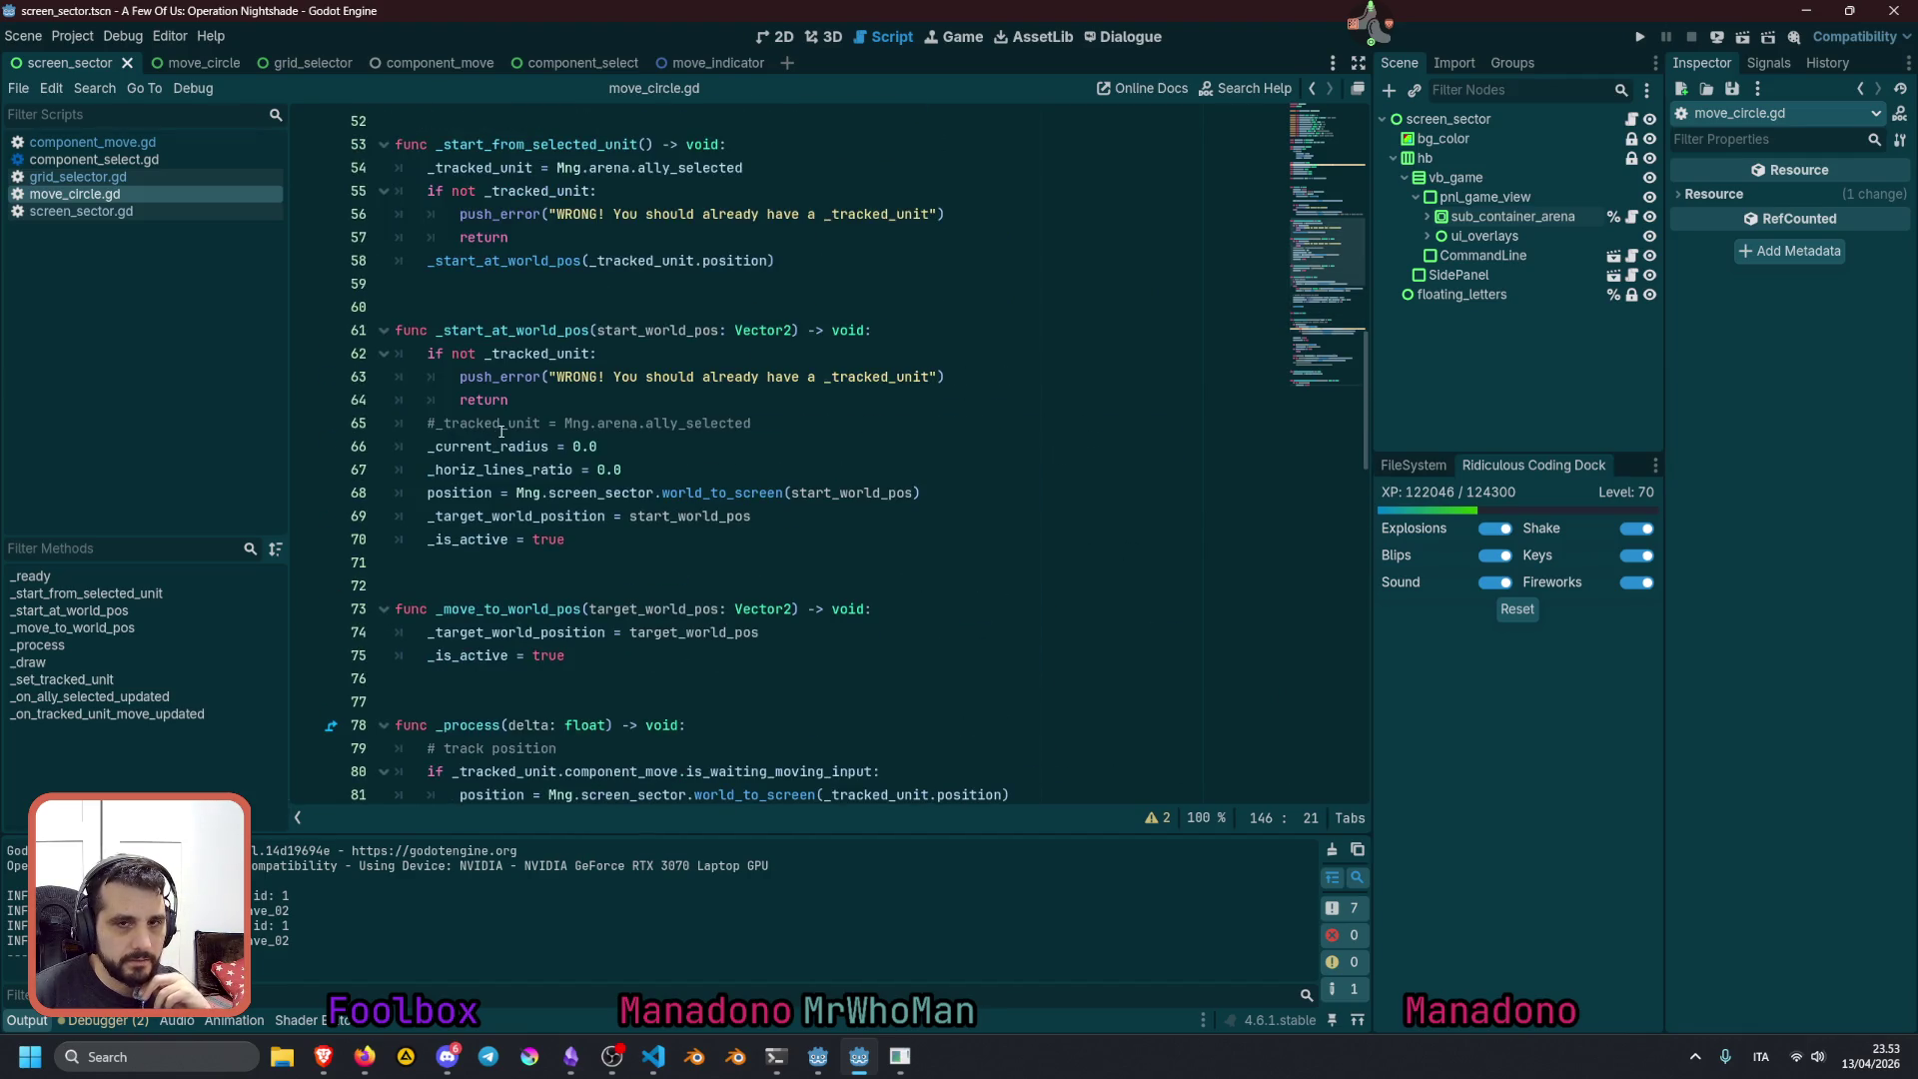
scroll(501, 431, up, 1)
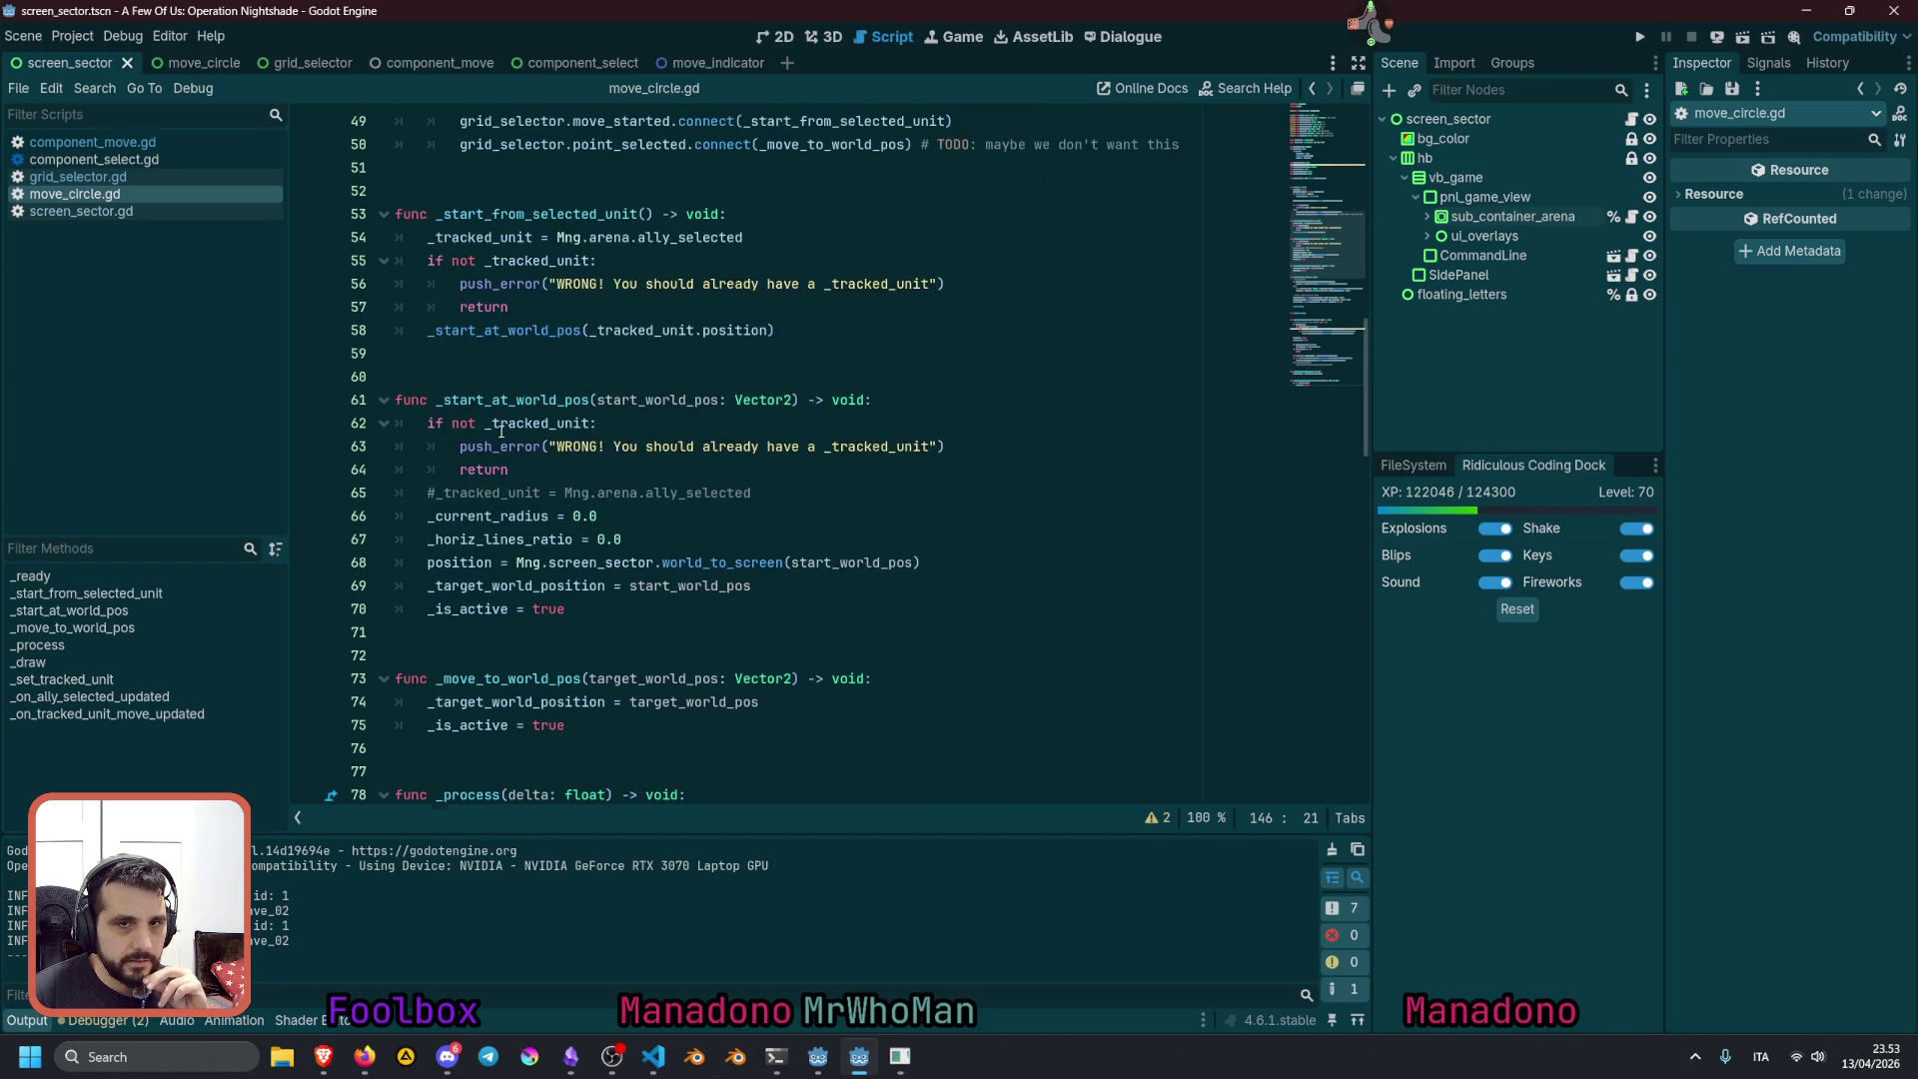
Inspect _start_from_selected_unit and its _tracked_unit and _start_at_world_pos uses on lines 57–58
double_click(497, 213)
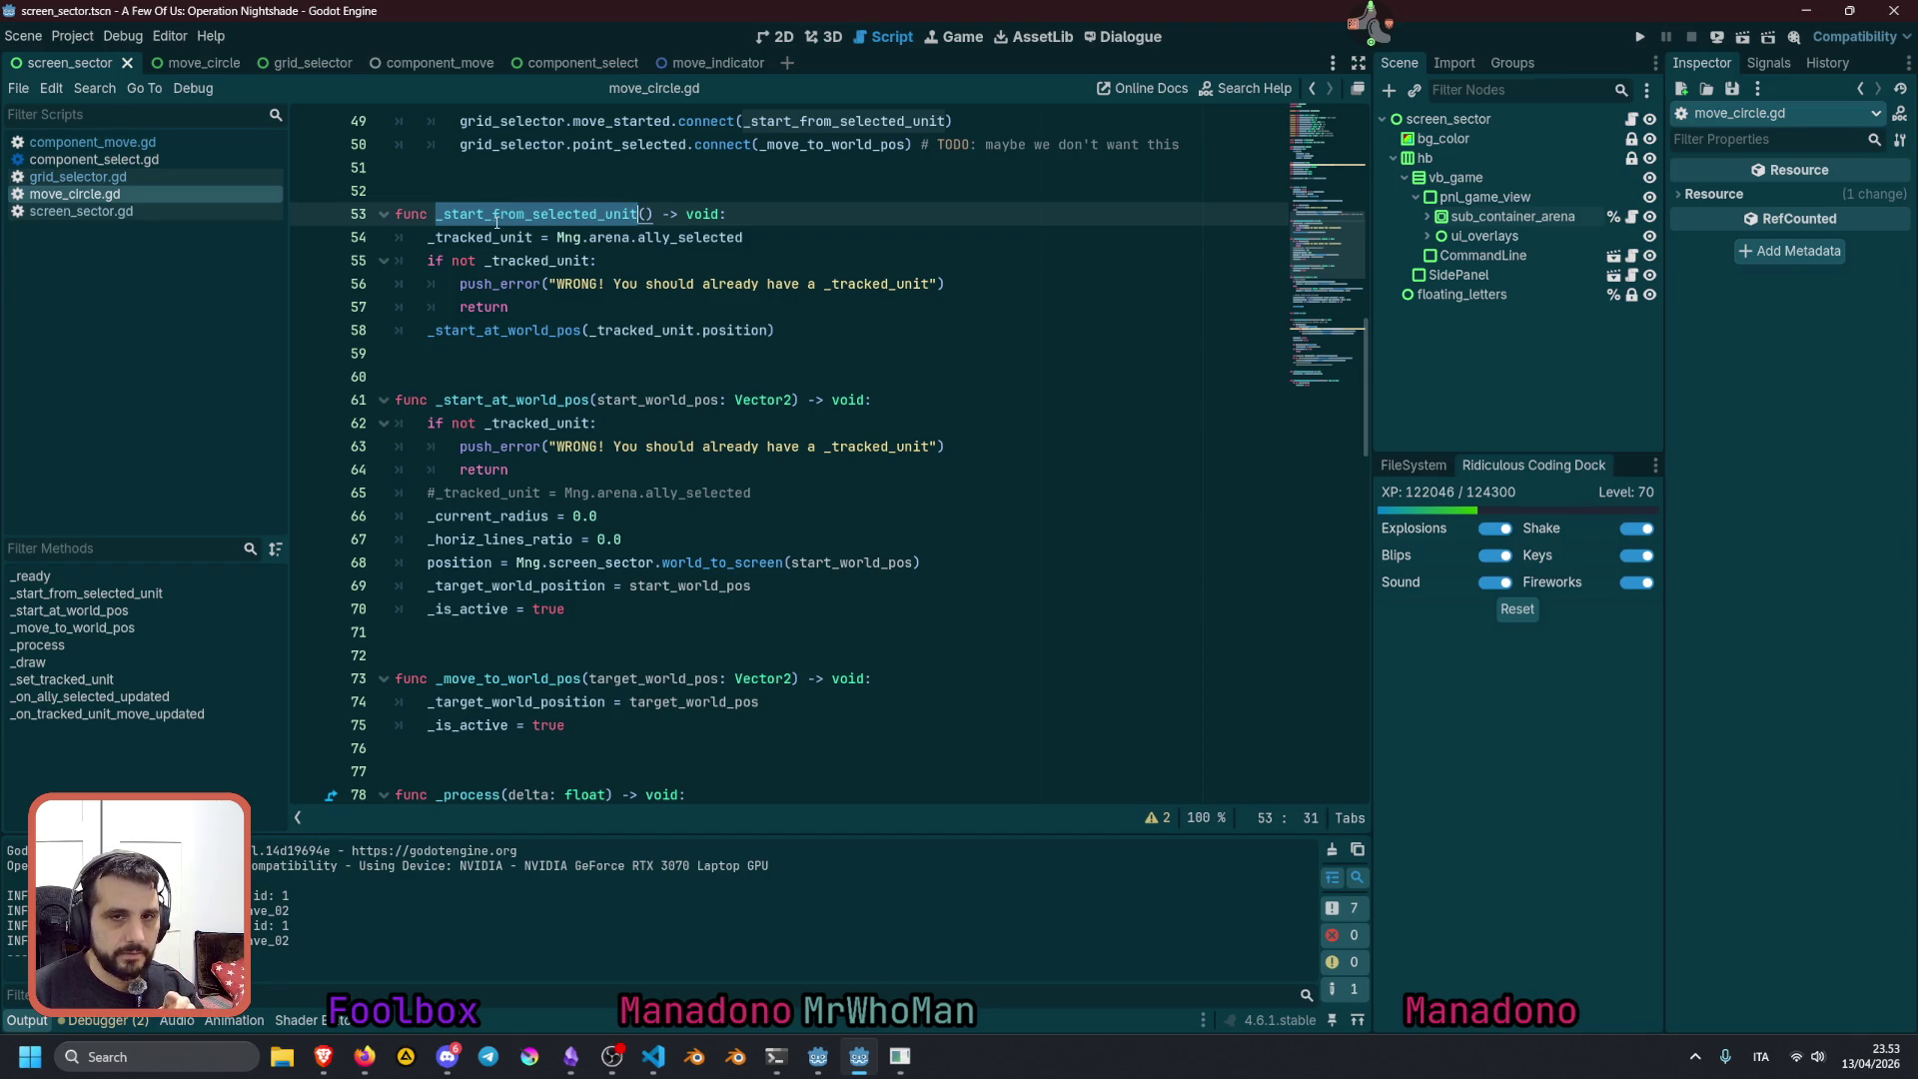
double_click(493, 237)
double_click(654, 236)
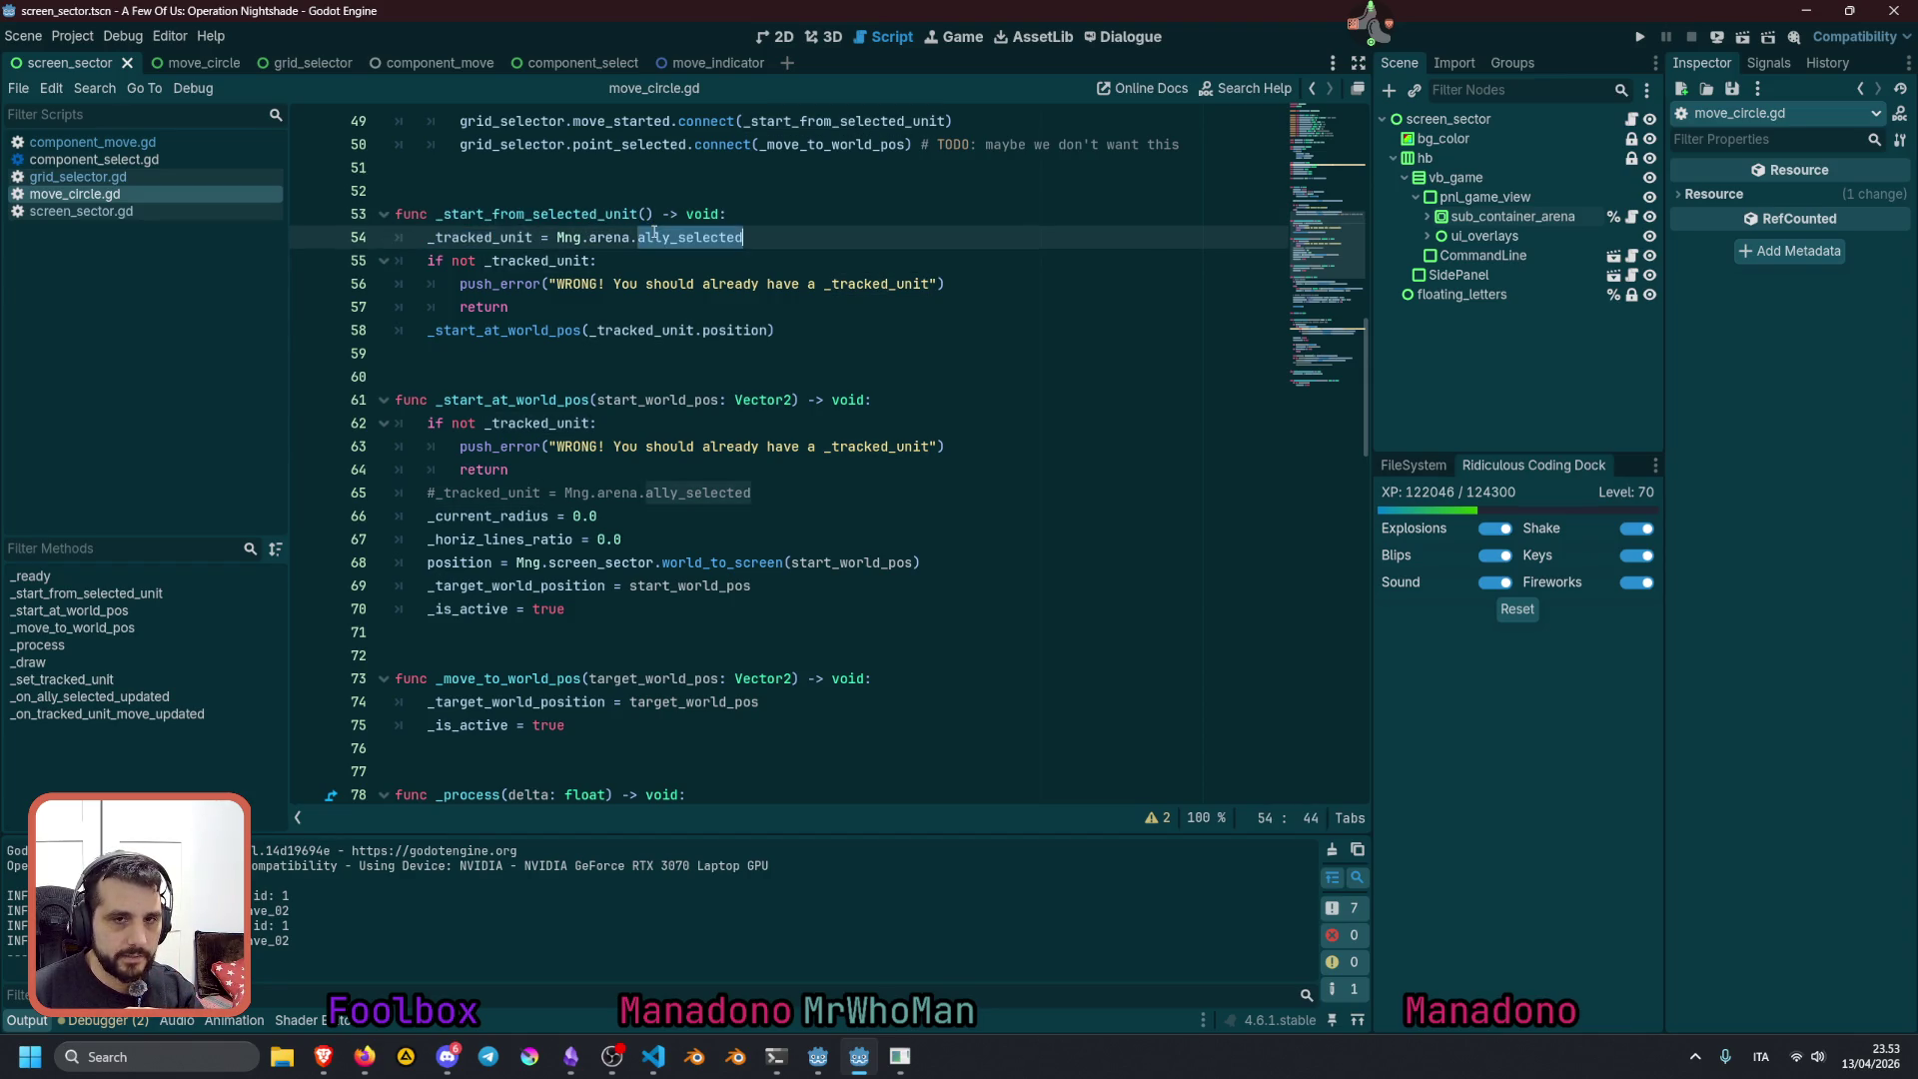
double_click(473, 310)
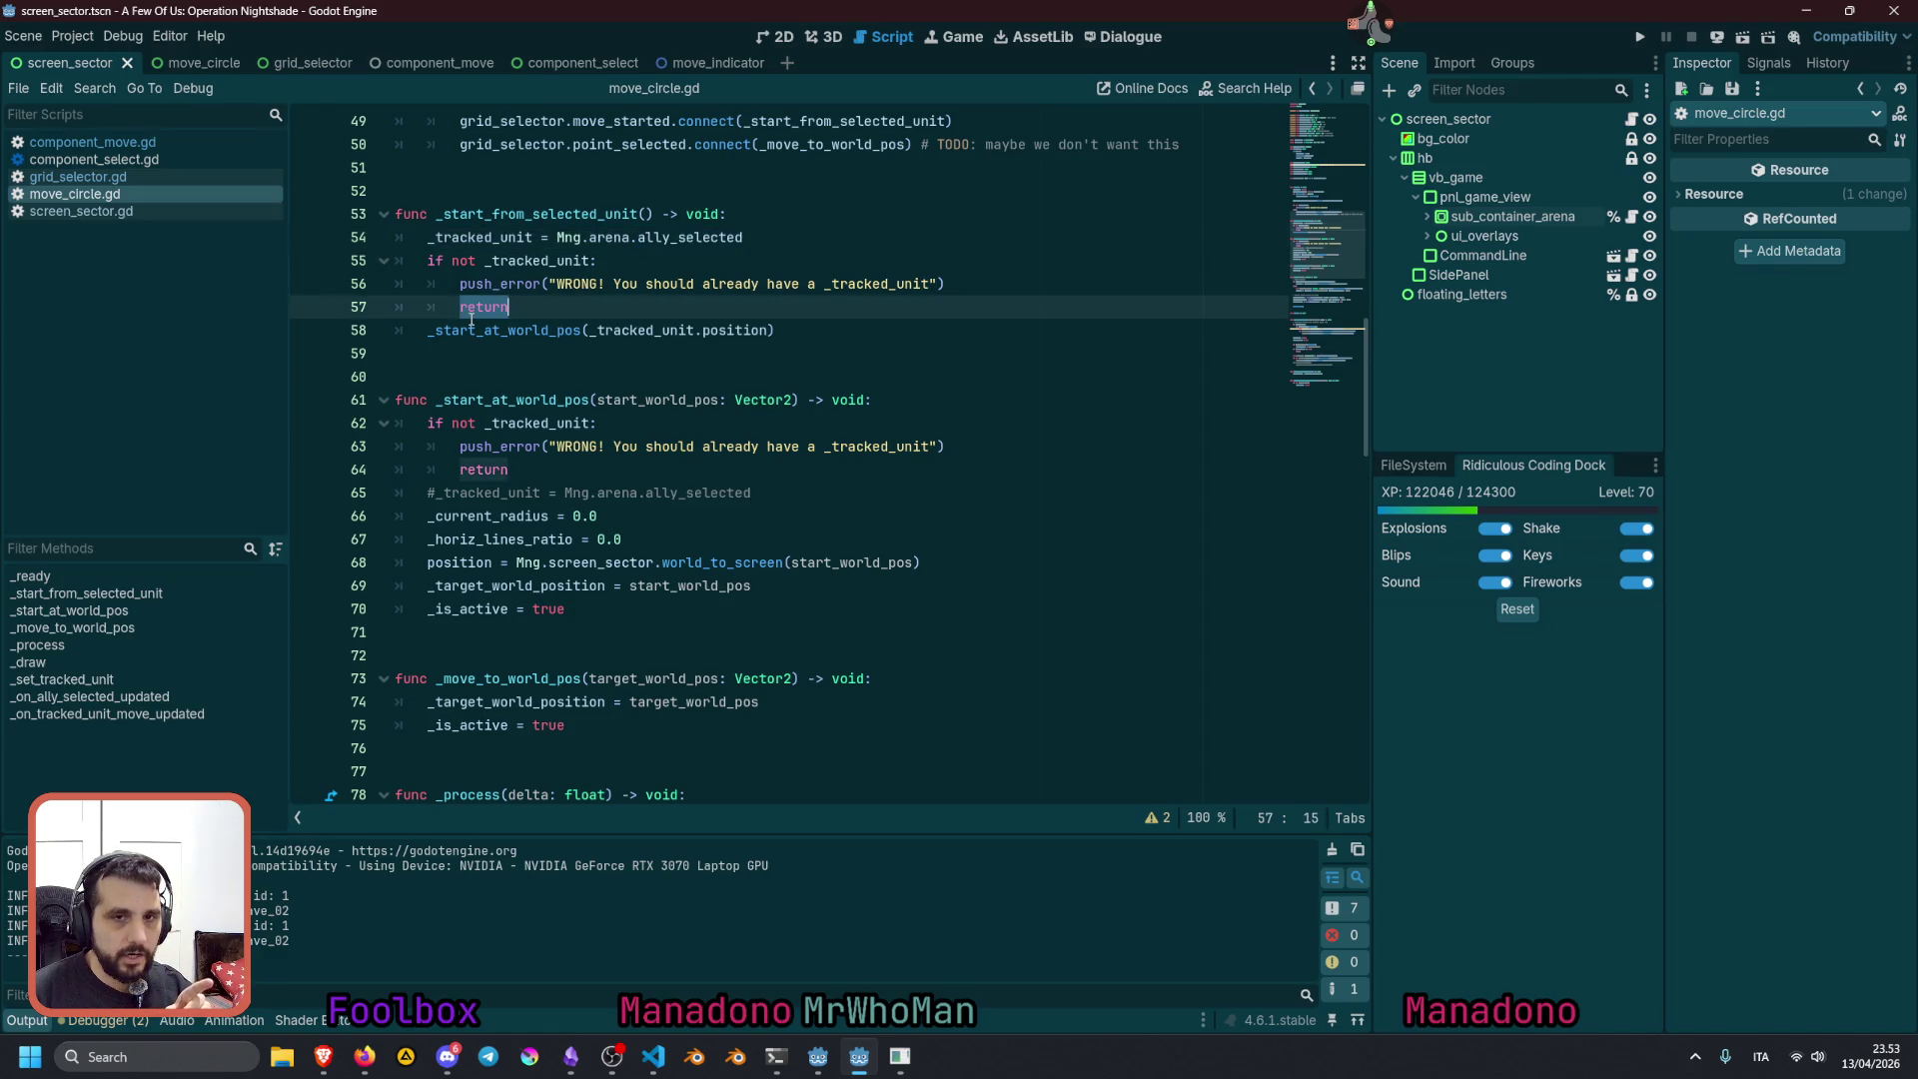
double_click(633, 331)
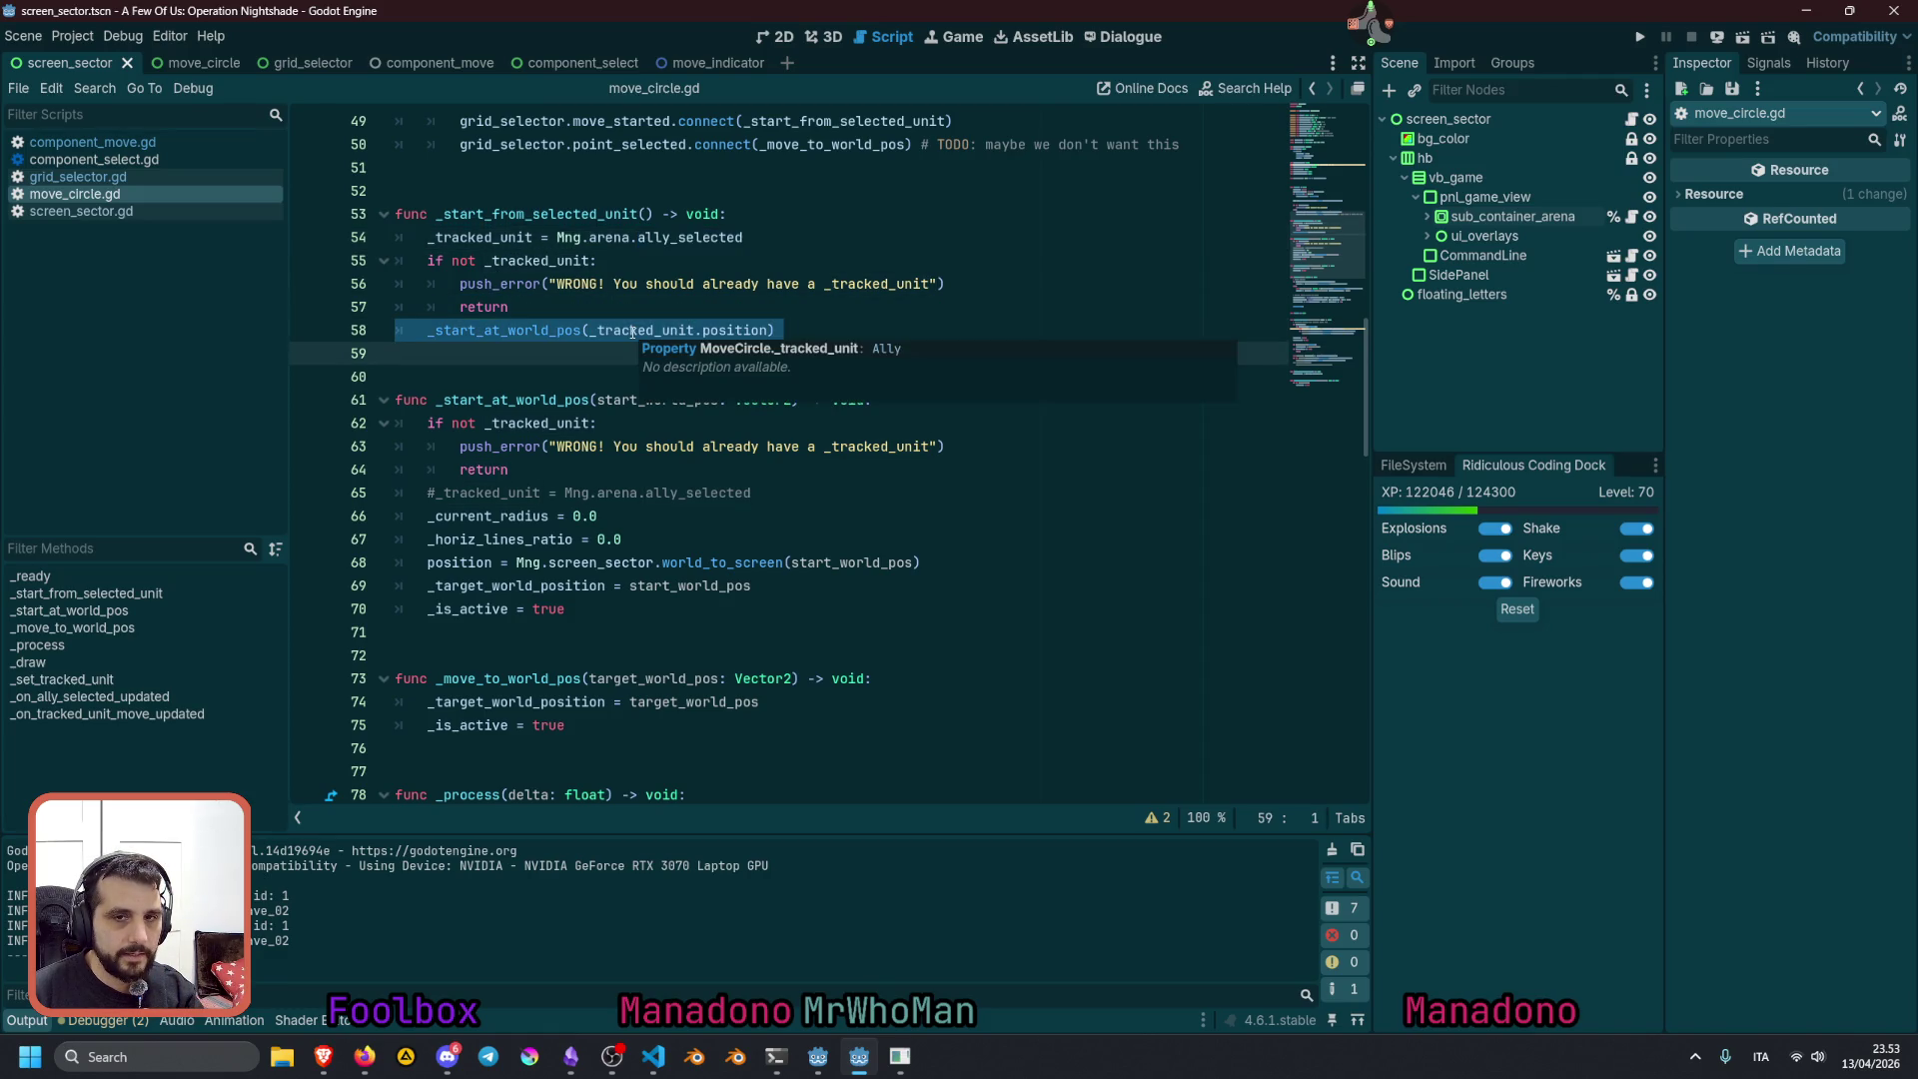
double_click(506, 331)
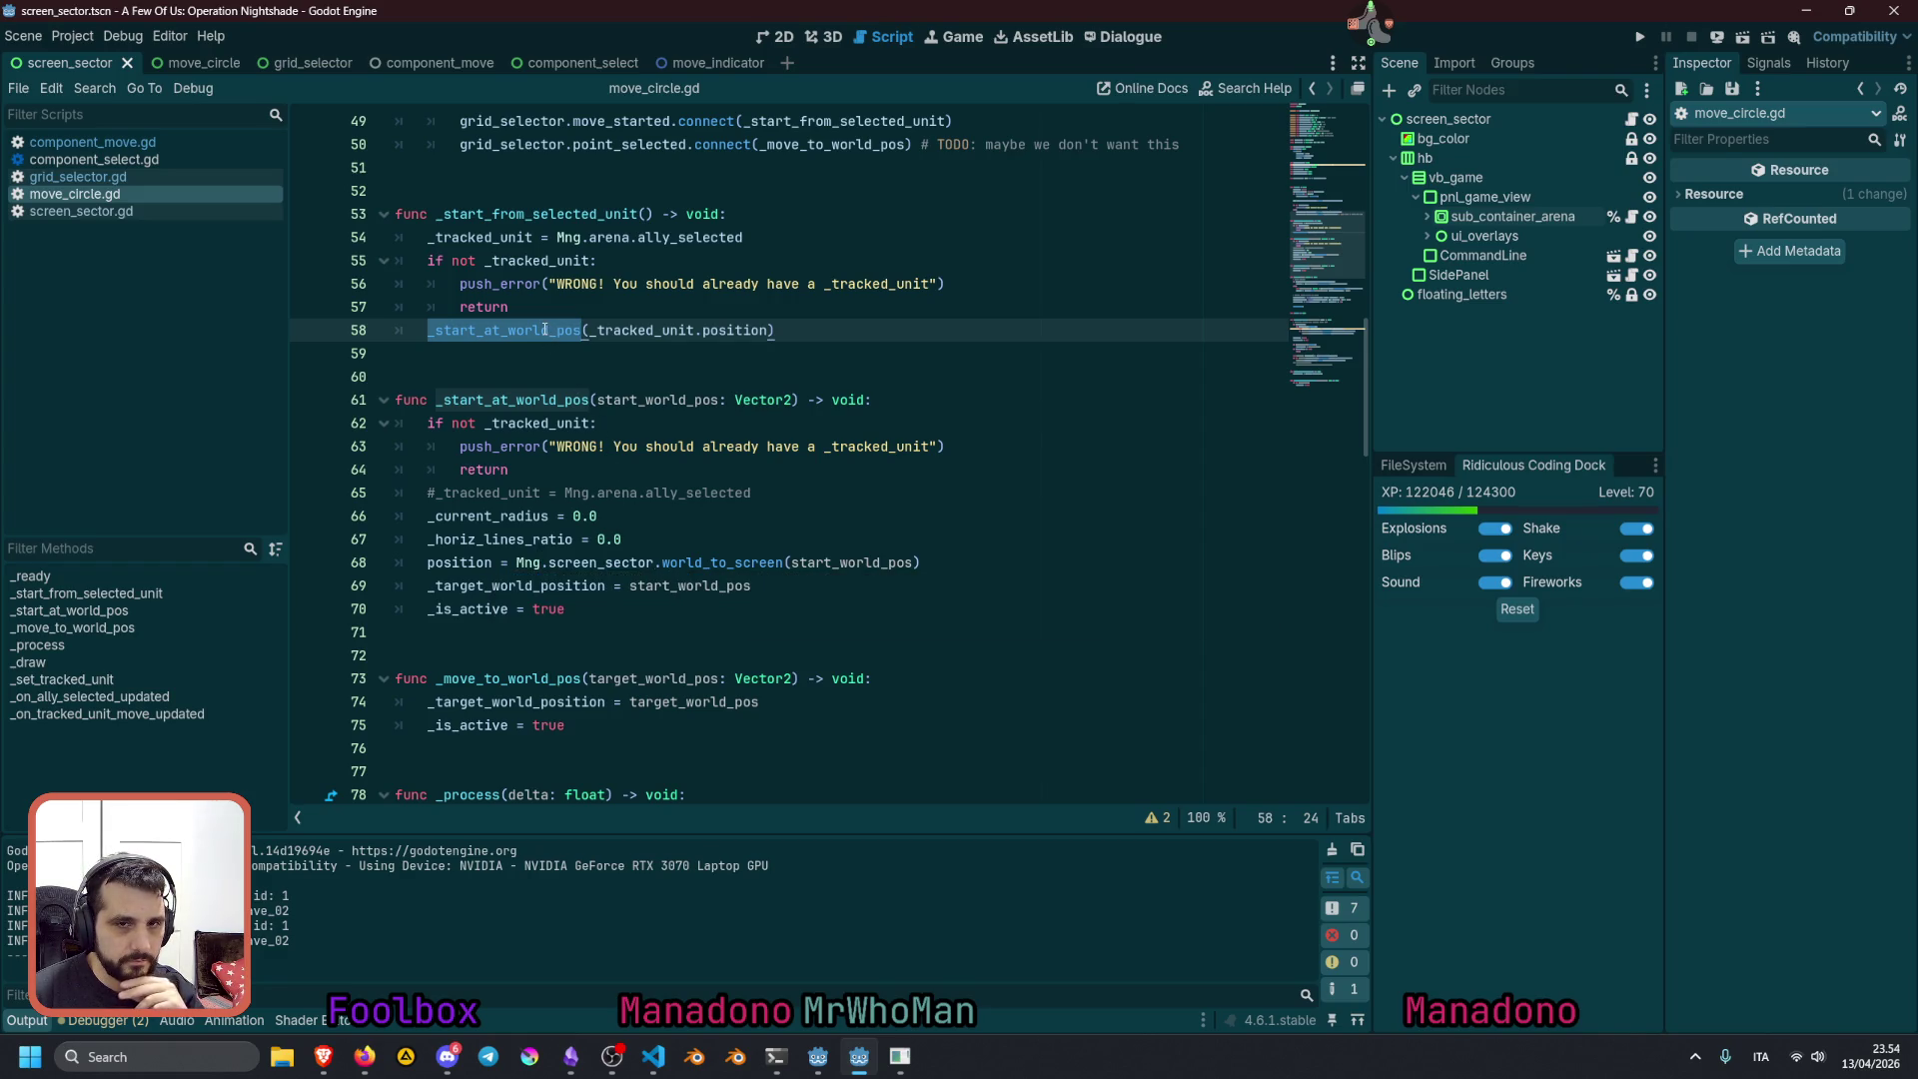
double_click(536, 214)
Trace where grid_selector's move_started signal connects to the _start_from_selected_unit handler
scroll(603, 382, up, 3)
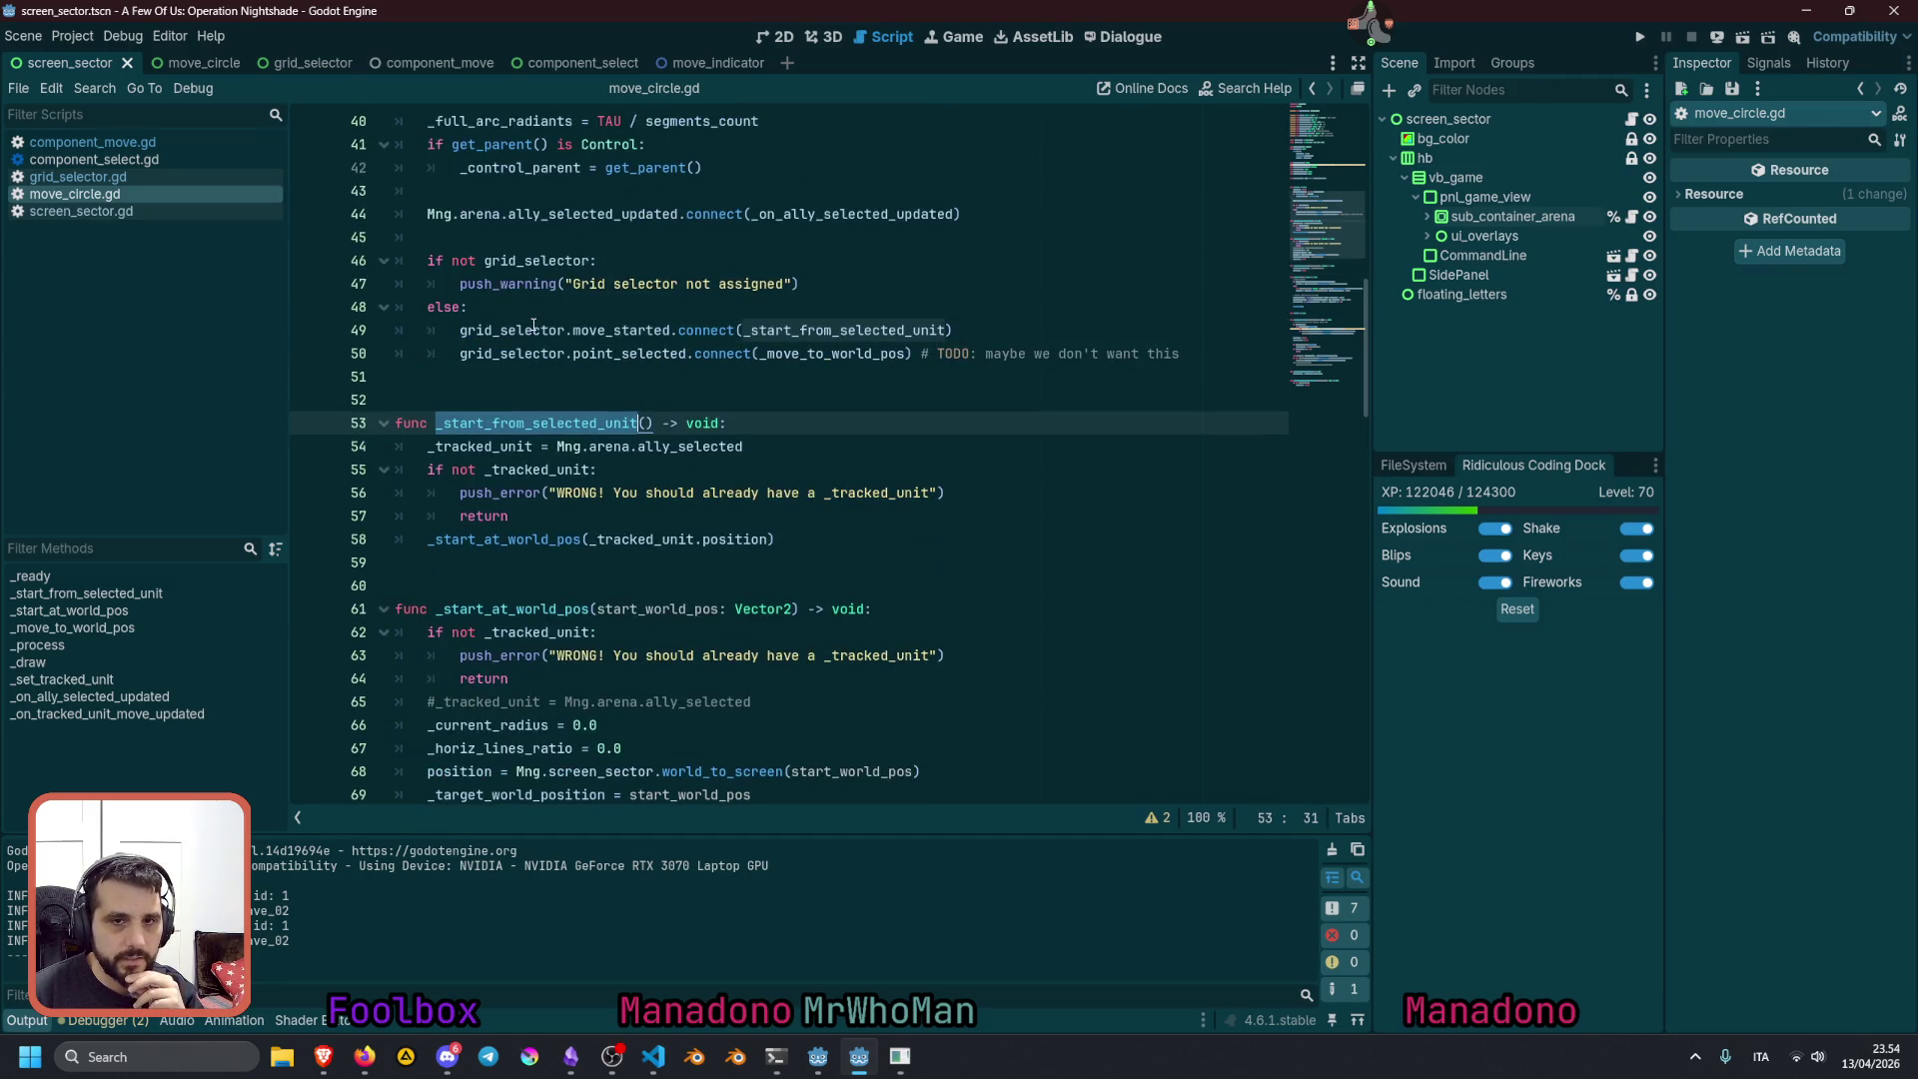
click(588, 330)
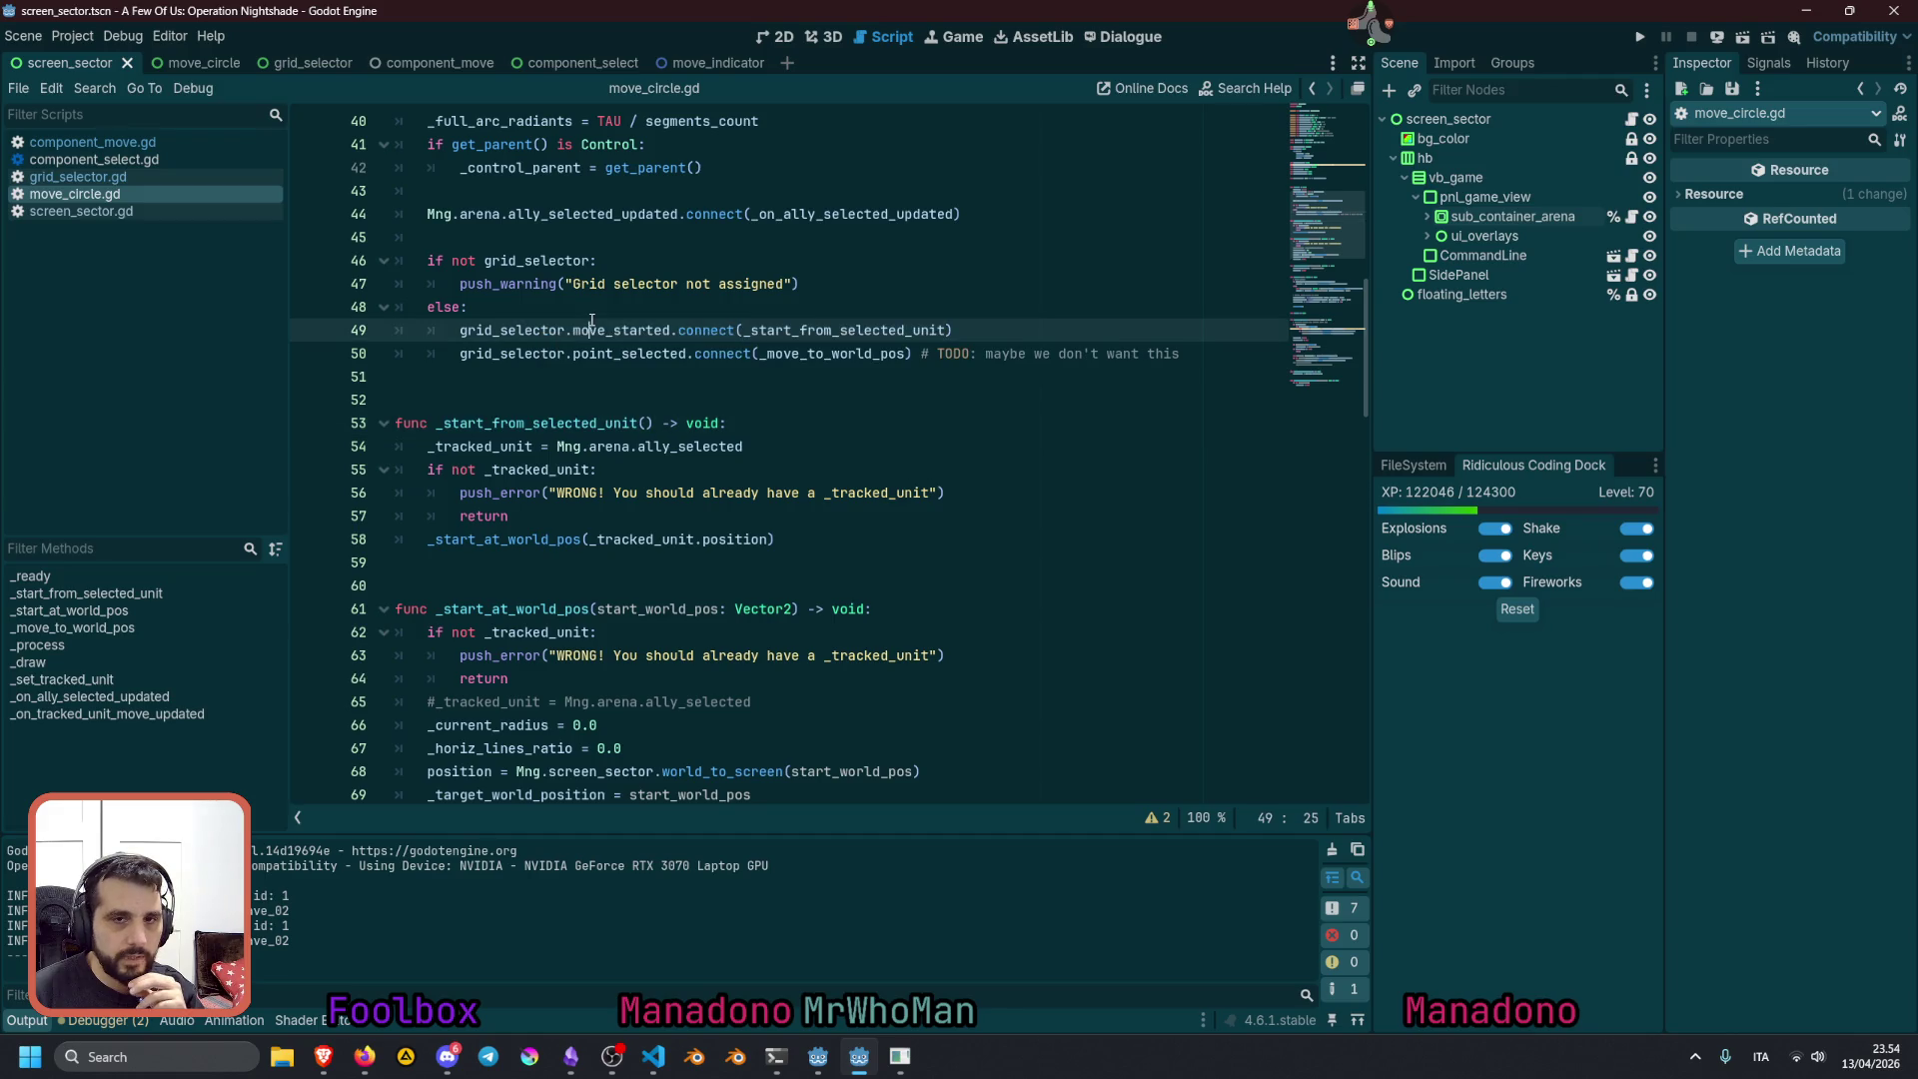
double_click(787, 327)
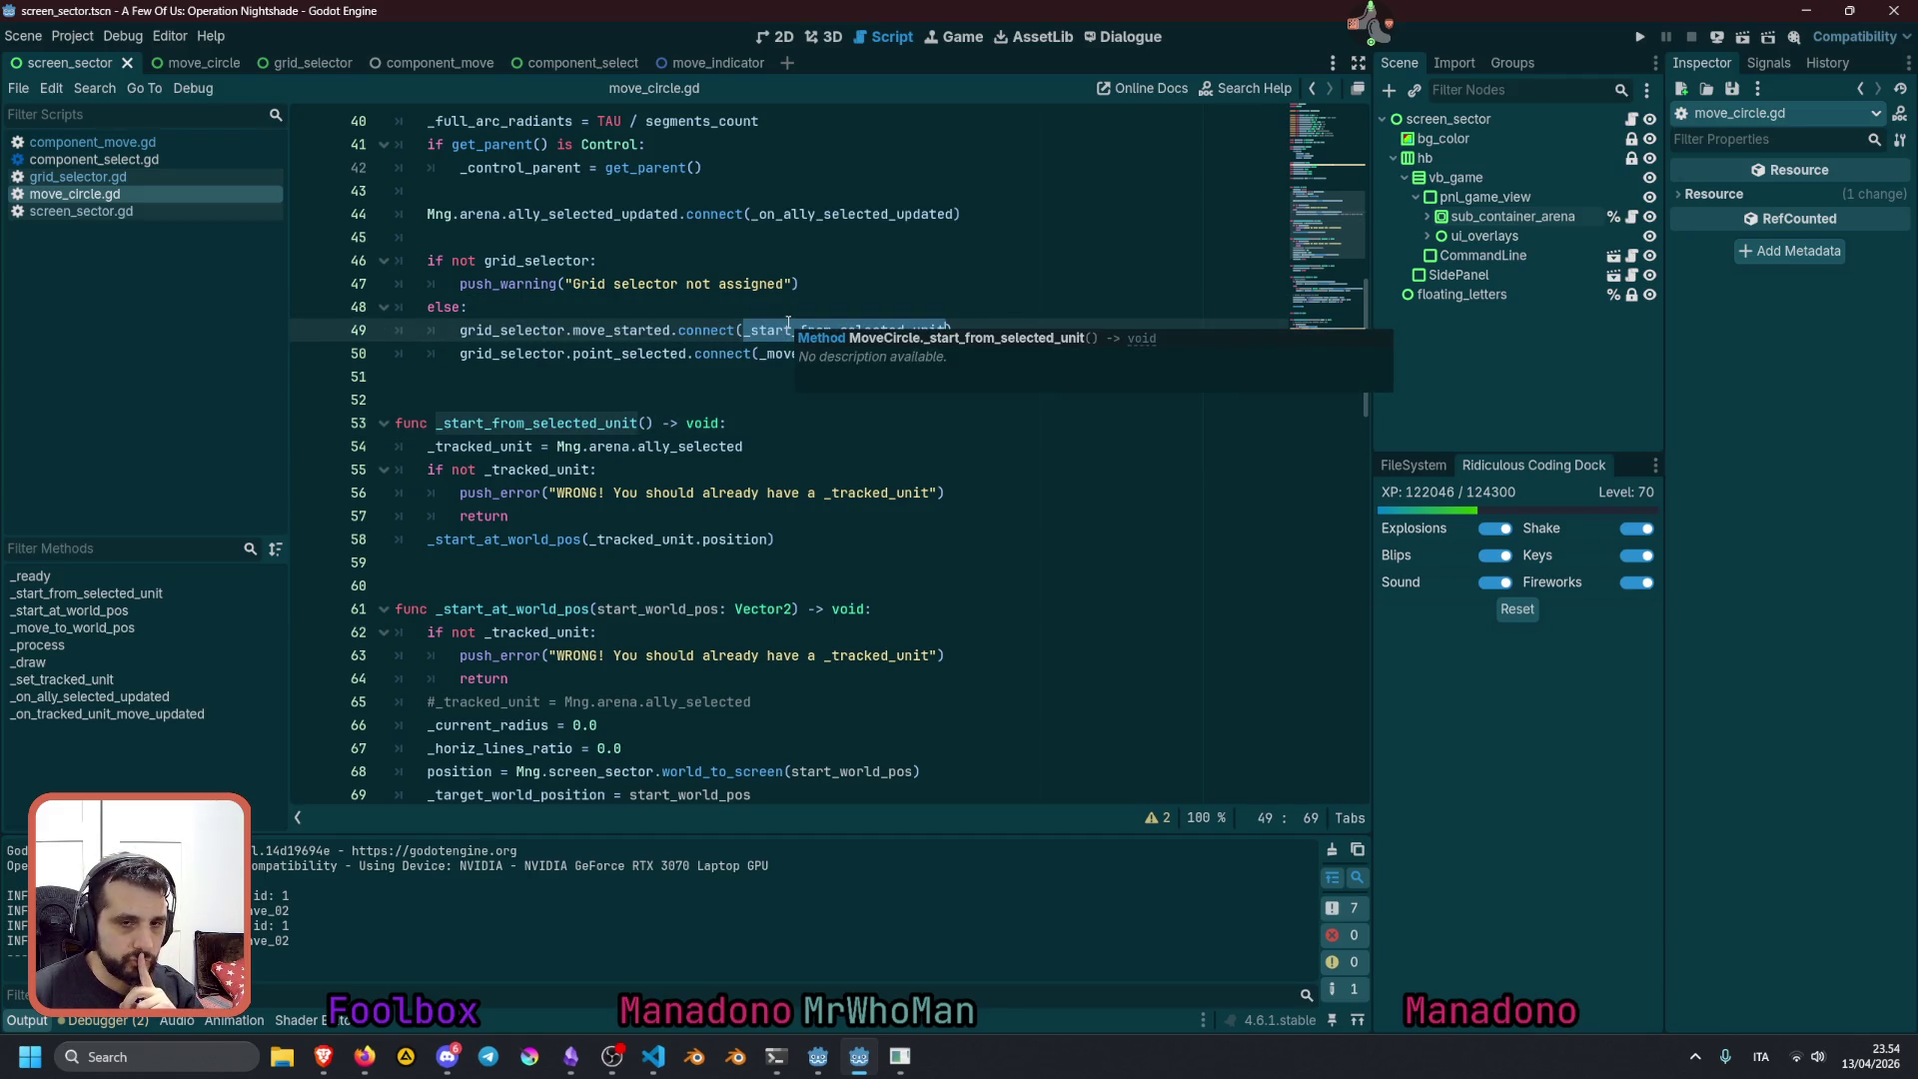
double_click(527, 424)
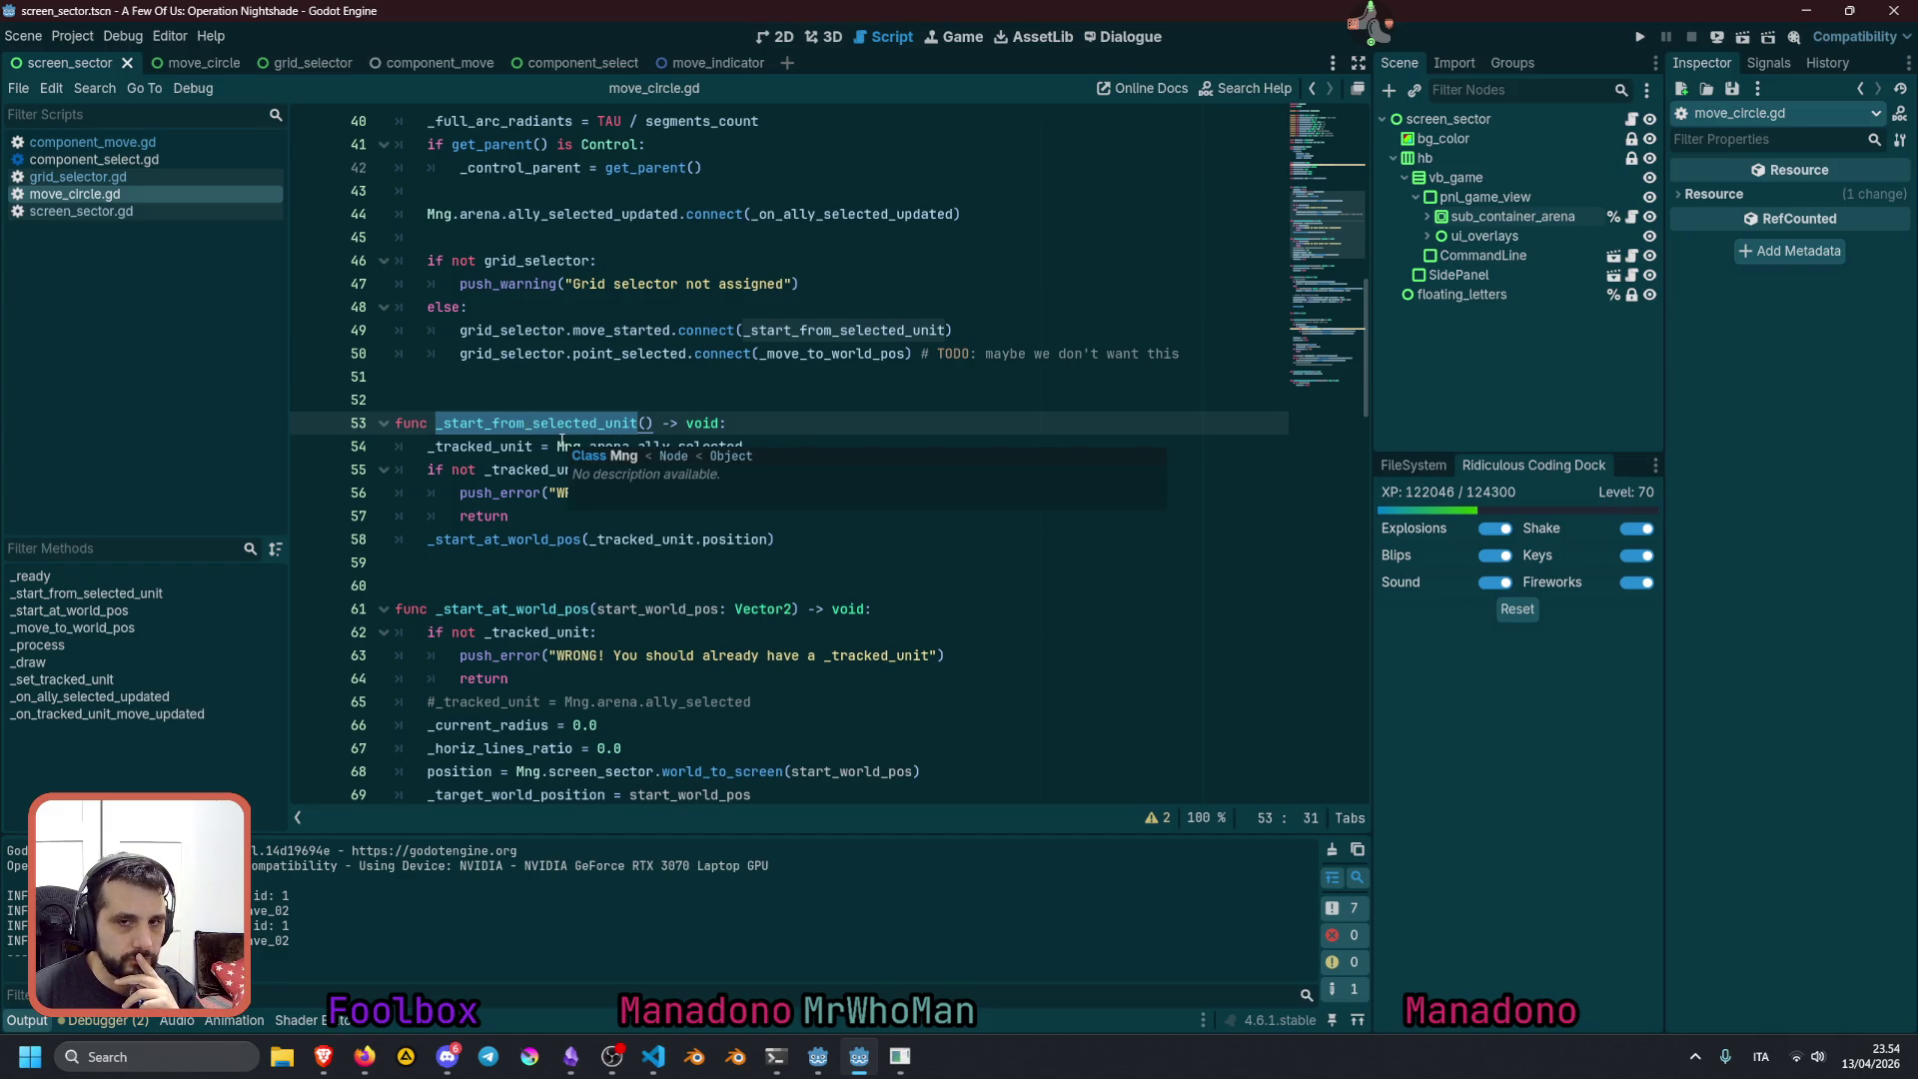
click(589, 367)
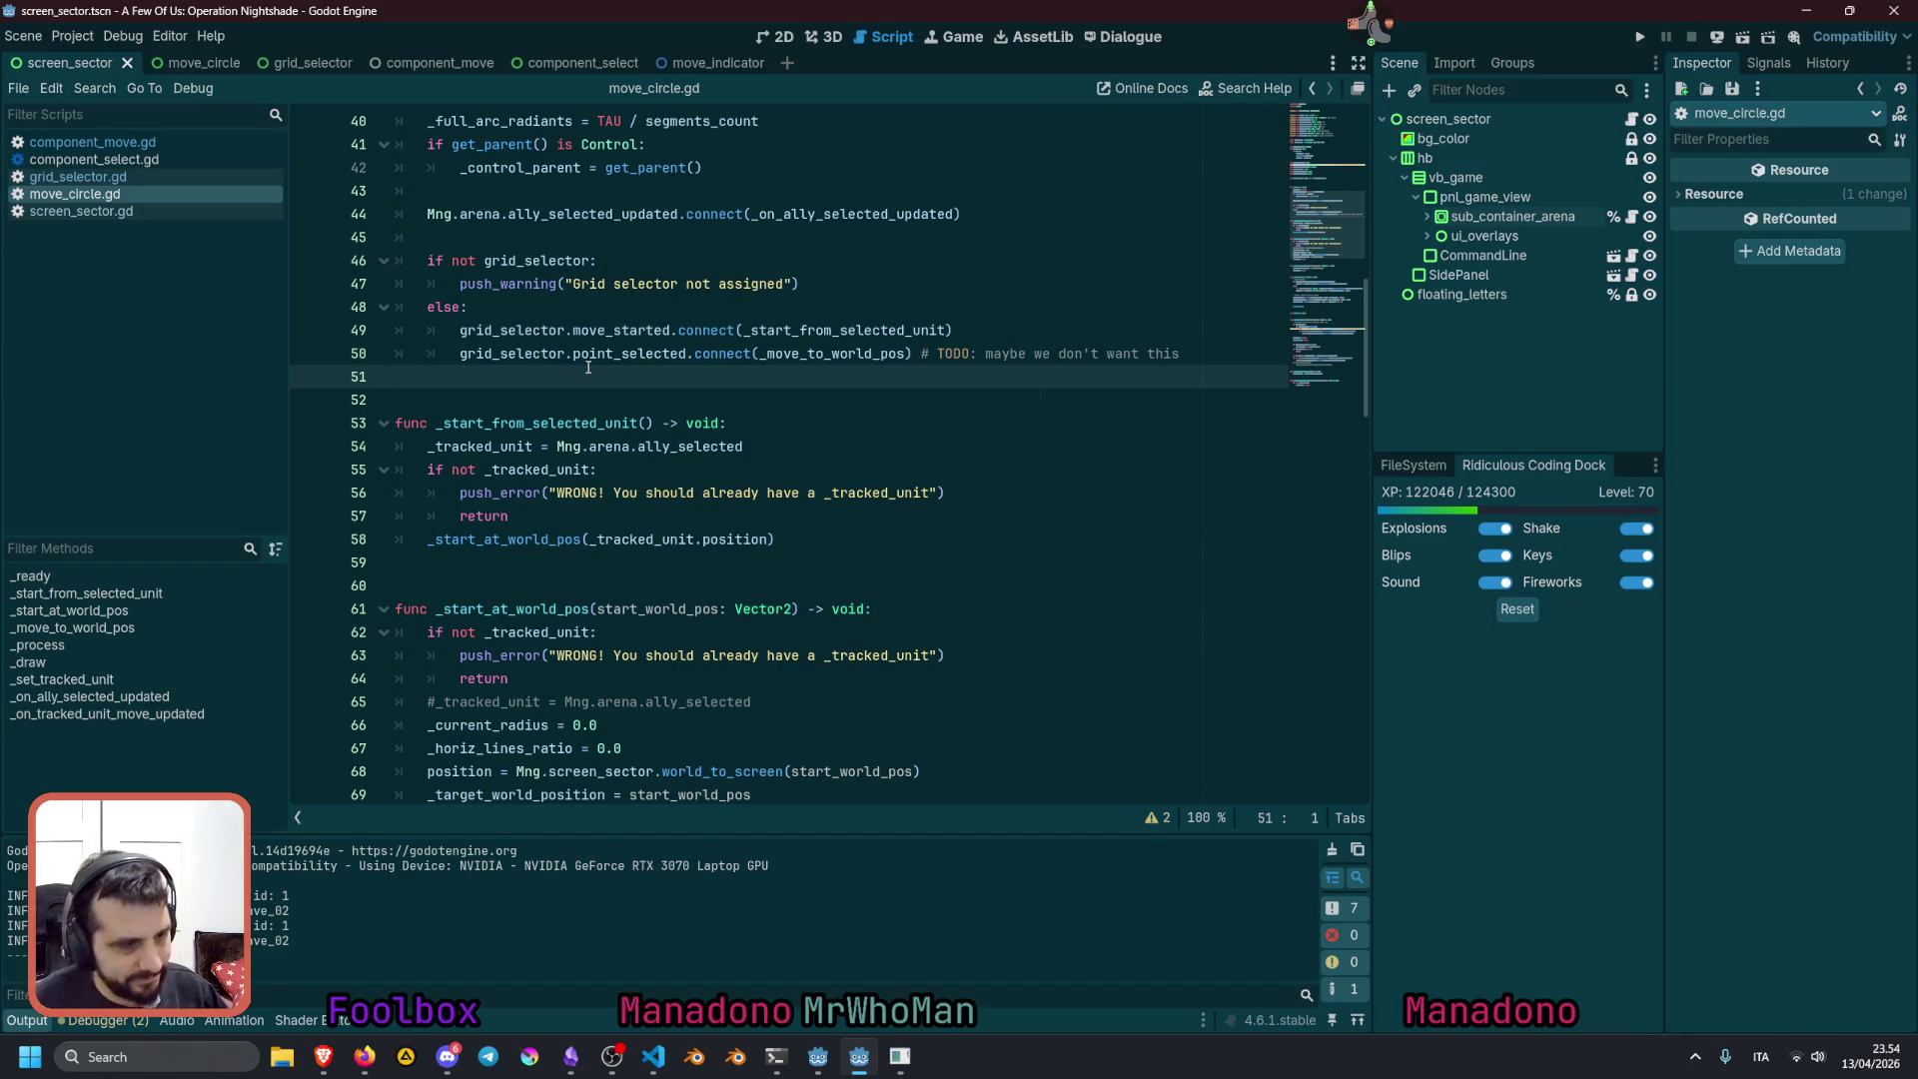
click(660, 486)
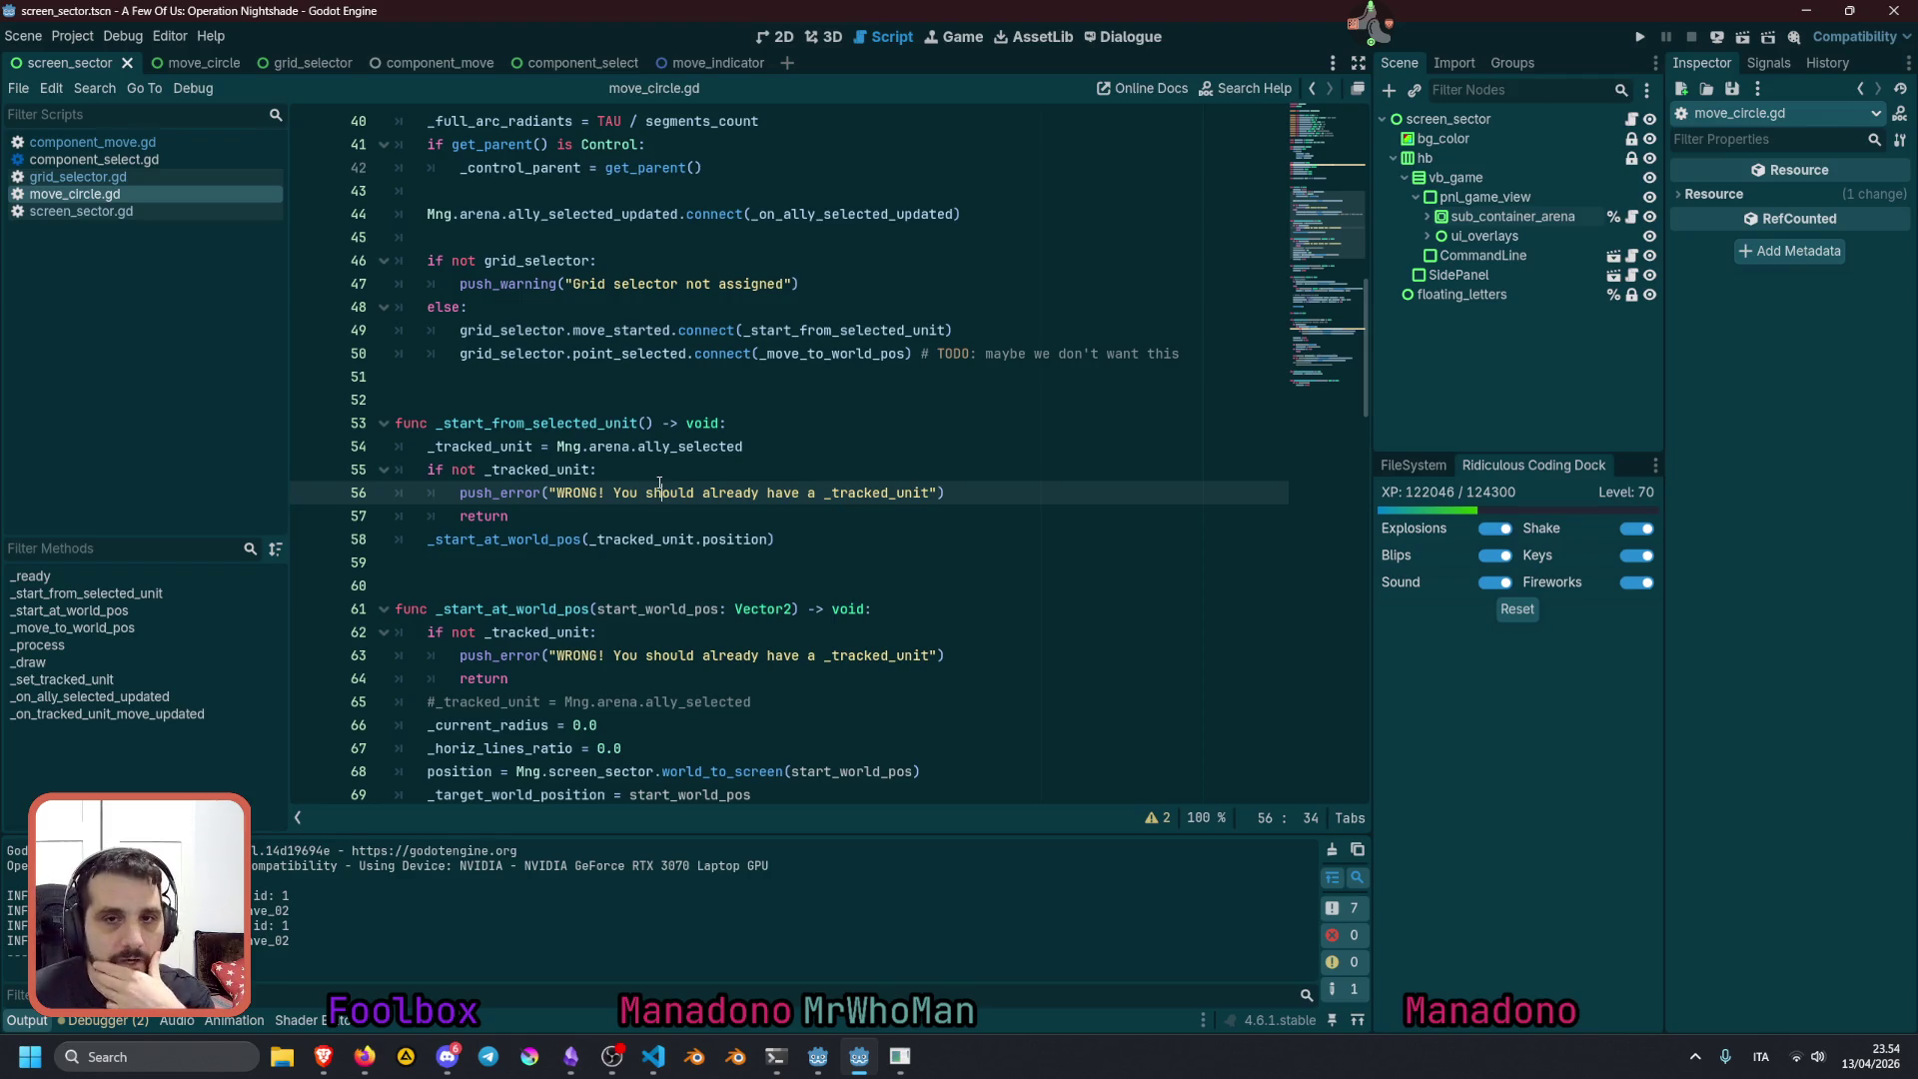
double_click(542, 423)
double_click(566, 336)
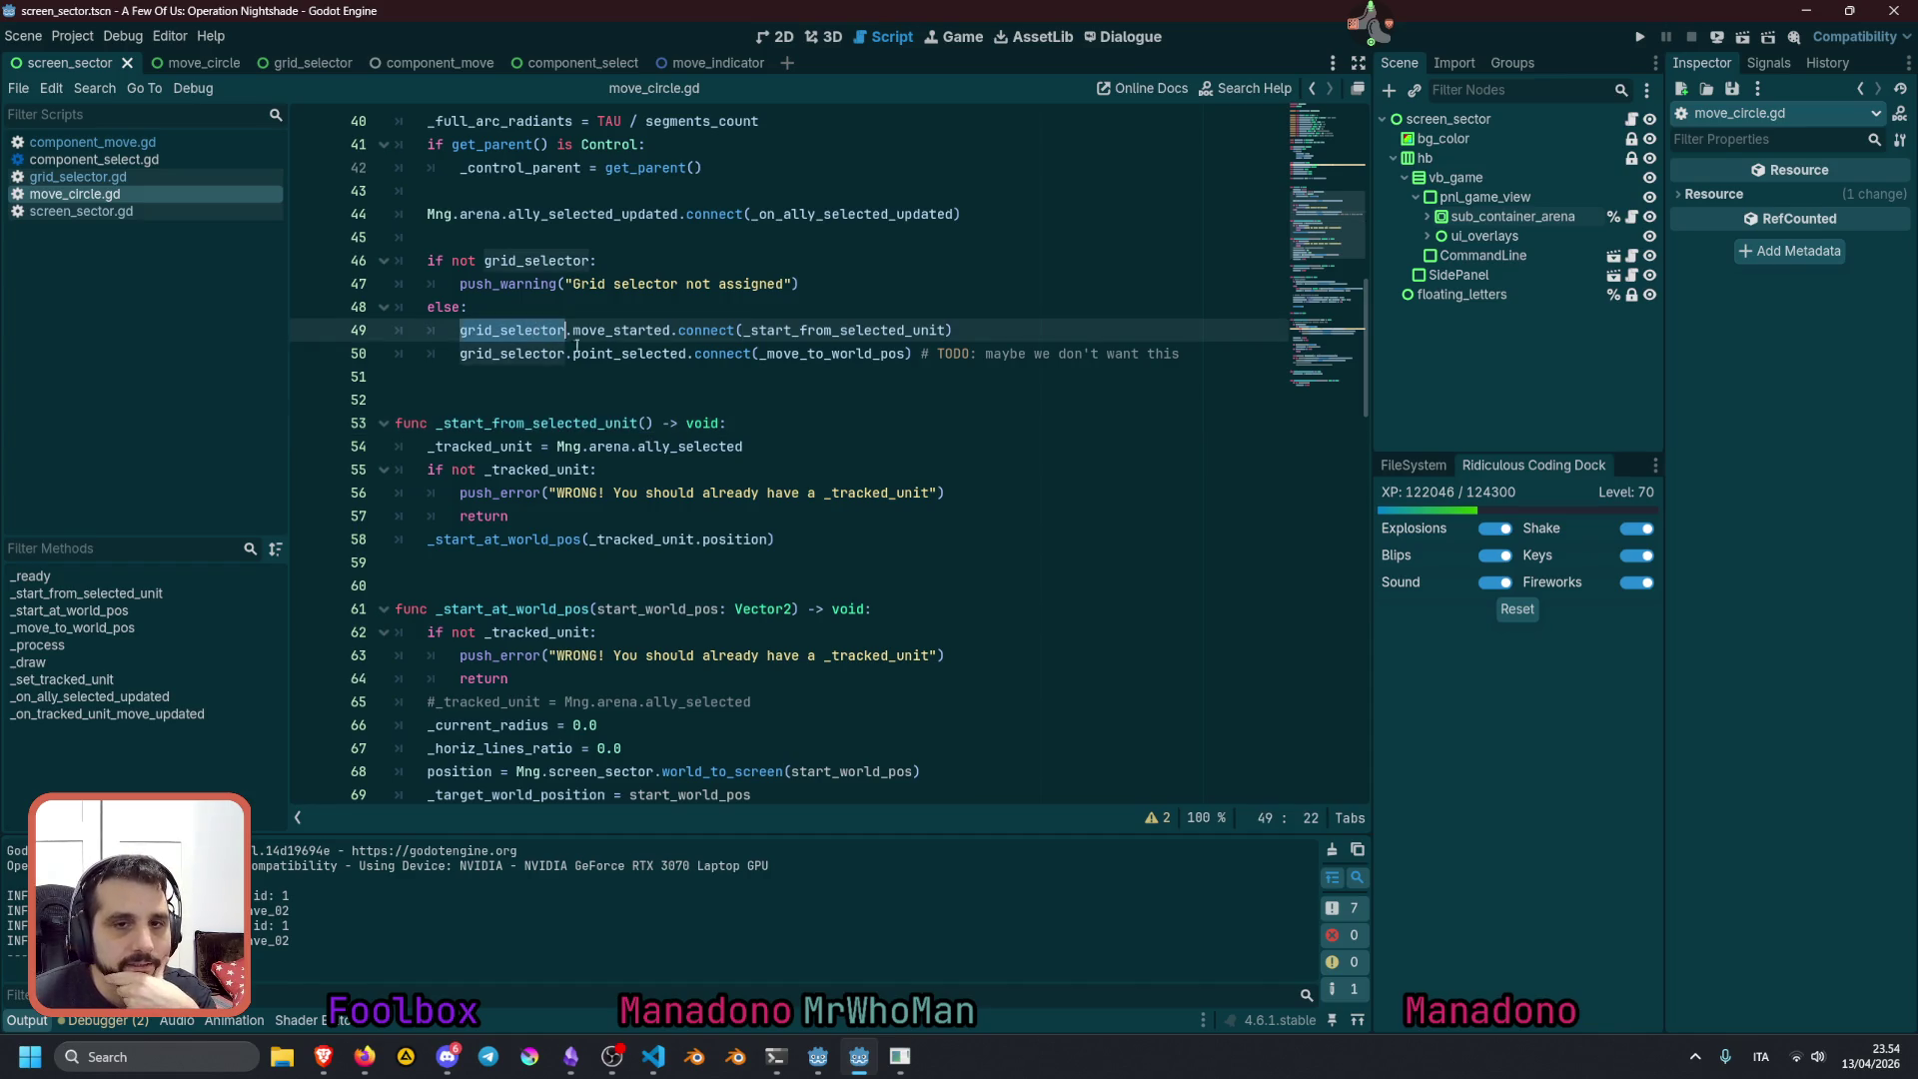
double_click(773, 333)
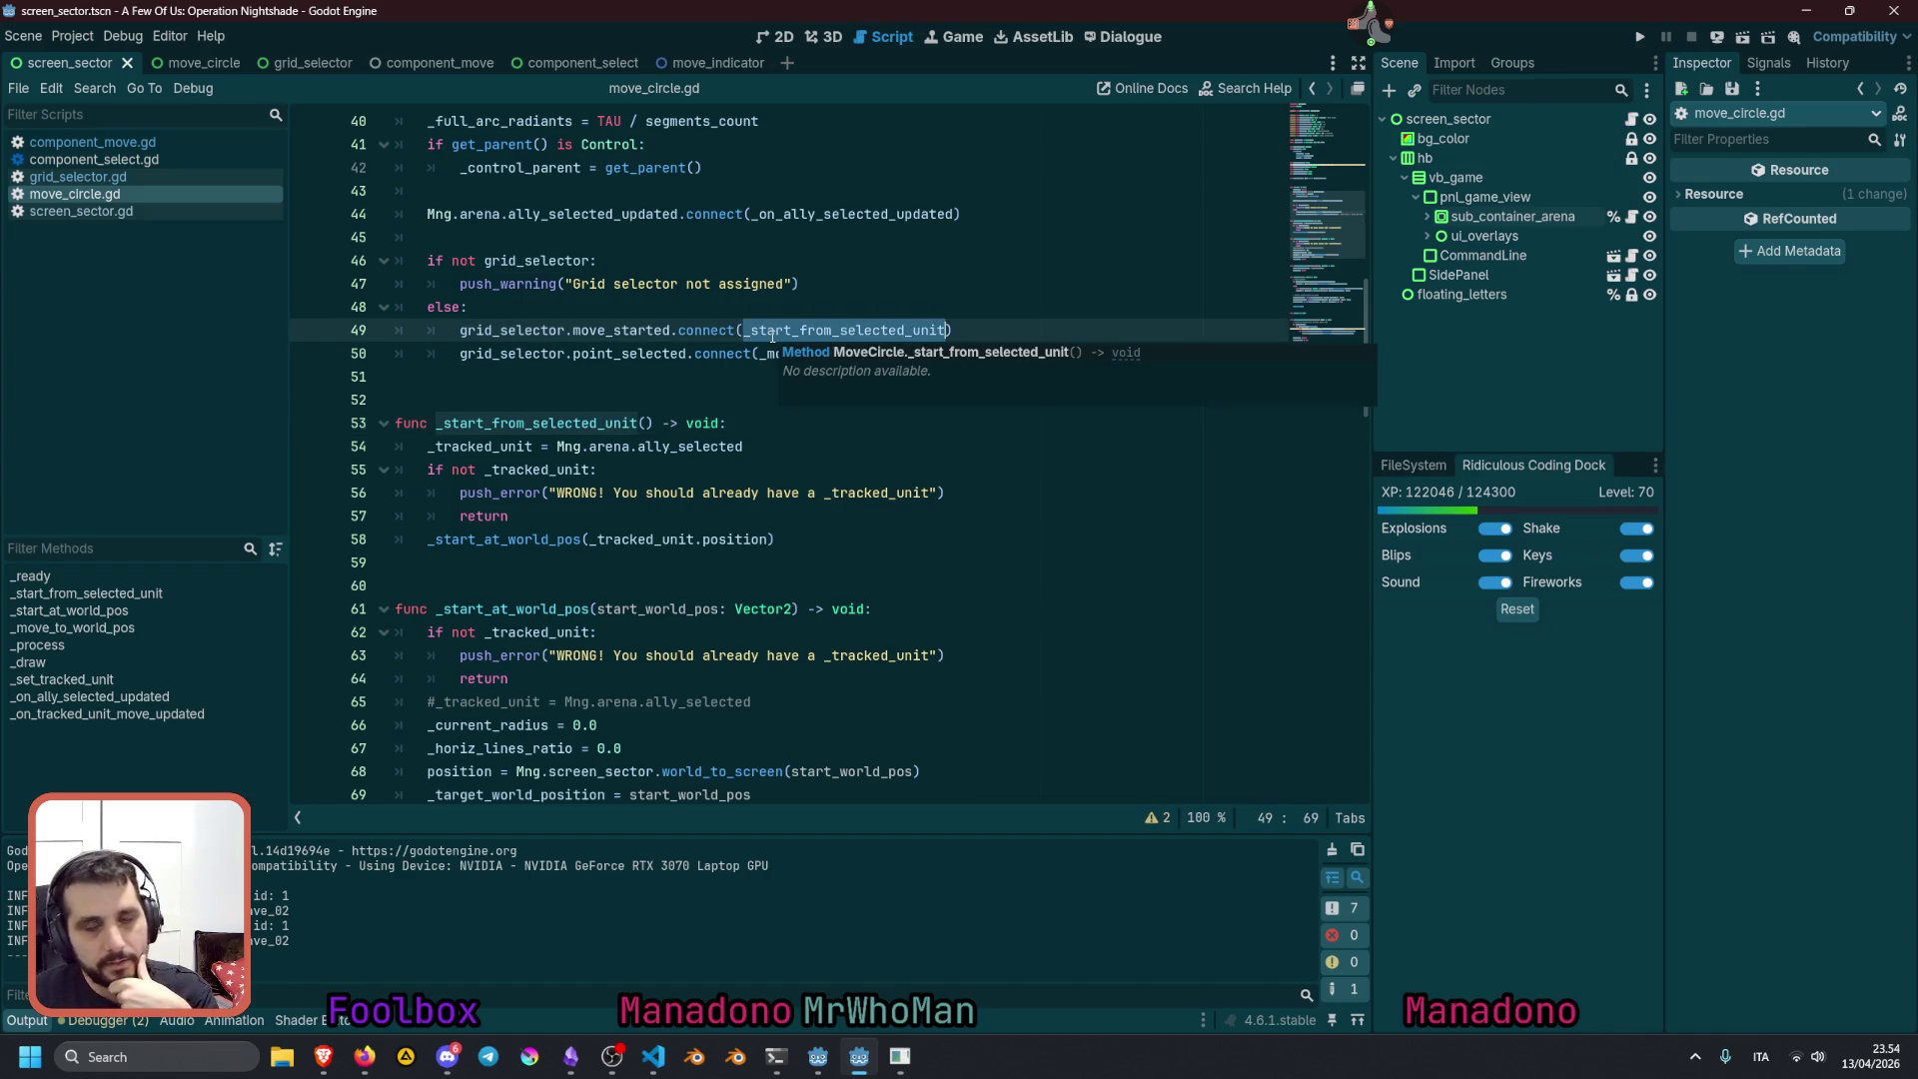
Review the _tracked_unit assignment uses and move down to the return on line 64
click(542, 449)
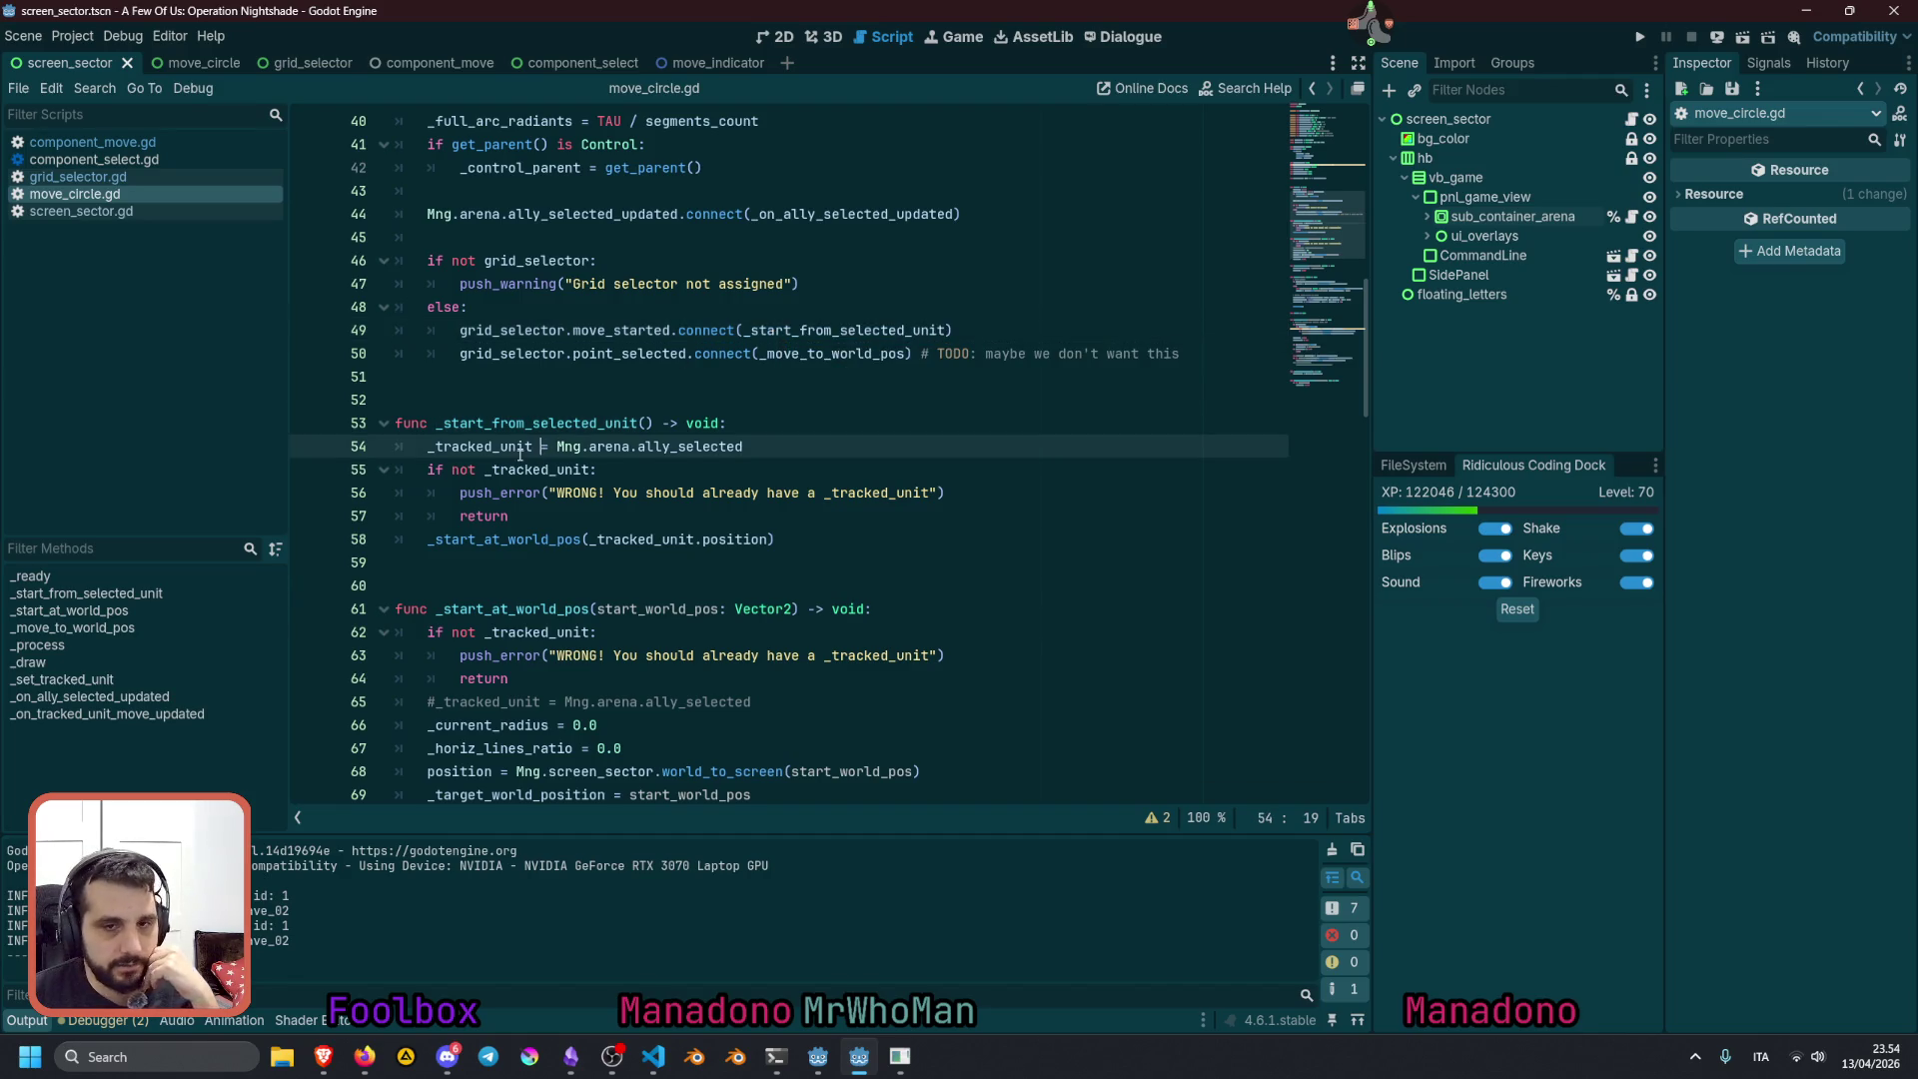
double_click(519, 448)
double_click(519, 470)
scroll(500, 528, down, 2)
click(509, 378)
scroll(509, 377, down, 2)
click(510, 404)
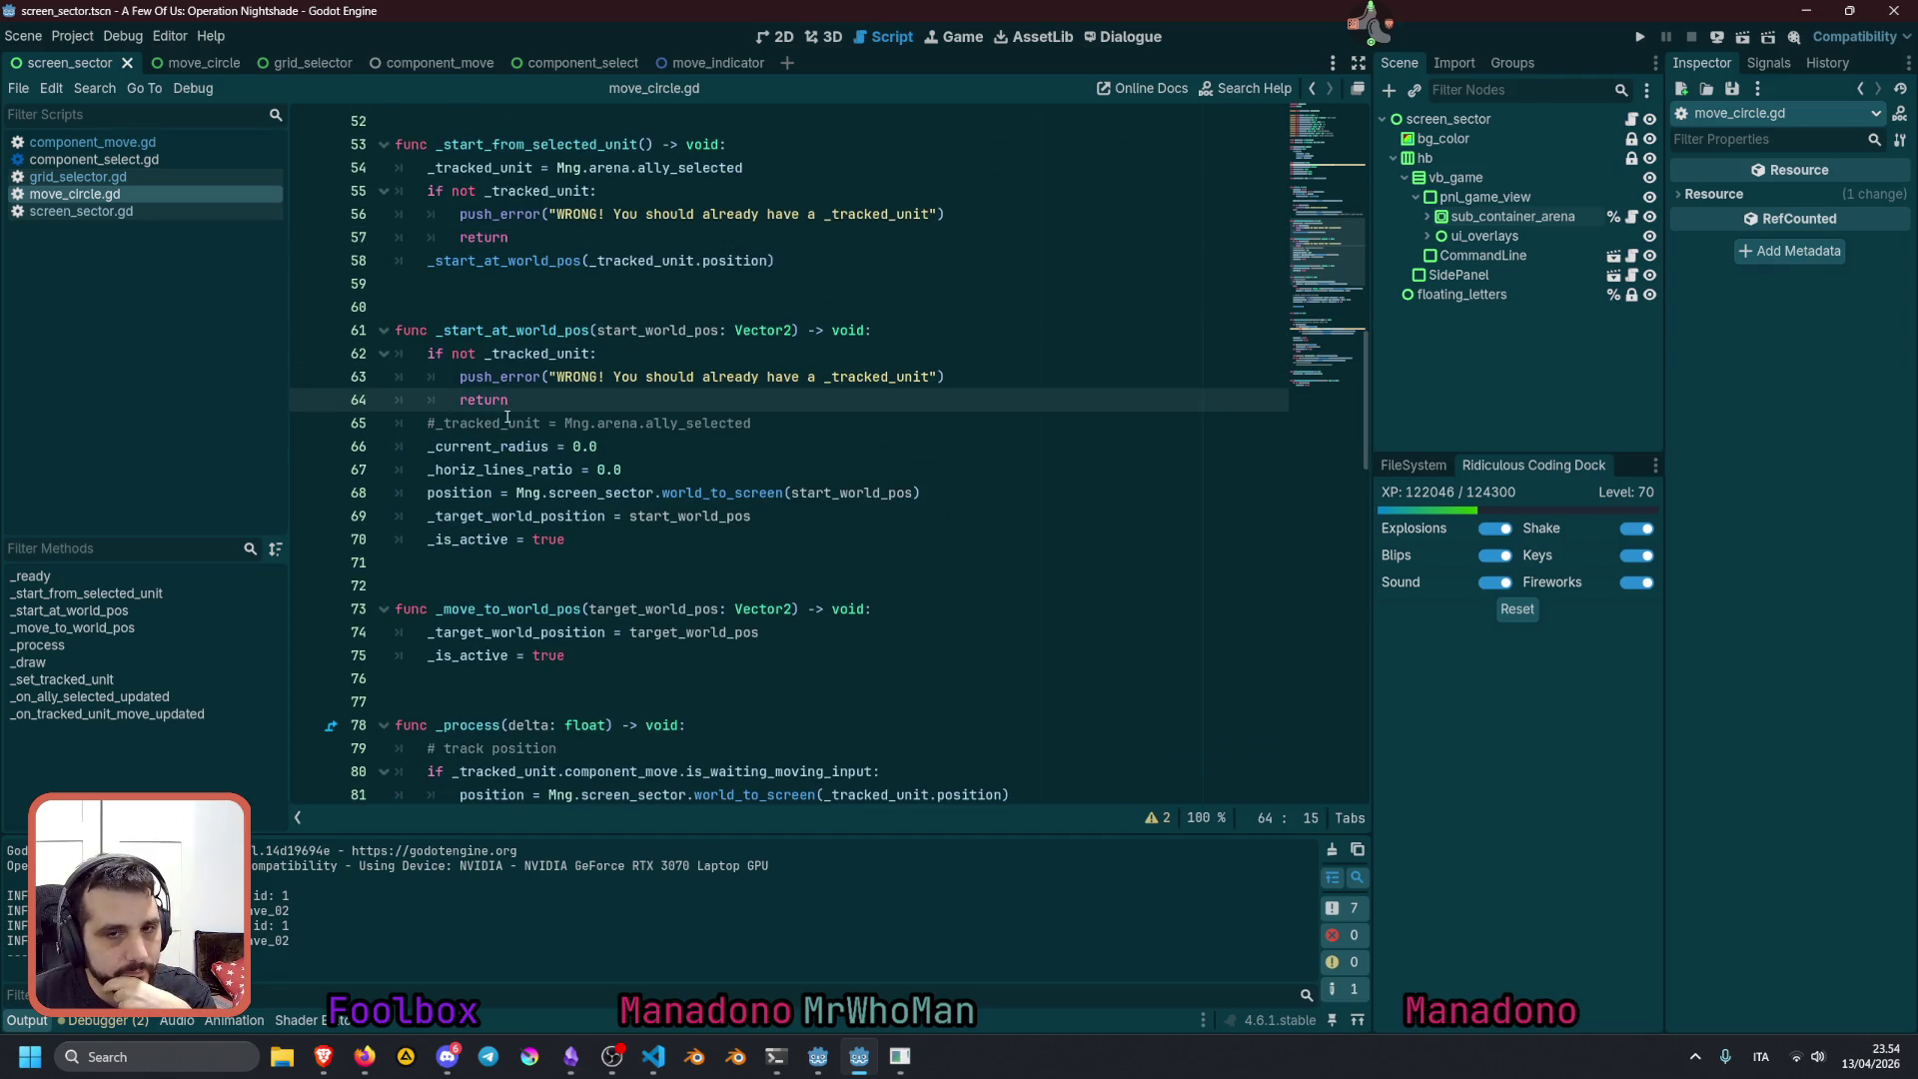
Delete the commented '#_tracked_unit = Mng.arena.ally_selected' line 65 in _start_at_world_pos
double_click(503, 424)
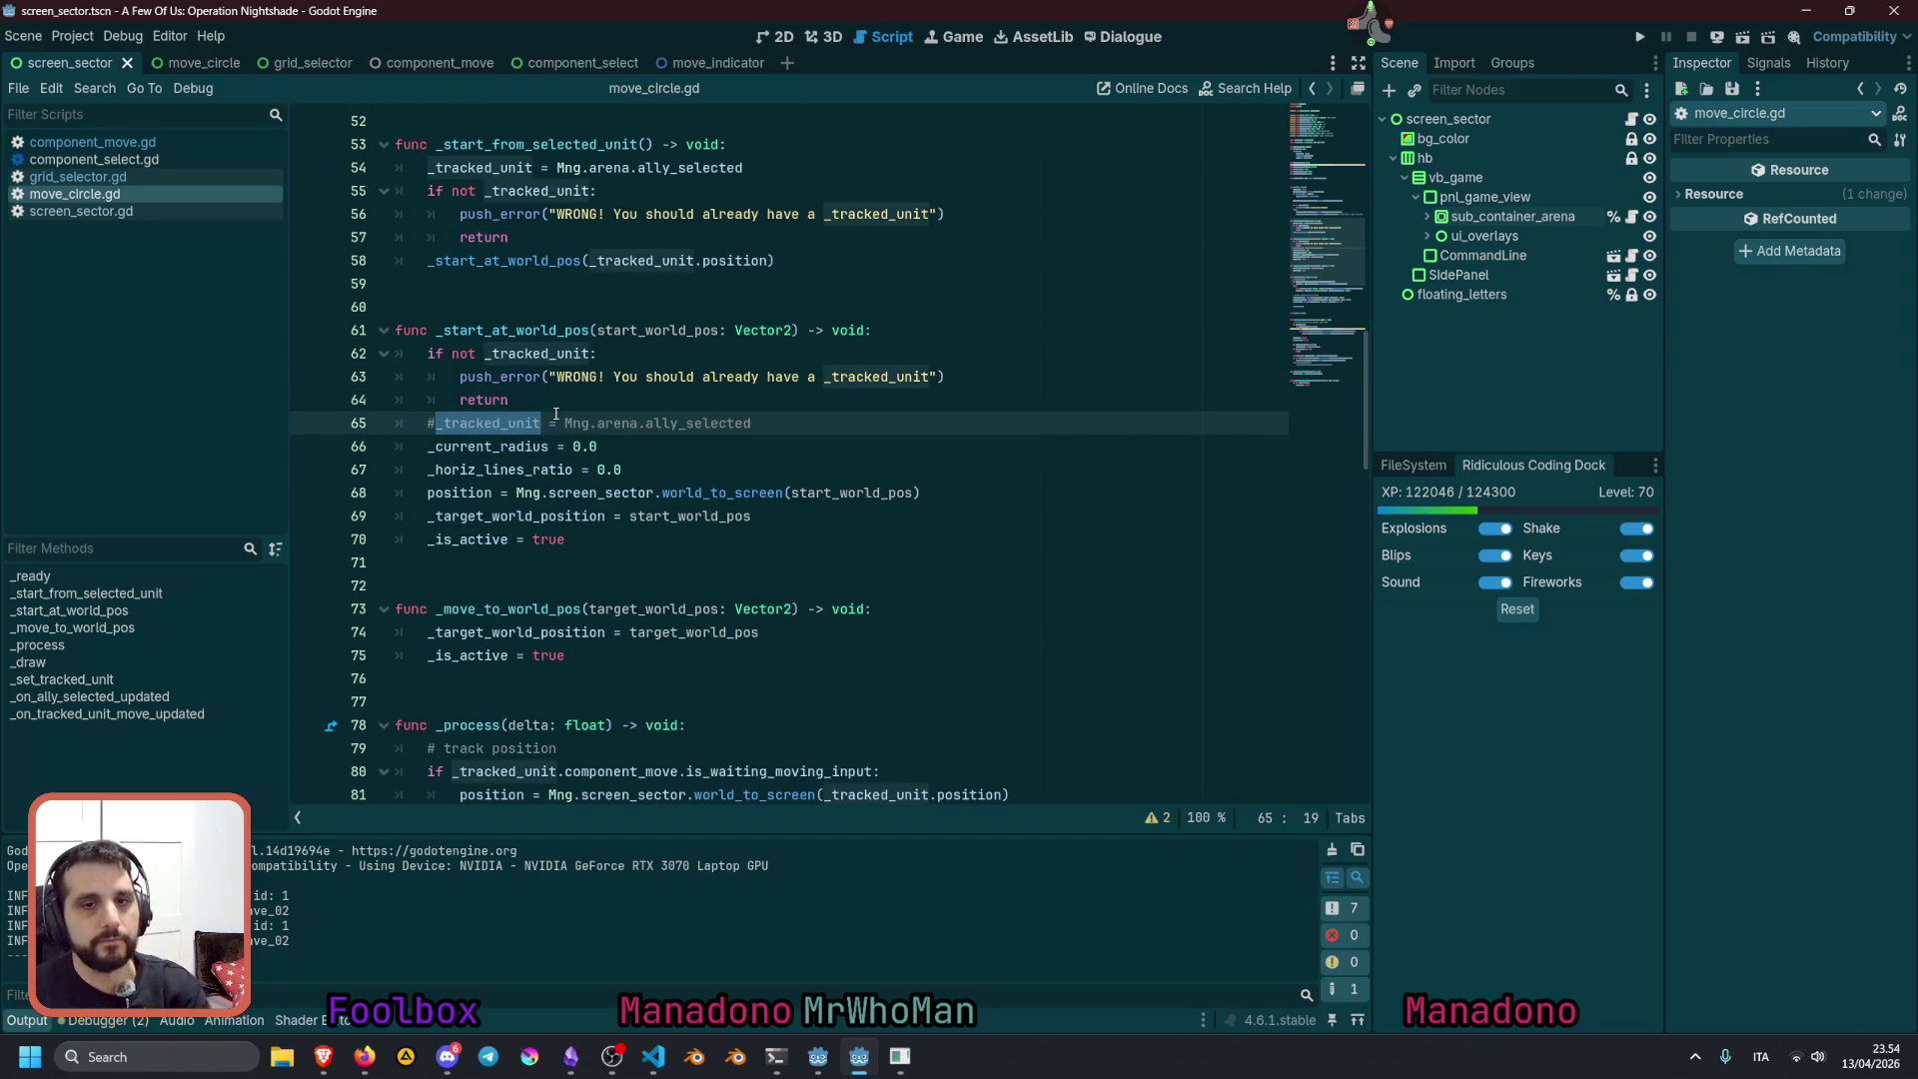
key(Left)
key(shift+End)
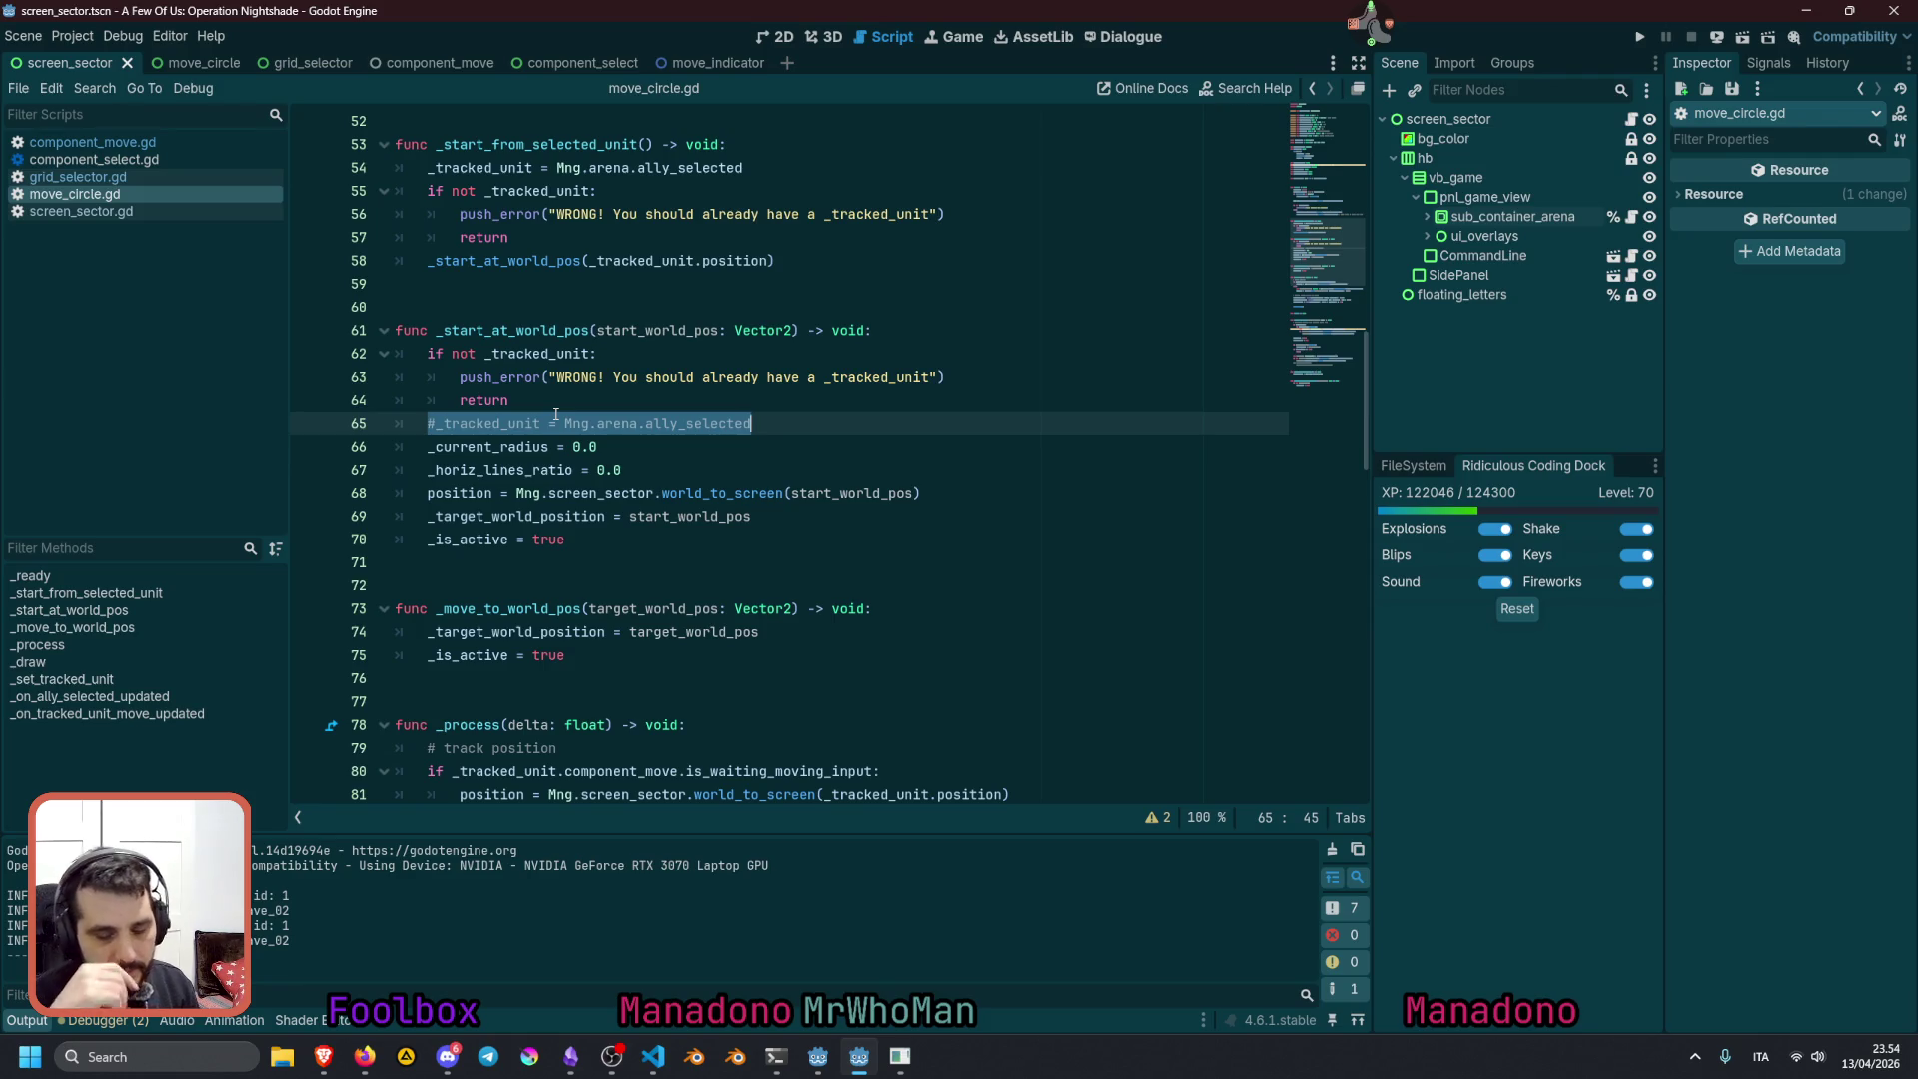
key(BackSpace)
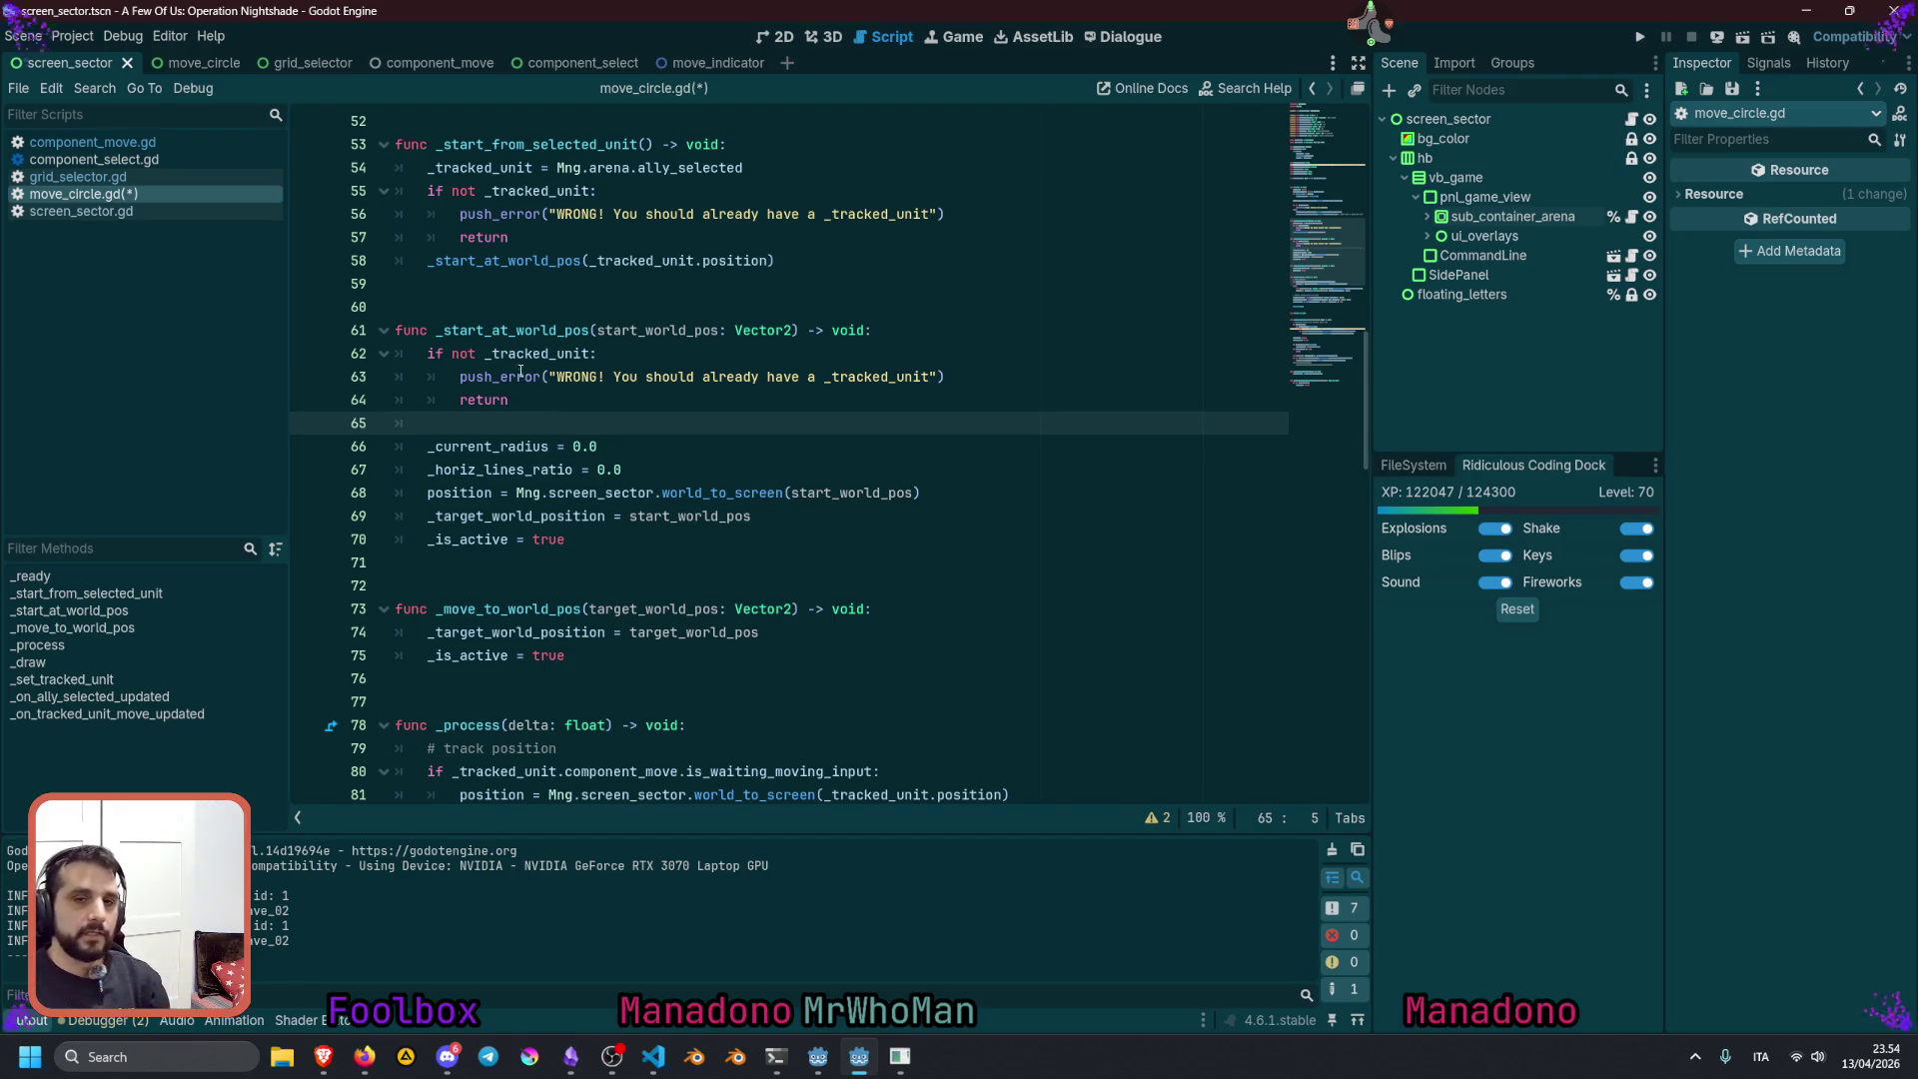
double_click(524, 331)
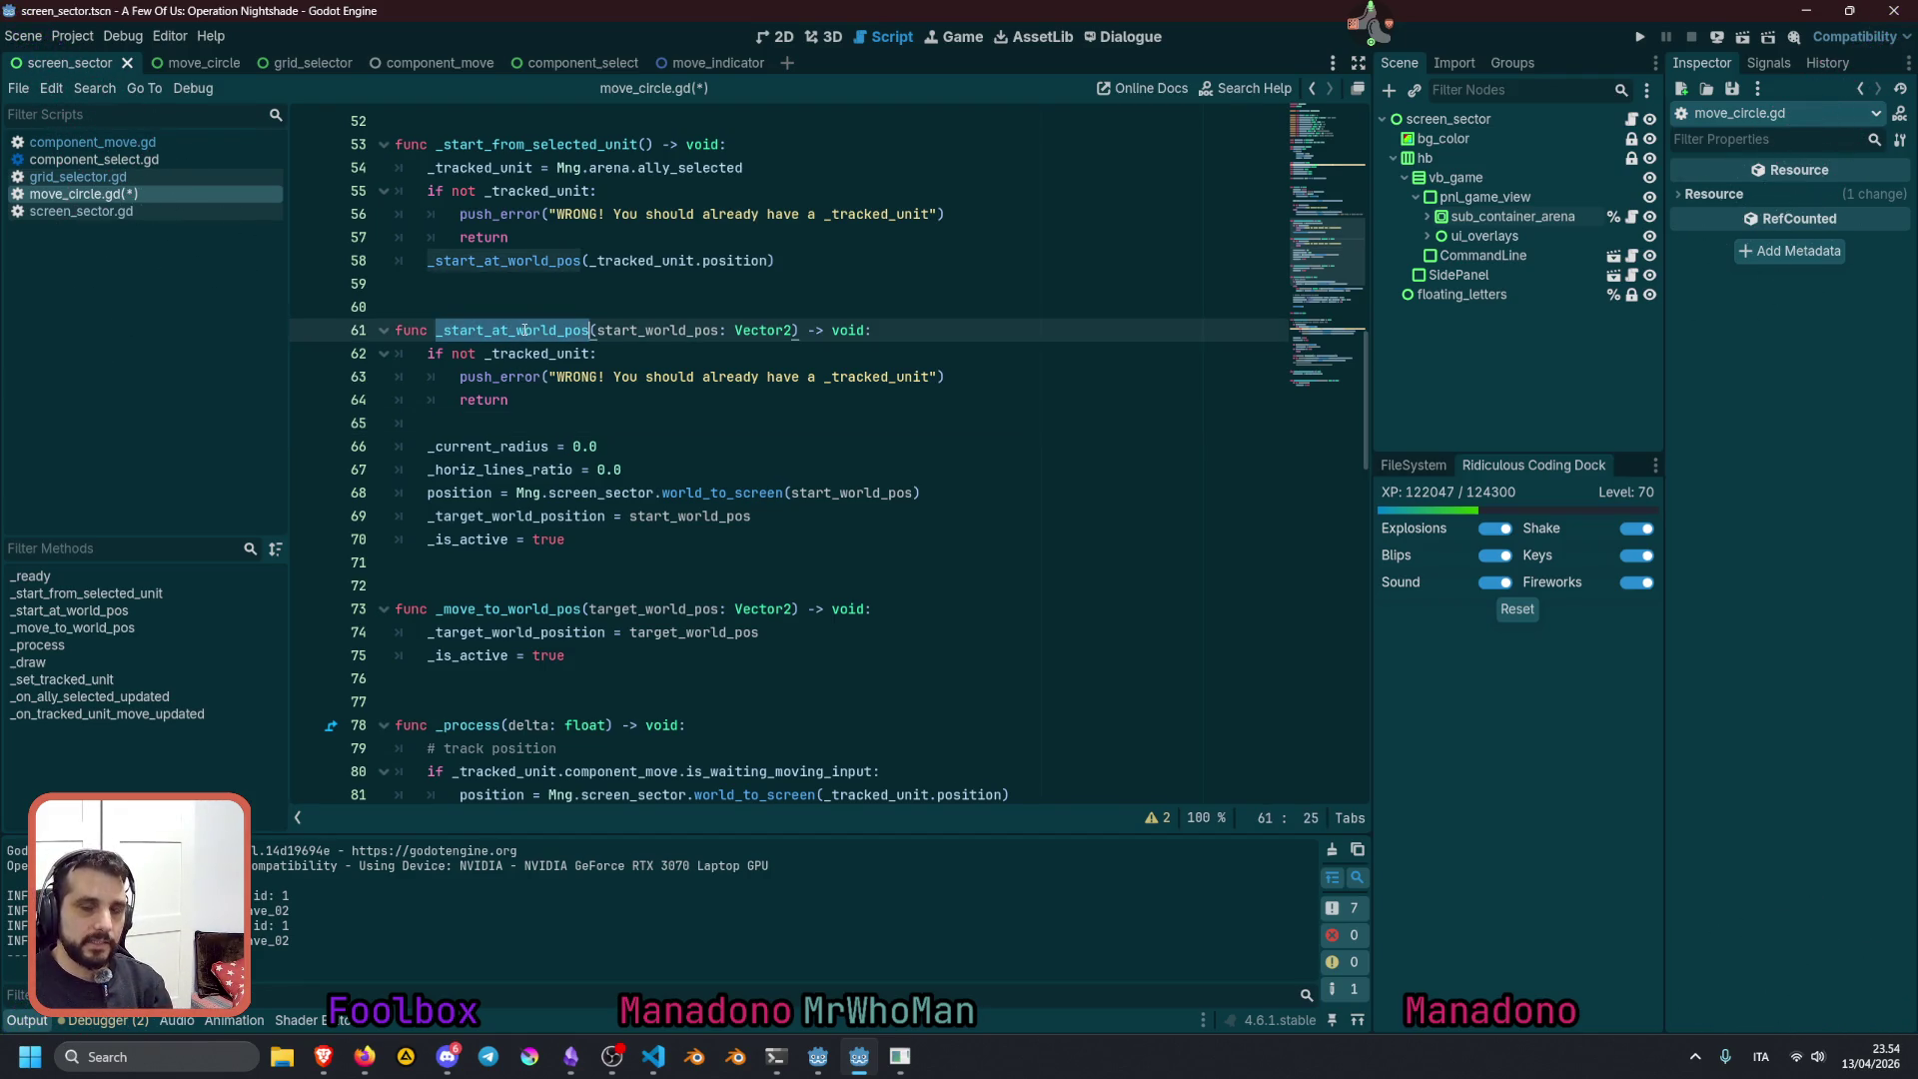
Find the commented _start_at_world_pos(component._target_position) call on line 137
scroll(523, 331, up, 1)
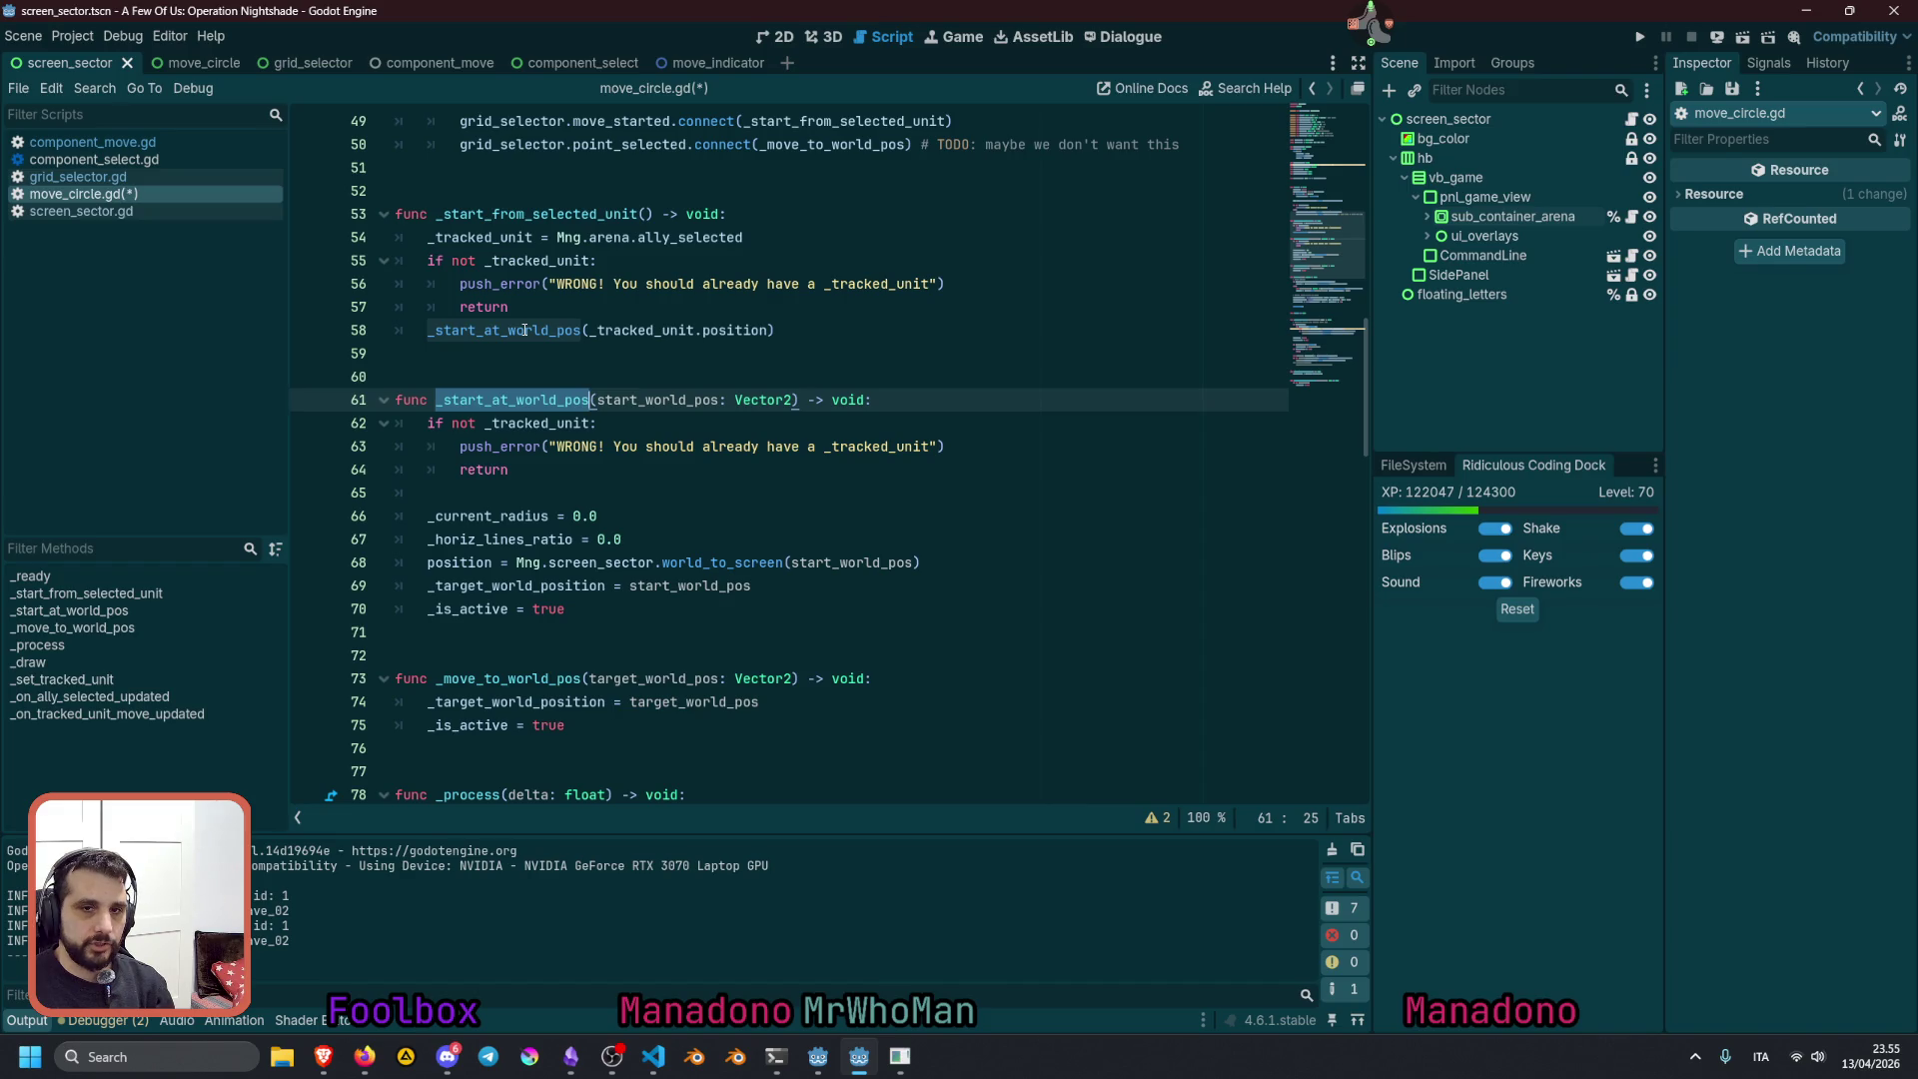
key(ctrl+f)
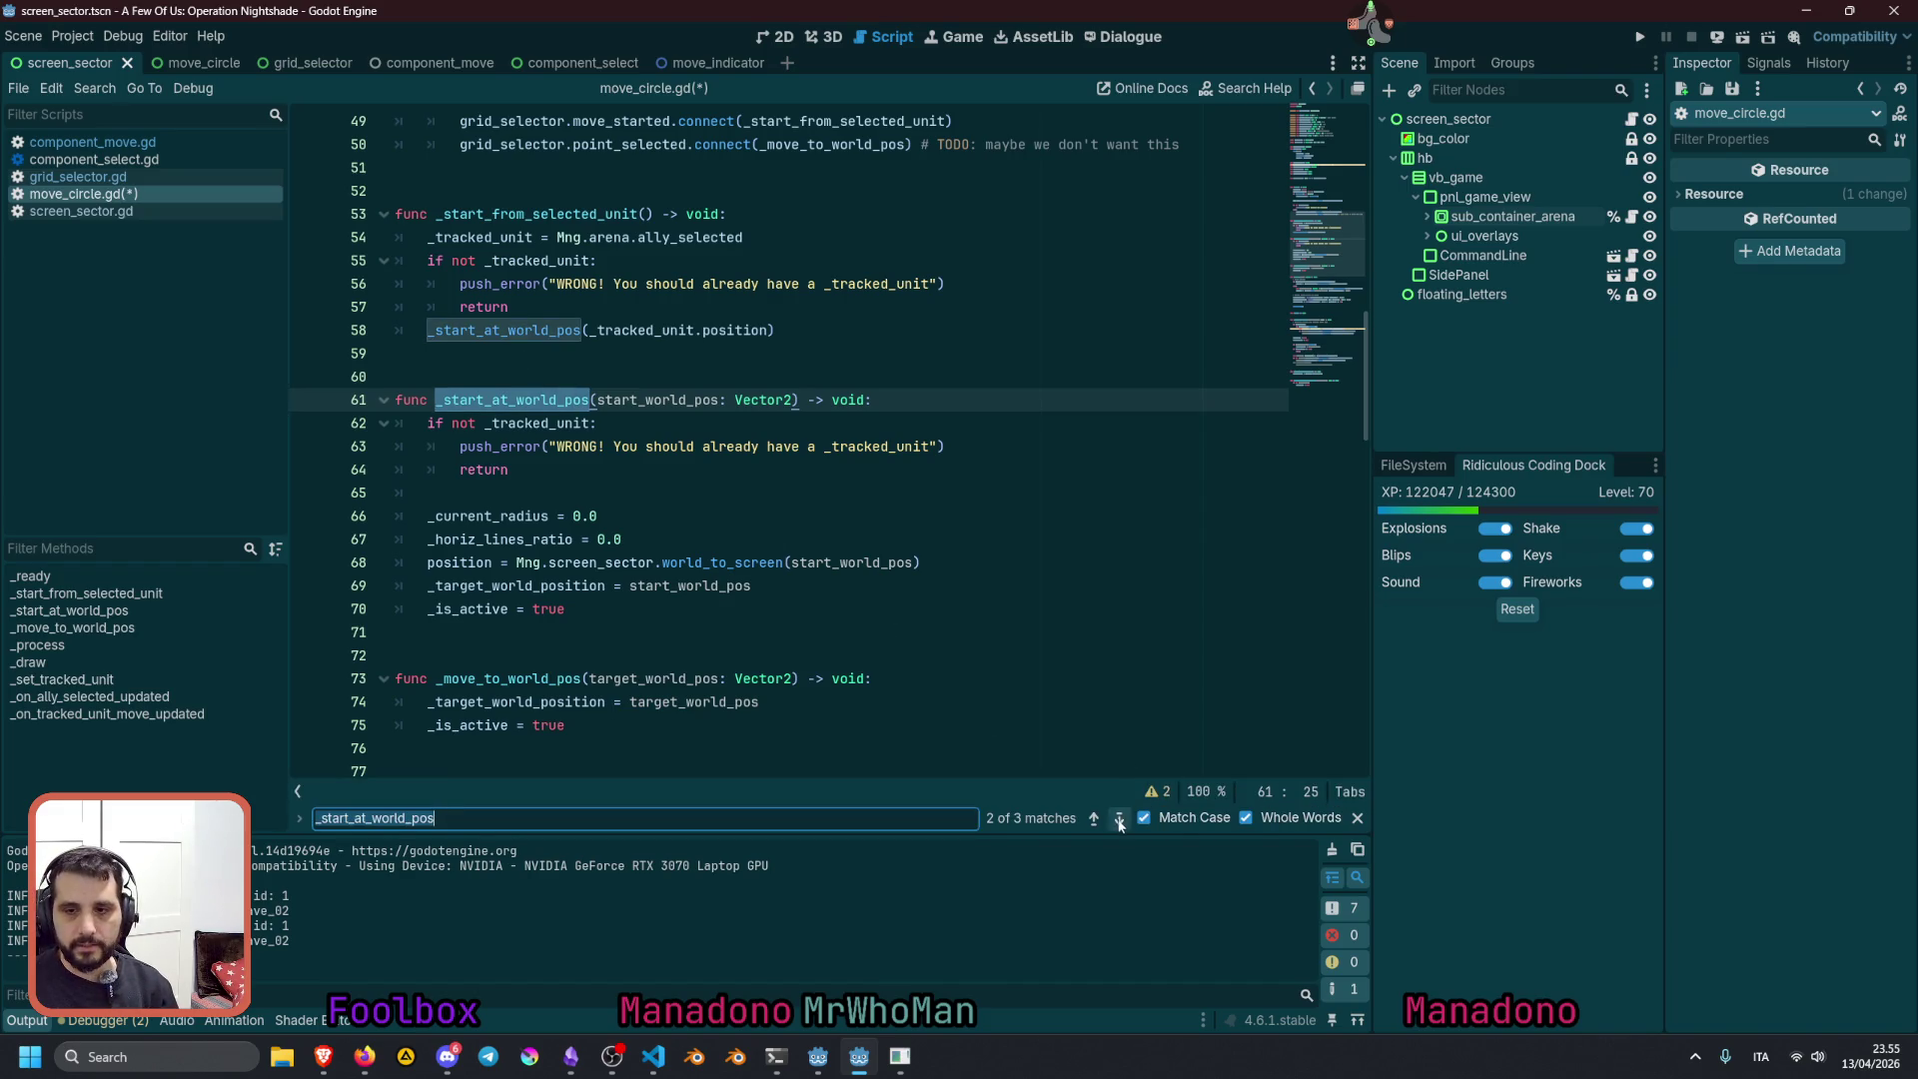
click(1093, 819)
click(1093, 819)
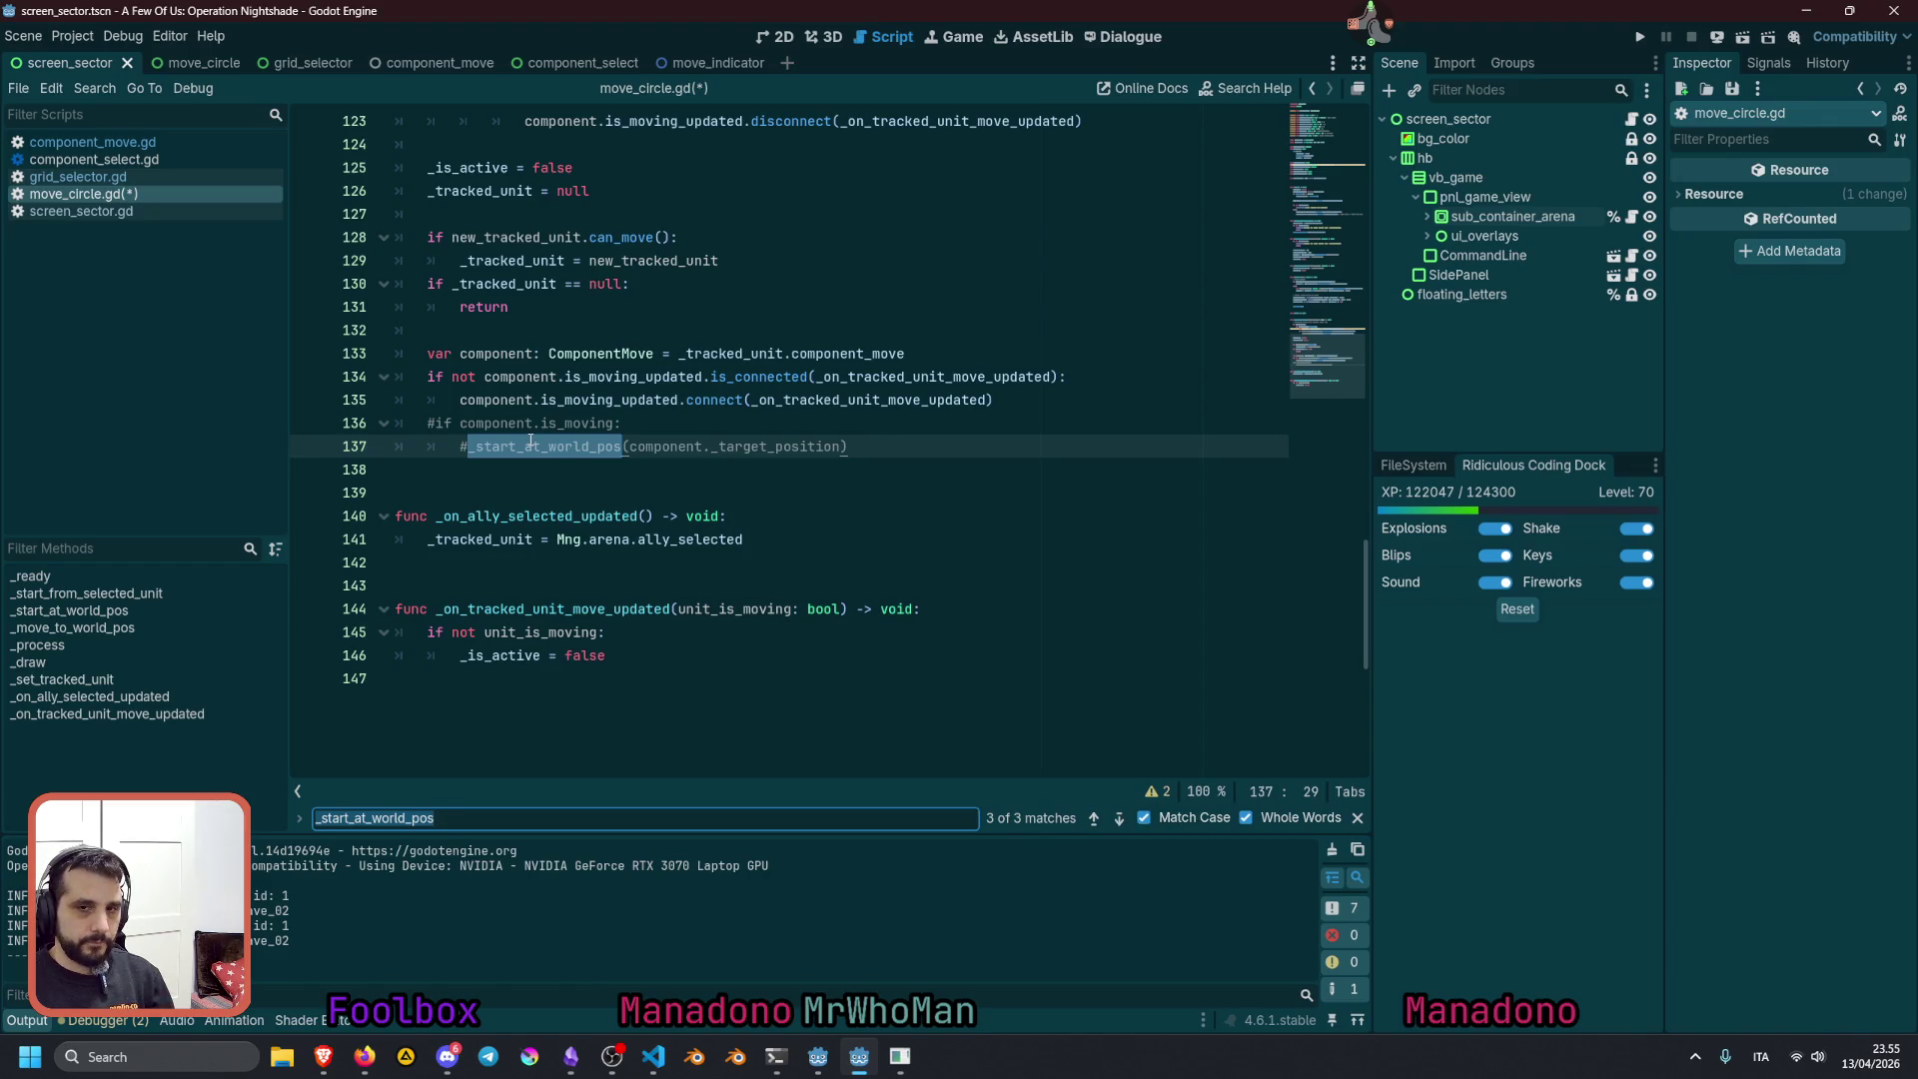
double_click(748, 446)
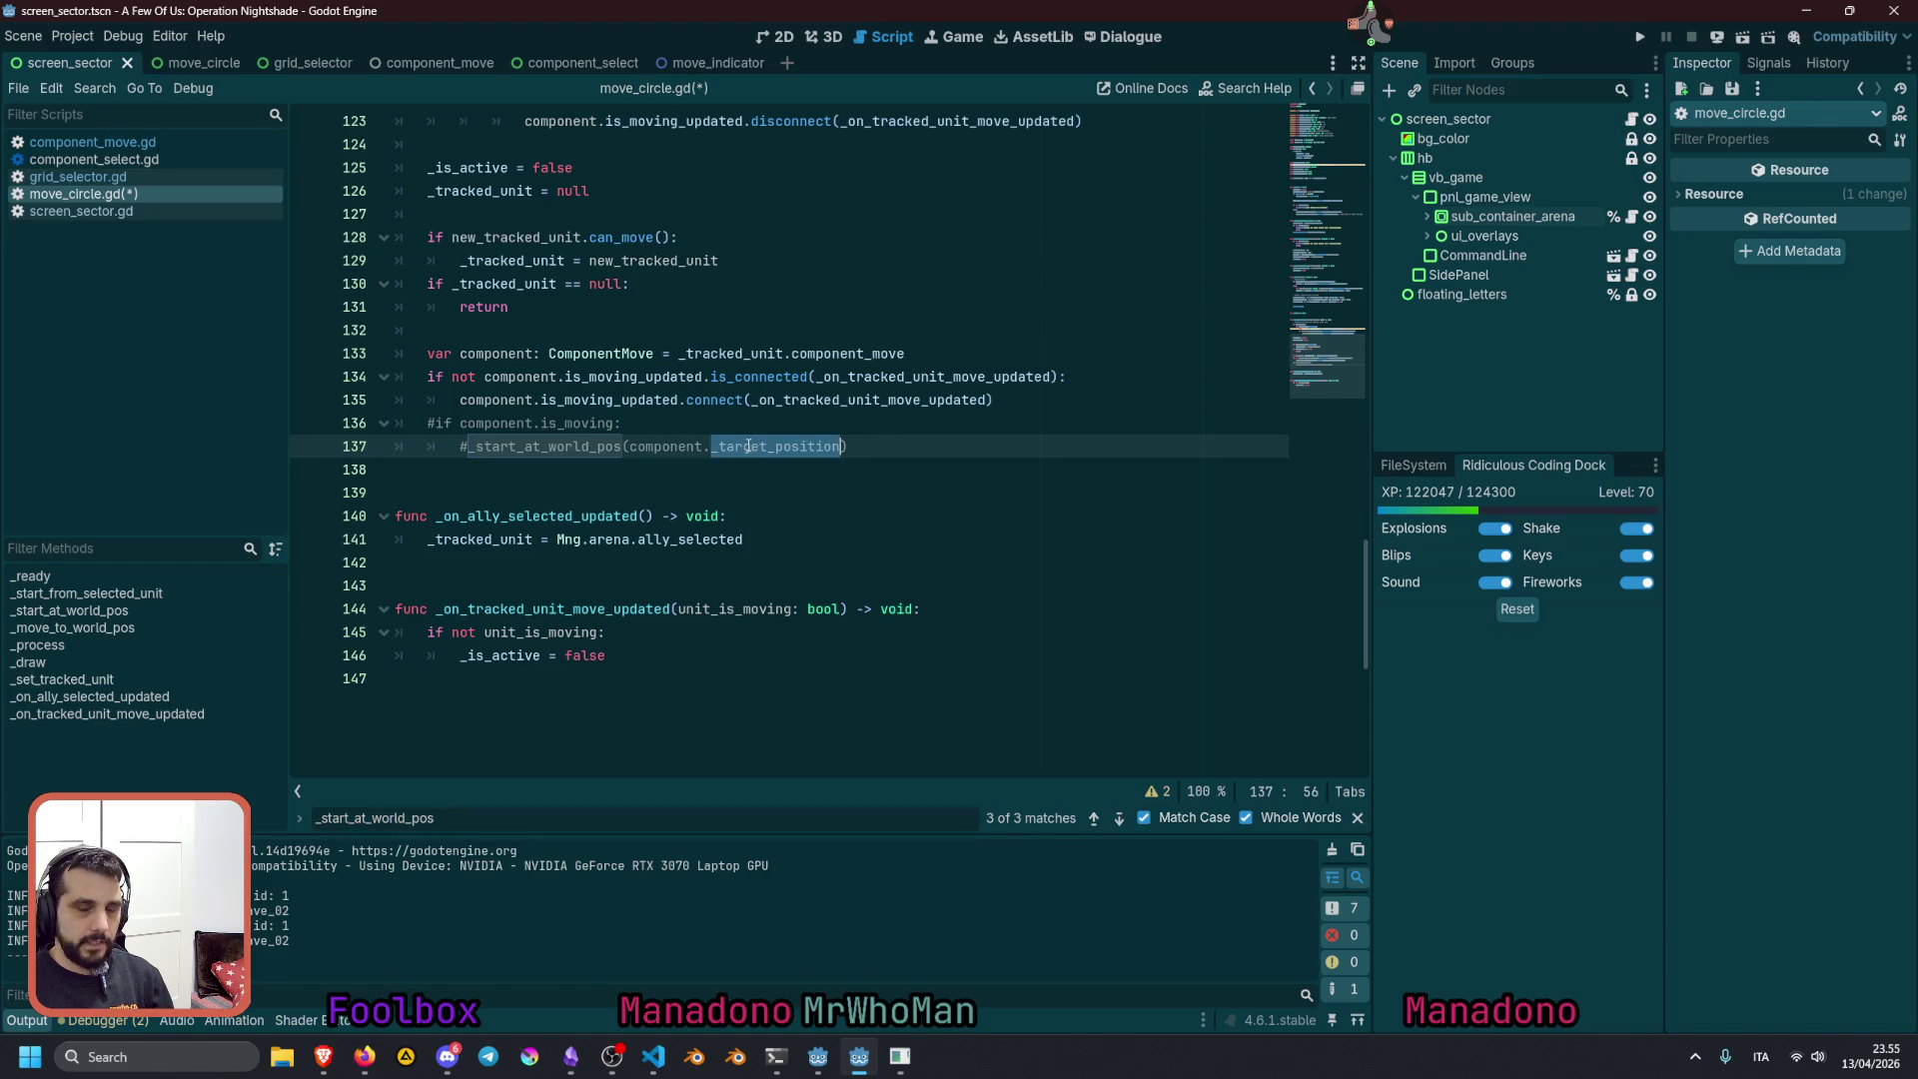
double_click(682, 444)
Uncomment the is_moving check on lines 136–137, save, and relaunch the game
double_click(563, 427)
drag(563, 426, 557, 455)
key(ctrl+k)
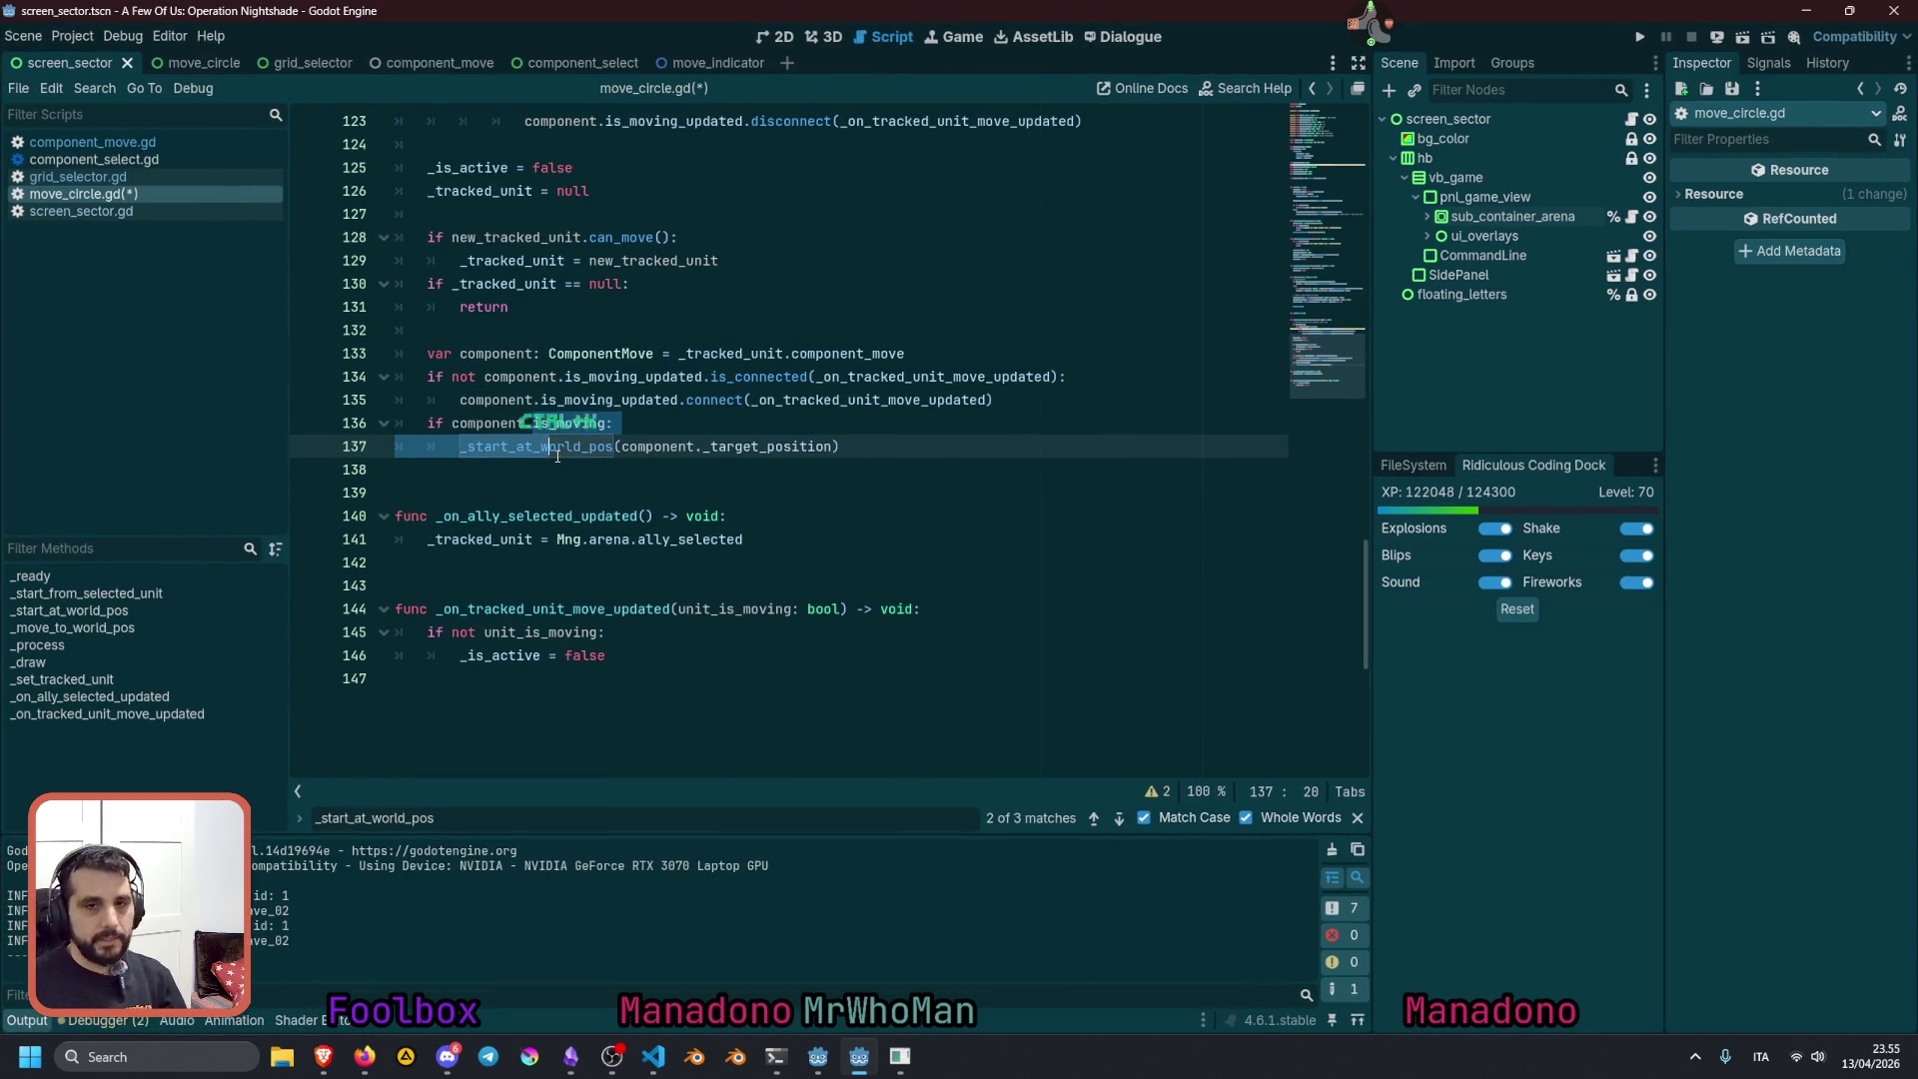
key(ctrl+s)
click(642, 446)
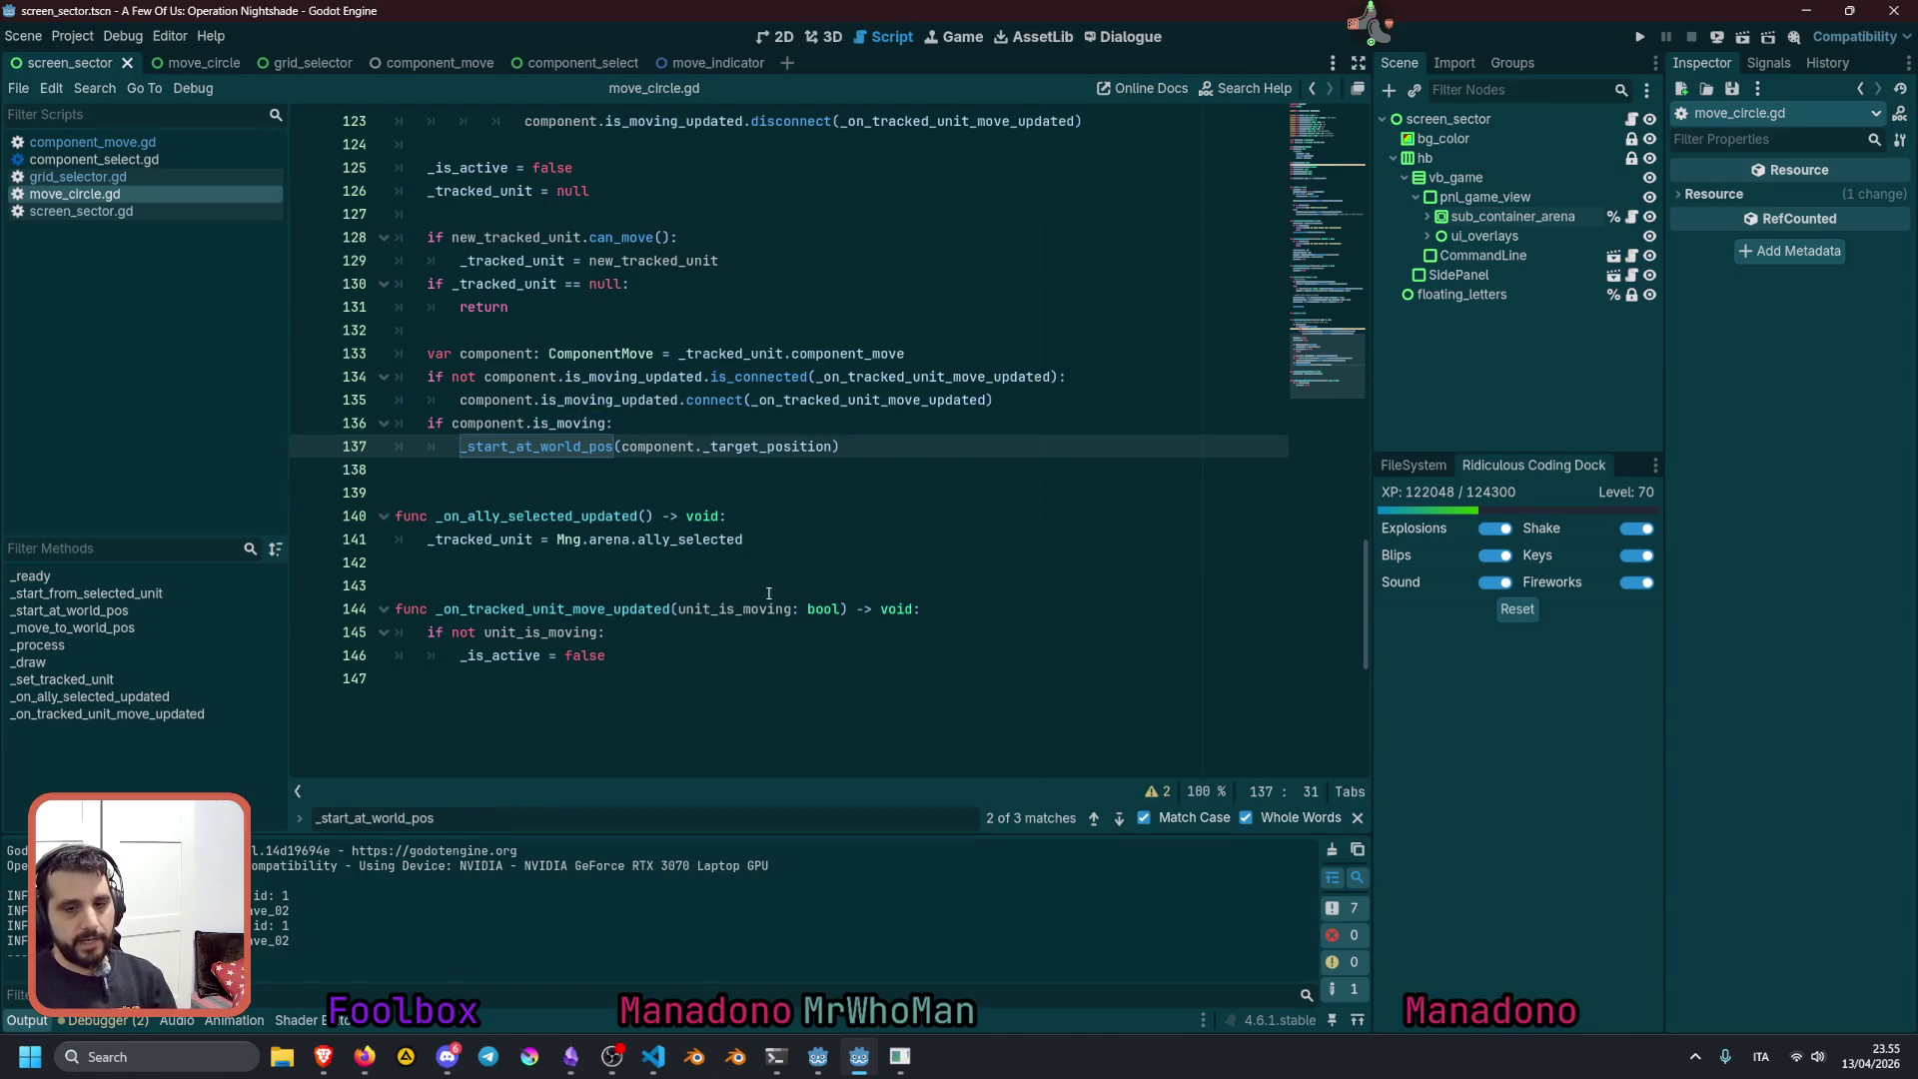
key(F5)
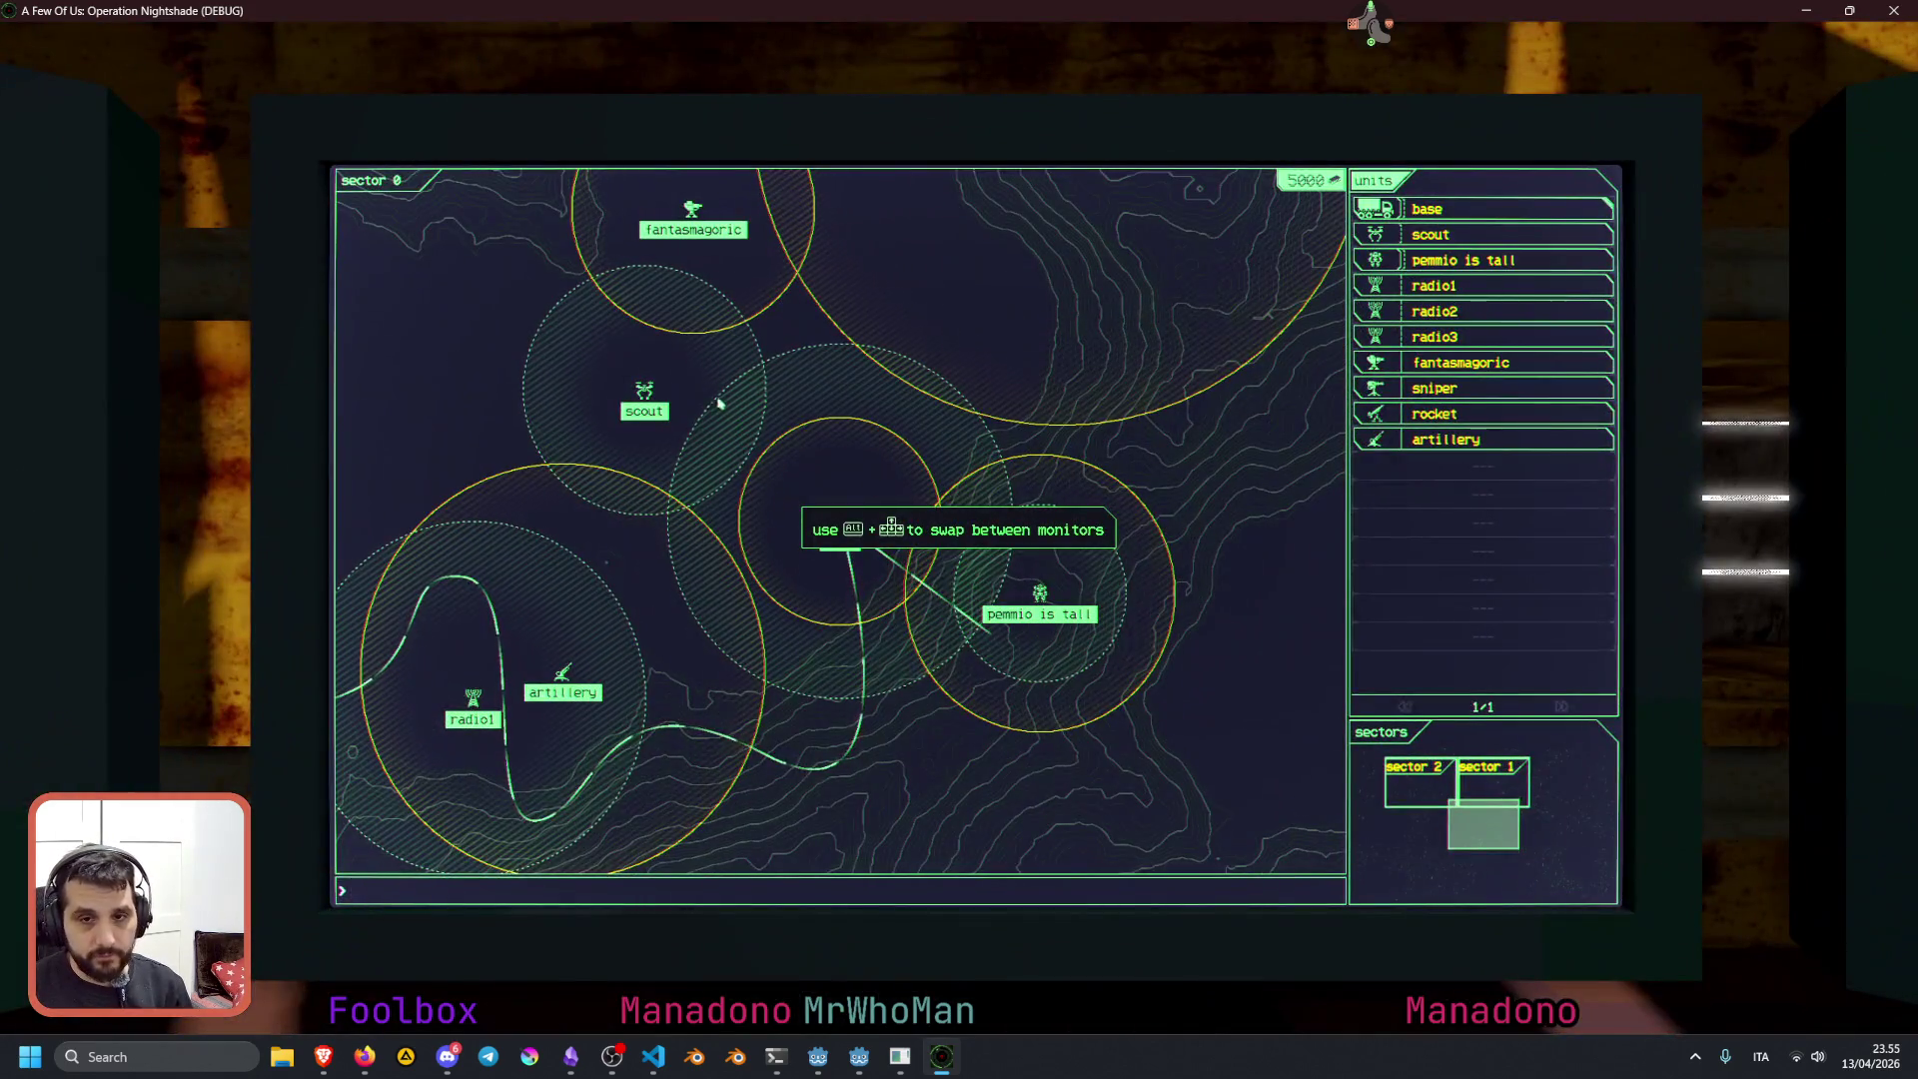
click(644, 393)
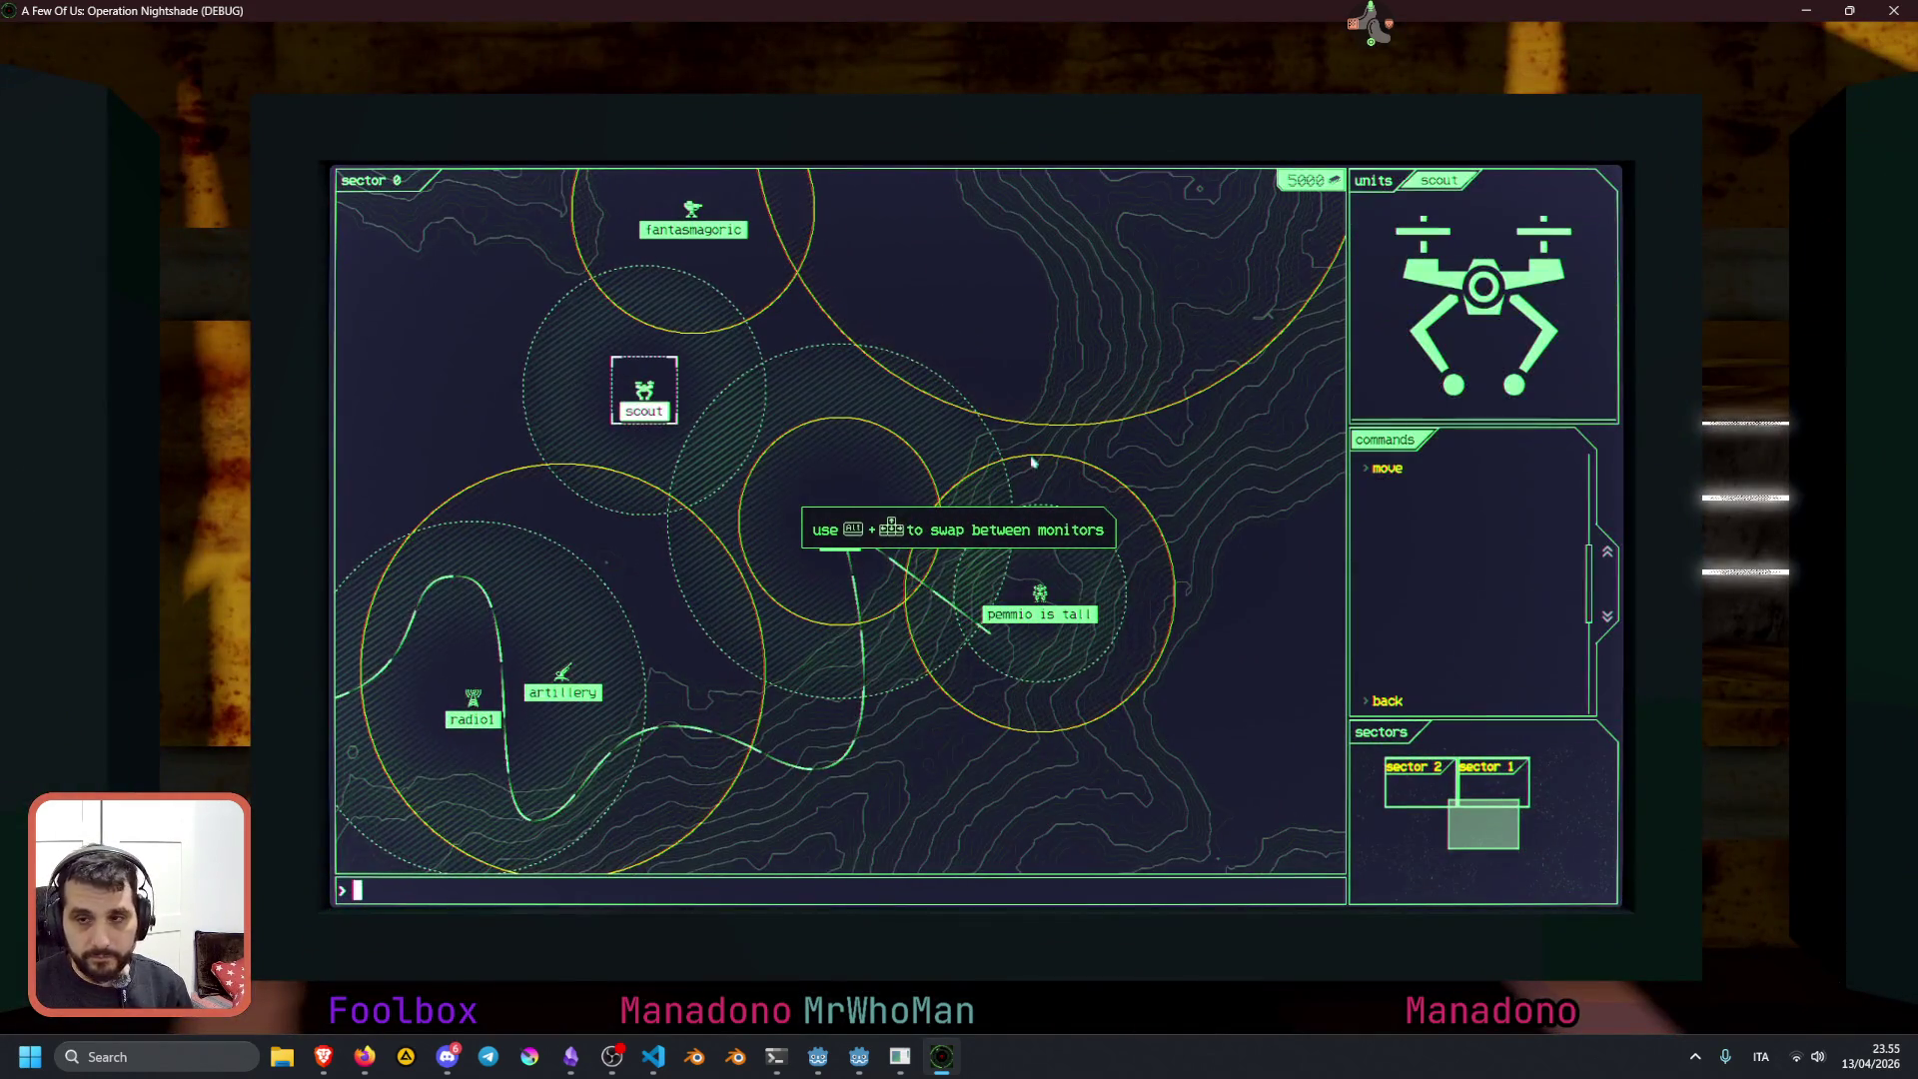
click(997, 322)
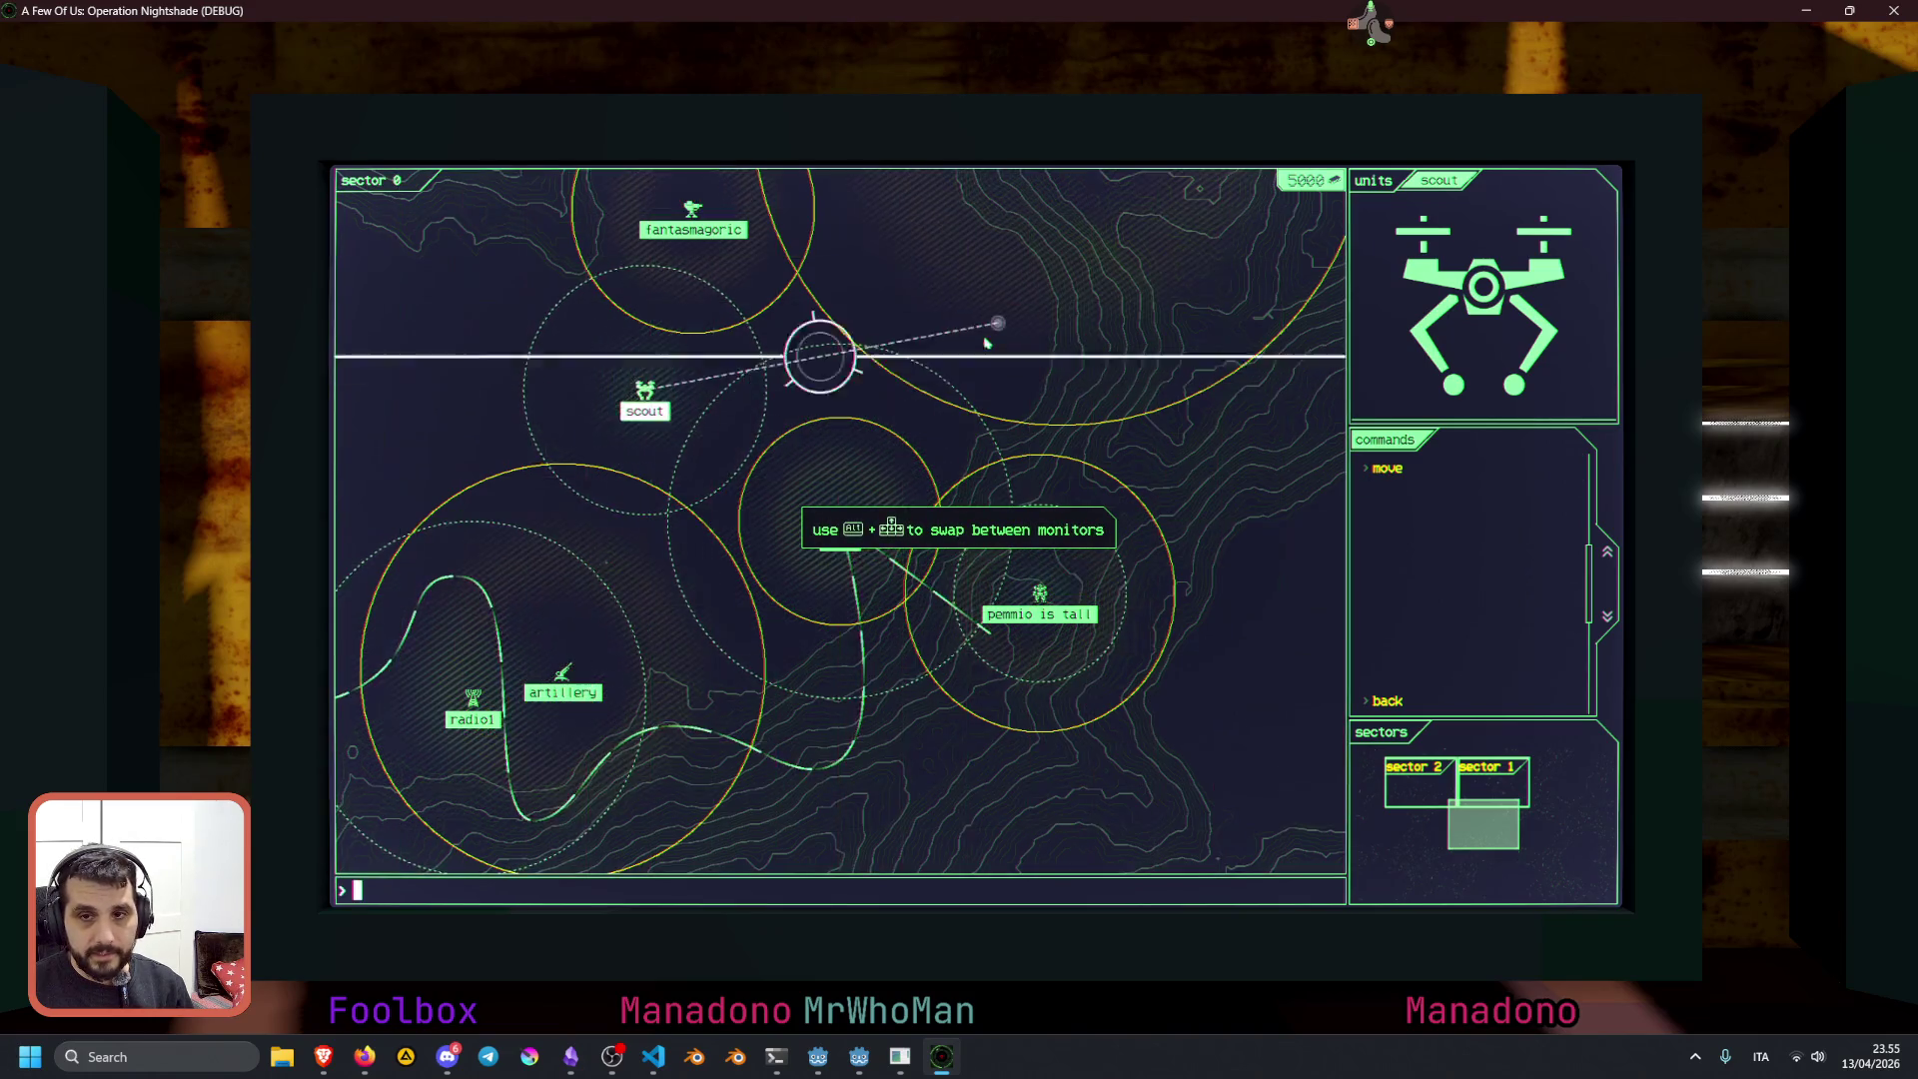
click(1040, 595)
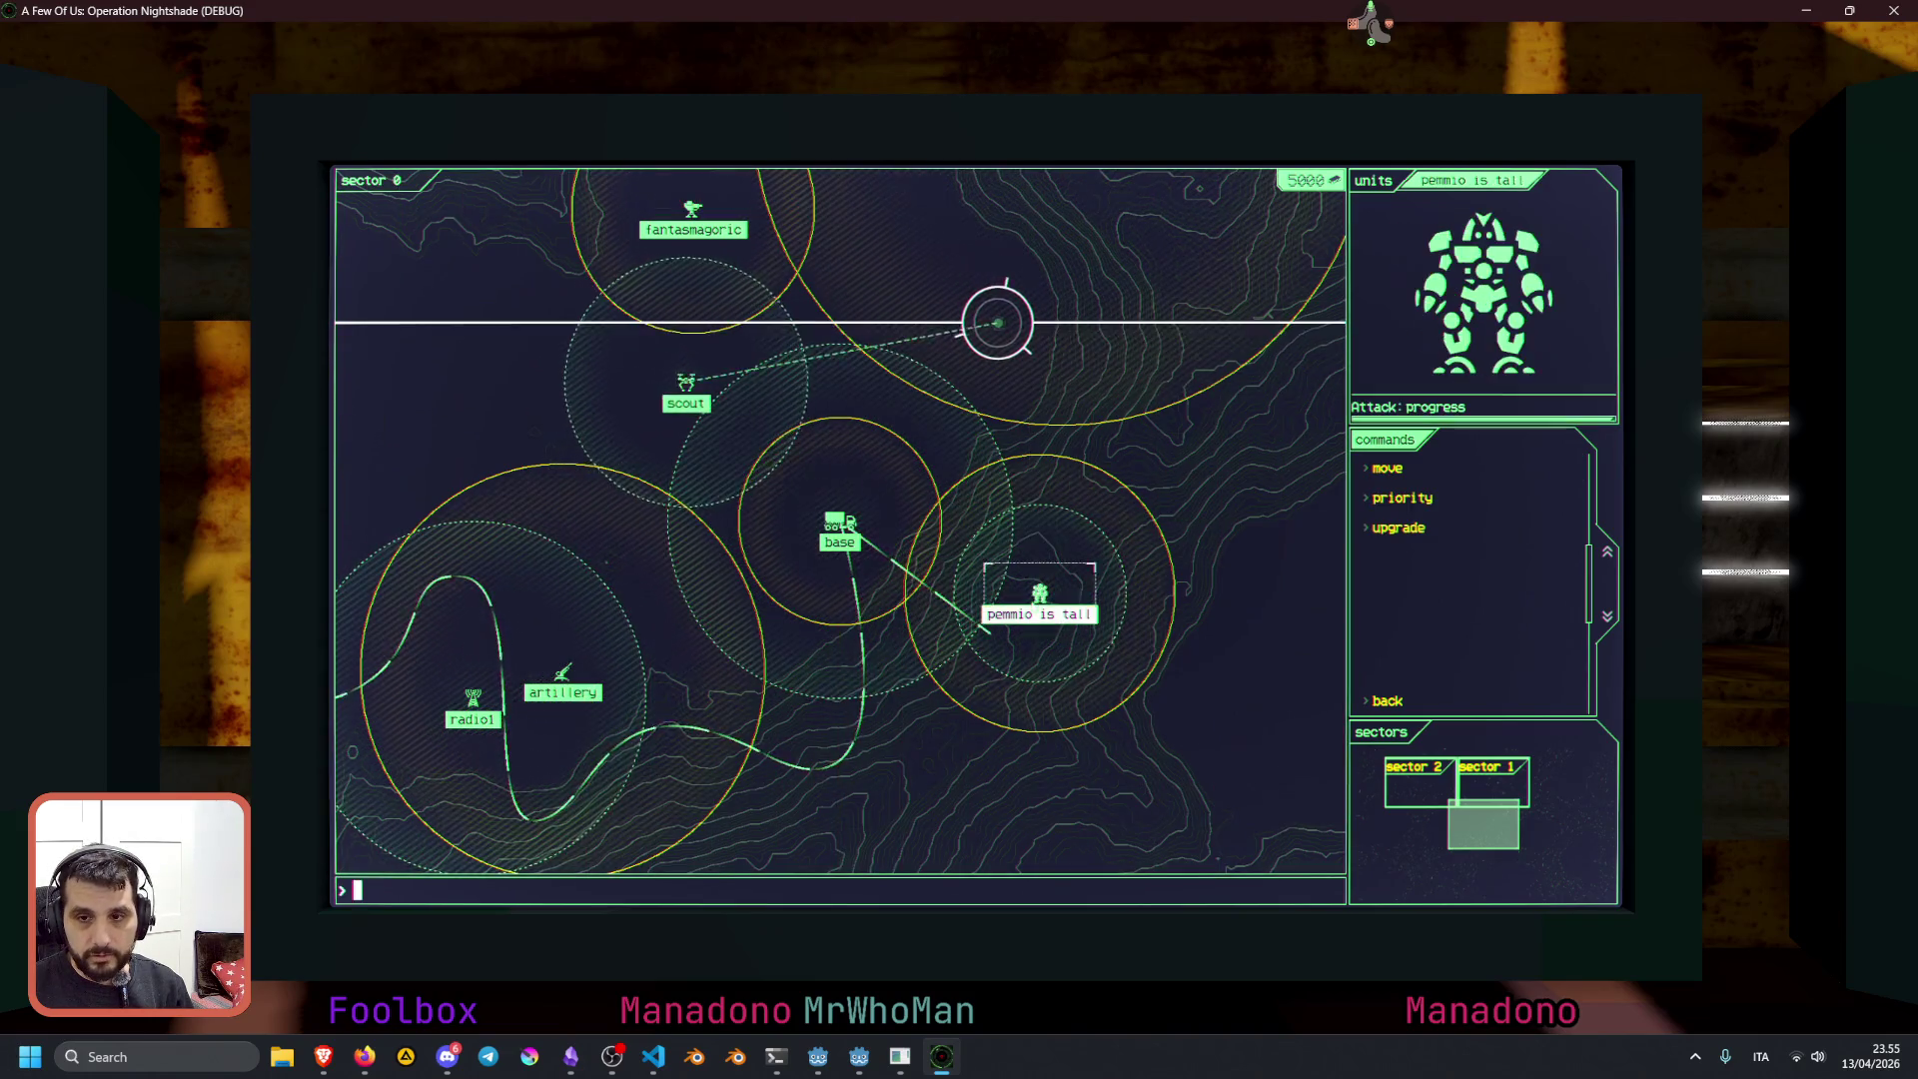
click(1385, 468)
click(889, 345)
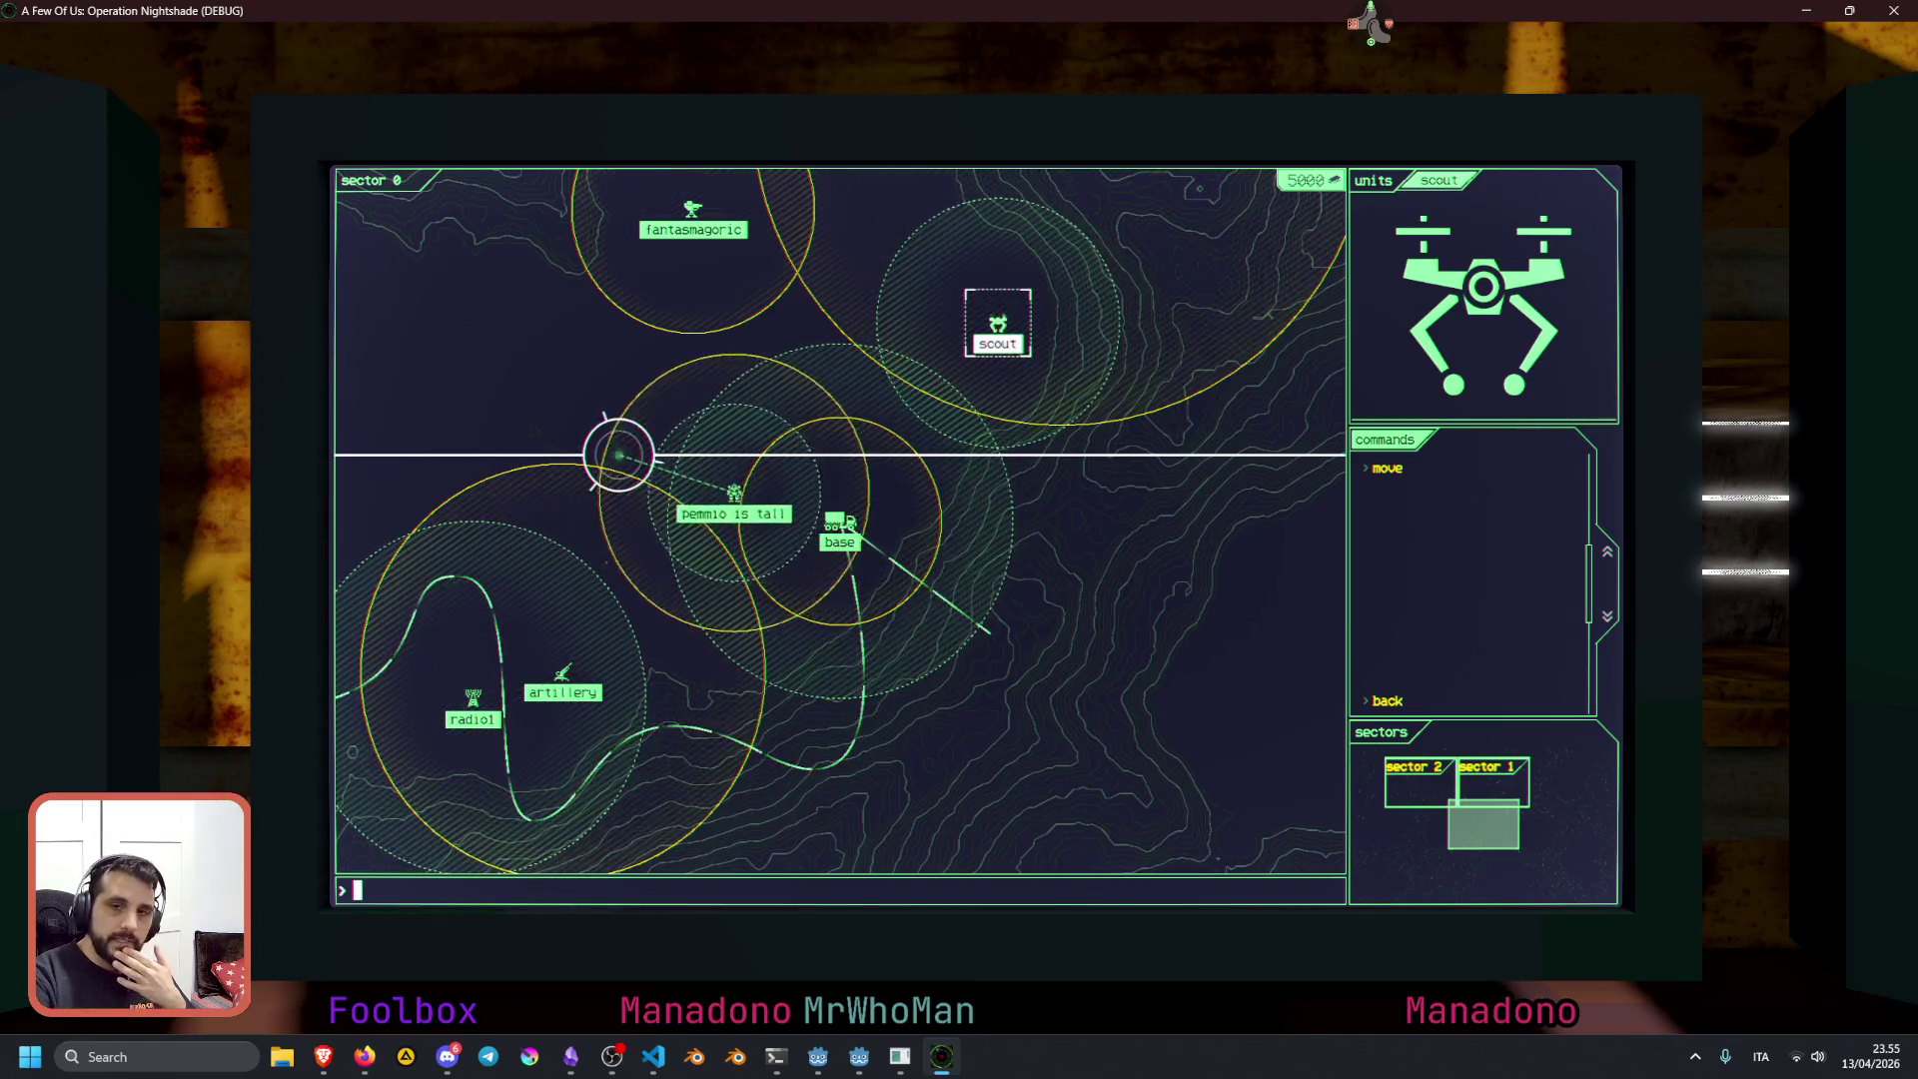
key(alt+F4)
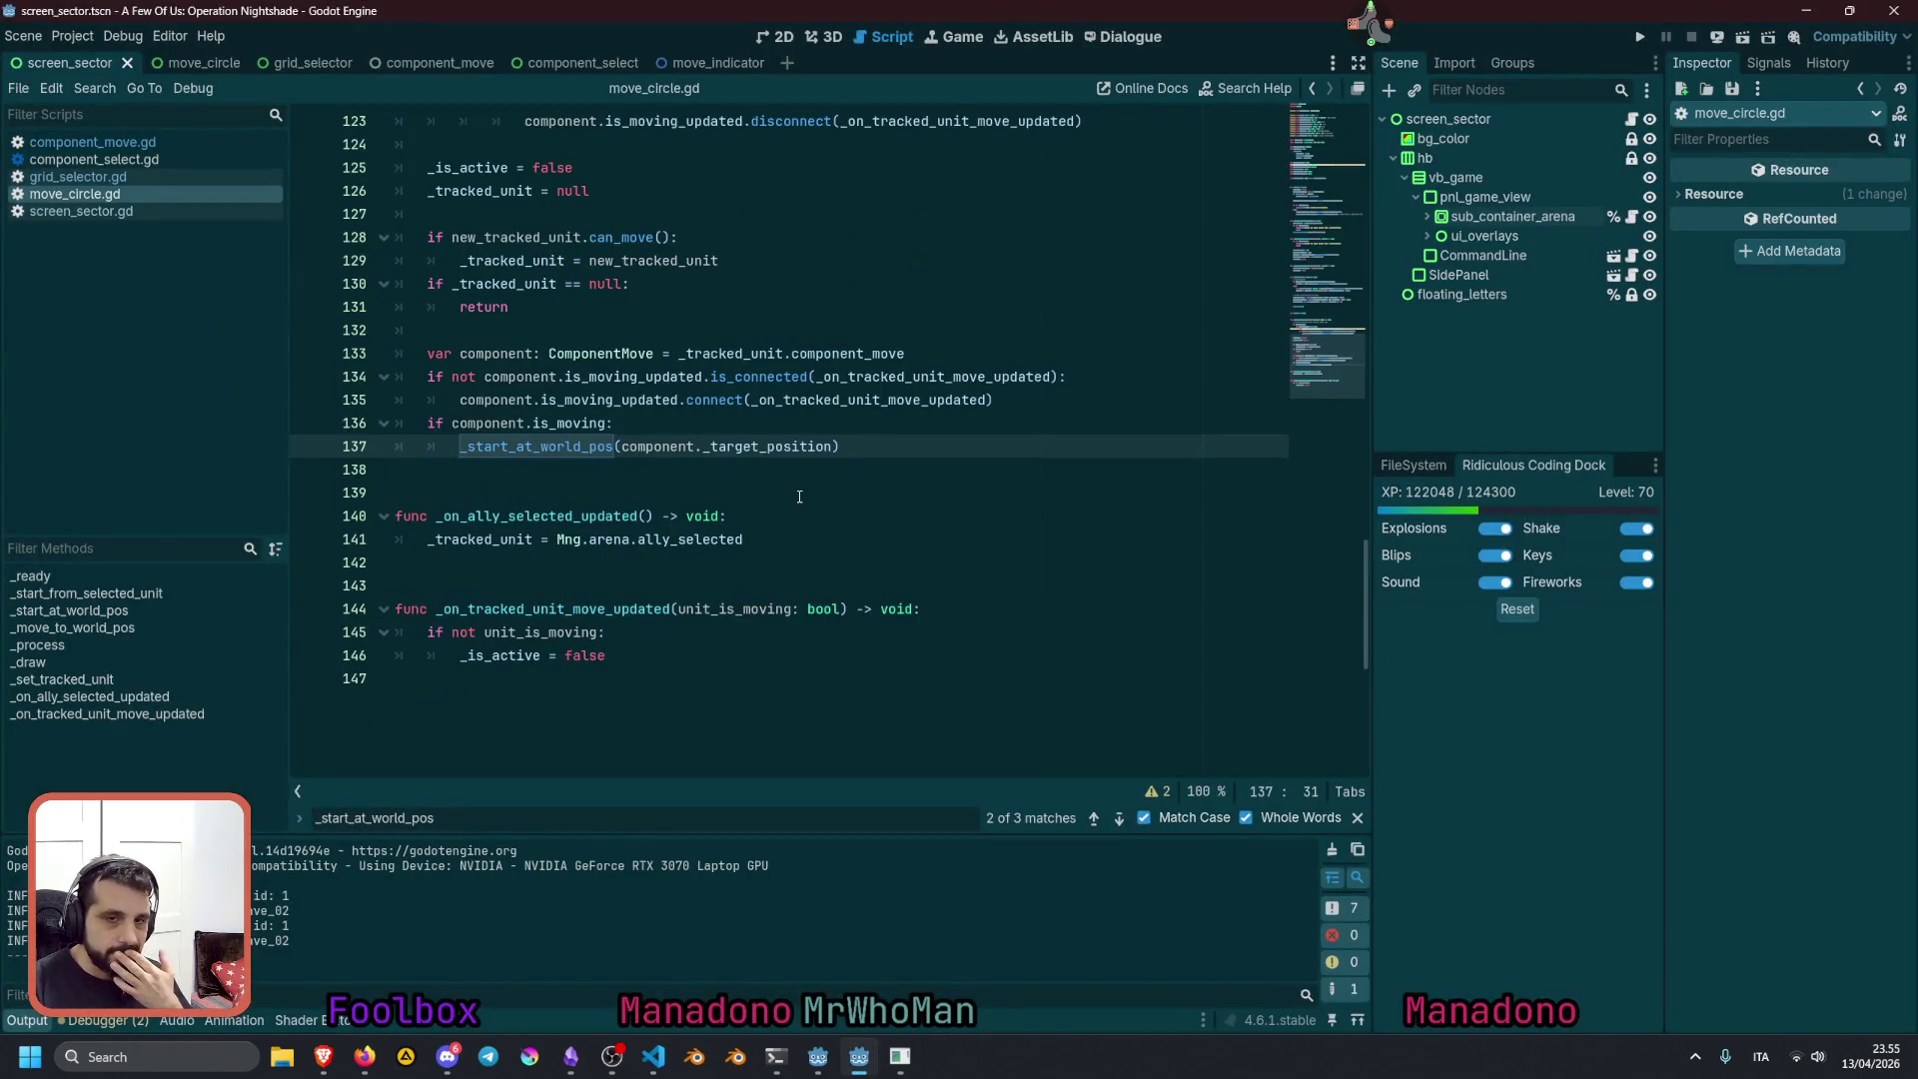
Add a print("AAAA…") debug line in _on_ally_selected_updated, rerun the game, and restore its window
scroll(799, 496, up, 3)
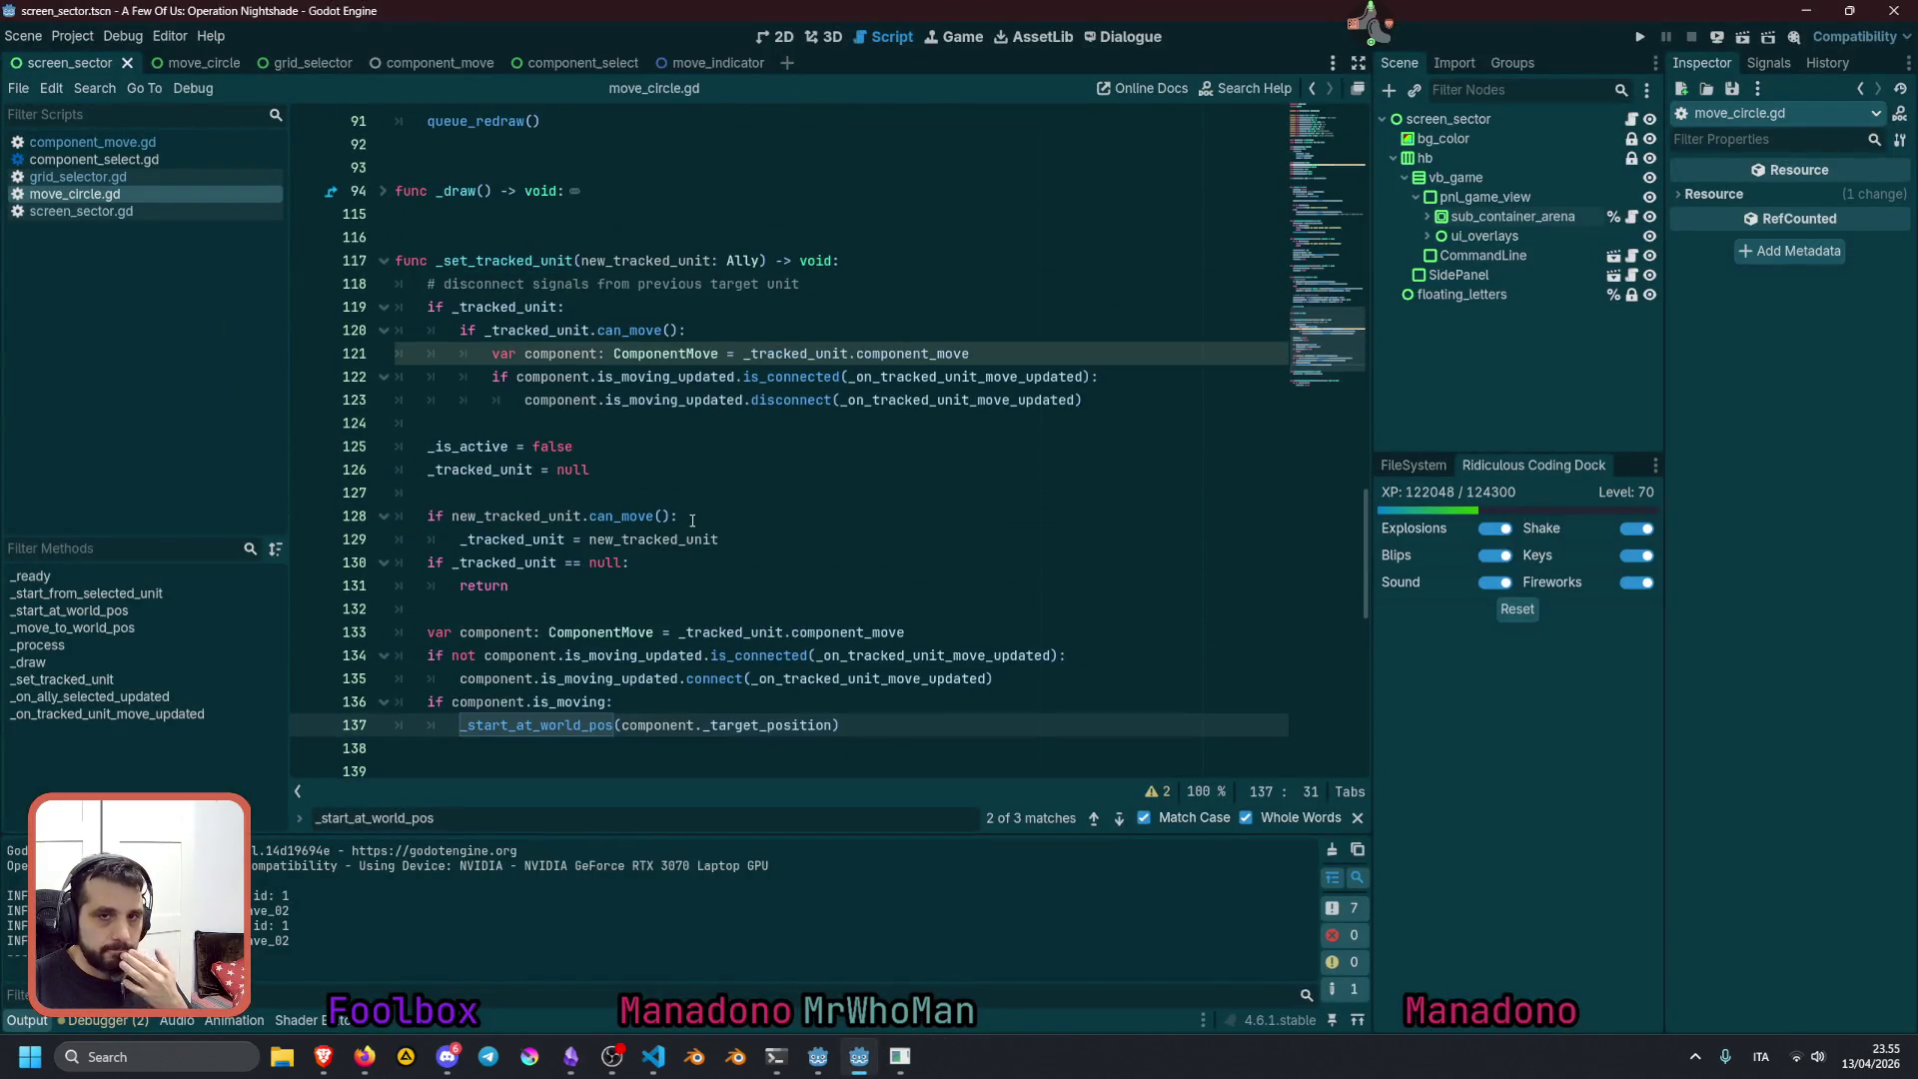
scroll(535, 595, down, 2)
click(475, 610)
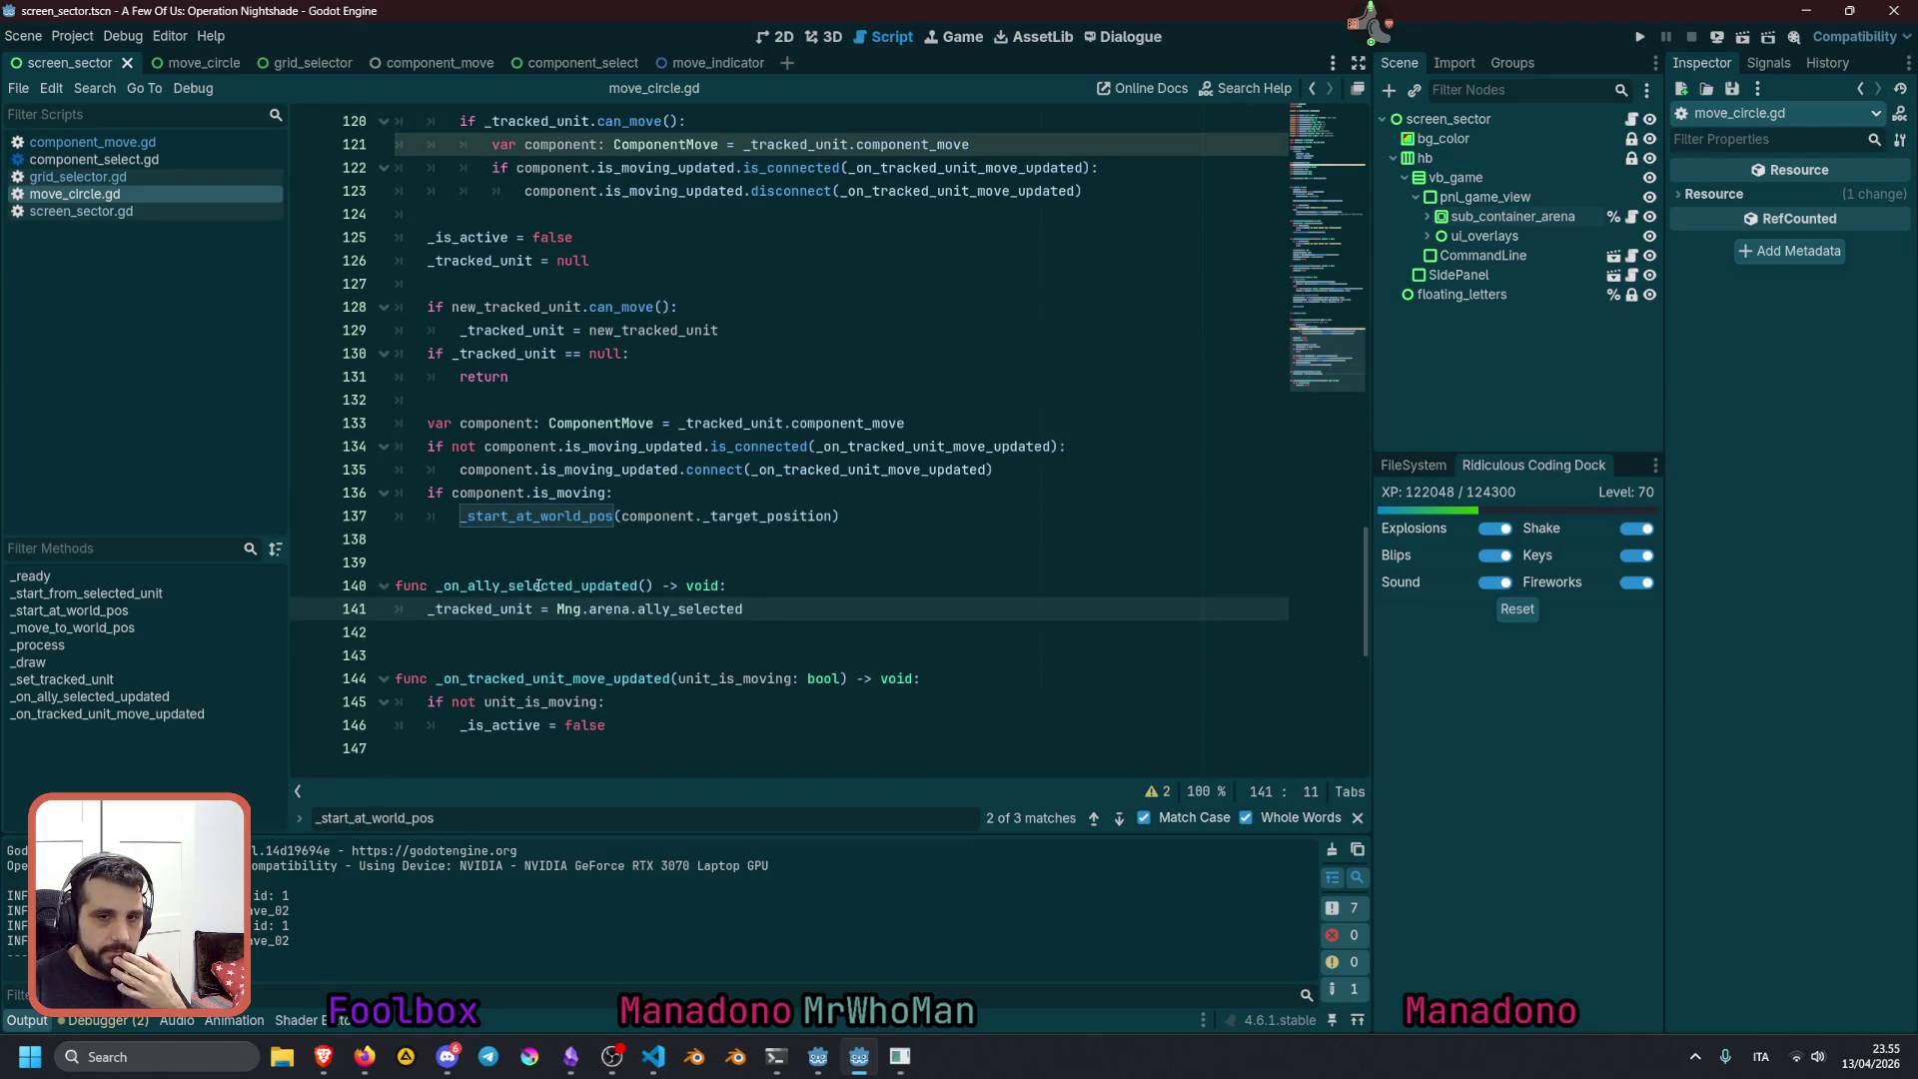
click(920, 580)
key(Return)
text(print("AAAAAAAAAAAAAAAAAAAAAAAAAA)
key(F5)
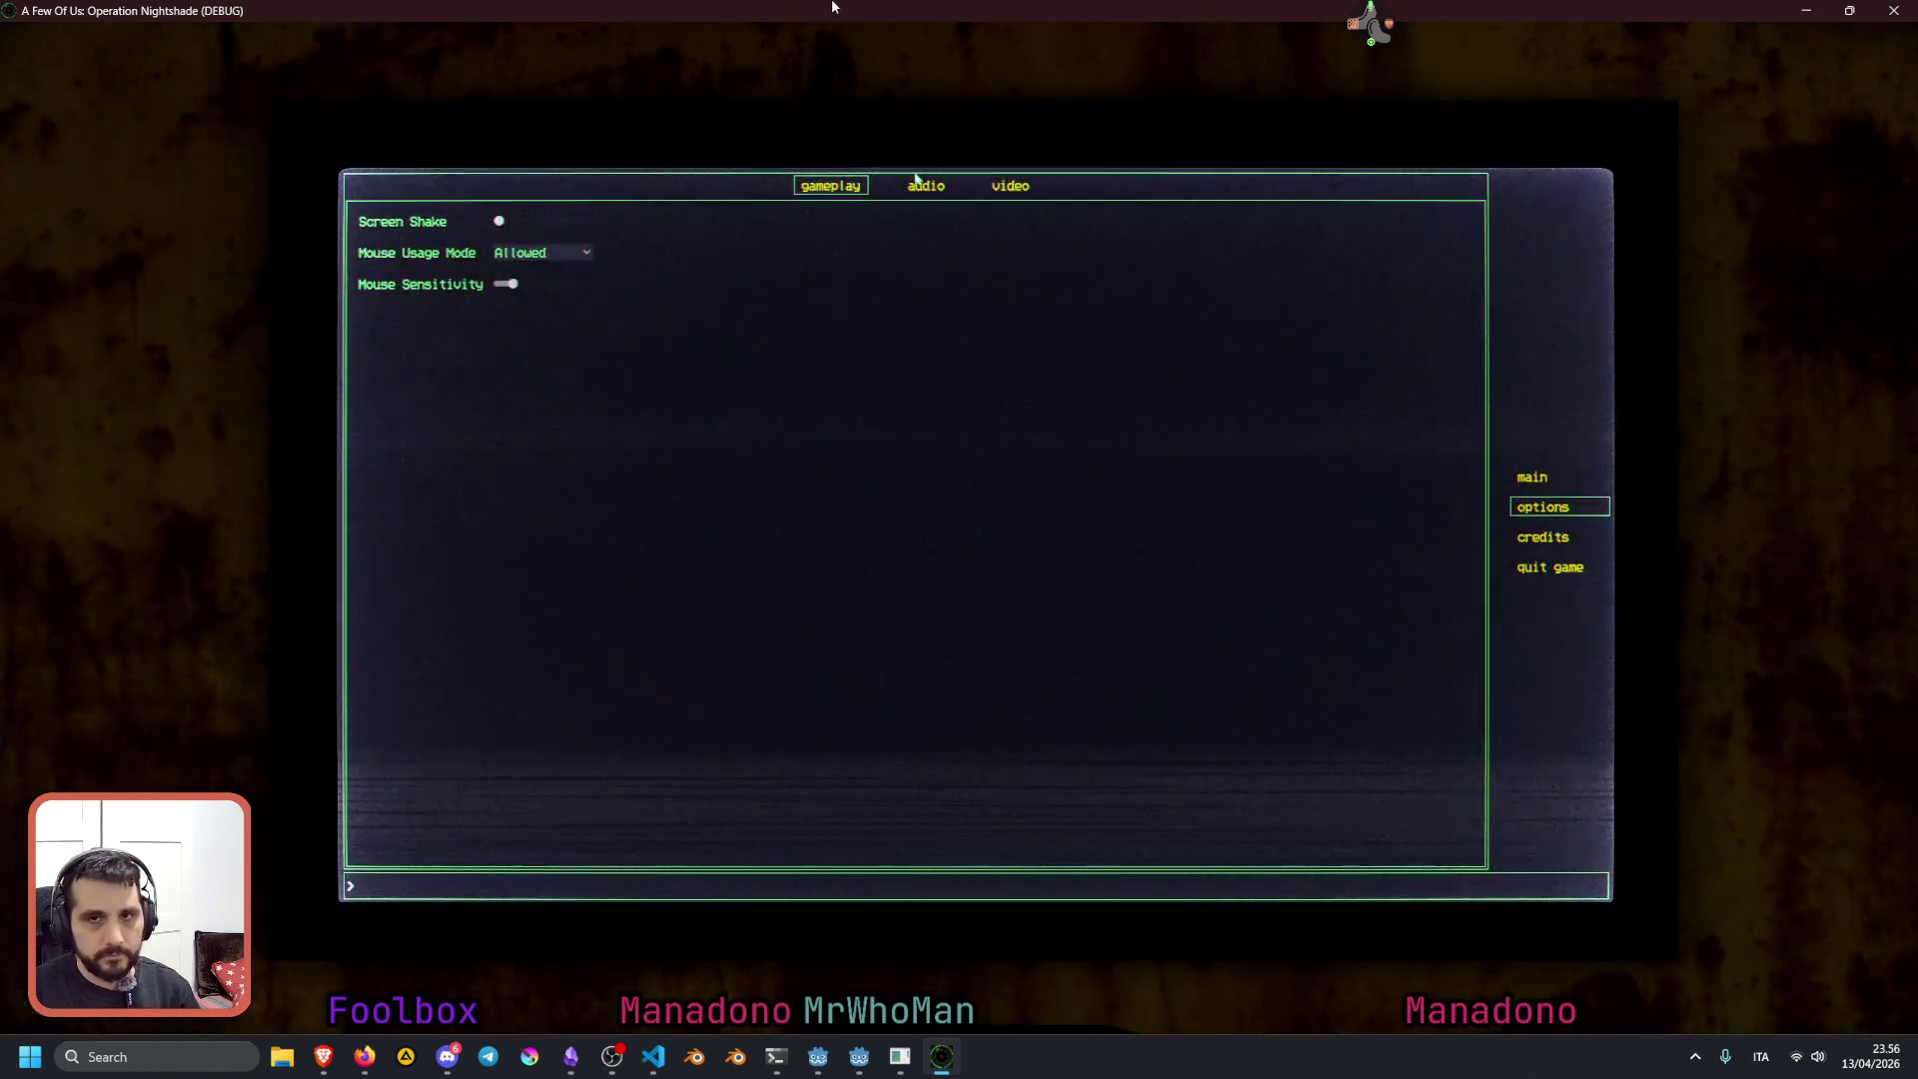
double_click(832, 7)
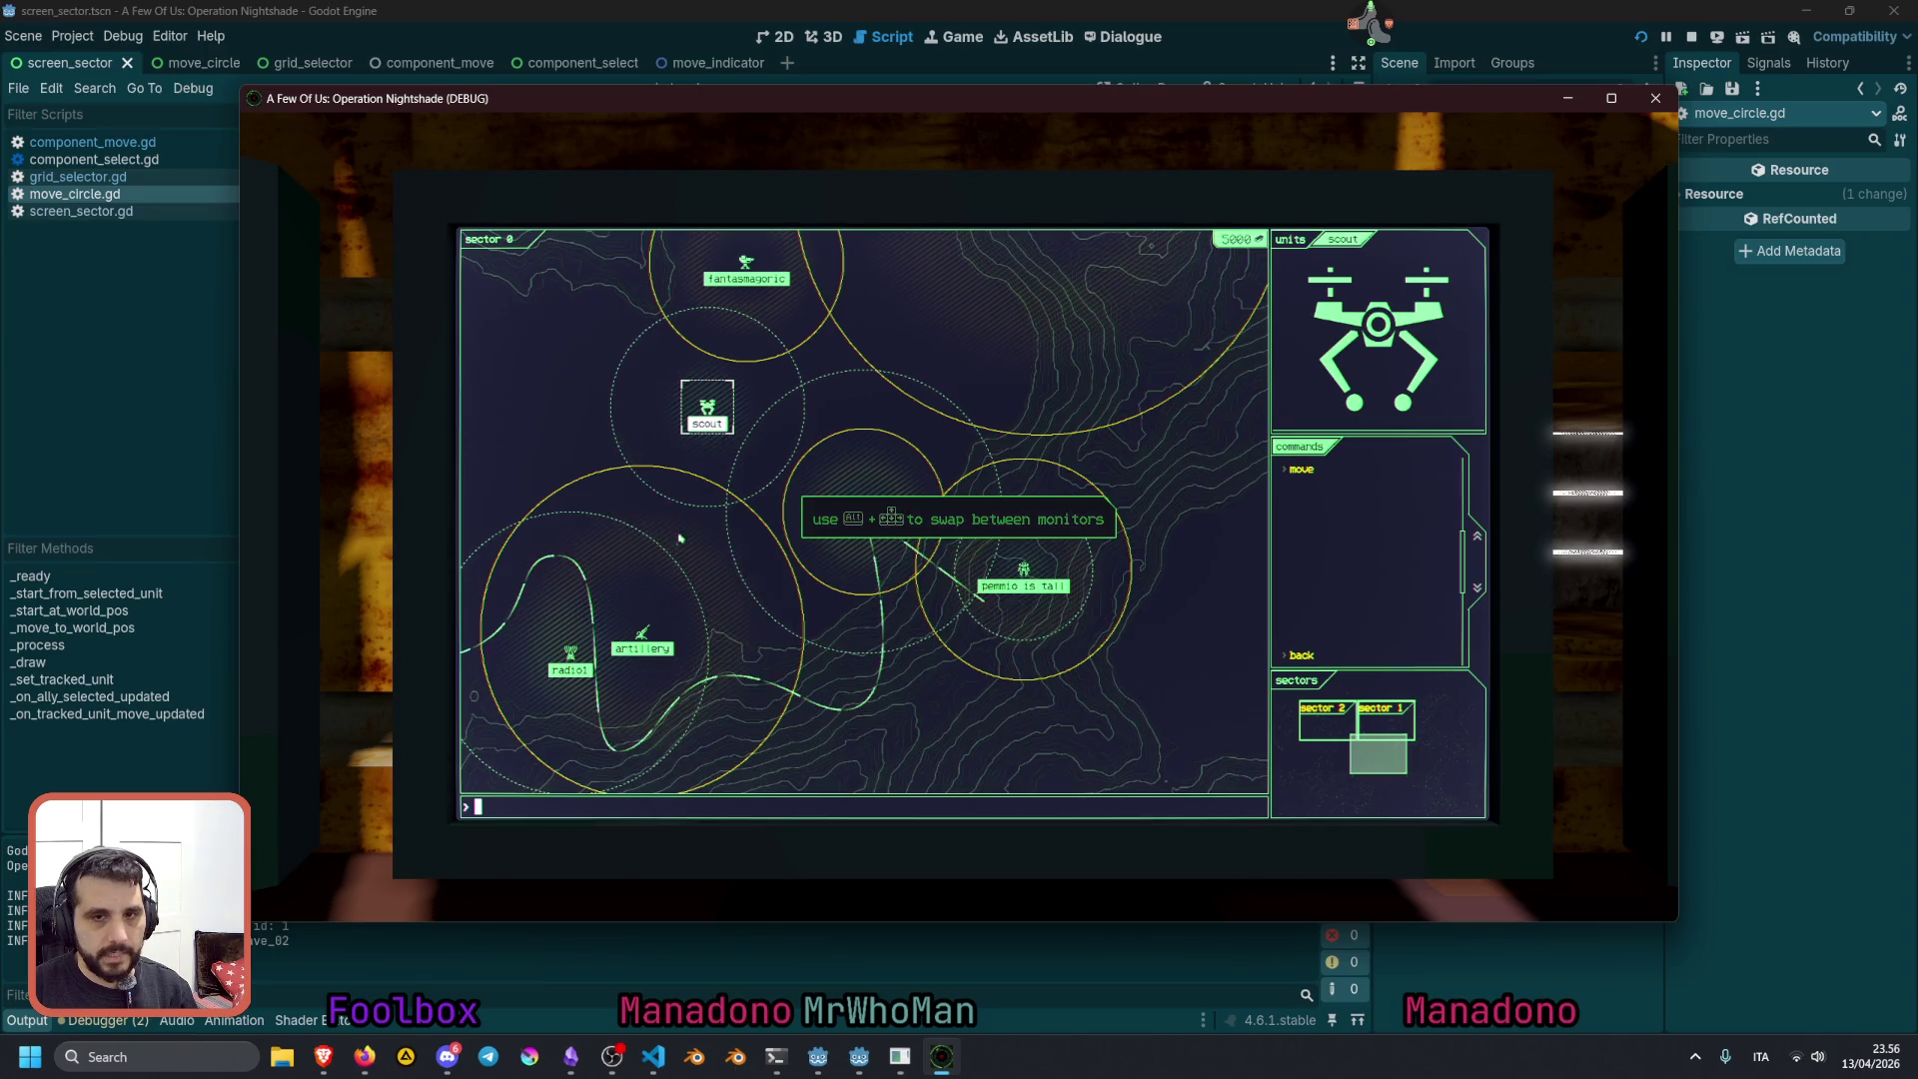
Switch the tracked unit to the pemmio is tall mech, then stop the debug run
click(1021, 568)
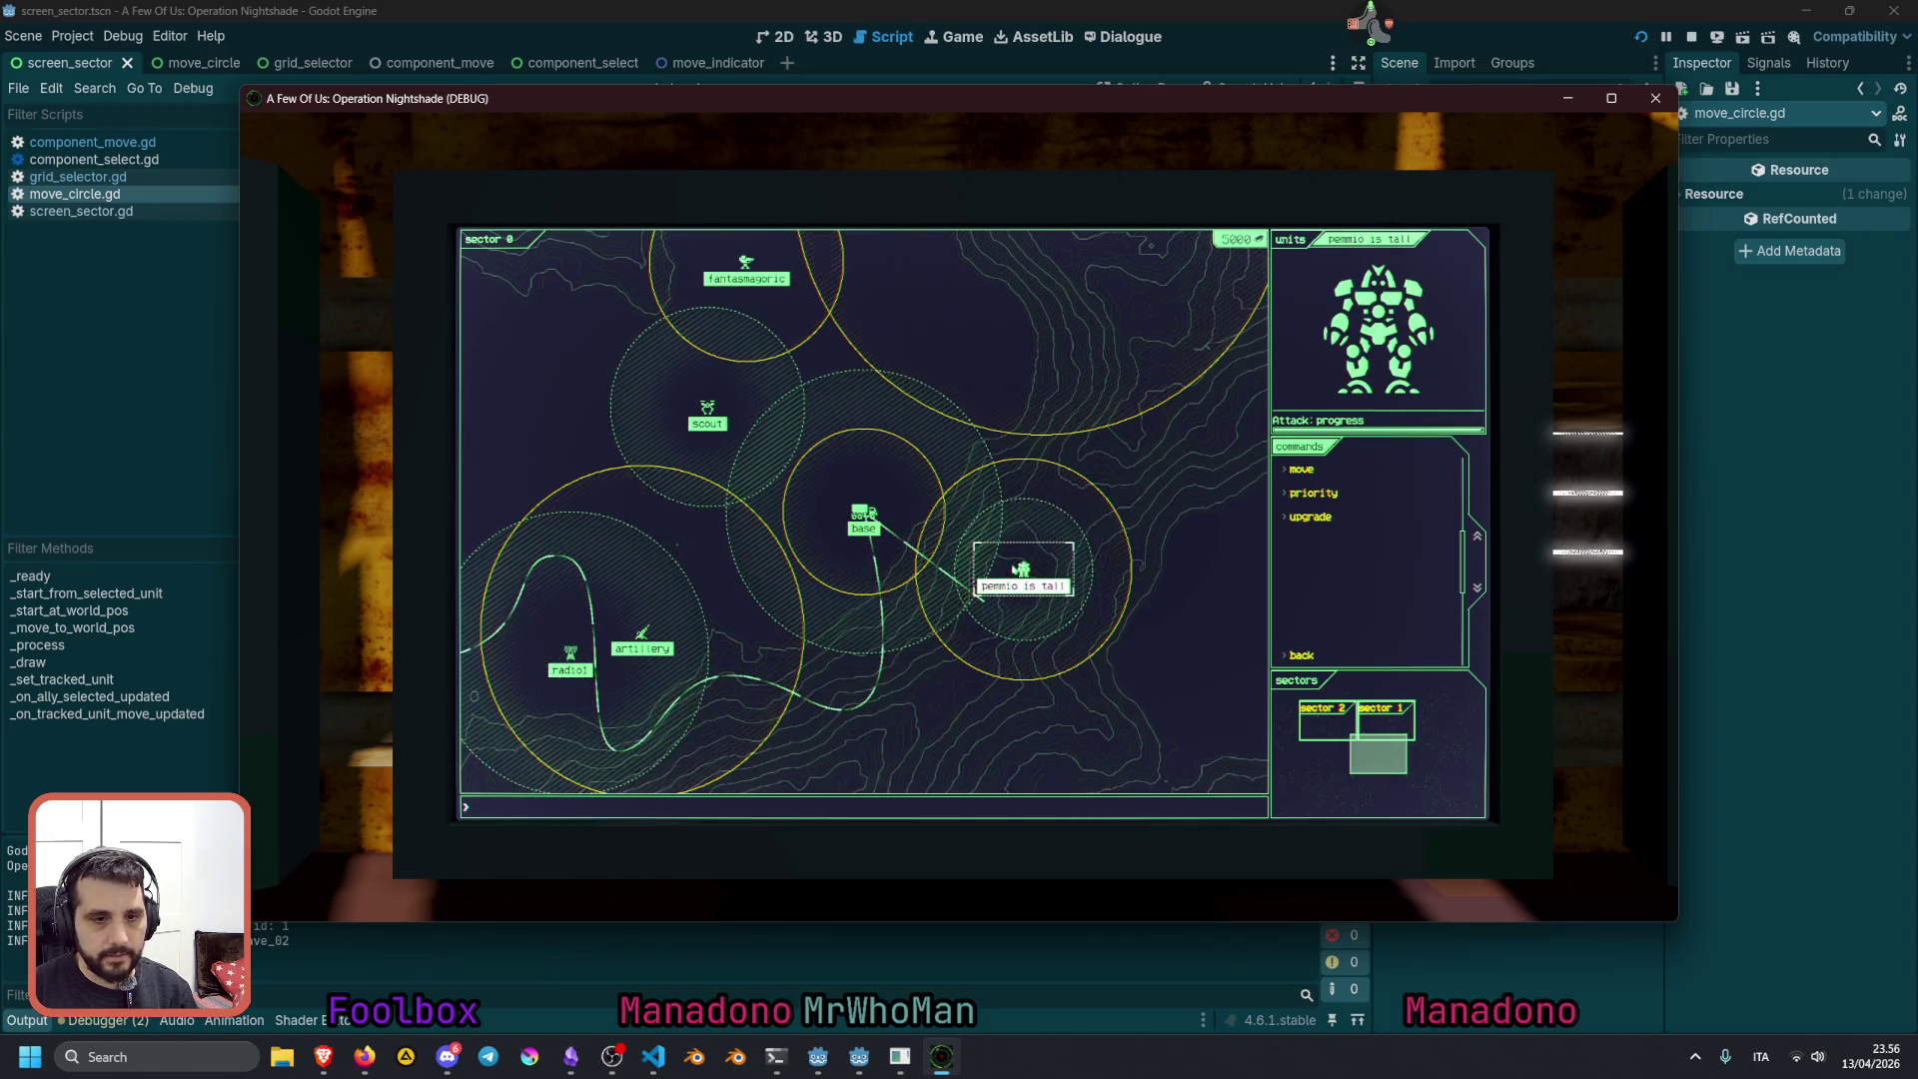
key(F8)
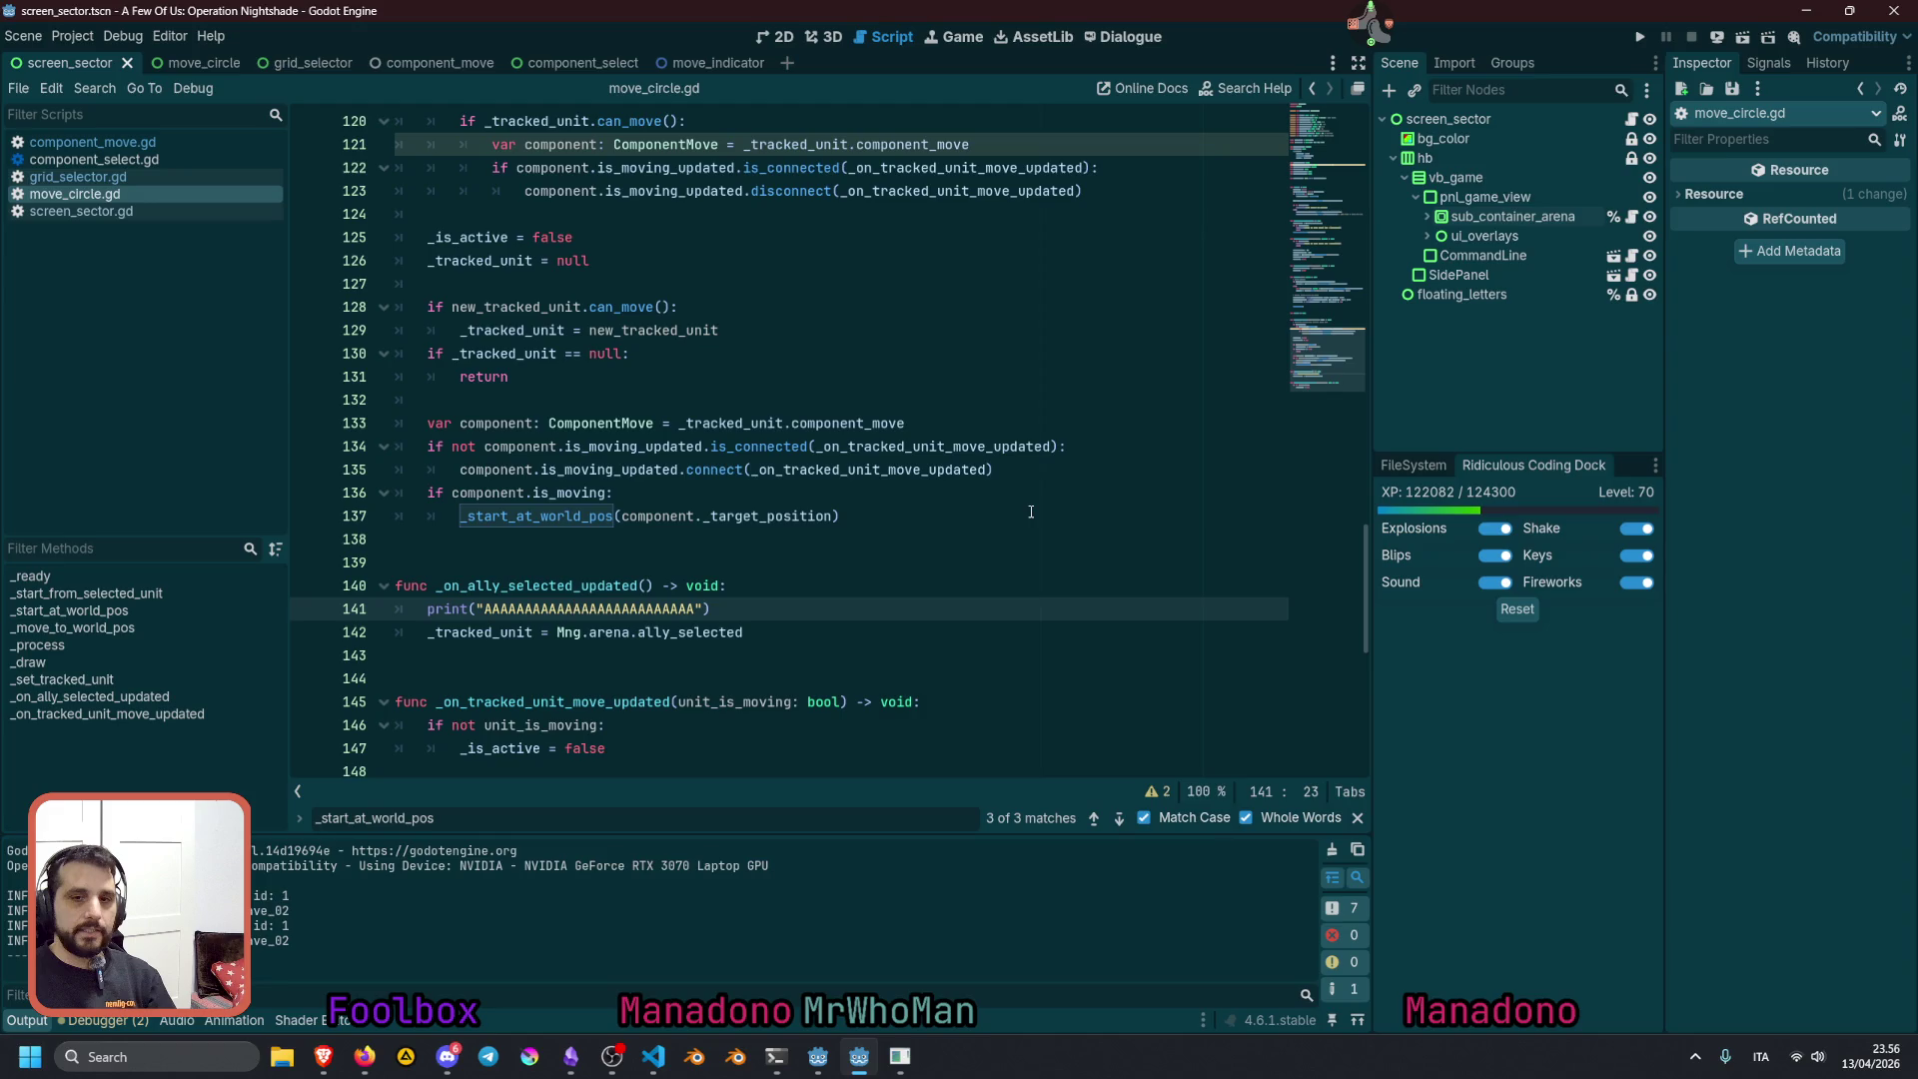
Delete the print("AAAA…") line 141, review _set_tracked_unit, and open arena.gd
key(shift+Home)
key(shift+Home)
key(BackSpace)
key(BackSpace)
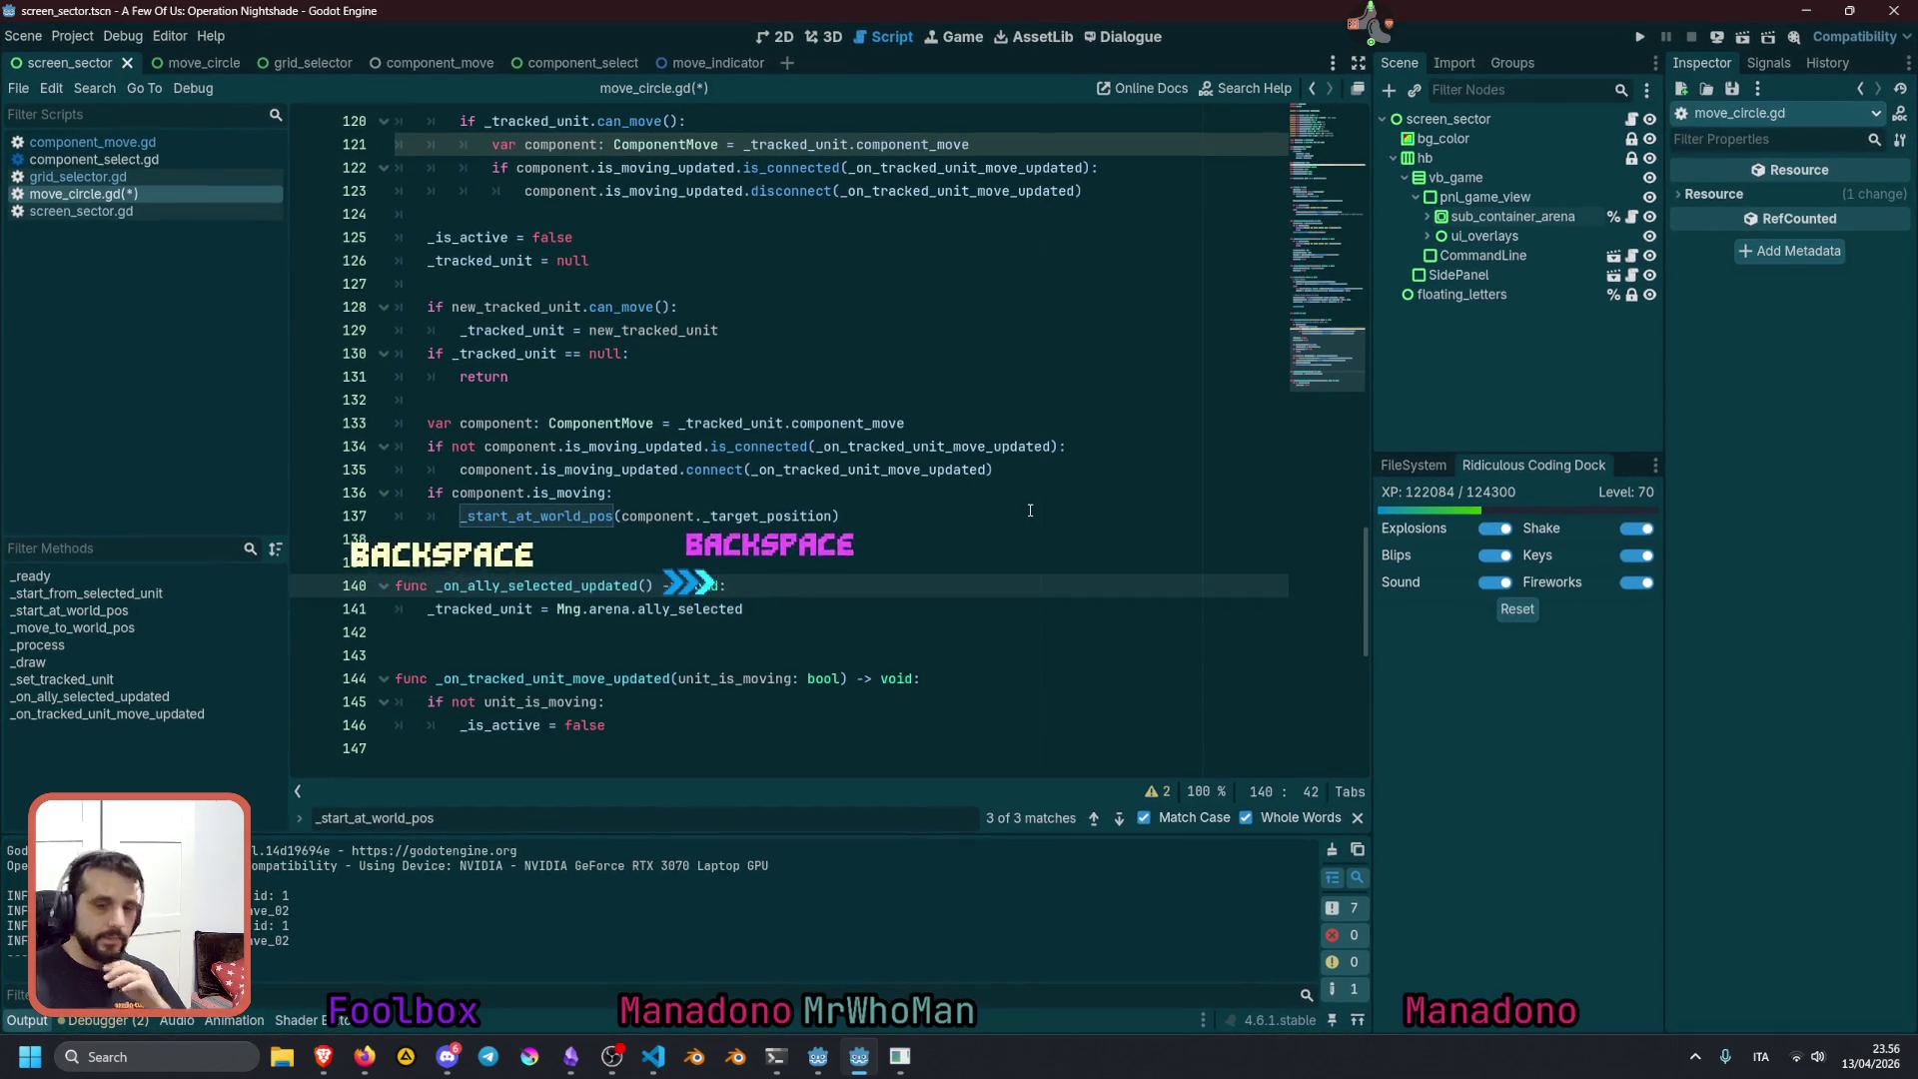
scroll(619, 450, up, 3)
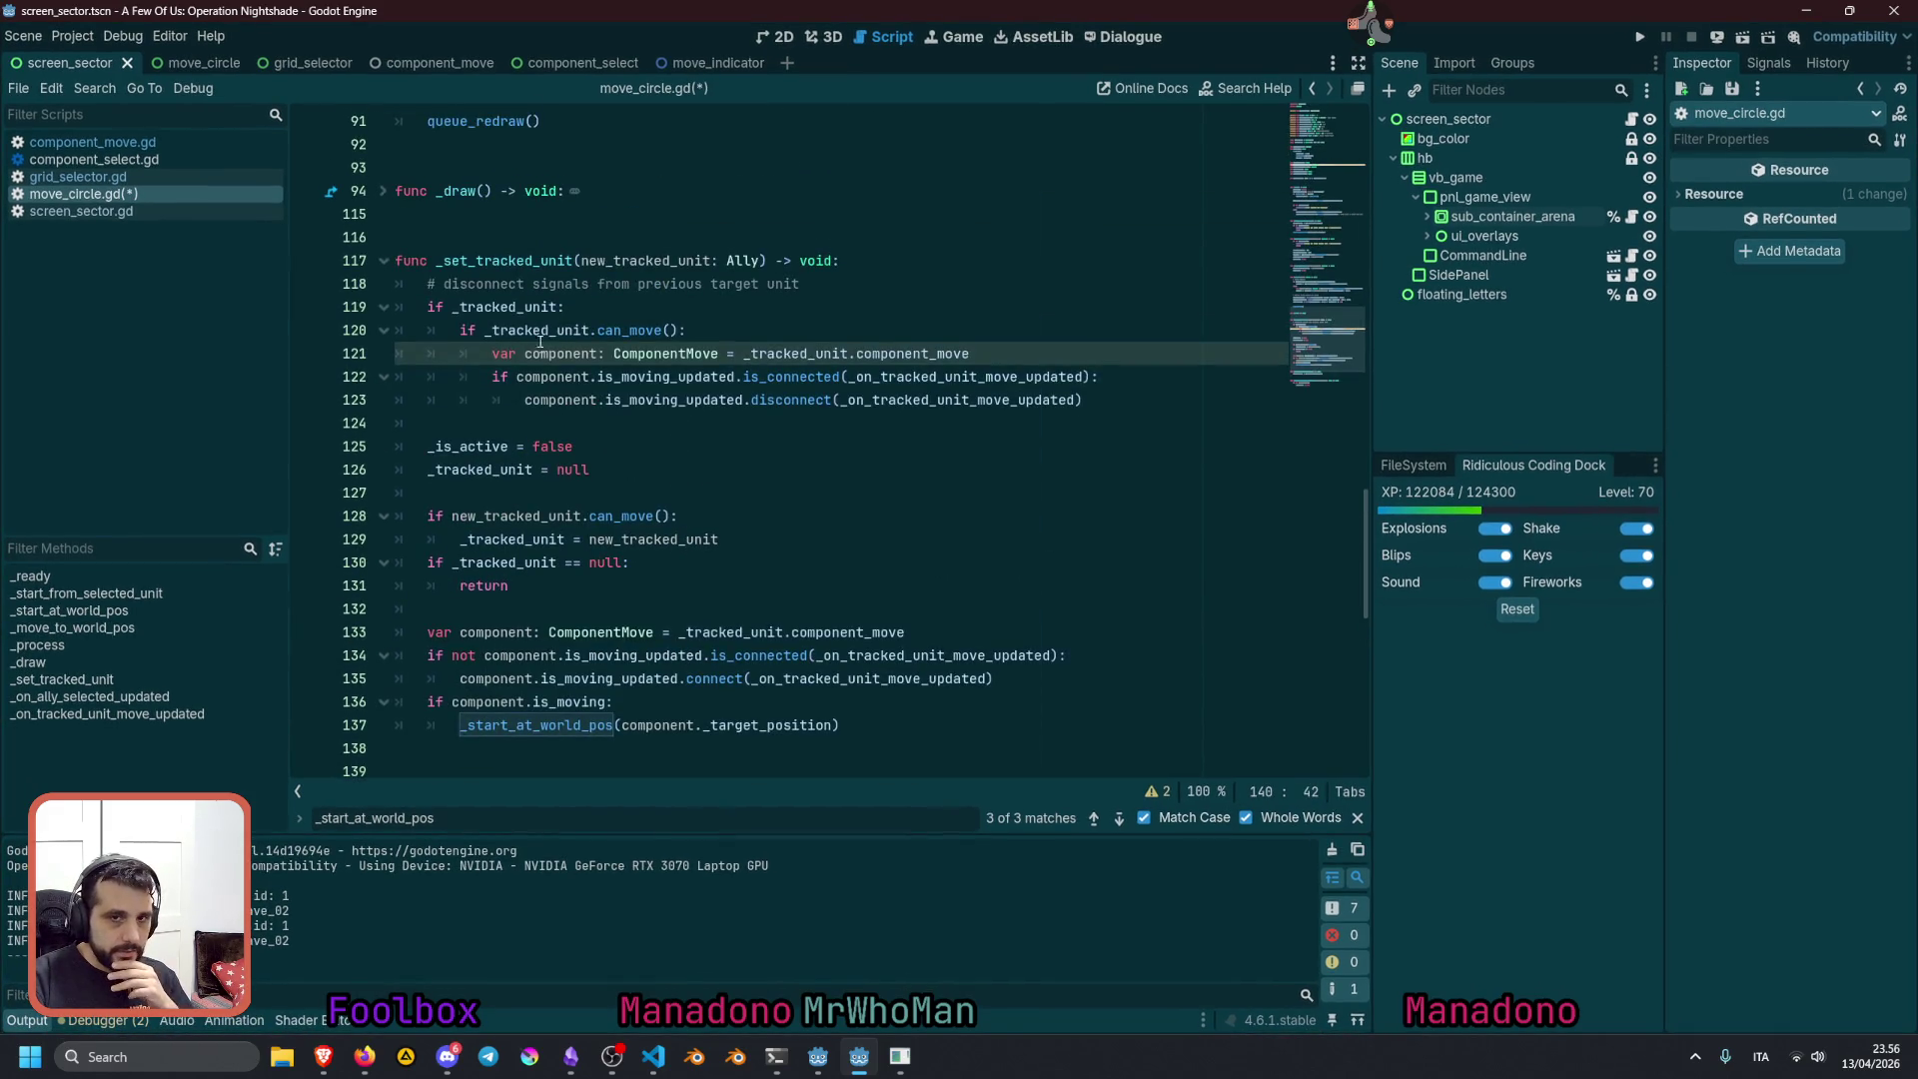
mouse_move(480, 261)
mouse_down()
mouse_move(559, 310)
mouse_move(639, 659)
mouse_move(615, 702)
mouse_up()
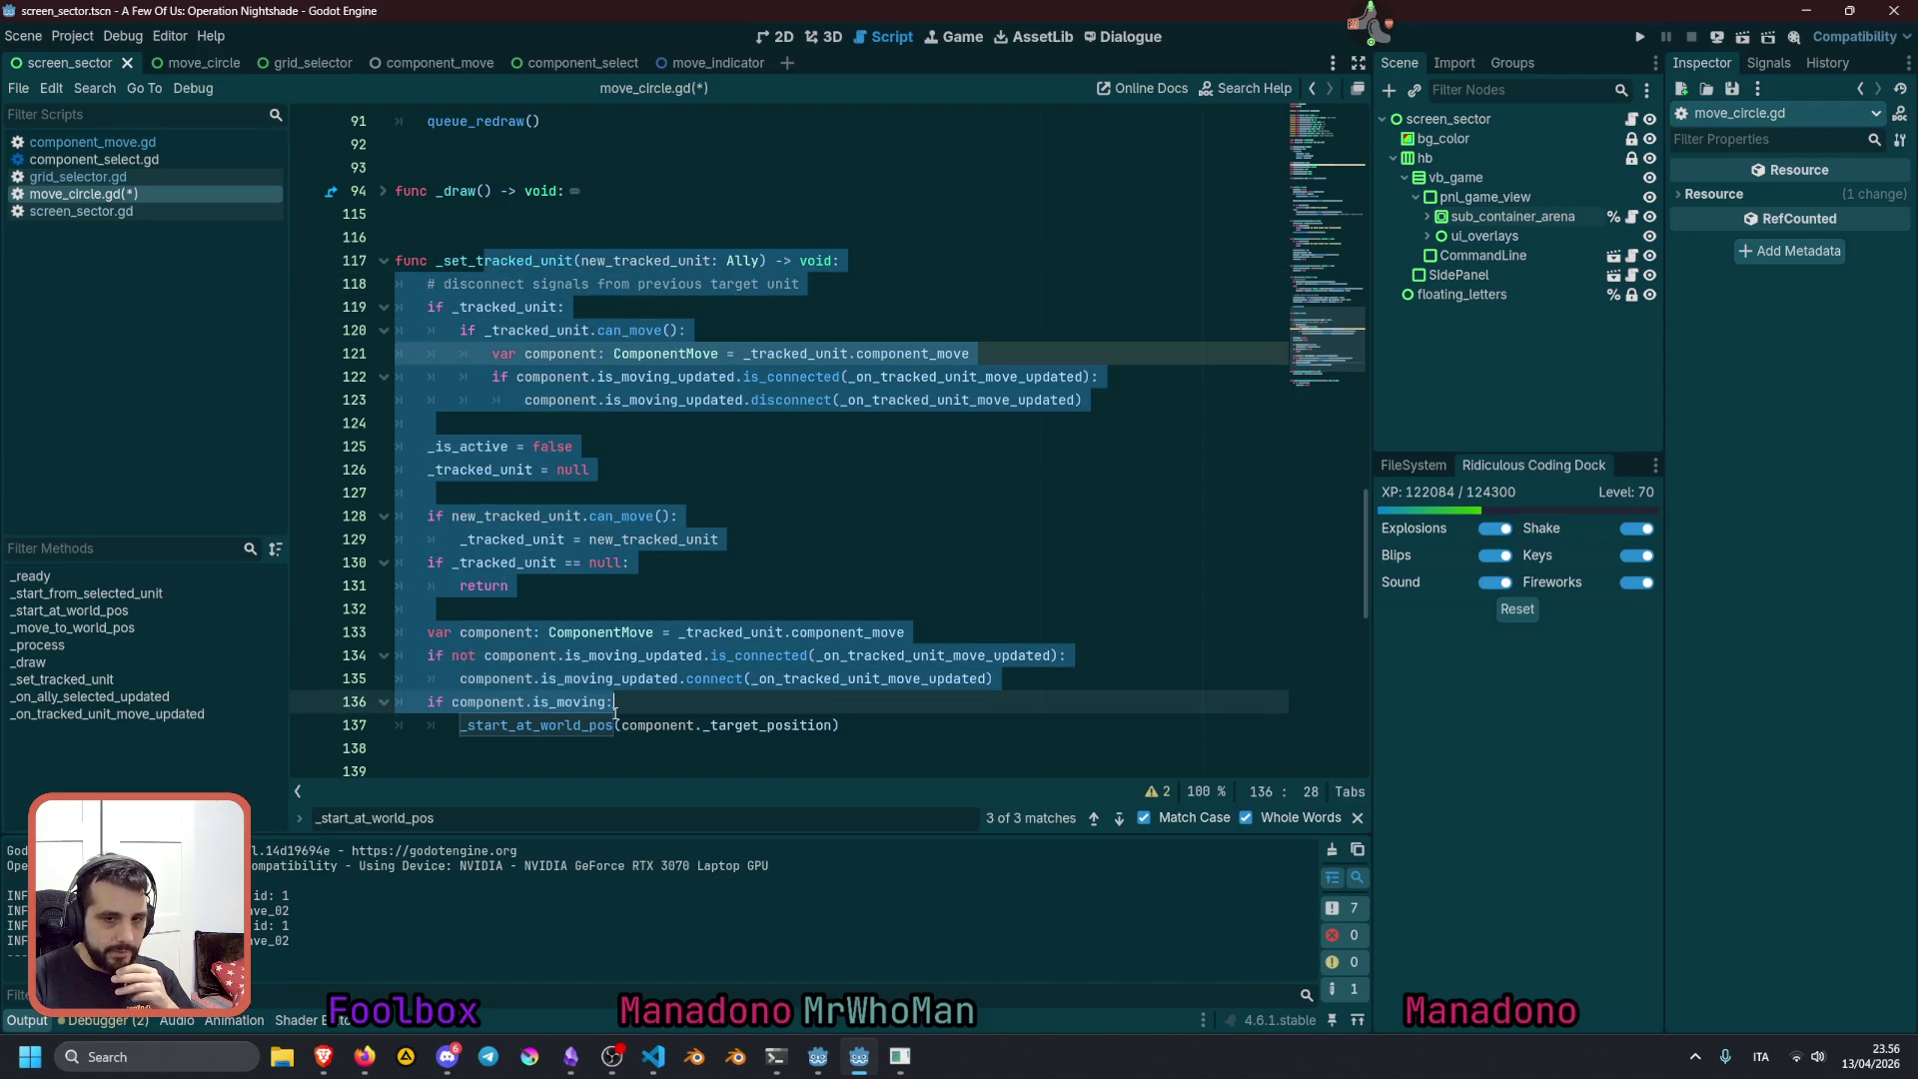
scroll(643, 626, down, 2)
scroll(644, 625, up, 20)
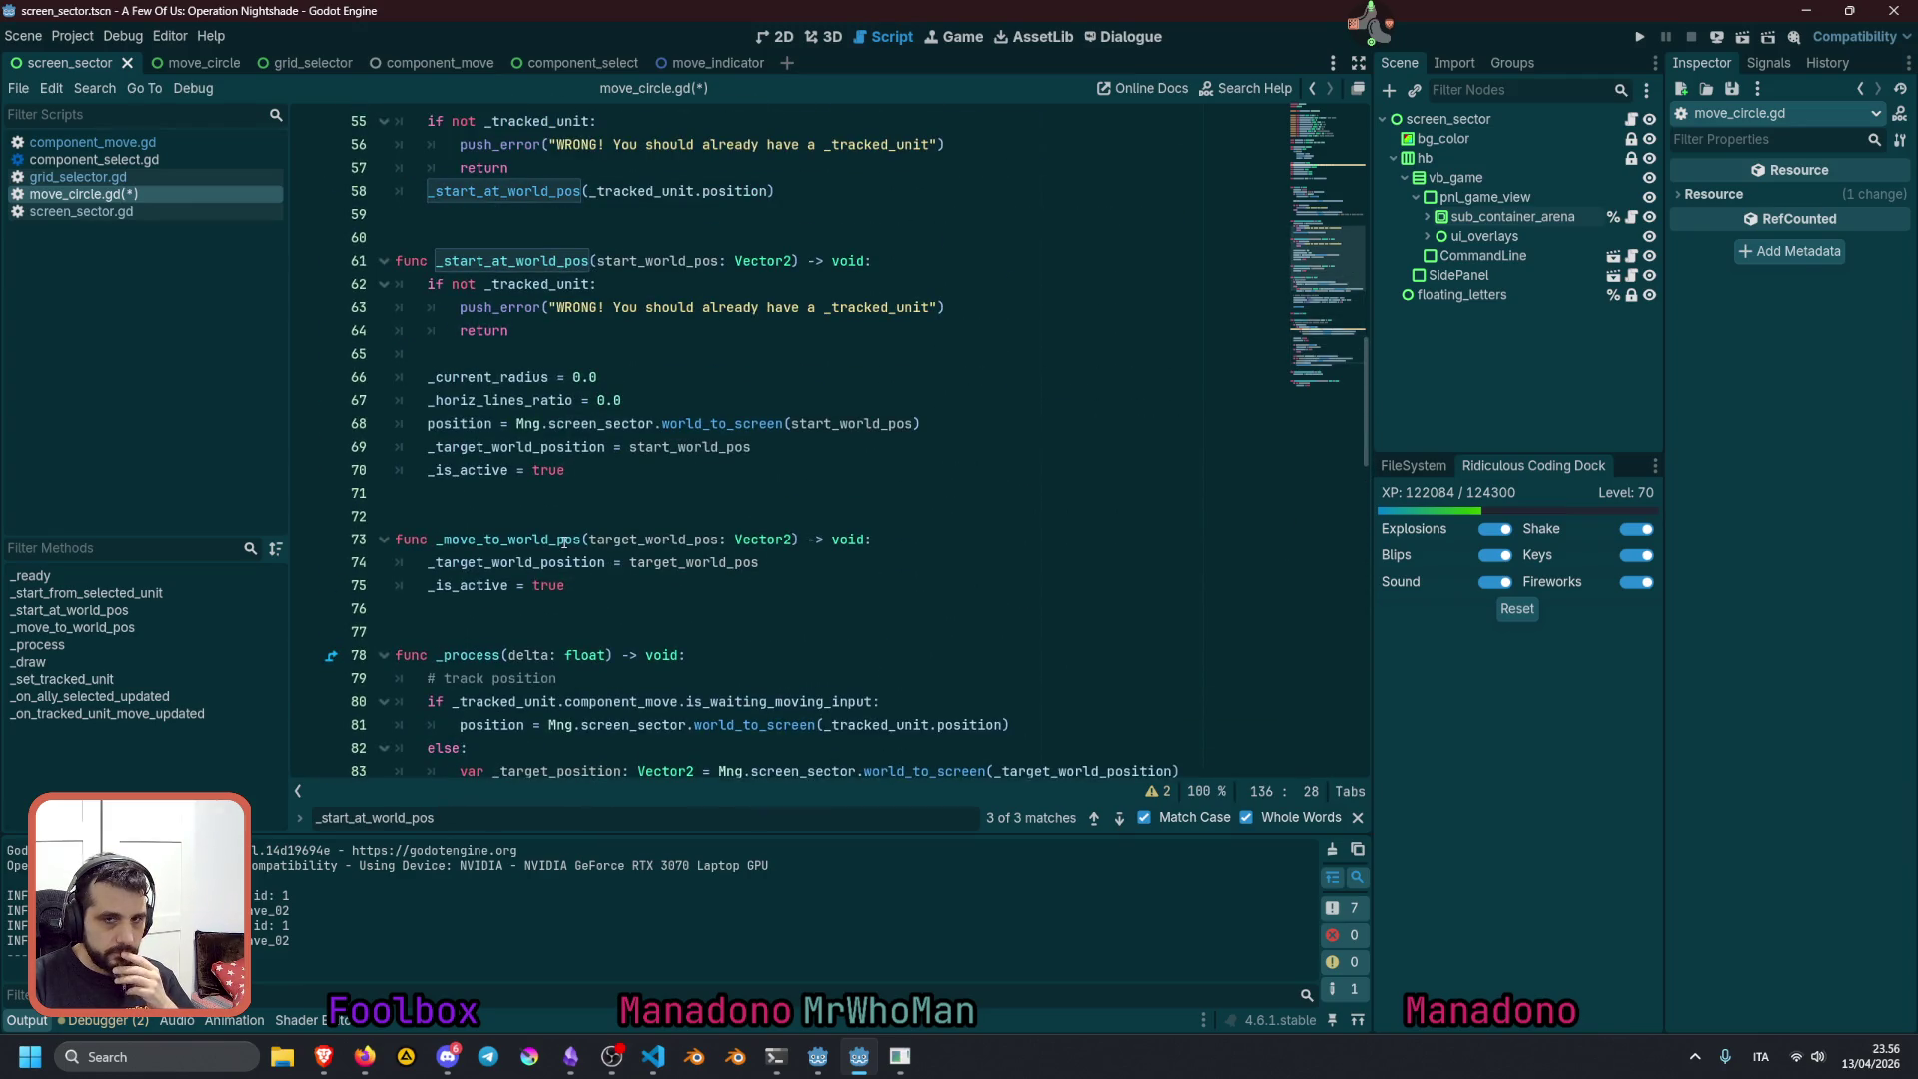
scroll(565, 542, up, 2)
ctrl+click(519, 121)
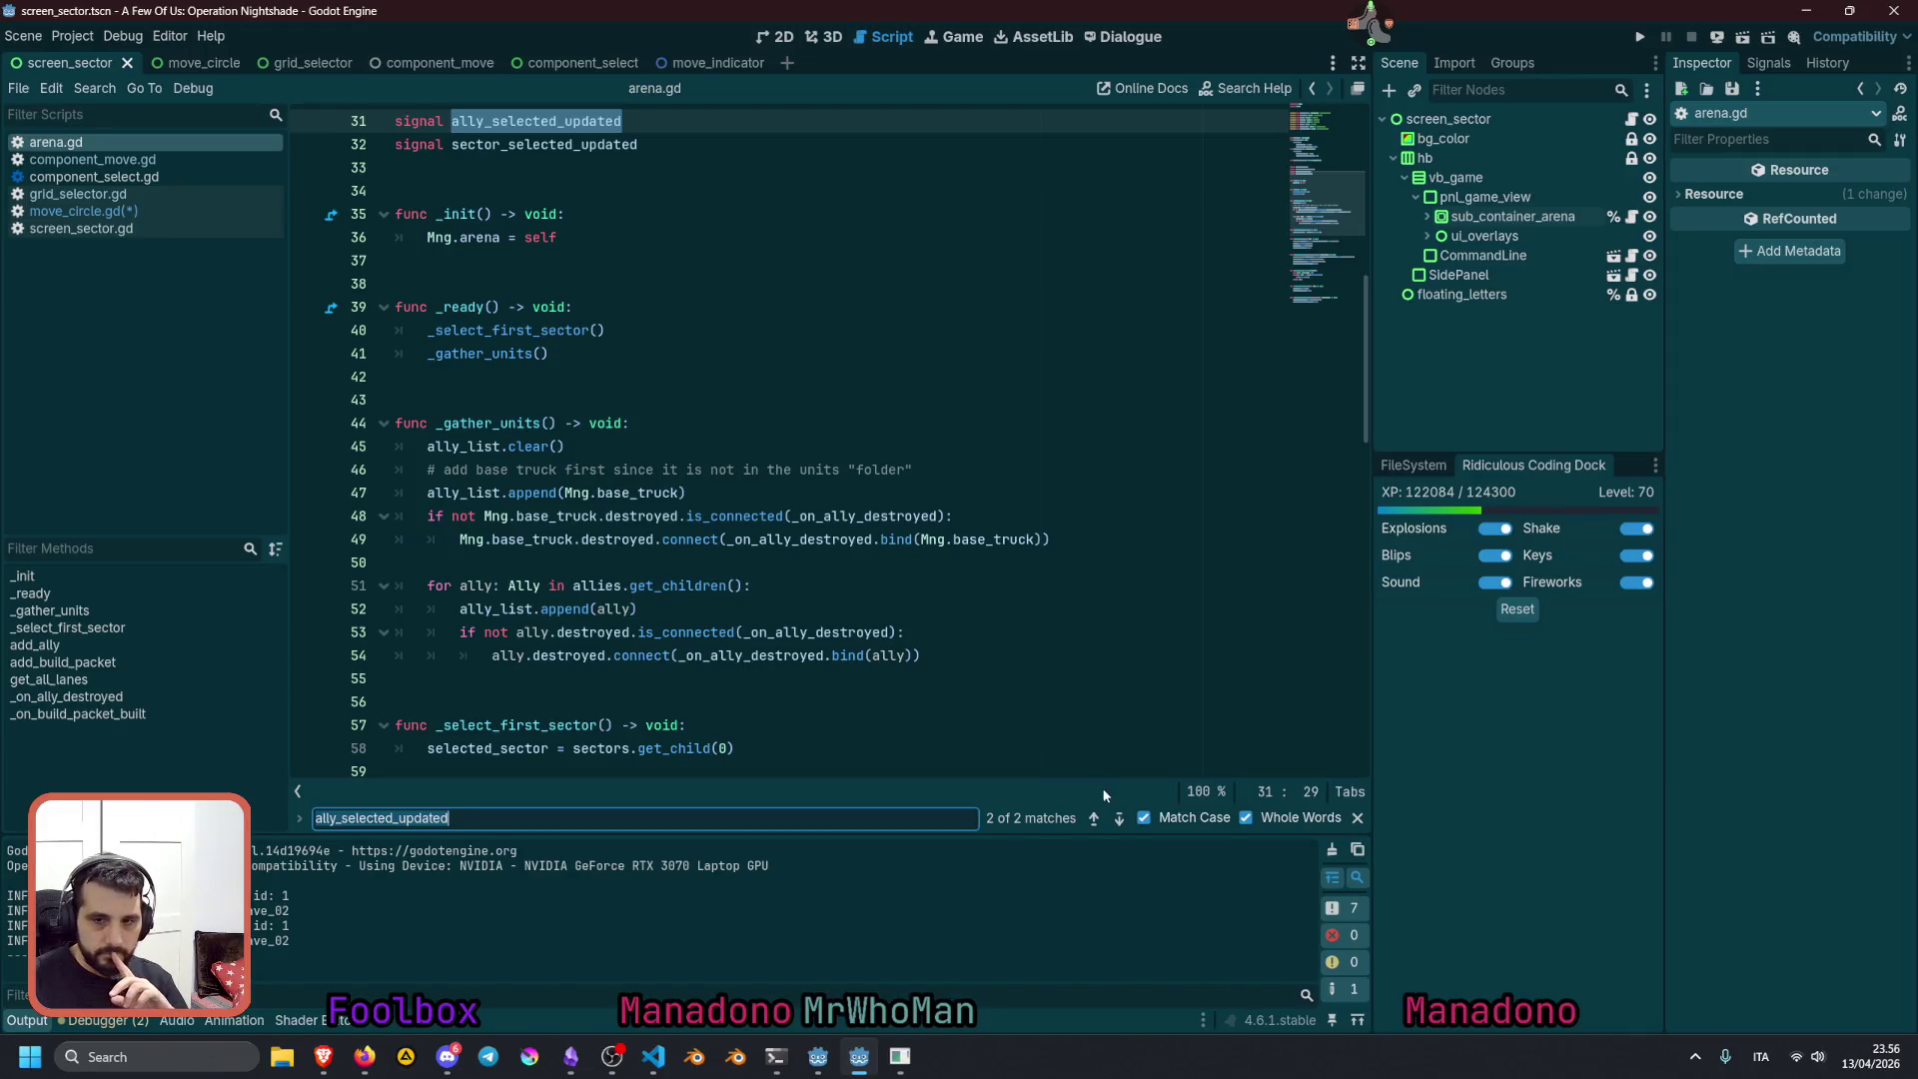
Look at the line-20 setter that emits ally_selected_updated, then return to move_circle.gd
click(1119, 819)
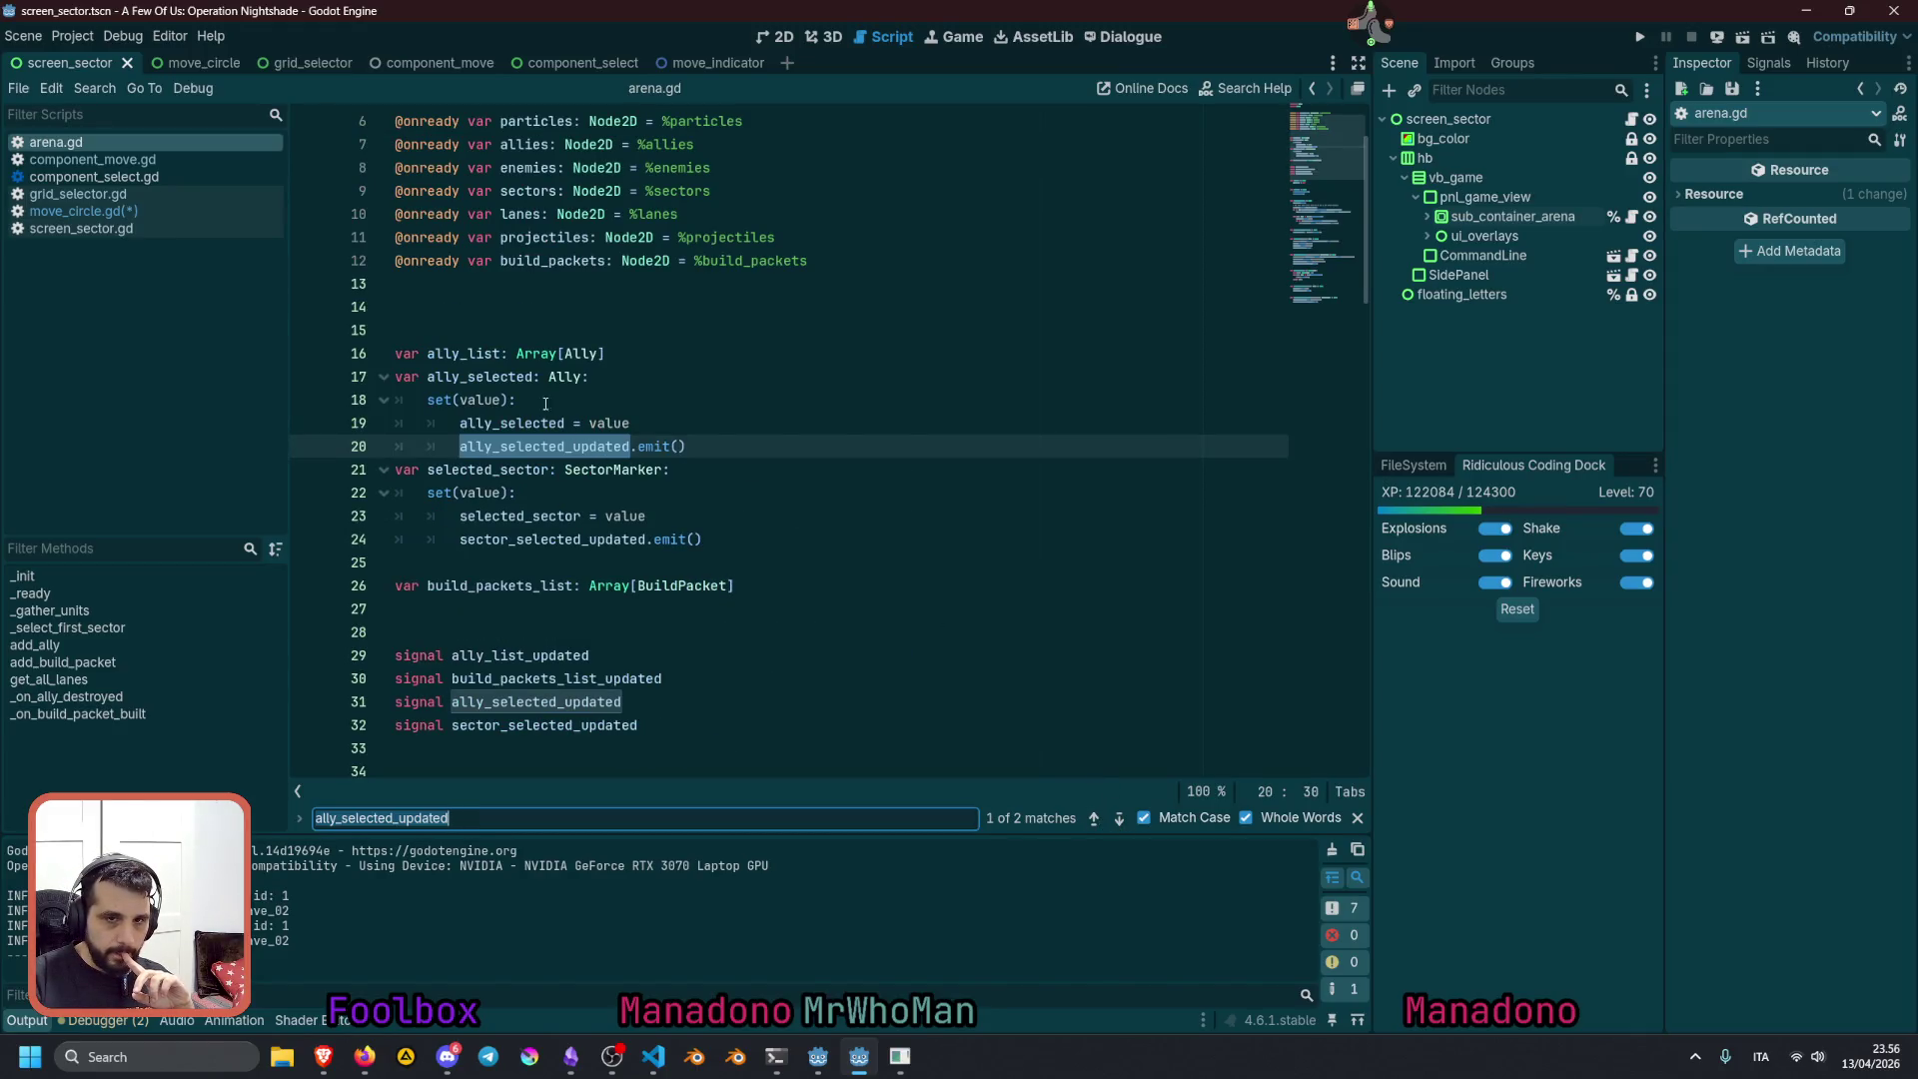
mouse_move(631, 447)
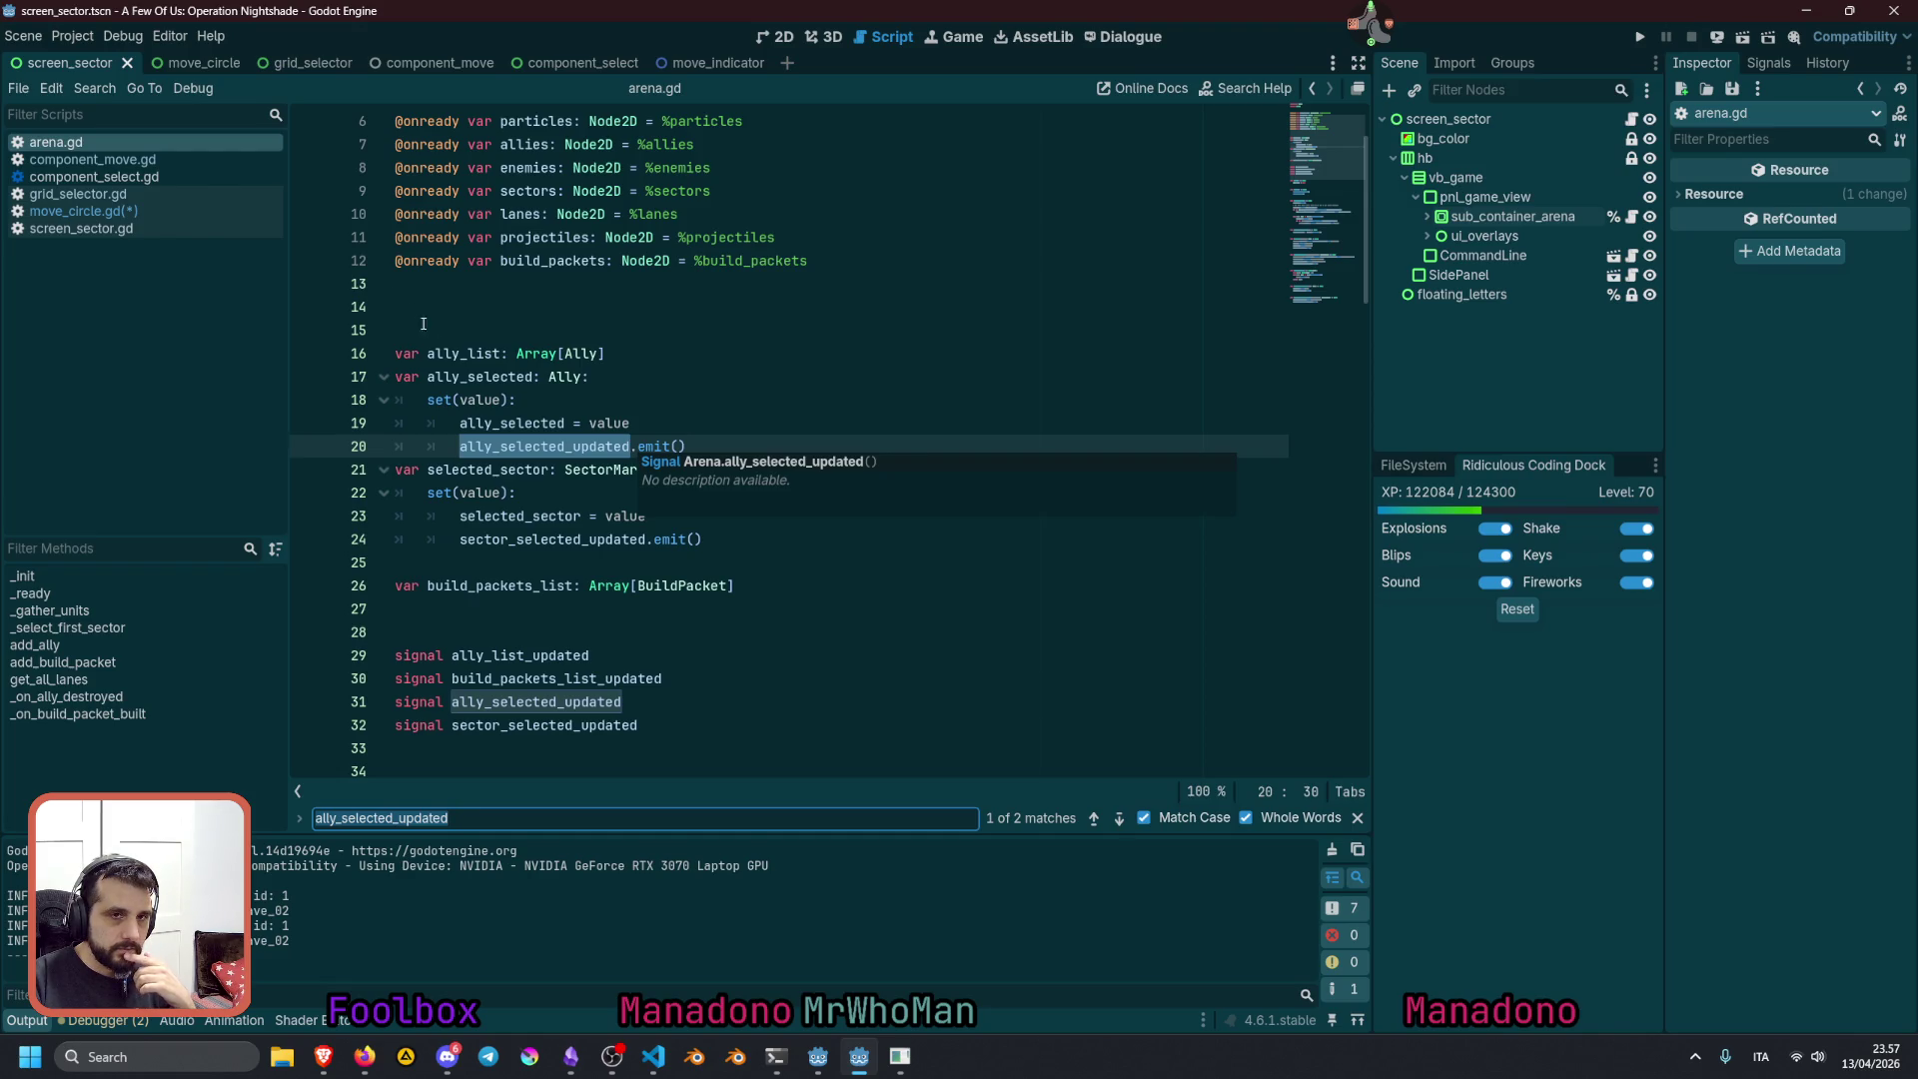
click(212, 214)
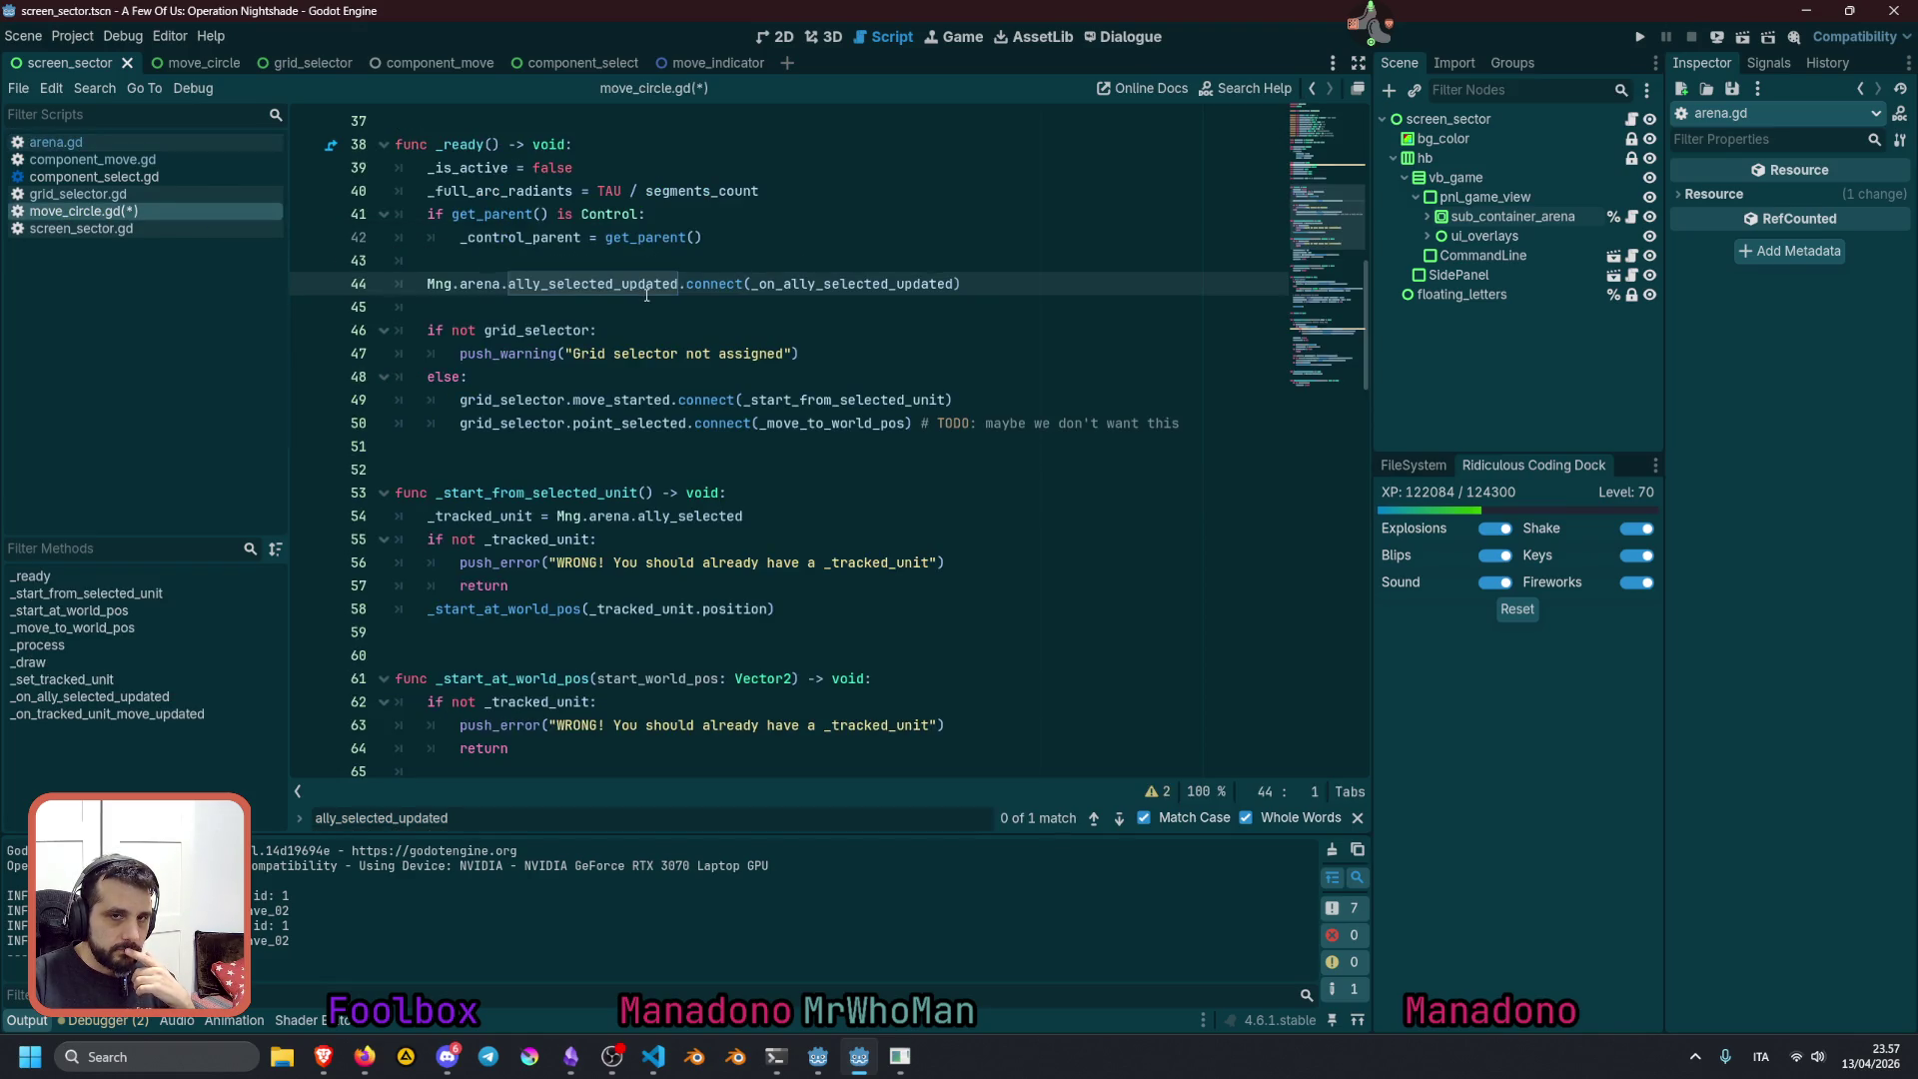
Follow line 44's signal connection to the _on_ally_selected_updated definition and back
click(665, 261)
scroll(667, 402, up, 2)
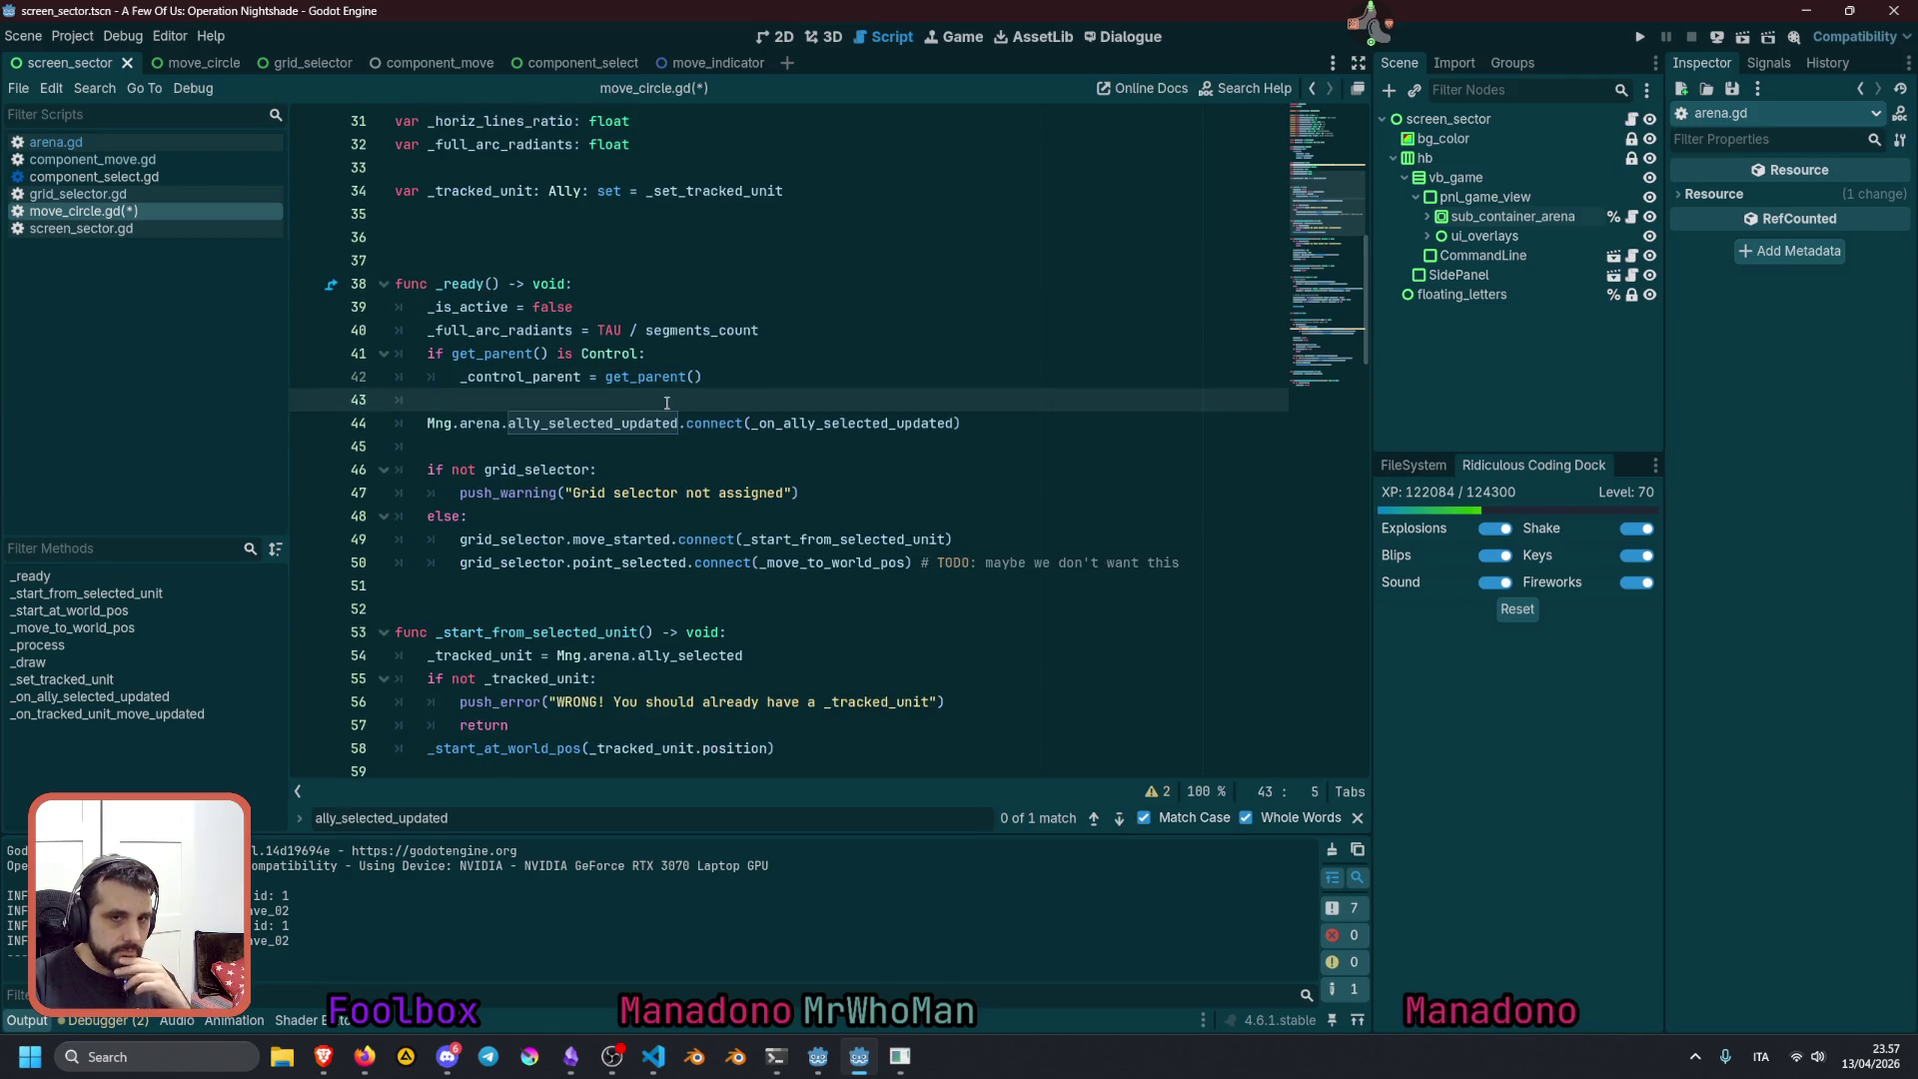
double_click(477, 423)
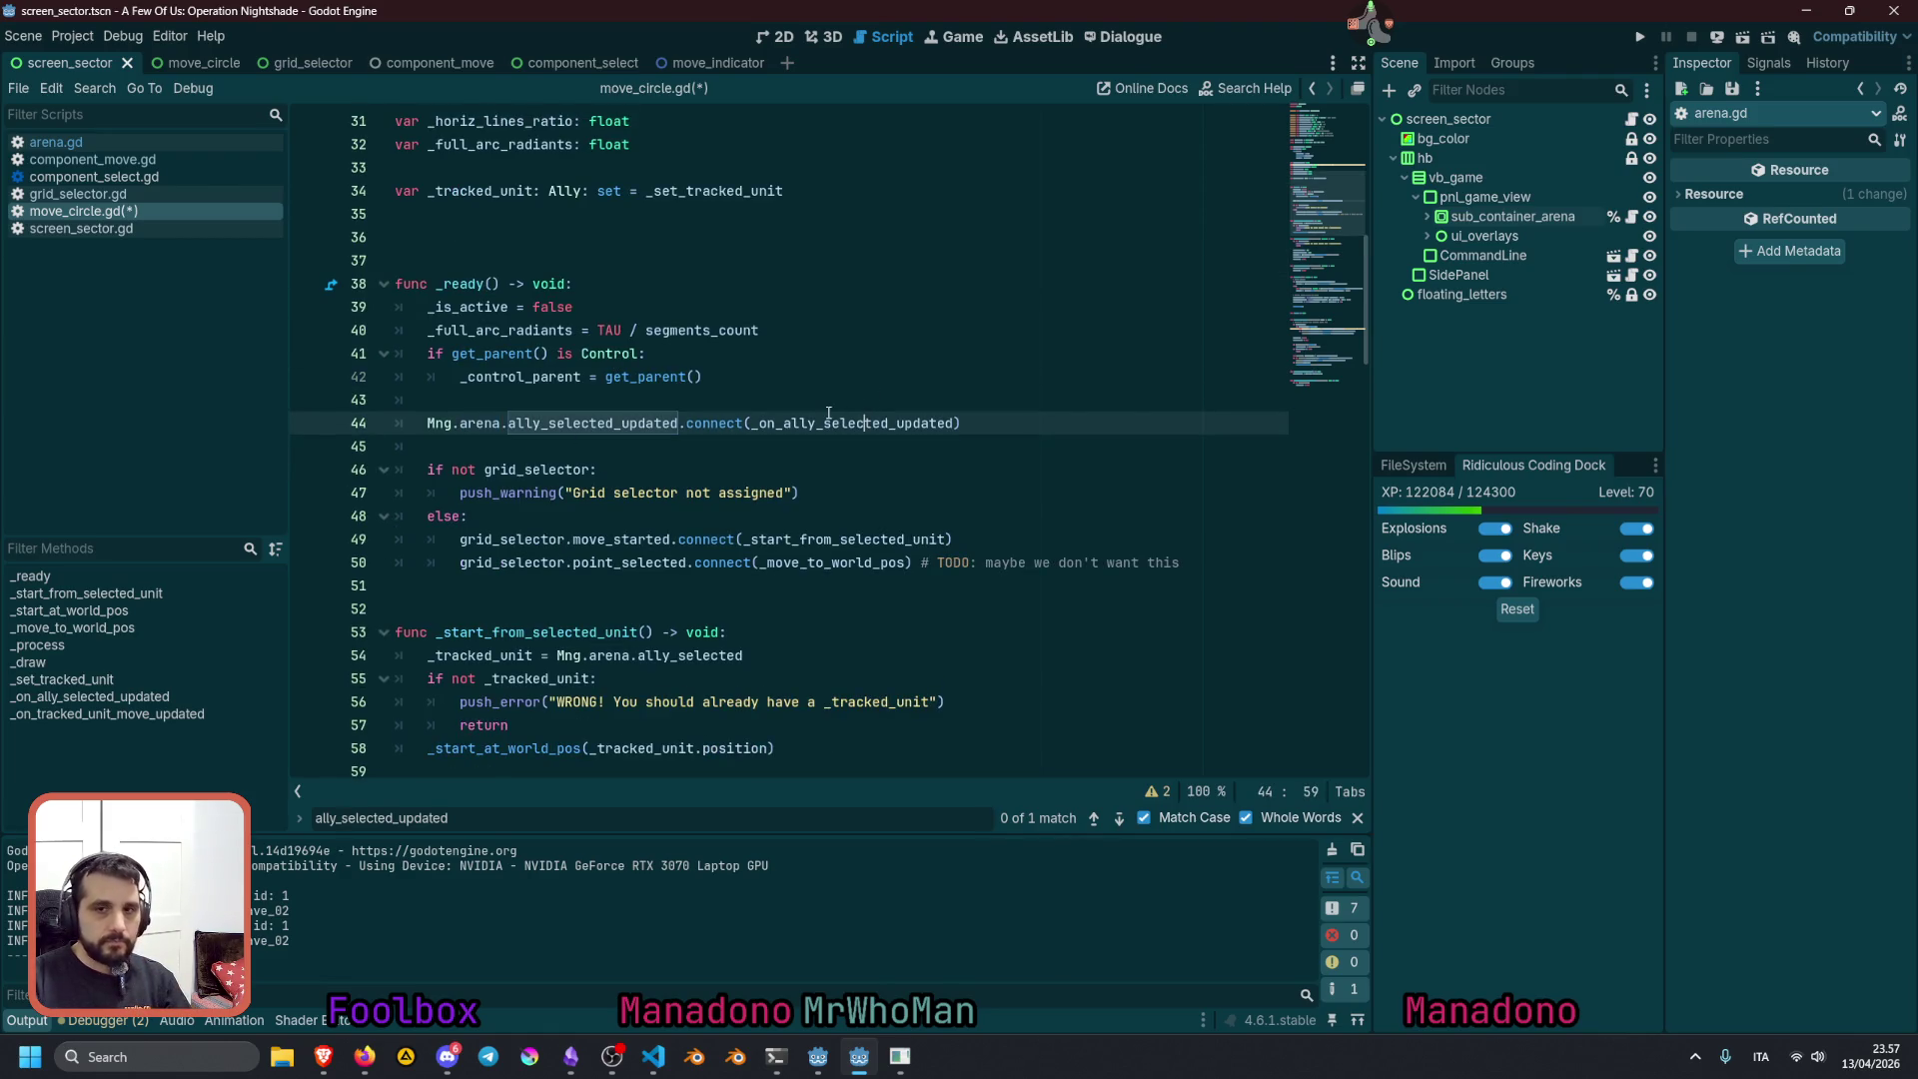
ctrl+click(861, 423)
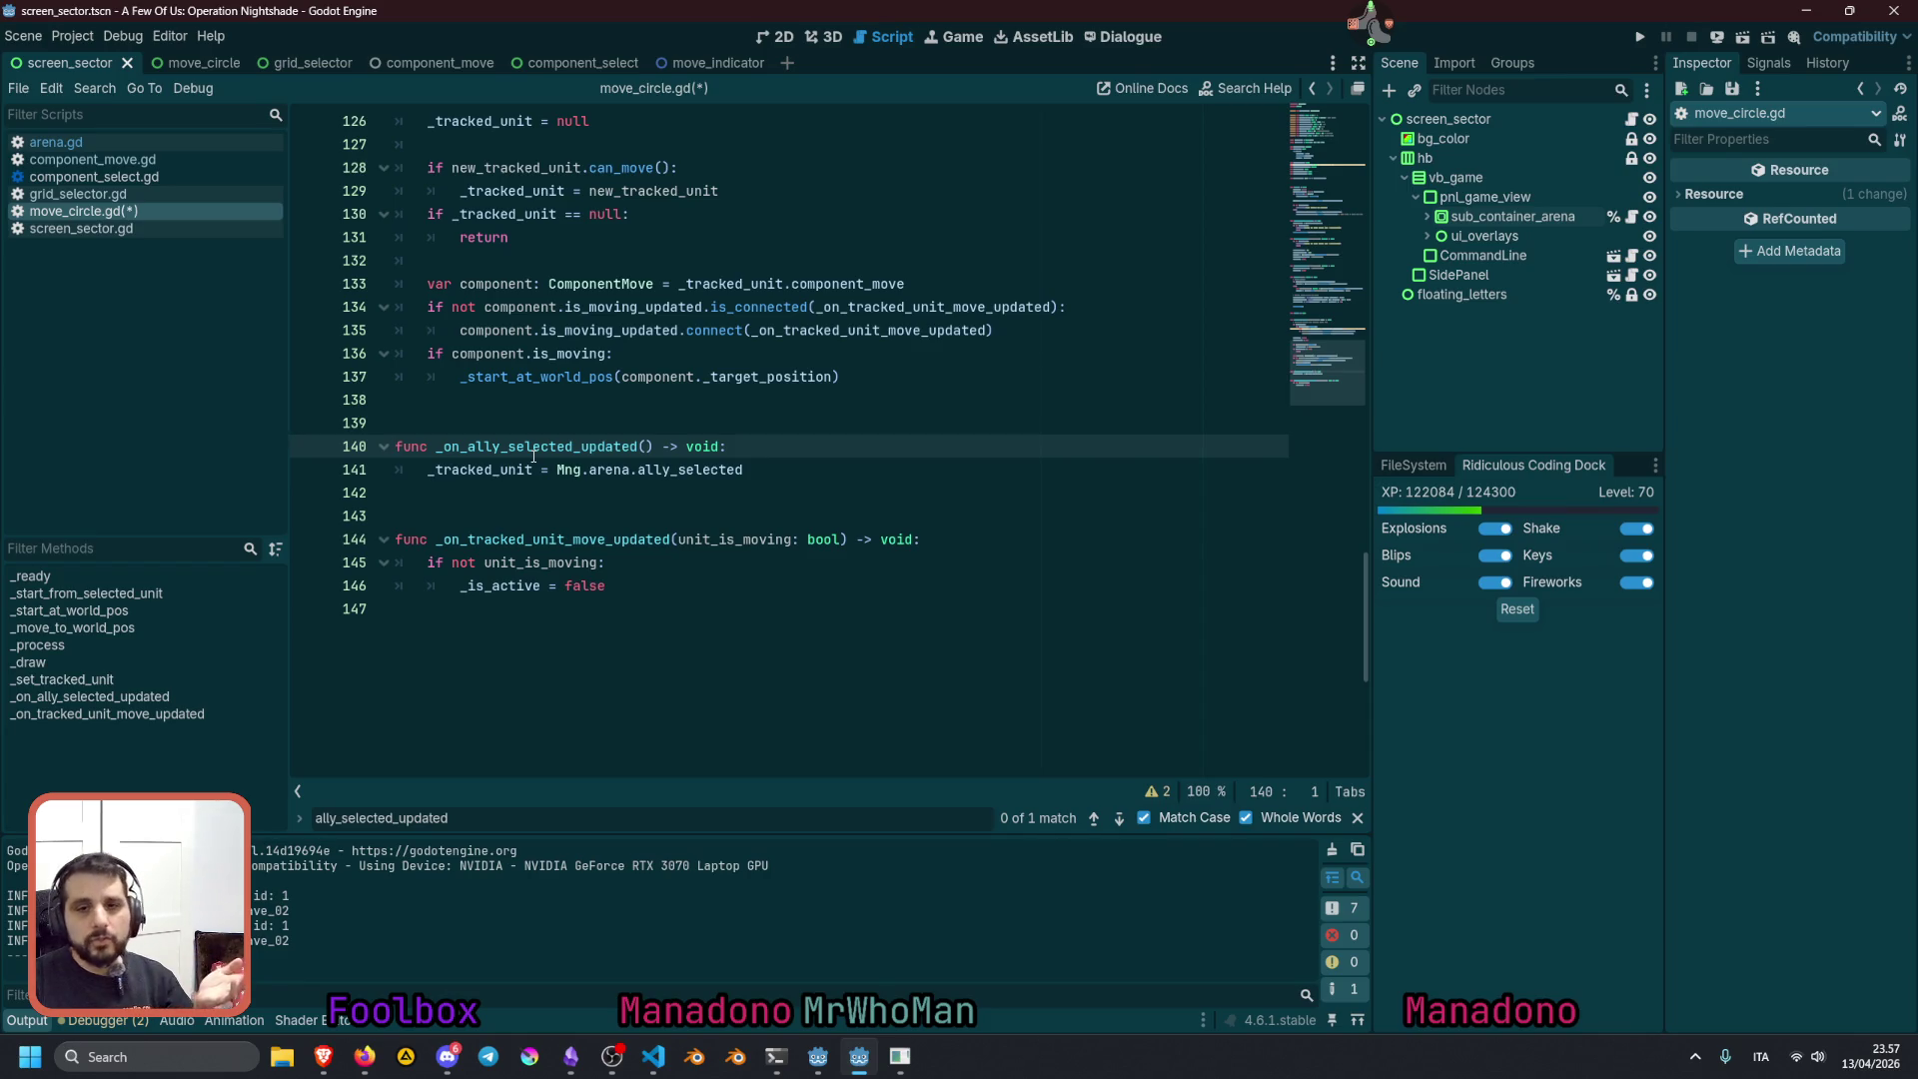
key(alt+Left)
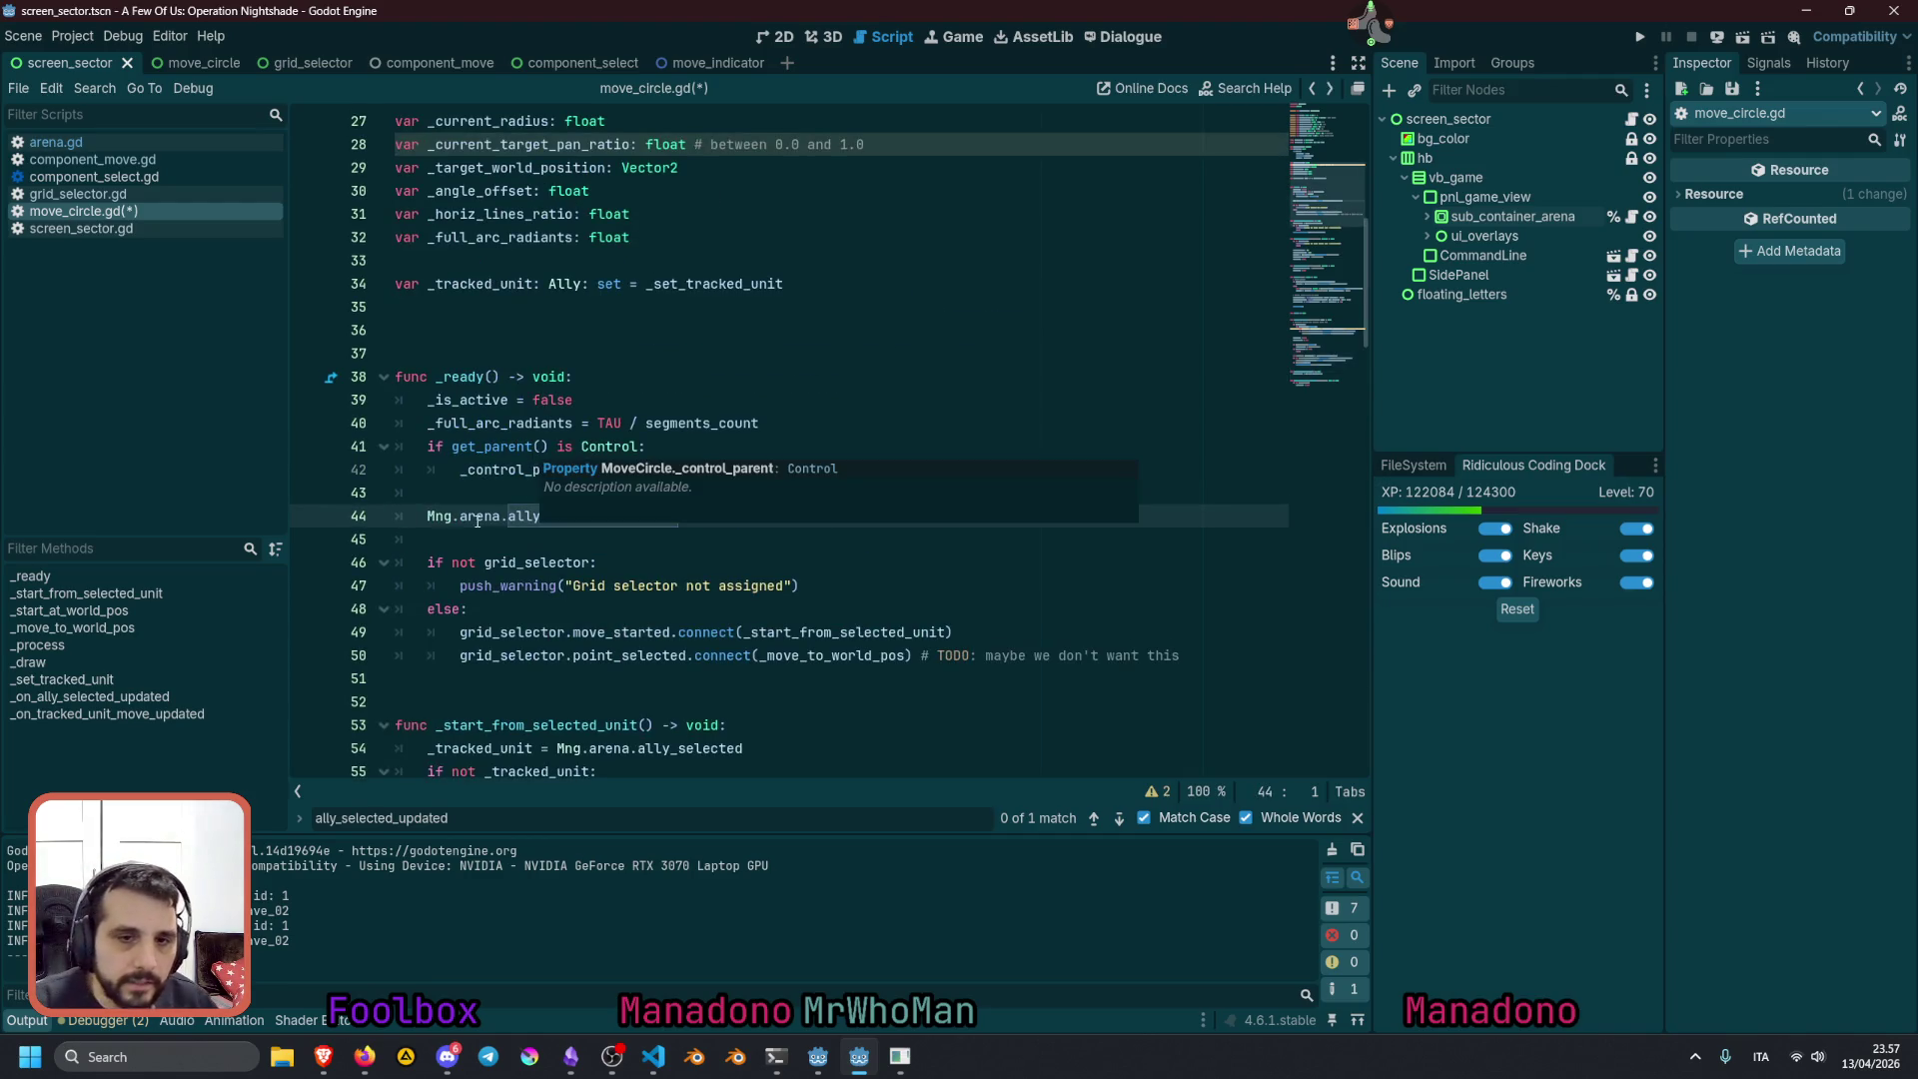
Examine the arena.ally_selected_updated signal reference on line 44
double_click(477, 517)
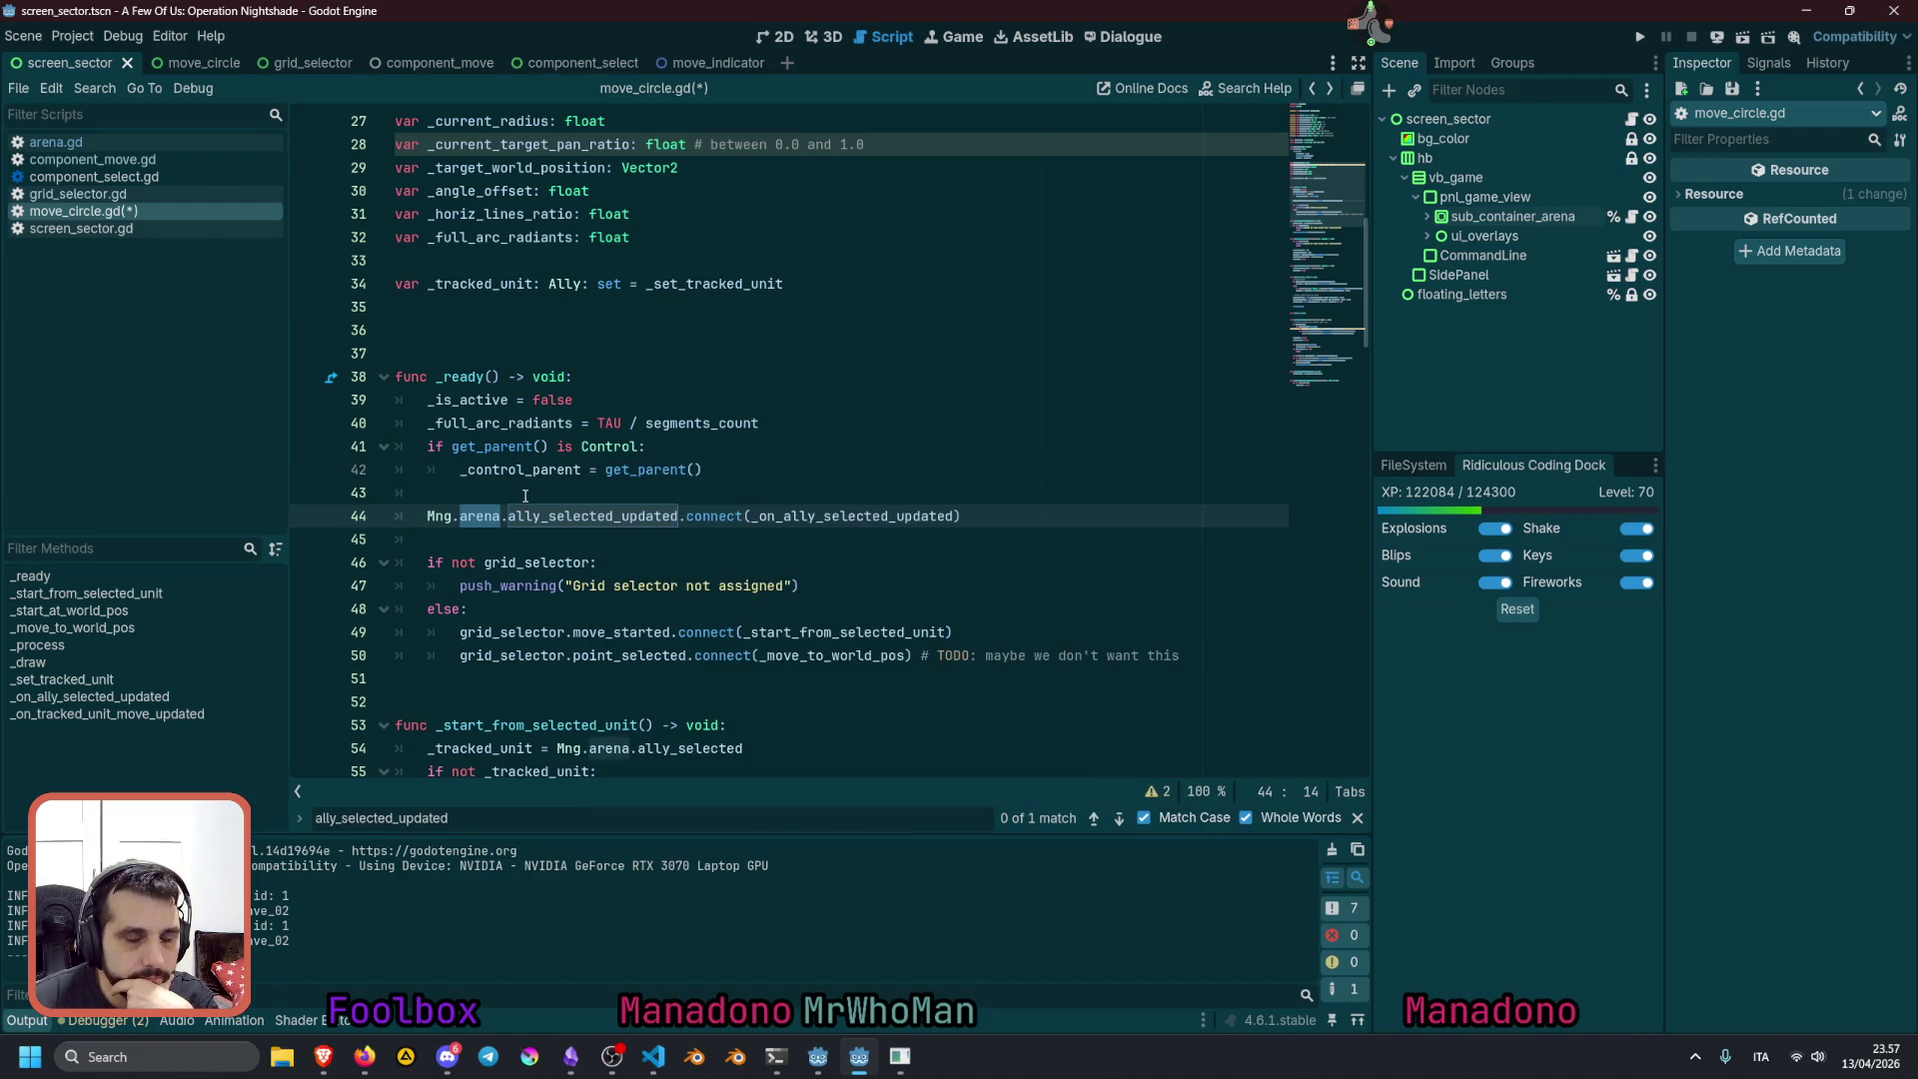
mouse_move(545, 506)
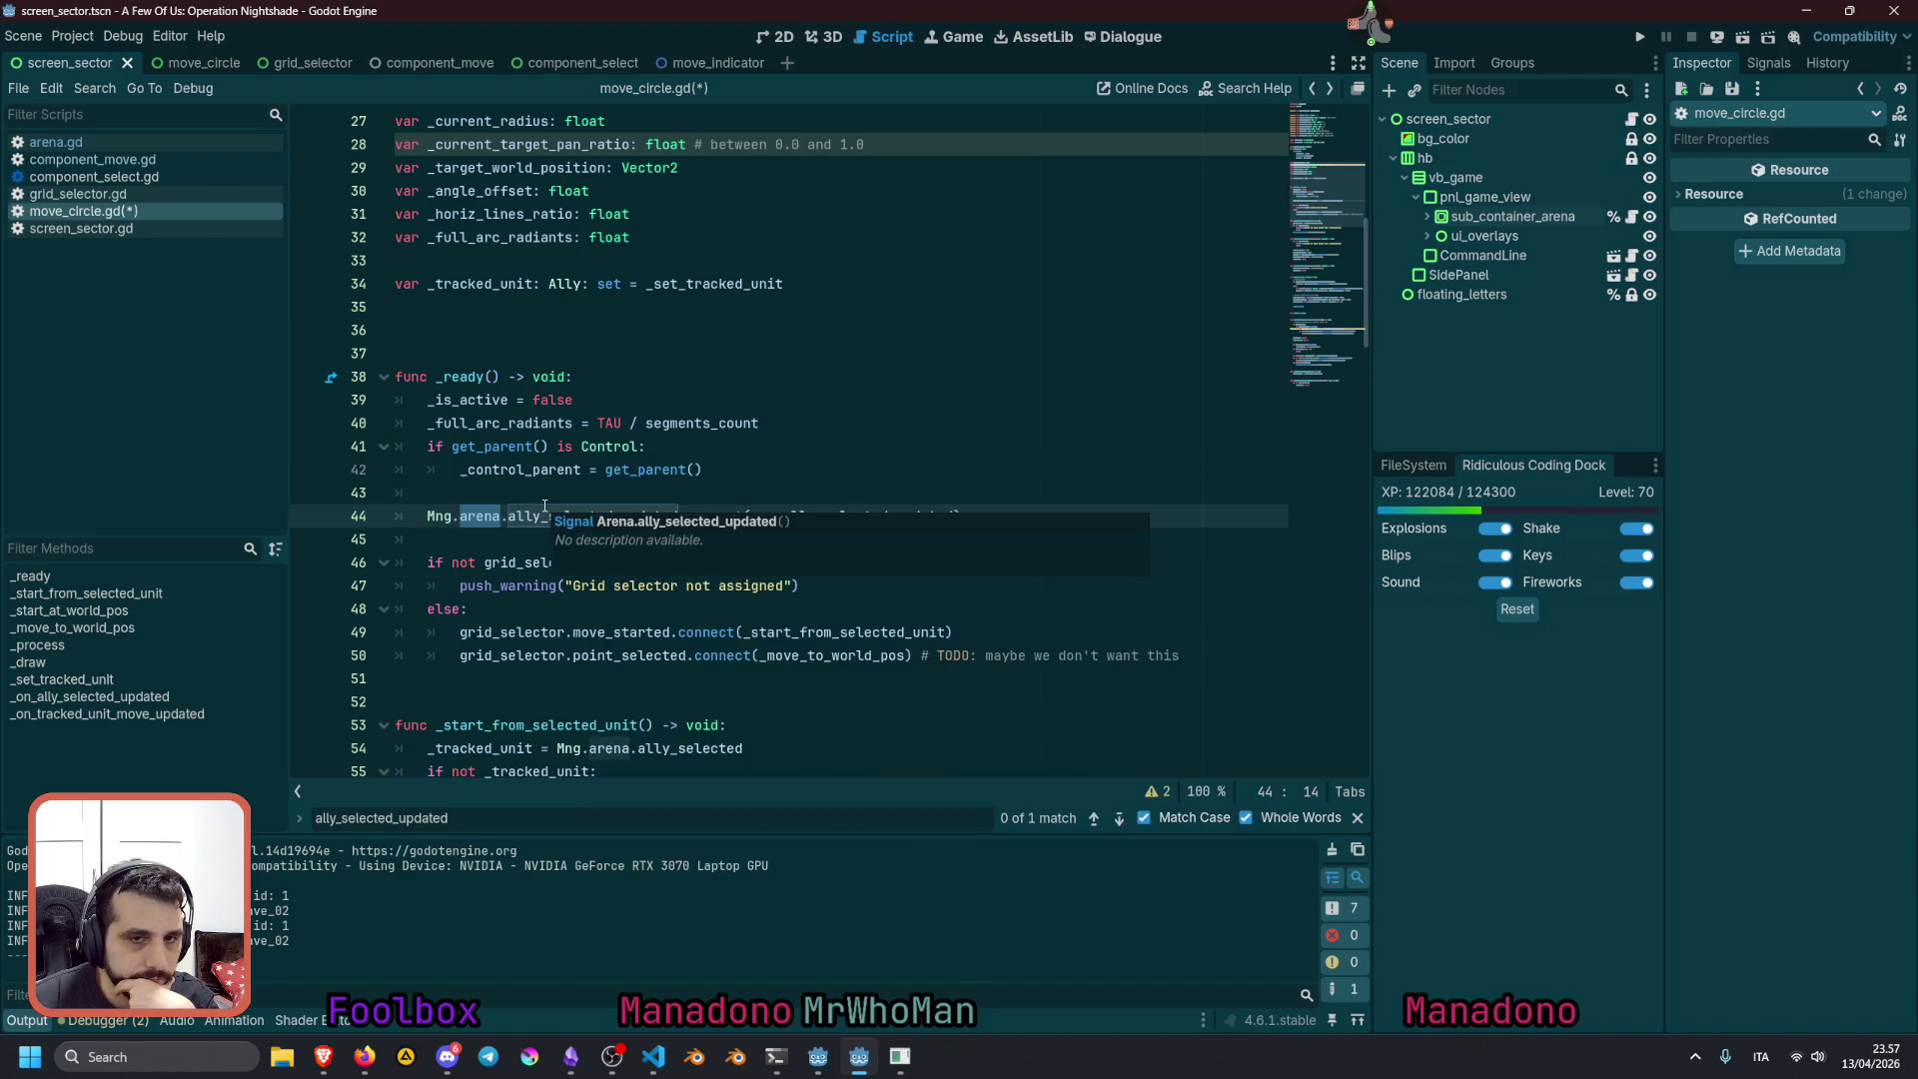
double_click(511, 515)
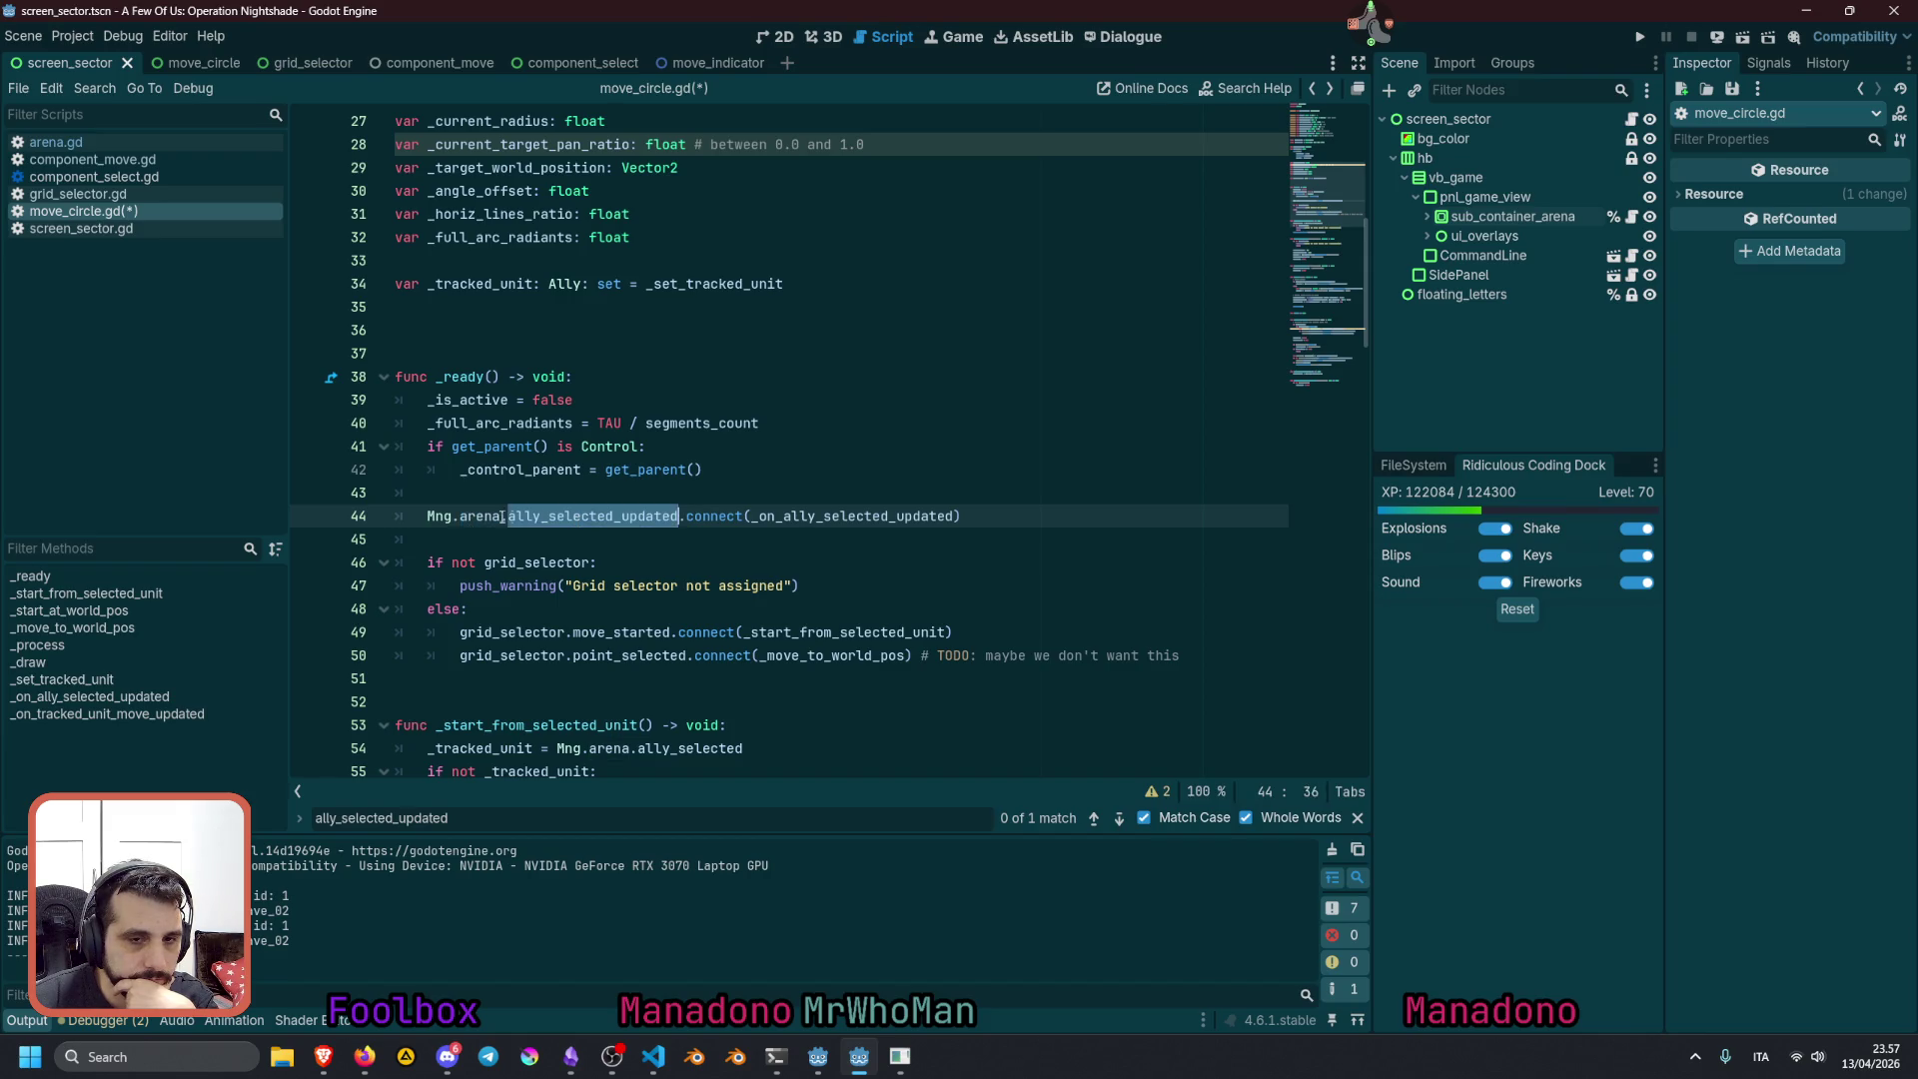
double_click(476, 513)
mouse_move(478, 514)
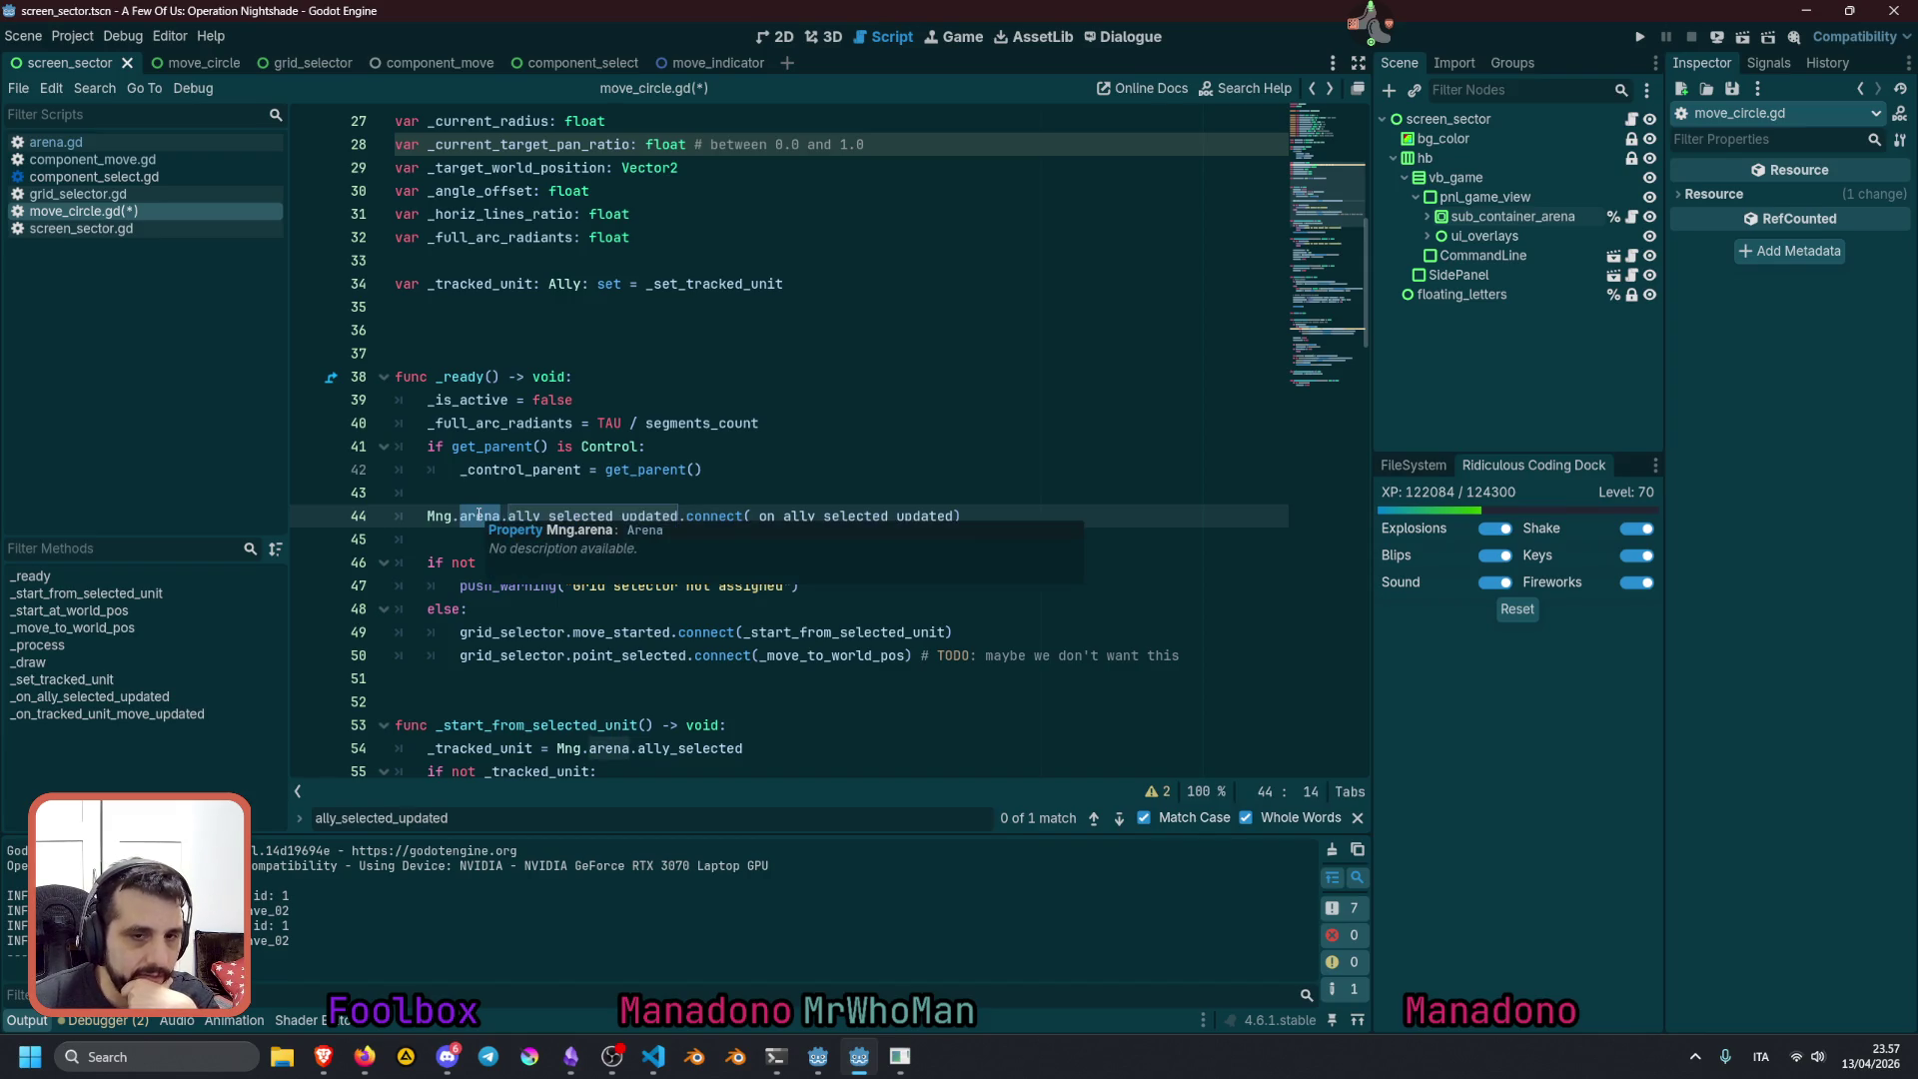
double_click(565, 515)
mouse_move(563, 516)
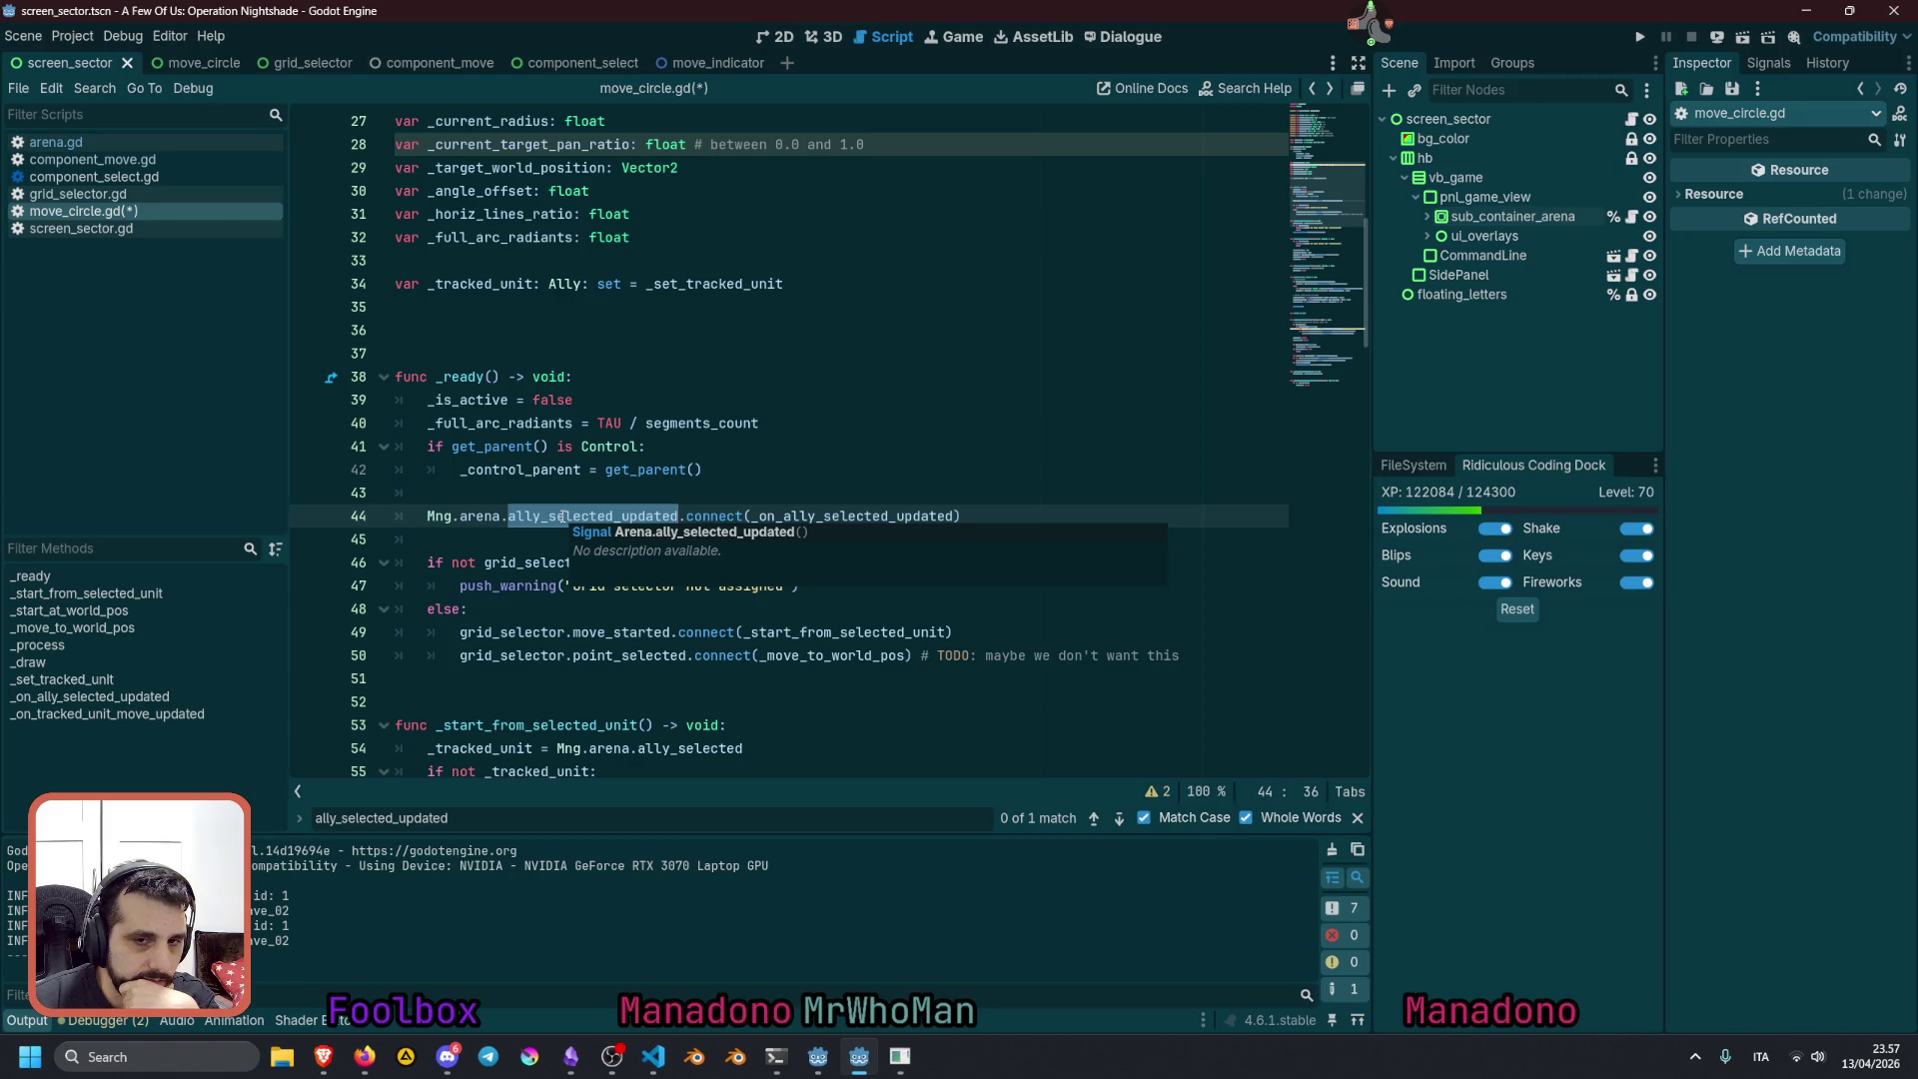
Check ally_selected on line 54, then return to arena.gd's emitting setter on line 20
scroll(872, 493, down, 4)
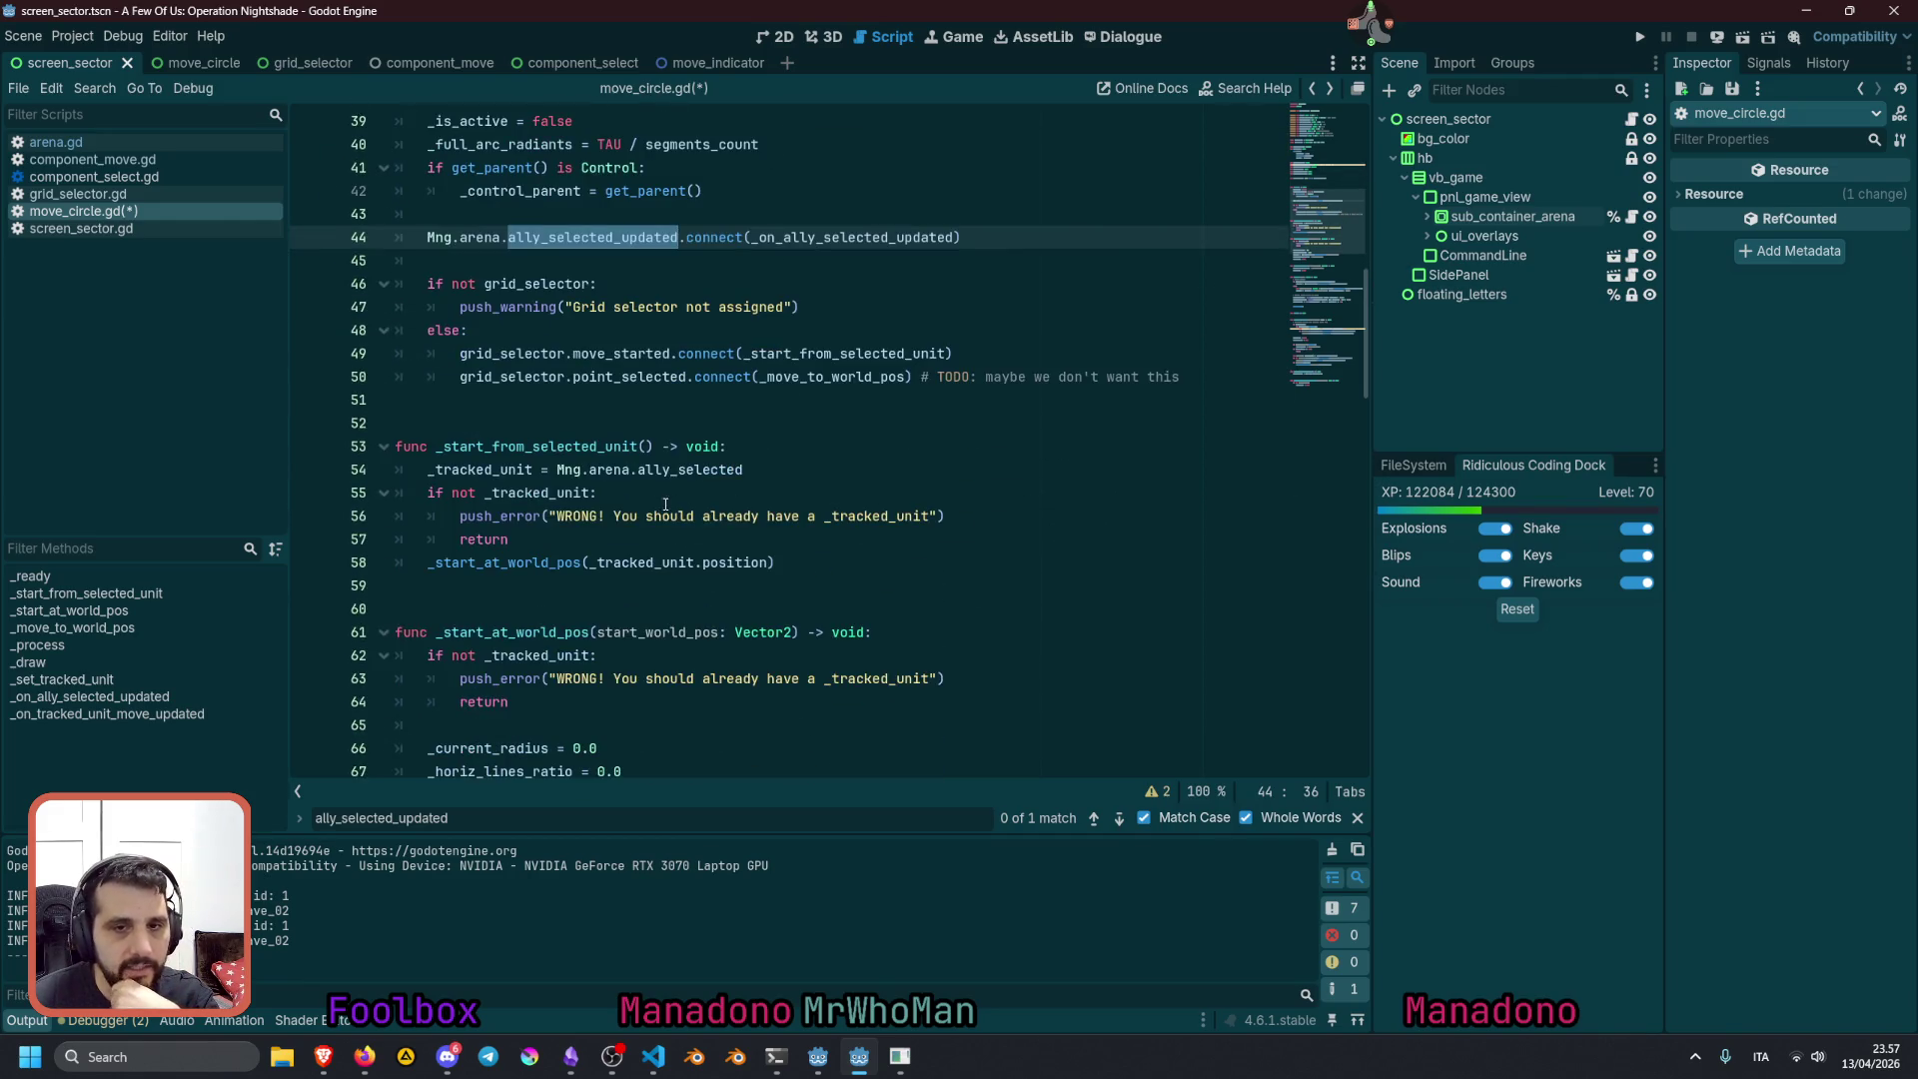
click(605, 468)
double_click(682, 469)
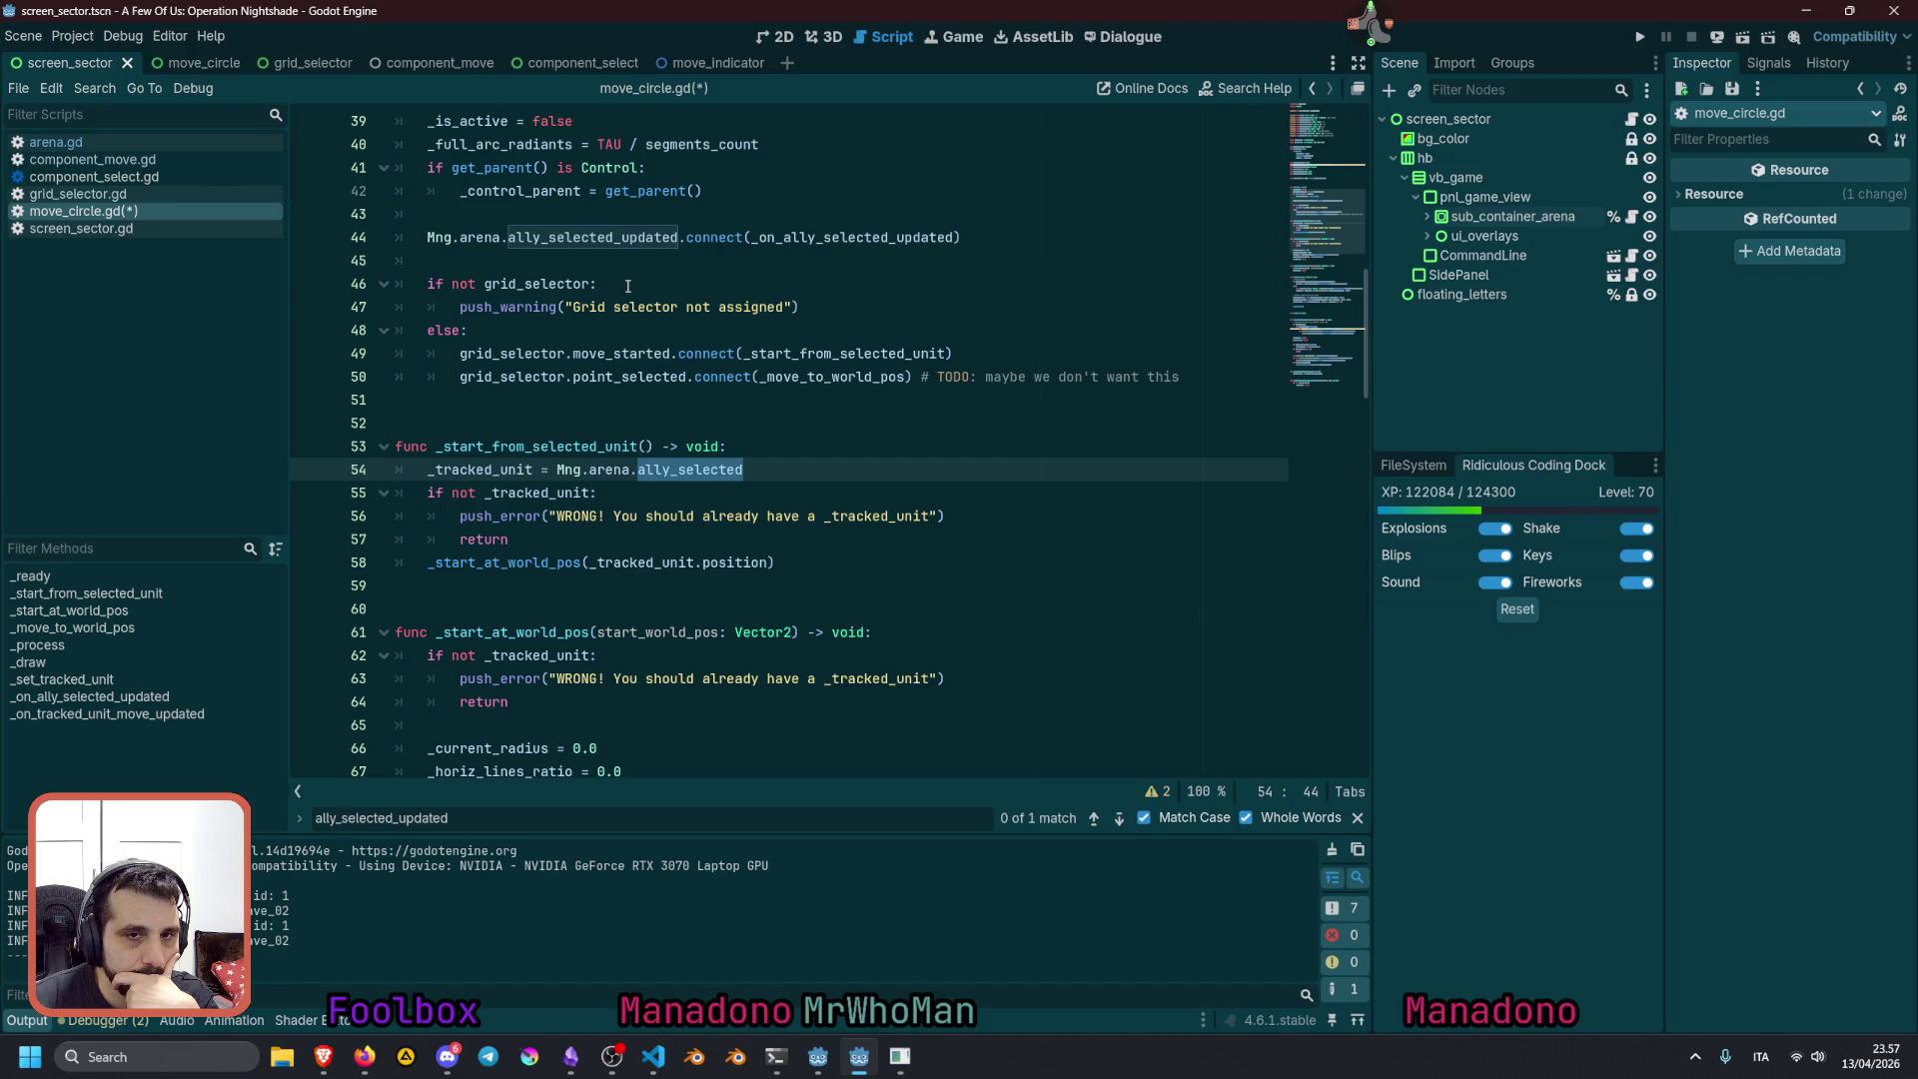
ctrl+click(826, 237)
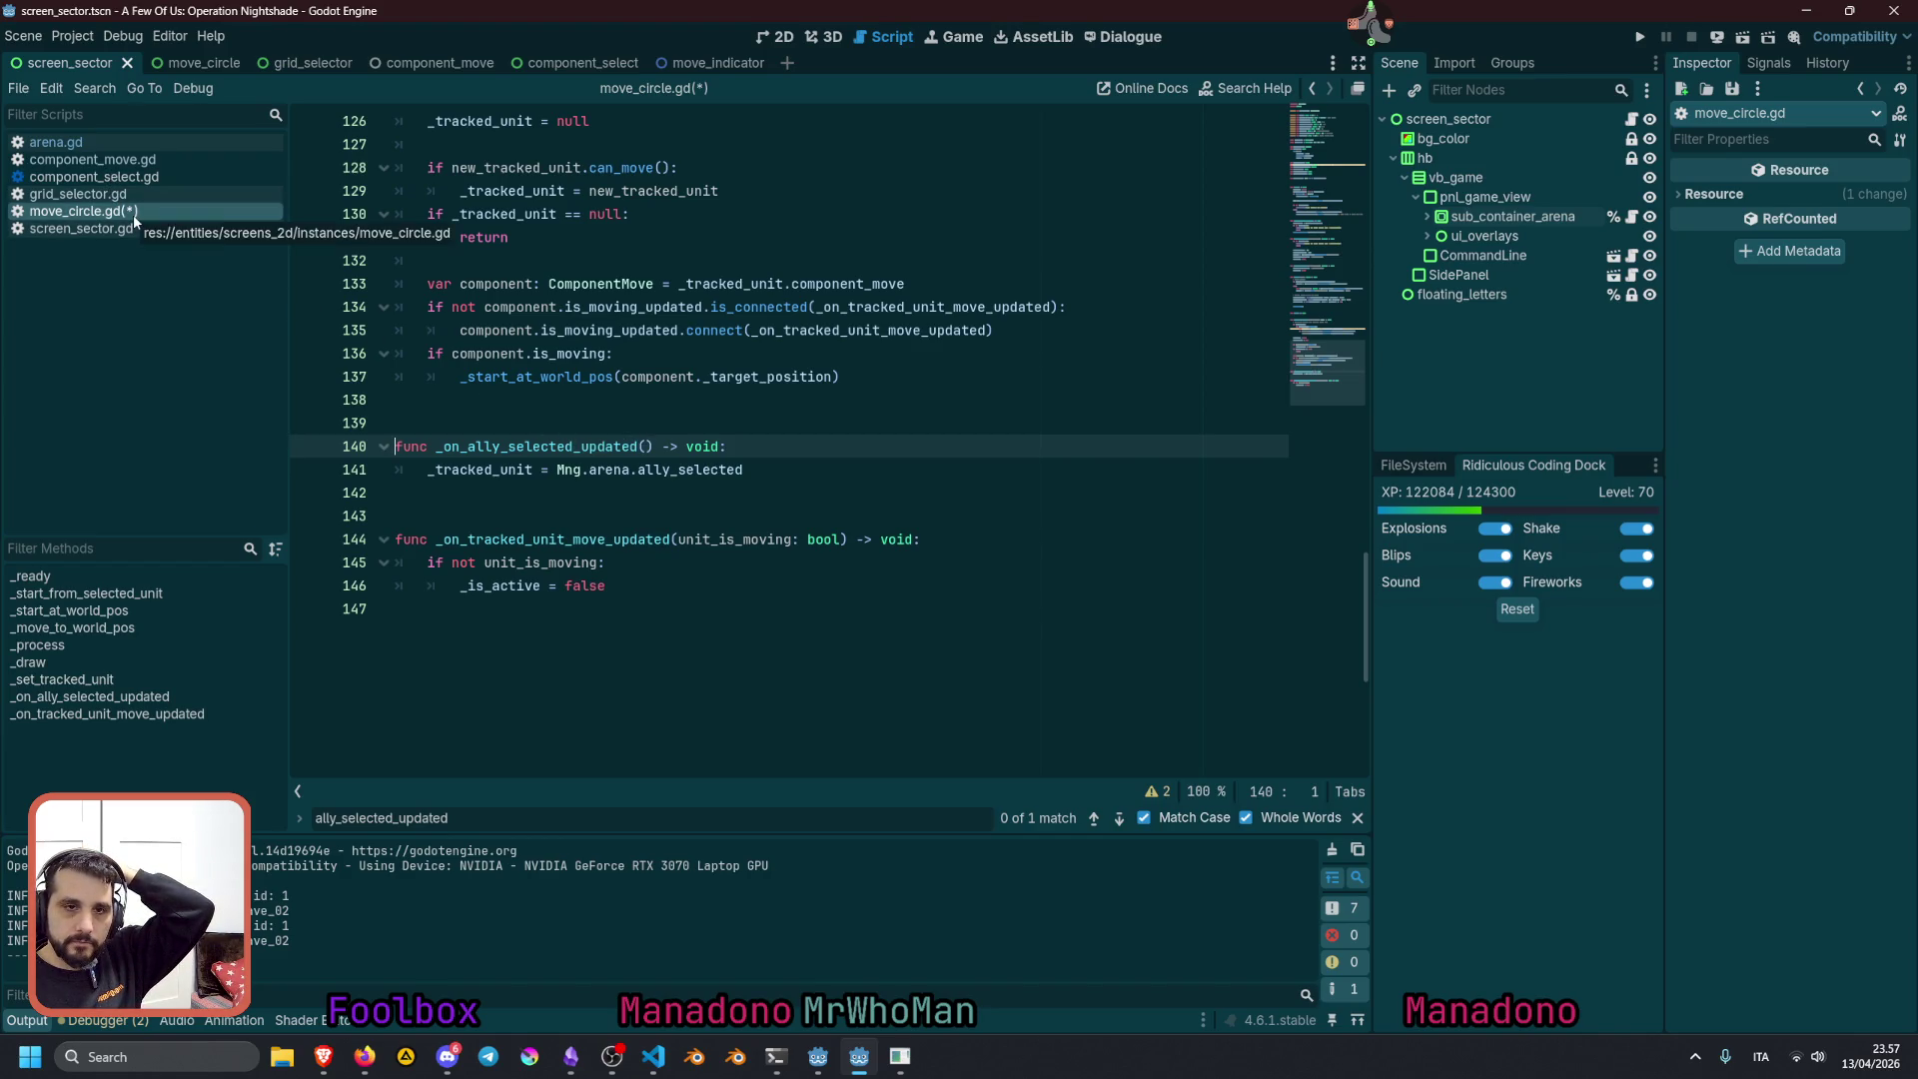
key(alt+Left)
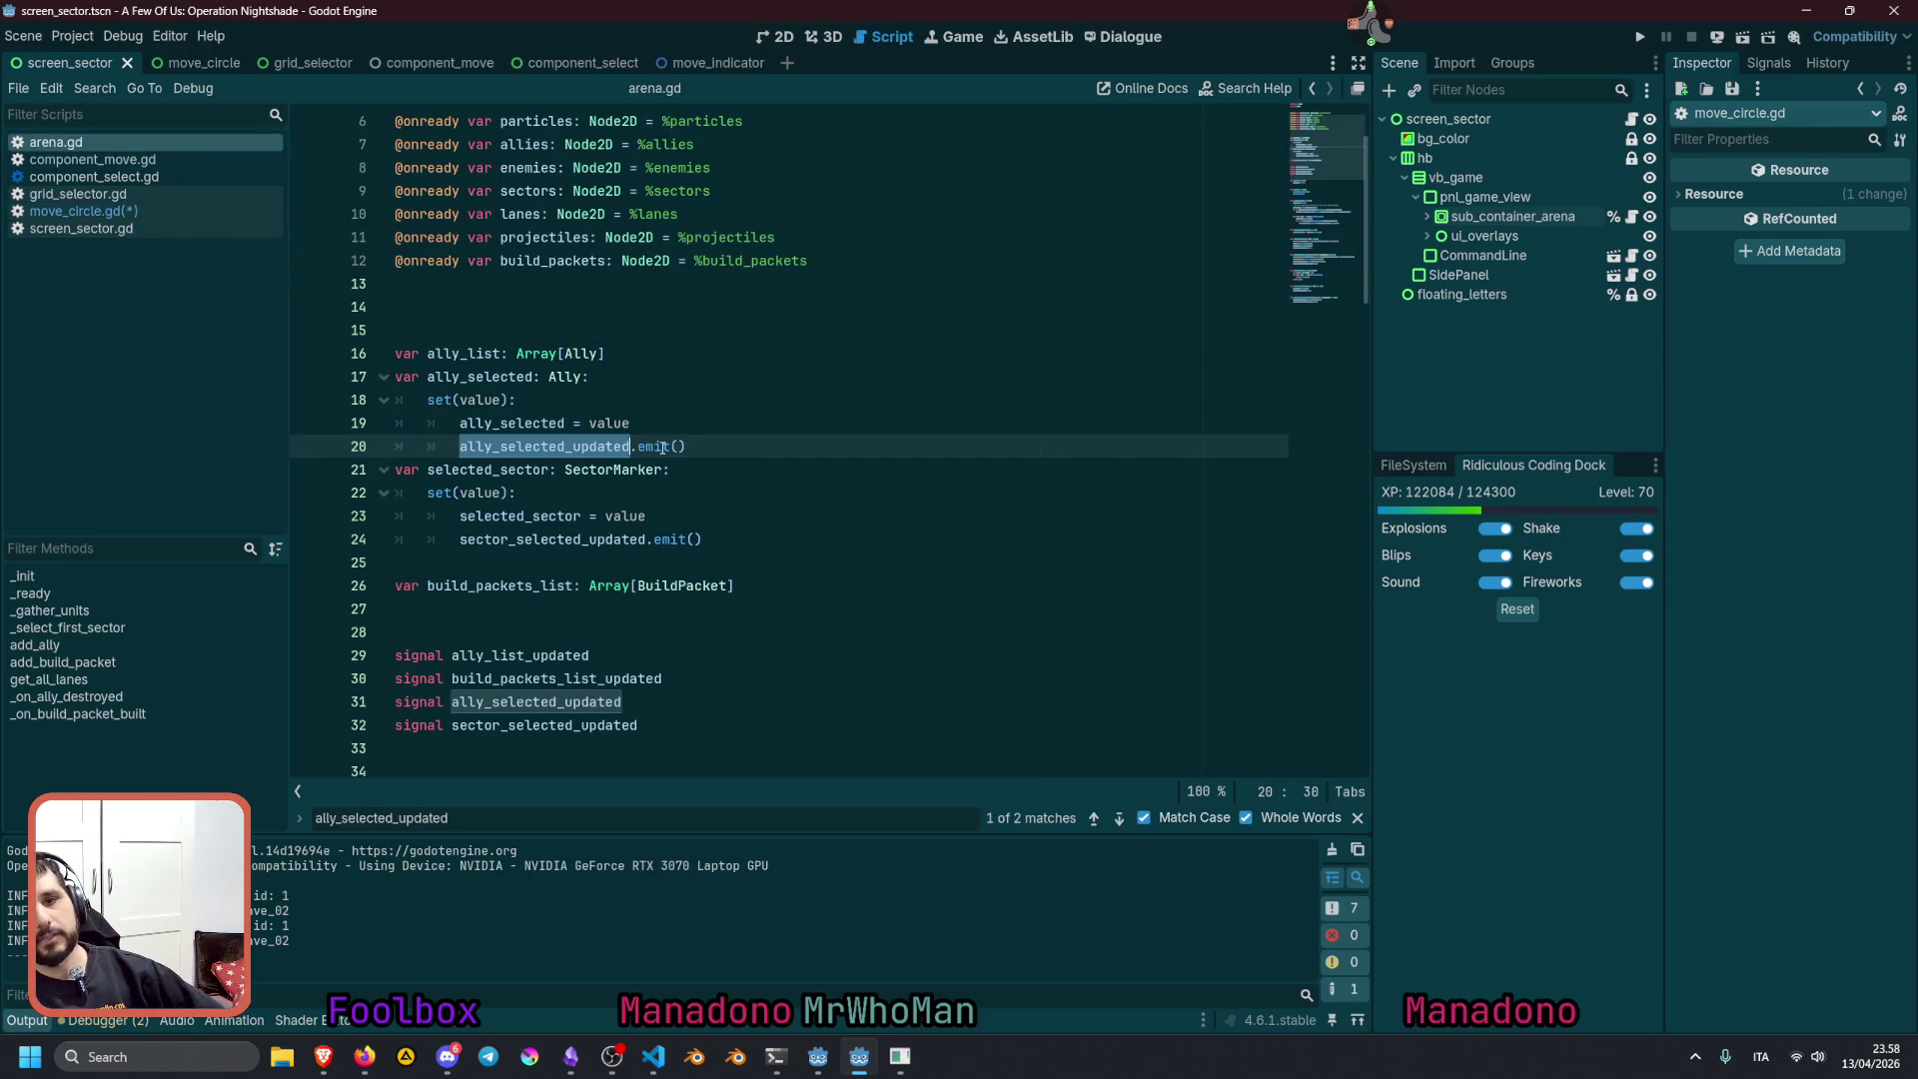
Inspect arena.gd's ally_selected setter and its ally_selected_updated emit (lines 17–20), then return to move_circle.gd
double_click(654, 448)
double_click(557, 446)
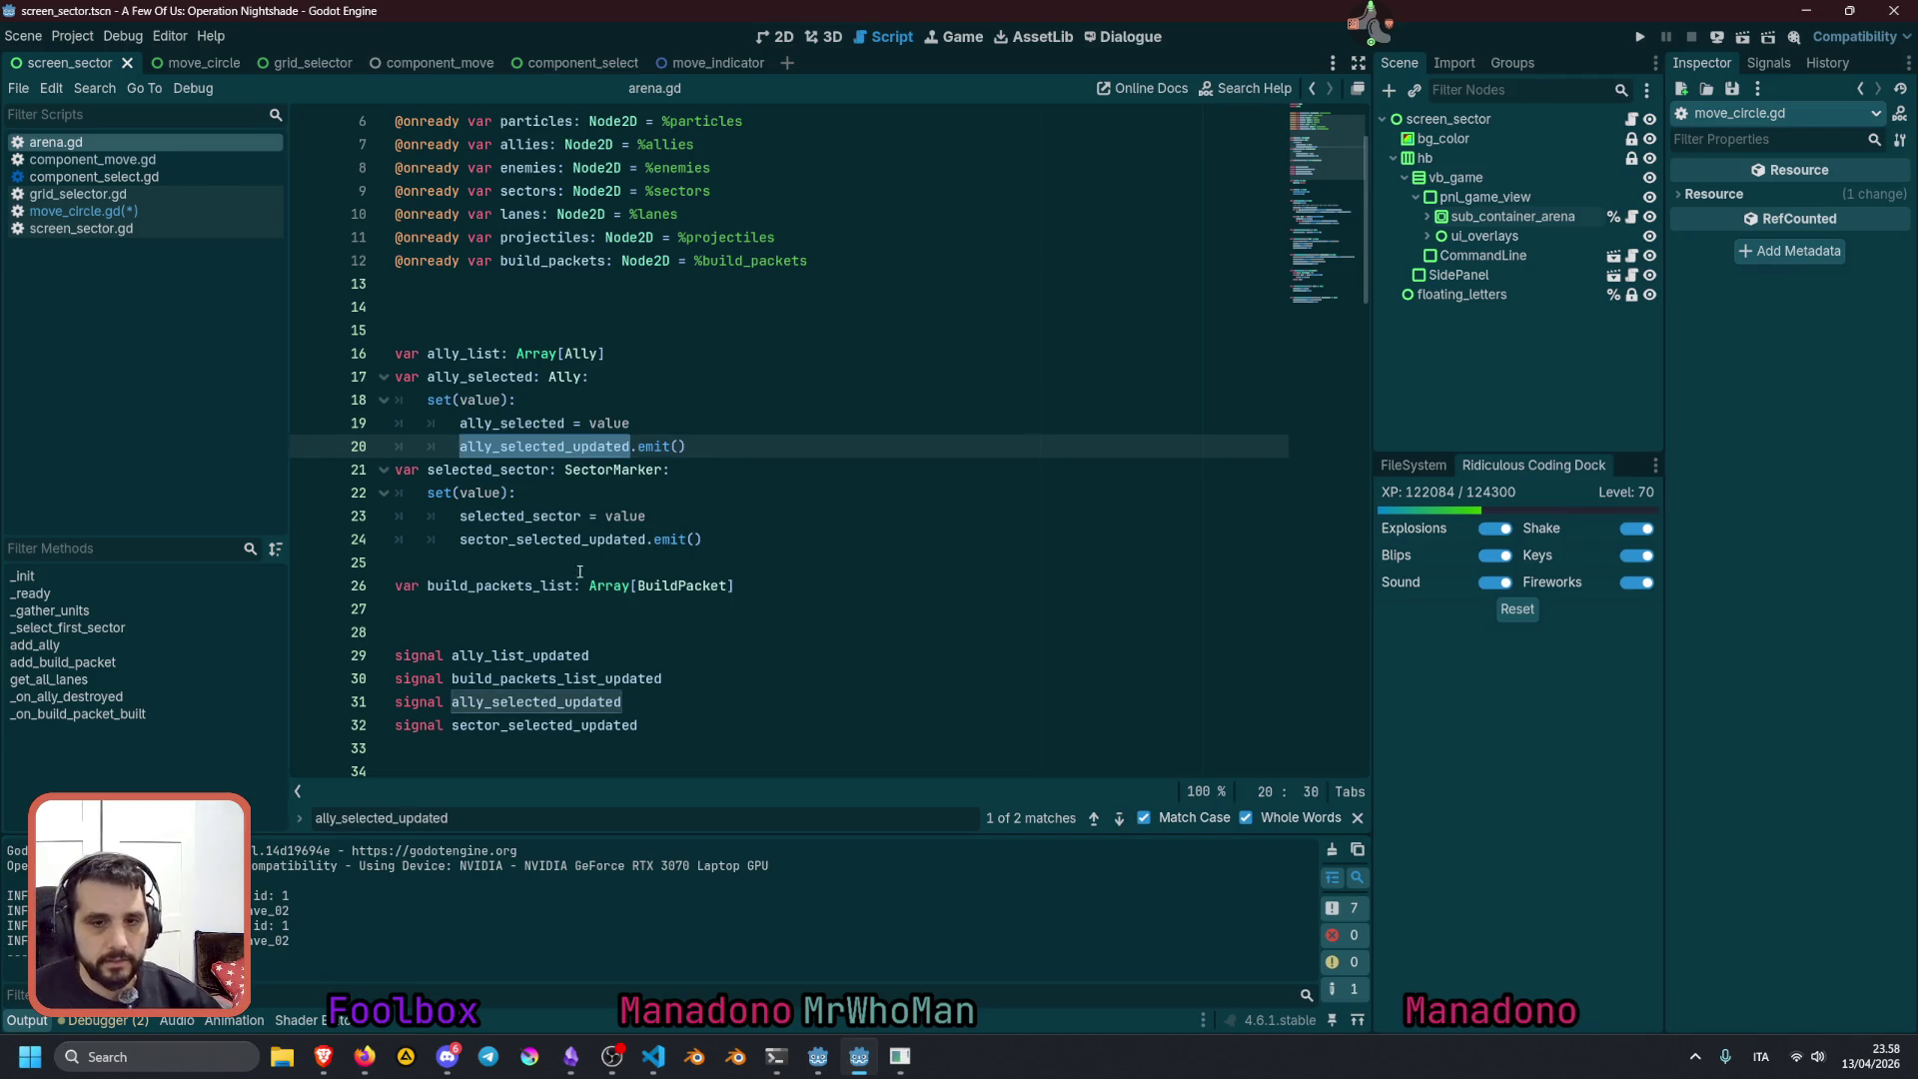
click(539, 701)
click(570, 446)
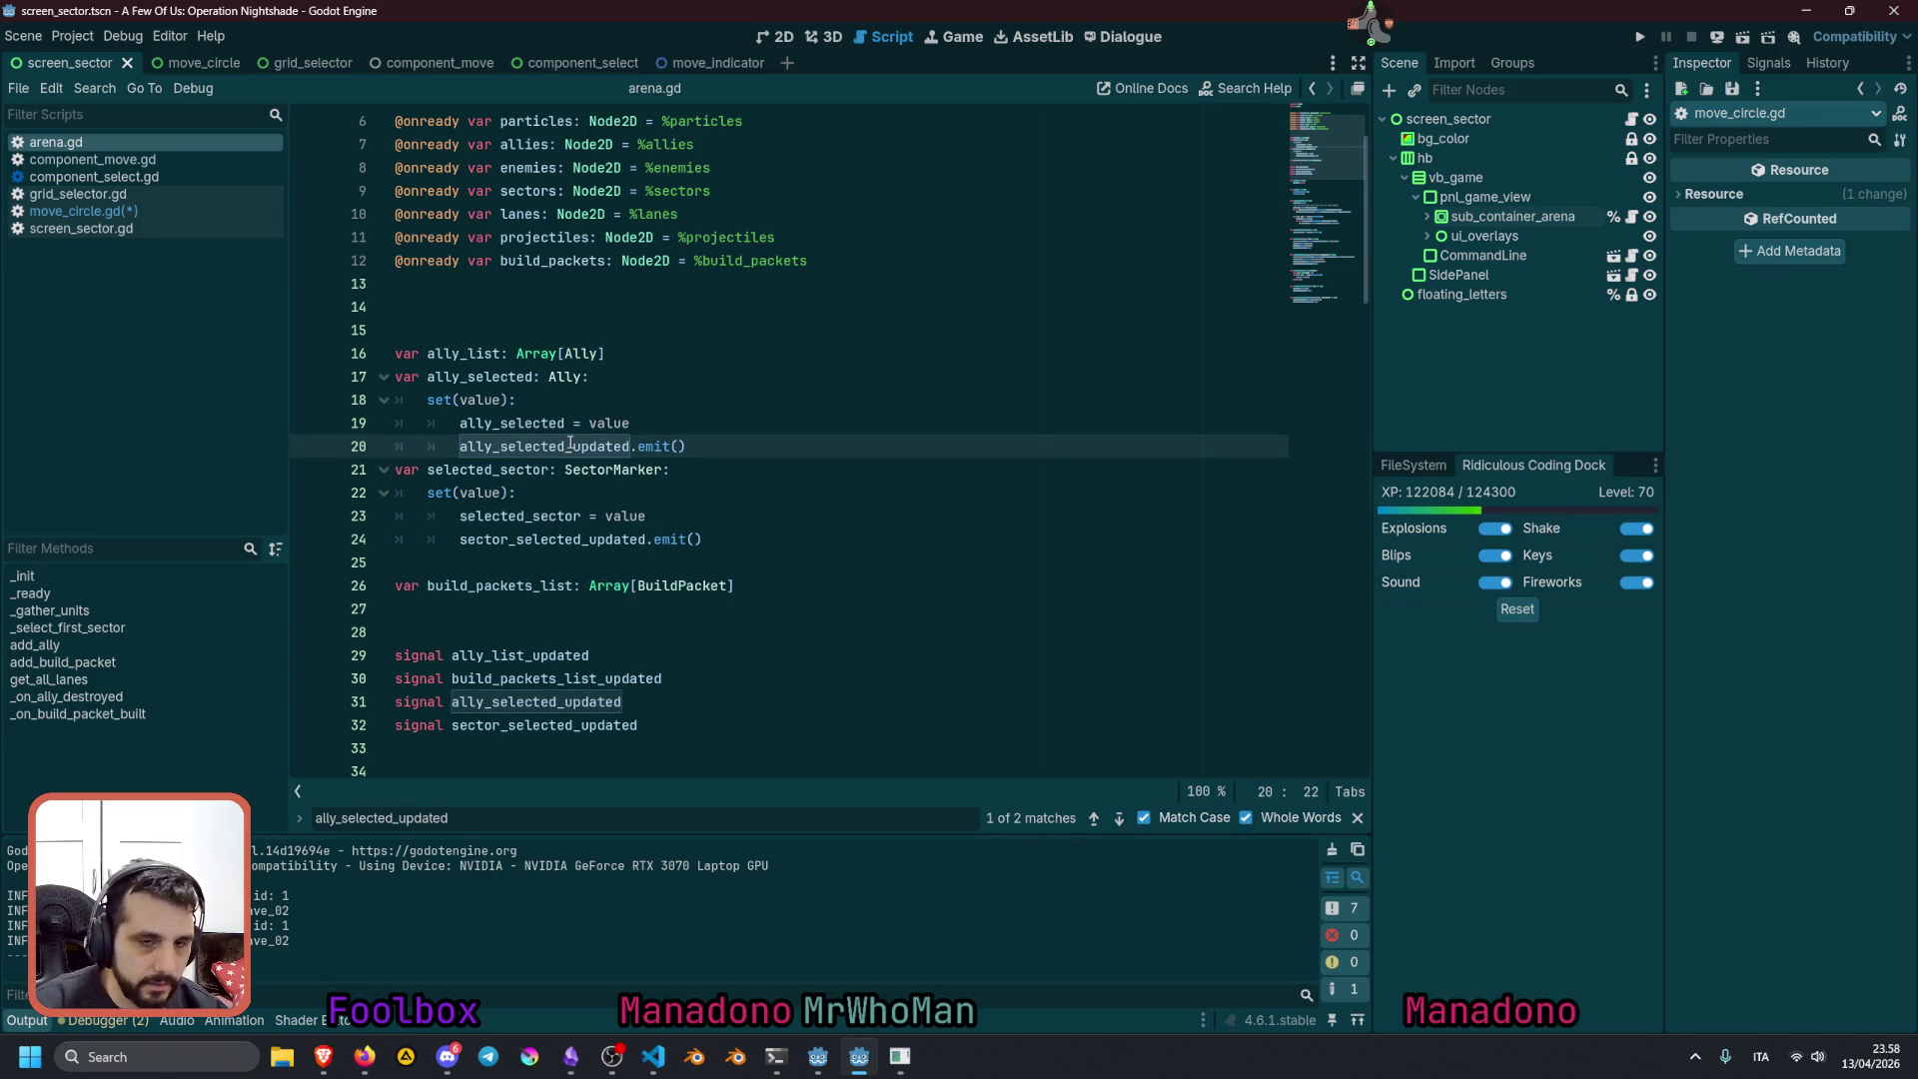
mouse_move(566, 433)
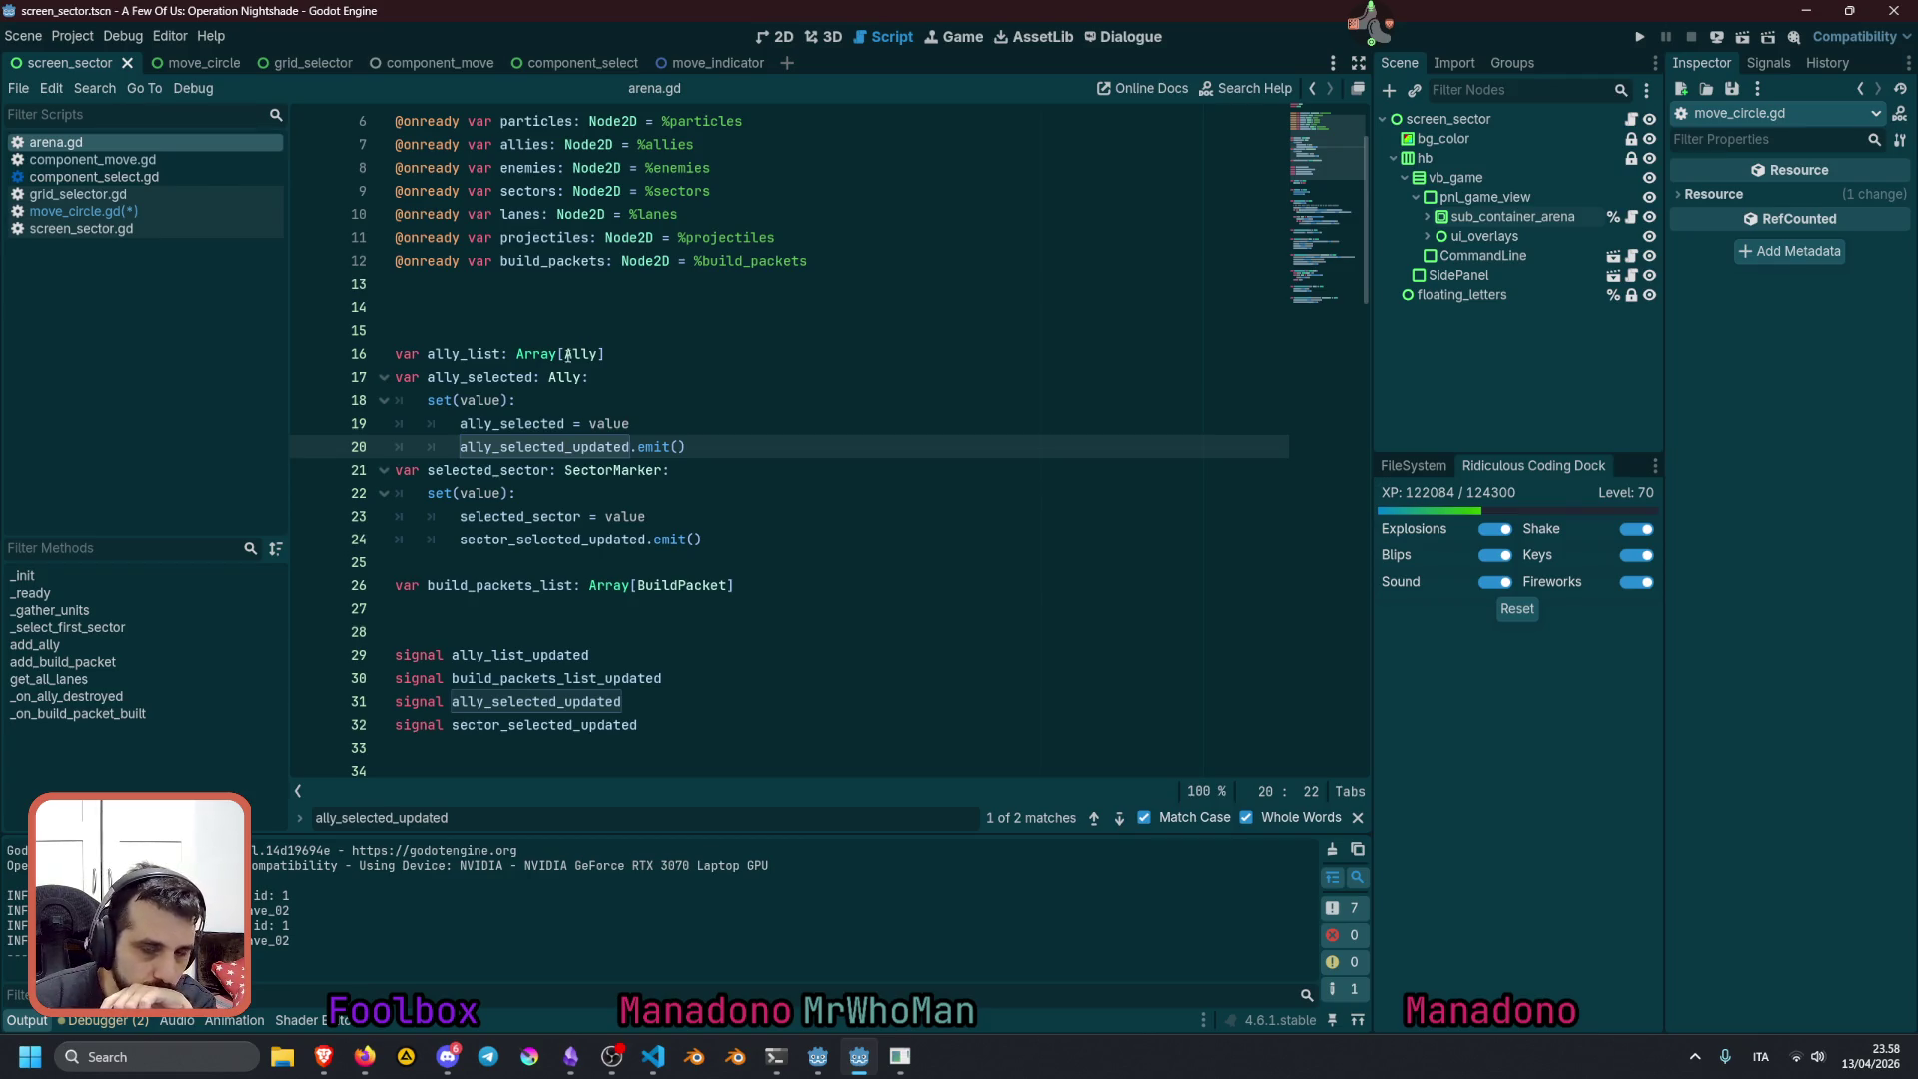
double_click(477, 401)
double_click(511, 423)
double_click(610, 423)
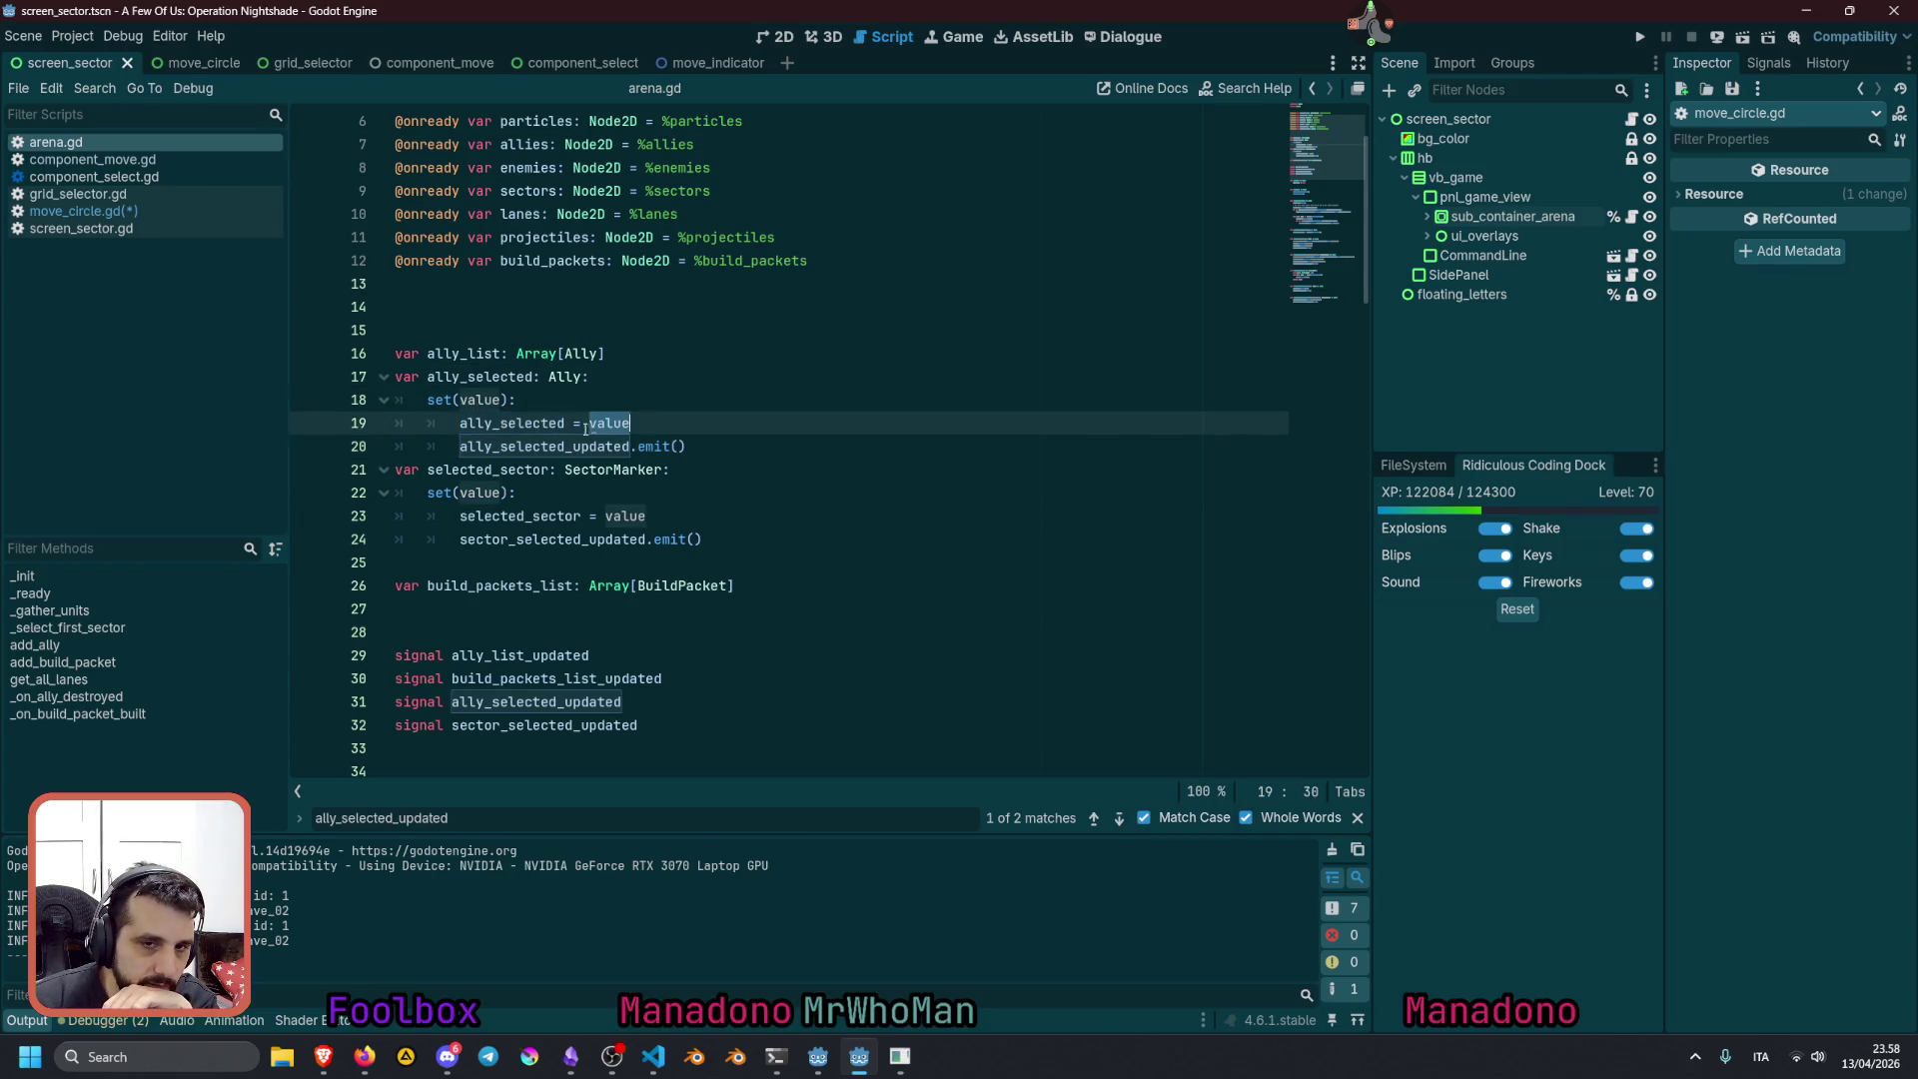
double_click(512, 445)
triple_click(512, 445)
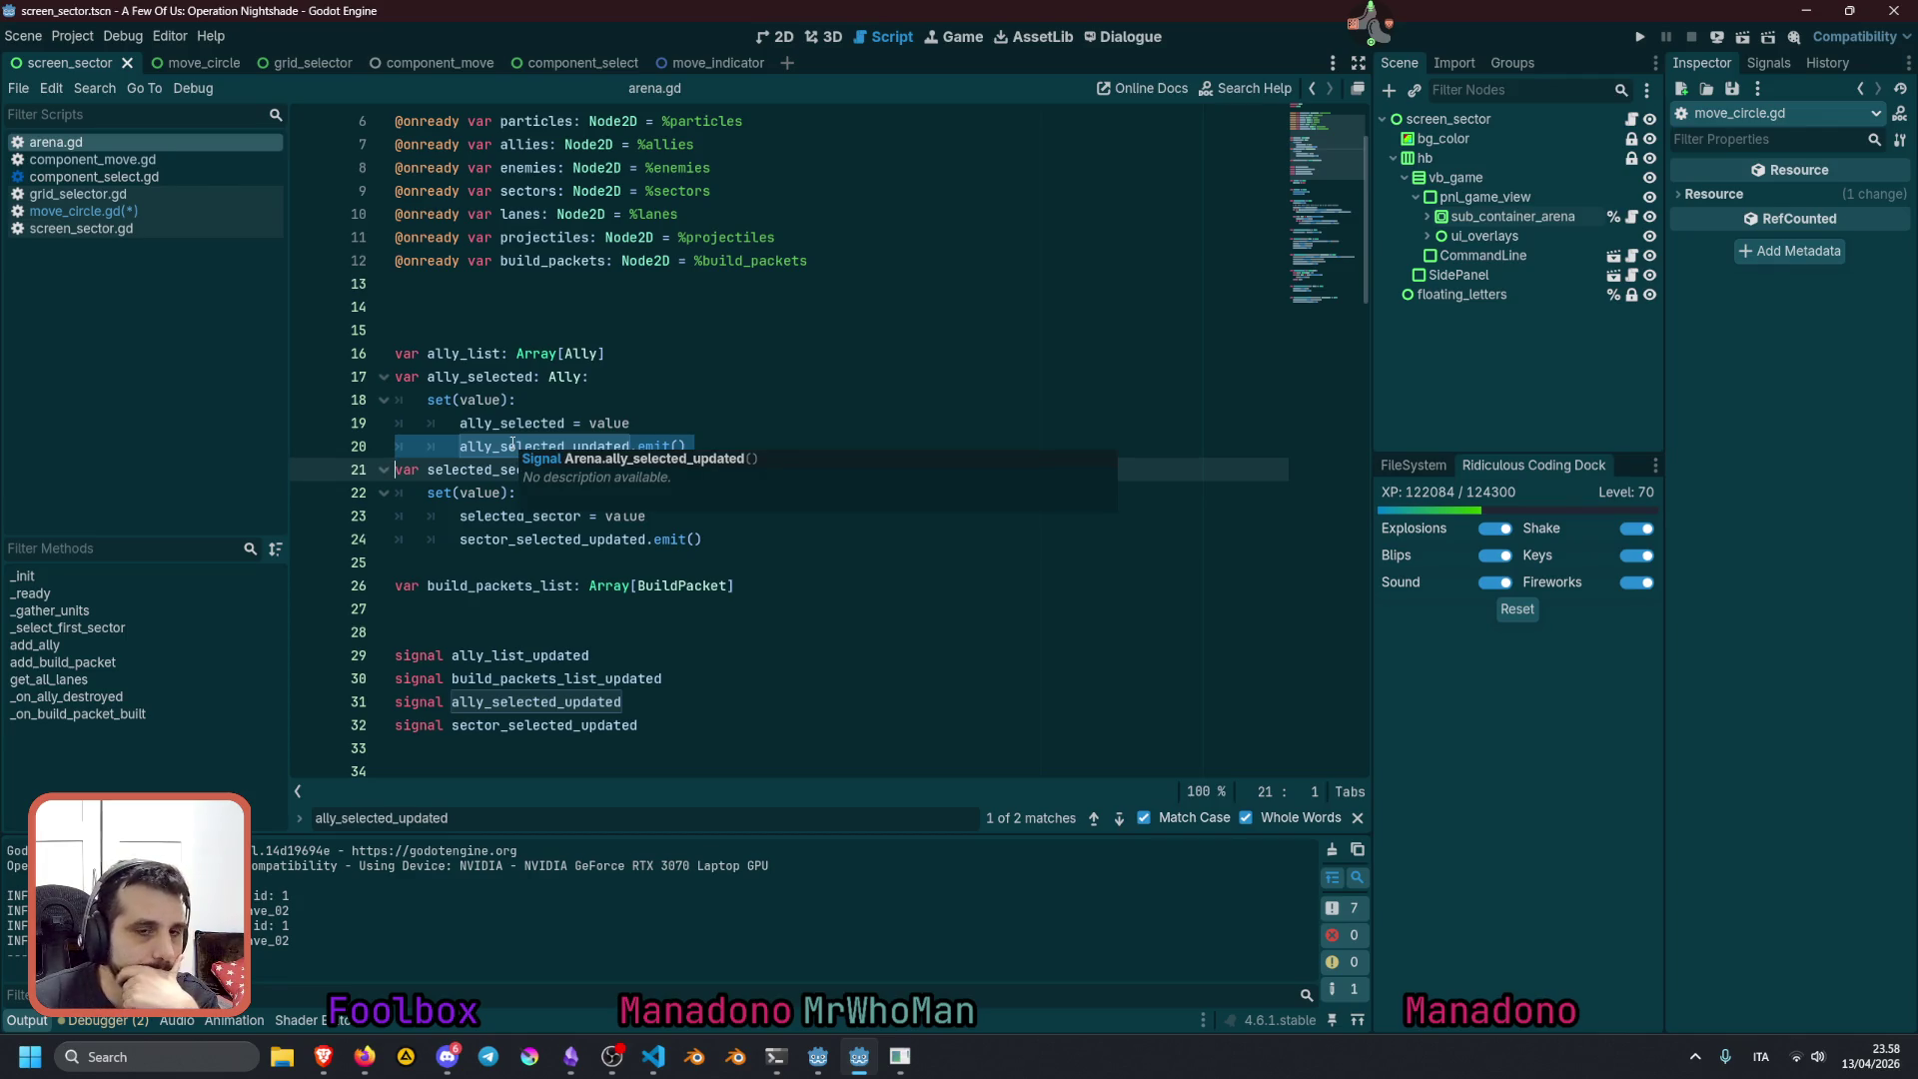
double_click(464, 377)
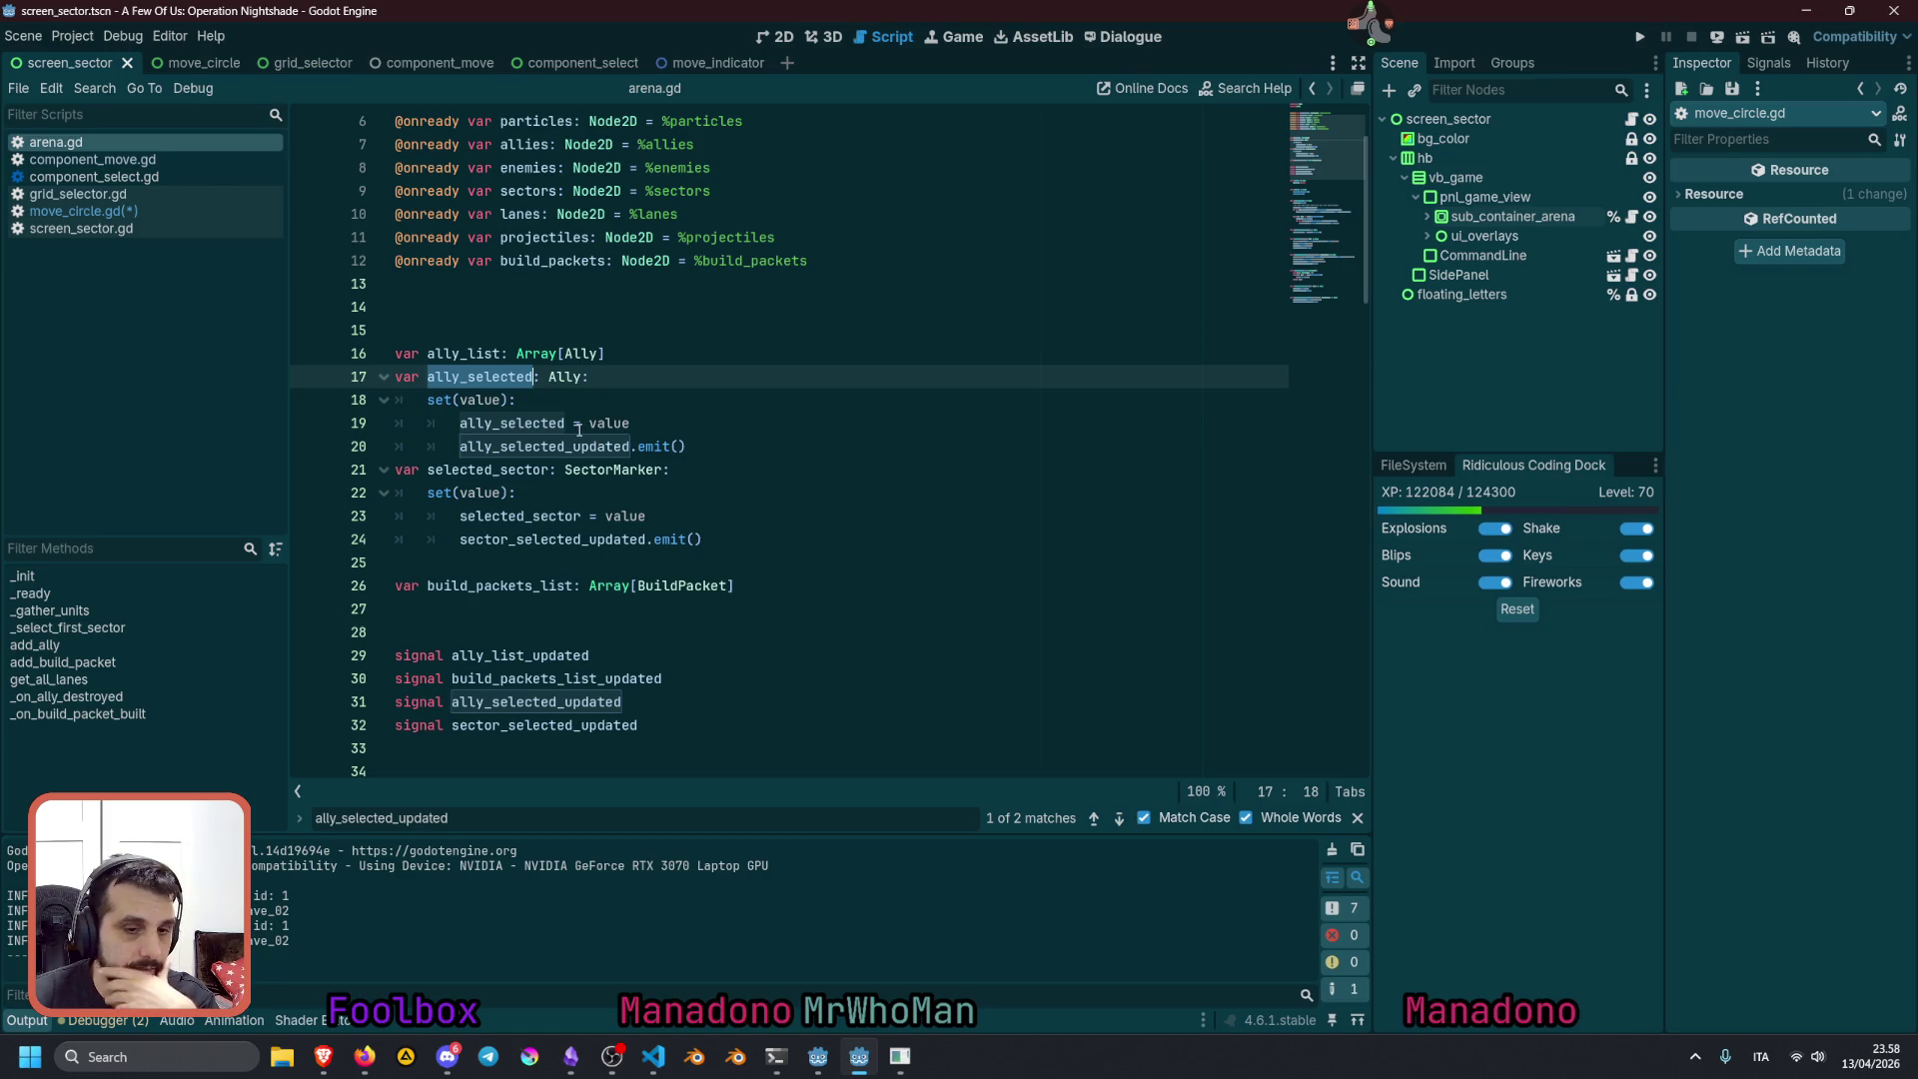
click(125, 211)
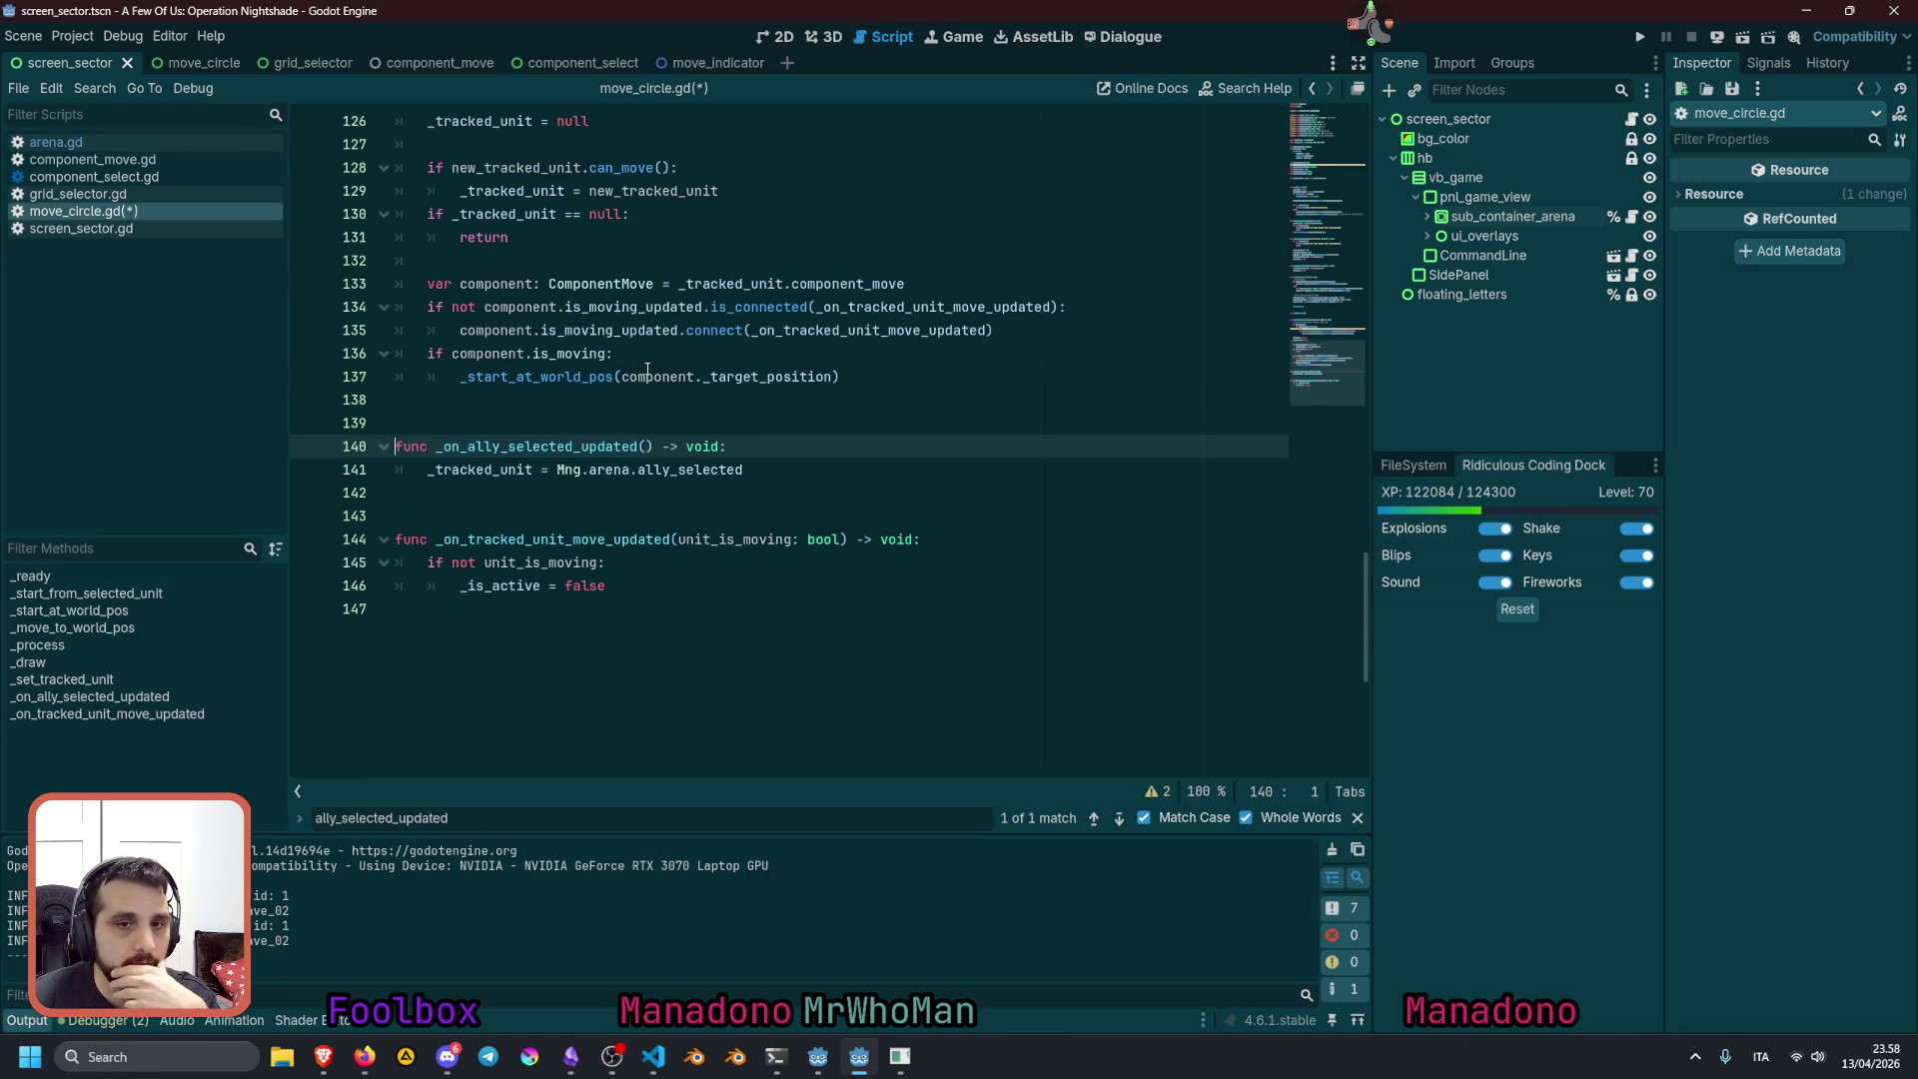
Add a print("really?") debug line at the start of _on_ally_selected_updated
double_click(536, 445)
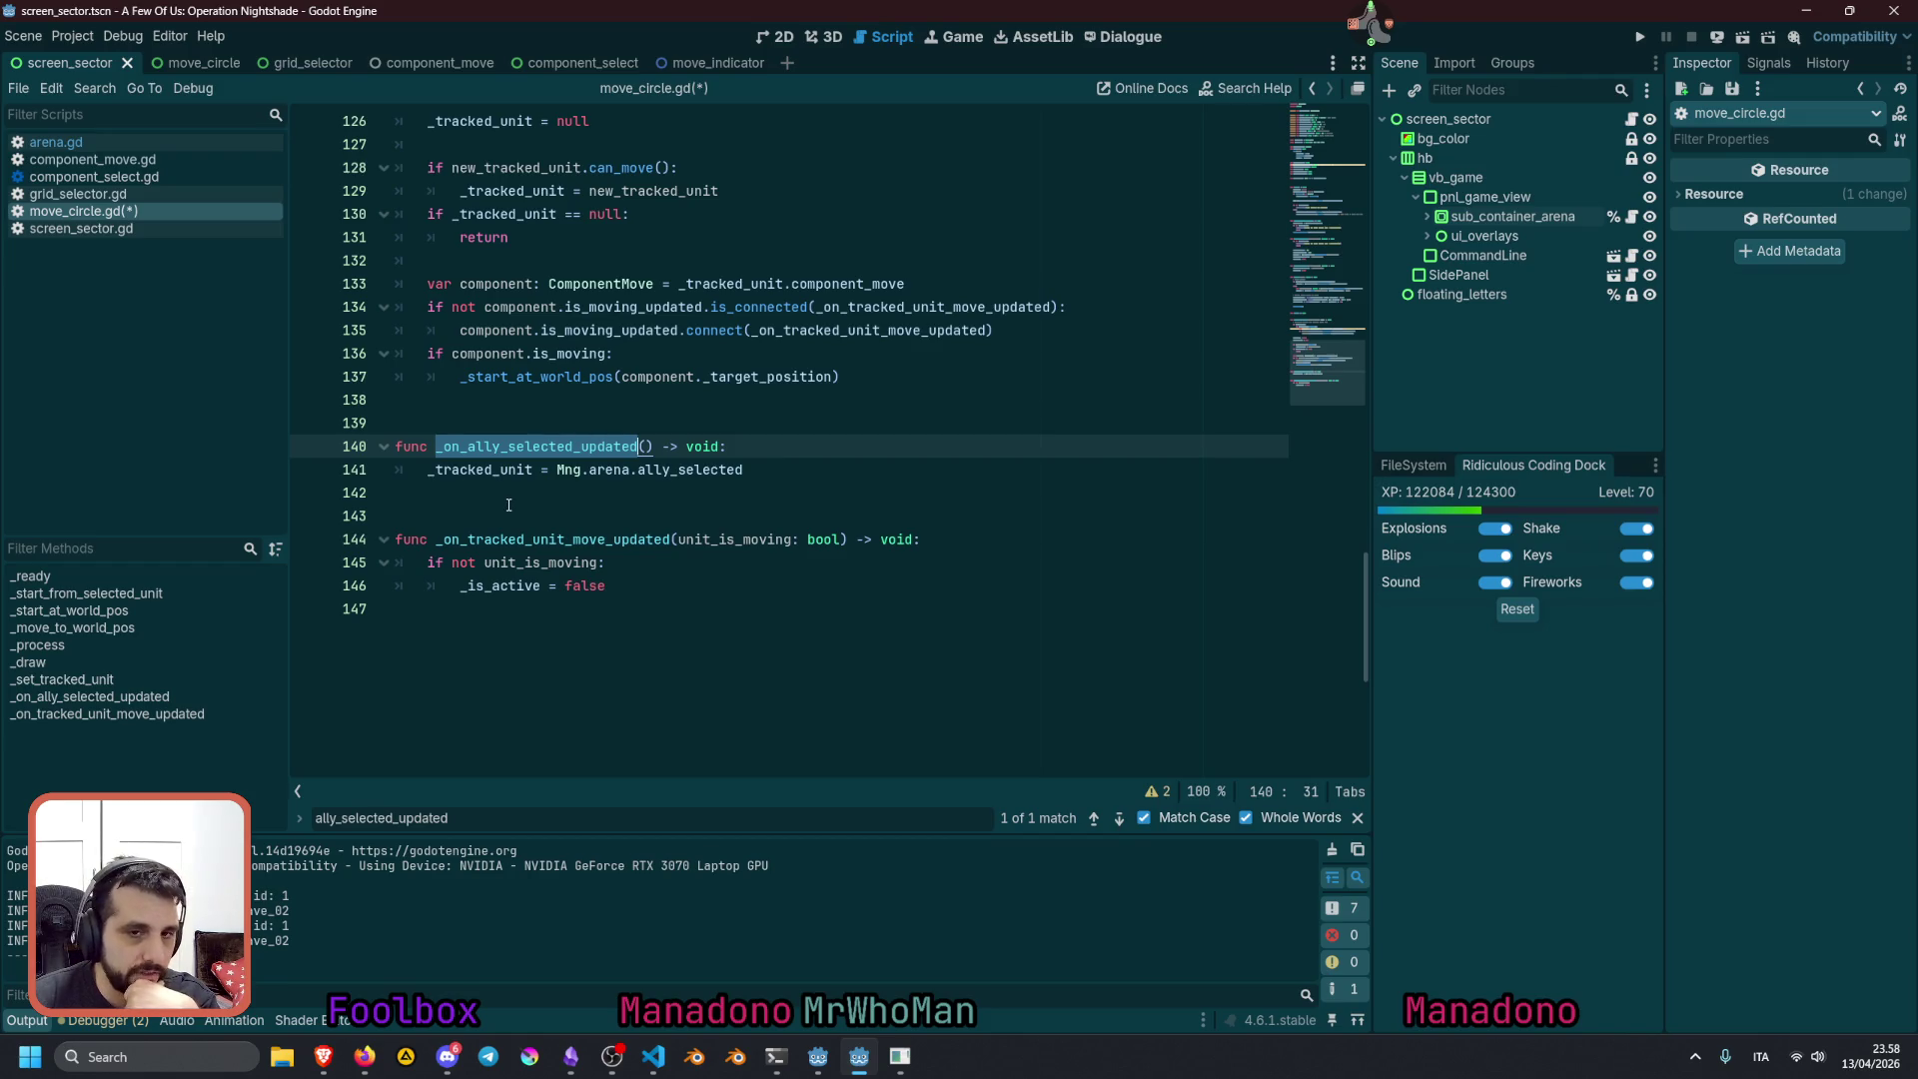
key(End)
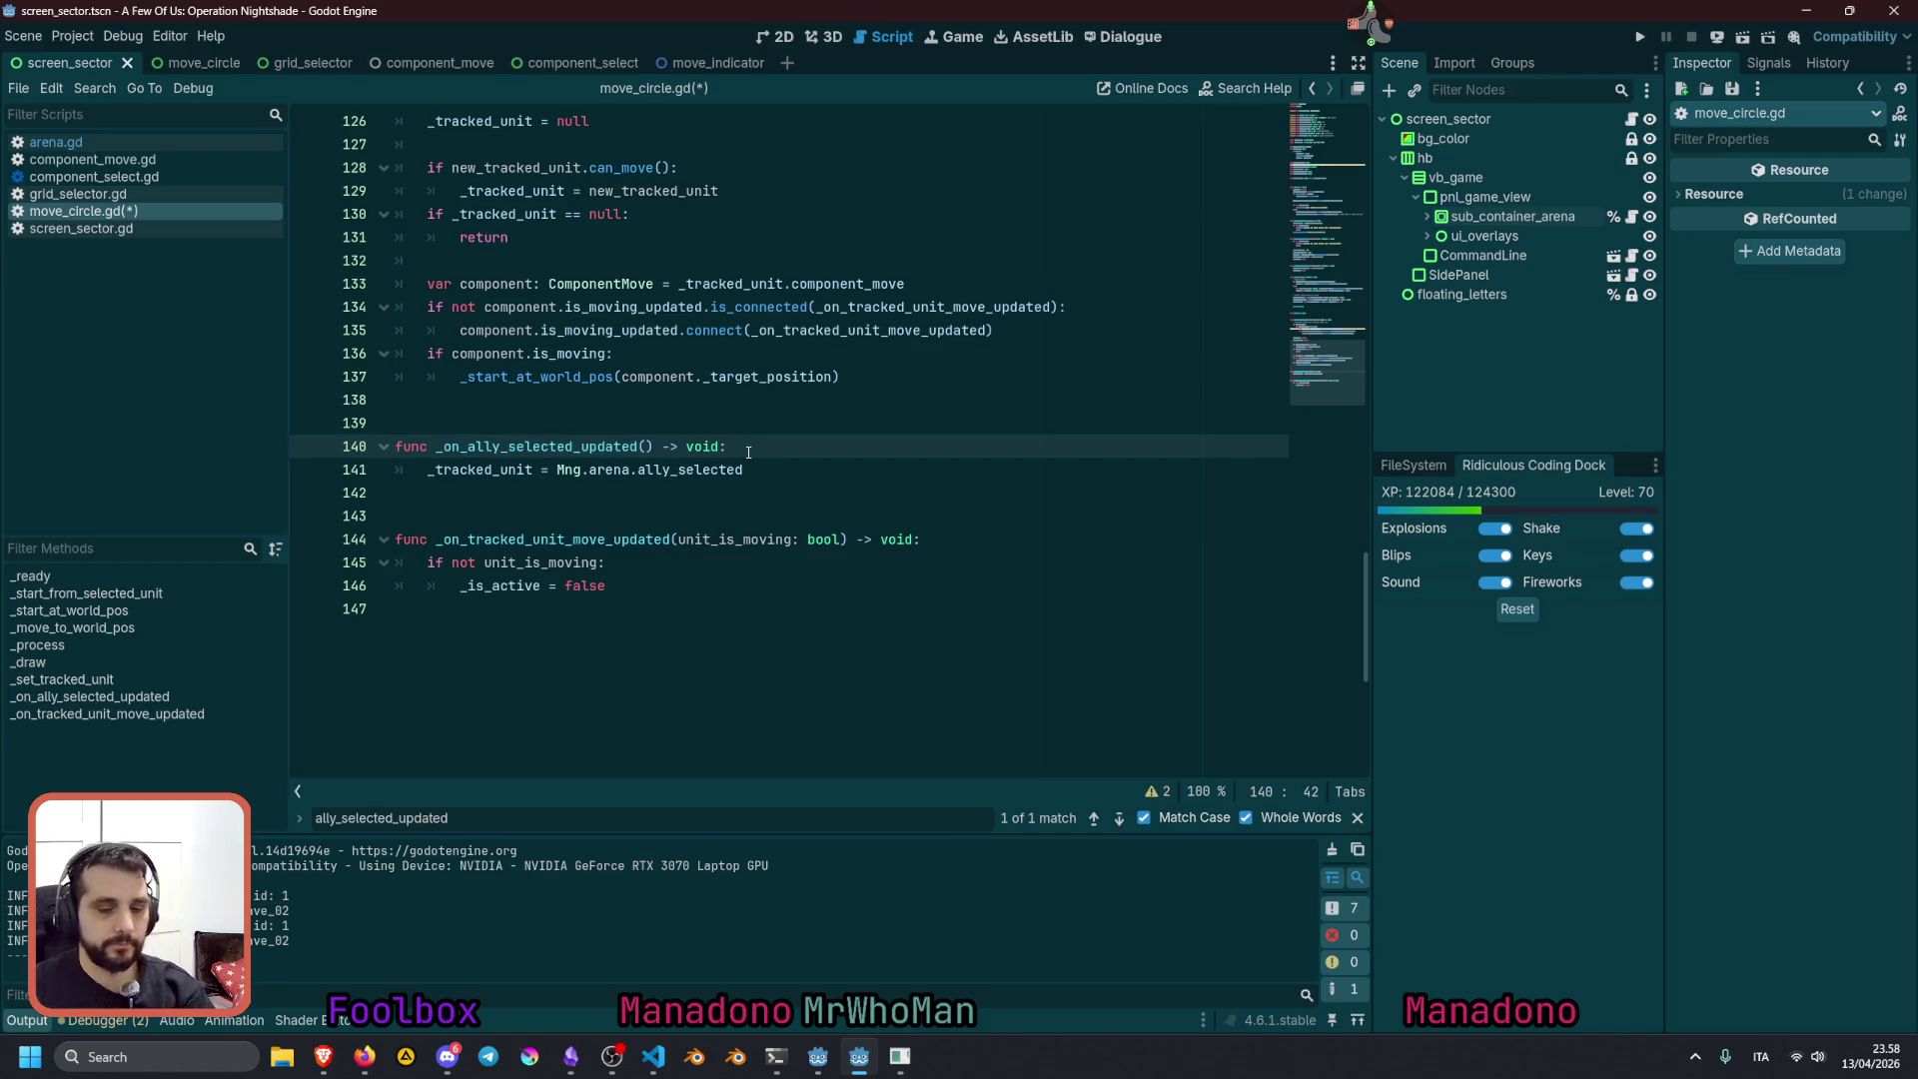
key(Return)
text(print()
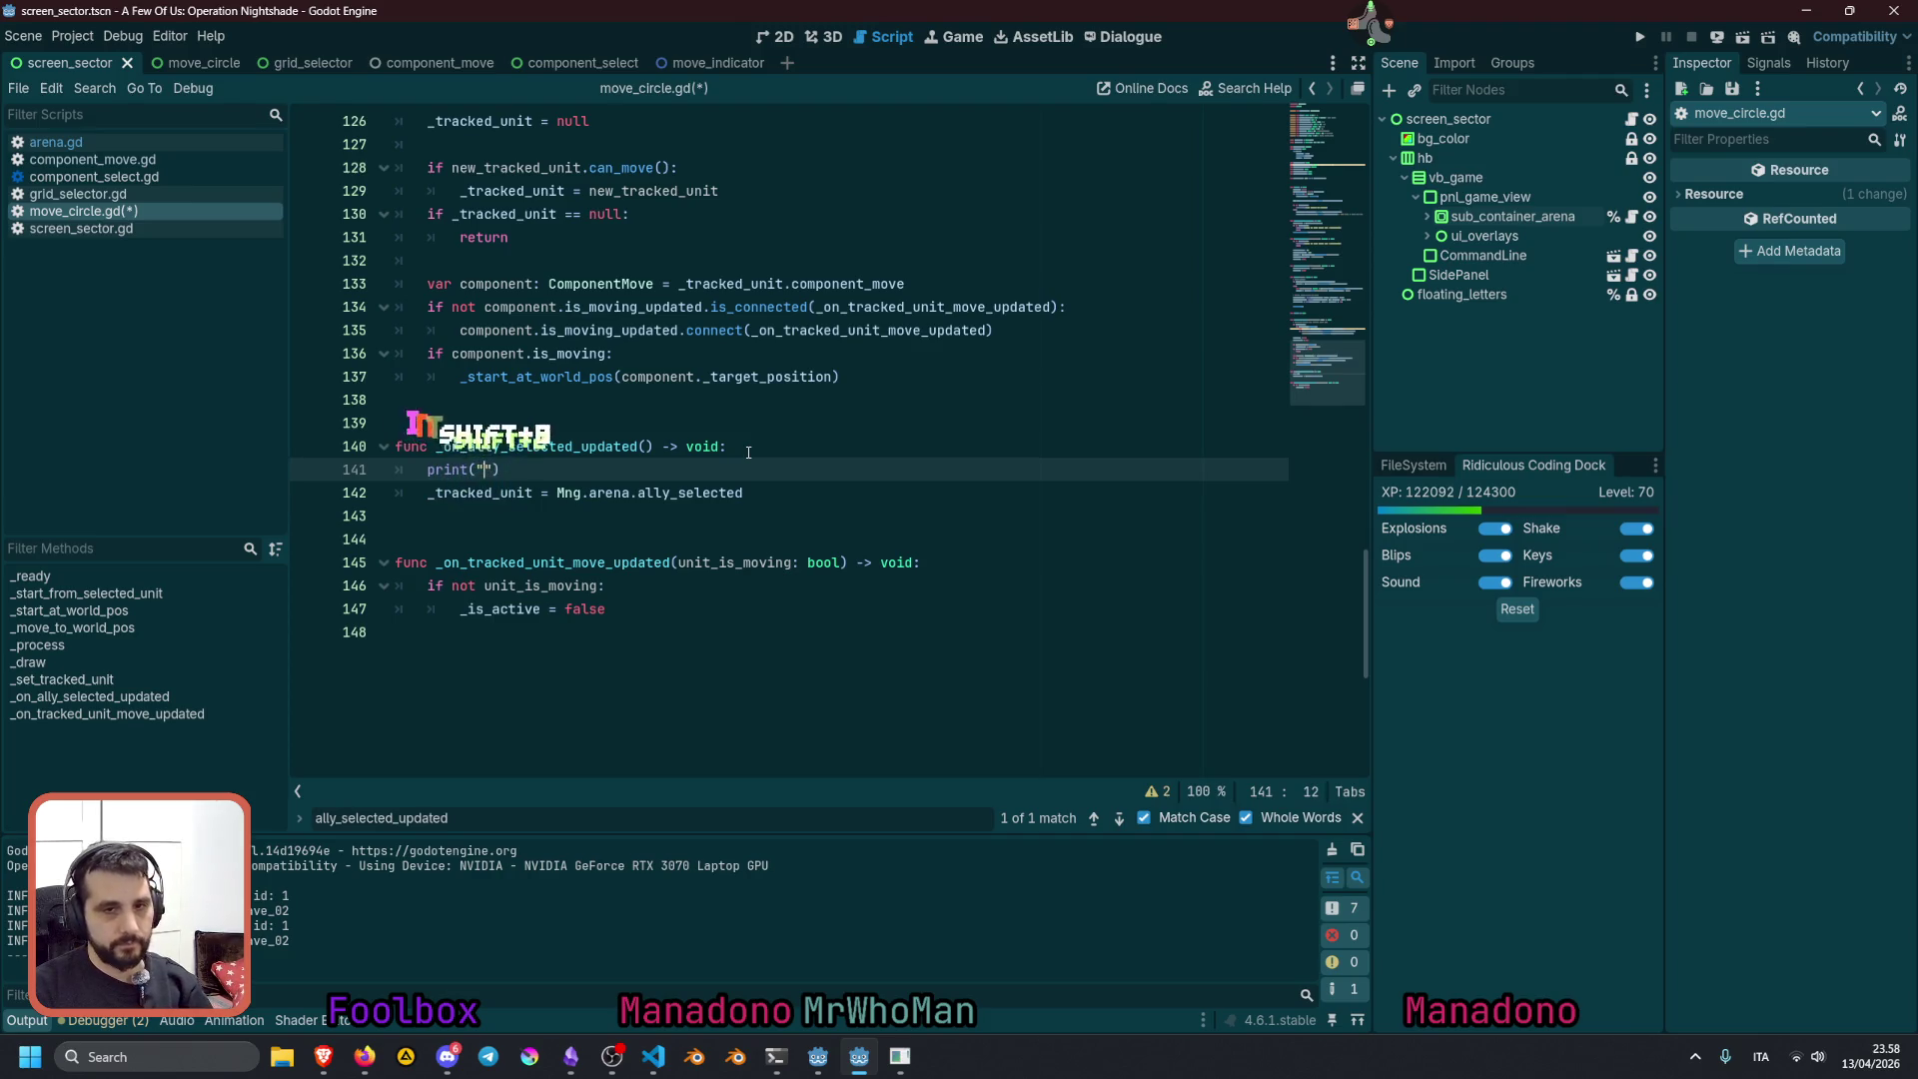
text("really?)
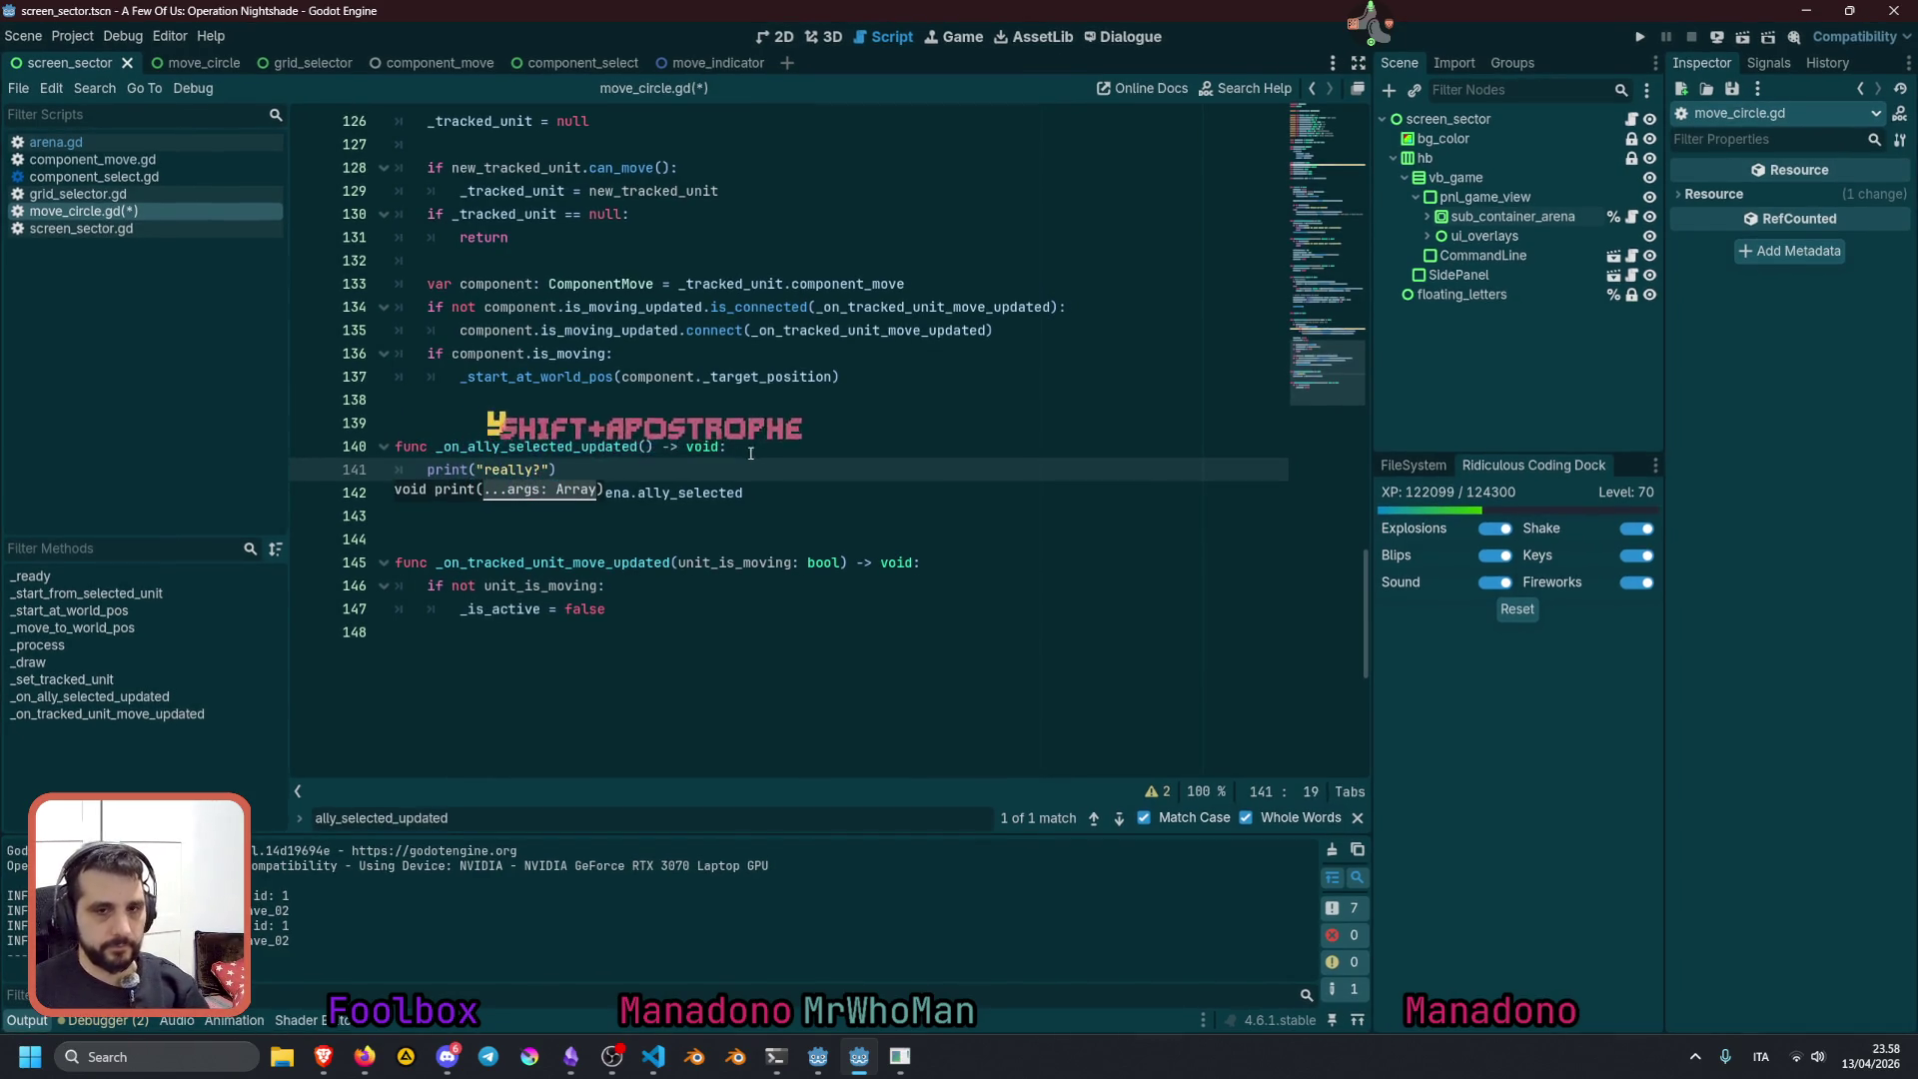
click(772, 440)
Save and run the game with F5, restore the game window, and go back to the debug line
key(F5)
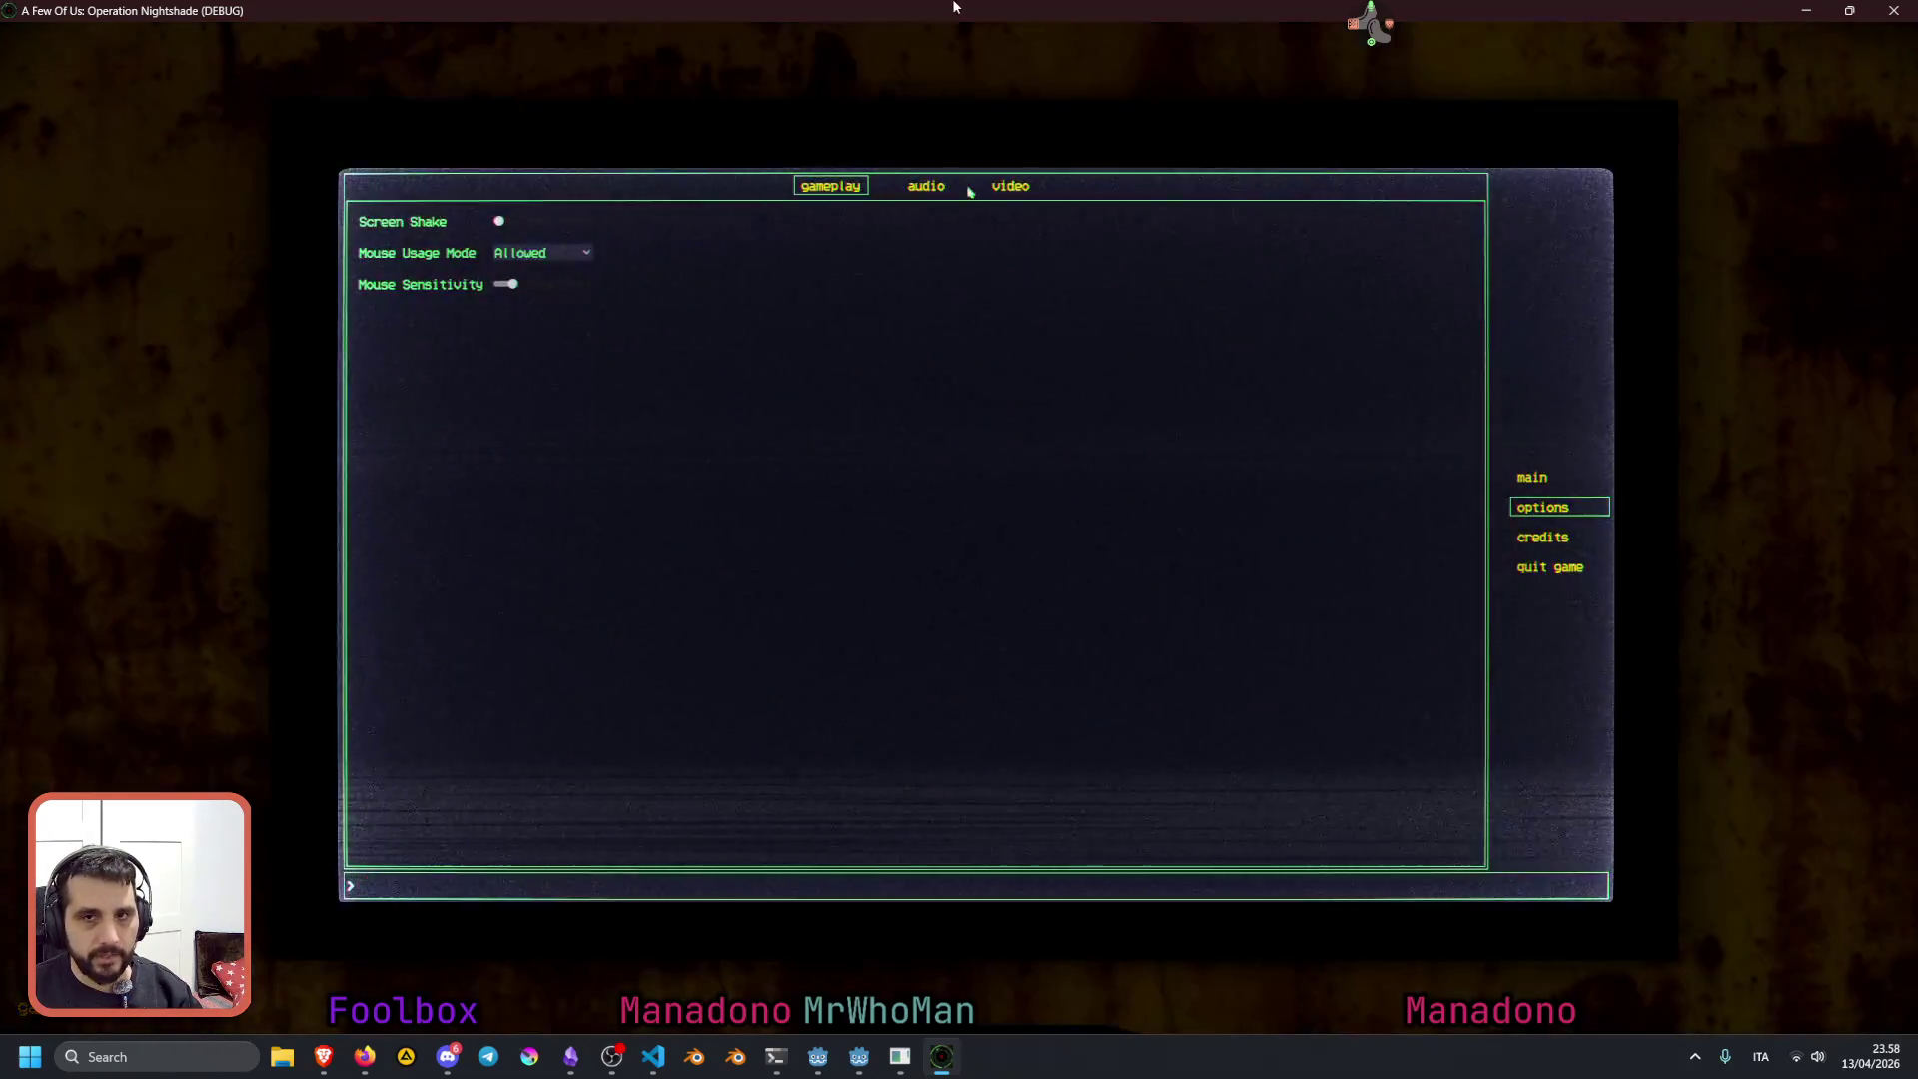
double_click(957, 7)
click(373, 829)
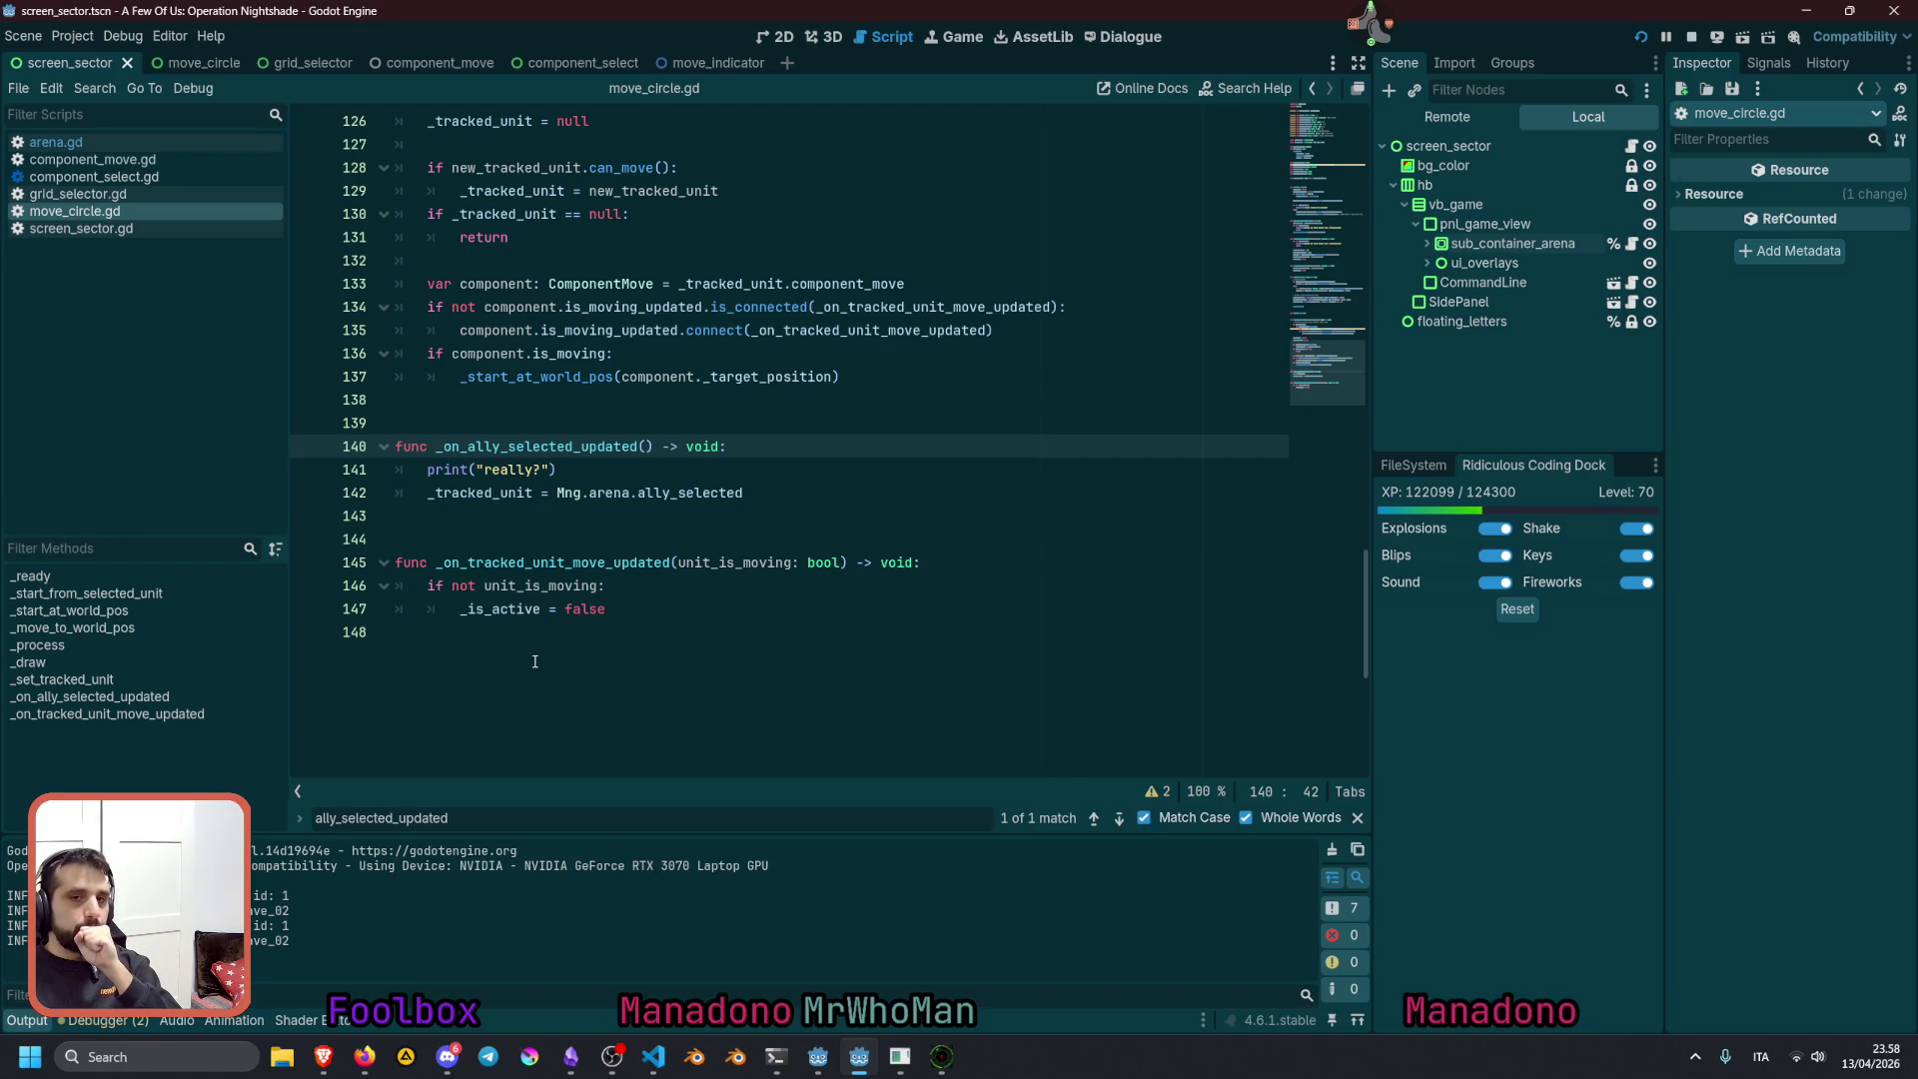
click(641, 468)
Delete the print("really?") debug line and move to the blank line in _ready
key(shift+Home)
key(BackSpace)
key(BackSpace)
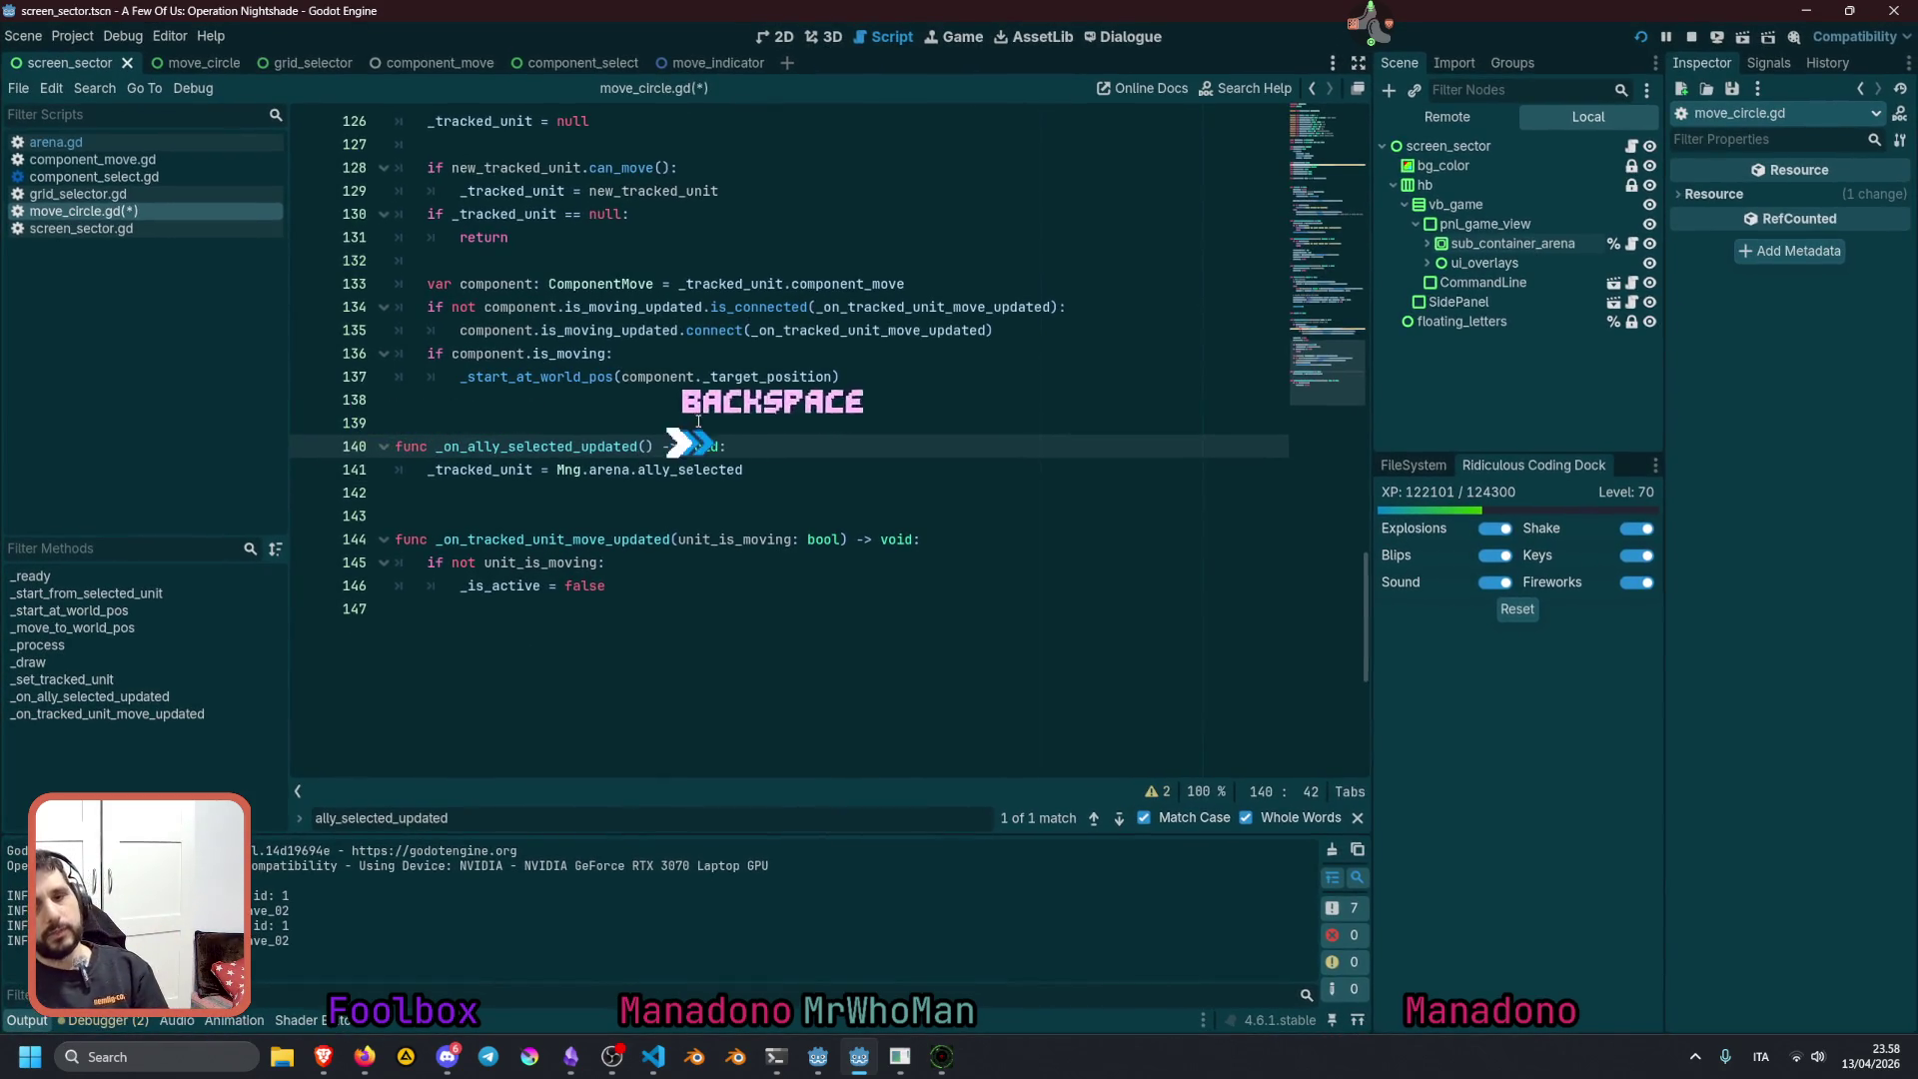
drag(1286, 376, 1335, 158)
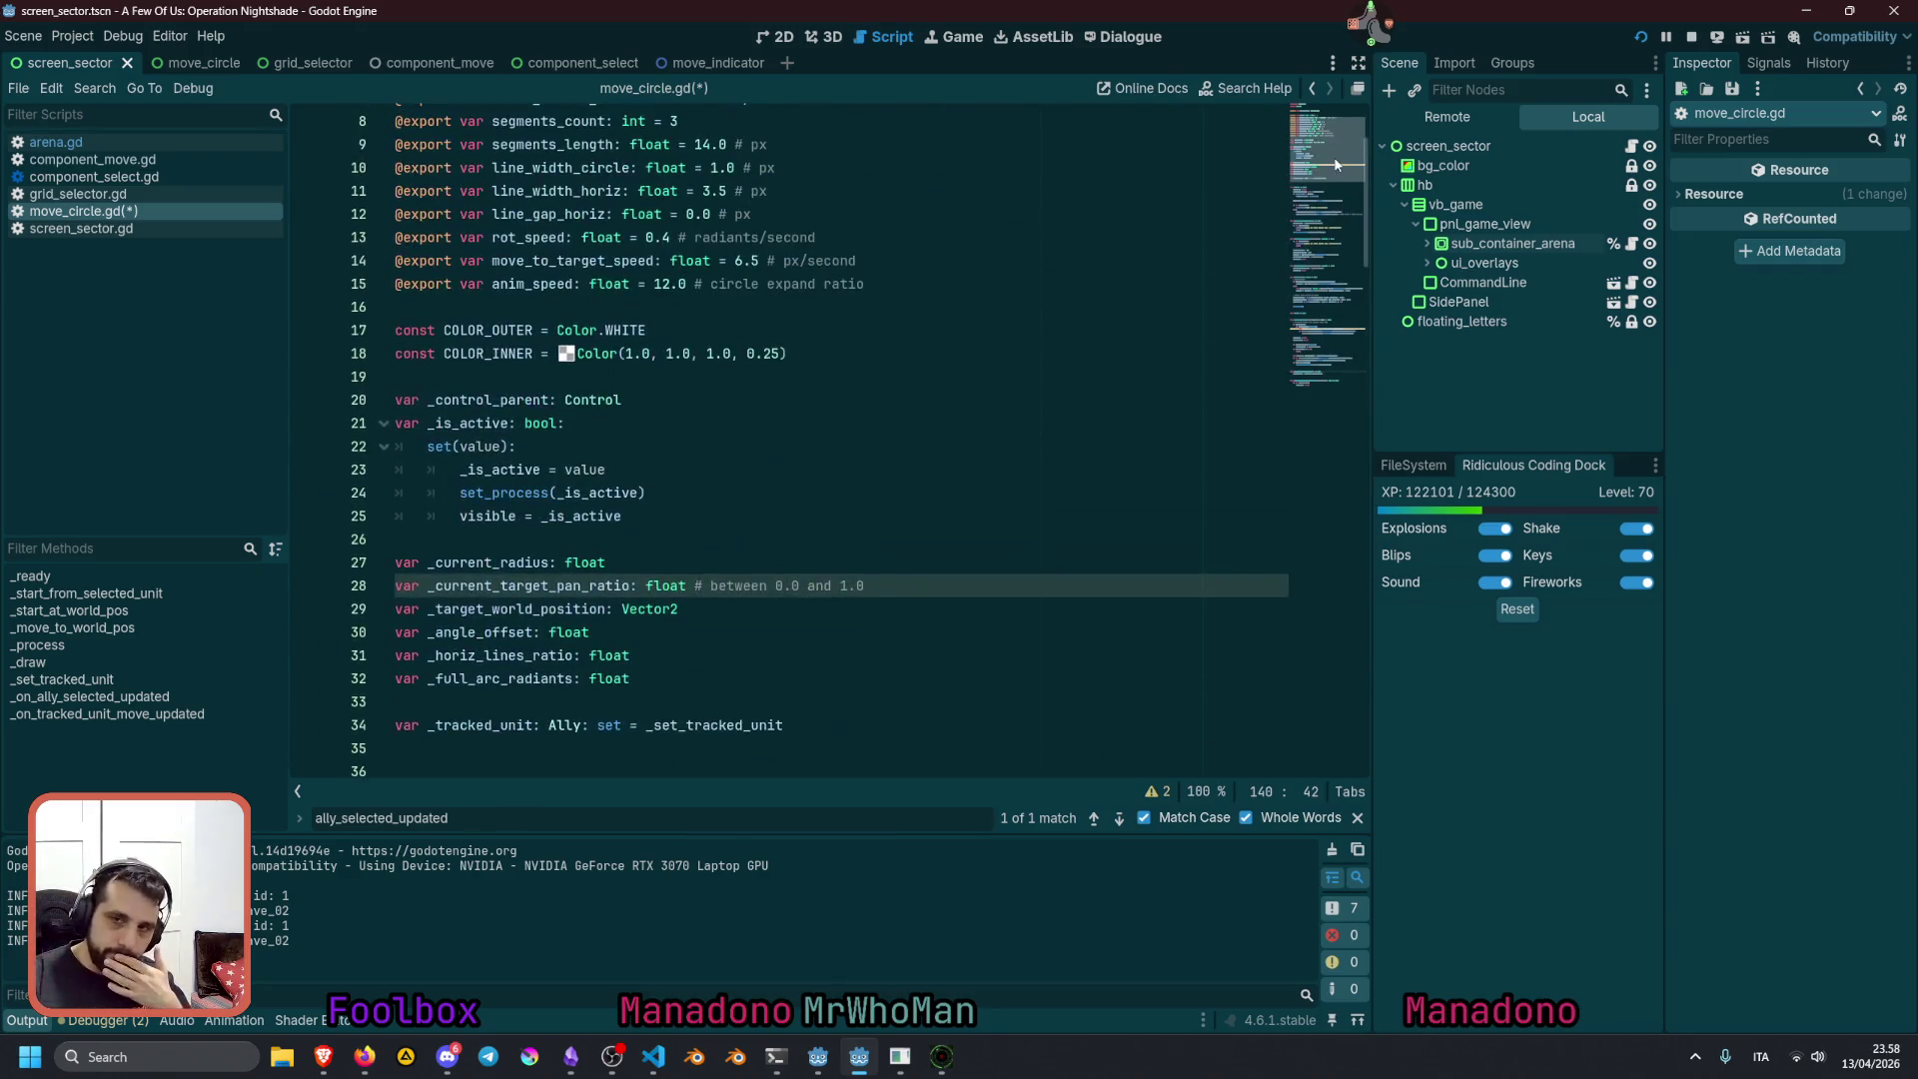
scroll(835, 498, down, 1)
scroll(835, 499, down, 6)
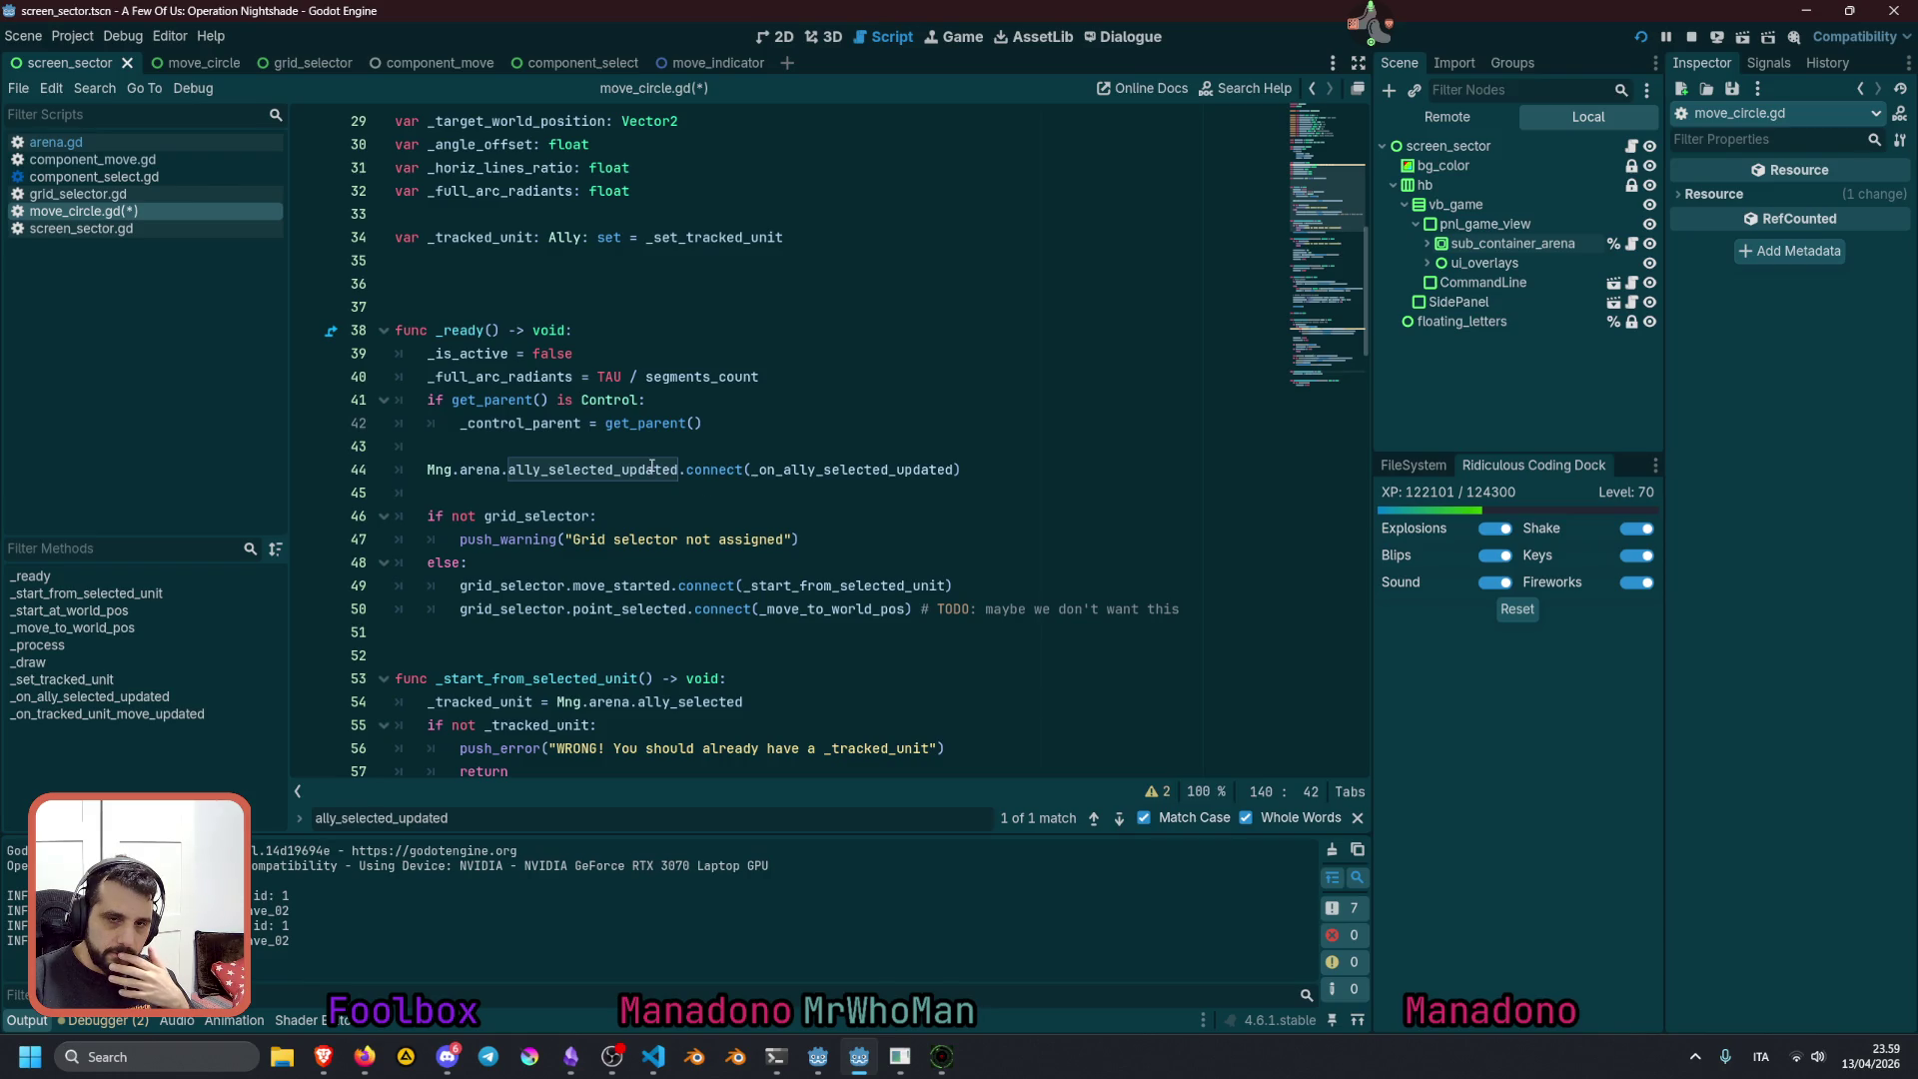
click(571, 453)
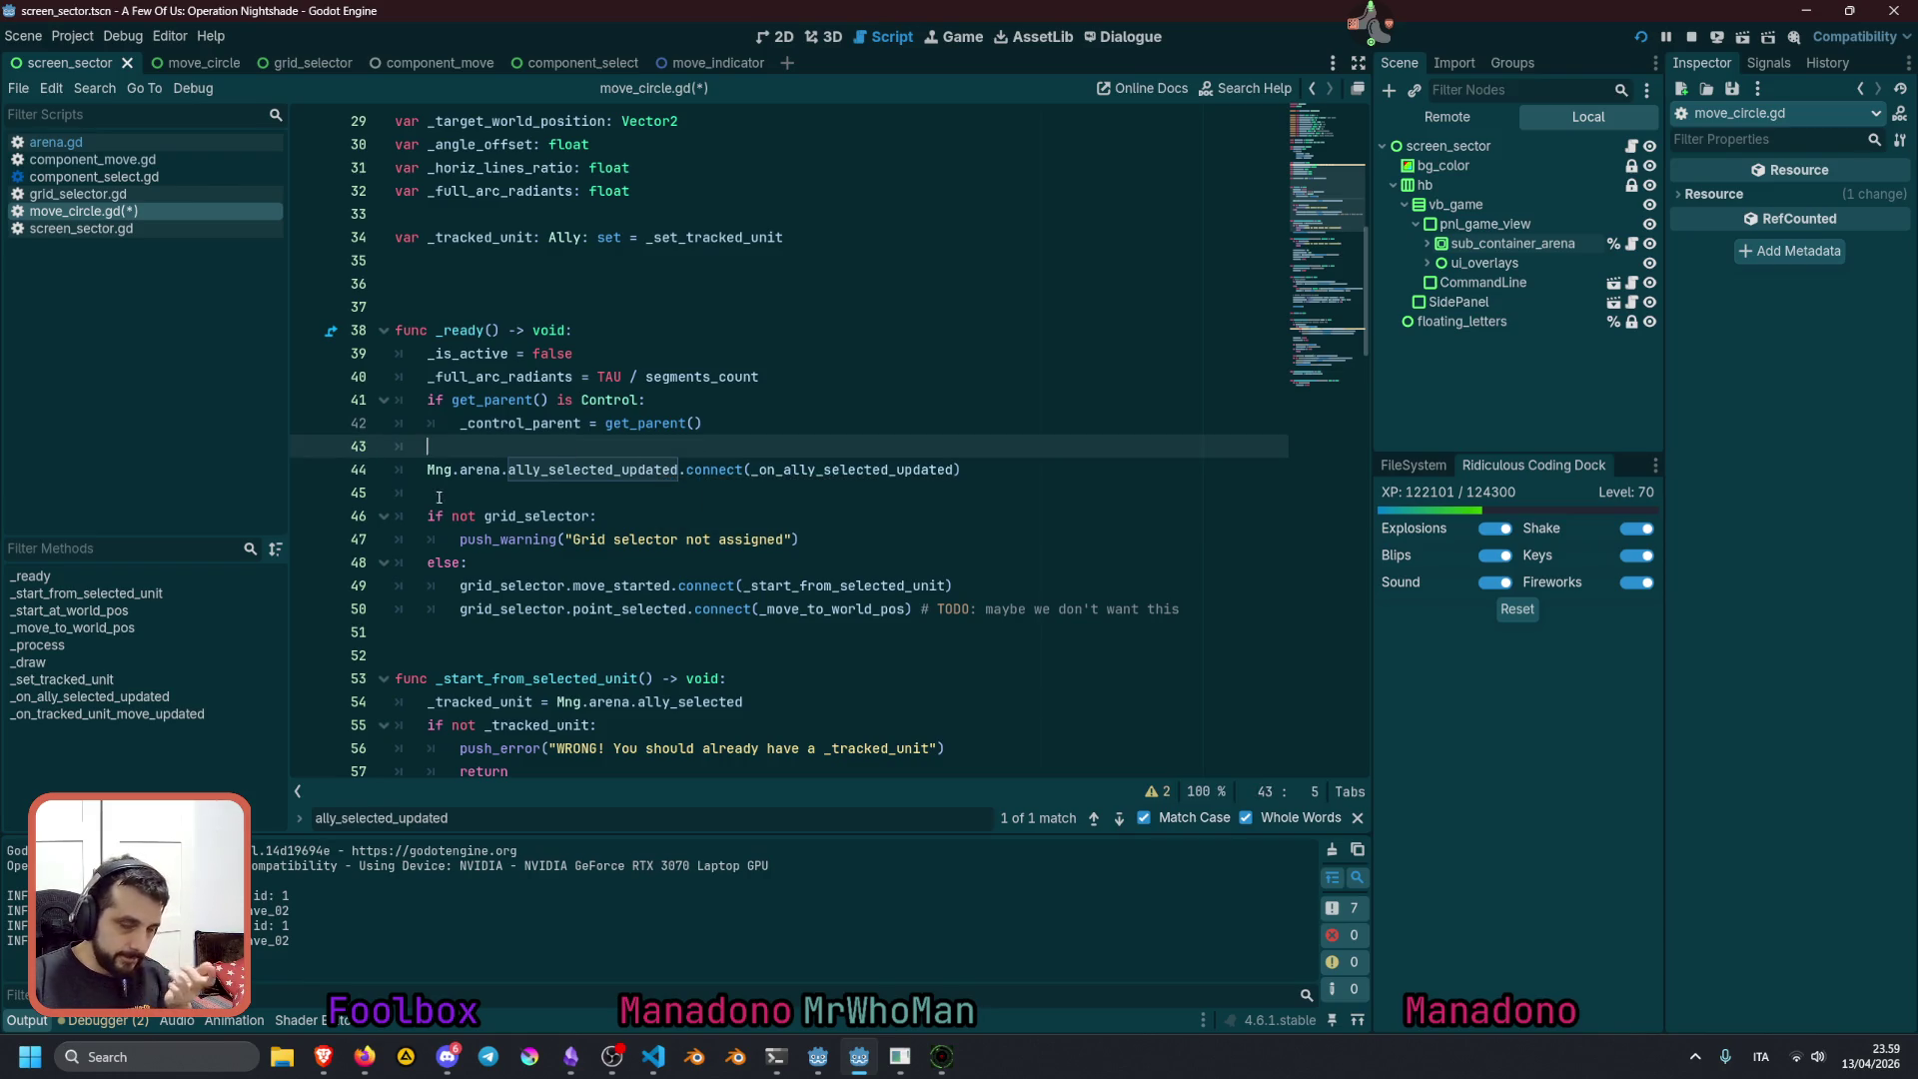
Add a Mng.new_arena_instantiated.connect(func(): ...) lambda in _ready
key(Return)
text(Mng.)
text(n)
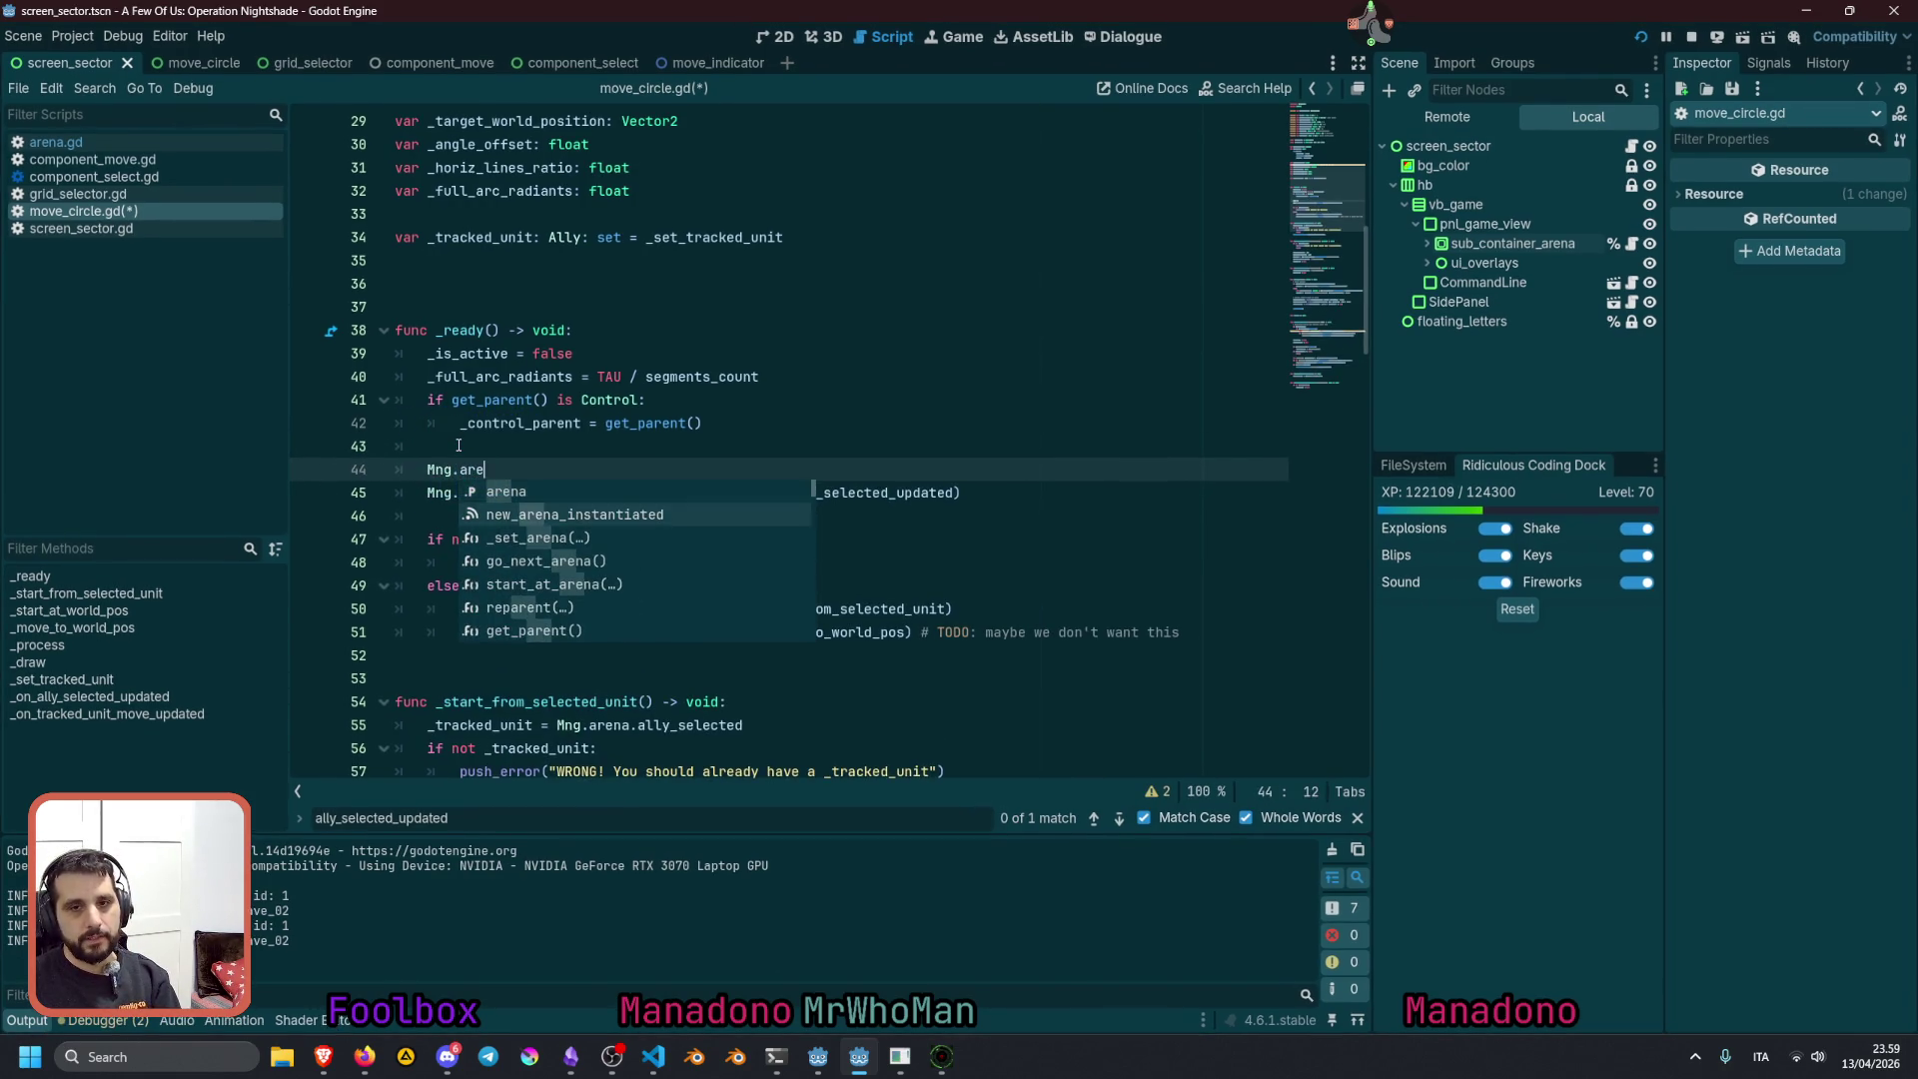
key(Return)
text(.con)
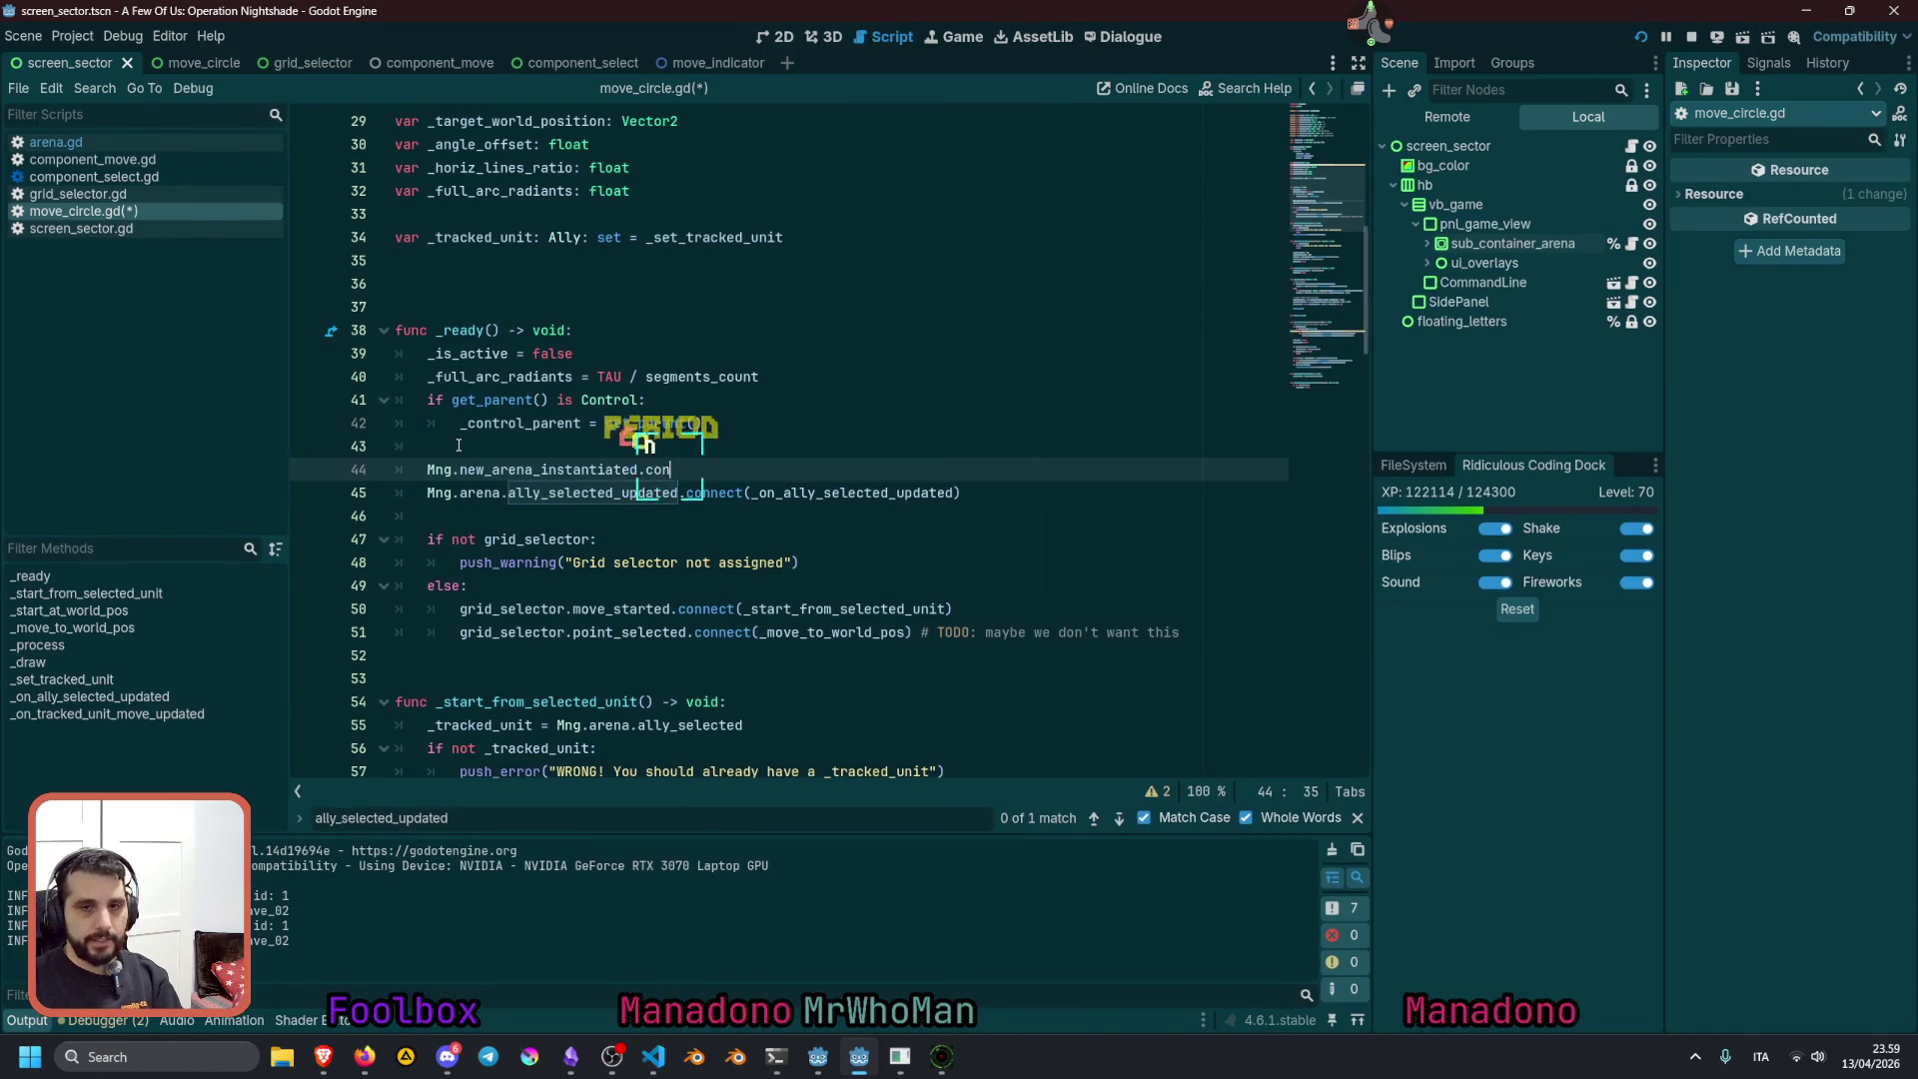
key(Return)
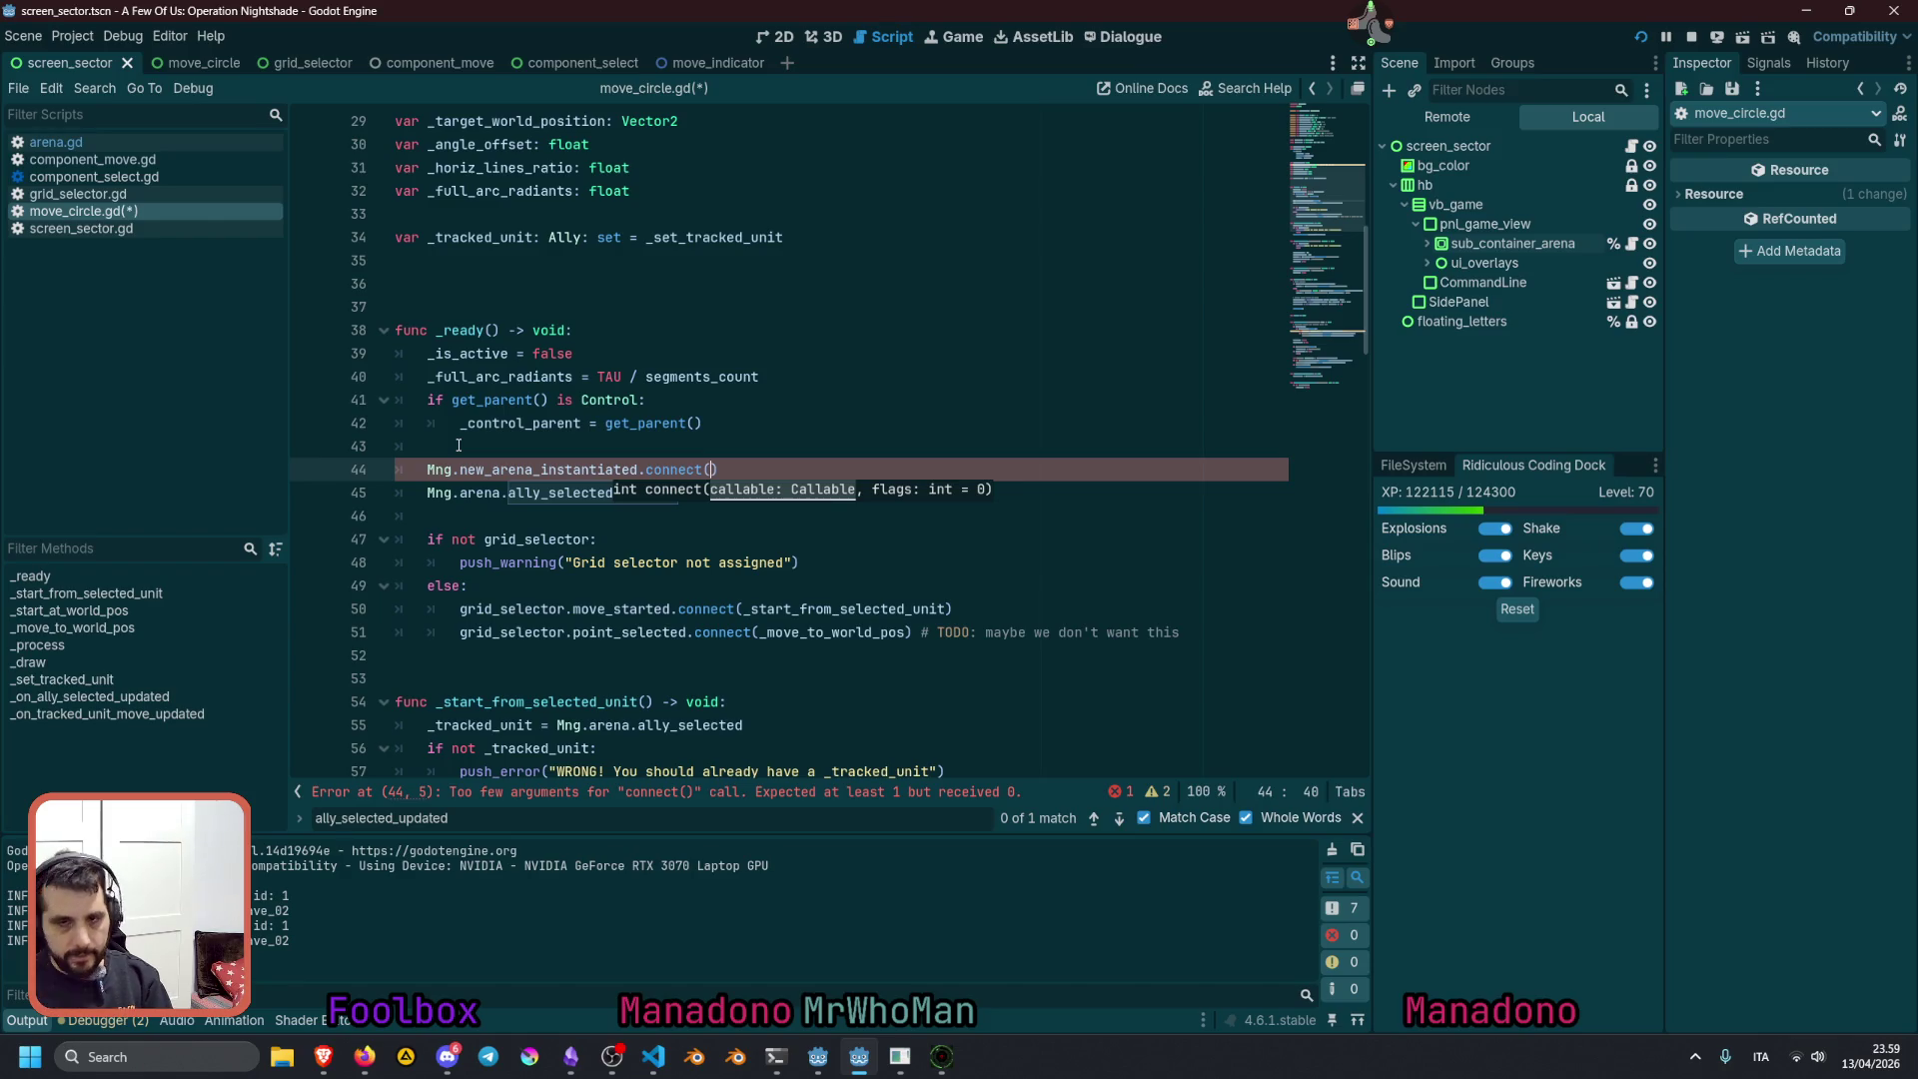
key(Return)
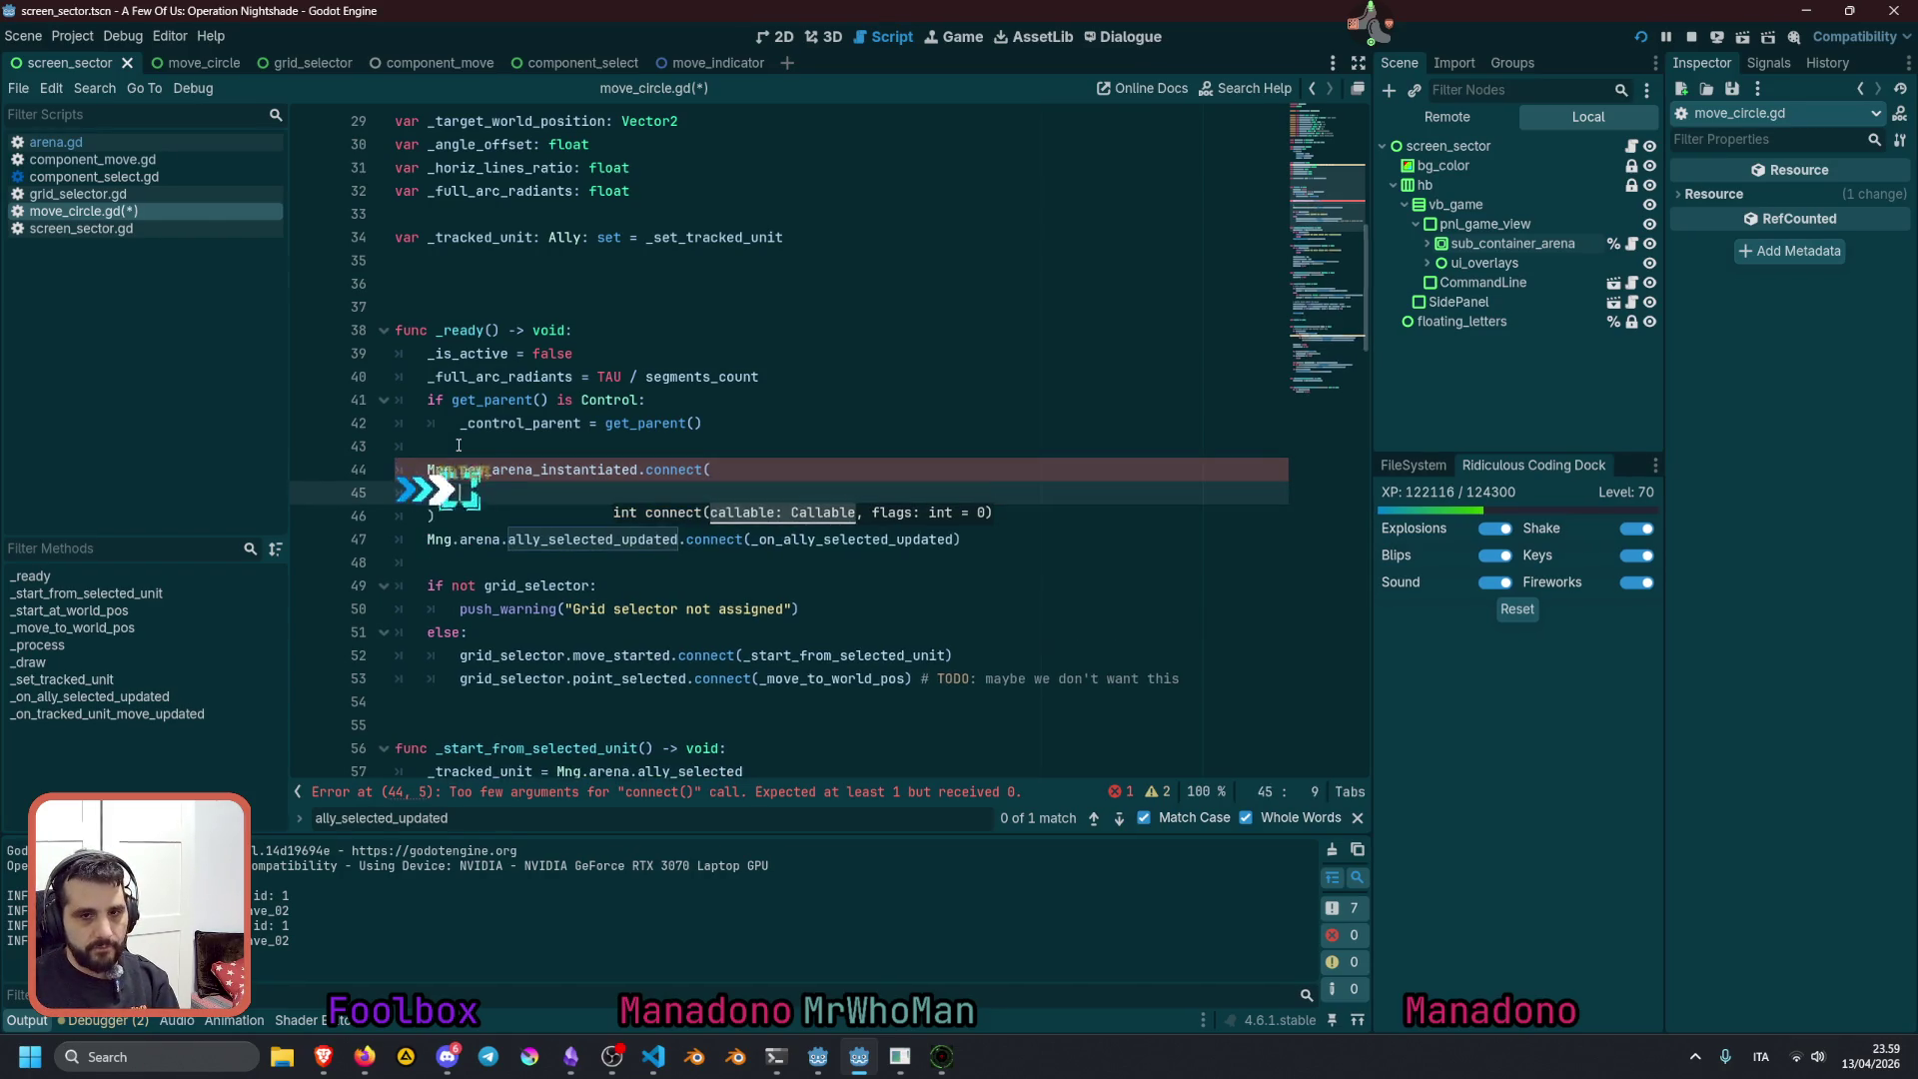
text(func)
text(():)
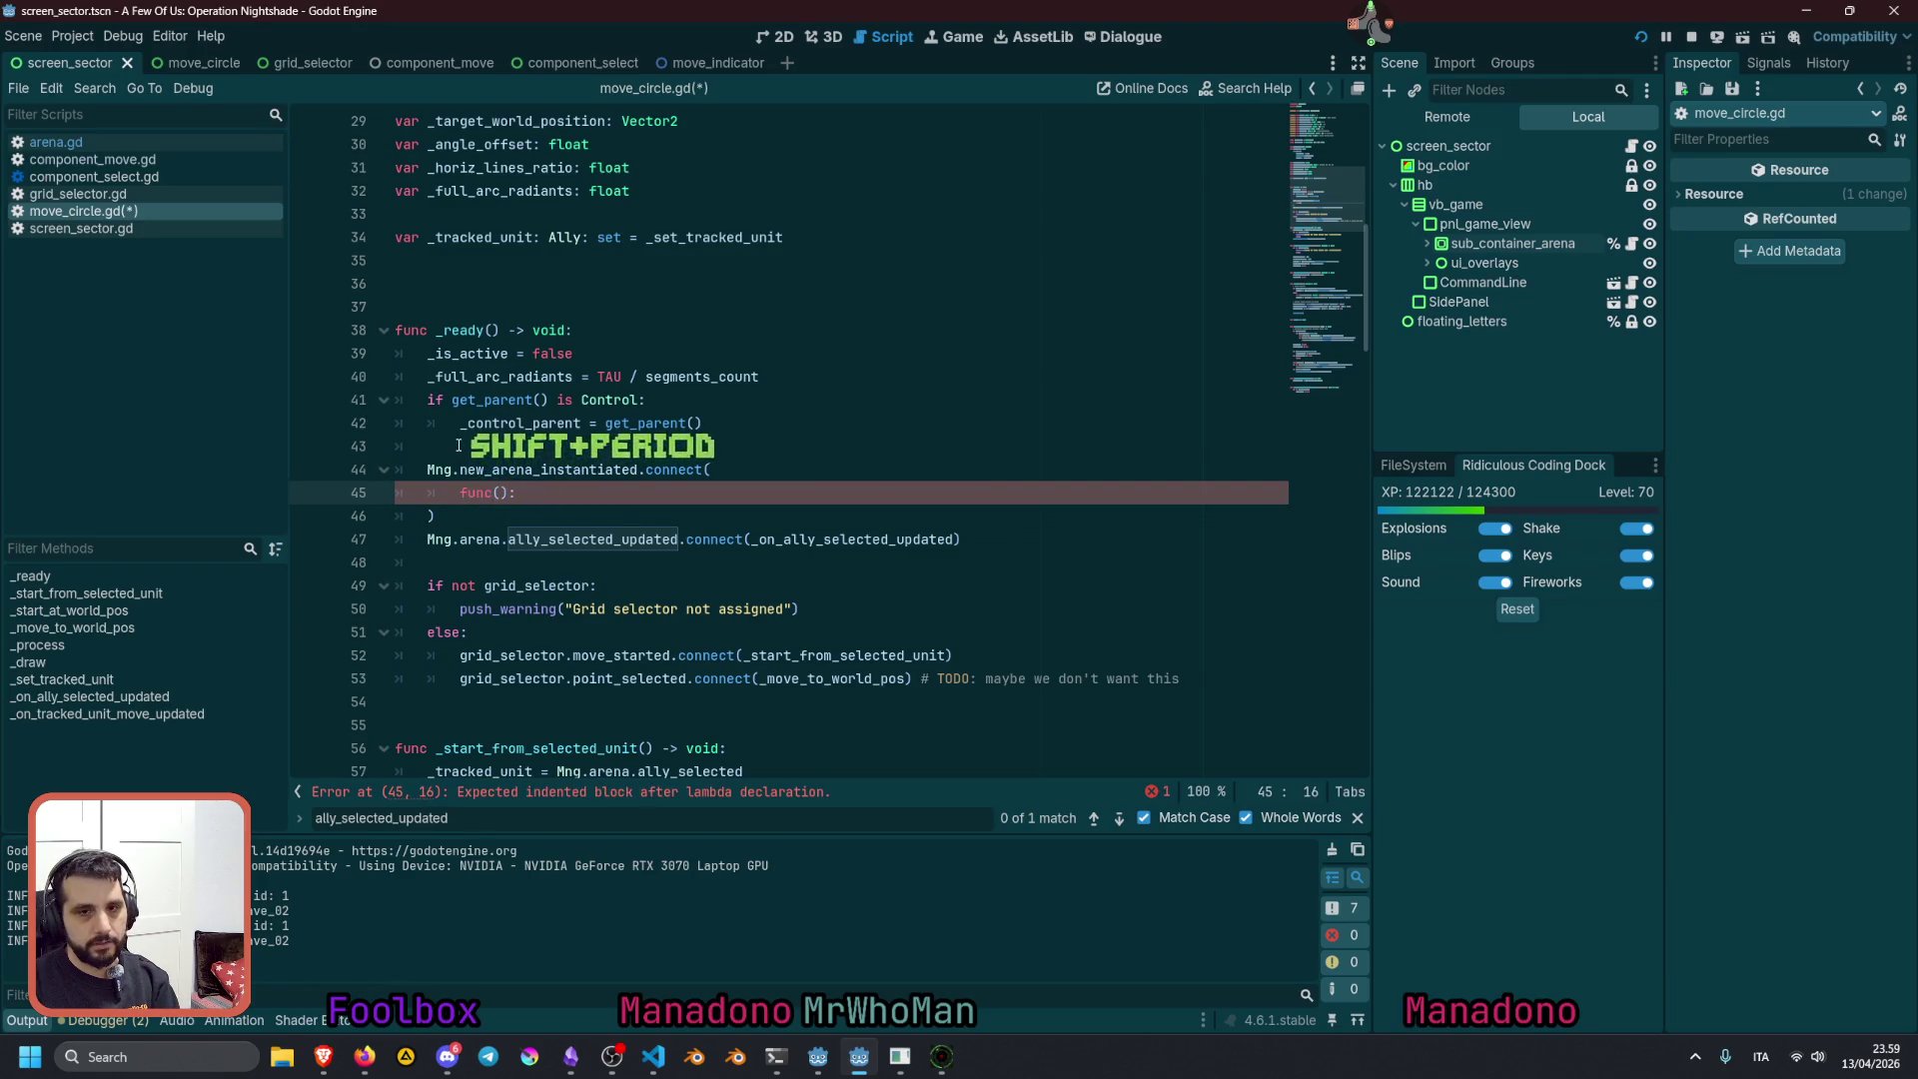
key(Return)
Move the ally_selected_updated connection into the lambda body, then save and run the game
click(464, 562)
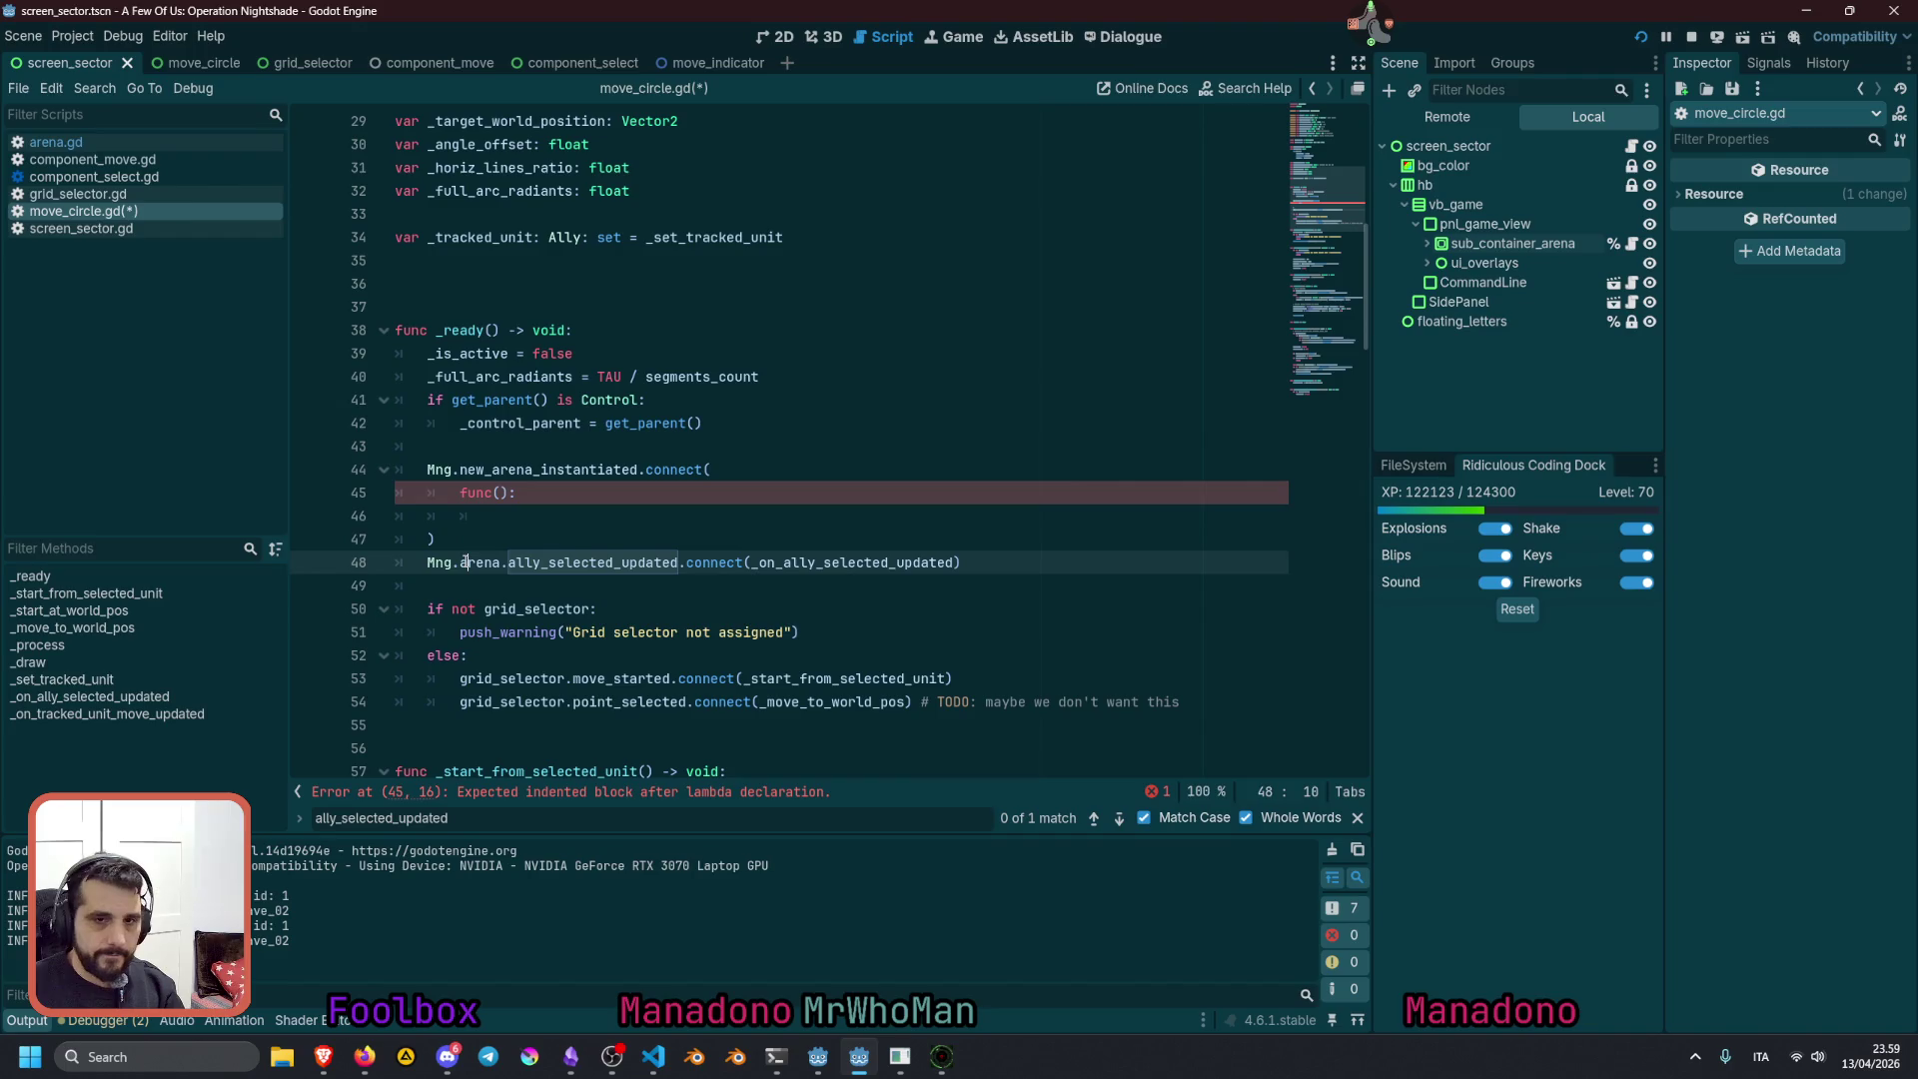
key(alt+Up)
key(alt+Up)
key(Home)
key(Tab)
key(Tab)
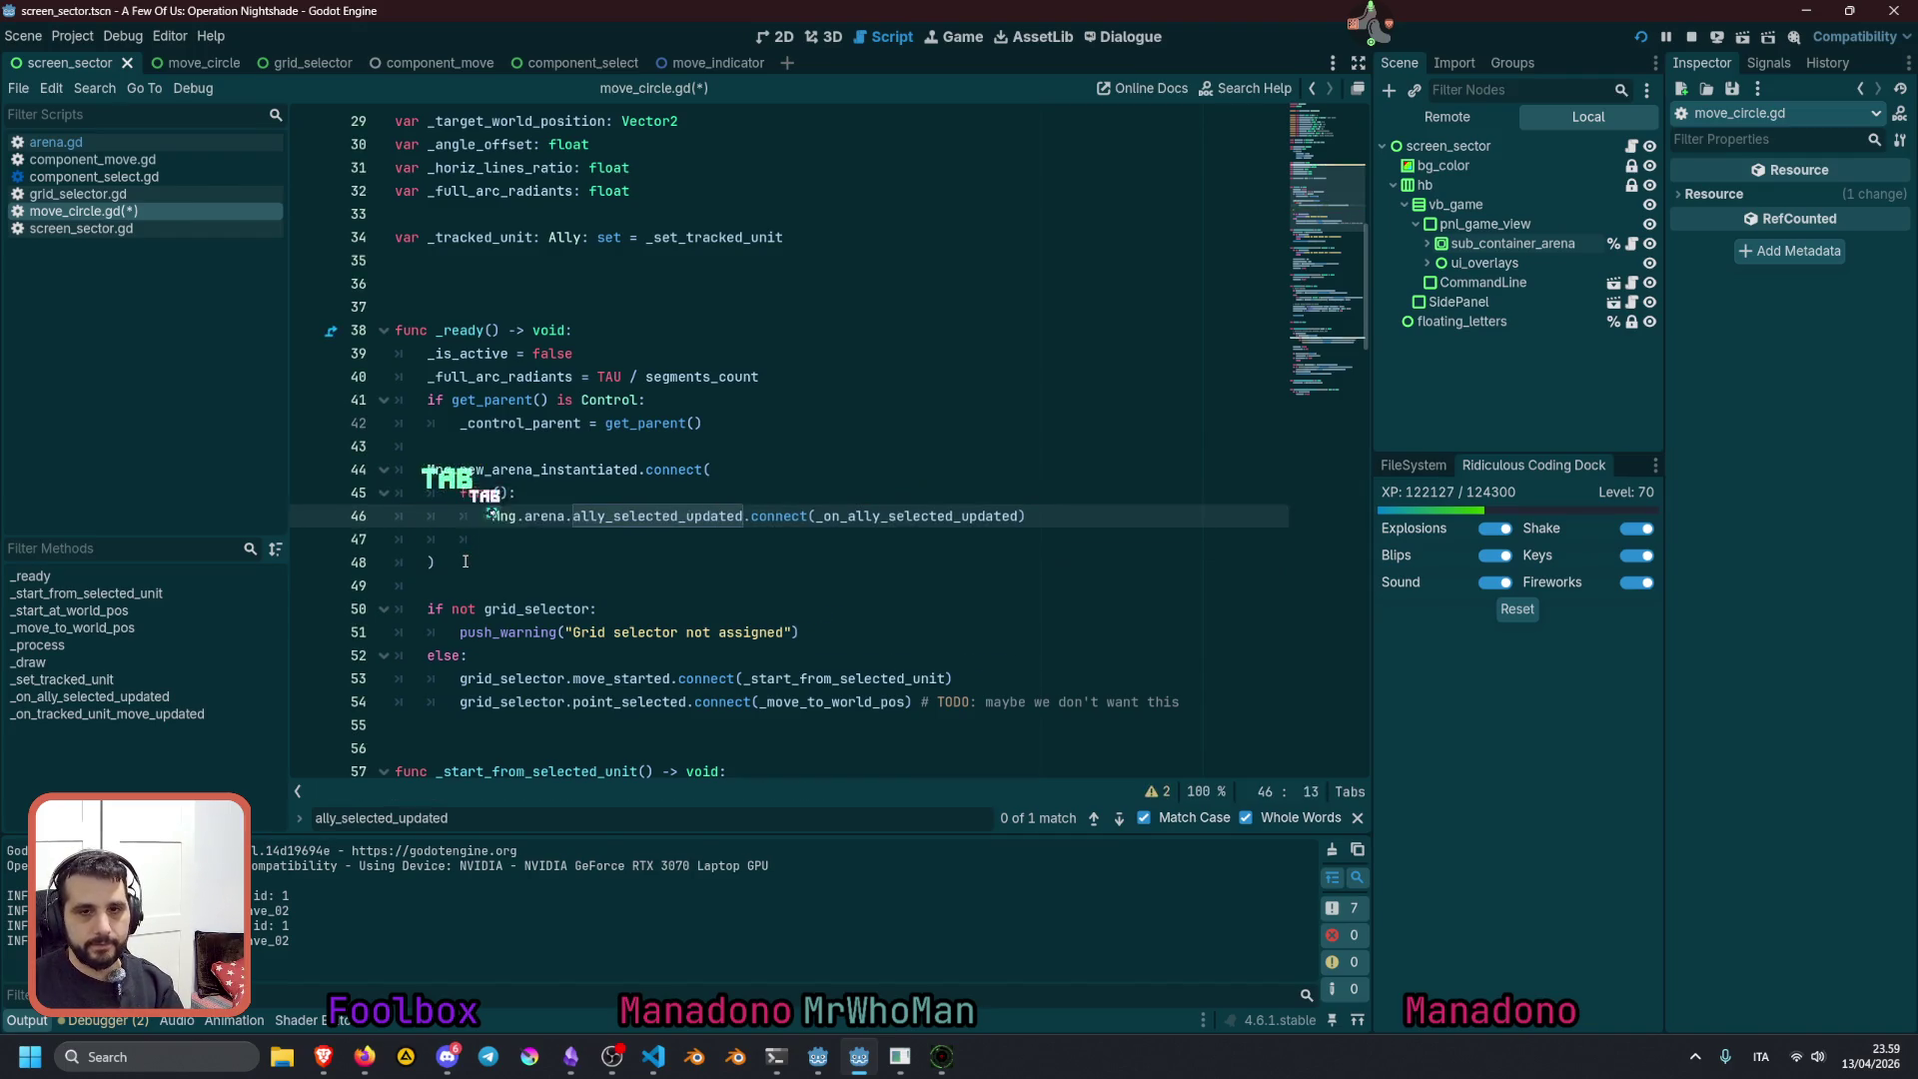
key(Down)
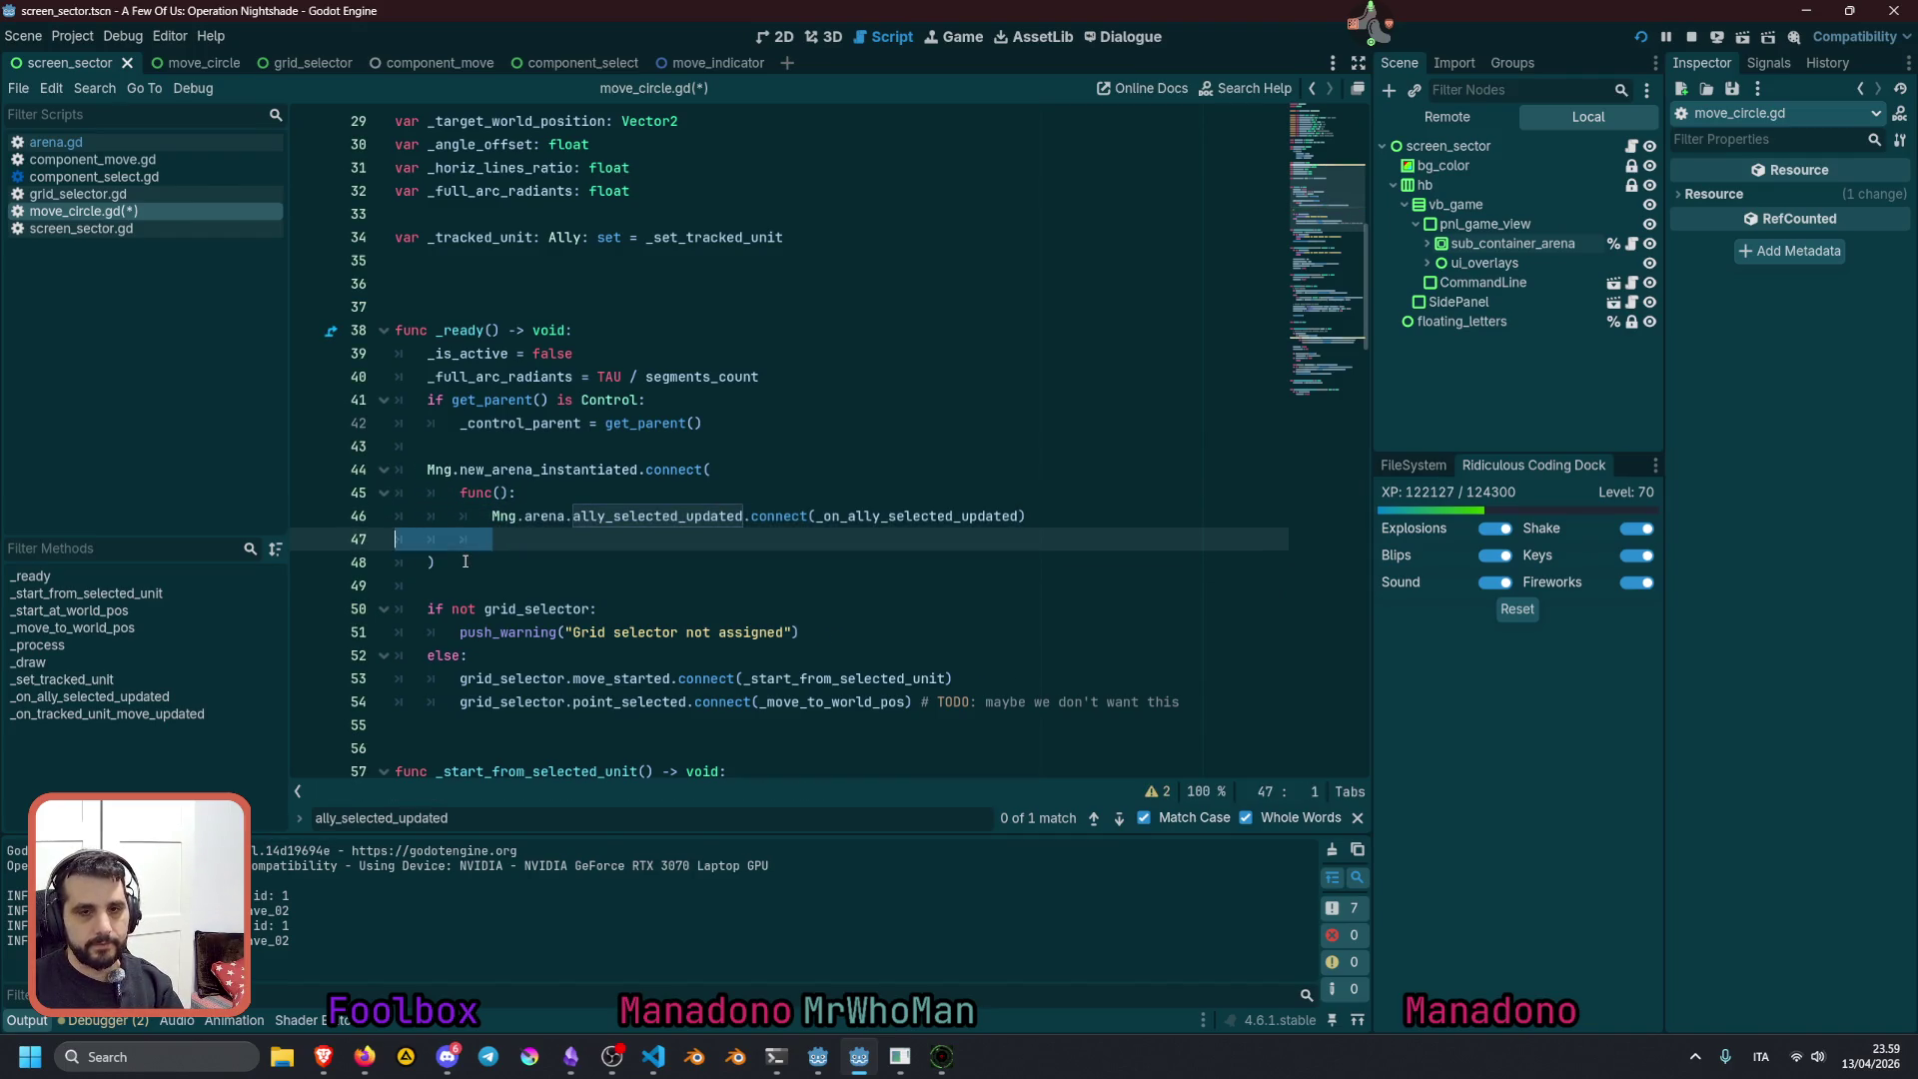
key(BackSpace)
key(BackSpace)
key(BackSpace)
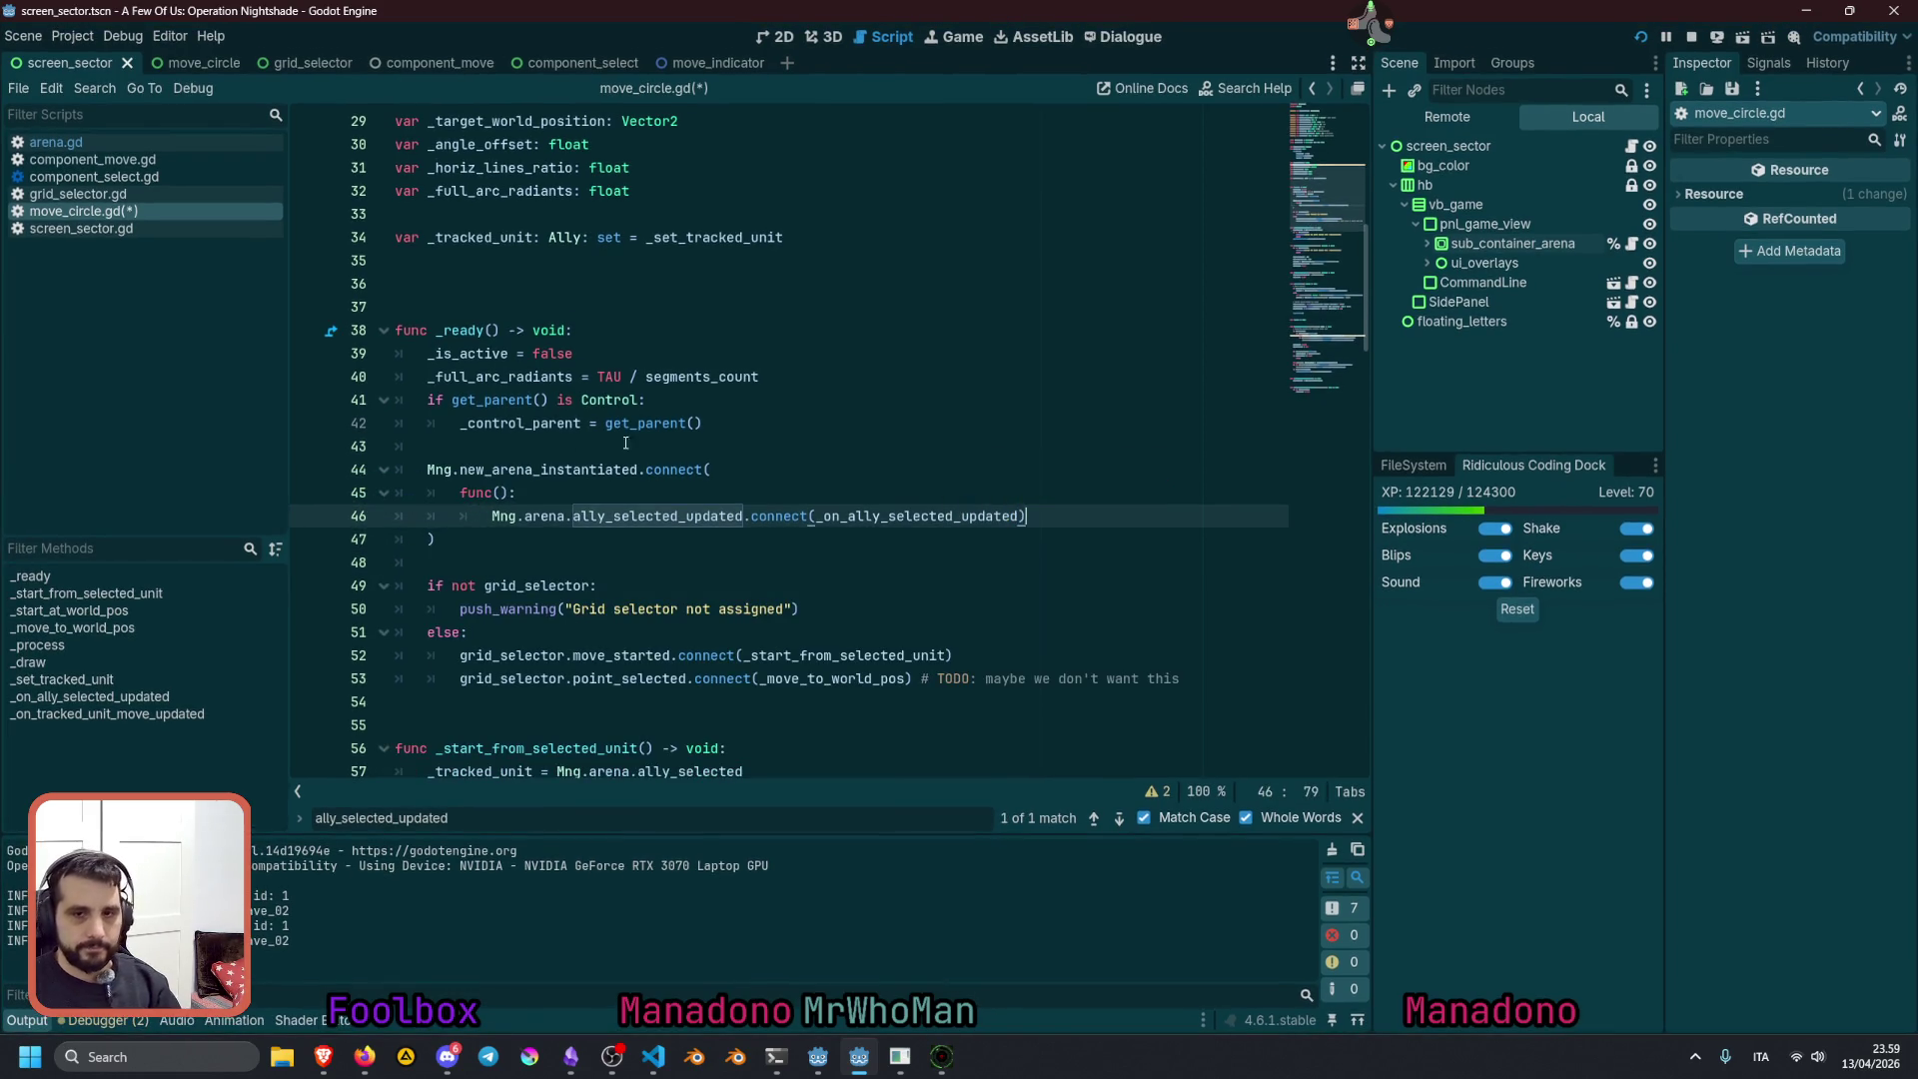
click(729, 424)
key(F5)
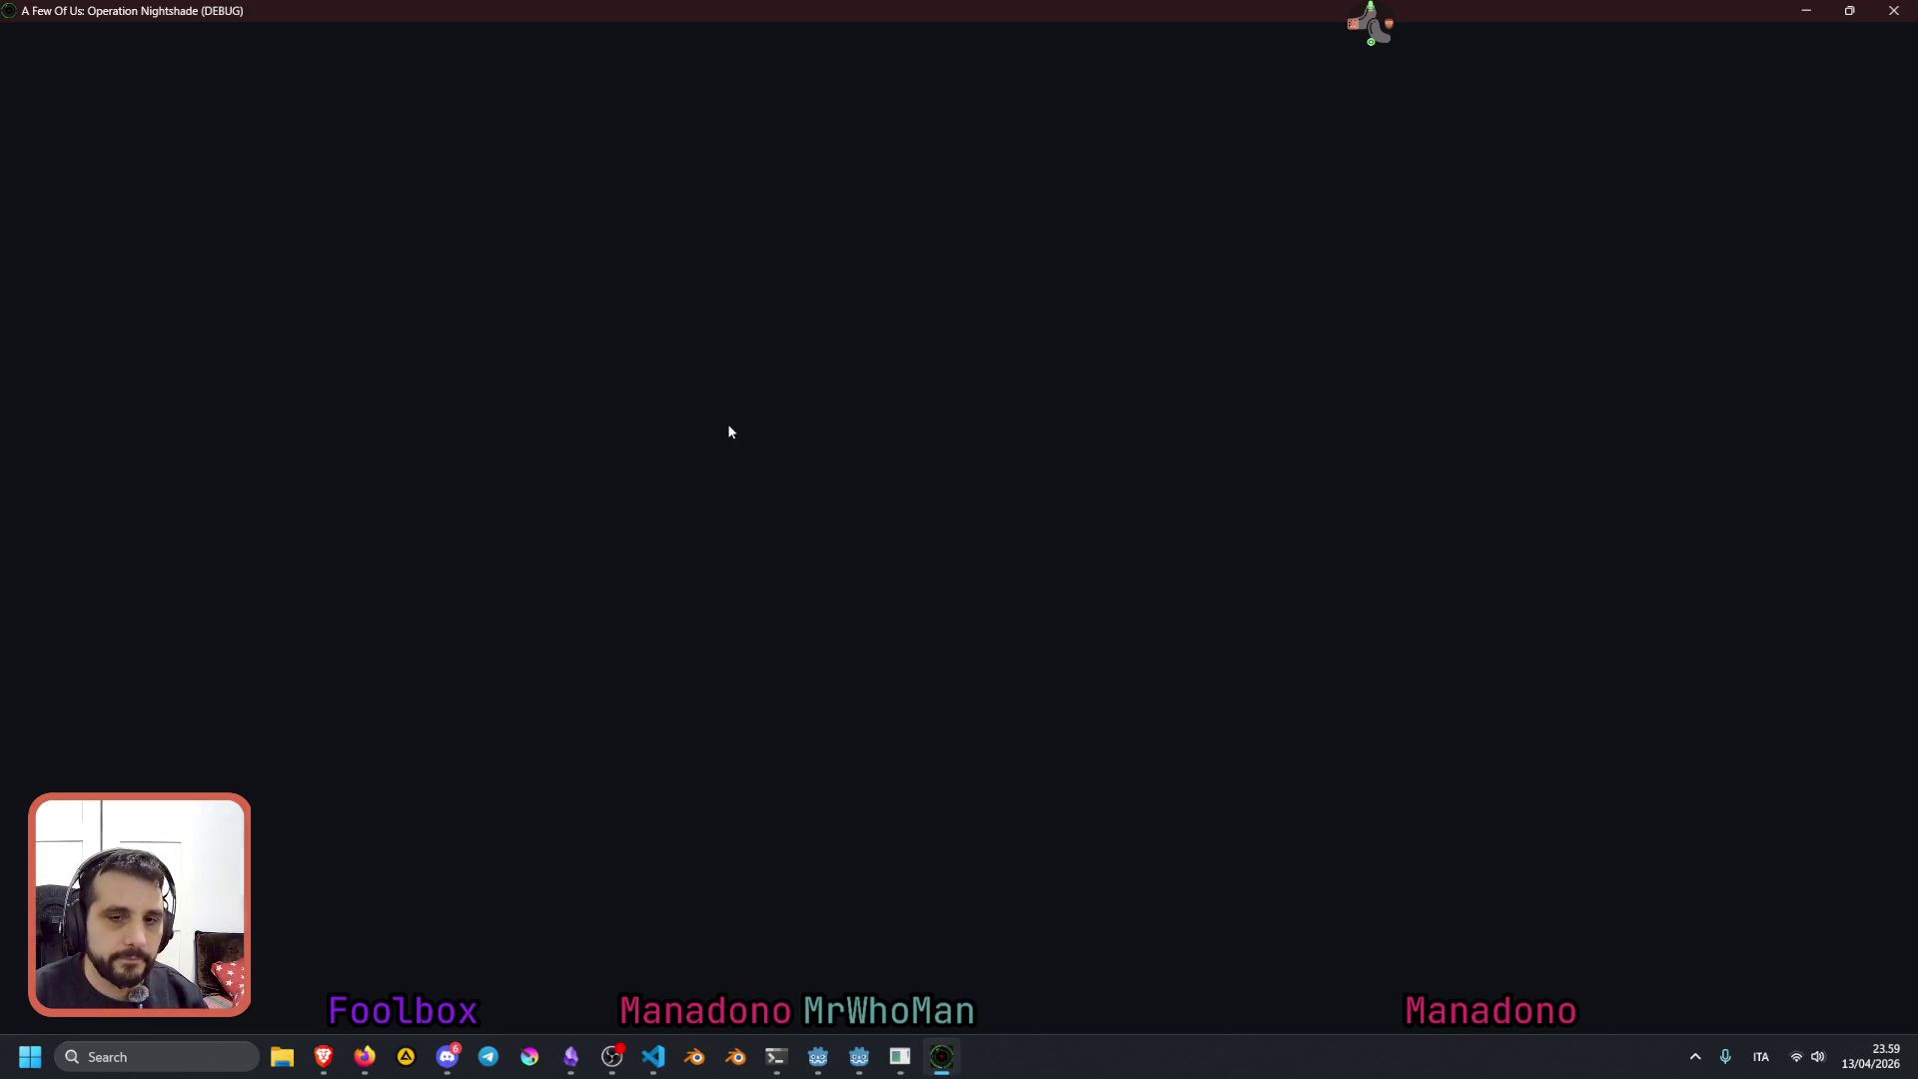
Enter 'test' to load the map, select pemmio is tall, and click a map spot, triggering the line 131 error
text(test)
key(Return)
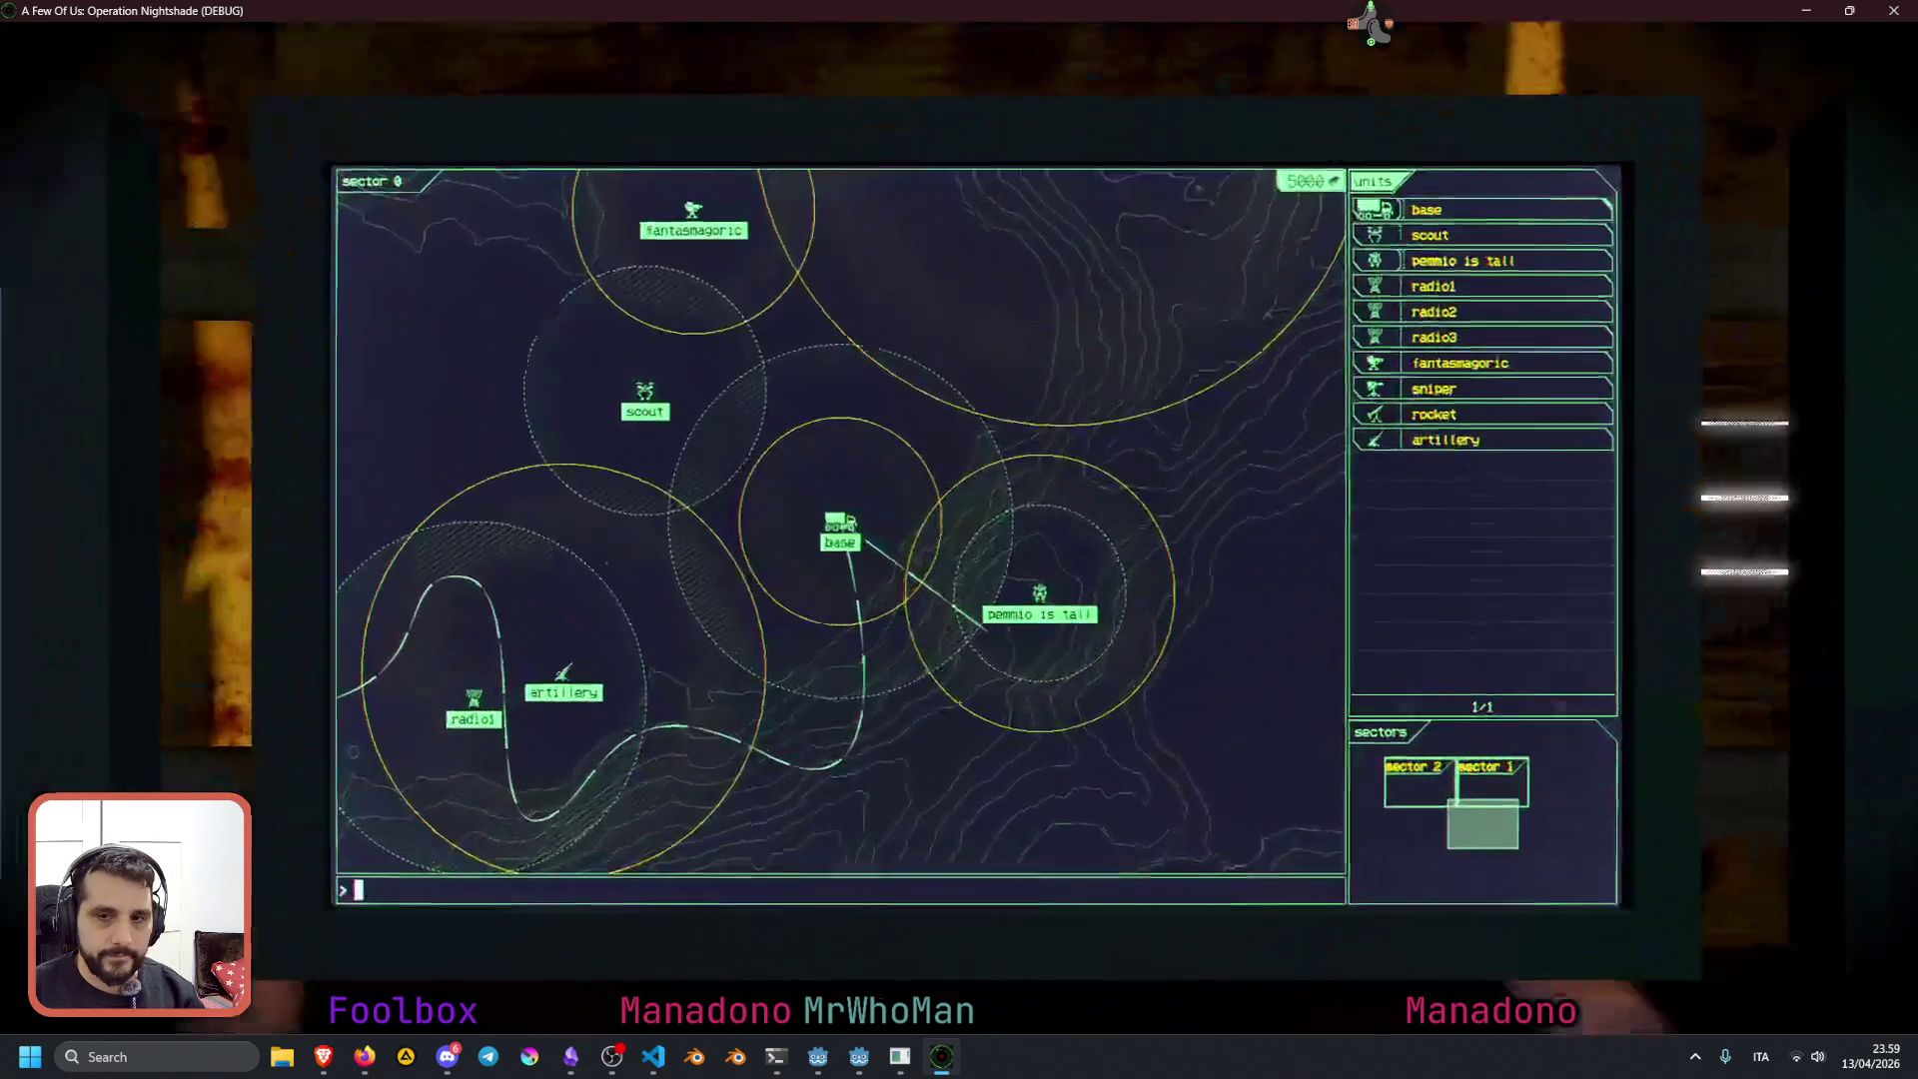
click(1040, 600)
key(super+Down)
click(720, 404)
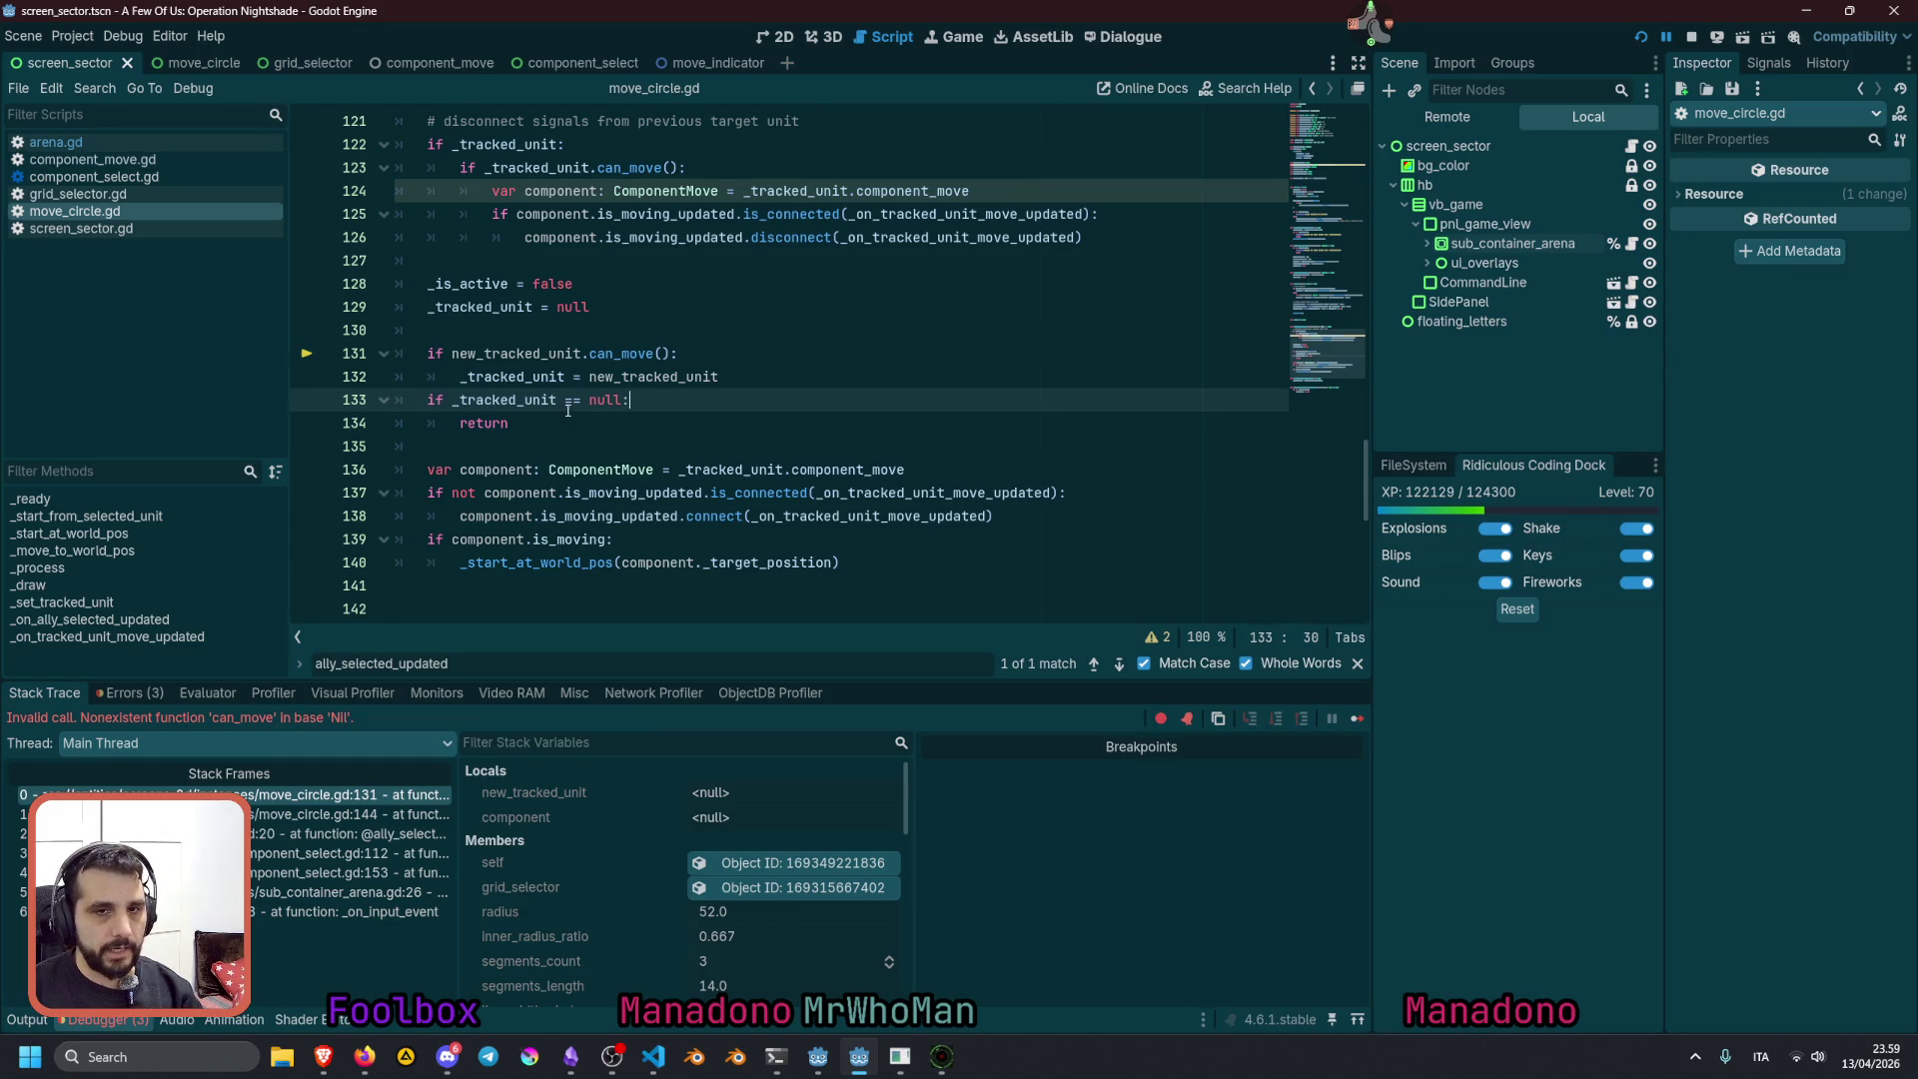
Add an 'if not new_tracked_unit: return' guard on line 130 before the can_move check
mouse_move(553, 353)
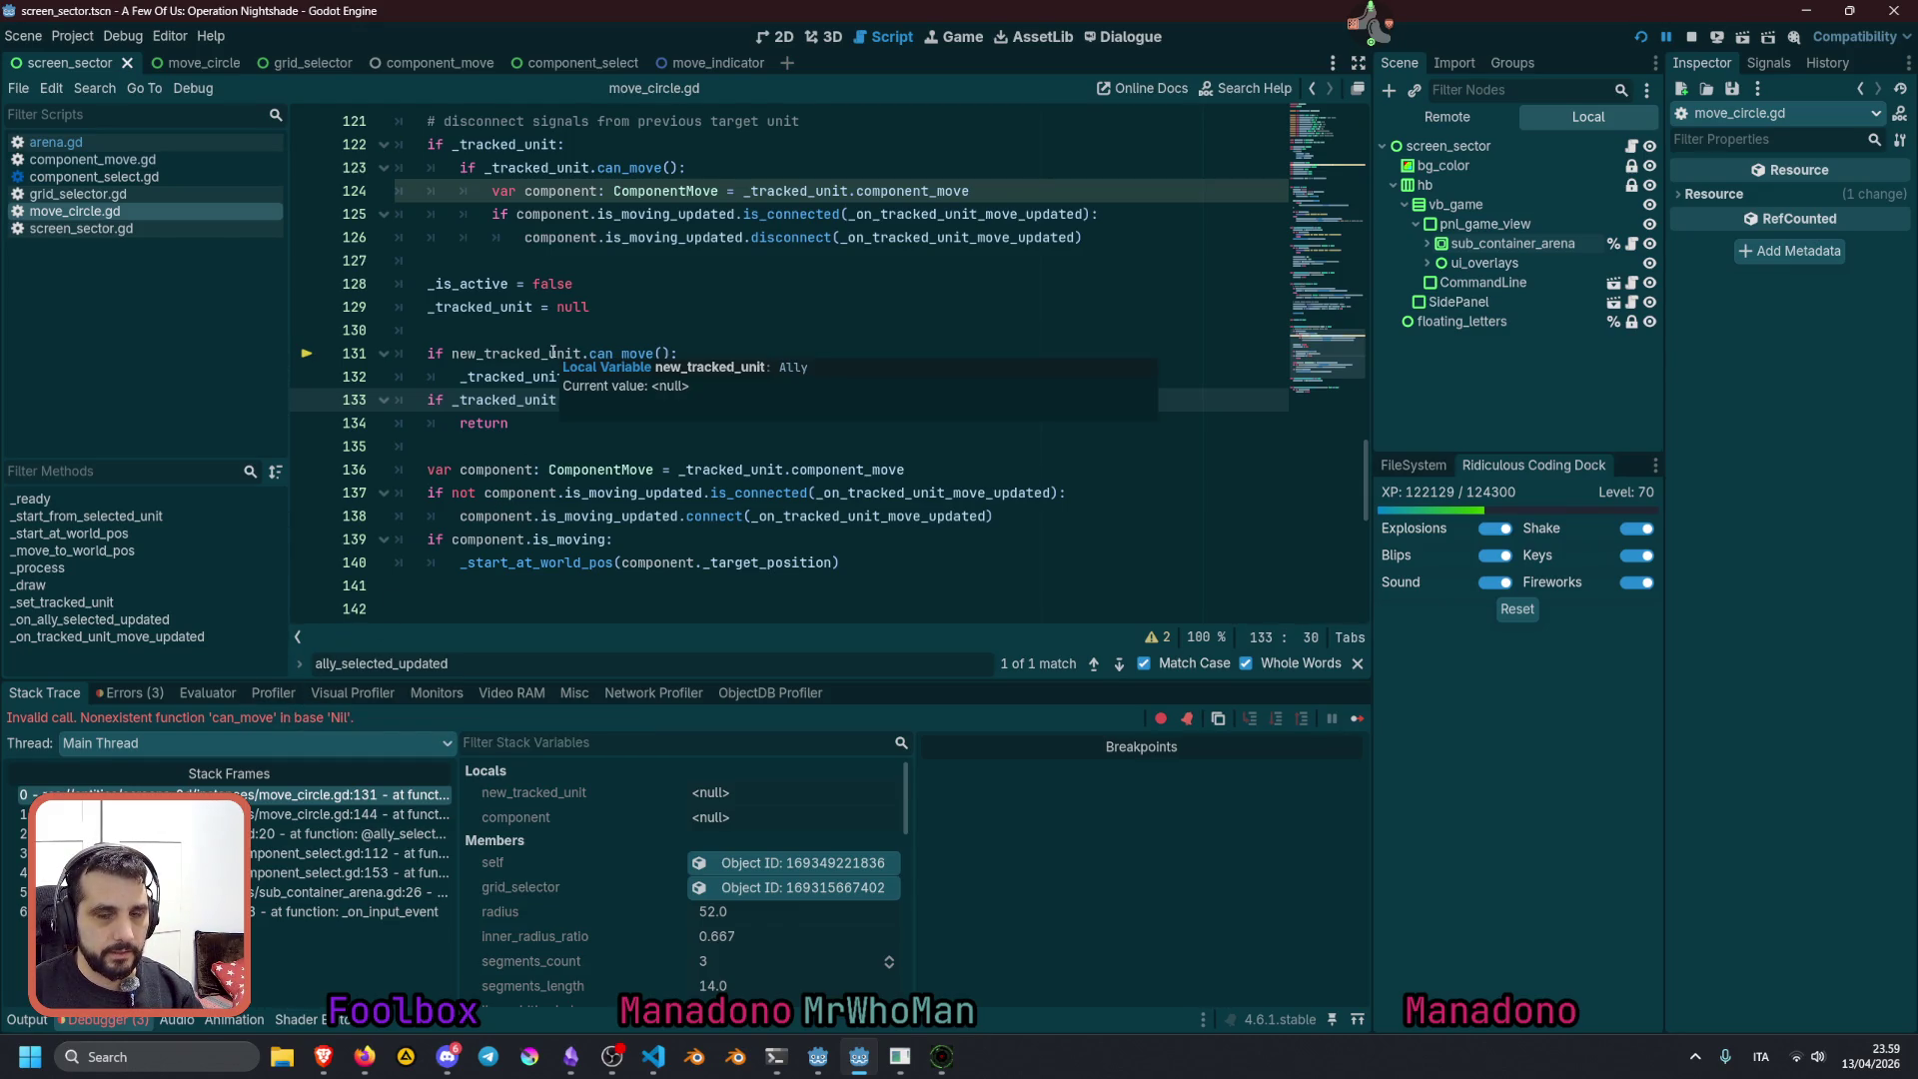
double_click(552, 353)
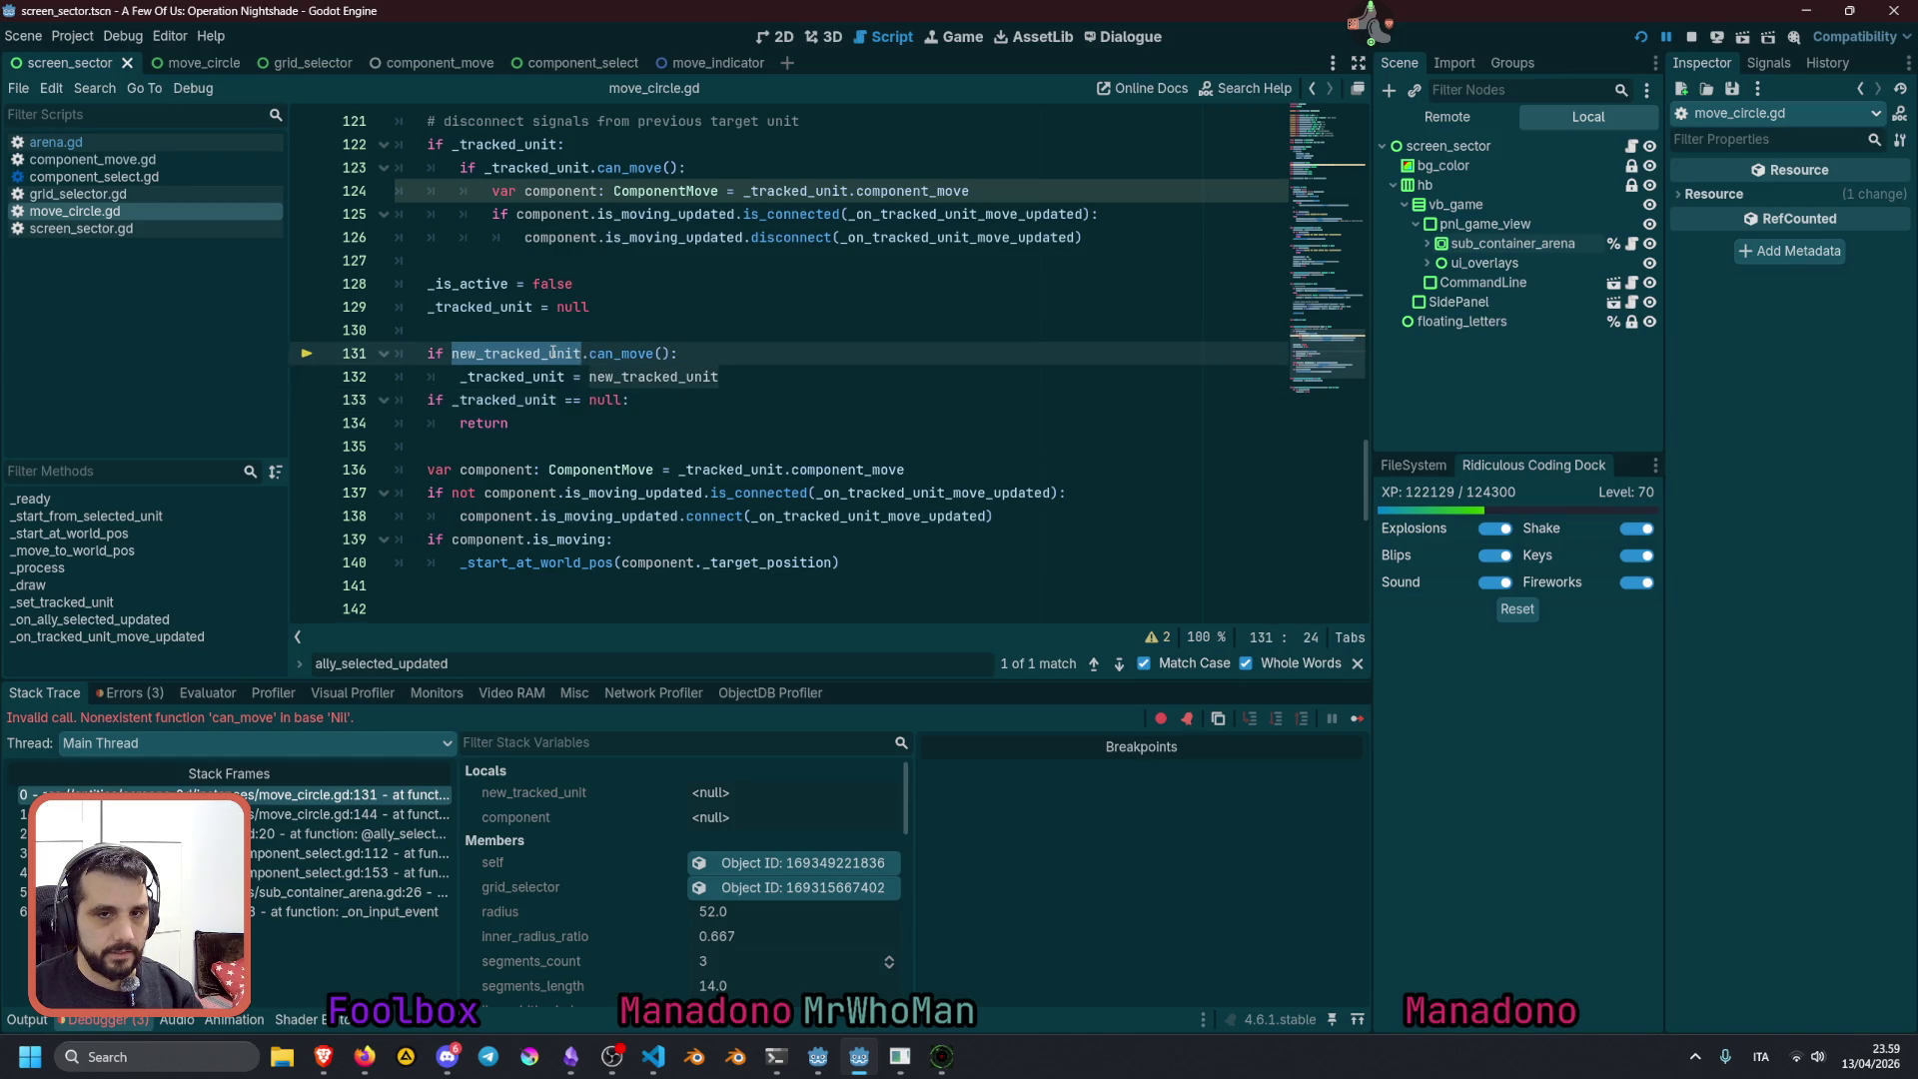
mouse_move(552, 353)
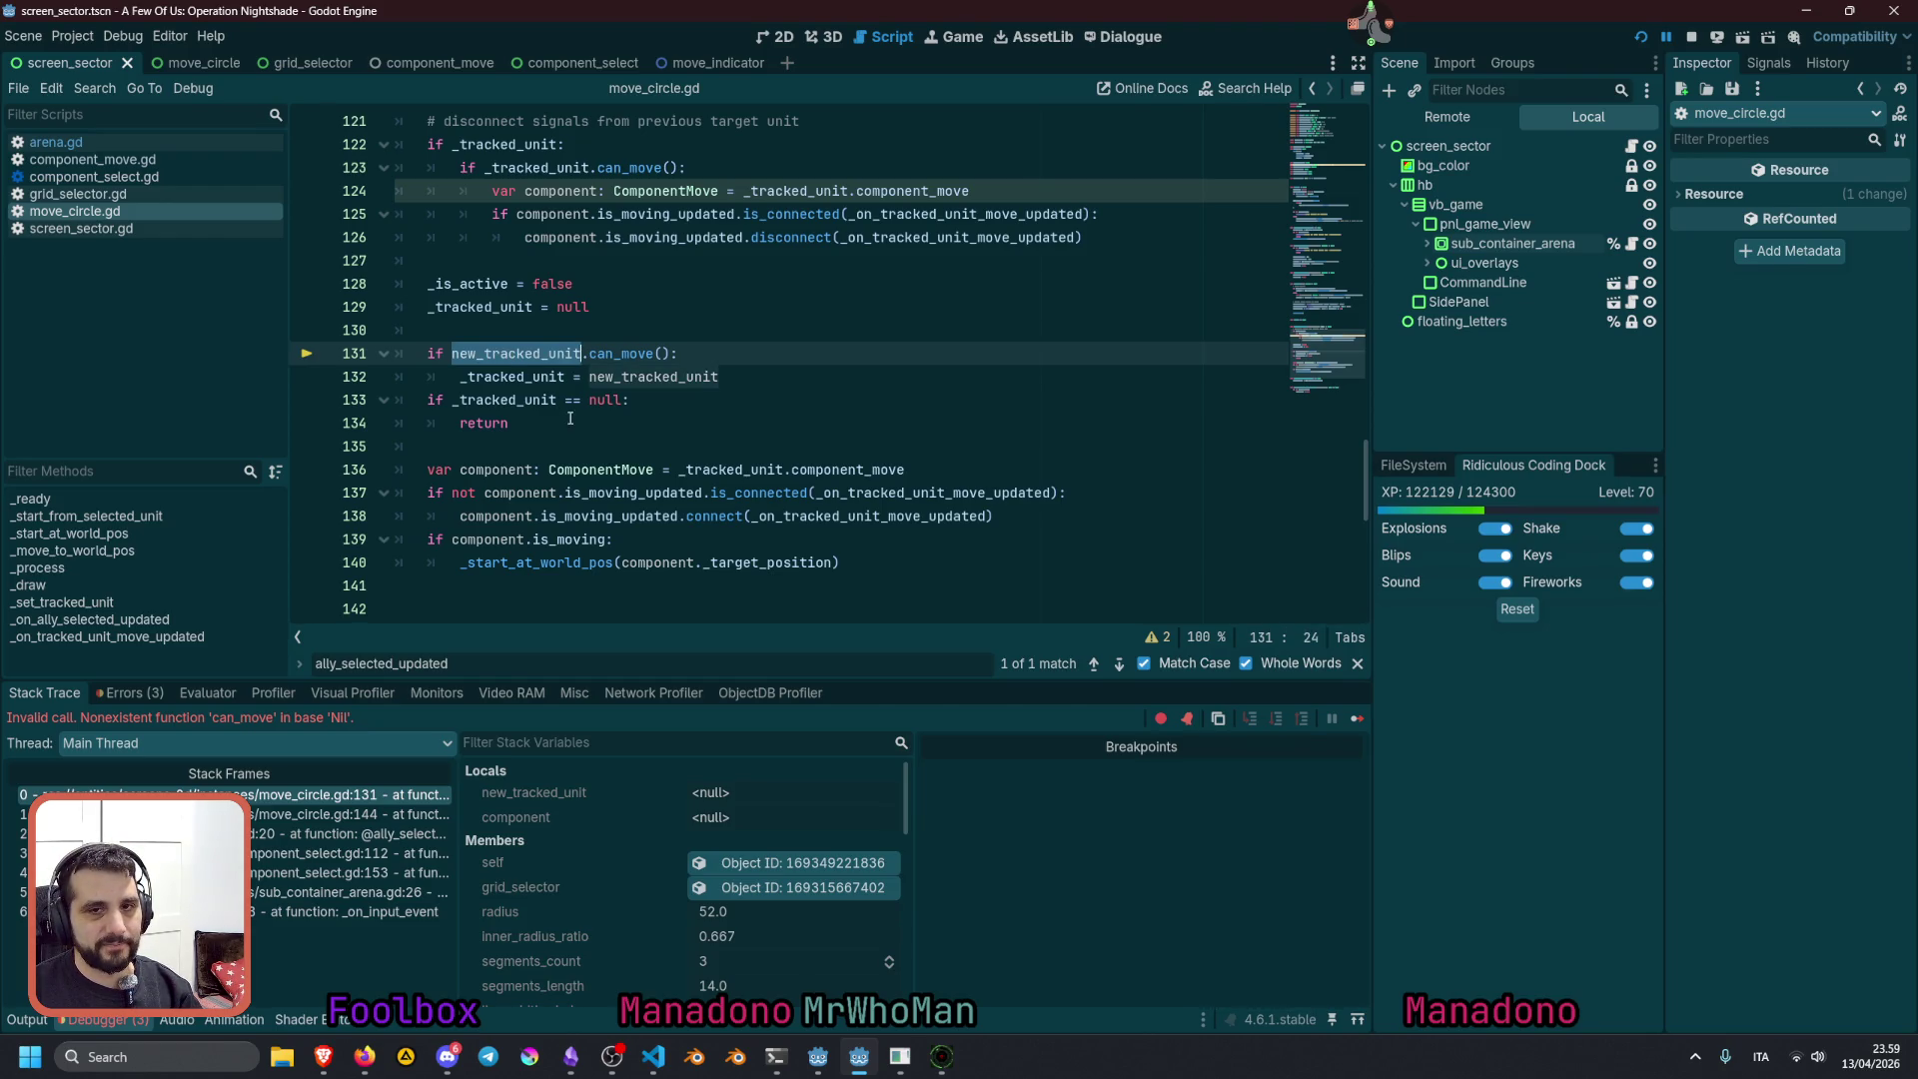
scroll(530, 378, up, 1)
click(515, 399)
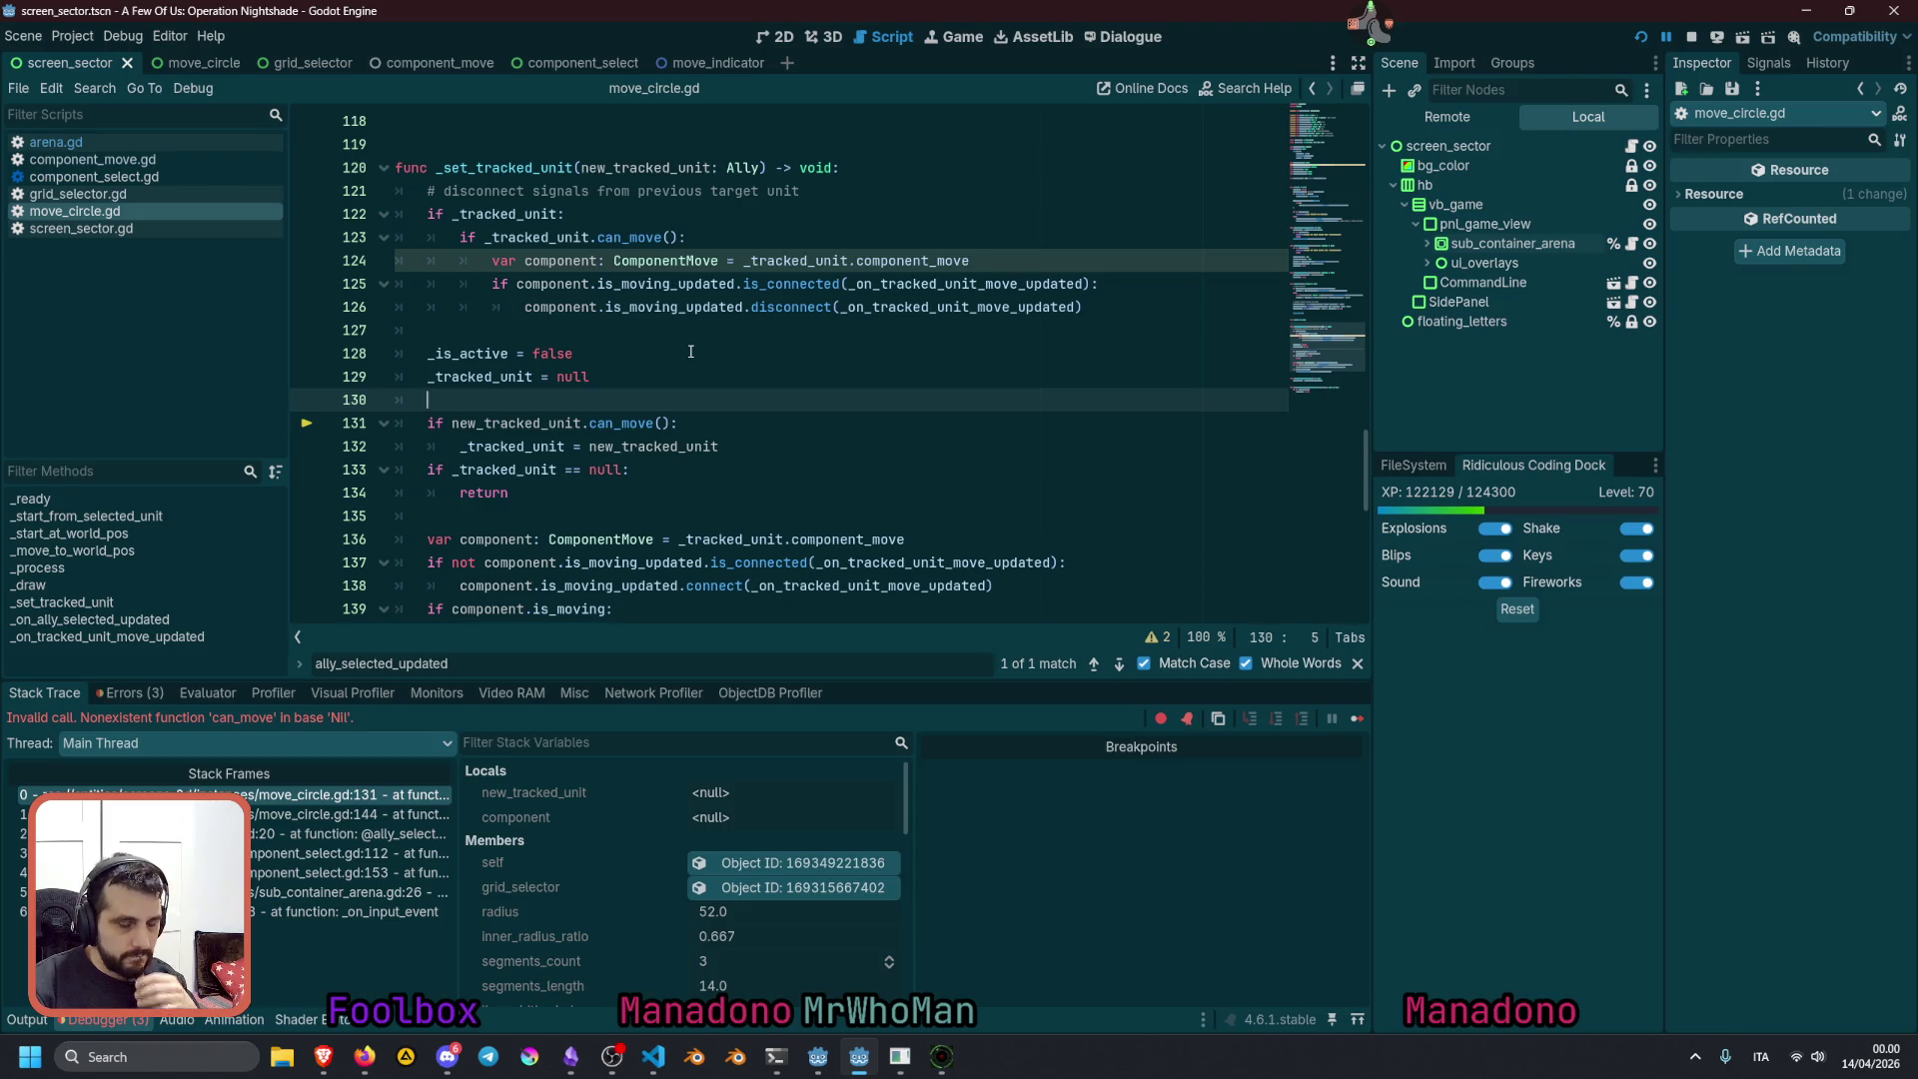
text(if not)
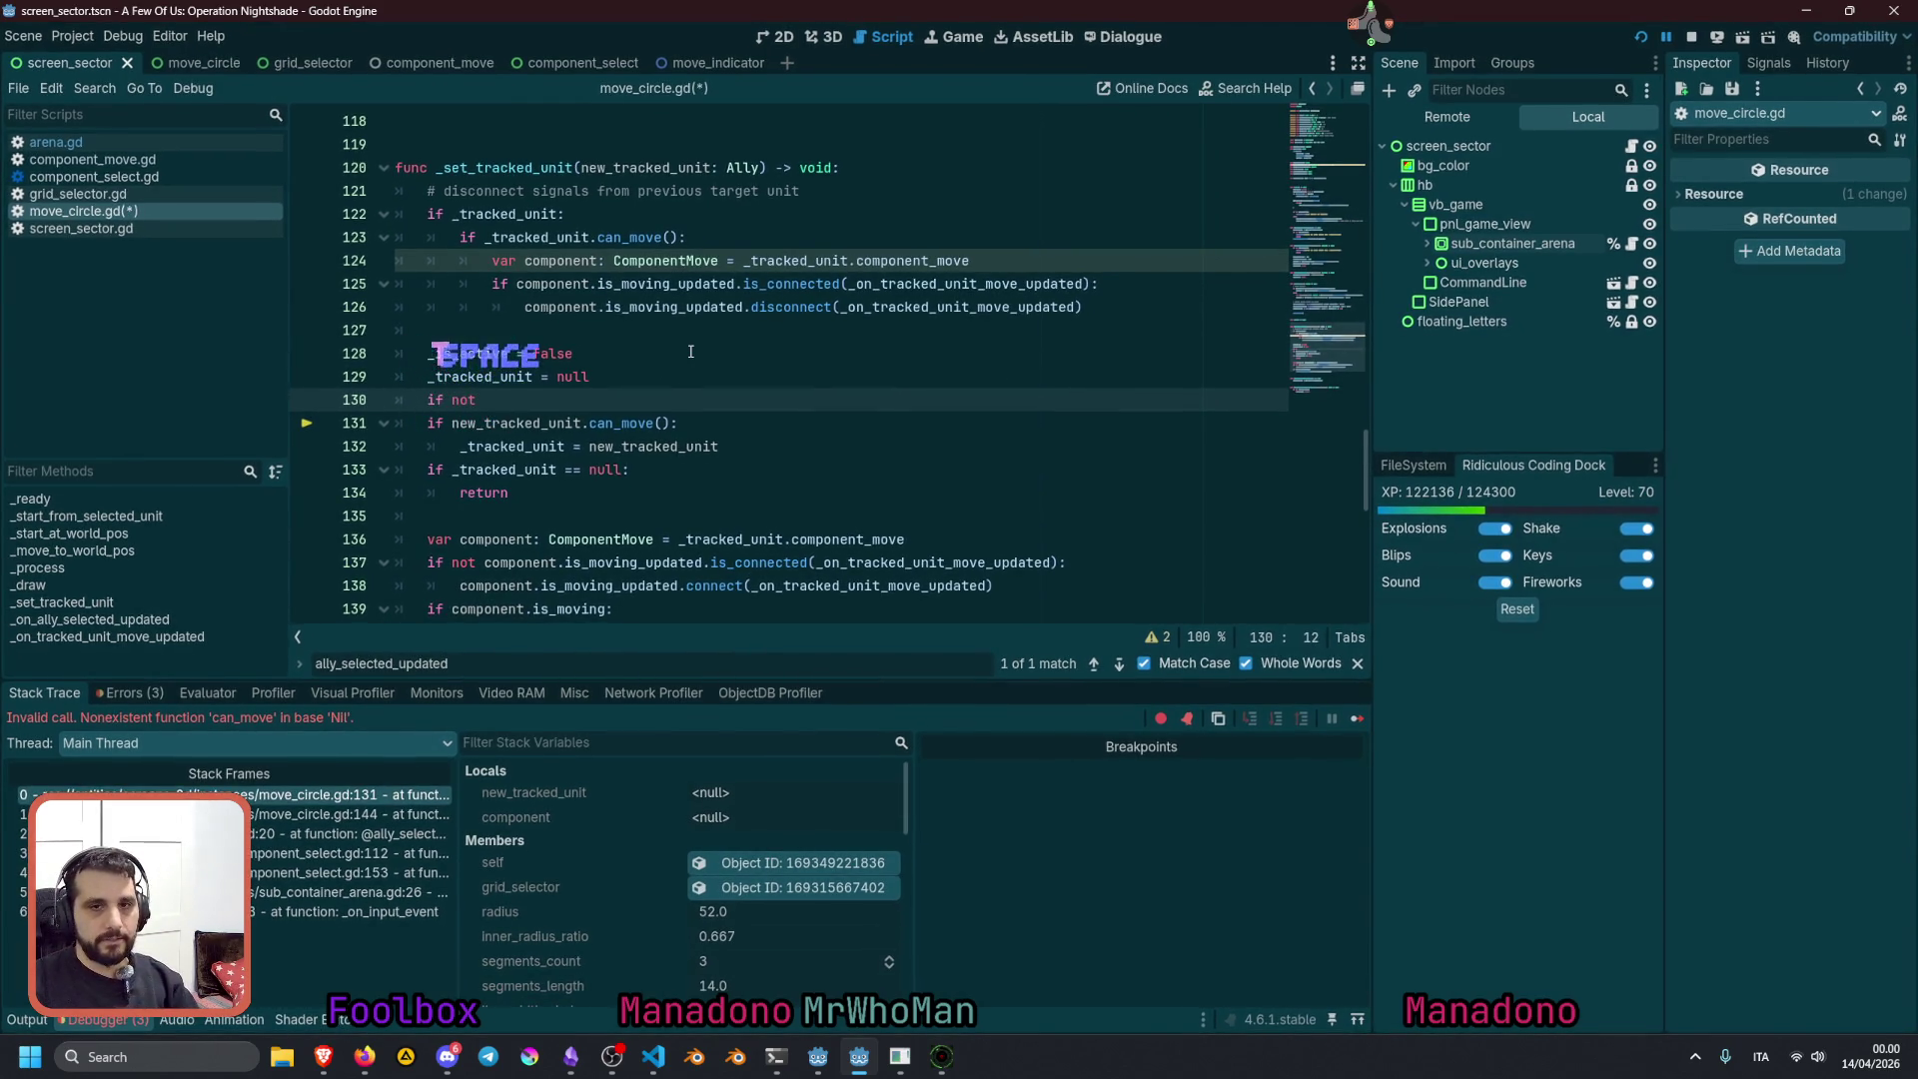
key(Down)
key(ctrl+shift+Right)
key(ctrl+c)
key(Up)
key(ctrl+v)
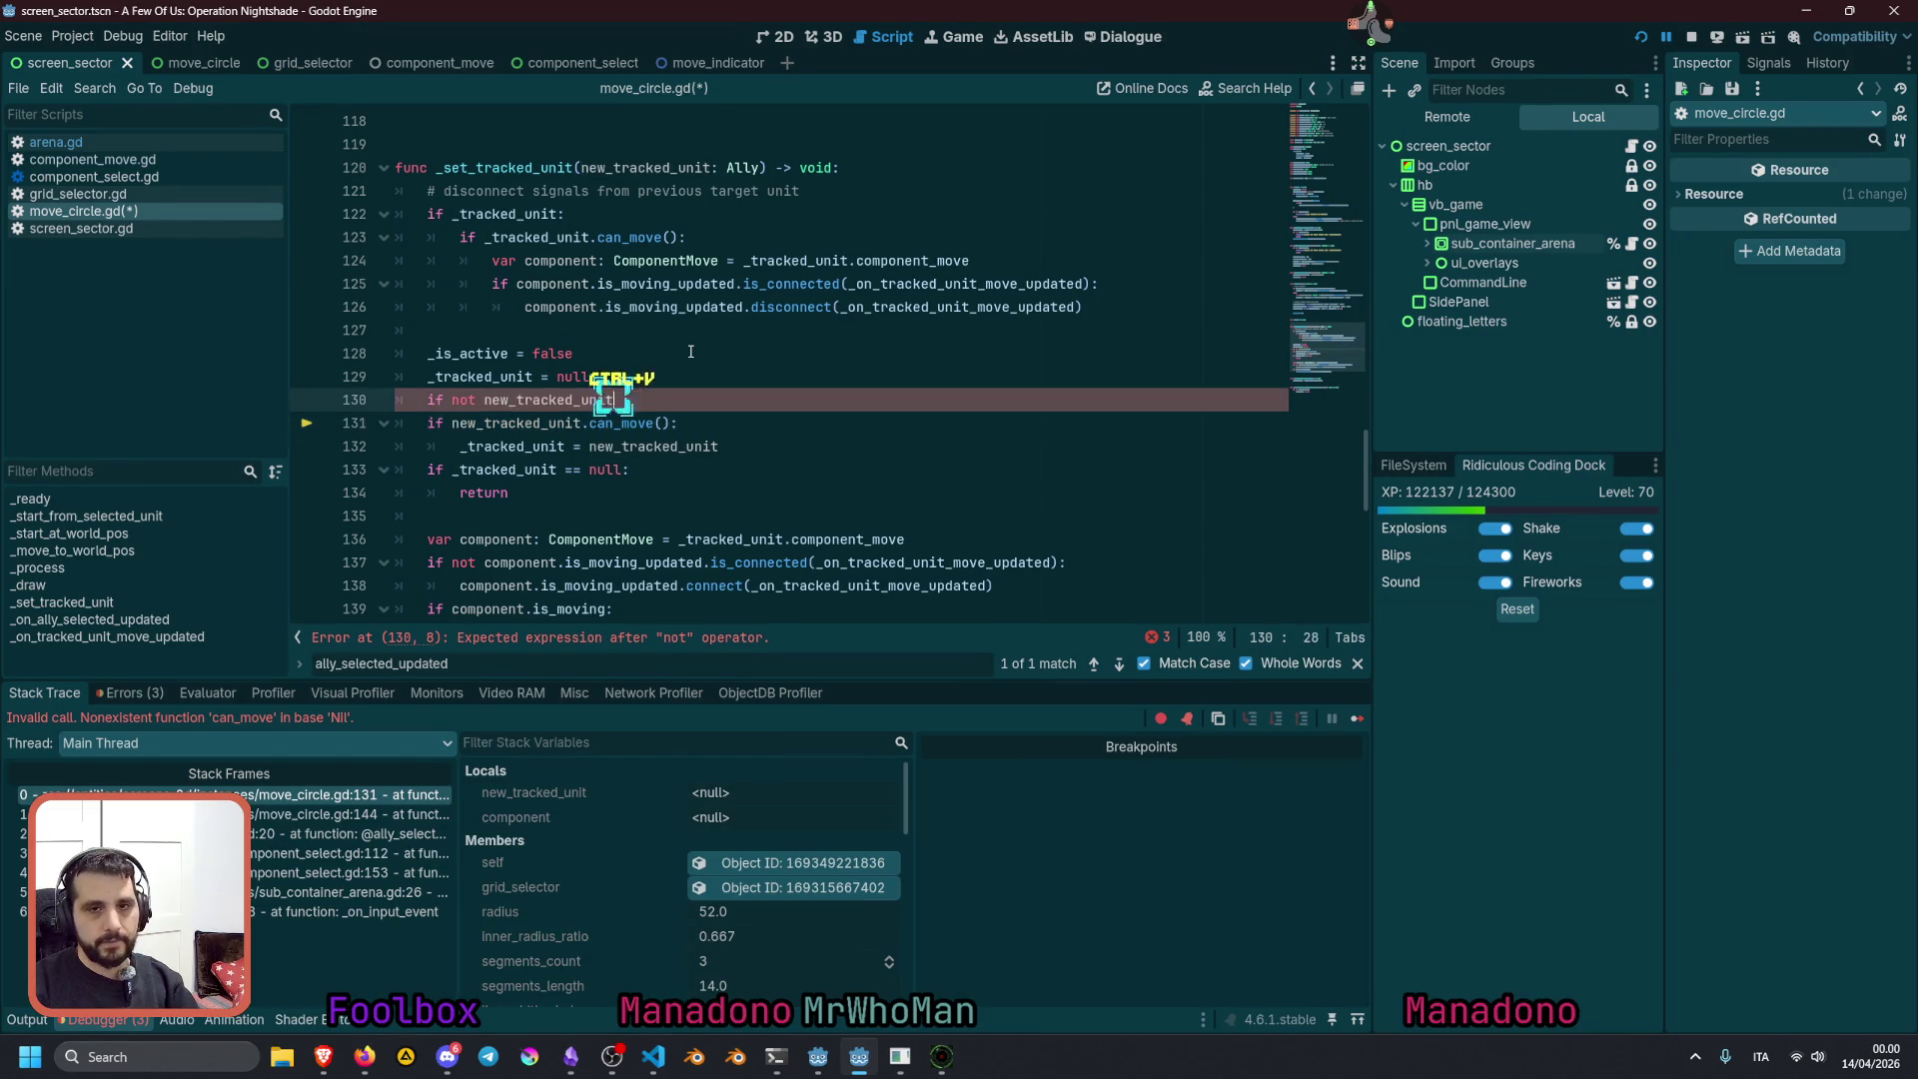
text(:)
key(Return)
text(return)
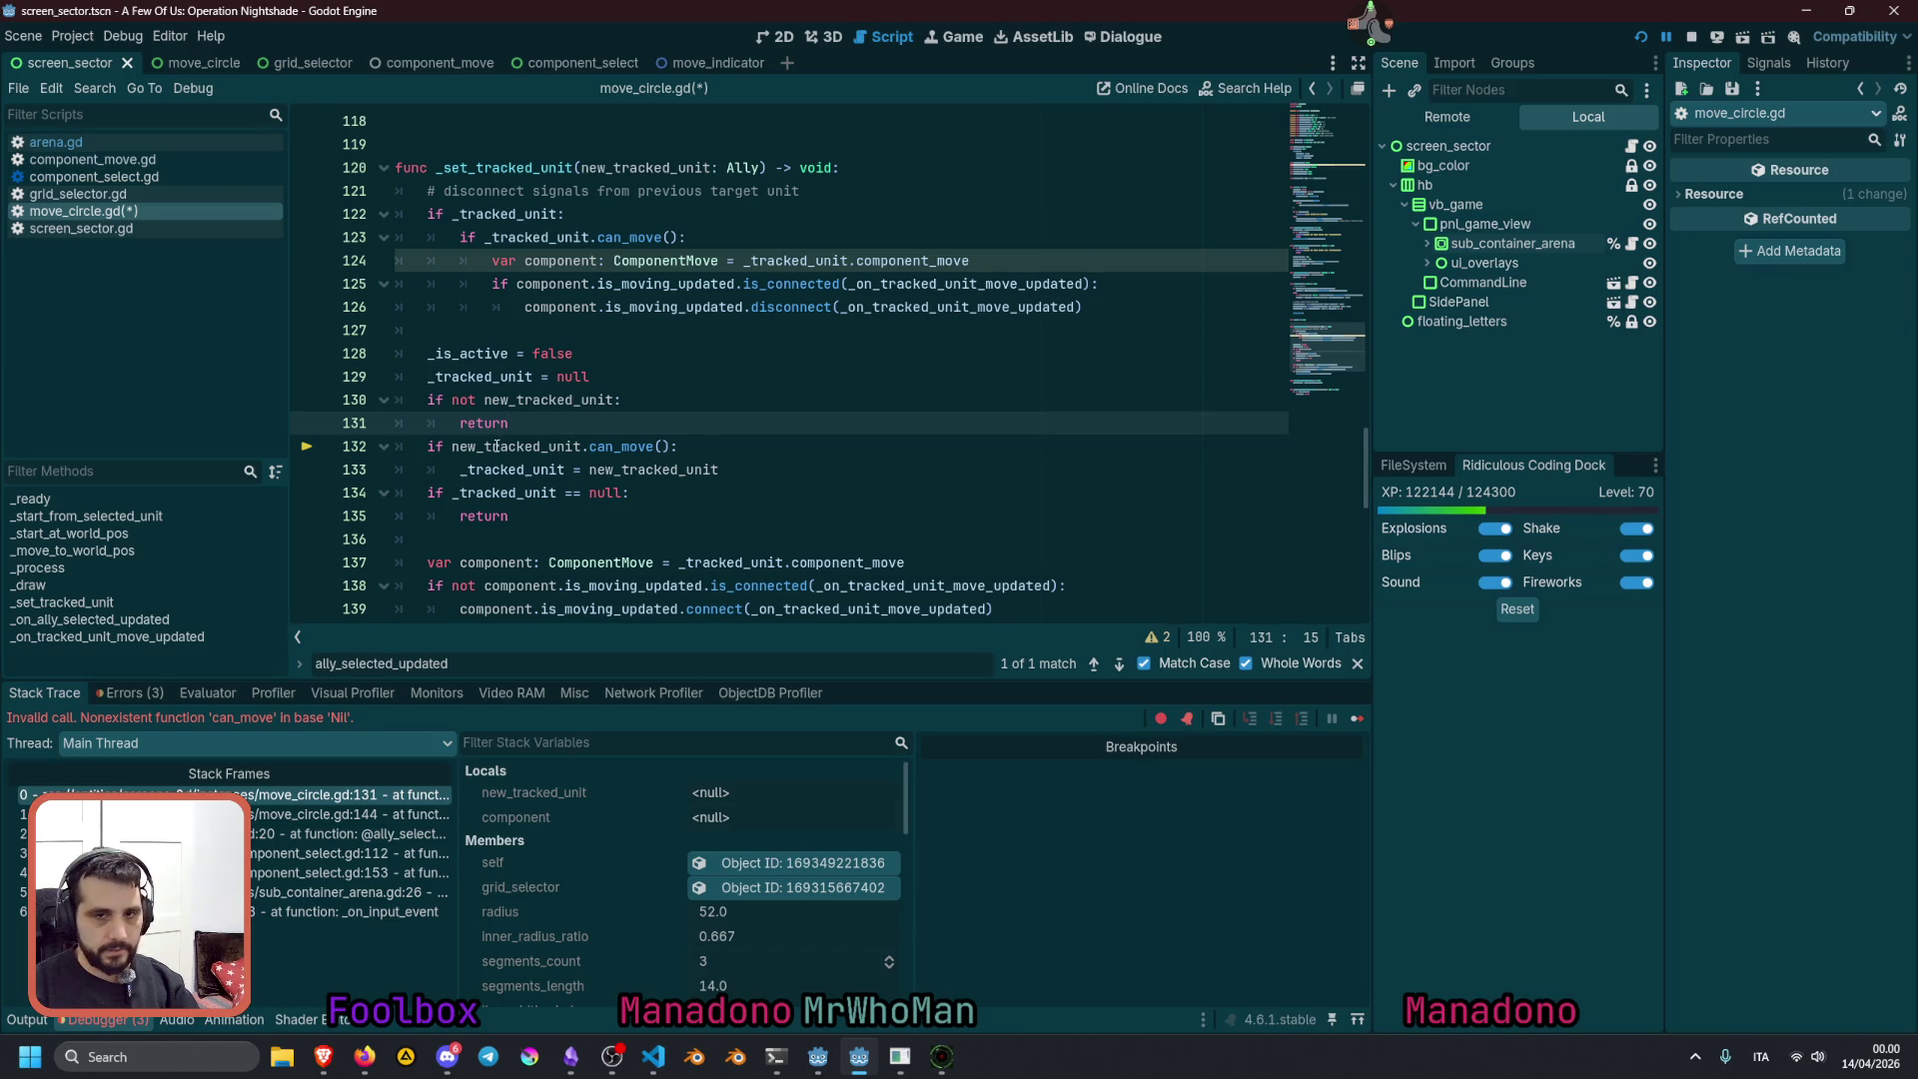
Make the check 'if not new_tracked_unit.can_move():' and add a return under it
click(477, 447)
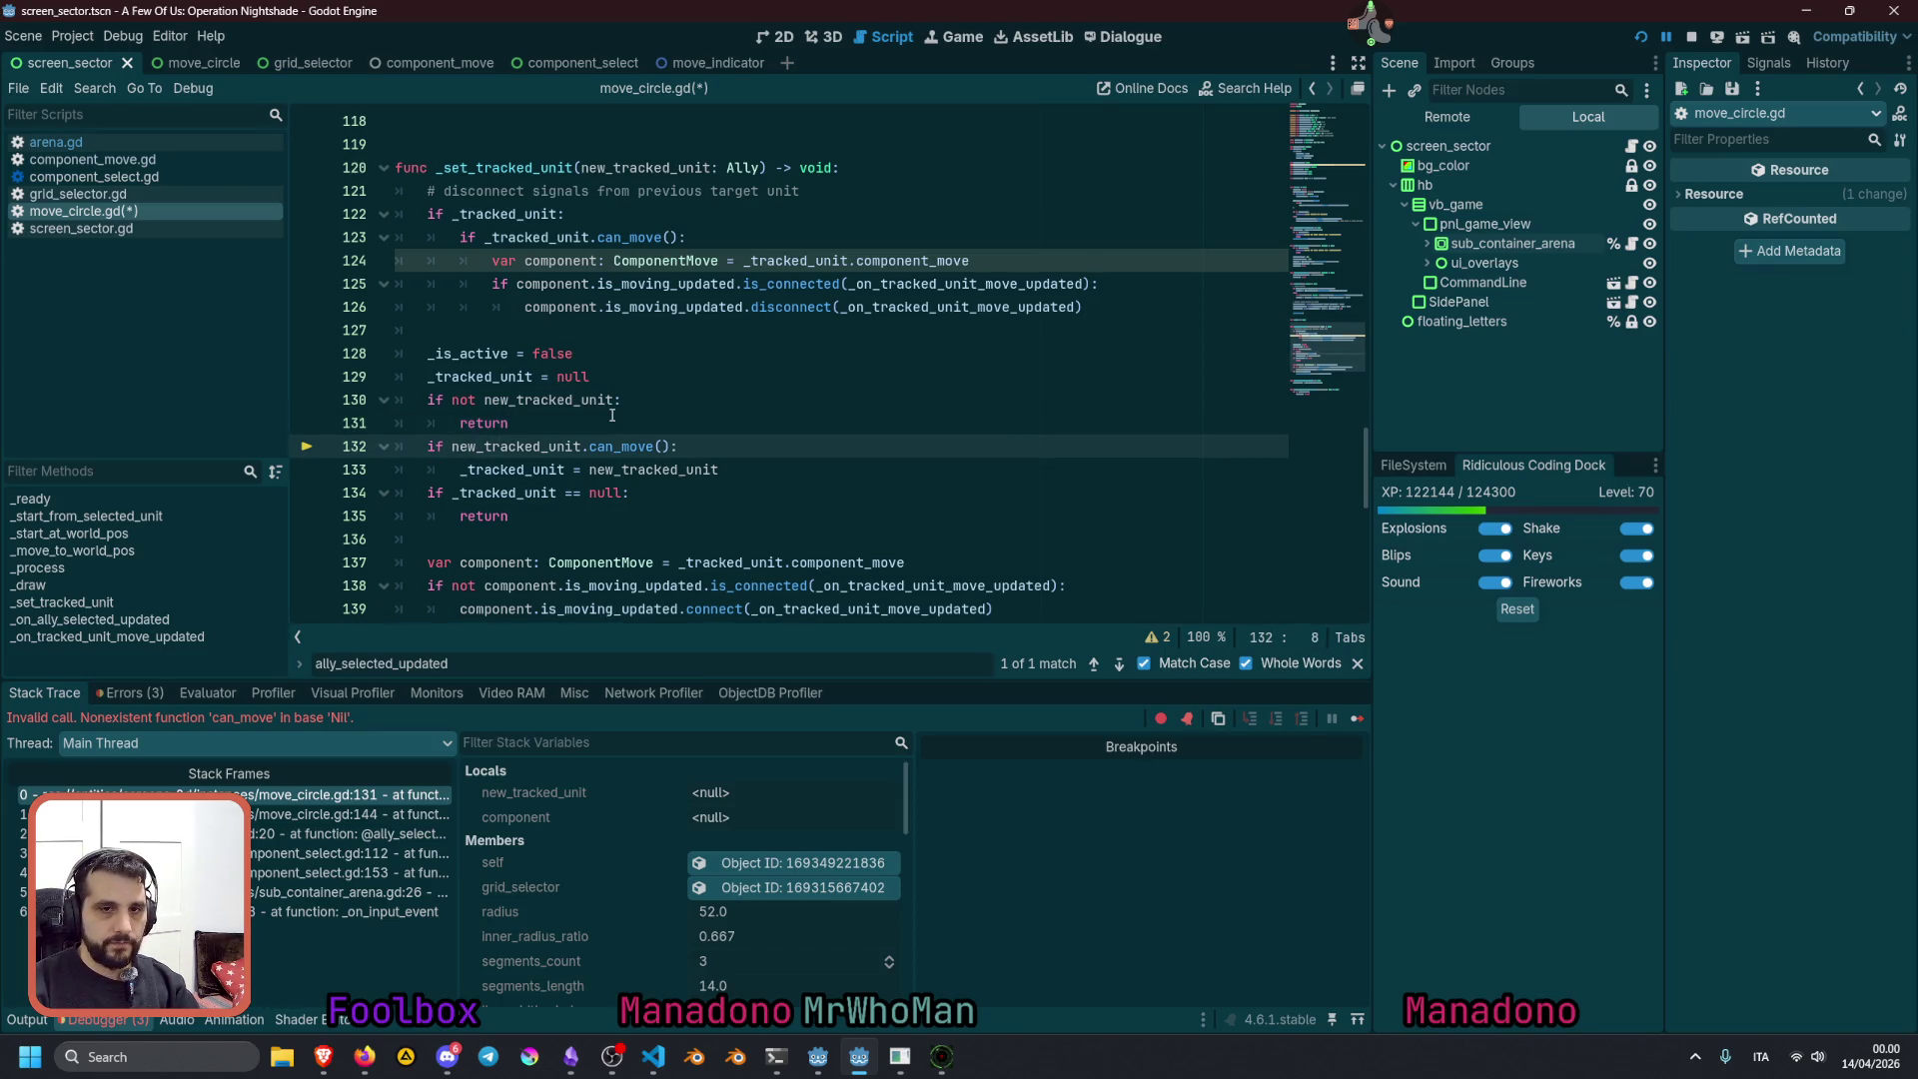
text(not)
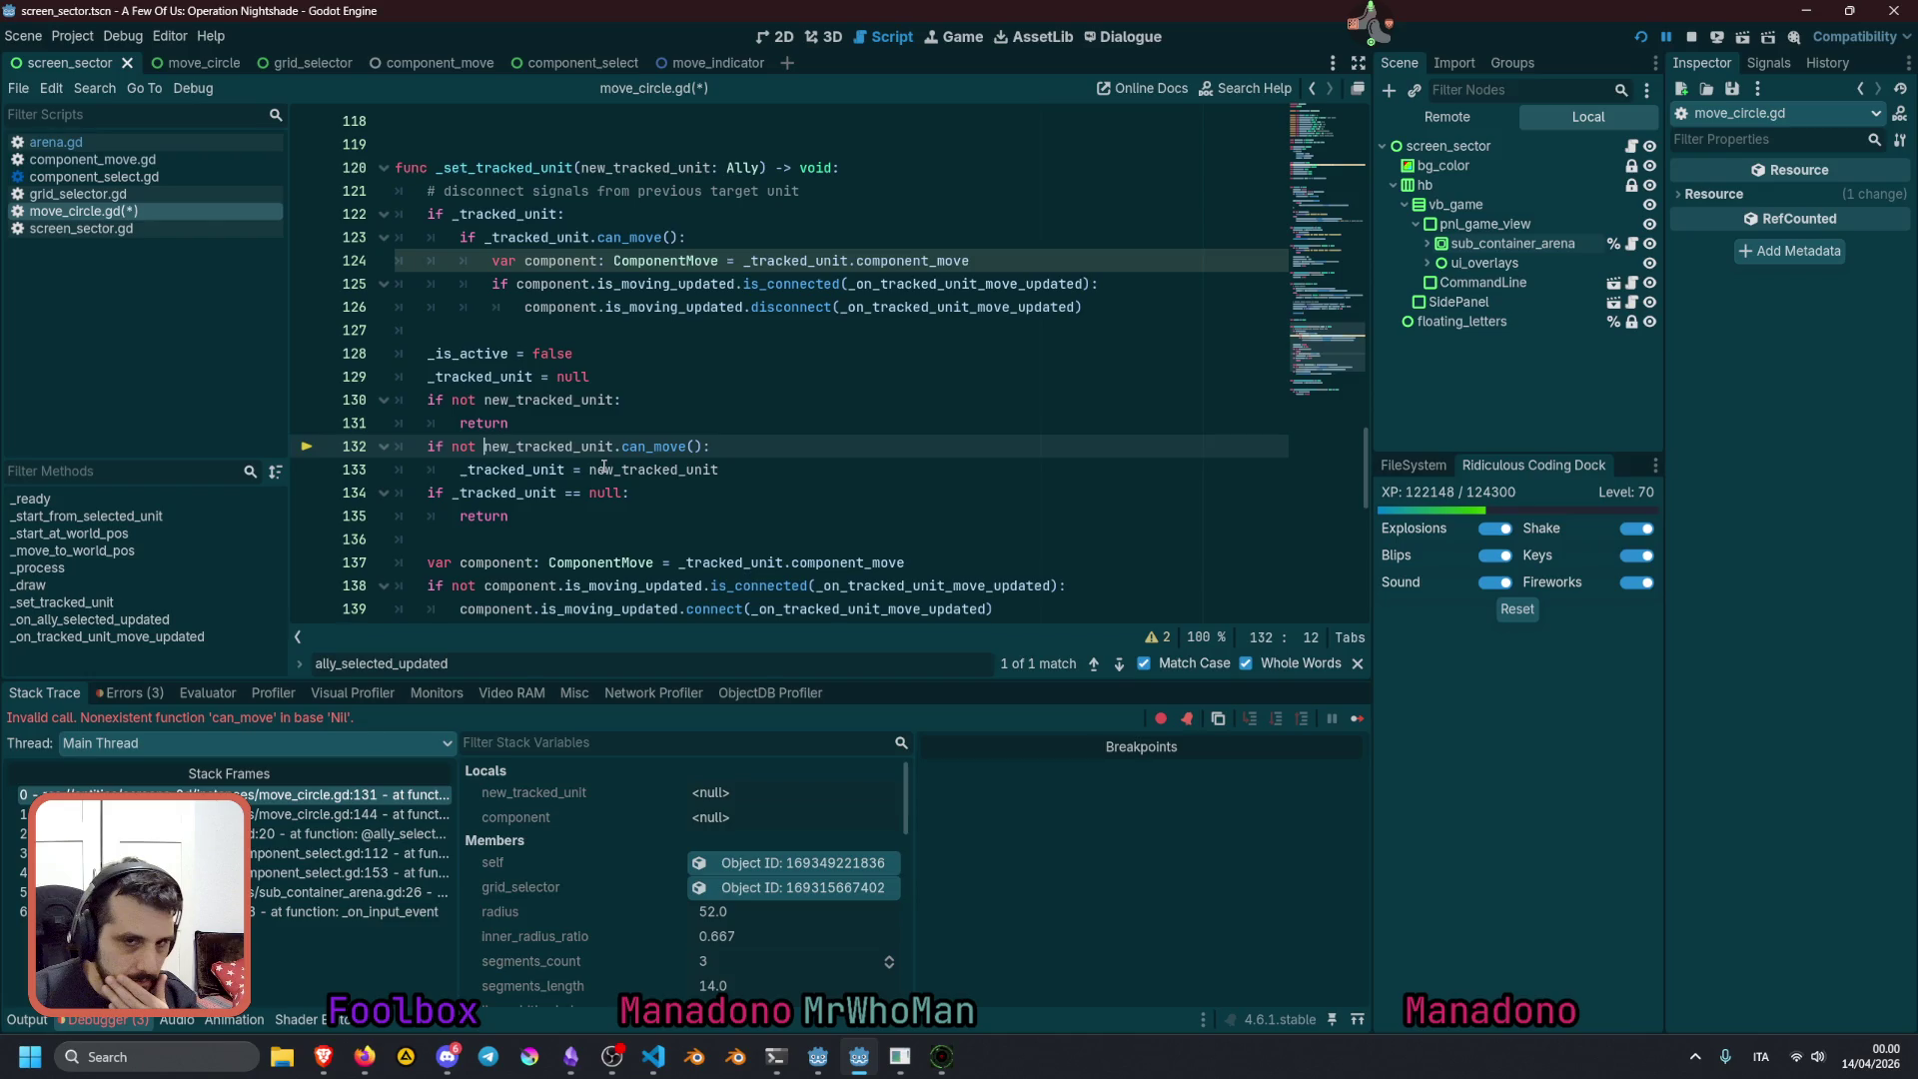
mouse_move(604, 467)
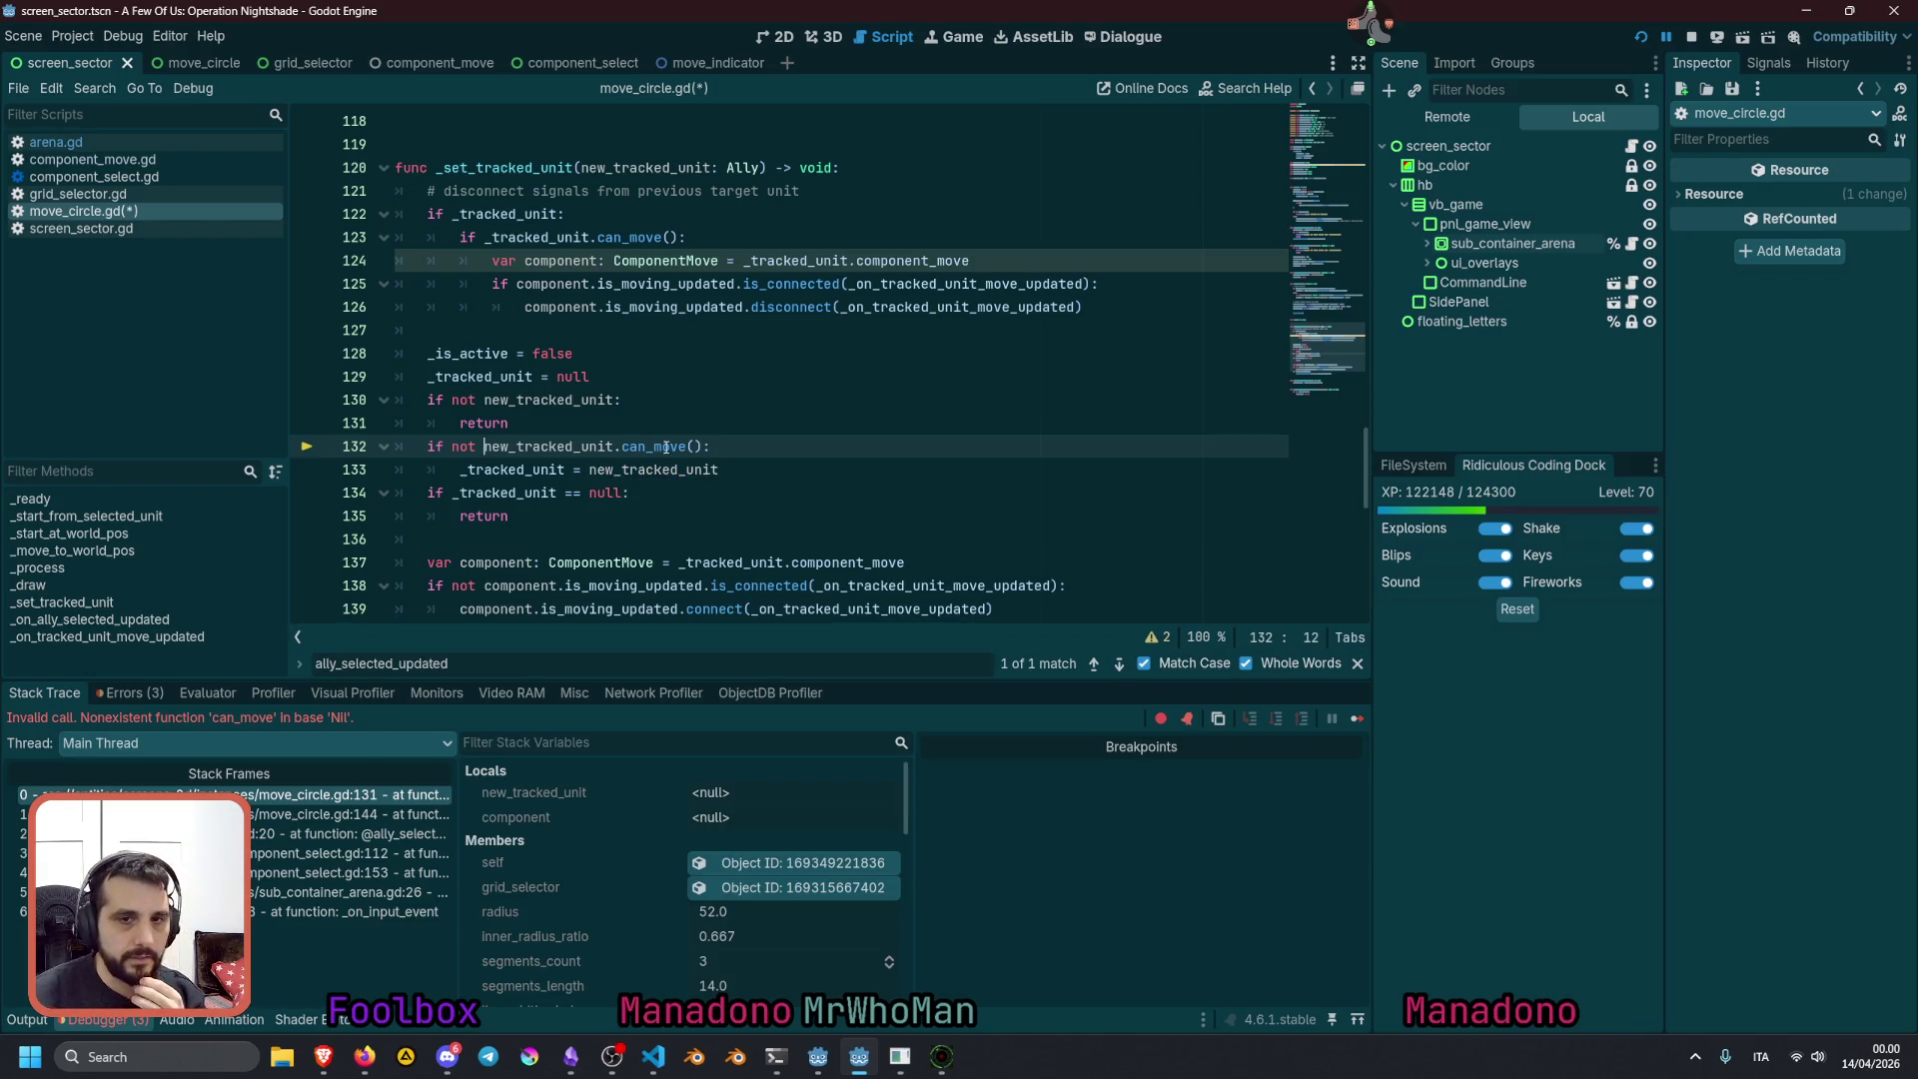
key(Return)
text(return)
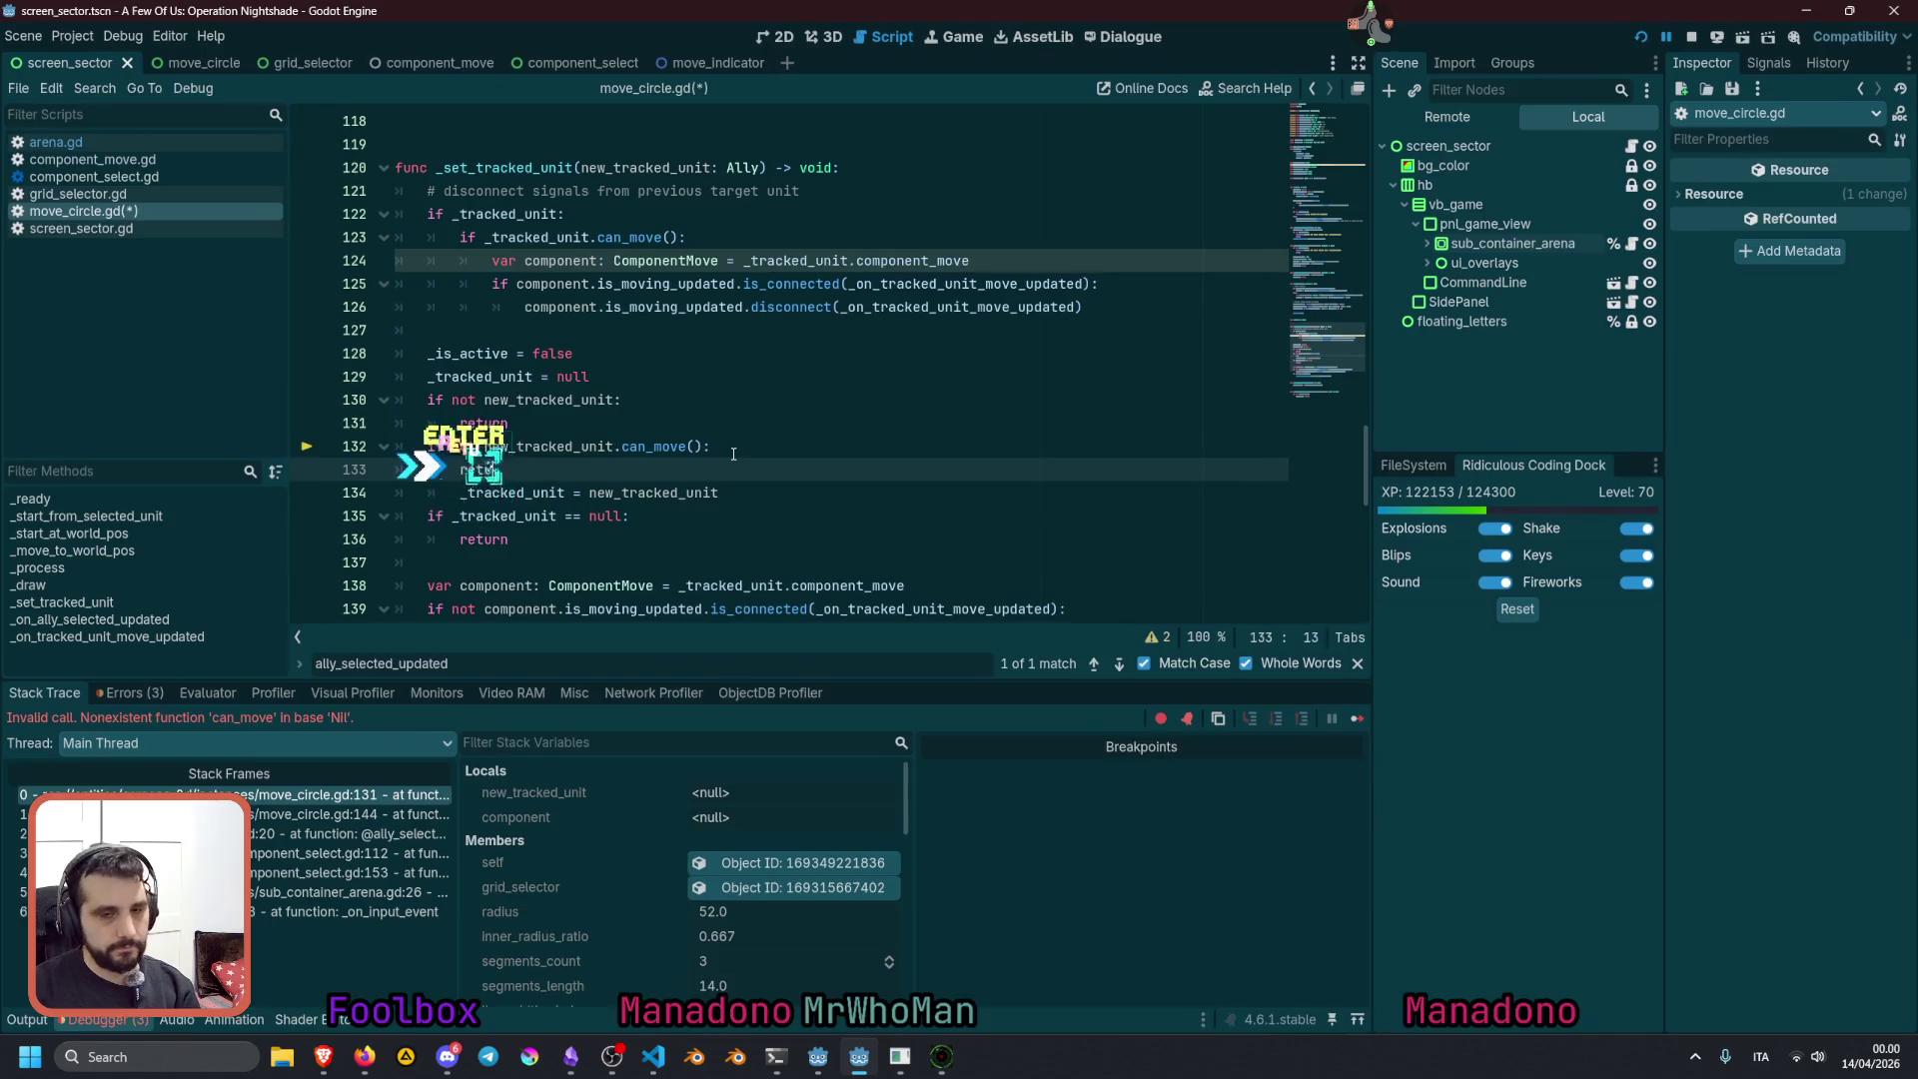
Delete the old '_tracked_unit == null' check, dedent the _tracked_unit assignment, and tidy blank lines
key(Down)
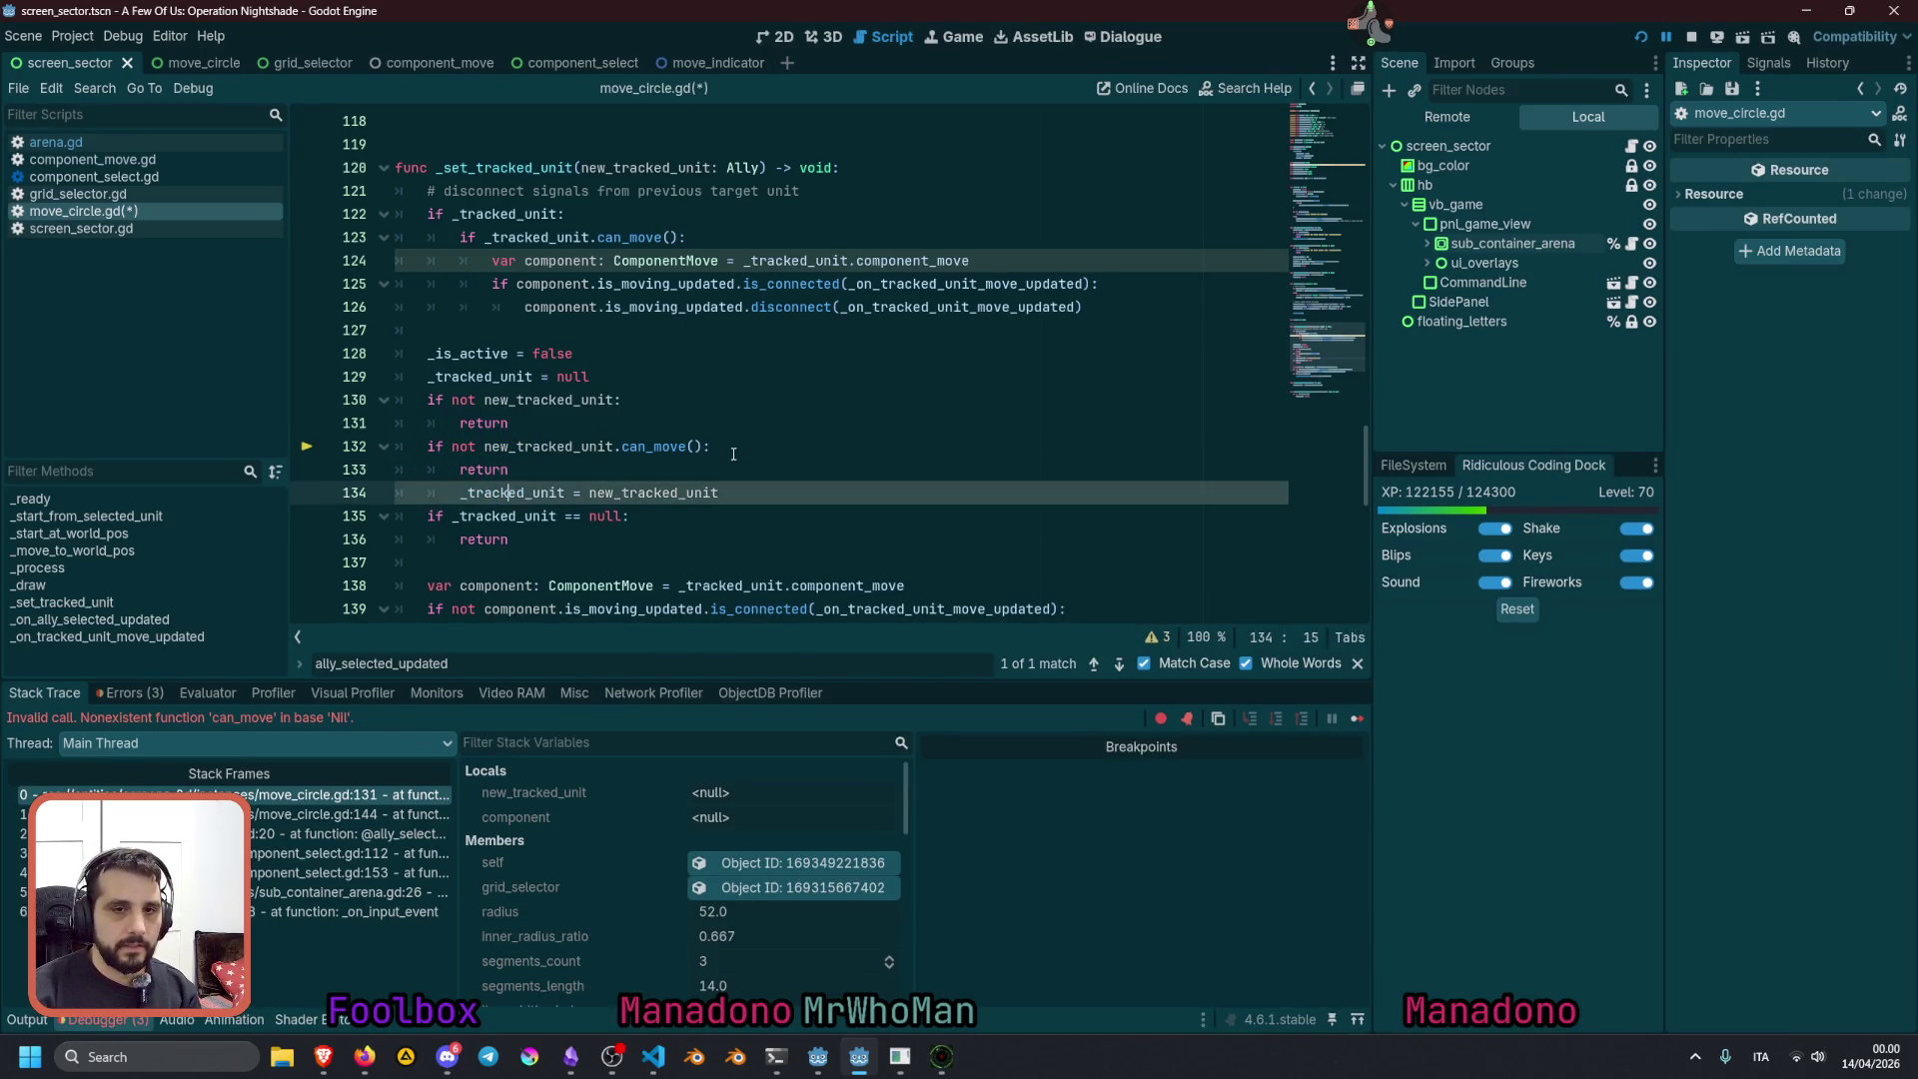
key(shift+Tab)
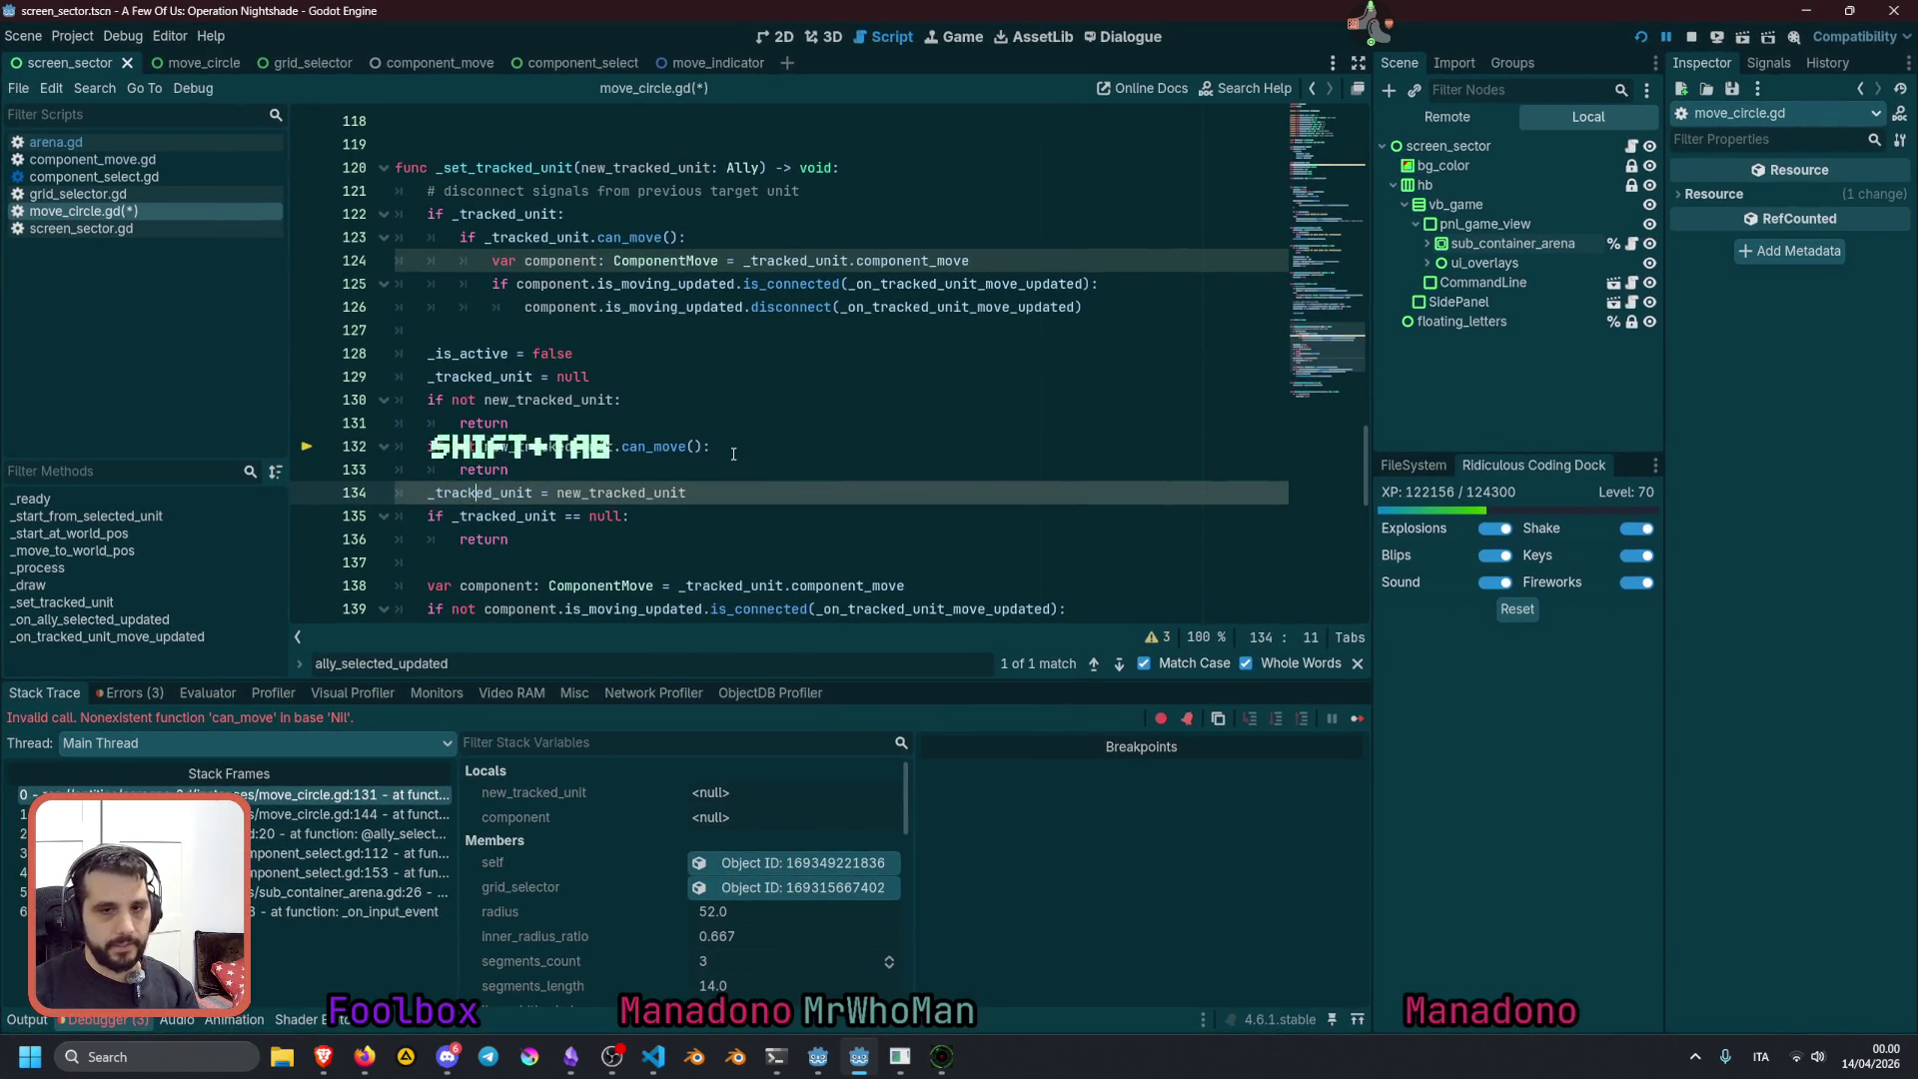
key(Down)
key(Down)
key(End)
key(shift+Up)
key(shift+Home)
key(BackSpace)
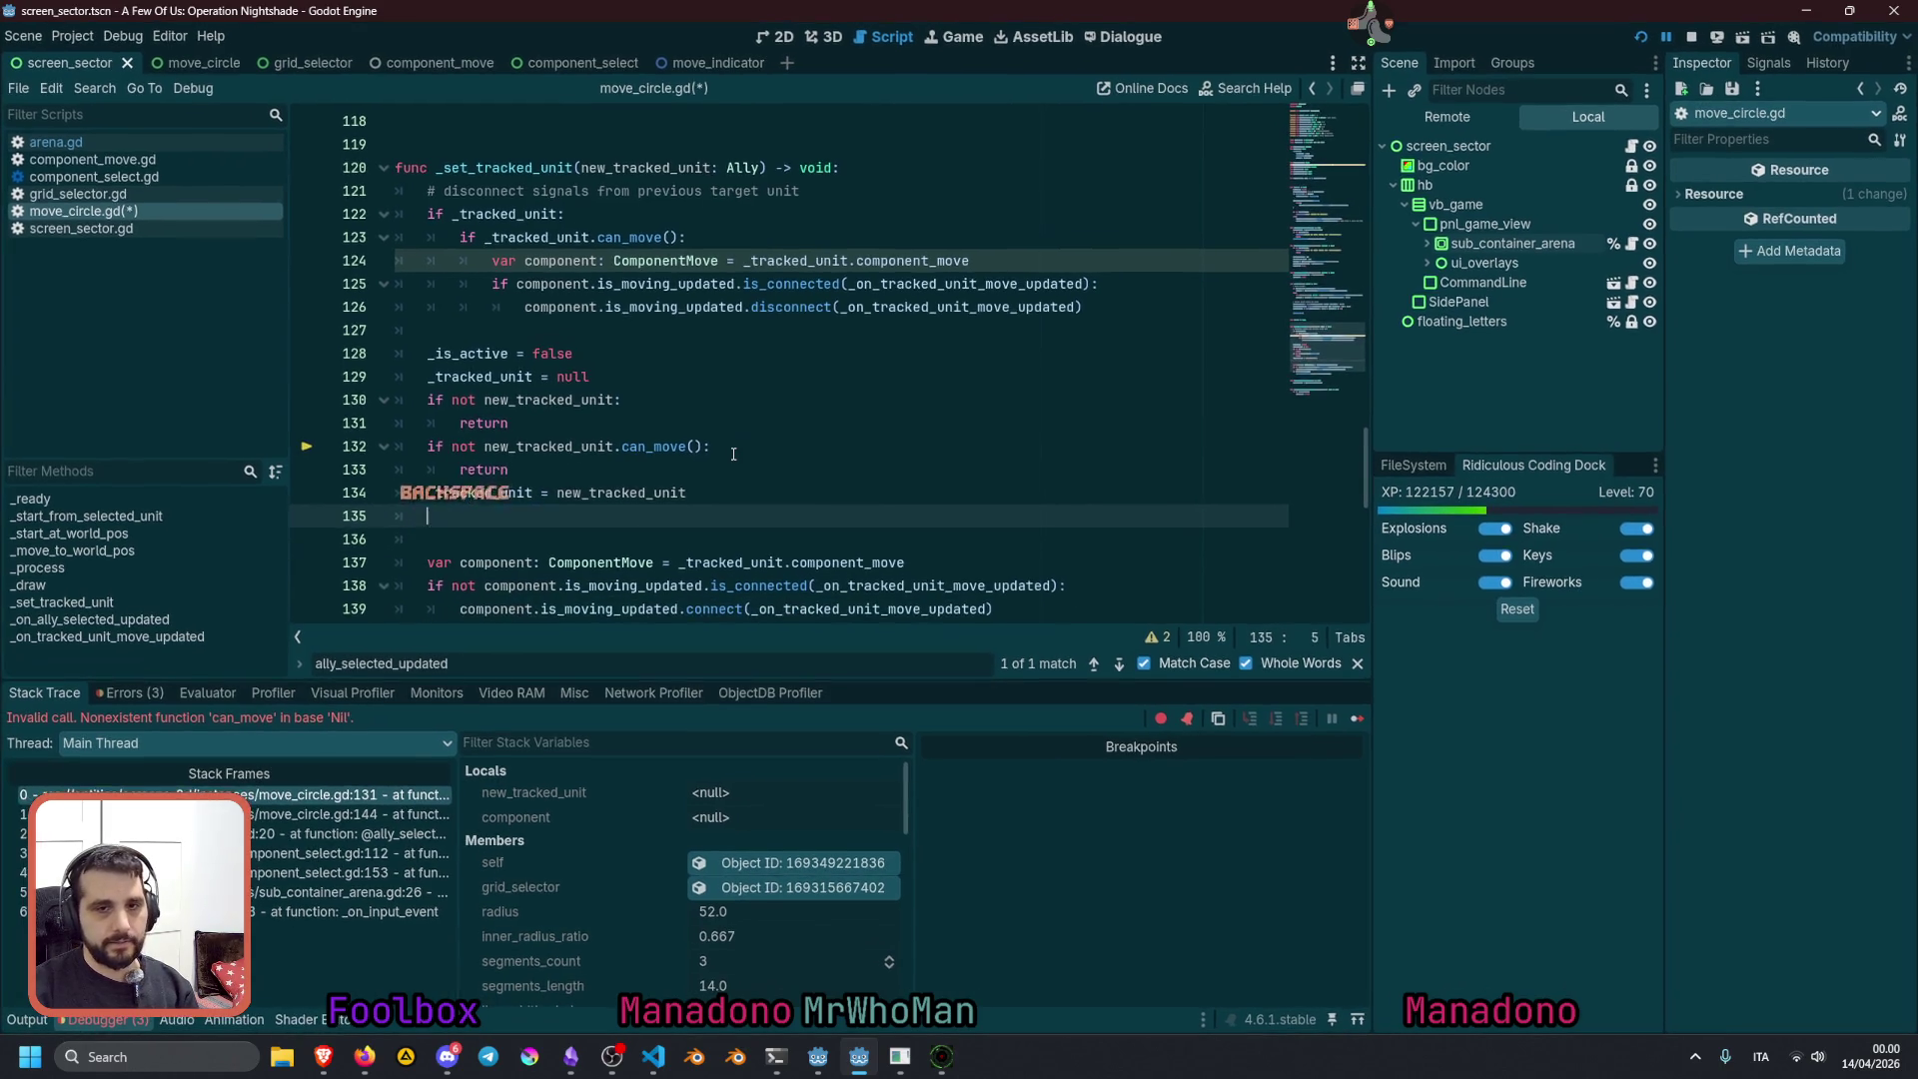
key(alt+Down)
key(alt+Down)
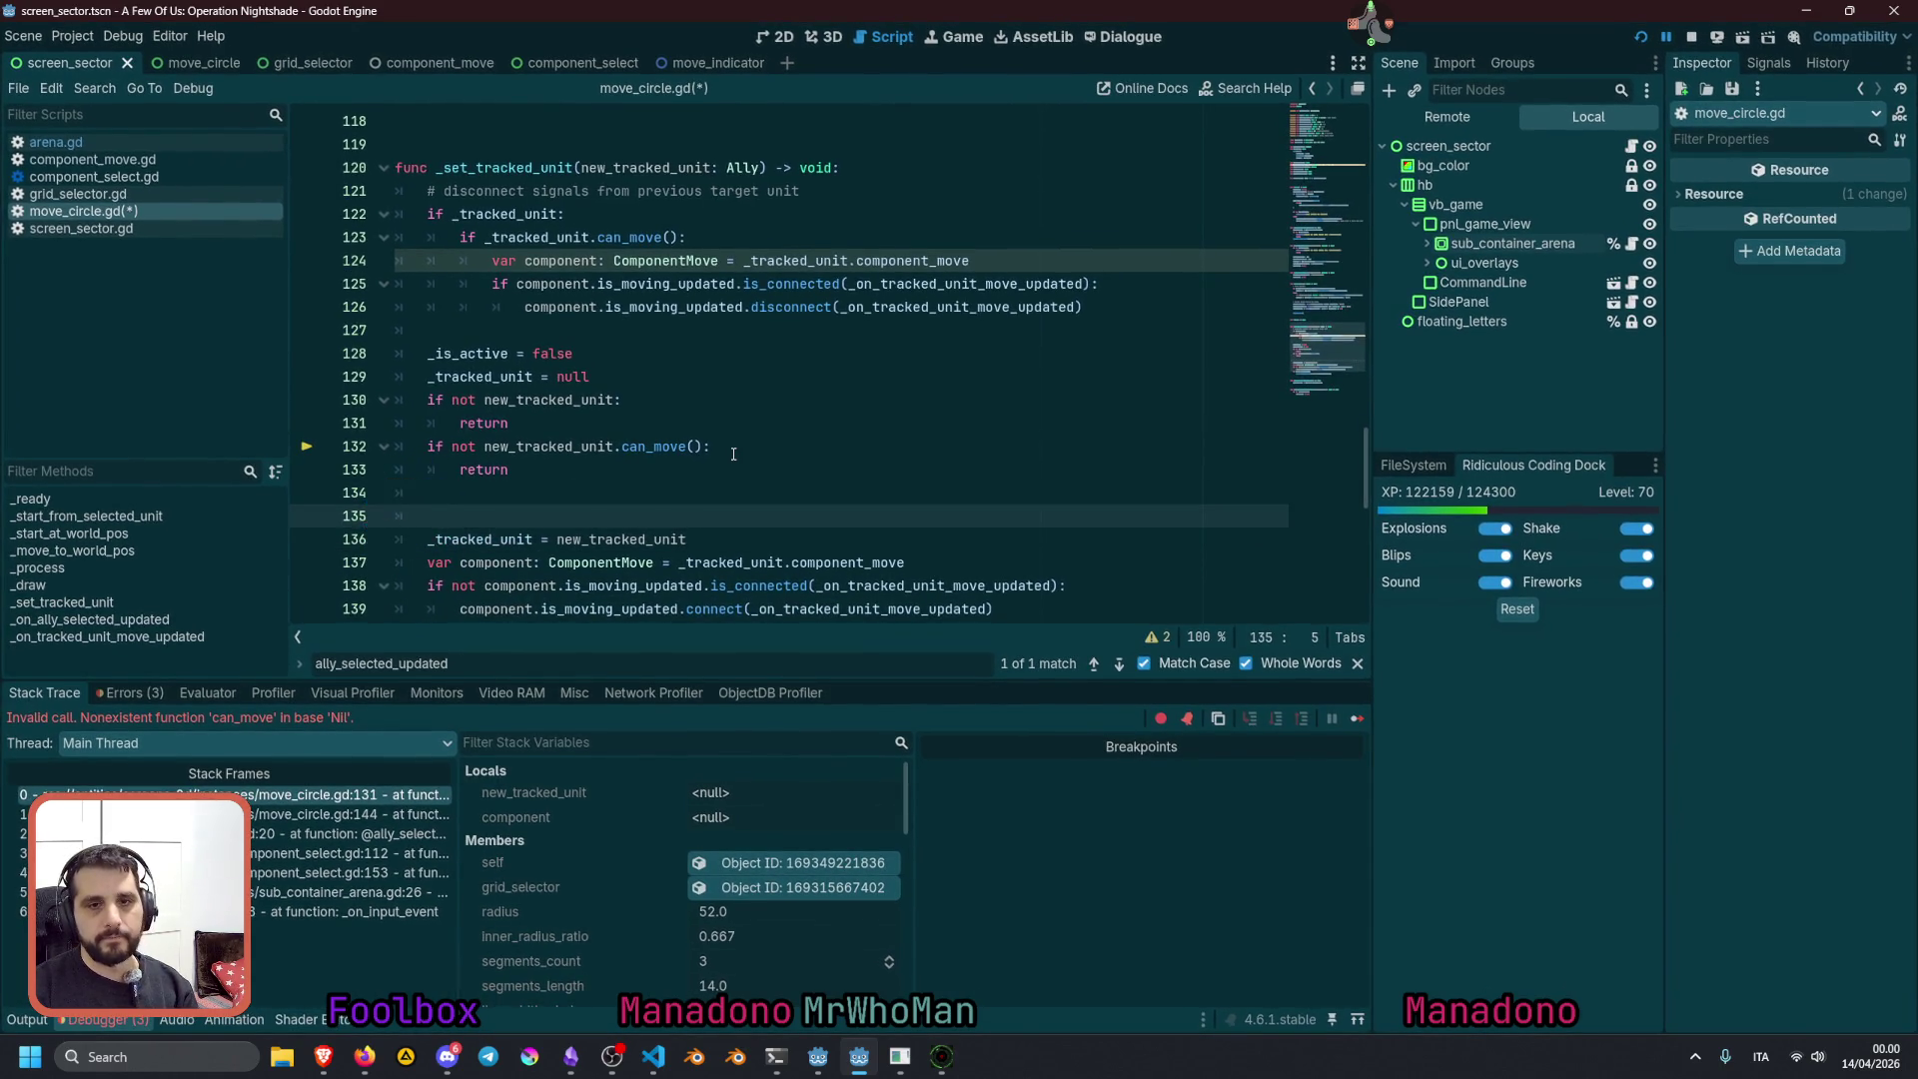
key(BackSpace)
key(BackSpace)
key(Down)
key(Return)
key(Up)
key(Up)
key(Up)
key(Up)
key(Up)
key(Return)
key(Up)
key(Up)
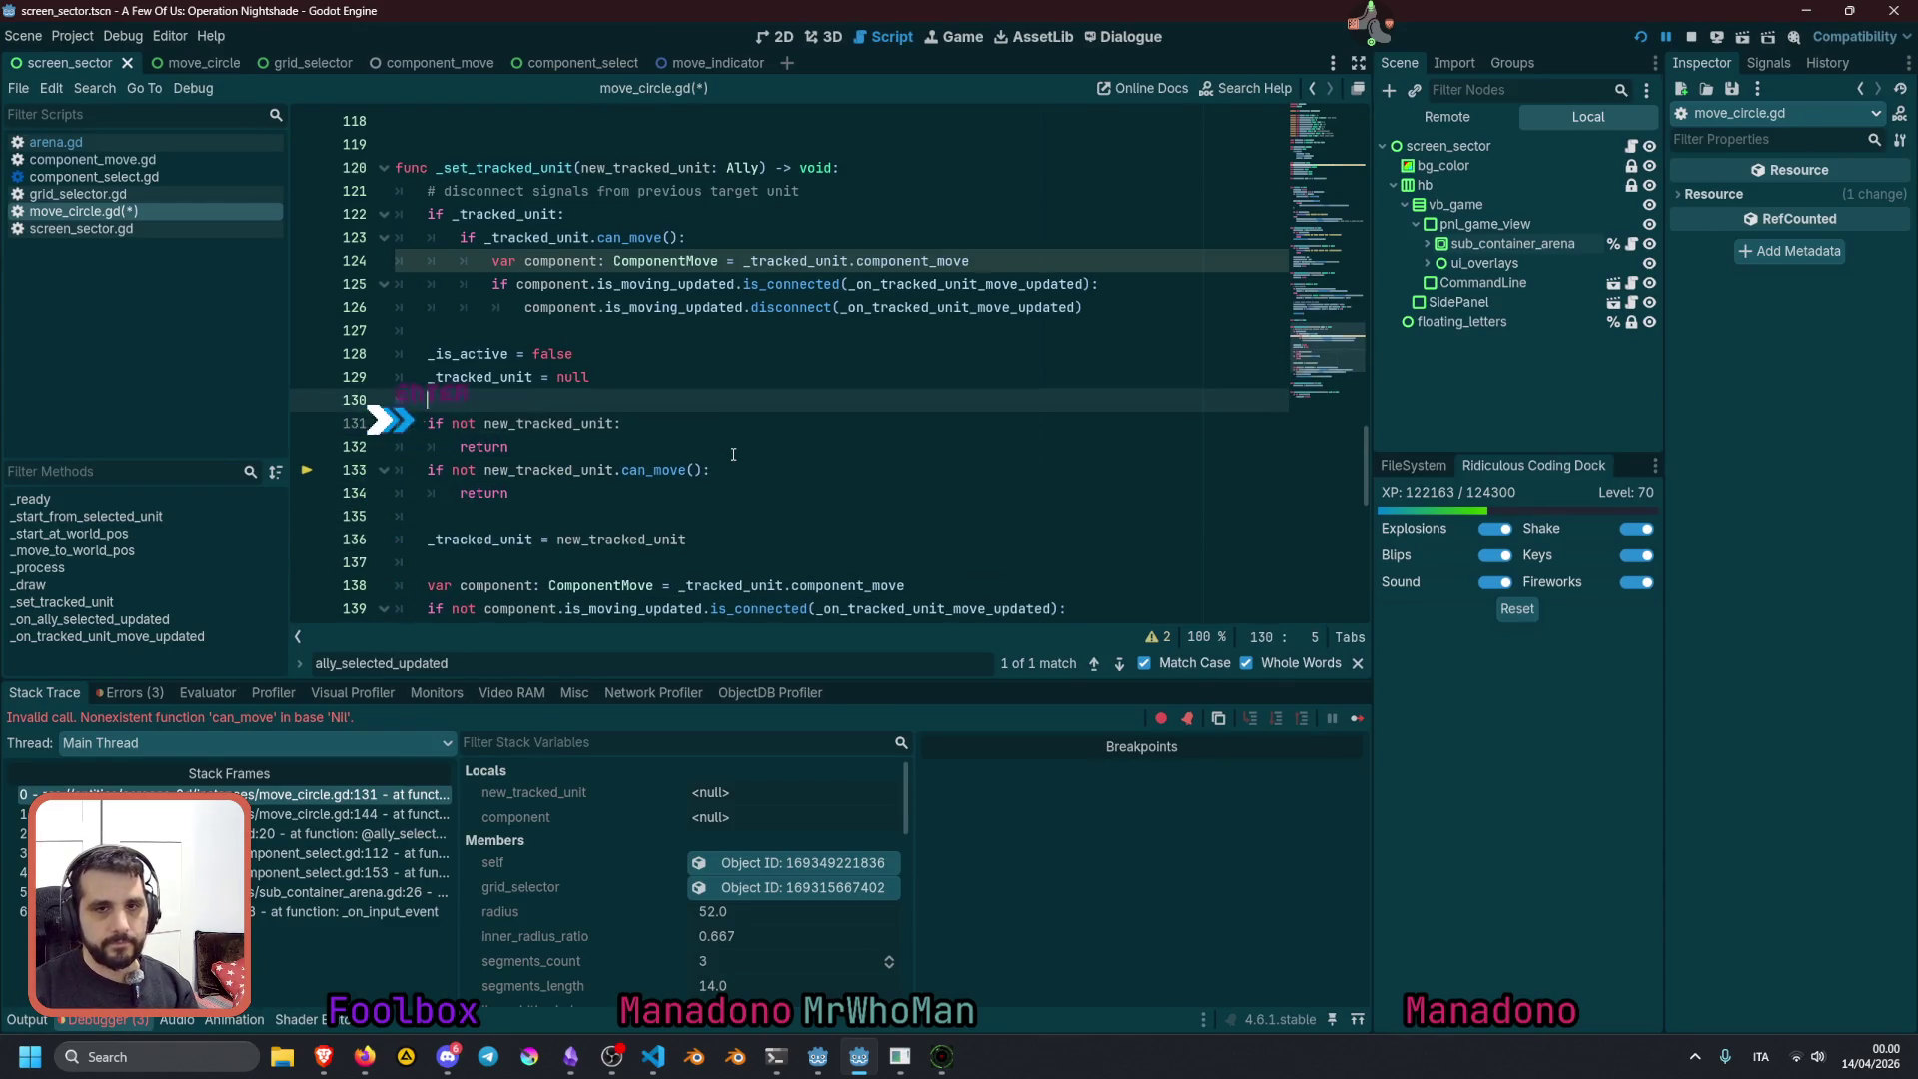
key(End)
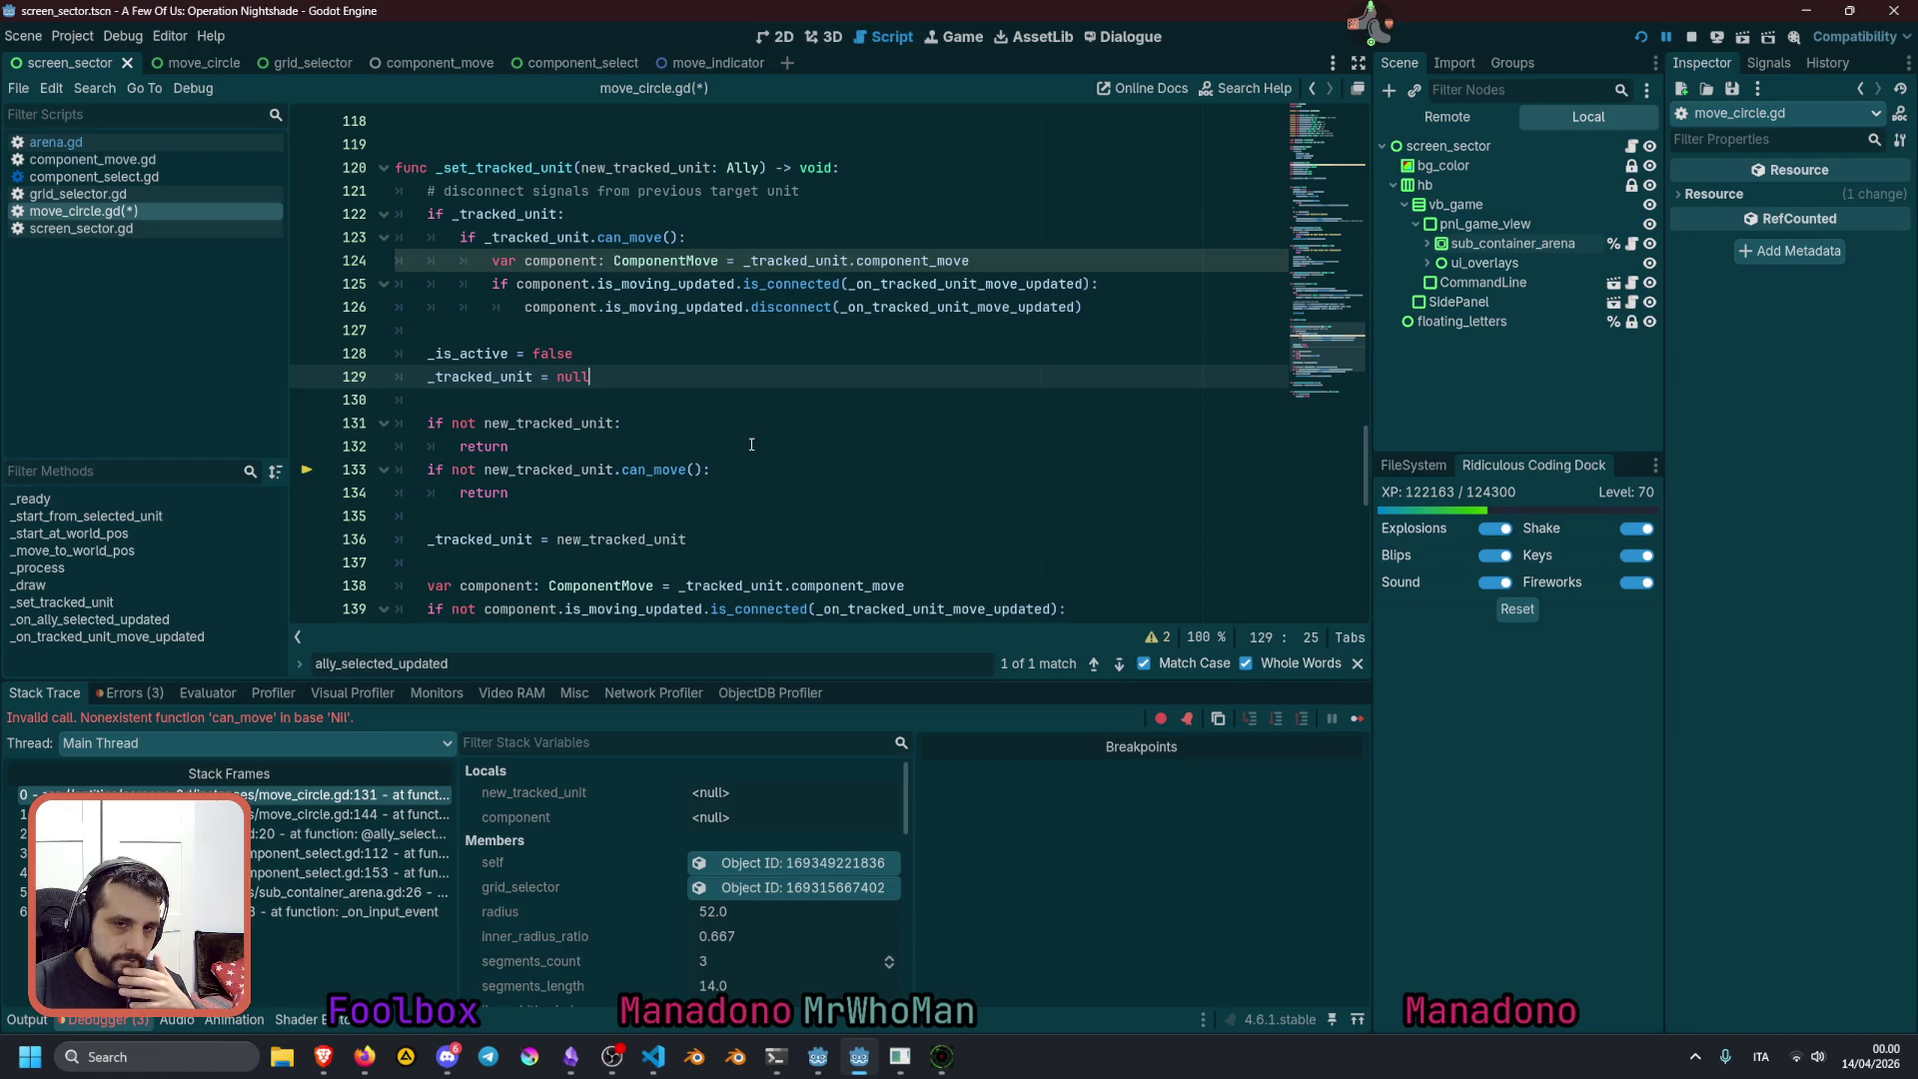
Inspect the null reset and the new_tracked_unit value, then resume the paused game
double_click(570, 378)
double_click(571, 540)
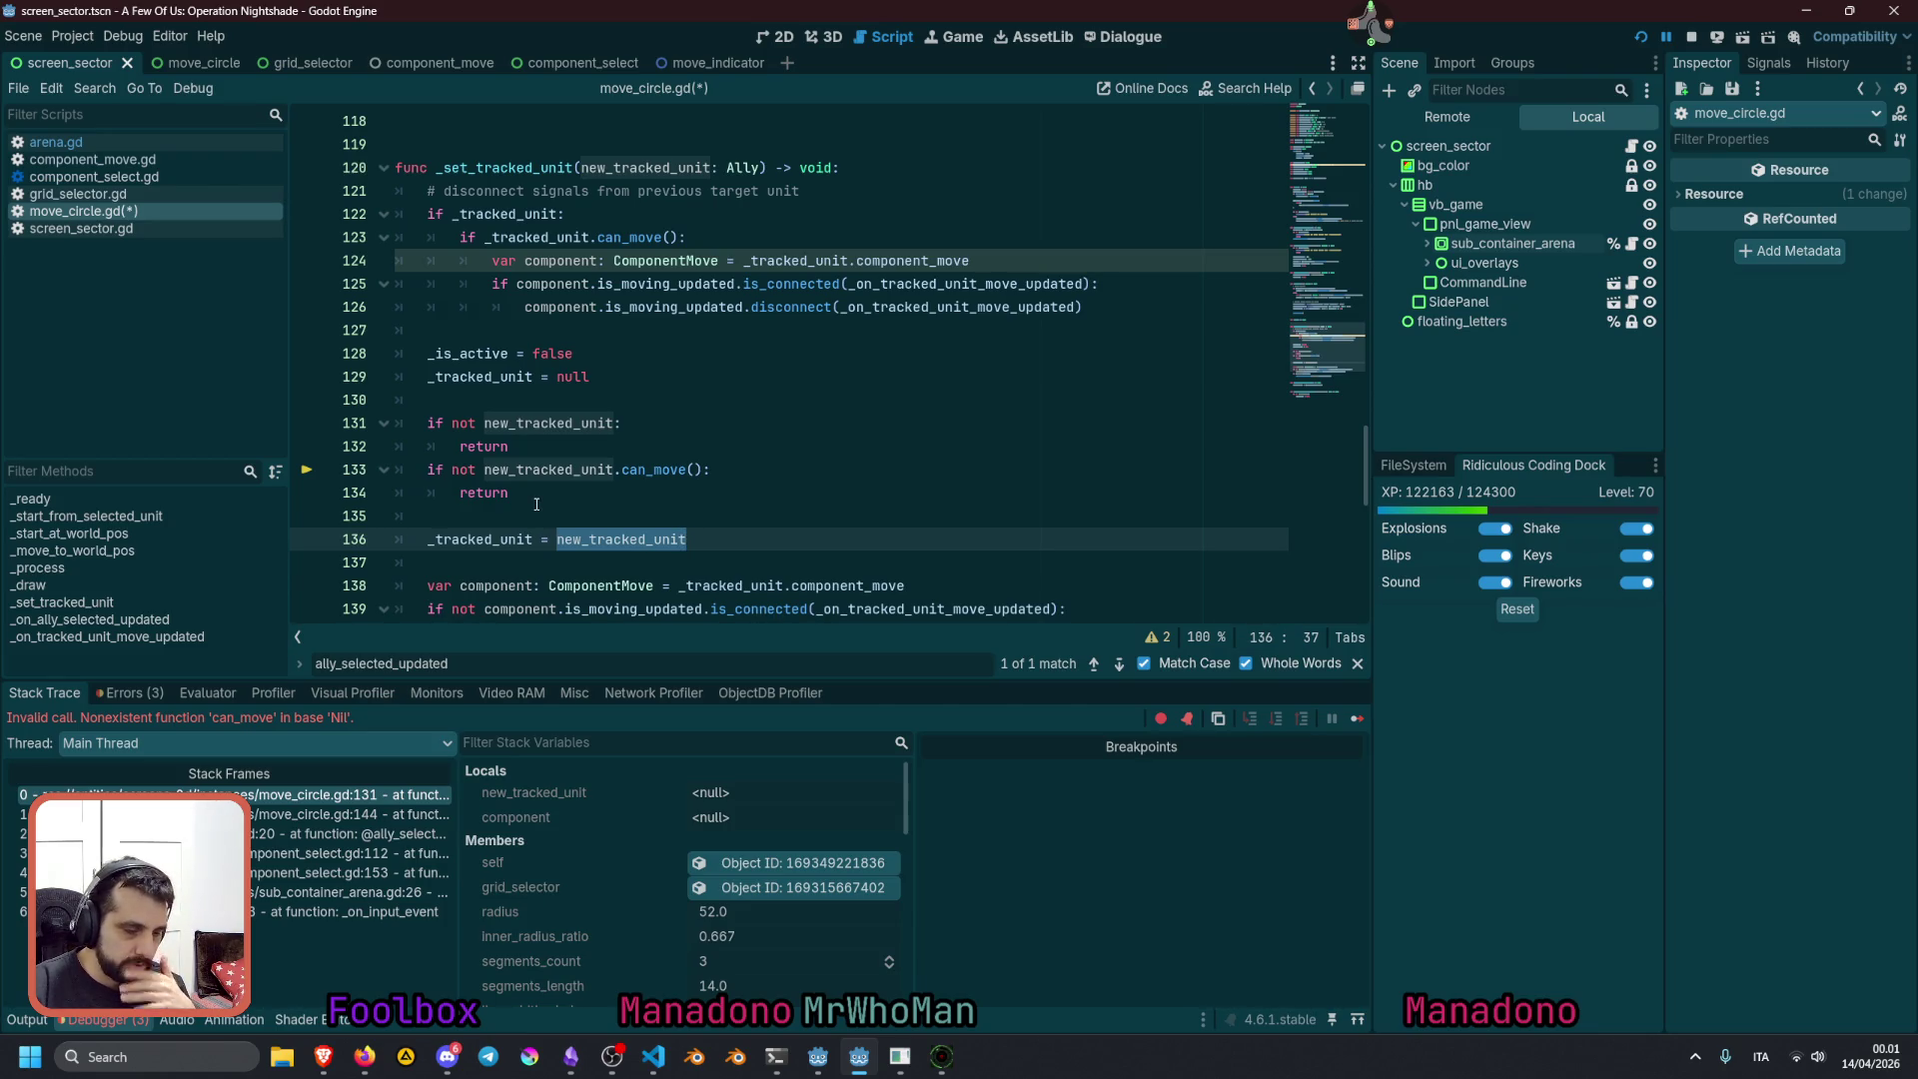
click(1357, 719)
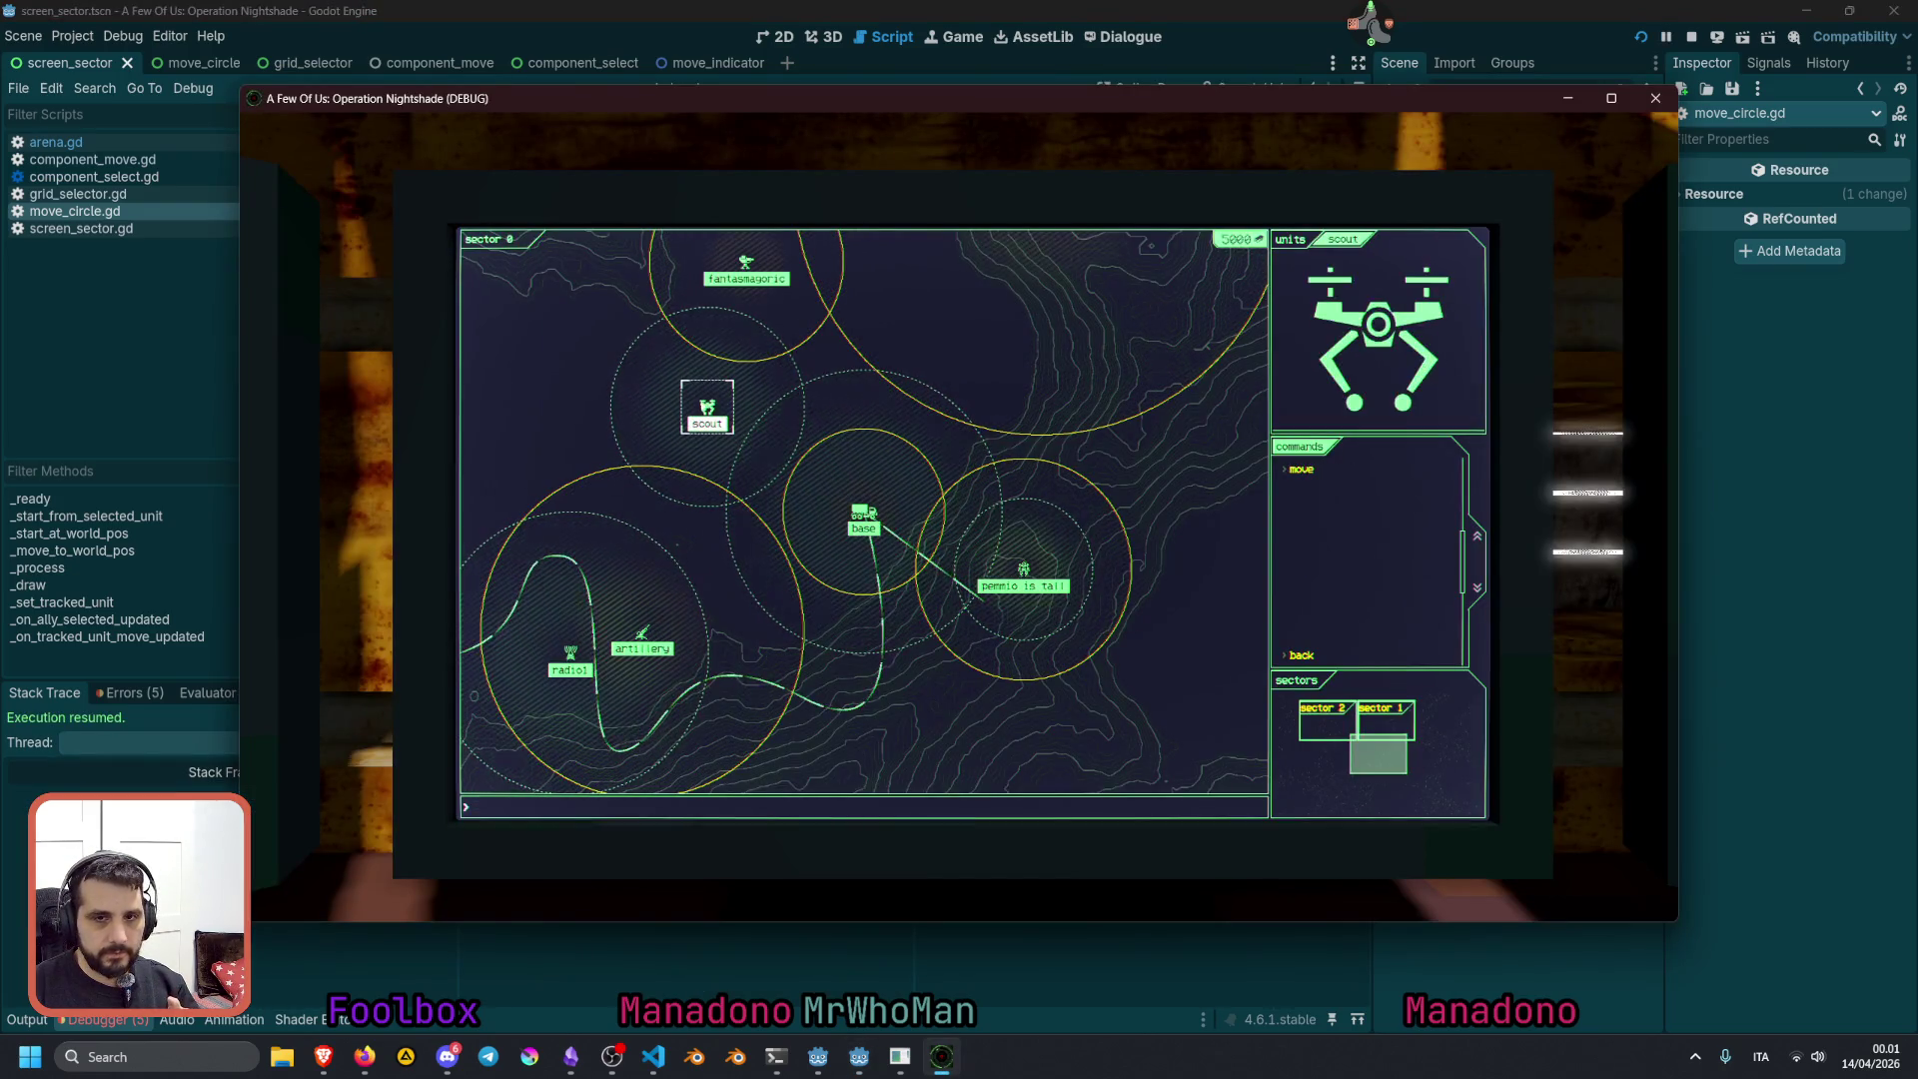
Clear the logged errors in the debugger and bring the running game to the front
click(127, 699)
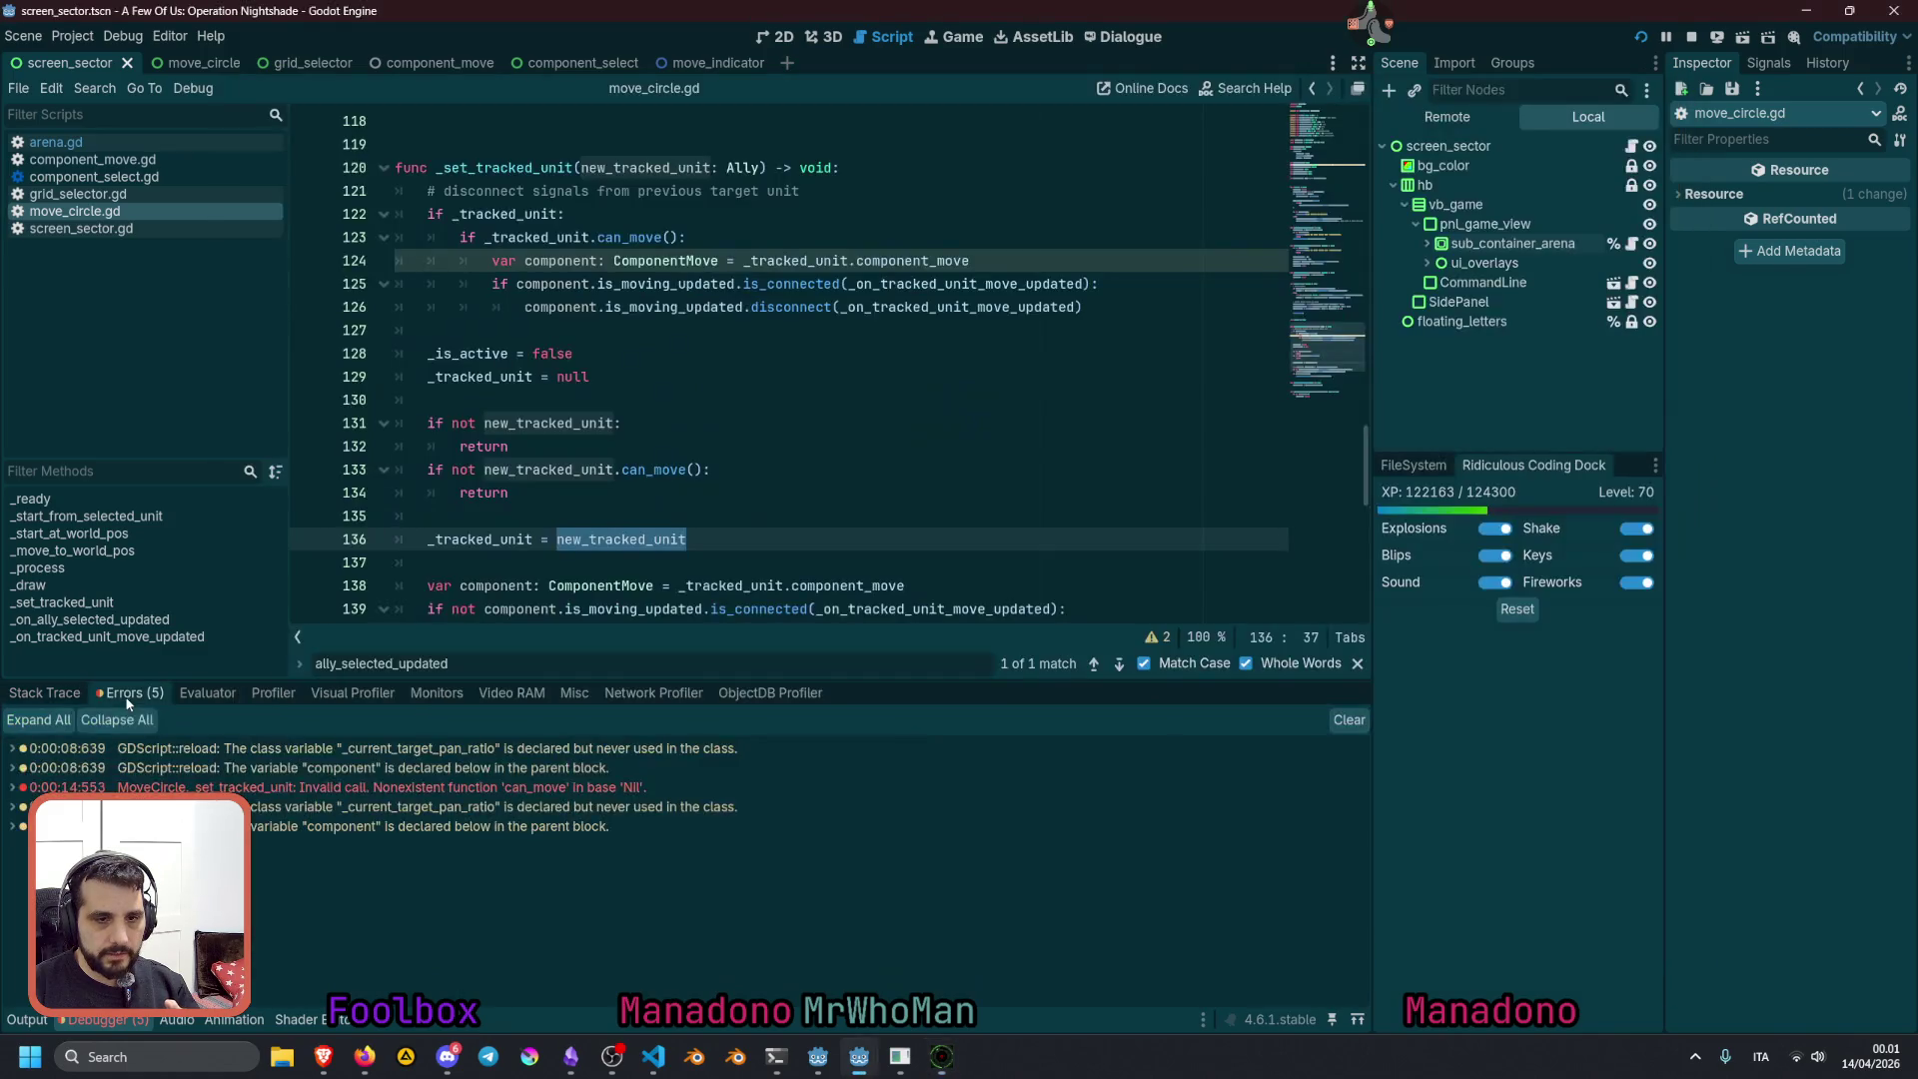
click(1348, 720)
mouse_move(941, 1056)
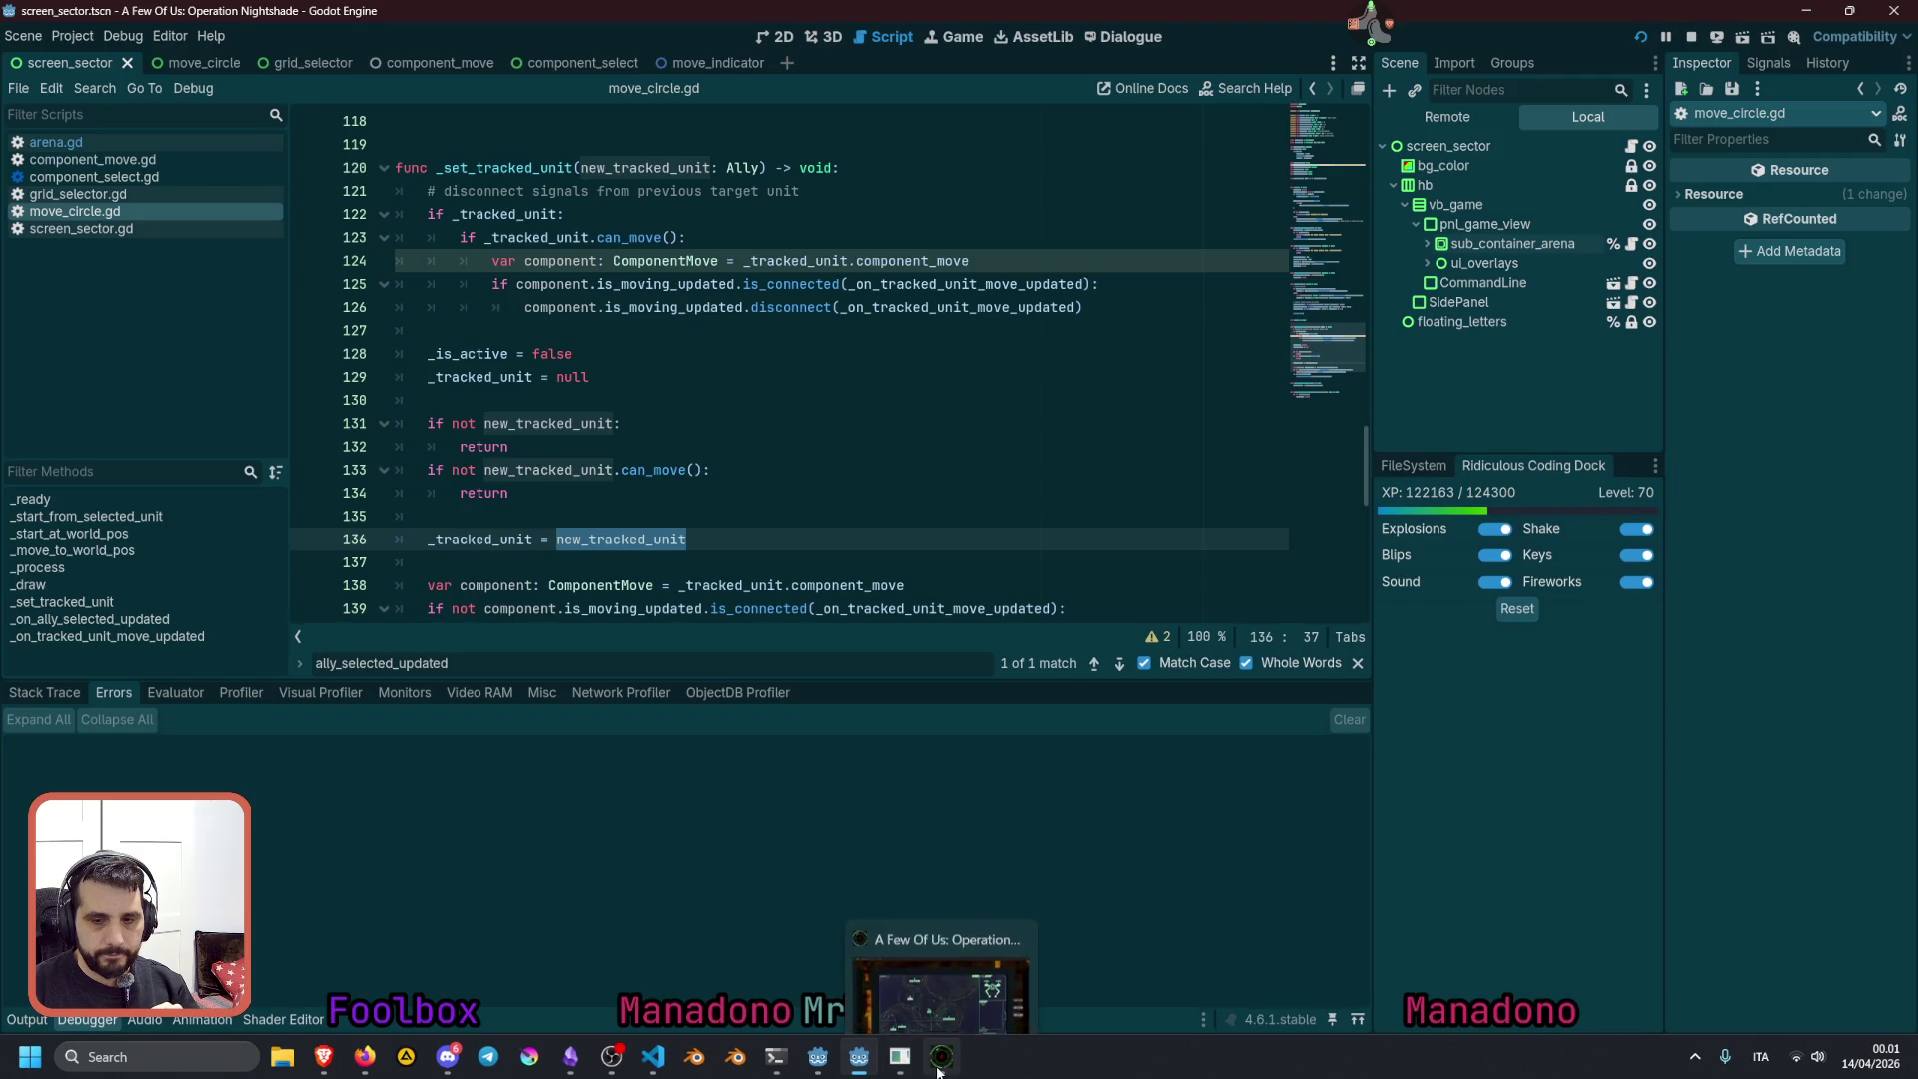
click(945, 968)
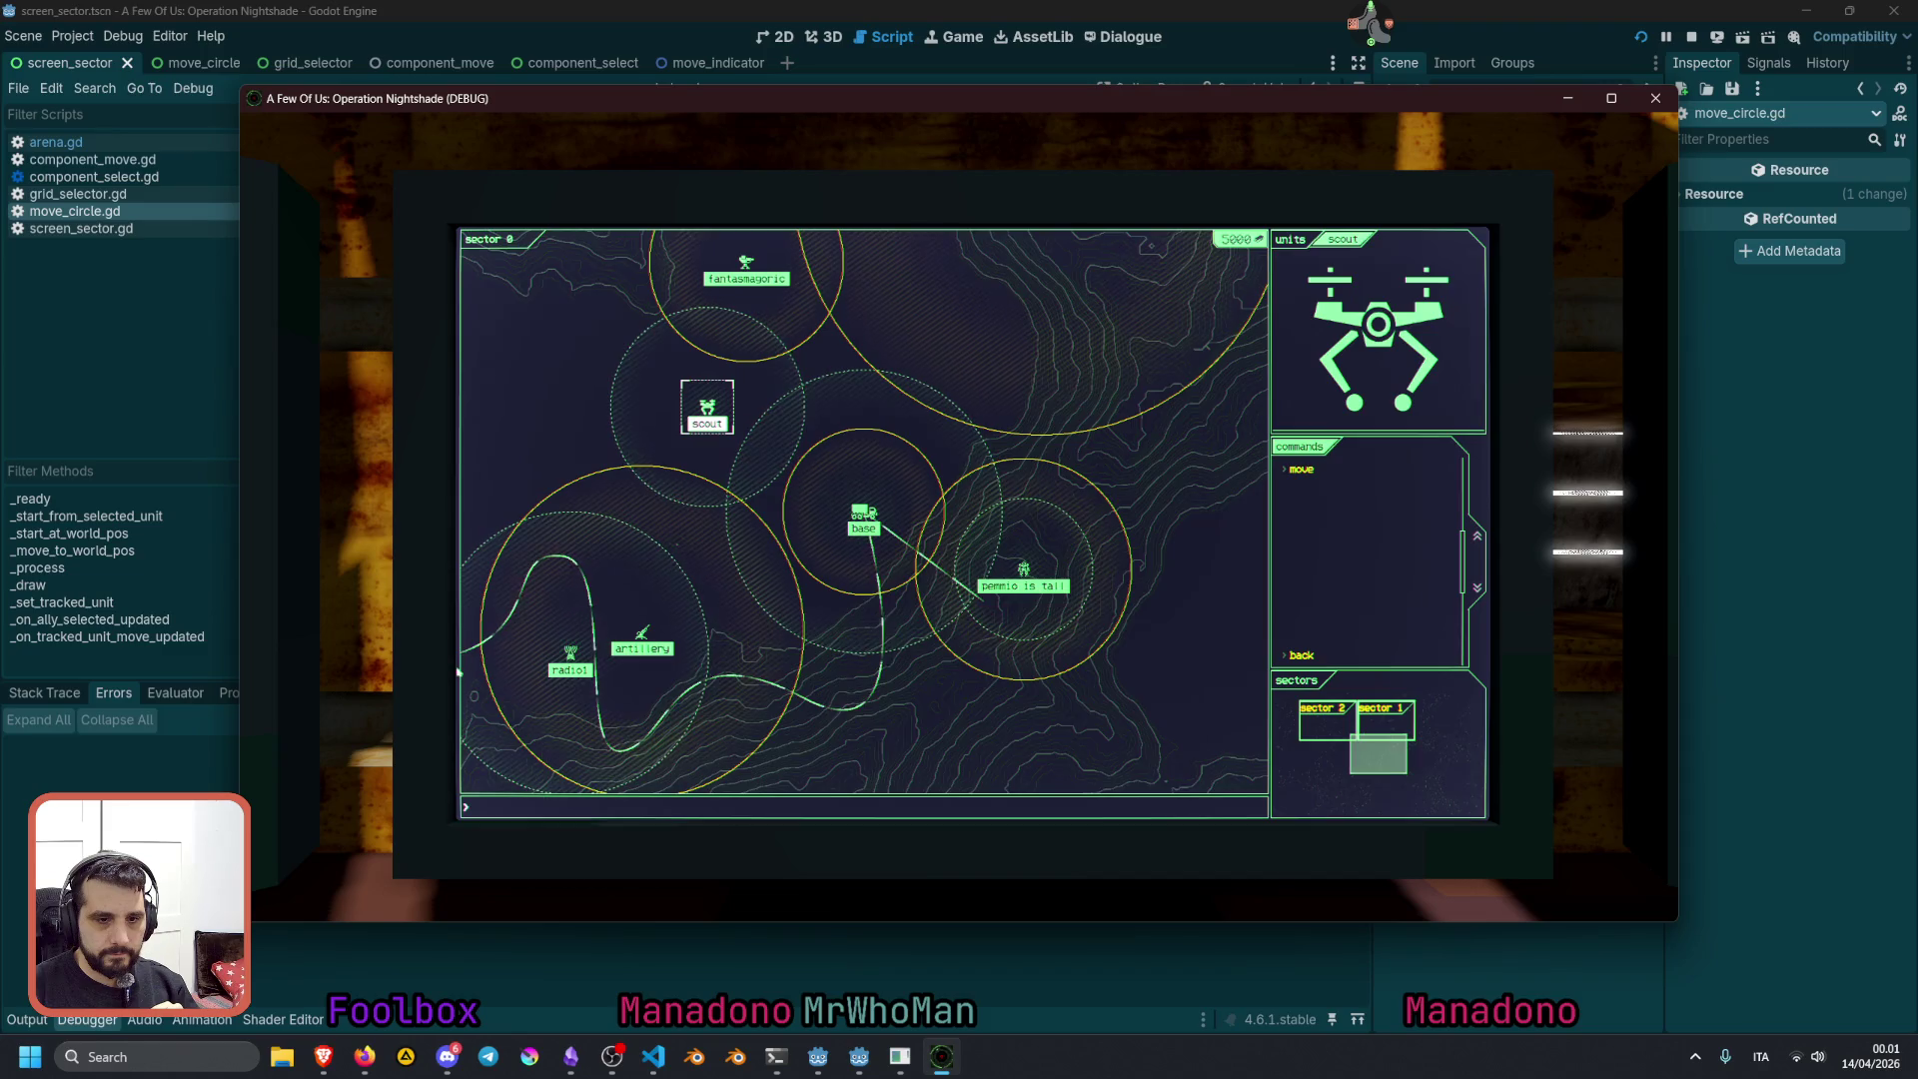
key(alt+Tab)
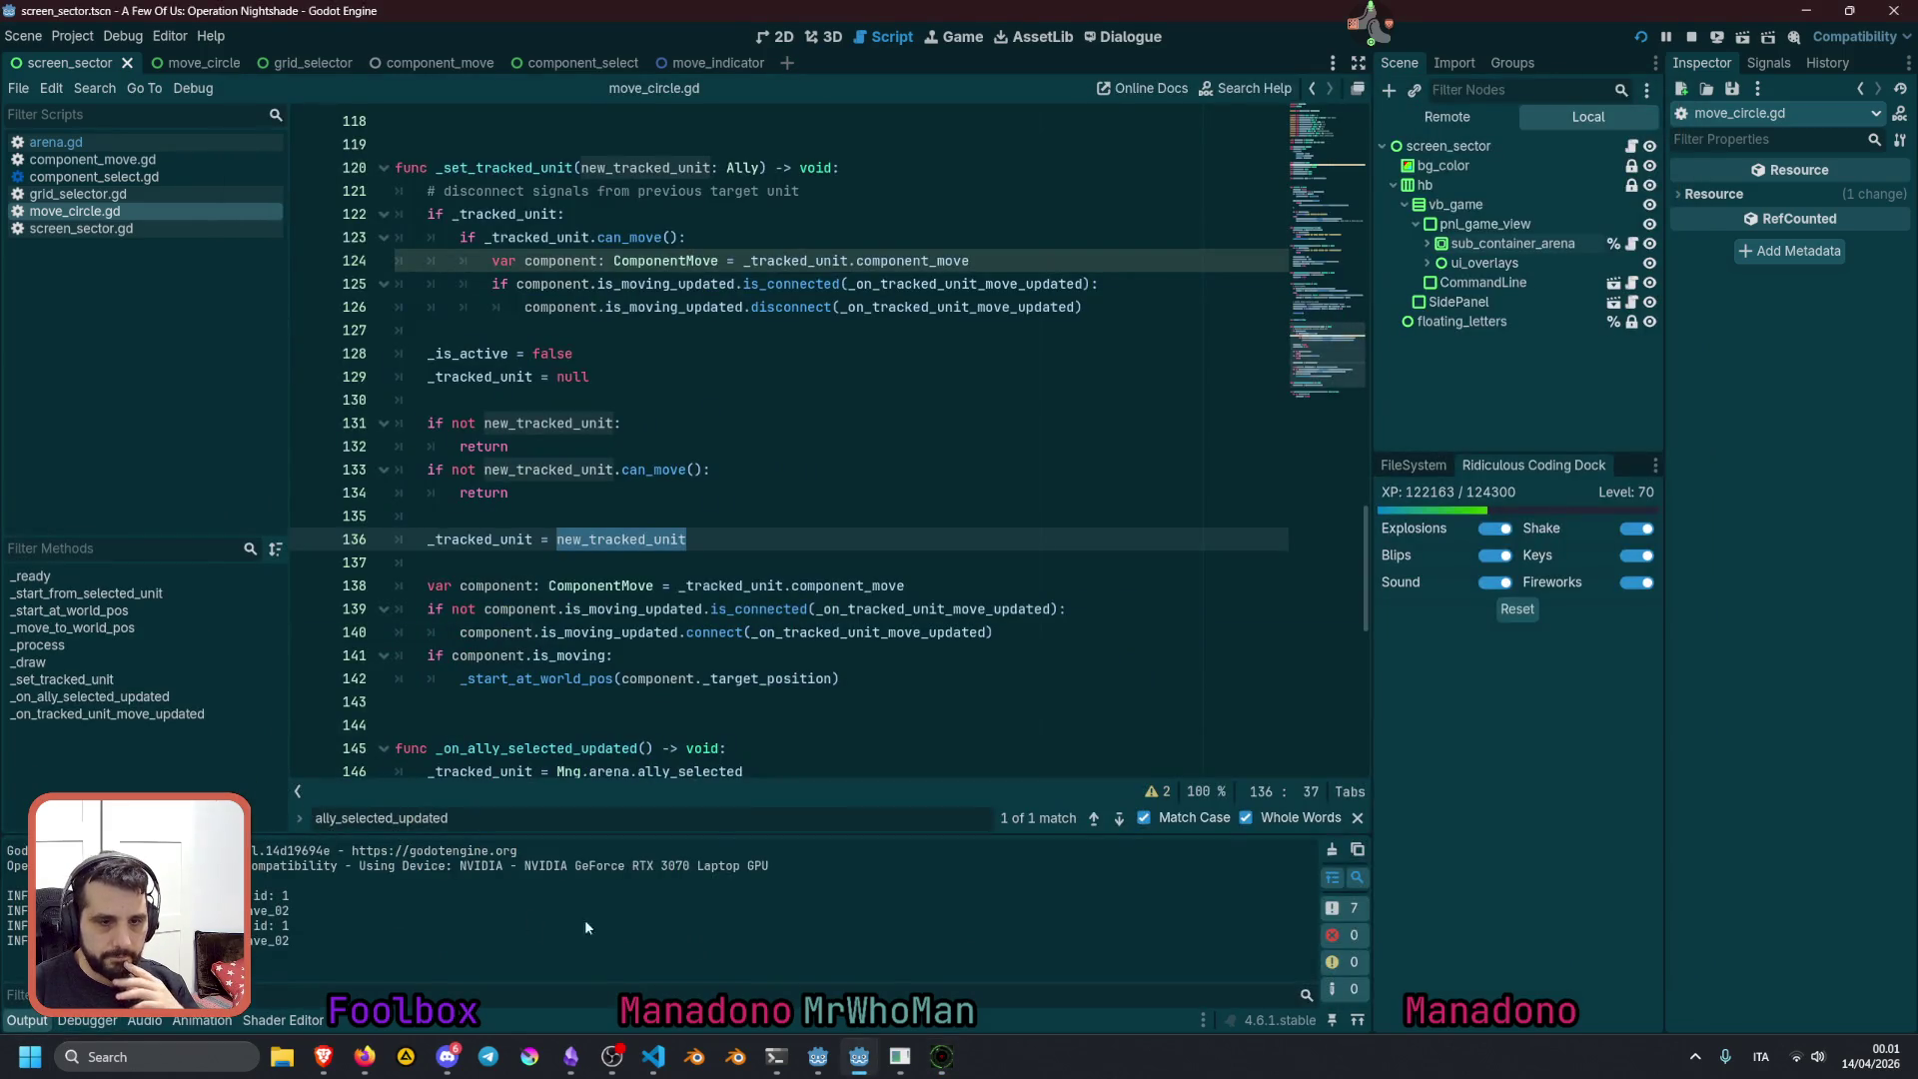
mouse_move(941, 1056)
click(941, 959)
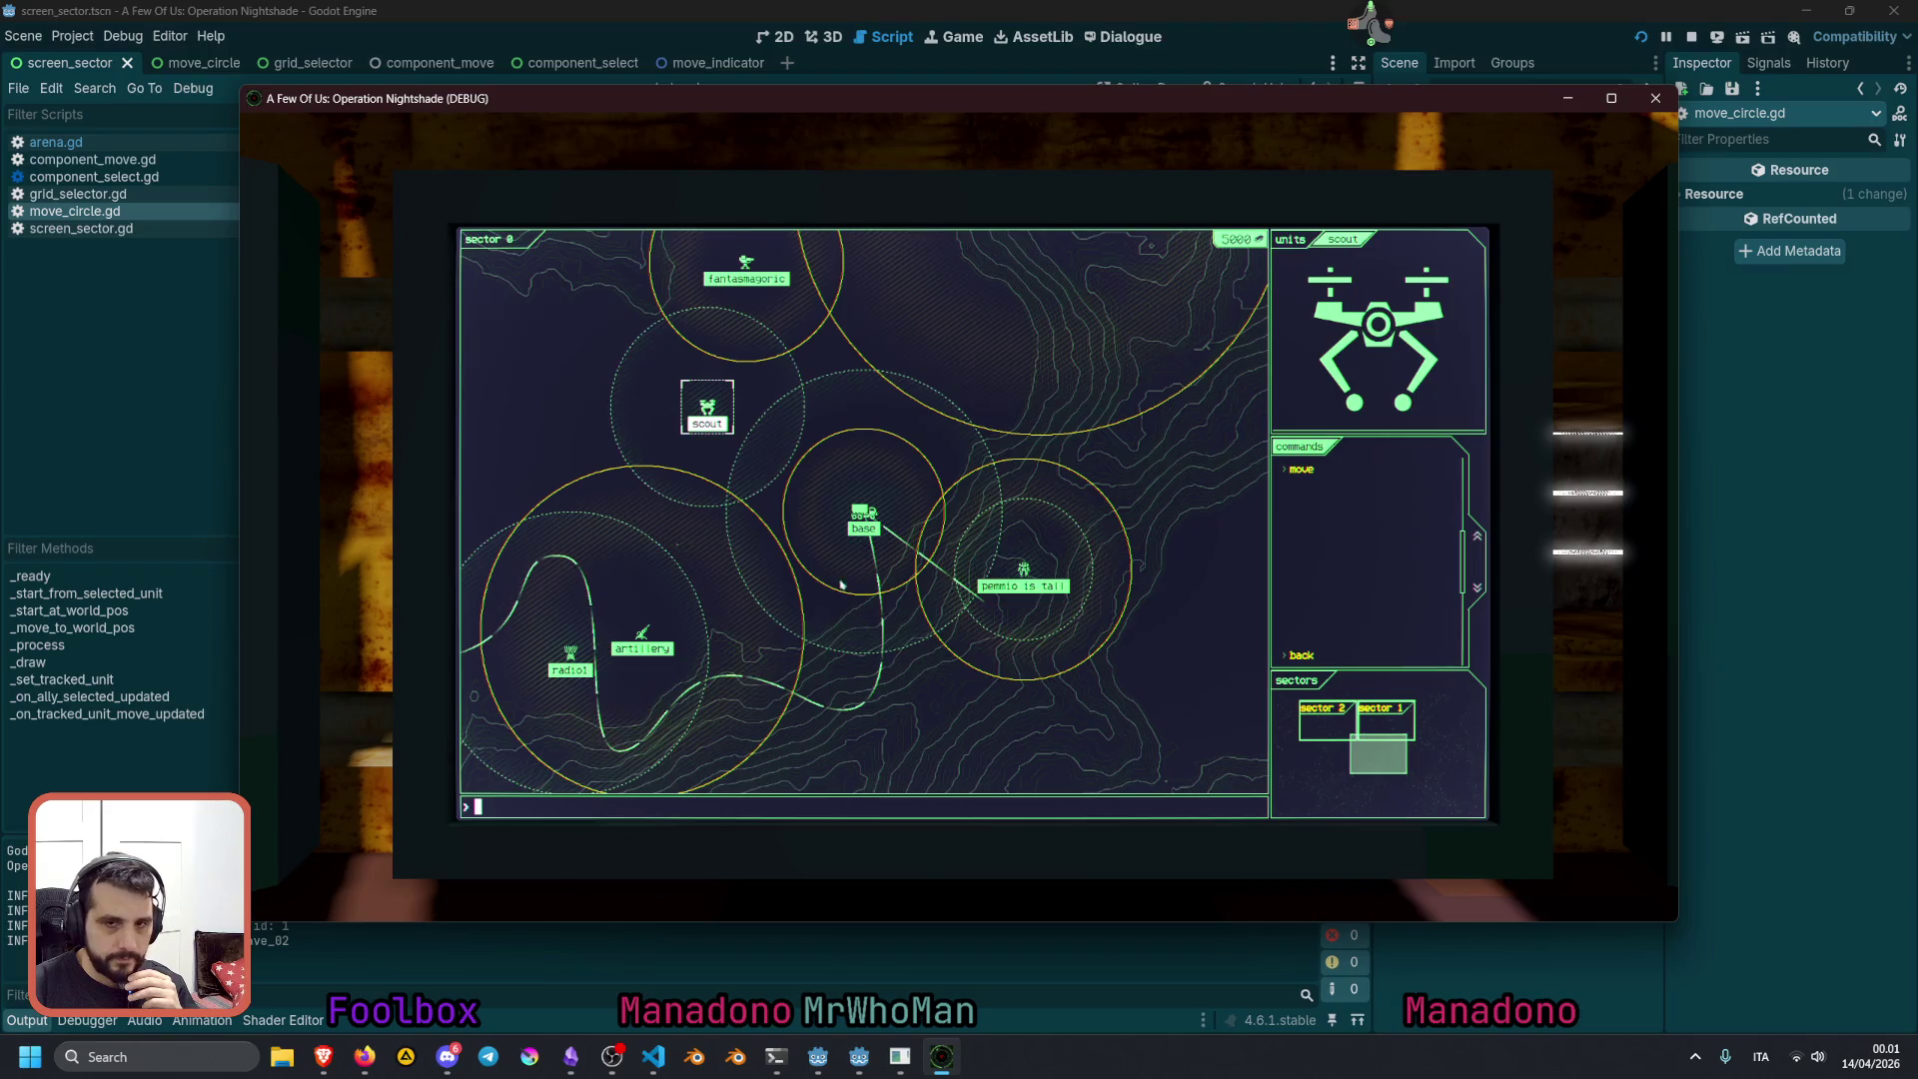
Order moves for scout and pemmio is tall, move scout again, then stop the game with F8
key(Return)
click(989, 458)
click(1023, 567)
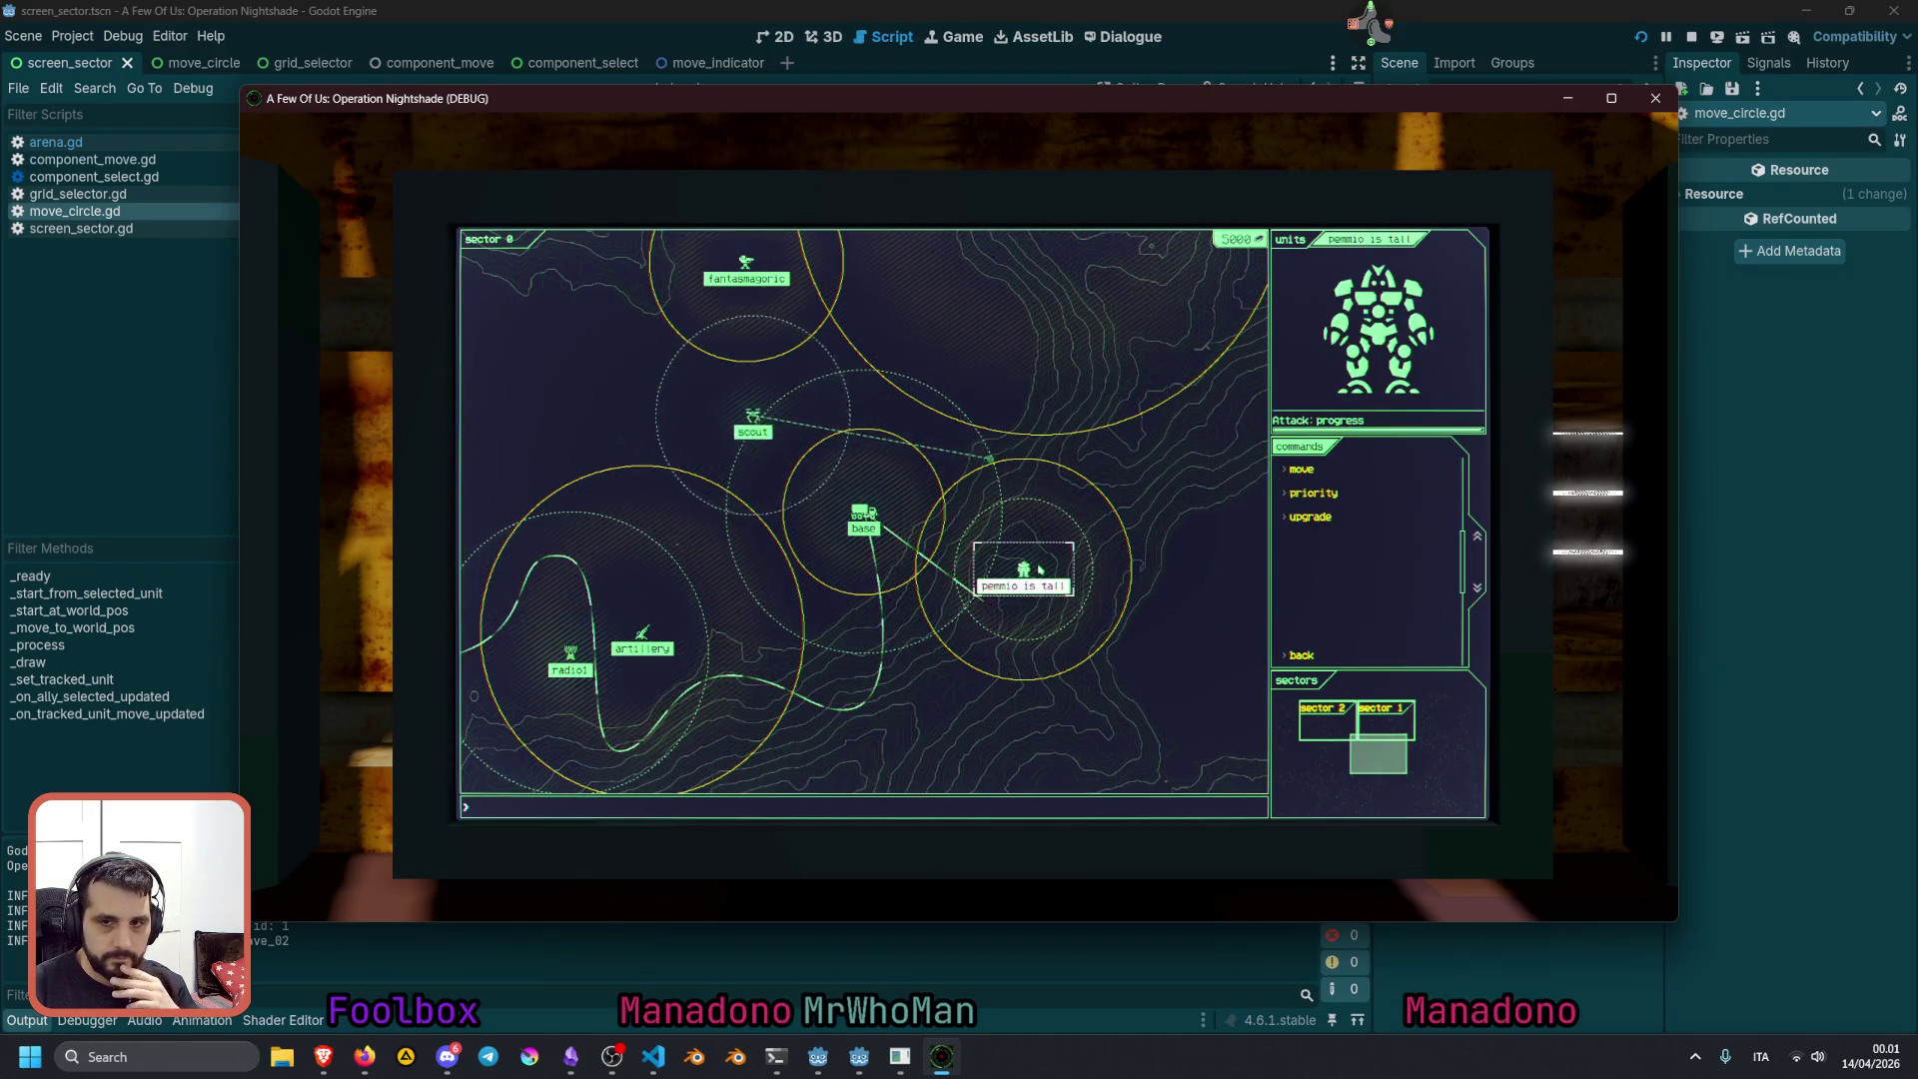
click(1296, 468)
click(1040, 317)
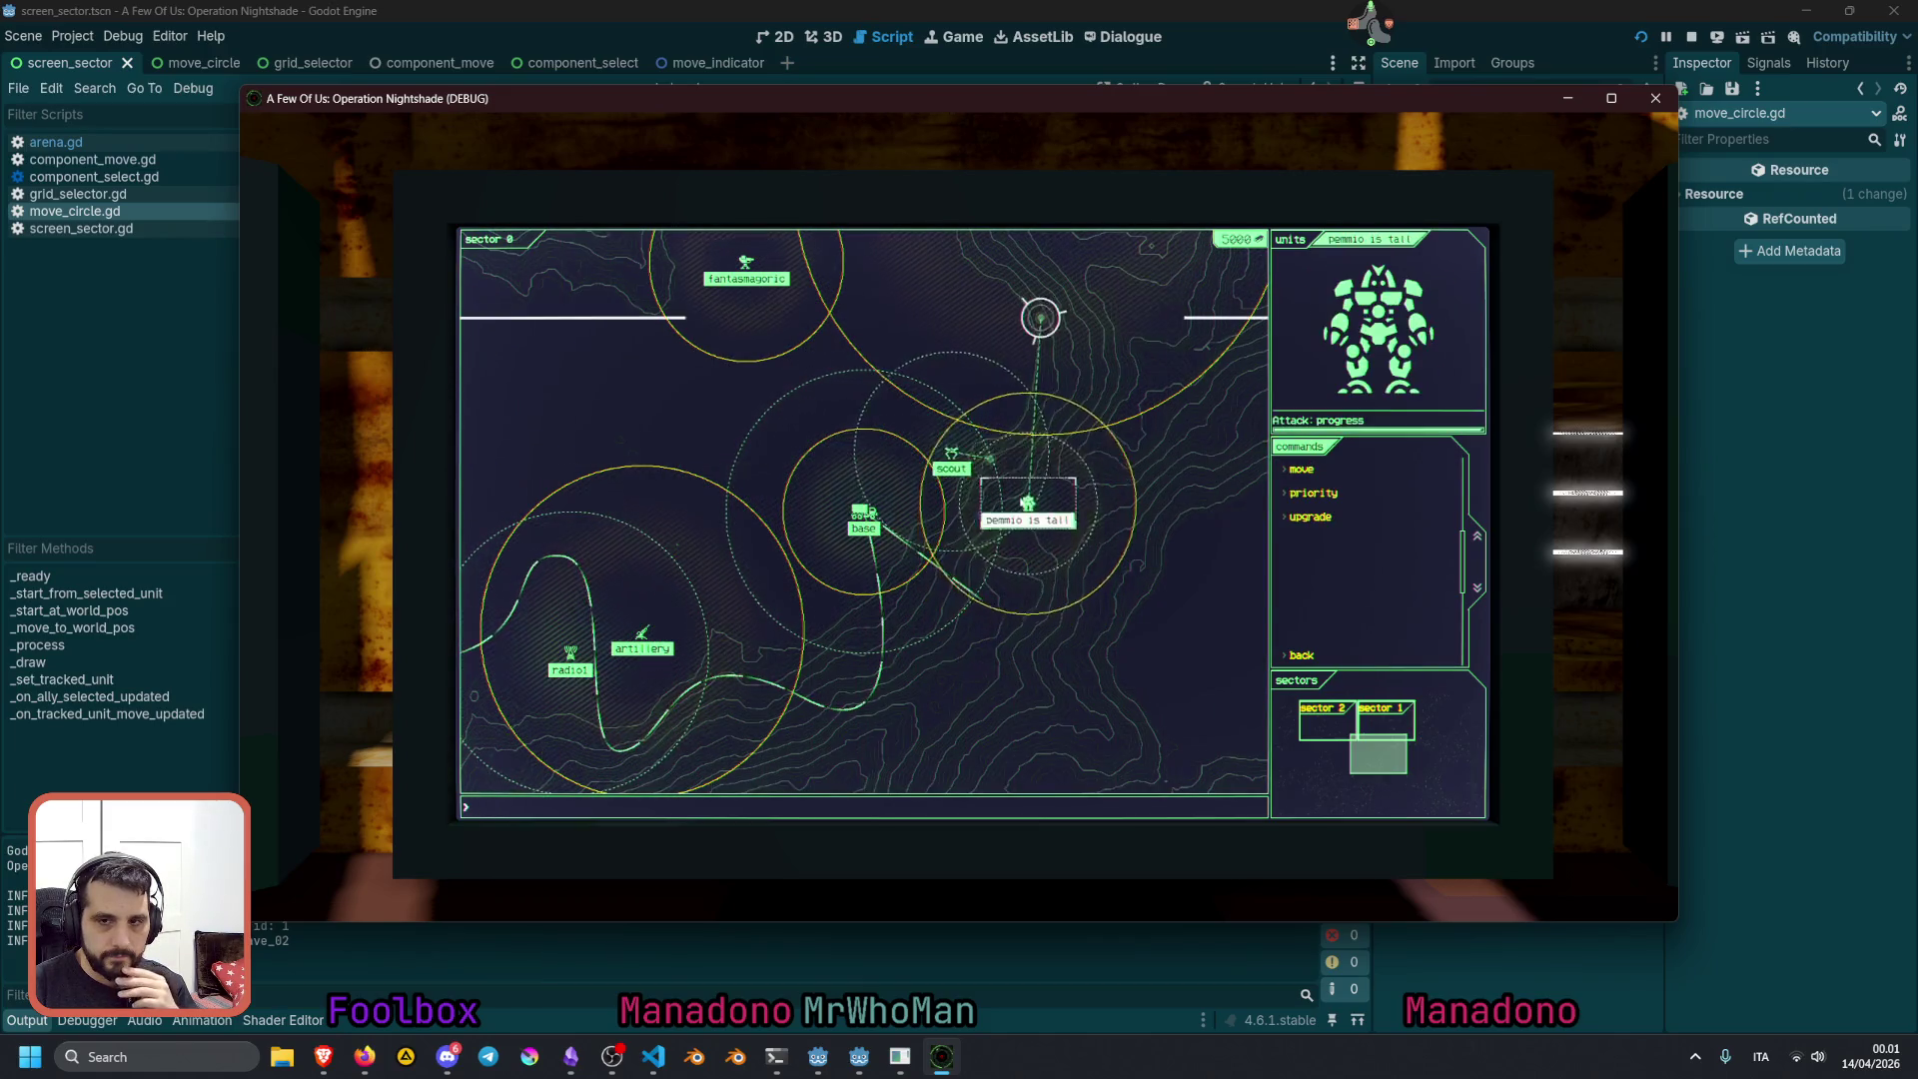
click(971, 462)
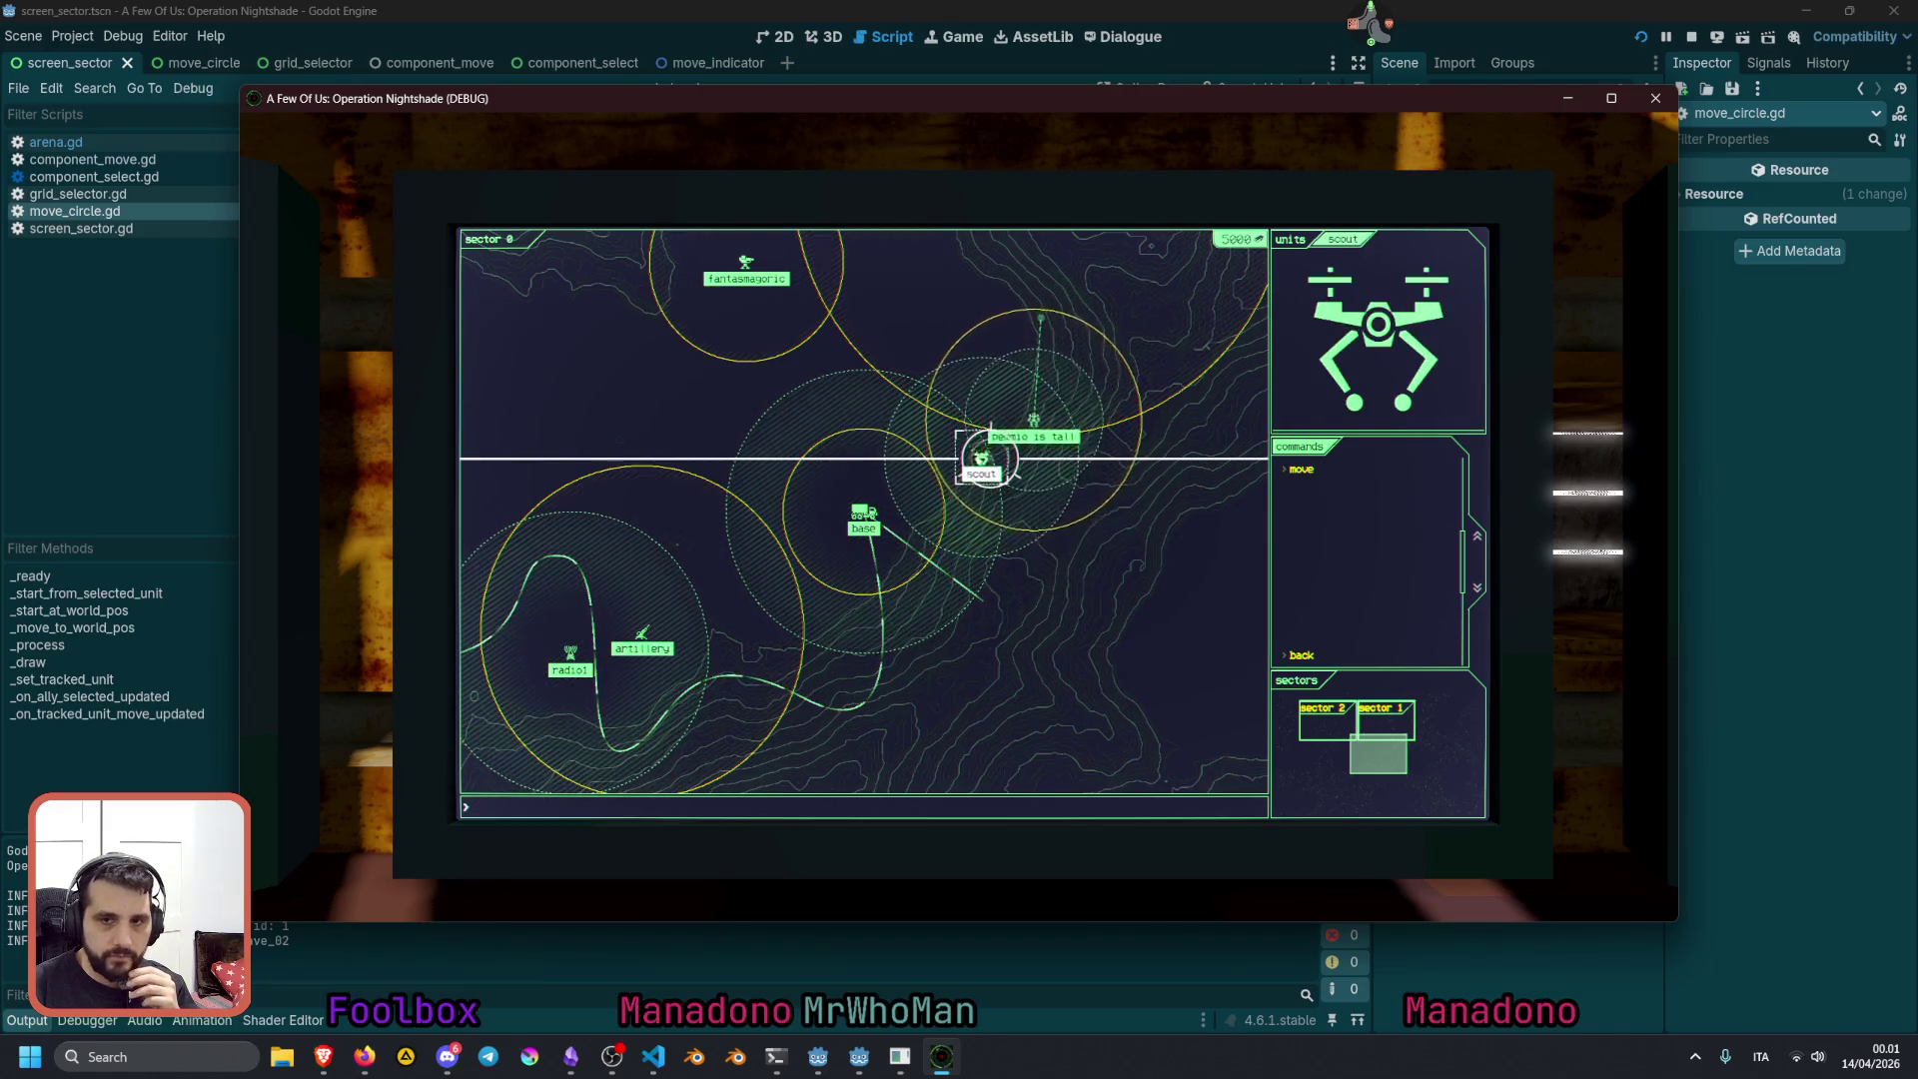
click(1294, 469)
click(736, 425)
key(F8)
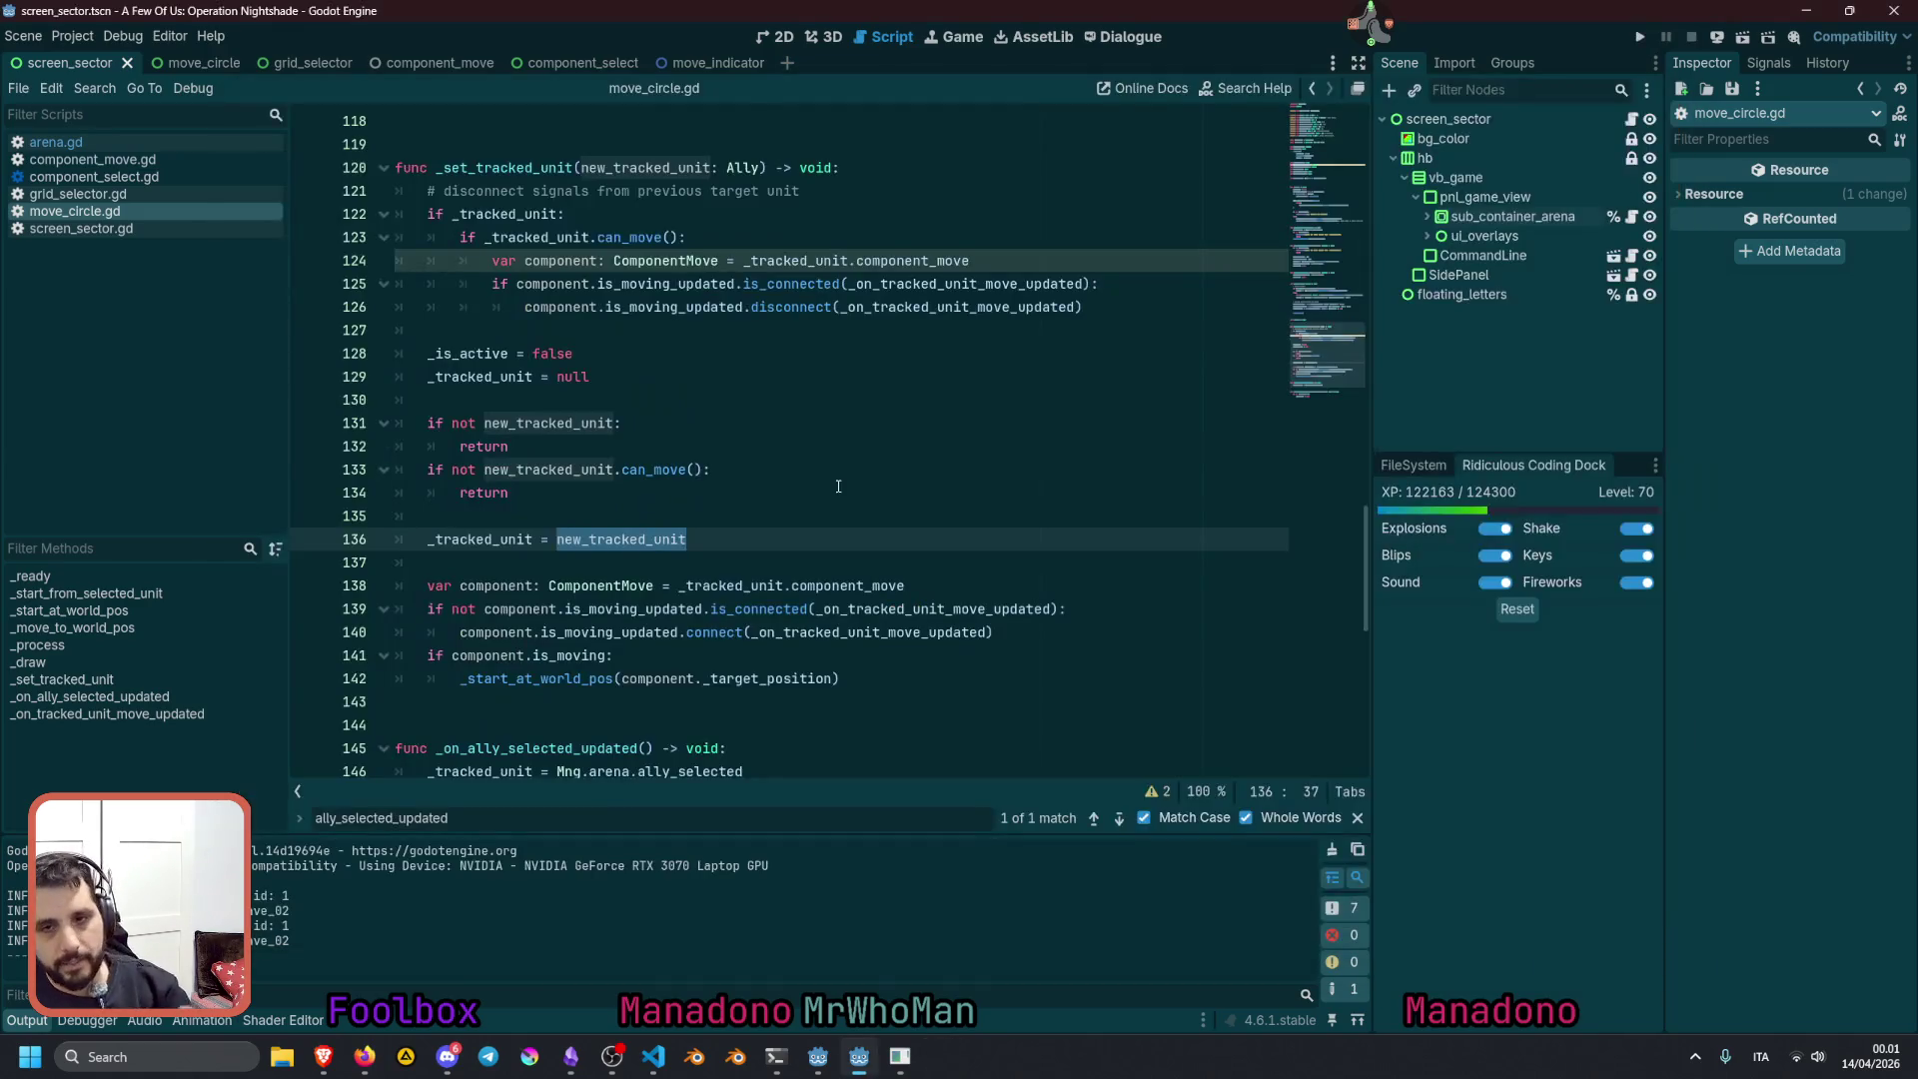
In component_select.gd, comment out the _on_is_moving_updated handler with Ctrl+K
click(793, 474)
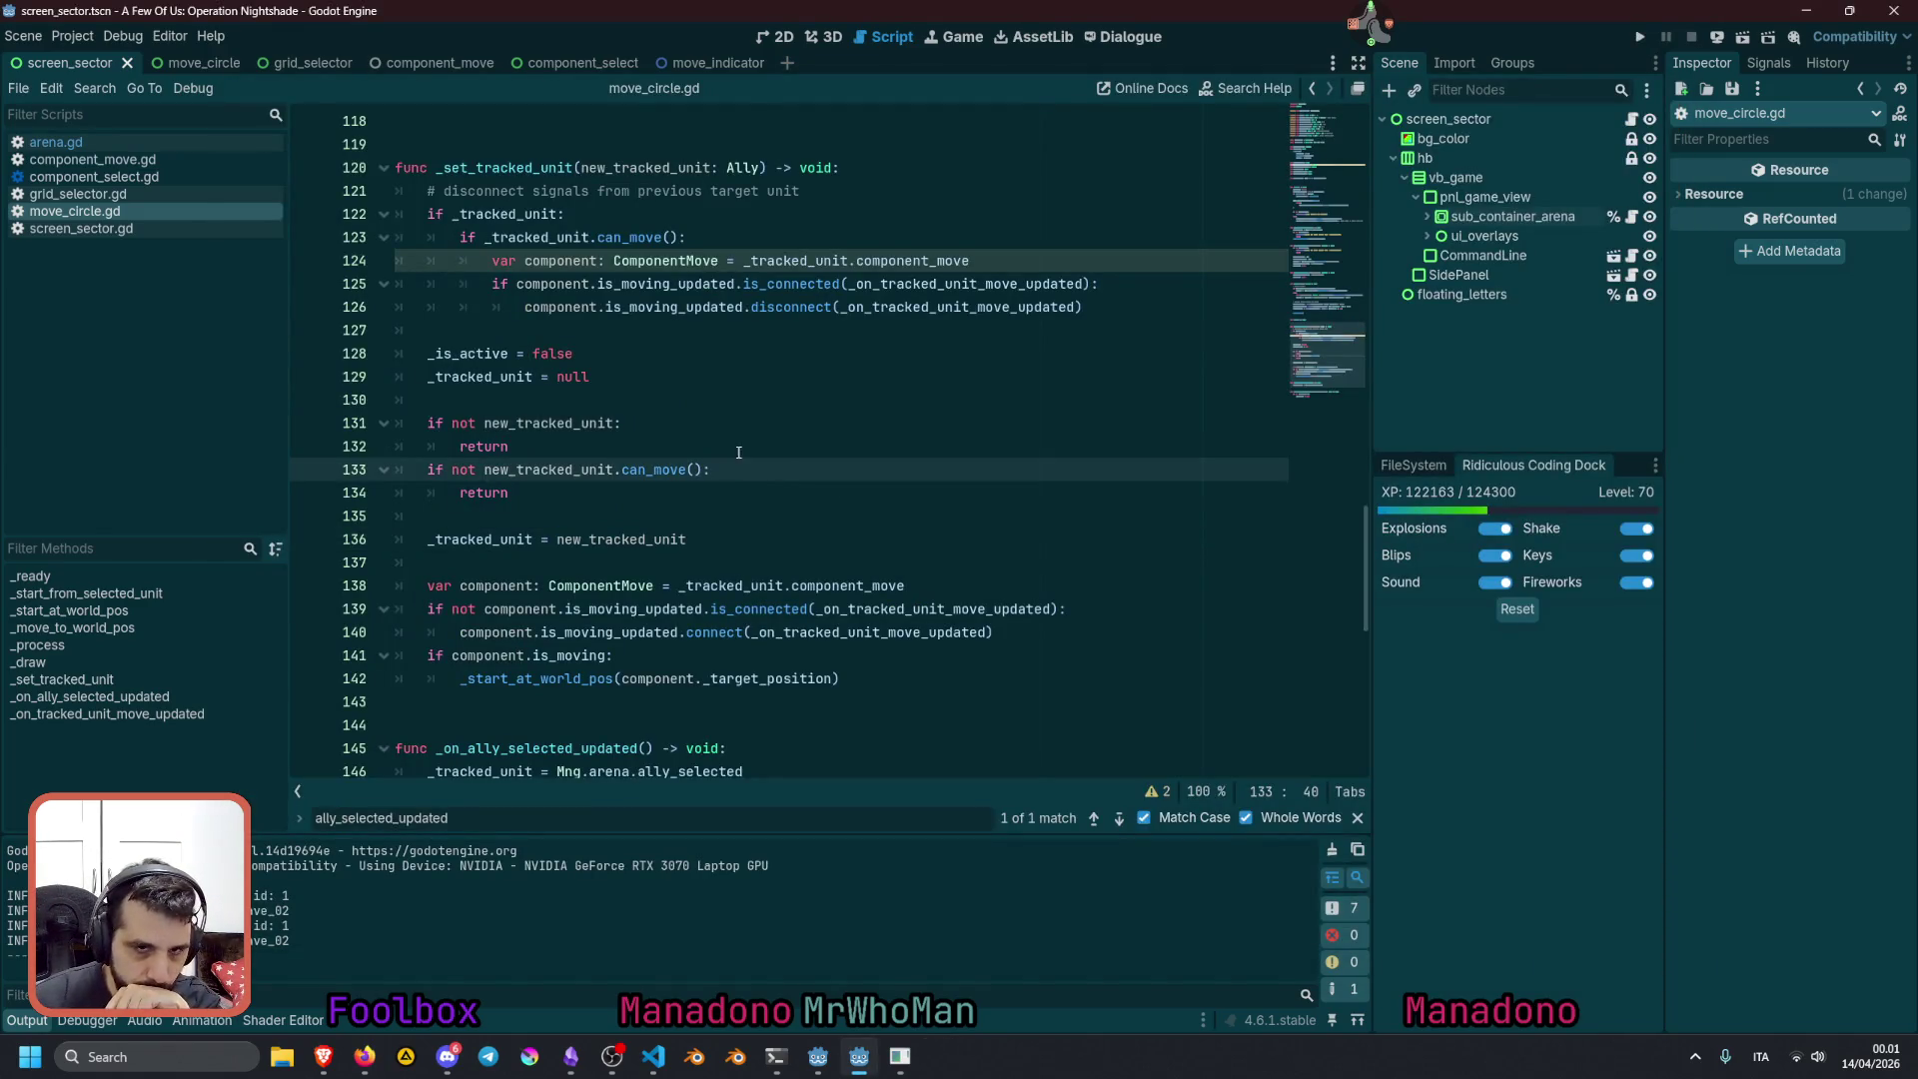
click(483, 356)
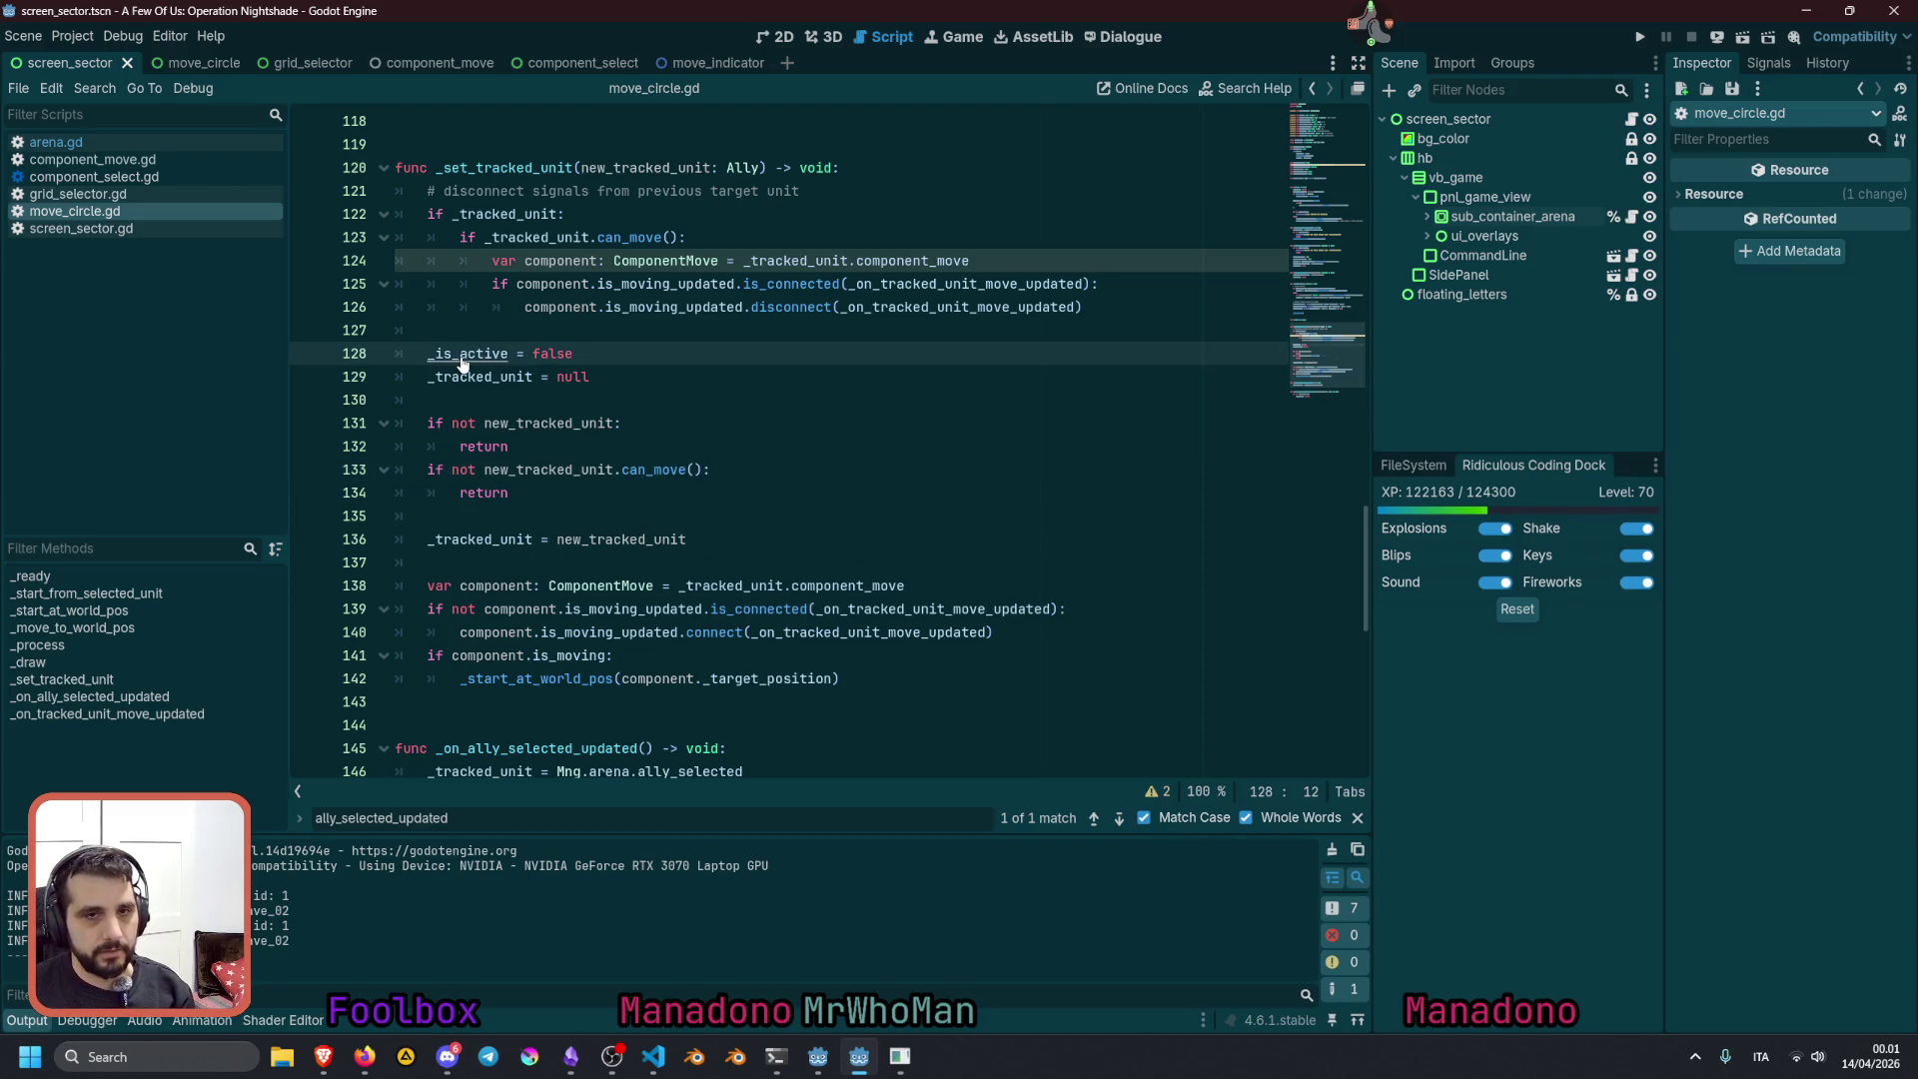
click(133, 179)
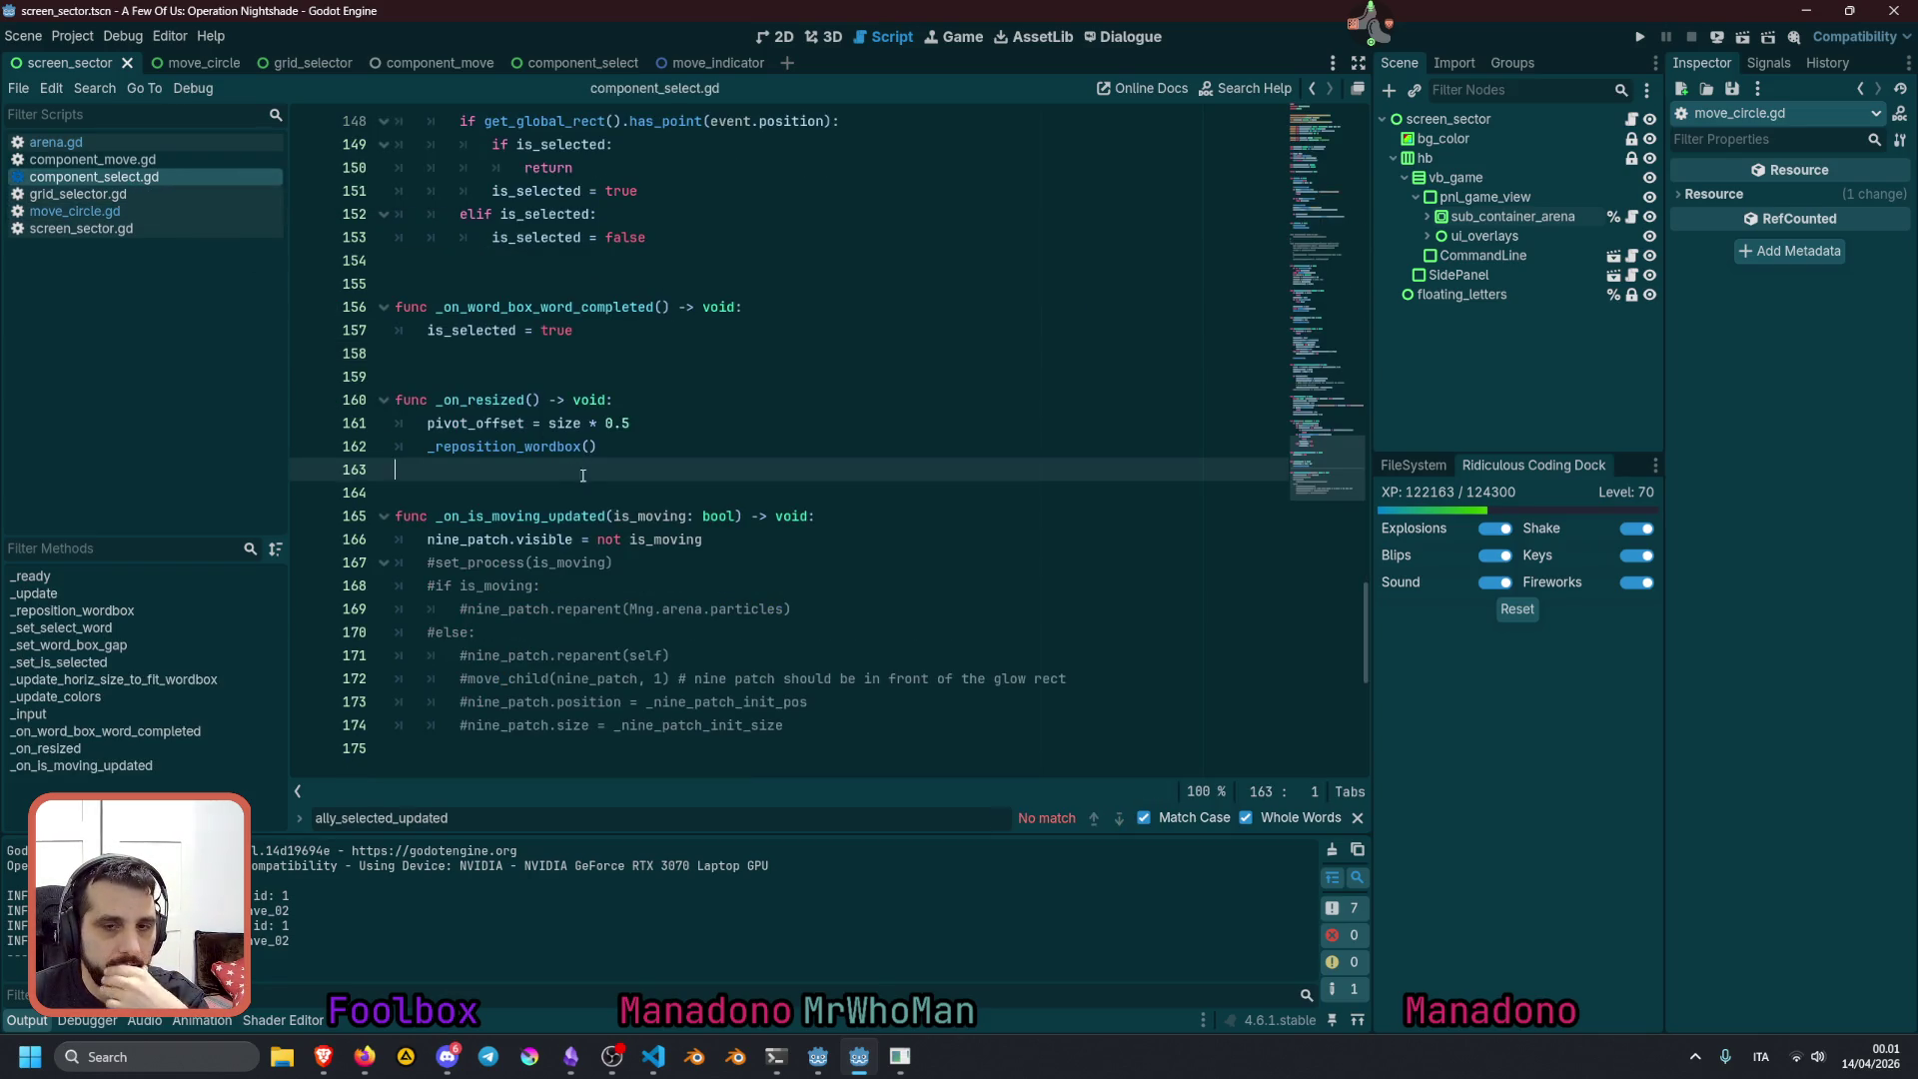
double_click(555, 516)
double_click(467, 540)
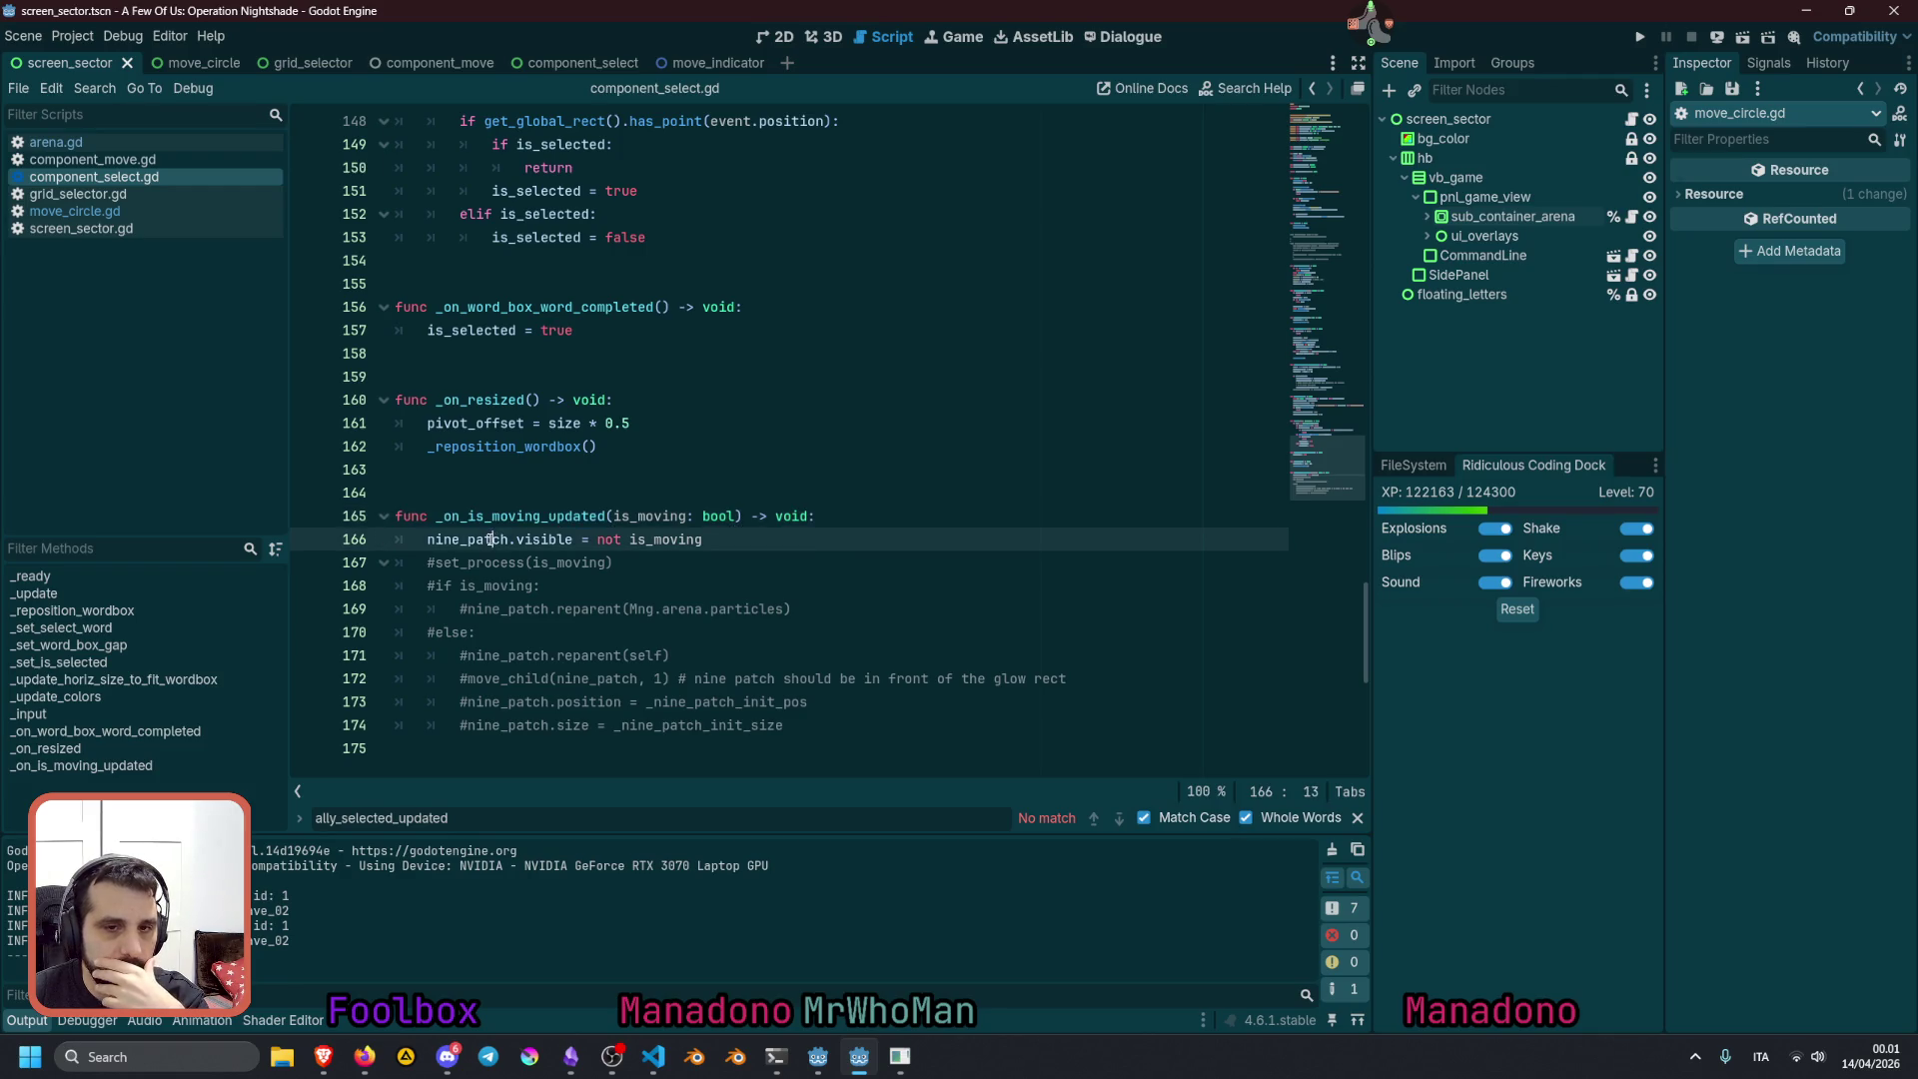
double_click(489, 515)
mouse_move(611, 562)
mouse_down()
mouse_move(445, 517)
mouse_move(443, 533)
mouse_move(486, 519)
mouse_up()
key(ctrl+k)
click(512, 516)
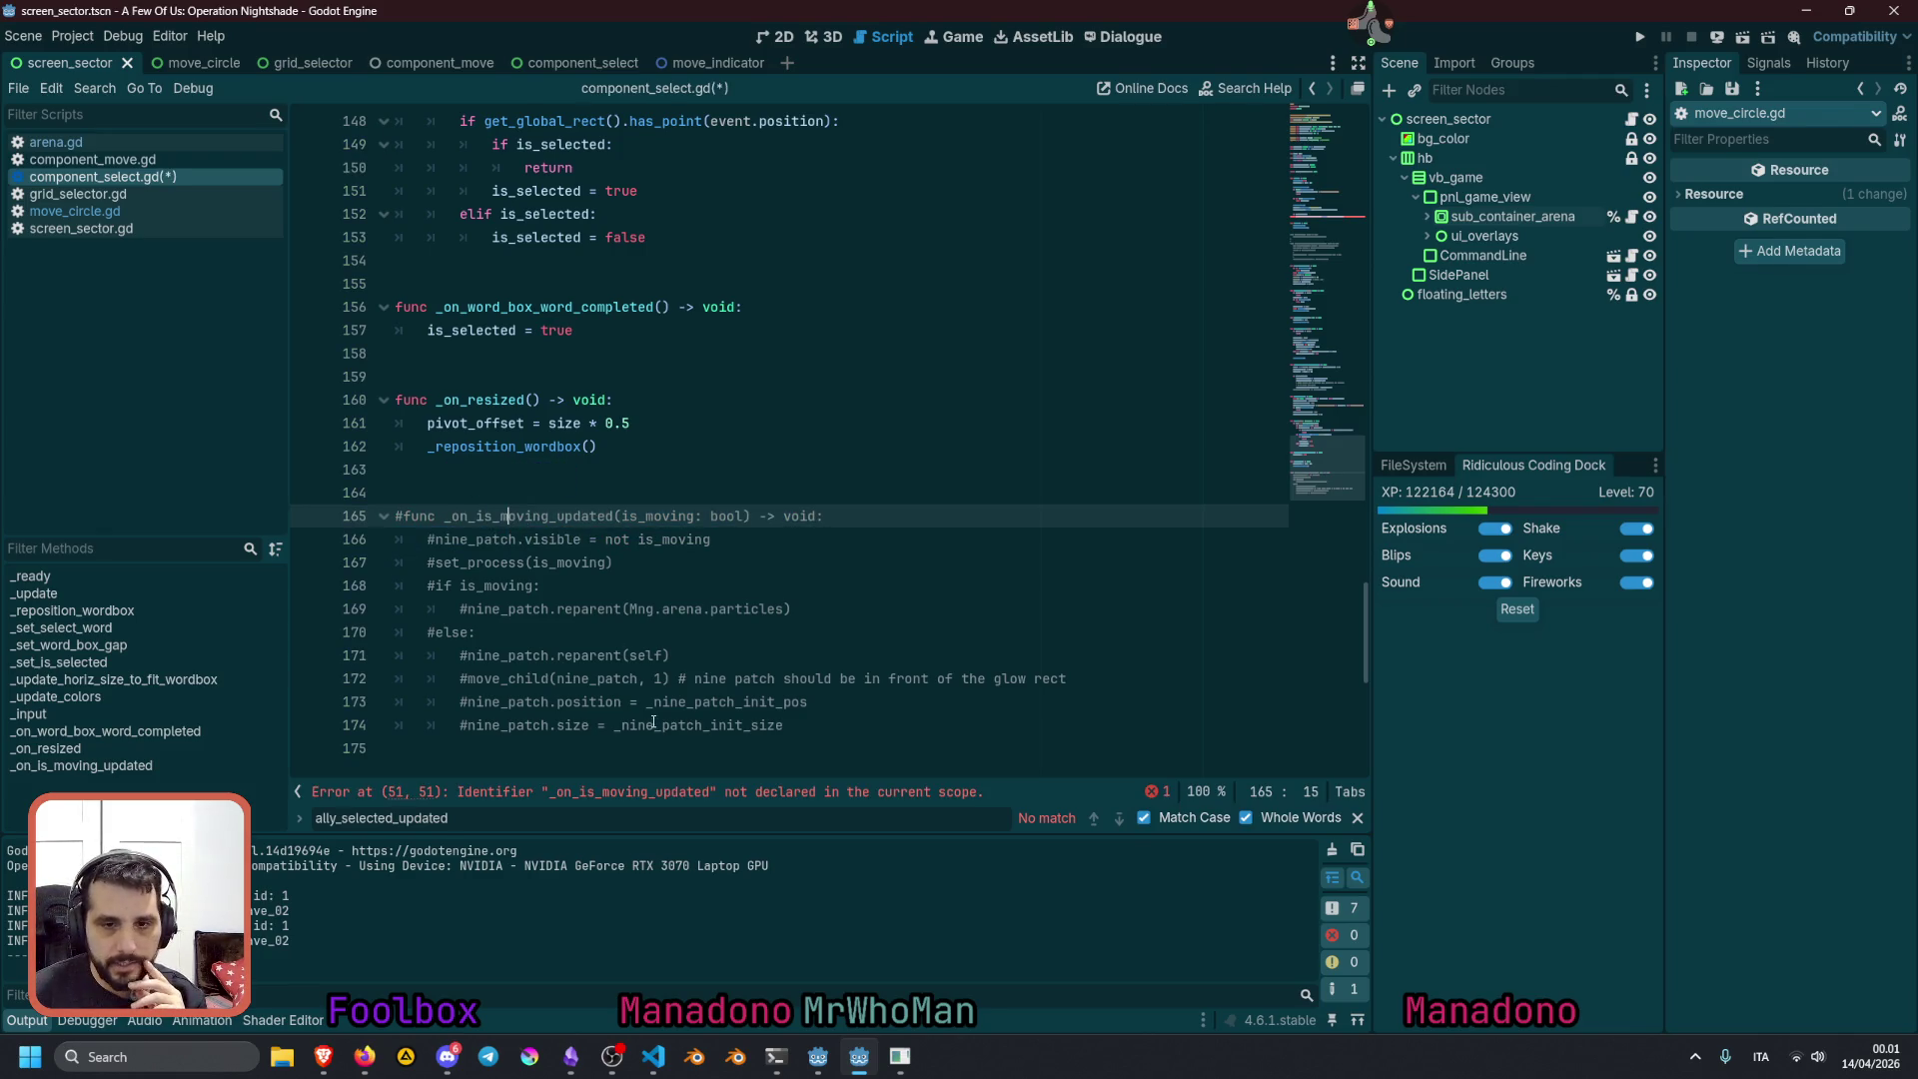
Comment out the is_moving_updated connection lines, save component_select.gd, and return to move_circle.gd
click(648, 791)
drag(510, 447, 492, 424)
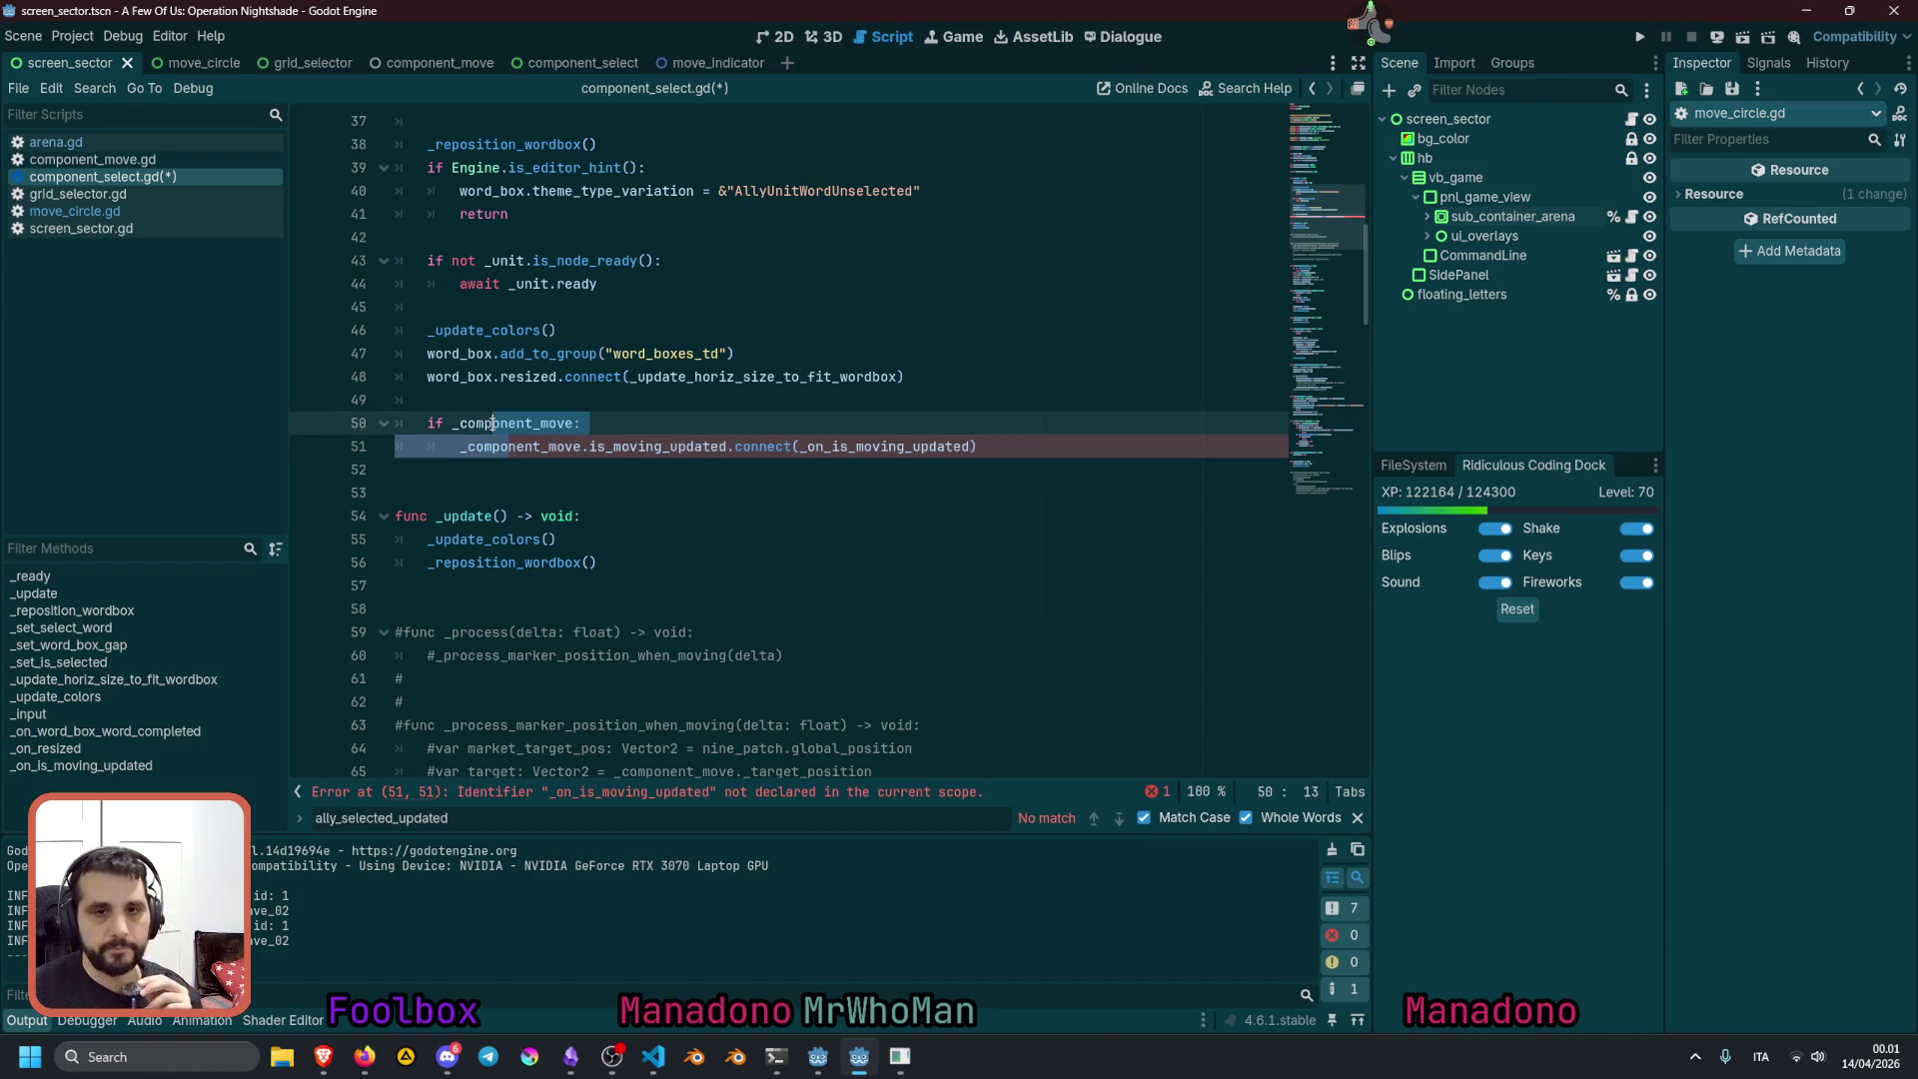
key(ctrl+k)
click(715, 400)
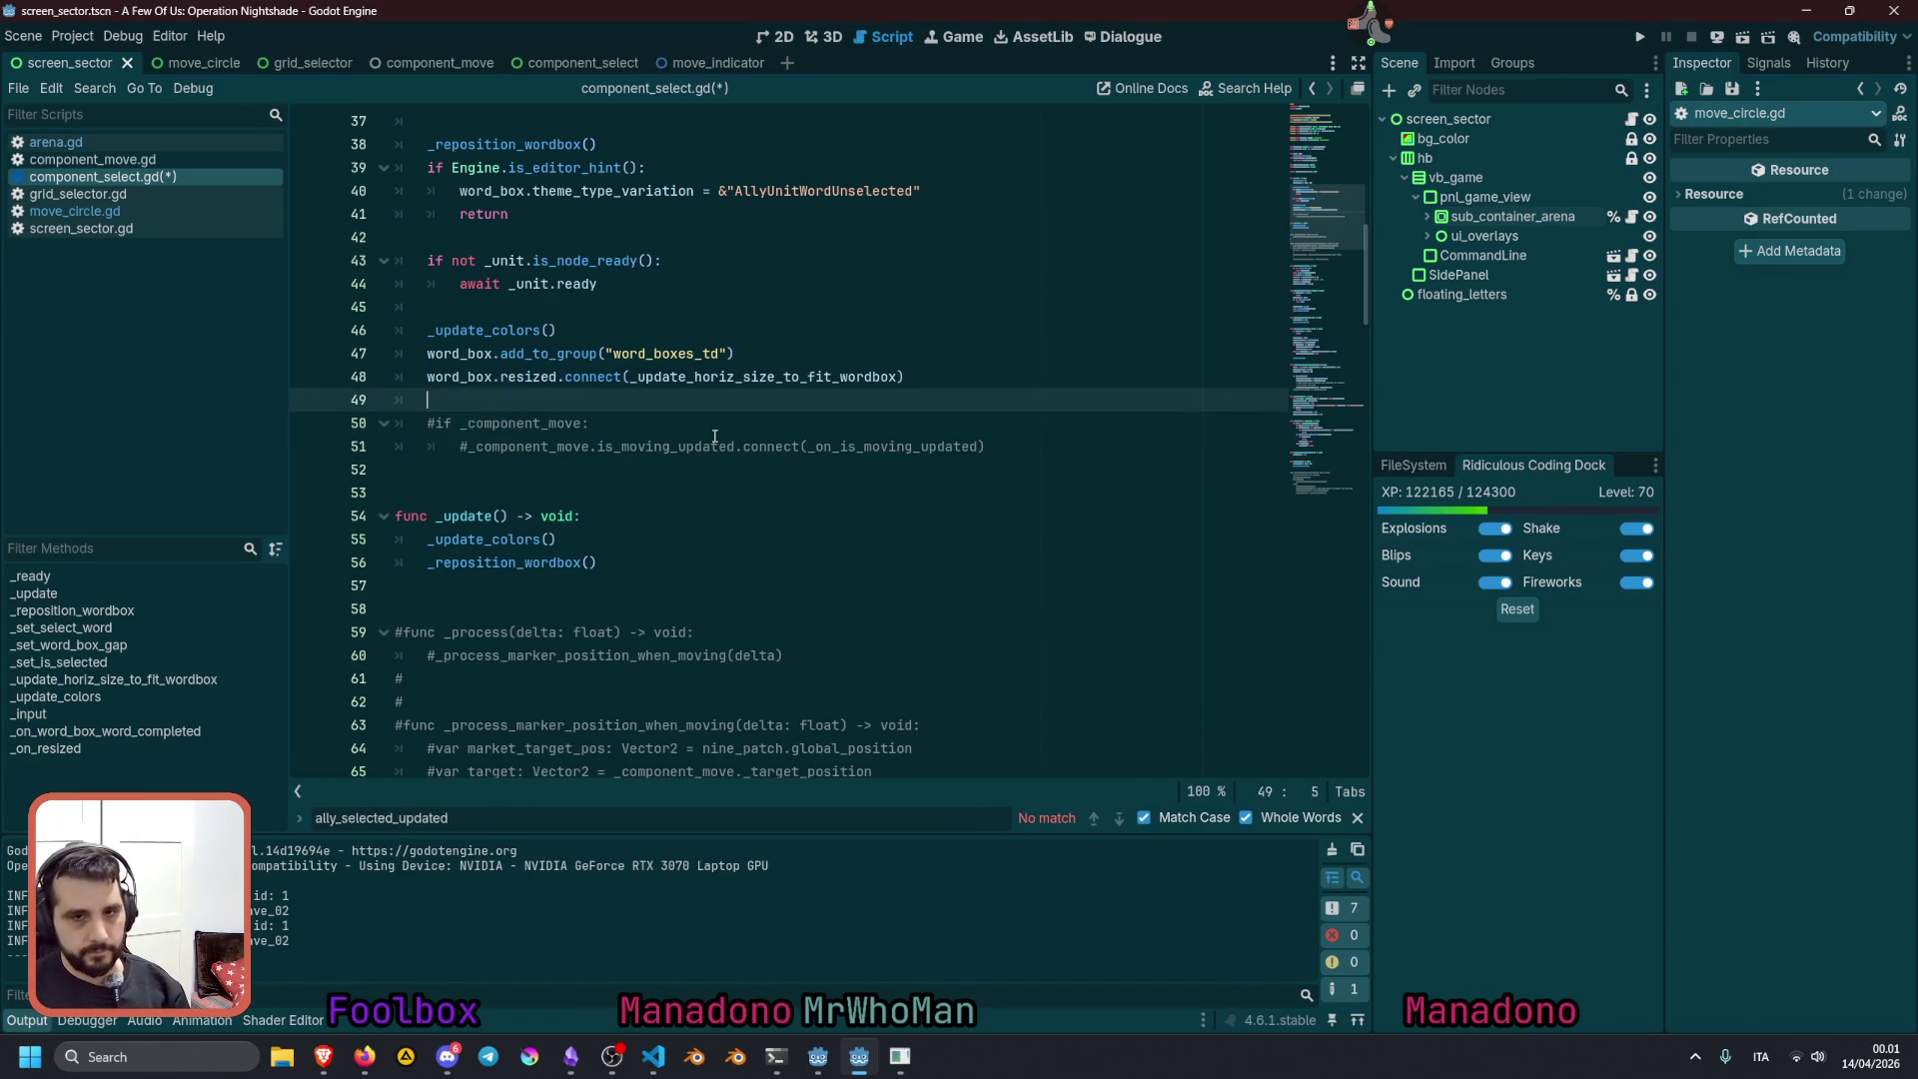
scroll(716, 437, down, 3)
click(715, 437)
scroll(715, 436, down, 16)
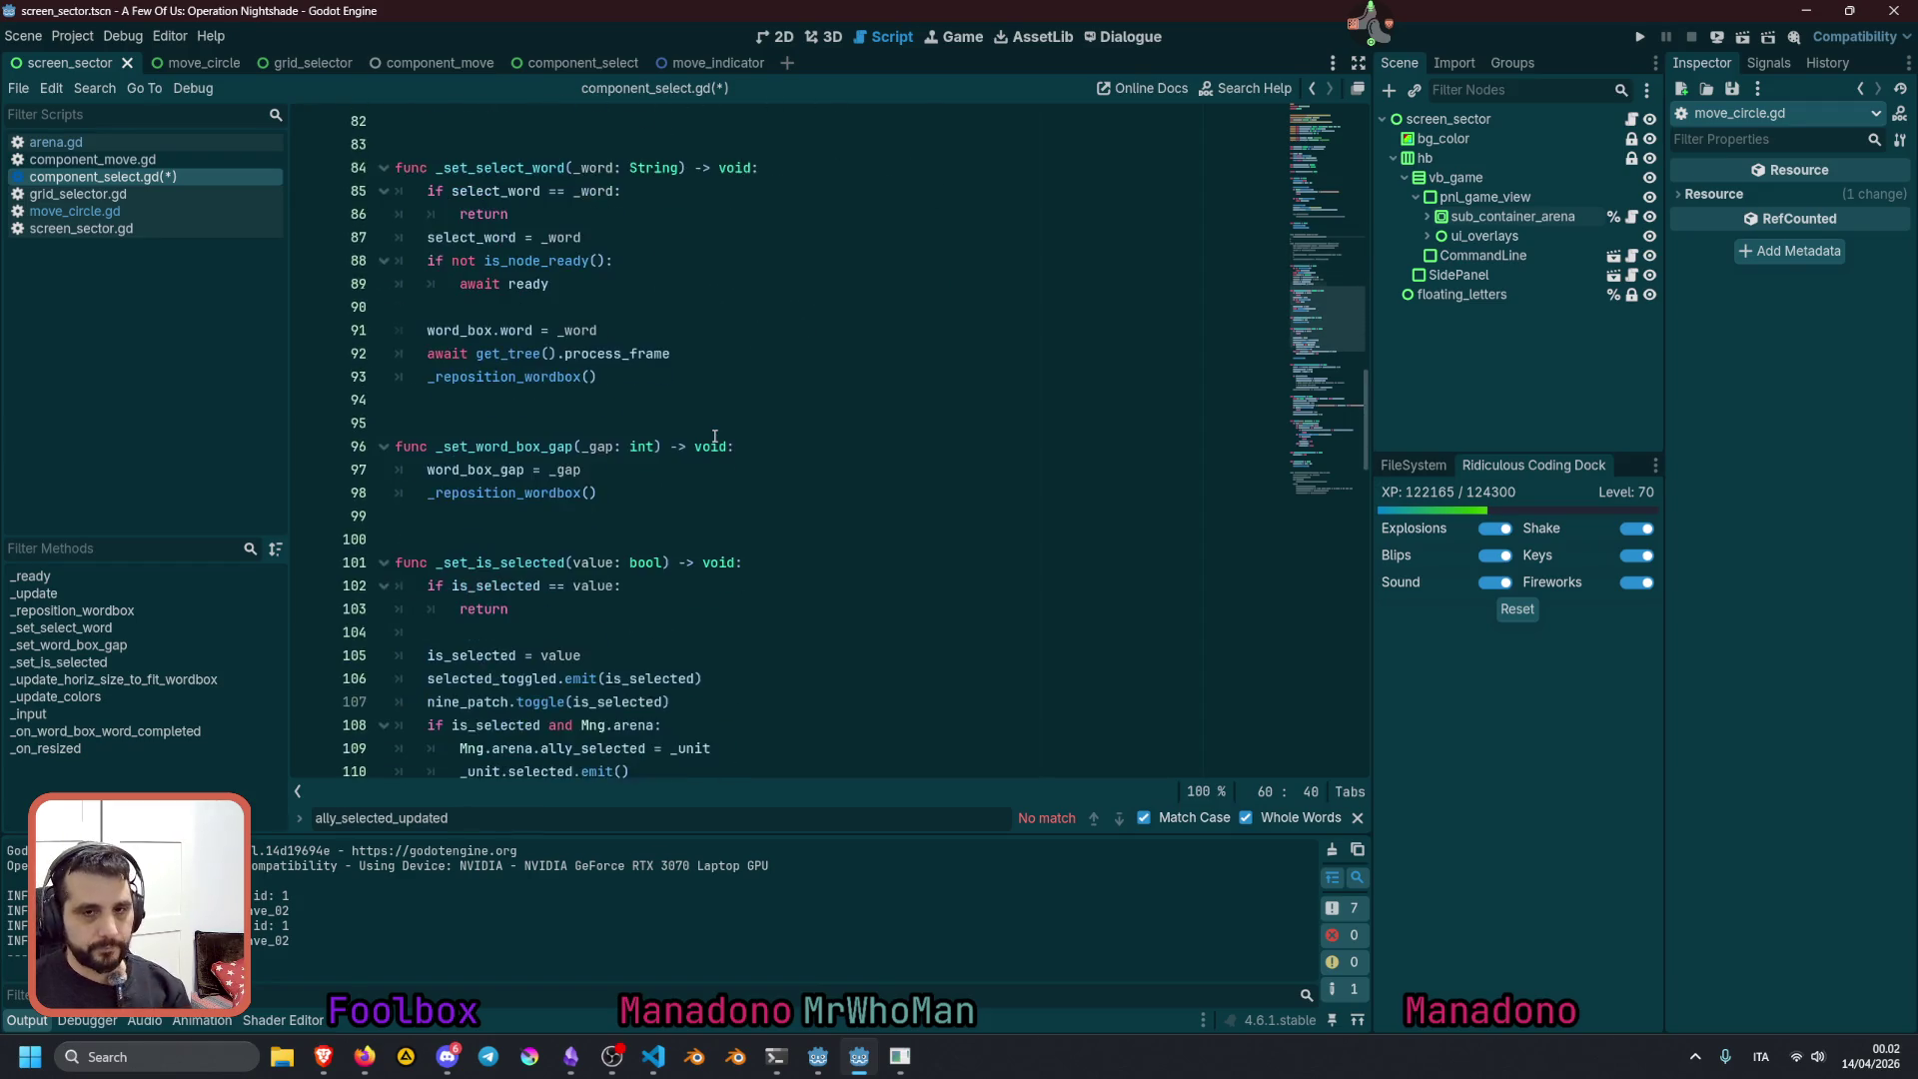
scroll(715, 437, down, 4)
click(715, 437)
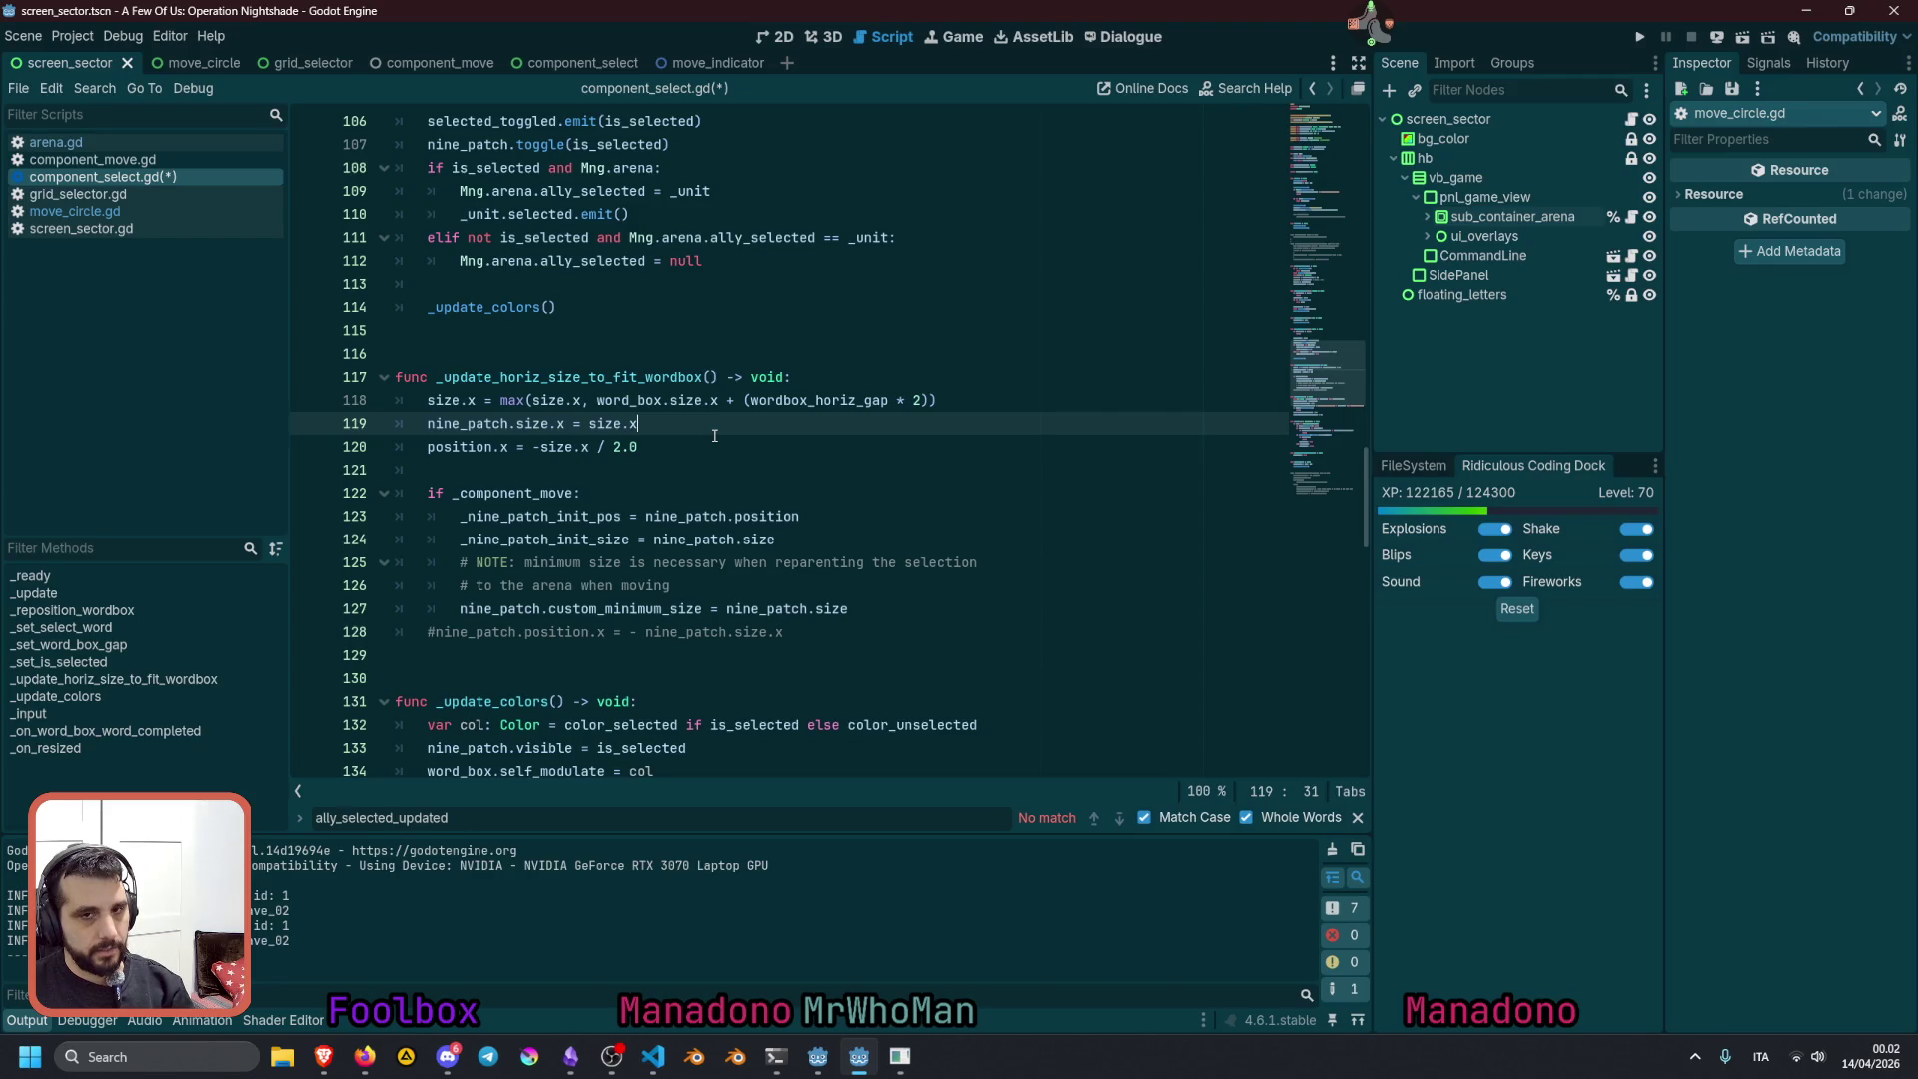
key(ctrl+s)
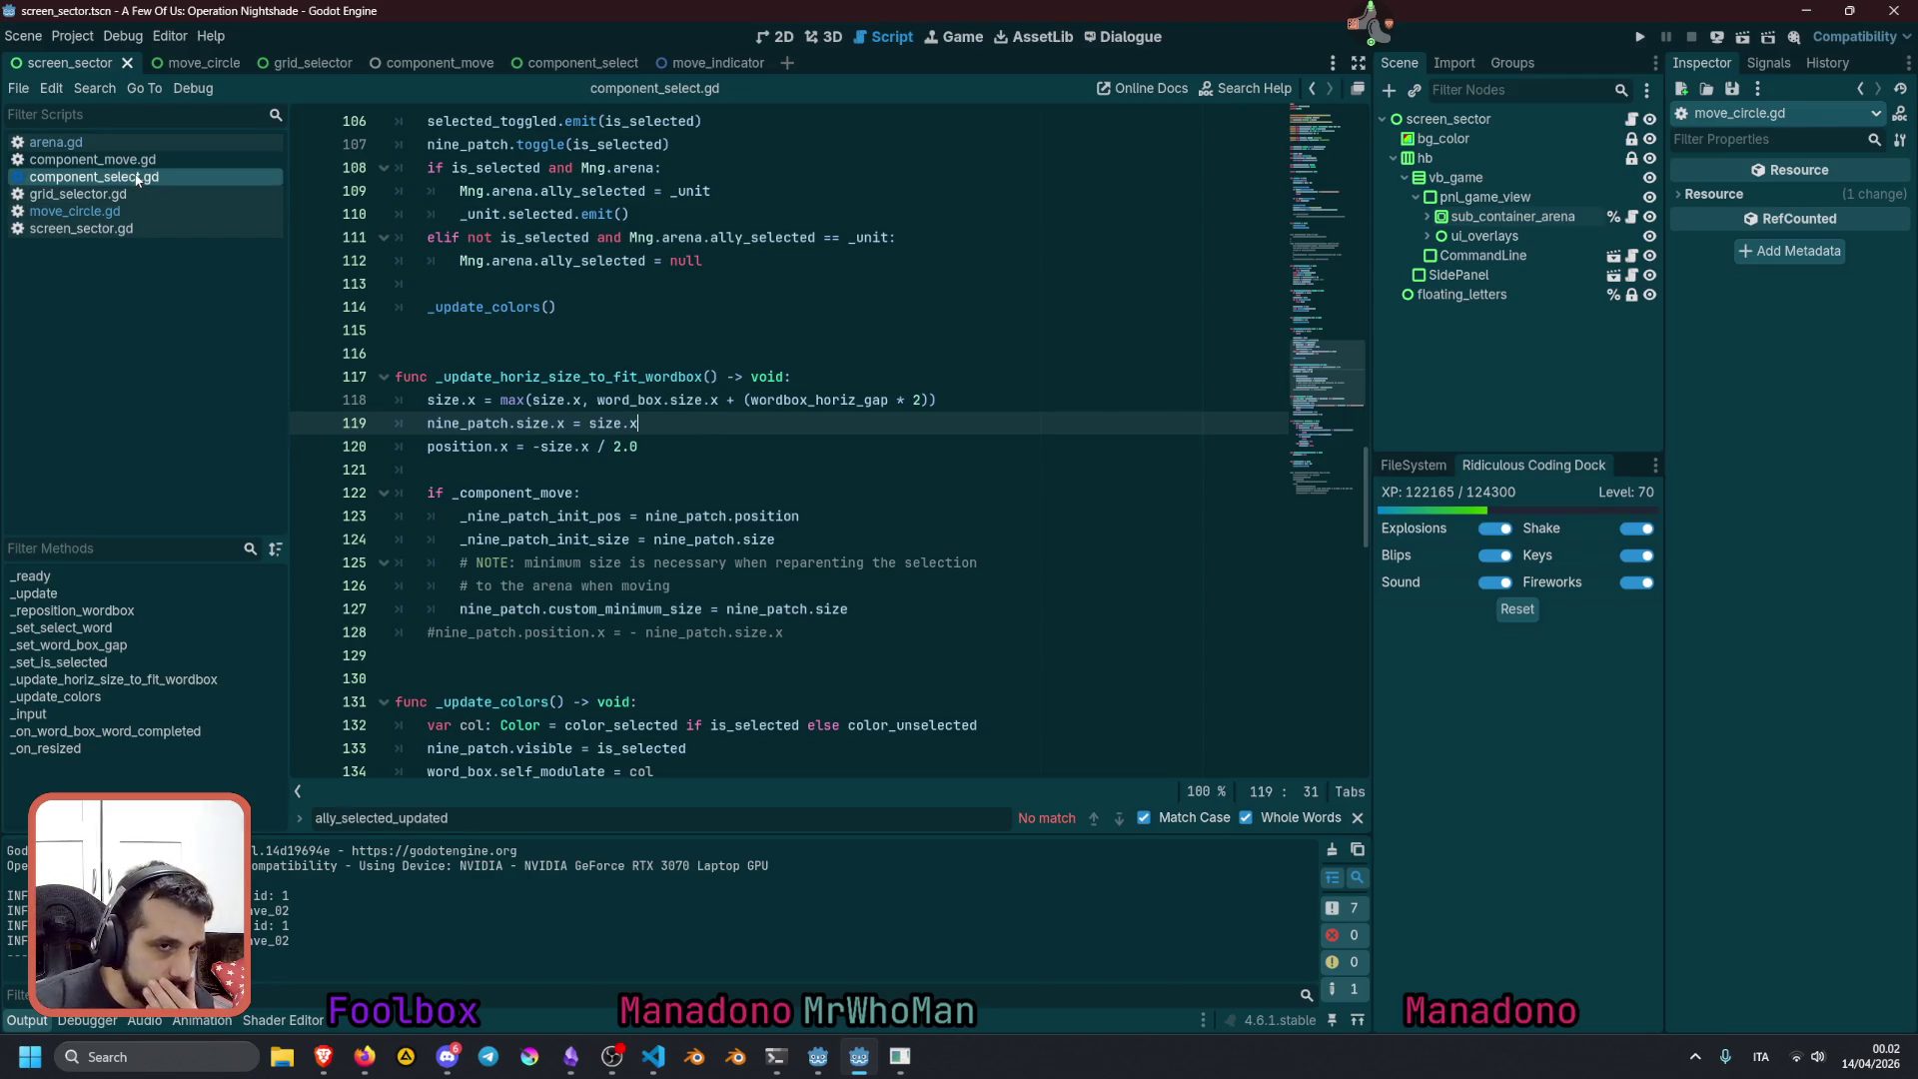
click(75, 210)
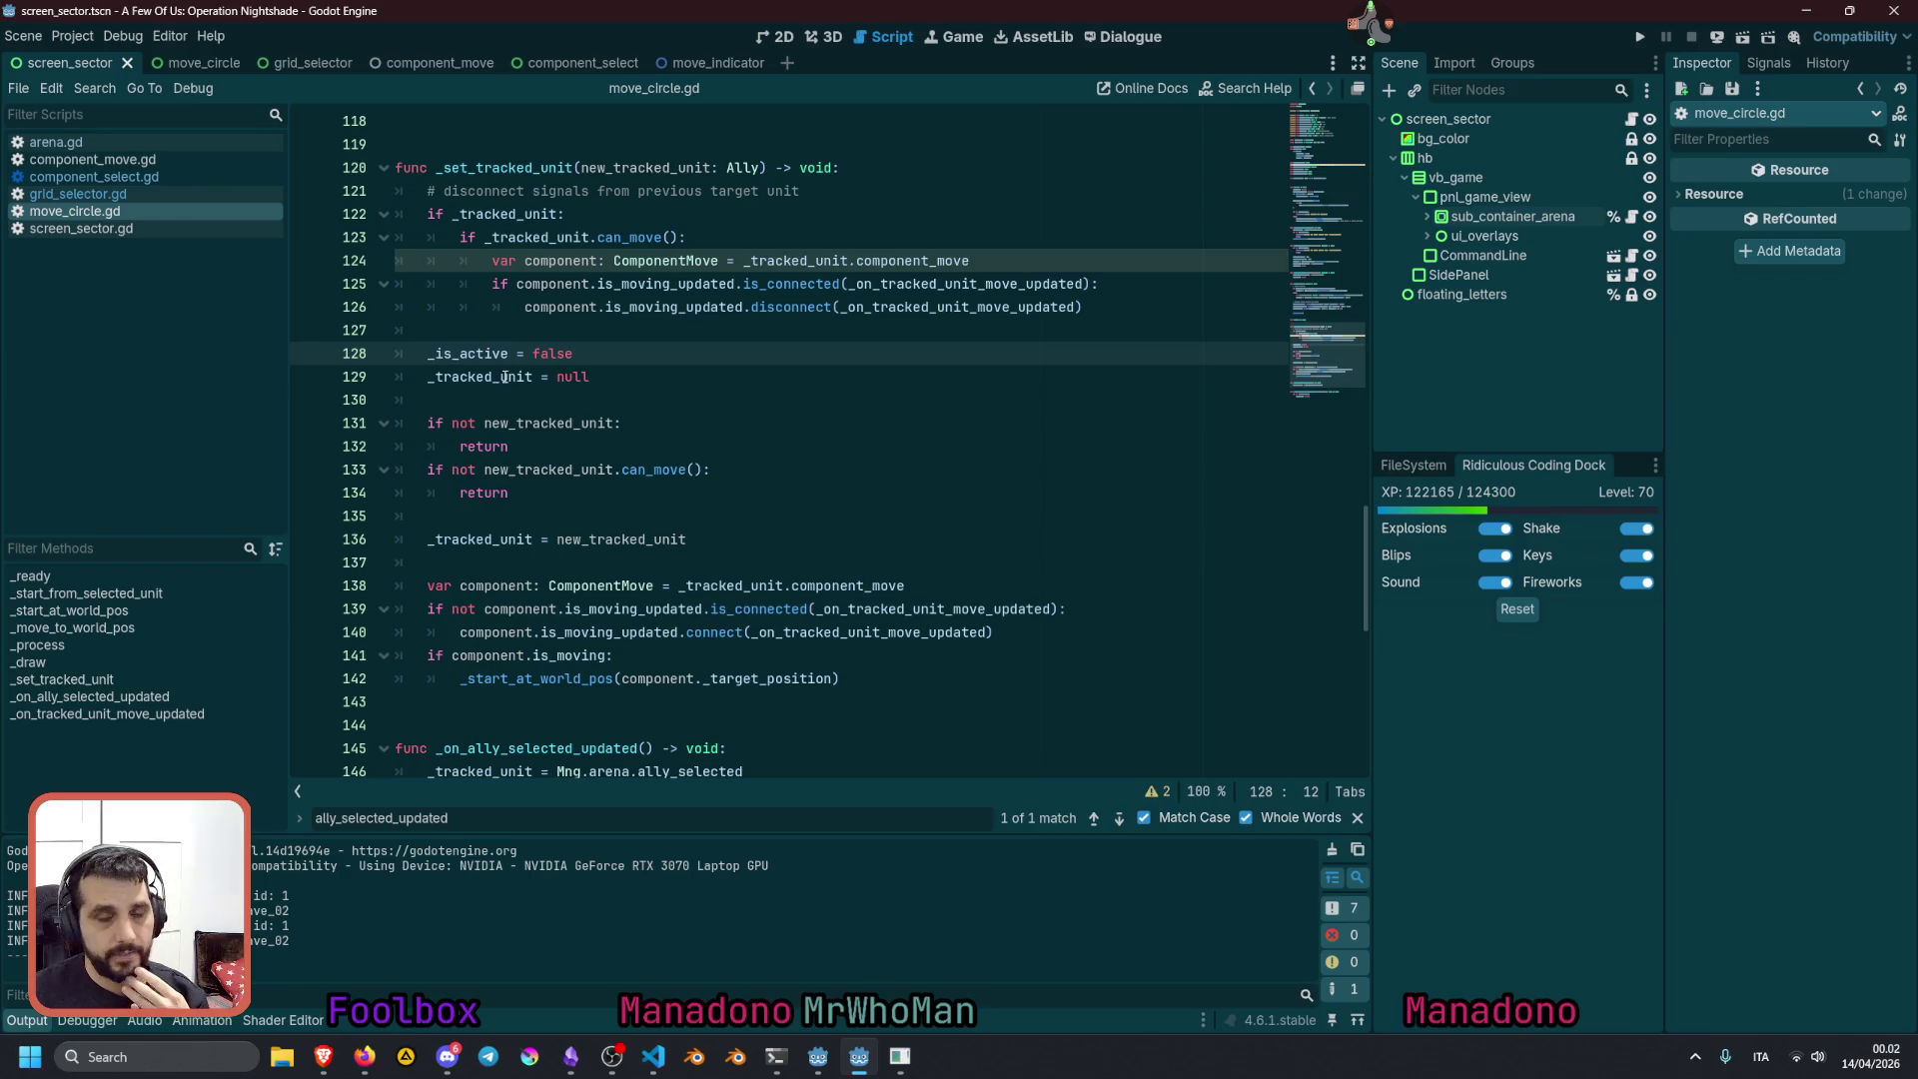
Declare _is_active with 'set = _set_is_active' and cut out its inline set(value) block
scroll(538, 443, down, 5)
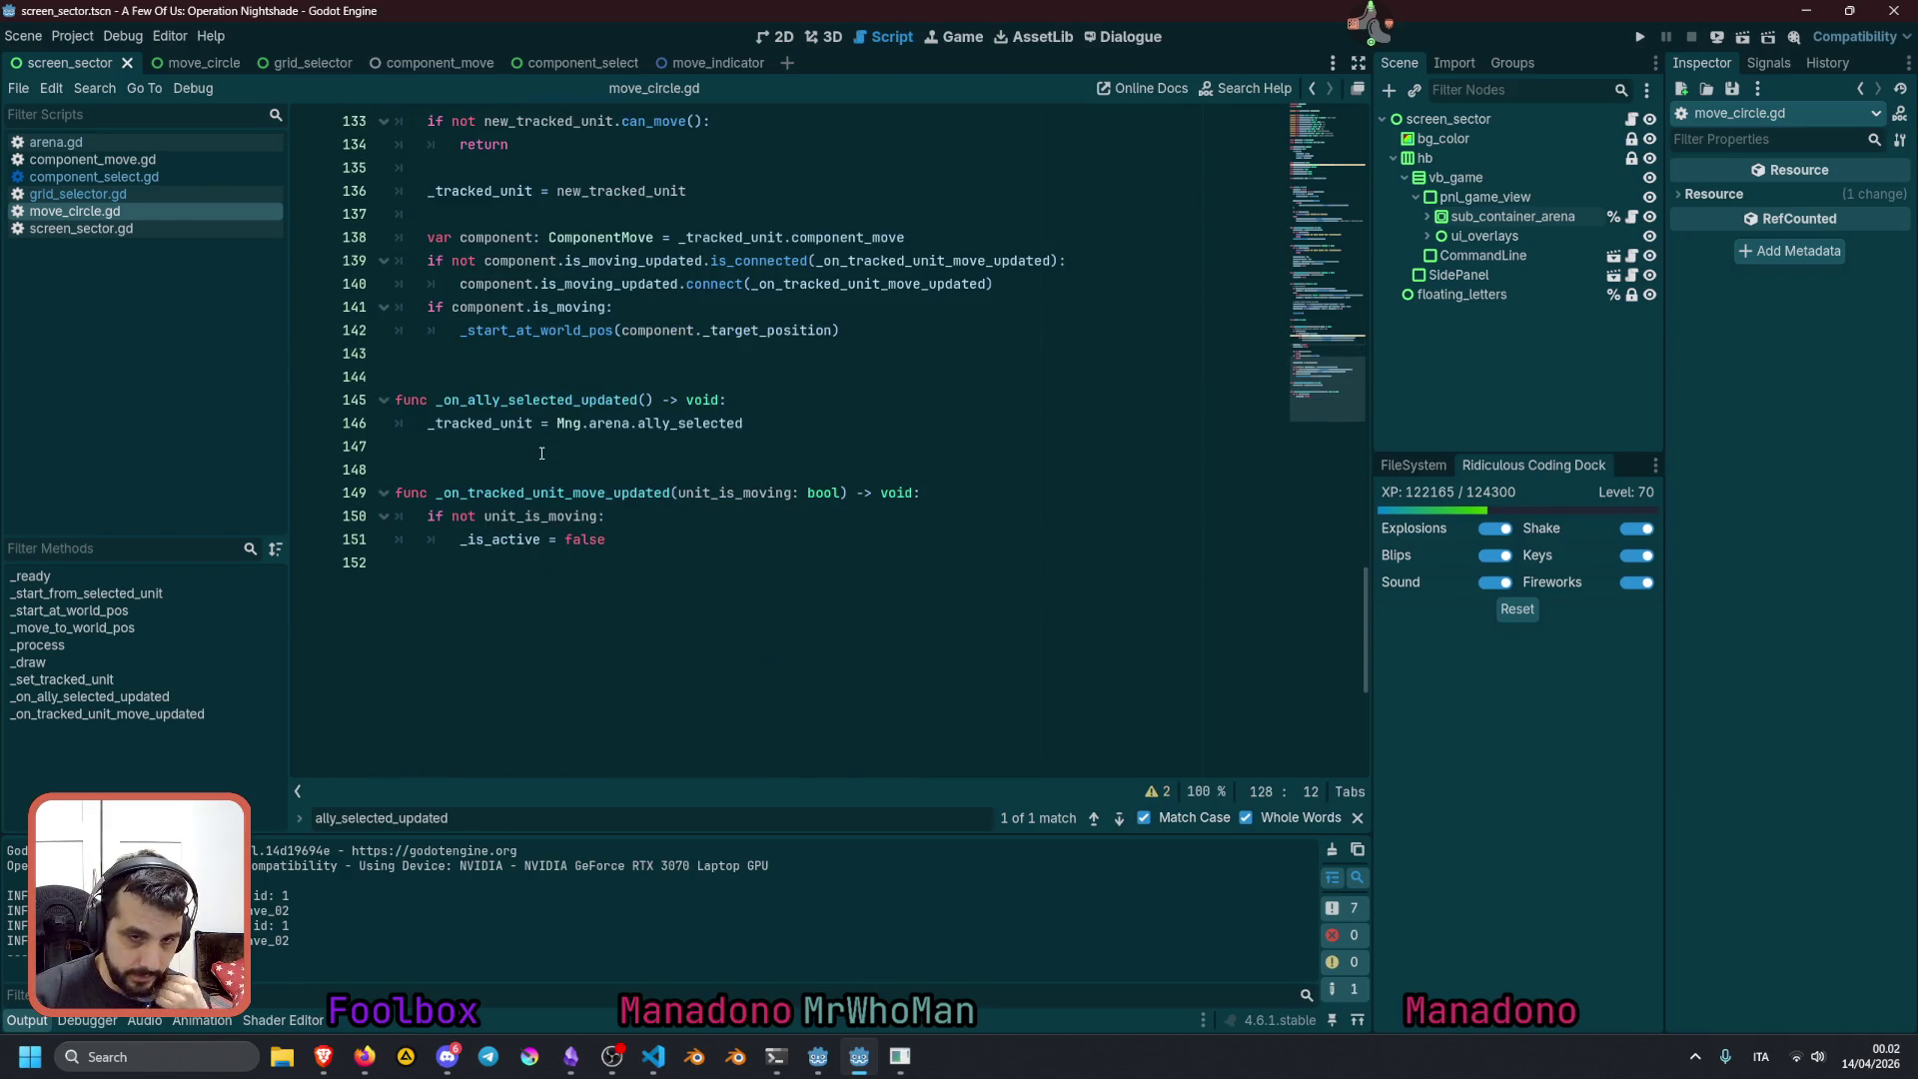
ctrl+click(497, 540)
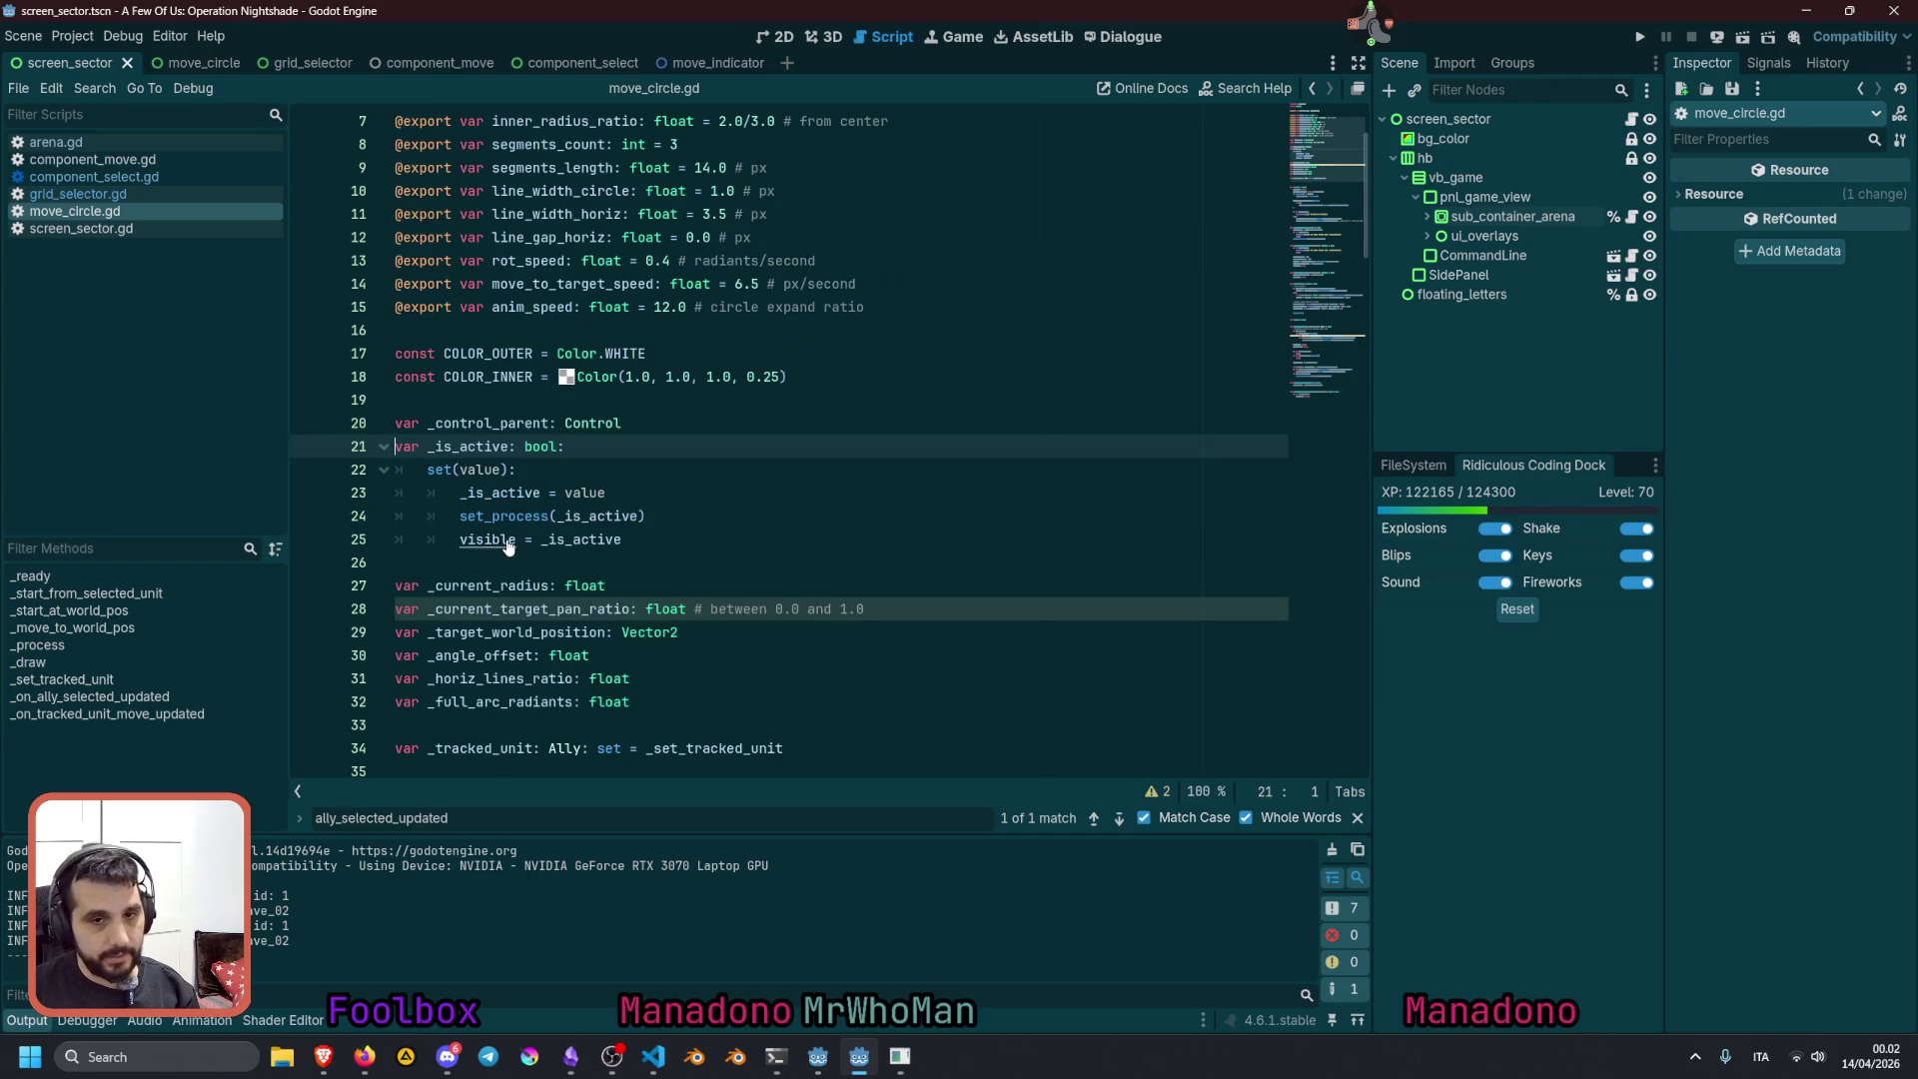
text(set = _set_is_active)
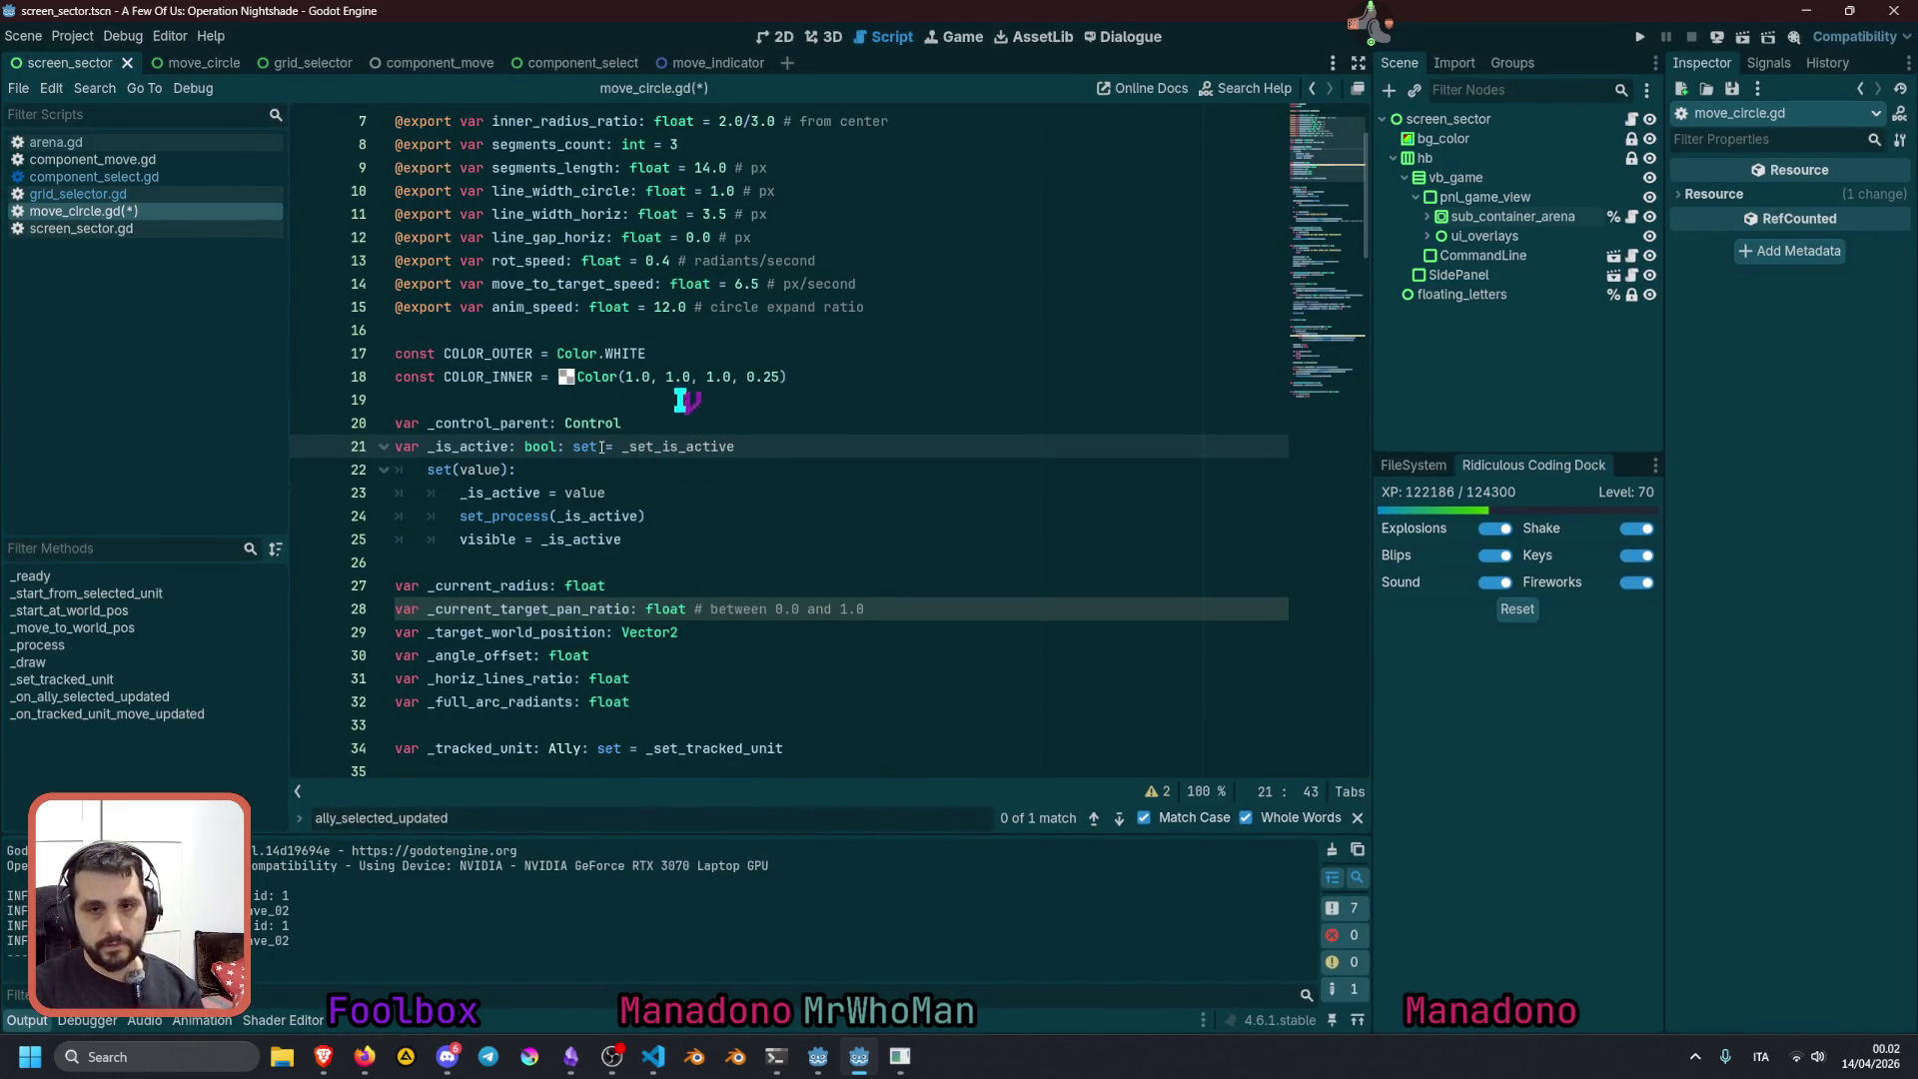
drag(396, 469, 675, 530)
key(shift+Home)
key(shift+Up)
key(shift+Up)
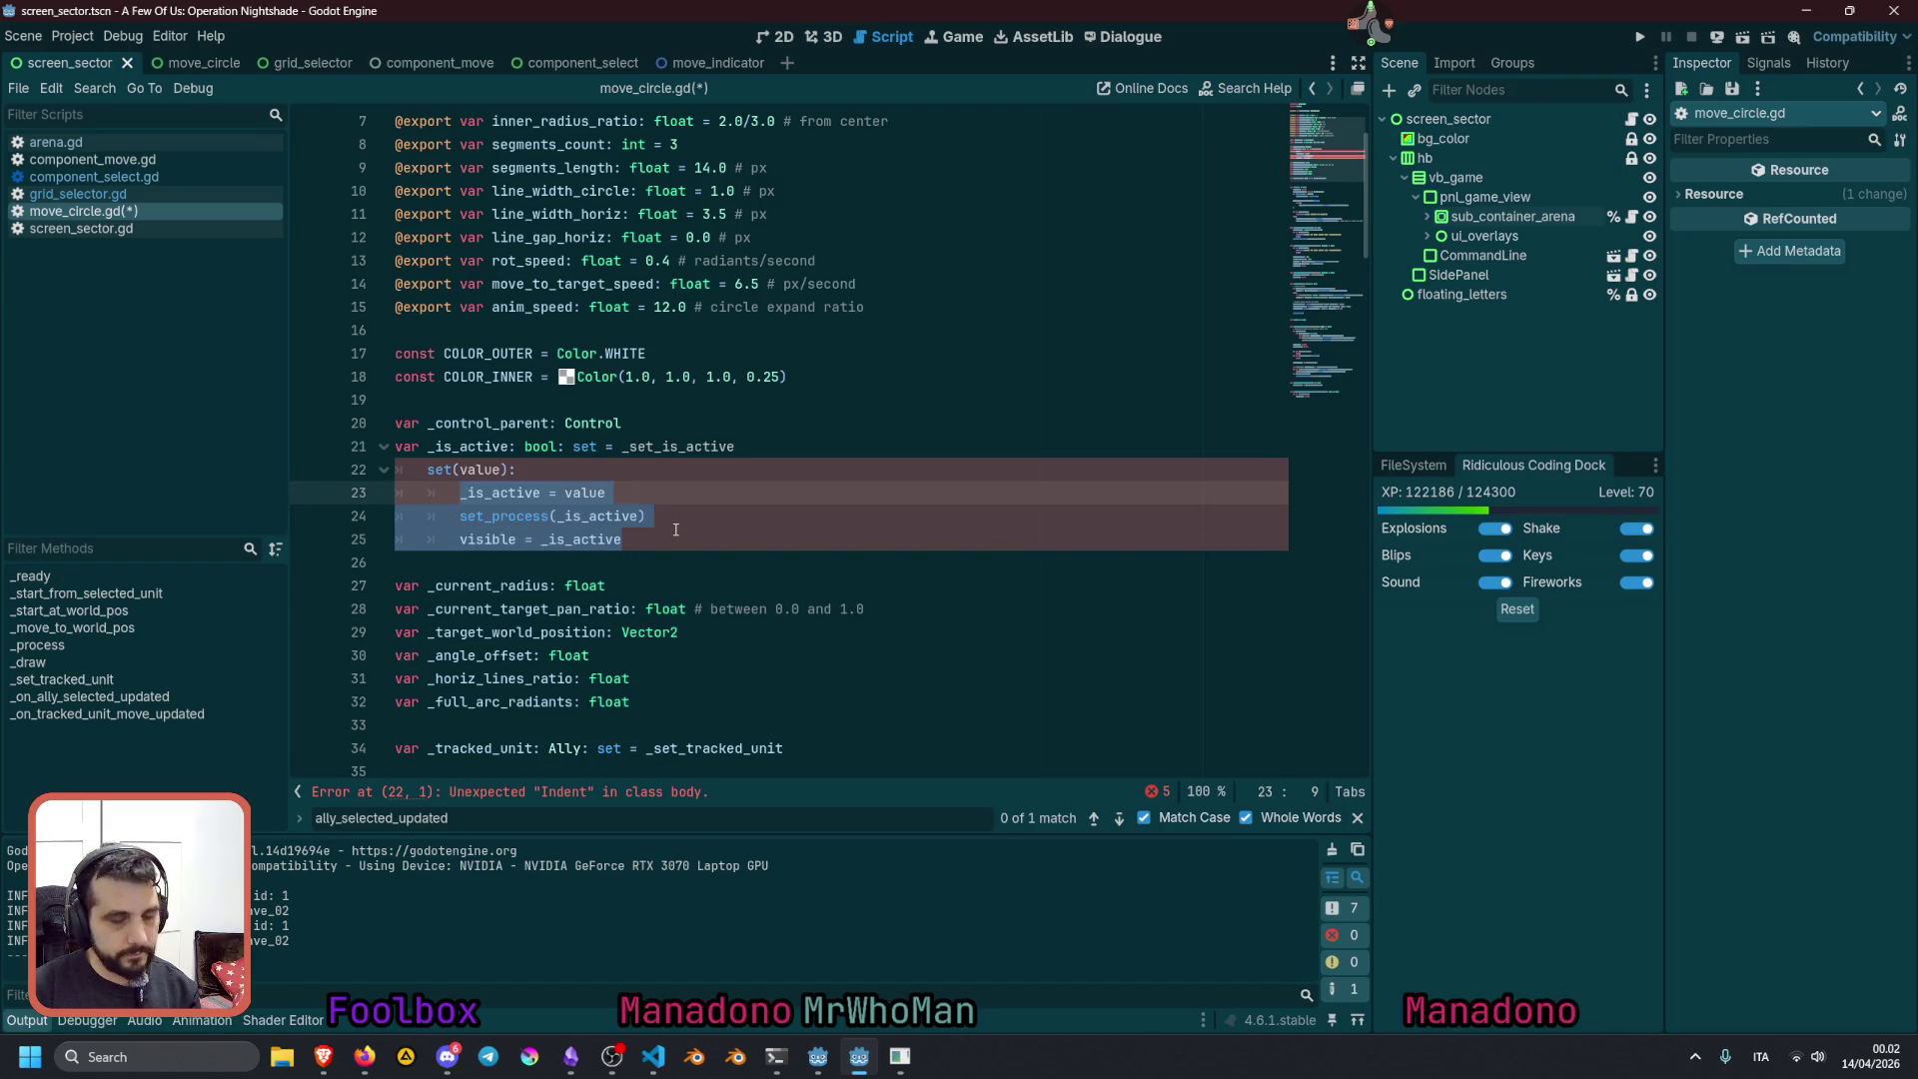
key(shift+Up)
key(shift+Home)
key(ctrl+x)
key(BackSpace)
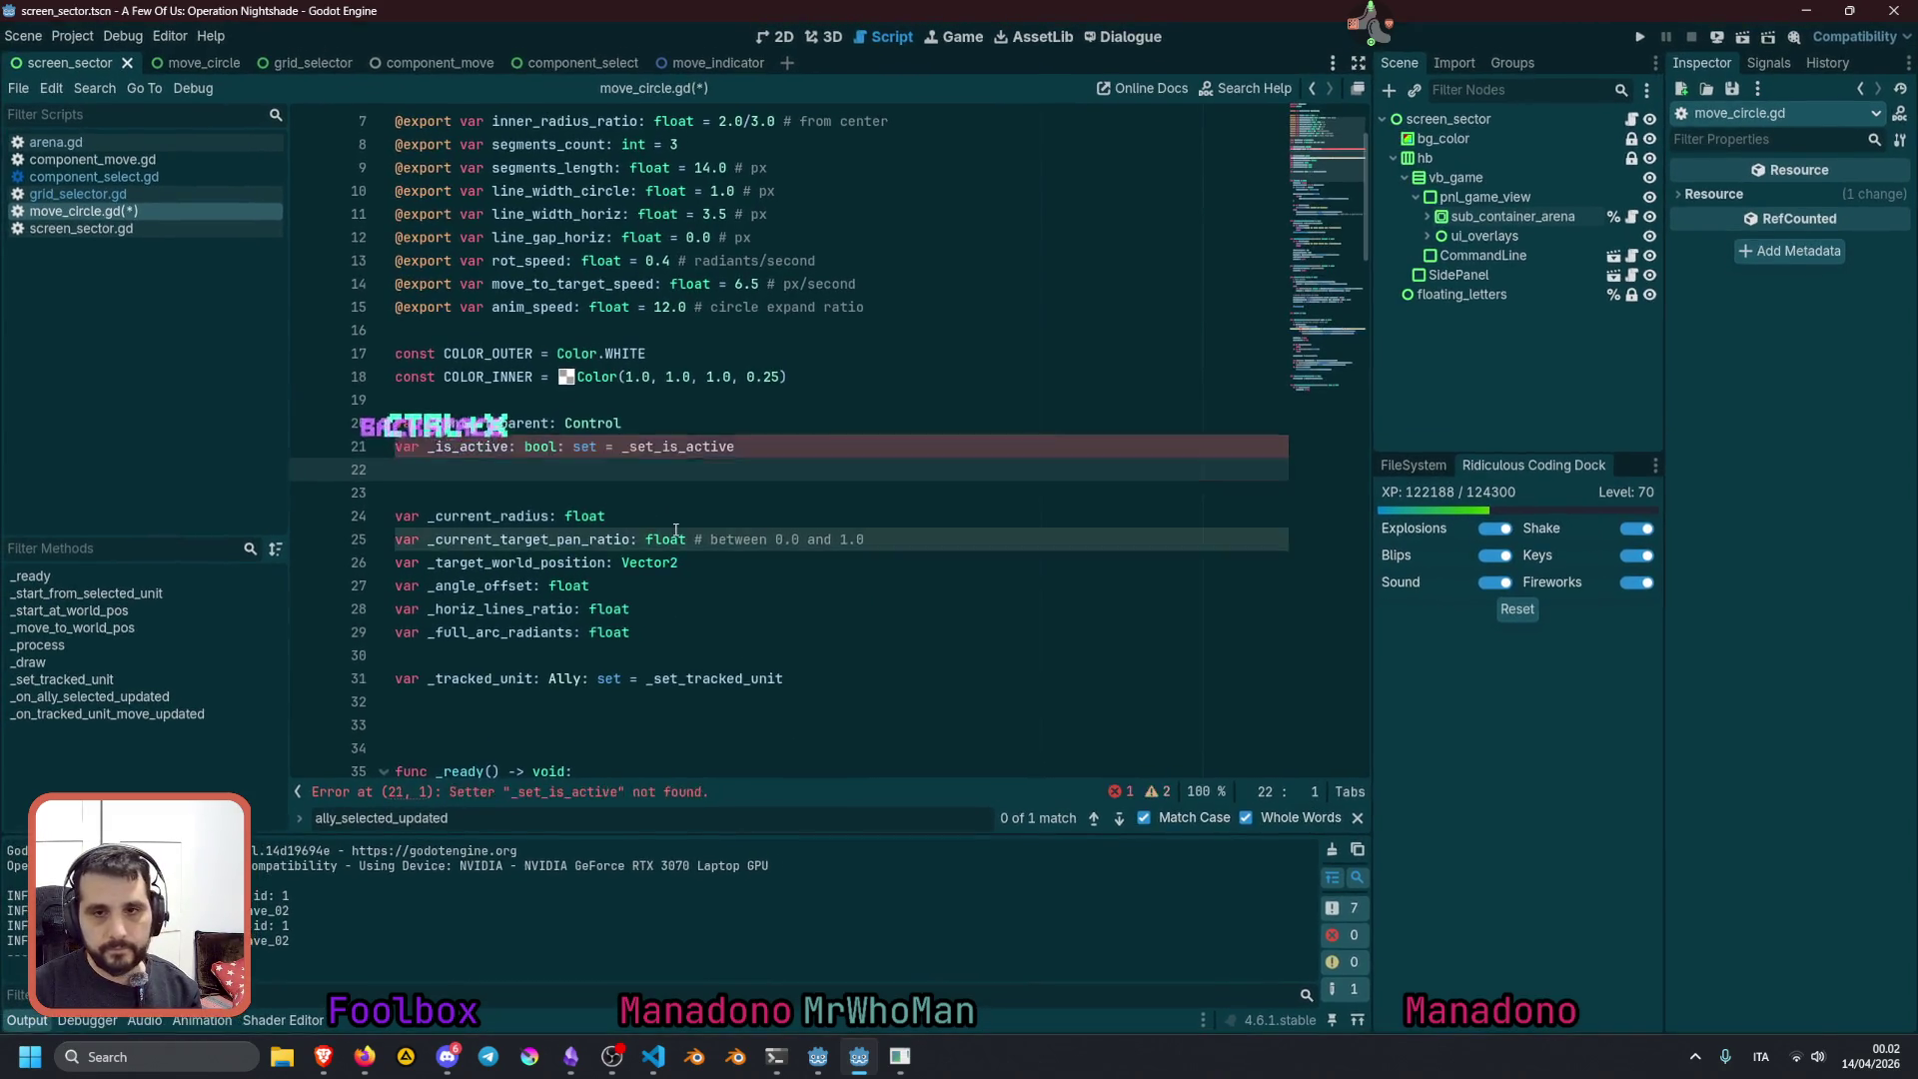
key(BackSpace)
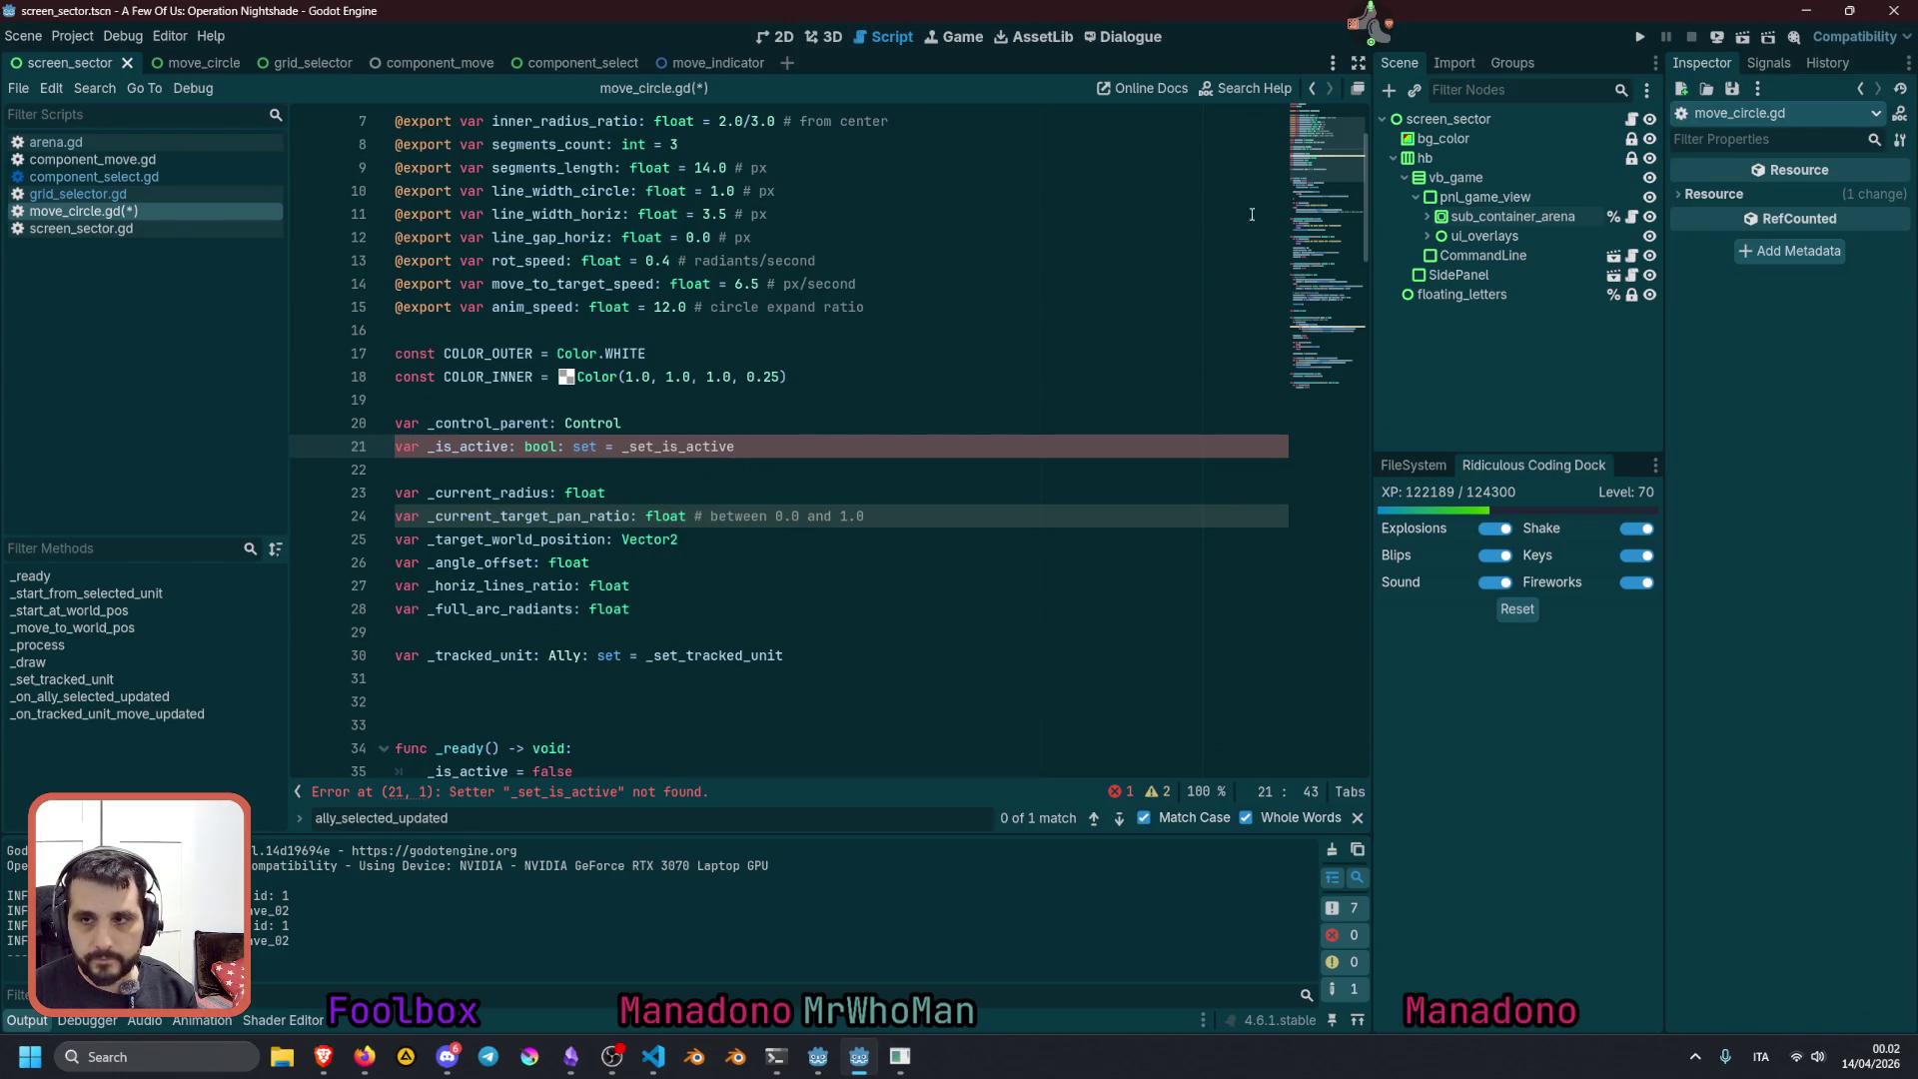
Write func _set_is_active(value: bool) -> void: above _set_tracked_unit and paste the setter body into it
scroll(1248, 223, down, 20)
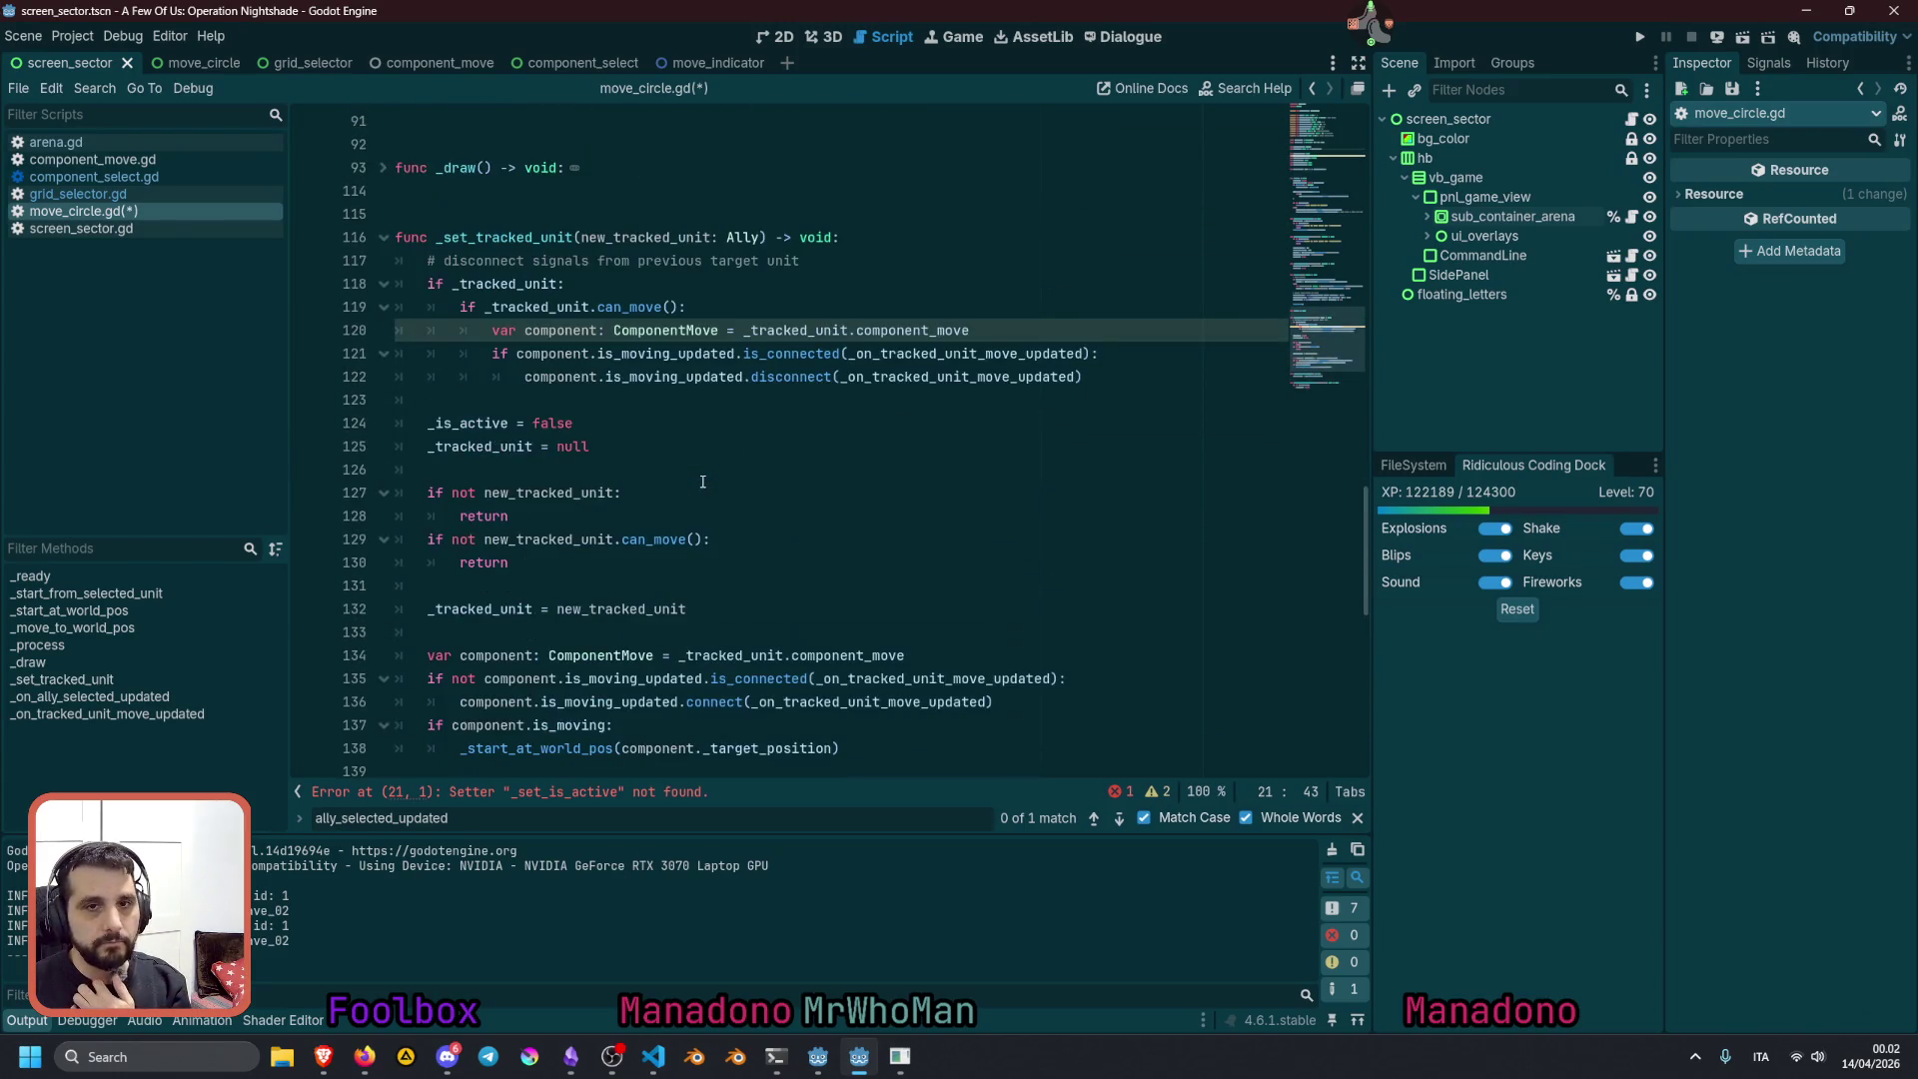
scroll(642, 456, up, 2)
click(488, 341)
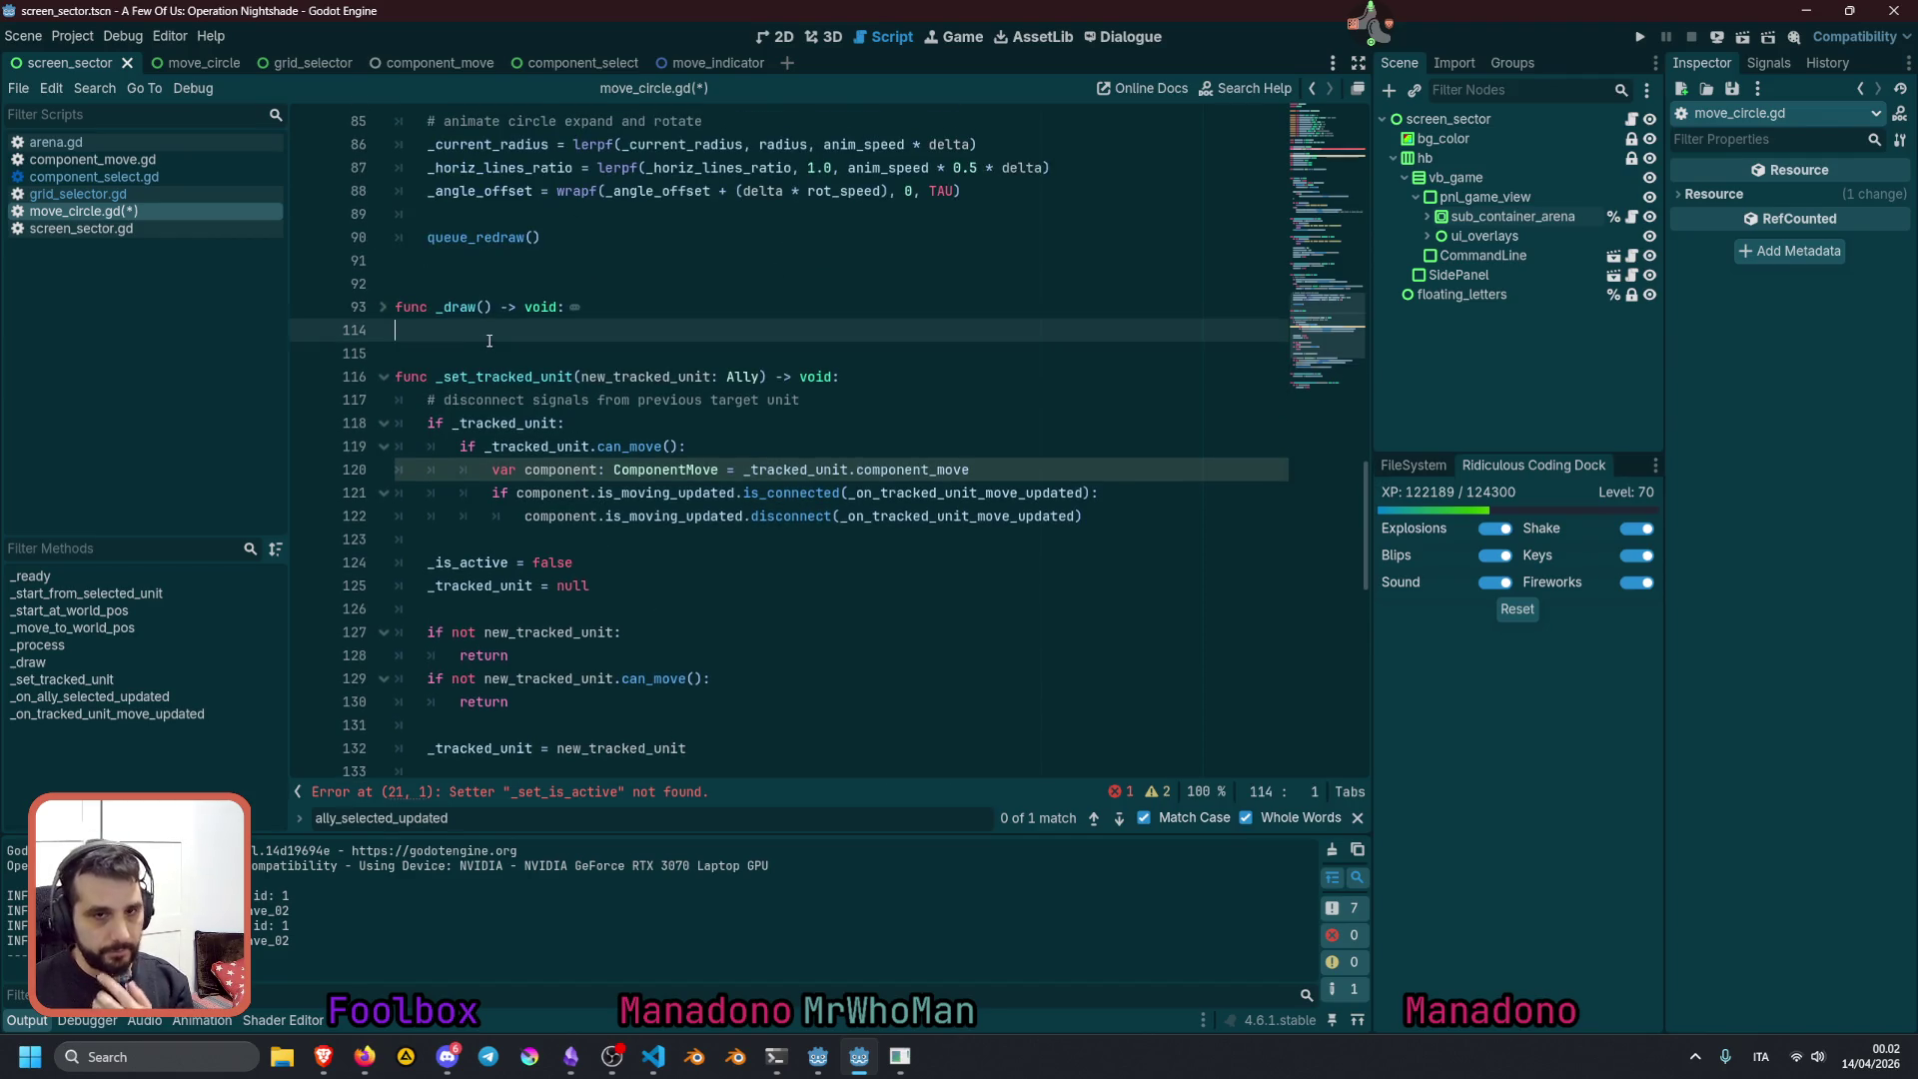
key(Return)
key(Return)
text(func)
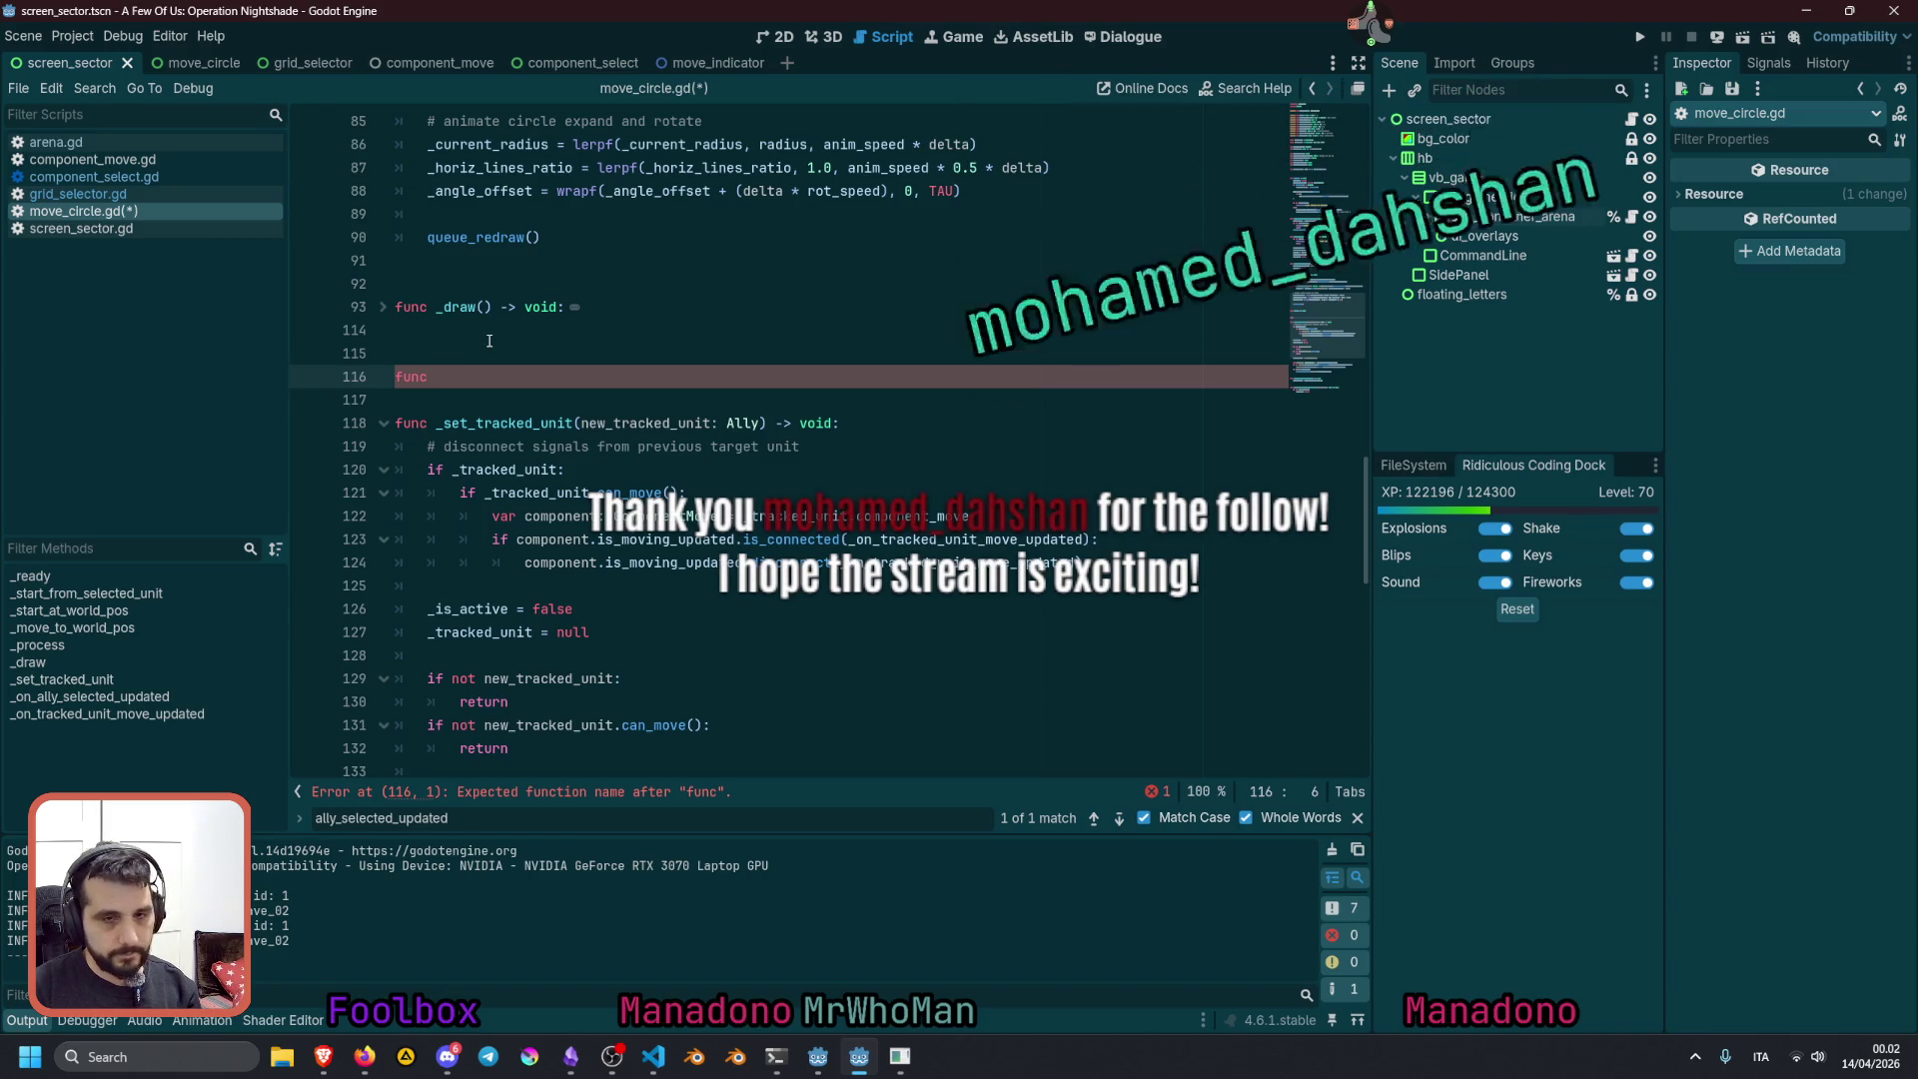
text( _set_)
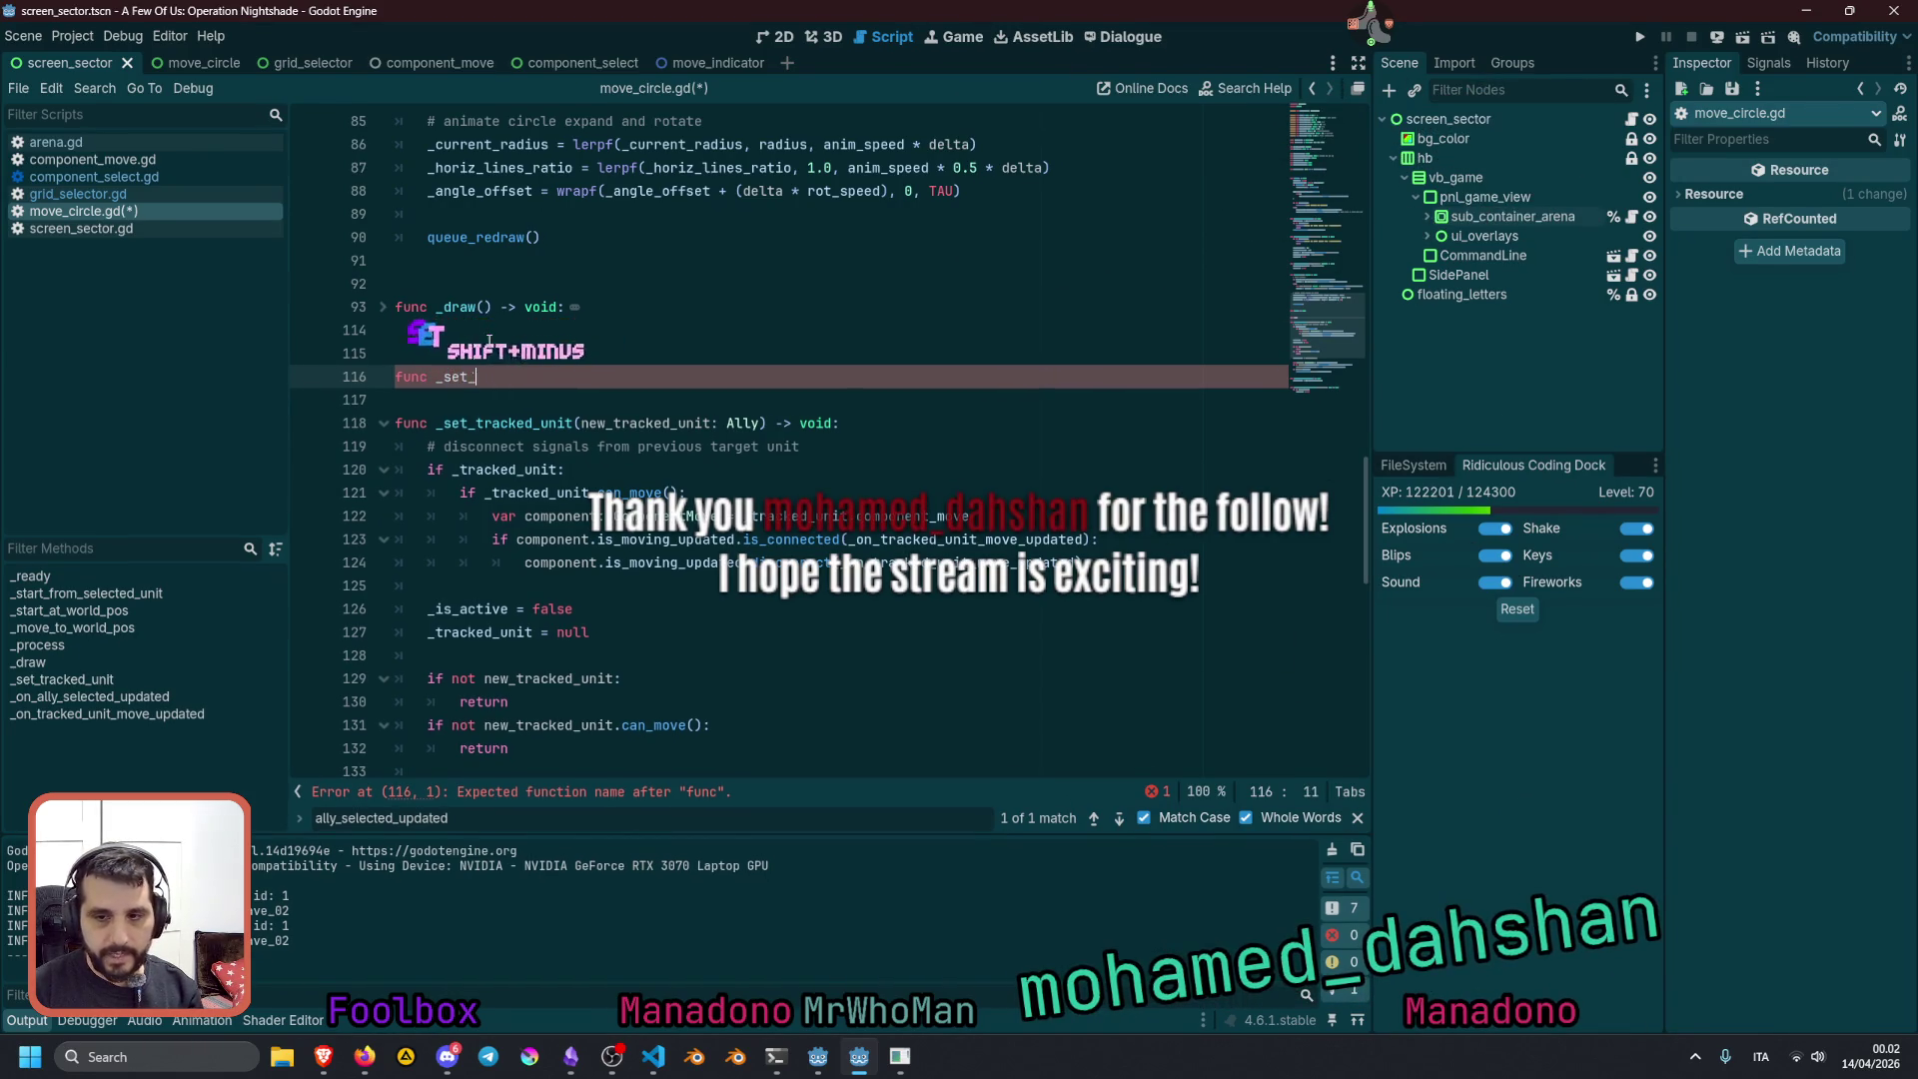
text(_is_active()
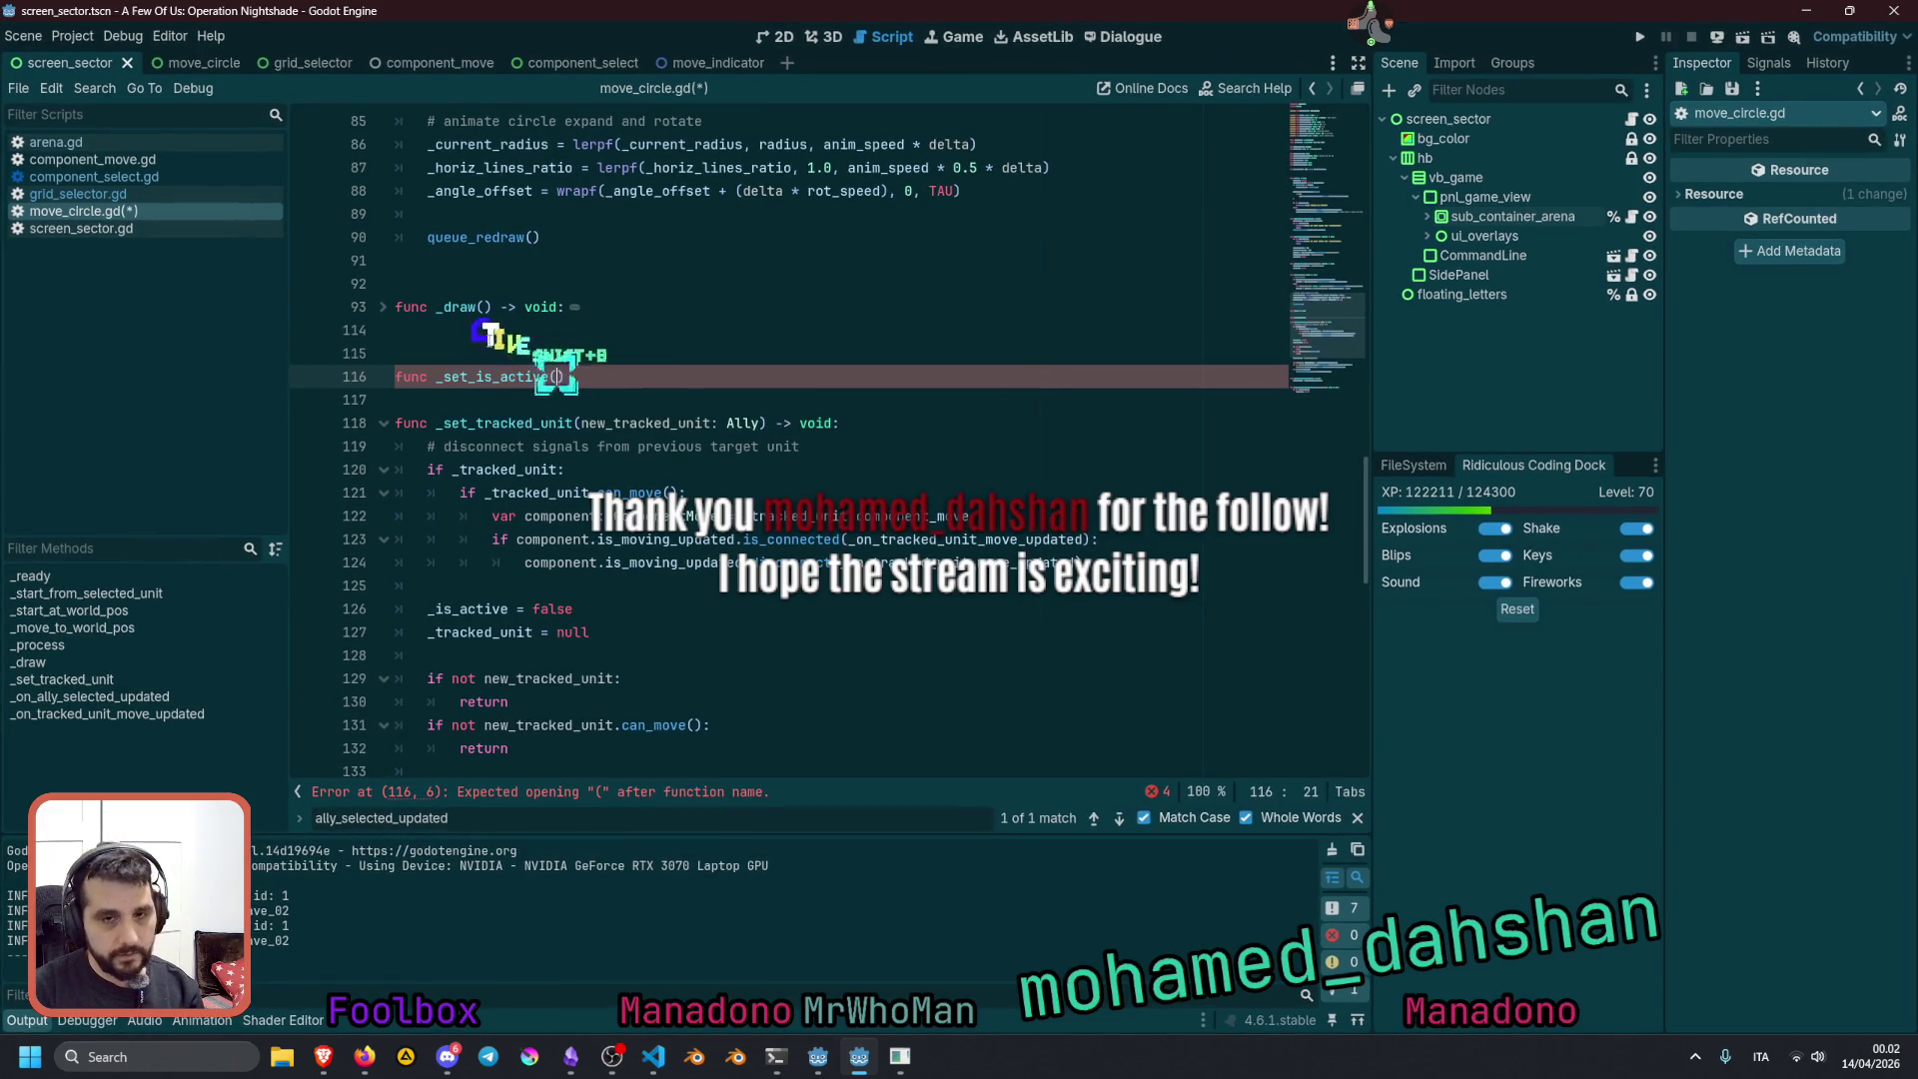
text() -> yod)
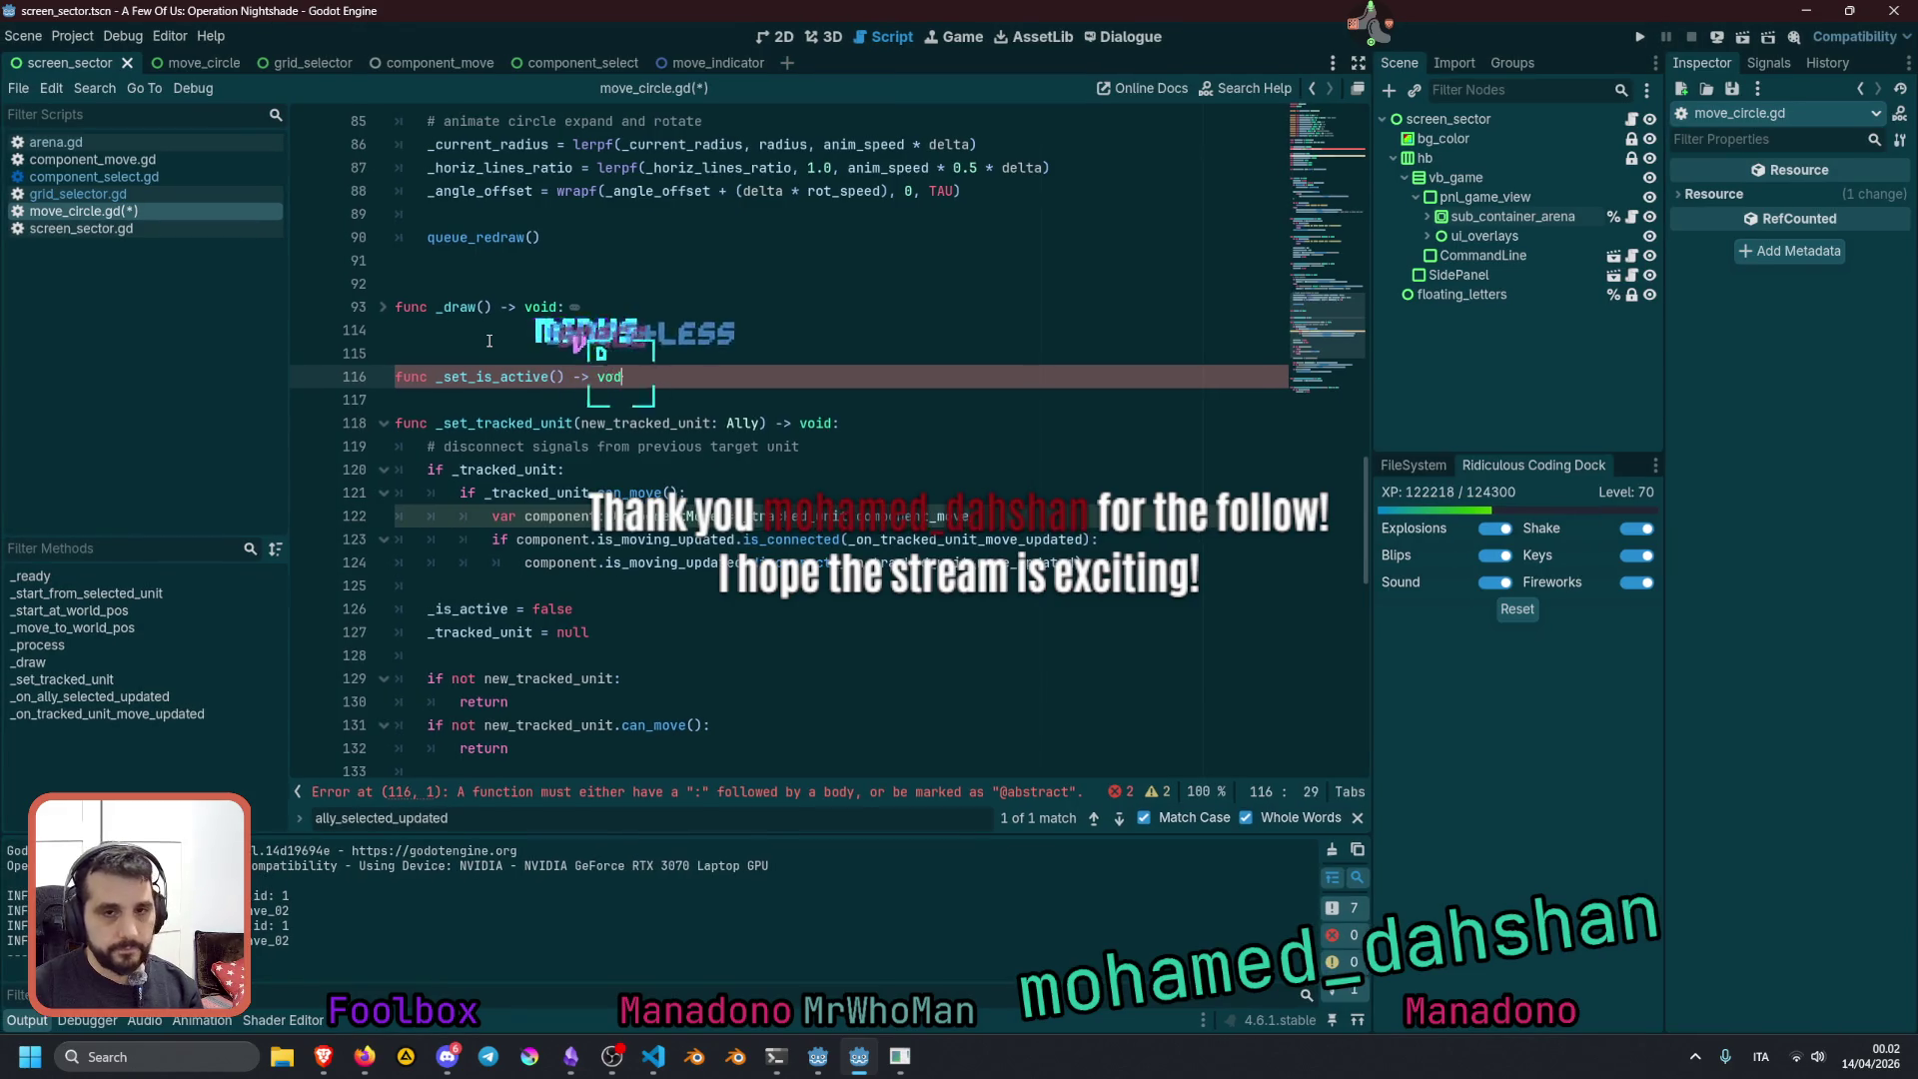
key(BackSpace)
key(BackSpace)
key(BackSpace)
text(vod)
key(BackSpace)
key(BackSpace)
text(oid:)
key(Return)
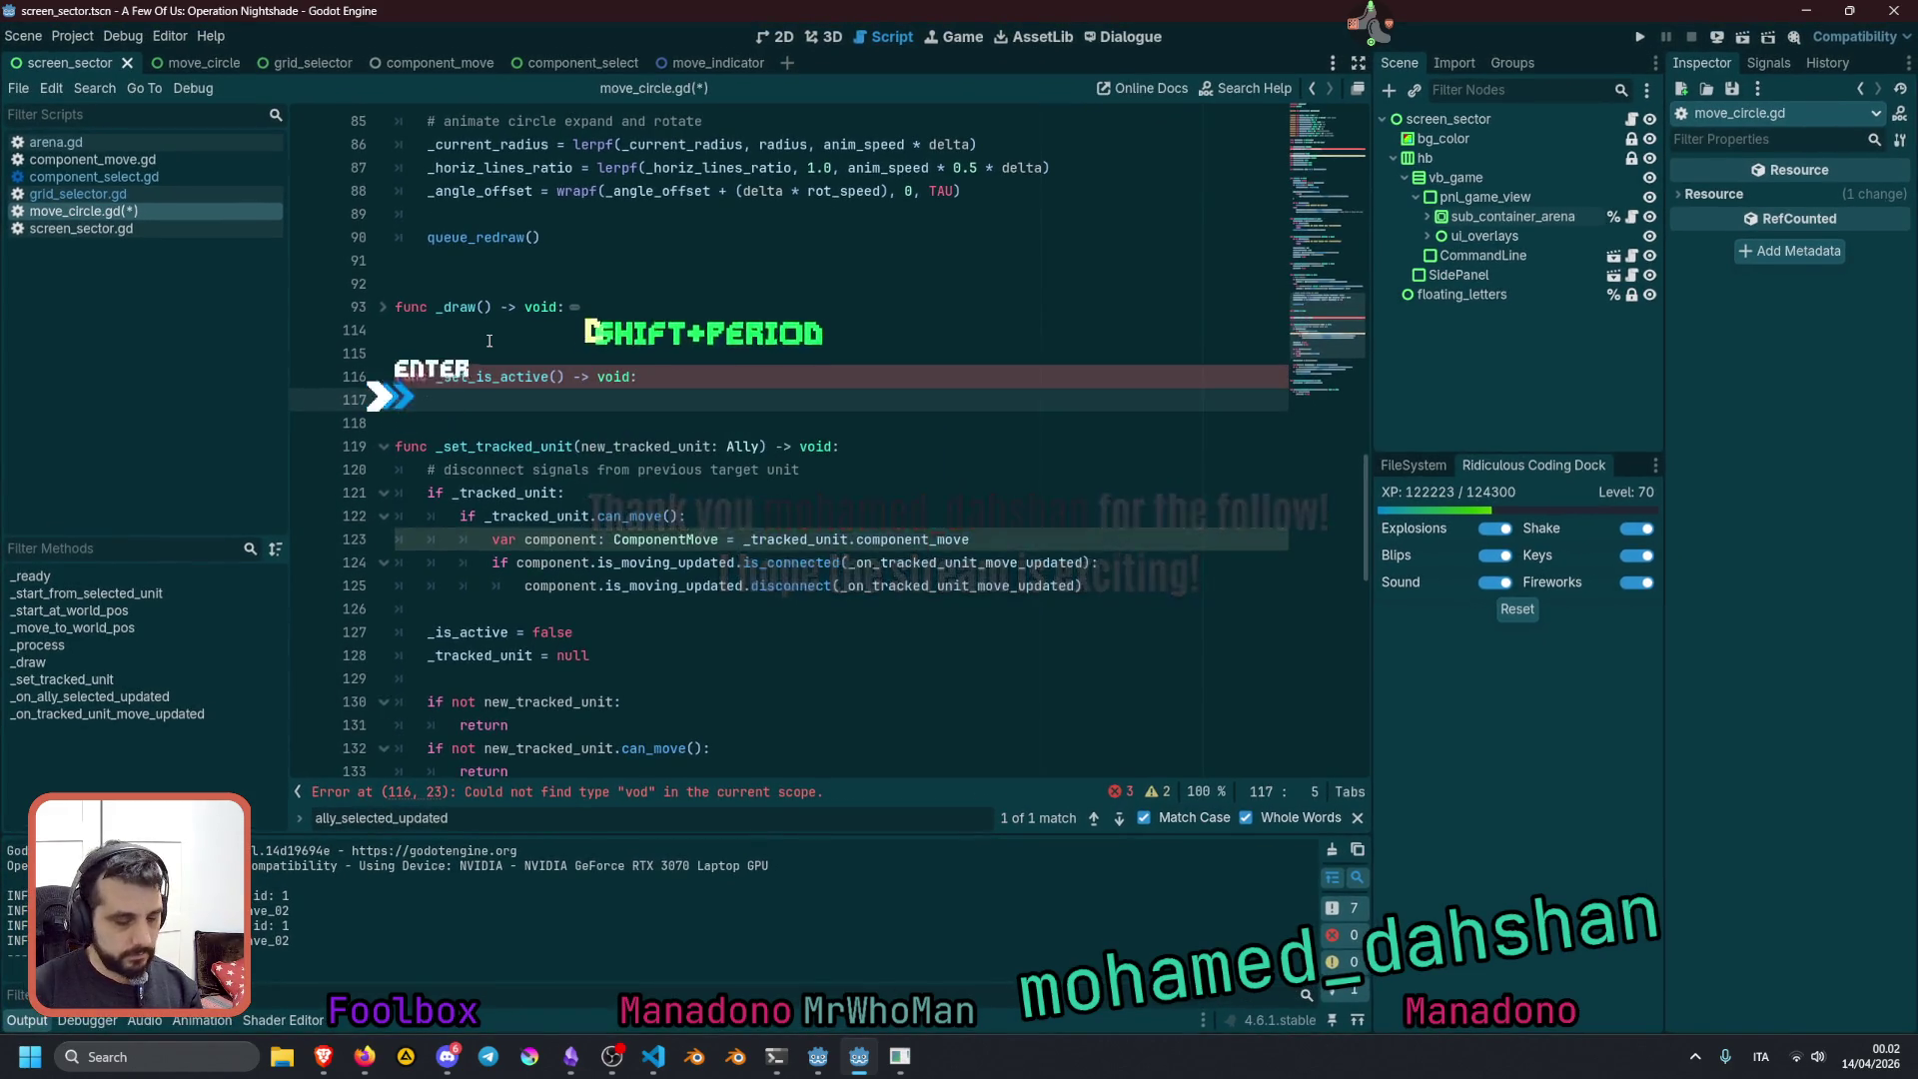
text(set(value): 		_is_active = value 		set_process(_is_active) 		visible = _is_active)
click(540, 399)
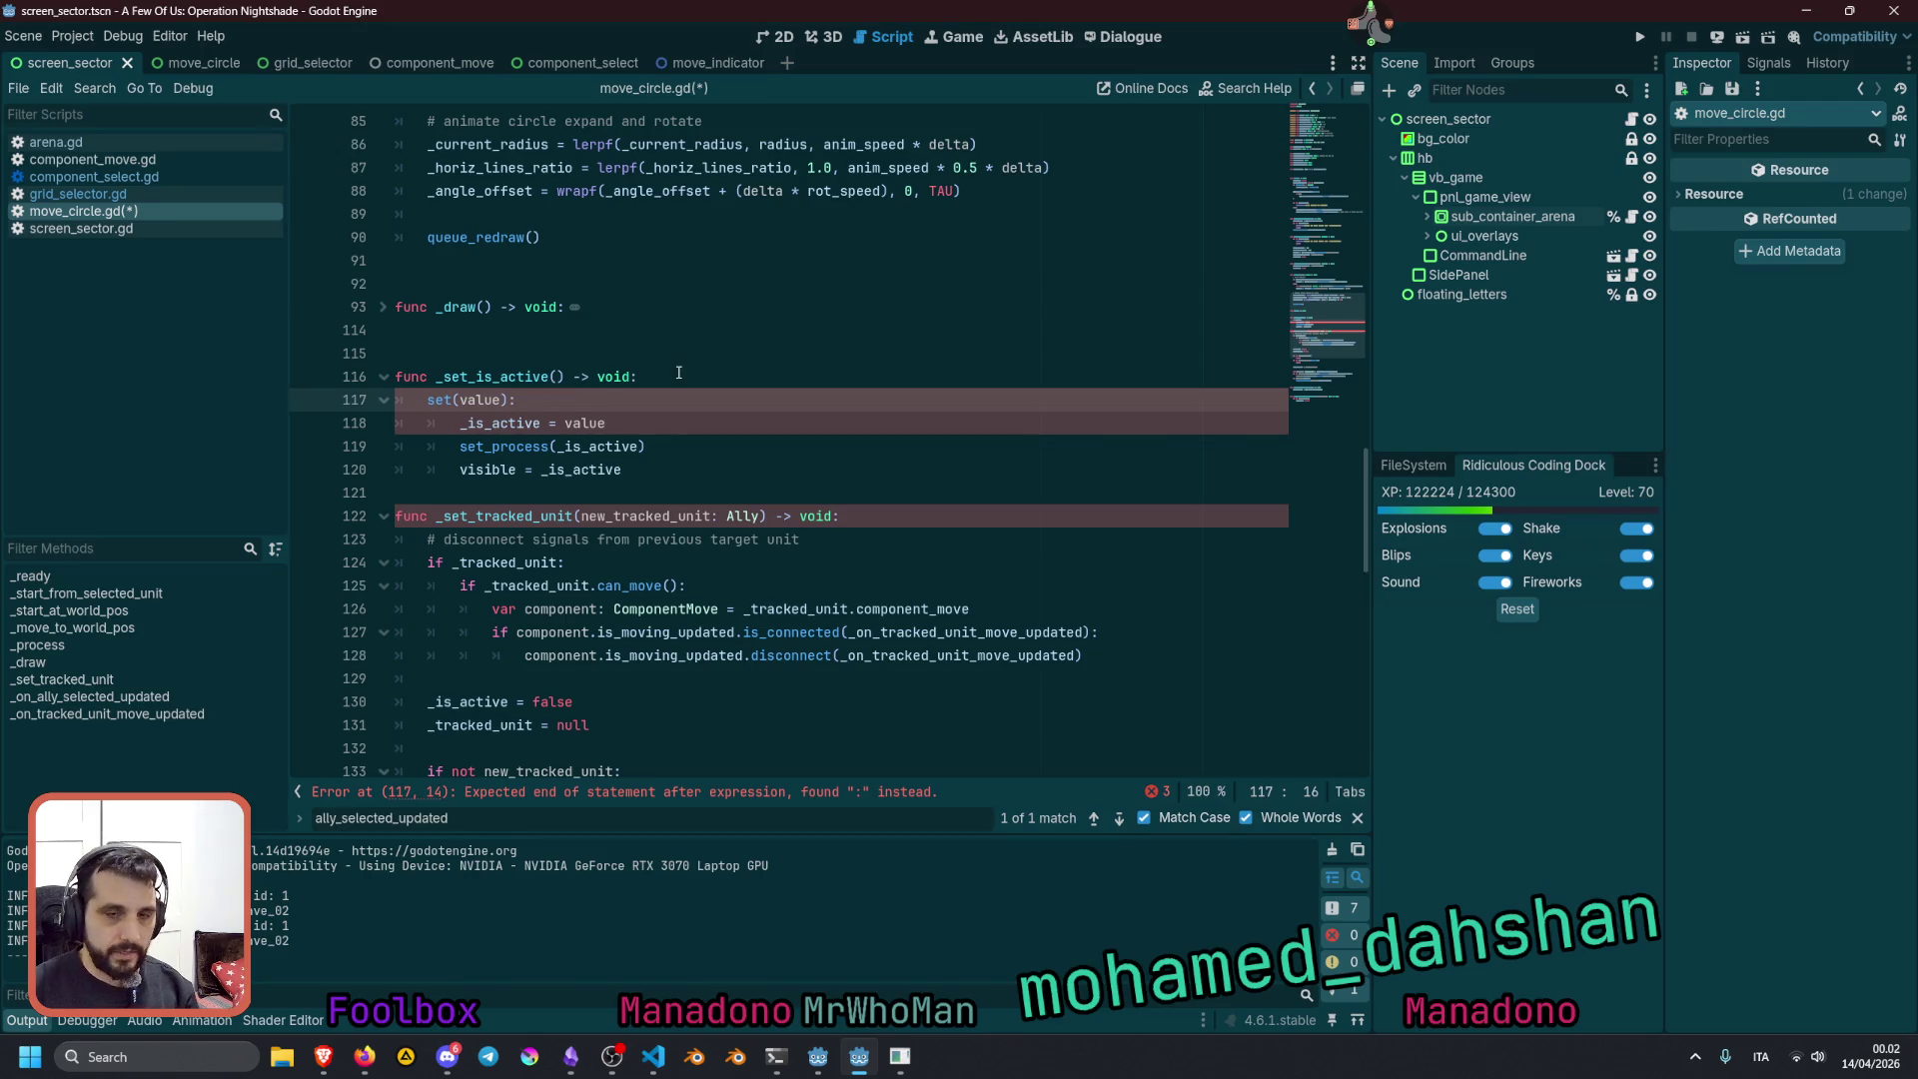
key(Up)
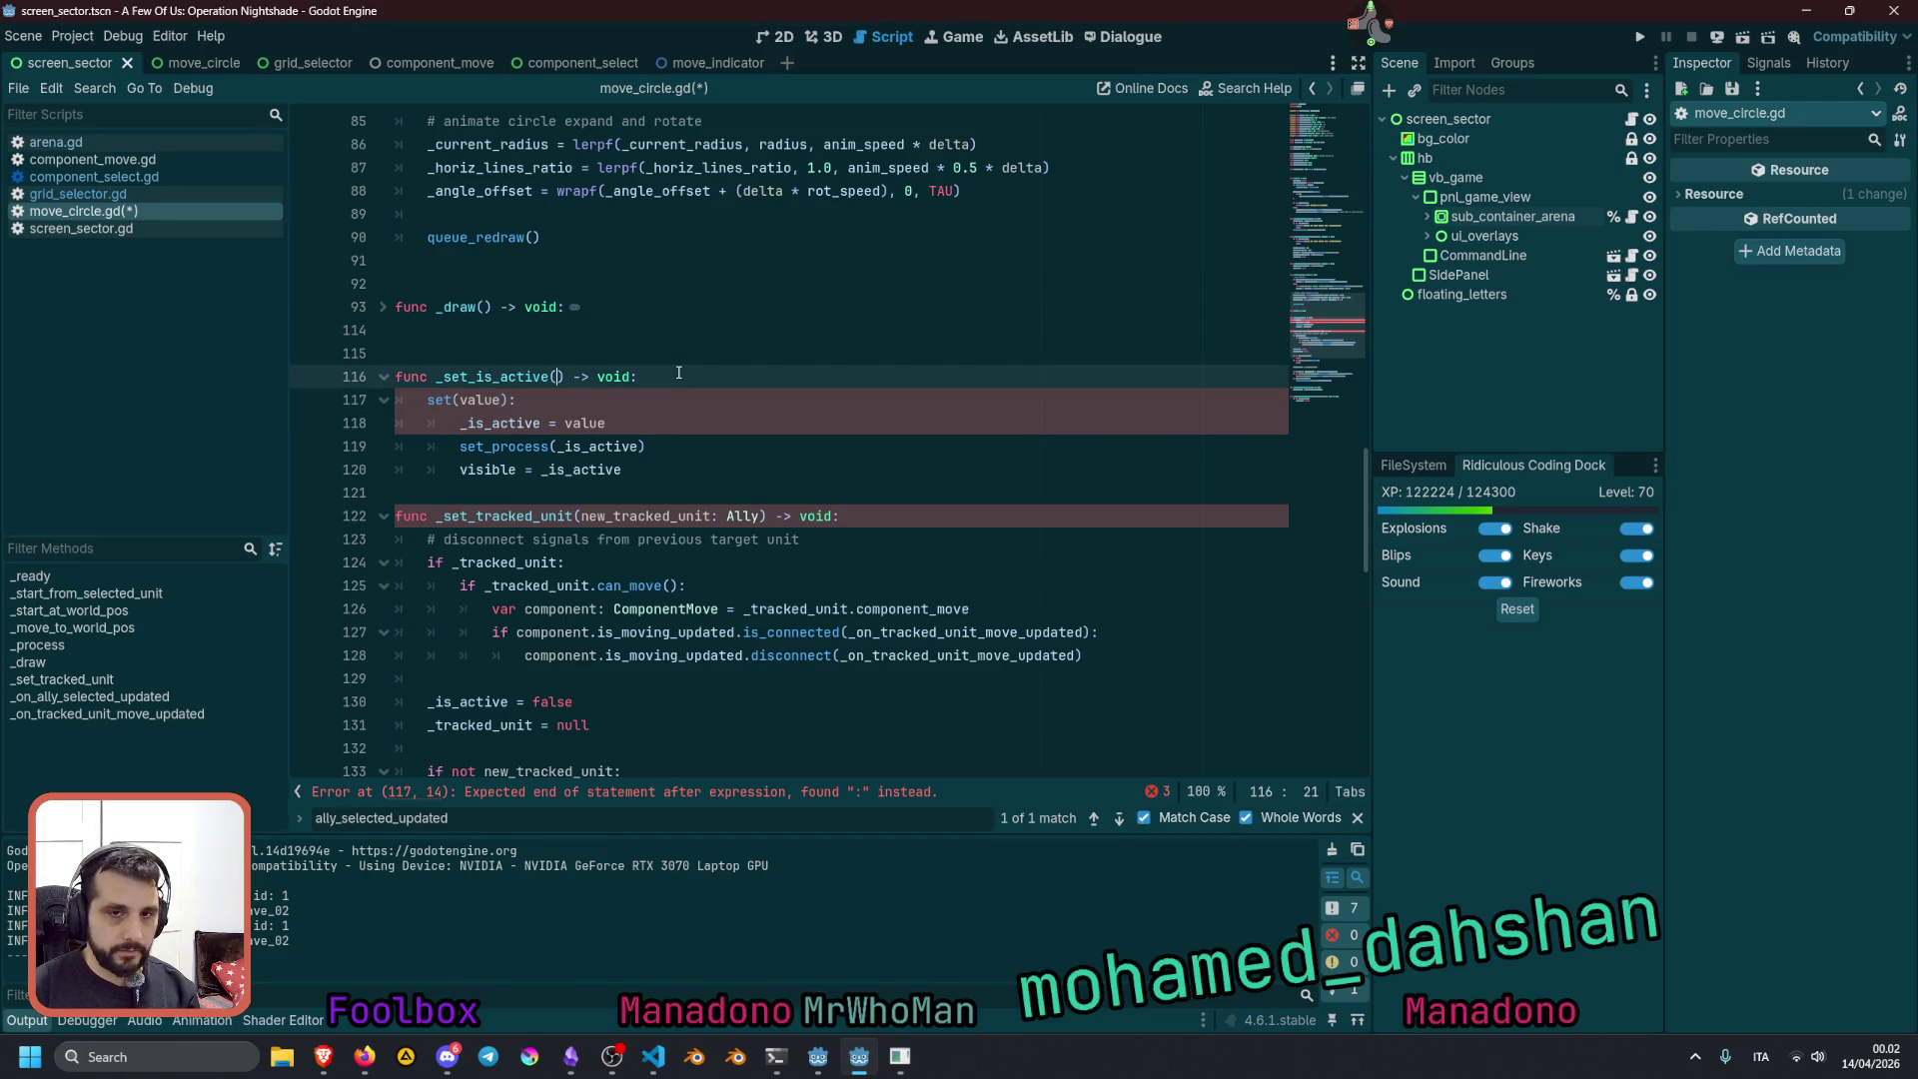
text(value: )
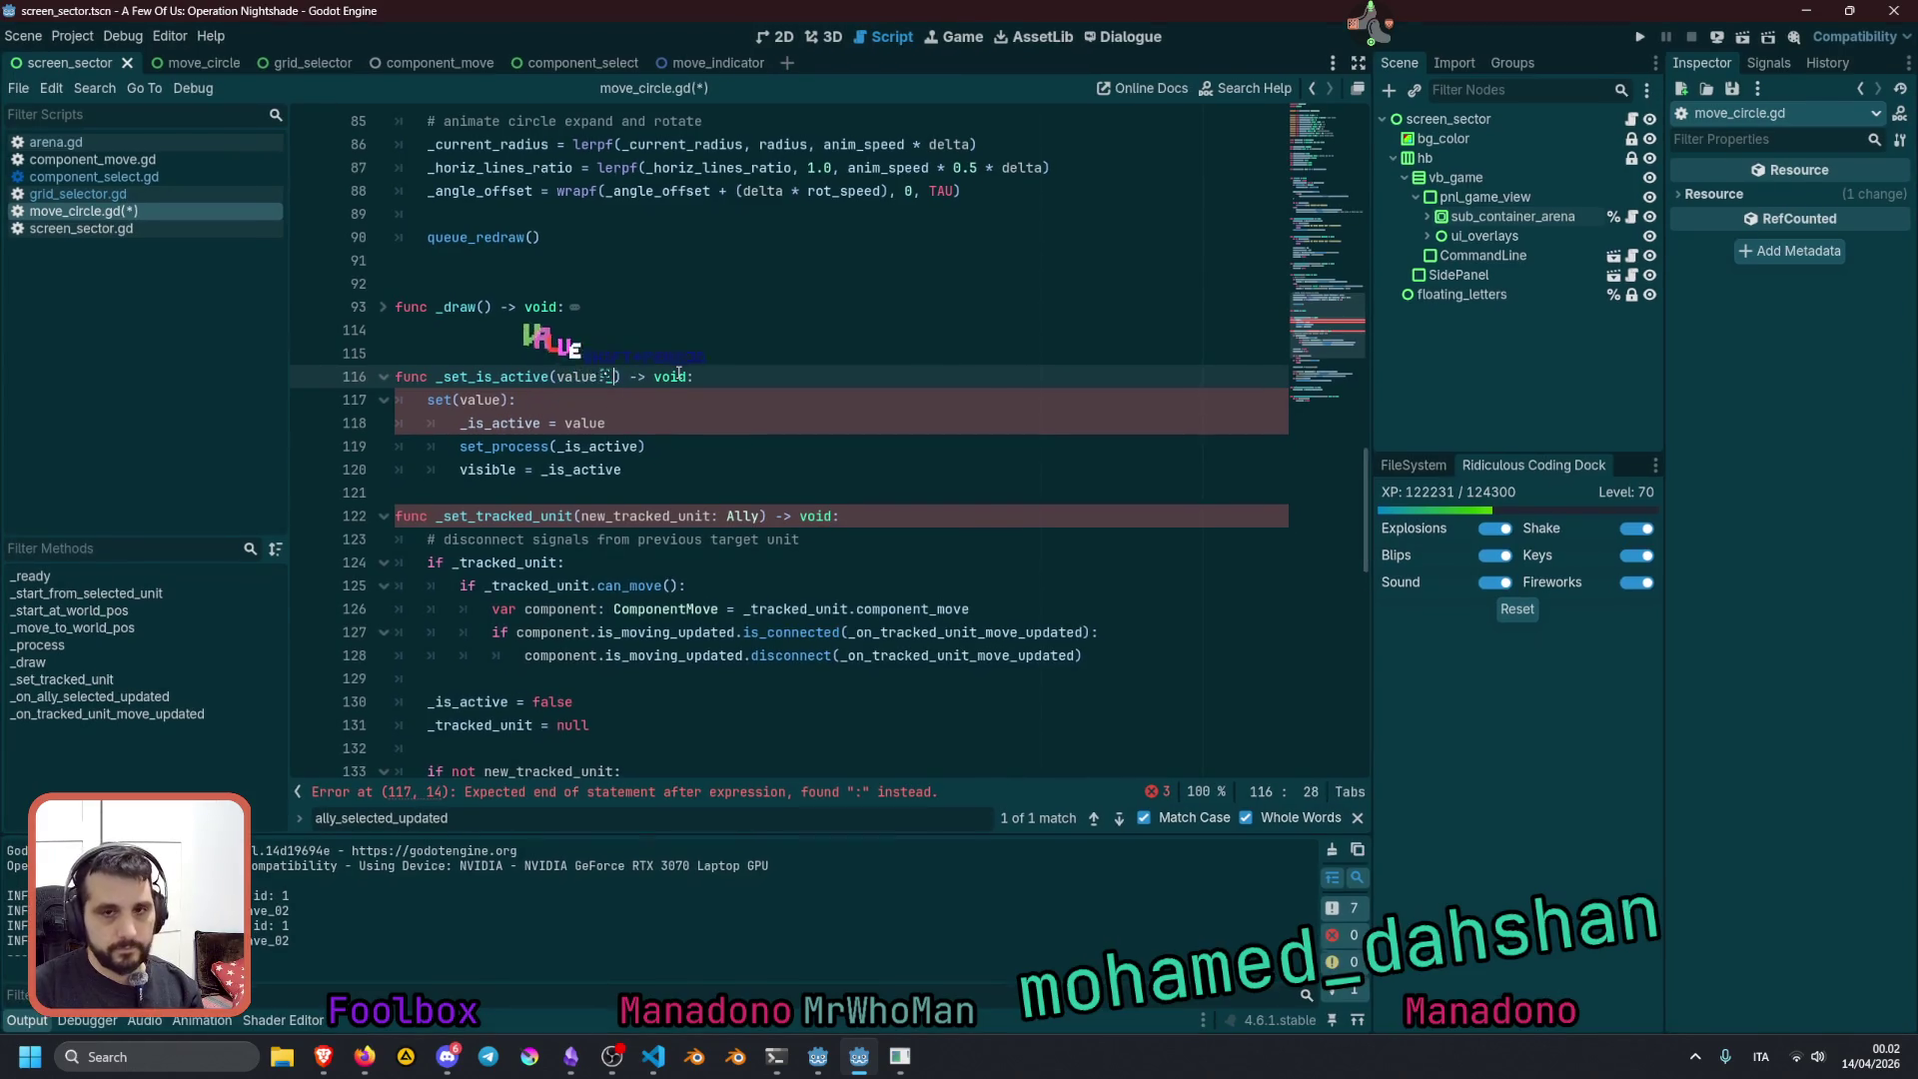
text(bool)
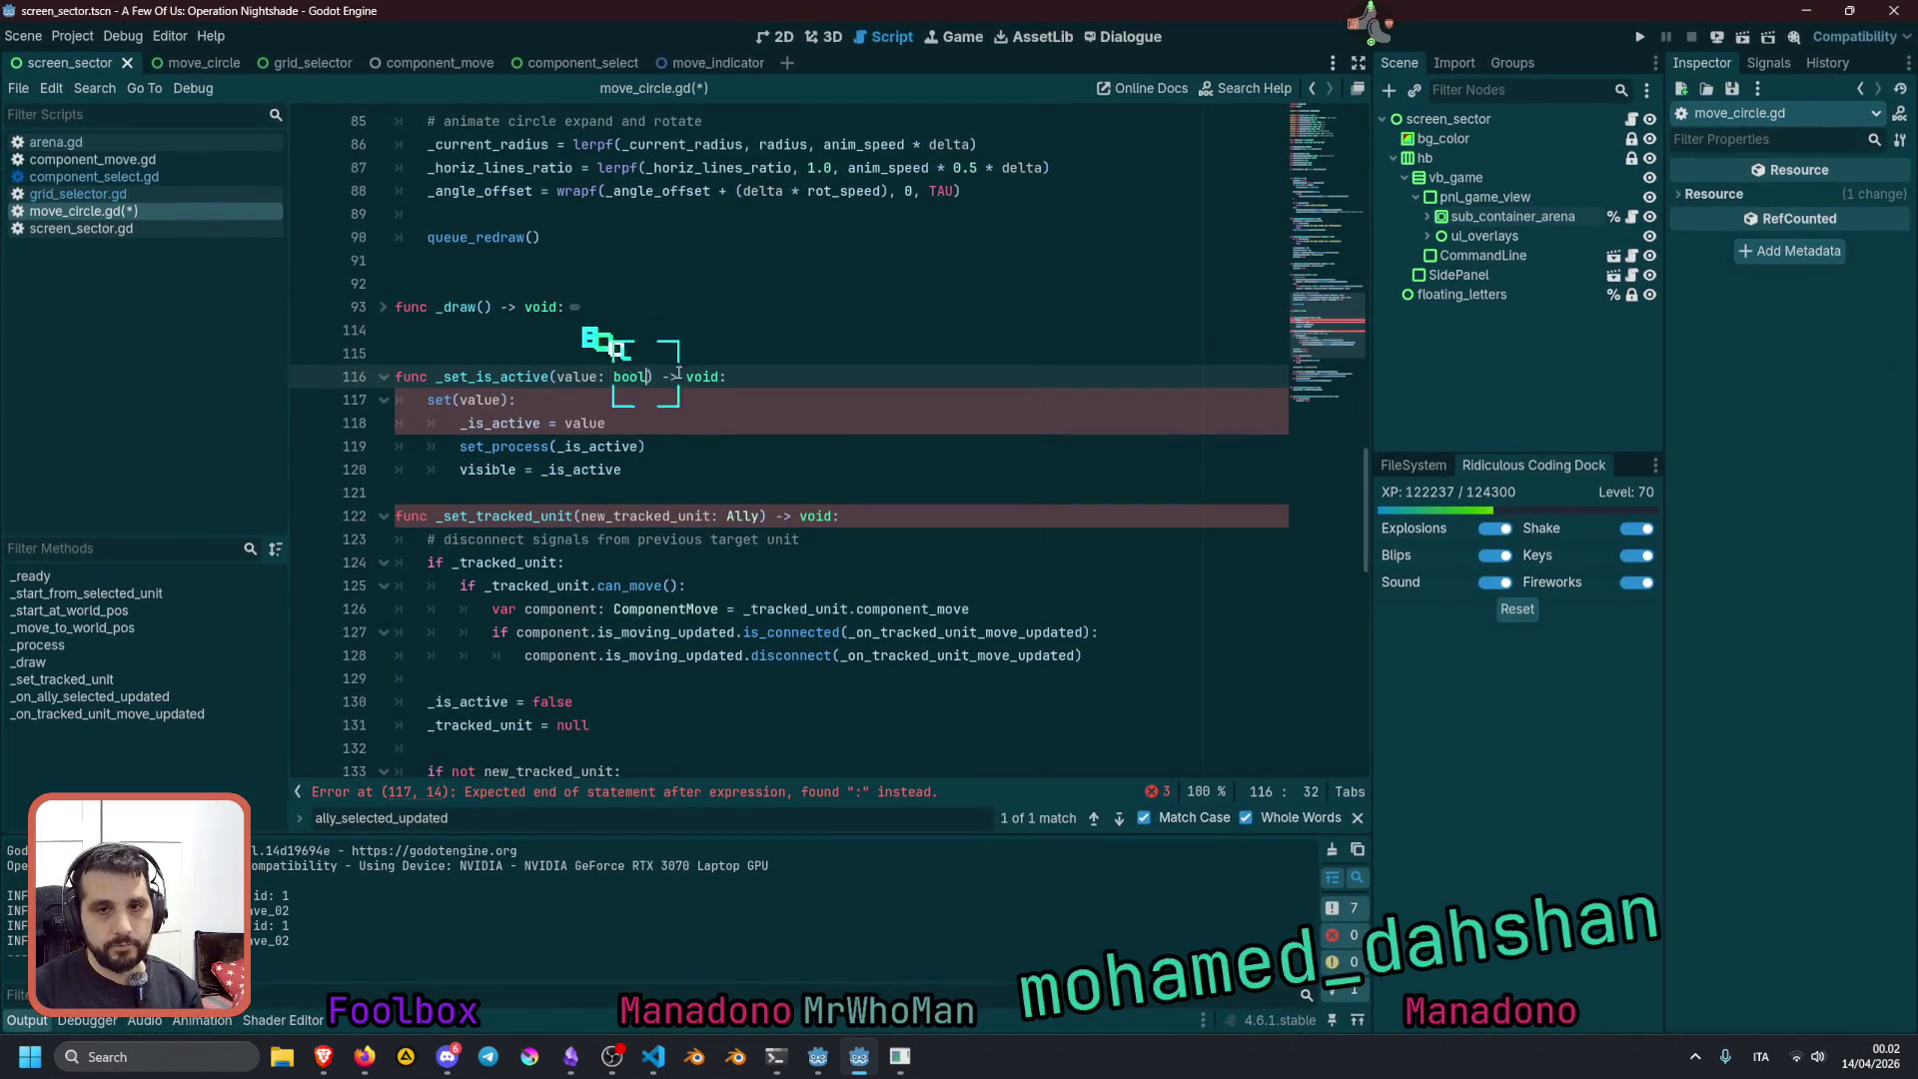
De-indent the pasted body, delete the leftover set(value) line and add blank lines after it
click(503, 400)
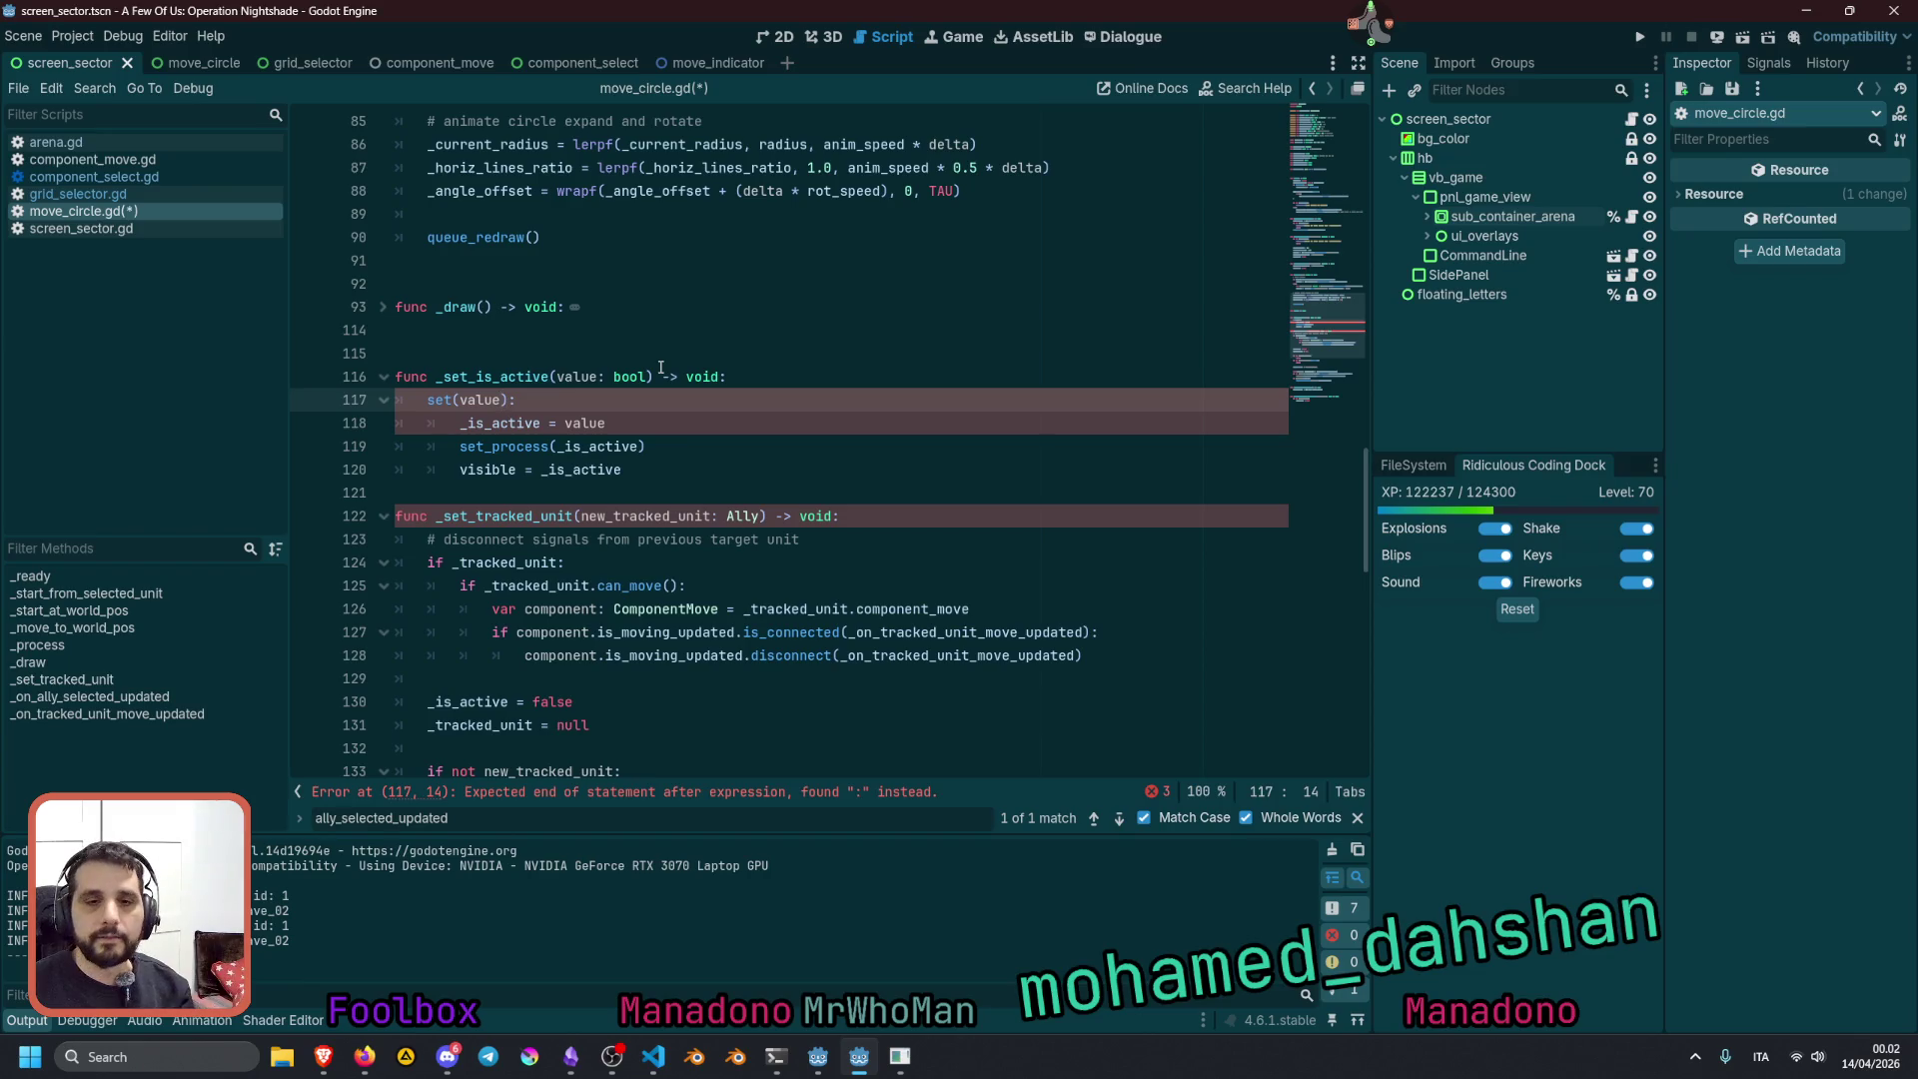
key(Down)
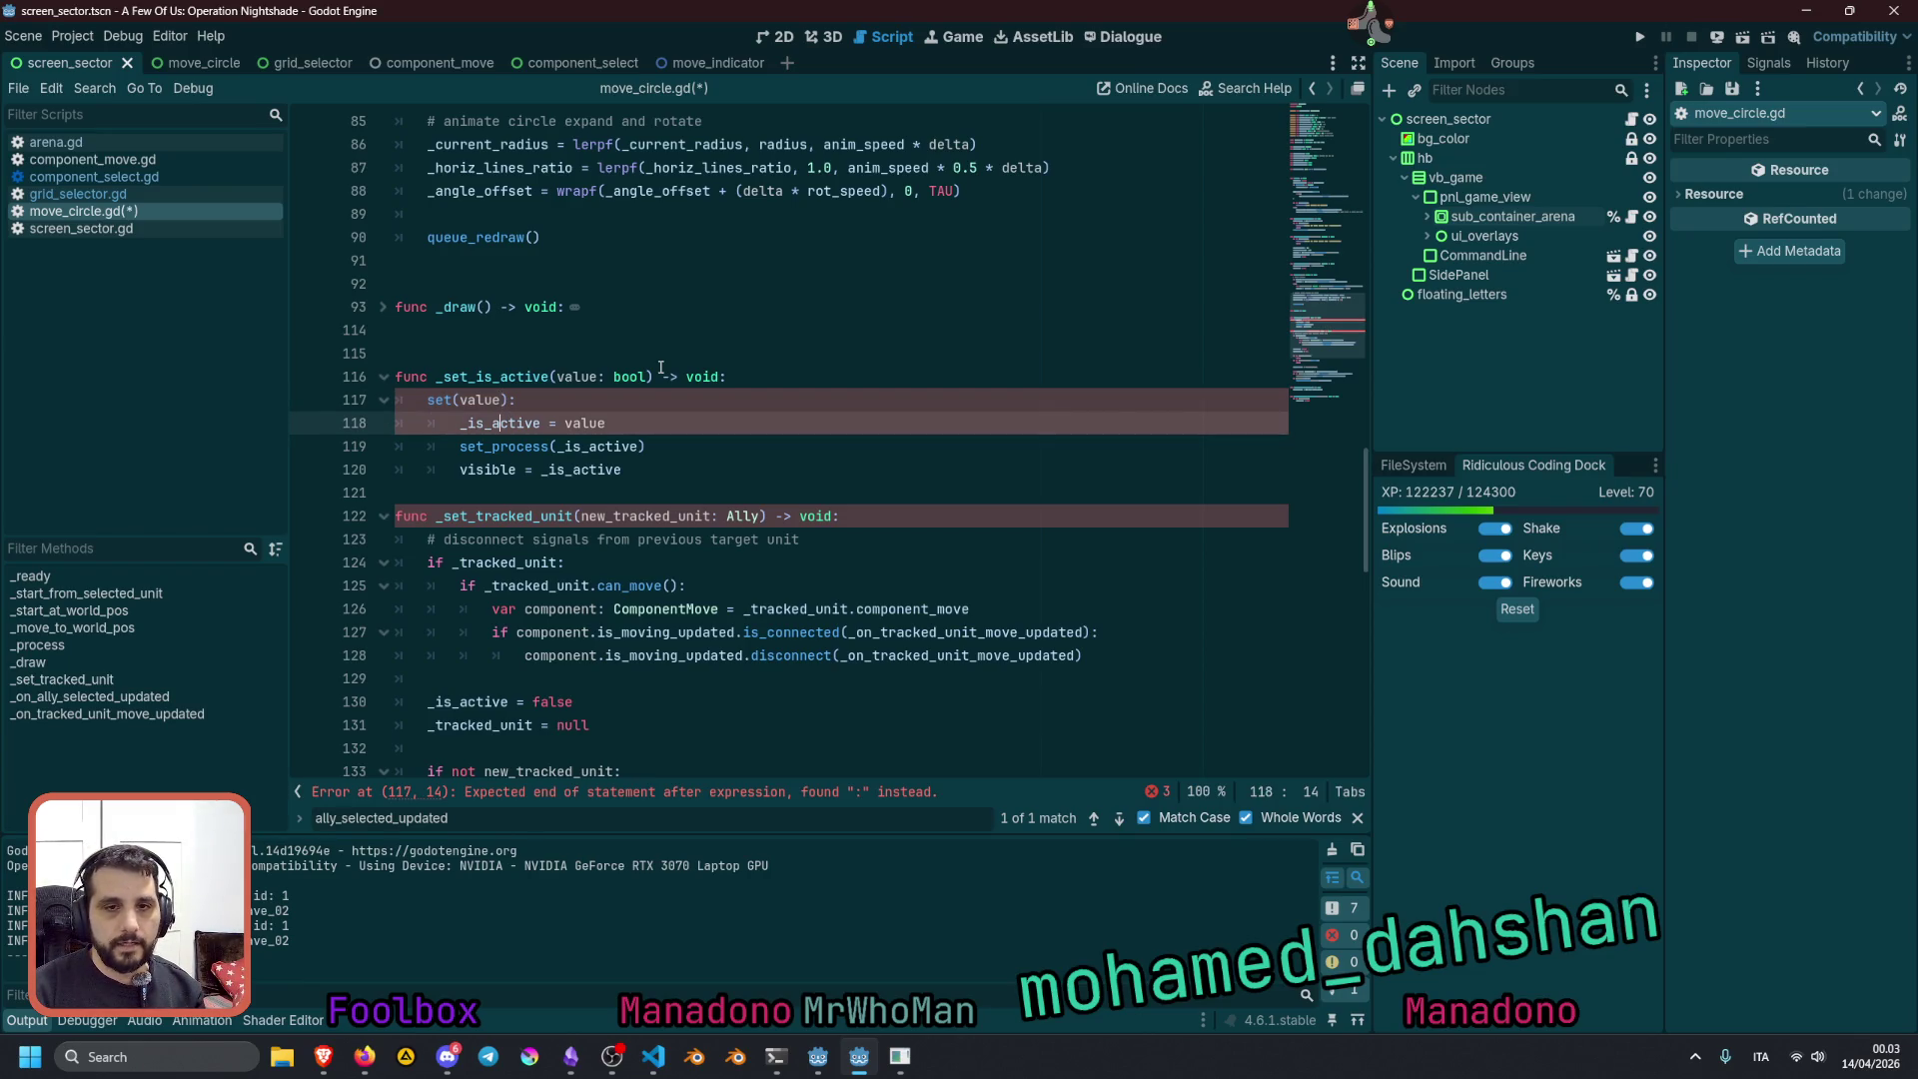
key(shift+Down)
key(shift+Down)
key(shift+Tab)
key(Up)
key(Up)
key(End)
key(shift+Home)
key(shift+Home)
key(BackSpace)
key(Delete)
key(End)
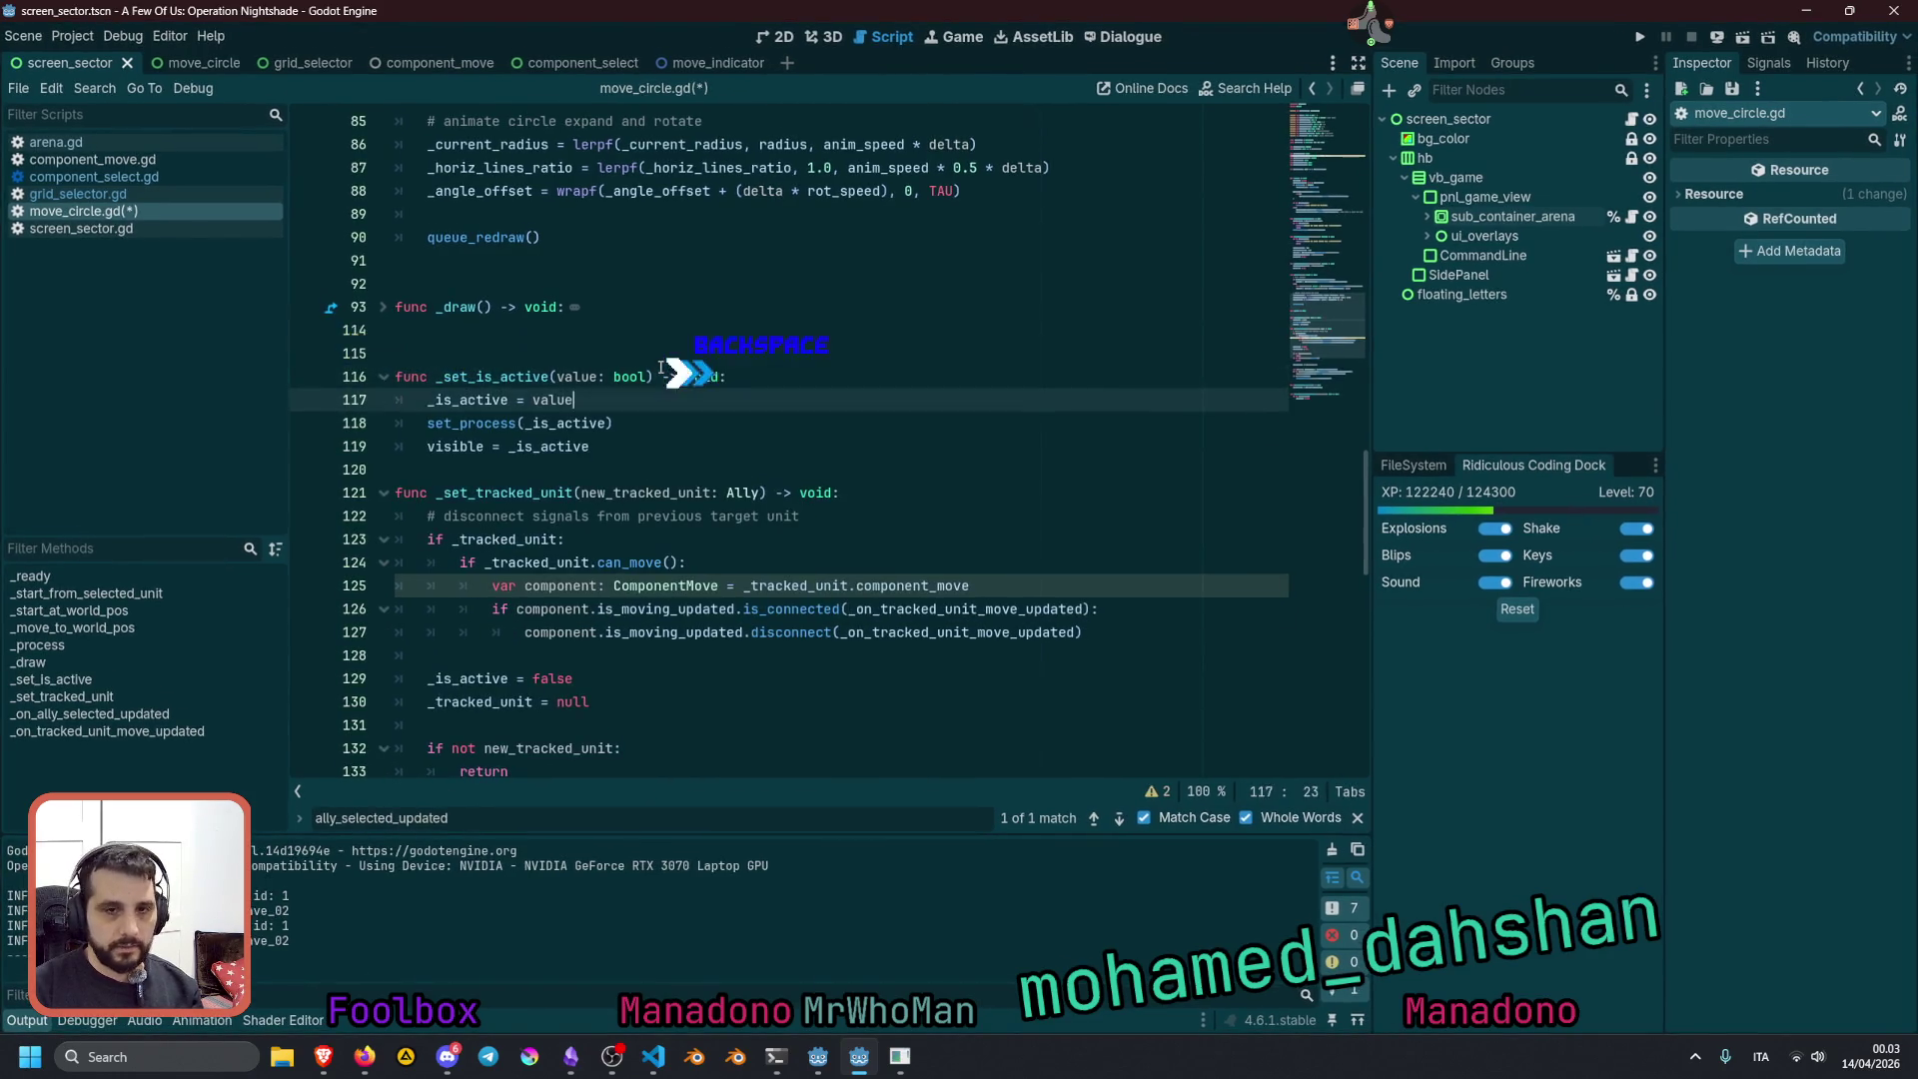
key(Down)
key(Down)
key(Return)
key(Up)
key(Return)
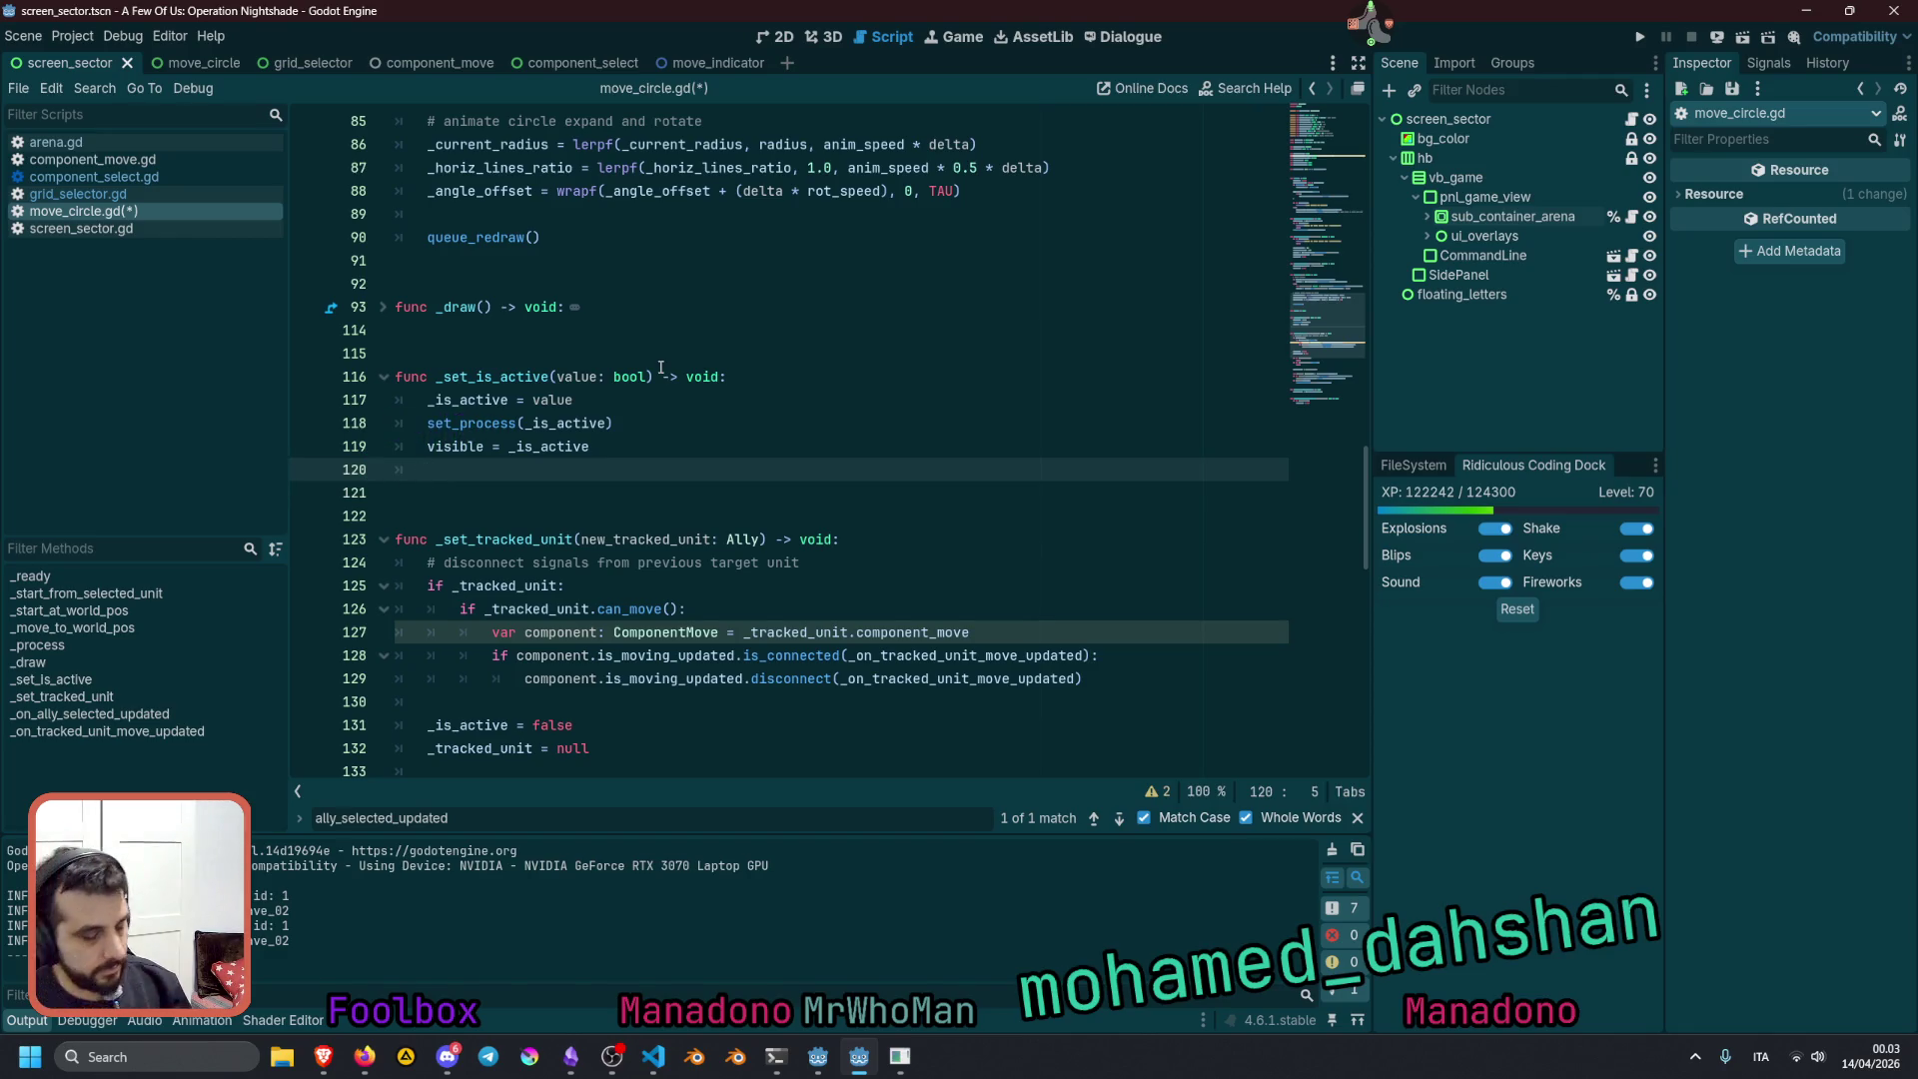
Begin an 'if _tracked_unit:' condition at the end of _set_is_active
text(if _)
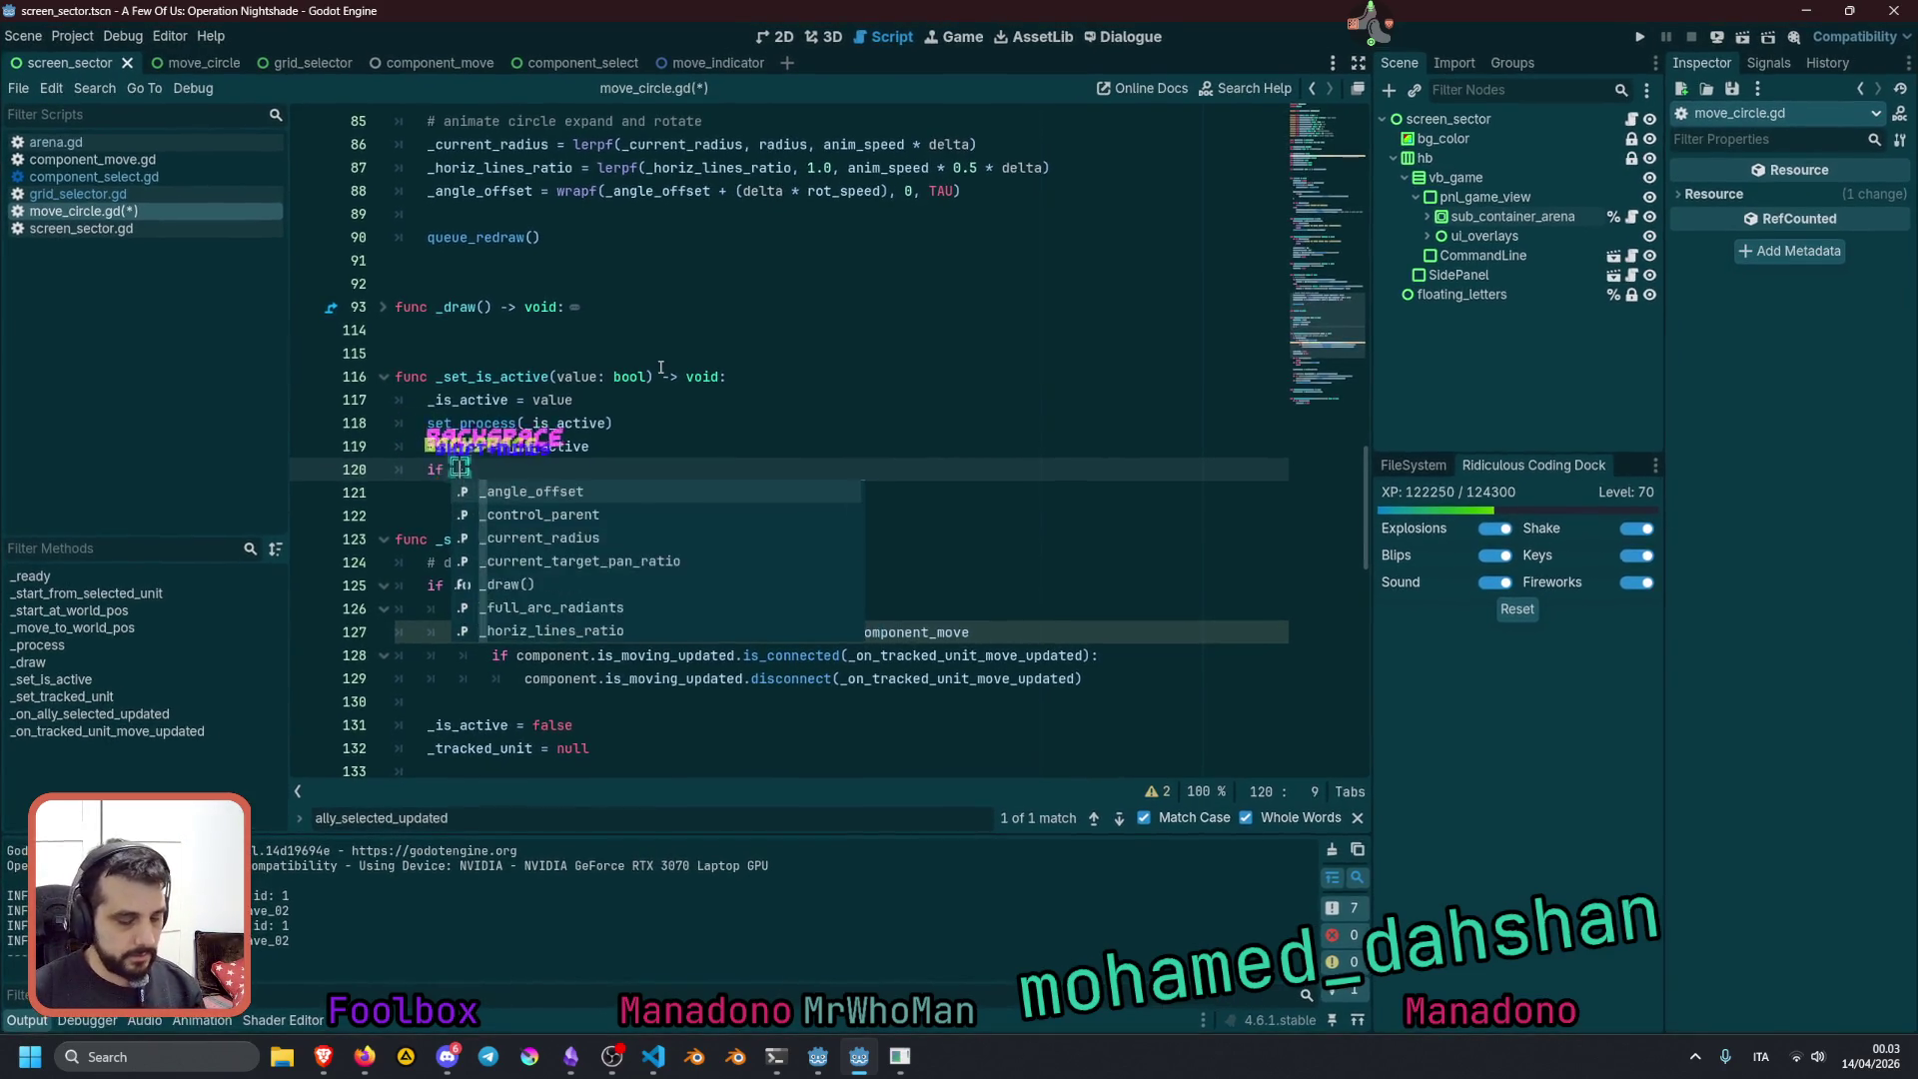
text(tra)
key(Return)
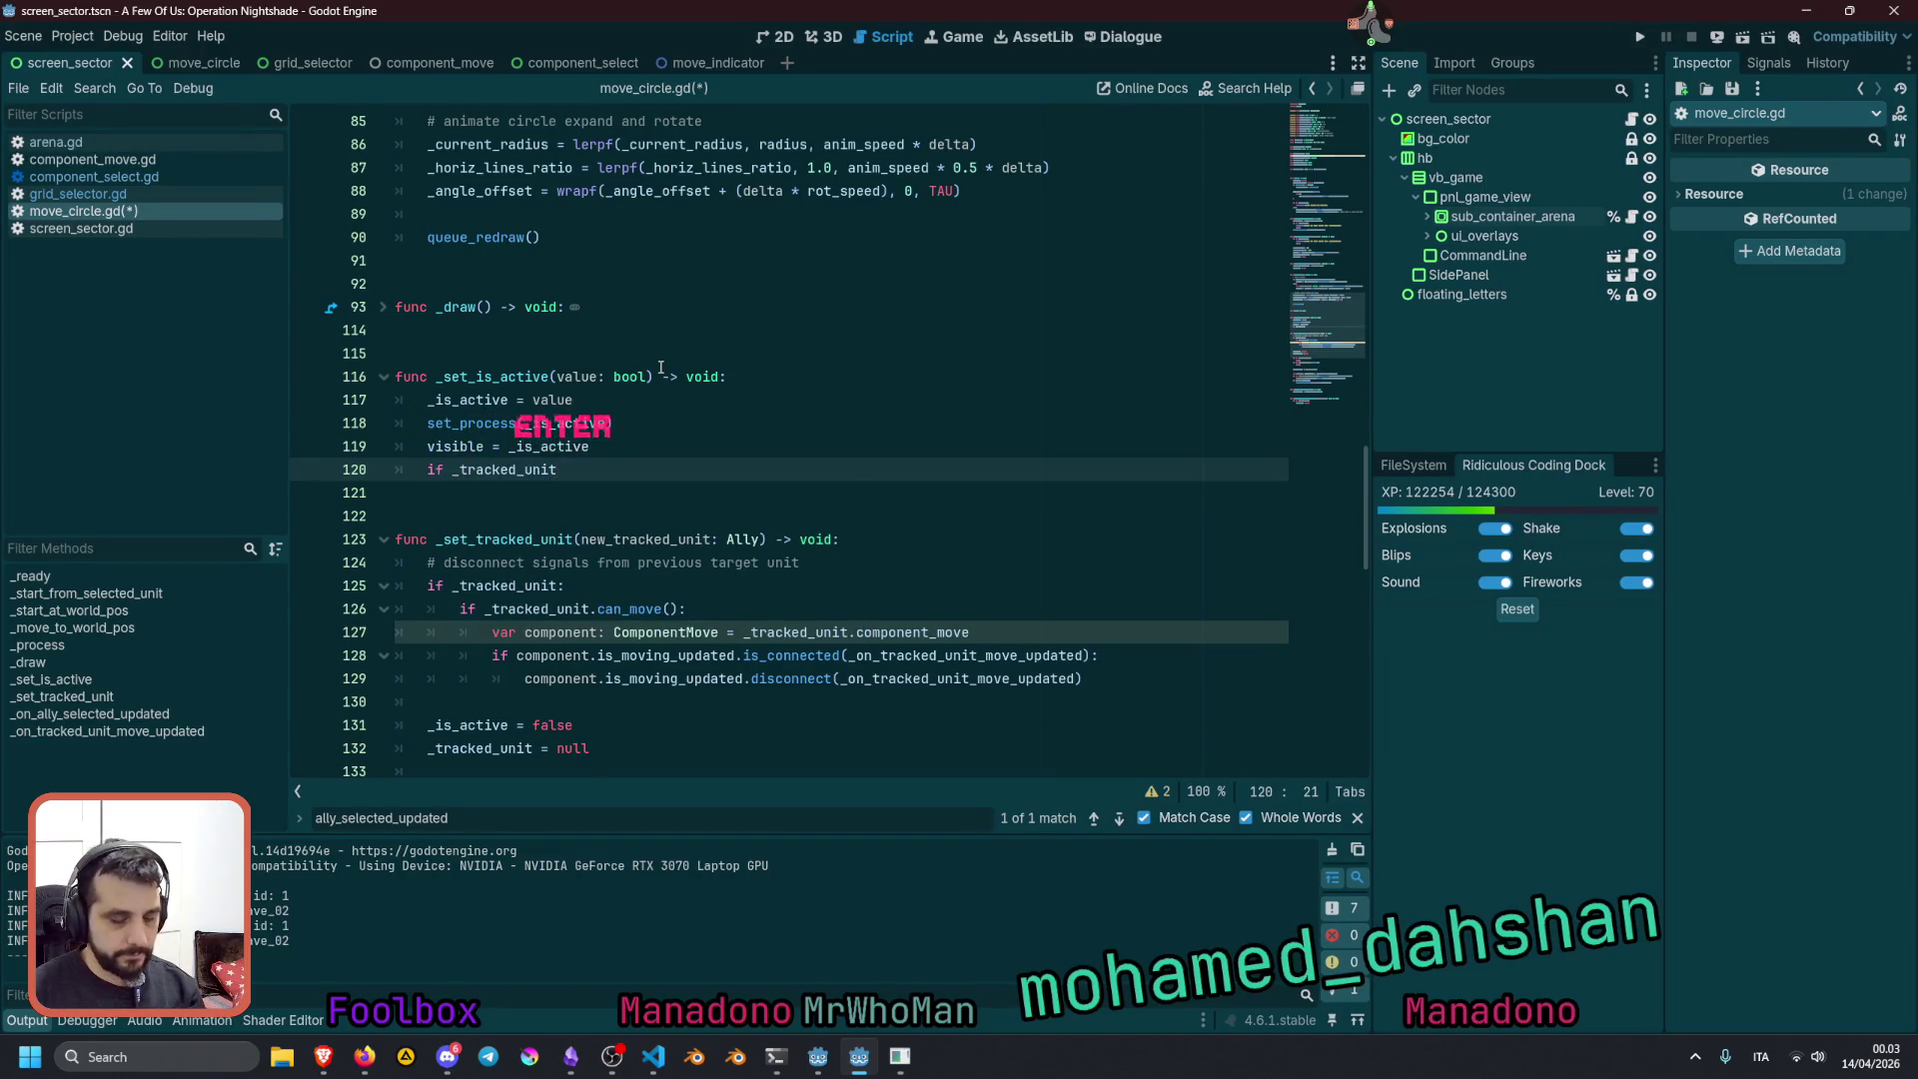
text(:)
key(Return)
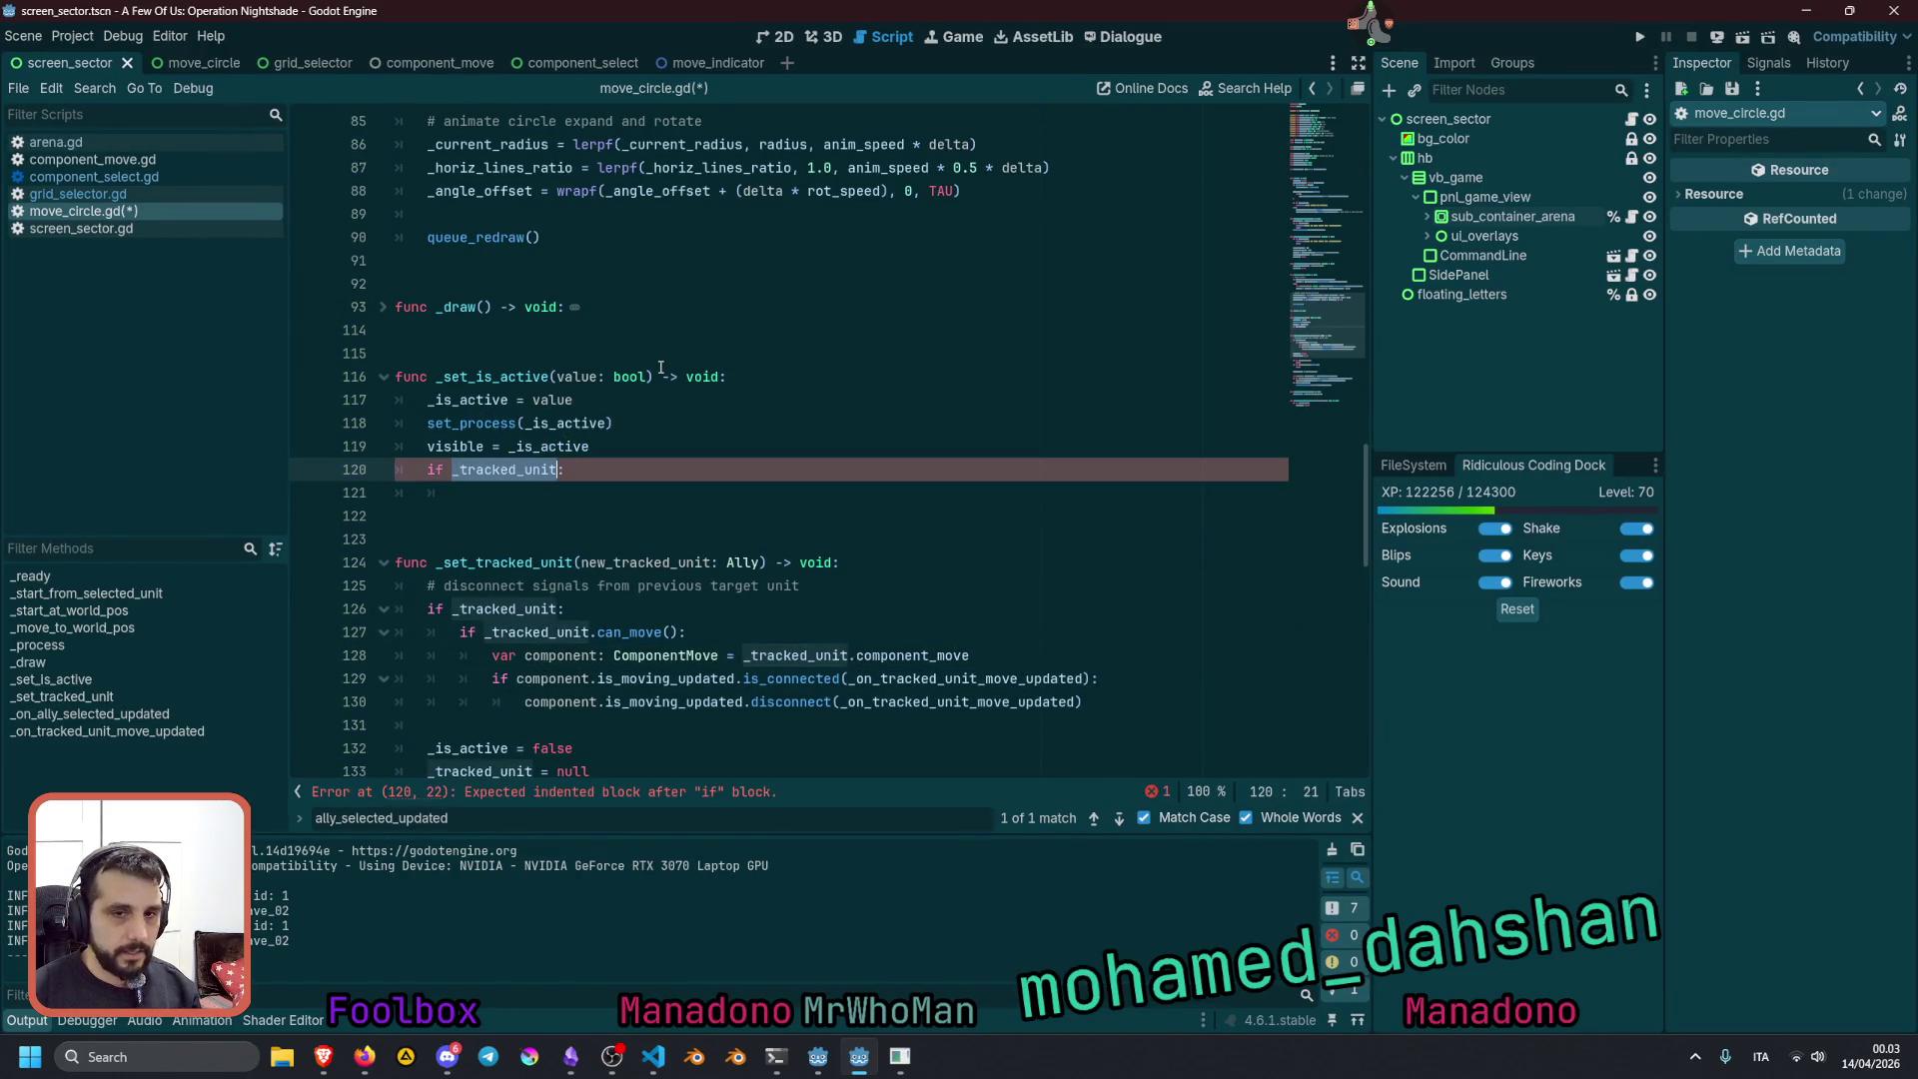
key(ctrl+c)
key(Down)
key(ctrl+v)
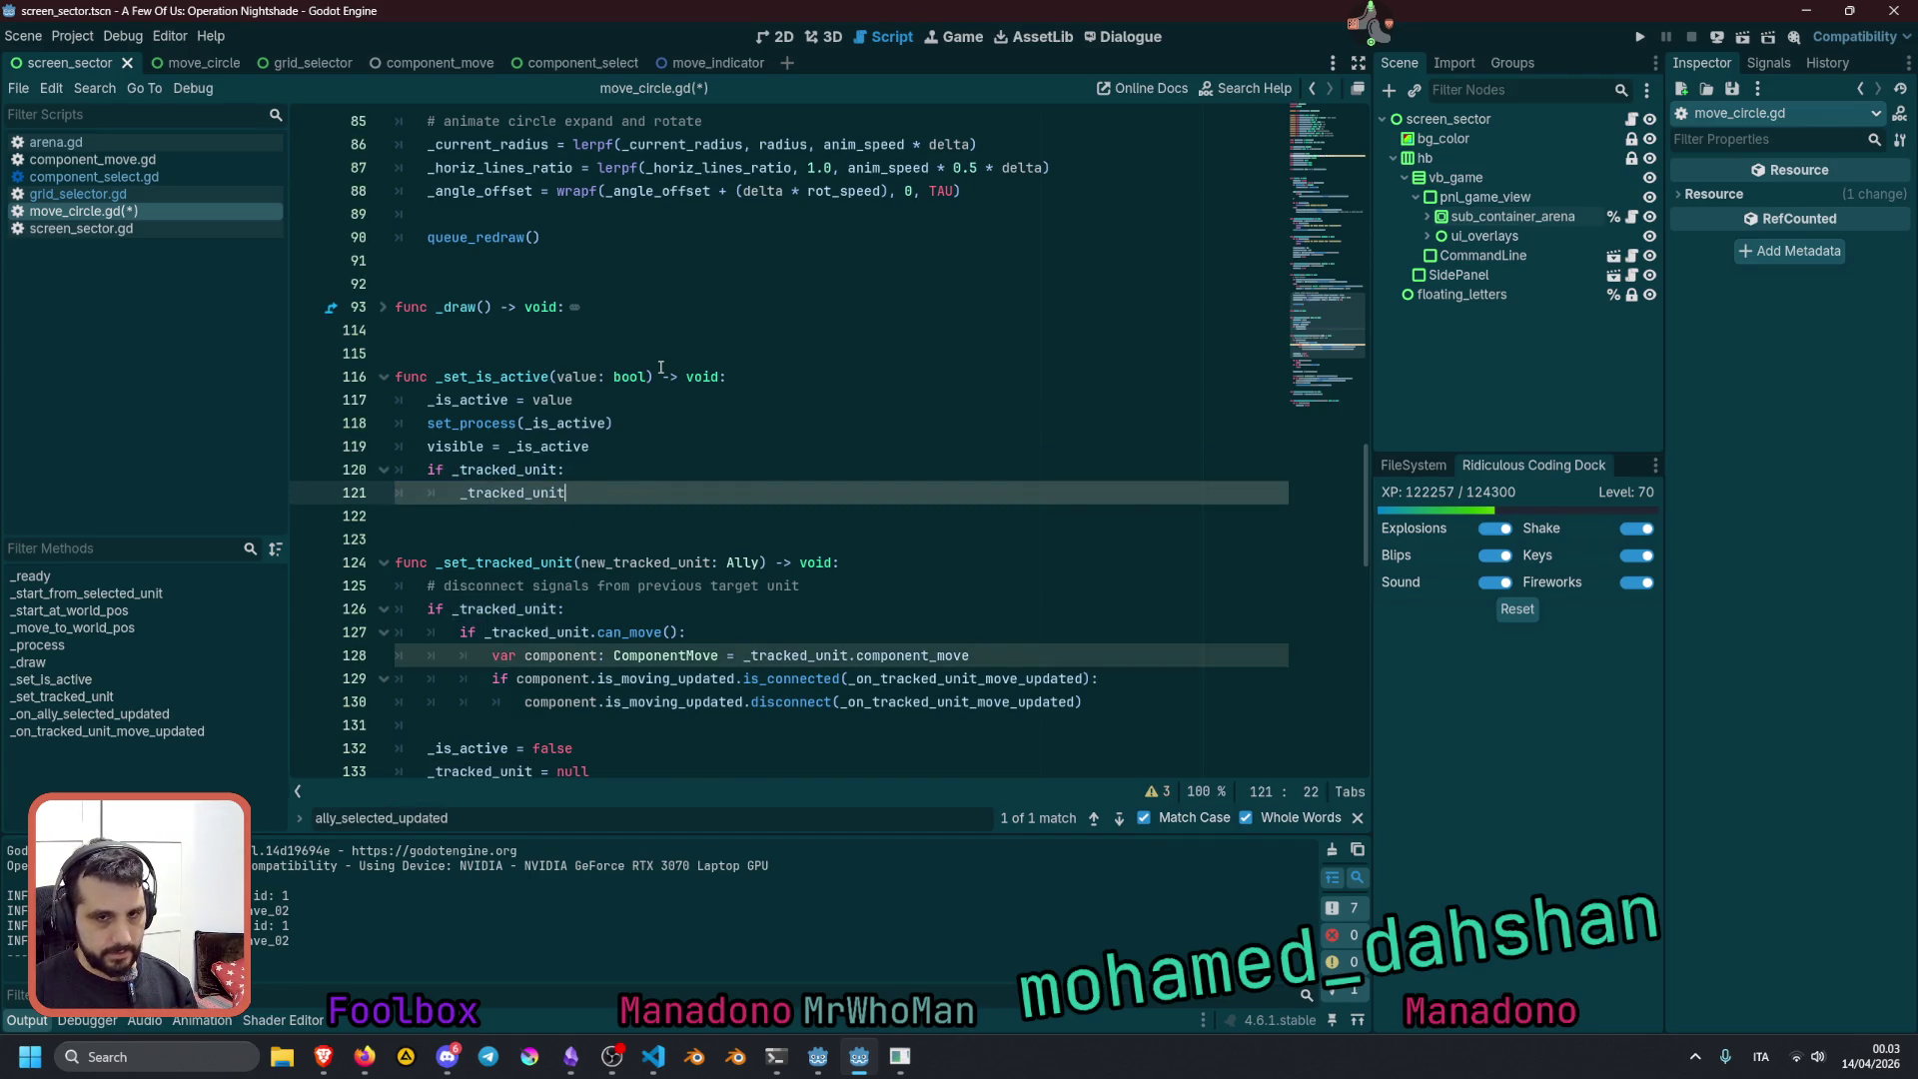
key(Up)
key(Down)
key(shift+Home)
key(shift+Home)
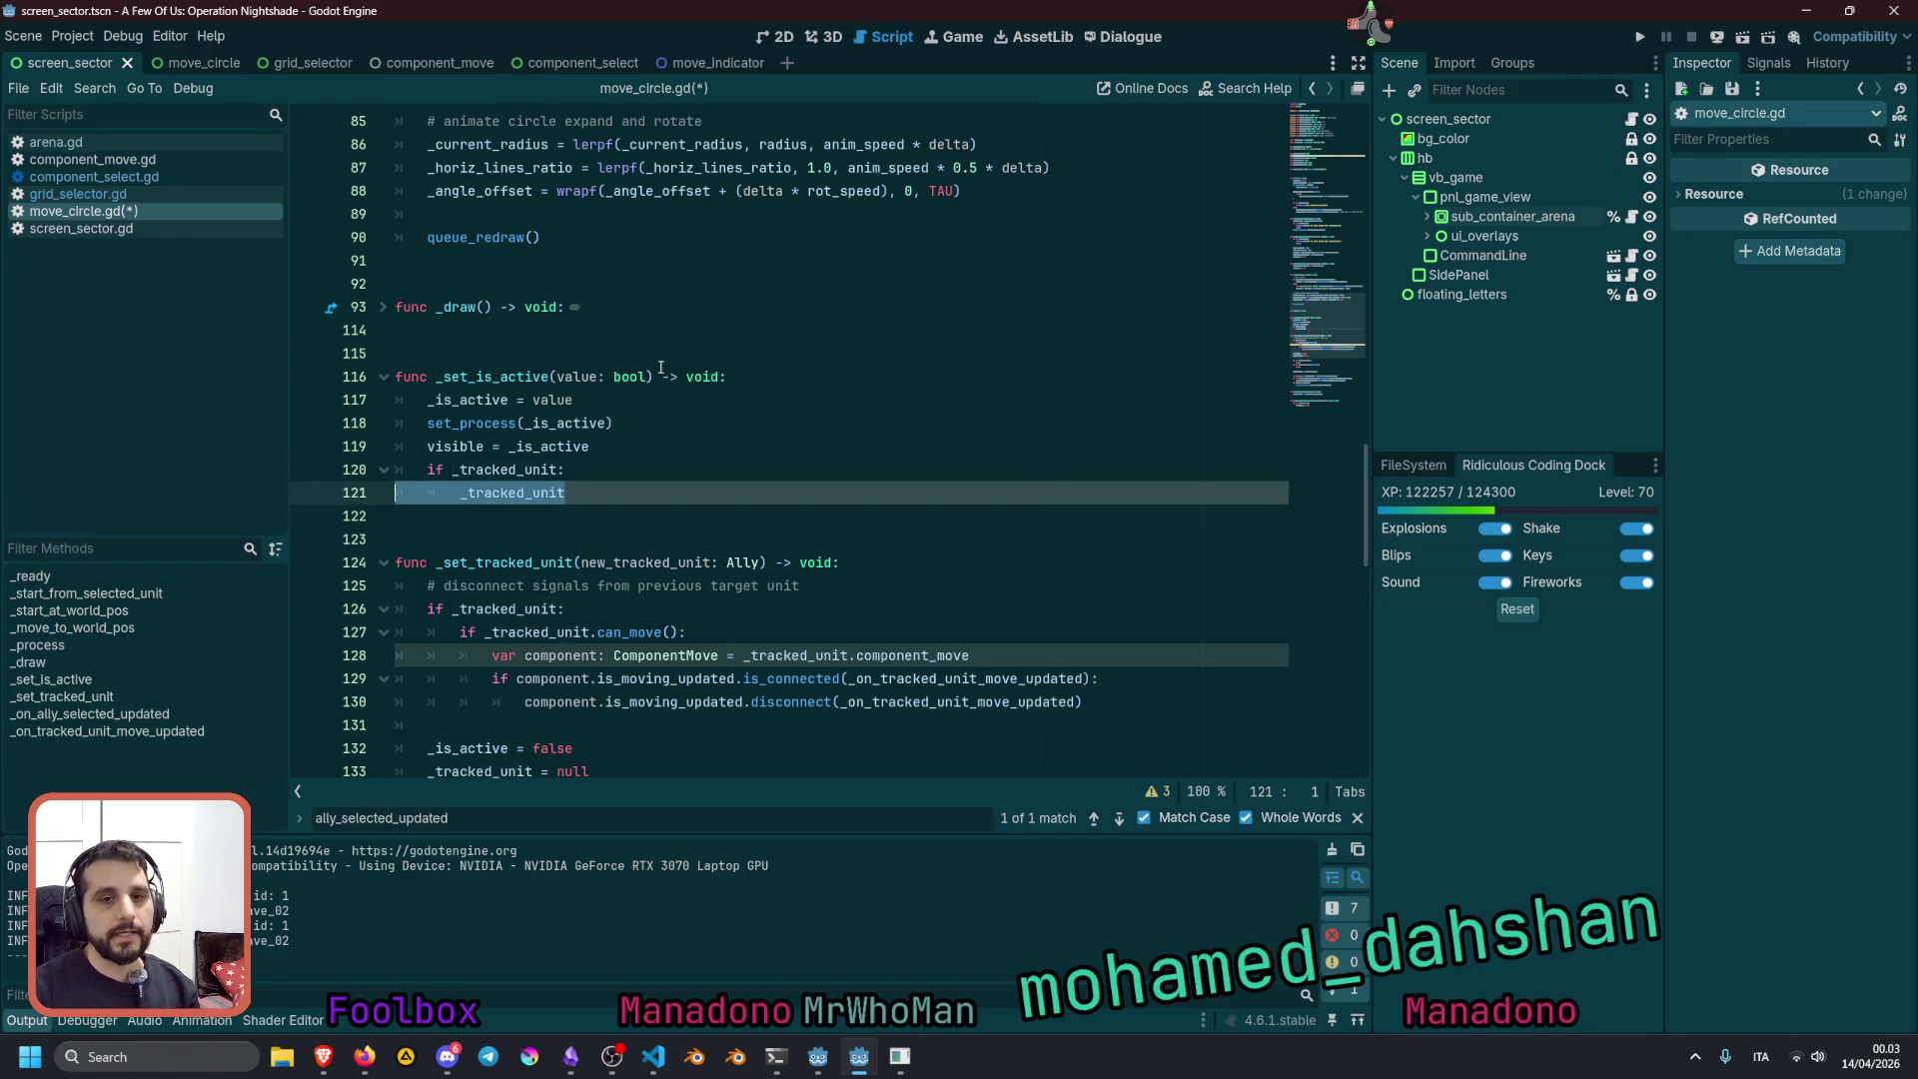
key(shift+BackSpace)
key(shift+BackSpace)
Extend the condition with 'and _tracked_unit.can_move()' and start an indented body line
text(and)
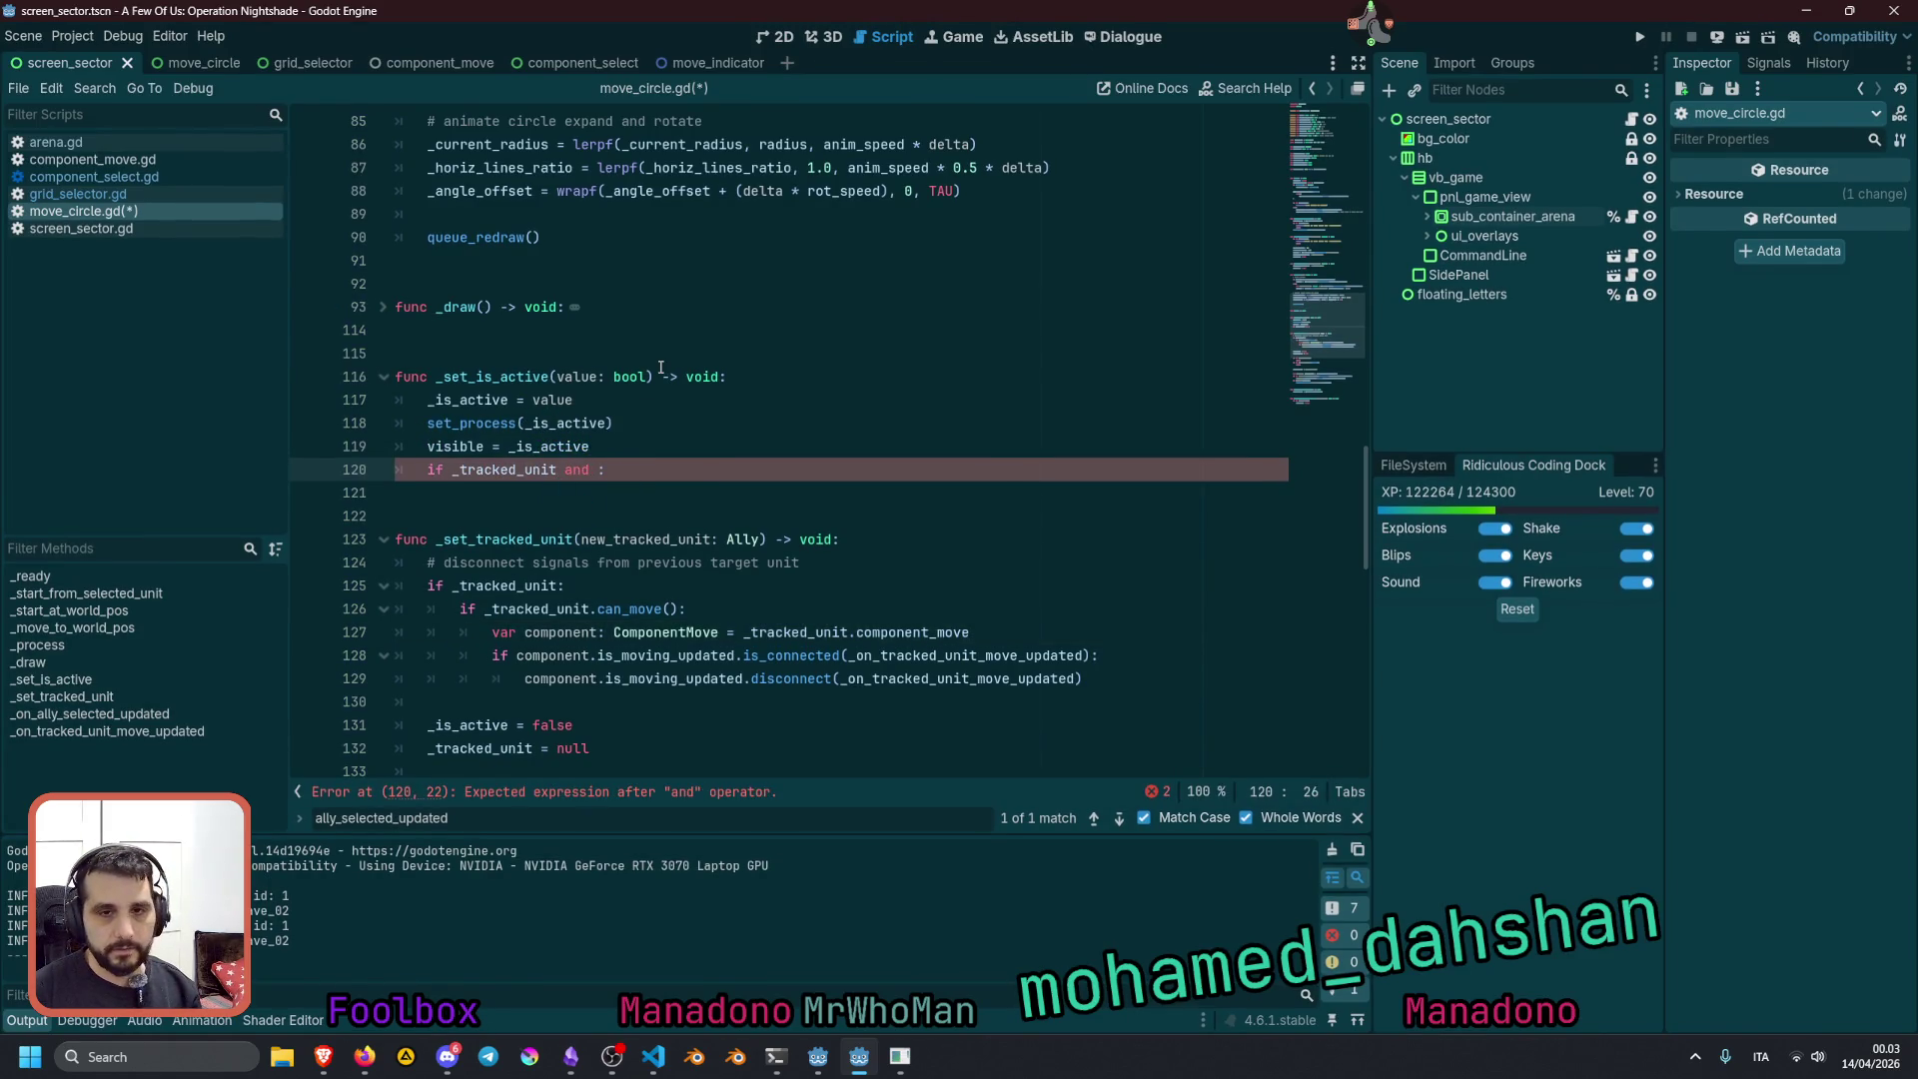
key(ctrl+shift+Right)
key(ctrl+c)
key(ctrl+v)
key(ctrl+Left)
key(End)
key(Left)
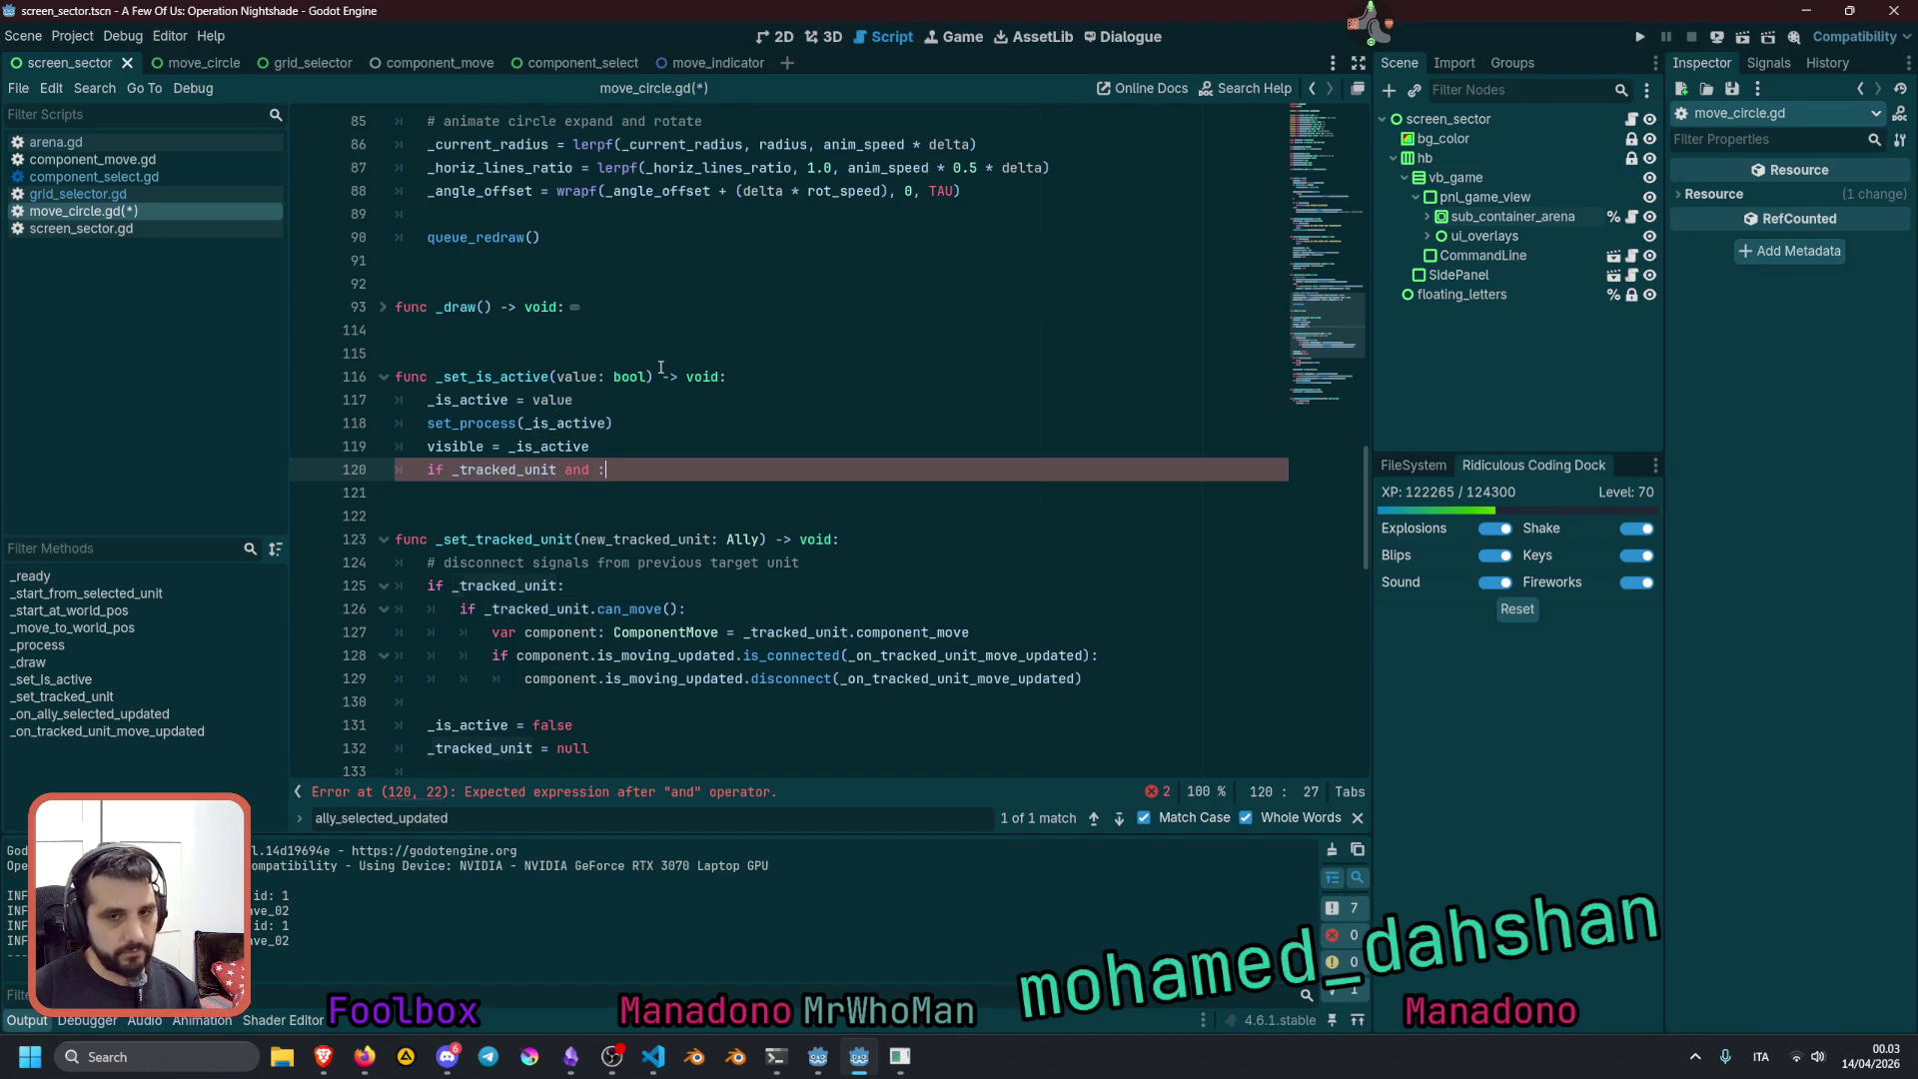
key(ctrl+v)
text(.ca)
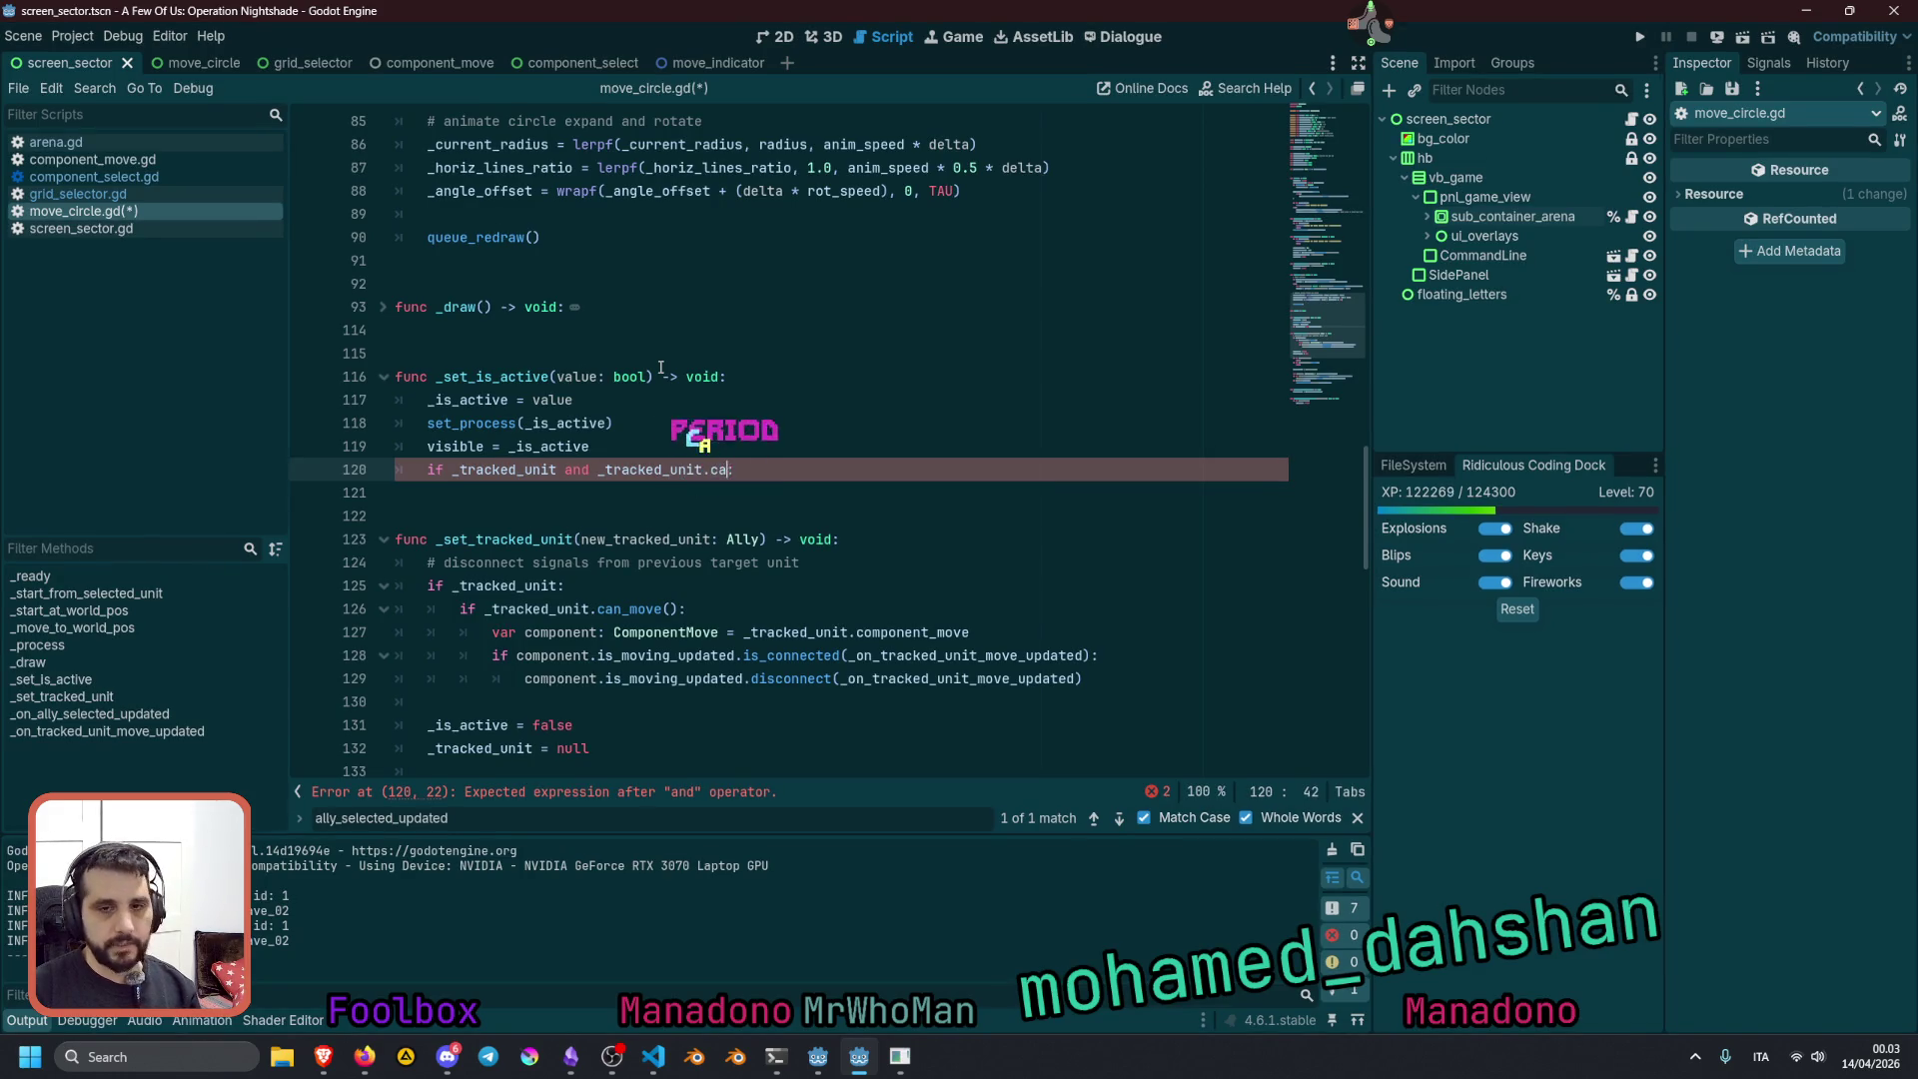
text(n_move():)
key(Return)
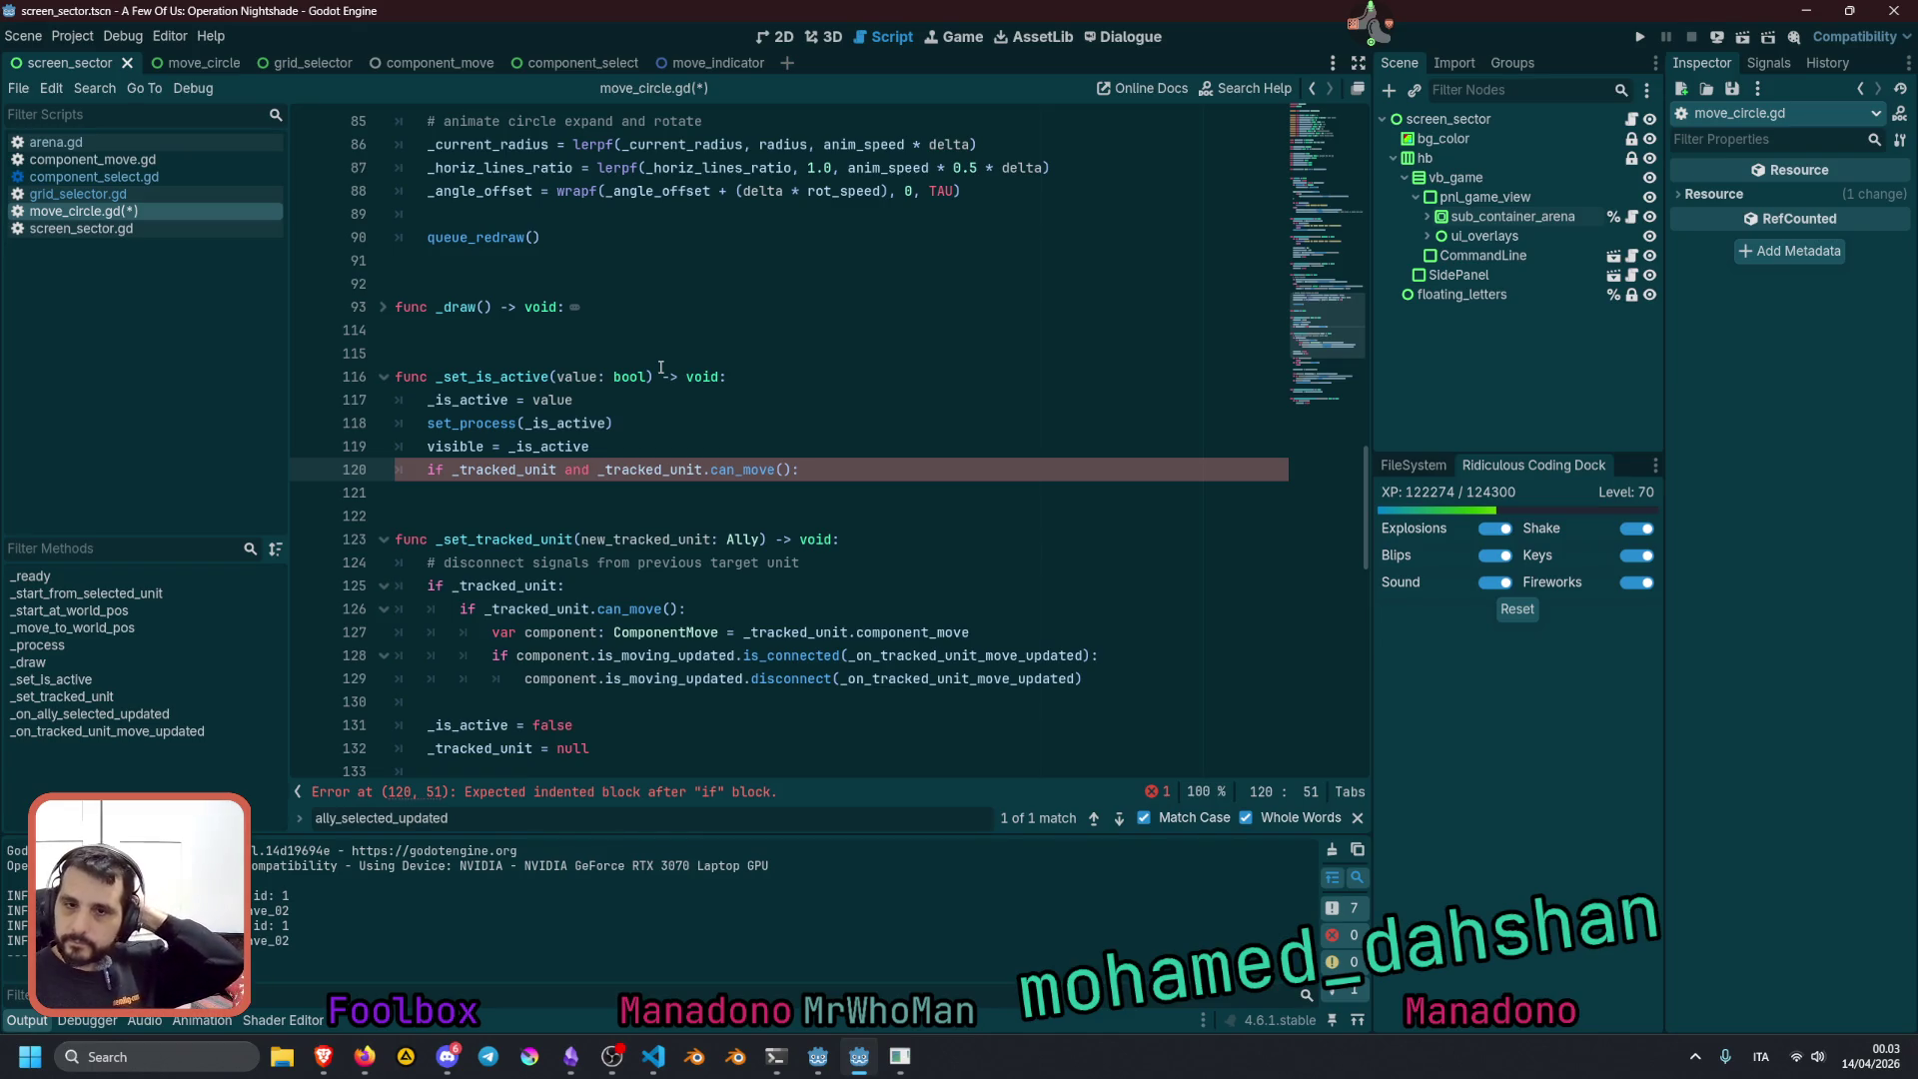
double_click(526, 470)
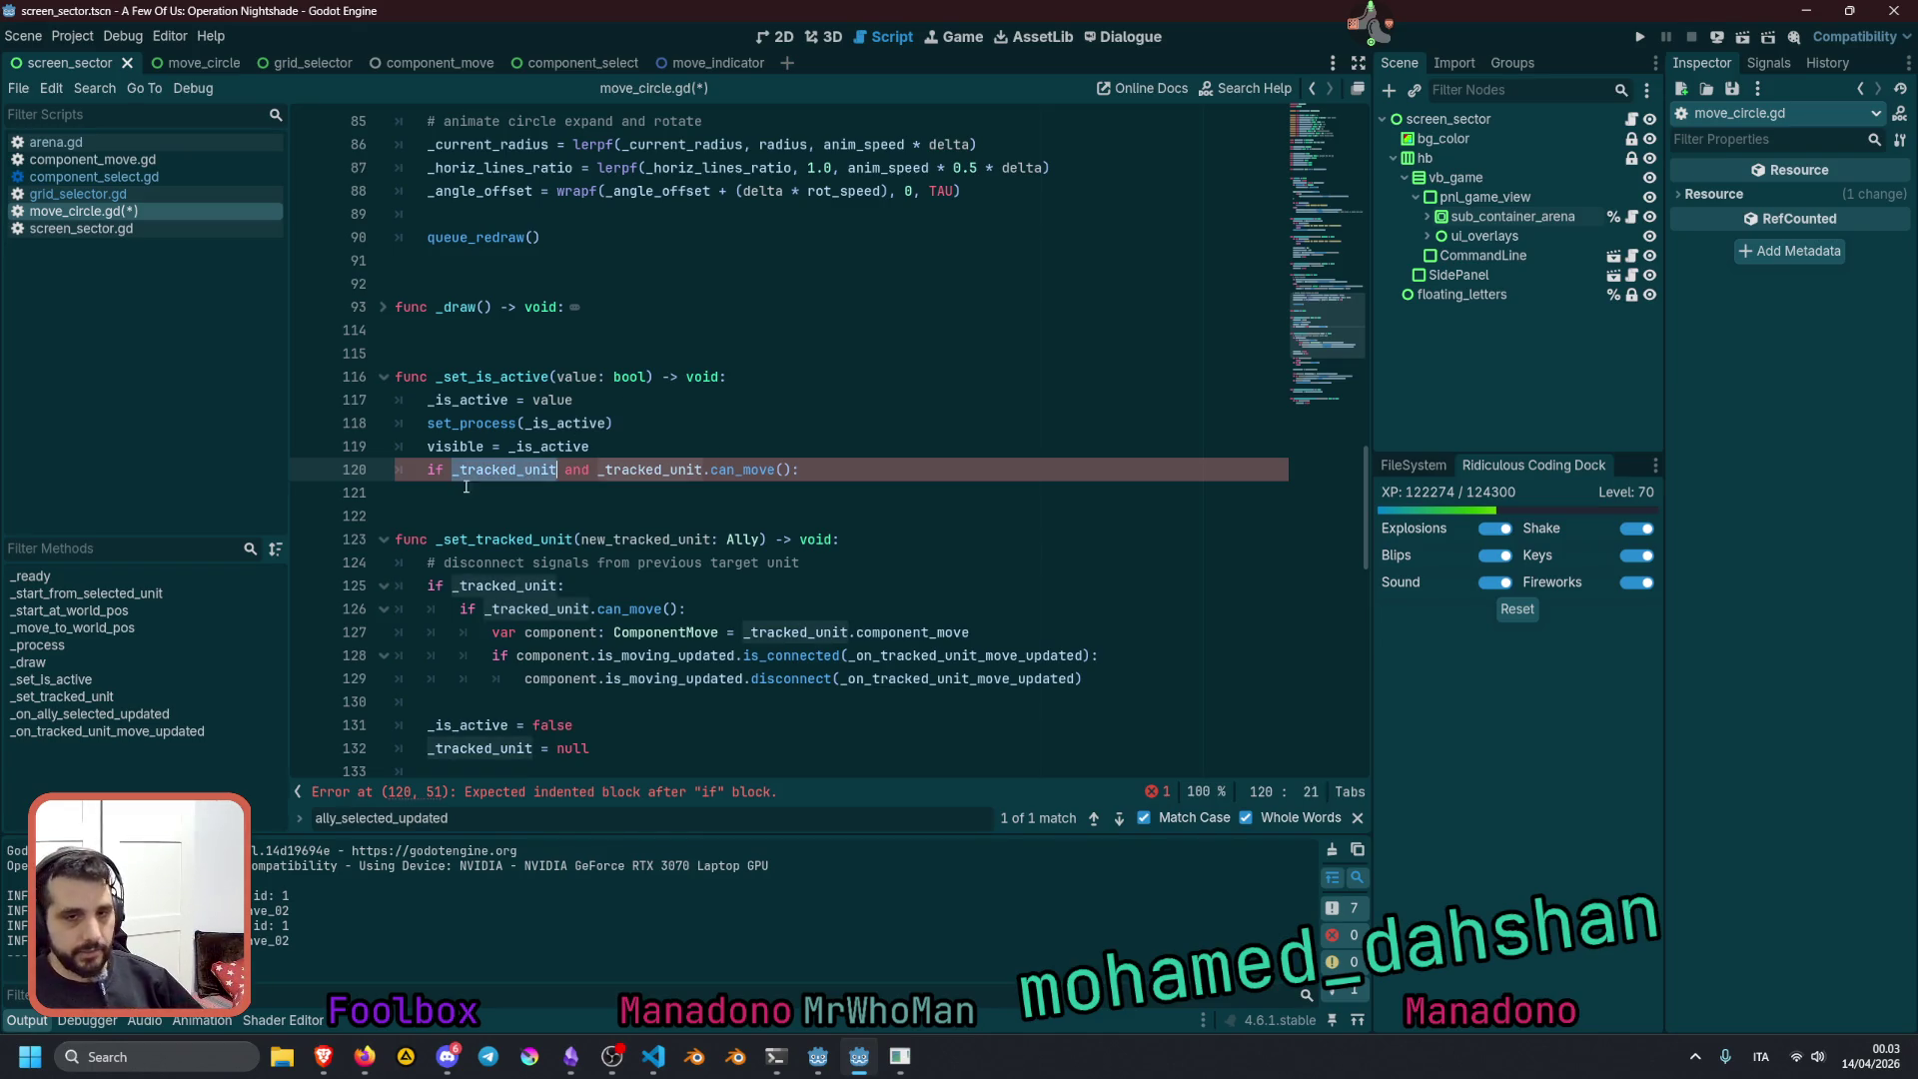
double_click(611, 469)
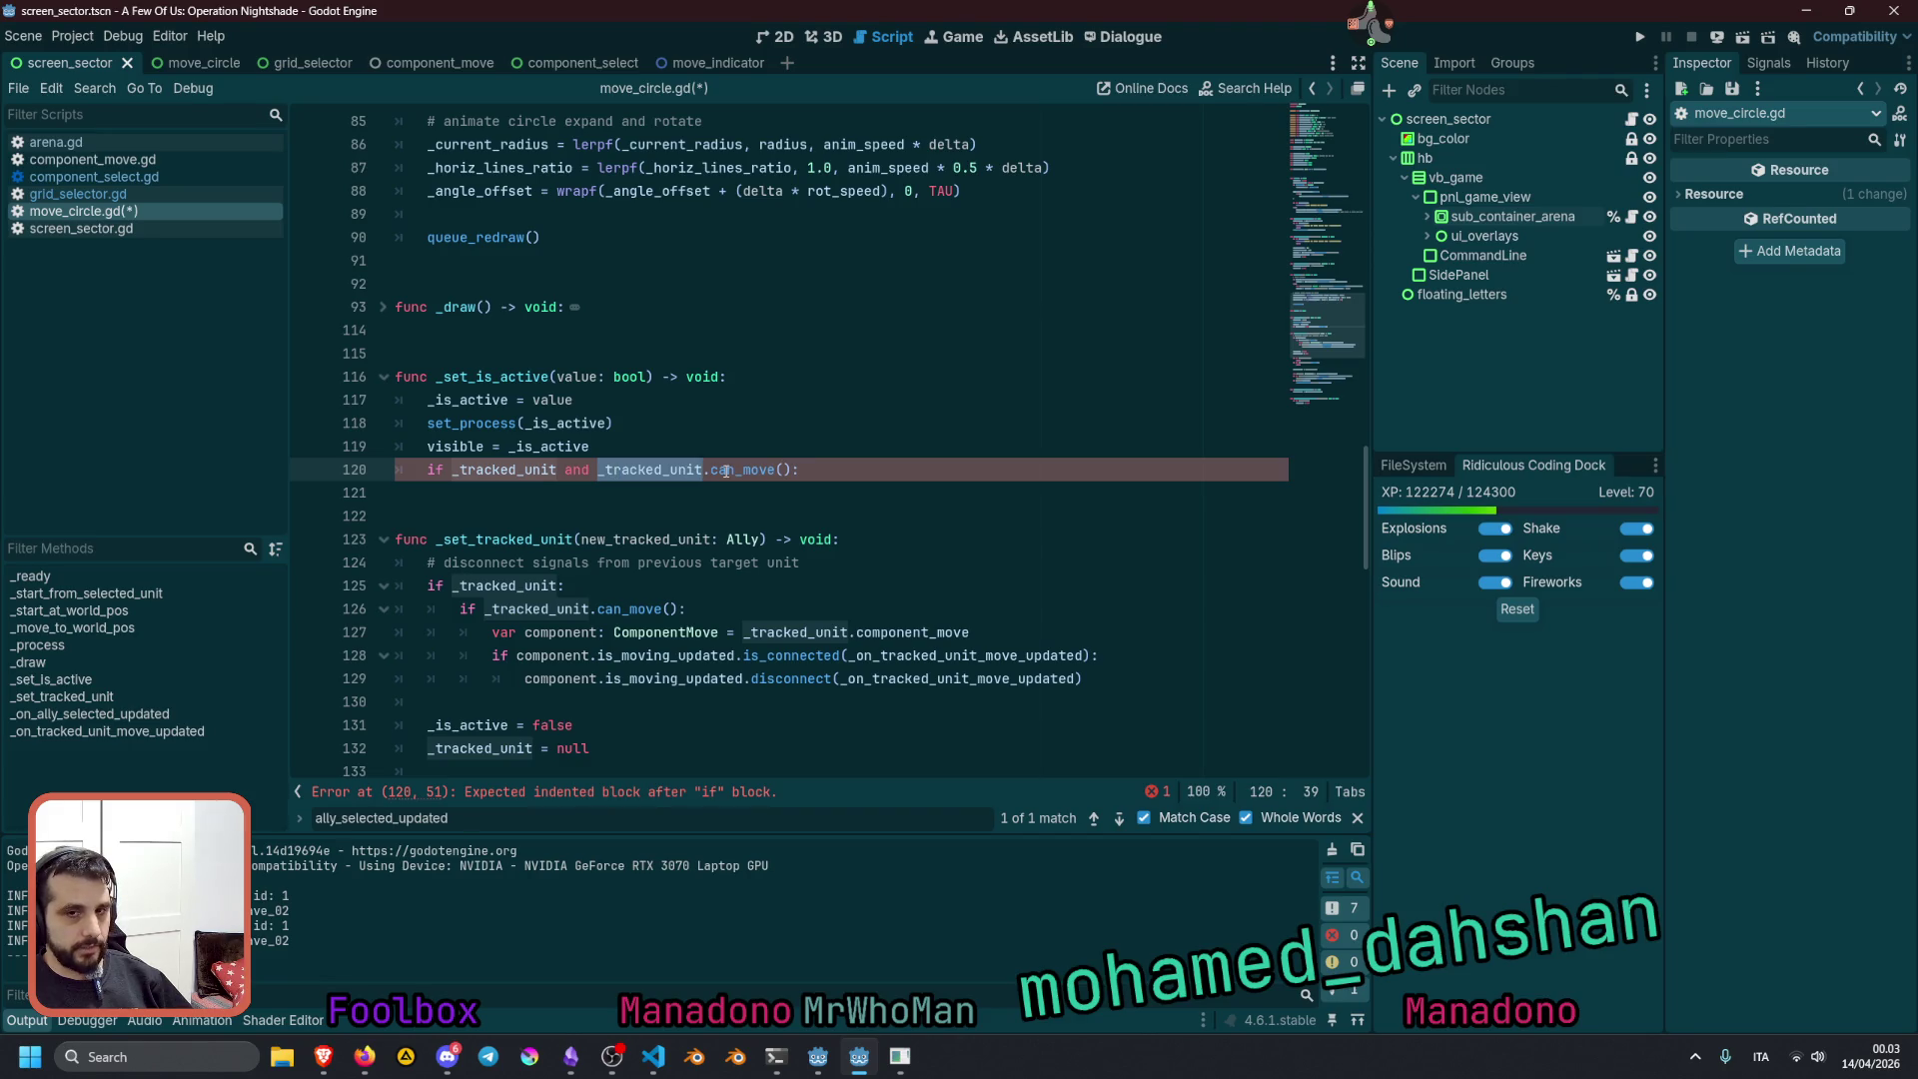
click(620, 469)
drag(602, 469, 799, 470)
double_click(756, 470)
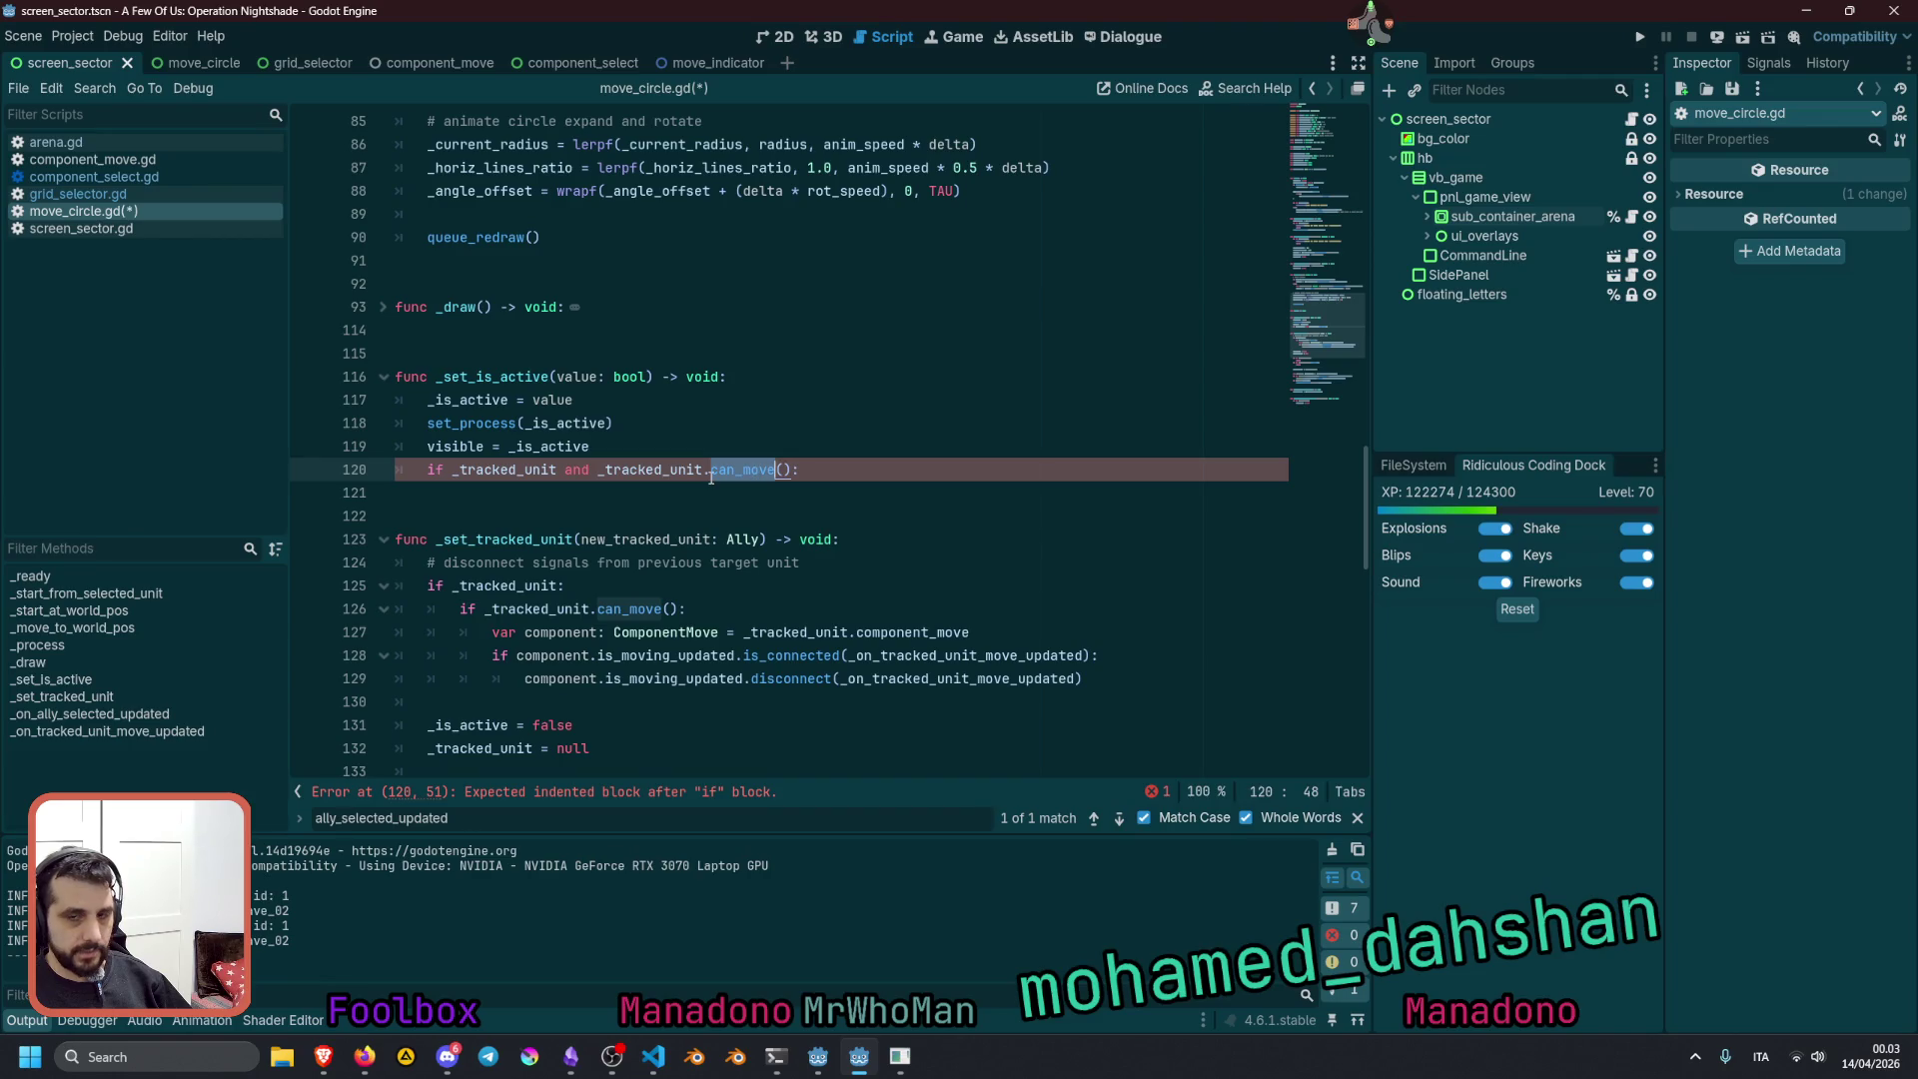
double_click(667, 469)
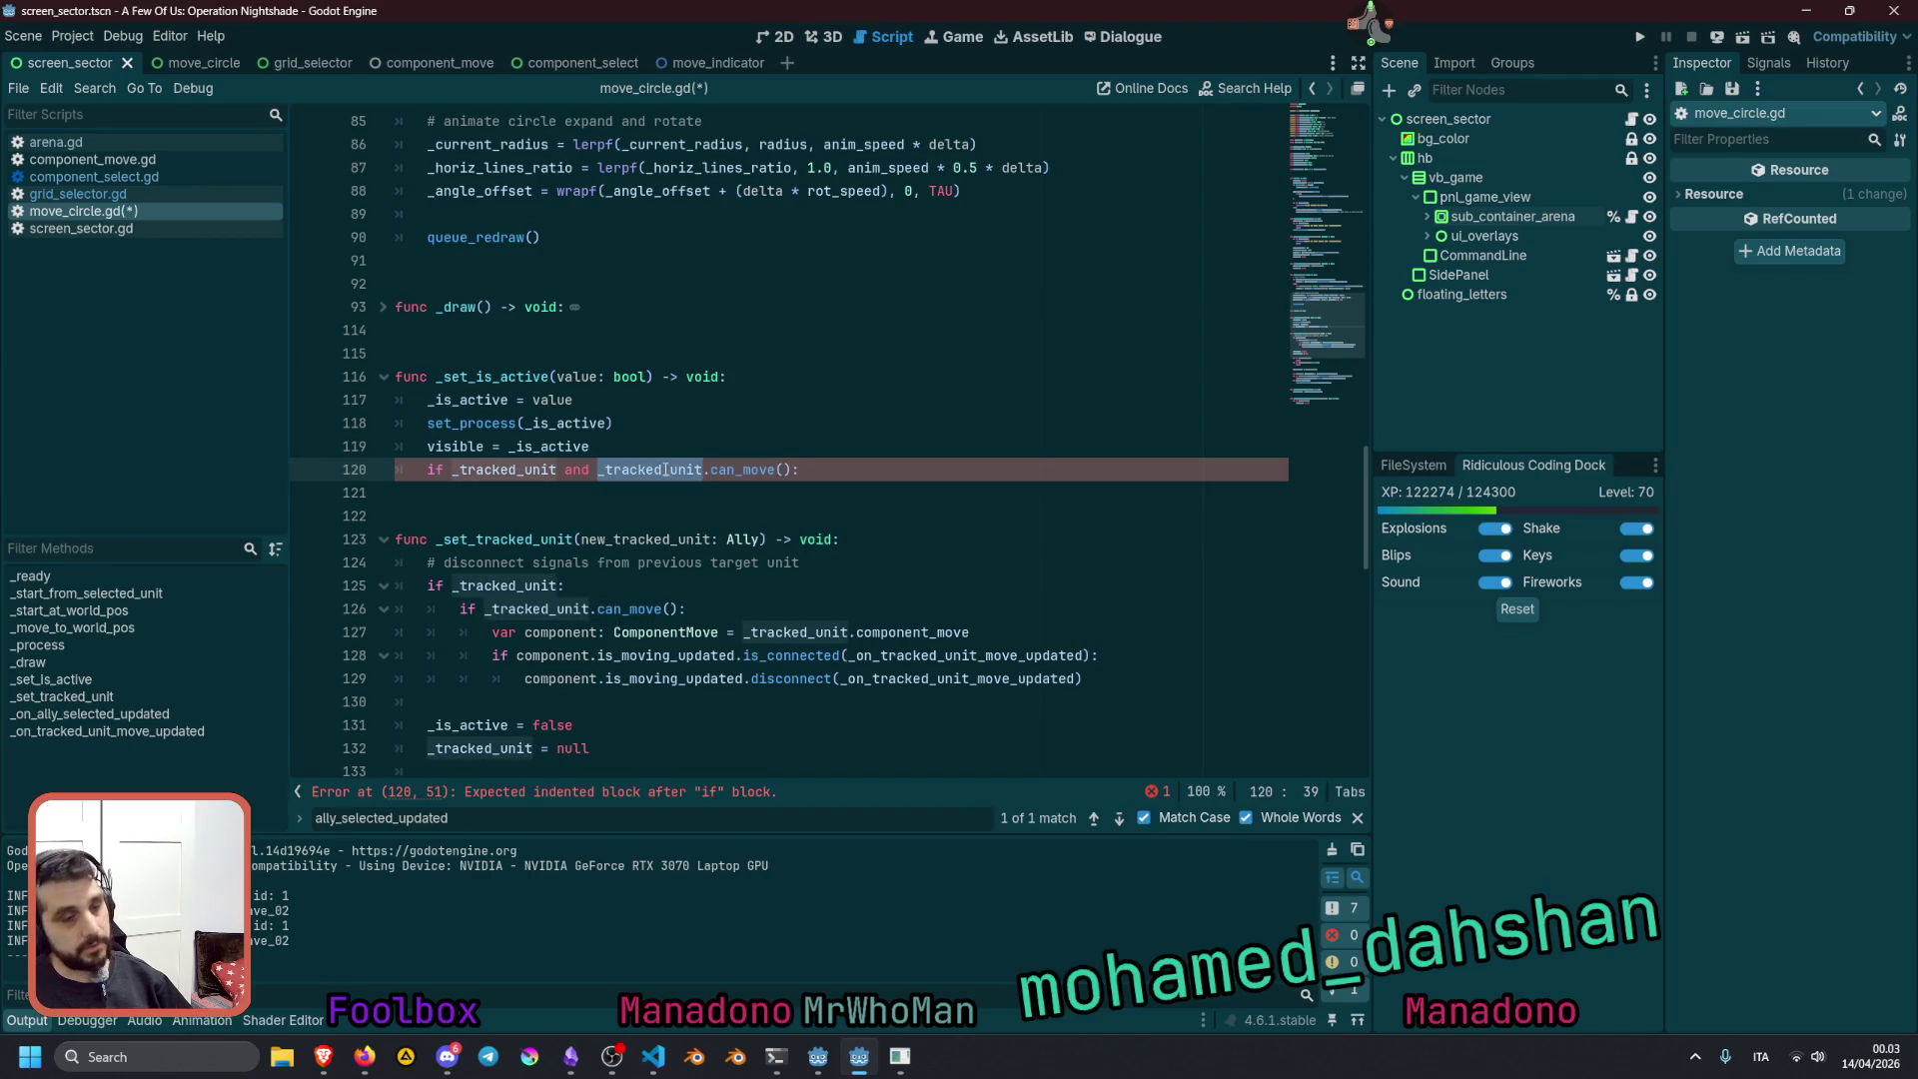
mouse_move(666, 470)
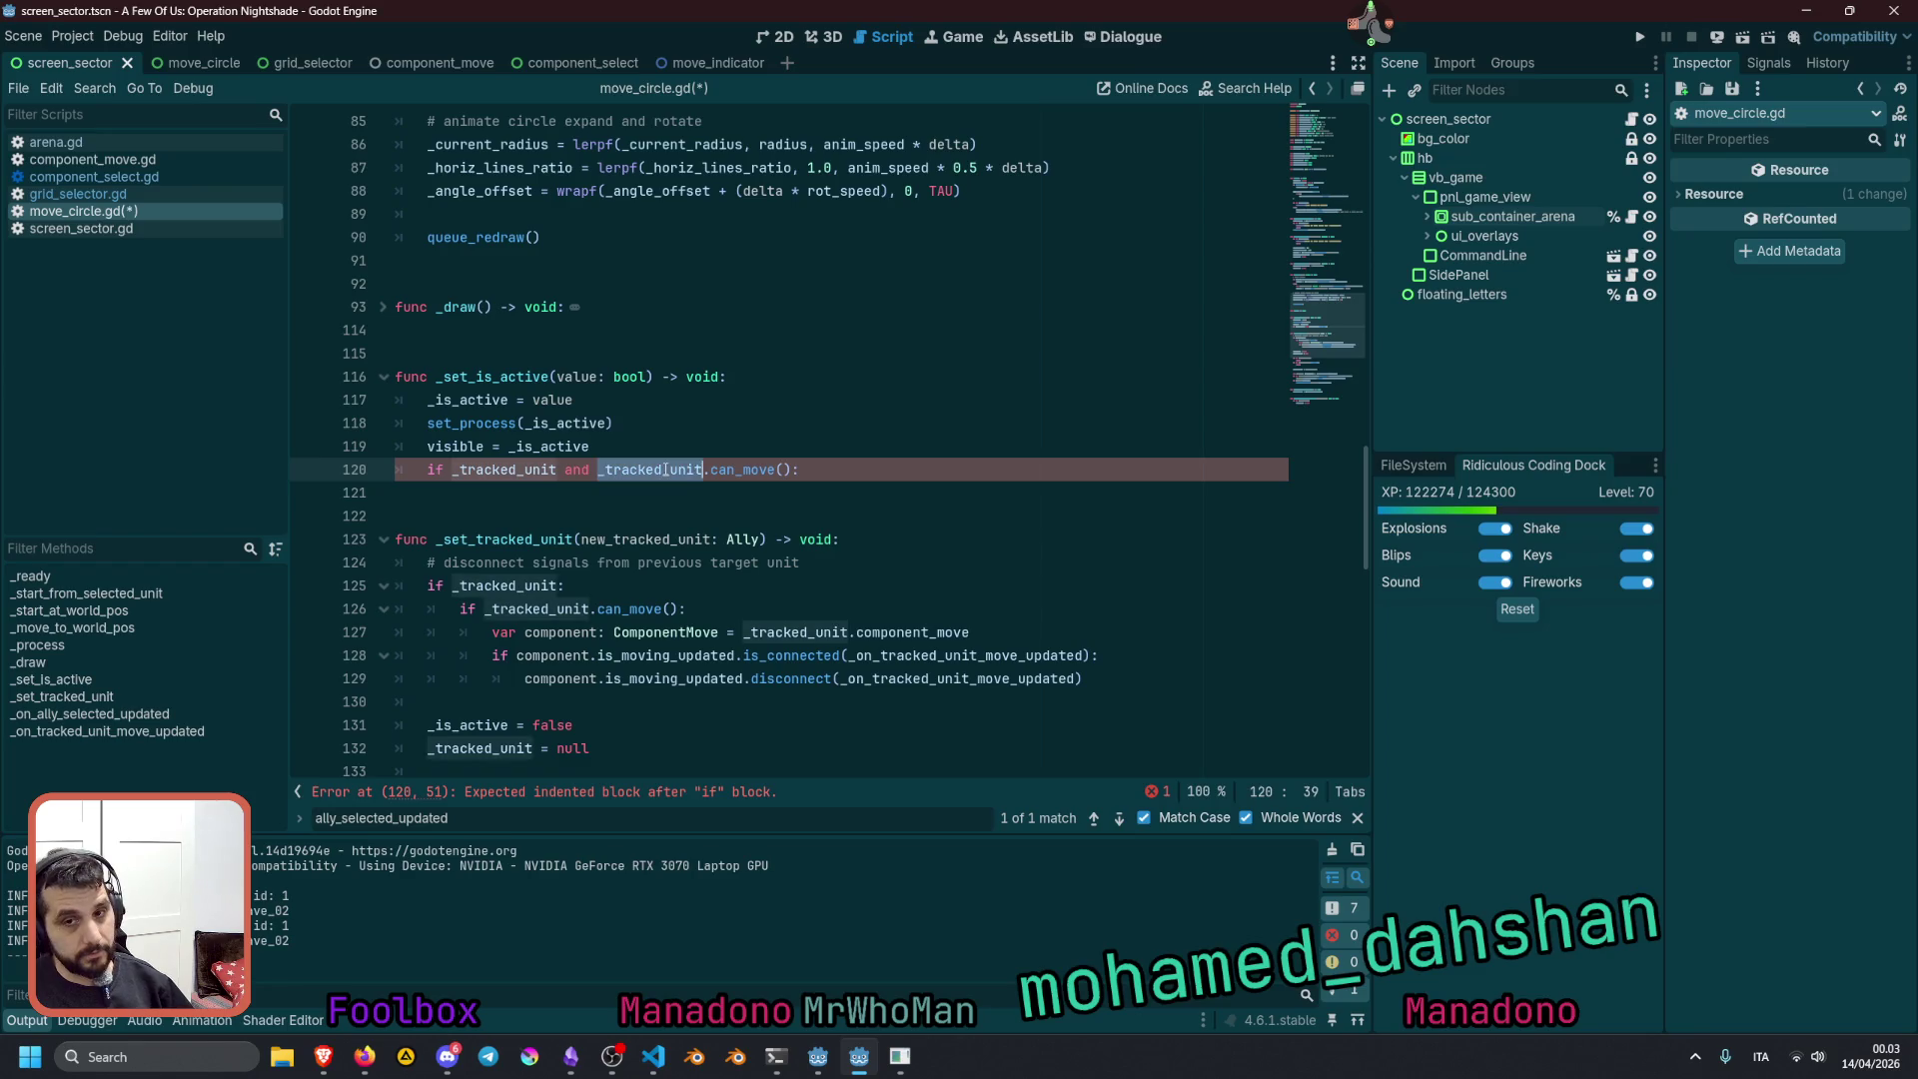
click(827, 470)
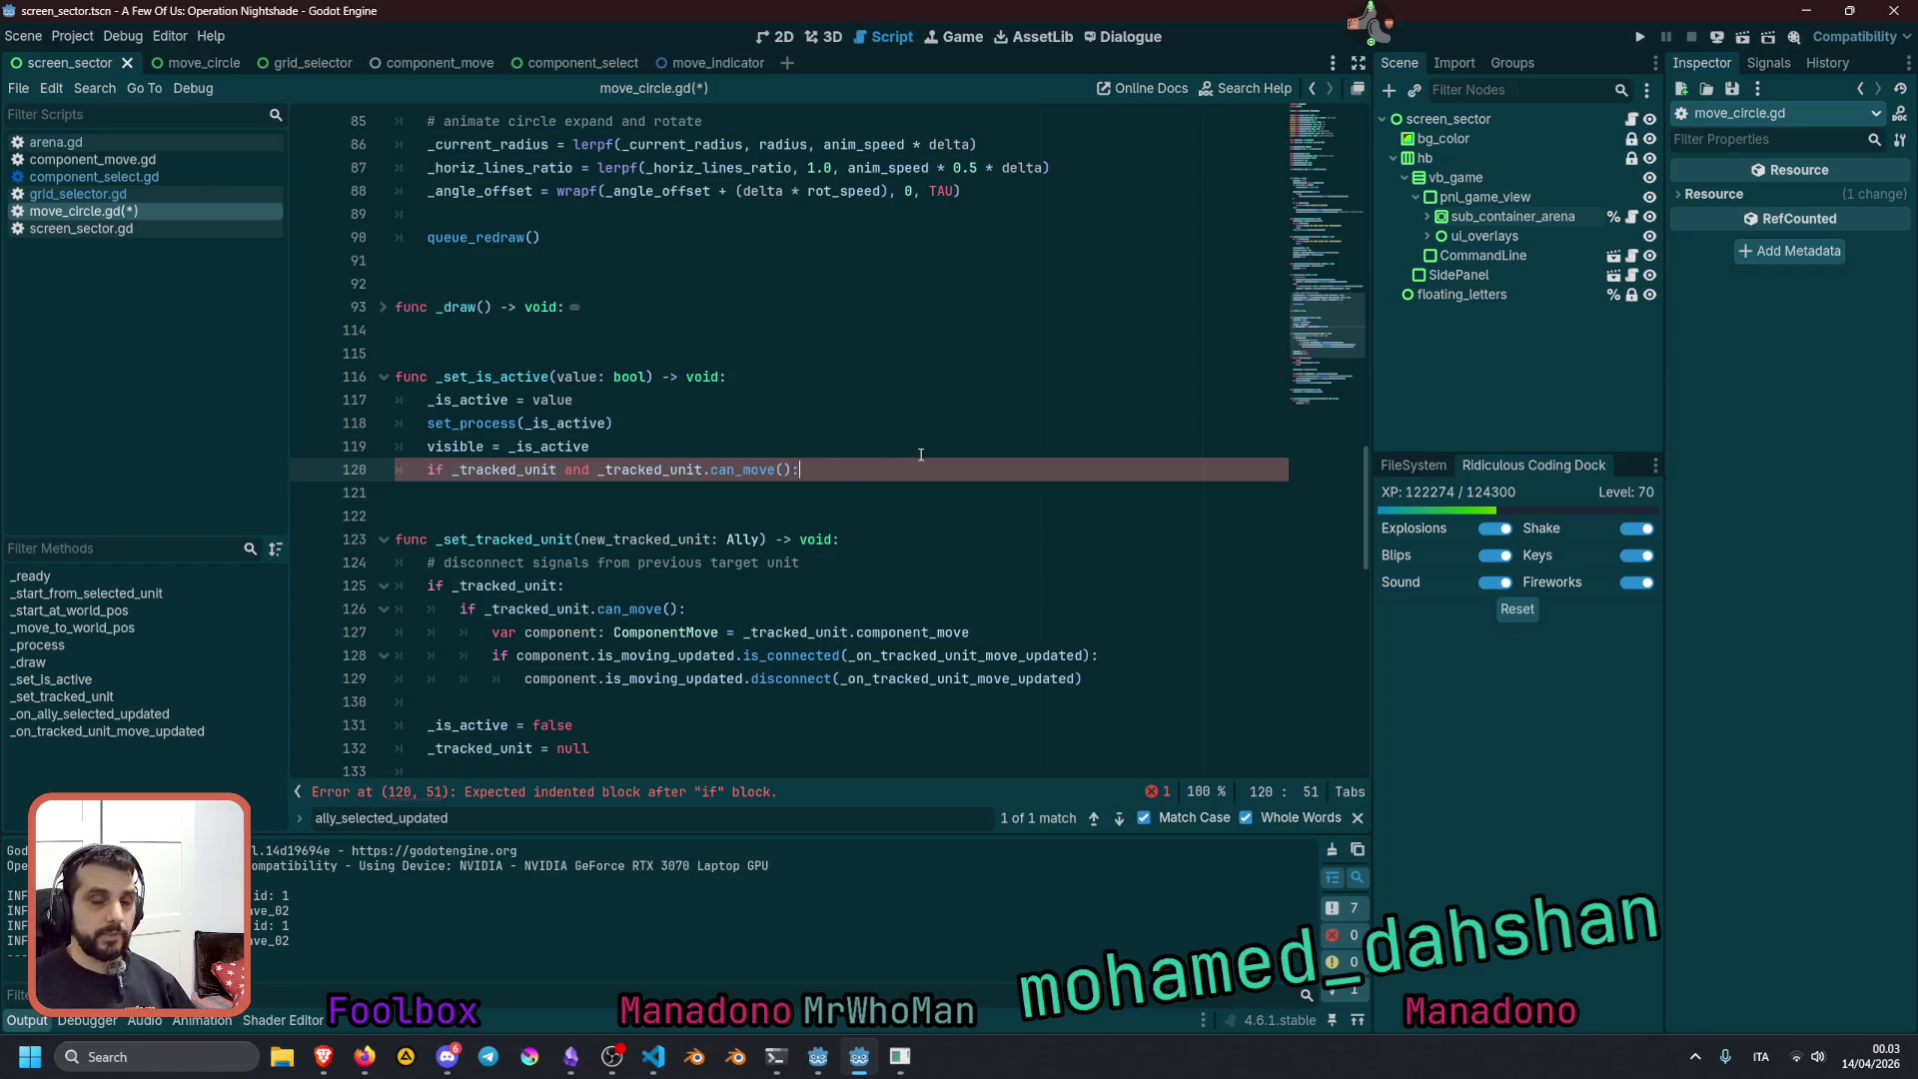
key(Return)
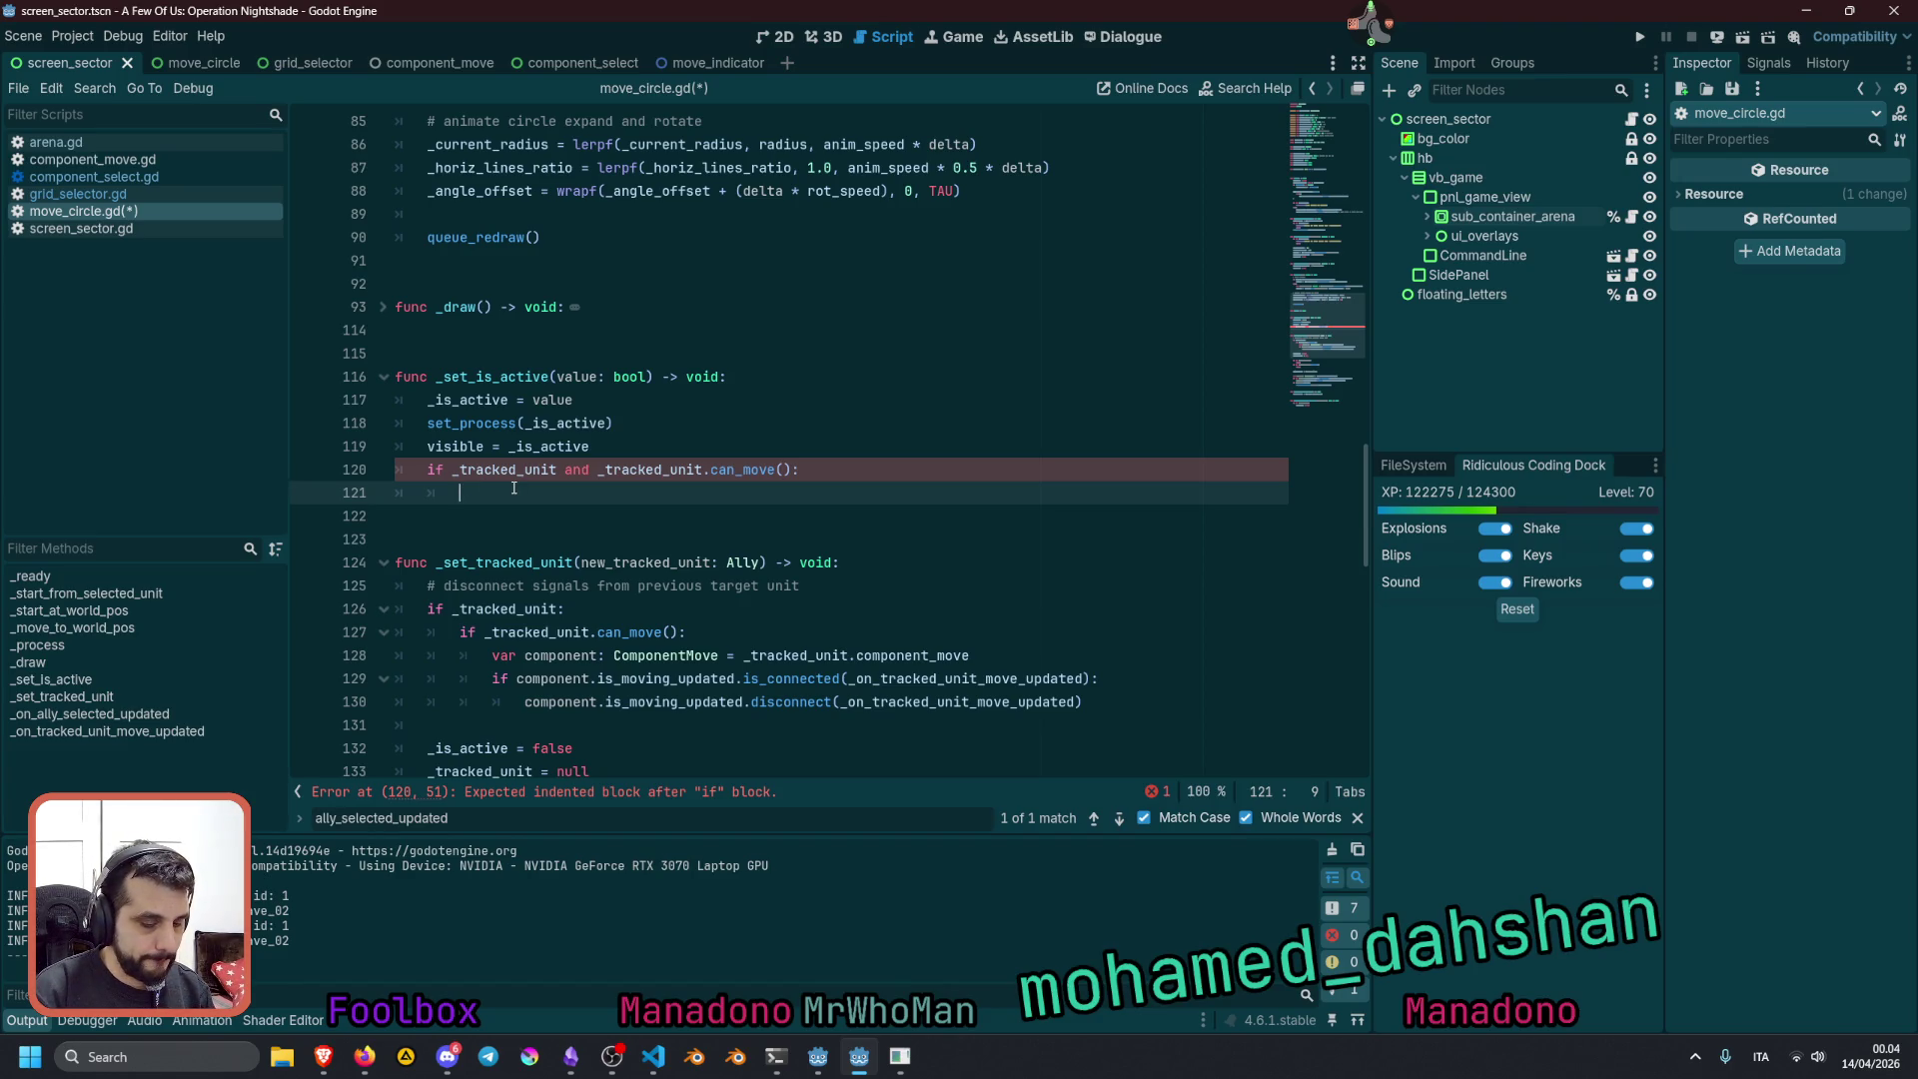
Write _tracked_unit.component_select.nine_patch.visible on the new line using autocomplete
text(_tr)
key(Return)
text(.com)
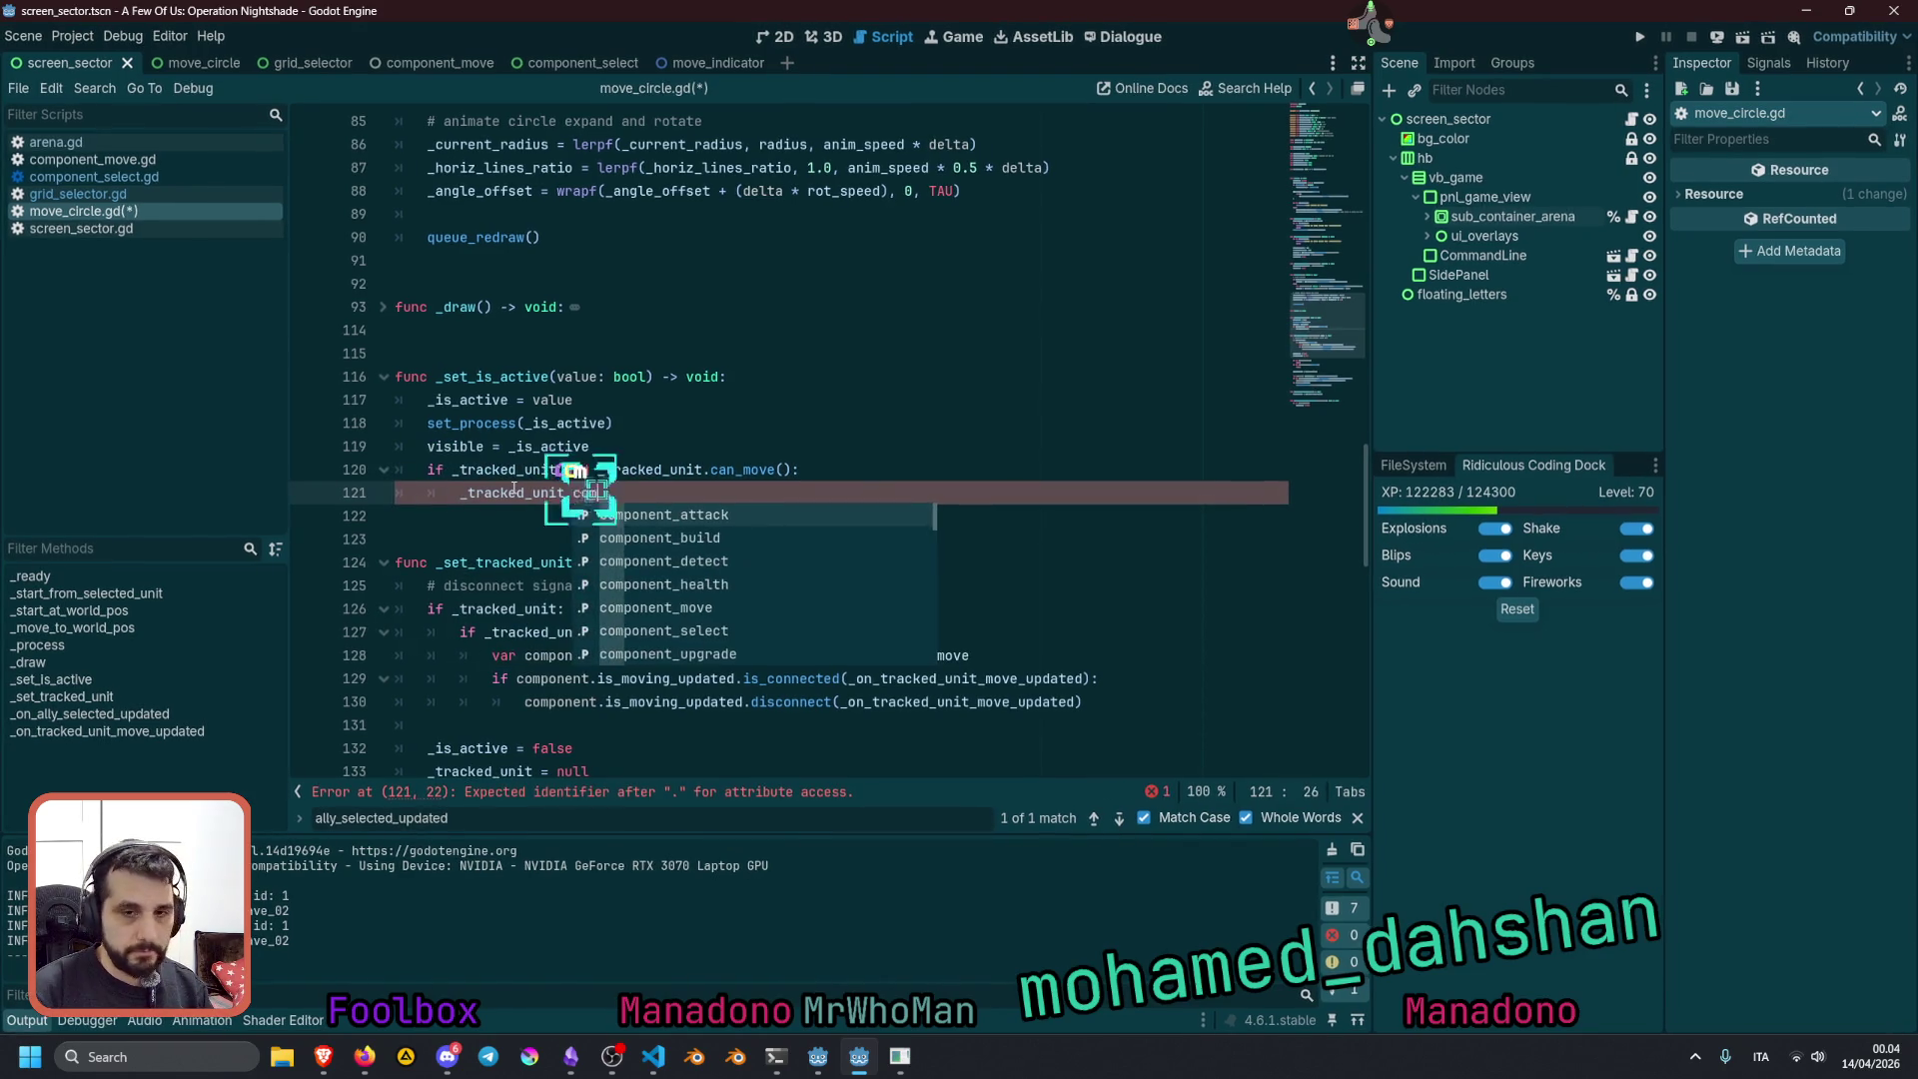
key(Down)
key(Down)
key(Down)
key(Return)
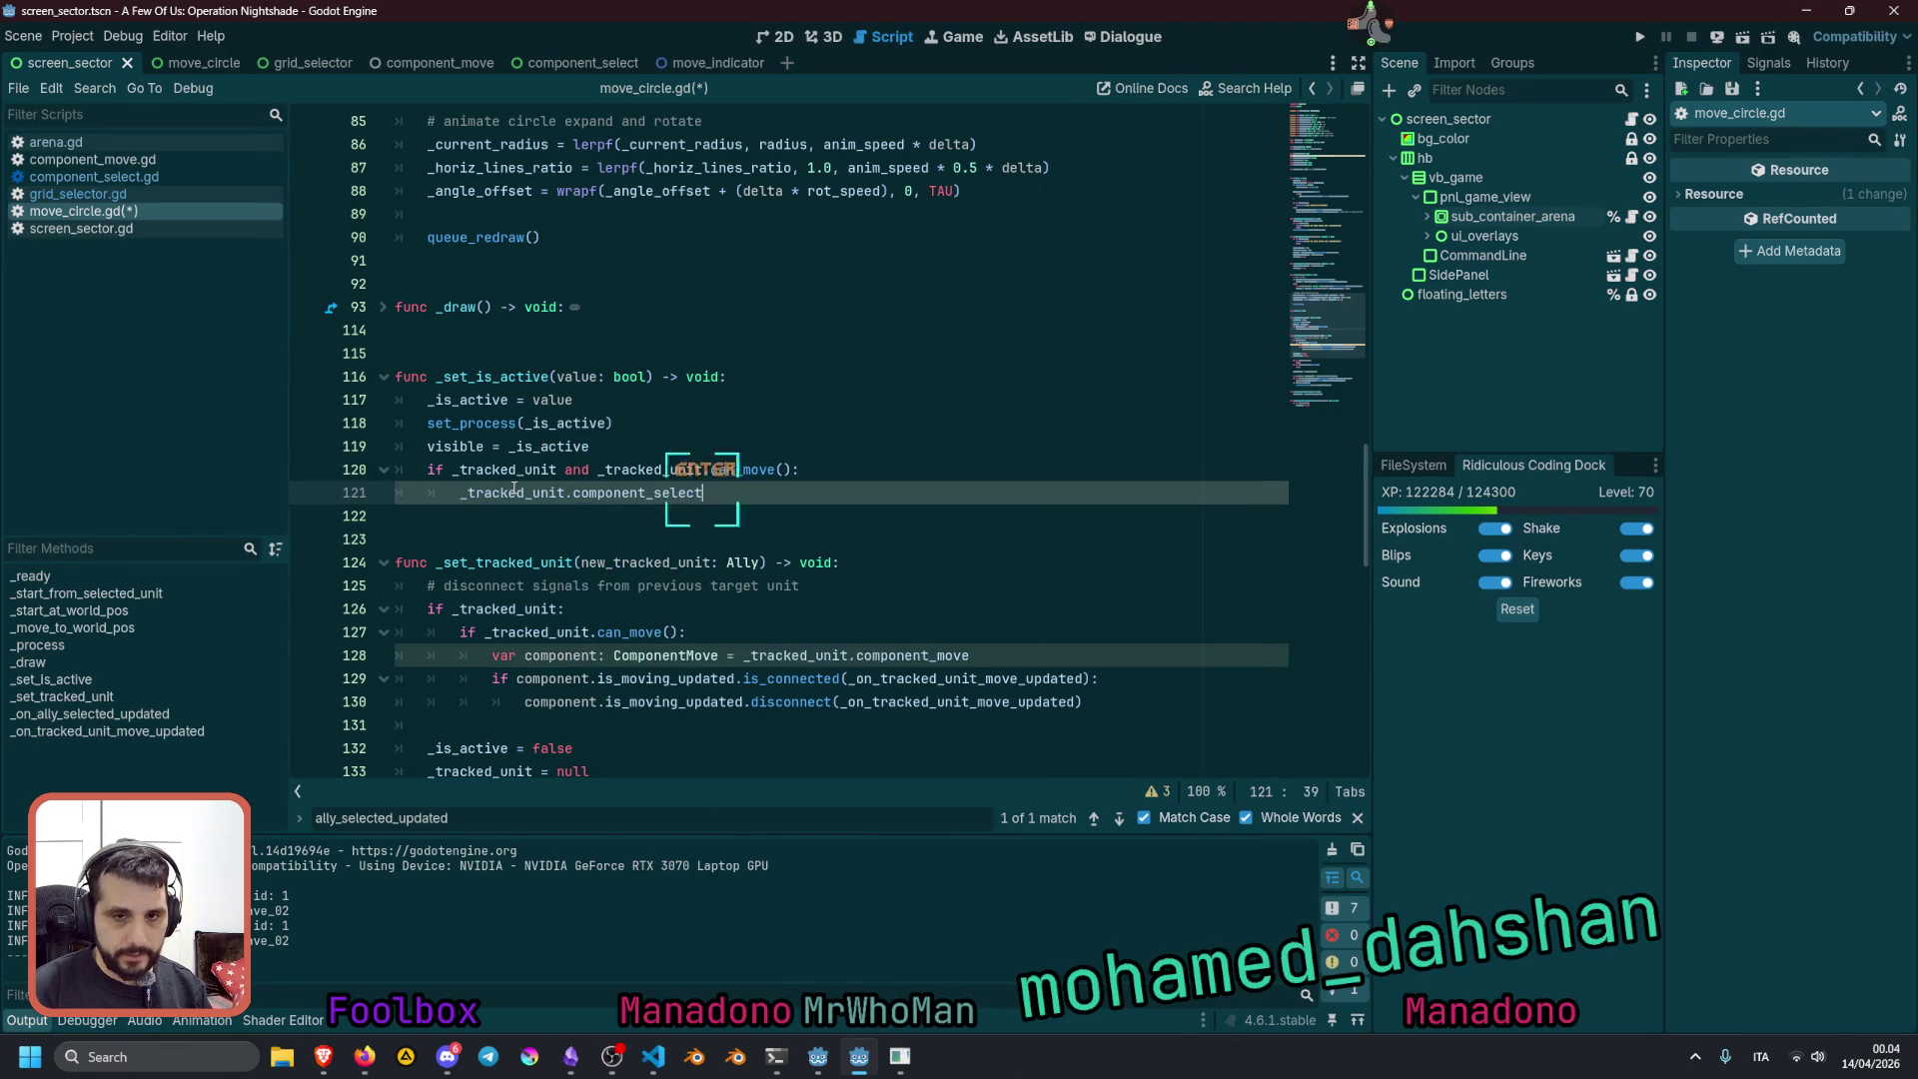
text(.)
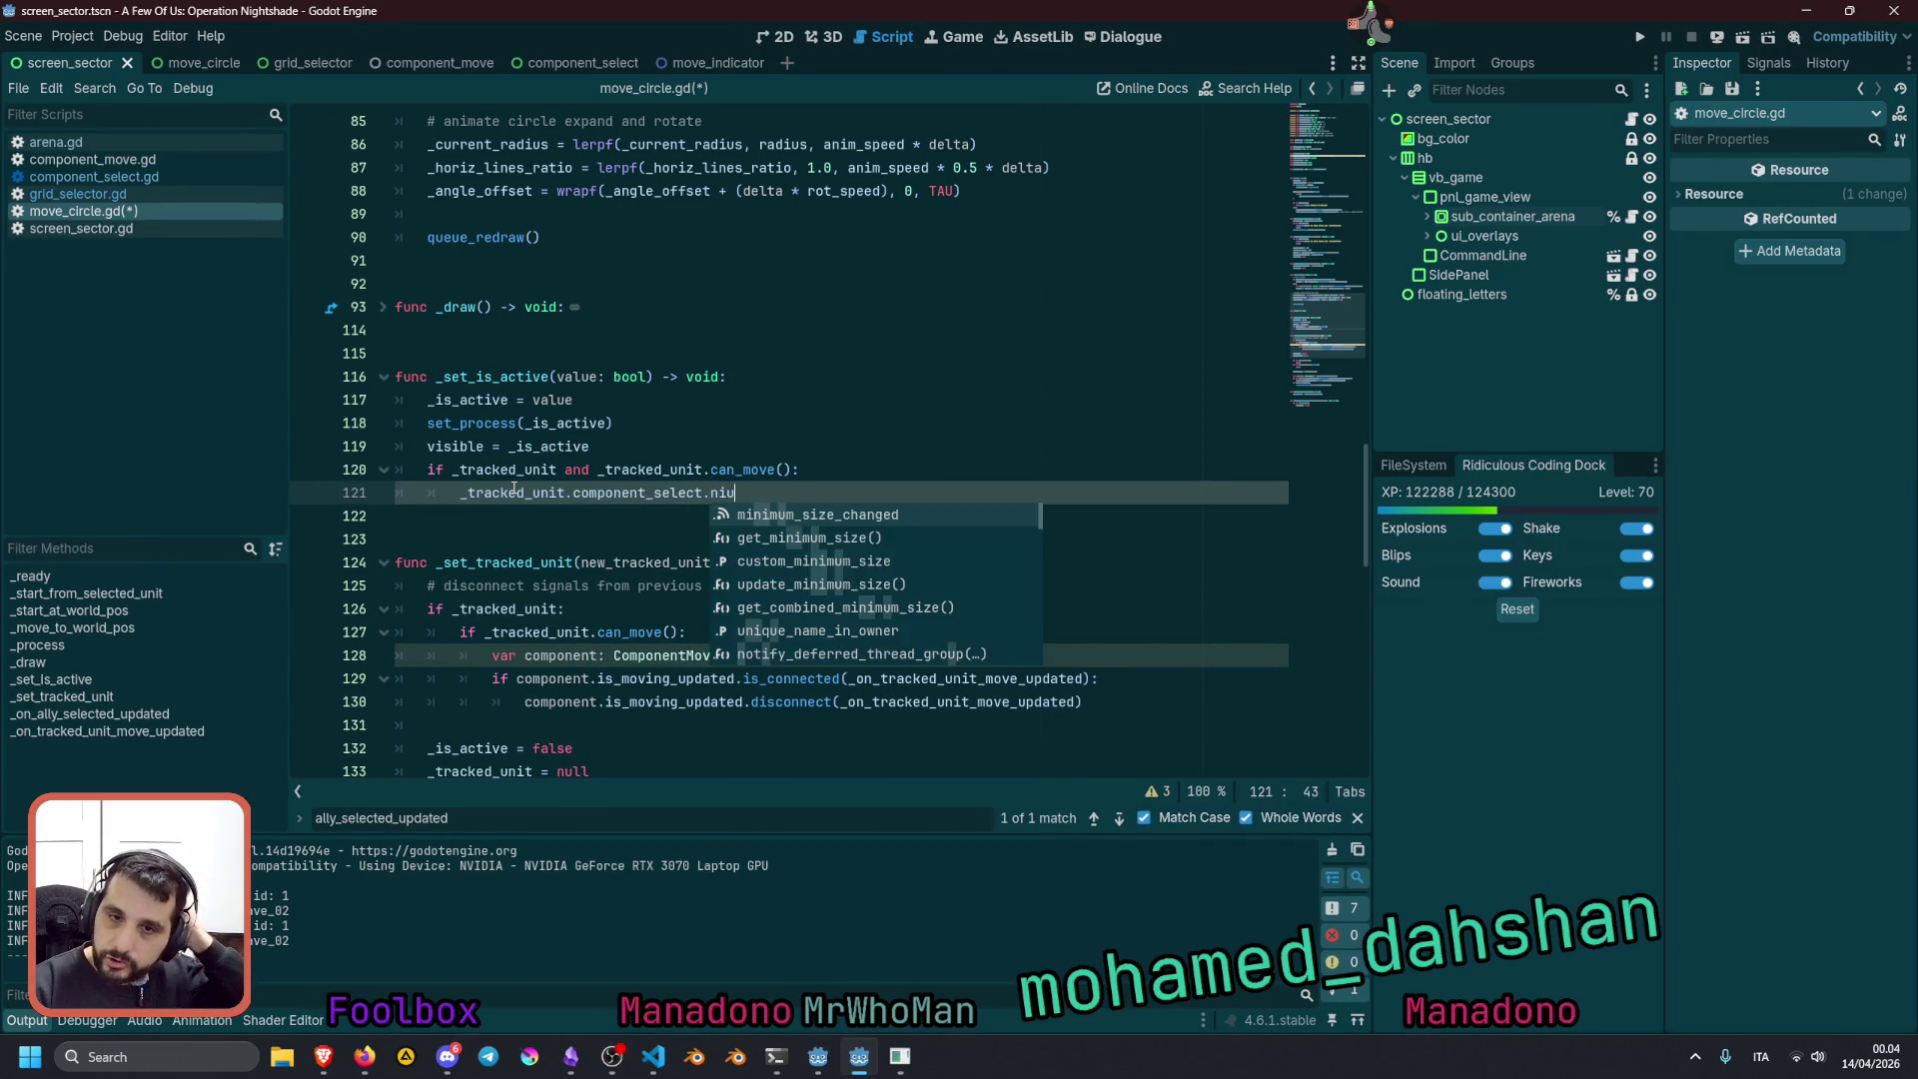
text(ni)
key(Return)
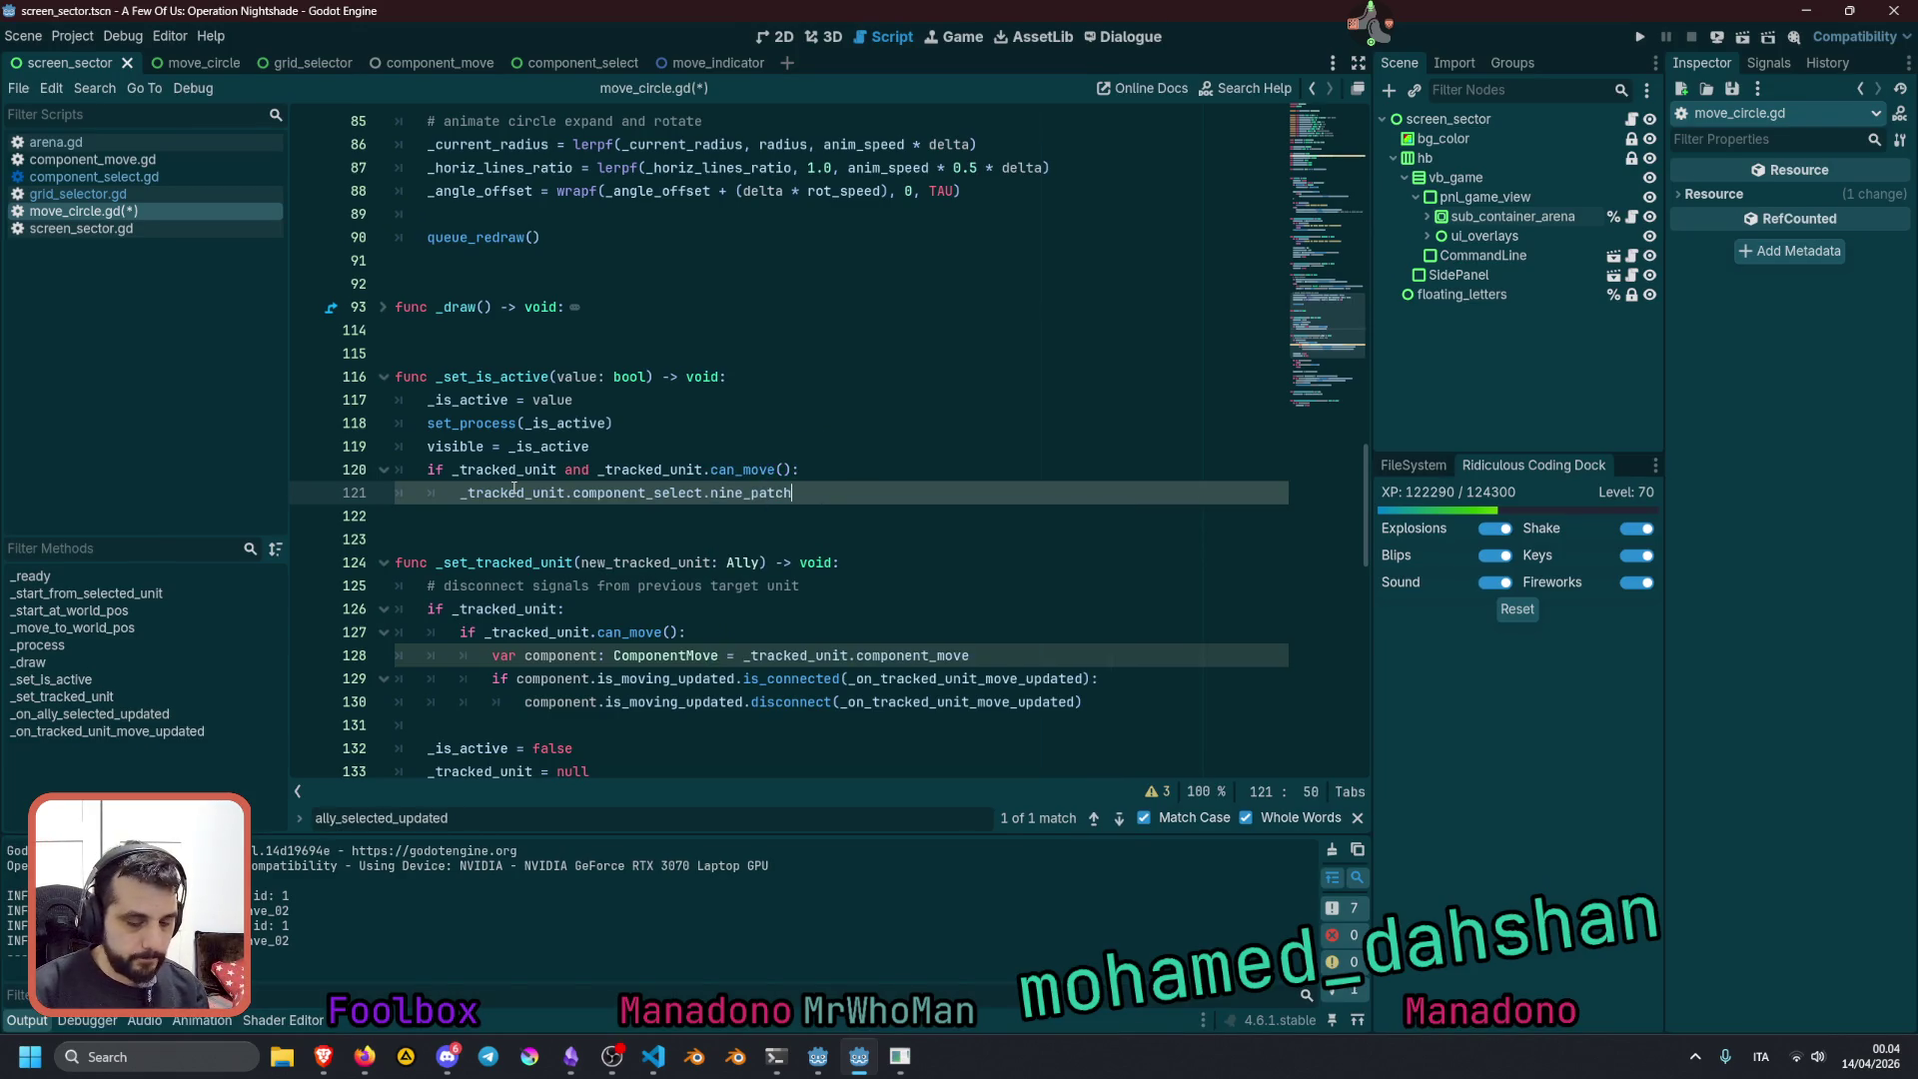
key(space)
key(BackSpace)
text(.vi)
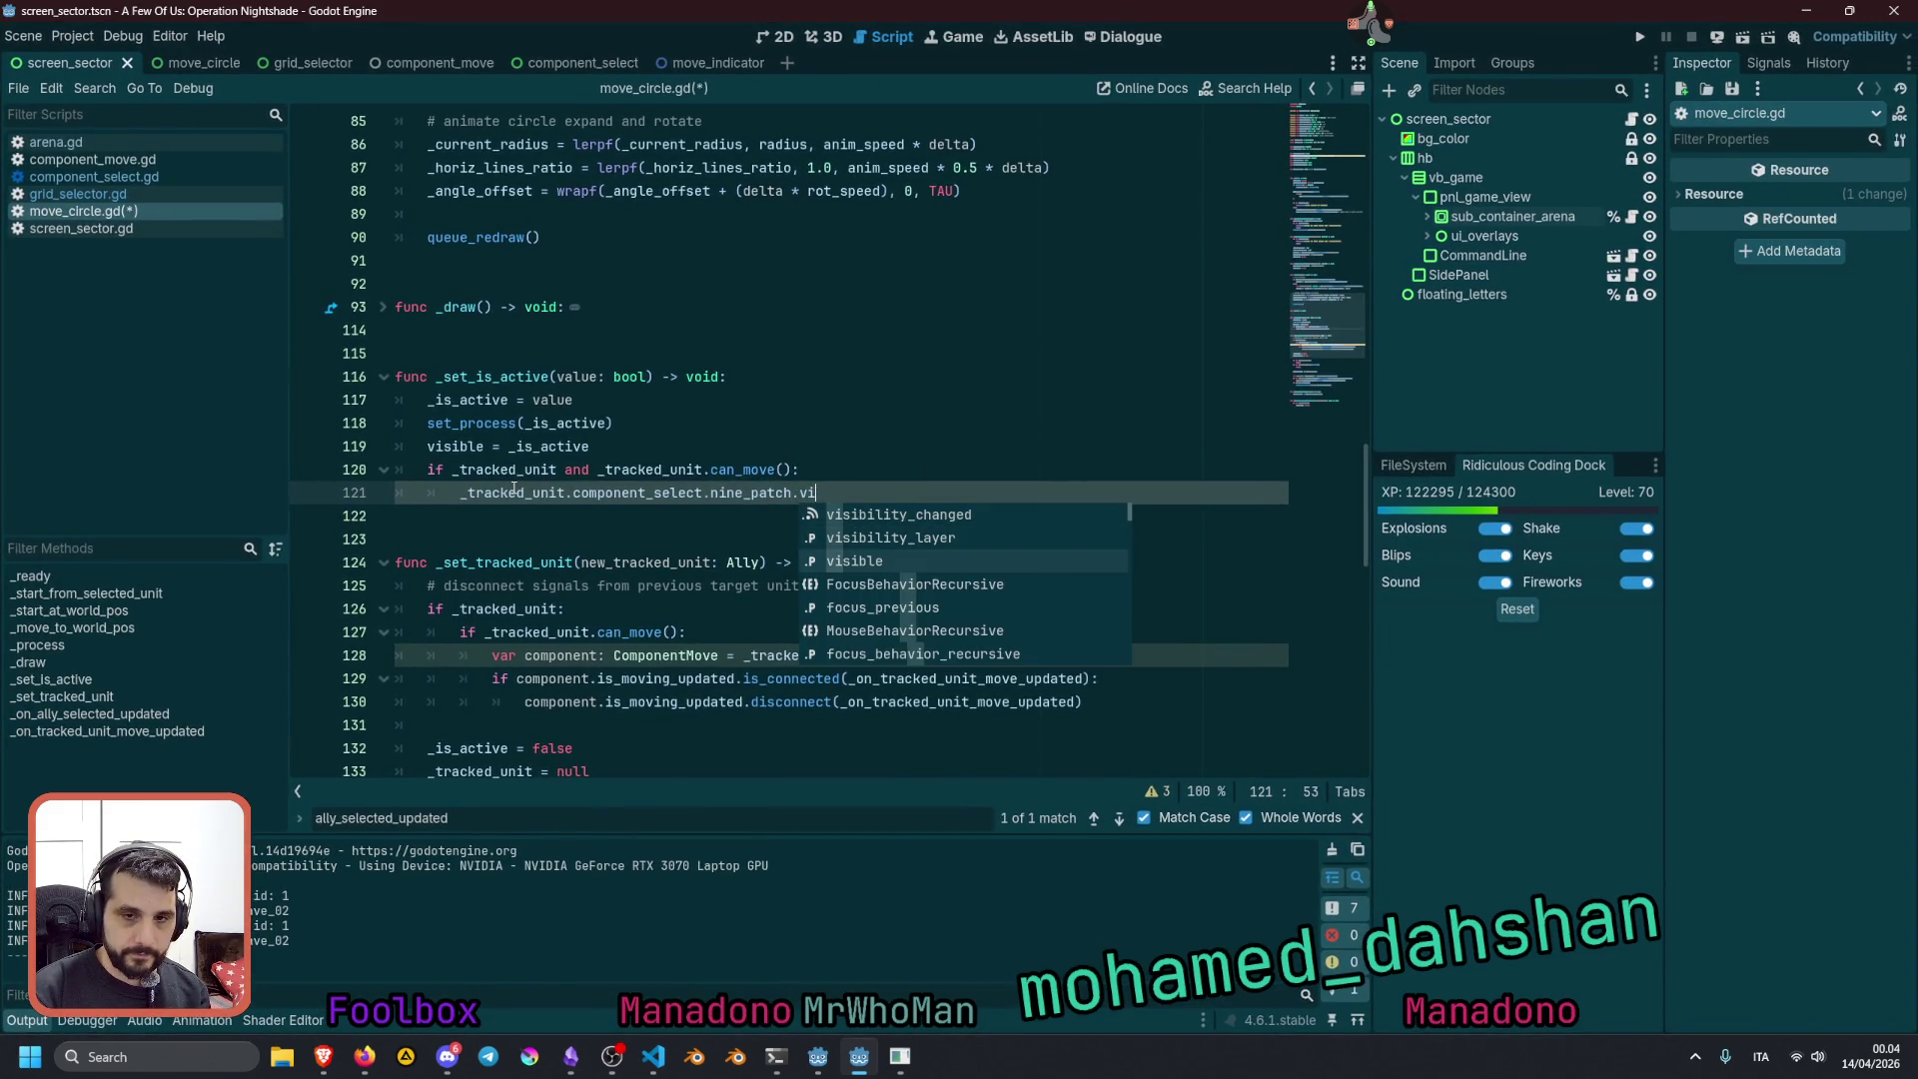
key(Return)
Assign it 'not _is_active' and run the project with F5
text(=)
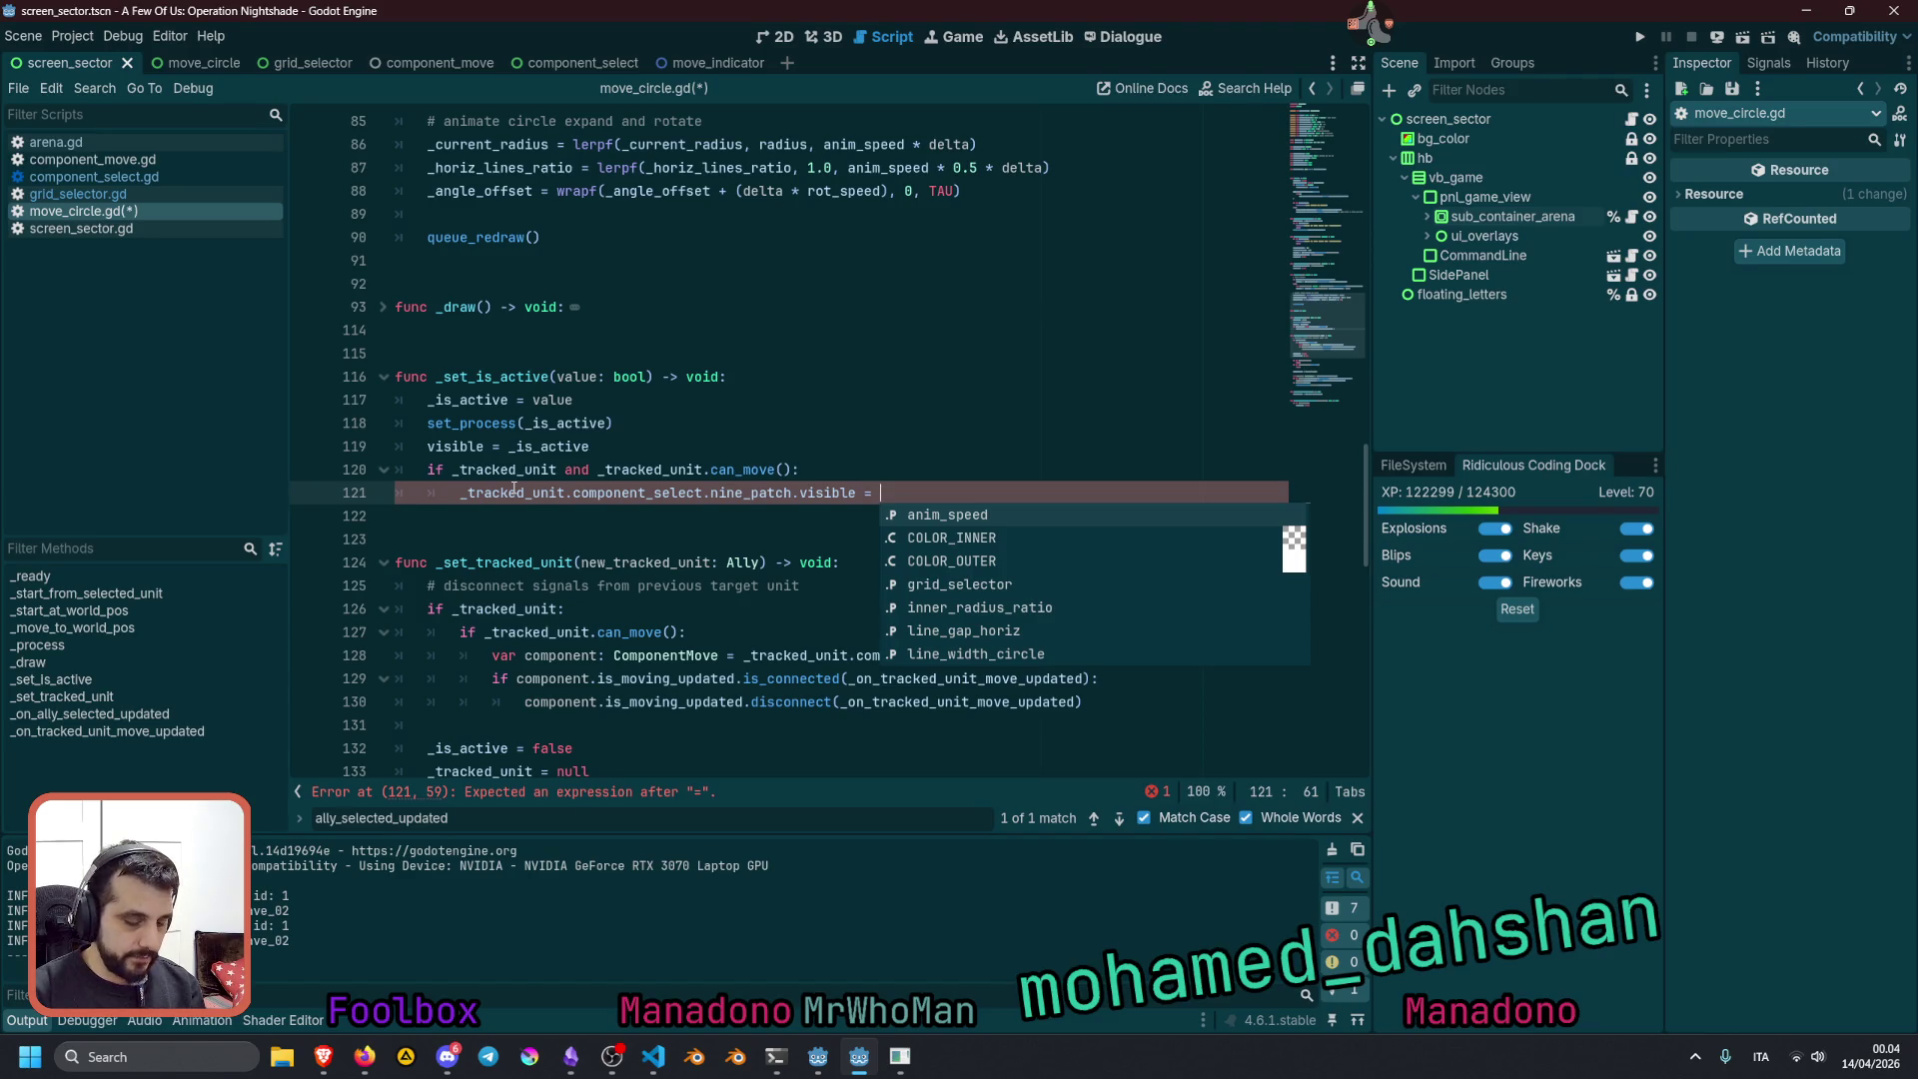
text(_is_active)
key(Return)
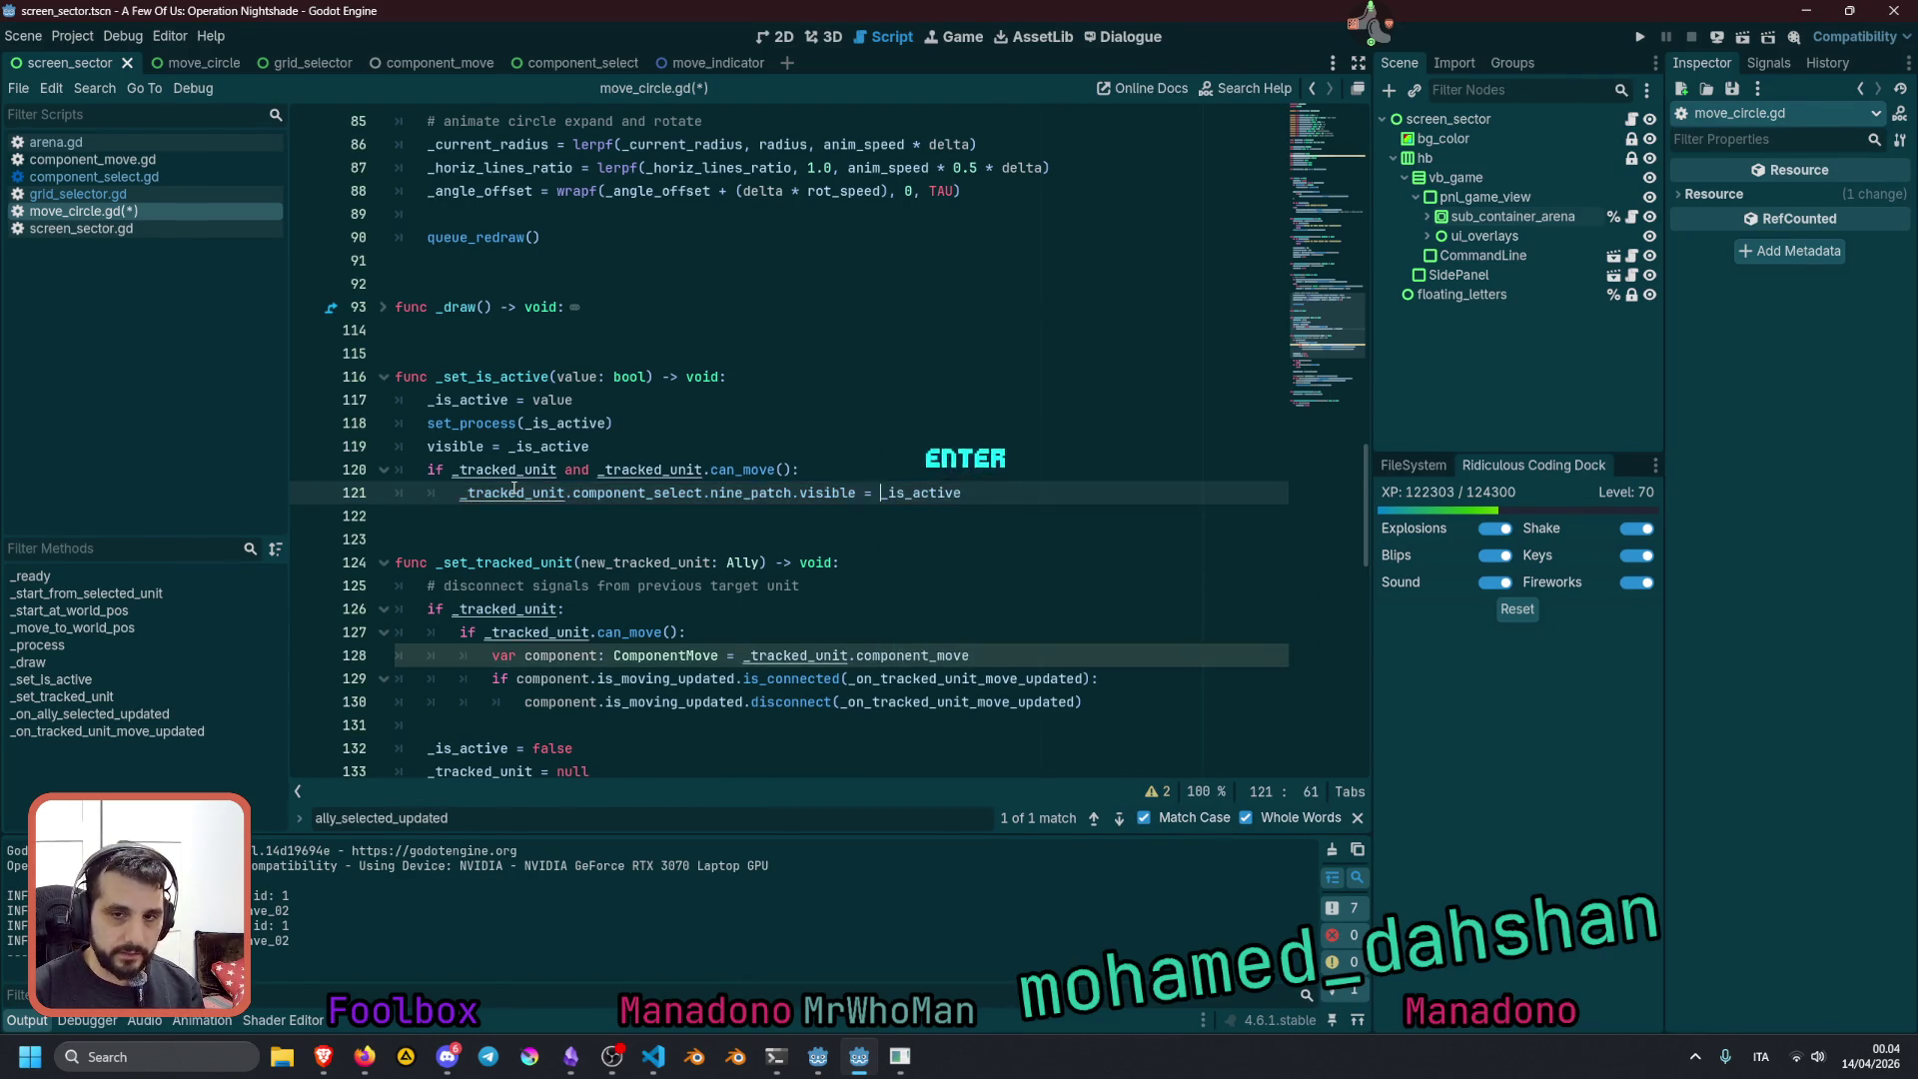
text(not)
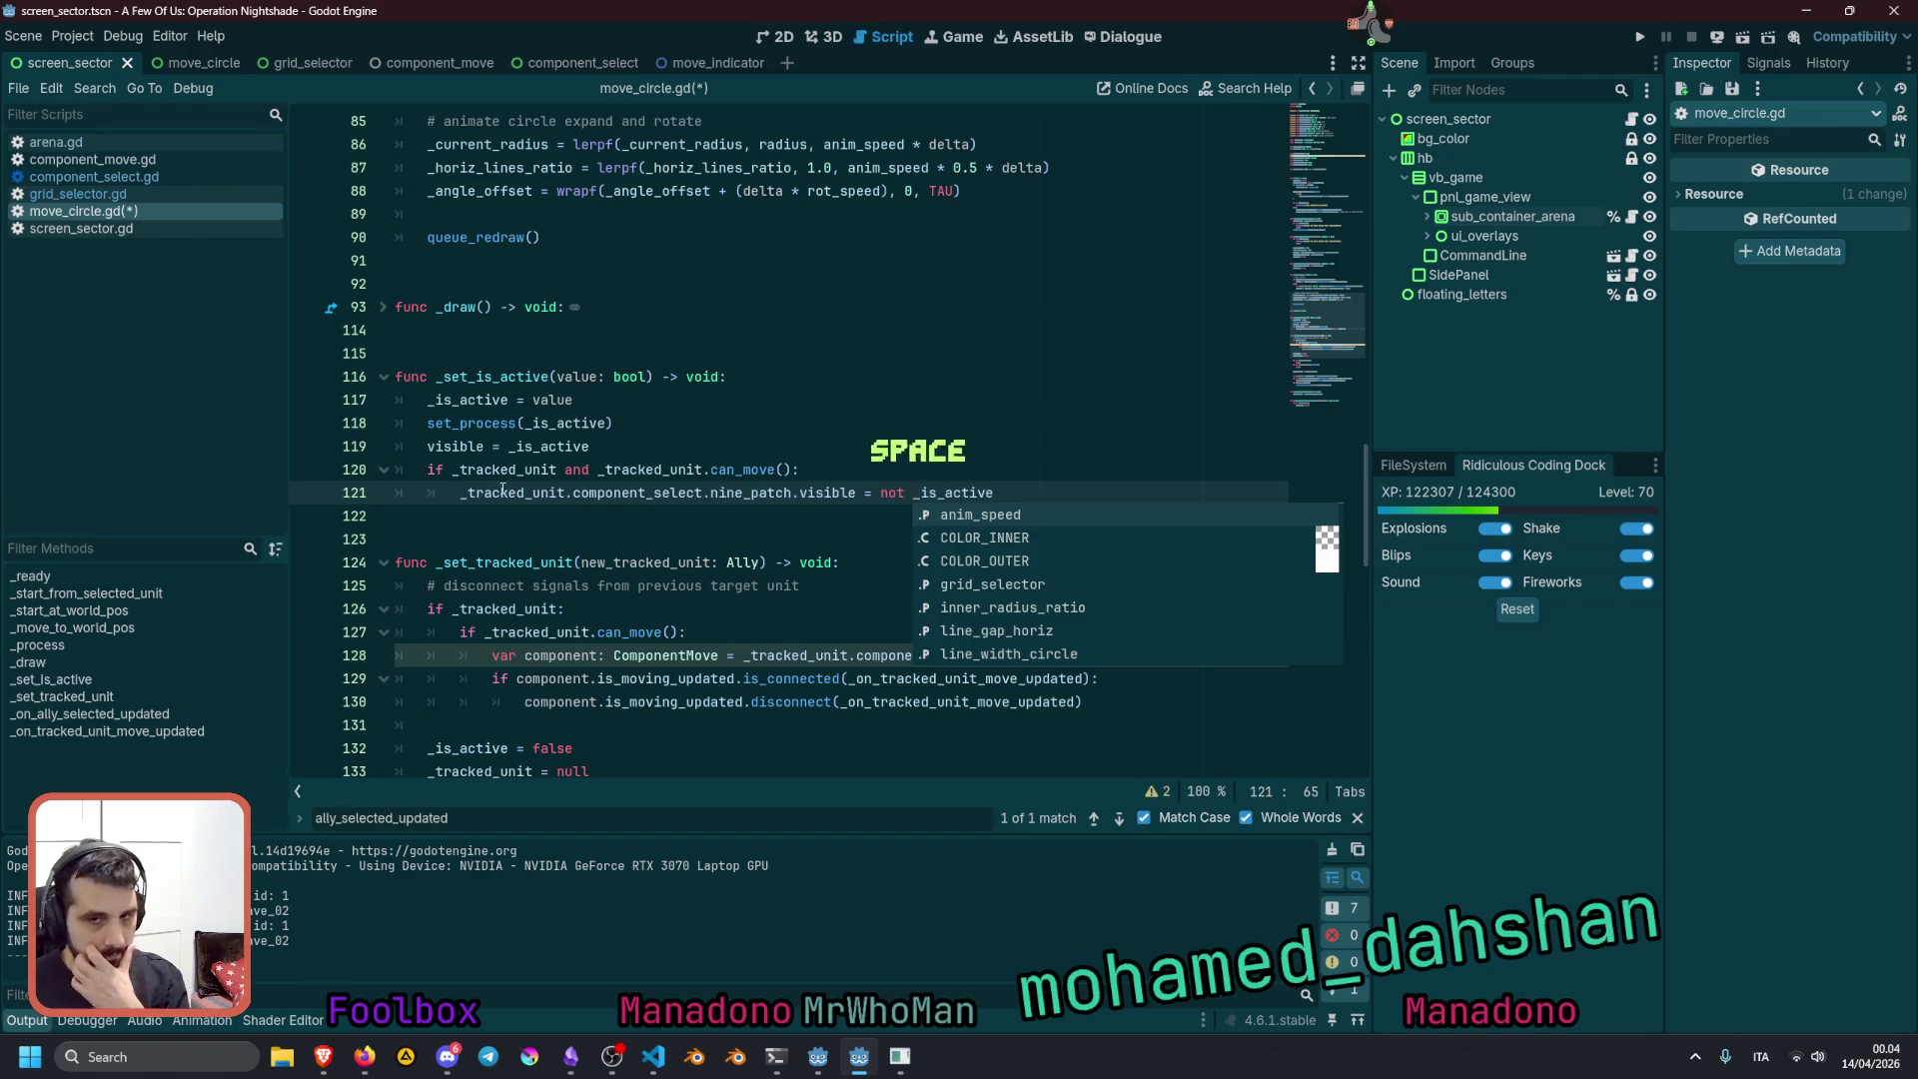
click(425, 493)
key(F5)
click(603, 457)
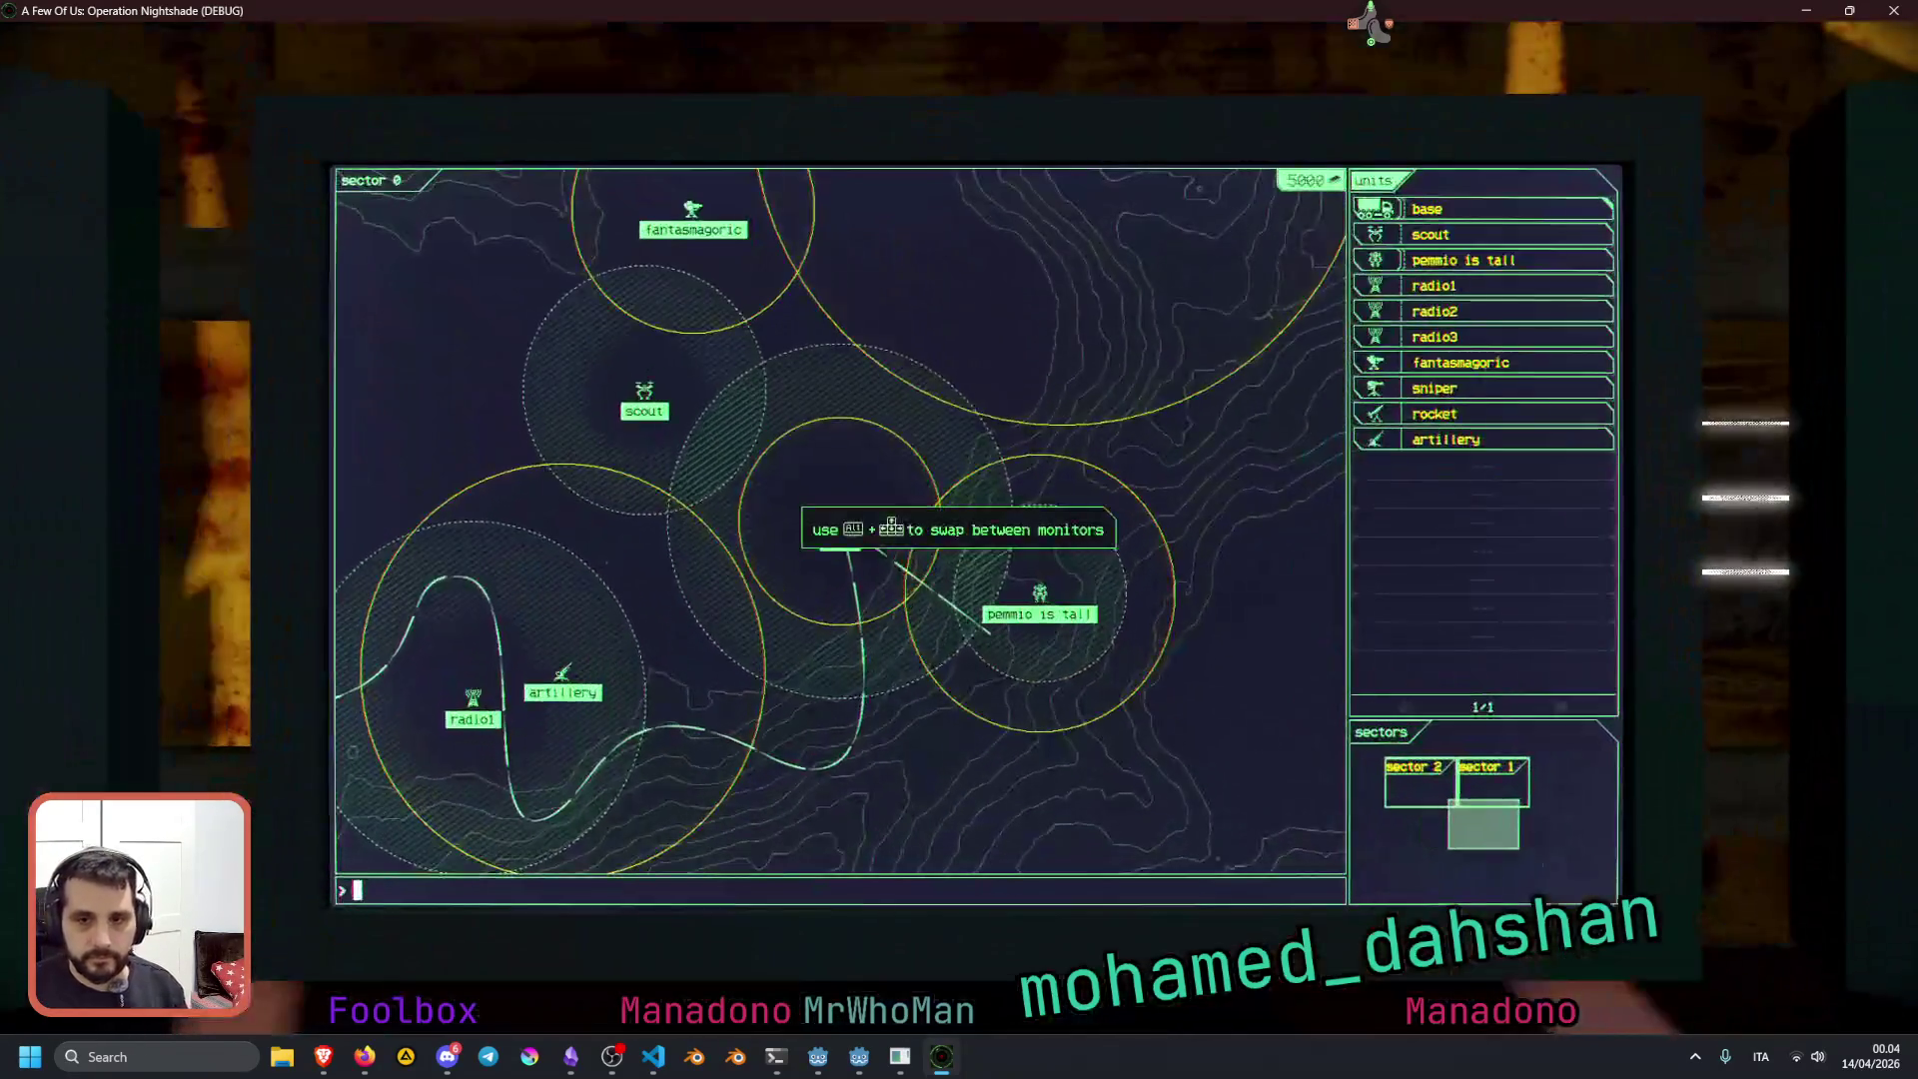
Send pemmio is tall and the scout to new map spots, selecting each unit by clicking
click(1461, 260)
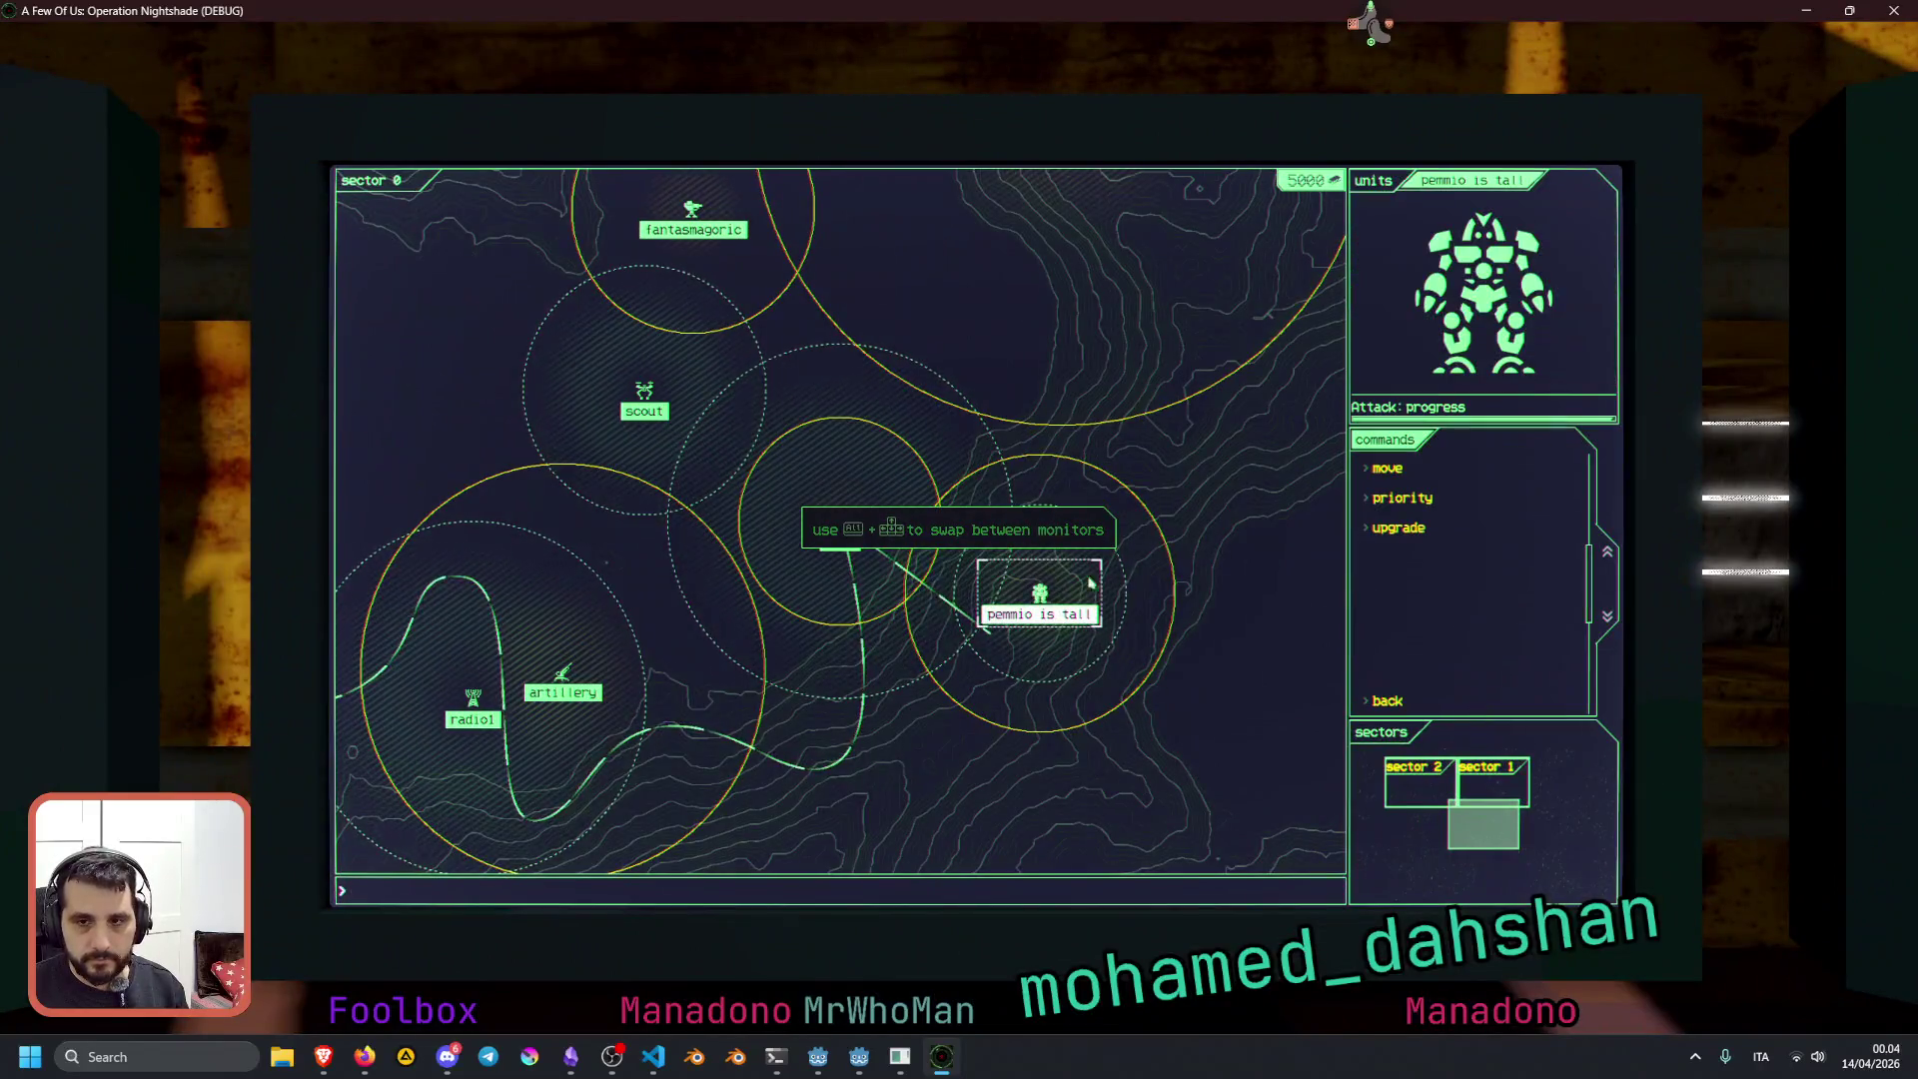
click(1412, 468)
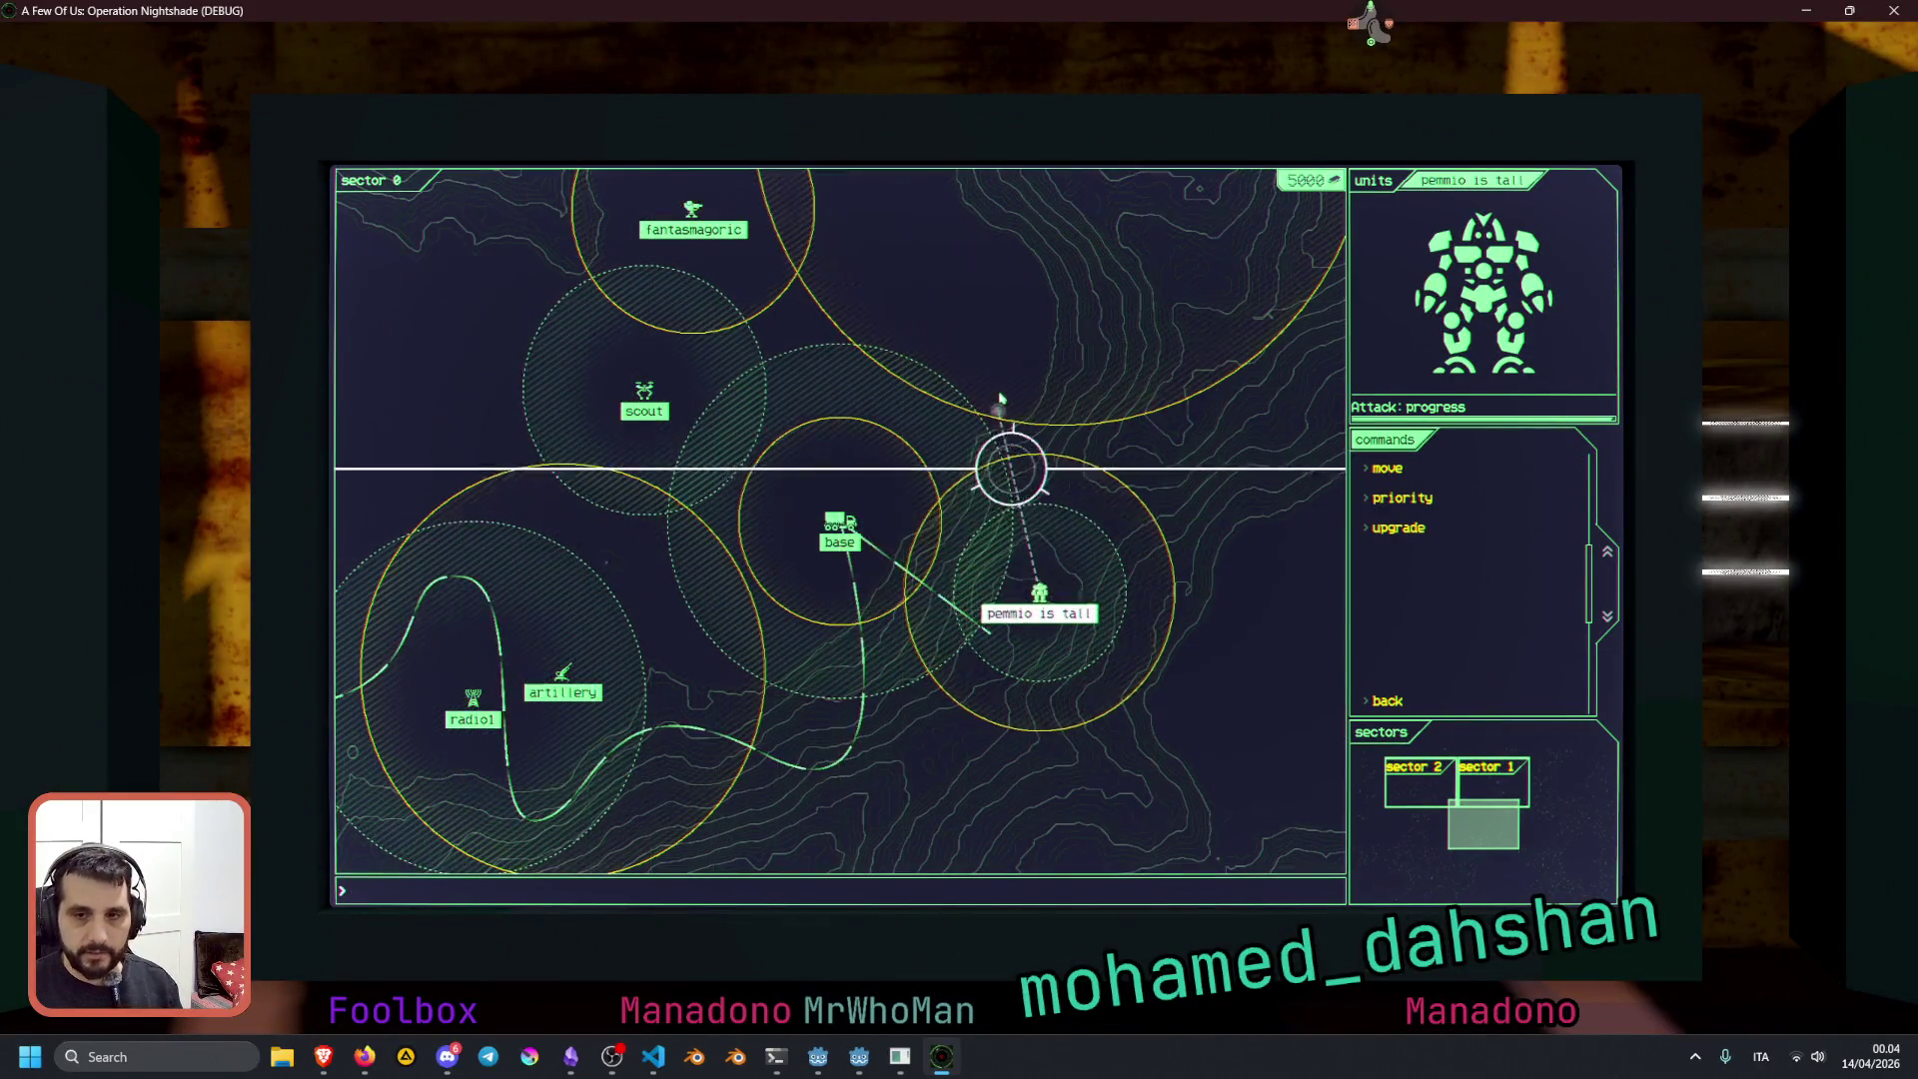
click(998, 410)
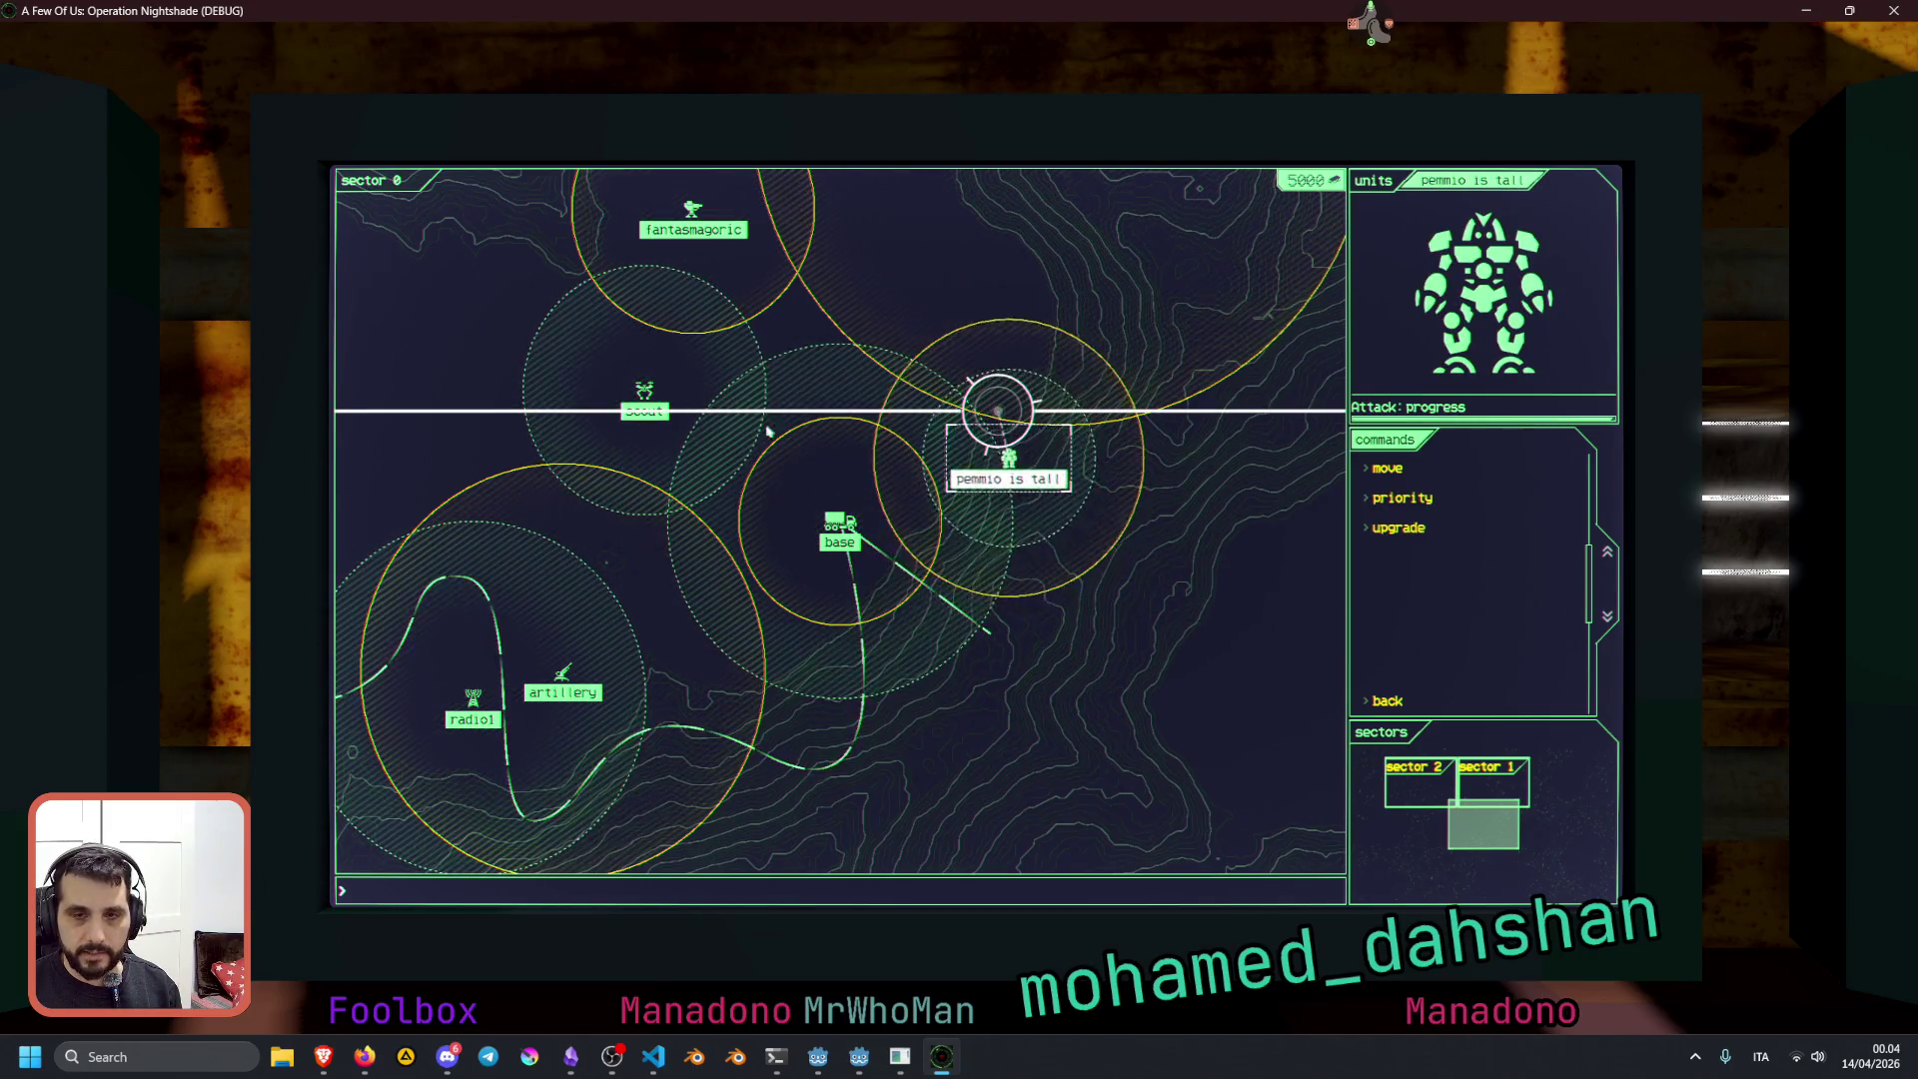
click(644, 395)
click(1452, 480)
click(1124, 322)
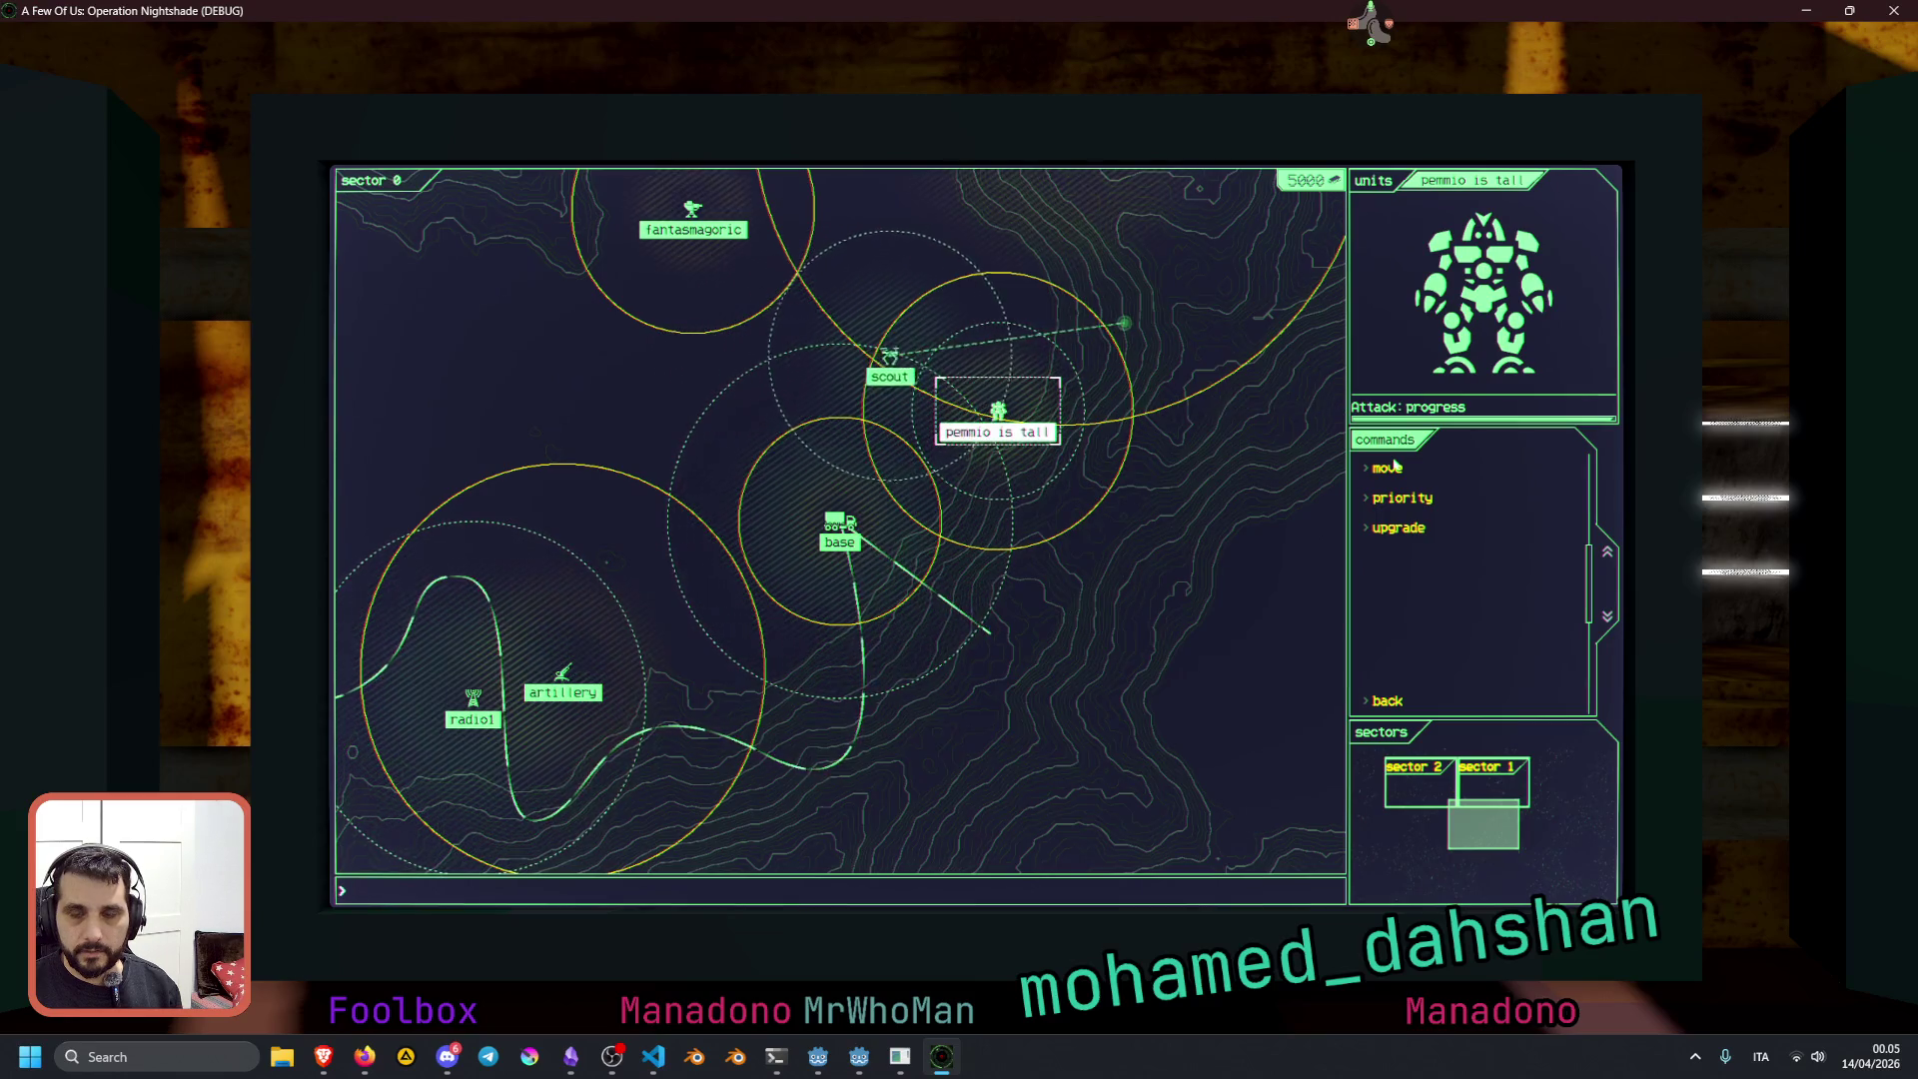
click(1057, 343)
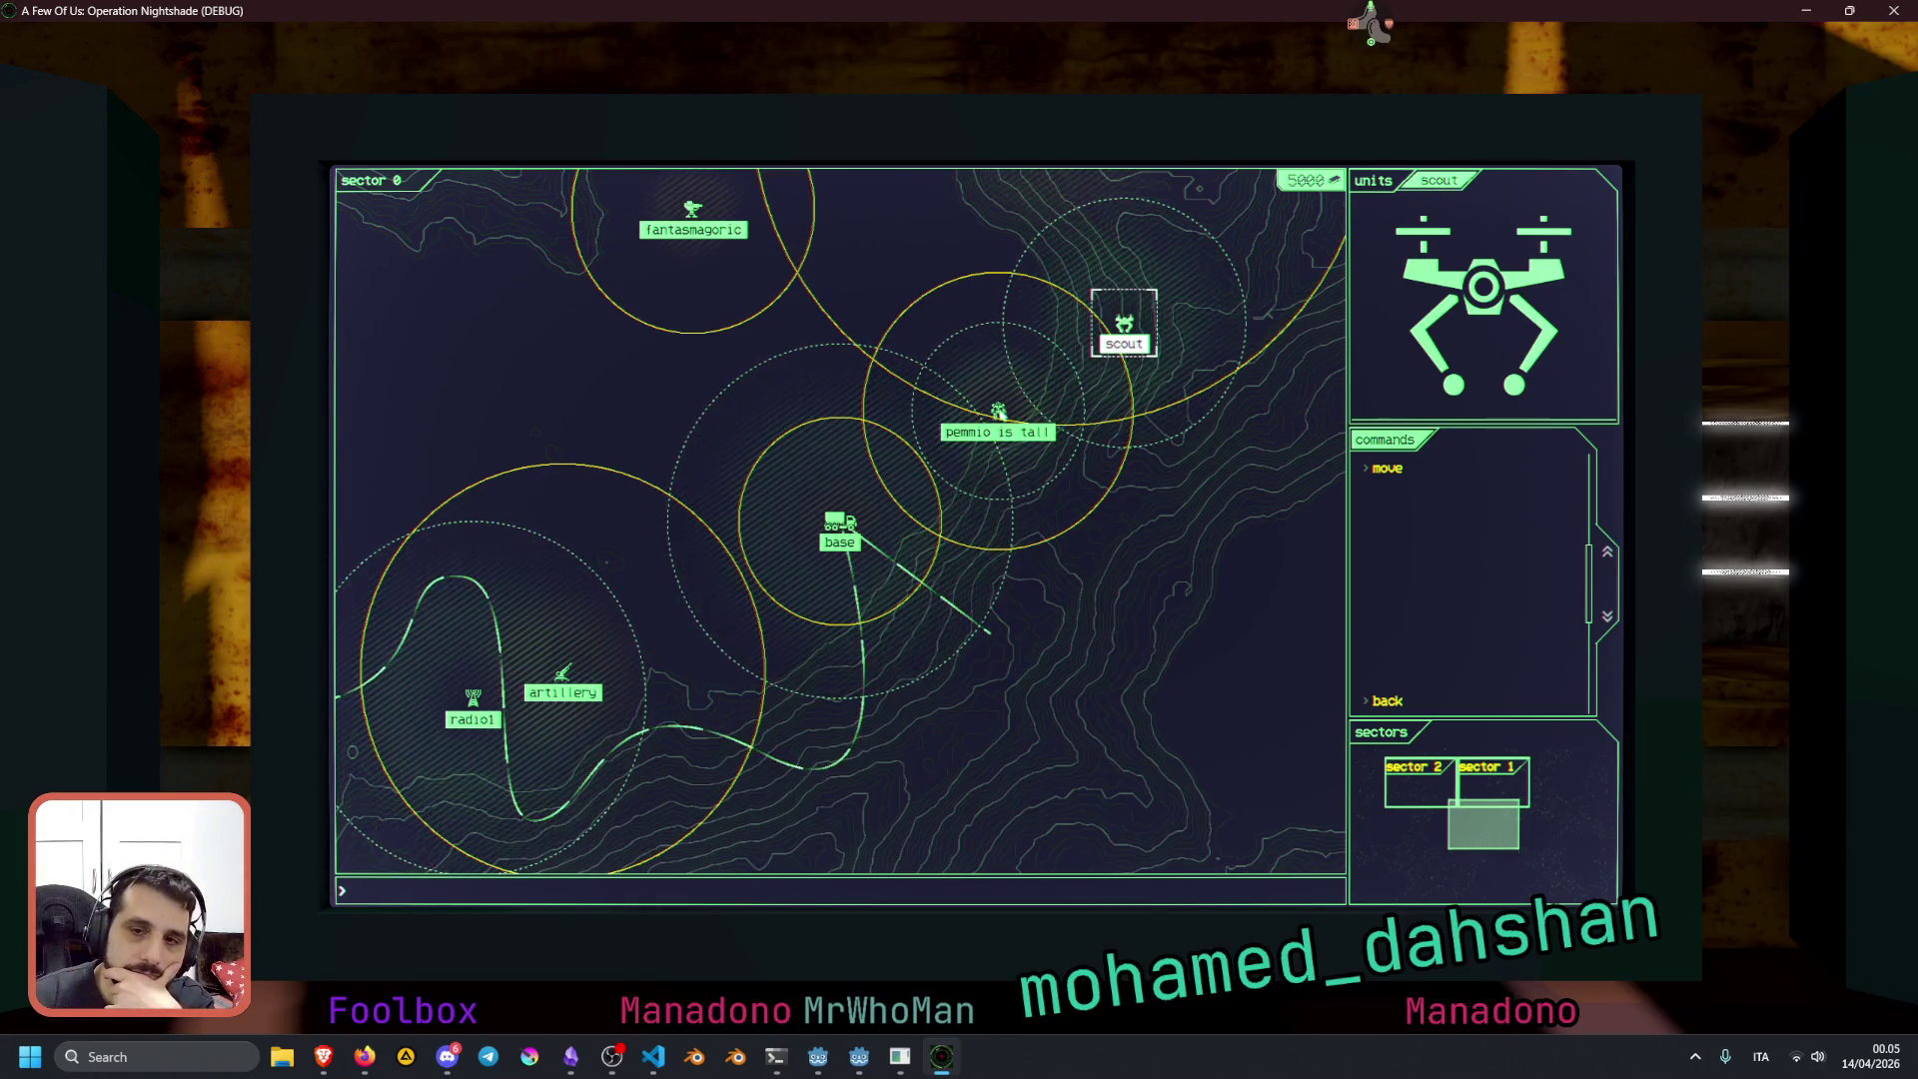
Cycle units with Tab, give pemmio and the scout new destinations, then close the game with F8
key(Tab)
click(1384, 467)
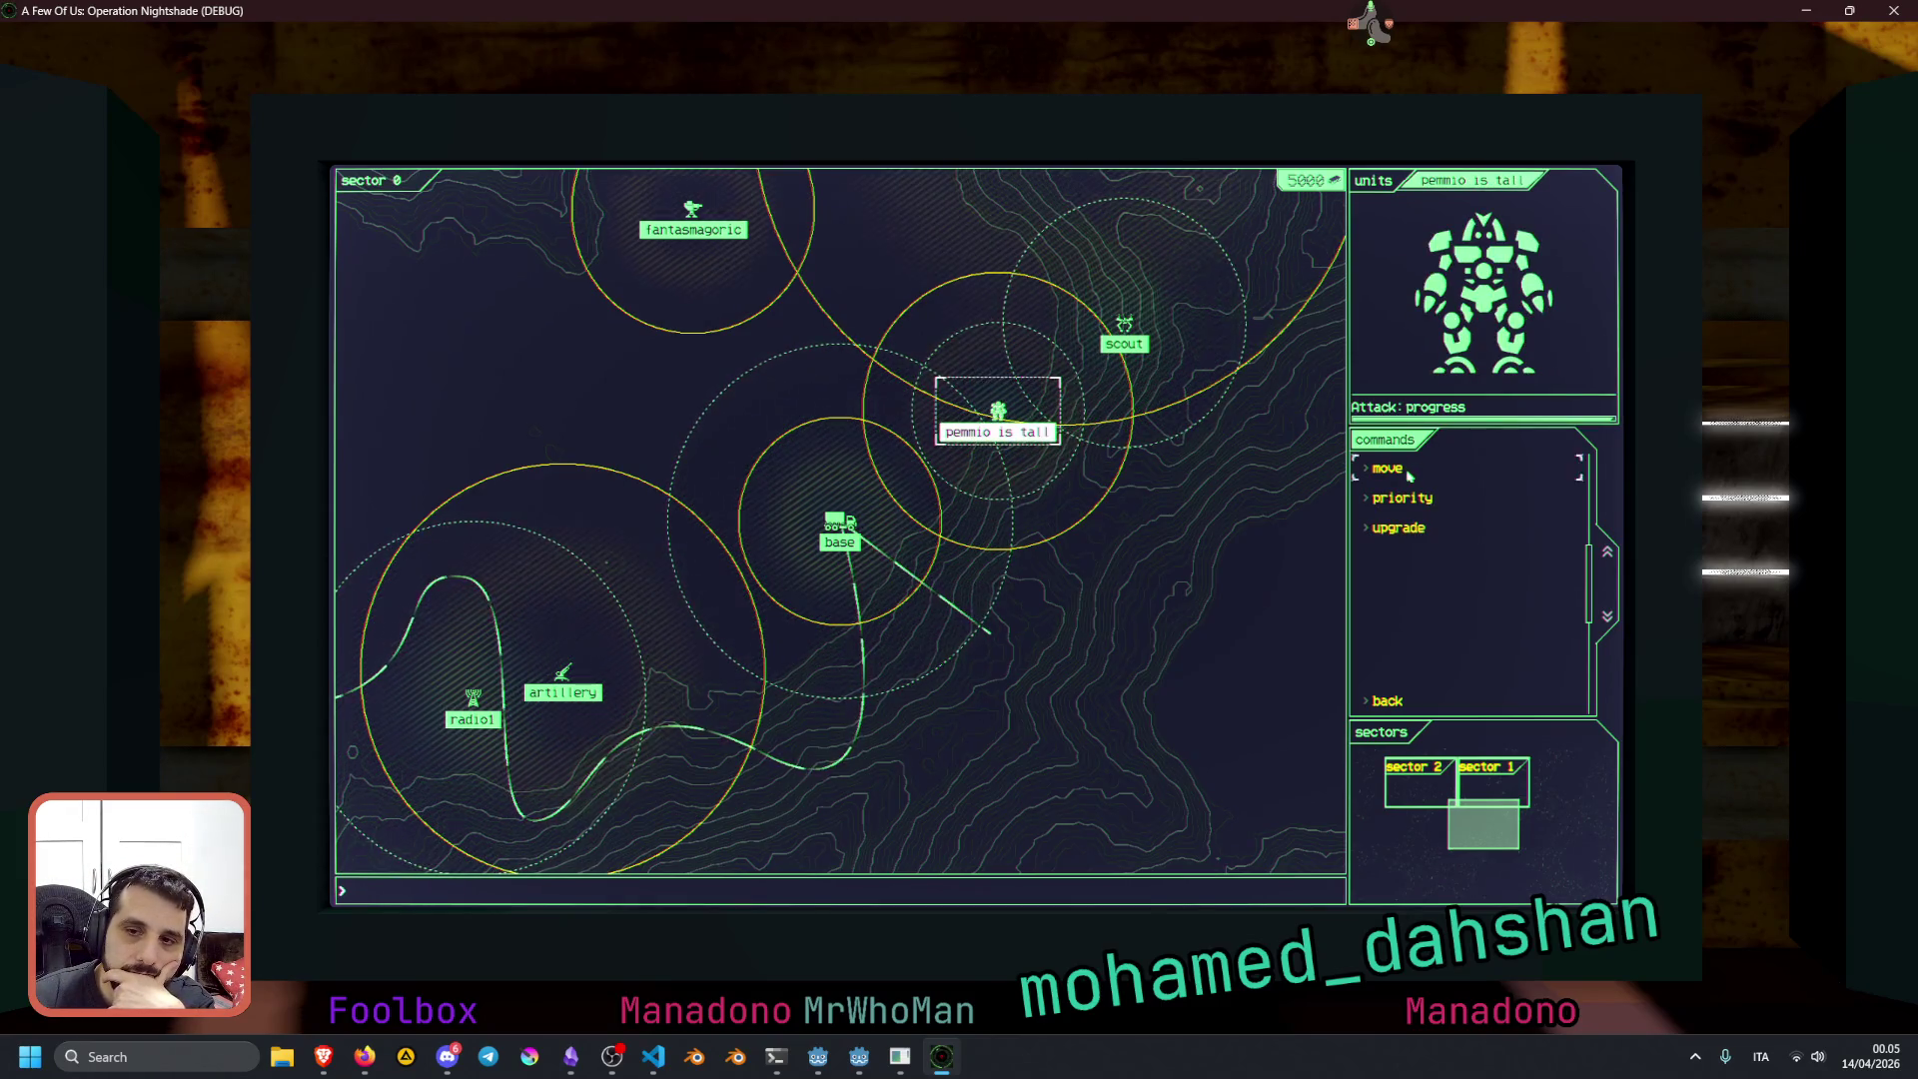
click(997, 585)
key(Tab)
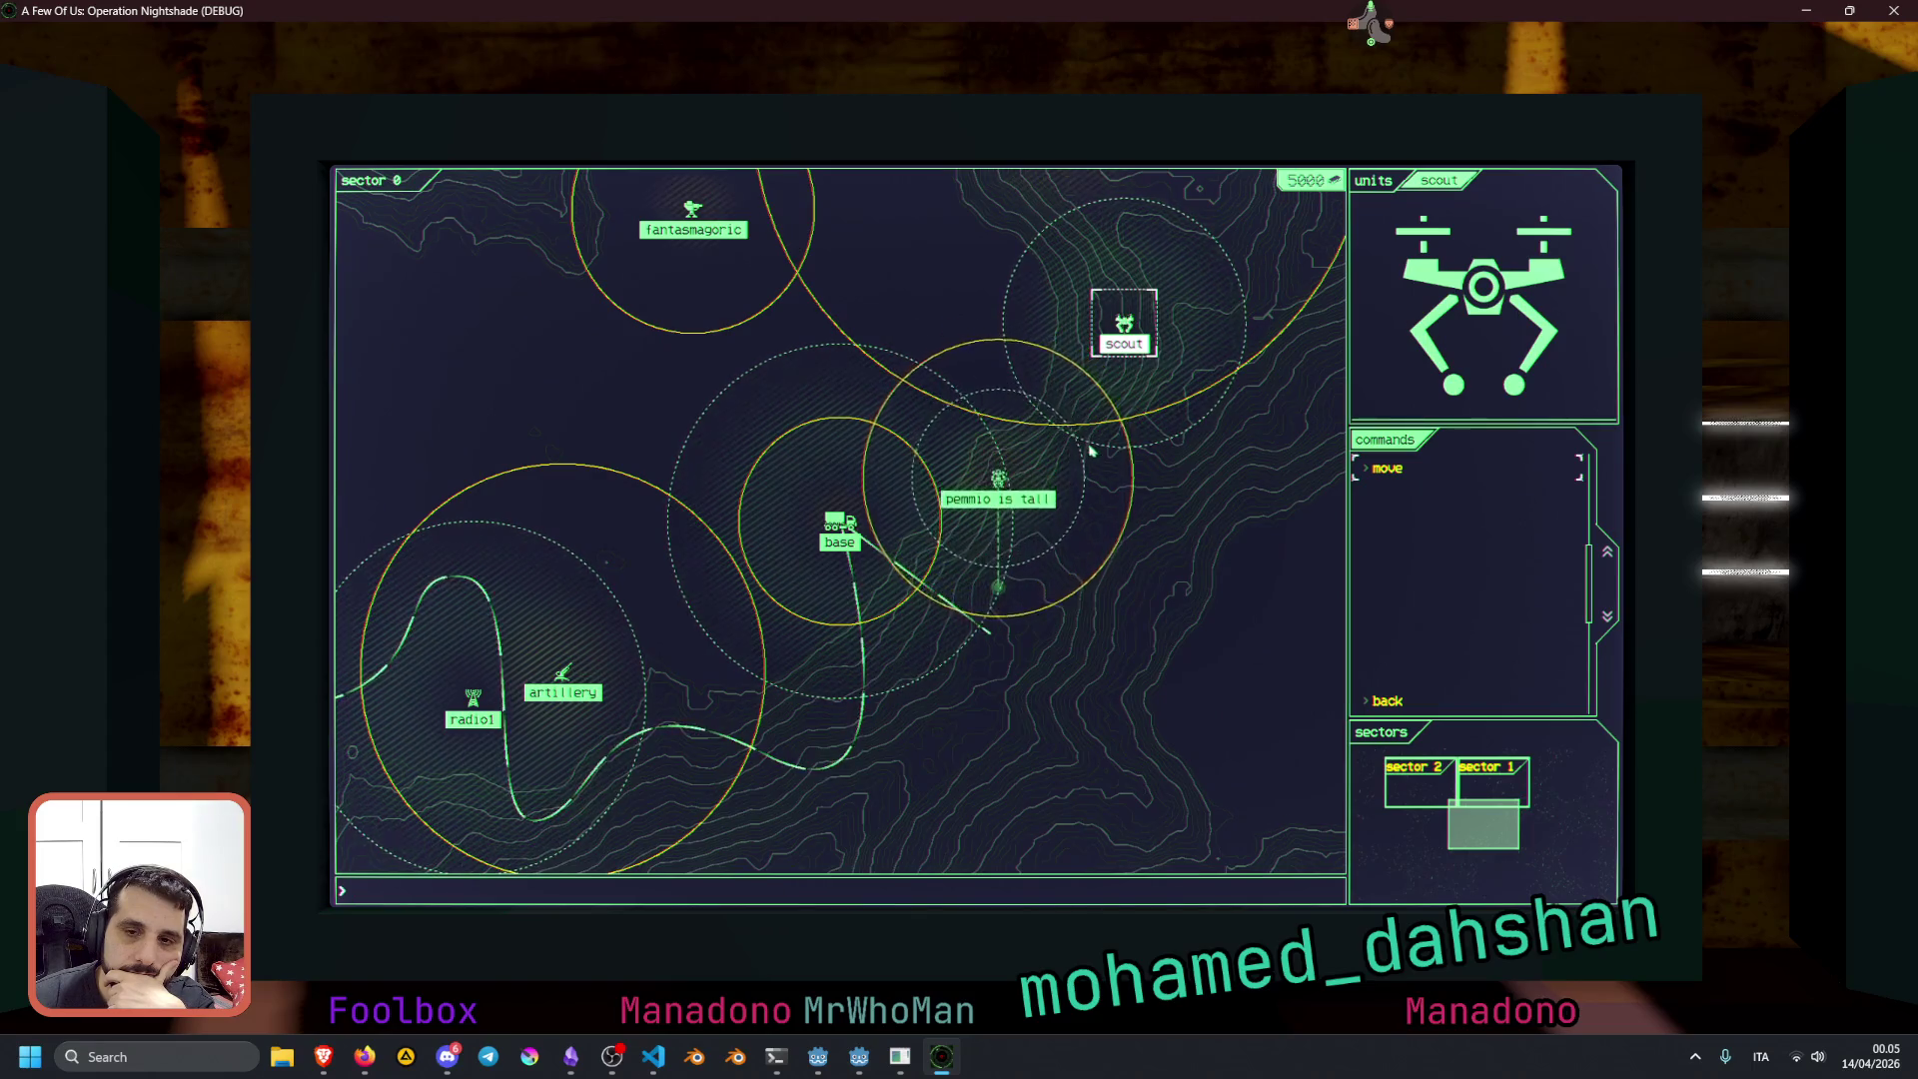
key(Tab)
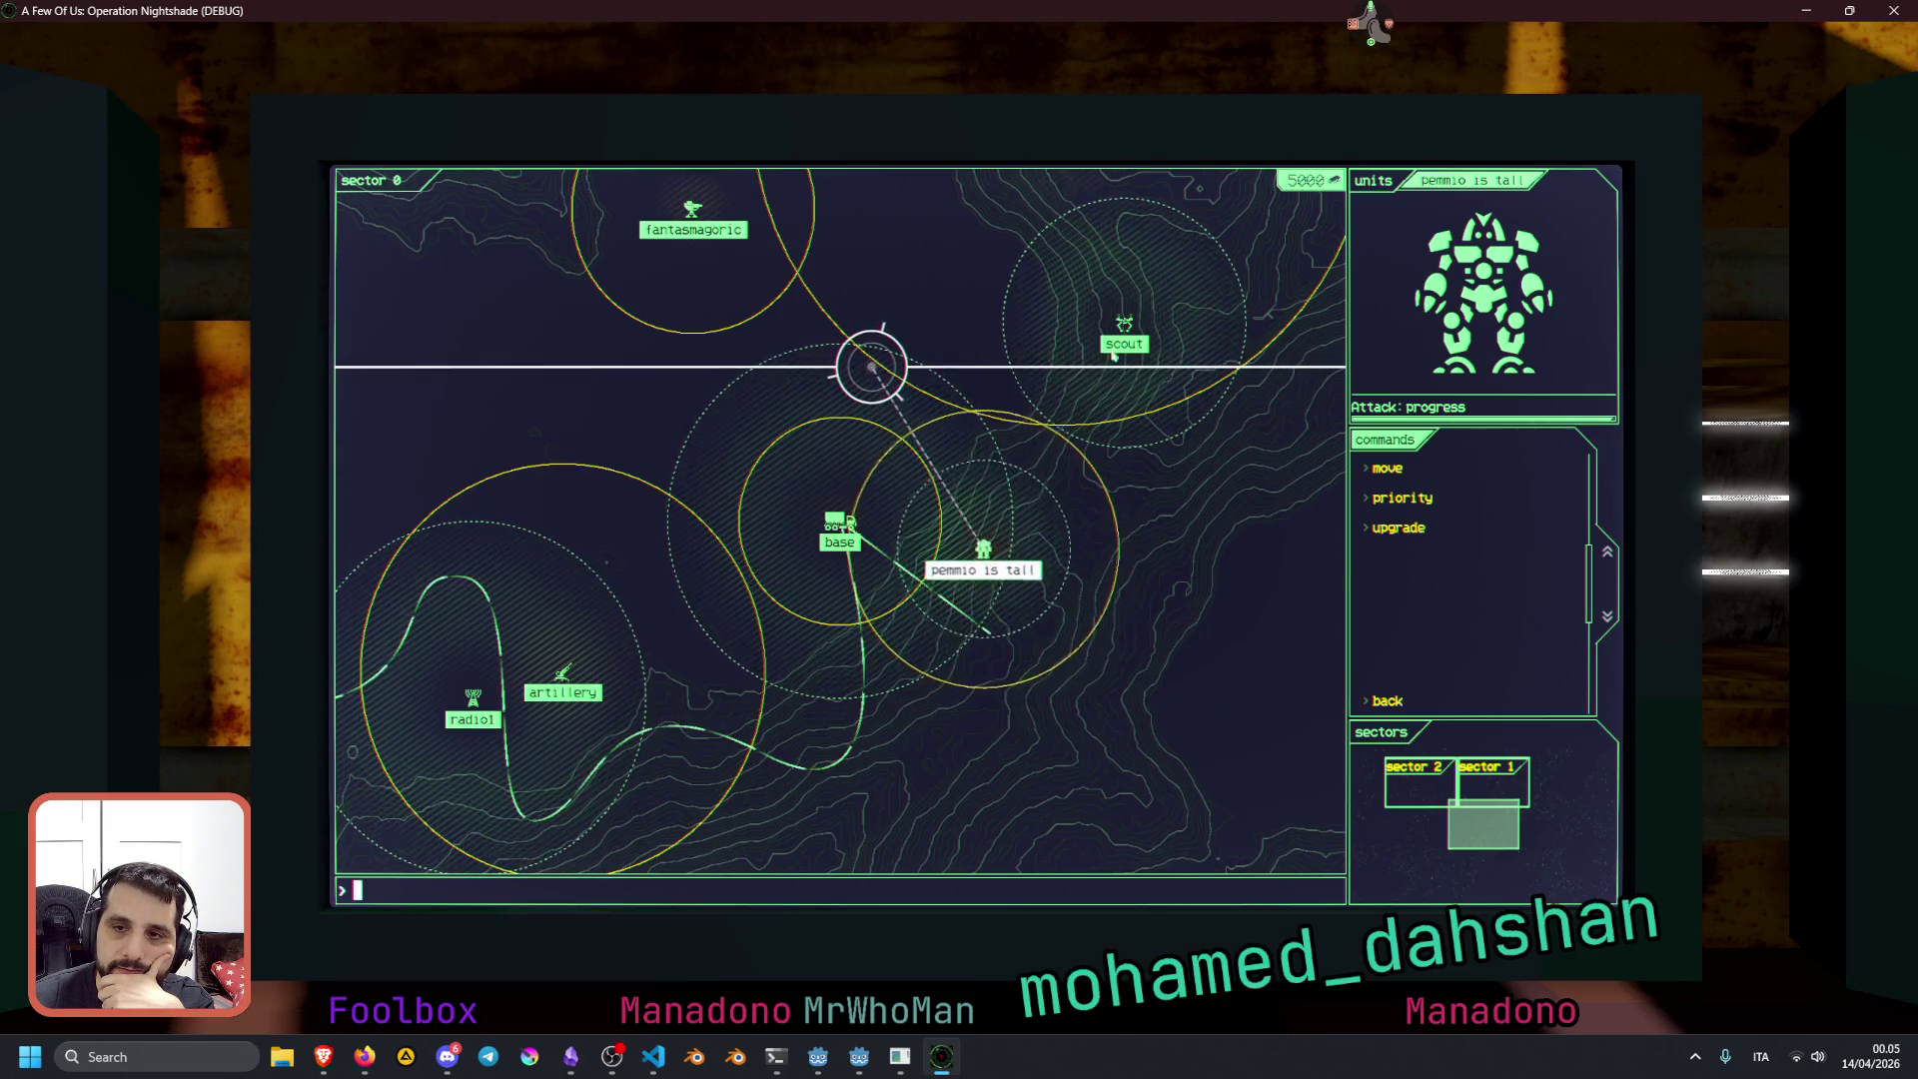
key(Tab)
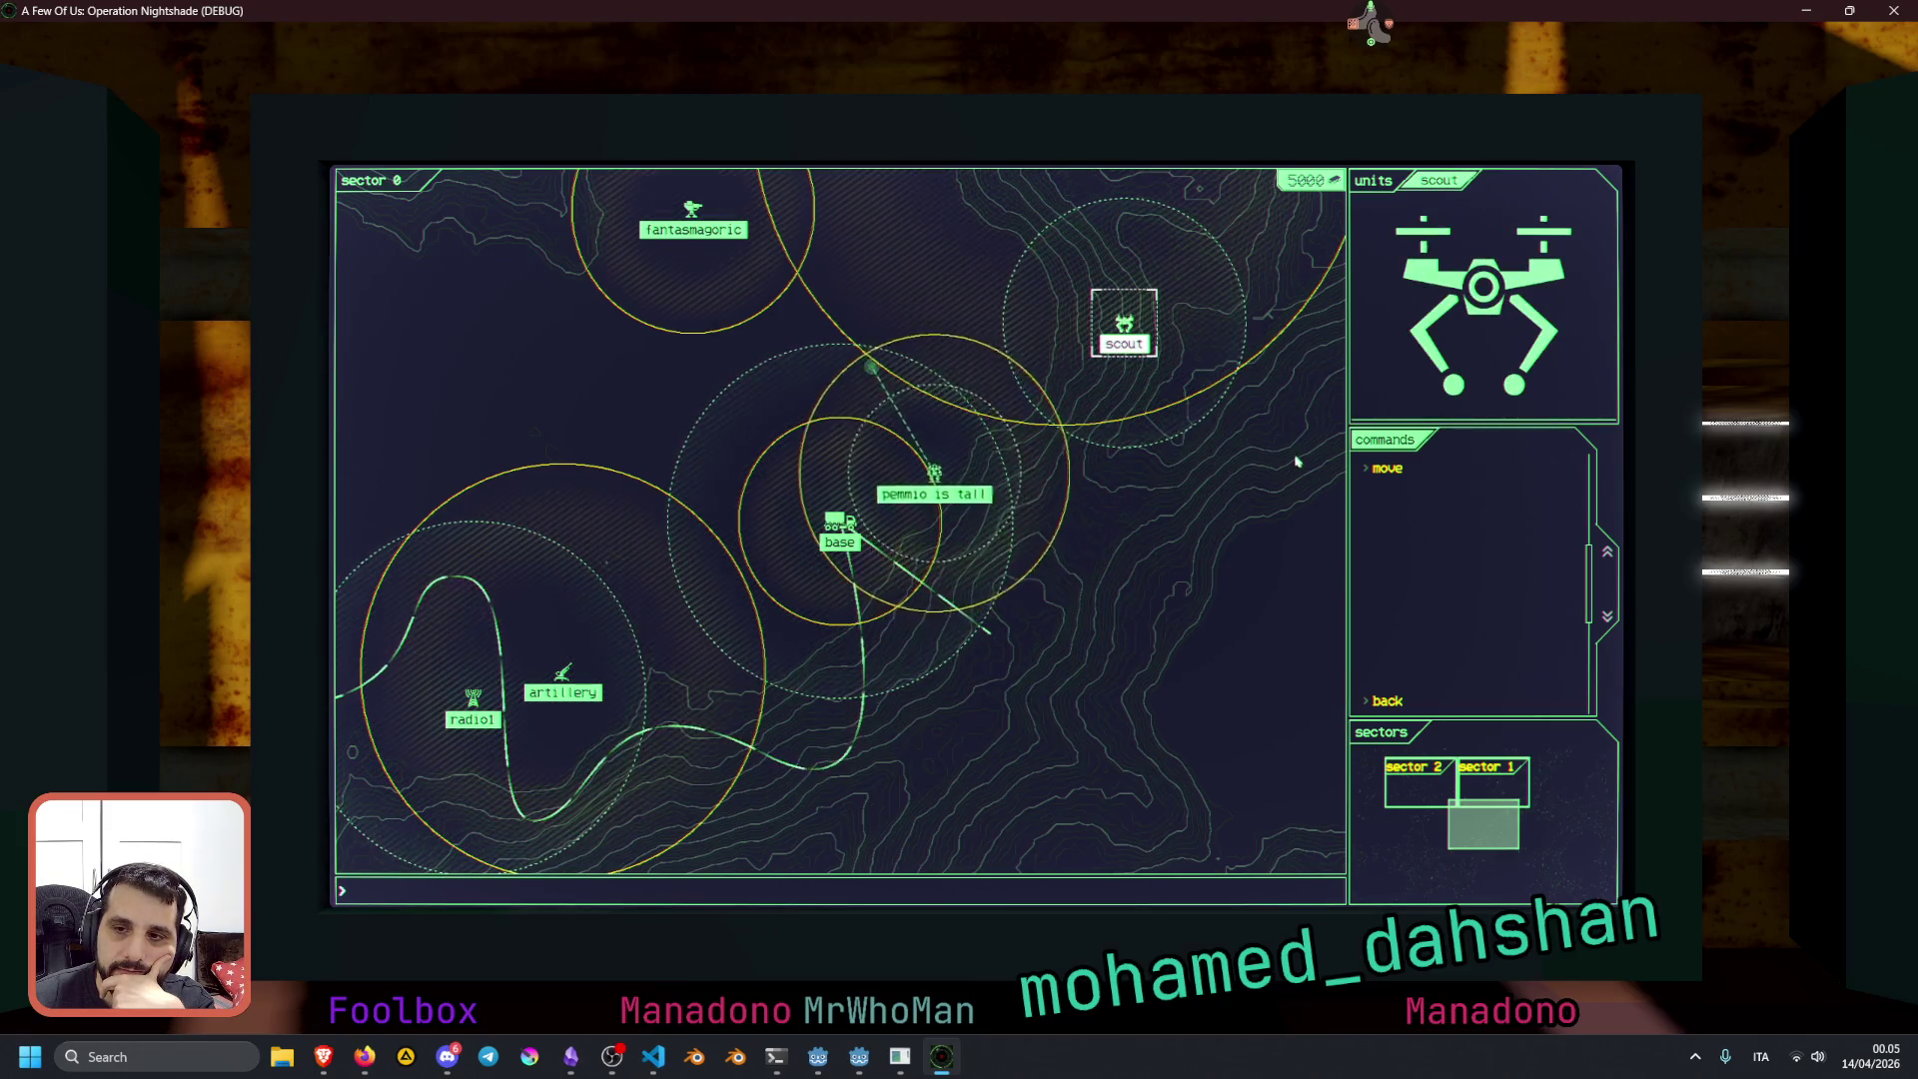
click(1393, 467)
click(1062, 587)
key(Tab)
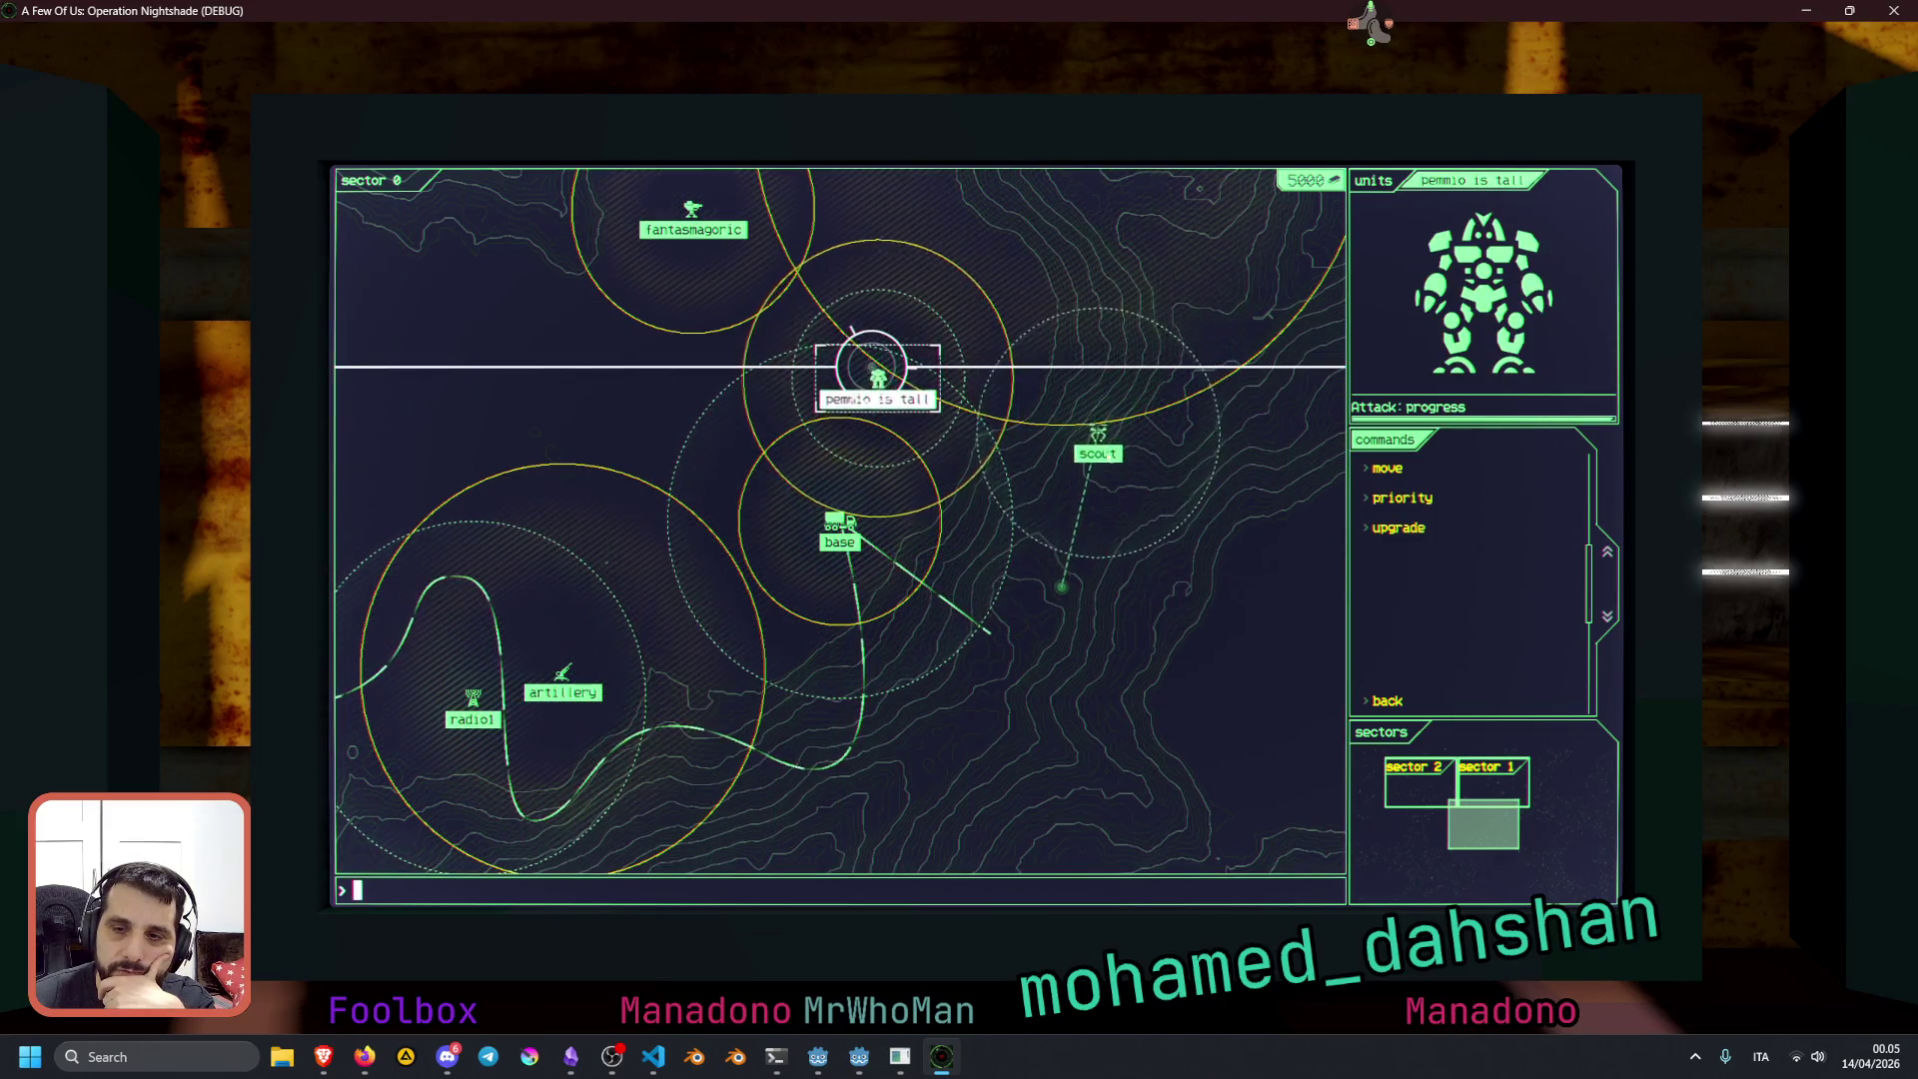
click(1183, 368)
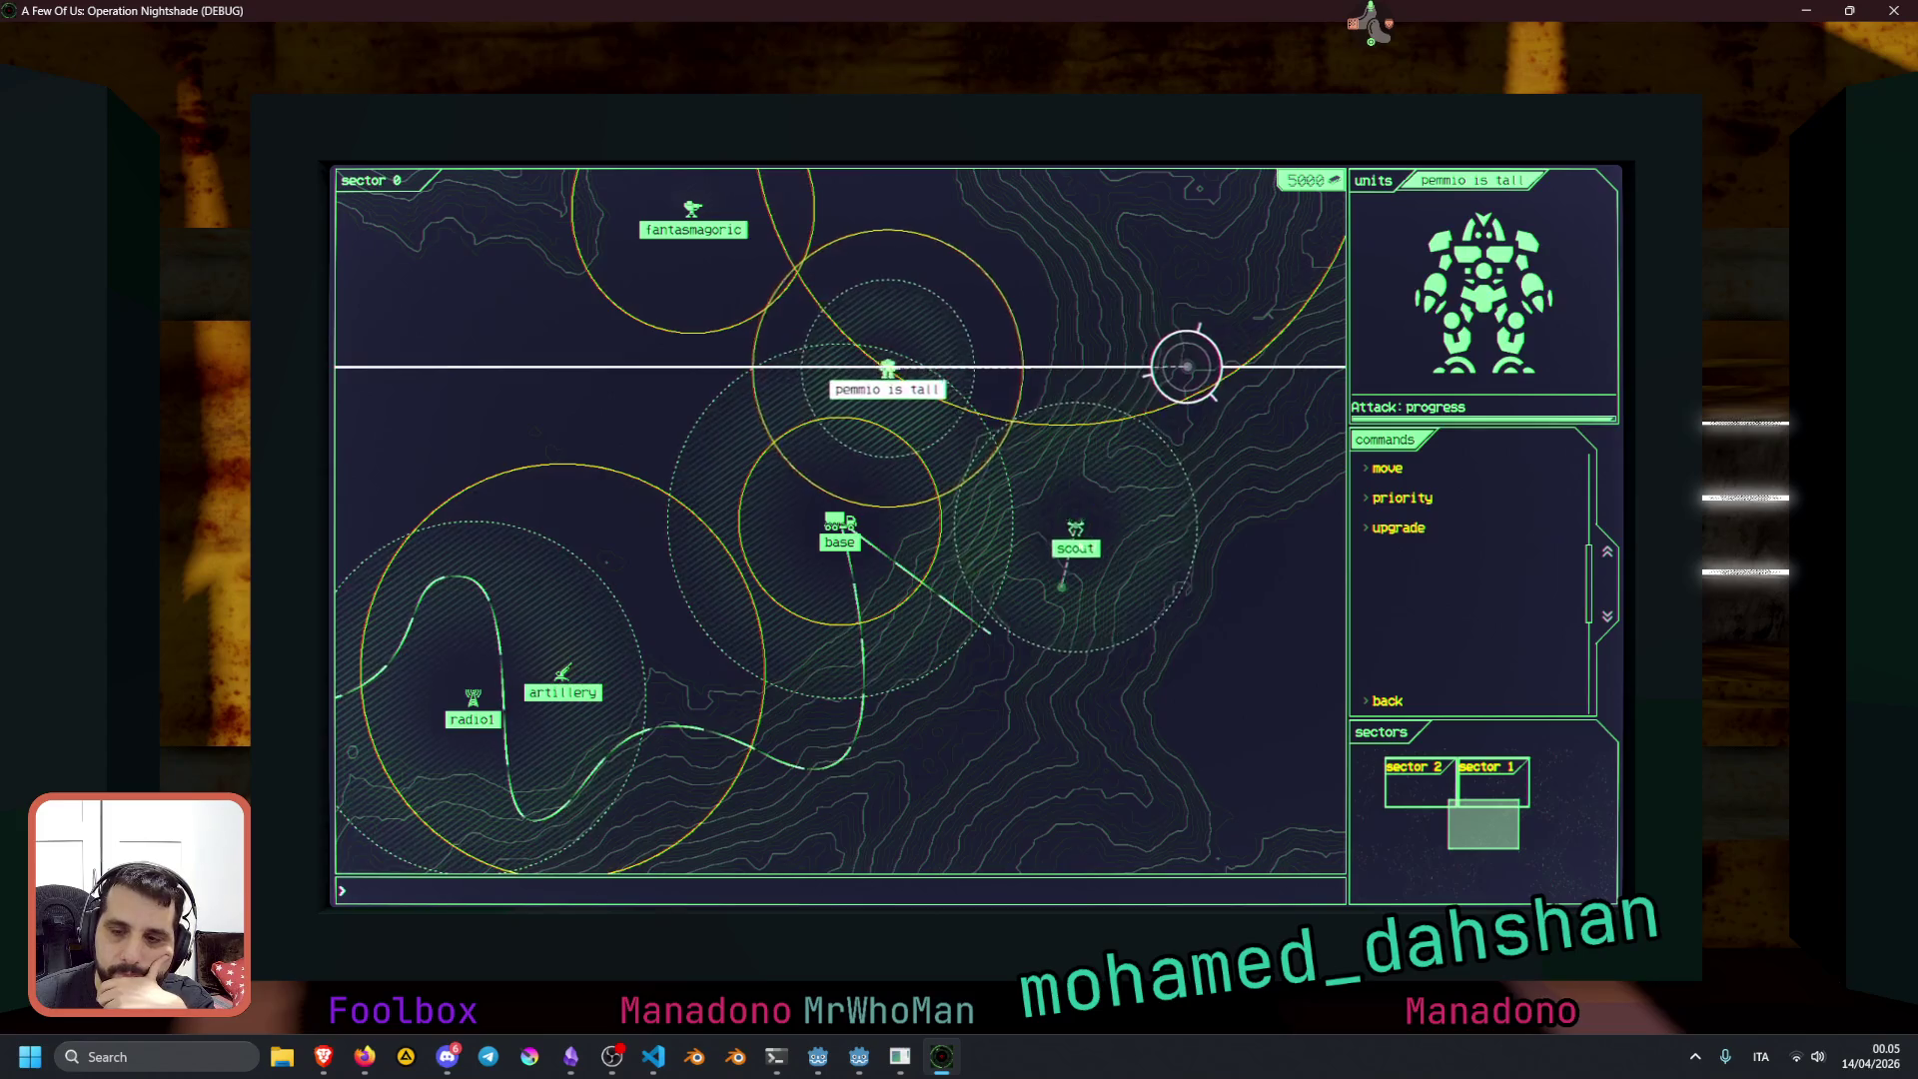
key(Tab)
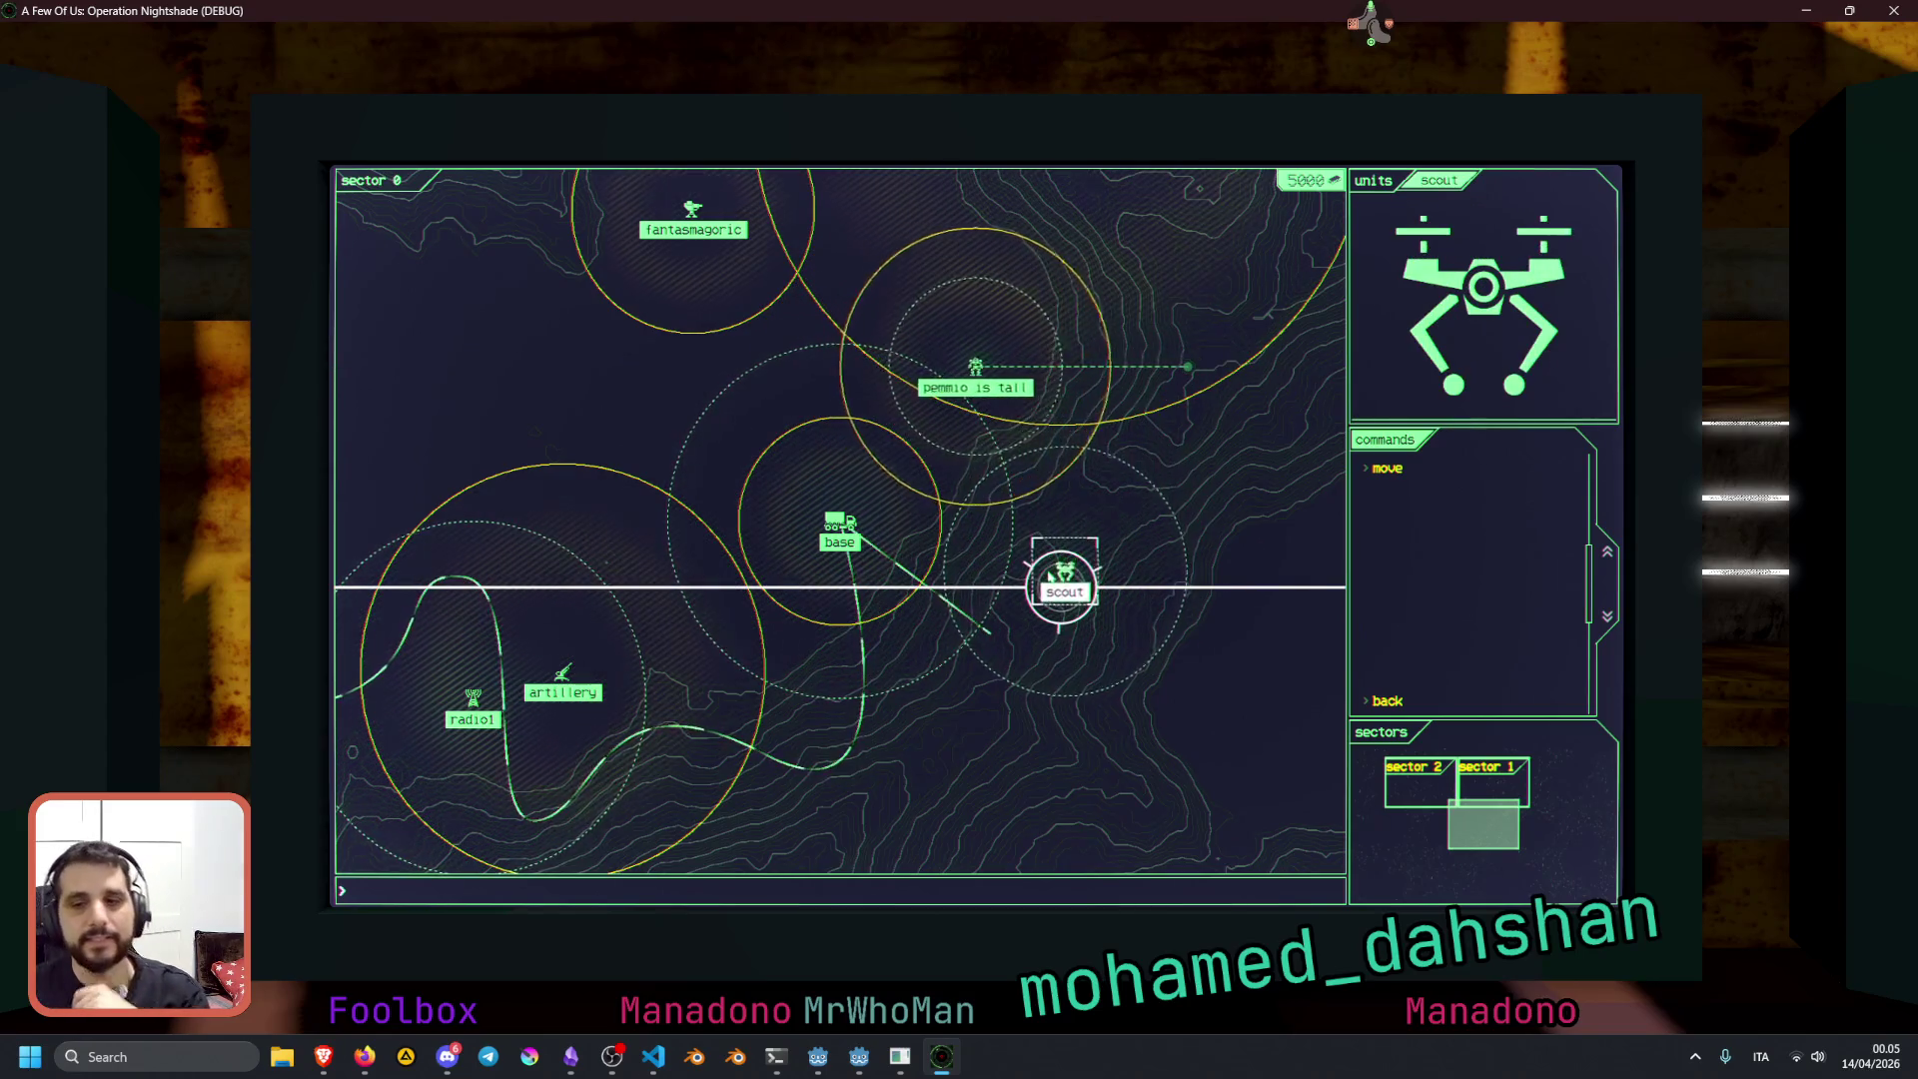
key(F8)
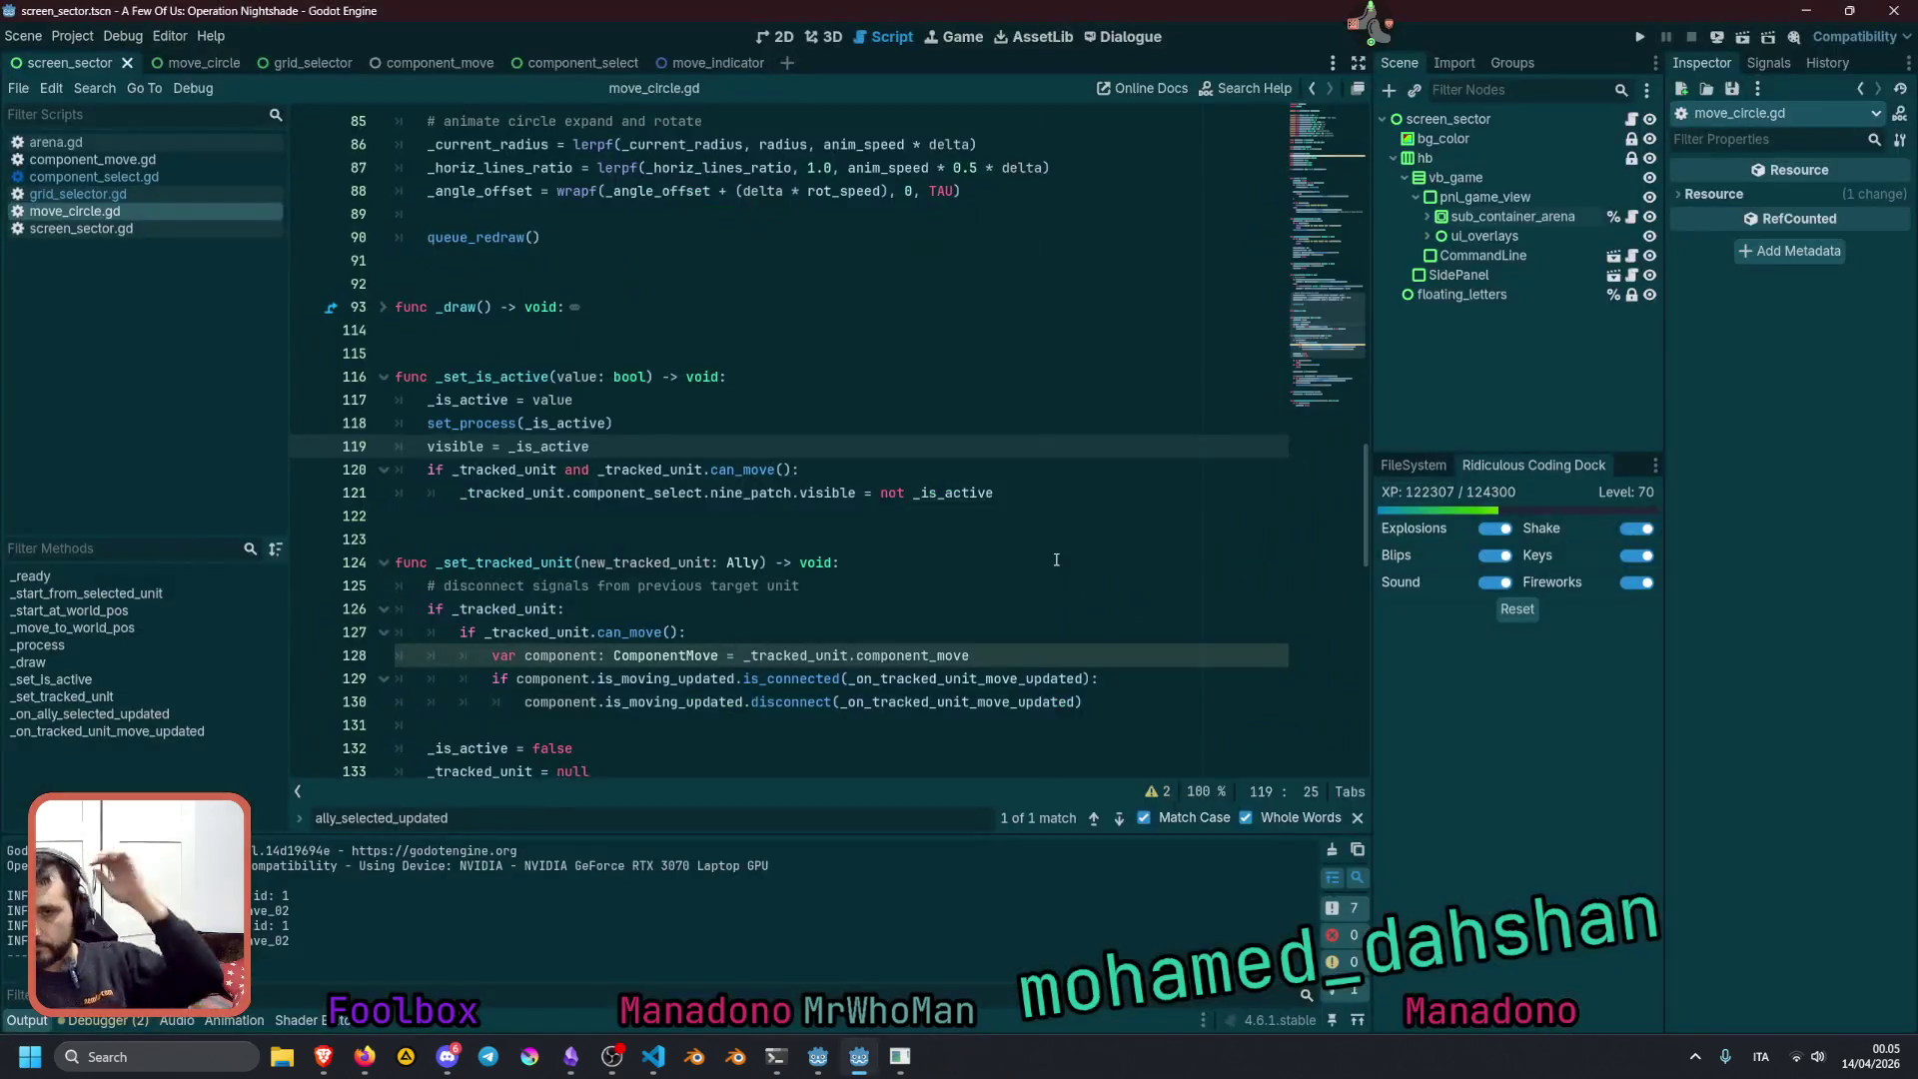
scroll(706, 619, down, 5)
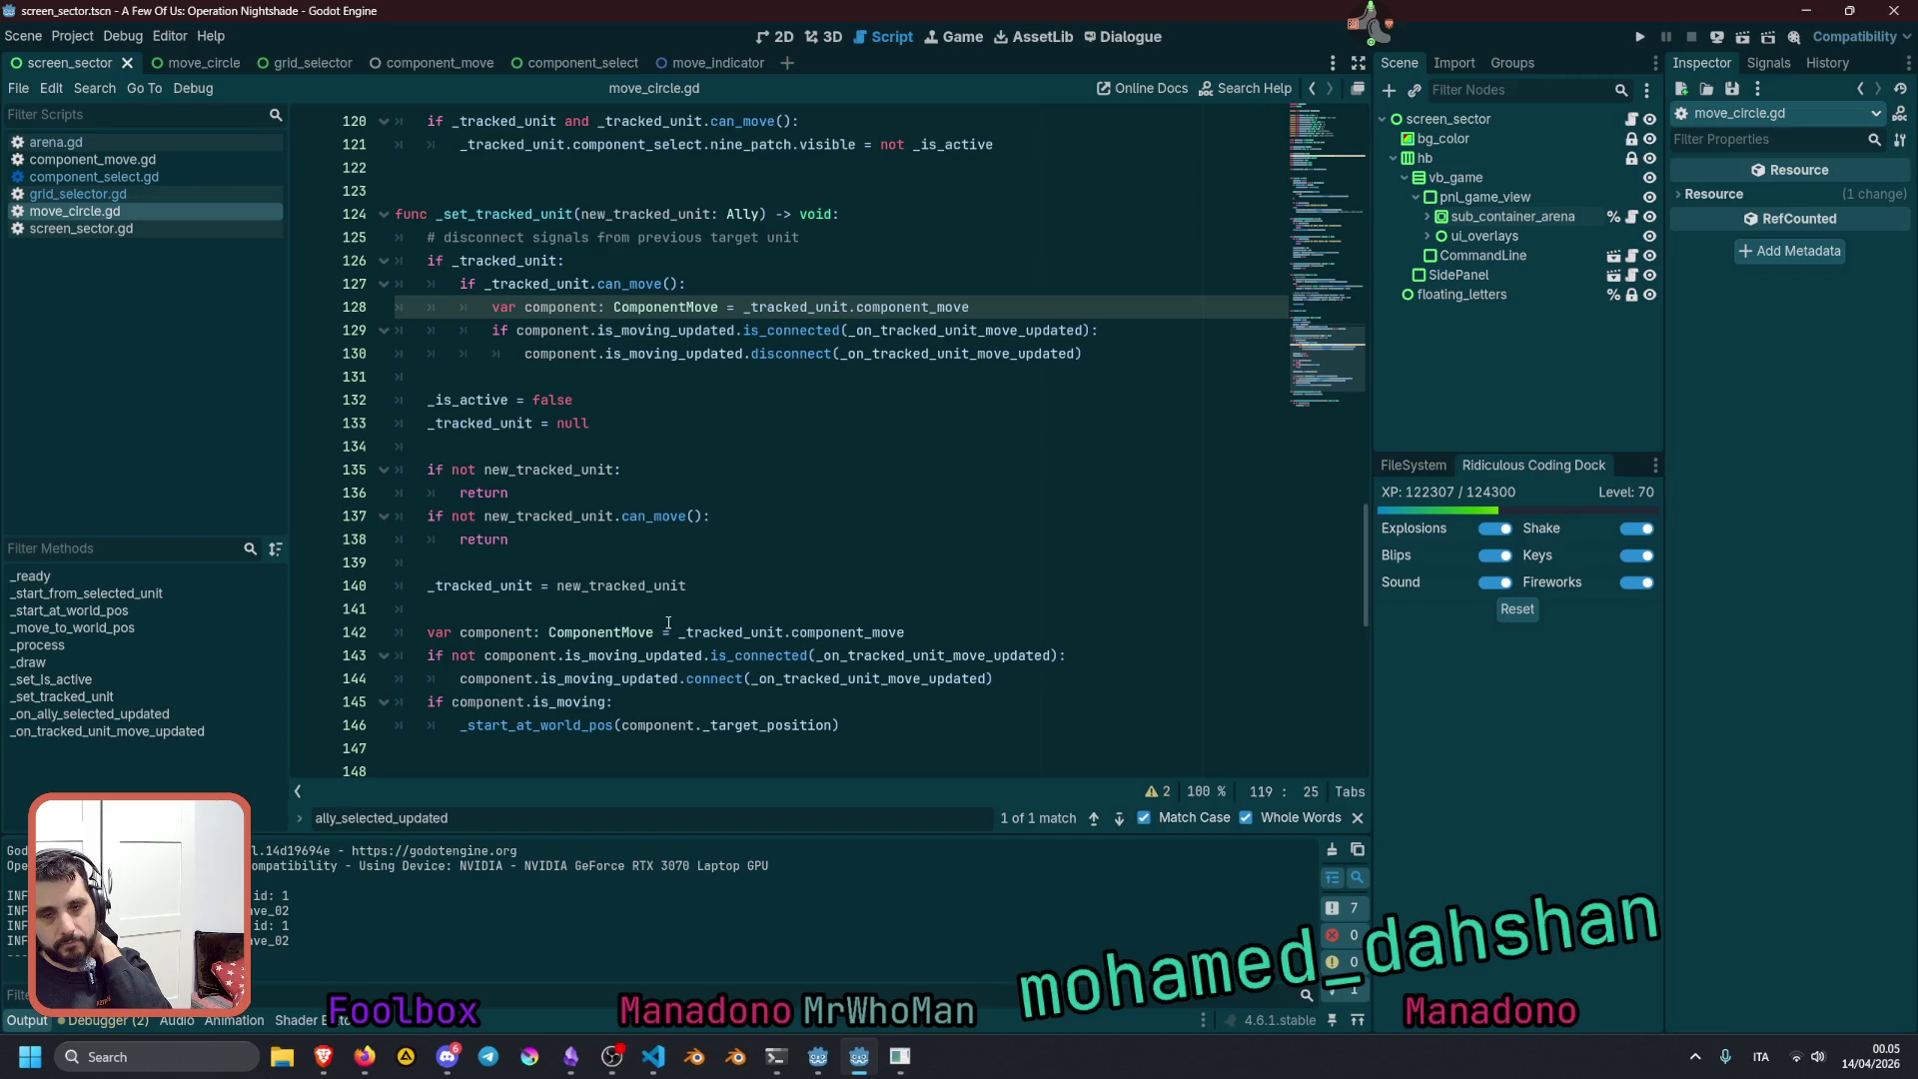
double_click(488, 398)
double_click(562, 399)
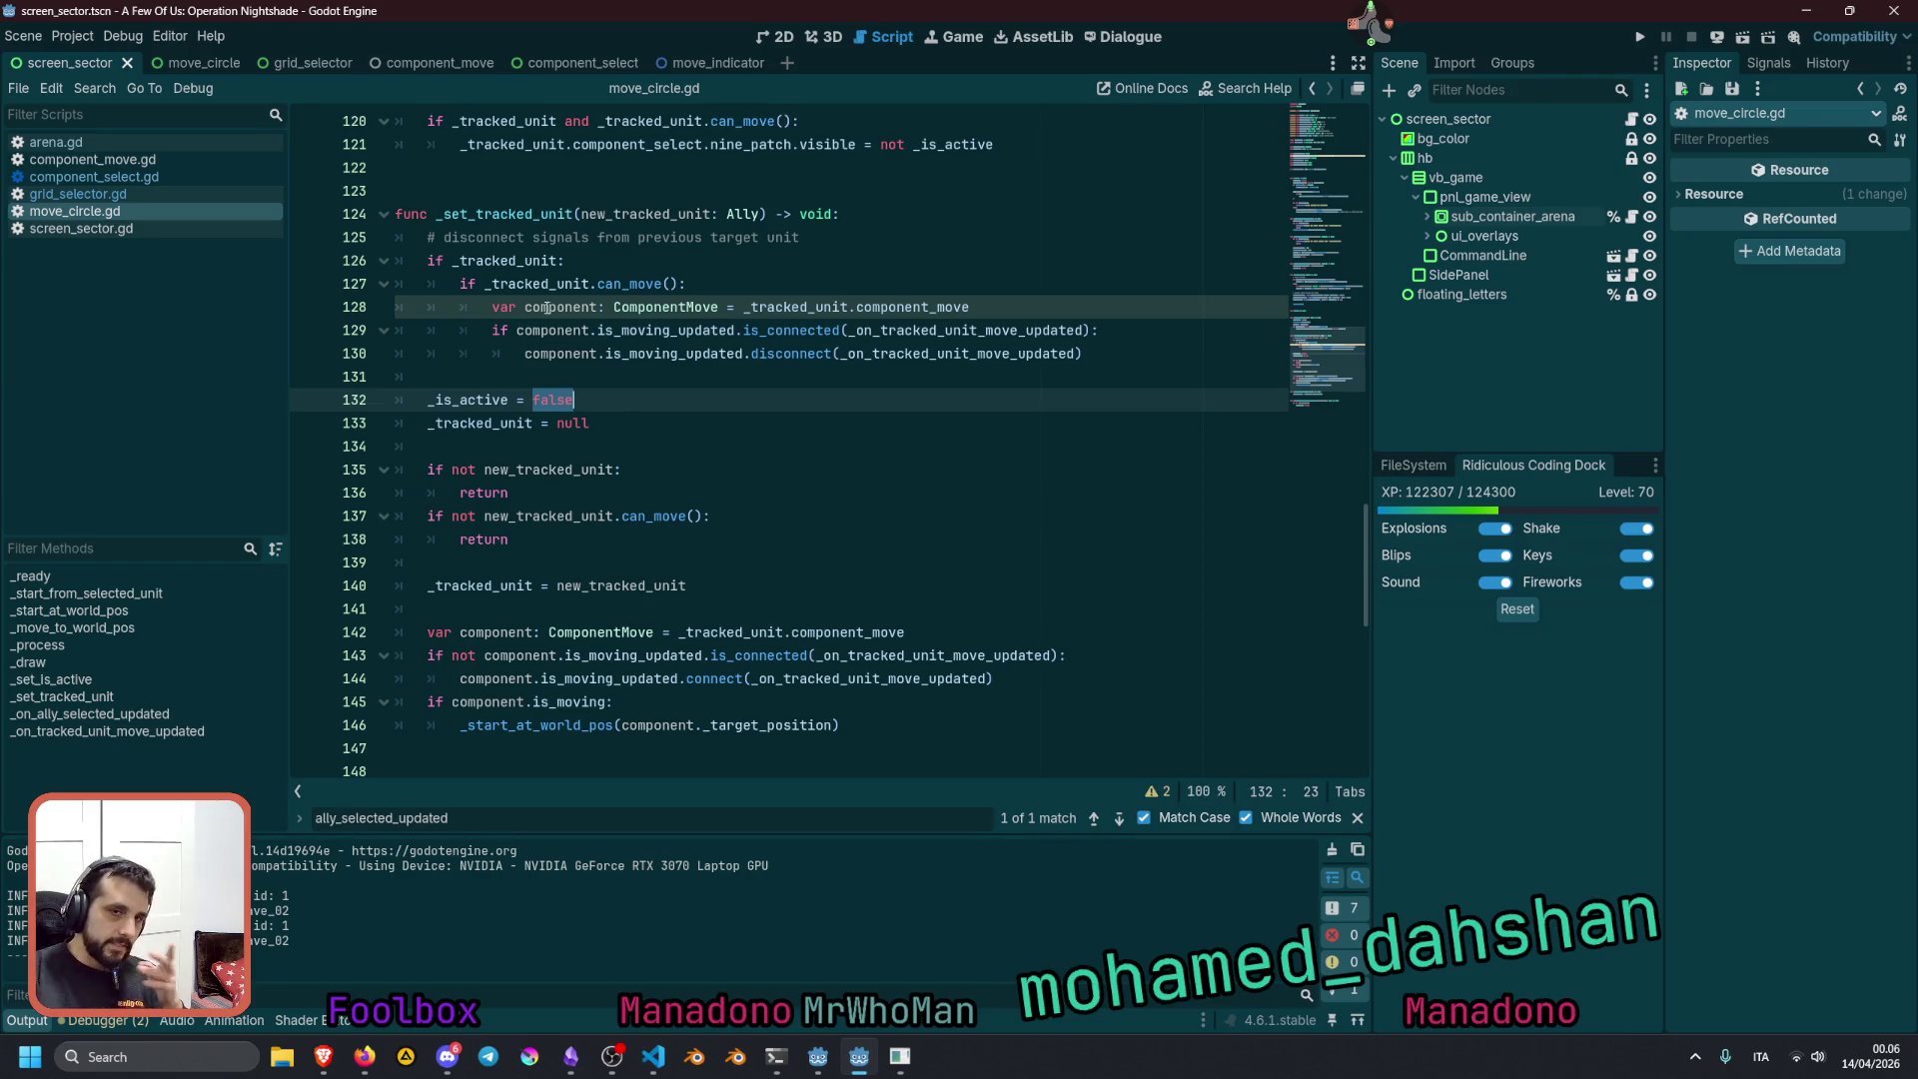
double_click(490, 261)
mouse_move(490, 261)
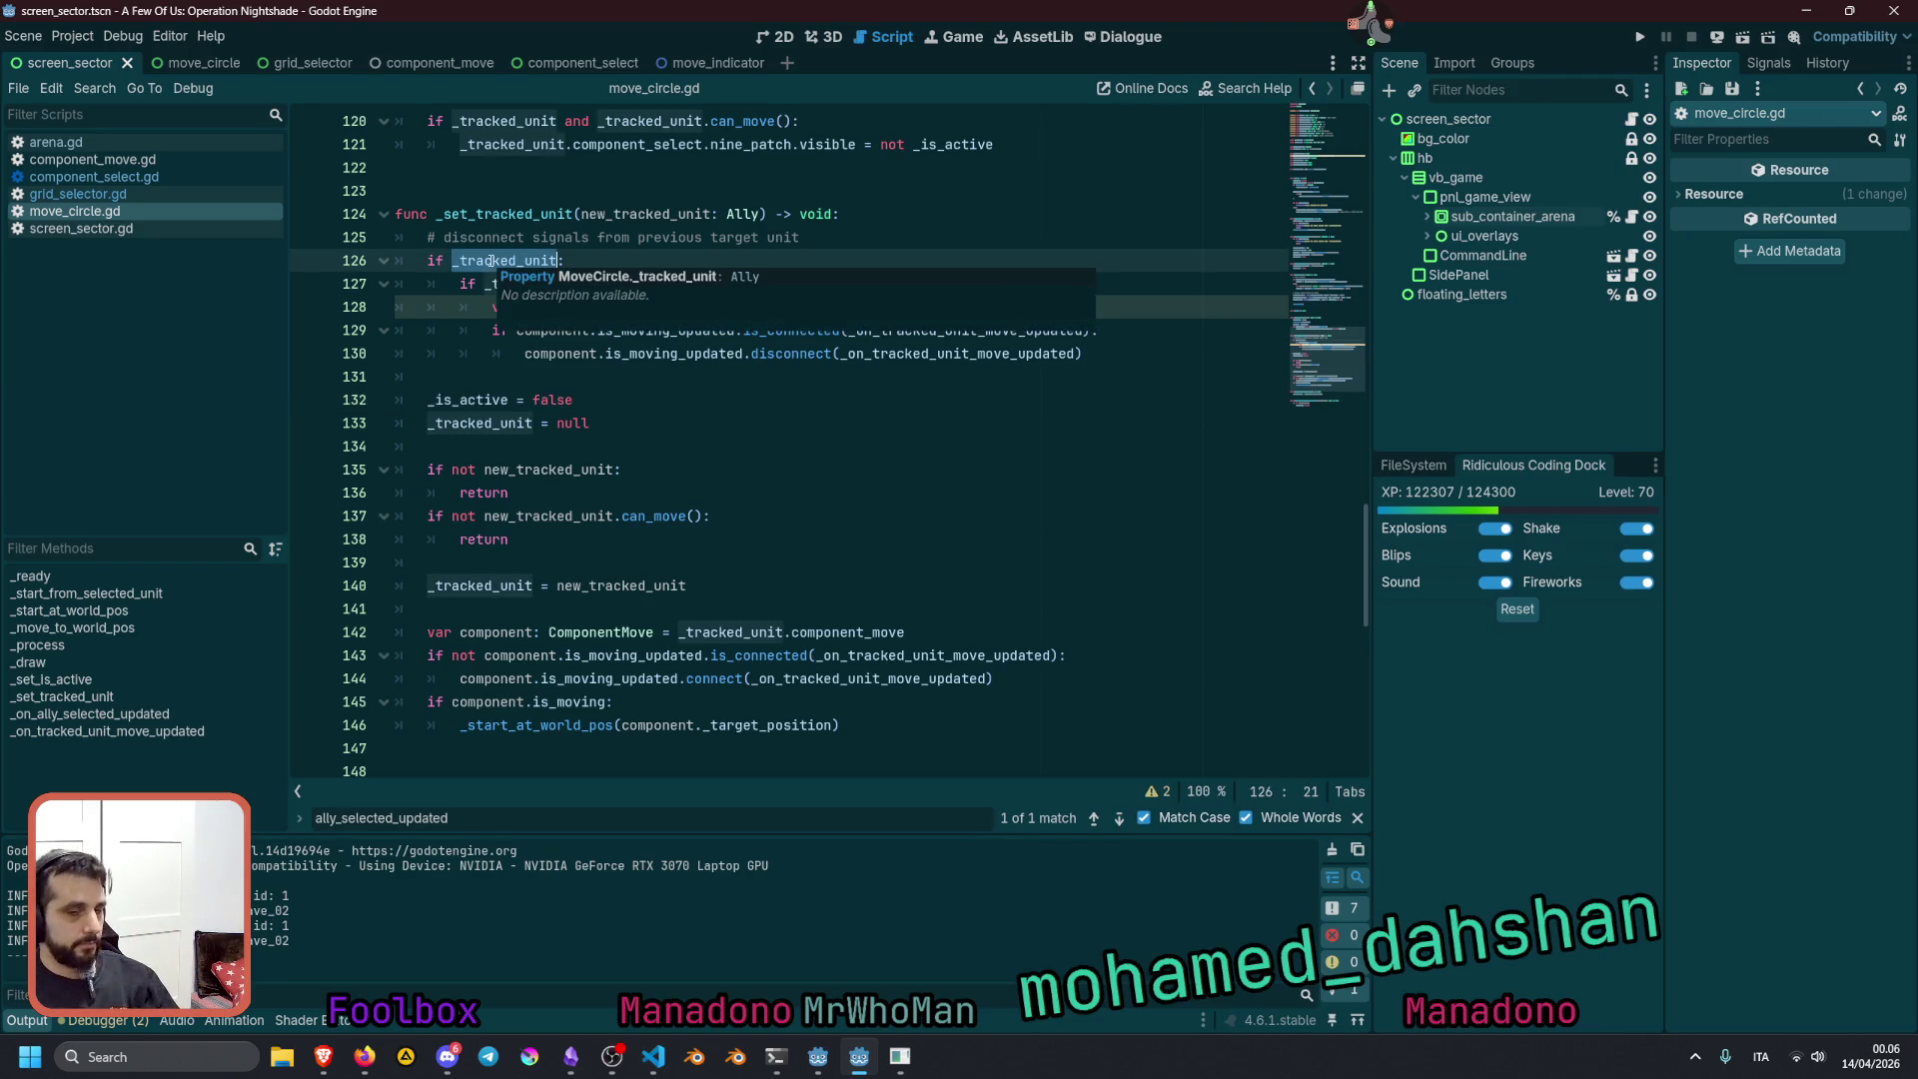
double_click(468, 399)
double_click(536, 400)
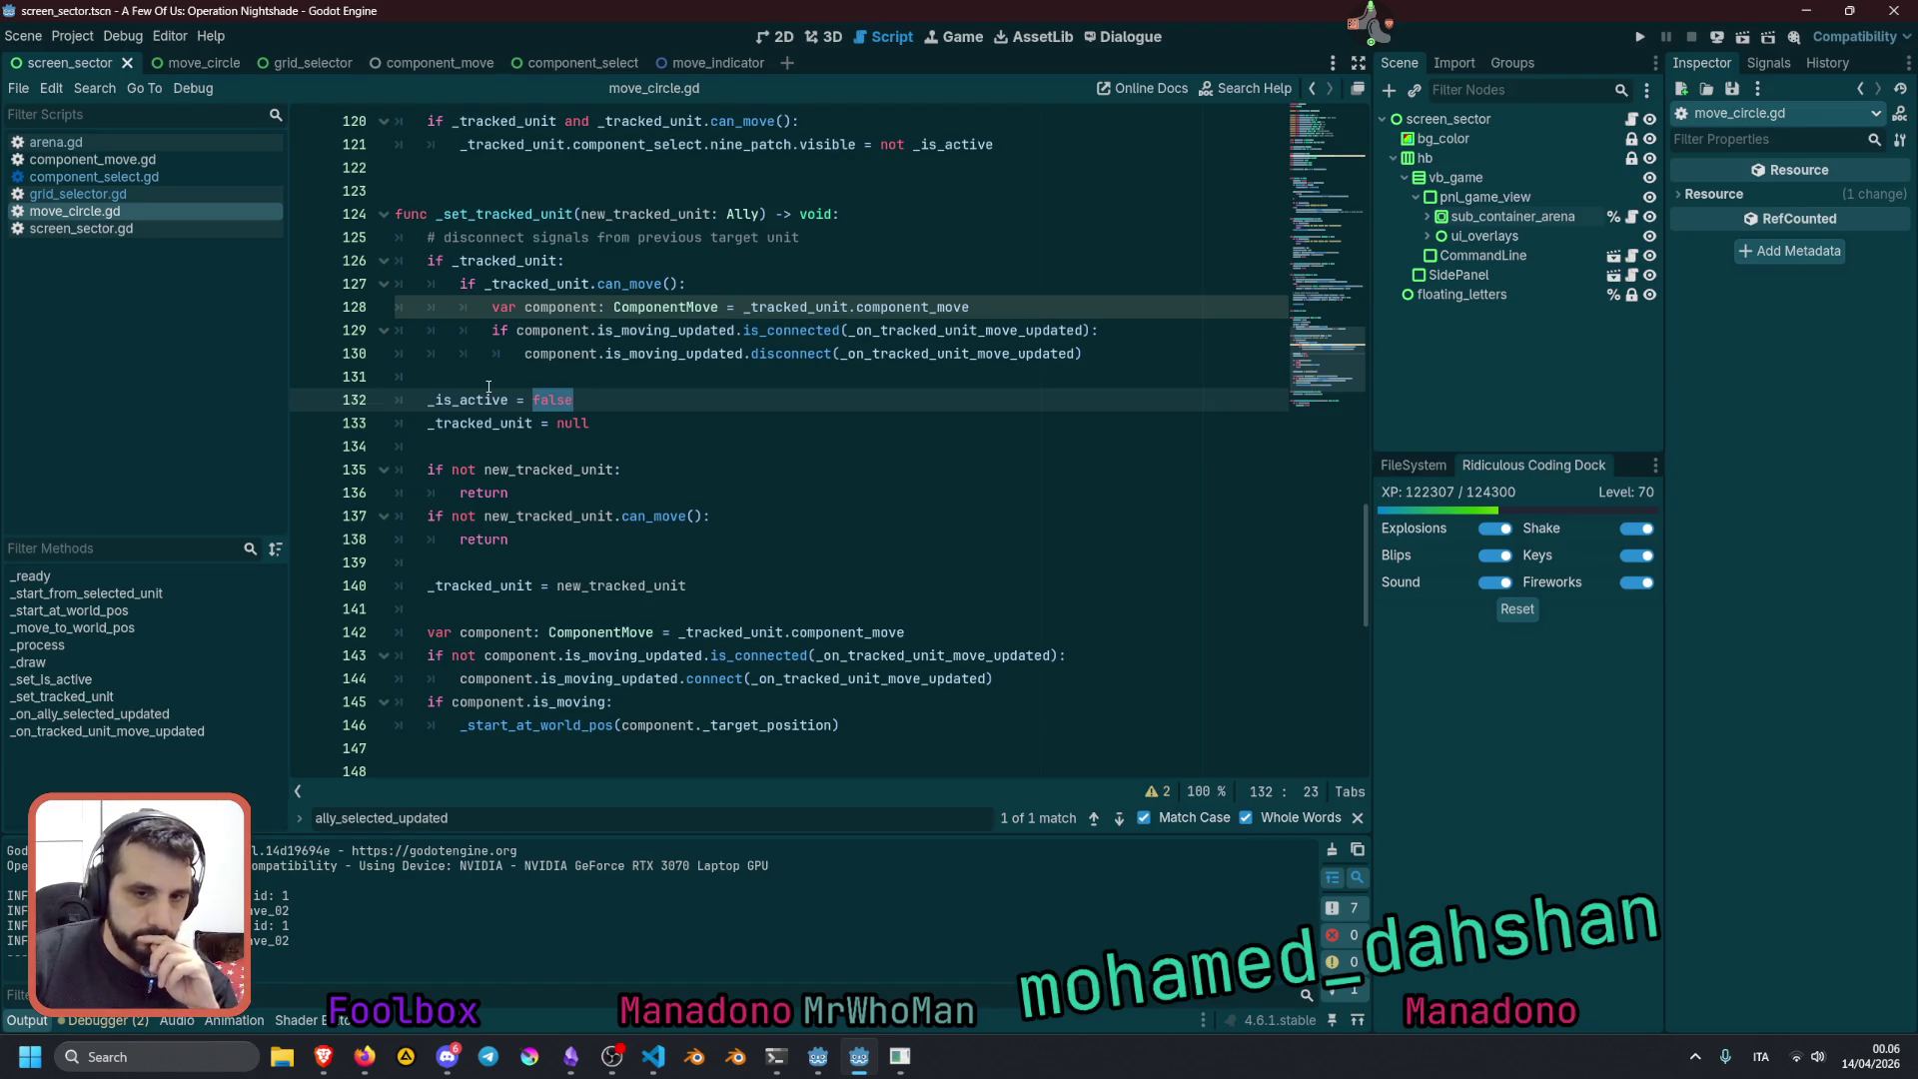
scroll(493, 387, down, 2)
double_click(536, 586)
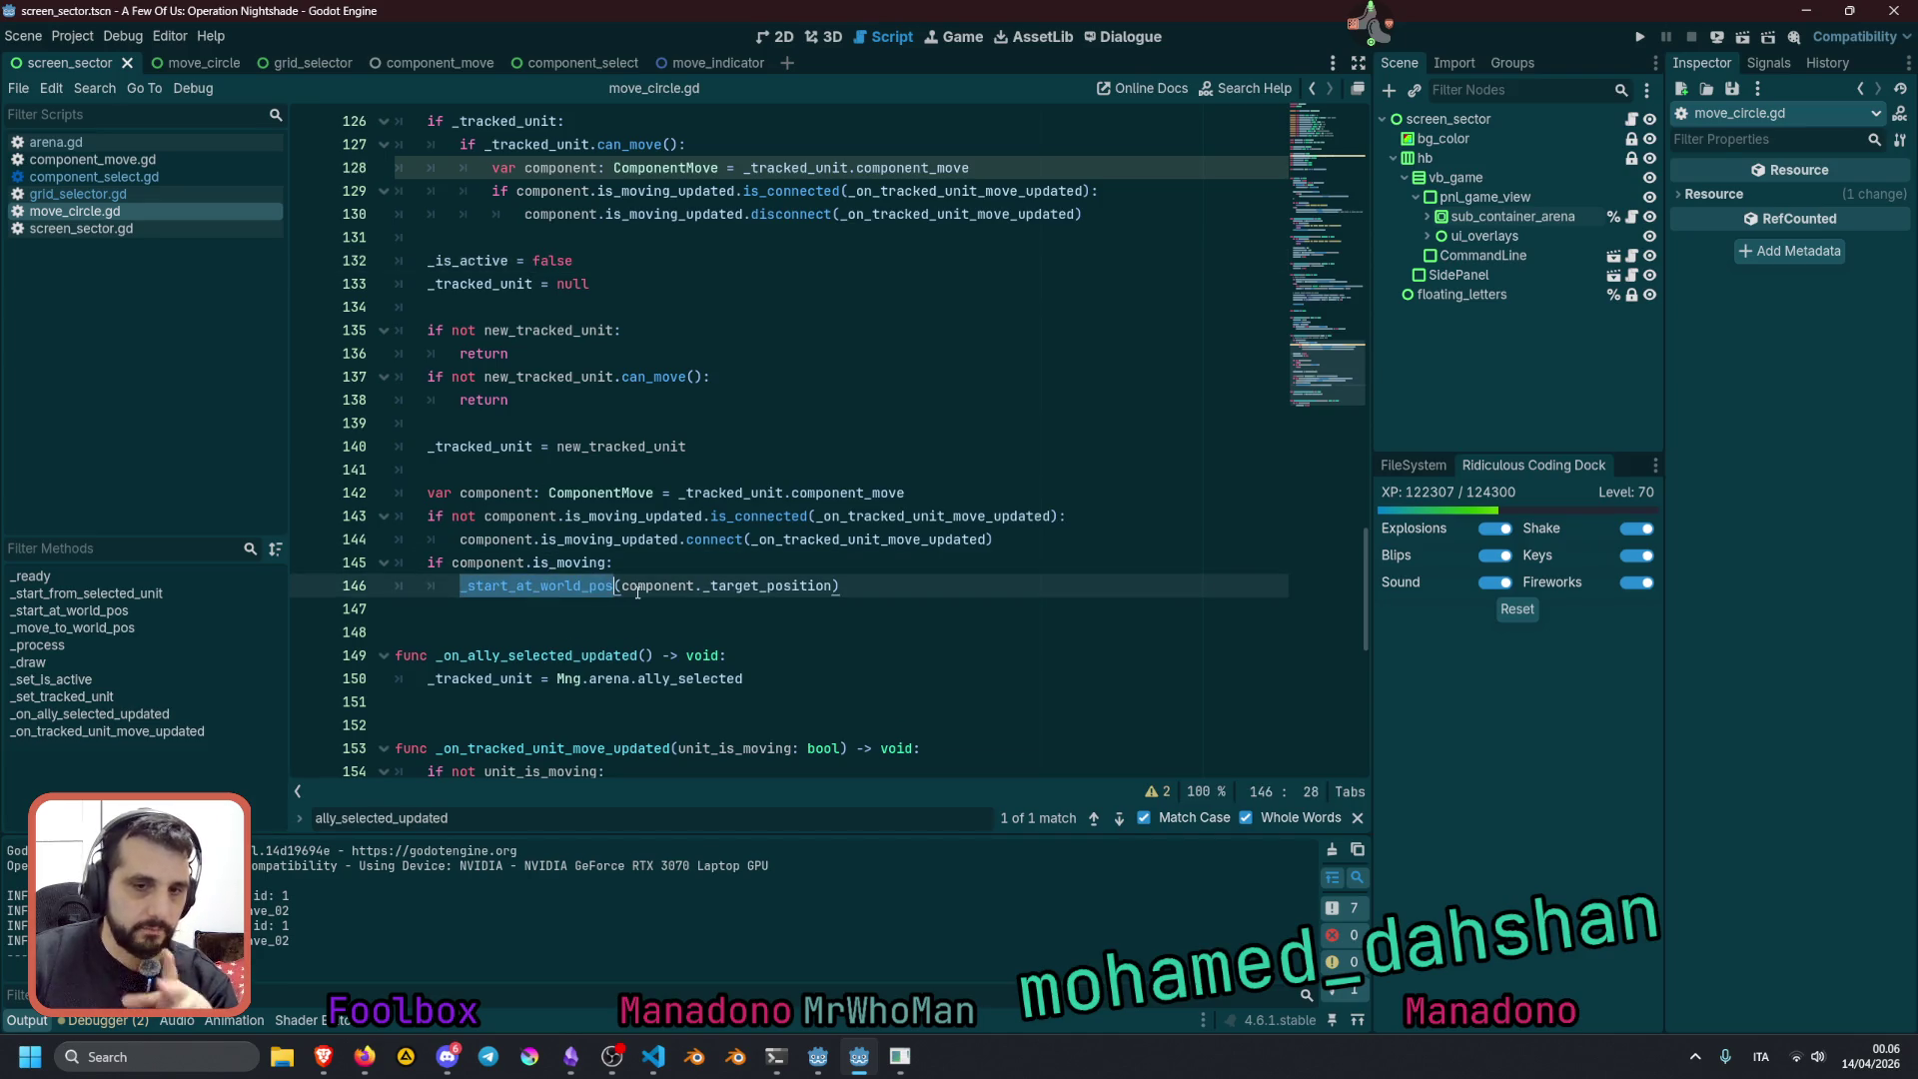
mouse_move(637, 592)
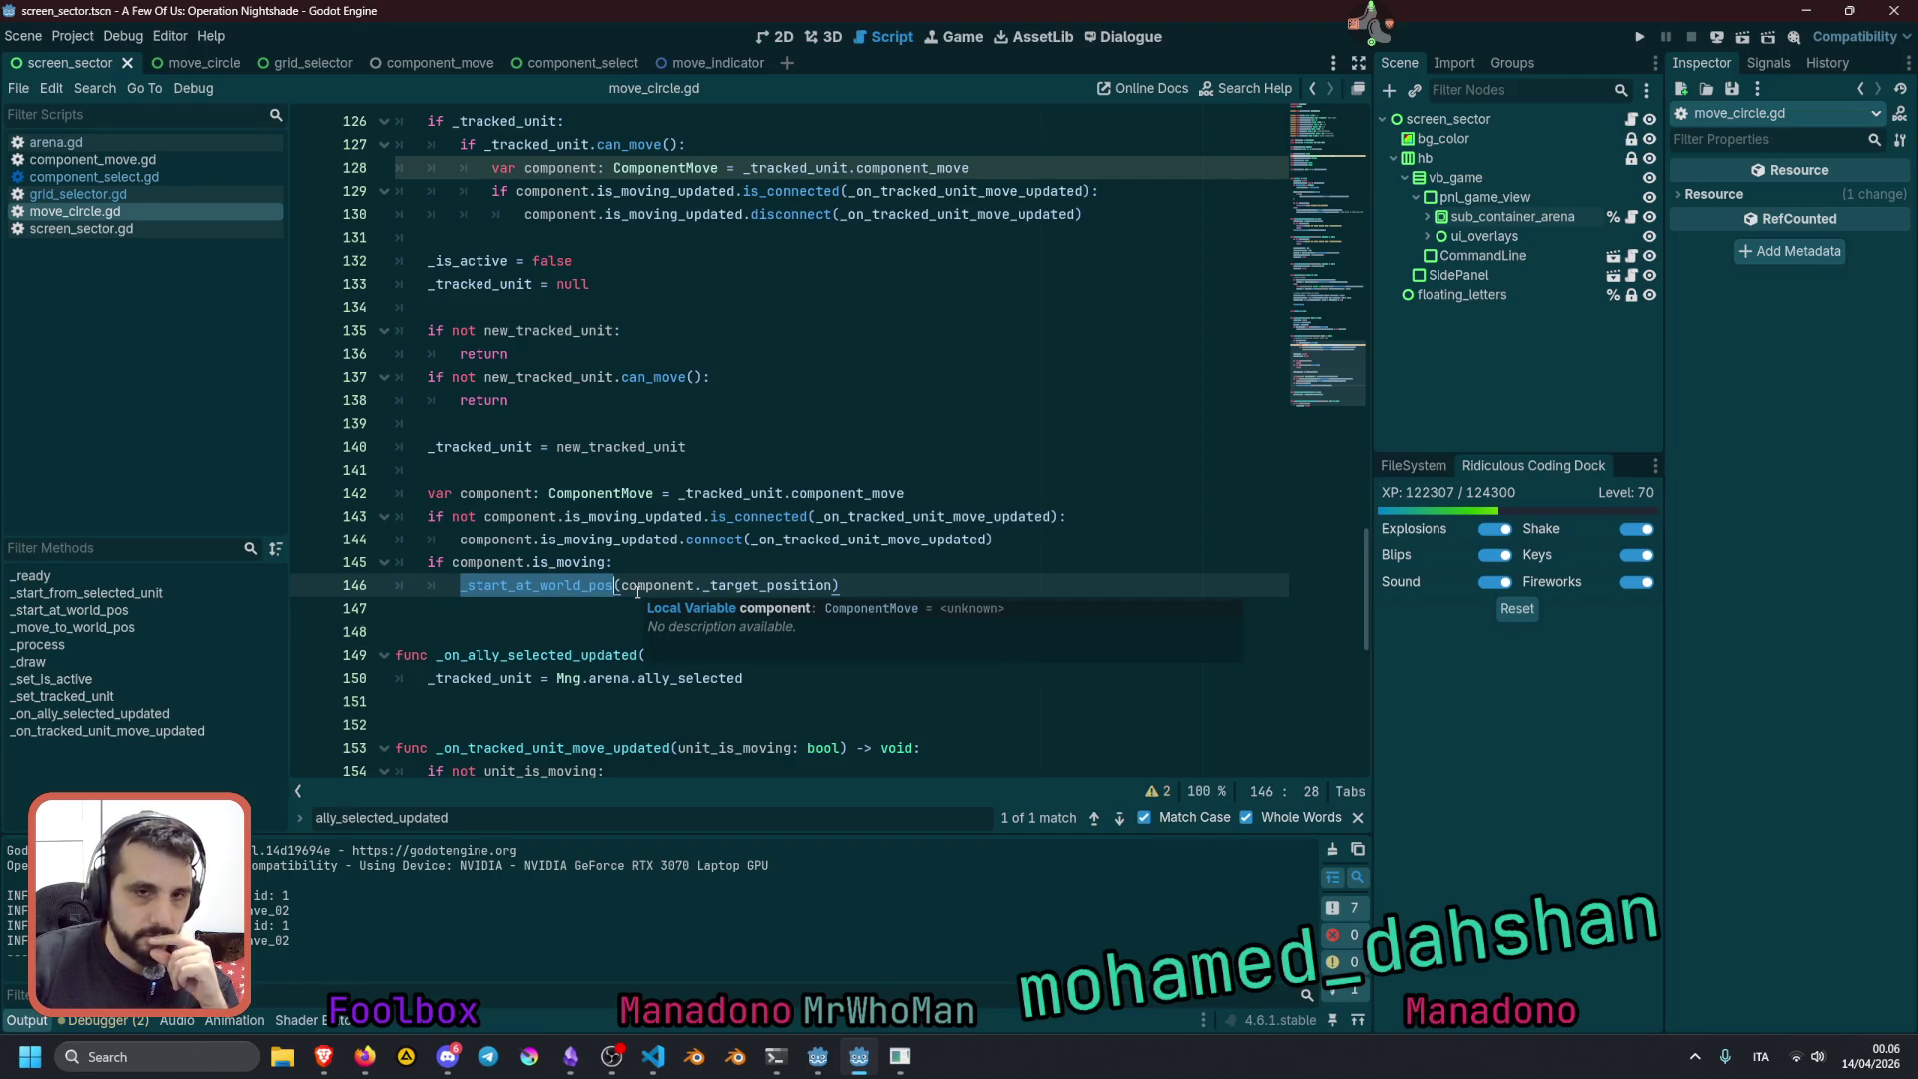
click(636, 270)
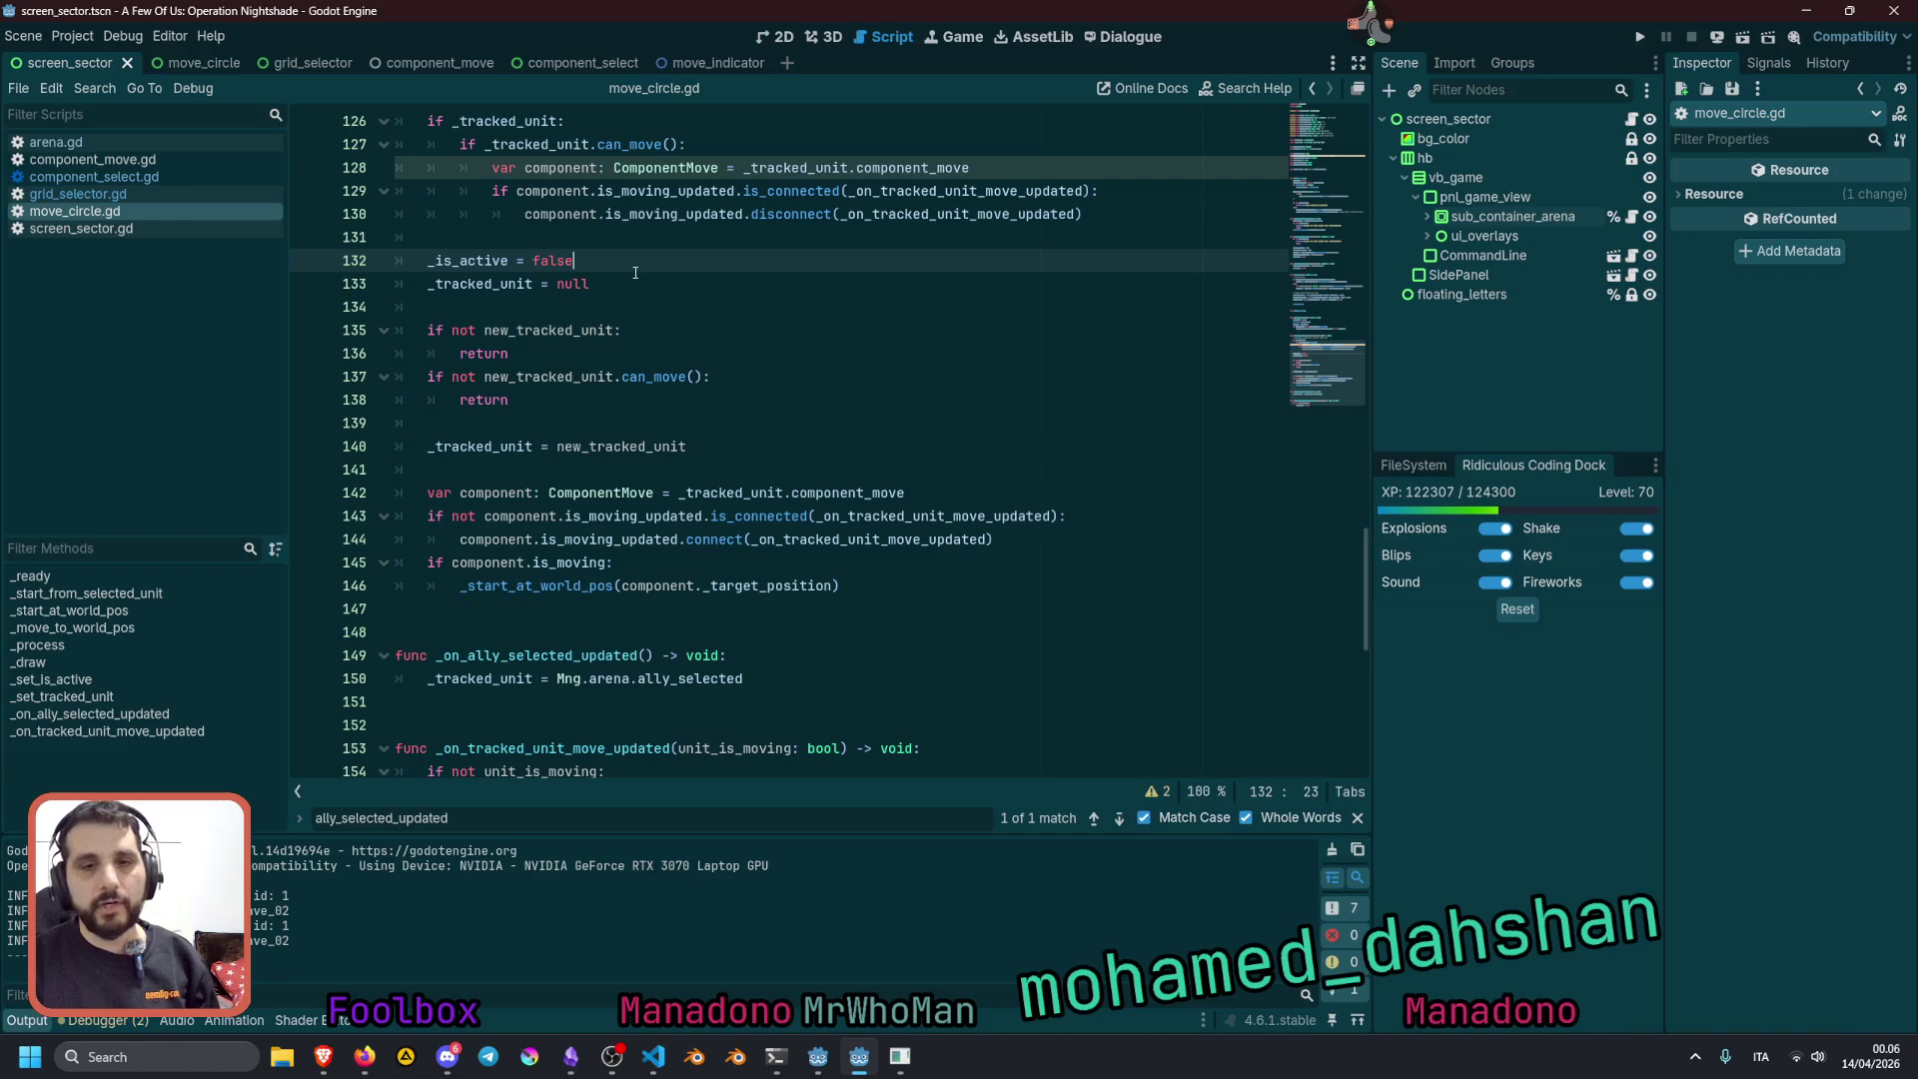
Insert '_is_active = false' below '_tracked_unit = new_tracked_unit' and run the game with F5
key(shift+Home)
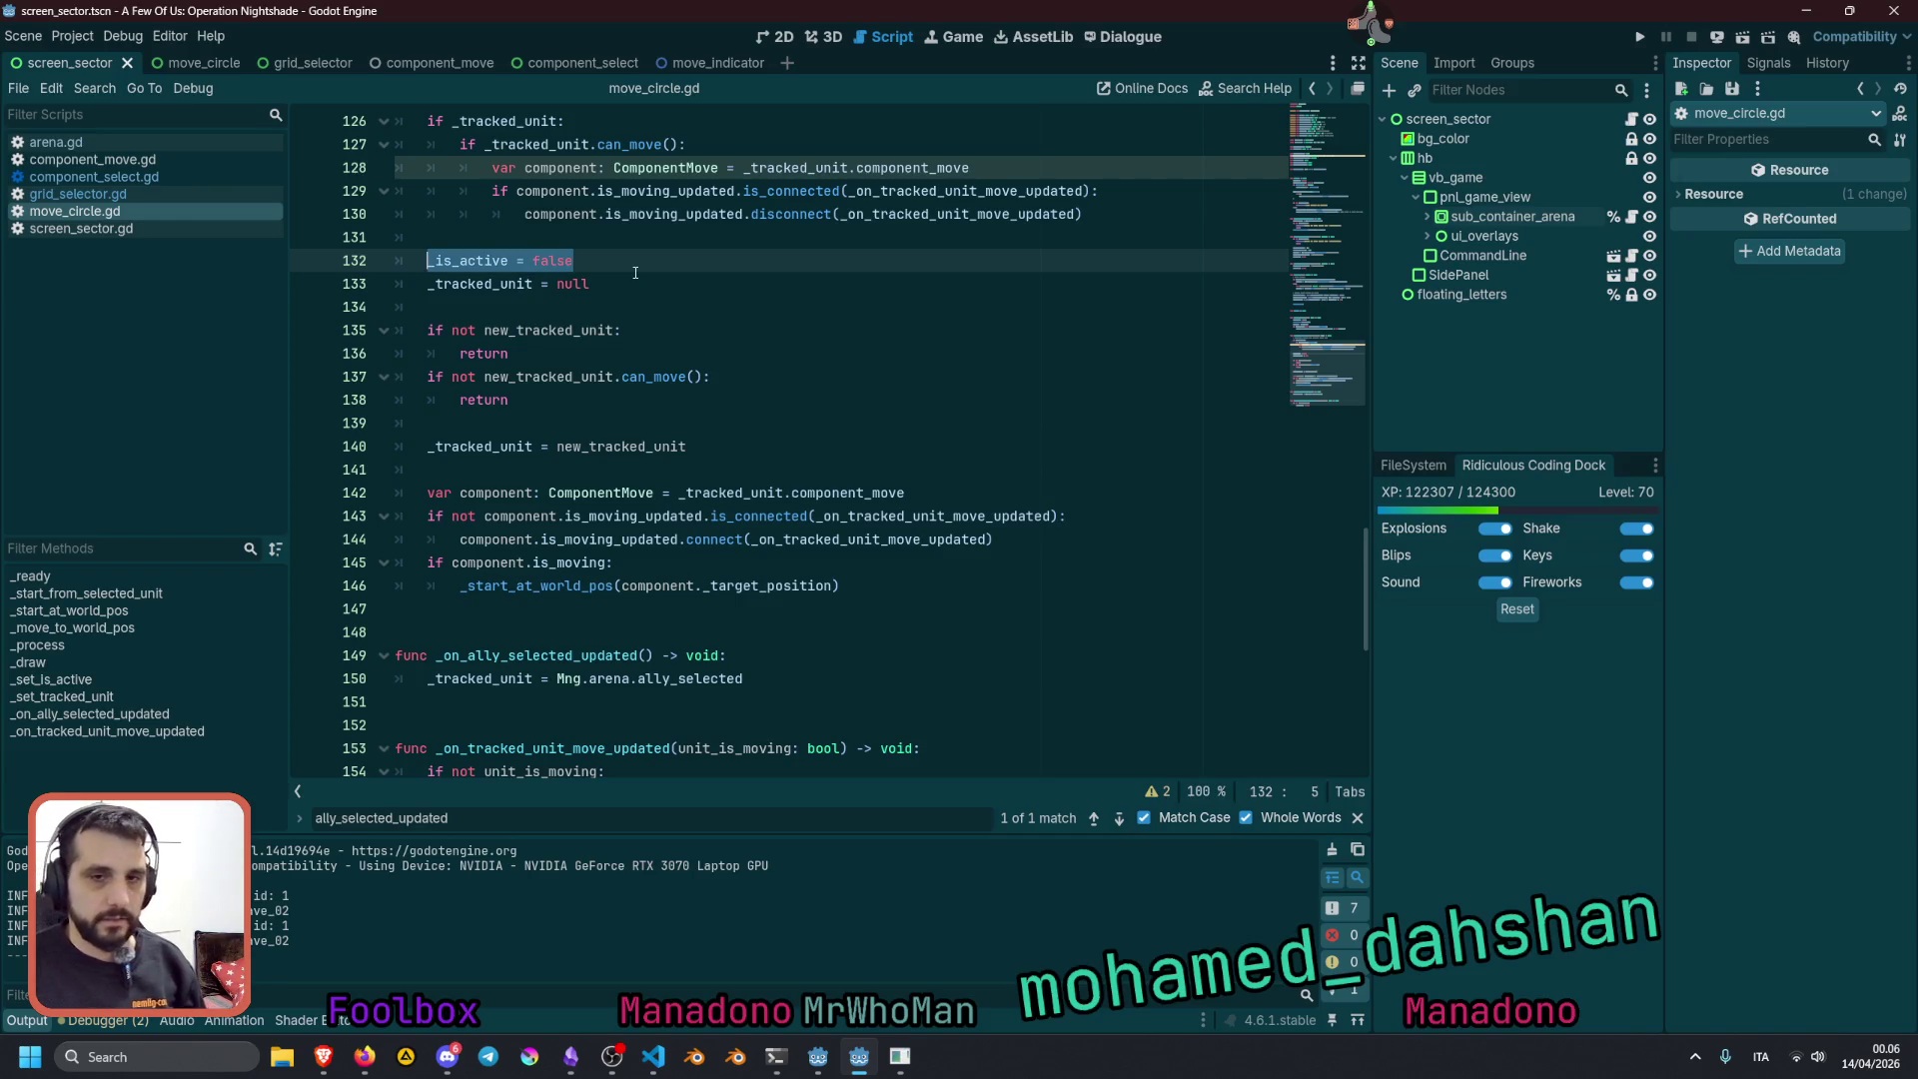
key(ctrl+c)
key(Down)
key(Down)
key(Down)
key(End)
key(Return)
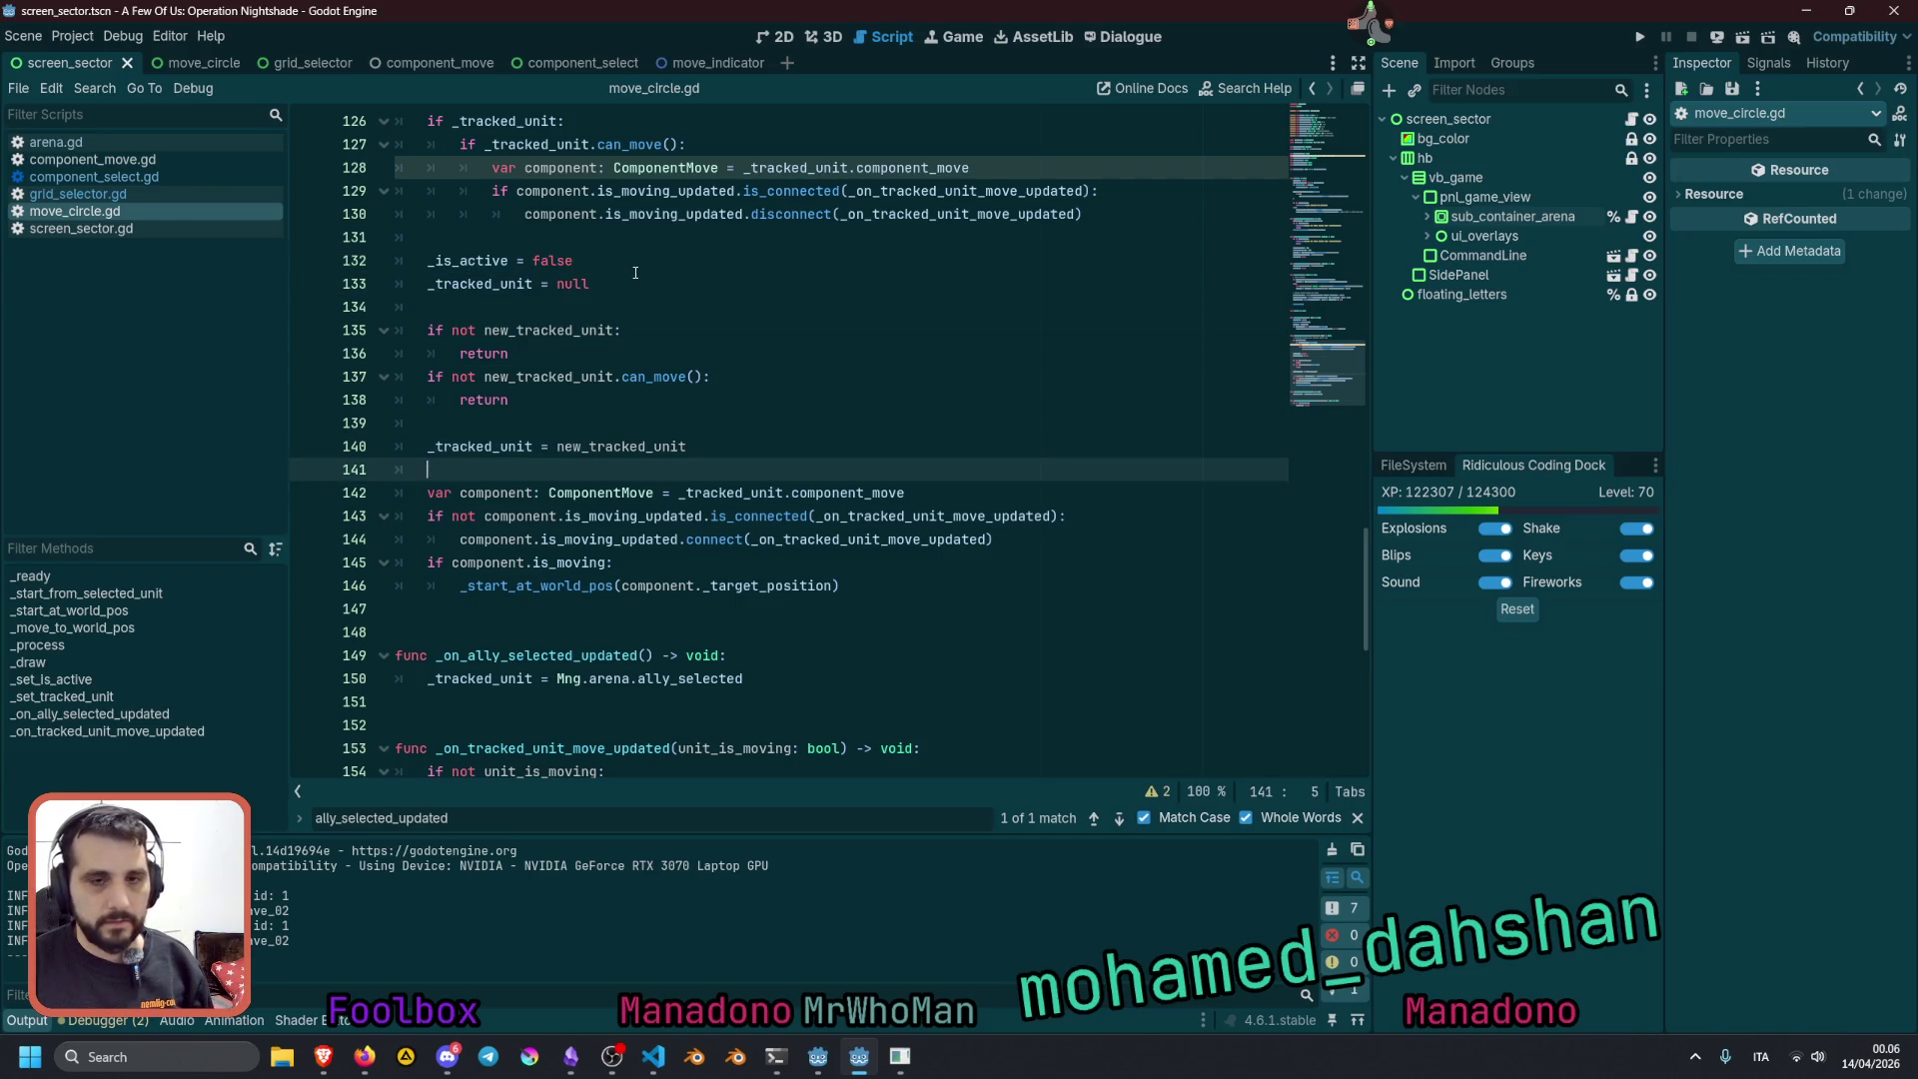
key(ctrl+v)
click(749, 425)
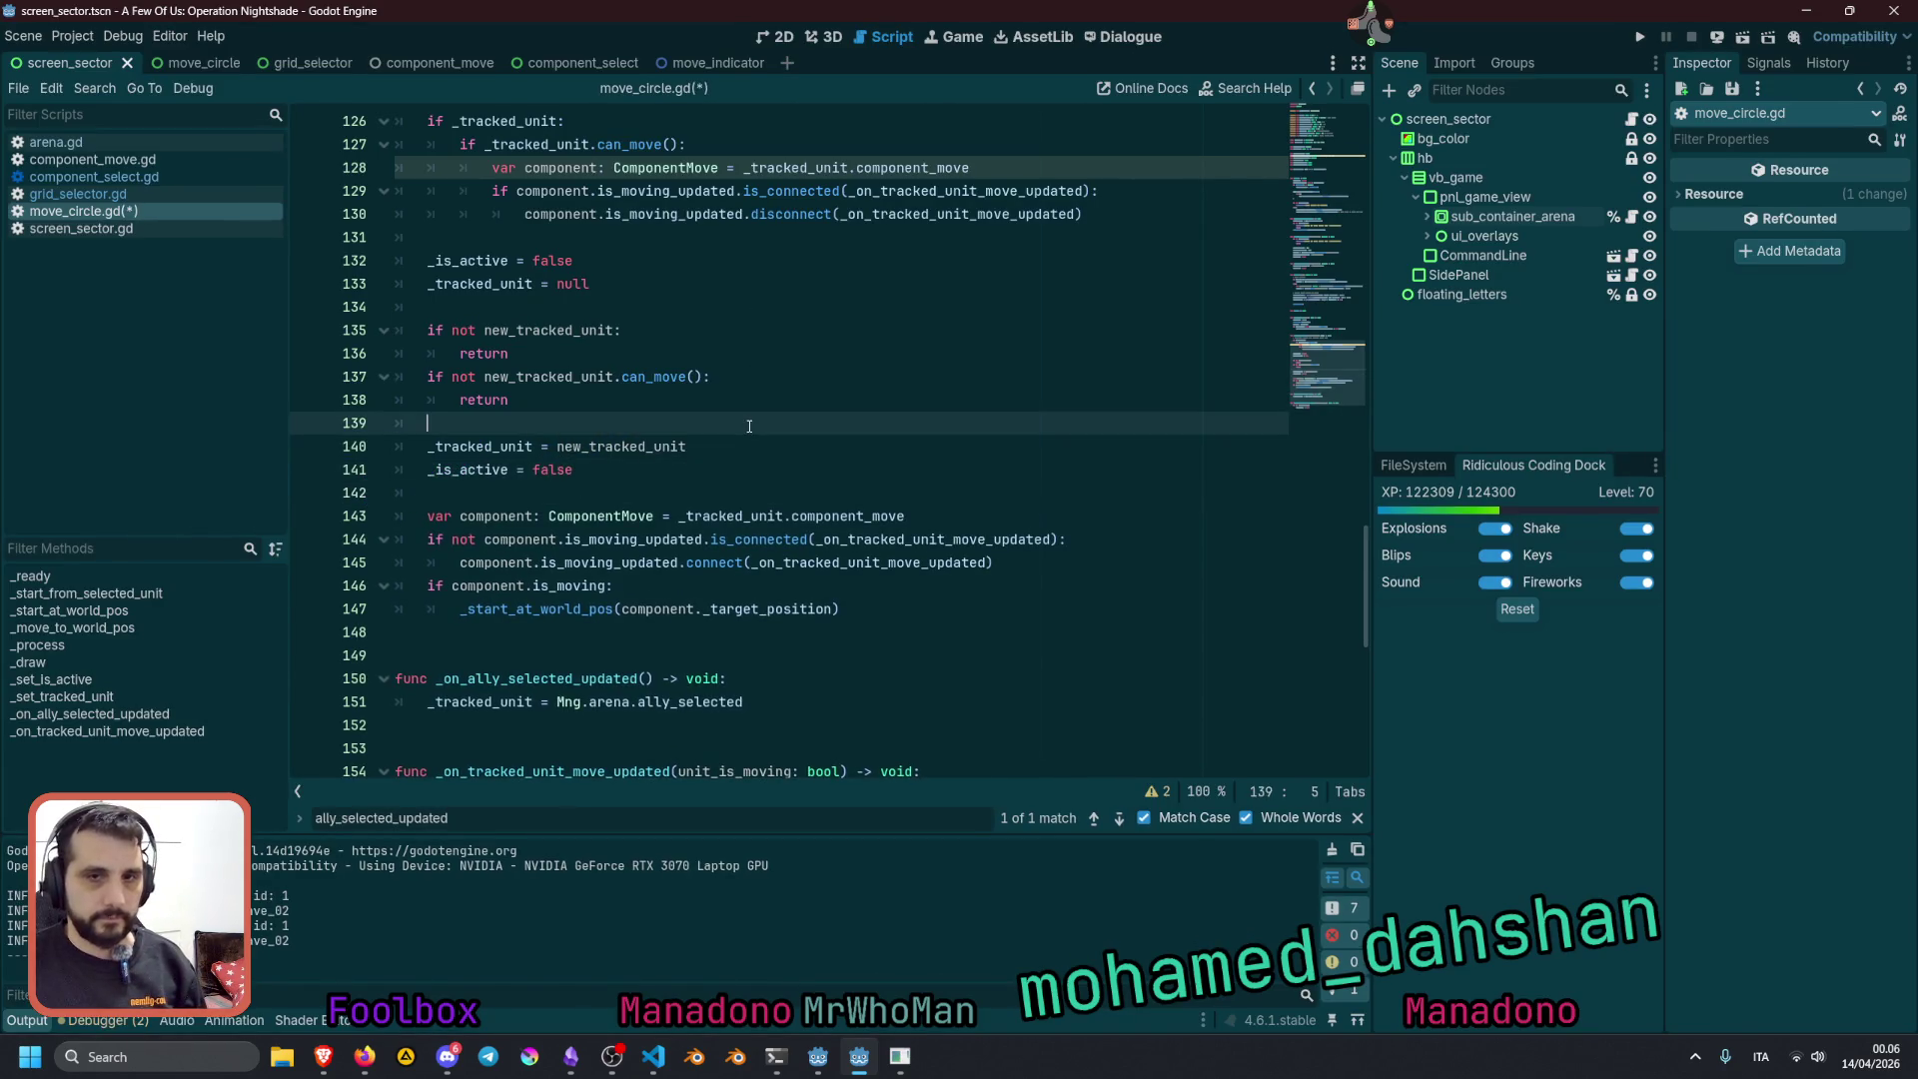
key(F5)
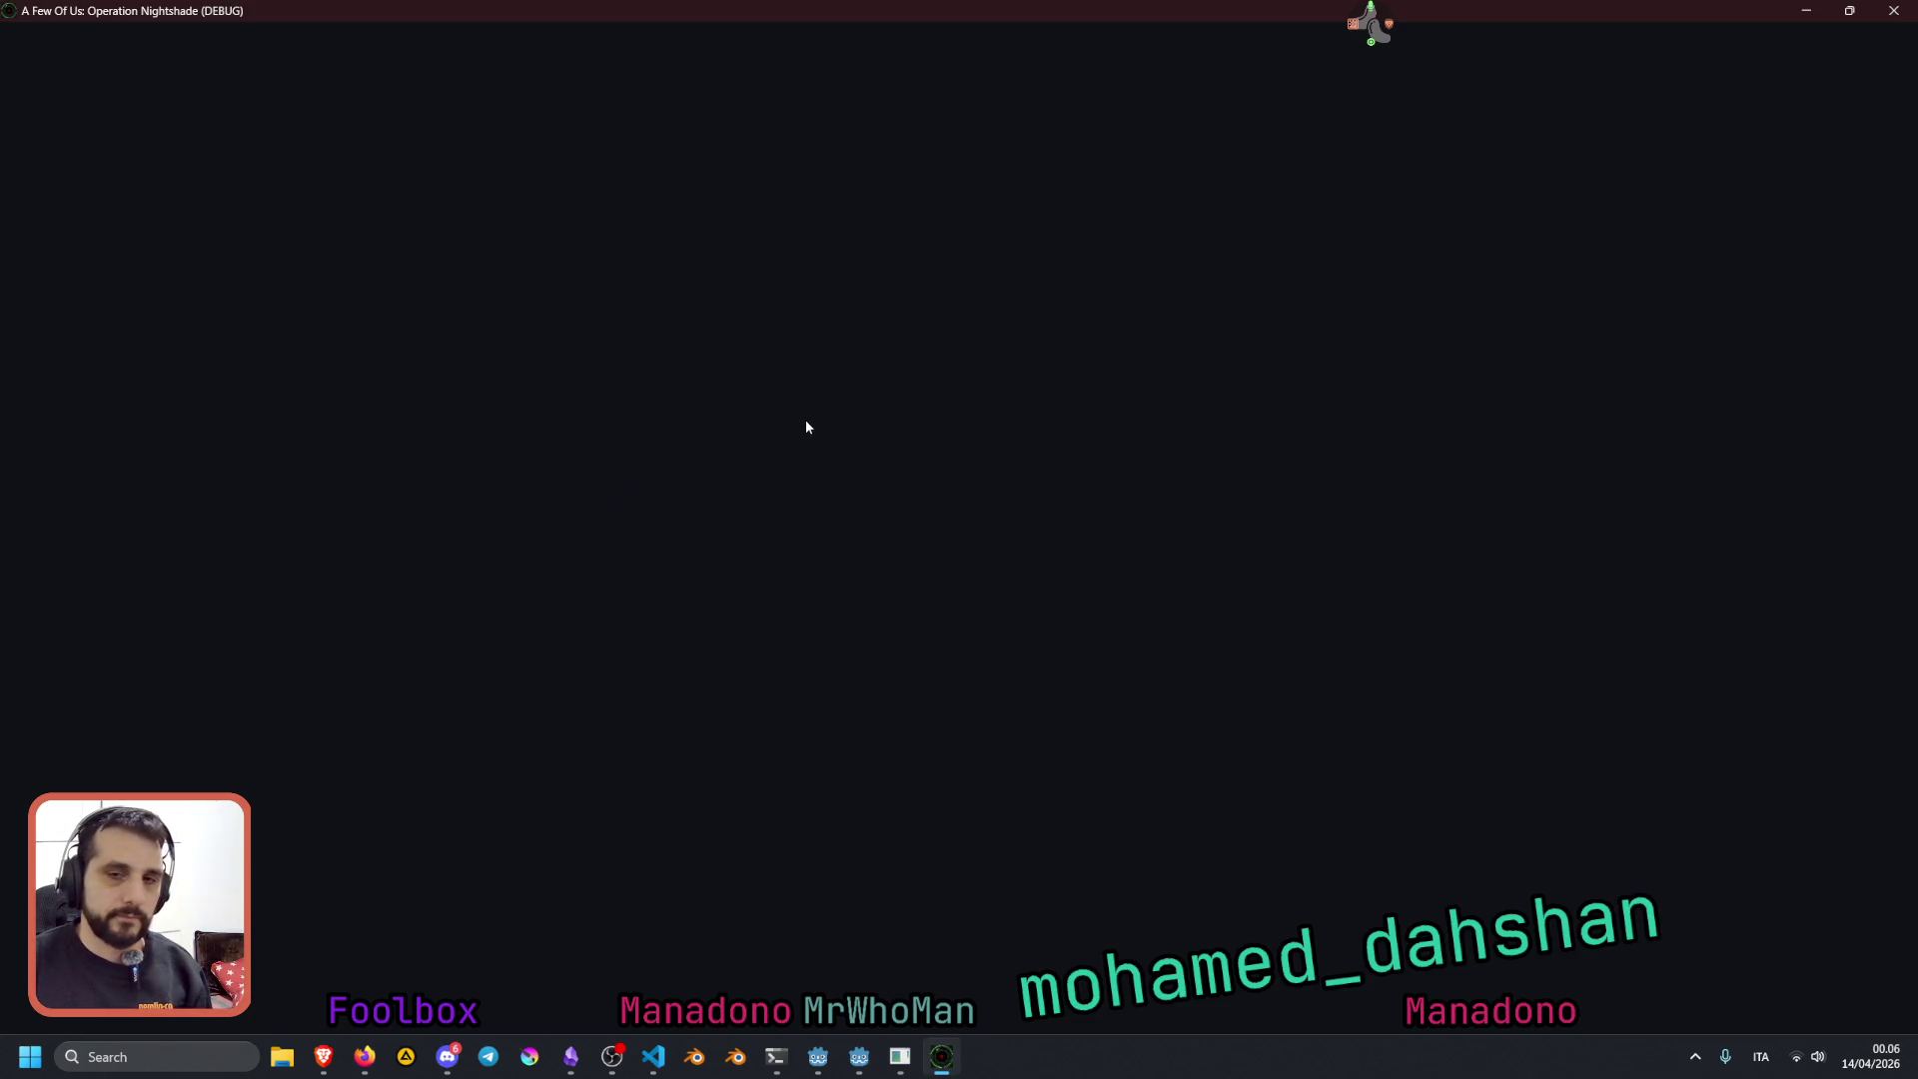
Load with 'test', move the scout, switch to pemmio is tall and back, then stop with F8
text(test)
key(Return)
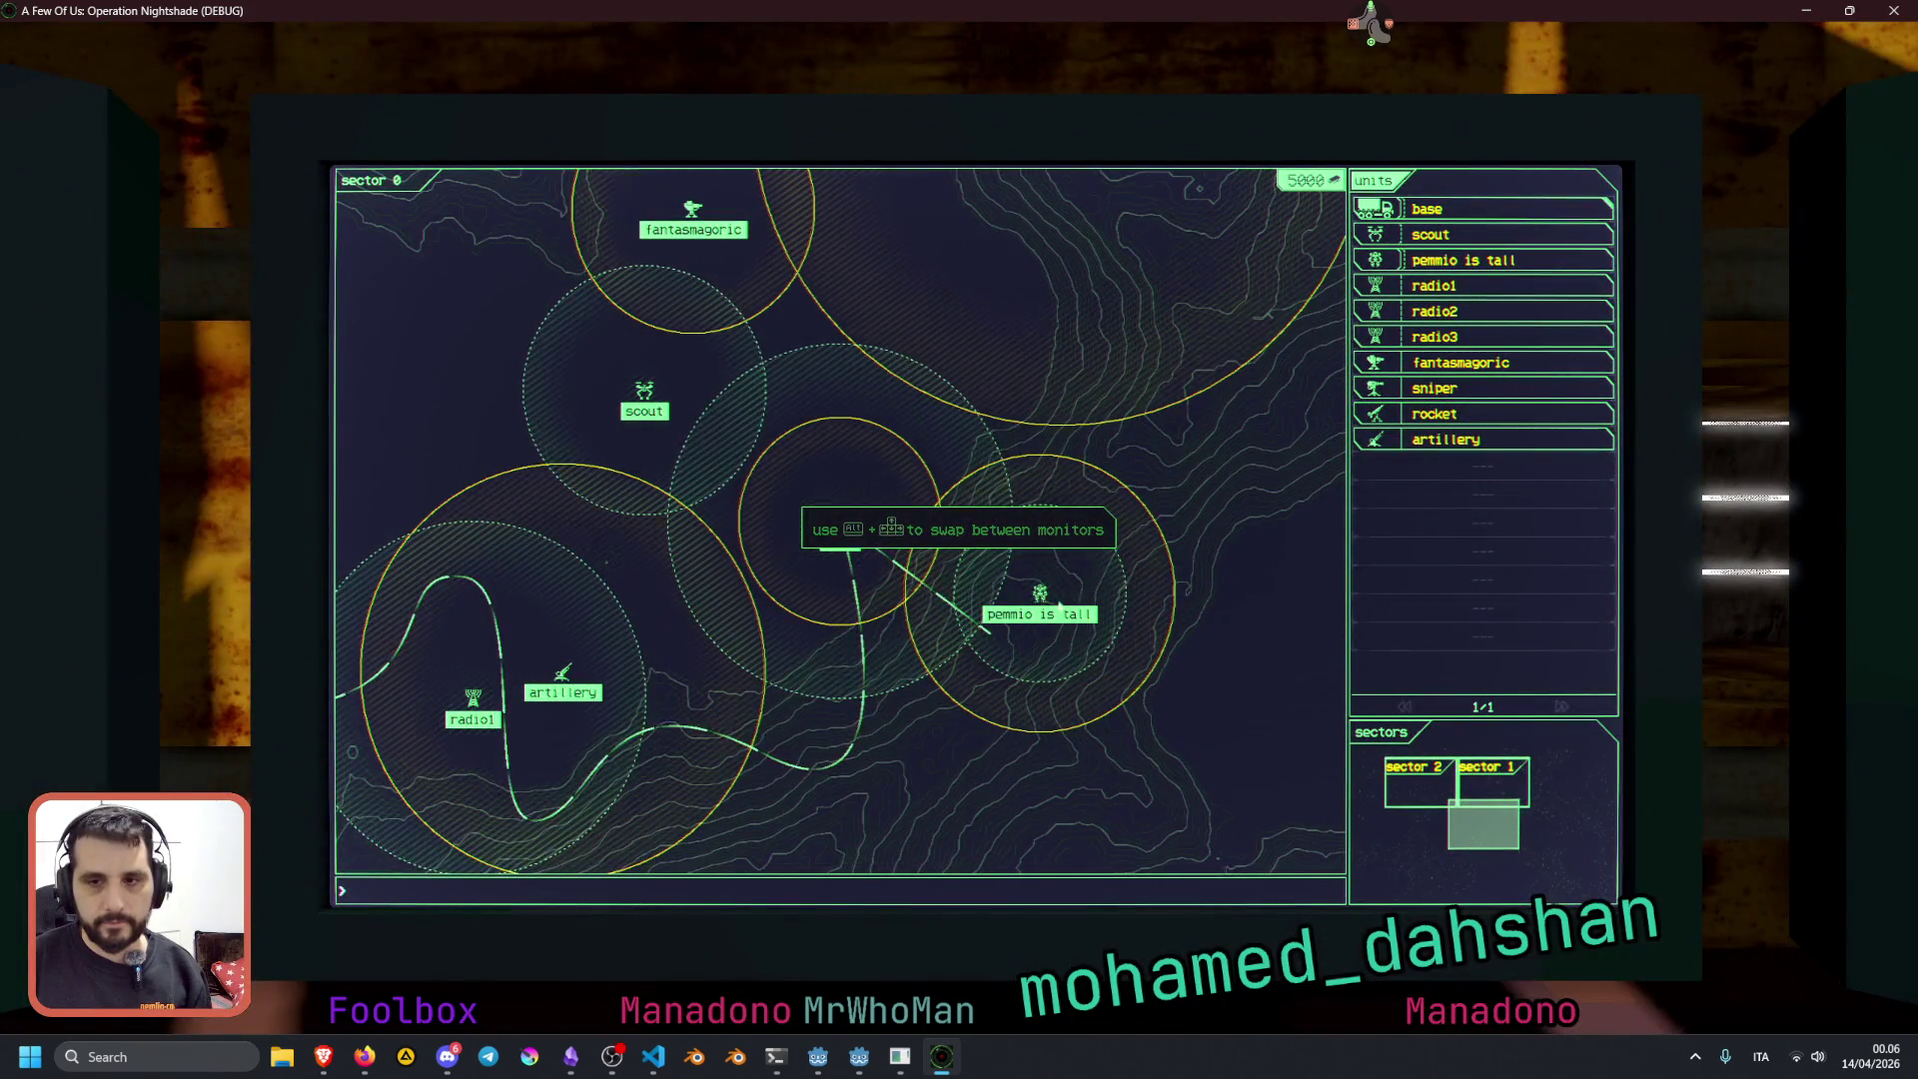
click(644, 392)
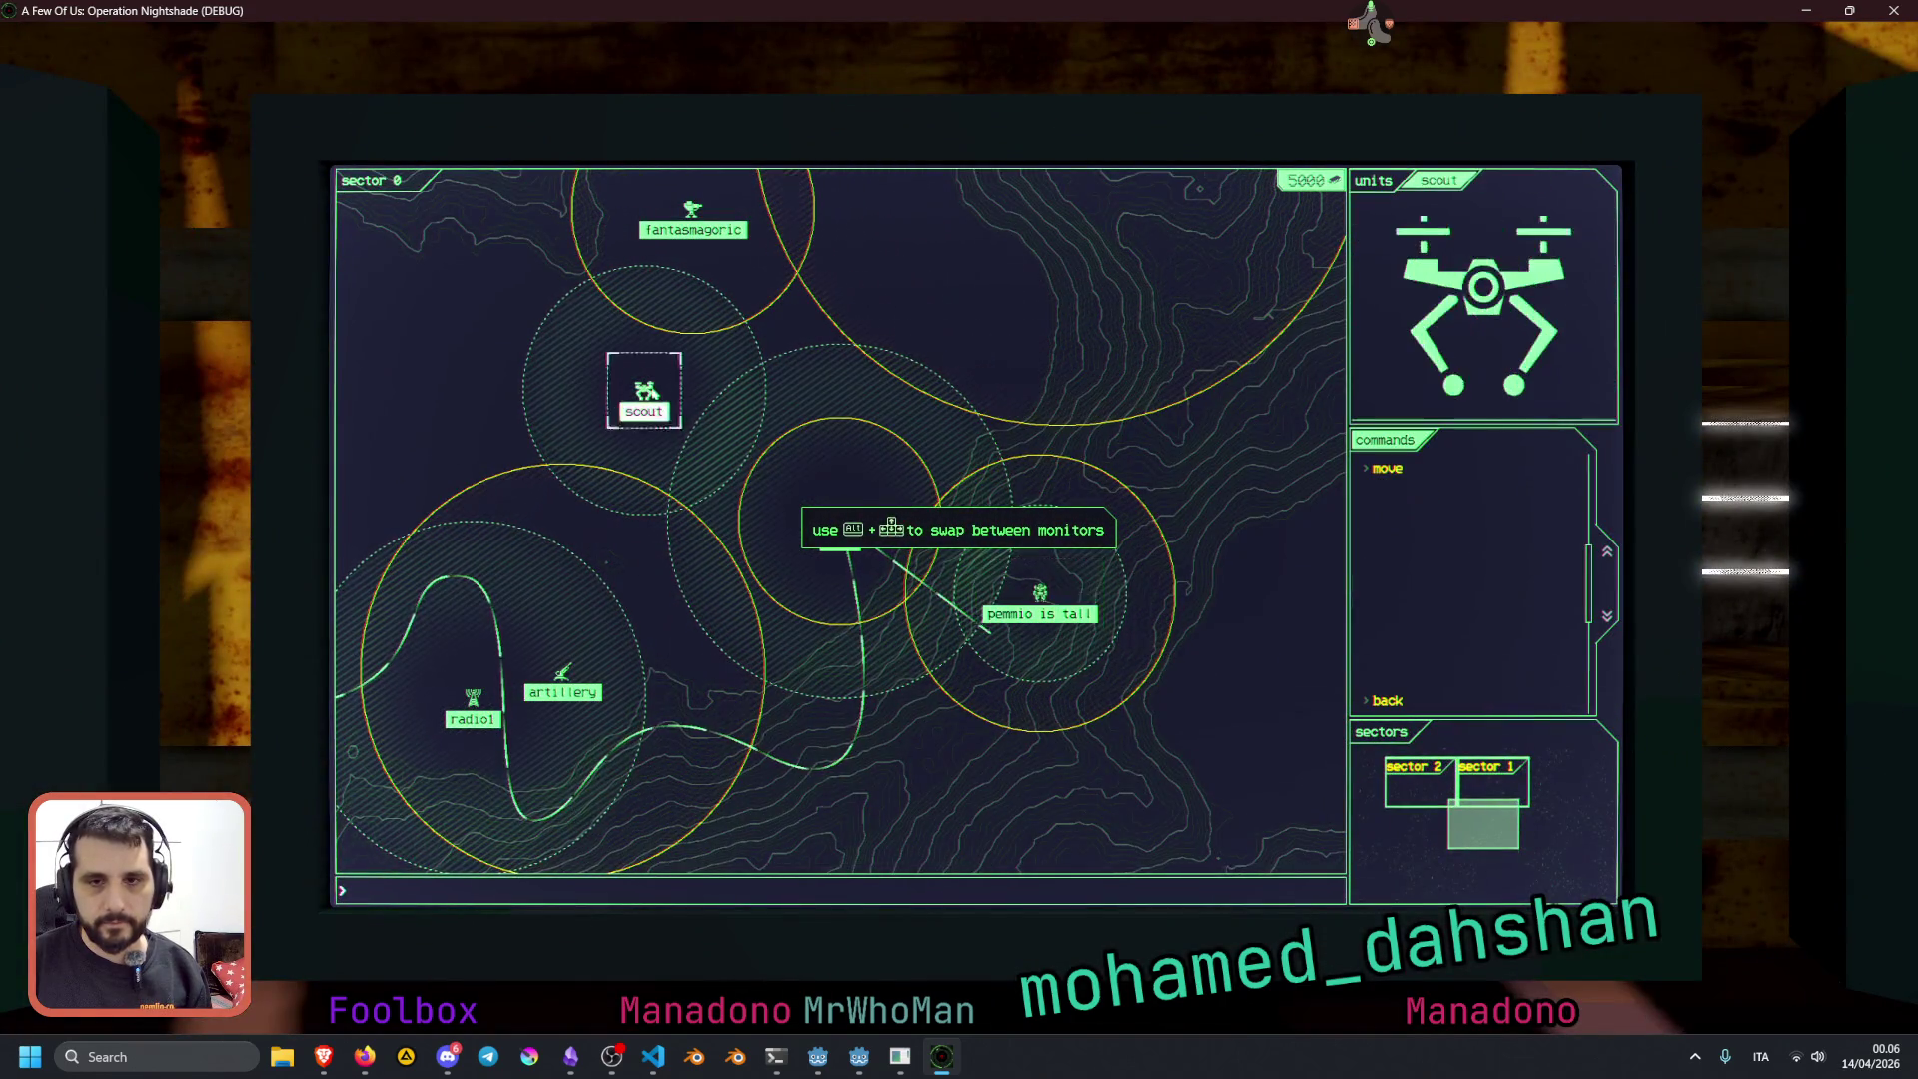
click(1417, 475)
click(998, 367)
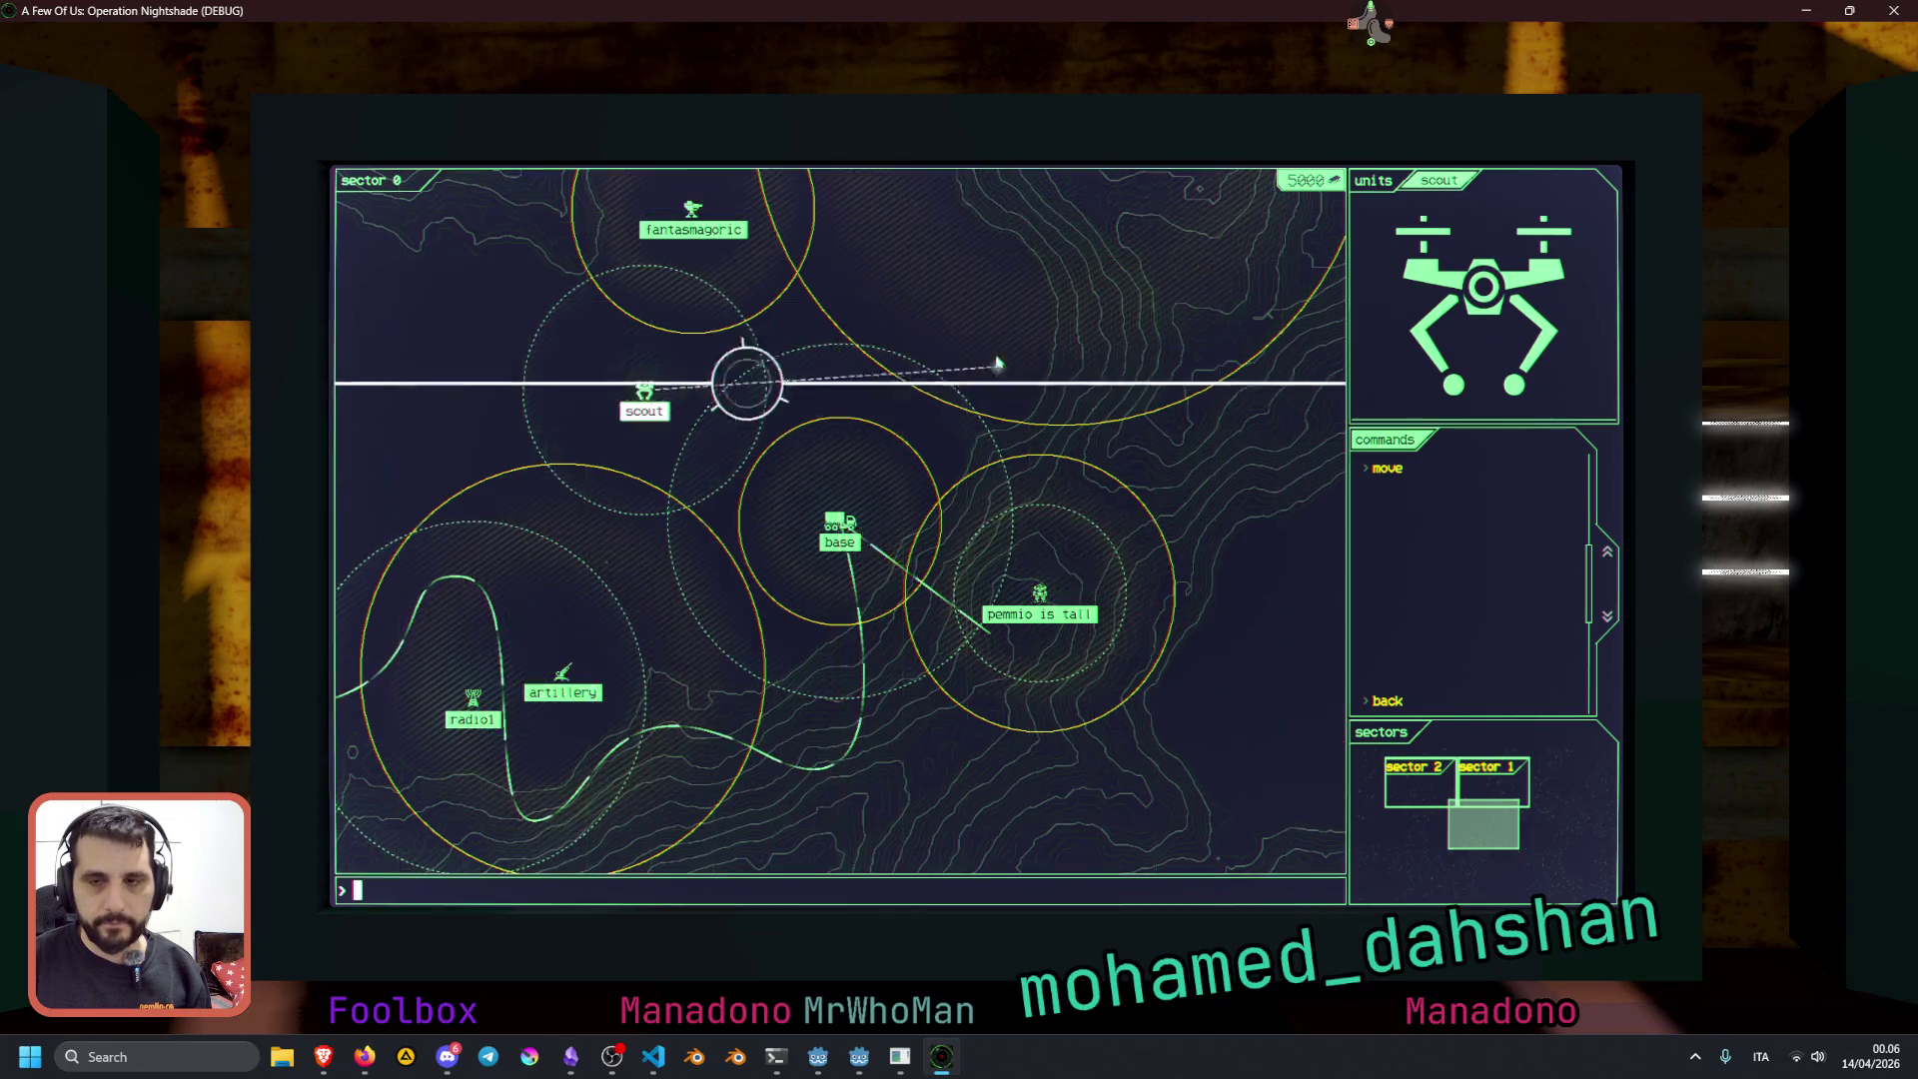
click(1040, 596)
click(794, 386)
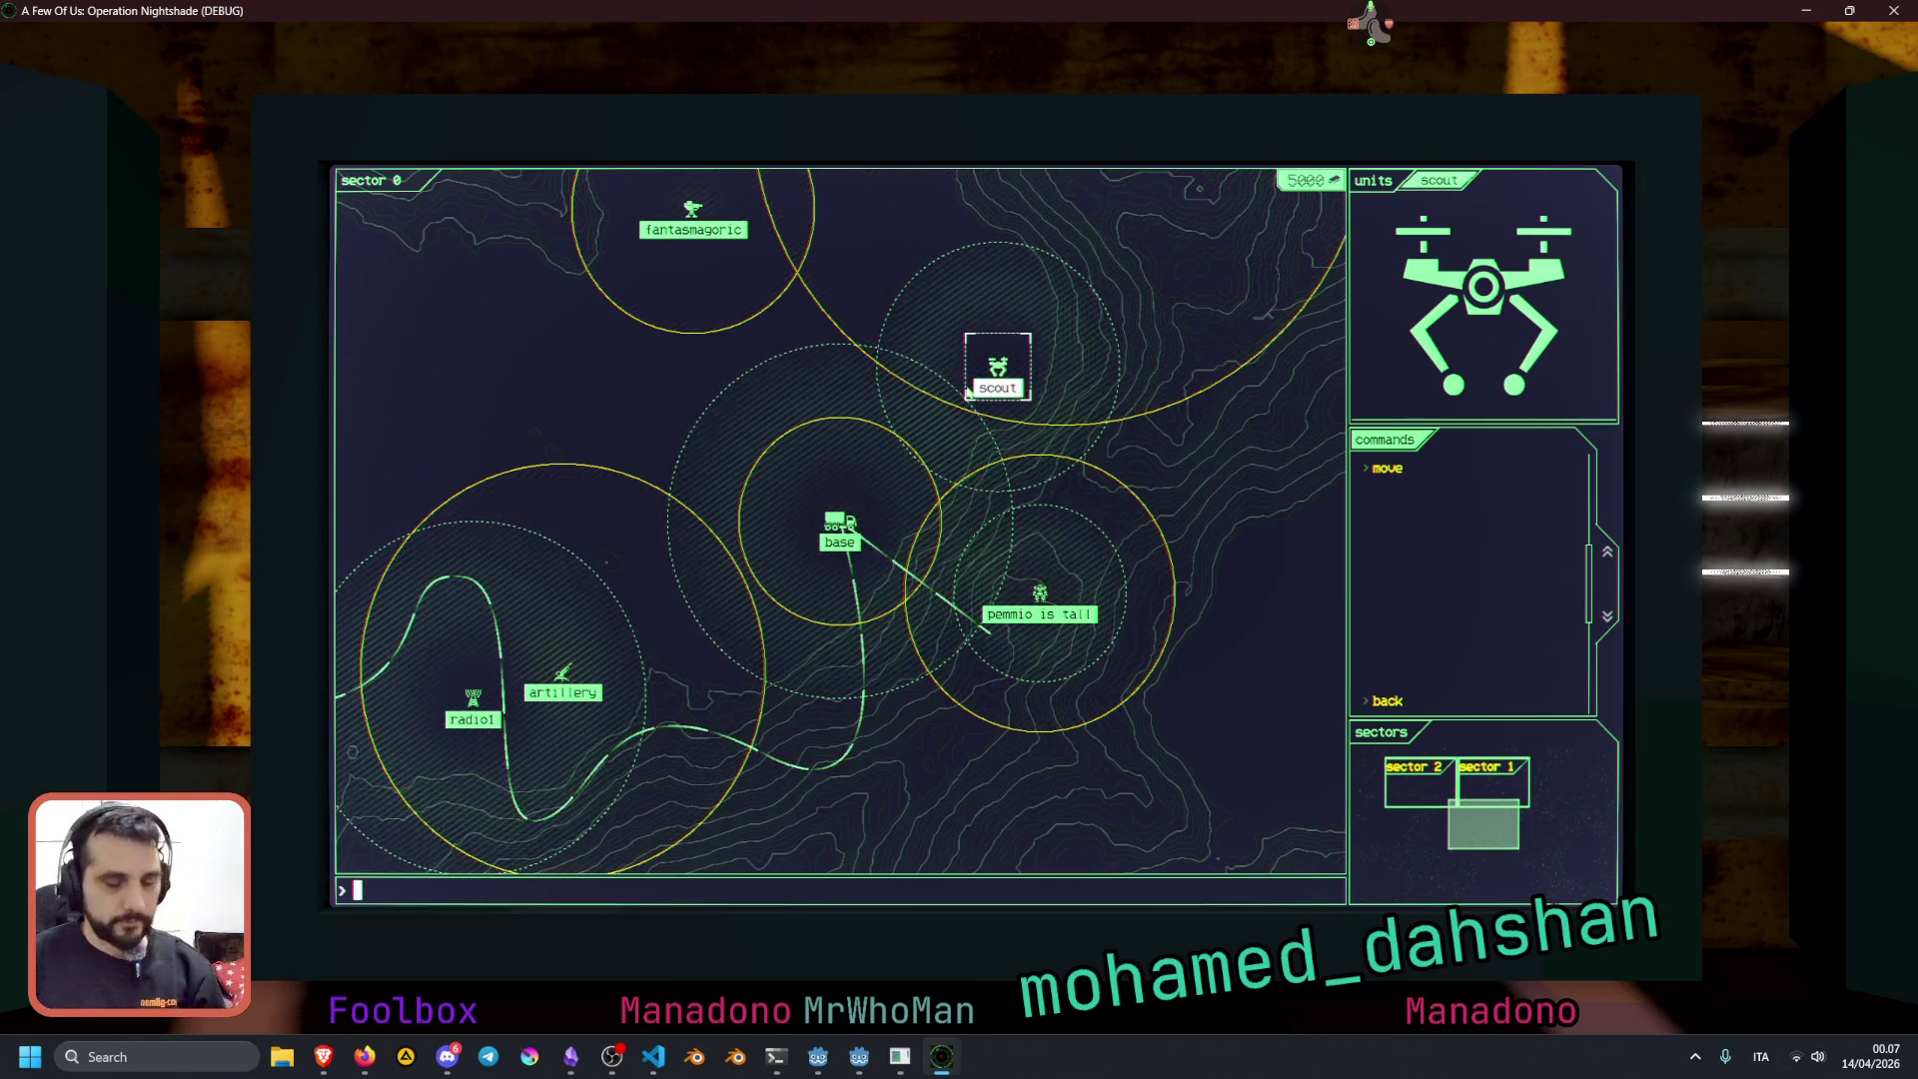
key(F8)
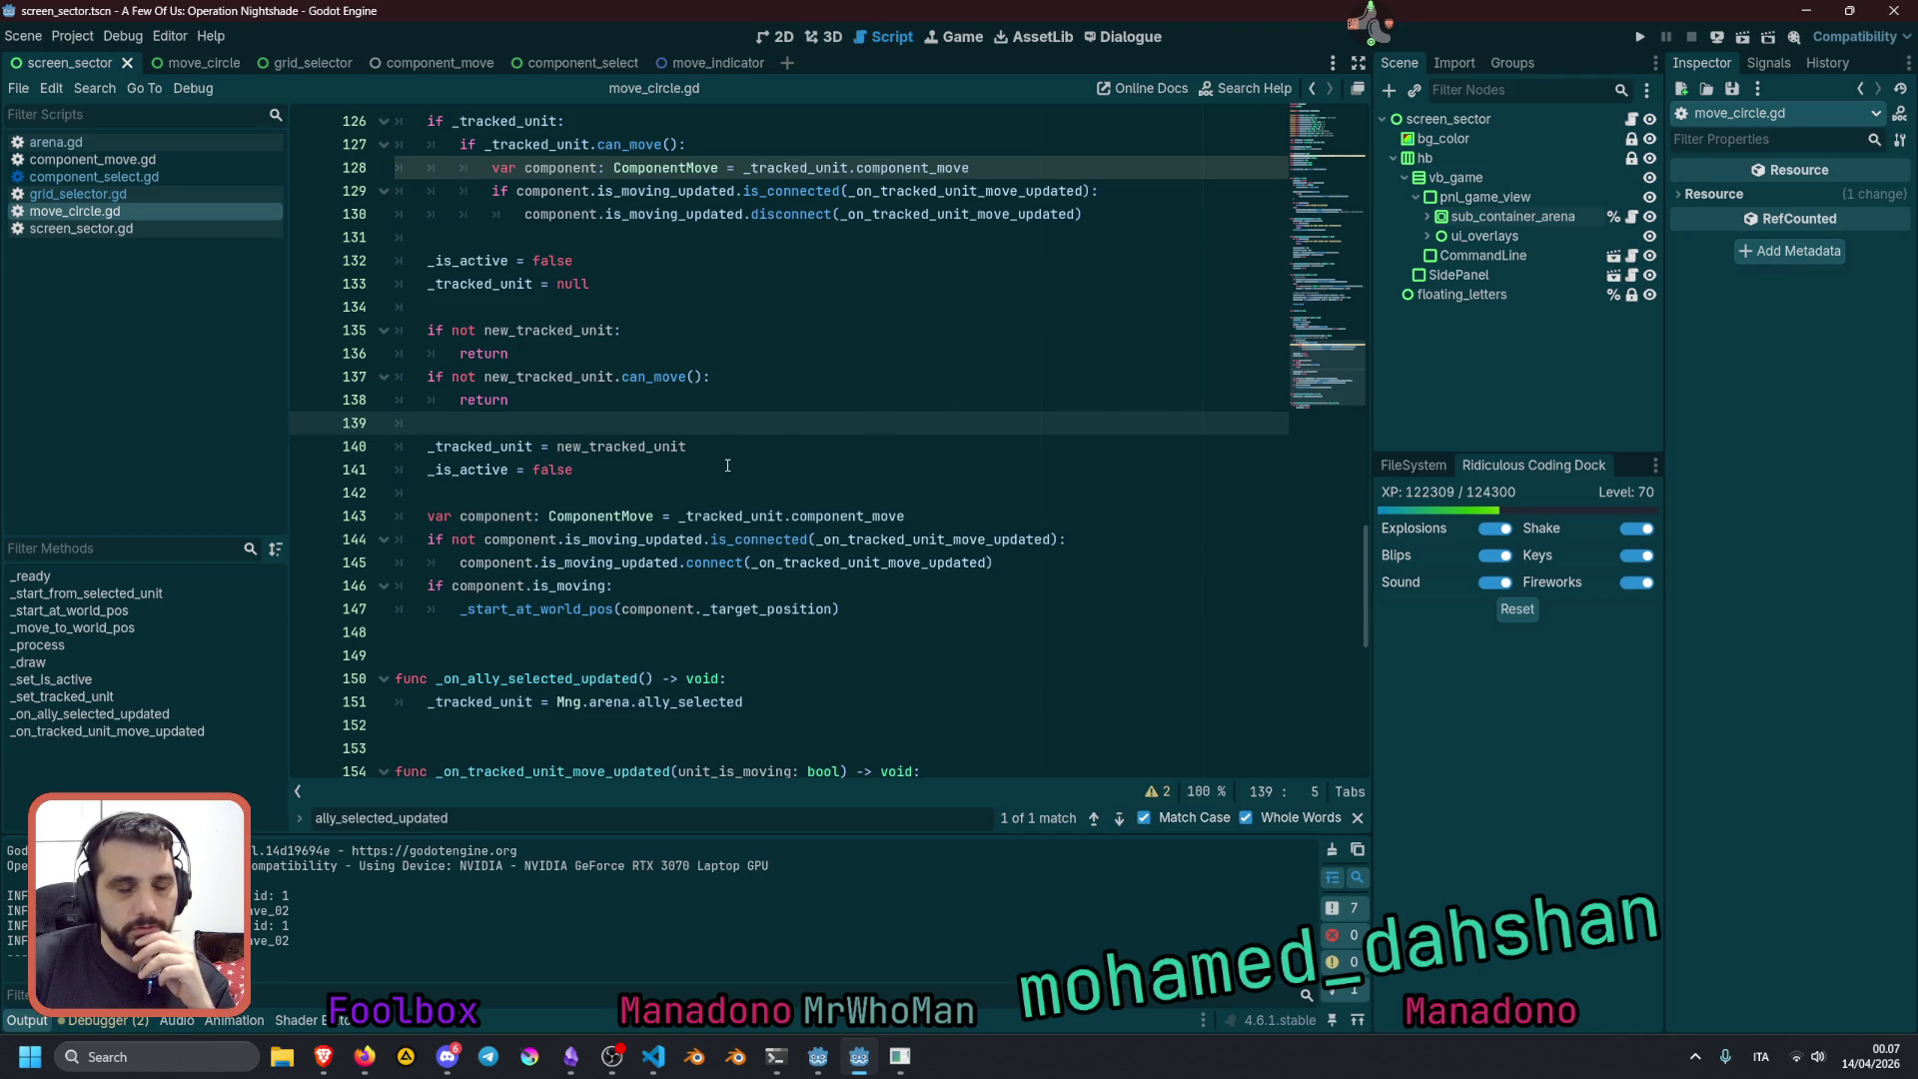
Inspect the _start_at_world_pos definition, then delete the '_is_active = false' line 141
click(580, 608)
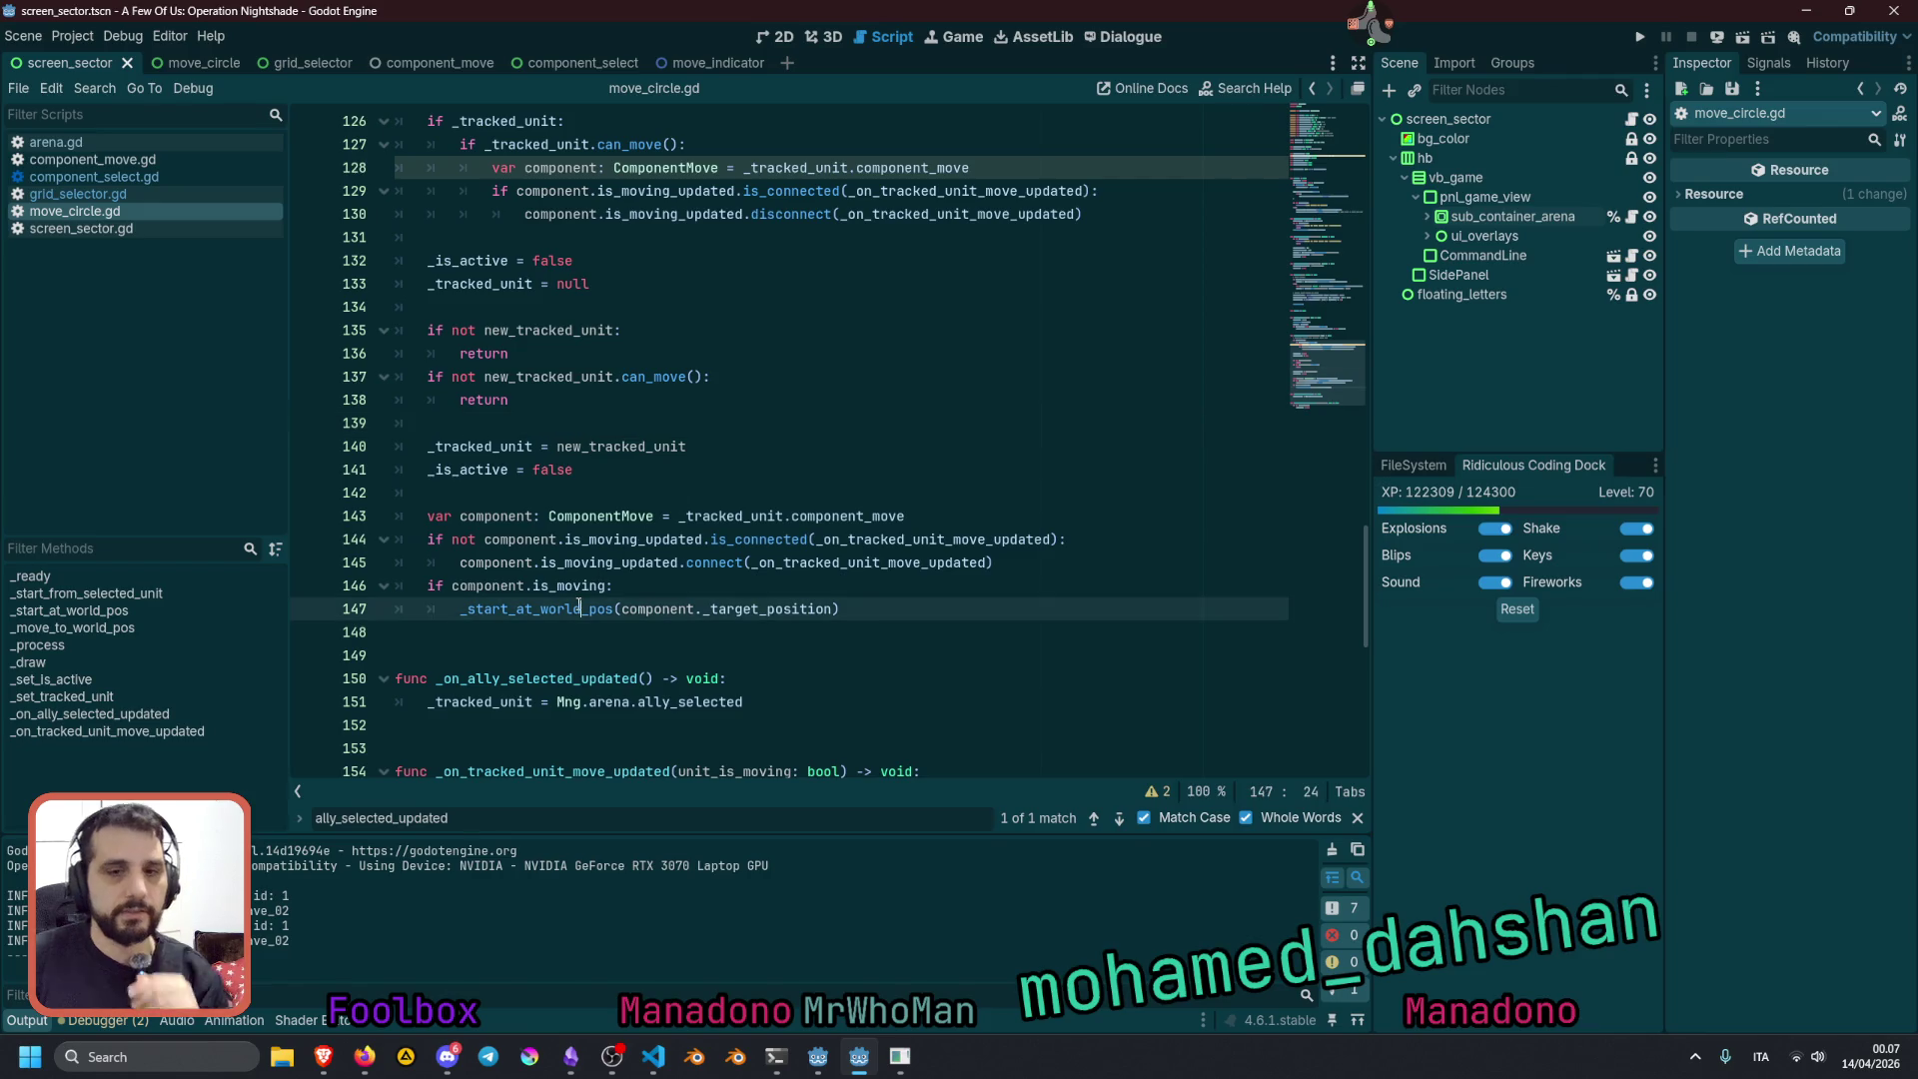
ctrl+click(503, 611)
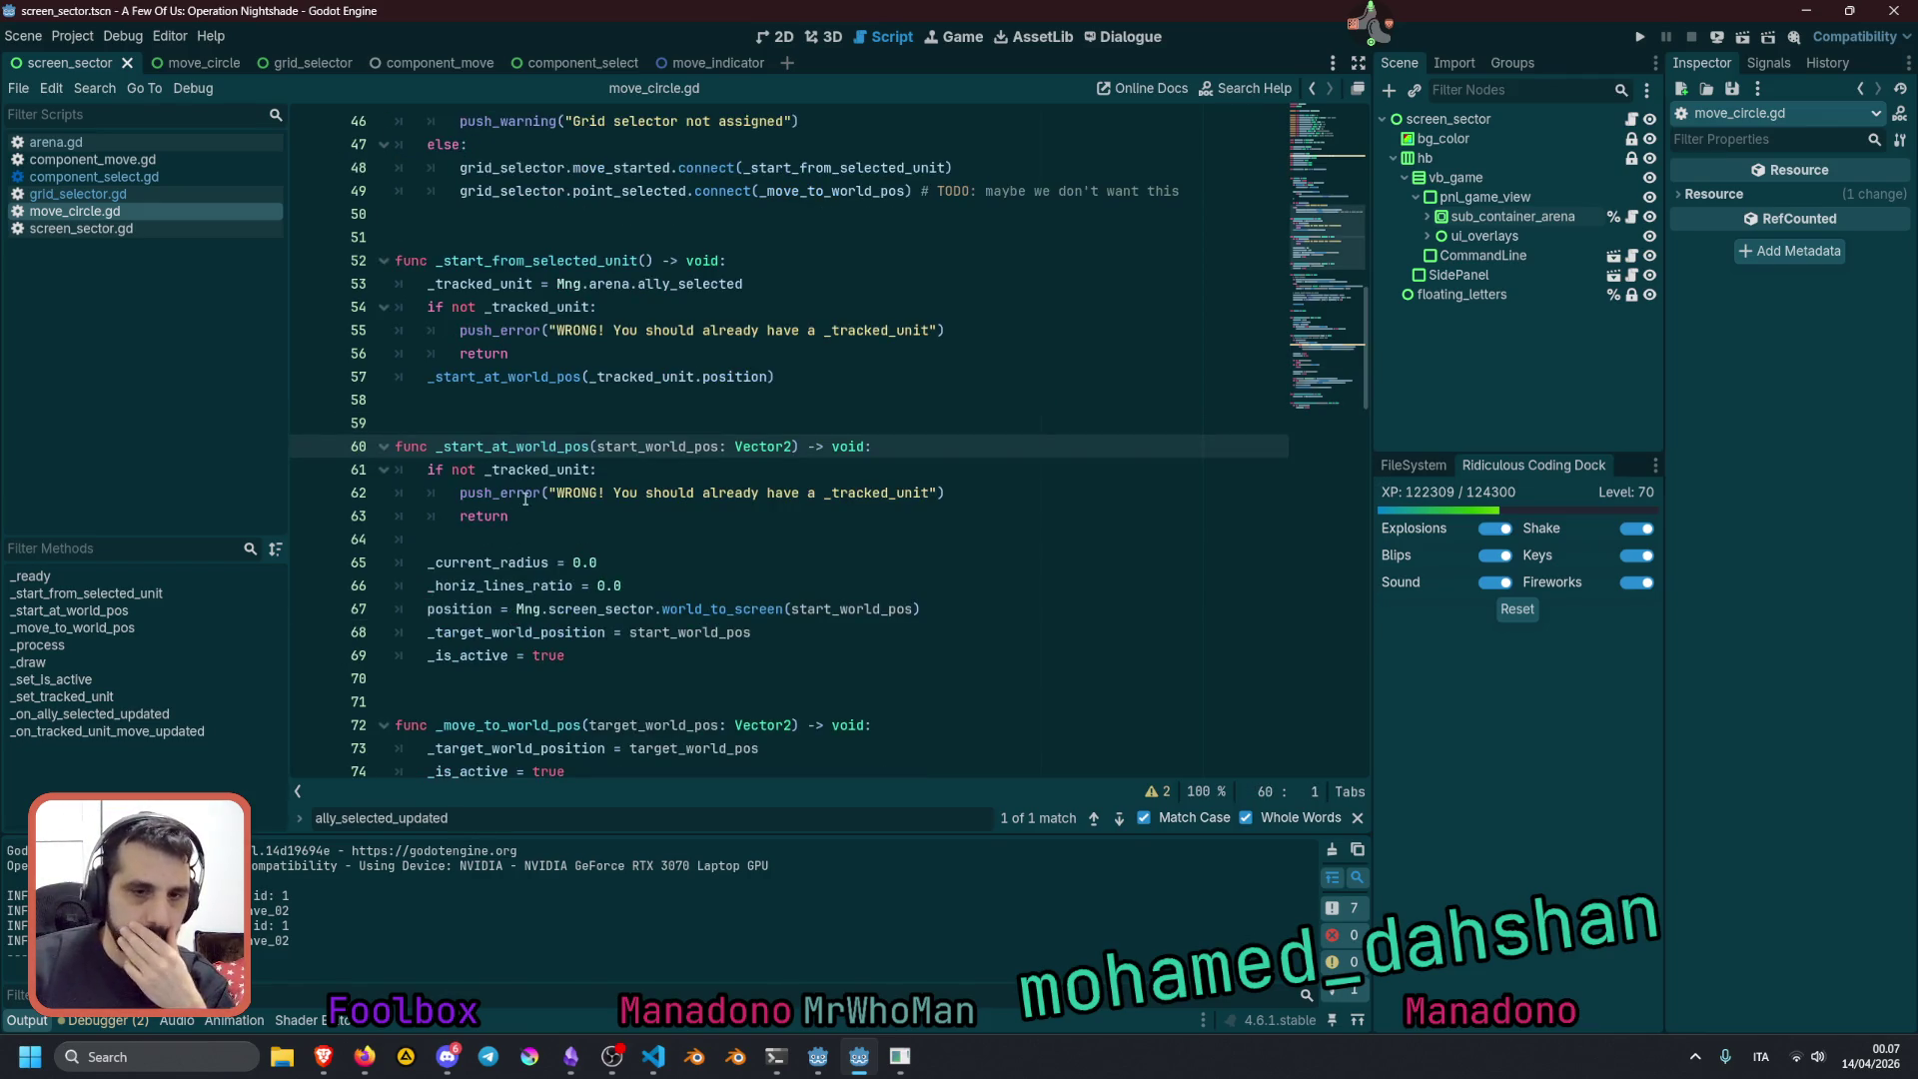
double_click(476, 654)
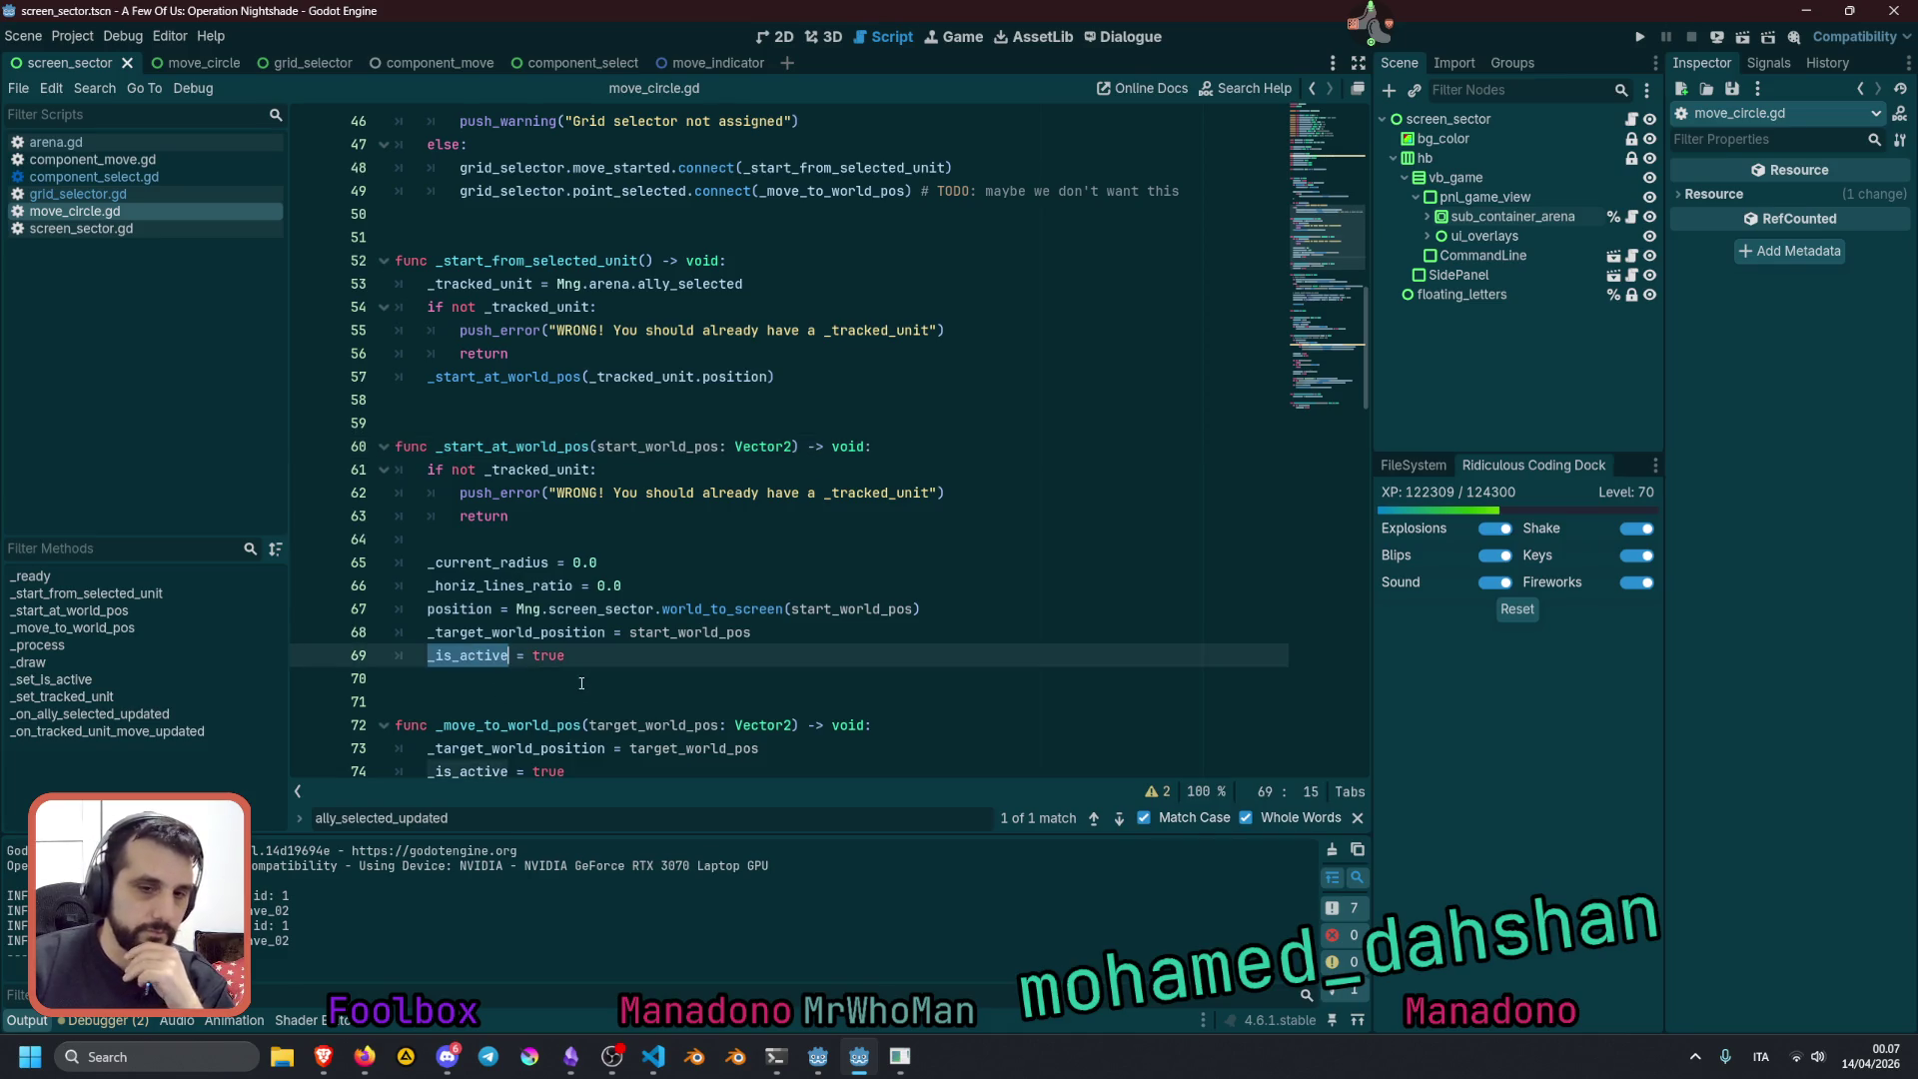
scroll(597, 653, down, 4)
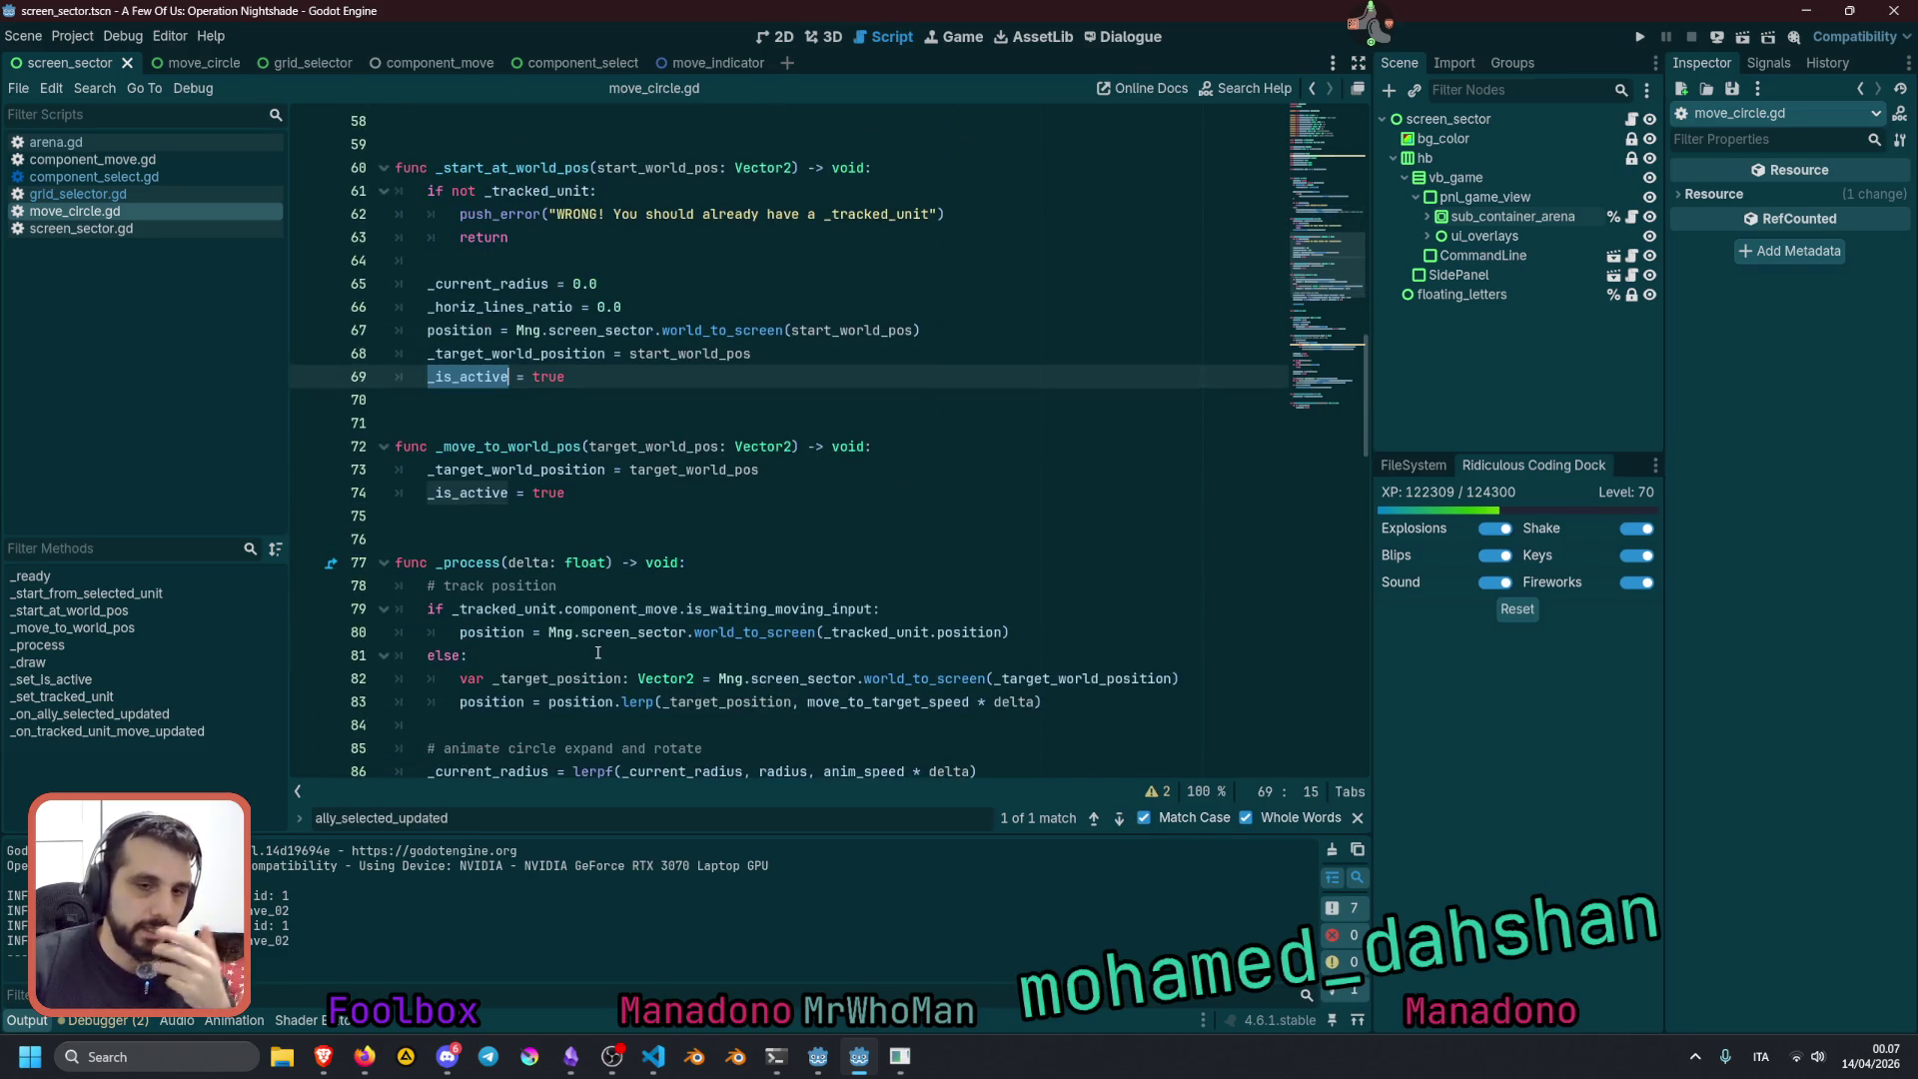
scroll(598, 652, down, 18)
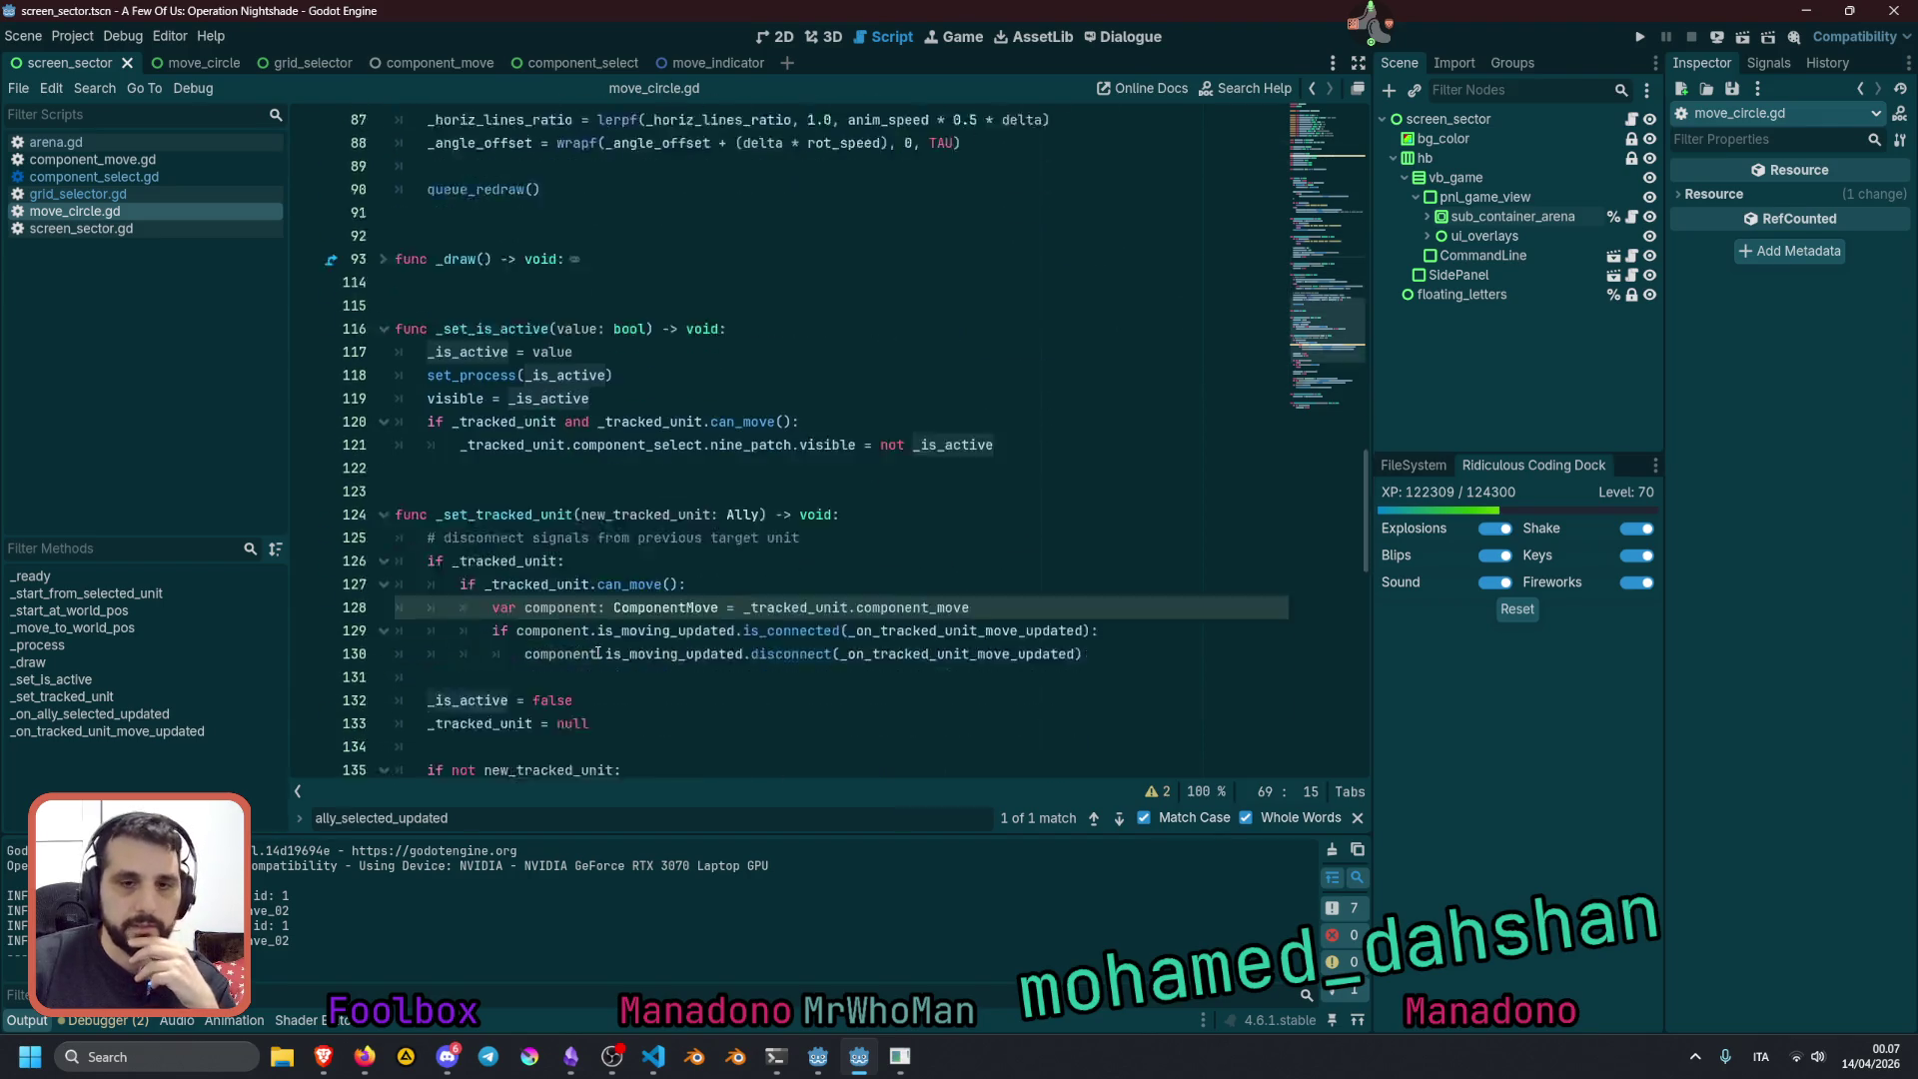
scroll(606, 616, down, 2)
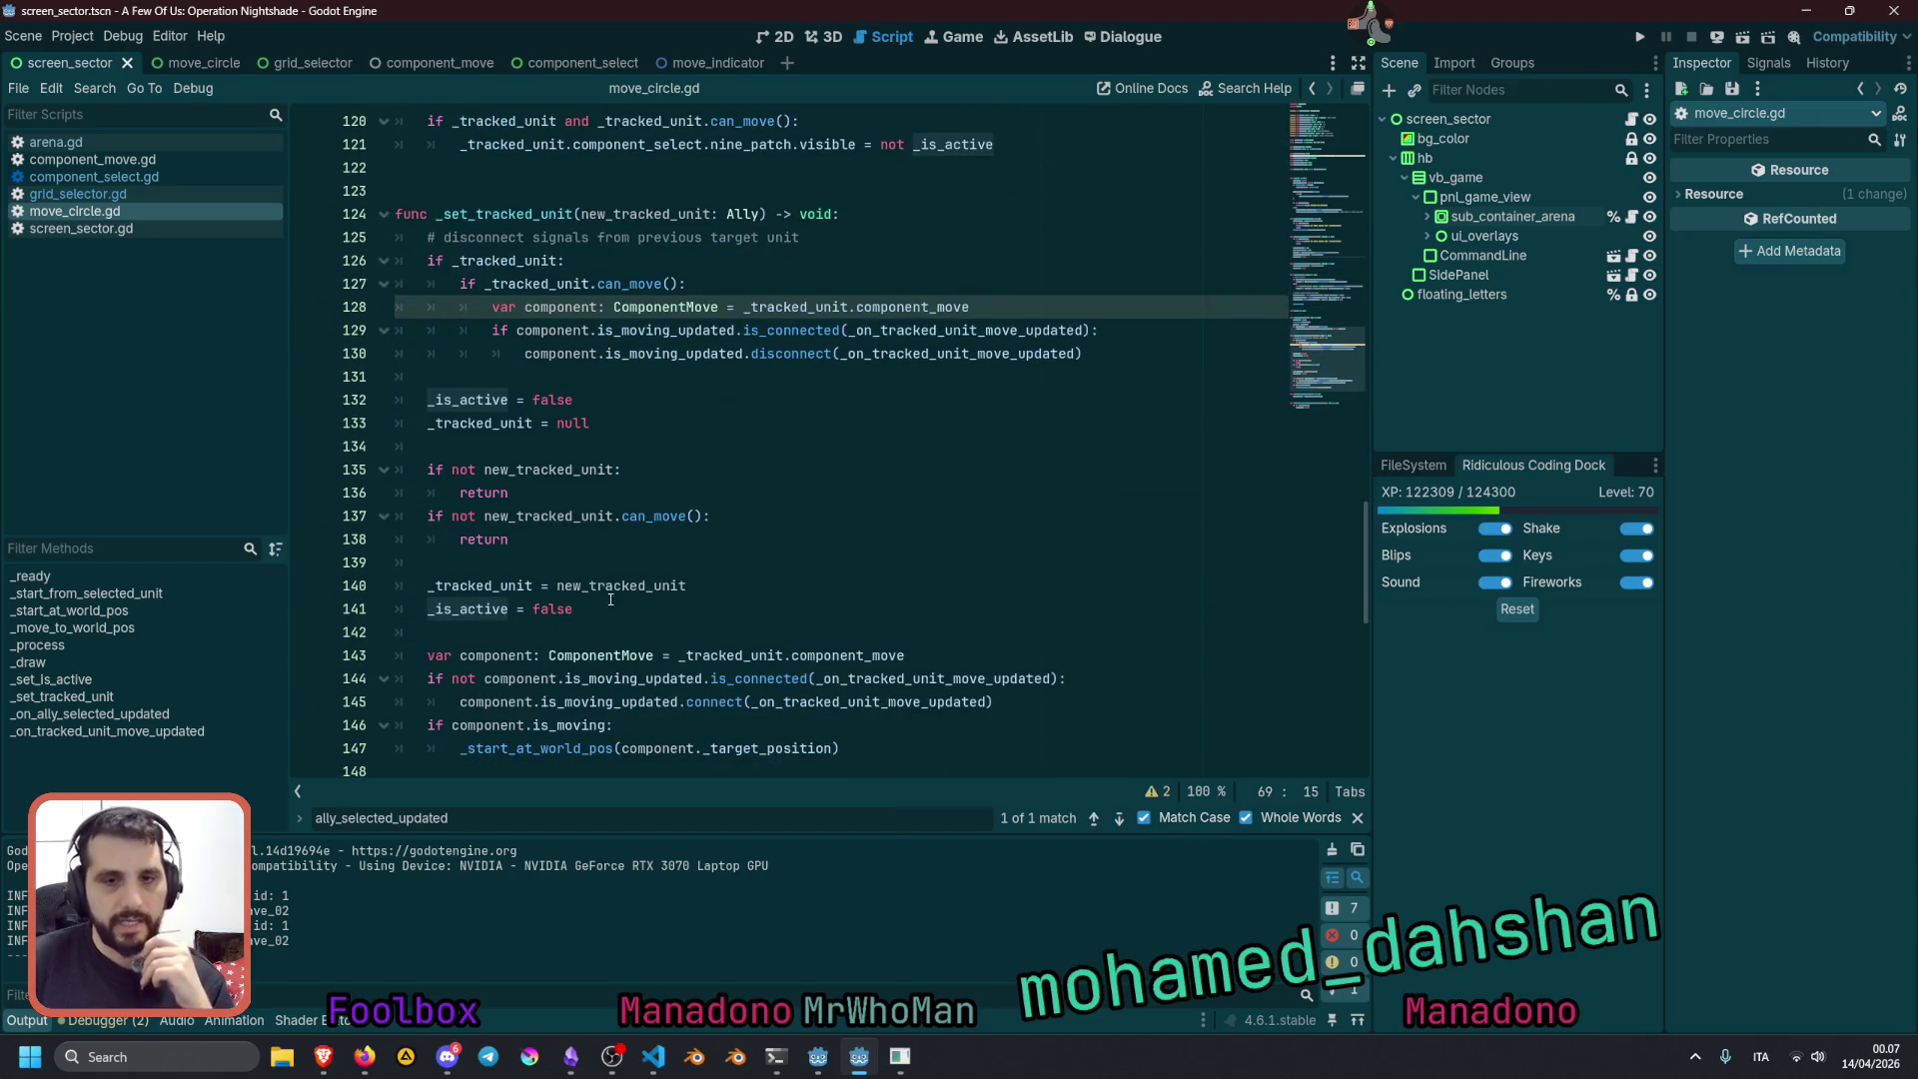
click(606, 608)
key(shift+Home)
key(BackSpace)
key(BackSpace)
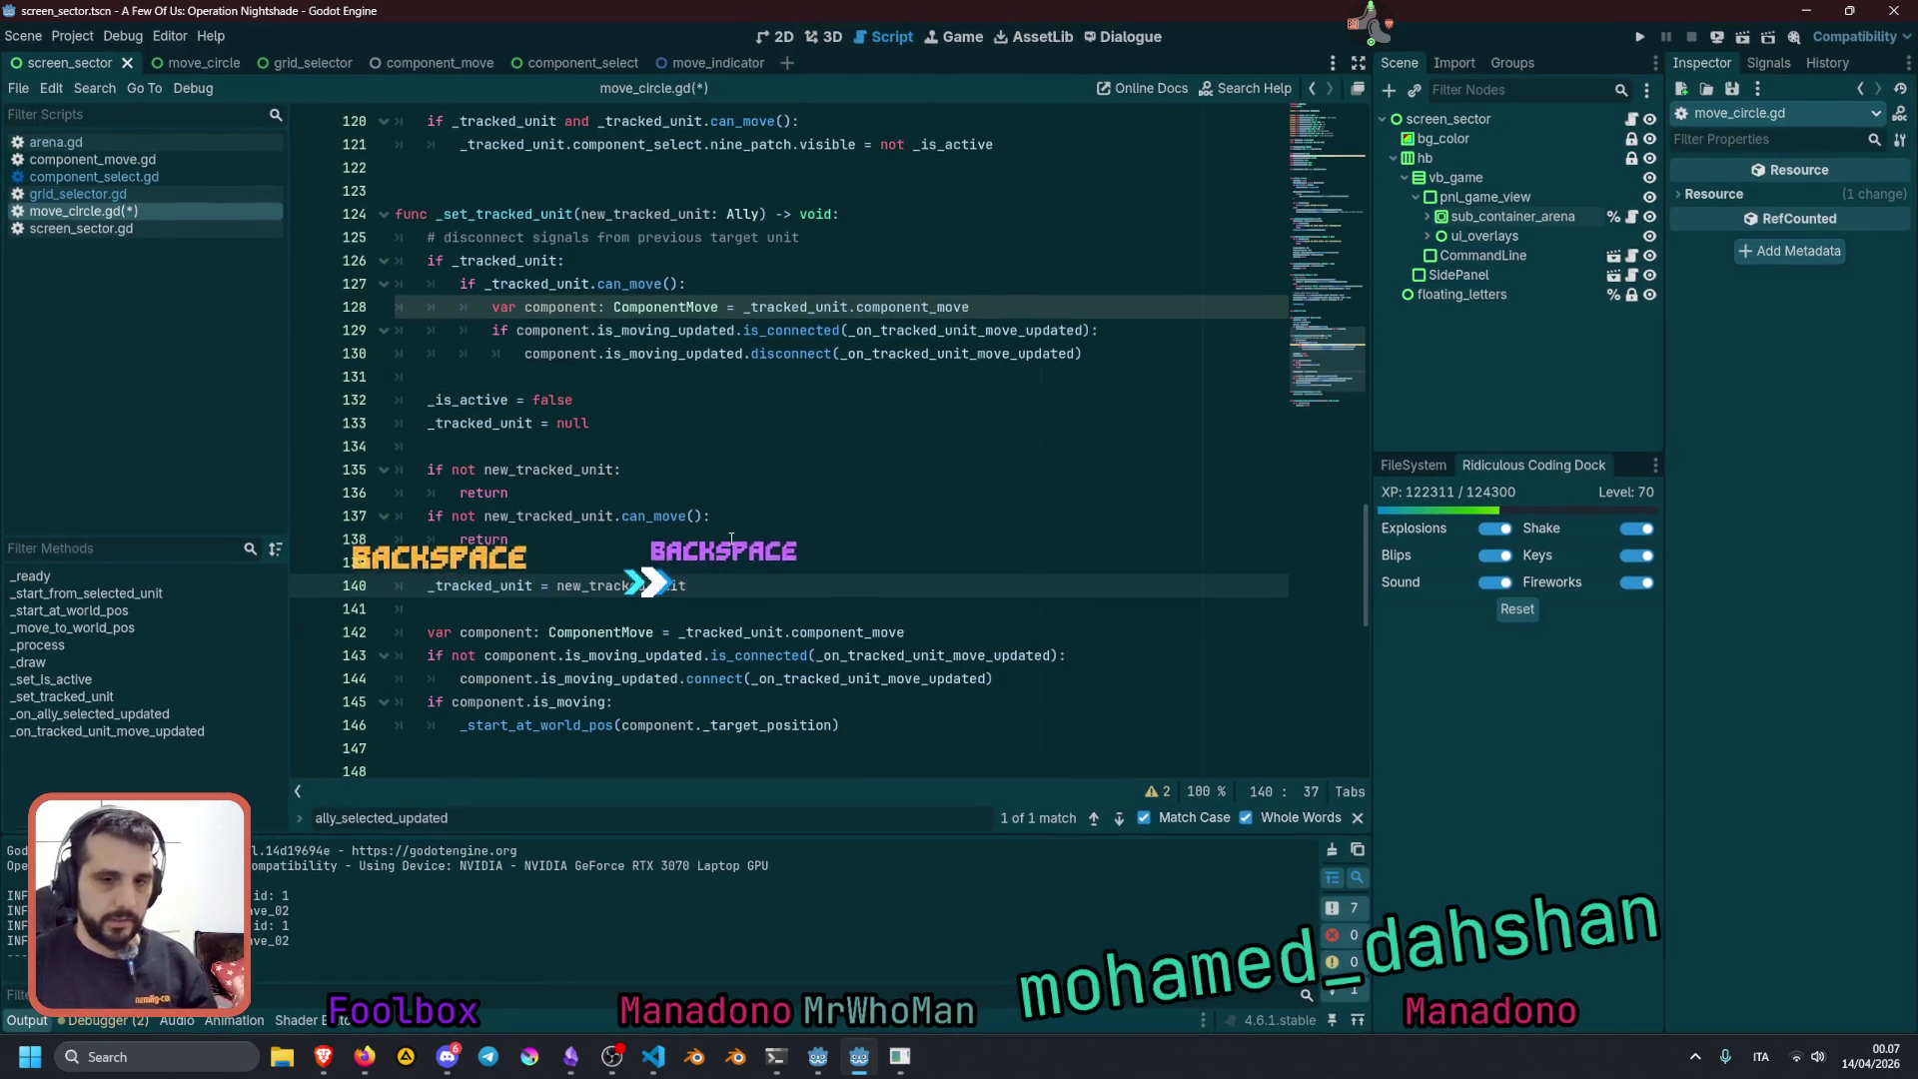
double_click(545, 723)
scroll(566, 712, down, 2)
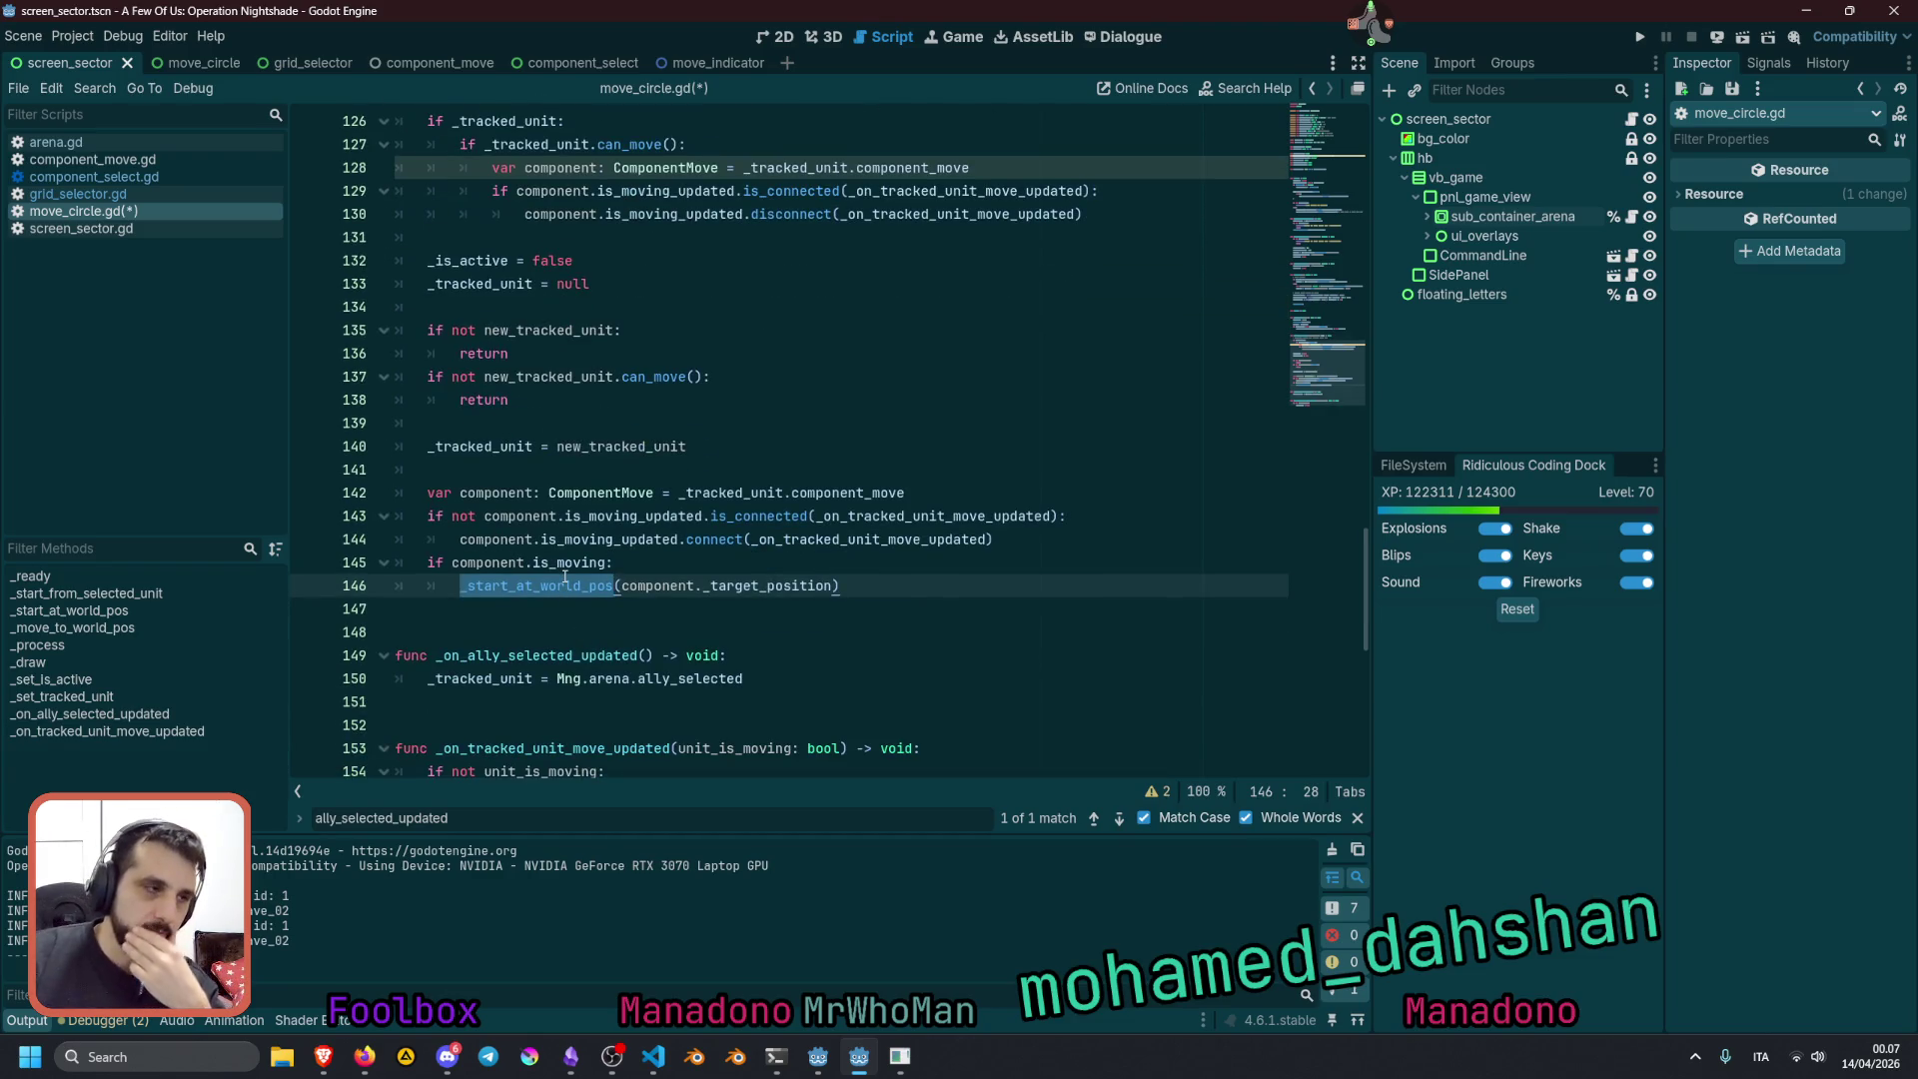
Open component_select.gd from the script list and show the stream chat panel
mouse_move(565, 578)
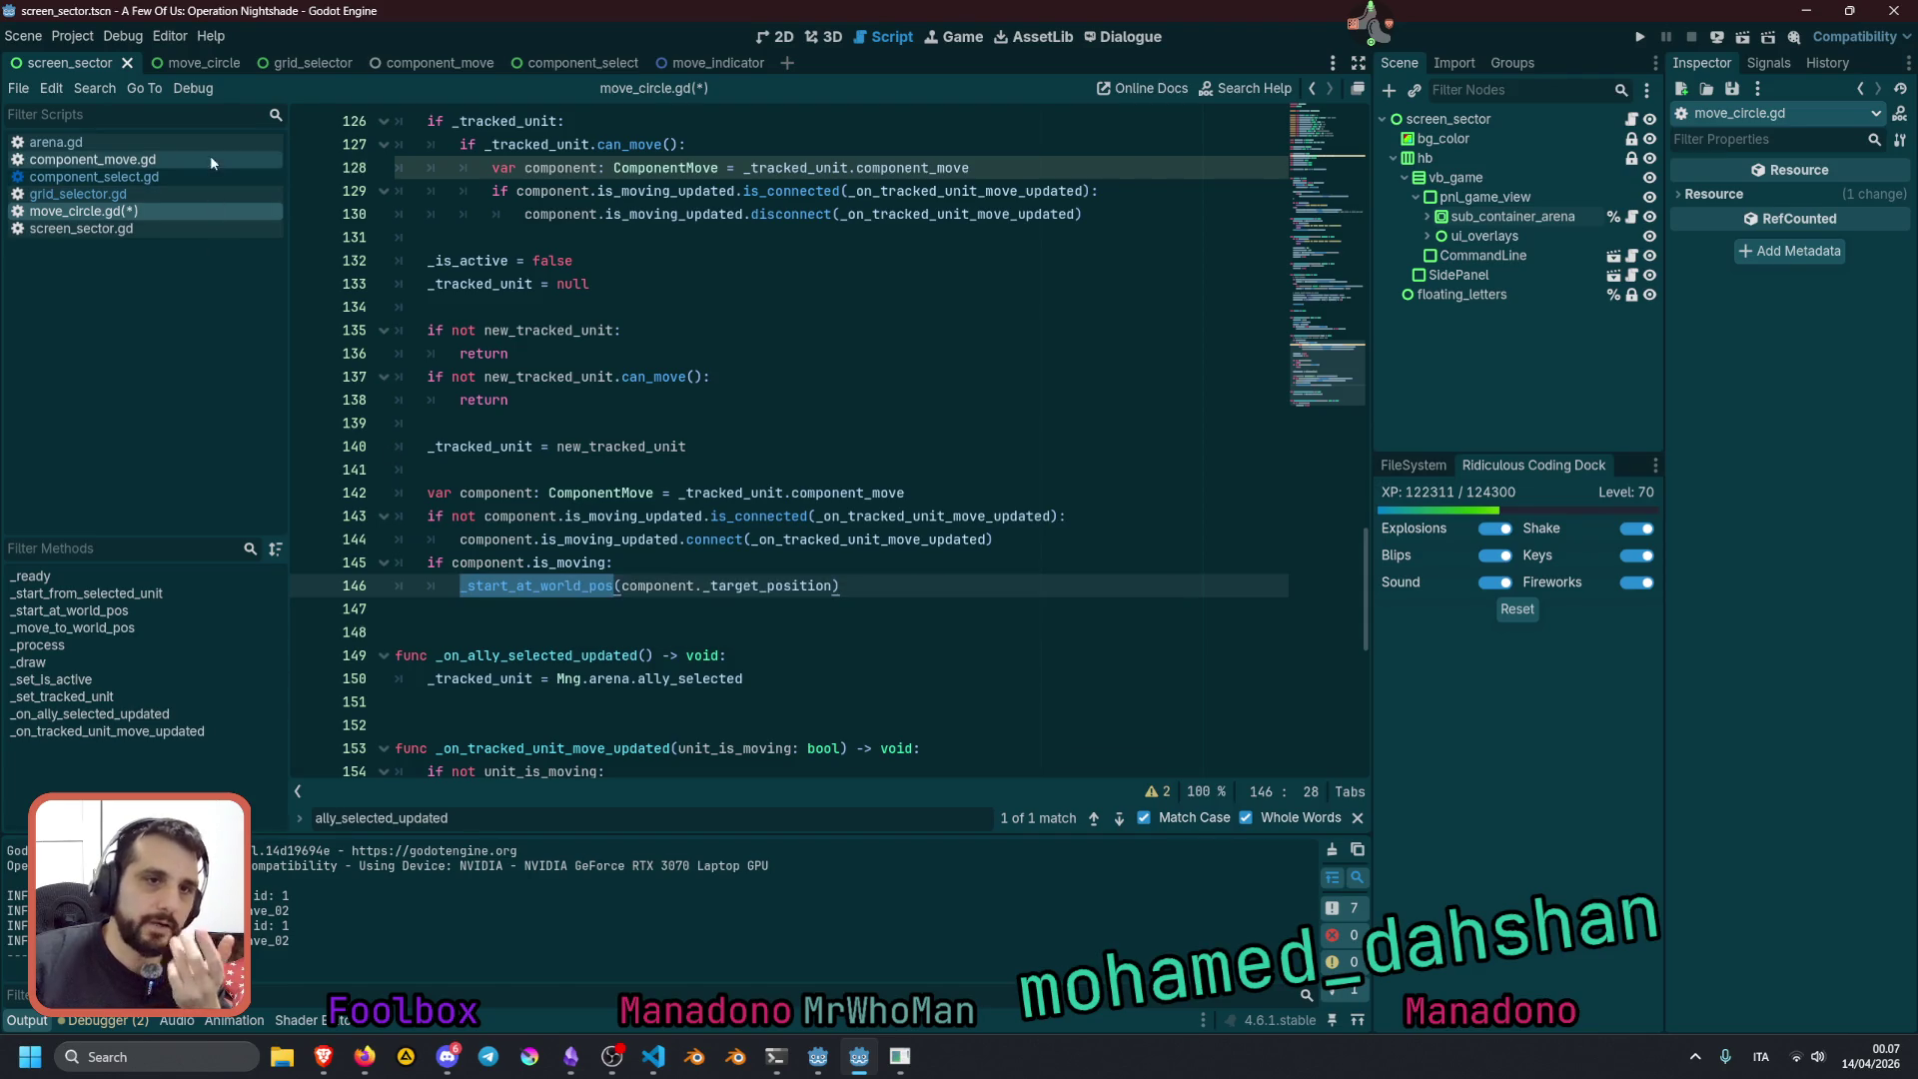
click(190, 177)
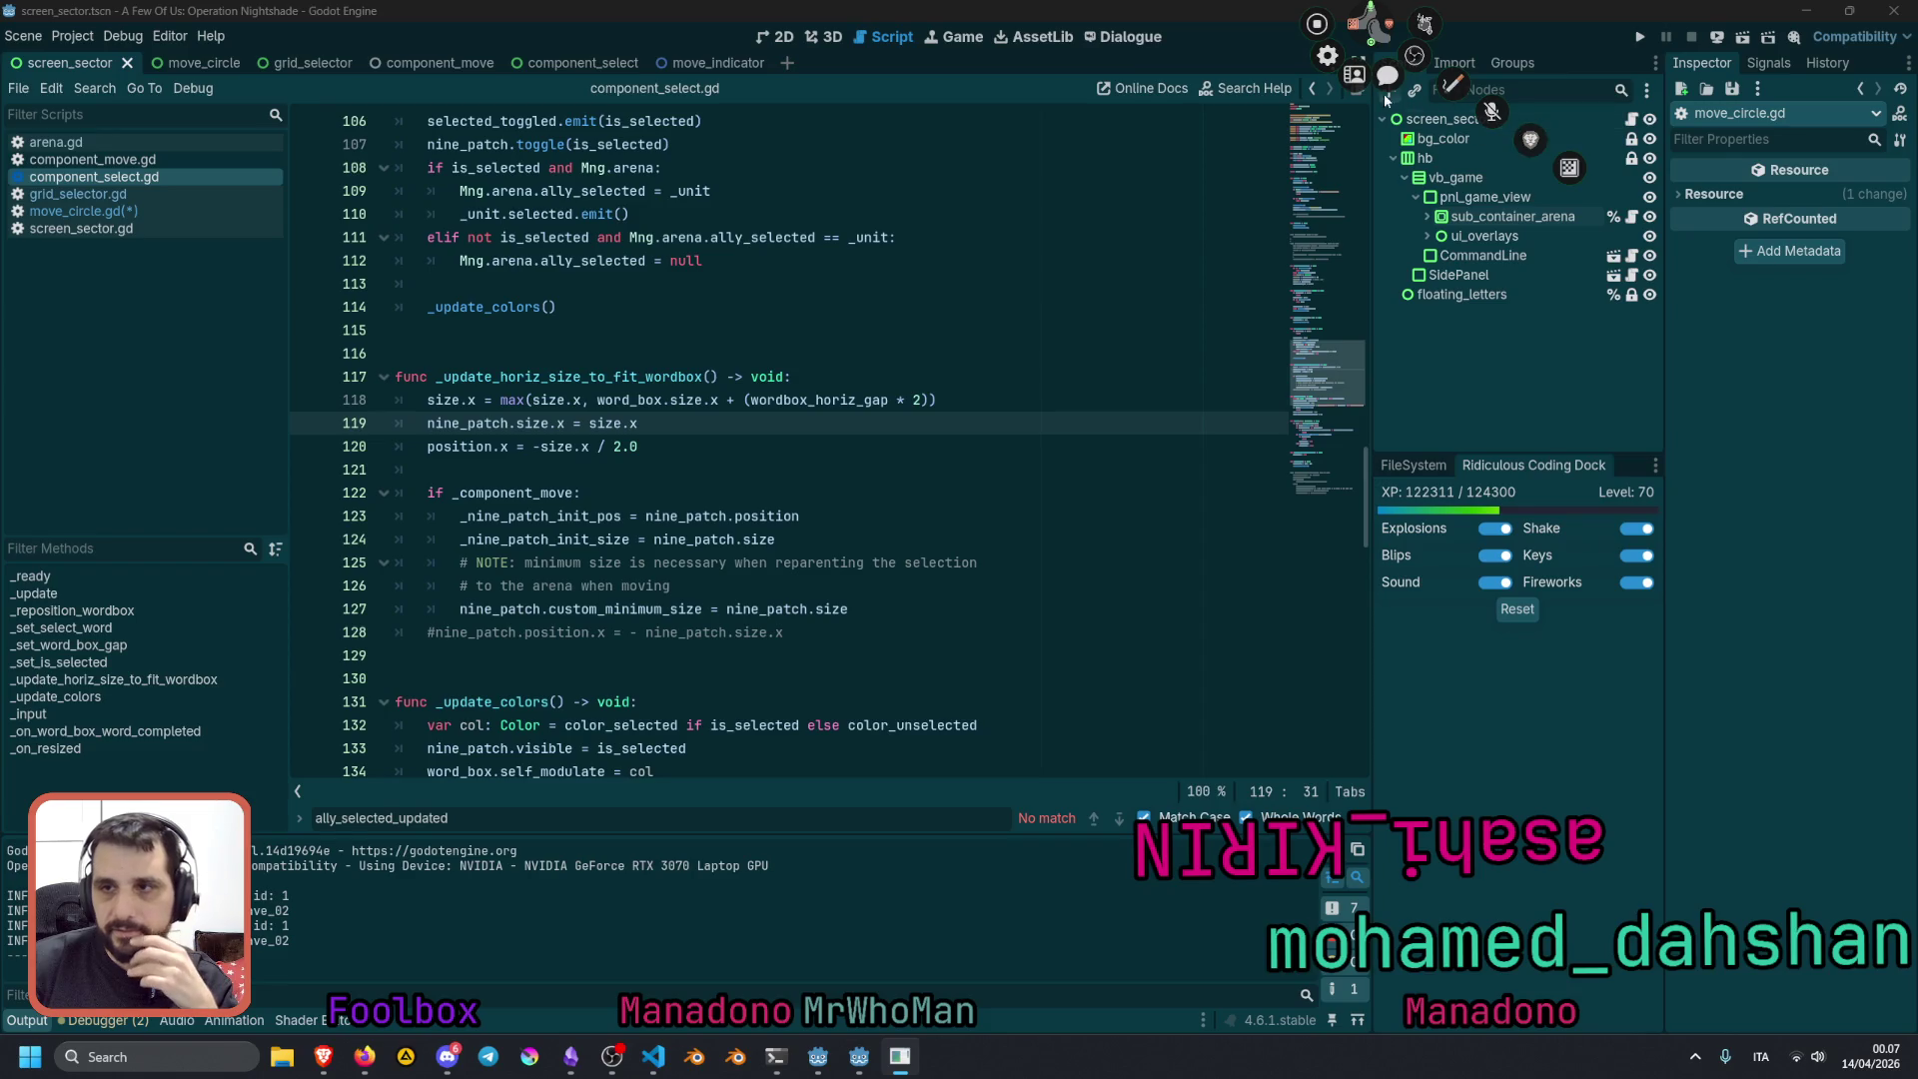
click(1387, 75)
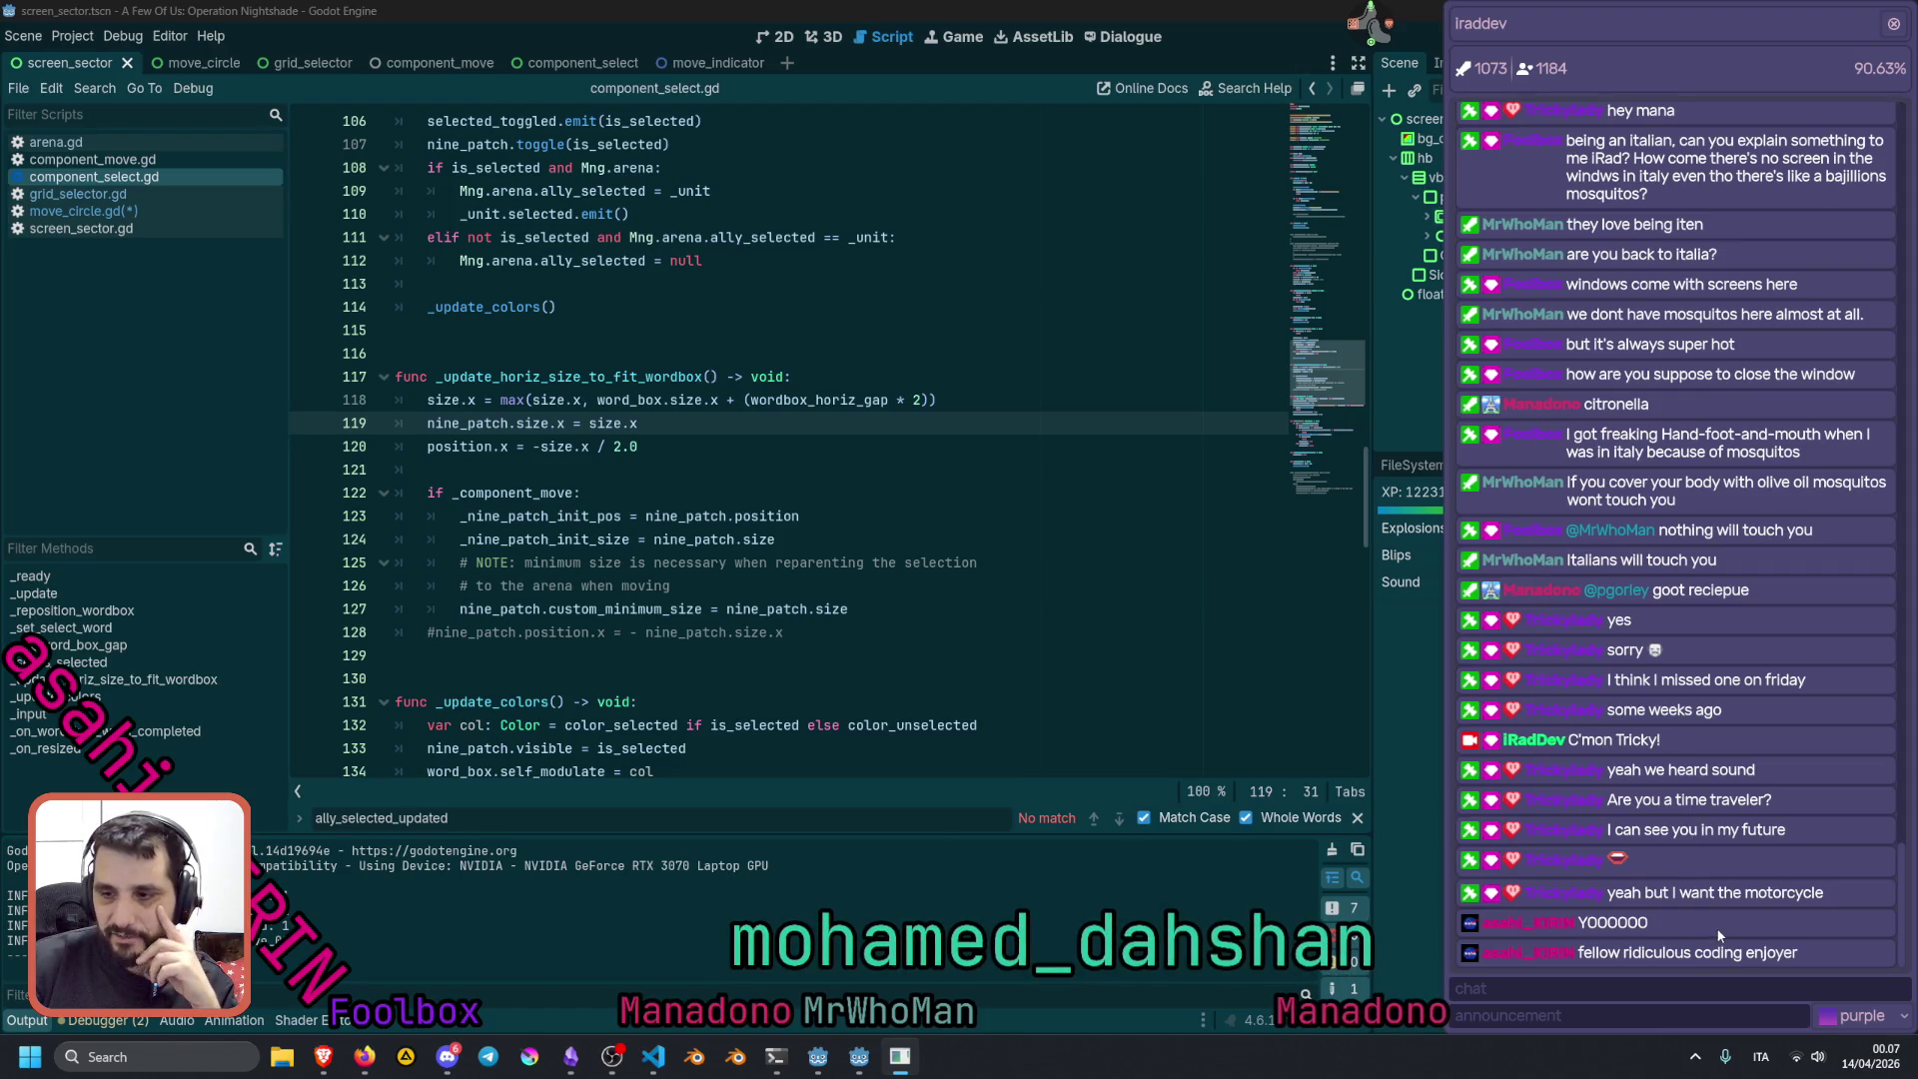
Close the text search bar in the component_select.gd script
right_click(1647, 932)
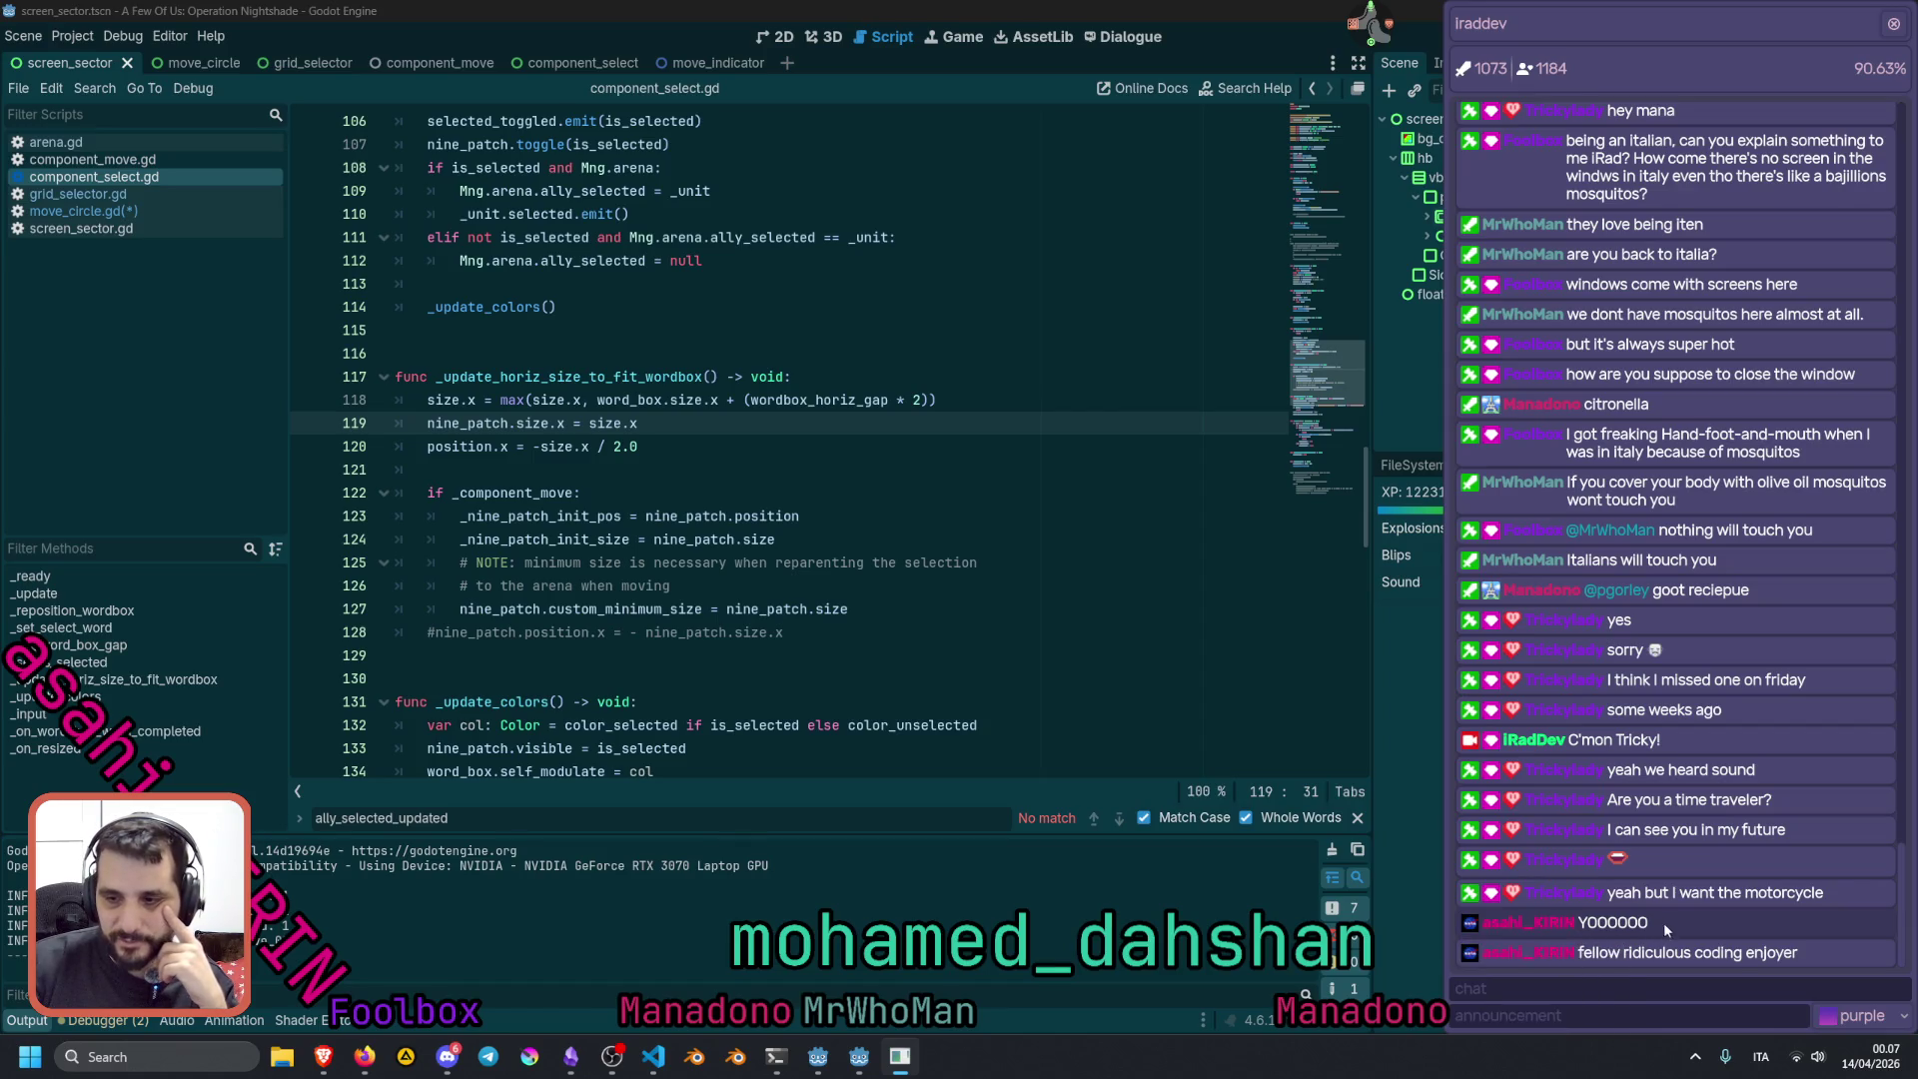
right_click(1555, 951)
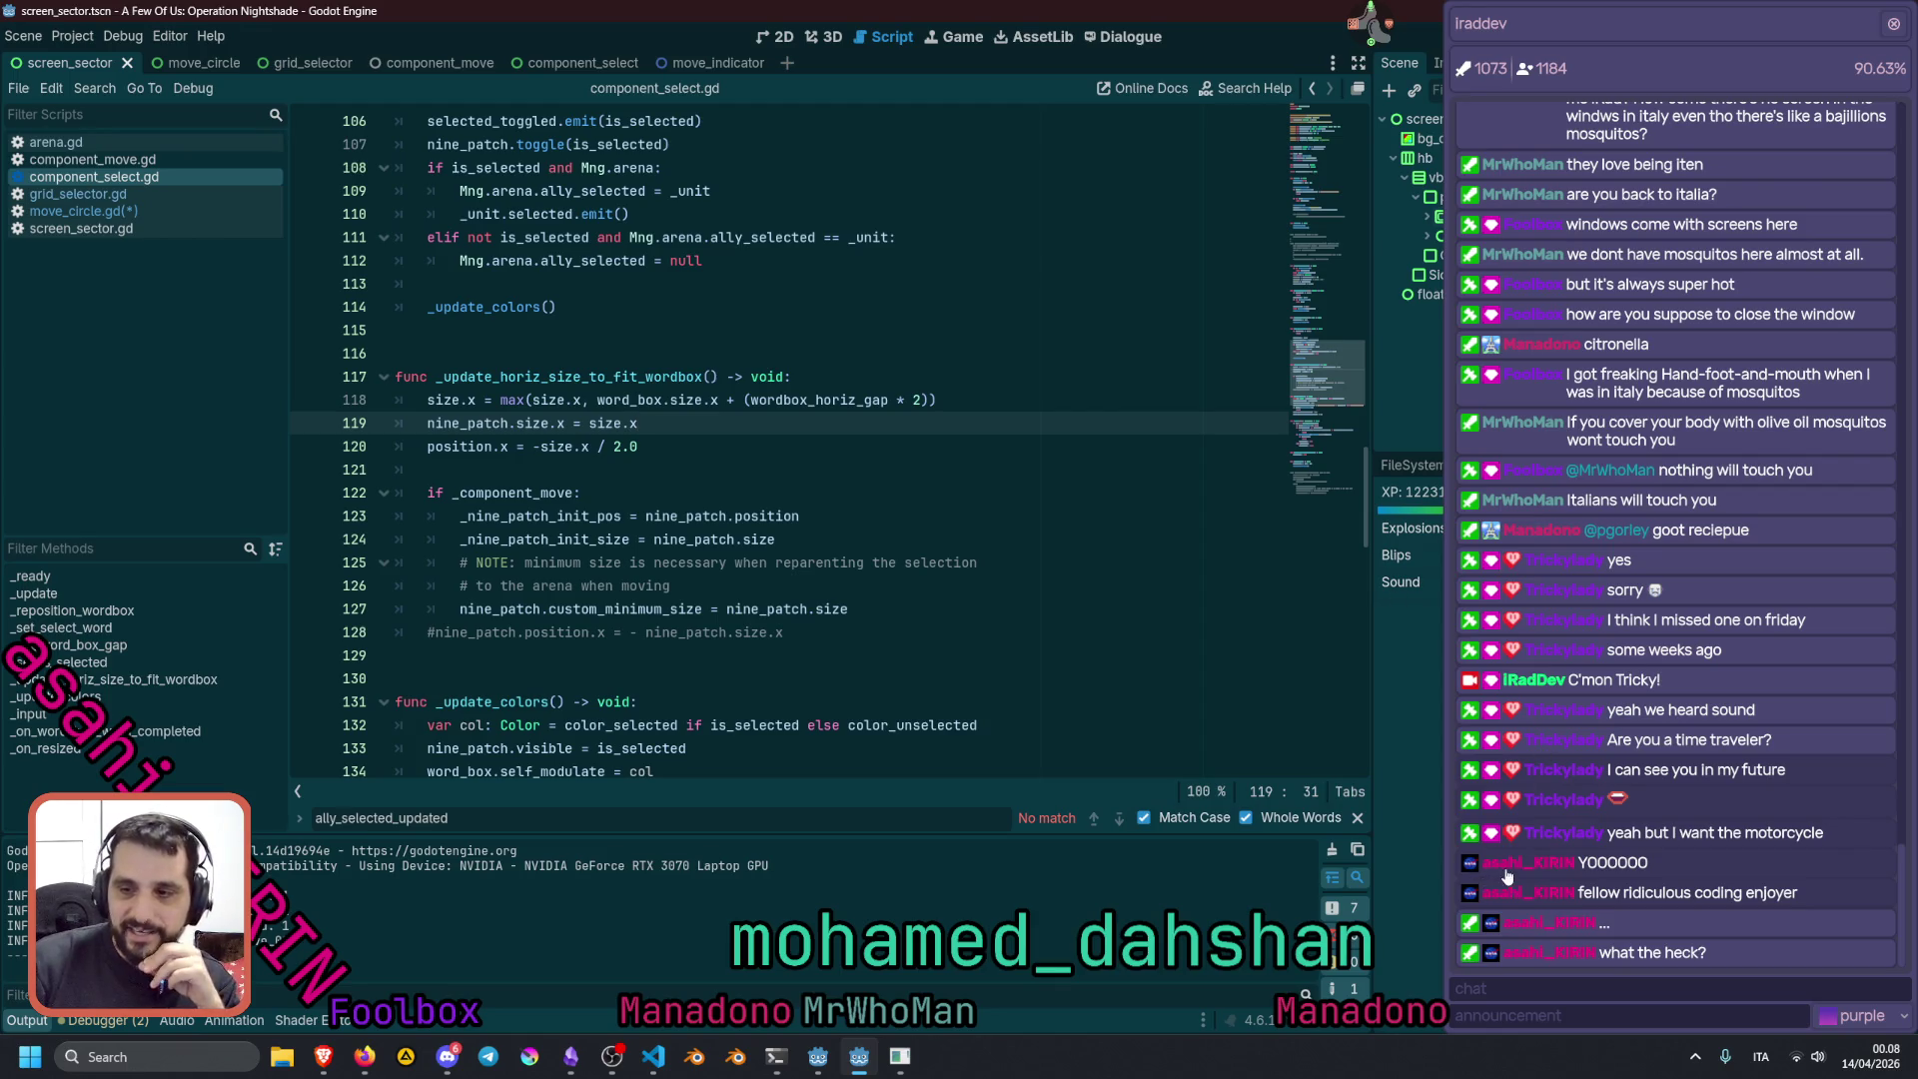
click(1650, 82)
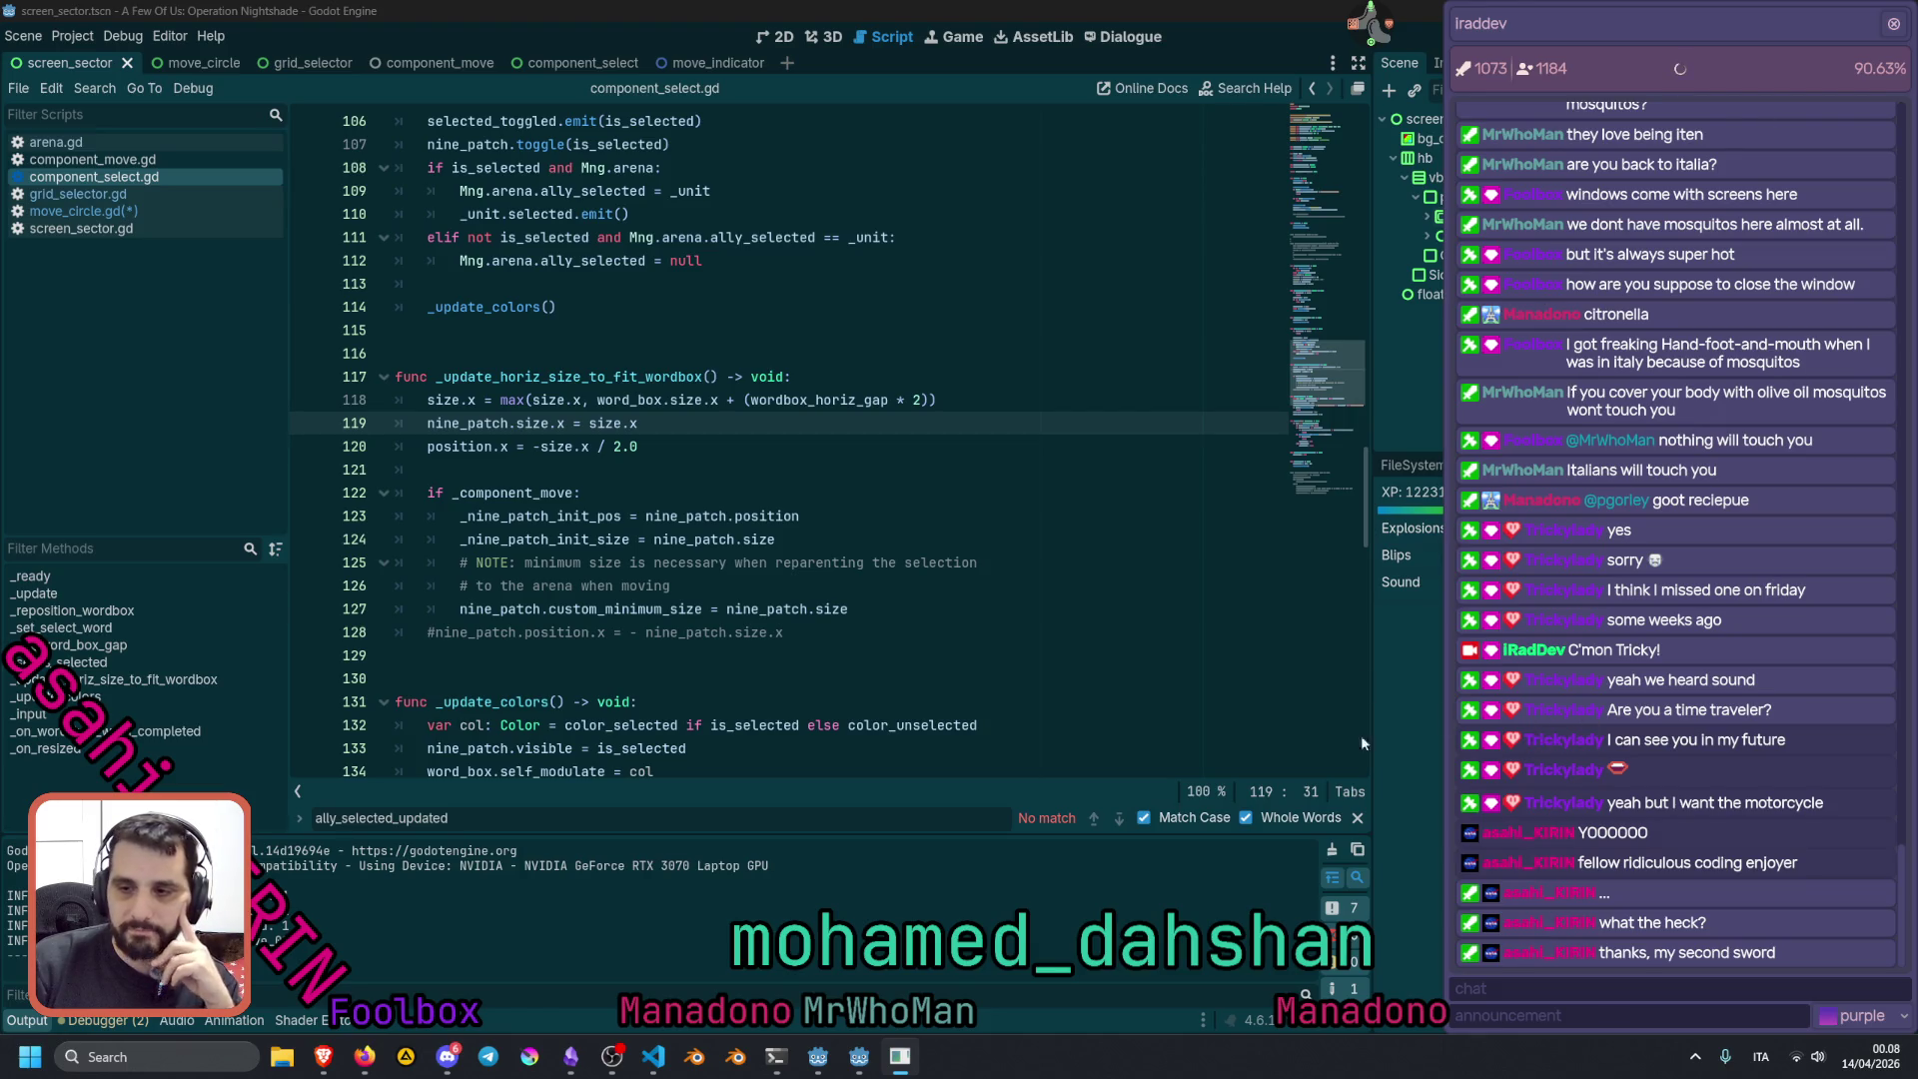
click(1356, 818)
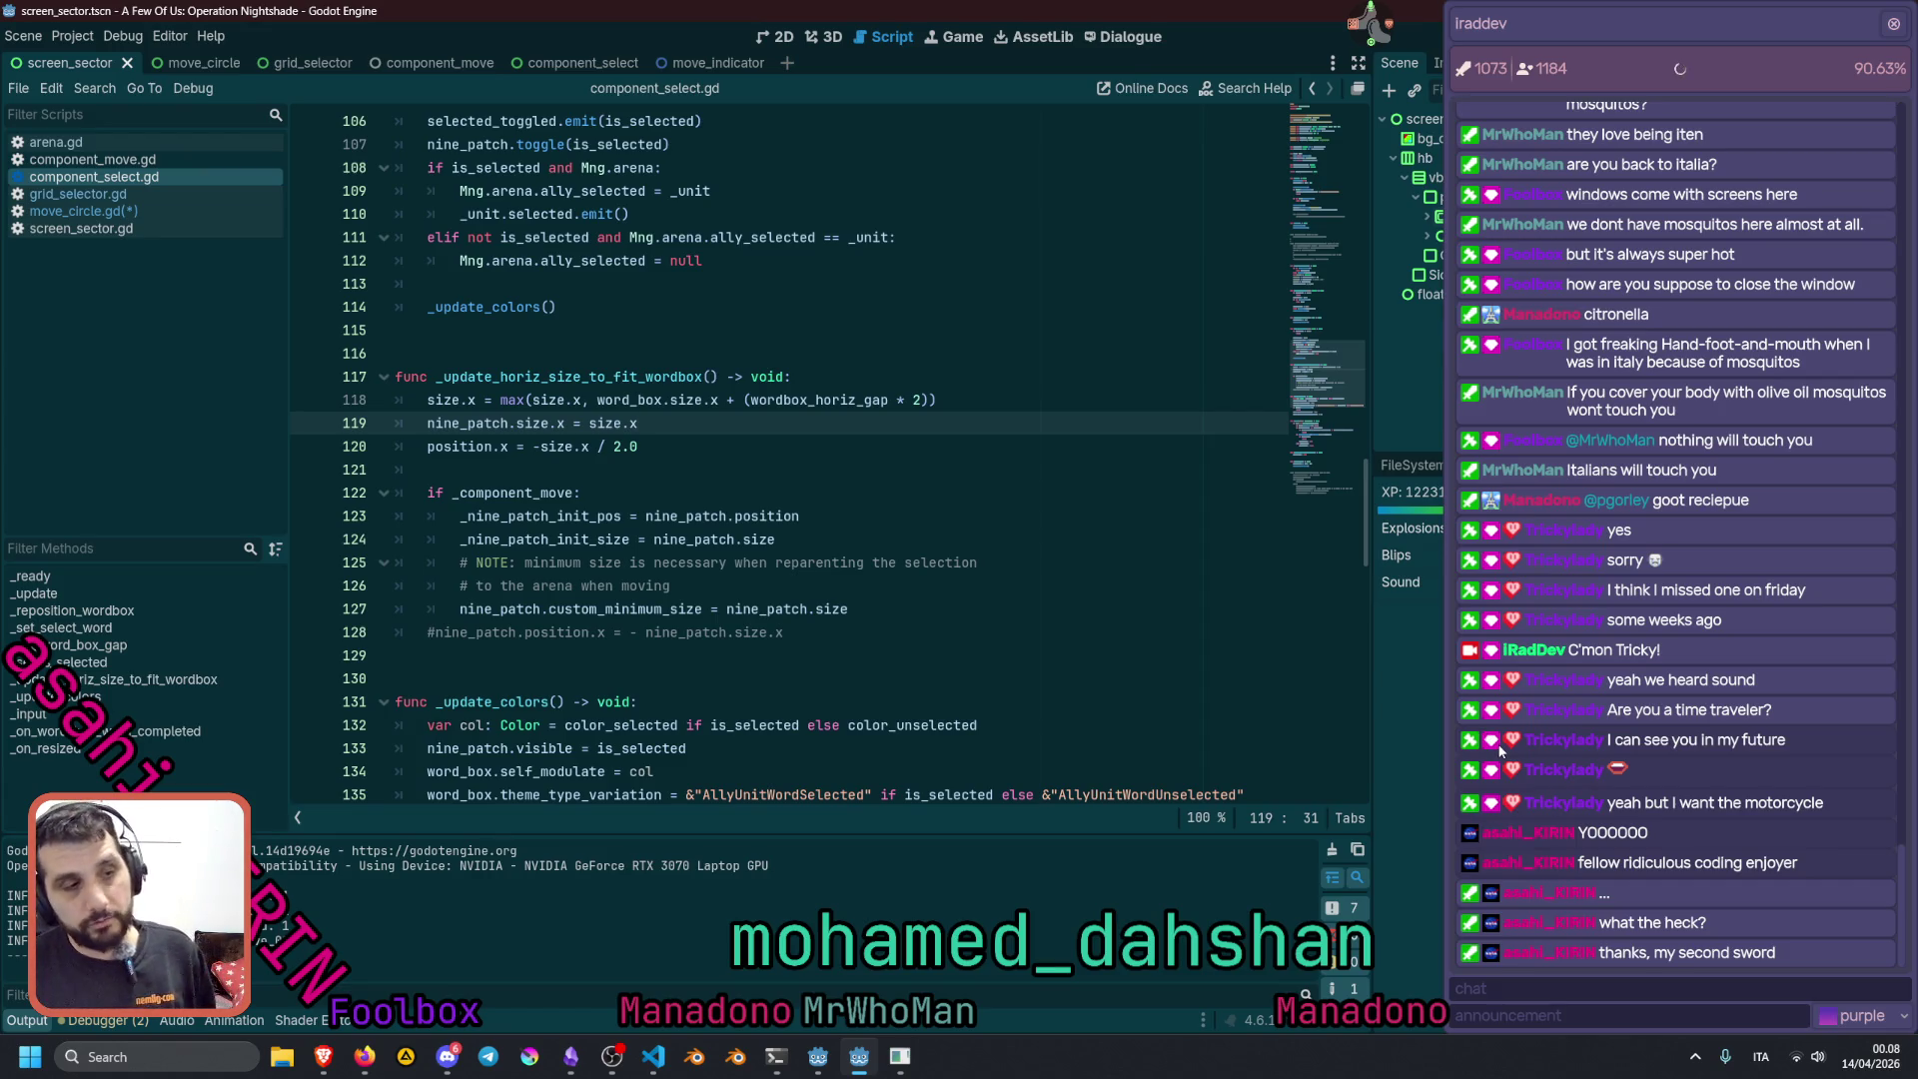
Post the /unmod command in the stream chat
click(1520, 987)
text(/)
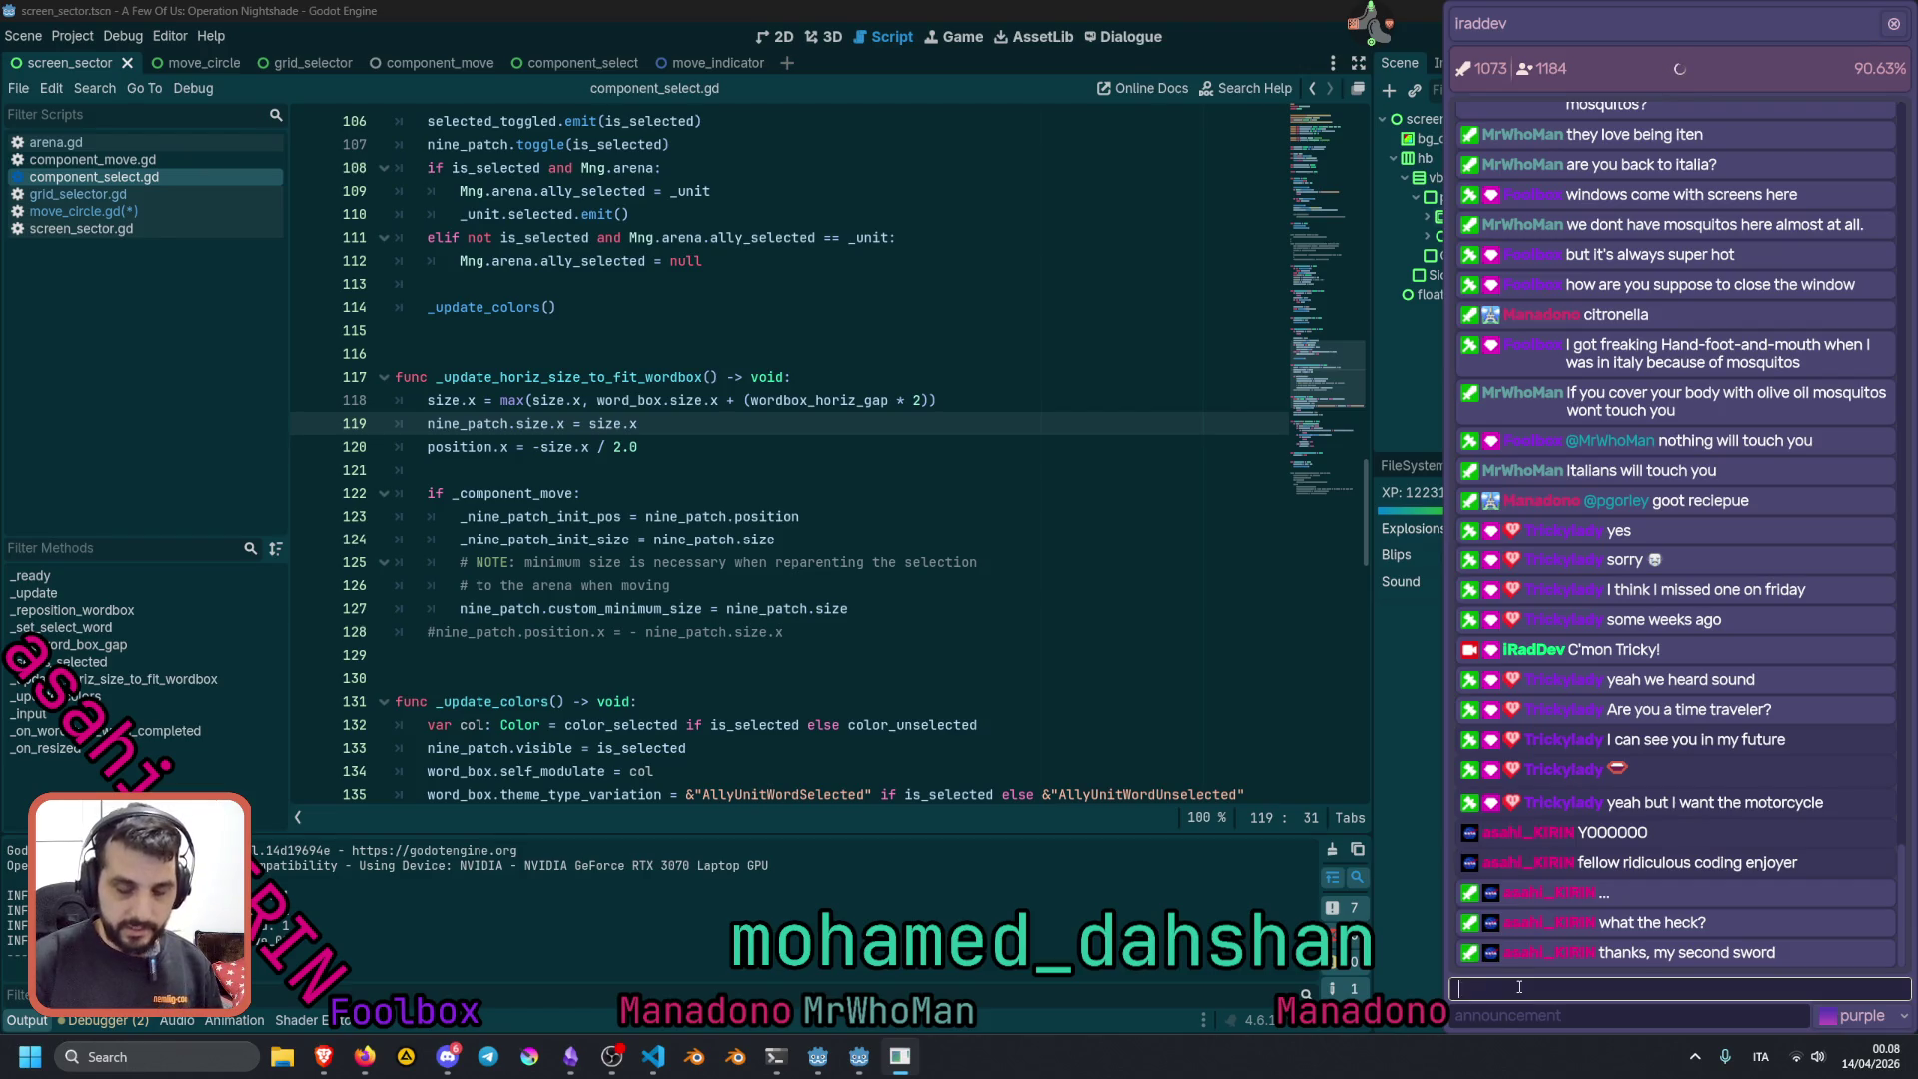
text(unmod)
key(Return)
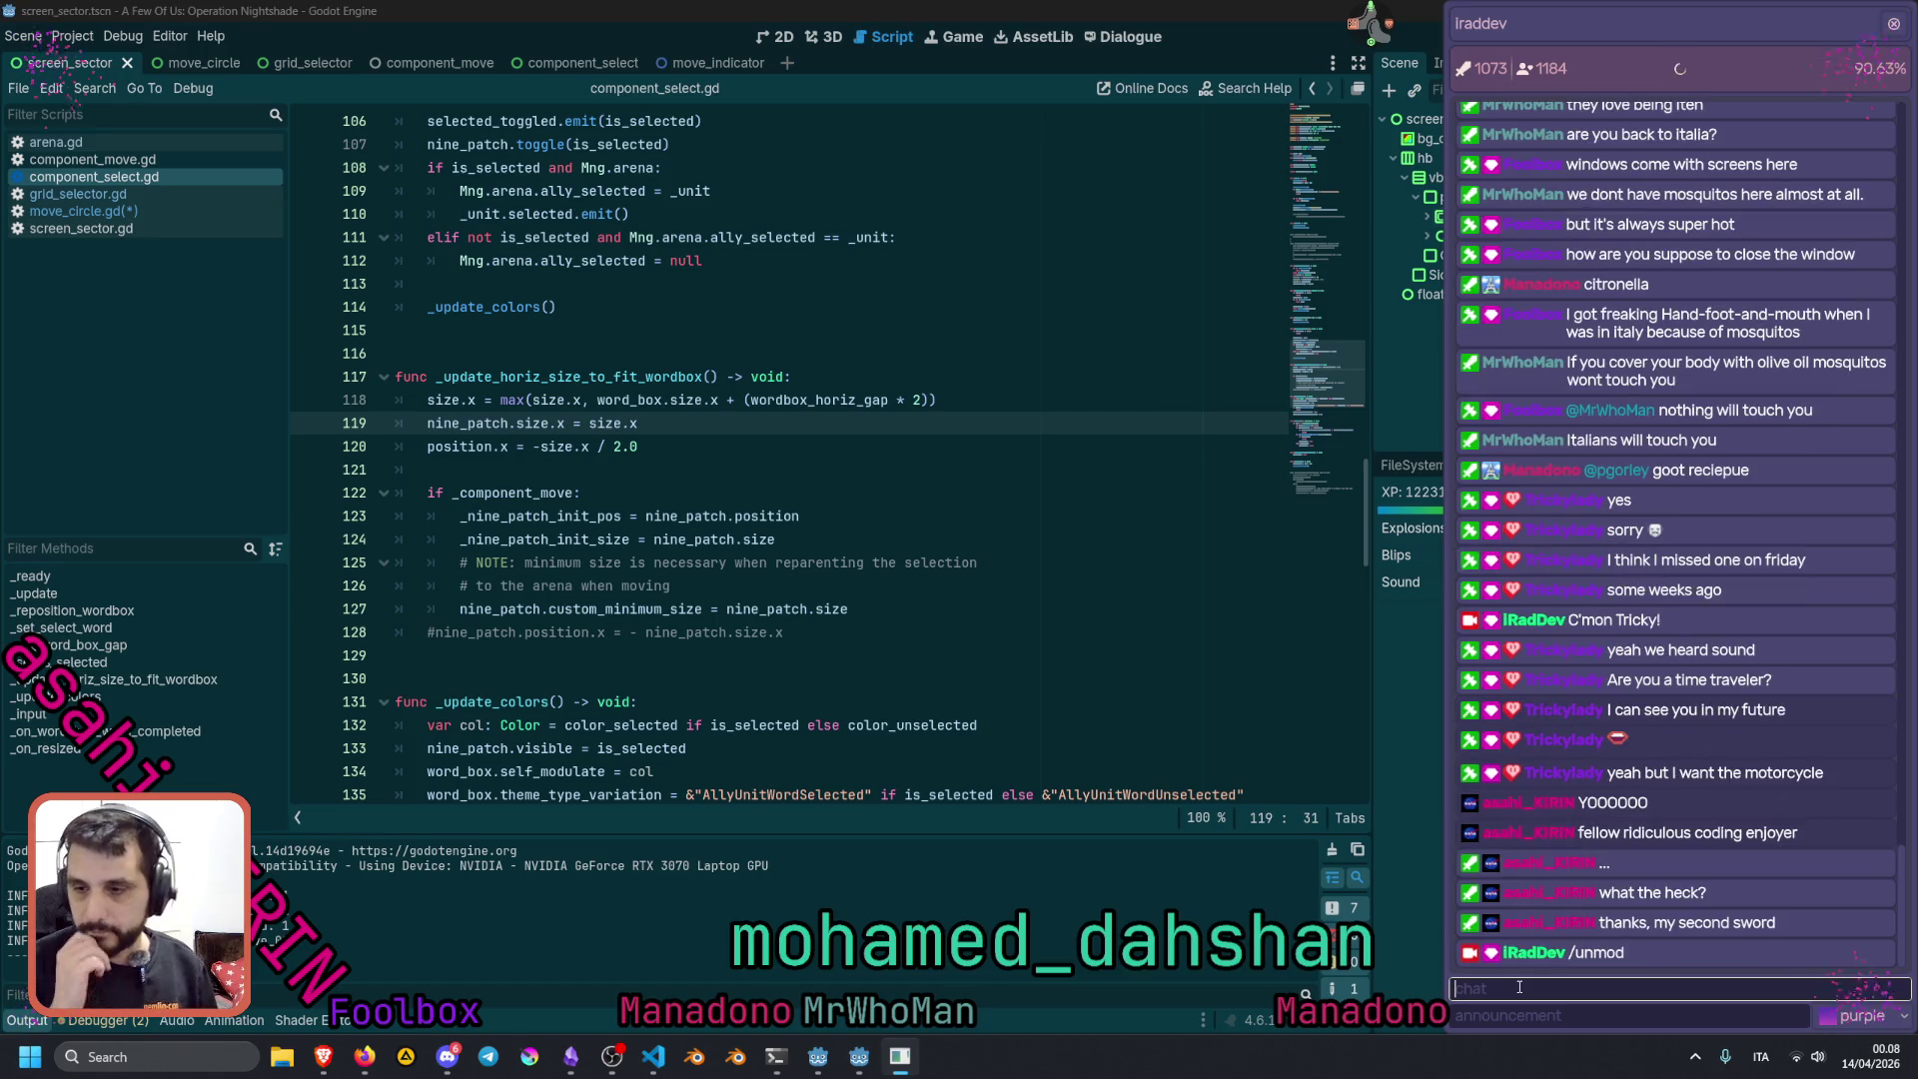
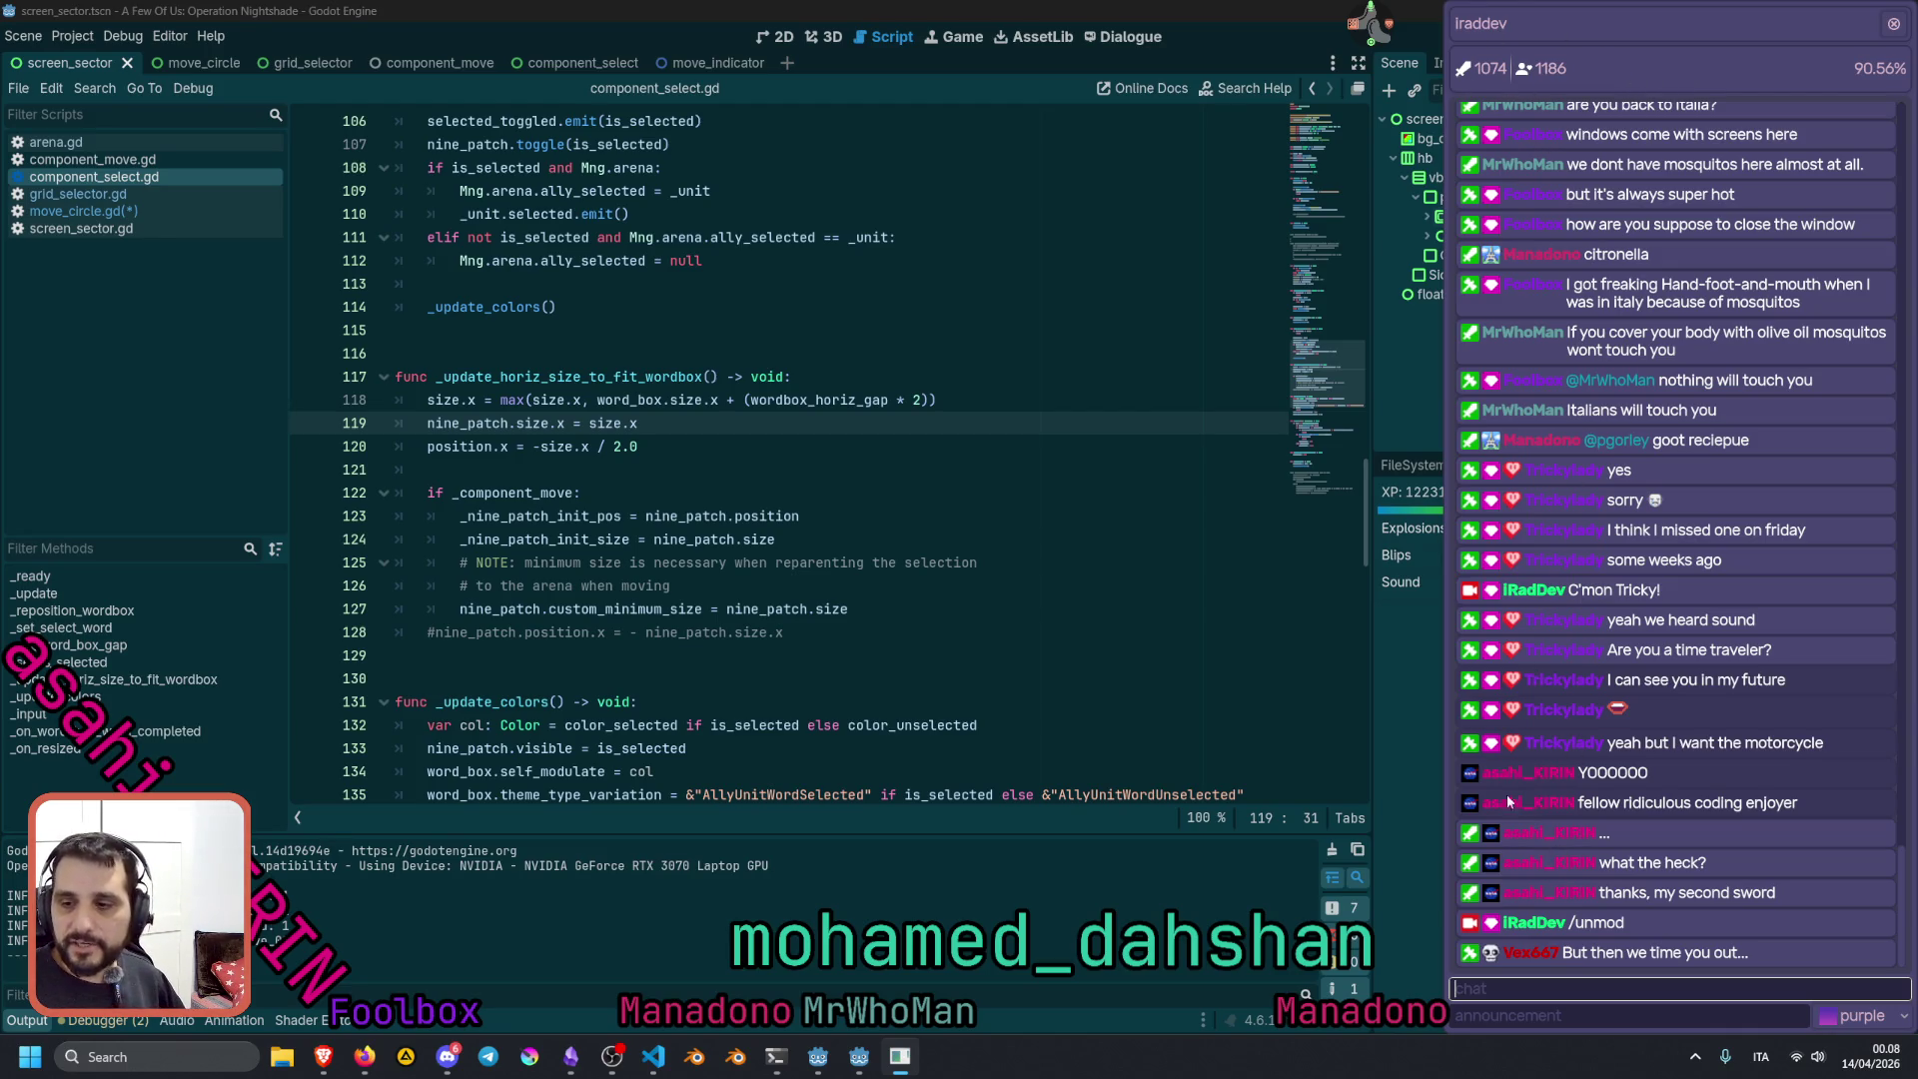
Close the chat overlay and return focus to the component_select.gd script
click(1629, 833)
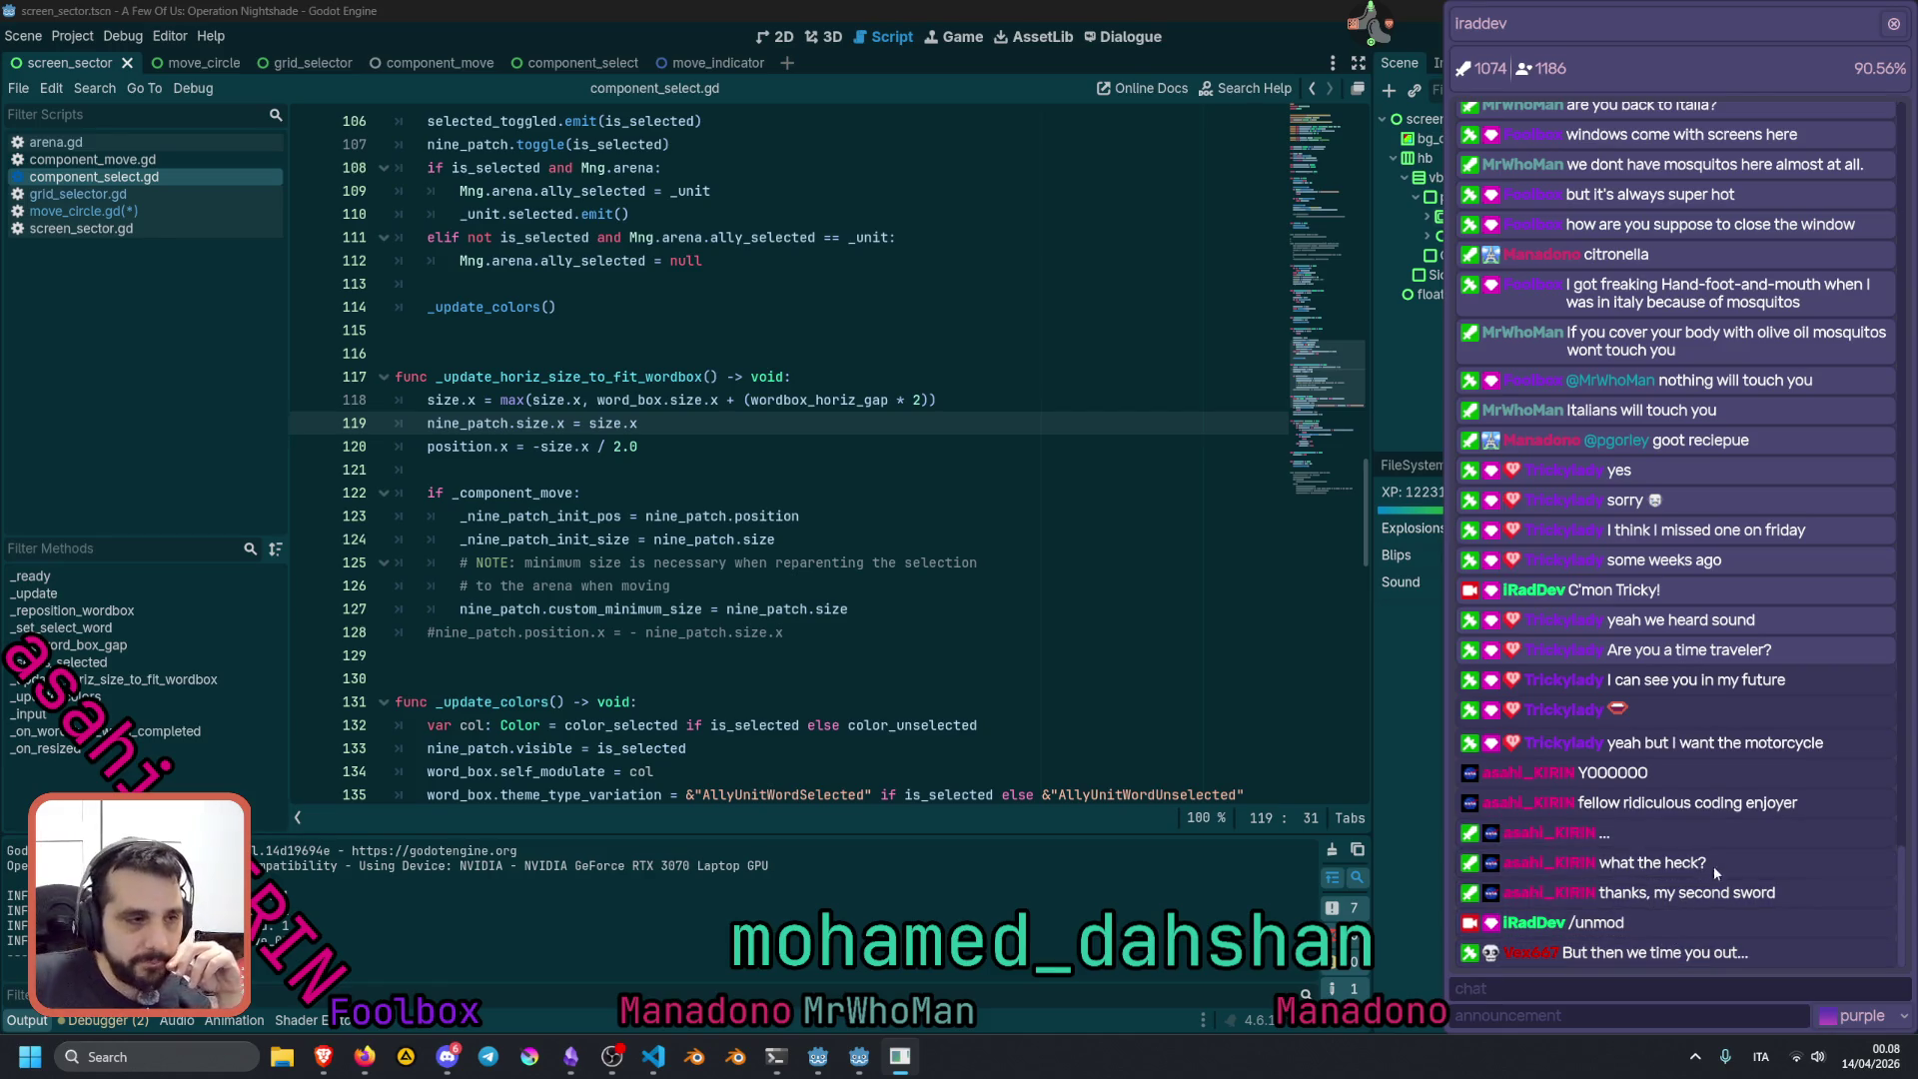
click(736, 562)
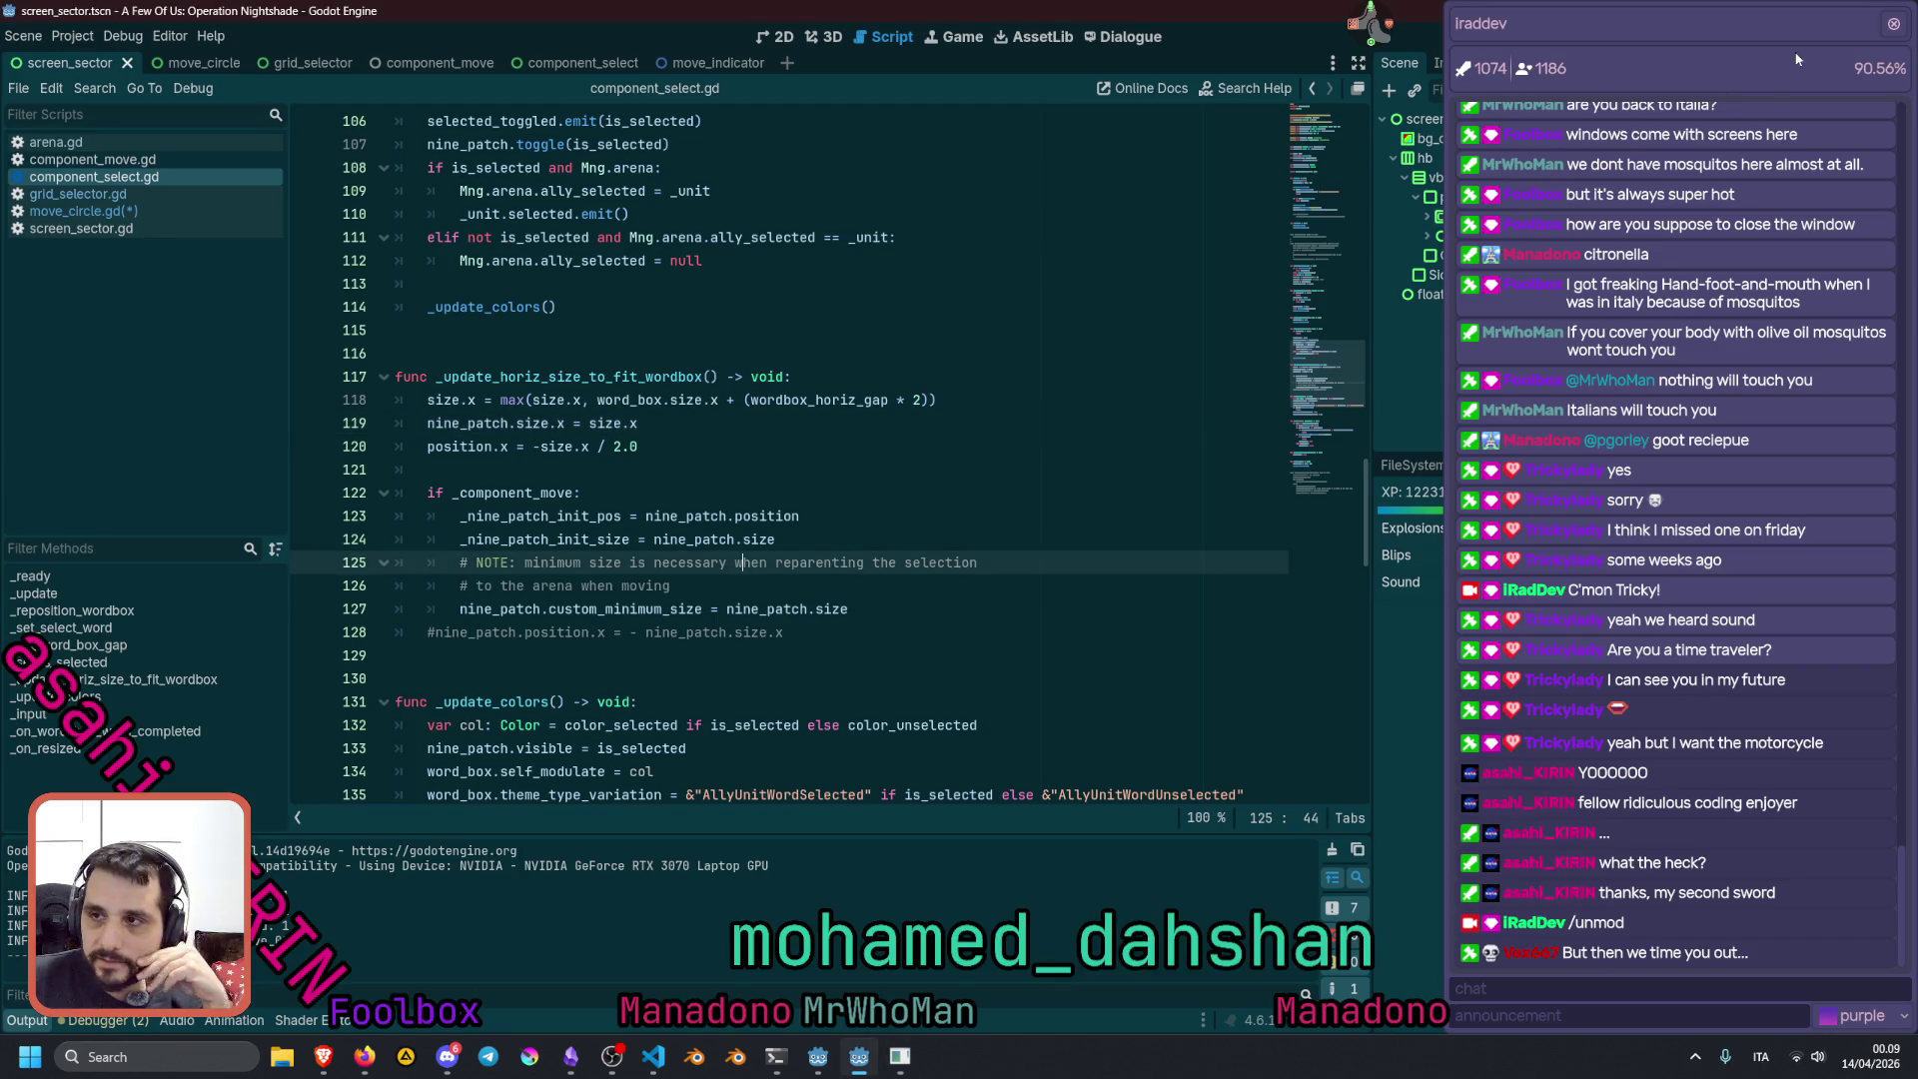
click(1893, 23)
key(Up)
key(Up)
key(Up)
scroll(930, 556, down, 4)
Review the colour and nine_patch visibility lines near line 132, then the variable declarations
click(930, 470)
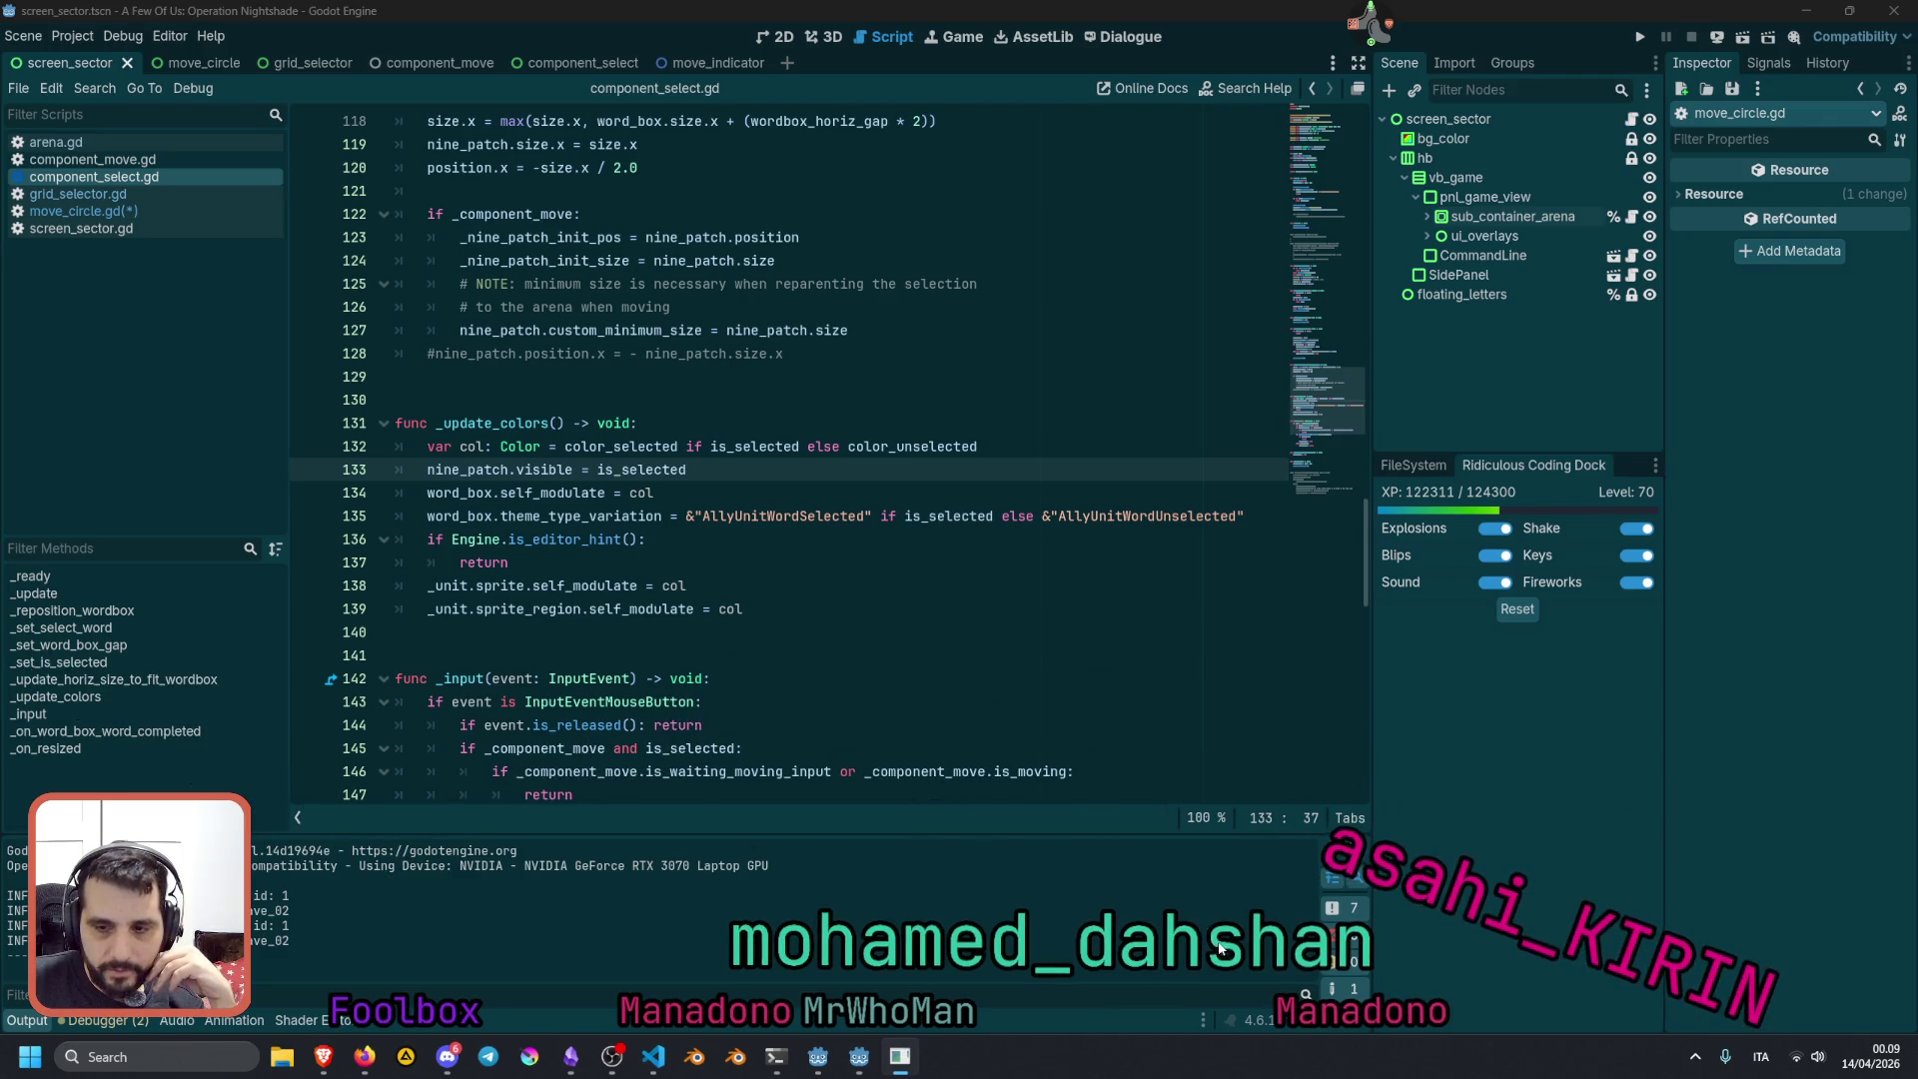
click(849, 446)
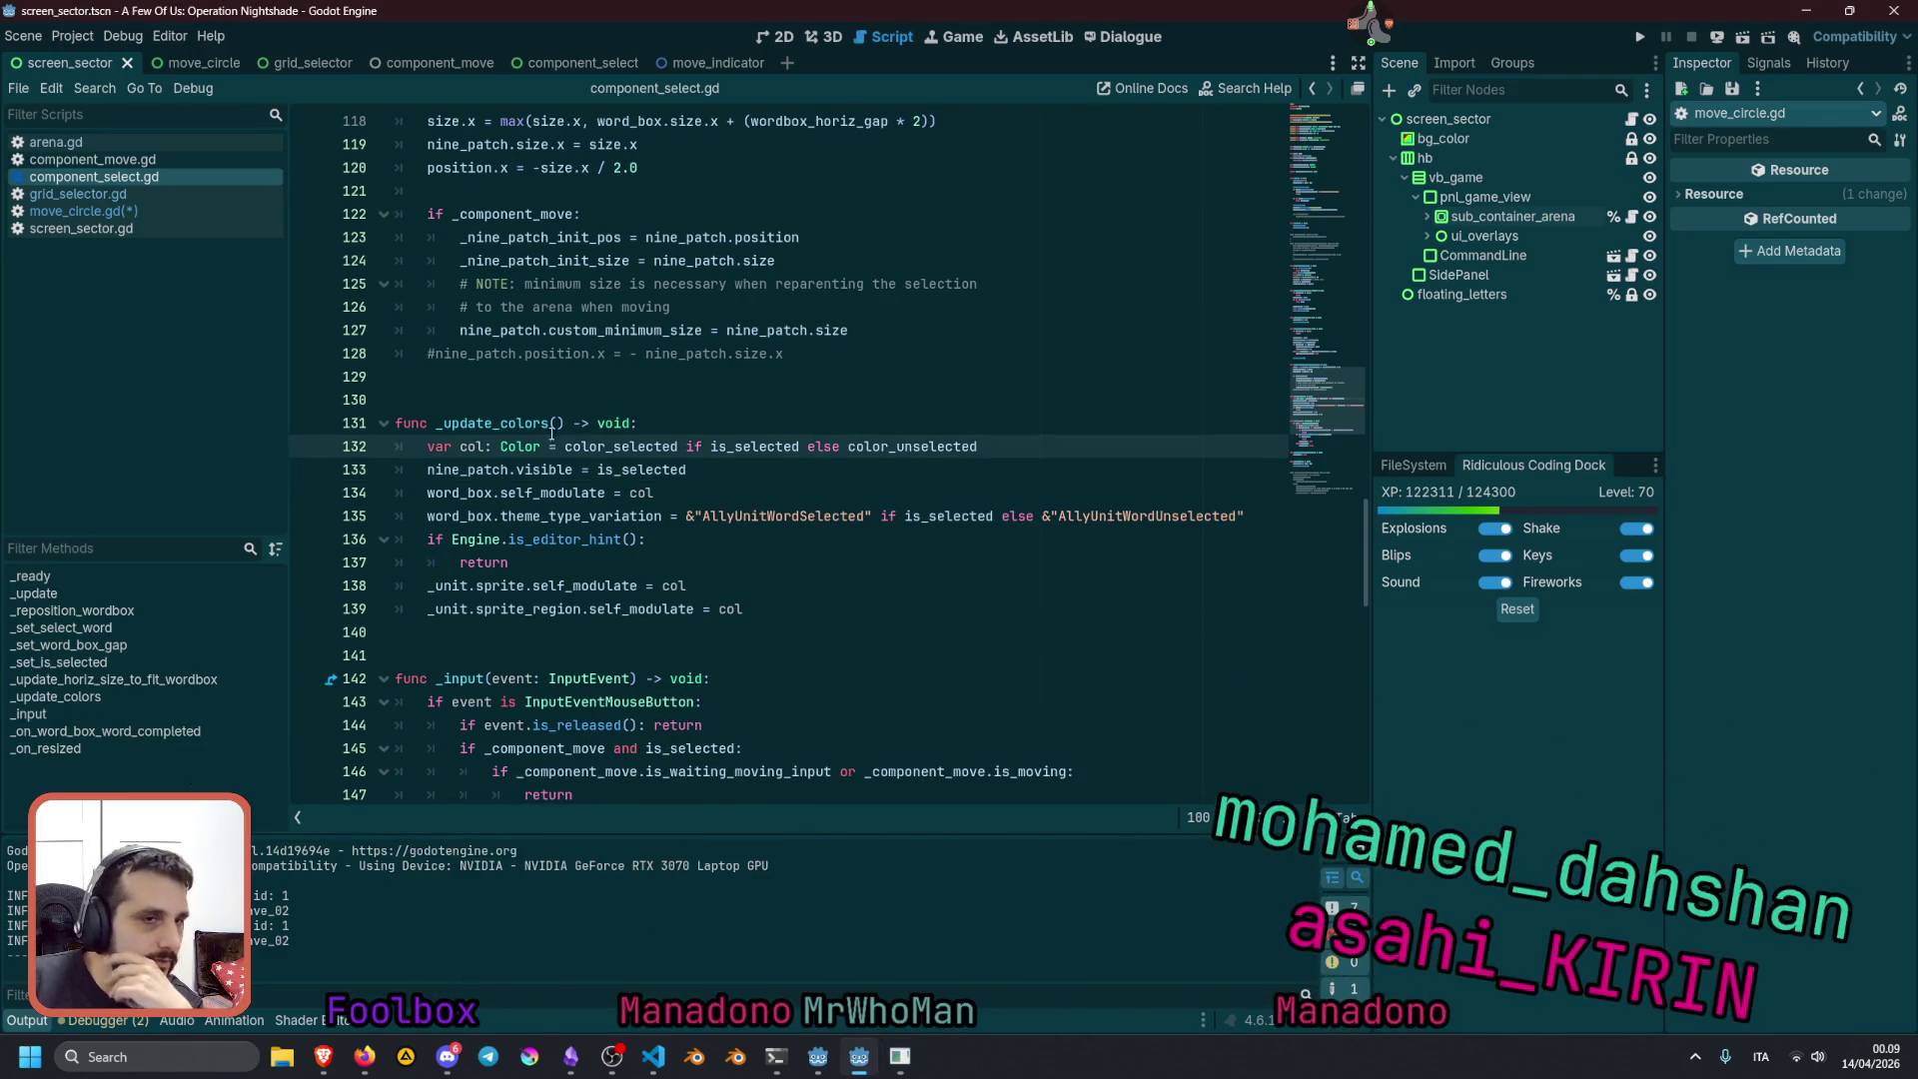
click(556, 466)
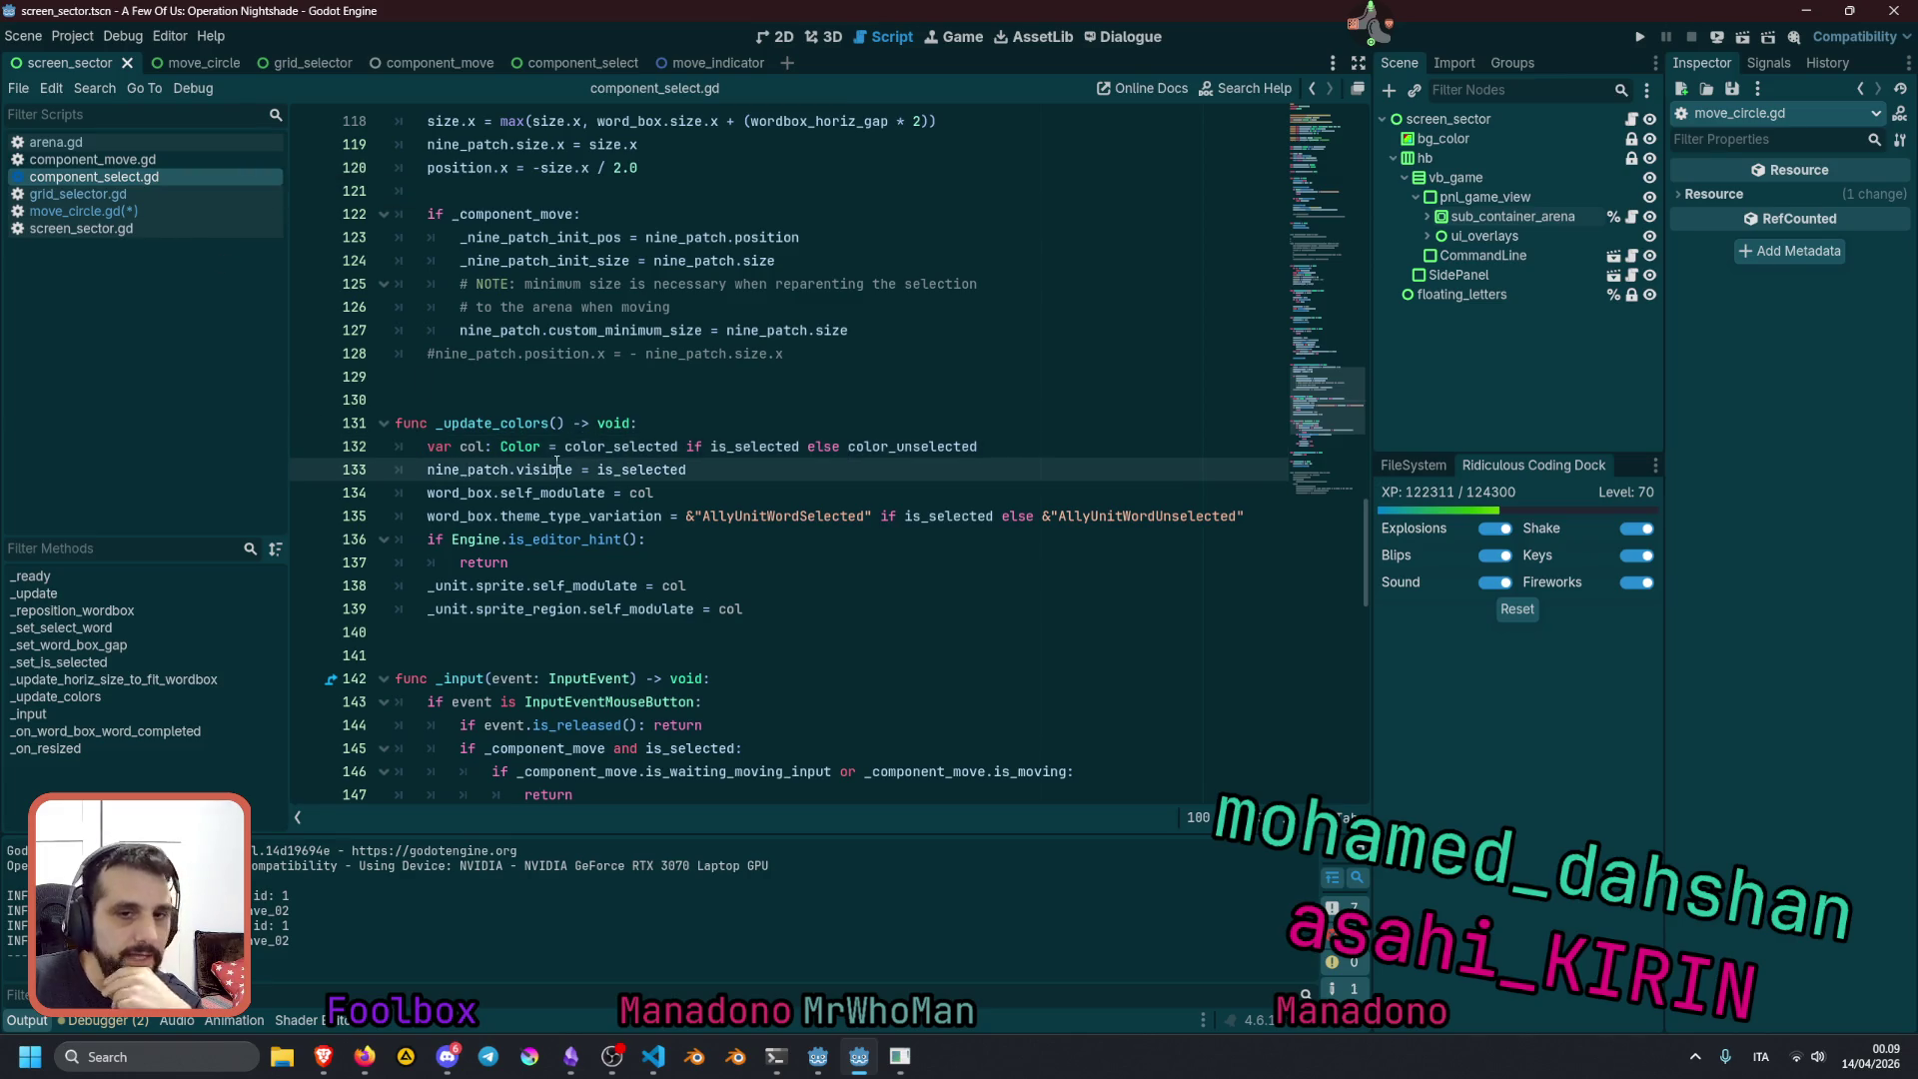
drag(1304, 415, 1304, 136)
click(806, 399)
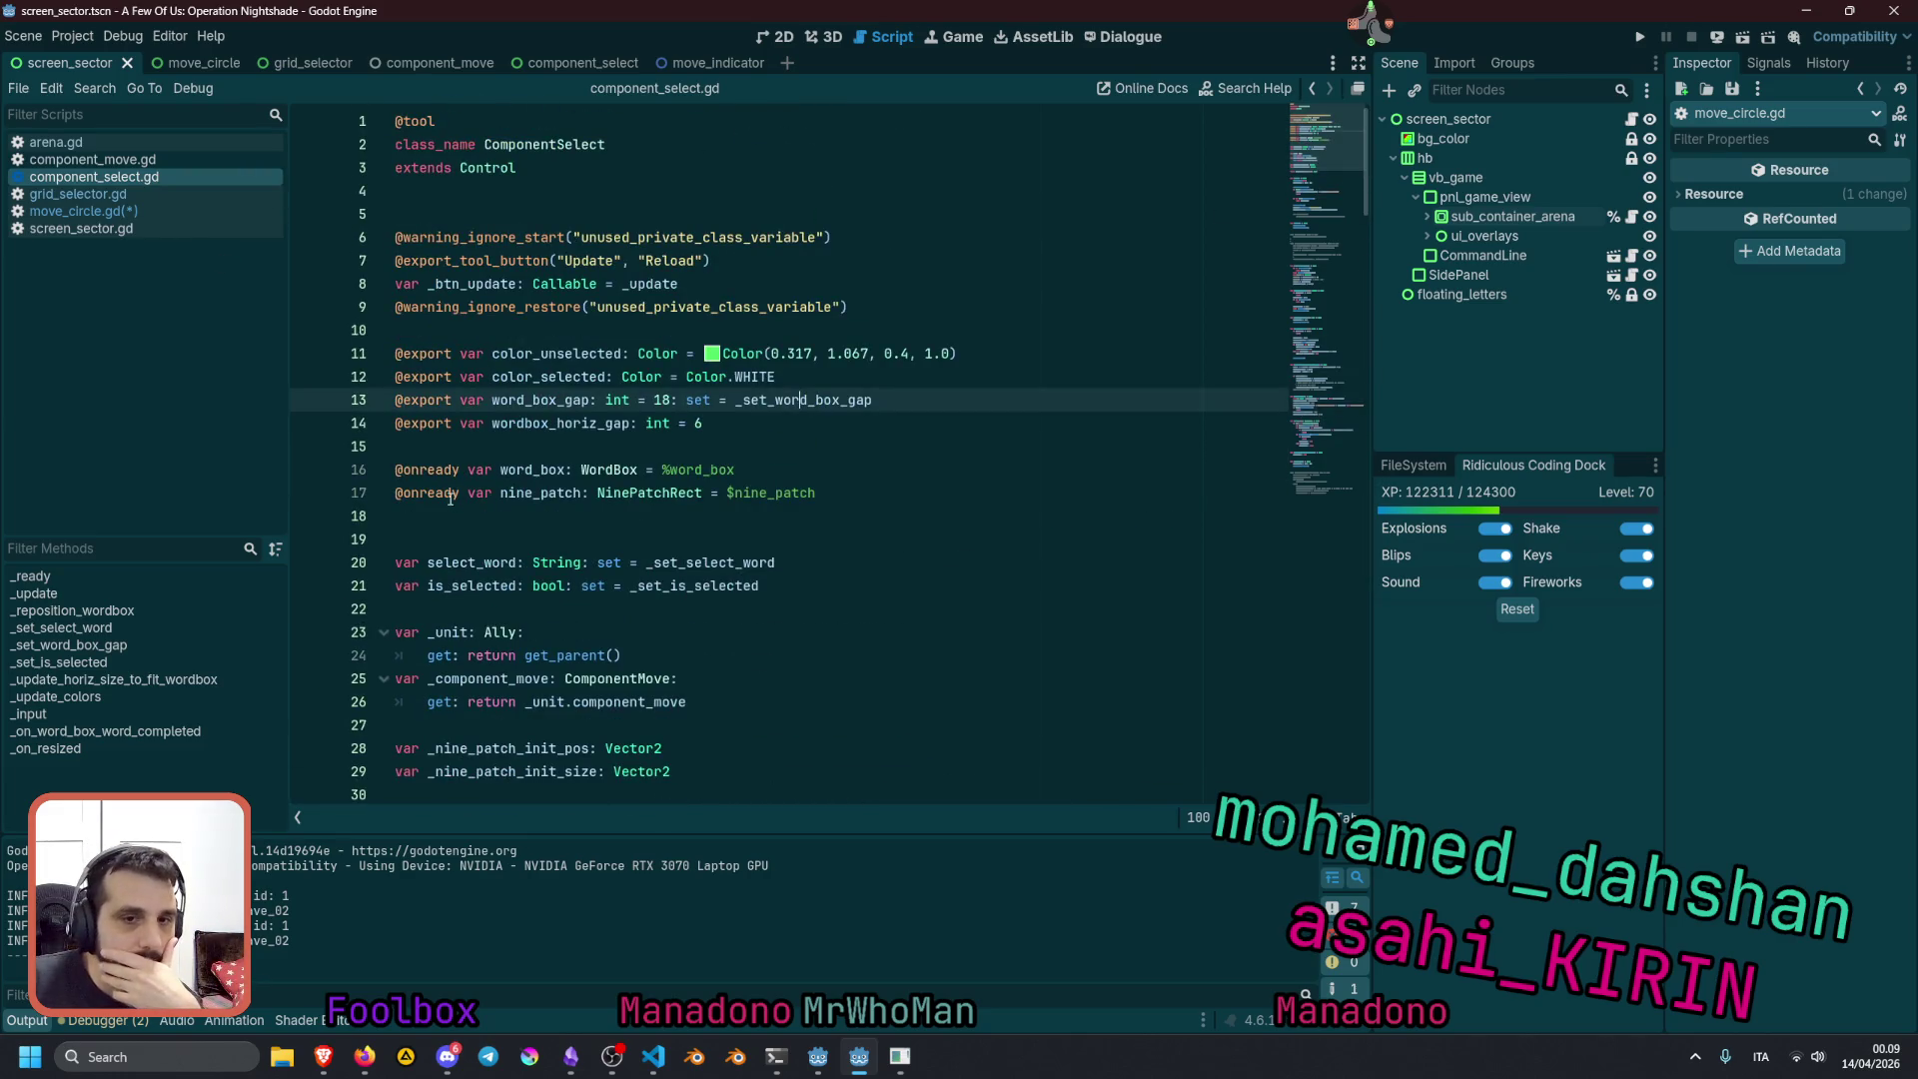
Jump to the _set_is_selected setter and add 'and not is_move' after is_selected on line 107
double_click(457, 588)
ctrl+click(696, 588)
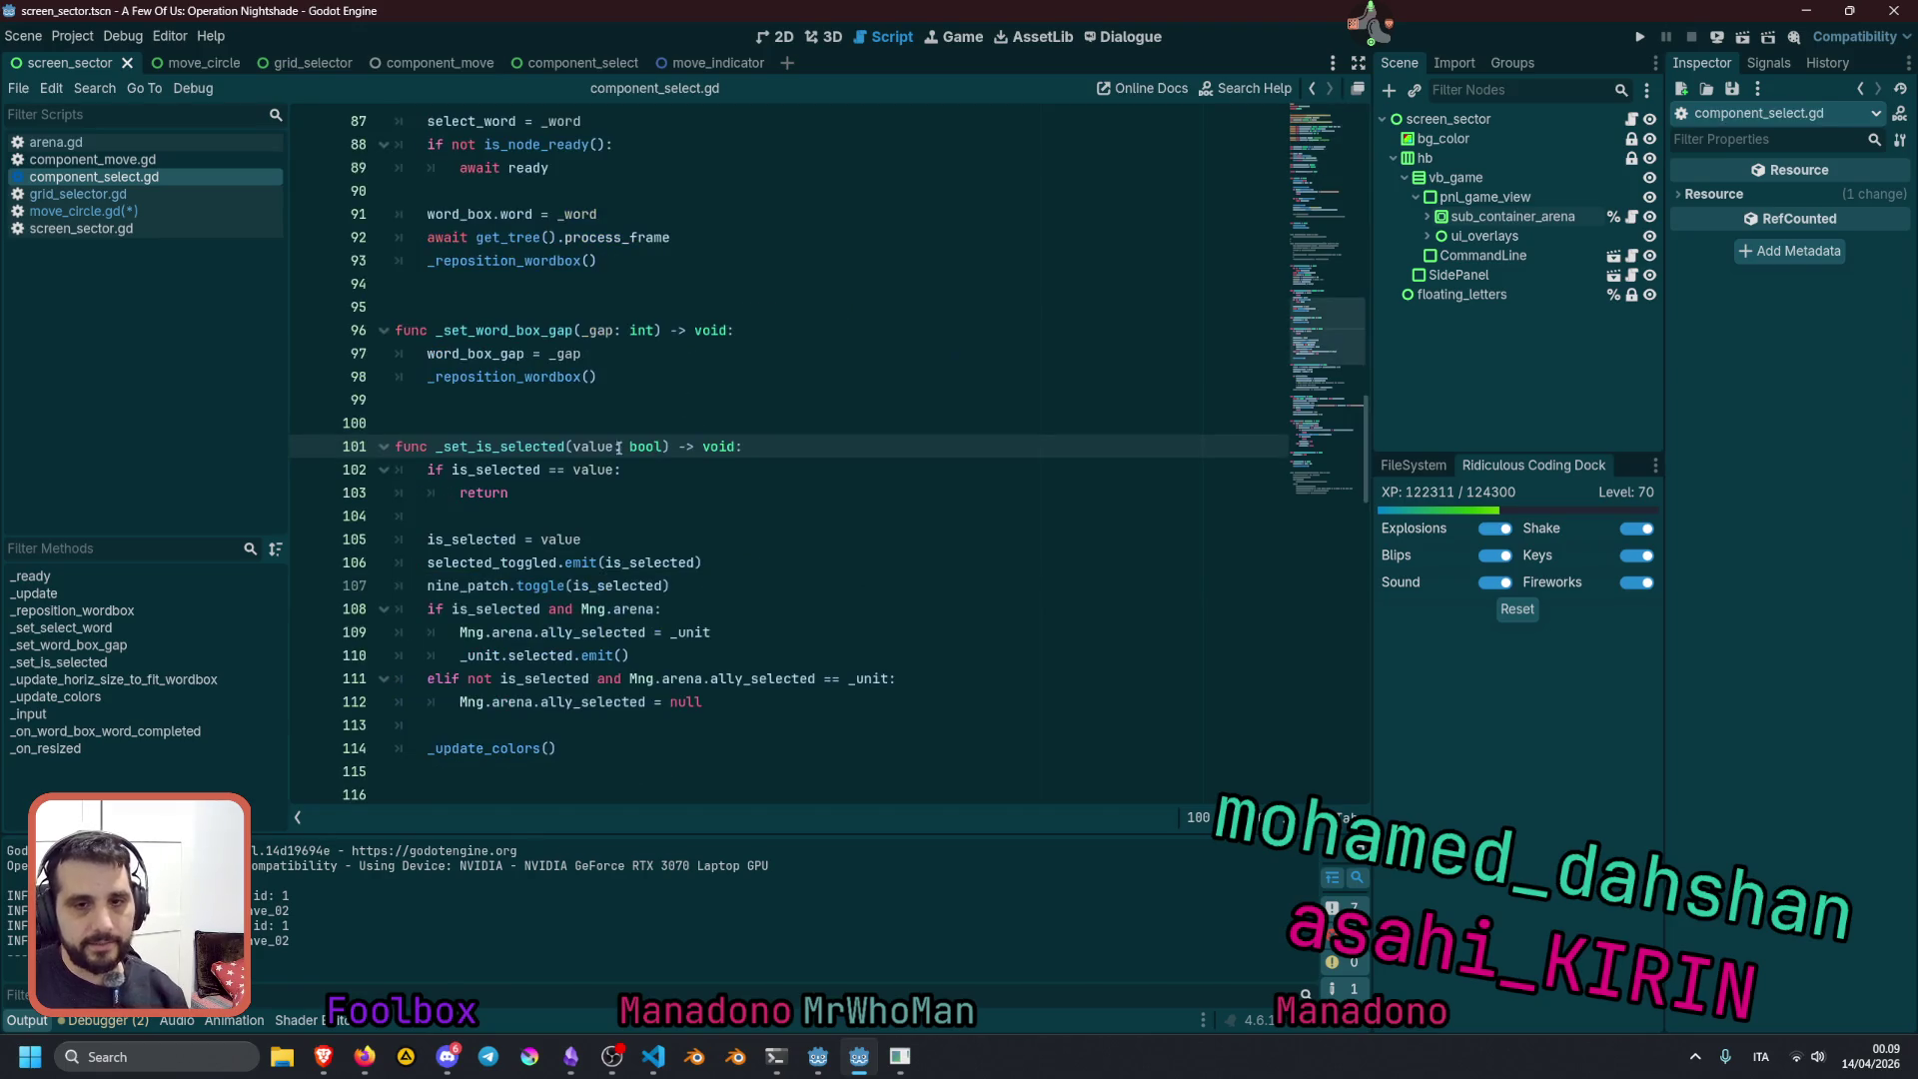
click(557, 585)
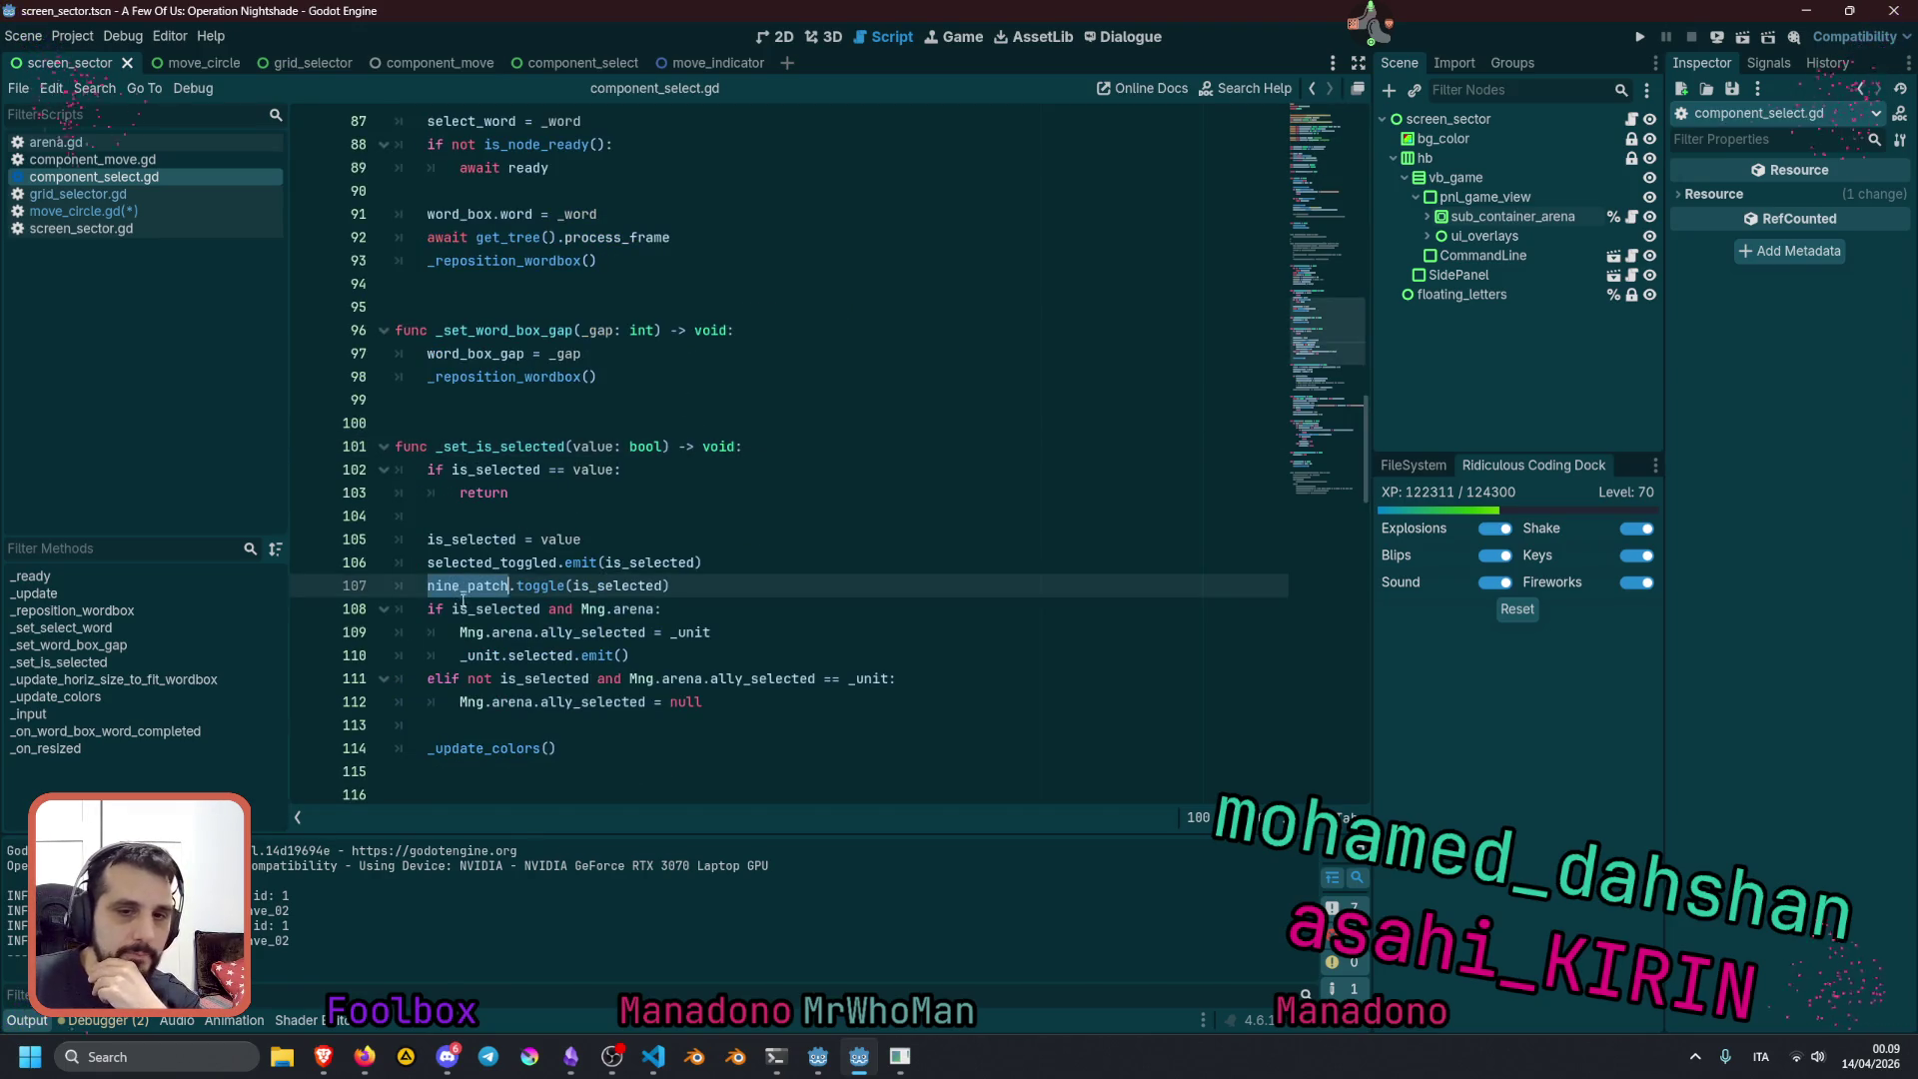
click(597, 588)
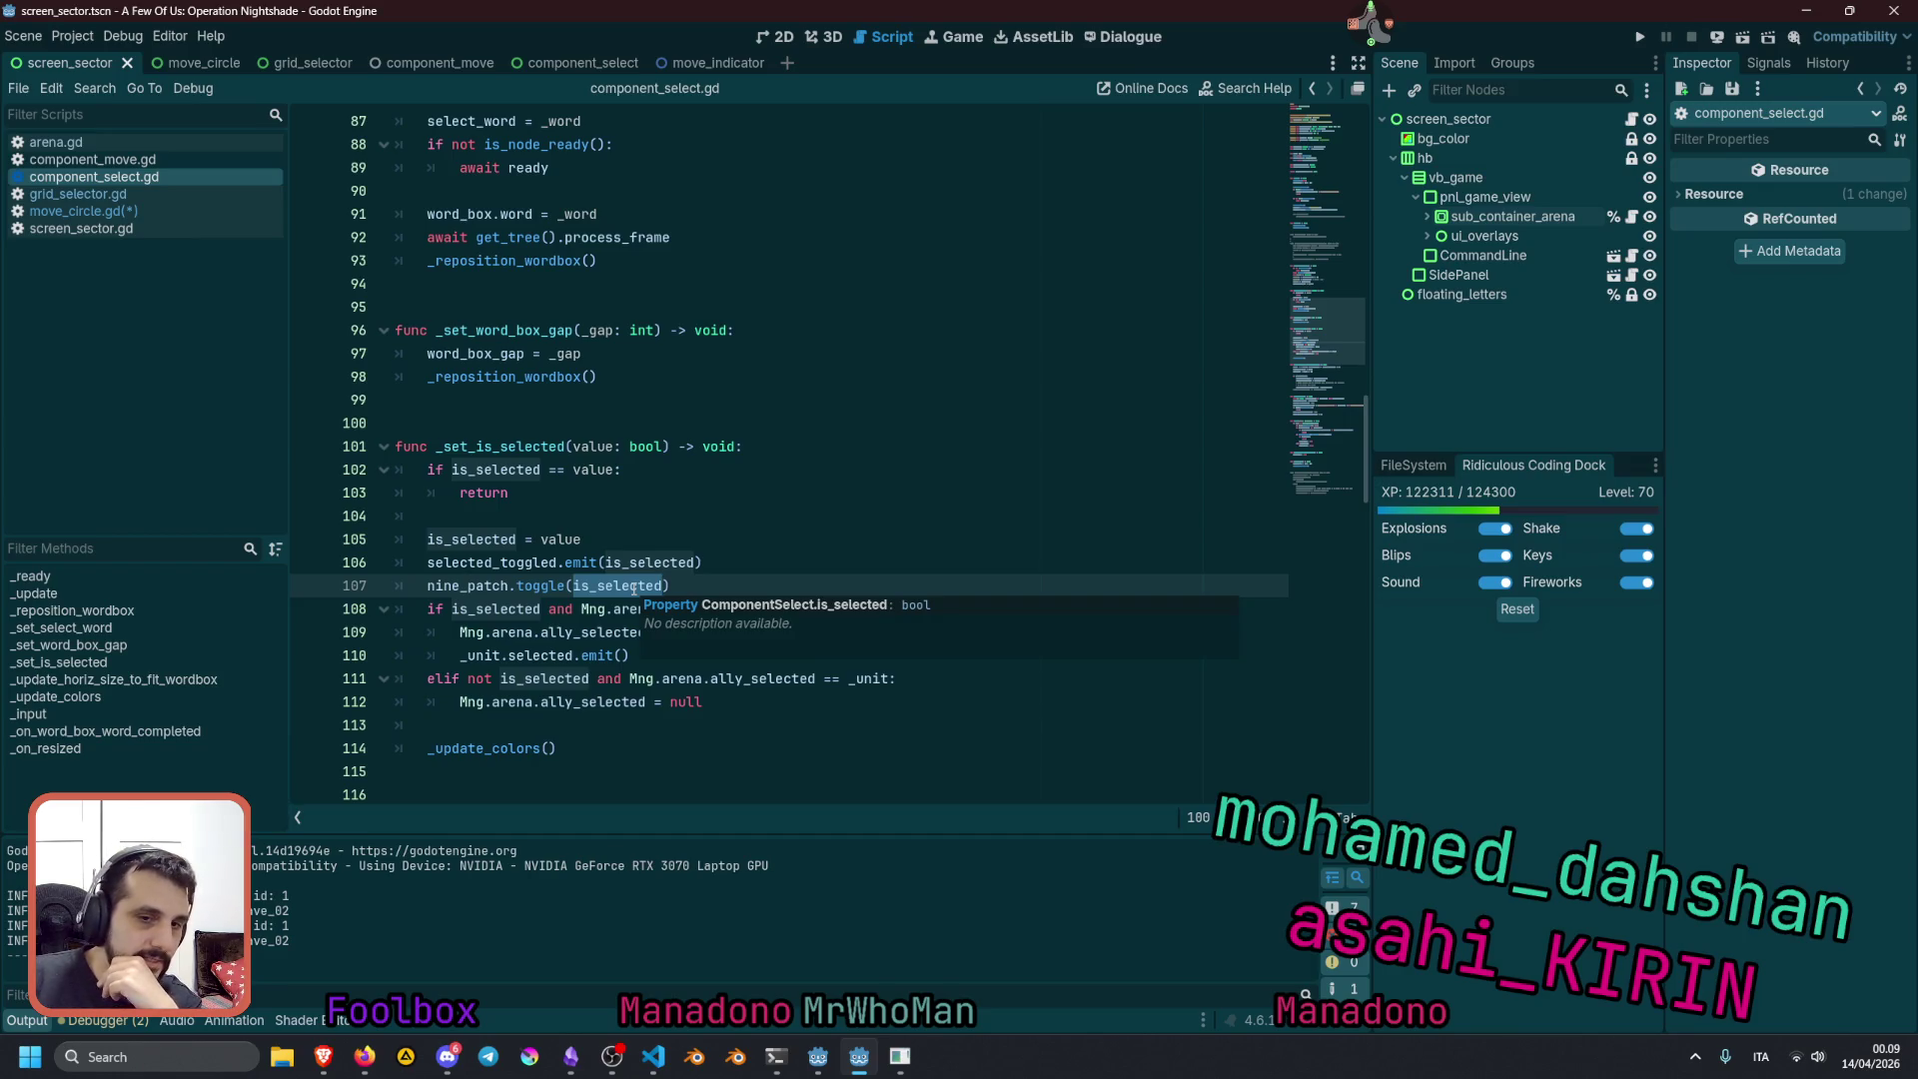
text(and )
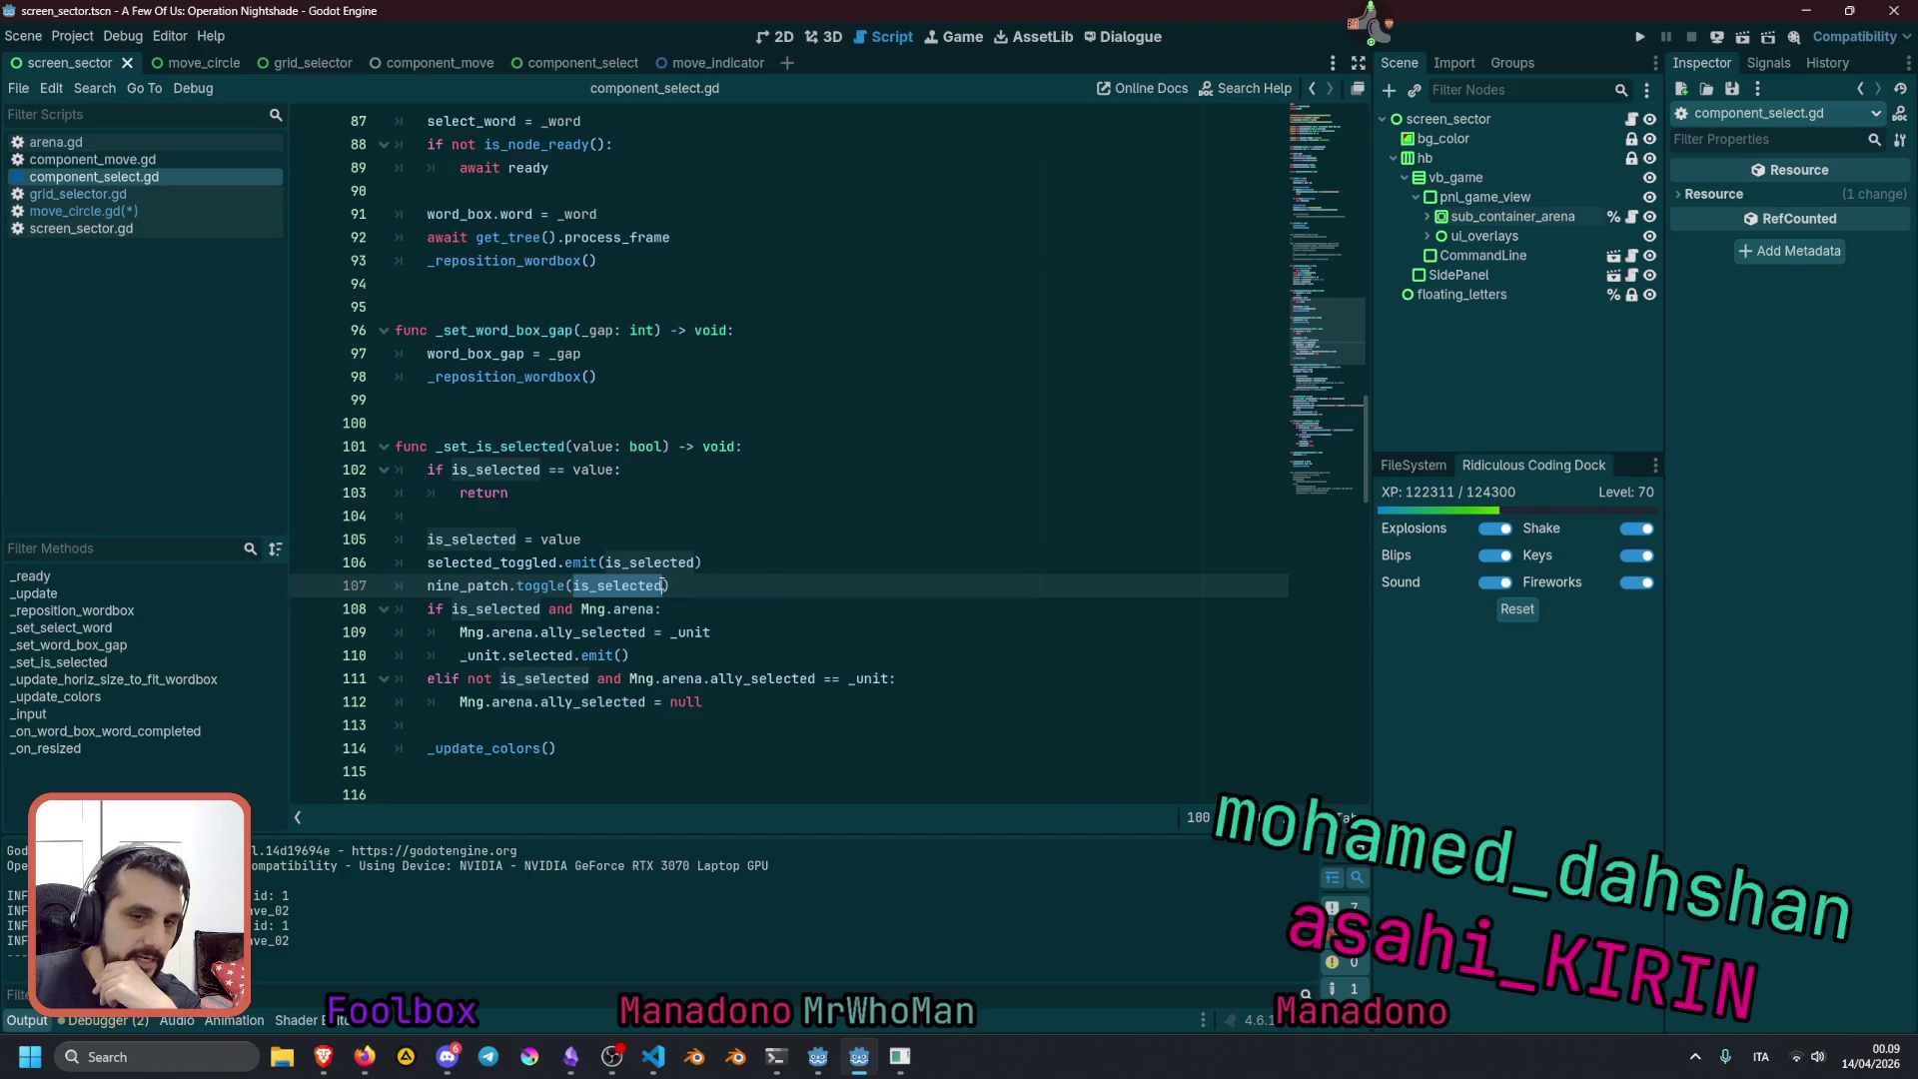
text(not )
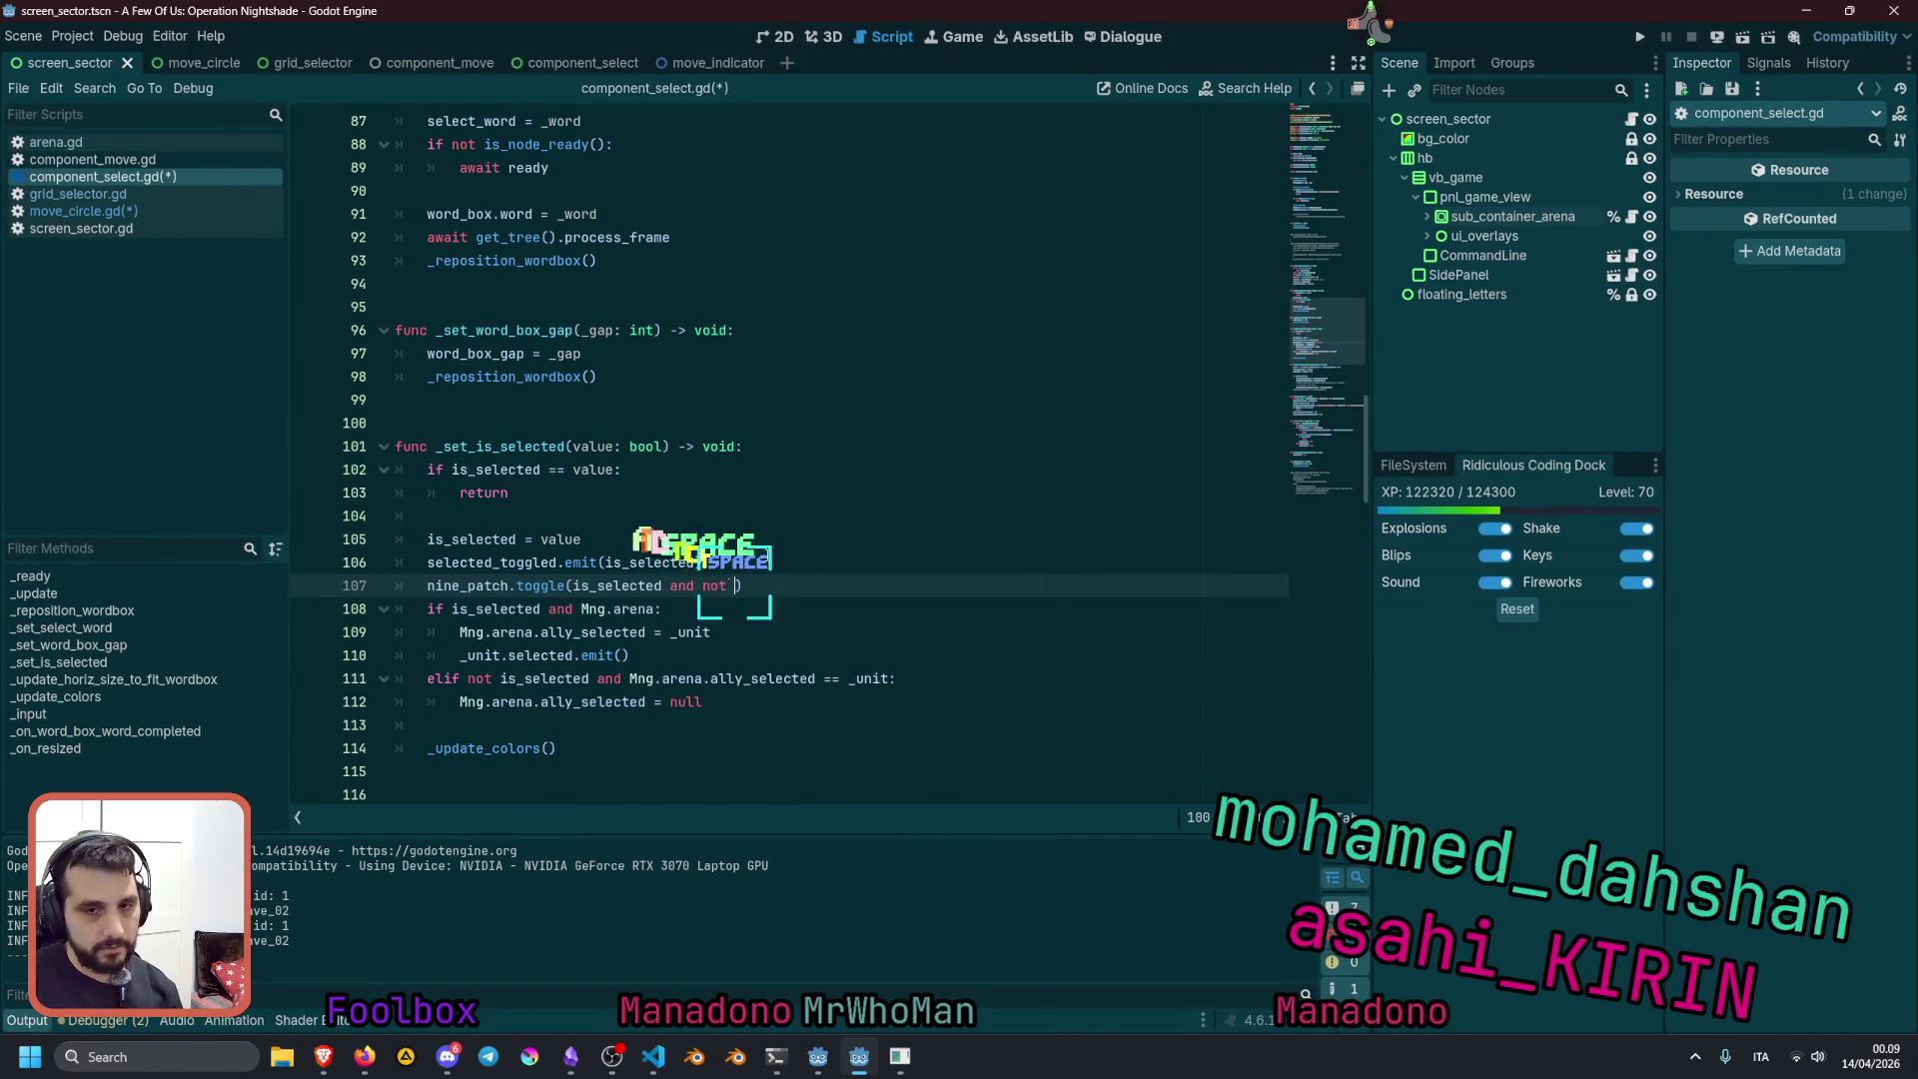
text(is_mo)
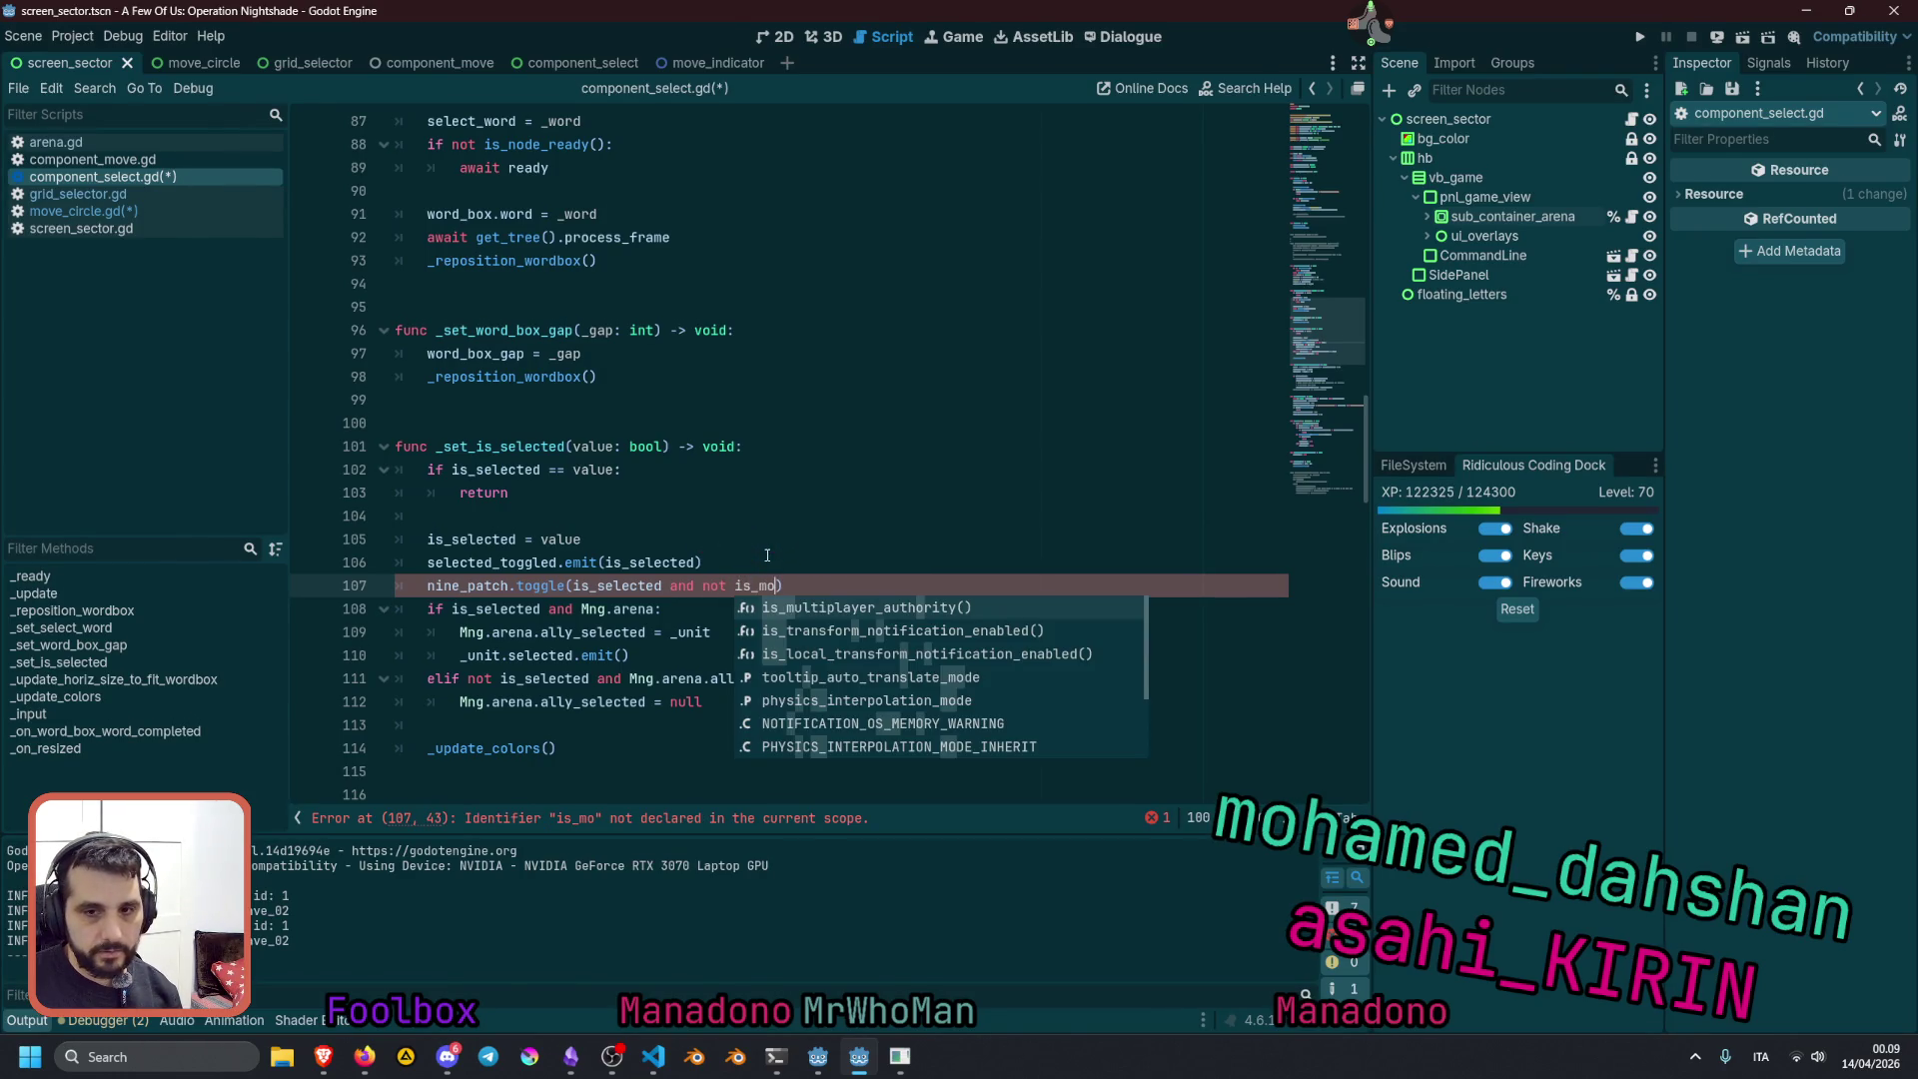
text(ve)
key(ctrl+BackSpace)
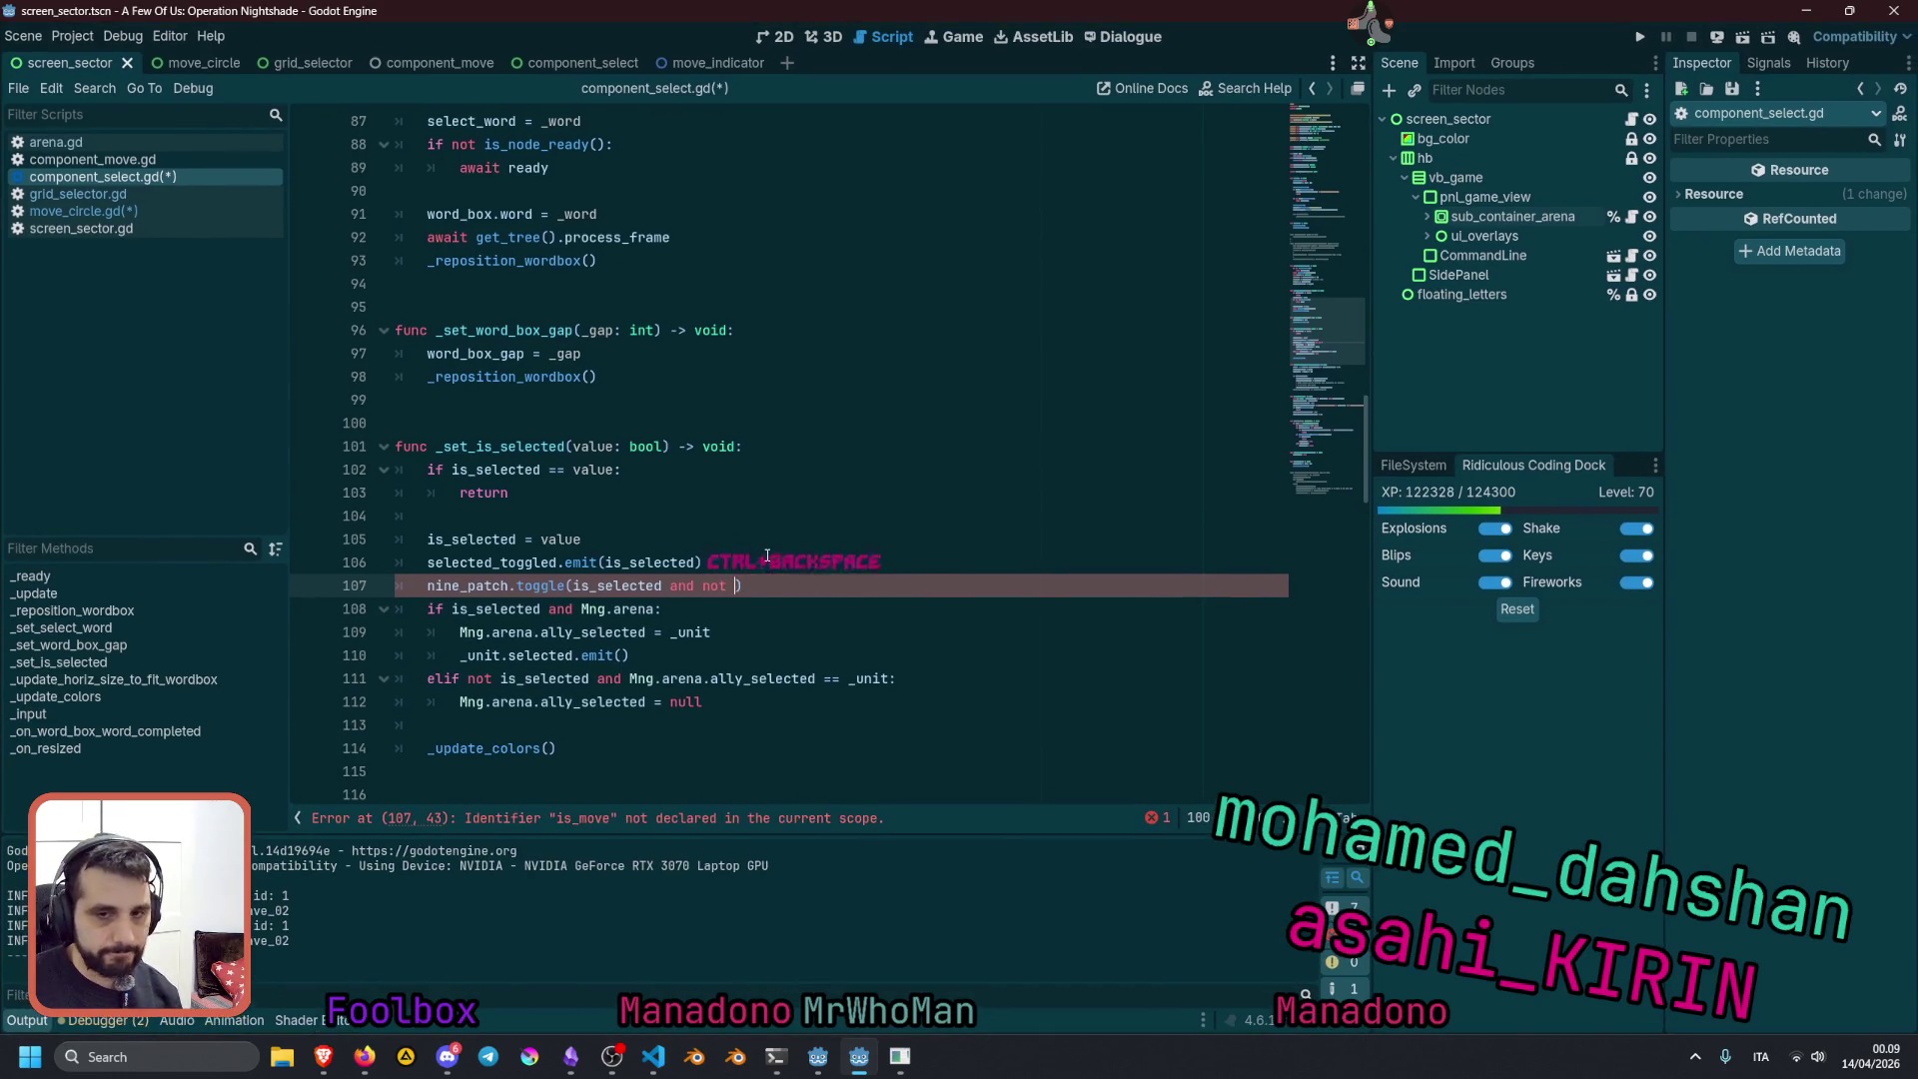
key(ctrl+BackSpace)
key(ctrl+BackSpace)
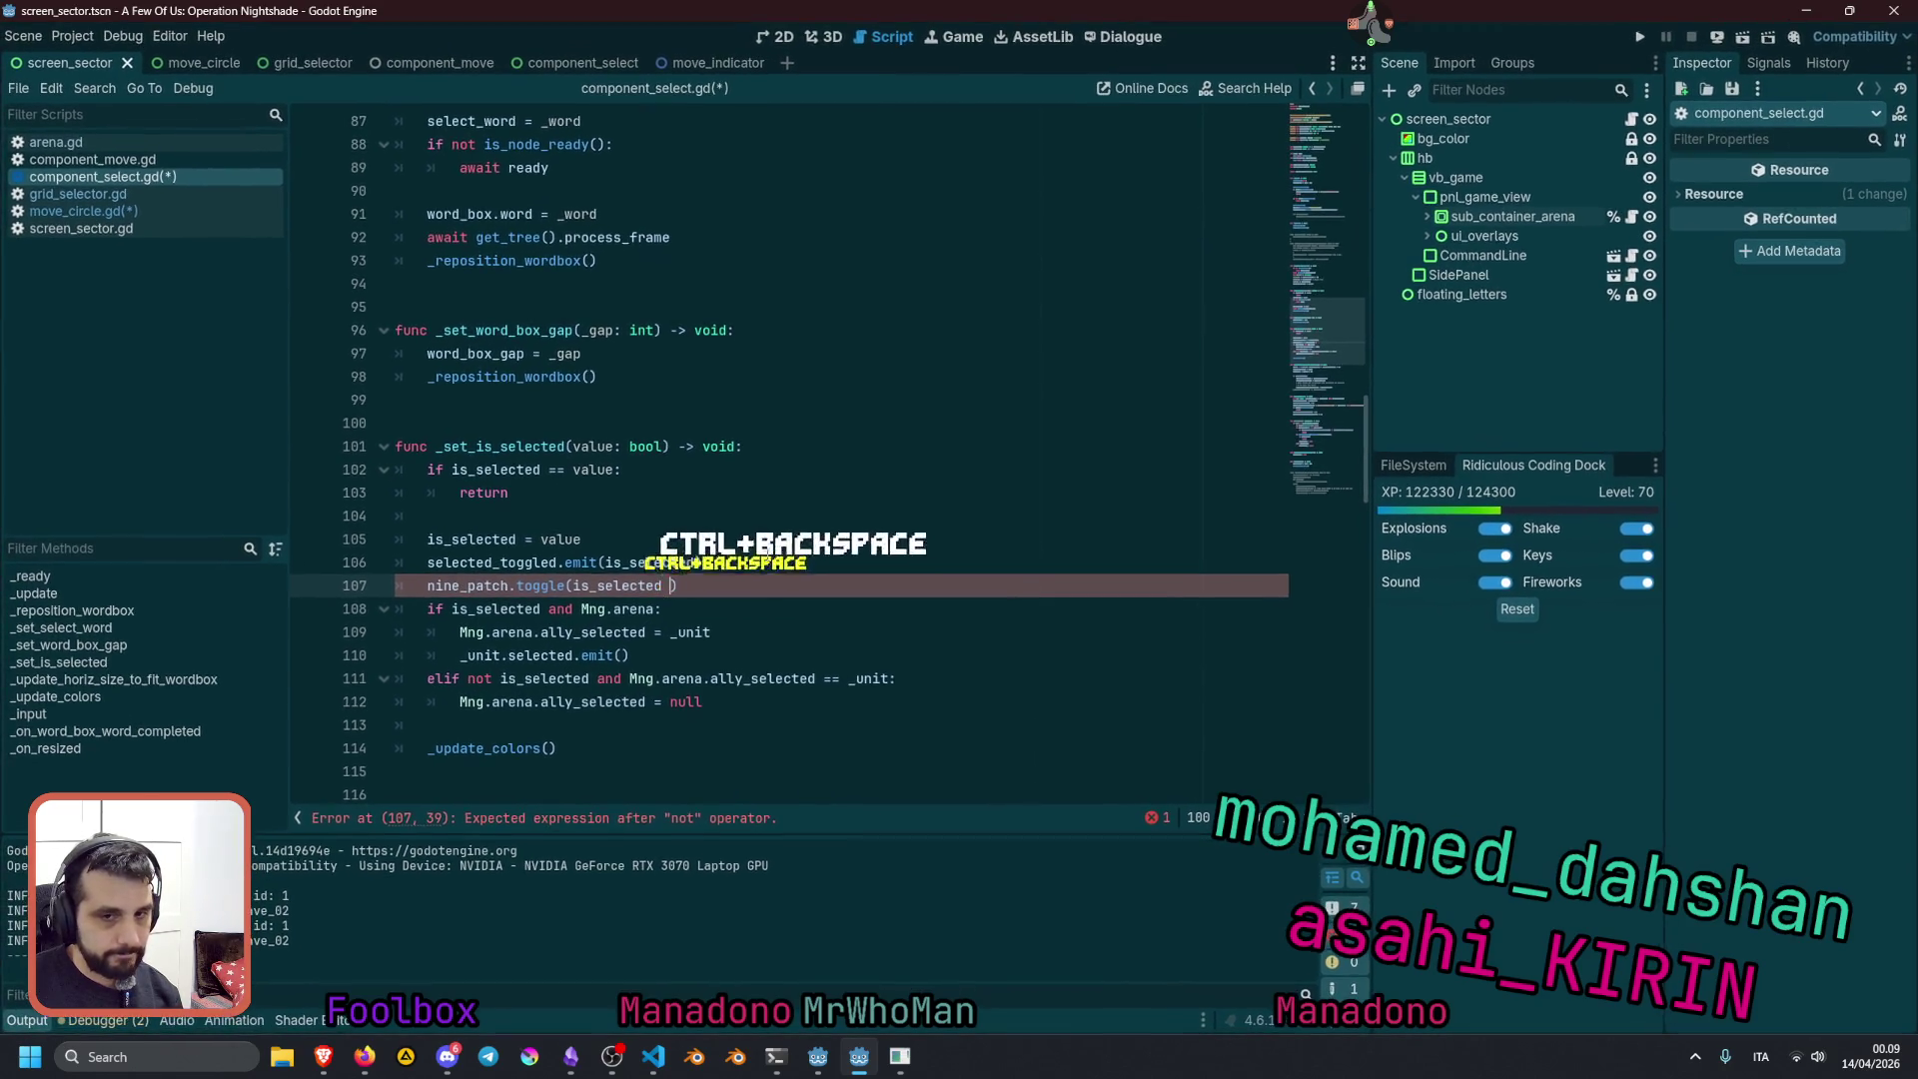
key(BackSpace)
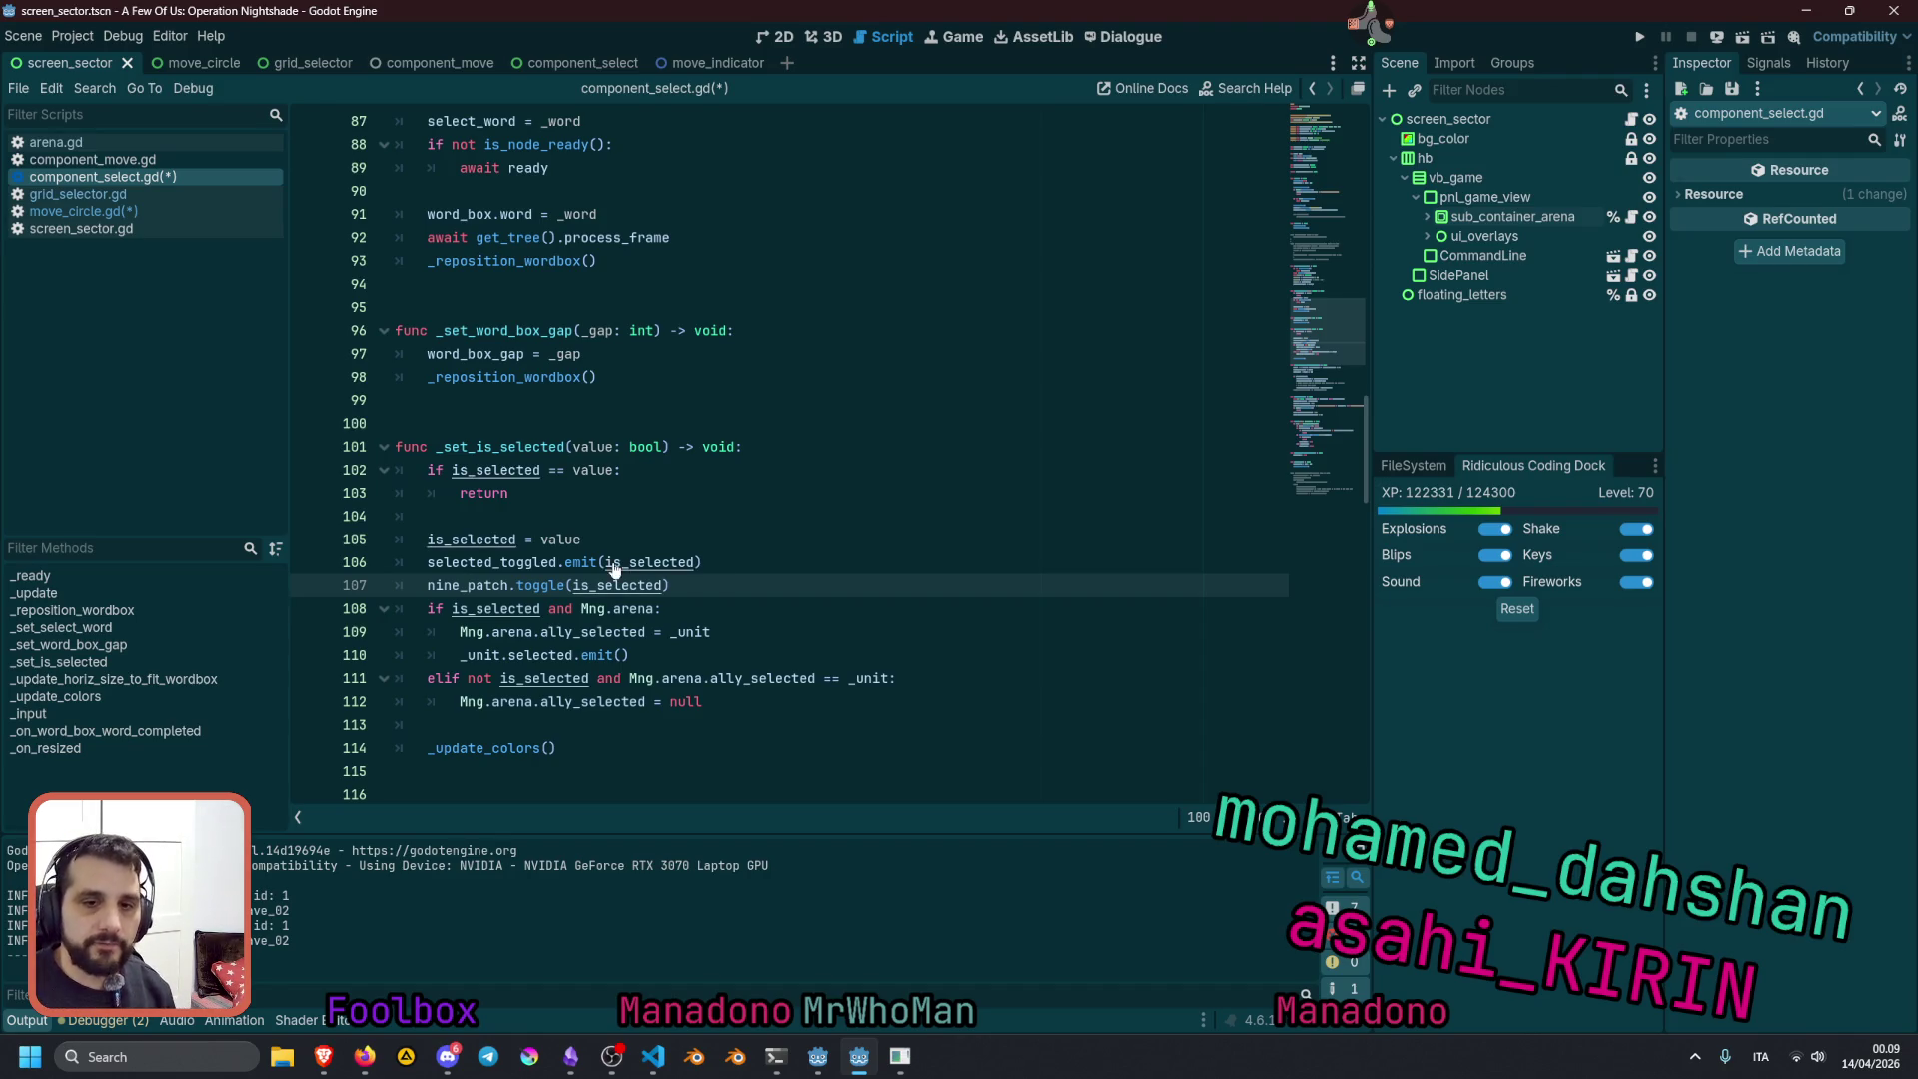
double_click(545, 584)
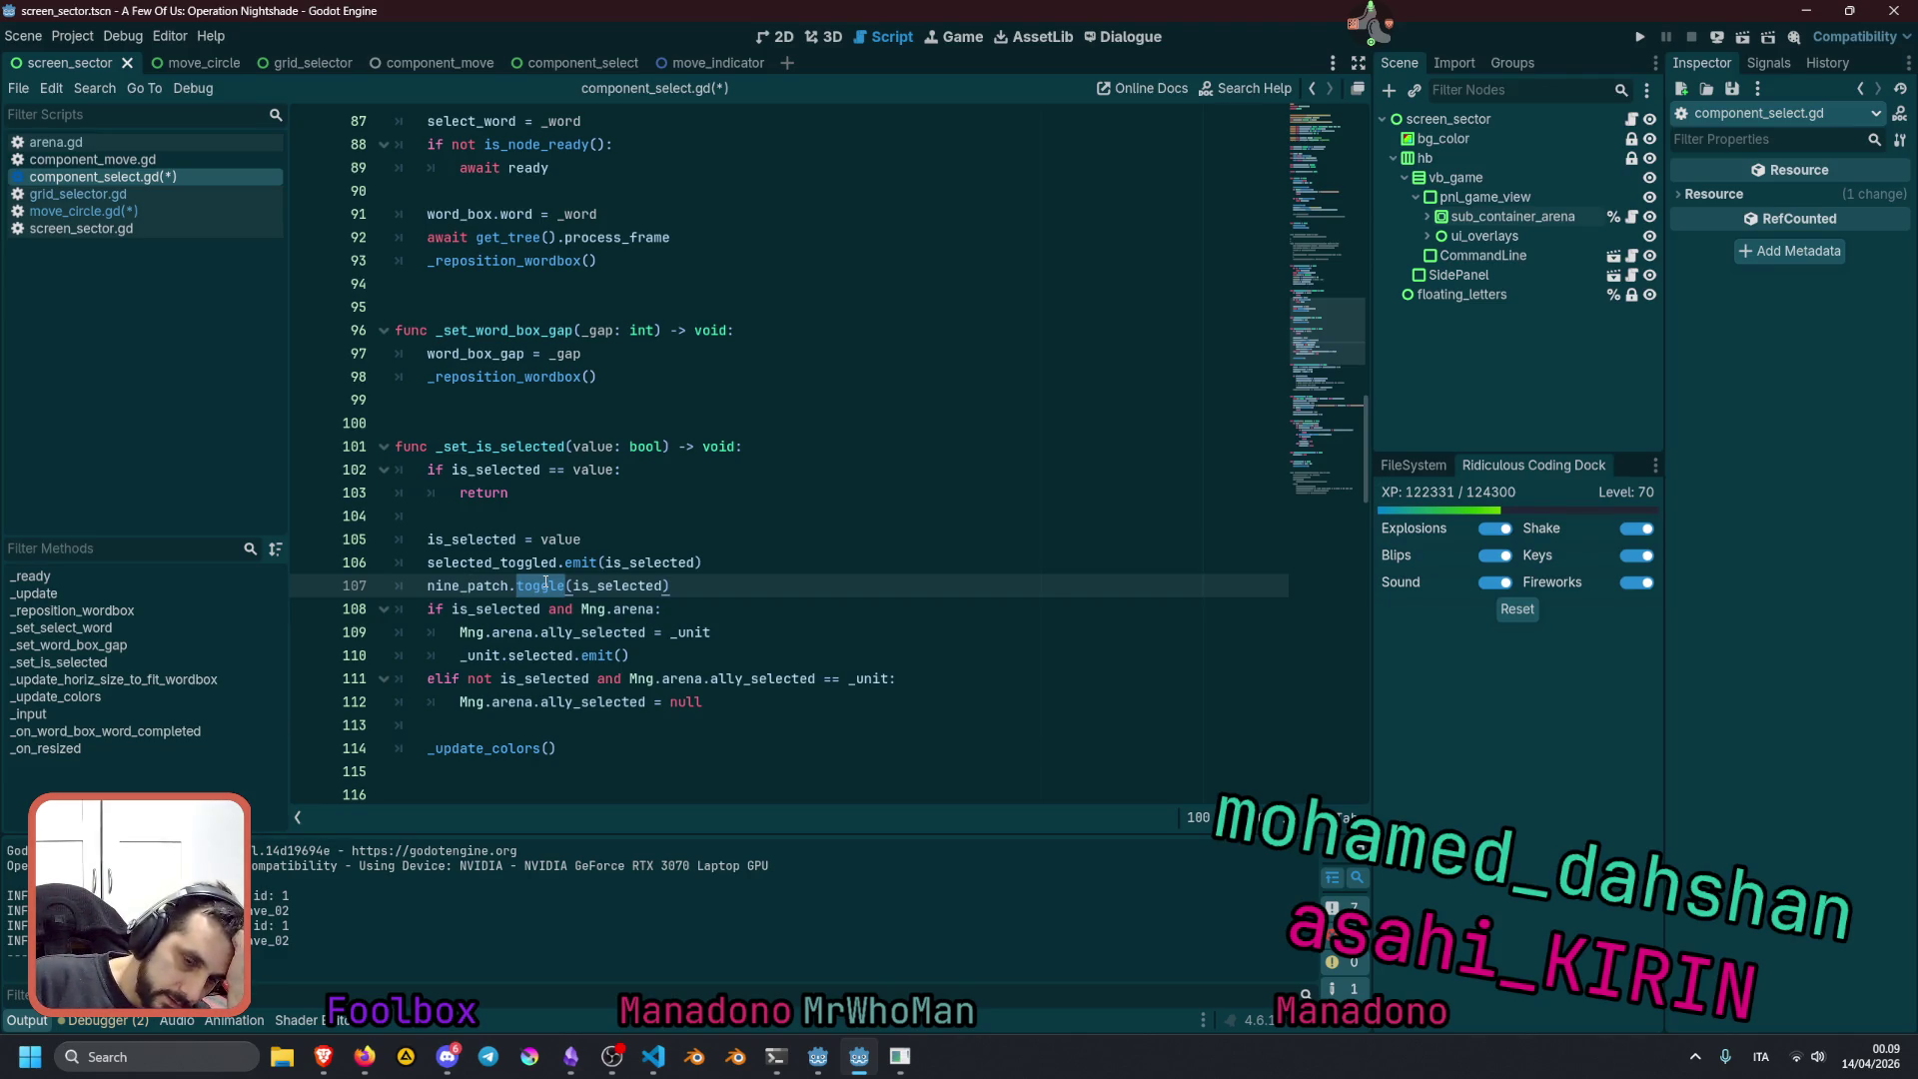
double_click(473, 587)
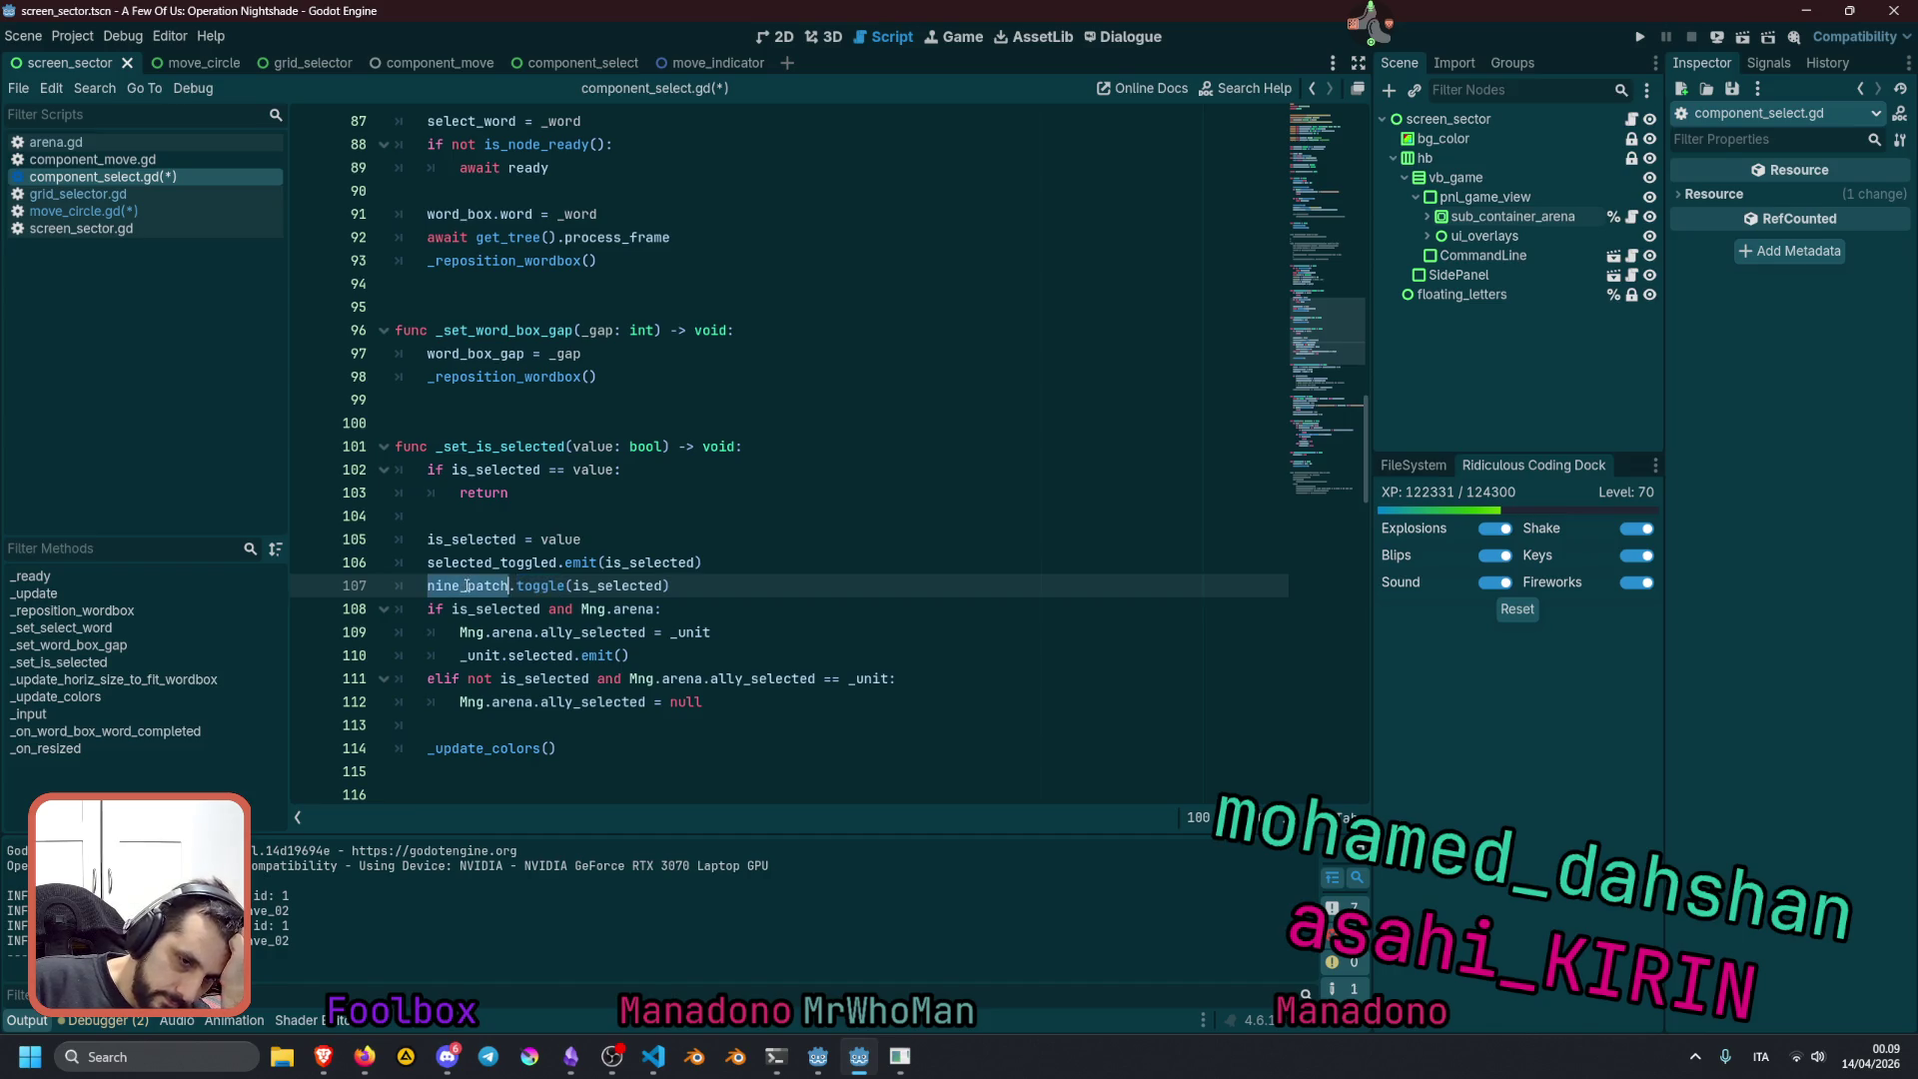
scroll(643, 576, down, 1)
scroll(642, 577, down, 1)
double_click(612, 449)
double_click(467, 447)
double_click(611, 446)
click(509, 447)
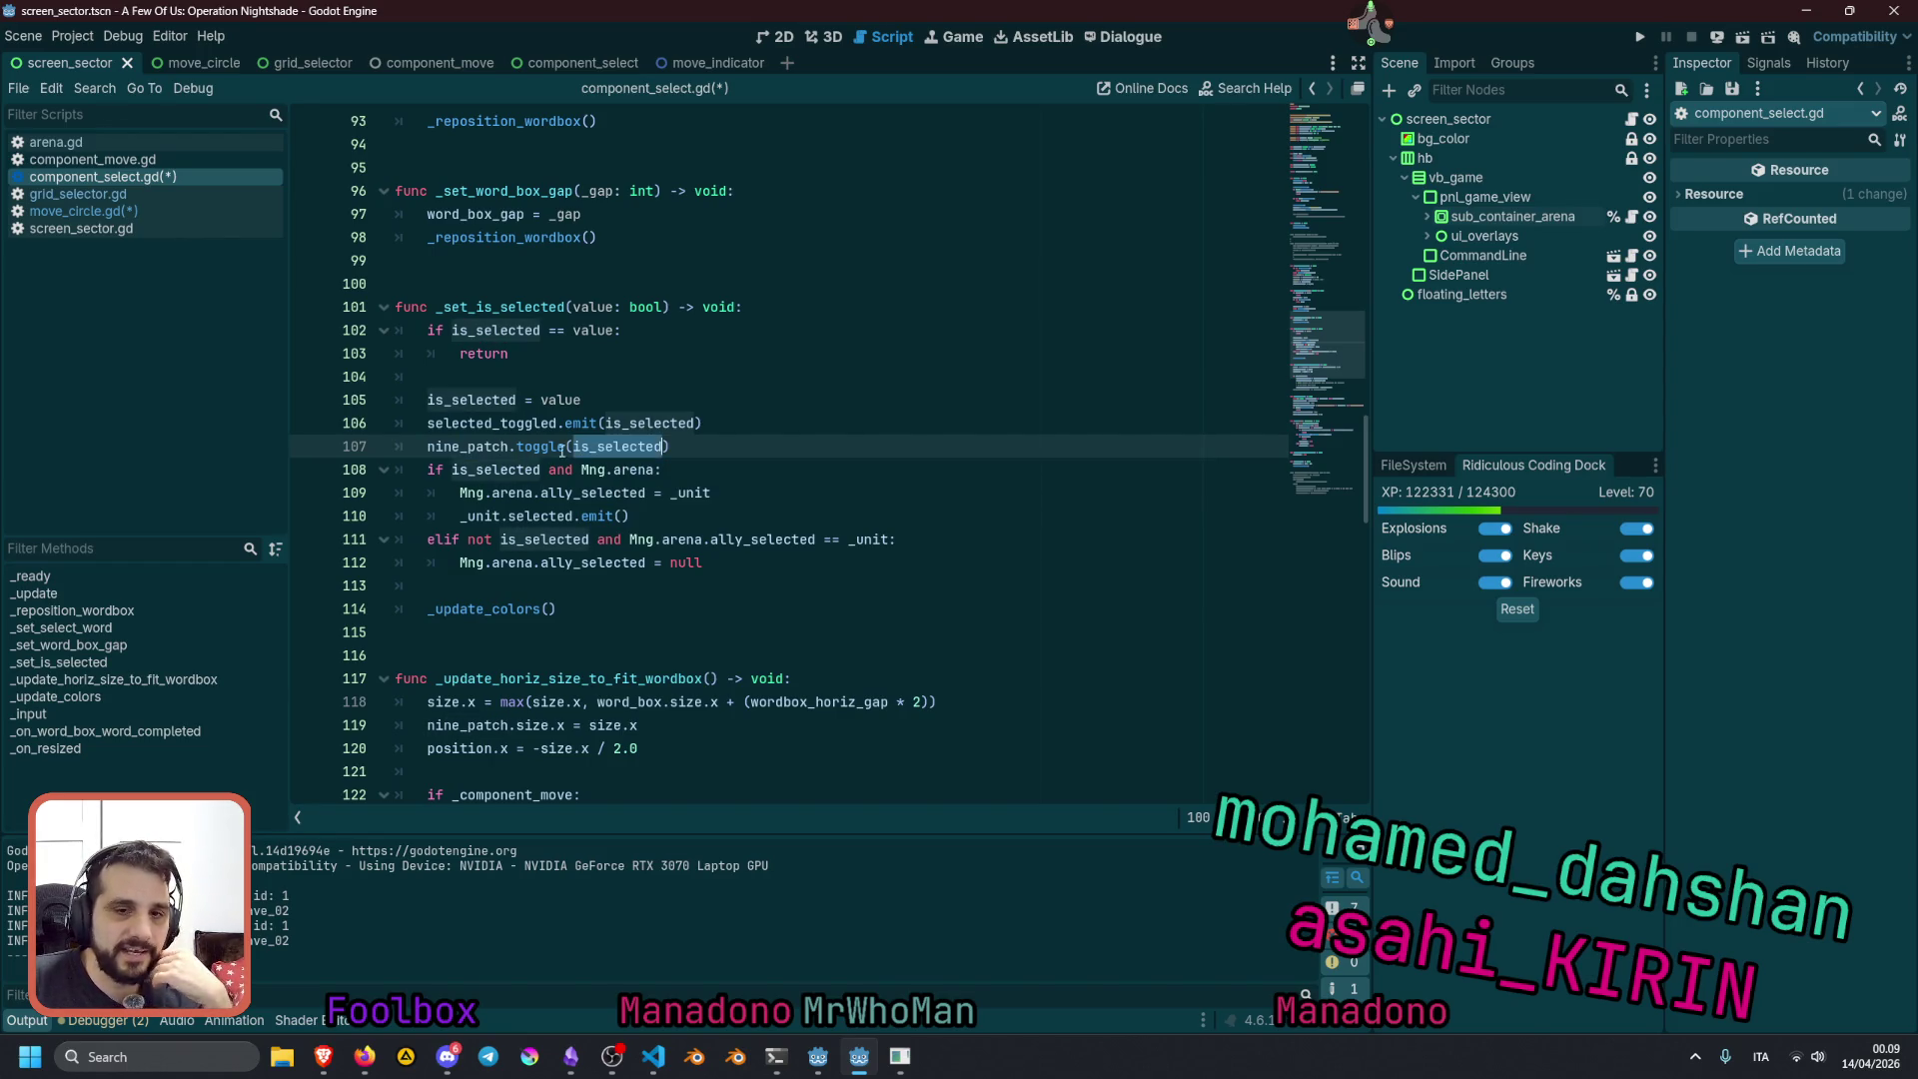
double_click(469, 446)
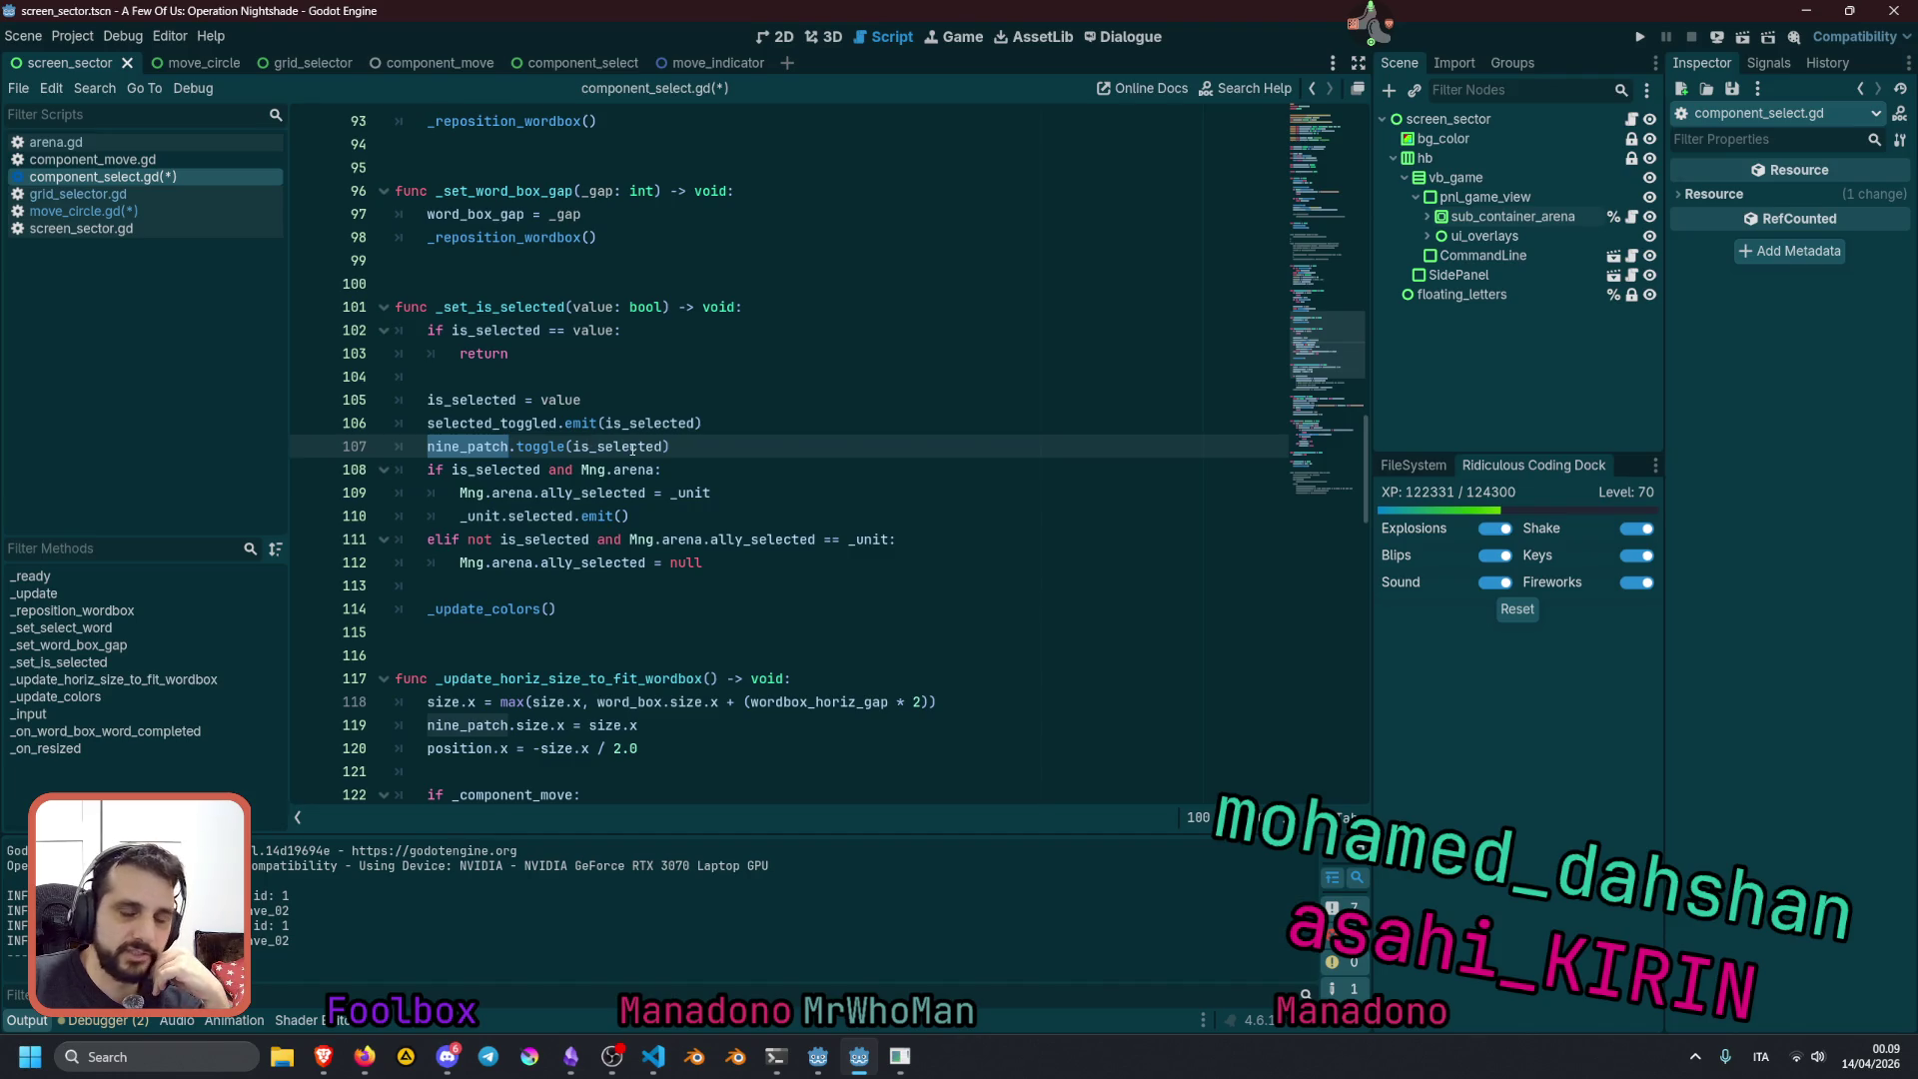
click(796, 448)
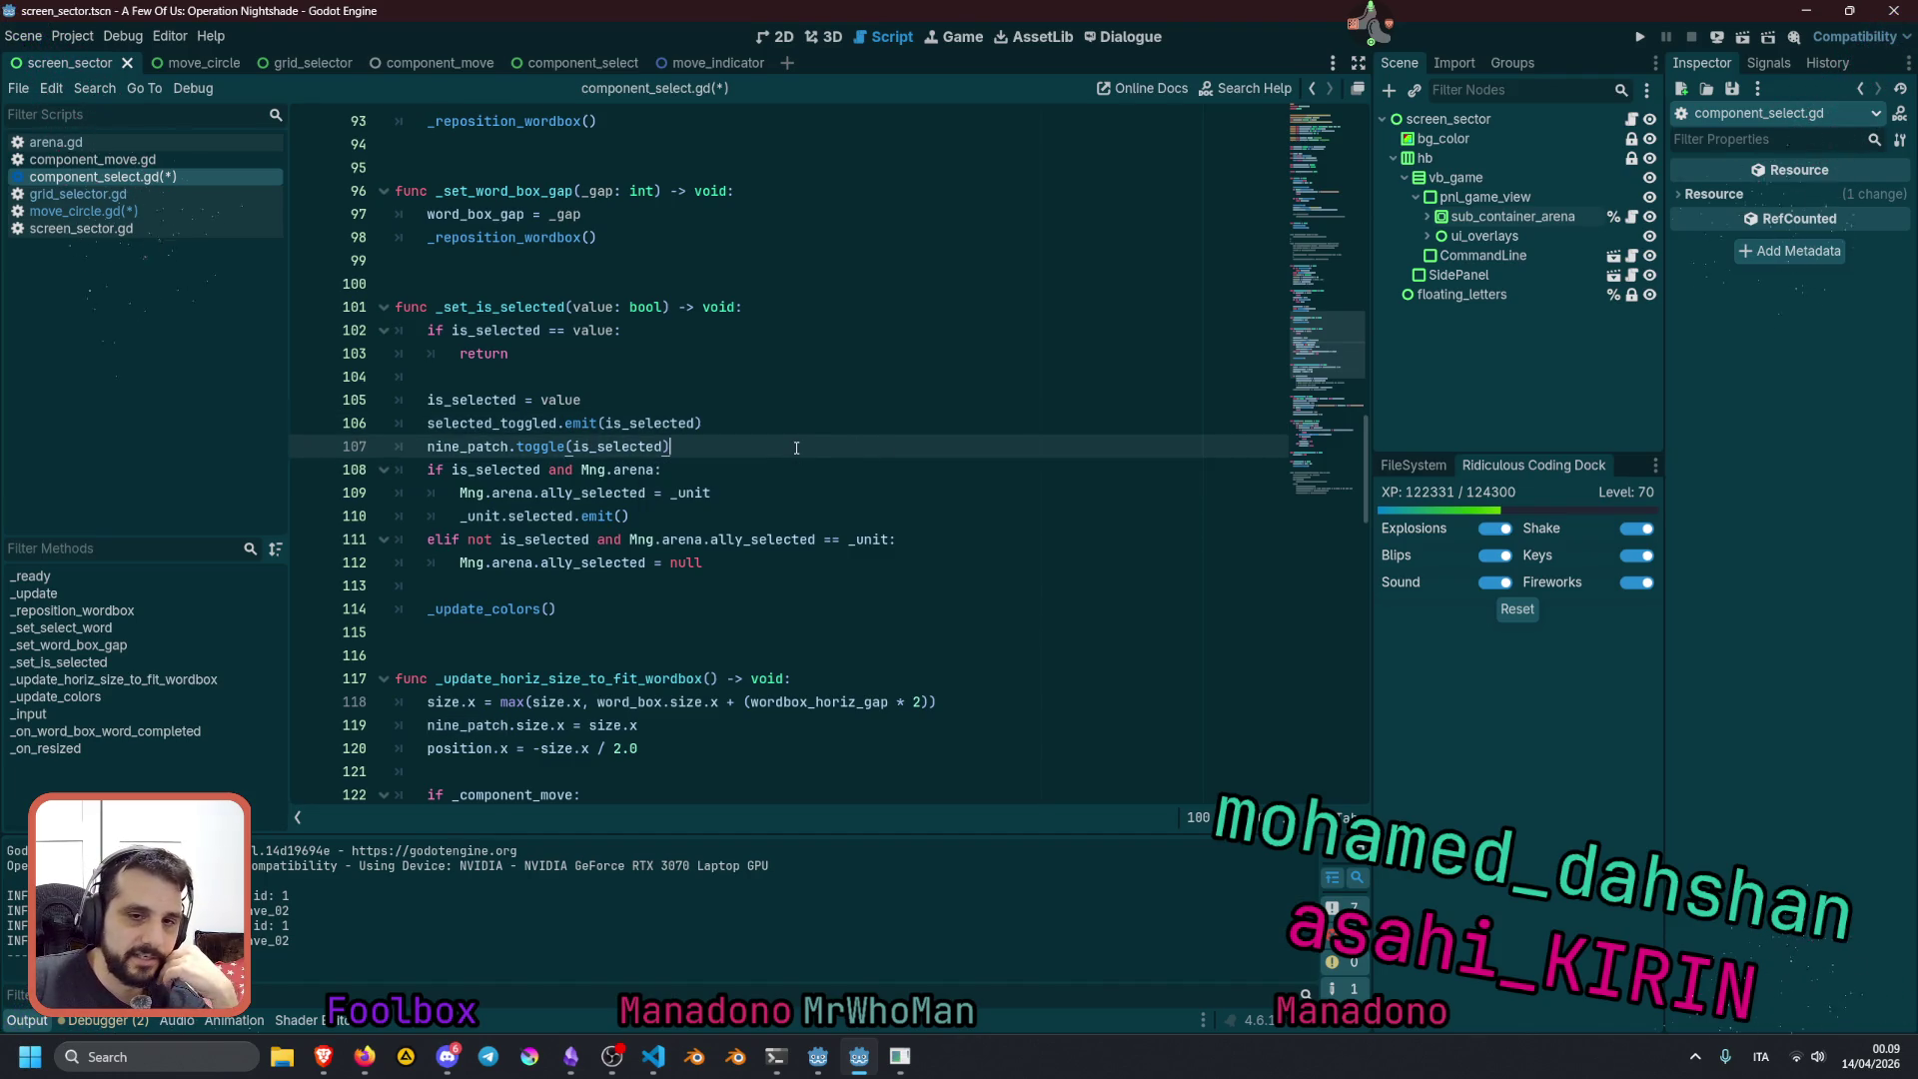
Insert 'var show_nine_patch: bool = is_selected' above the nine_patch toggle call
key(ctrl+shift+Return)
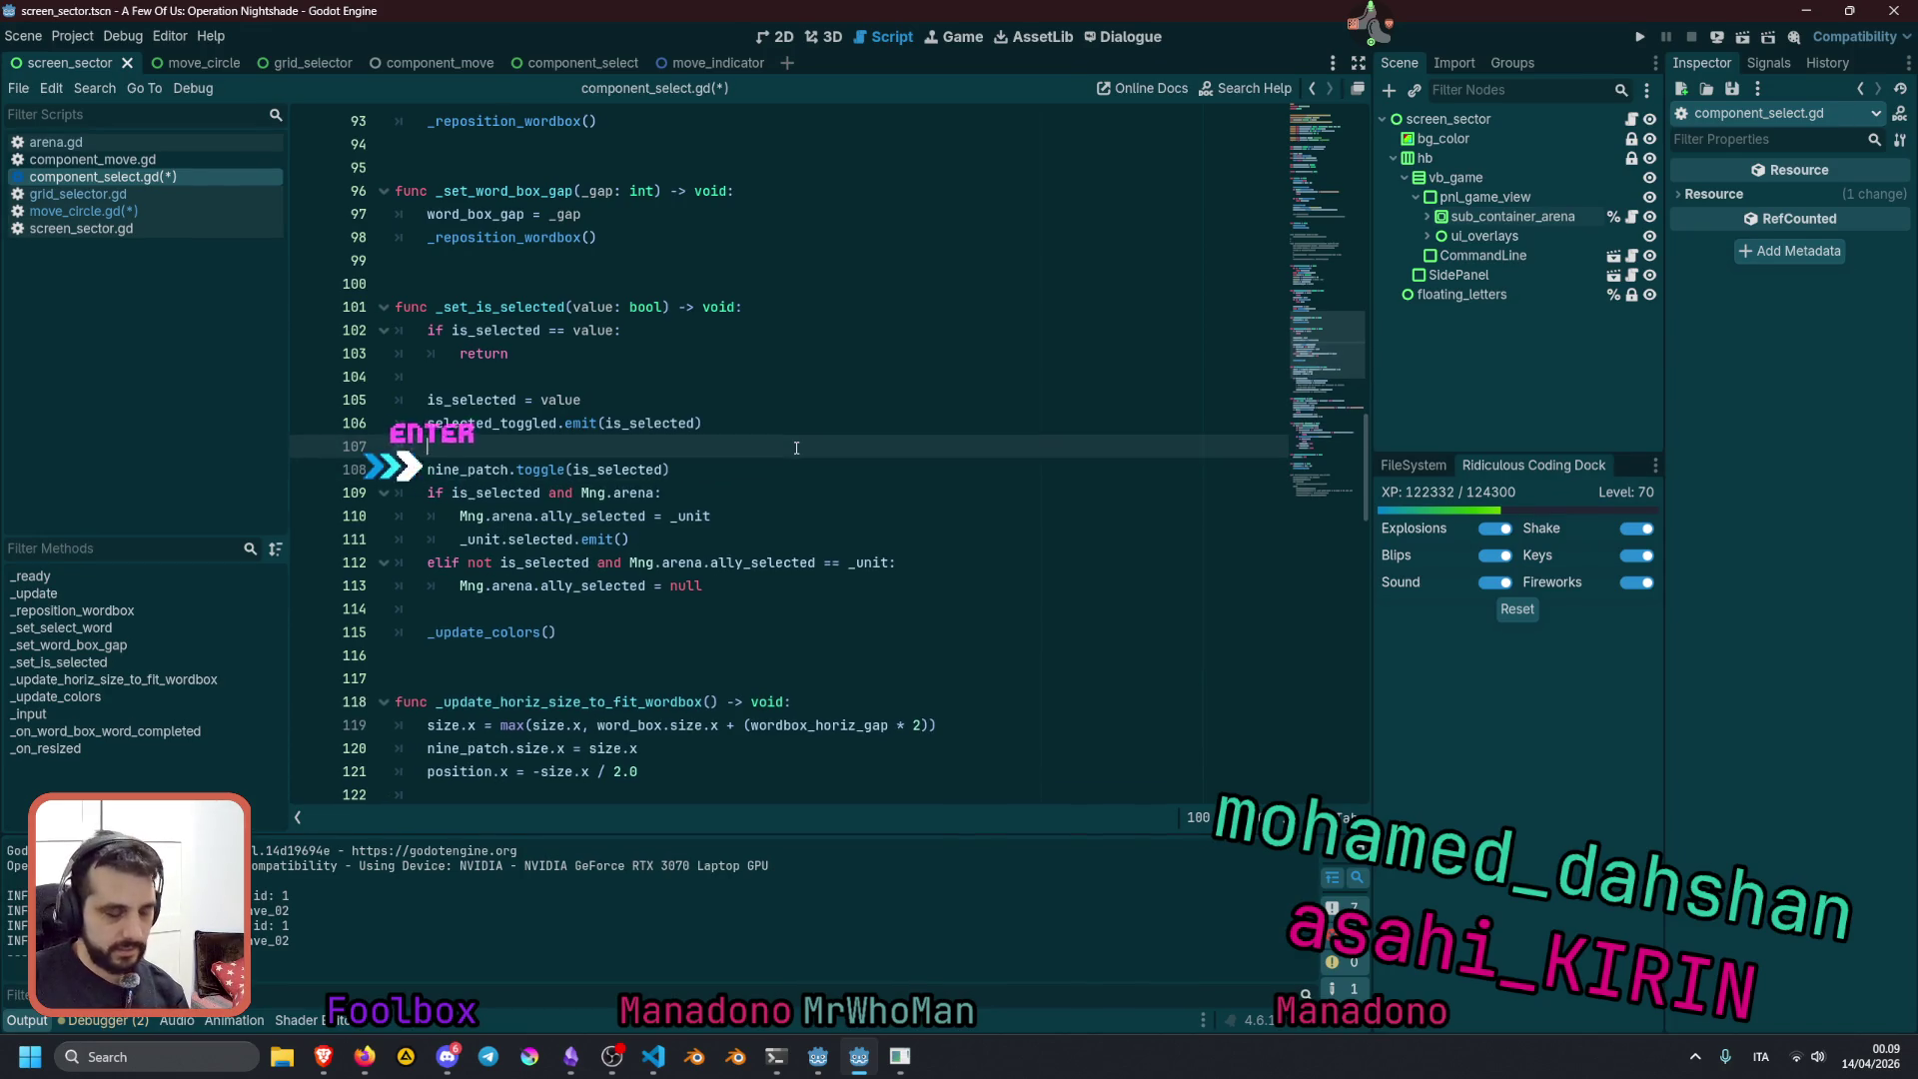
text(var show-)
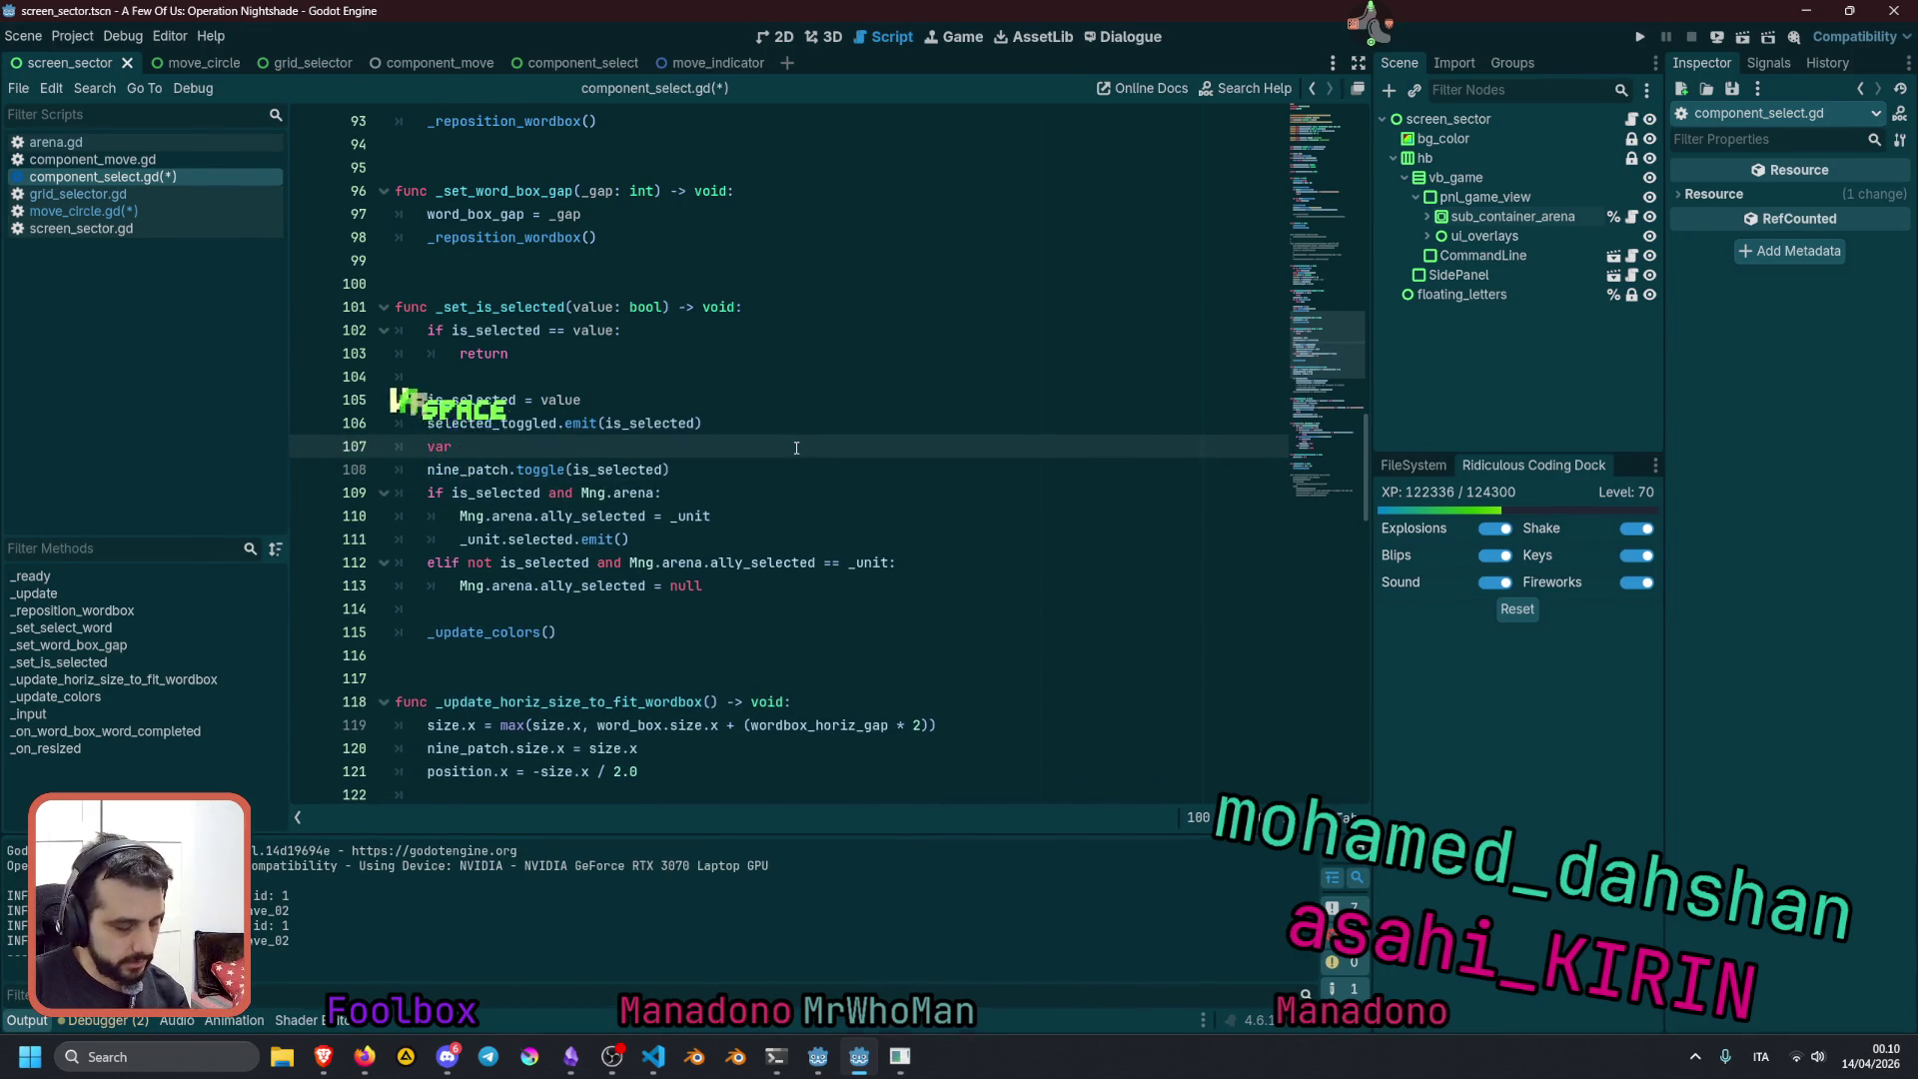
key(BackSpace)
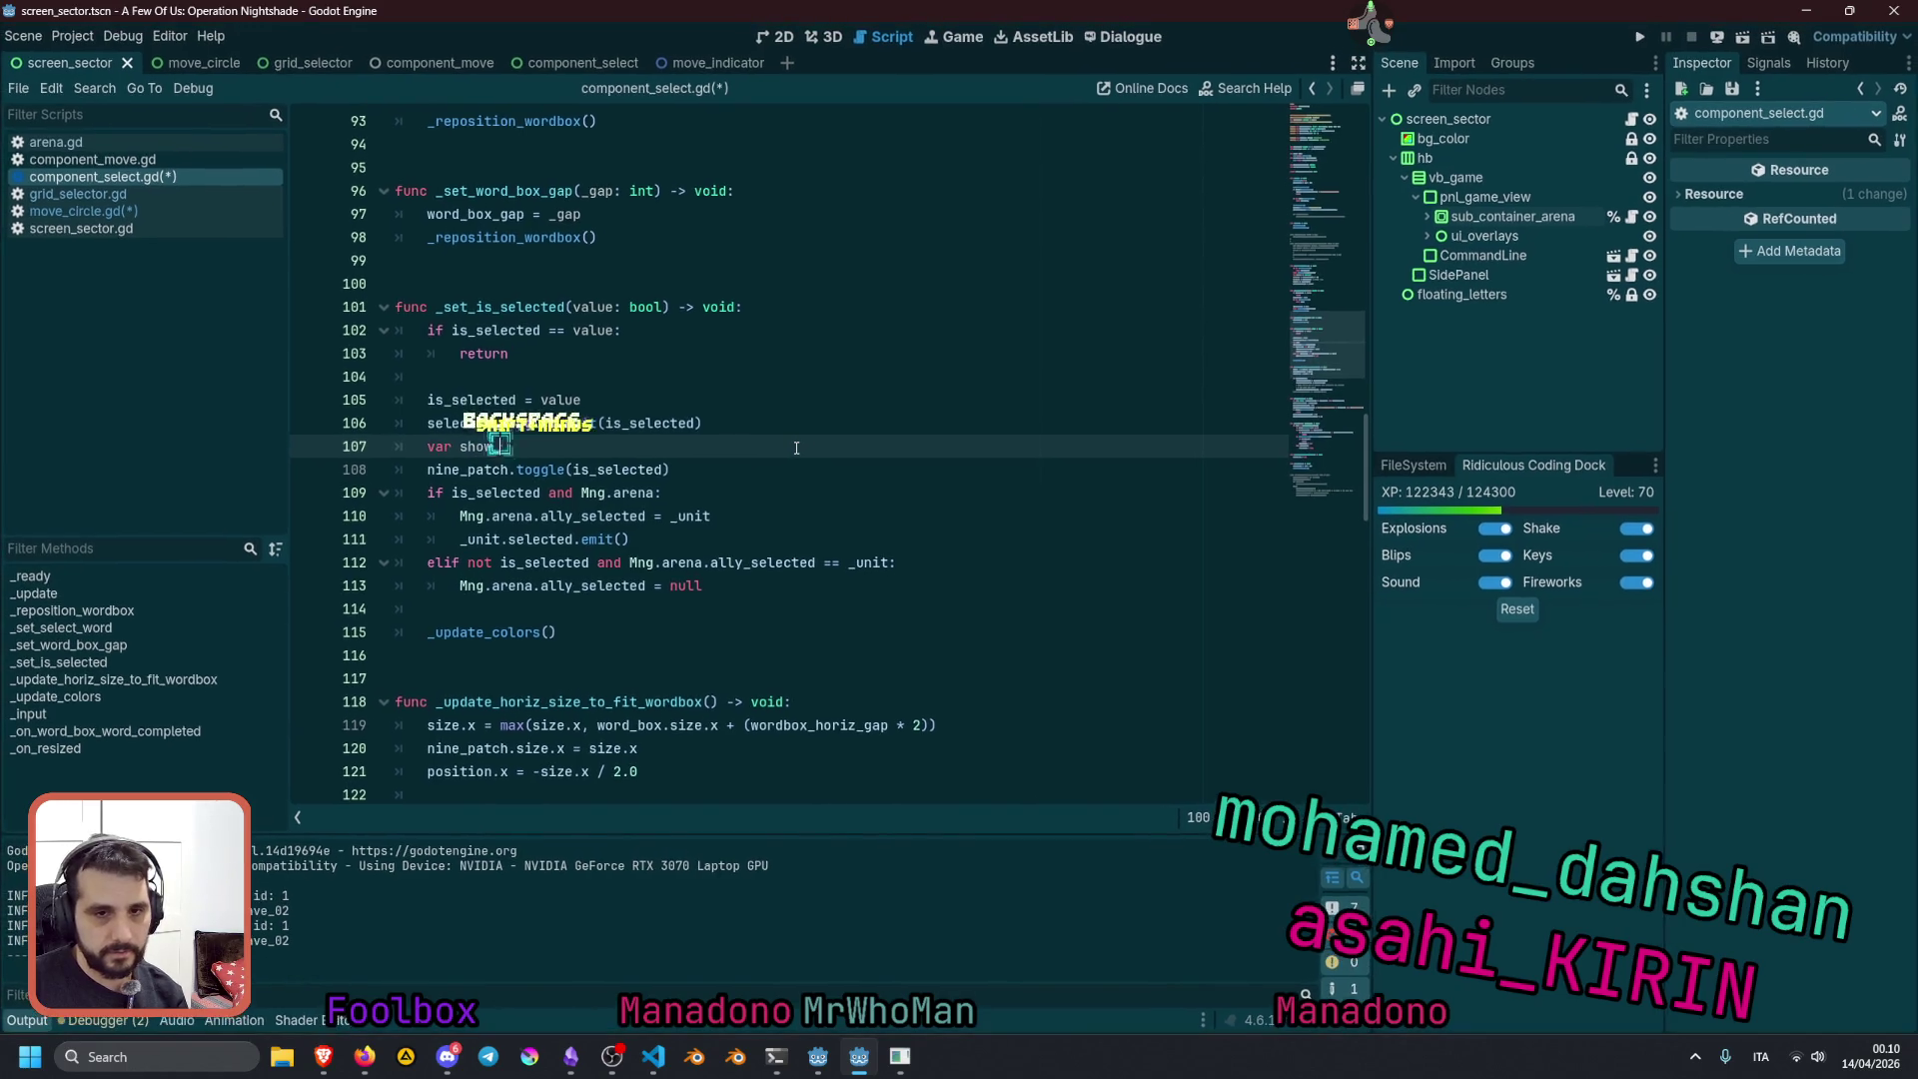
text(_nime)
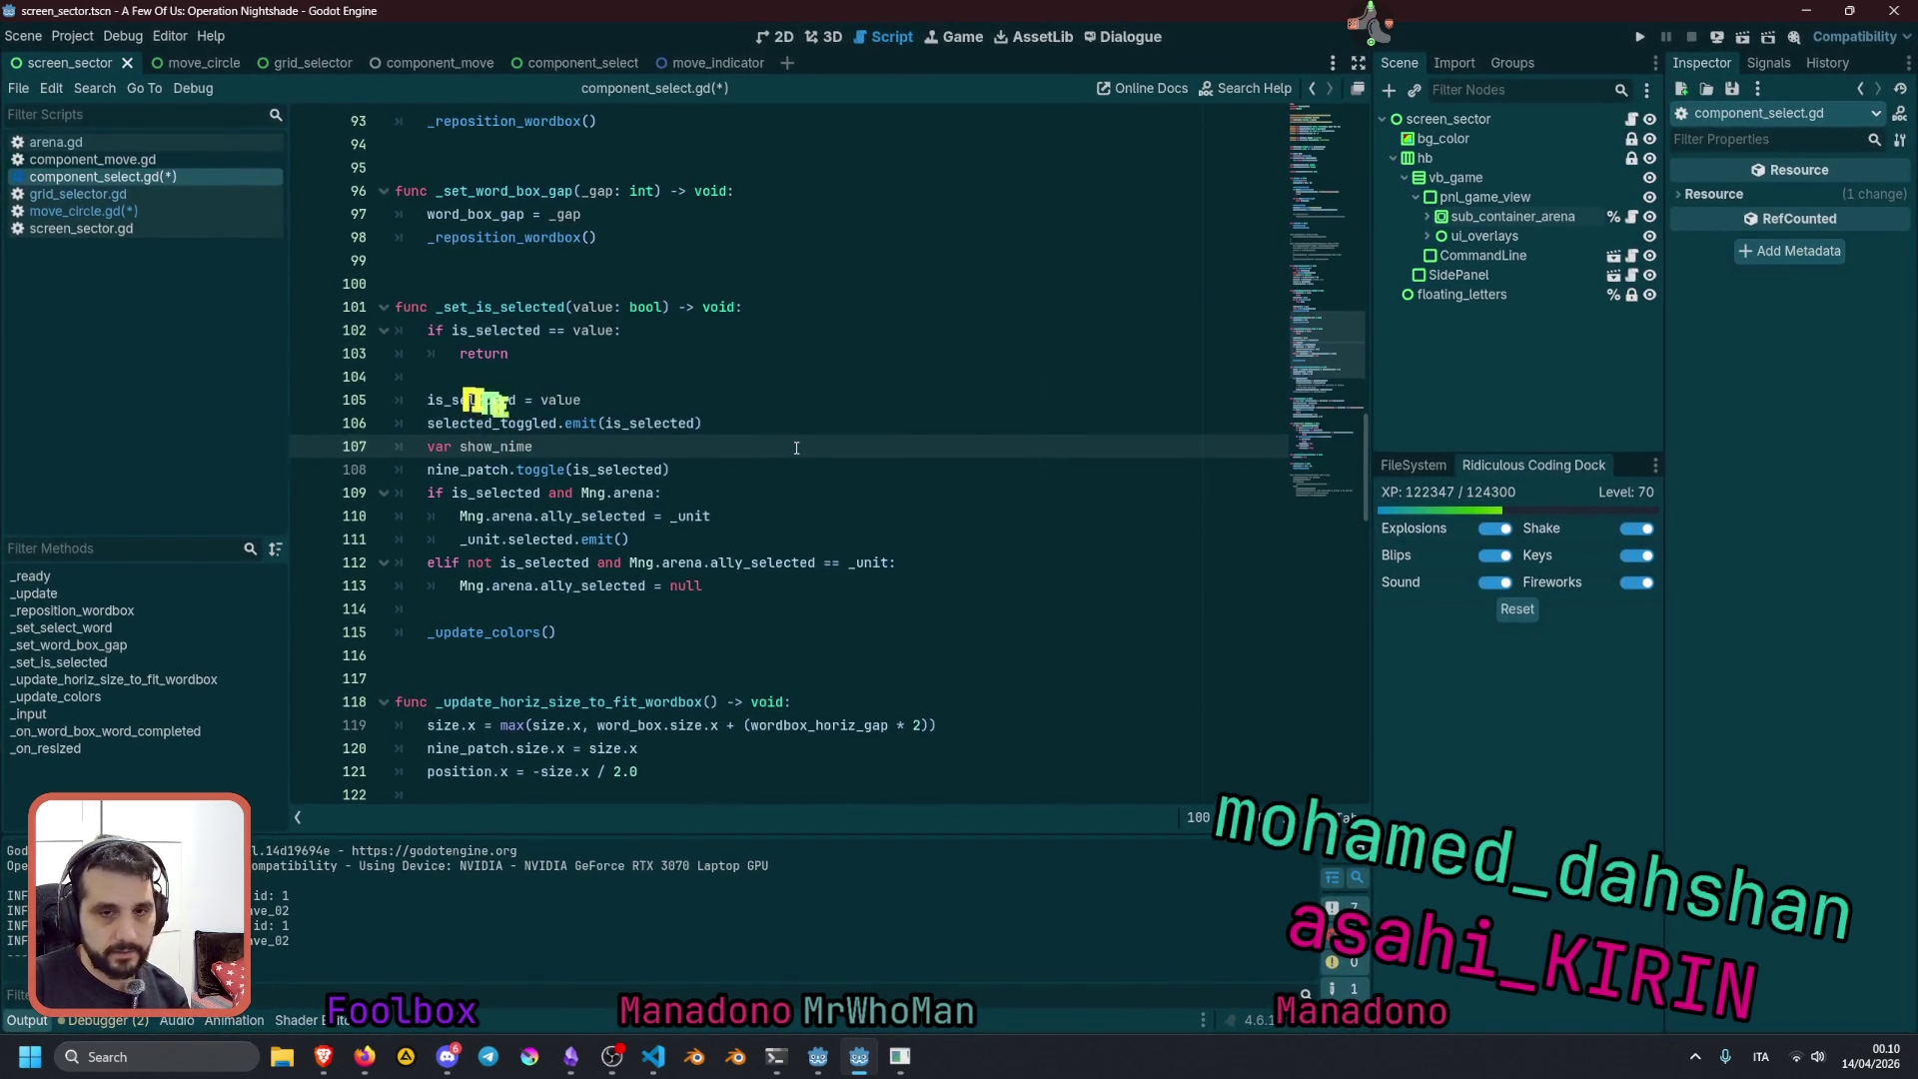
key(BackSpace)
key(BackSpace)
text(ne_pa)
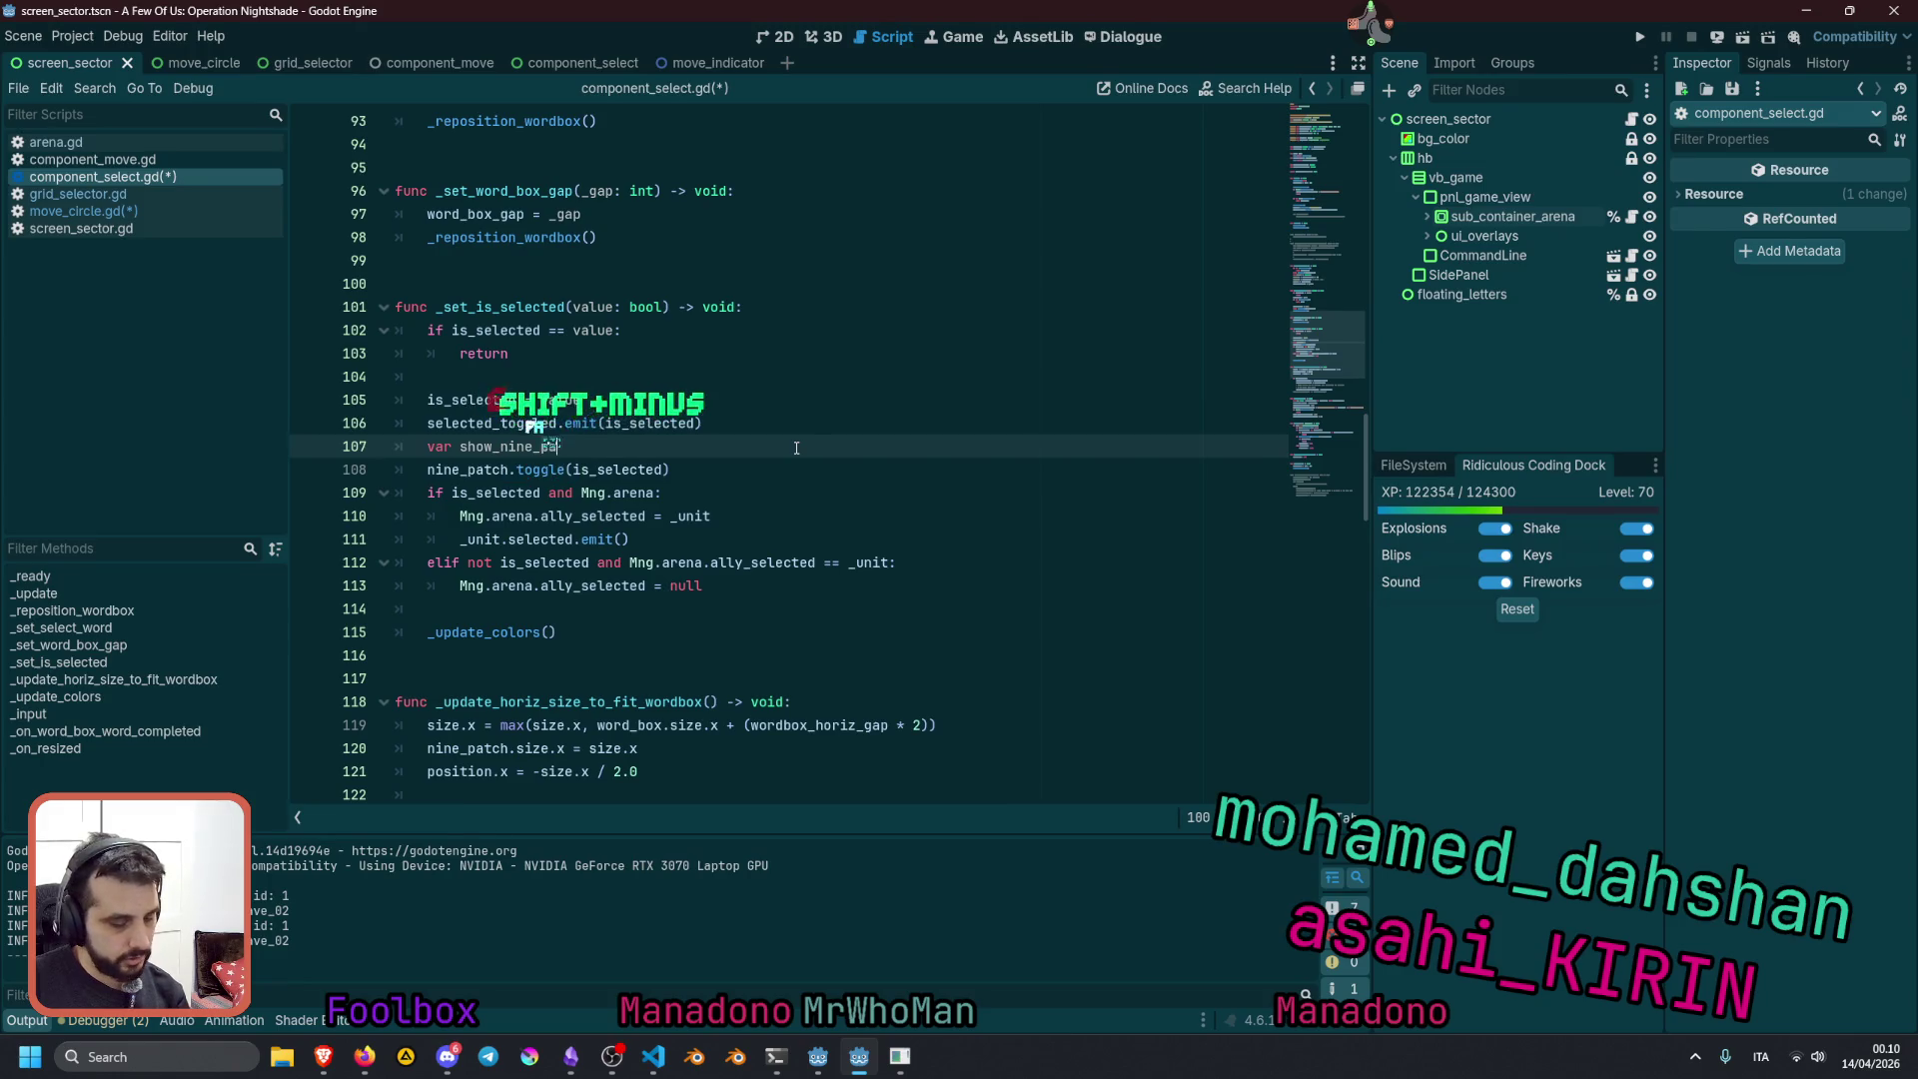
text(tch: bool =)
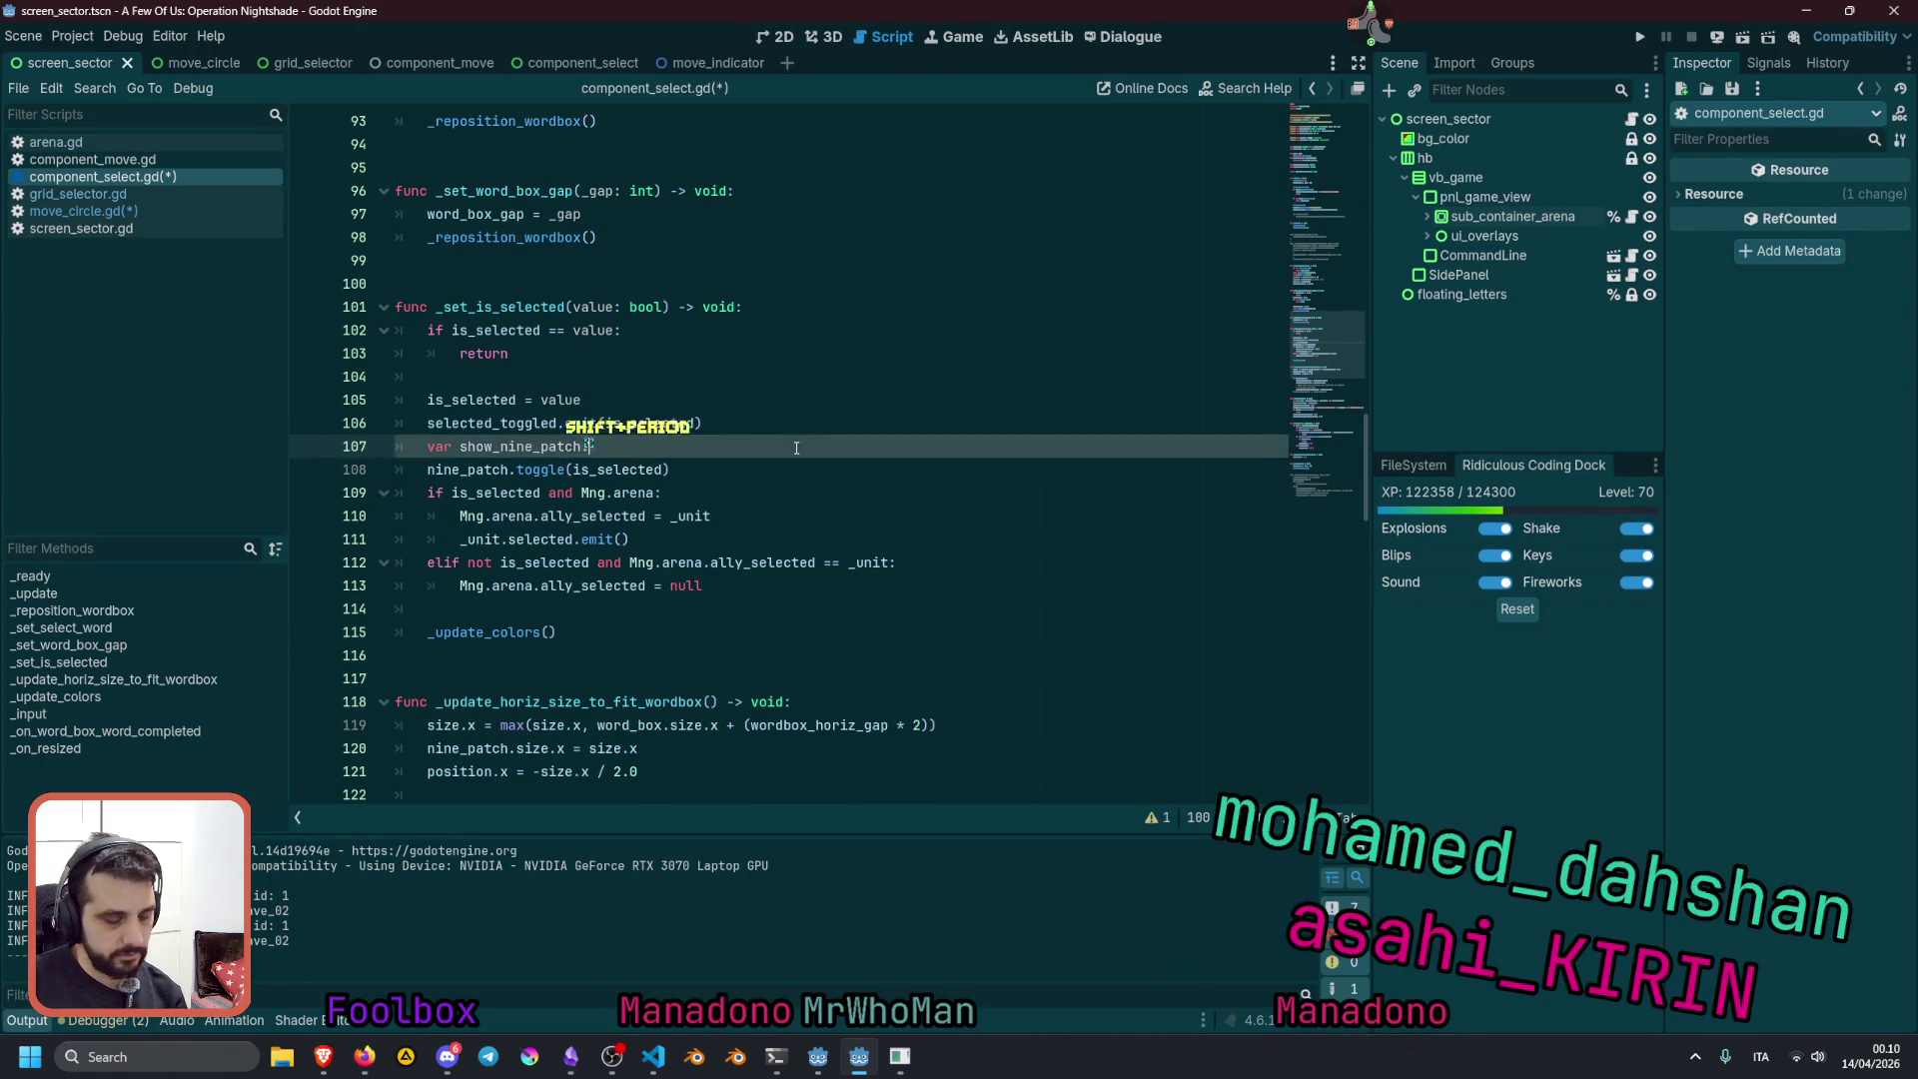
key(BackSpace)
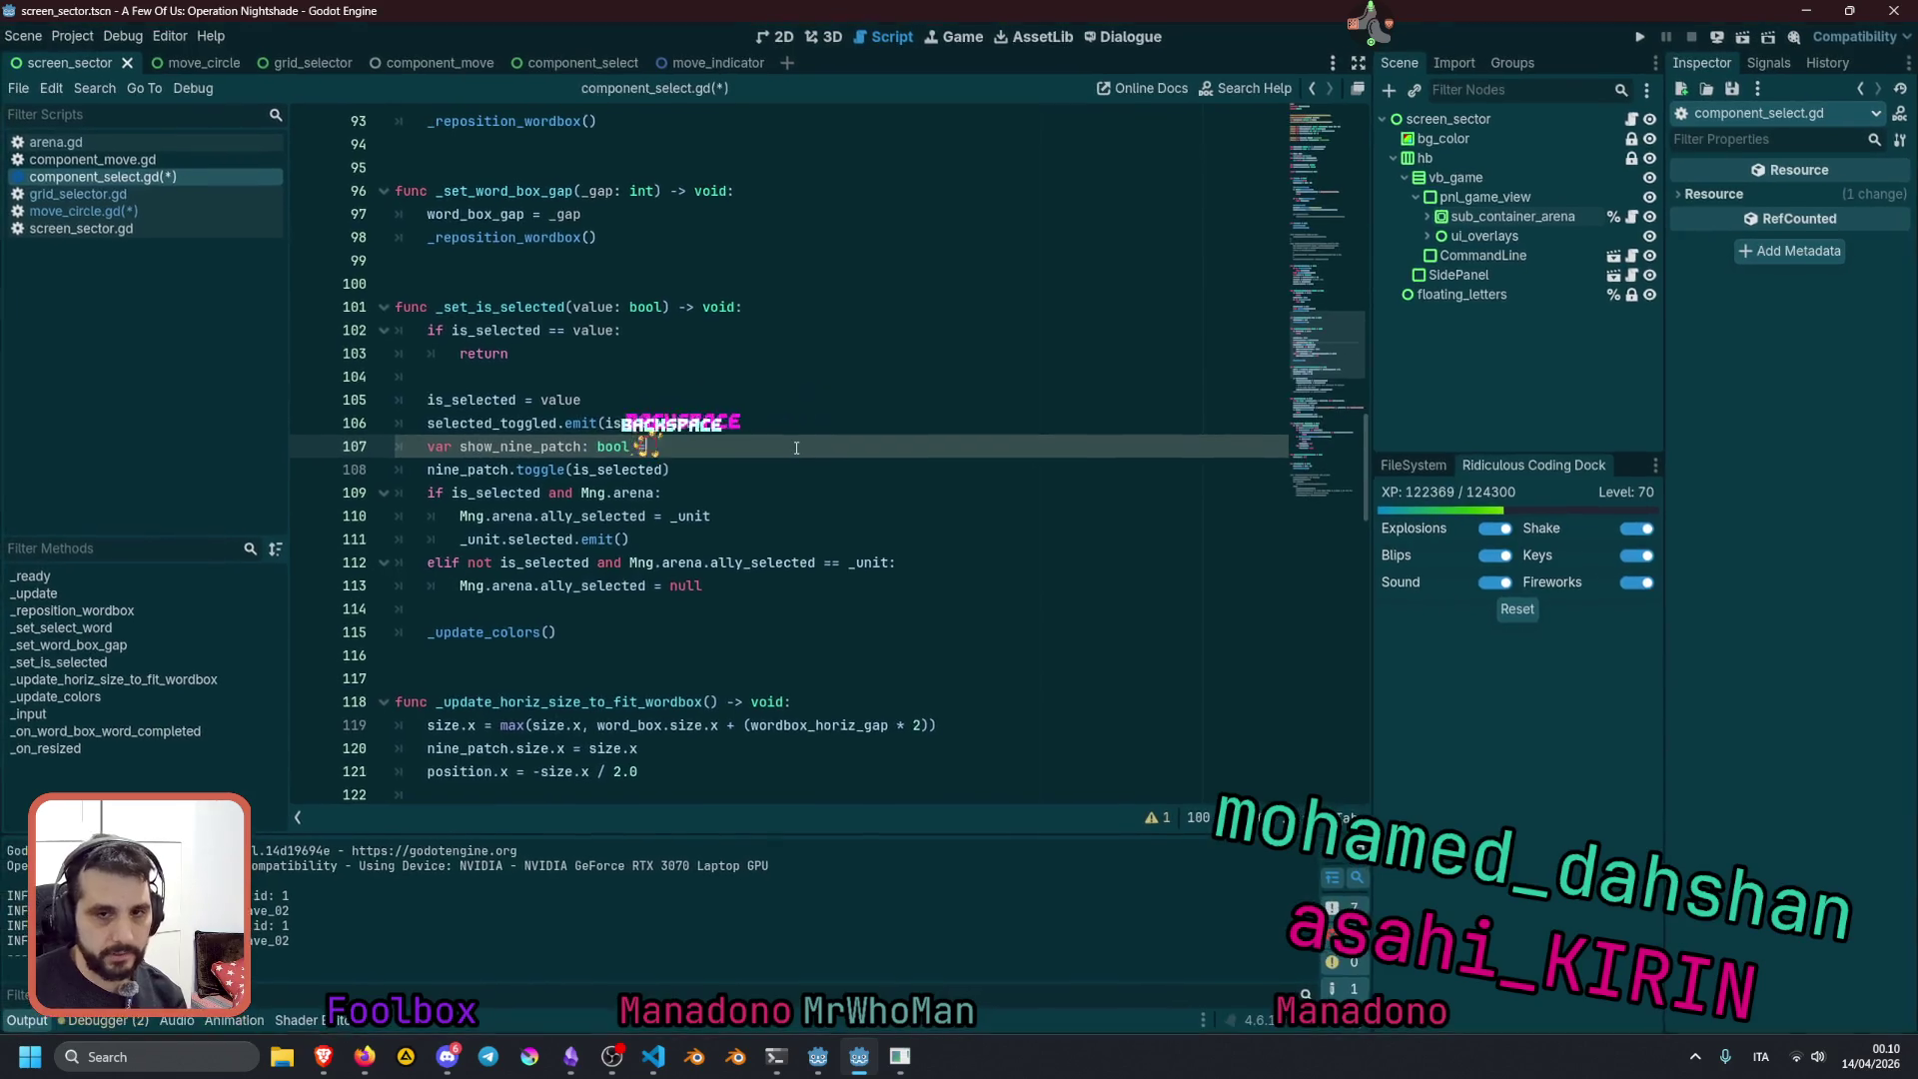
text(is_selected)
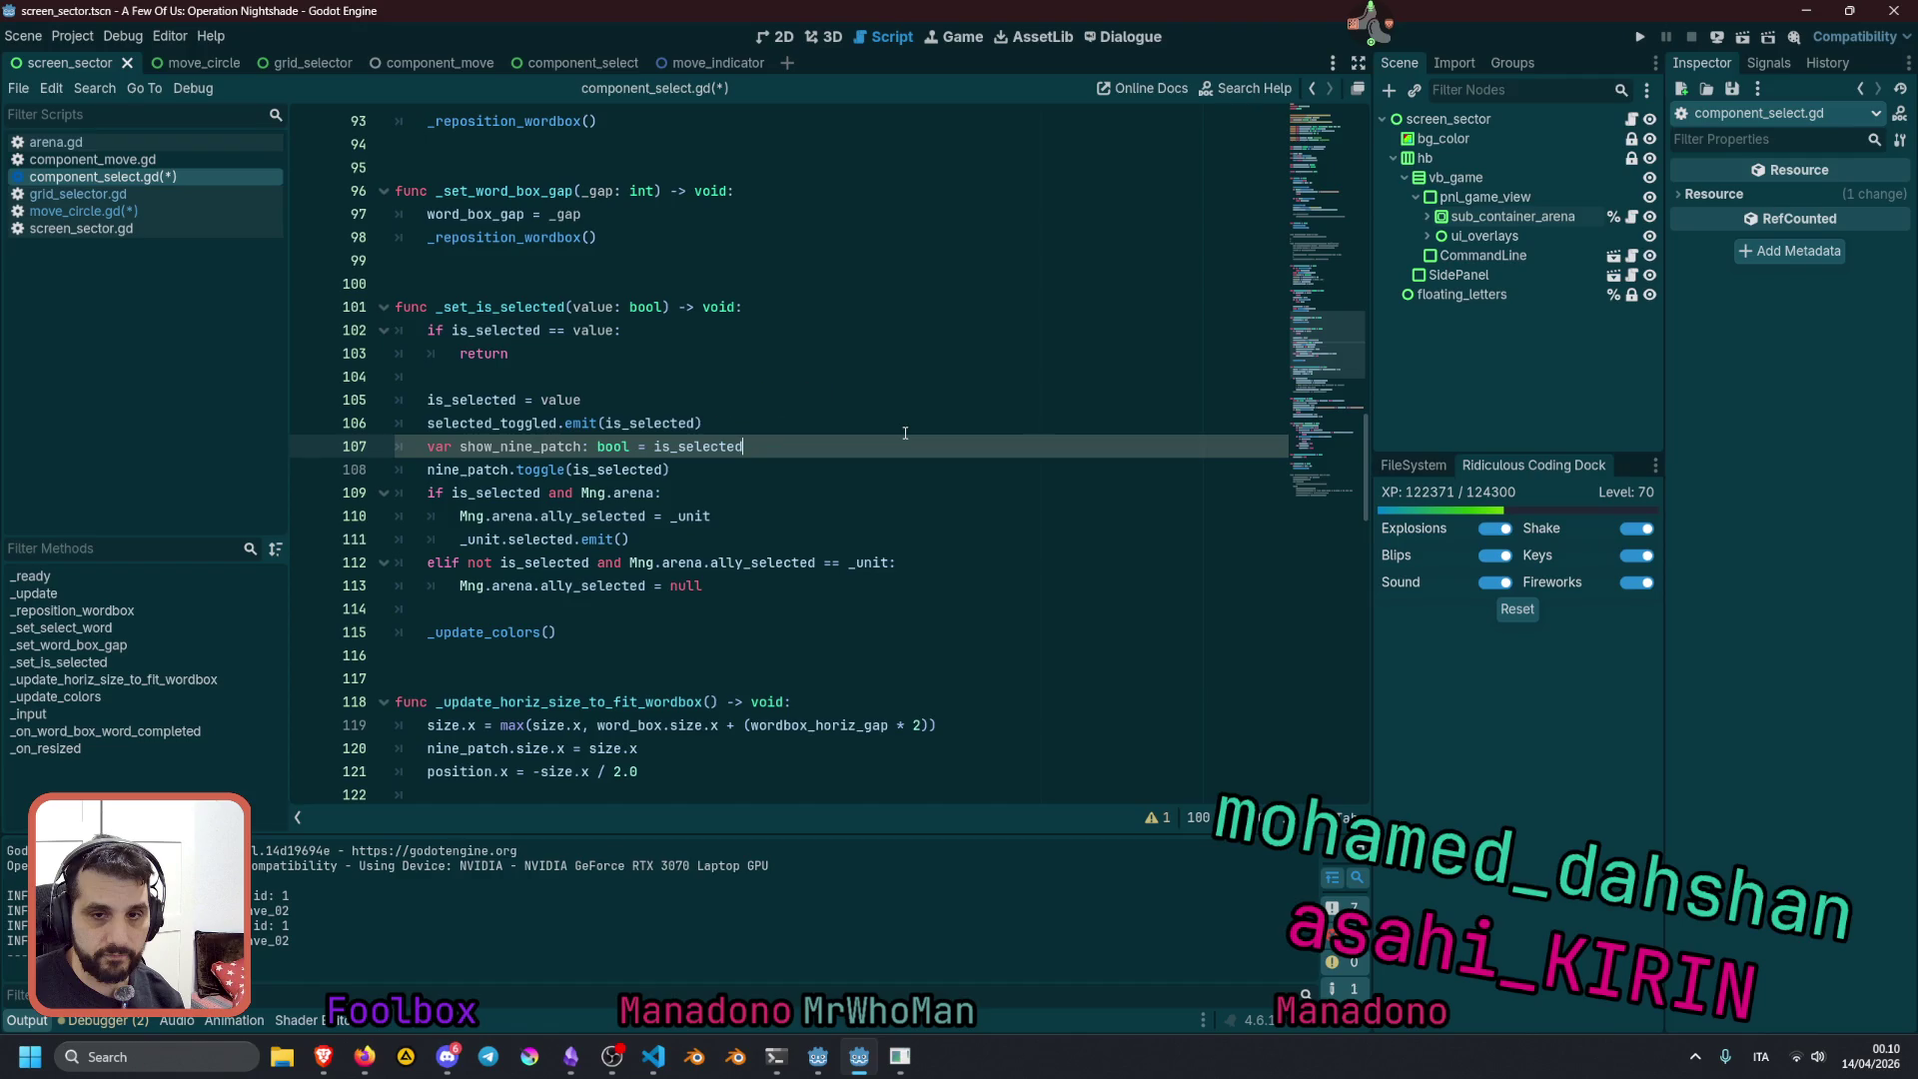
Start an 'if' statement on the line below the new variable
key(Return)
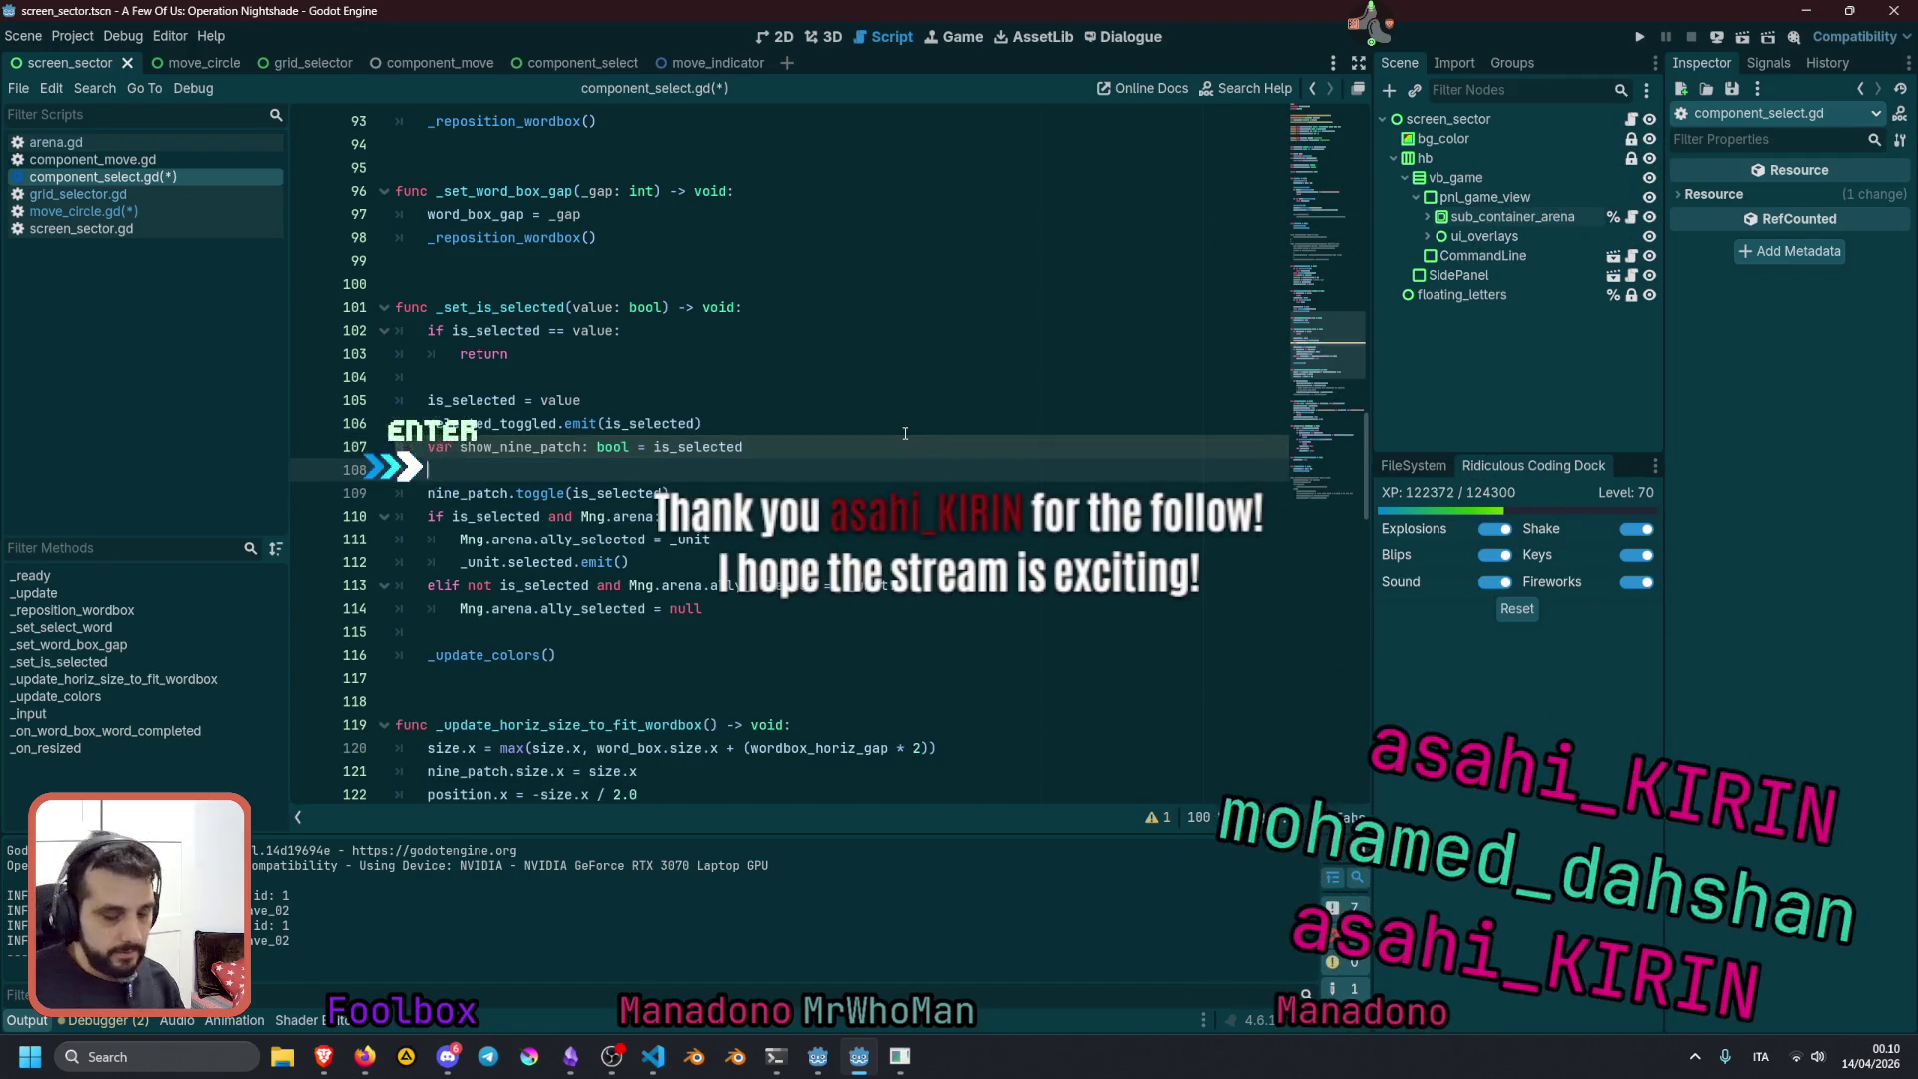
text(if)
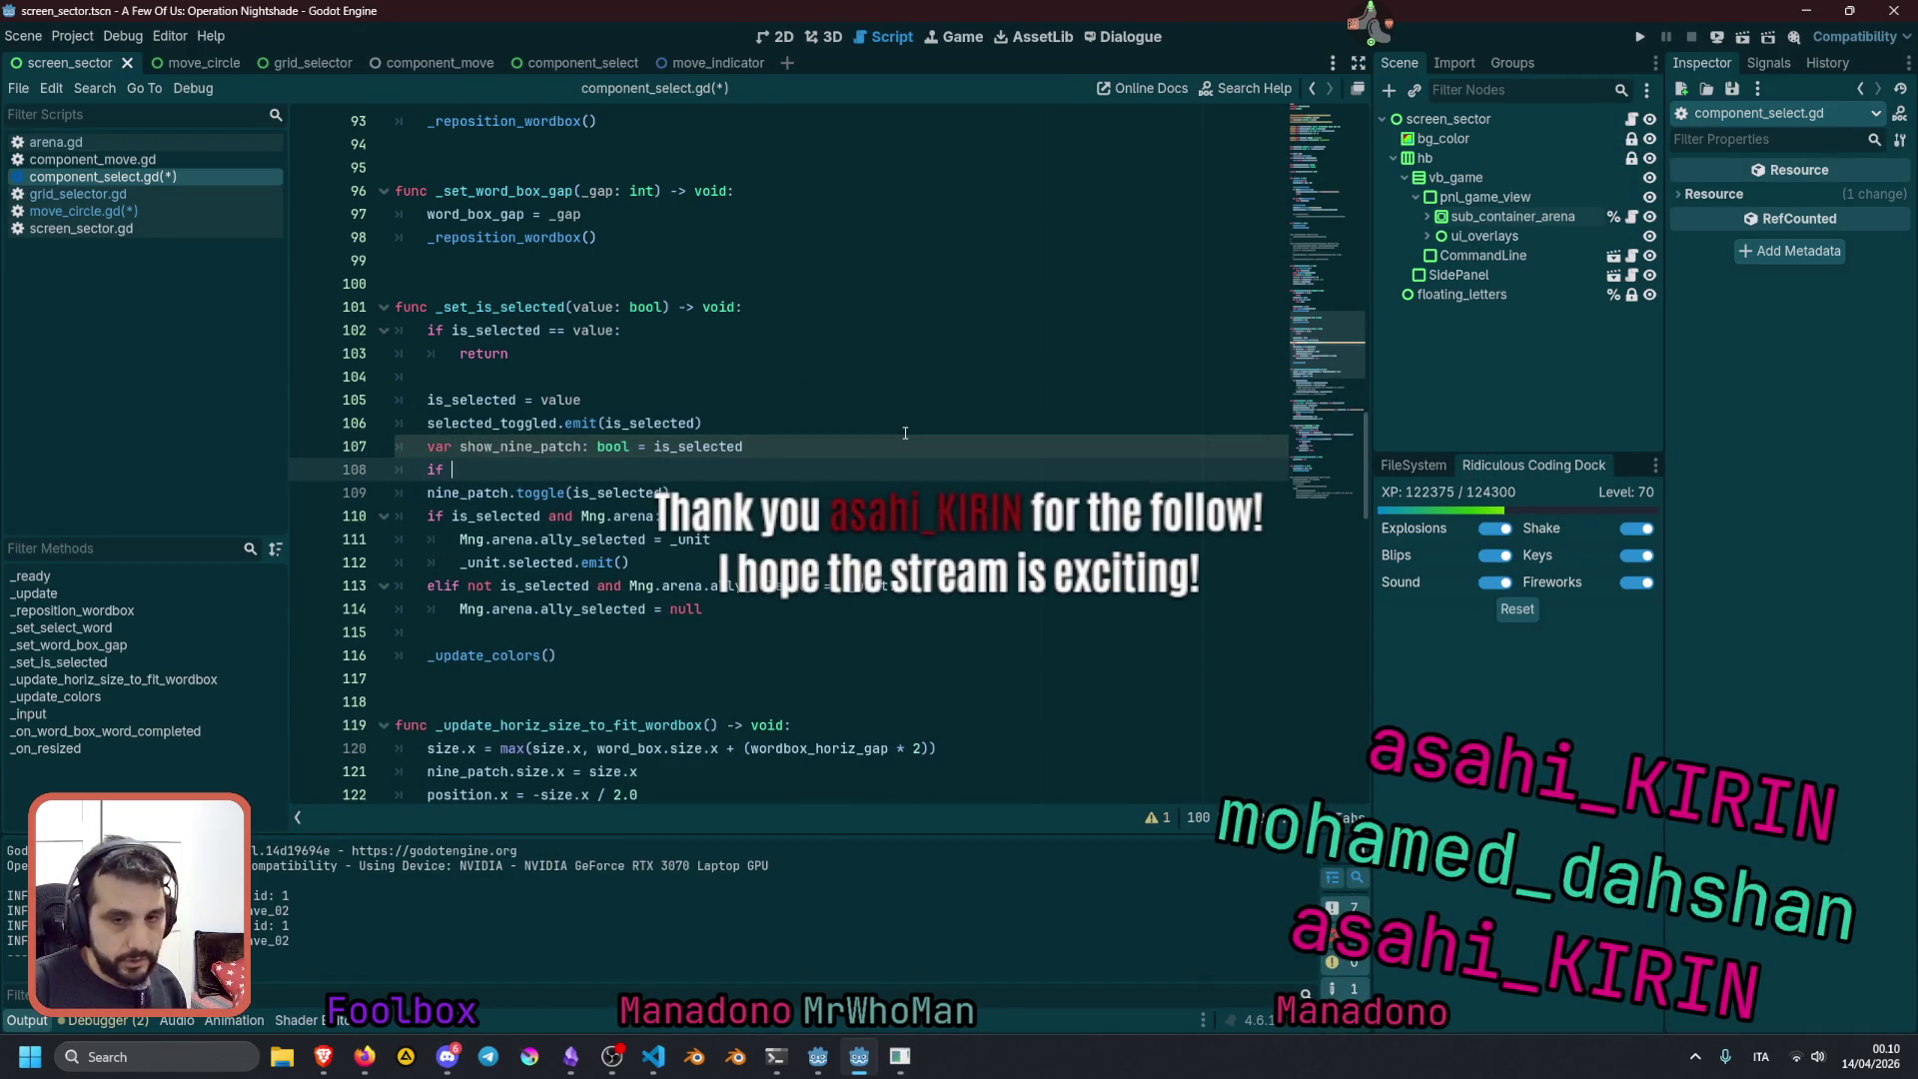
scroll(648, 401, down, 10)
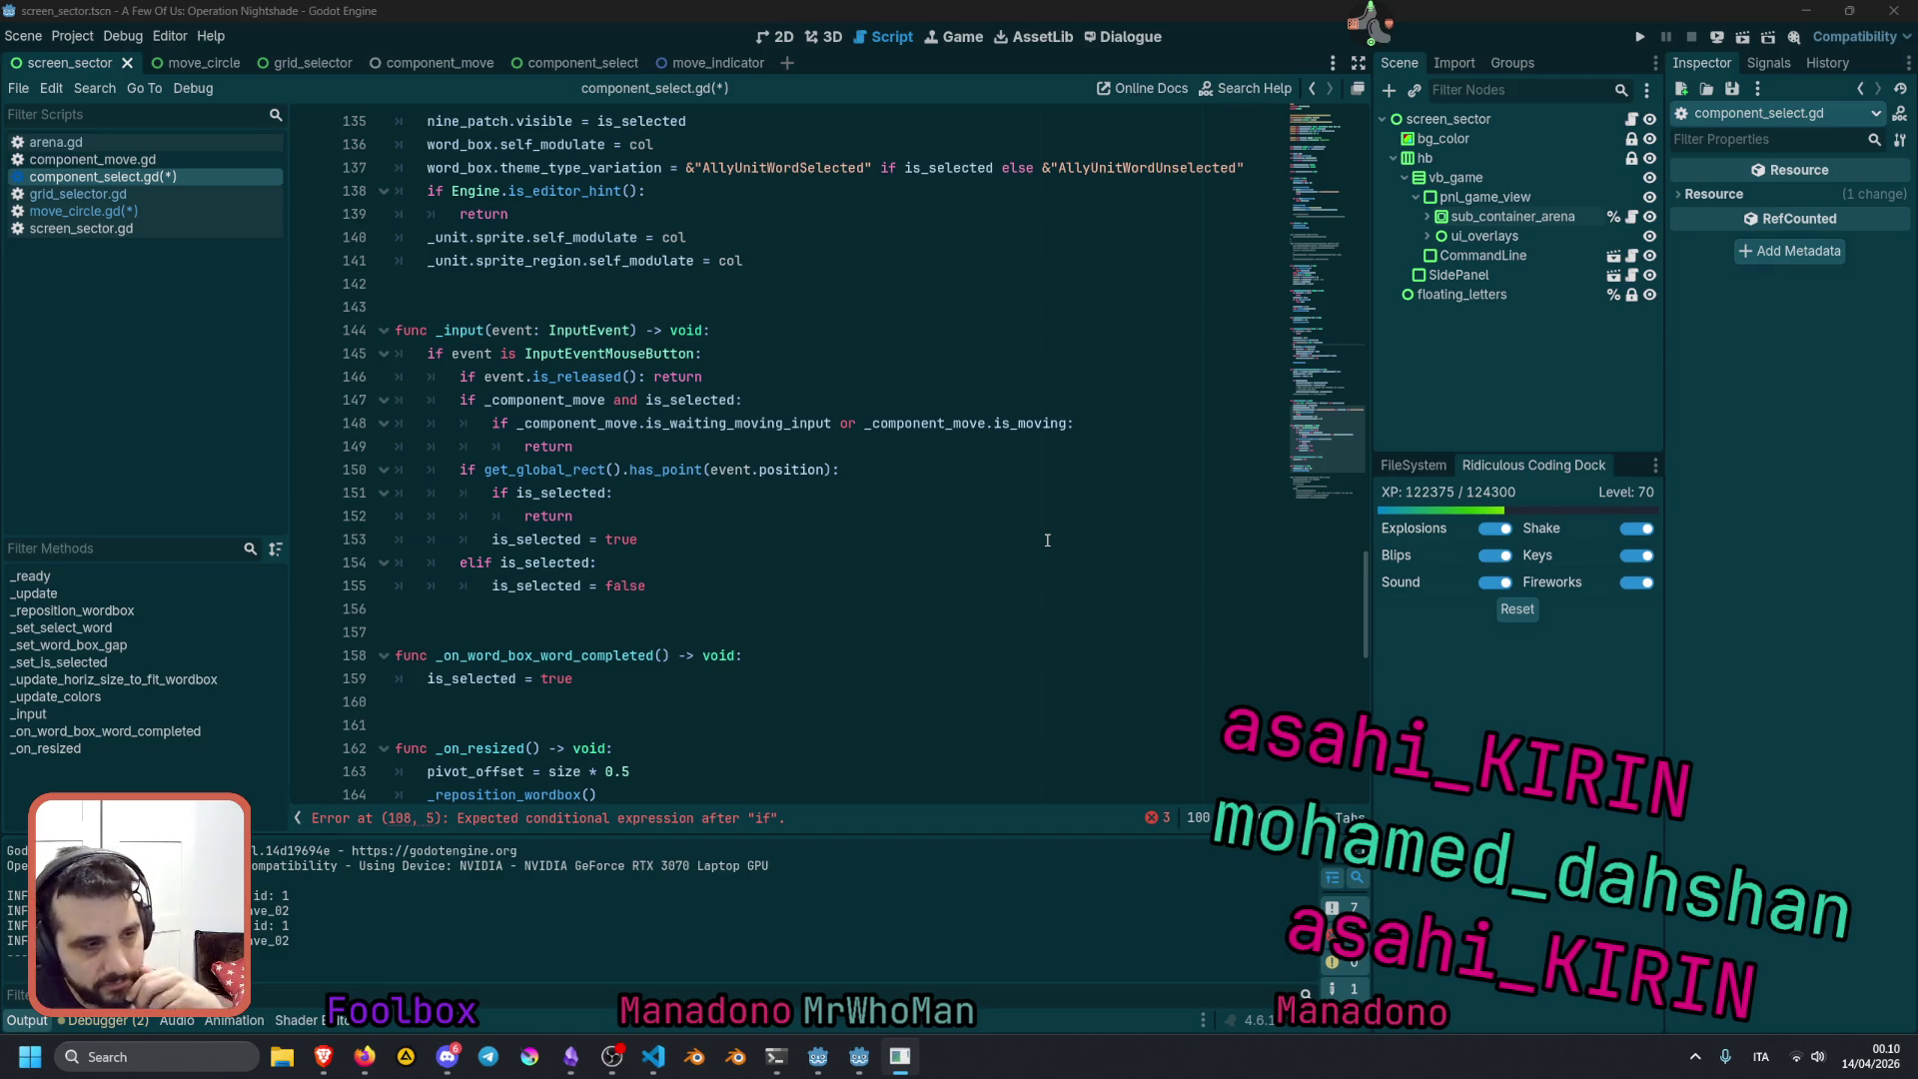
click(1005, 514)
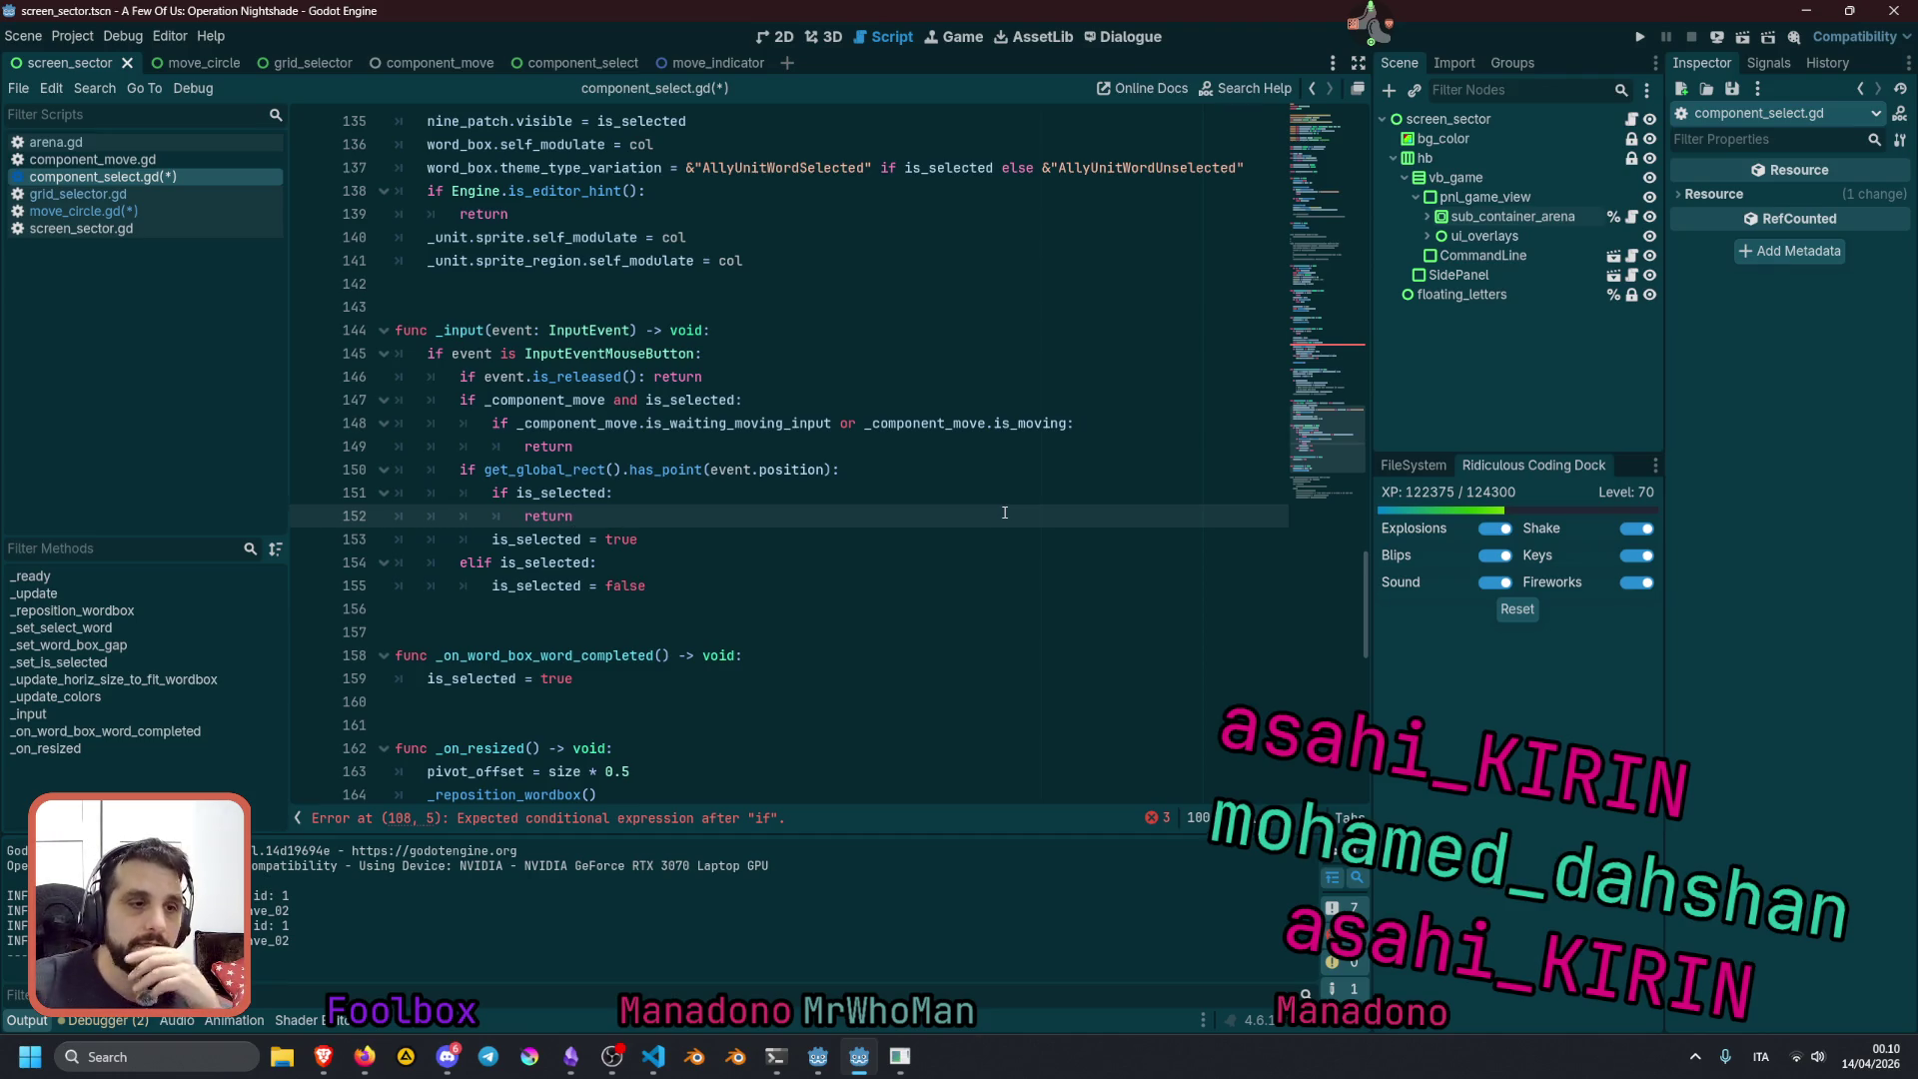
click(904, 358)
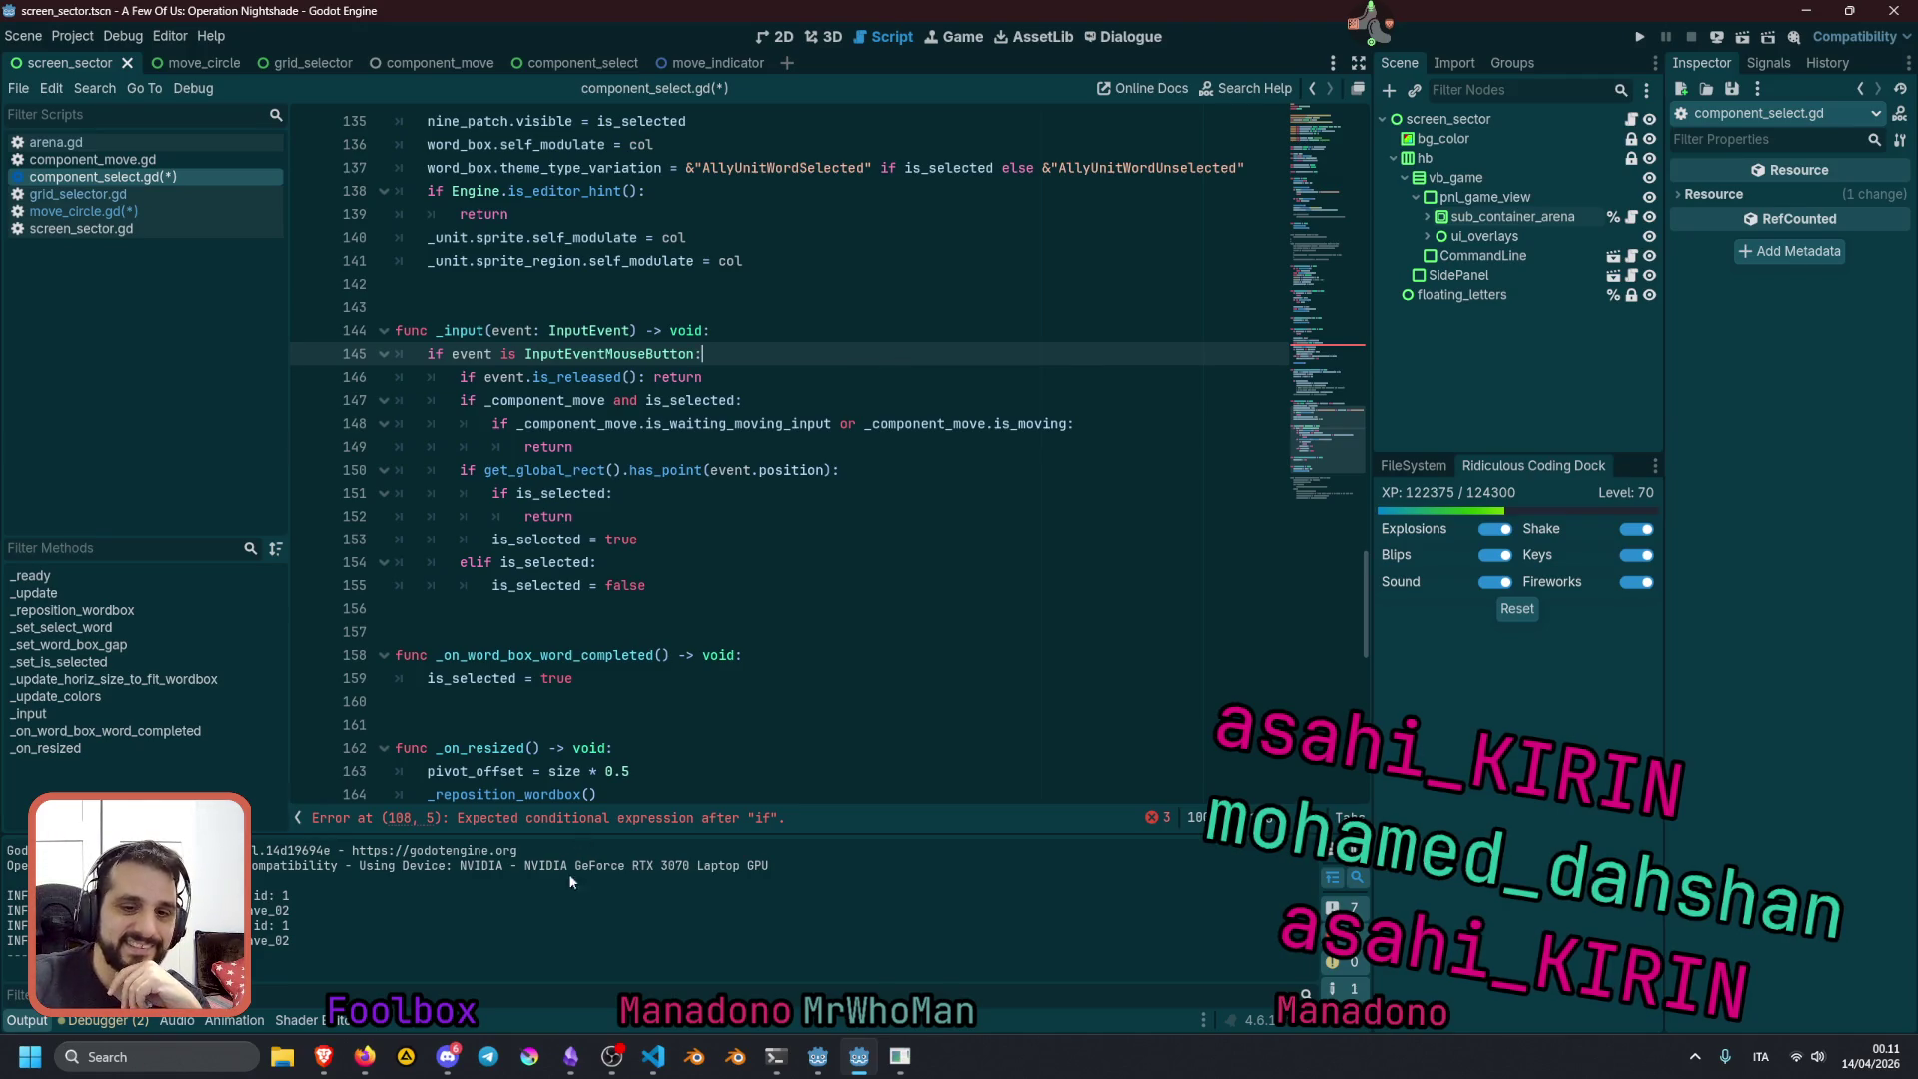
click(627, 819)
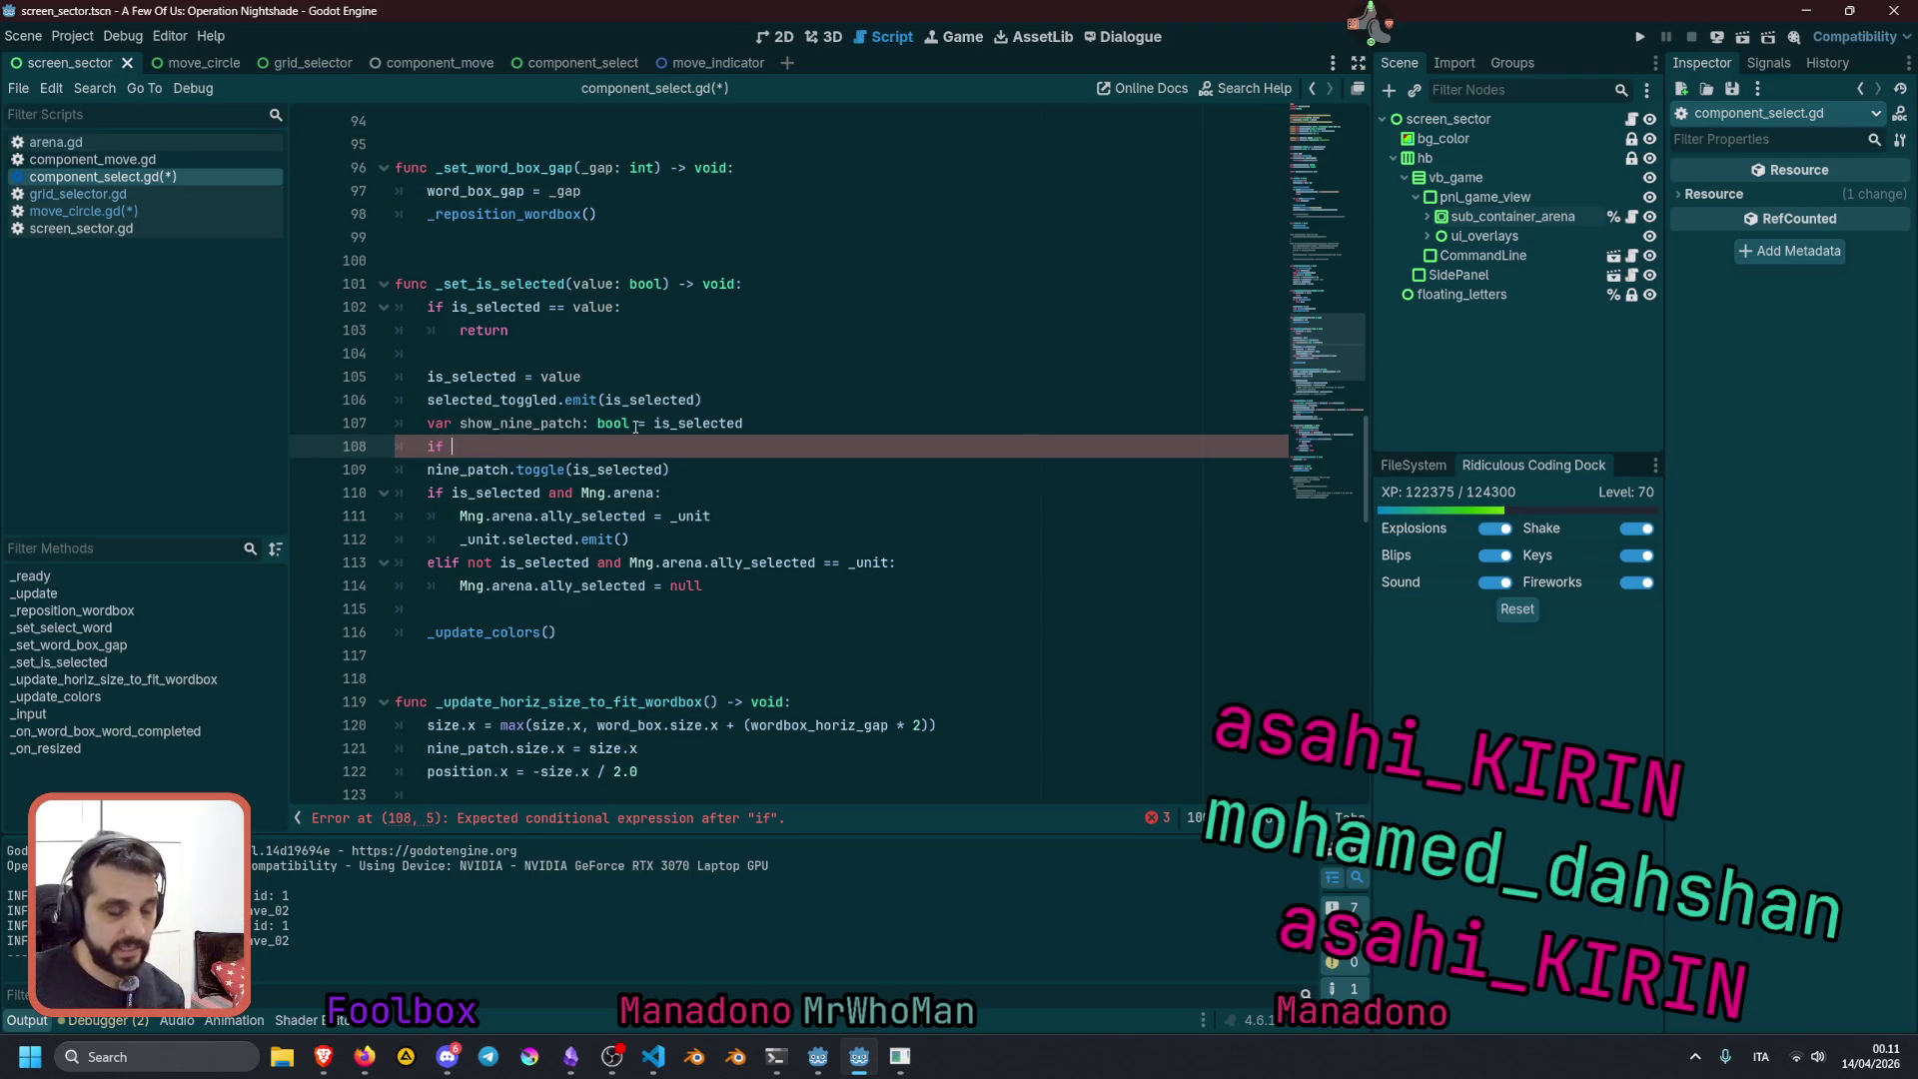
Scroll through the script and select the _on_is_moving_updated handler name
scroll(974, 445, down, 6)
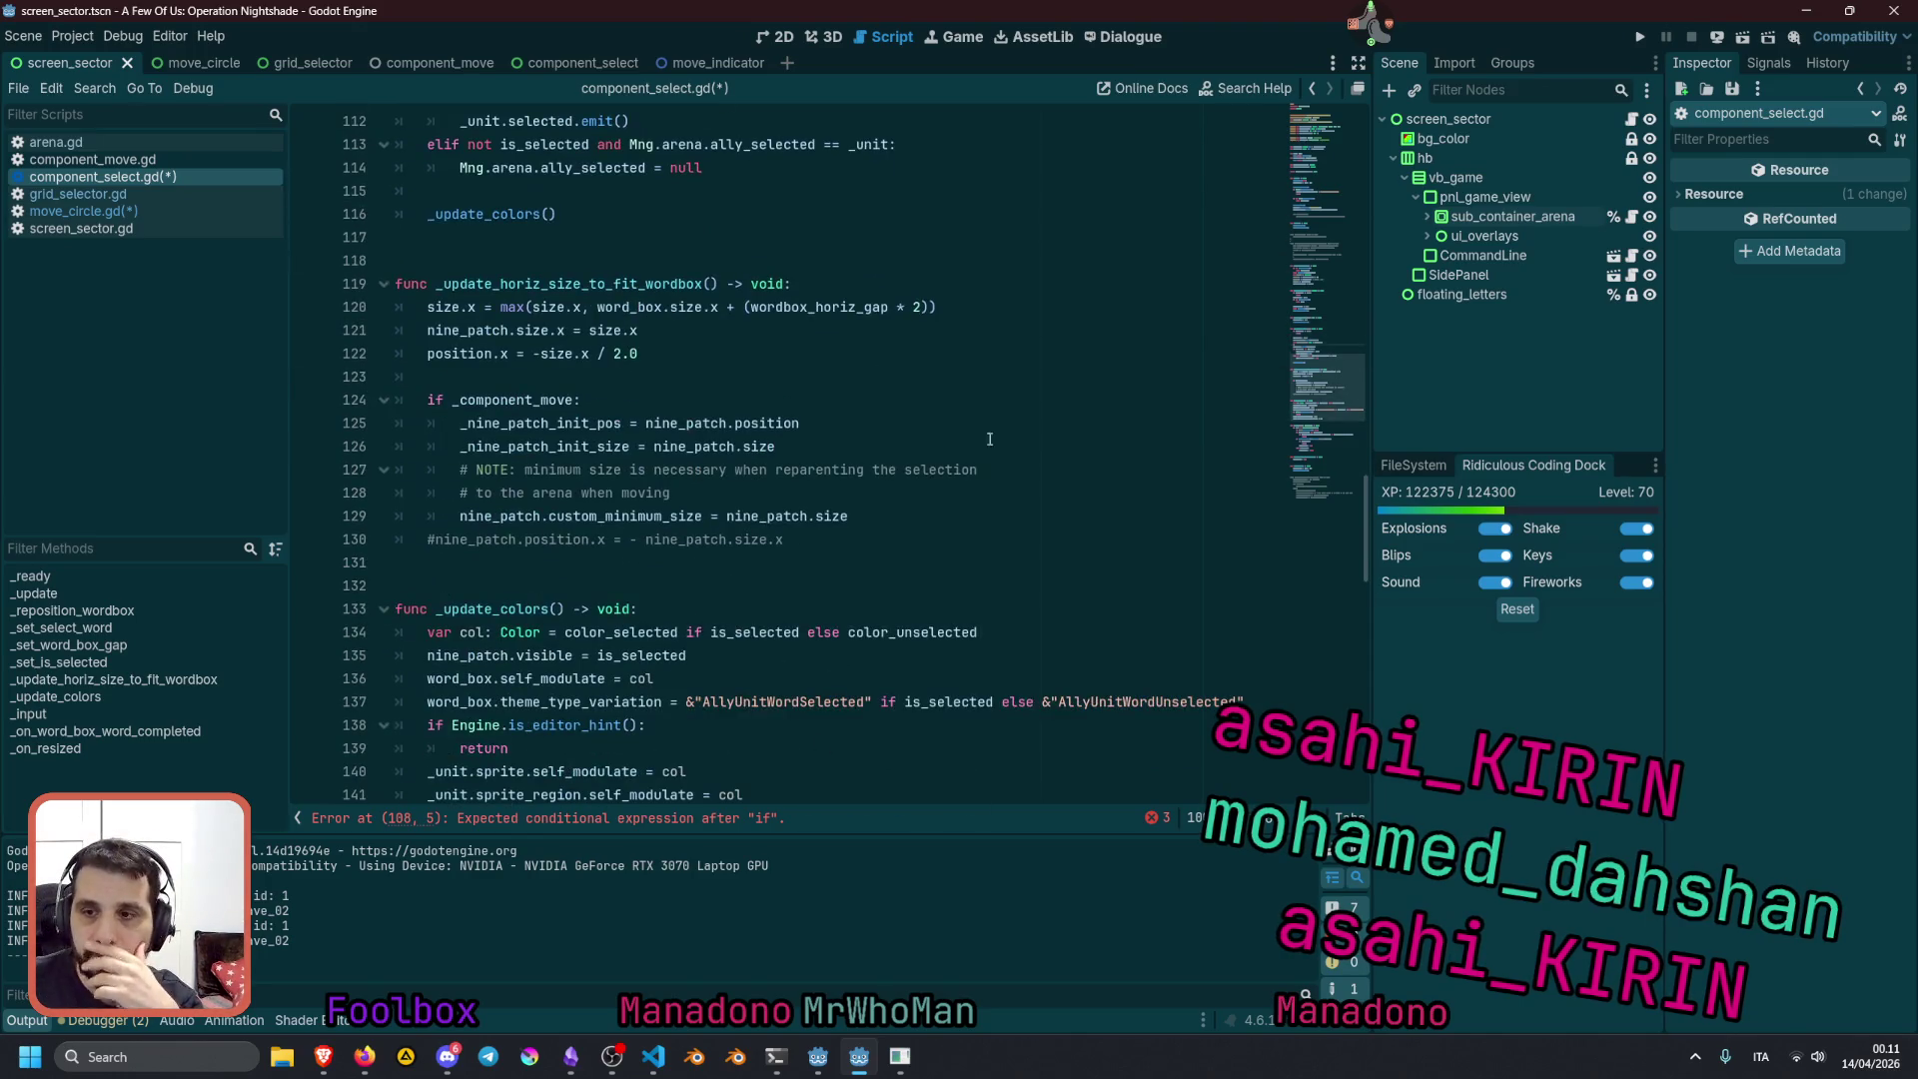
click(1329, 248)
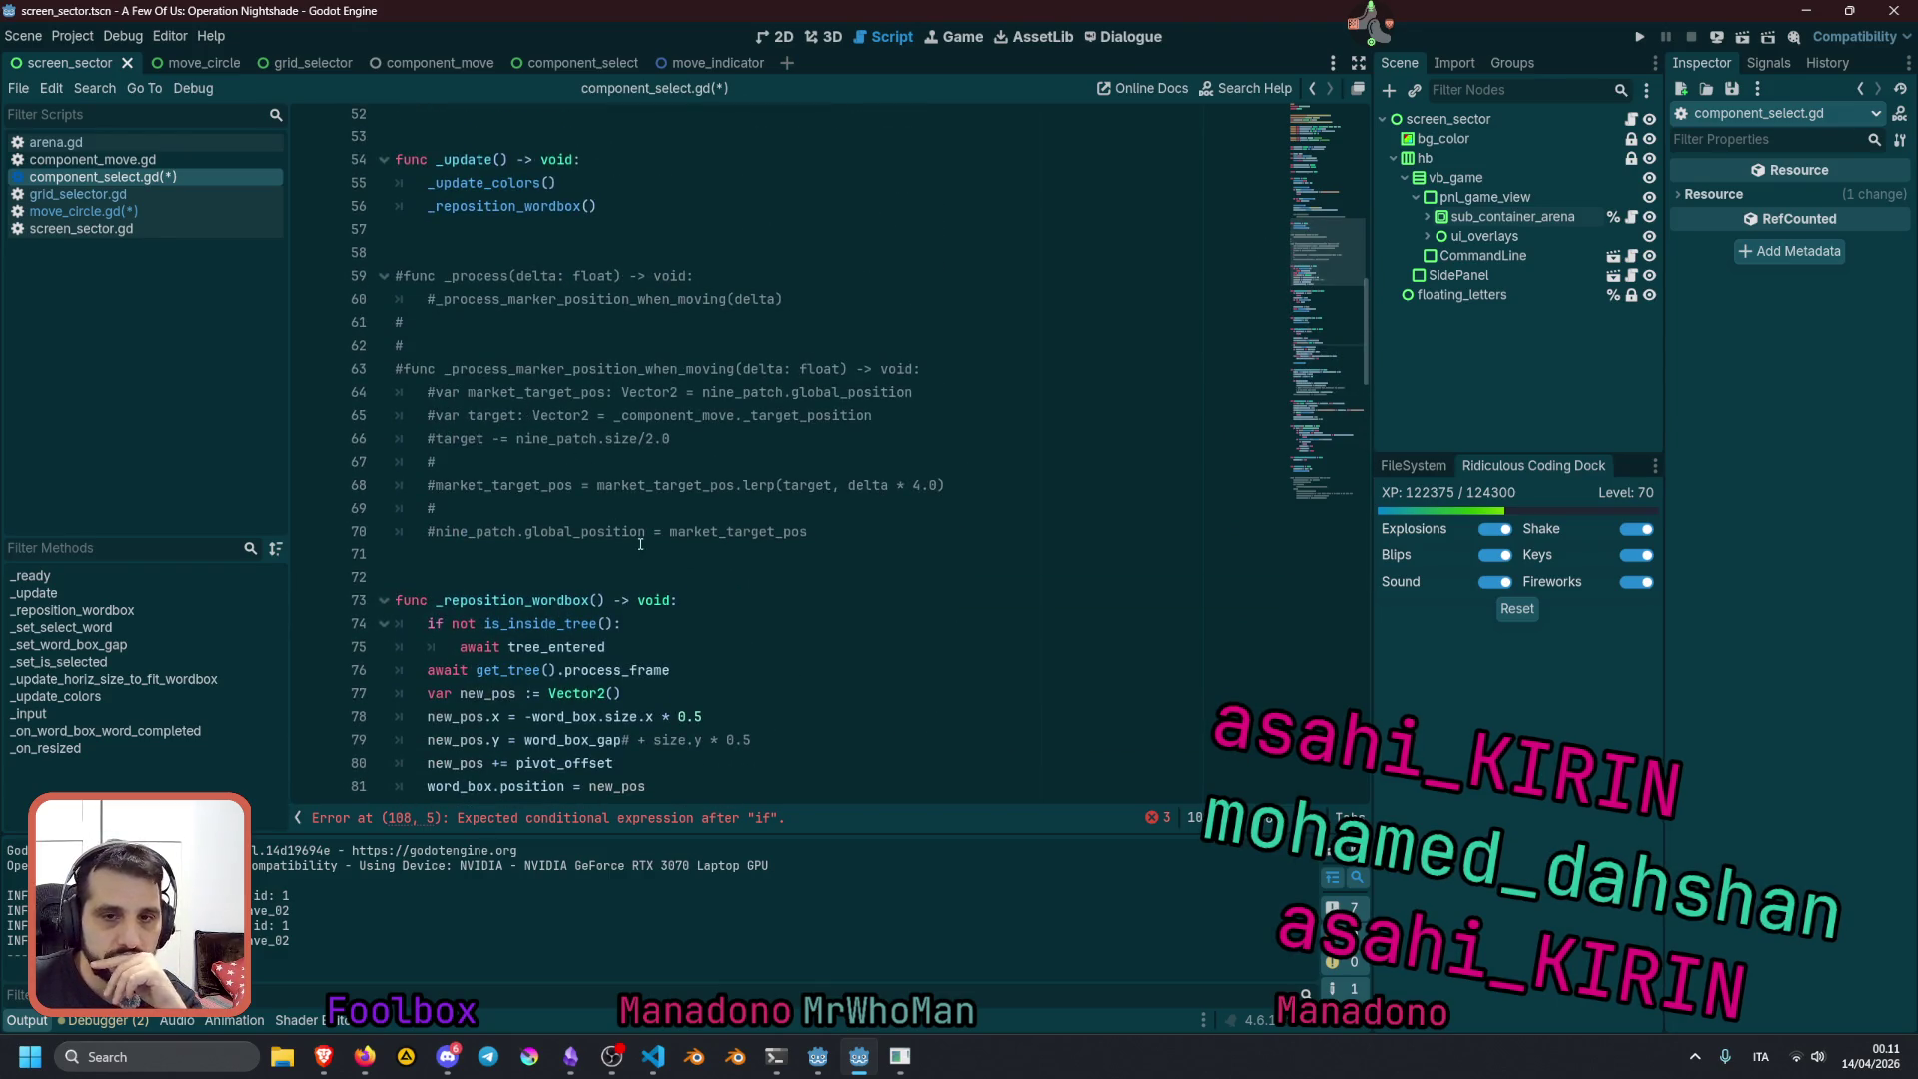
click(1299, 489)
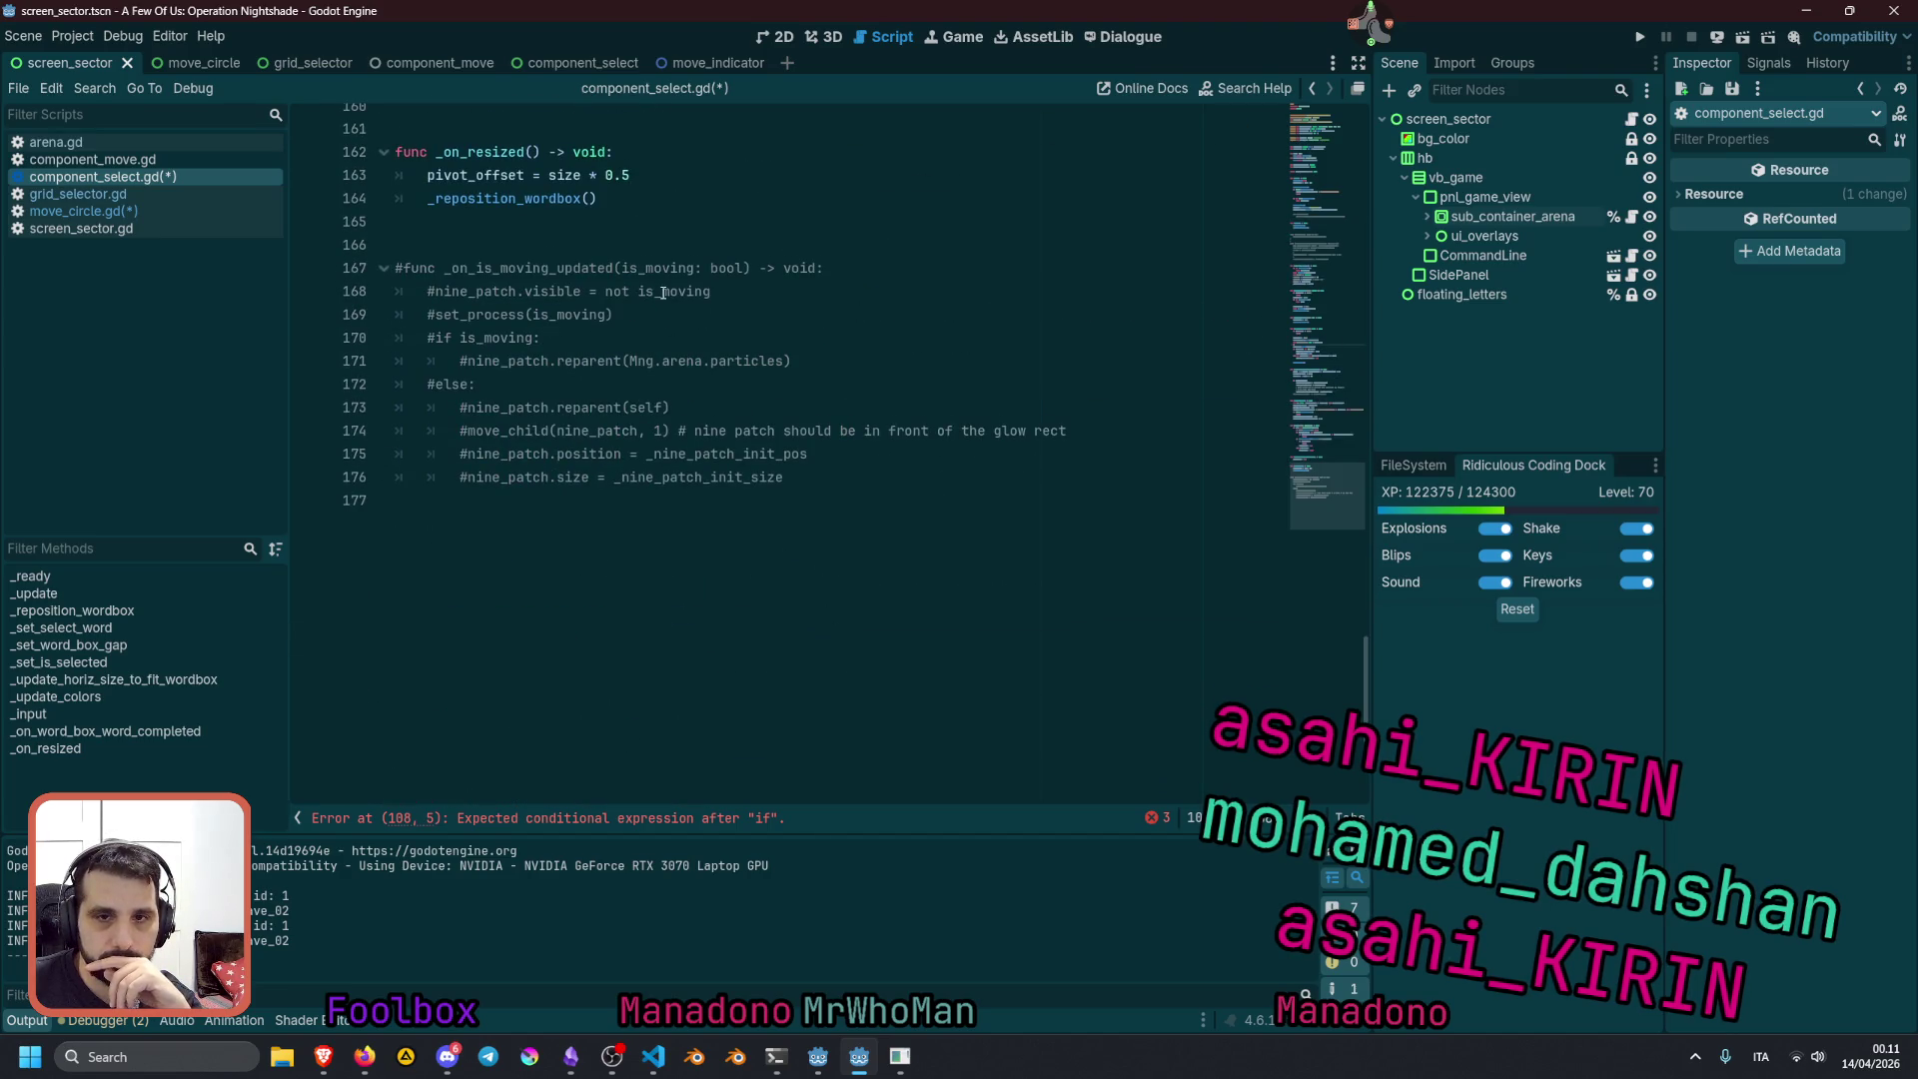
double_click(664, 293)
double_click(639, 267)
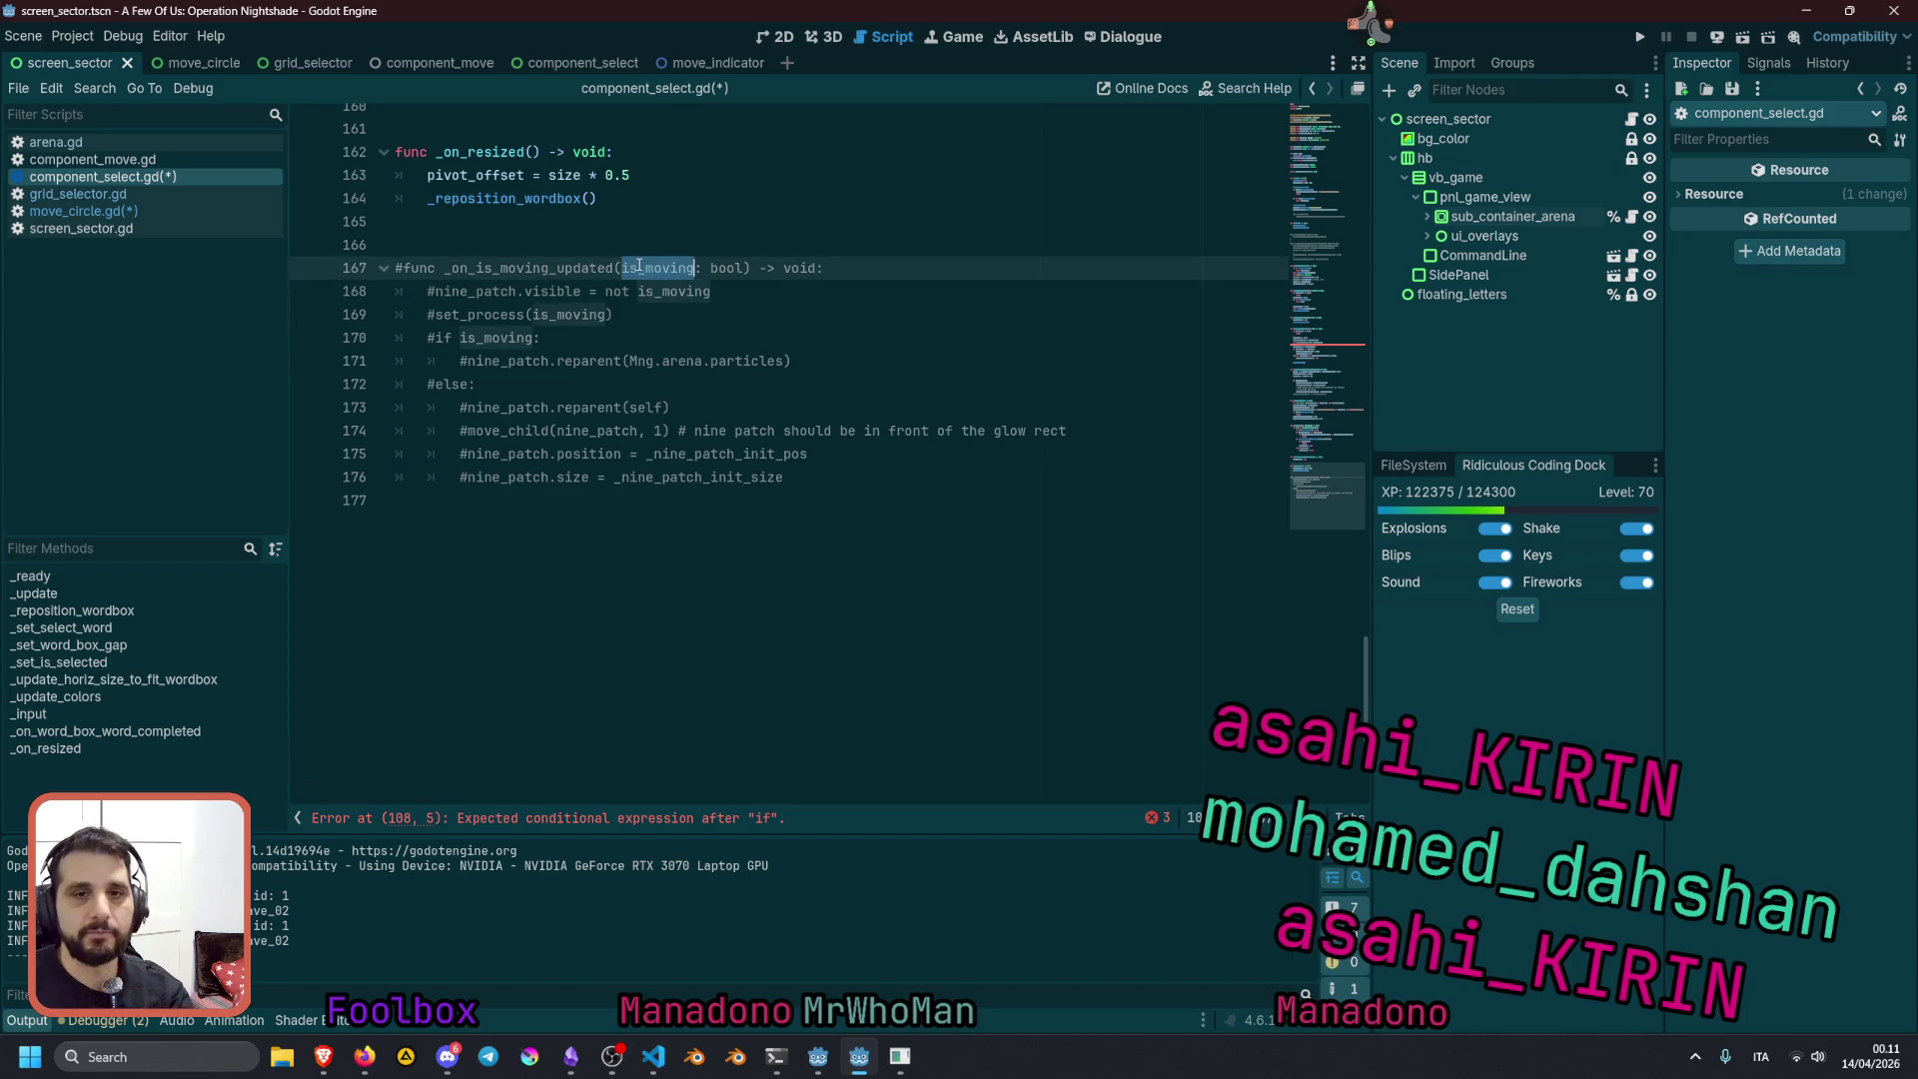
double_click(521, 269)
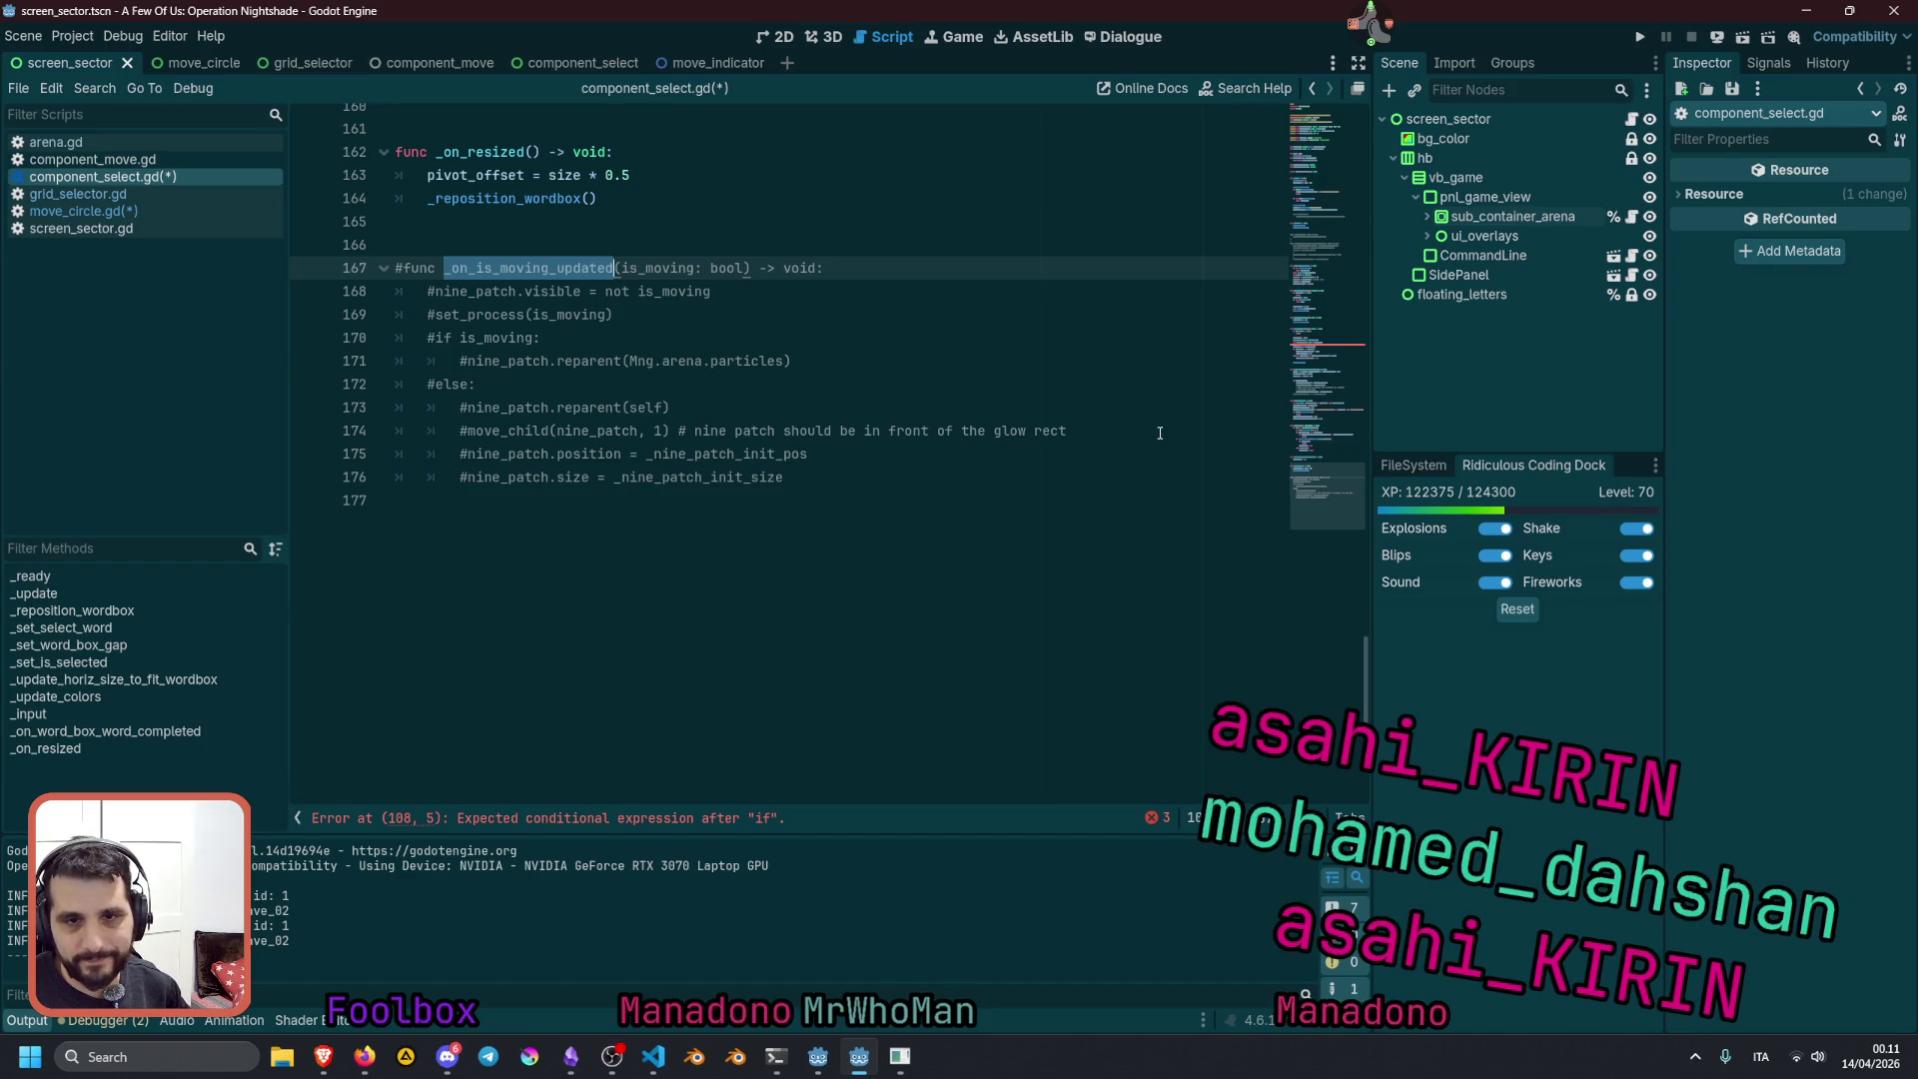
Search for _on_is_moving_updated and select the commented '#if _component_move:' line 50
key(ctrl+f)
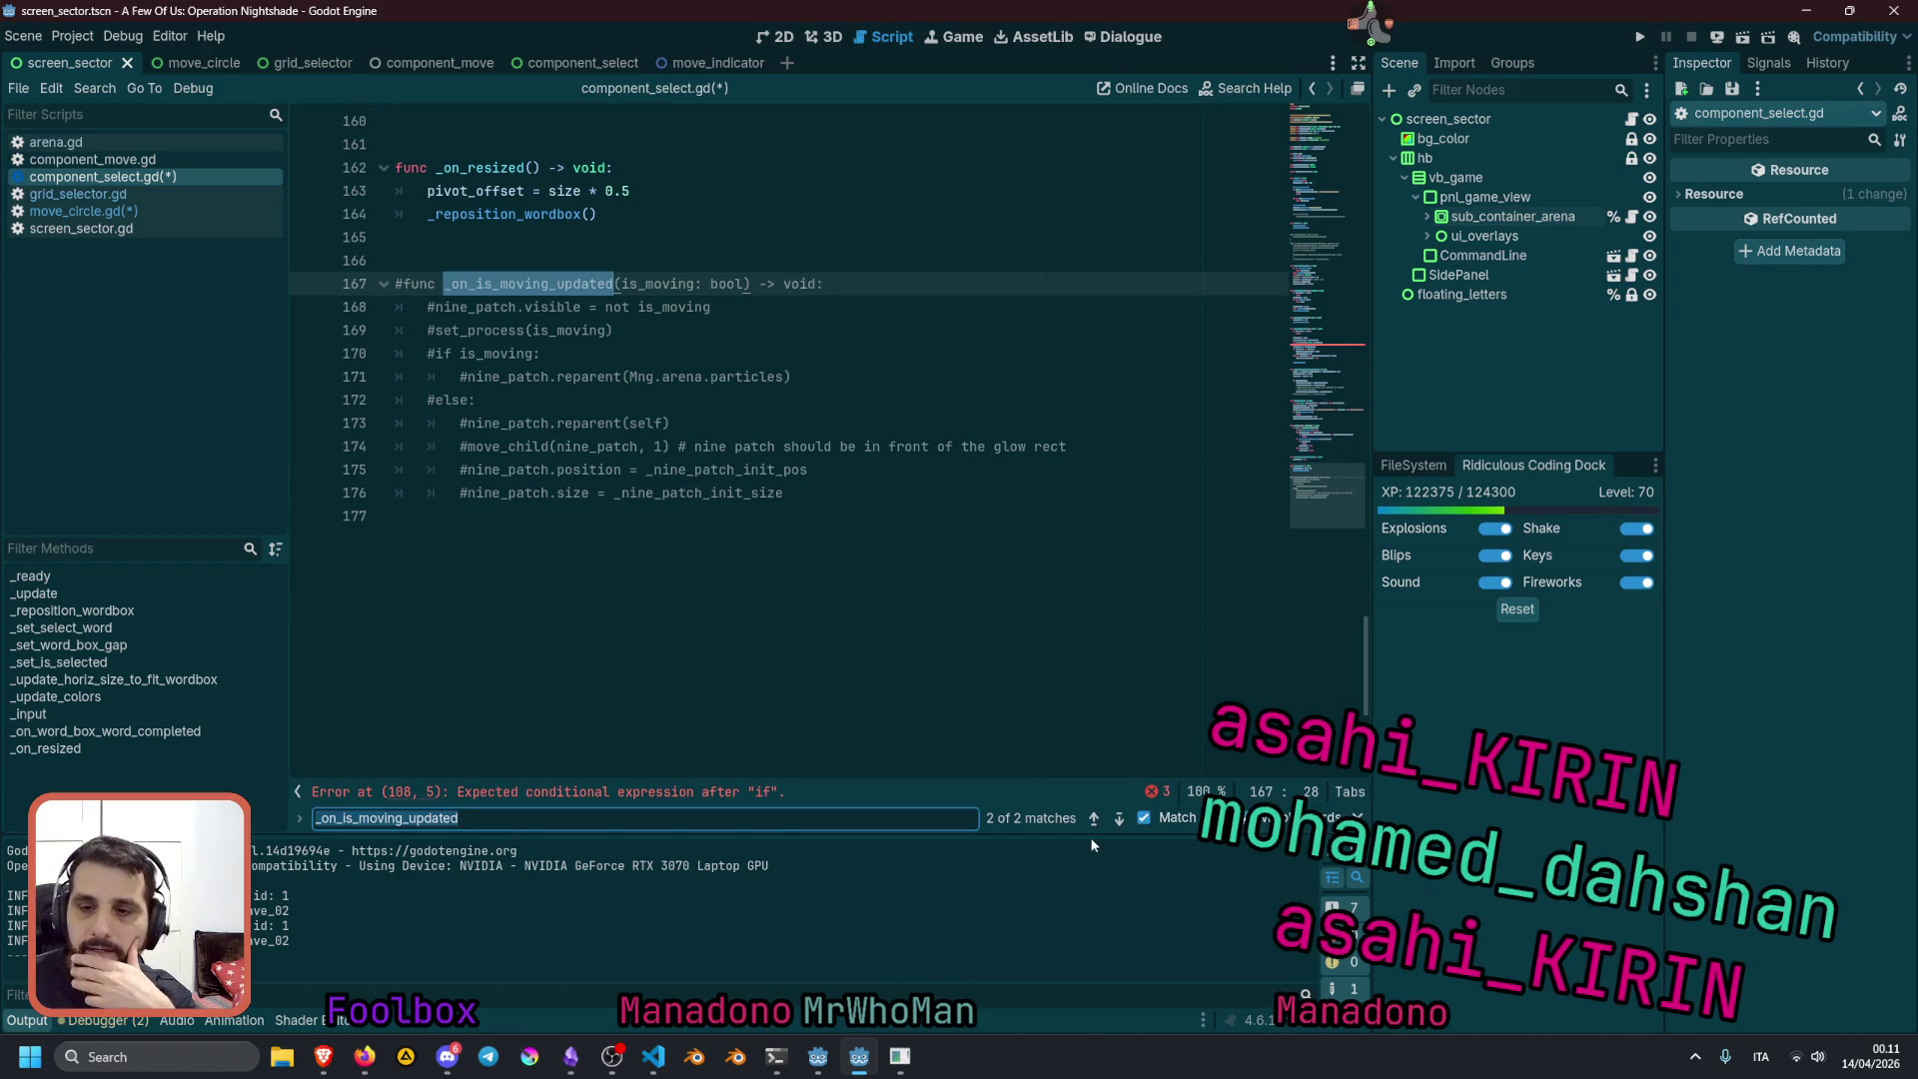
click(1095, 820)
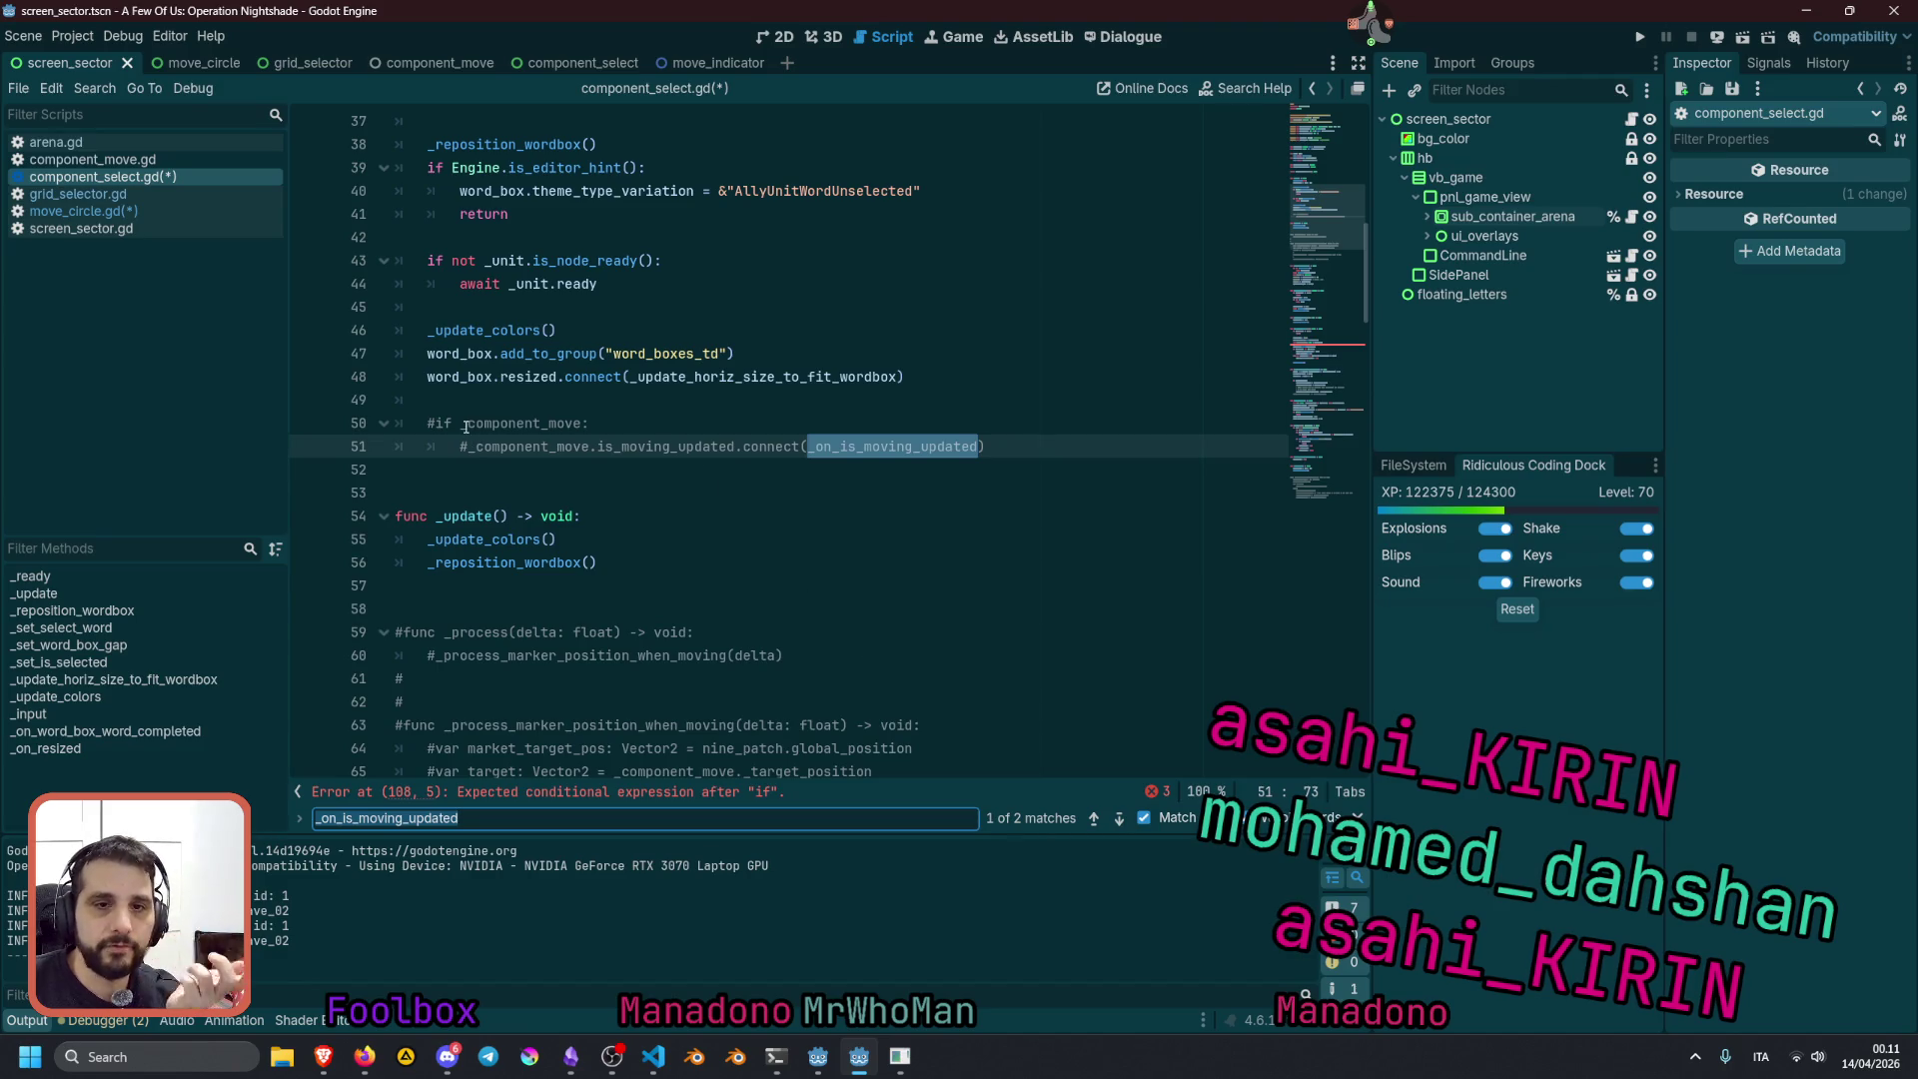
double_click(499, 422)
scroll(540, 480, up, 8)
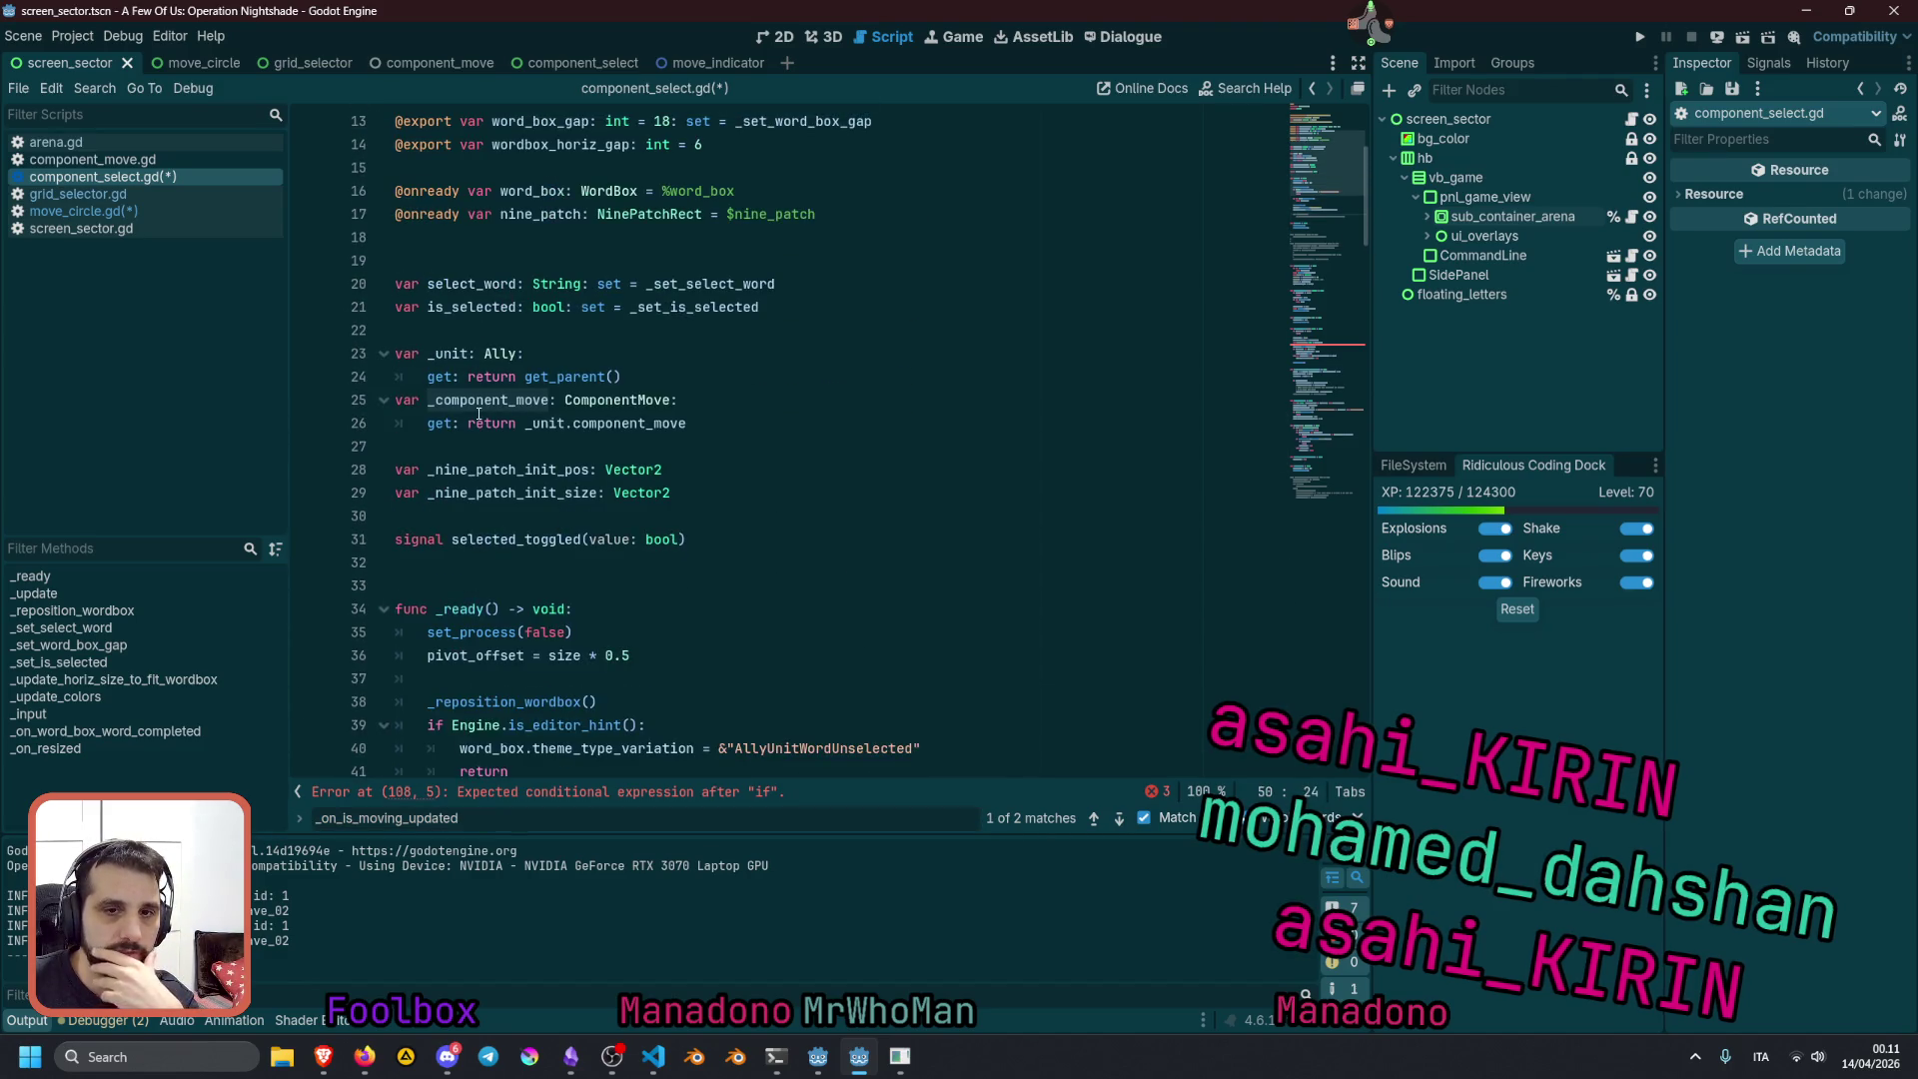
scroll(843, 579, down, 7)
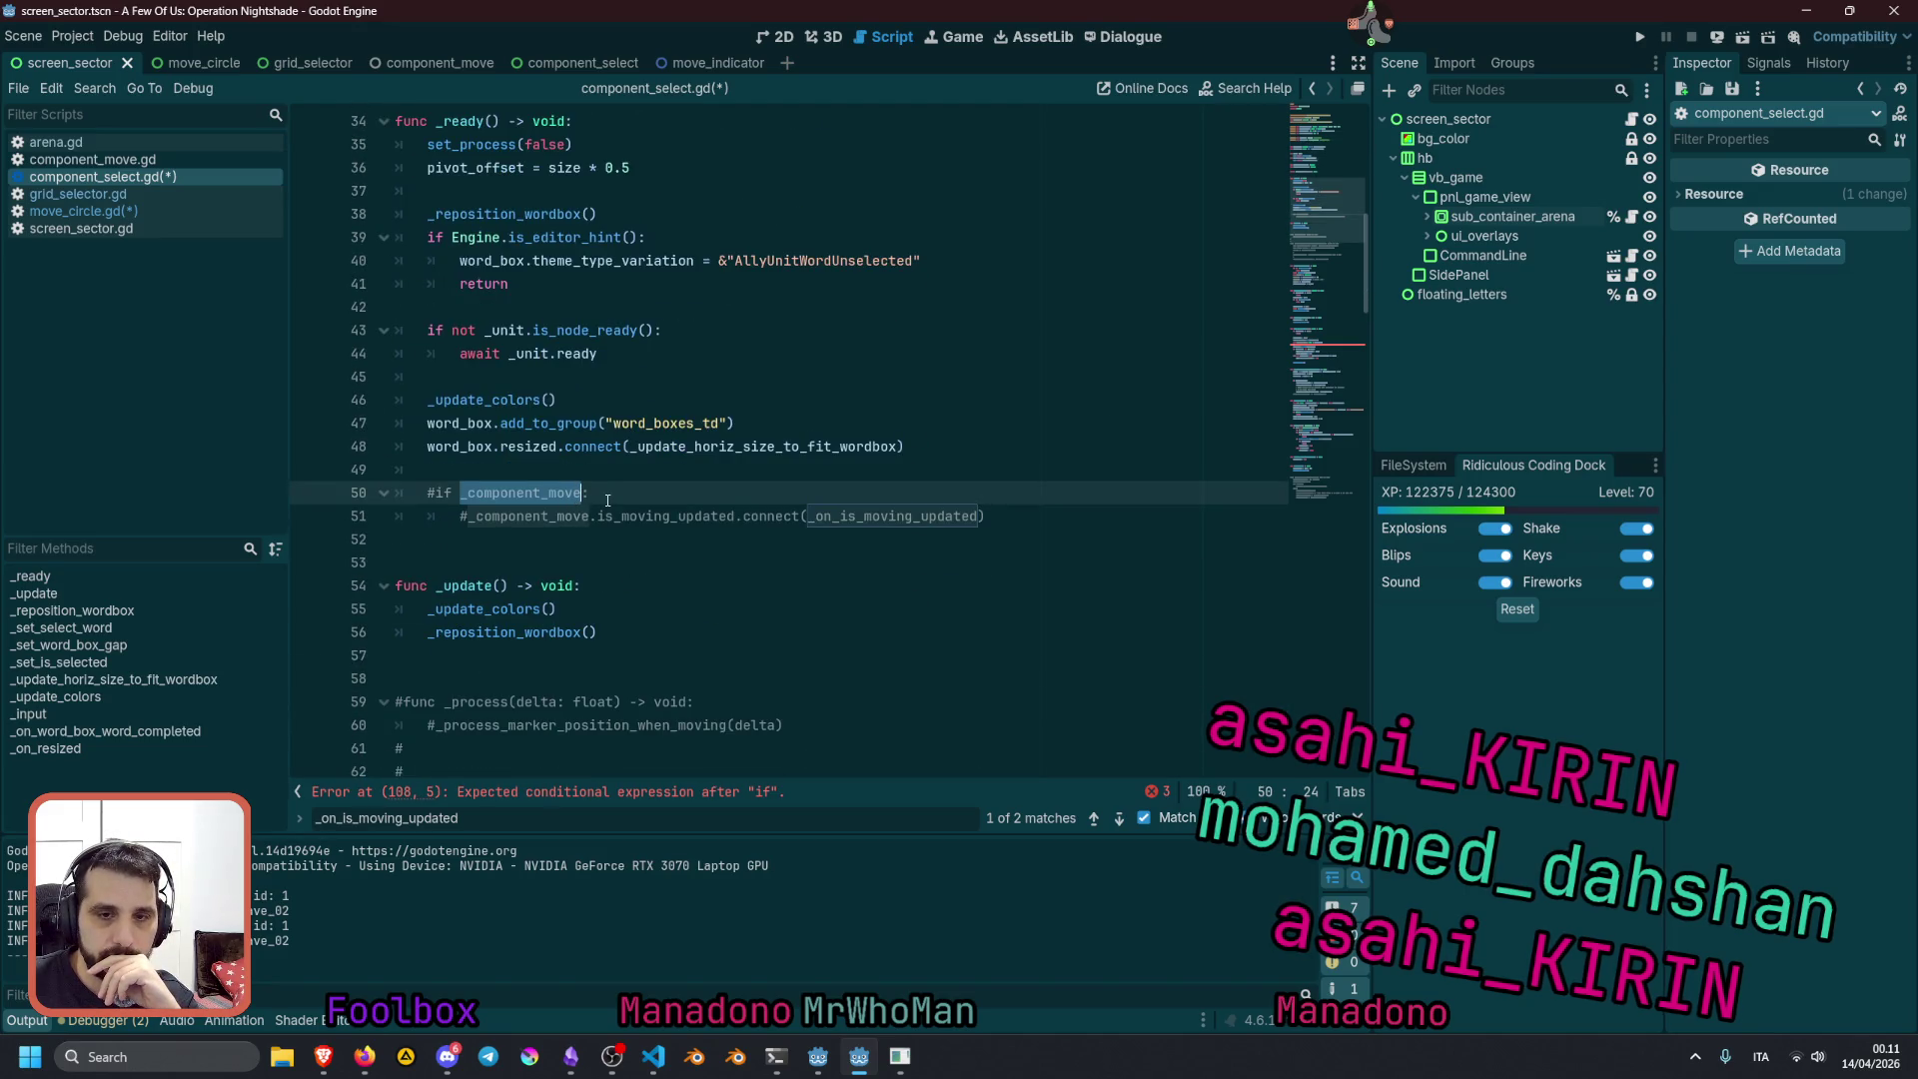
click(629, 499)
key(shift+Home)
key(ctrl+c)
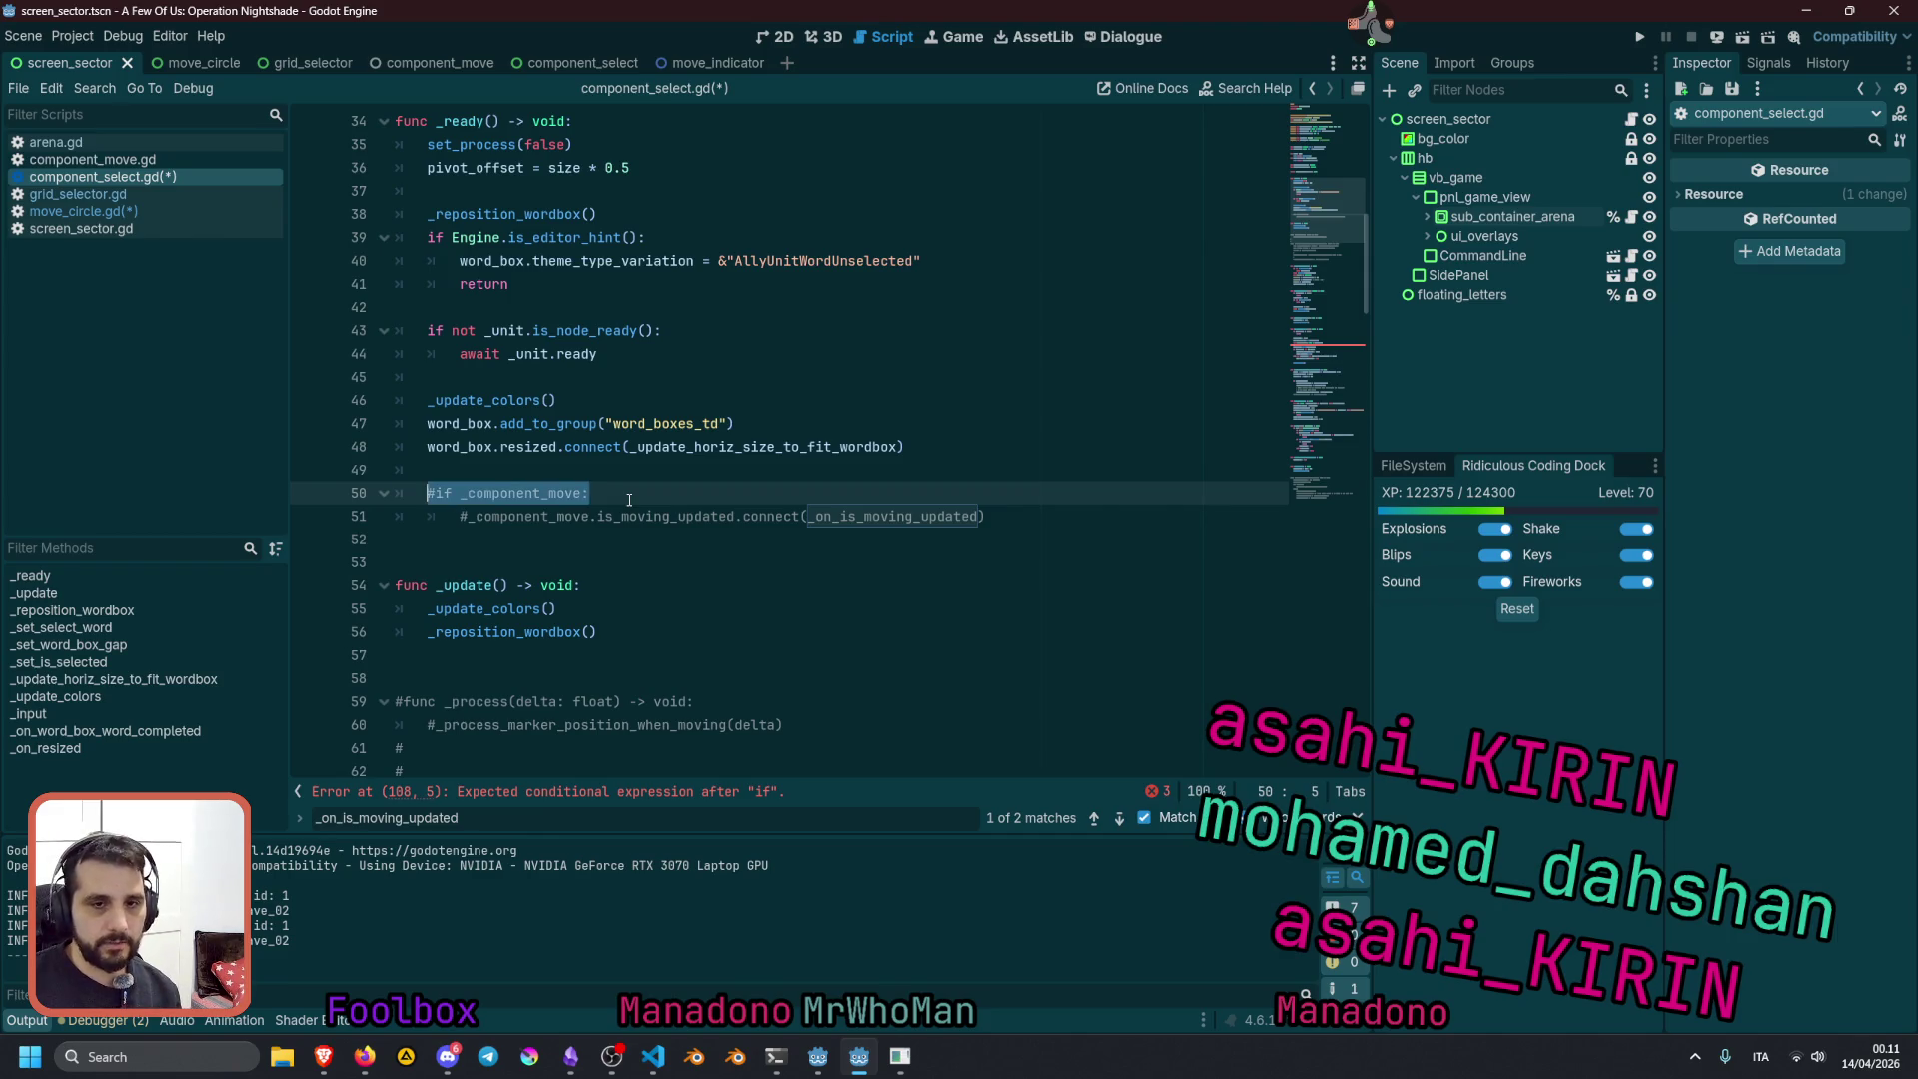
click(621, 515)
scroll(679, 499, down, 15)
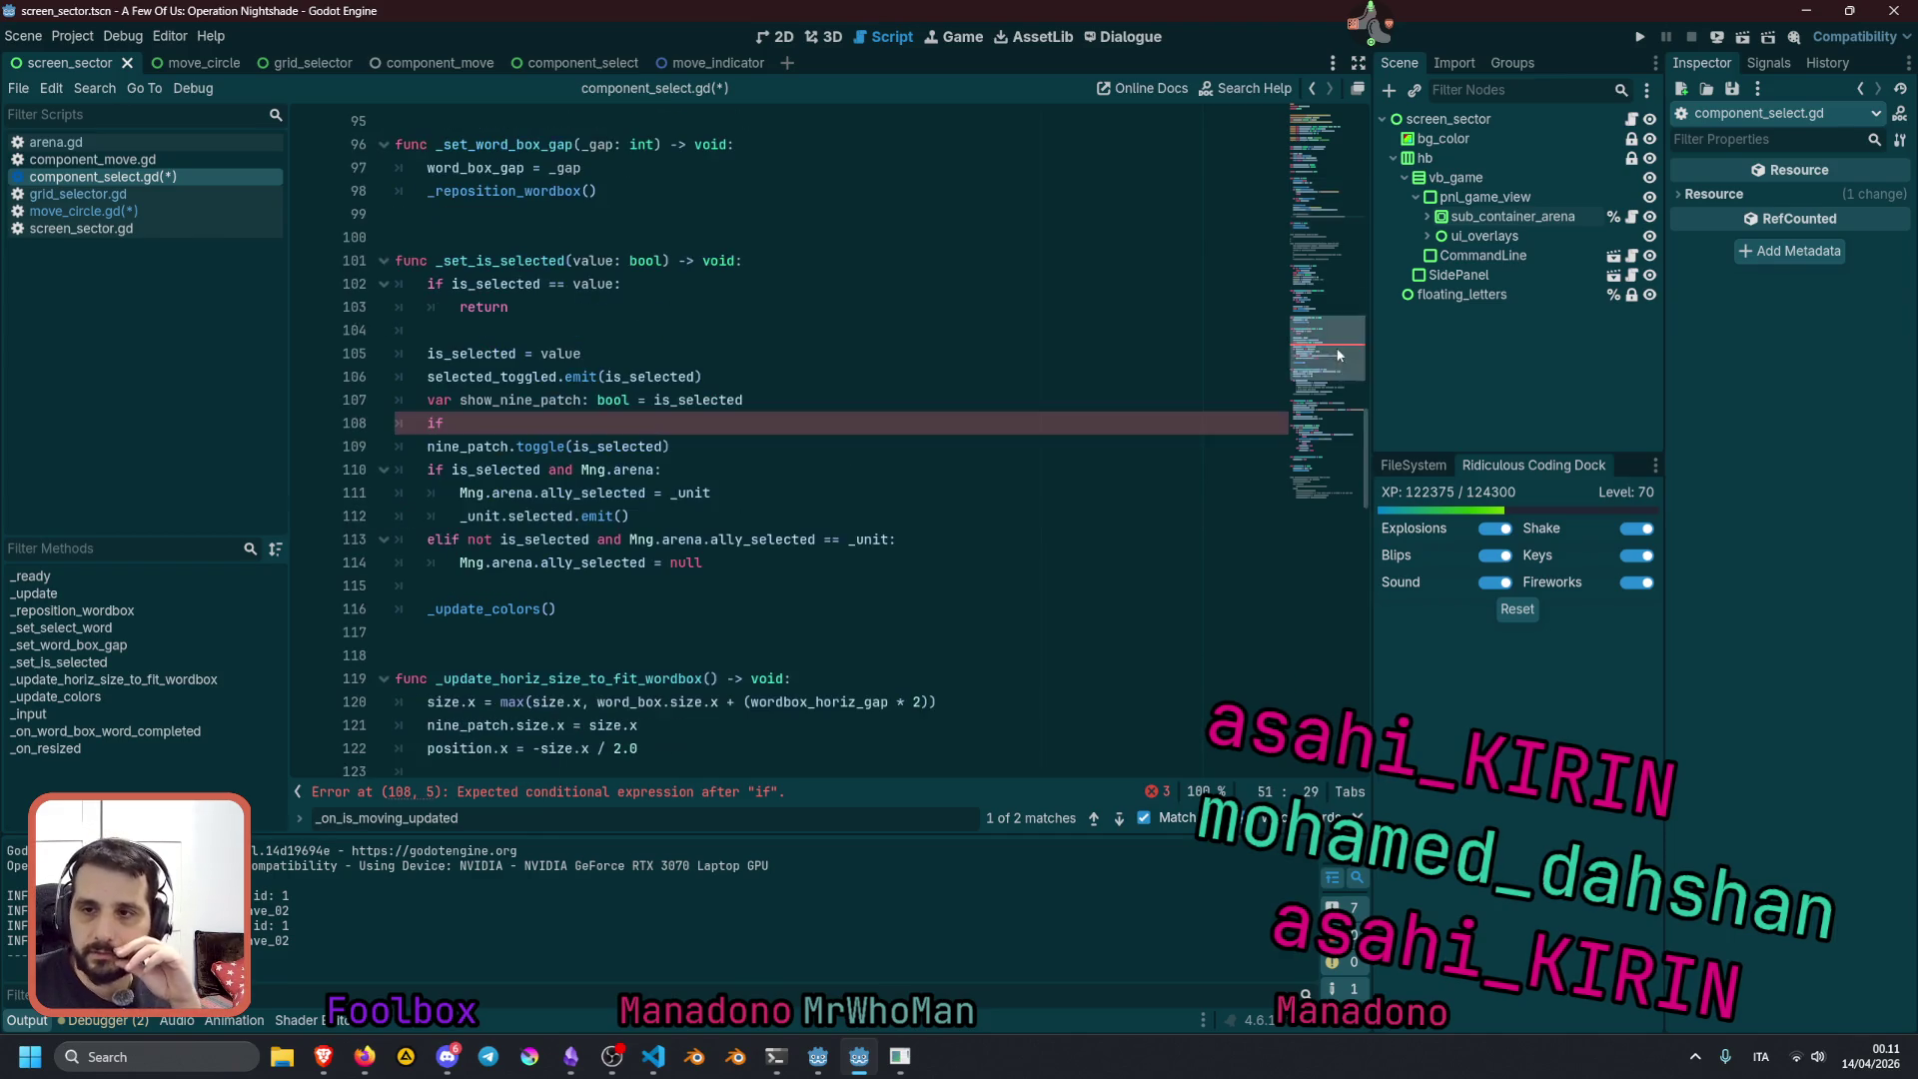
Complete line 108 as 'if _component_move and _component_move.is_moving:'
click(509, 435)
key(ctrl+v)
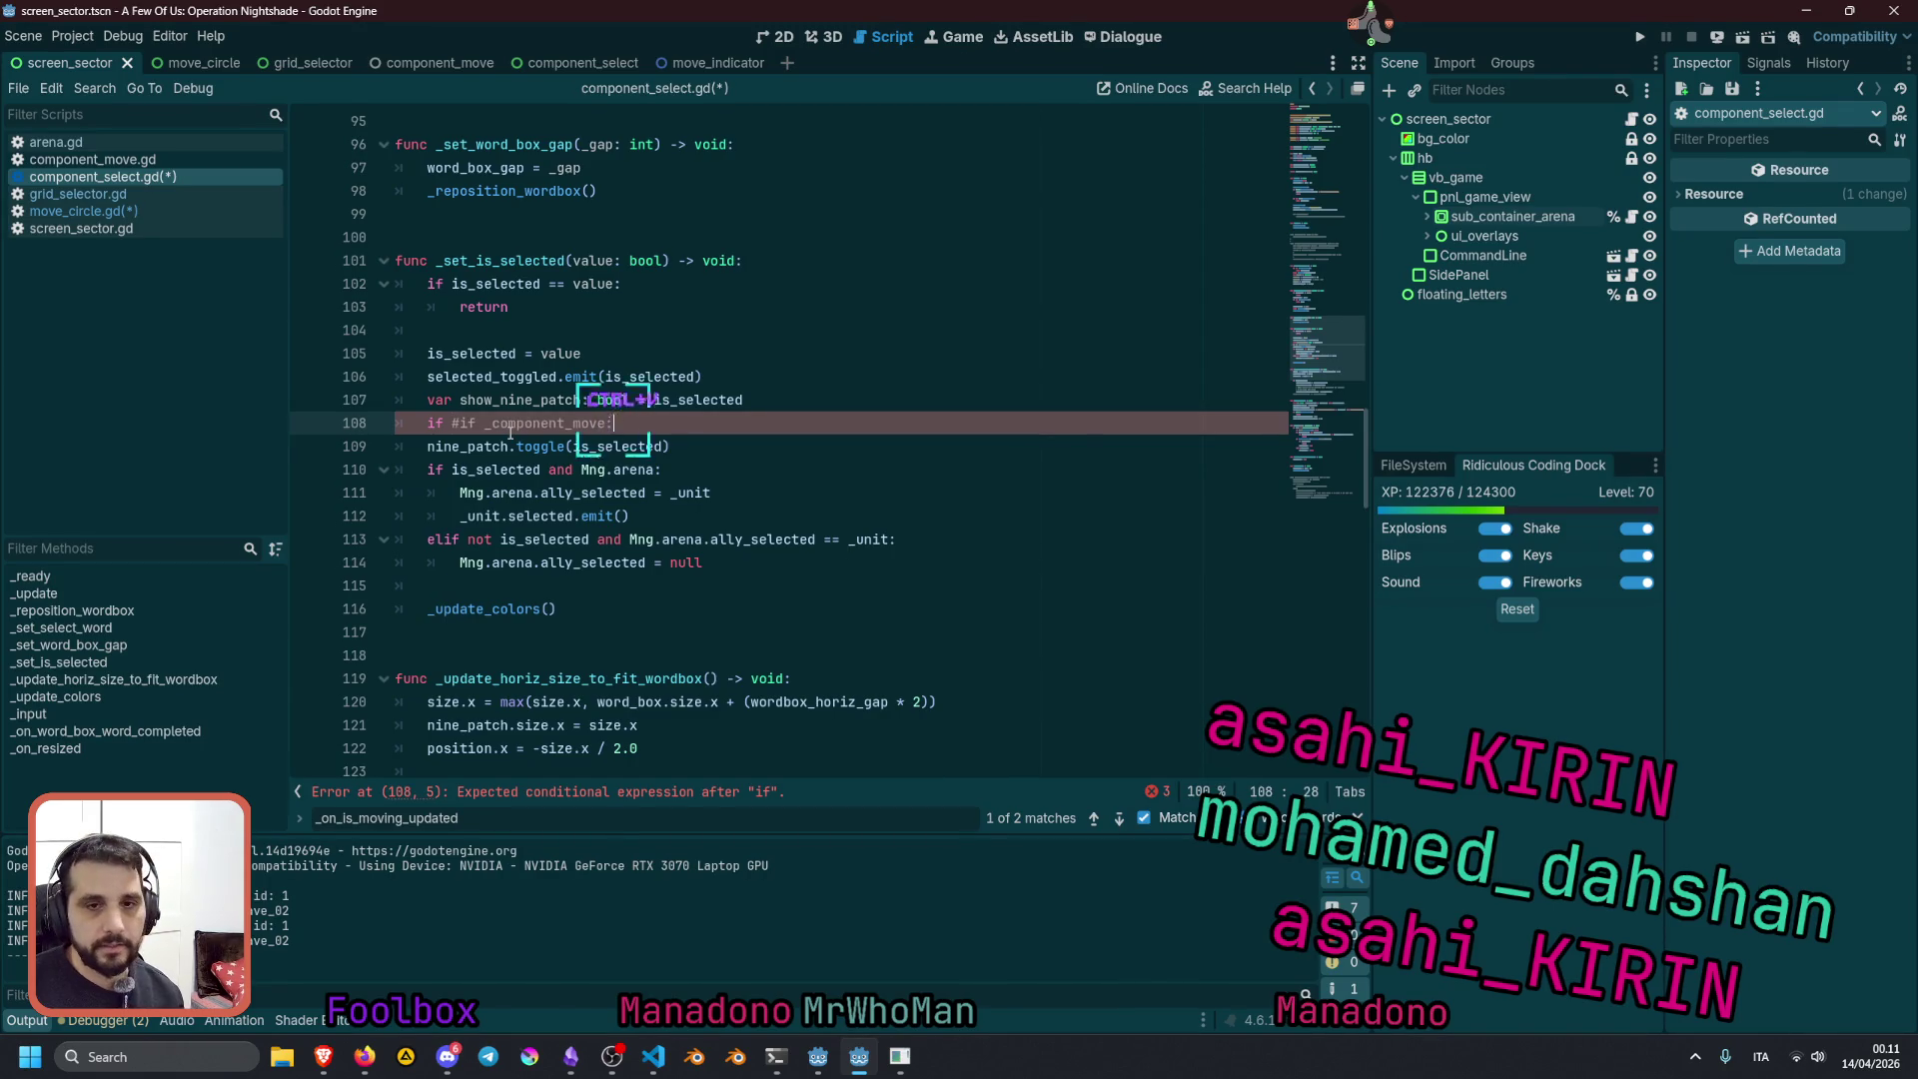
key(shift+ctrl+Right)
key(Delete)
key(ctrl+Right)
text(and _com)
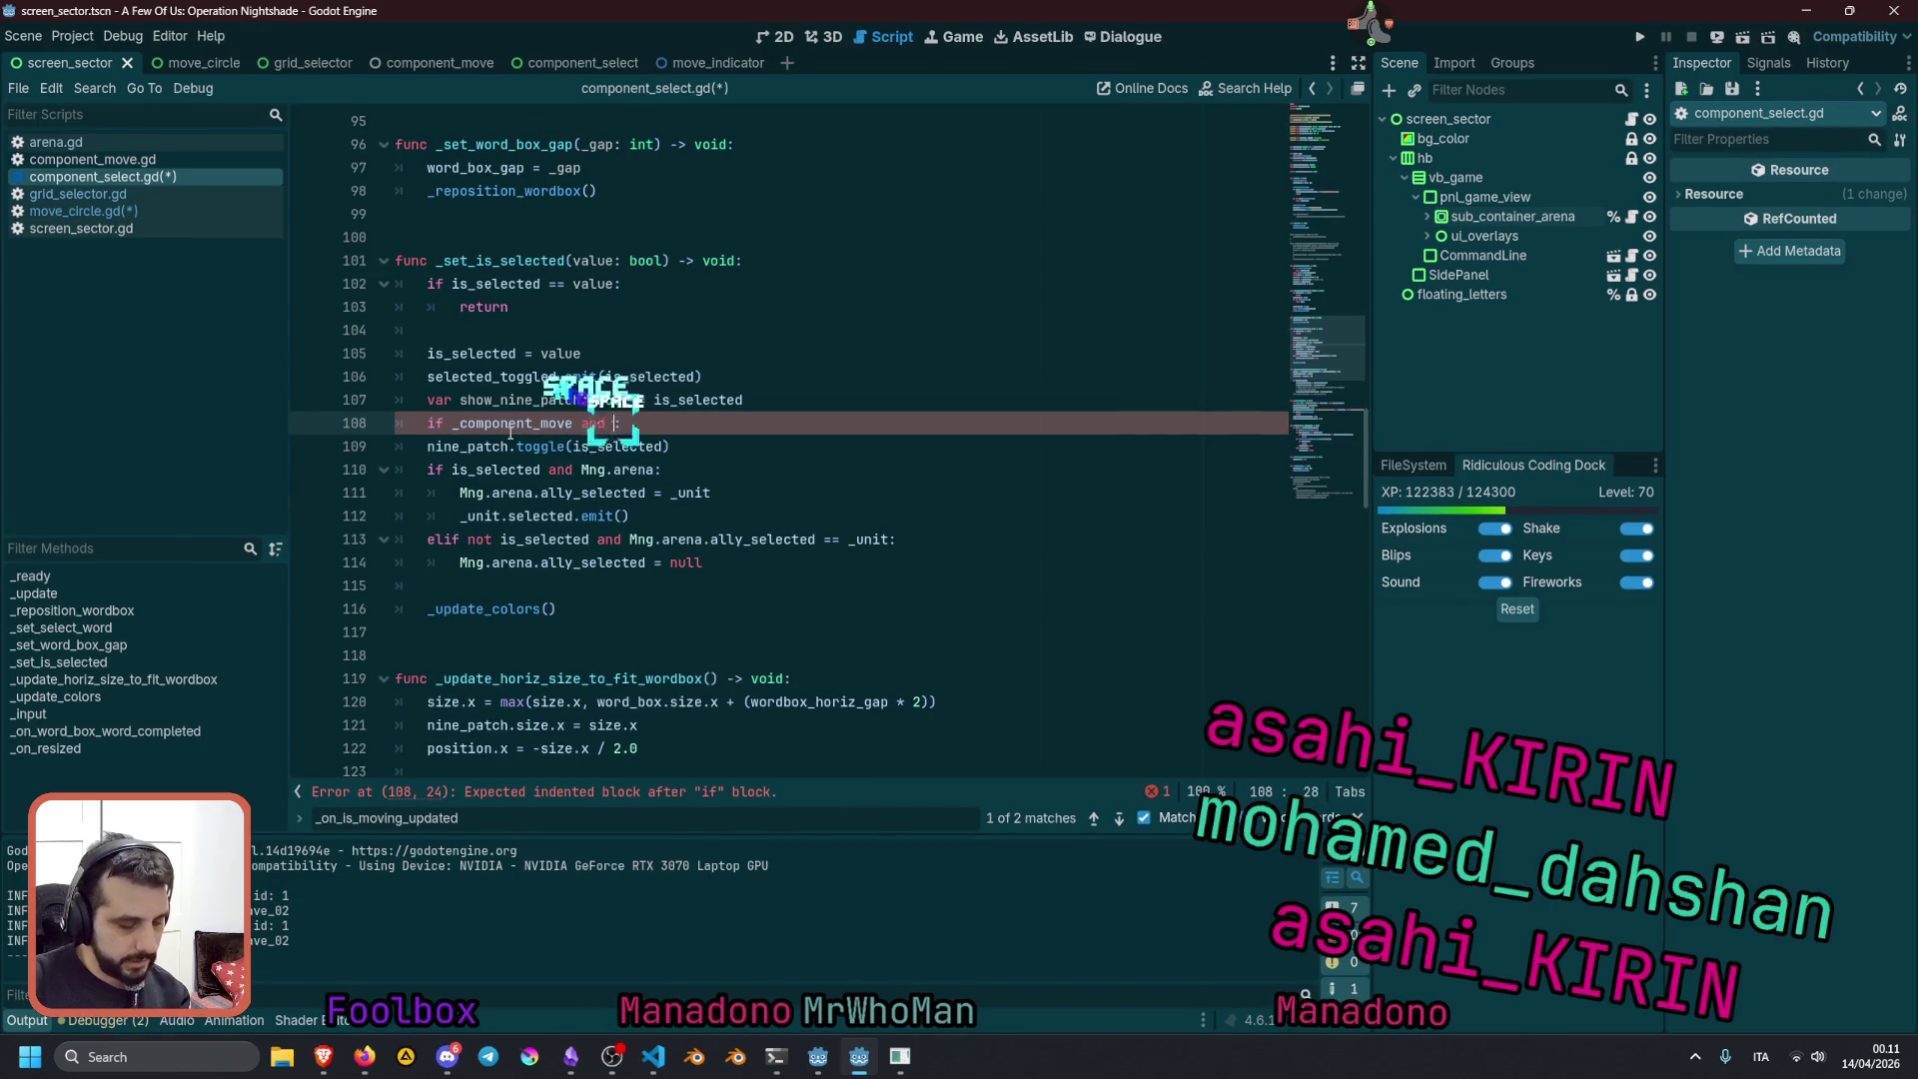
text(ponent_move)
key(Return)
text(.is_m)
key(Return)
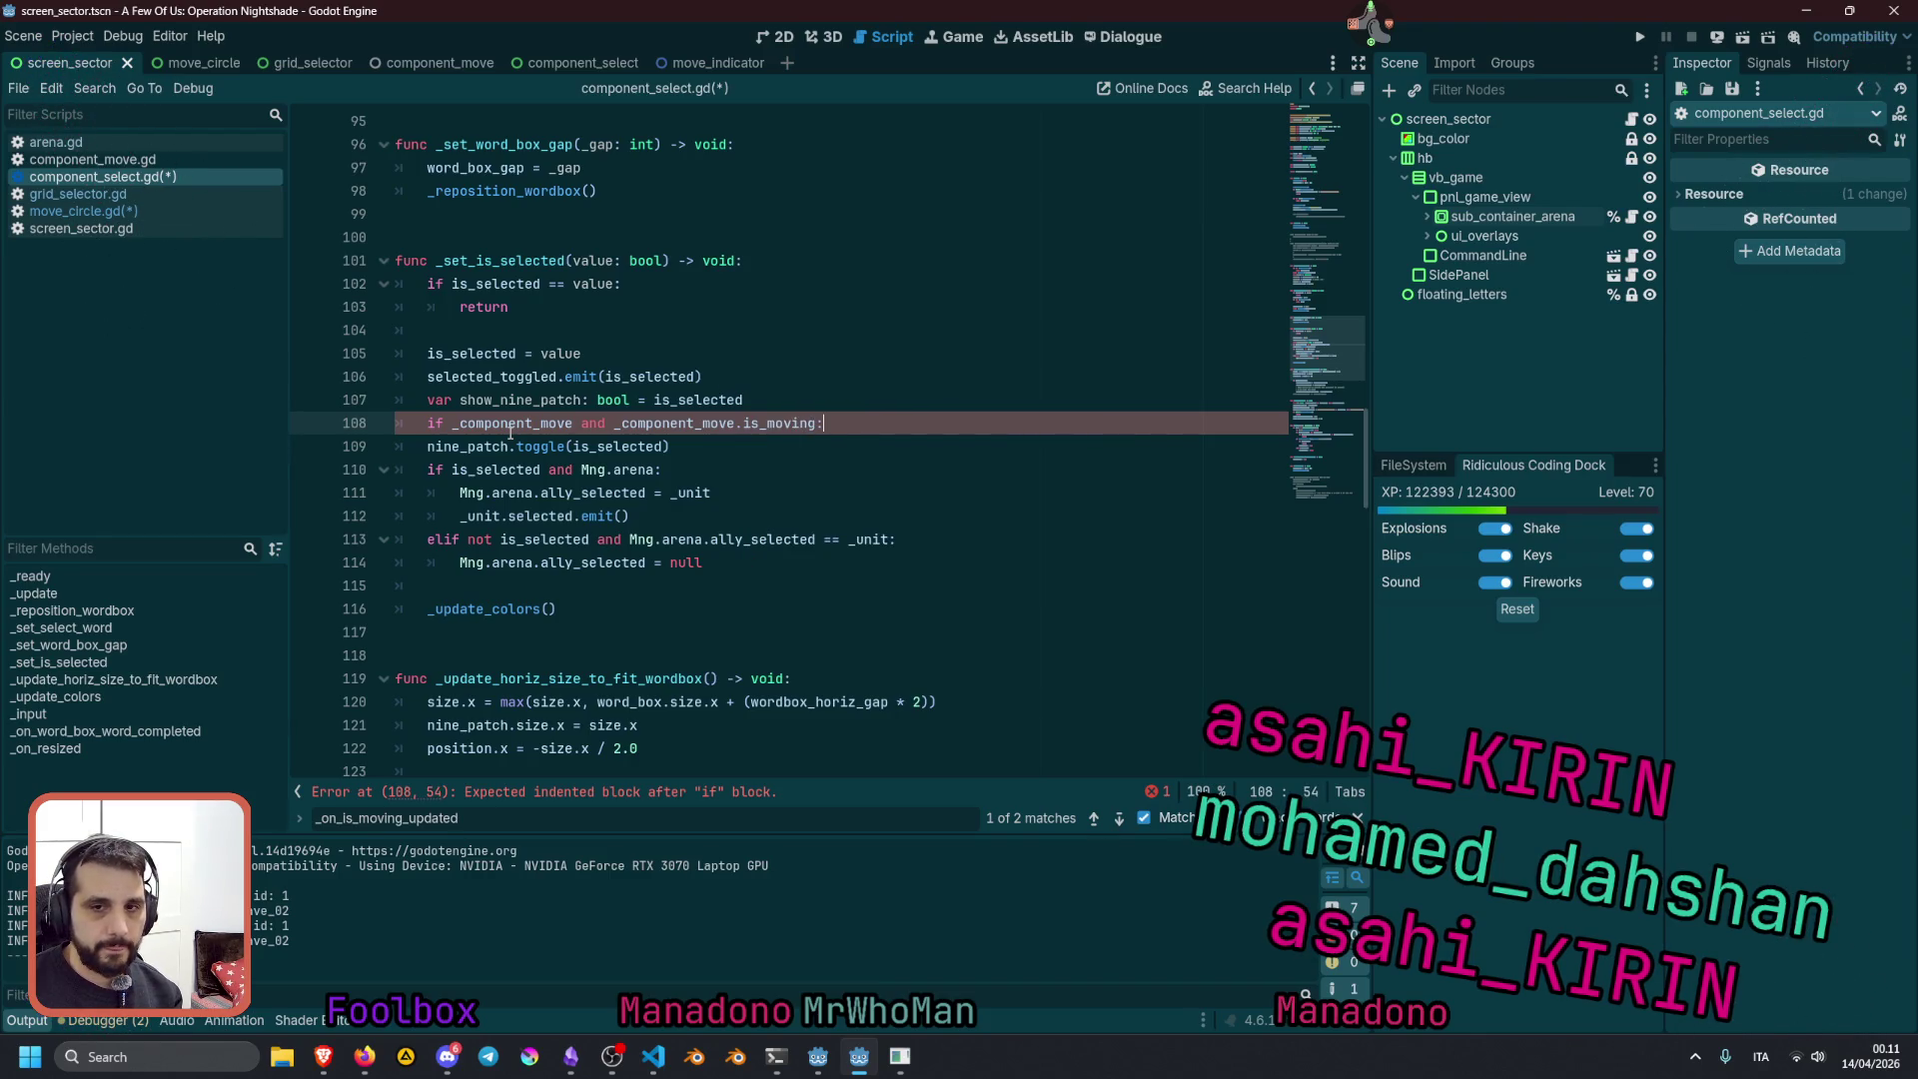
key(Return)
Add 'show_nine_patch = false' inside the new if block
key(Up)
key(Up)
key(ctrl+shift+Right)
key(ctrl+c)
key(Down)
key(Down)
key(ctrl+v)
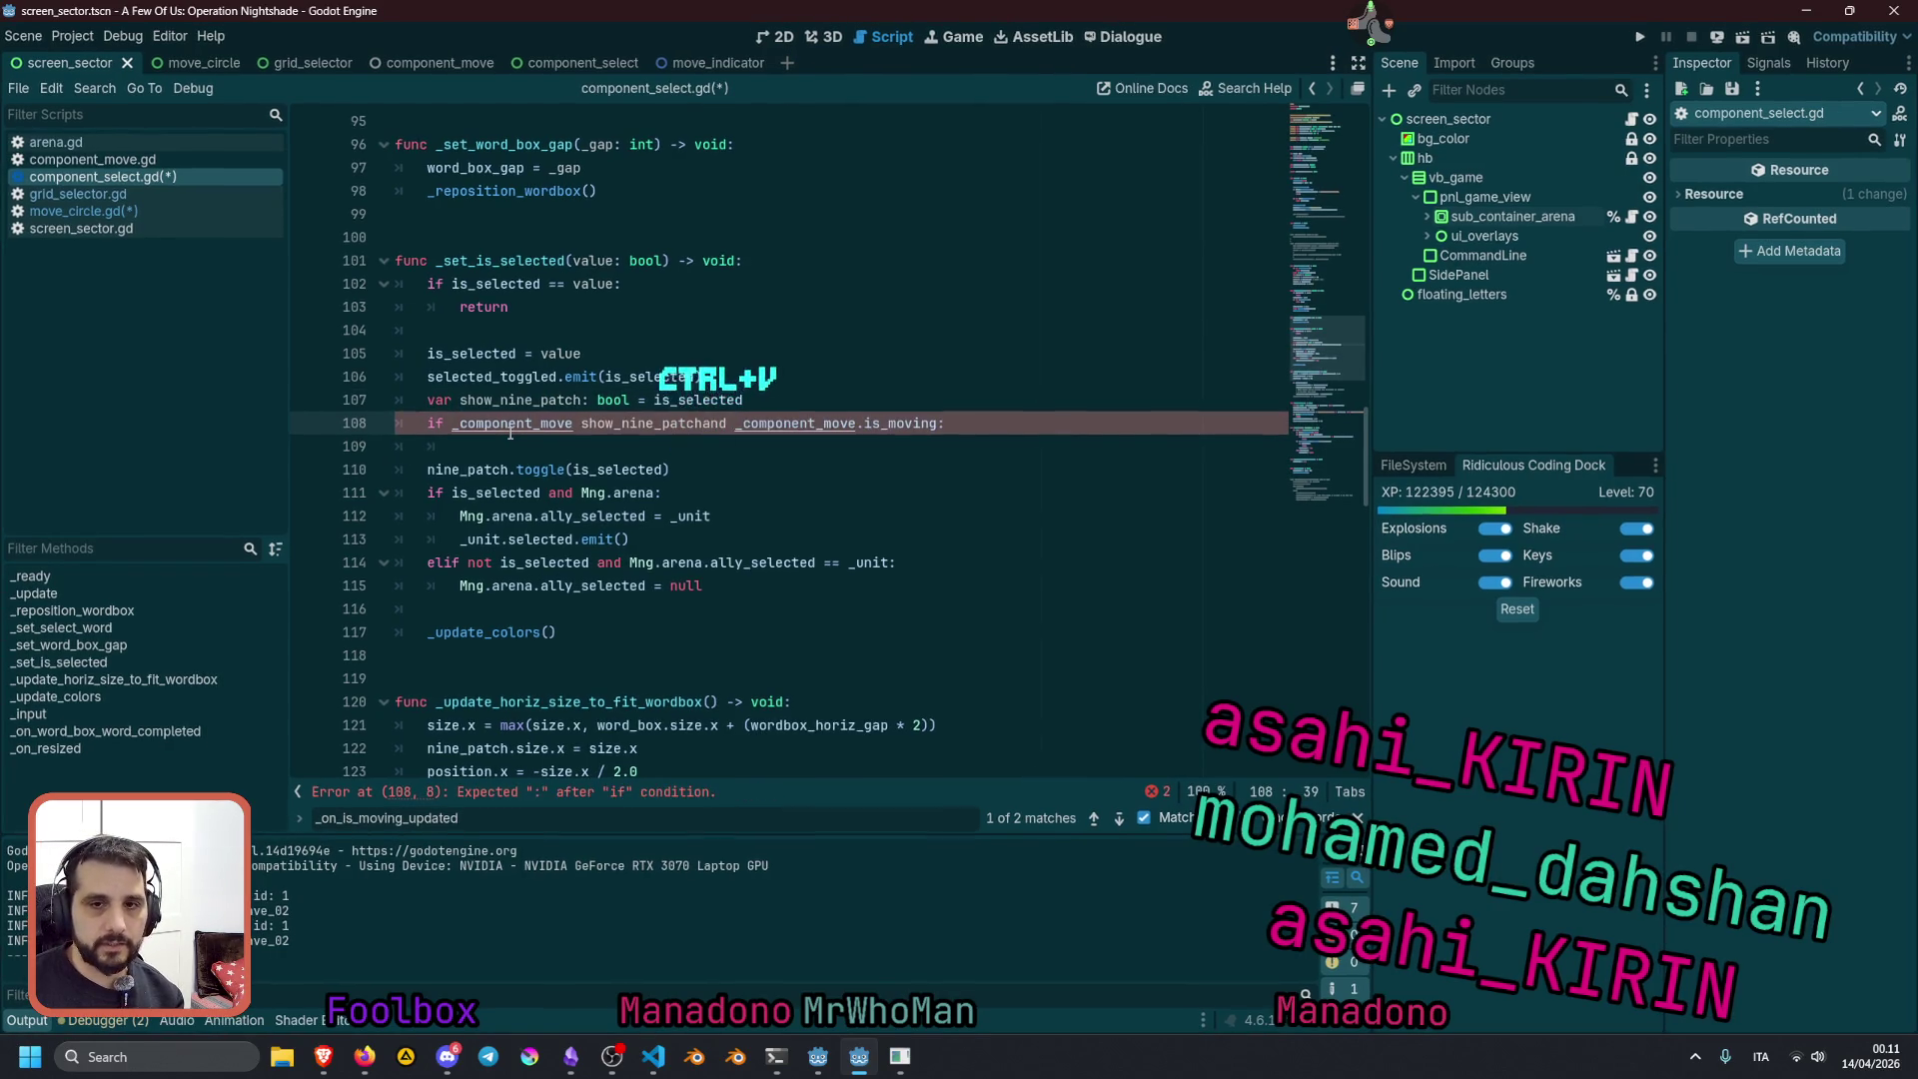
key(ctrl+z)
key(ctrl+v)
text(= false)
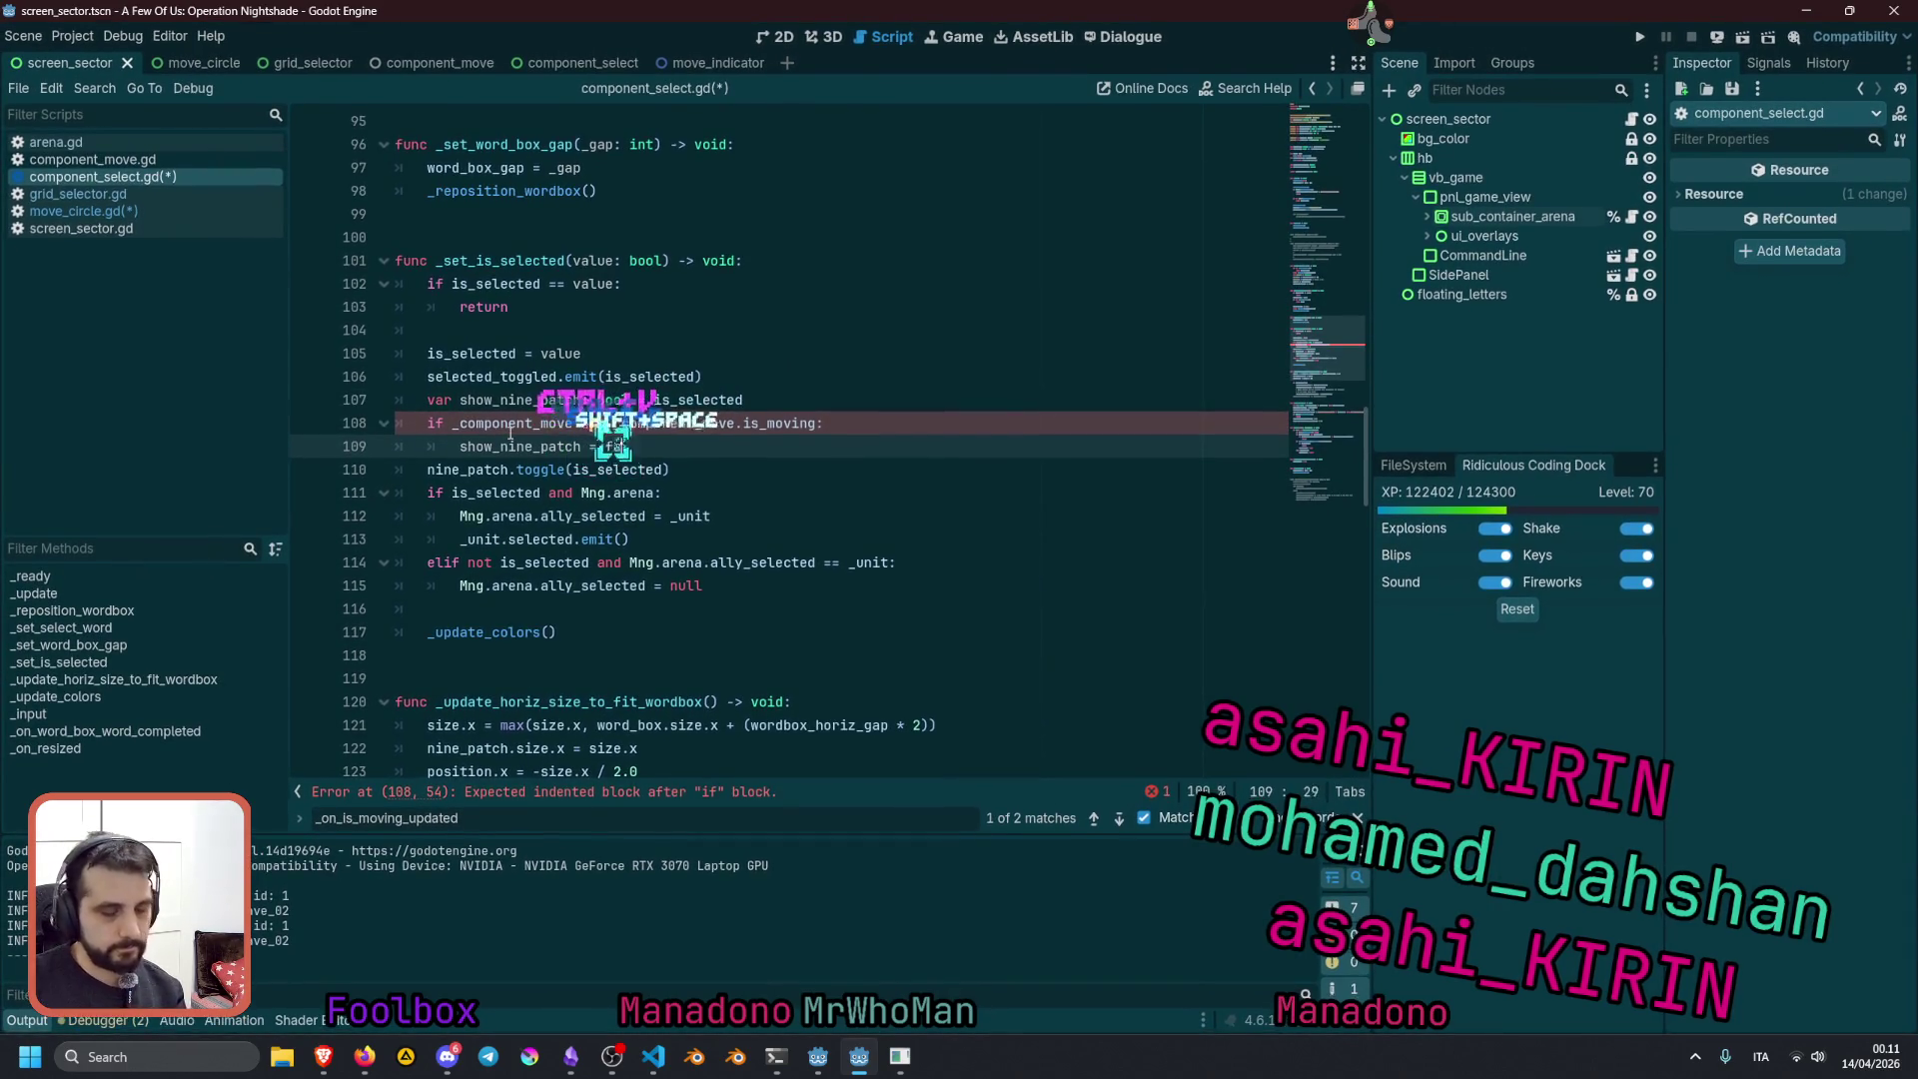
Pass show_nine_patch to nine_patch.toggle instead of is_selected
double_click(491, 447)
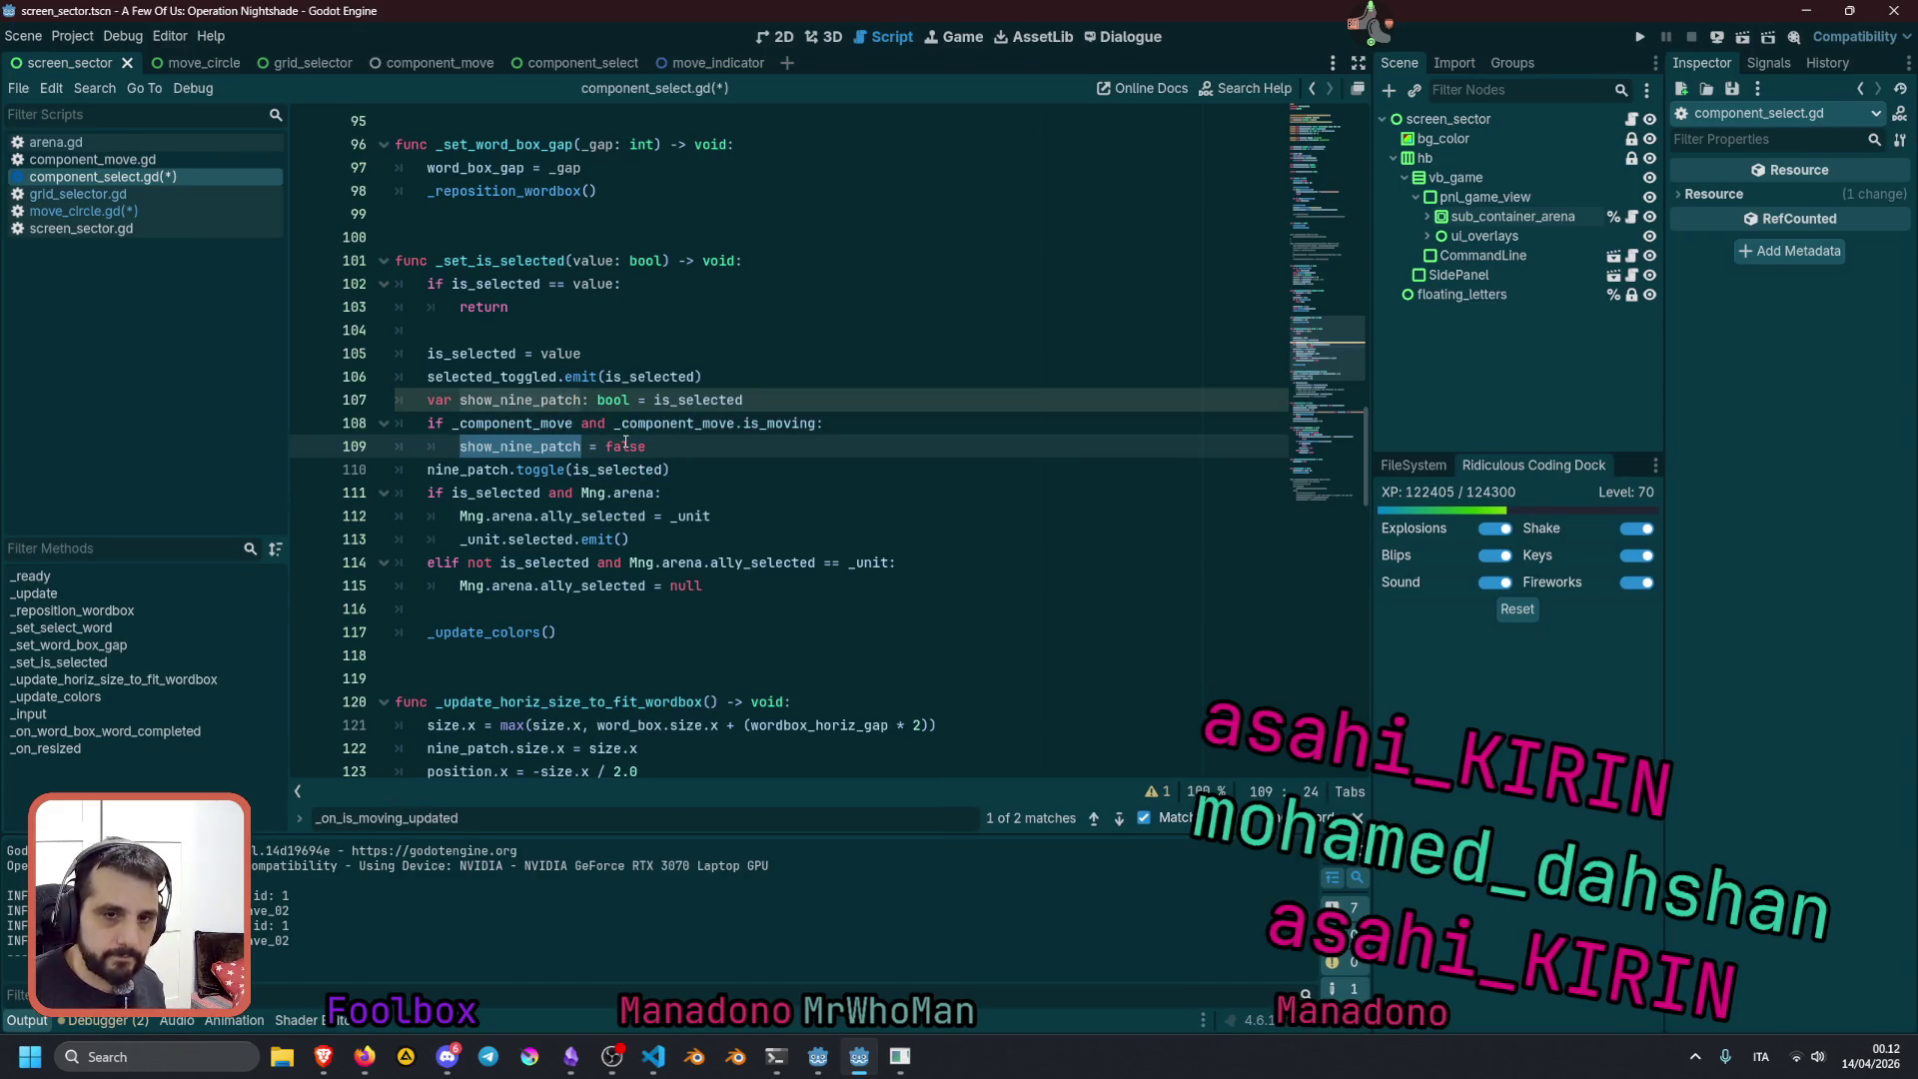
key(Up)
key(Up)
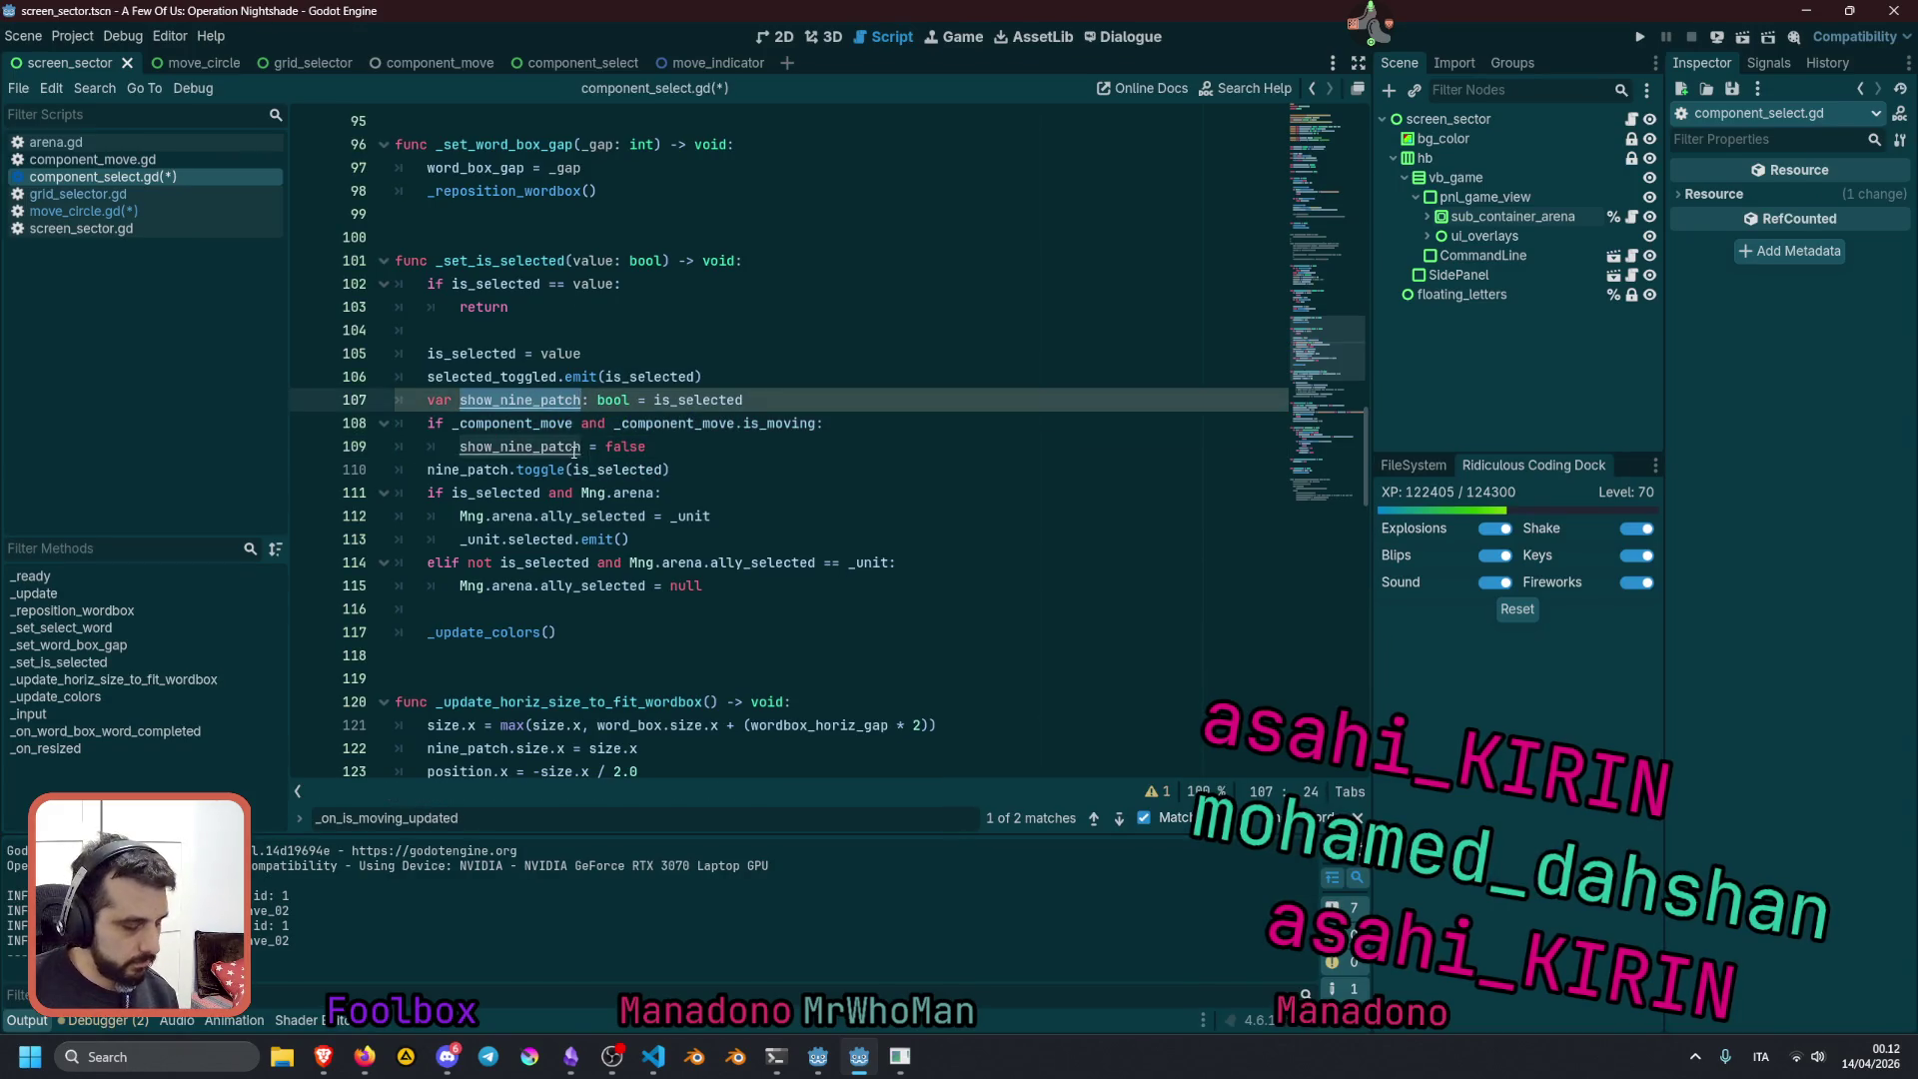
double_click(612, 470)
key(ctrl+v)
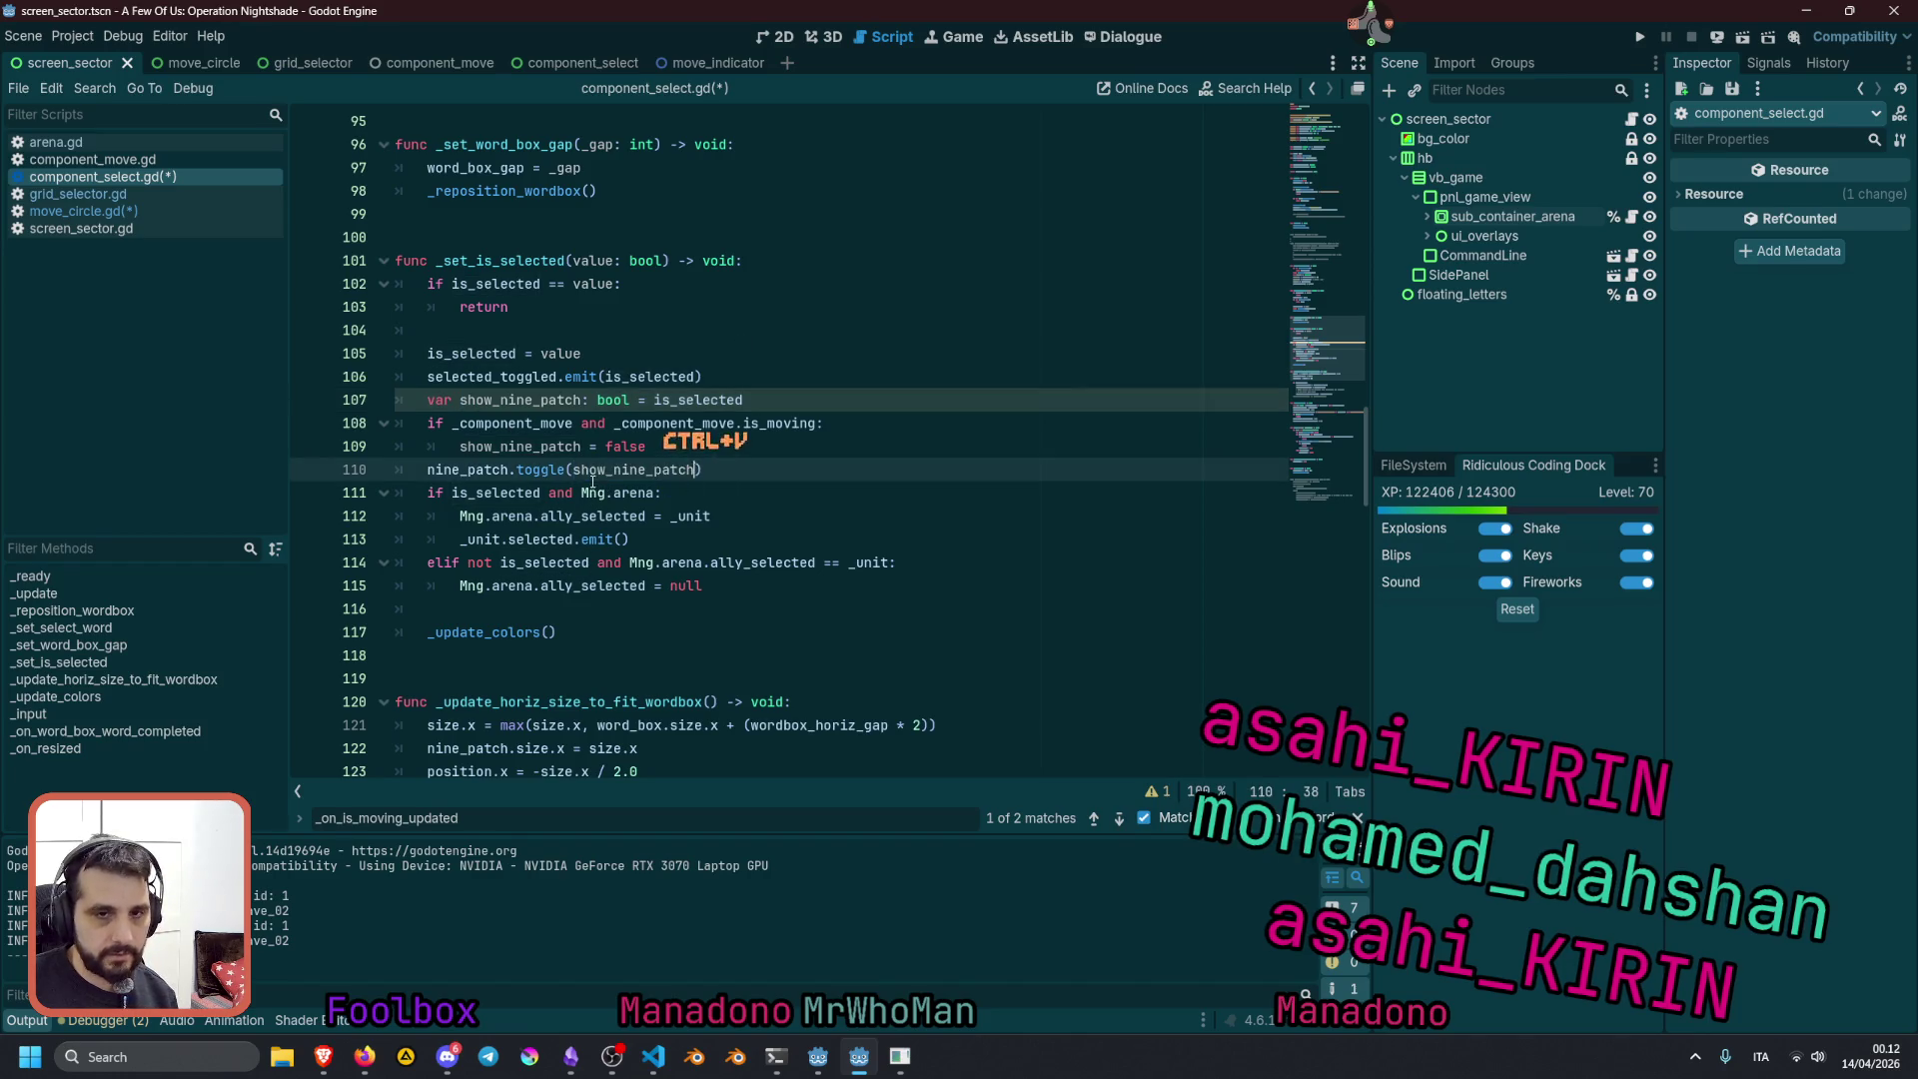
Add blank lines around the show_nine_patch block and run the project with F5
click(1059, 445)
key(Down)
key(Down)
key(Return)
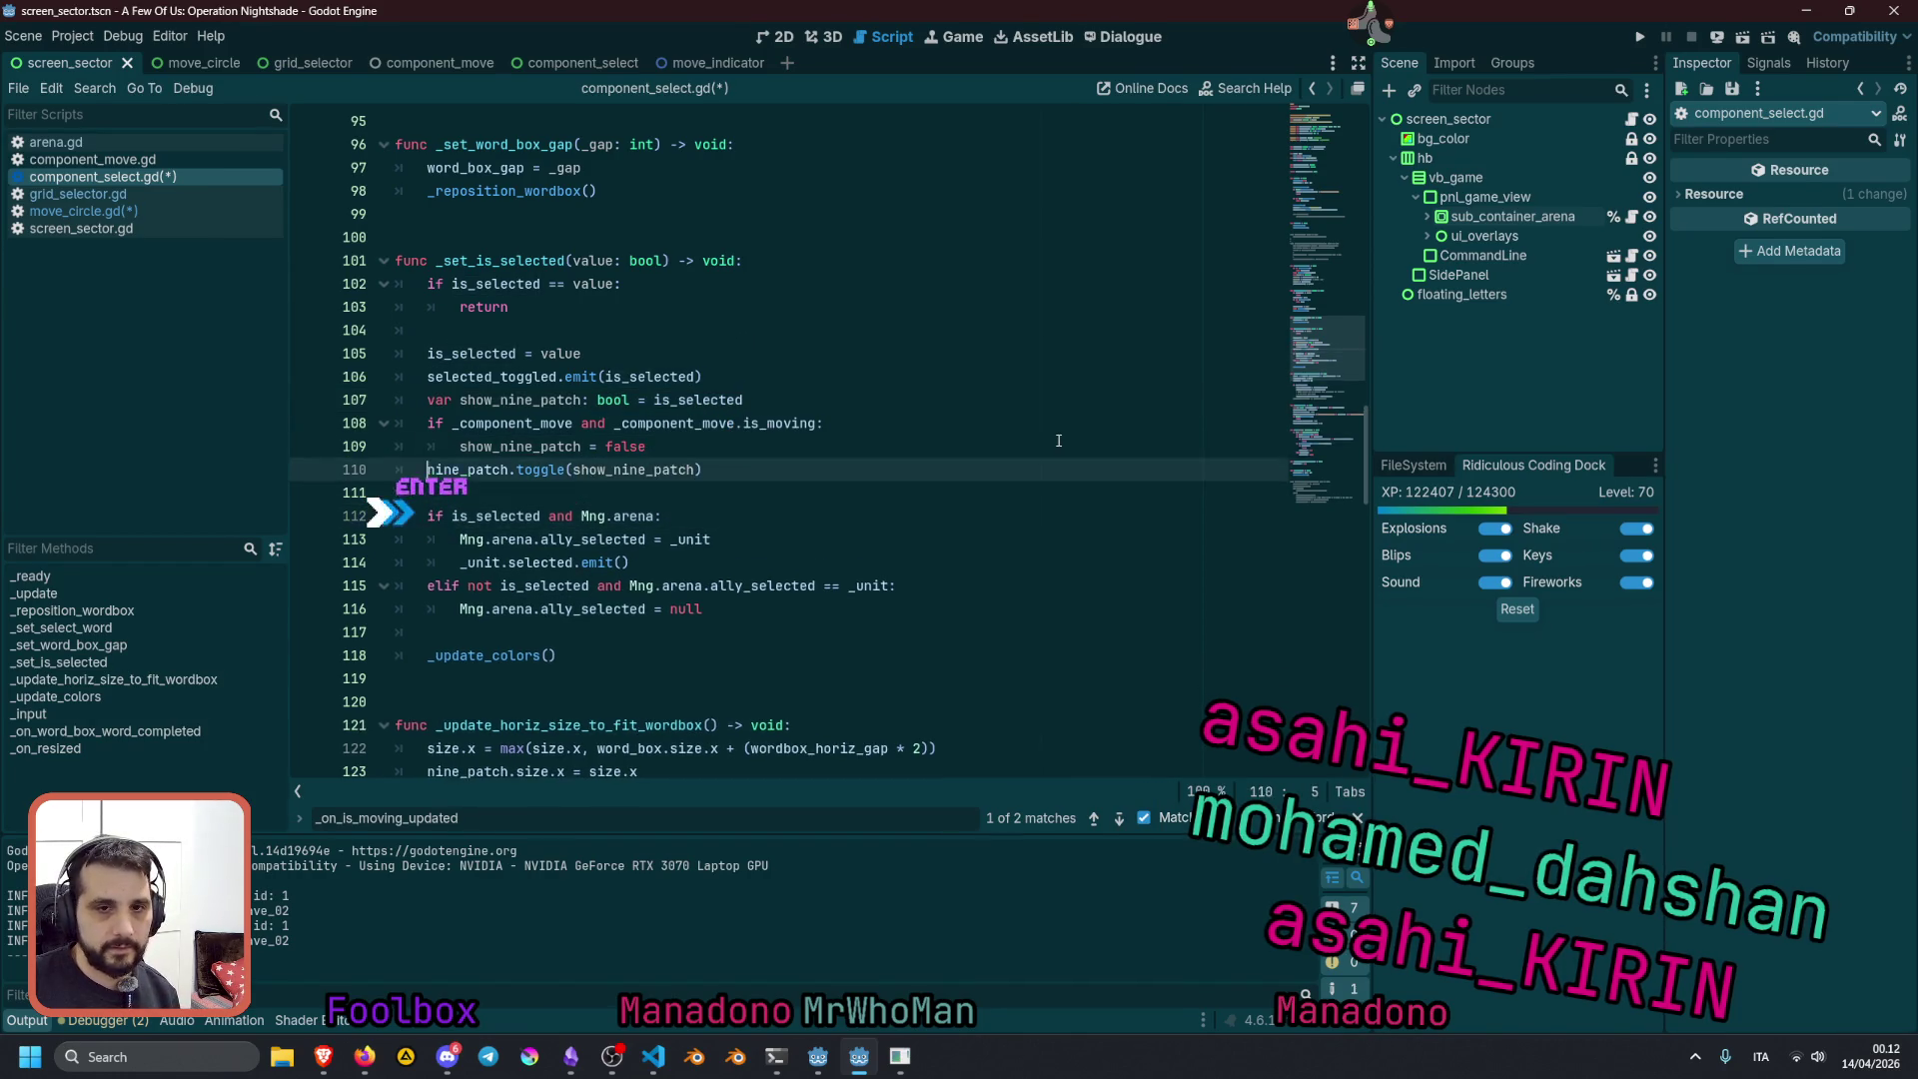
key(Up)
key(Up)
key(Up)
key(Return)
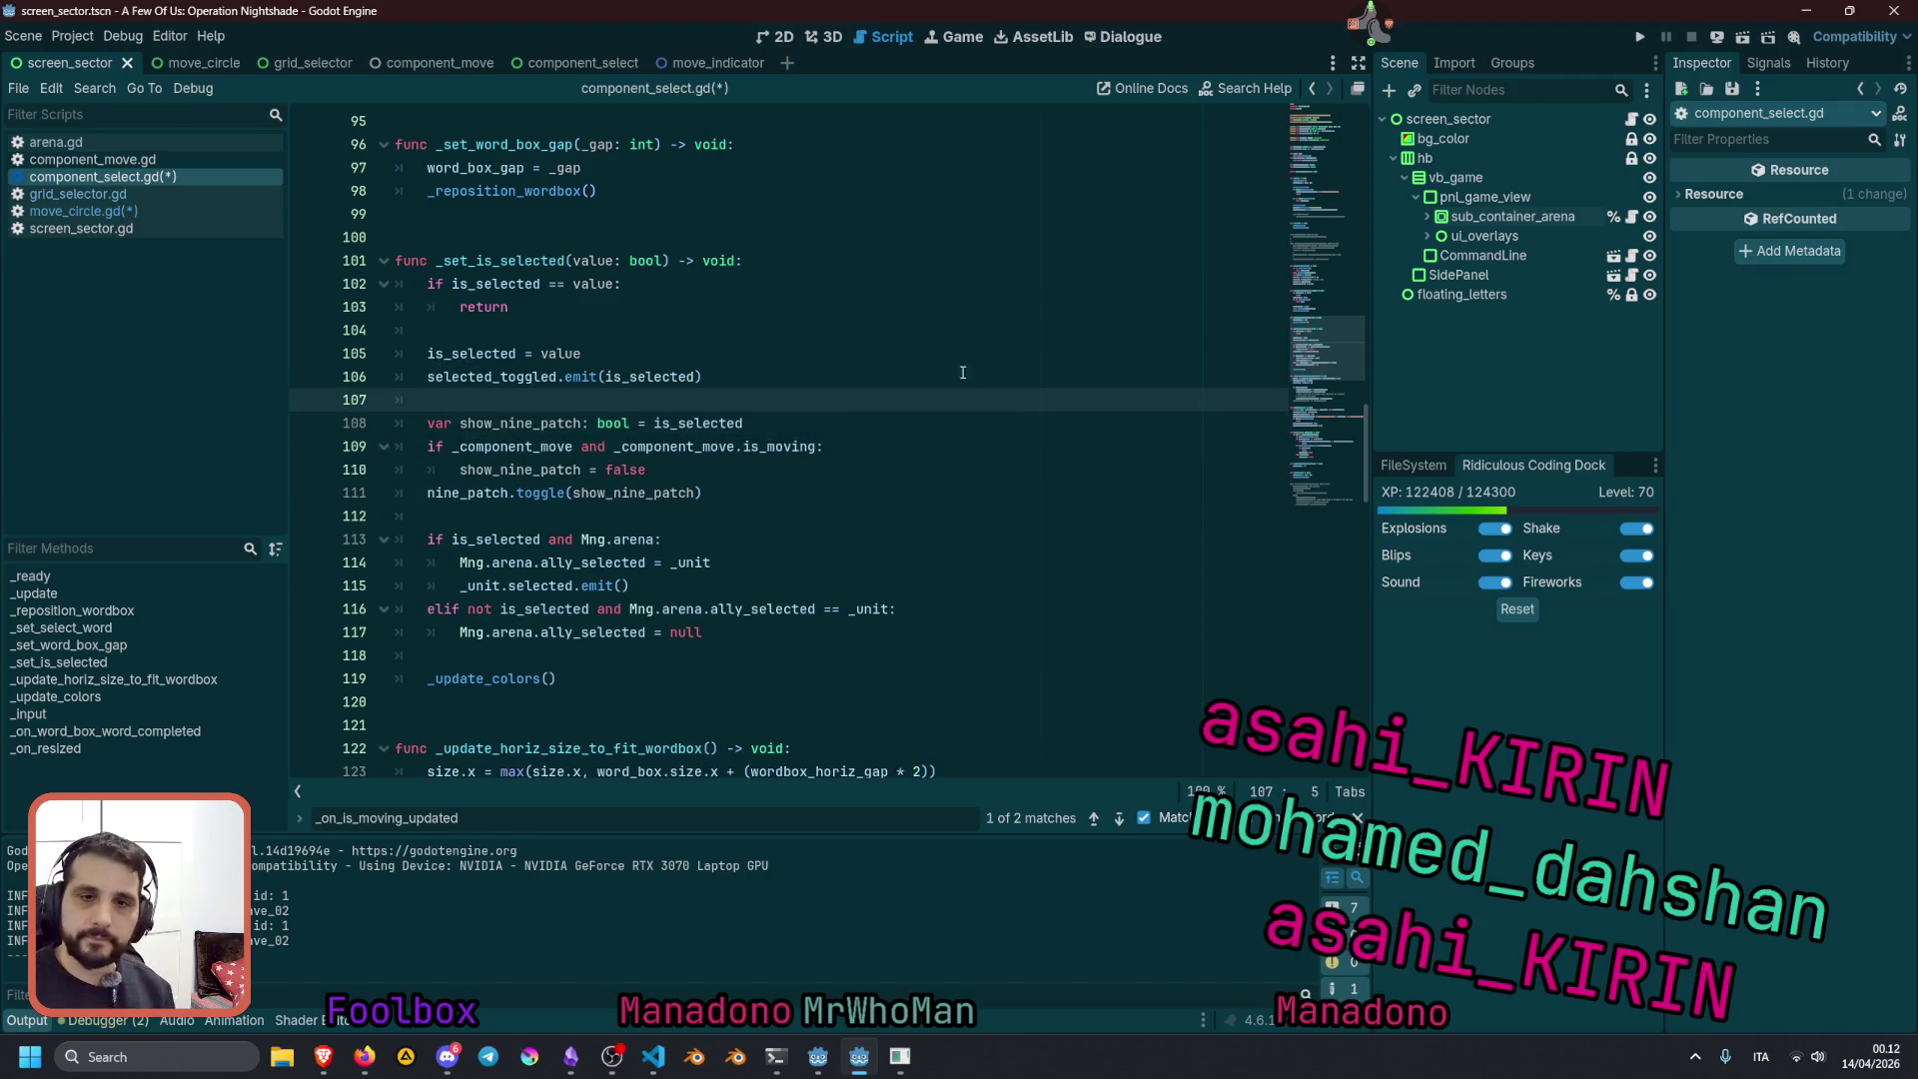
click(954, 367)
key(F5)
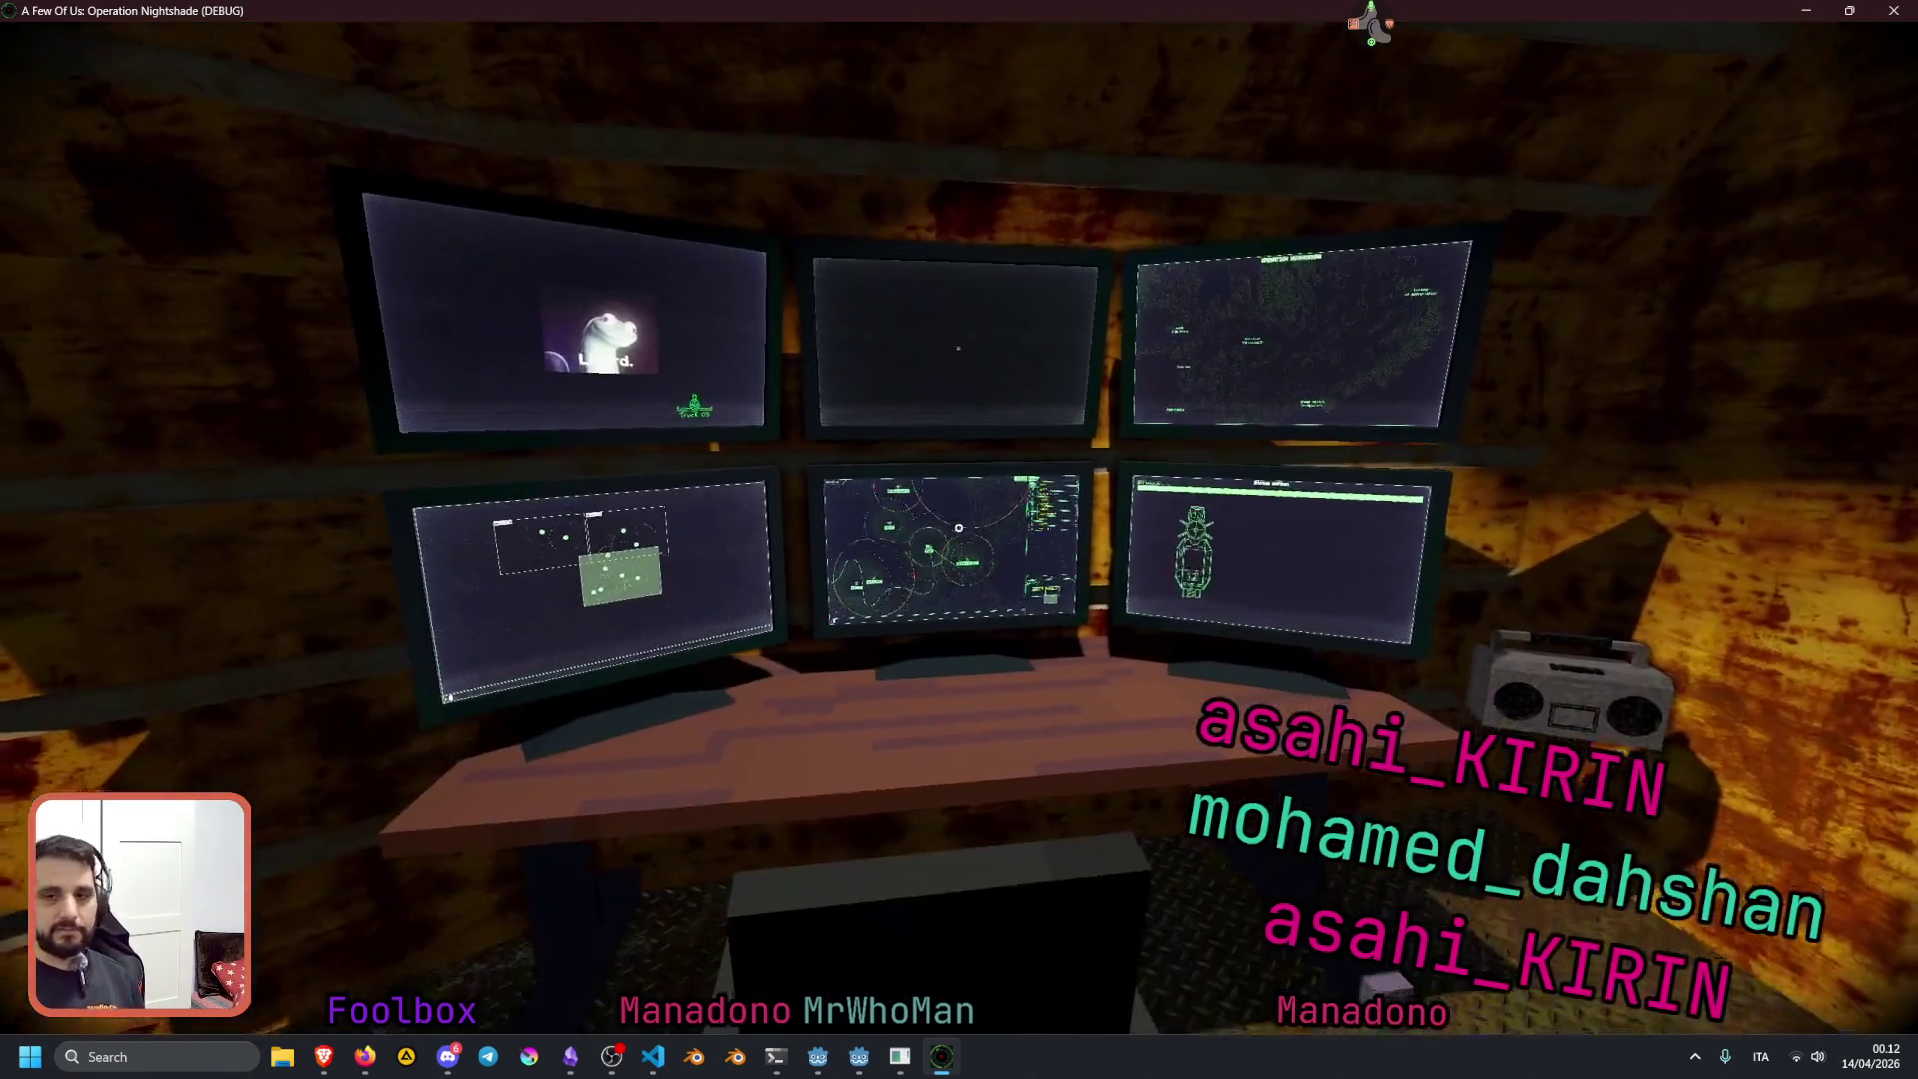
Order the scout east of base and pemmio is tall toward the upper right
click(958, 527)
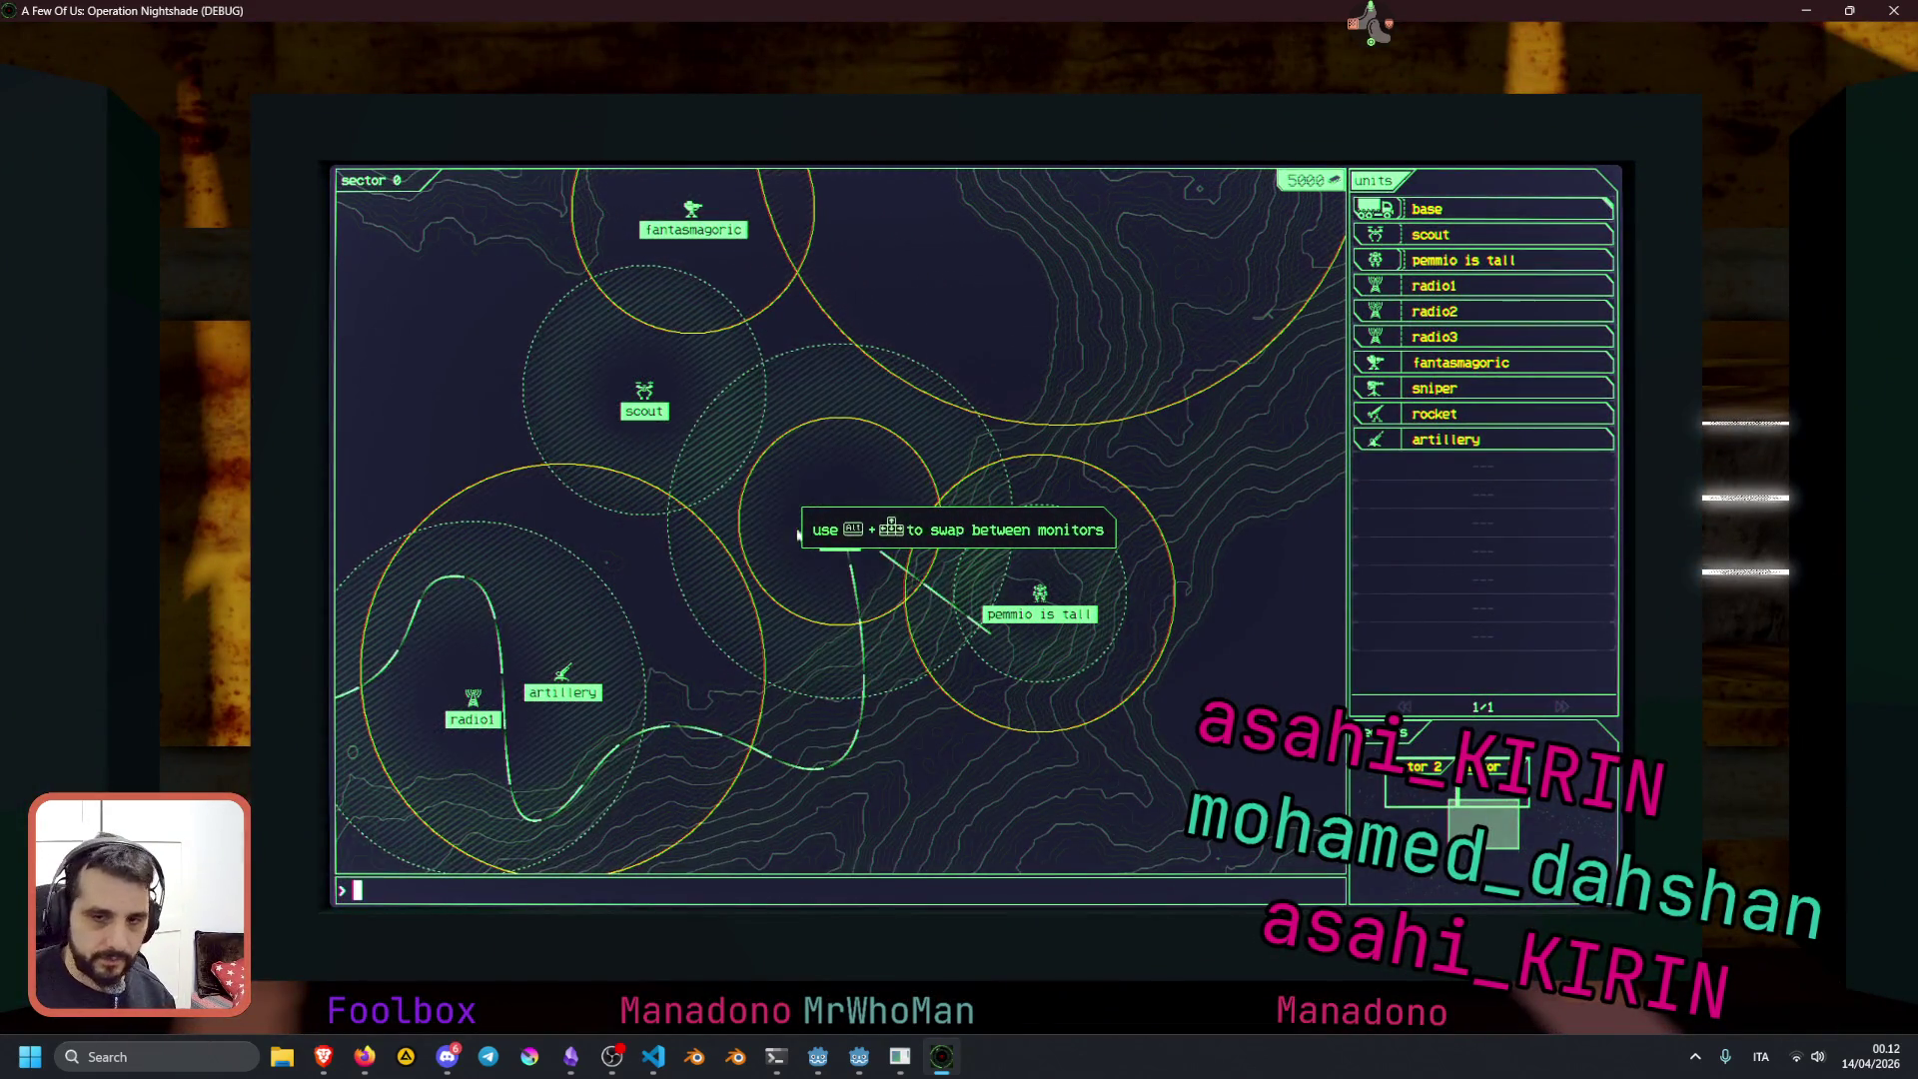
click(1039, 595)
click(839, 527)
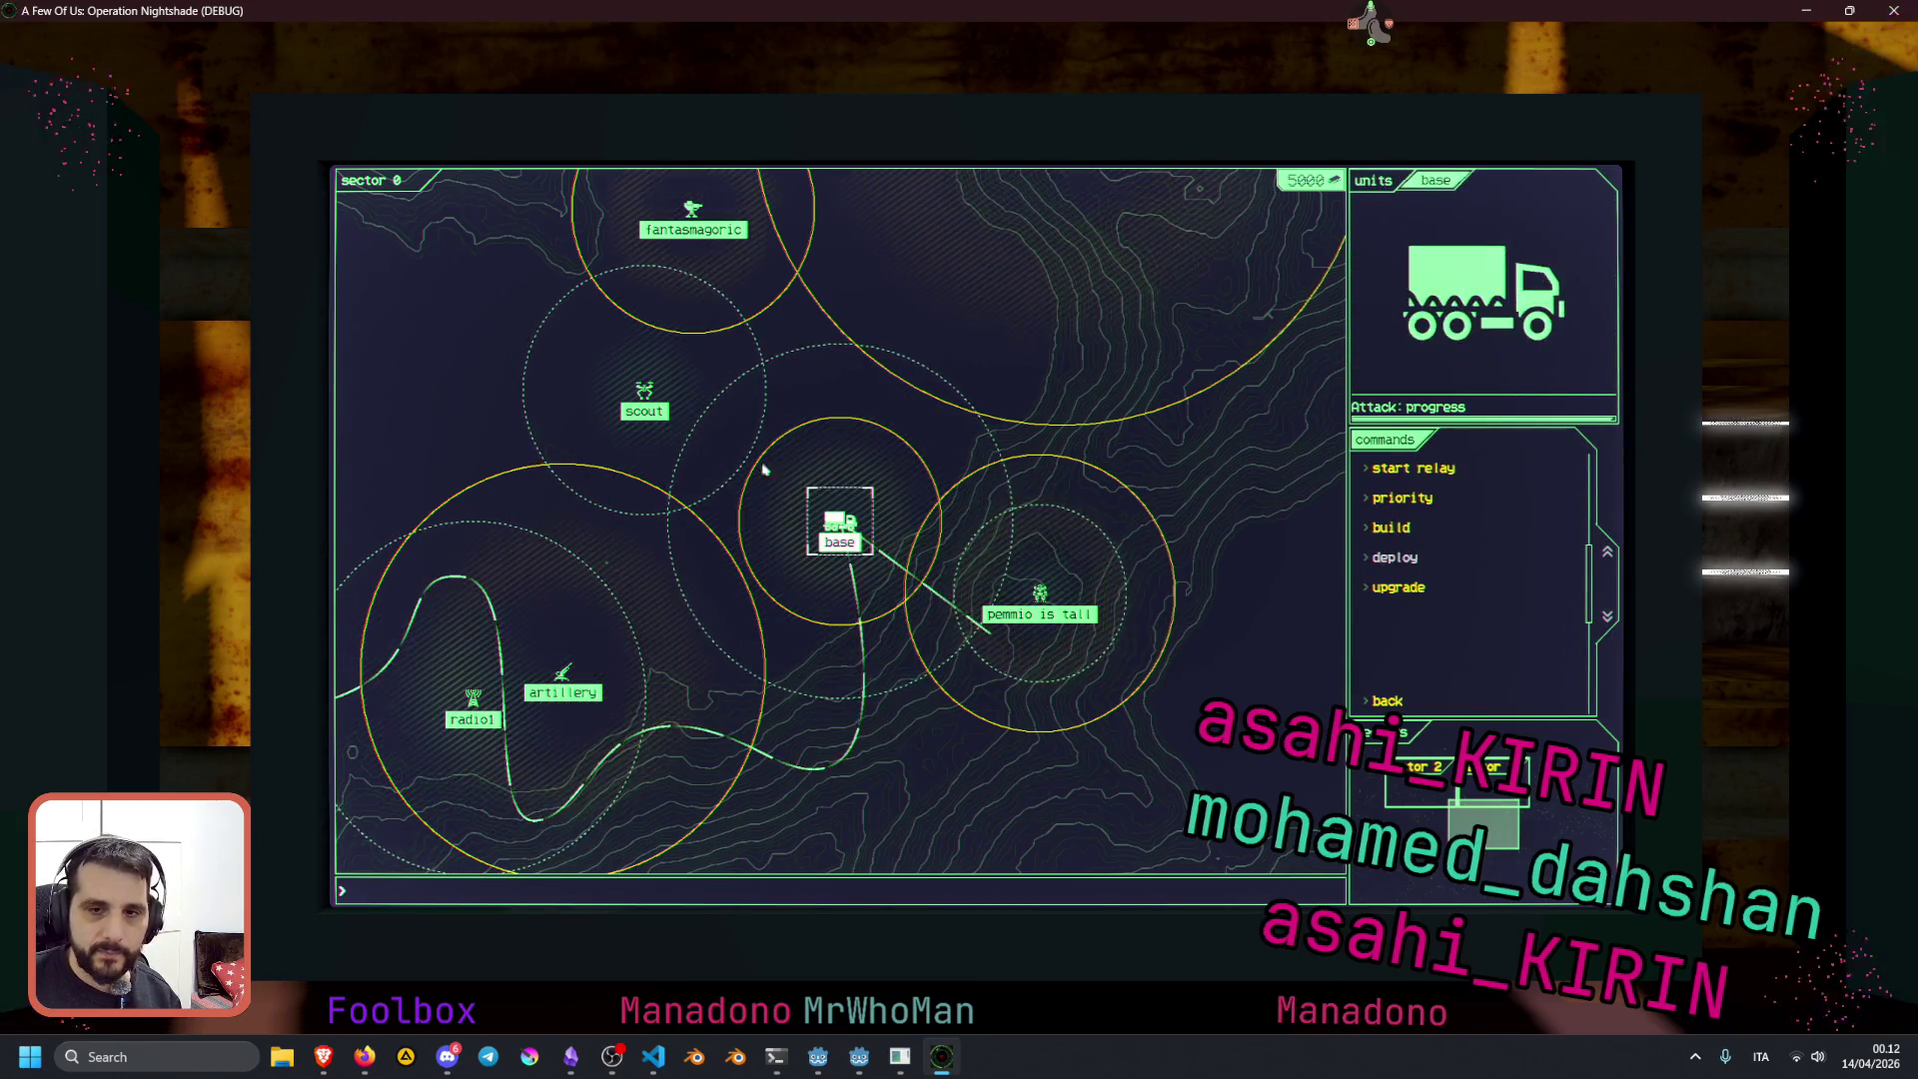
click(680, 395)
click(1393, 470)
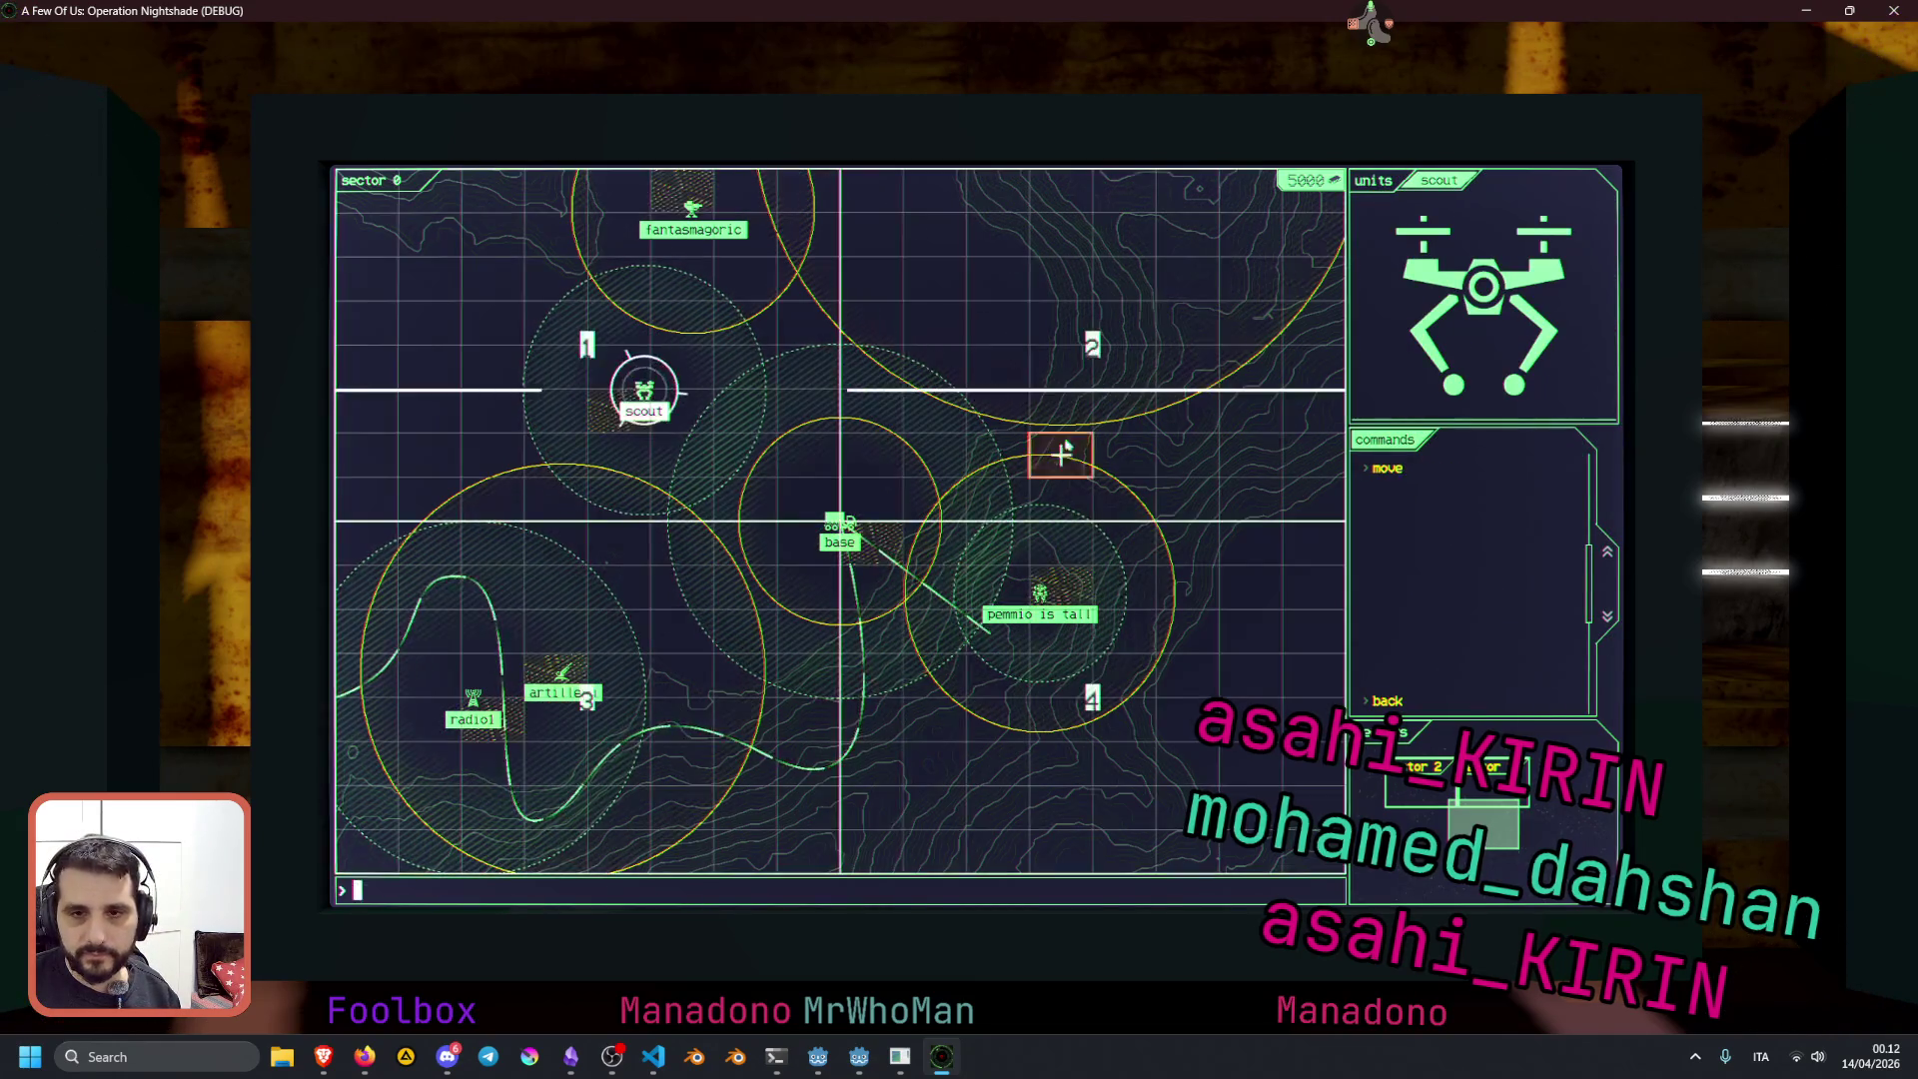
click(997, 409)
click(1039, 595)
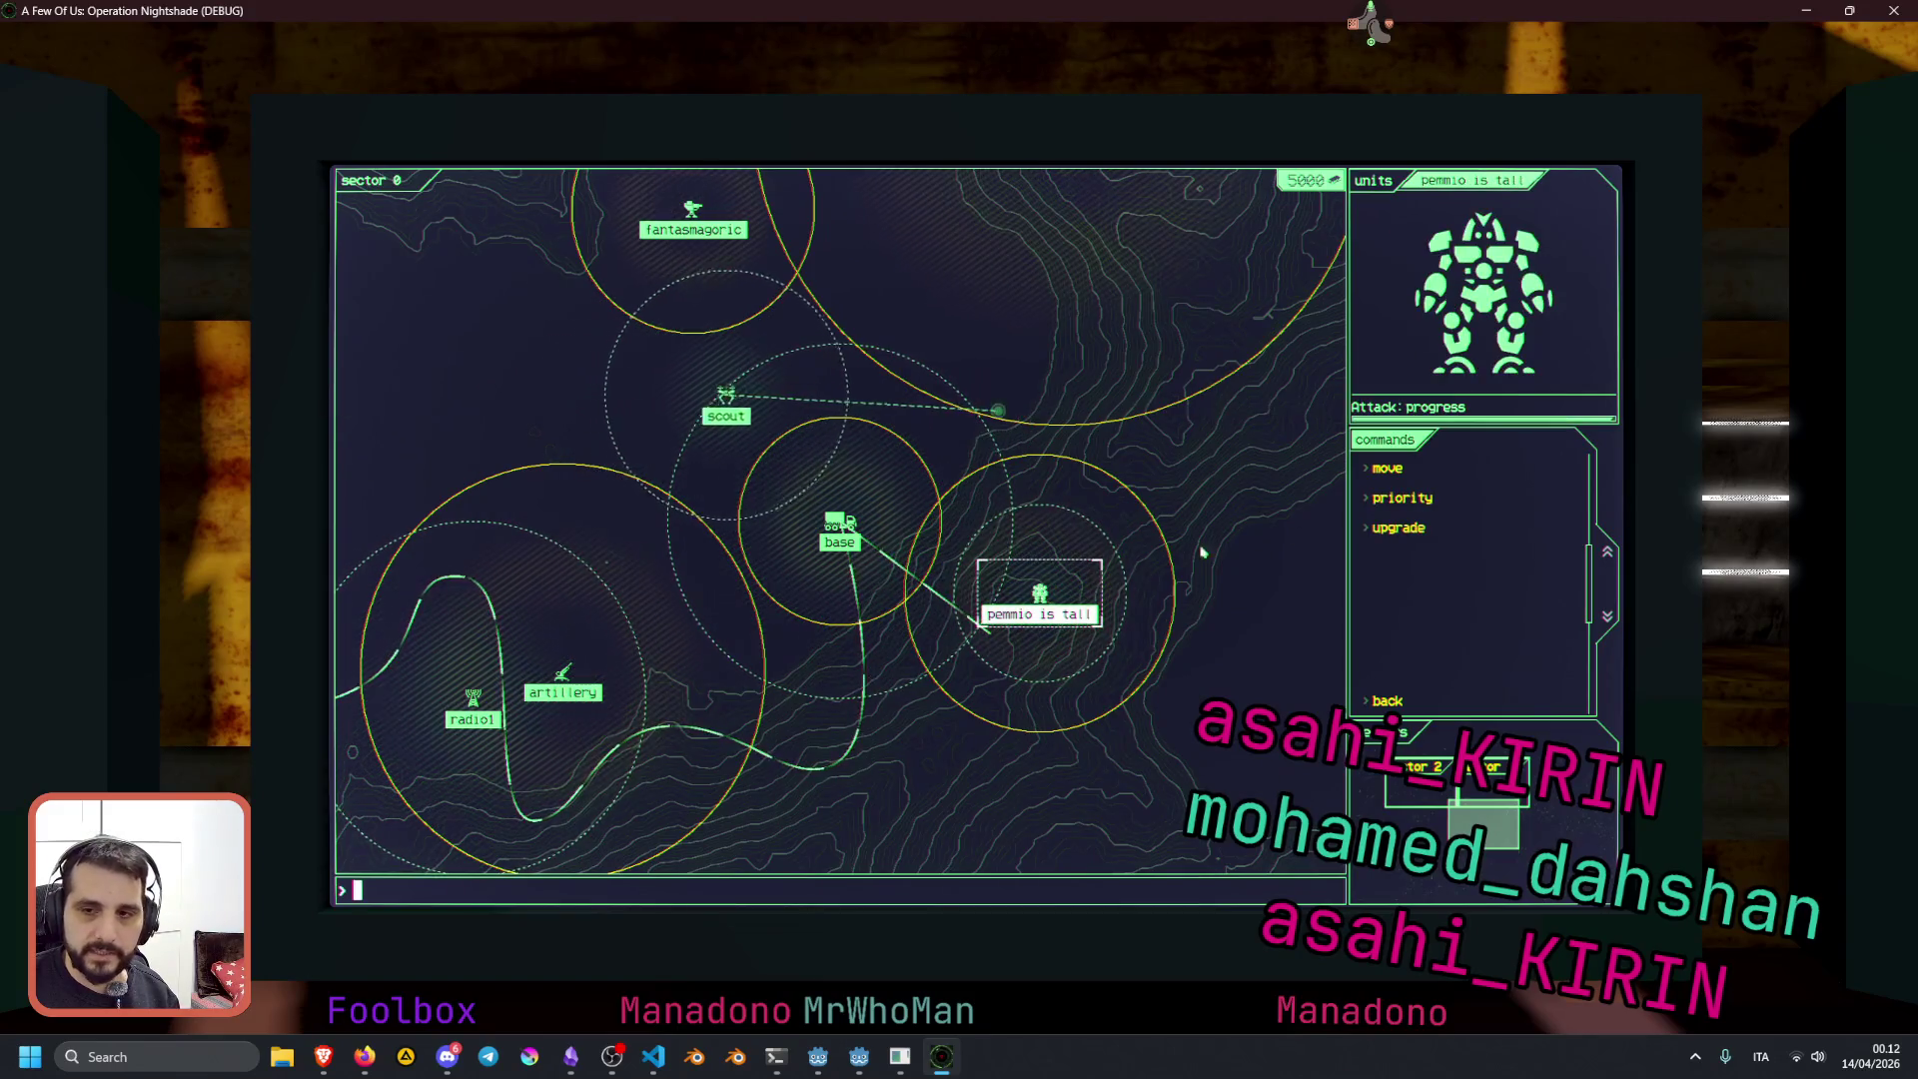
click(1387, 467)
click(1244, 370)
Alternate selection between scout and pemmio is tall to check highlights, then close the game
click(899, 409)
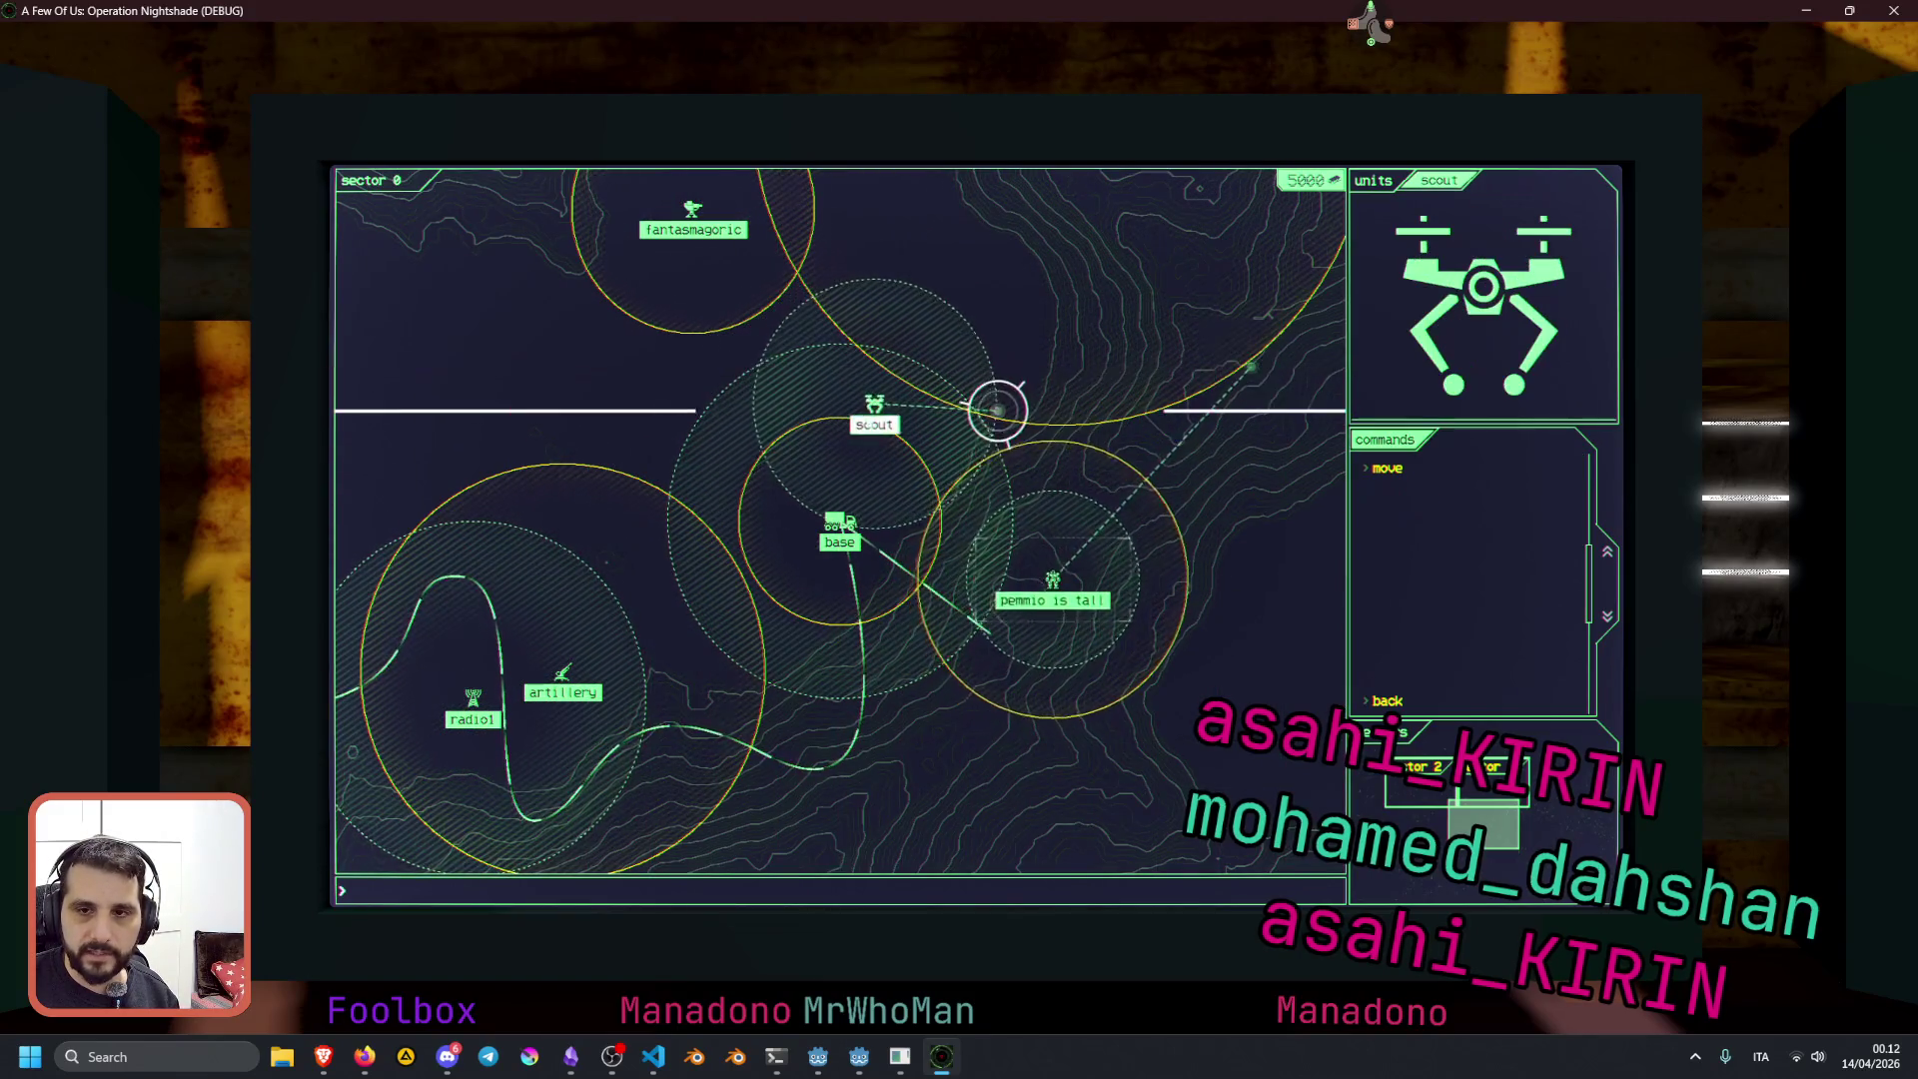
click(1065, 560)
click(984, 415)
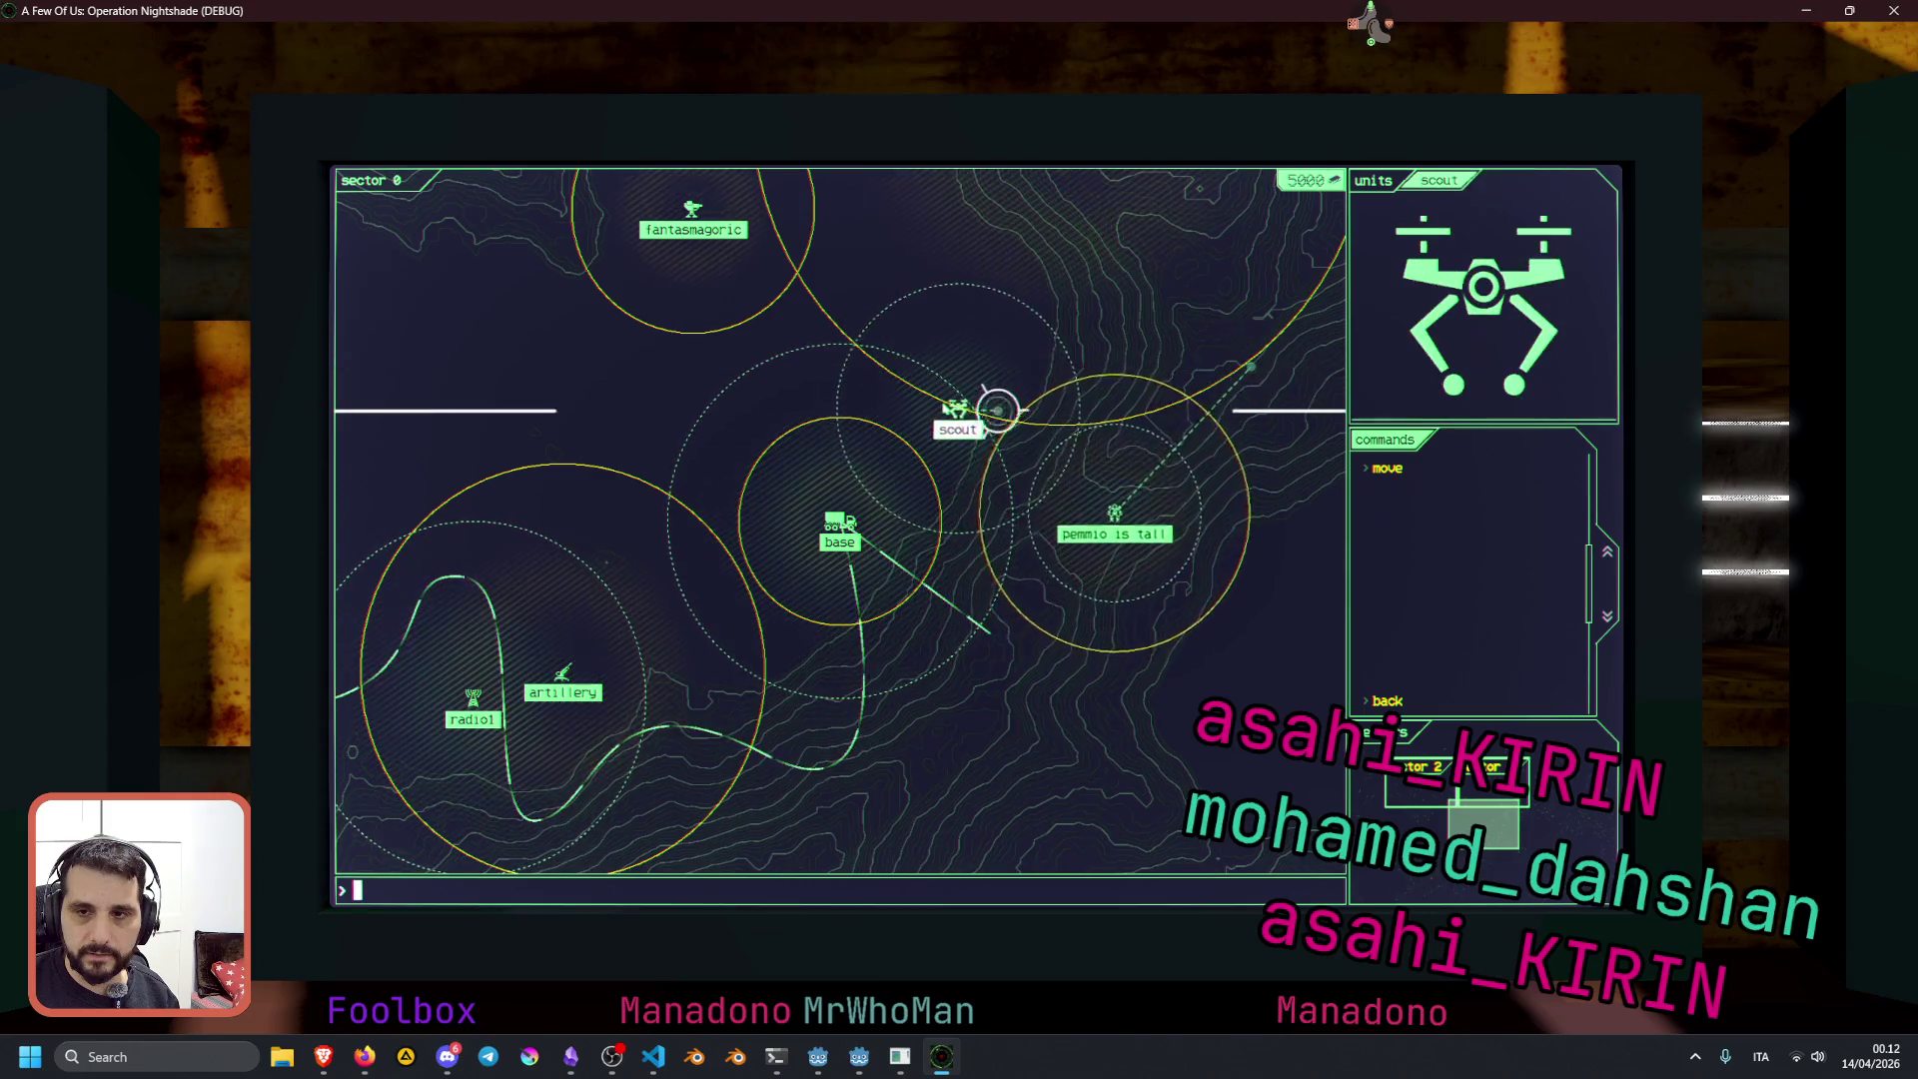
click(1157, 494)
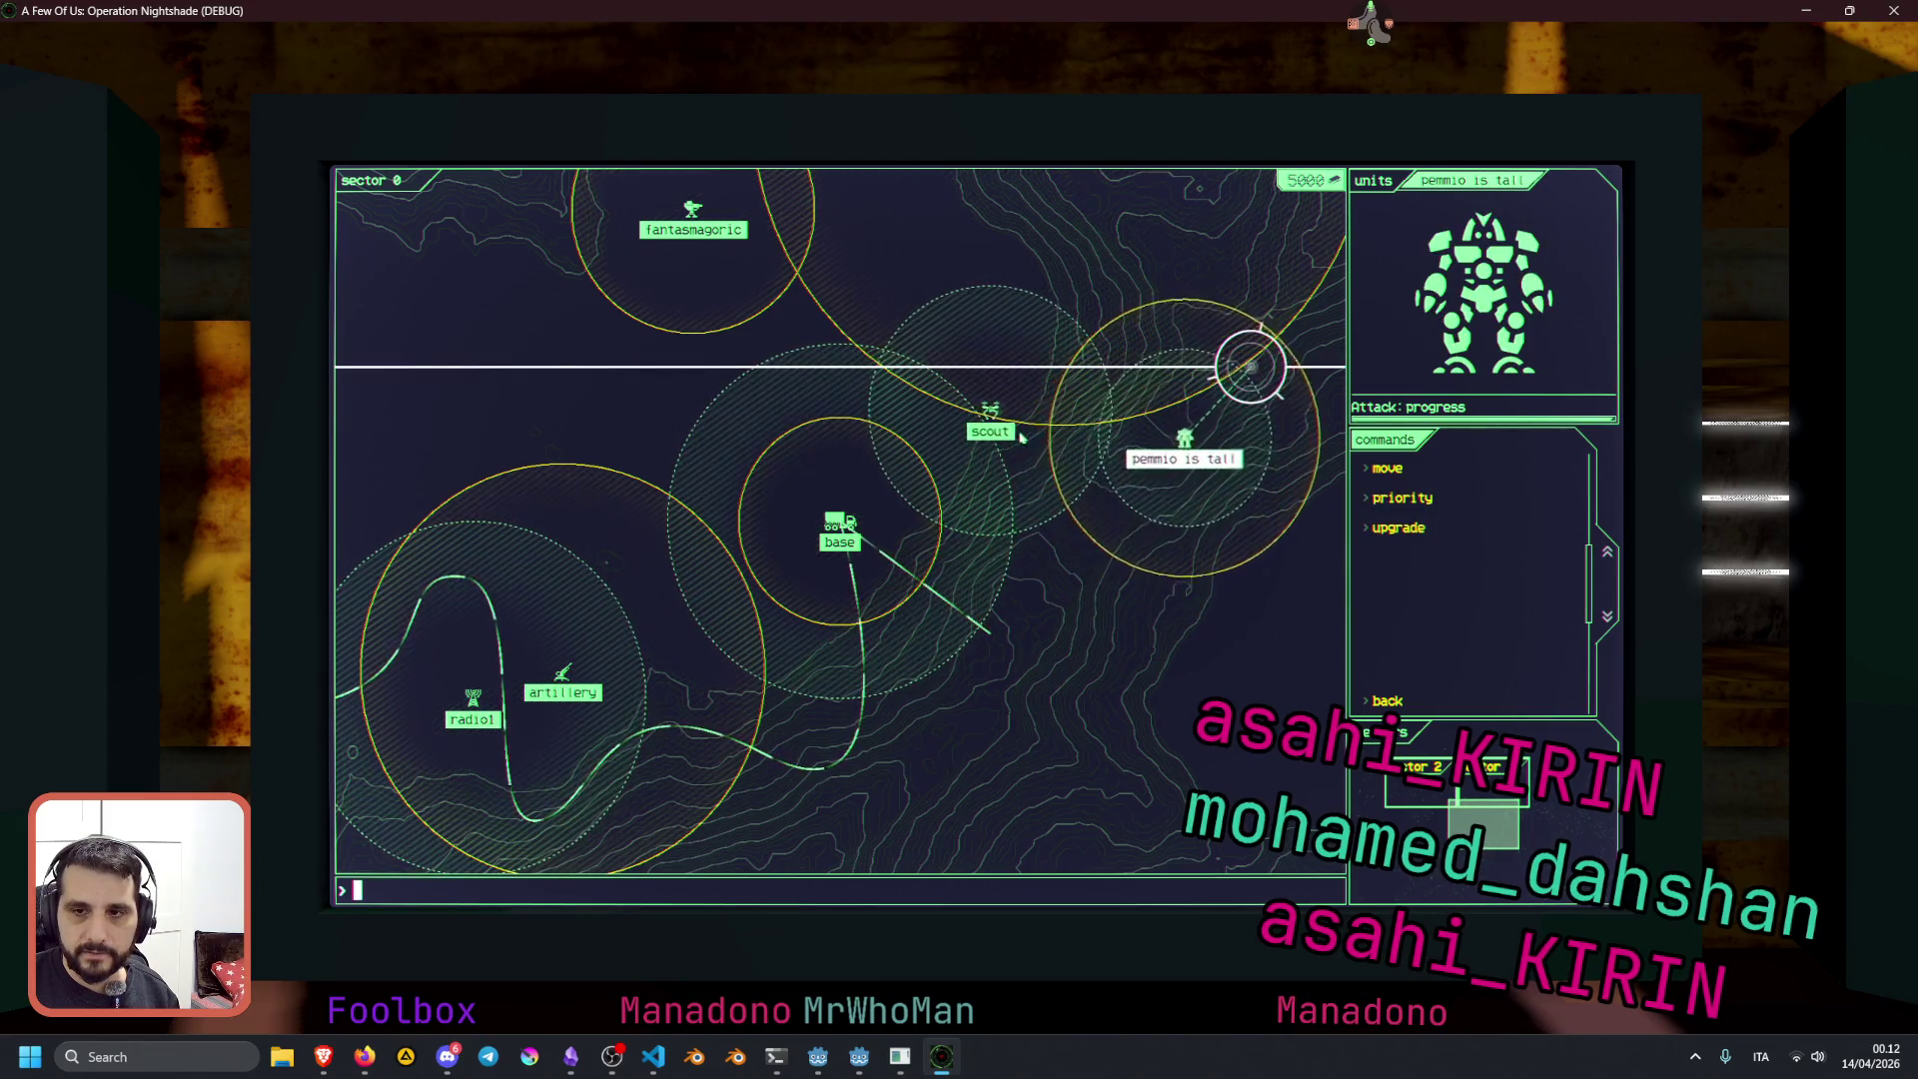
key(Tab)
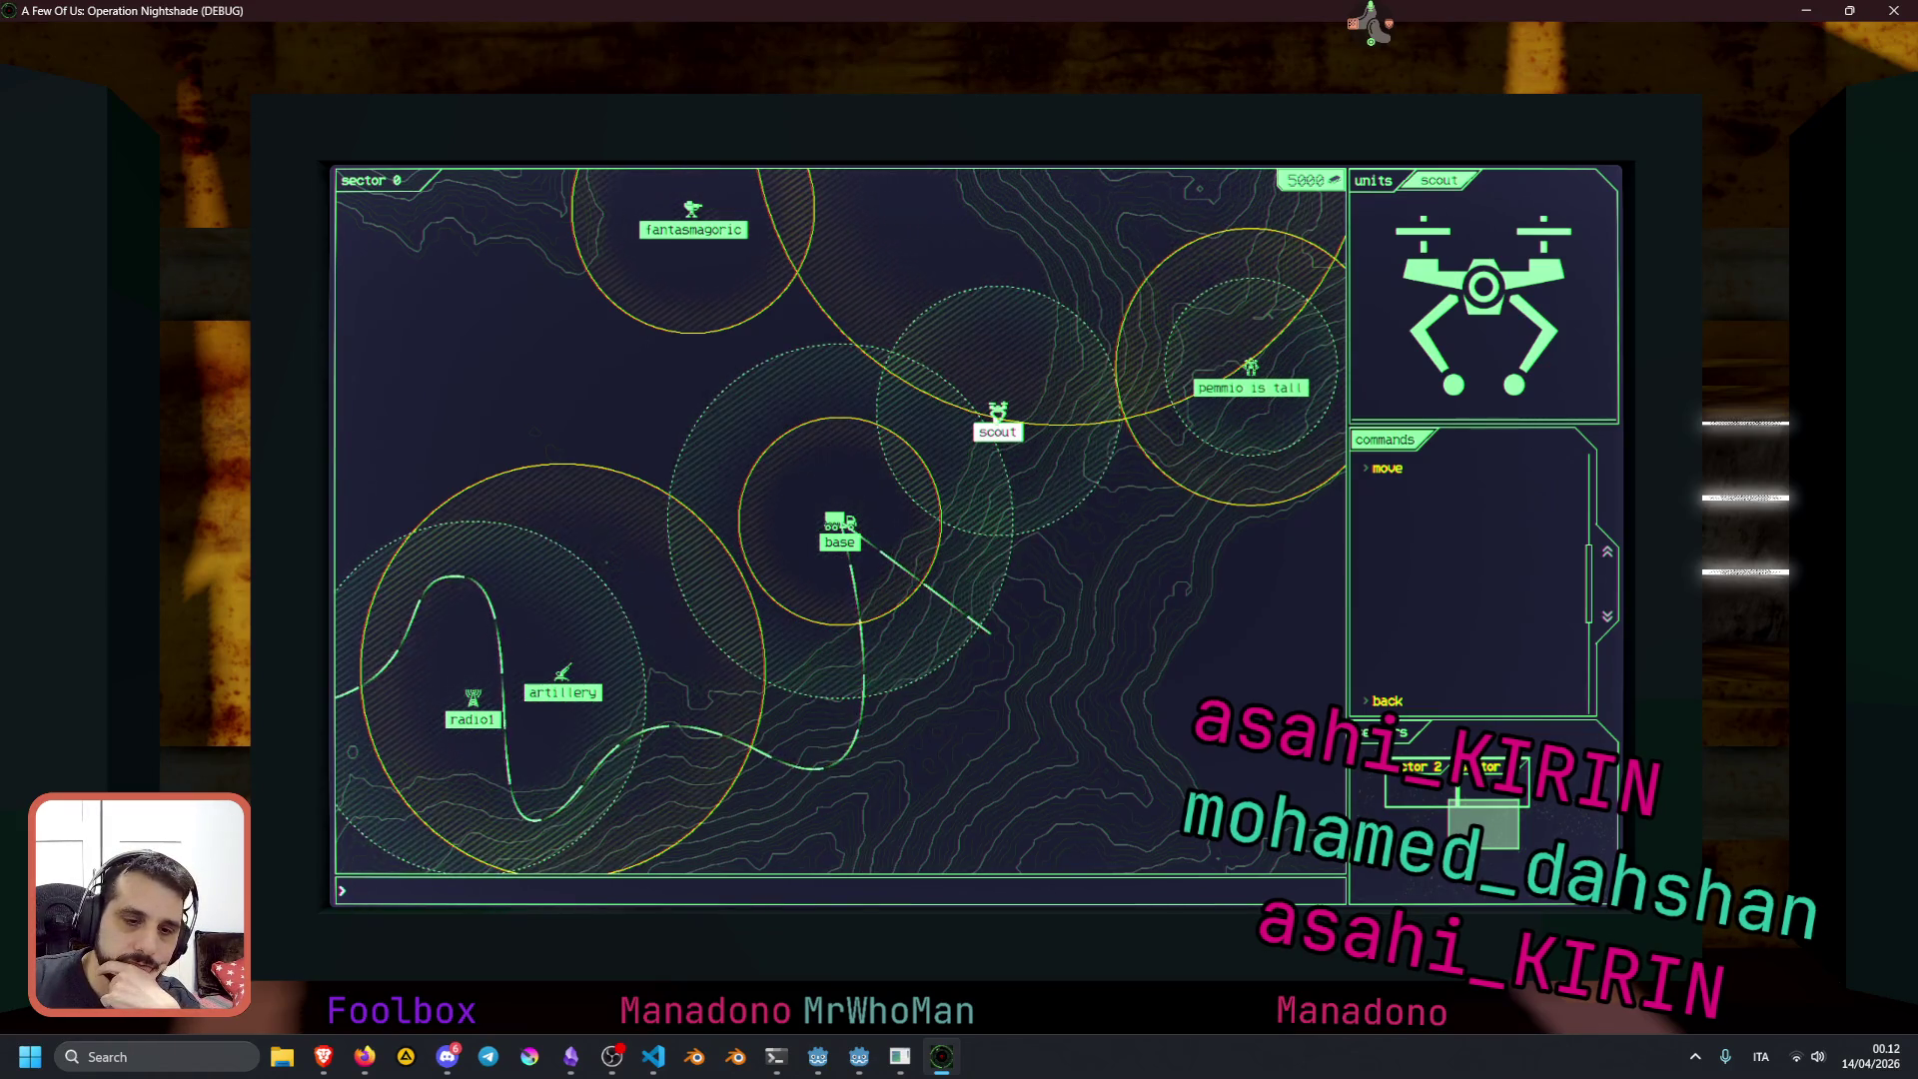
click(1276, 367)
click(1270, 368)
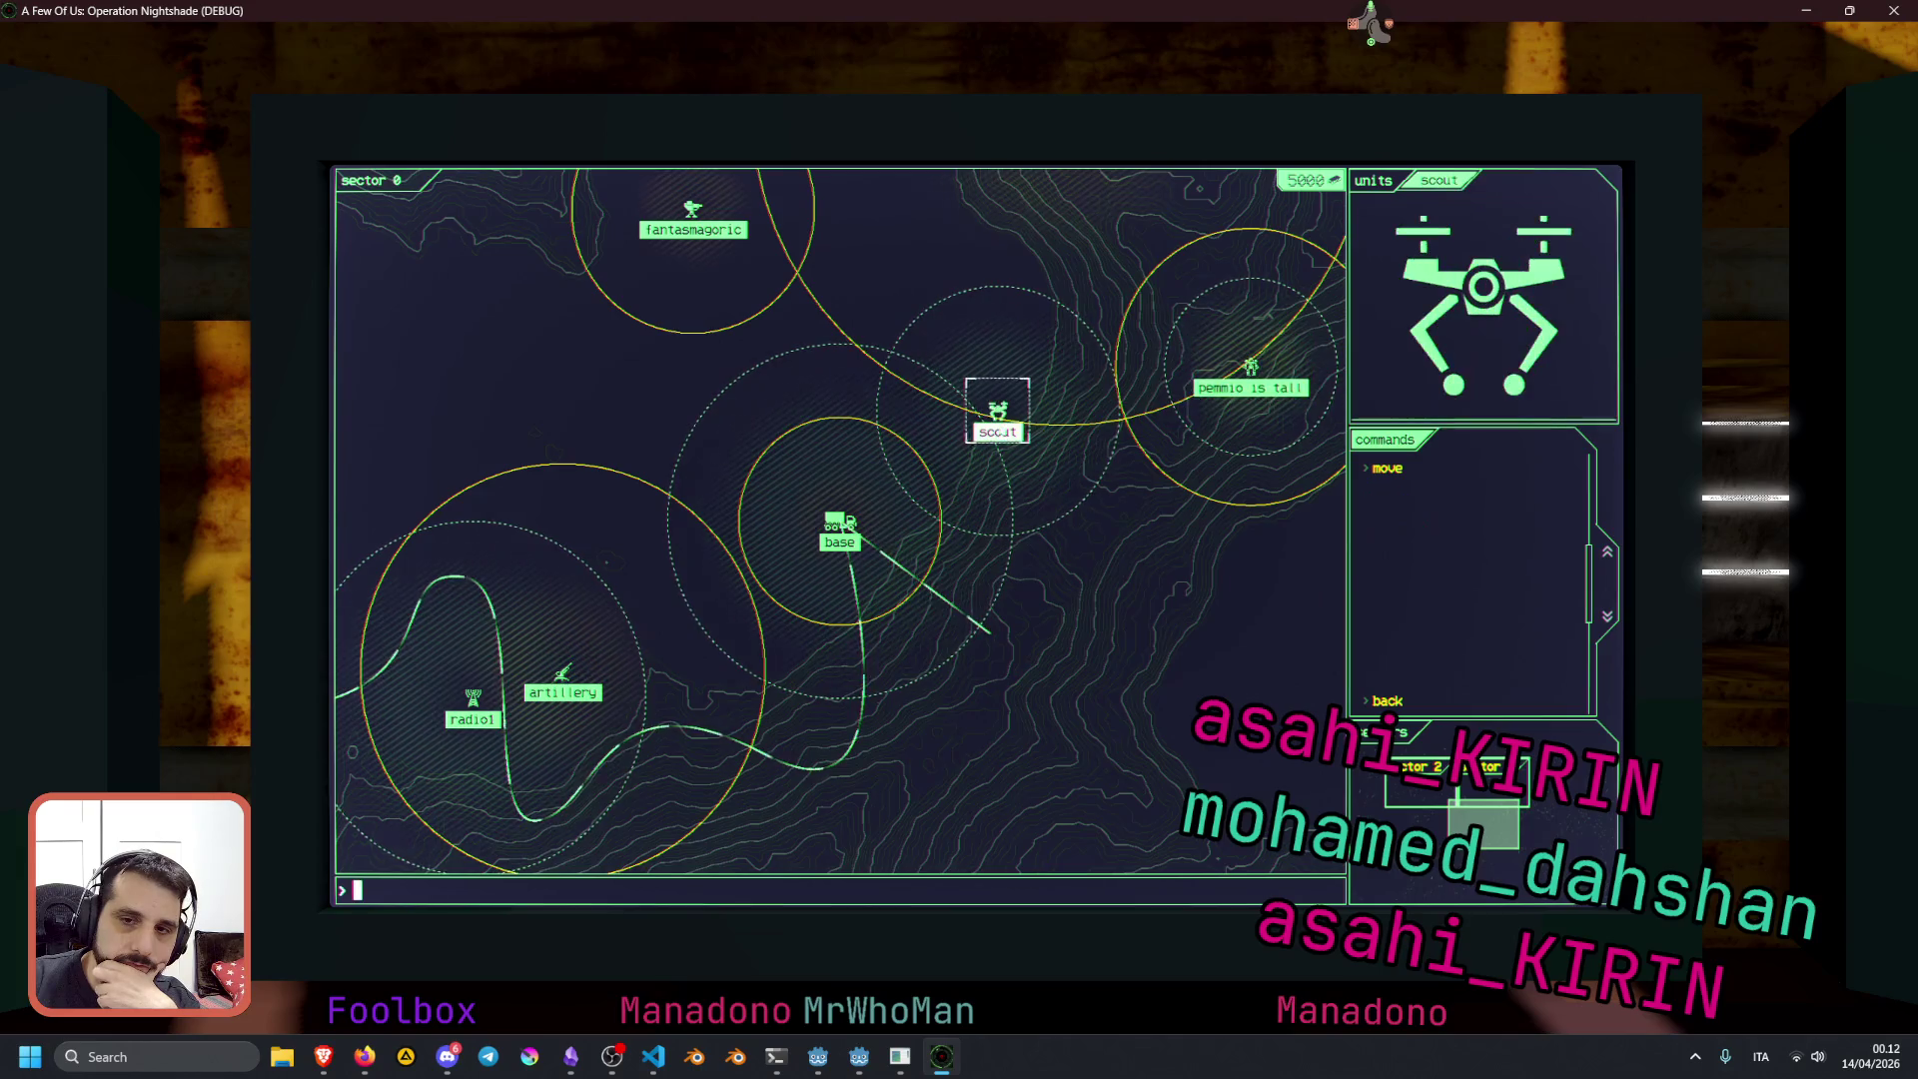
click(1266, 370)
click(1267, 370)
click(1267, 369)
click(1267, 370)
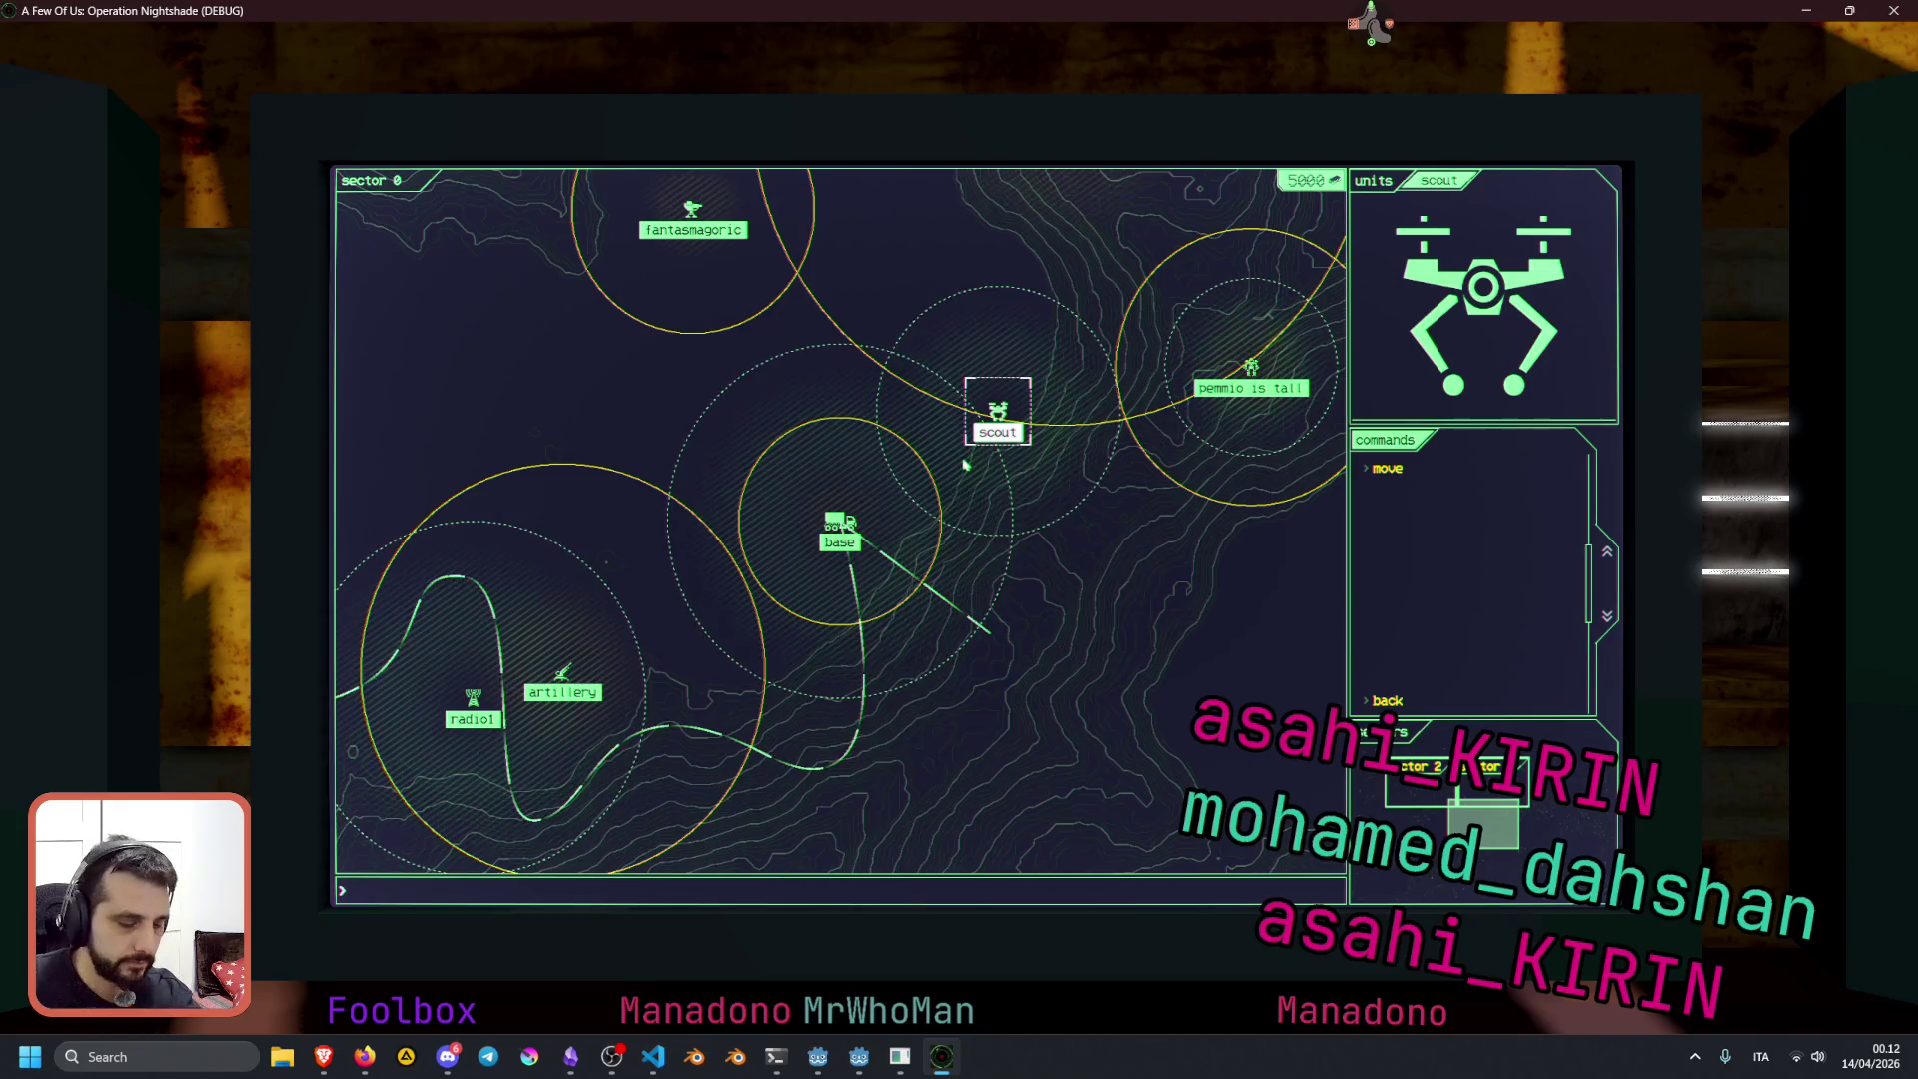
key(alt+F4)
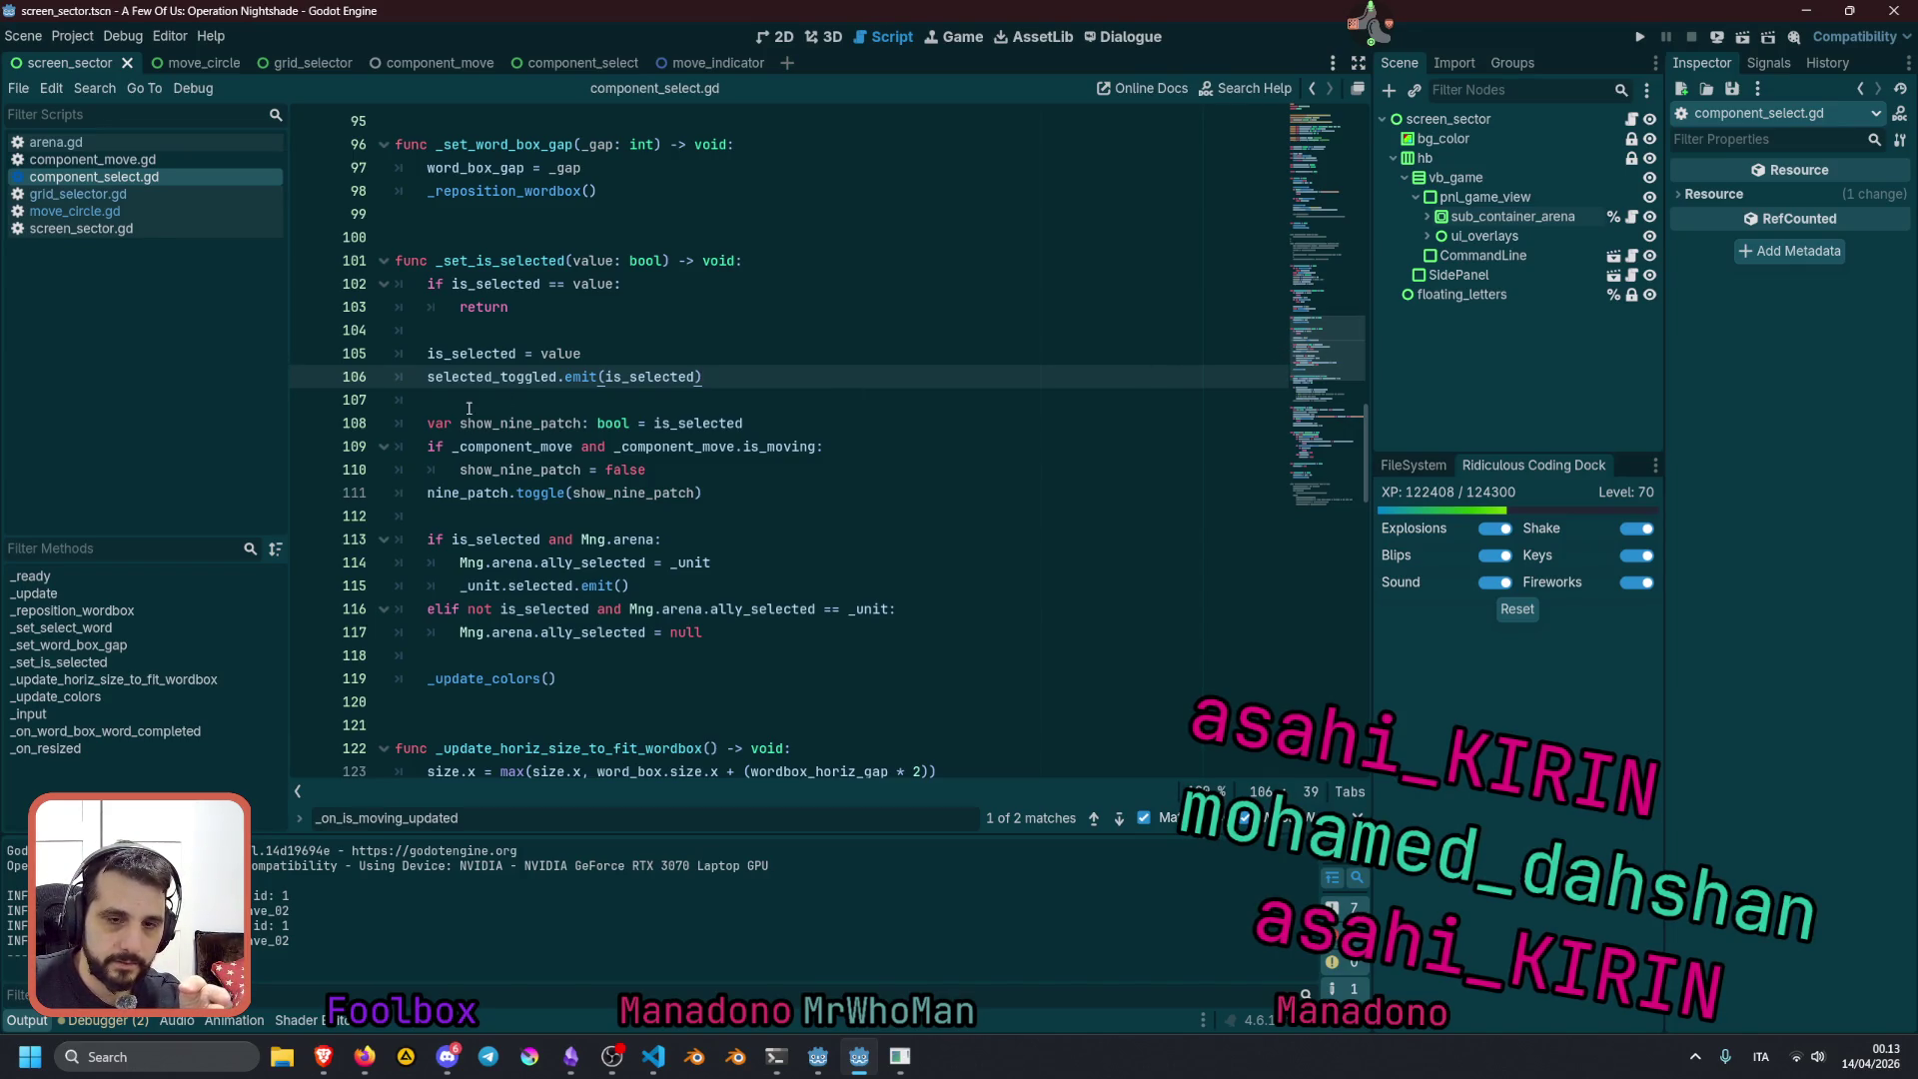
Open move_circle.gd and inspect the unit_is_moving and _is_active lines 154–155
scroll(1324, 436, down, 10)
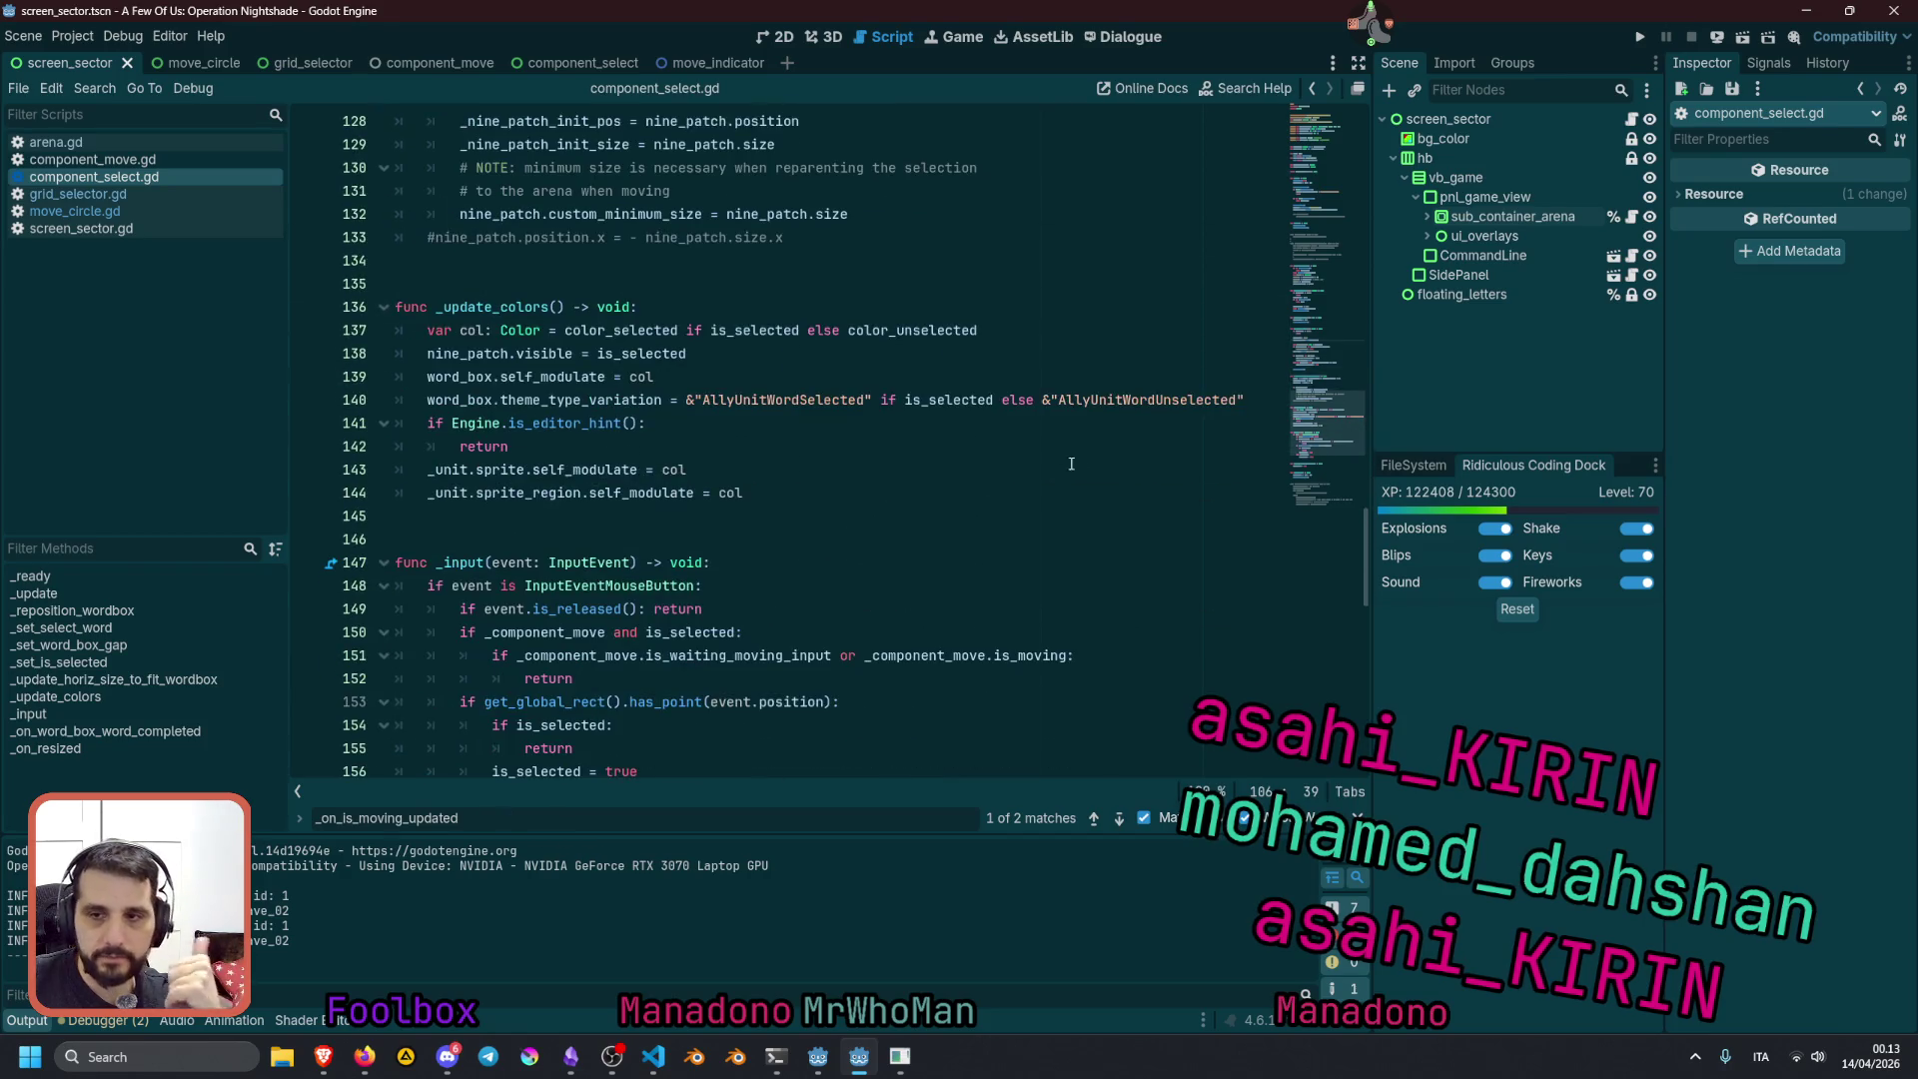
click(75, 211)
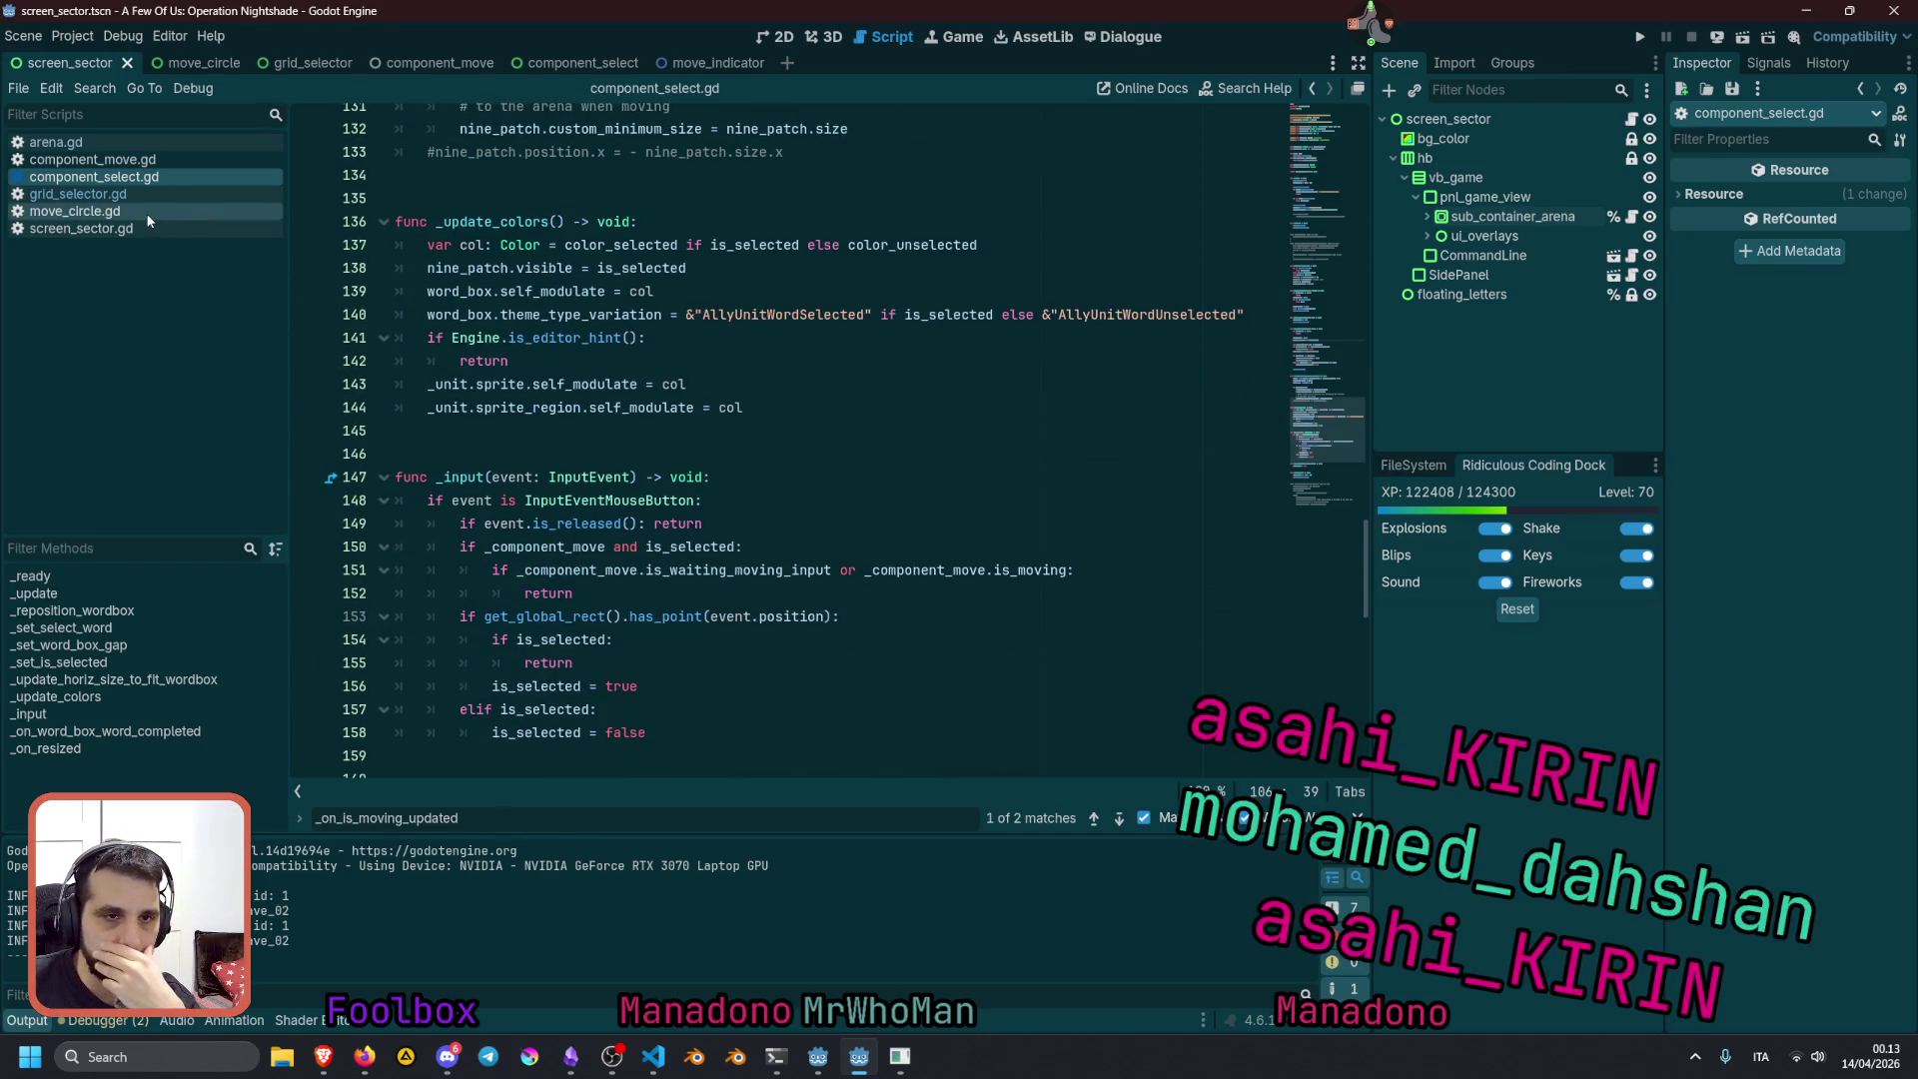
double_click(496, 447)
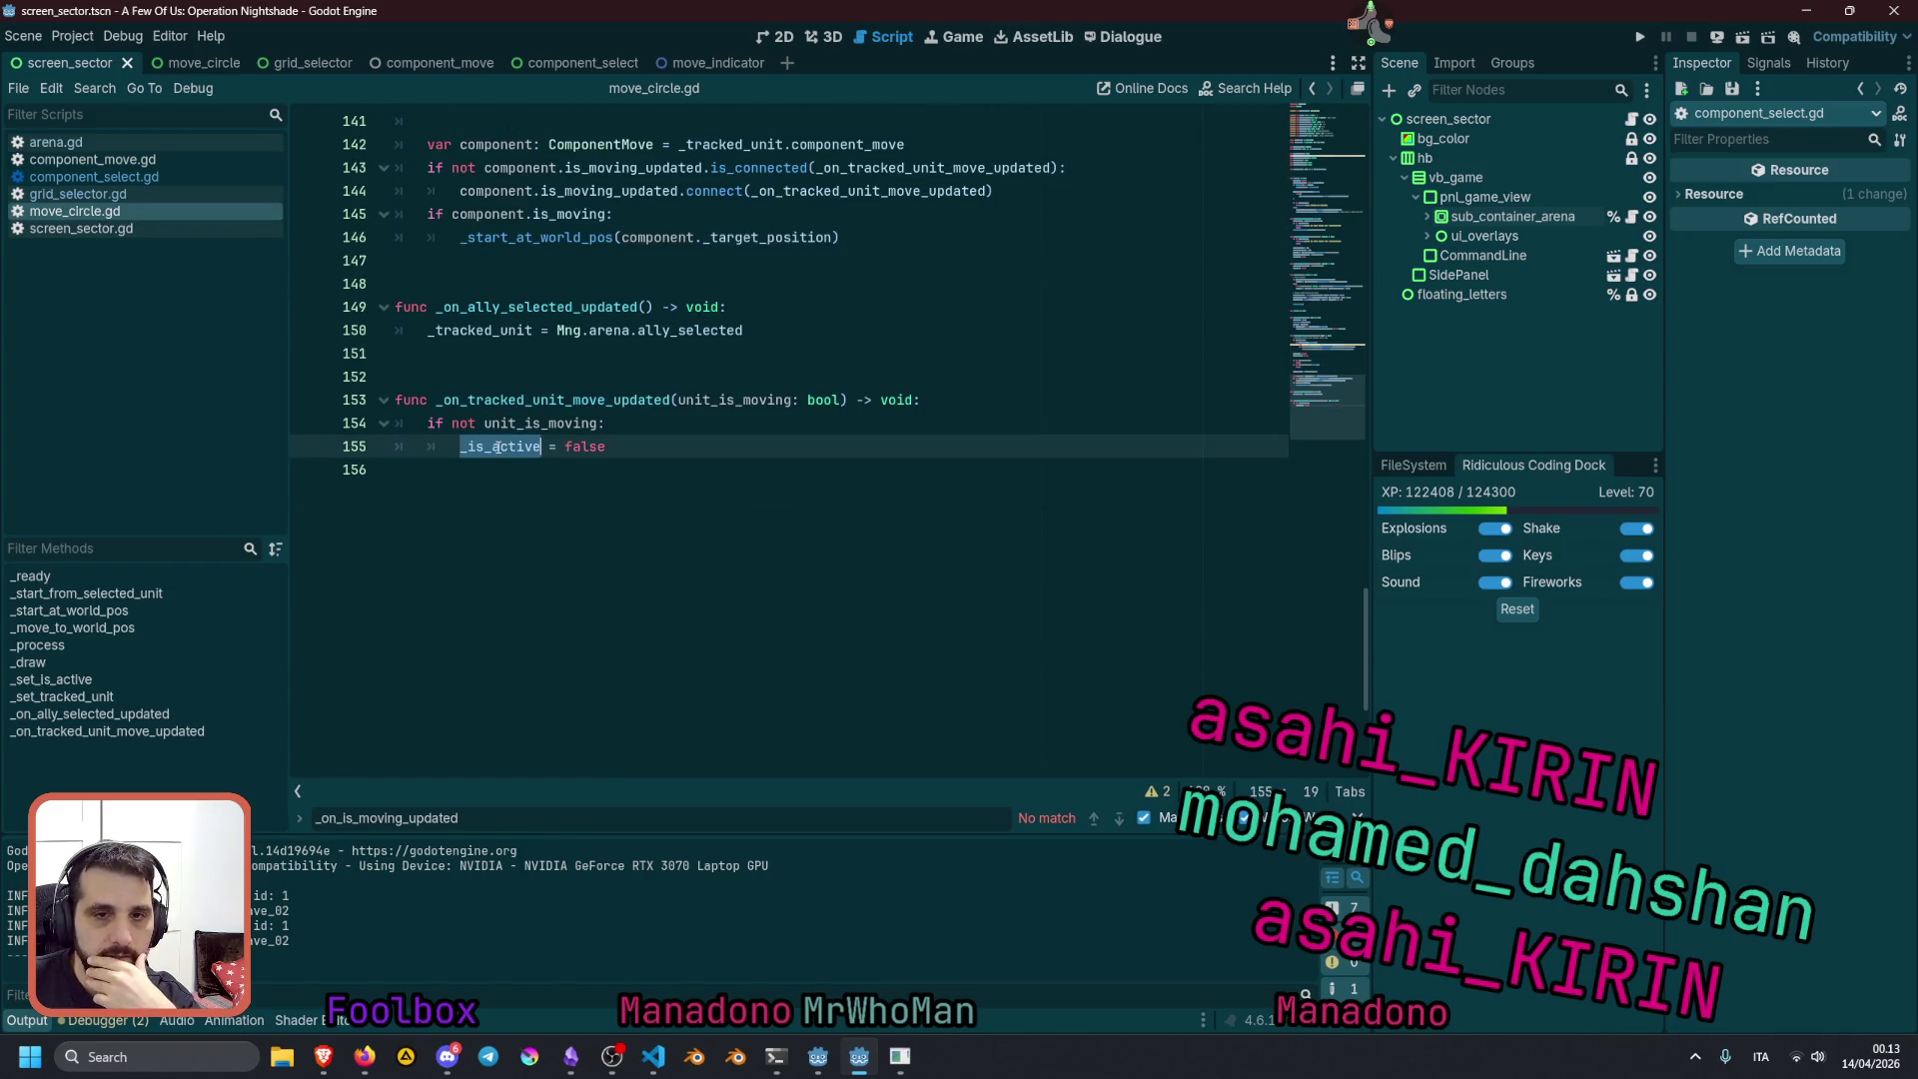
double_click(523, 424)
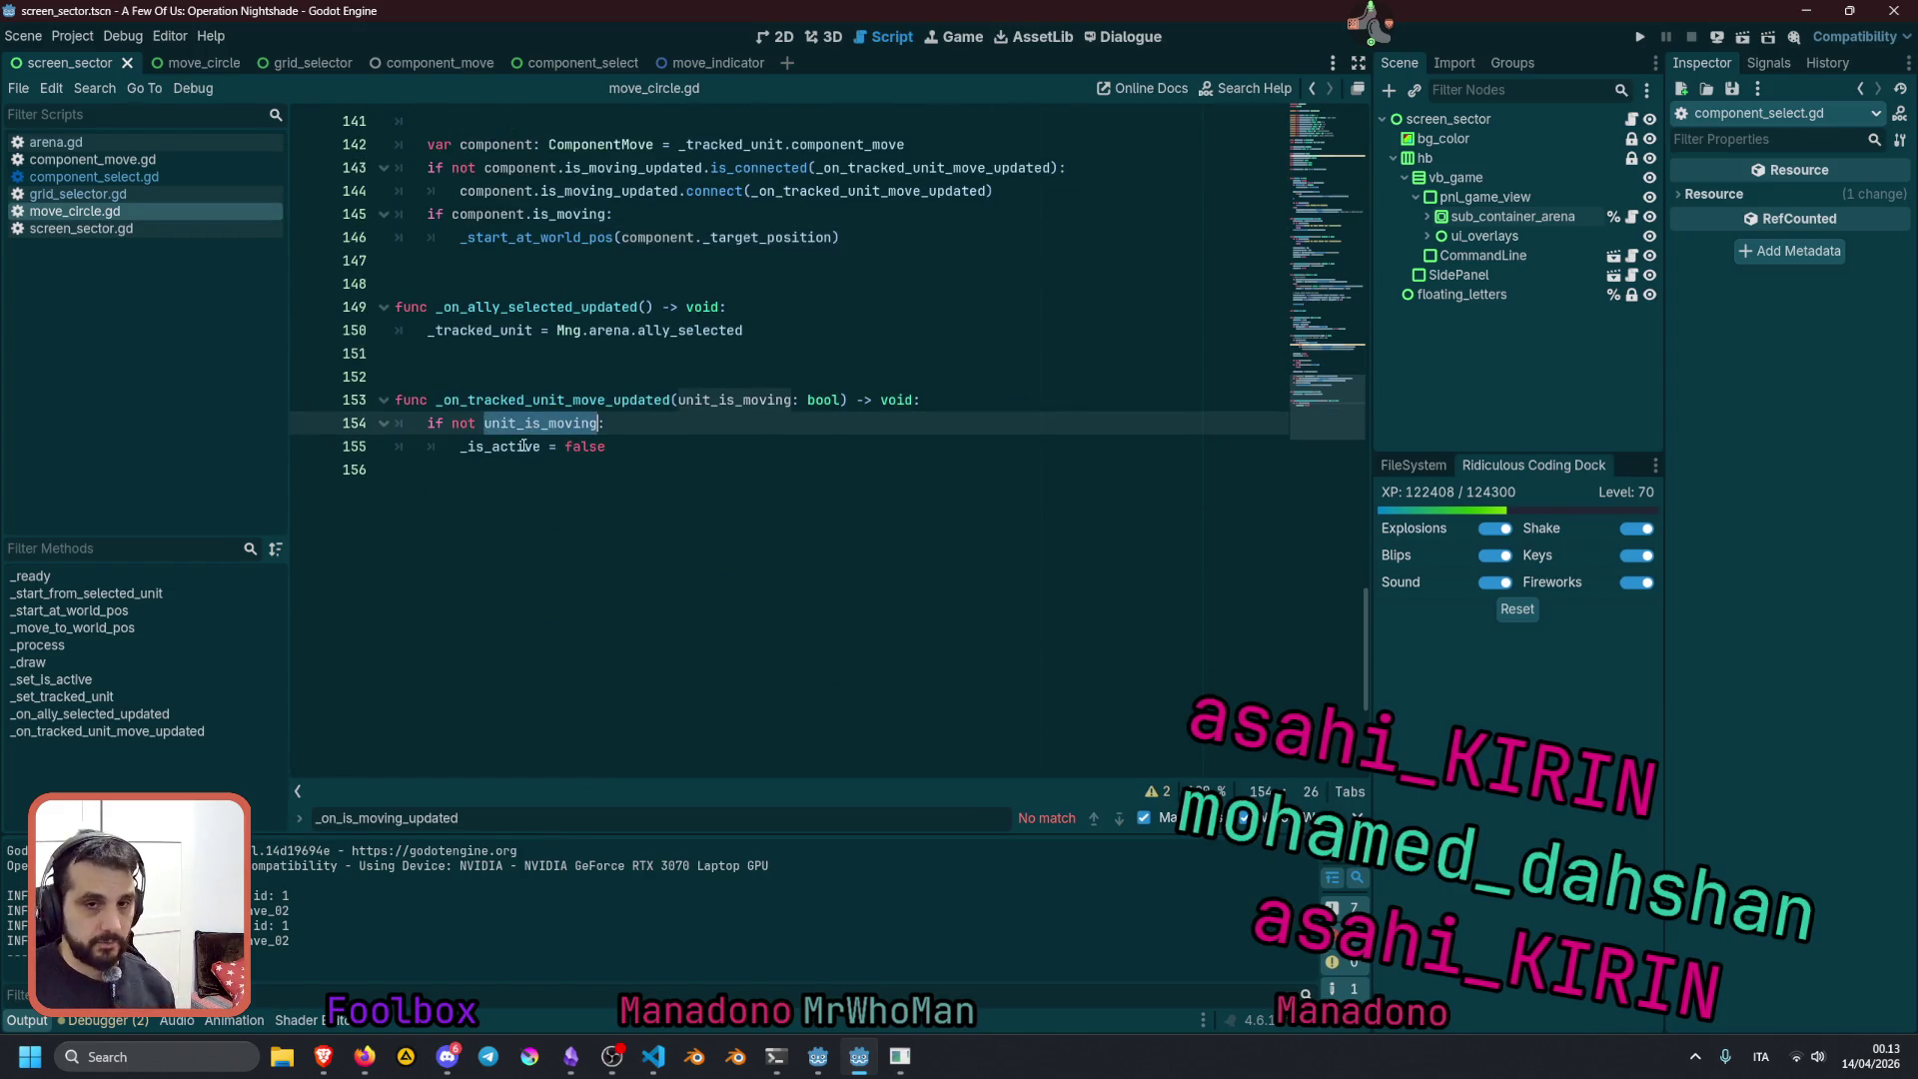
double_click(524, 447)
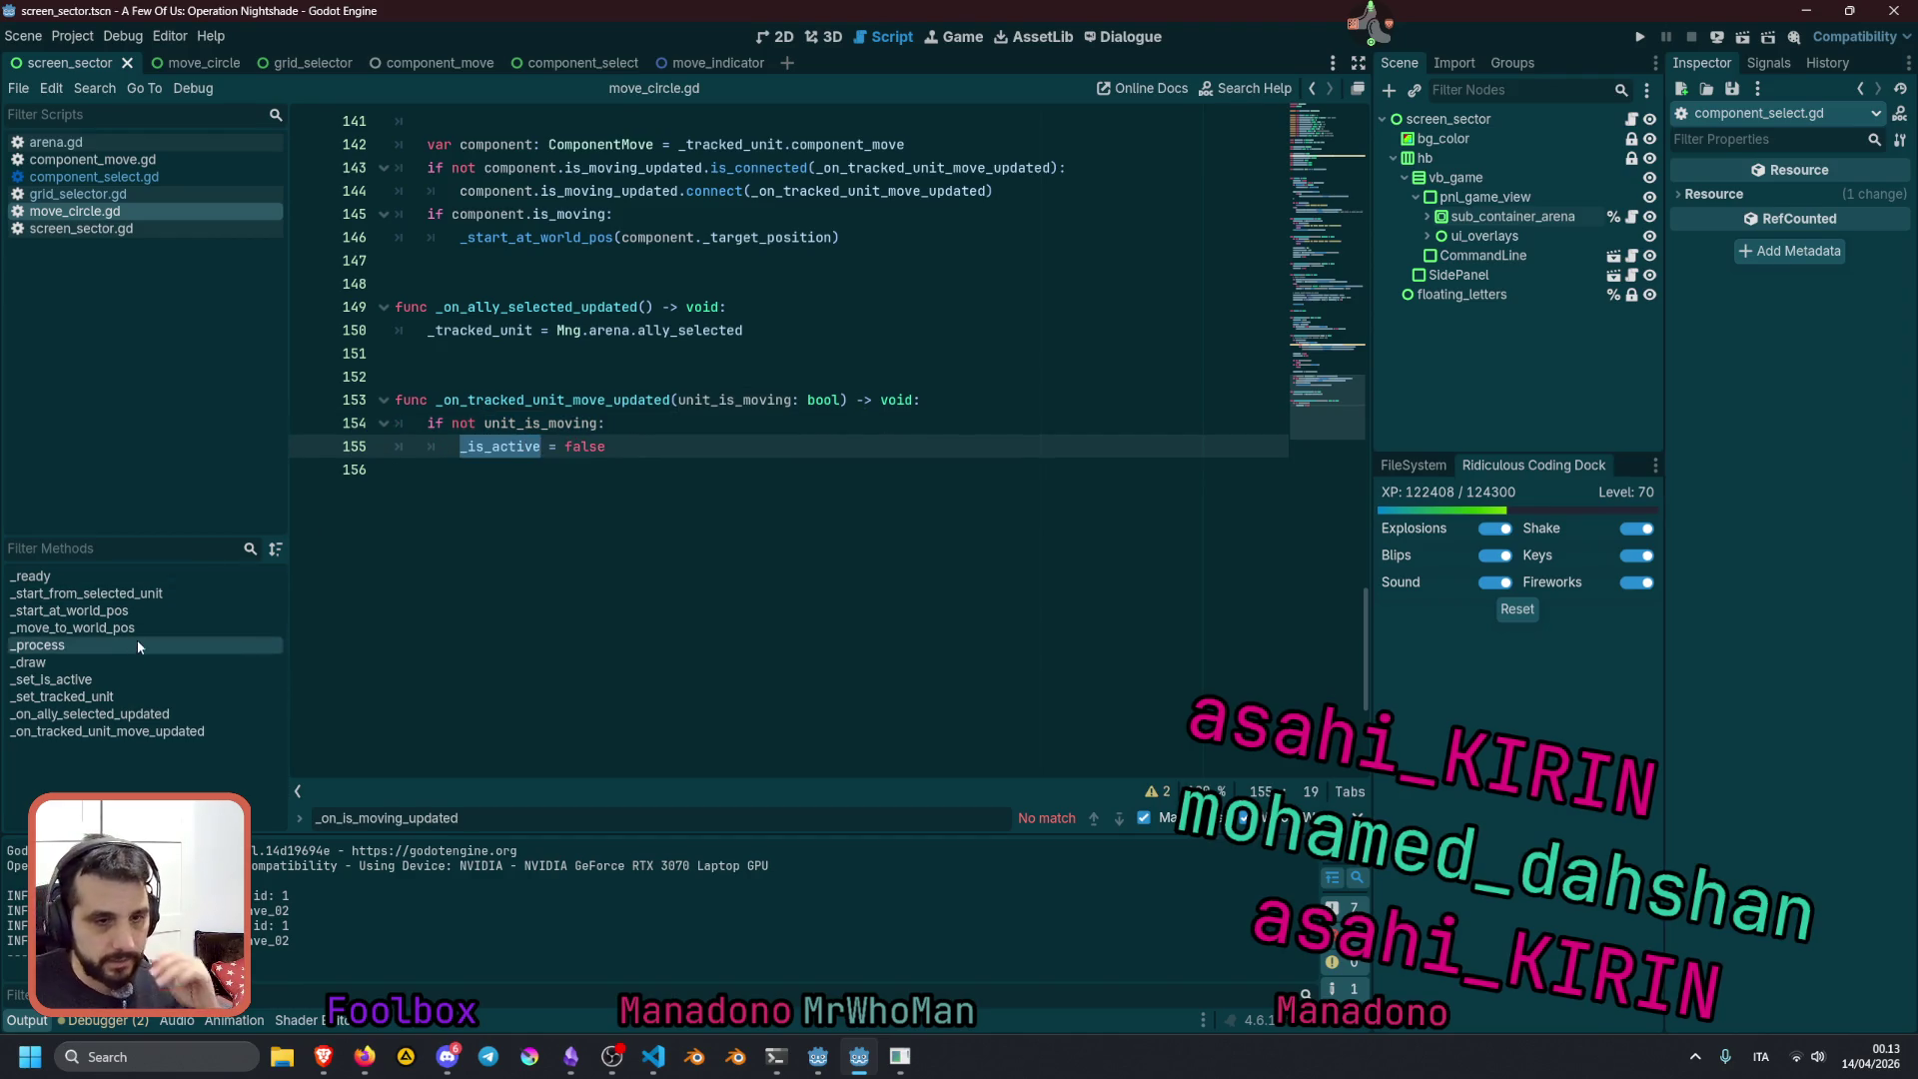
Jump to _set_is_active and examine the set_process and visible lines 117–119
click(104, 679)
double_click(487, 470)
key(End)
double_click(436, 493)
key(Right)
key(Right)
key(Down)
double_click(449, 515)
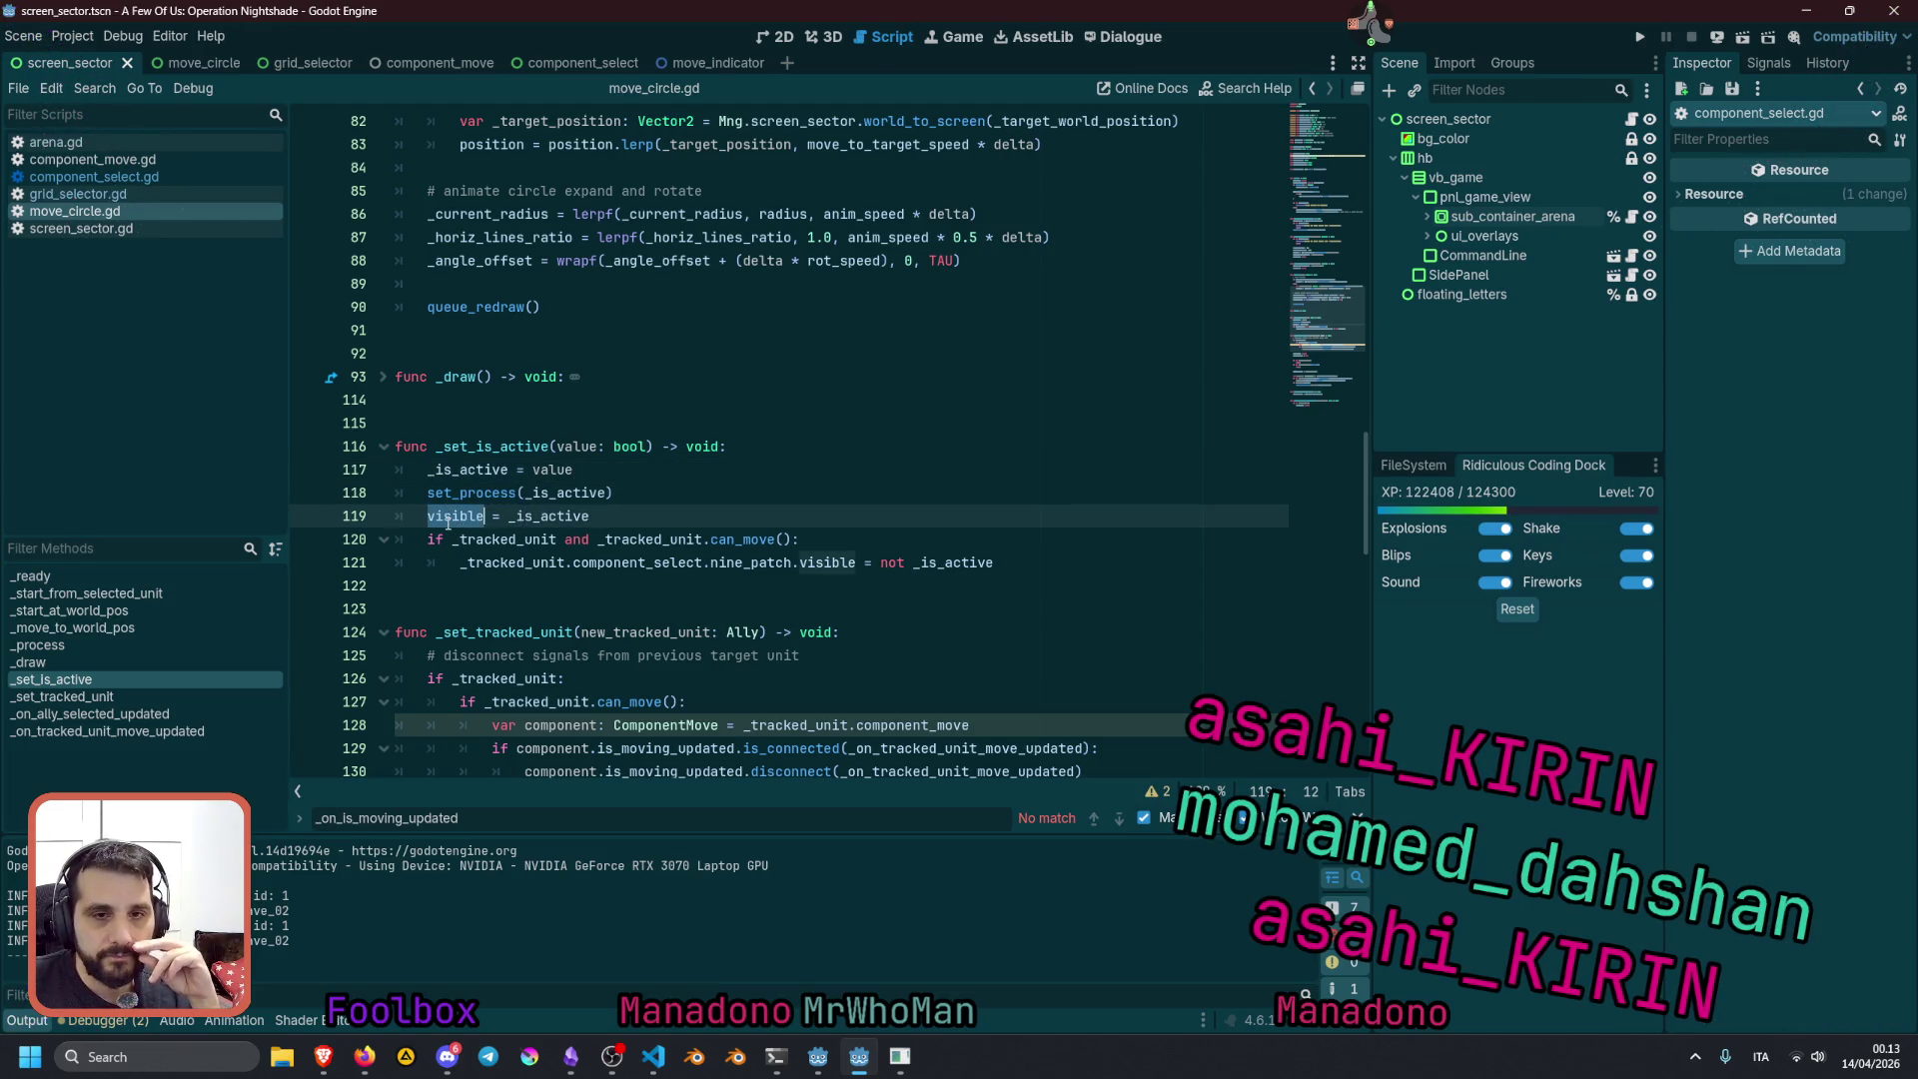
key(ctrl+shift+Right)
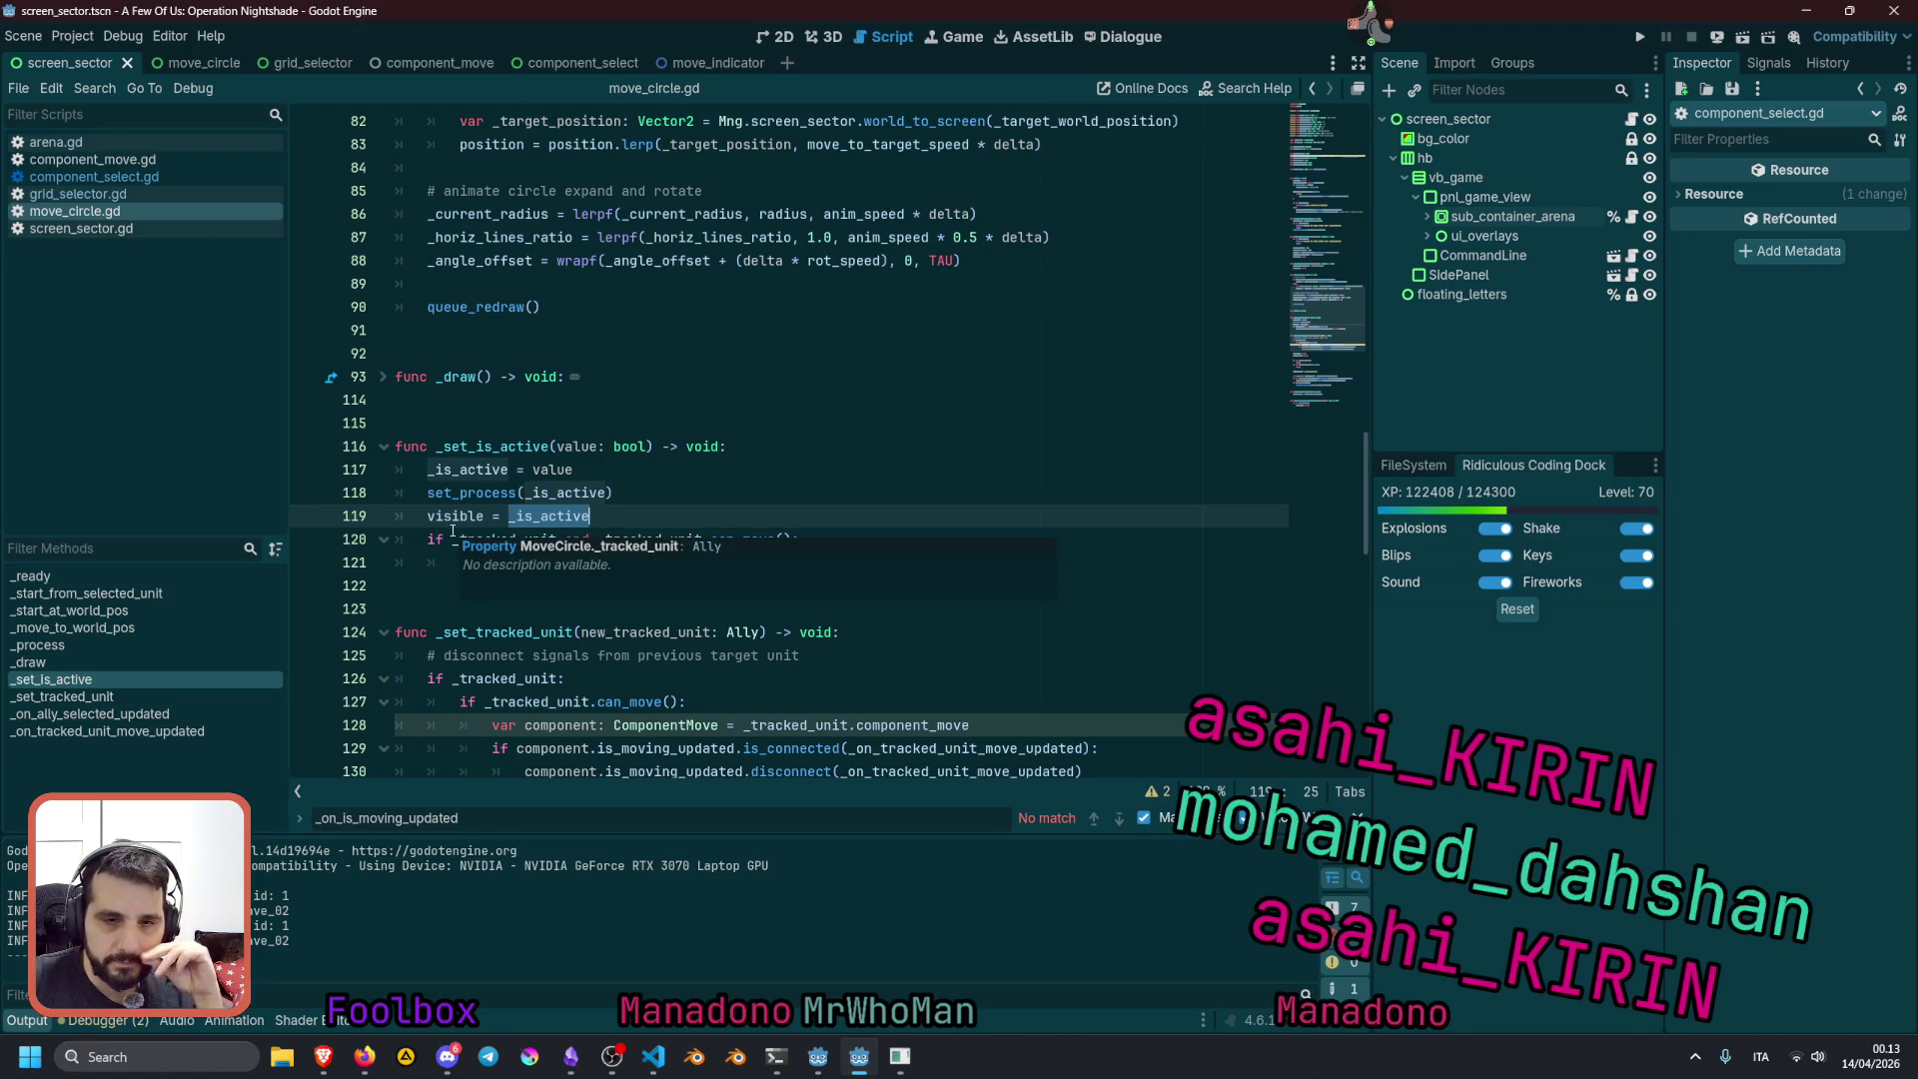
Examine lines 120–121, where the tracked unit's component_select nine_patch visibility is set
click(442, 537)
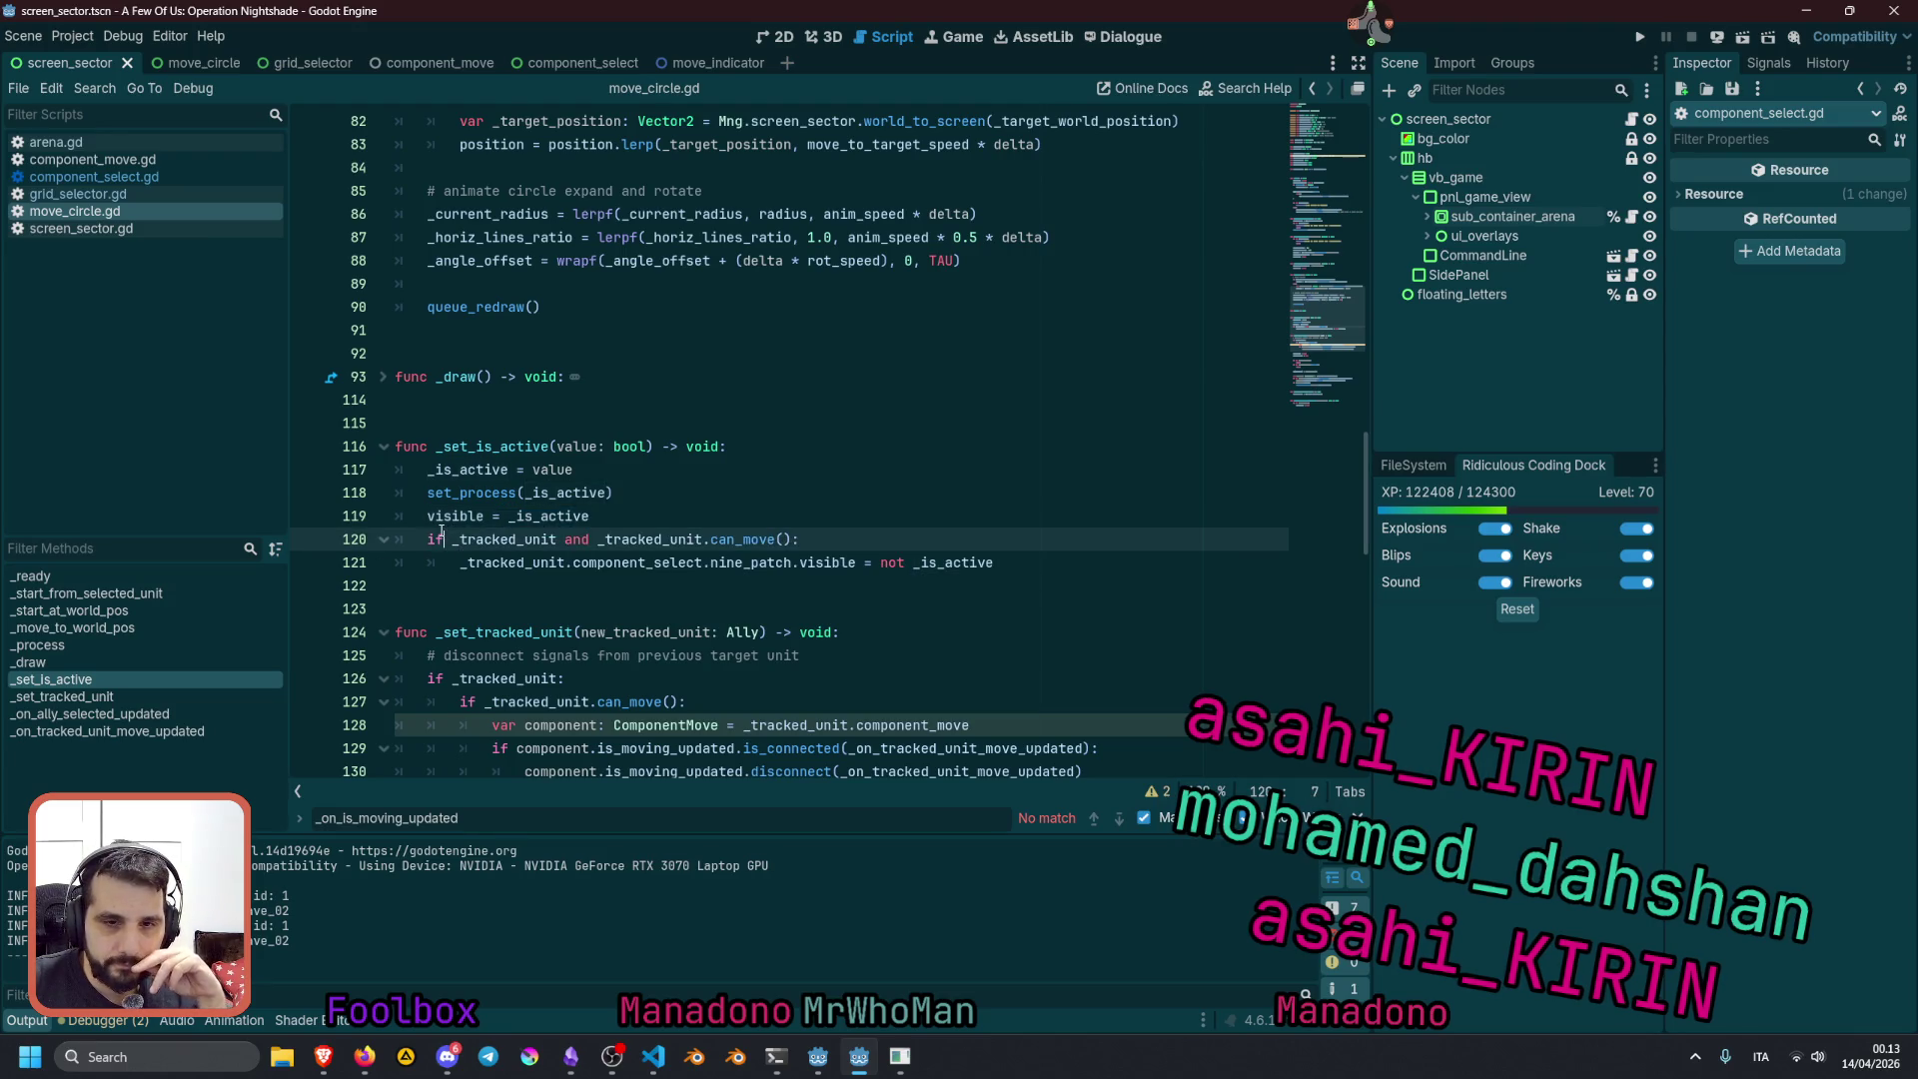
double_click(480, 539)
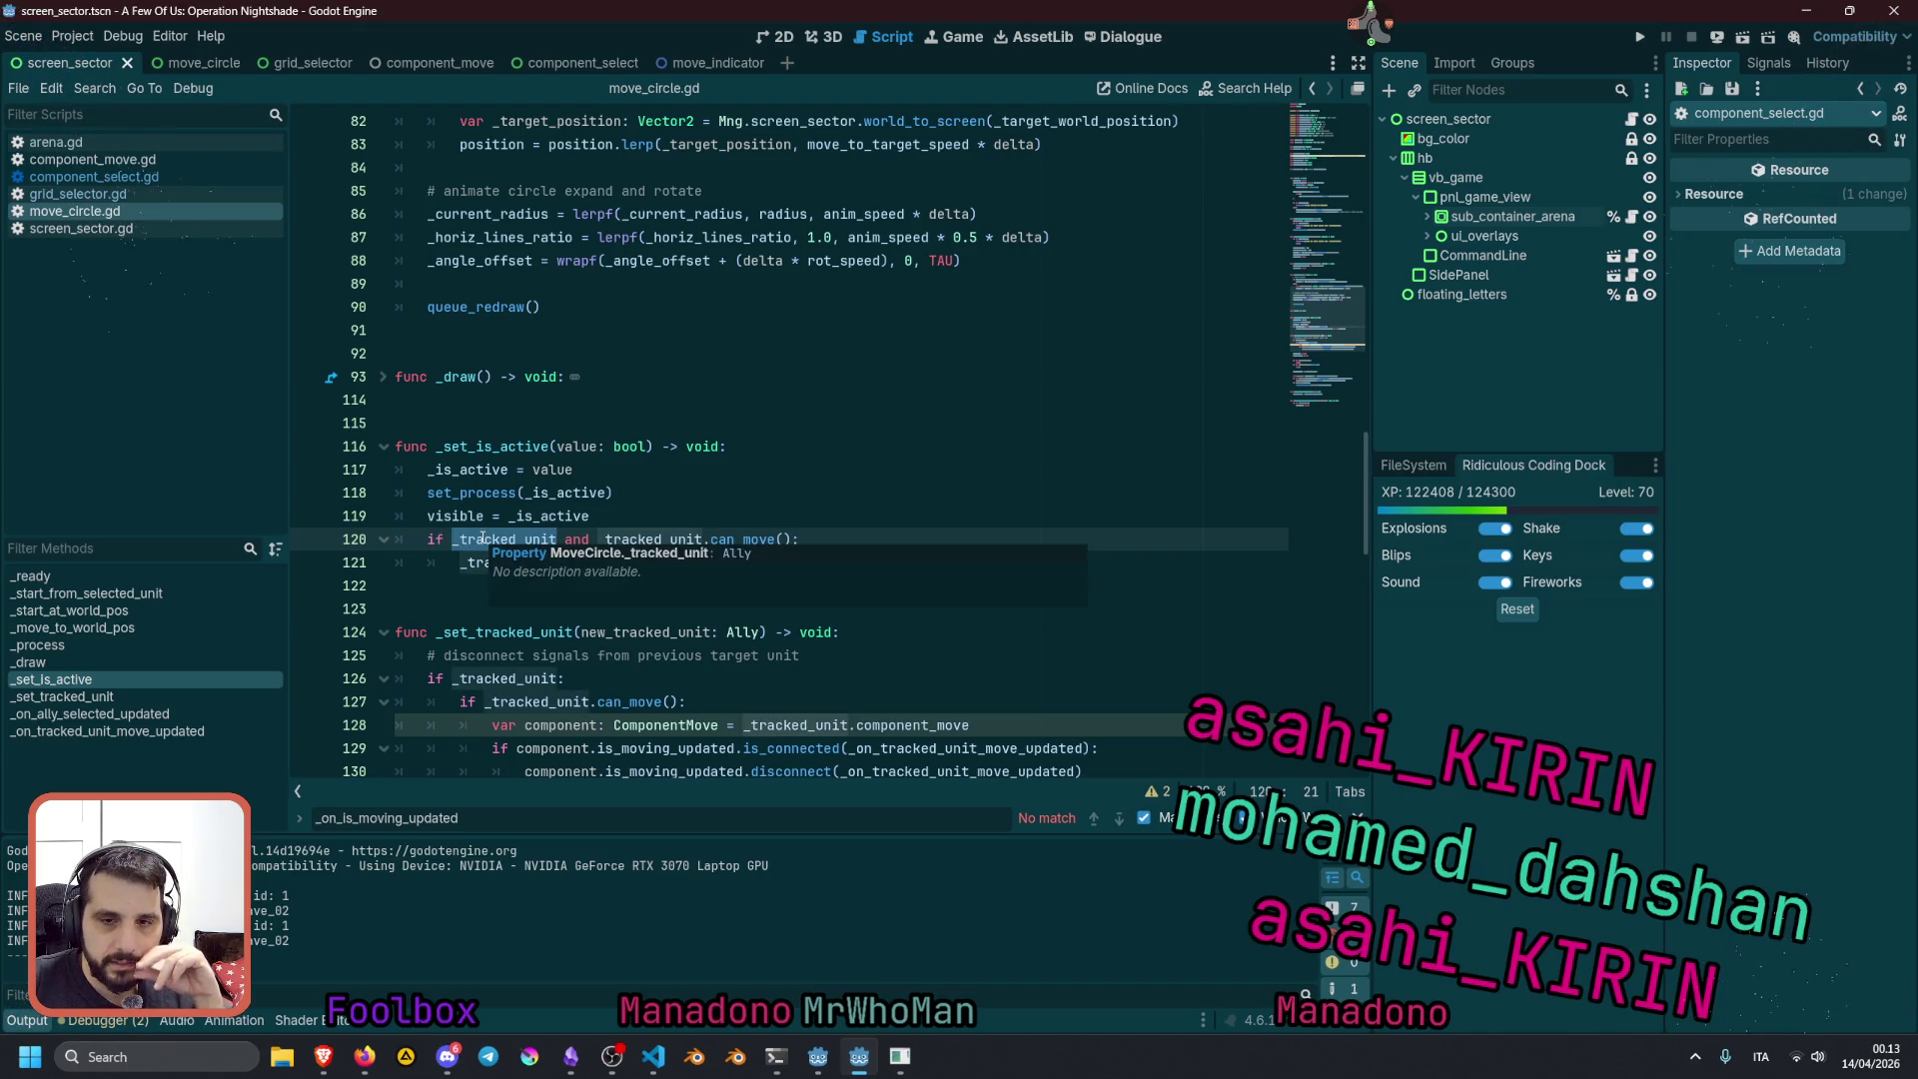
double_click(742, 539)
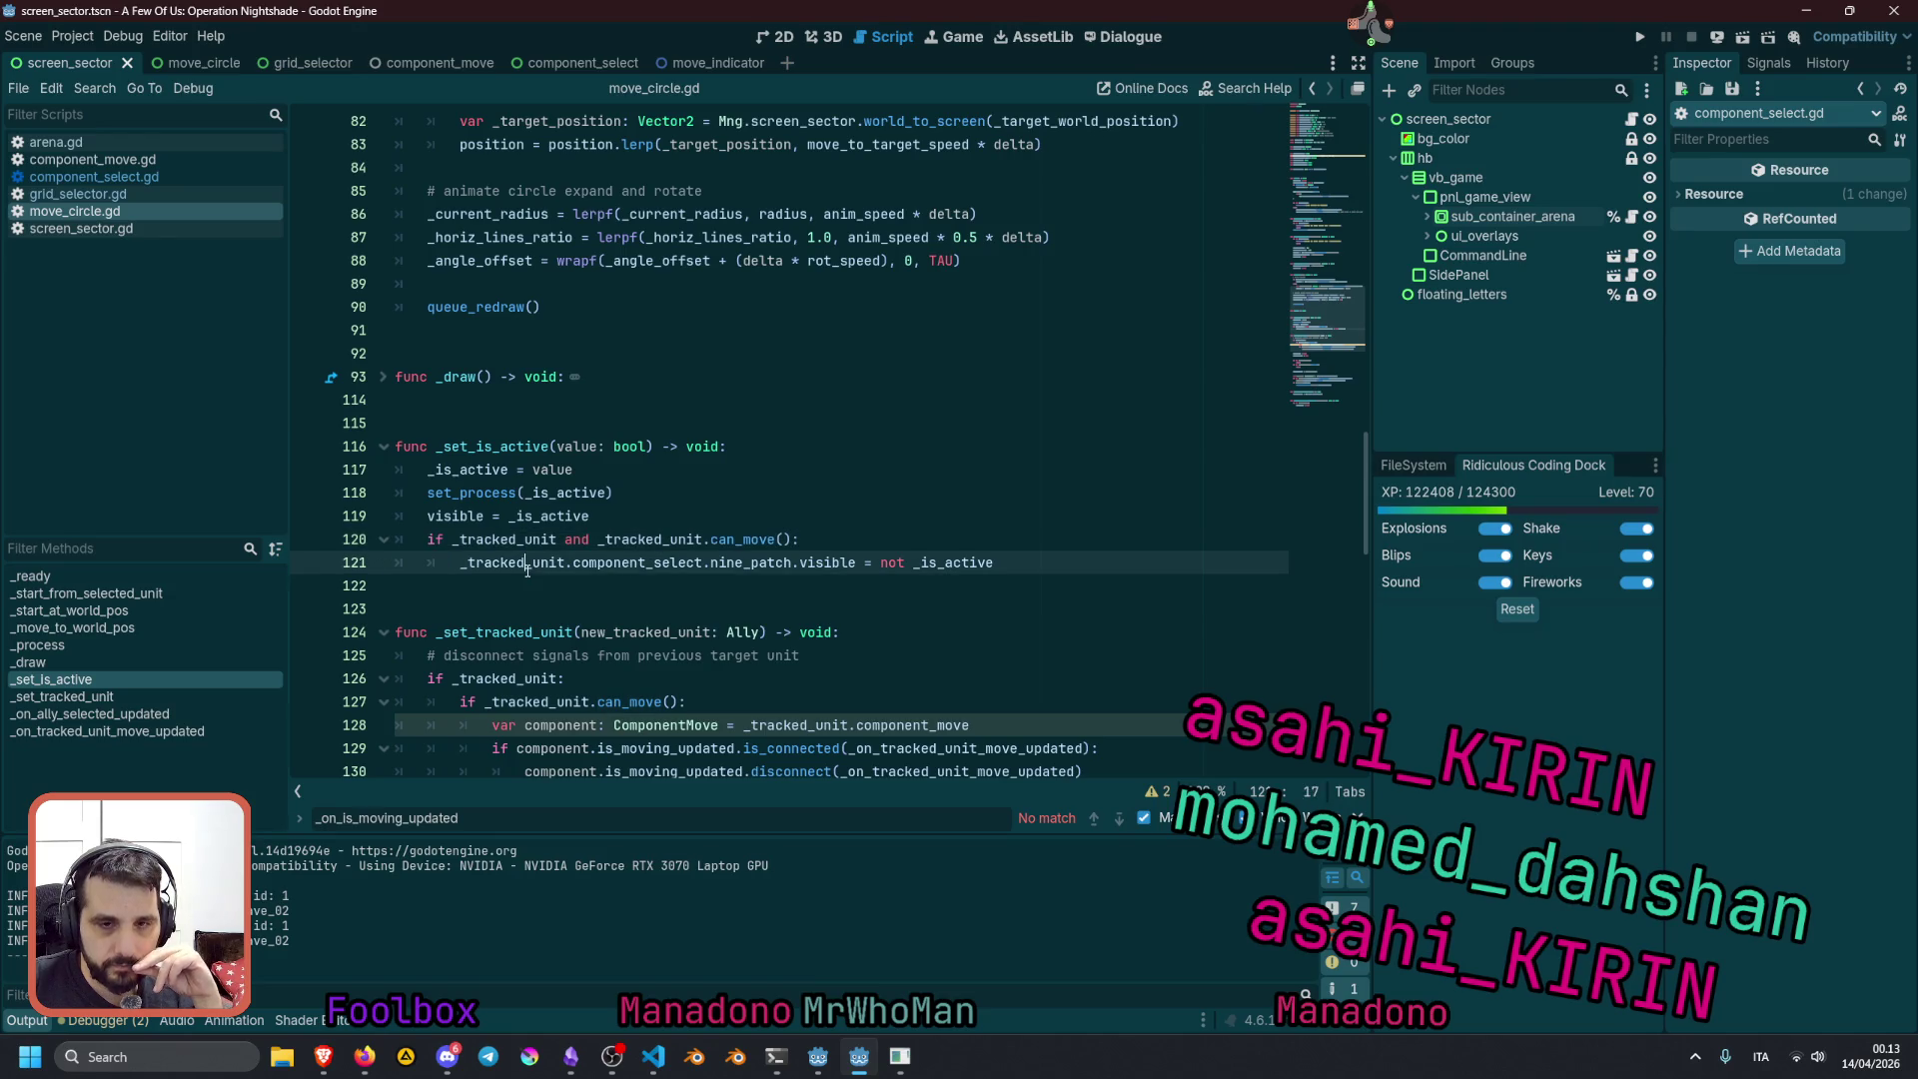
double_click(686, 563)
double_click(736, 562)
double_click(827, 562)
click(954, 569)
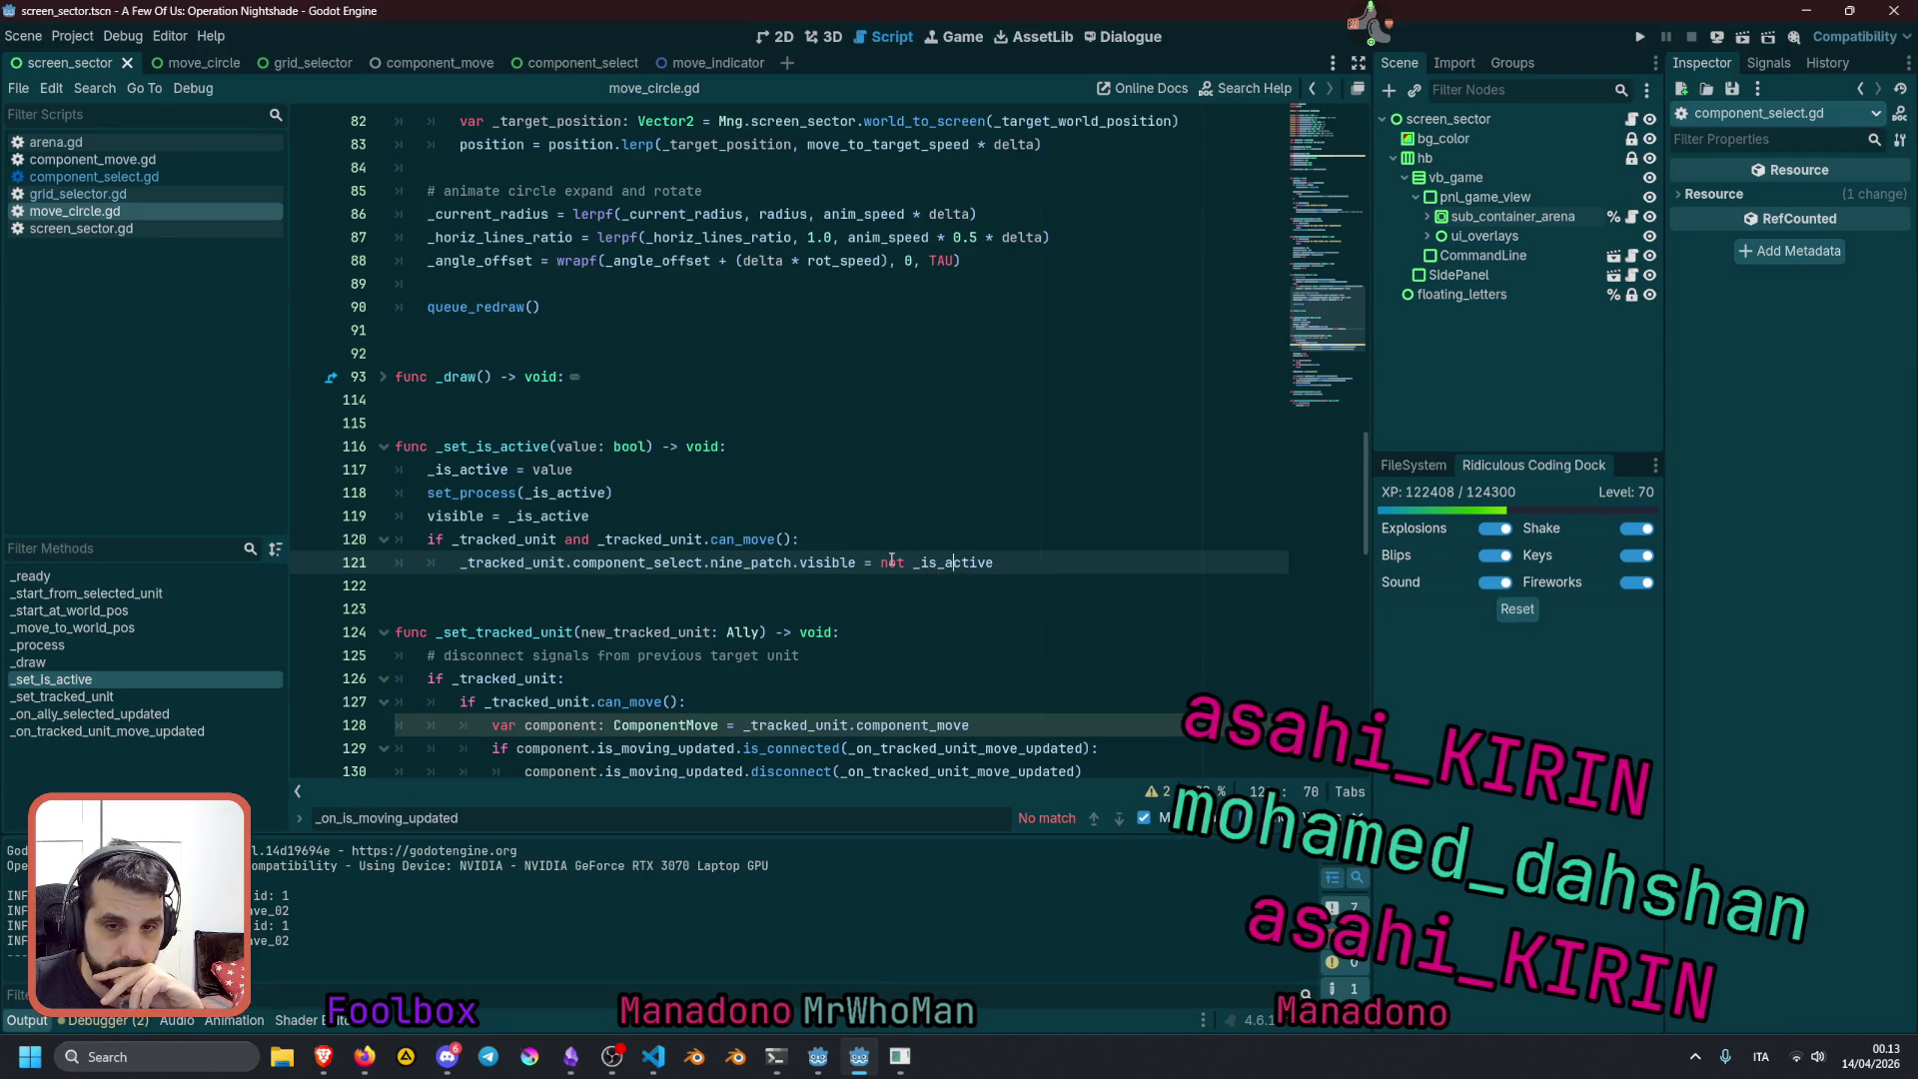
Replace 'visible' with 'toggle' after nine_patch. on line 121
click(800, 562)
key(ctrl+shift+Right)
text(to)
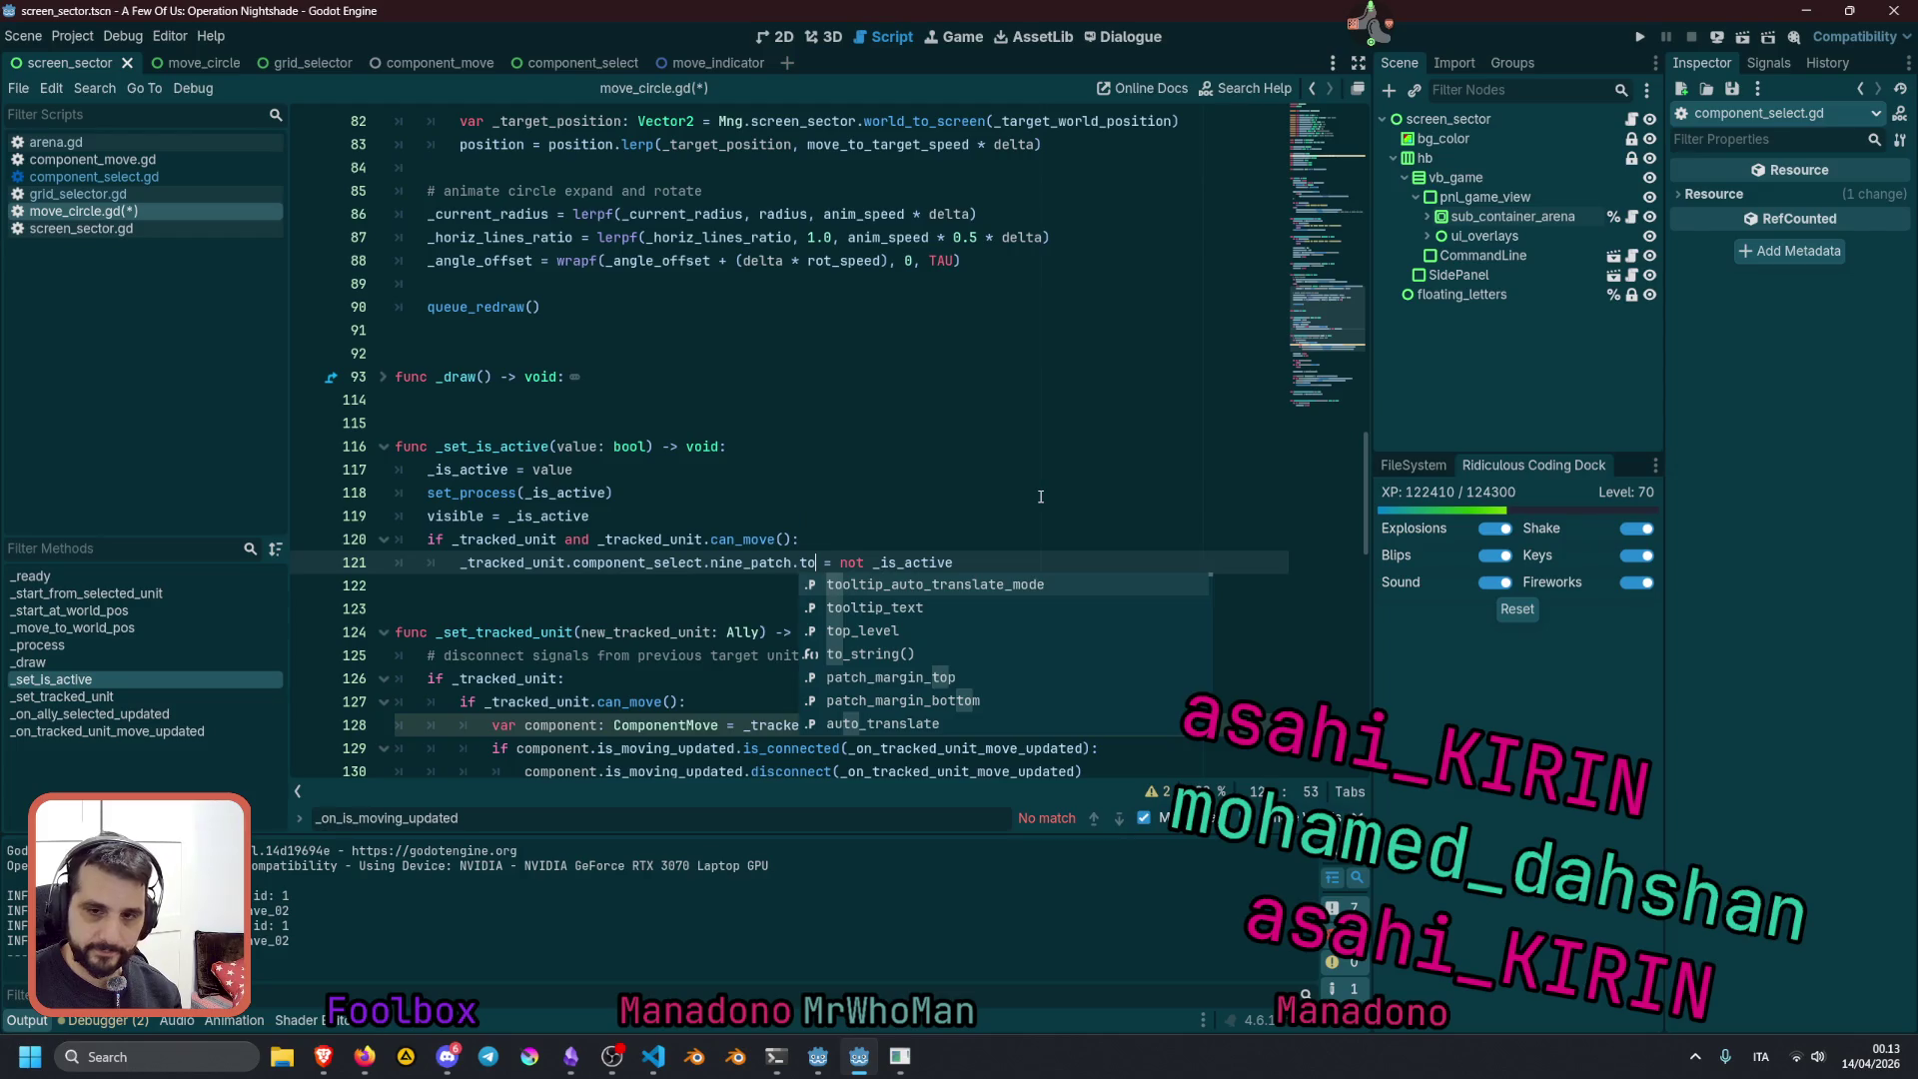
text(gg)
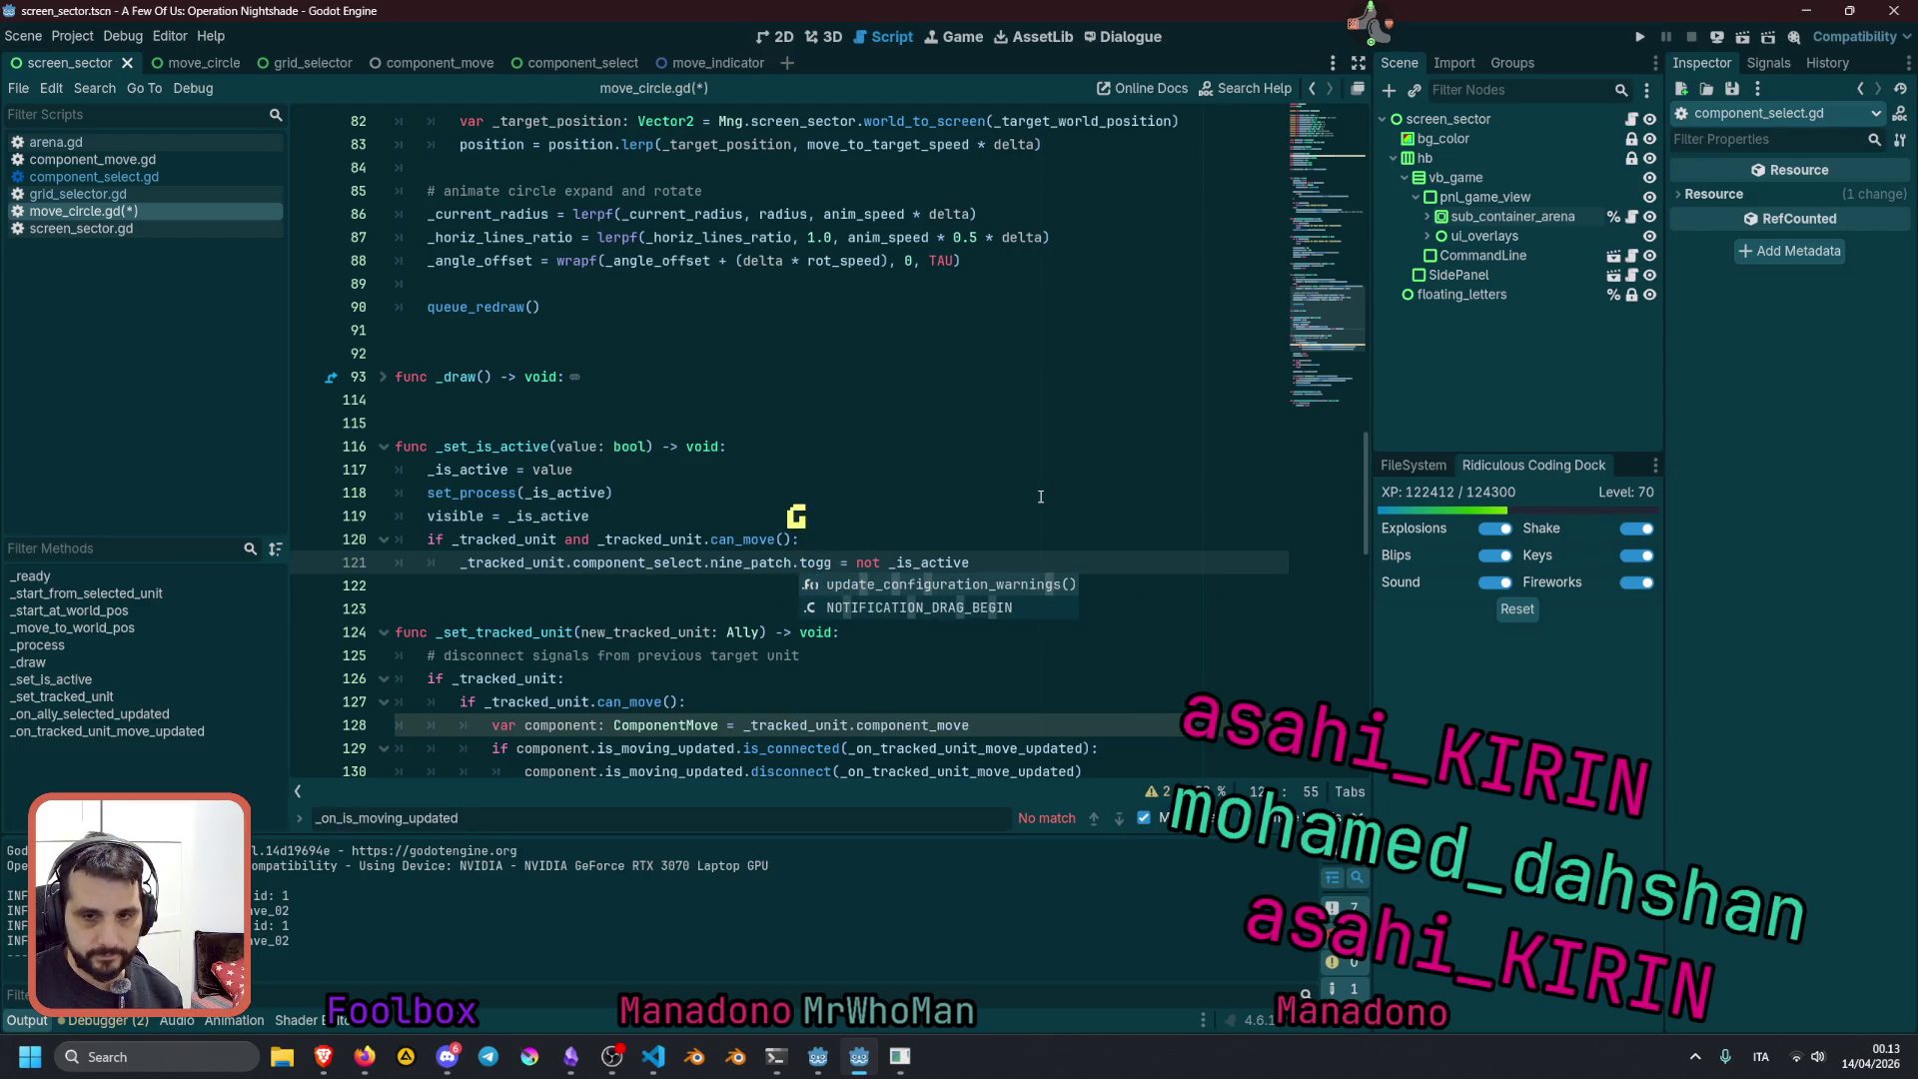
text(le)
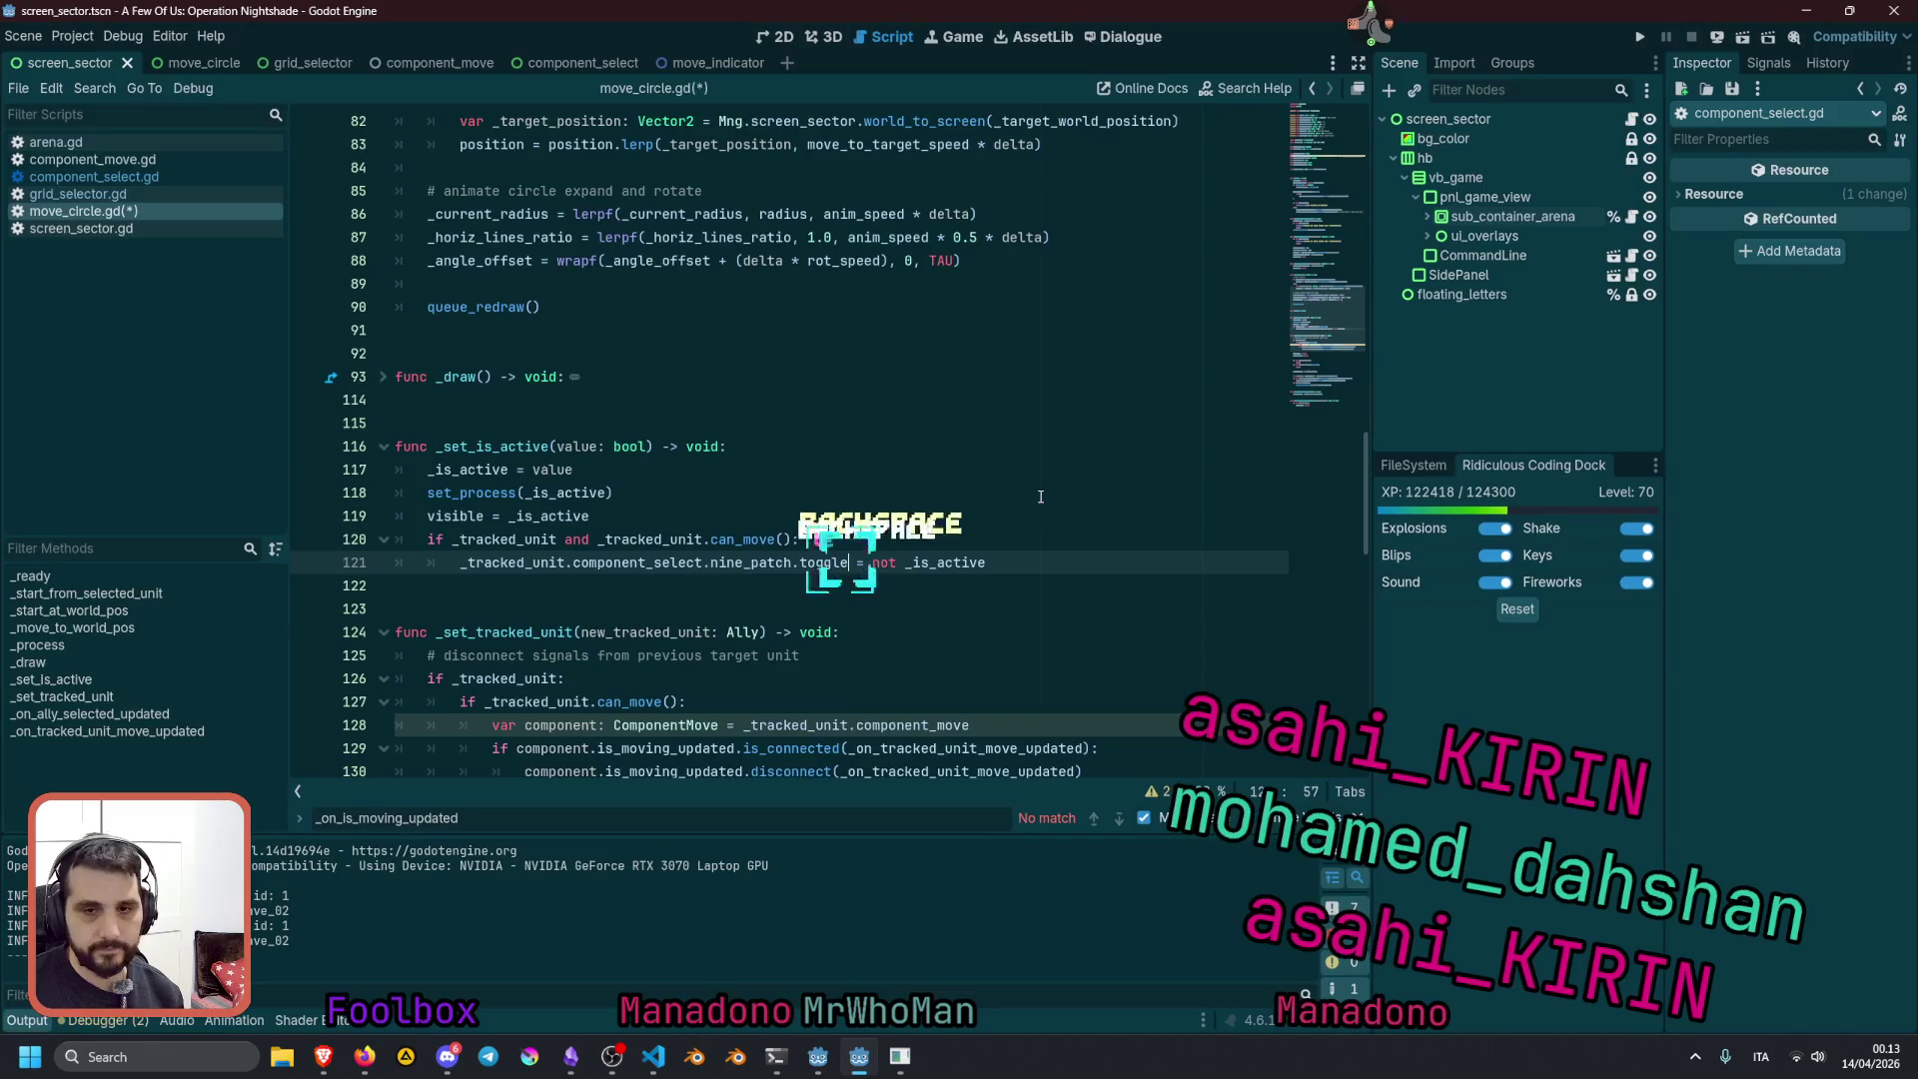